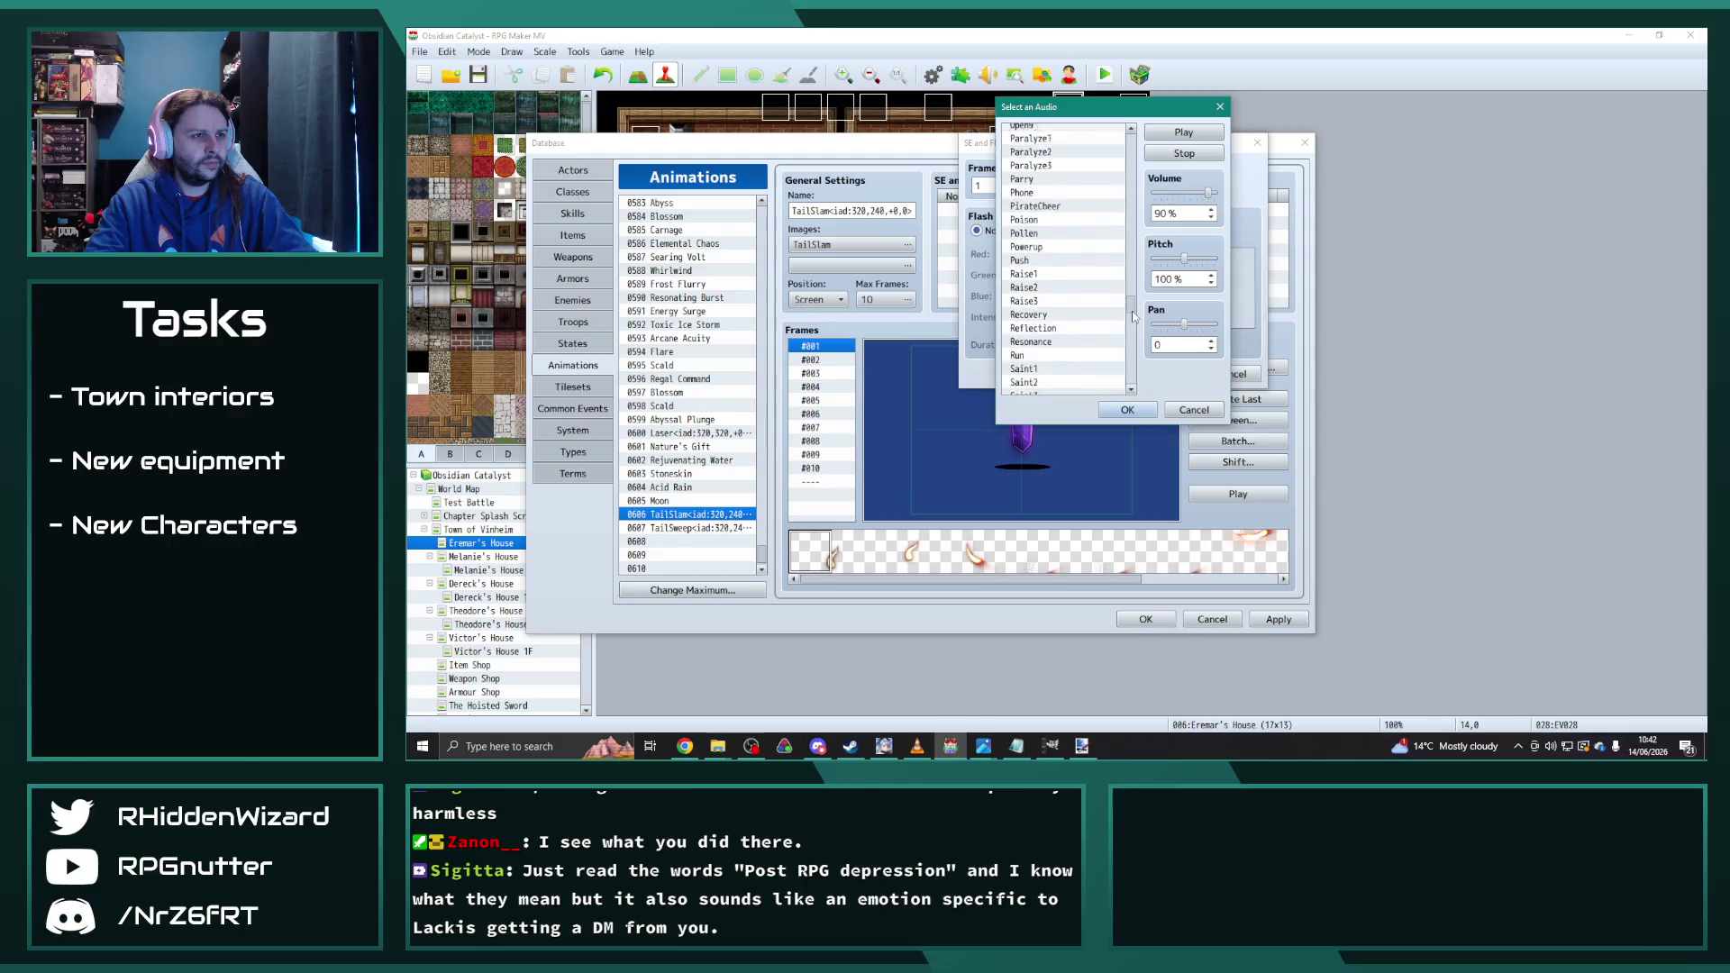
Step: Set the TailSlam frame 1 sound cue to Wind4
scroll(1069, 330, down, 4)
click(1047, 271)
scroll(1054, 284, down, 1)
scroll(1058, 294, down, 2)
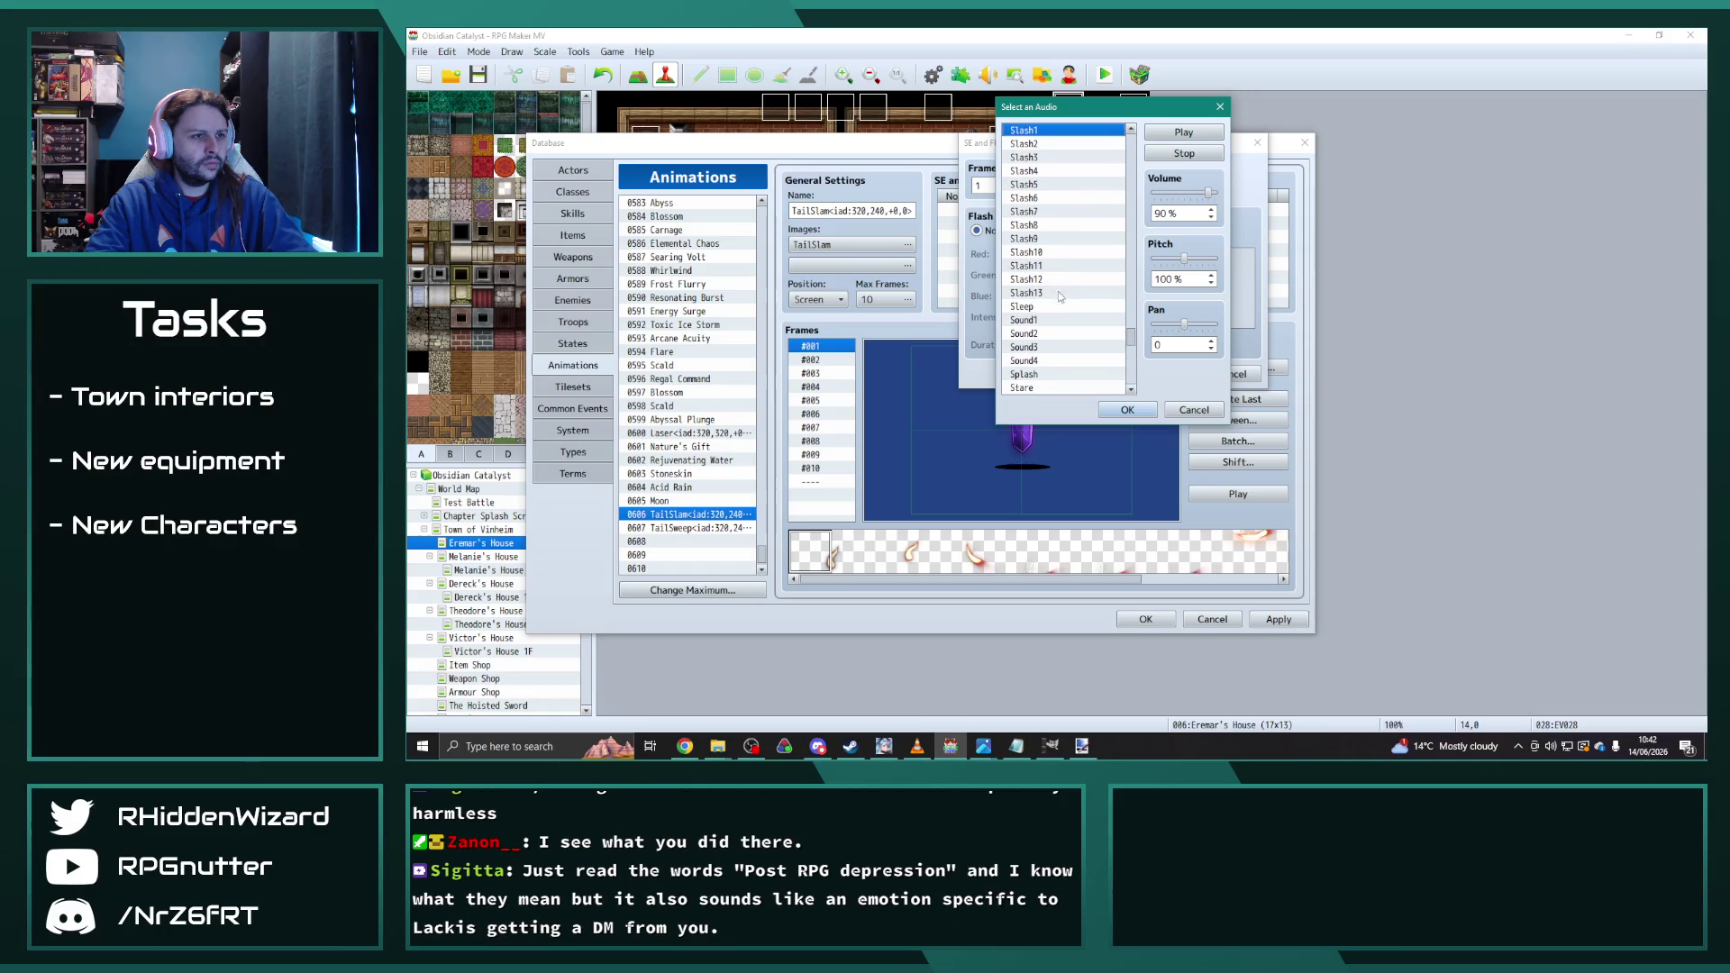
scroll(1082, 273, down, 10)
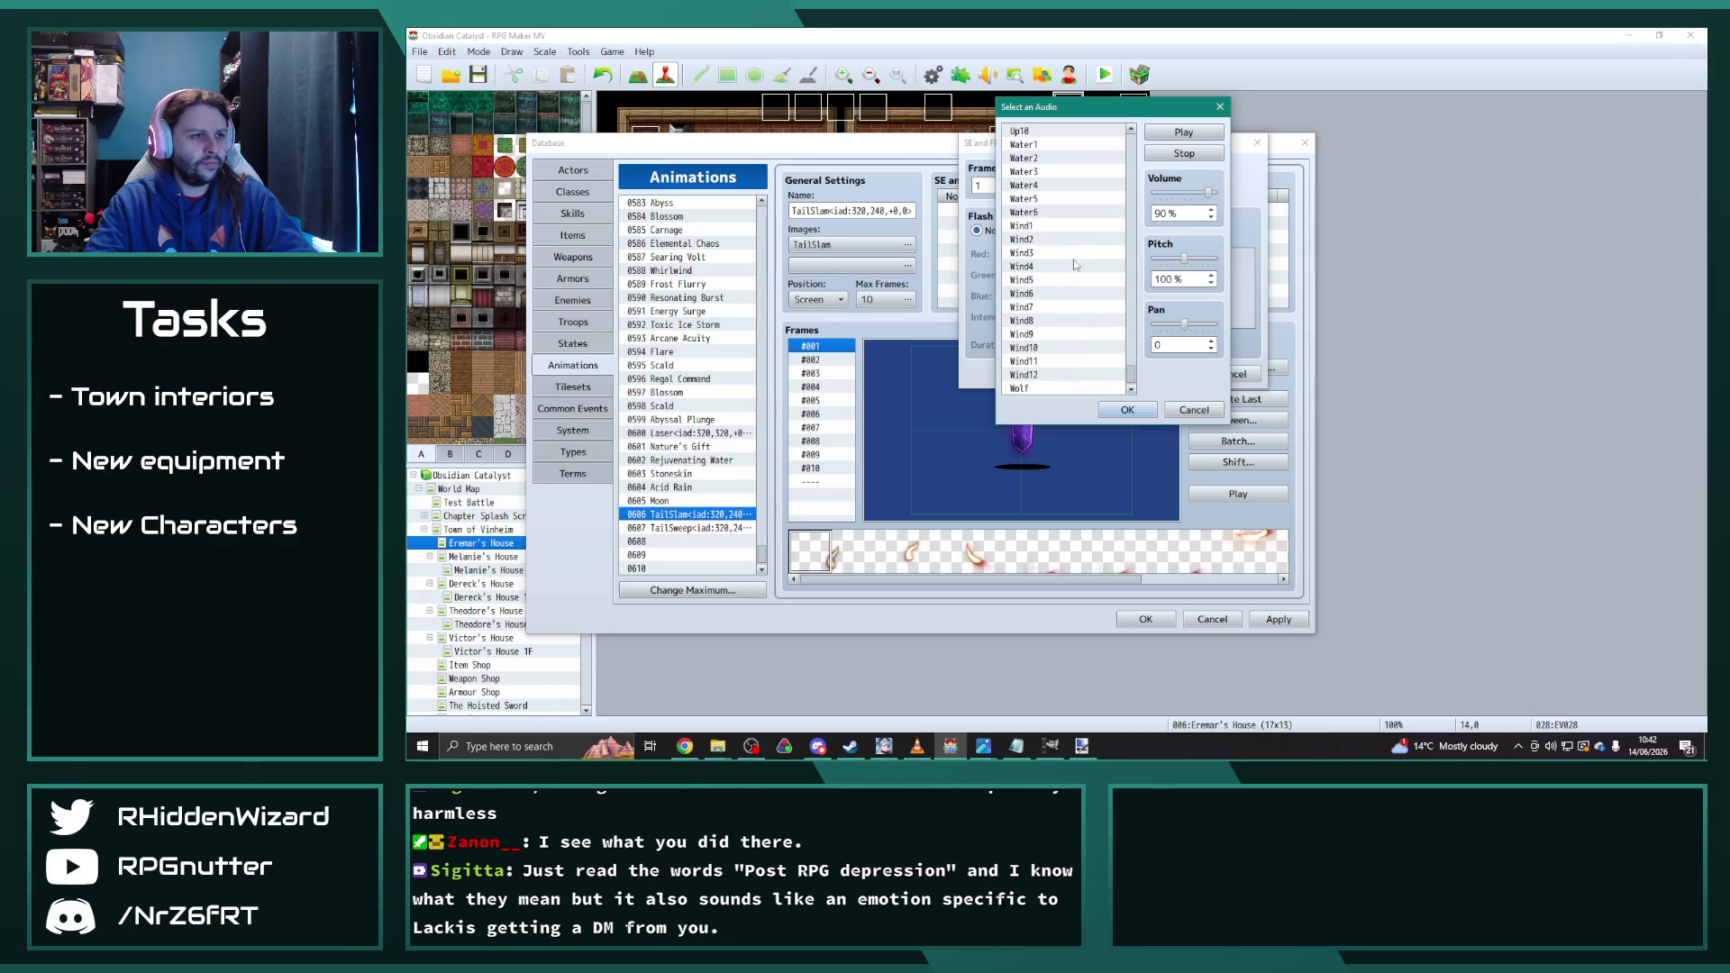
click(1042, 256)
click(1049, 267)
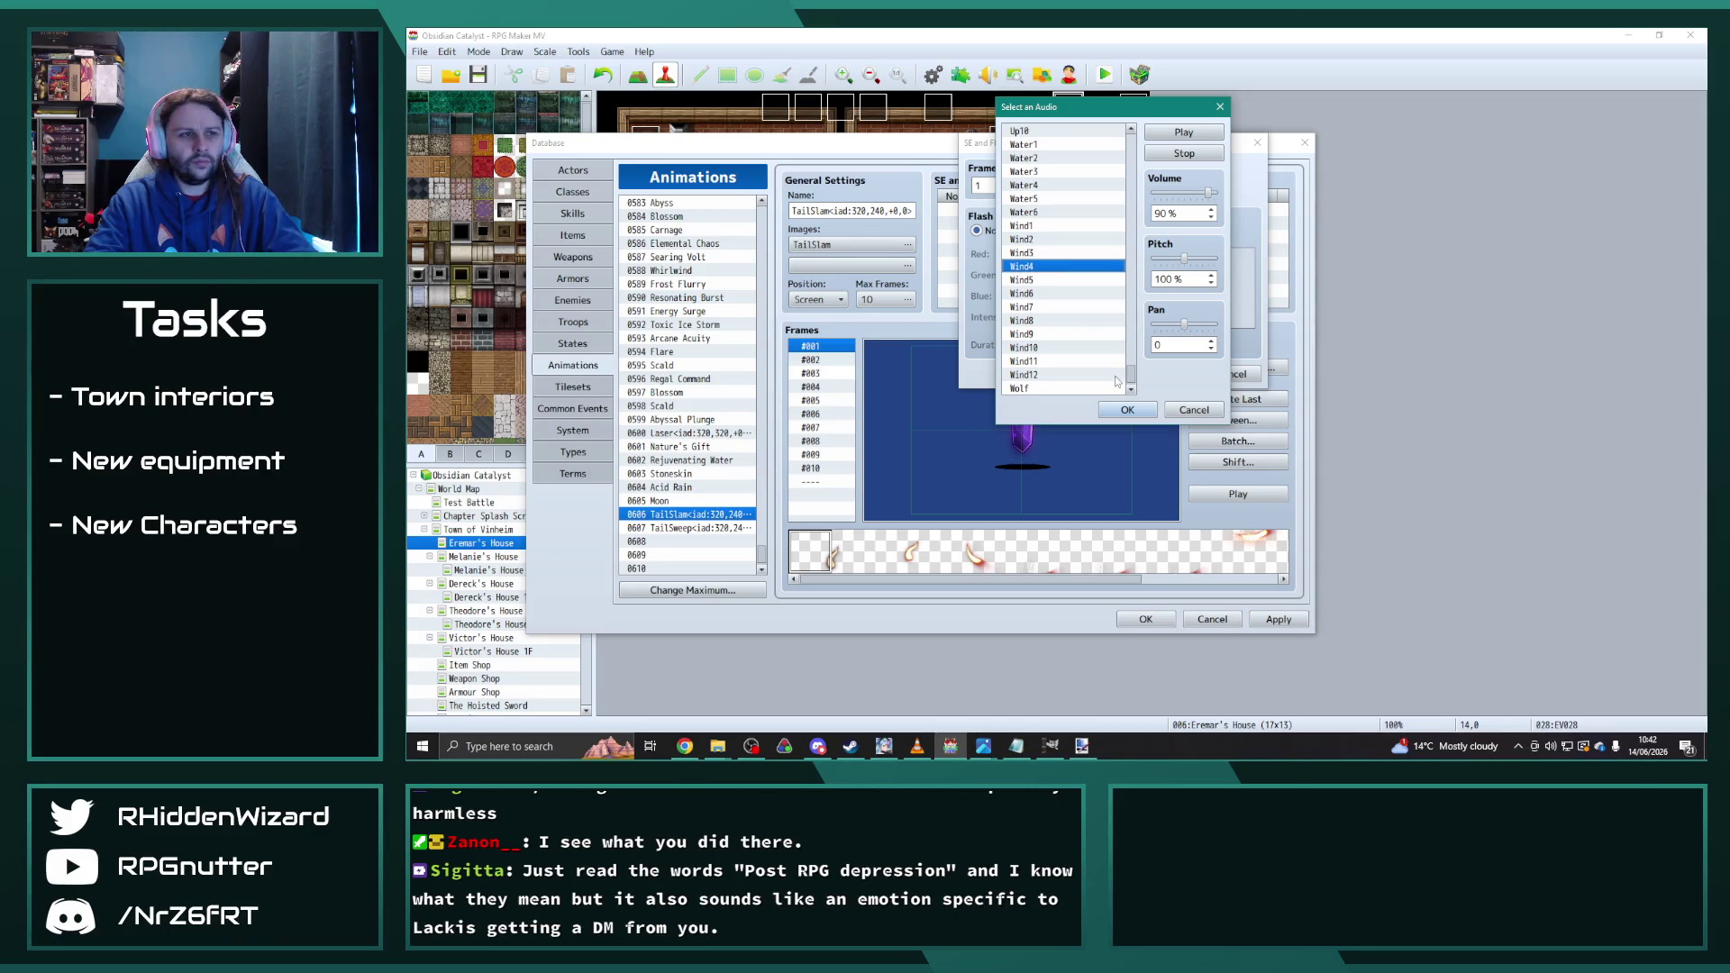
click(1125, 410)
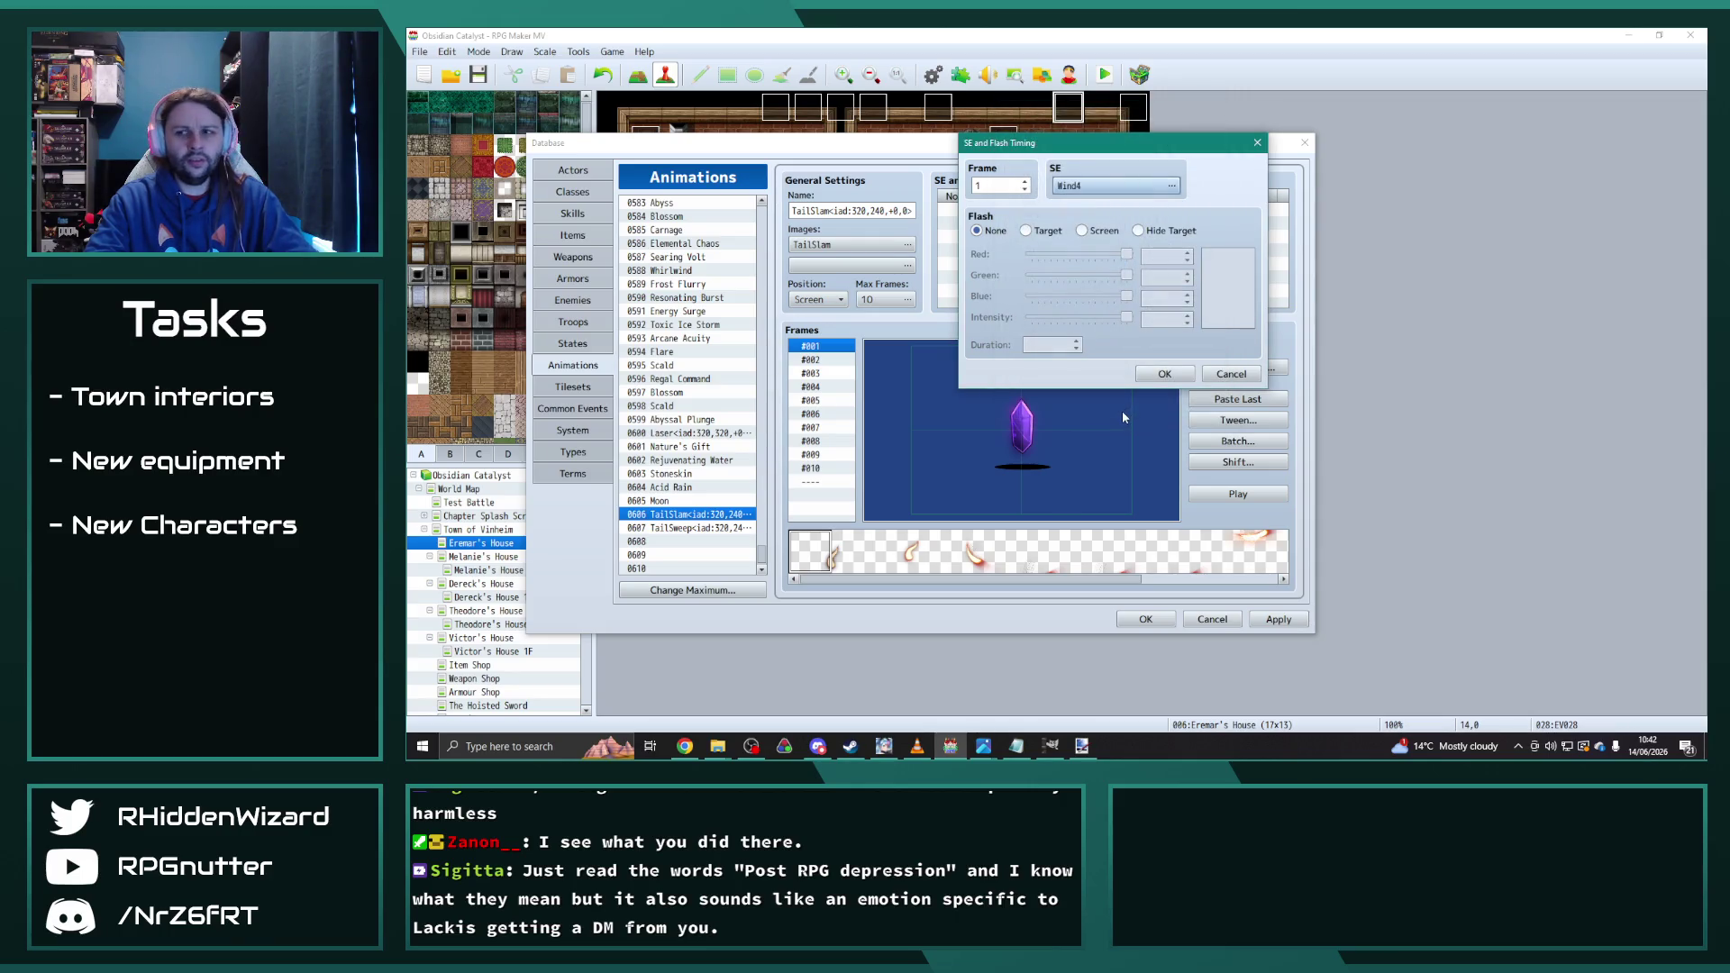
click(1164, 374)
Step: Start a frame 5 cue and choose Blow3 as its sound effect
double_click(1017, 223)
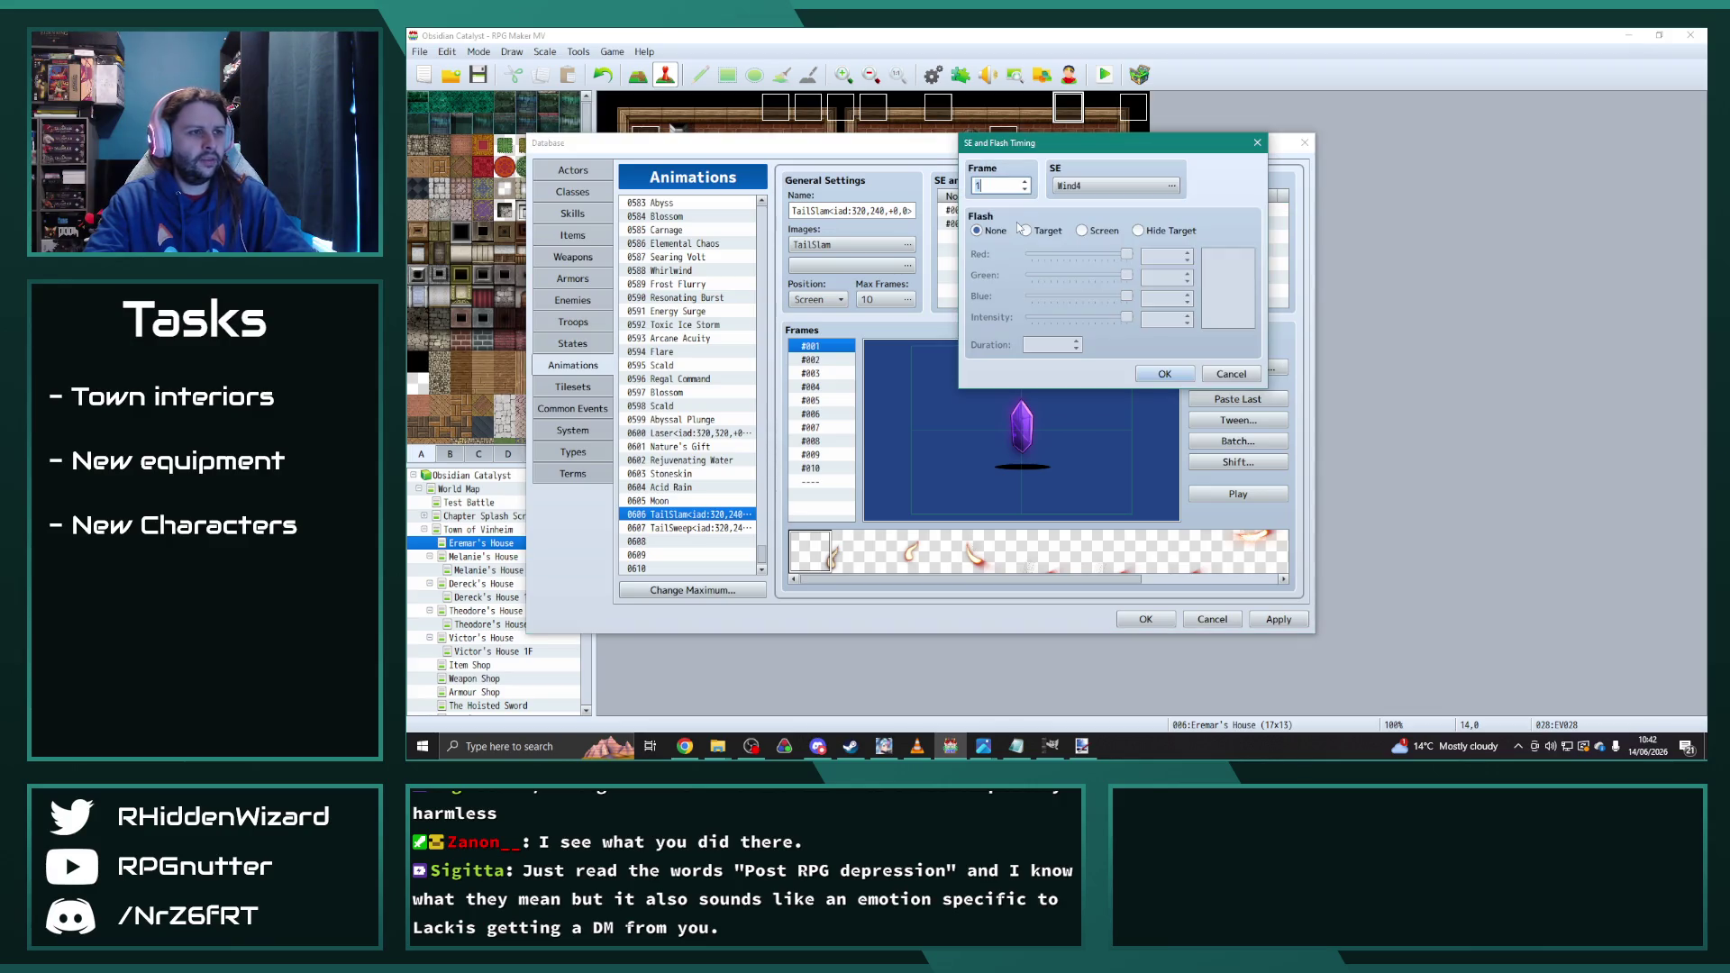
text(5)
click(1118, 185)
drag(1127, 351, 1140, 180)
scroll(1064, 191, up, 5)
scroll(1045, 280, up, 2)
click(1040, 167)
scroll(1059, 297, up, 2)
scroll(1061, 318, up, 3)
click(1043, 248)
click(1042, 275)
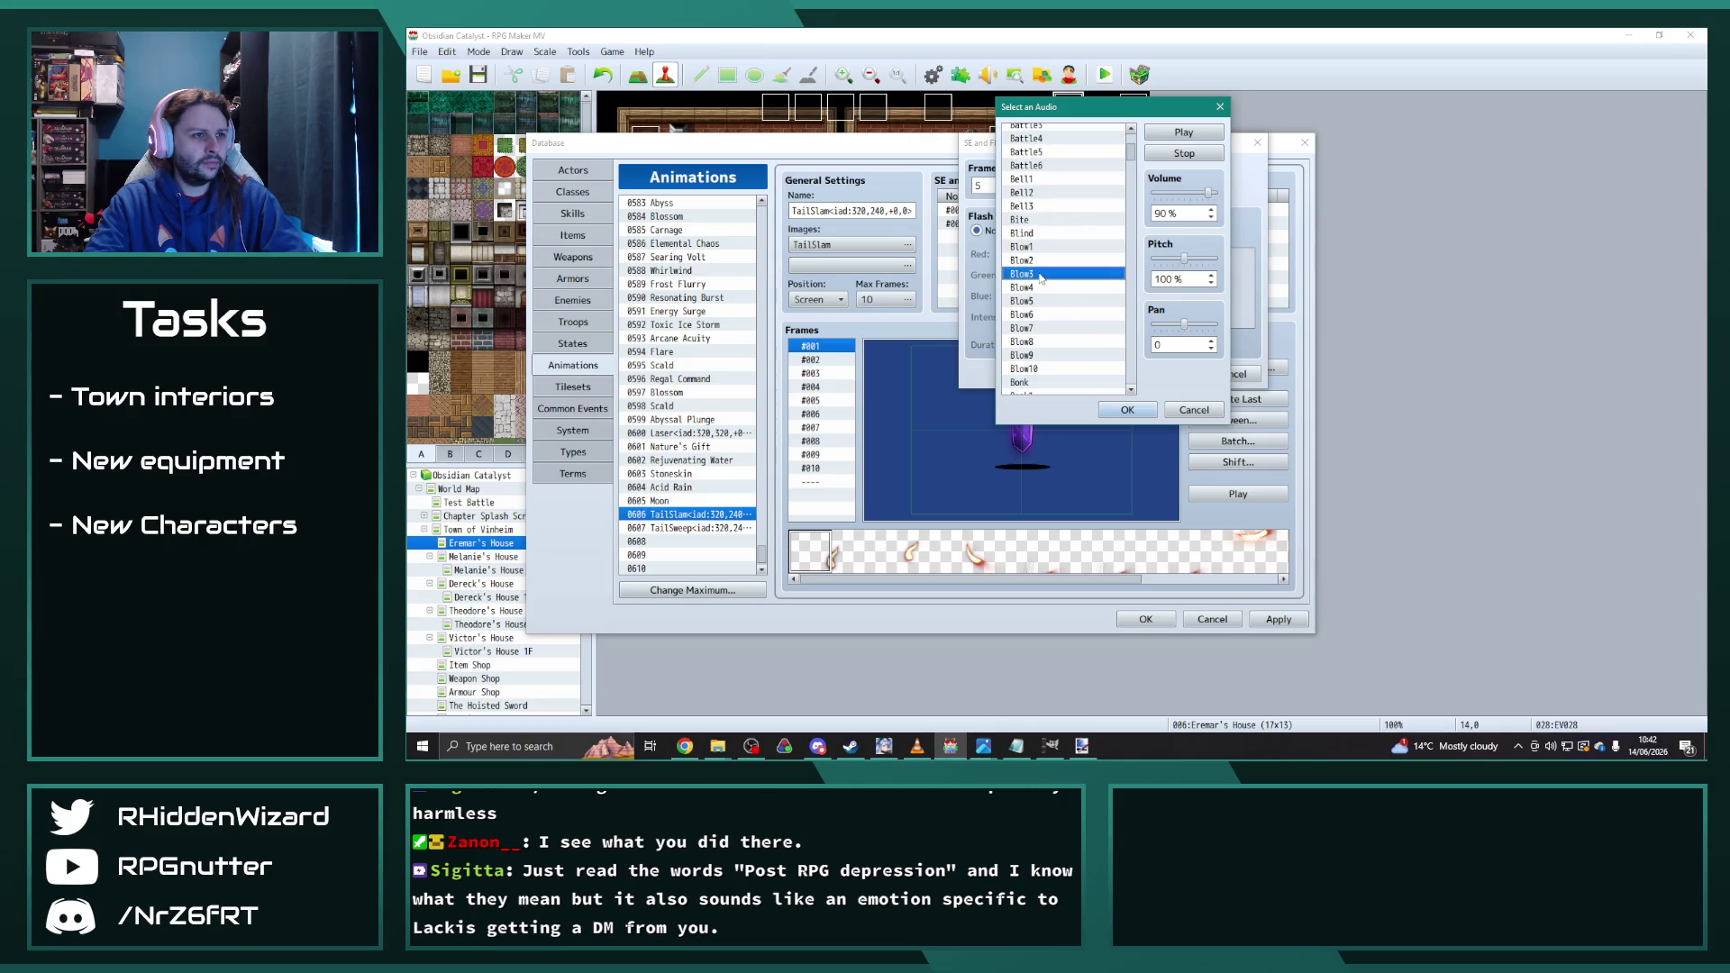
click(1042, 262)
click(1041, 278)
click(1127, 410)
Step: Add a target flash at intensity 153 to the frame 5 cue, preview, and select both cues
click(1027, 232)
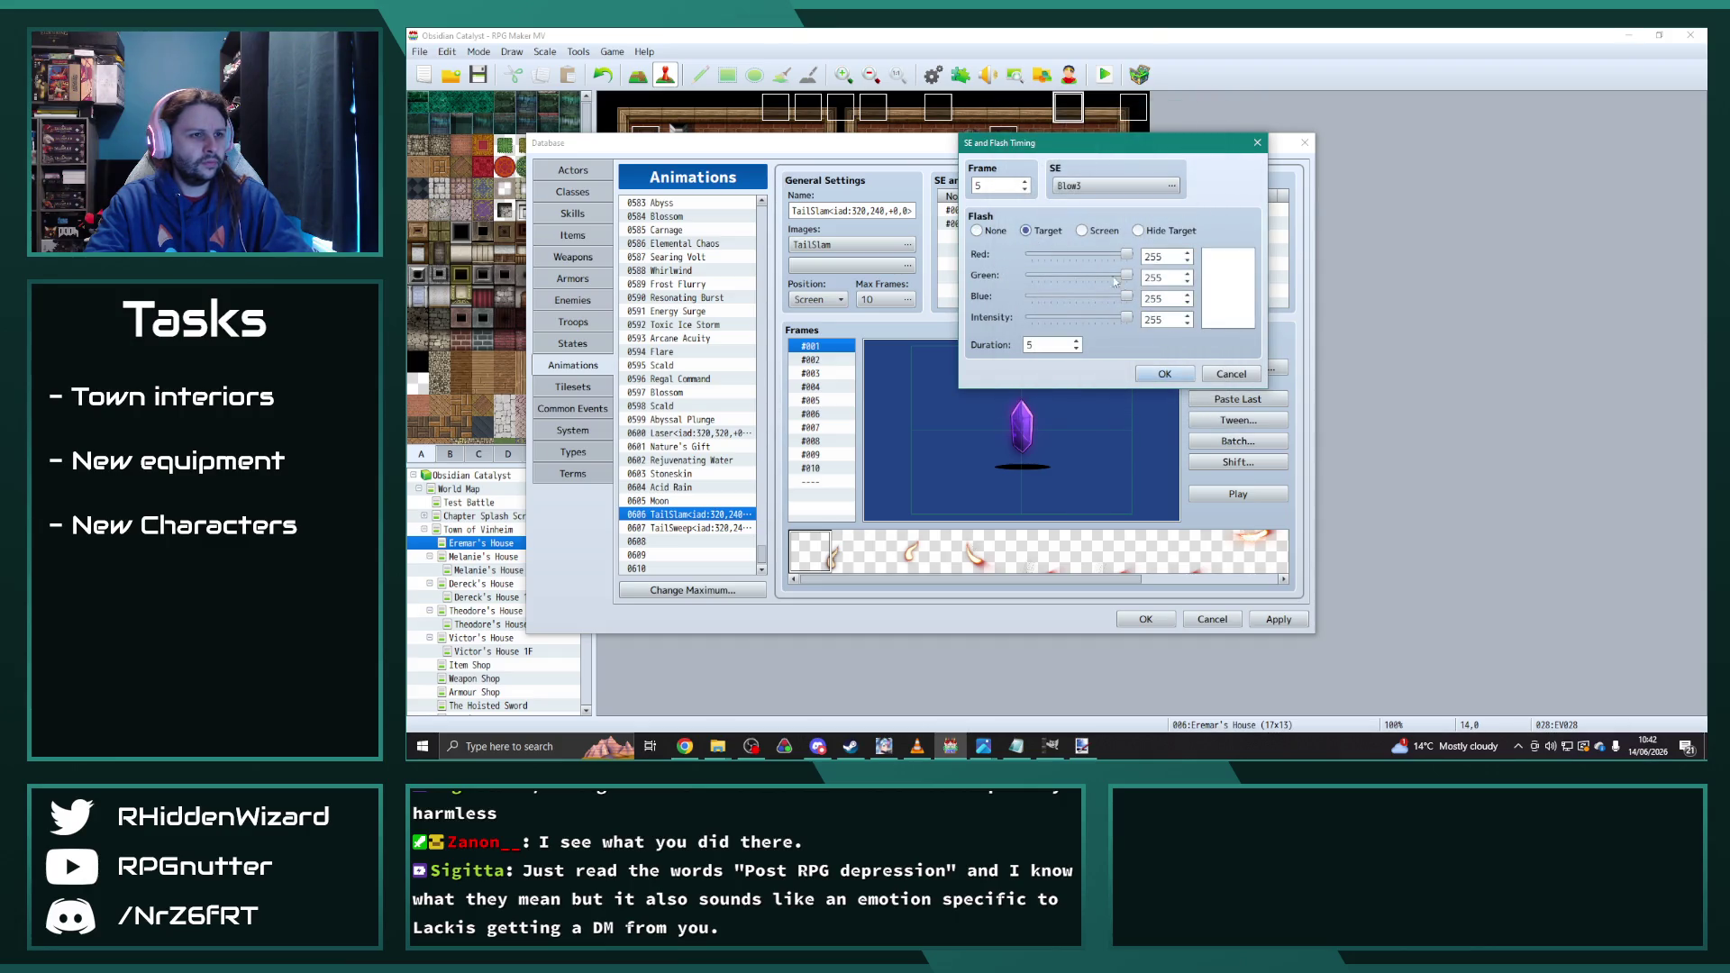
drag(1125, 317, 1090, 319)
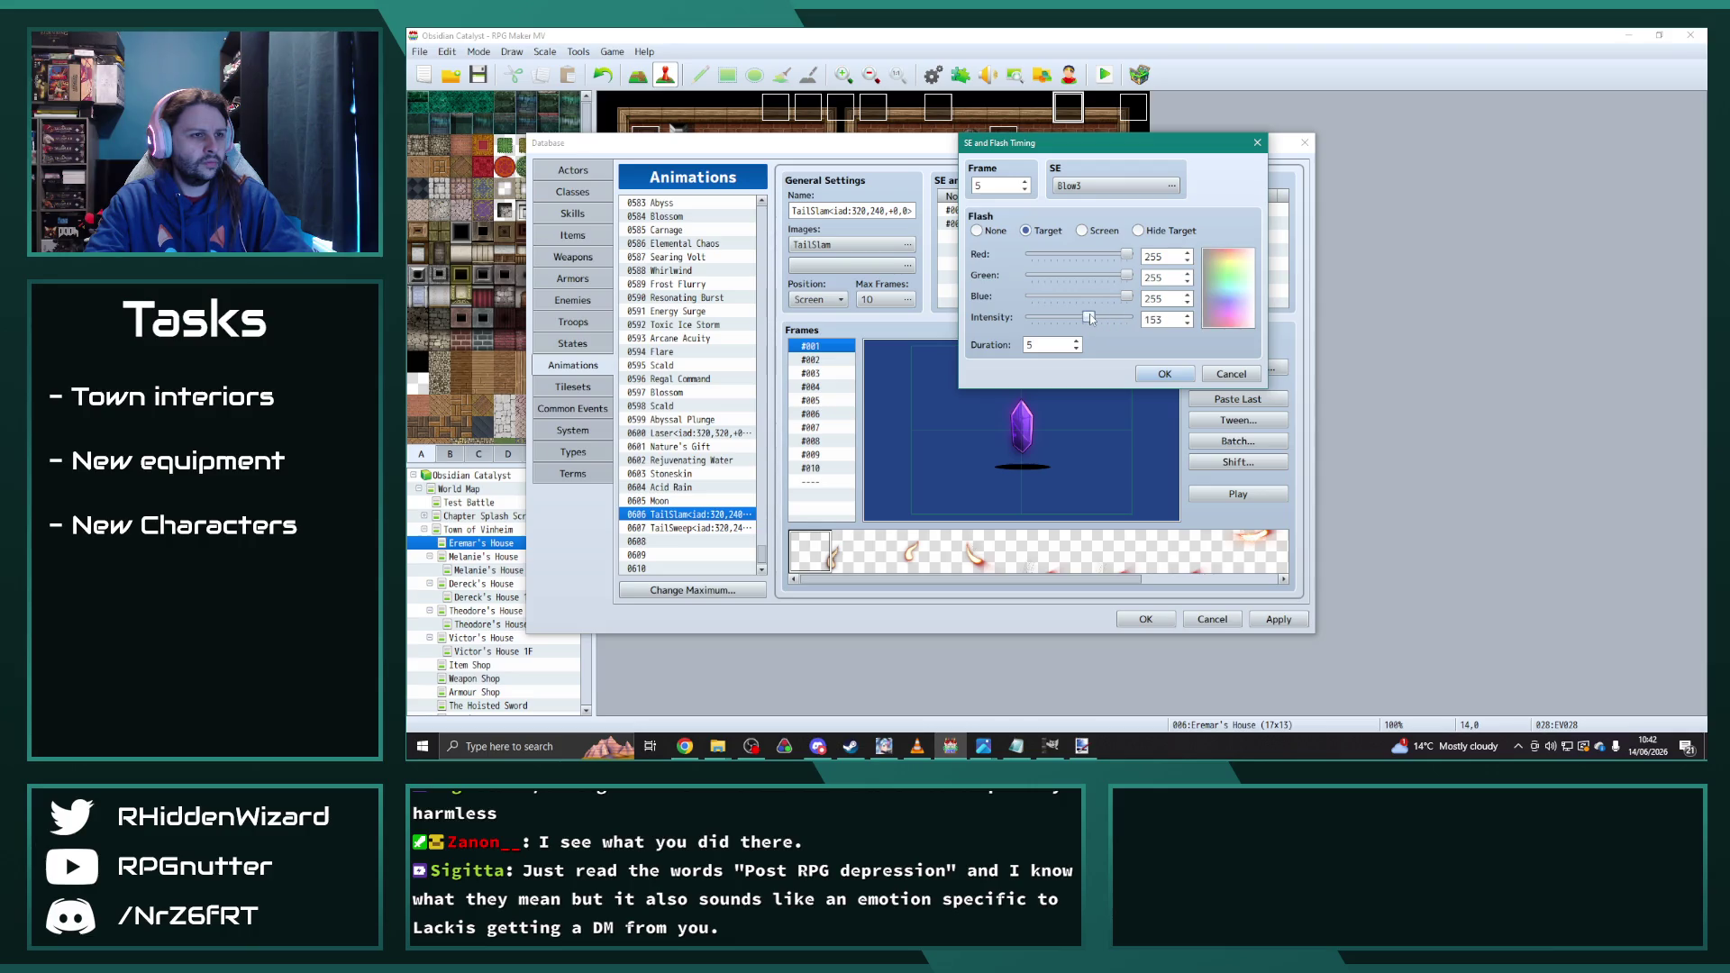
click(1165, 373)
click(1240, 493)
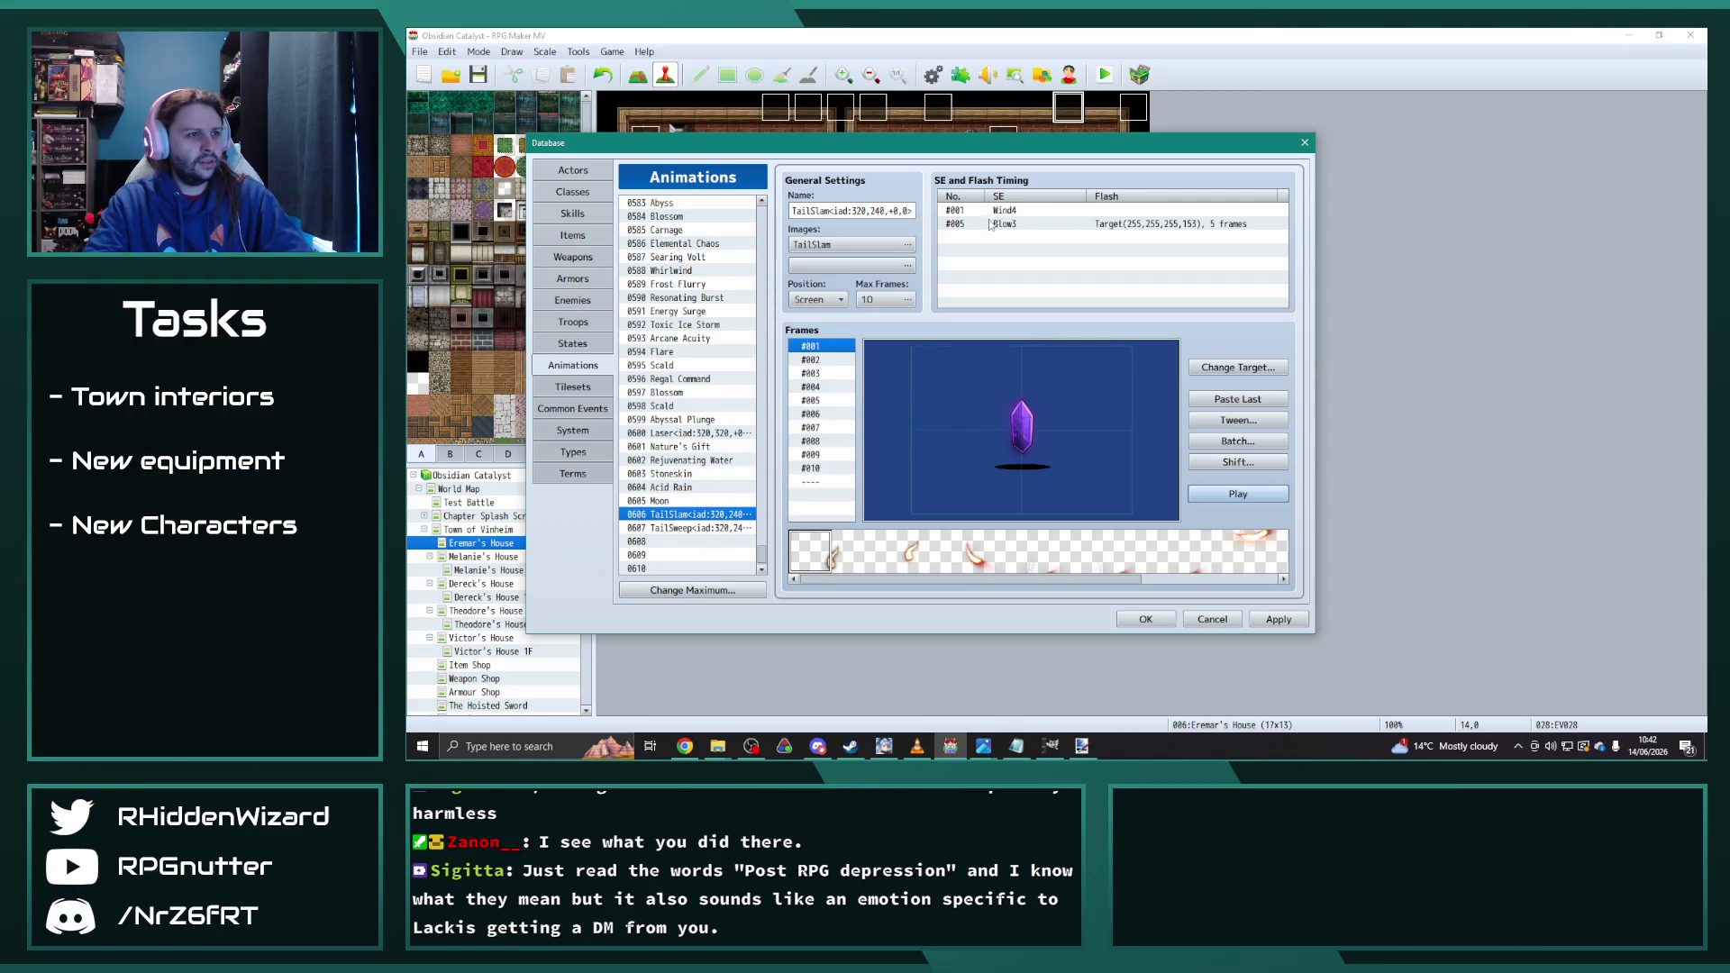
click(914, 348)
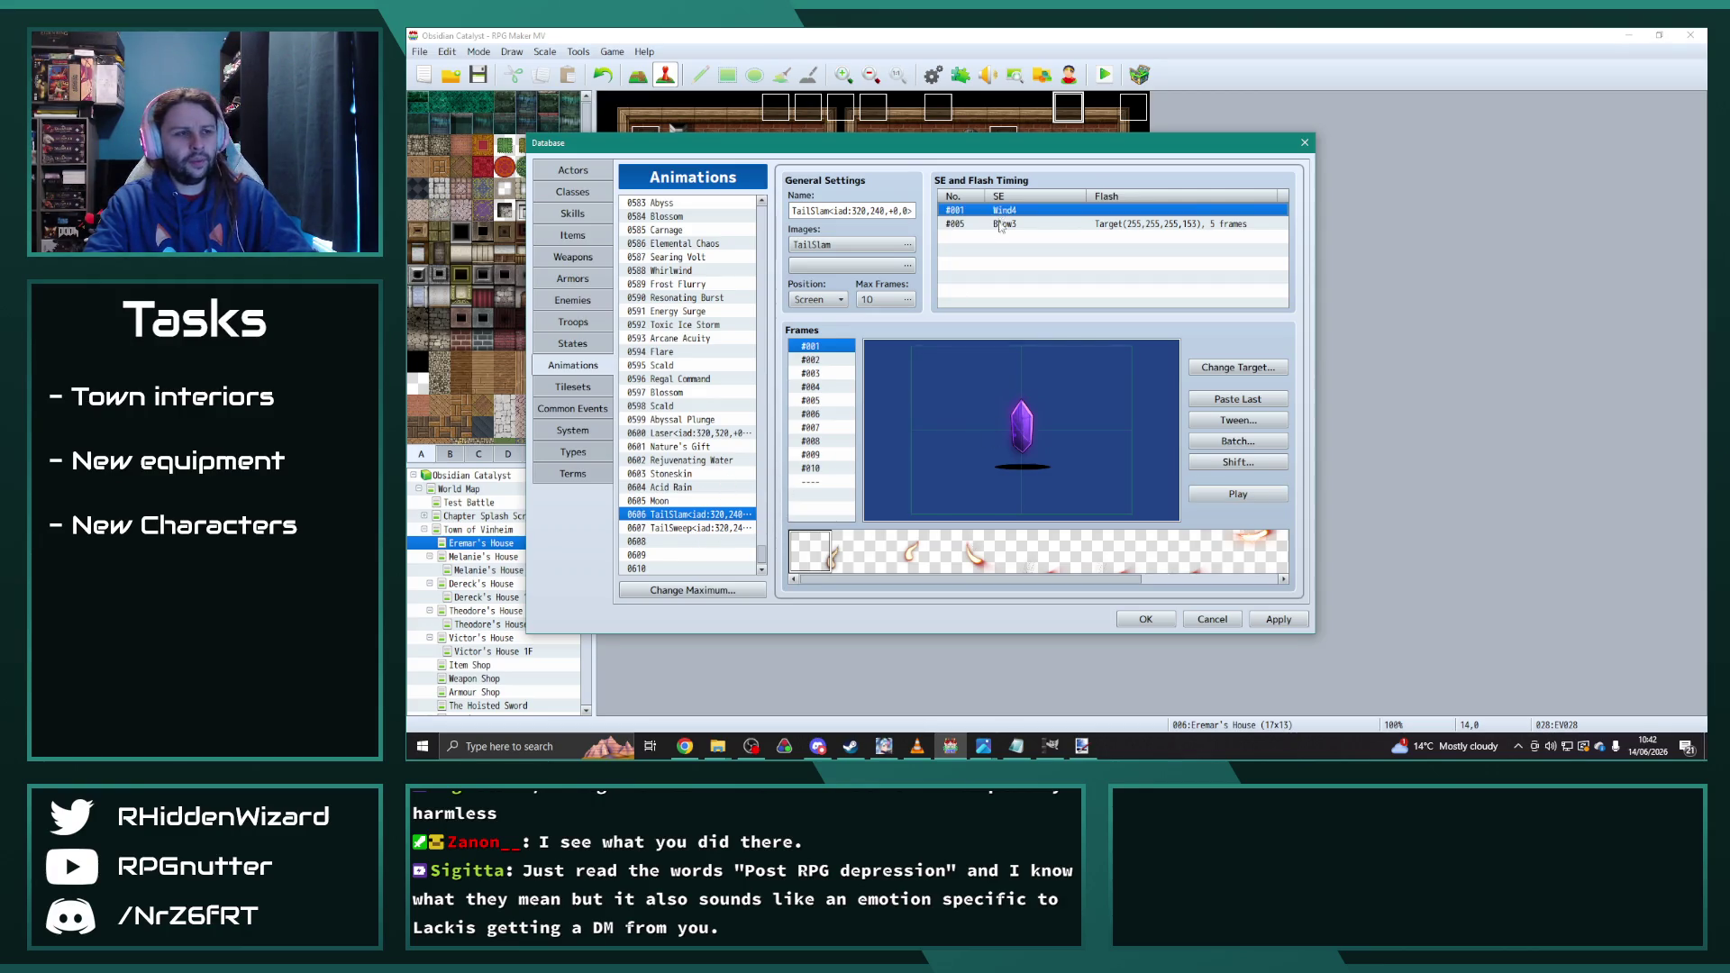
Step: Paste the cues into TailSweep and set the Wind4 cue to 90% pitch
click(686, 527)
click(1024, 210)
key(ctrl+v)
double_click(1024, 210)
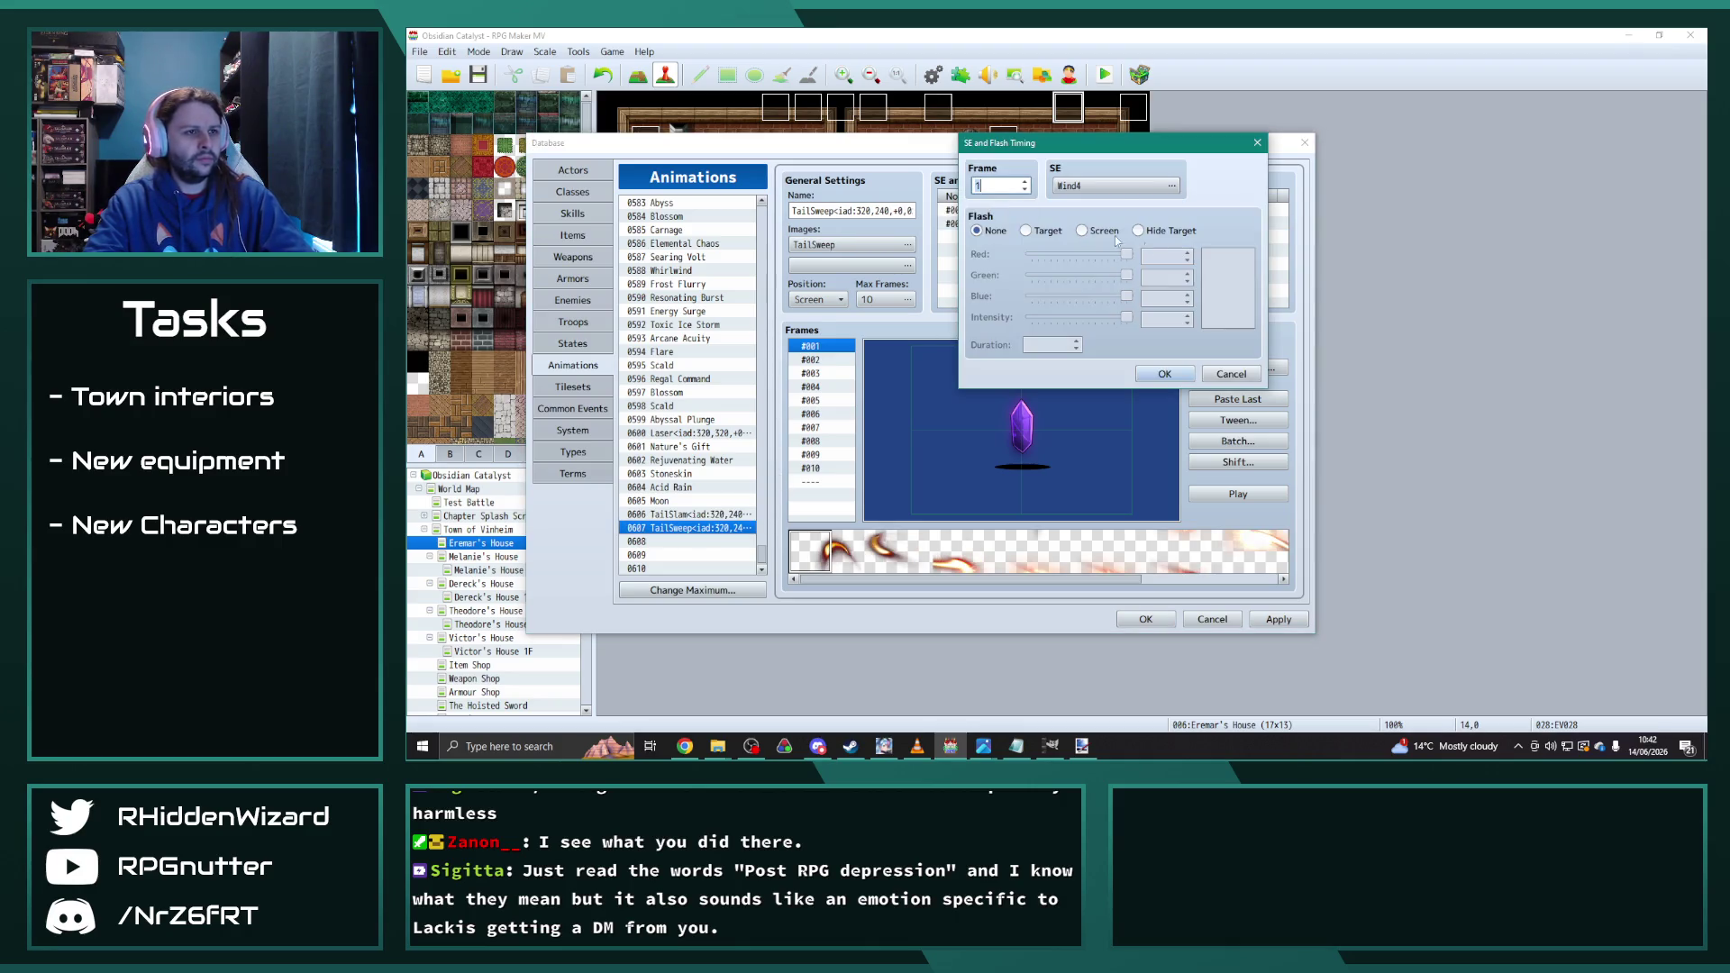
click(1225, 185)
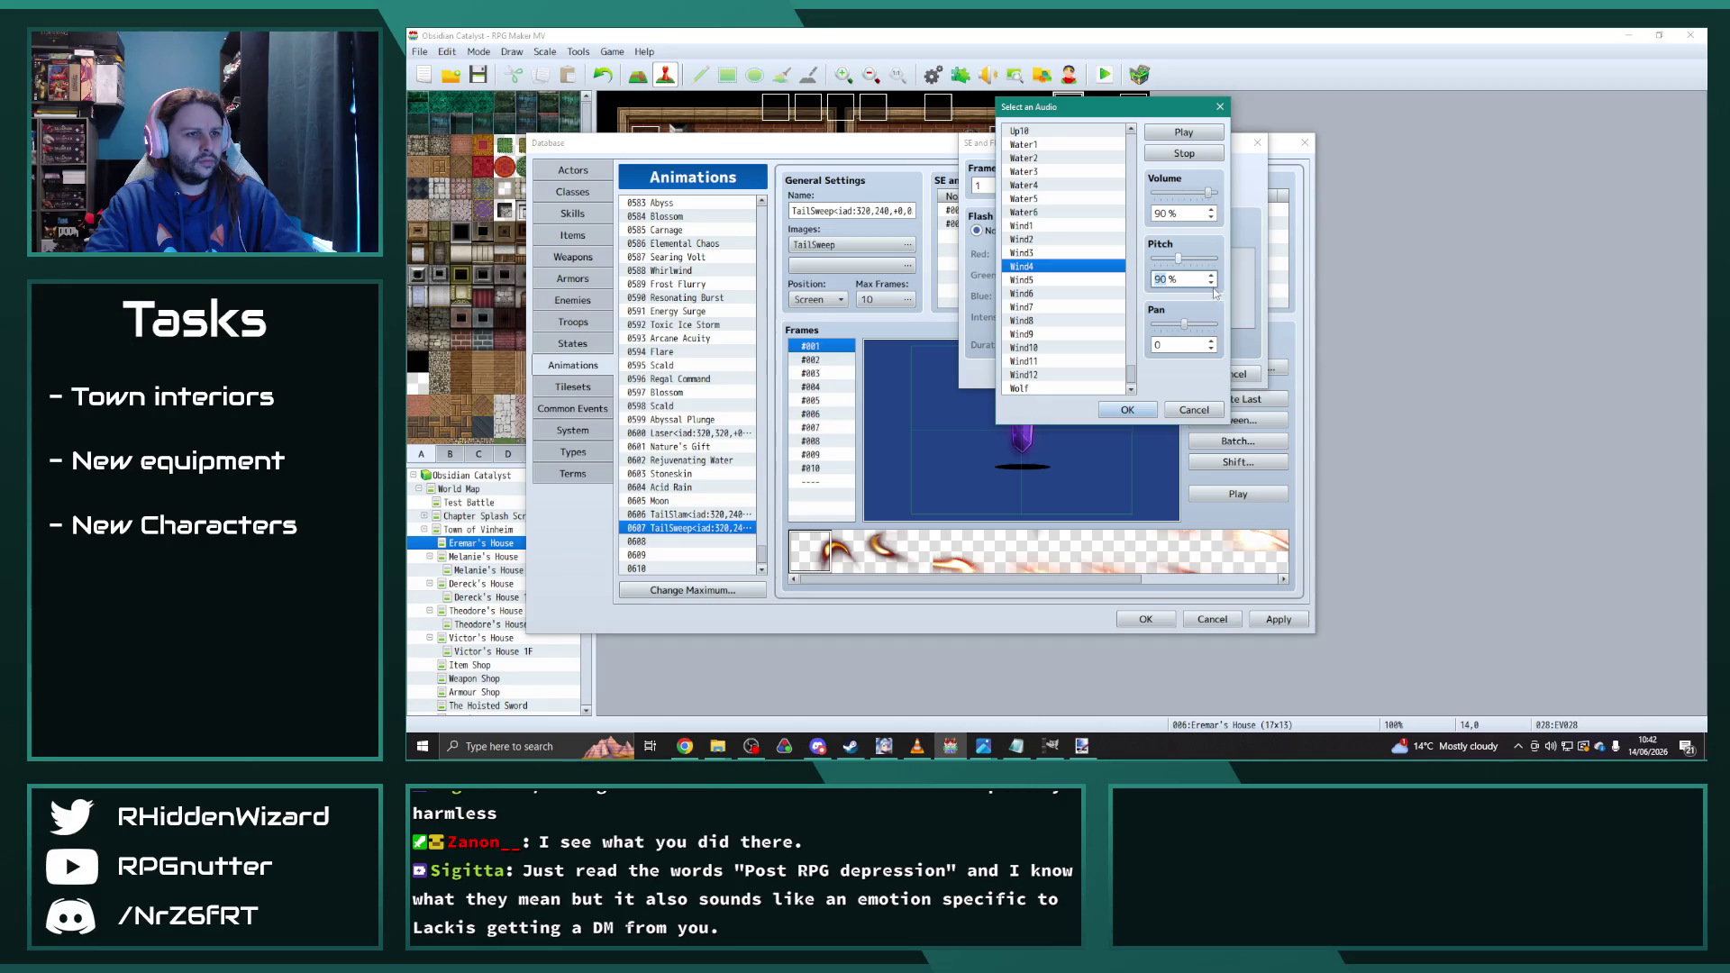
click(1127, 410)
click(1166, 376)
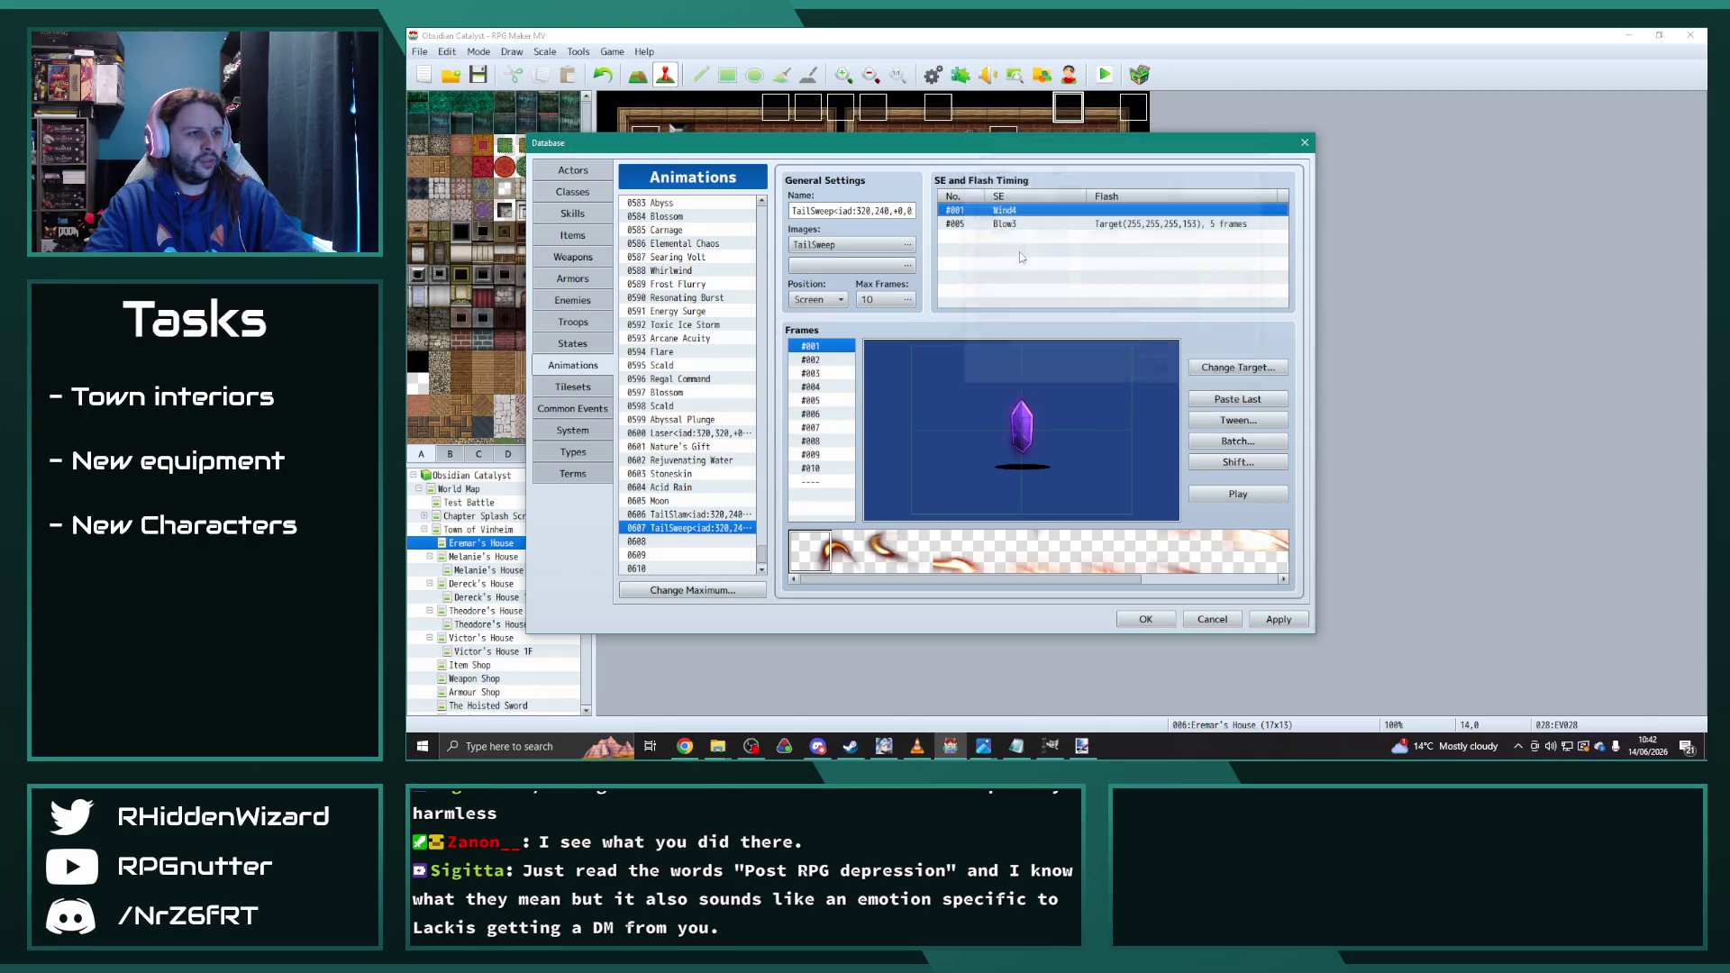
Step: Set the Blow3 cue to 90% pitch on frame 3 and preview TailSweep
double_click(1024, 225)
click(1154, 192)
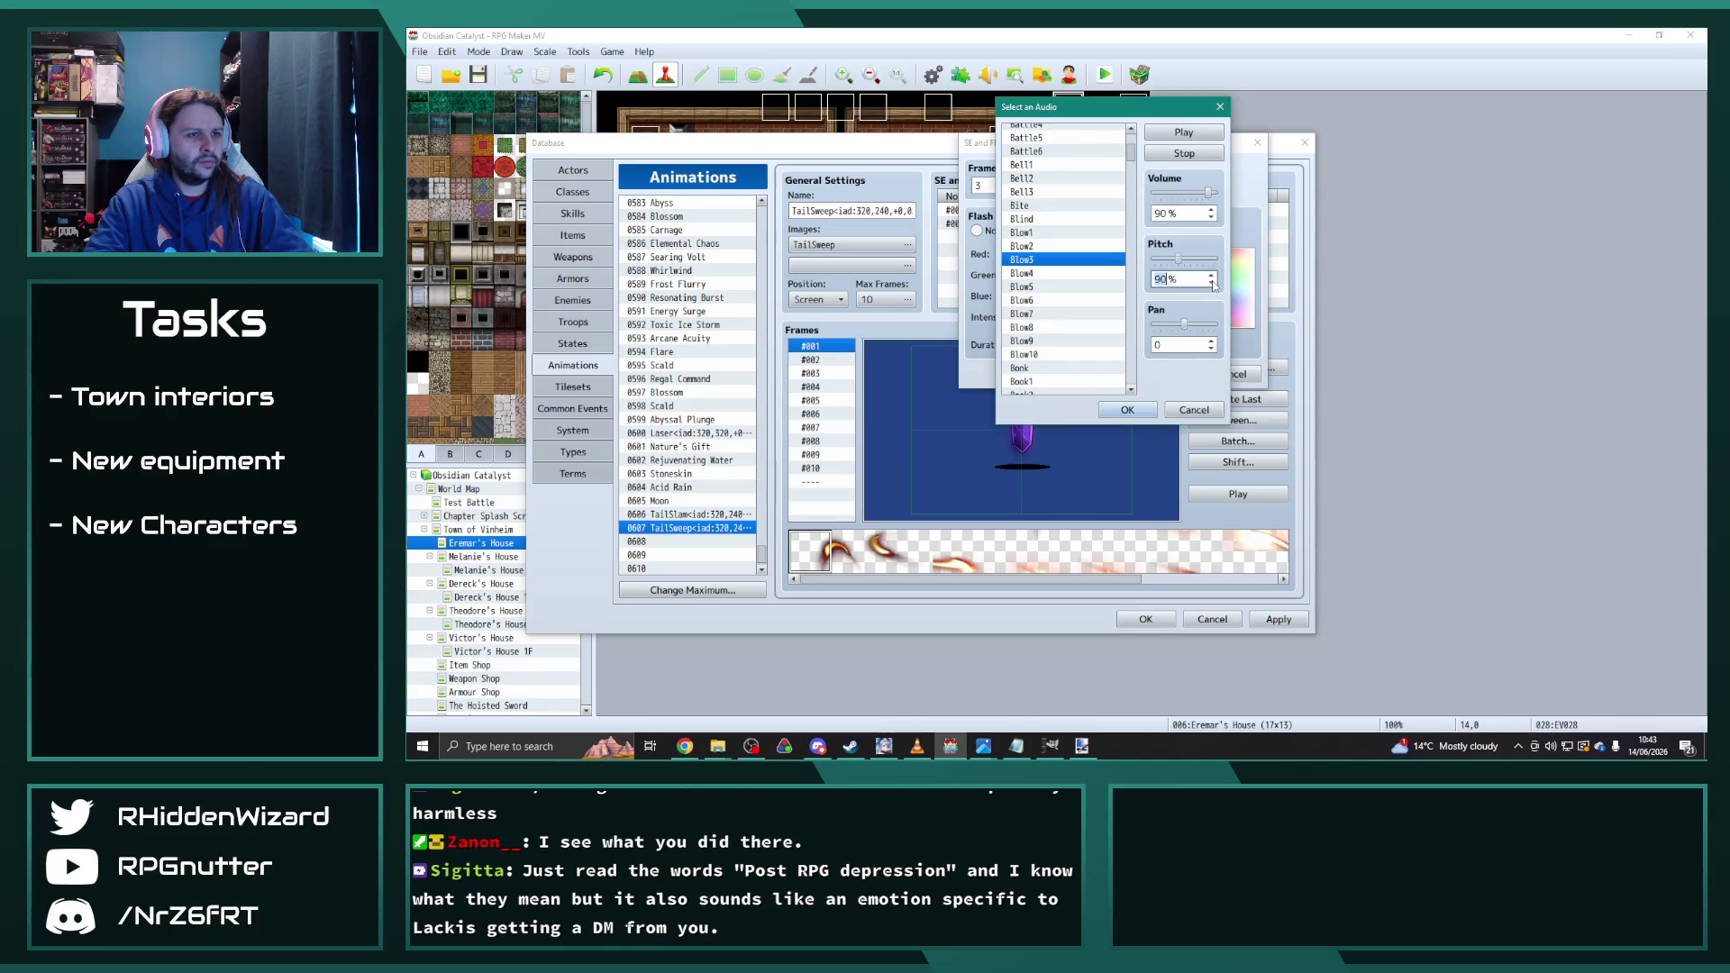
click(1143, 413)
click(1163, 374)
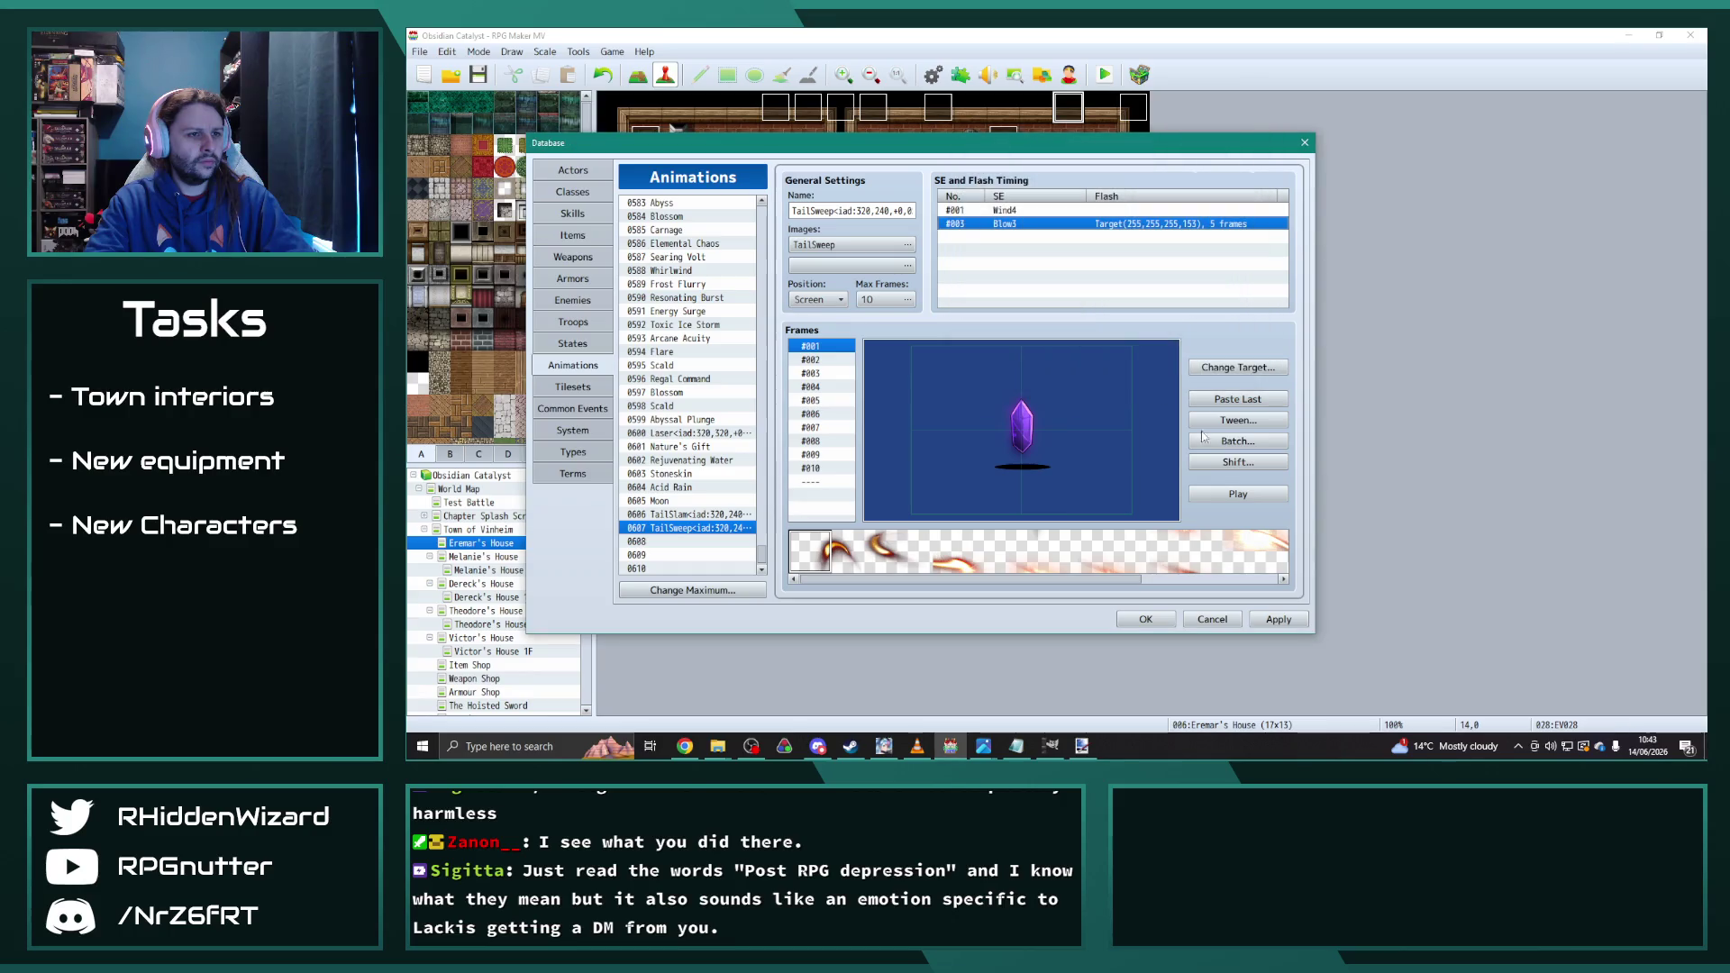
click(1238, 496)
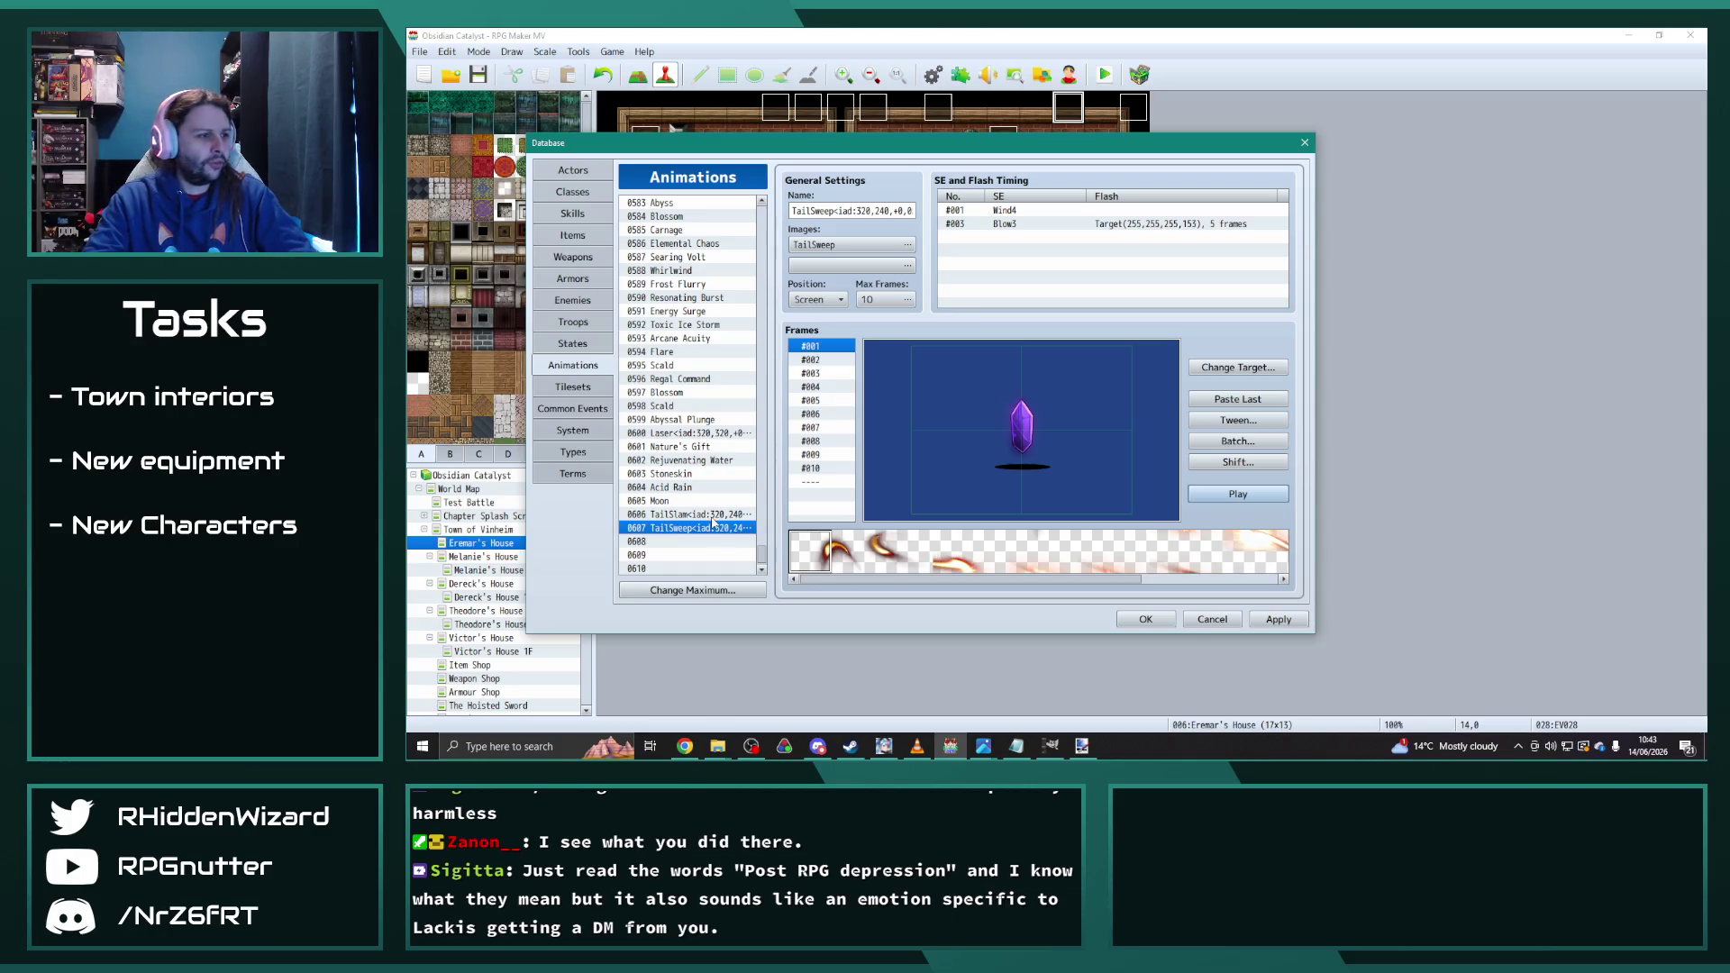
click(577, 212)
Step: Raise the skills maximum to 1275
drag(767, 435, 765, 584)
click(690, 587)
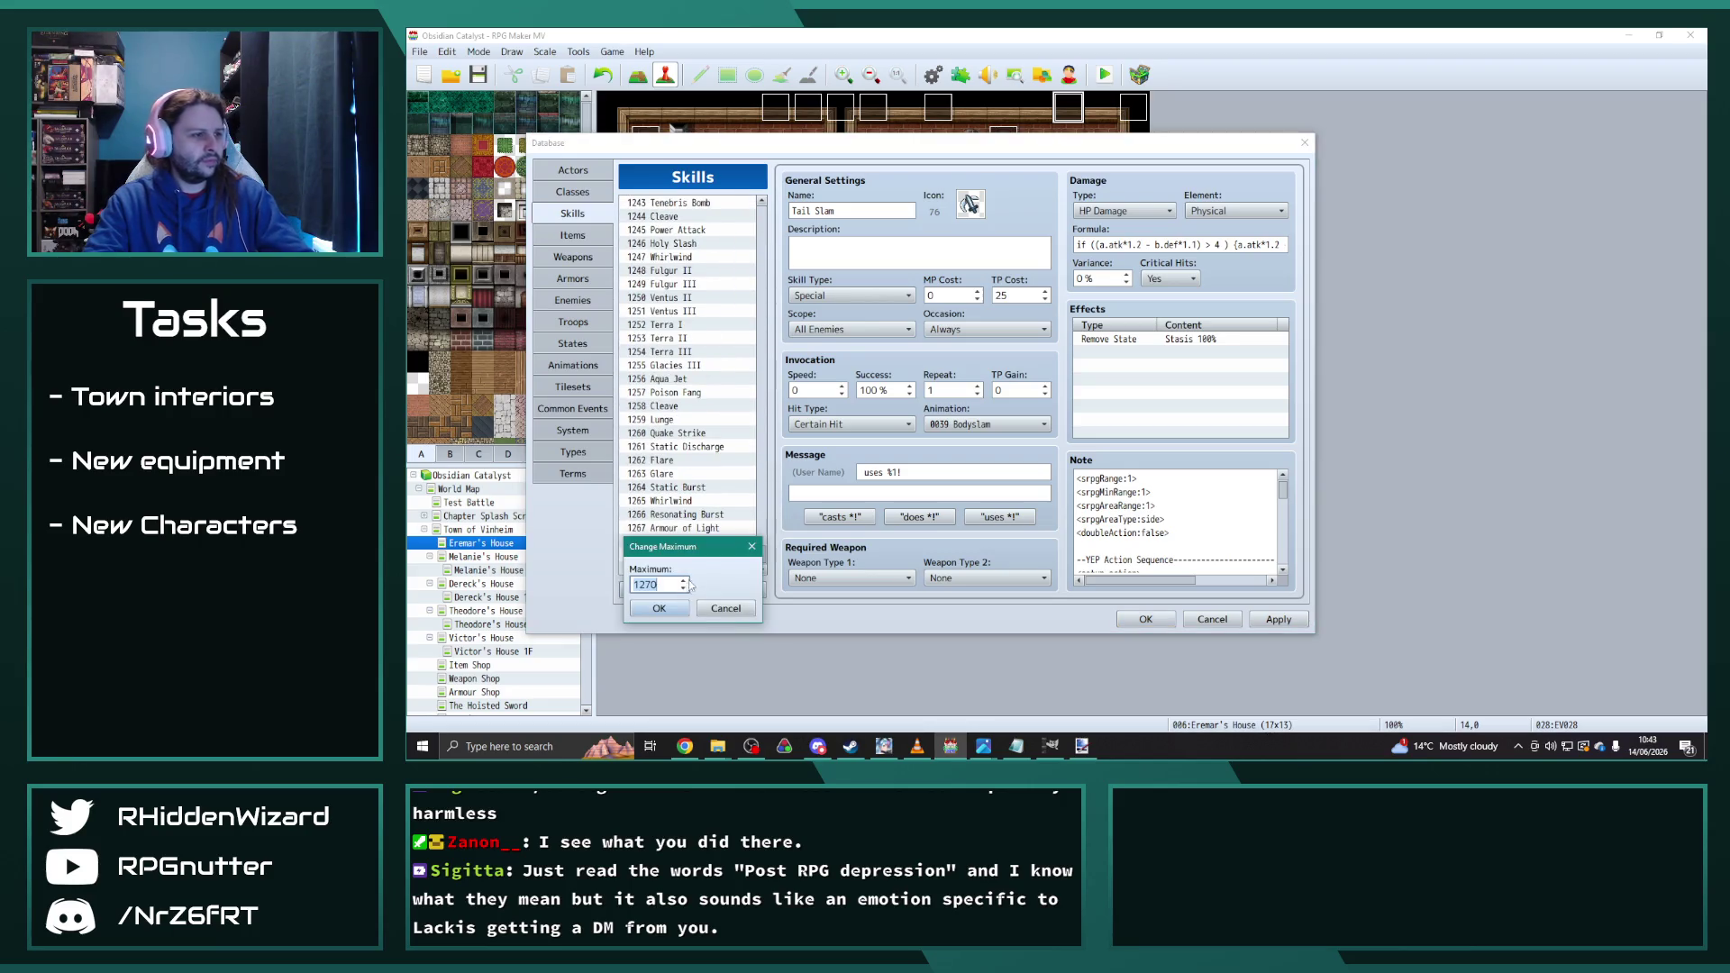
click(665, 608)
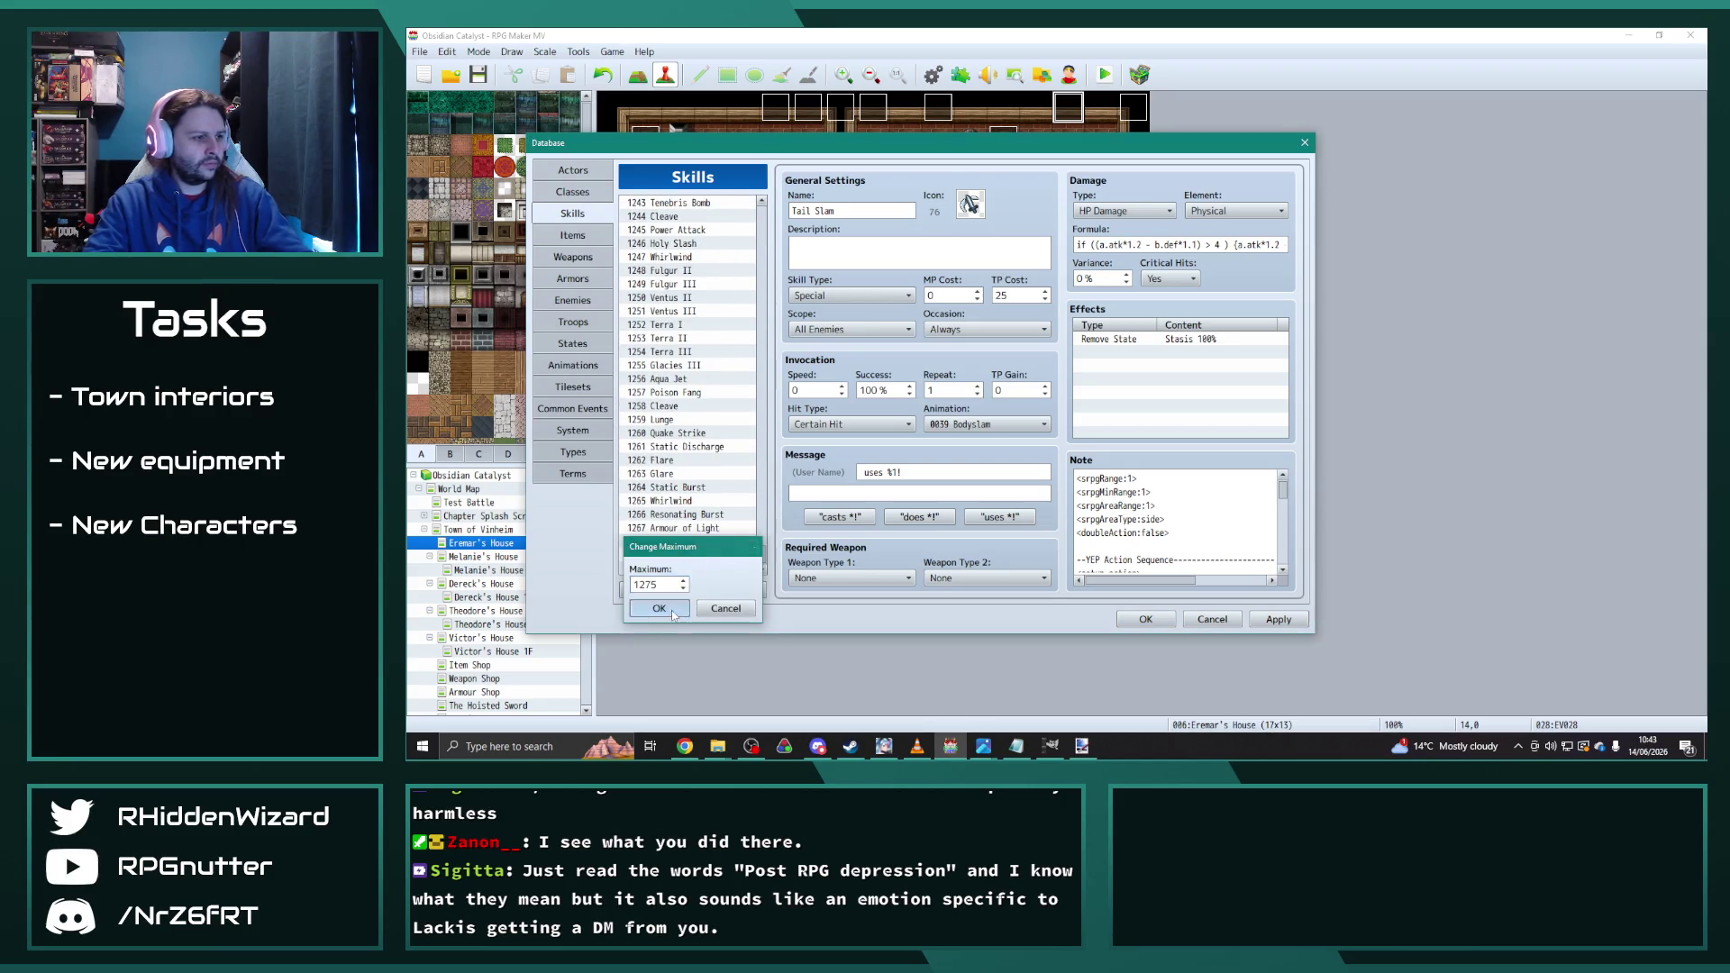
Step: Copy Aura I into slot 1270 as TailSlam with 0 MP cost and Special type
mouse_move(762, 442)
mouse_down()
mouse_move(762, 207)
mouse_move(762, 588)
mouse_up()
click(704, 367)
click(681, 502)
key(ctrl+v)
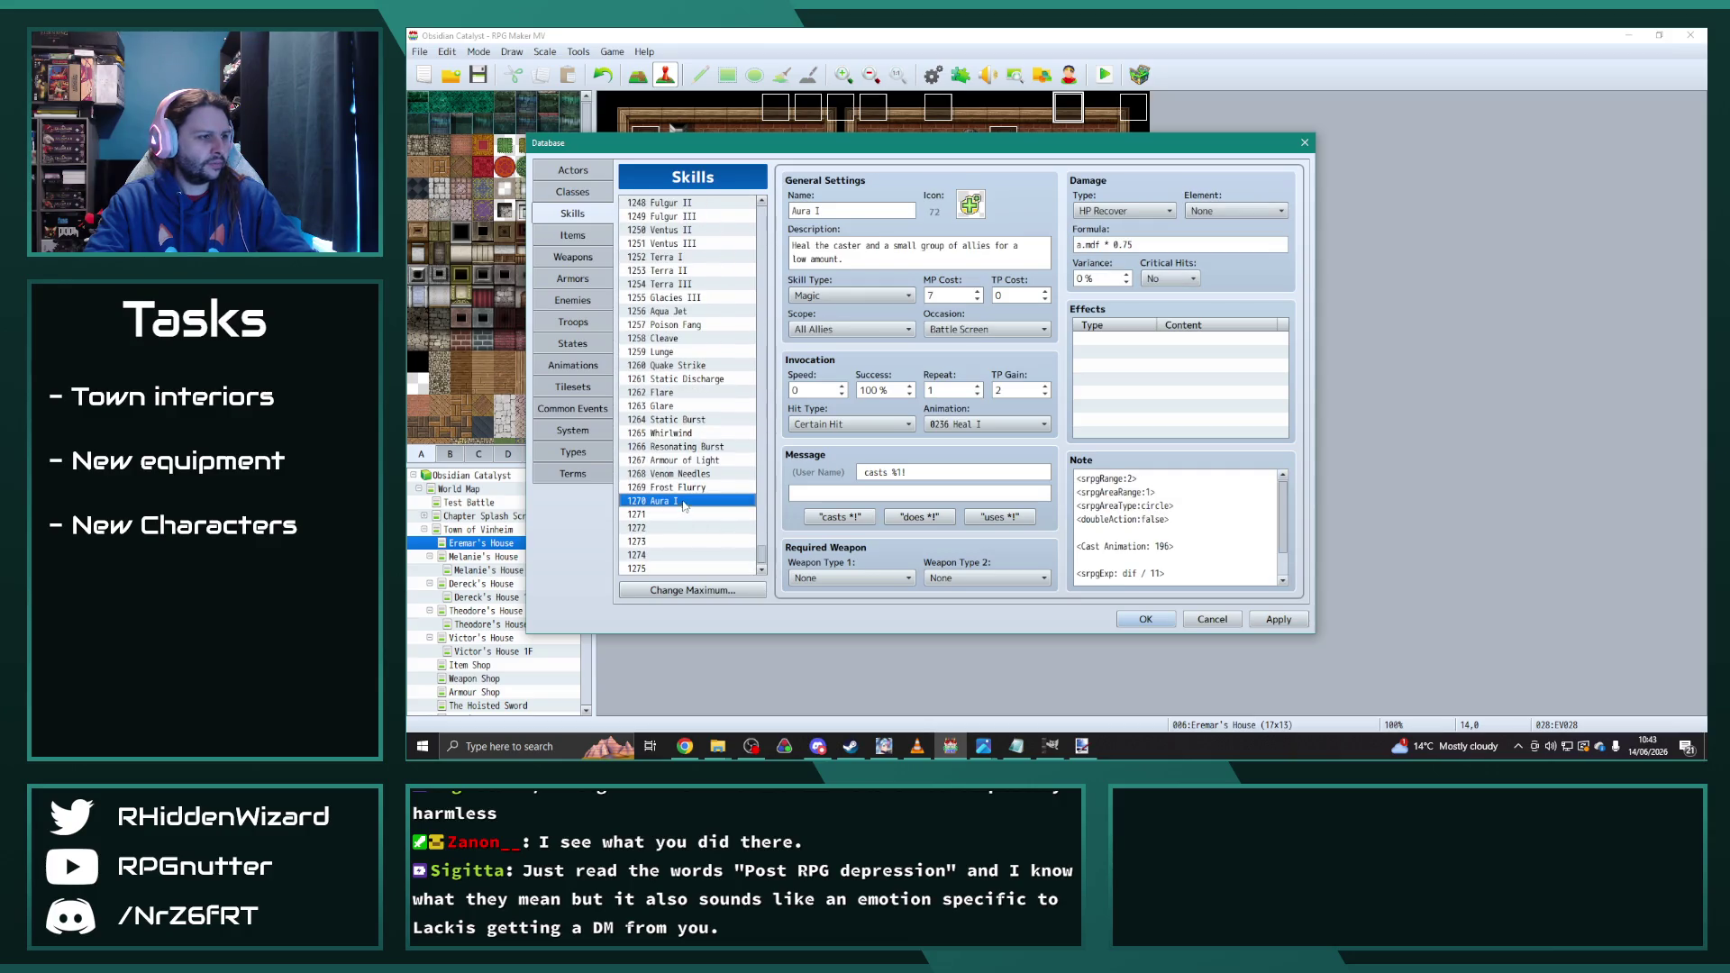
triple_click(865, 212)
text(TailSlam)
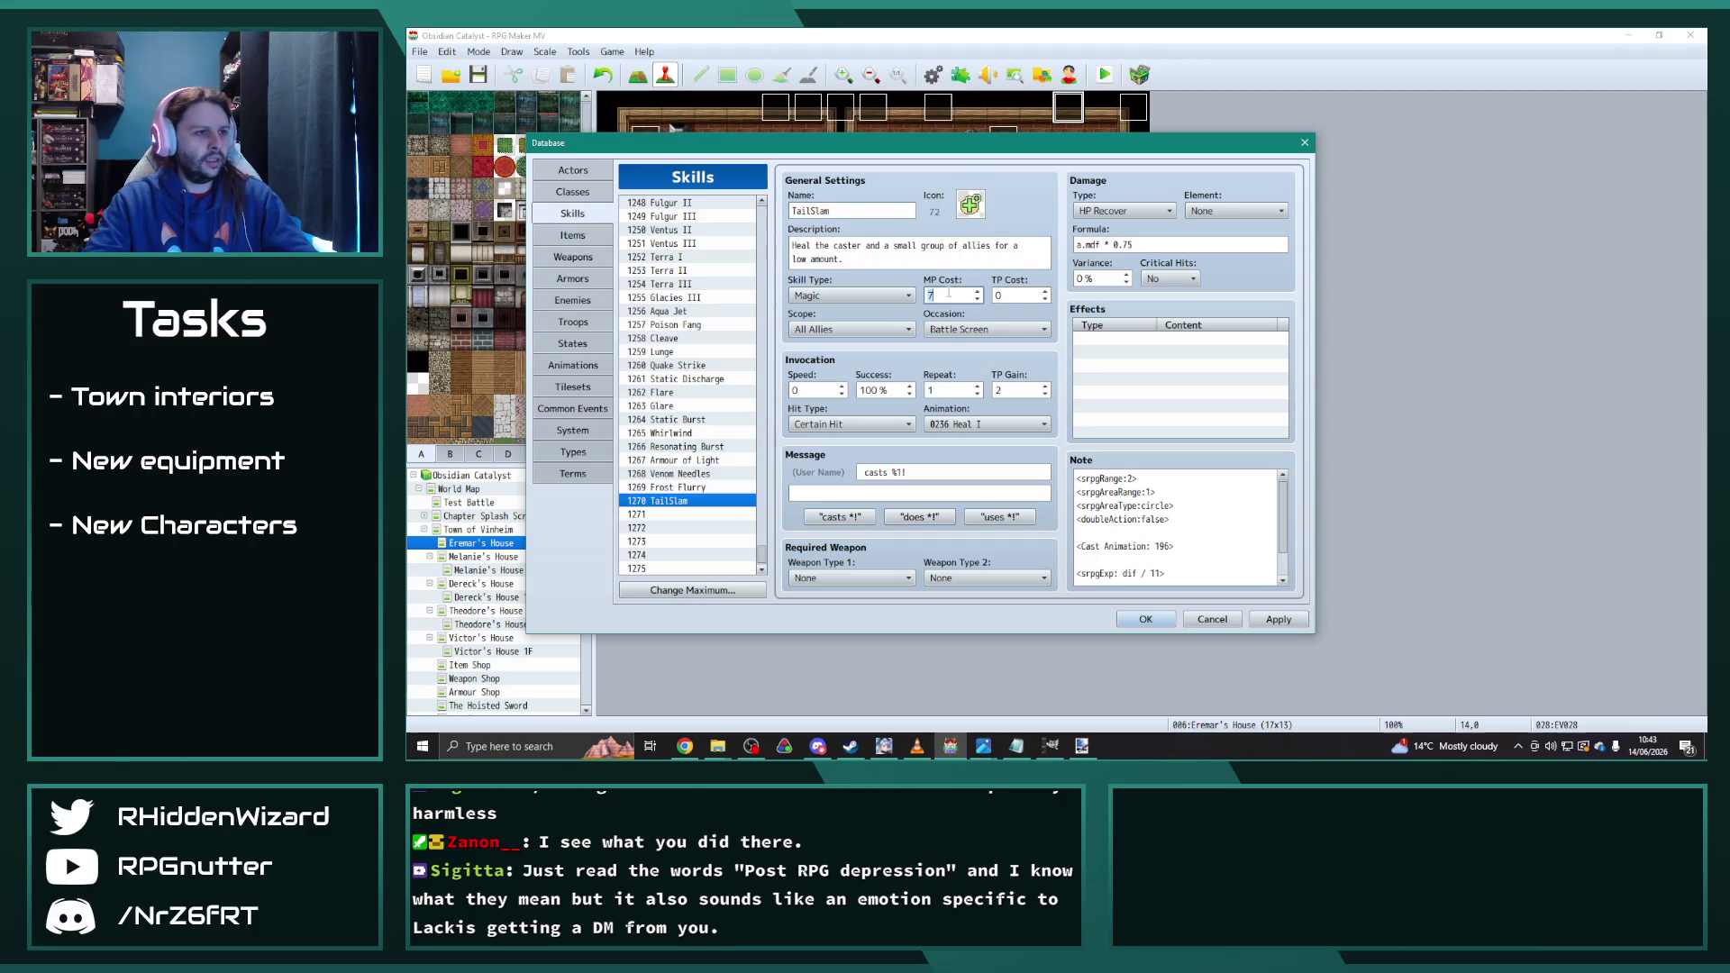
double_click(946, 296)
text(0)
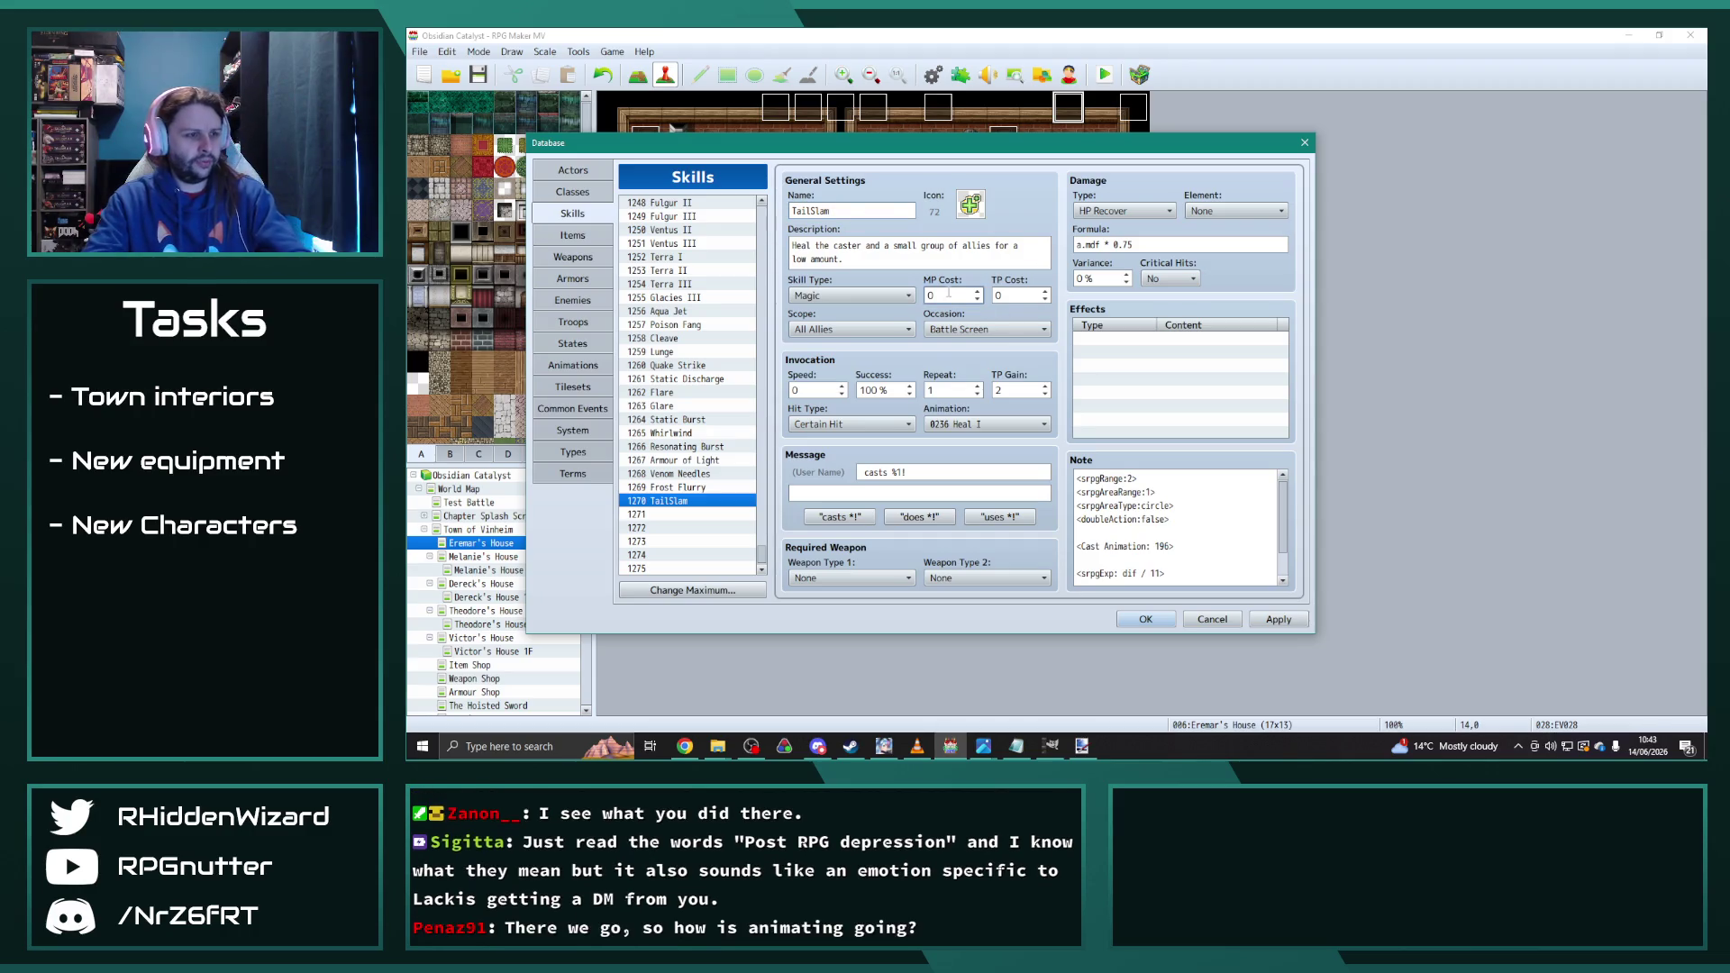
click(852, 296)
click(837, 341)
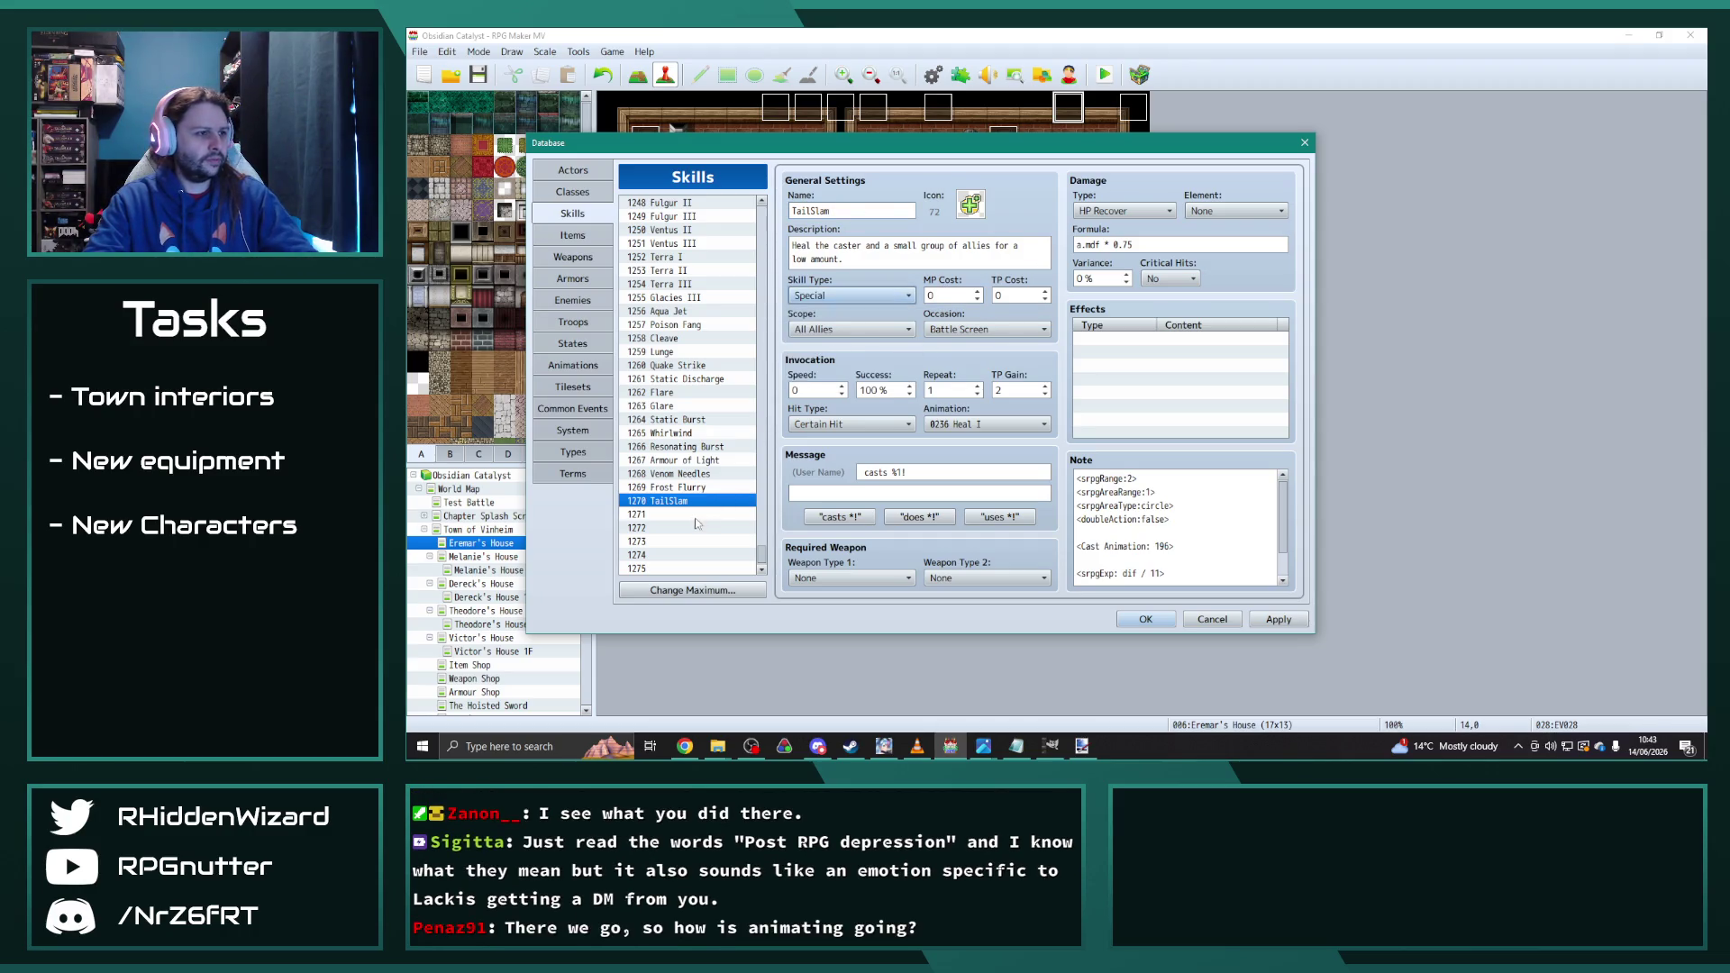
Step: Copy TailSlam into slot 1271 and rename it TailSweep
click(693, 513)
key(ctrl+v)
double_click(829, 211)
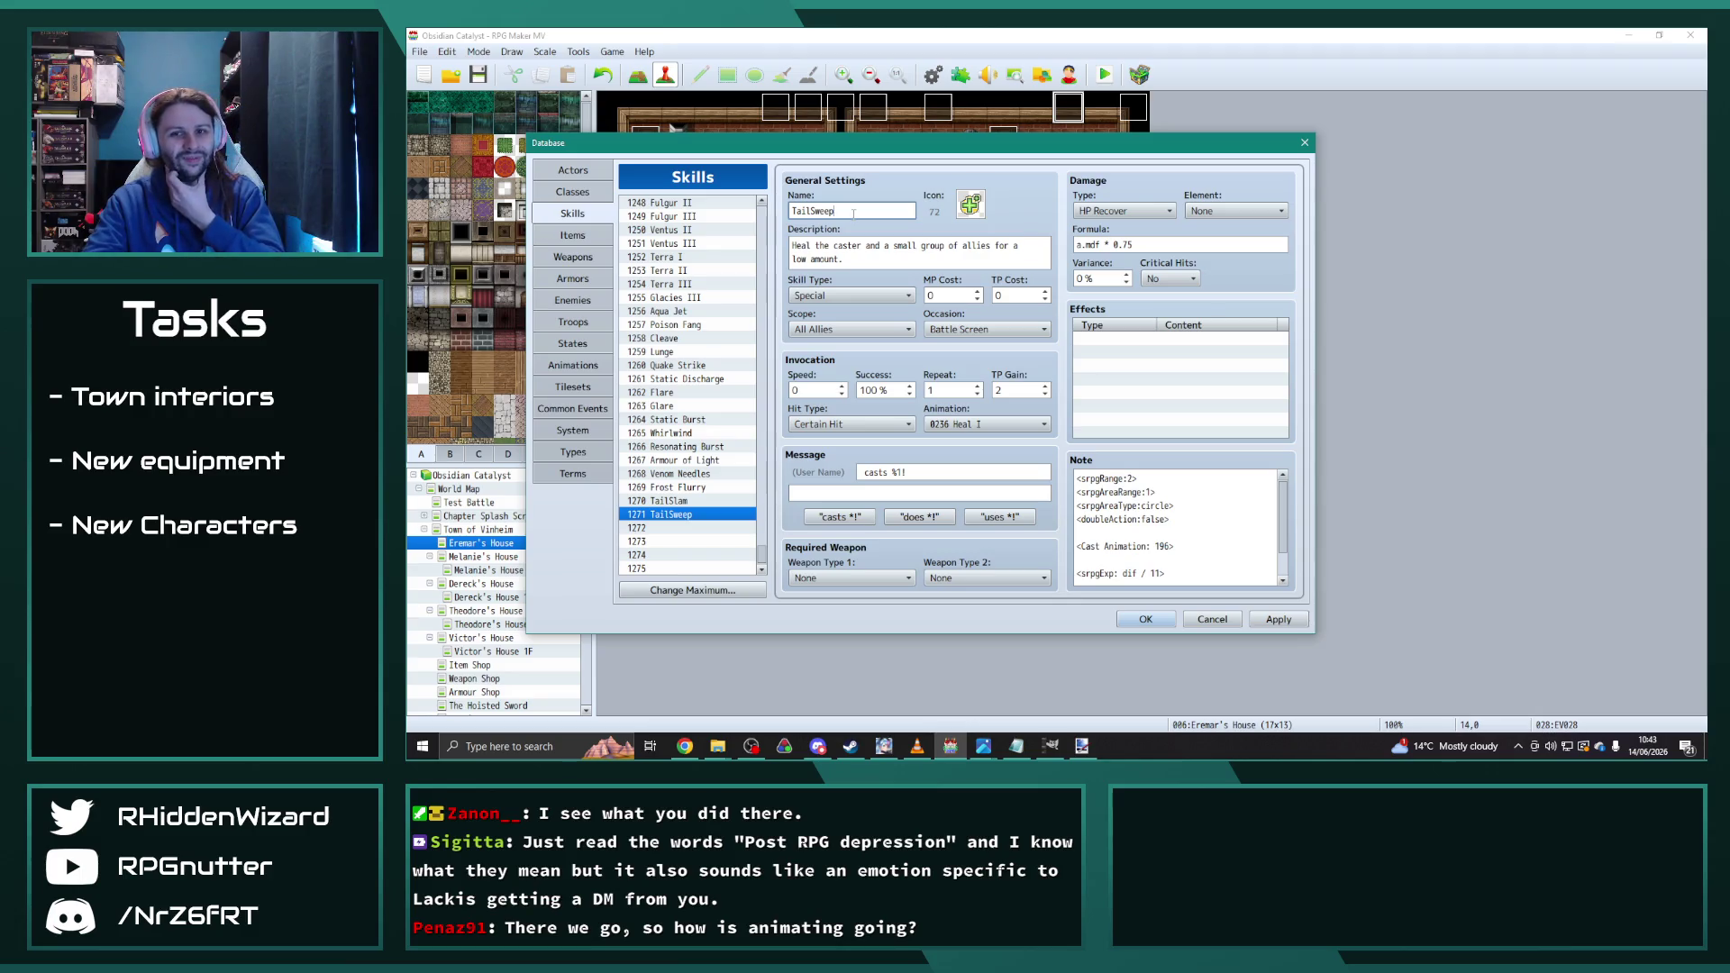
Step: Assign the TailSlam and 0607 TailSweep animations to their skills, apply, and close
click(685, 501)
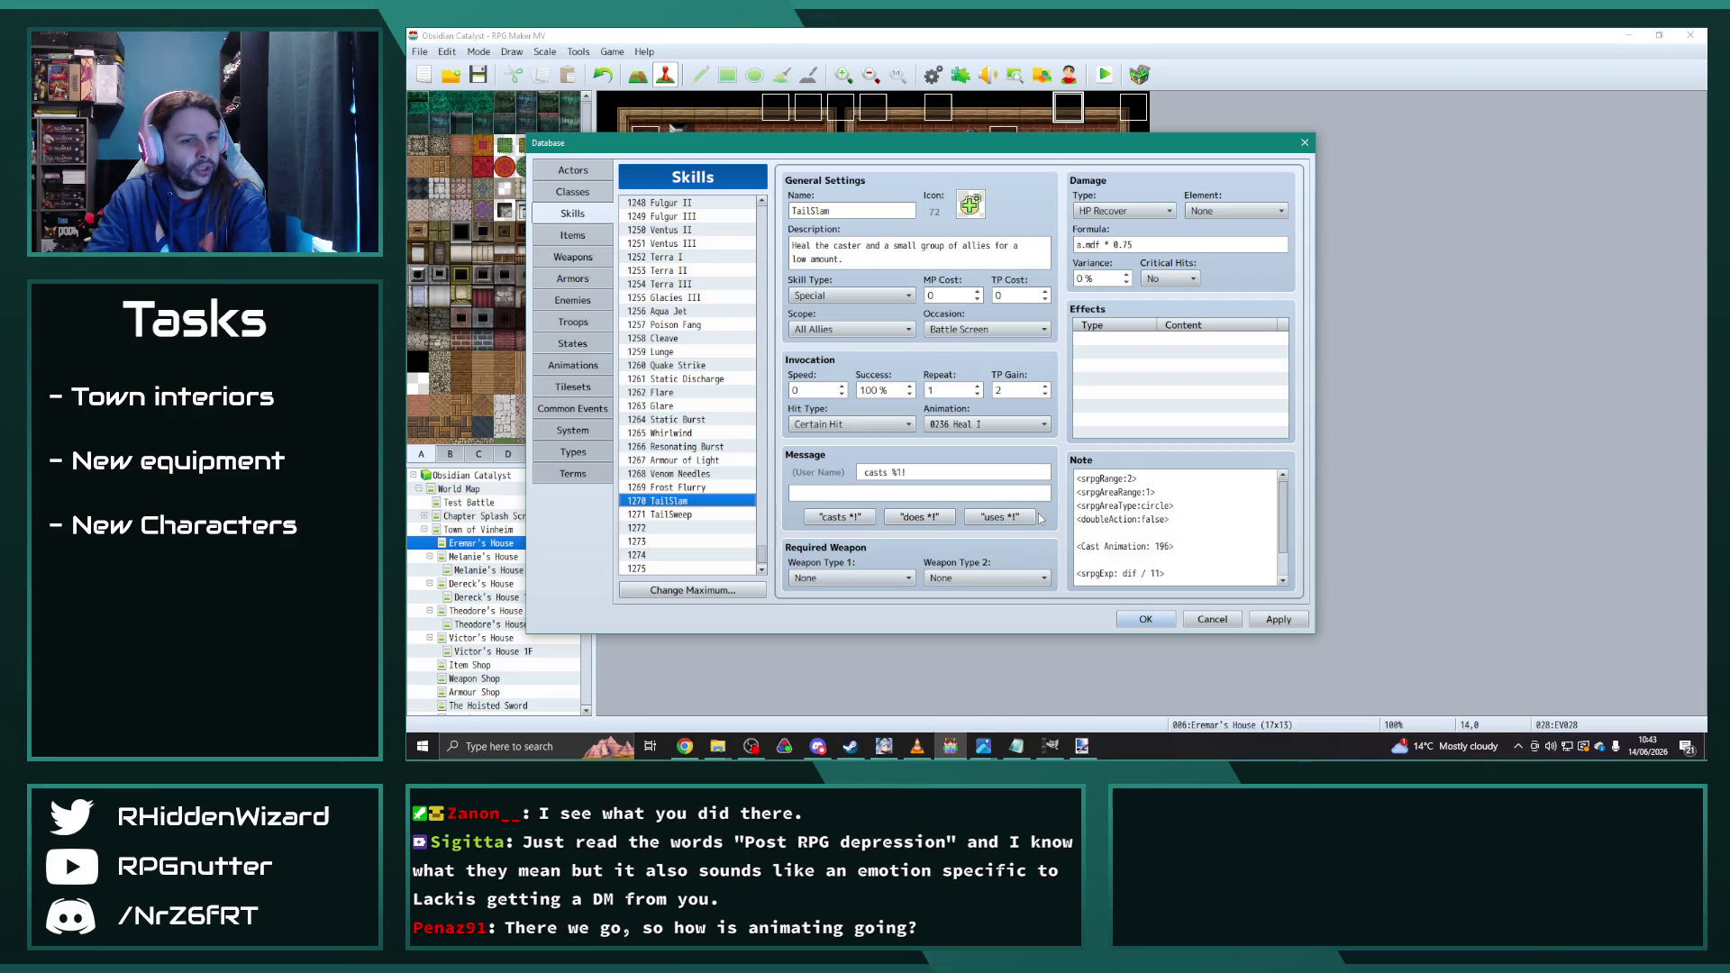
click(1019, 424)
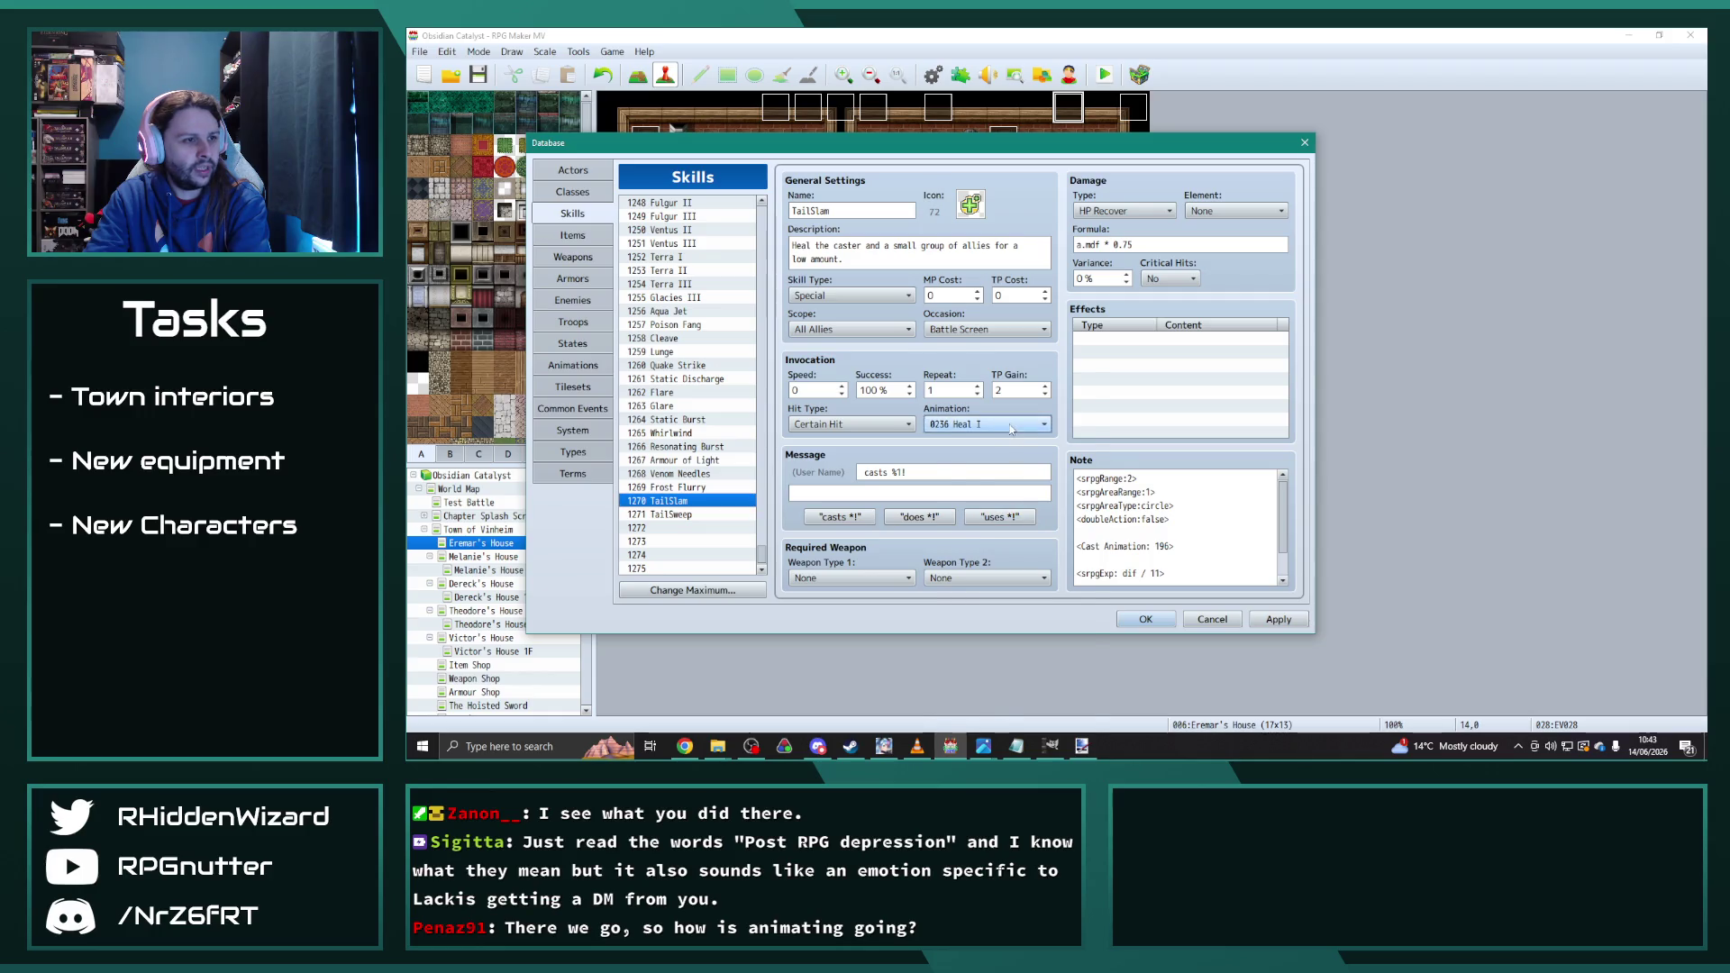
drag(1088, 541, 1094, 753)
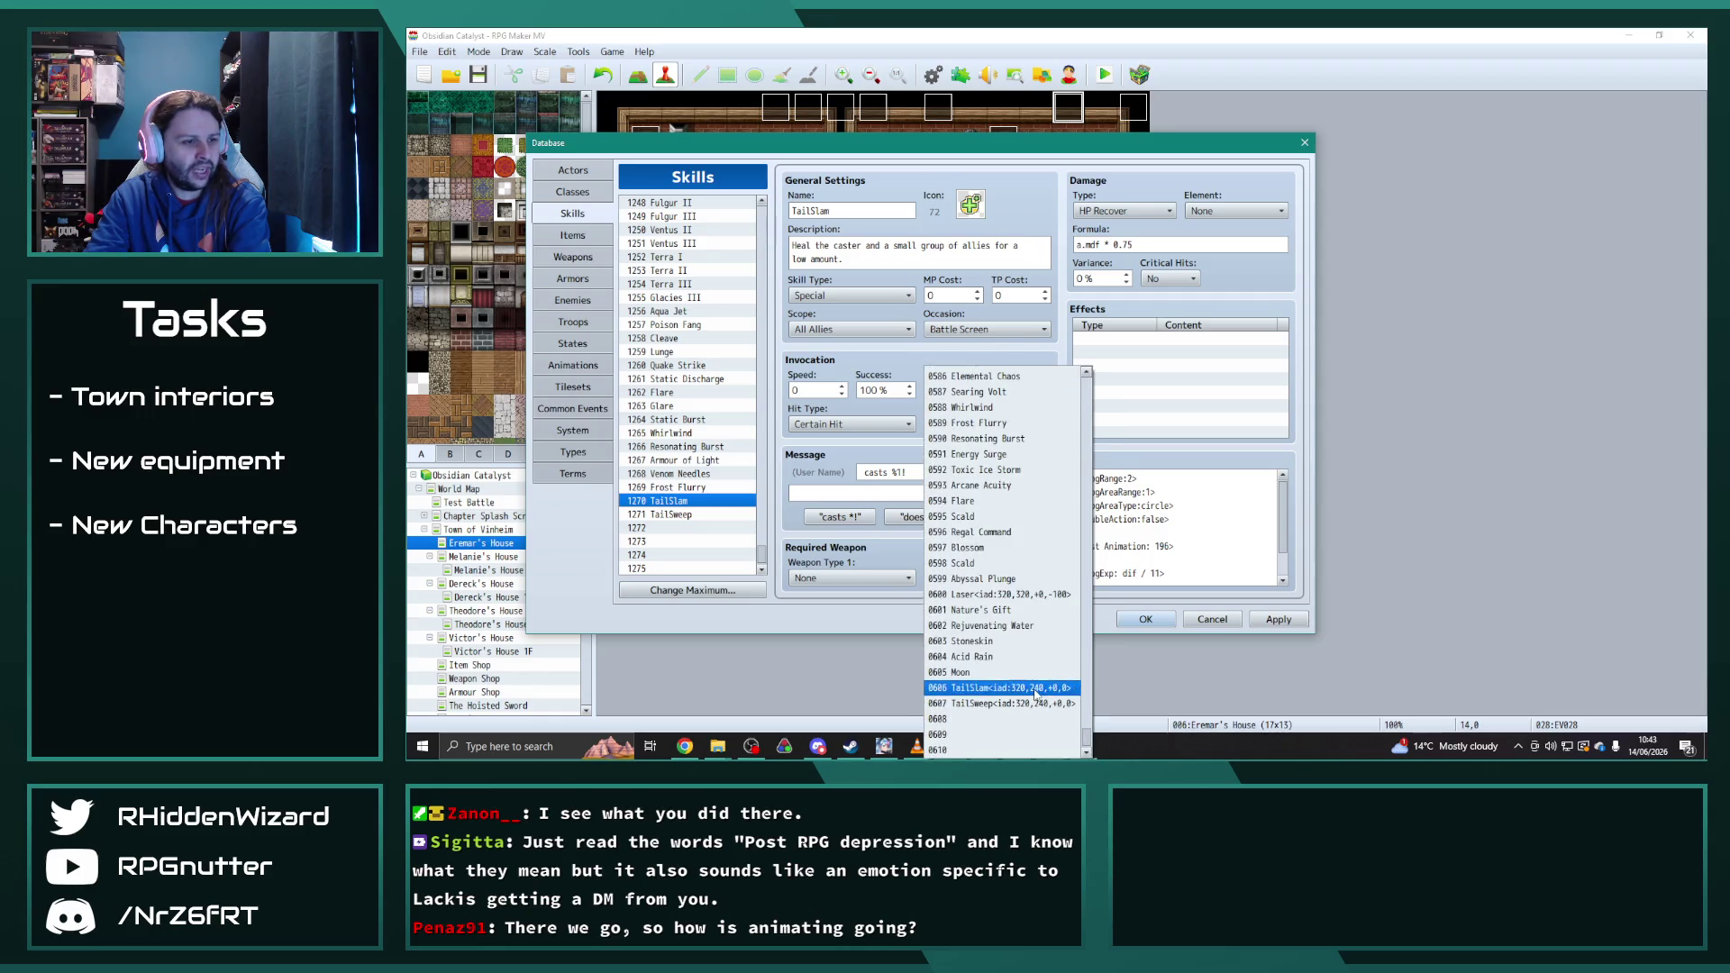
click(991, 688)
click(713, 515)
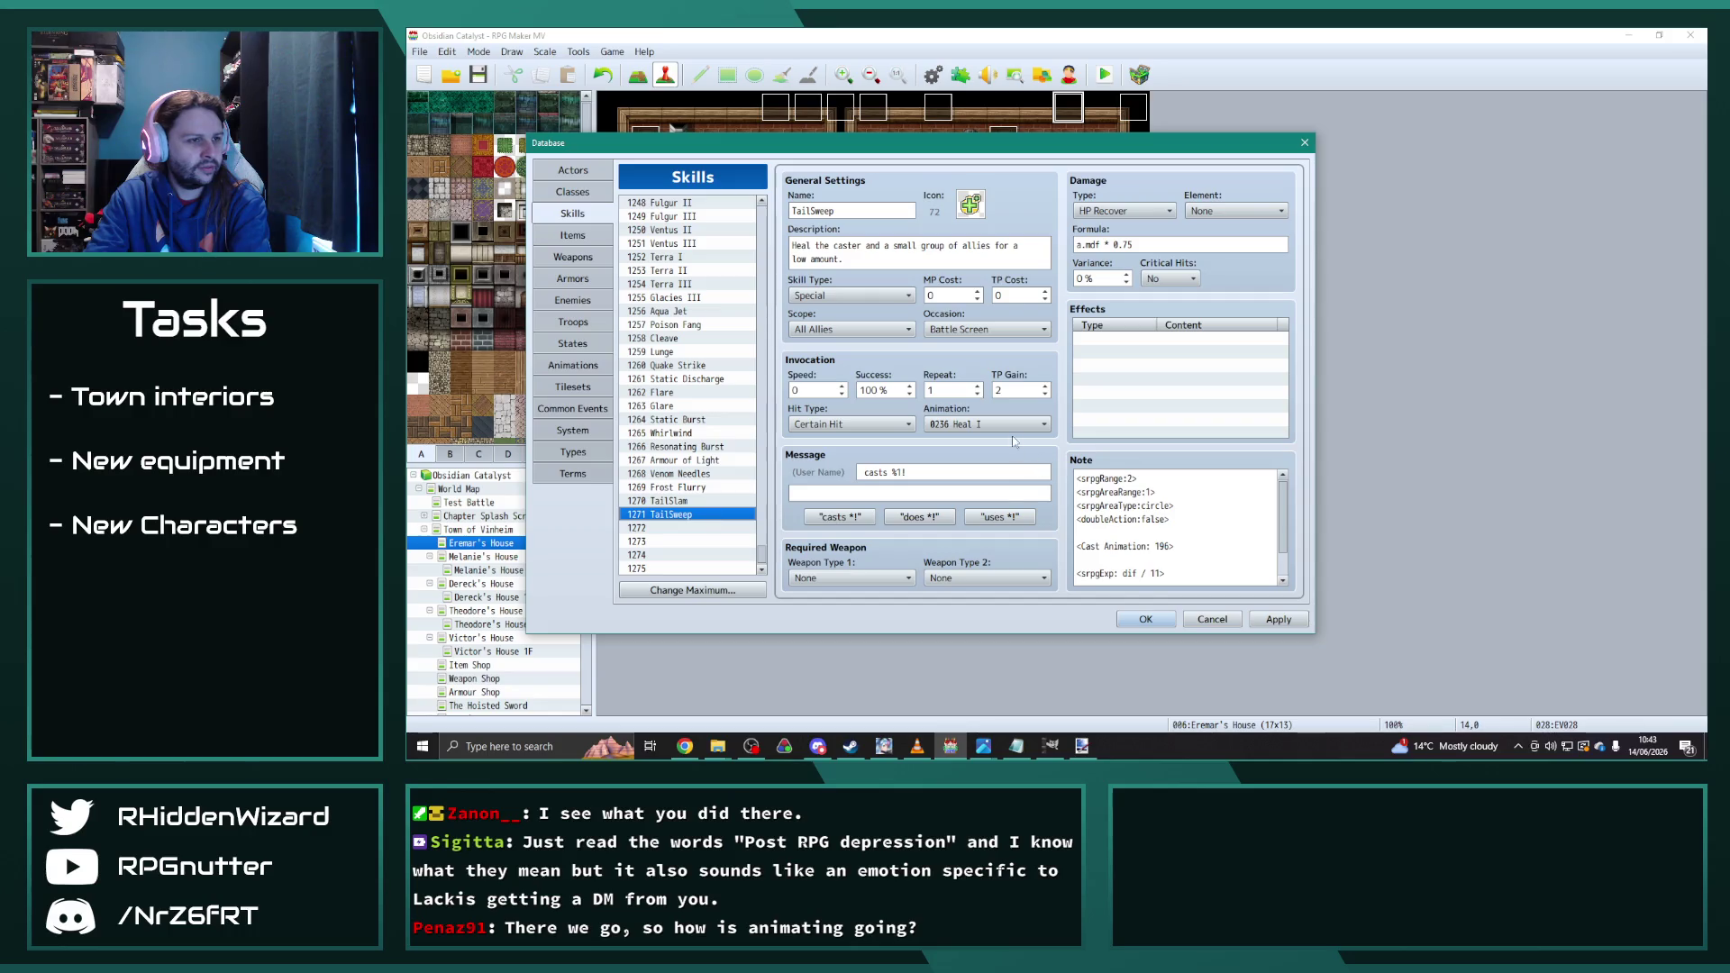
click(1011, 425)
drag(1087, 519, 1088, 753)
click(992, 708)
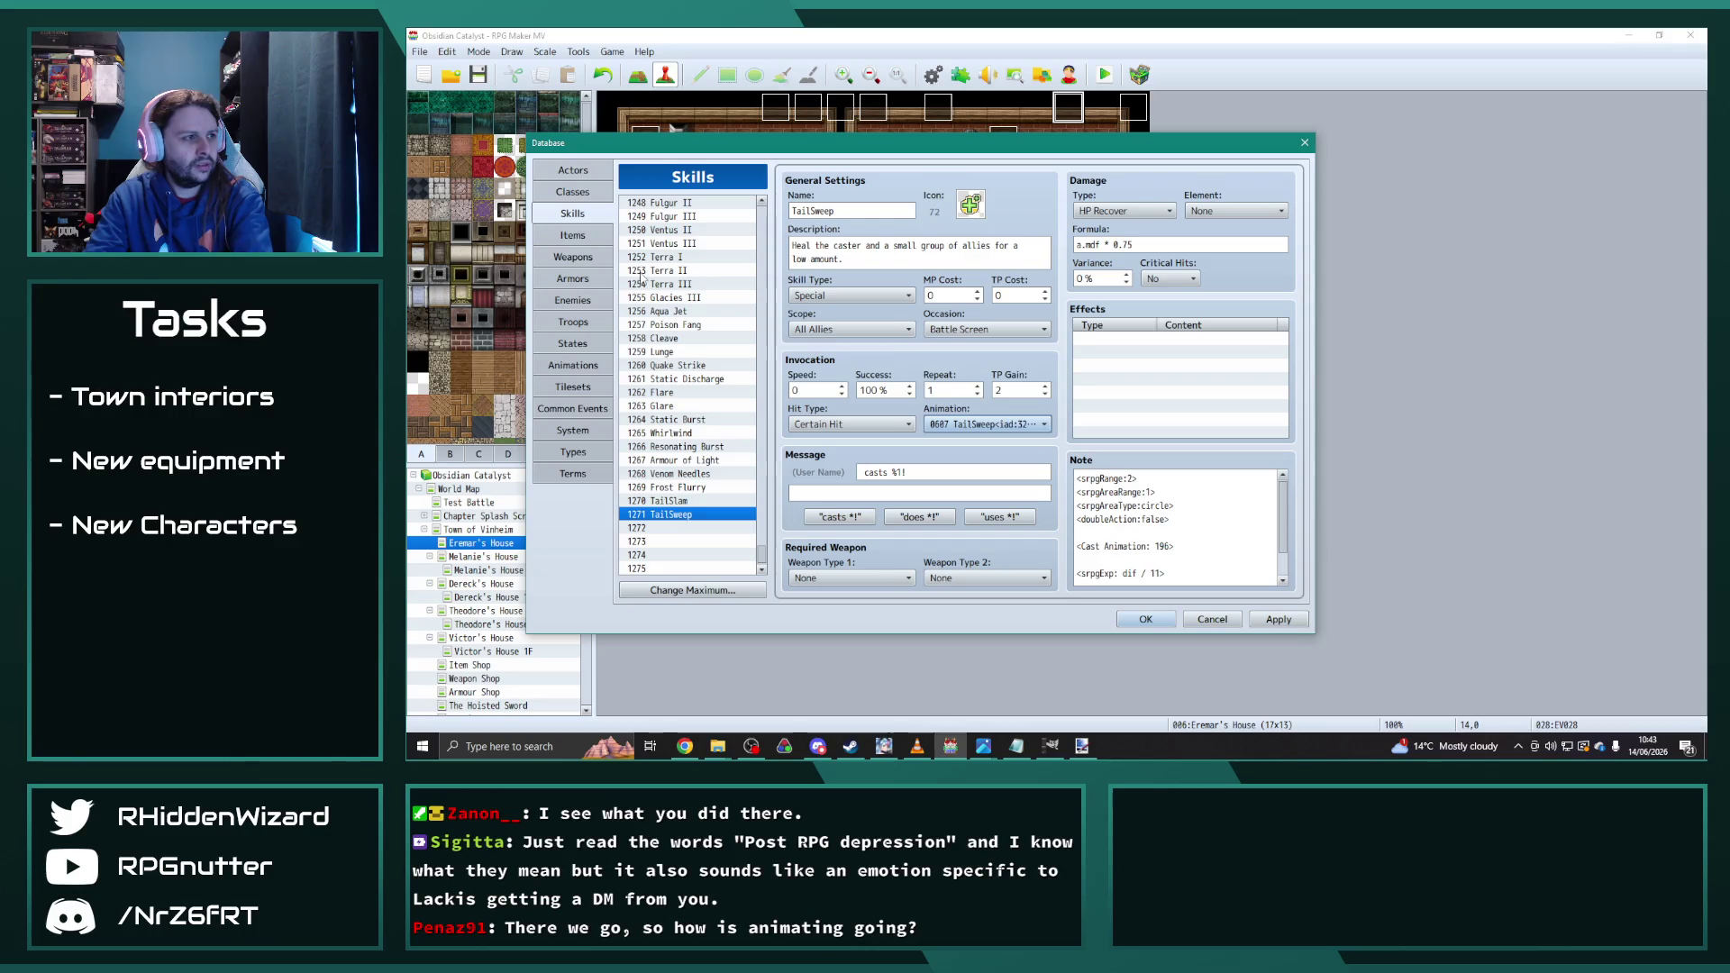
click(1277, 622)
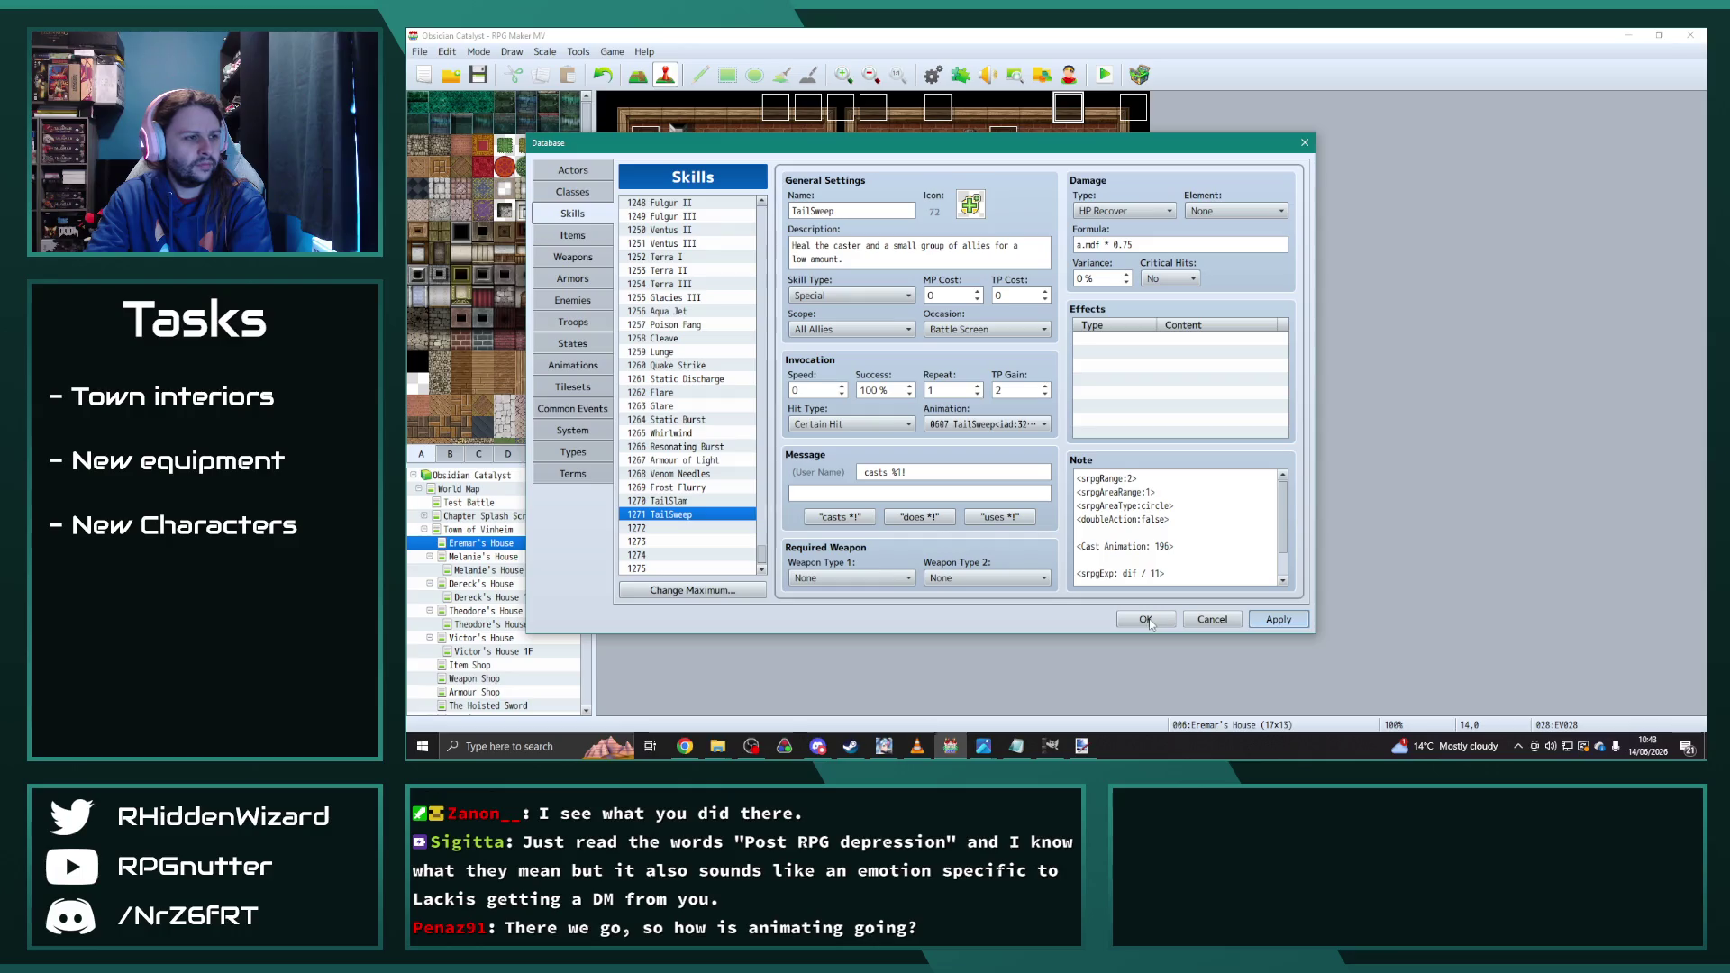
click(1145, 620)
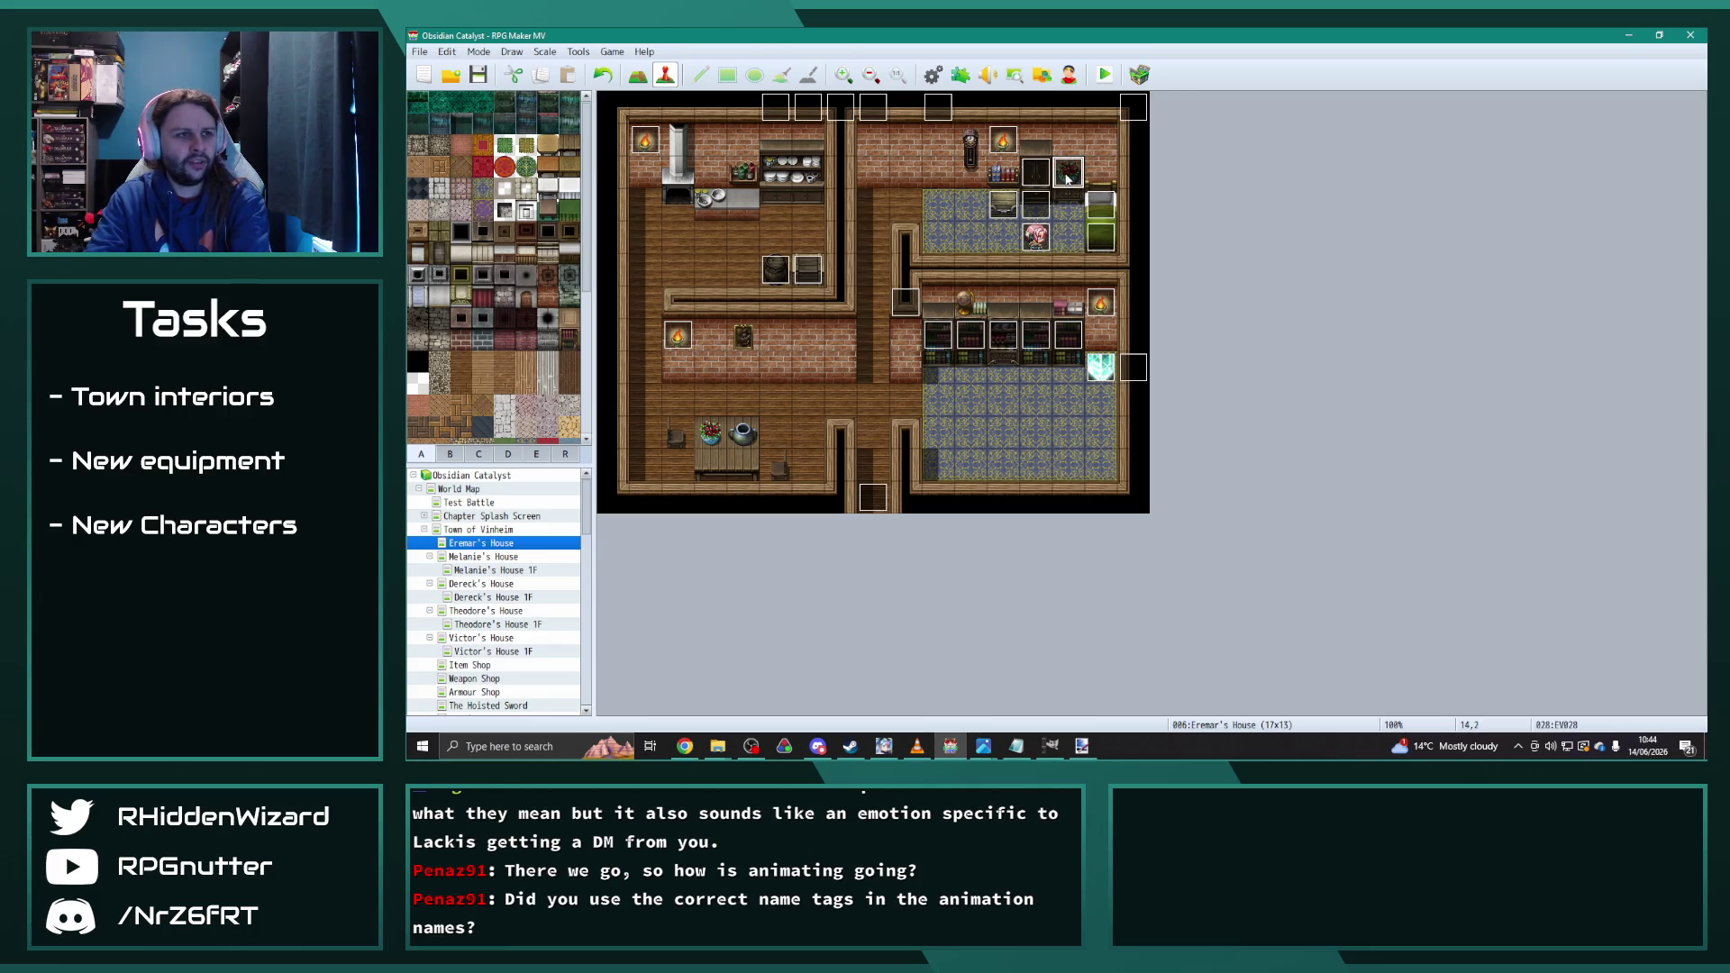
Step: Duplicate EV028's Change Skill TailSlam command and make the copy teach TailSweep
double_click(1068, 171)
scroll(1373, 299, down, 5)
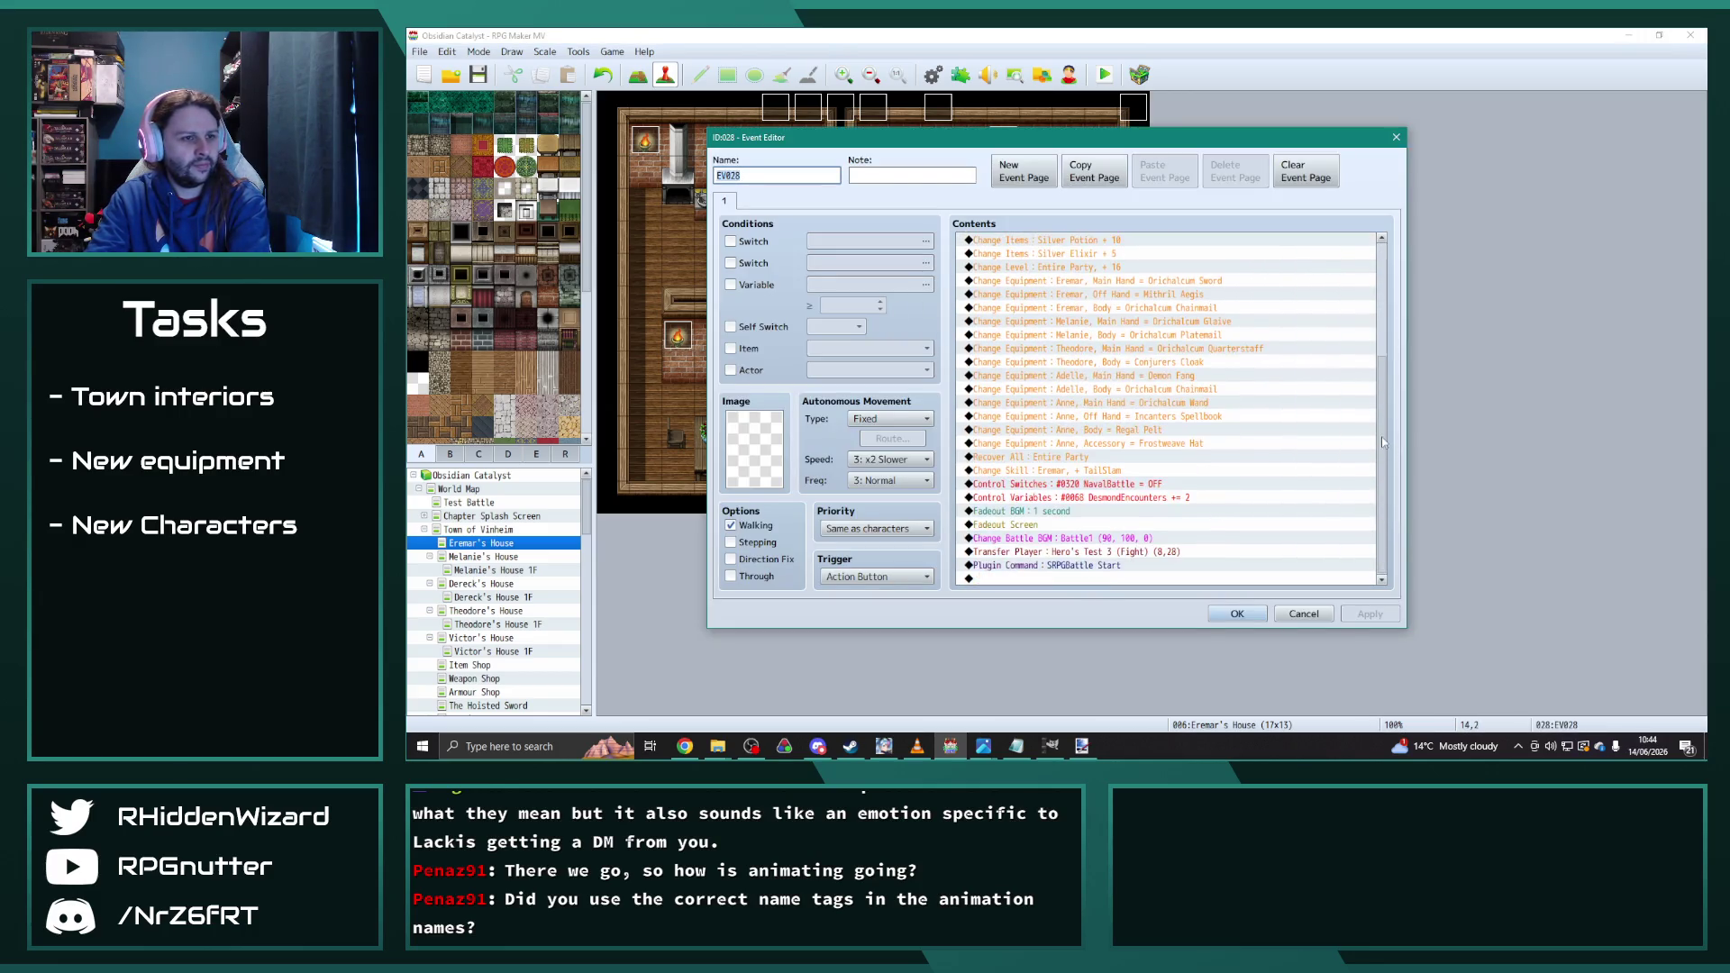
click(1112, 471)
key(ctrl+c)
key(ctrl+v)
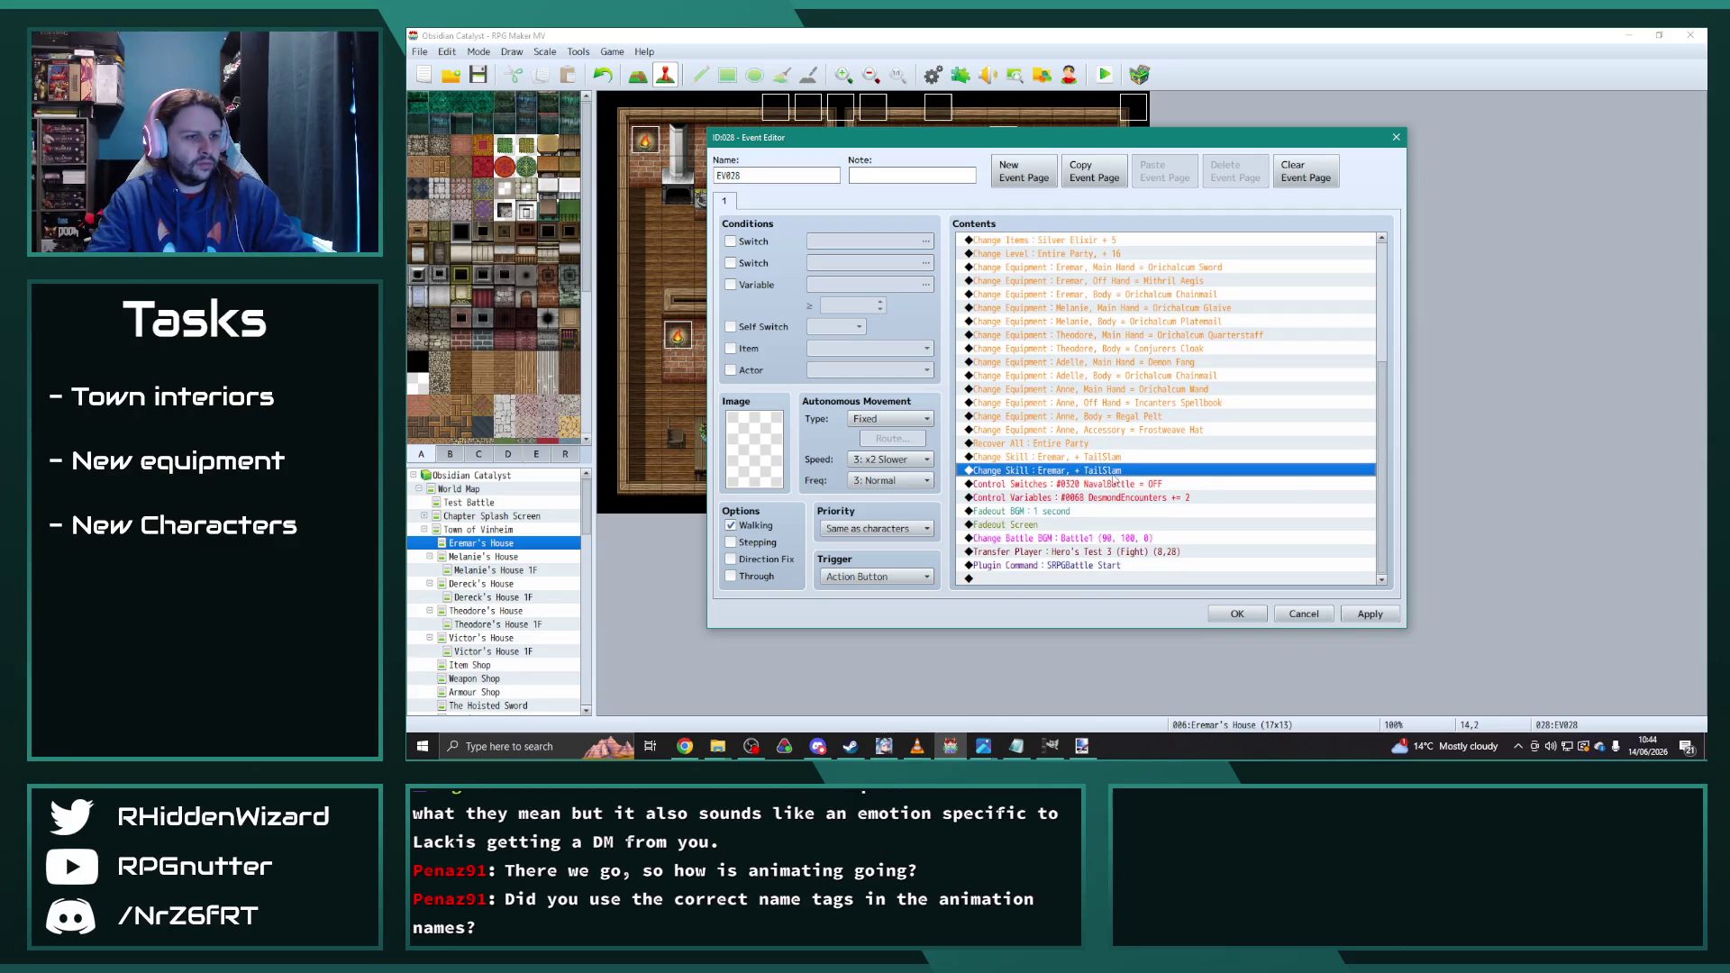
double_click(1111, 470)
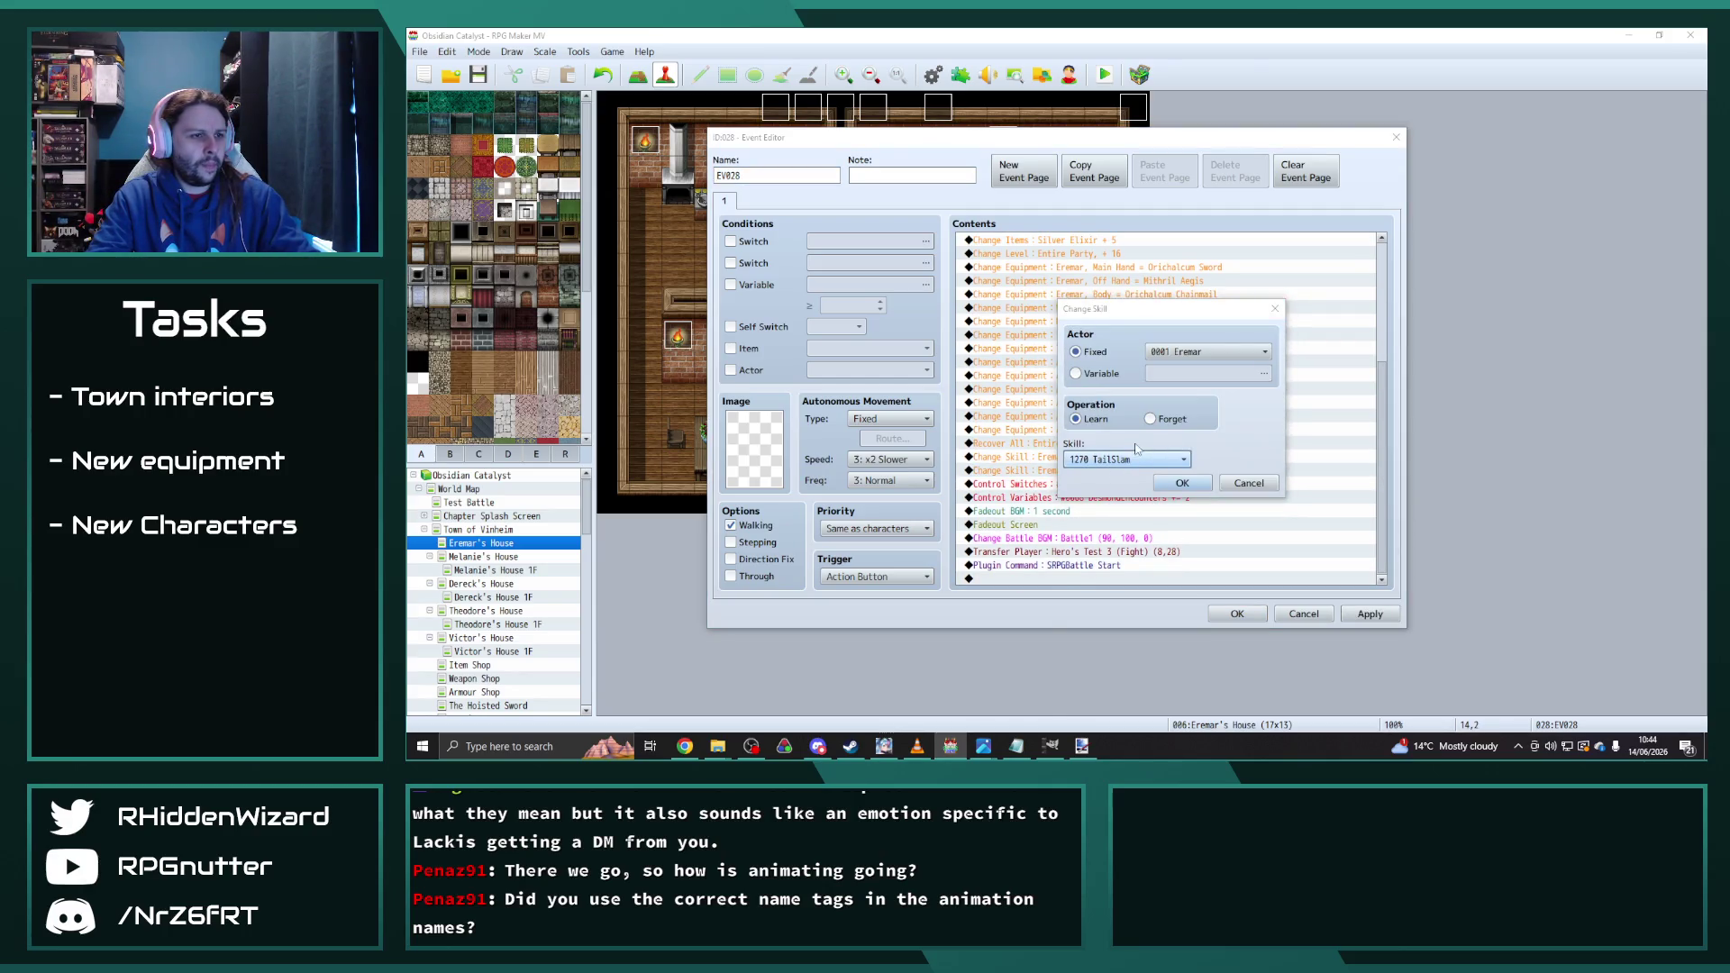
click(1136, 461)
key(Escape)
key(Escape)
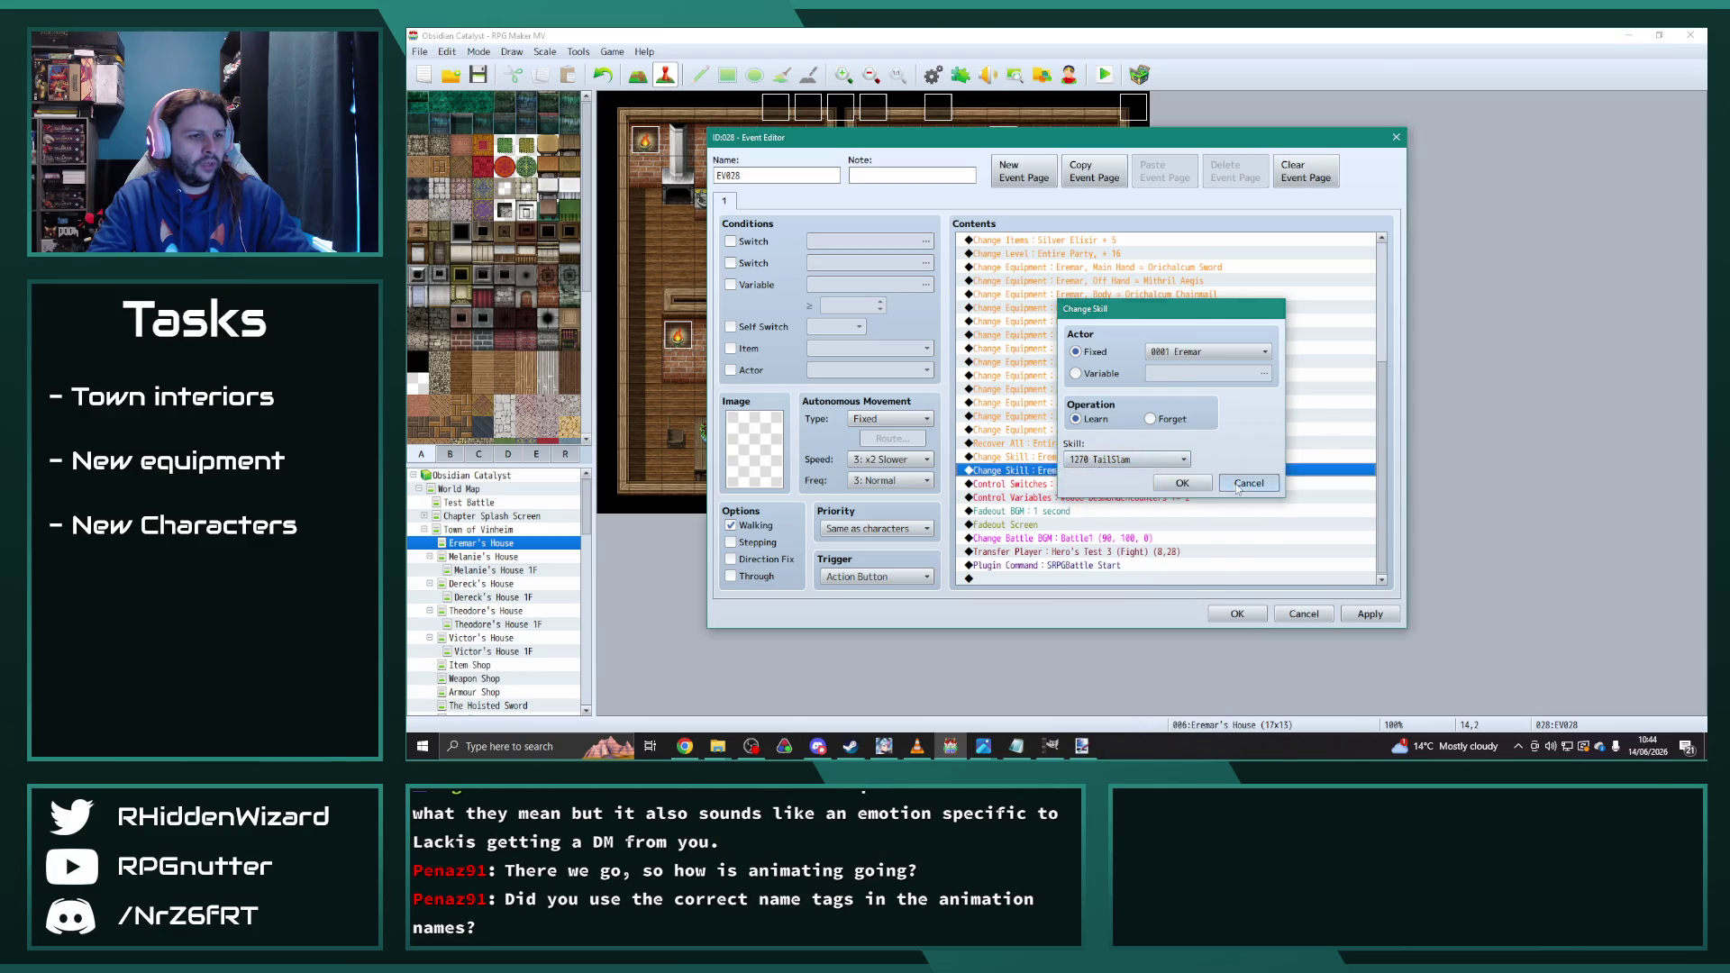
double_click(1114, 475)
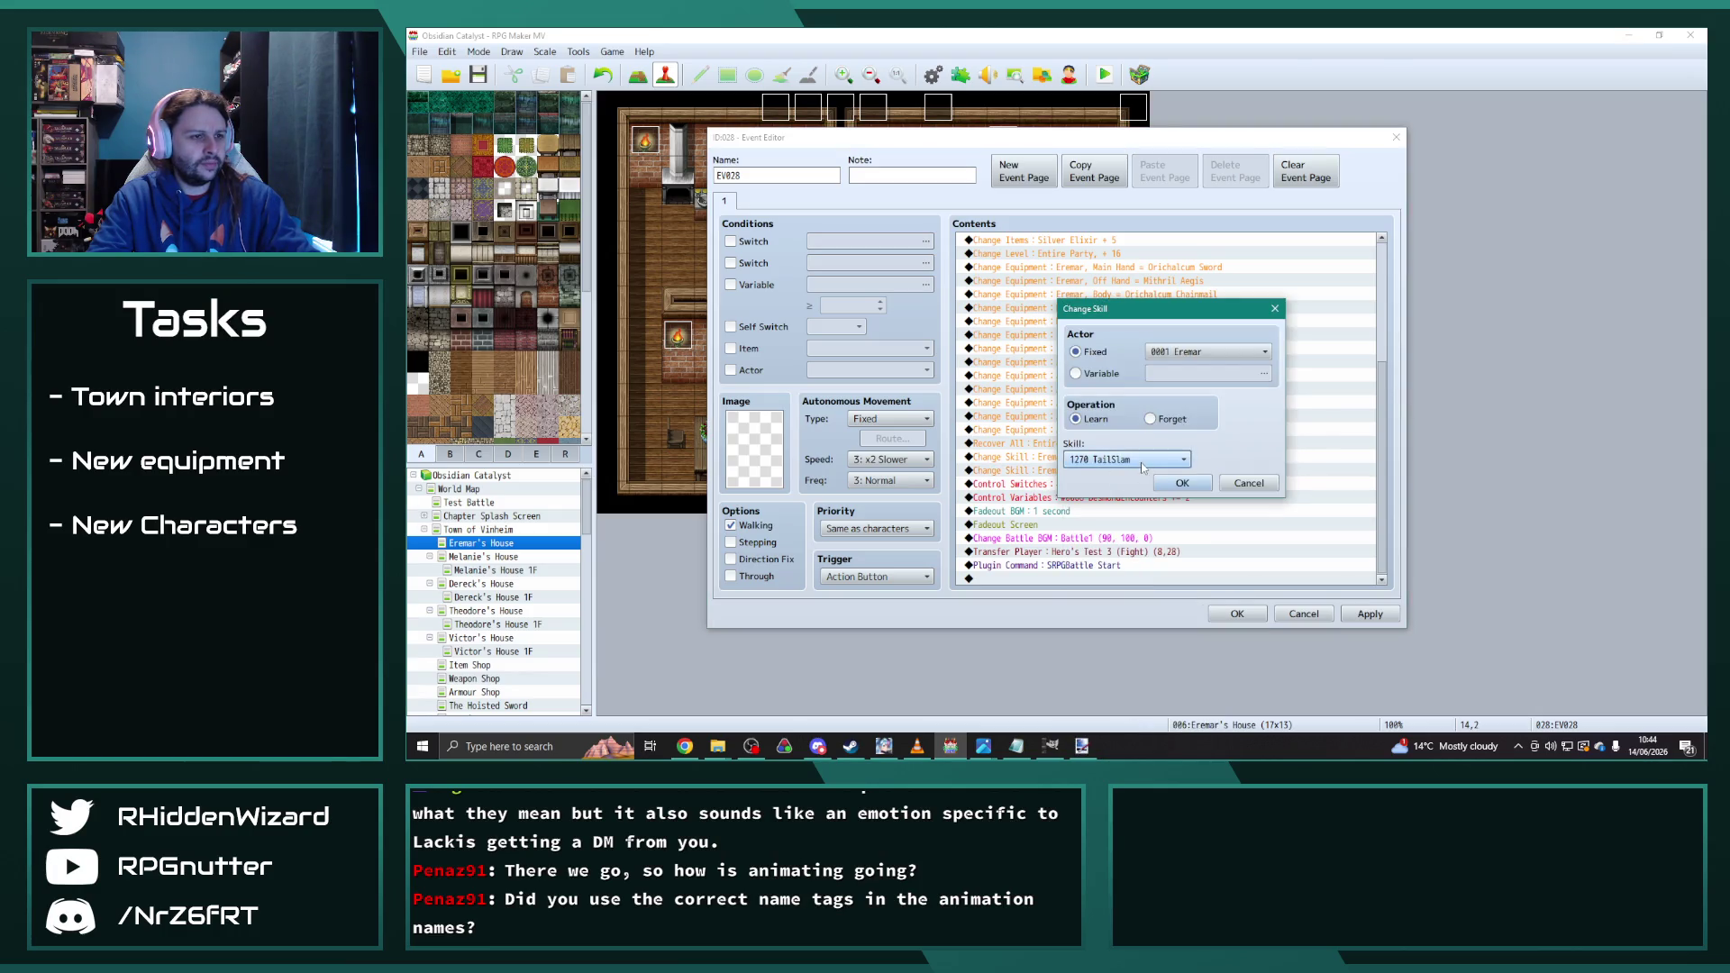
click(1143, 463)
click(1124, 688)
click(1186, 487)
click(1237, 614)
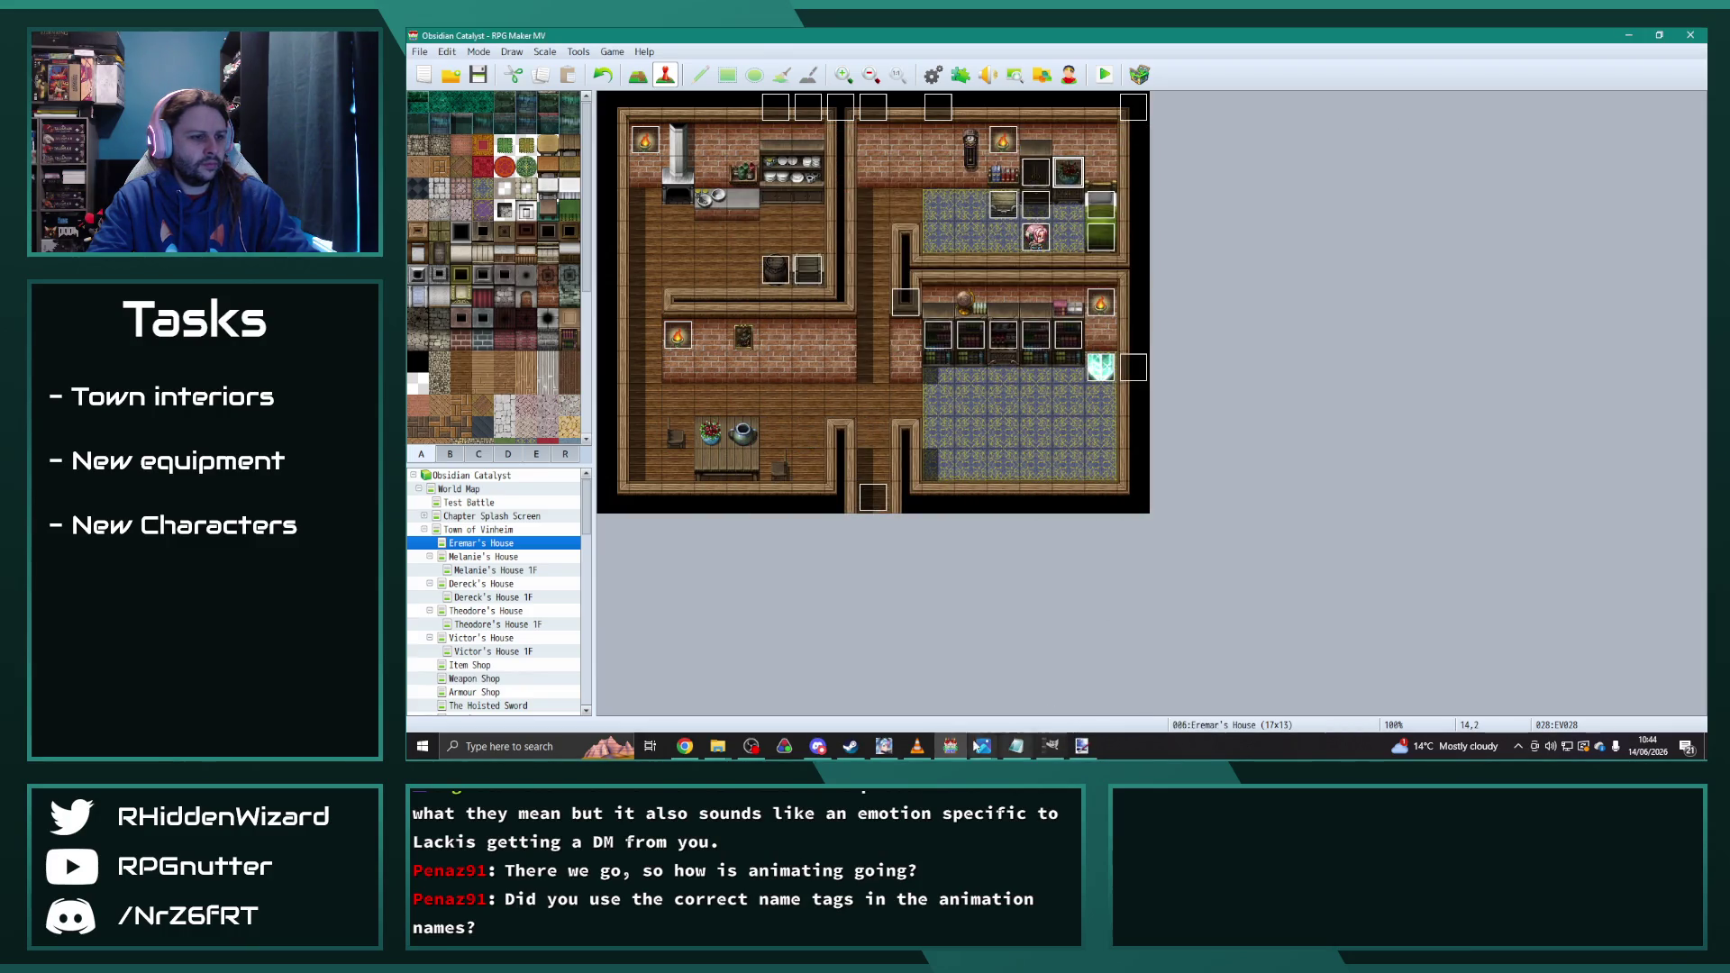
Step: Pause the background music, save the project and launch a playtest
click(916, 747)
click(786, 659)
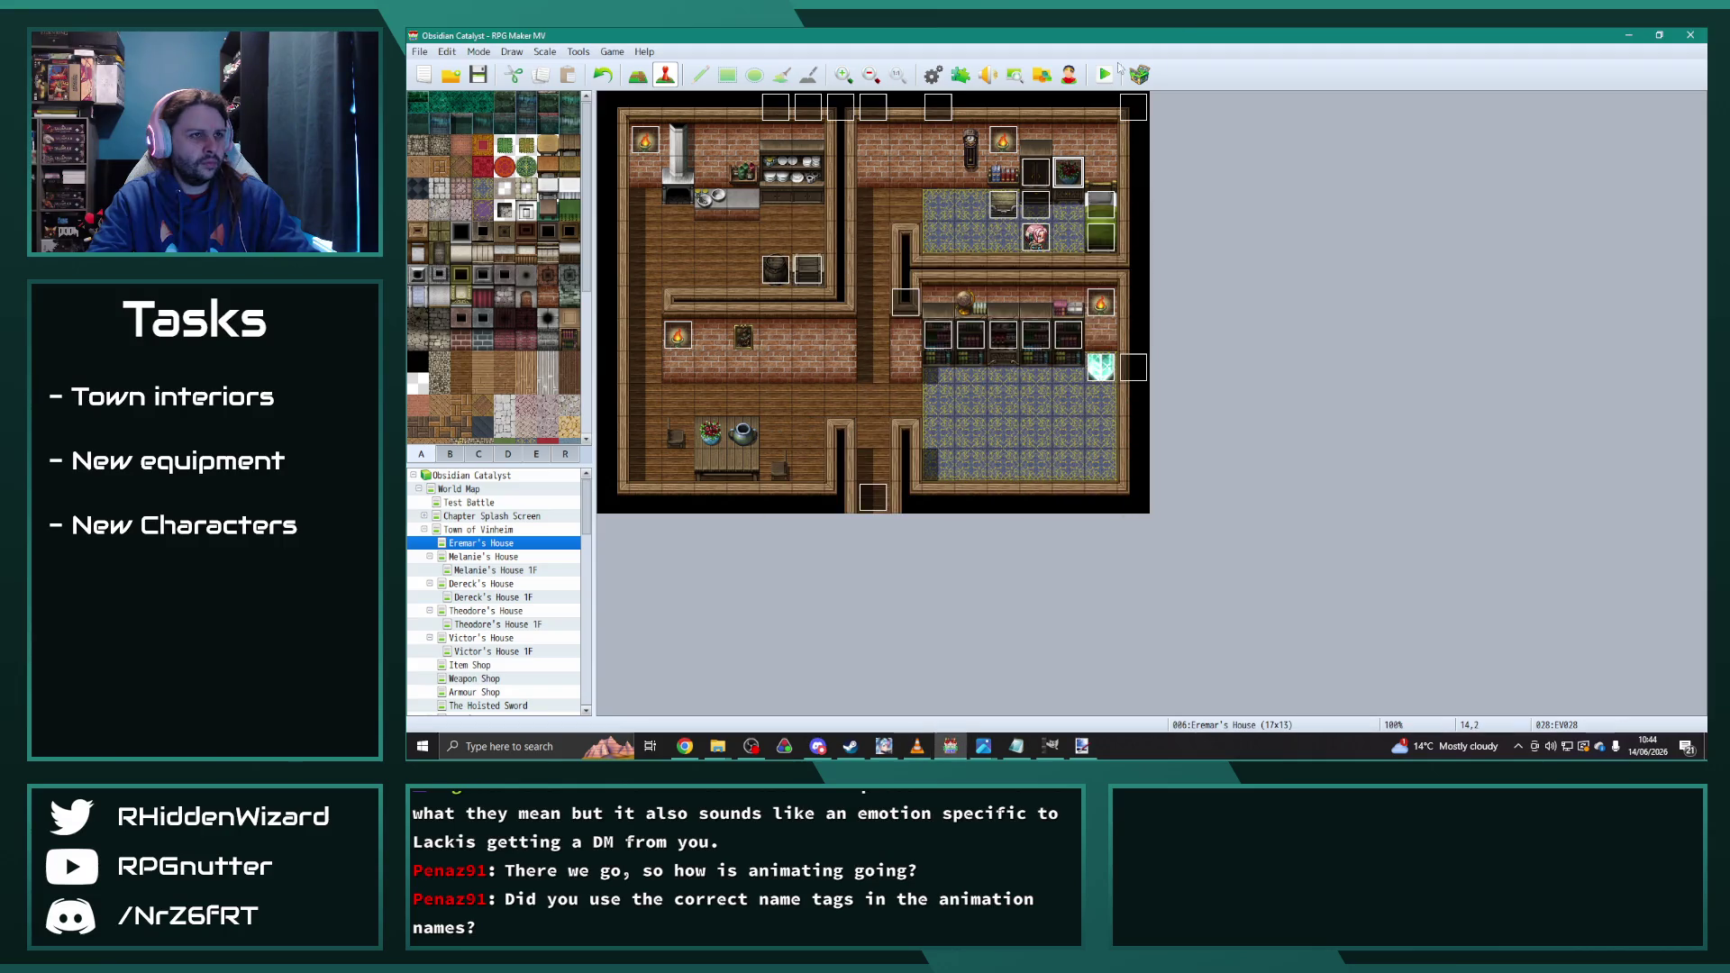
key(Return)
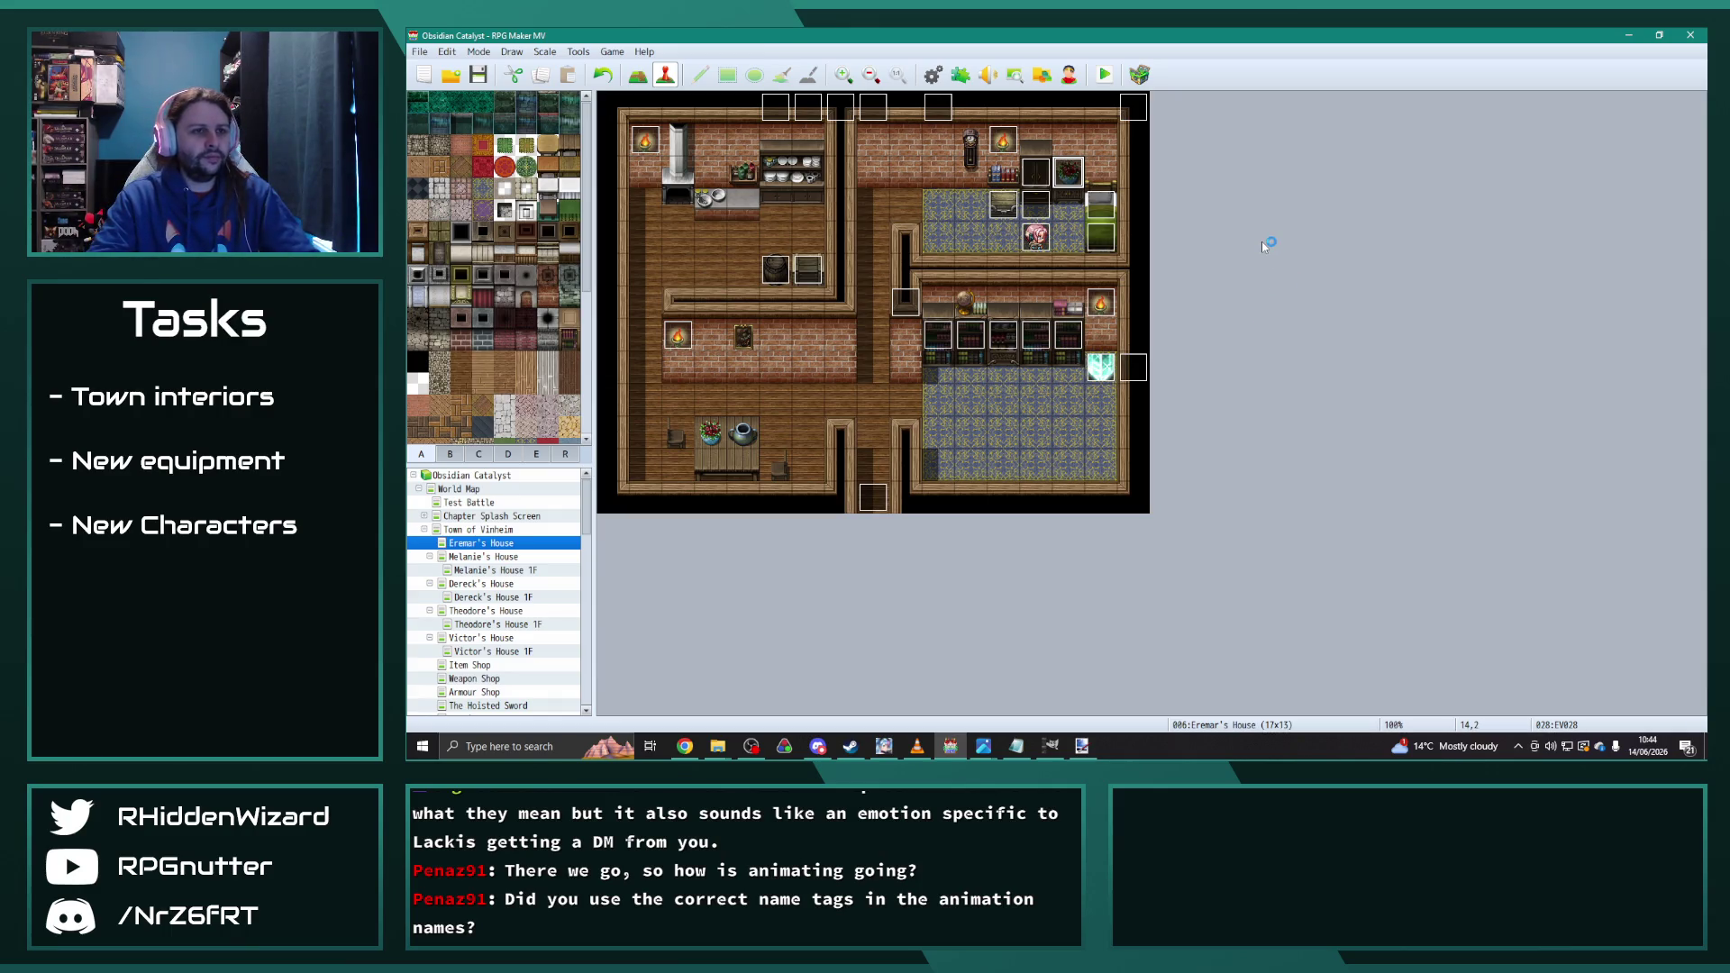
Step: Maximize the game window and load save File 9
drag(1287, 162, 1332, 25)
key(Return)
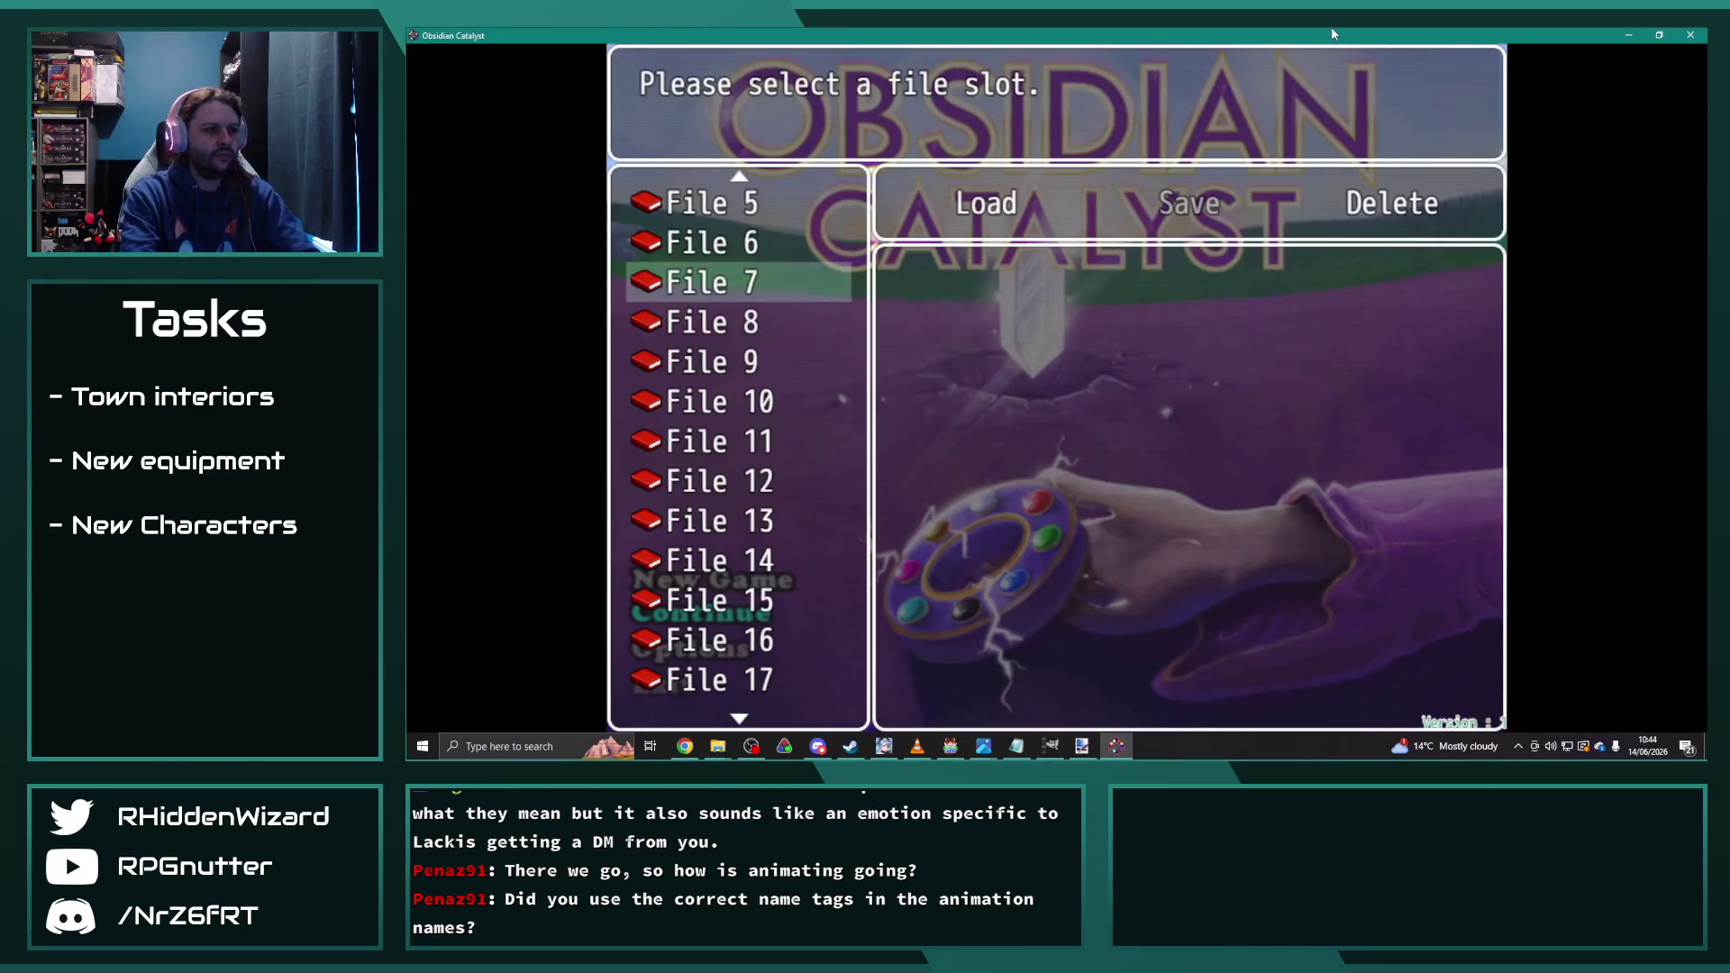
key(Down)
key(Down)
key(Return)
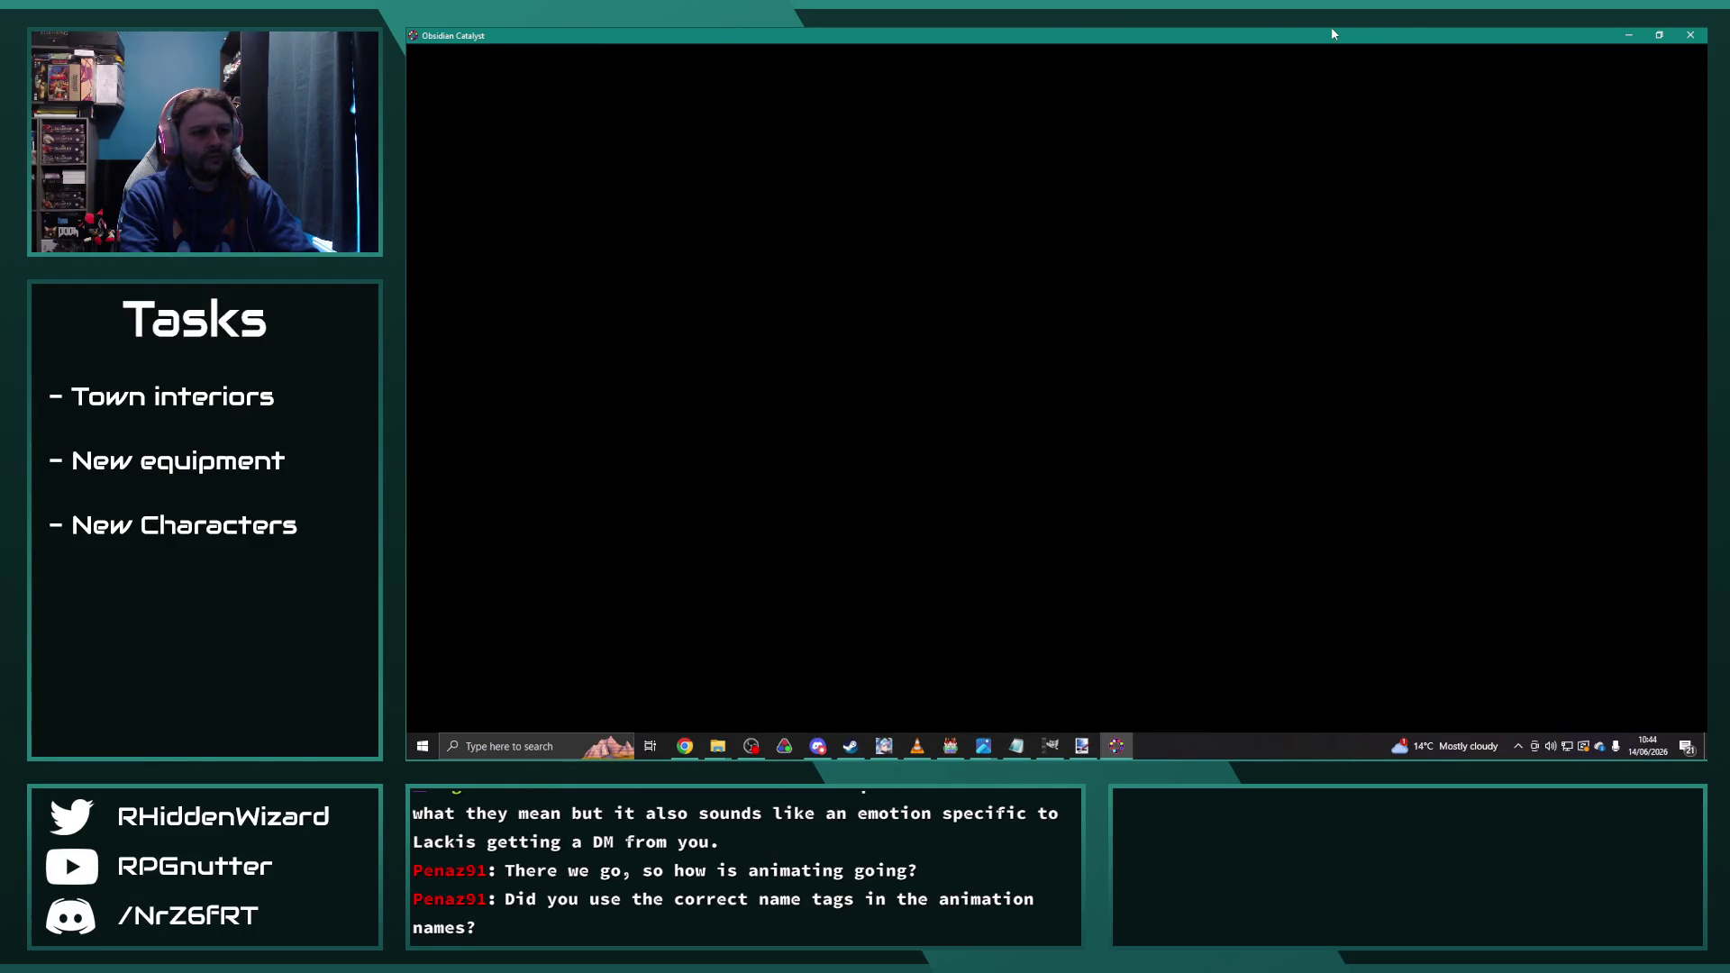
Step: Walk the hero to the top-right bedroom event to start the test battle
key(Left)
key(Up)
key(Right)
key(Down)
key(Right)
key(Up)
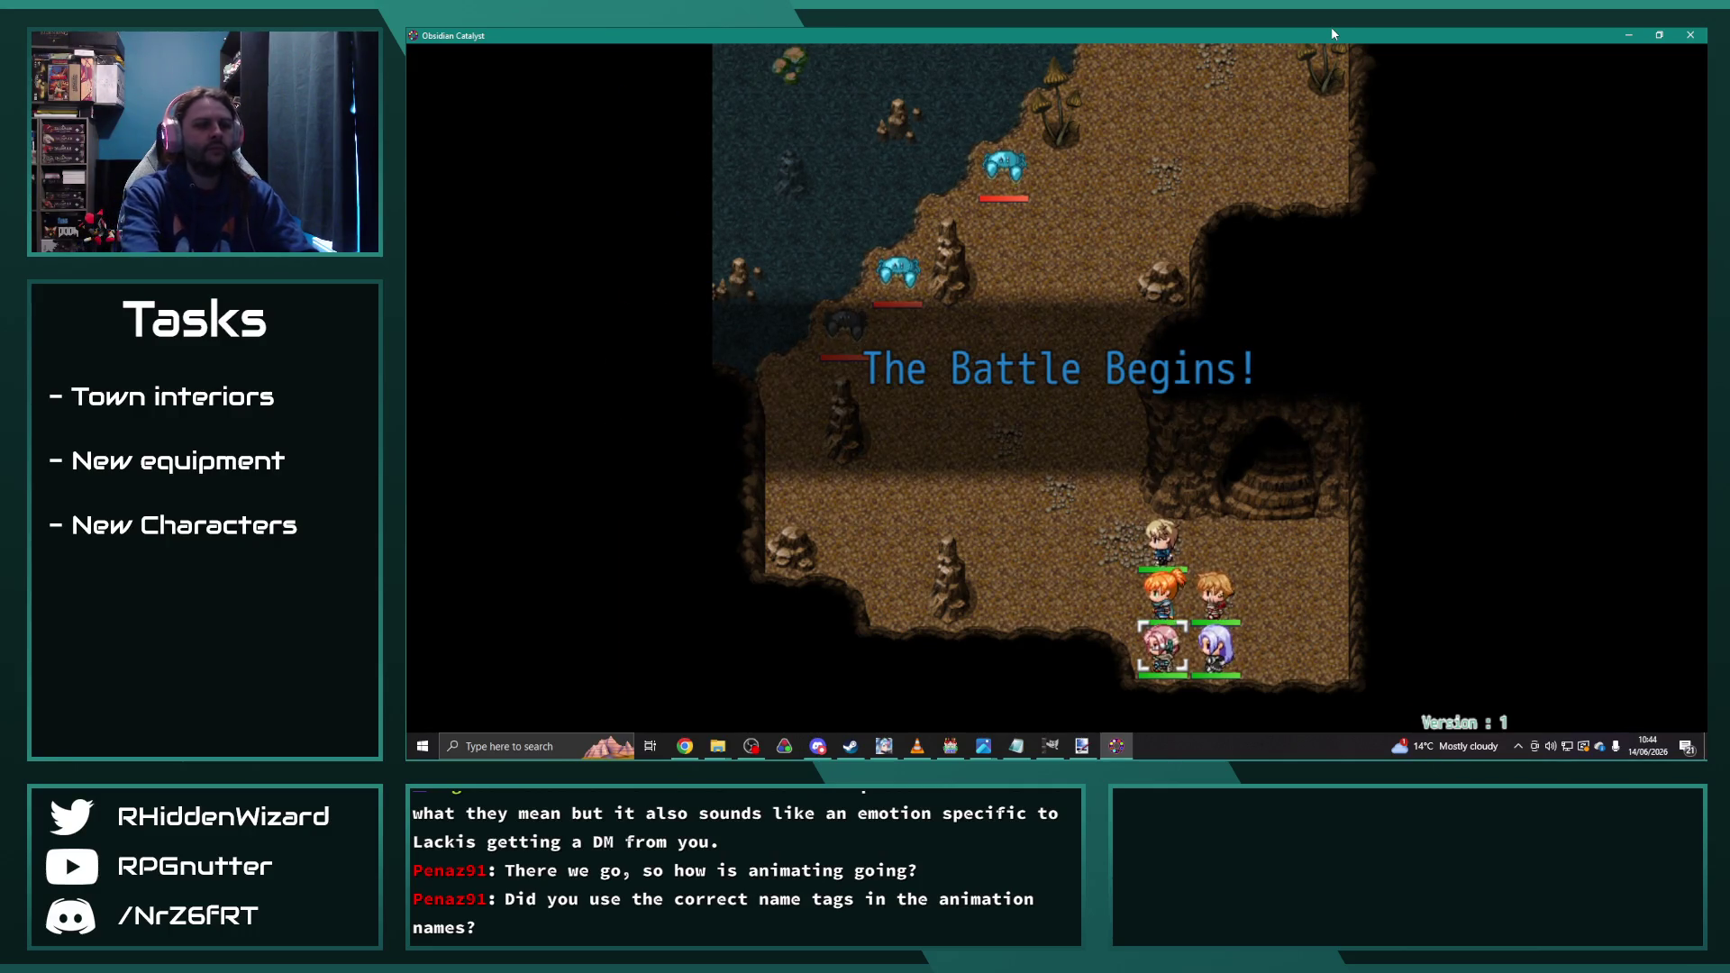
Step: Have Anne wait, check TailSlam's target area for Eremar, then end his turn
key(Return)
key(Return)
key(Down)
key(Down)
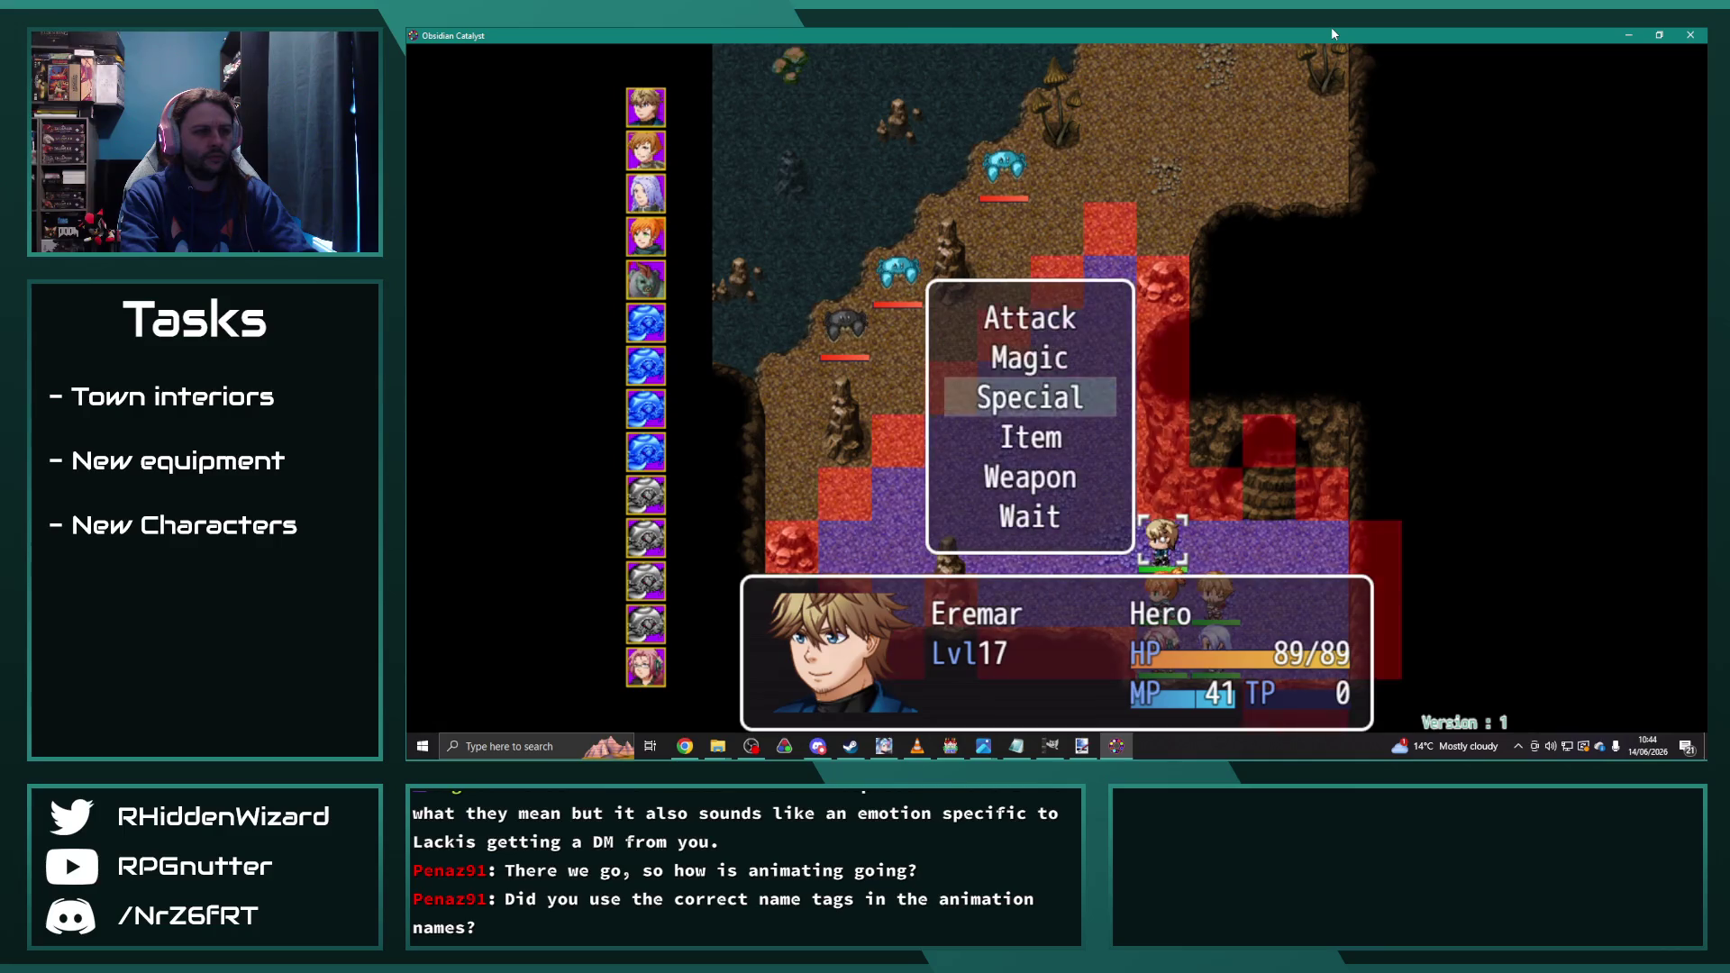
key(Return)
key(Down)
key(Down)
key(Down)
key(Return)
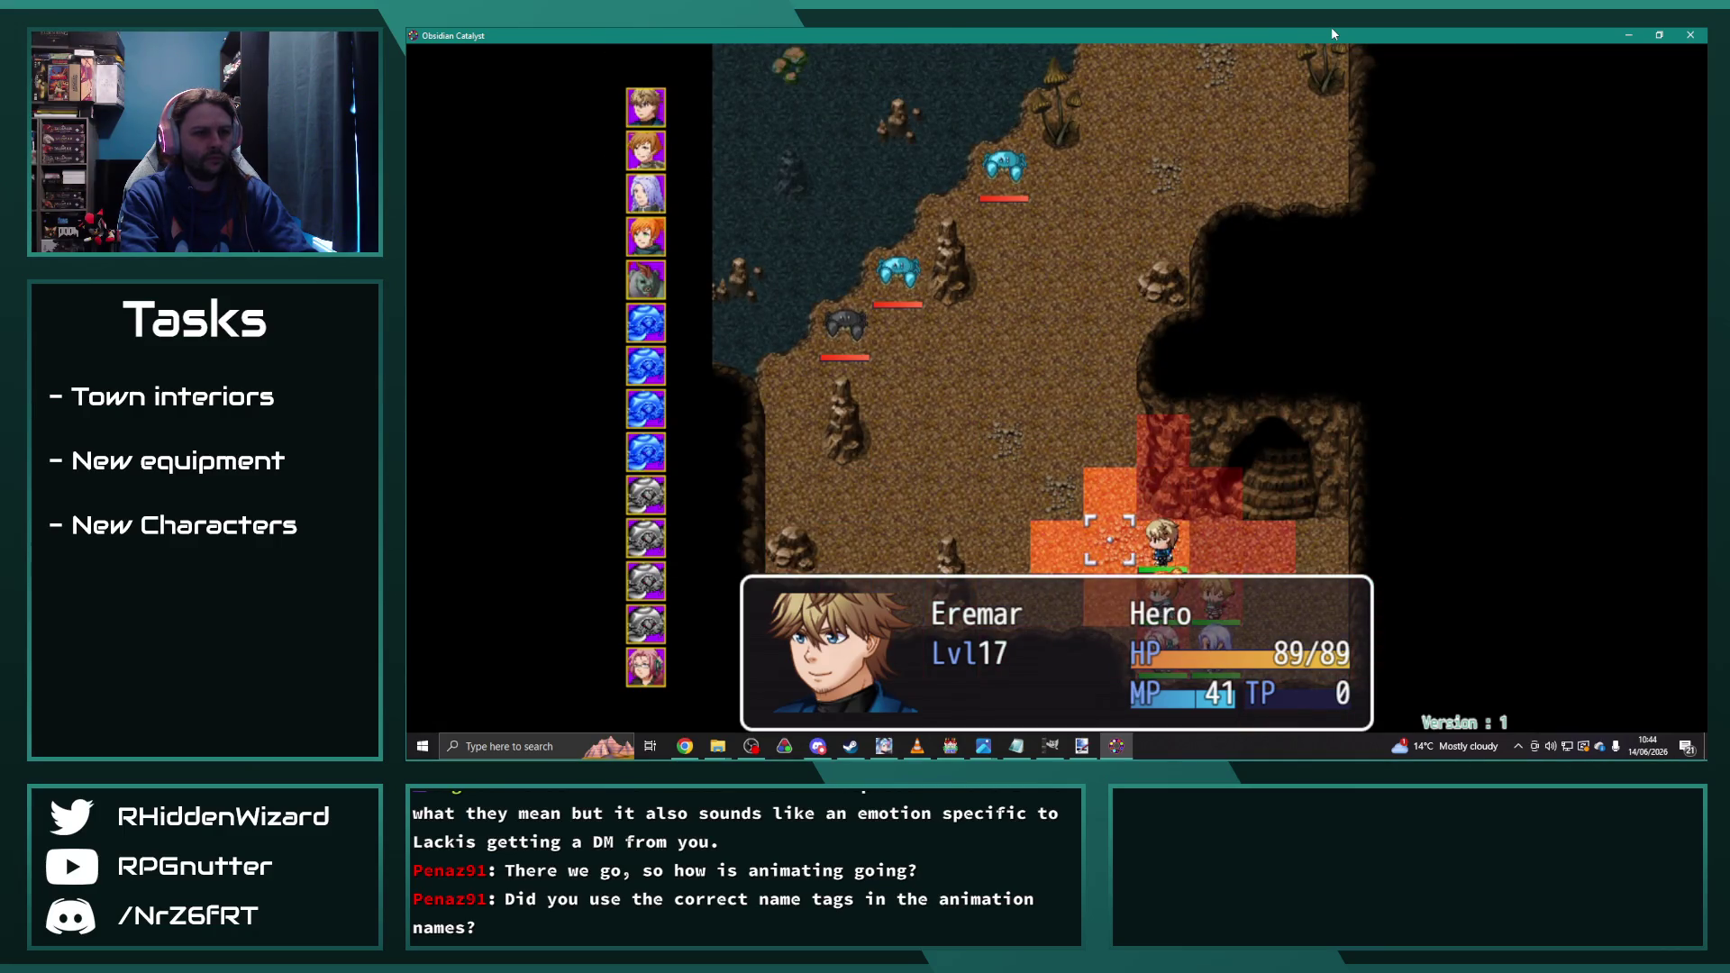
key(Return)
key(Return)
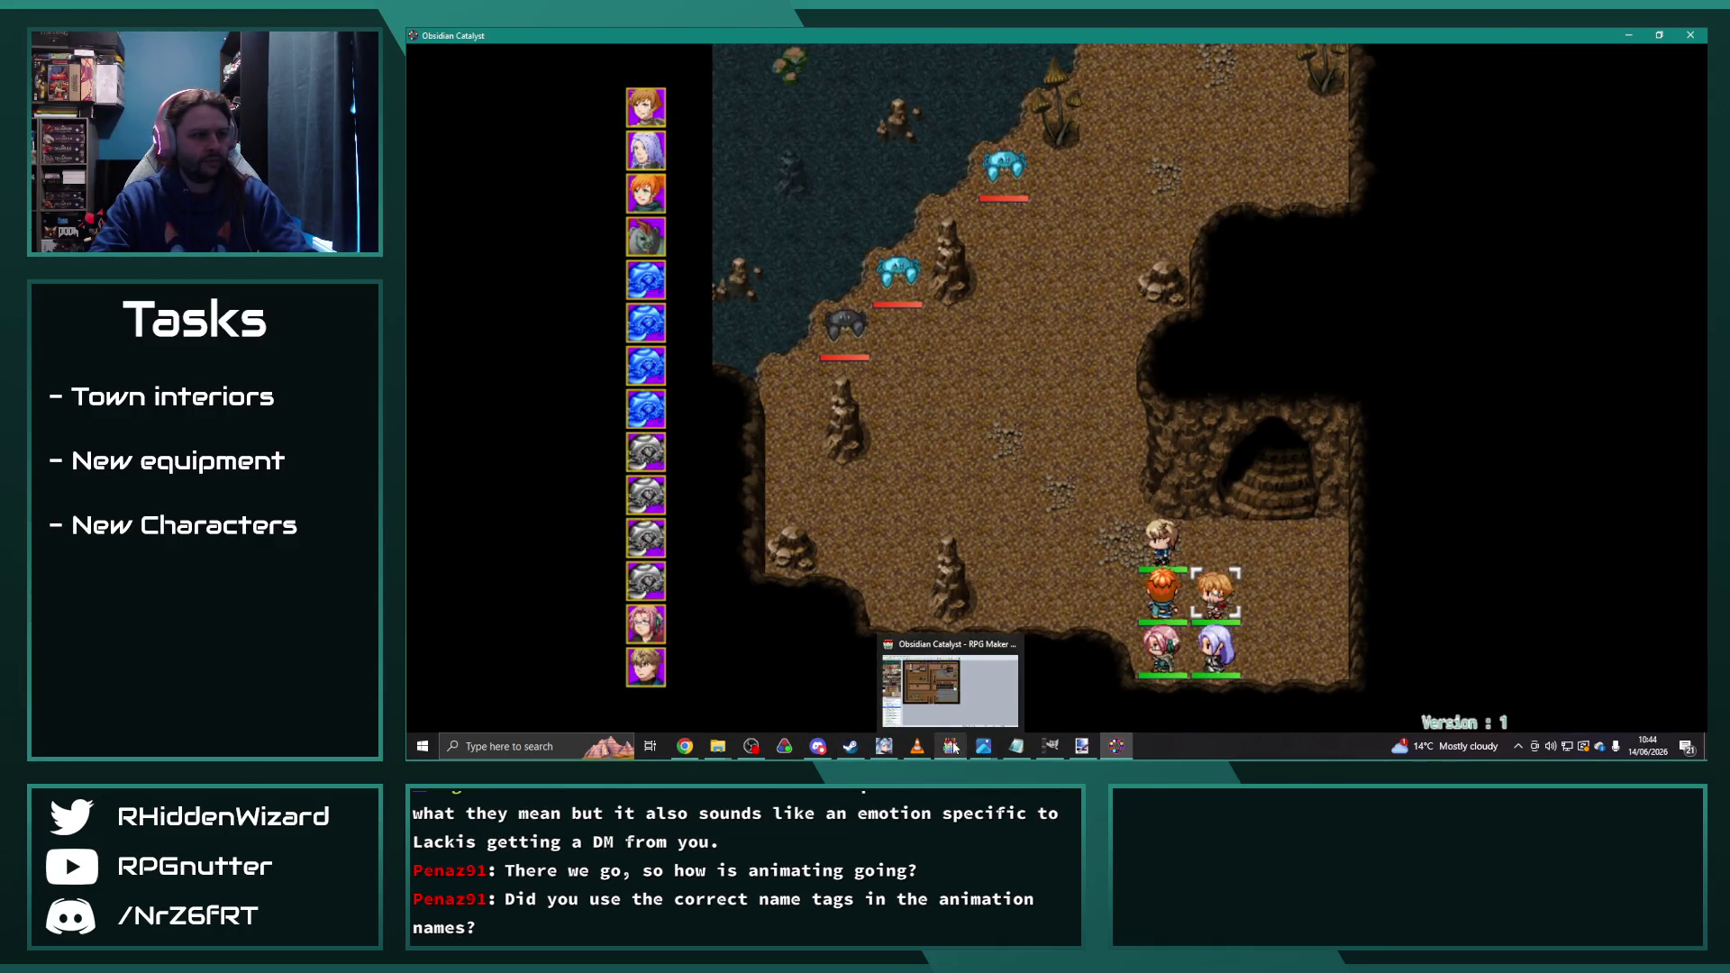
key(Return)
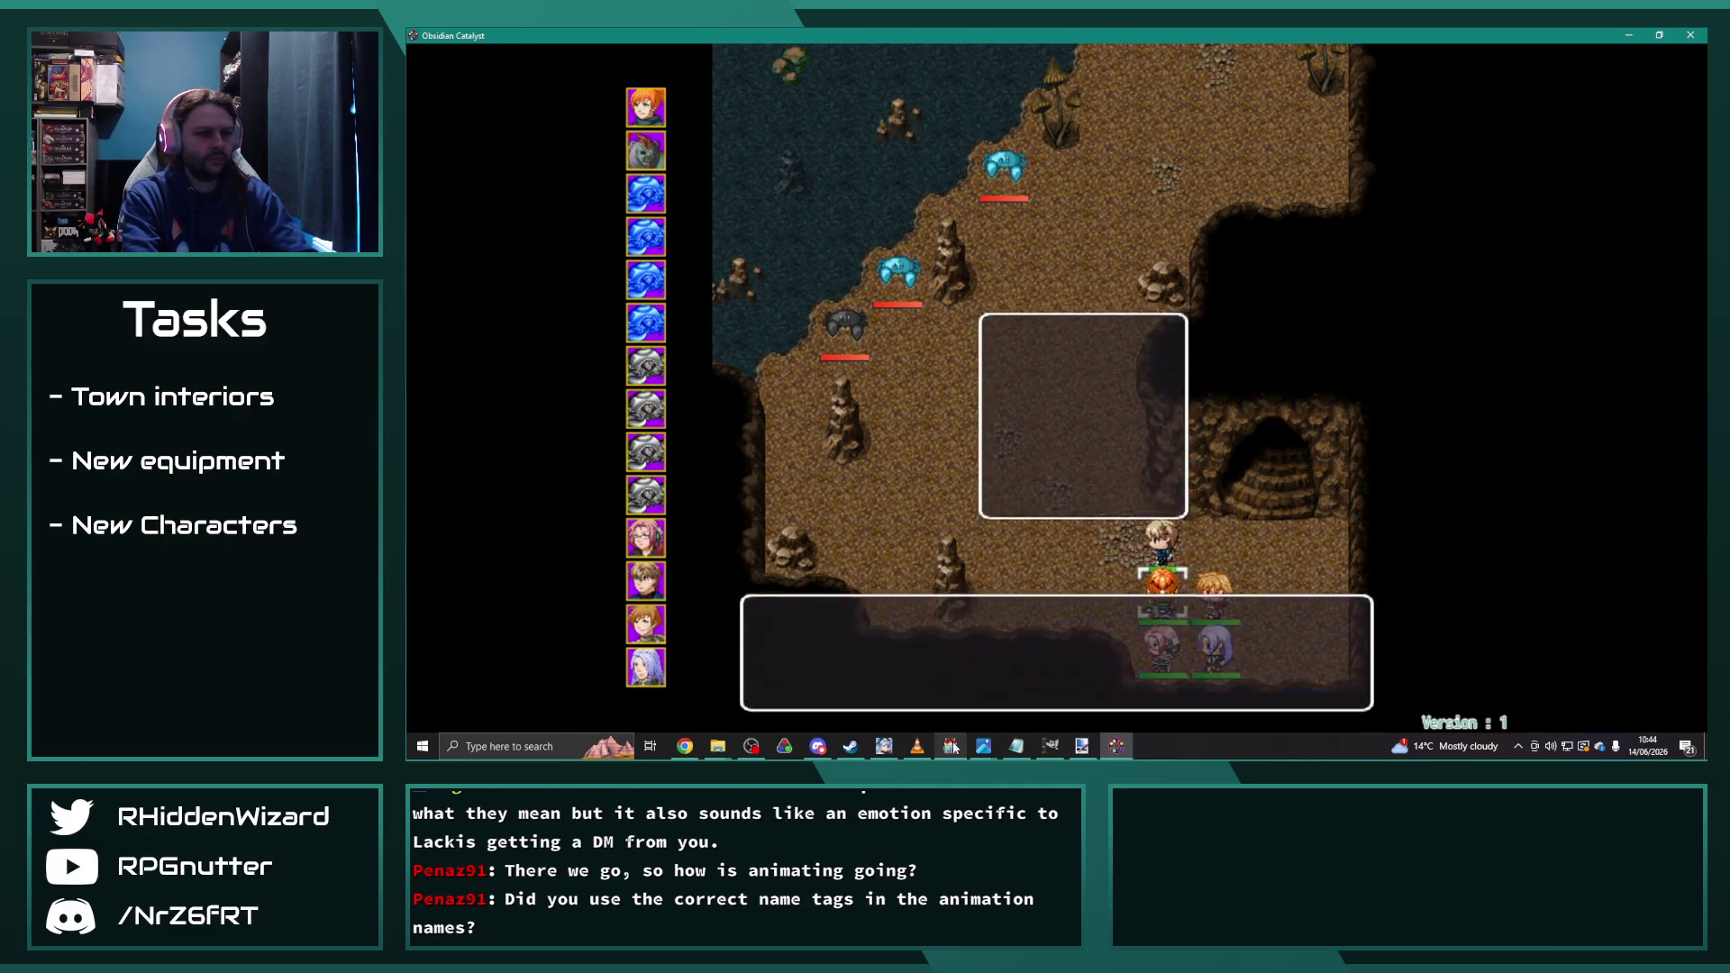
Step: Have Eremar use TailSweep on the party, then close the playtest
key(Return)
key(Return)
key(Return)
key(Return)
key(Down)
key(Down)
key(Down)
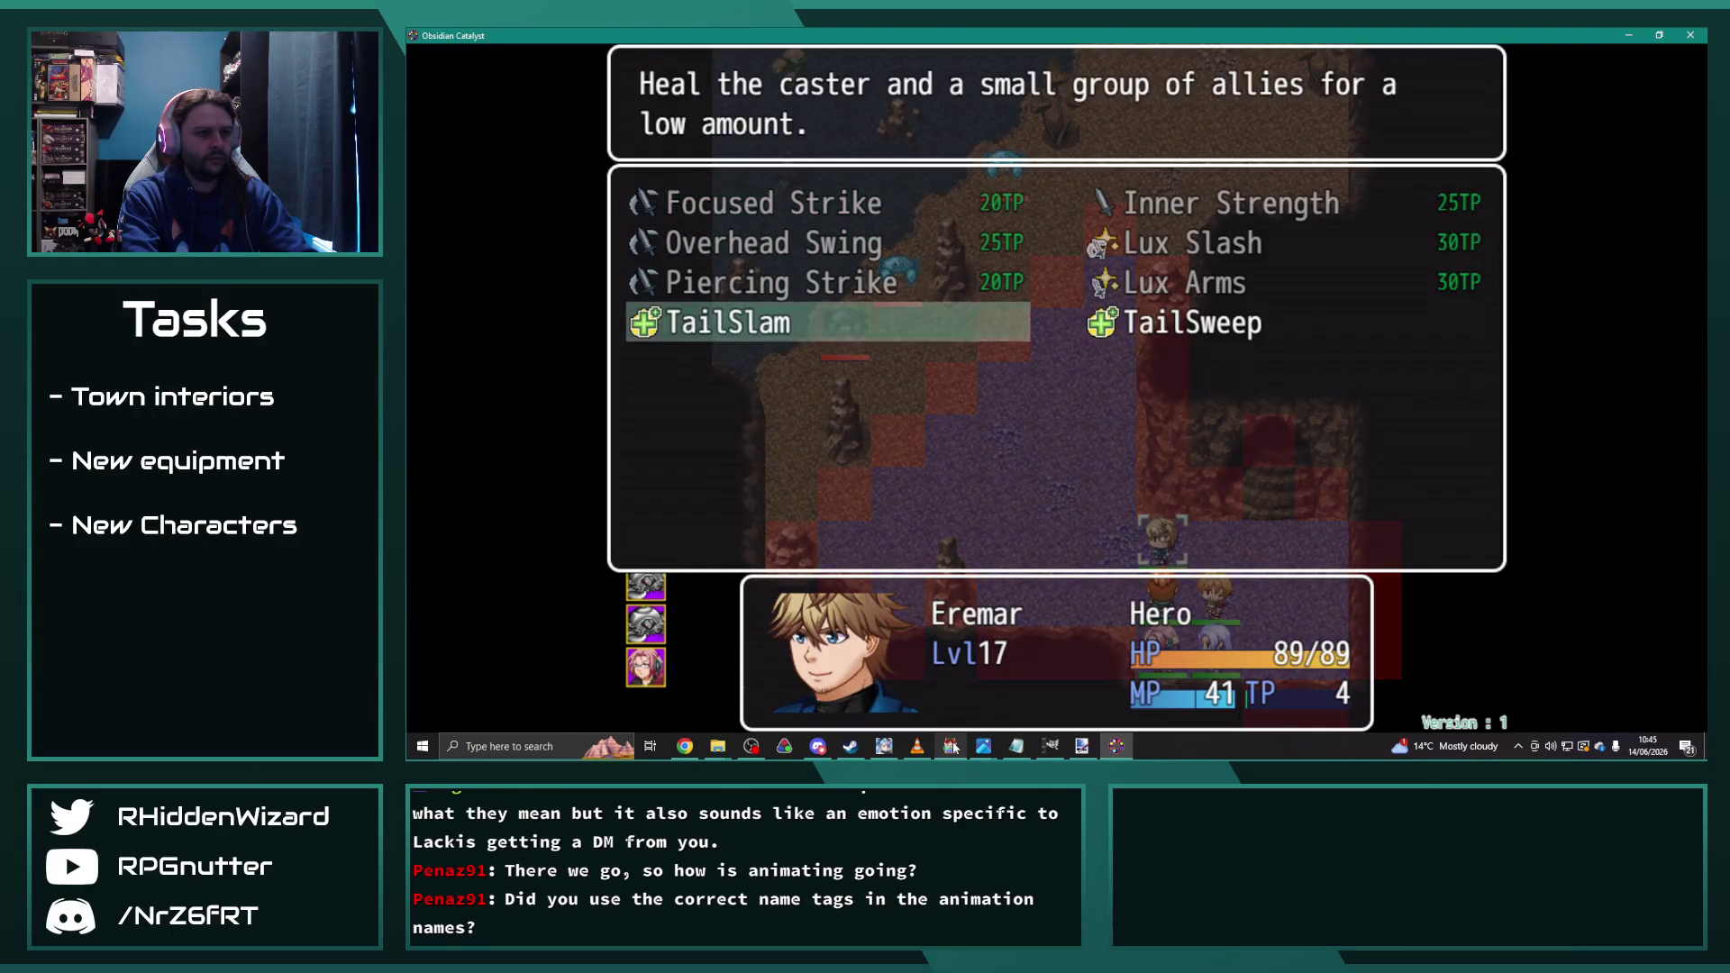
key(Right)
key(Return)
key(Return)
key(Return)
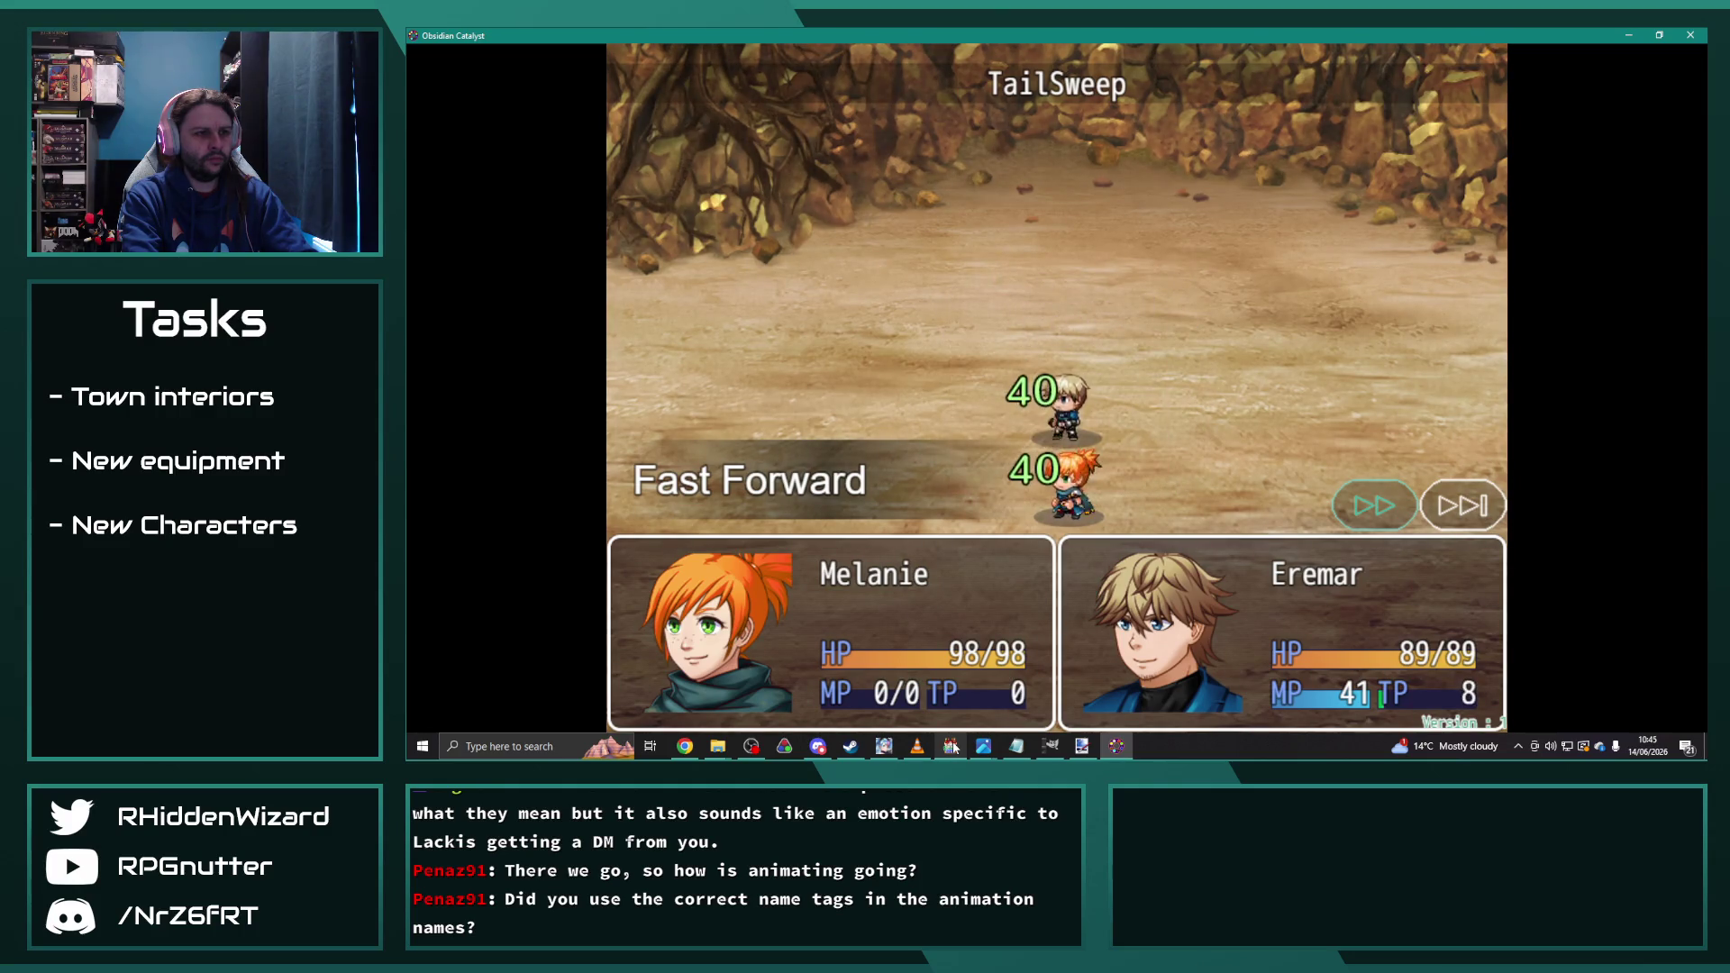
key(alt+F4)
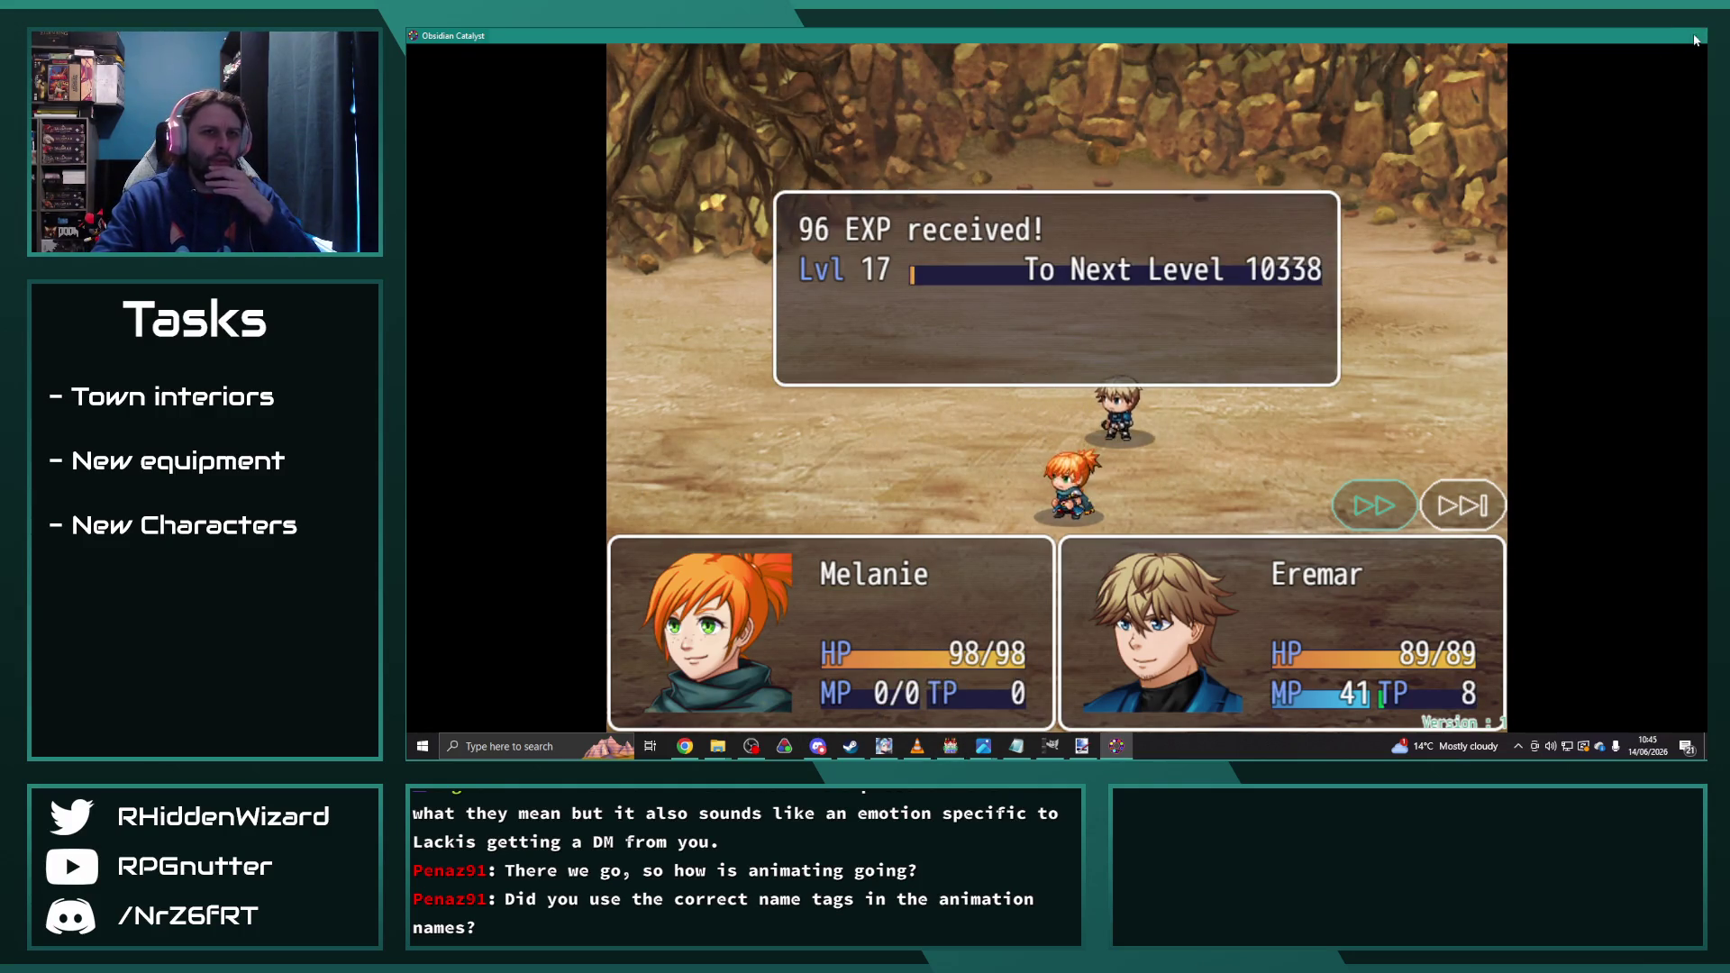
click(685, 748)
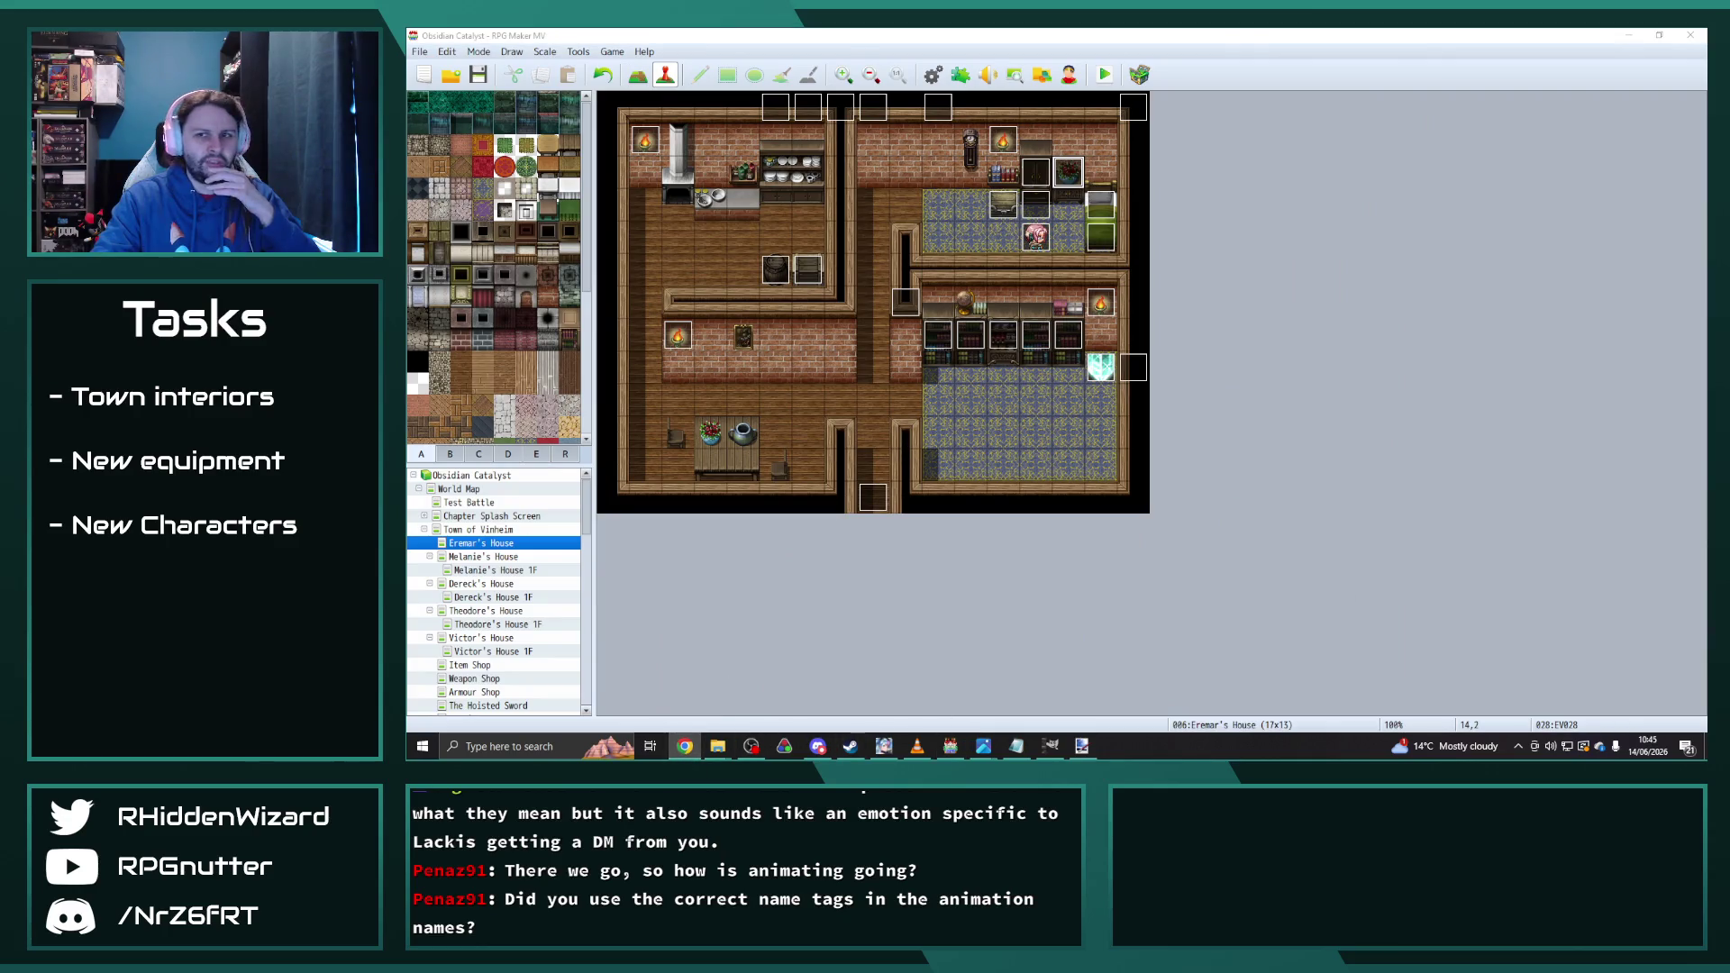
Step: Inspect the TailSlam and TailSweep sheets in img/animations, then return to the RPG Maker editor
mouse_move(719, 756)
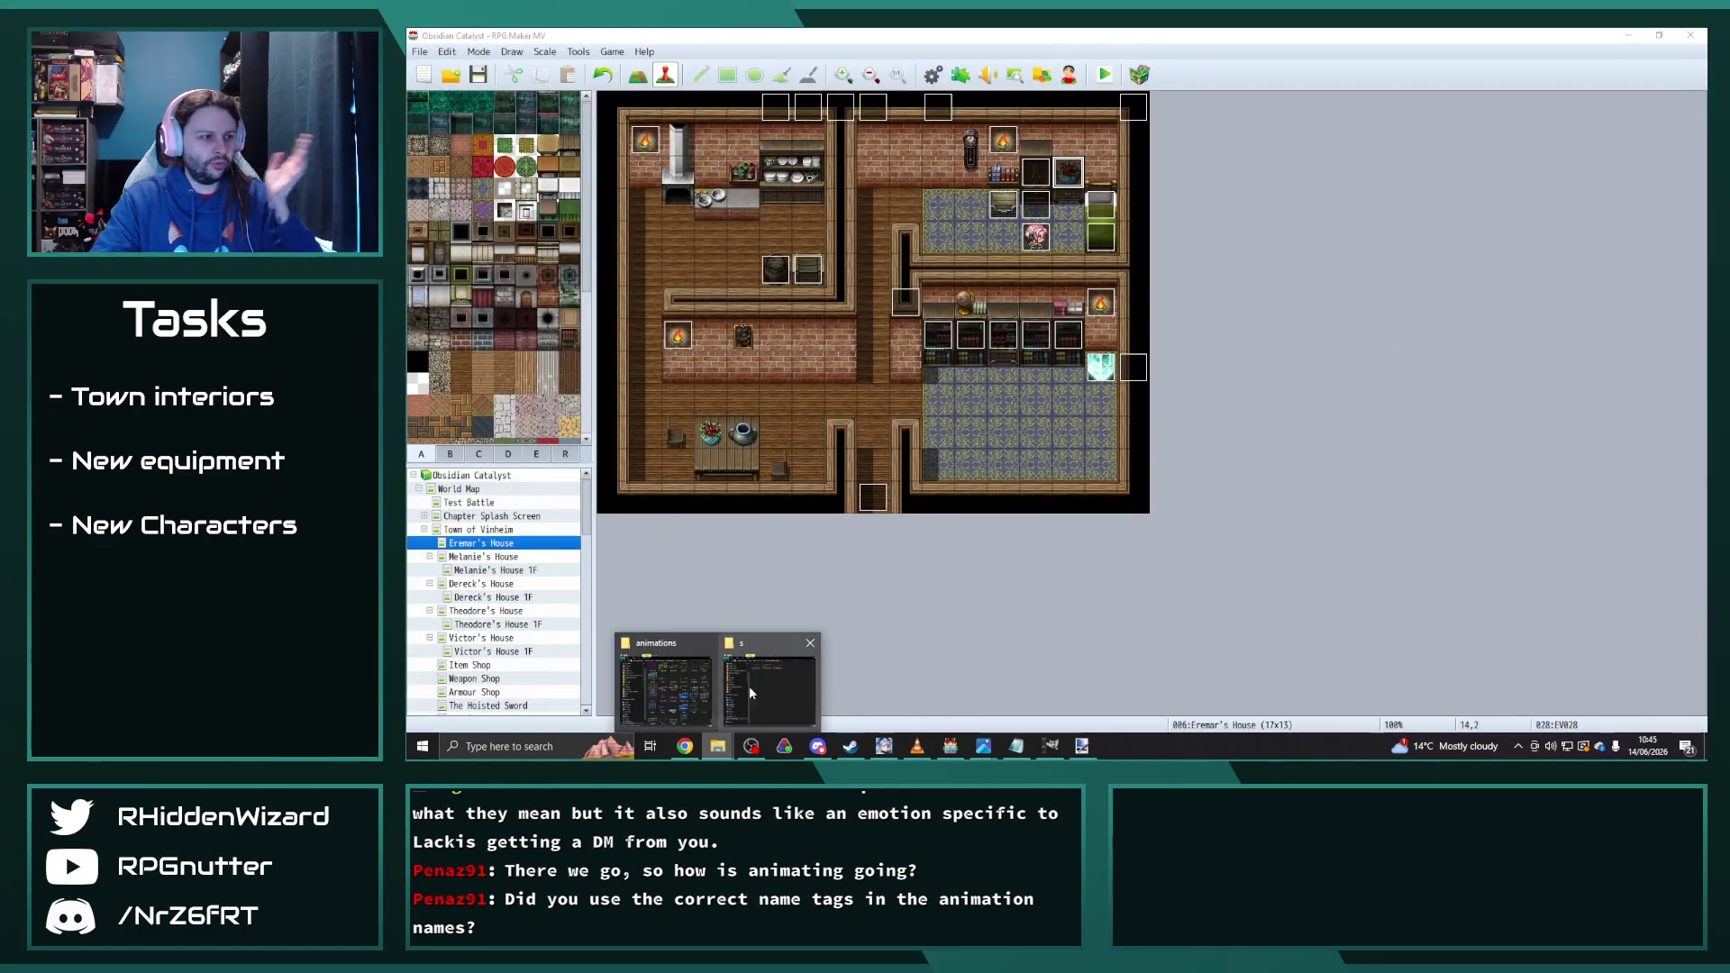
click(768, 690)
click(1503, 78)
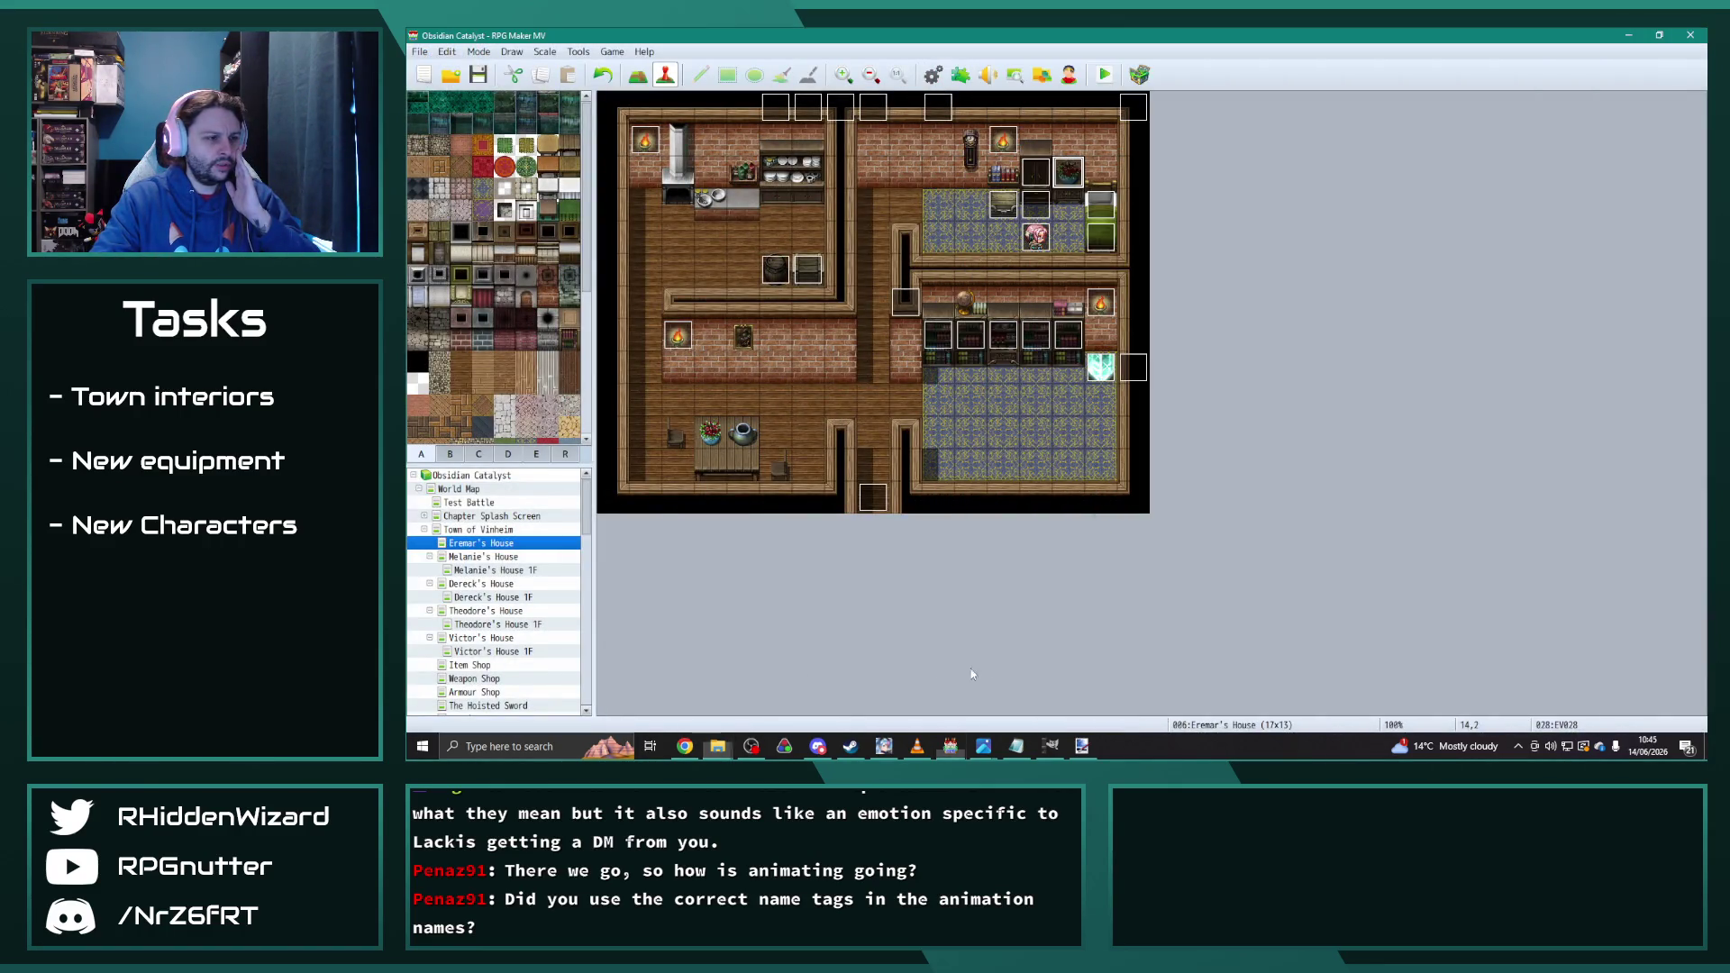
click(671, 685)
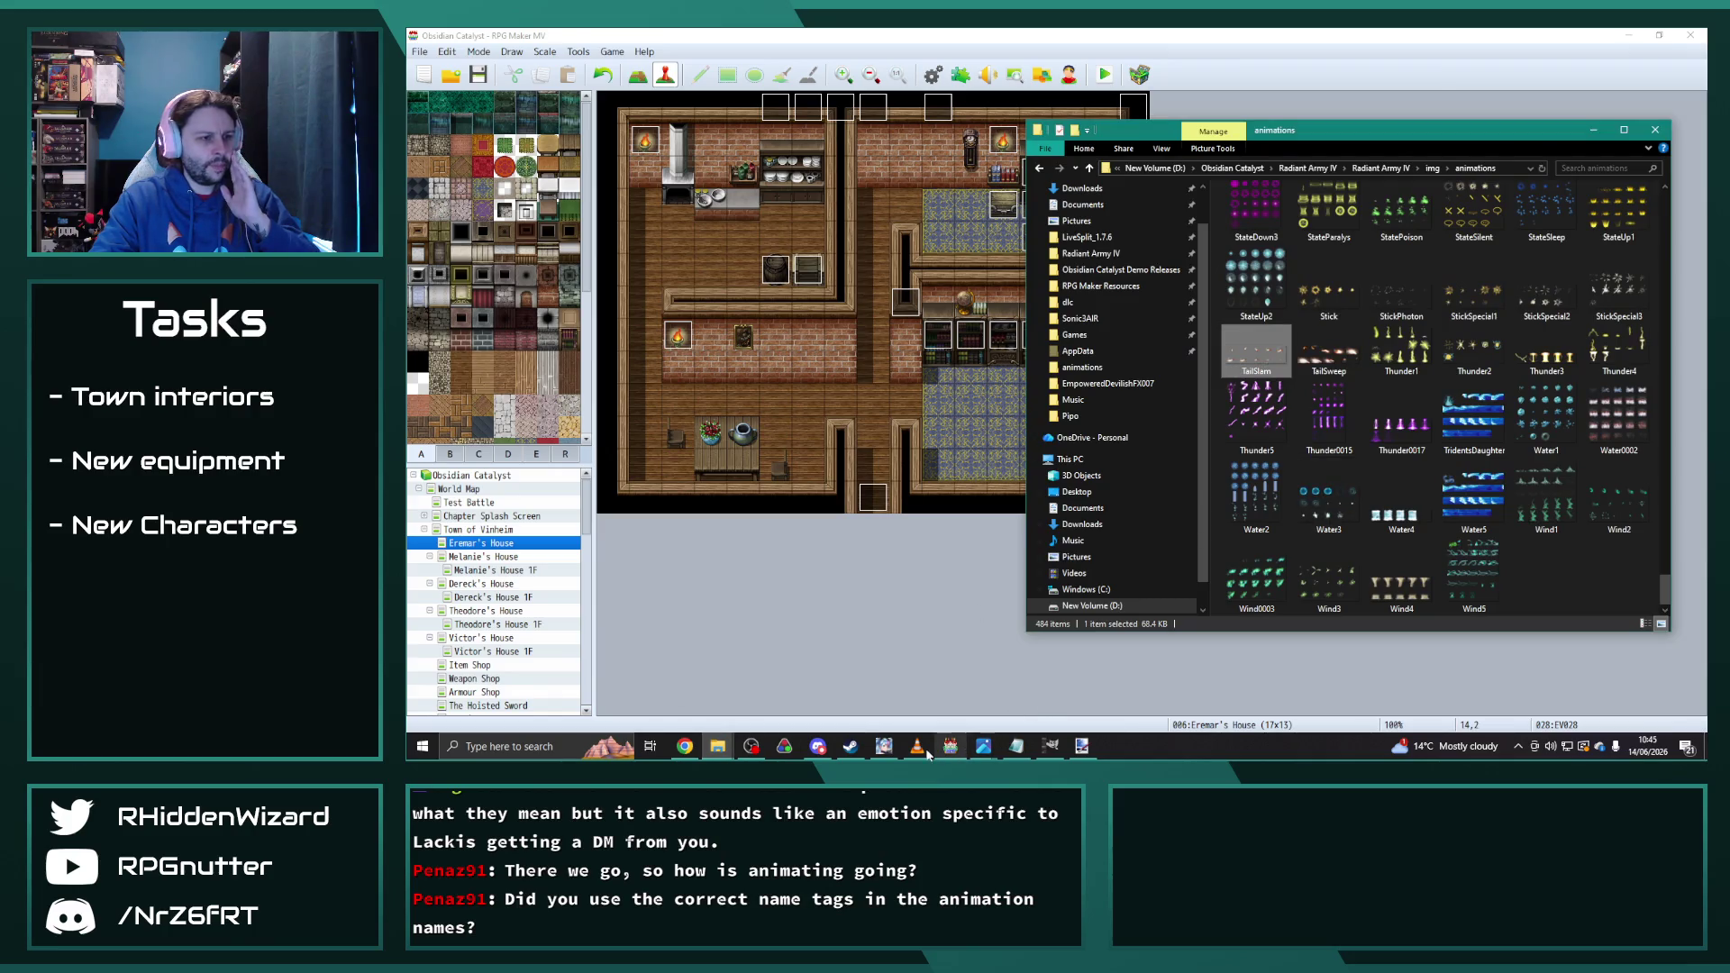
click(928, 754)
click(1343, 140)
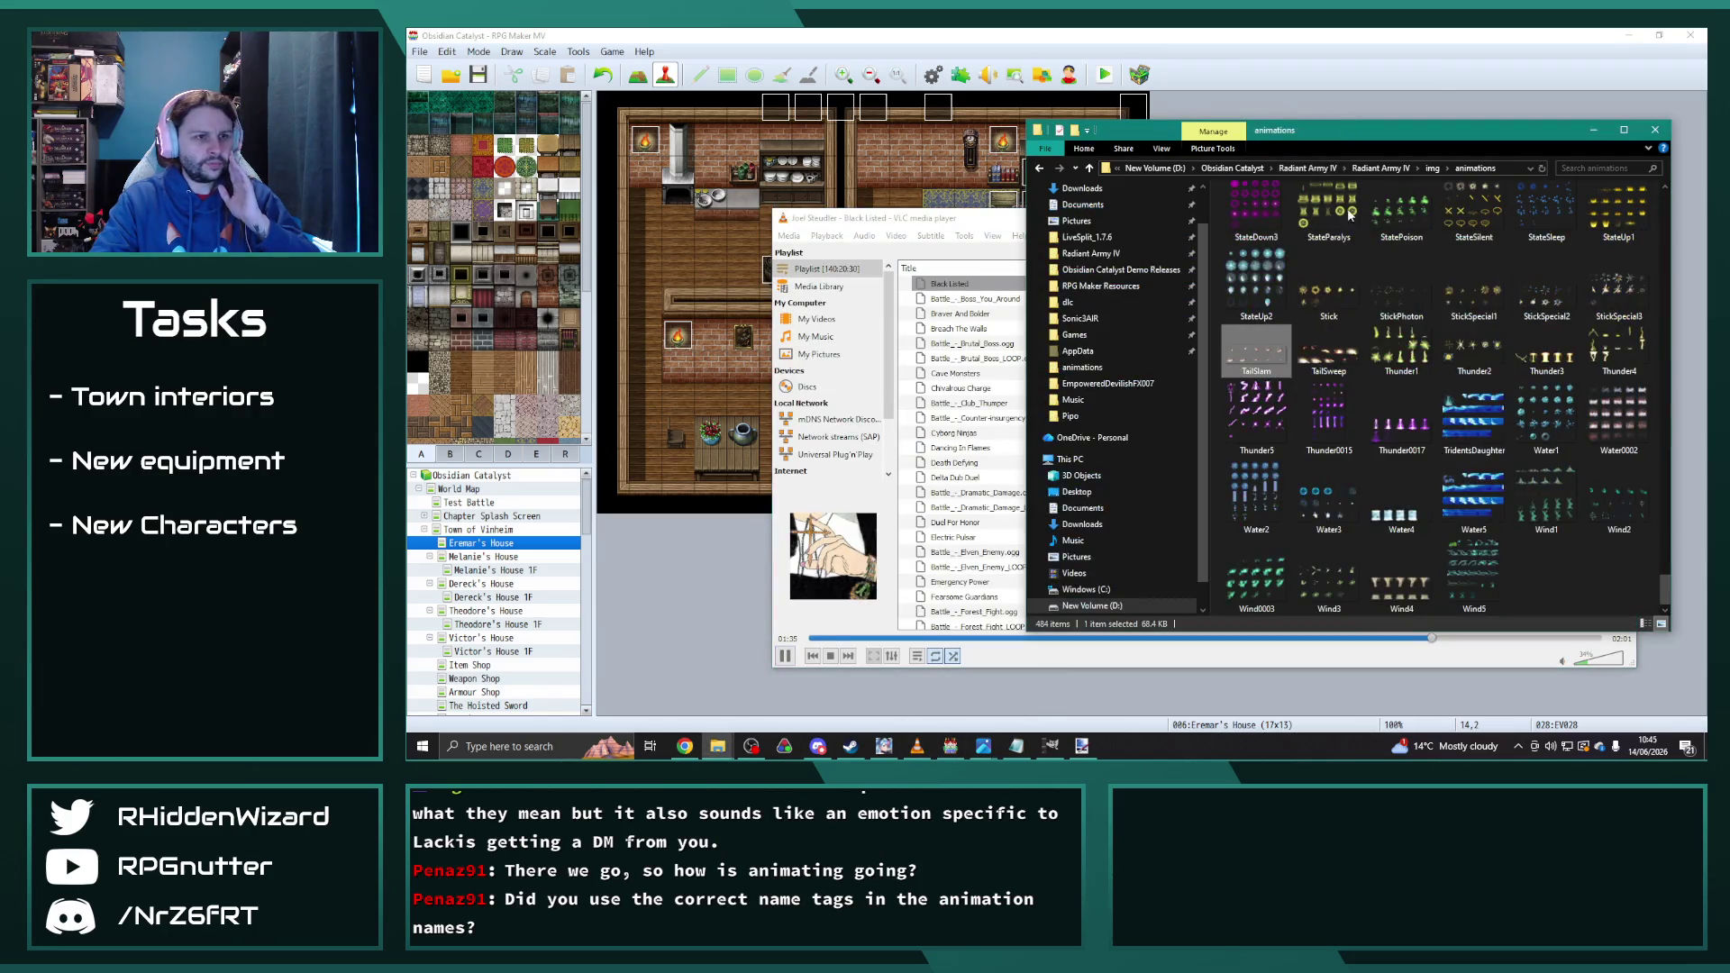
click(1323, 424)
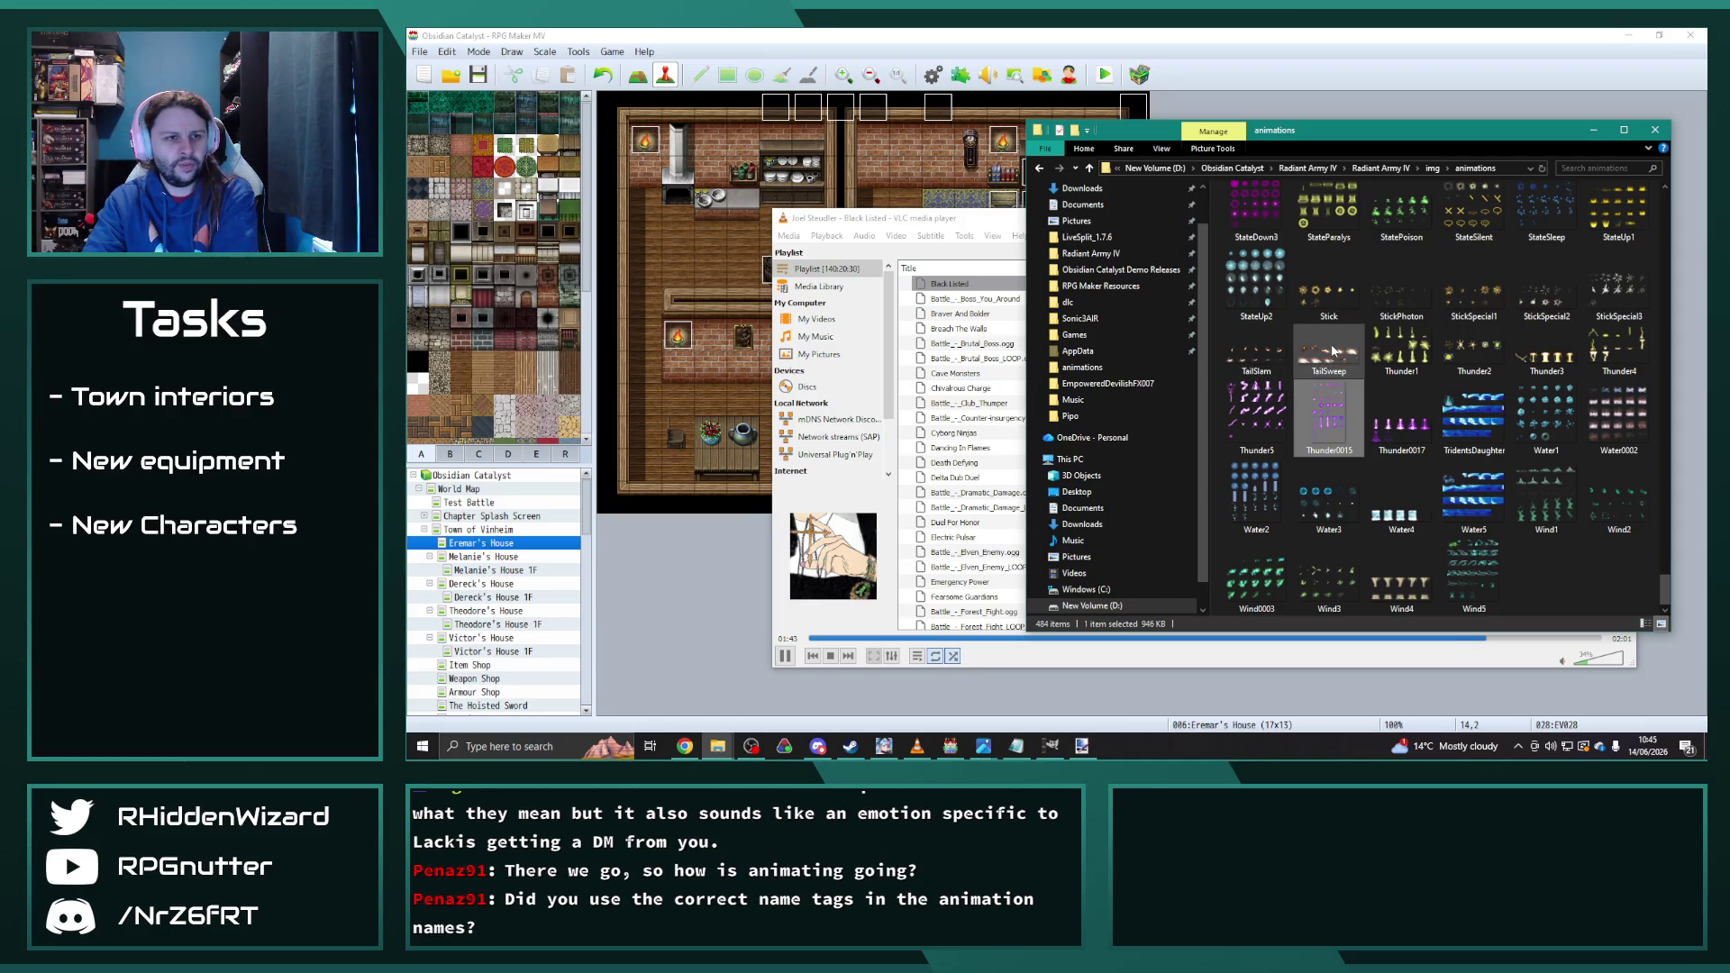
click(990, 49)
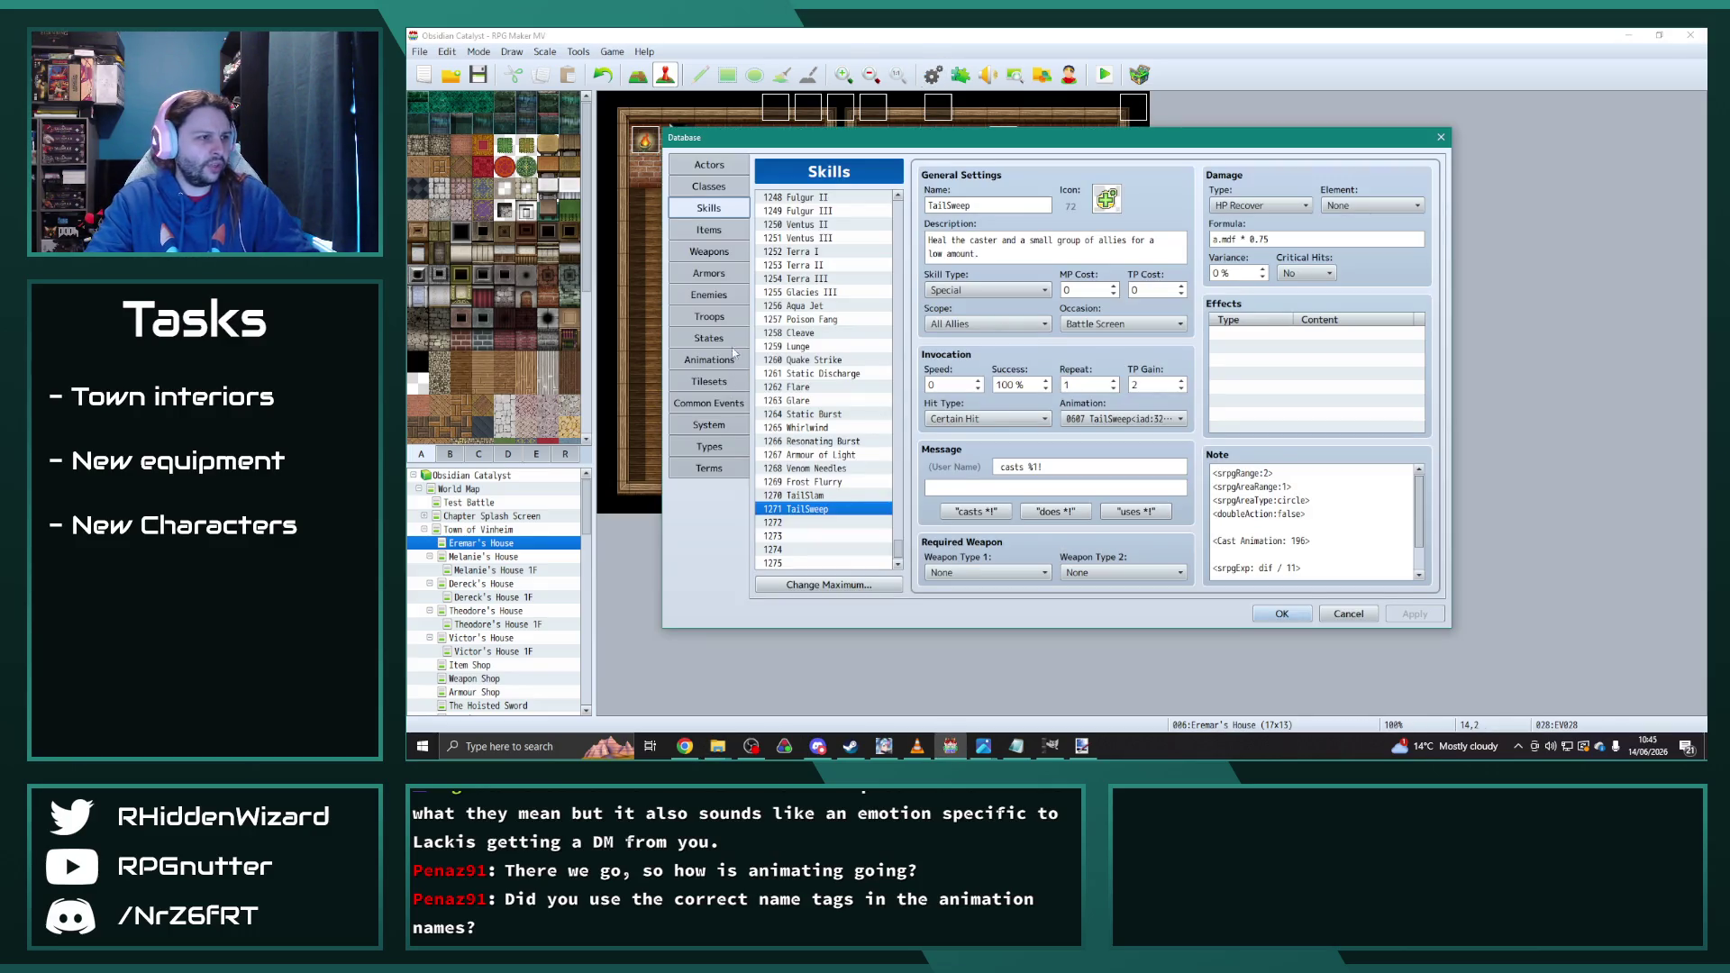
Step: Compare the name tags of the Laser, TailSlam and TailSweep animations
click(711, 361)
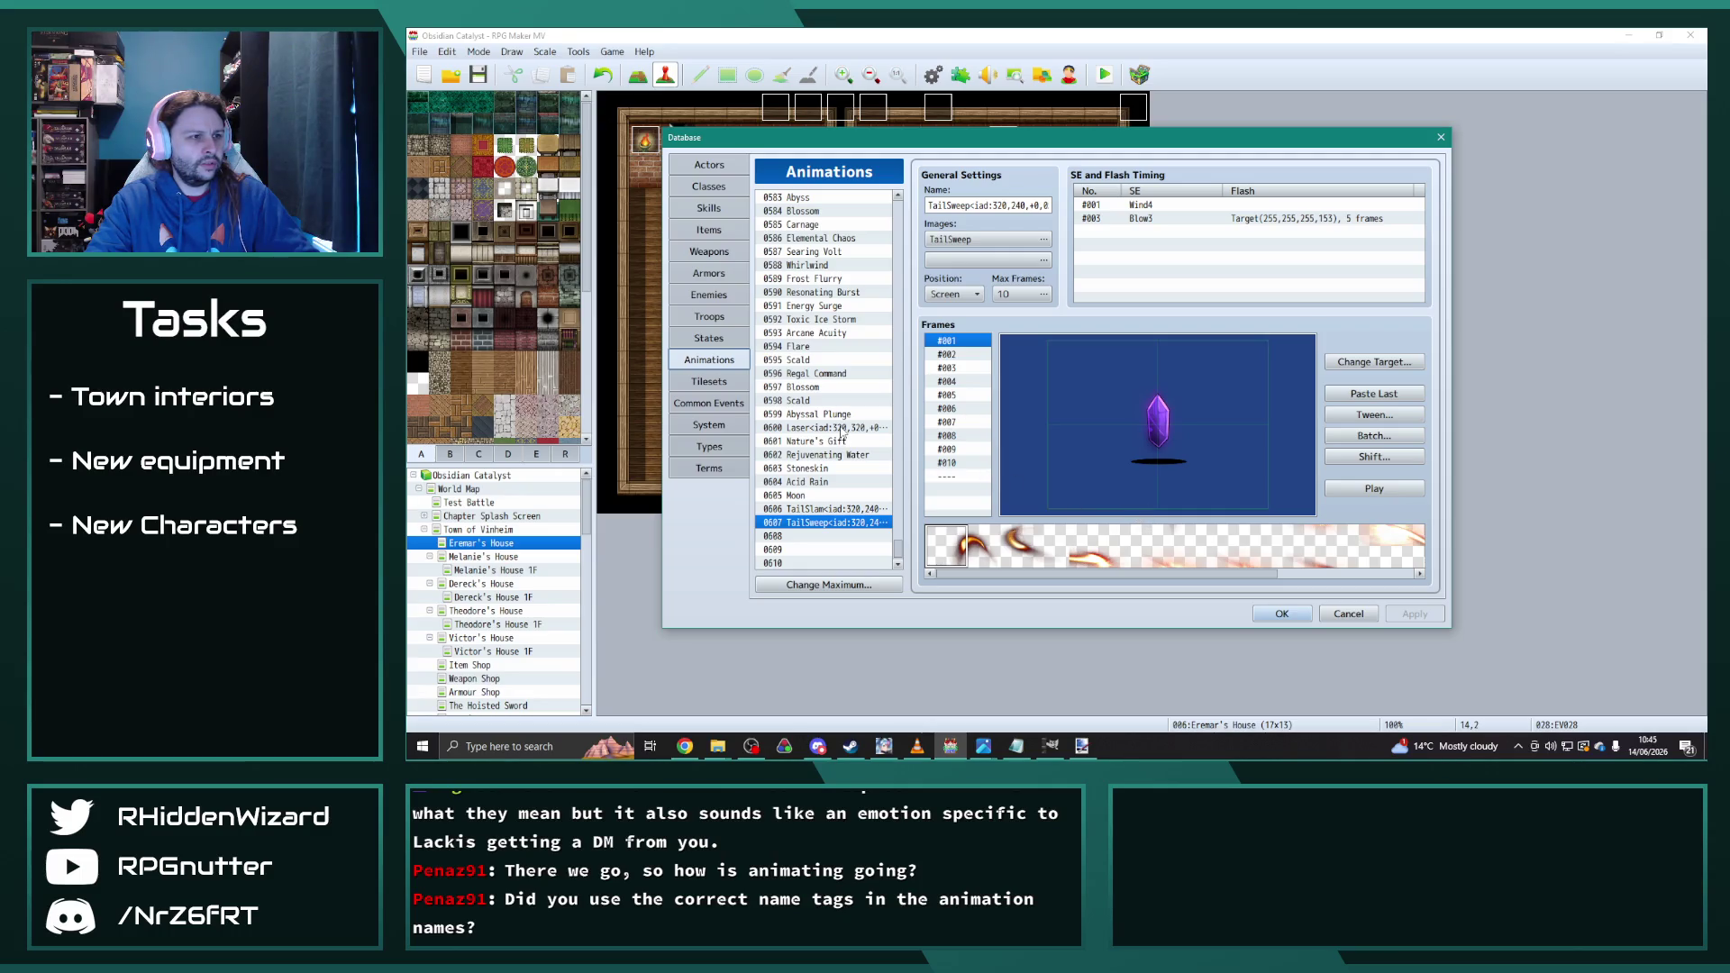
click(841, 431)
click(845, 522)
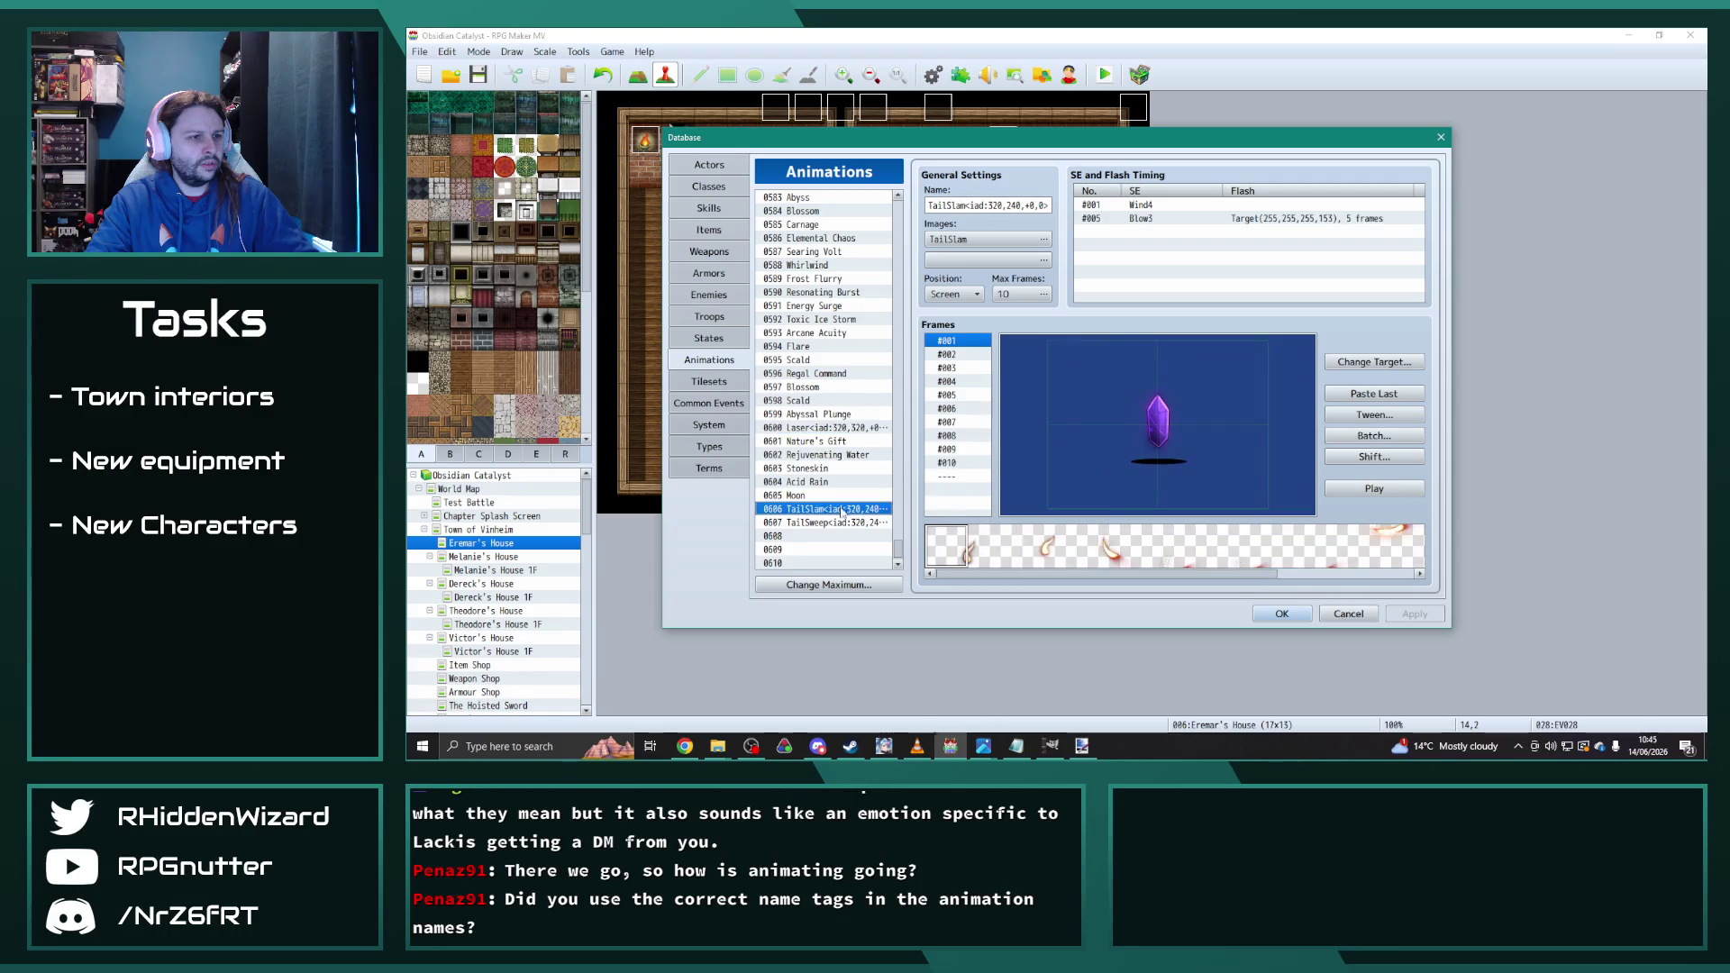
click(856, 429)
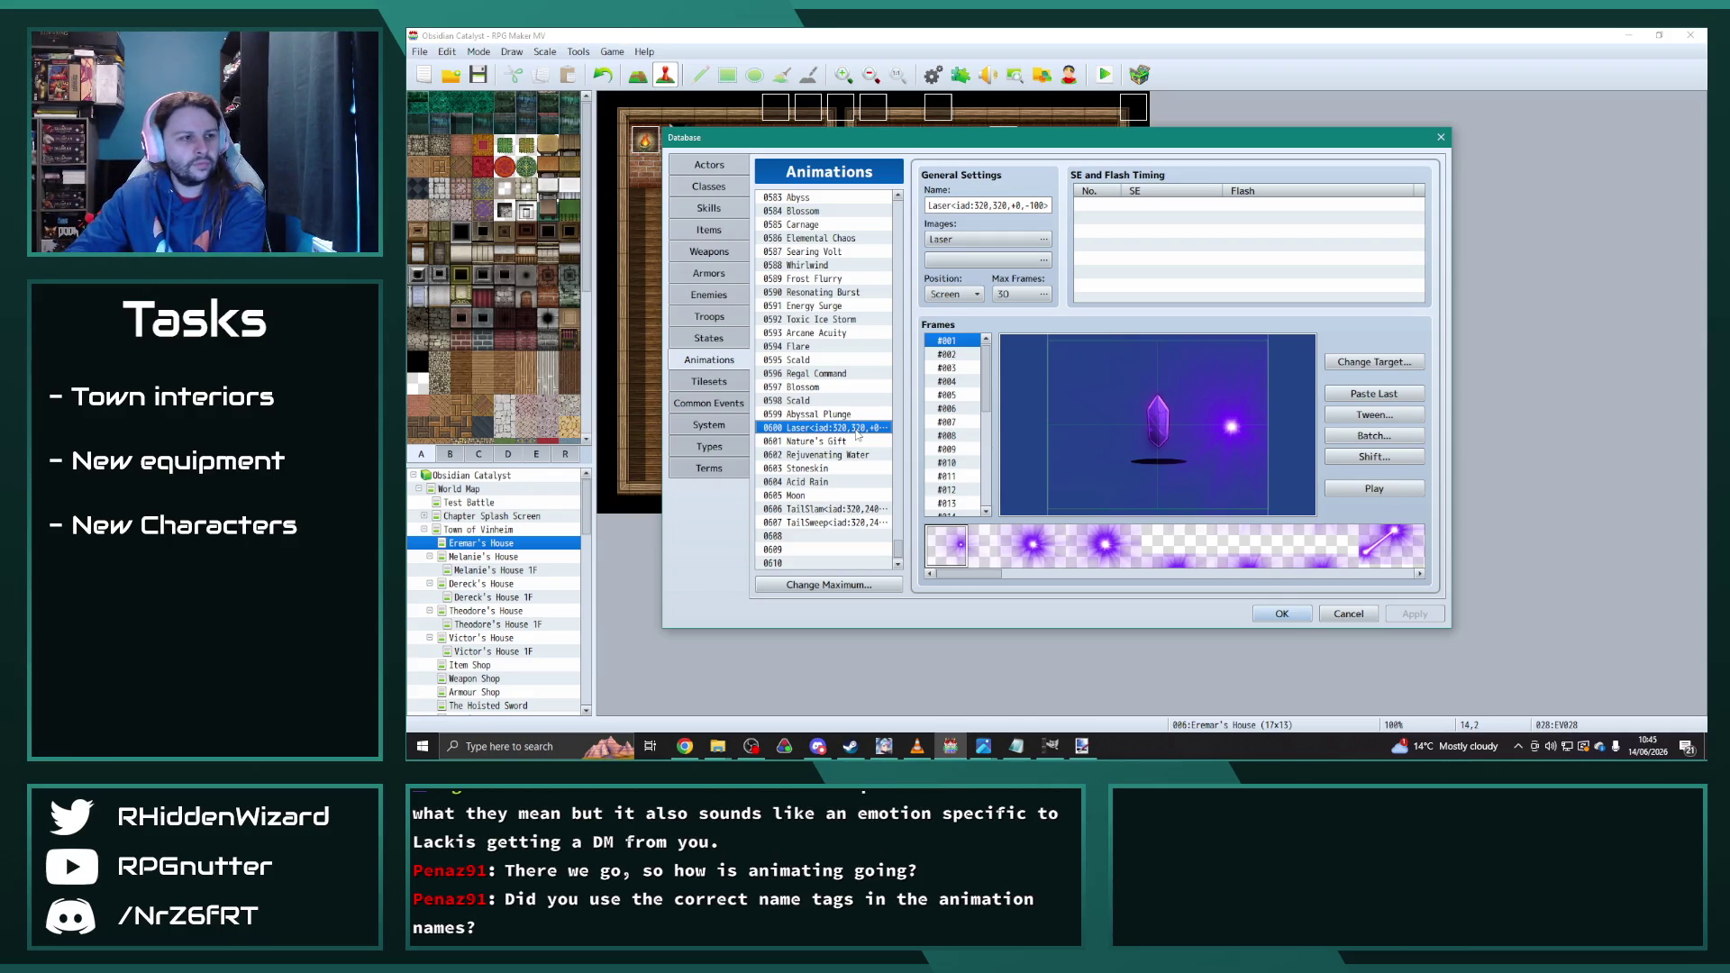
click(859, 524)
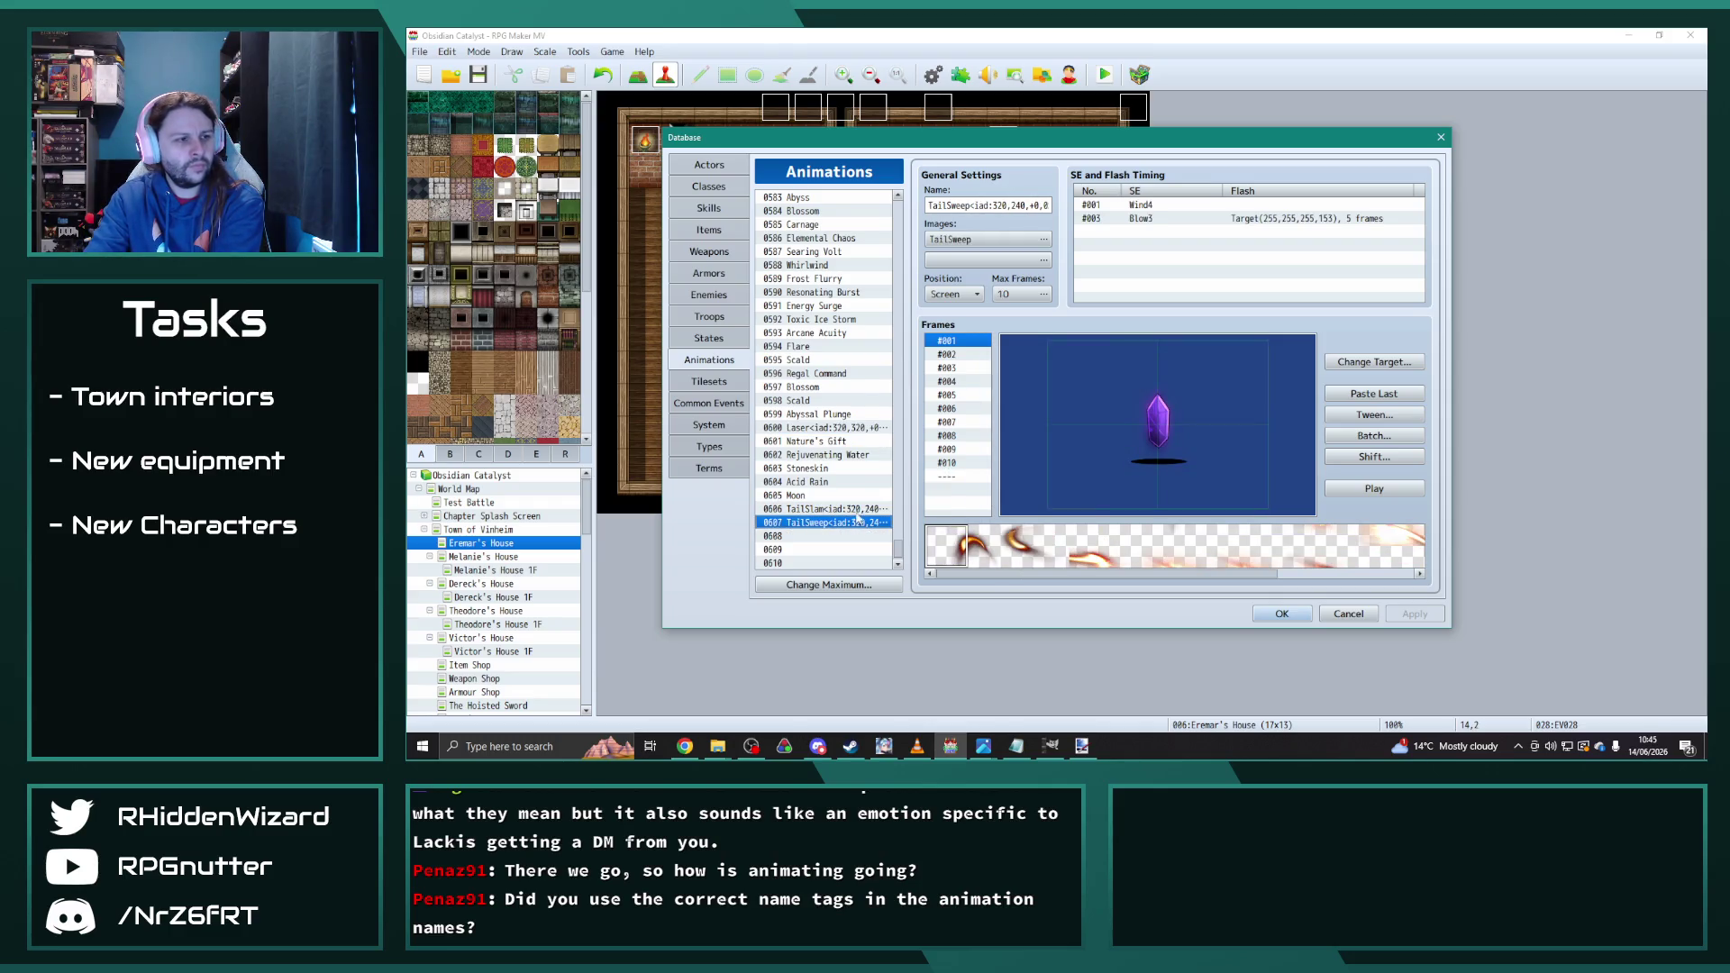
click(859, 510)
click(843, 428)
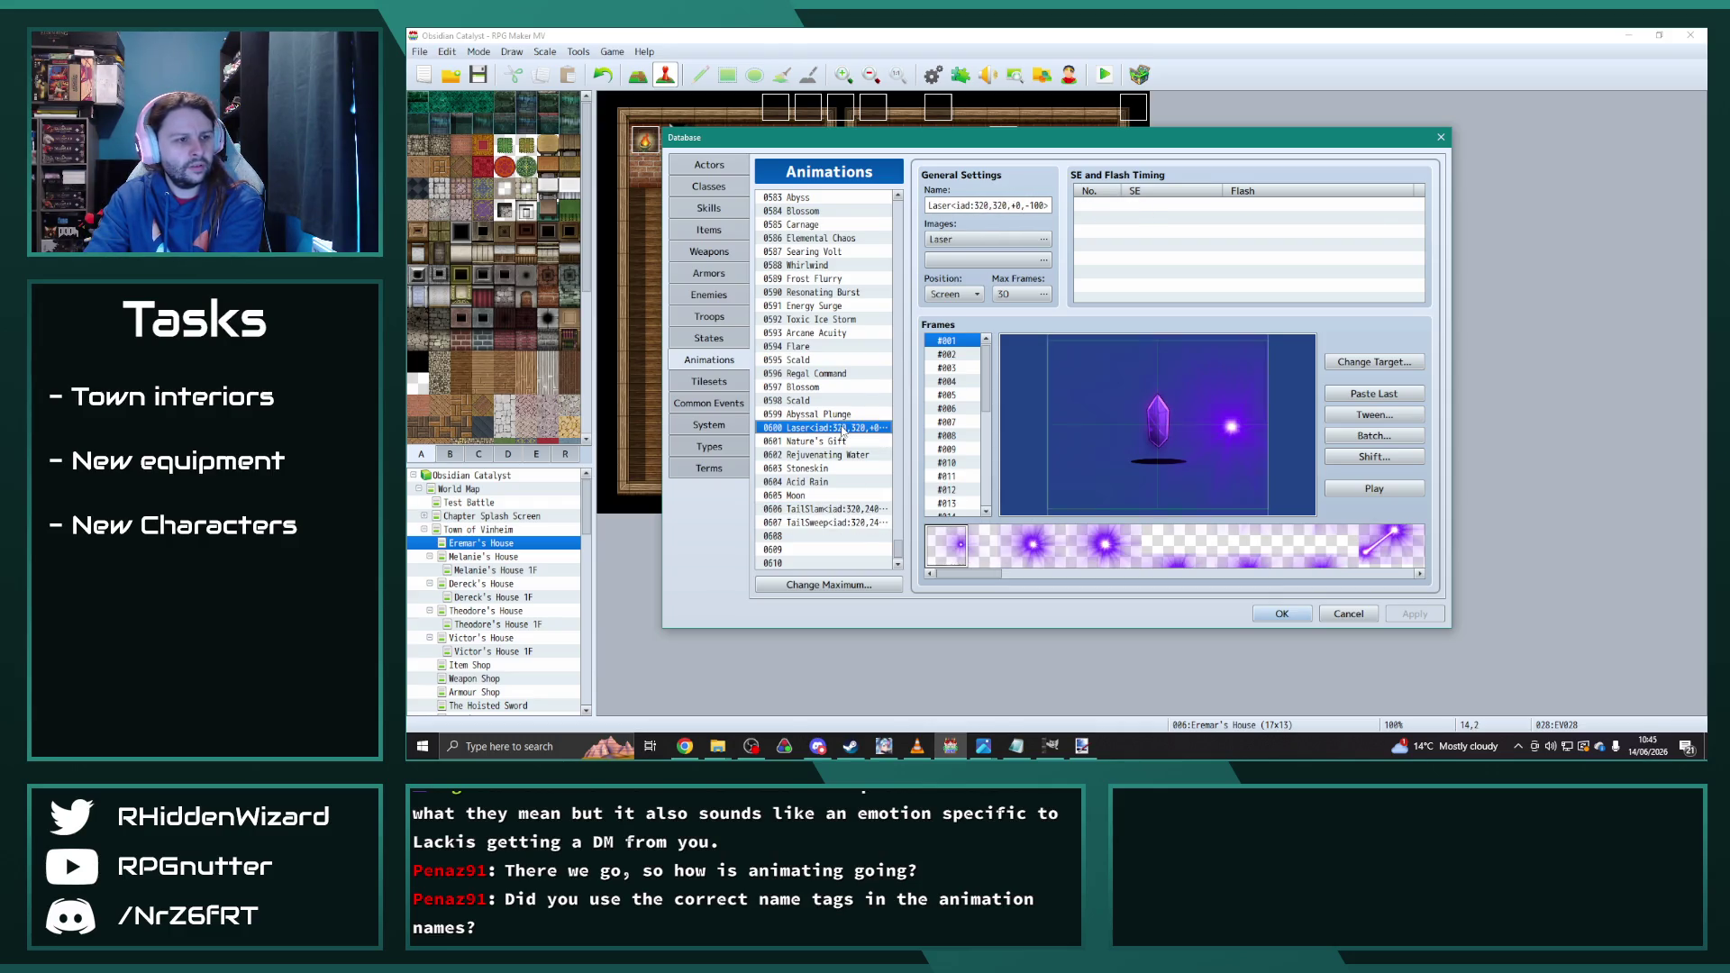
click(850, 523)
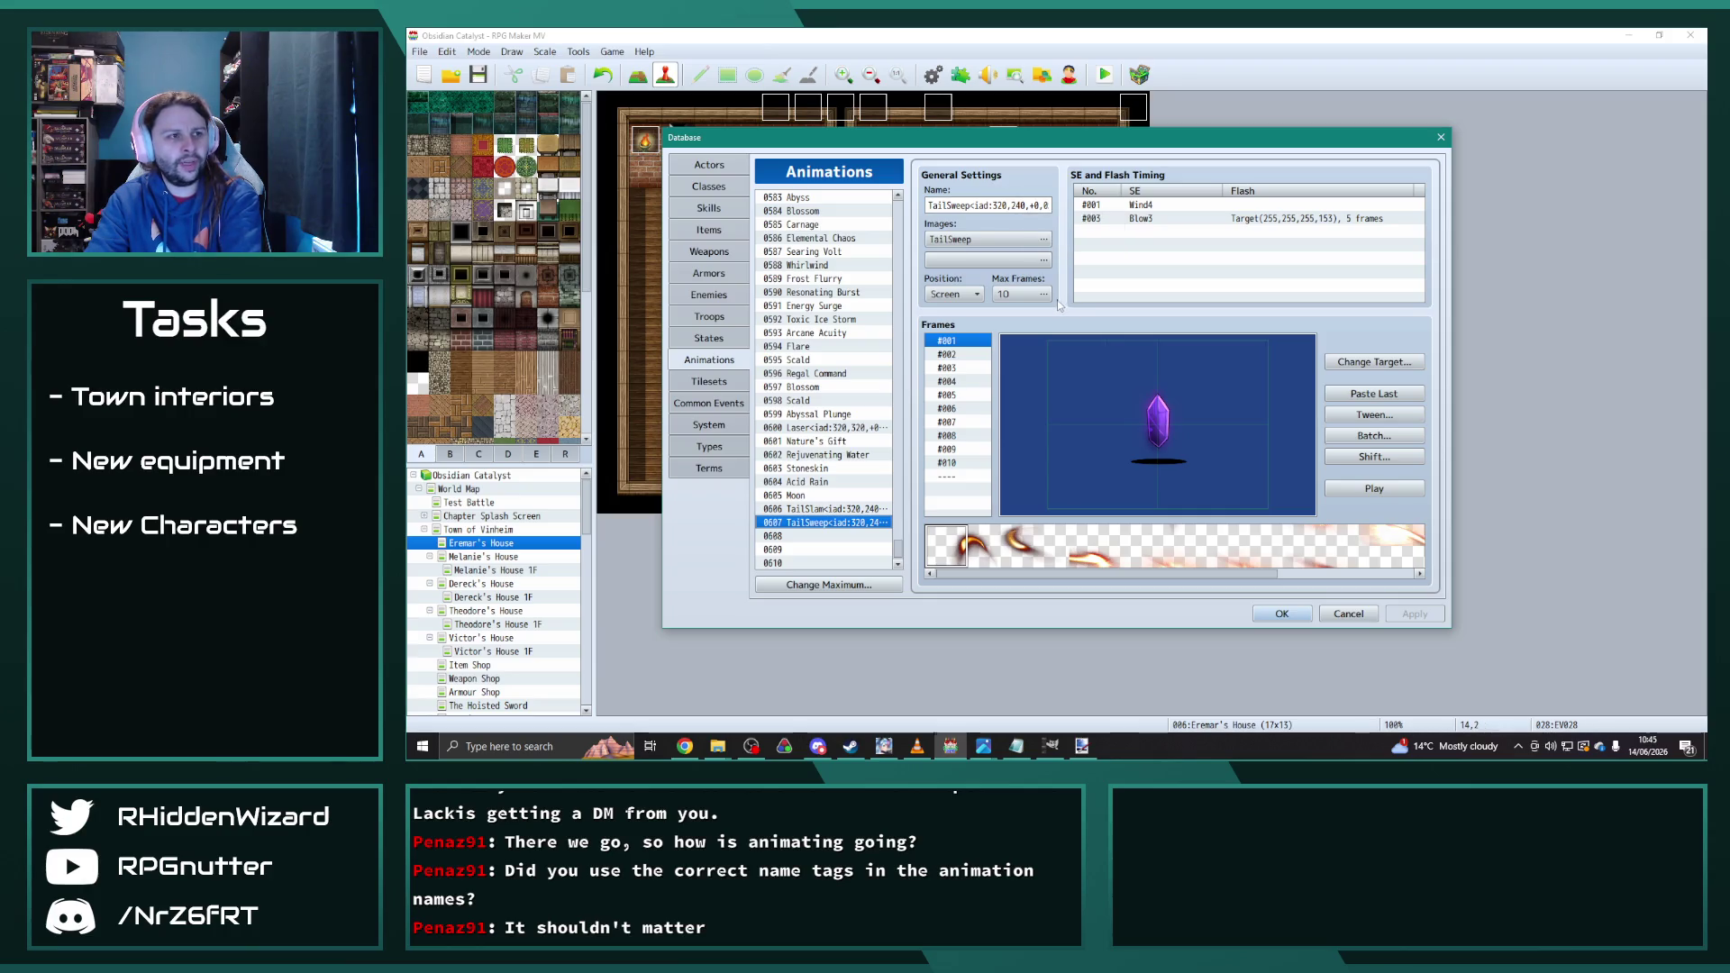
click(1015, 205)
click(1025, 205)
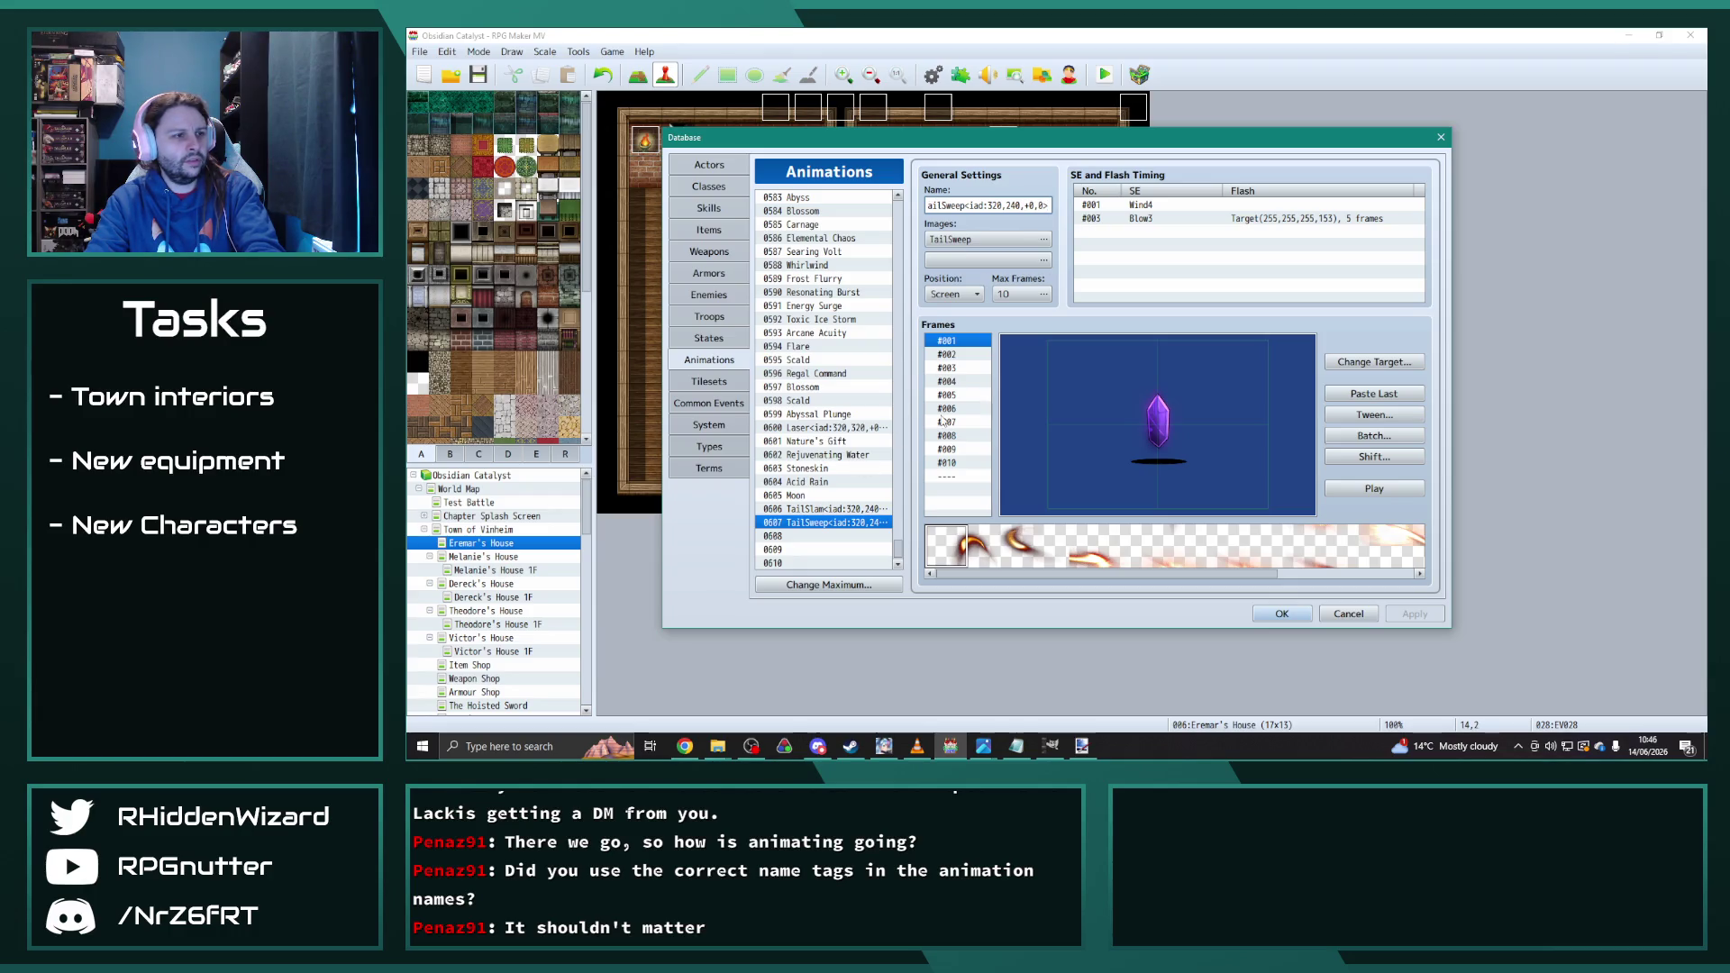
click(865, 427)
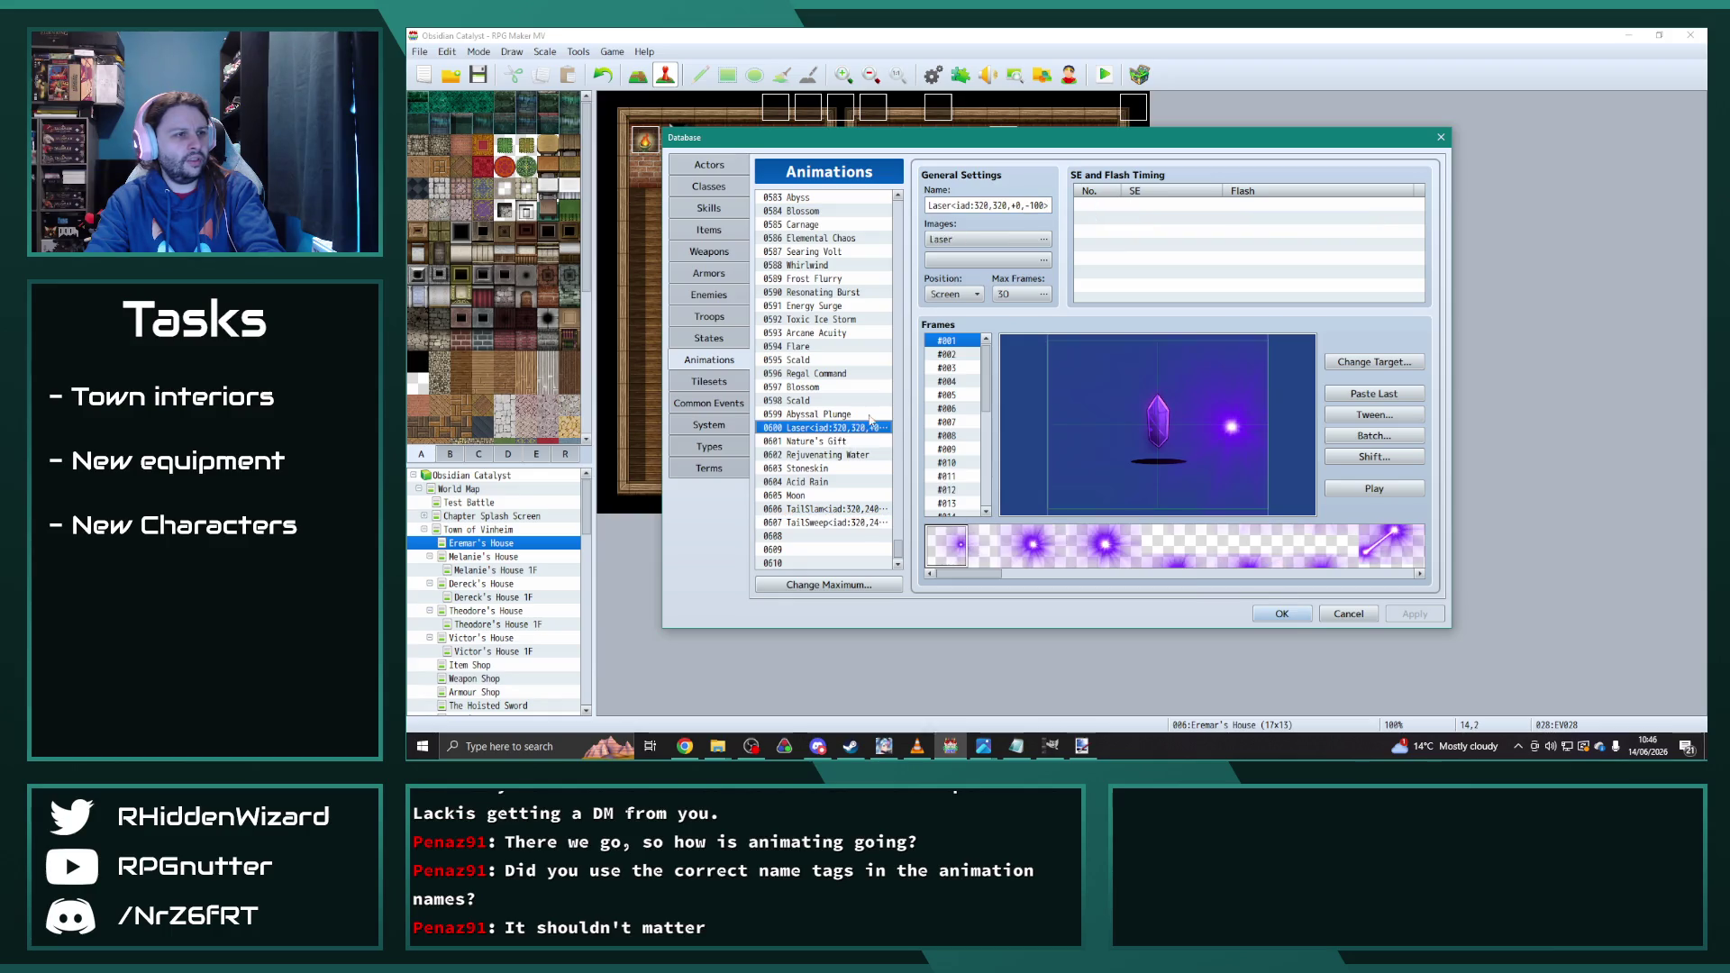
click(860, 508)
click(1037, 206)
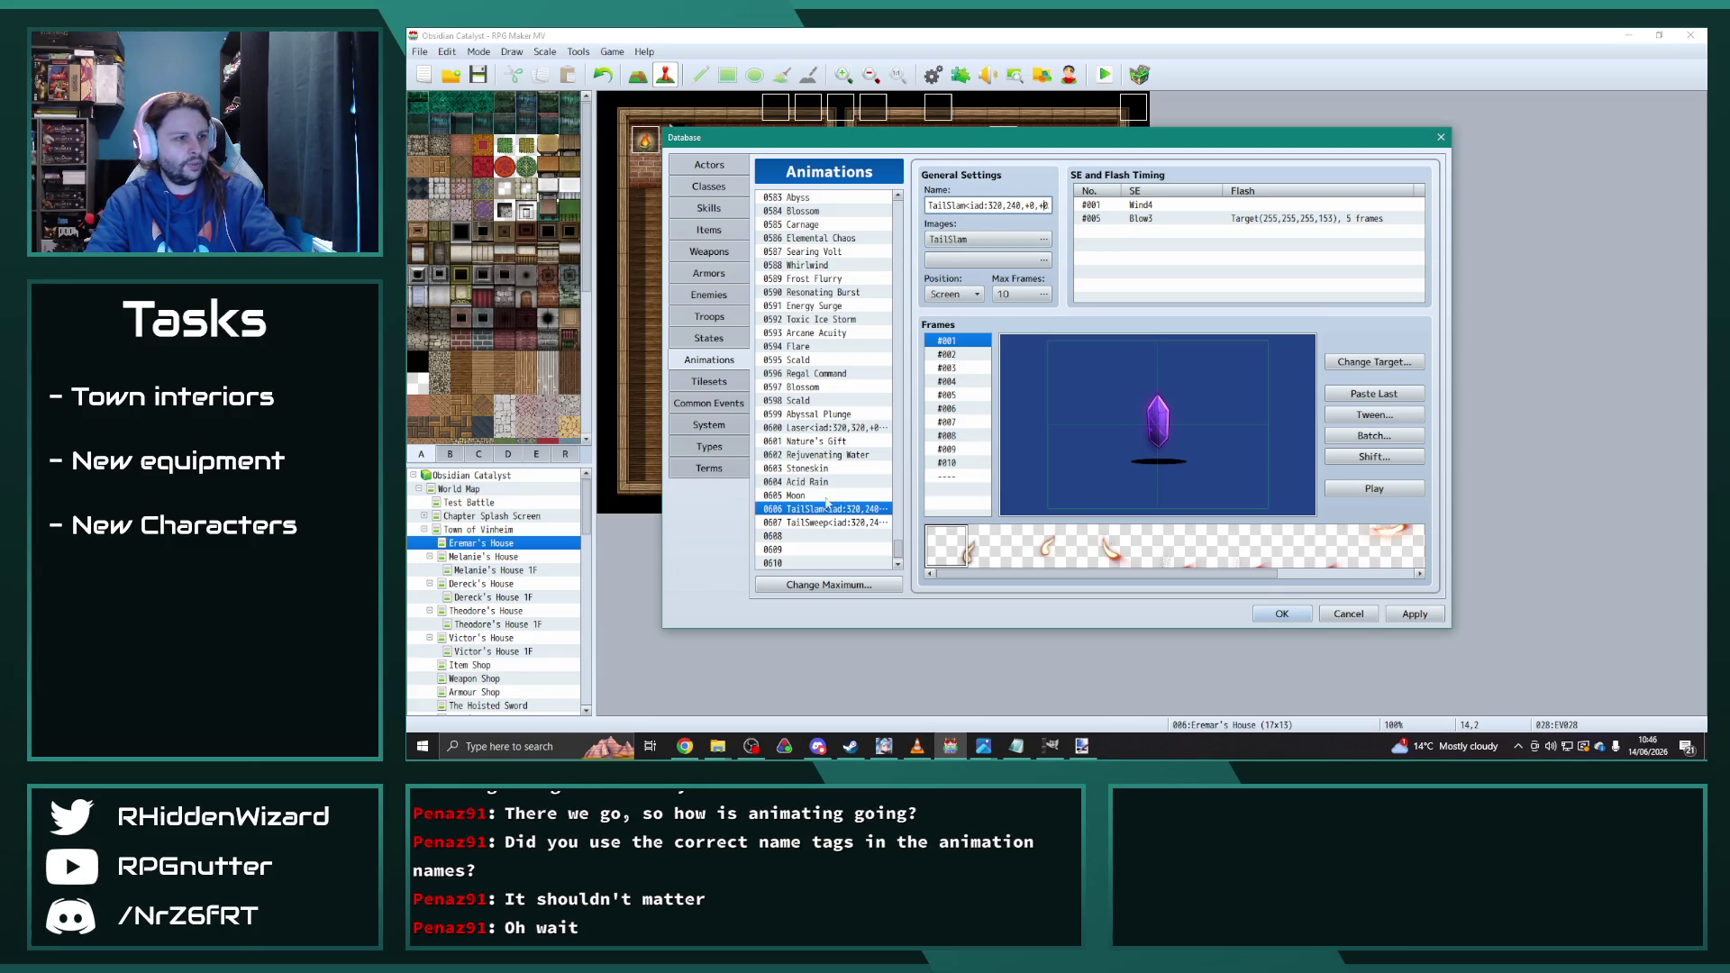
click(847, 524)
Step: Insert '+' before the last offset in TailSweep's name tag and close the database
triple_click(1043, 204)
click(1041, 206)
text(+)
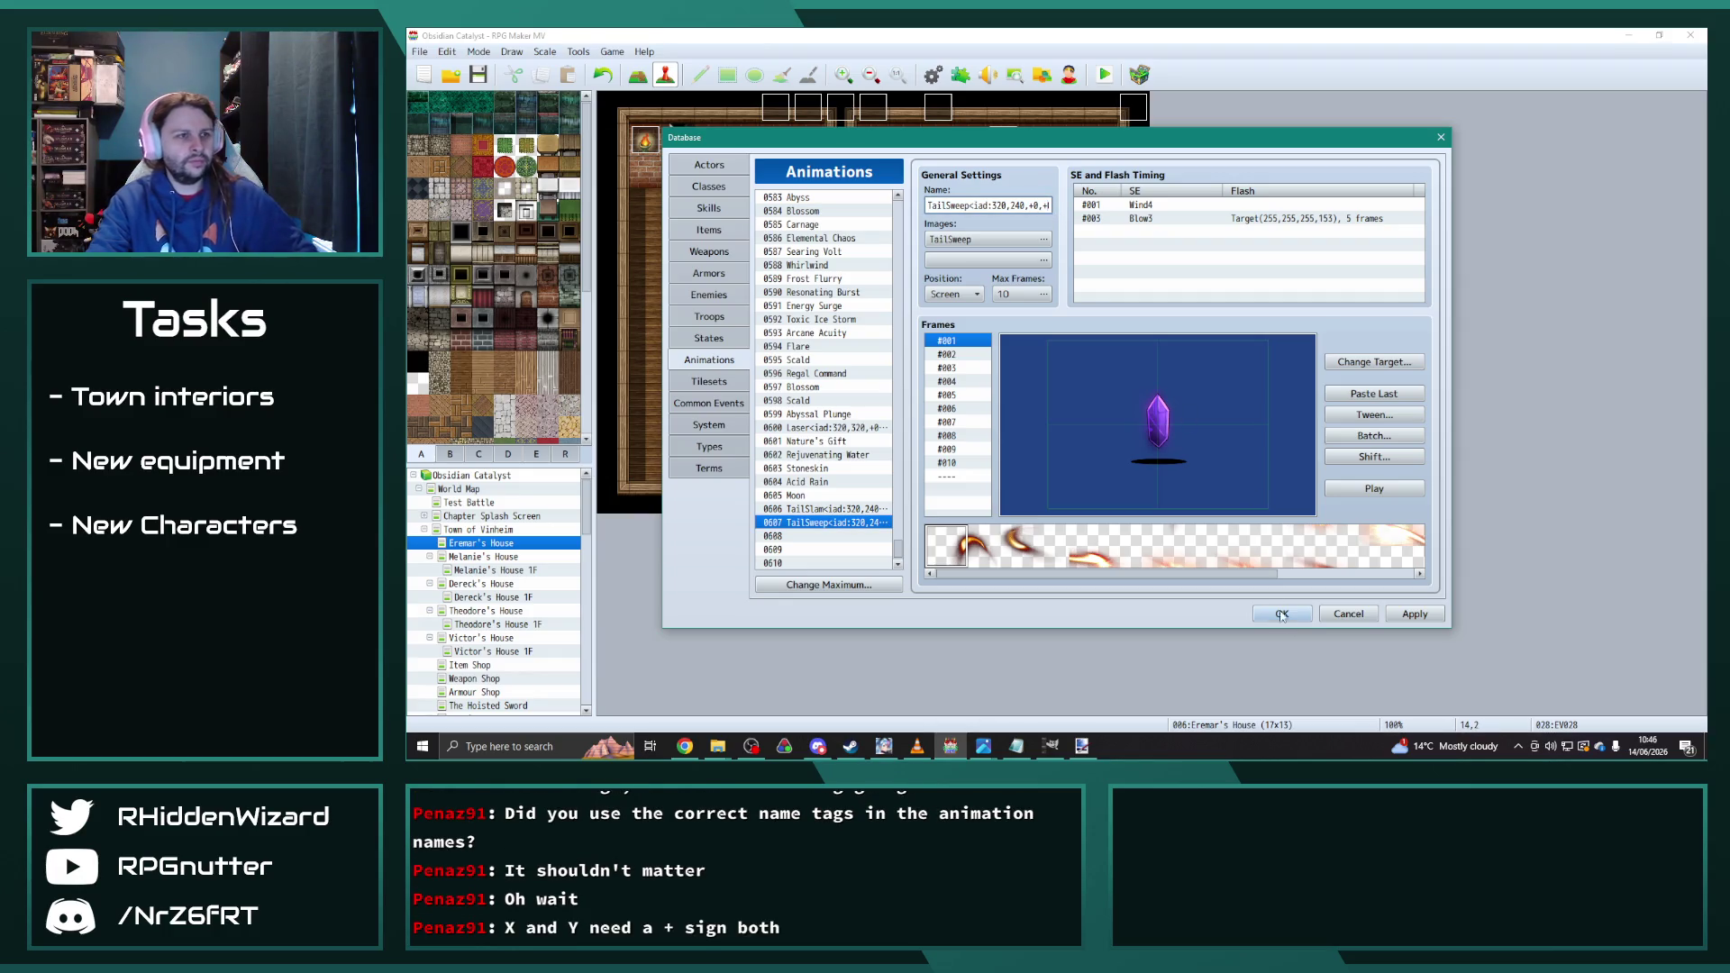
click(1282, 614)
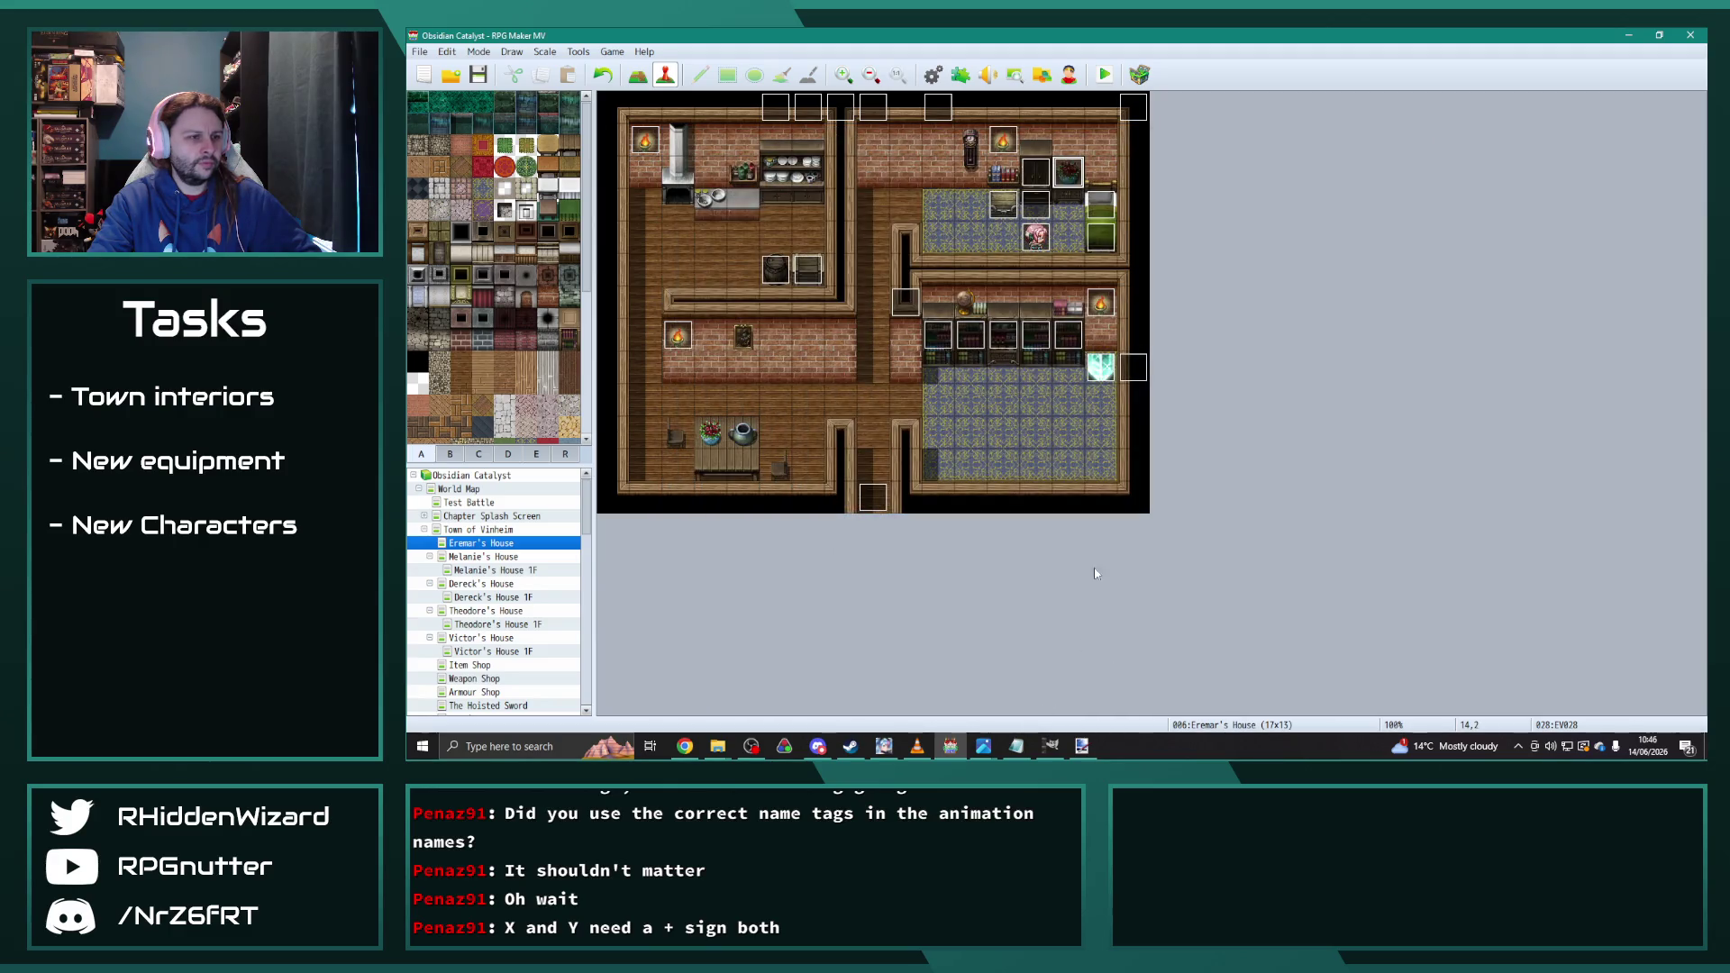
Step: Maximize the playtest window and load a save that starts in Eremar's House
click(923, 750)
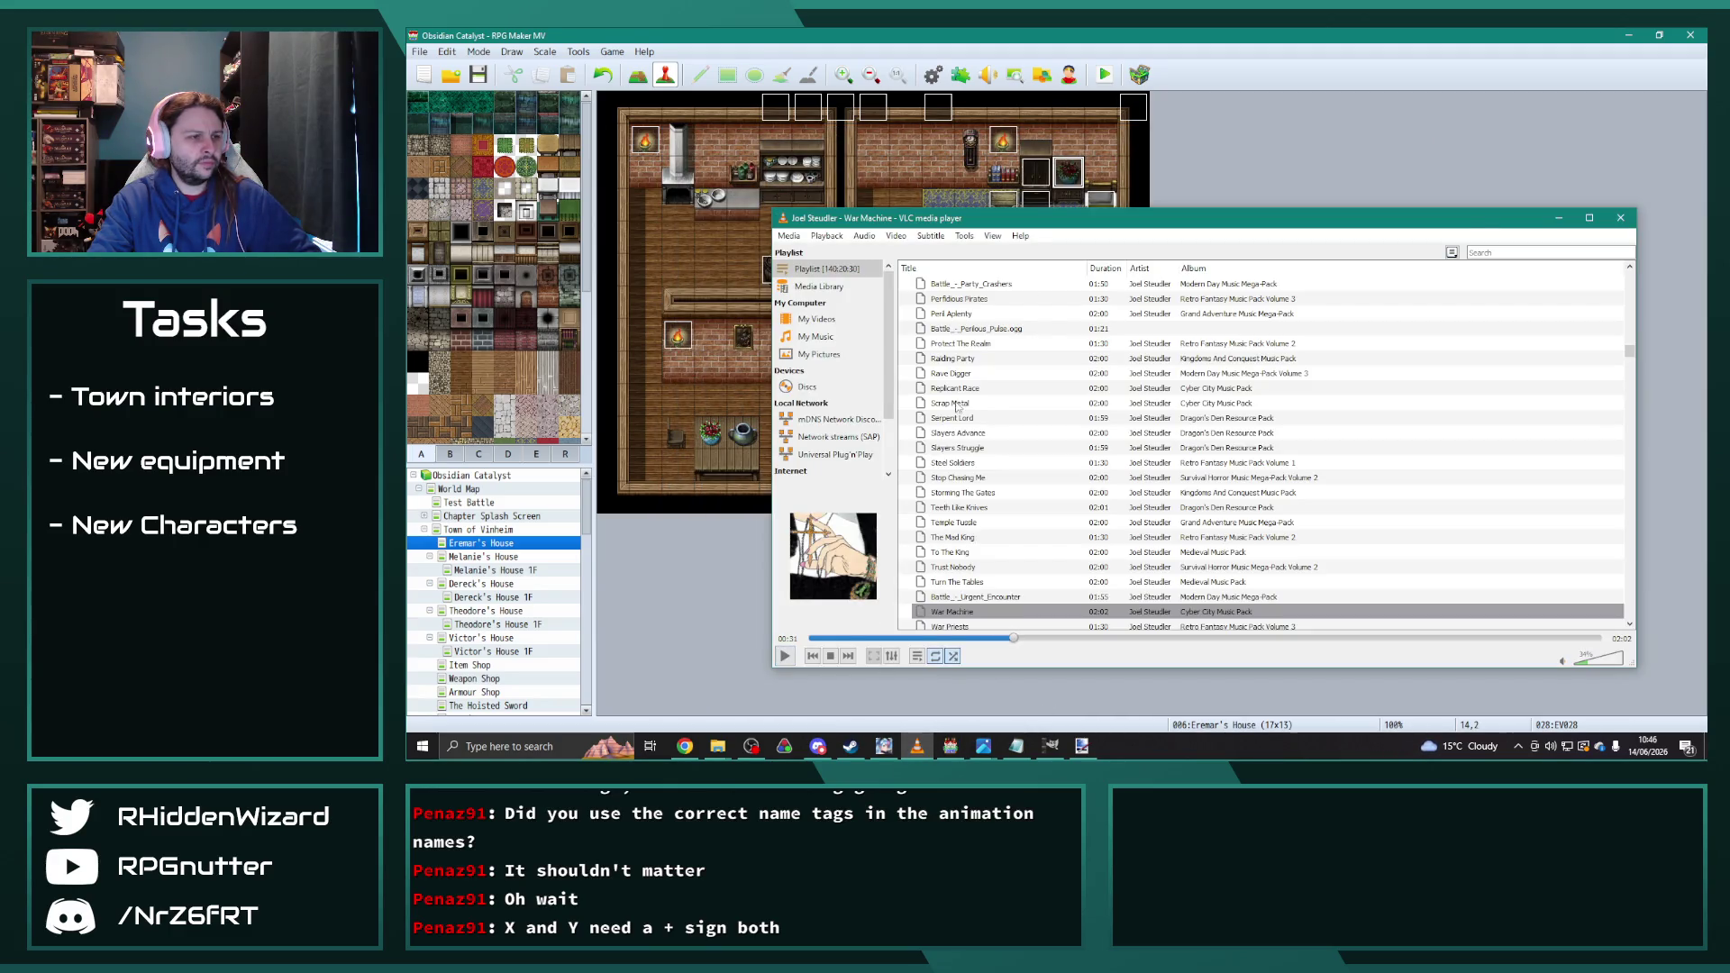
click(997, 415)
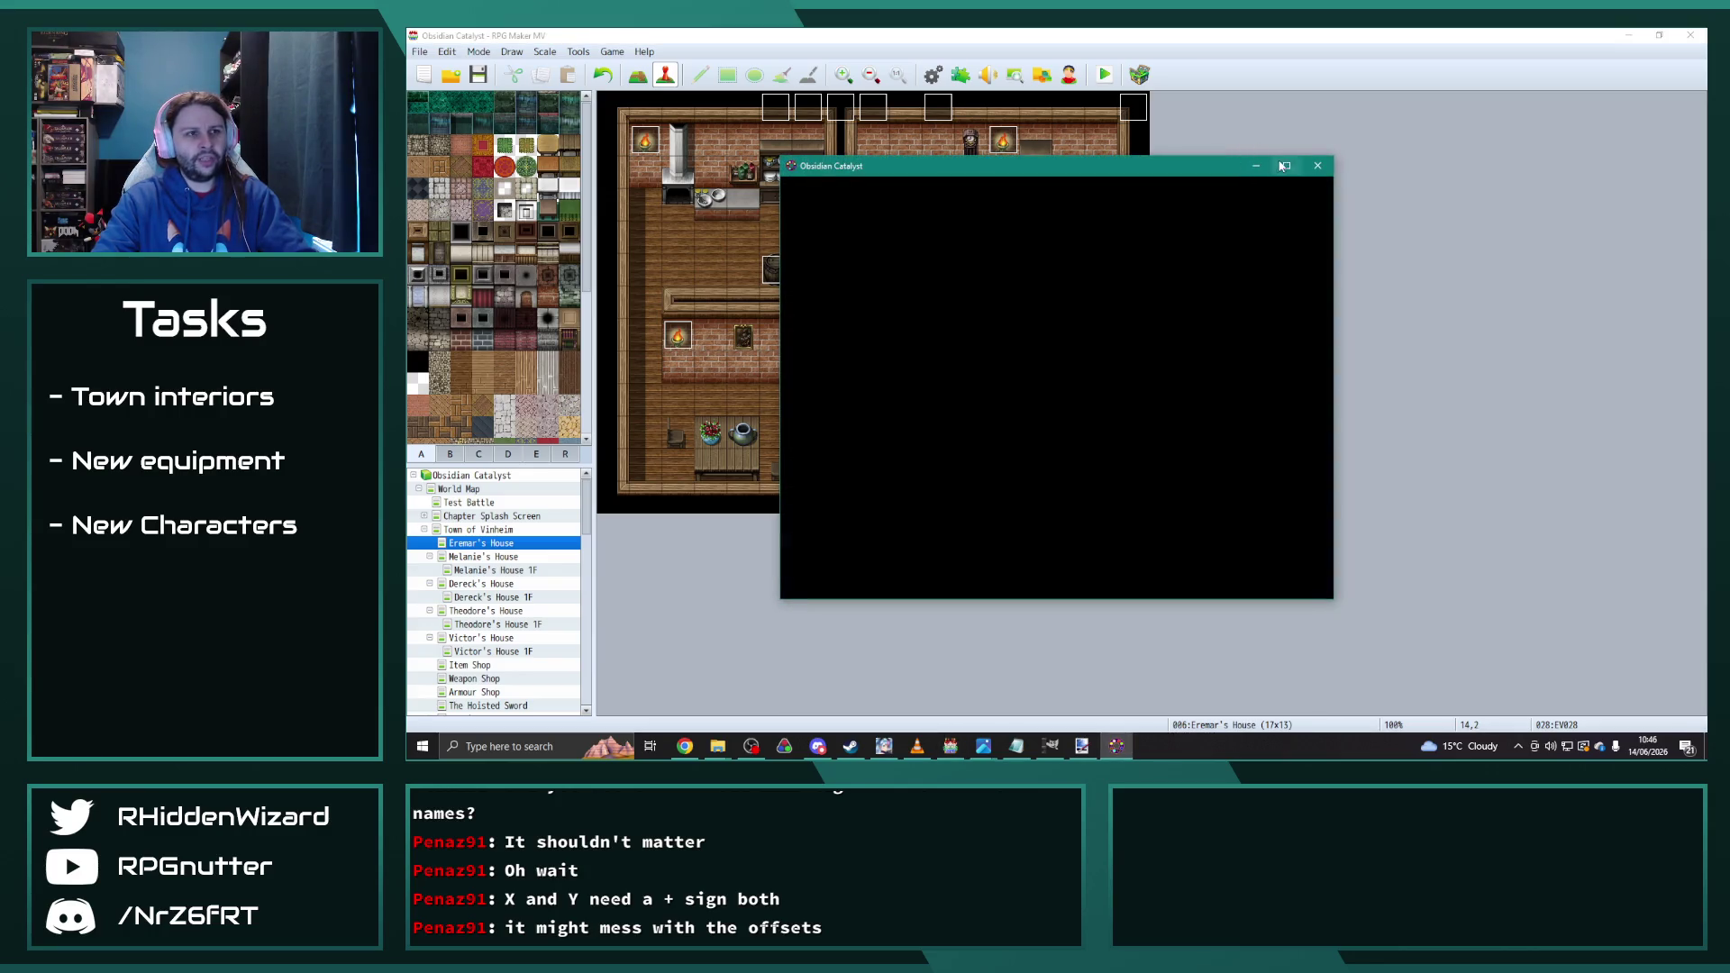
click(1286, 166)
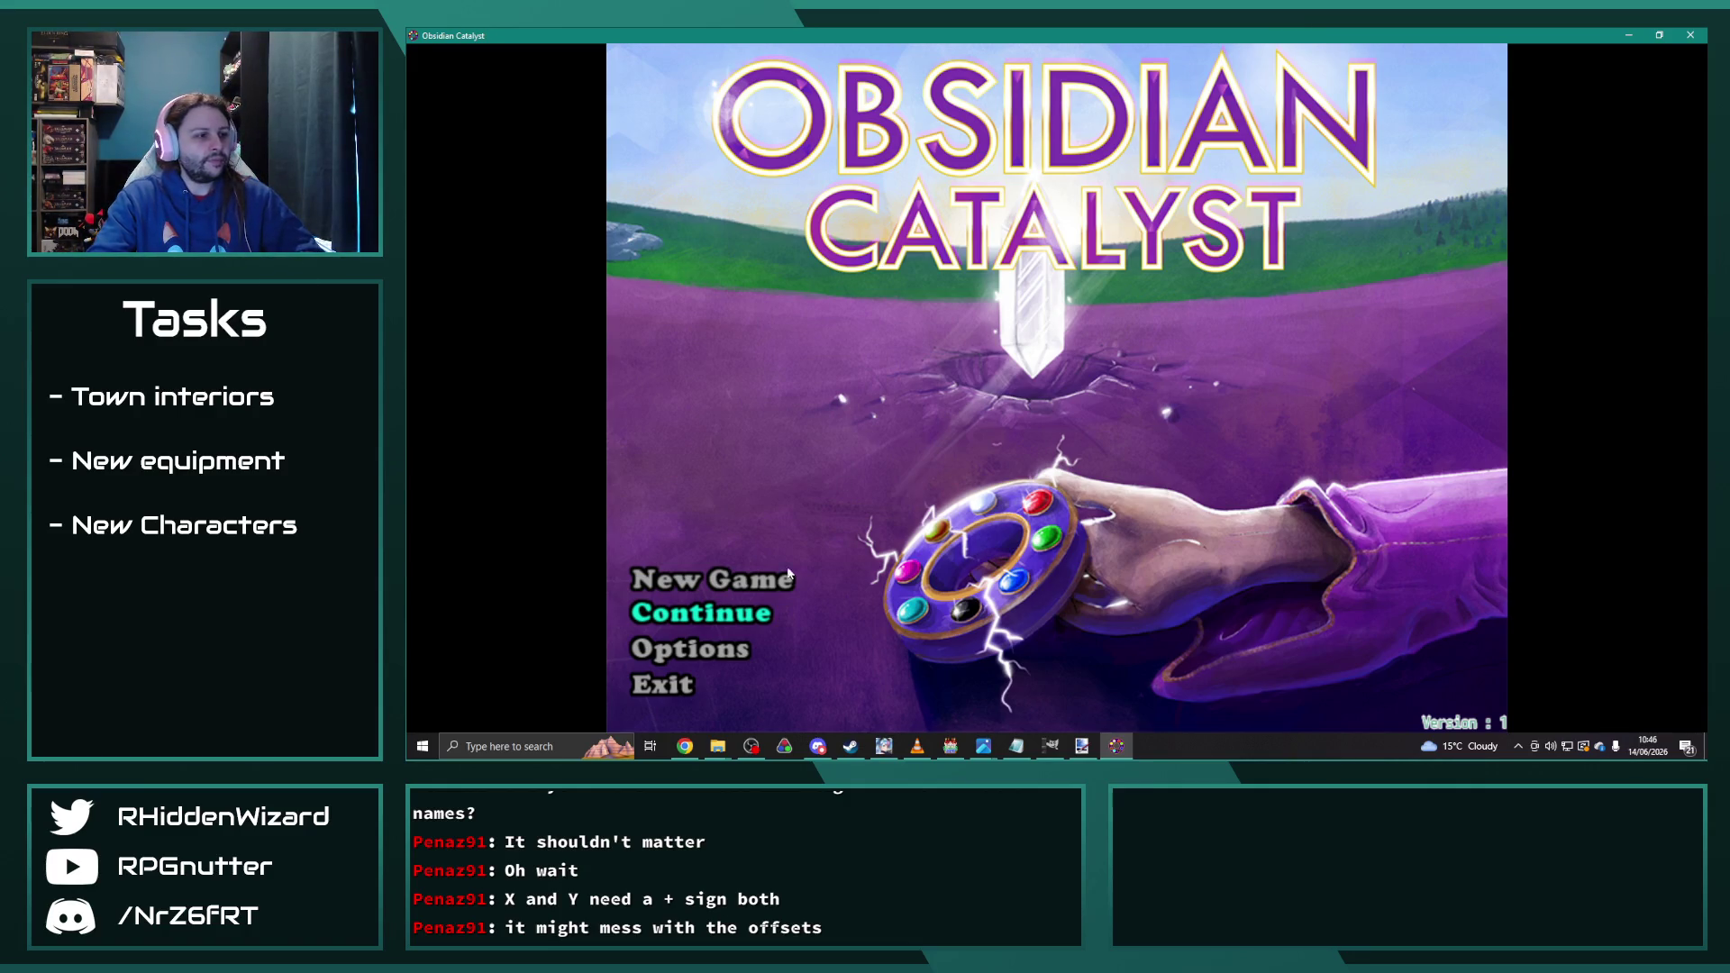
key(Return)
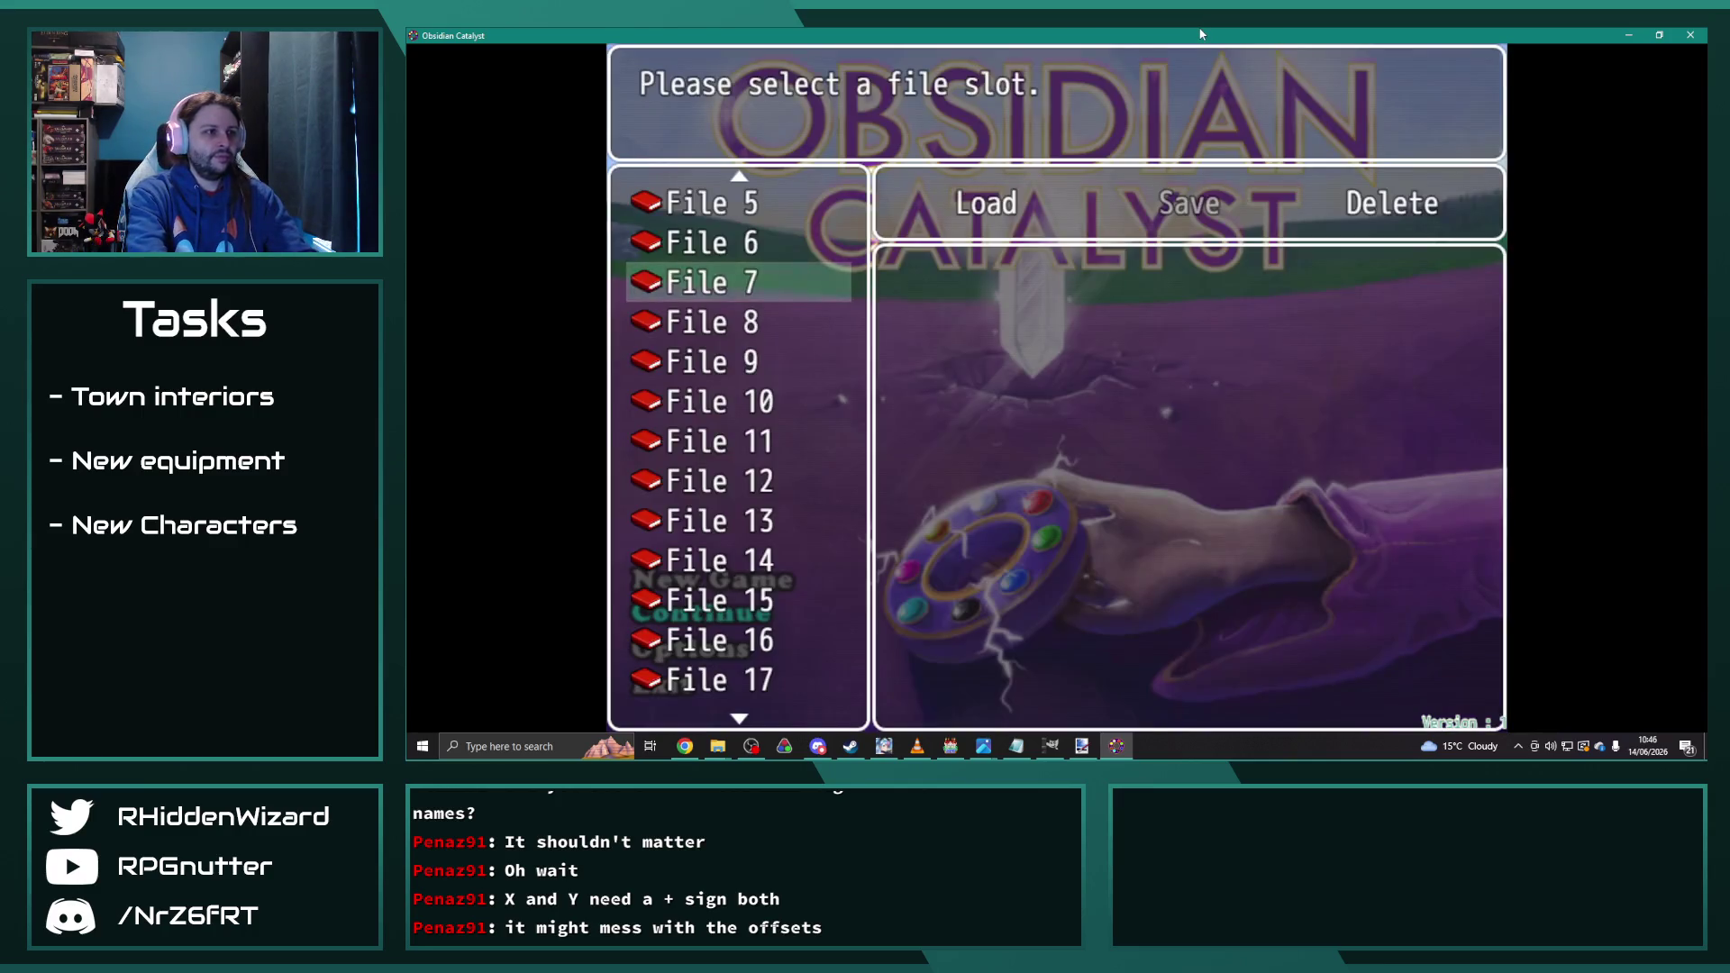
key(Down)
key(Down)
key(Return)
key(Return)
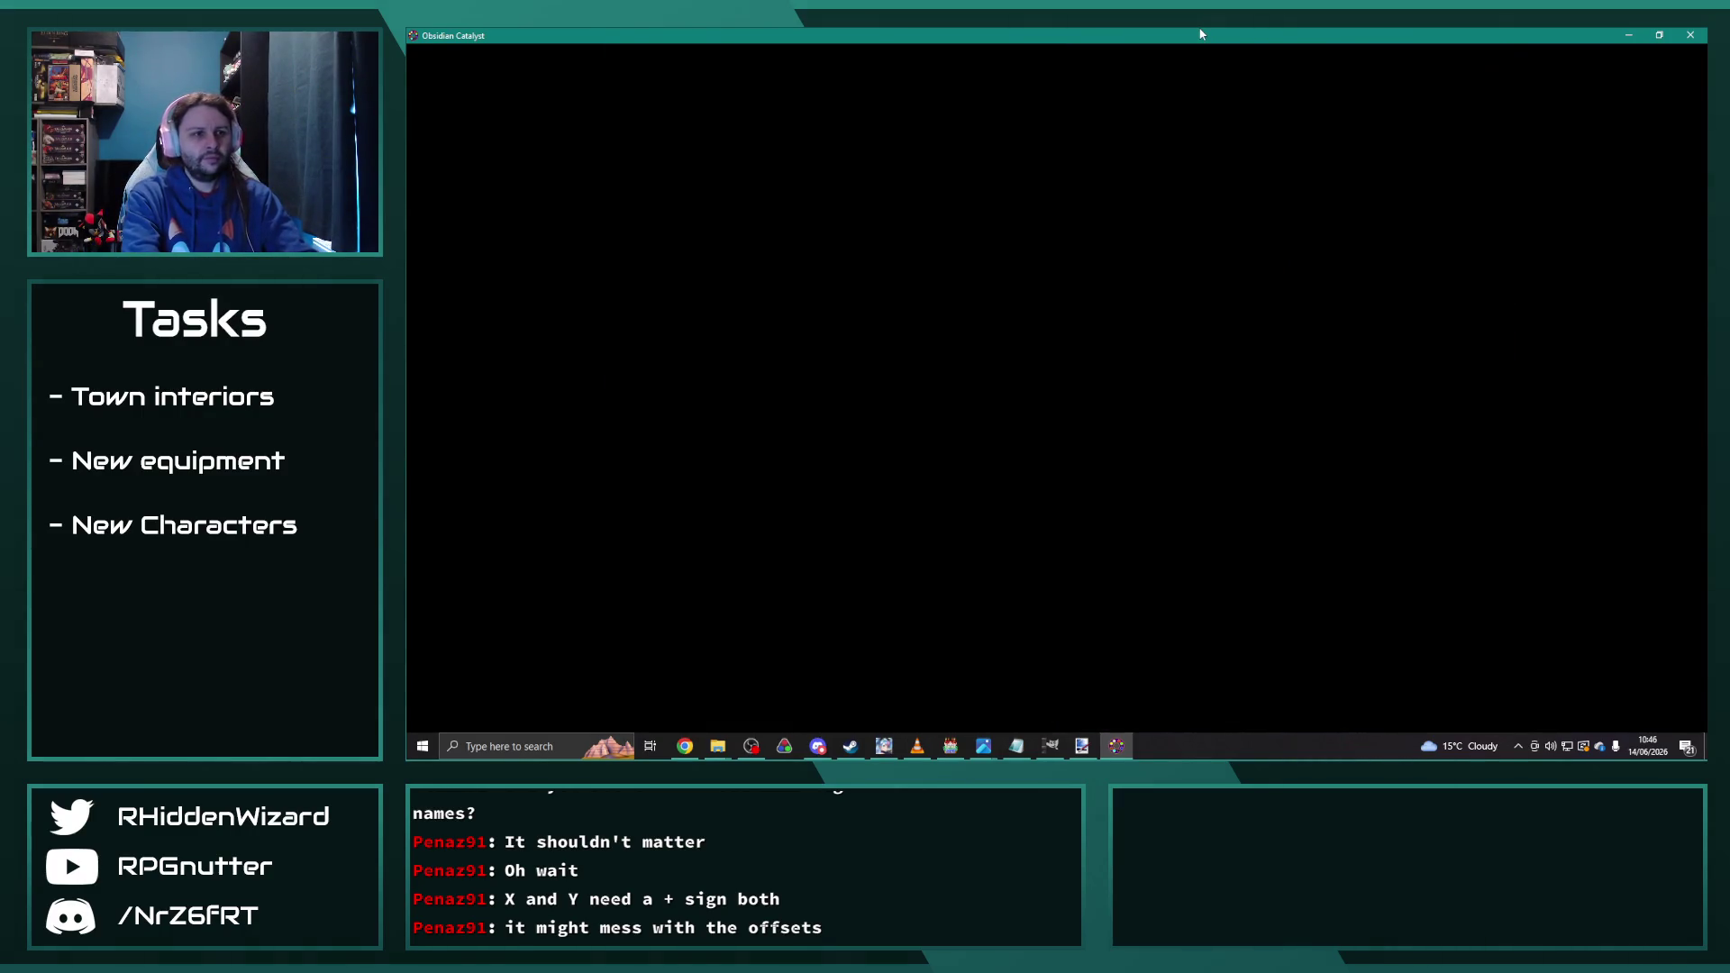
key(Left)
key(Up)
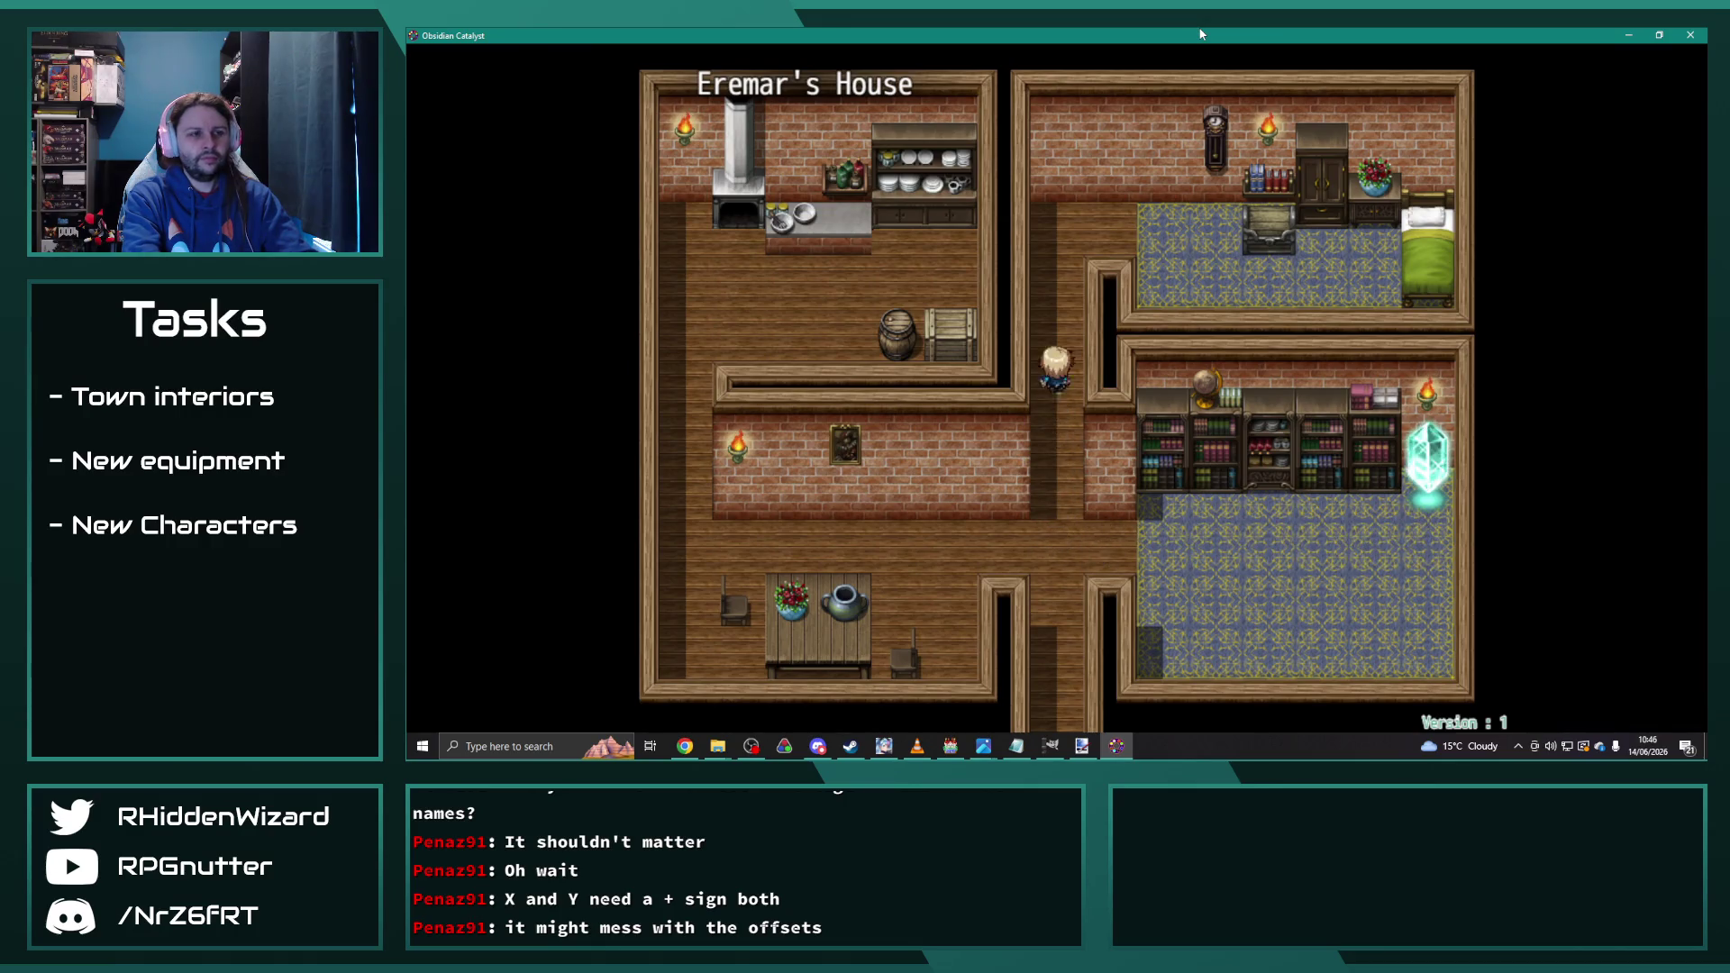
Step: Walk the hero into the bedroom to start the cave battle and fight it through to victory
key(Right)
key(Up)
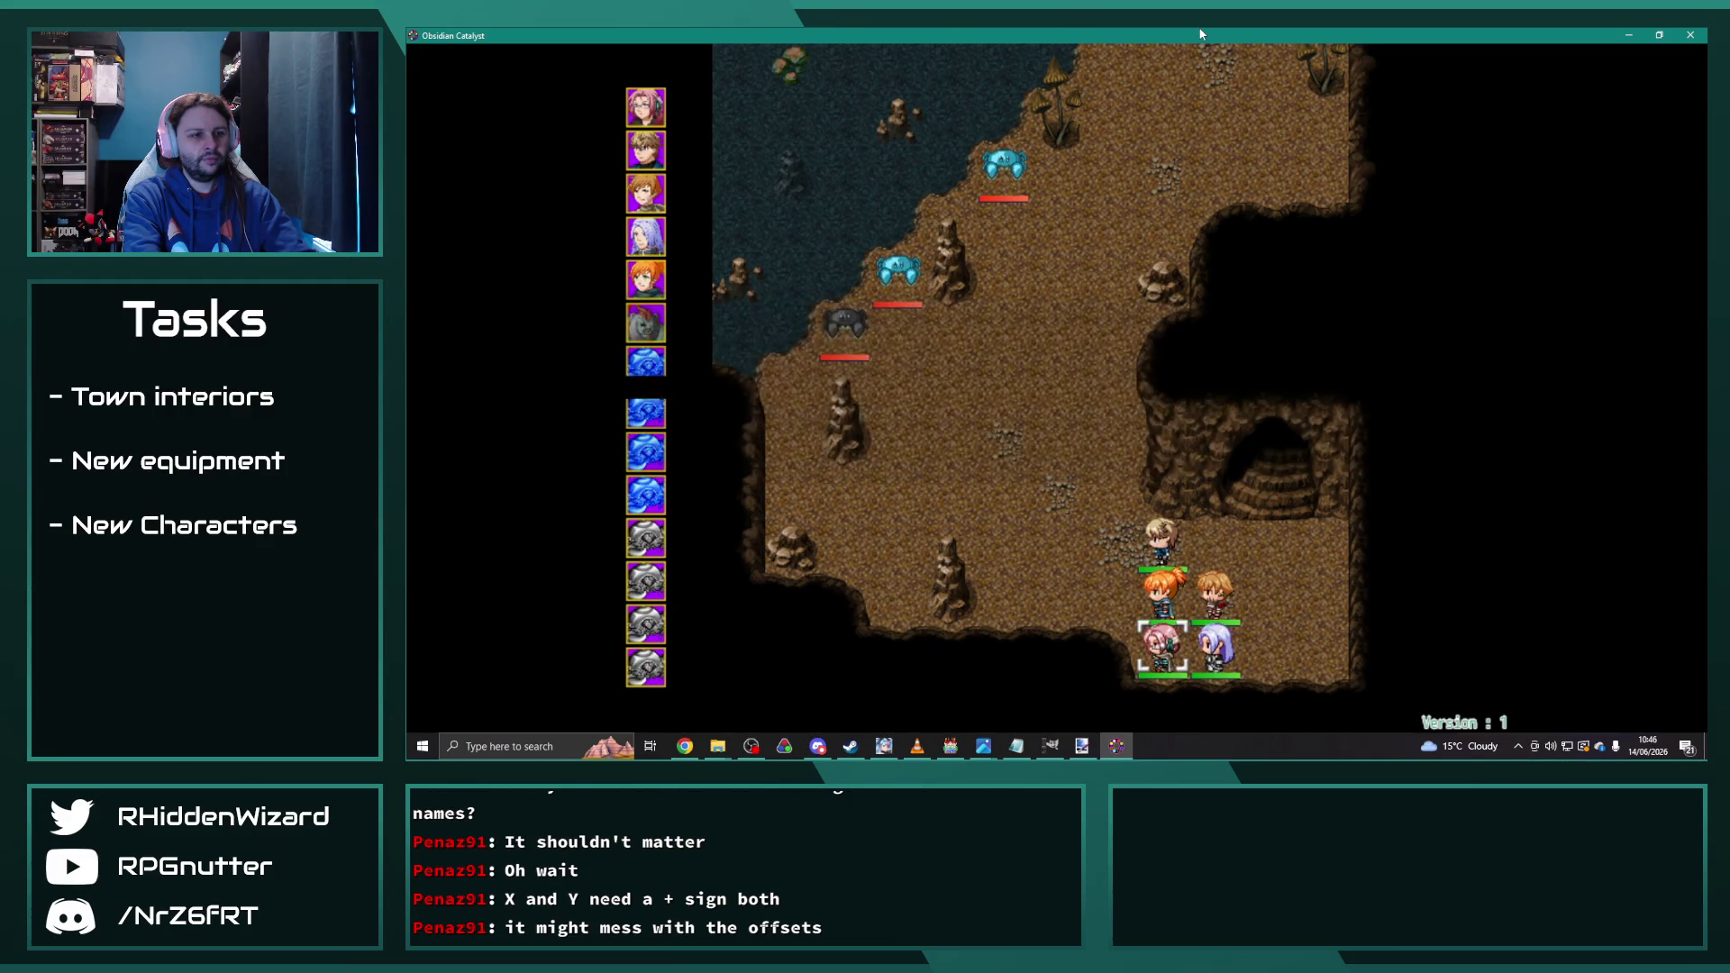
key(Return)
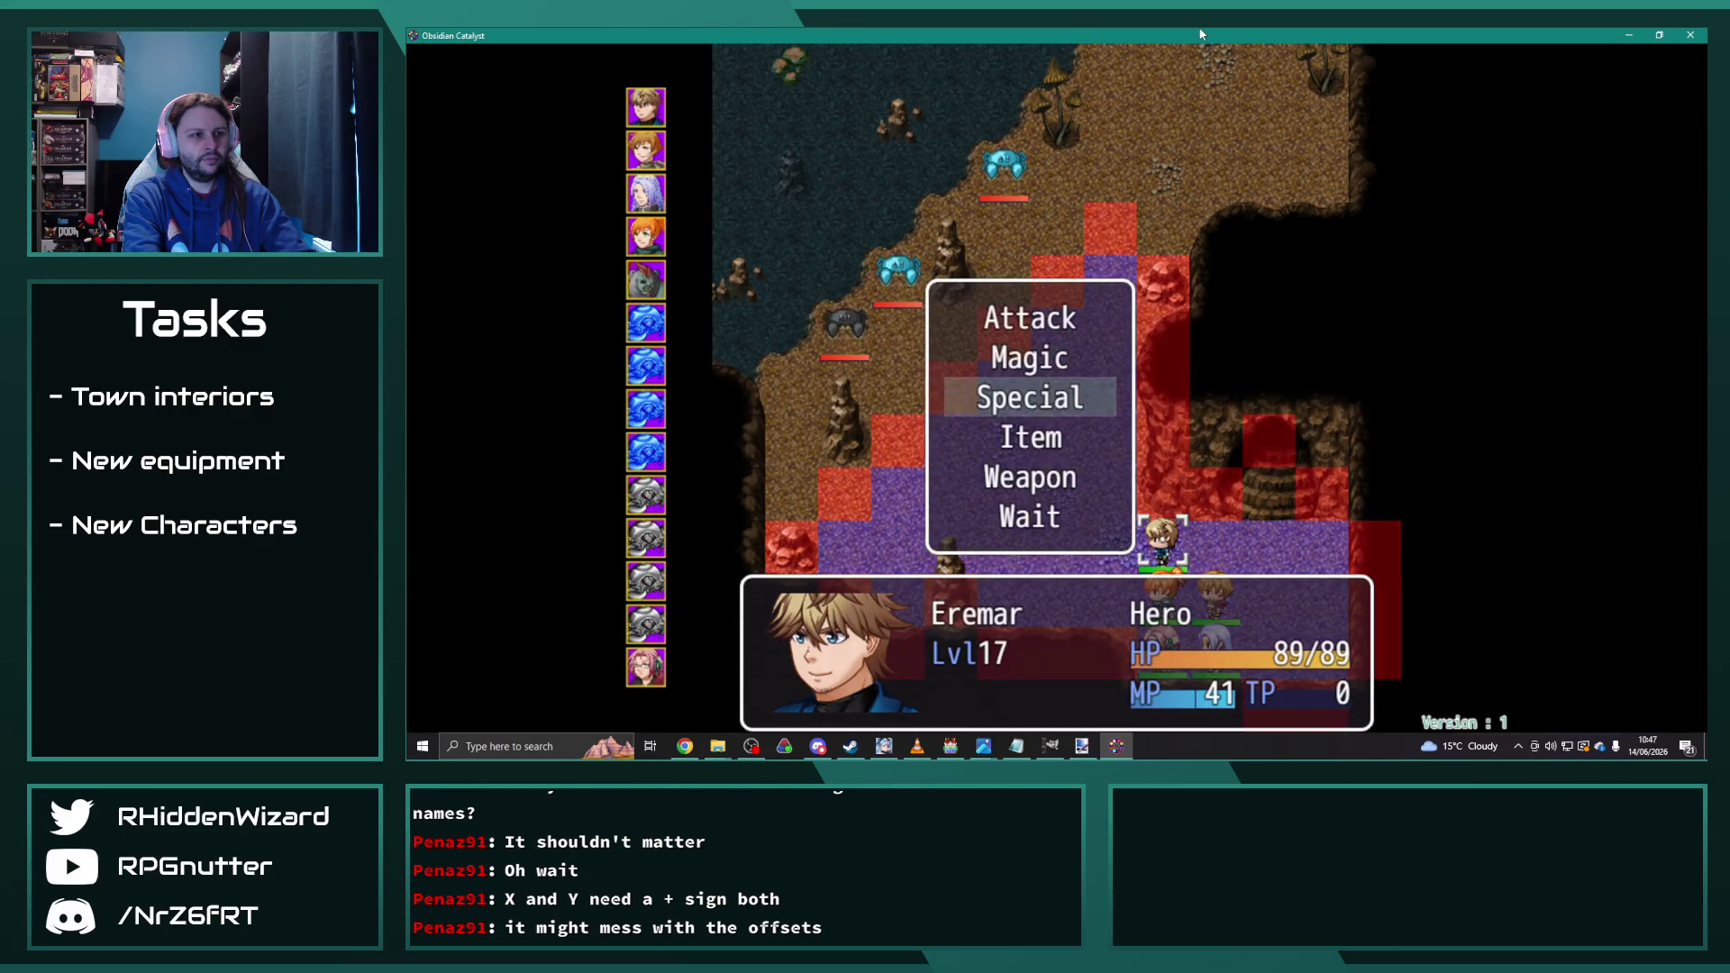
key(Return)
key(Return)
key(Return)
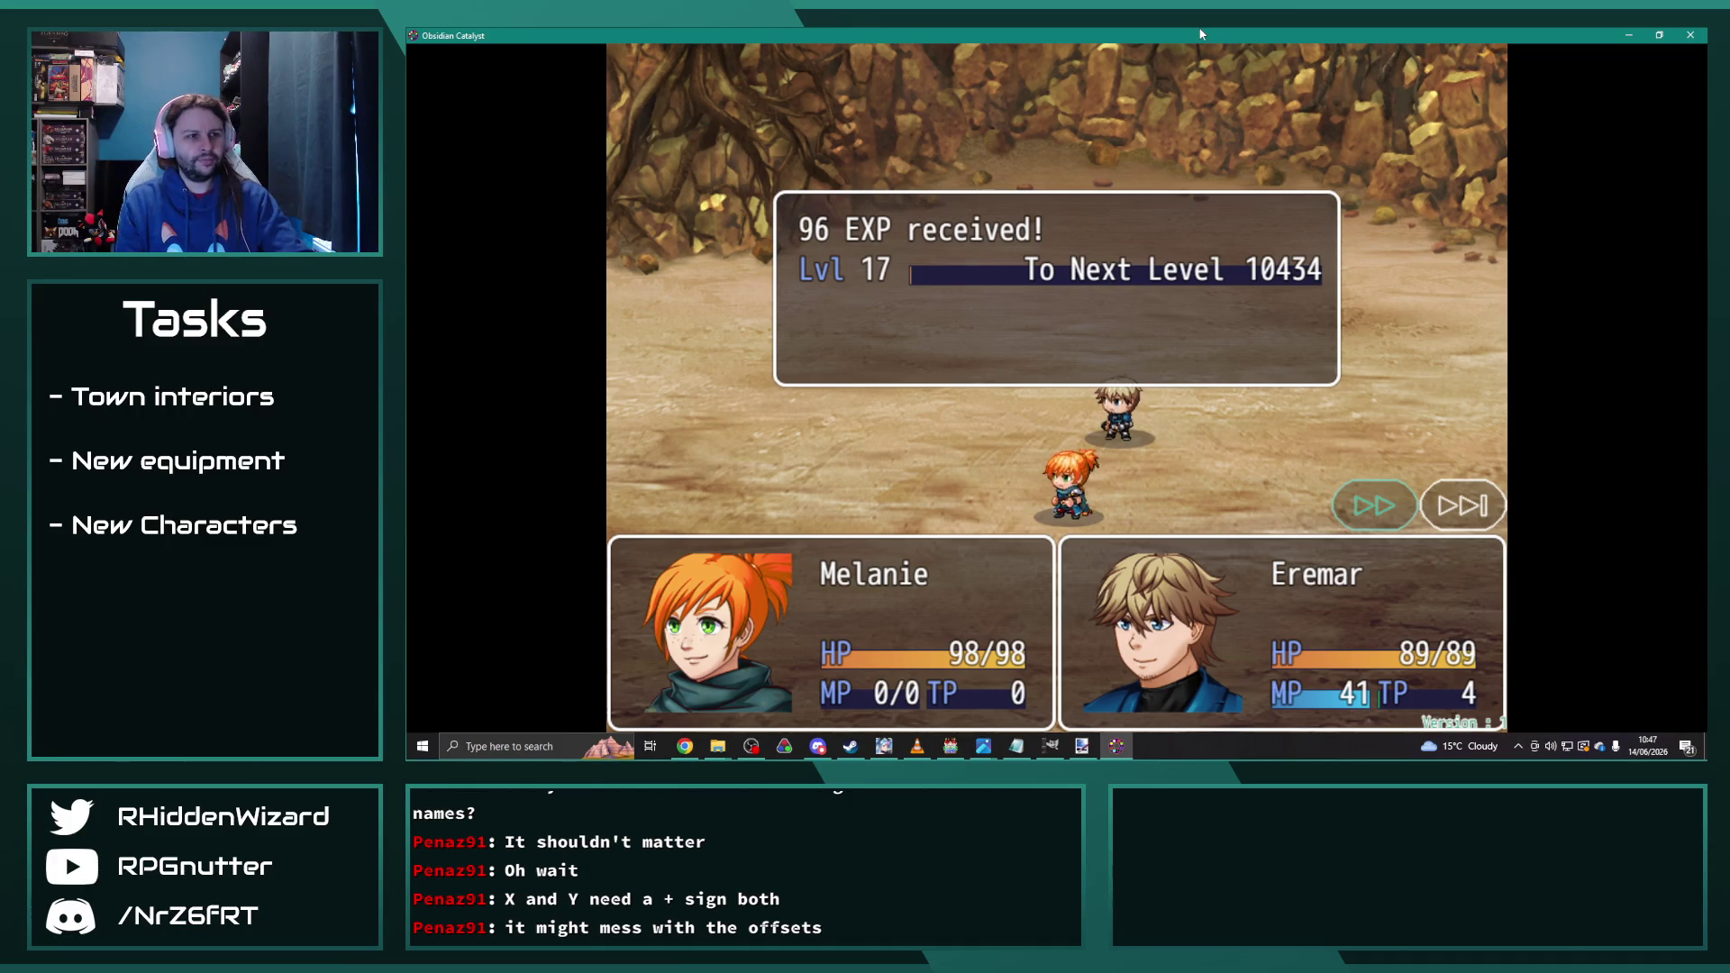
key(Return)
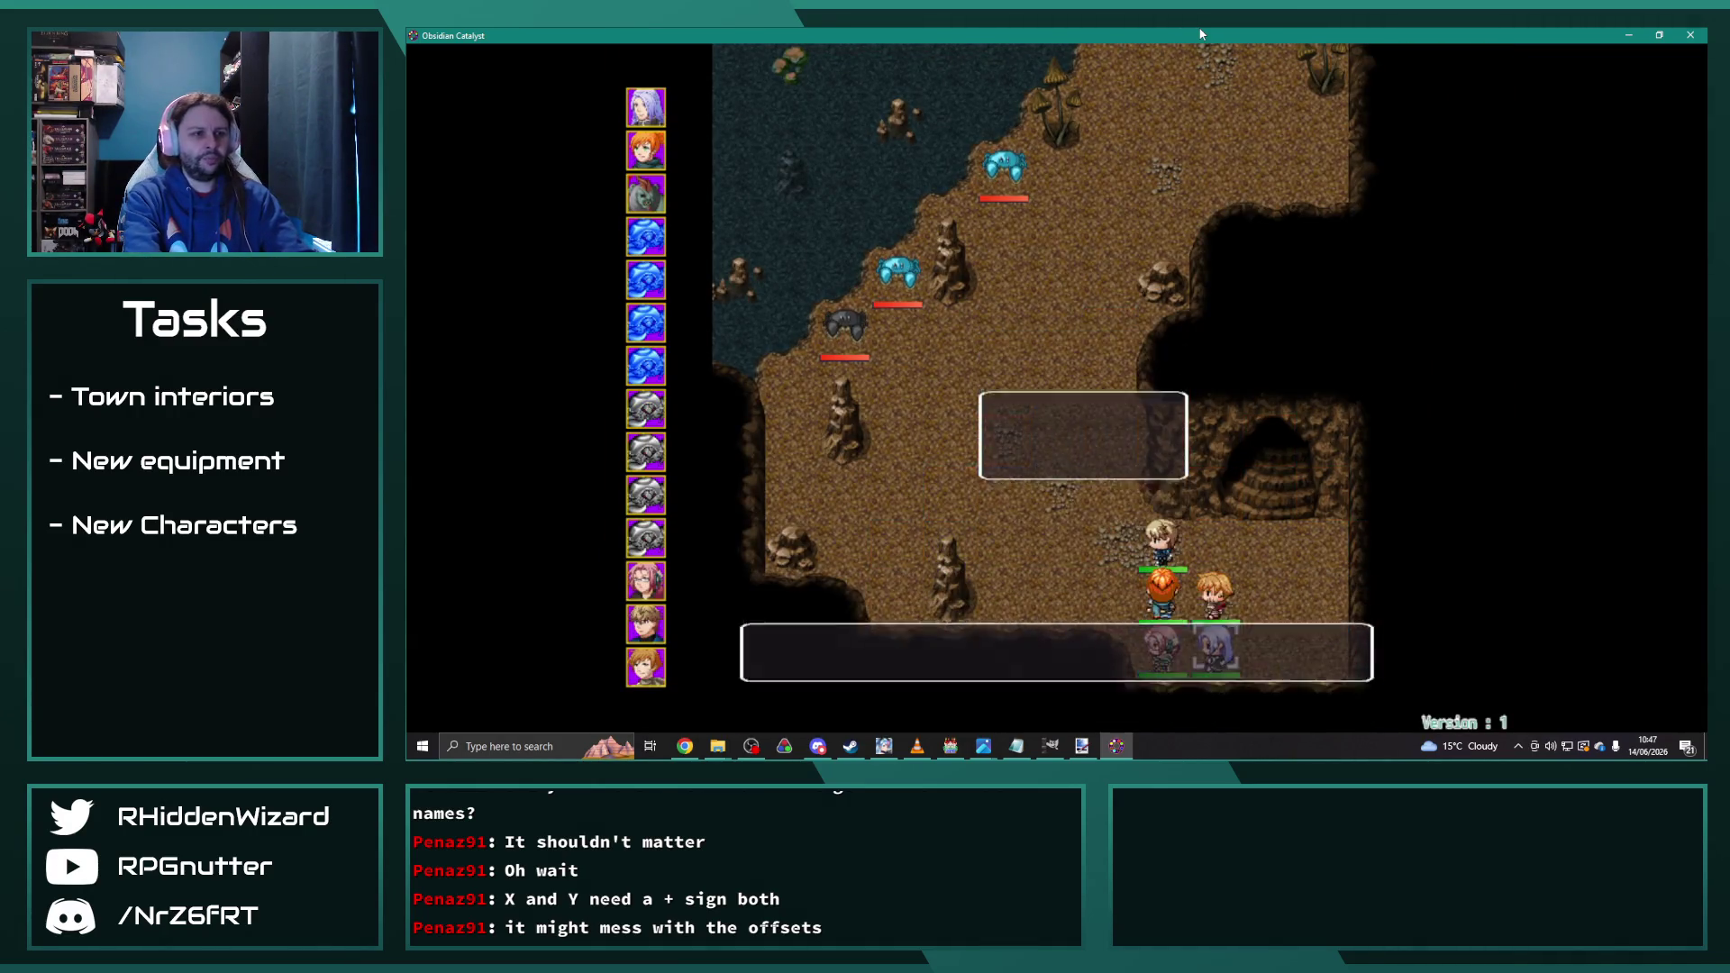
Step: Pass the allies' turns, have Eremar use TailSweep, and collect the 96 EXP
key(Return)
key(Return)
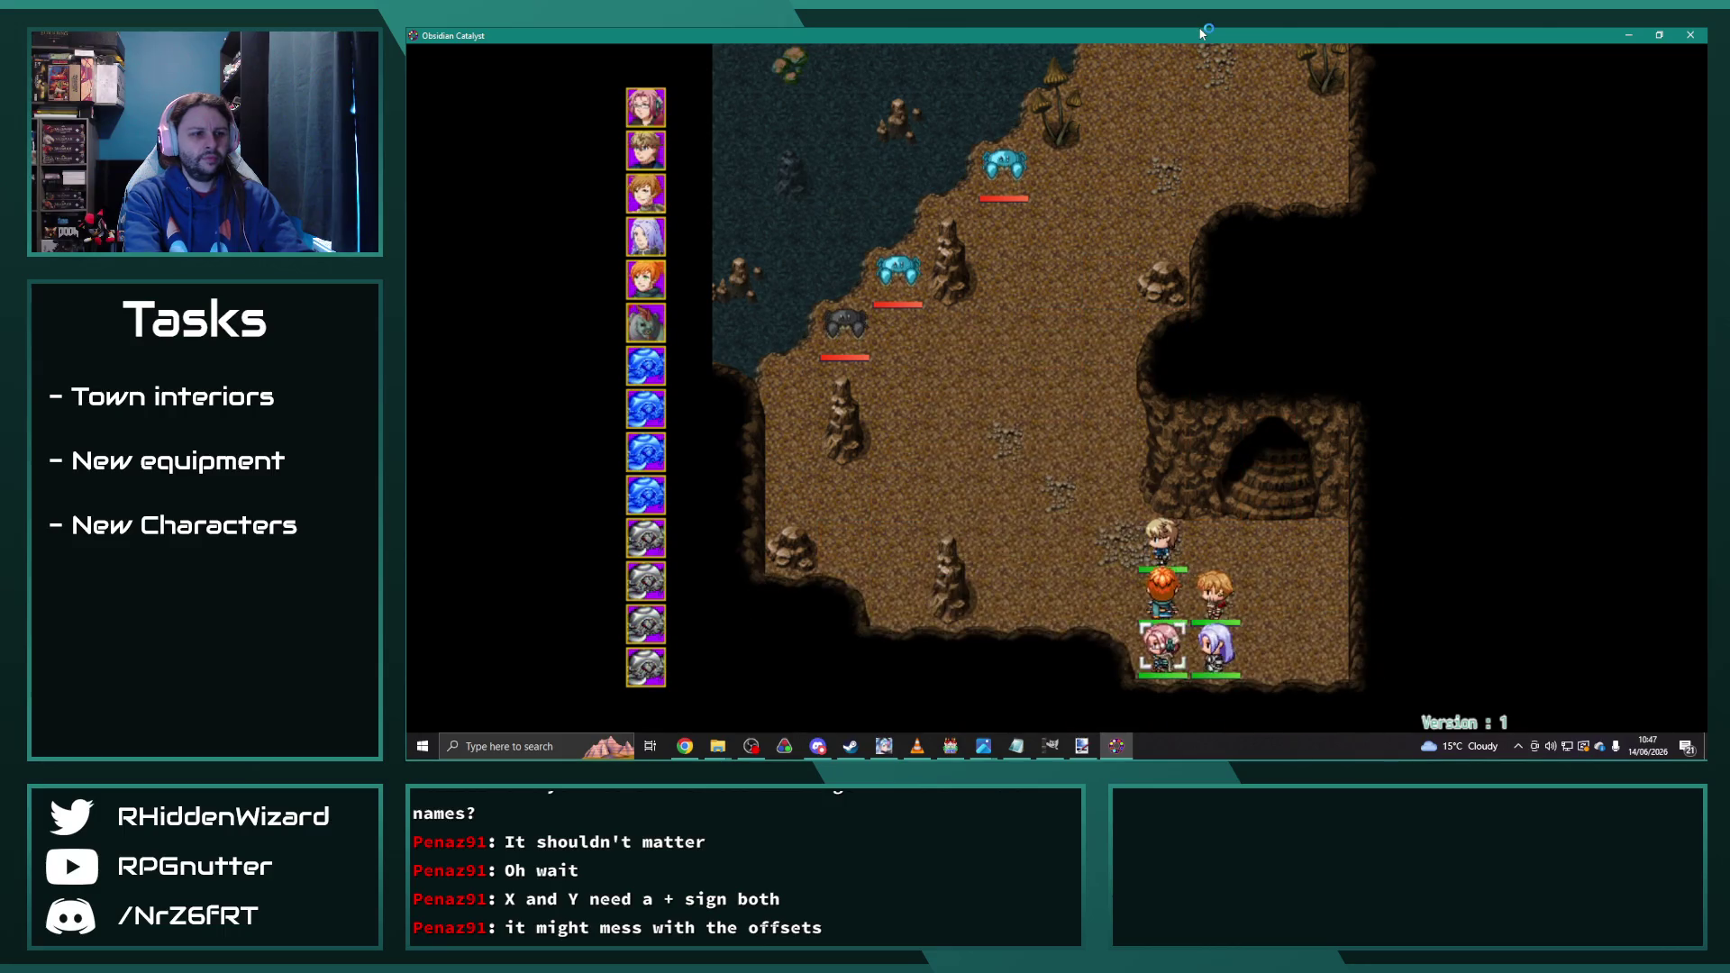
key(Return)
key(Return)
key(Return)
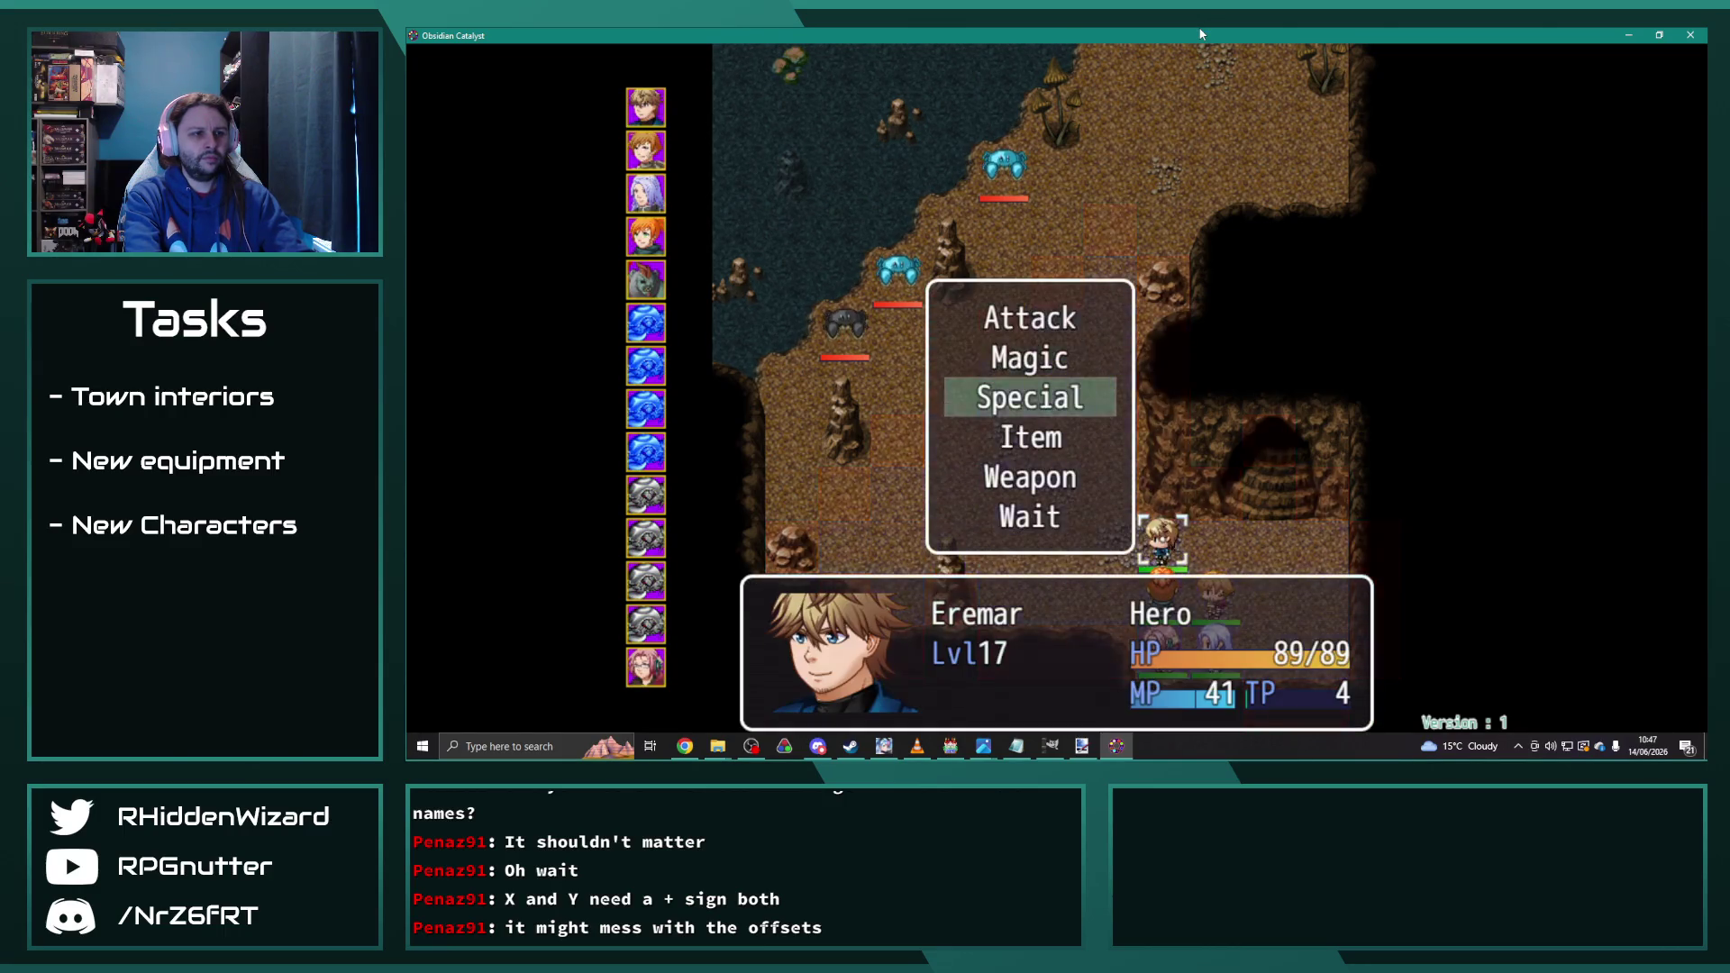
key(Return)
key(Down)
key(Down)
key(Right)
key(Return)
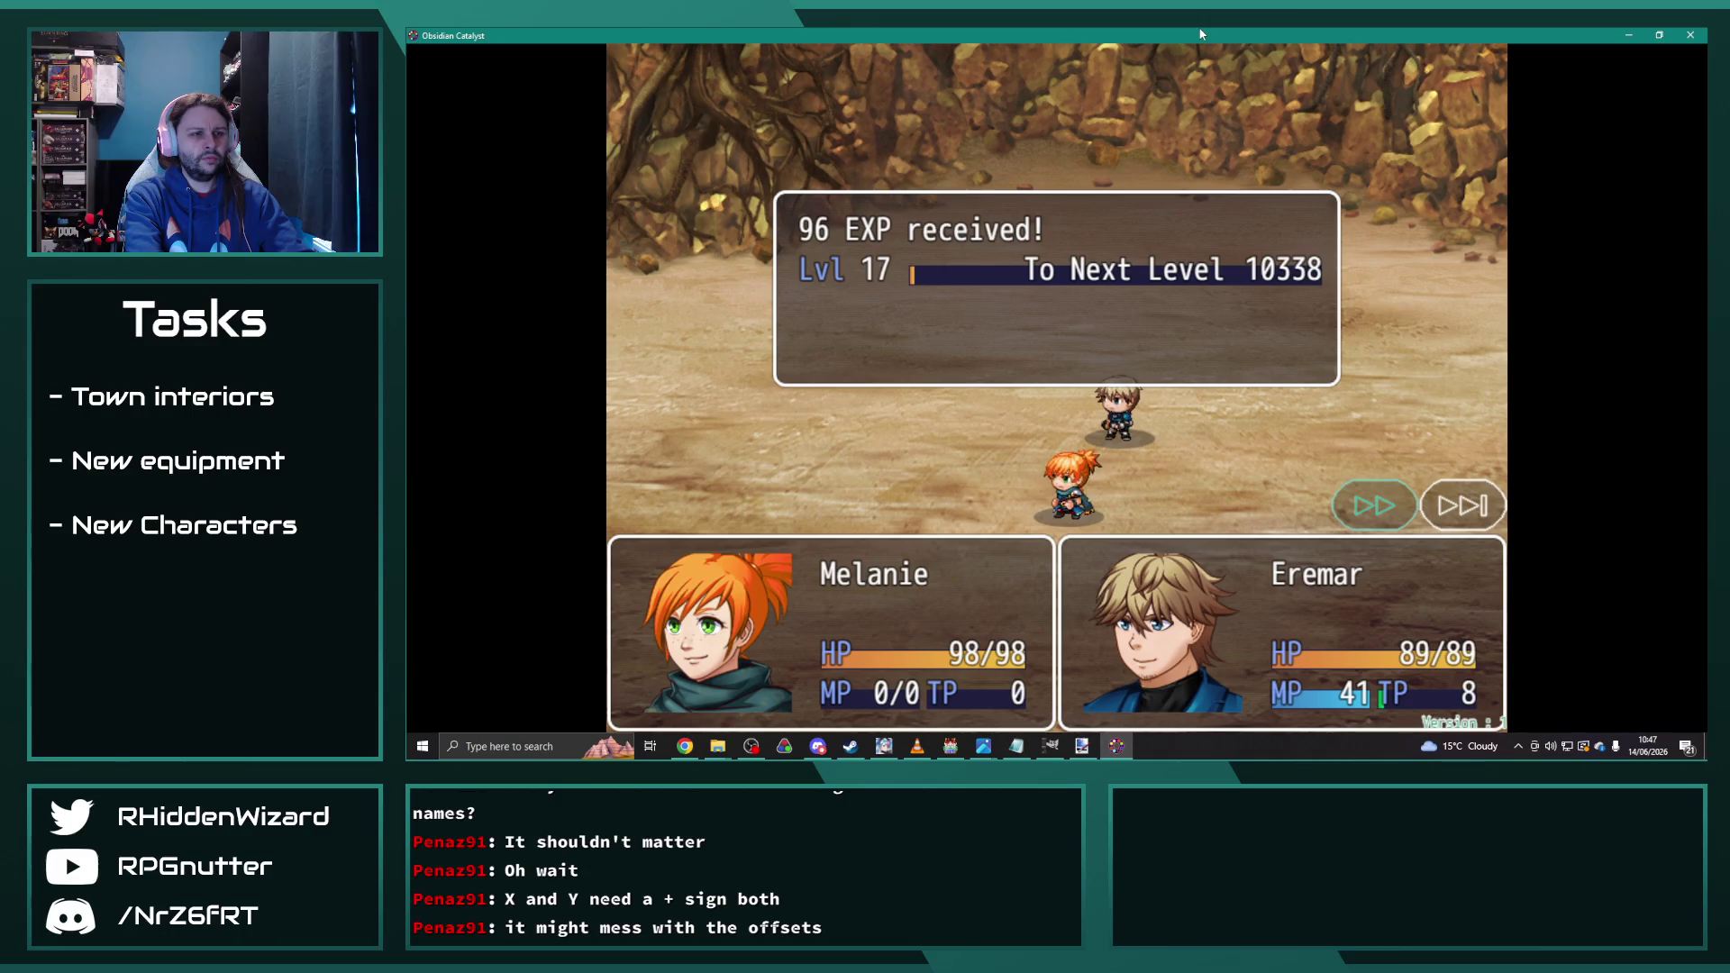
key(Return)
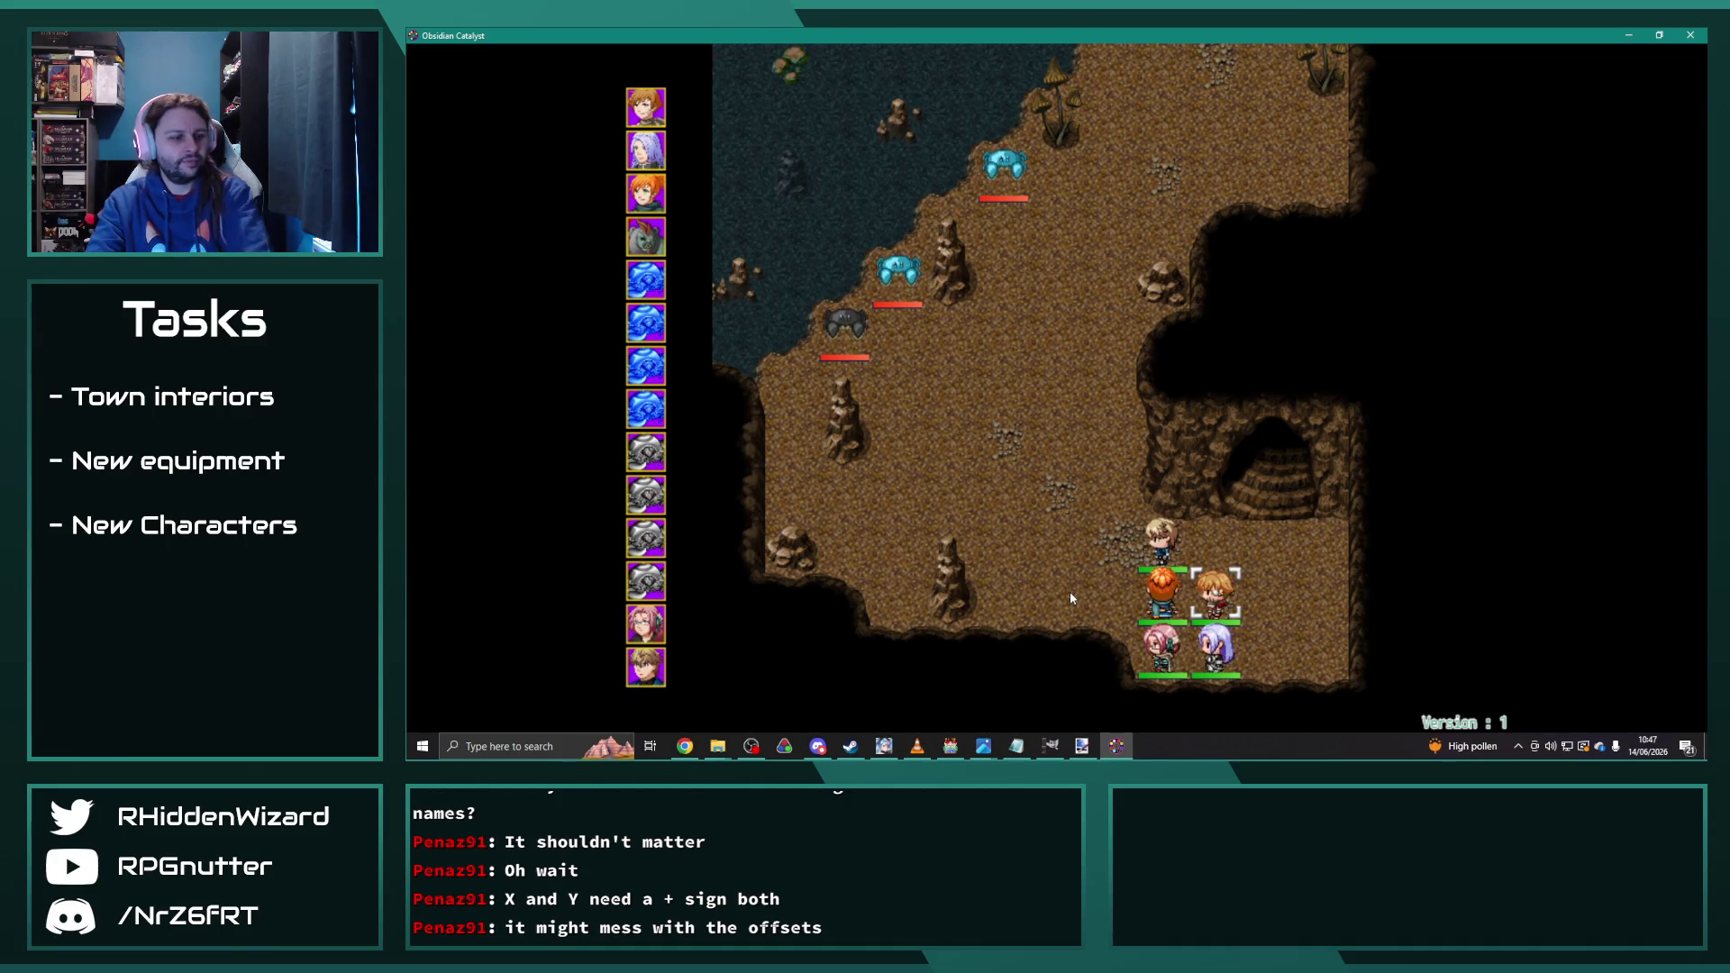
Step: Have Henrietta, Melanie, Anne and Theodore wait until it is Eremar's turn
key(Return)
key(Return)
key(Return)
key(Up)
key(Return)
key(Up)
key(Return)
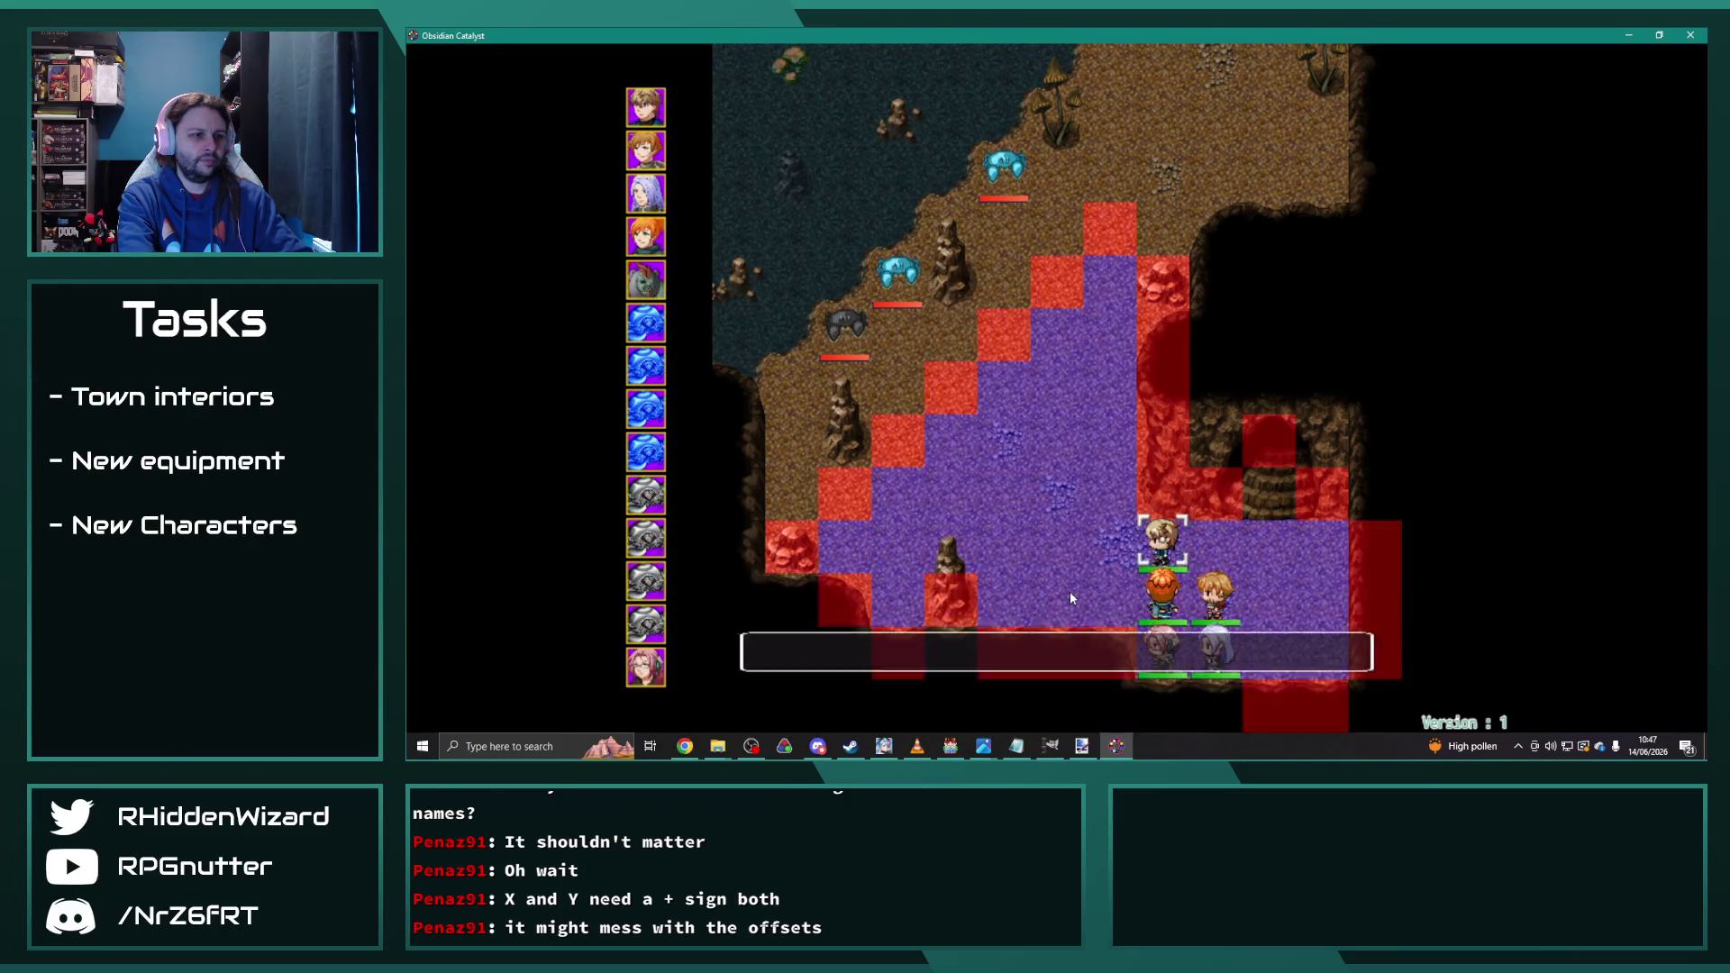
key(Up)
key(Up)
key(Up)
Step: Have Eremar use TailSweep, collect the 96 EXP, and close the playtest
key(Return)
key(Down)
key(Down)
key(Down)
key(Right)
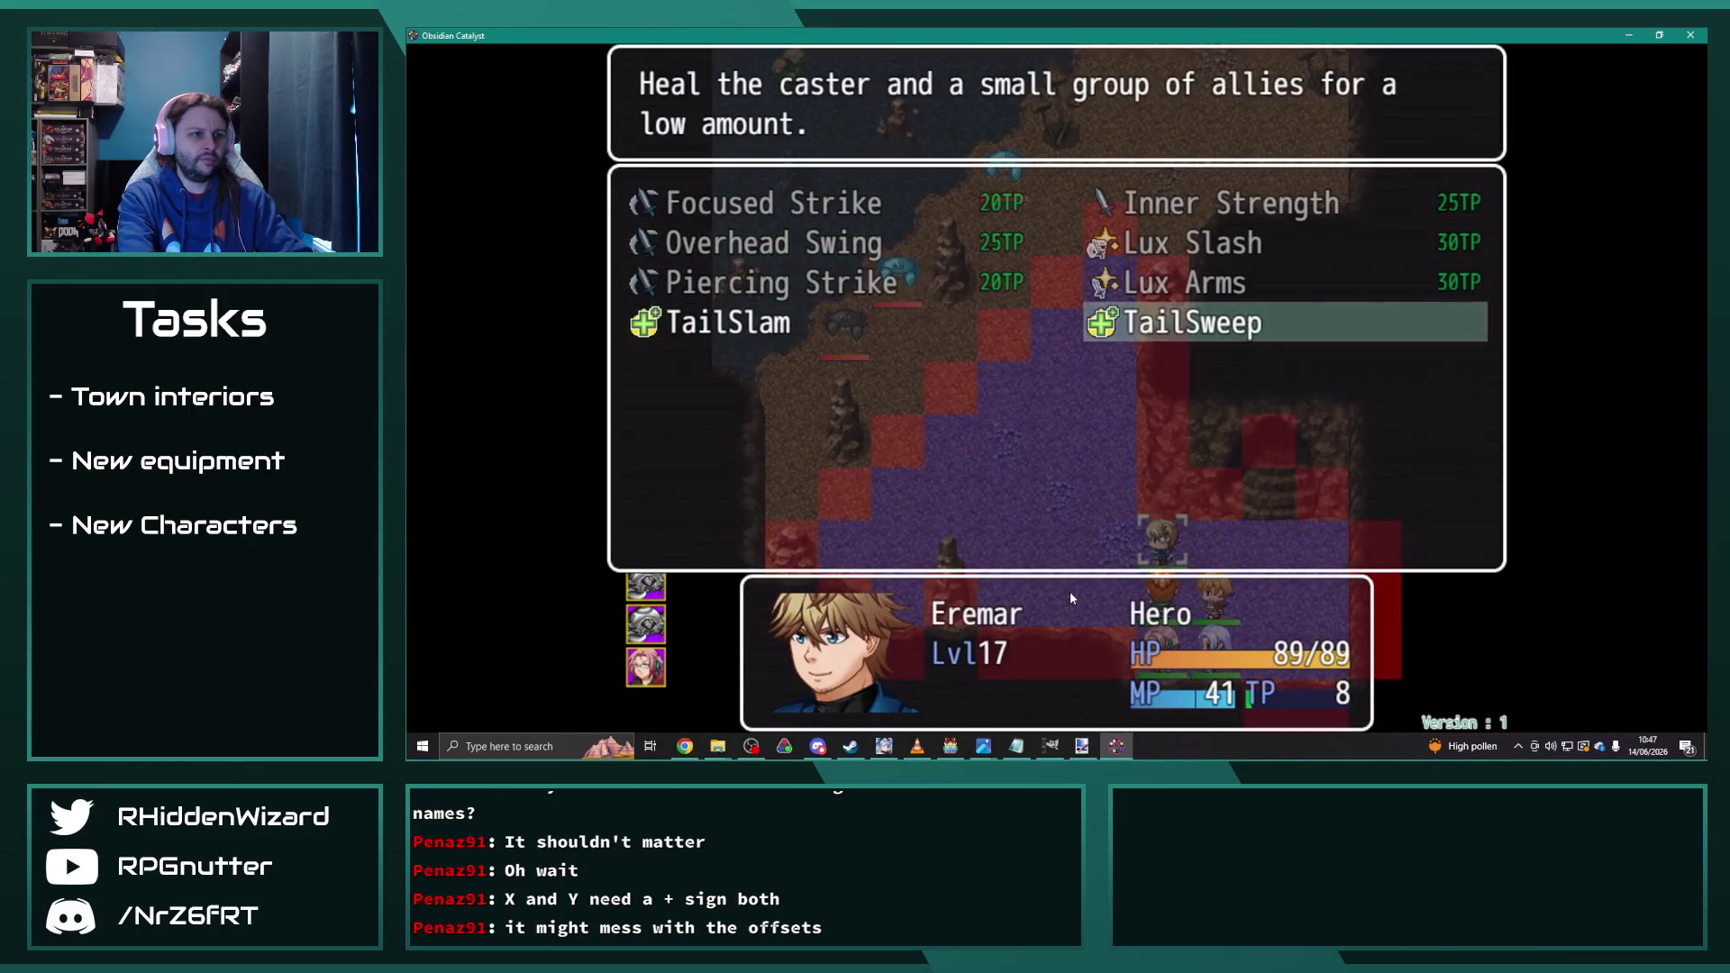
key(Return)
key(Return)
key(Escape)
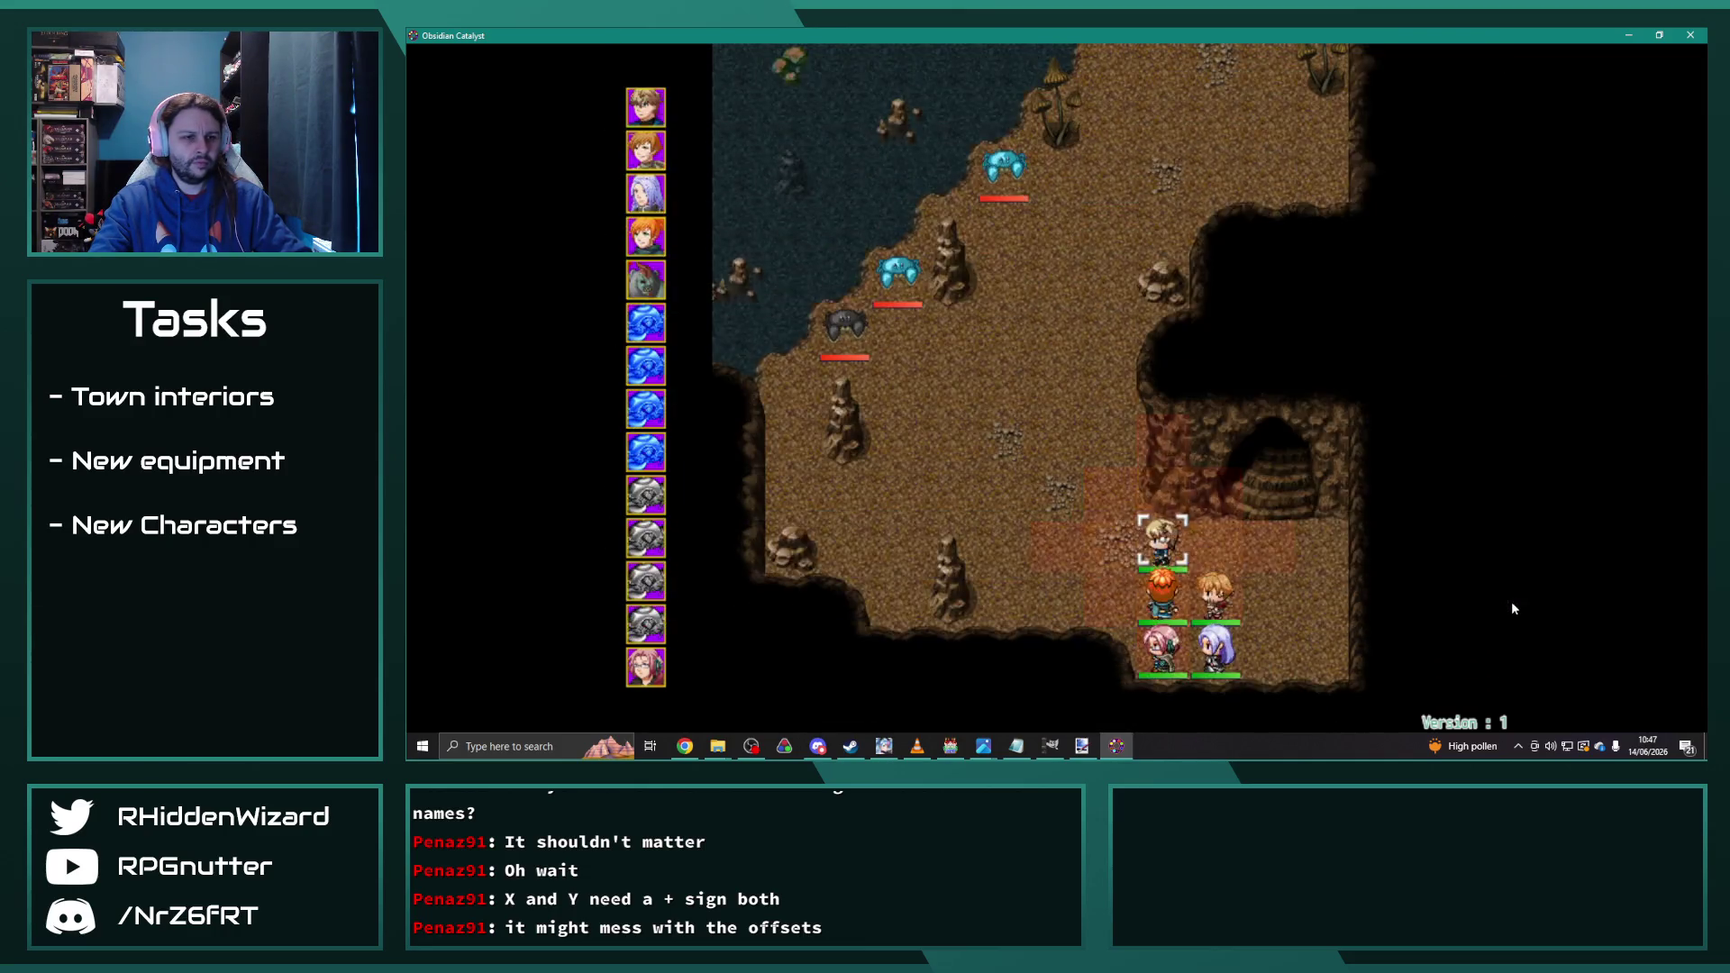
key(Return)
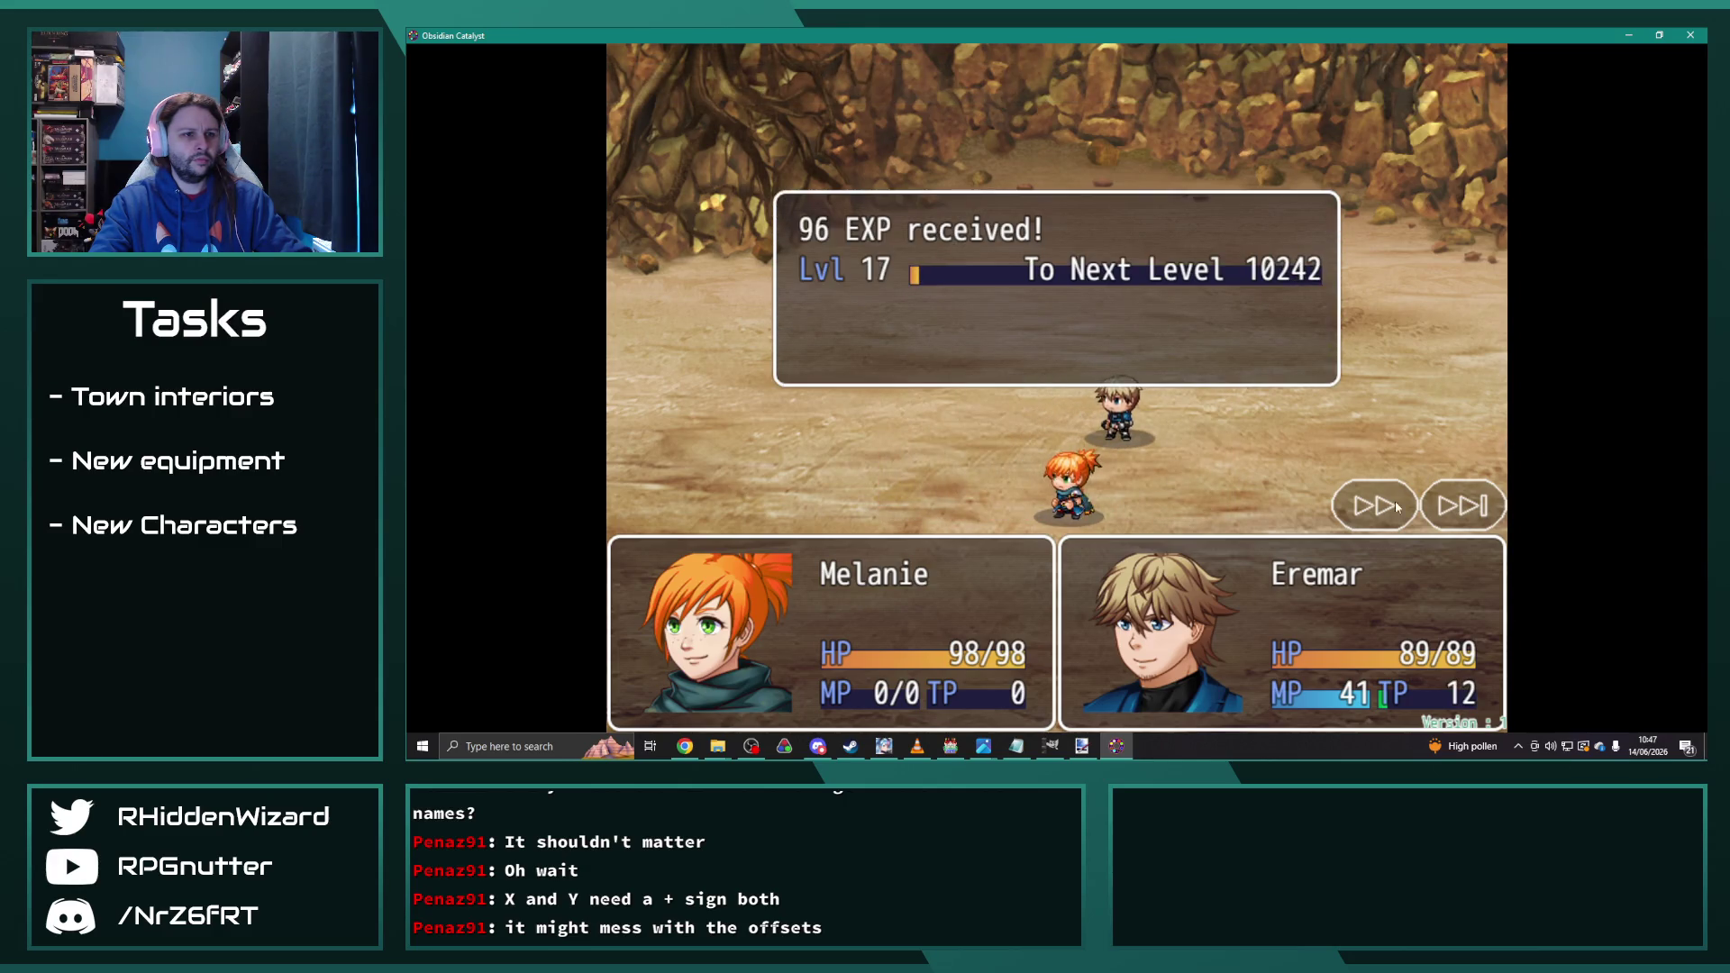
key(Return)
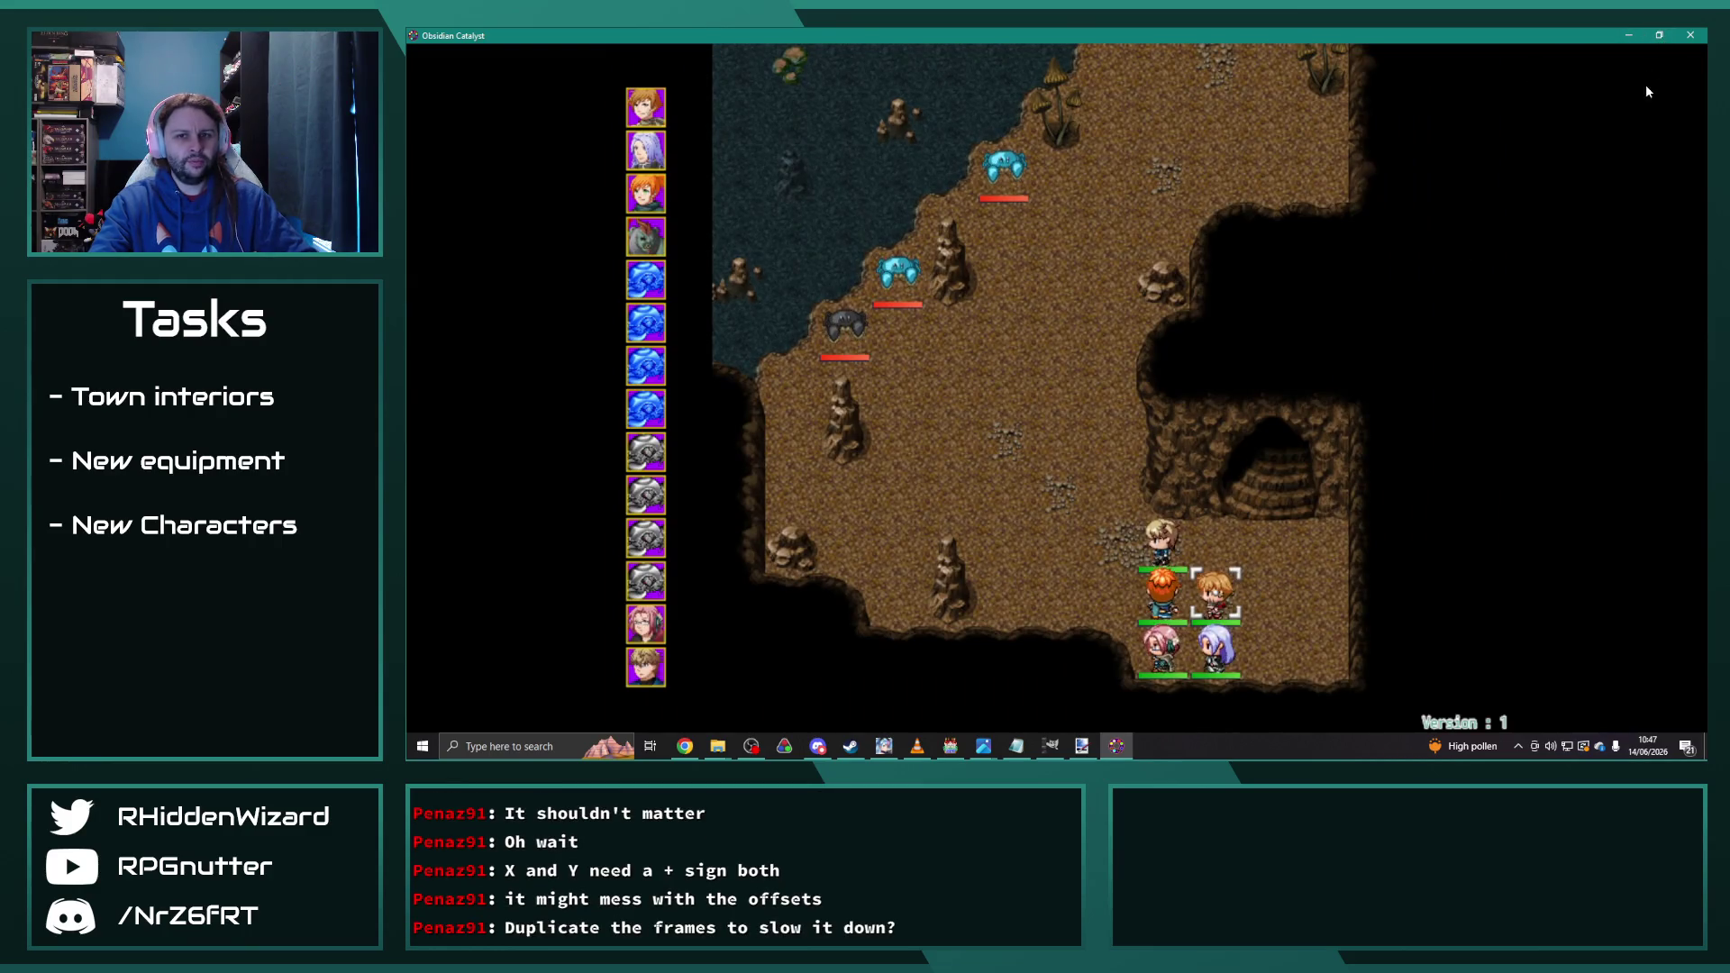
click(1691, 34)
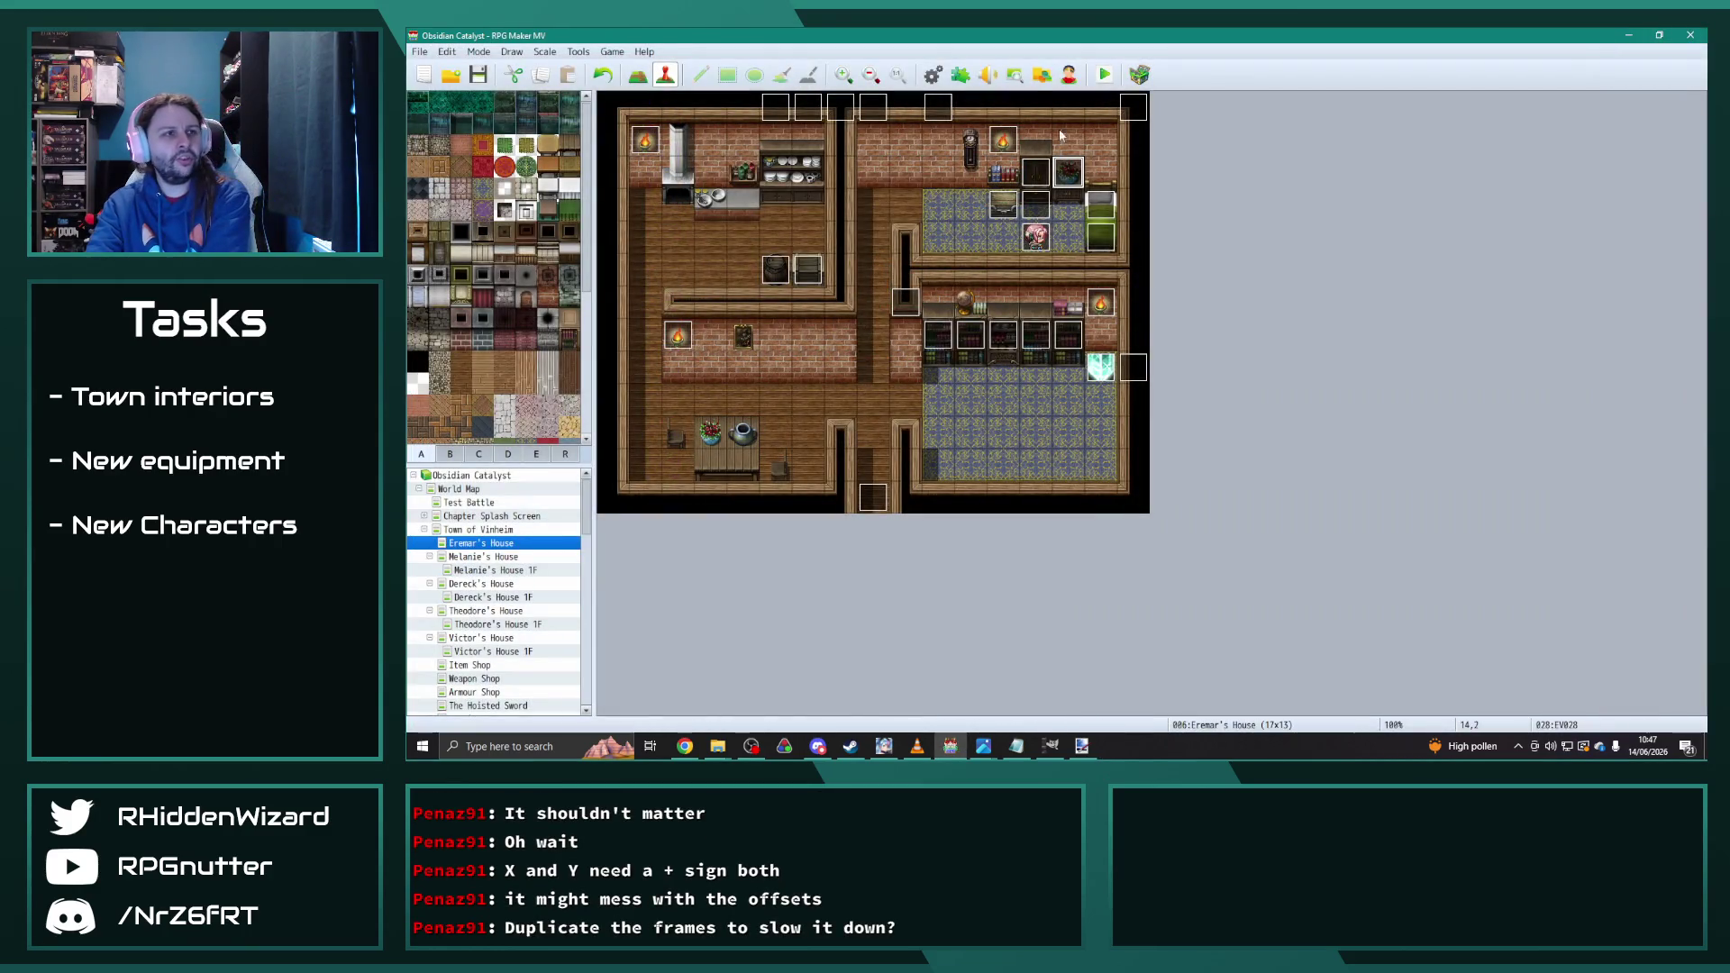
Step: Batch-edit every frame of the 0606 TailSlam animation with Scale and Blend enabled
click(937, 77)
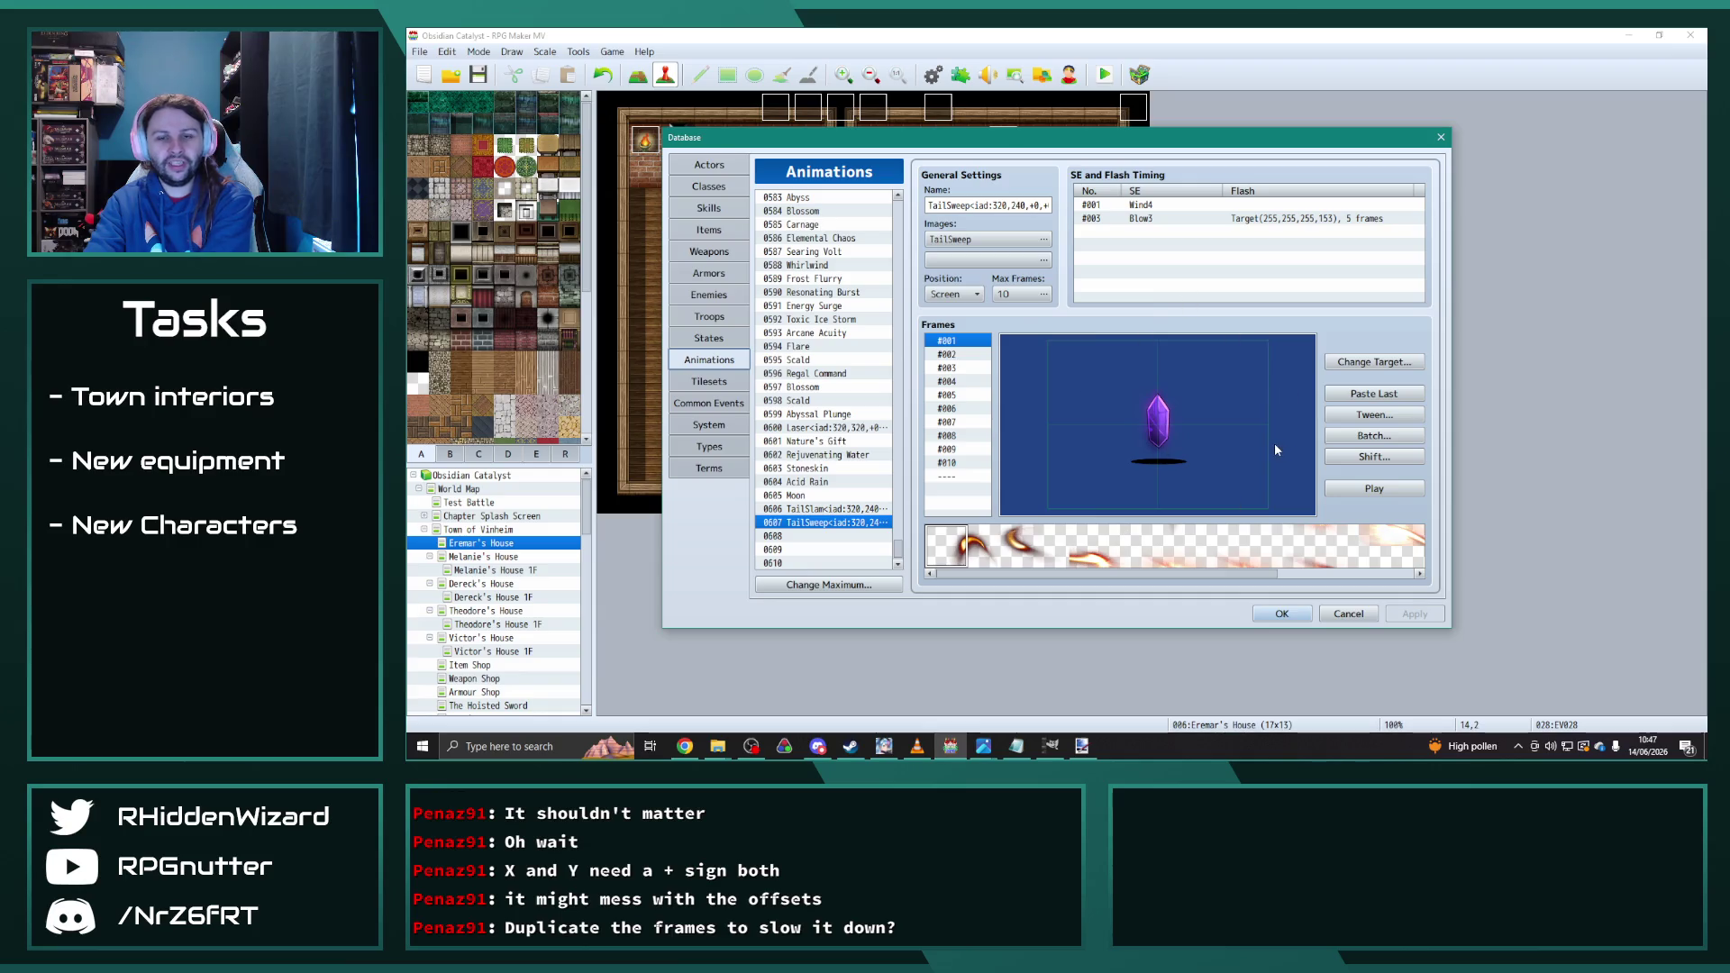
click(858, 509)
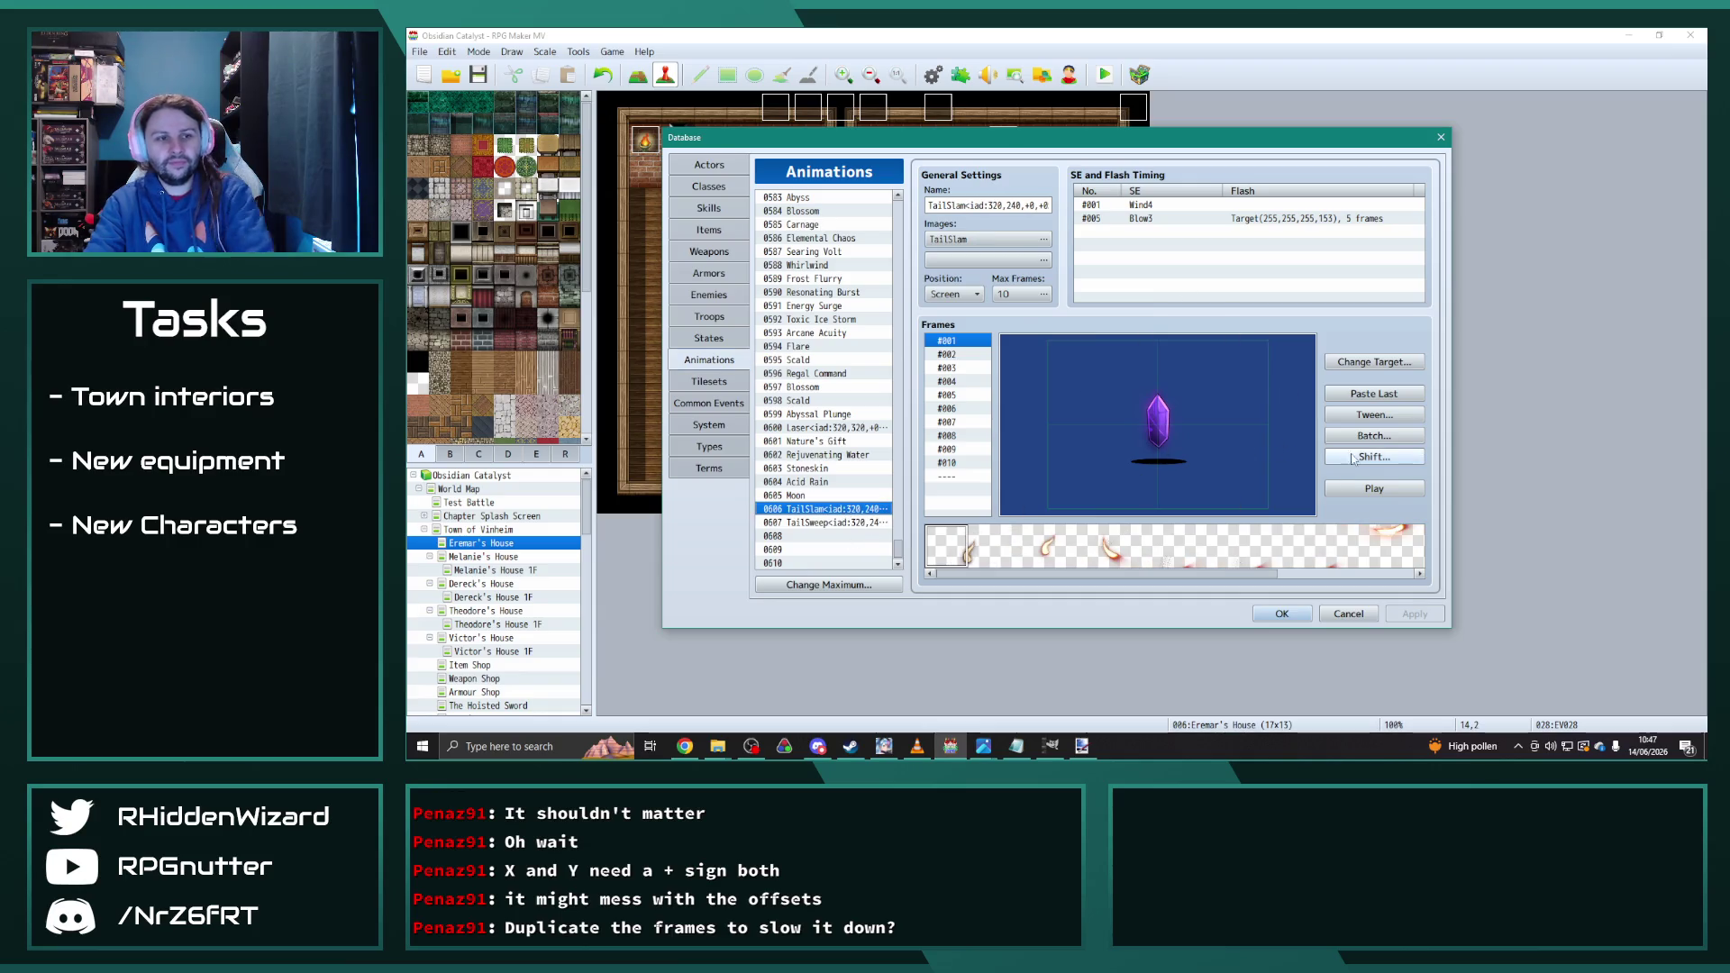
click(1375, 436)
click(1386, 449)
click(1391, 484)
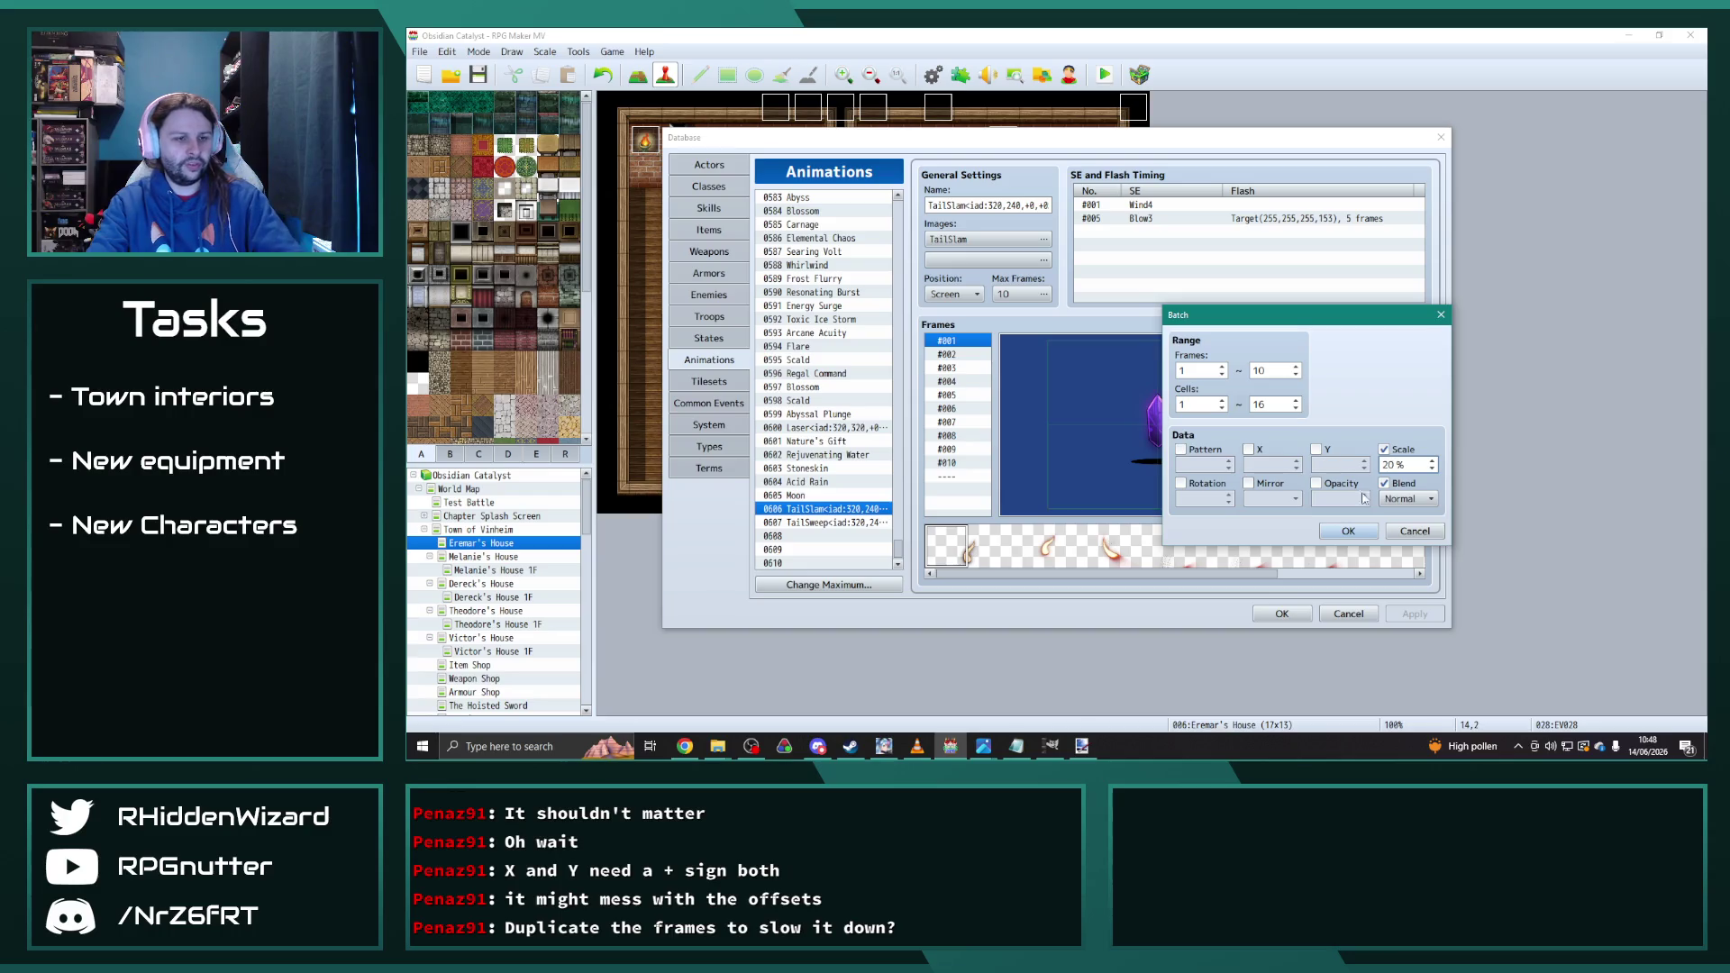
click(1362, 538)
click(1360, 491)
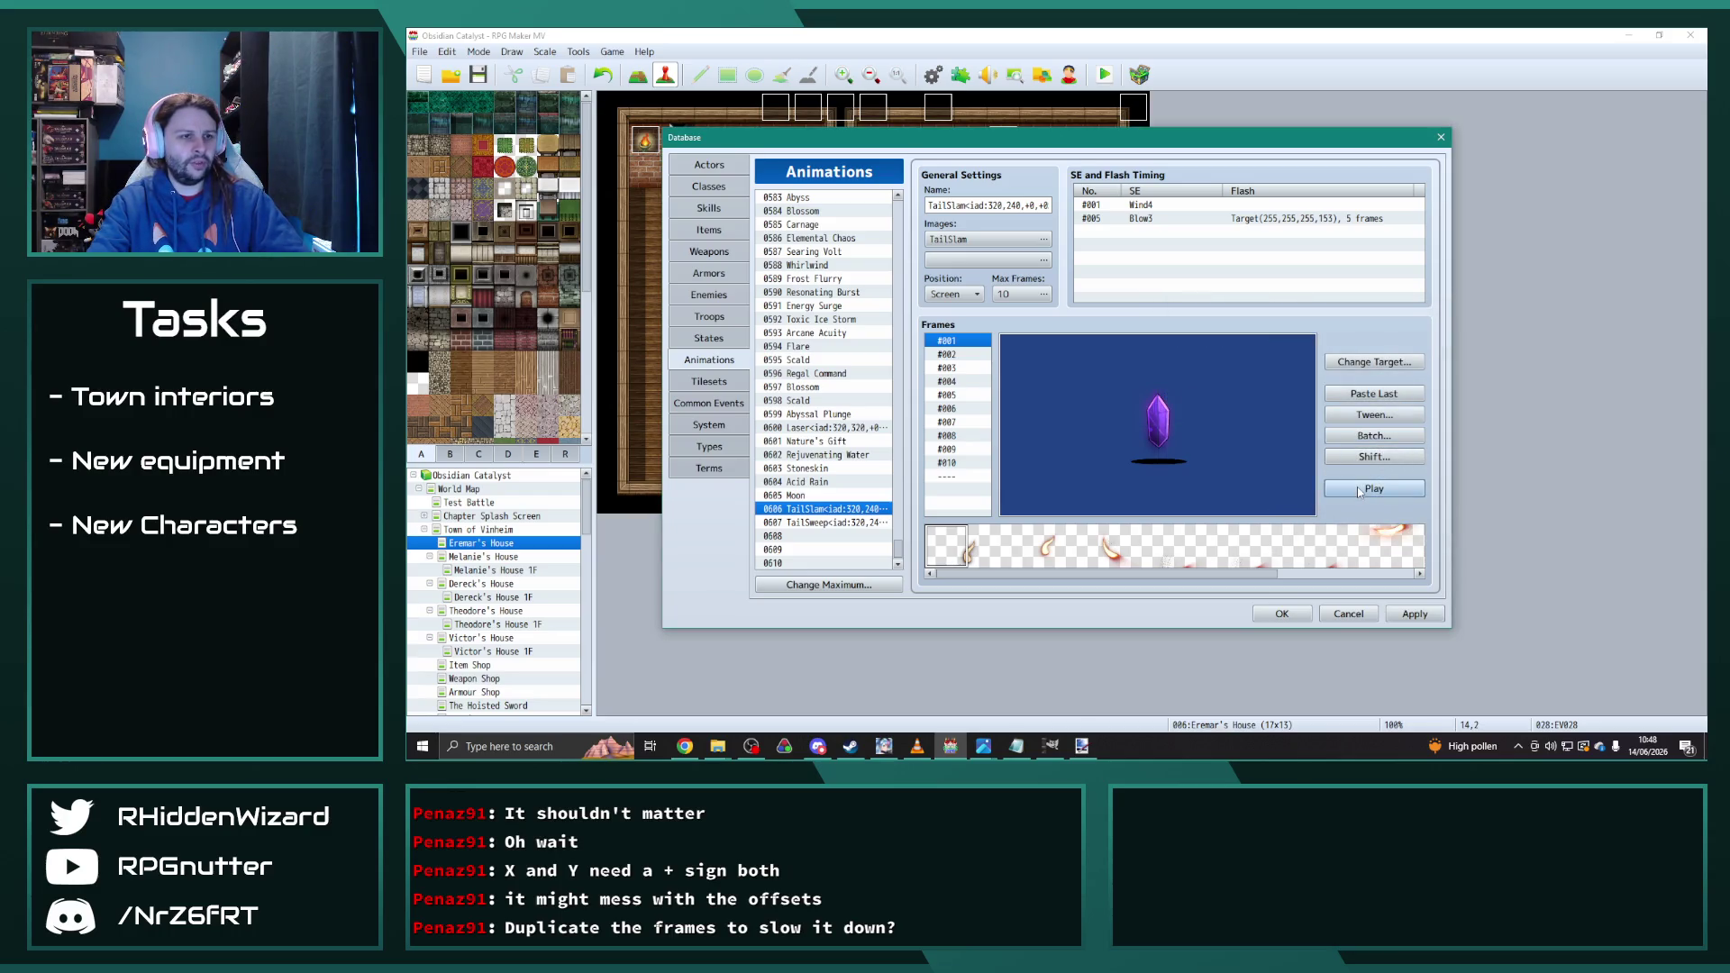
Step: Batch-scale every 0607 TailSweep frame, save and close the Database, and start a playtest
click(835, 525)
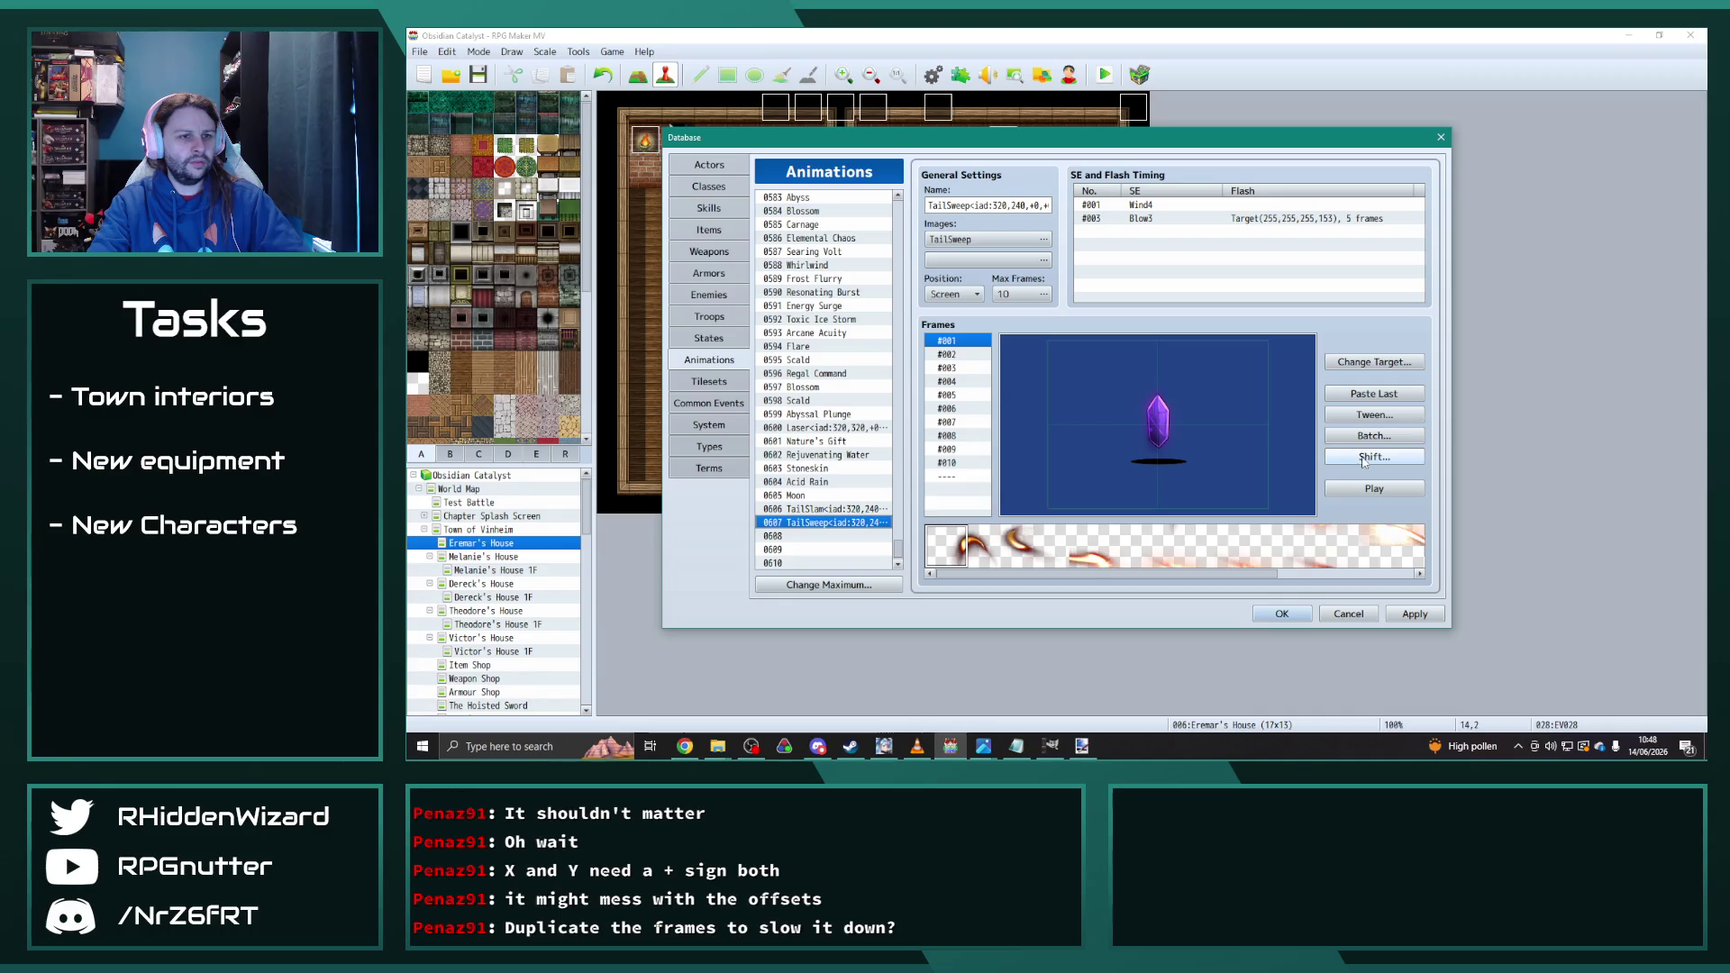
click(1374, 436)
click(1385, 450)
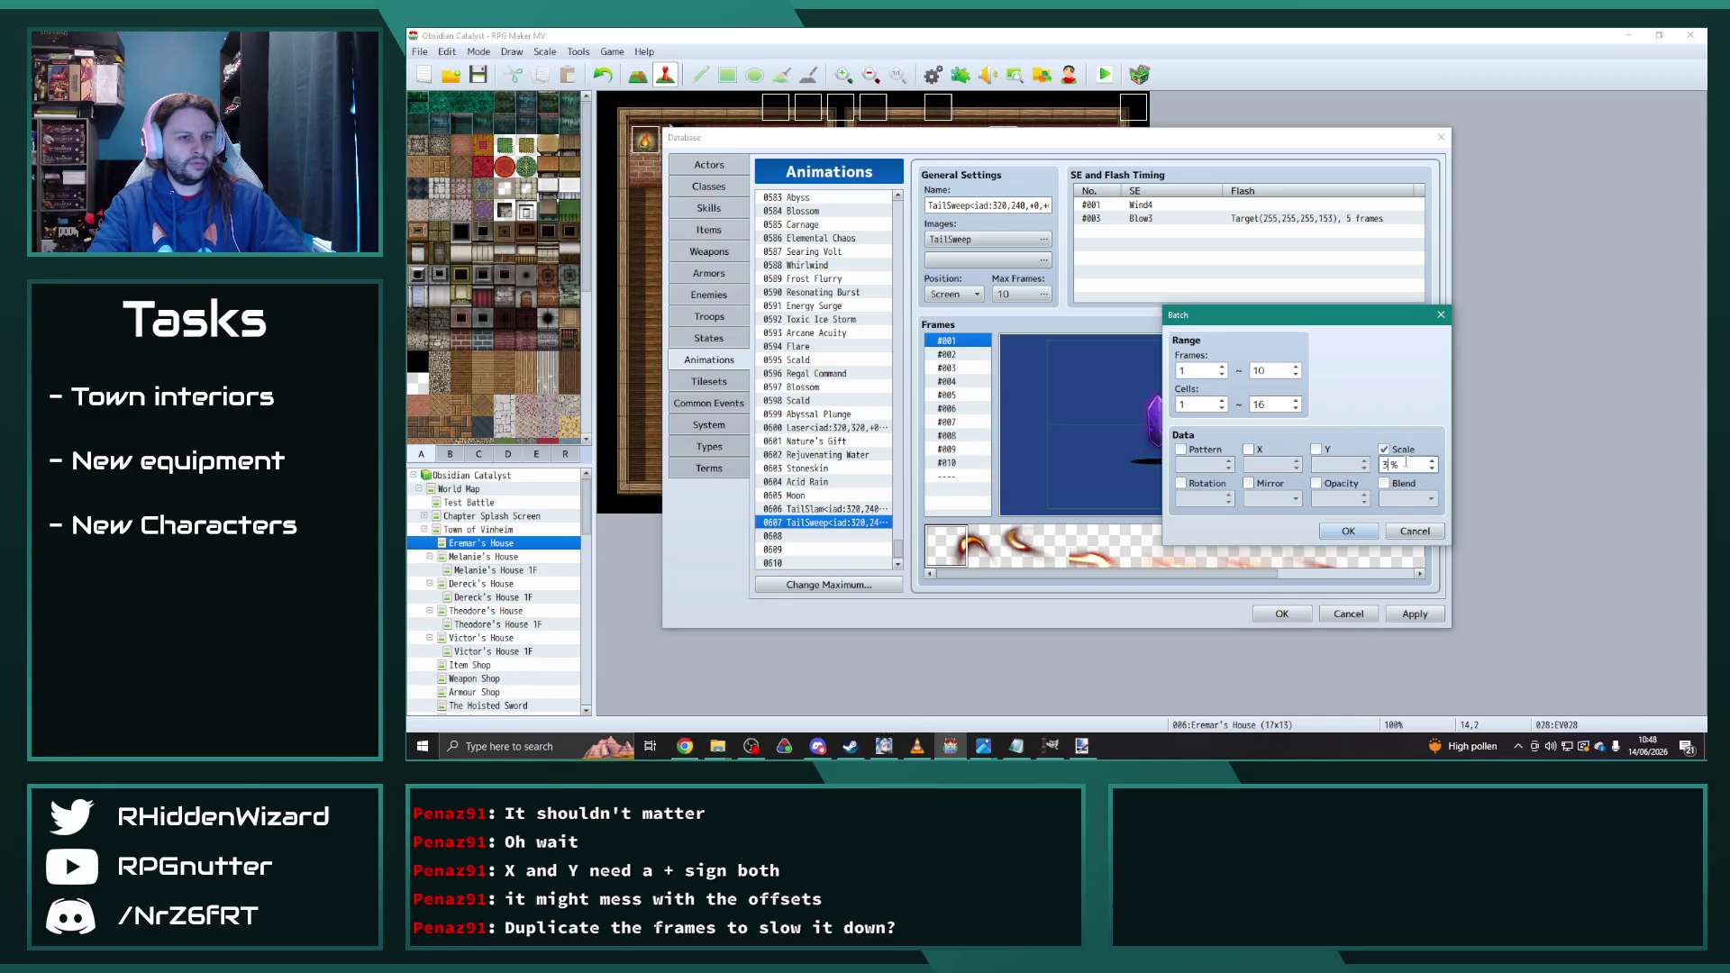
click(1359, 532)
click(1393, 617)
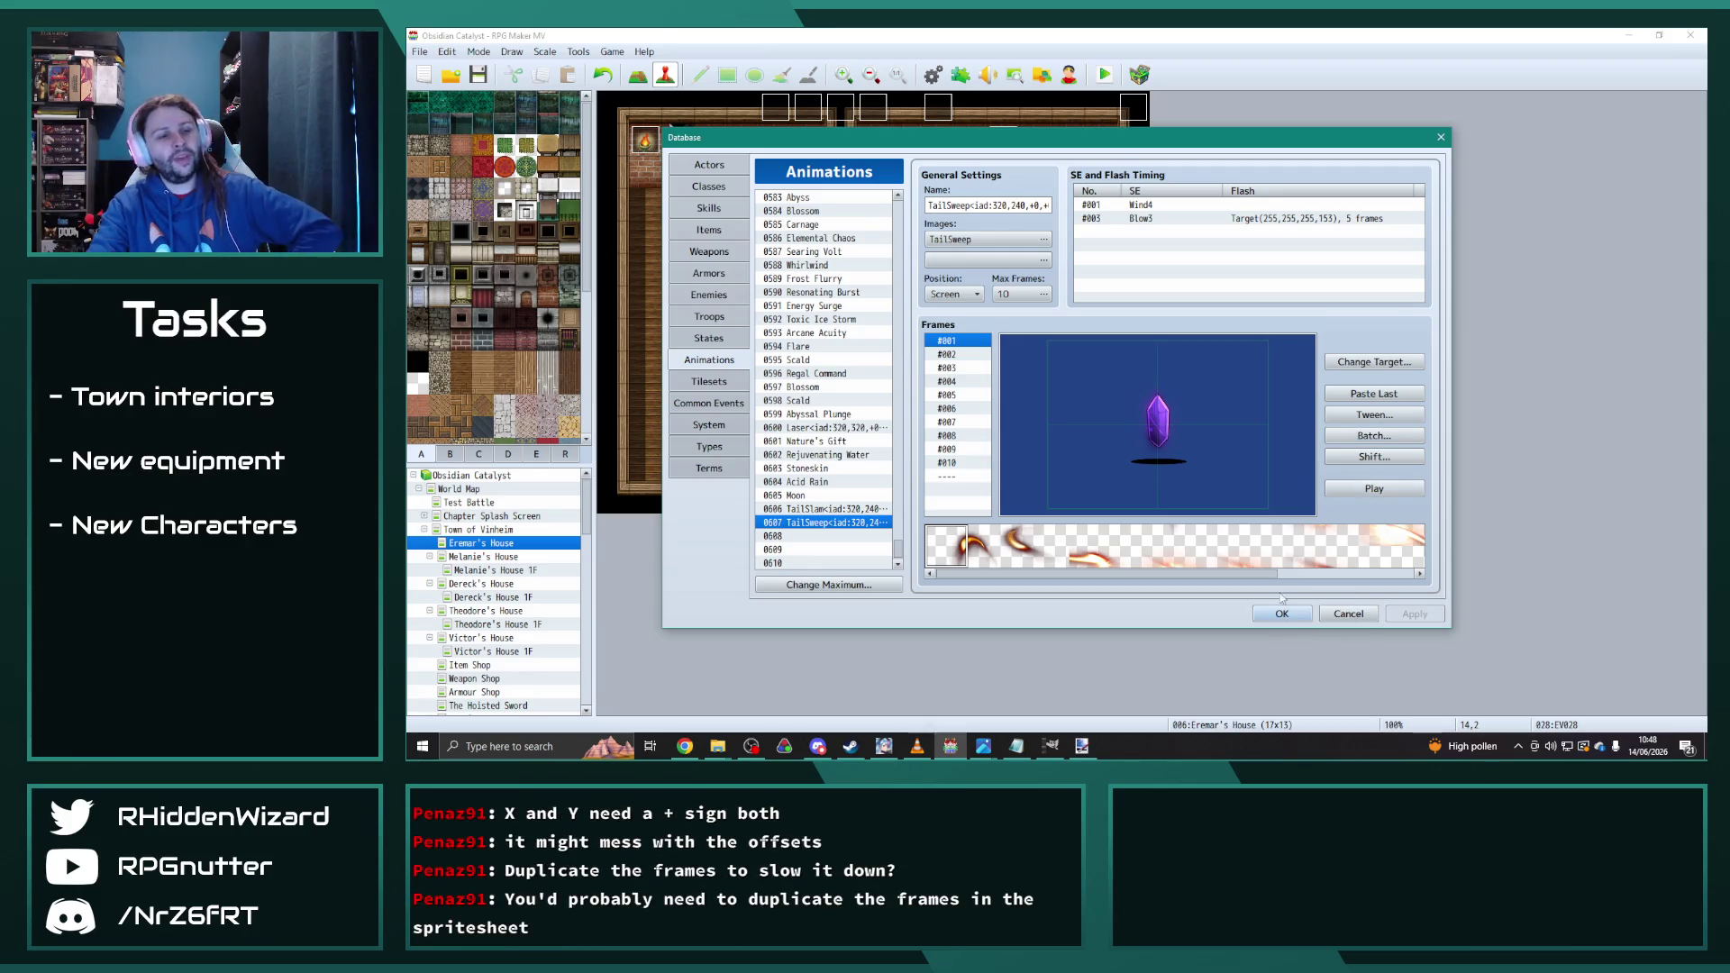
click(1282, 615)
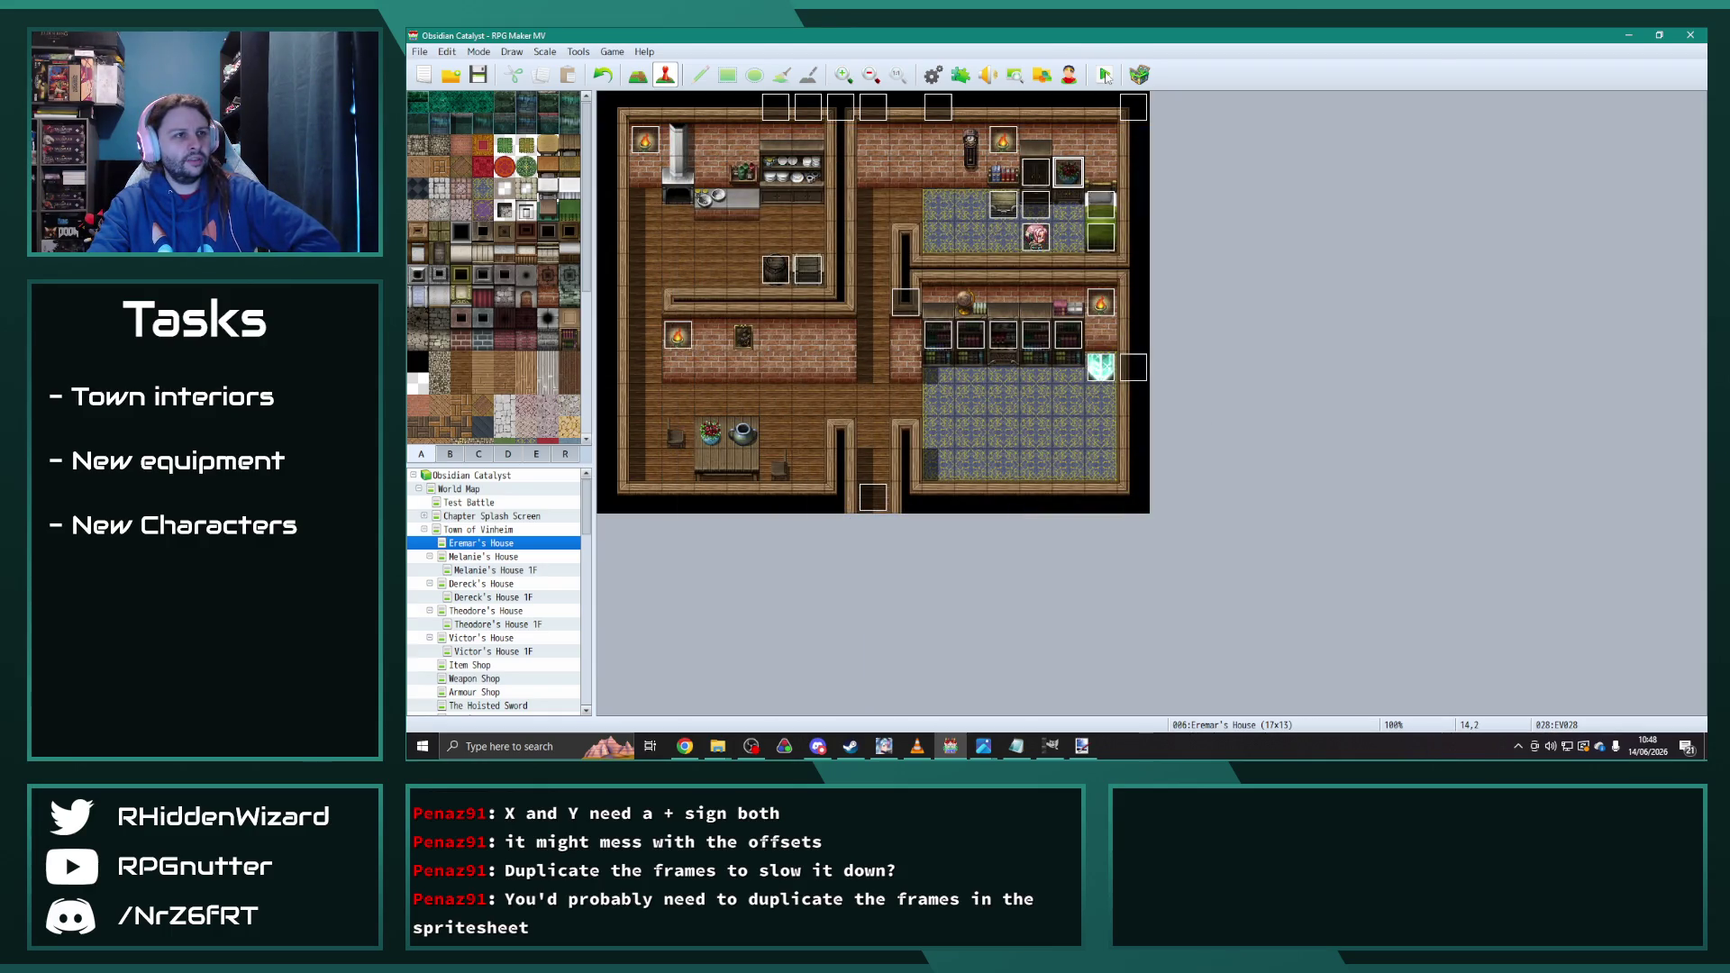
click(1106, 78)
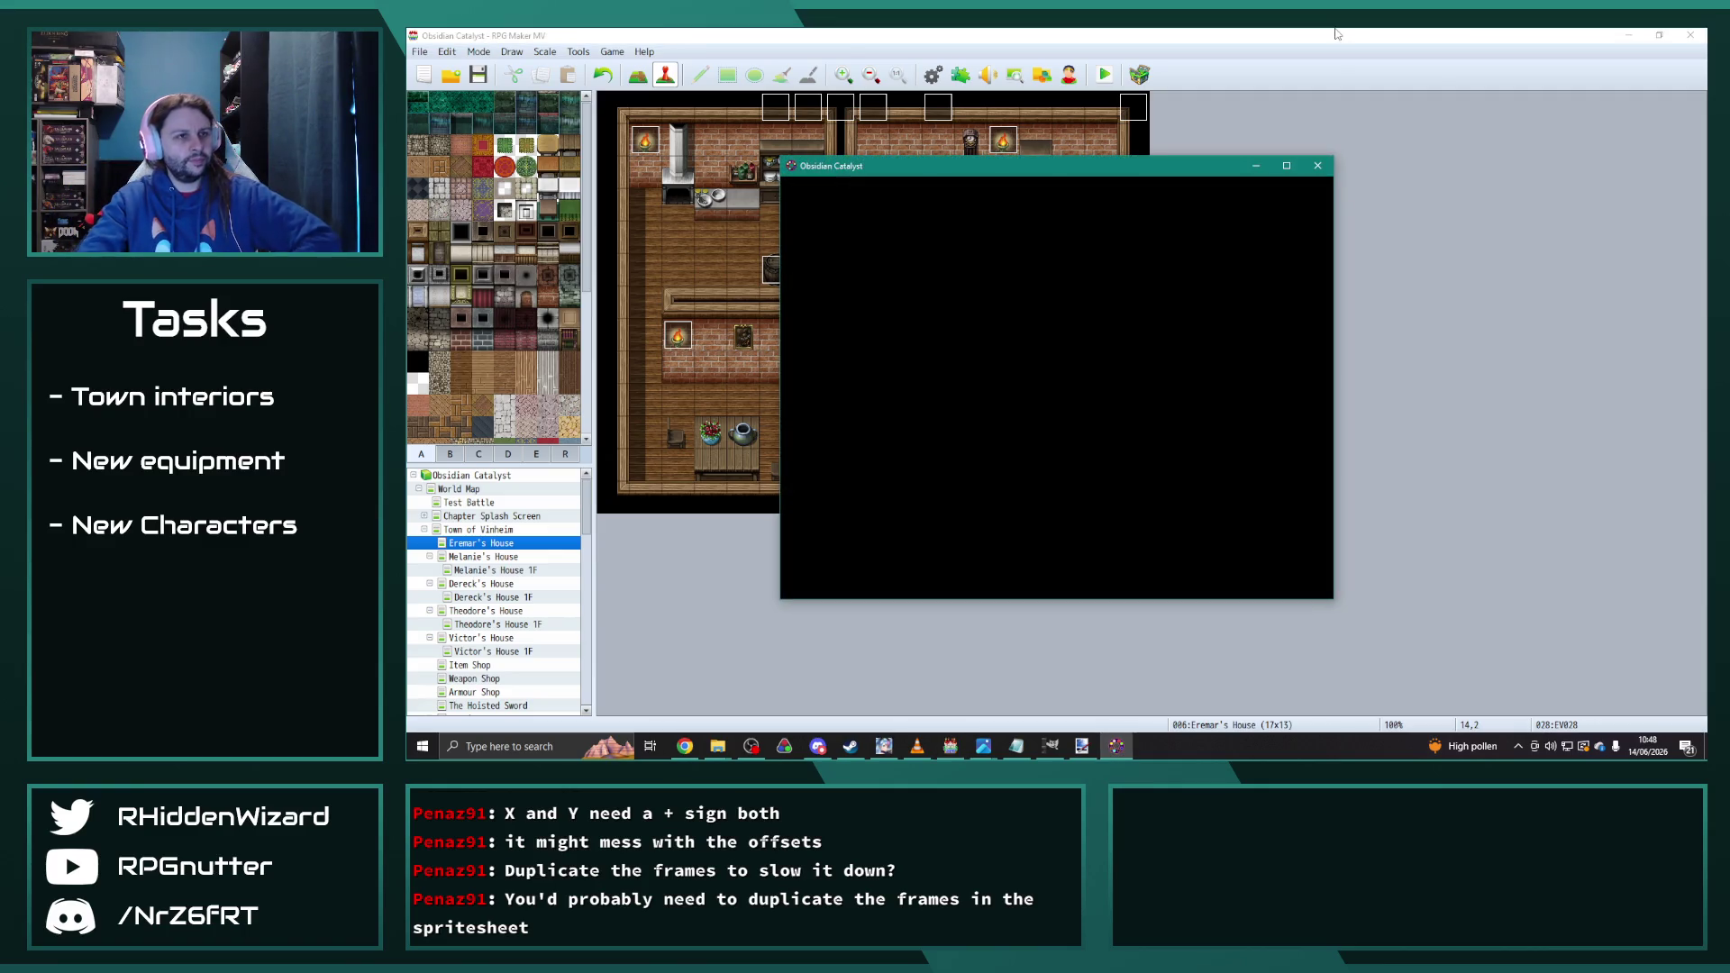
key(Return)
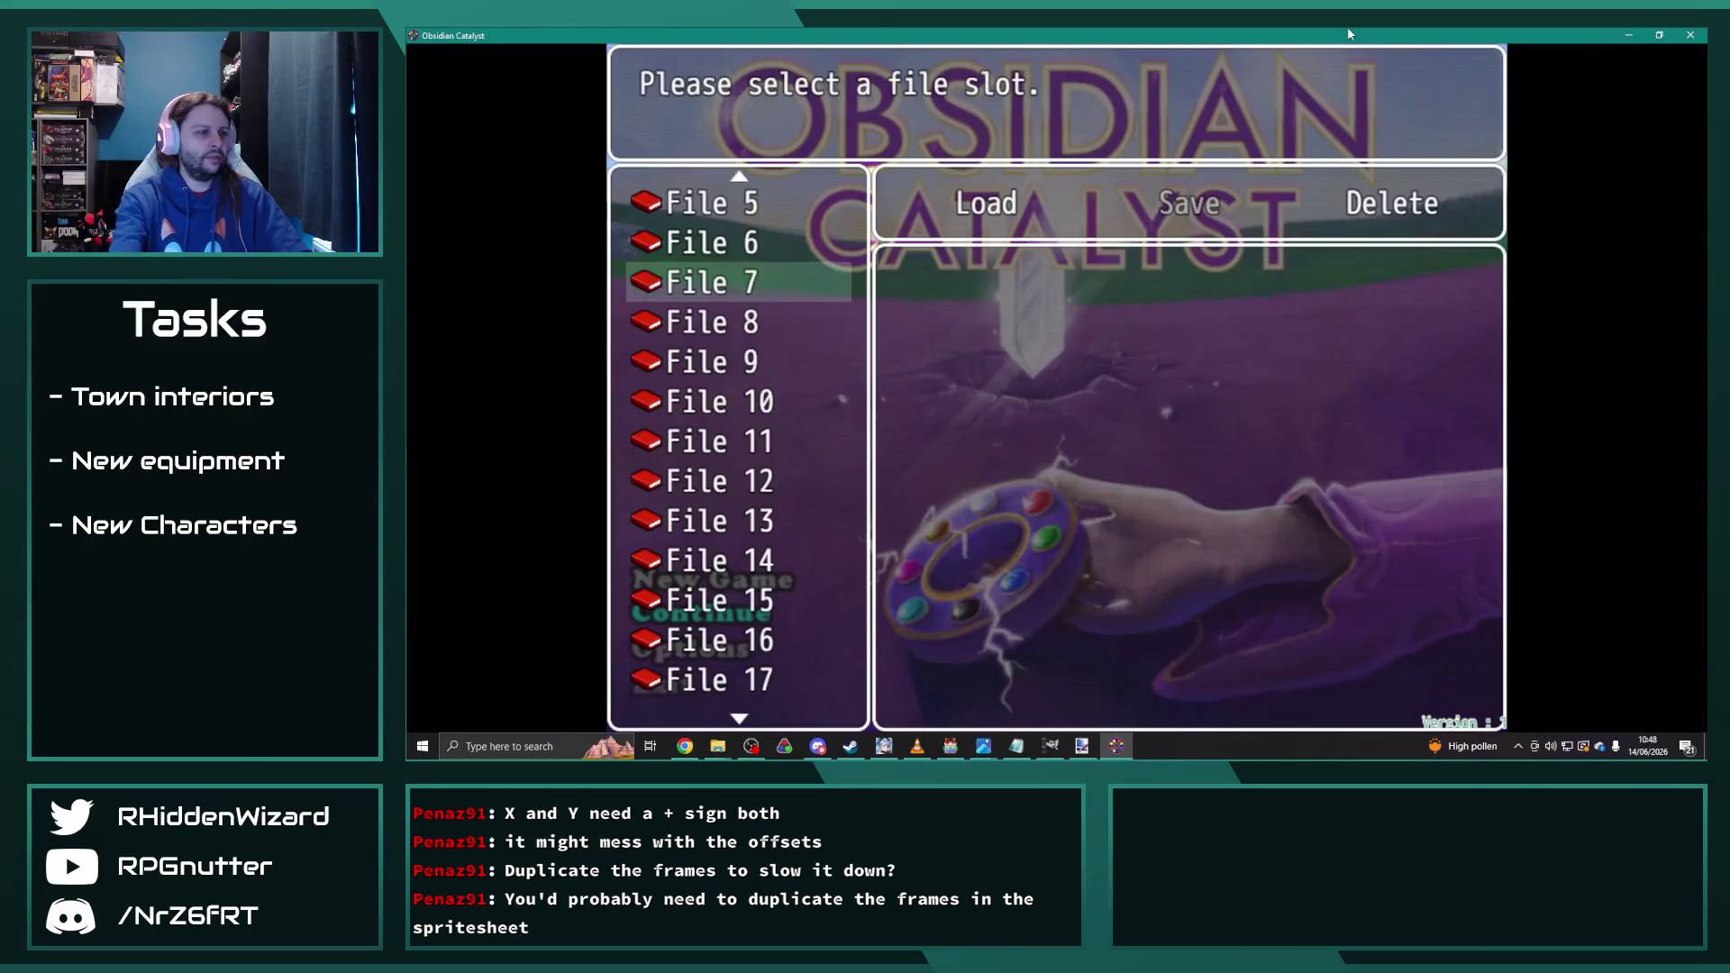
key(Down)
key(Down)
key(Return)
key(Return)
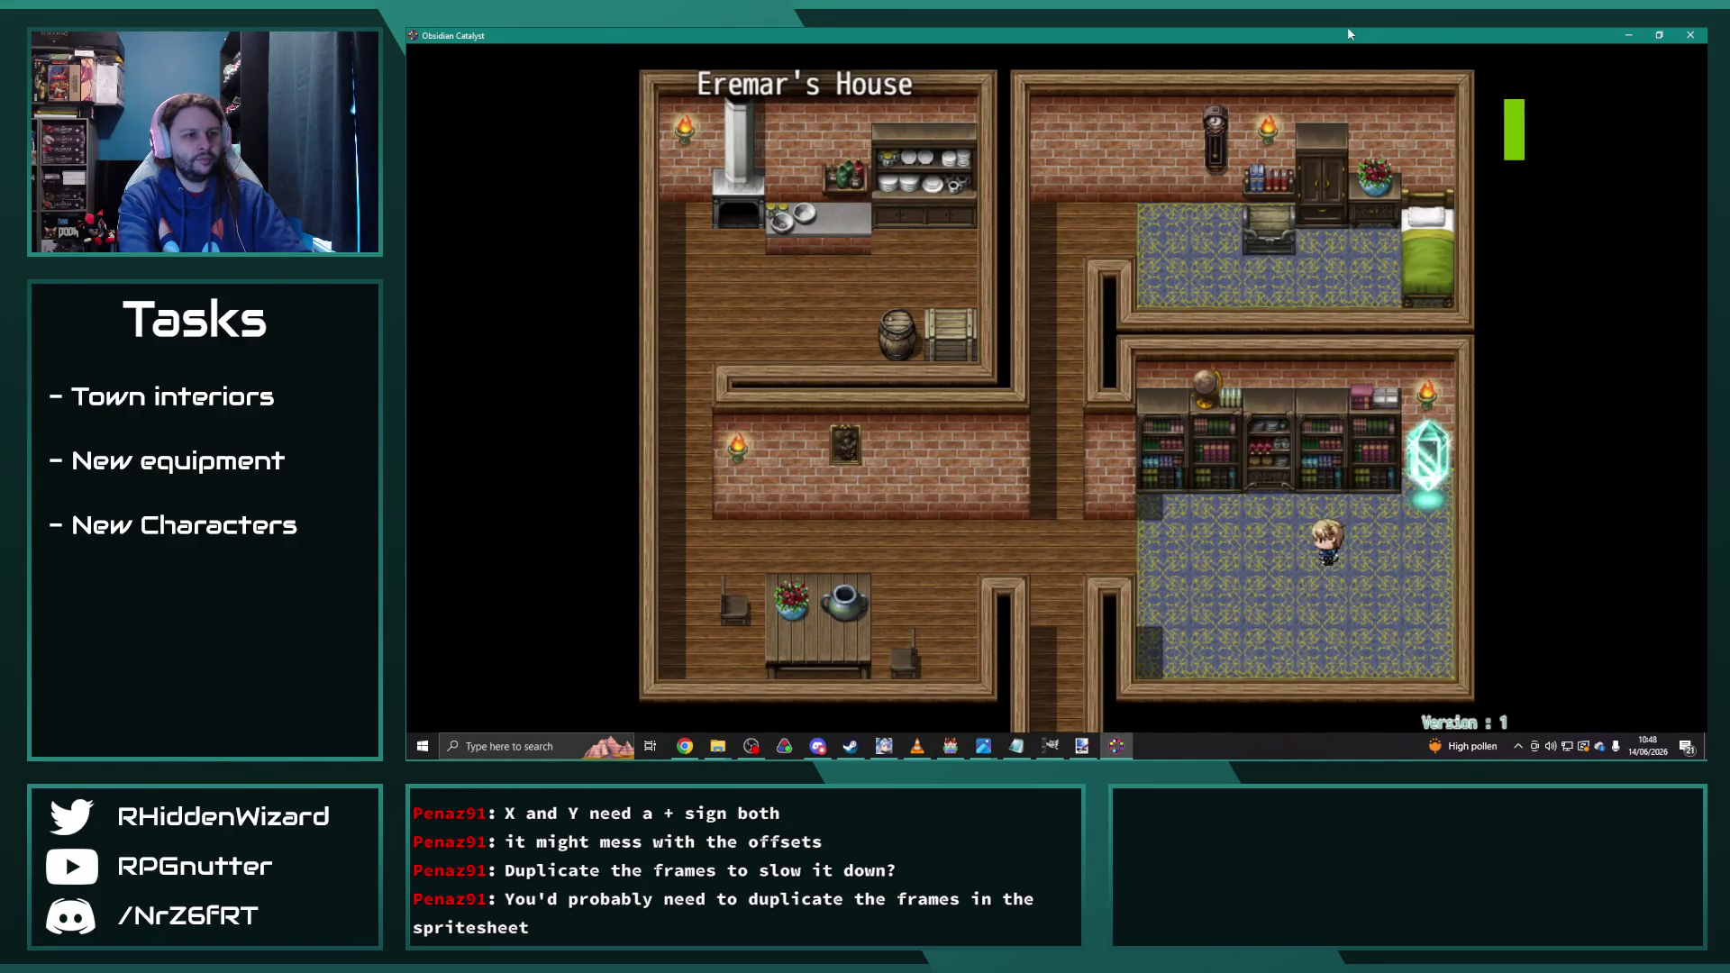
key(Left)
key(Up)
key(Right)
key(Down)
key(Right)
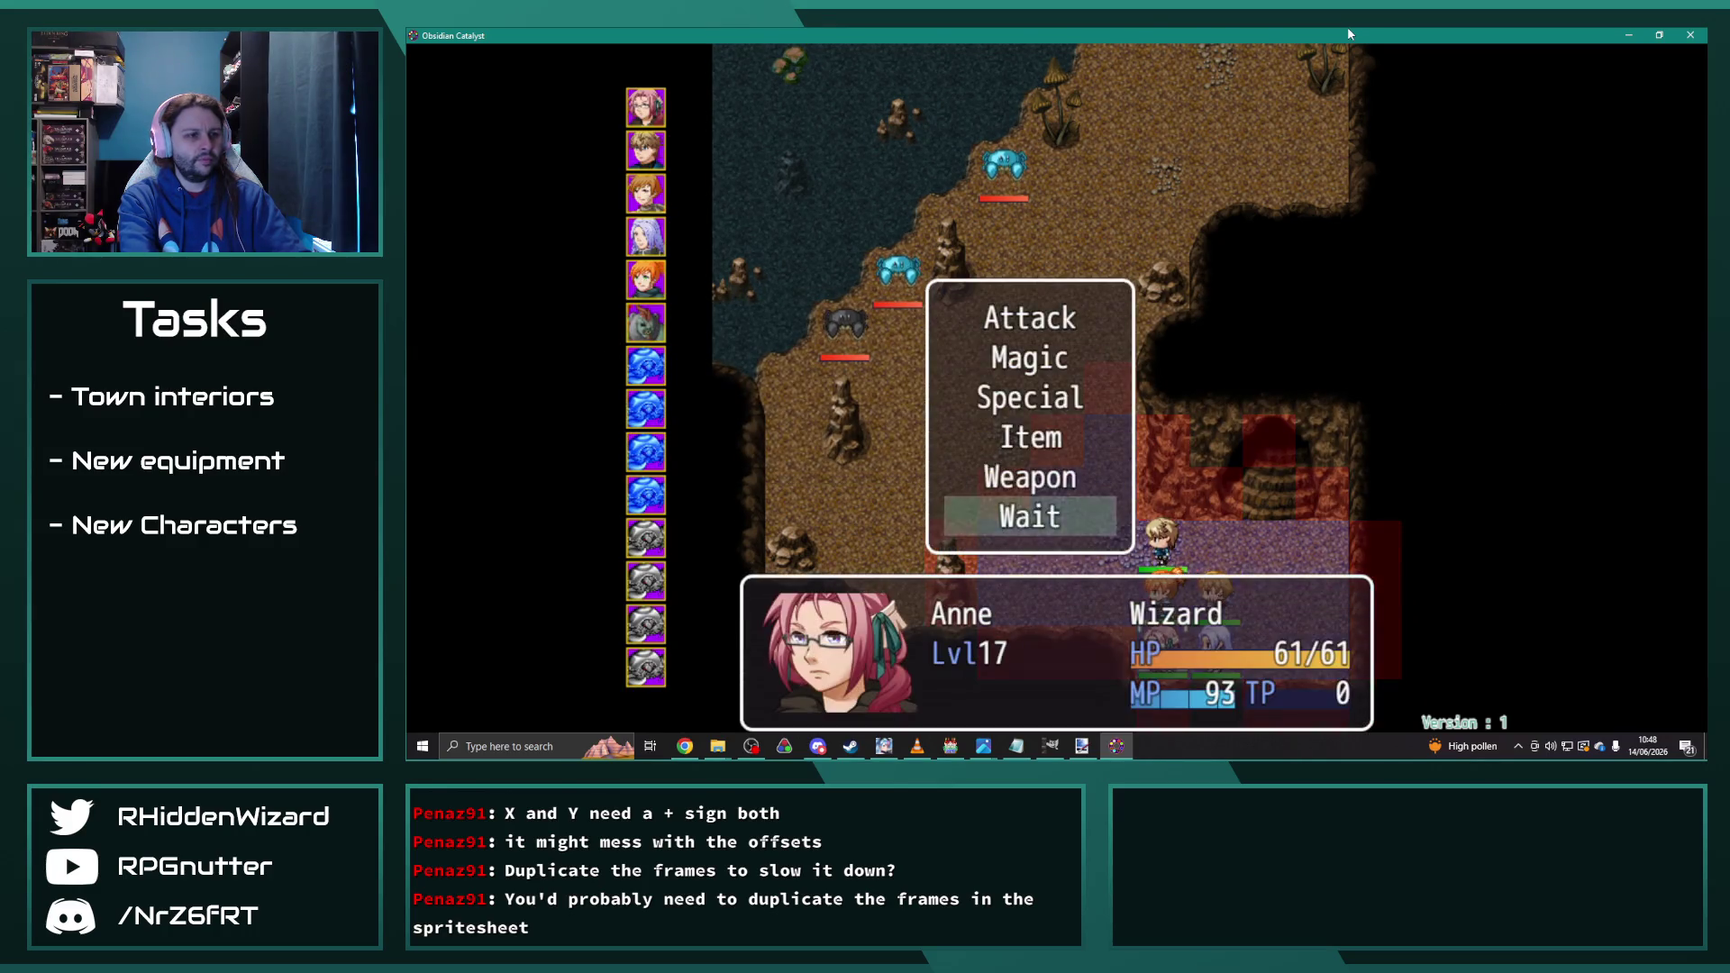
key(Return)
key(Return)
key(Down)
key(Down)
key(Down)
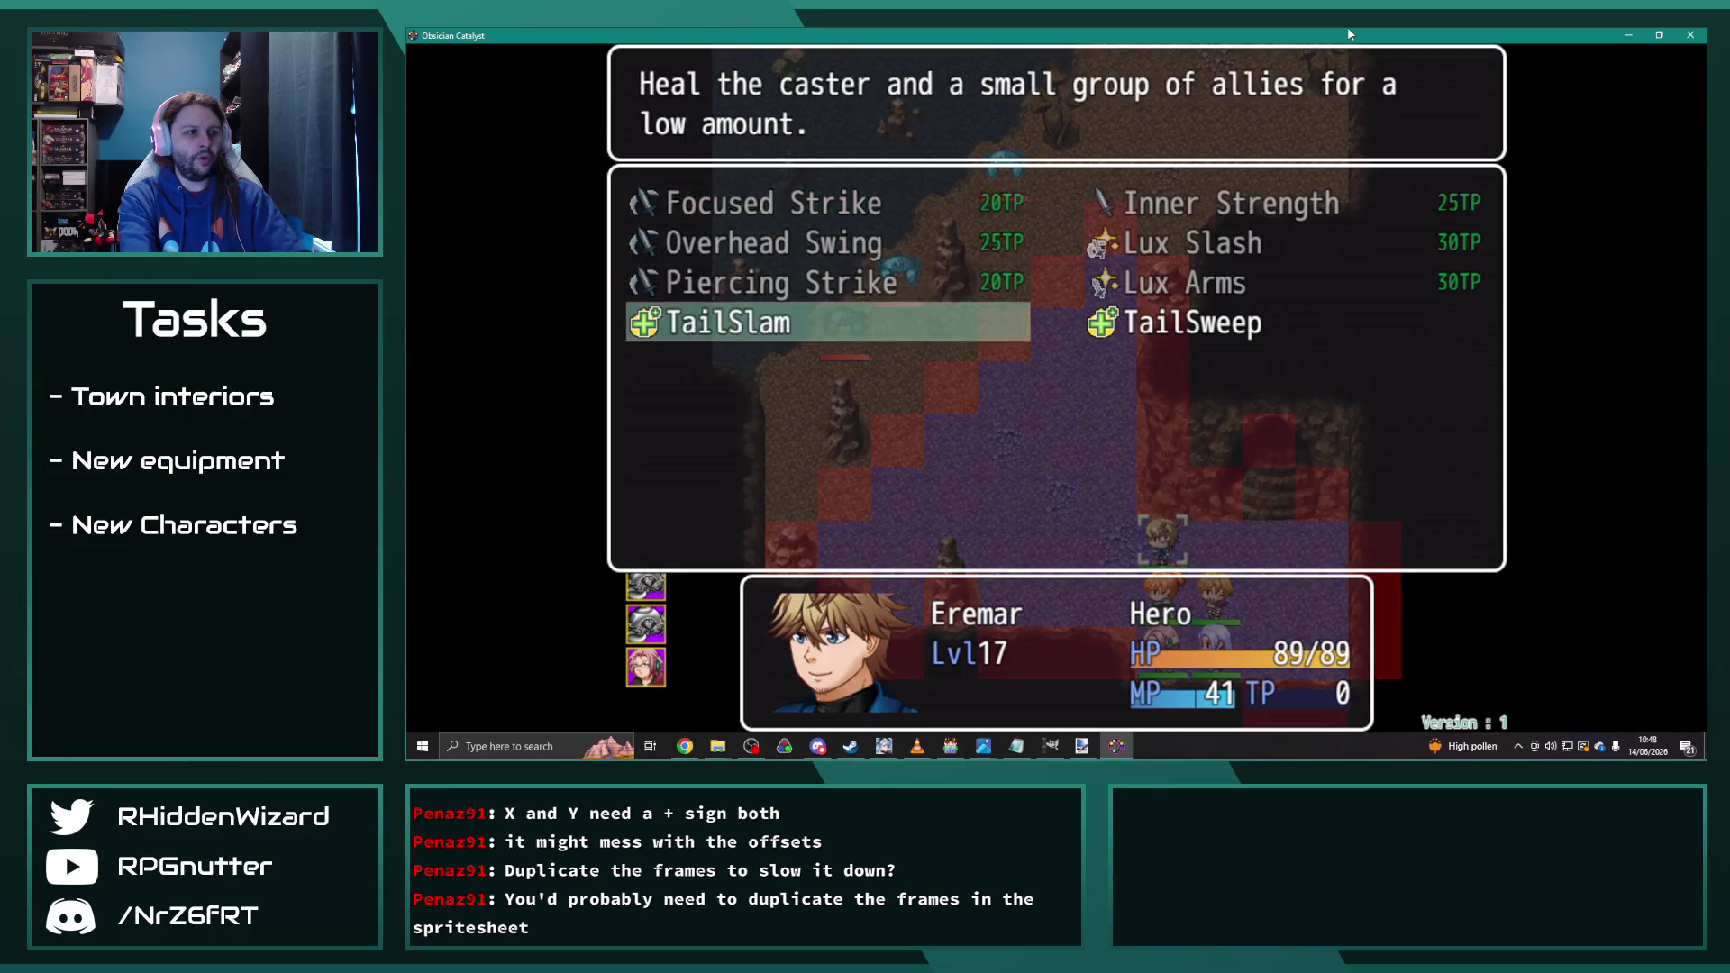
key(Return)
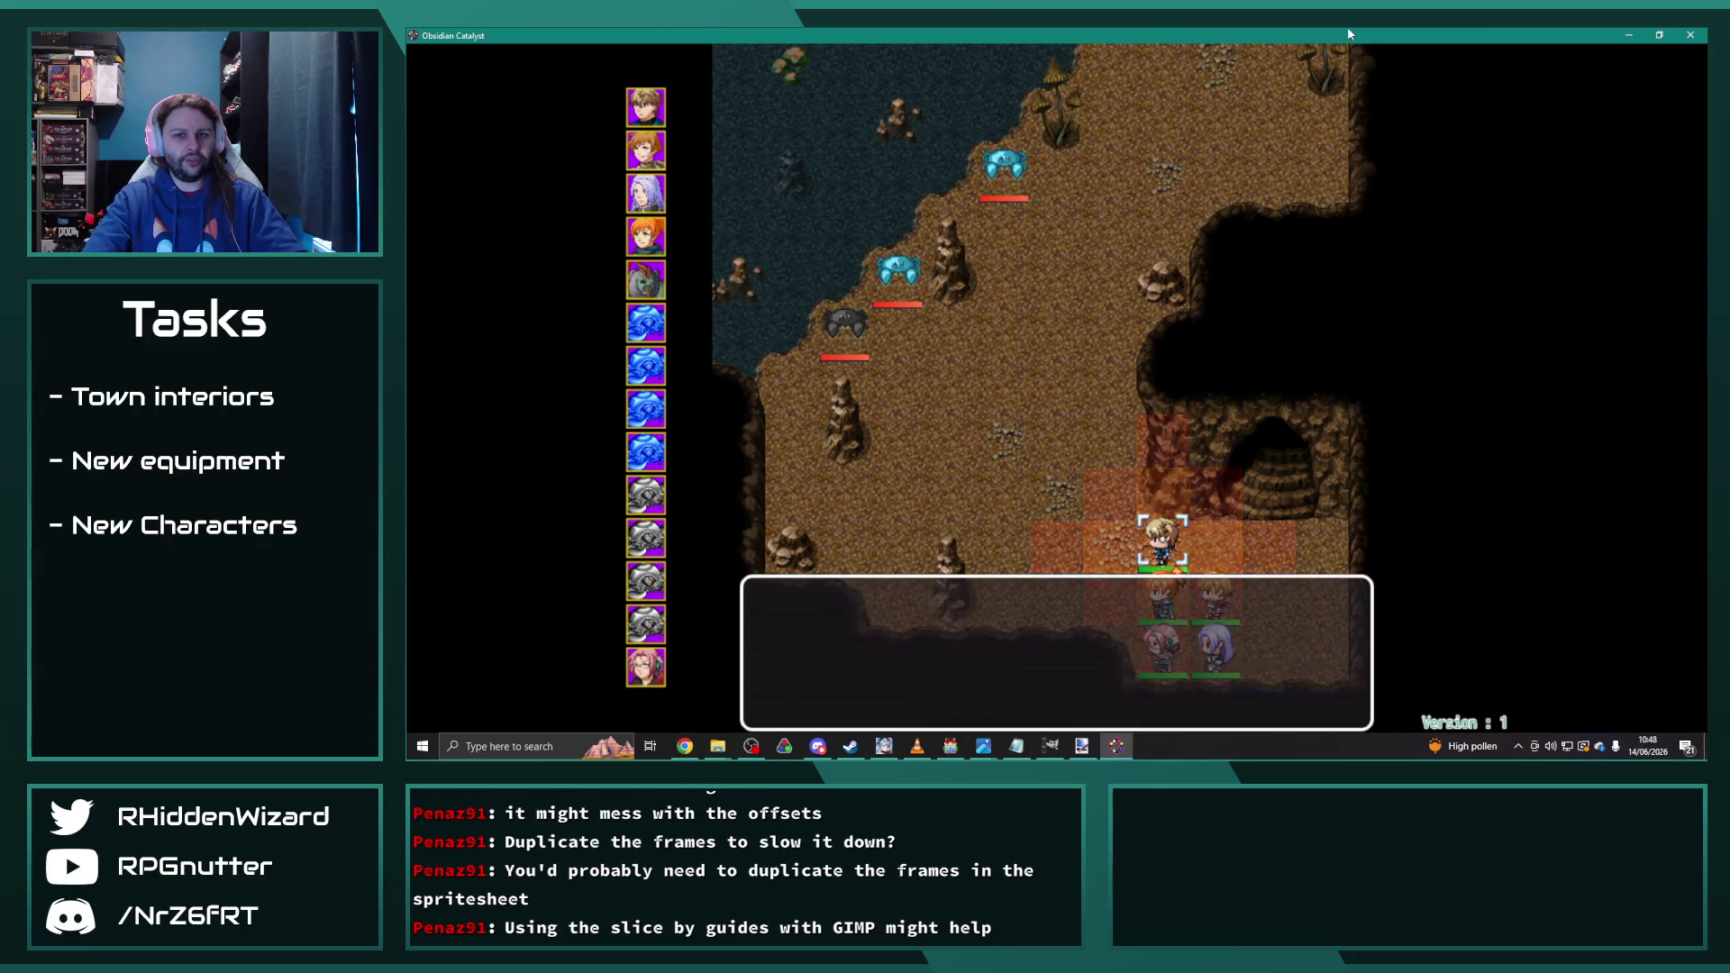
key(Return)
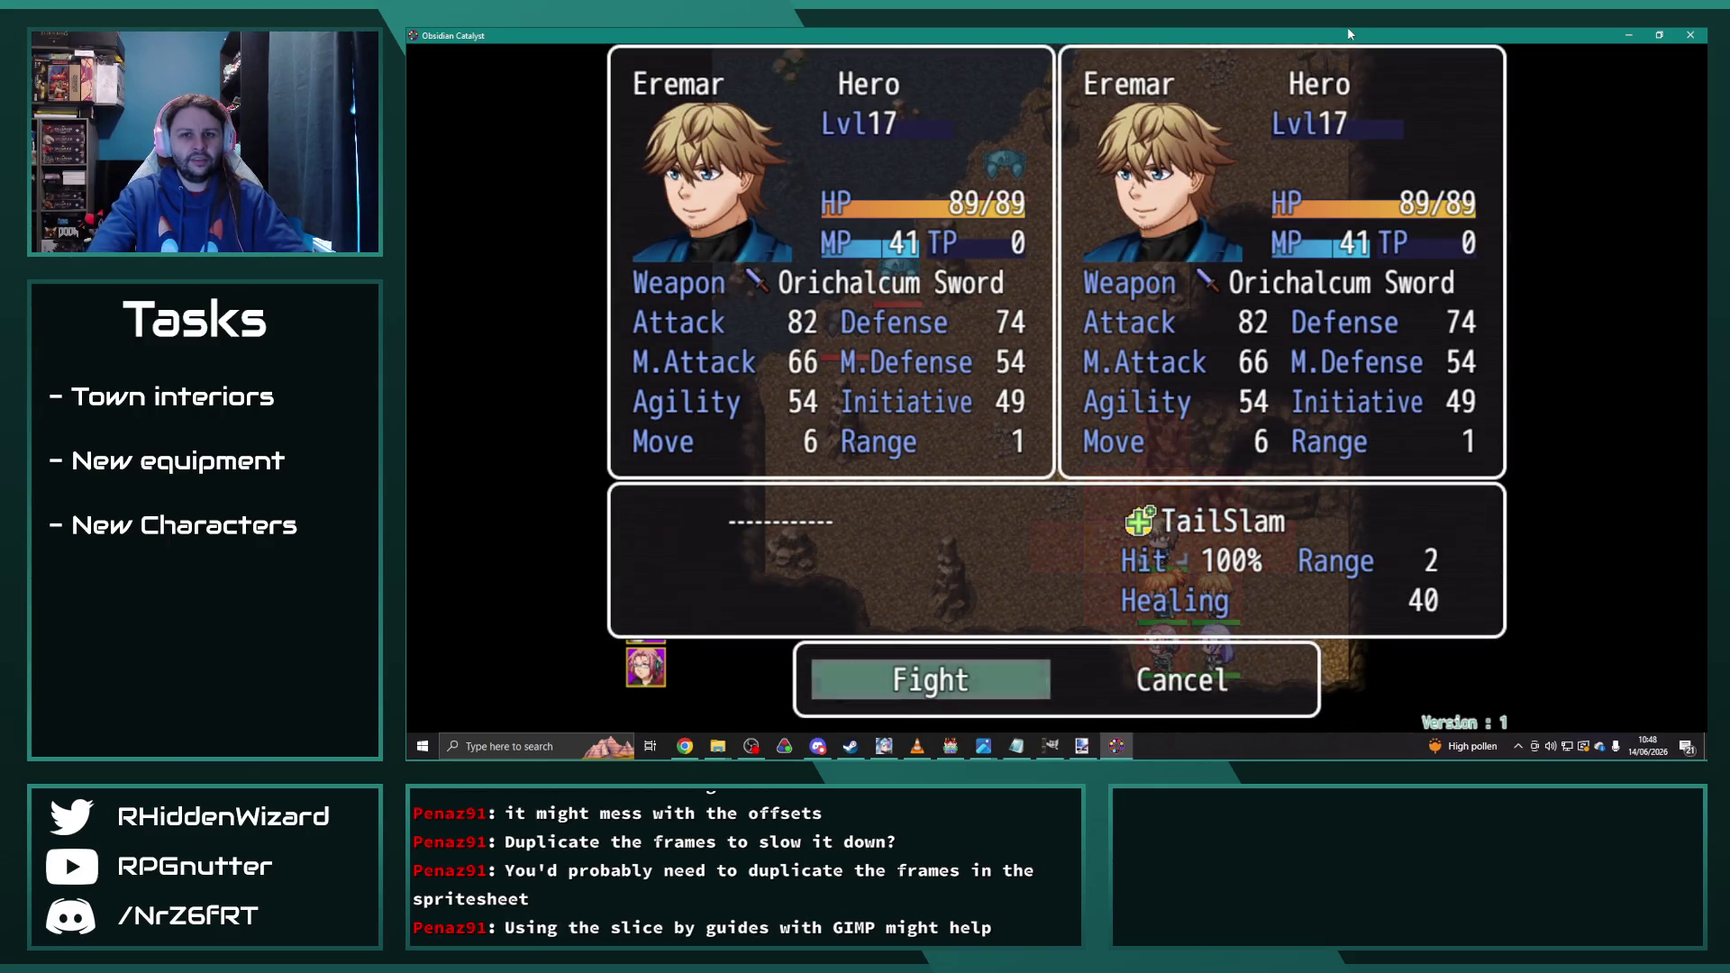
key(Return)
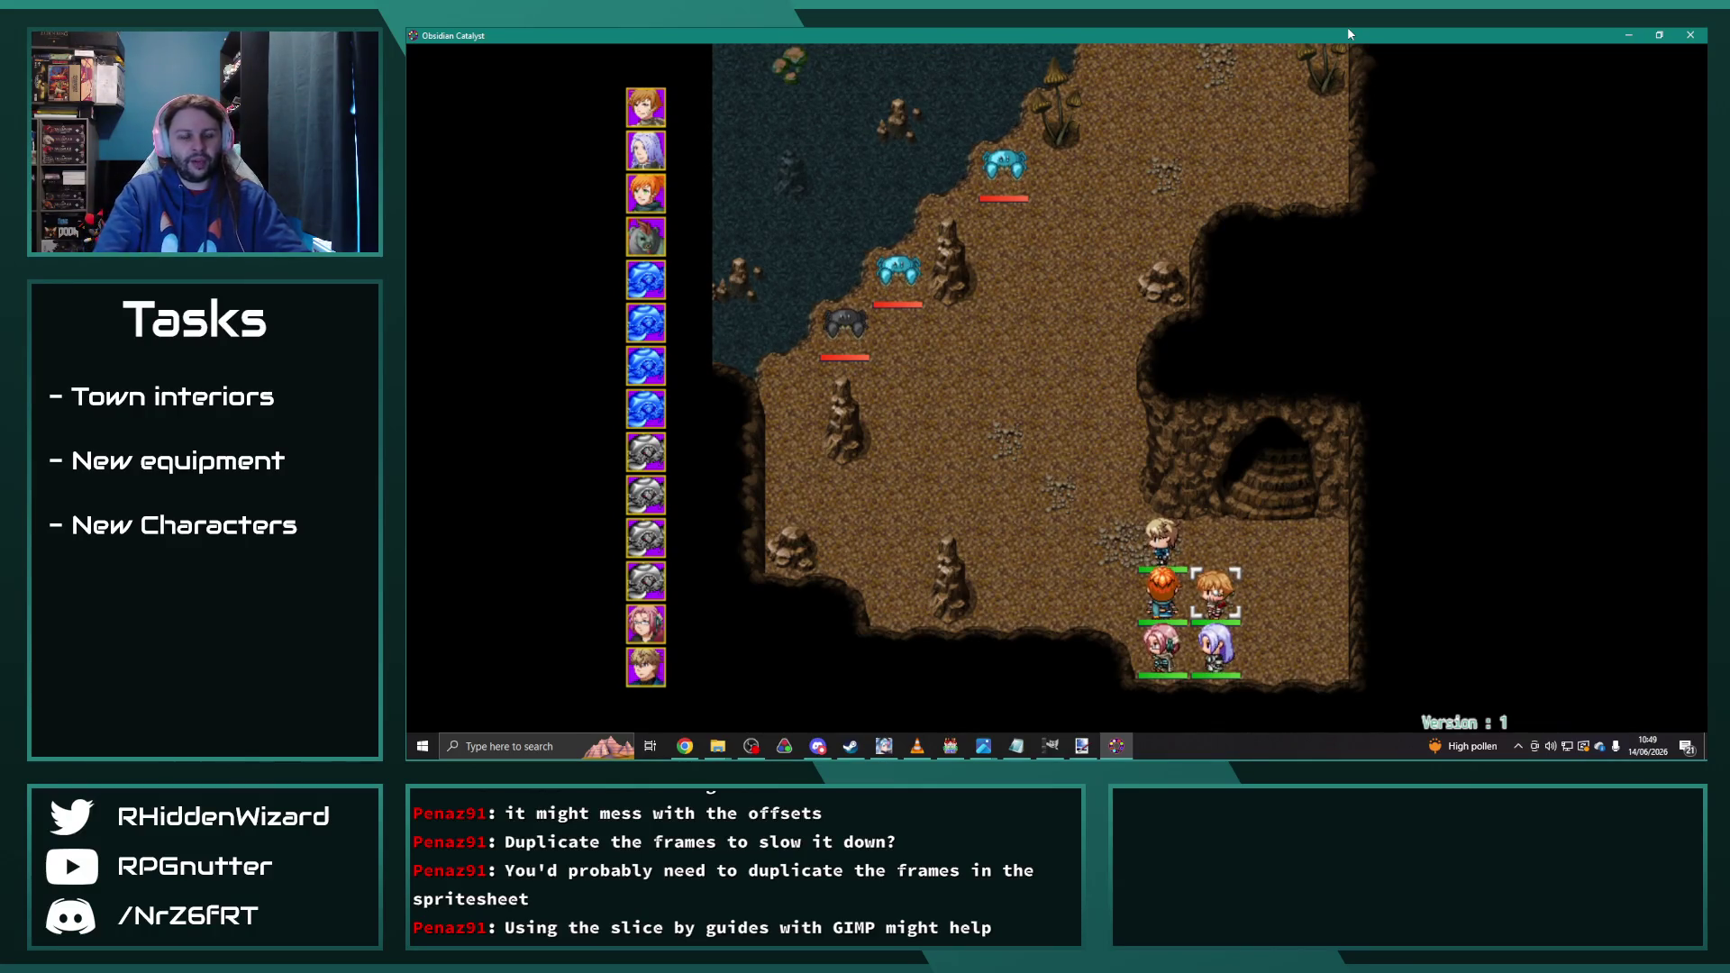
key(Return)
key(Return)
key(Return)
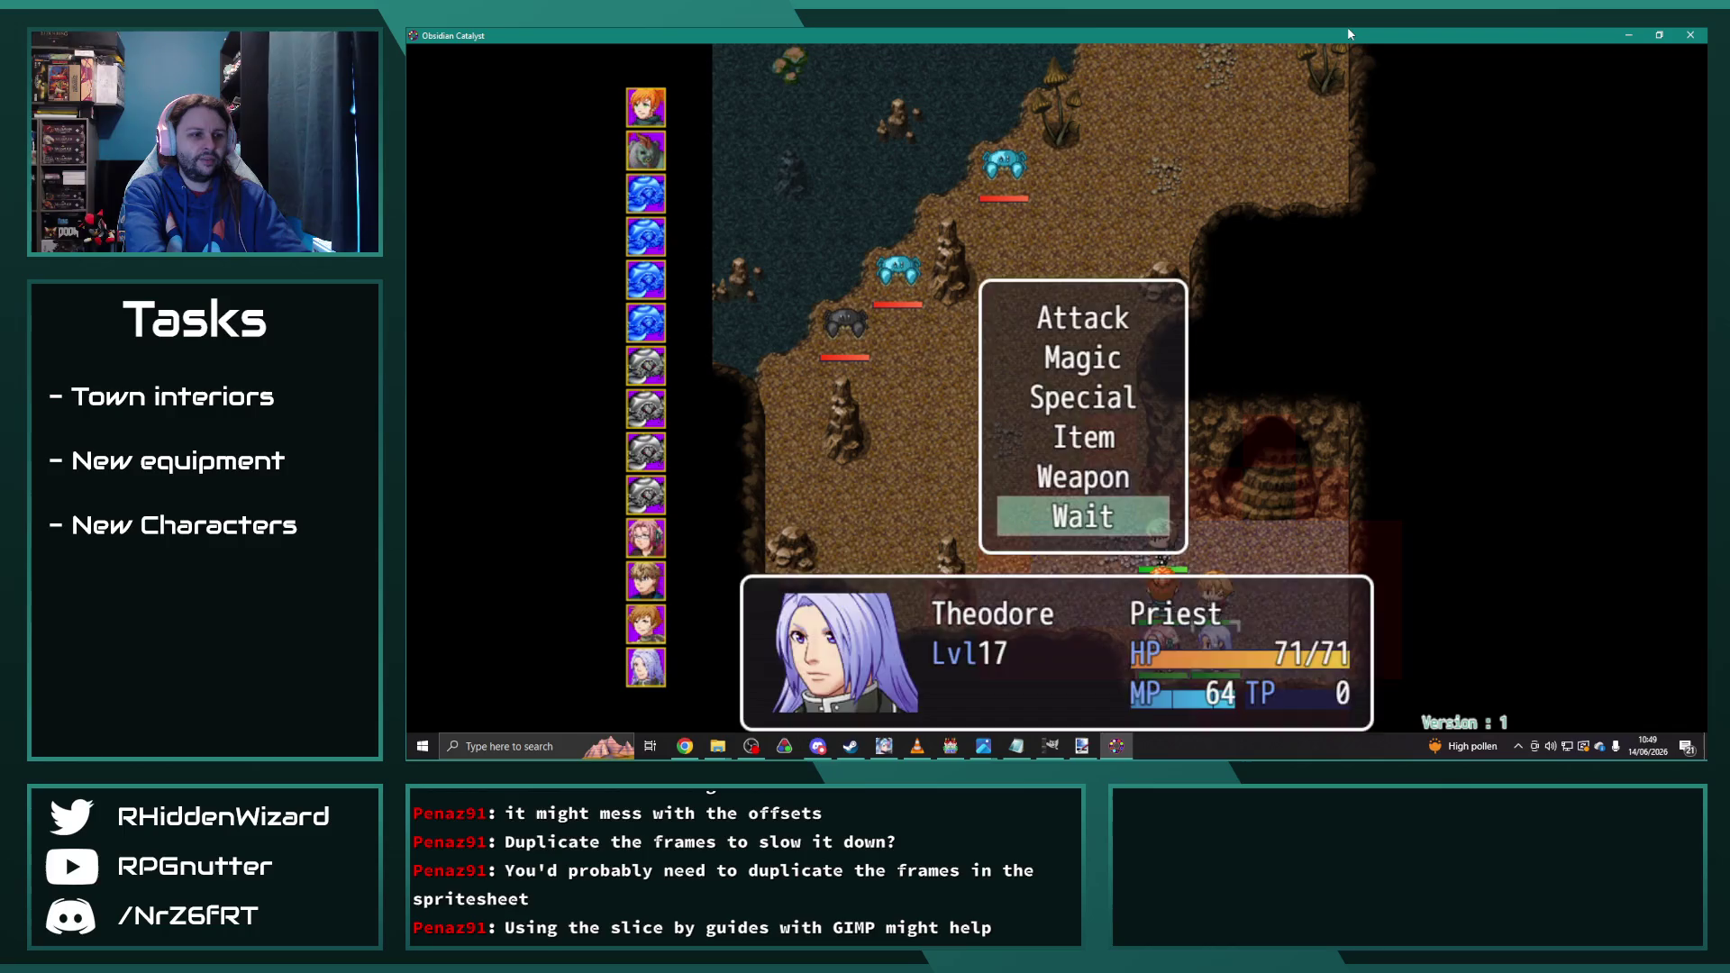
key(Return)
key(Return)
key(Return)
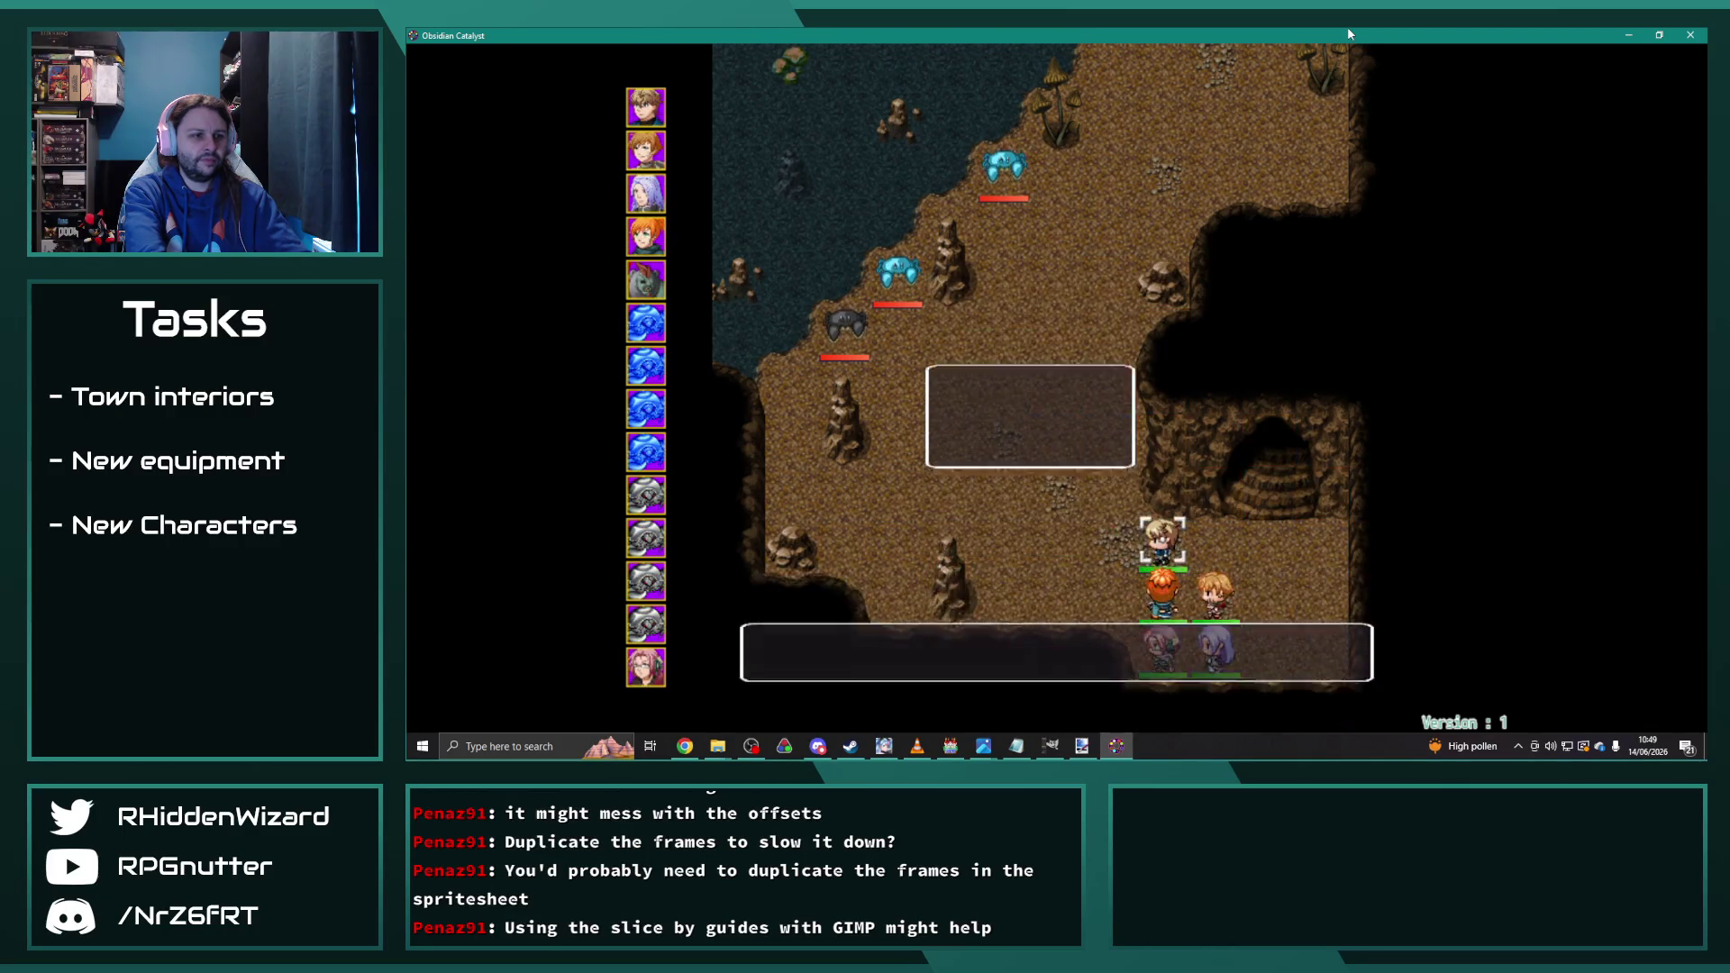
key(Return)
key(Down)
key(Down)
key(Down)
key(Return)
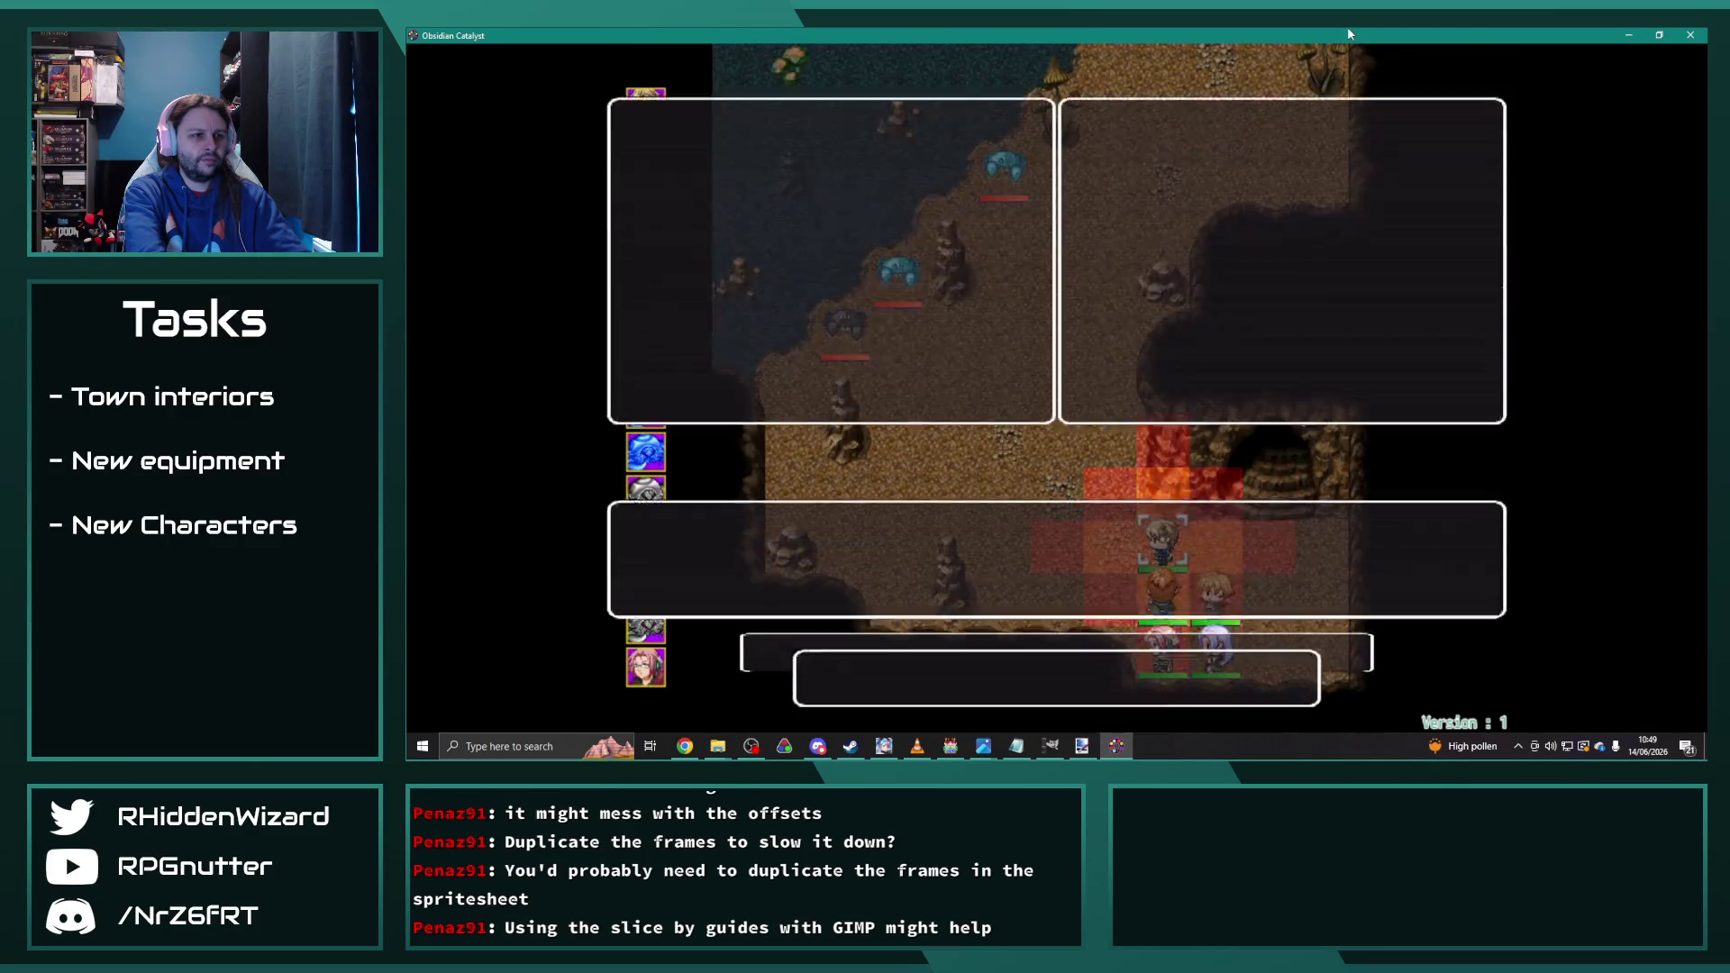
key(Return)
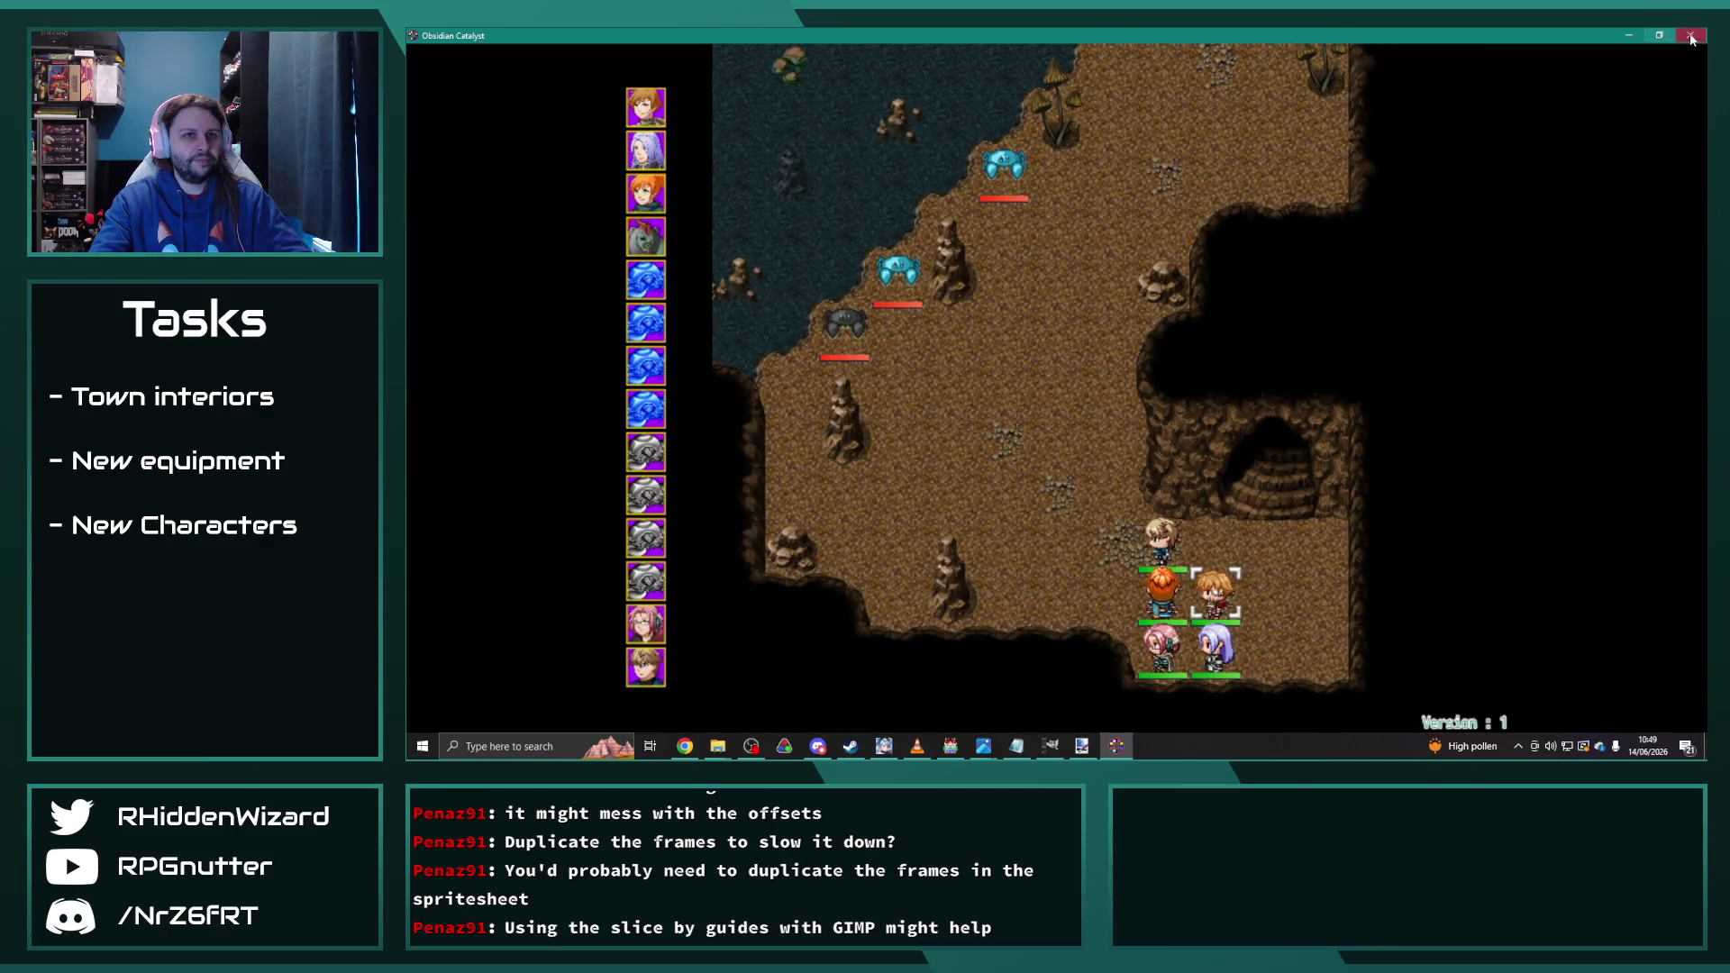
click(1691, 34)
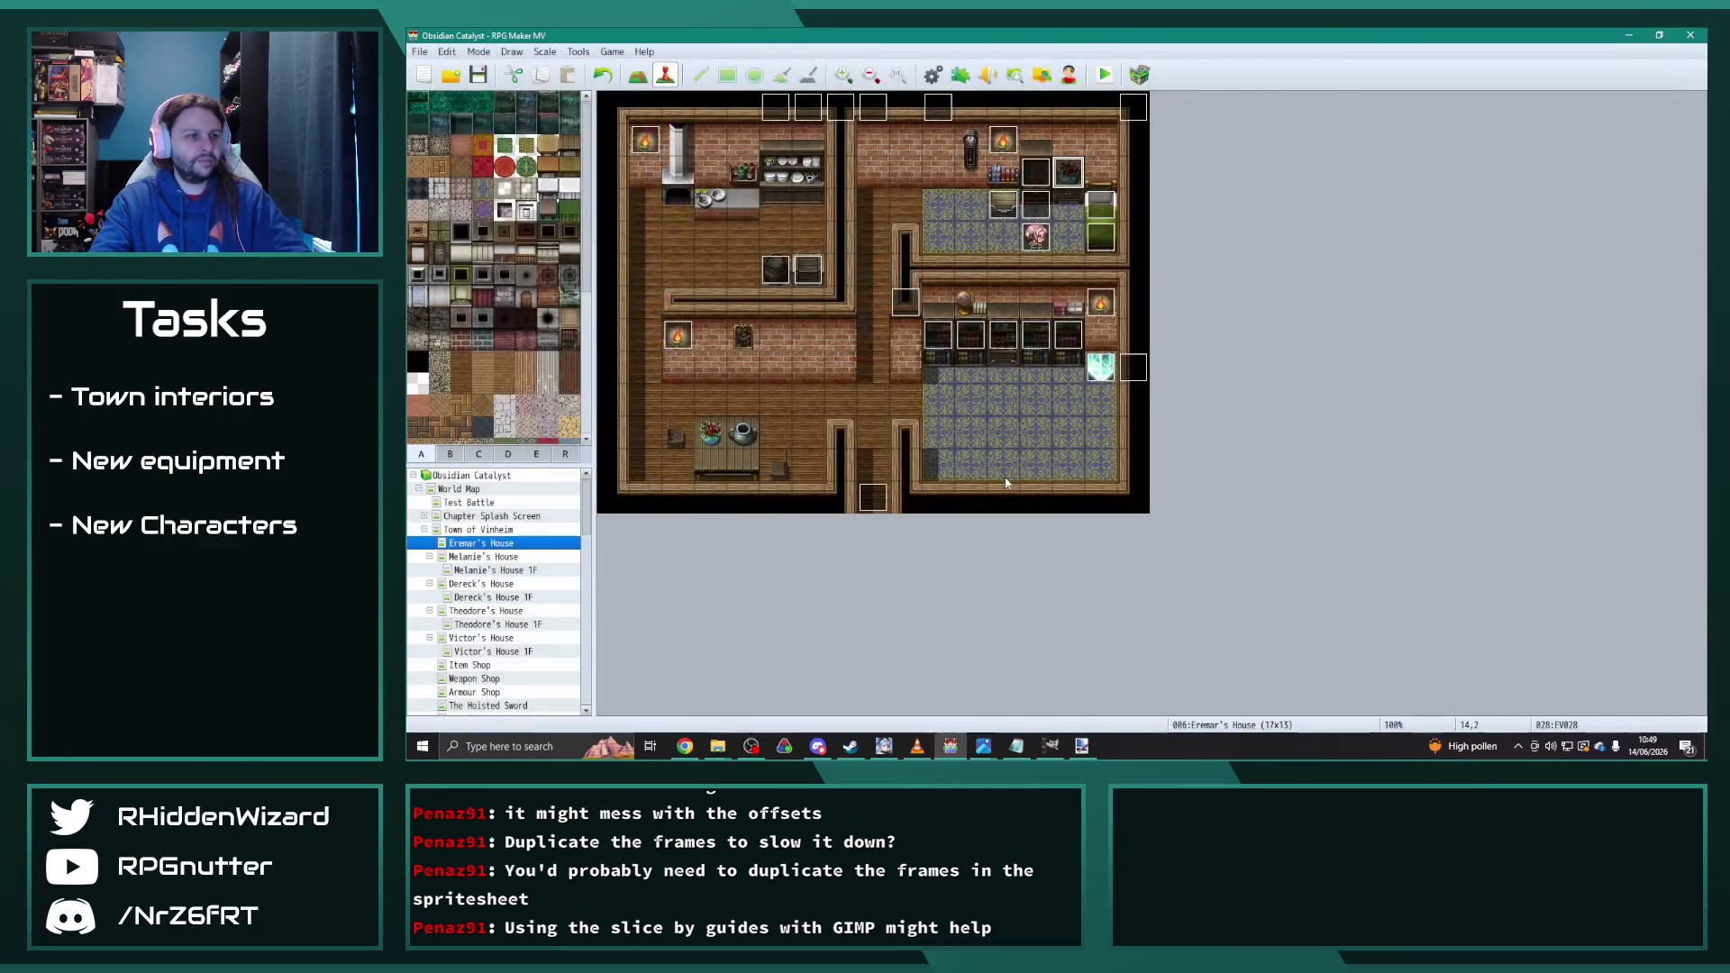
Step: Batch-set all frames of animation 0607 TailSweep to 20% scale with Normal blend
click(933, 74)
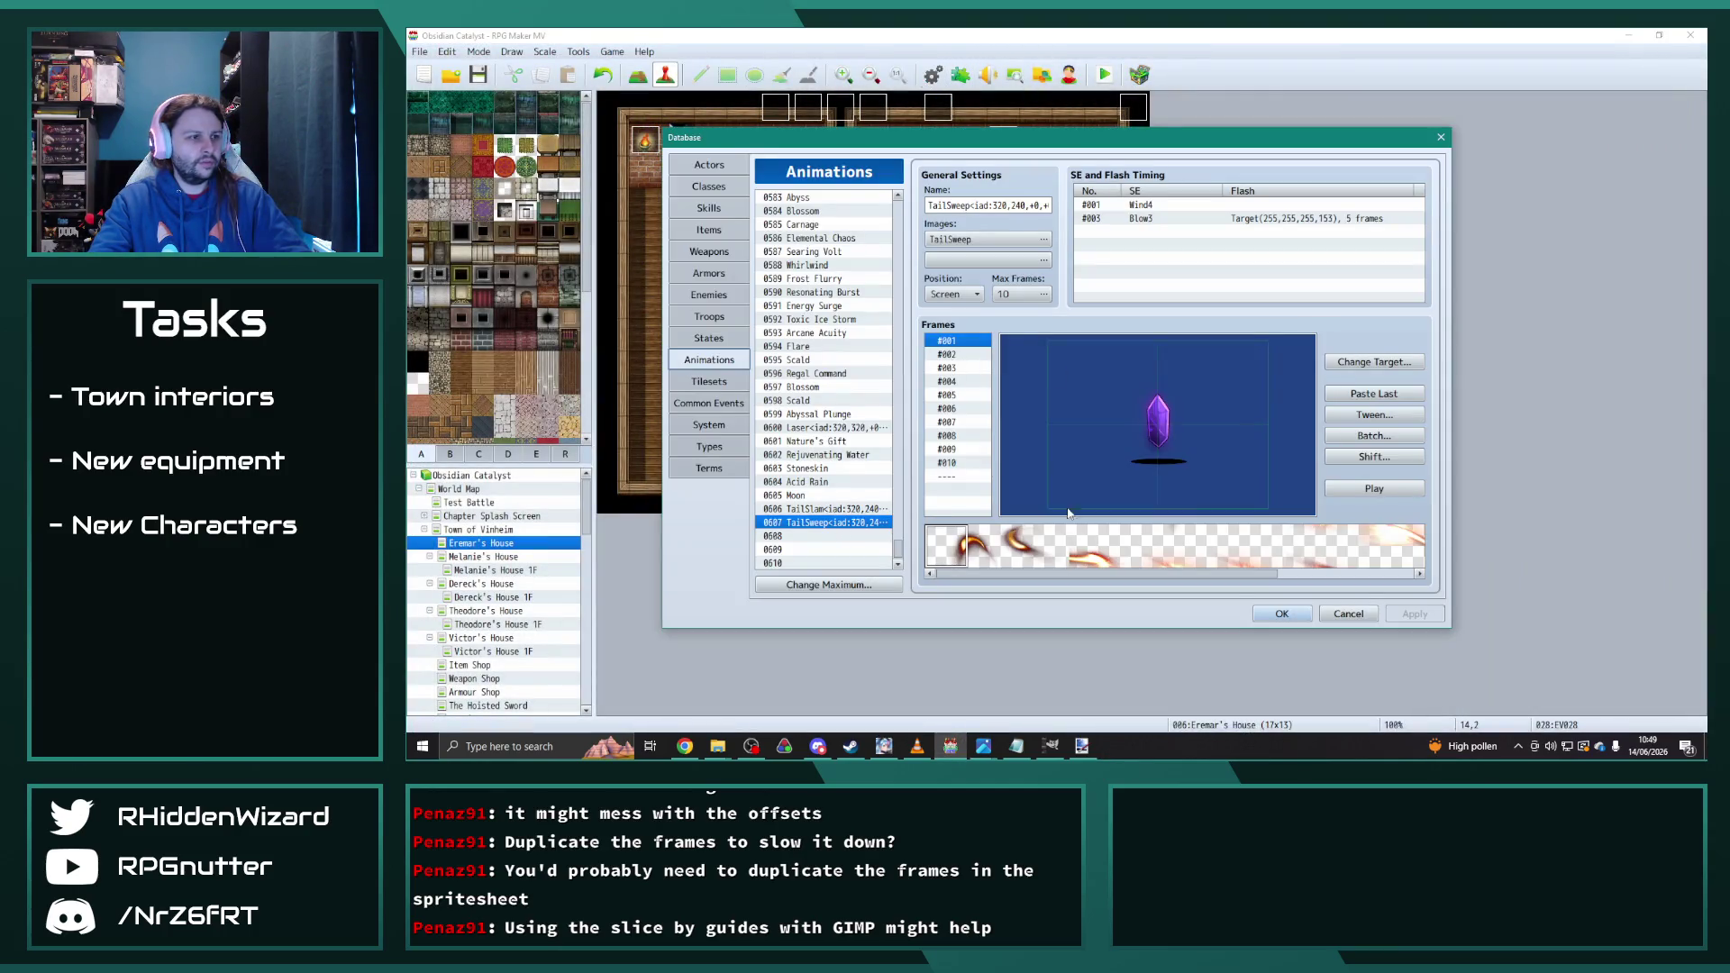
click(1375, 436)
click(1384, 484)
click(1384, 450)
double_click(1395, 465)
text(200)
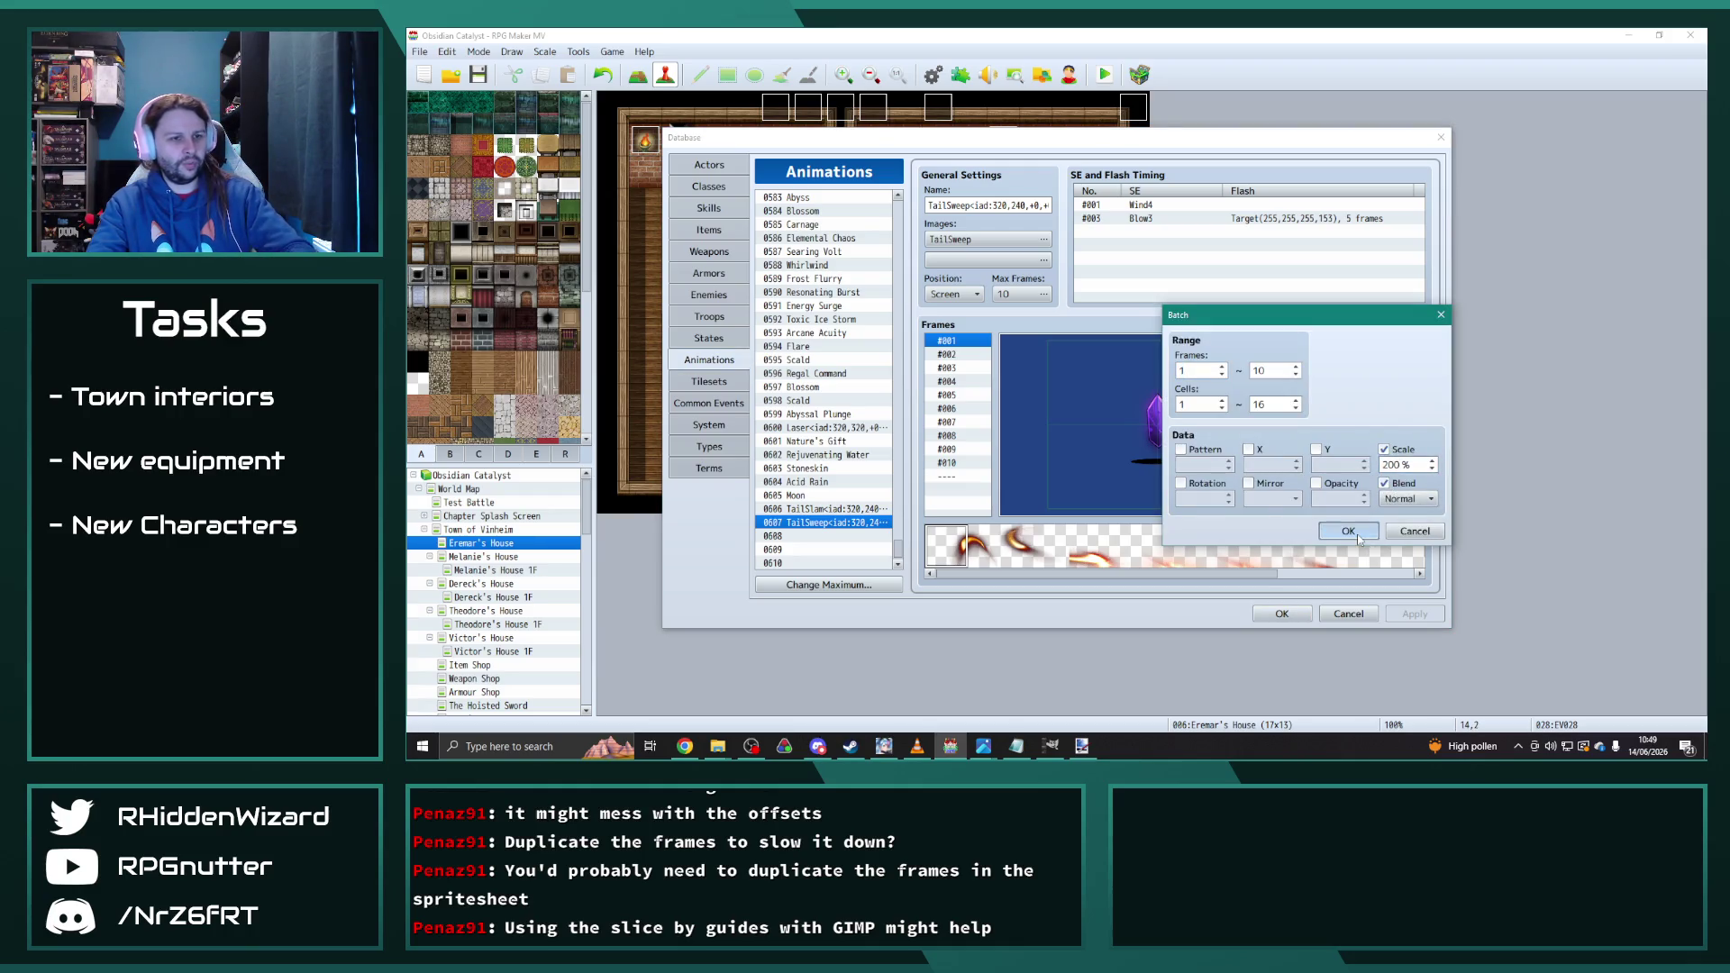
click(1348, 531)
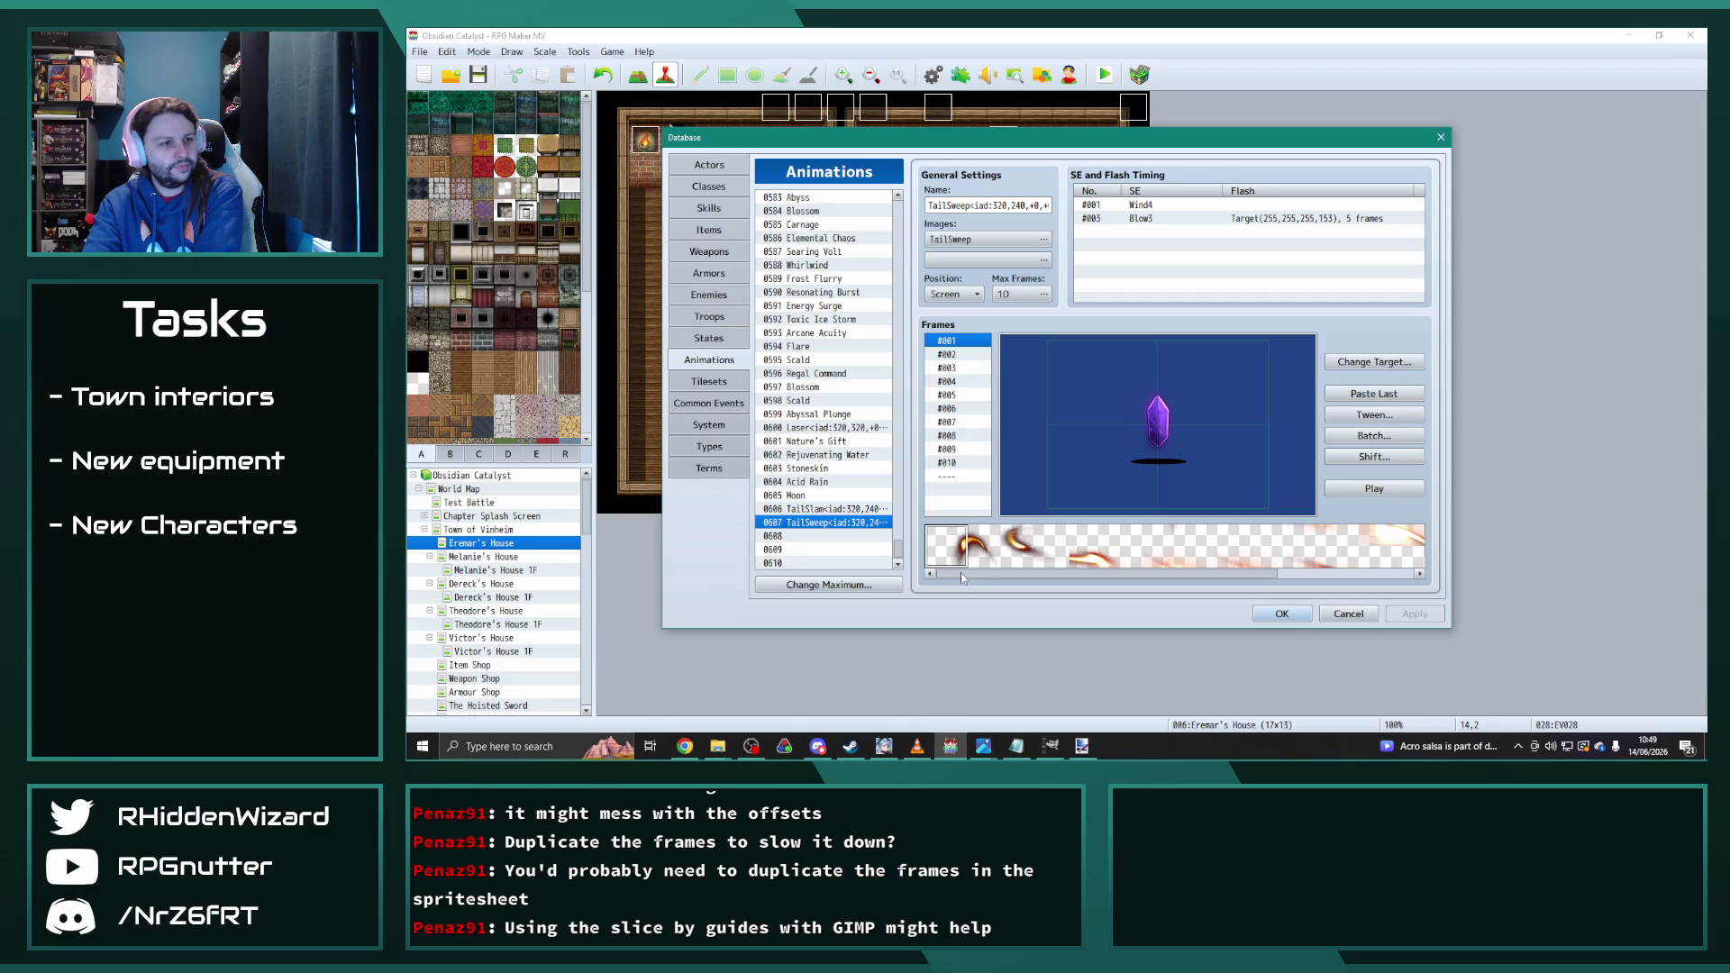
Step: Resume playback in VLC, then bring the RPG Maker Database window back to the front
click(929, 747)
click(782, 662)
key(alt+Tab)
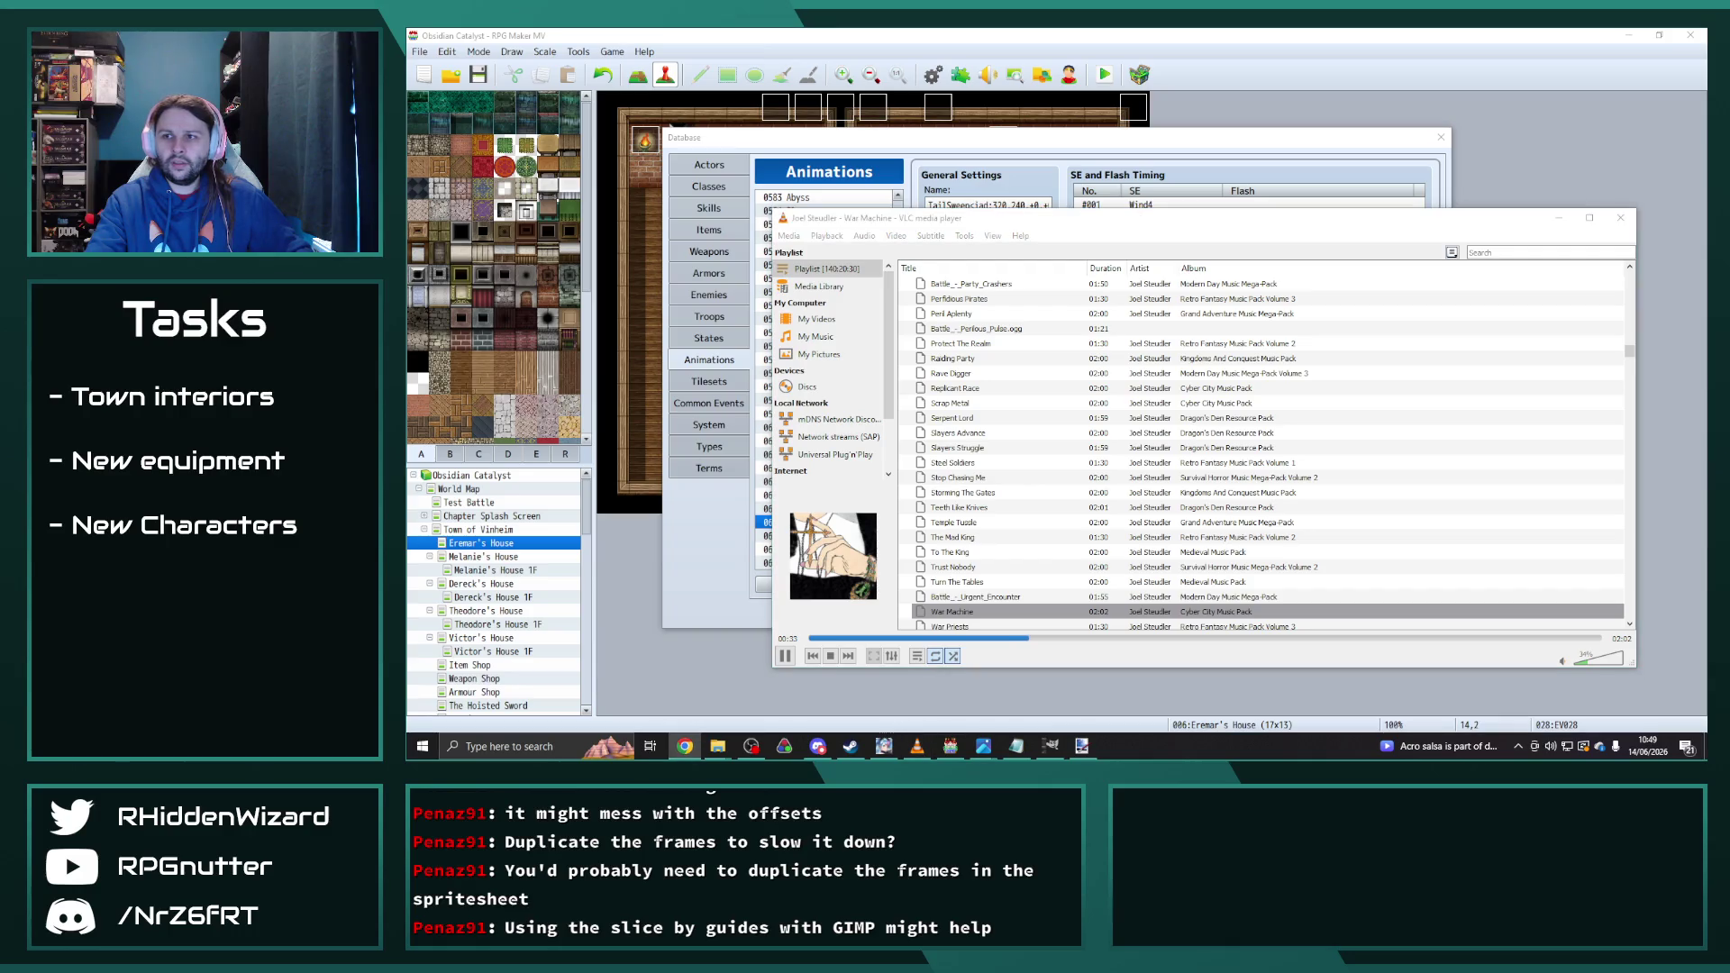
click(994, 35)
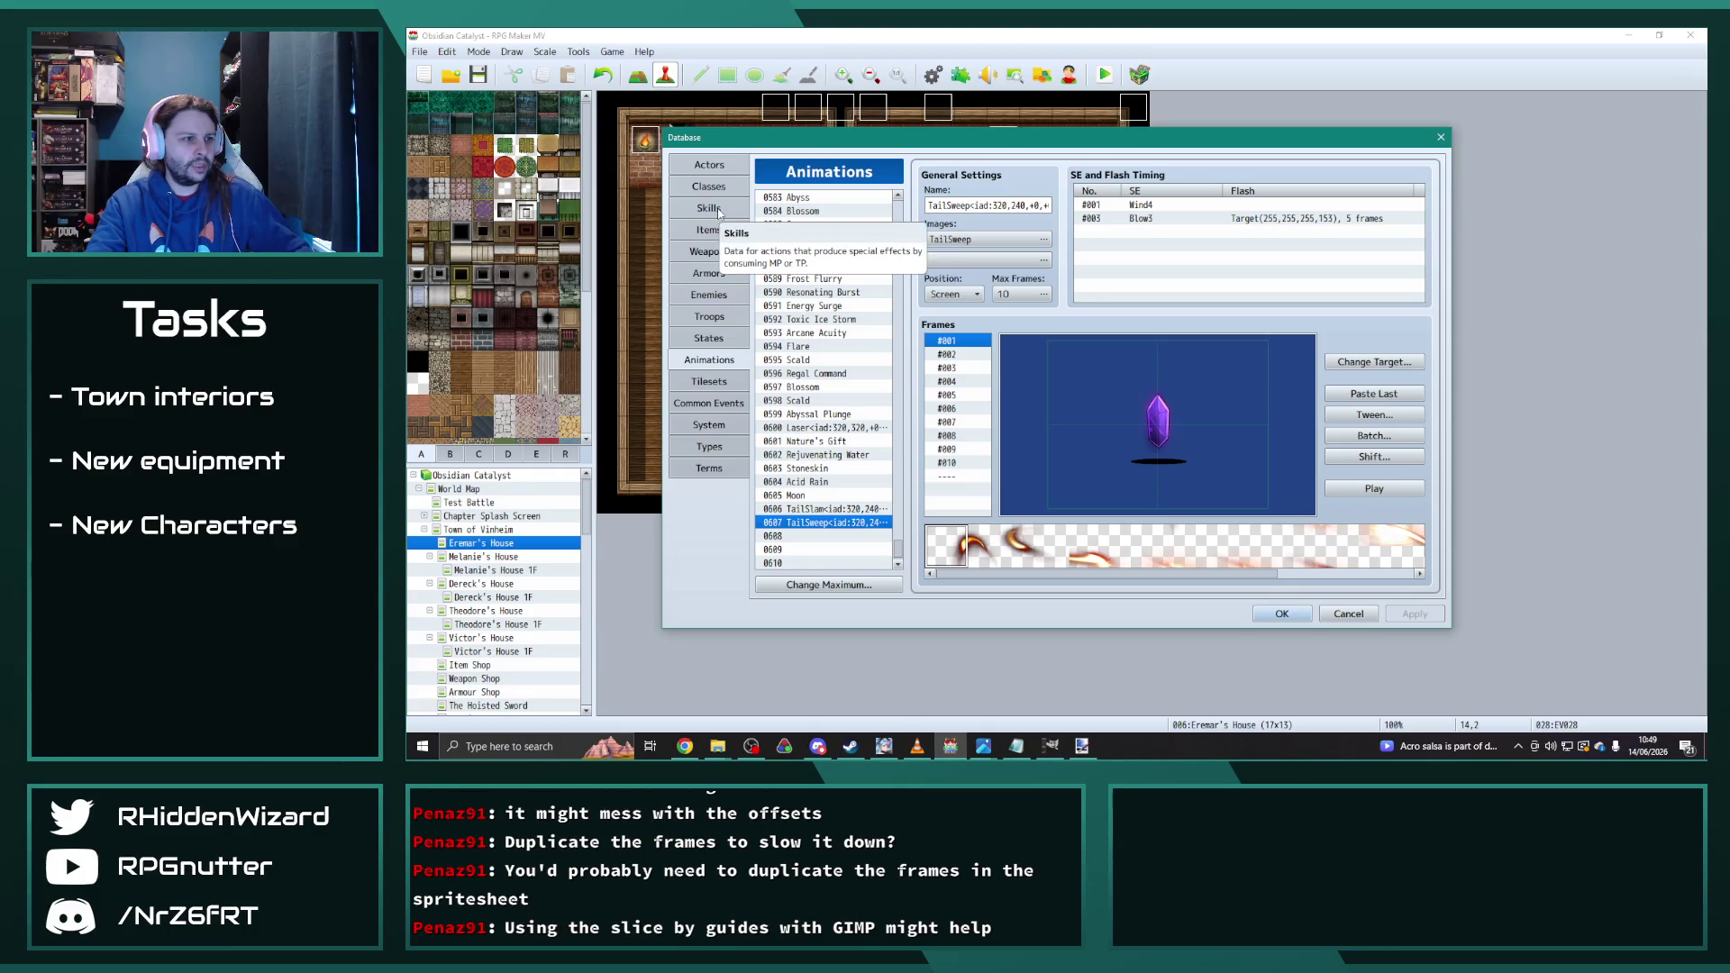
Step: Clear skill entries 1270 TailSlam and 1271 TailSweep in the Skills list
click(718, 210)
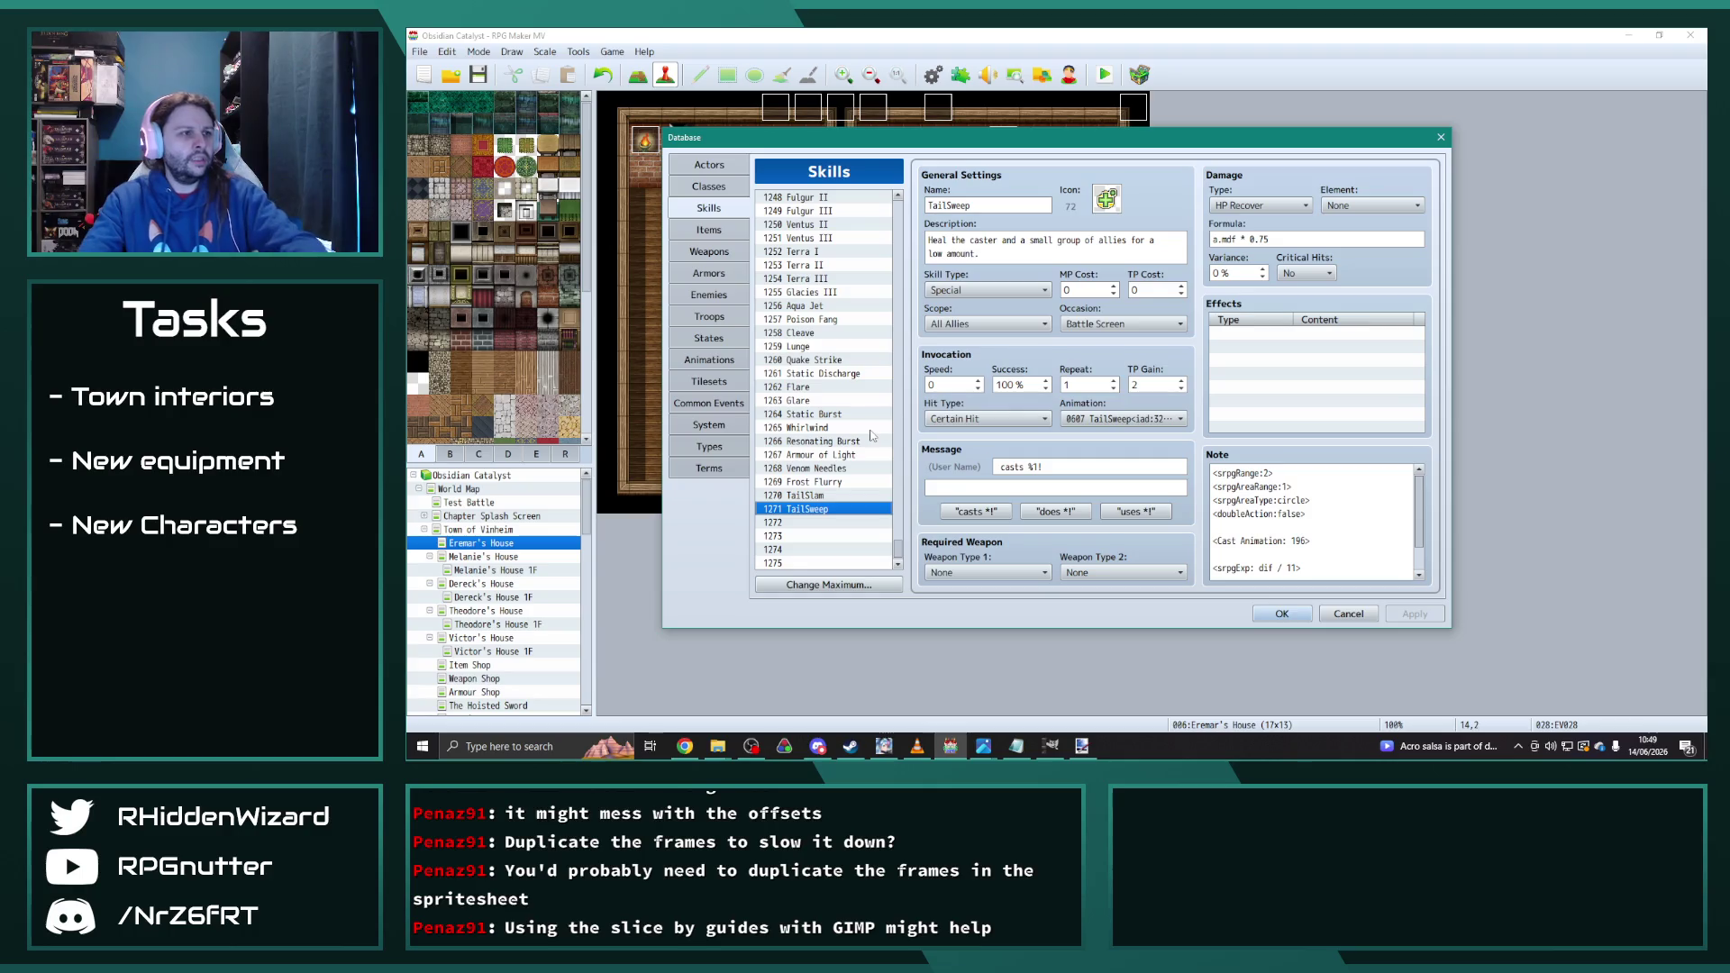
click(822, 523)
key(Up)
key(Delete)
key(Up)
key(Delete)
key(Down)
mouse_move(900, 556)
mouse_down()
mouse_move(901, 334)
mouse_move(884, 430)
mouse_up()
scroll(884, 430, down, 5)
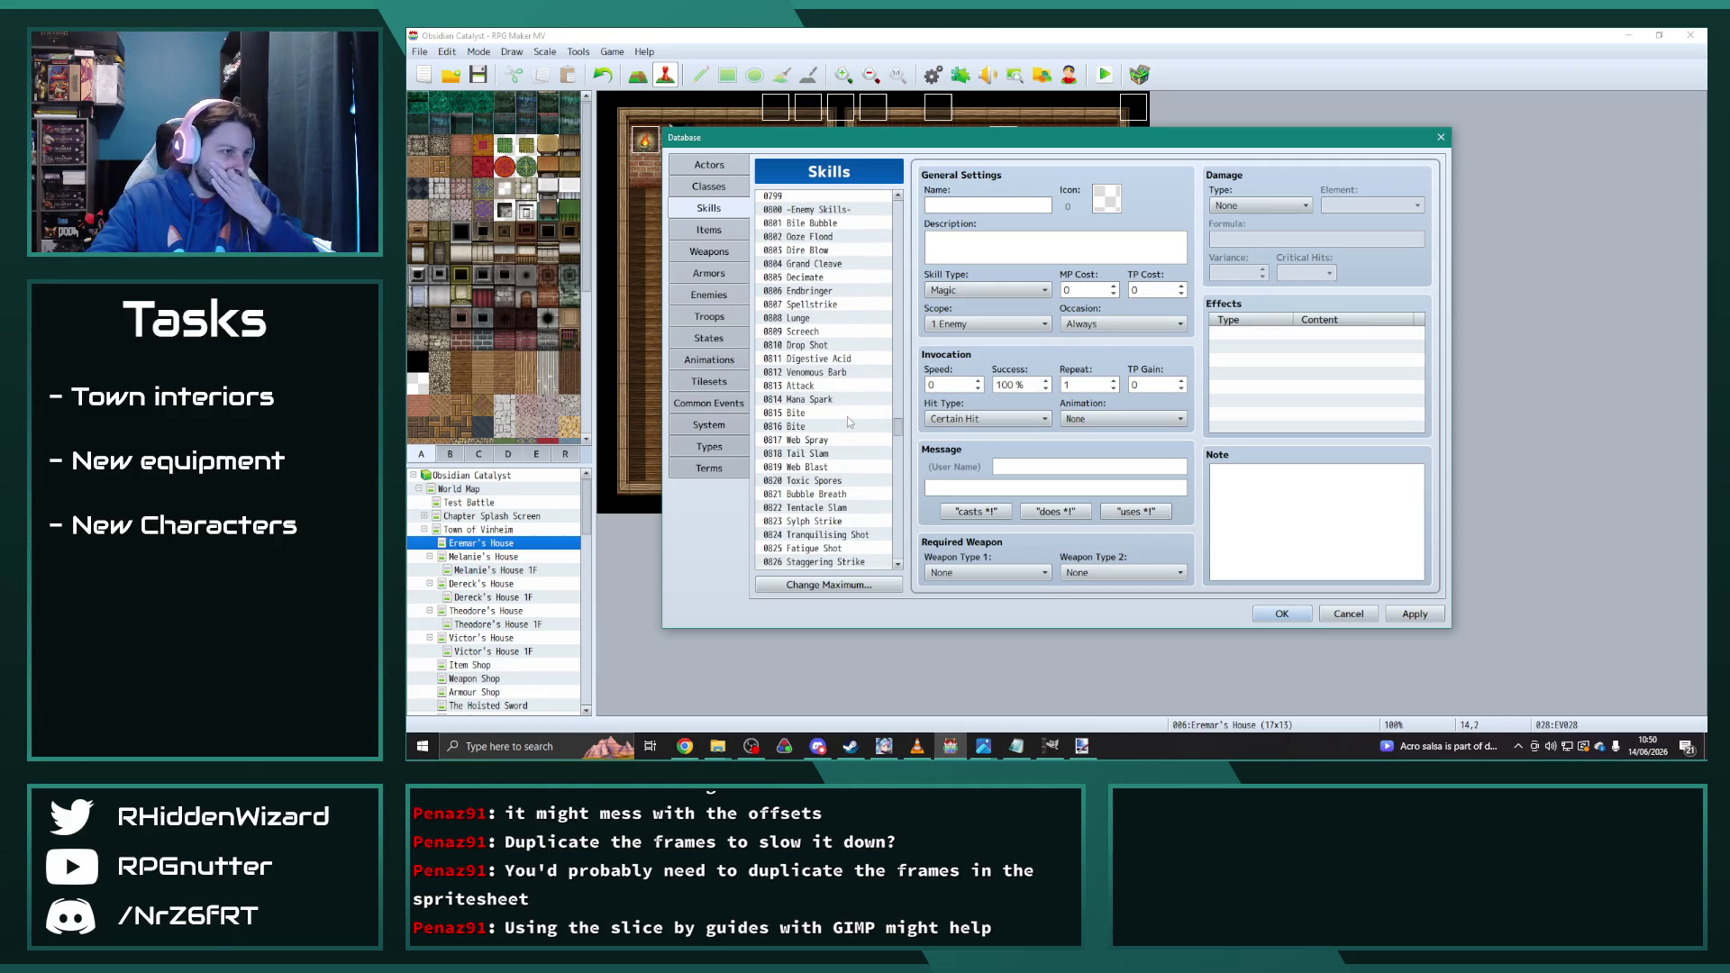
Step: Set the Tentacle Slam skill's animation to TailSlam
click(816, 507)
click(1130, 418)
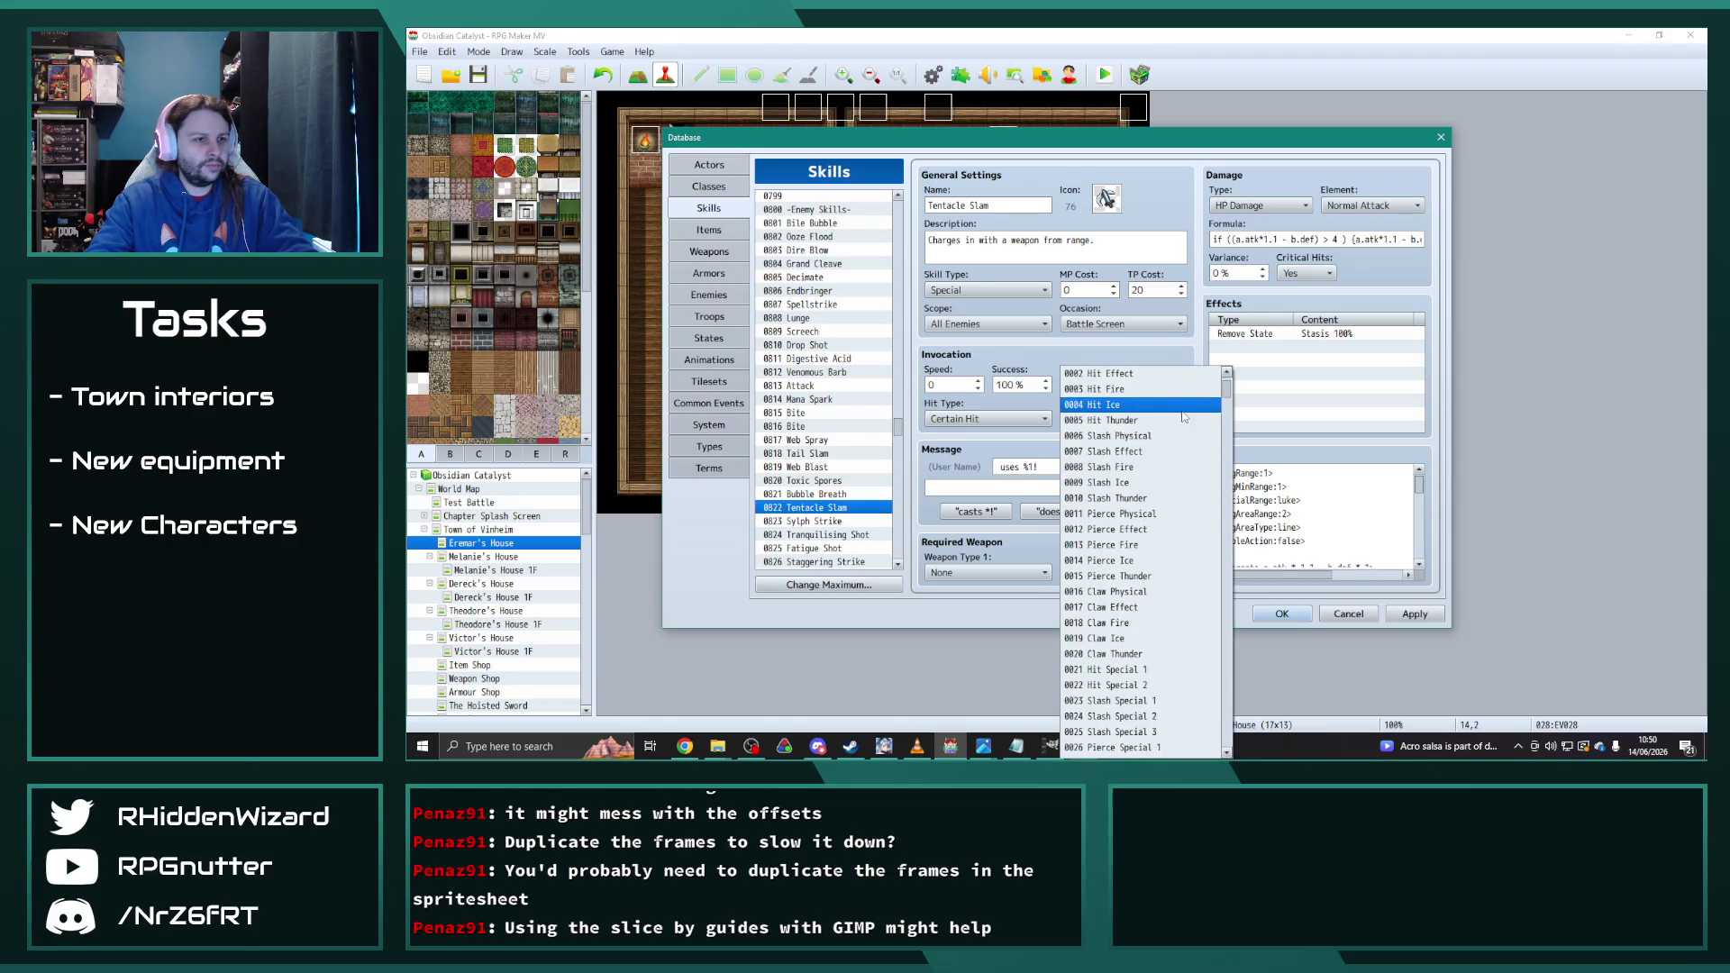
drag(1231, 398, 1226, 752)
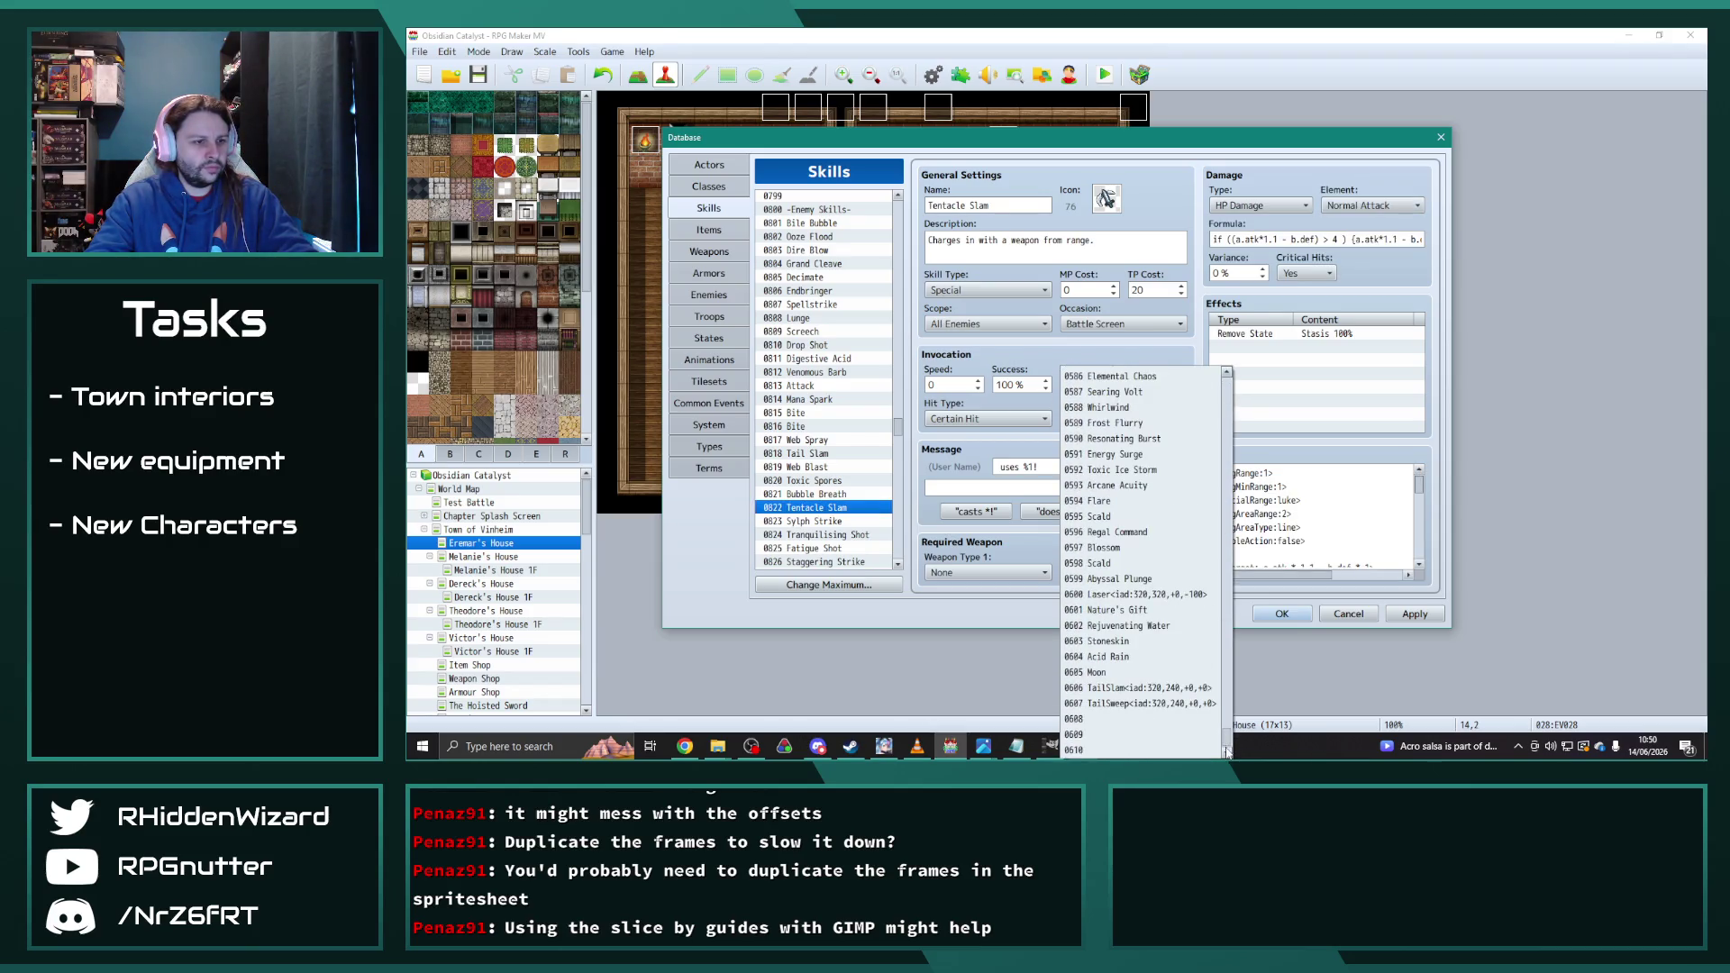
click(1169, 688)
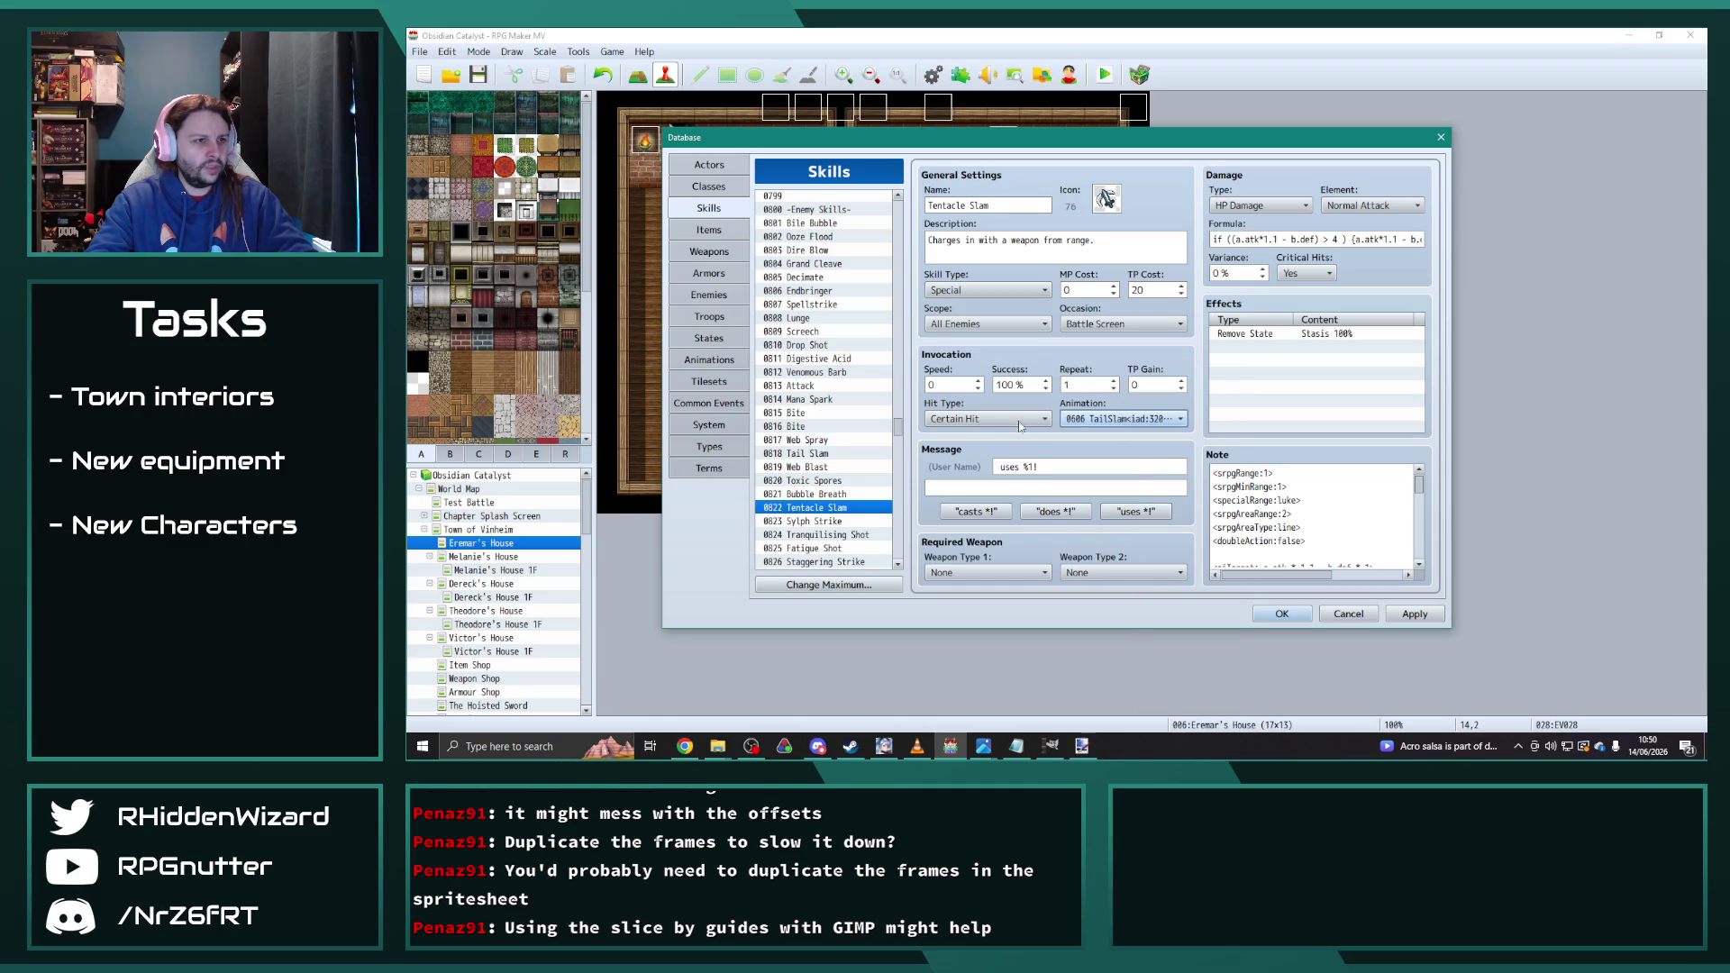
Step: Try Bodyslam and then TailSlam as Tail Slam's animation, and close the Database
click(823, 453)
click(1130, 418)
drag(1227, 417, 1231, 428)
scroll(1144, 586, up, 10)
click(1187, 740)
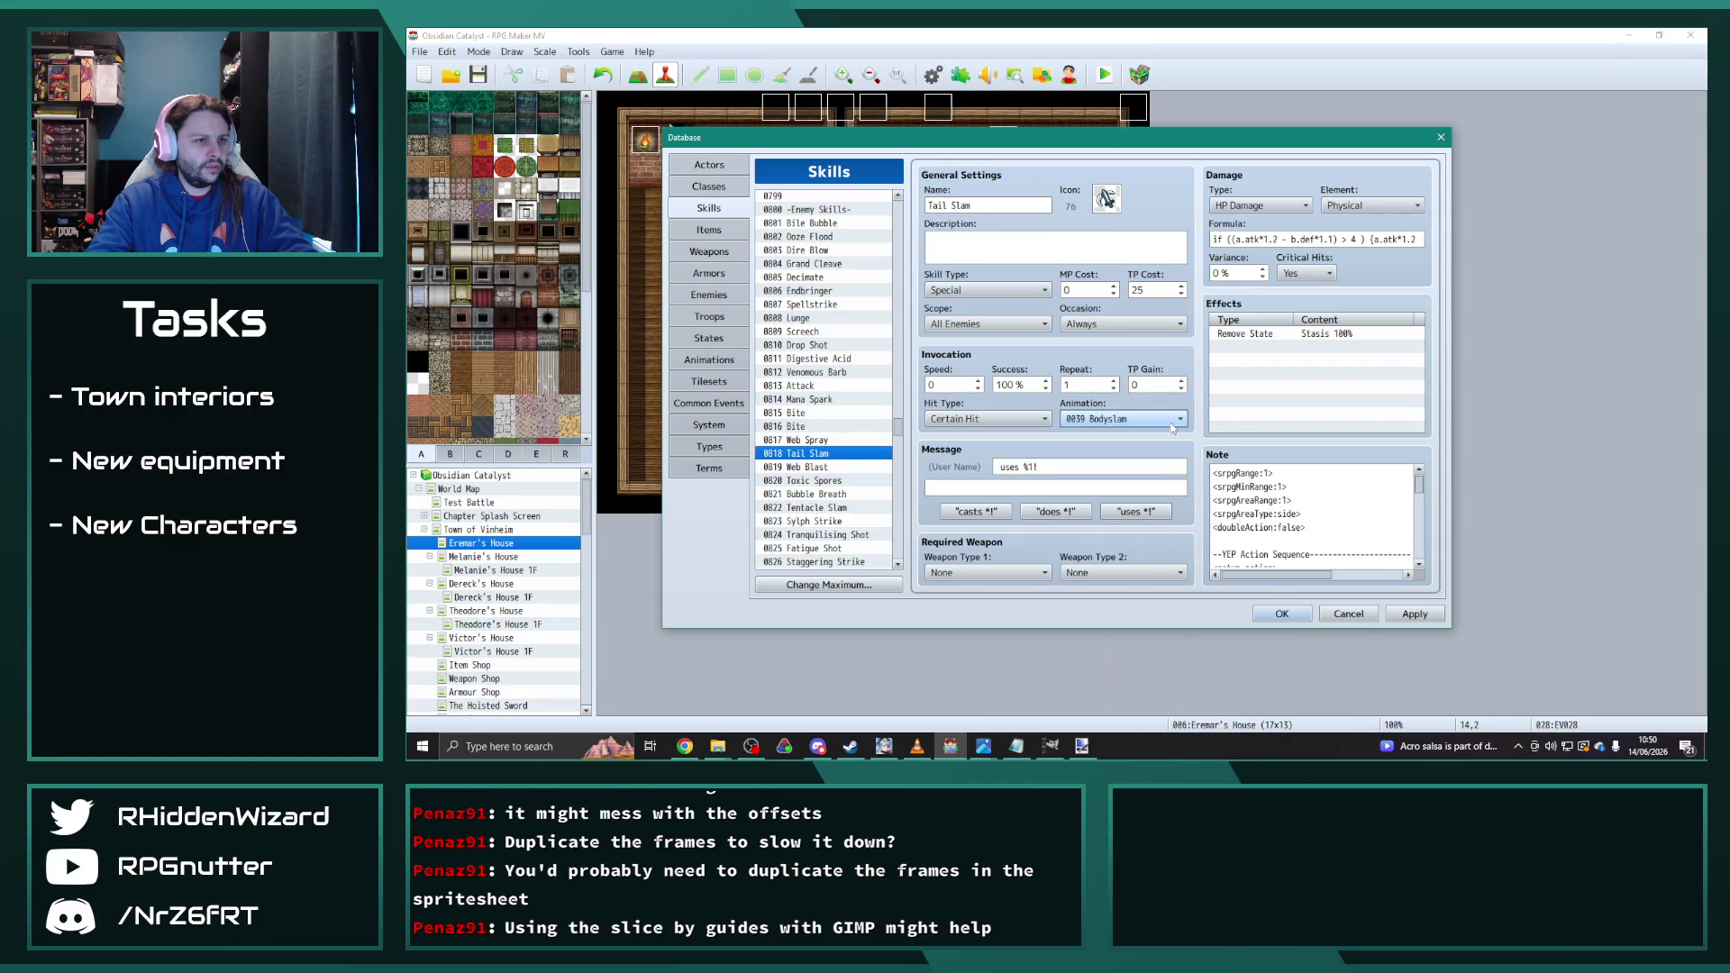
click(1174, 422)
click(1141, 754)
click(1132, 424)
click(1249, 425)
click(1276, 613)
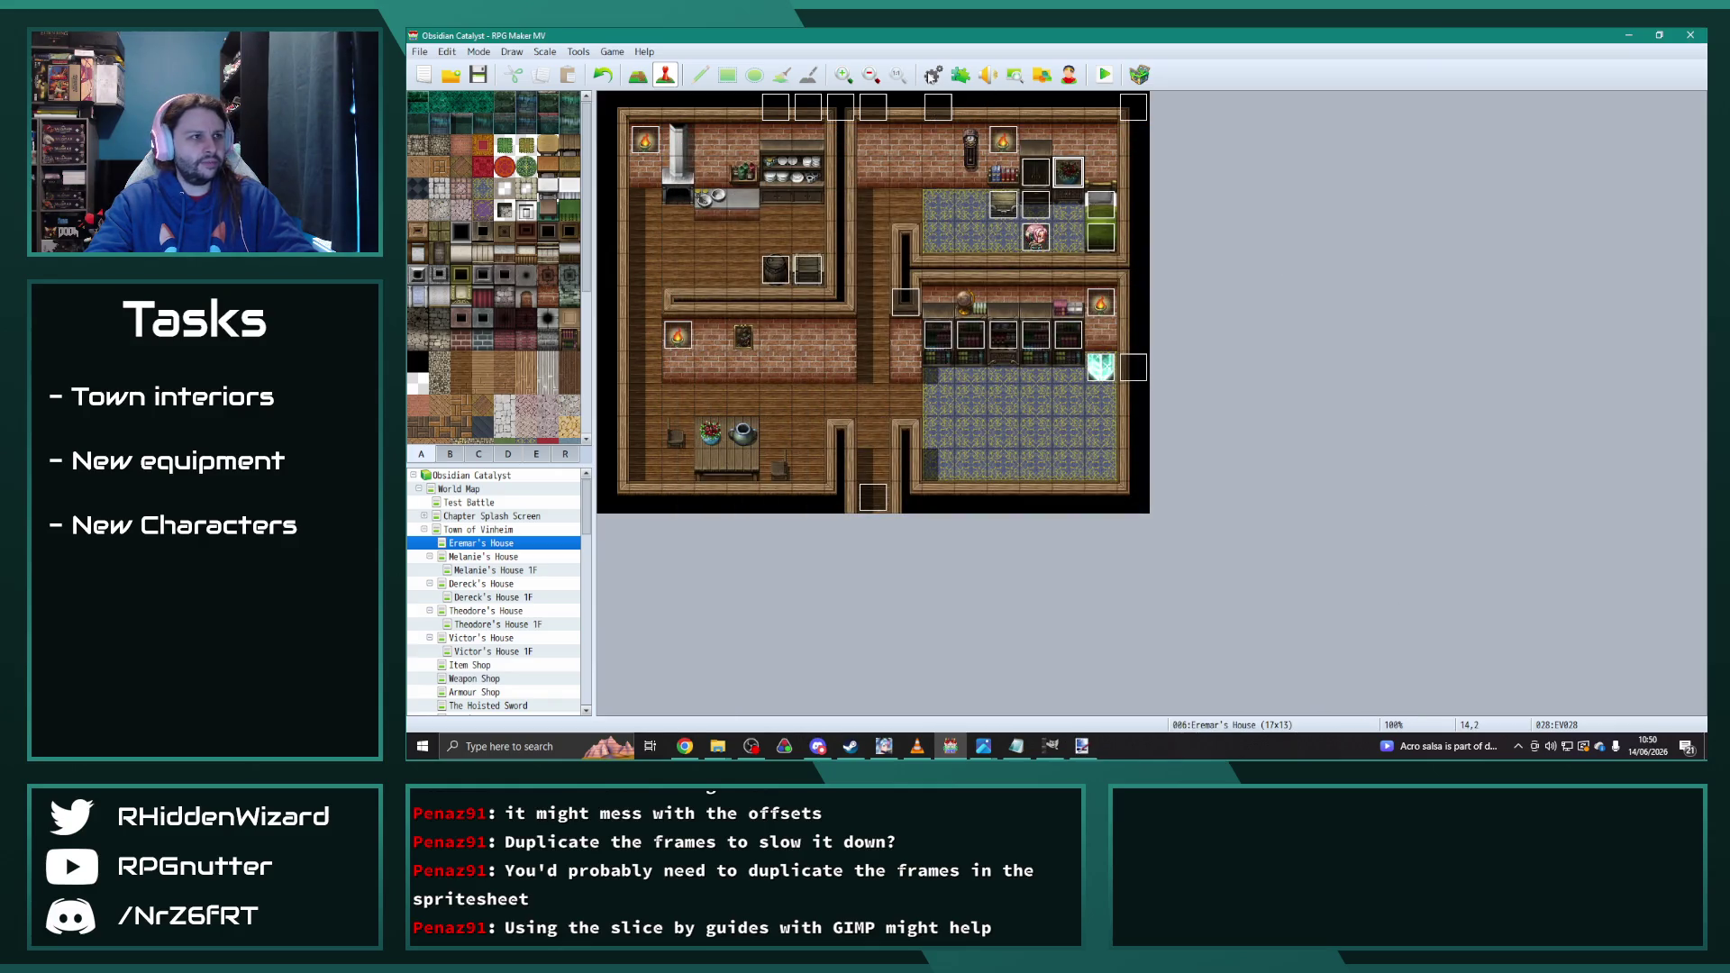
Step: Reopen the Database and set Tail Slam's animation to 0607 TailSweep
click(933, 74)
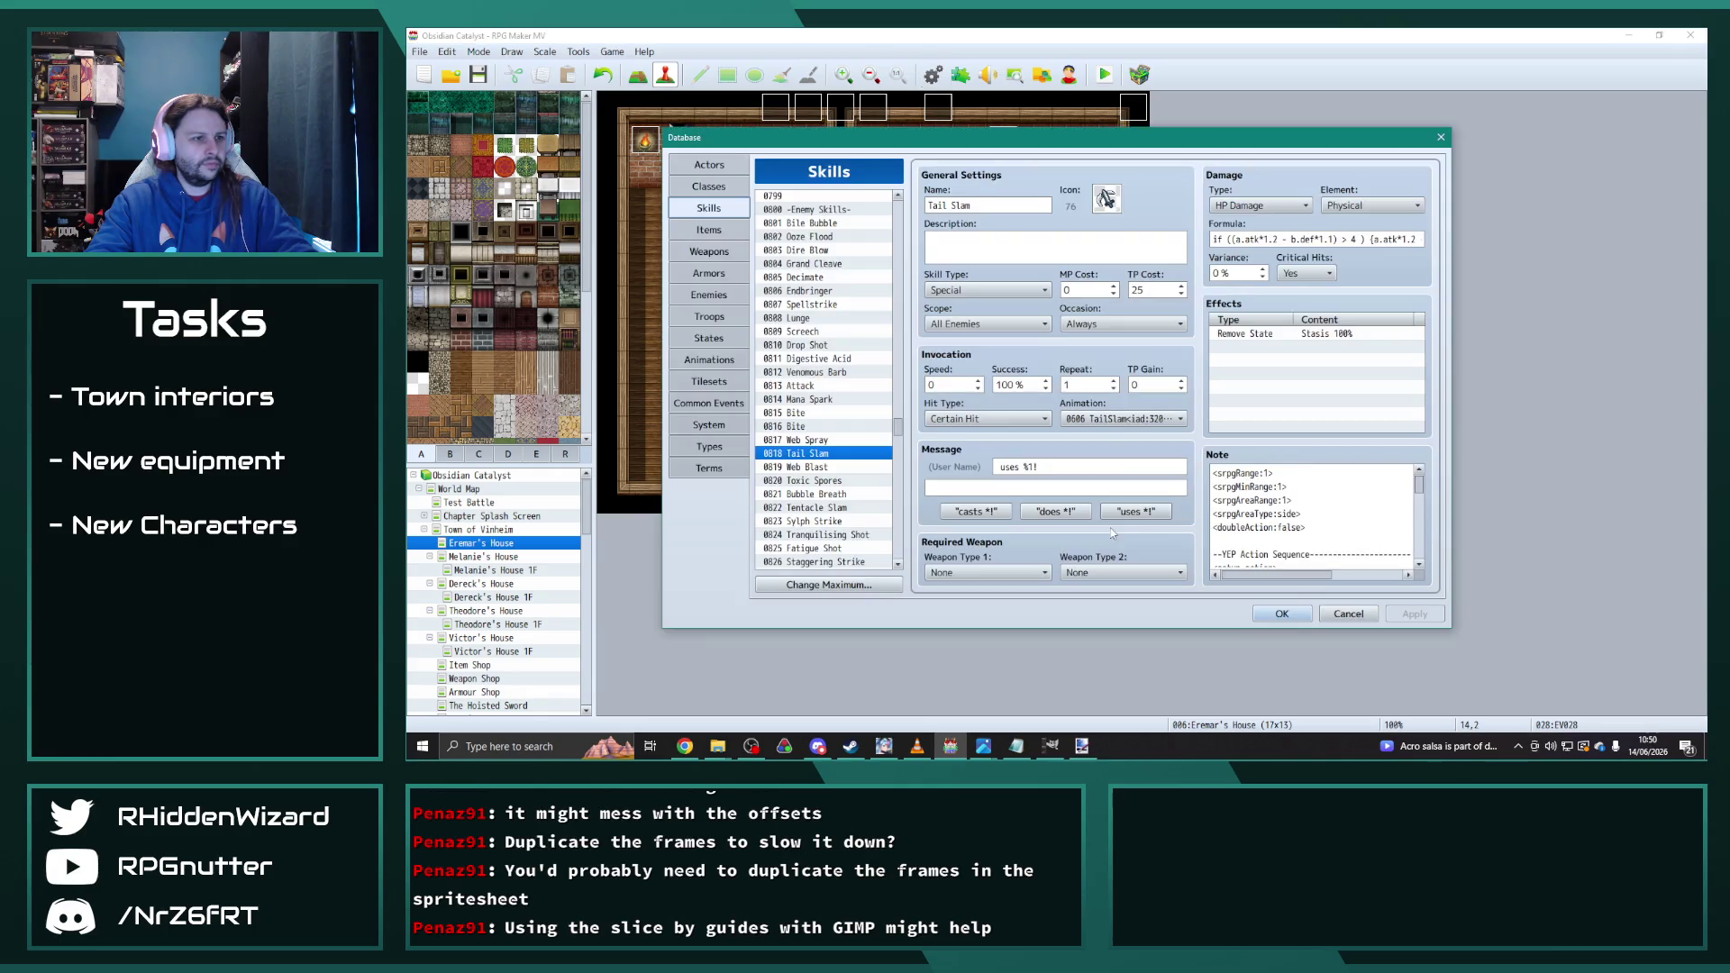
click(1125, 422)
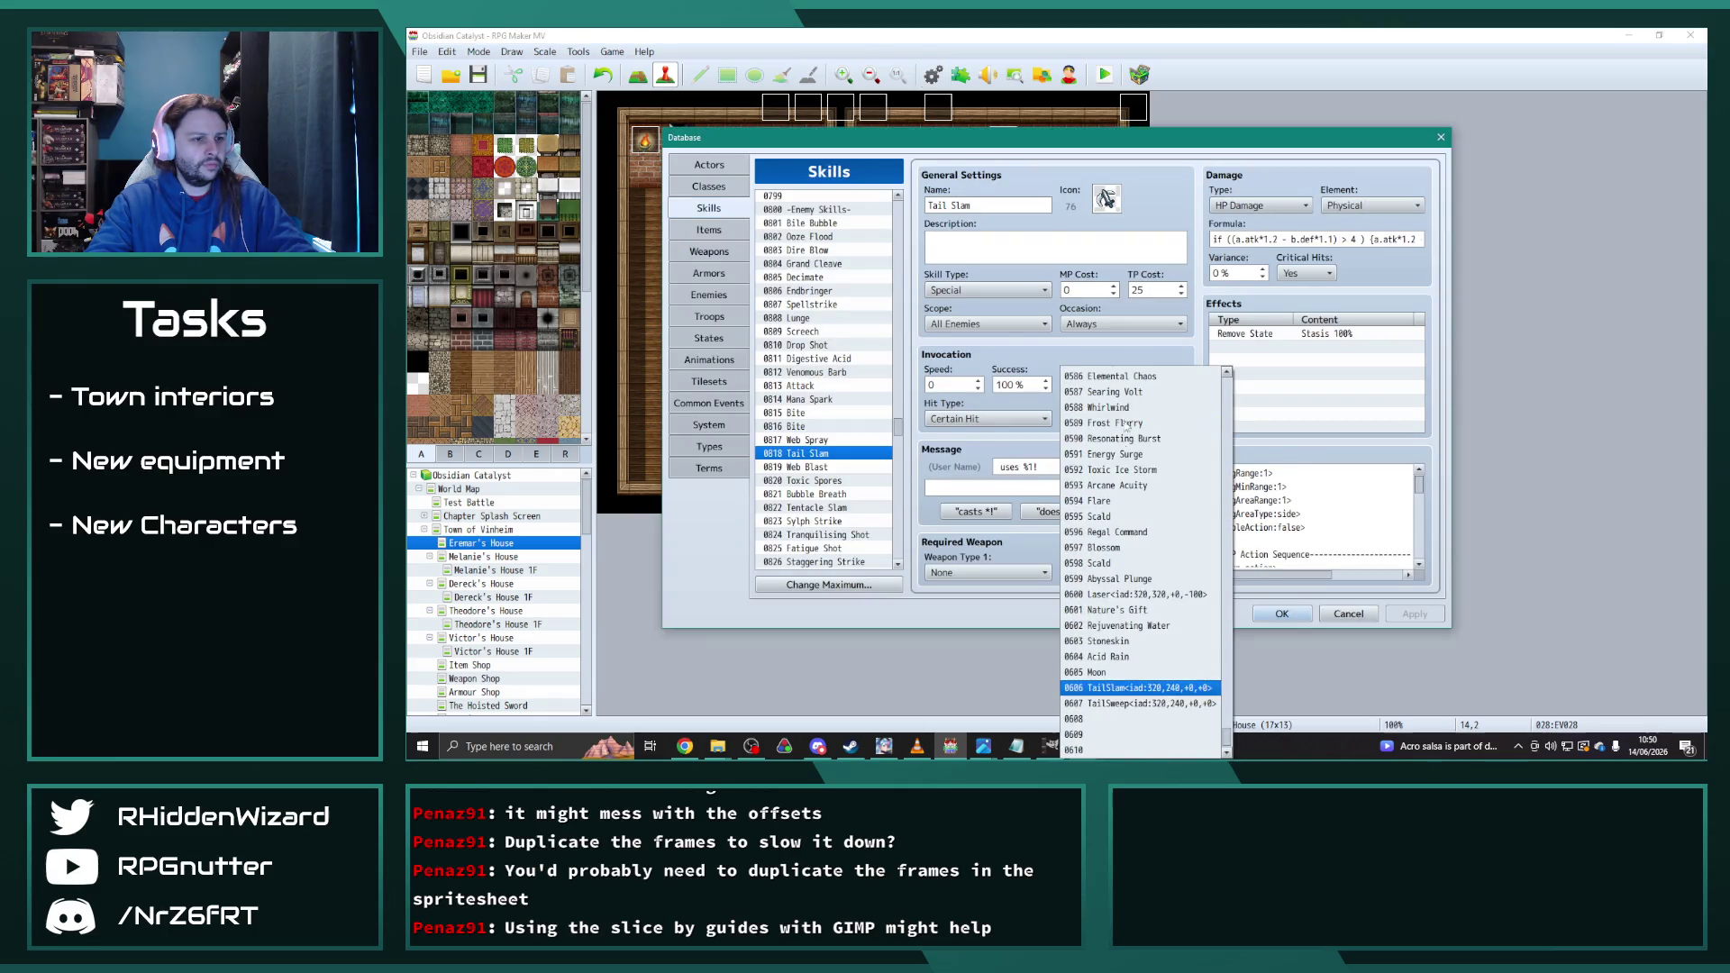
click(1140, 708)
scroll(900, 437, down, 8)
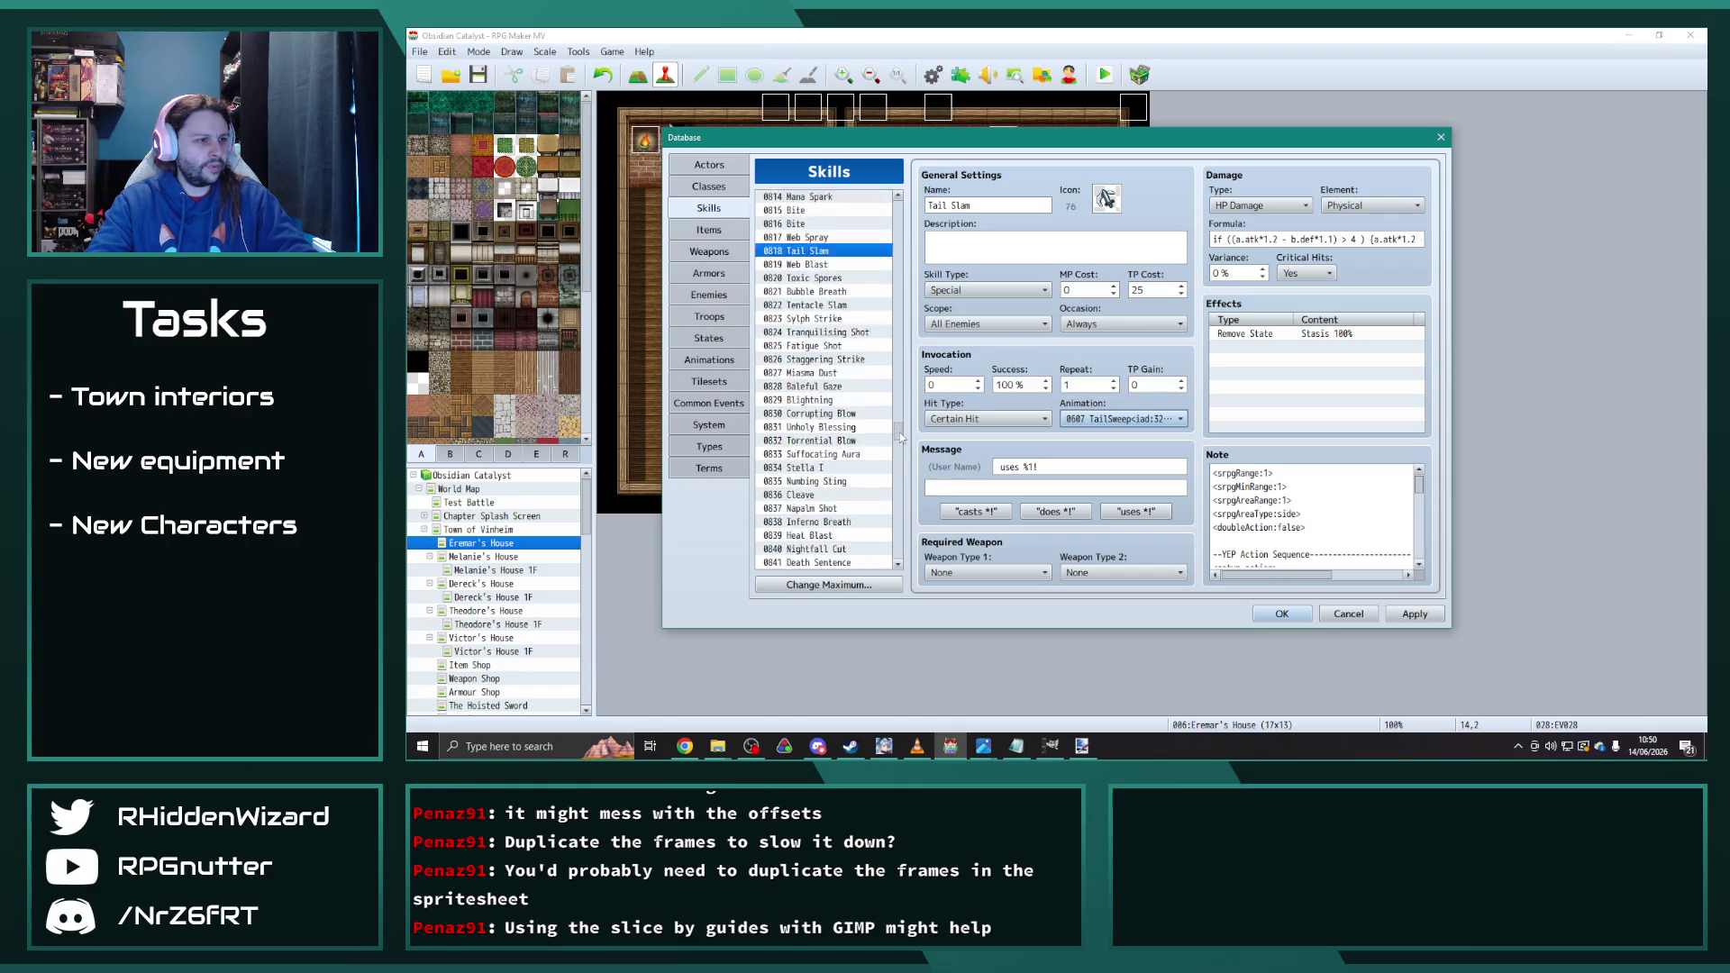
scroll(837, 406, down, 6)
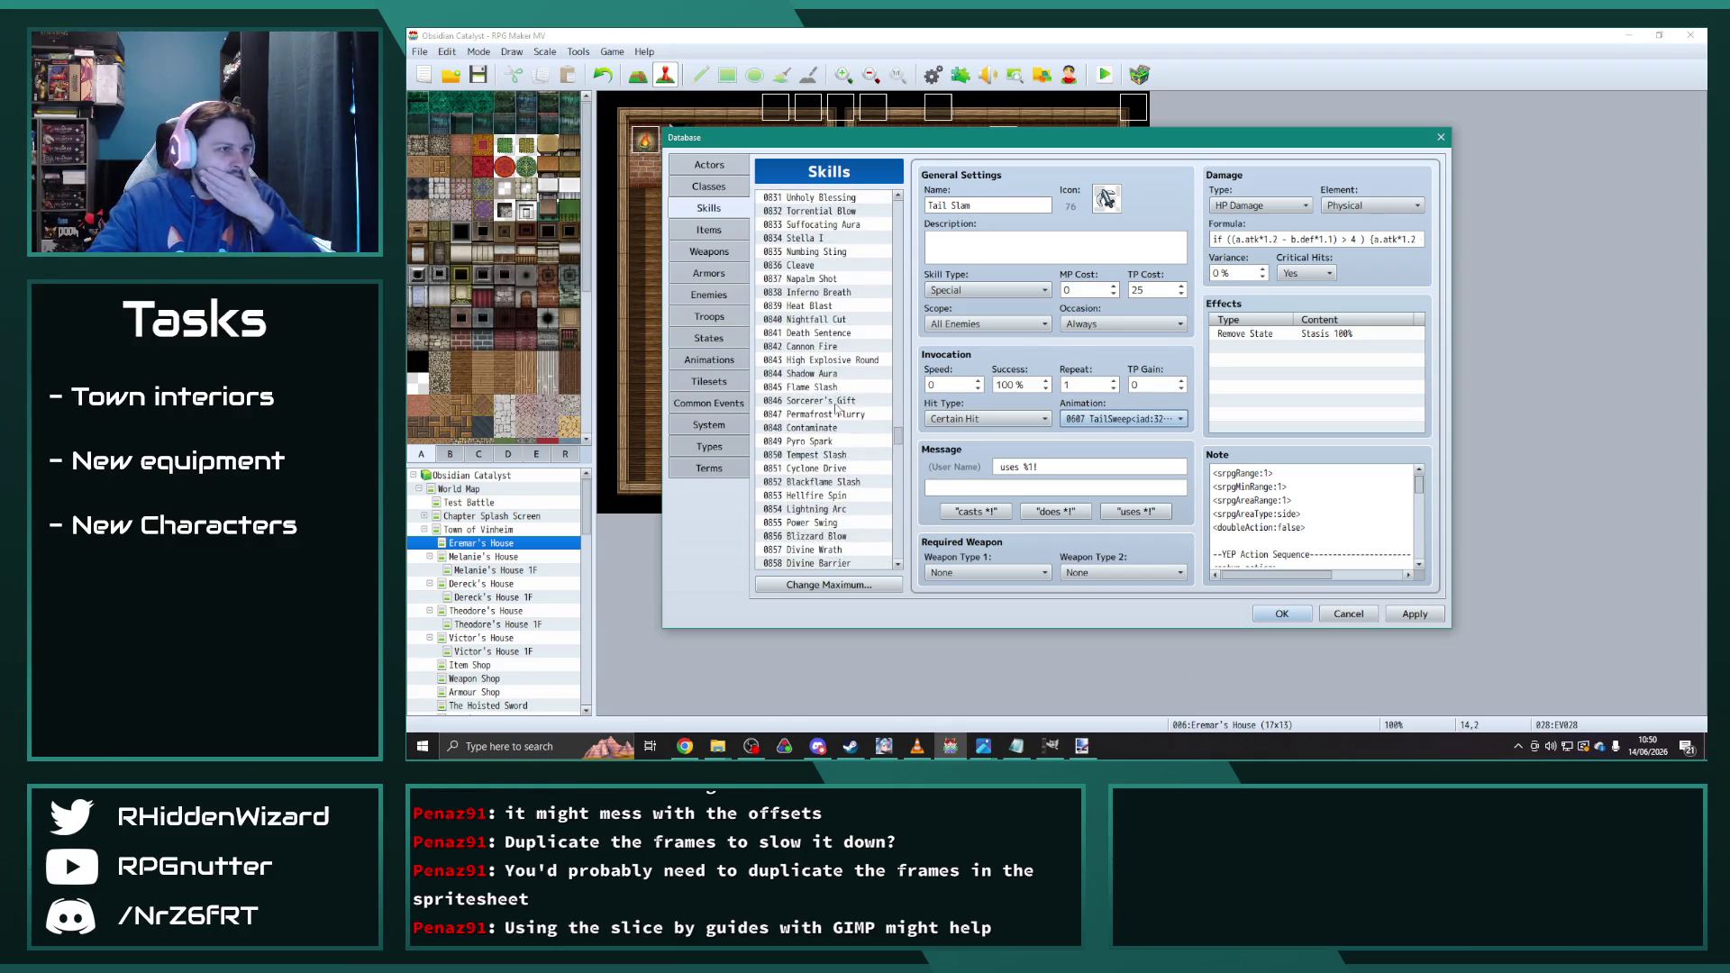
scroll(837, 406, down, 1)
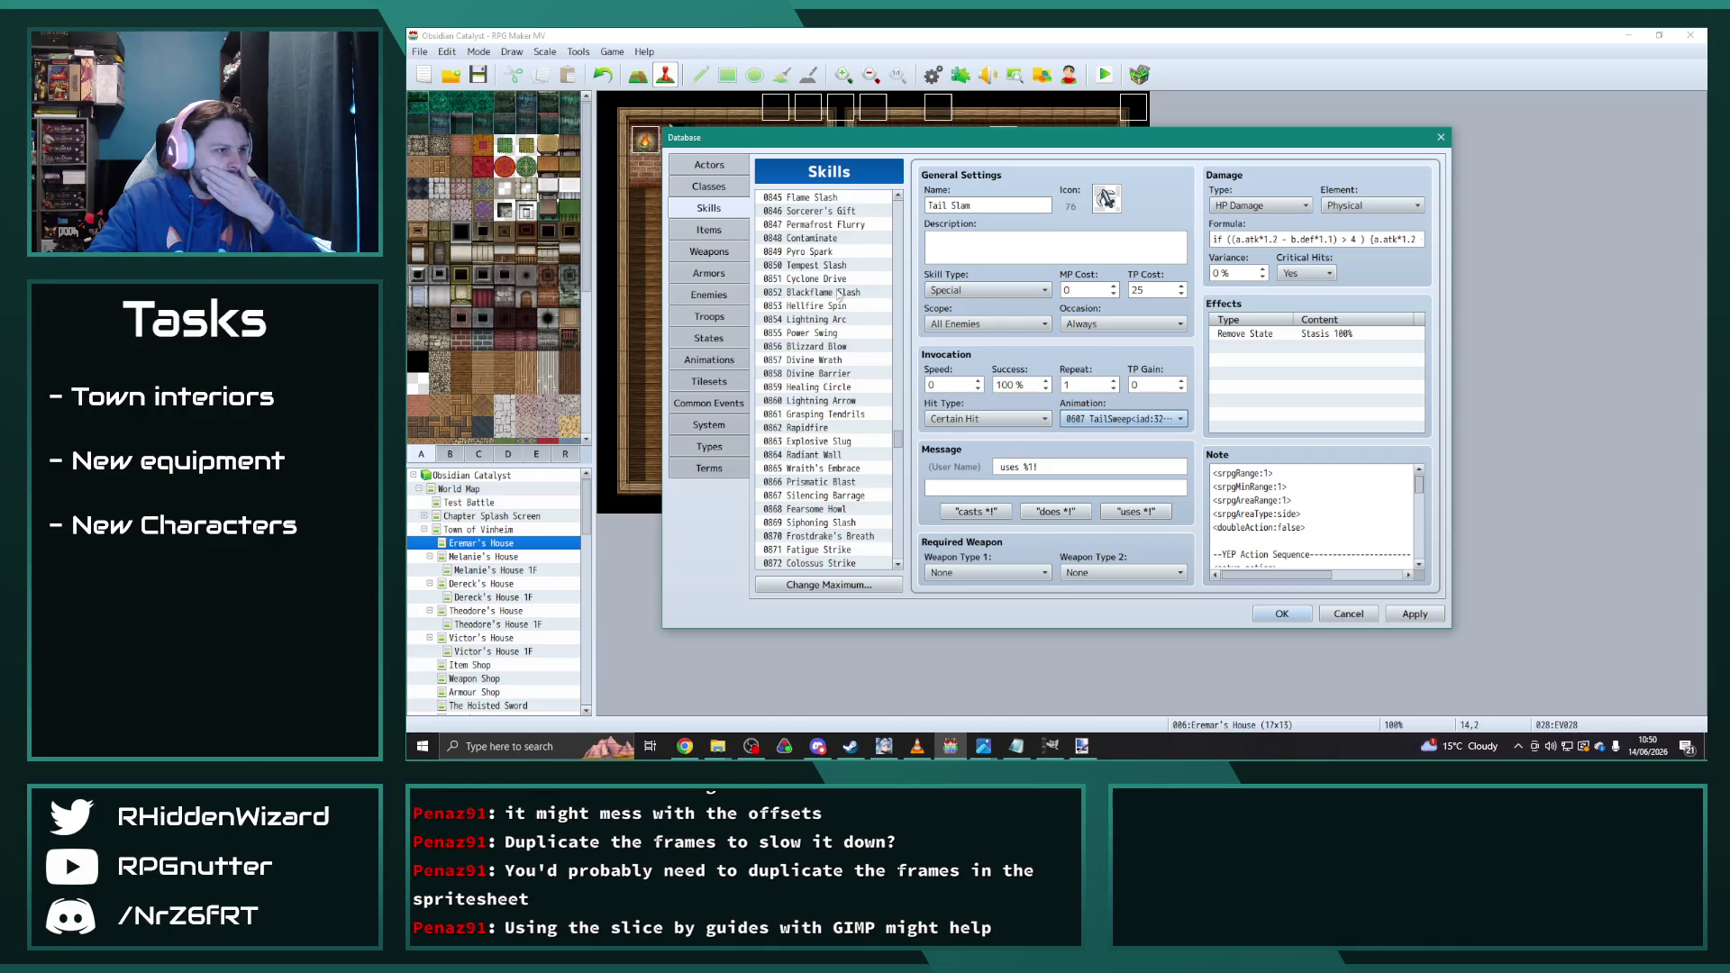
scroll(834, 421, down, 11)
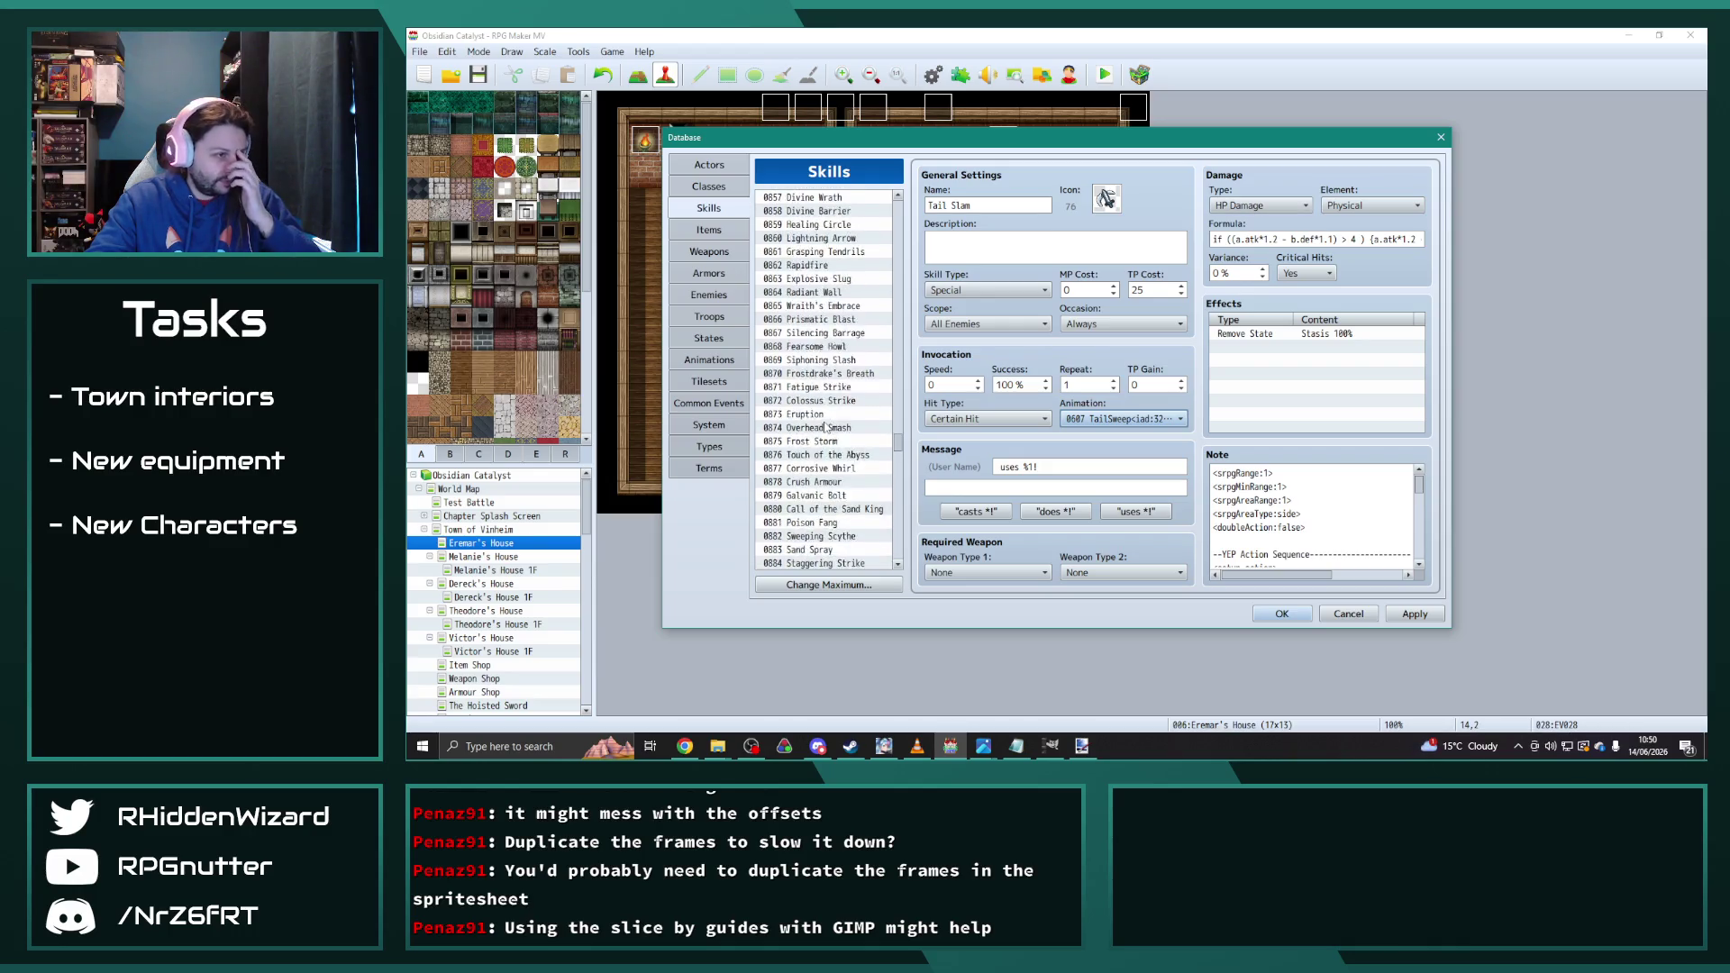
scroll(826, 429, down, 2)
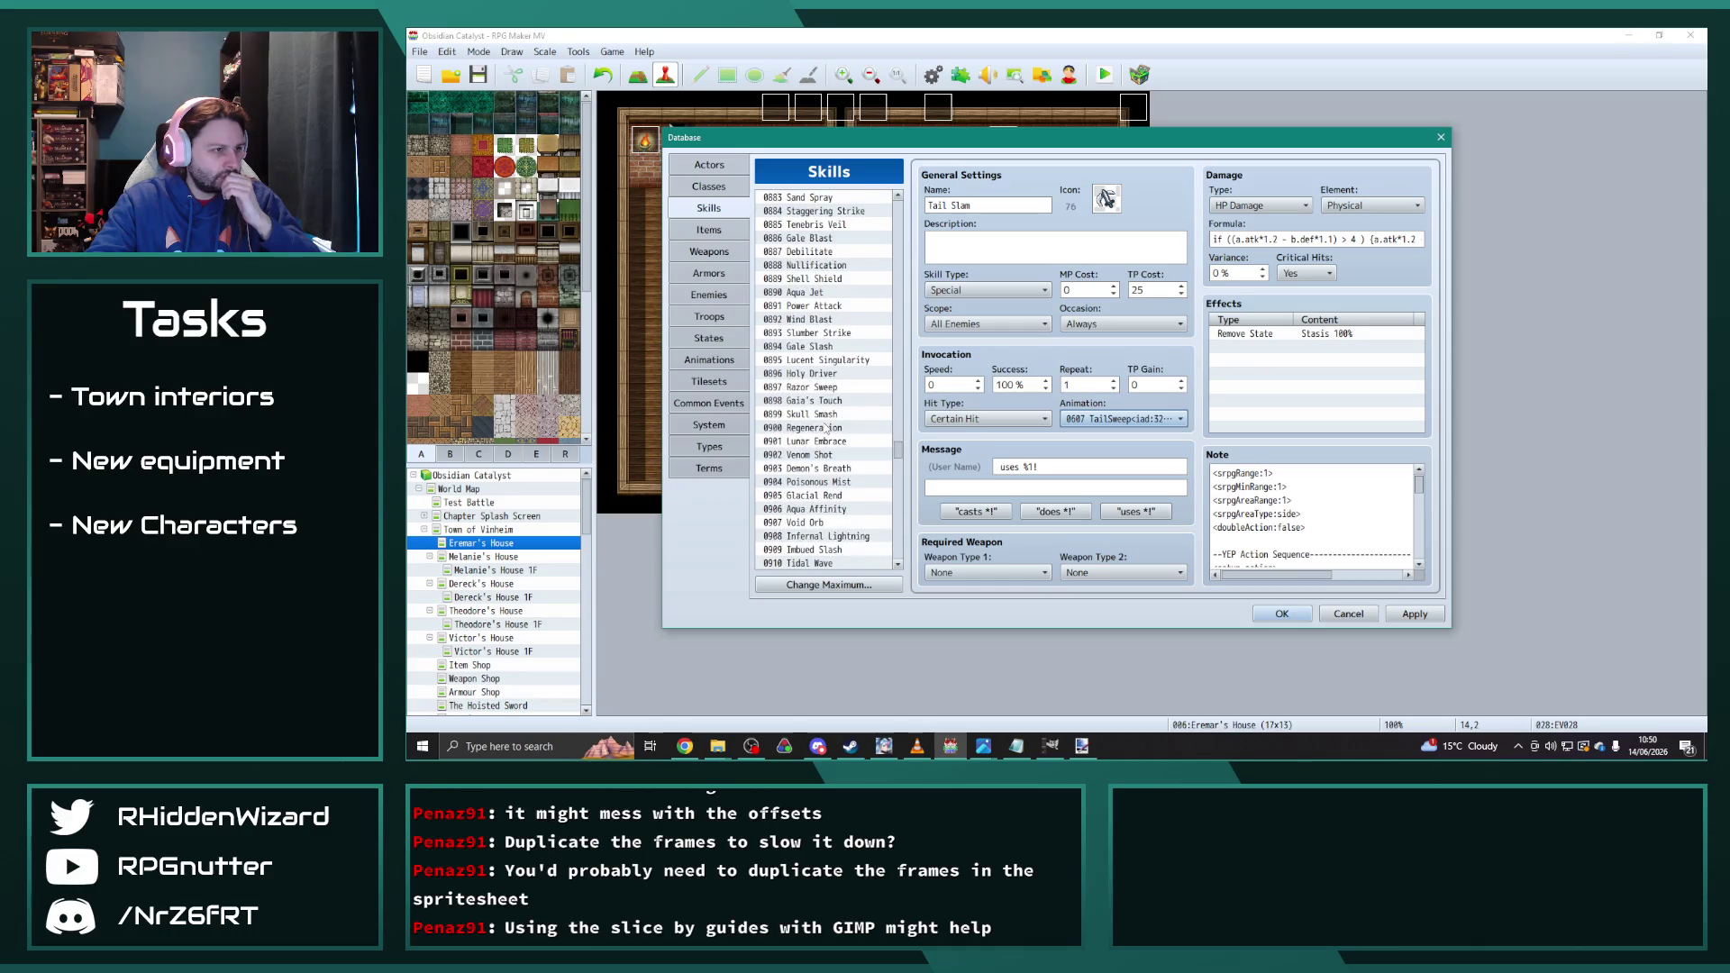
Step: Set Lunar Embrace's animation to 0605 Moon and close the Database with OK
click(831, 428)
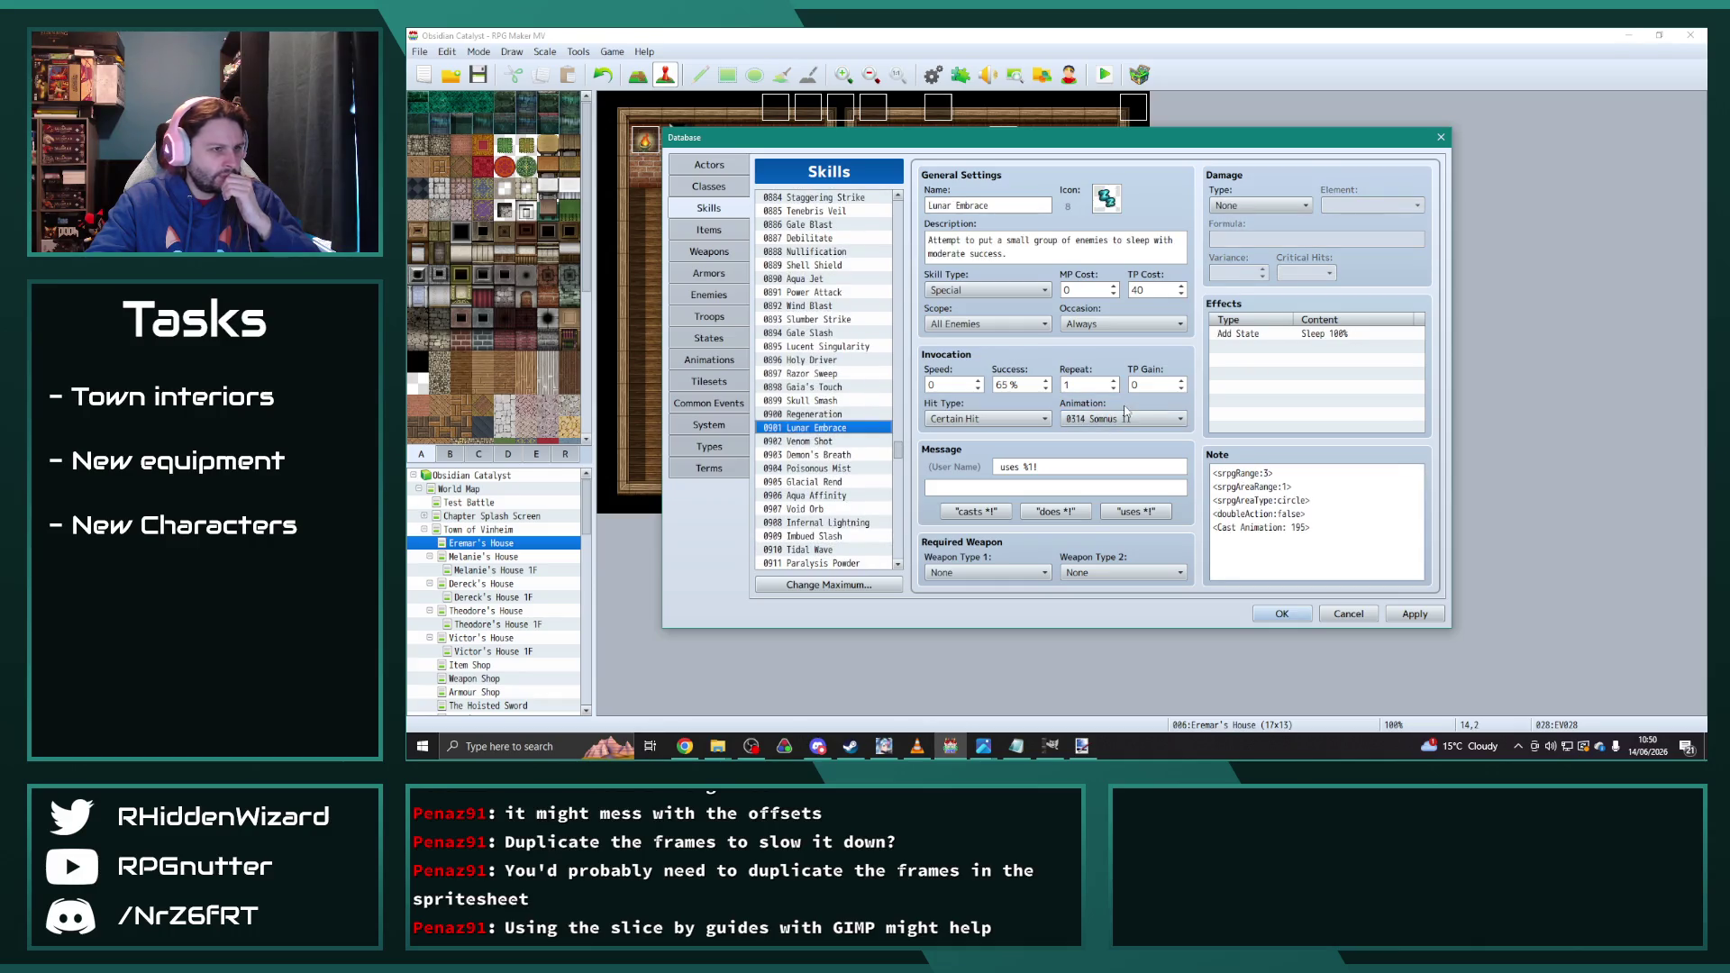
click(1124, 419)
drag(1228, 389, 1231, 752)
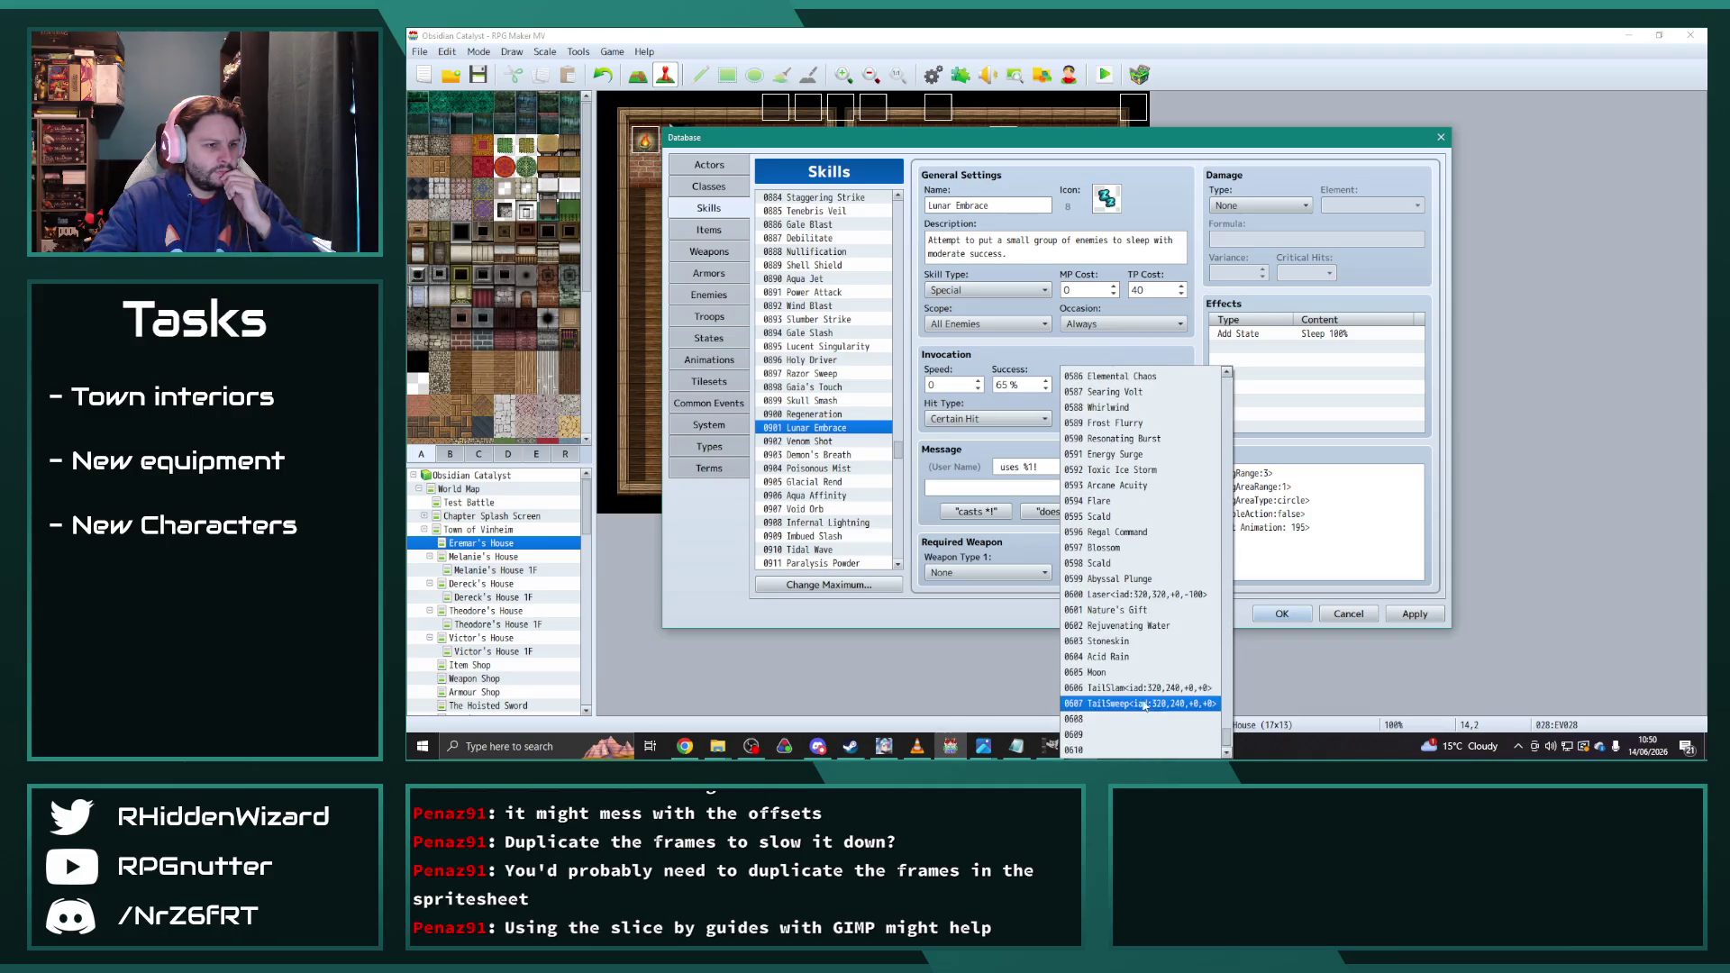
click(1109, 673)
click(1291, 617)
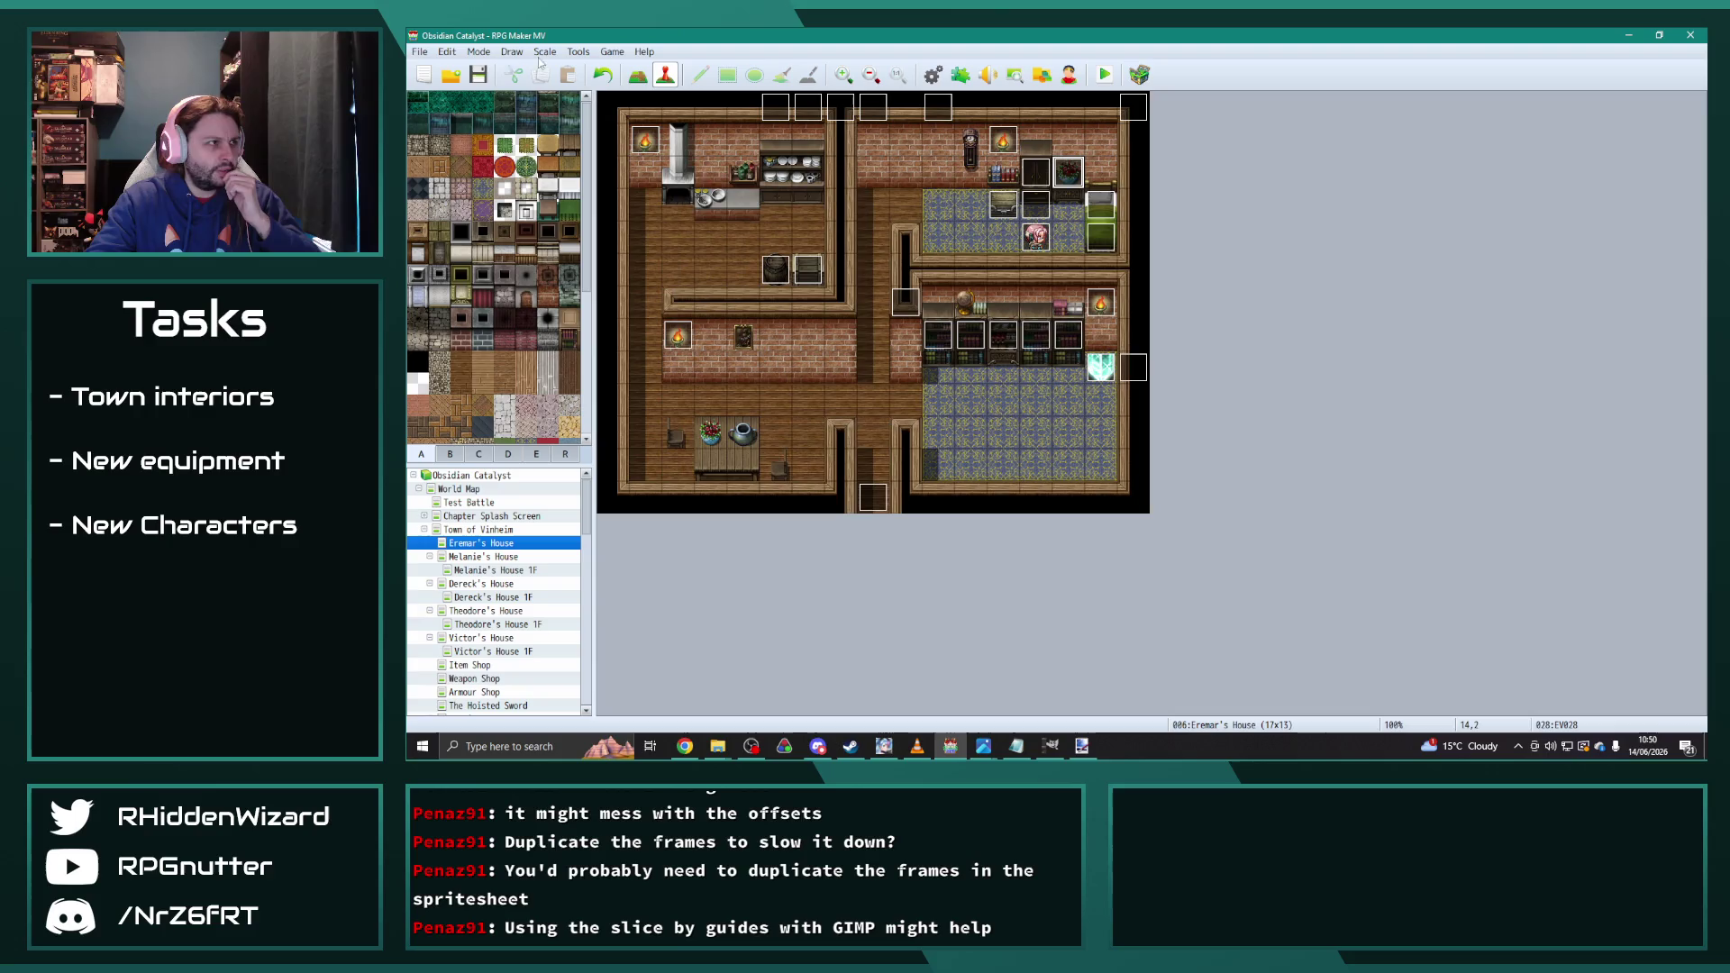
Step: Save the project, then switch over to the web browser
click(479, 76)
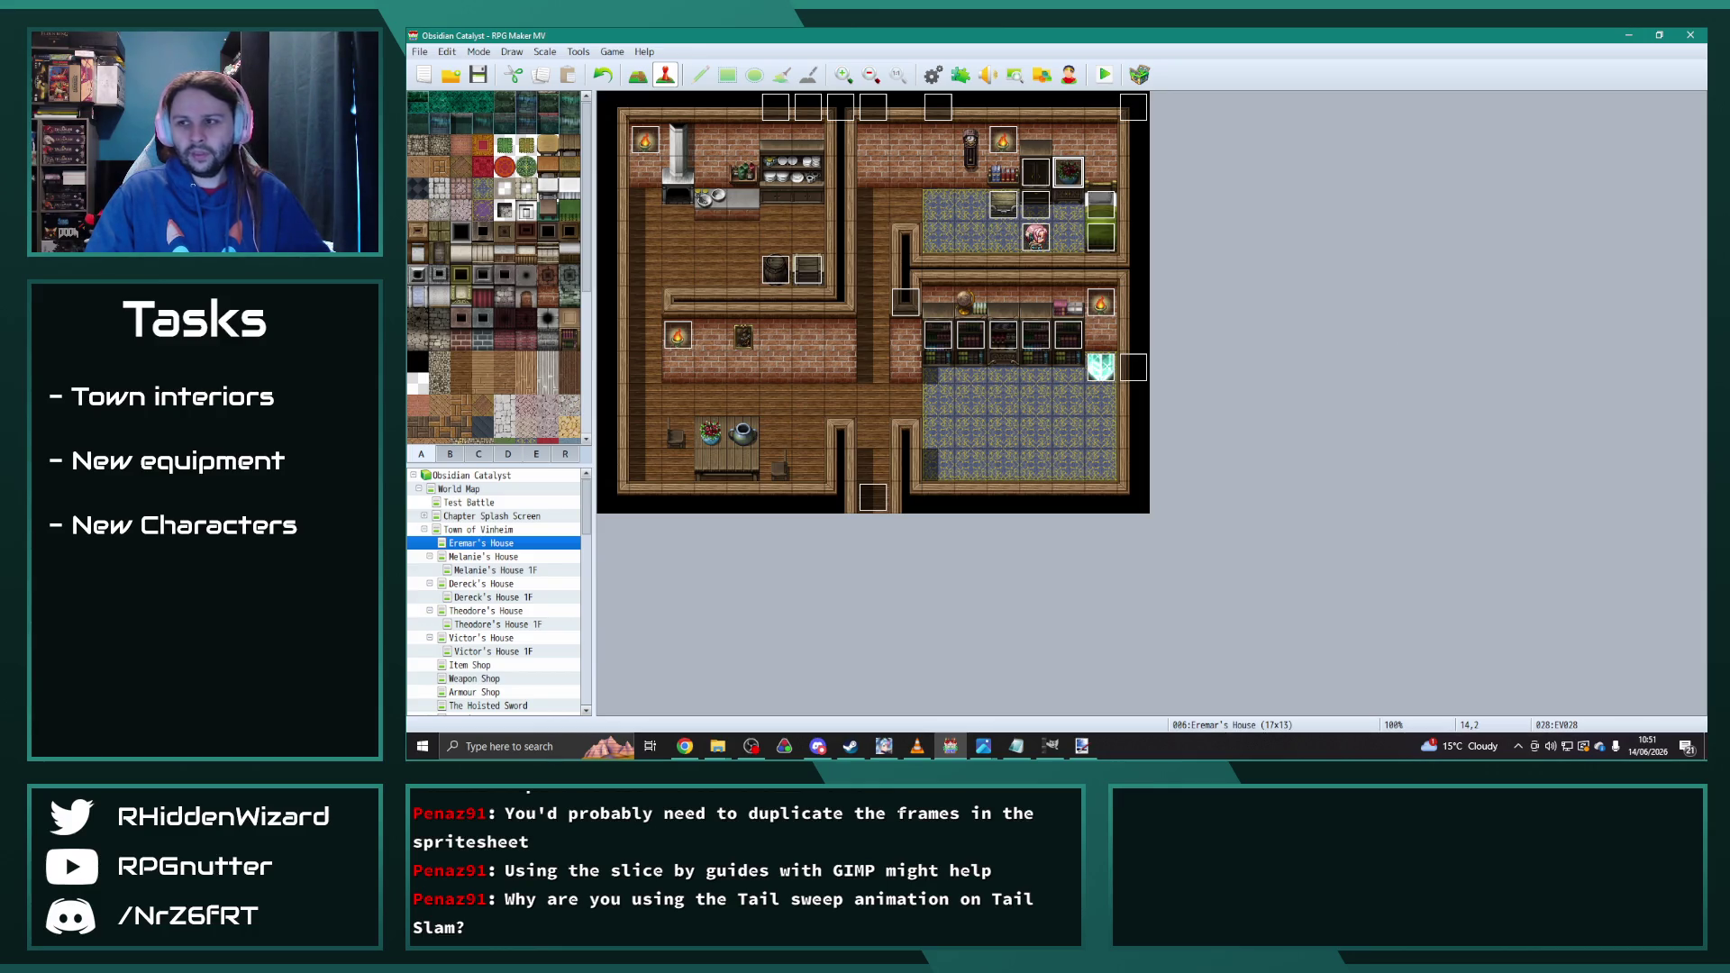
key(alt+Tab)
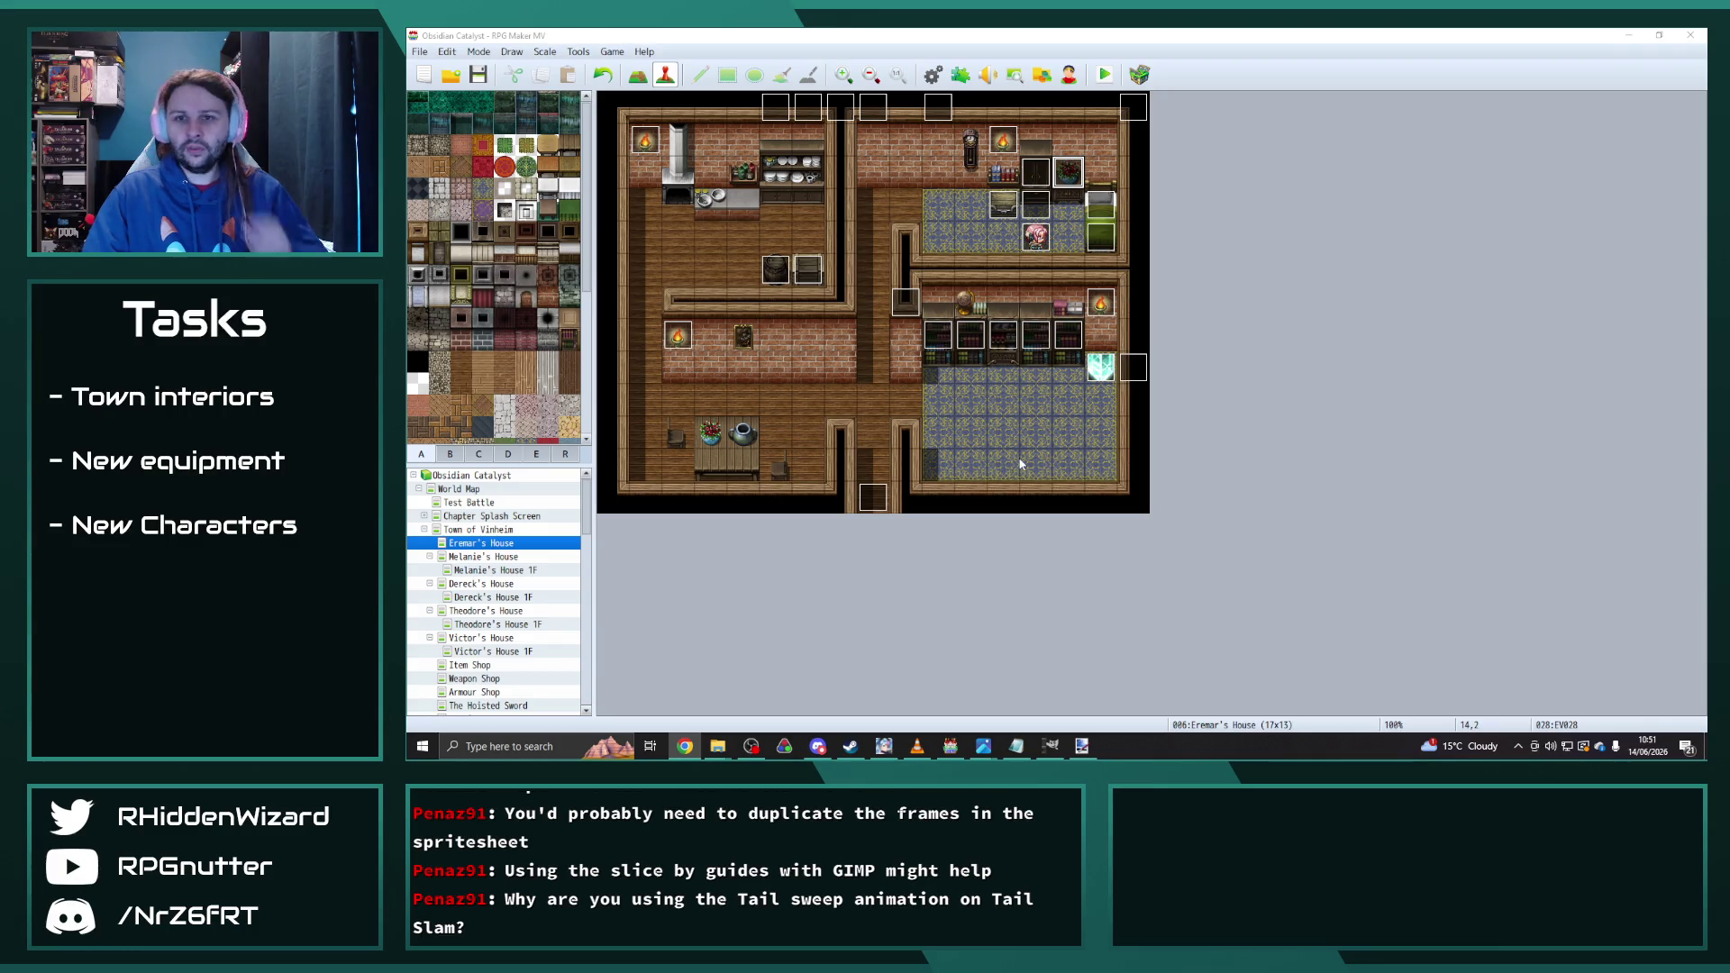
Step: In the Database, browse the skills and view the Katrycia Corps. Spellblade enemy
click(931, 77)
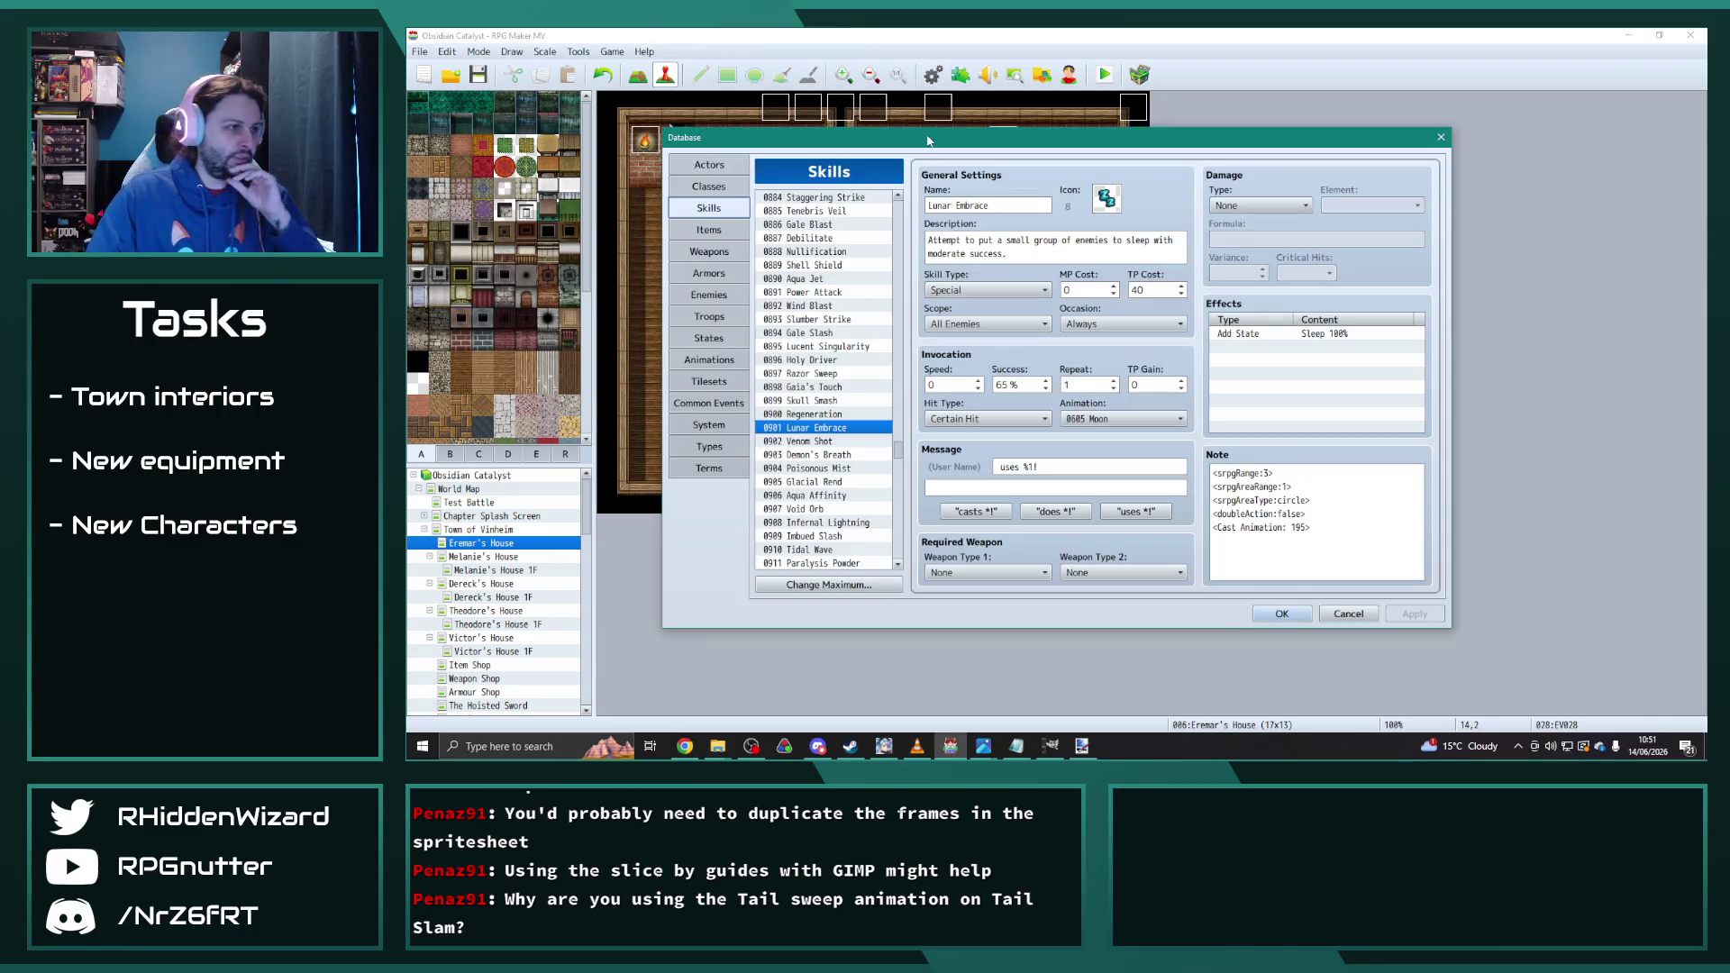
drag(897, 441, 902, 575)
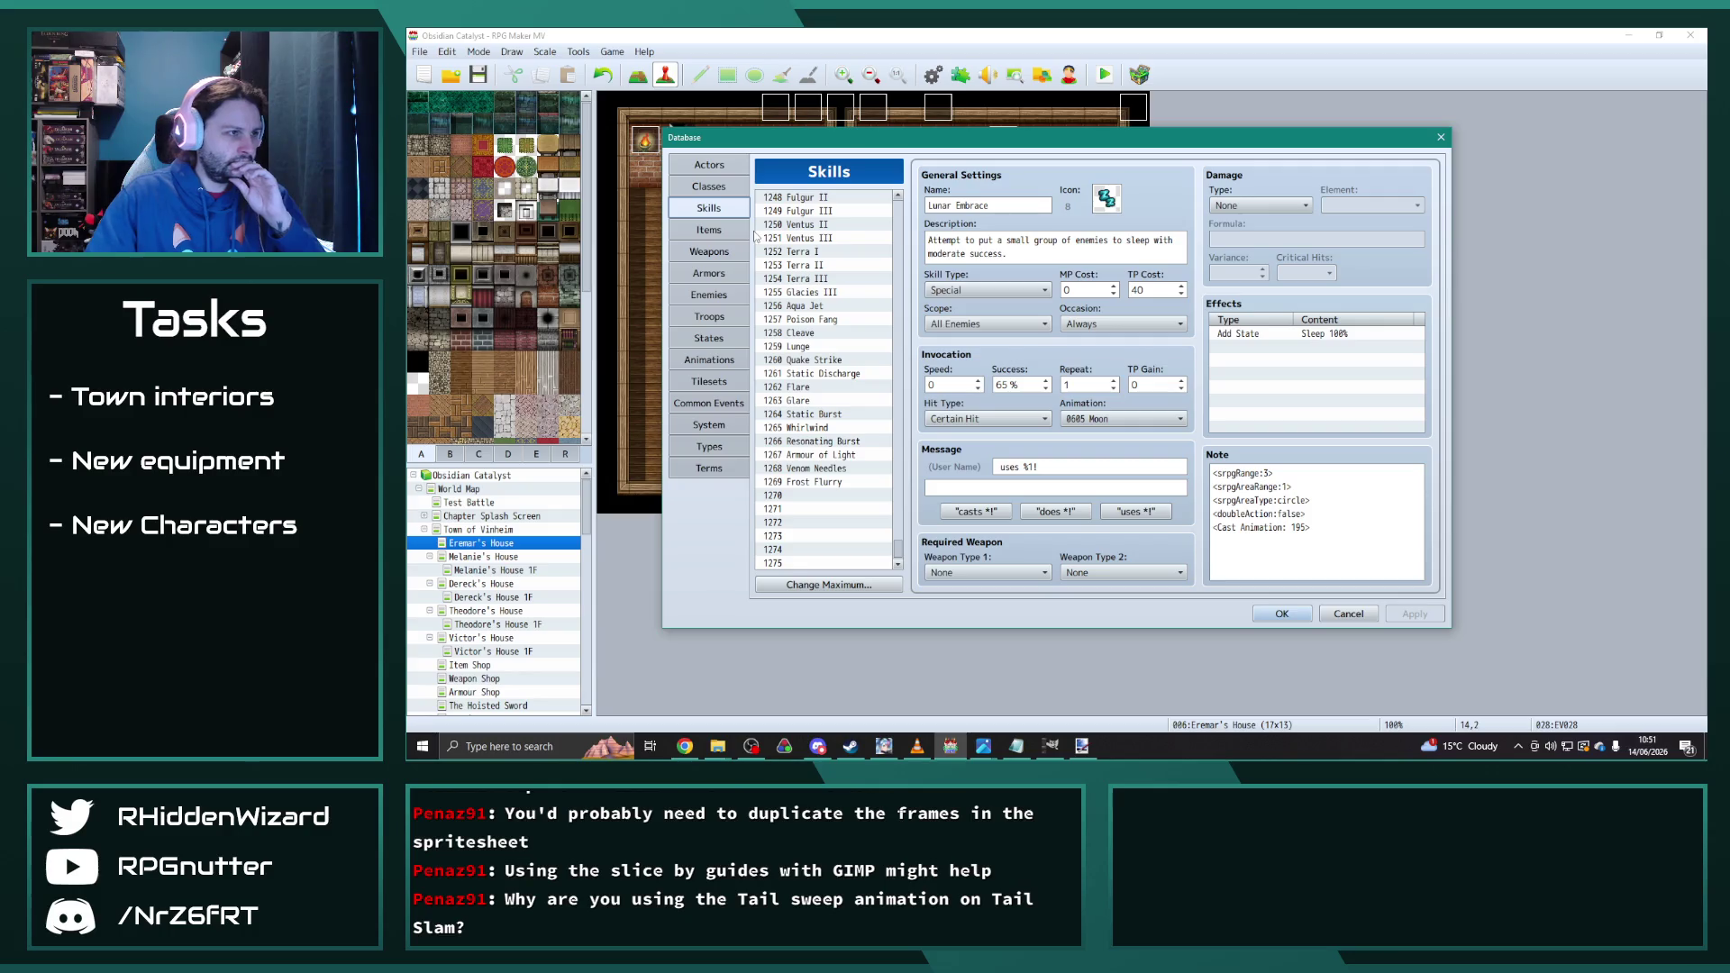
click(709, 294)
mouse_move(894, 468)
mouse_down()
mouse_move(901, 442)
mouse_move(900, 538)
mouse_up()
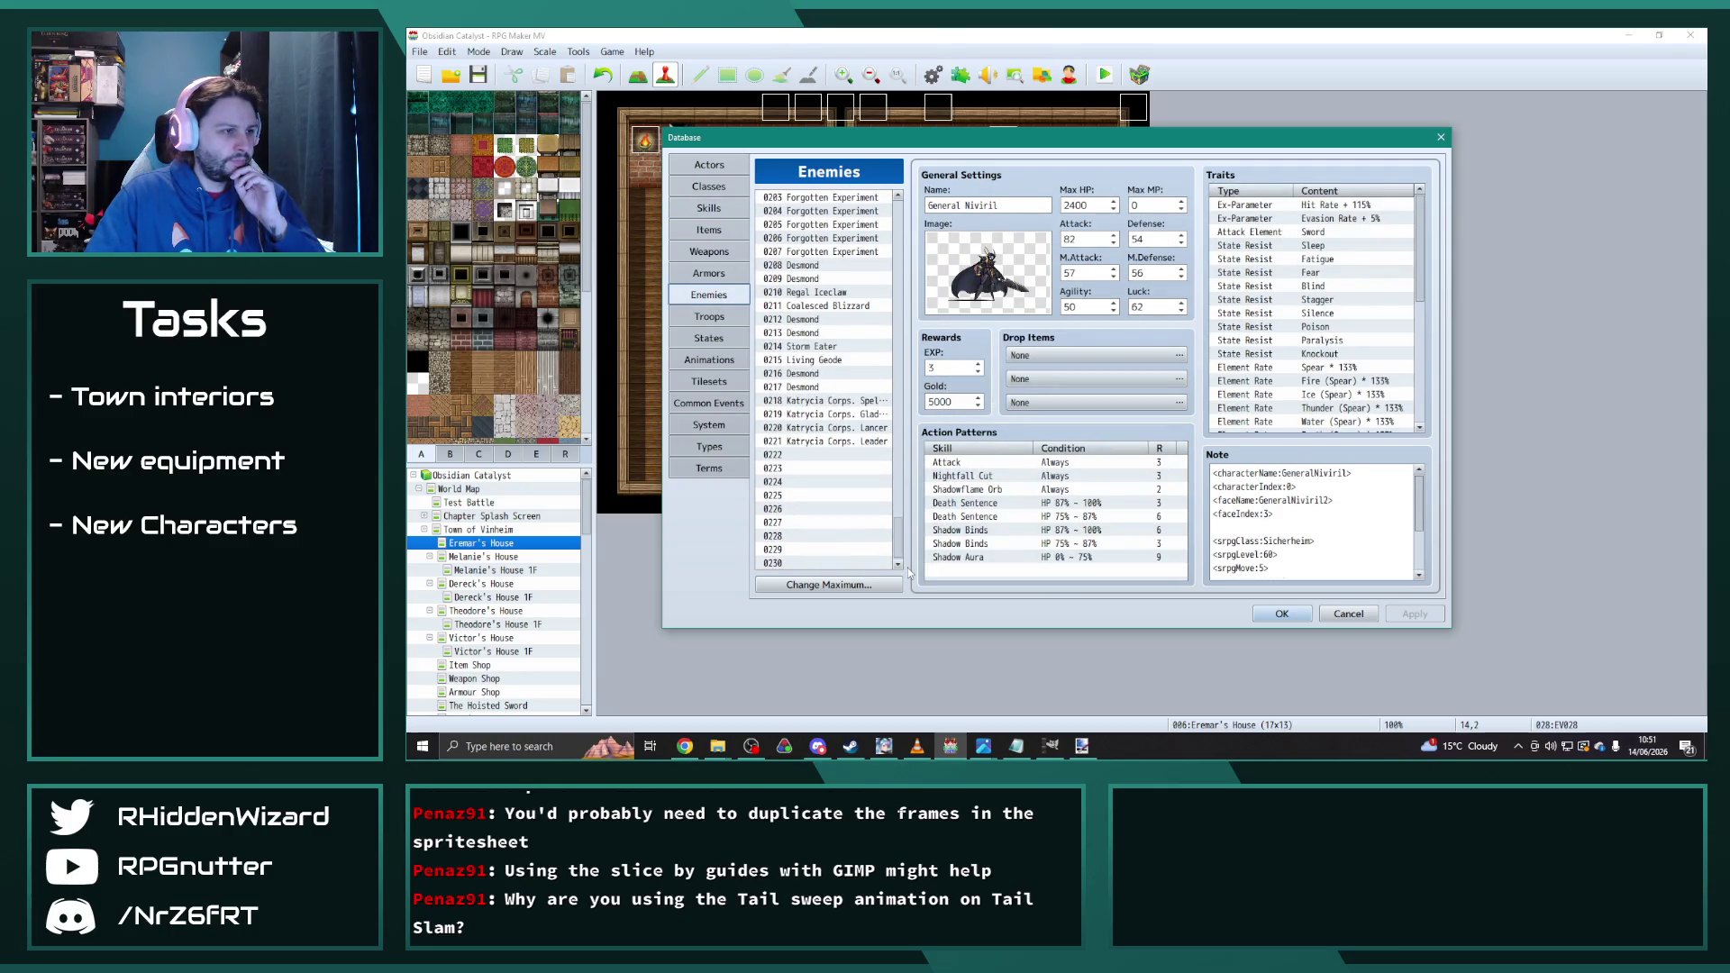
click(854, 402)
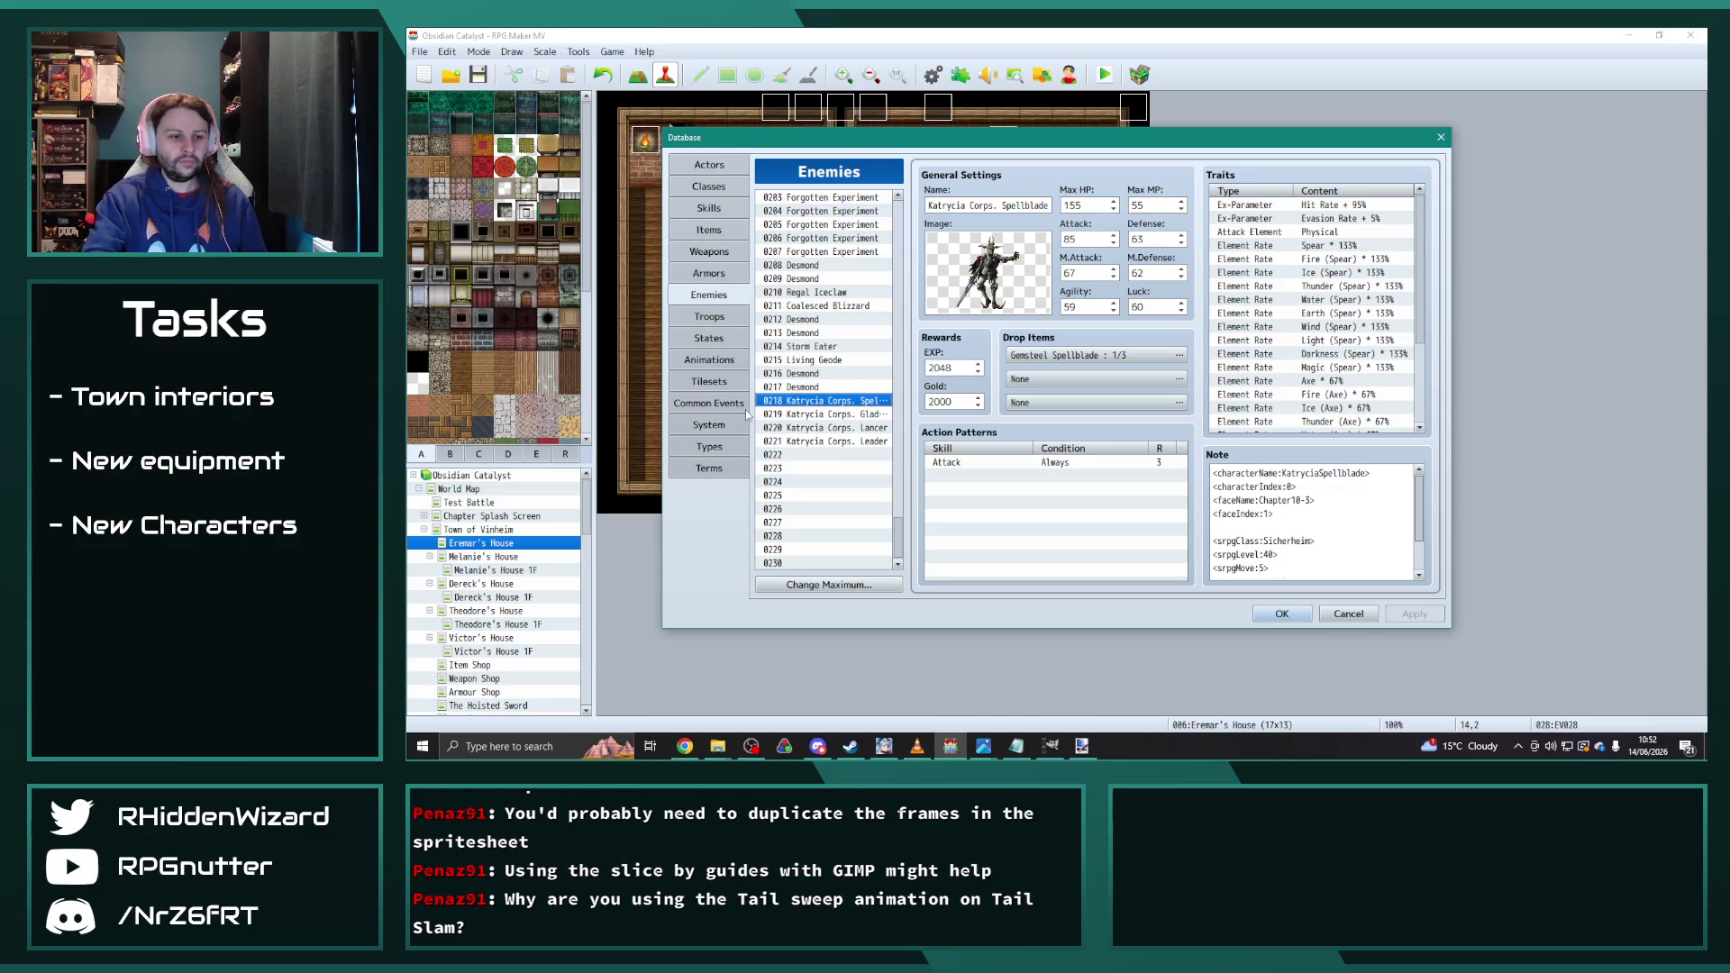
Step: Check the Whirlwind skill, select empty skill slot 0740's name field, then go to Animations
click(709, 208)
mouse_move(895, 456)
mouse_down()
mouse_move(901, 515)
mouse_move(913, 330)
mouse_move(892, 411)
mouse_up()
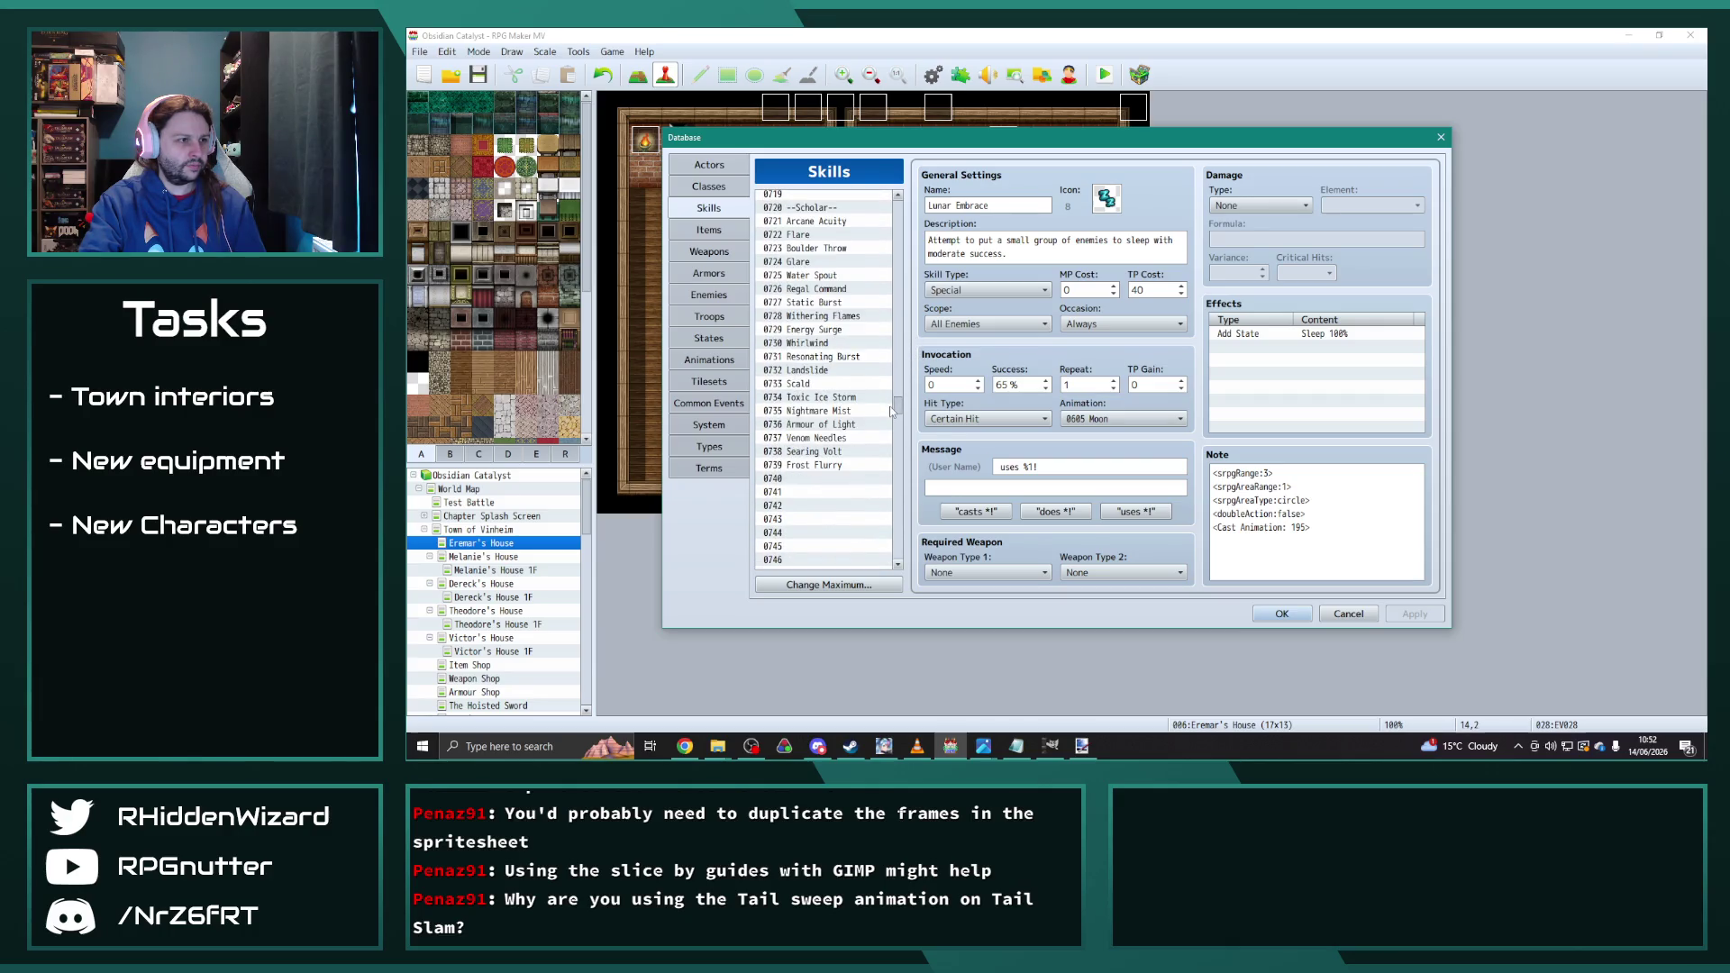
click(829, 344)
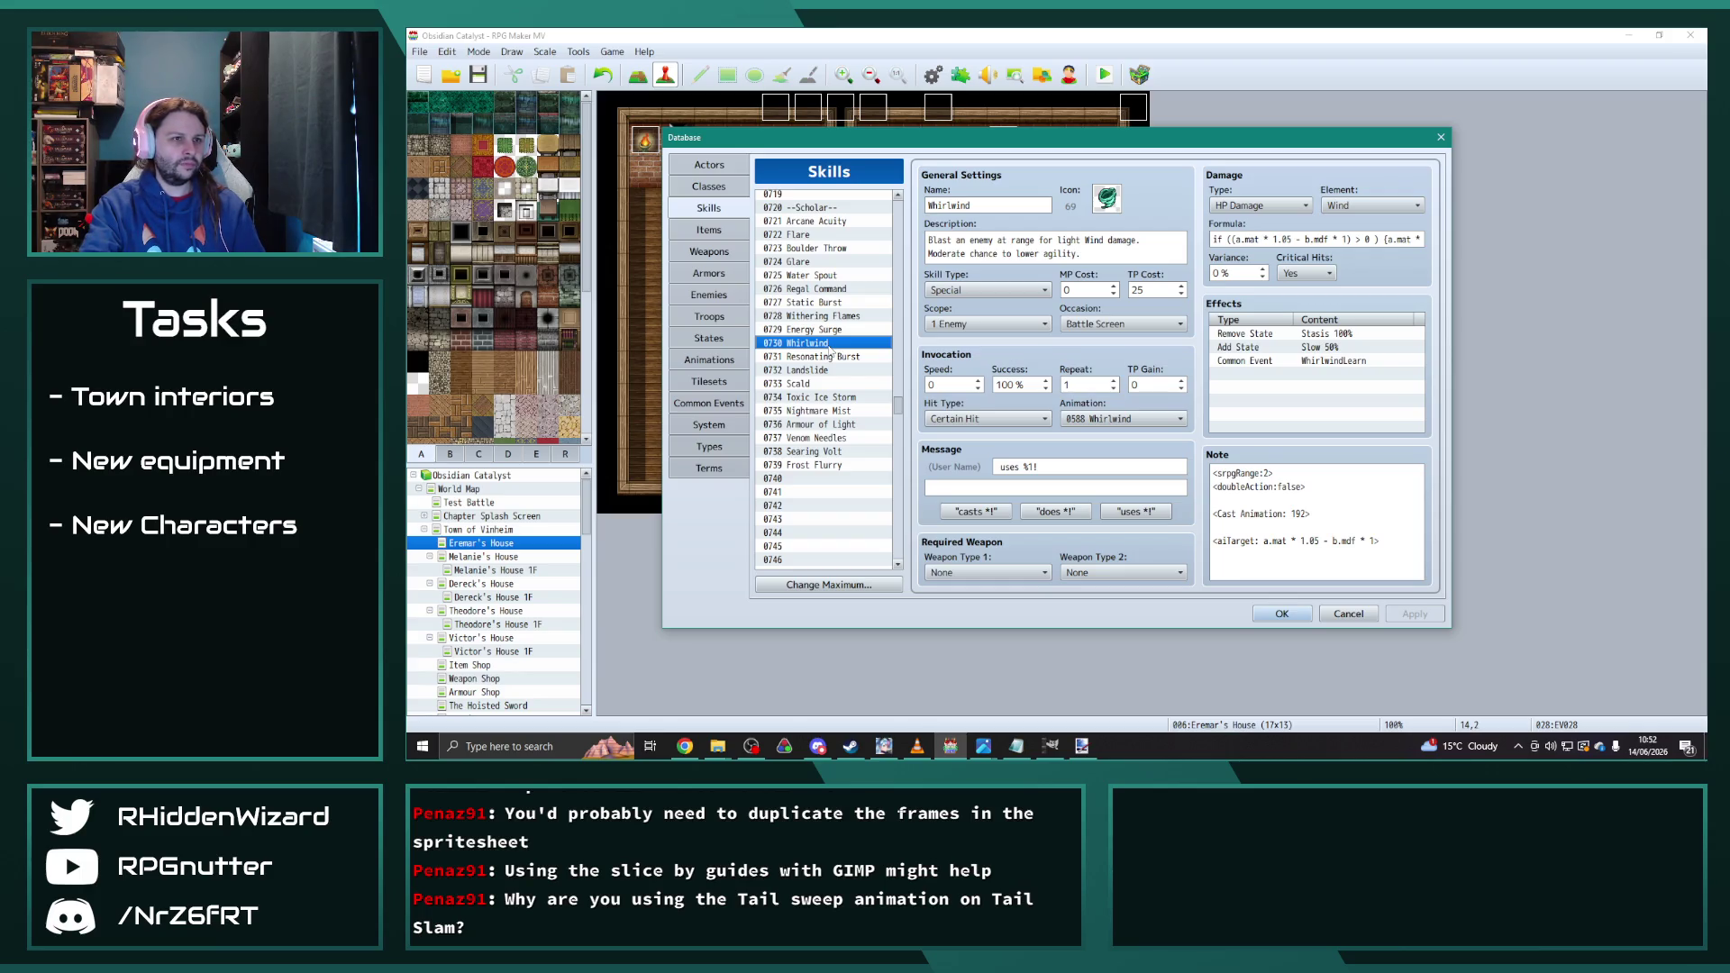
click(844, 479)
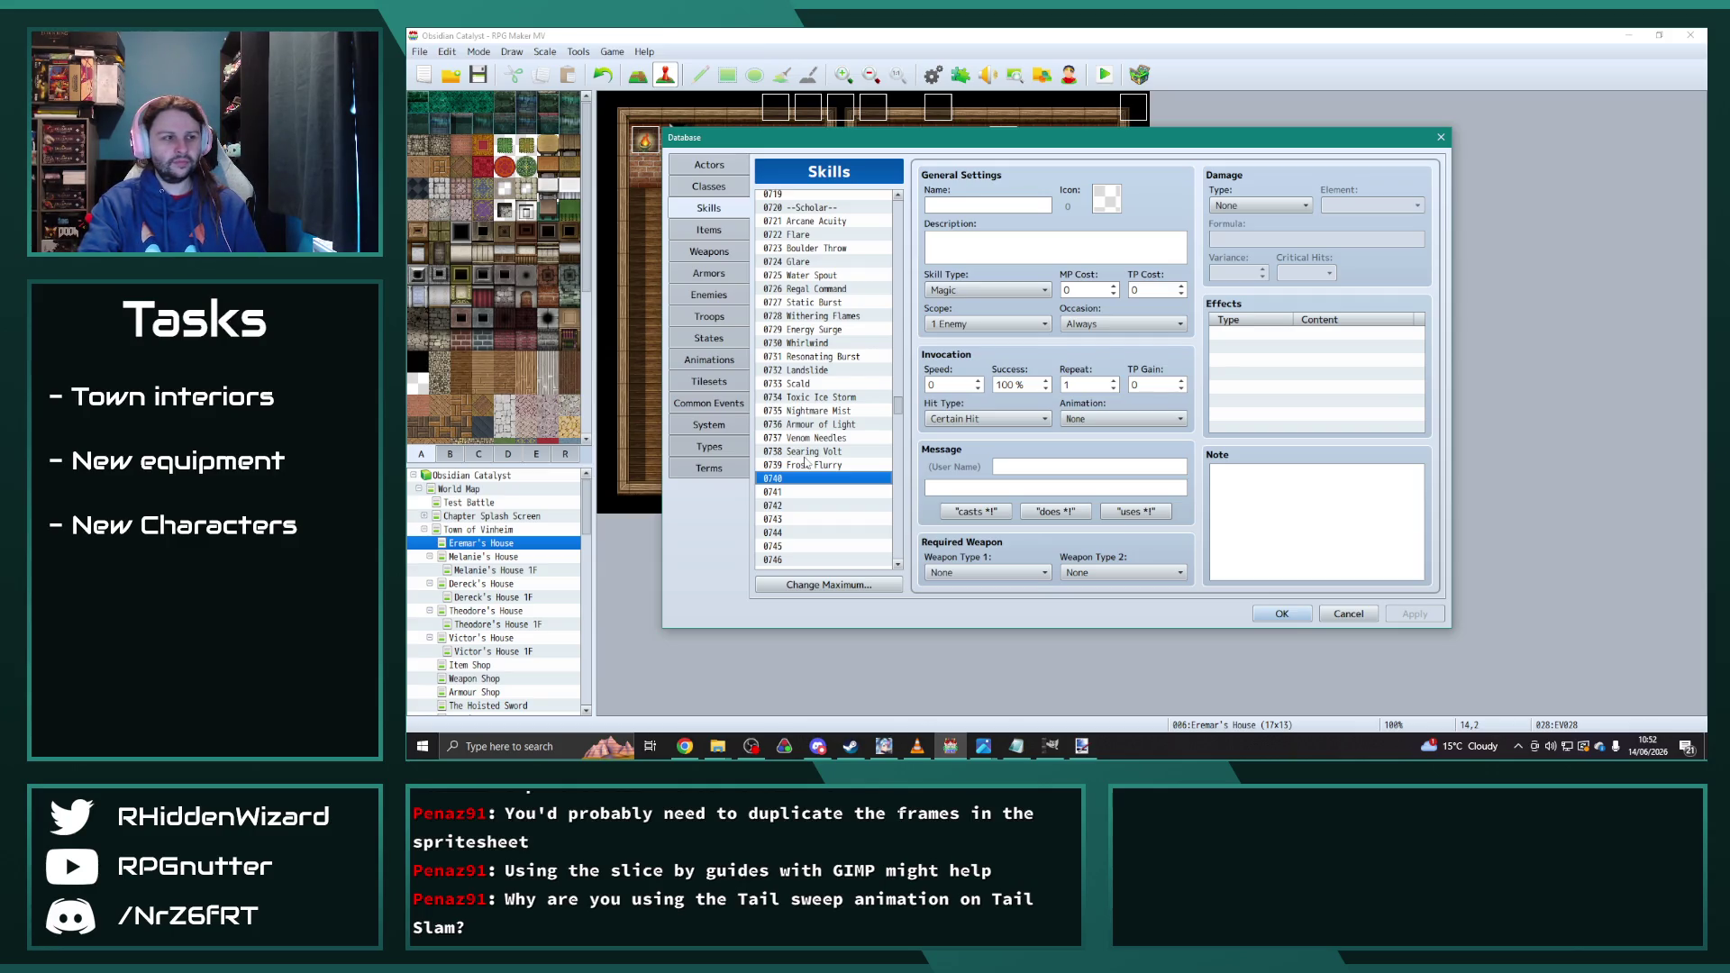
click(995, 206)
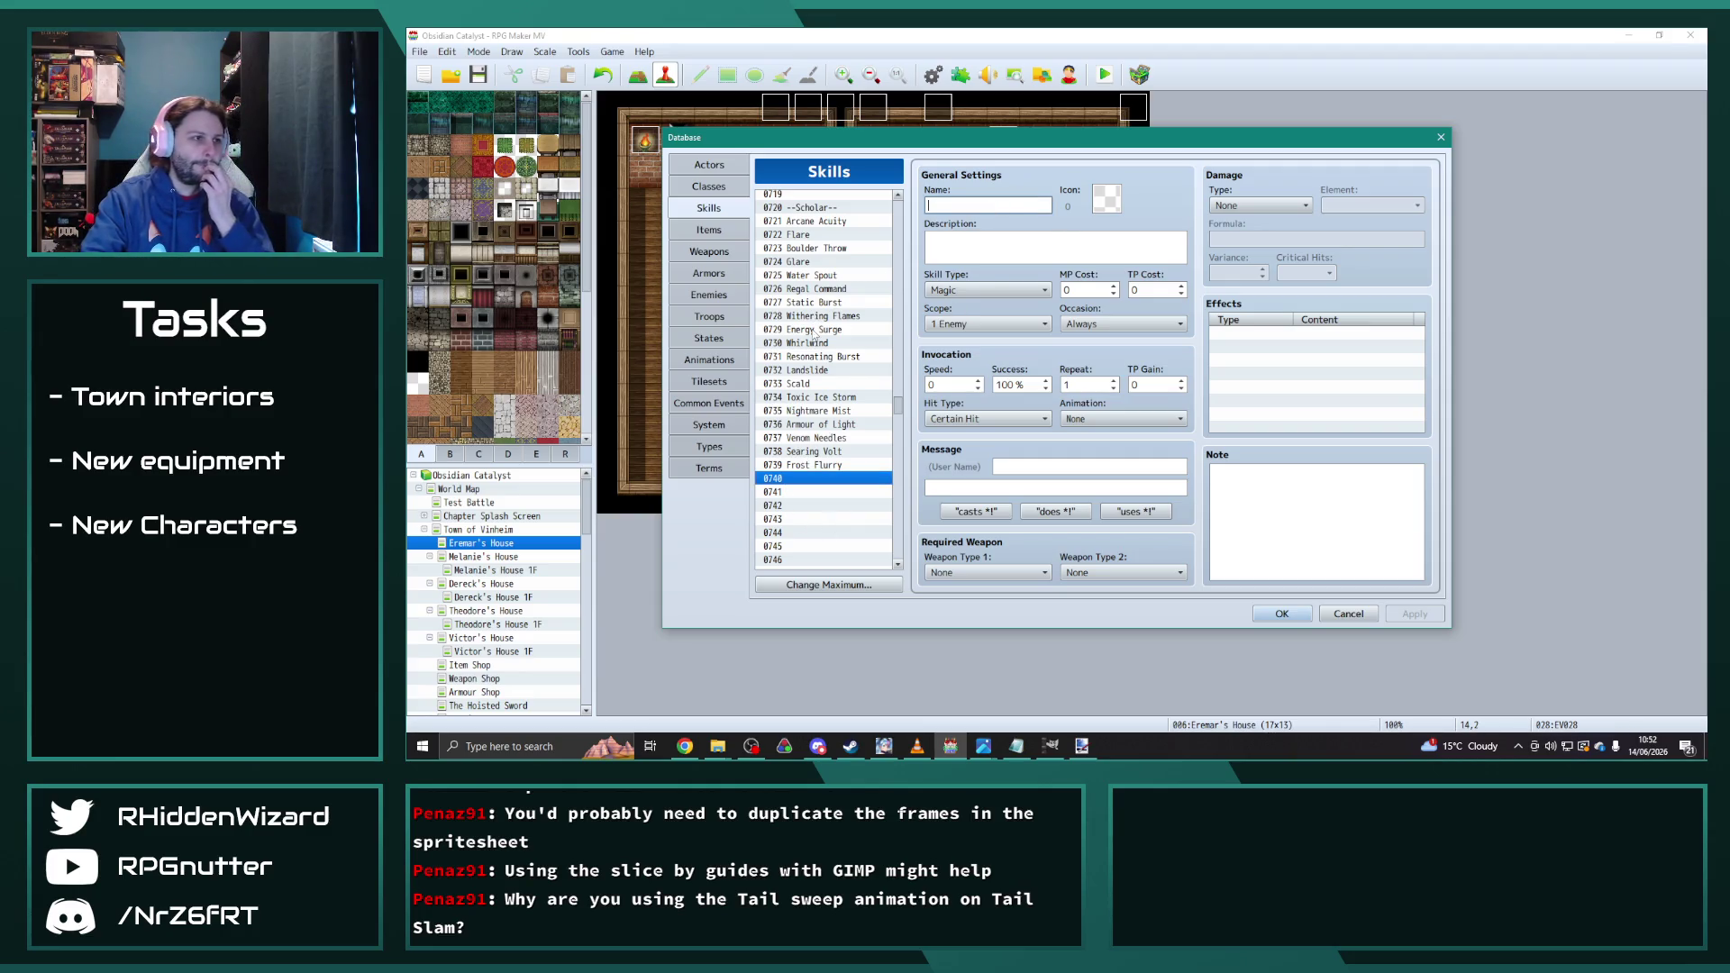
click(709, 359)
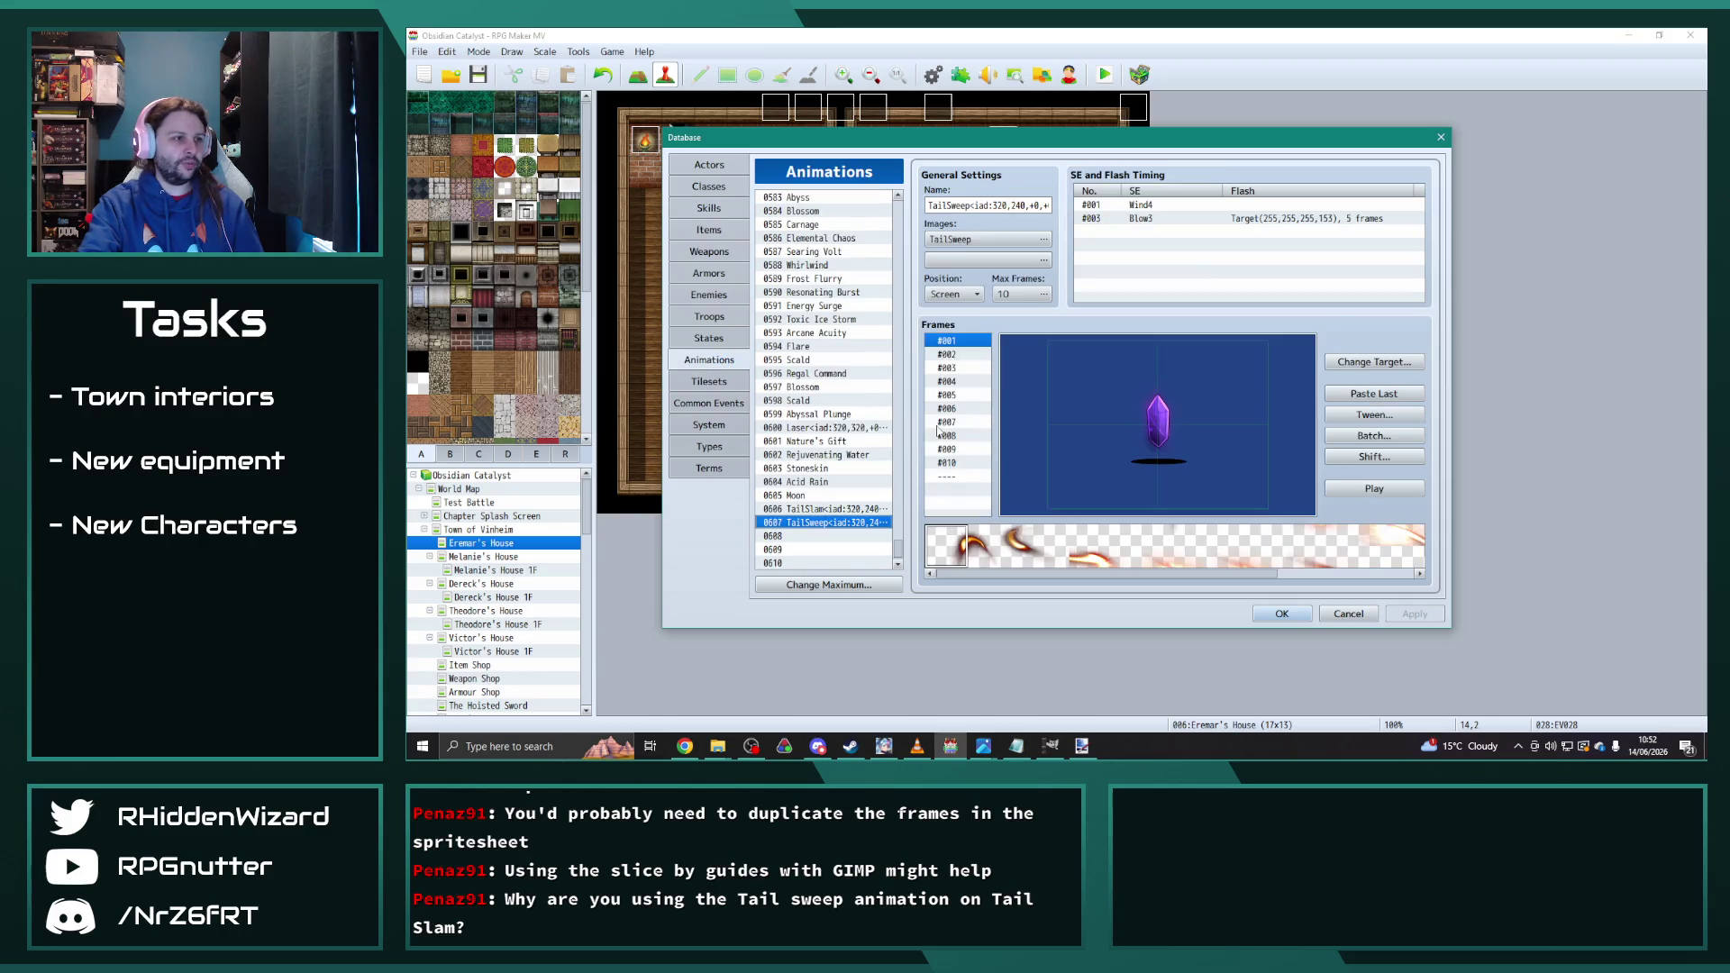
Step: Step through the animations from Static Blast and Flame Tornado down to Baleful Gaze
scroll(888, 426, up, 10)
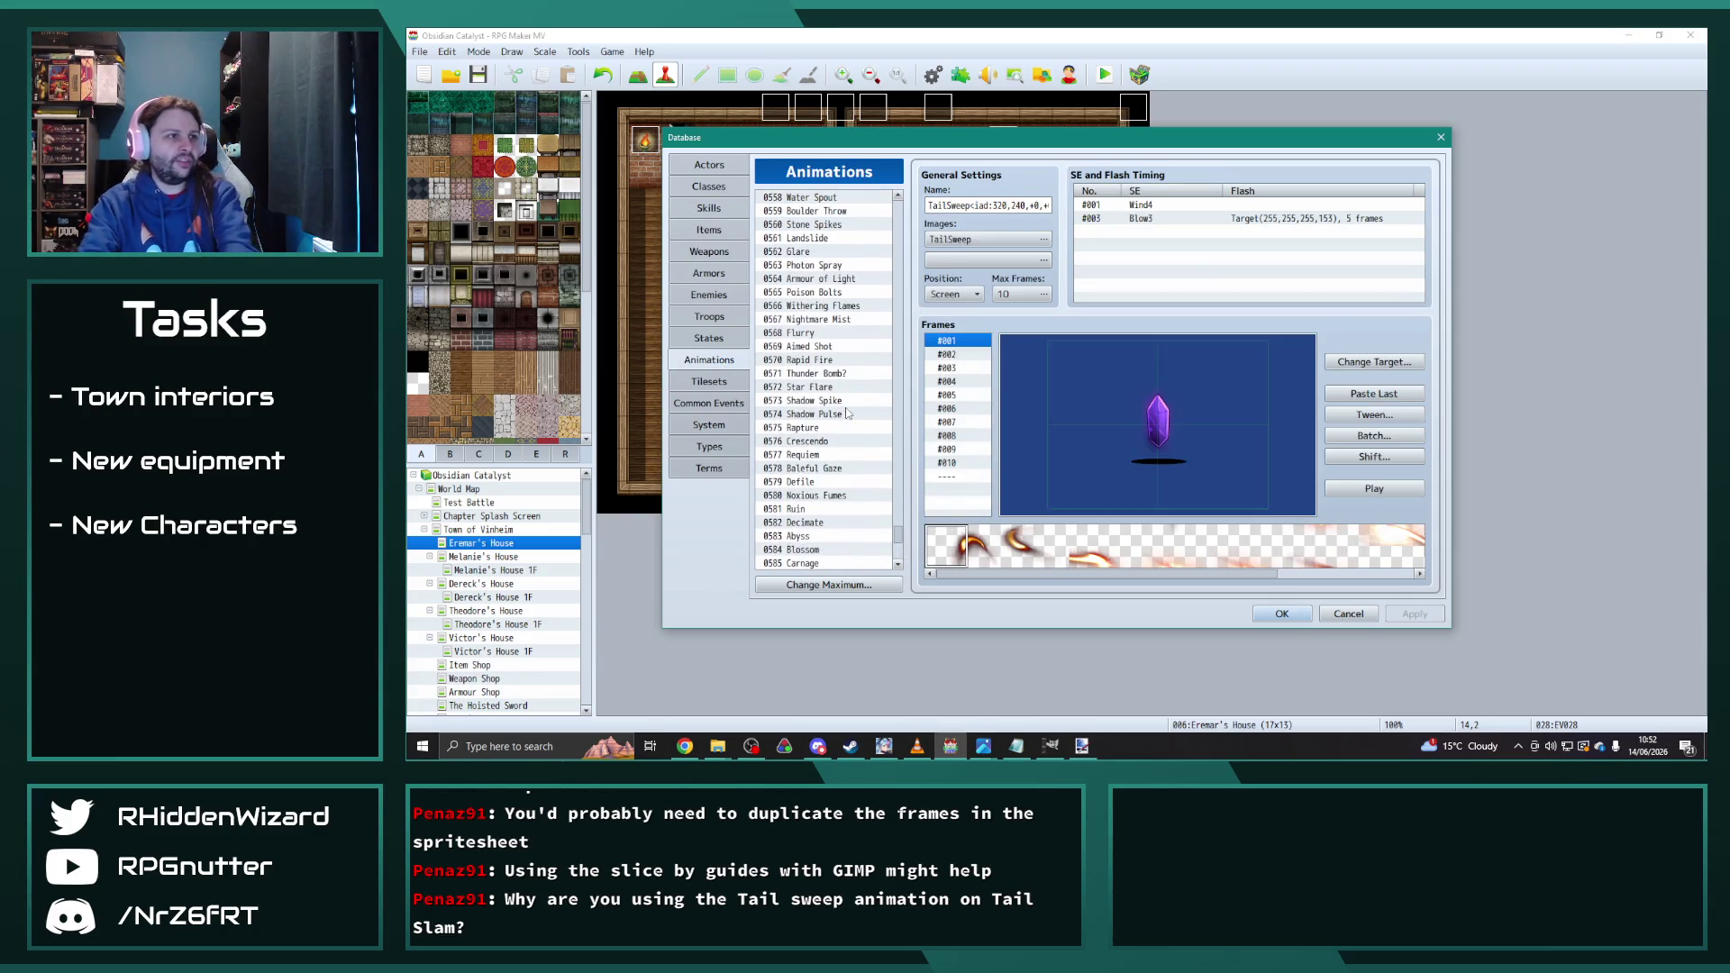
click(824, 237)
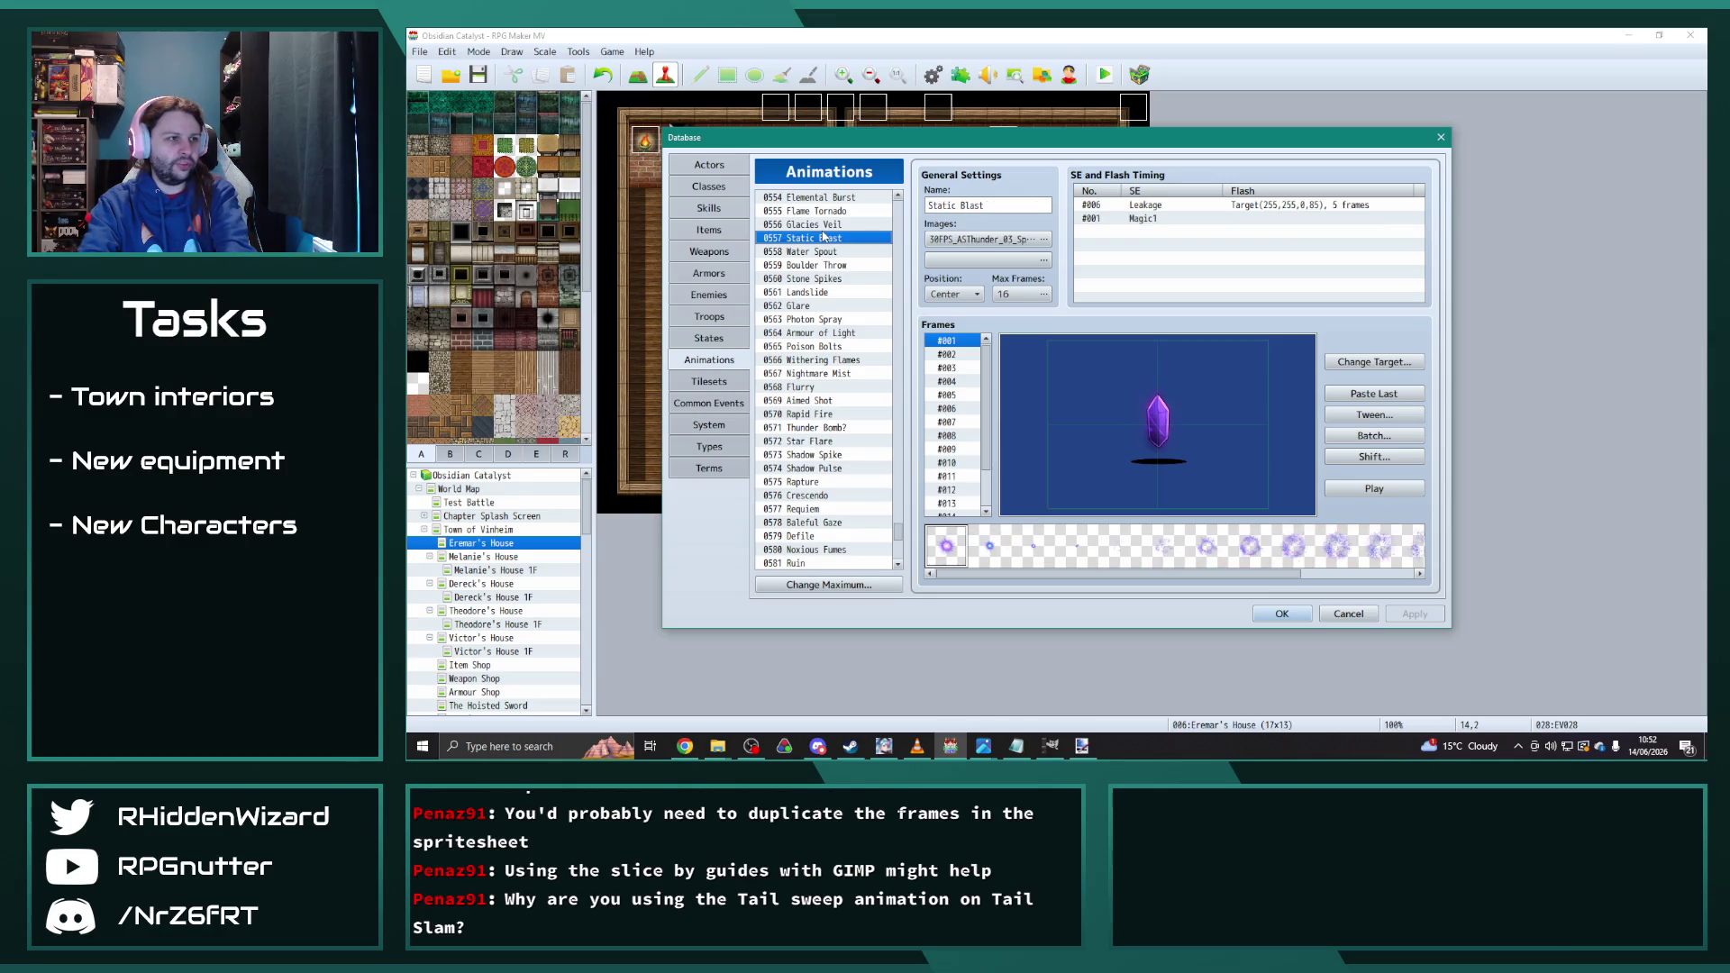
key(Up)
key(Up)
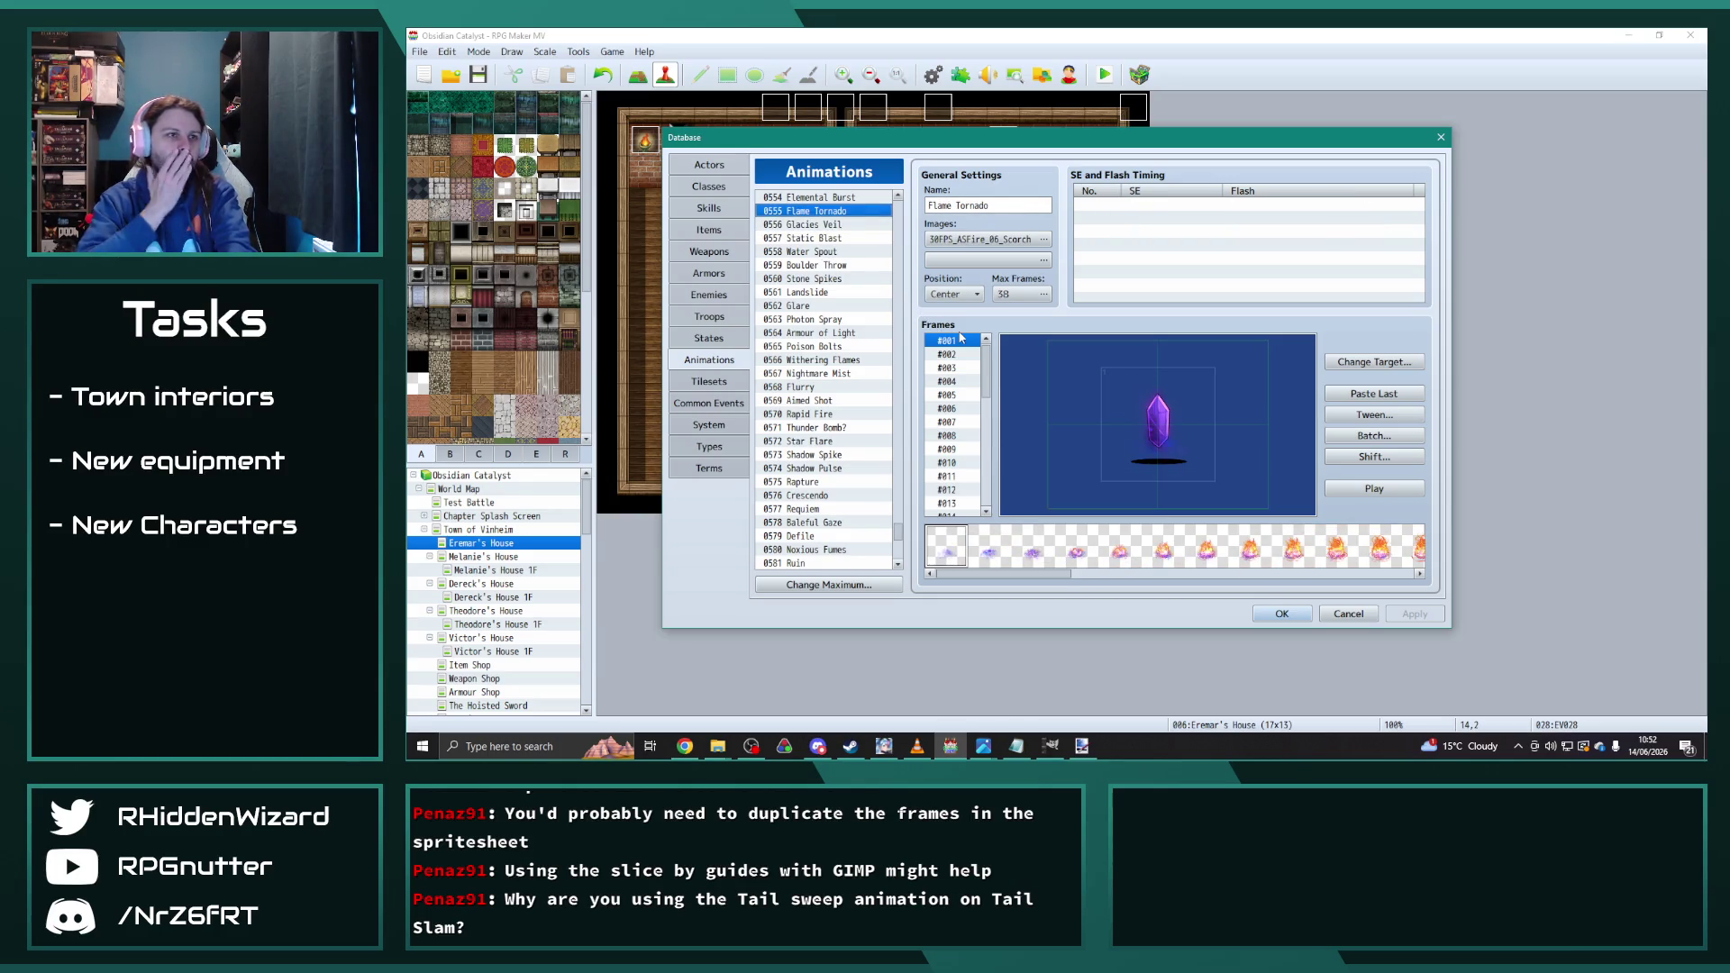
key(Down)
key(Down)
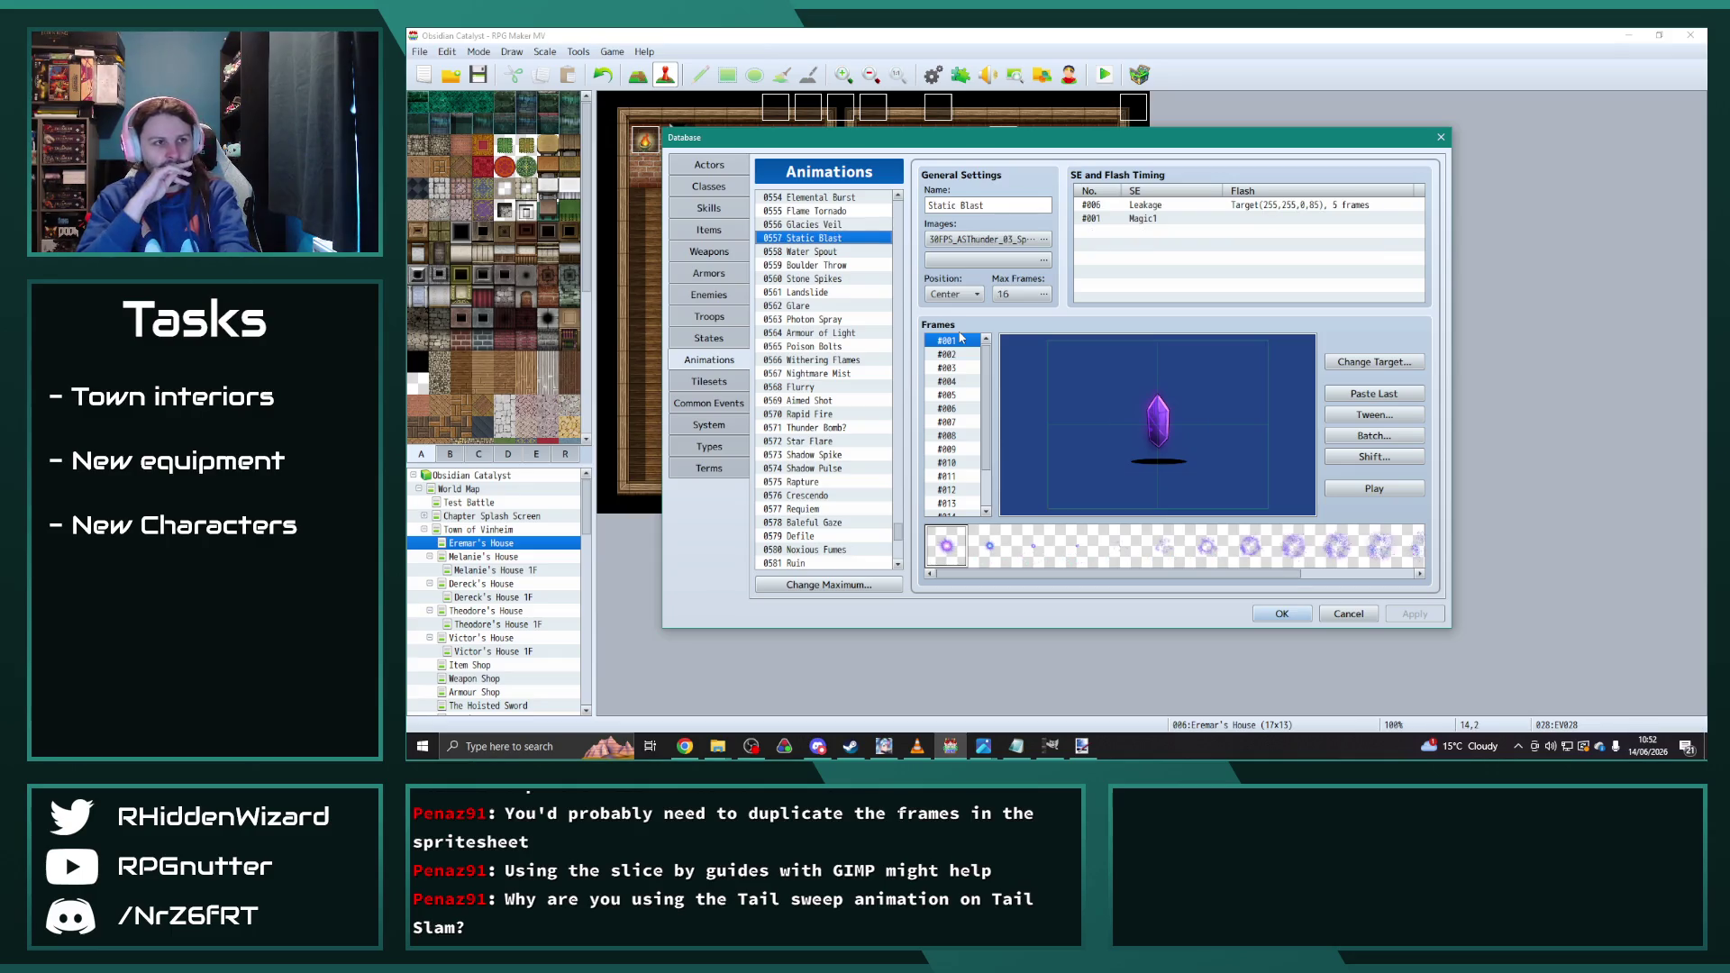
key(Down)
key(Down)
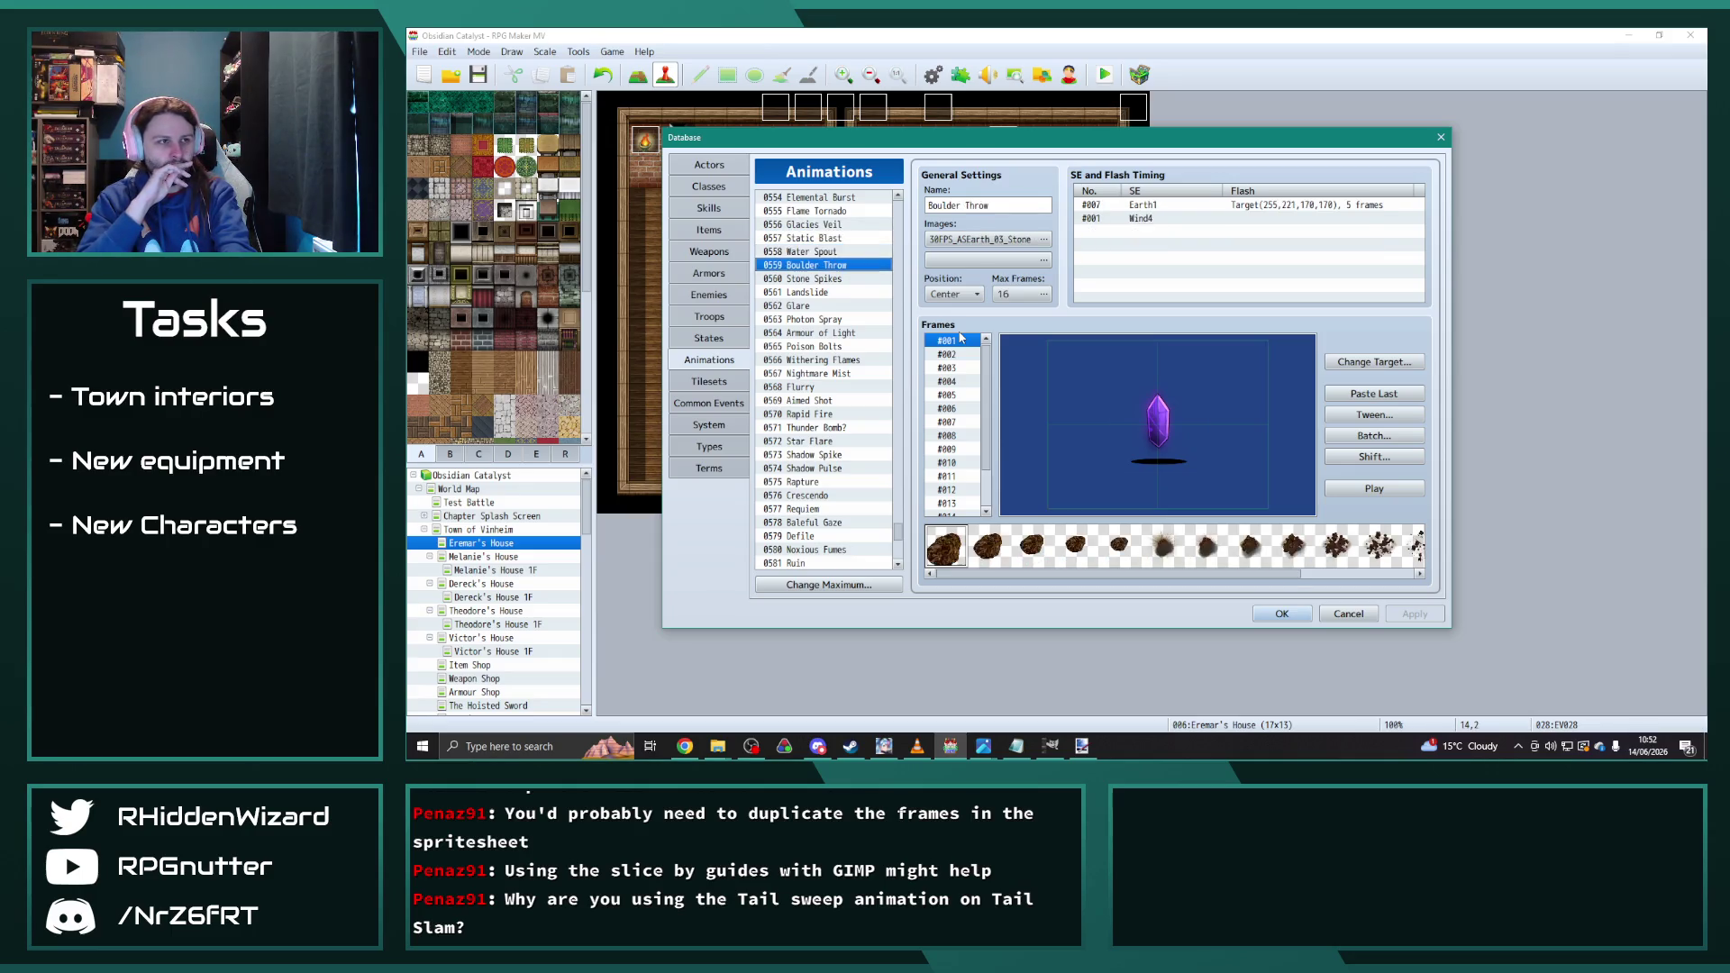
key(Down)
key(Down)
key(Down)
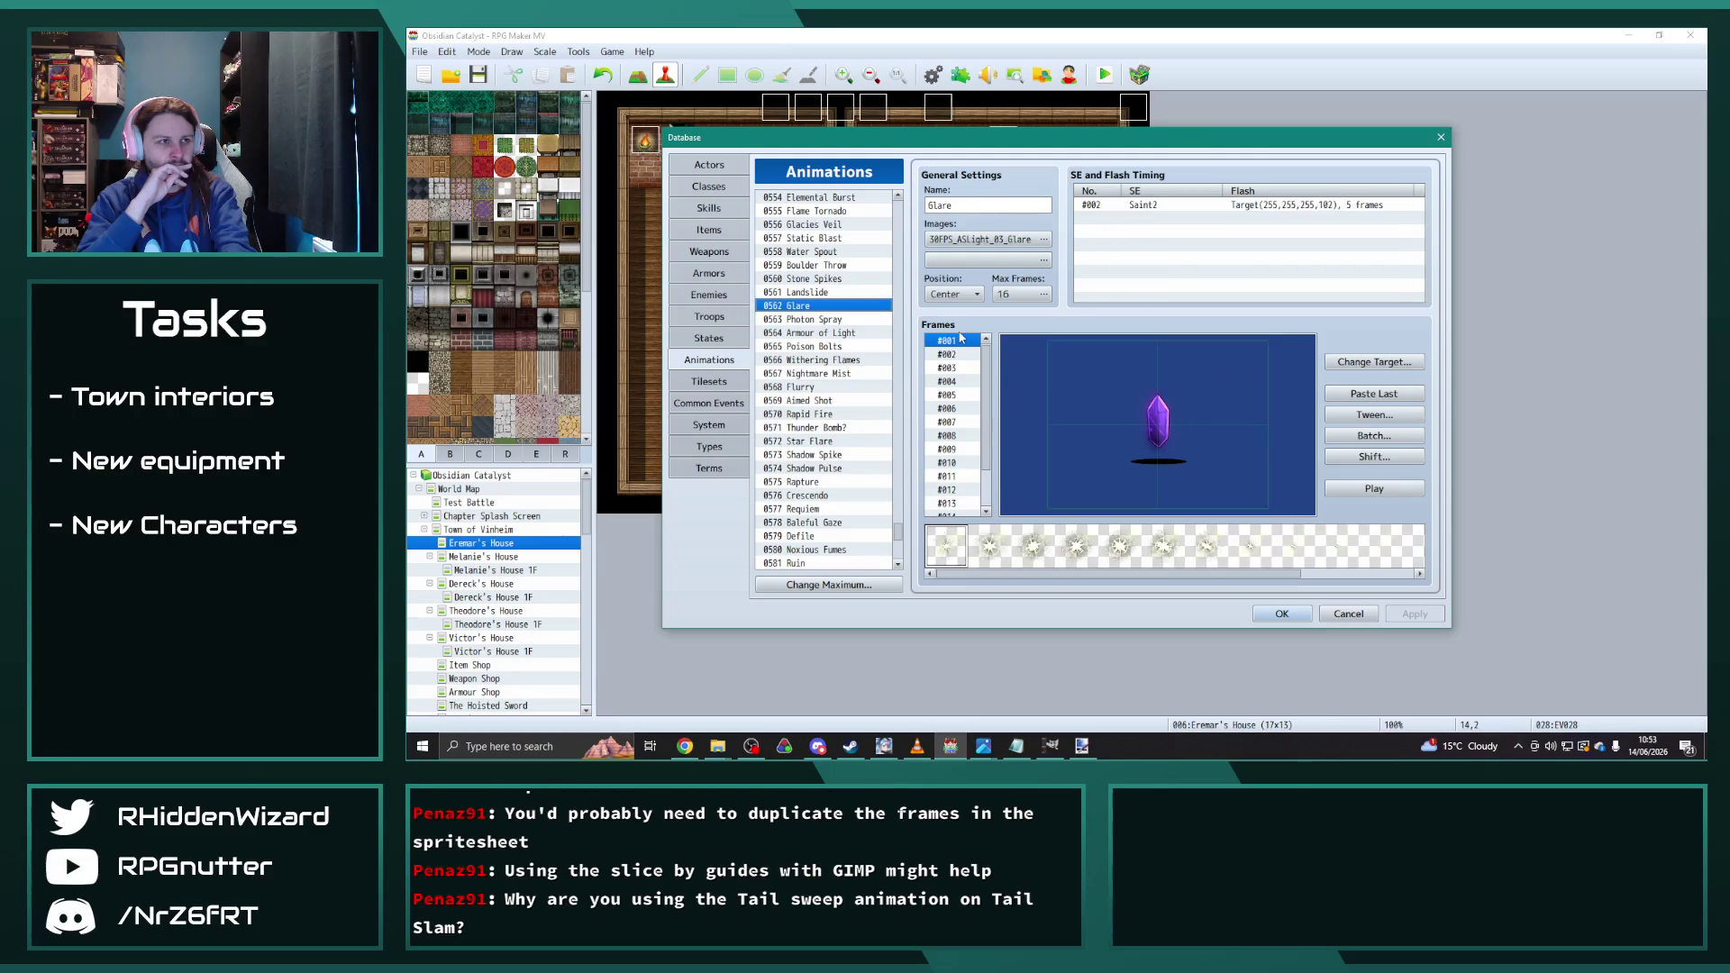
key(Down)
key(Down)
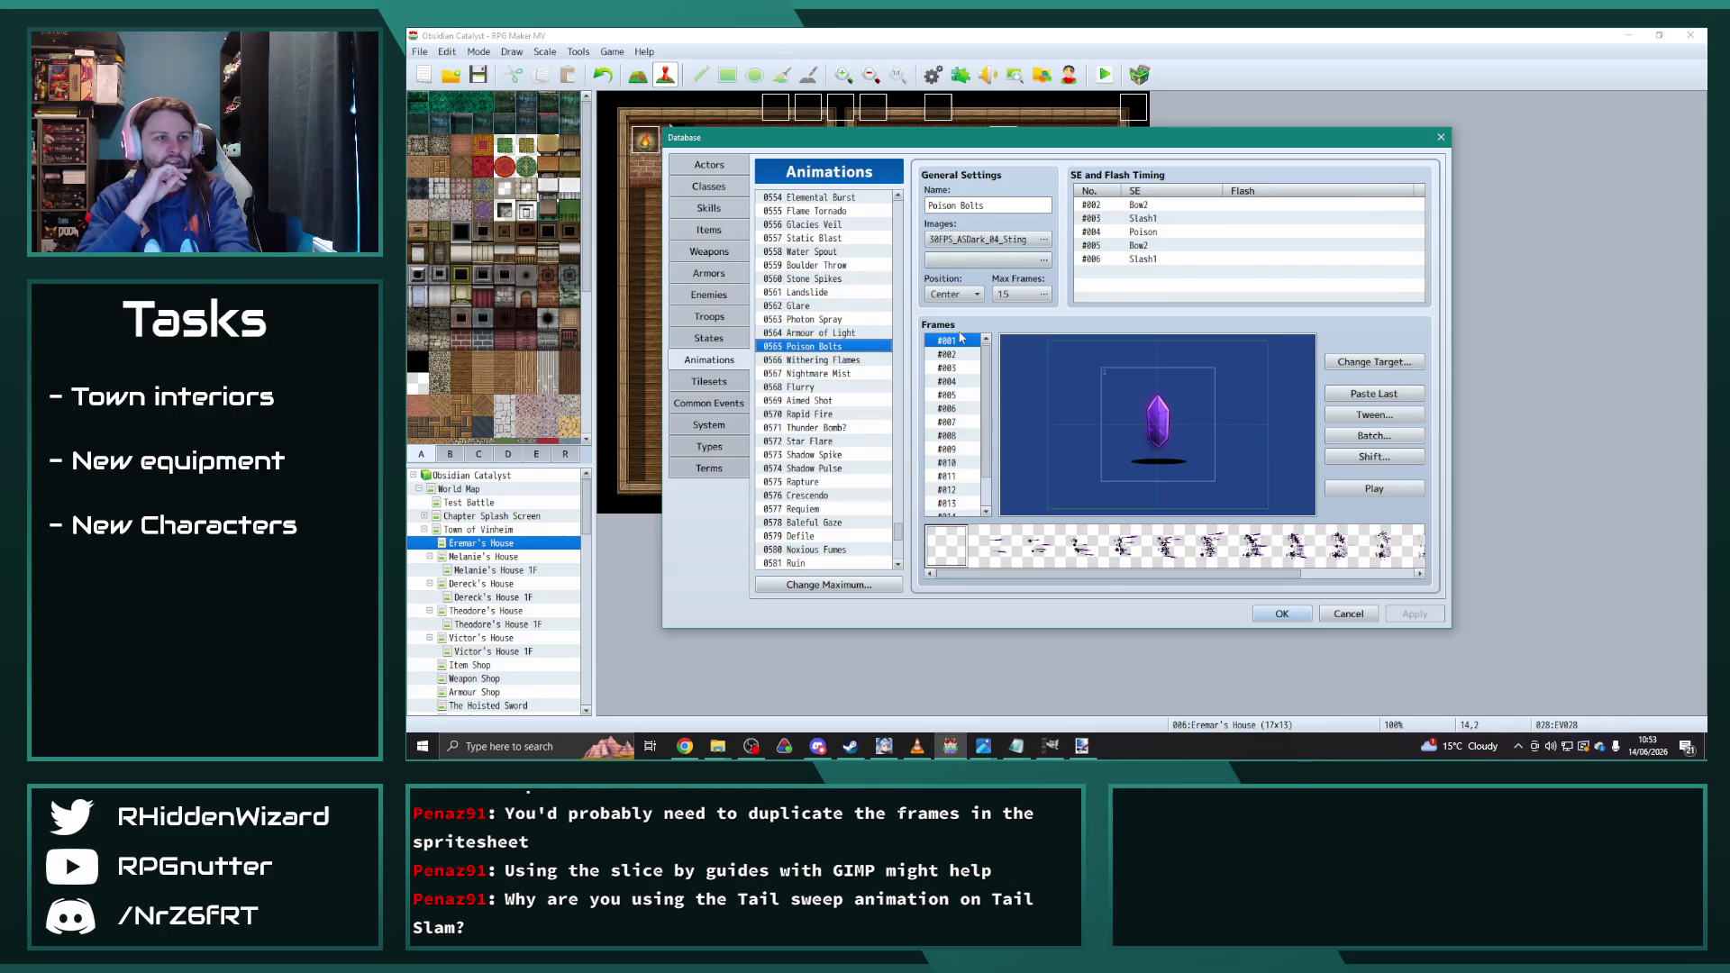
key(Down)
key(Down)
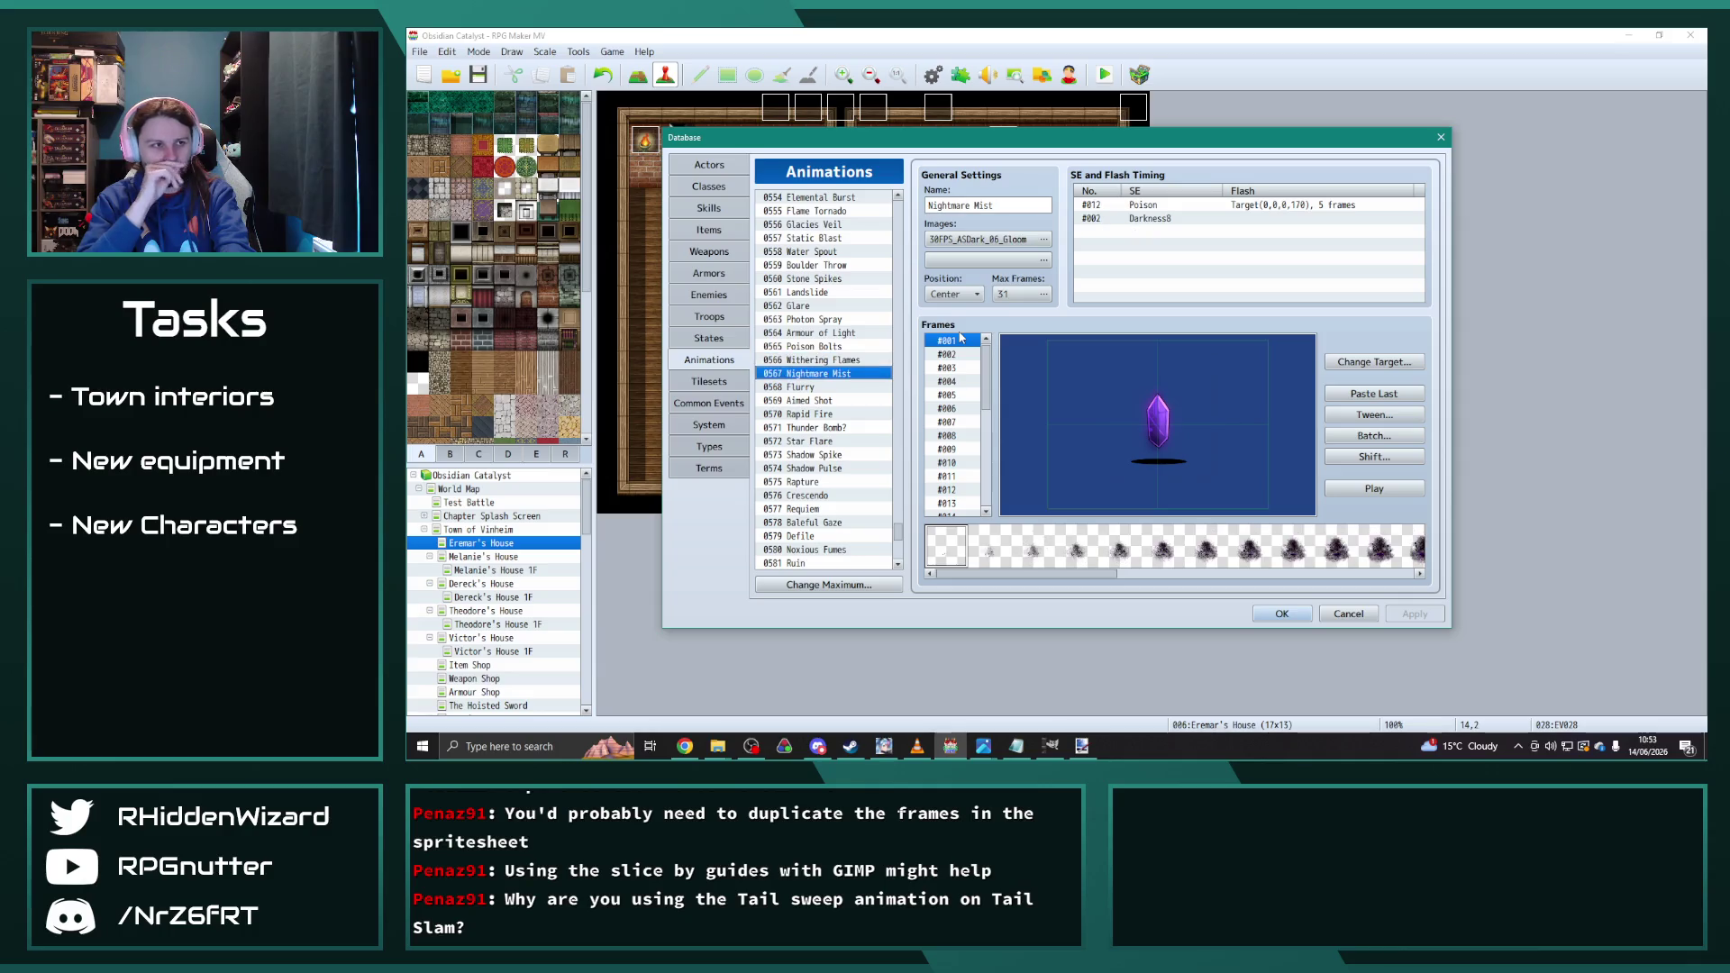
key(Up)
key(Down)
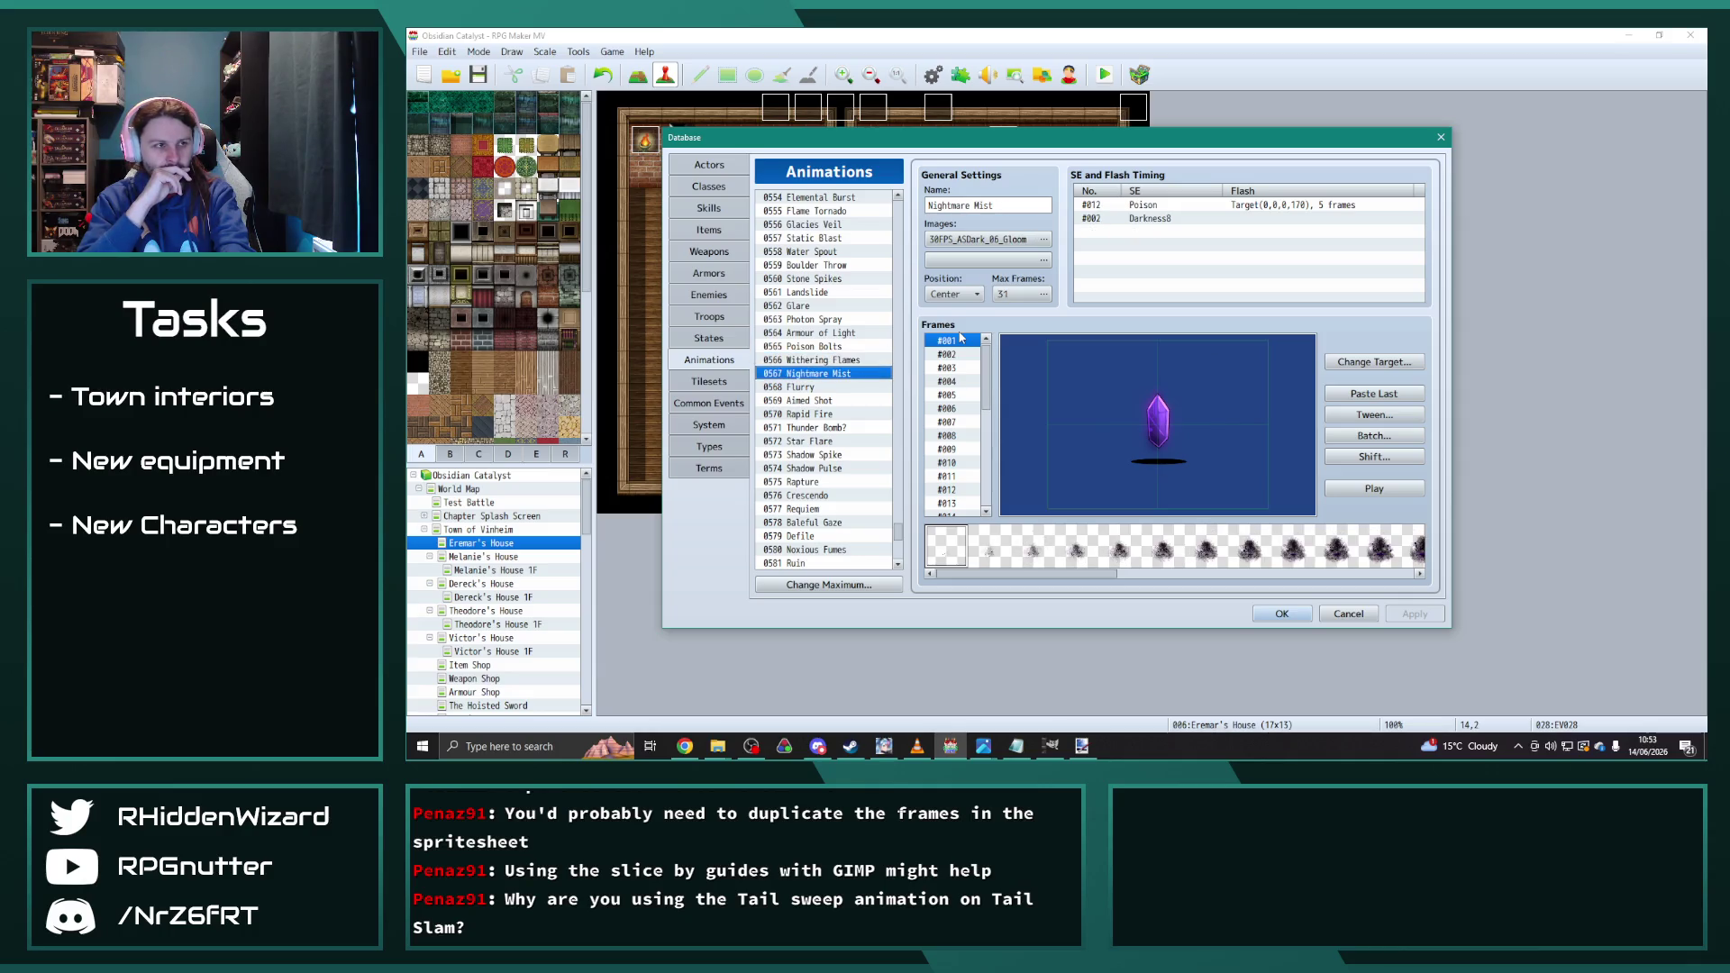
key(Down)
key(Down)
key(Down)
key(Down)
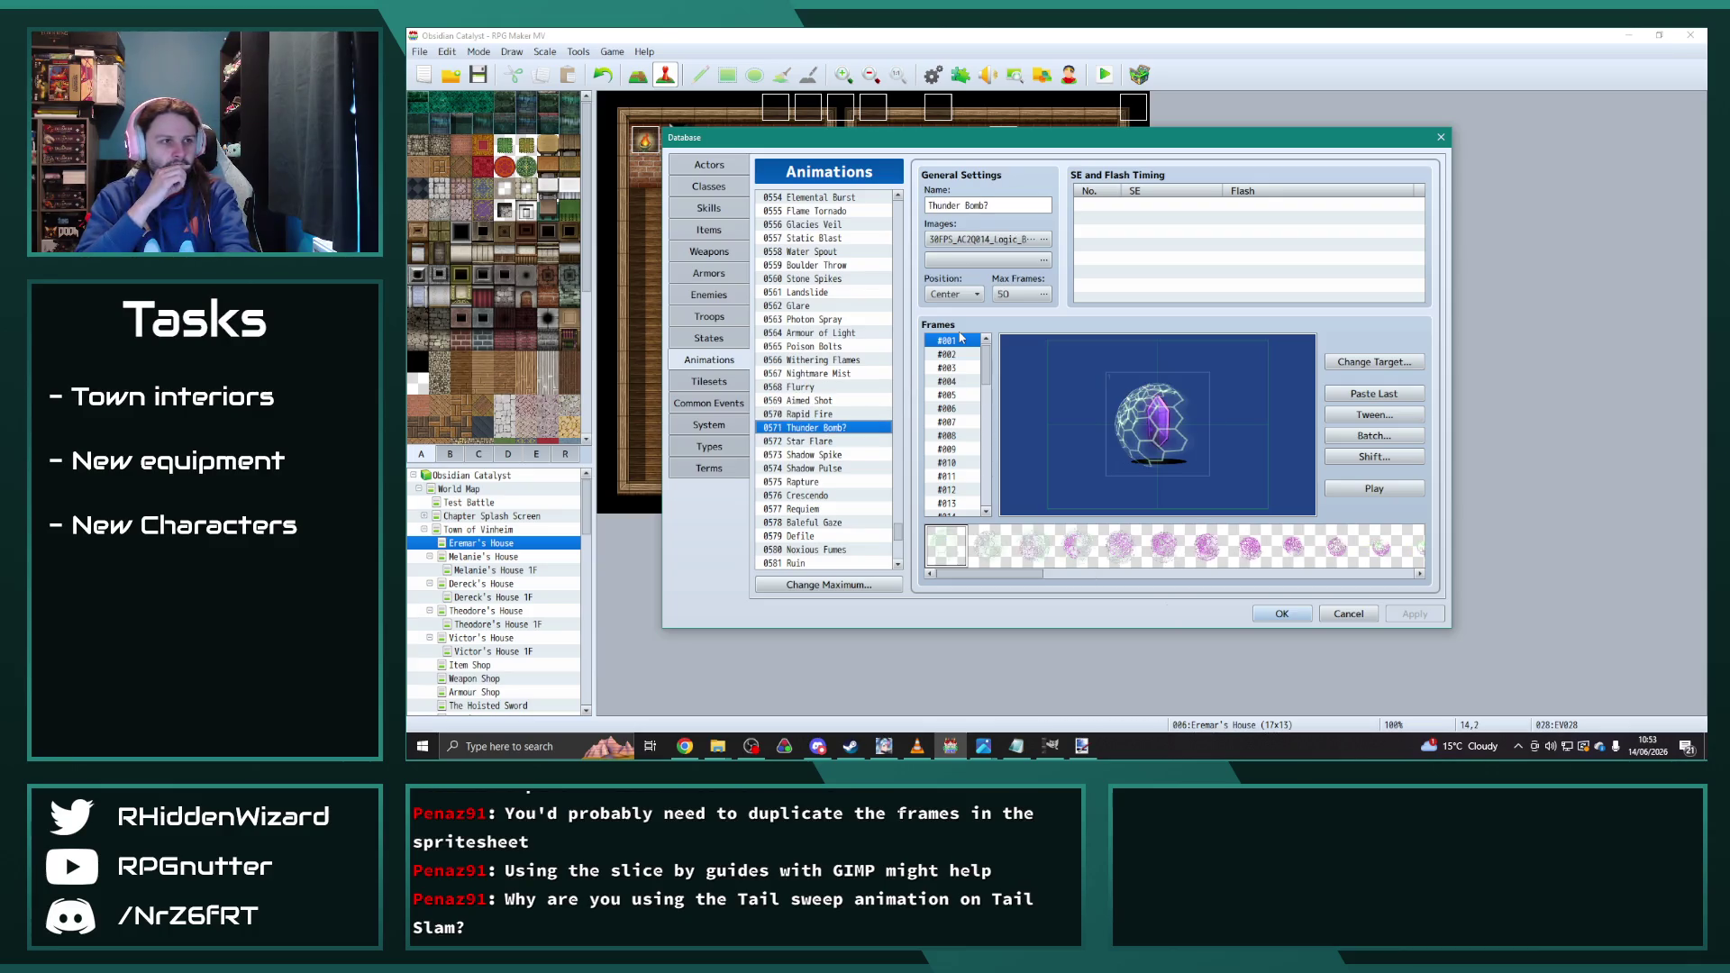
key(Down)
key(Down)
key(Down)
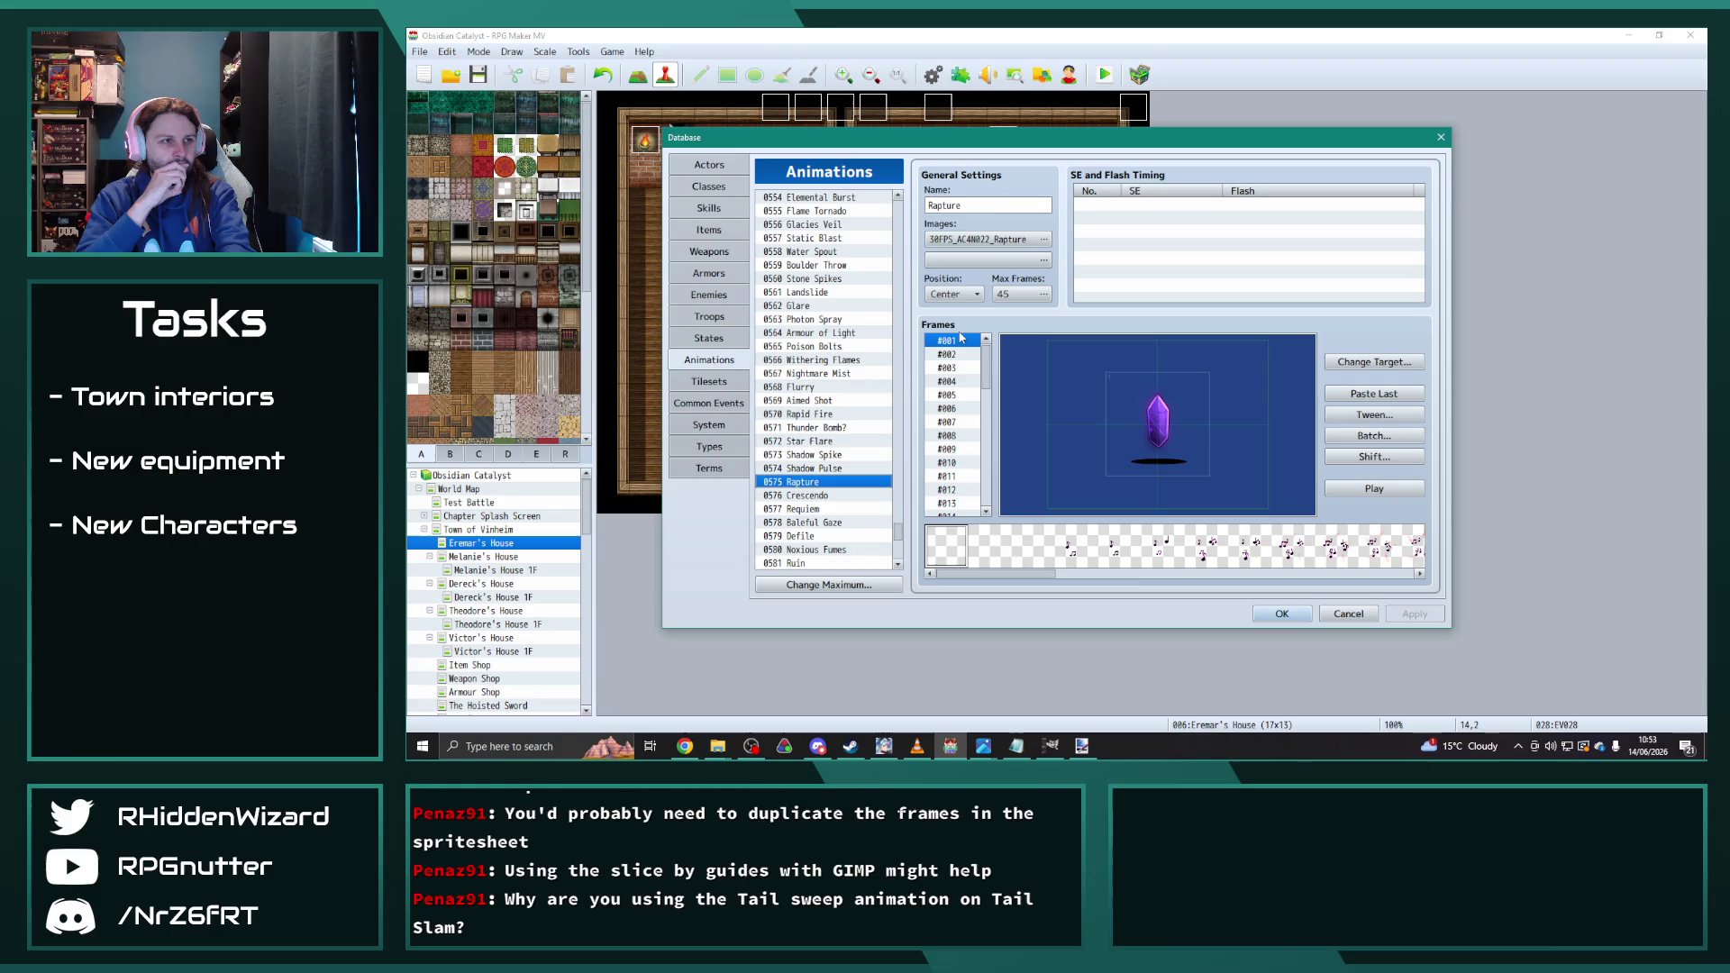
key(Down)
scroll(927, 347, down, 1)
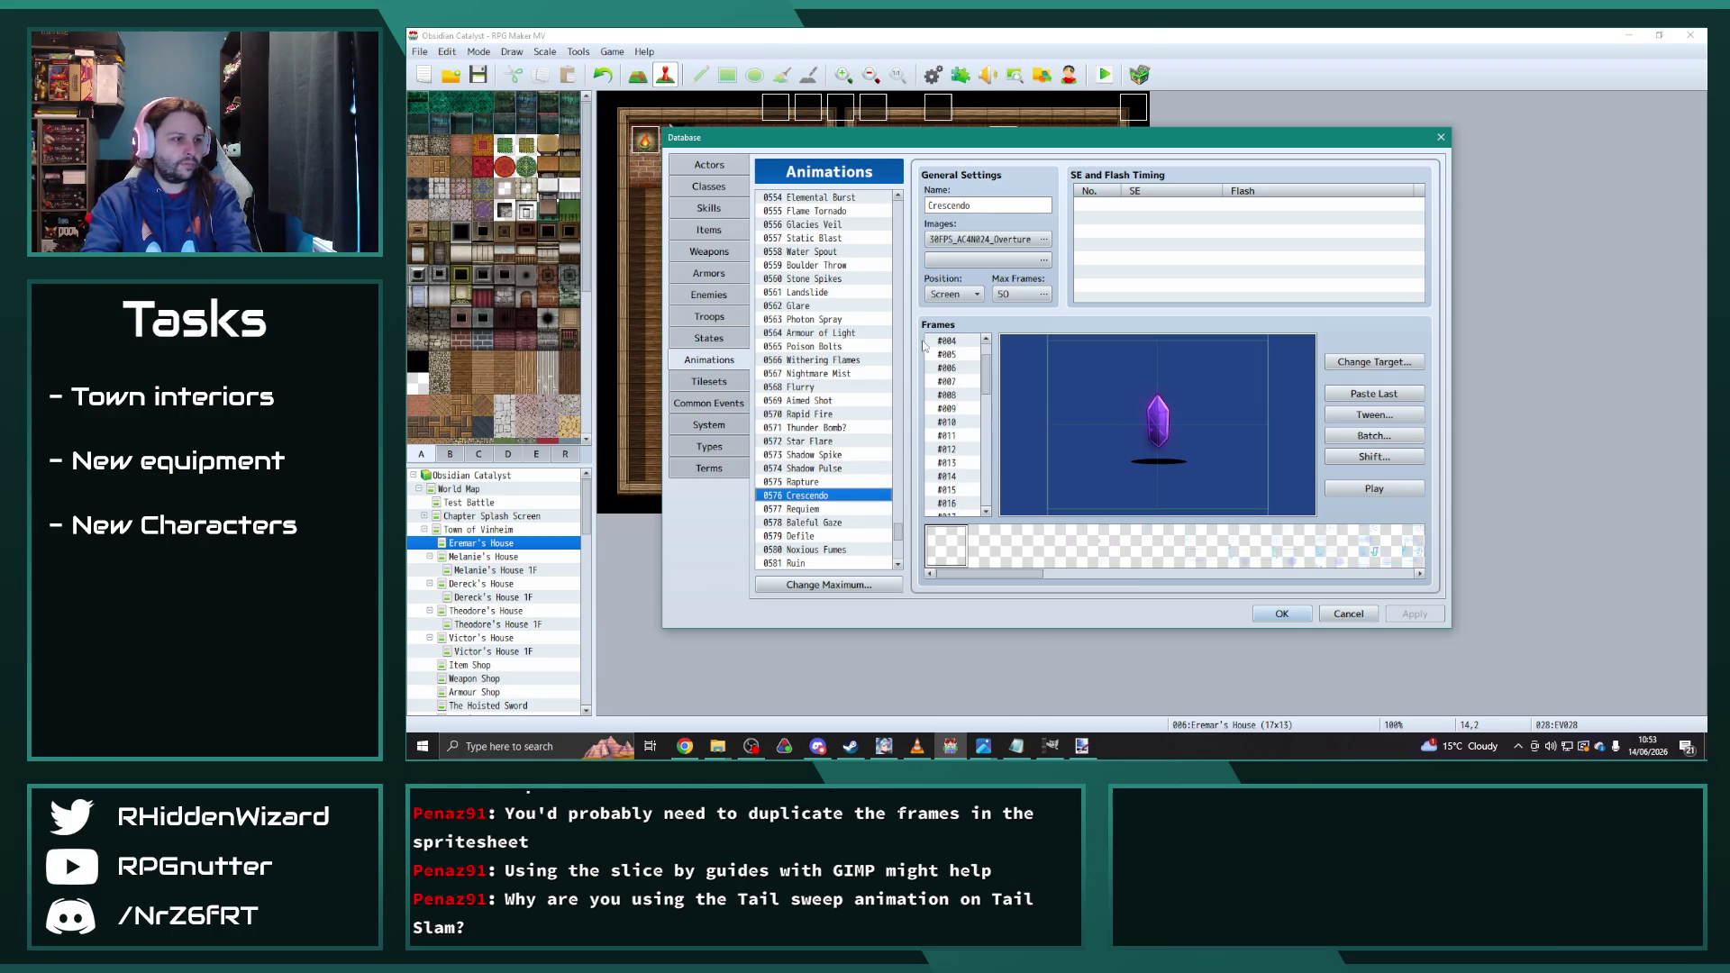
key(Down)
key(Down)
key(Down)
key(Down)
Step: Preview the green crystal animation and the Noxious Fumes animation, replaying each
click(1385, 486)
click(1385, 486)
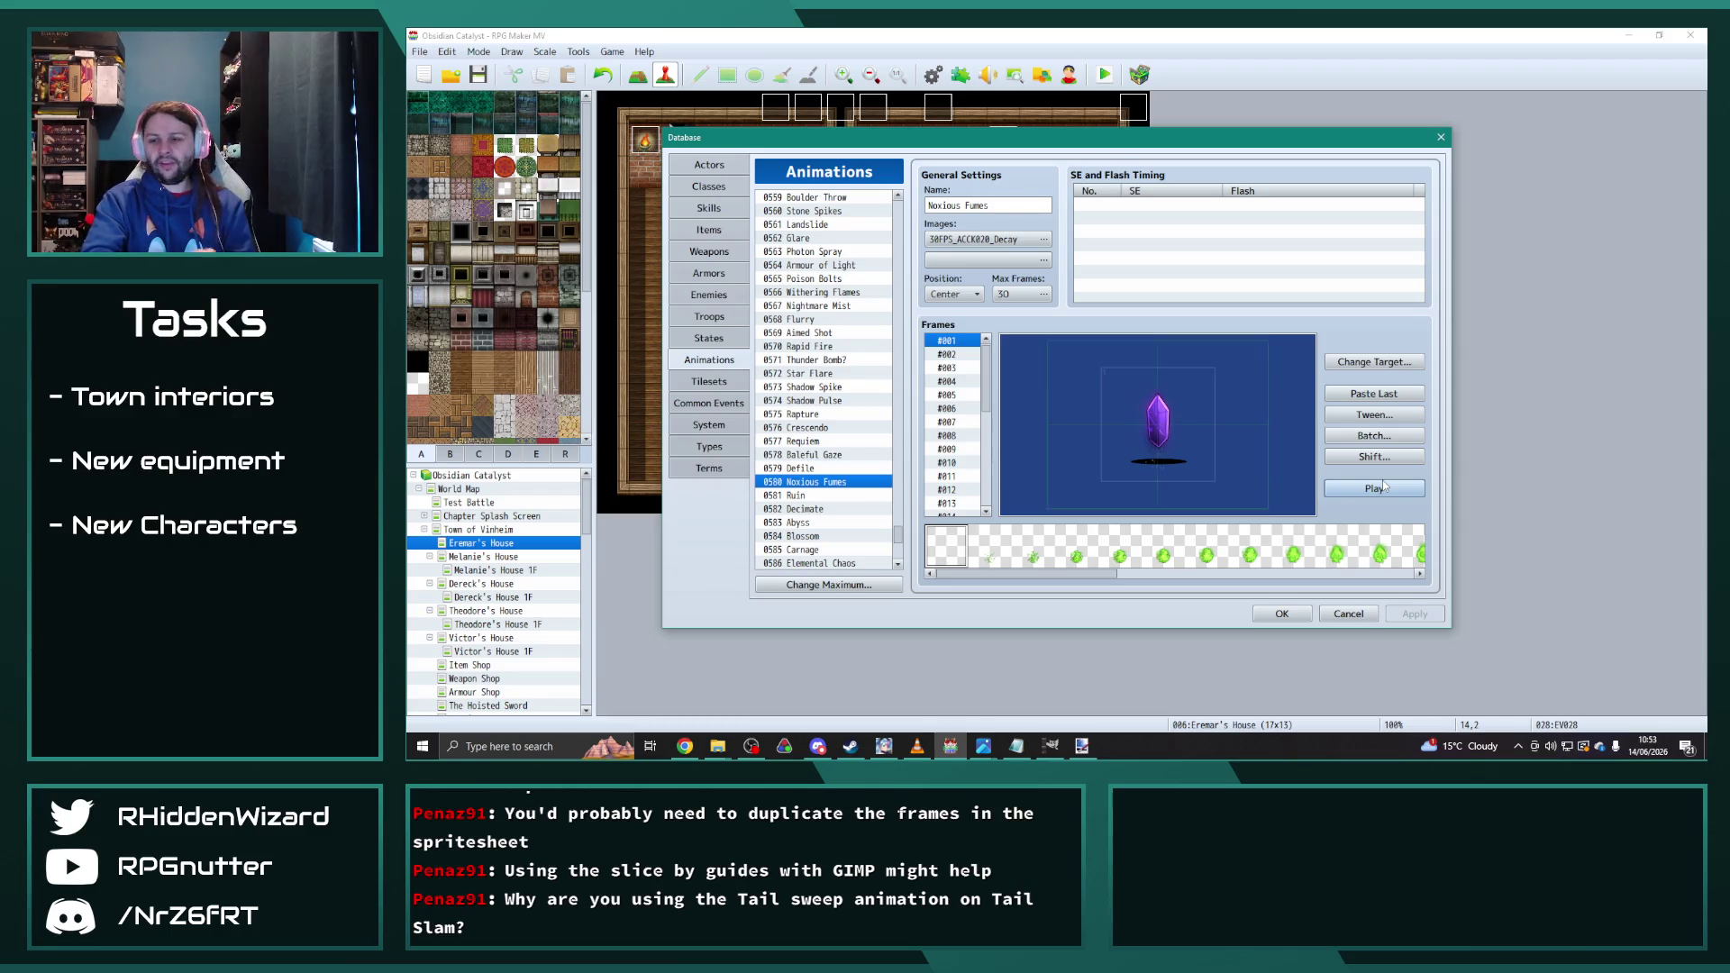
click(1387, 492)
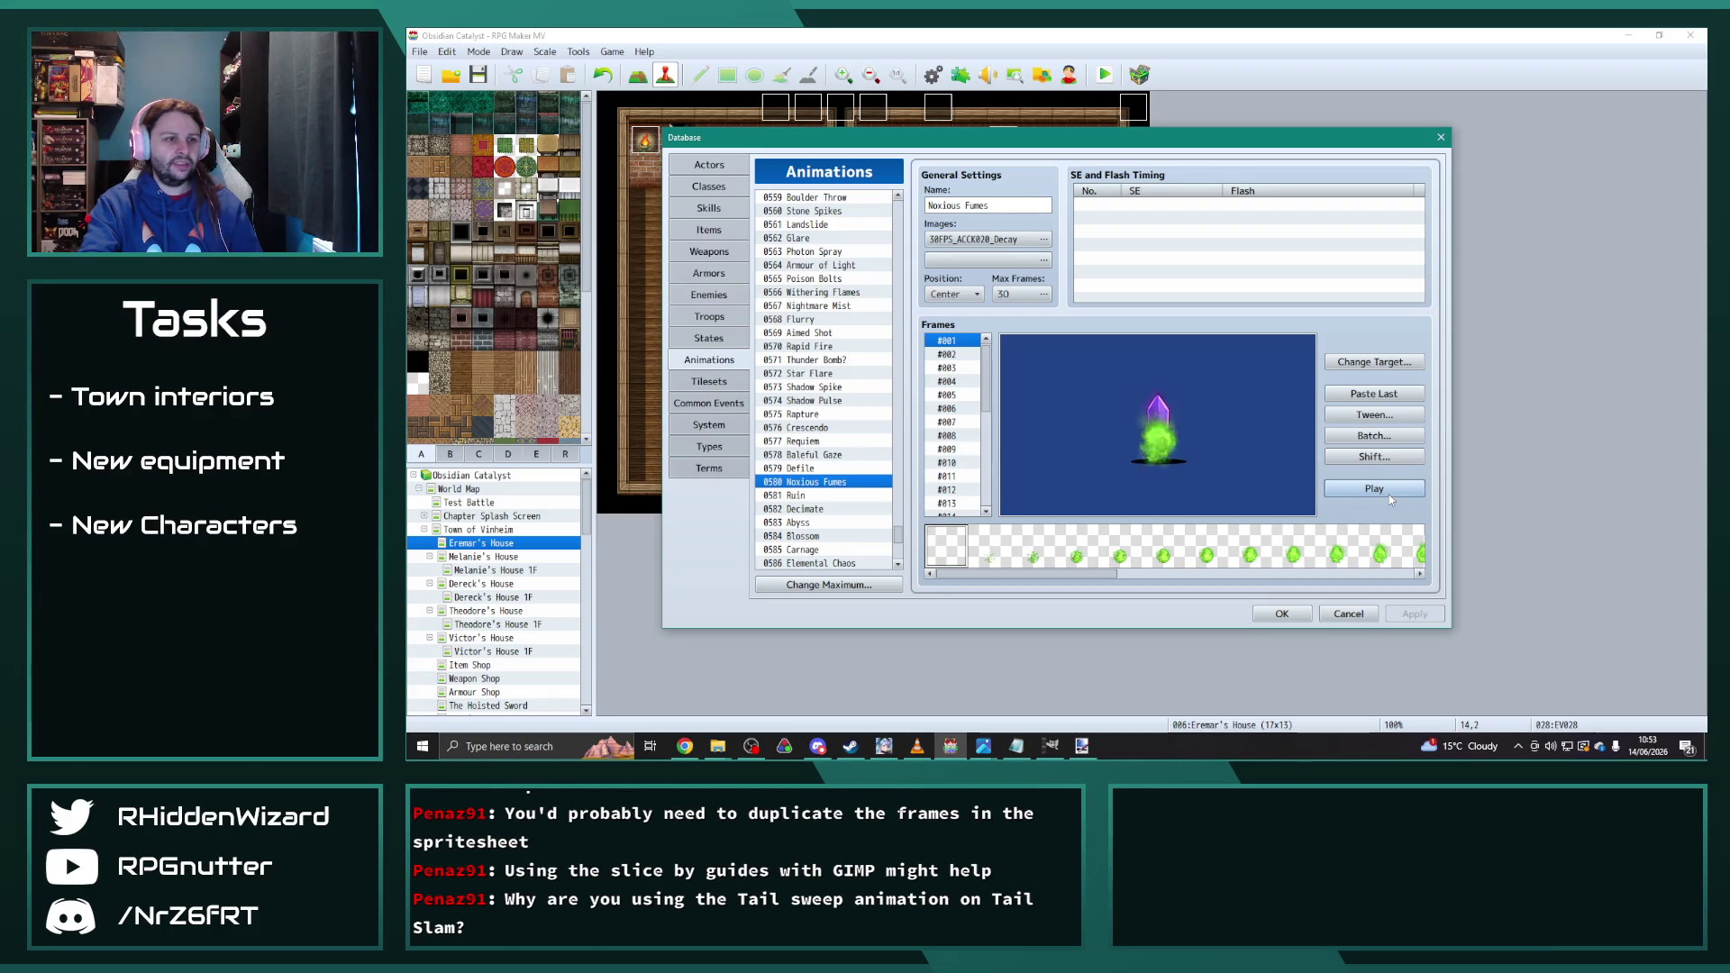
click(1388, 492)
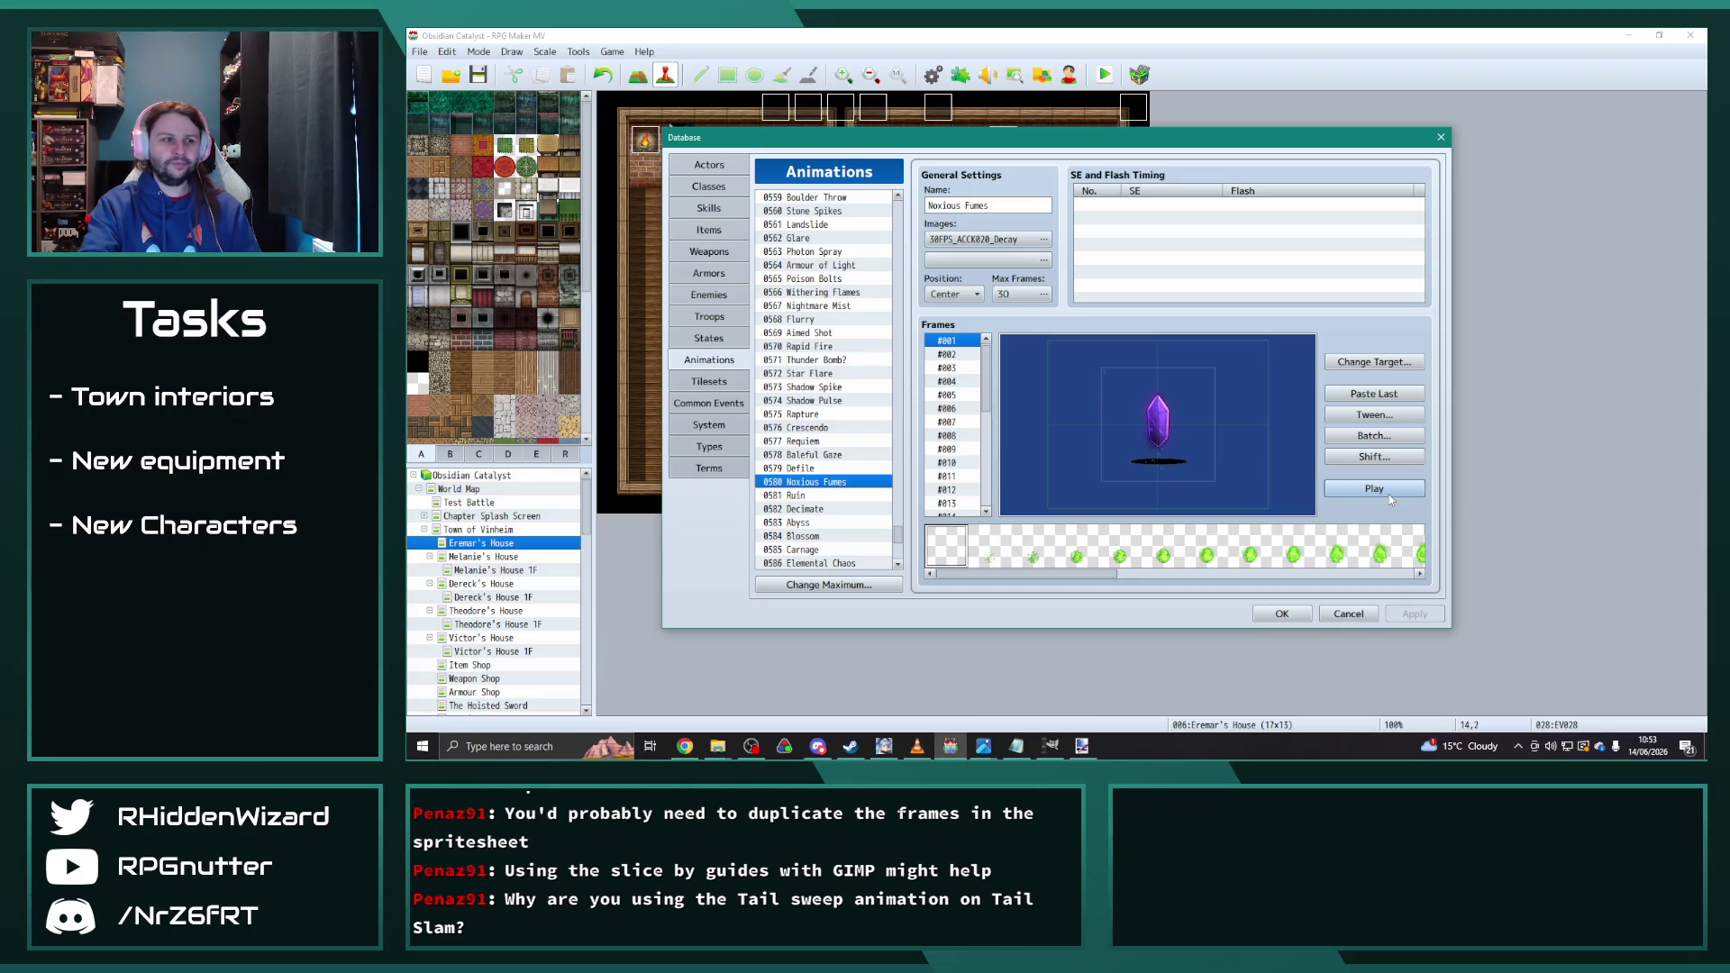
Step: Select the empty animation slot 0608 and bring up the File Explorer windows
scroll(843, 496, down, 2)
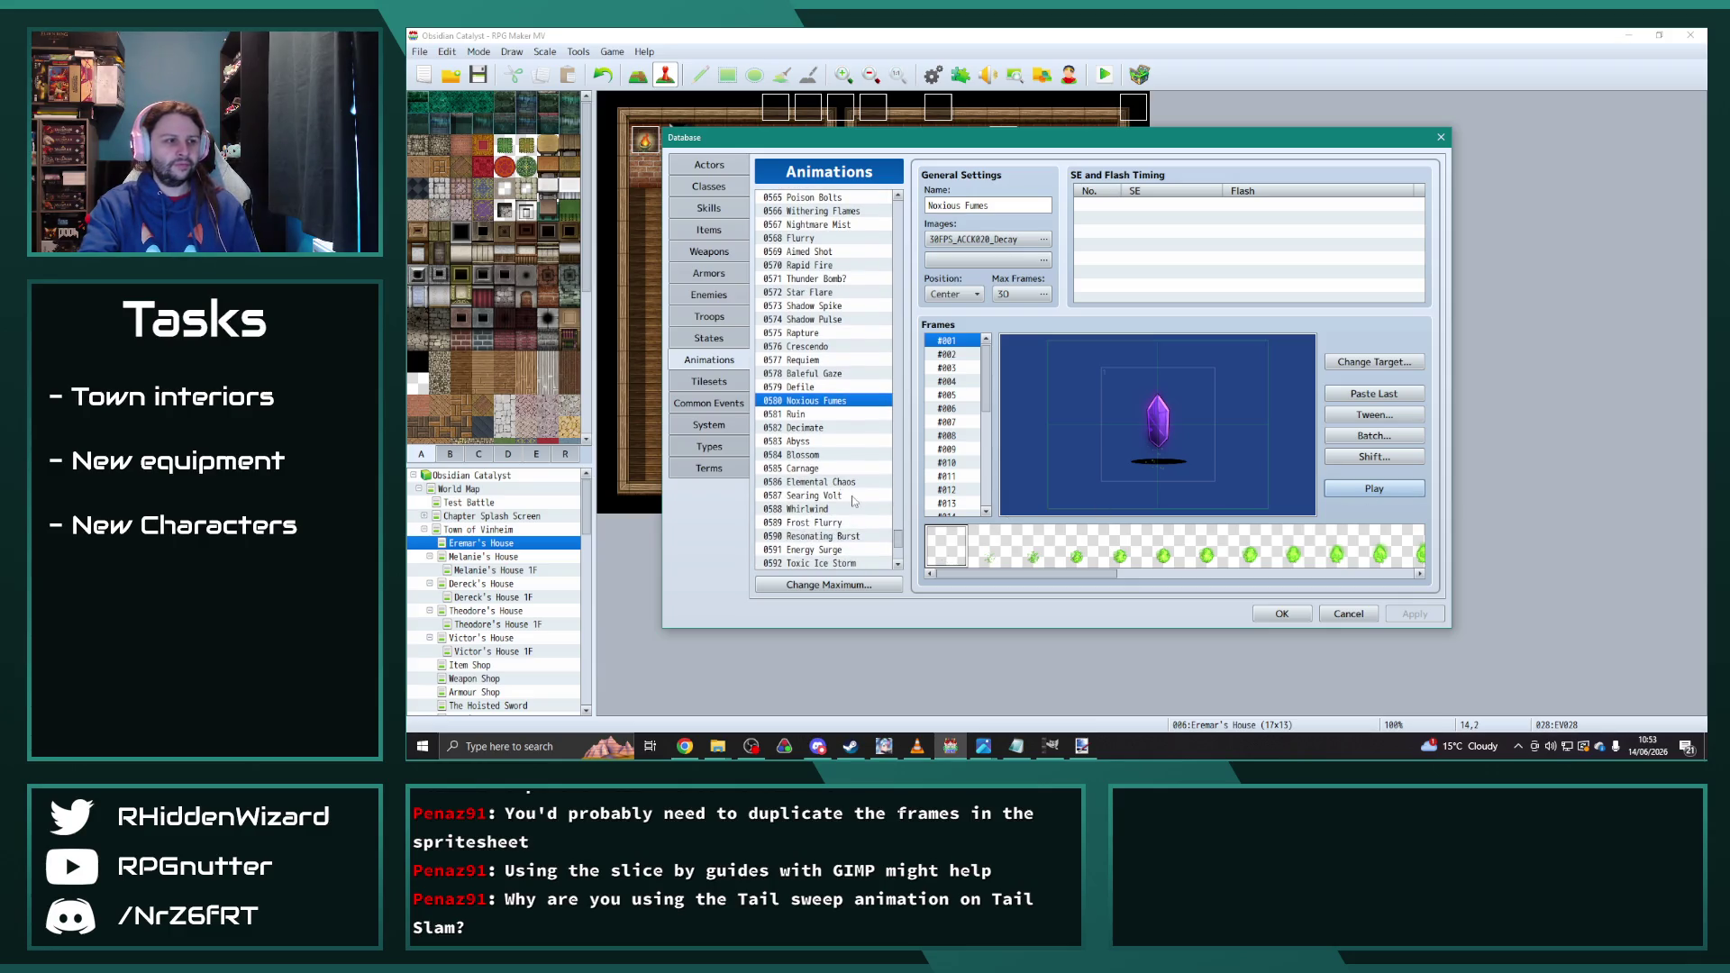
scroll(855, 502, down, 6)
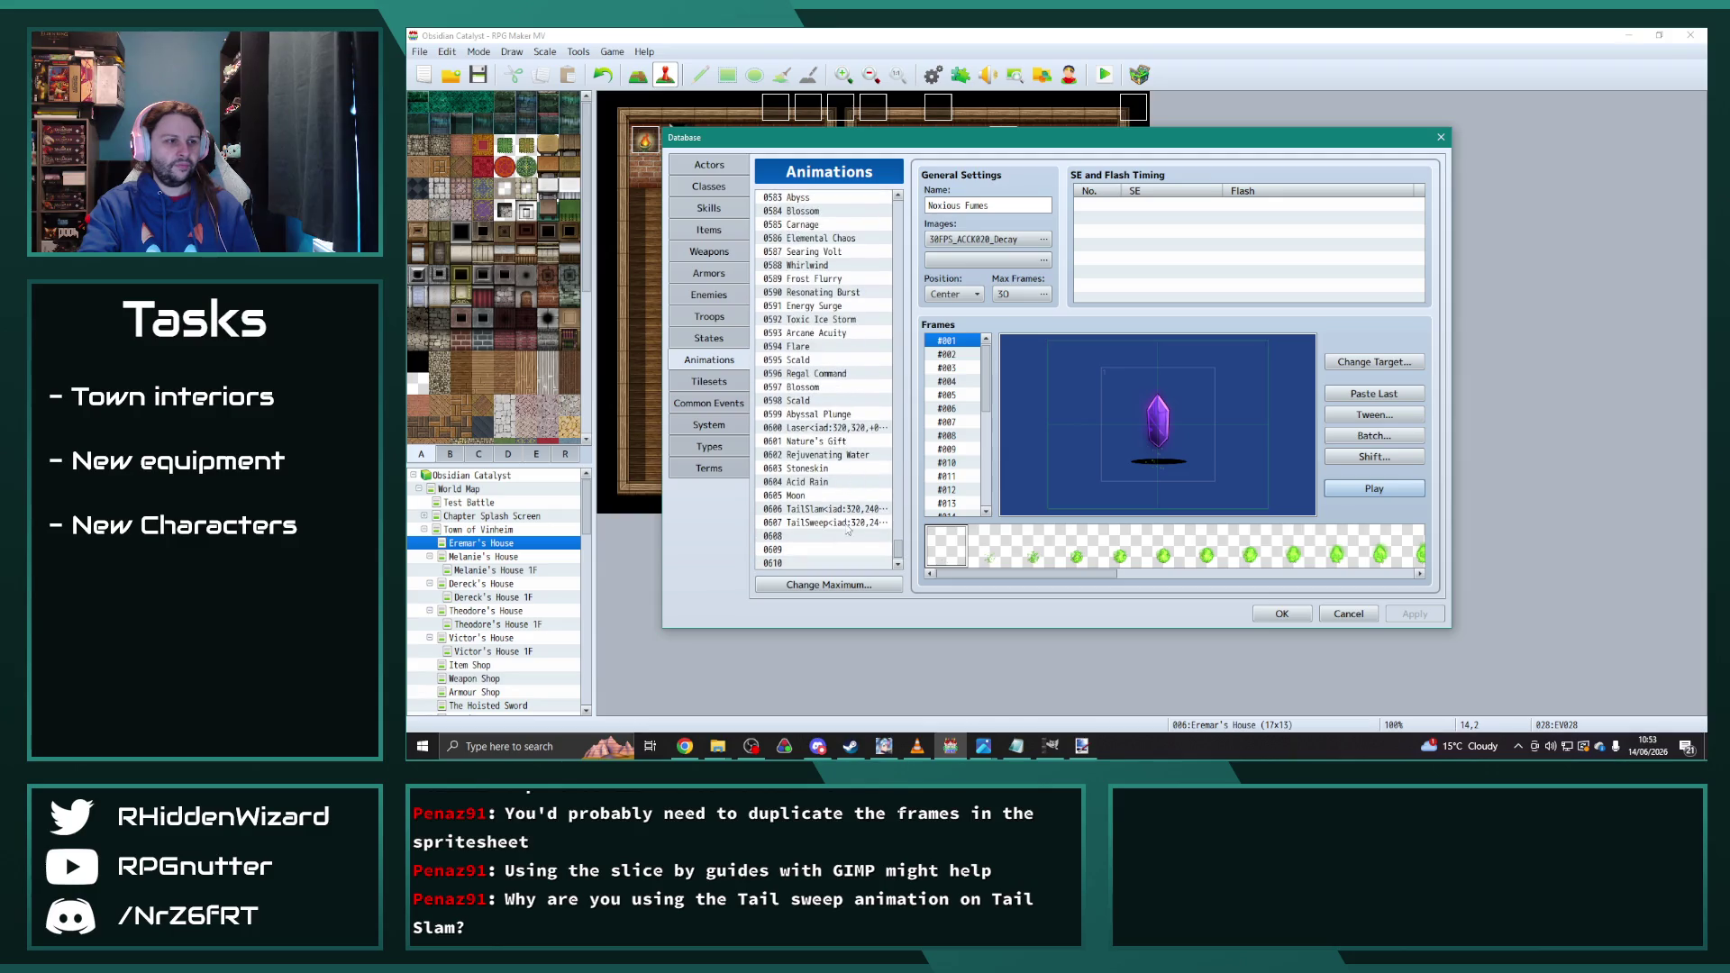
click(828, 535)
click(717, 747)
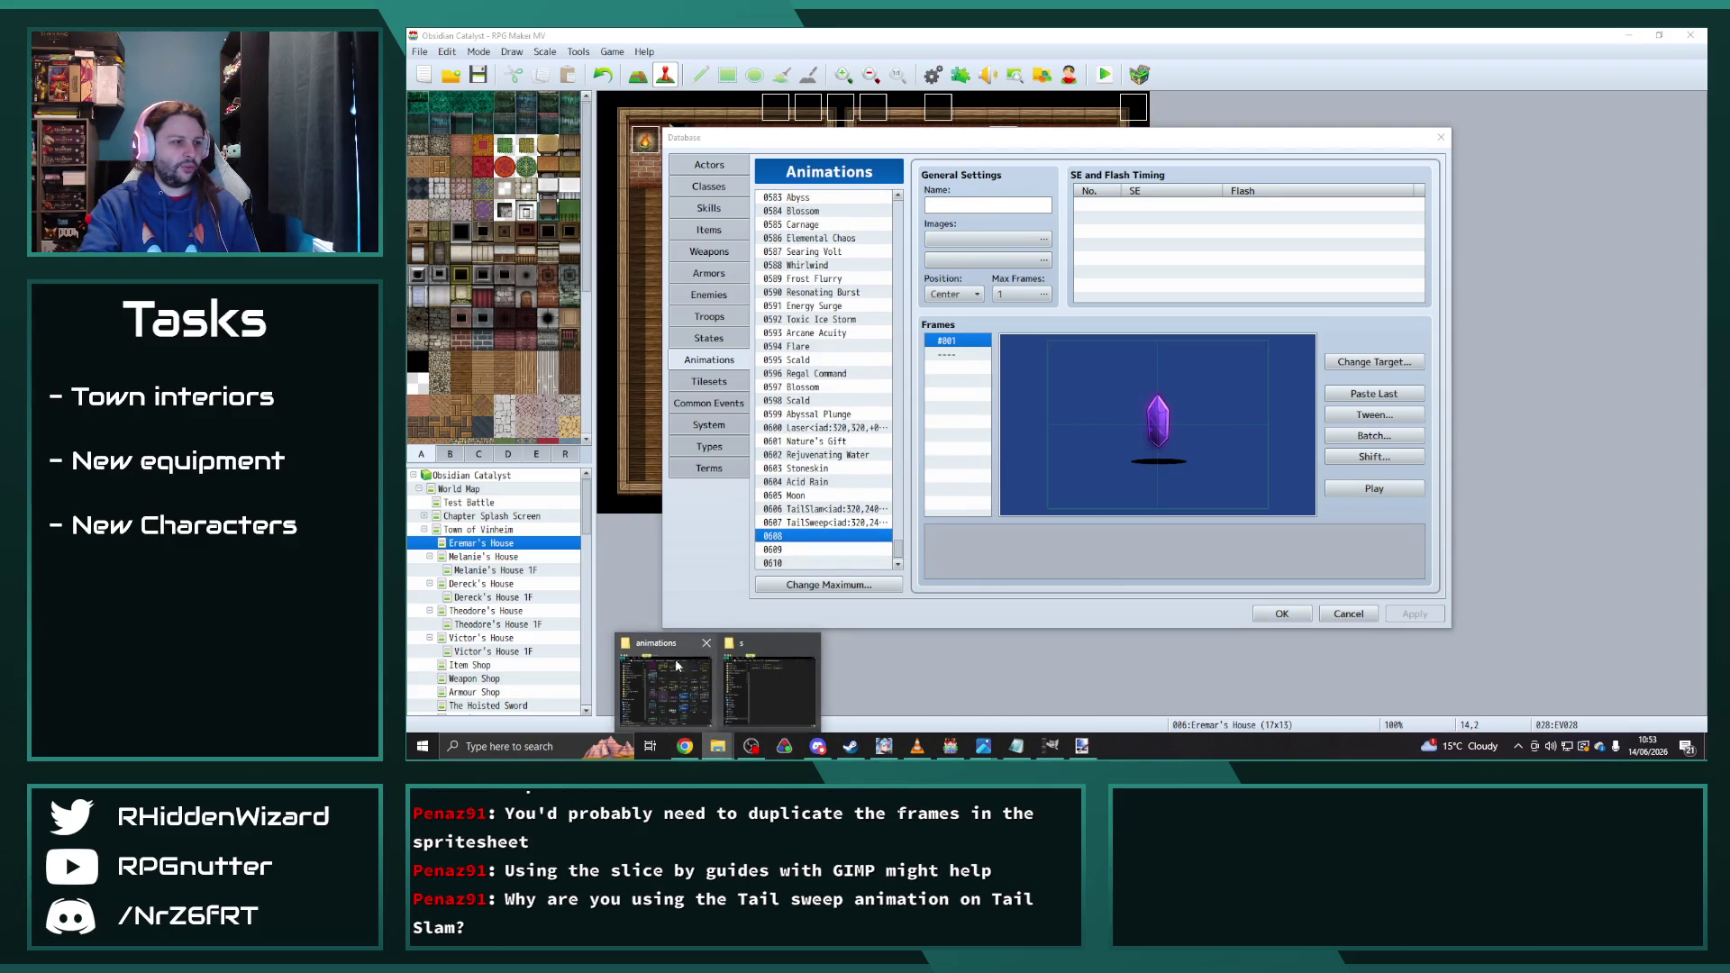
Step: Browse RPG Maker Resources > Graphics > 01 Animations > Elemental (Seraph Circle) > Render and open Wind_01.png
click(769, 689)
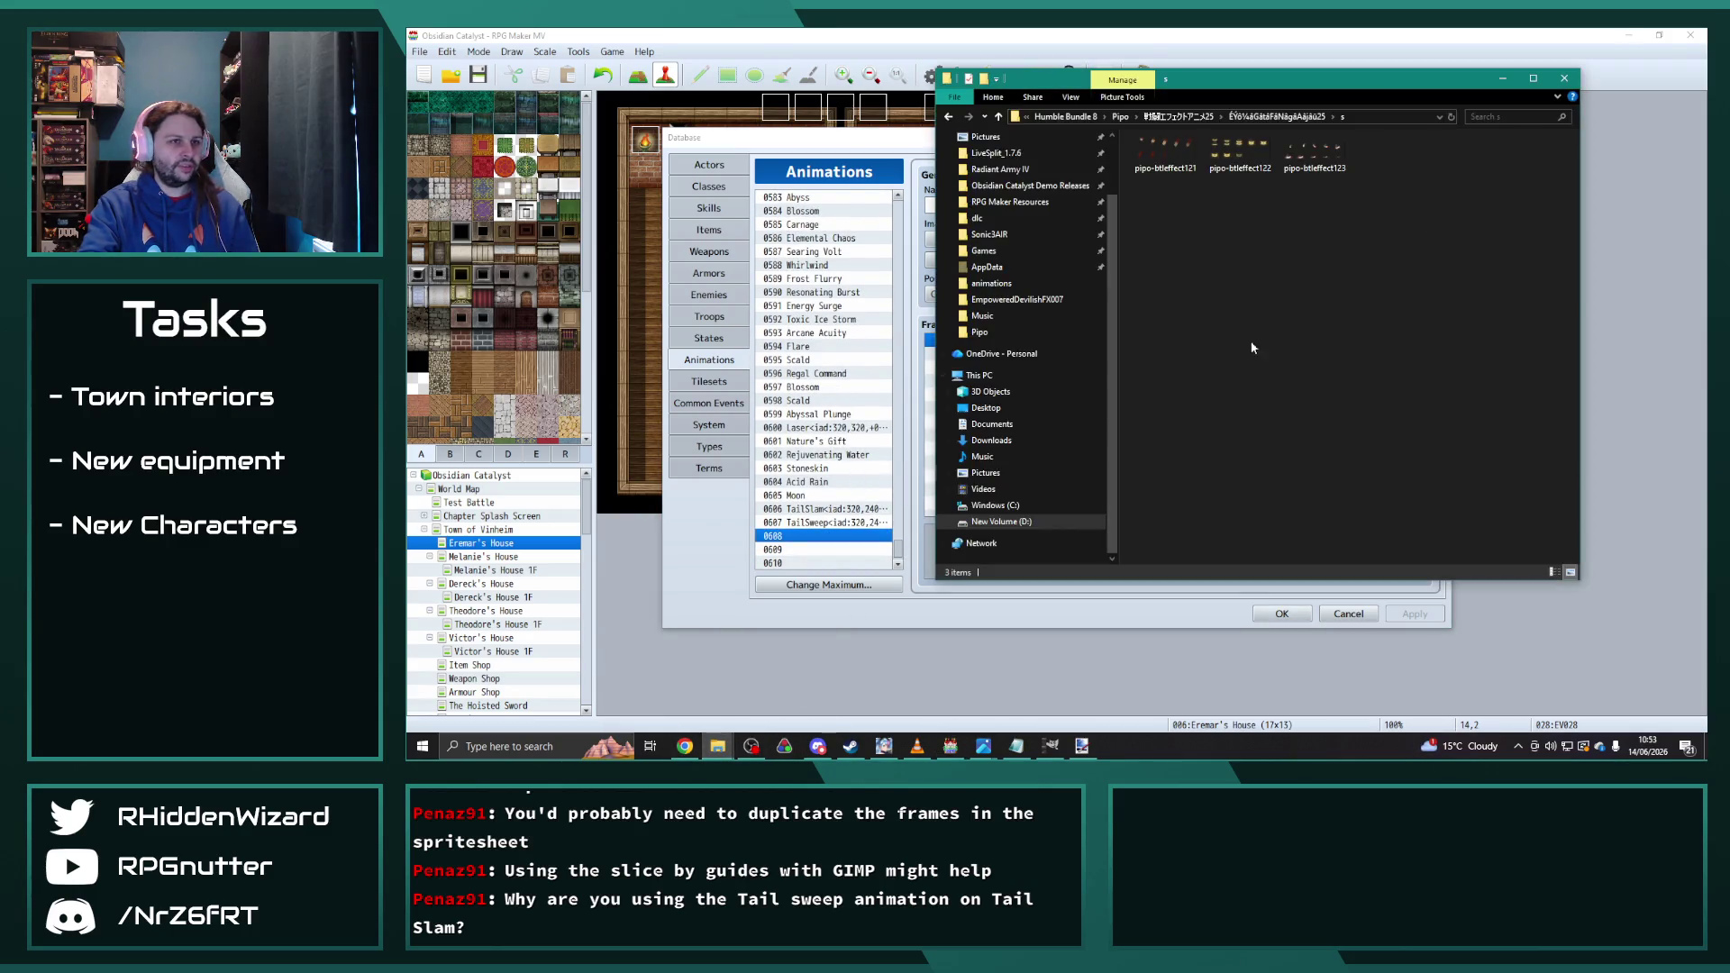
click(1121, 117)
click(1207, 117)
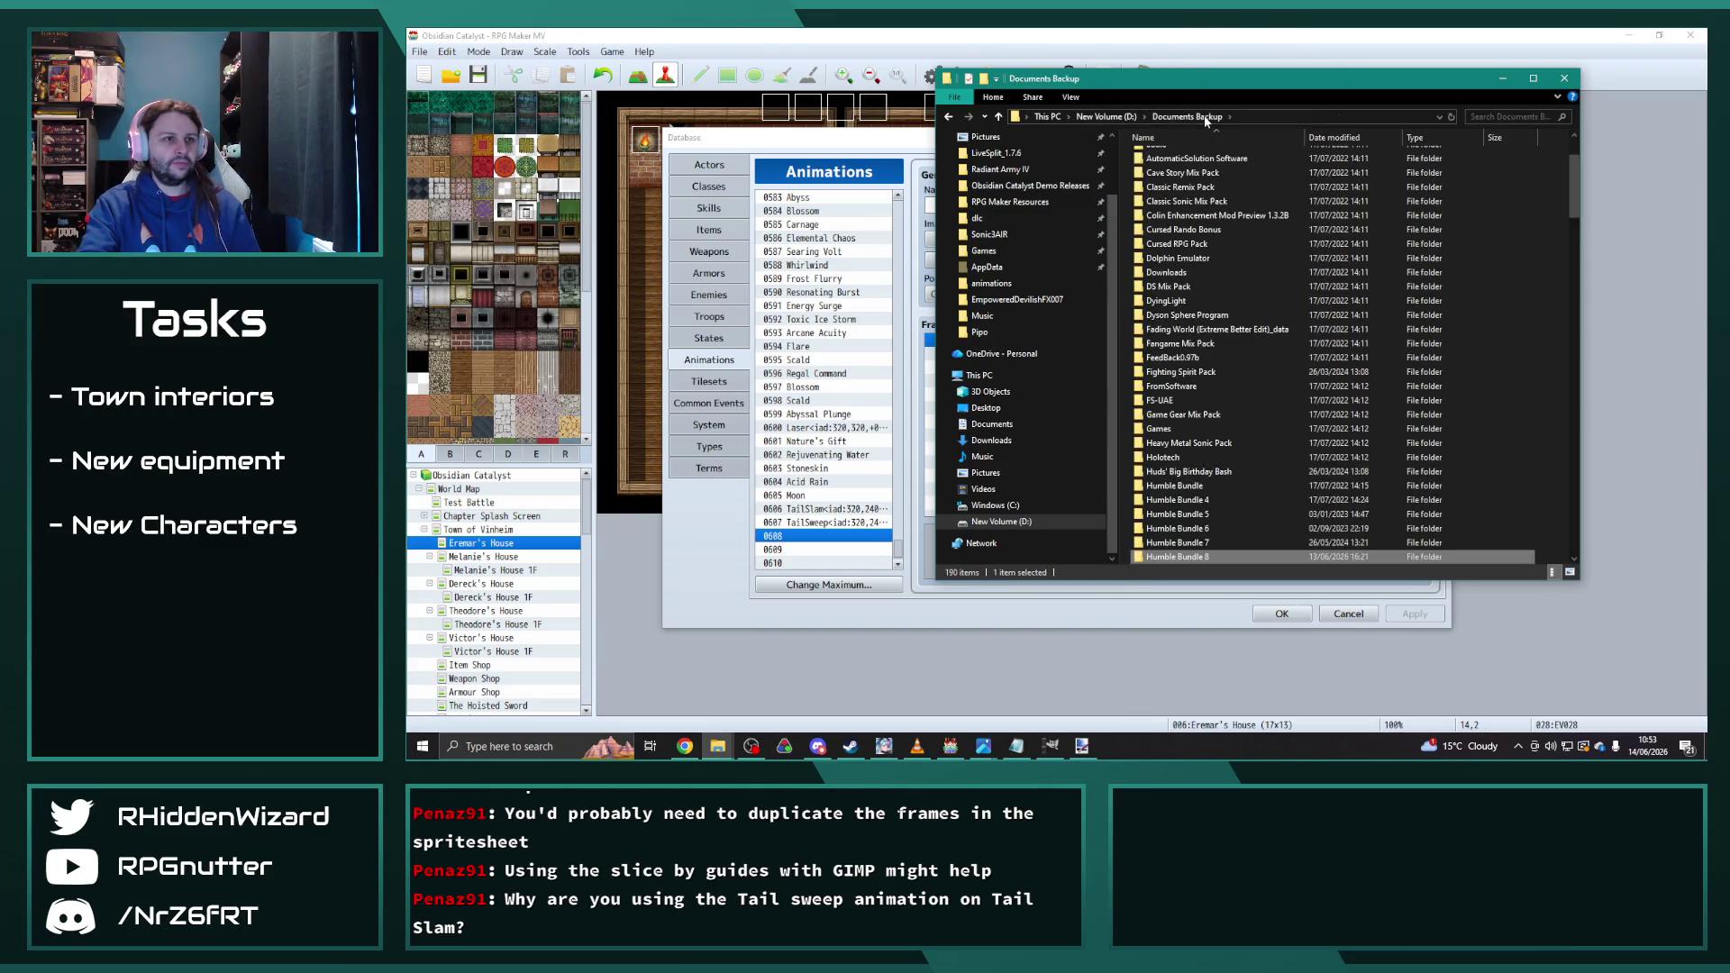
click(1009, 202)
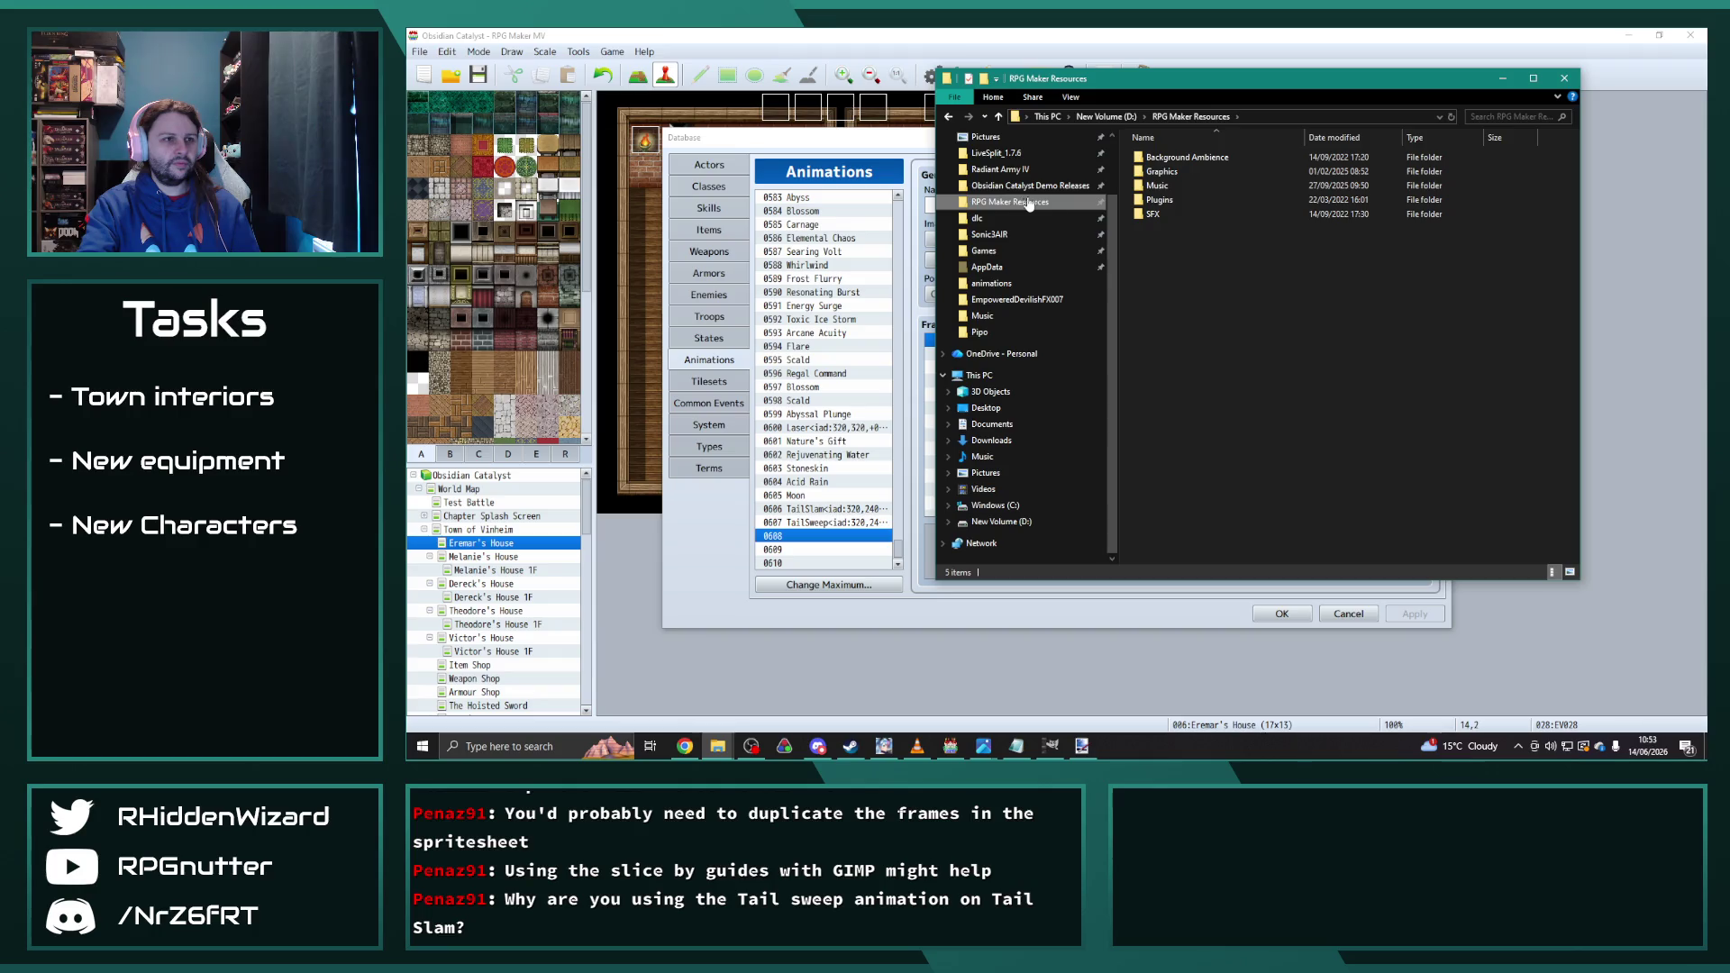
double_click(1172, 169)
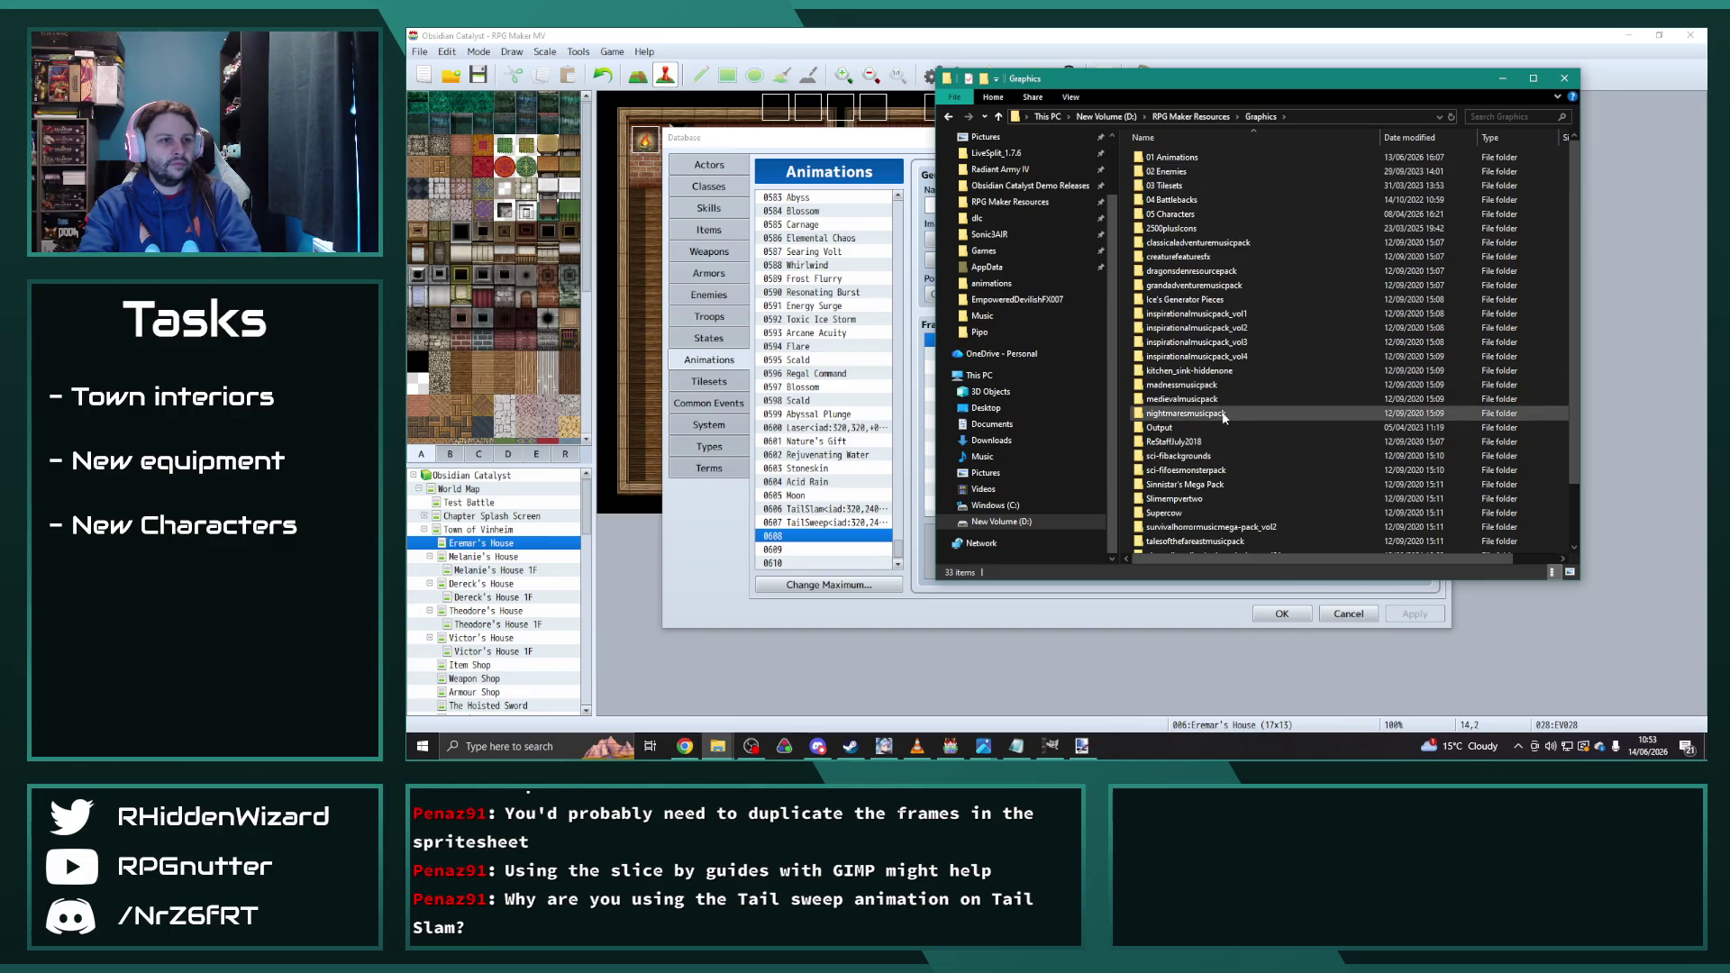
double_click(1206, 158)
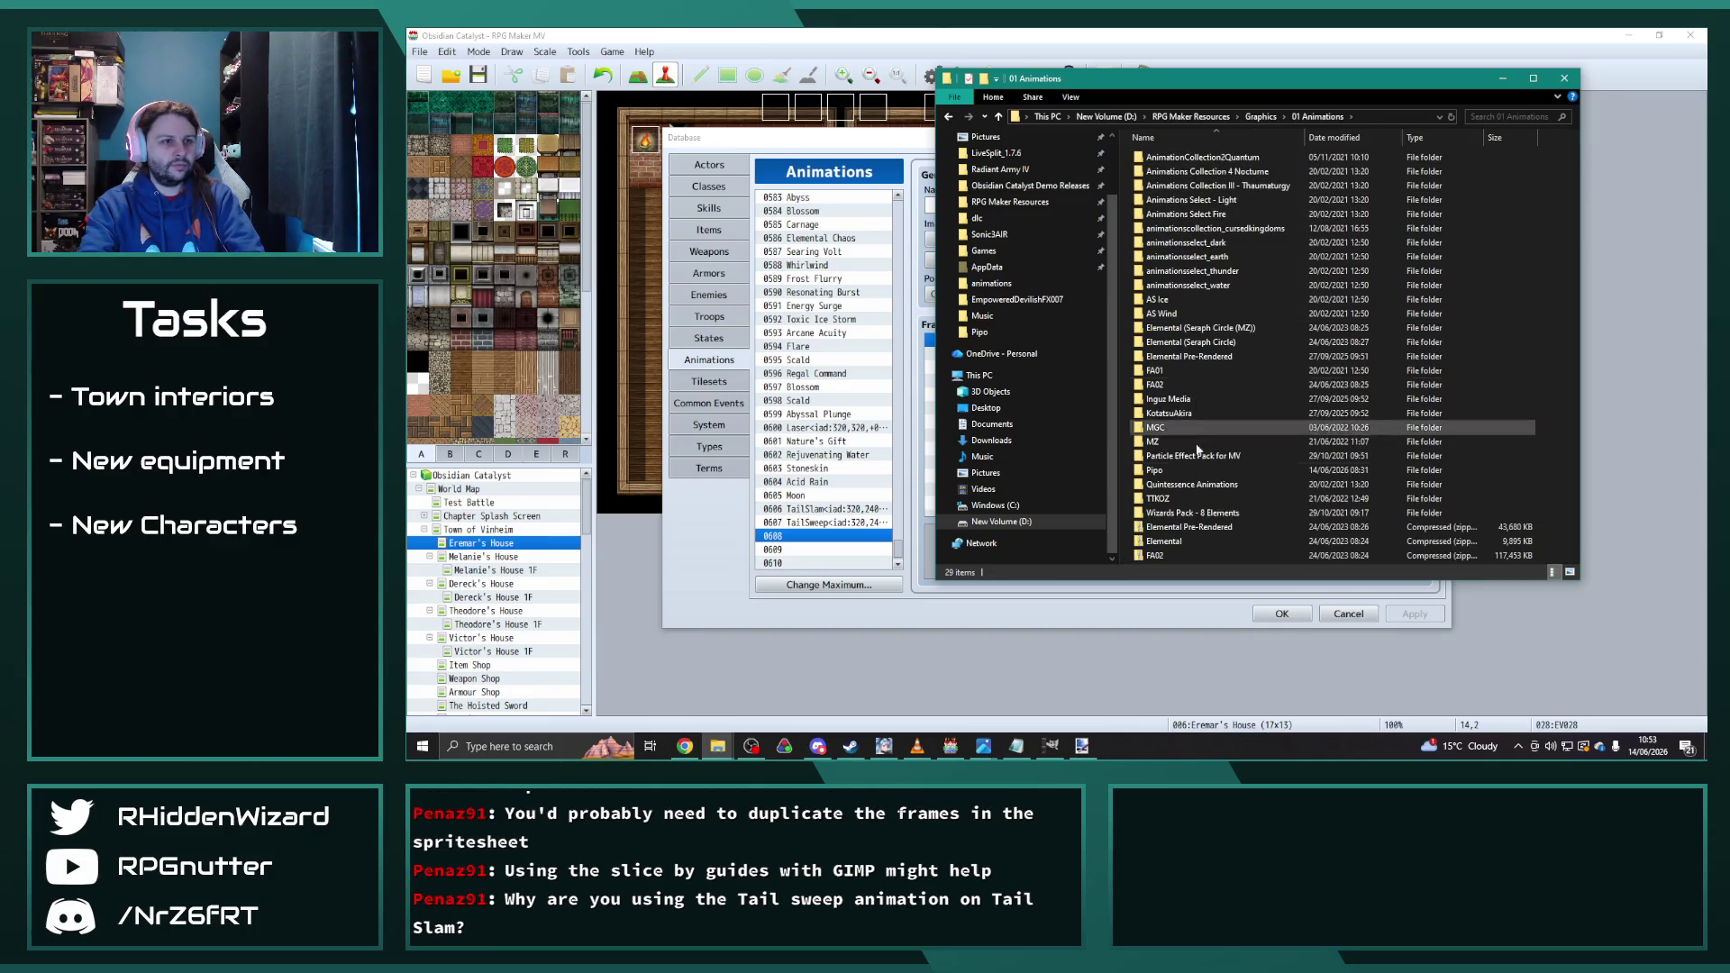
double_click(1204, 340)
double_click(1177, 158)
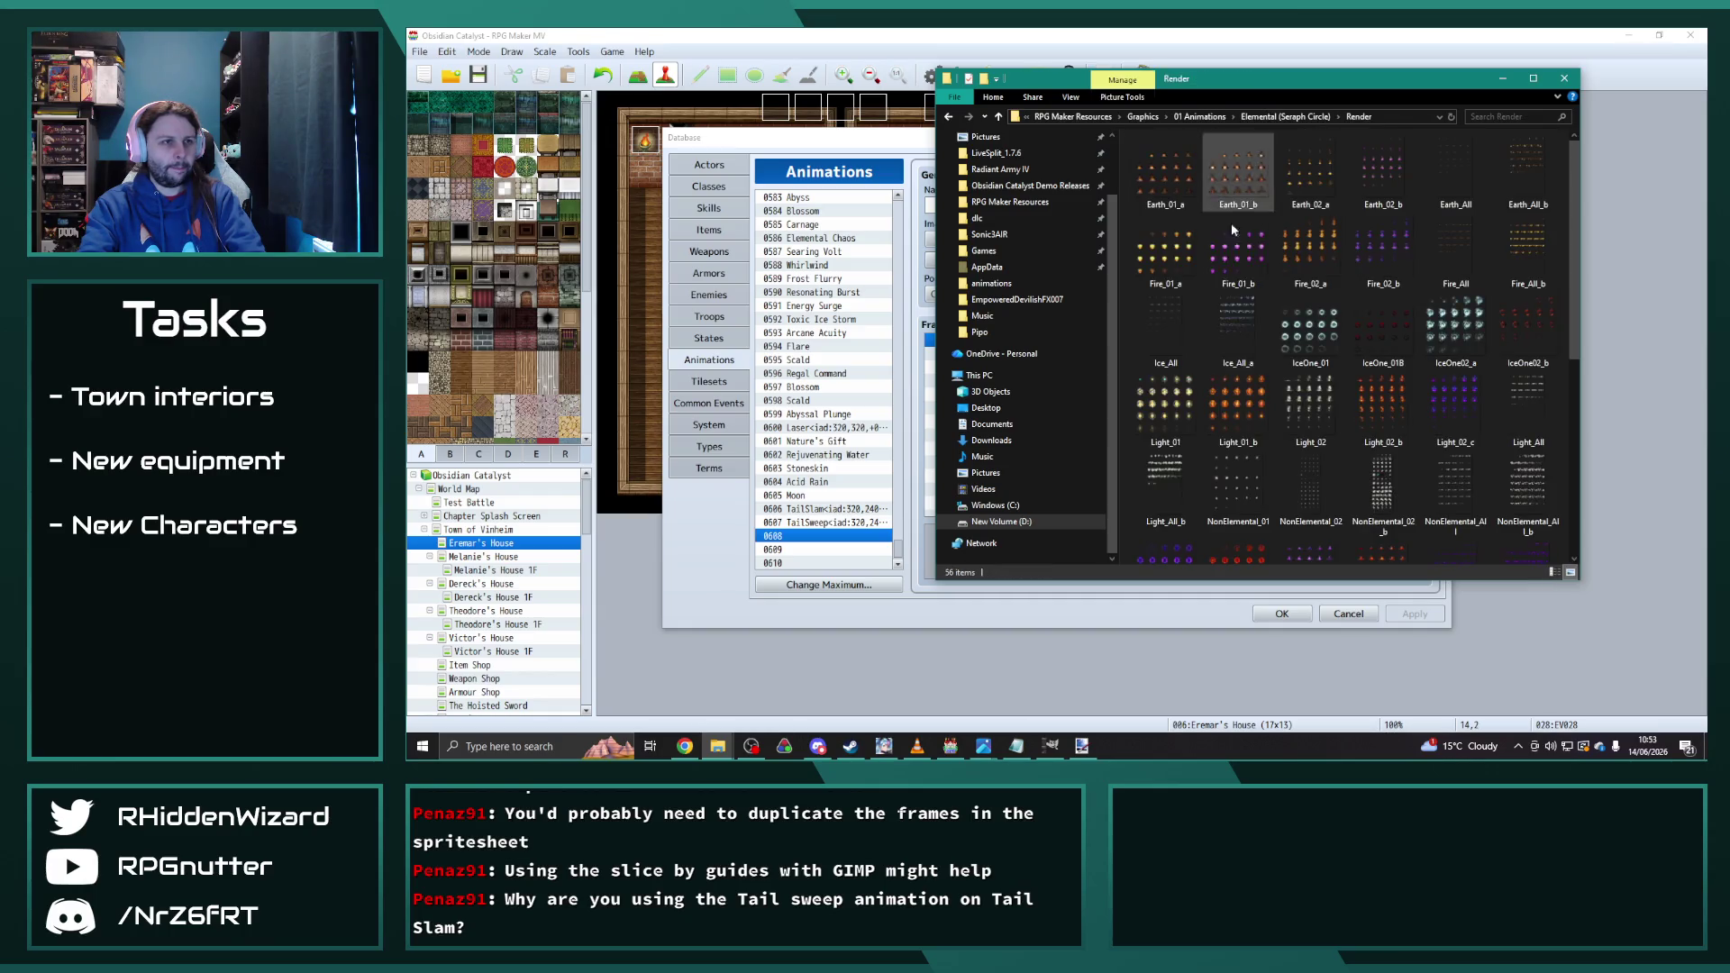
scroll(1255, 397, down, 5)
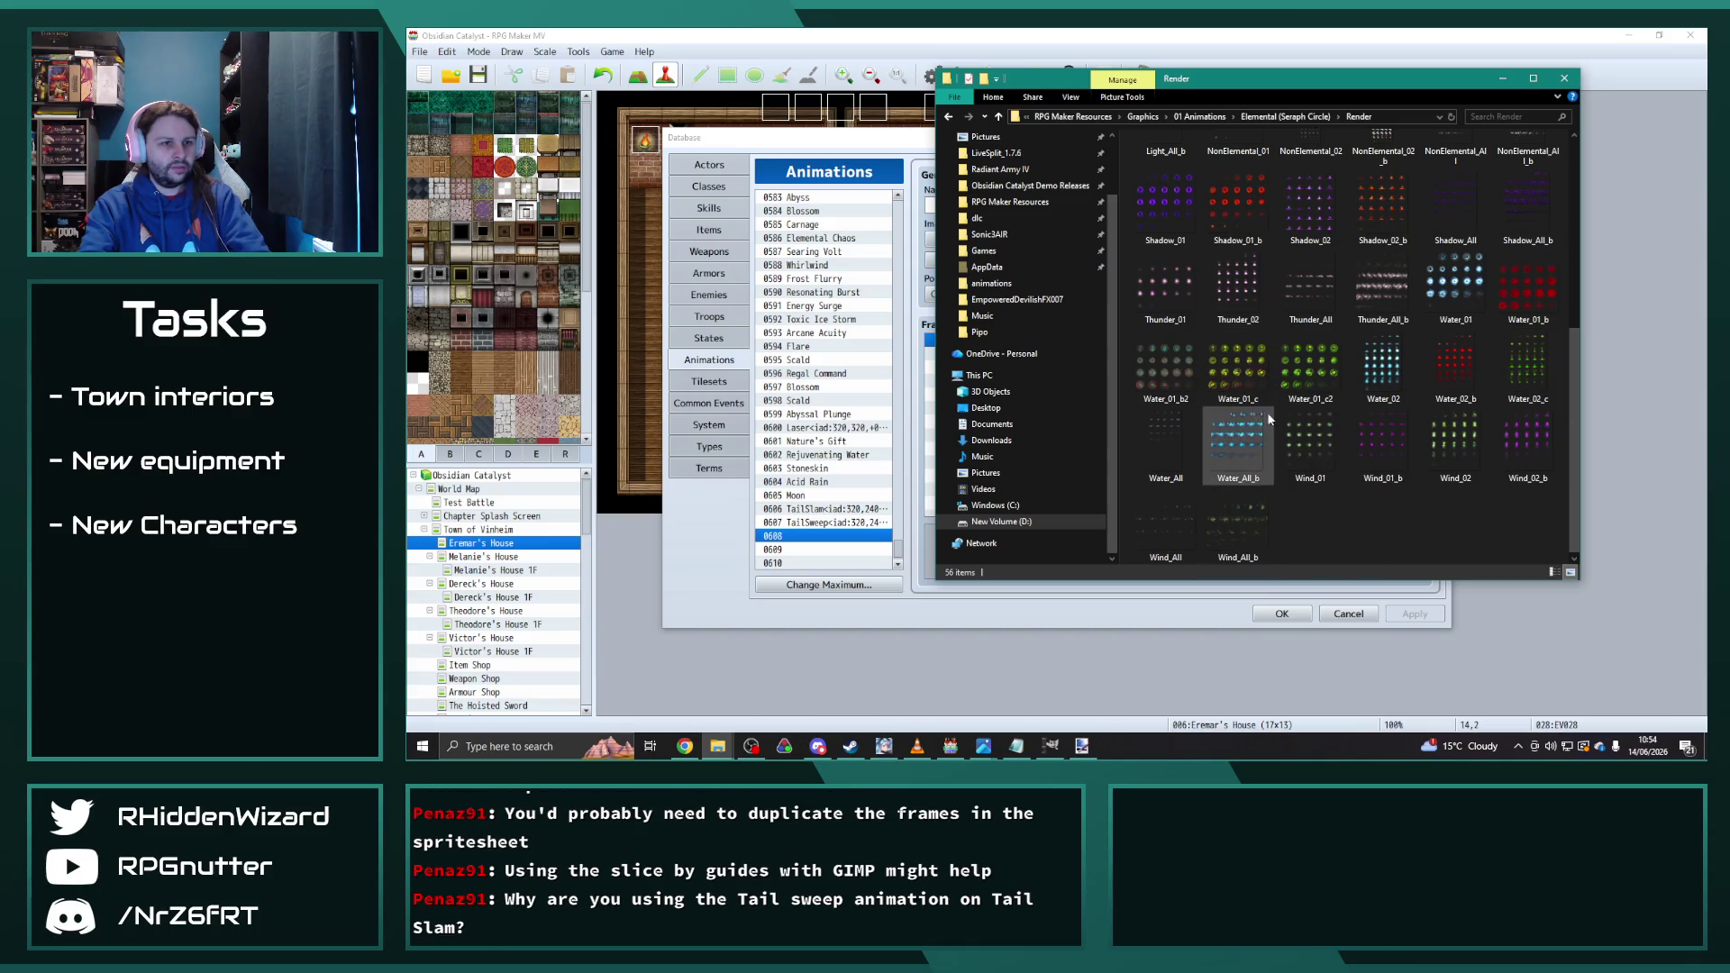
double_click(1311, 436)
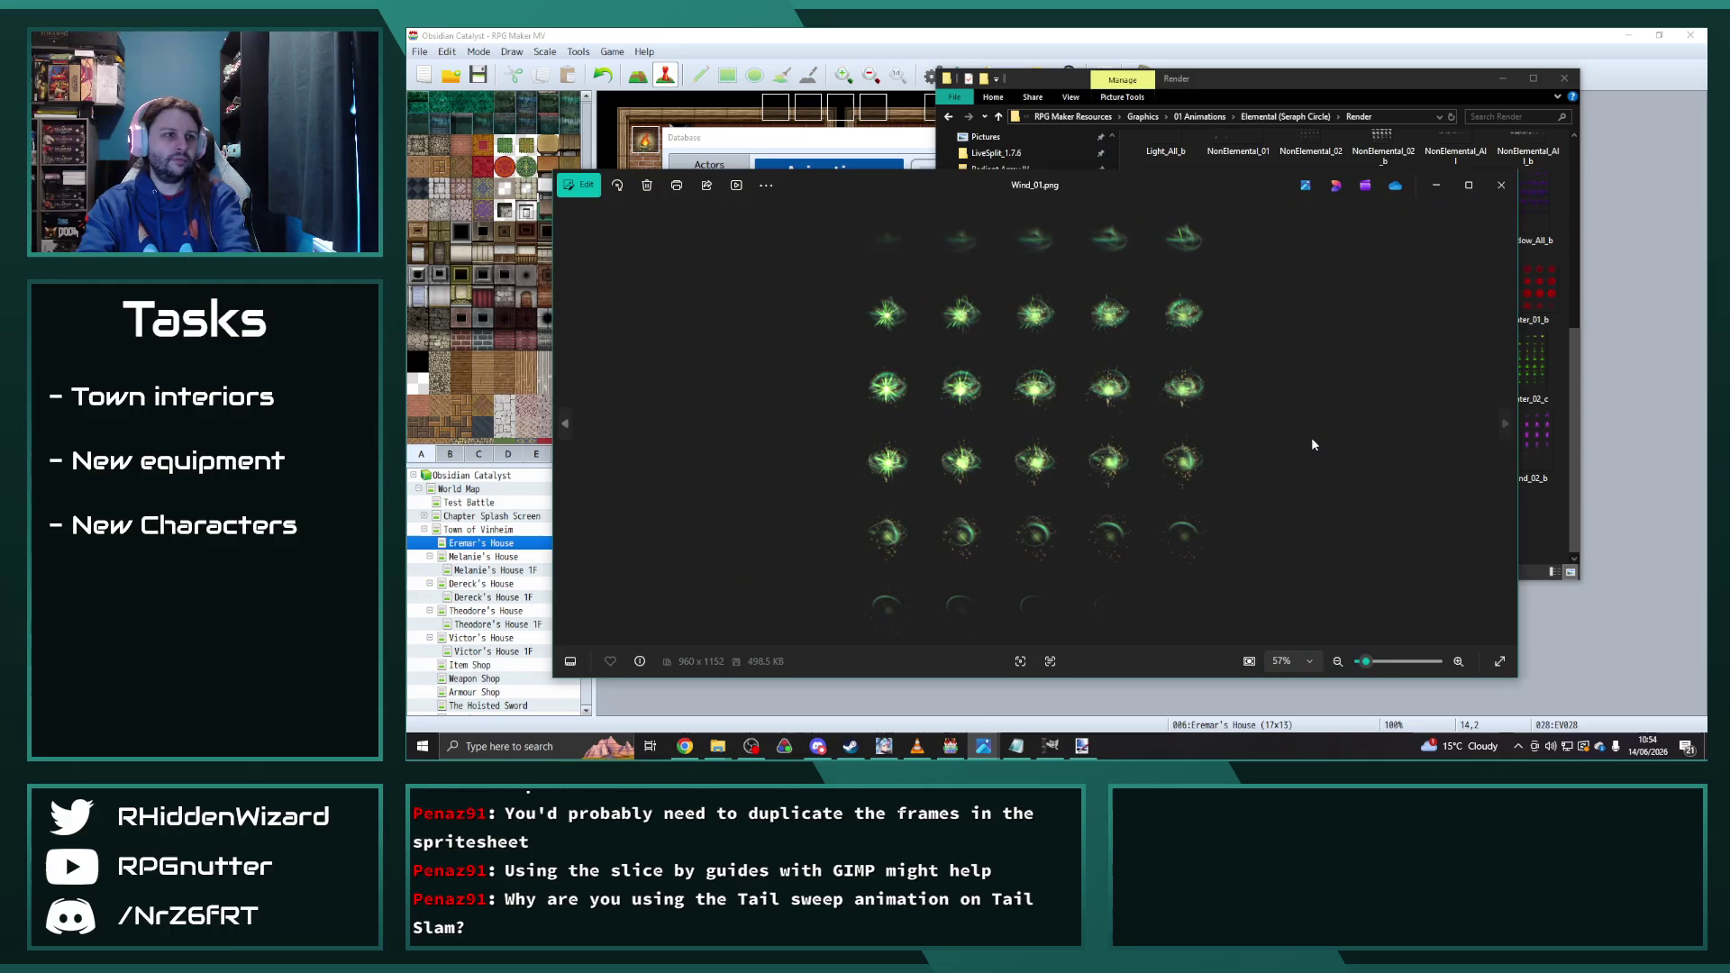
Step: Maximize Photos, compare Wind_01_b, Wind_02, Wind_02_b and Wind_All_b, then close the viewer
click(1469, 186)
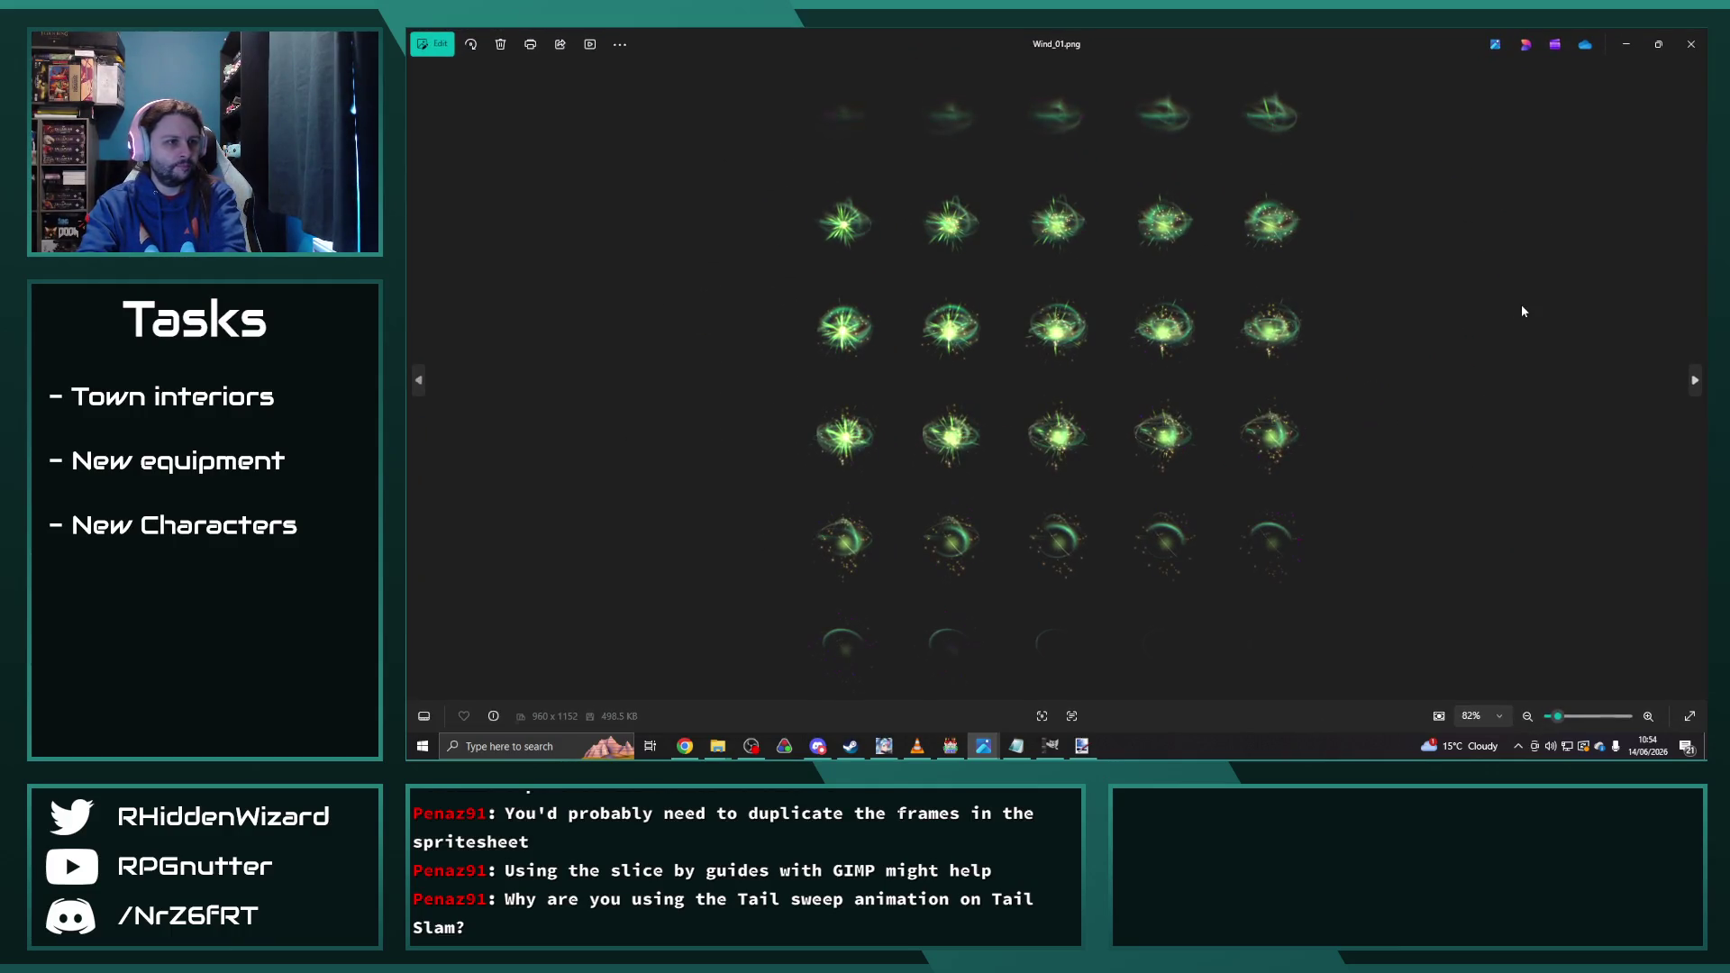
key(Right)
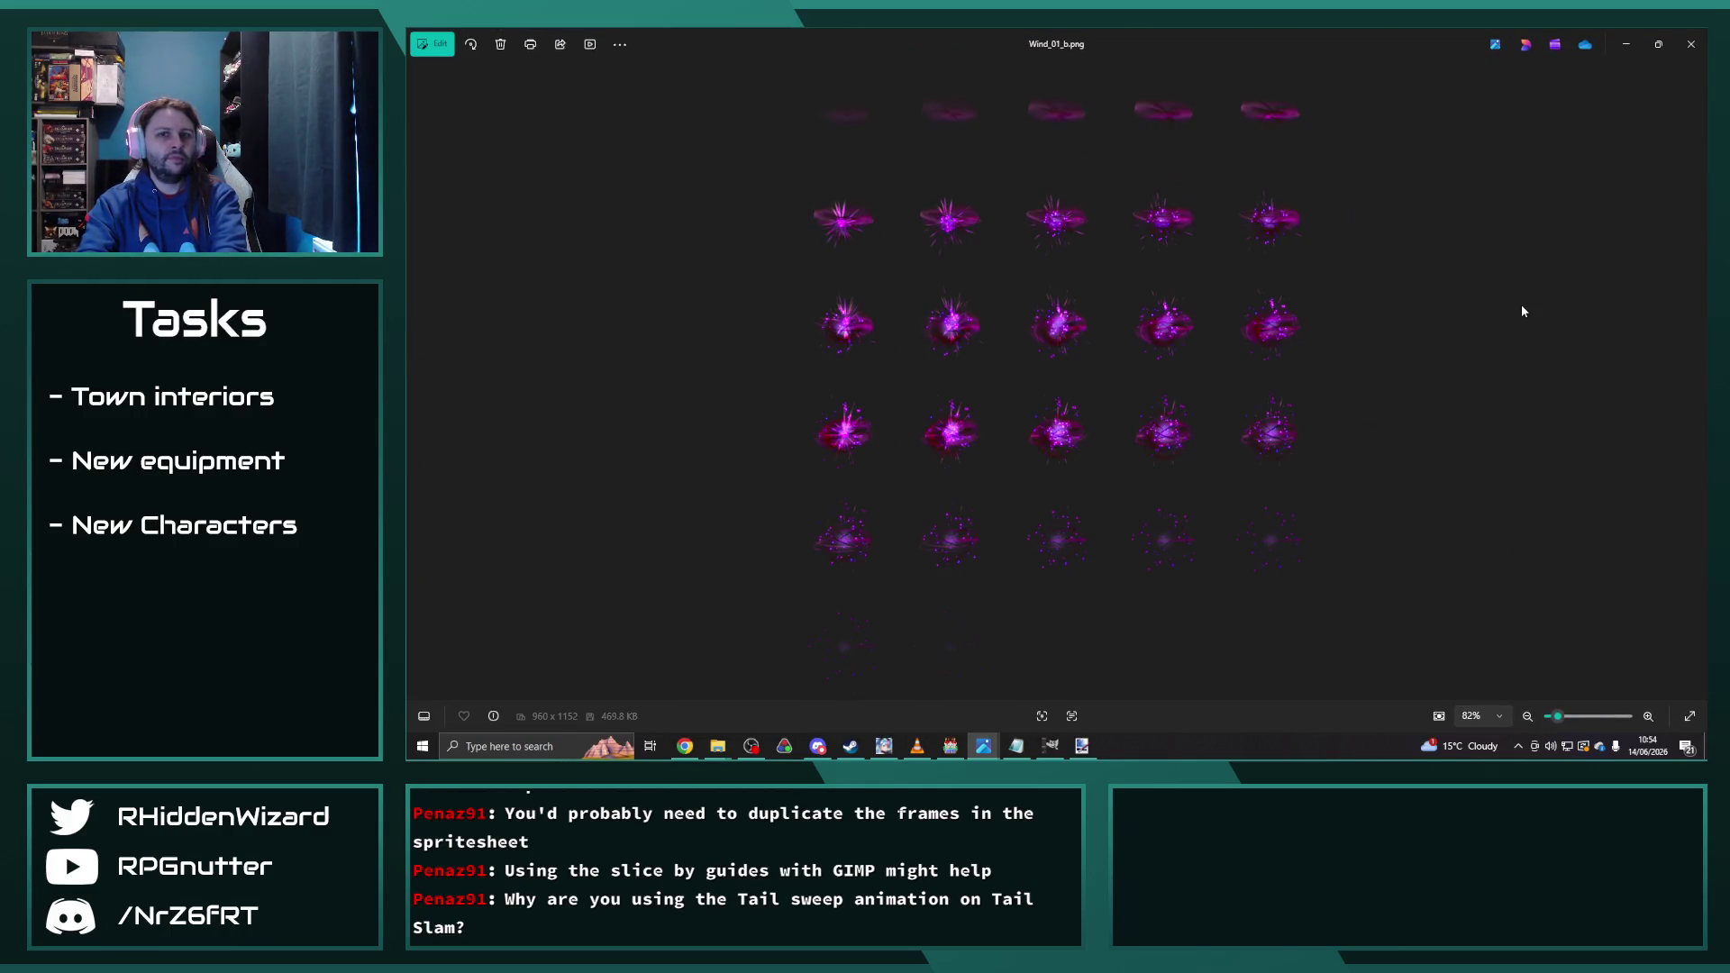
key(Right)
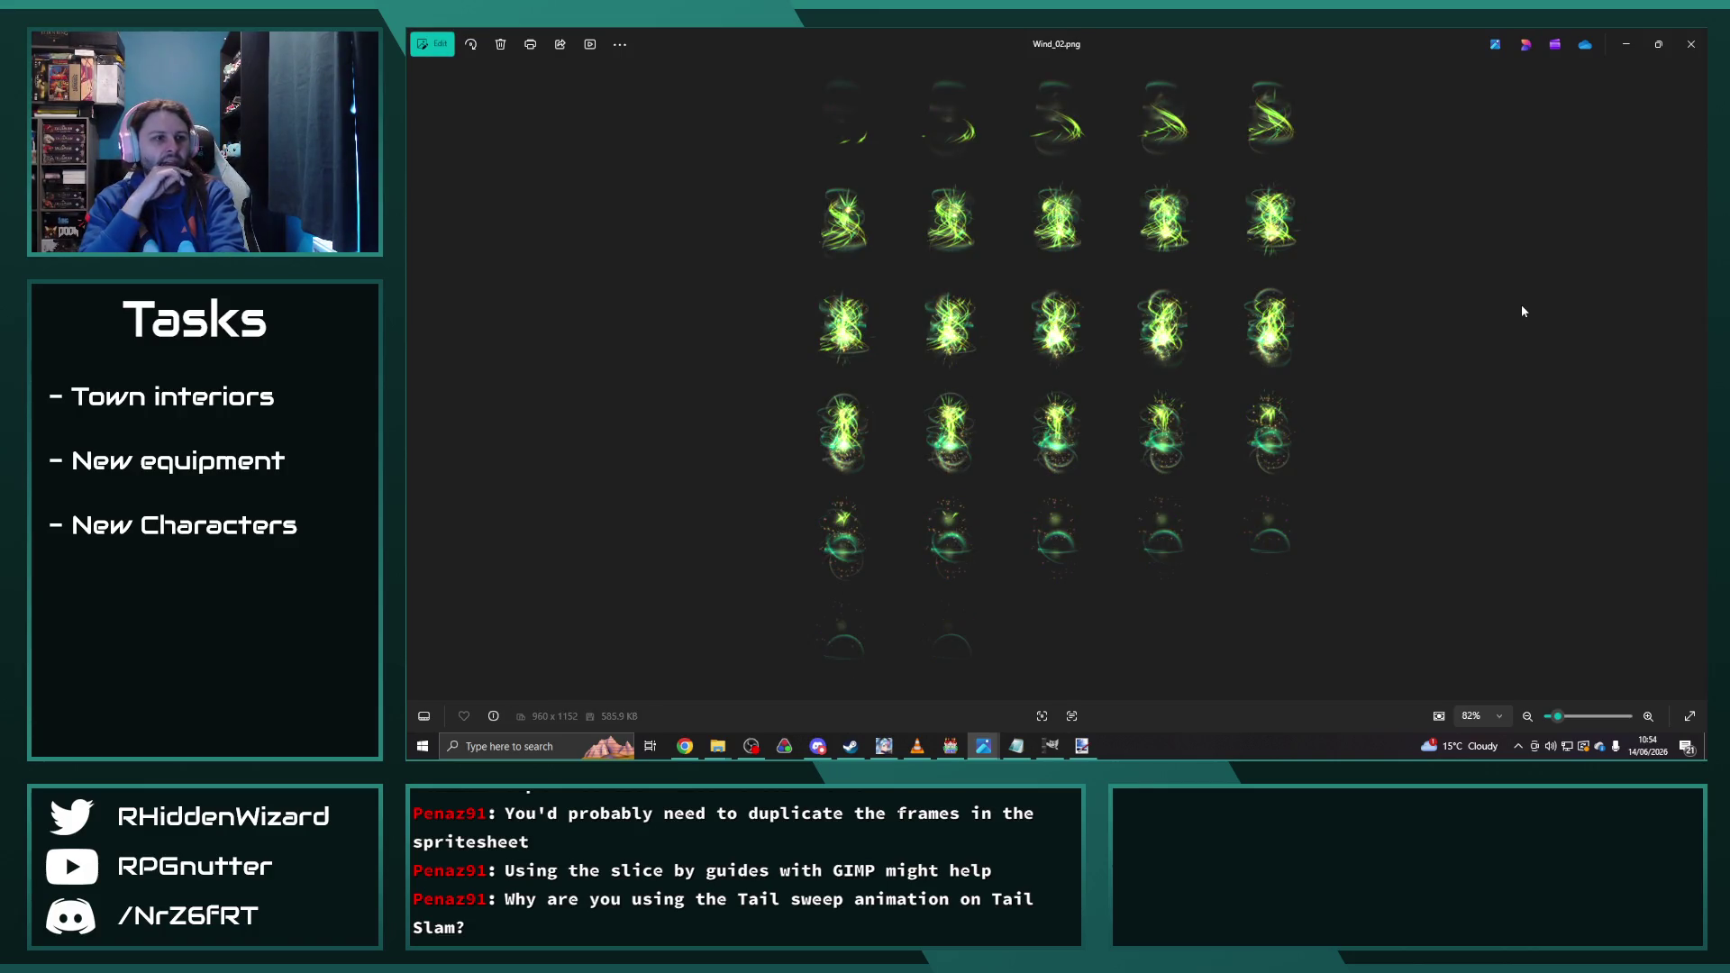
key(Right)
key(Left)
key(Right)
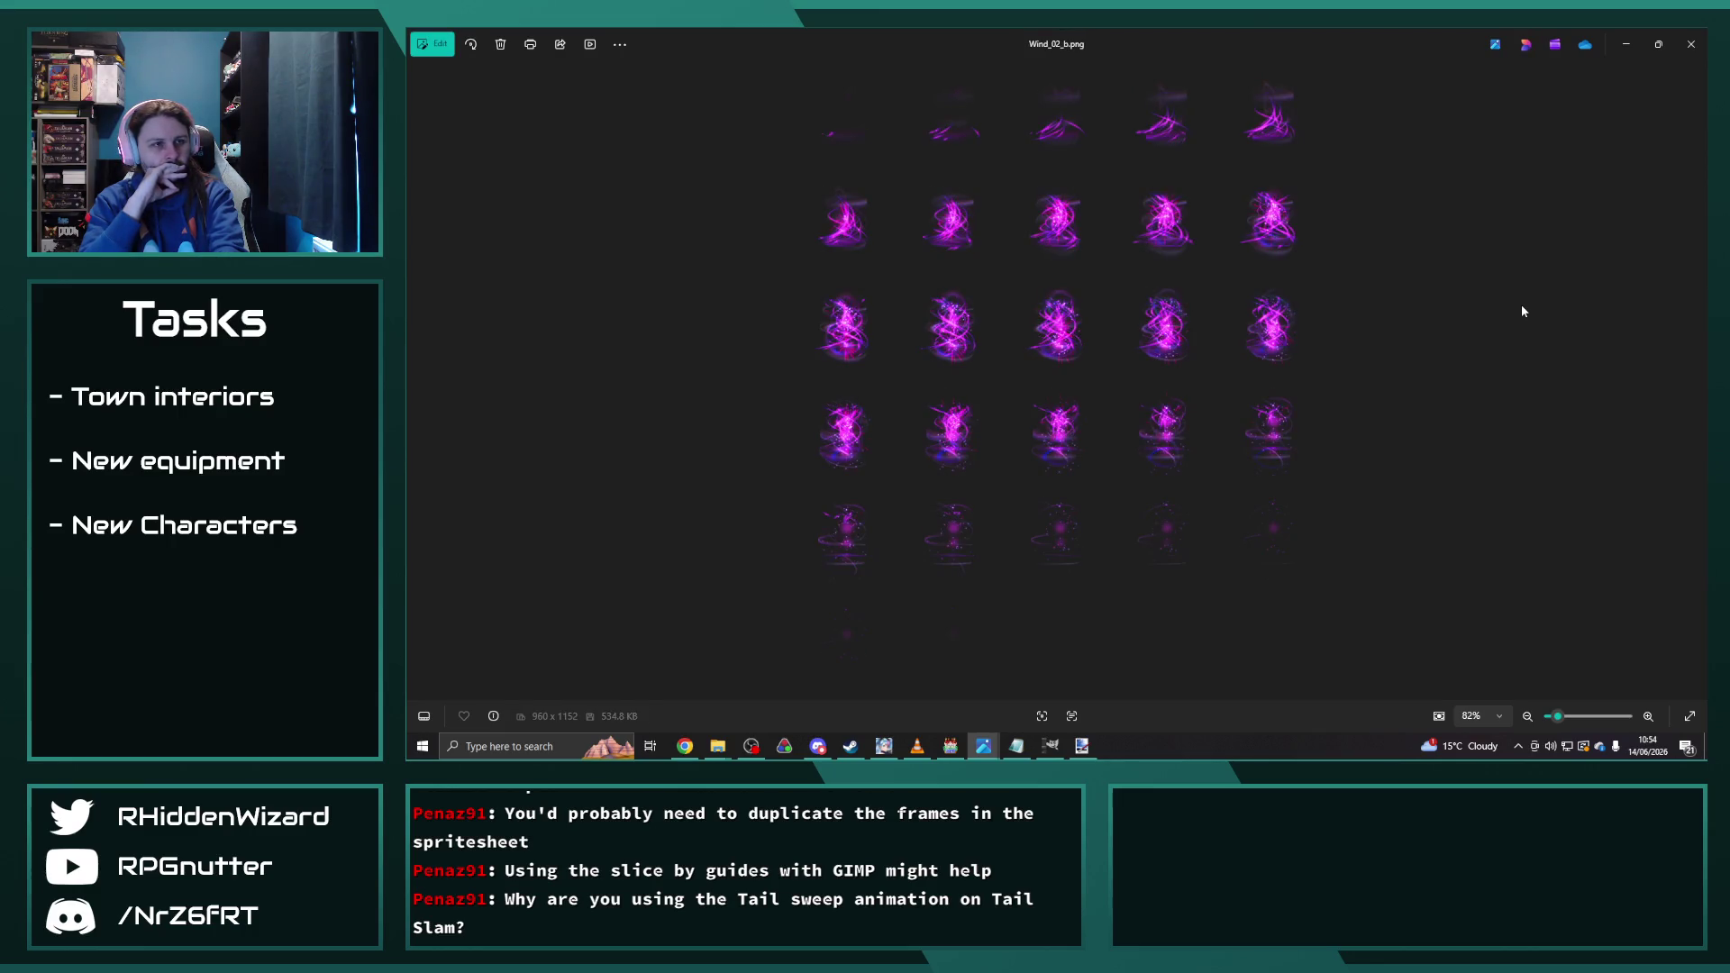
key(Right)
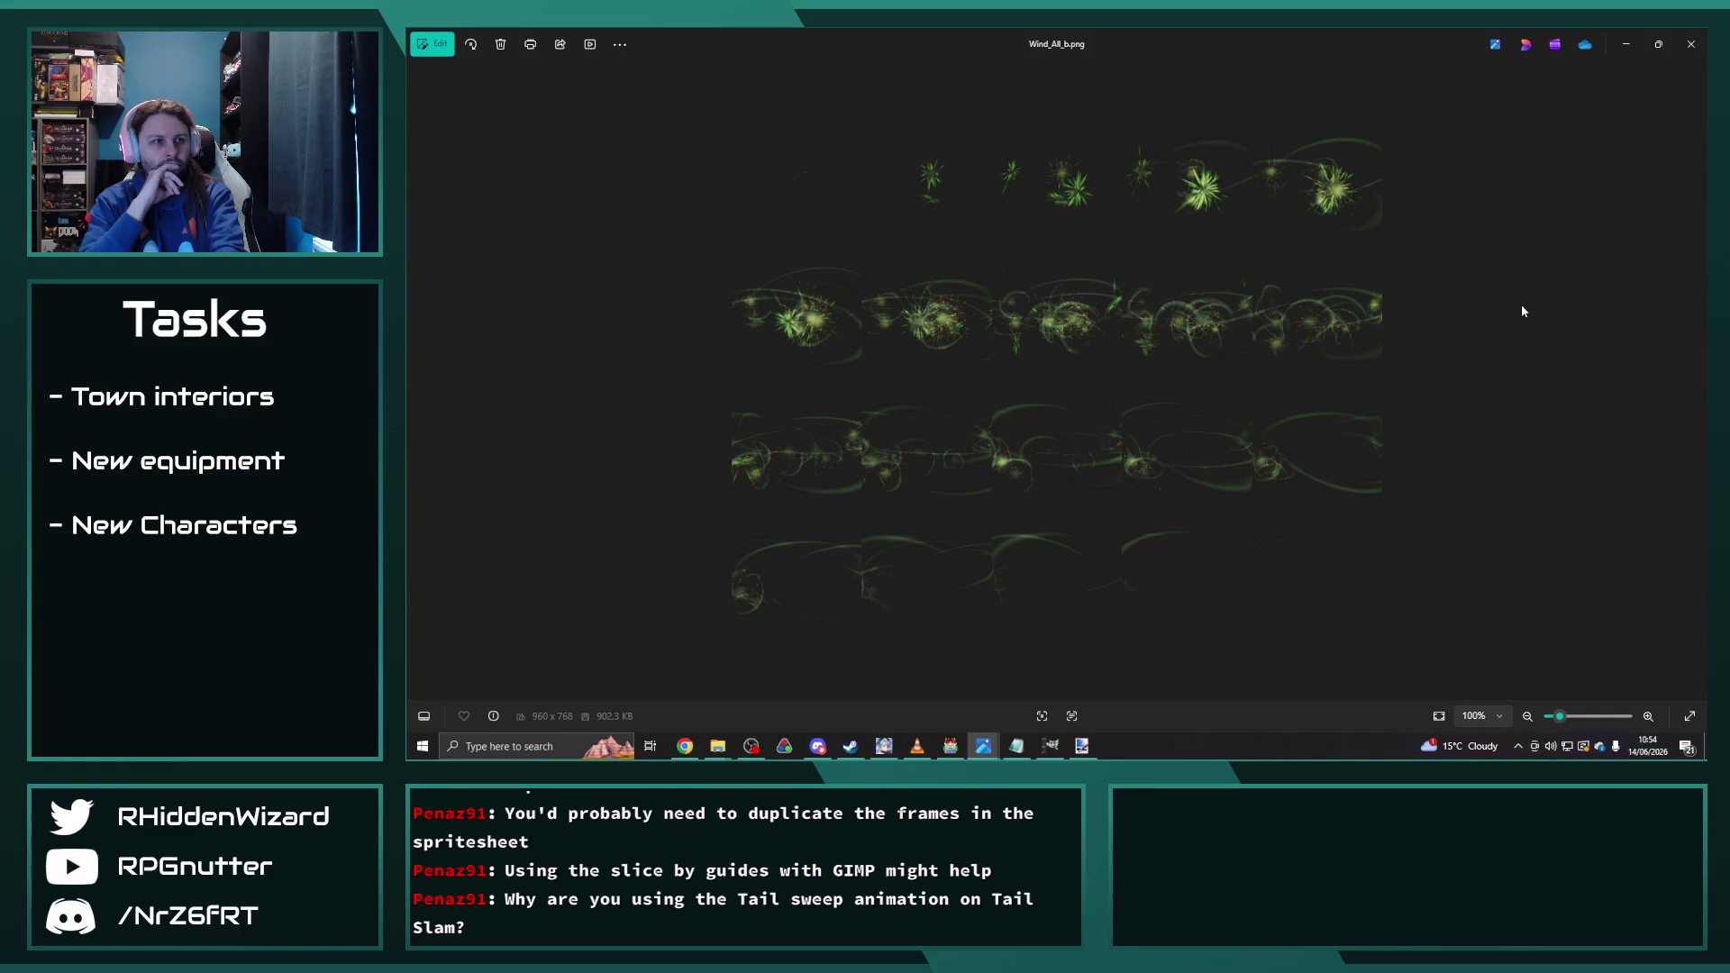
key(Left)
key(Left)
key(Right)
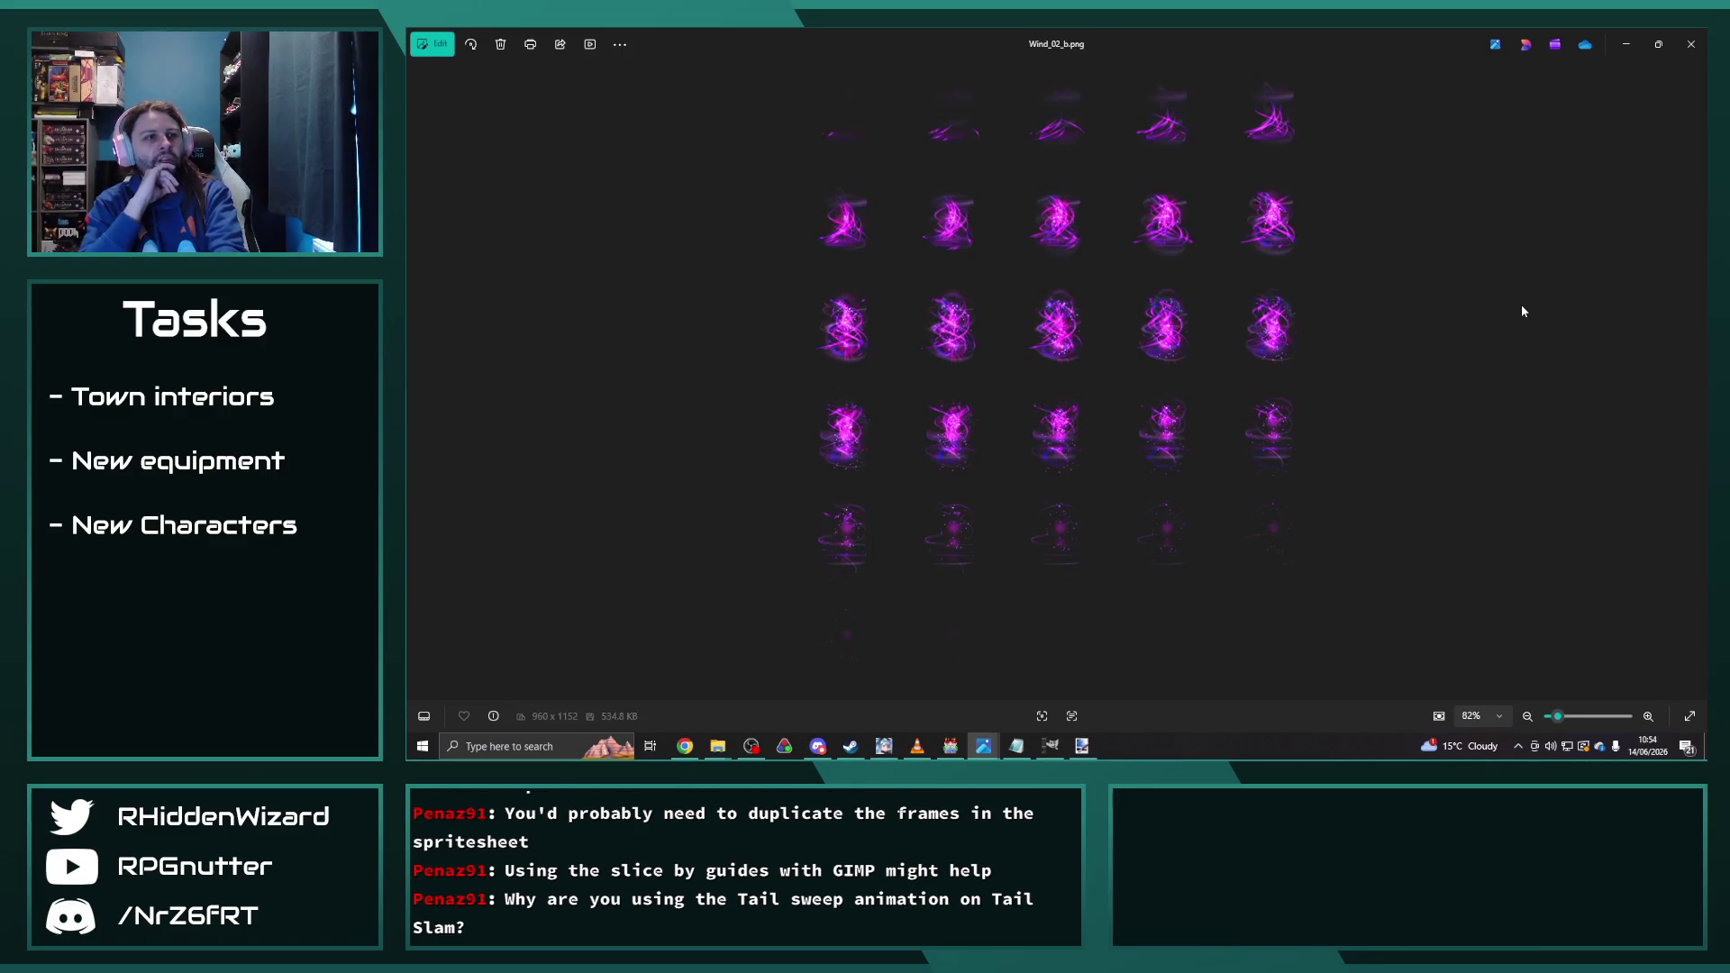
key(Right)
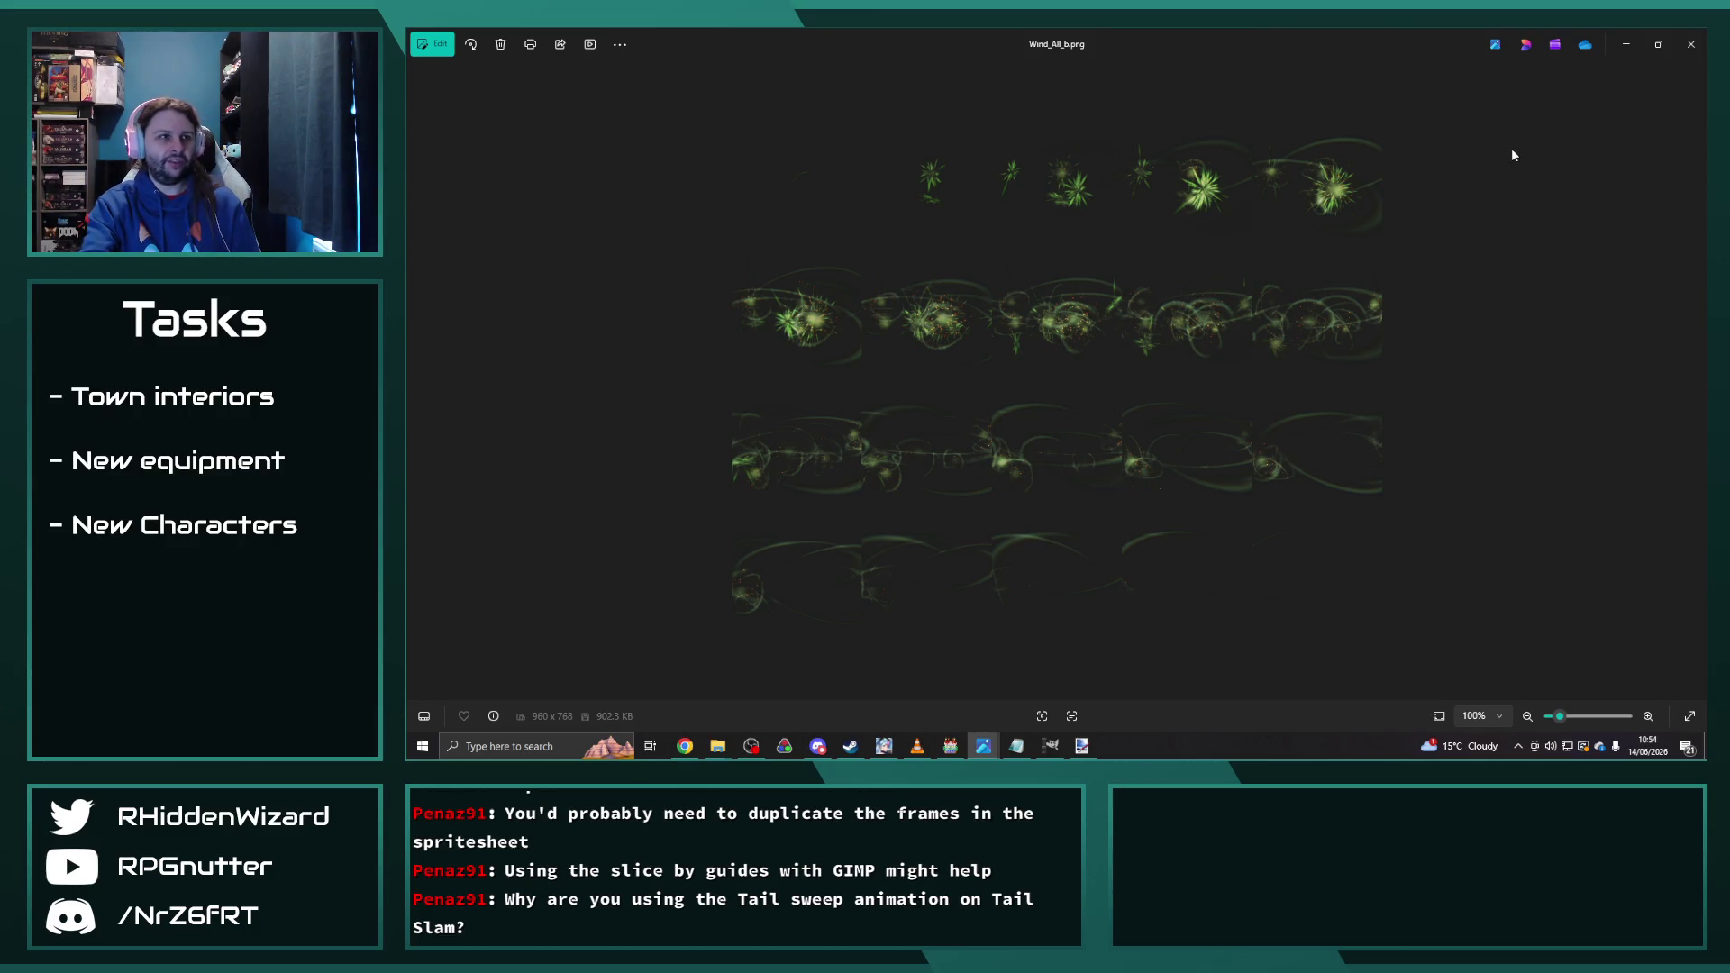
click(1691, 44)
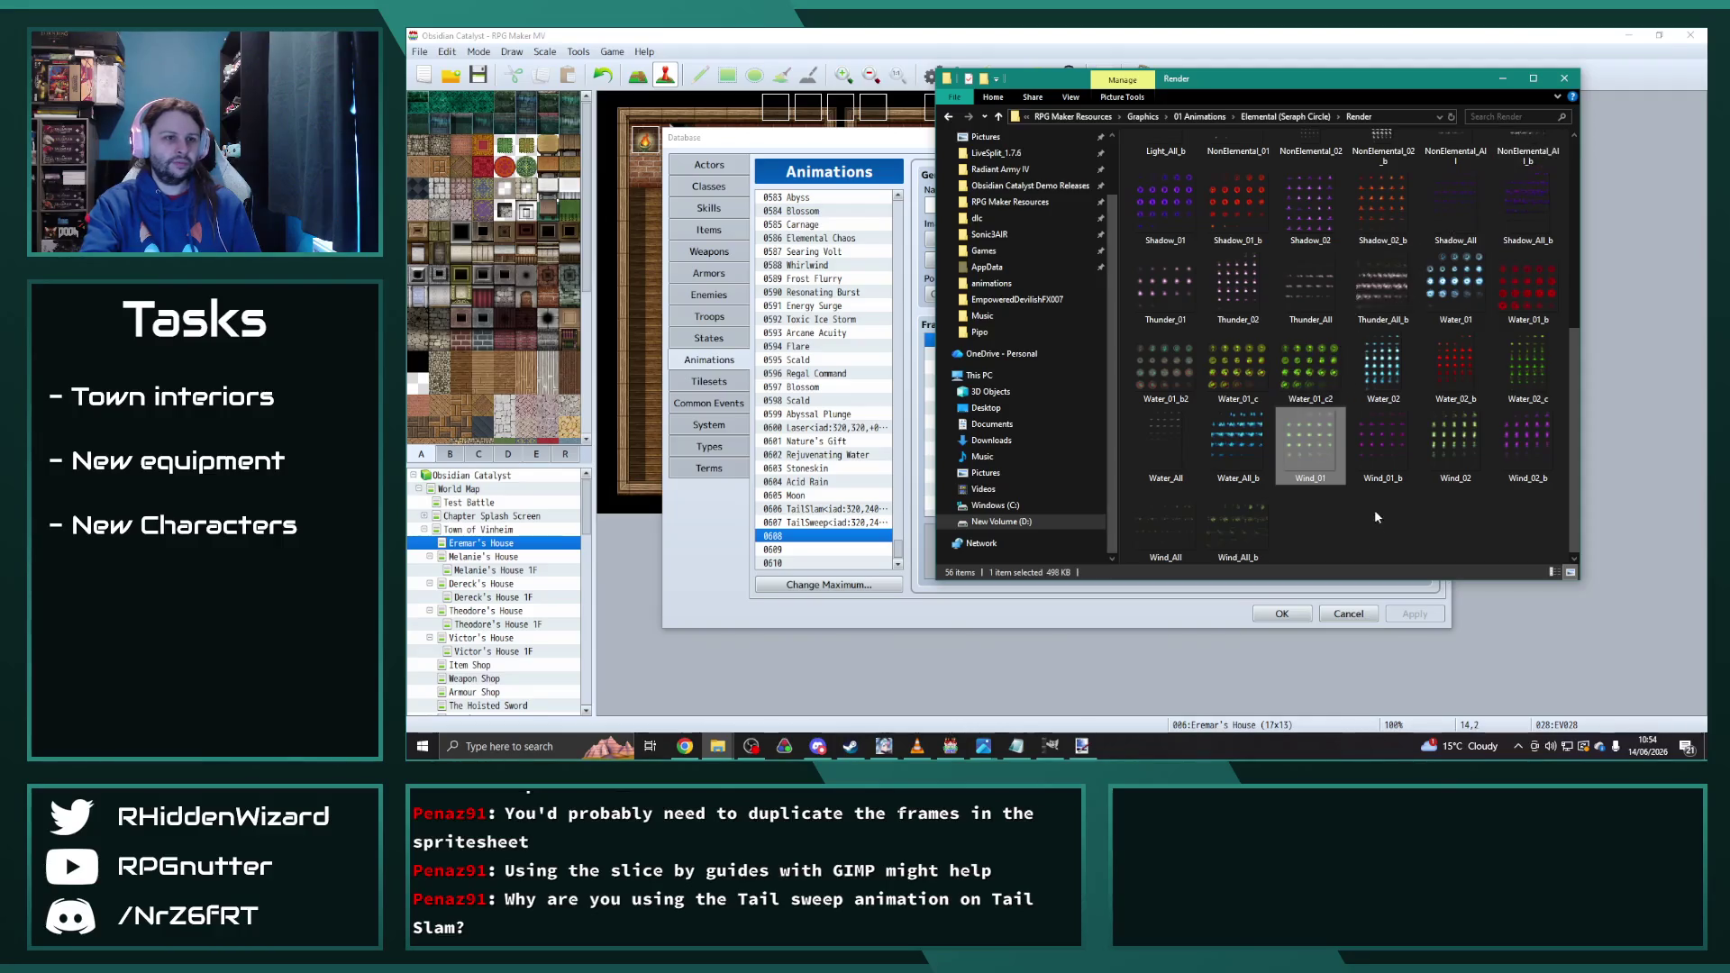
Step: Select the Wind_All_b sheet in the Render folder
key(Down)
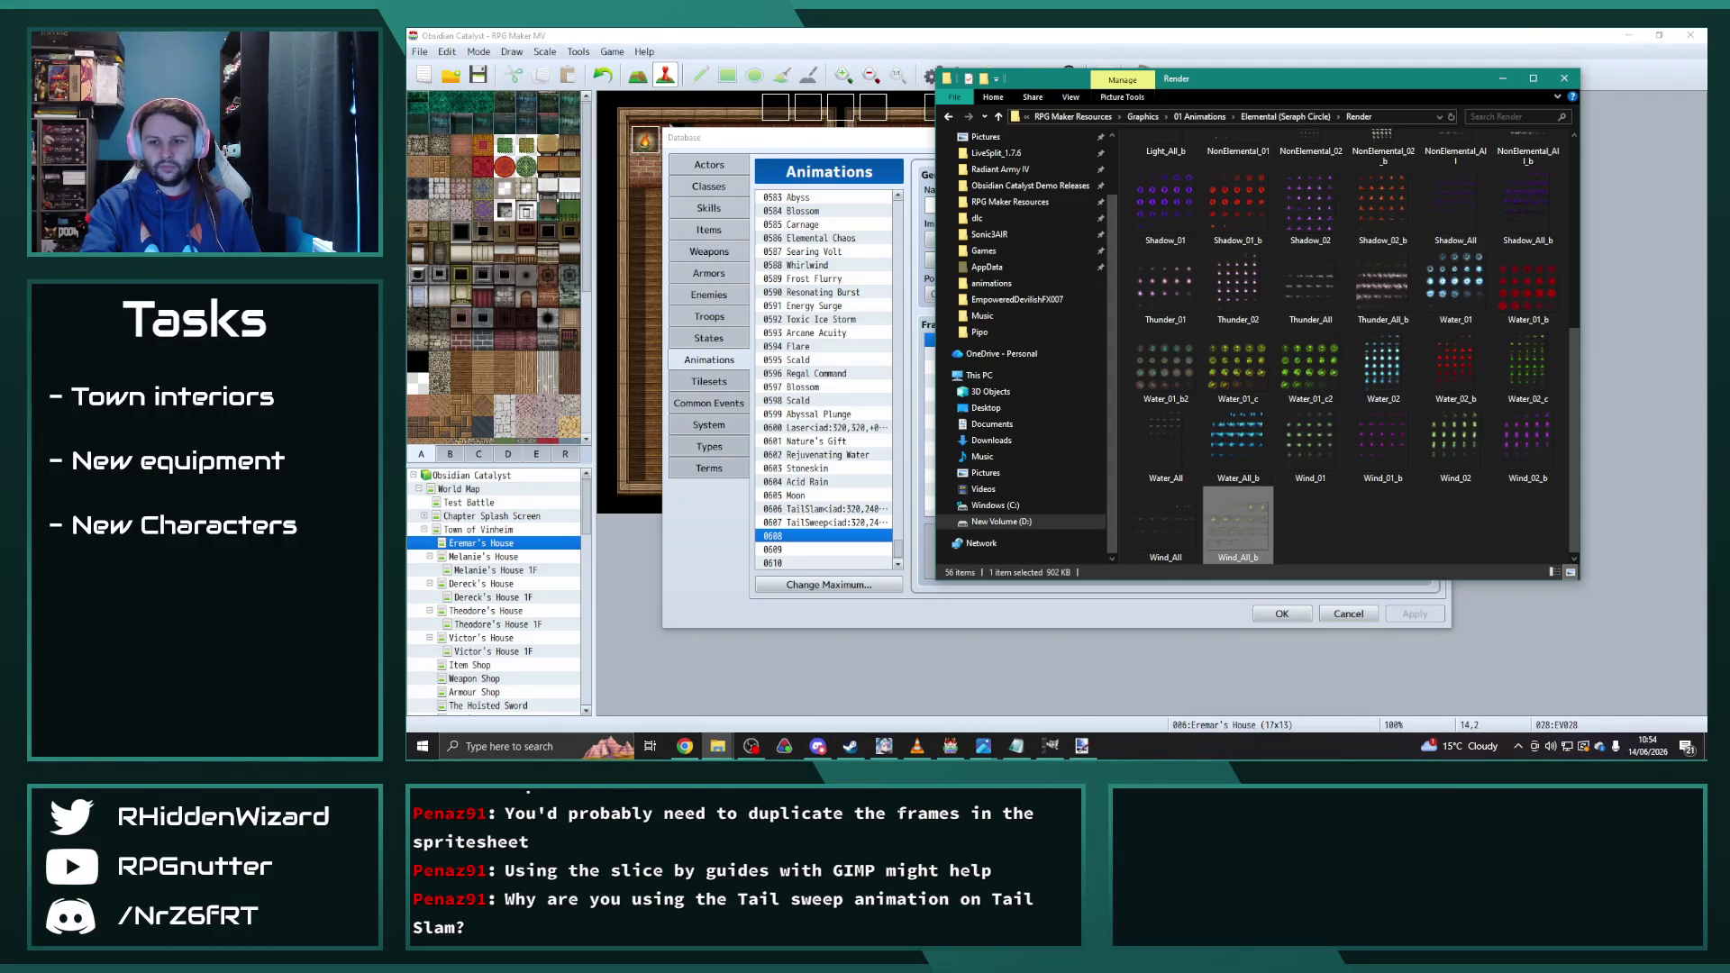
key(Return)
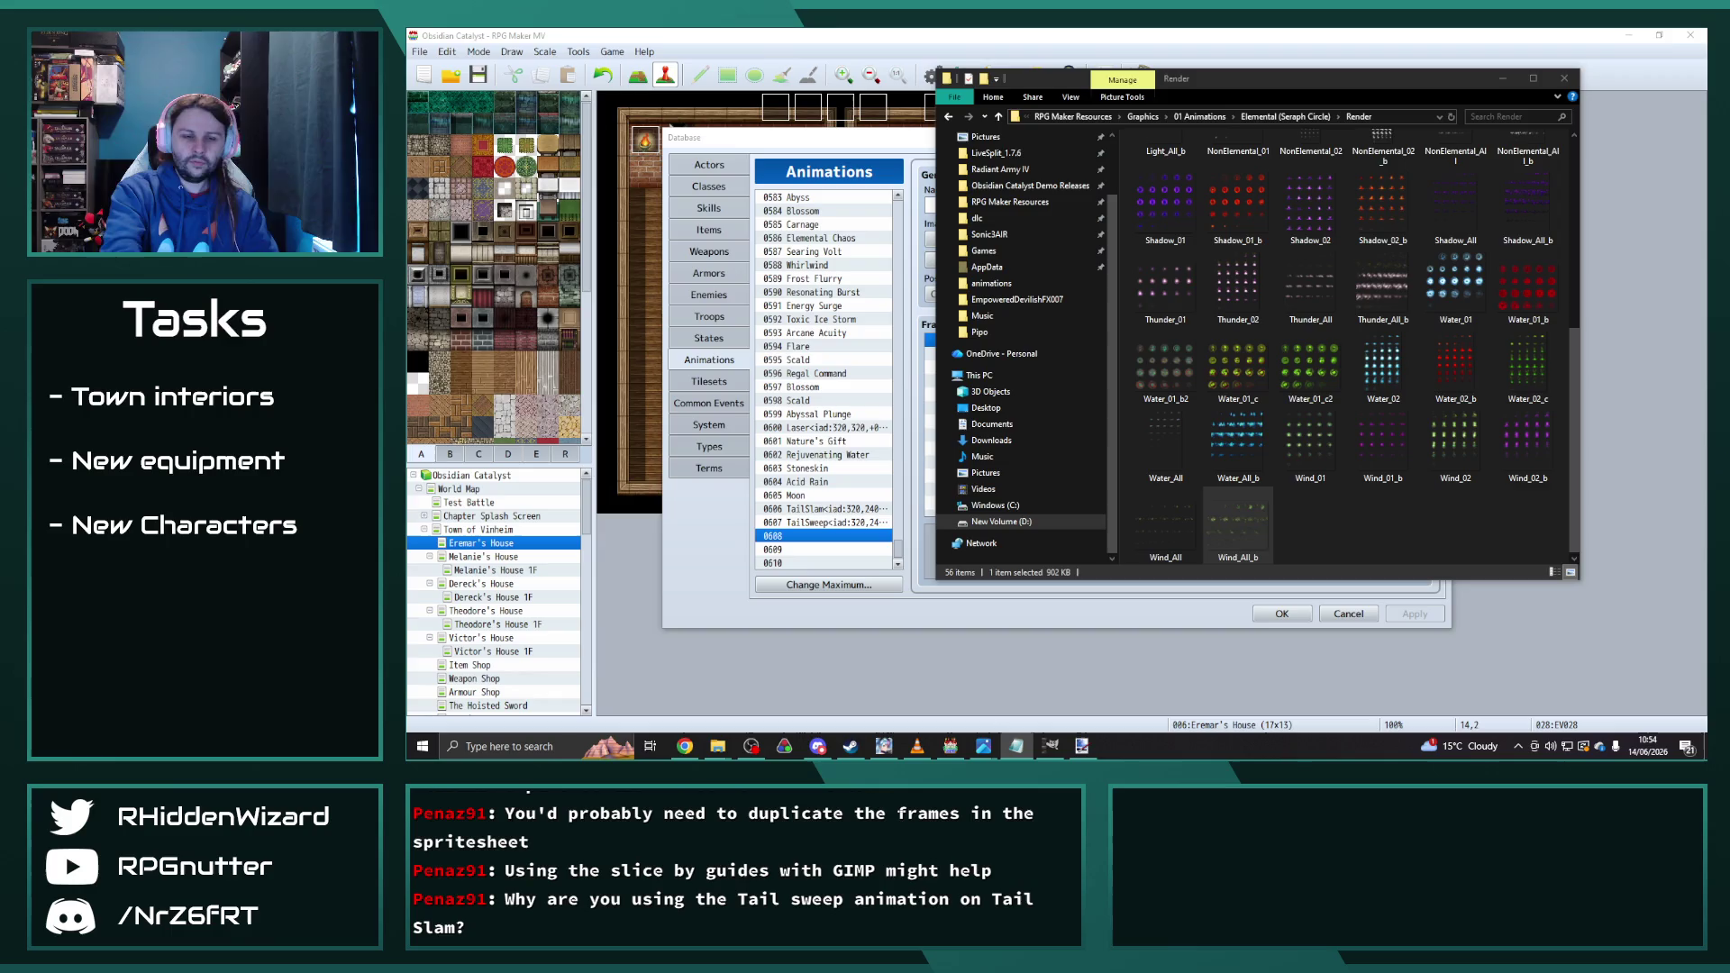
click(1323, 512)
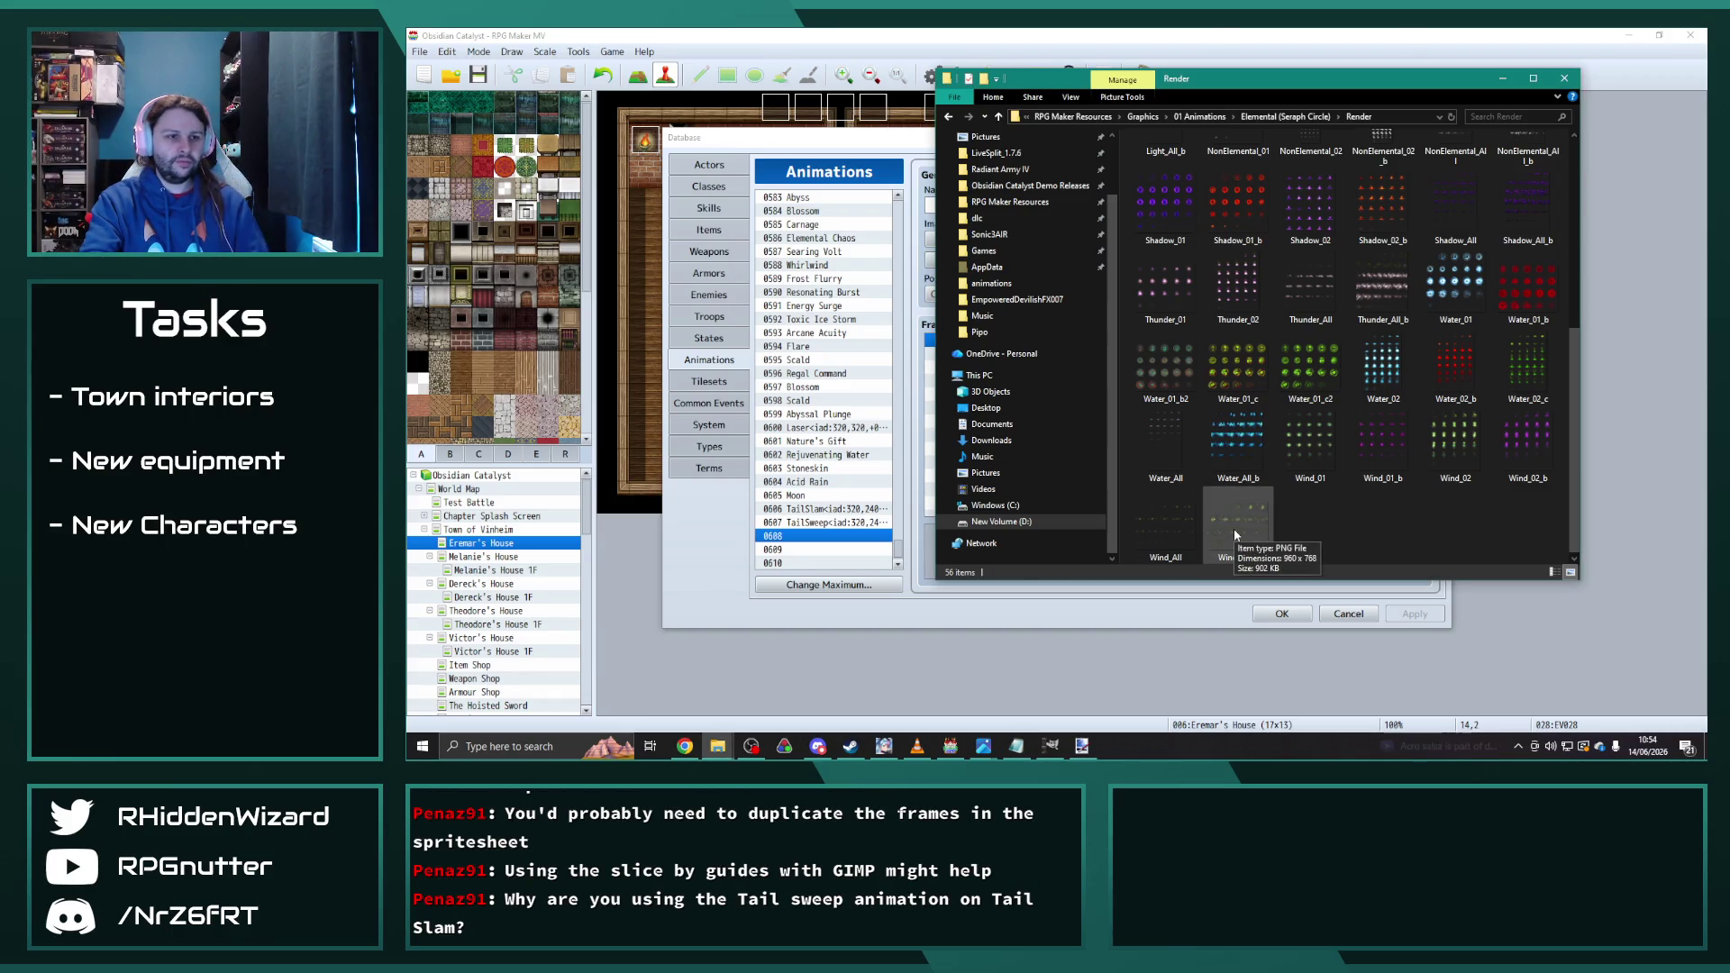
click(1256, 532)
Step: Copy Wind_All_b.png into the project's img/animations folder and return to the RPG Maker Database
click(718, 746)
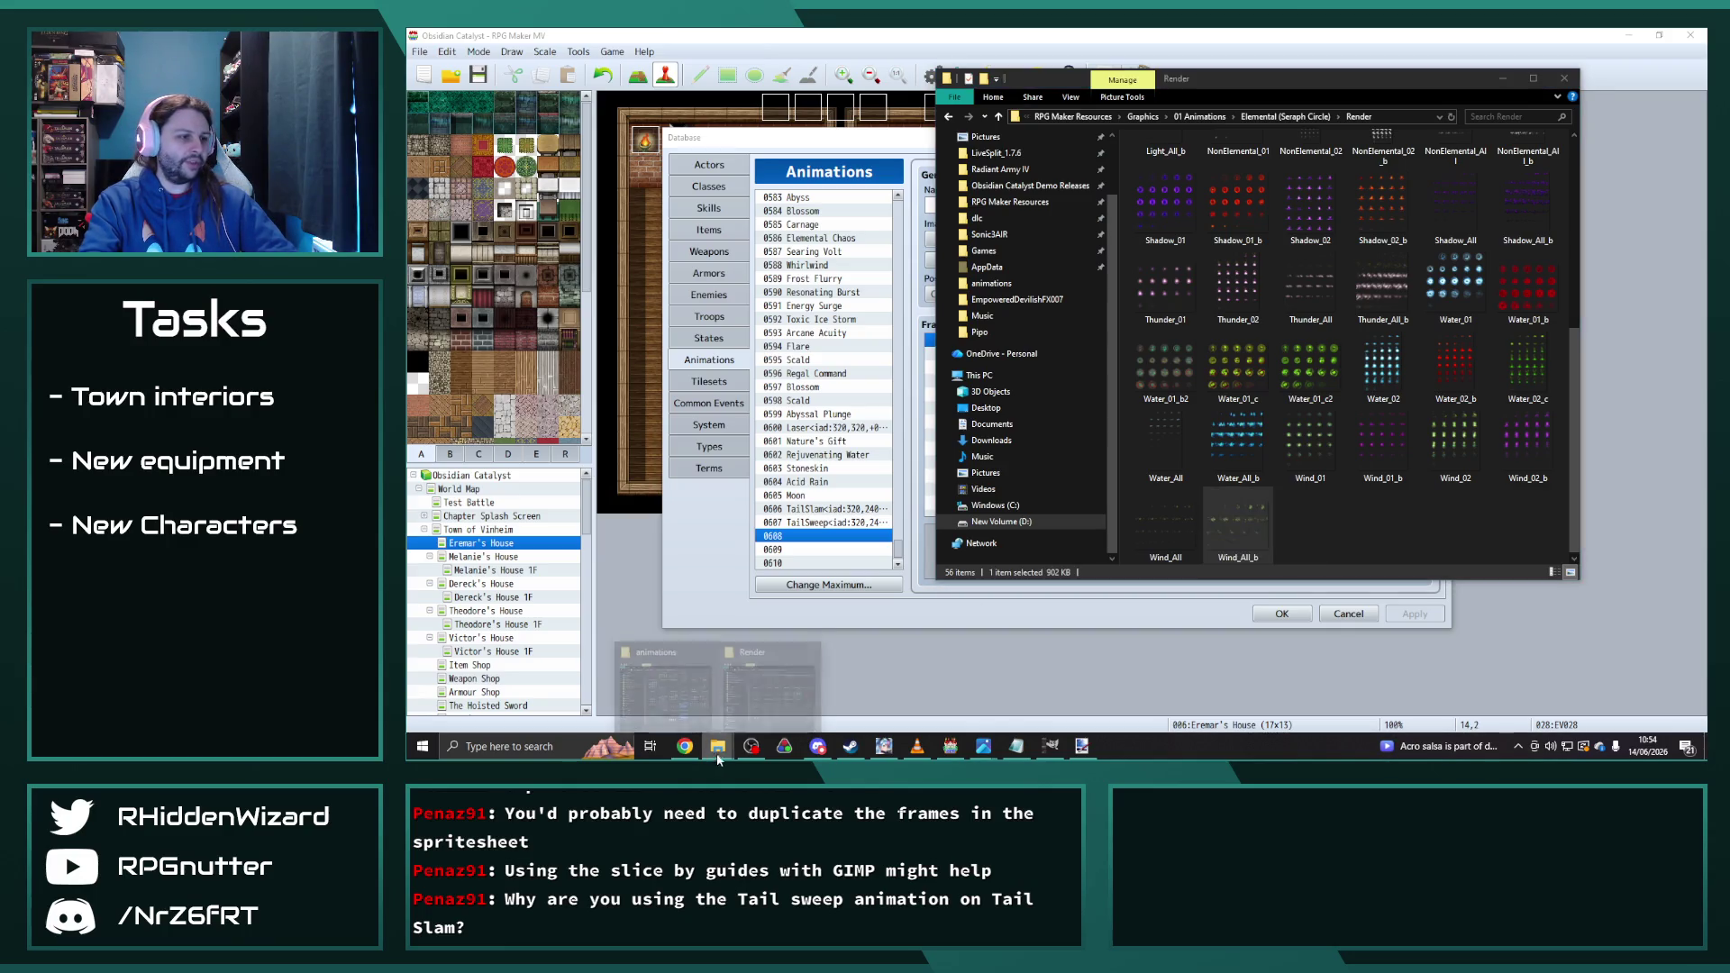
click(680, 686)
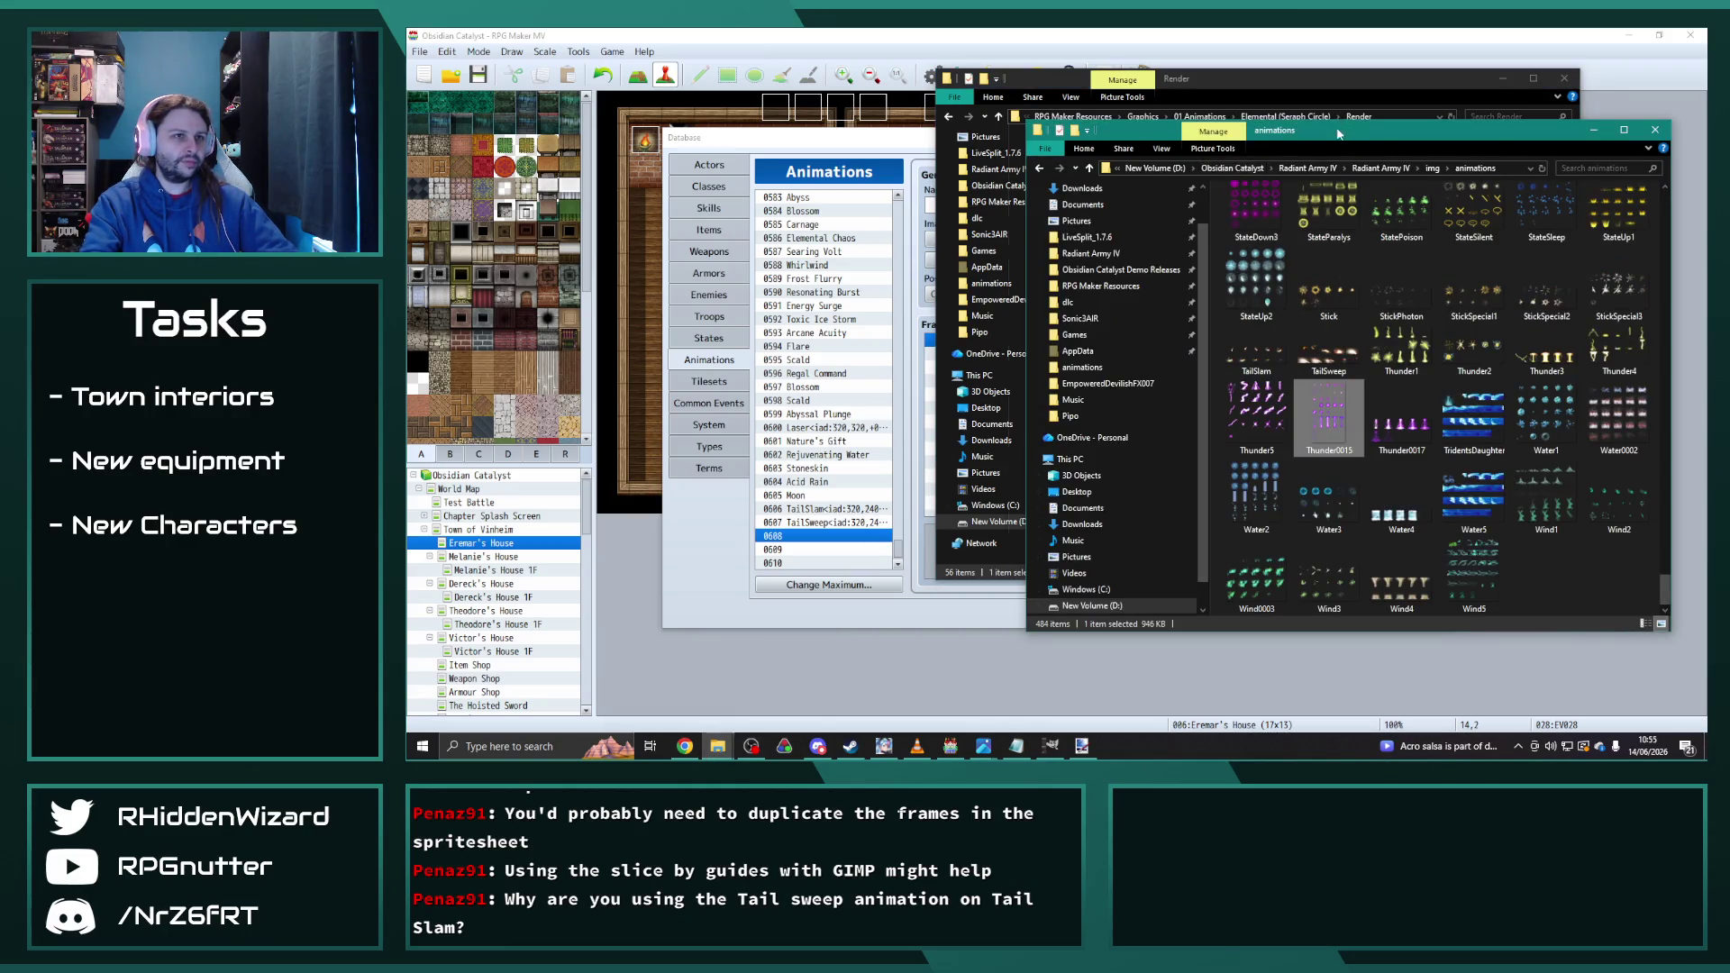
drag(1342, 130, 761, 99)
drag(1284, 86, 1398, 114)
drag(1343, 558, 901, 397)
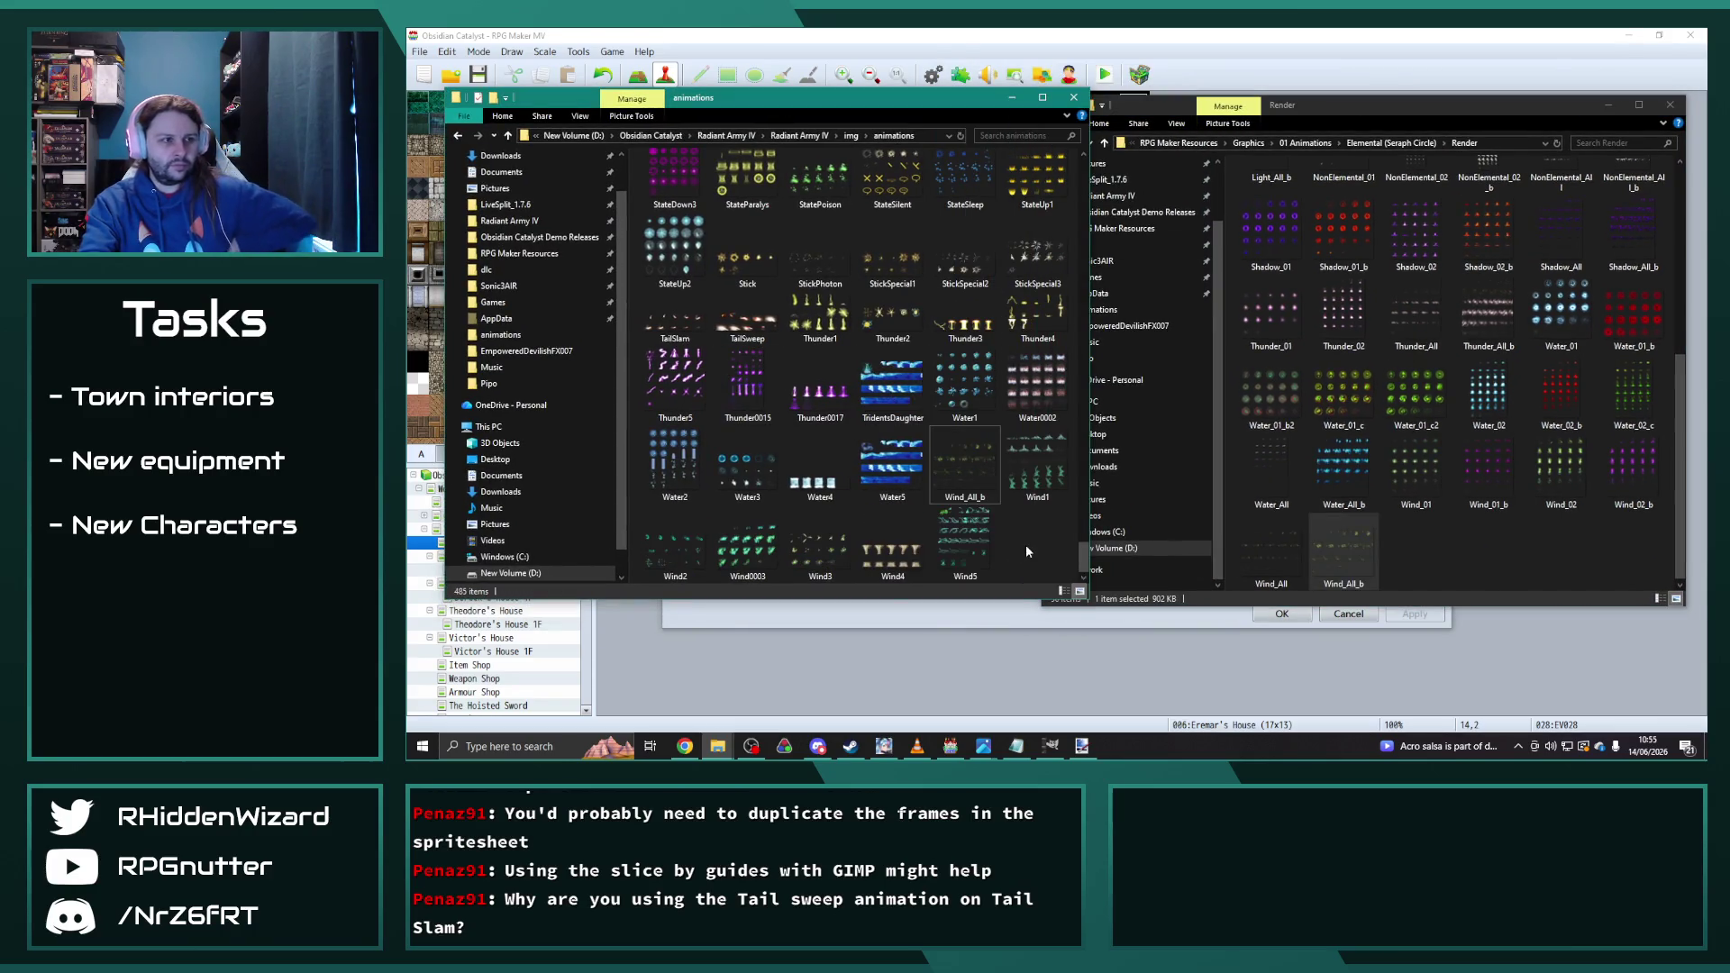
click(950, 746)
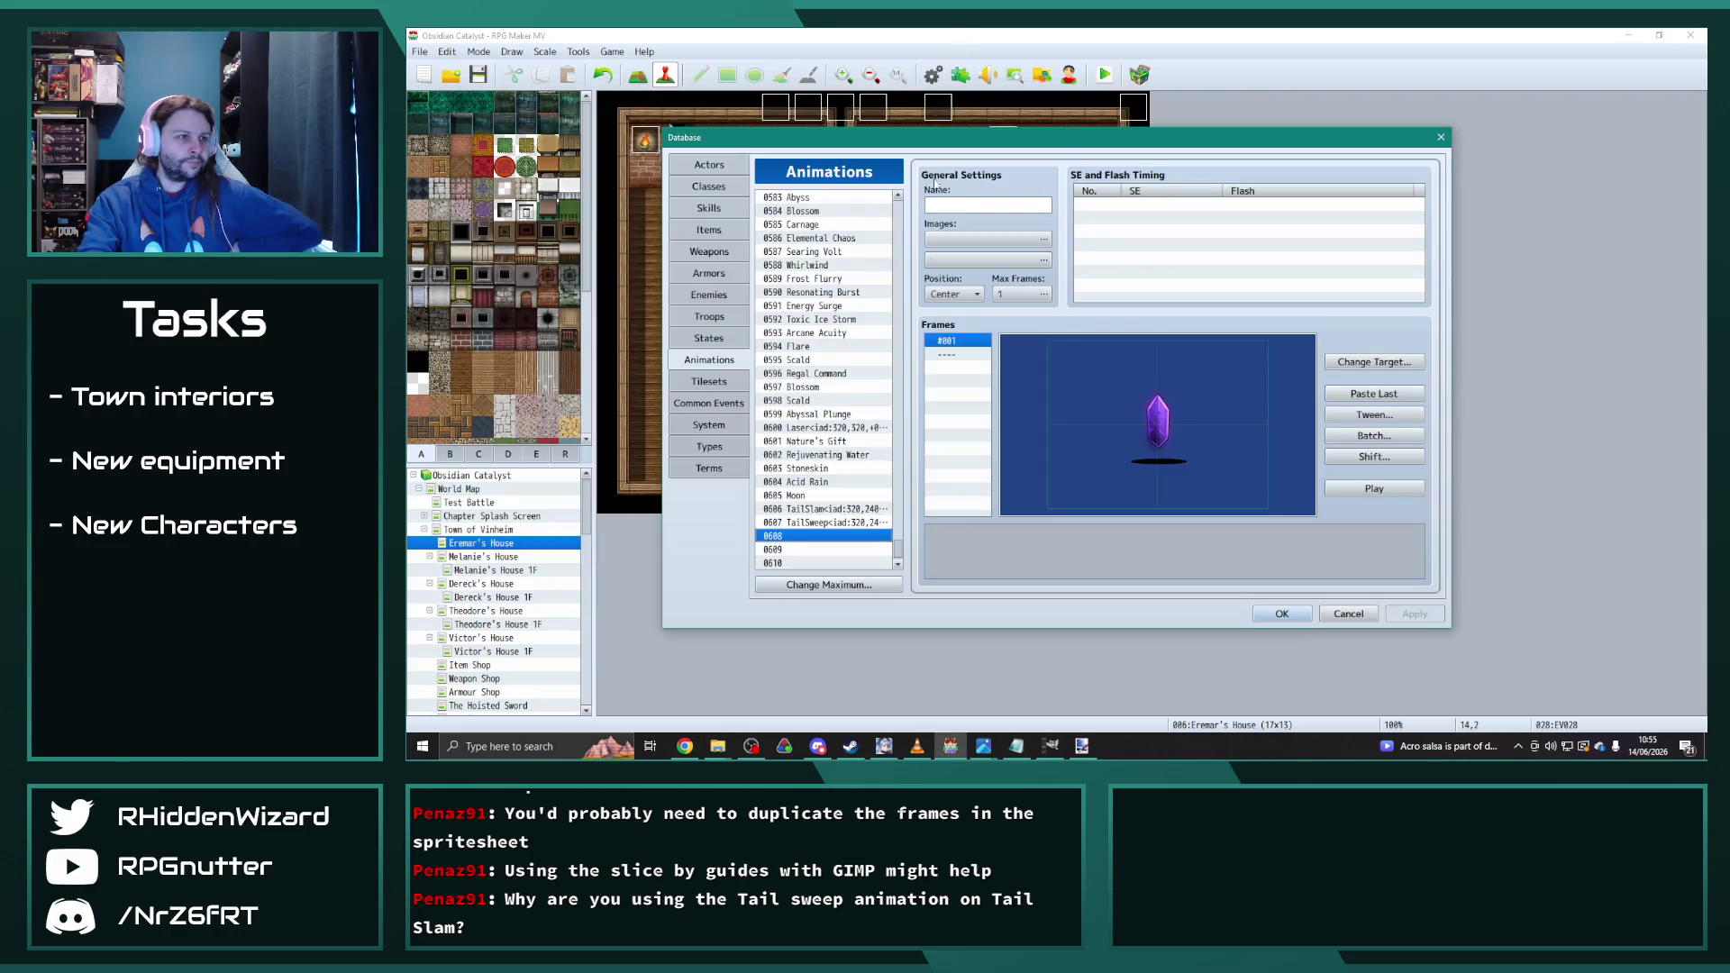
Step: Paste a copy of the Moon animation into slot 0608 and name it Stormfront
click(799, 497)
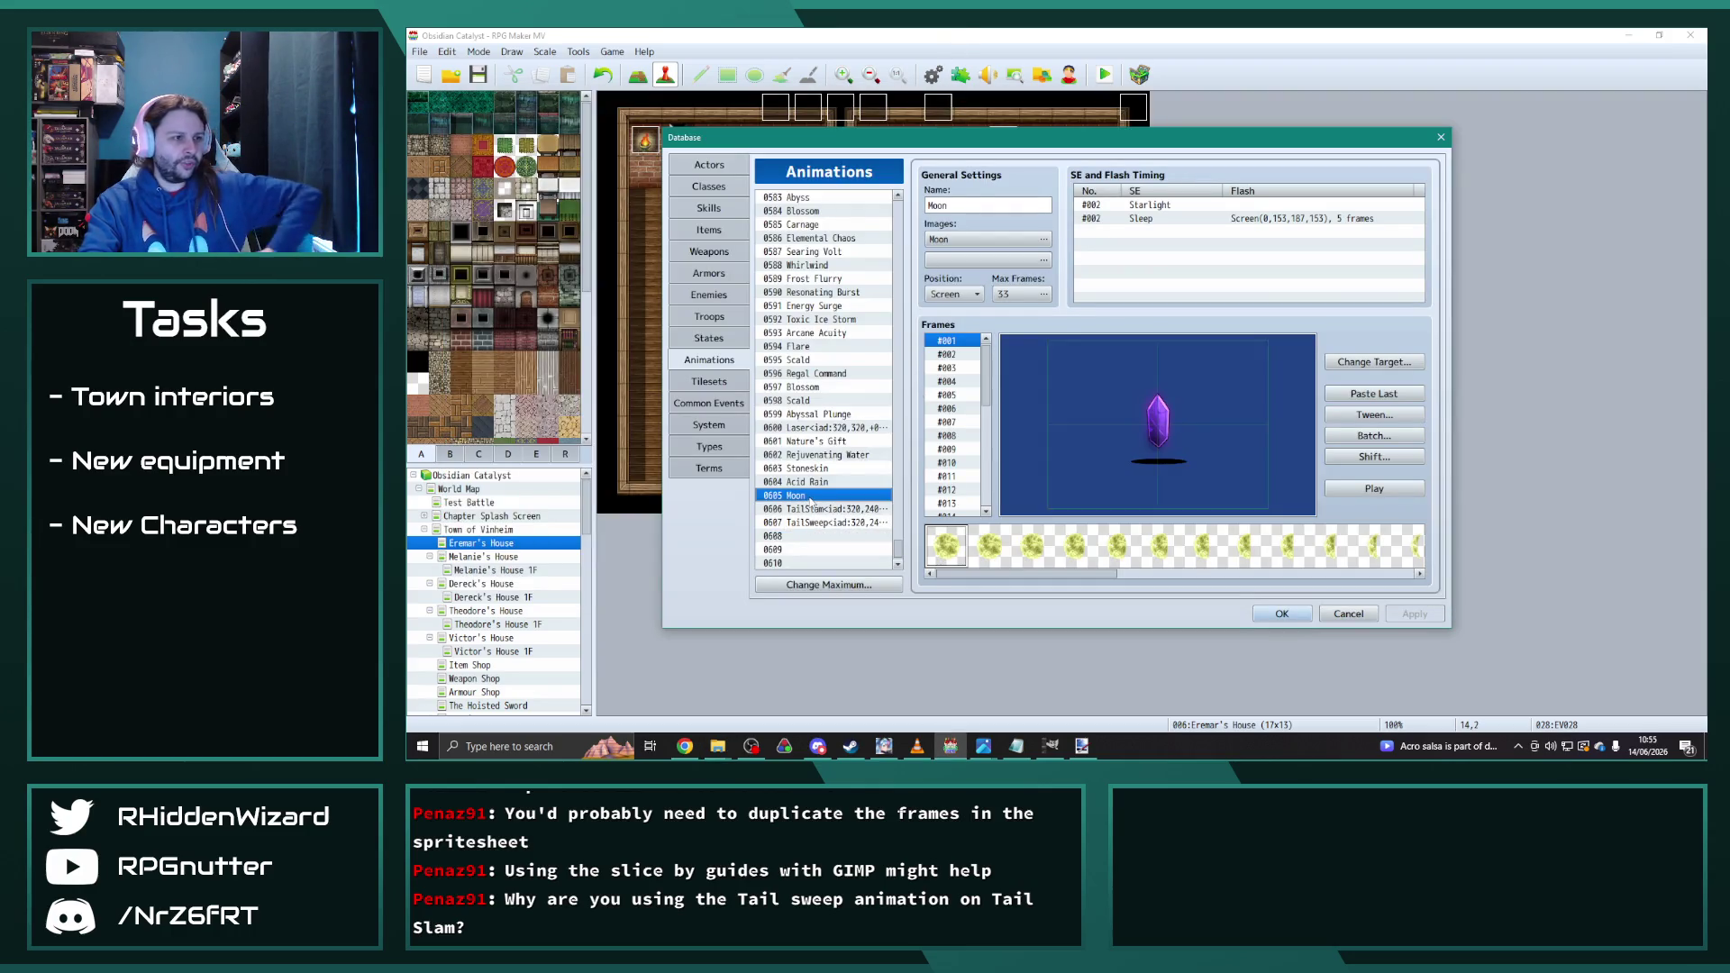
click(806, 537)
key(ctrl+v)
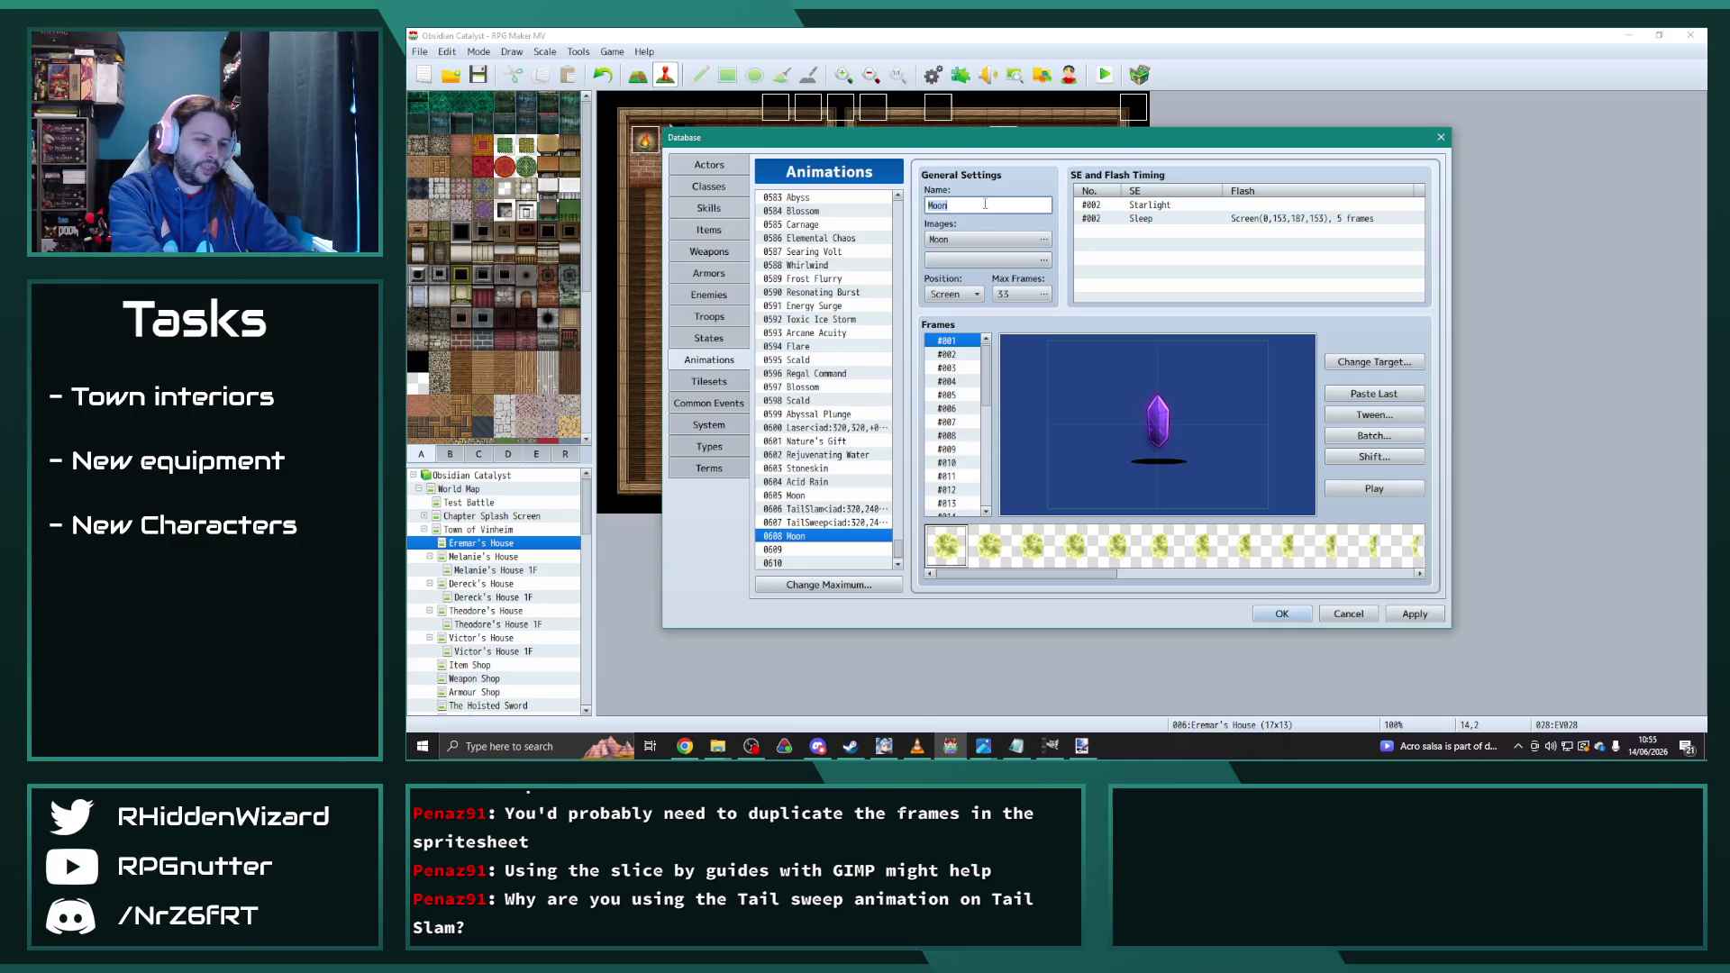
text(St)
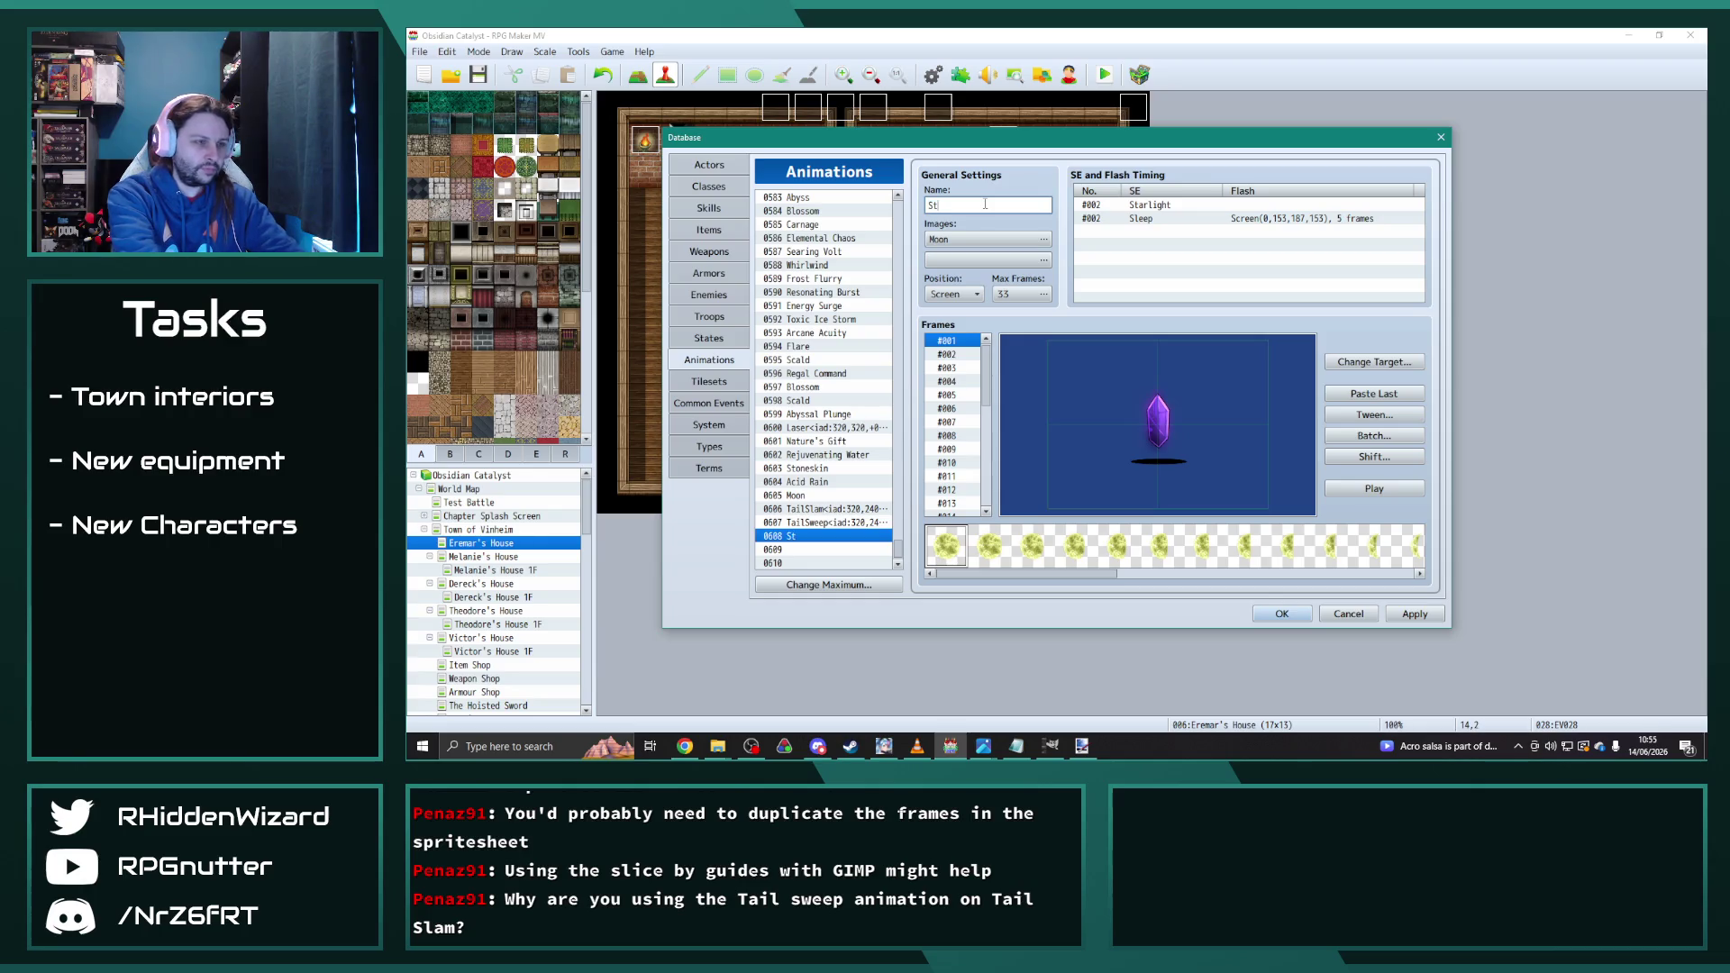
text(ormfront)
Step: Give Stormfront the Wind_All_b image with a shifted hue
click(973, 241)
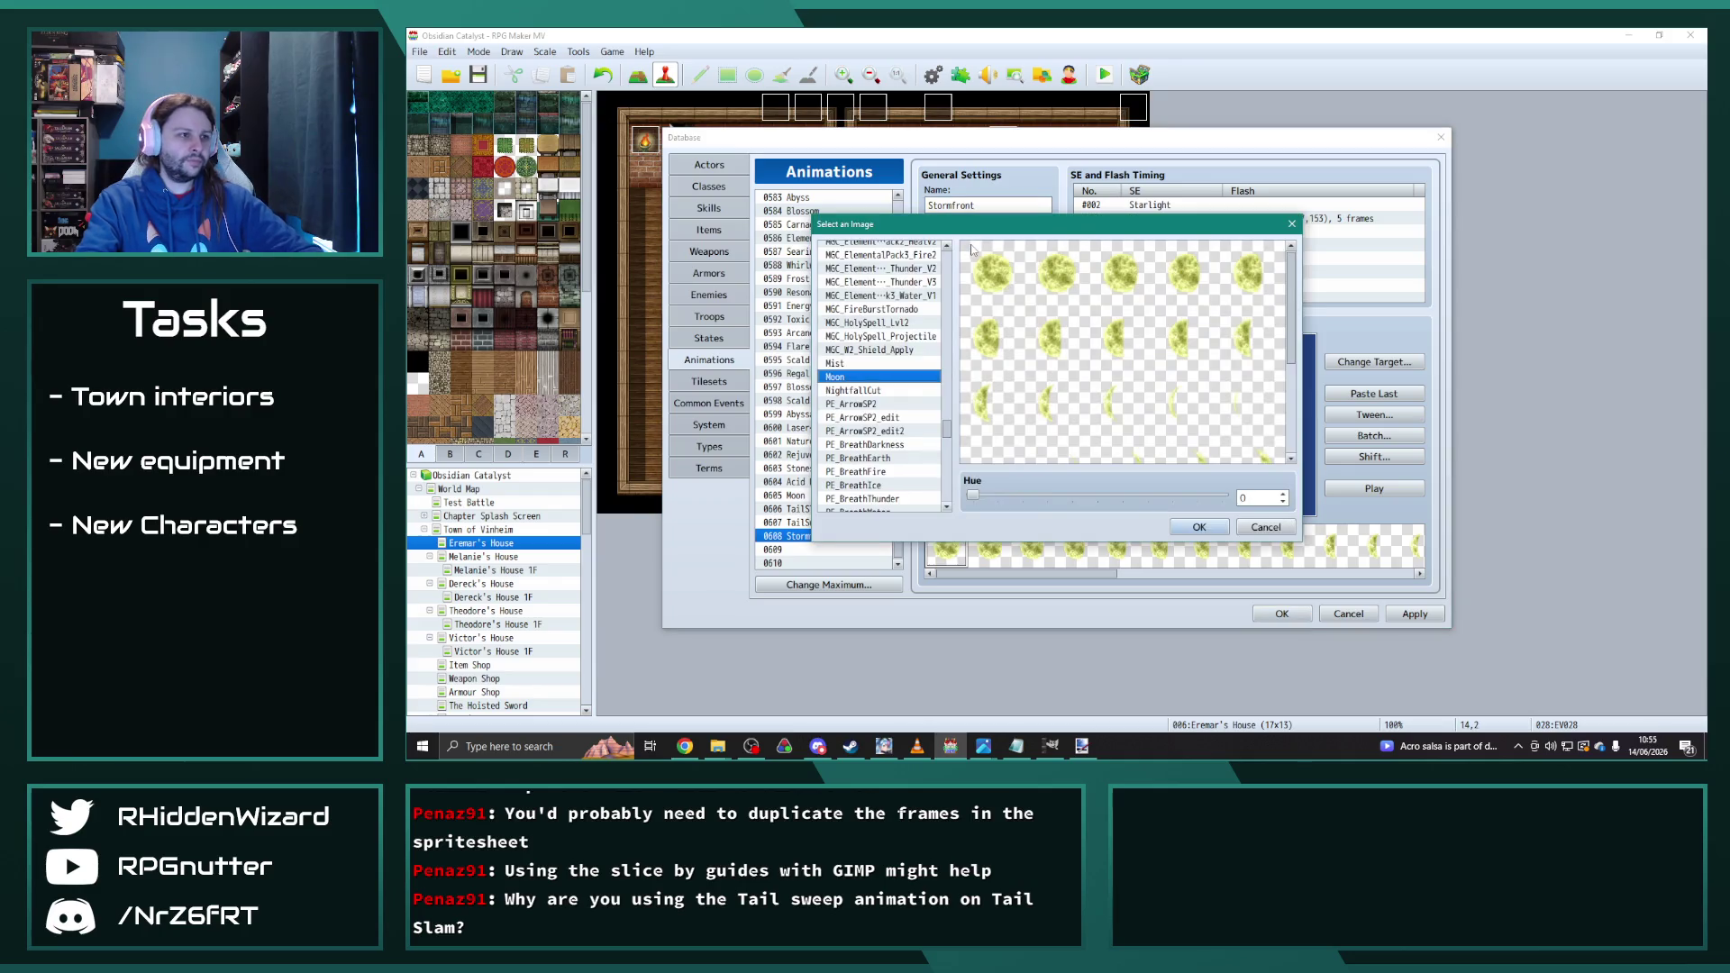
scroll(948, 433, down, 2)
drag(948, 433, 940, 506)
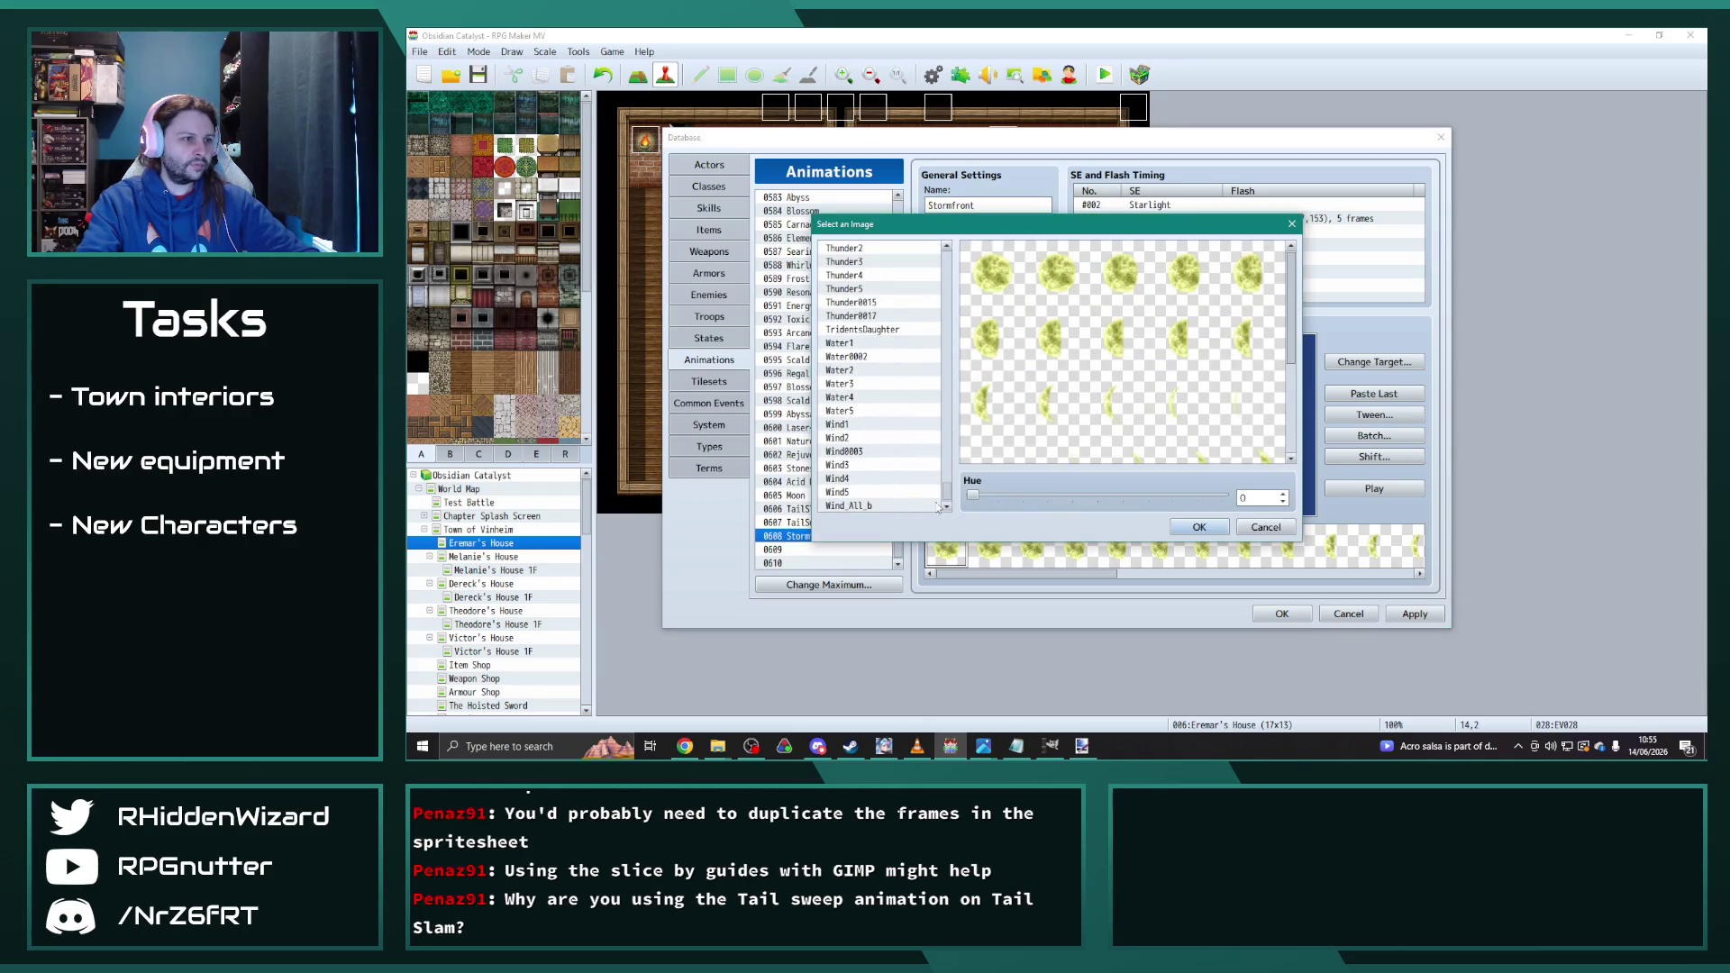
click(879, 507)
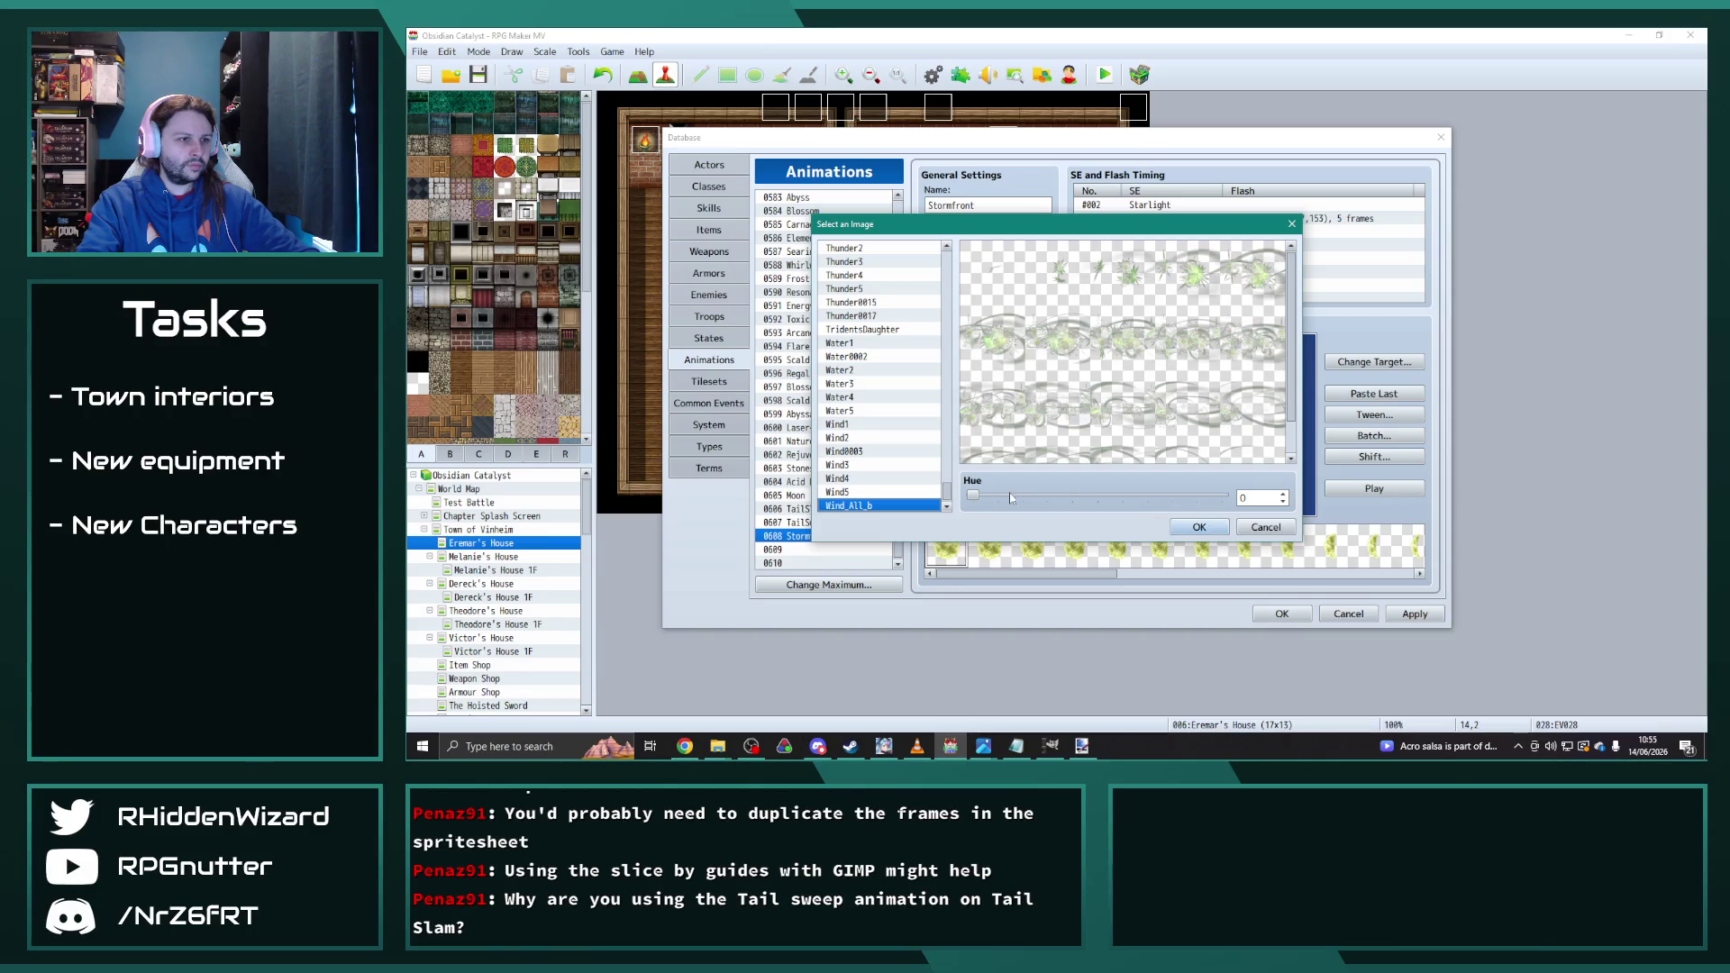
drag(1028, 502, 1260, 502)
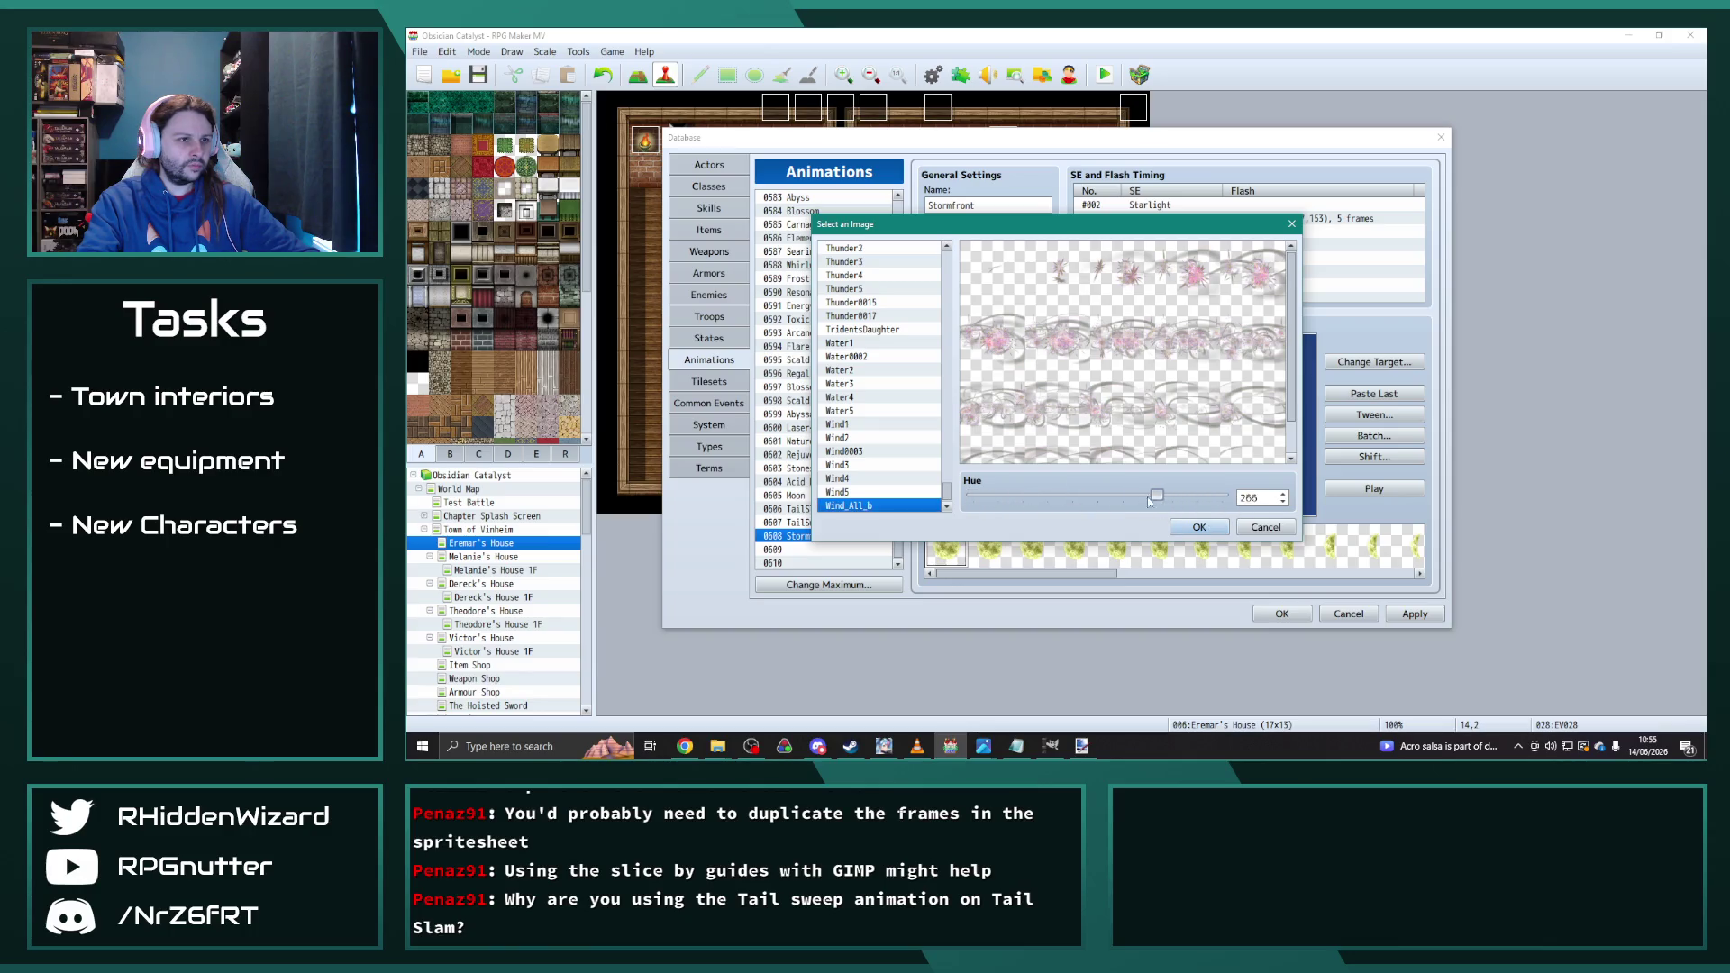
click(1199, 527)
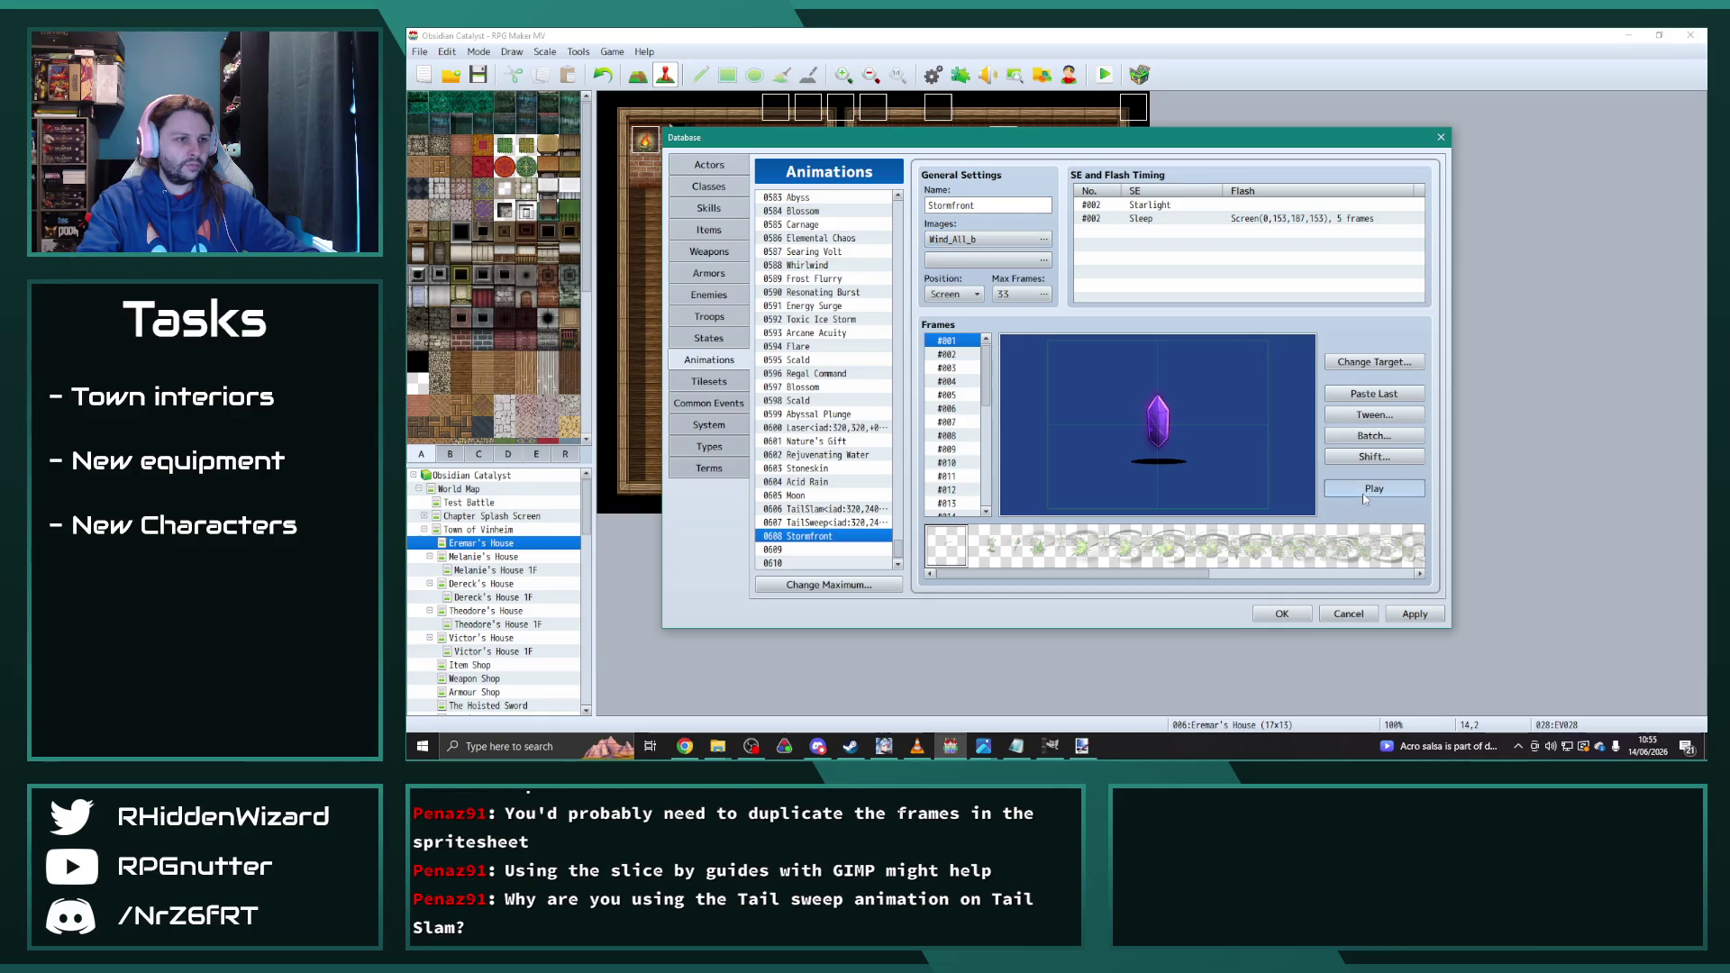
Step: Replace slot 0608 with a copy of 0584 Blossom and rename it Stormfront
click(1362, 494)
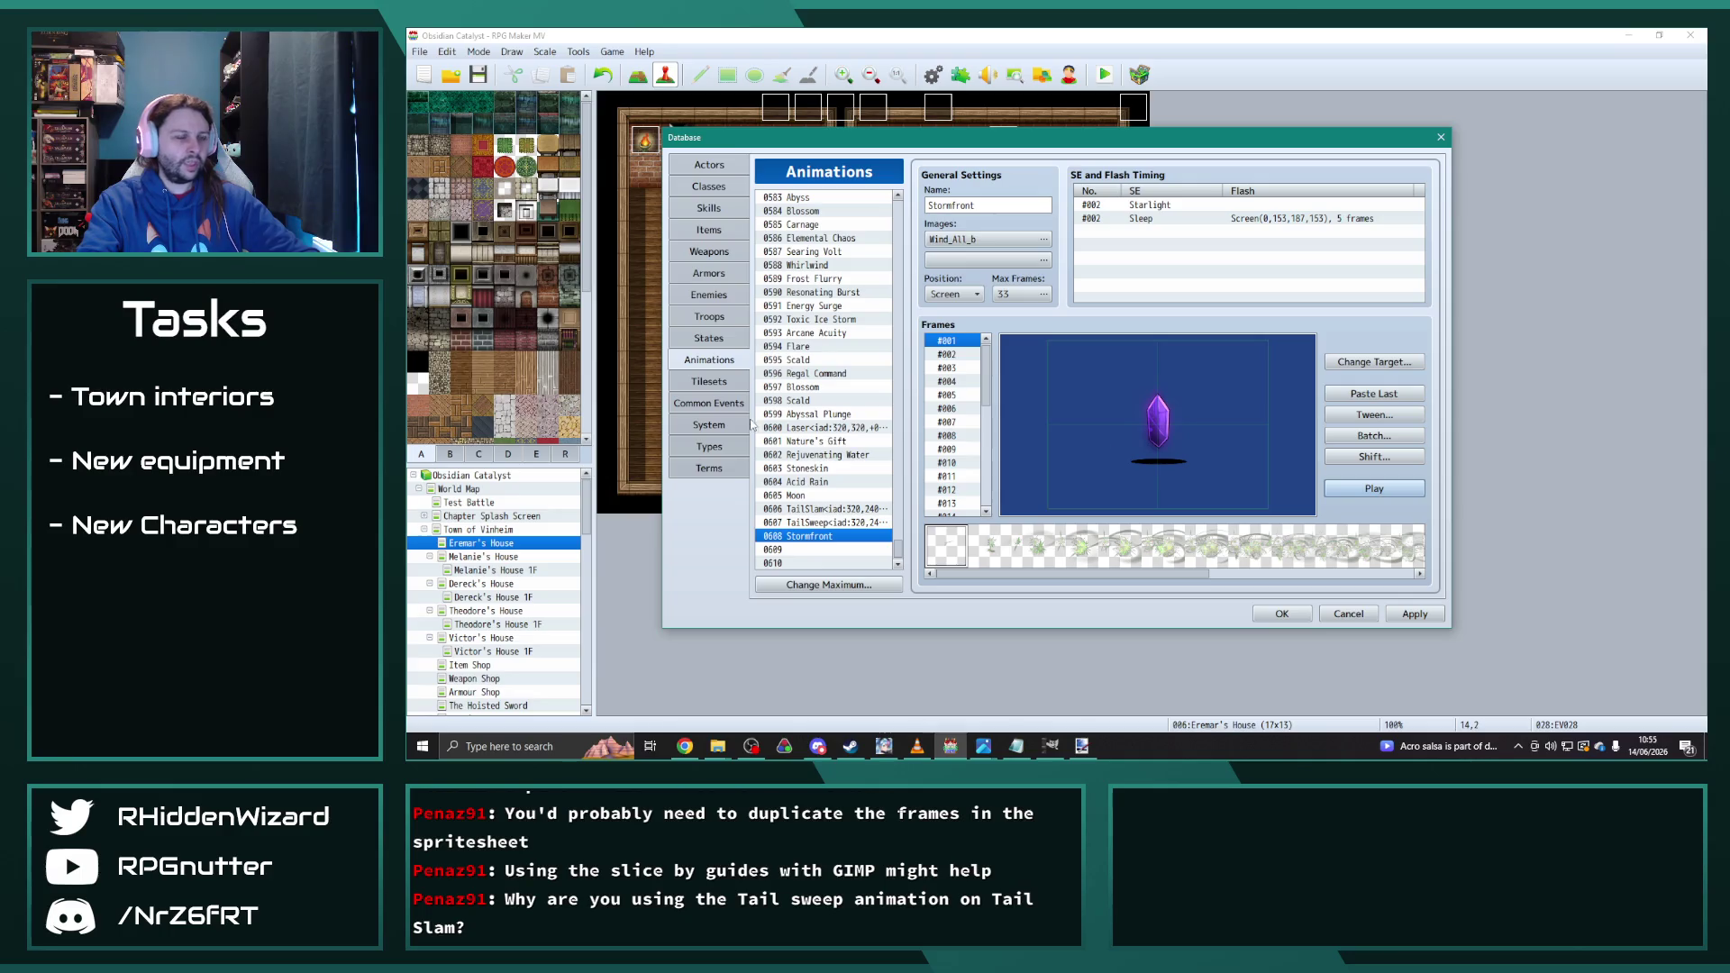
click(803, 226)
click(812, 215)
scroll(813, 270, up, 3)
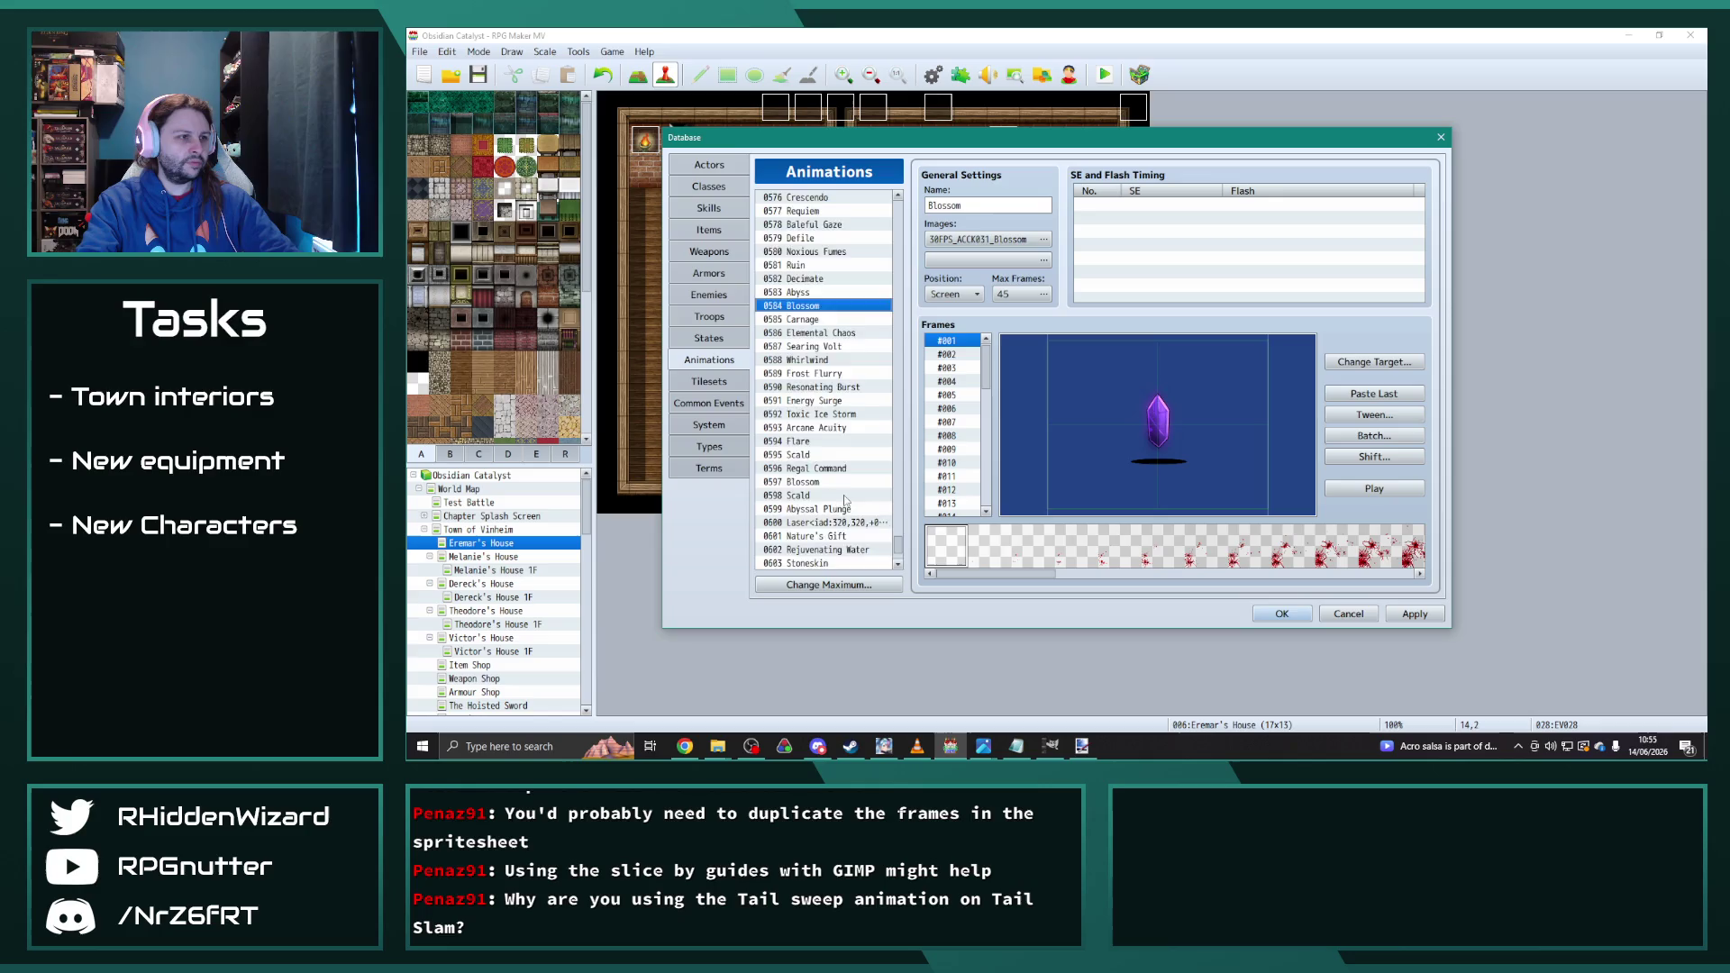
scroll(814, 324, down, 3)
click(835, 538)
key(ctrl+v)
double_click(982, 205)
text(Stormfront)
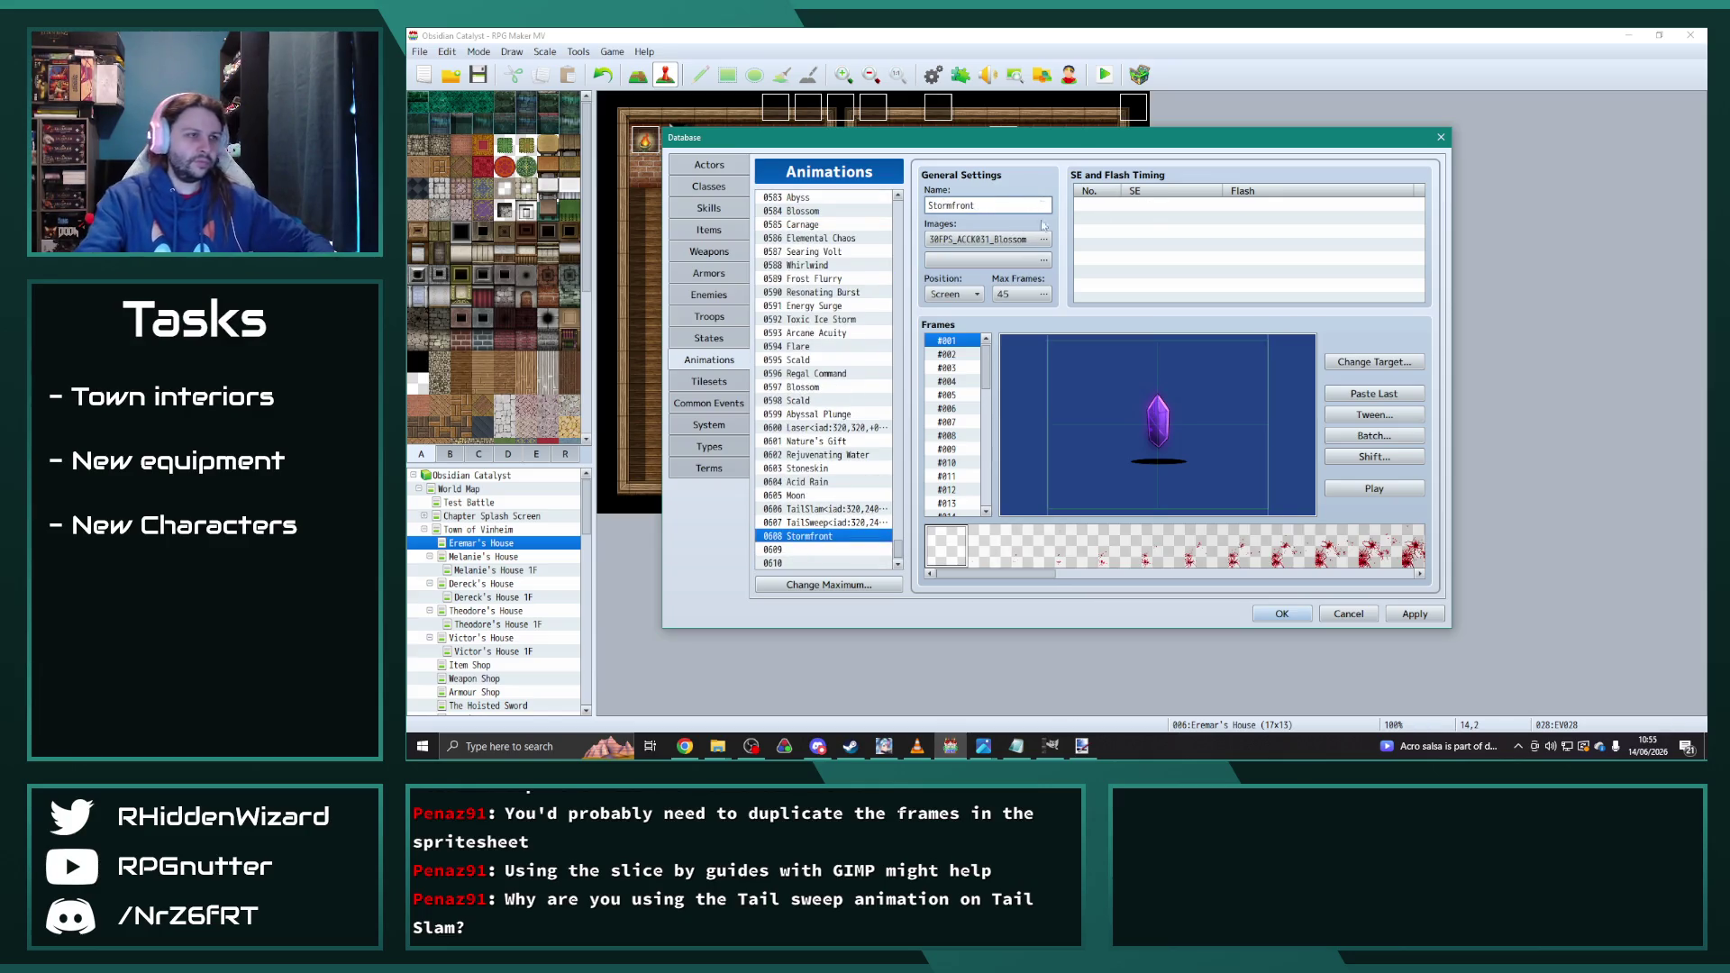
Step: Set the animation image to Wind_All_b and replay the preview to watch the green wind
click(984, 239)
mouse_move(949, 298)
mouse_down()
mouse_move(948, 482)
mouse_move(948, 455)
mouse_up()
click(860, 509)
click(1200, 527)
click(1363, 491)
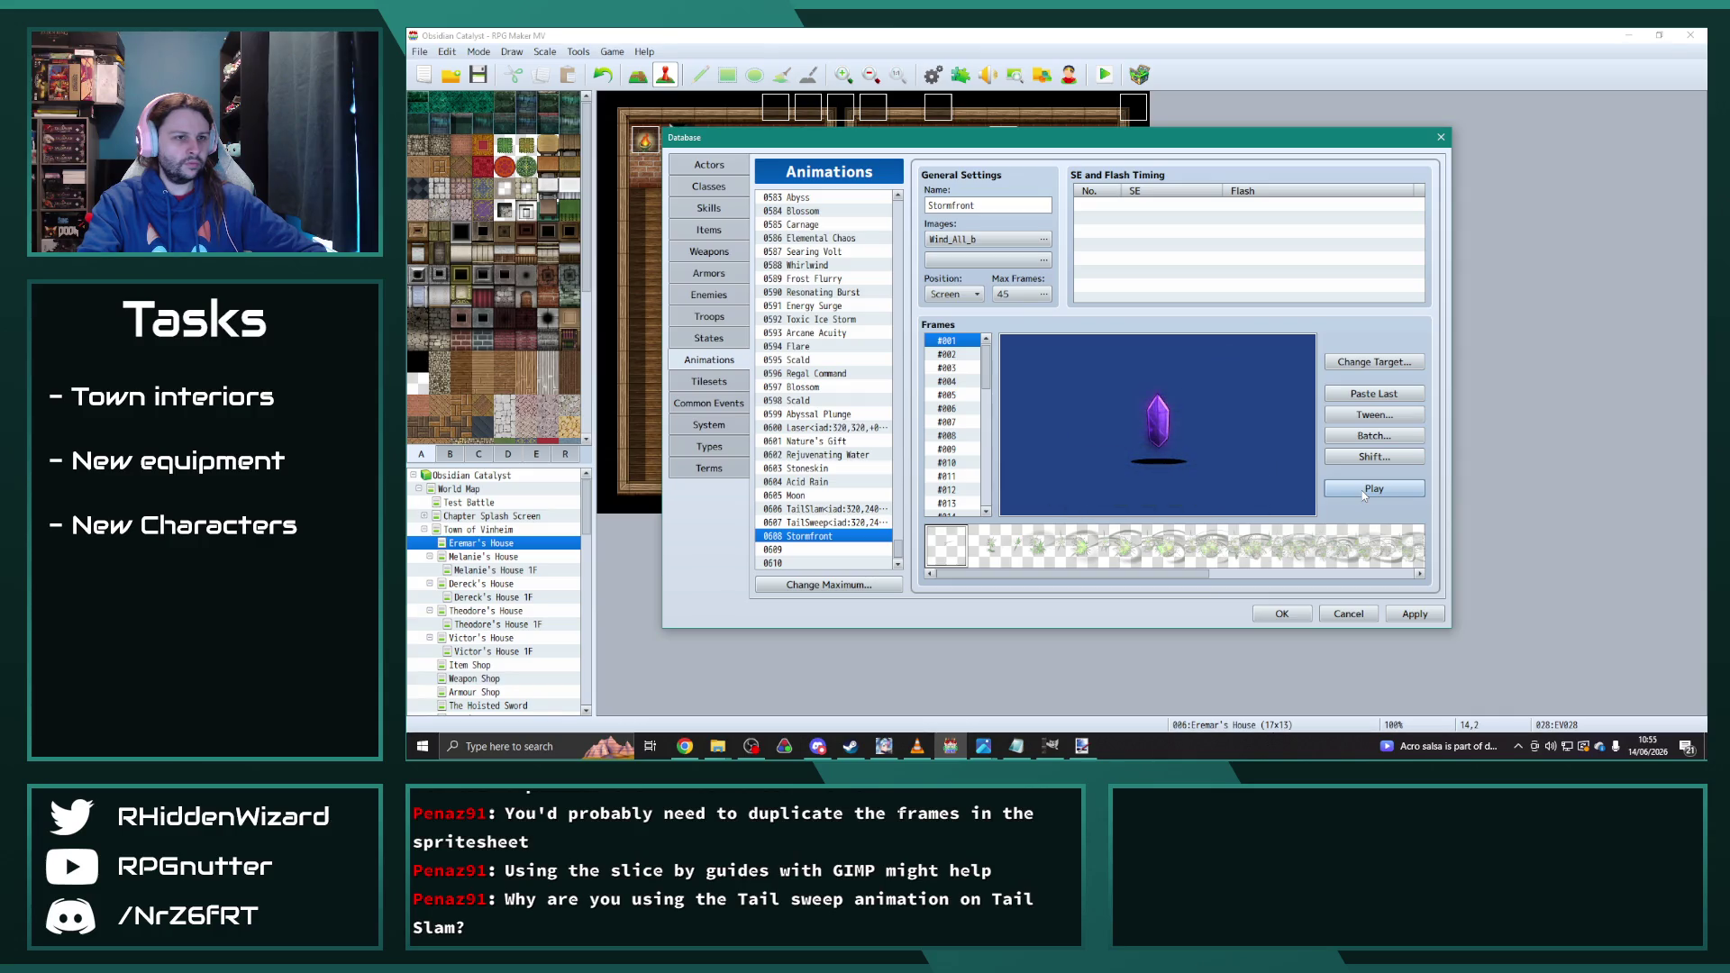
click(1375, 490)
click(1374, 490)
click(1375, 489)
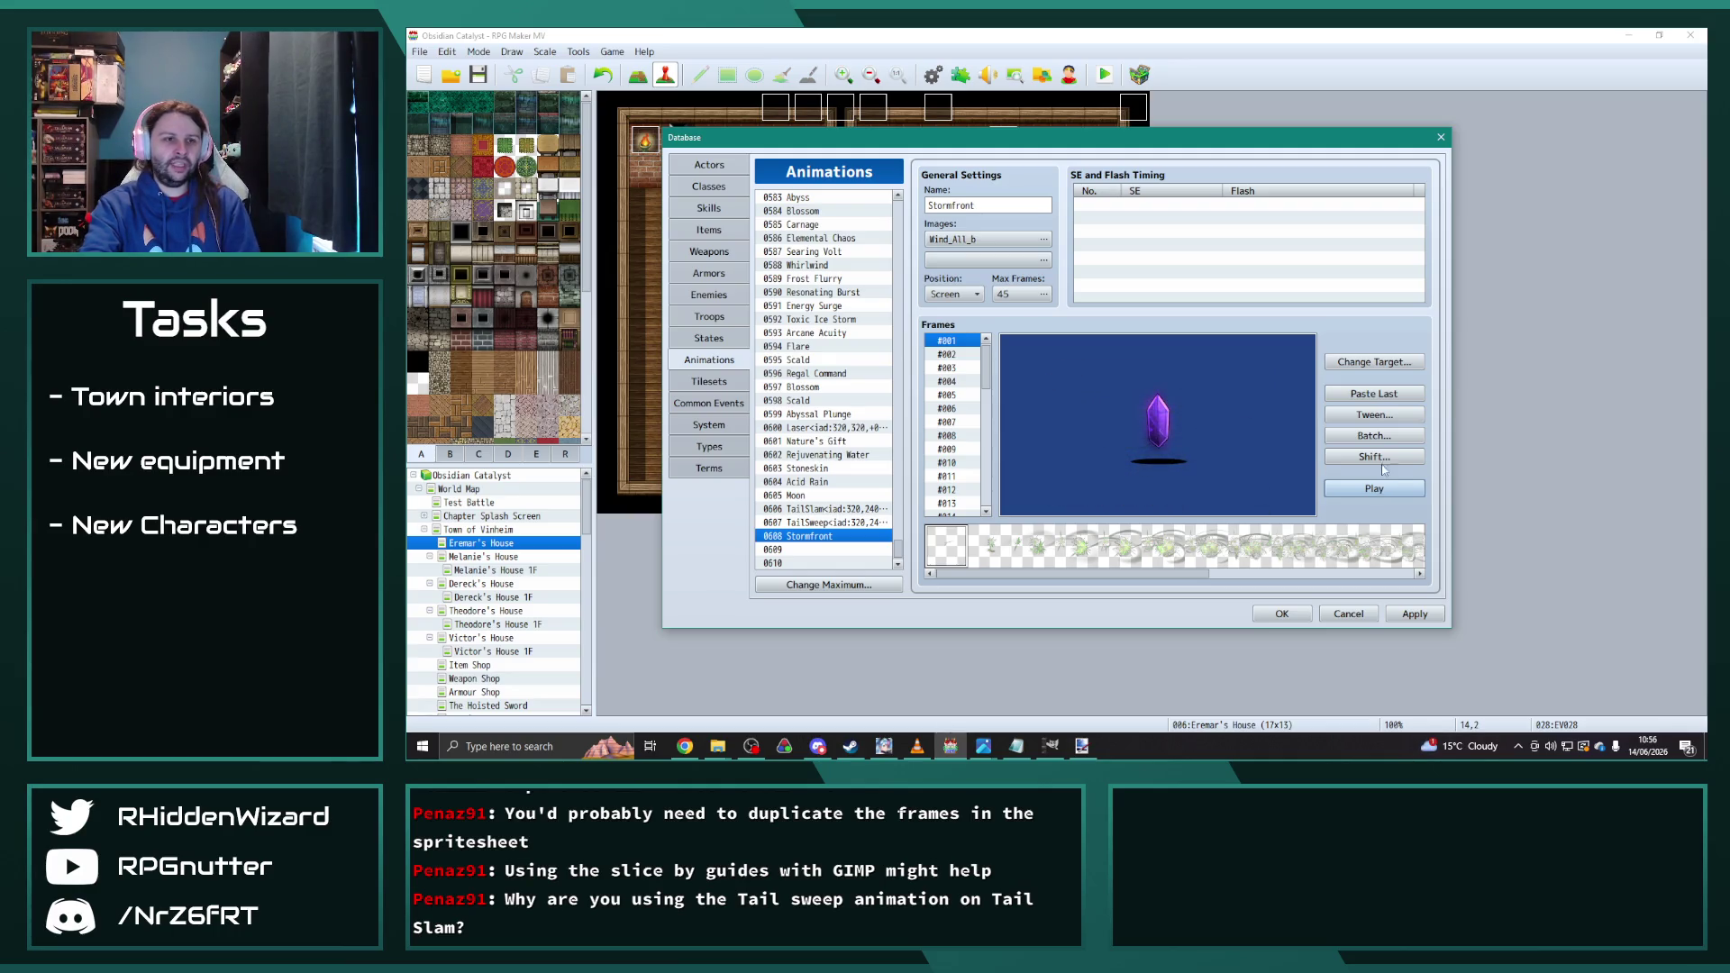
Step: Batch-set cells 1–16 of frames 1–45 to 100% scale and preview Stormfront
click(1375, 436)
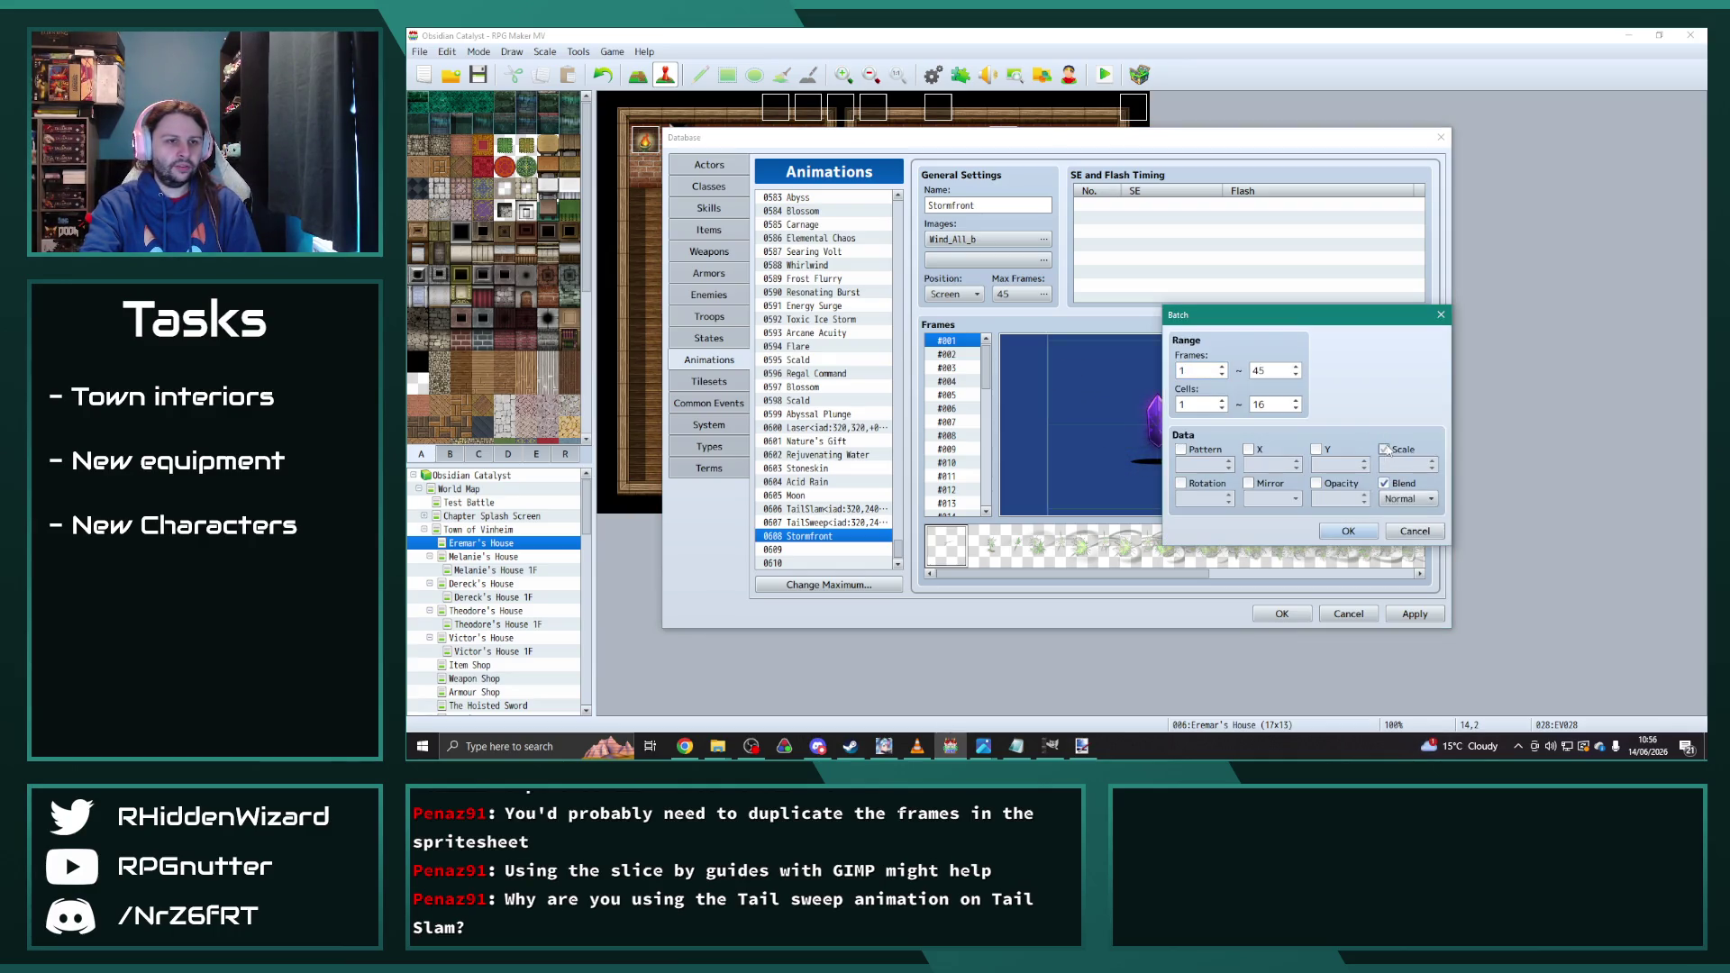
click(1365, 530)
click(1384, 491)
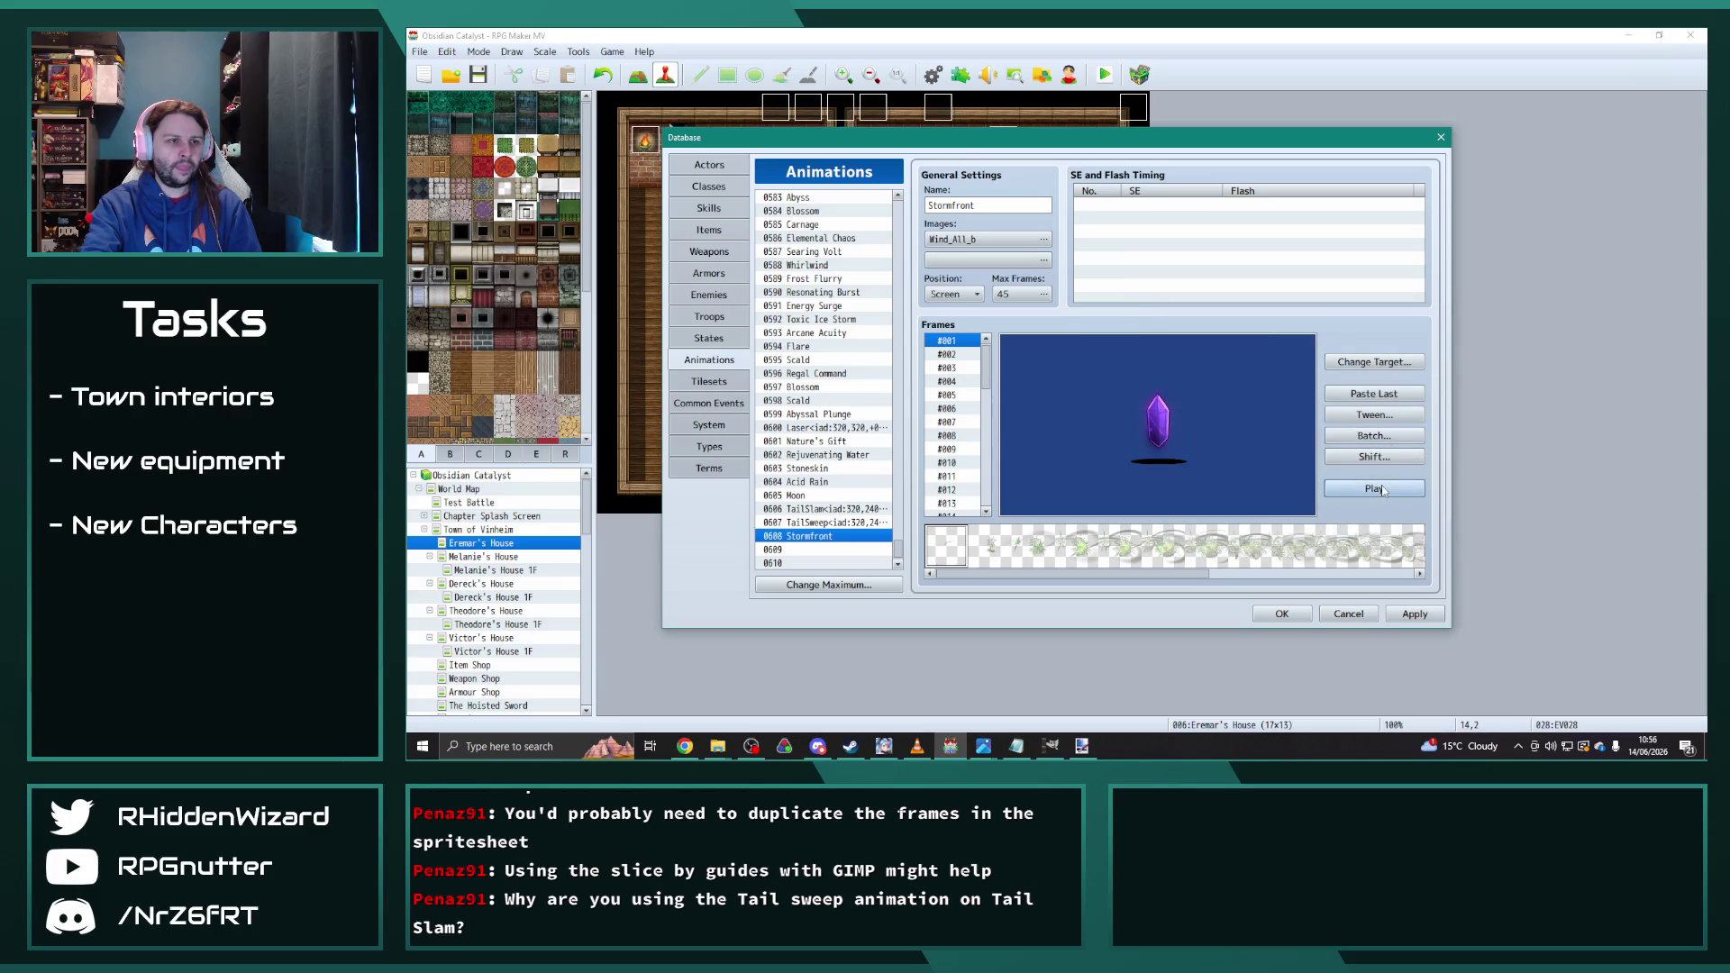
click(1376, 439)
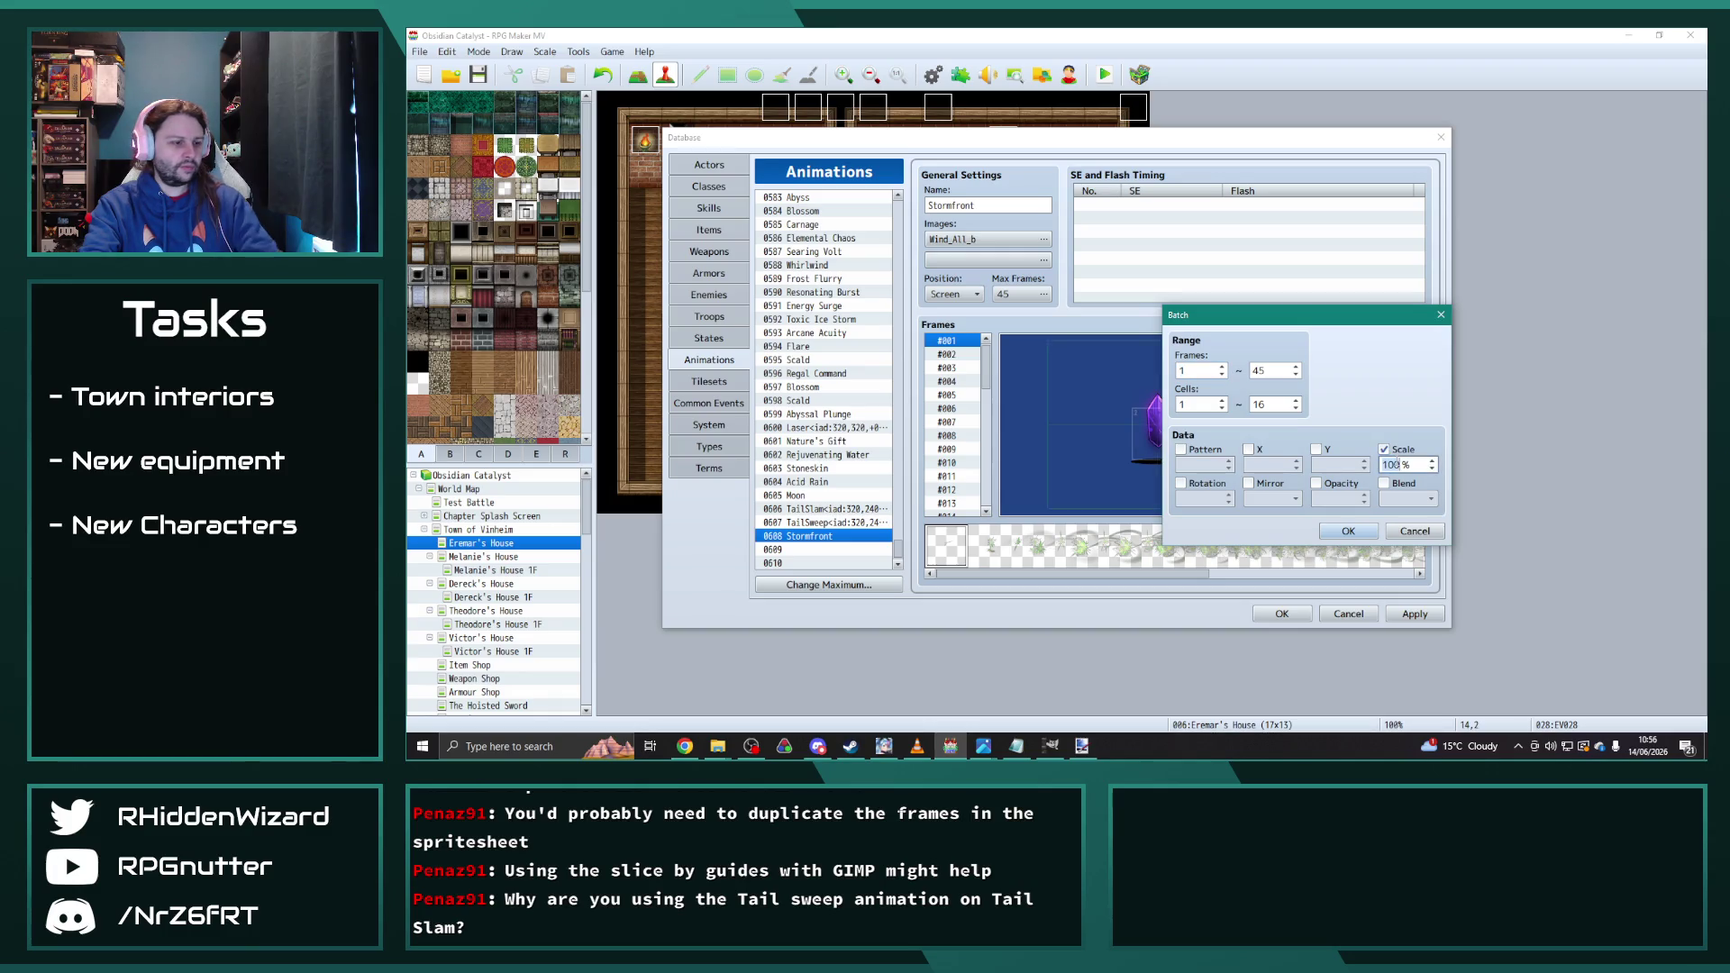
click(1362, 539)
click(1379, 491)
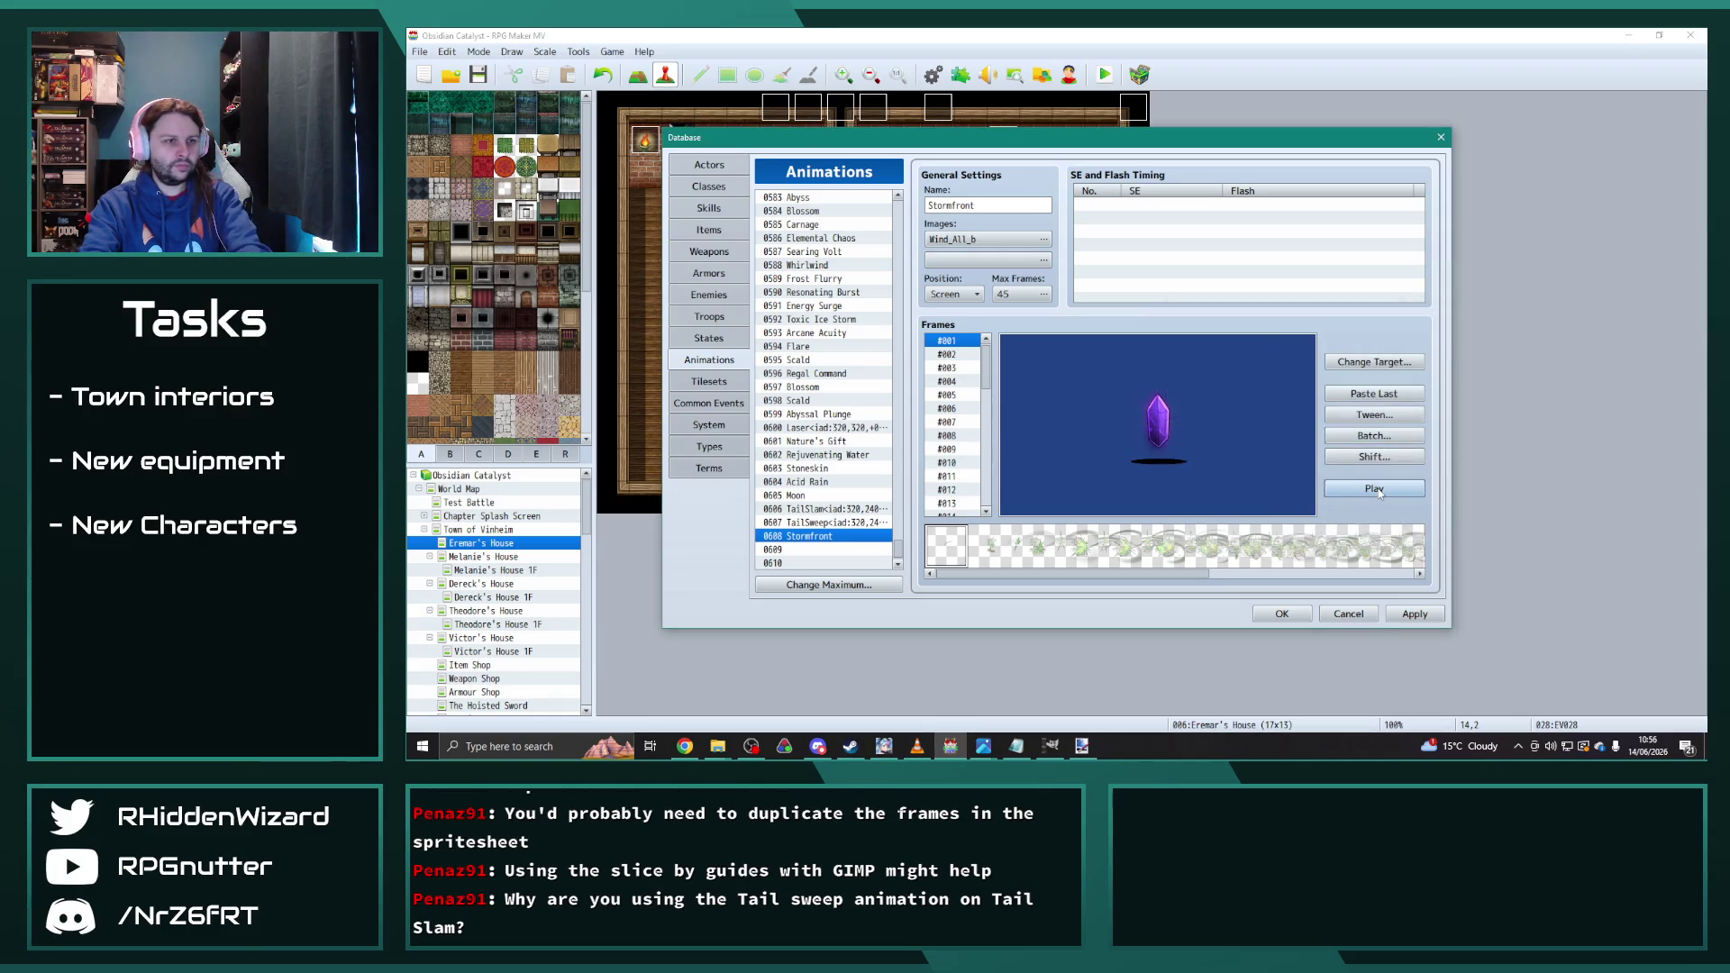
click(1376, 437)
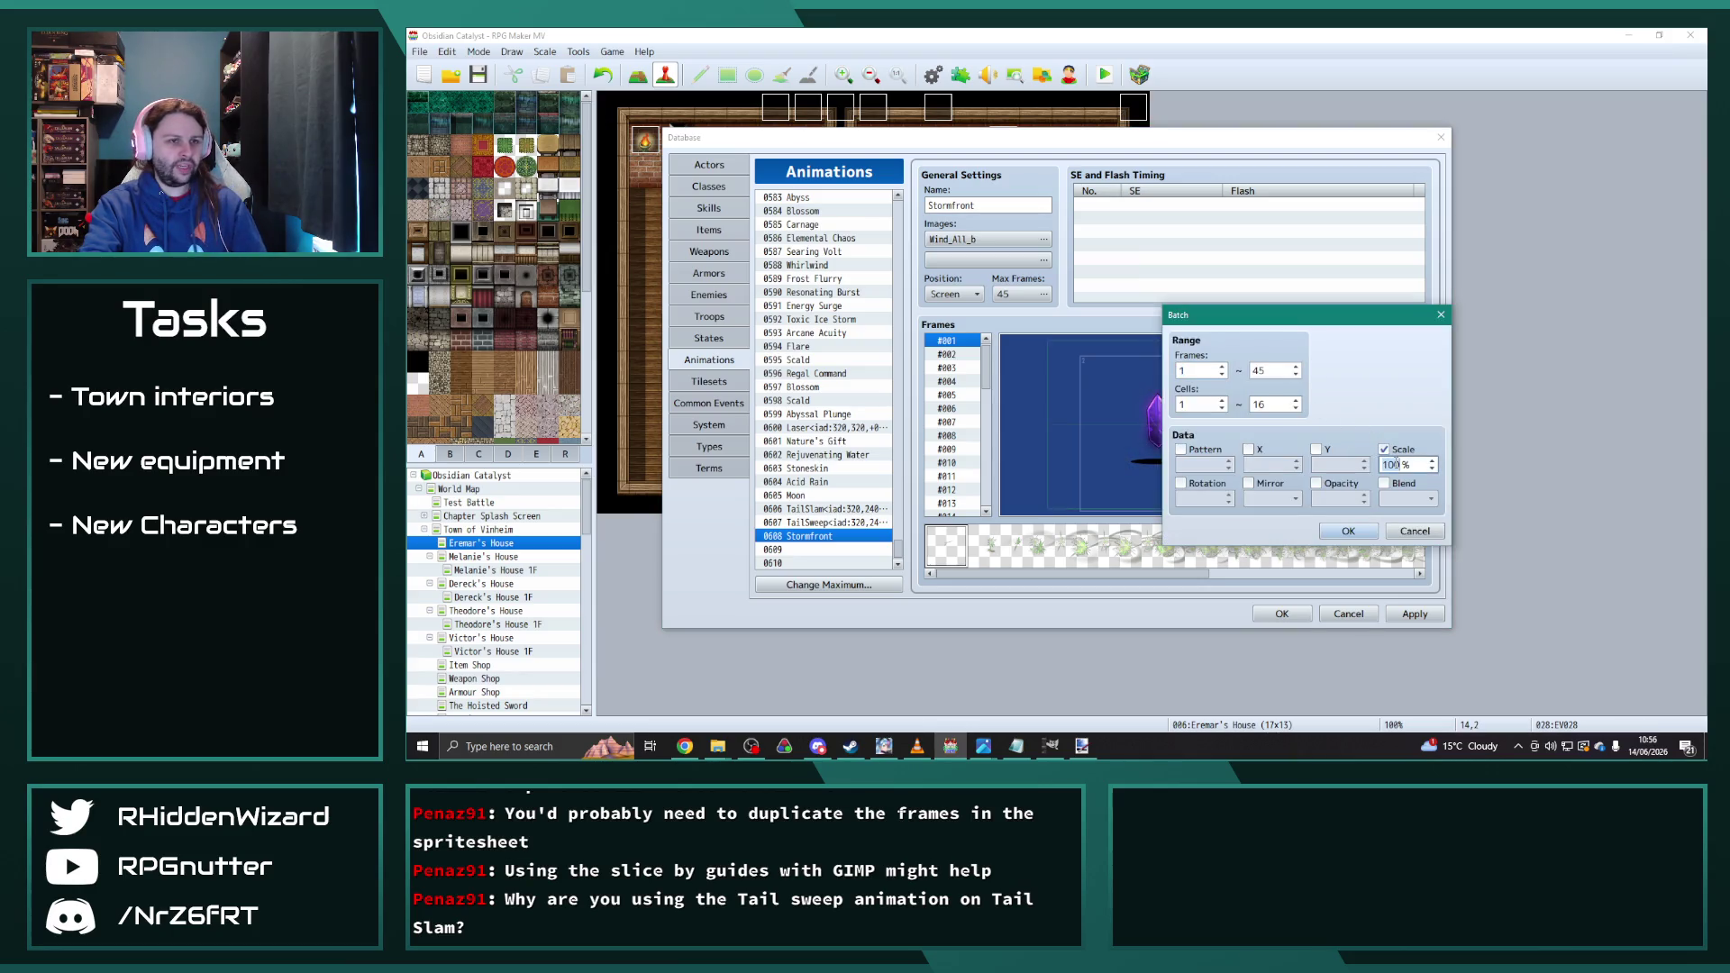
click(1361, 531)
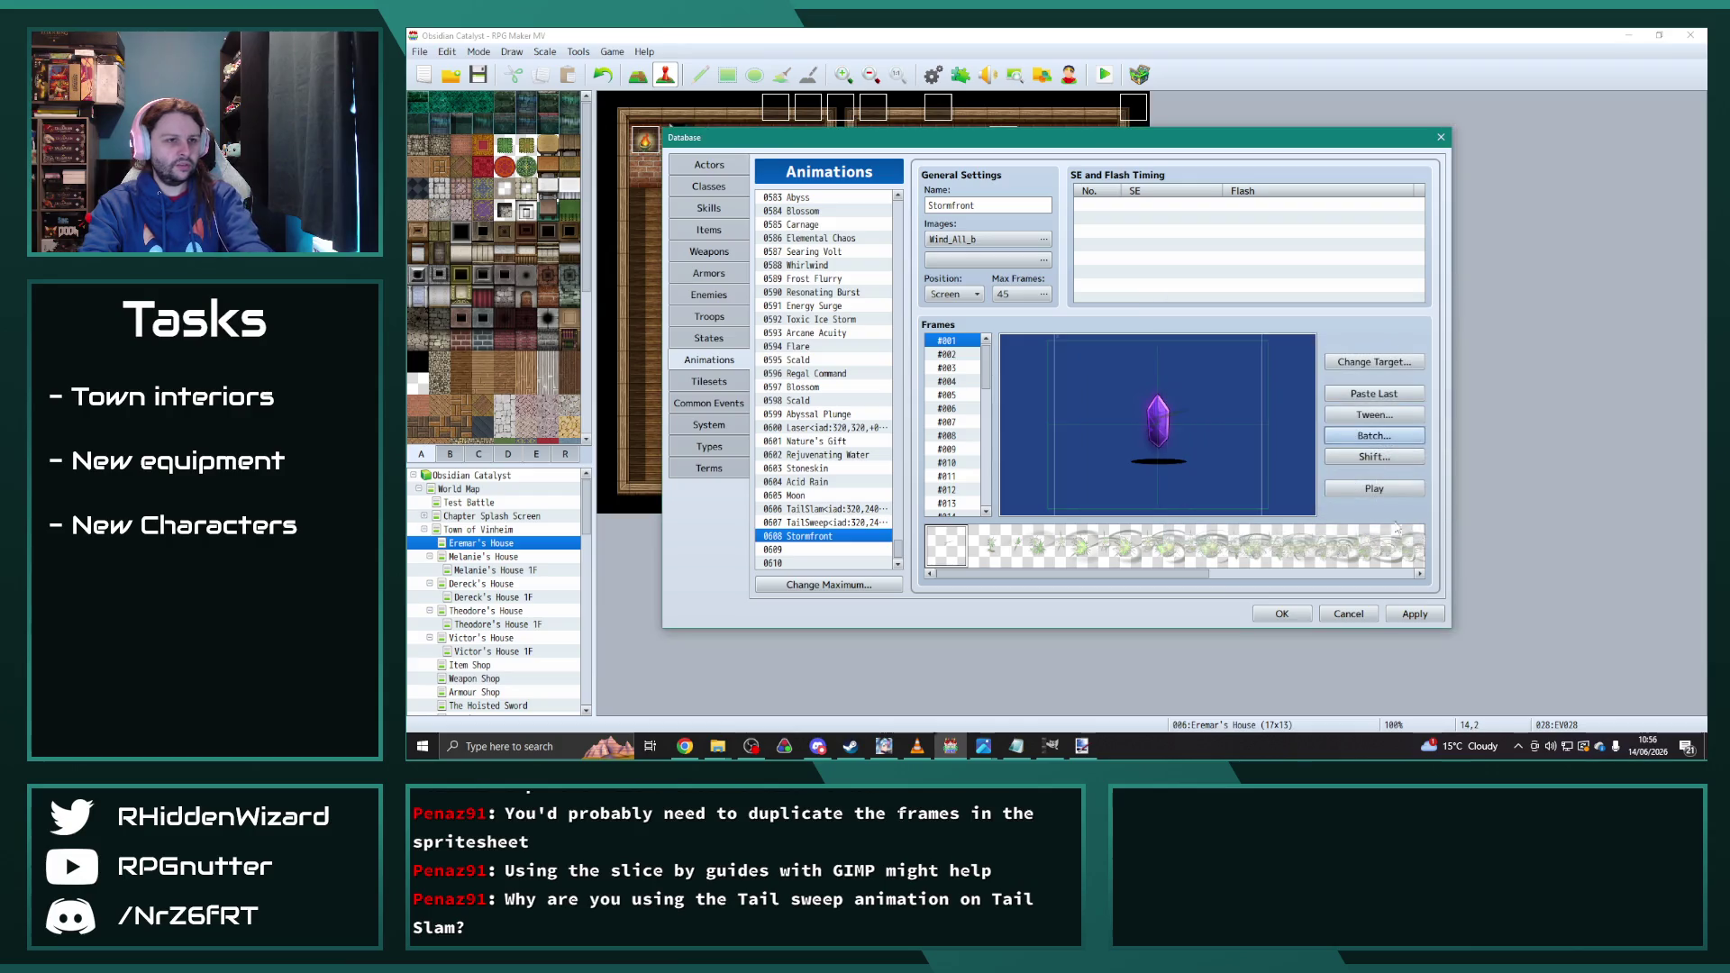
click(1390, 490)
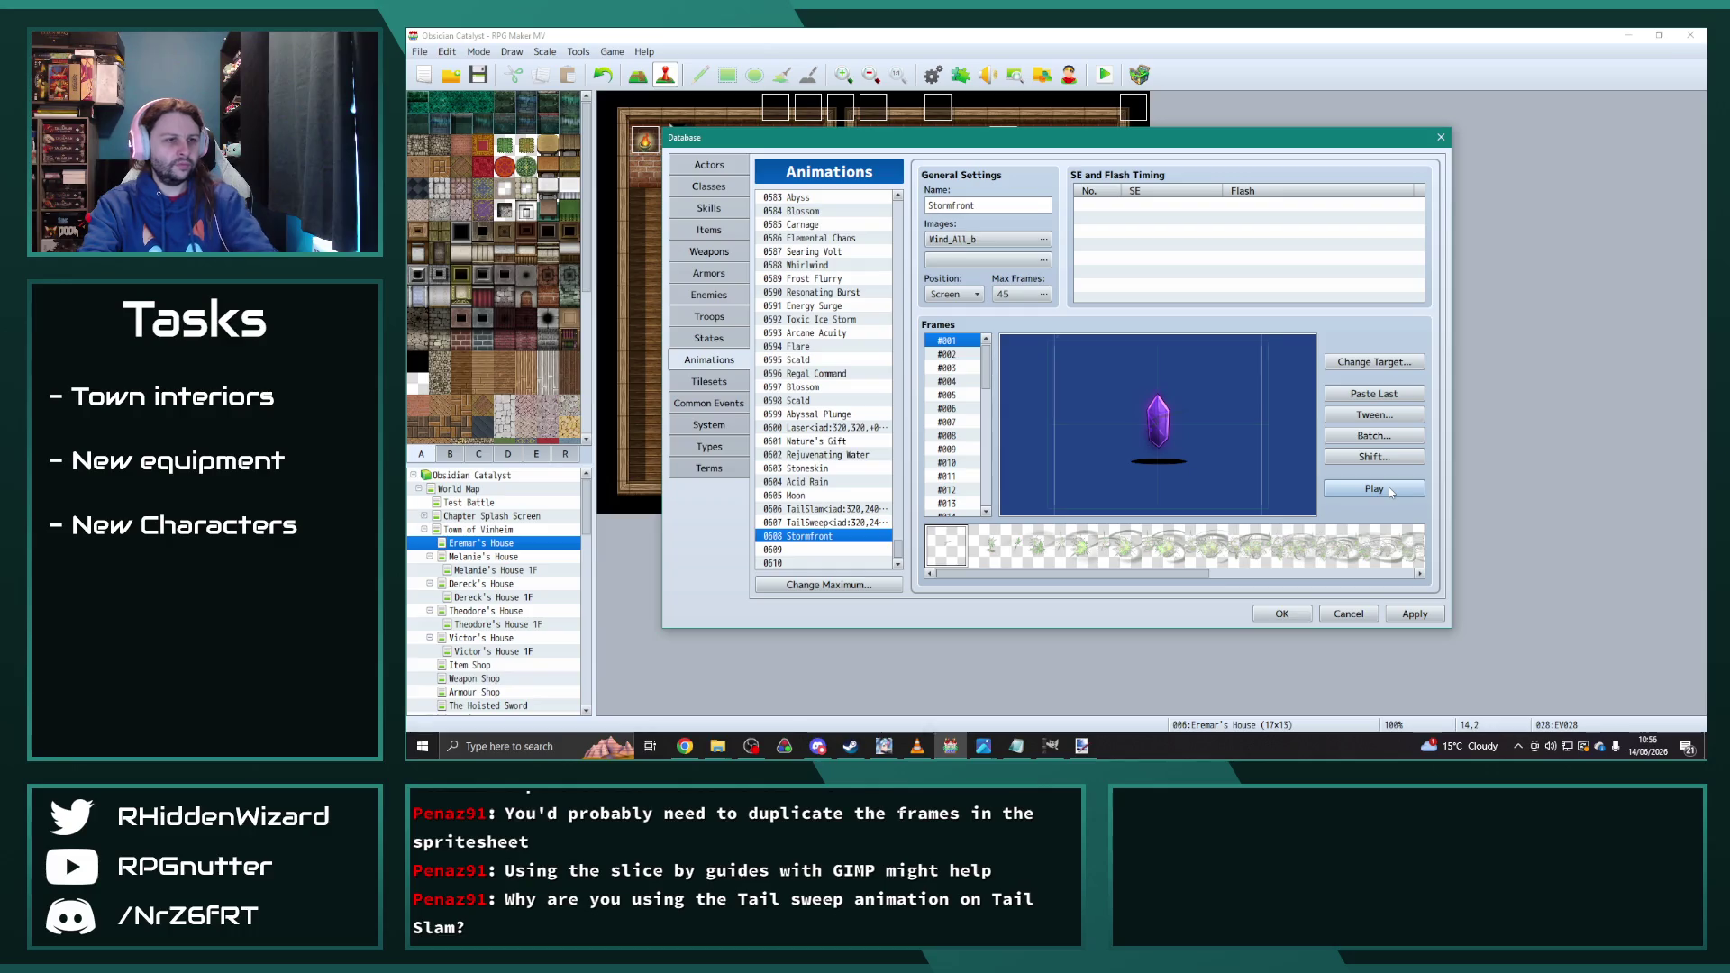
Step: Inspect cells of the wind sheet, replay Stormfront, and select its name for renaming
click(1086, 549)
click(935, 539)
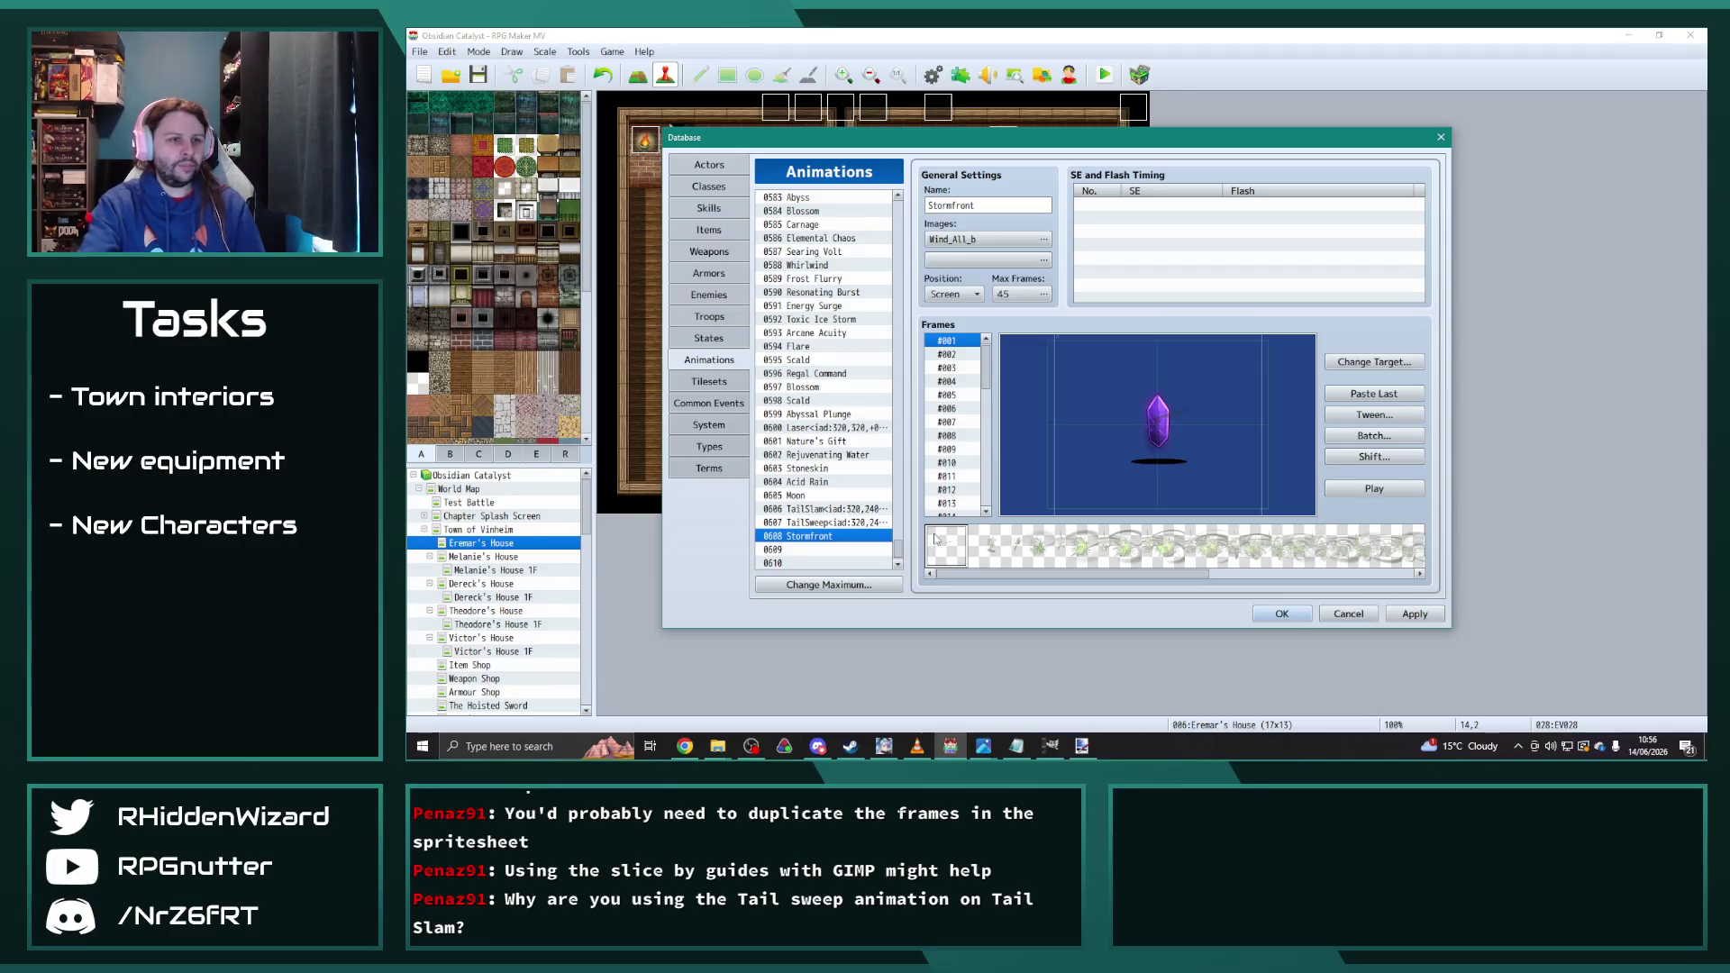
click(1377, 491)
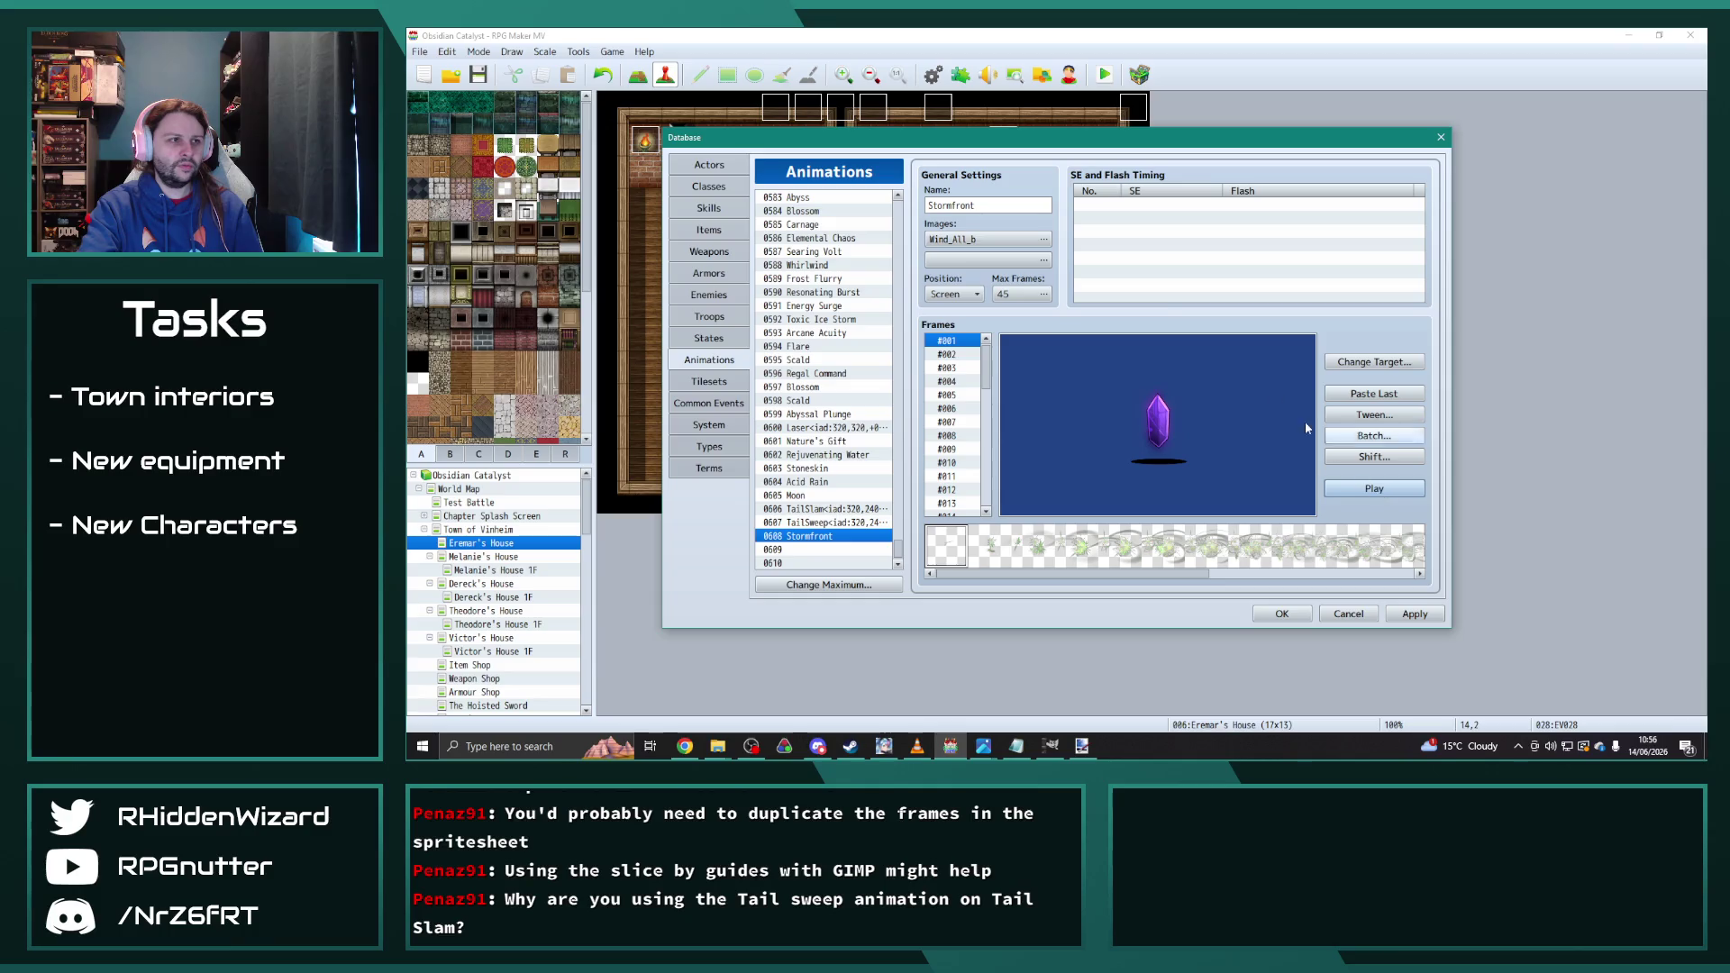
double_click(985, 211)
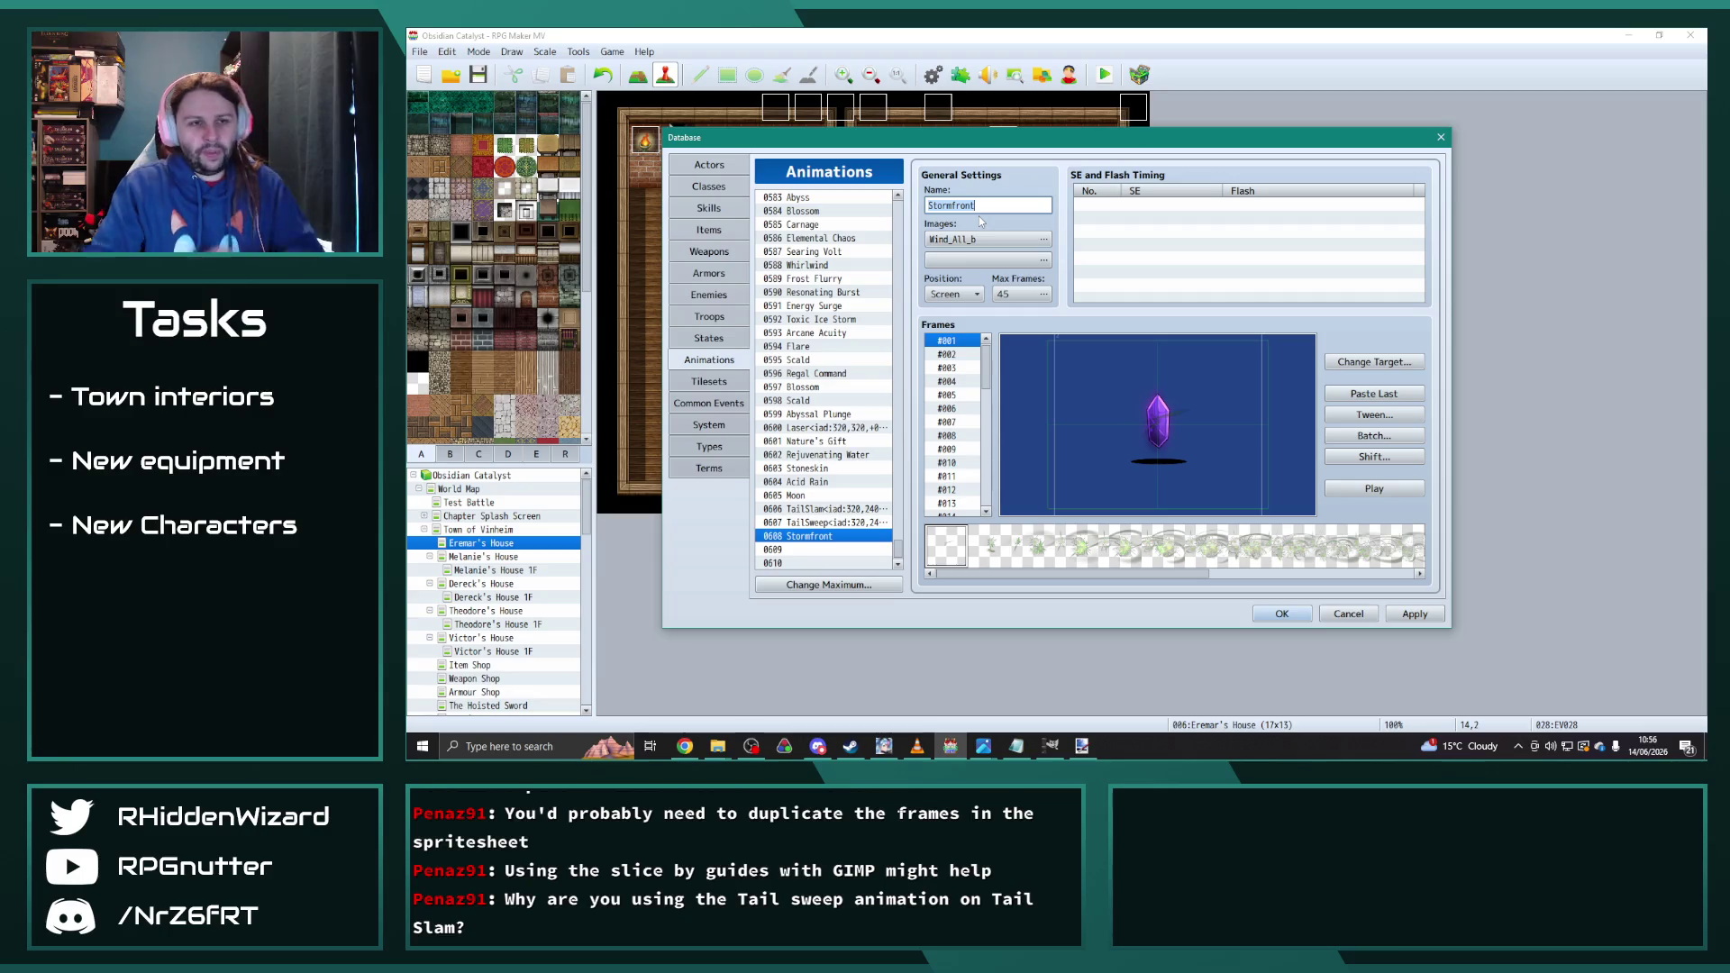
Step: Rename animation 0608 to Windburst and preview it
key(End)
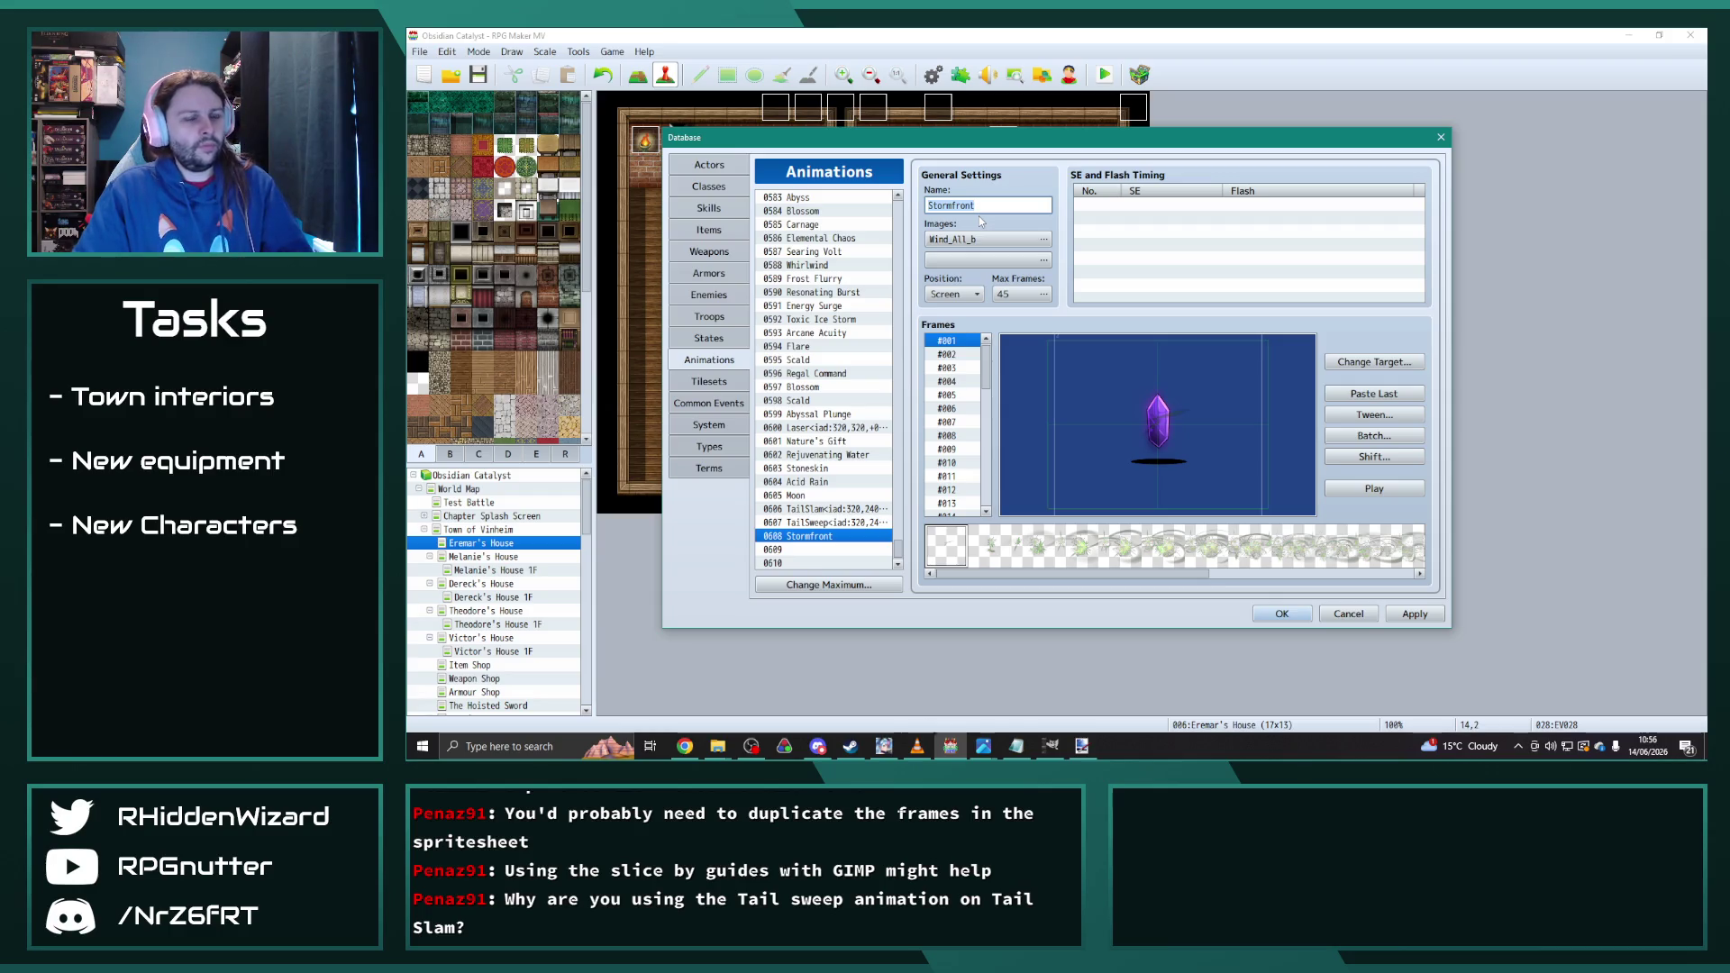
key(ctrl+a)
text(Windburst)
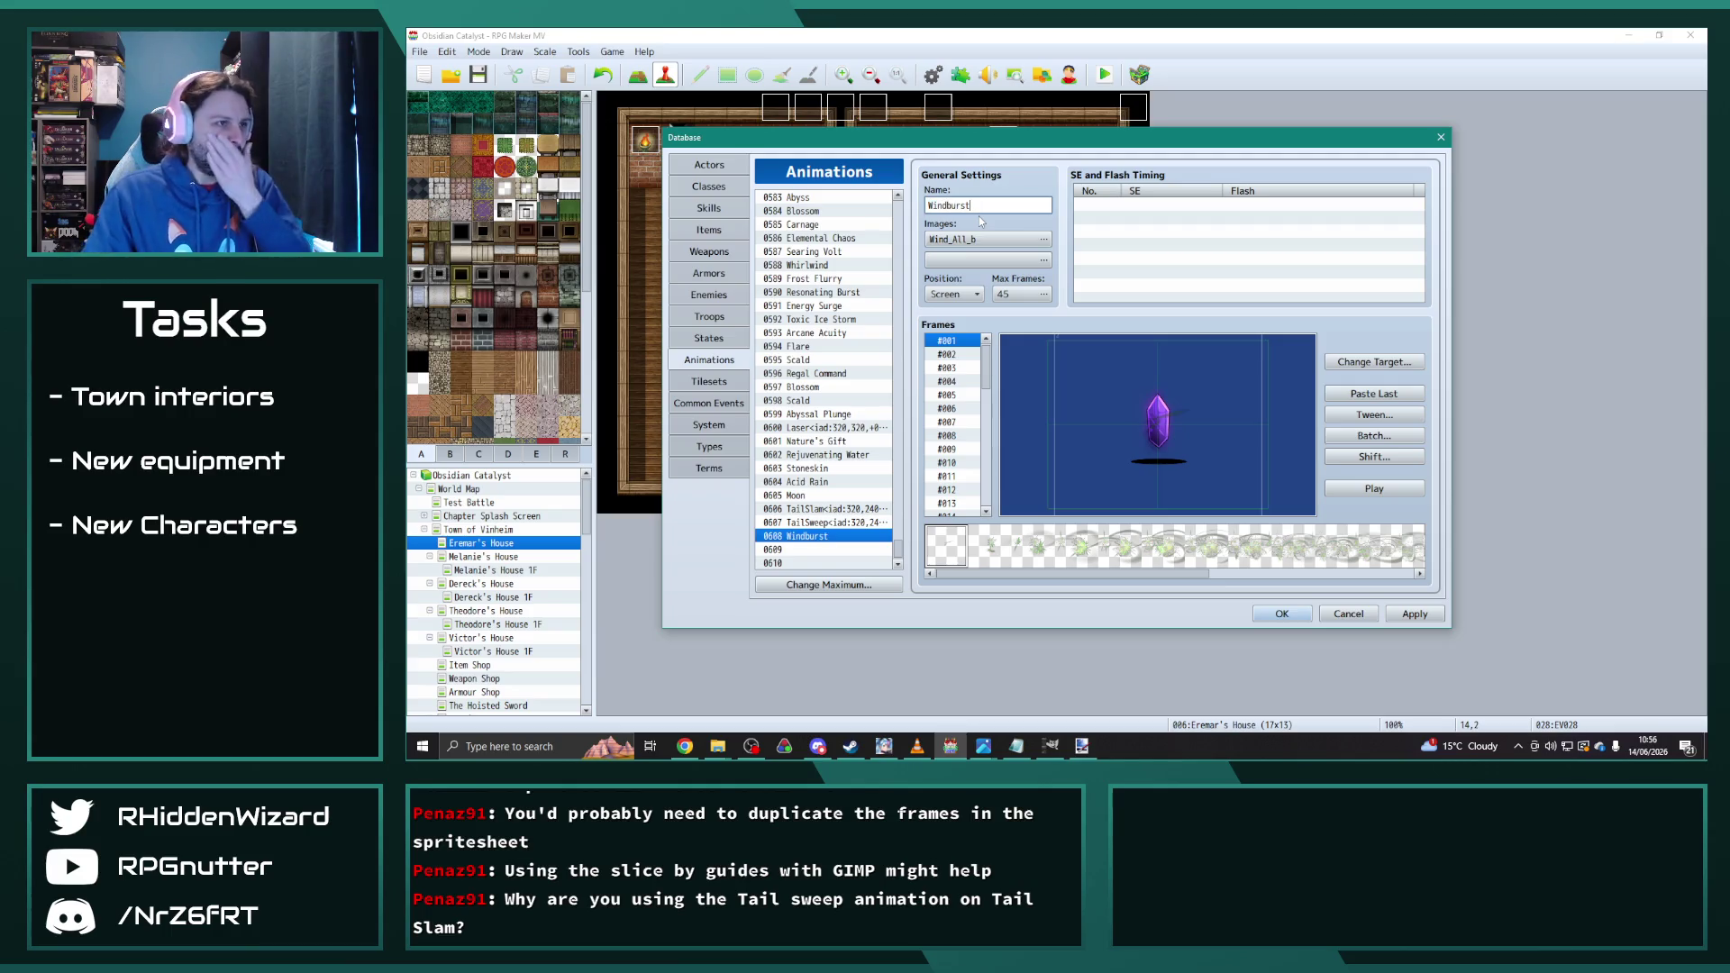
click(1378, 495)
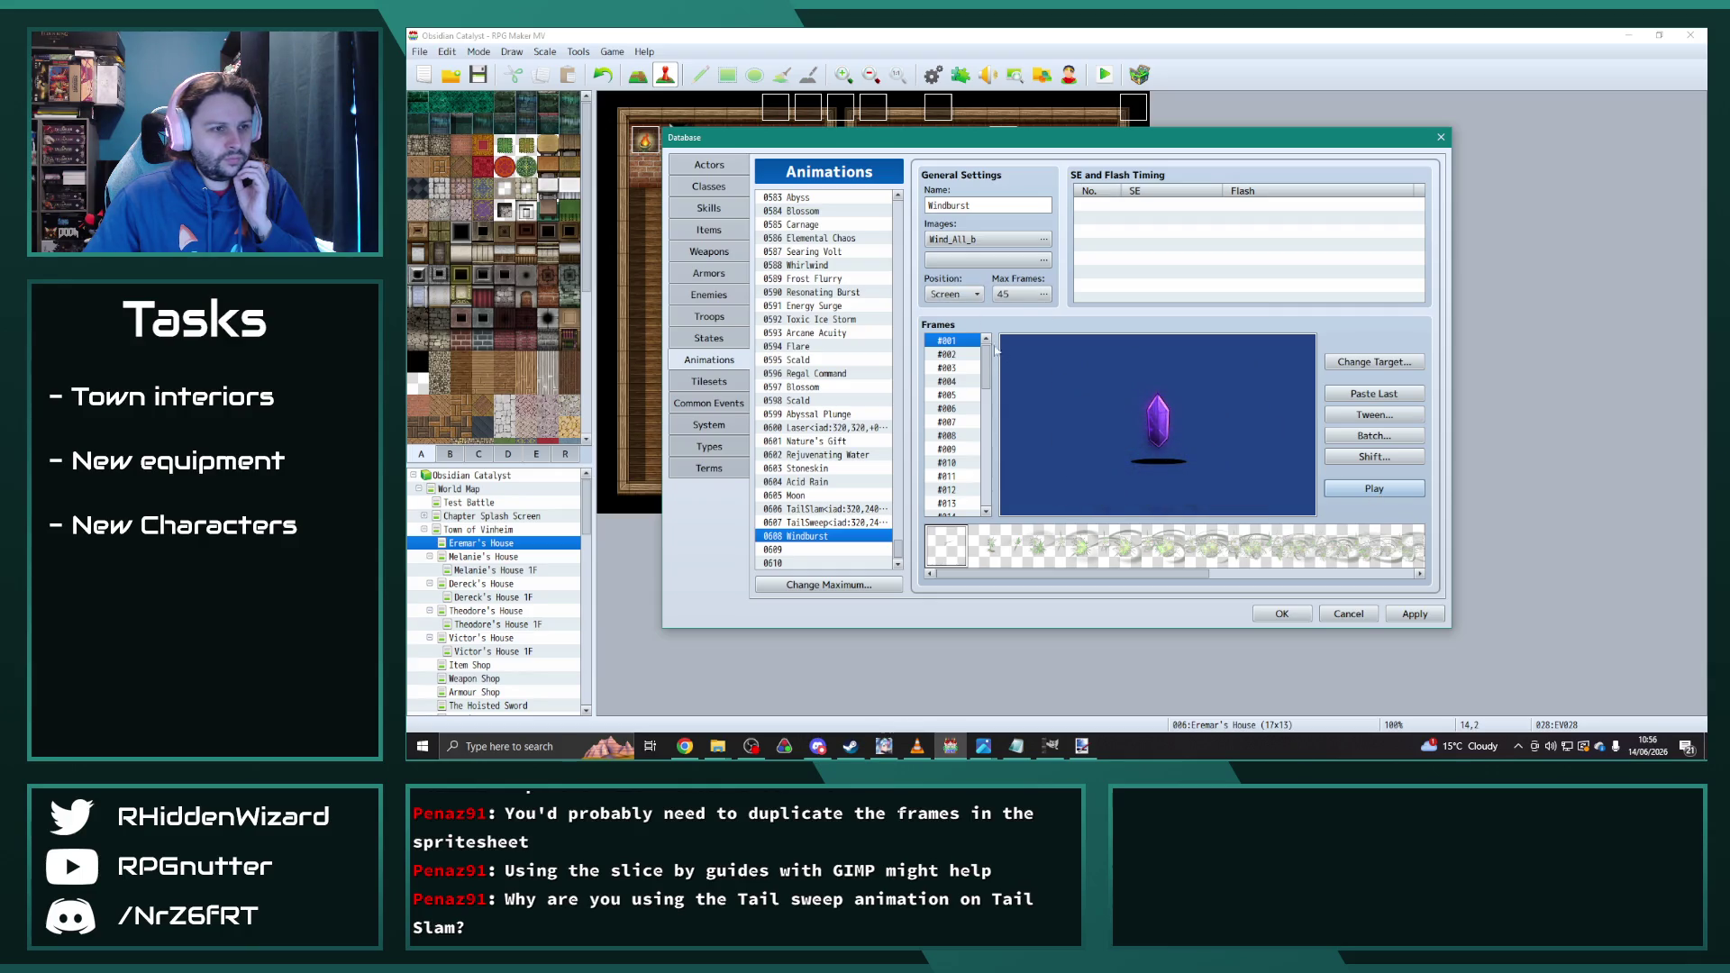
Step: Cut Windburst's max frames from 45 to 23 and play the preview
right_click(954, 345)
click(991, 388)
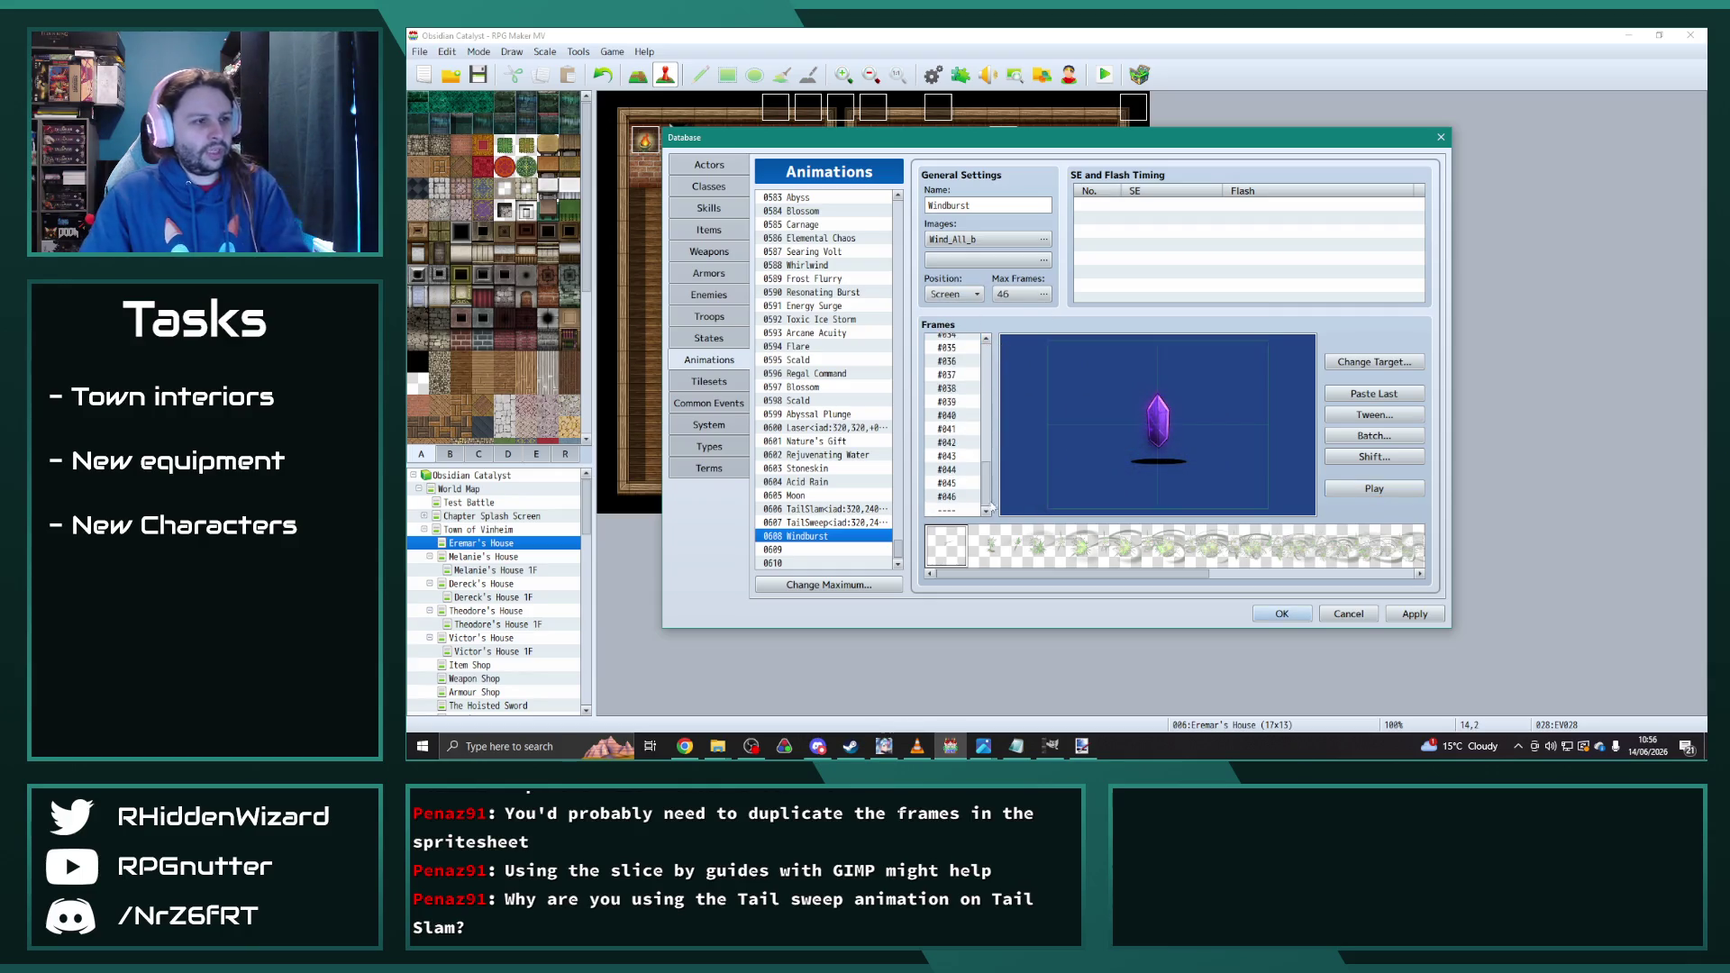
key(Up)
key(Up)
key(Up)
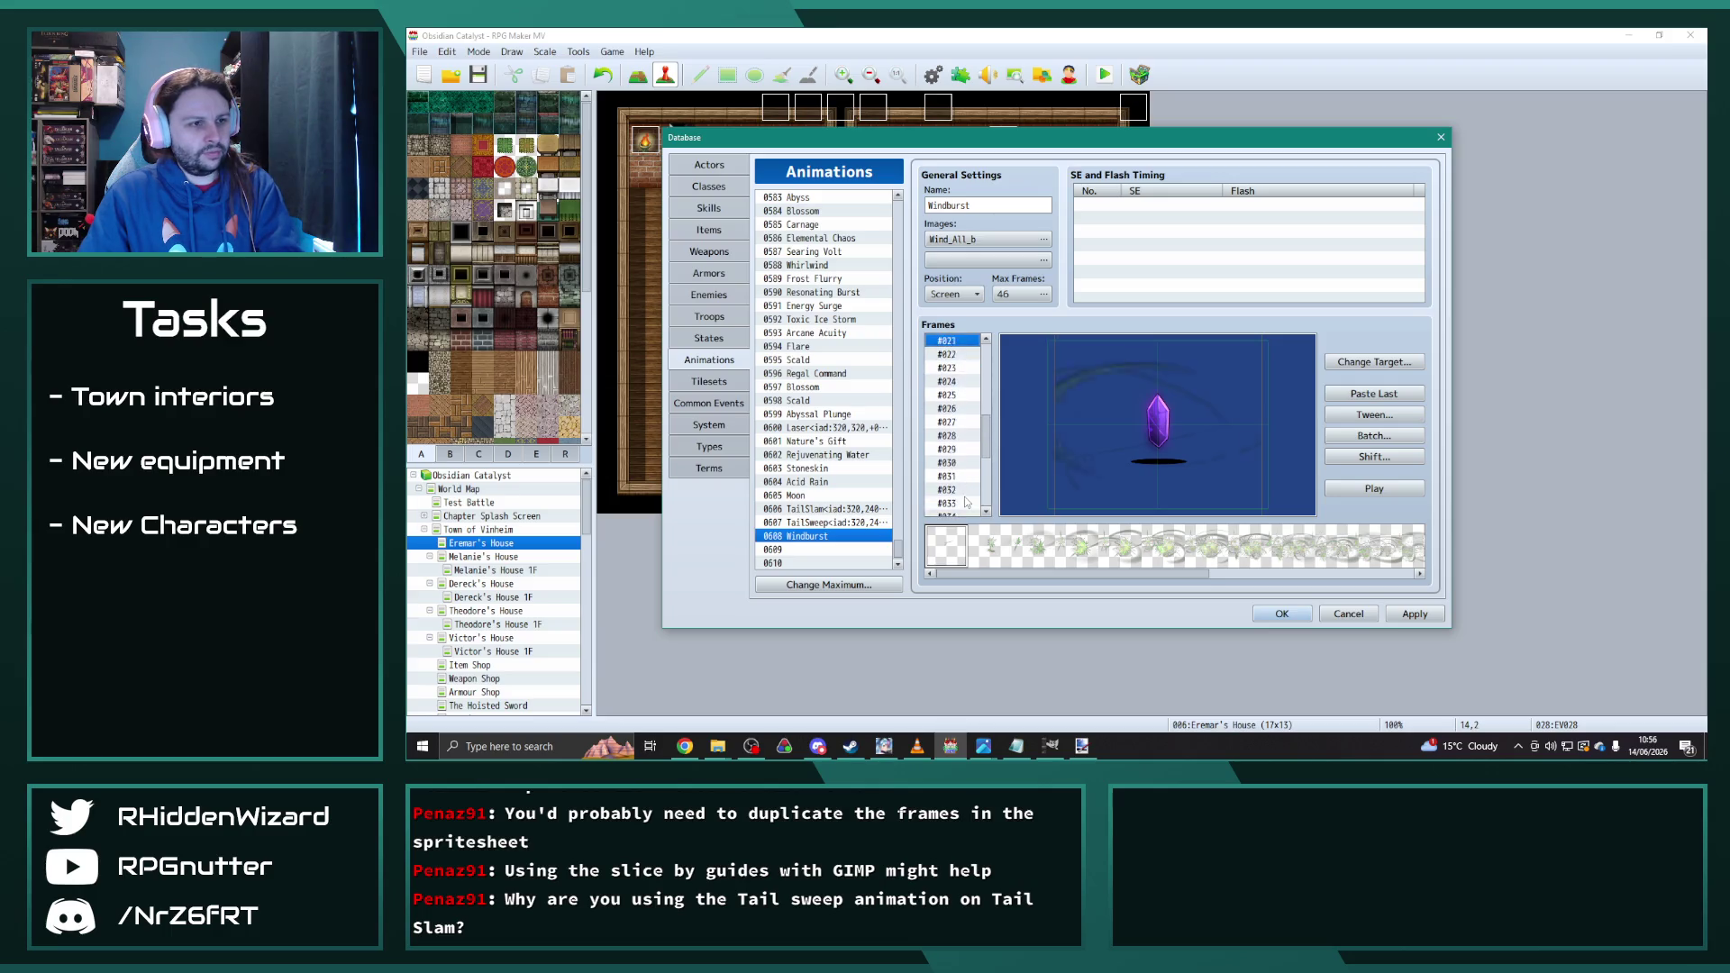
key(Down)
key(Down)
key(Down)
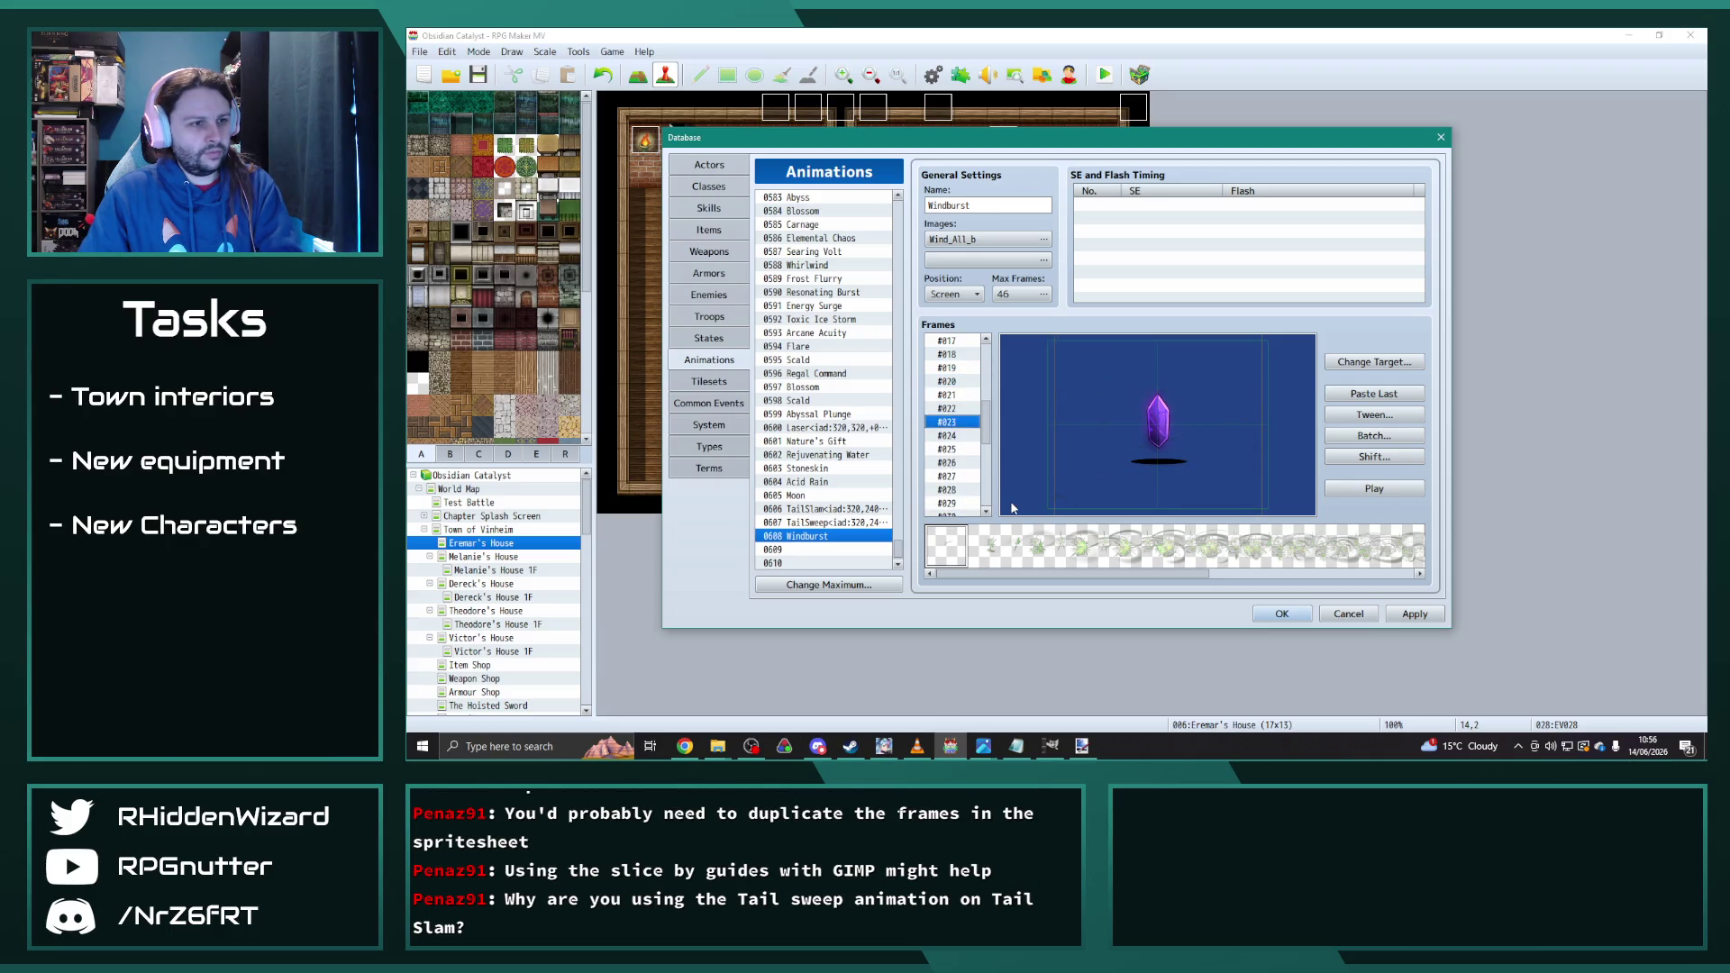
key(Up)
key(Delete)
click(1373, 490)
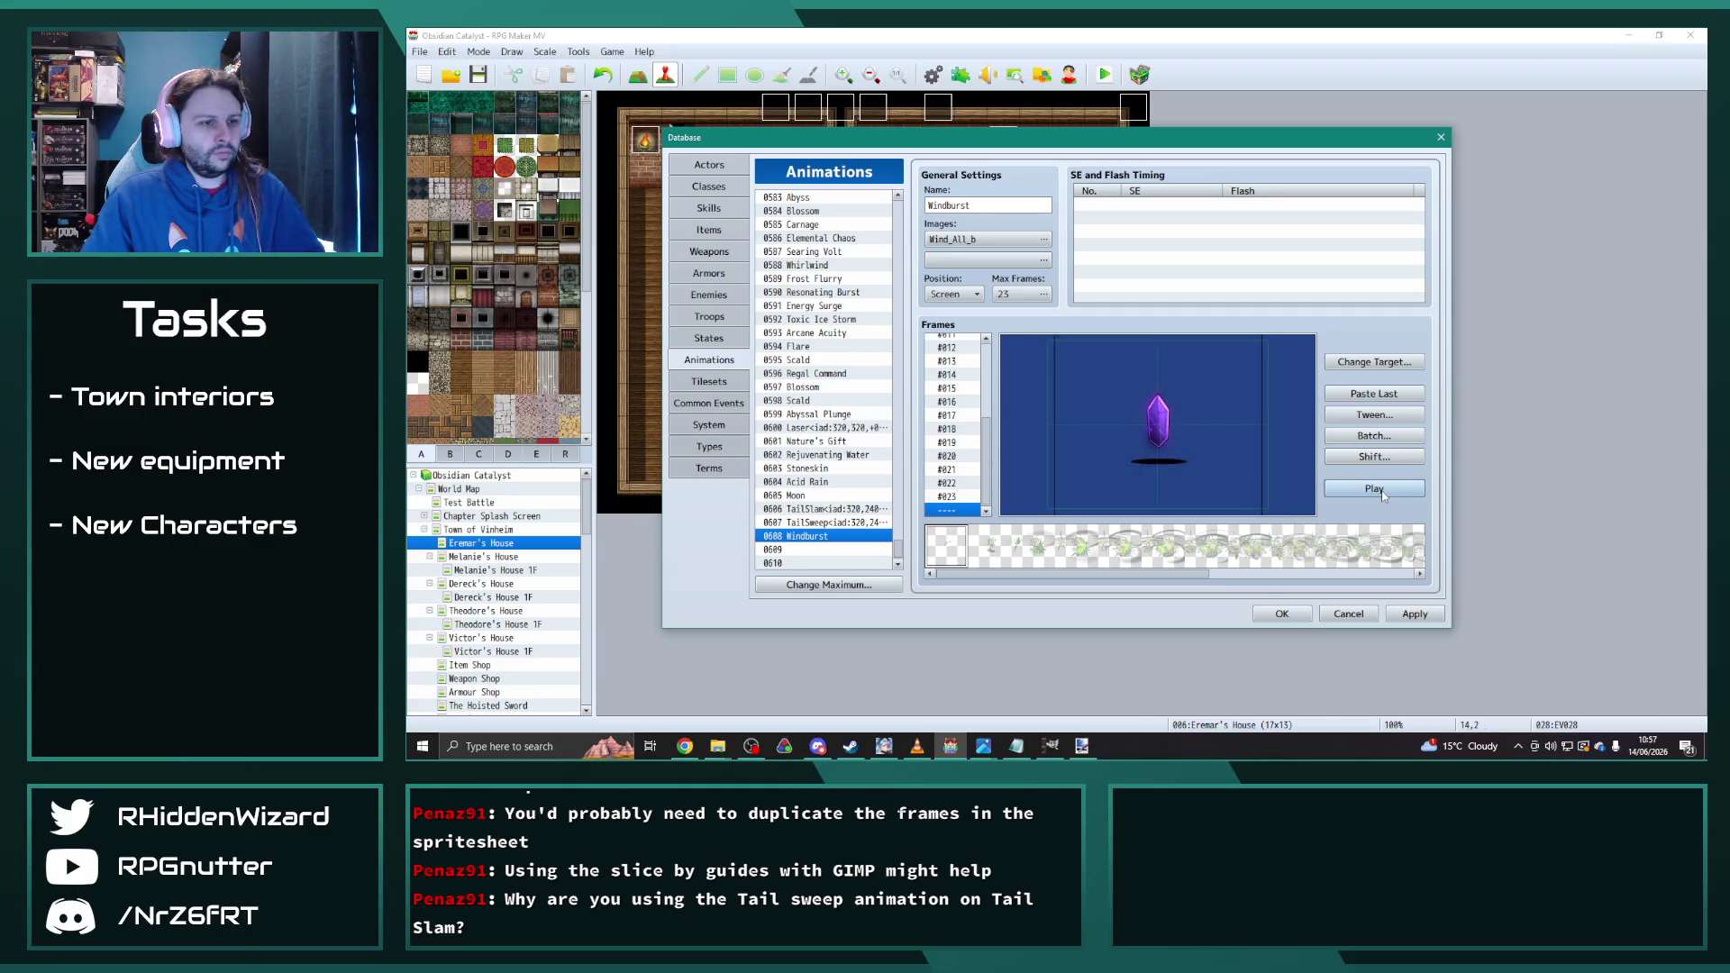
Step: Batch-apply 100% scale and a blend mode to frames 1–23, previewing the result
click(1374, 435)
click(1384, 448)
click(1386, 483)
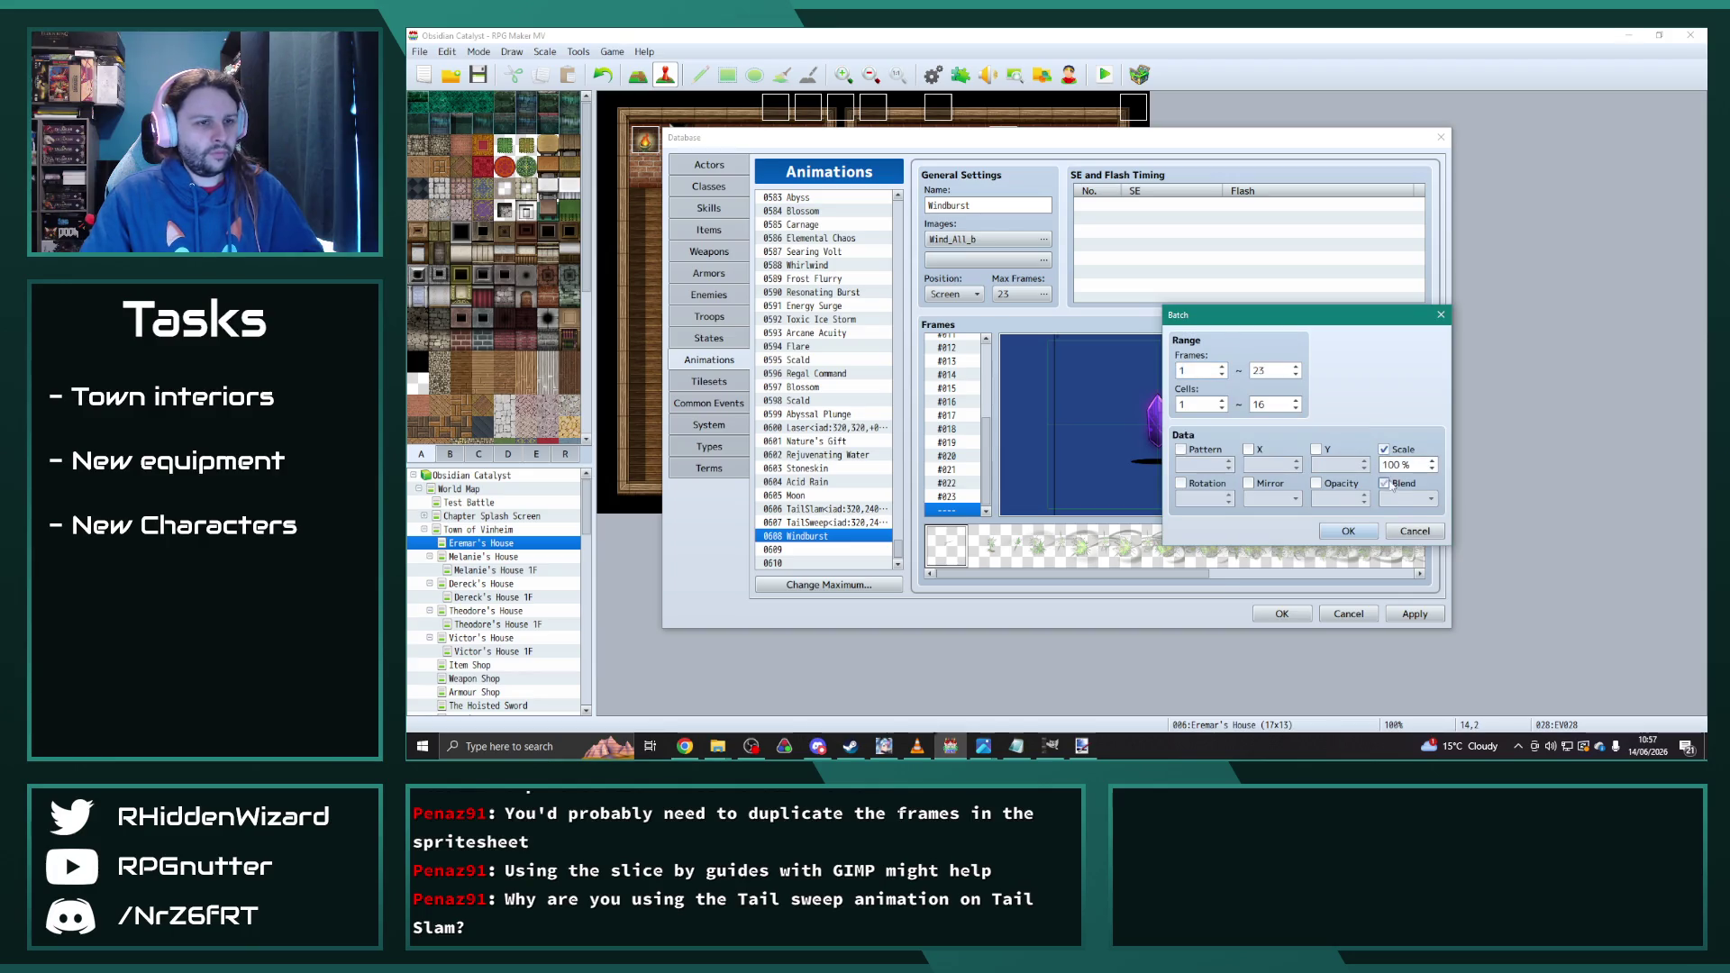
click(1403, 498)
click(1392, 532)
click(1348, 531)
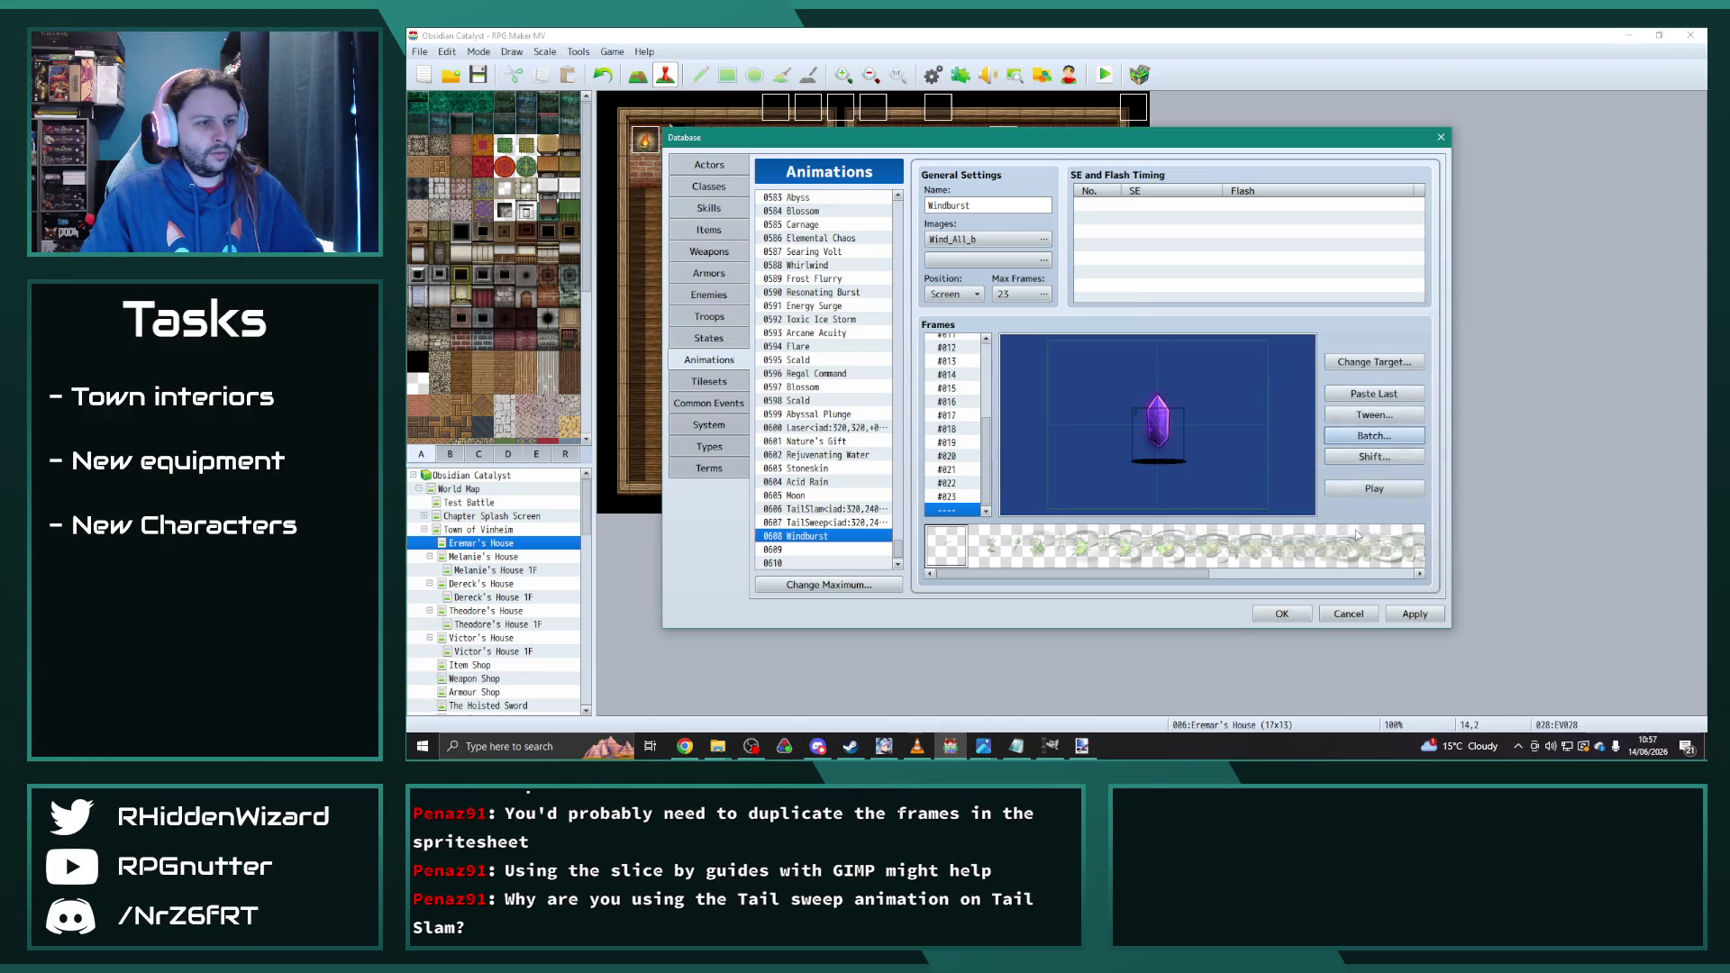
click(1377, 490)
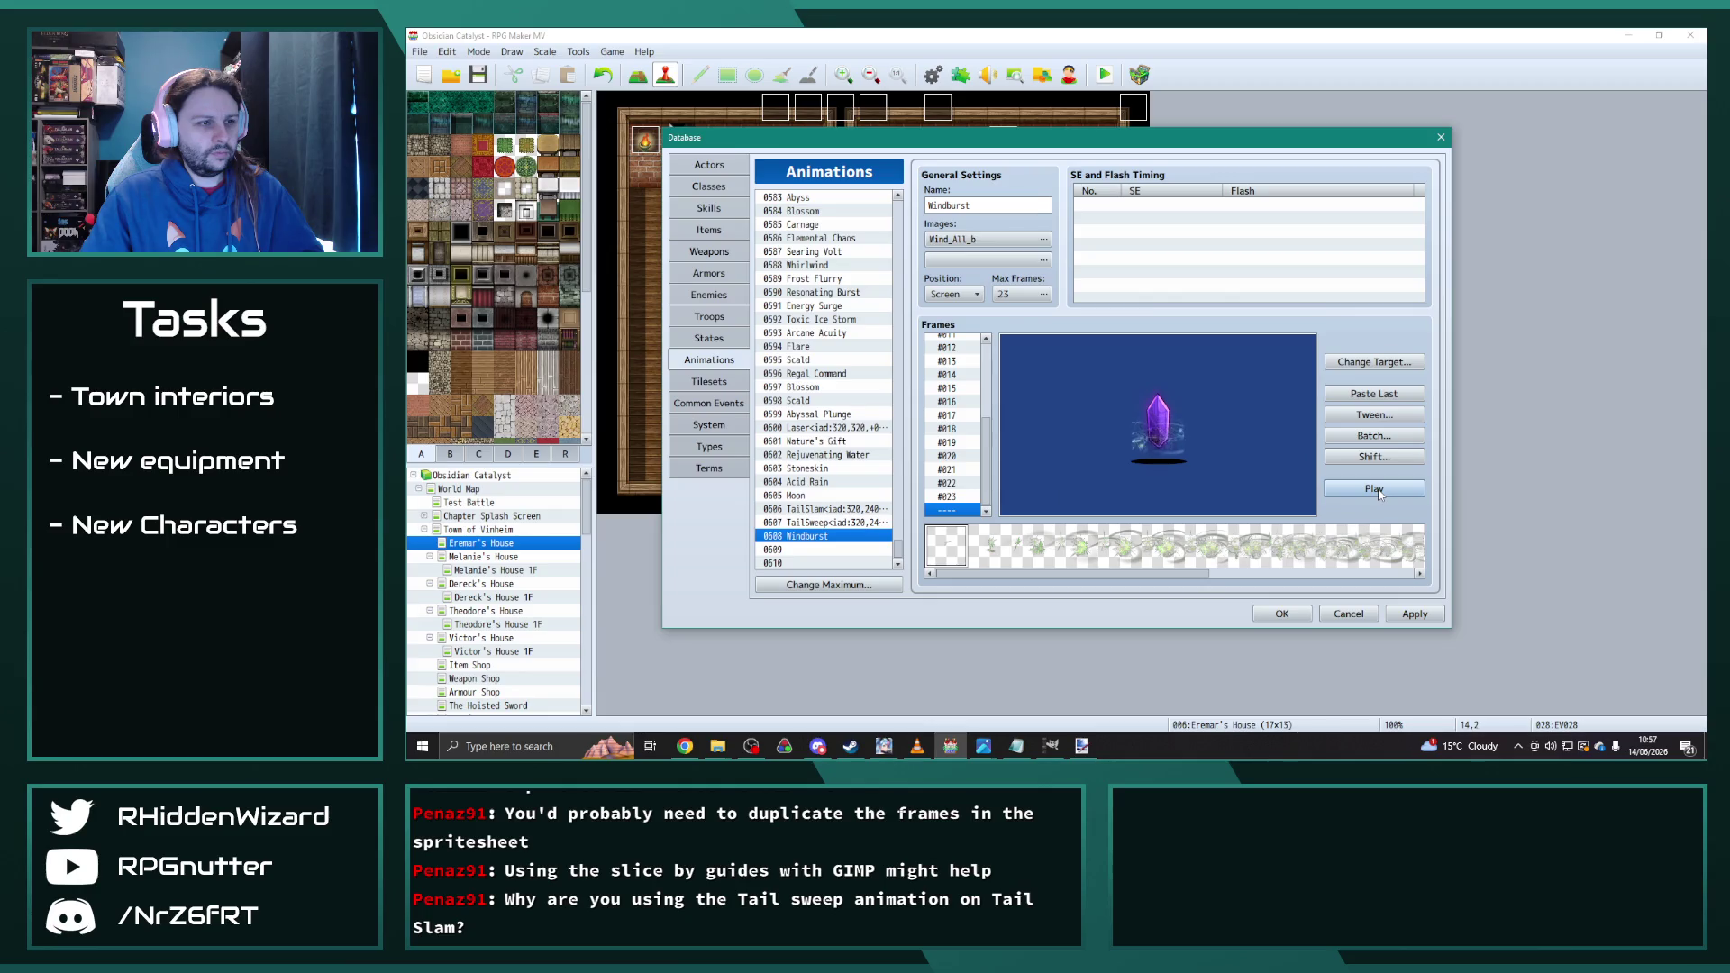
click(1375, 435)
double_click(1390, 465)
click(1348, 531)
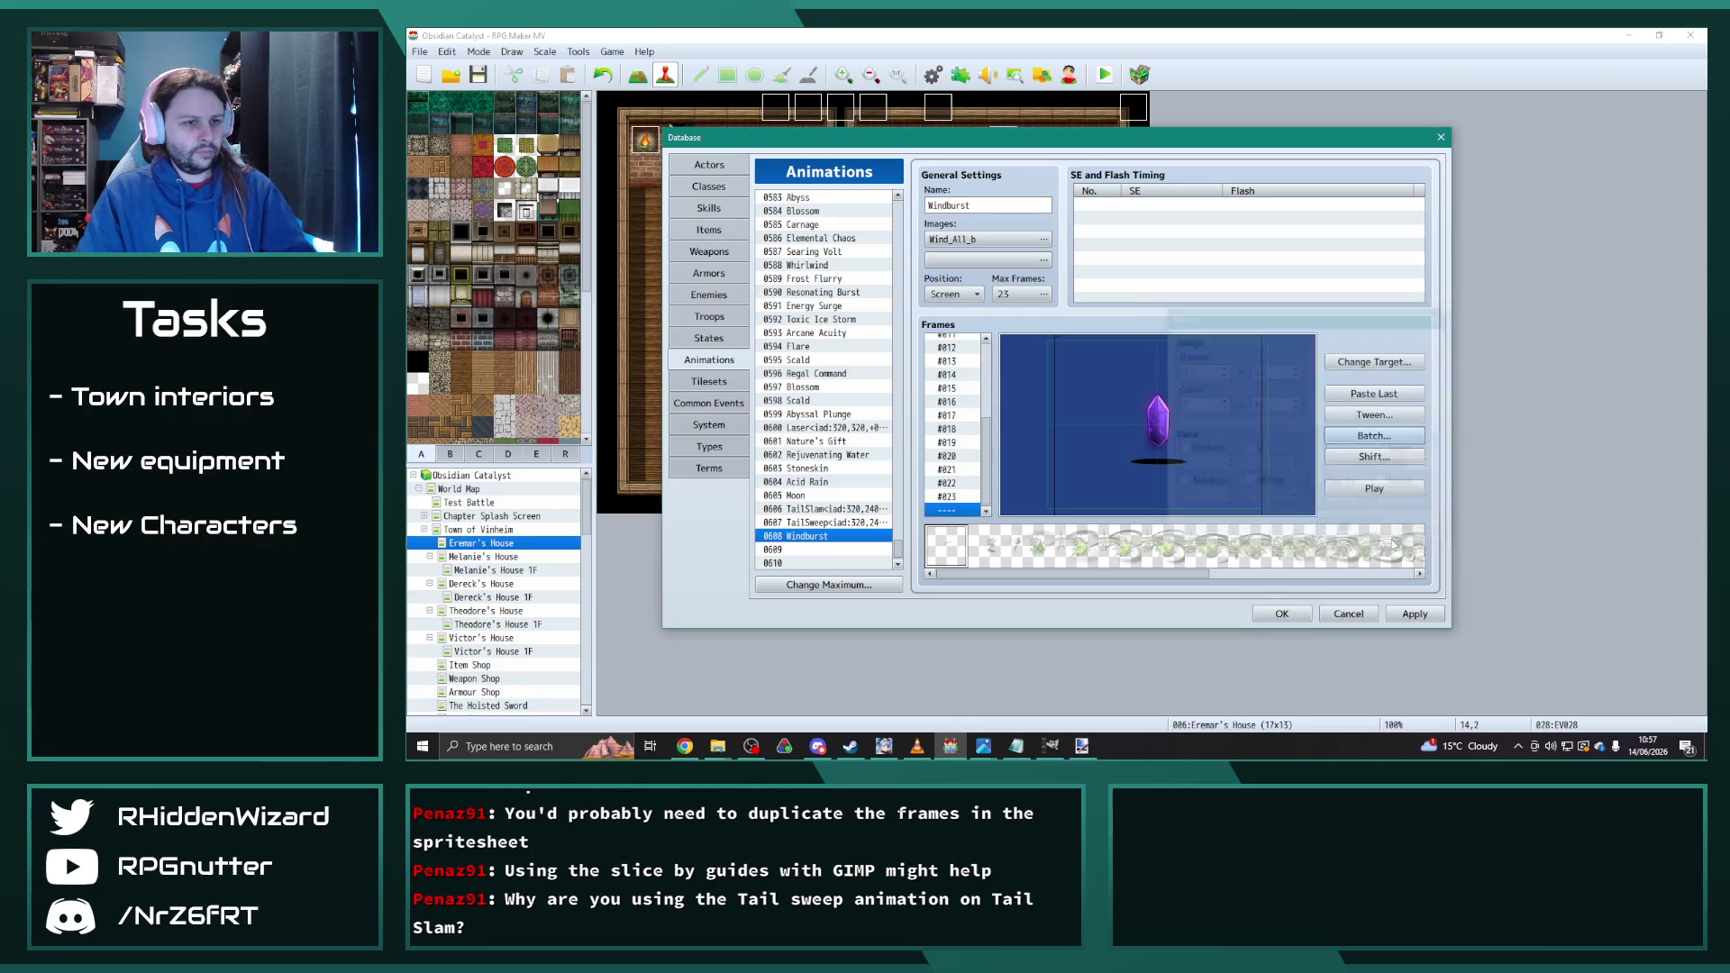
click(1388, 491)
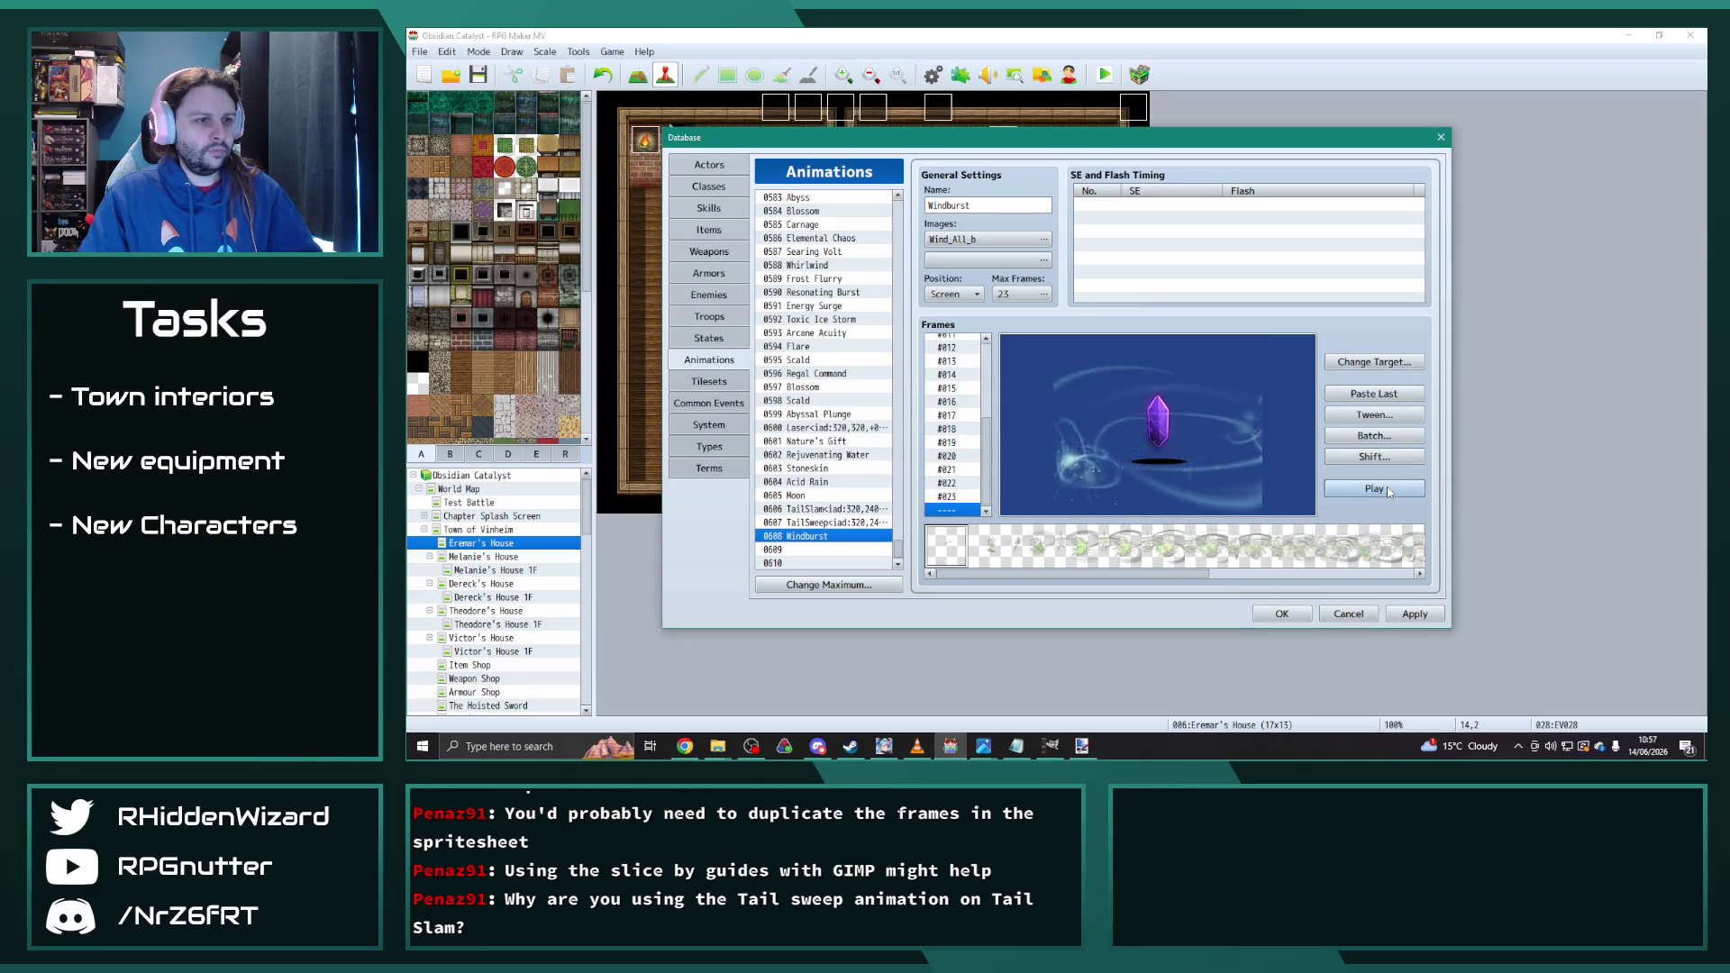
Step: Try Multiply blend on all frames, then switch back to Normal and replay
click(1381, 437)
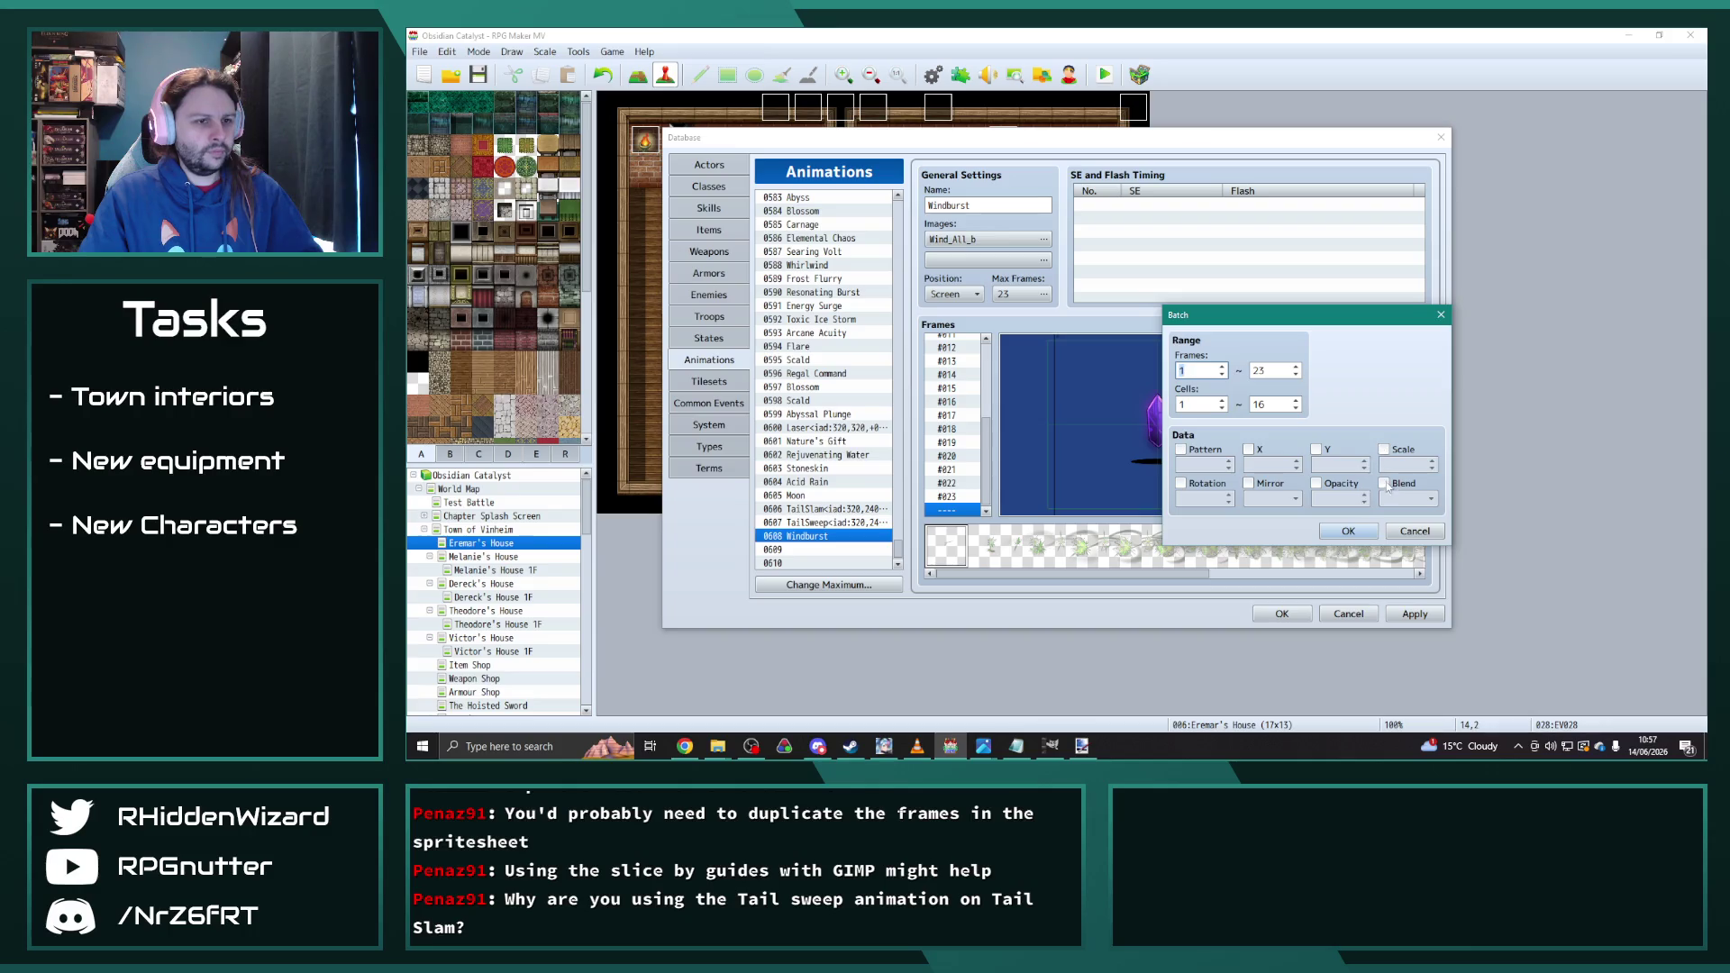
click(1409, 498)
click(1406, 531)
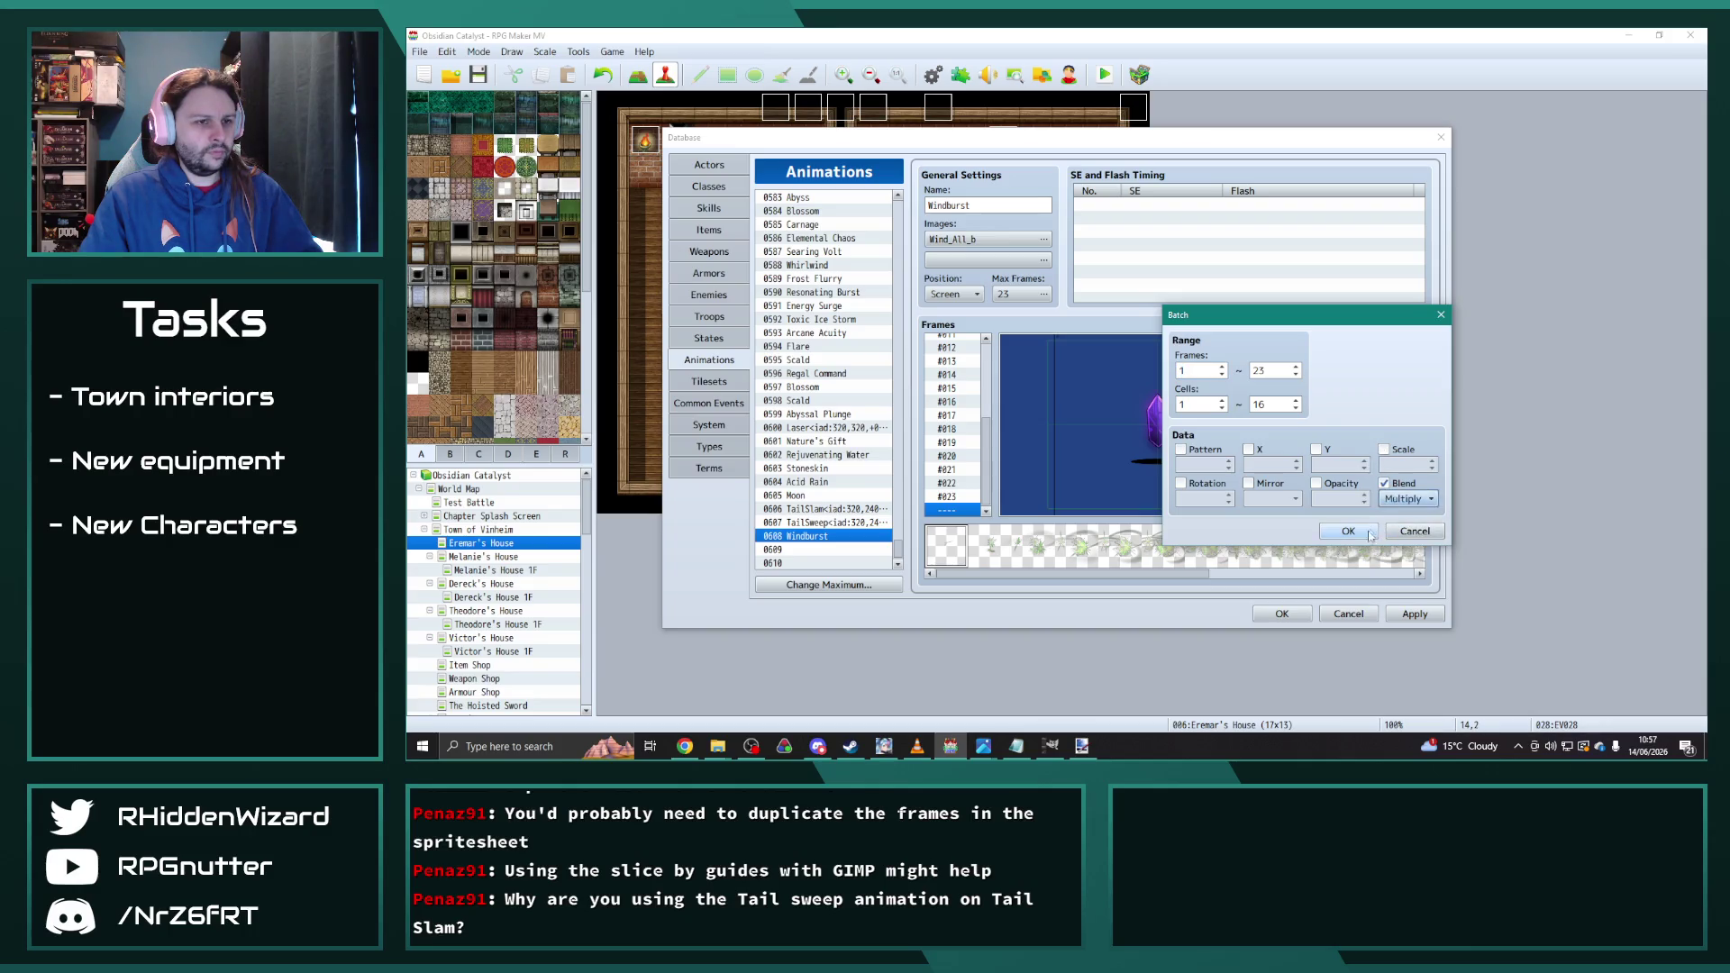
click(1349, 531)
click(1396, 497)
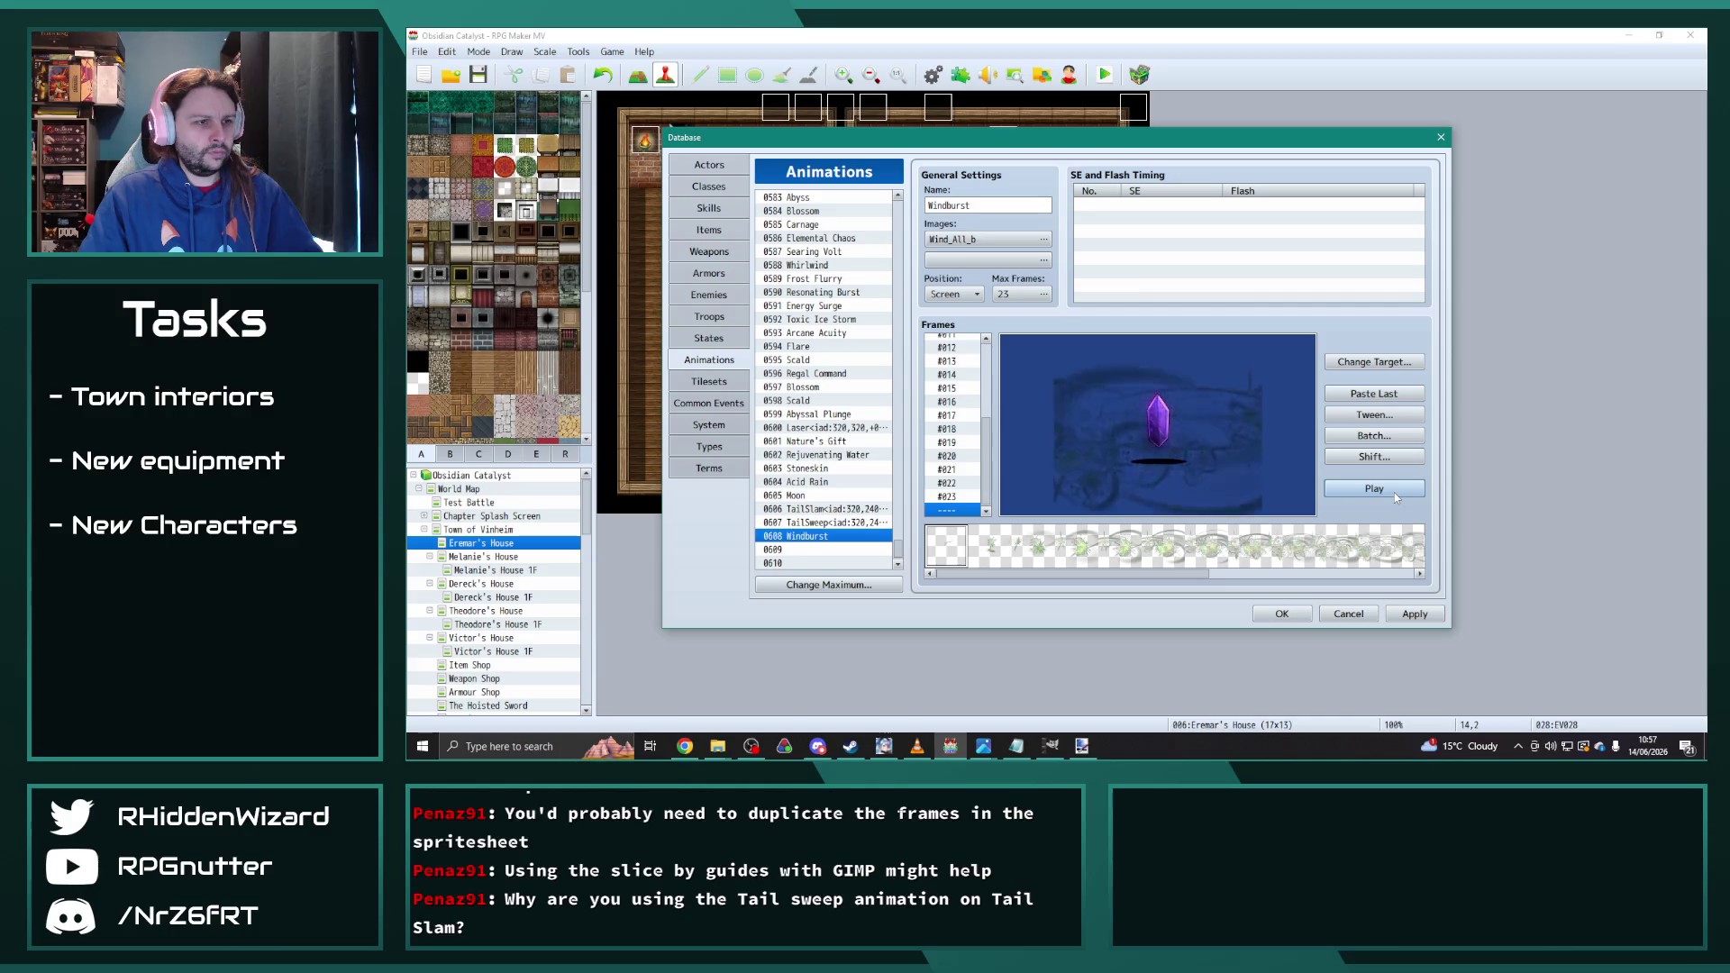
click(1373, 437)
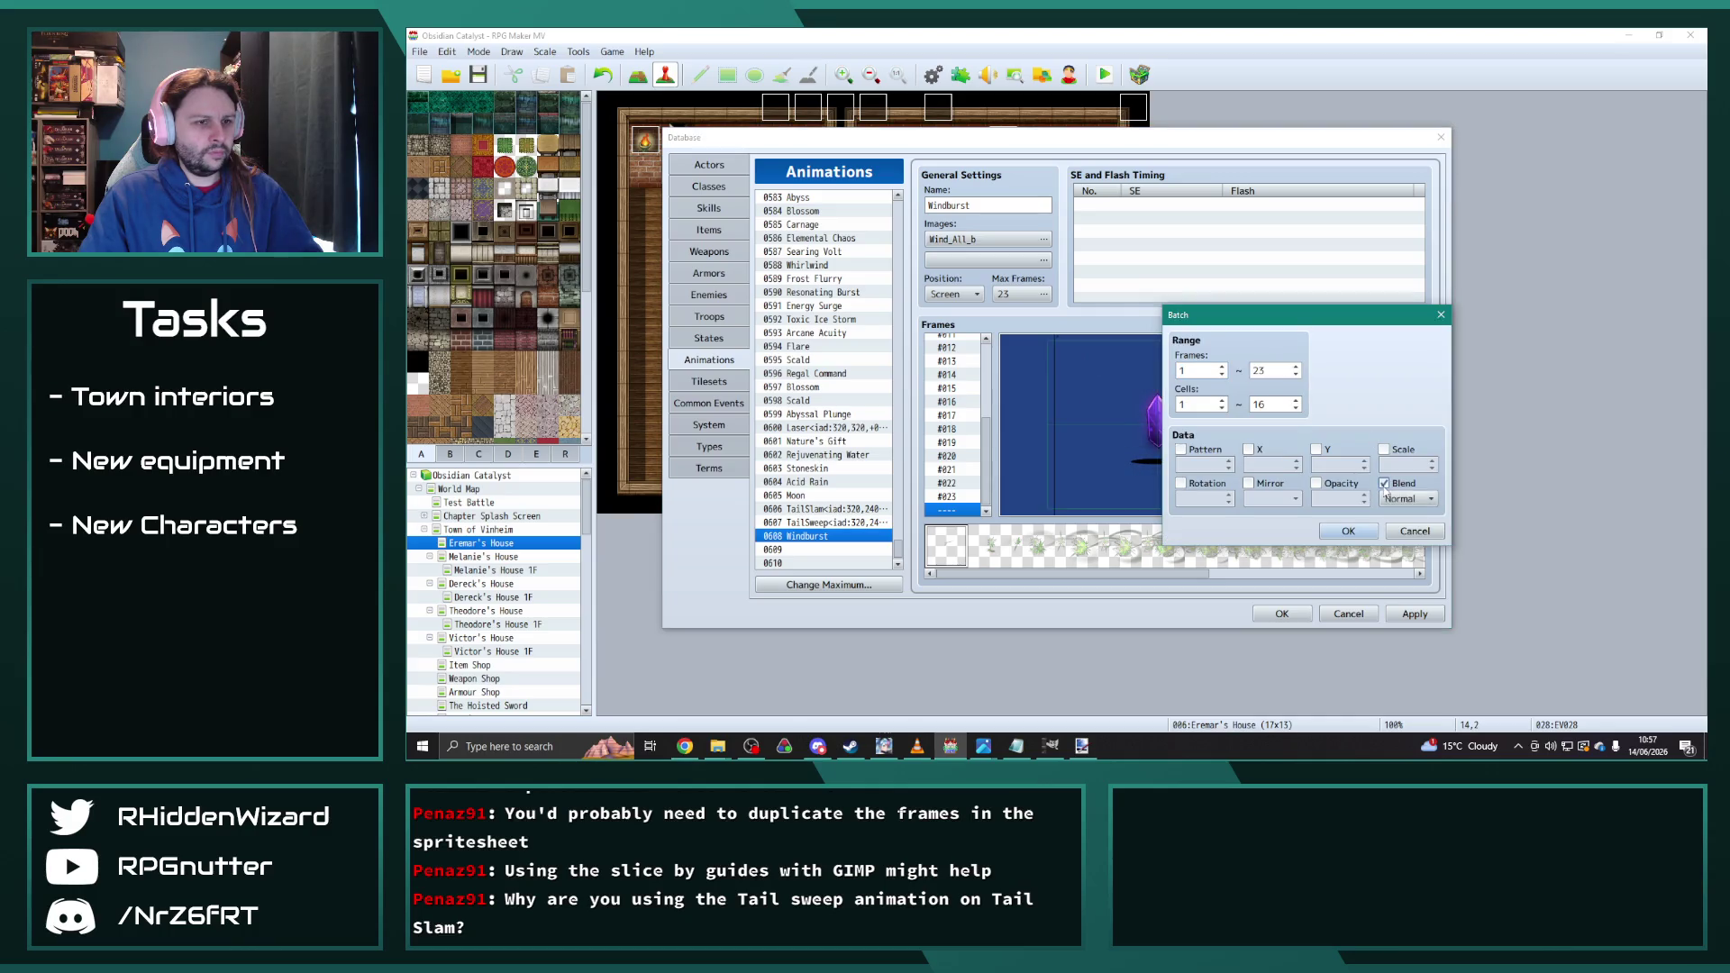
click(1400, 498)
click(1406, 545)
click(1348, 531)
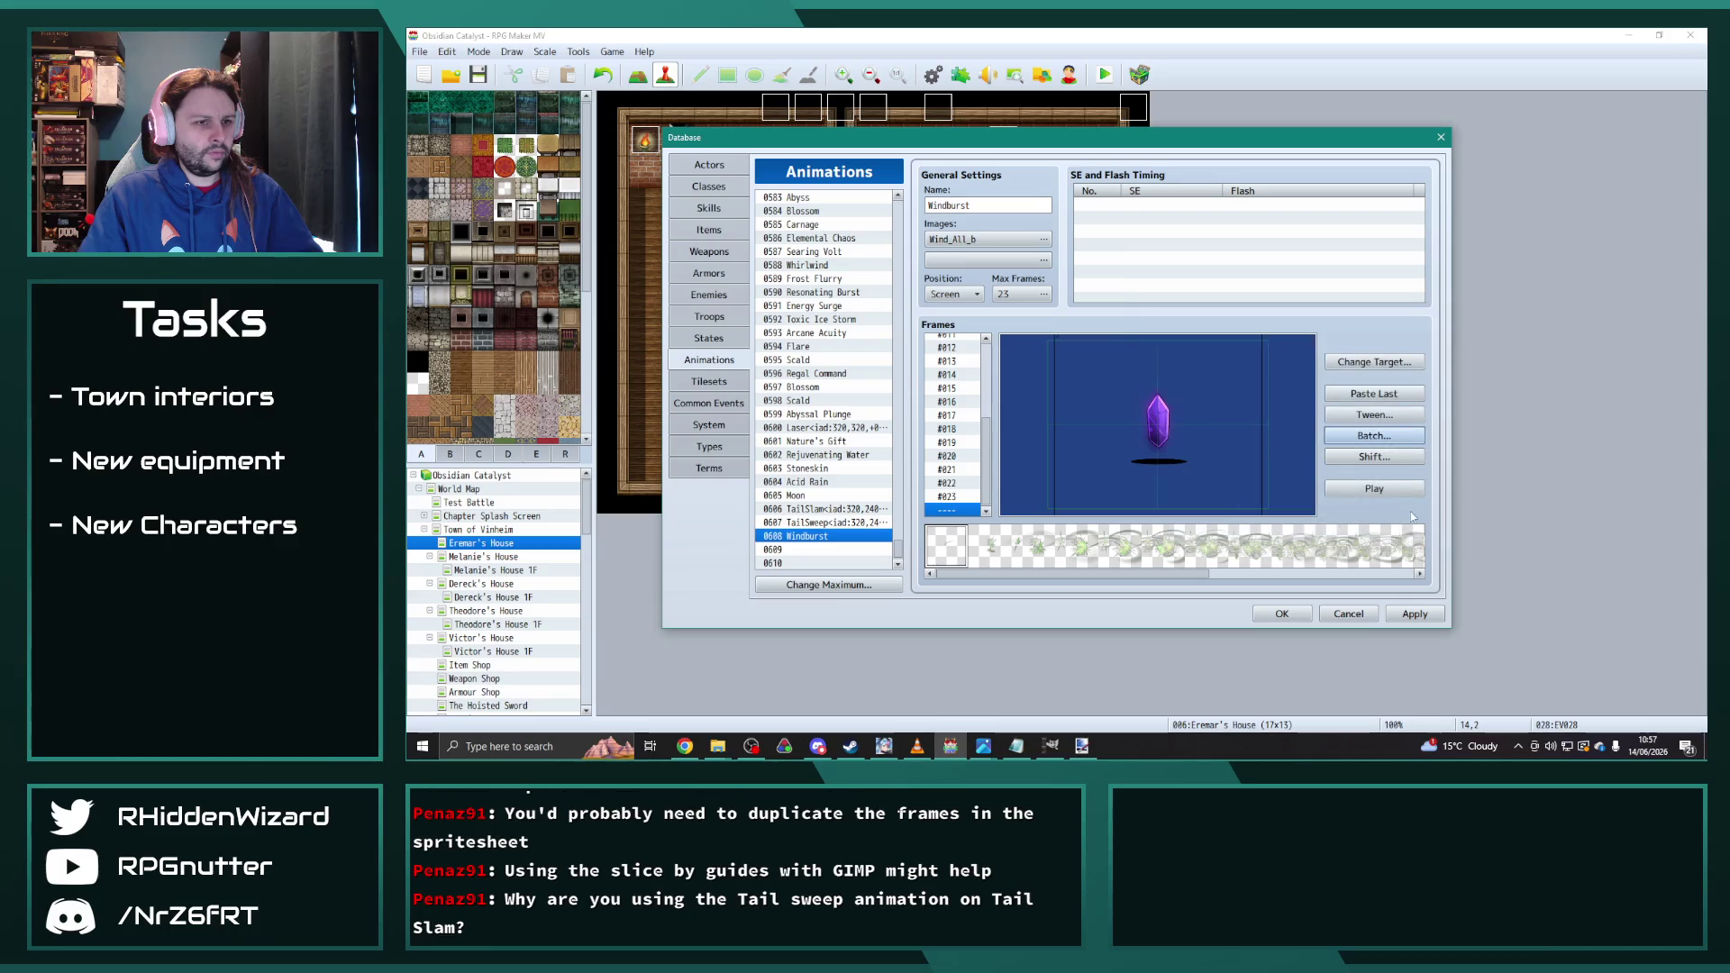
click(1395, 497)
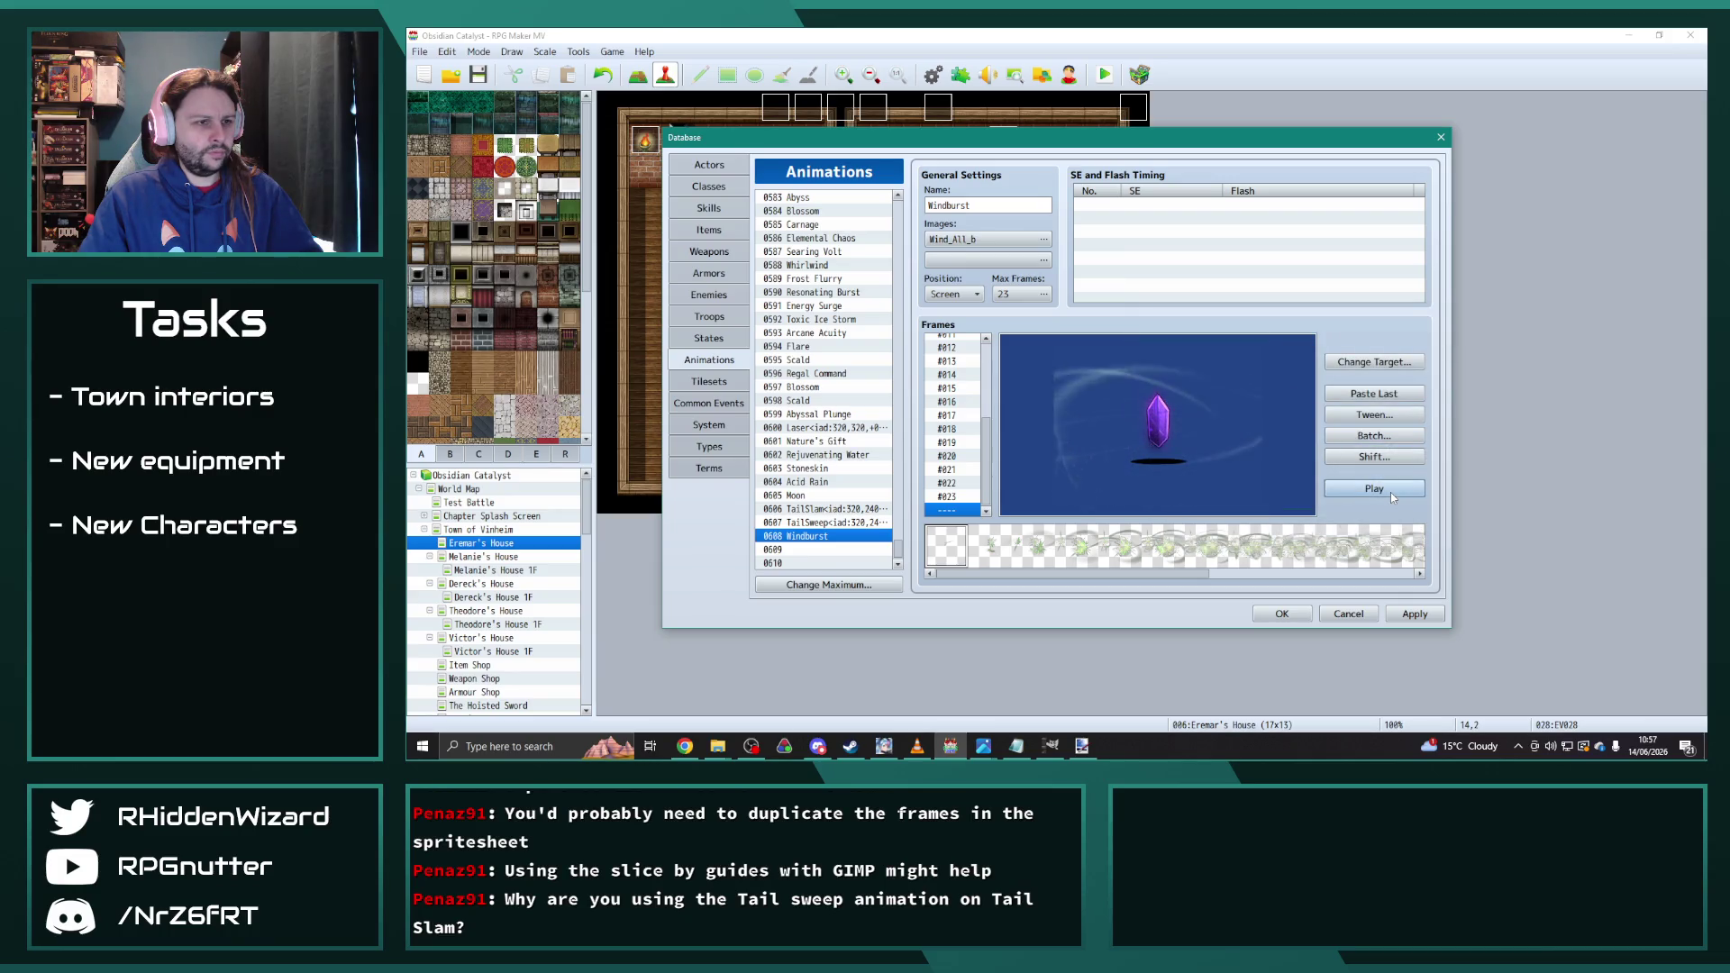
click(1374, 437)
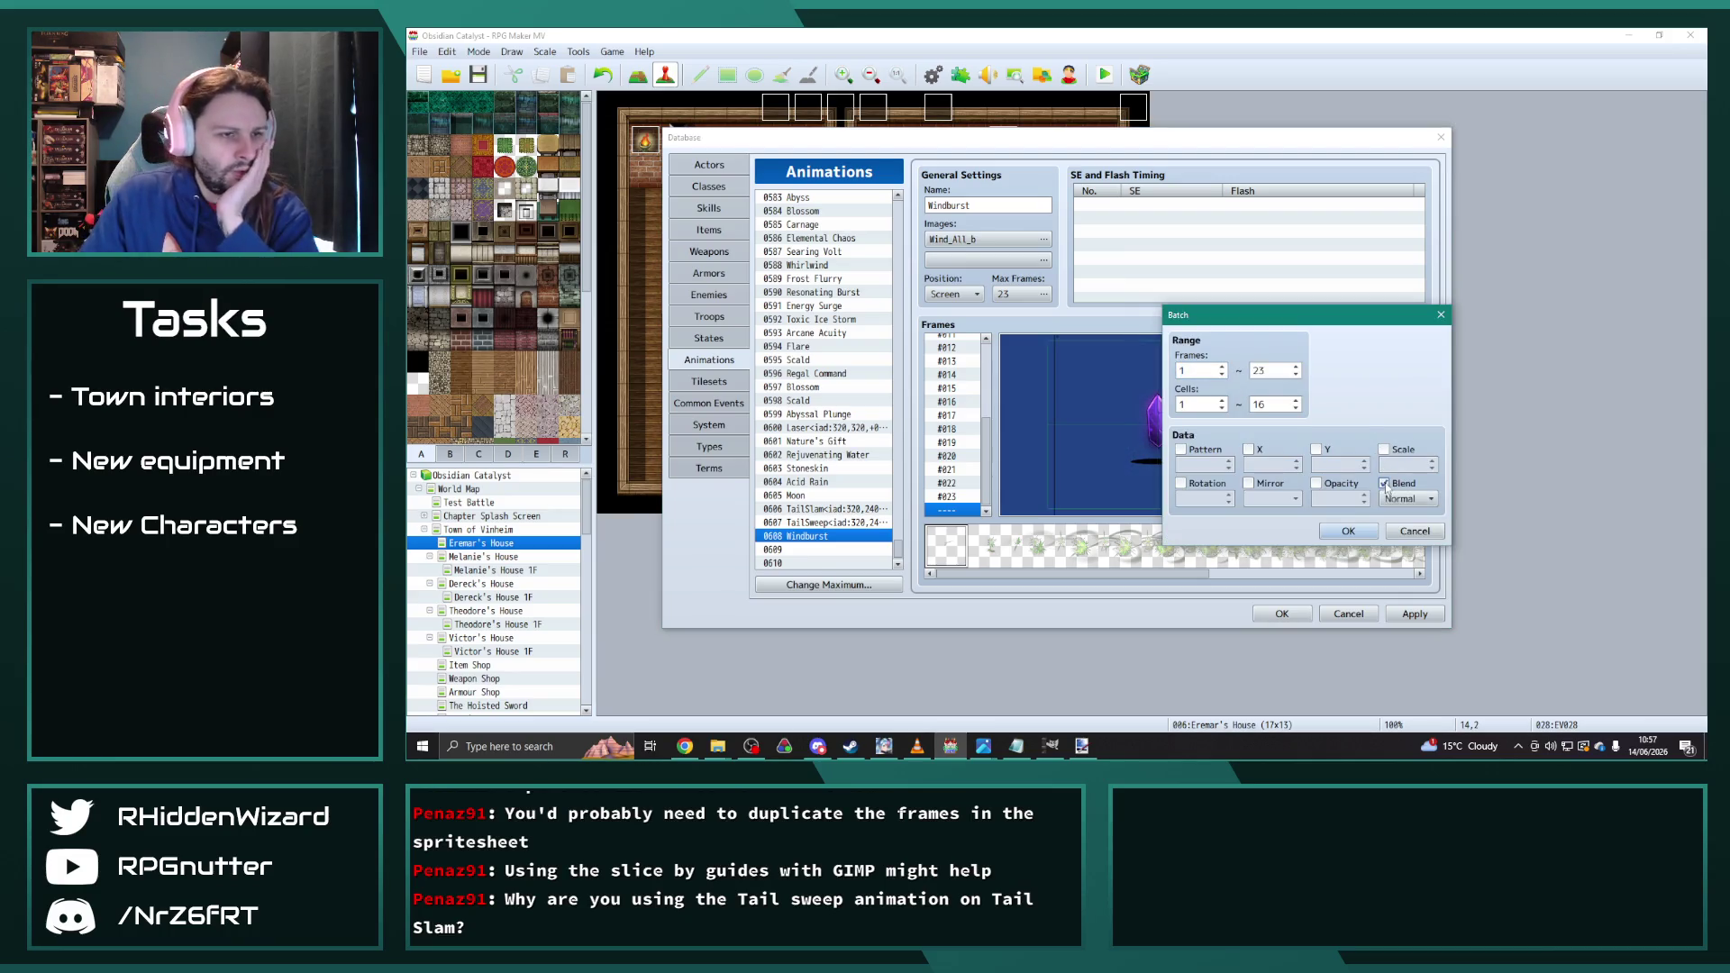
click(1349, 531)
click(1393, 490)
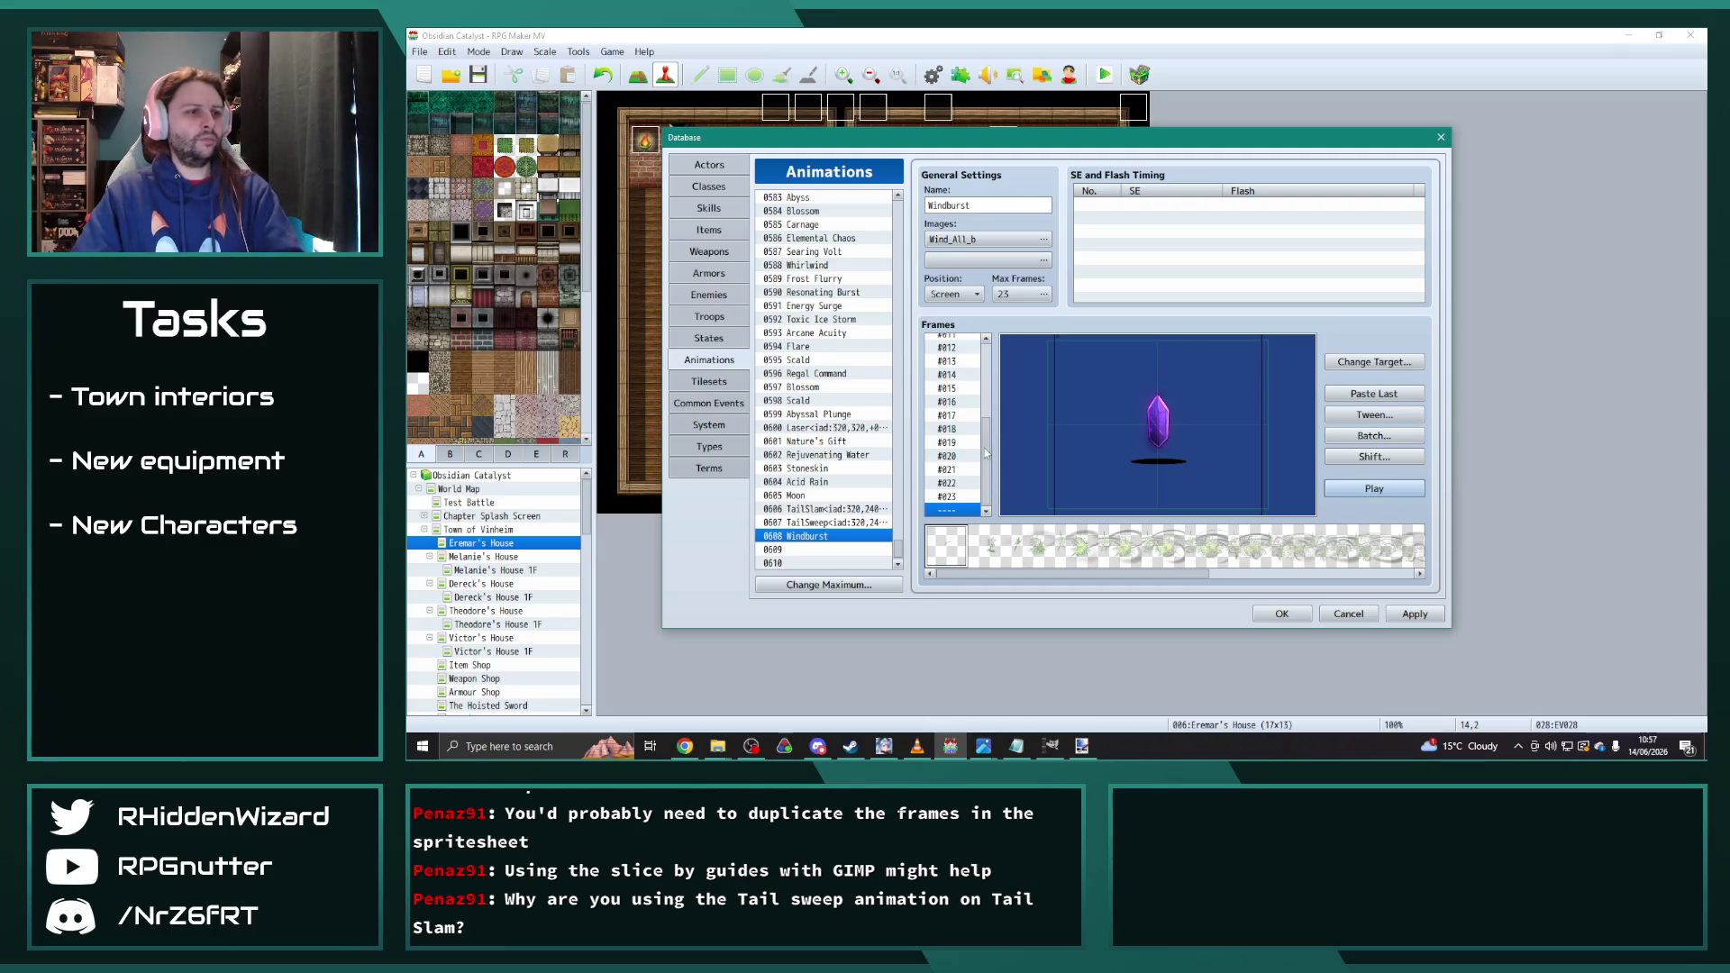
Step: Step through the Windburst frames individually, ending back on frame 1
scroll(987, 455, up, 4)
click(960, 343)
key(Down)
key(Down)
key(Down)
key(Down)
key(Down)
key(Down)
key(Home)
key(Down)
key(Down)
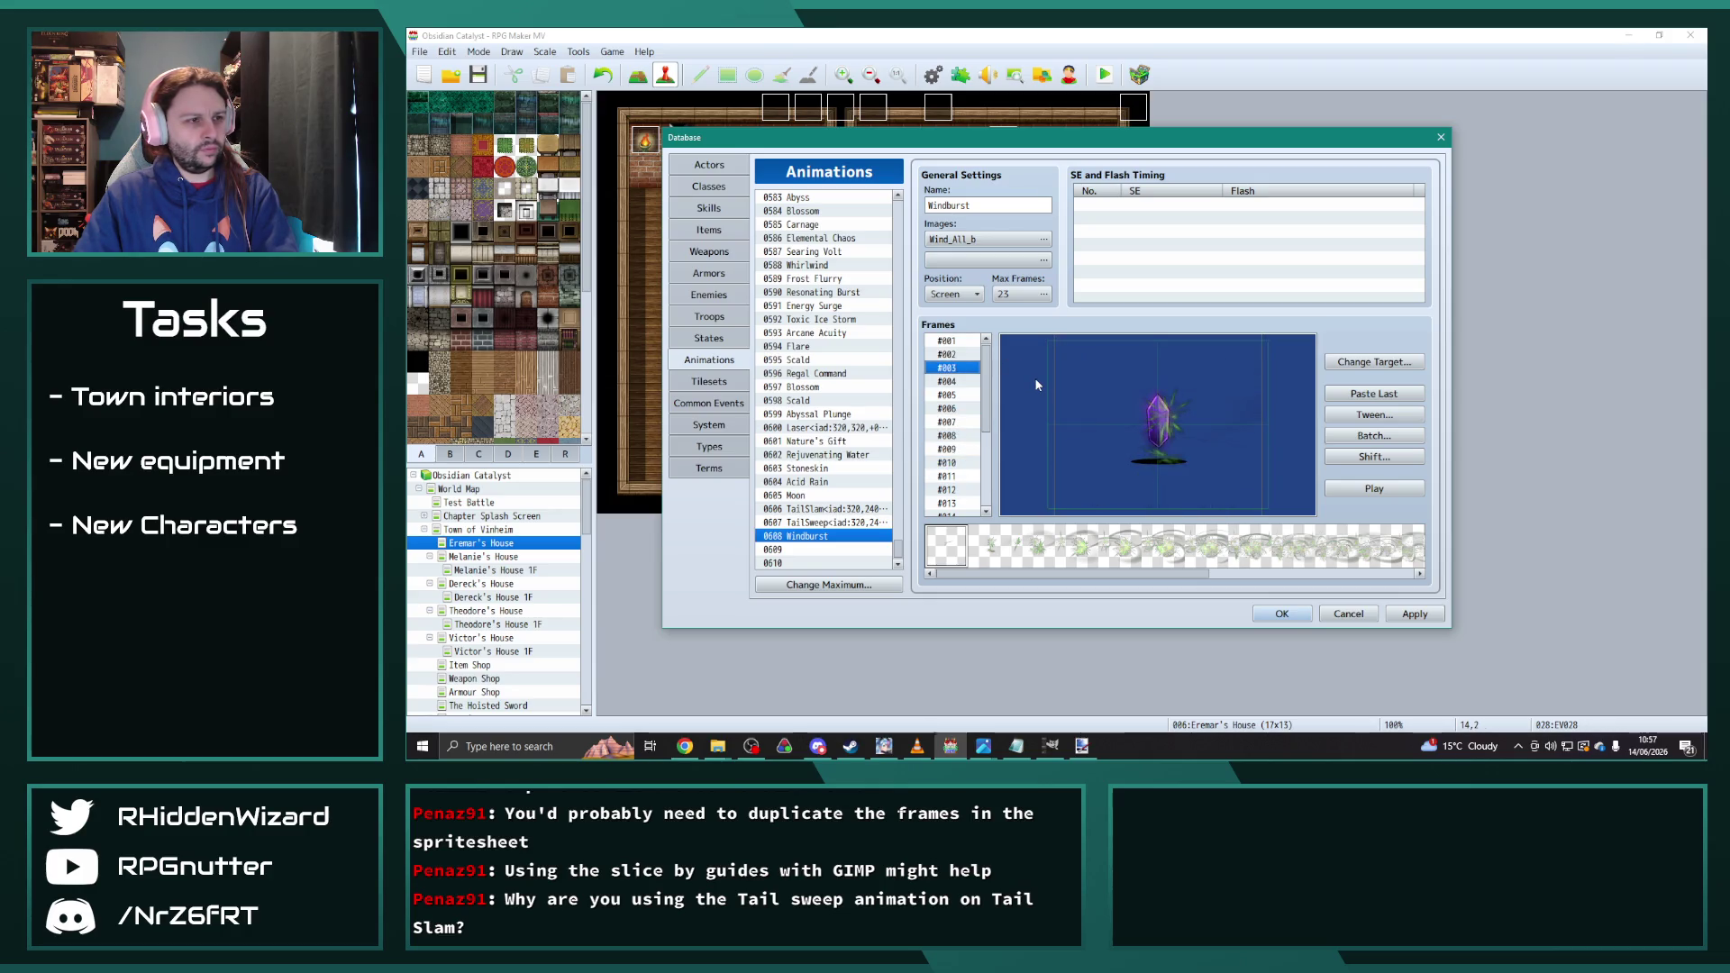
key(Down)
key(Down)
key(Down)
key(Up)
key(Up)
key(Up)
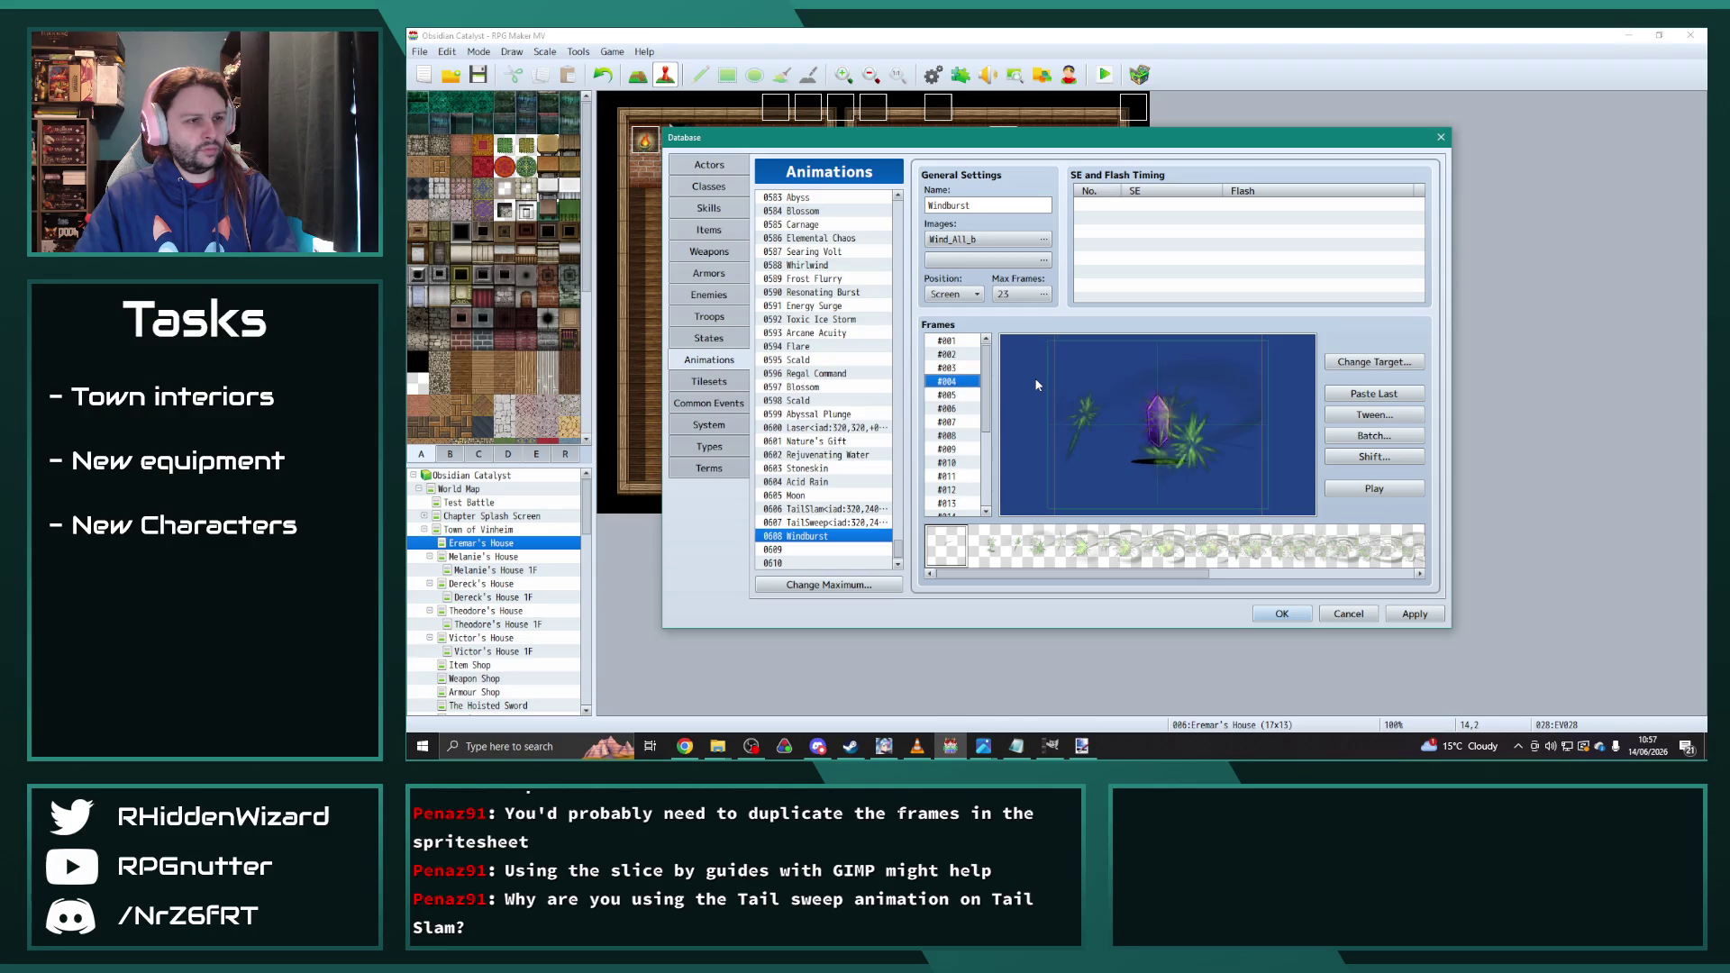
key(Down)
key(Down)
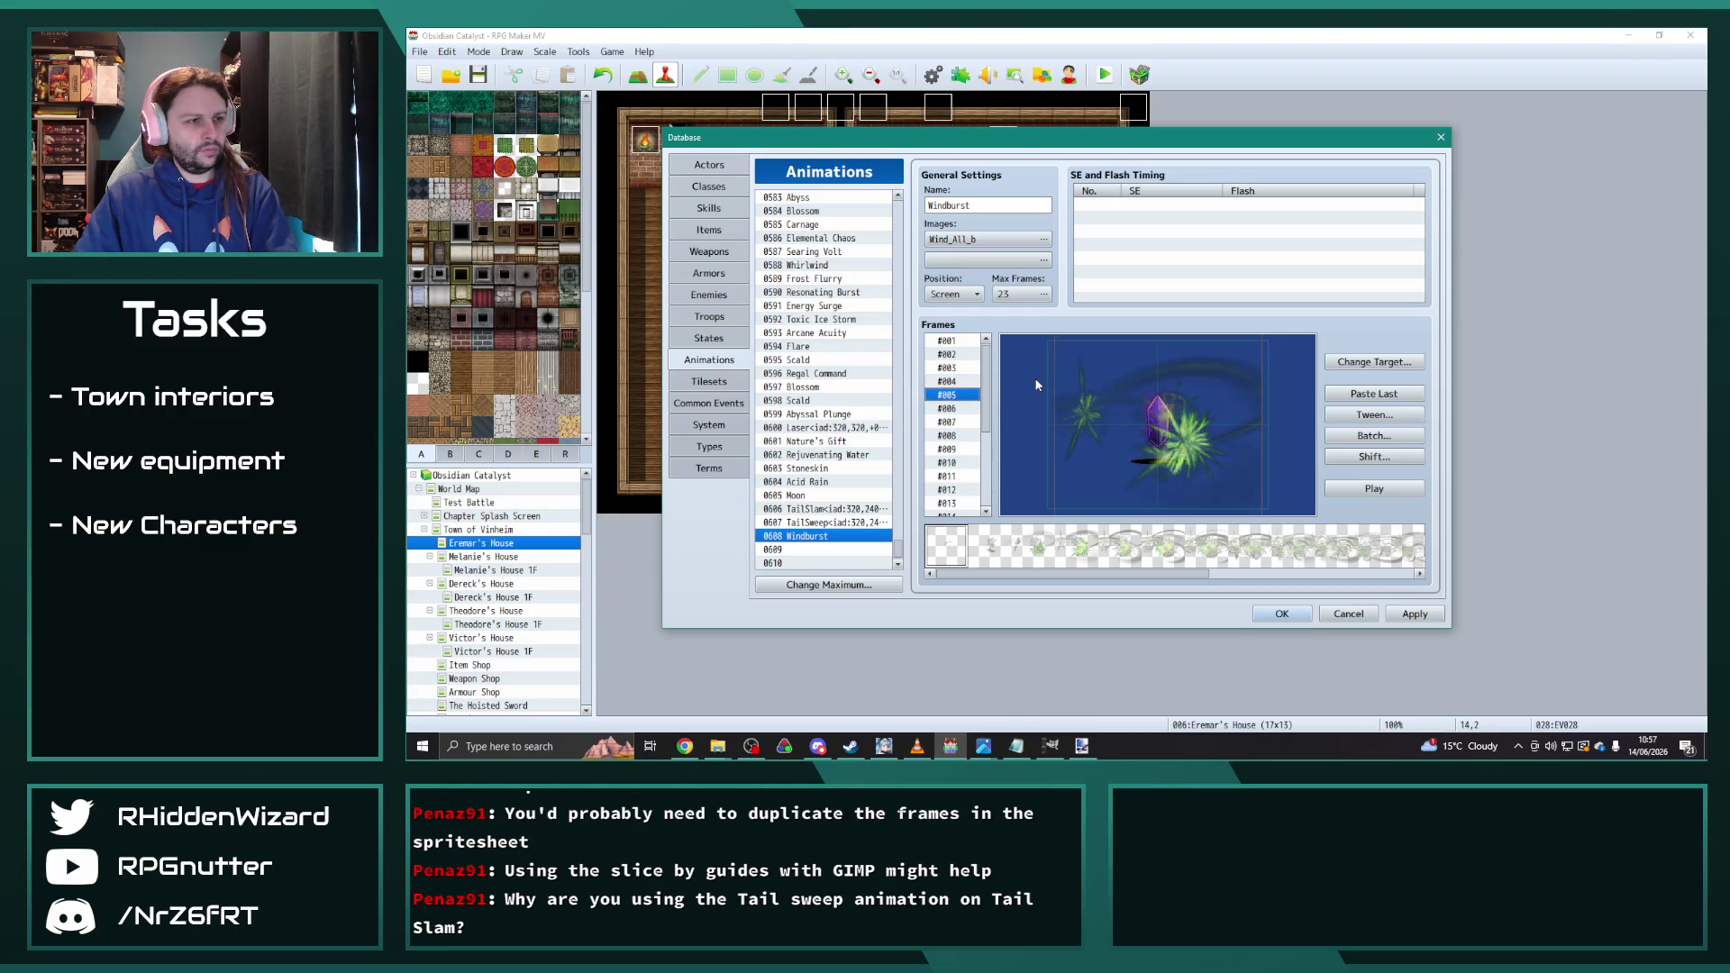
key(Down)
key(Down)
key(Down)
key(Down)
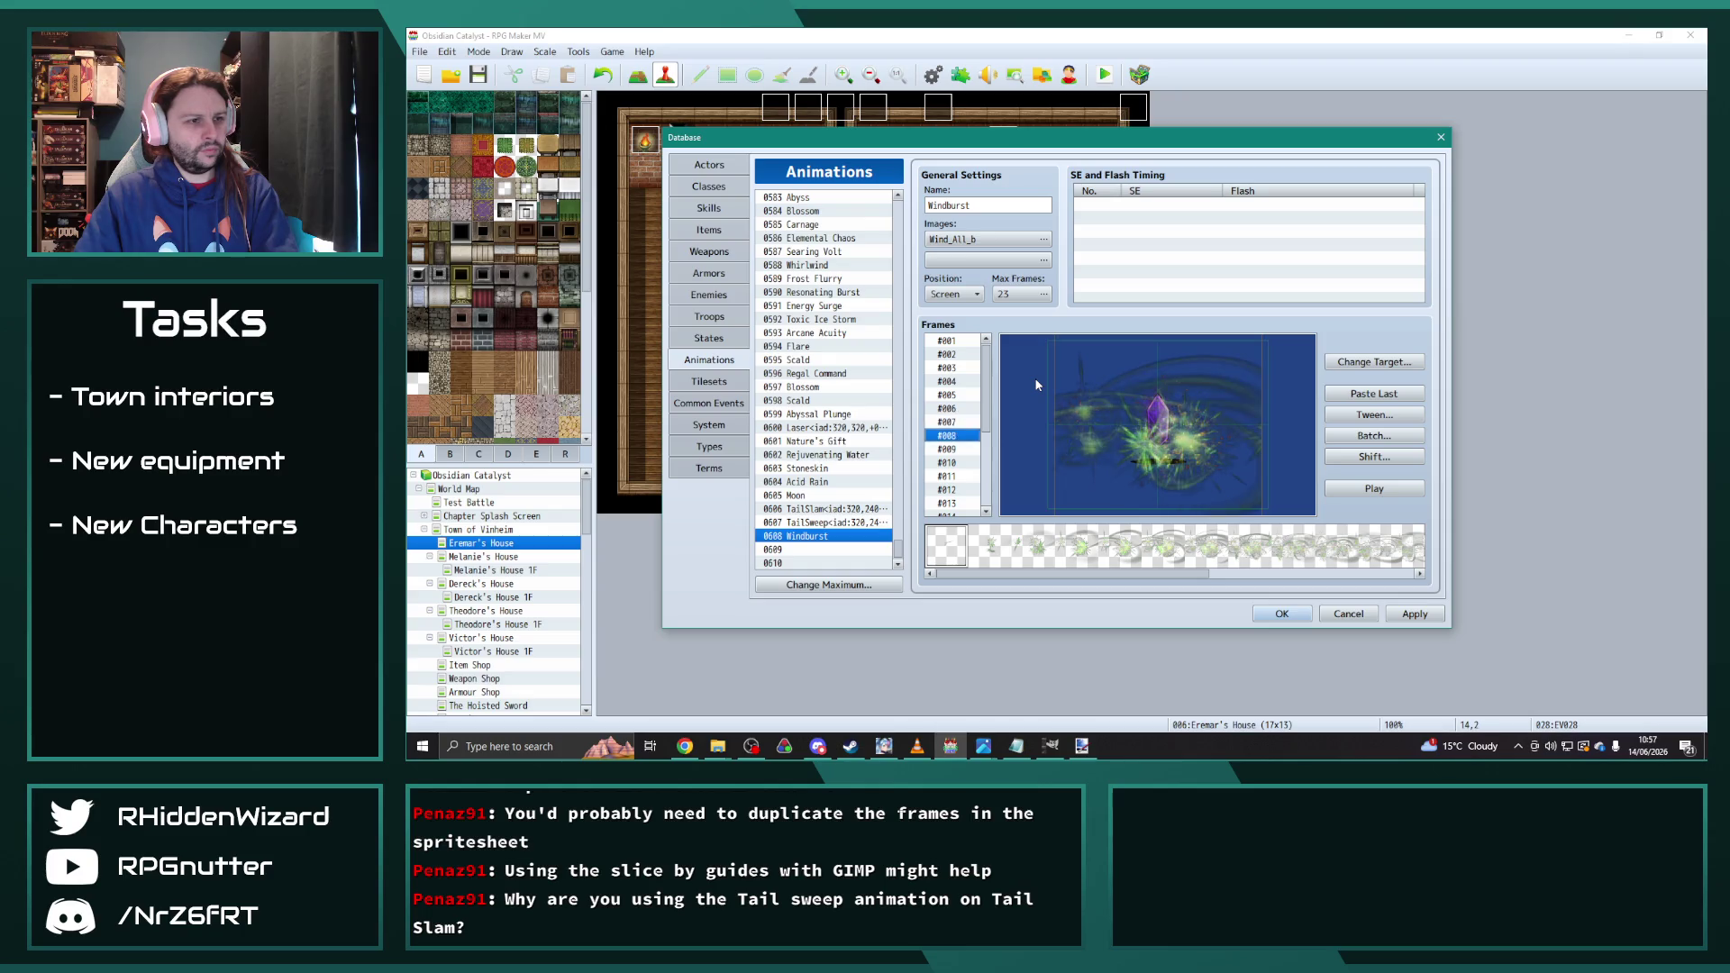
key(Up)
key(Up)
key(Up)
key(Home)
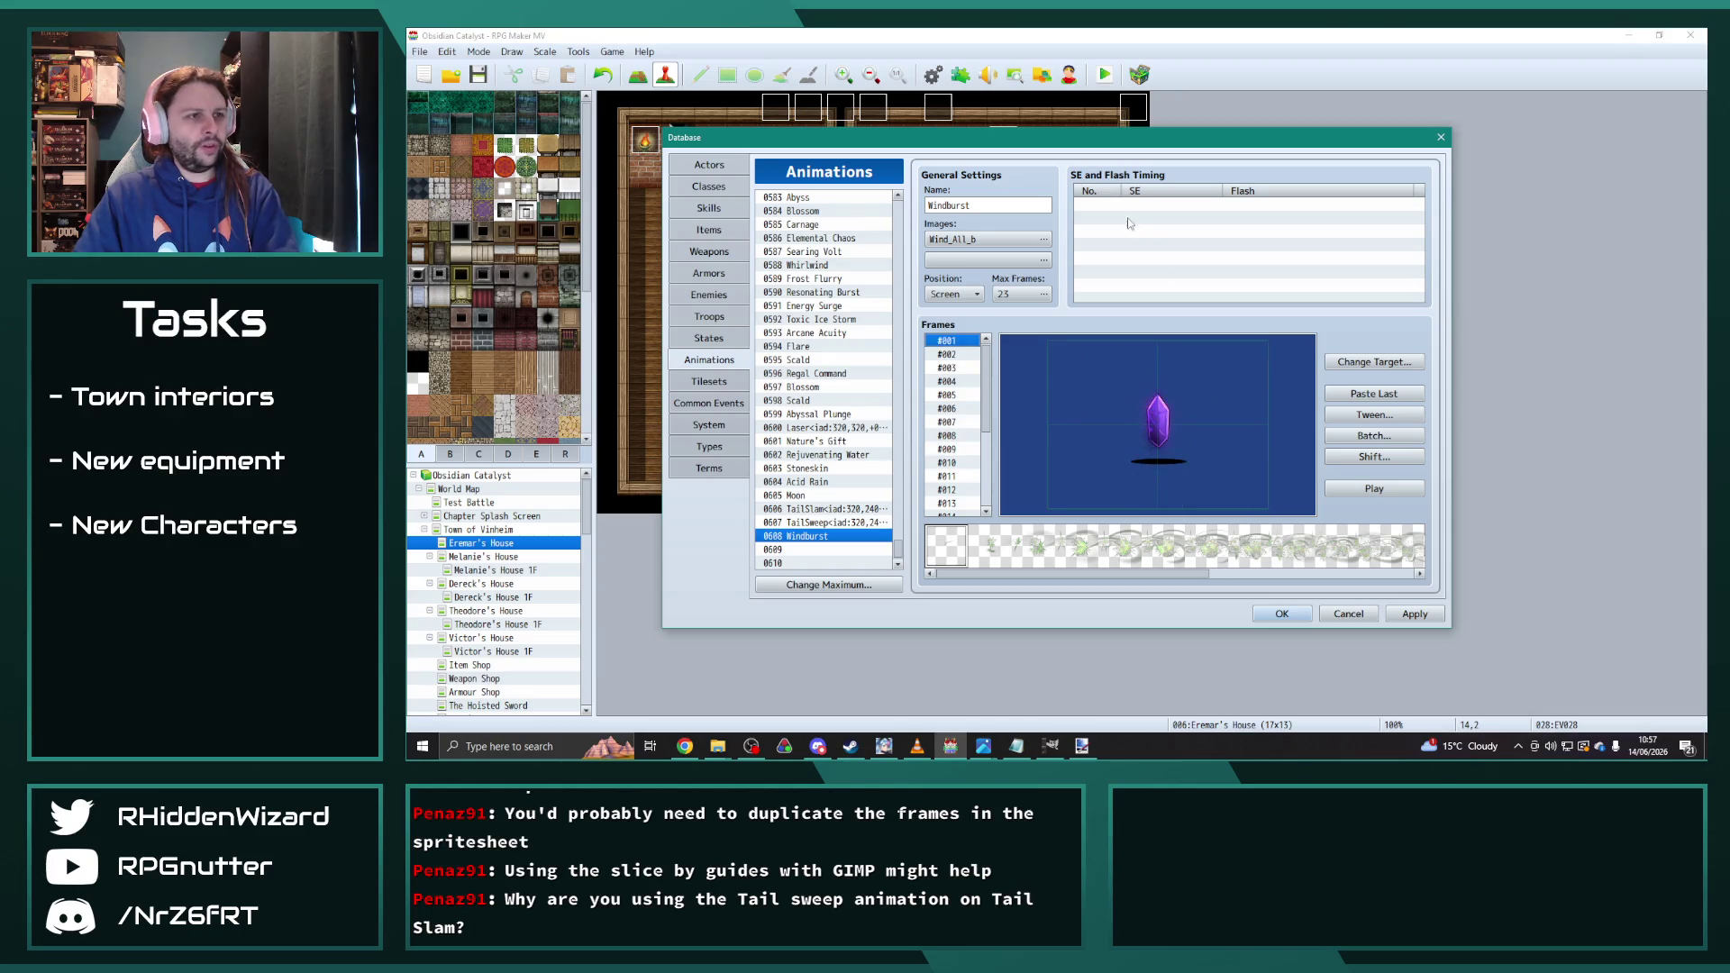
Step: Audition the Blow sounds and add a Blow5 sound cue at frame 5
double_click(1126, 209)
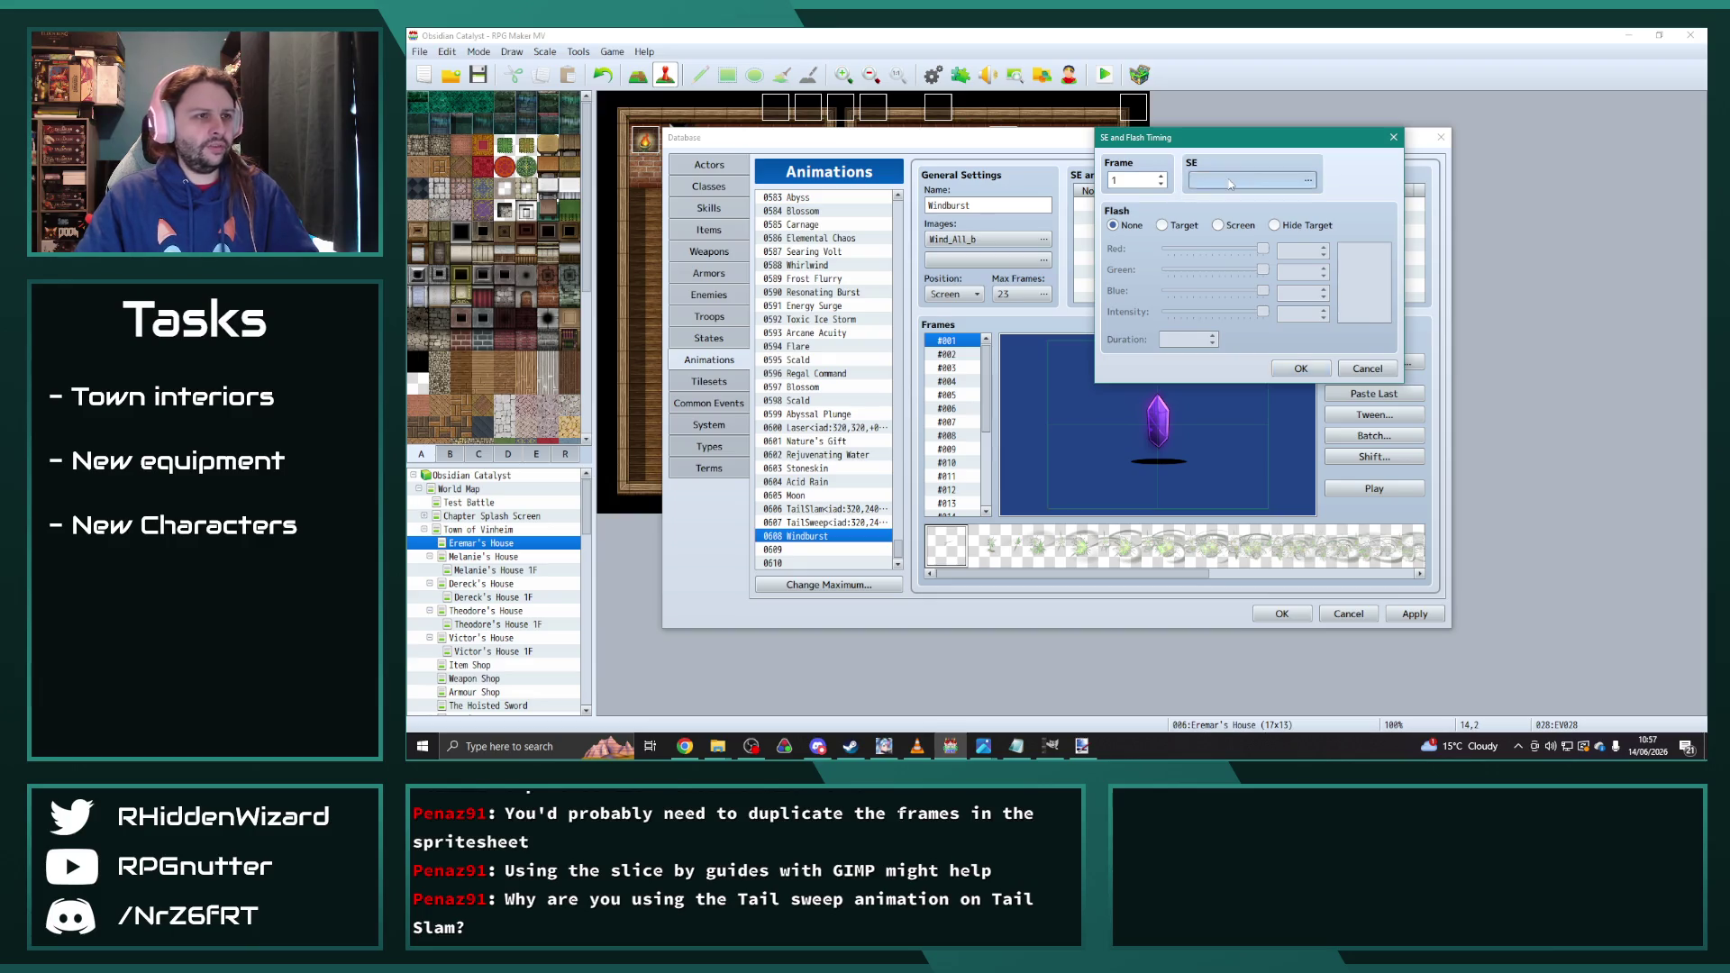
double_click(1213, 187)
drag(1269, 135, 1269, 173)
scroll(1177, 183, up, 8)
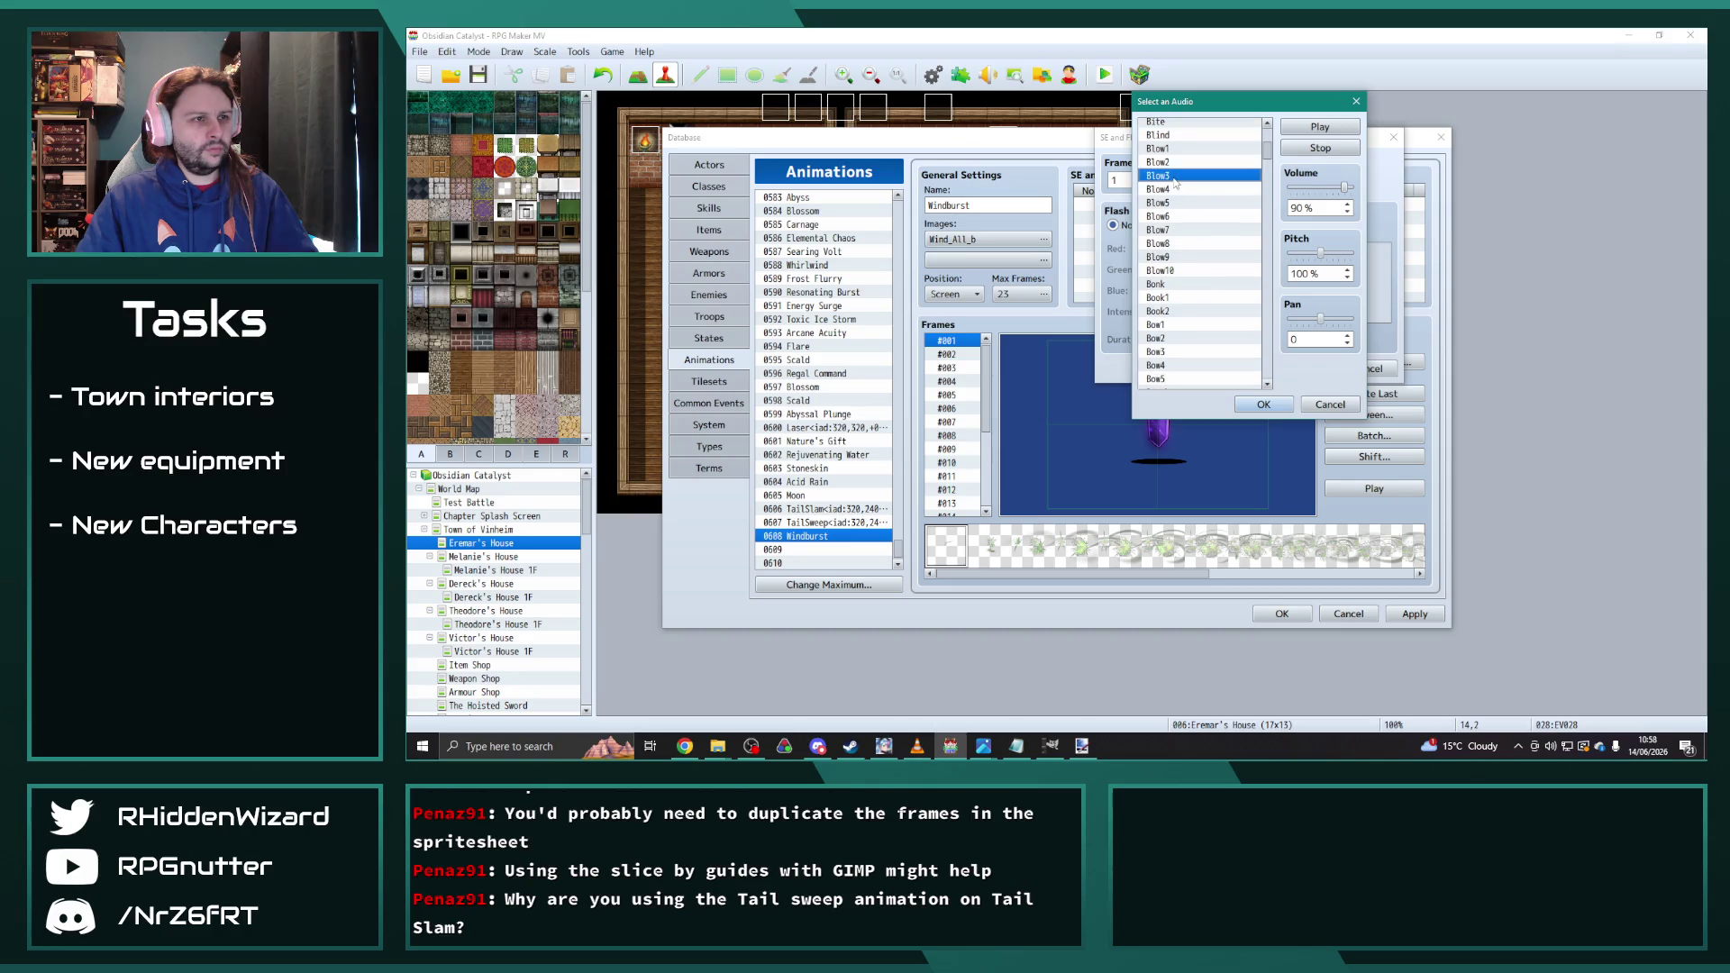
click(1170, 166)
click(1166, 149)
click(1167, 176)
click(1168, 189)
click(1171, 203)
click(1166, 150)
click(1172, 203)
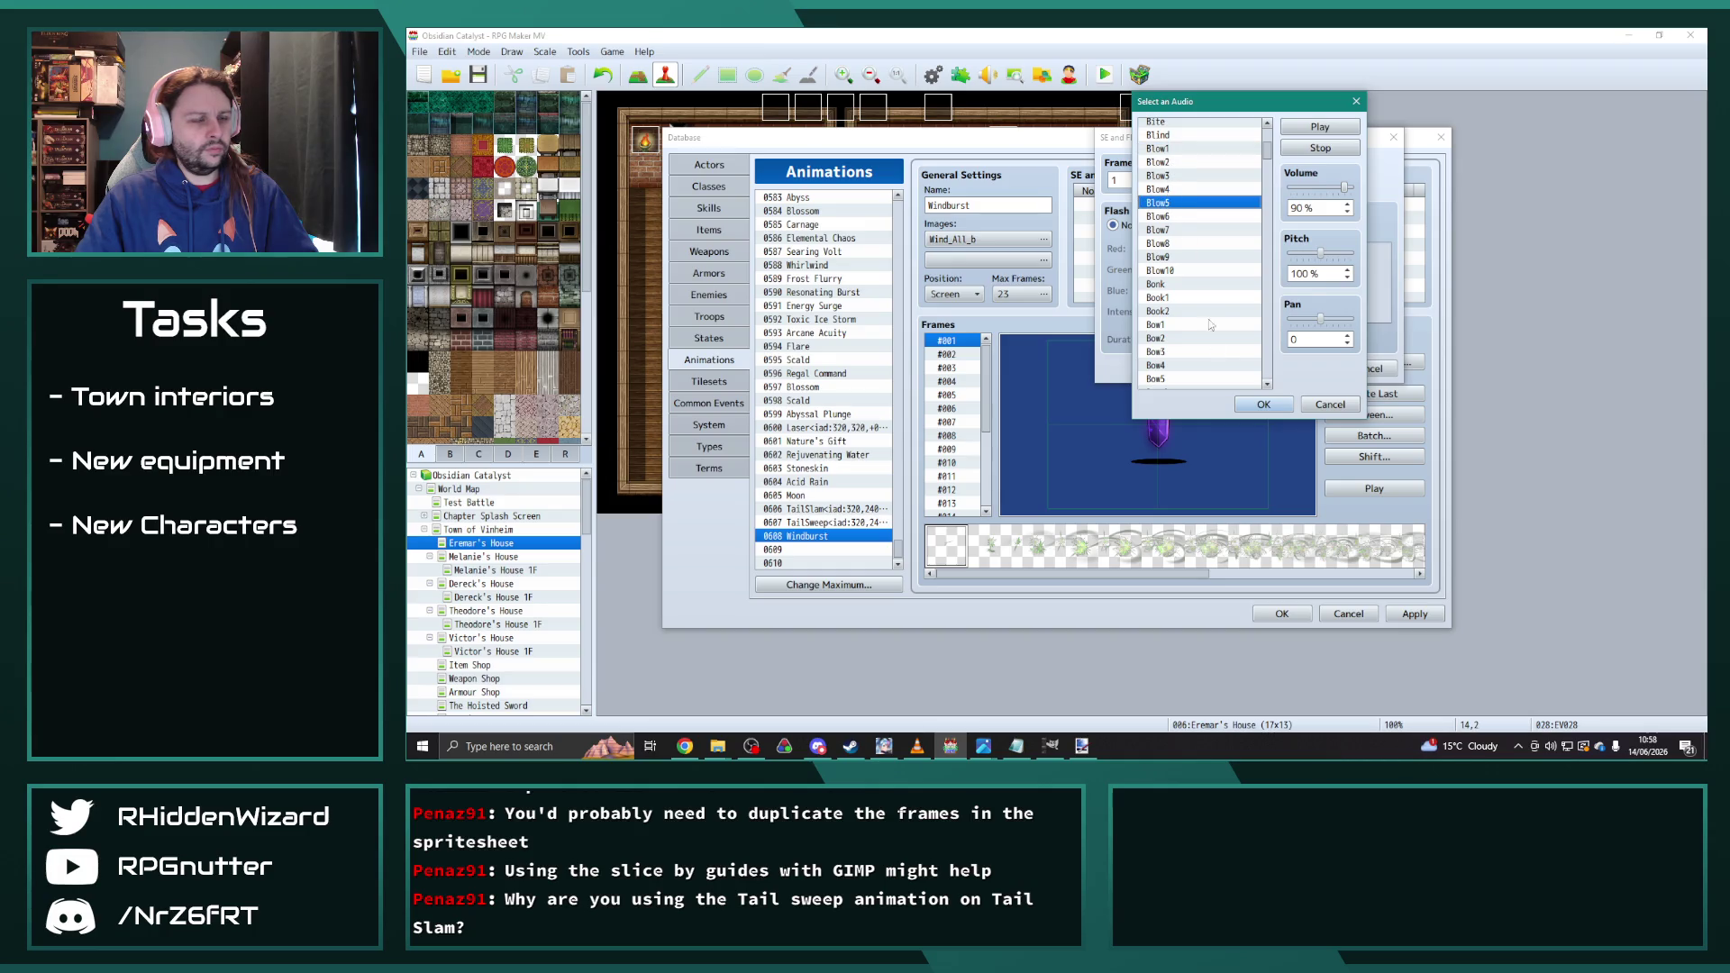
click(1264, 403)
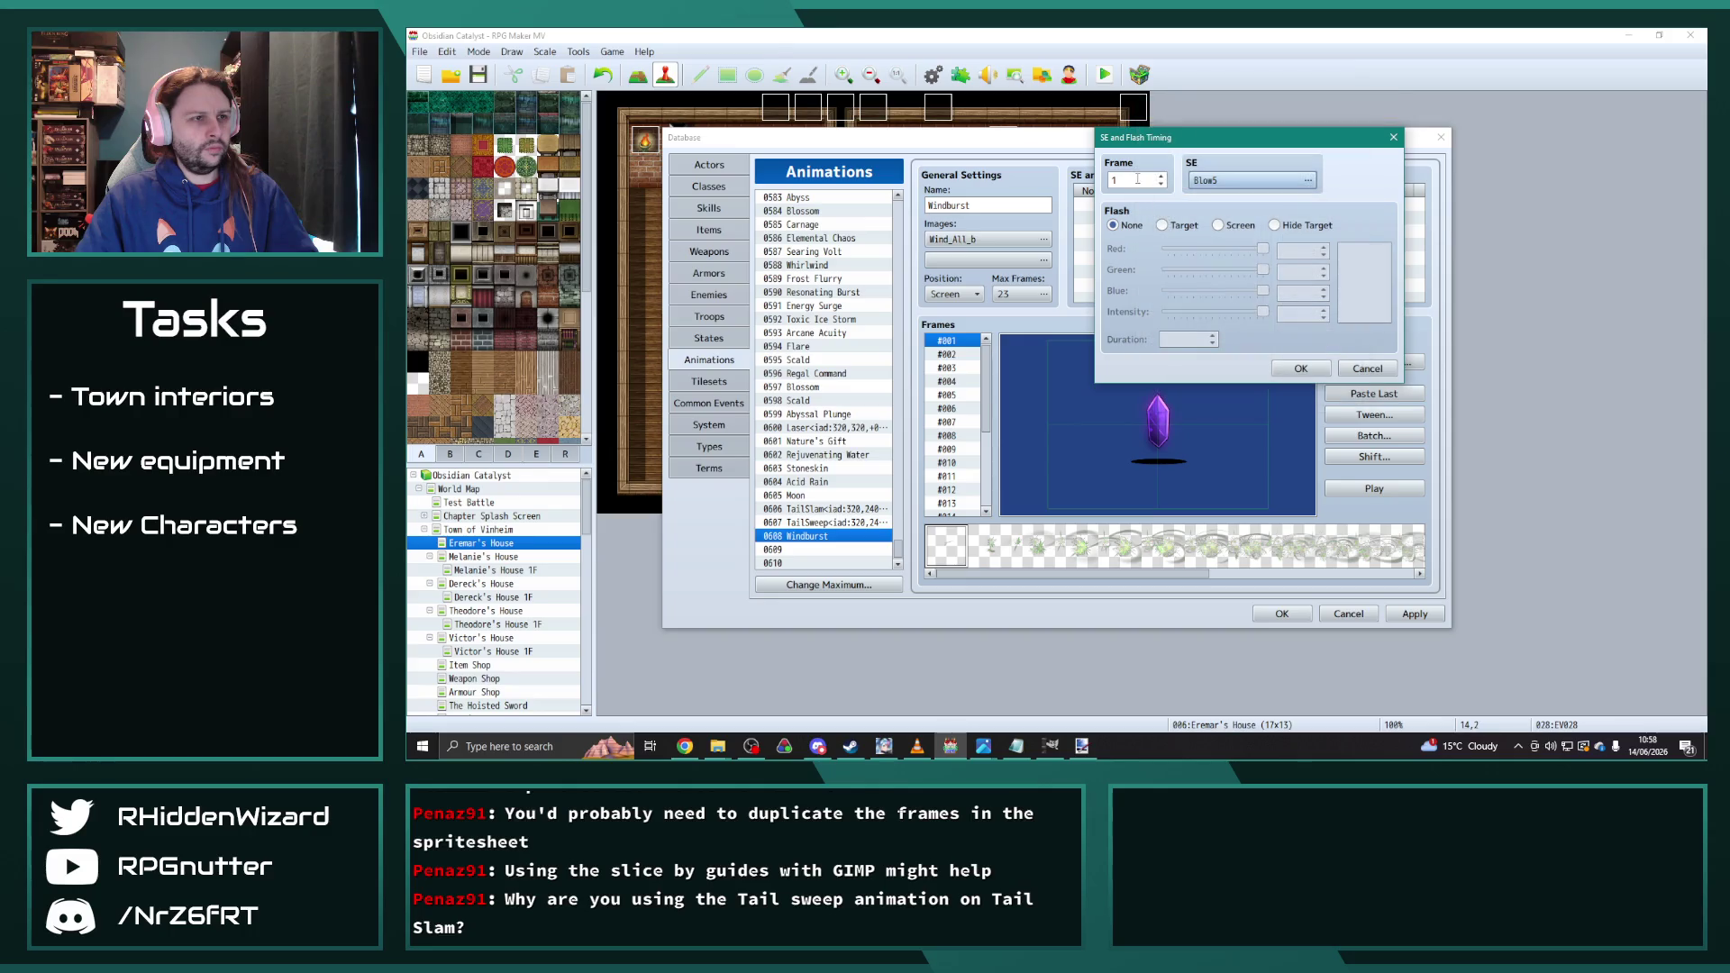
double_click(1193, 185)
click(1264, 404)
click(1300, 369)
Step: Add Blow1 sound cues at frames 3 and 7
double_click(1162, 226)
double_click(1240, 183)
scroll(1190, 270, down, 3)
click(1163, 261)
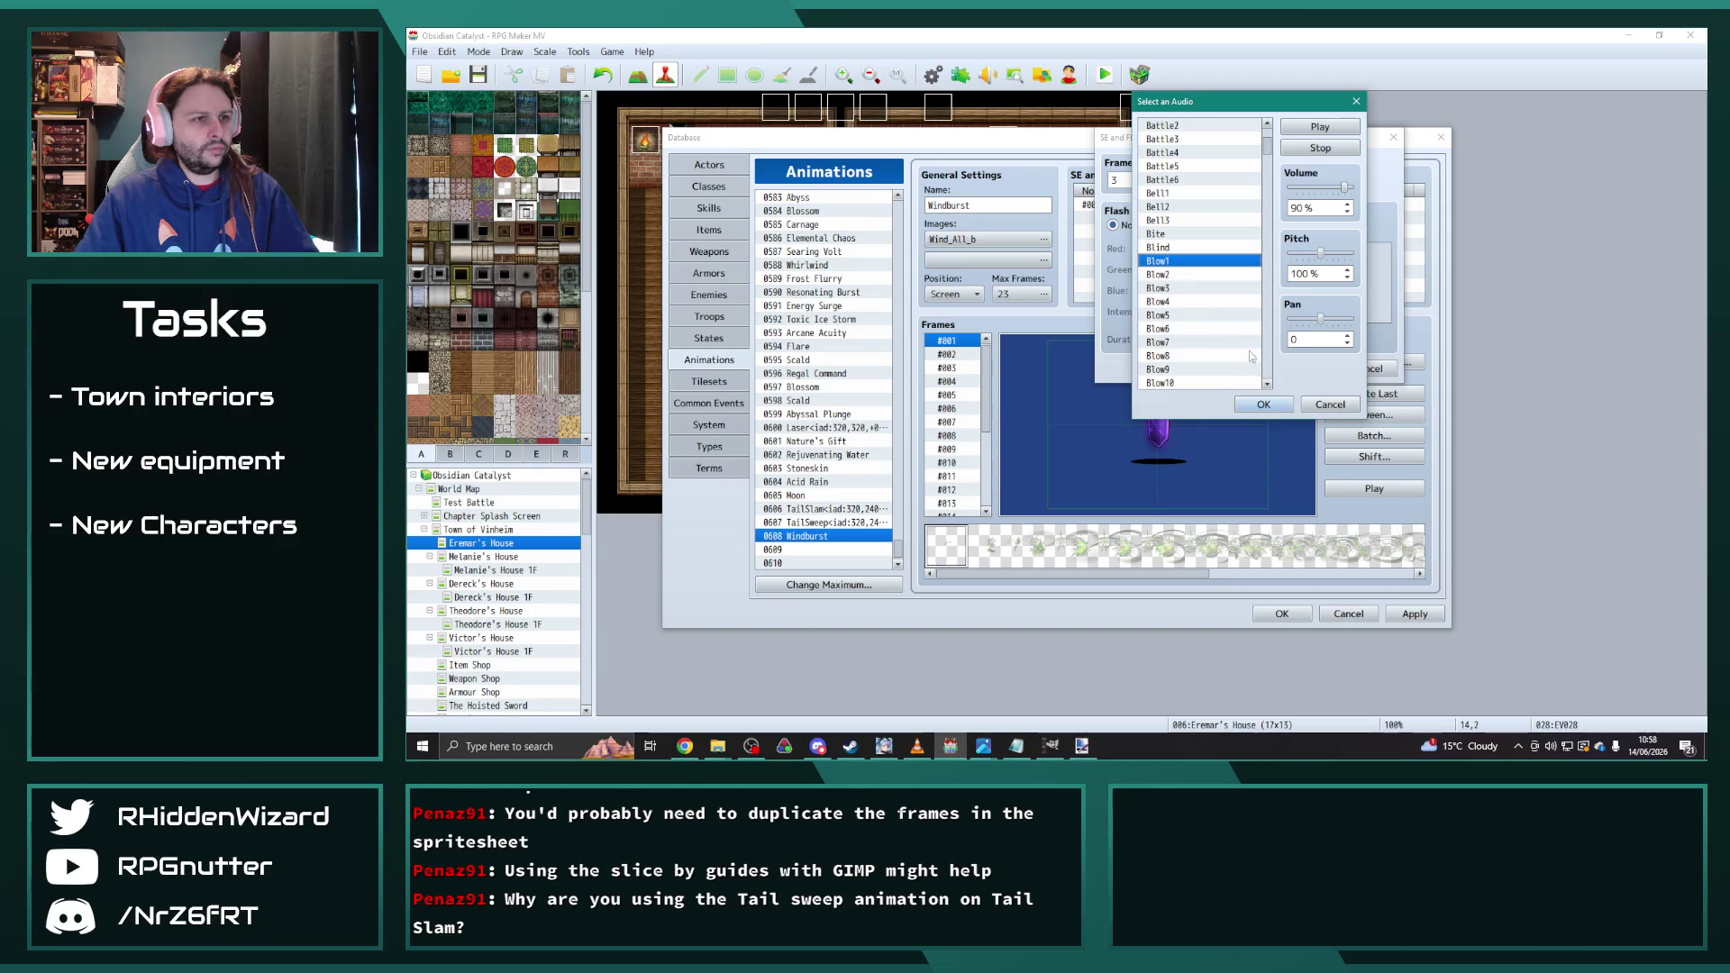
click(1263, 404)
click(1301, 369)
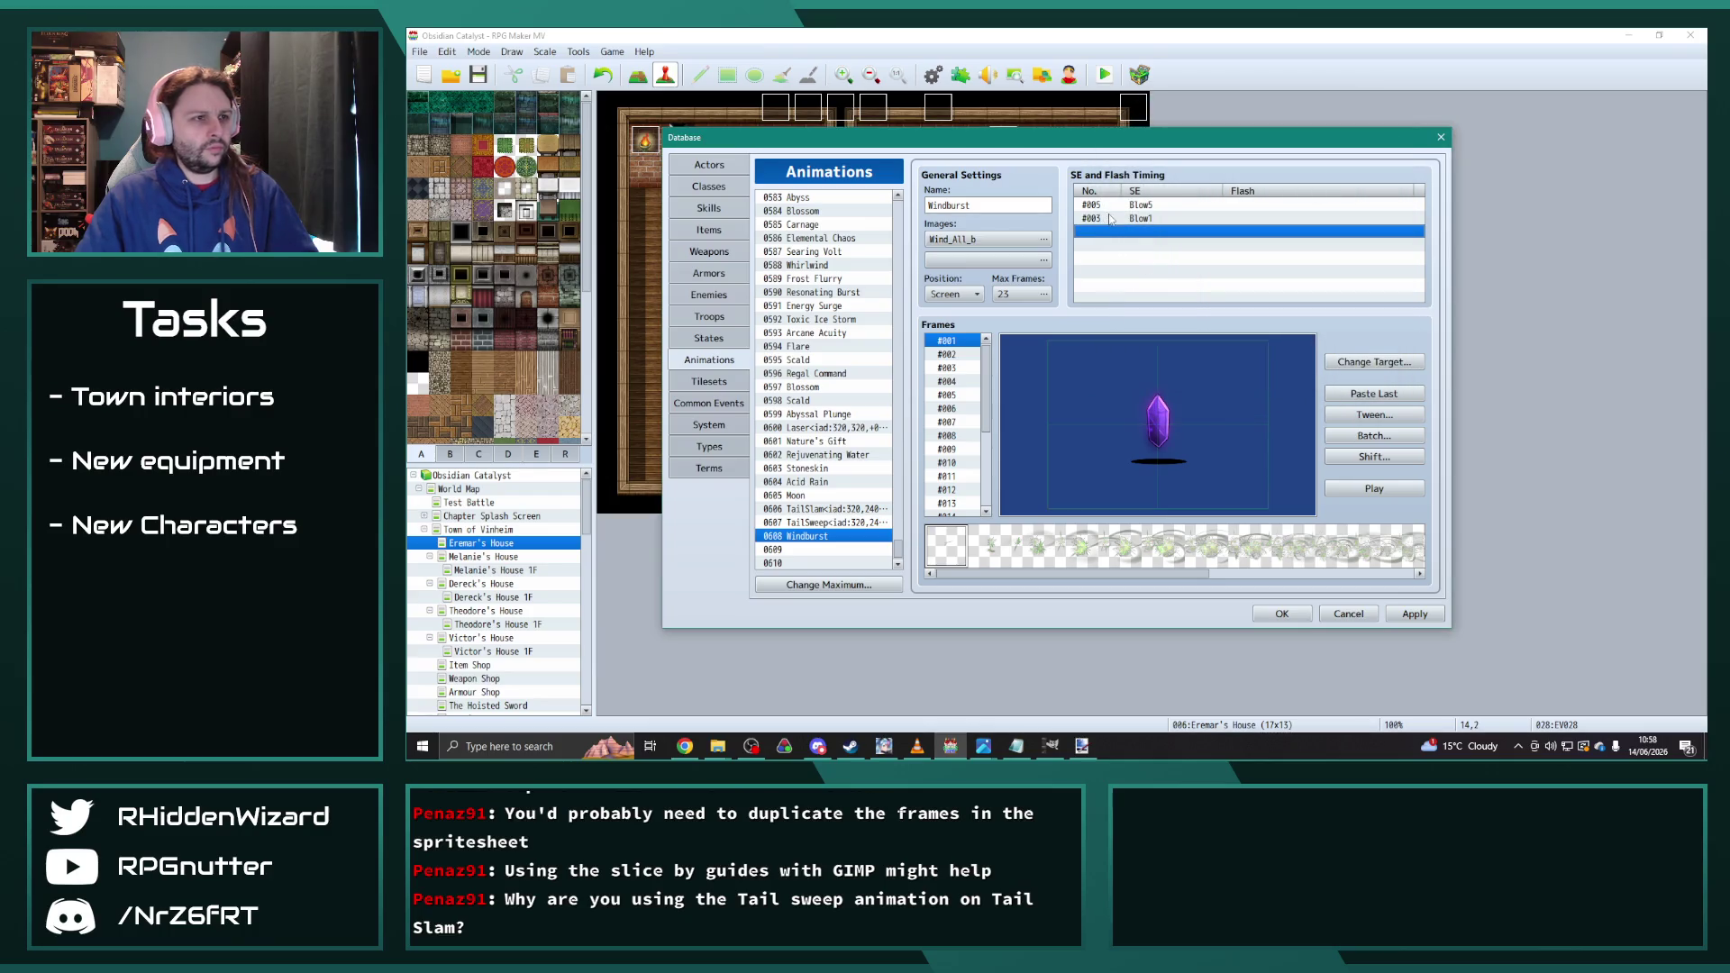
double_click(1138, 232)
text(3)
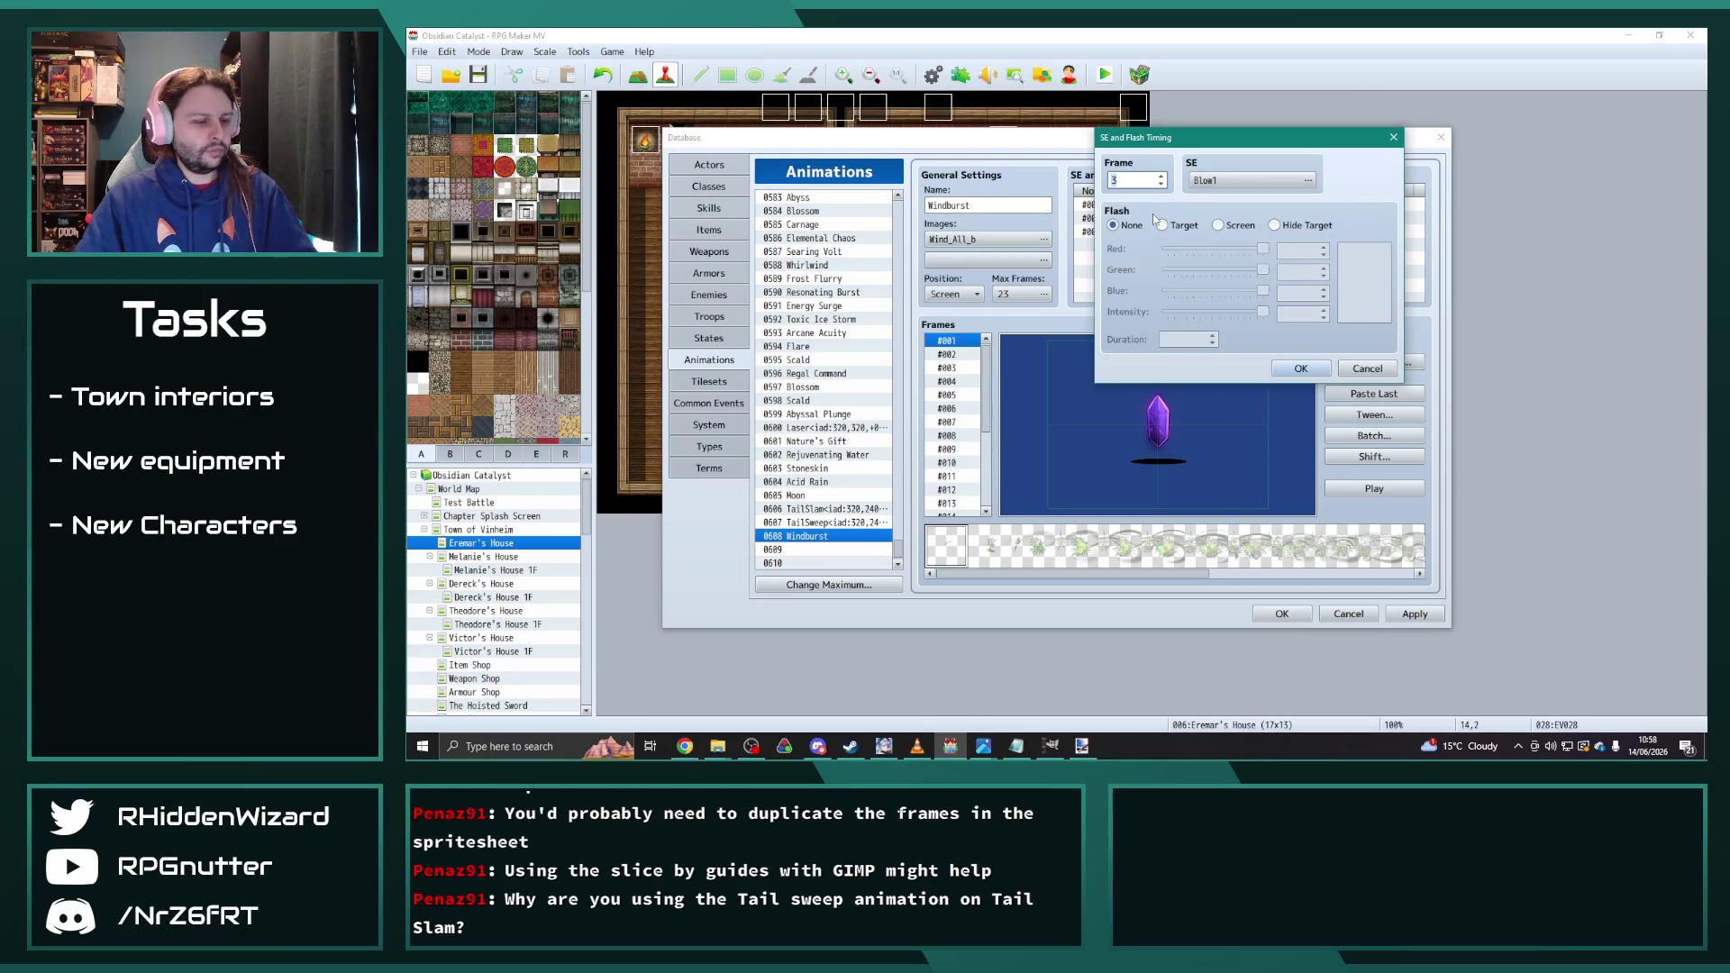
click(1300, 369)
Step: Add a Wind1 sound cue at frame 2, then stop the preview
double_click(1248, 245)
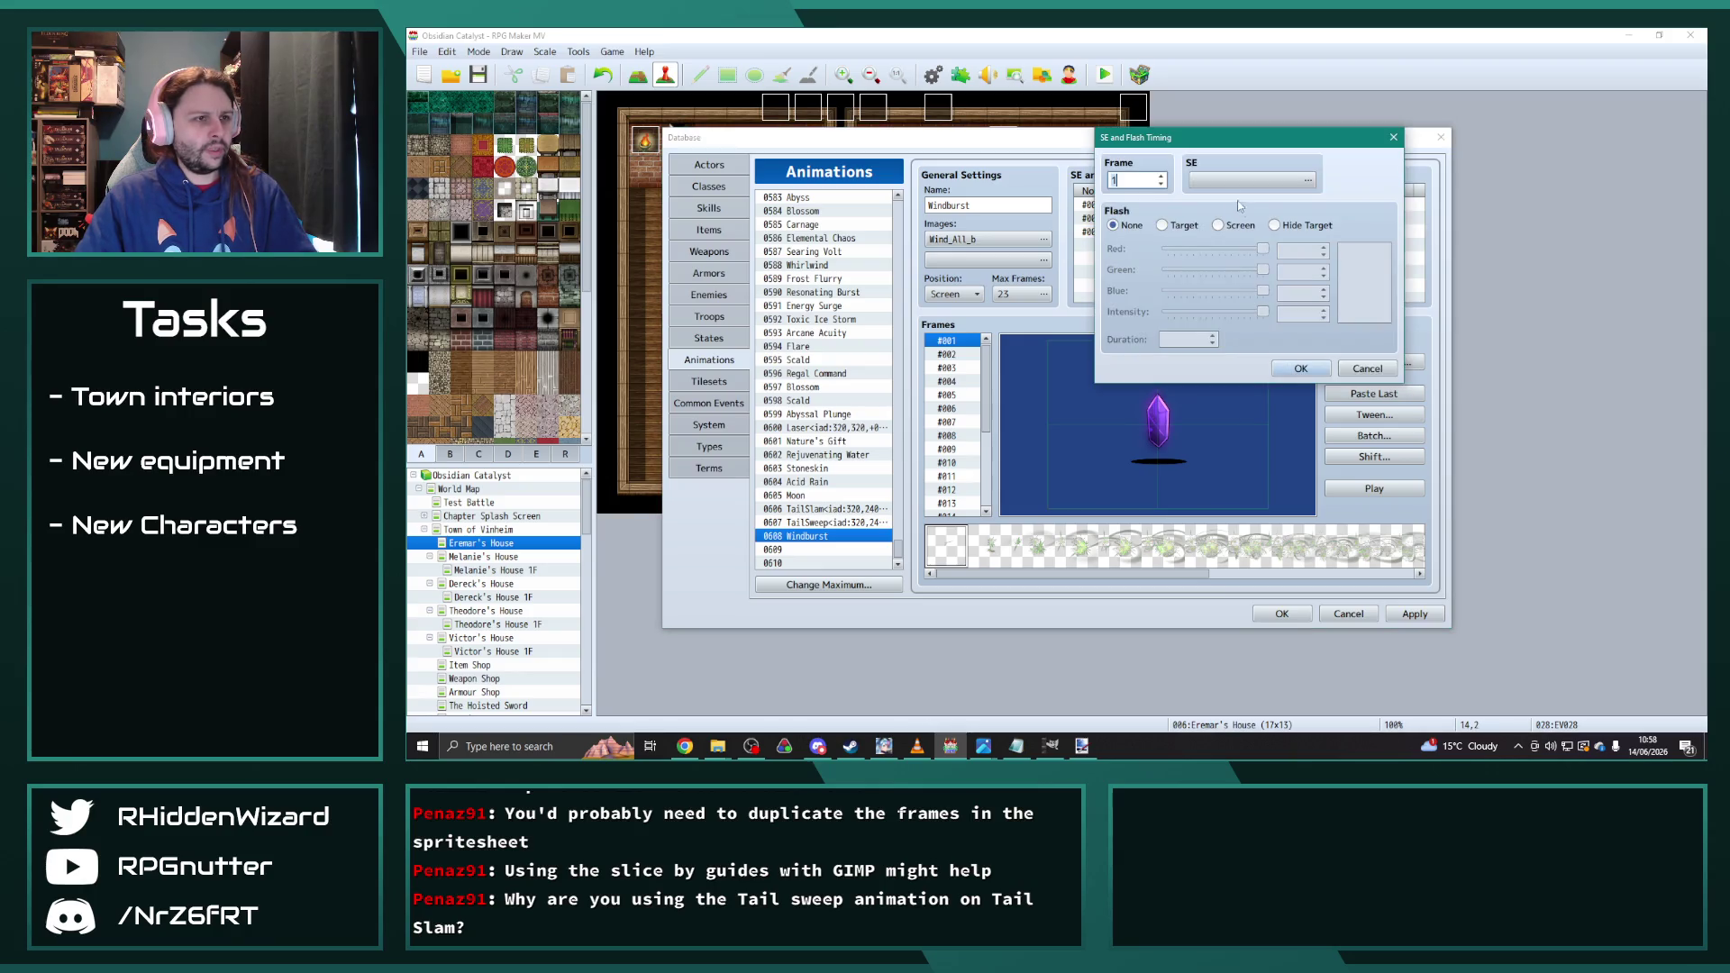
text(2)
click(1226, 184)
drag(1270, 142, 1269, 369)
click(1168, 219)
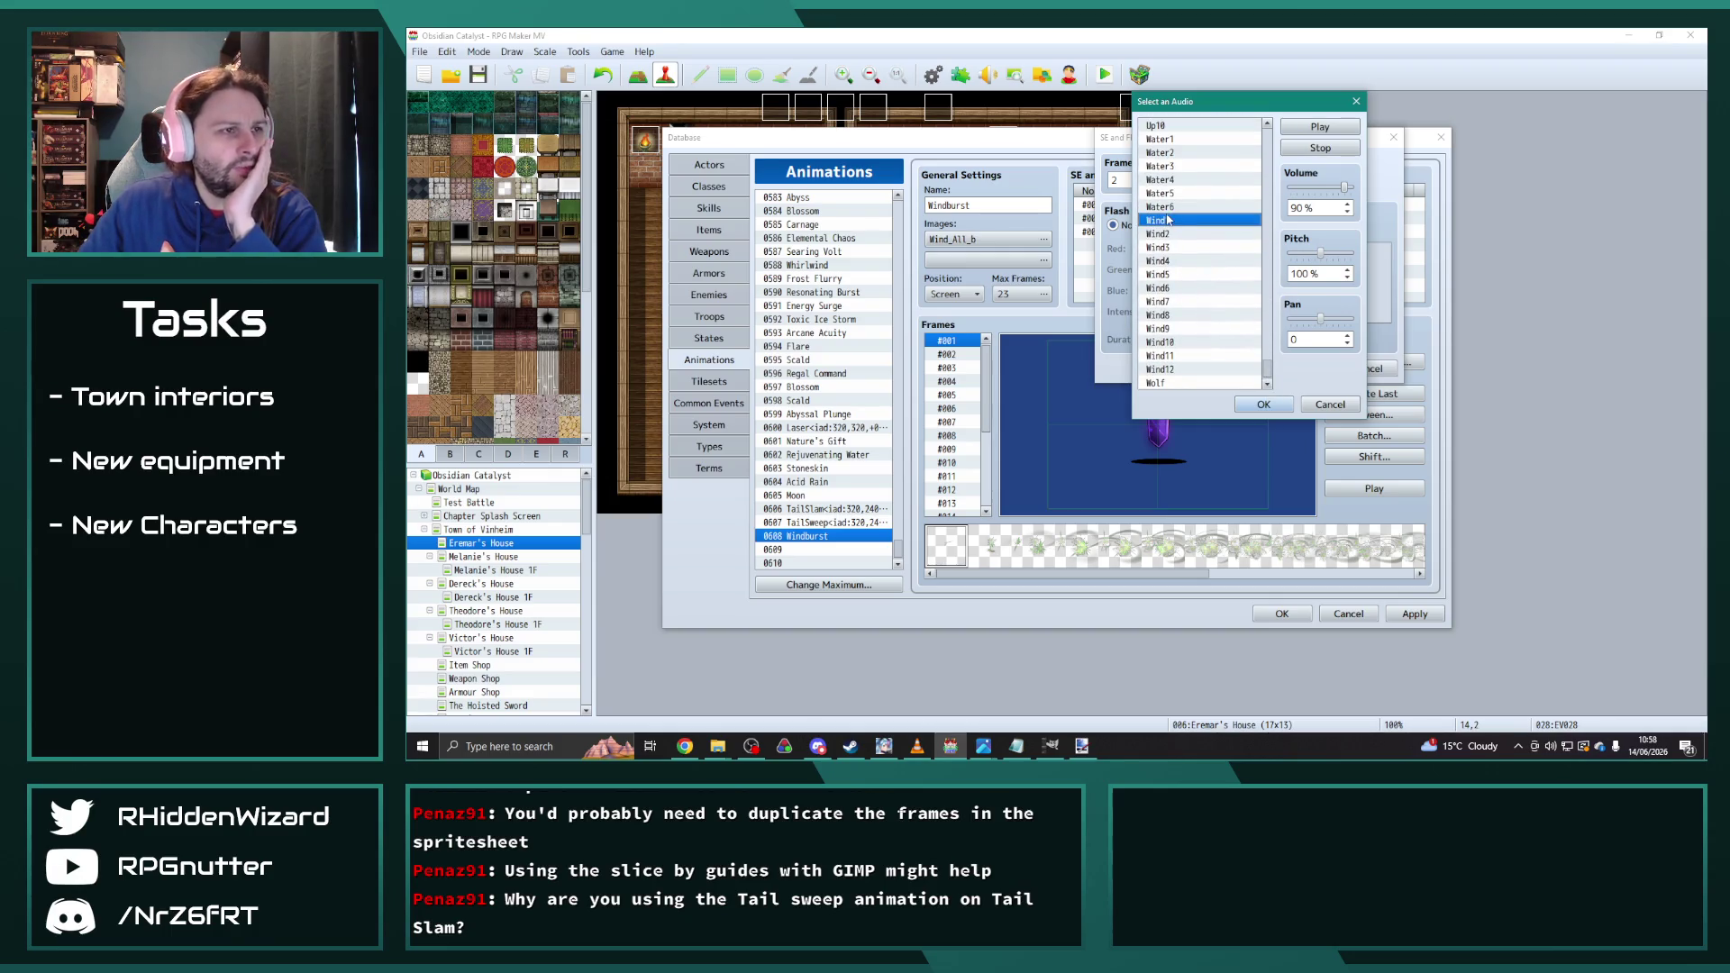
click(1264, 405)
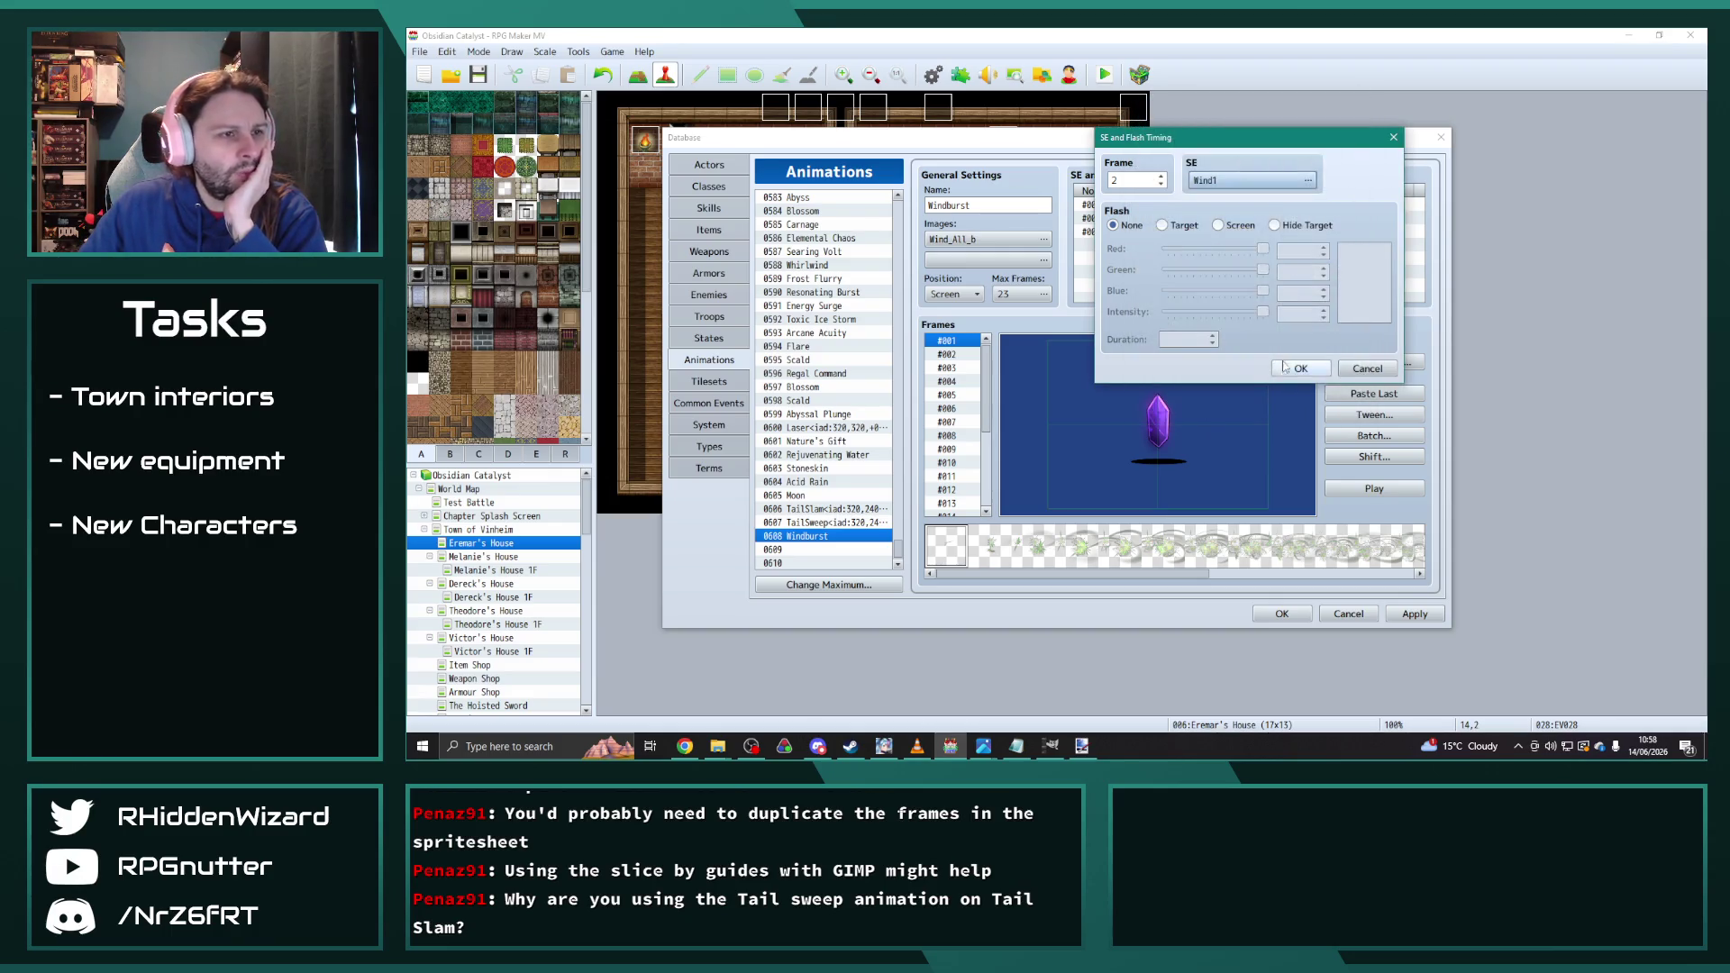
click(1300, 368)
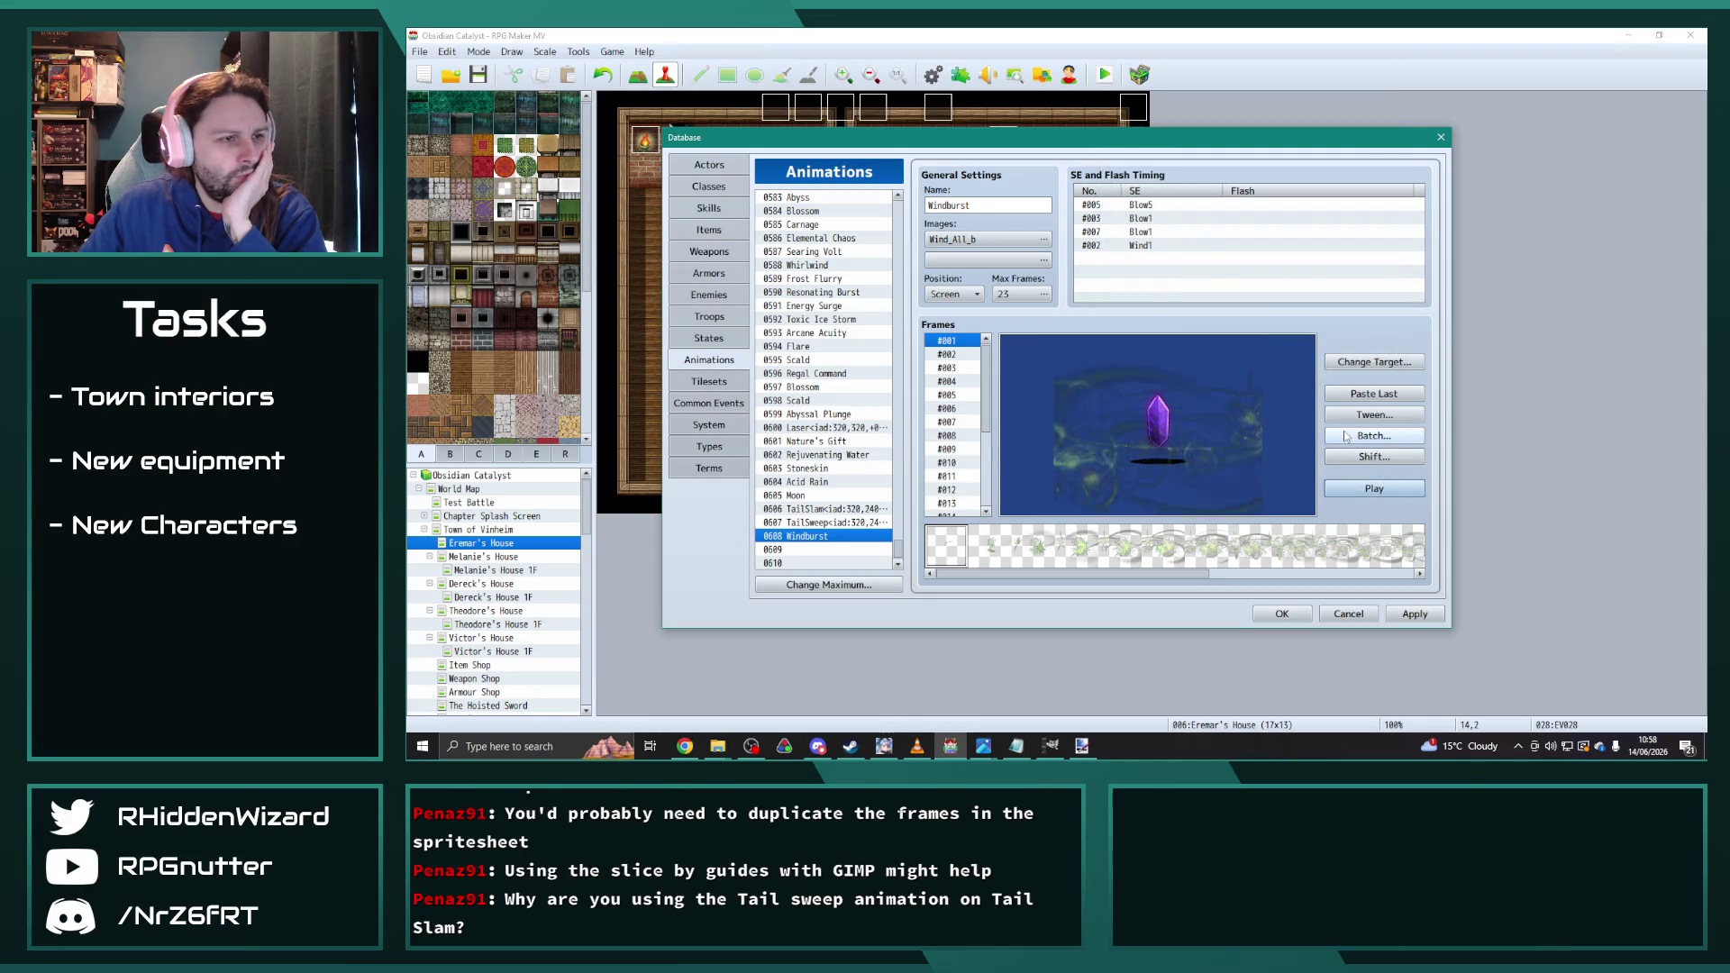
click(1365, 490)
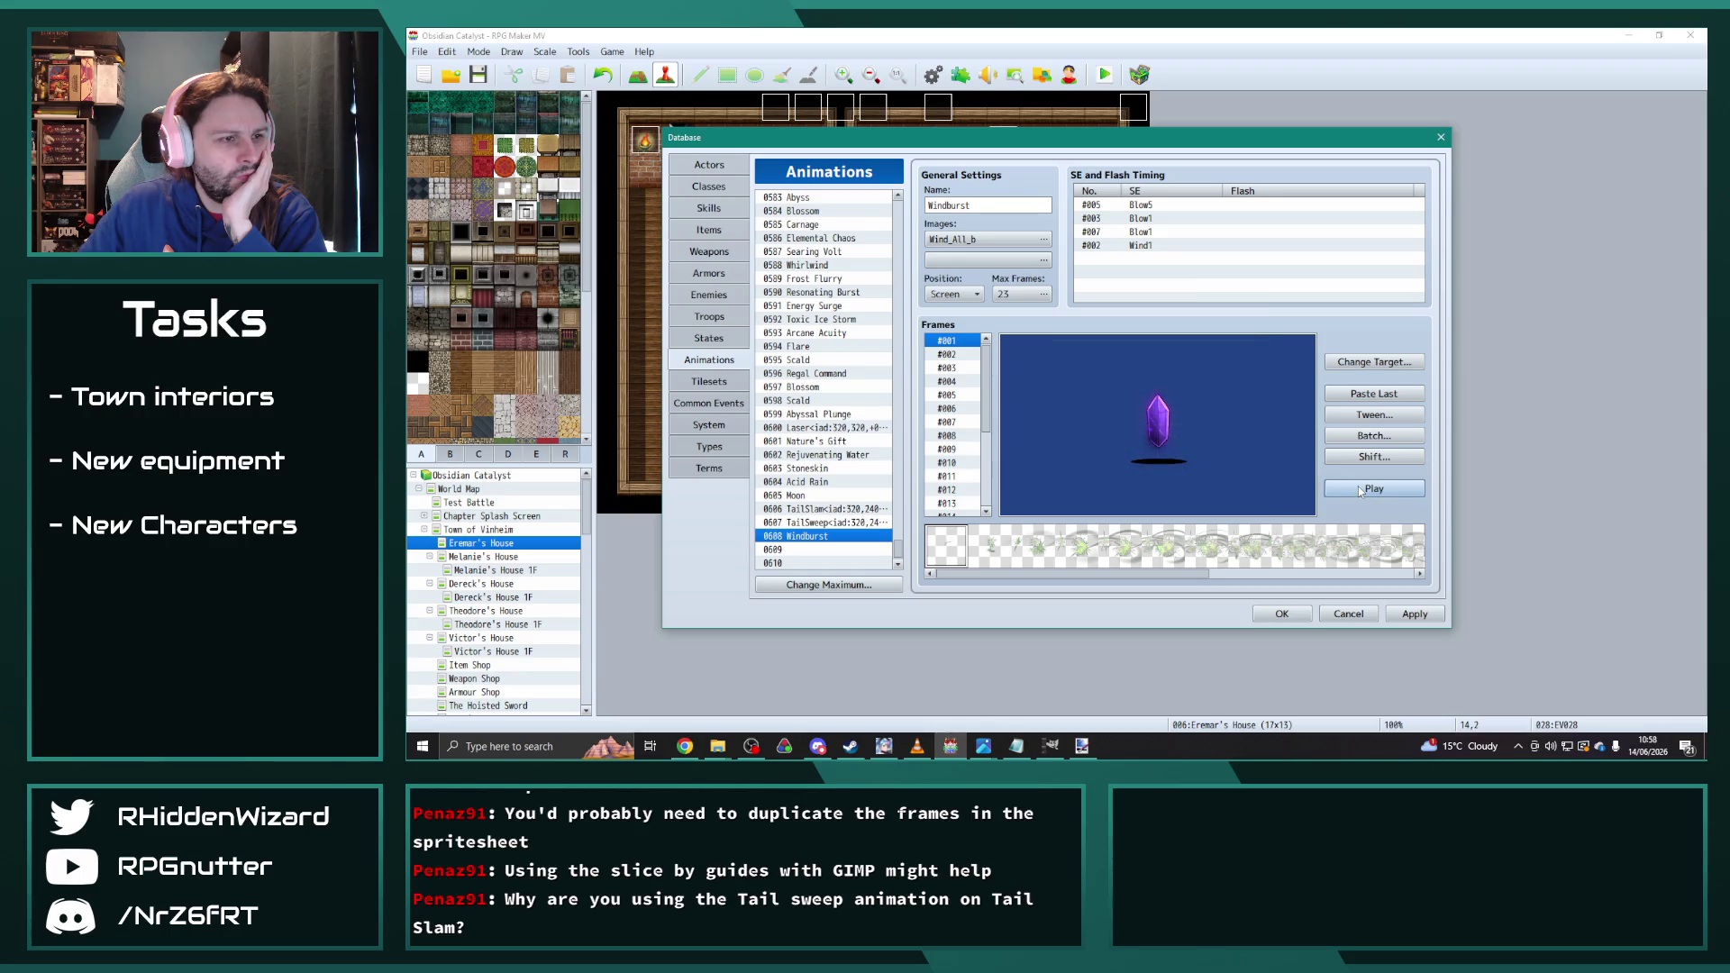
Step: Add a Wind1 sound cue at frame 9 after comparing Wind sounds
click(1362, 492)
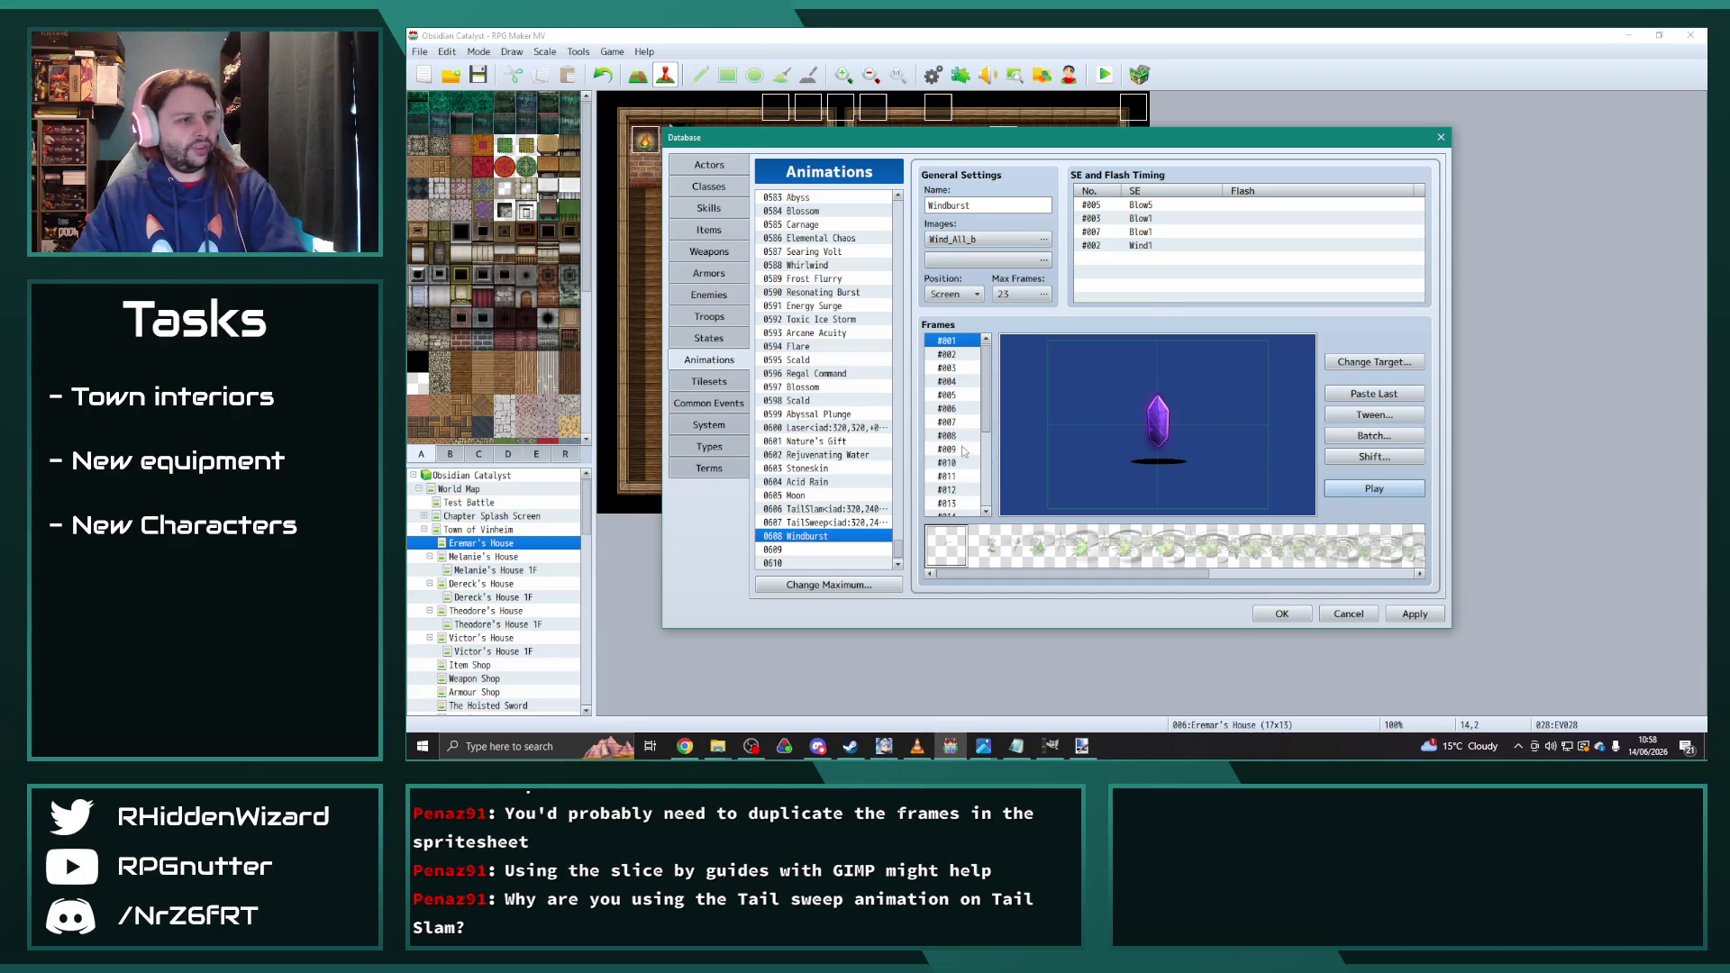
key(Down)
key(Down)
key(Down)
key(Down)
key(Down)
key(Down)
key(Up)
key(Up)
key(Up)
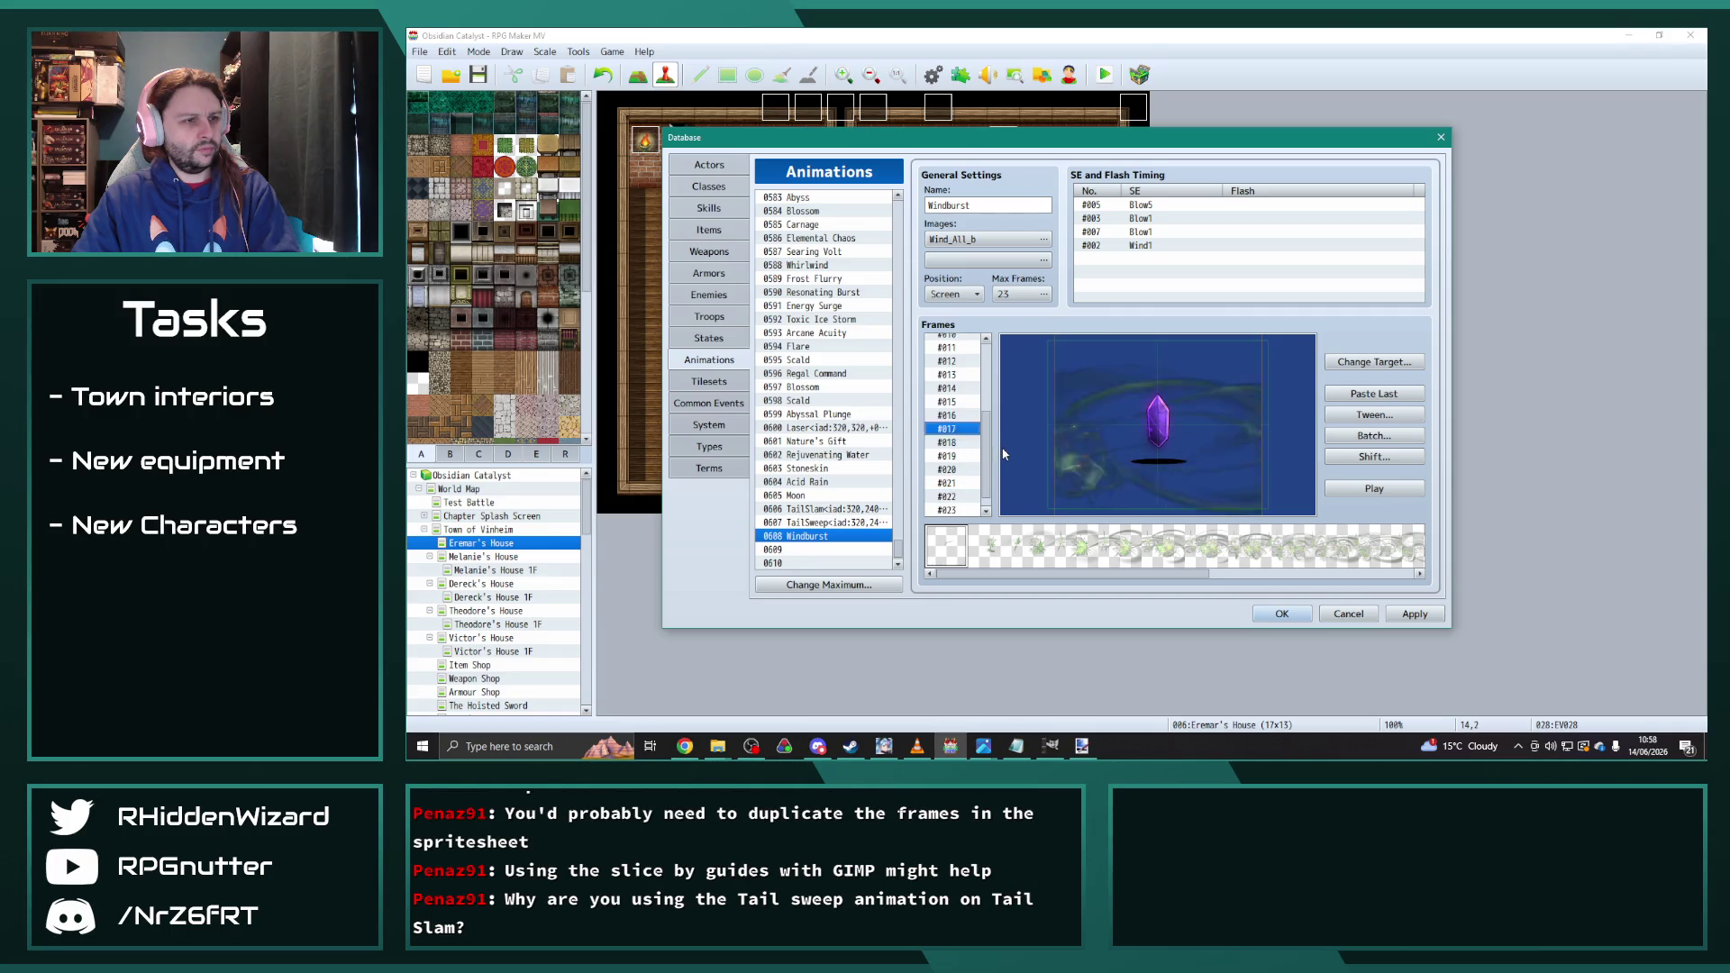
key(Up)
key(Up)
key(Up)
double_click(1113, 261)
text(9)
click(1271, 181)
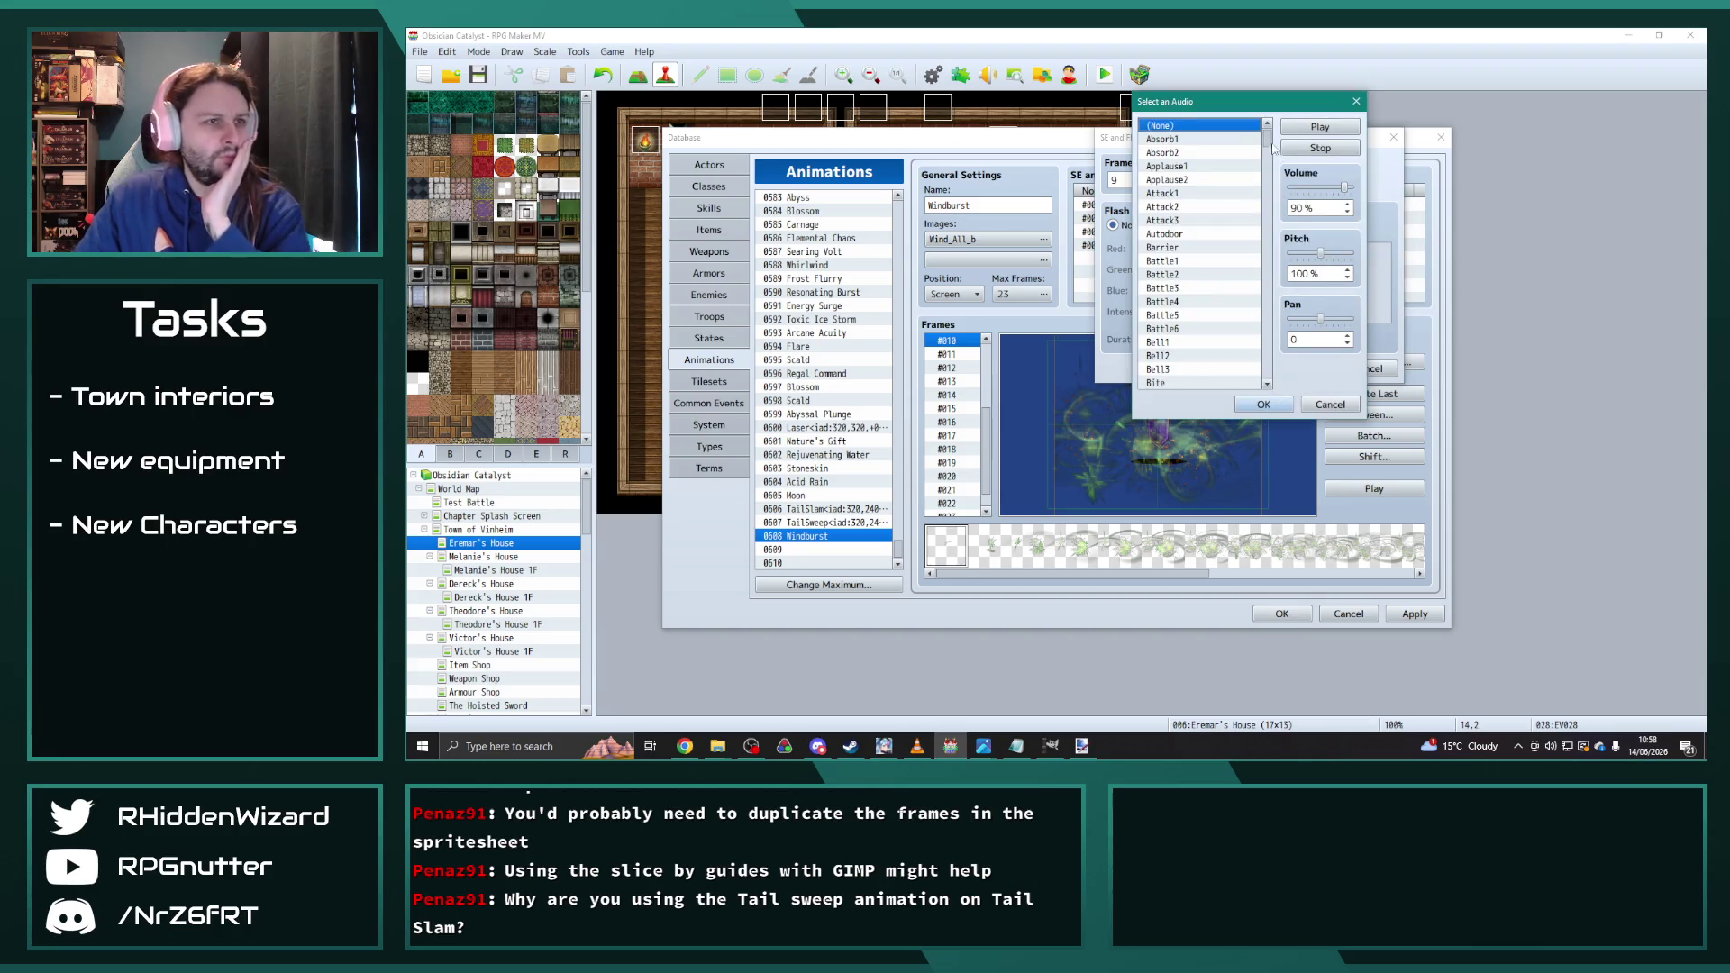
drag(1268, 140, 1268, 374)
click(1189, 260)
click(1189, 274)
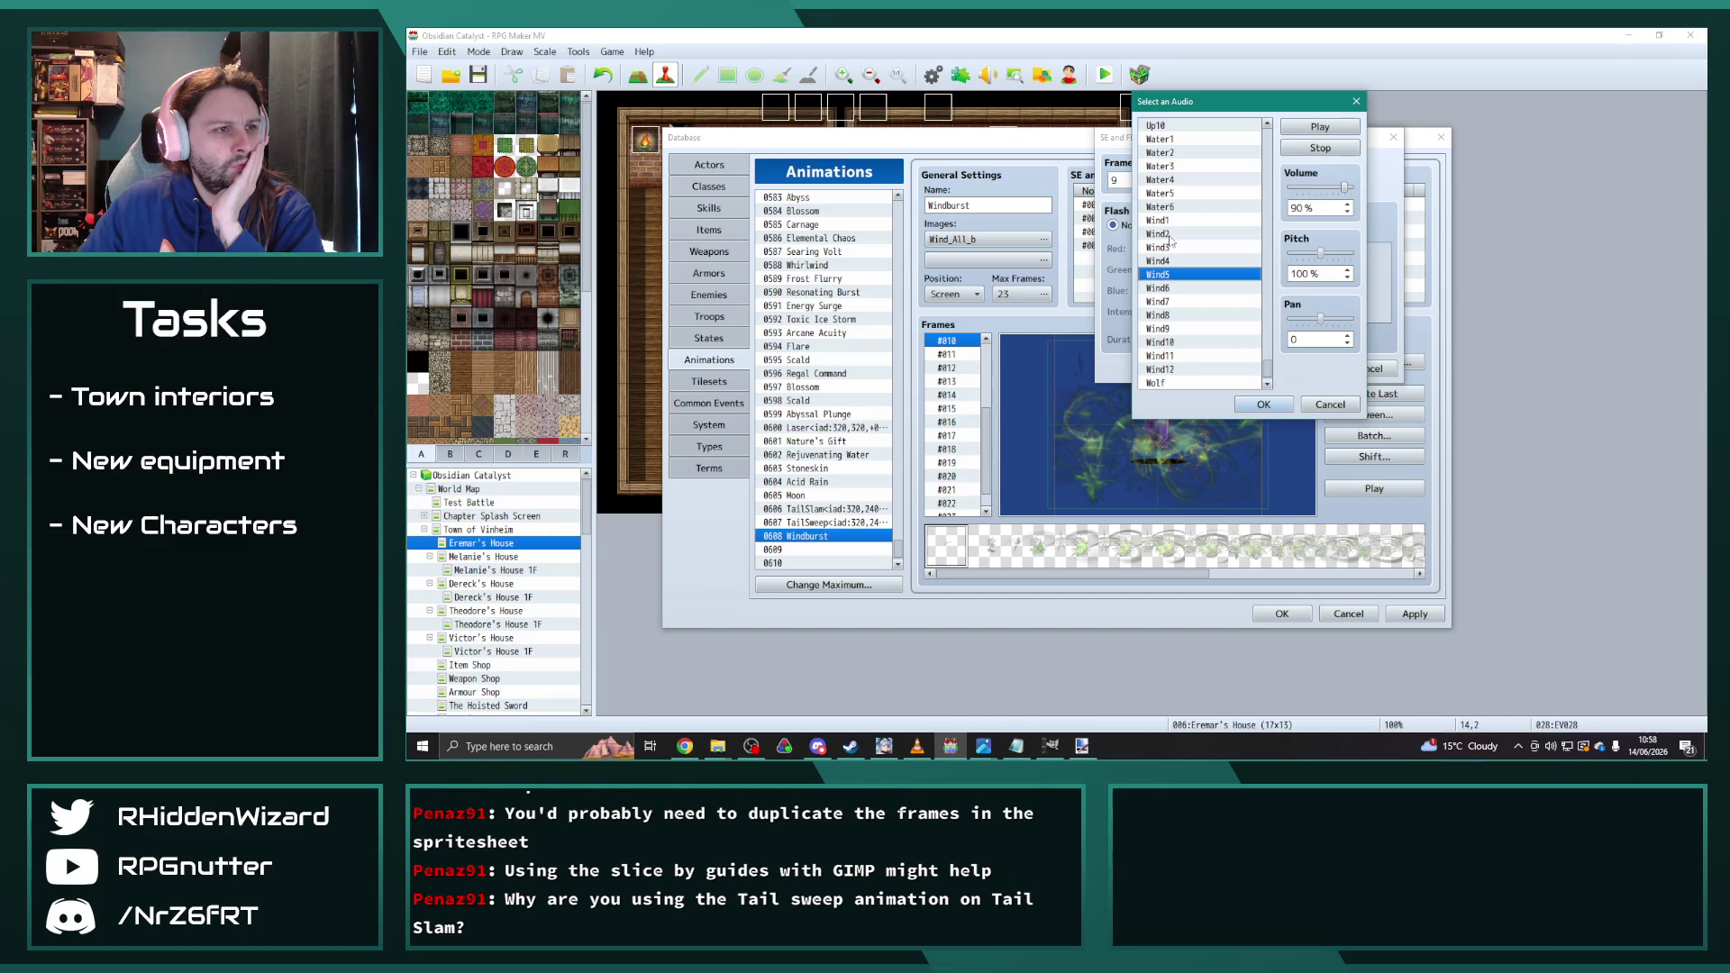
click(1170, 234)
click(1171, 221)
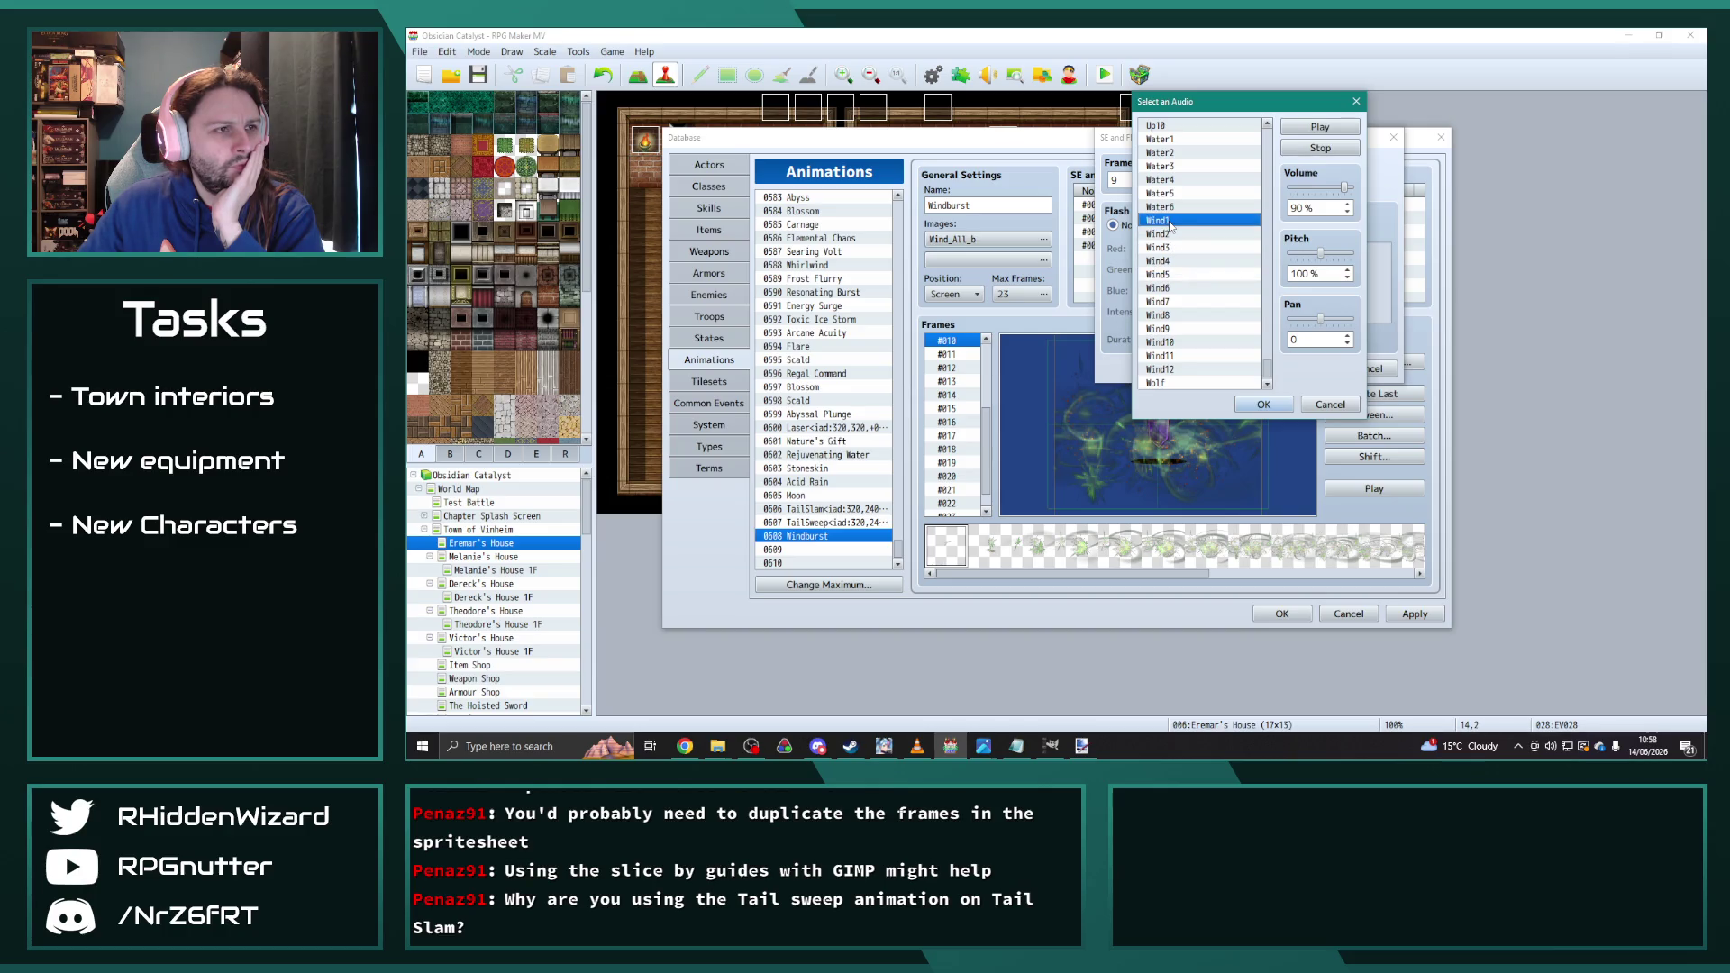
click(1263, 405)
click(1301, 369)
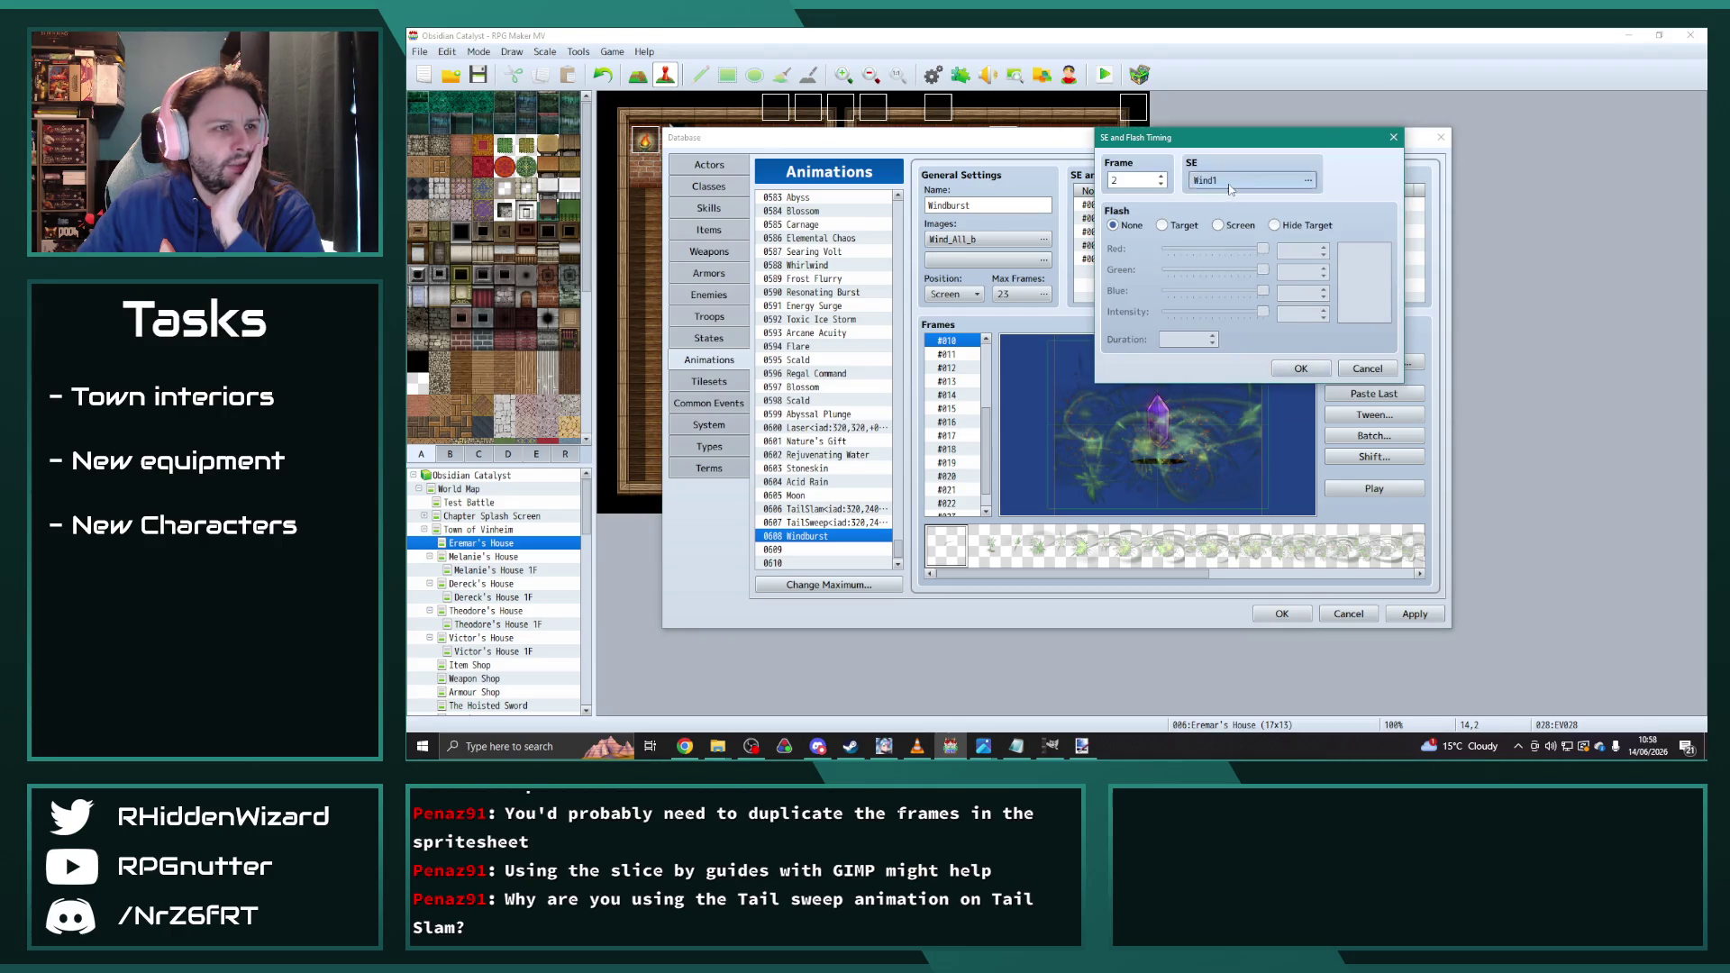
Step: Change frame 2's sound to Wind5 and replay the Windburst preview
click(1248, 181)
click(1264, 404)
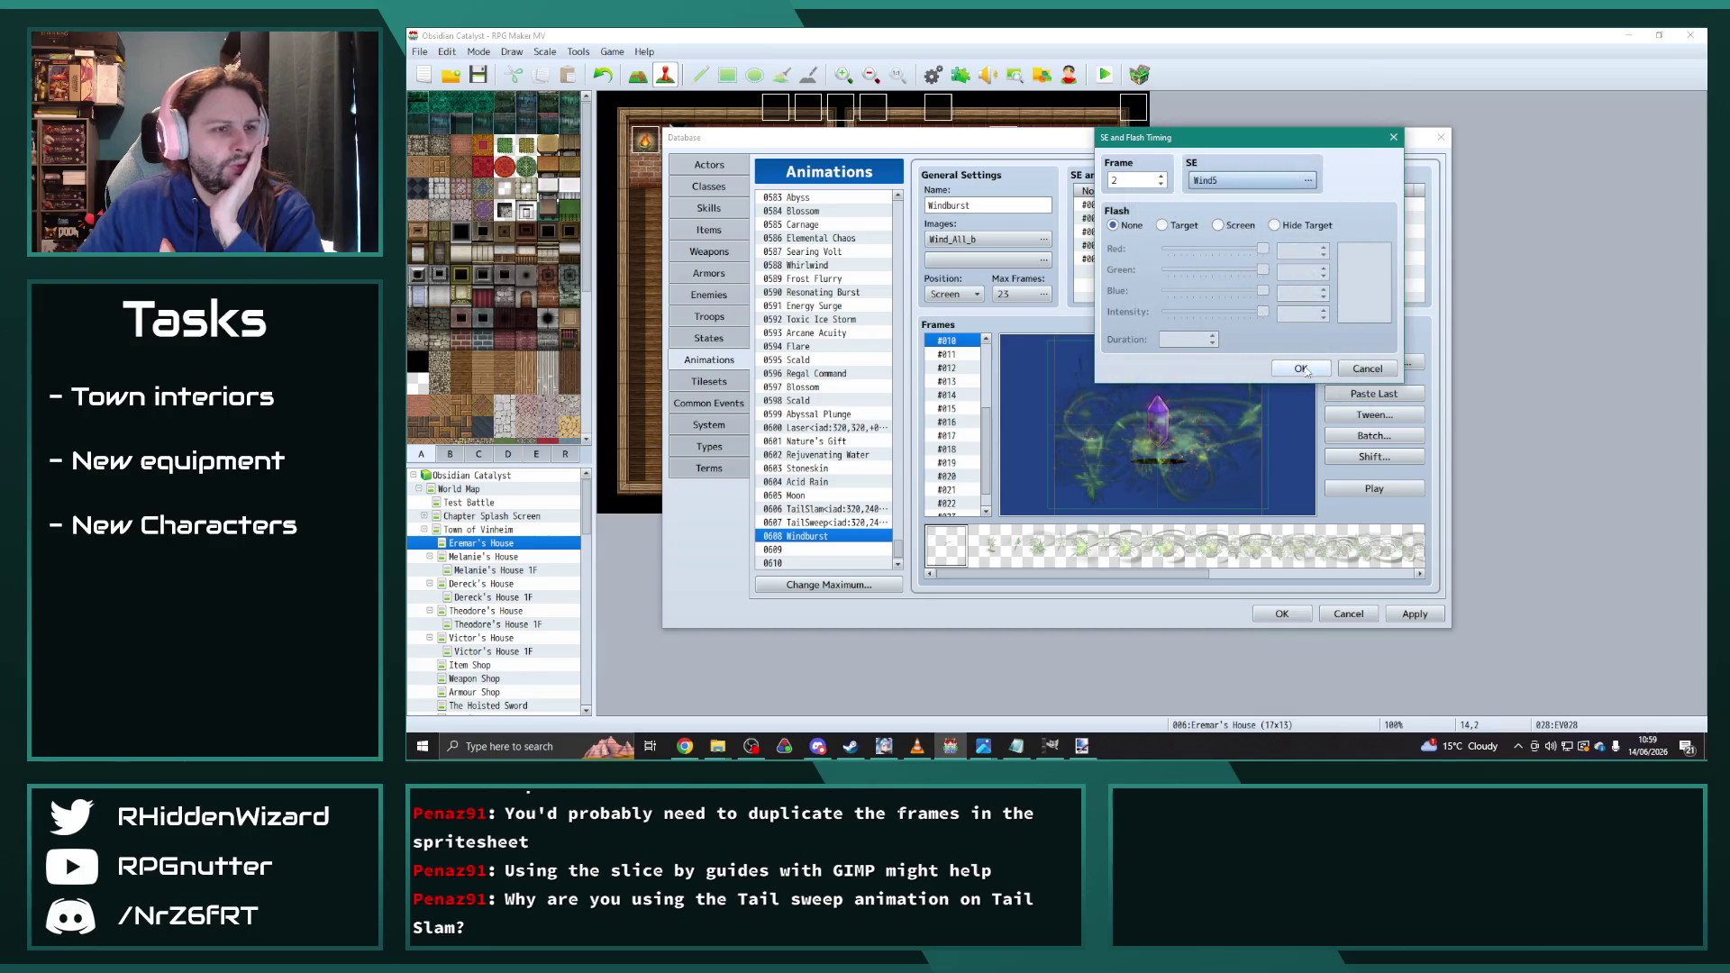
click(1302, 369)
click(1374, 489)
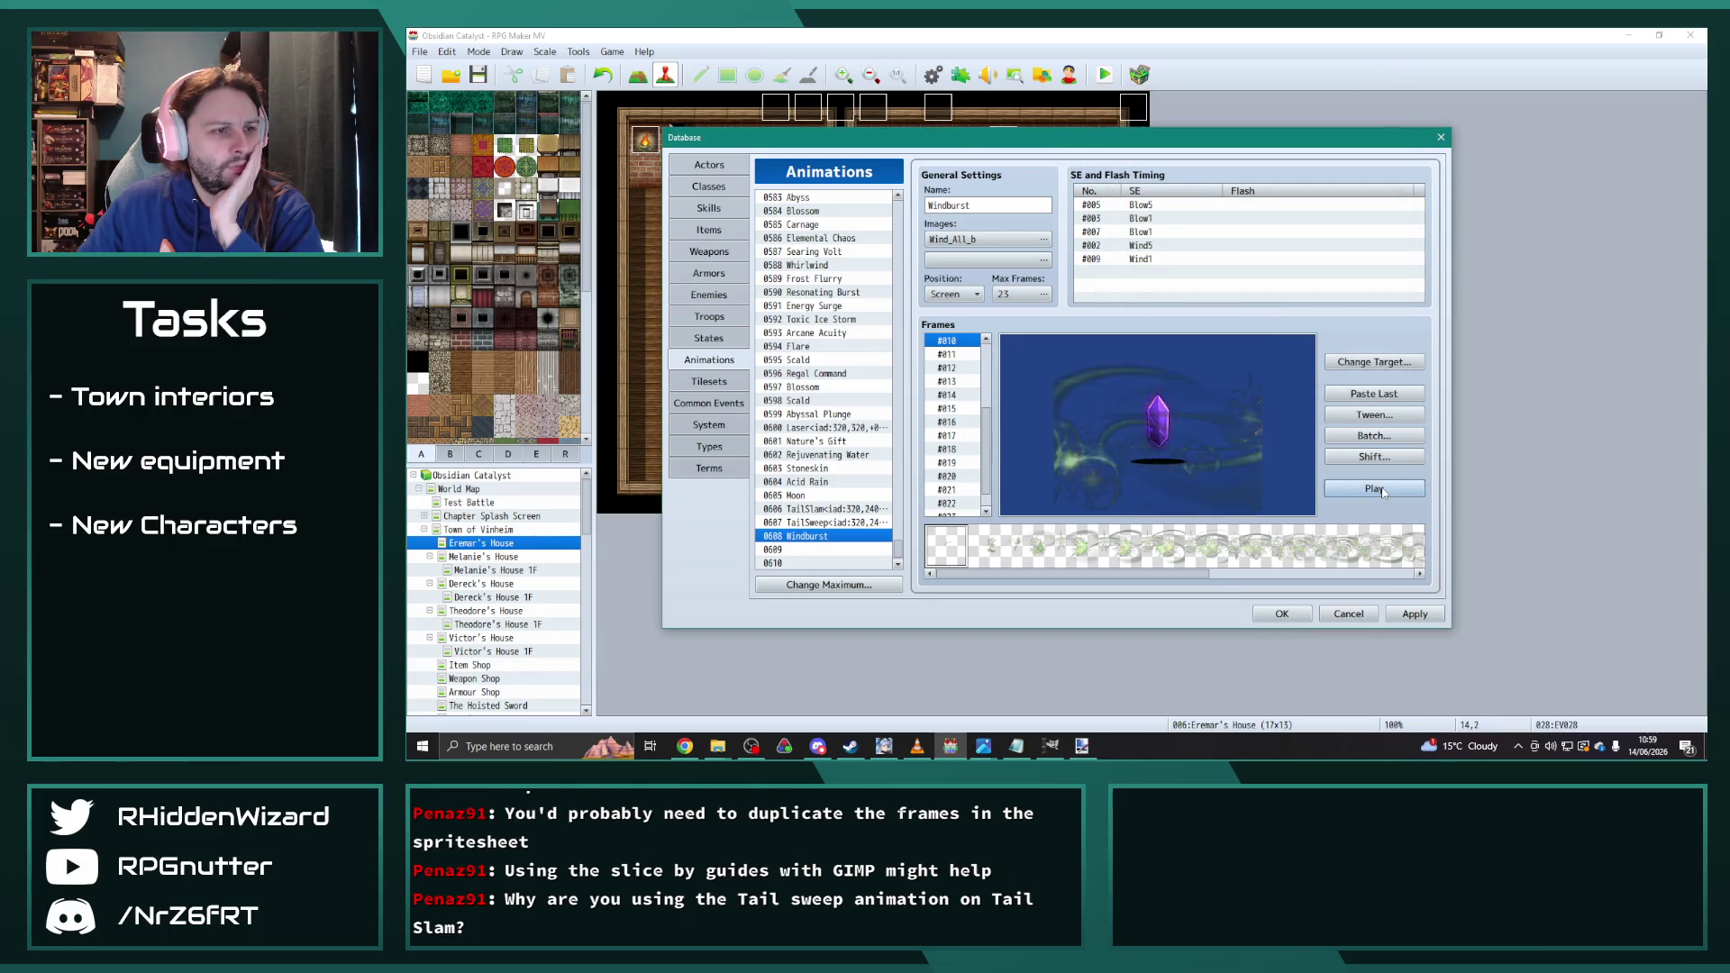
click(1383, 492)
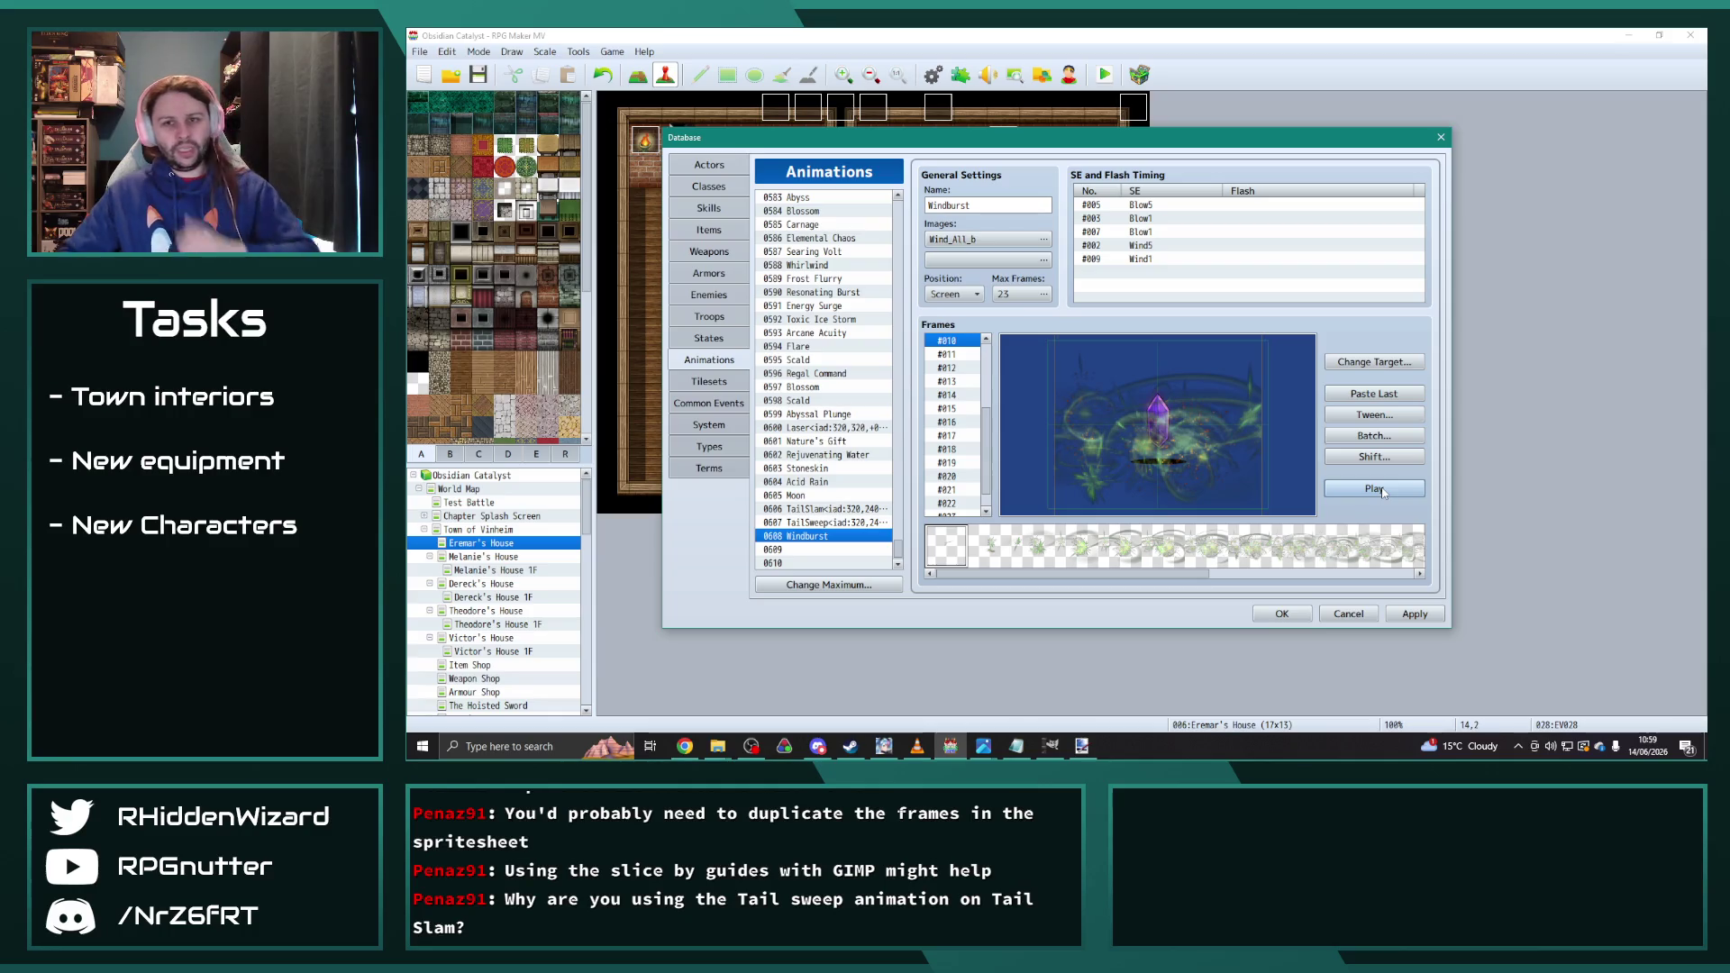
click(810, 539)
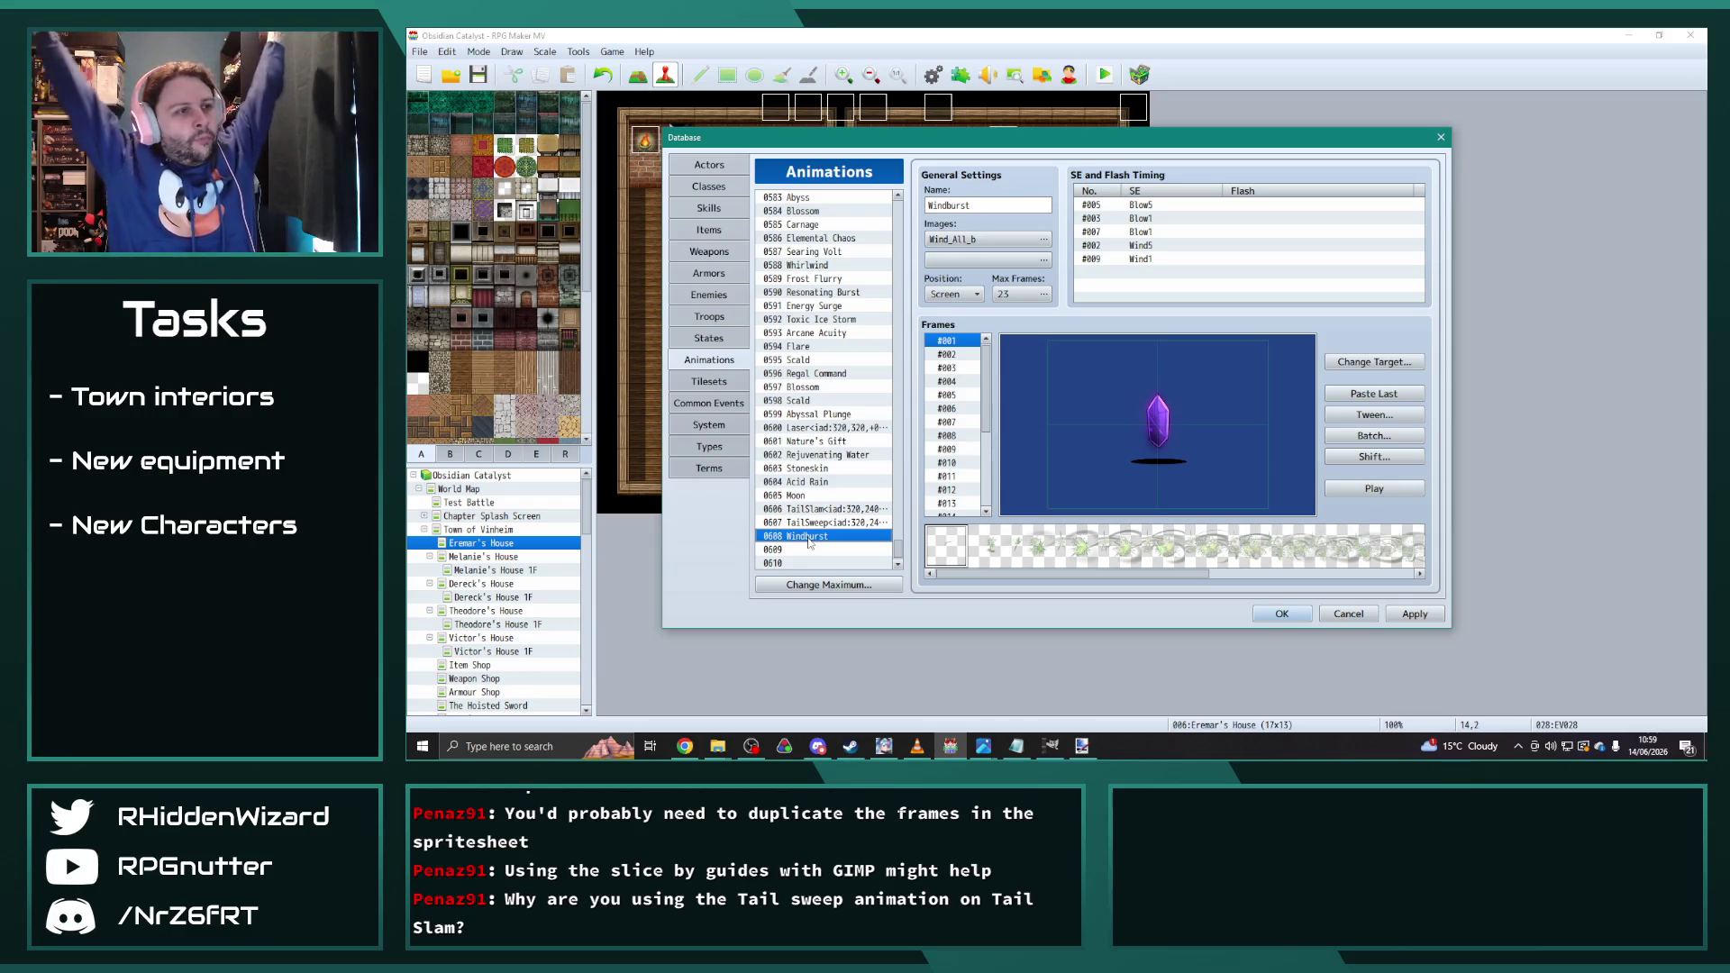
Step: Paste Glacial Tome into armor slot 0820 as 'Windburst Tome', changing 'ice' to 'wind' in its description
click(709, 272)
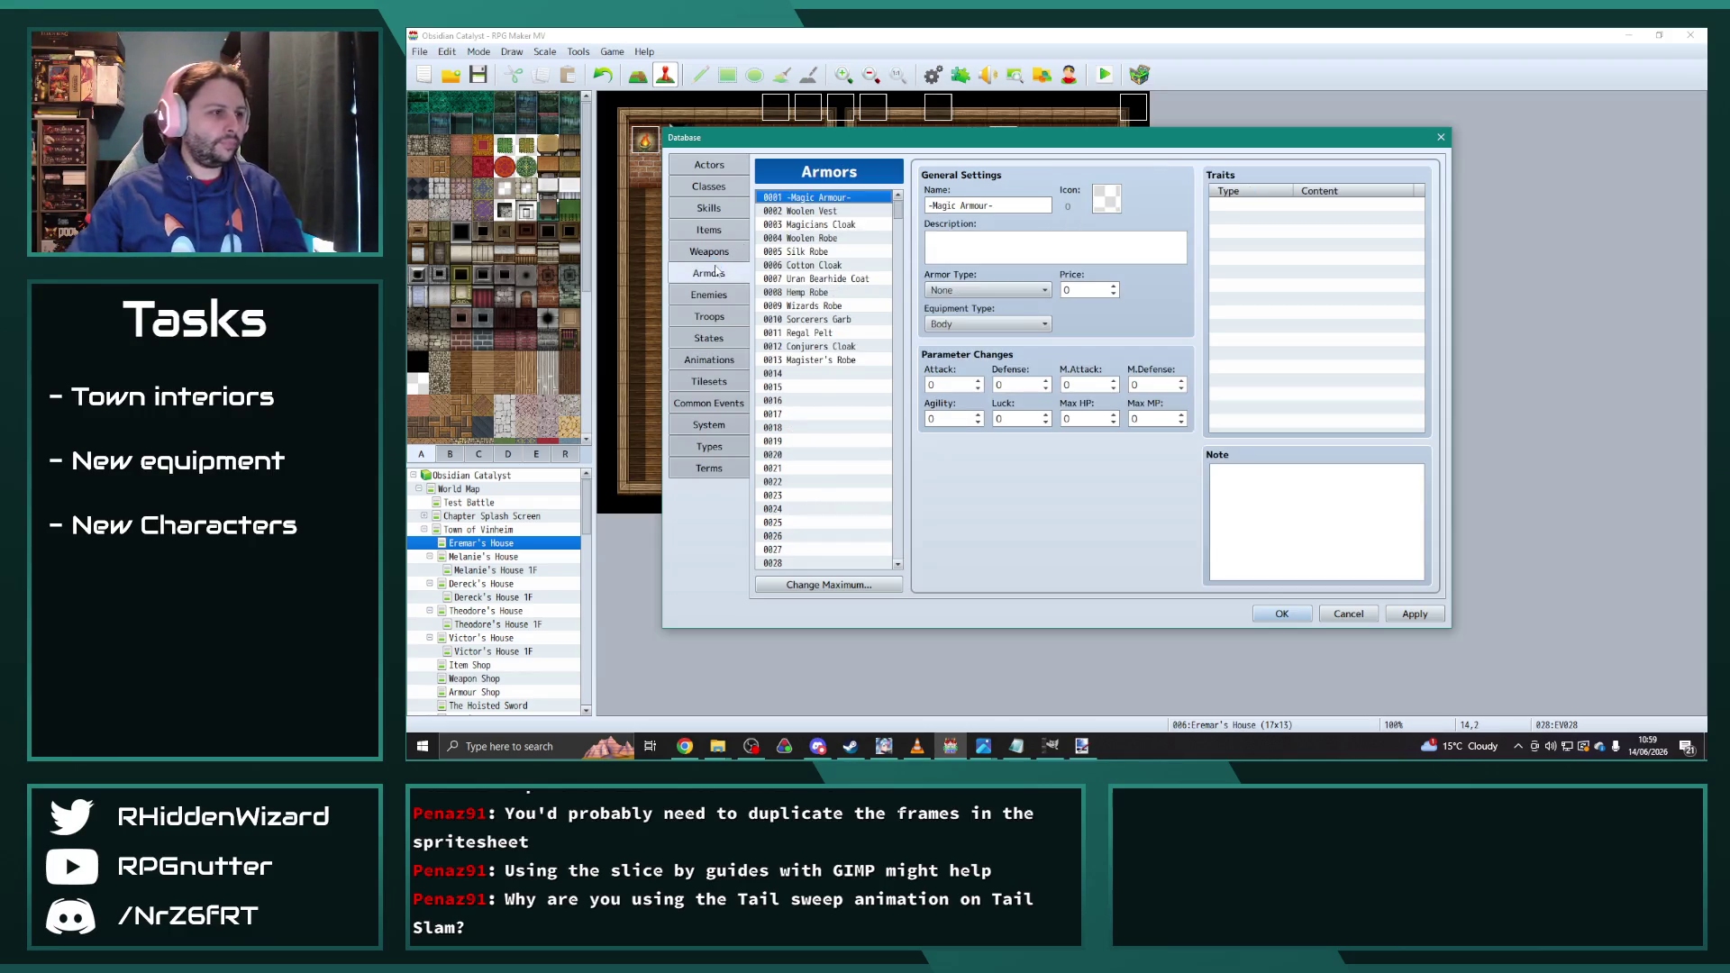
drag(897, 211, 890, 393)
click(834, 352)
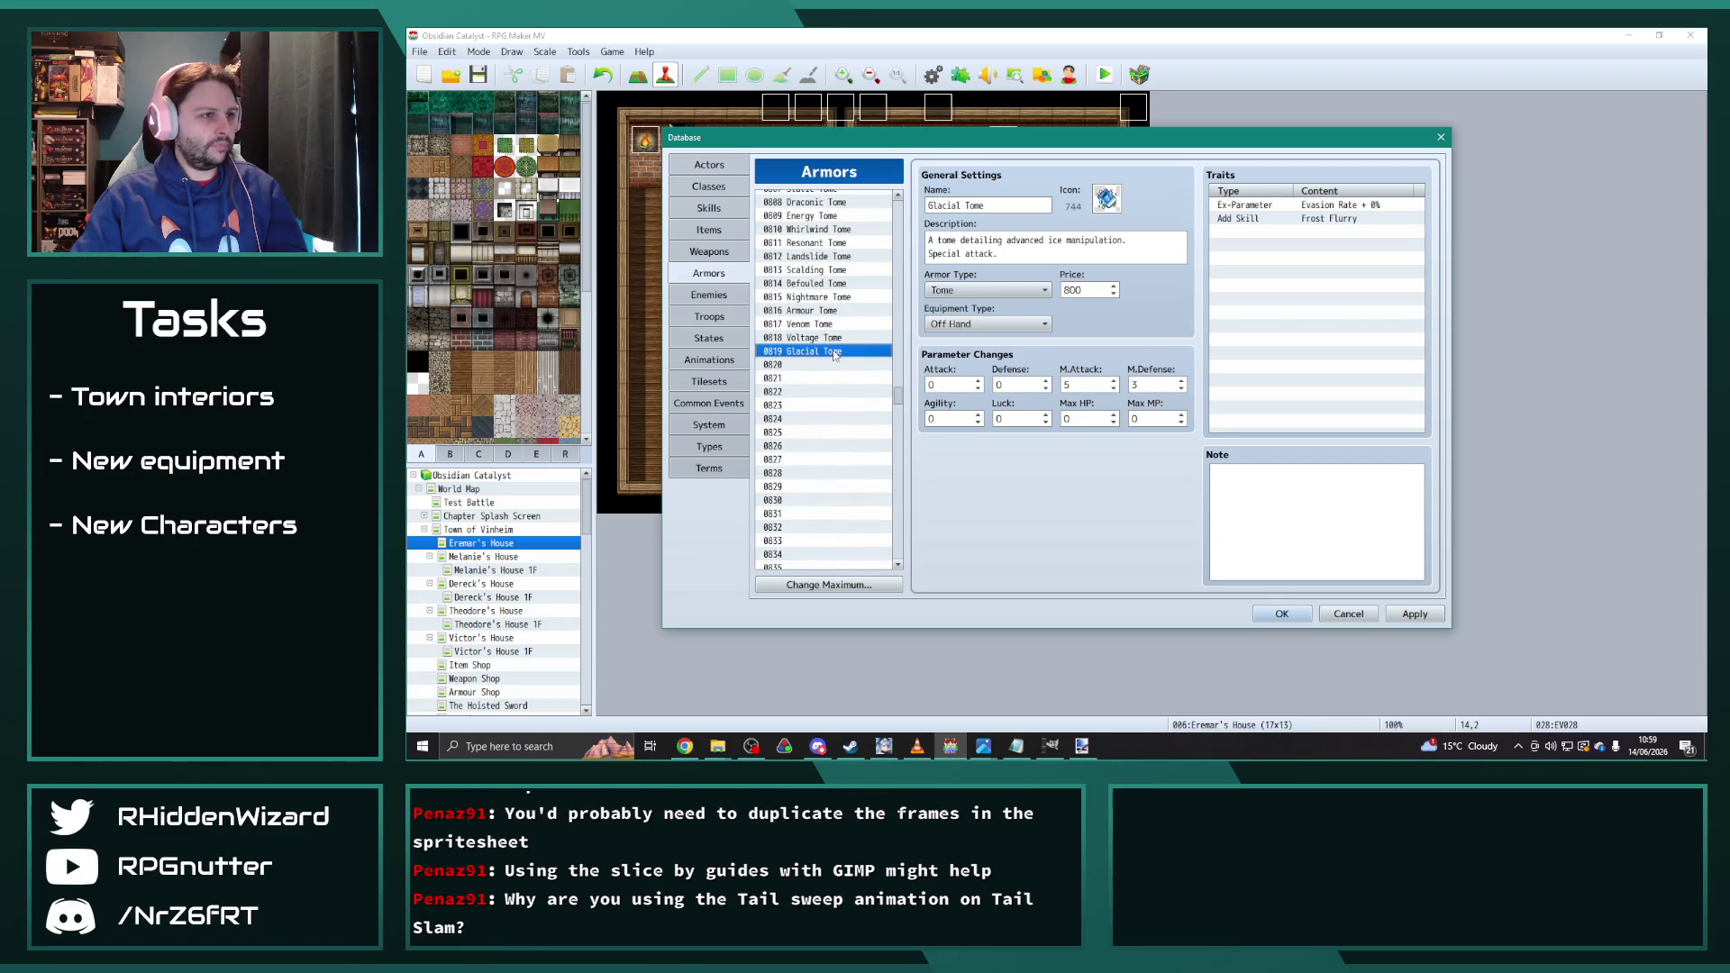
click(822, 365)
key(ctrl+v)
double_click(944, 206)
text(Wi)
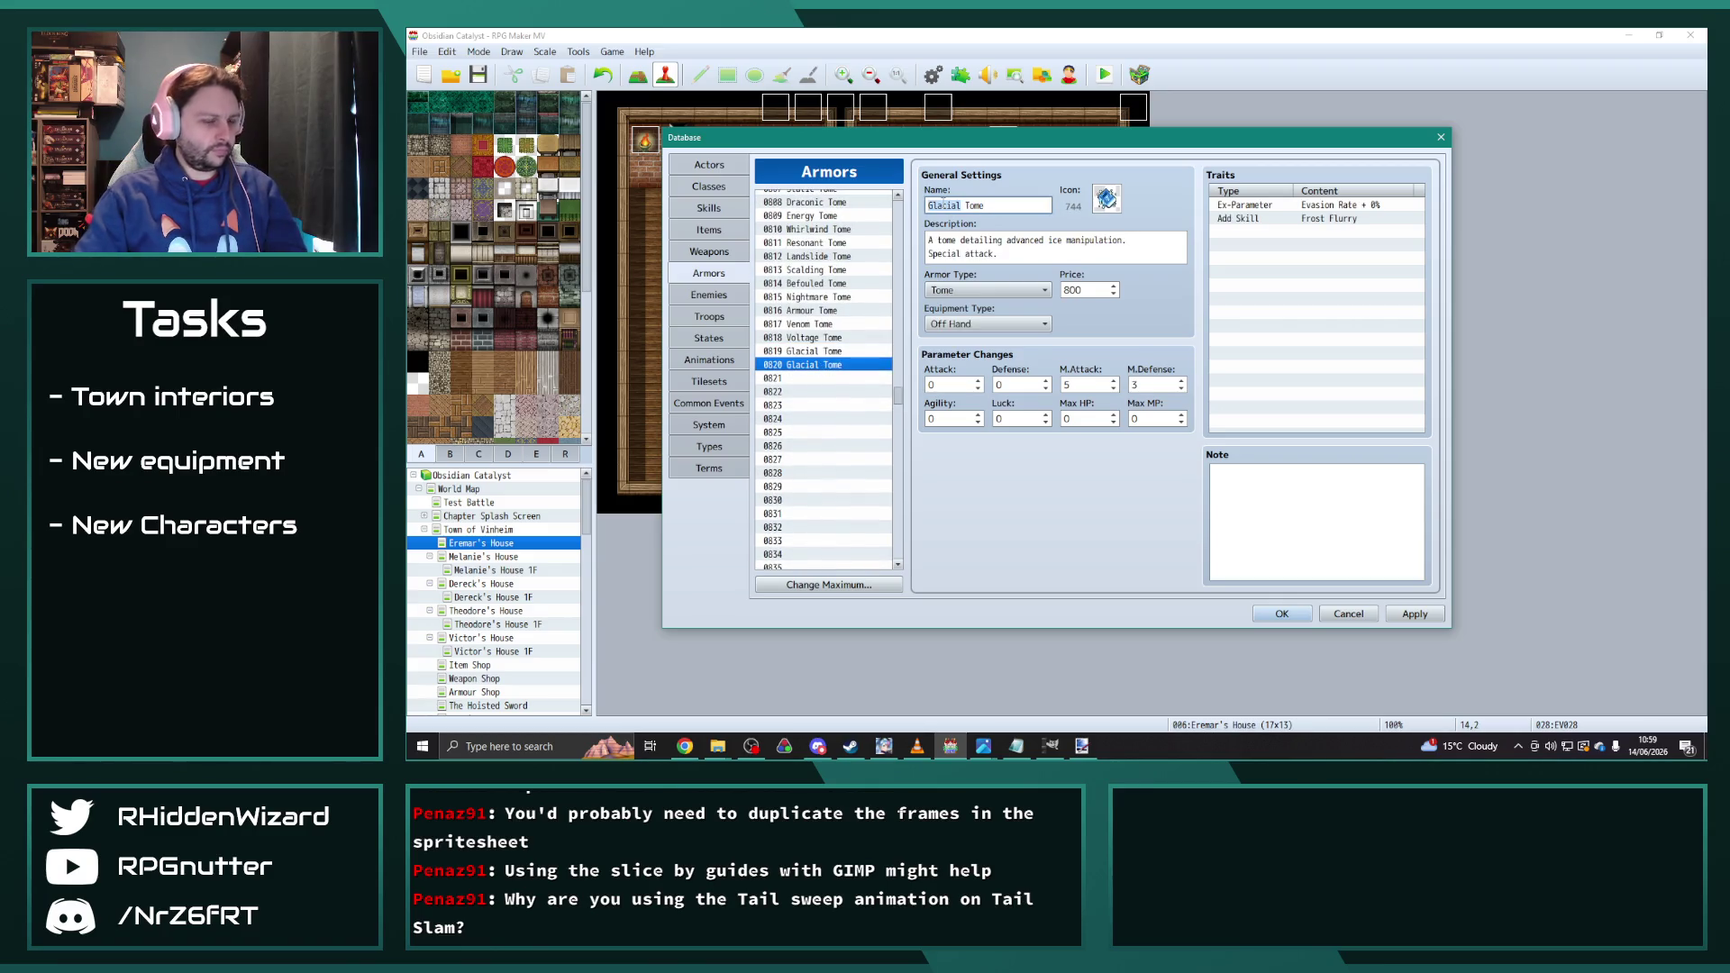
text(ndburst)
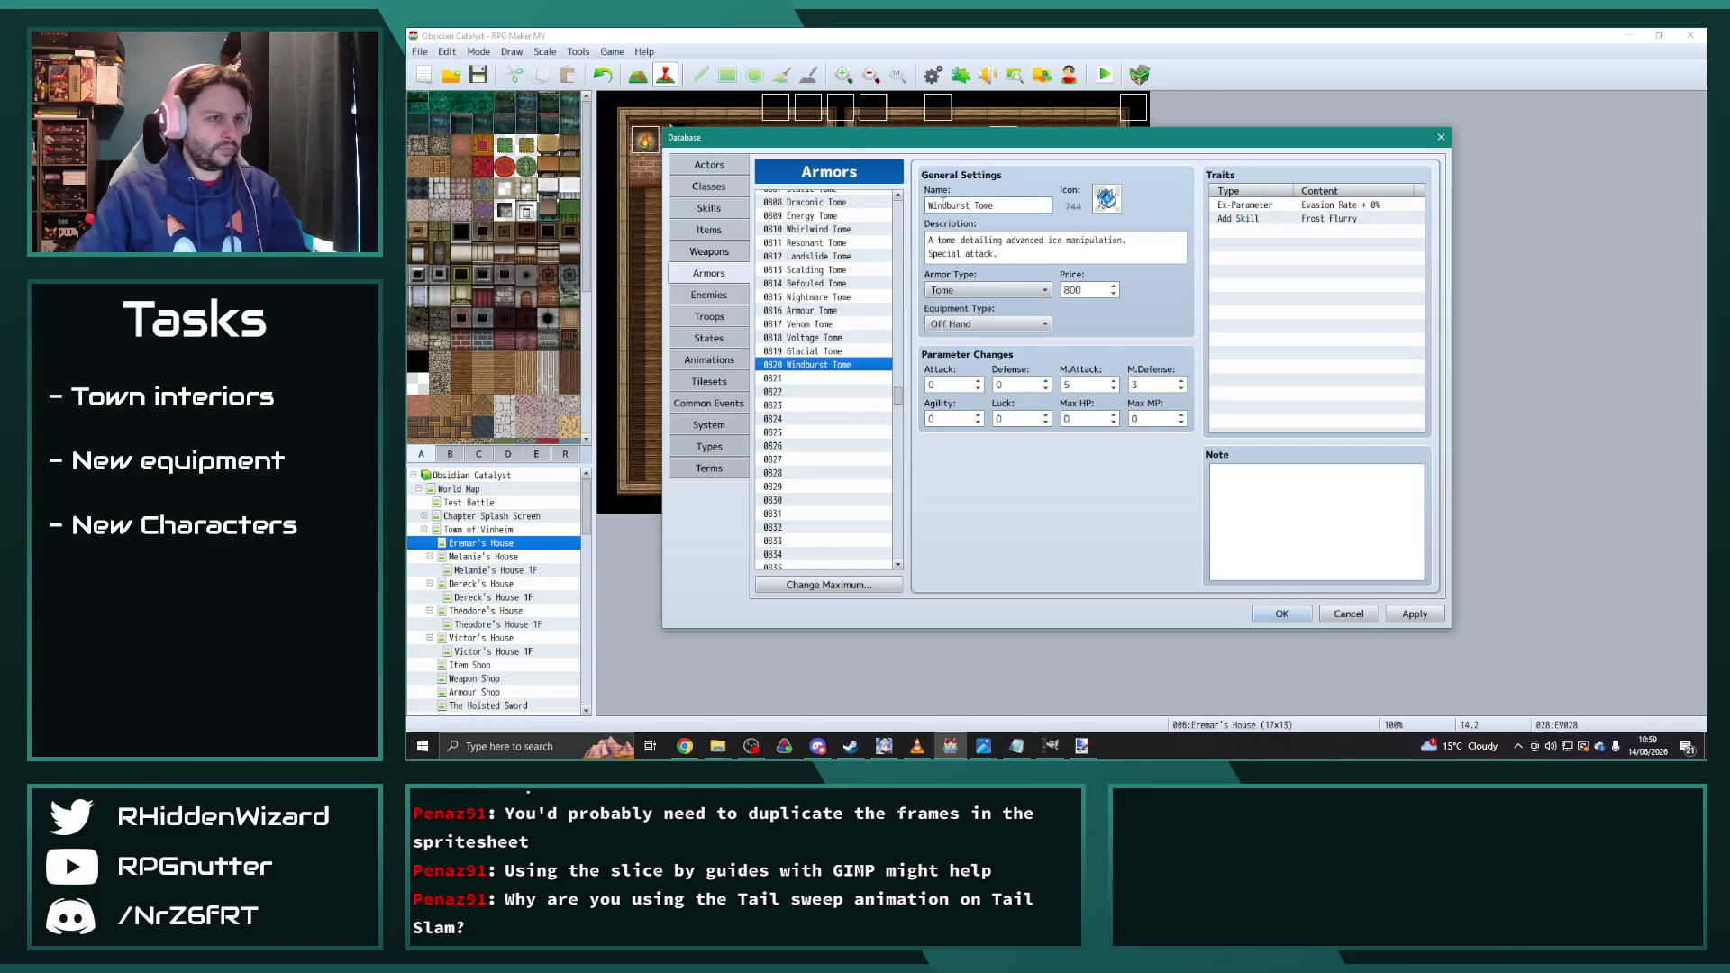
double_click(1055, 240)
text(wind)
mouse_move(822, 354)
mouse_down()
mouse_move(822, 329)
mouse_move(826, 366)
mouse_up()
Step: Set Windburst Tome's price to 900, make its Add Skill trait grant skill 0740, and apply
double_click(1084, 290)
text(900)
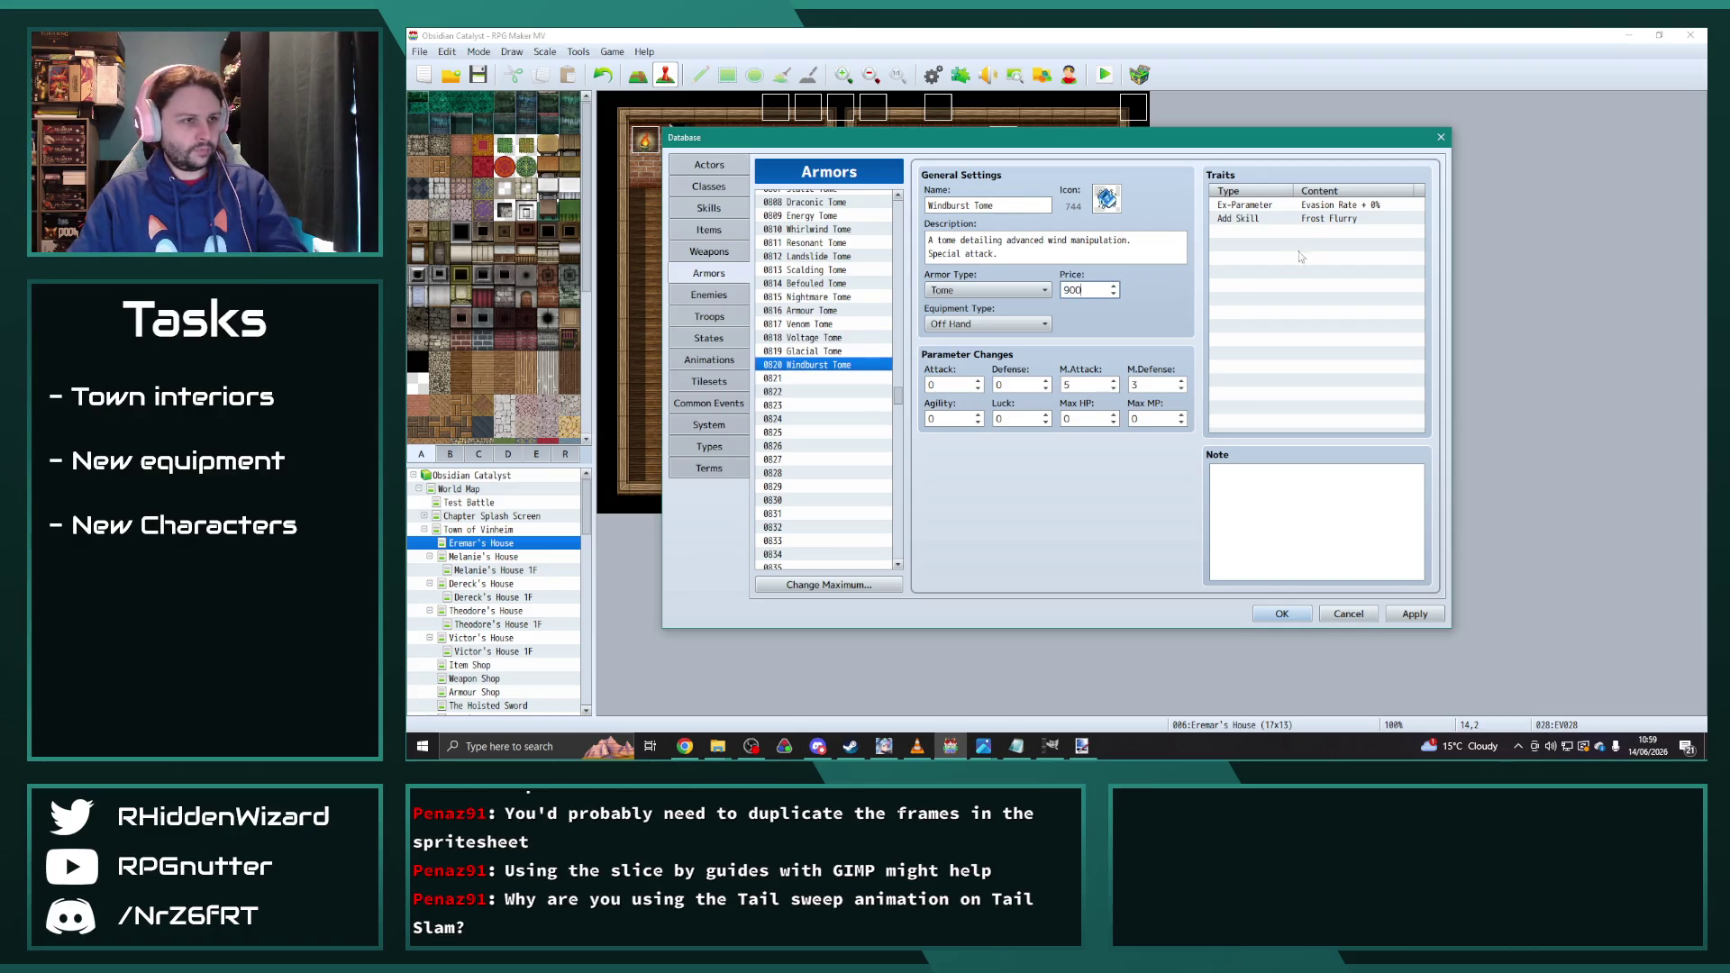
double_click(1307, 219)
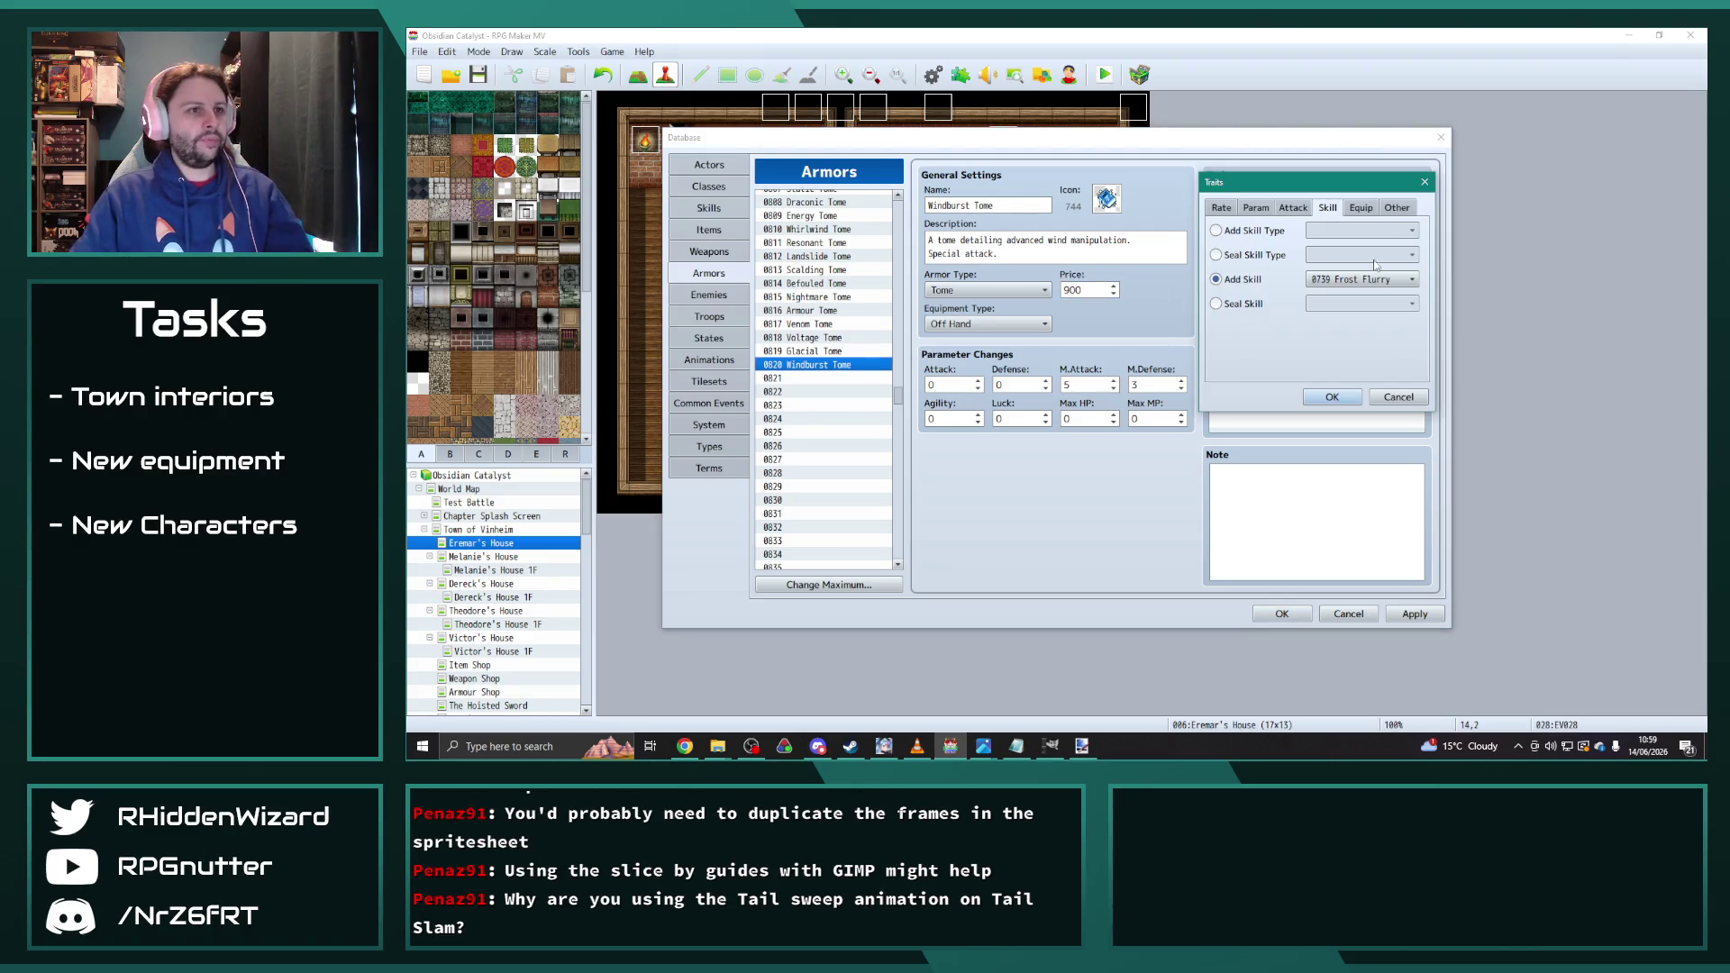
click(1367, 279)
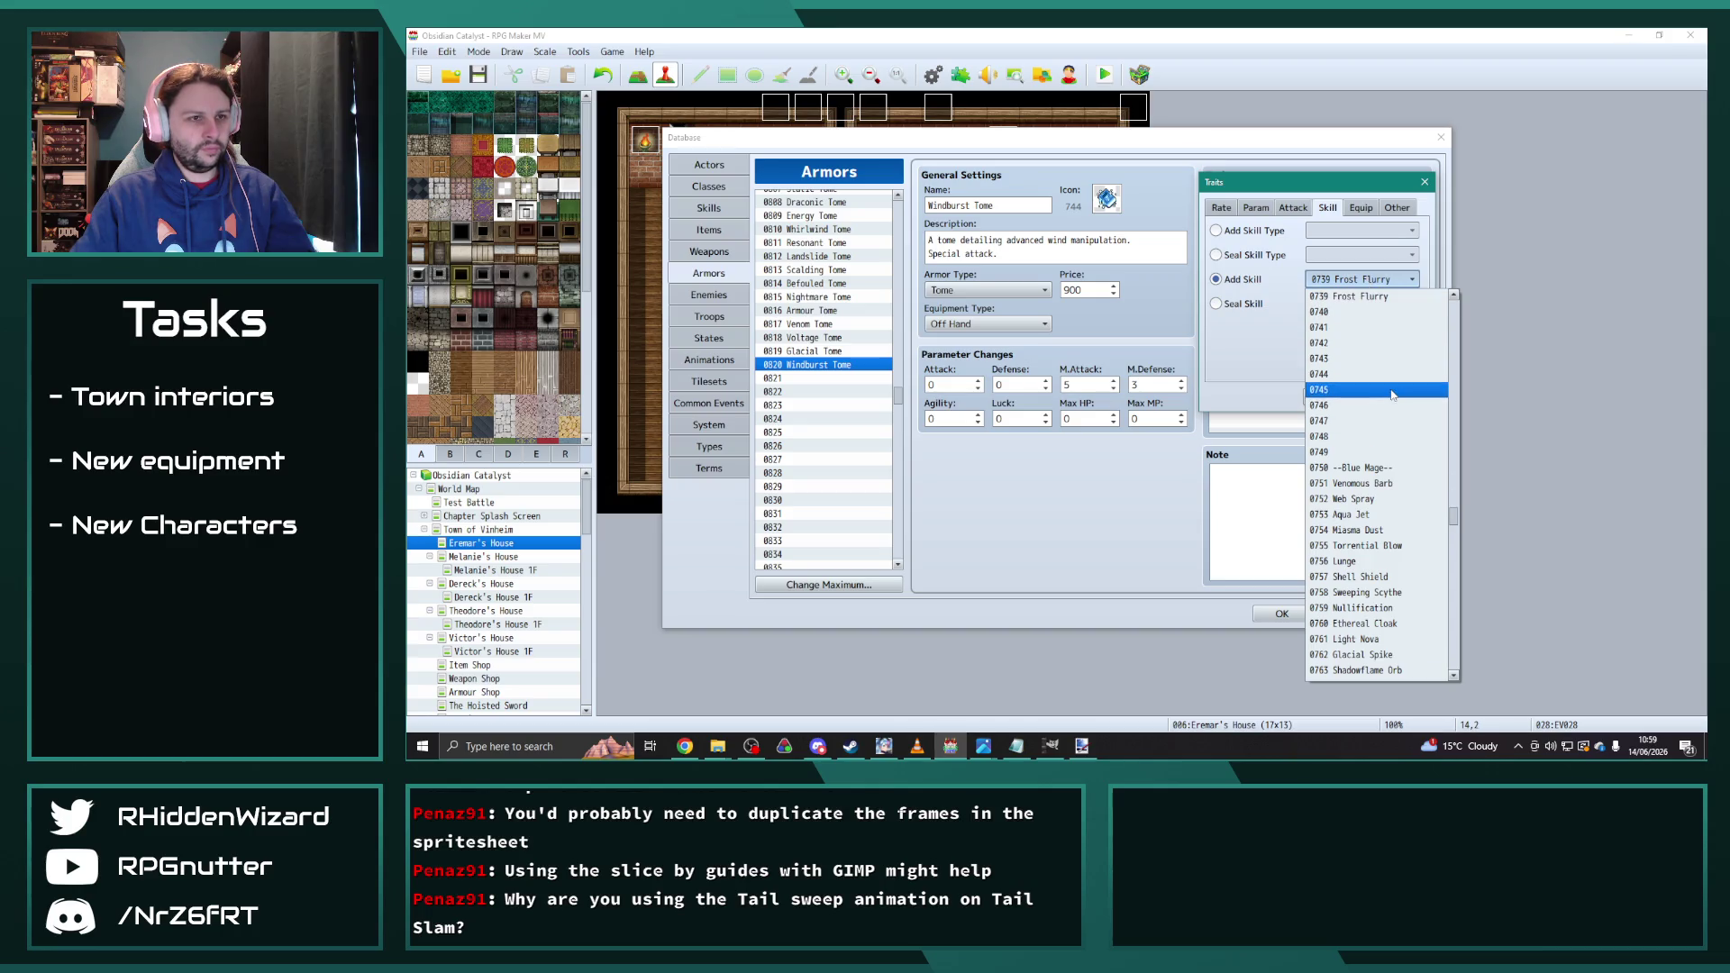
click(1366, 313)
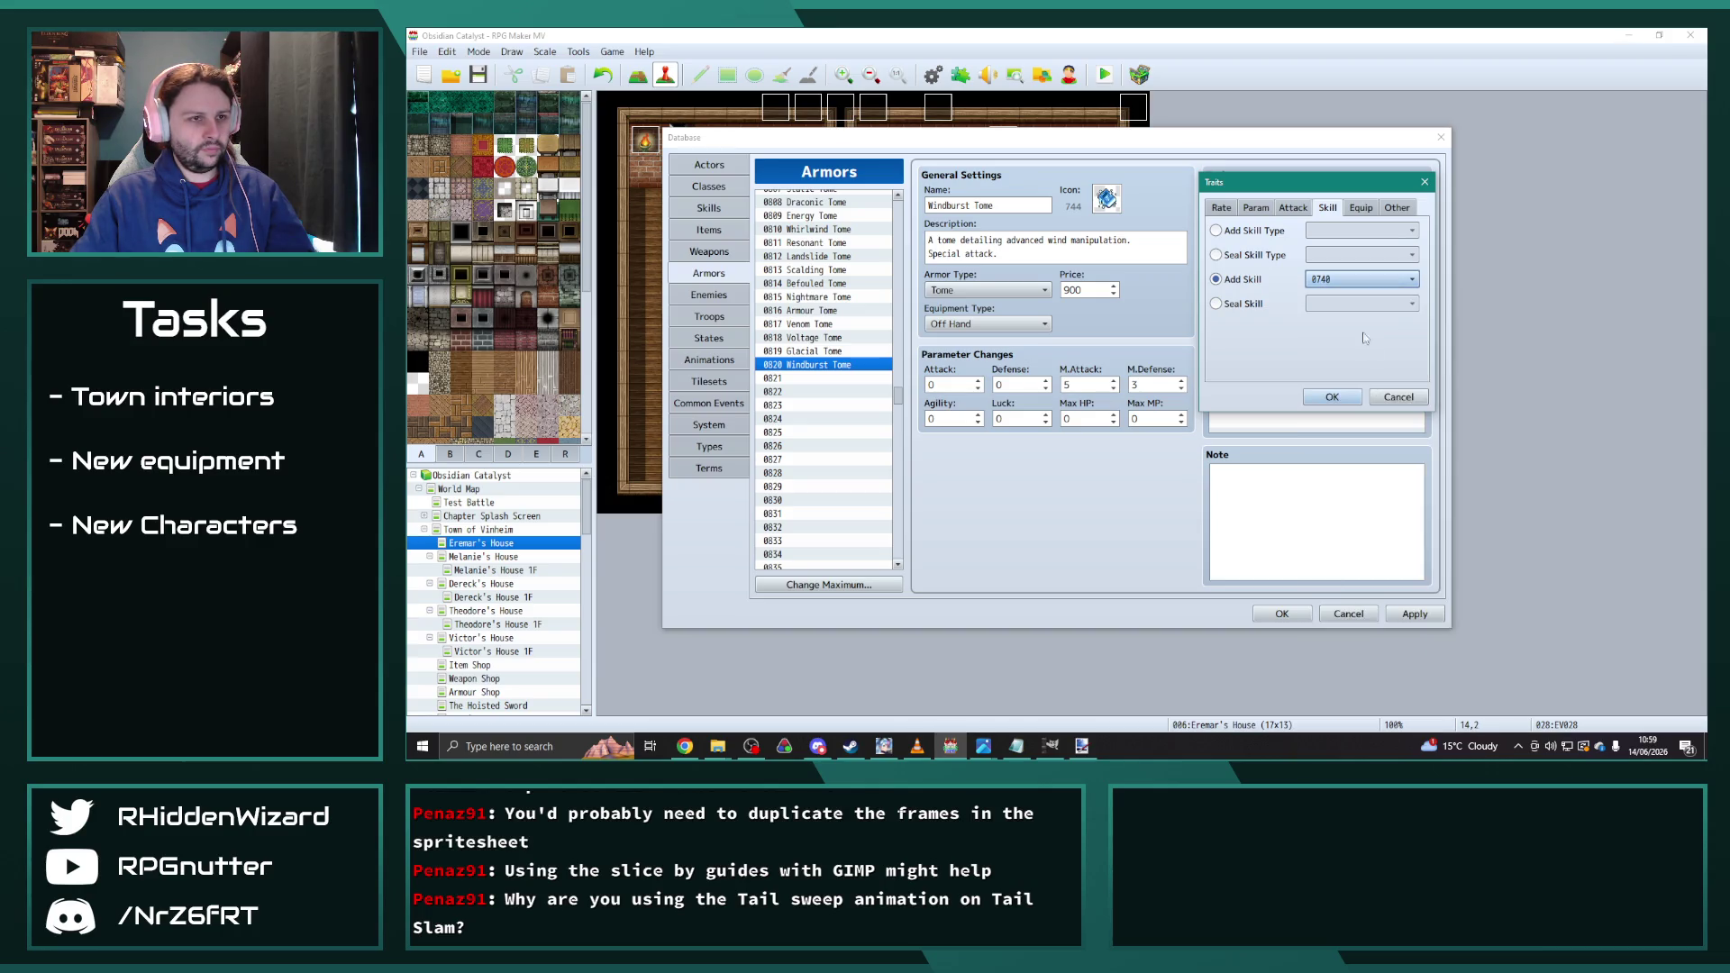
click(1332, 399)
click(1397, 616)
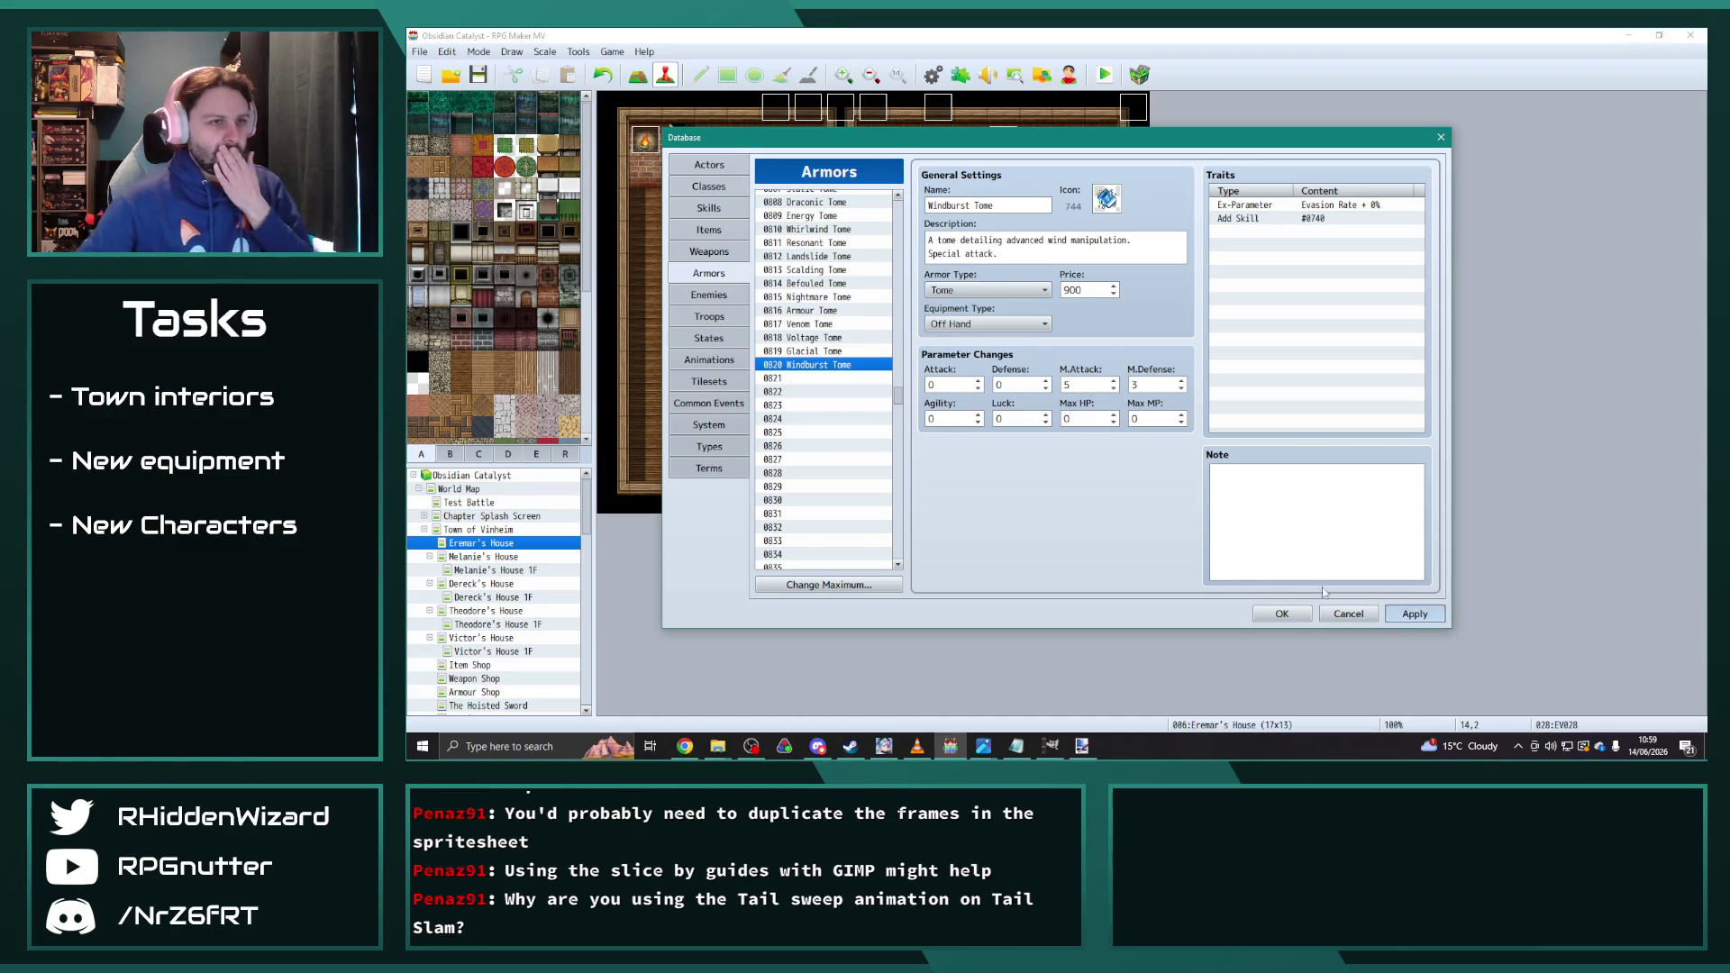
click(711, 209)
Step: Browse the skill list to locate Frost Flurry and the empty slots near 0740
drag(900, 413, 901, 413)
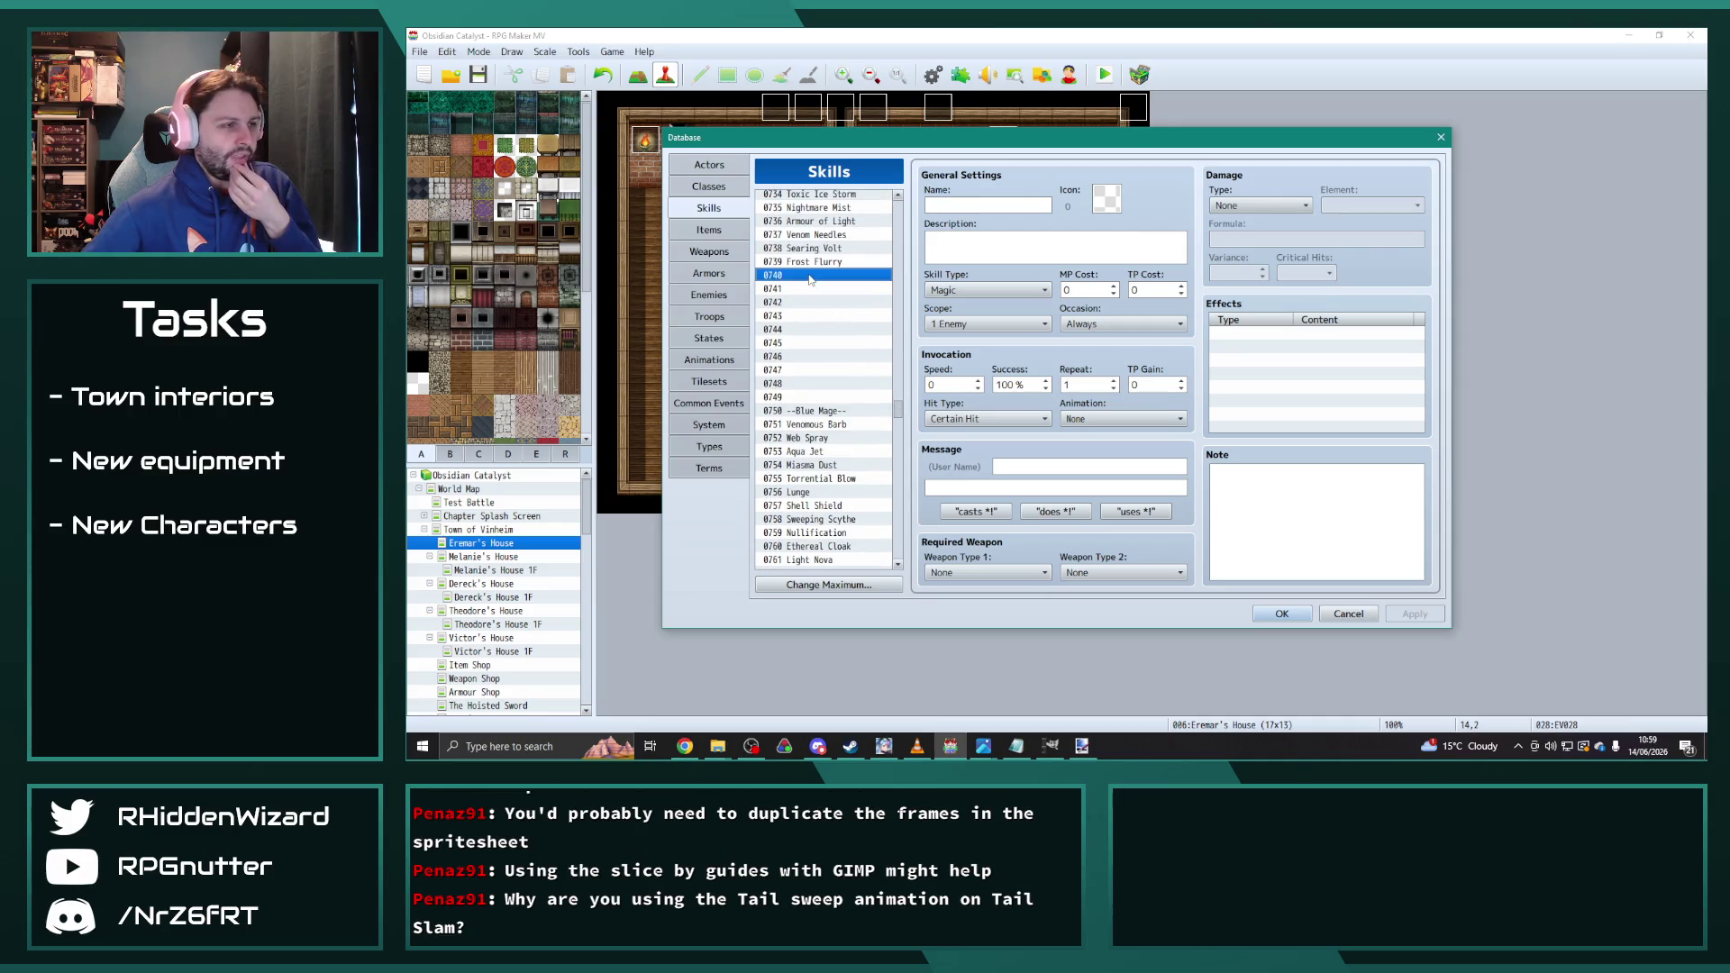
scroll(845, 372, up, 2)
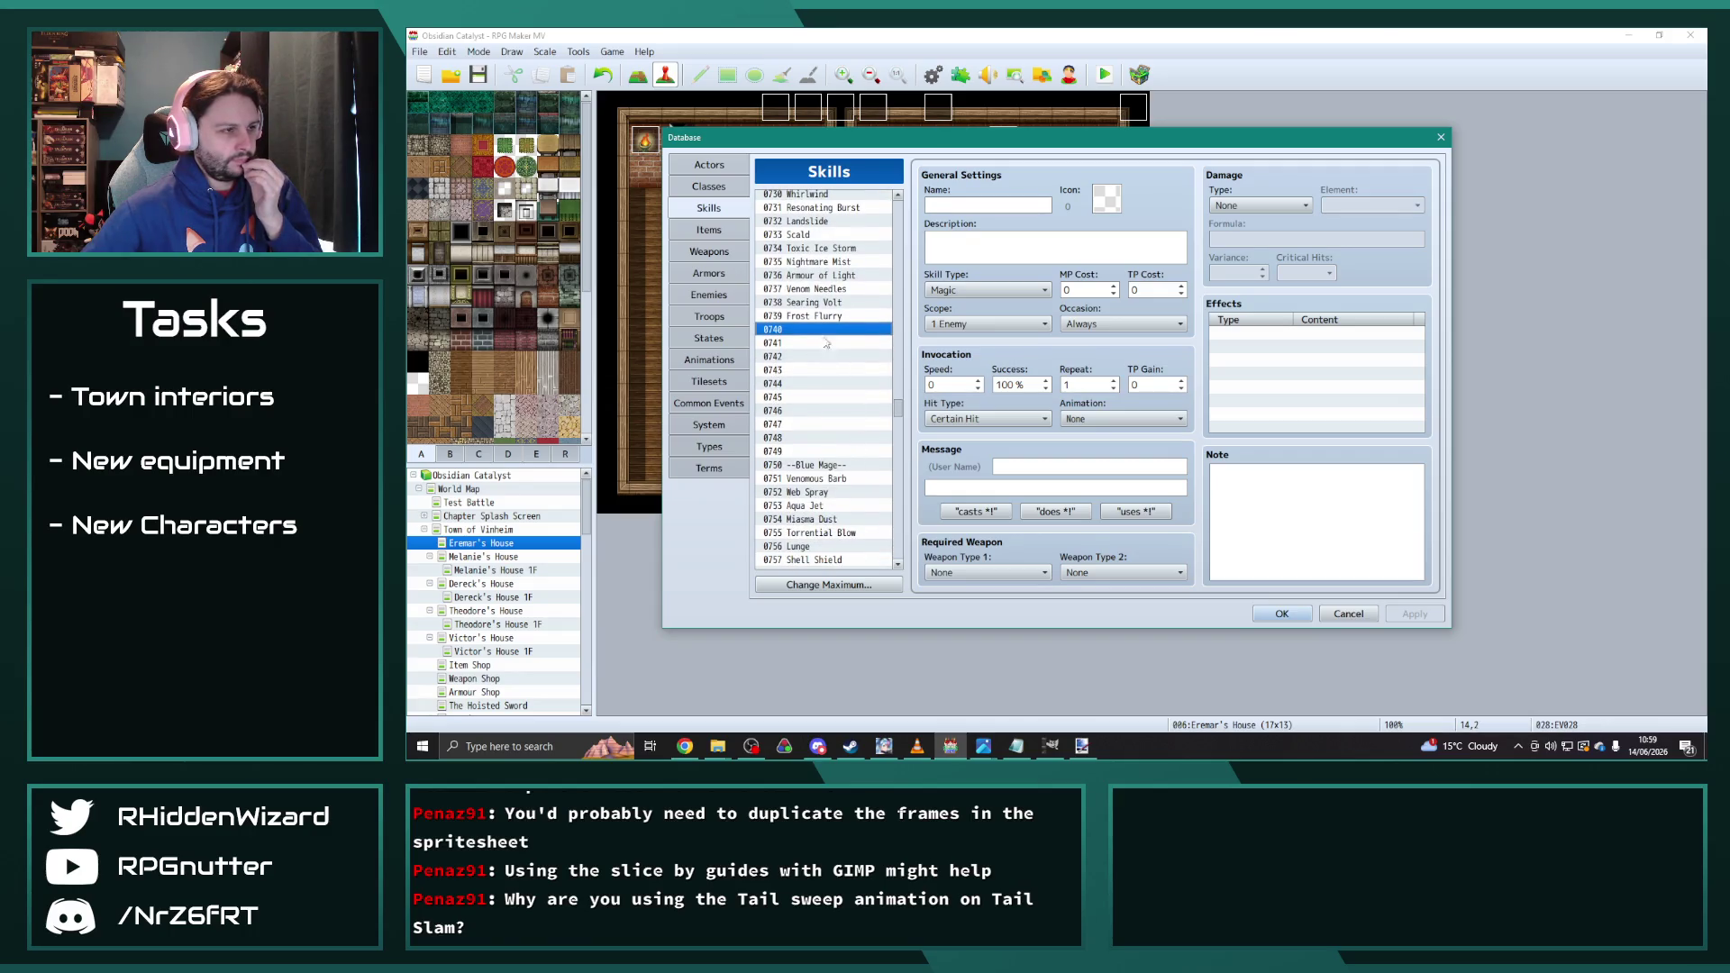
scroll(817, 335, up, 2)
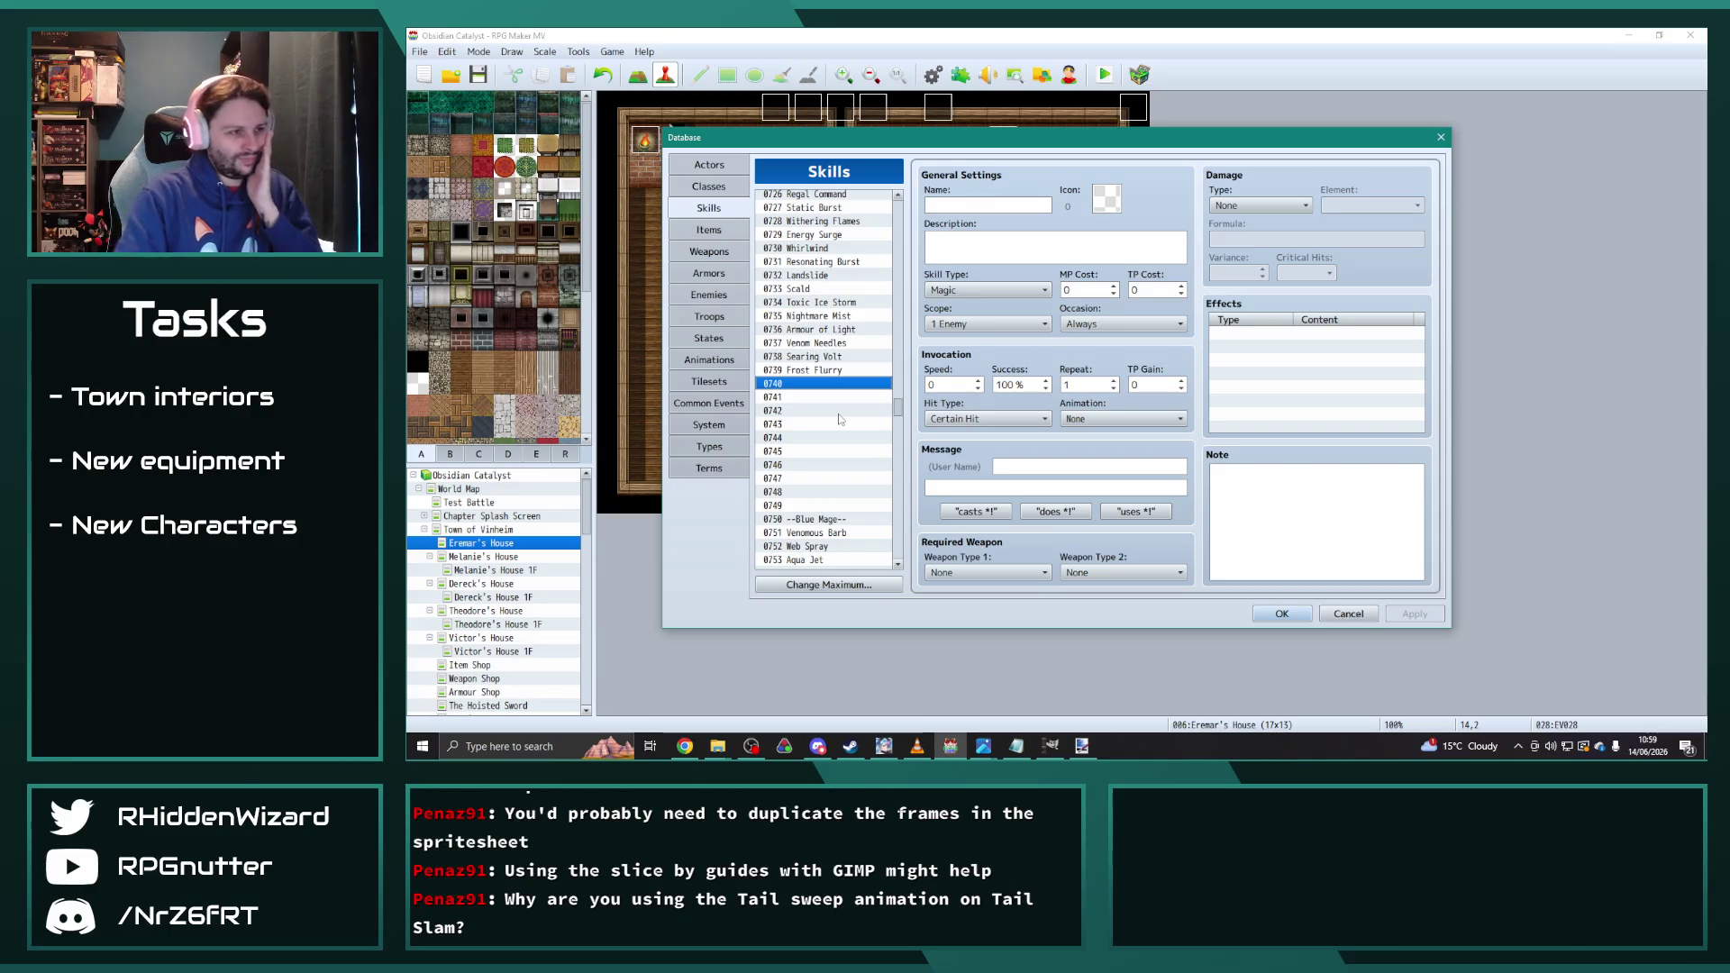
click(839, 412)
key(Down)
key(Down)
key(Down)
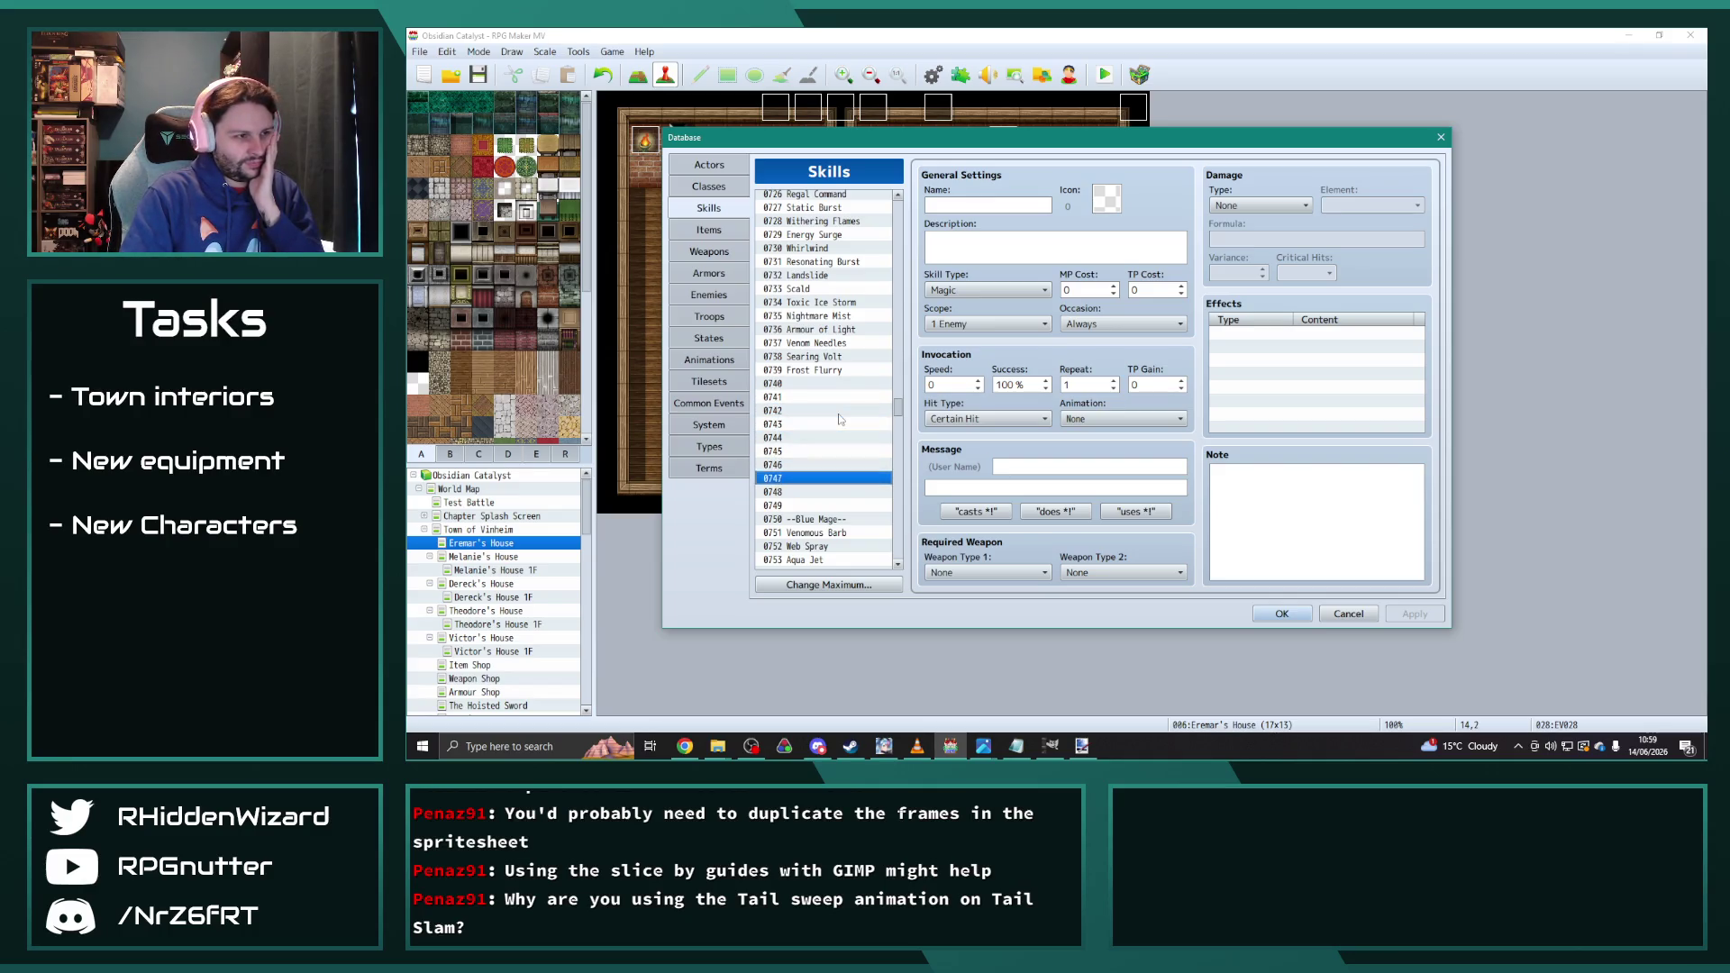
key(Down)
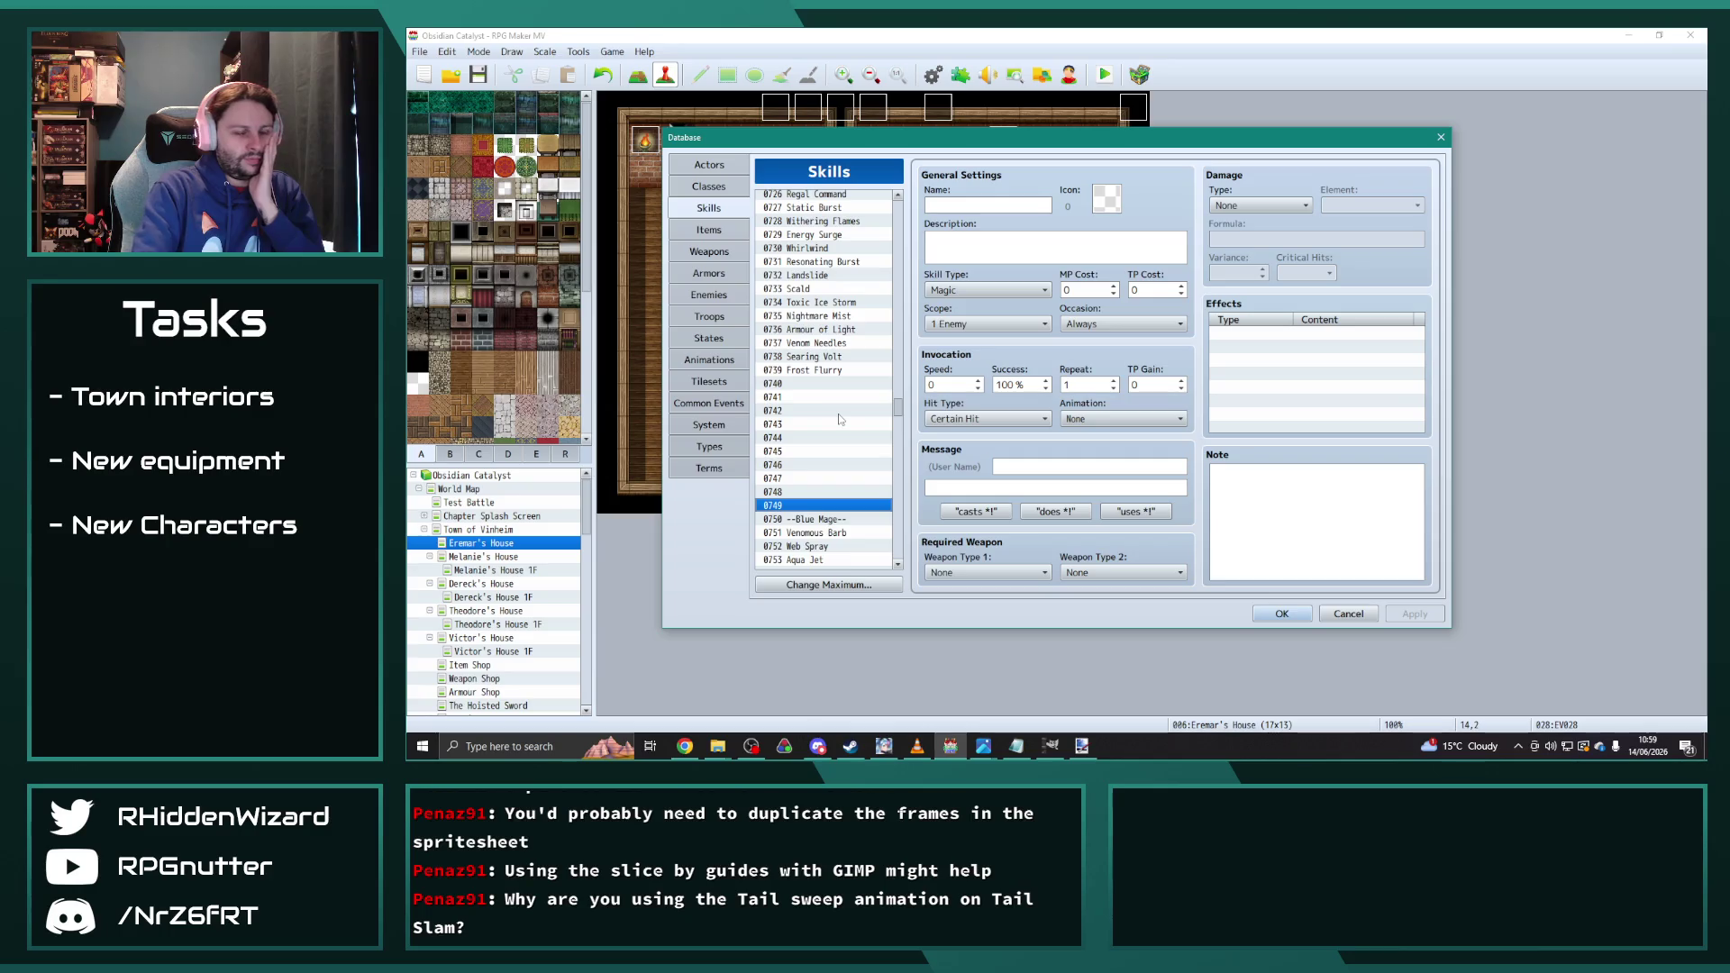
scroll(839, 419, down, 2)
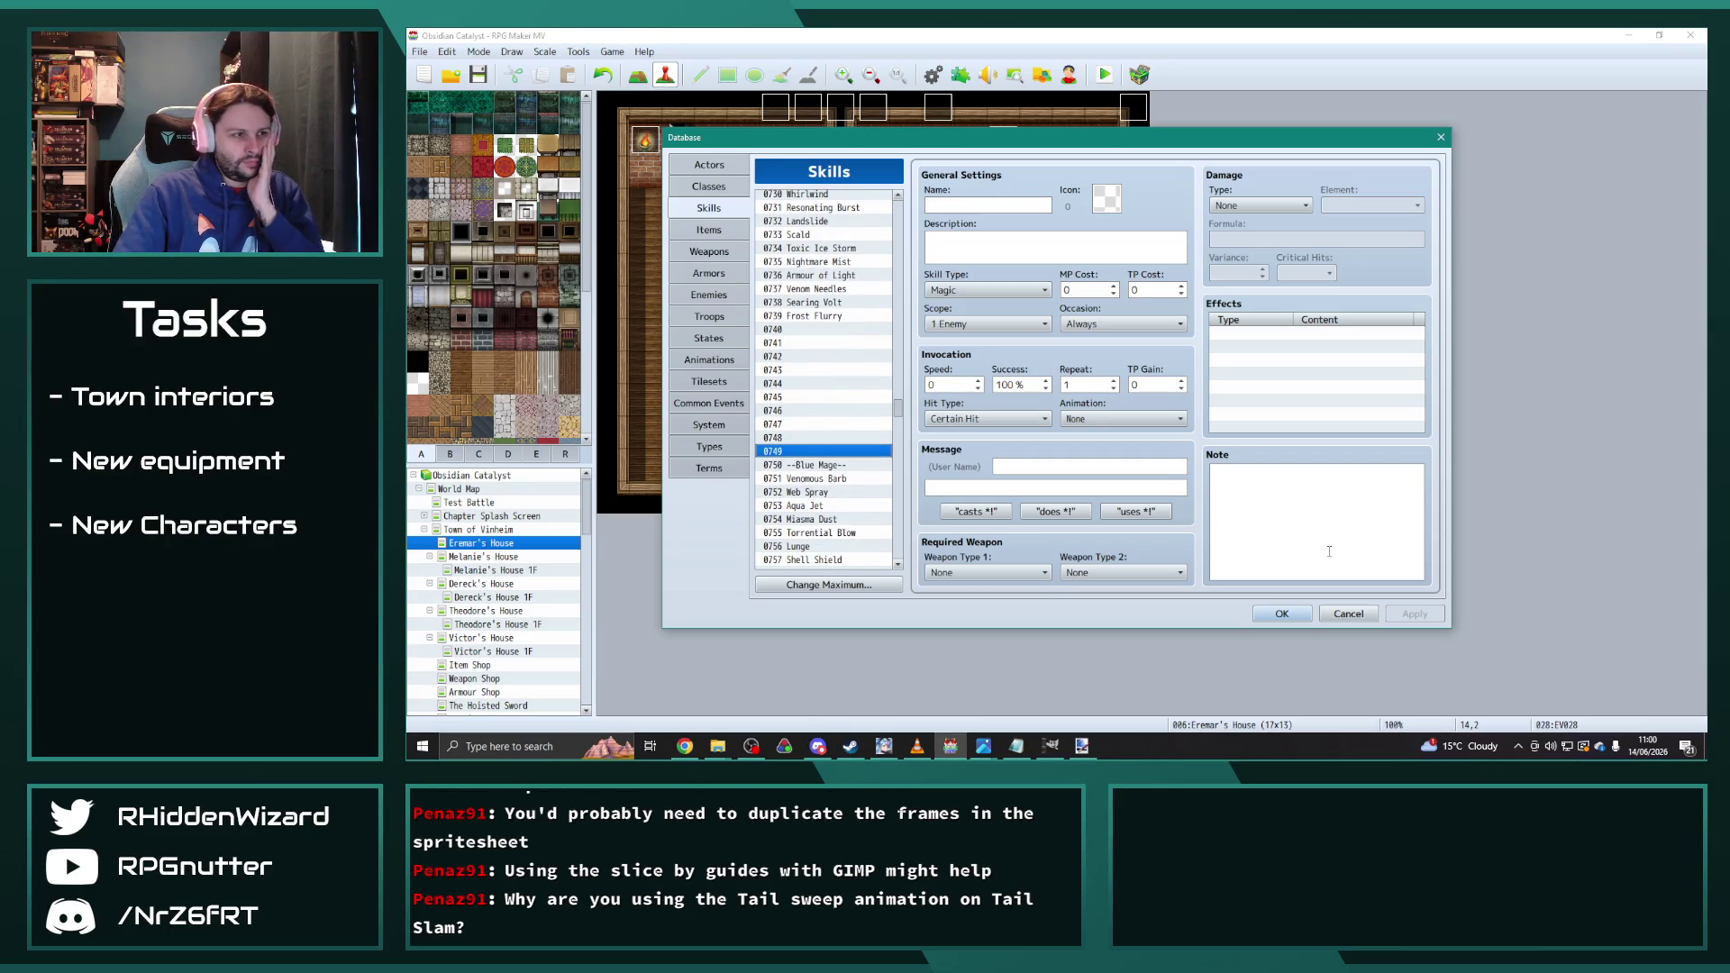
drag(802, 330, 811, 443)
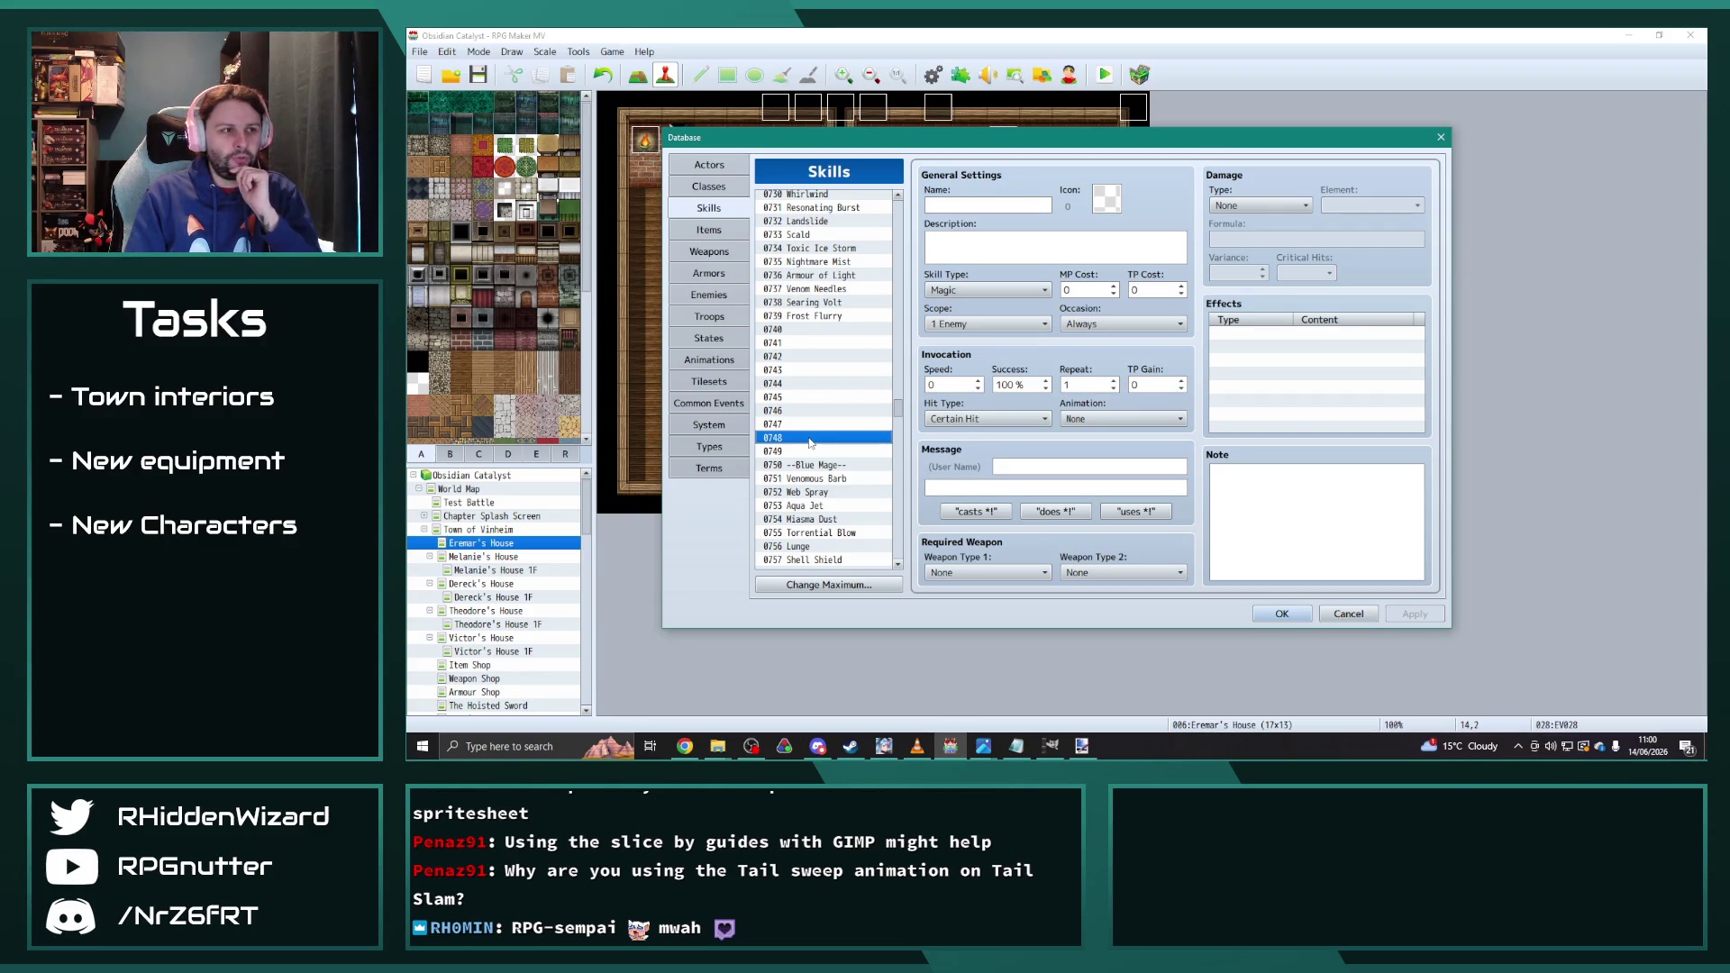
scroll(810, 443, up, 2)
Step: Paste Frost Flurry into skill slot 0740 and replace 'Ice' with 'Wind' in its description
click(838, 372)
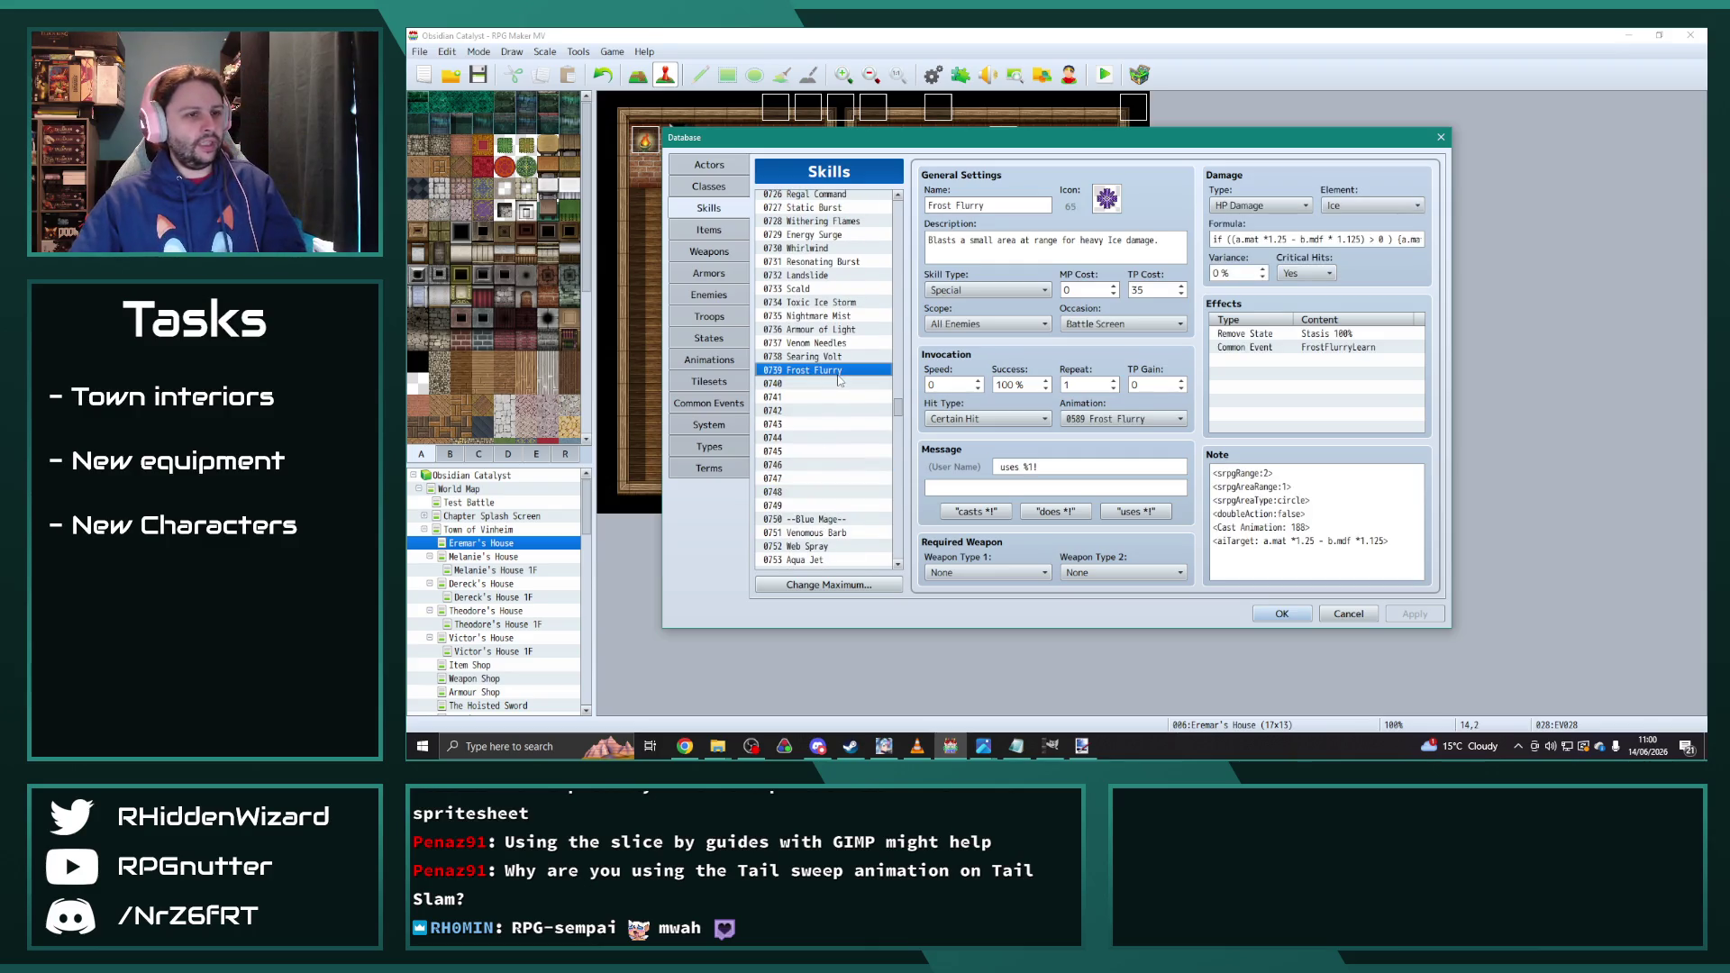
click(845, 384)
key(ctrl+v)
triple_click(1113, 240)
double_click(1112, 239)
text(Wind)
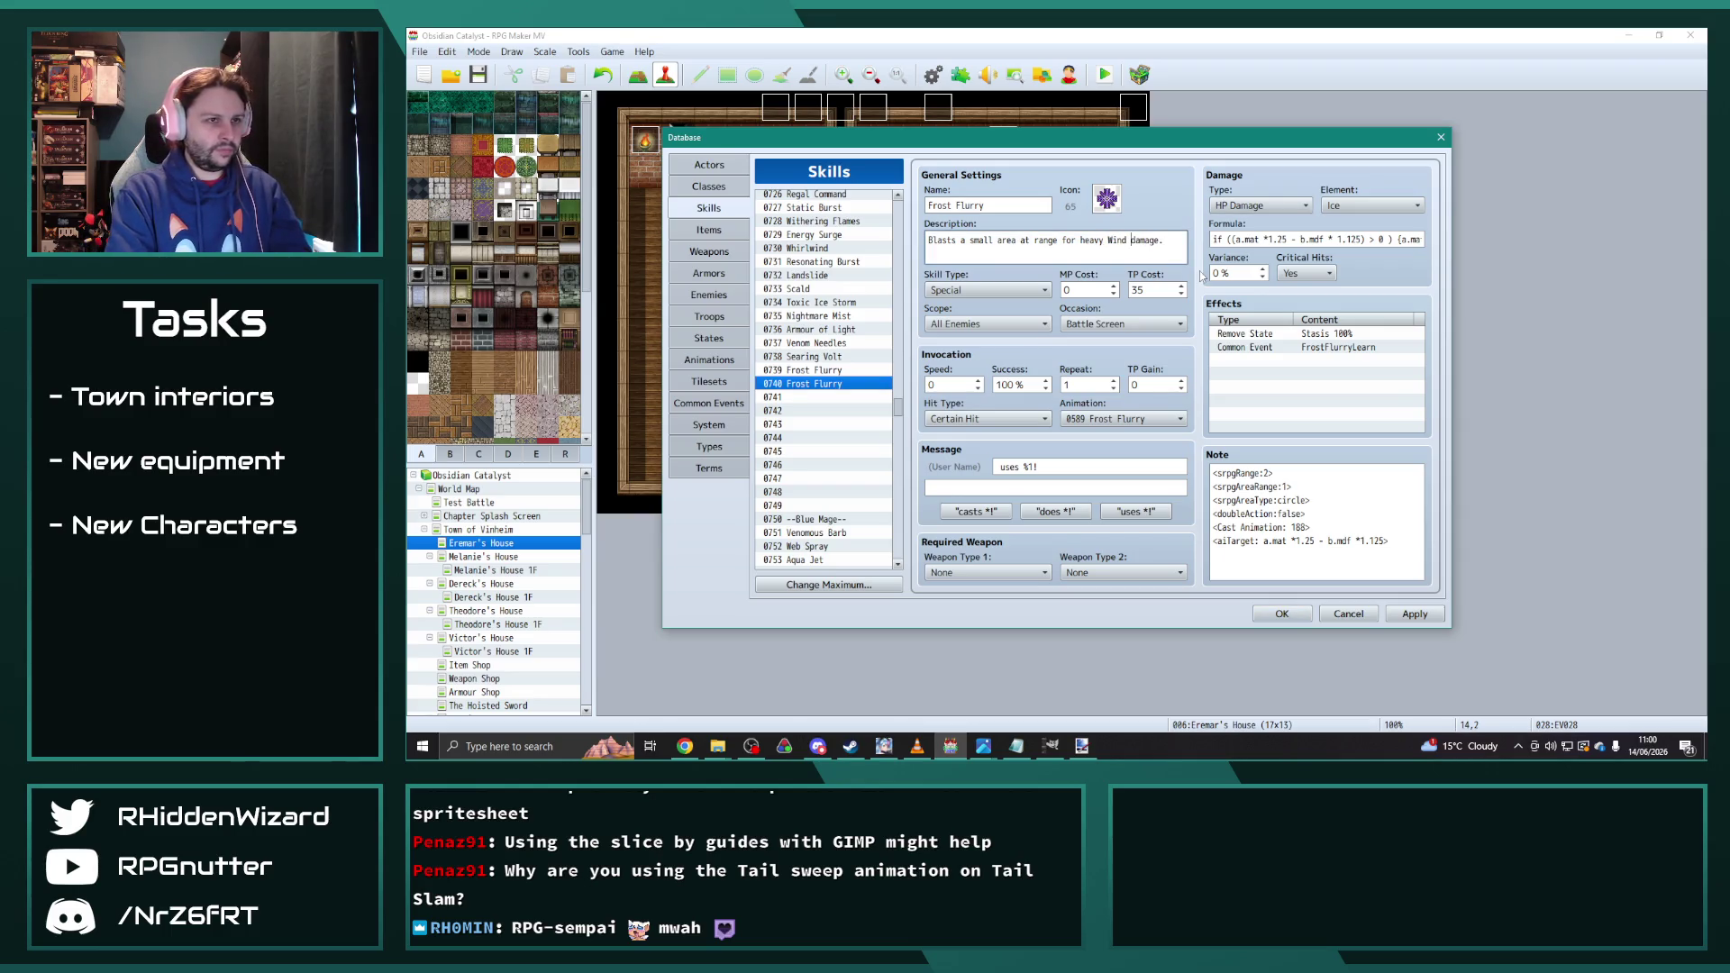
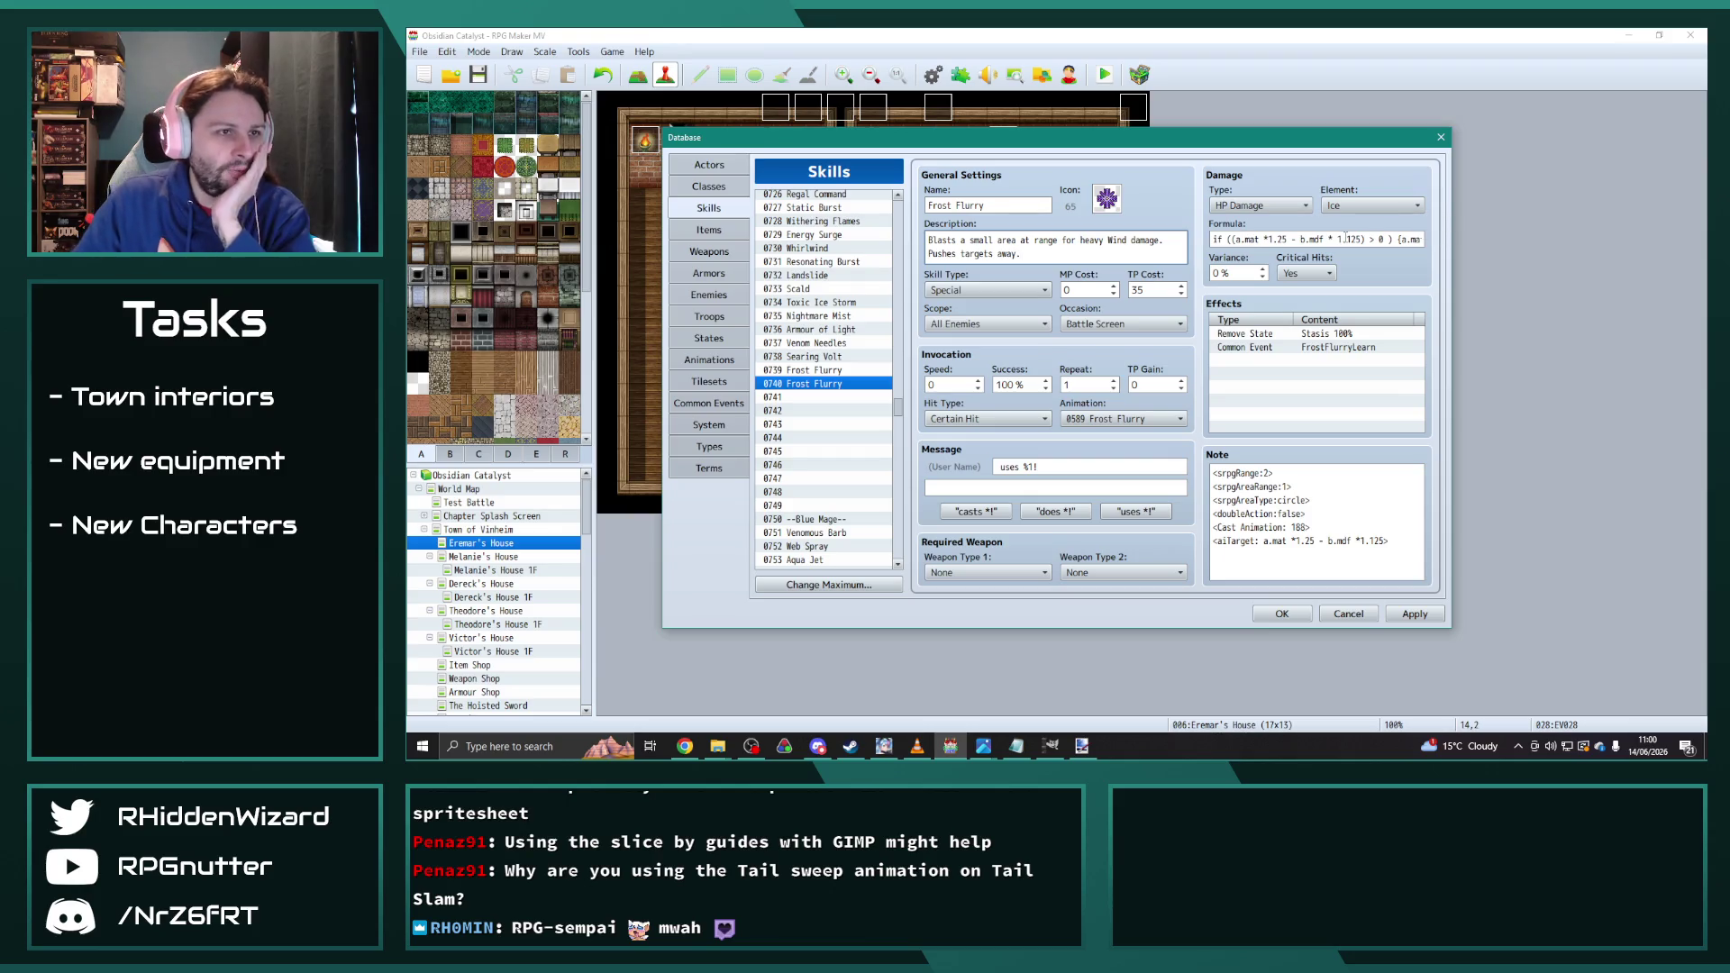
Step: Set skill 0740's common event effect to 0190 and its Cast Animation note to 192
double_click(1319, 349)
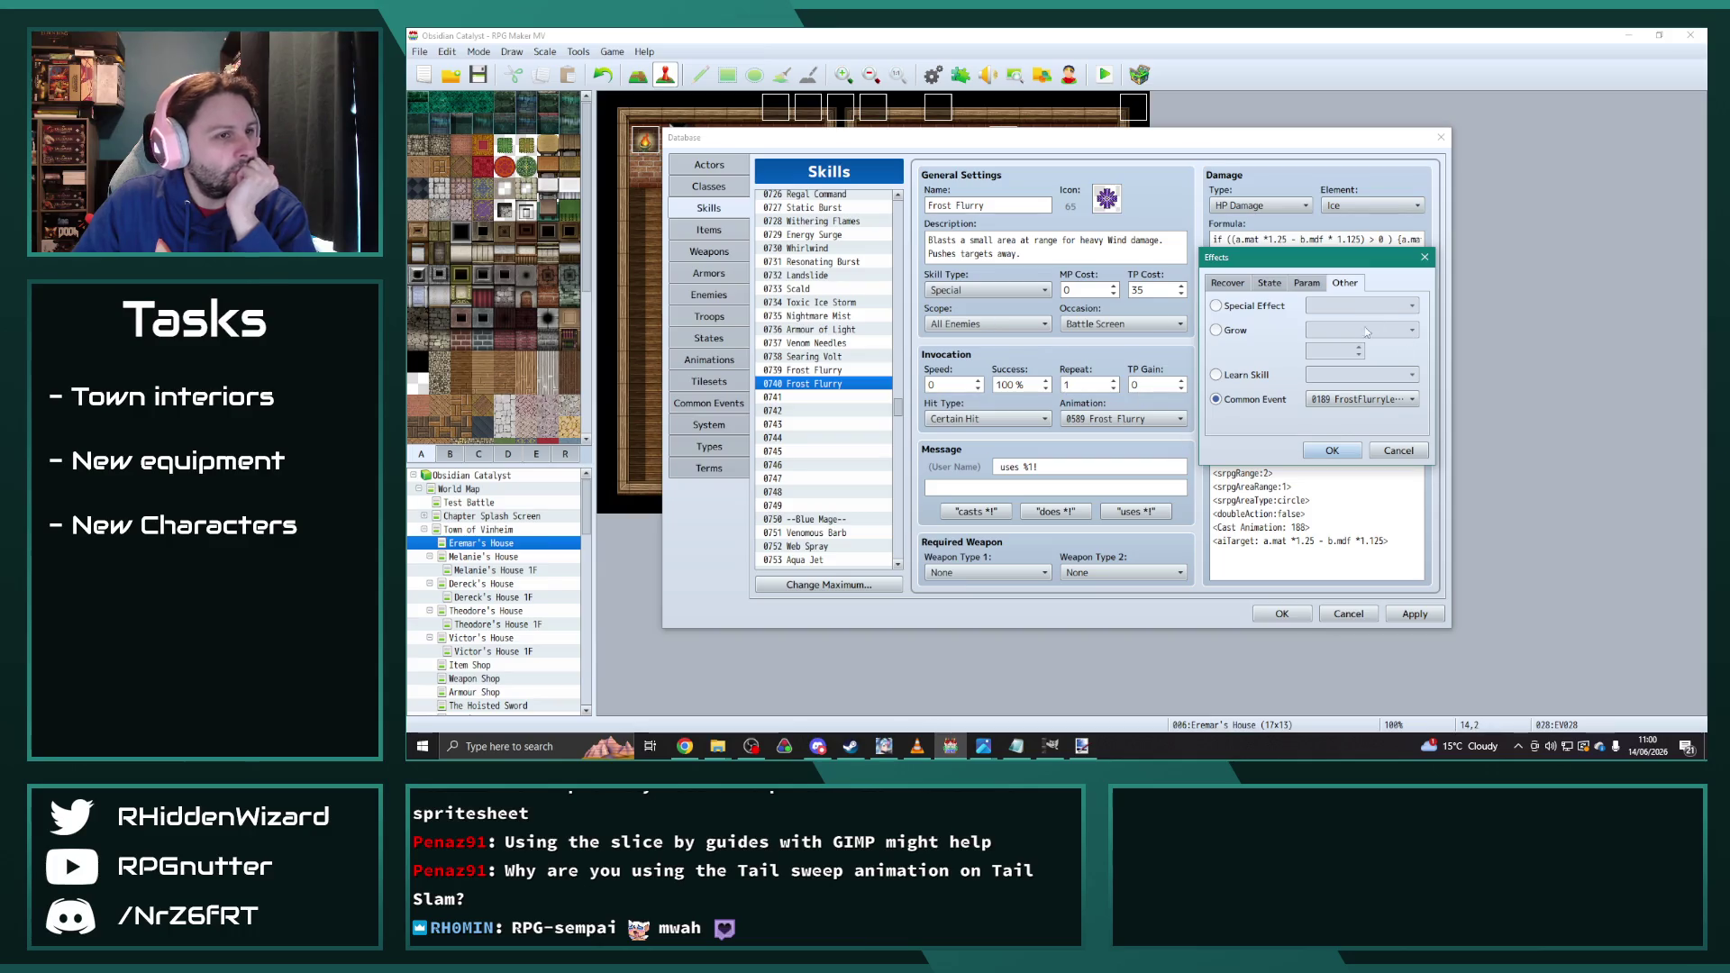
click(1359, 399)
click(1361, 747)
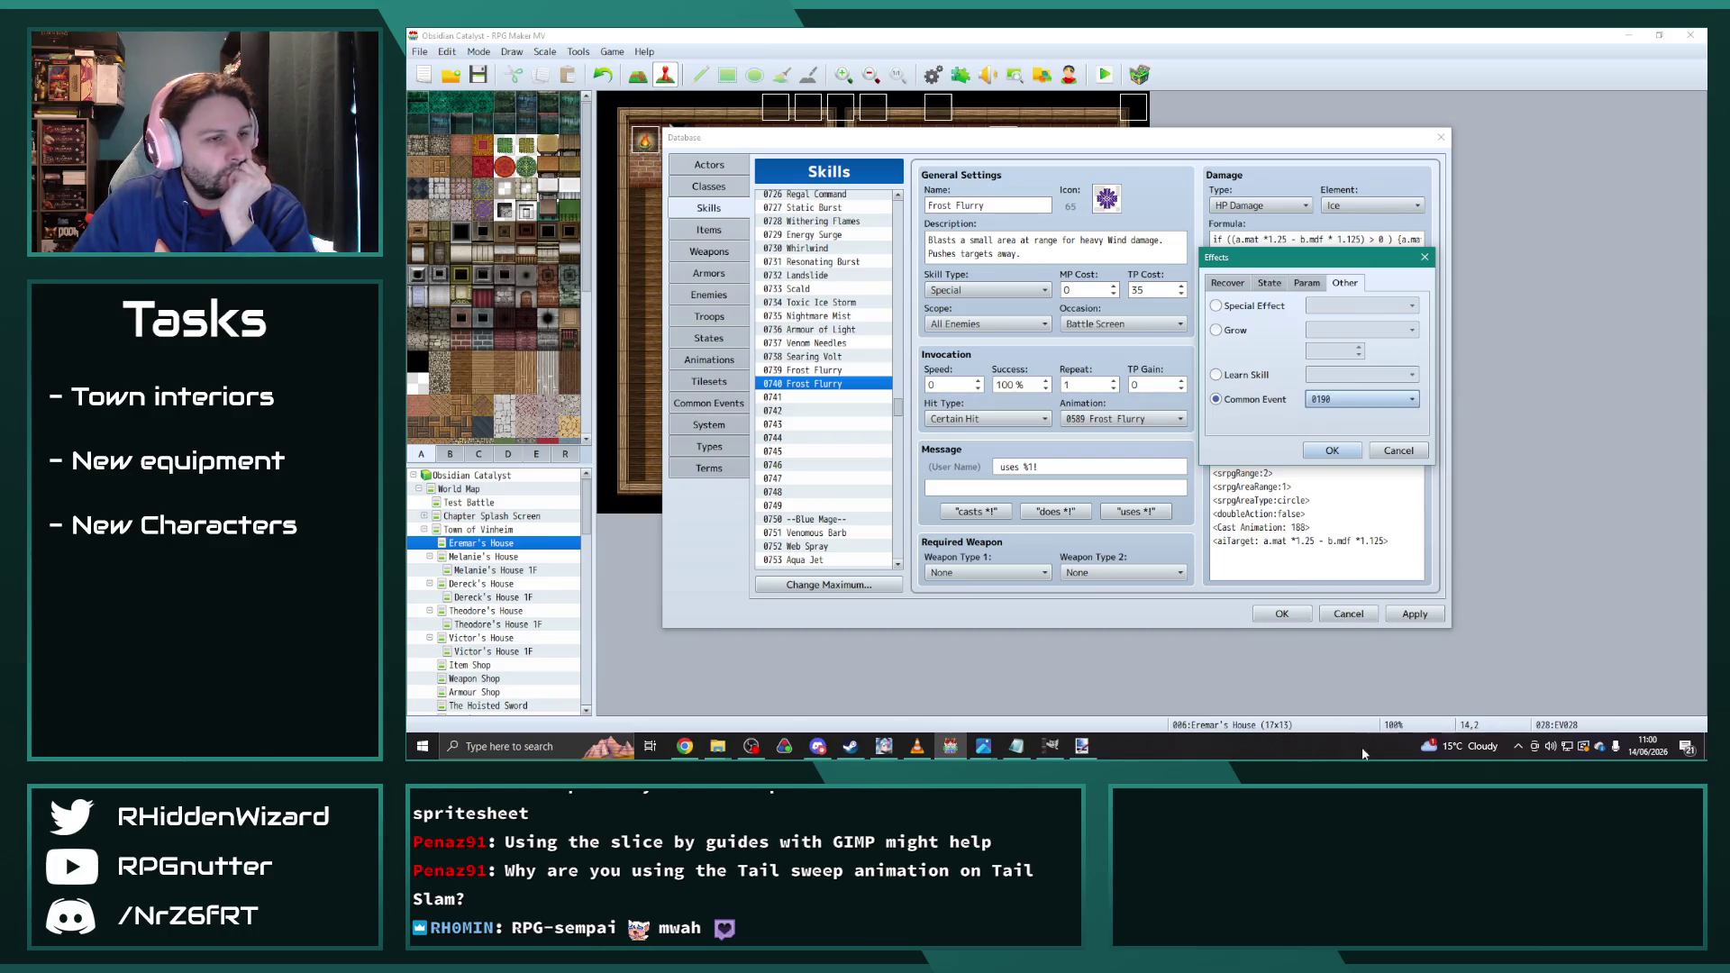
click(1339, 454)
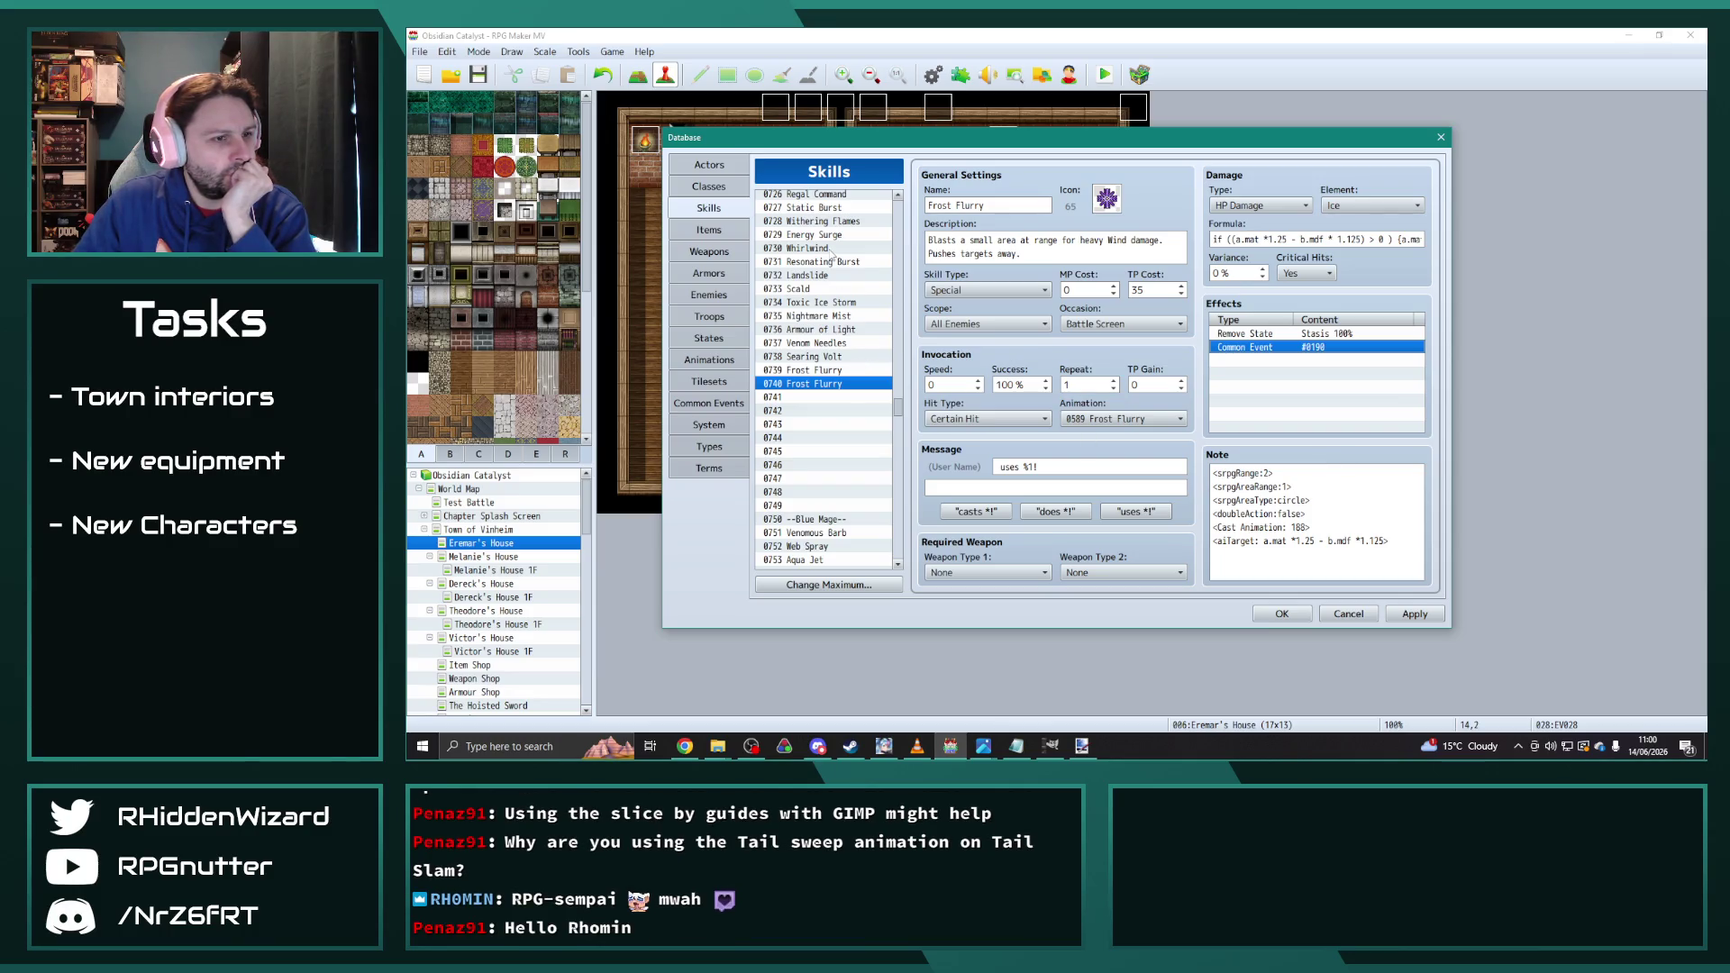
click(828, 383)
double_click(1298, 529)
text(192)
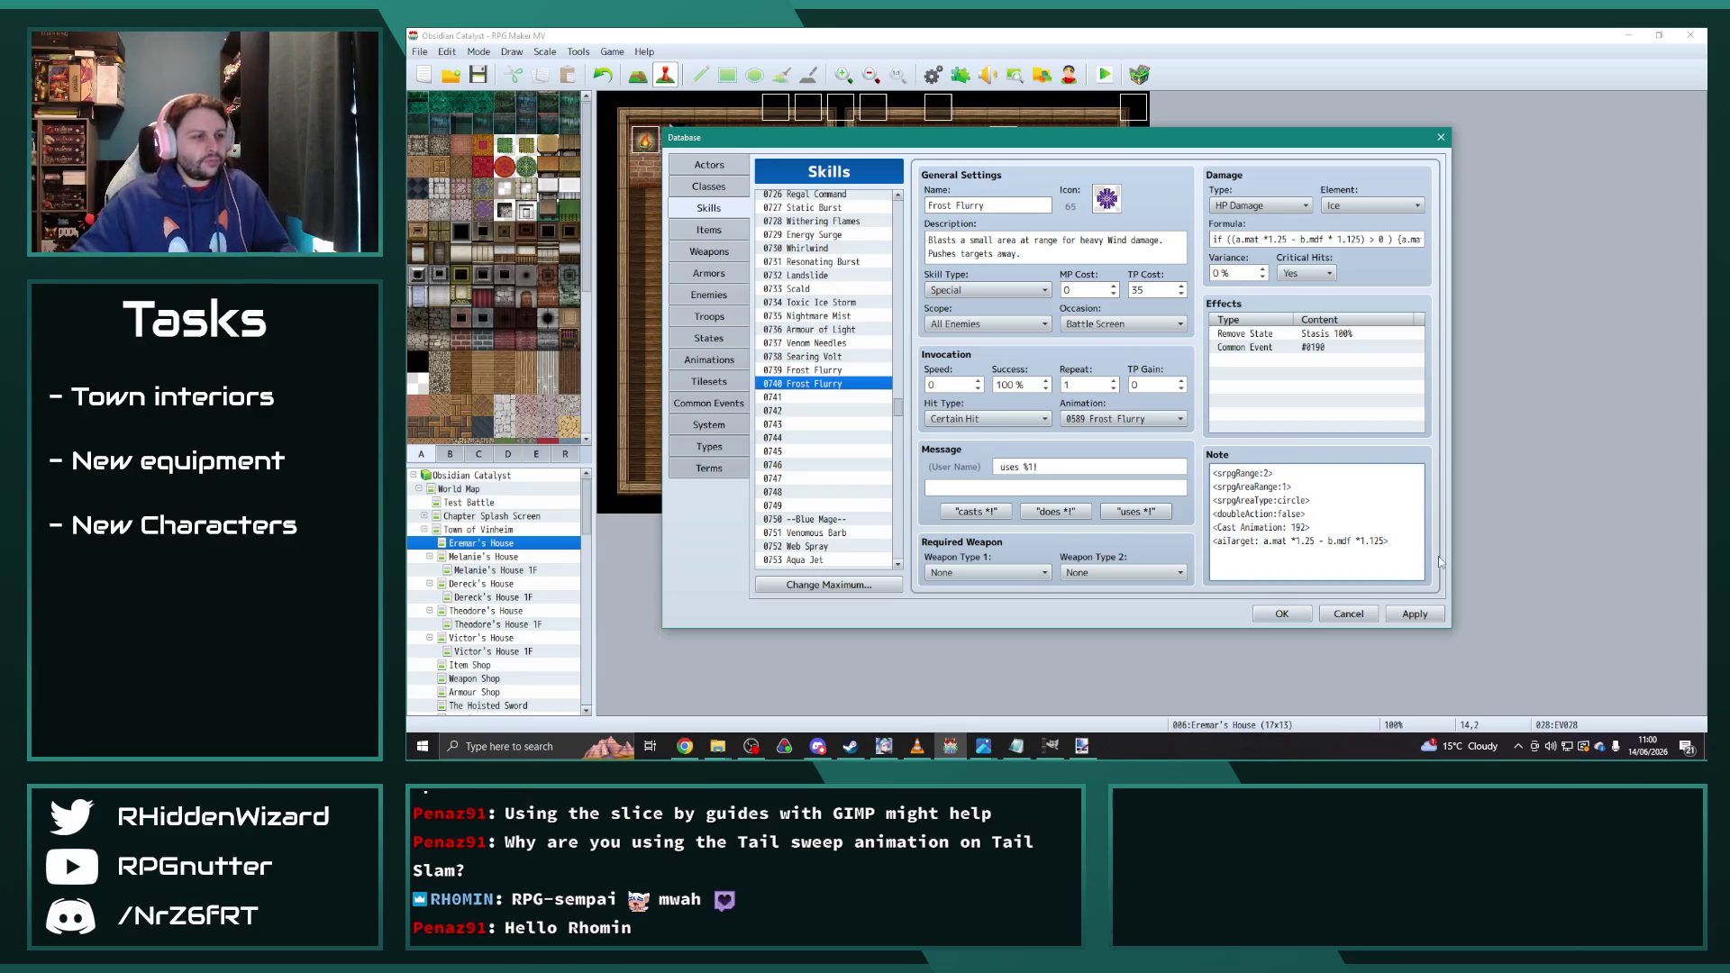
Step: Make the skill Wind element, rename it Windburst, and give it the green tornado icon 69
click(1359, 209)
click(1354, 285)
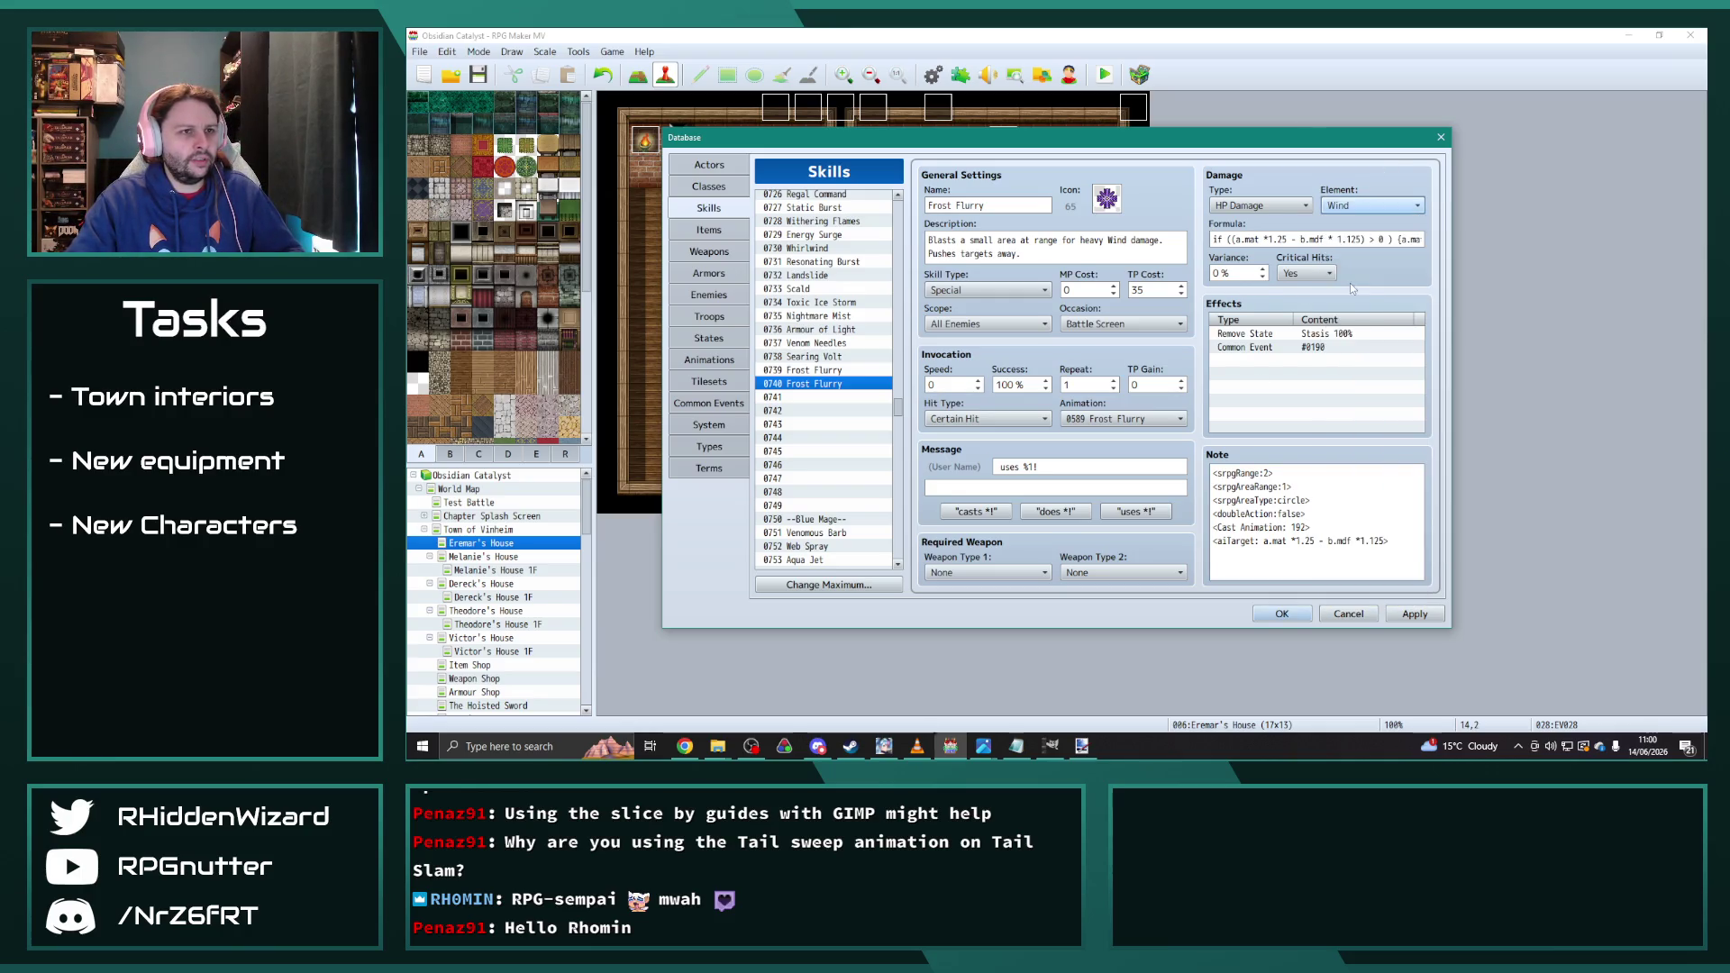
triple_click(1022, 203)
text(Windburst)
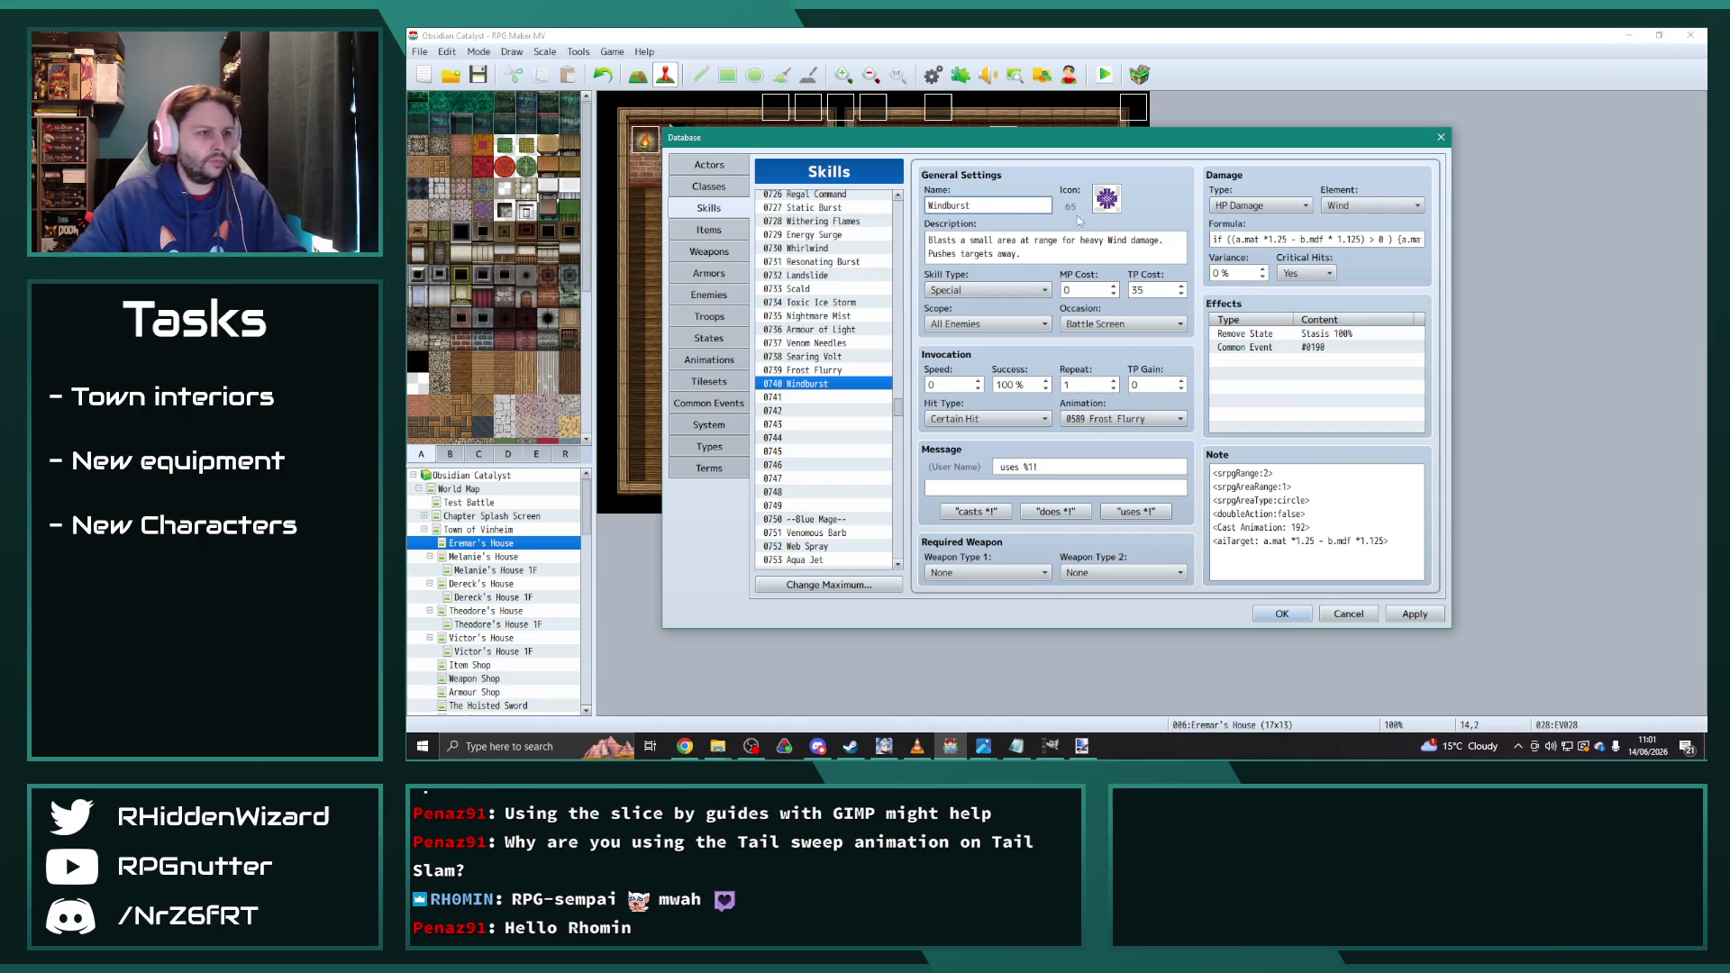
double_click(1107, 199)
double_click(998, 341)
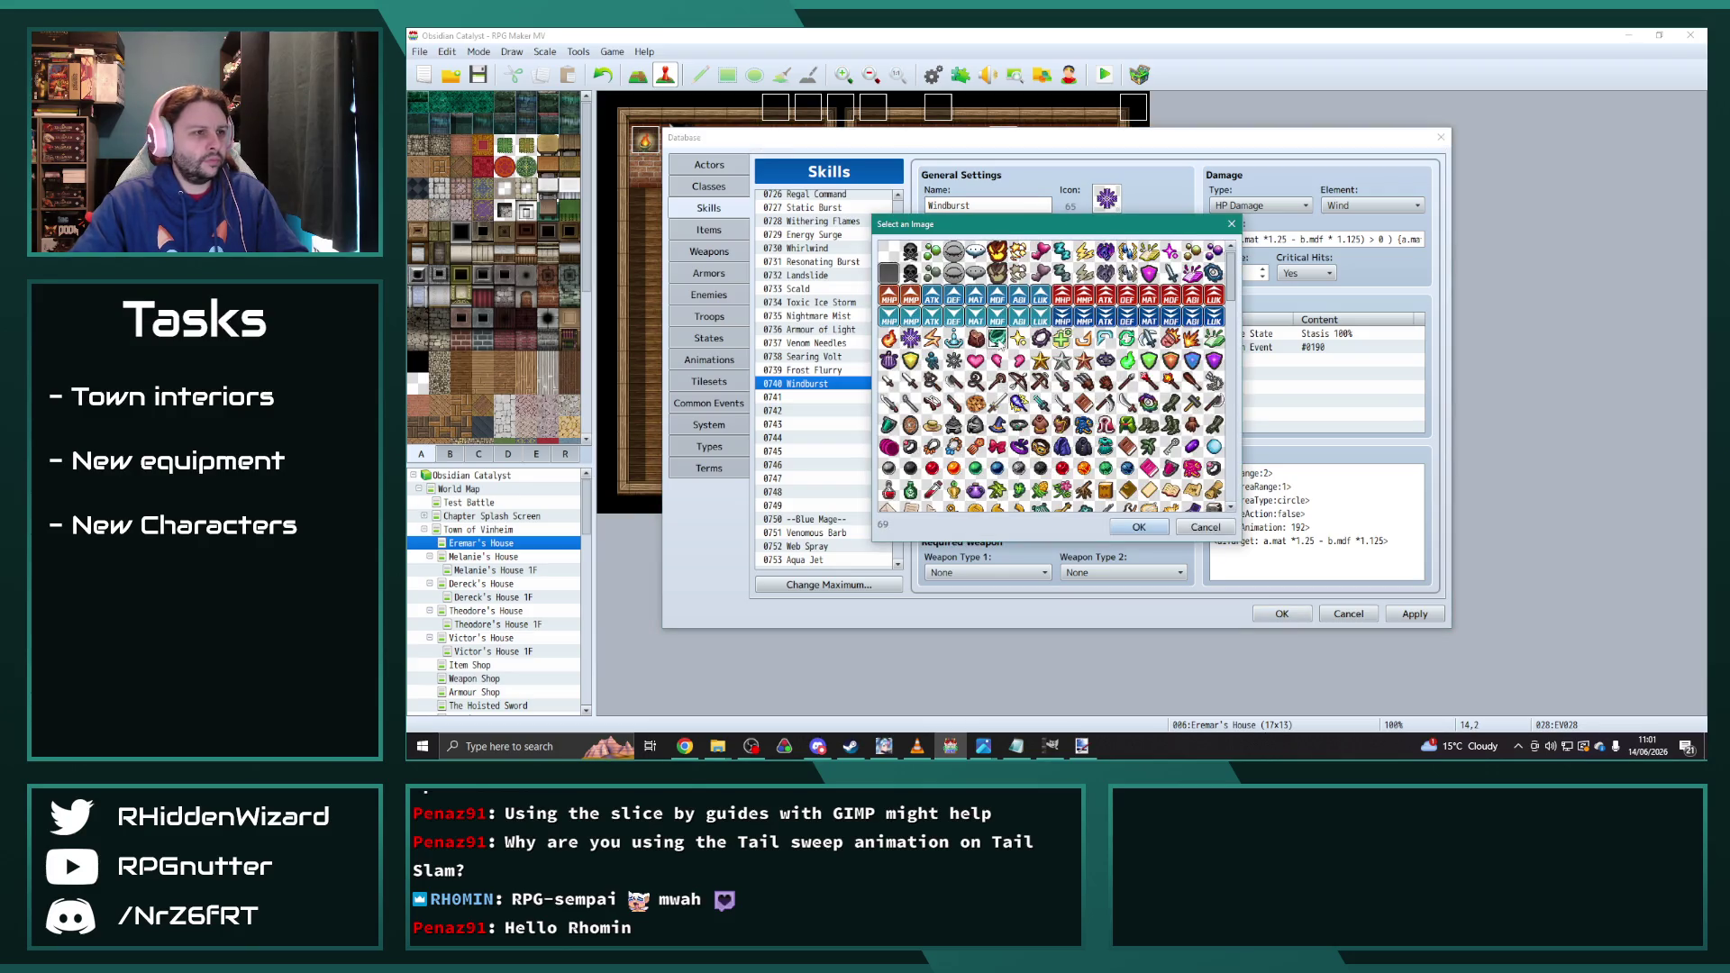
Step: Set the TP cost to 45 and the animation to 0608 Windburst, then apply
double_click(1150, 290)
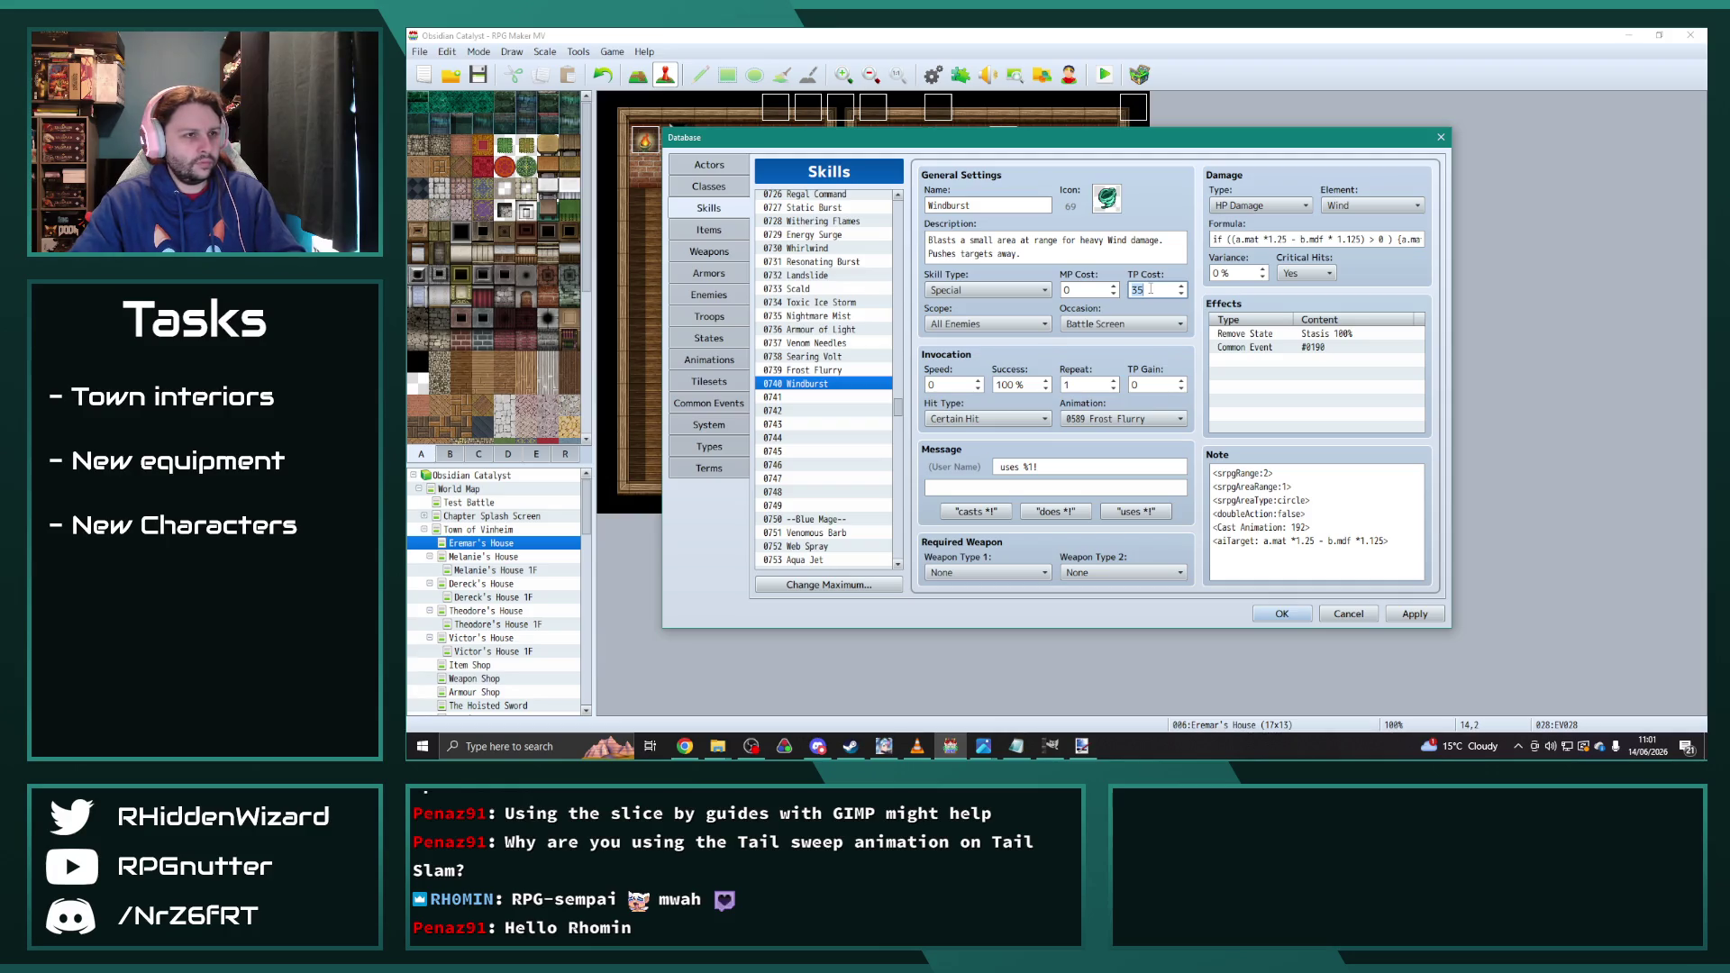
text(45)
click(1124, 419)
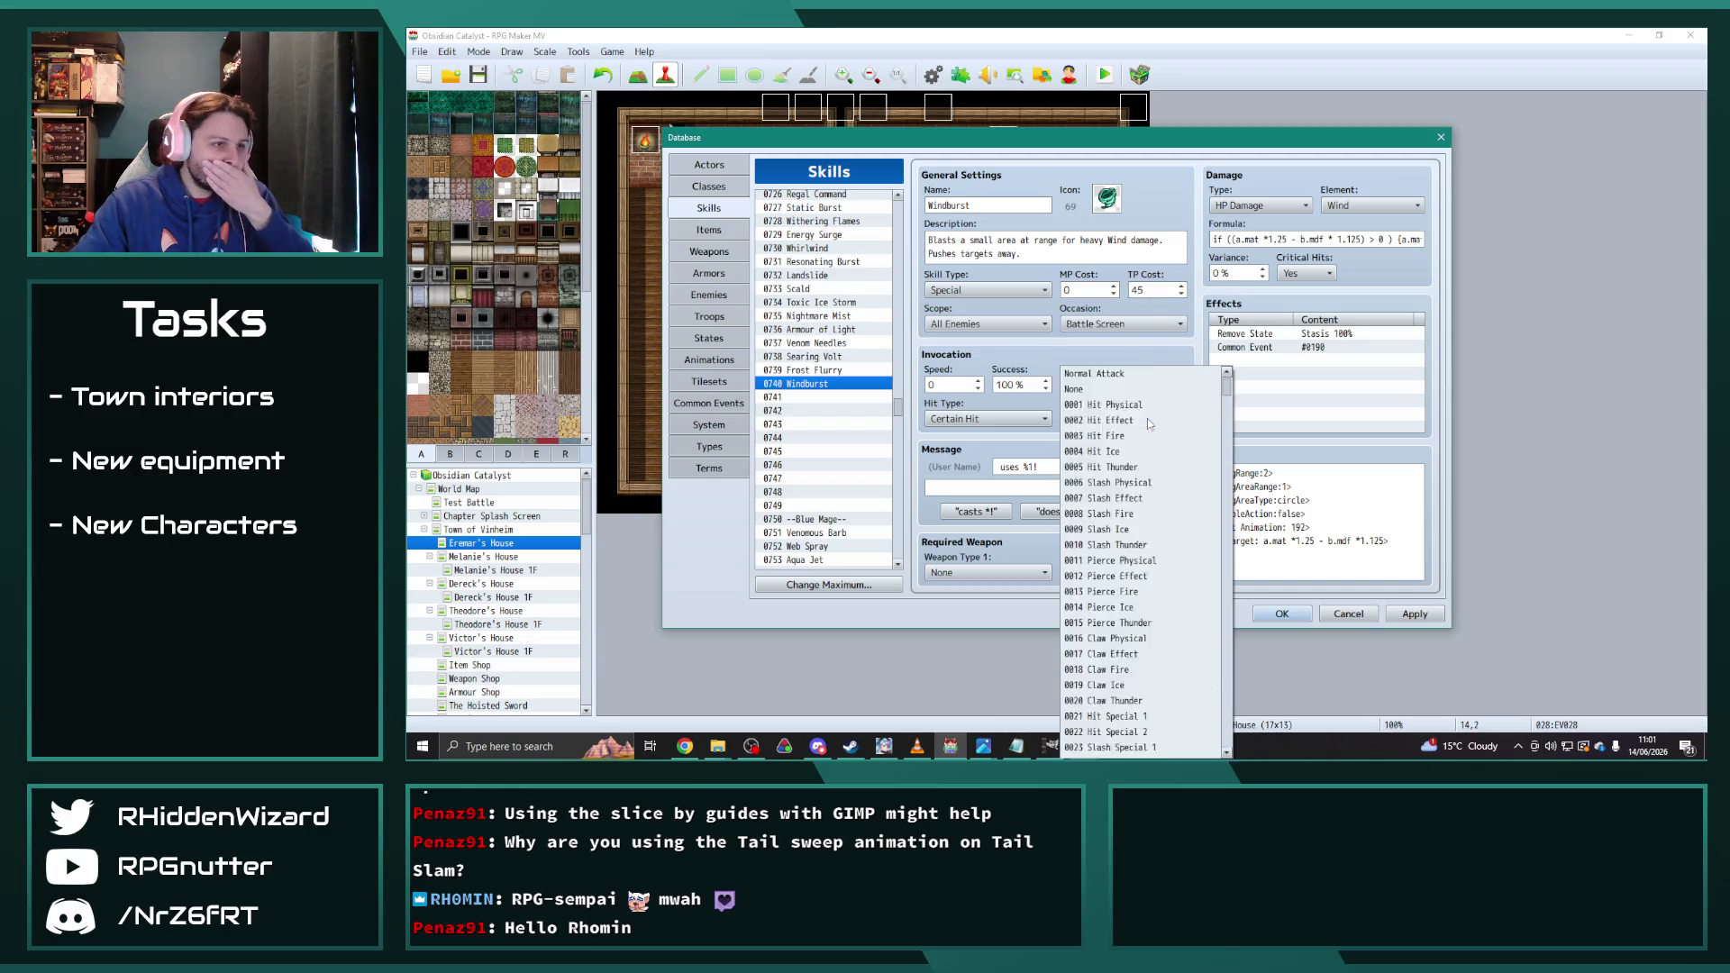
click(1133, 720)
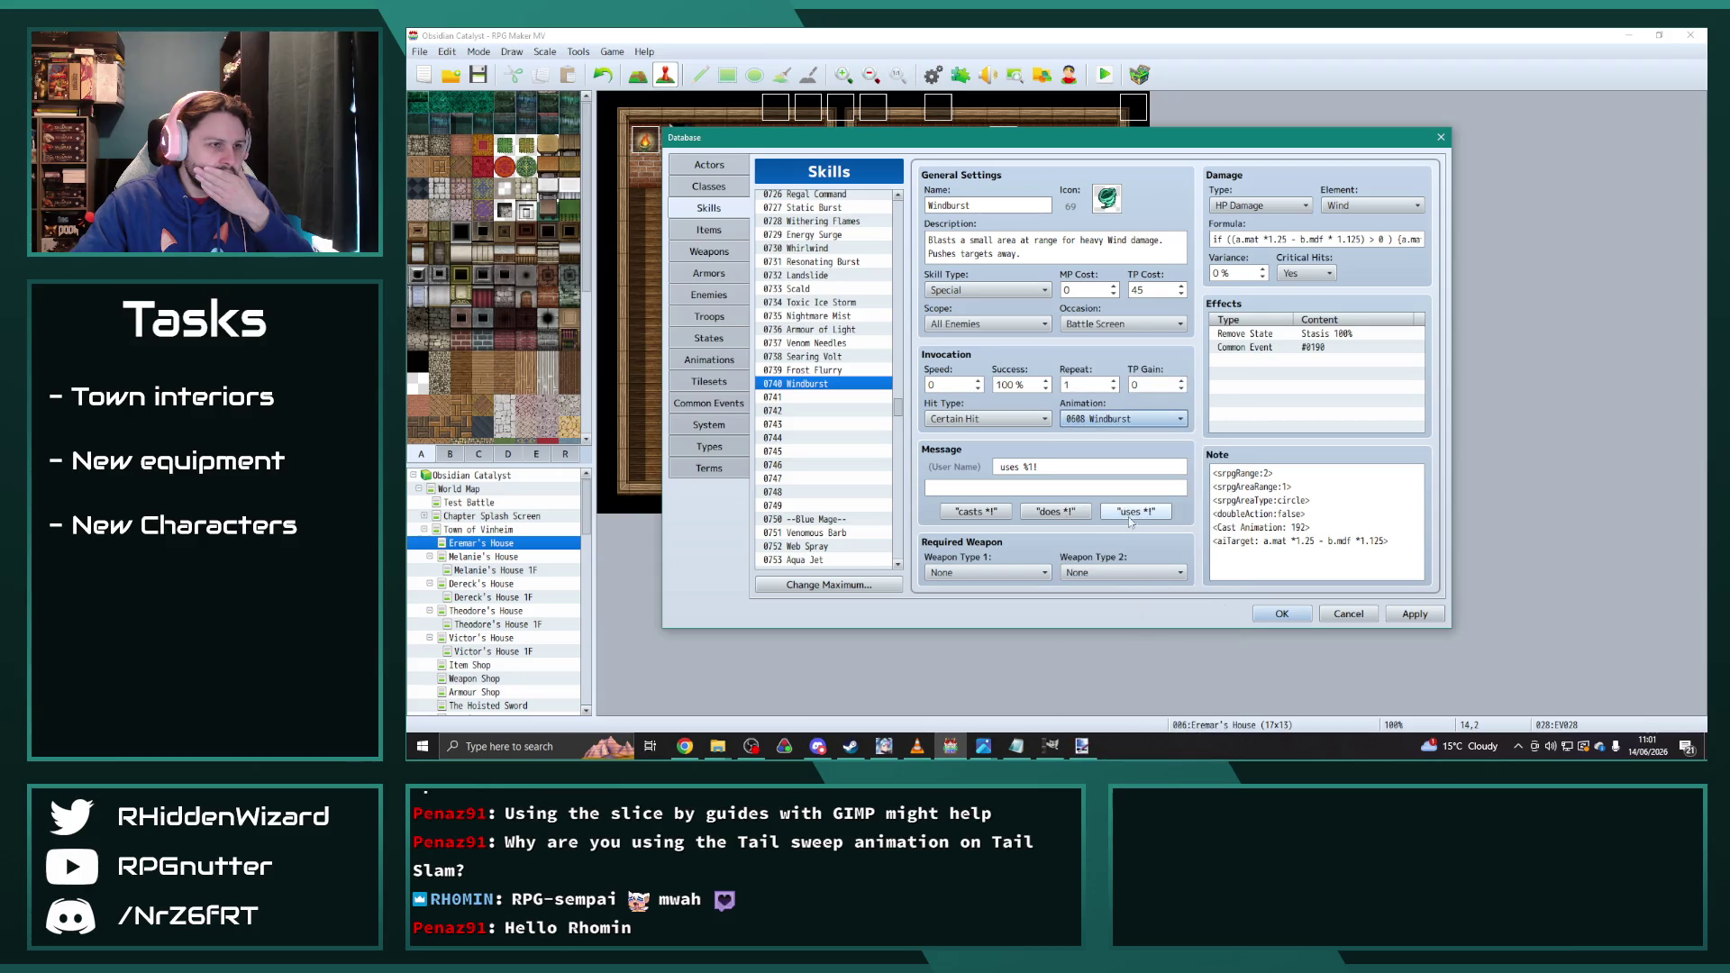
click(1431, 617)
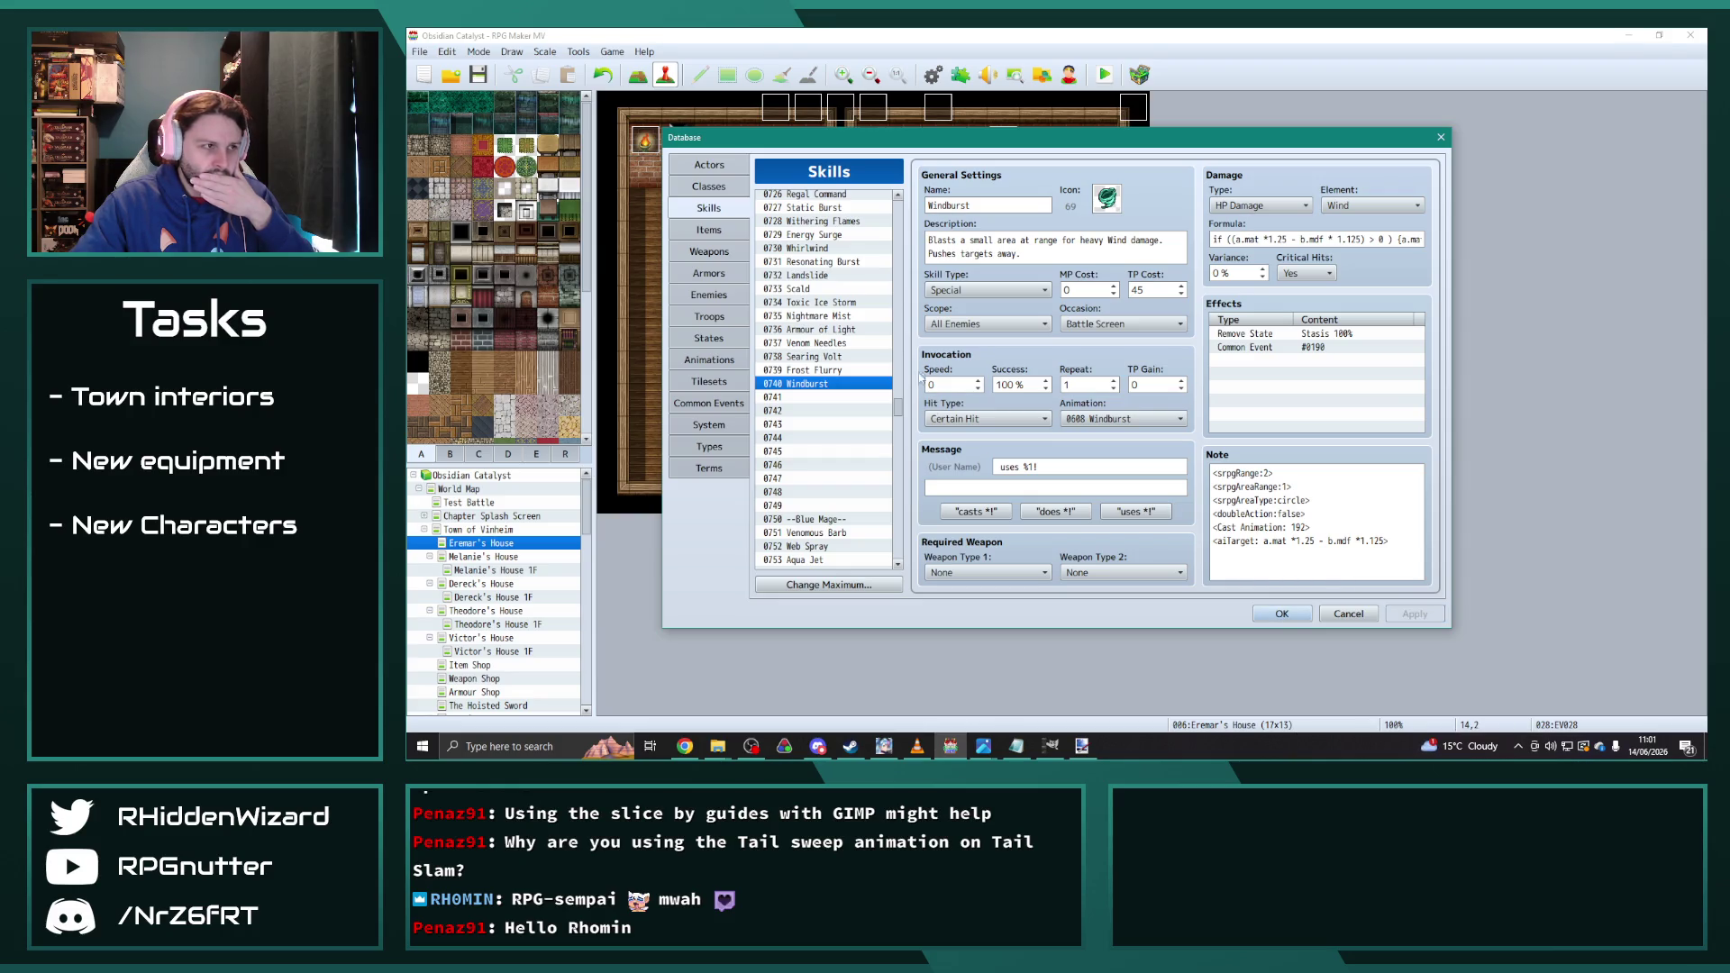
drag(898, 407, 913, 283)
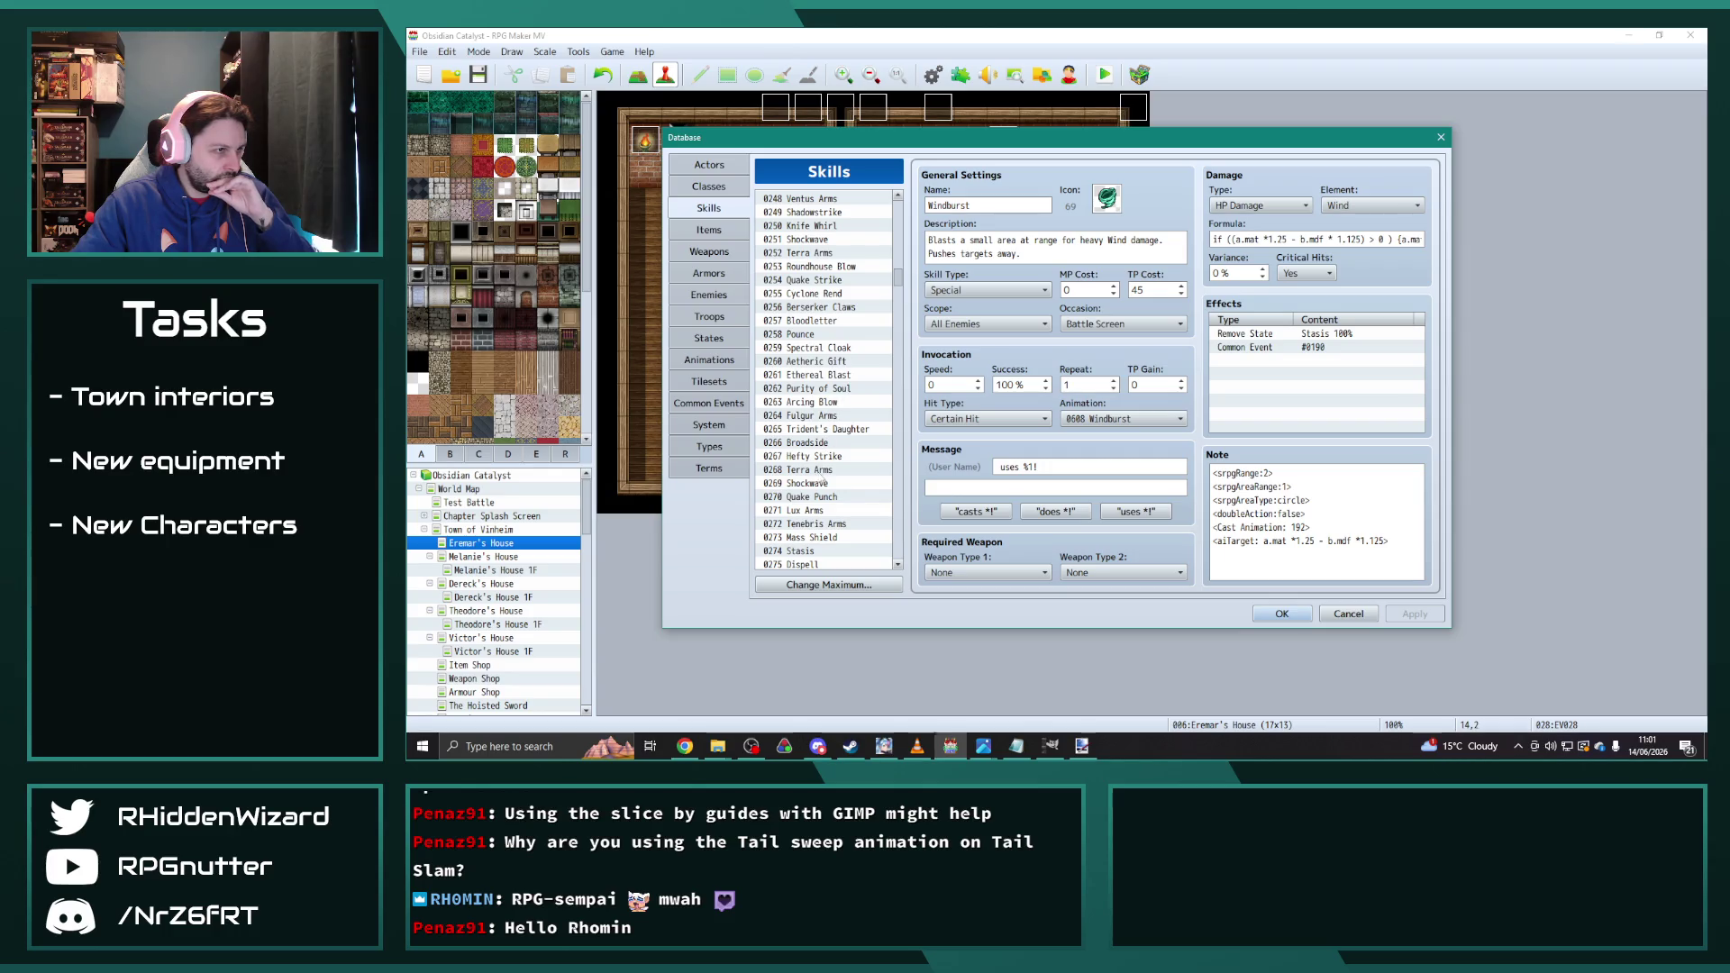
Step: Copy the damage formula from skill 0231 Force Blast
scroll(828, 241, up, 3)
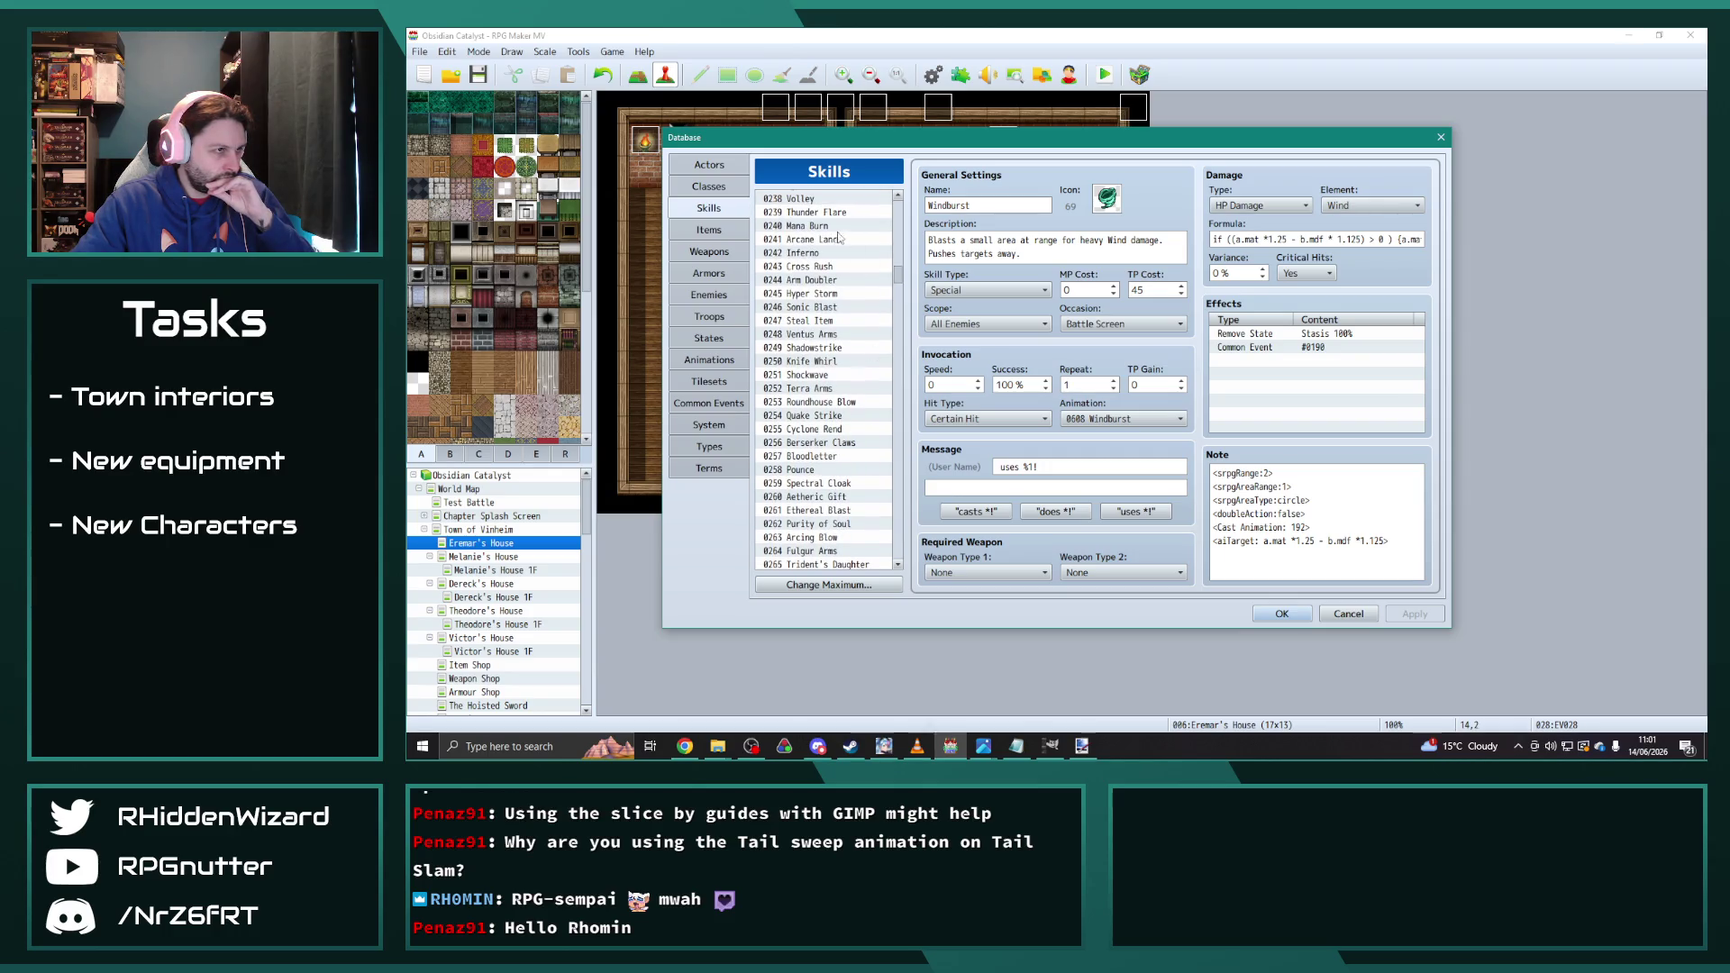
scroll(834, 396, up, 2)
click(847, 239)
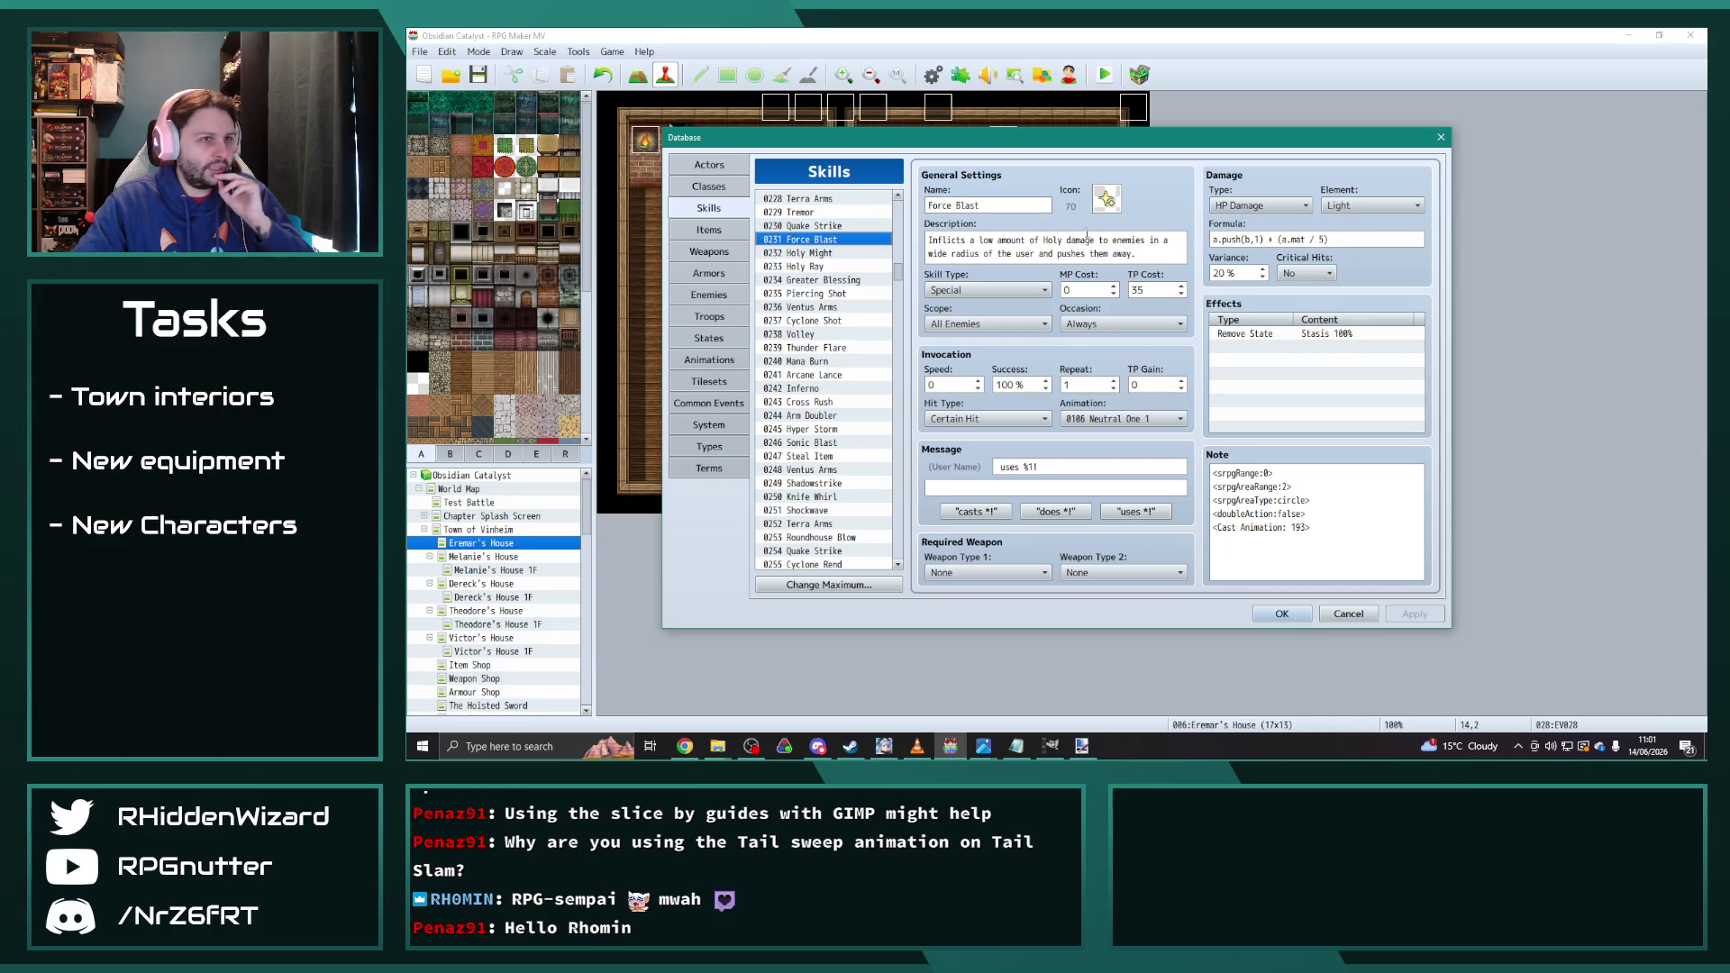
triple_click(1362, 239)
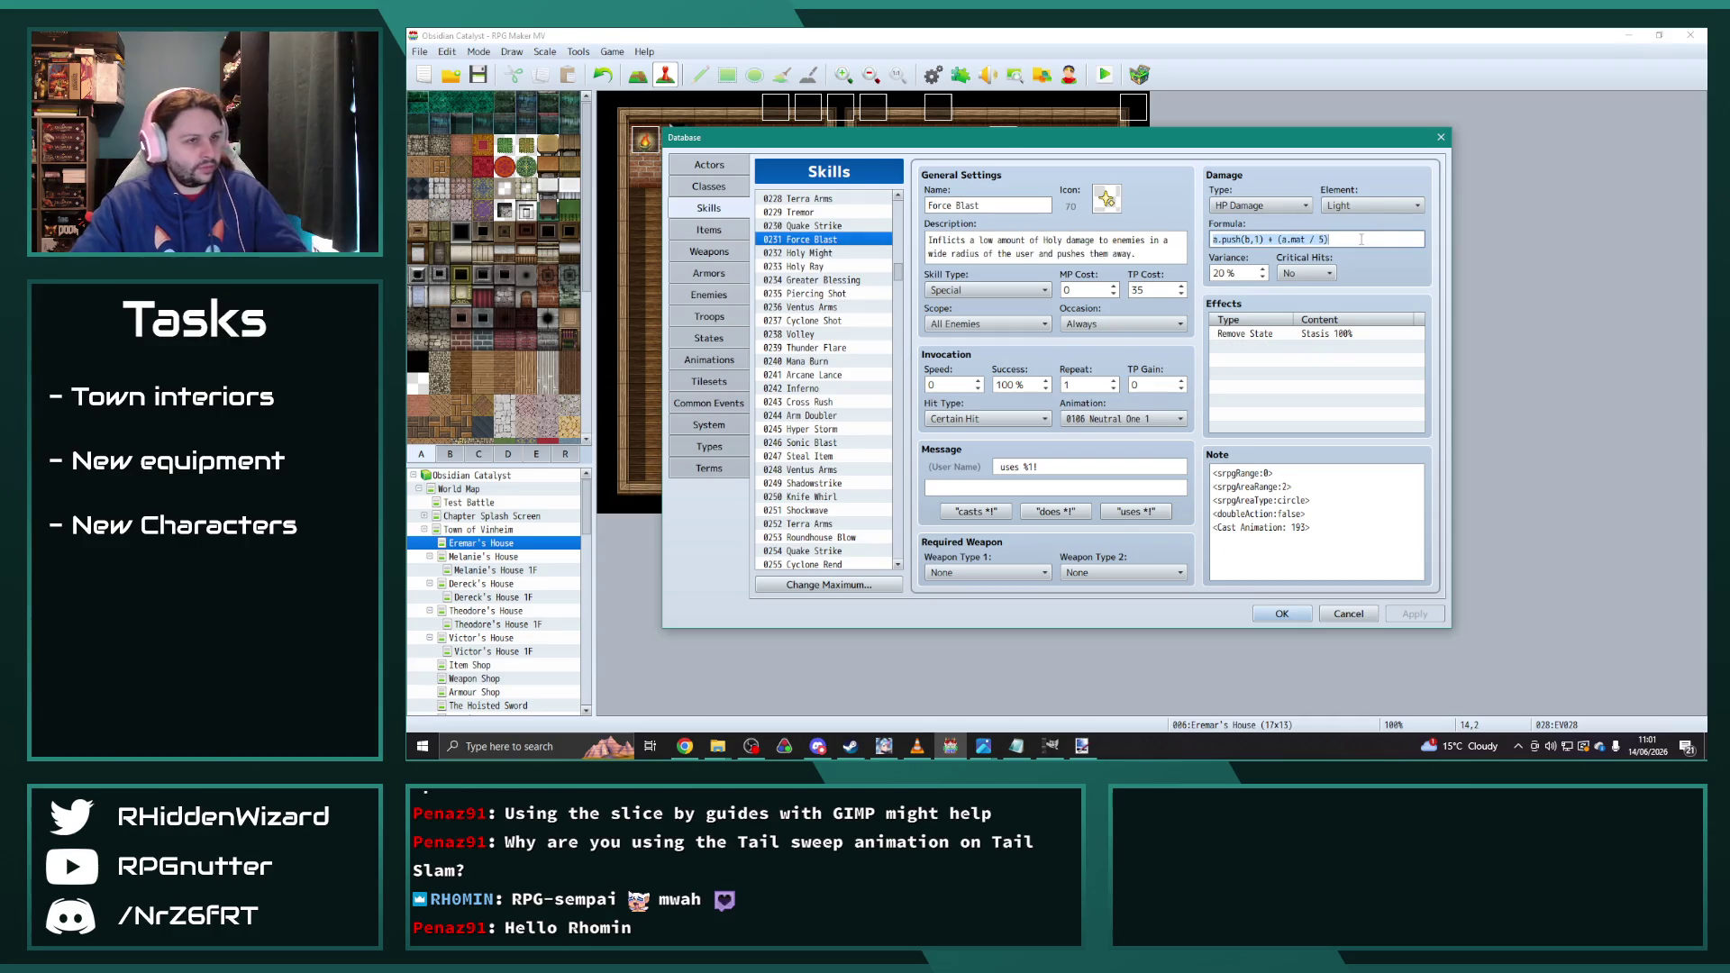
click(1281, 239)
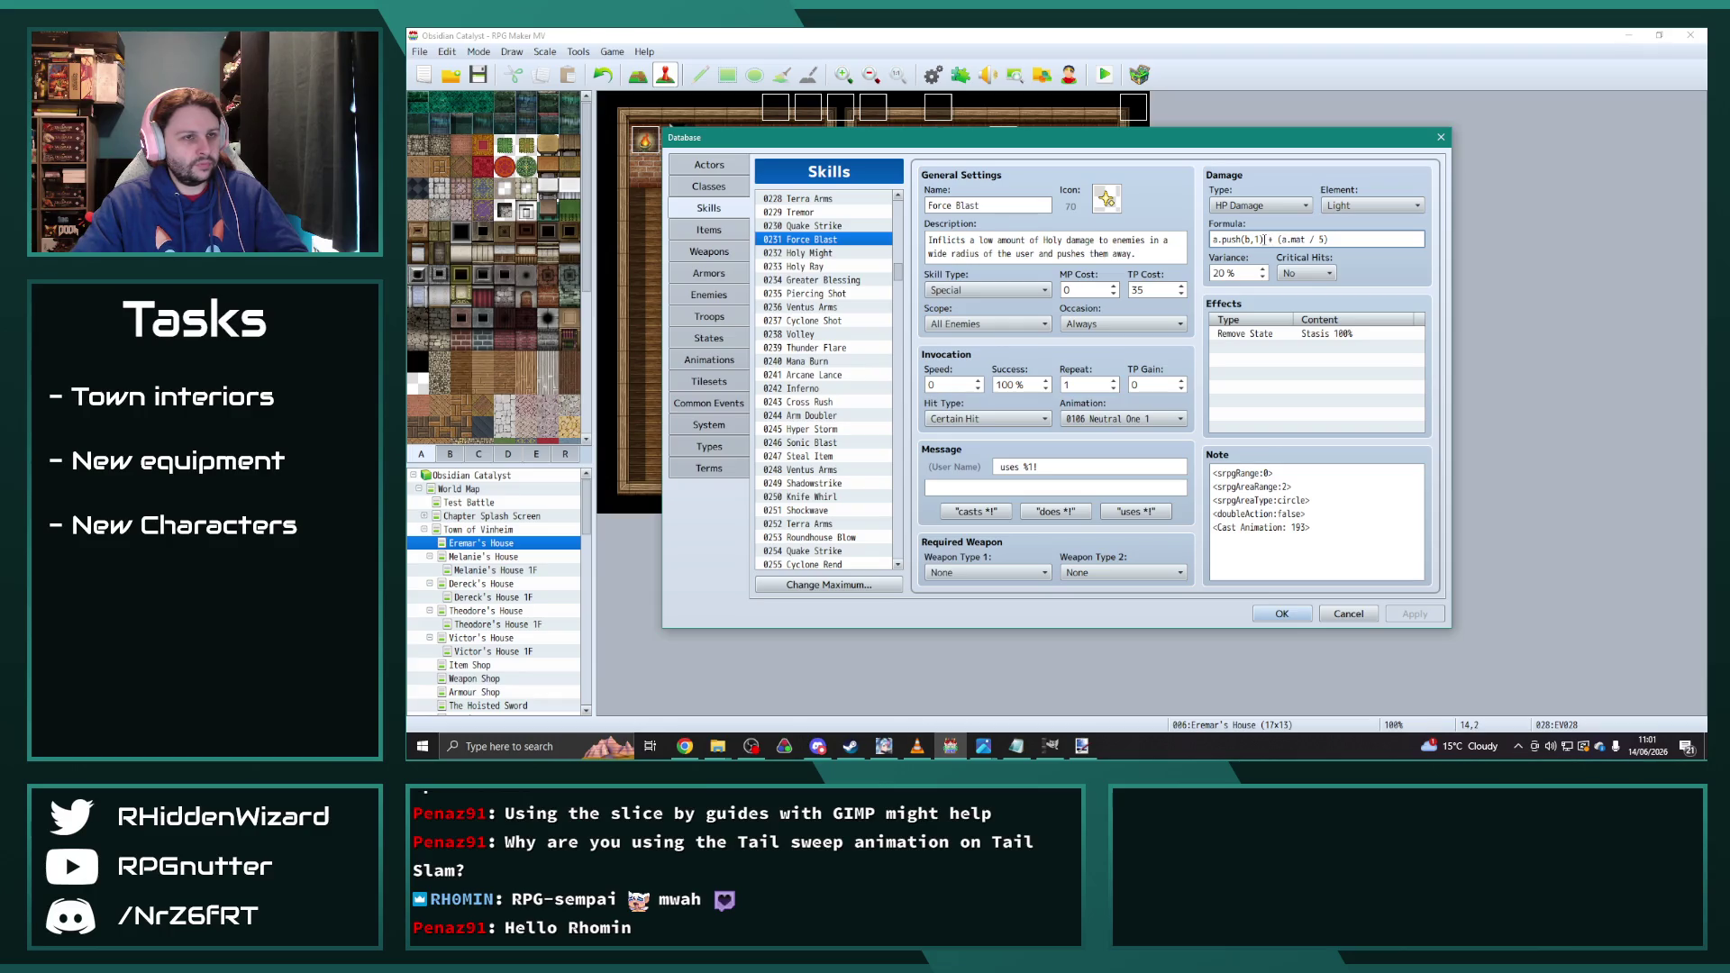
drag(1350, 241, 1149, 218)
key(ctrl+c)
Step: Paste a.push(b,1) + (a.mat / 5) into skill 0740 Windburst's formula field
drag(904, 280, 898, 412)
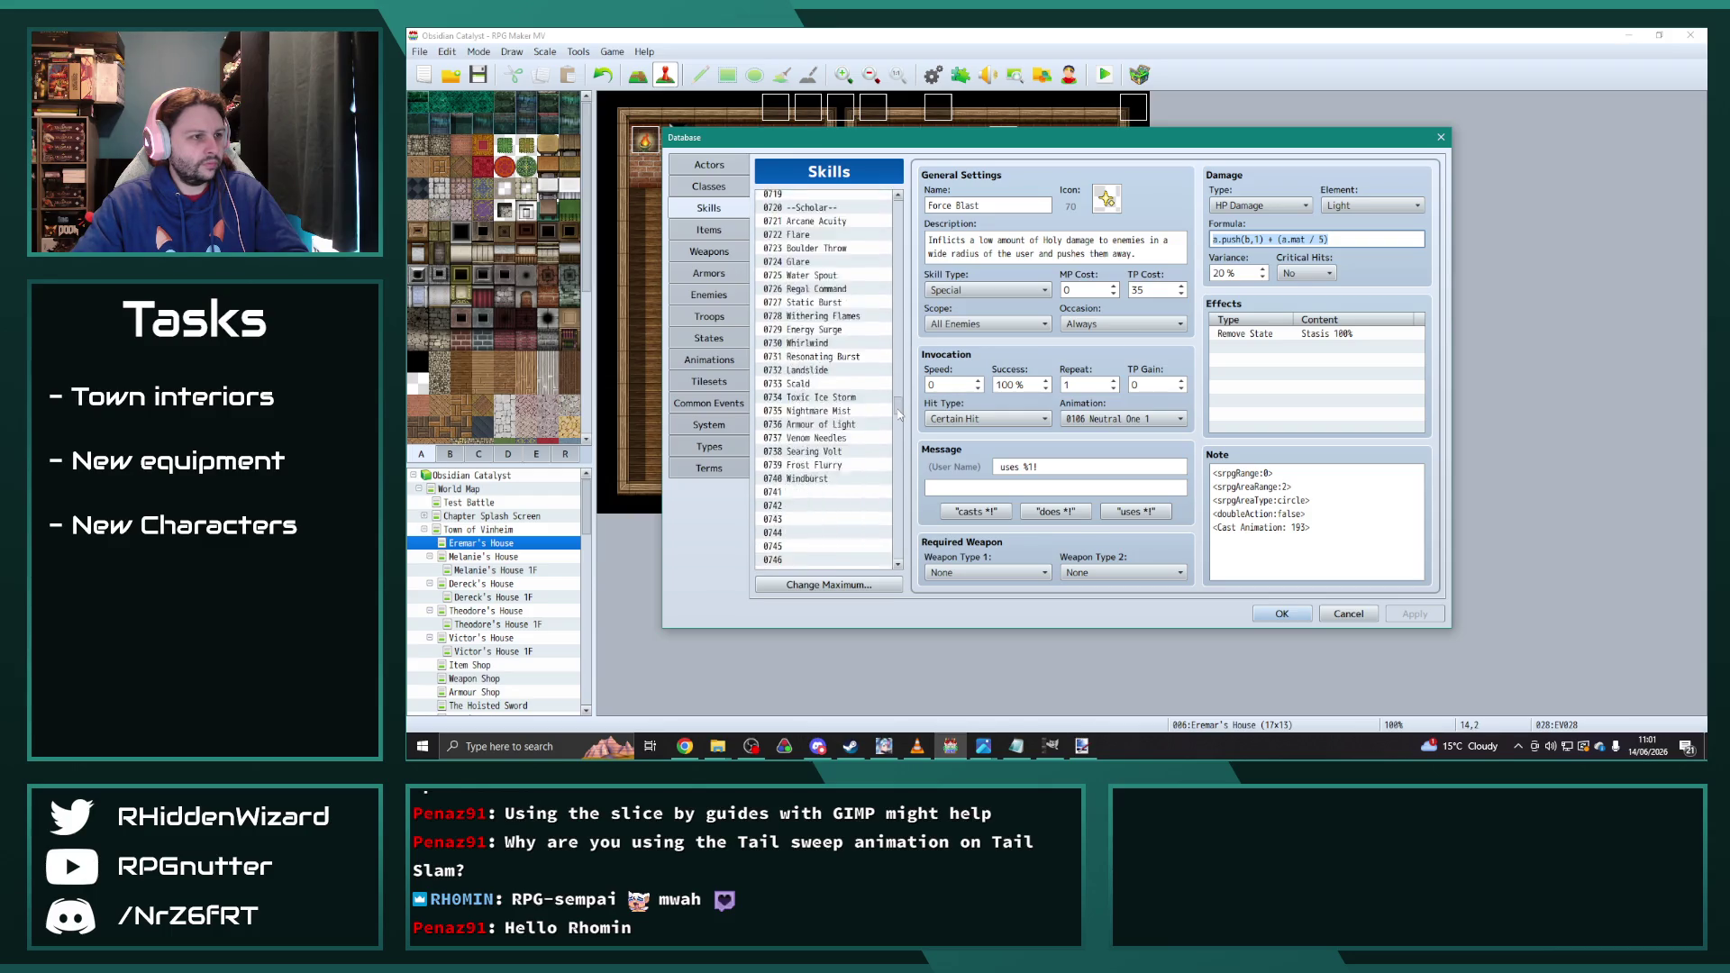
click(829, 377)
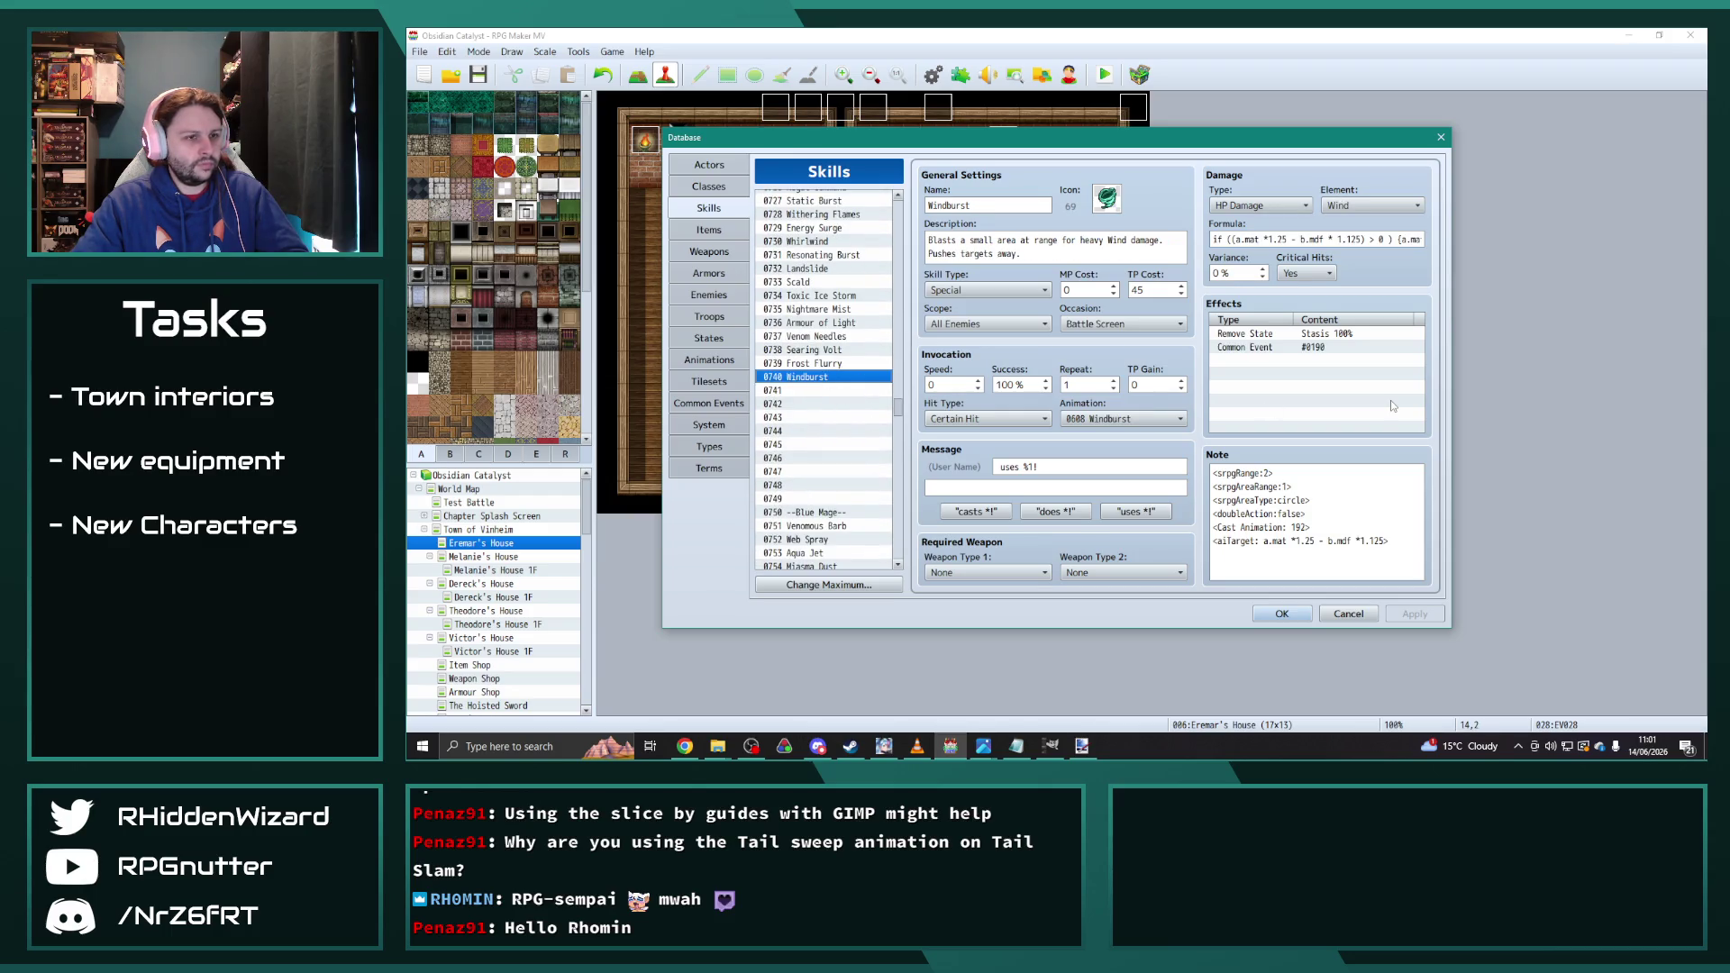
click(1350, 239)
key(ctrl+v)
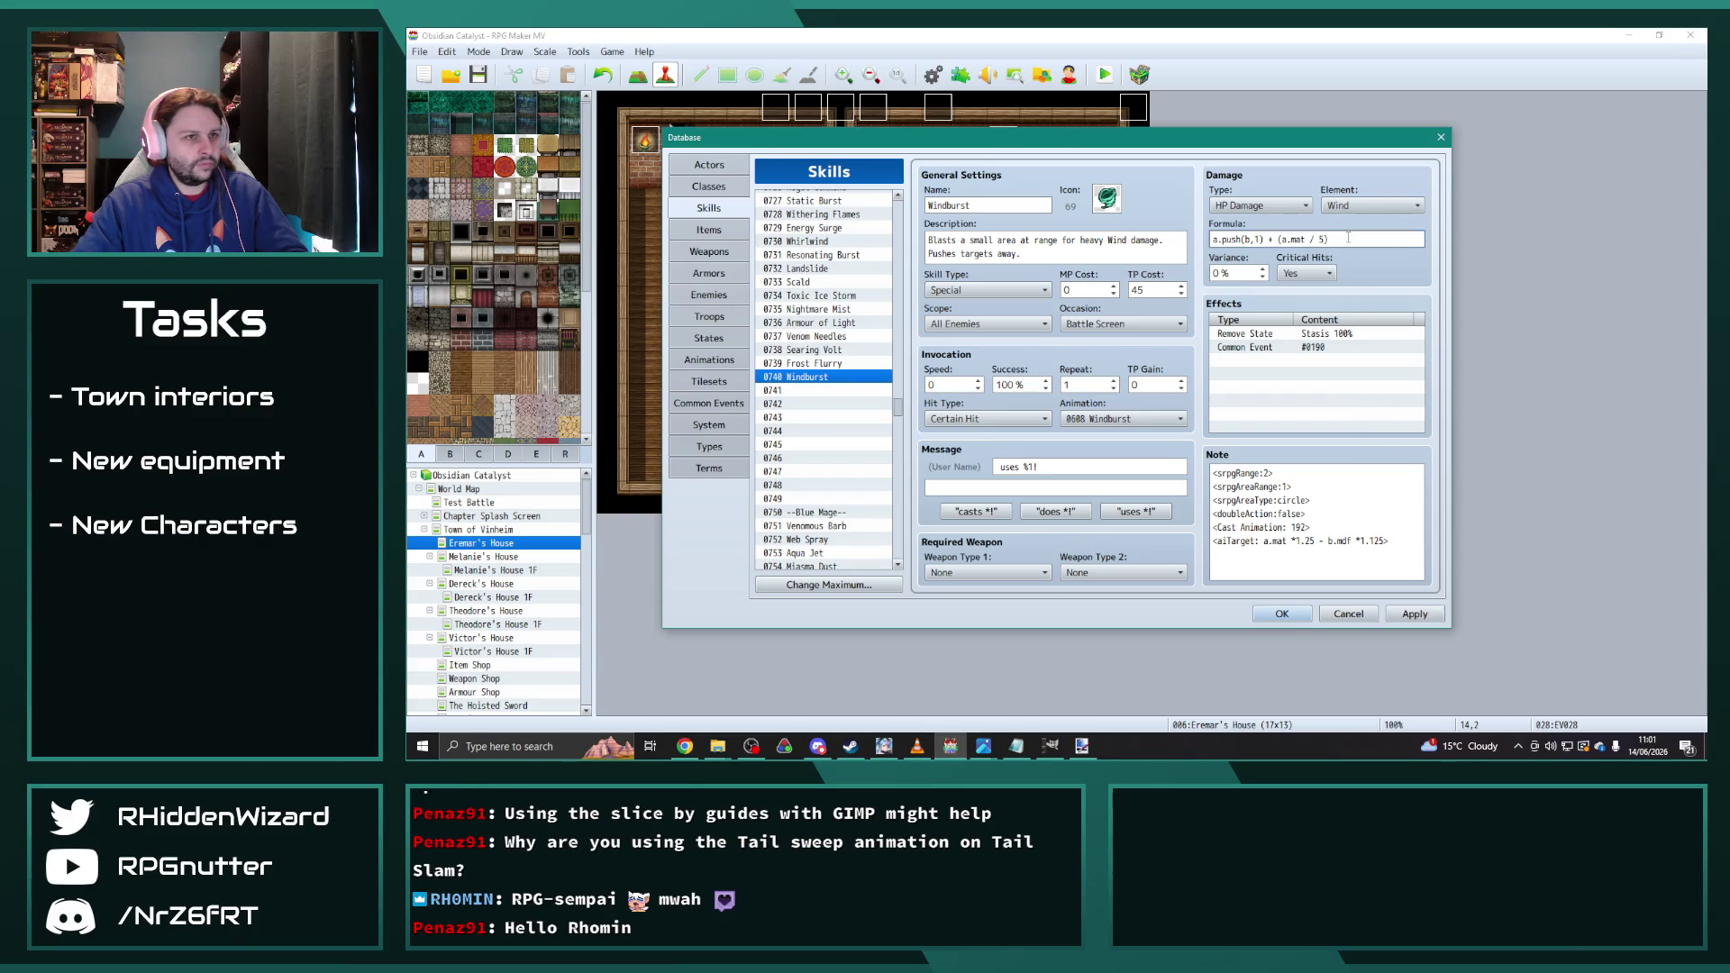
Step: Rewrite Windburst's formula to a.push(b,1) + ((a.mat * 1.25 - b.mdf * 1.125)+1) and apply it
click(1318, 239)
key(BackSpace)
text(*)
key(Right)
text(1.2)
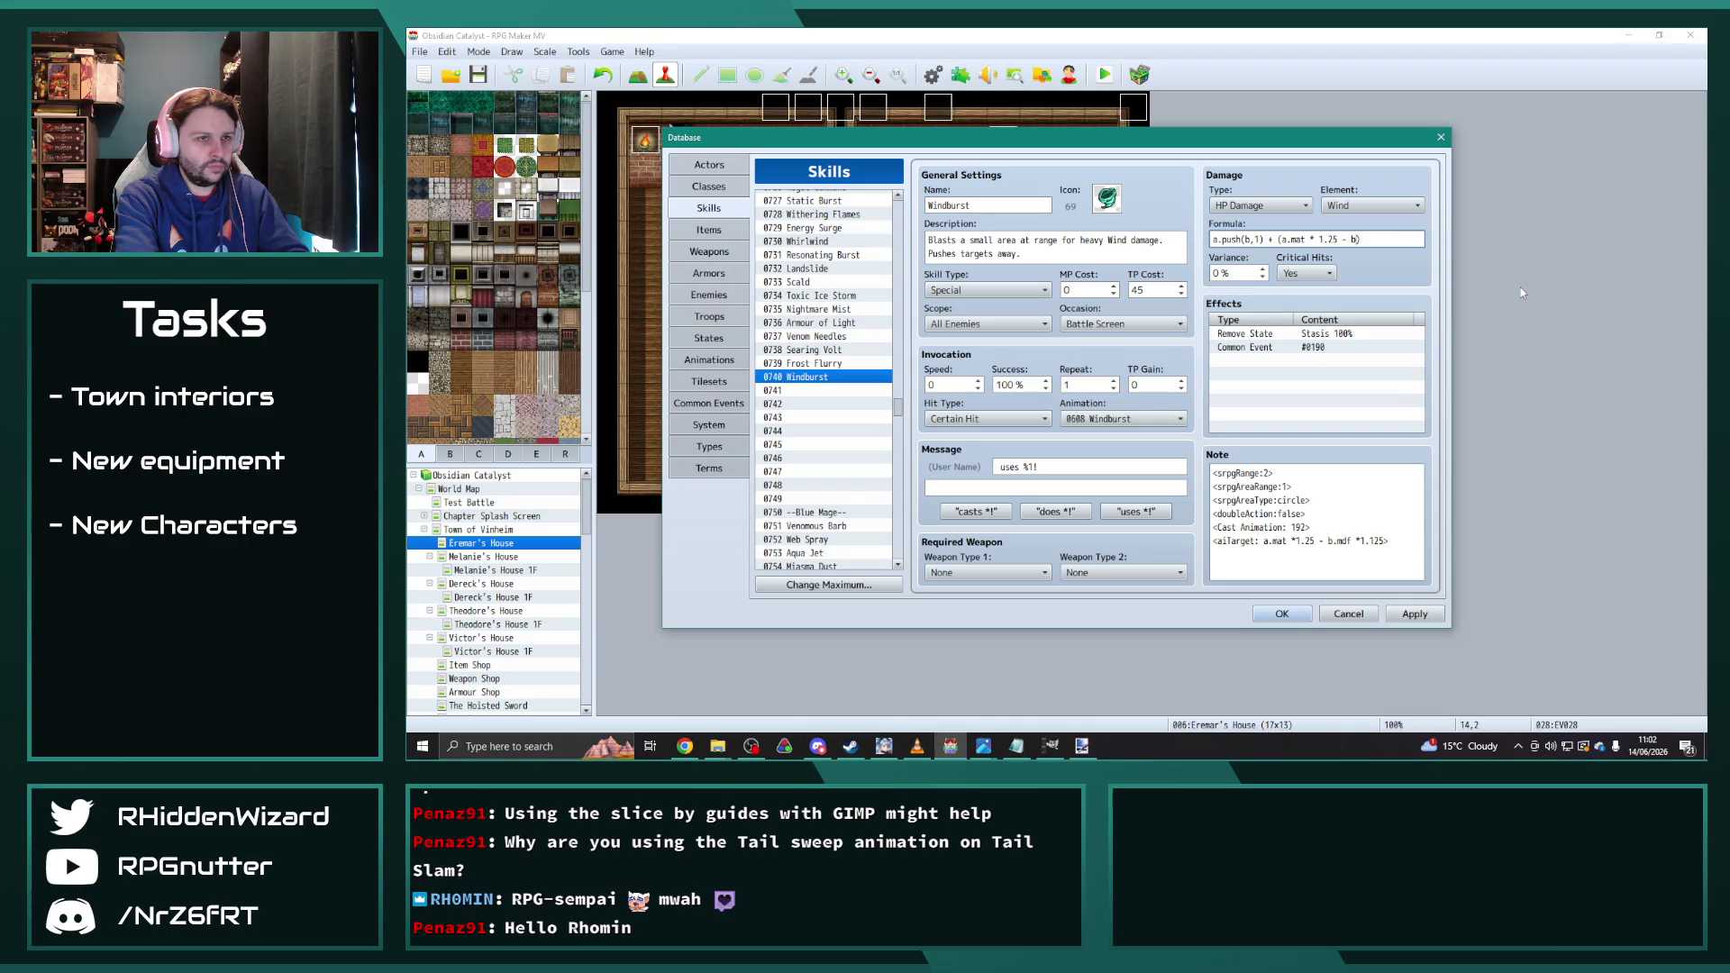
text(,mdf)
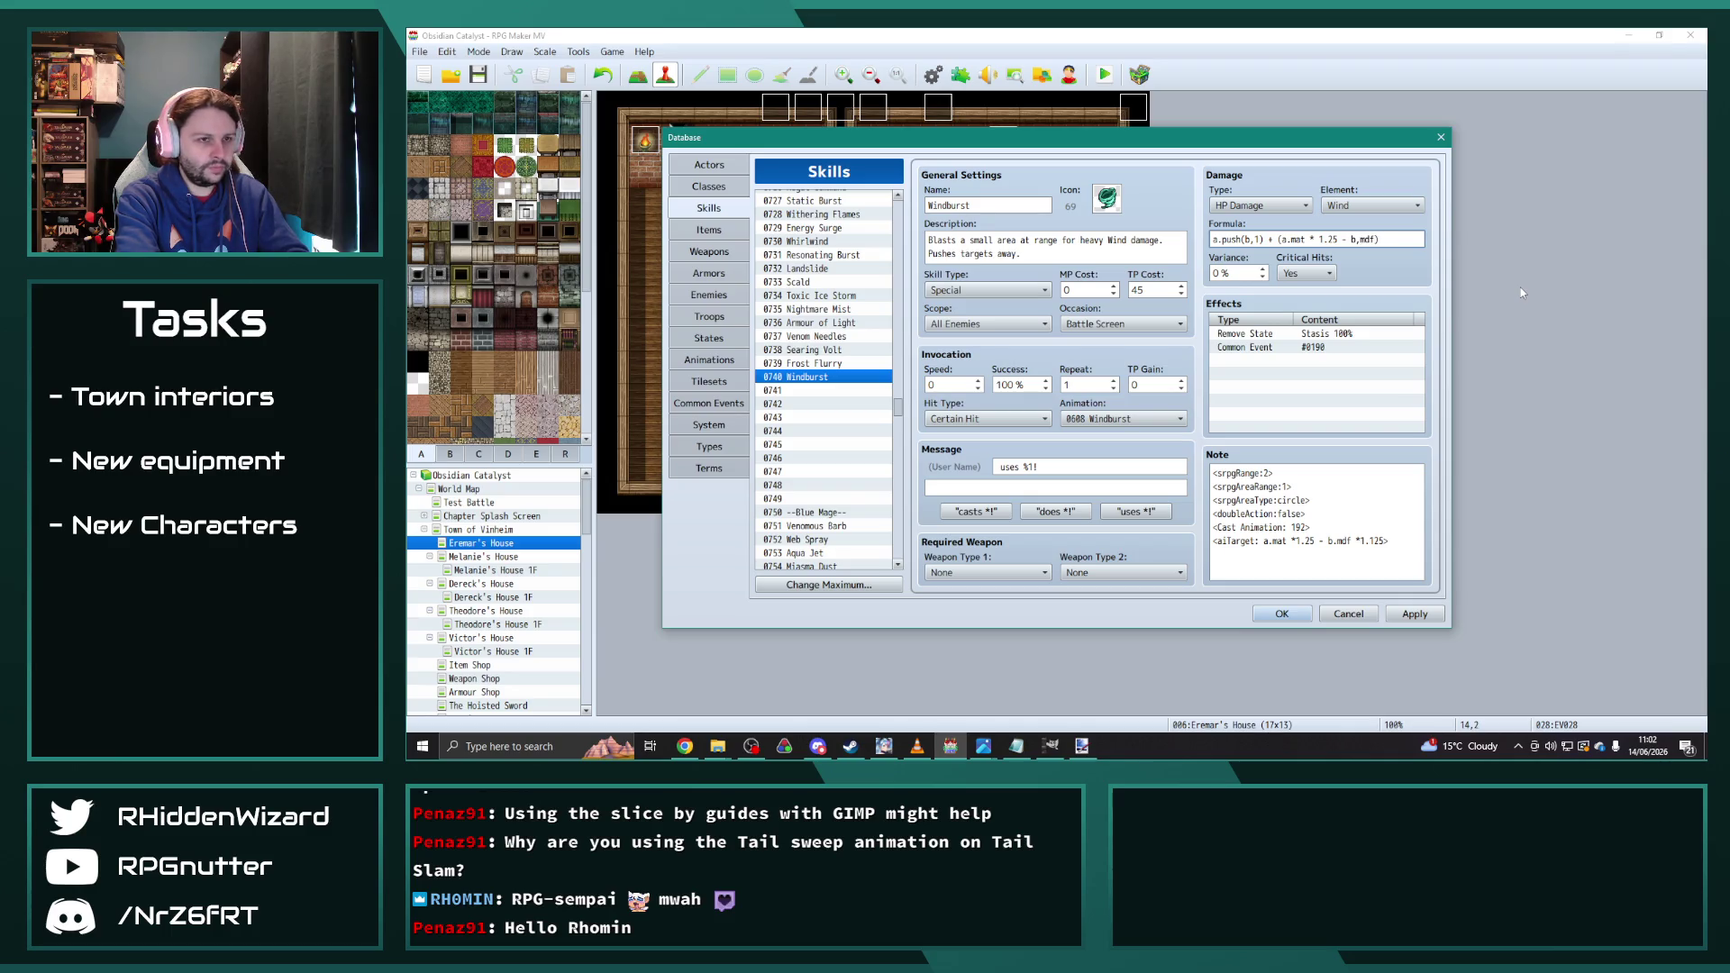
key(BackSpace)
key(BackSpace)
text(.mdf)
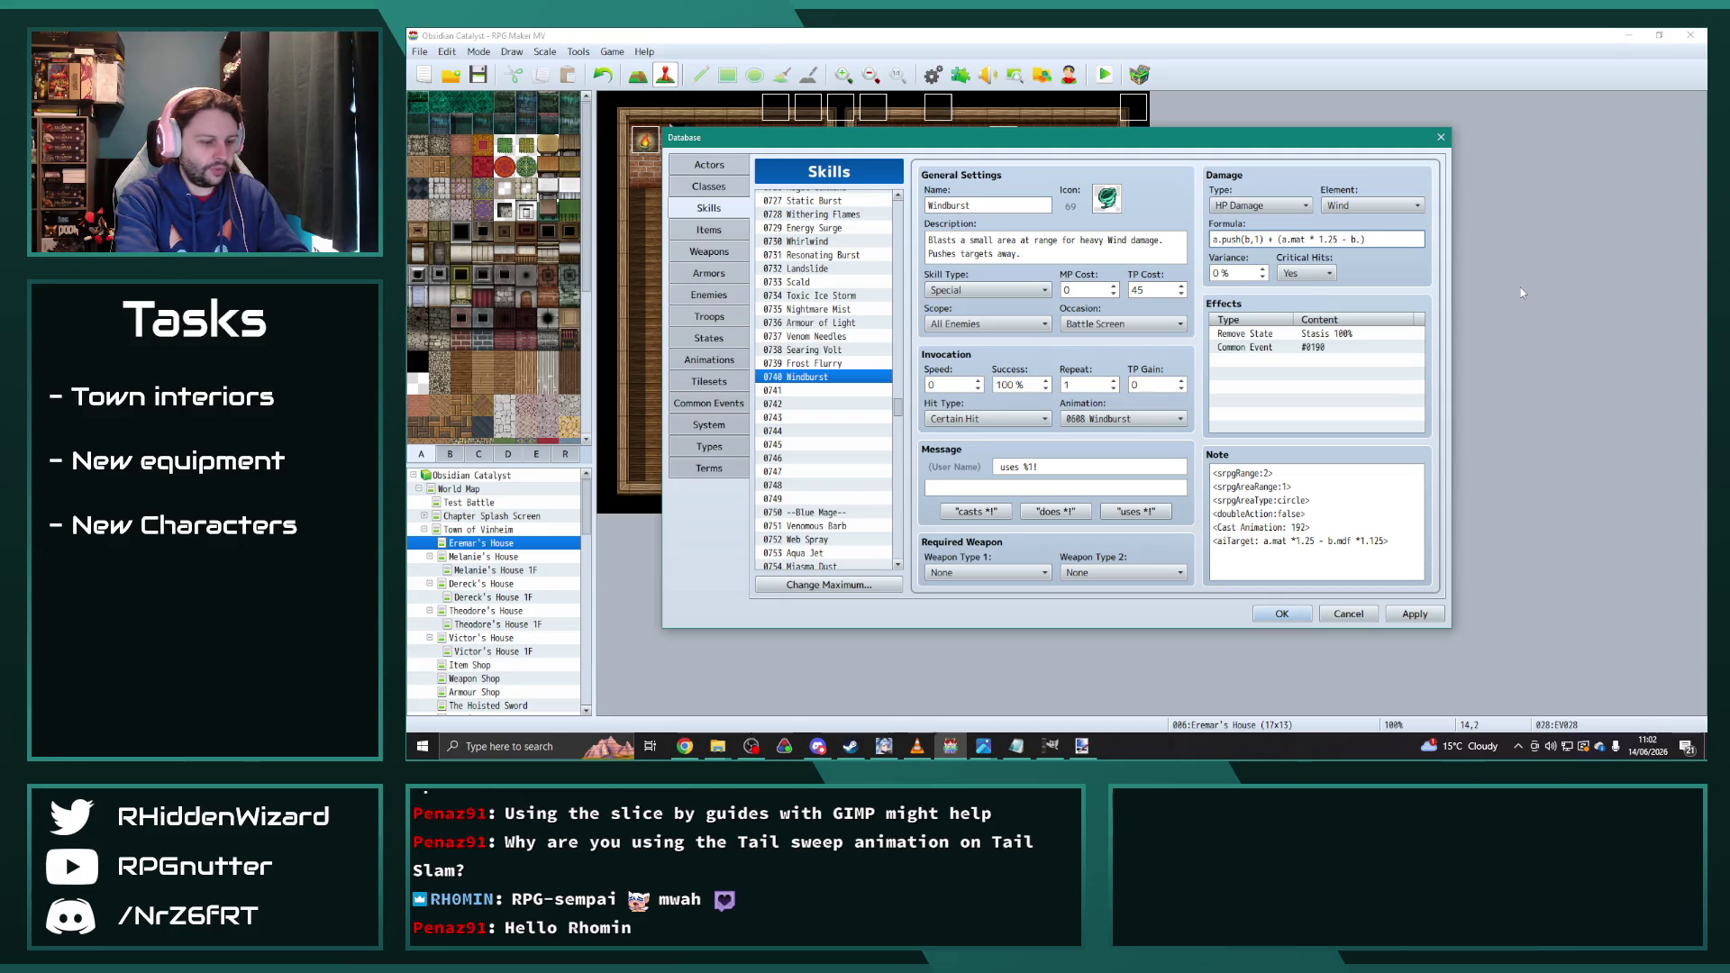
text( * 1.12)
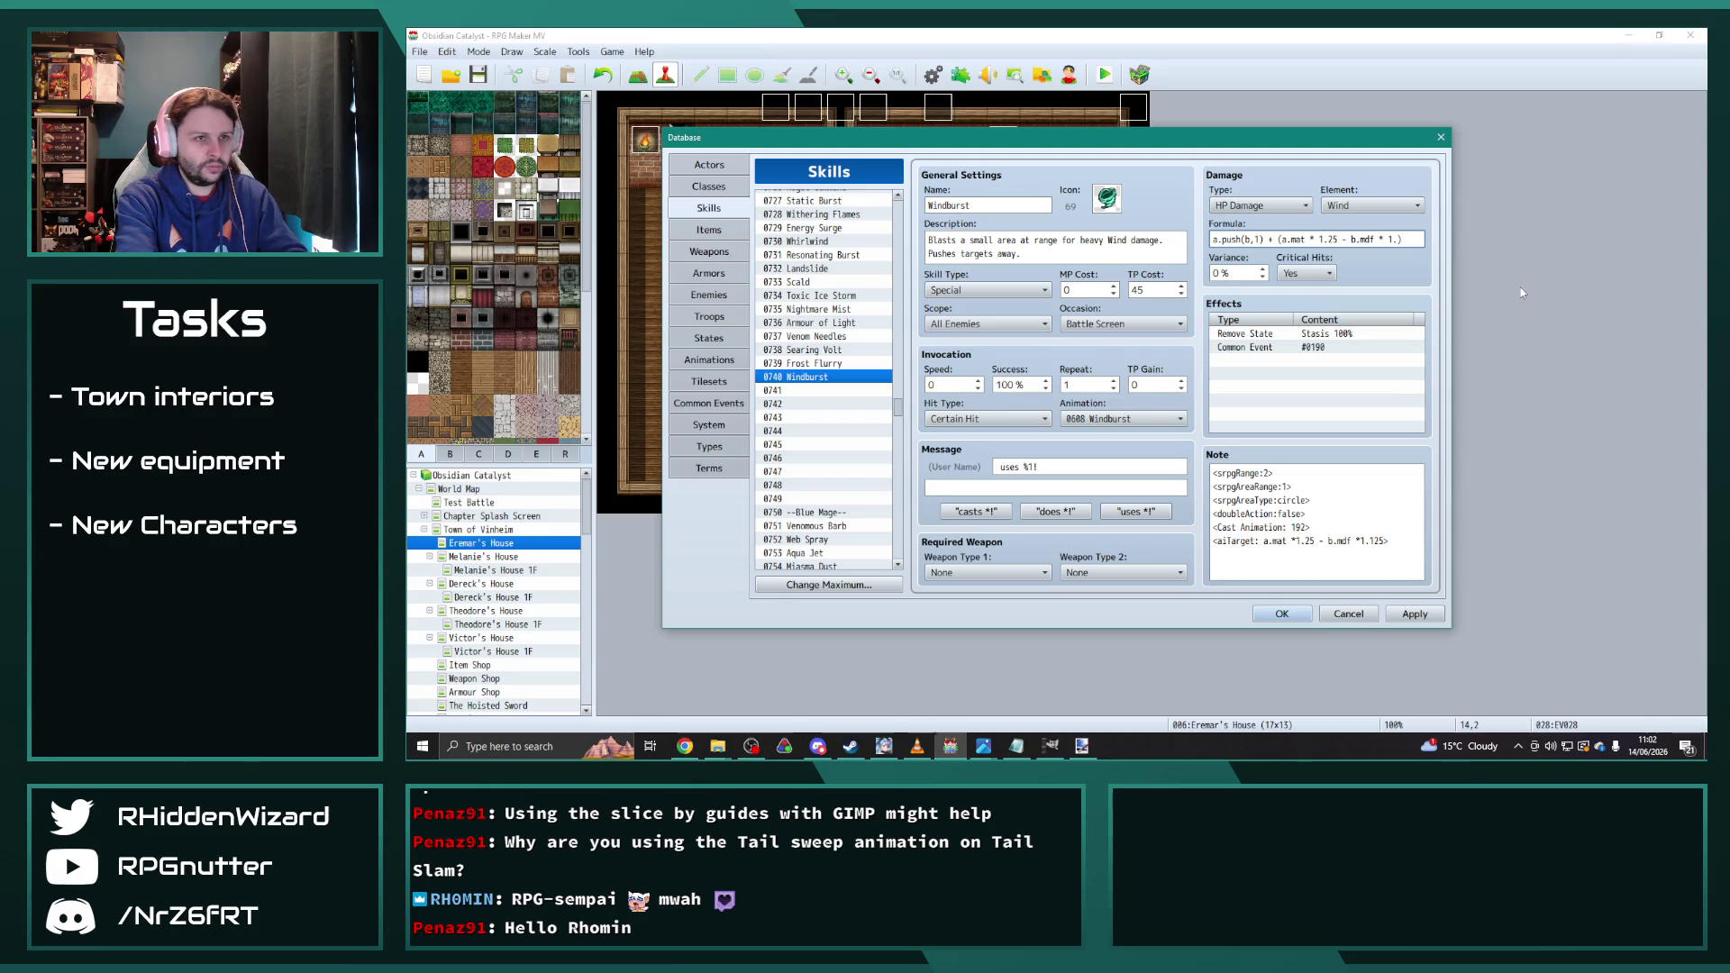
text(4)
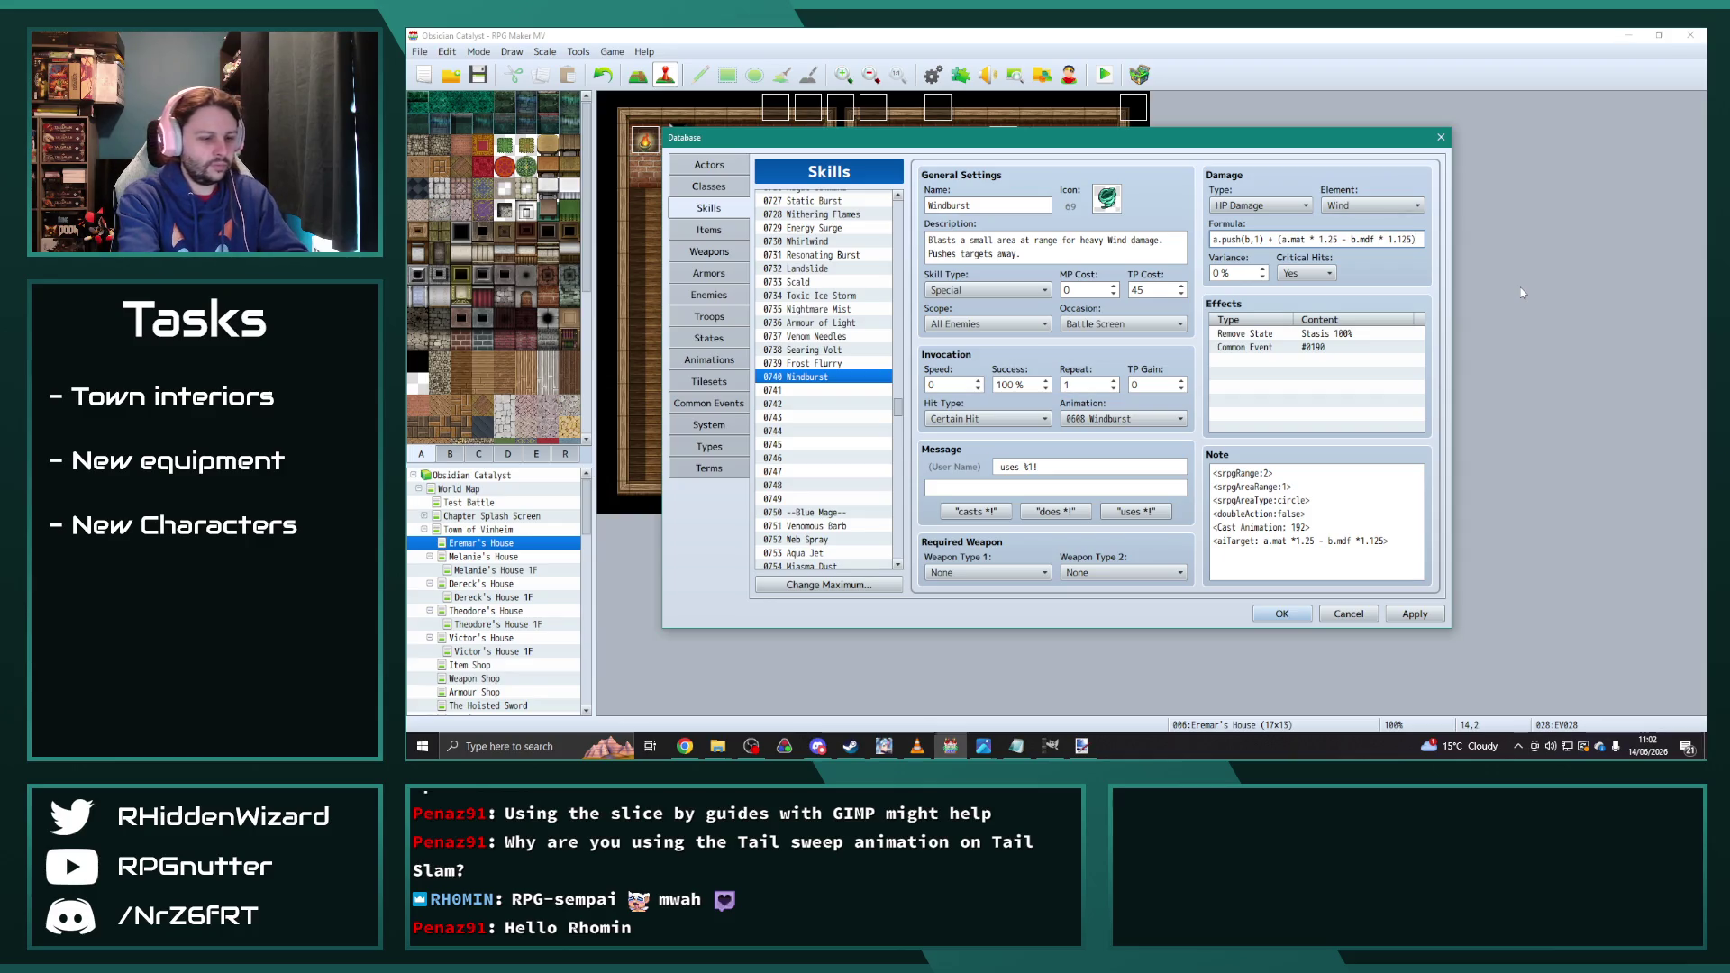
text(3))
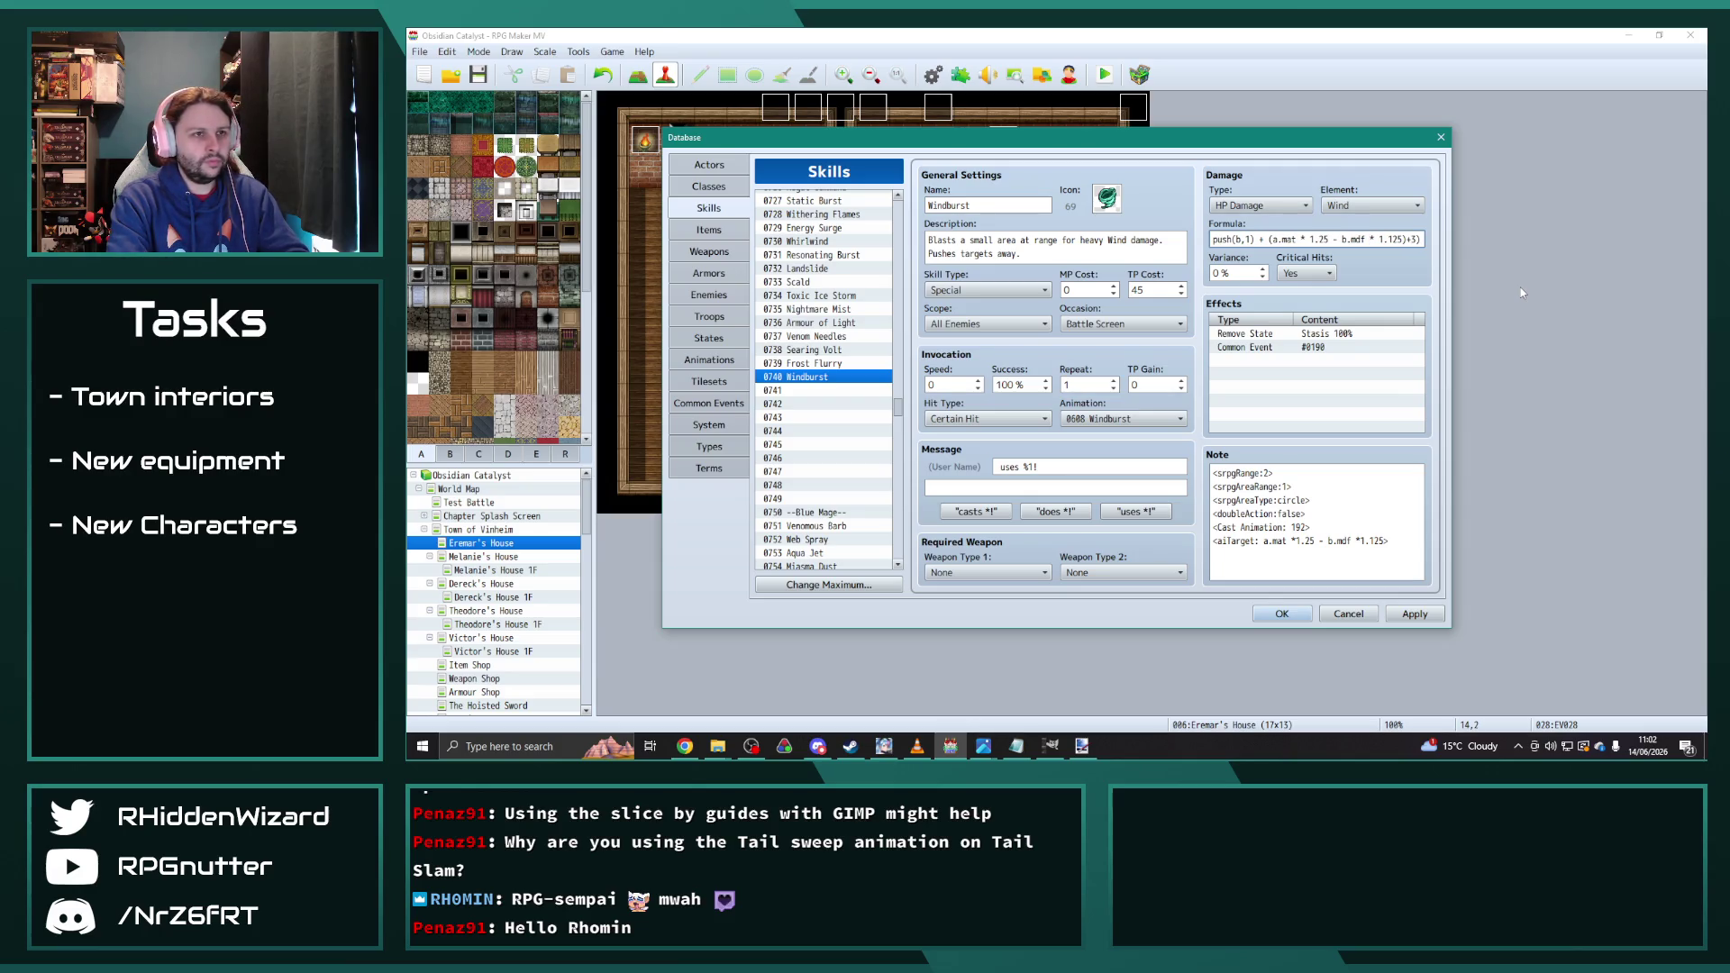
text(()
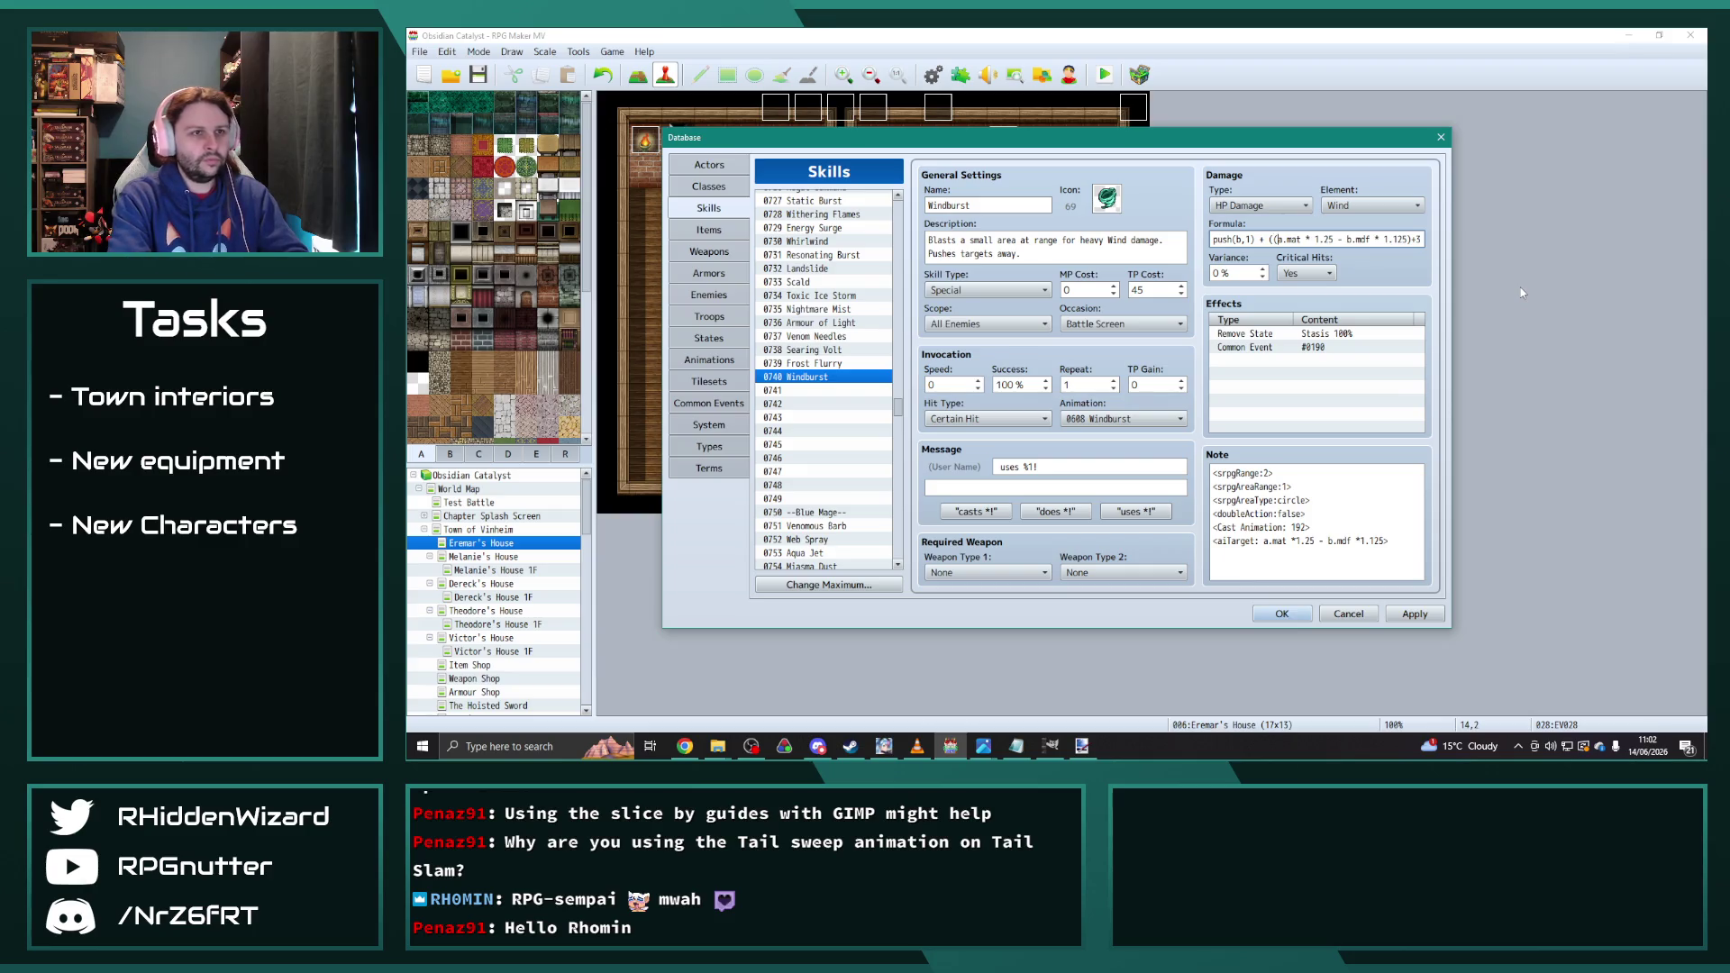
key(BackSpace)
text(1)
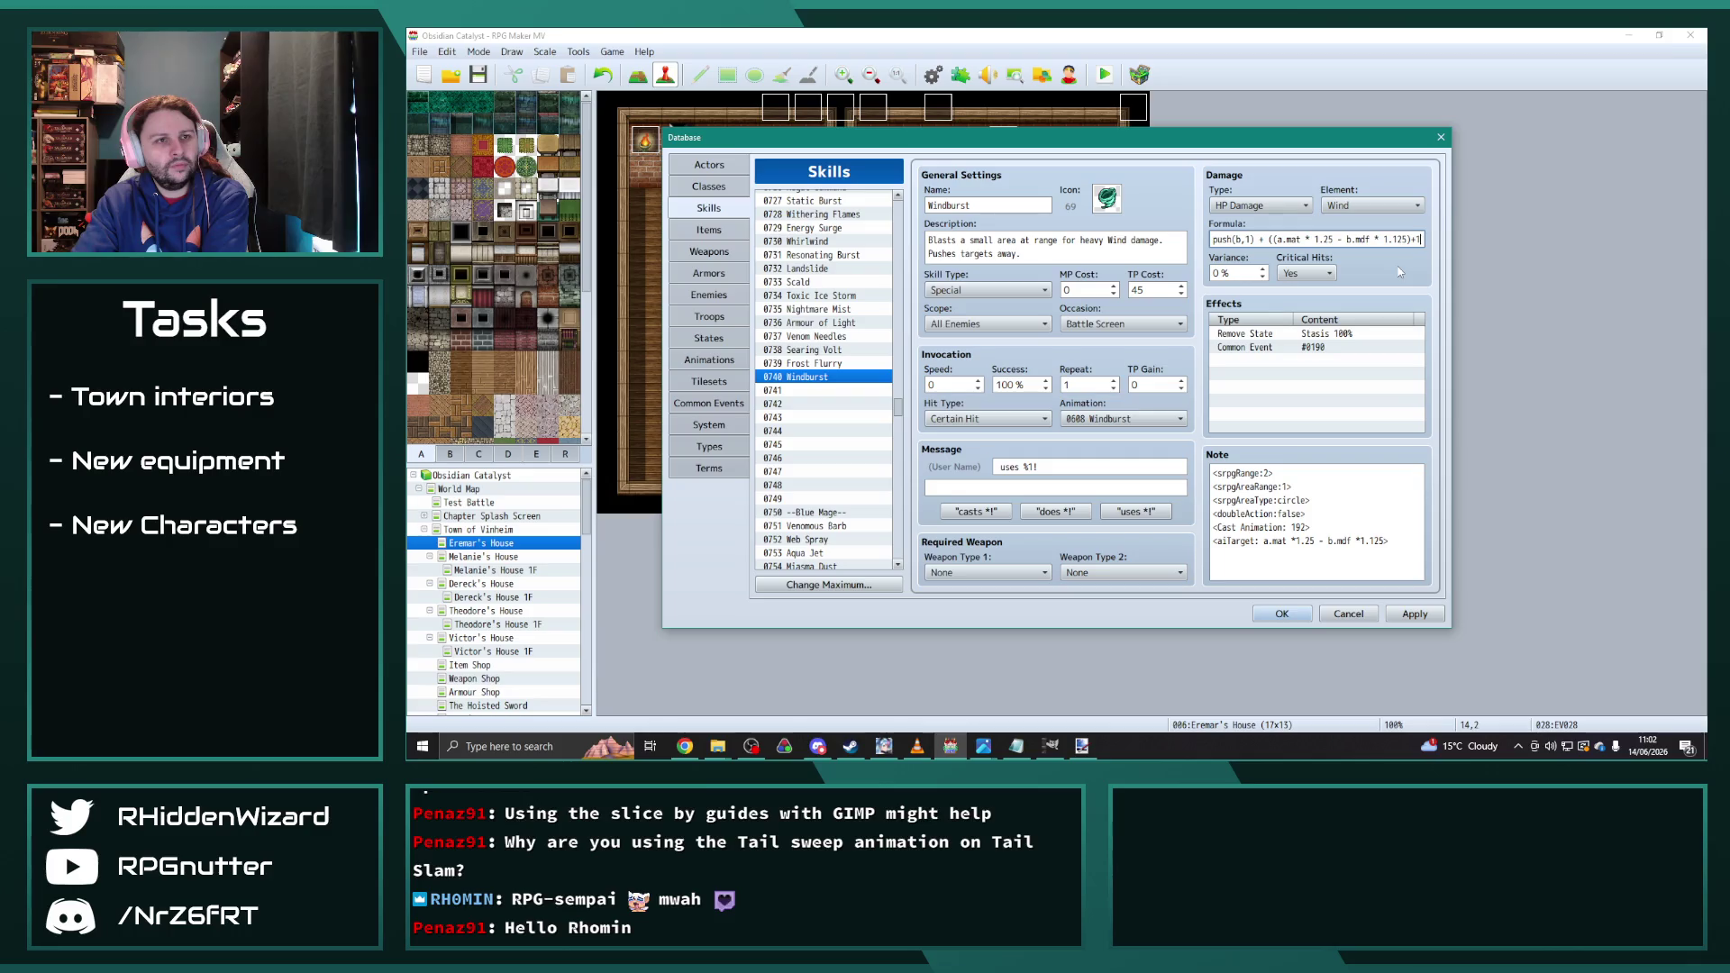
text())
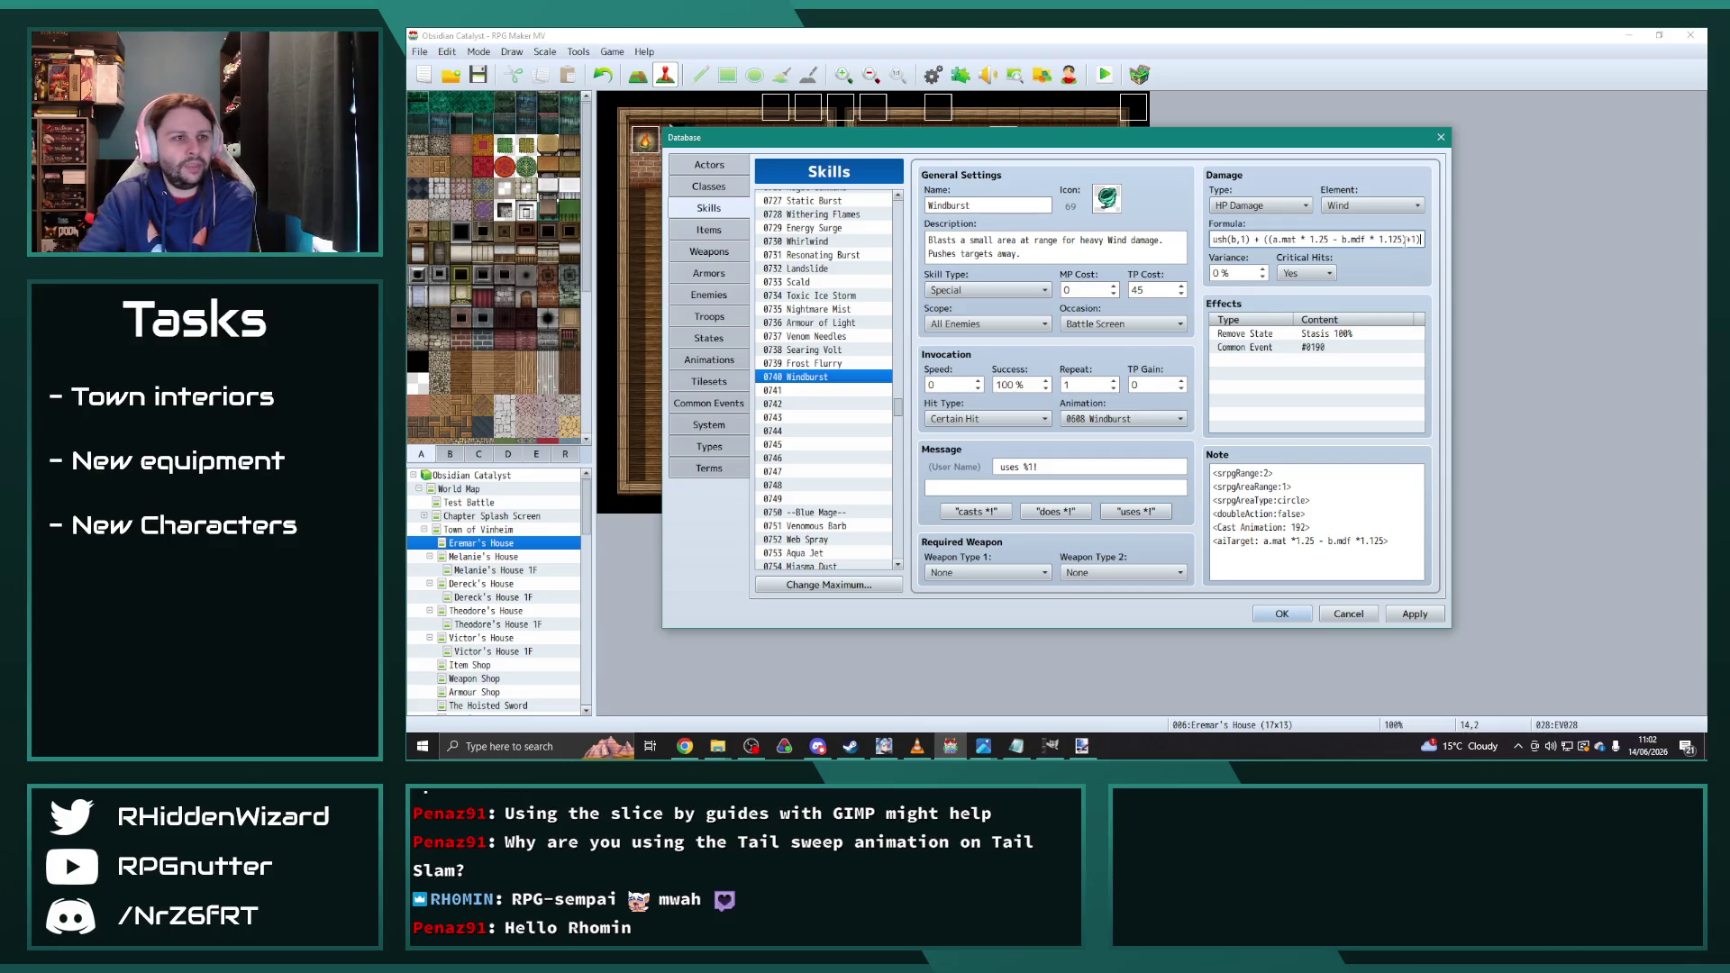
click(1431, 609)
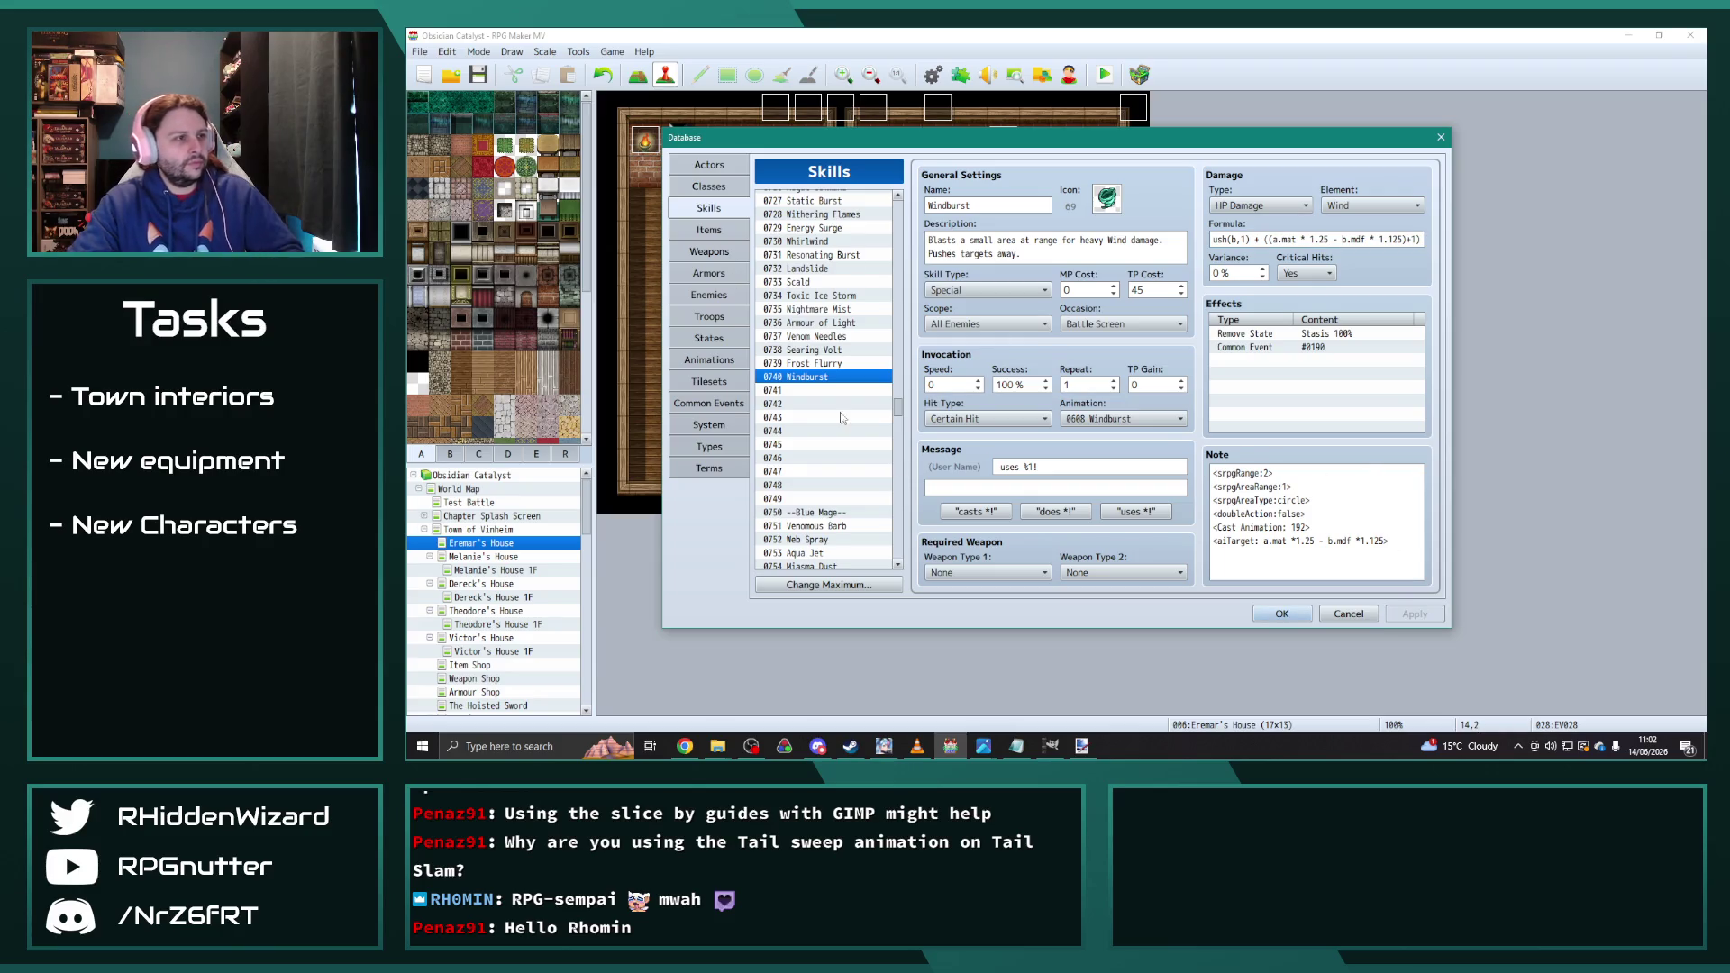
Step: Give Windburst Tome icon 748, M.Defense 0, Agility 3 and M.Attack 6, apply, and reopen the database
click(710, 273)
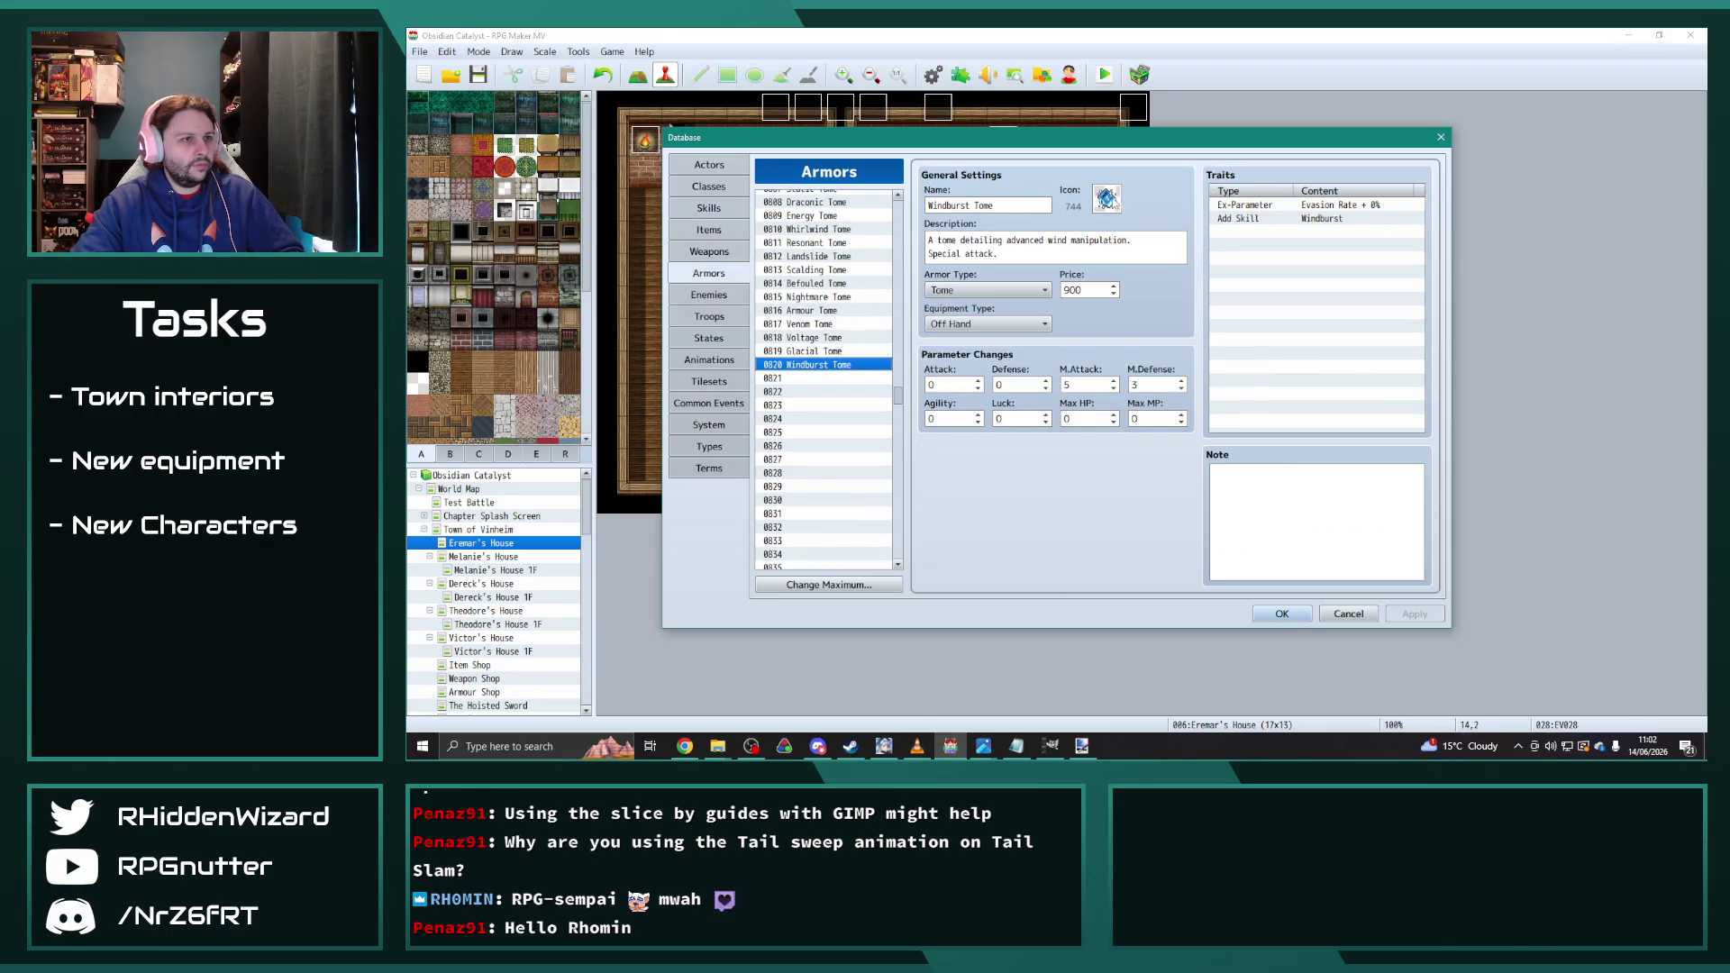
click(1116, 204)
double_click(1149, 503)
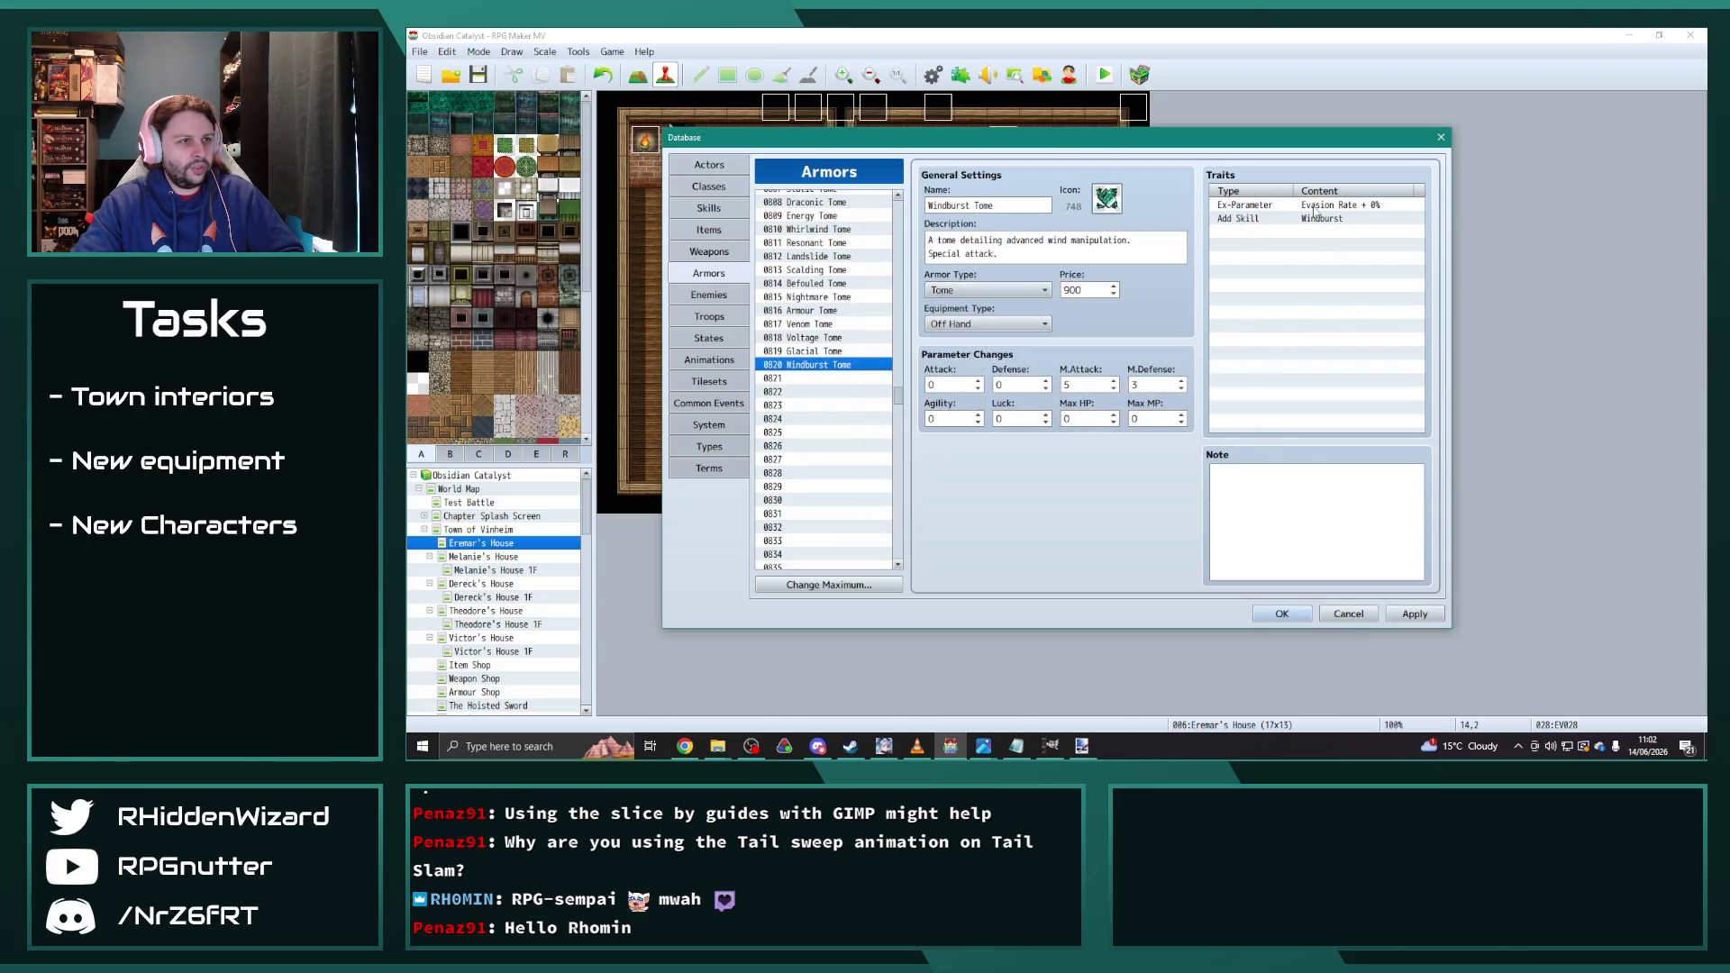
key(BackSpace)
click(968, 416)
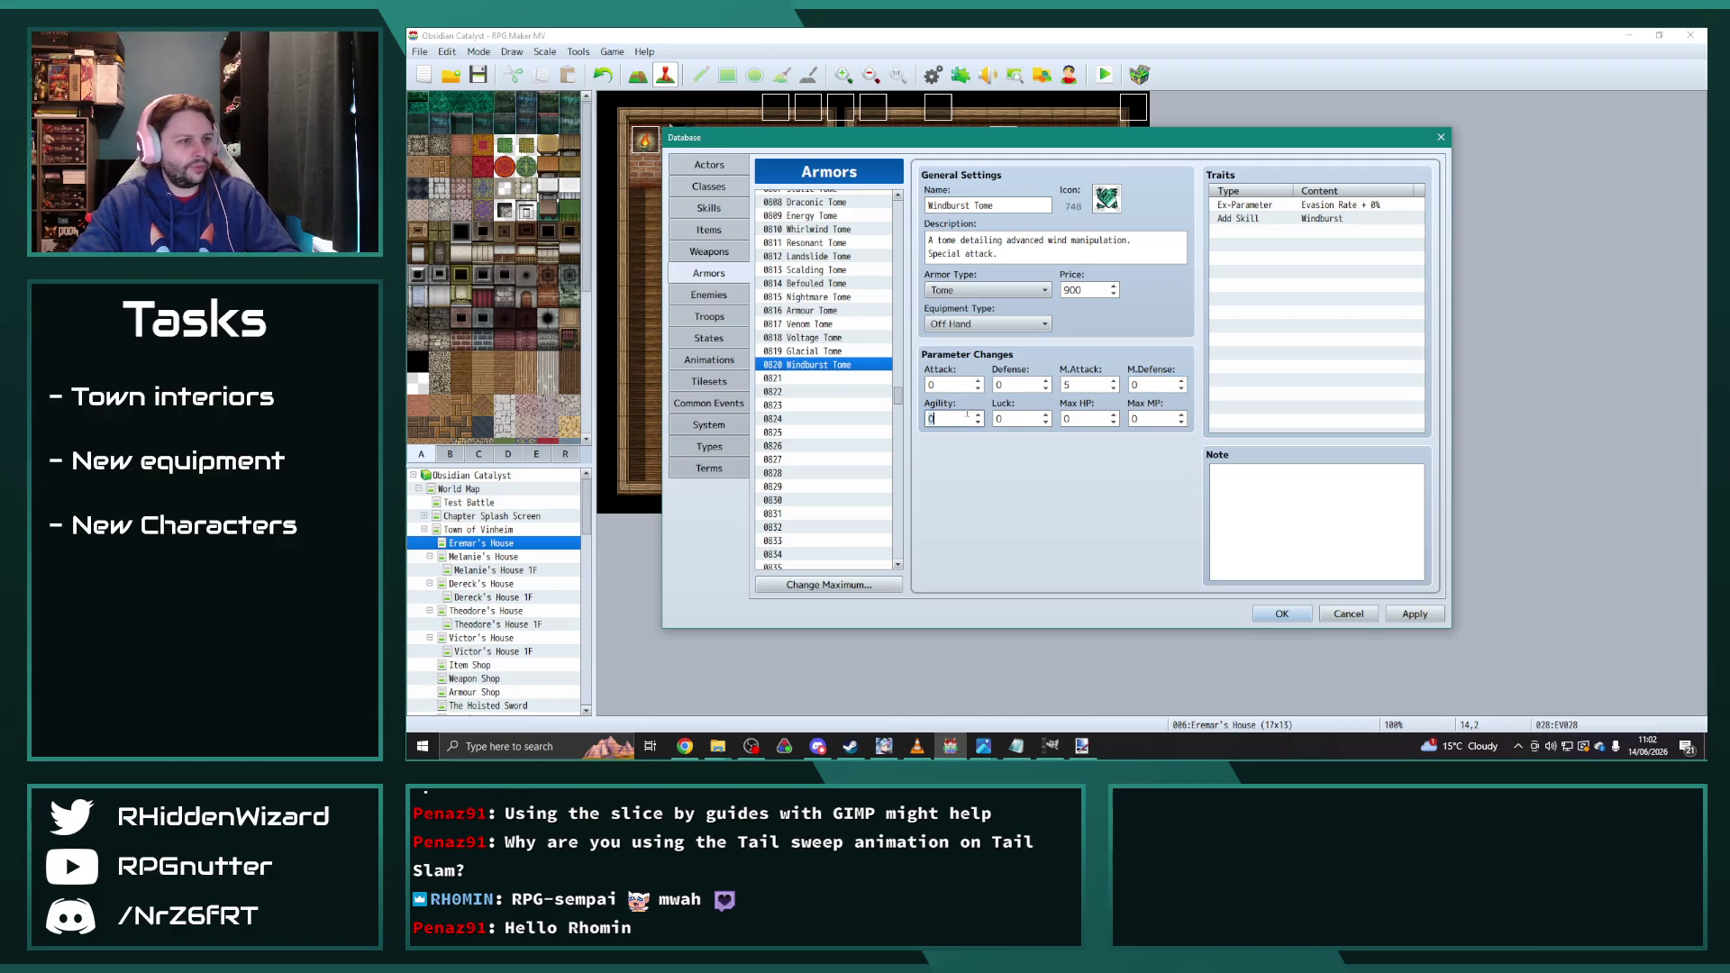
text(3)
click(830, 341)
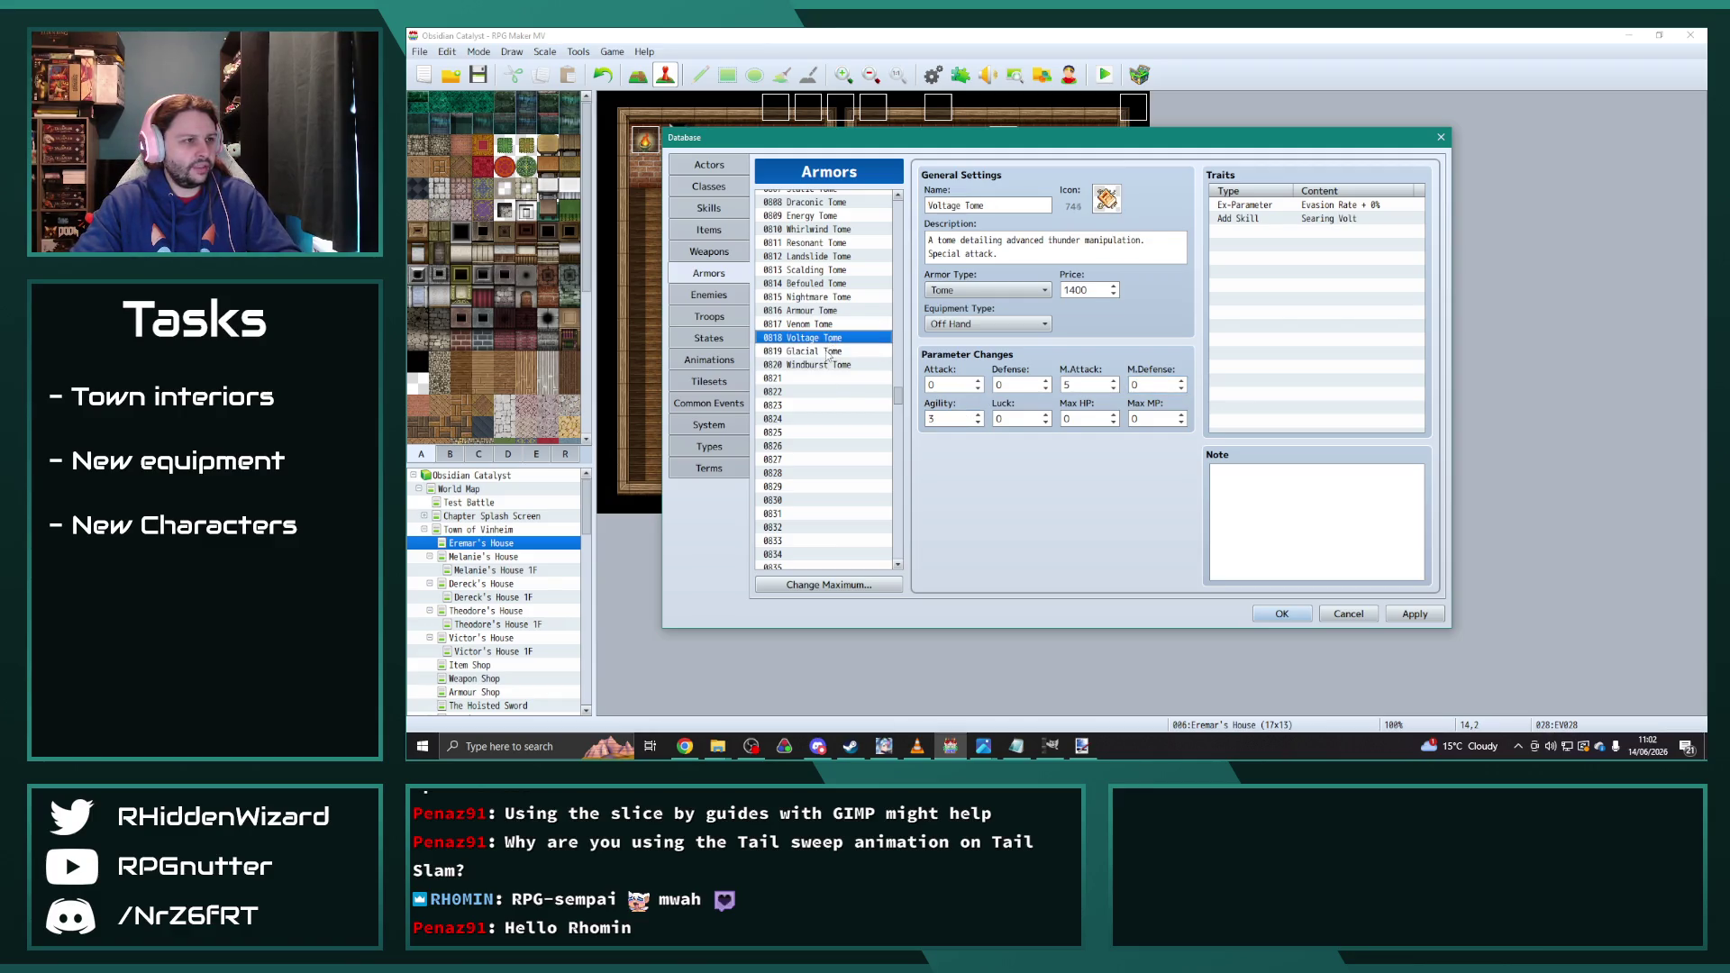
click(828, 363)
double_click(1084, 386)
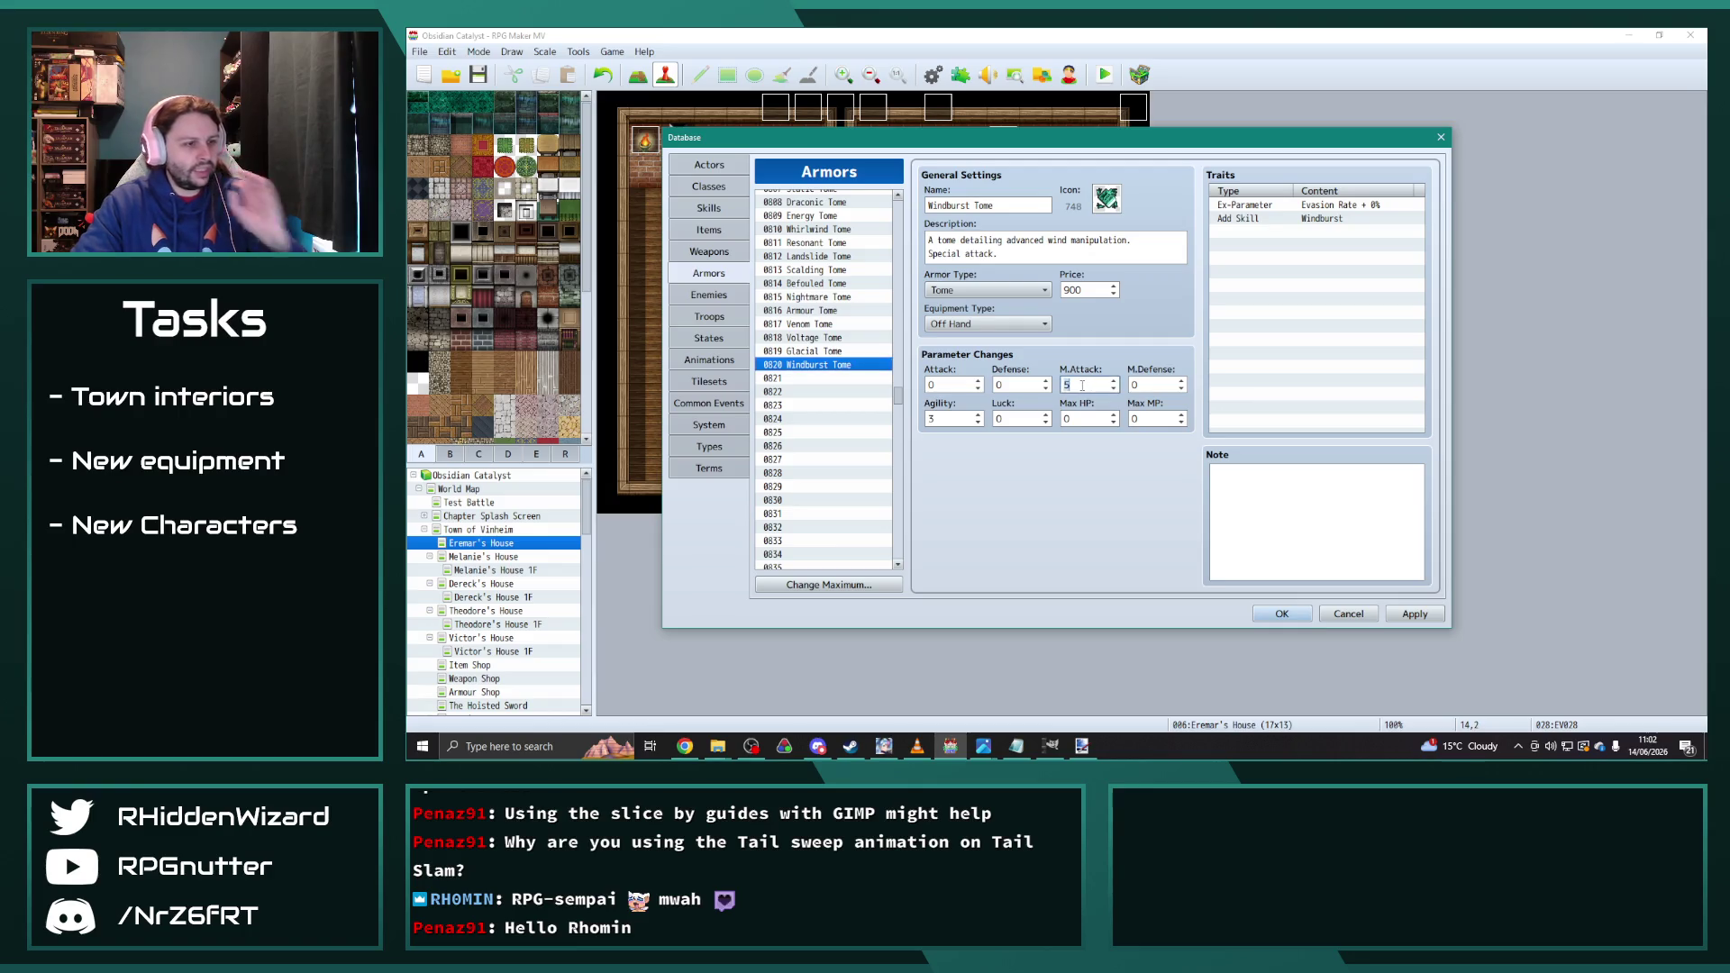
text(6)
click(1415, 614)
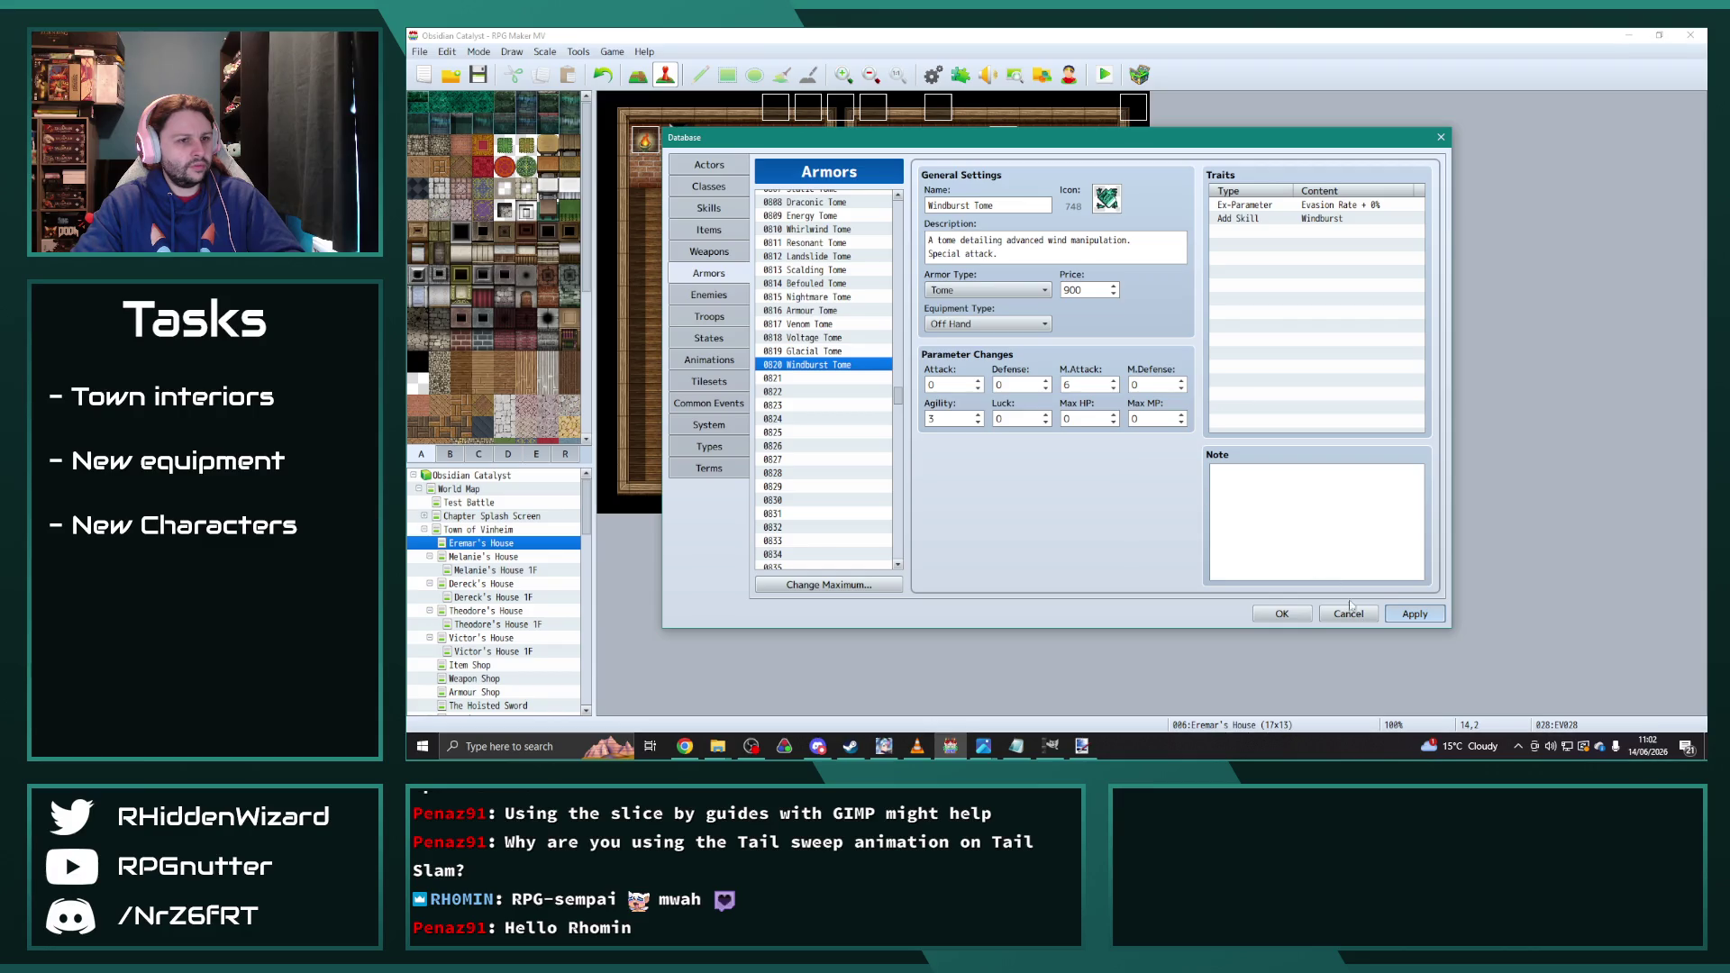
click(1282, 616)
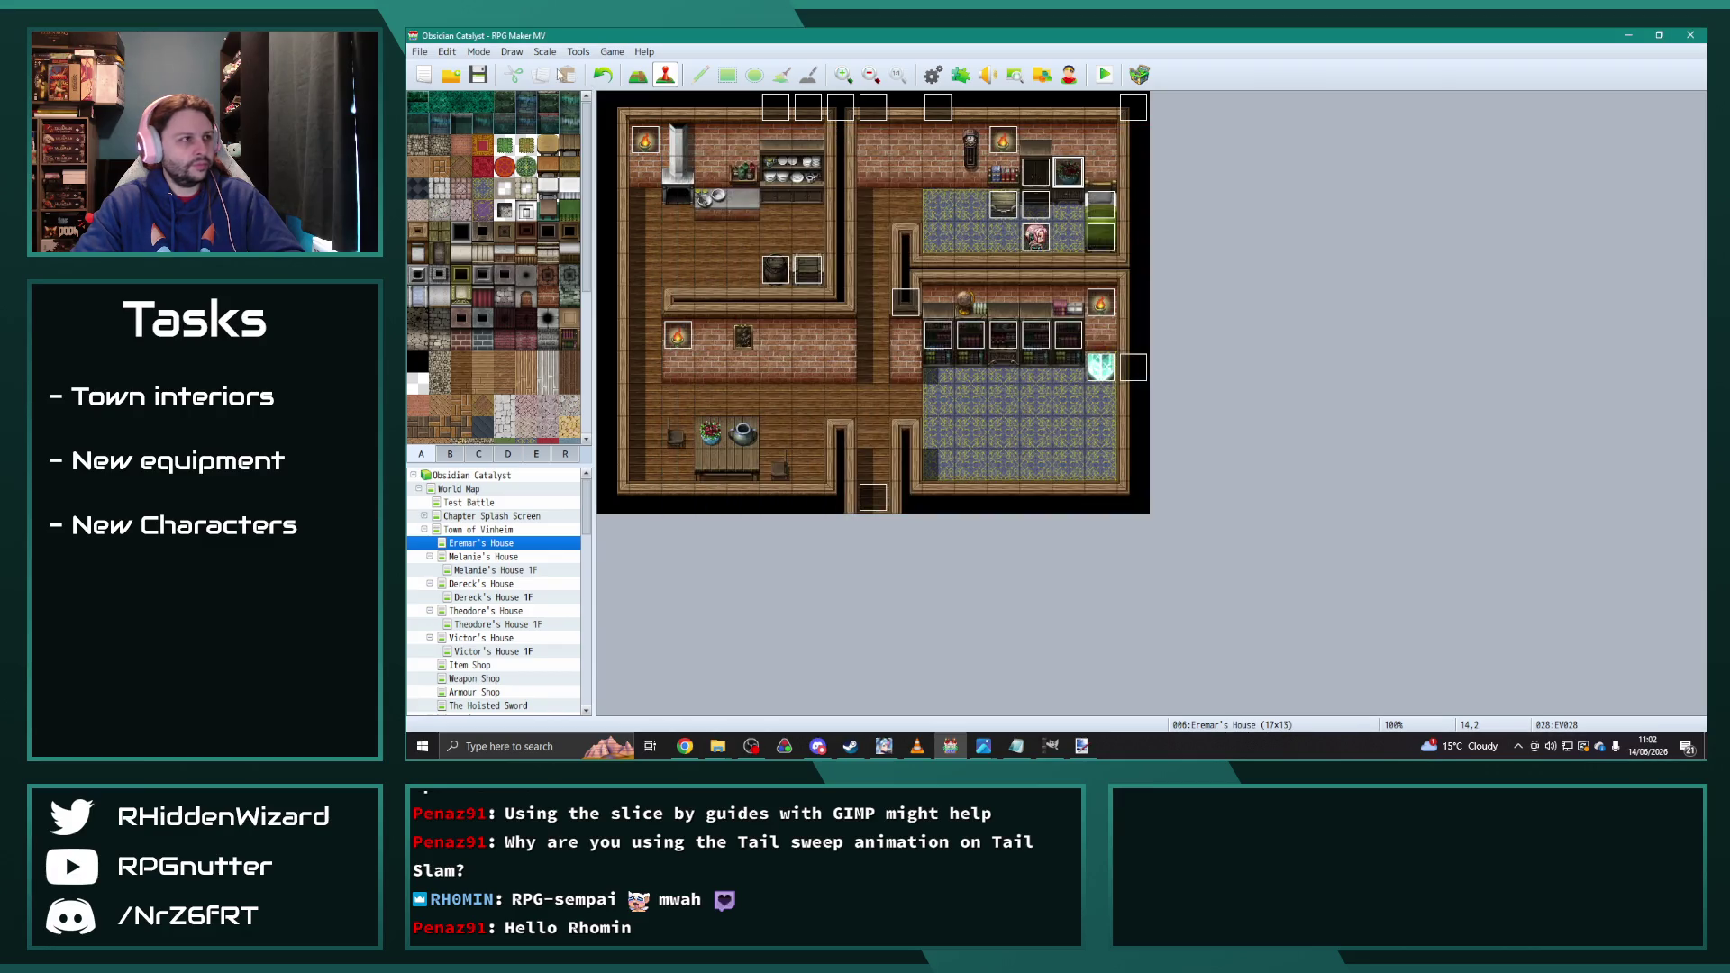
click(934, 76)
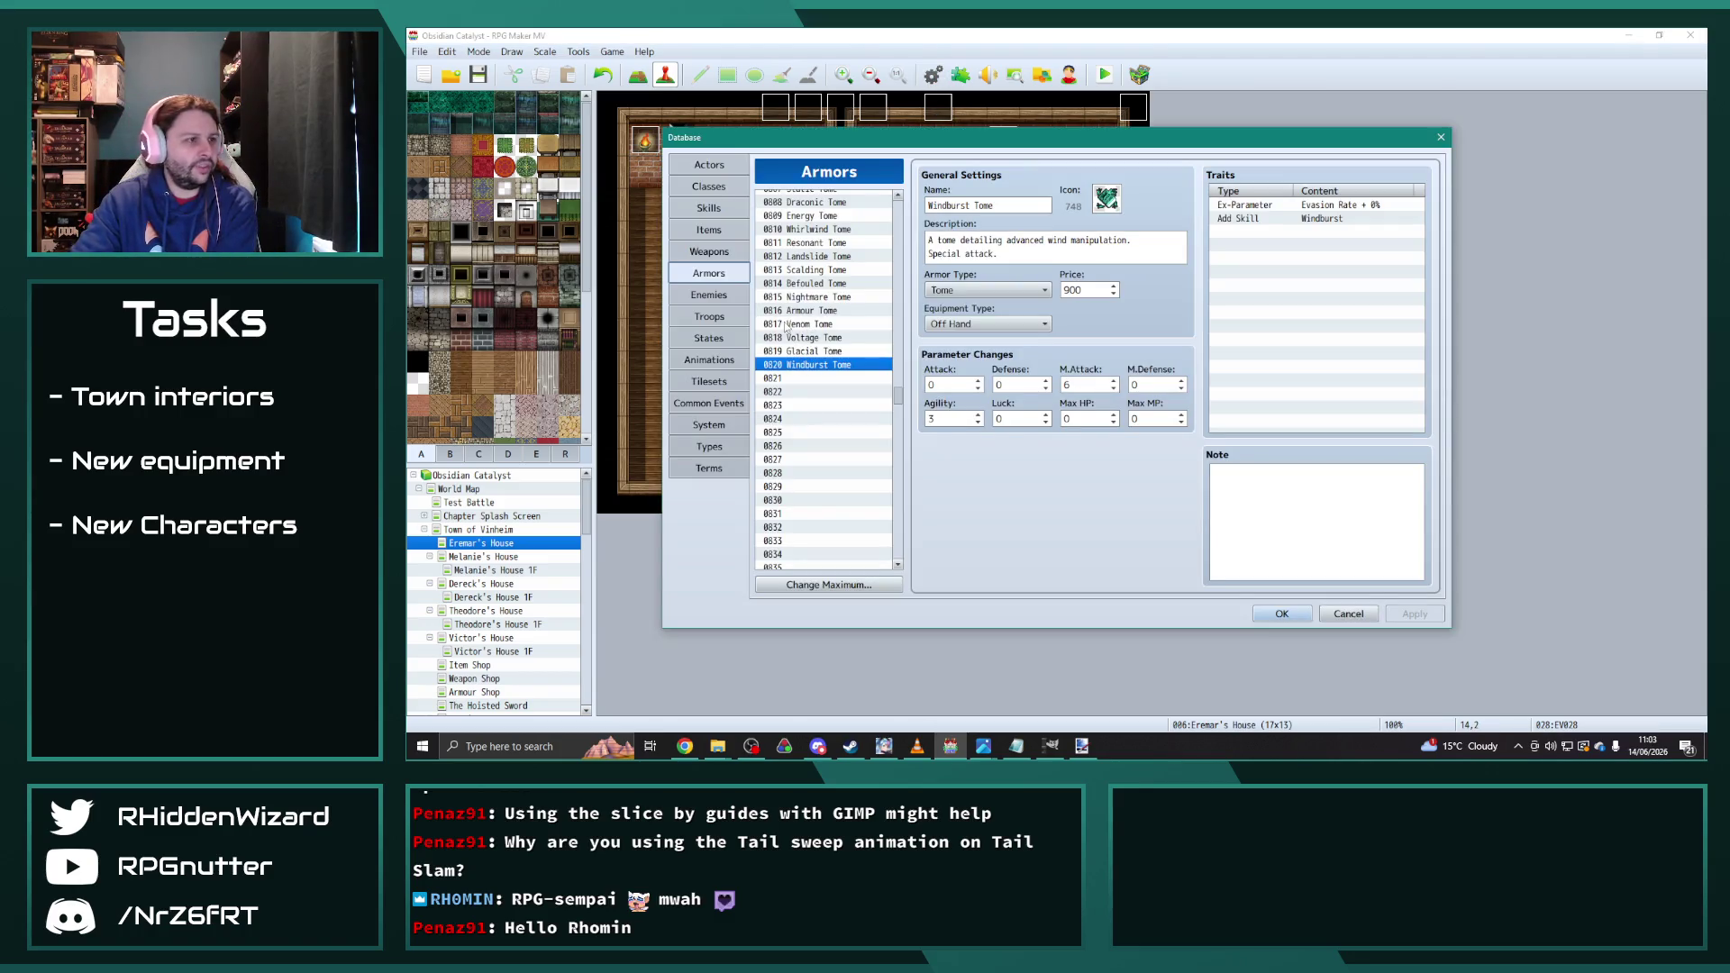
Step: Add armor 0820 Windburst Tome as a 1/4 drop for Katrycia Corps. Spellblade
click(710, 295)
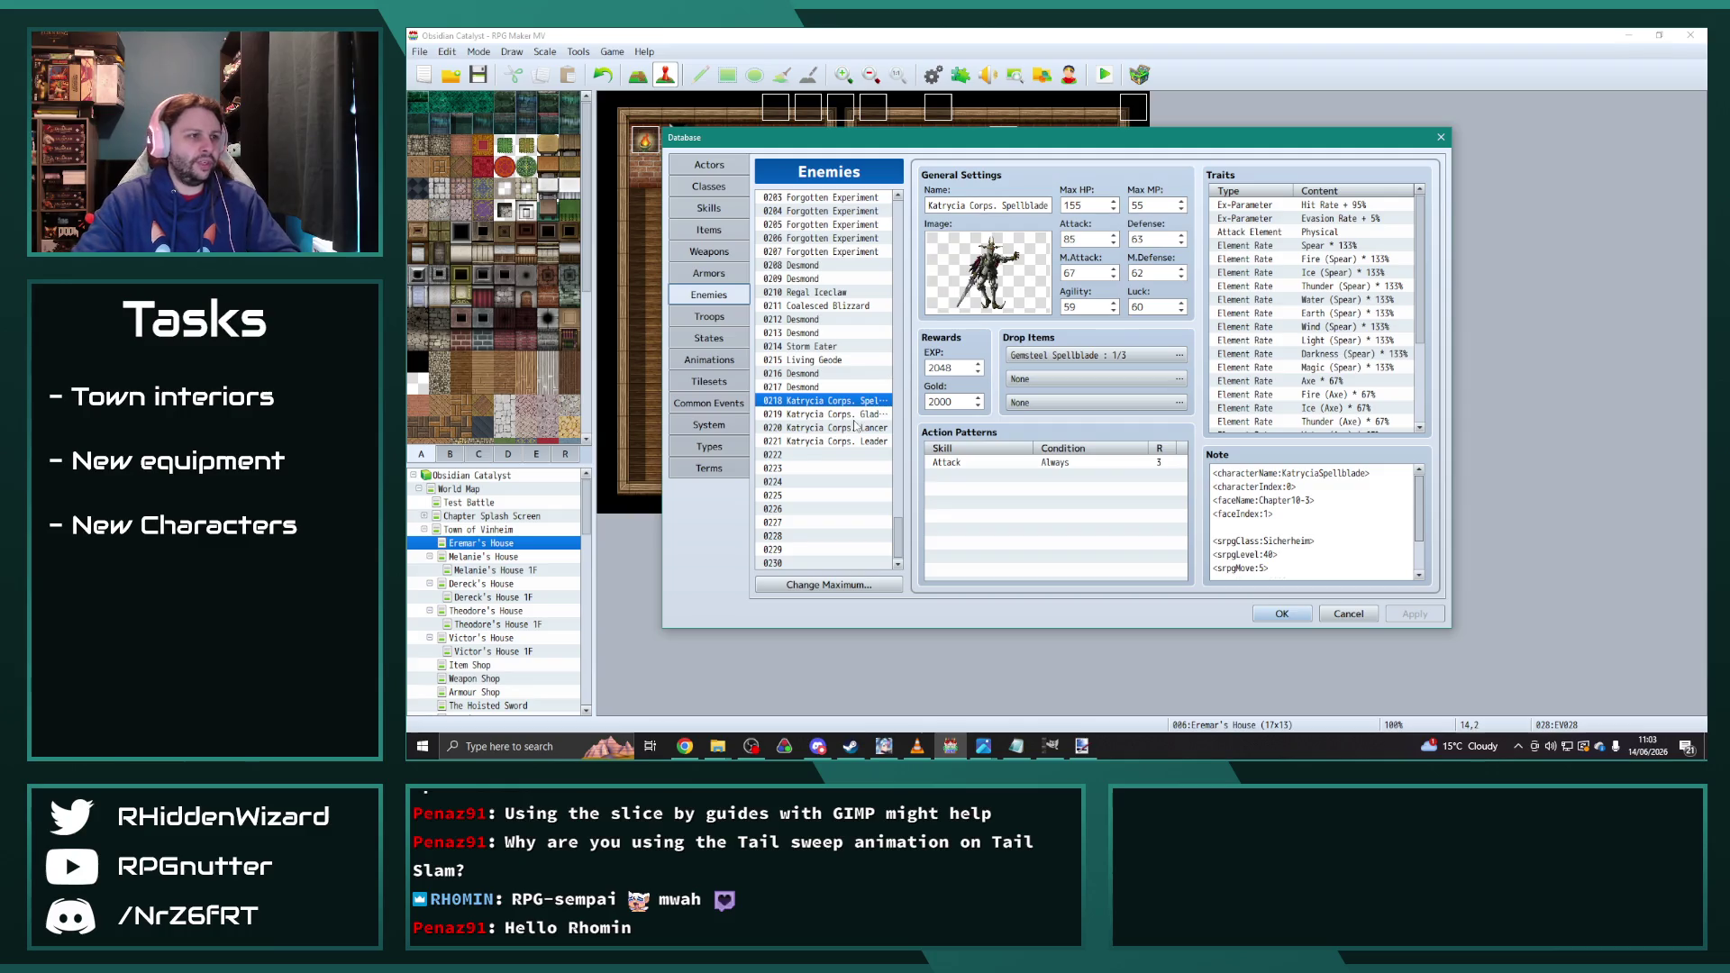
double_click(1090, 386)
click(969, 391)
click(1108, 390)
mouse_move(1195, 390)
mouse_down()
mouse_move(1194, 616)
mouse_move(1197, 576)
mouse_up()
click(1050, 462)
double_click(996, 439)
text(4)
click(1061, 467)
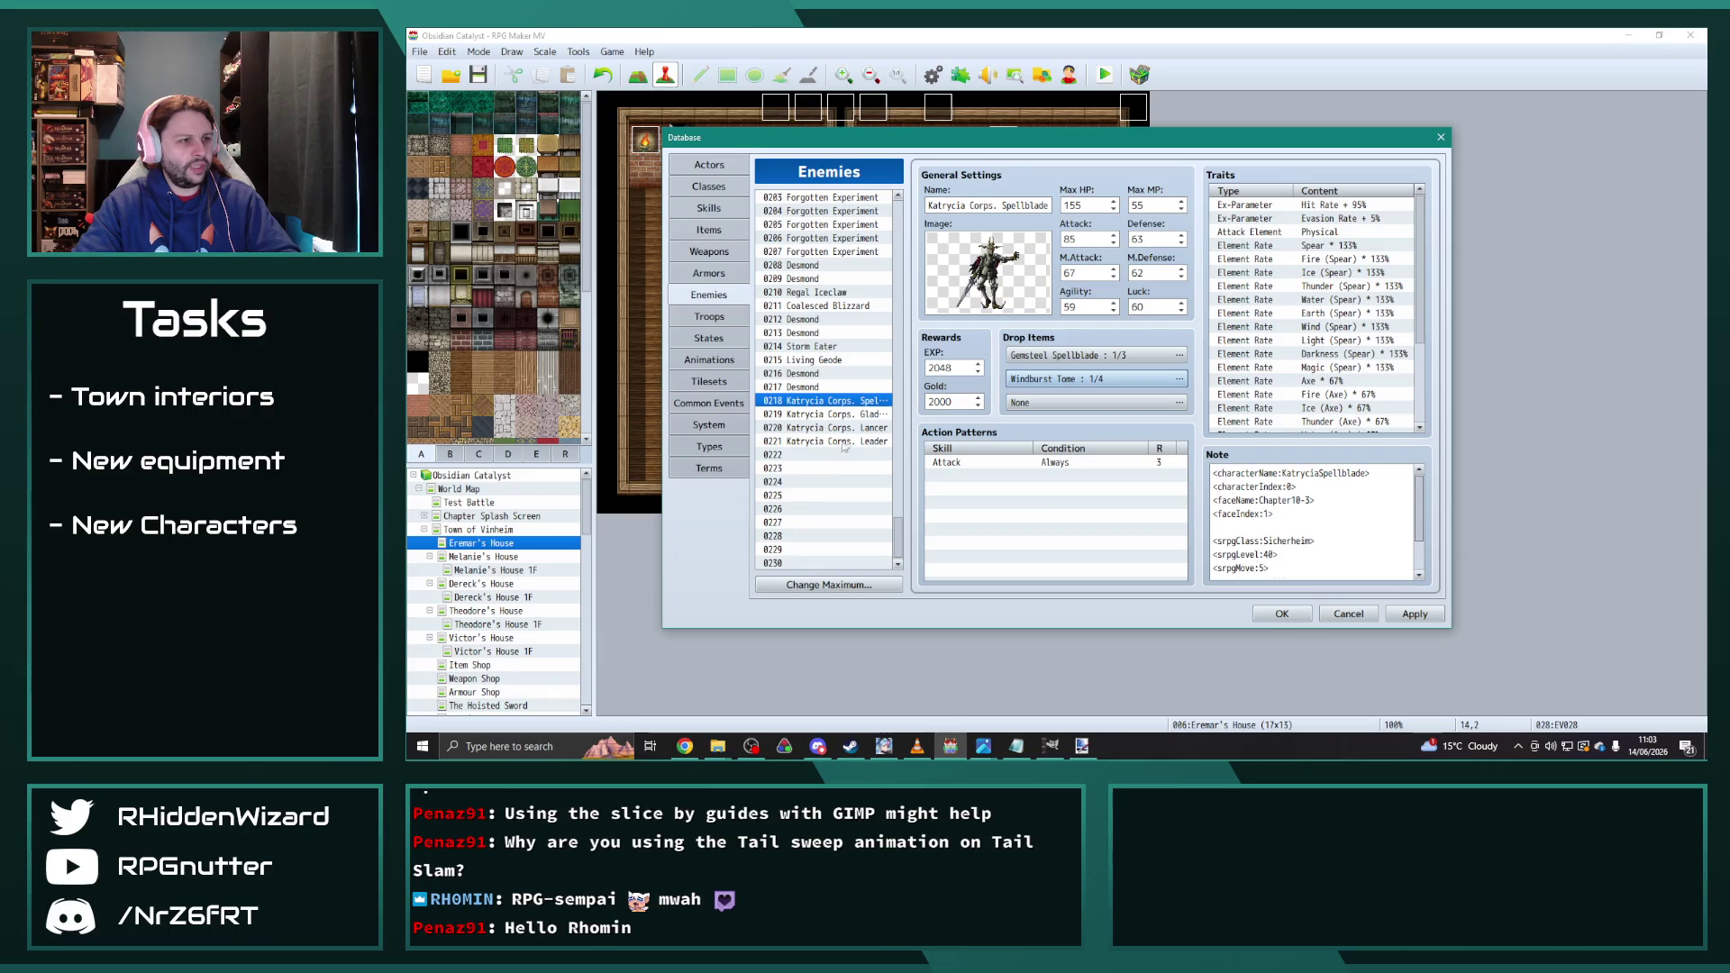
Step: Add Windburst Tome as a 1/1 drop for Katrycia Corps. Leader and apply
click(840, 442)
double_click(1073, 403)
click(968, 390)
click(1140, 390)
drag(1194, 387, 1194, 577)
click(1091, 690)
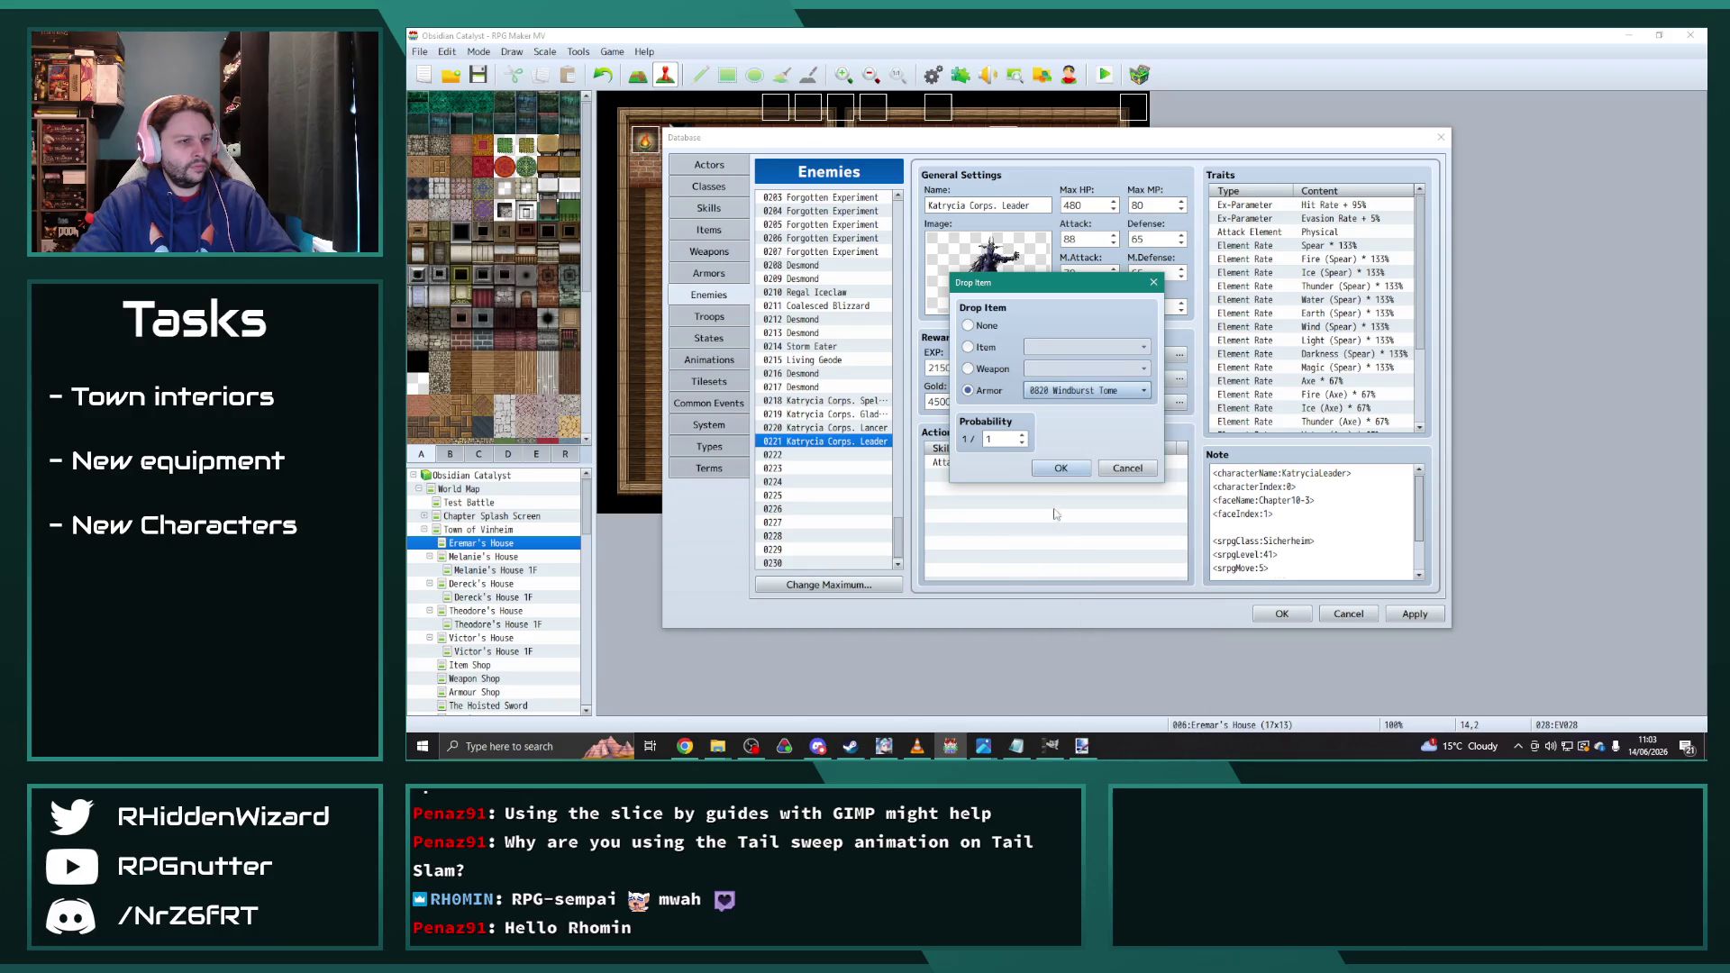
click(1061, 475)
click(1415, 614)
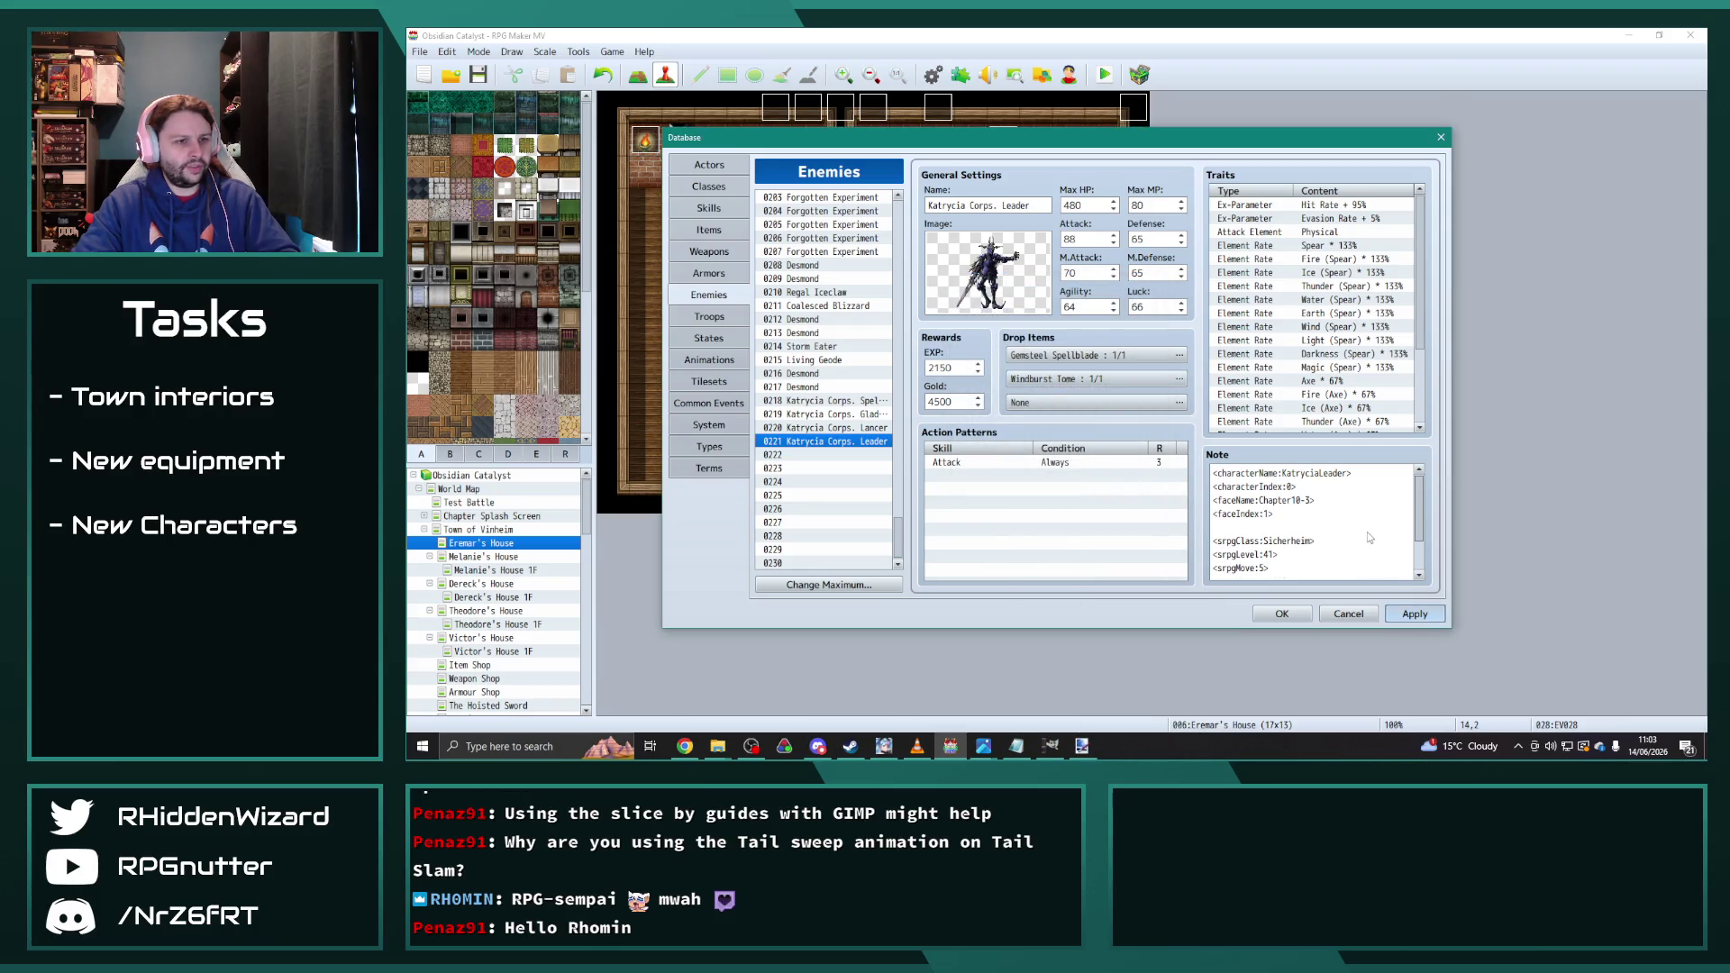
Step: Change Katrycia Corps. Spellblade's Steal Gold note amount to 2000
scroll(1323, 547, down, 1)
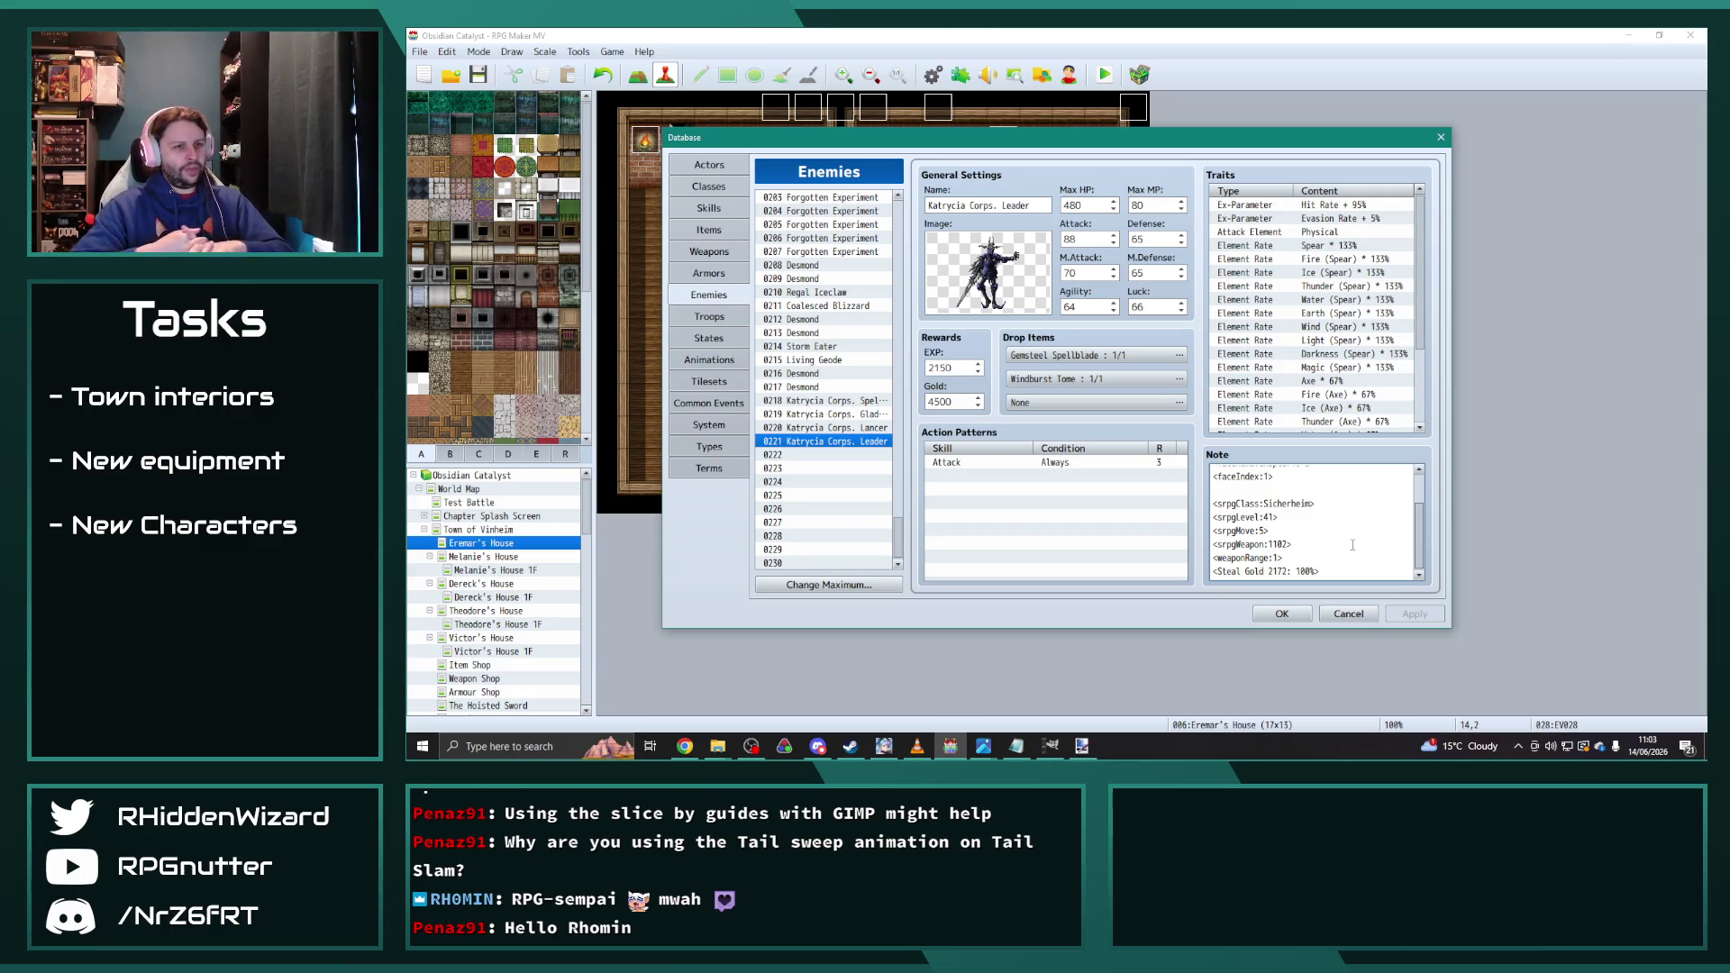
click(1351, 545)
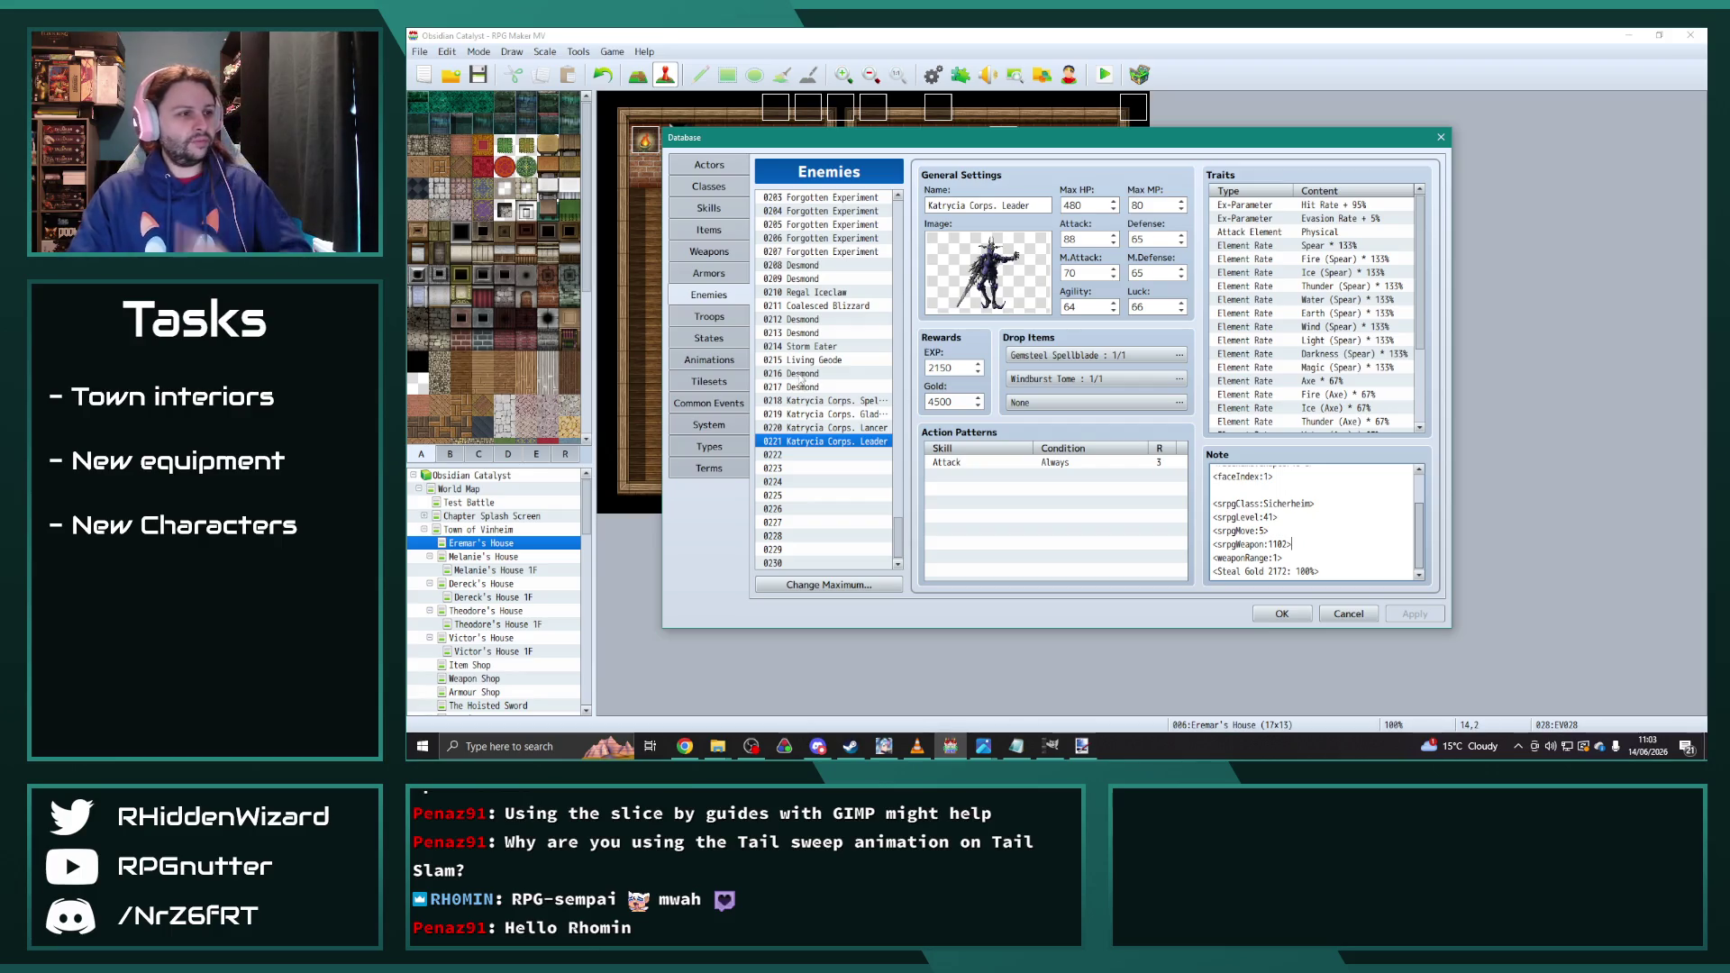
click(840, 402)
scroll(1295, 507, down, 1)
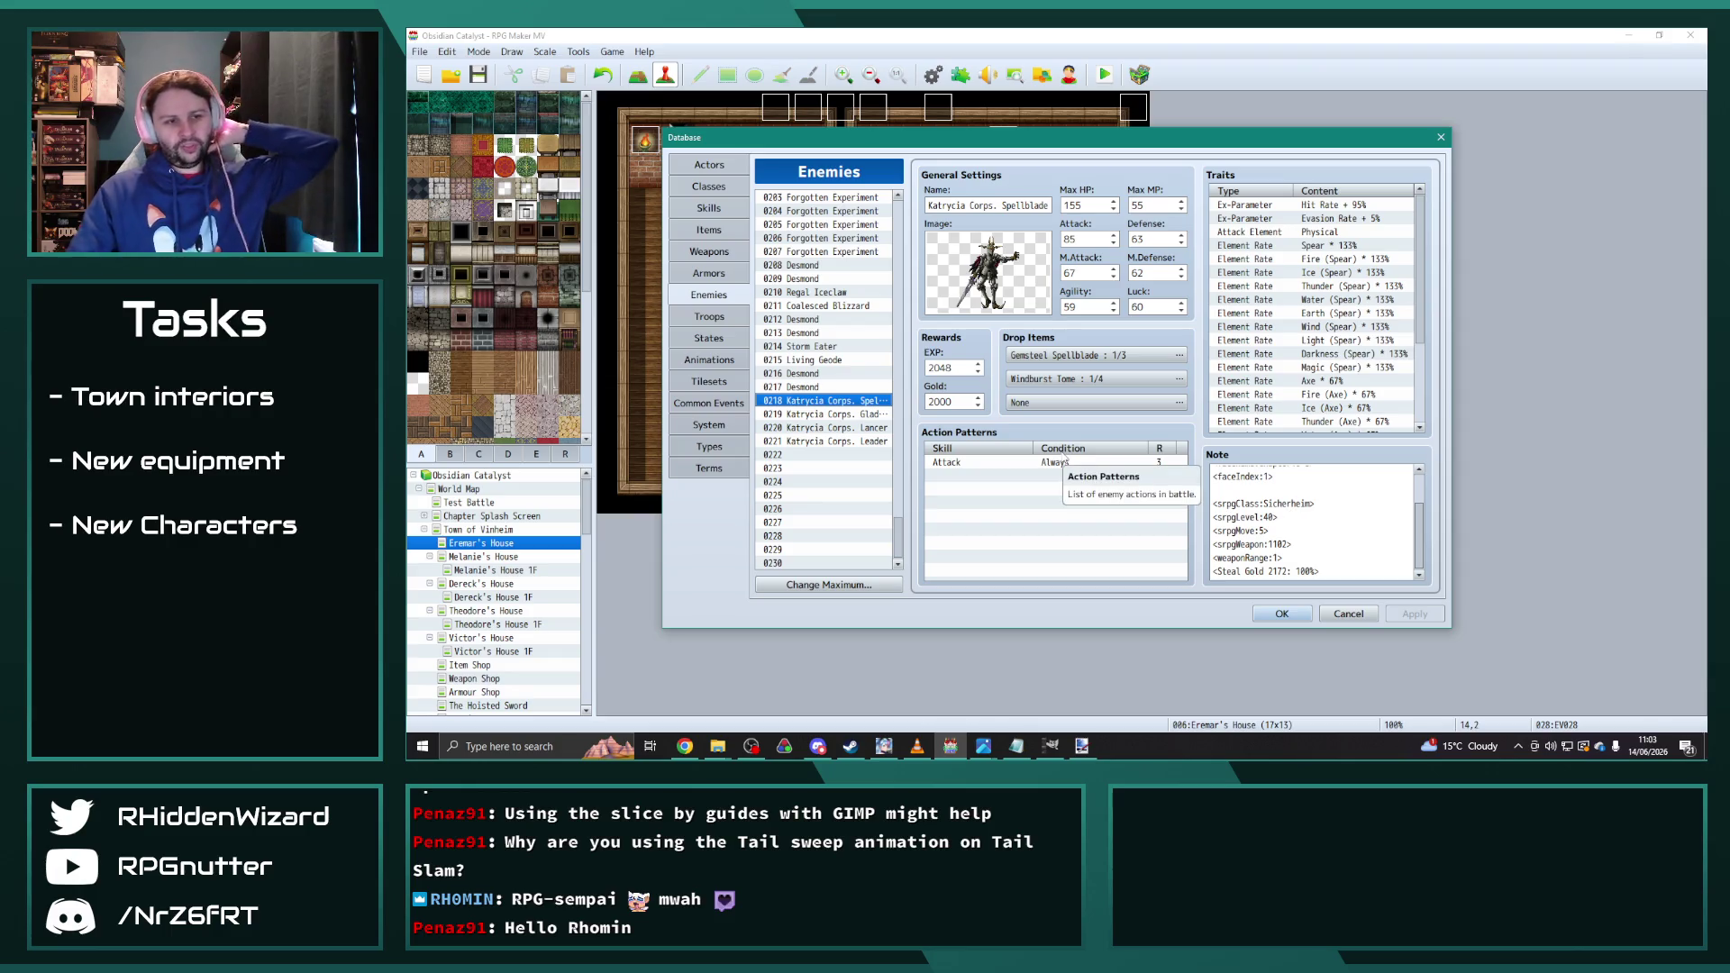
scroll(854, 365, up, 8)
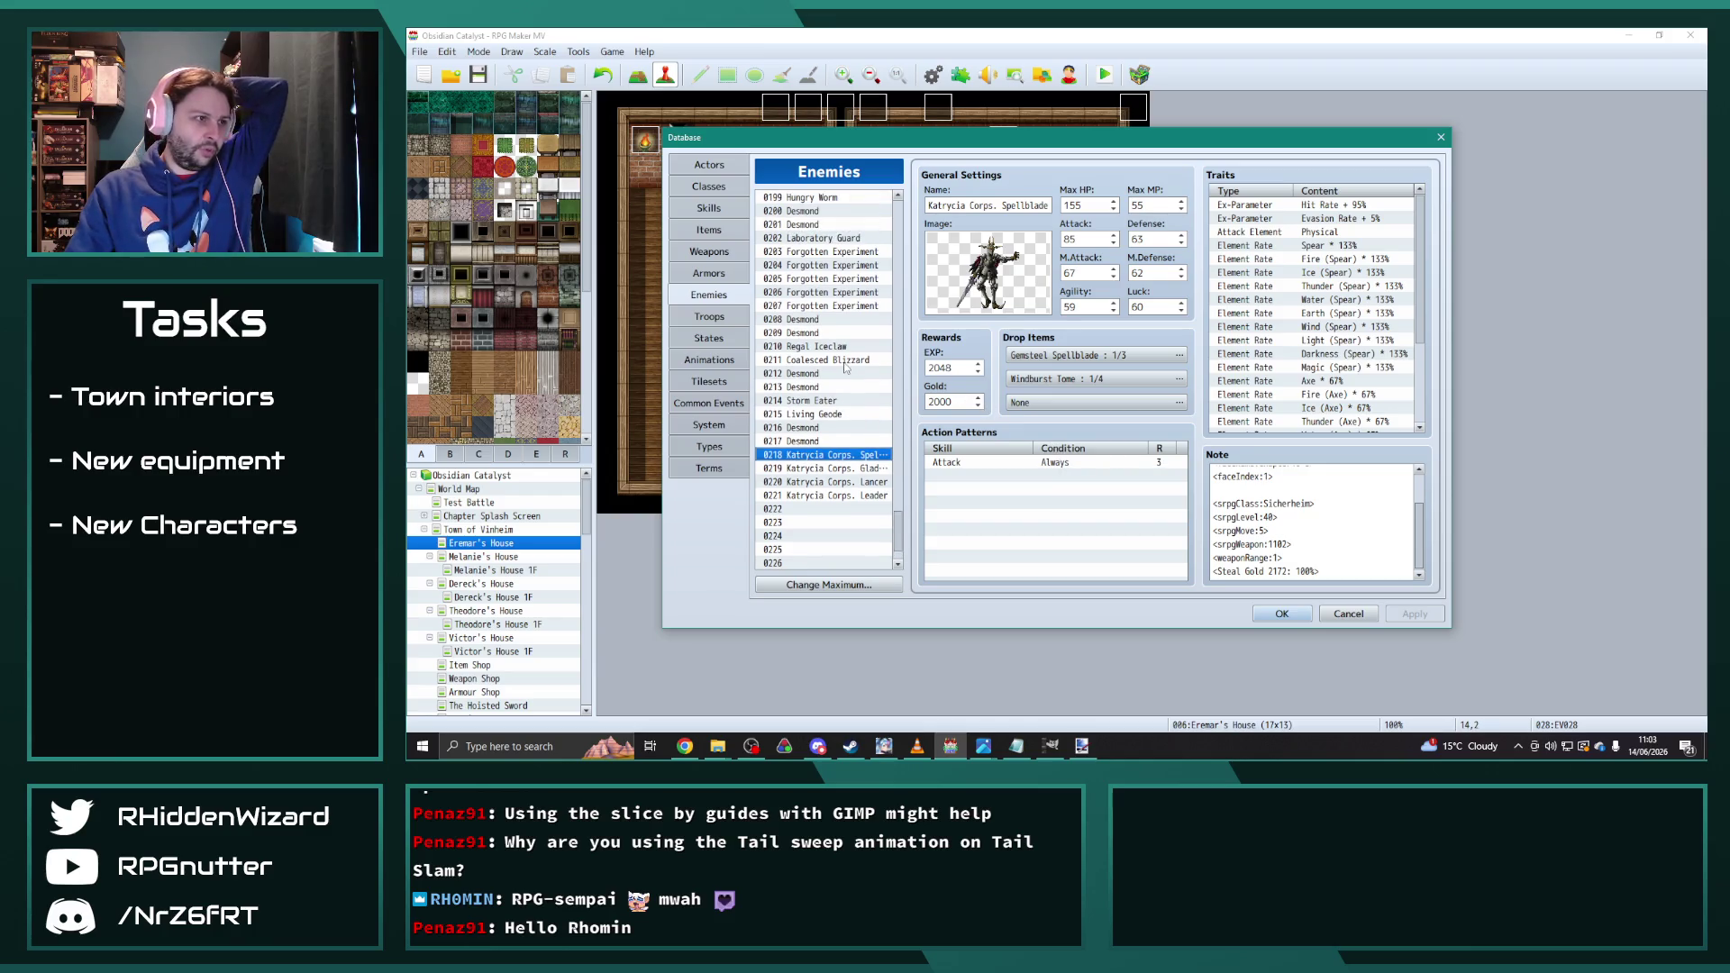
scroll(847, 424, up, 5)
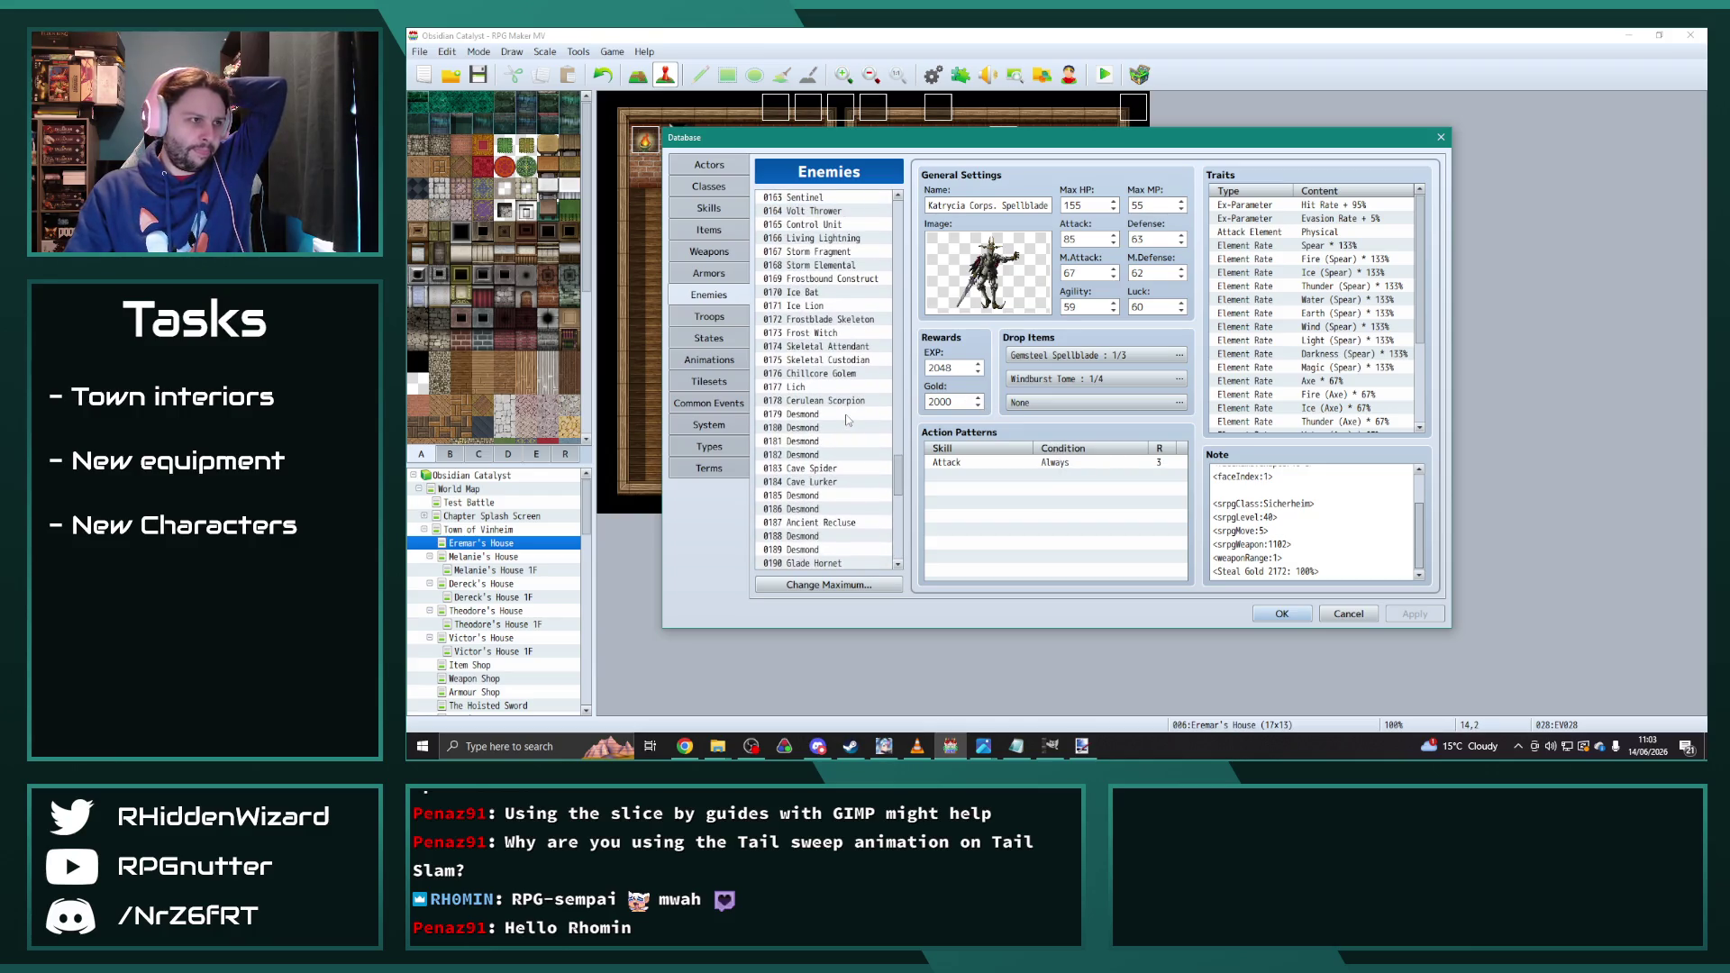
click(840, 320)
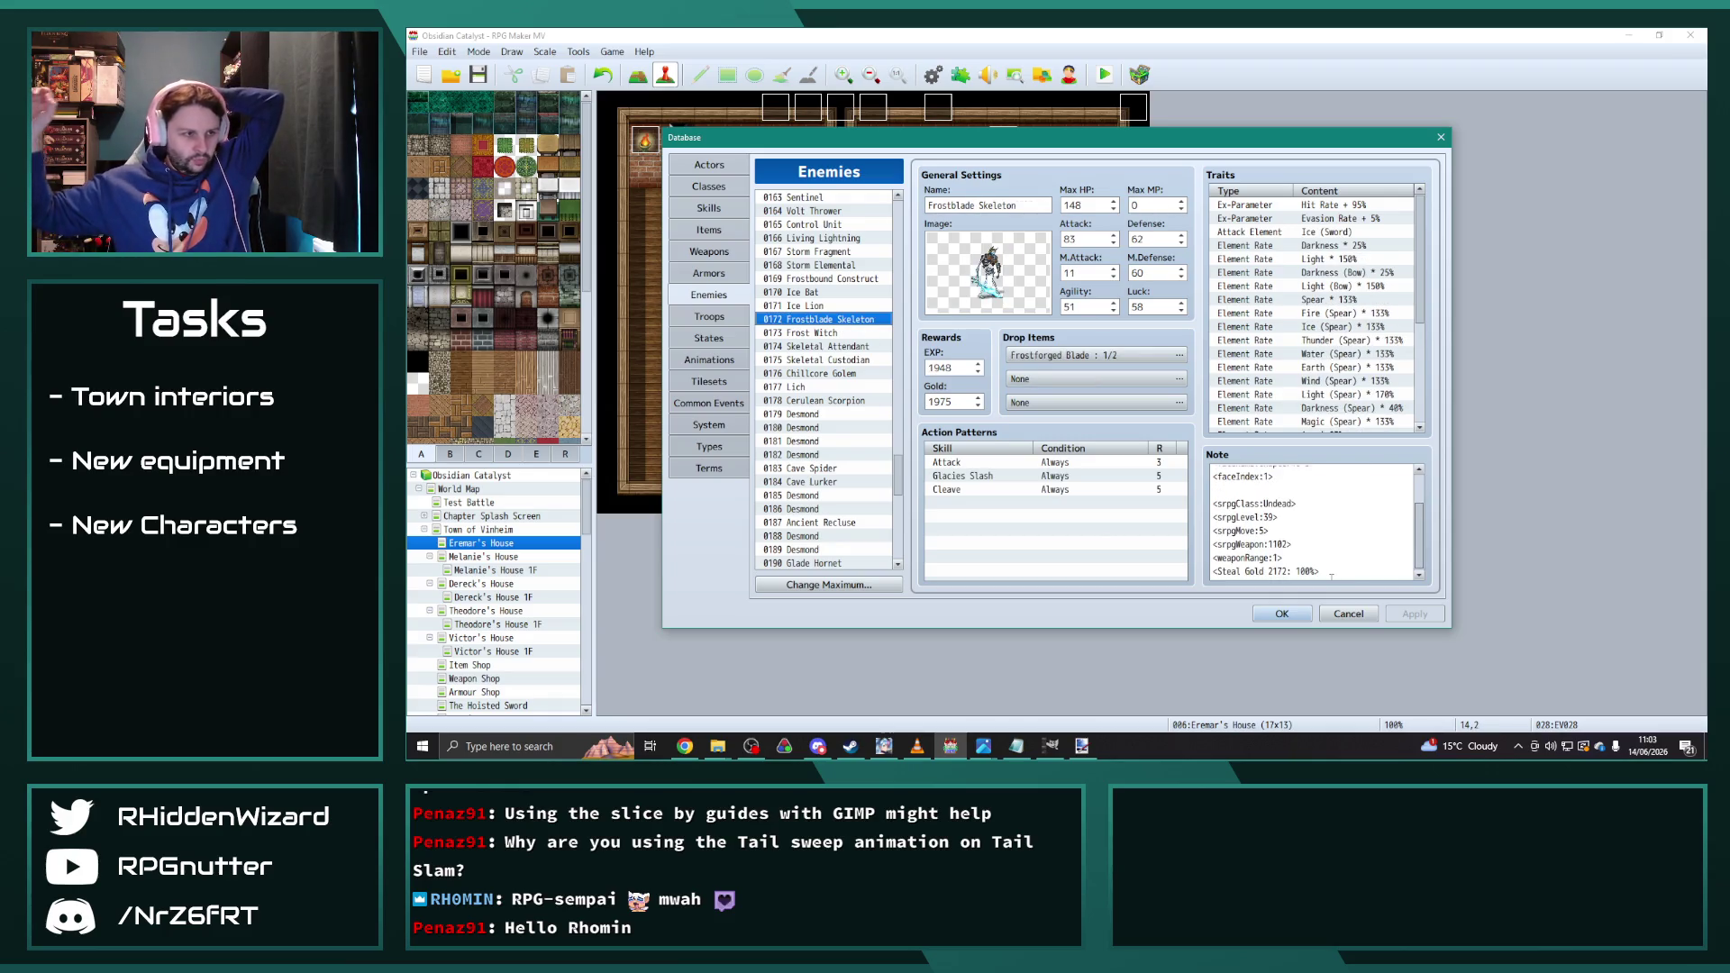
scroll(828, 290, down, 5)
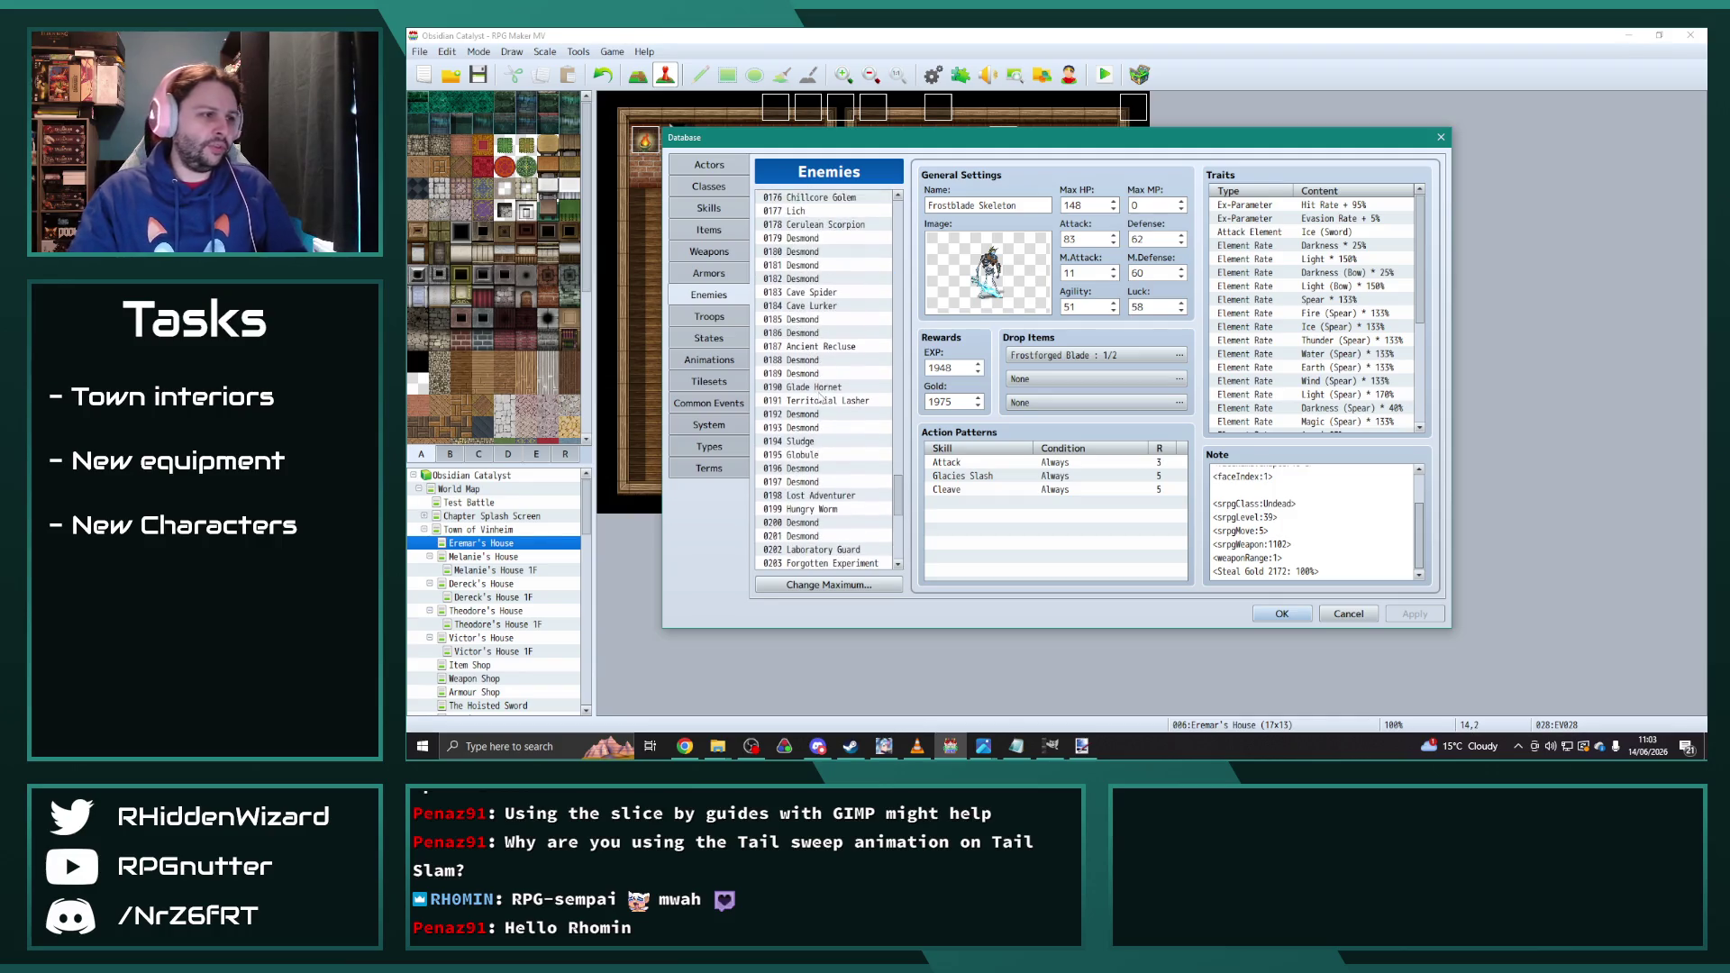
scroll(828, 290, down, 8)
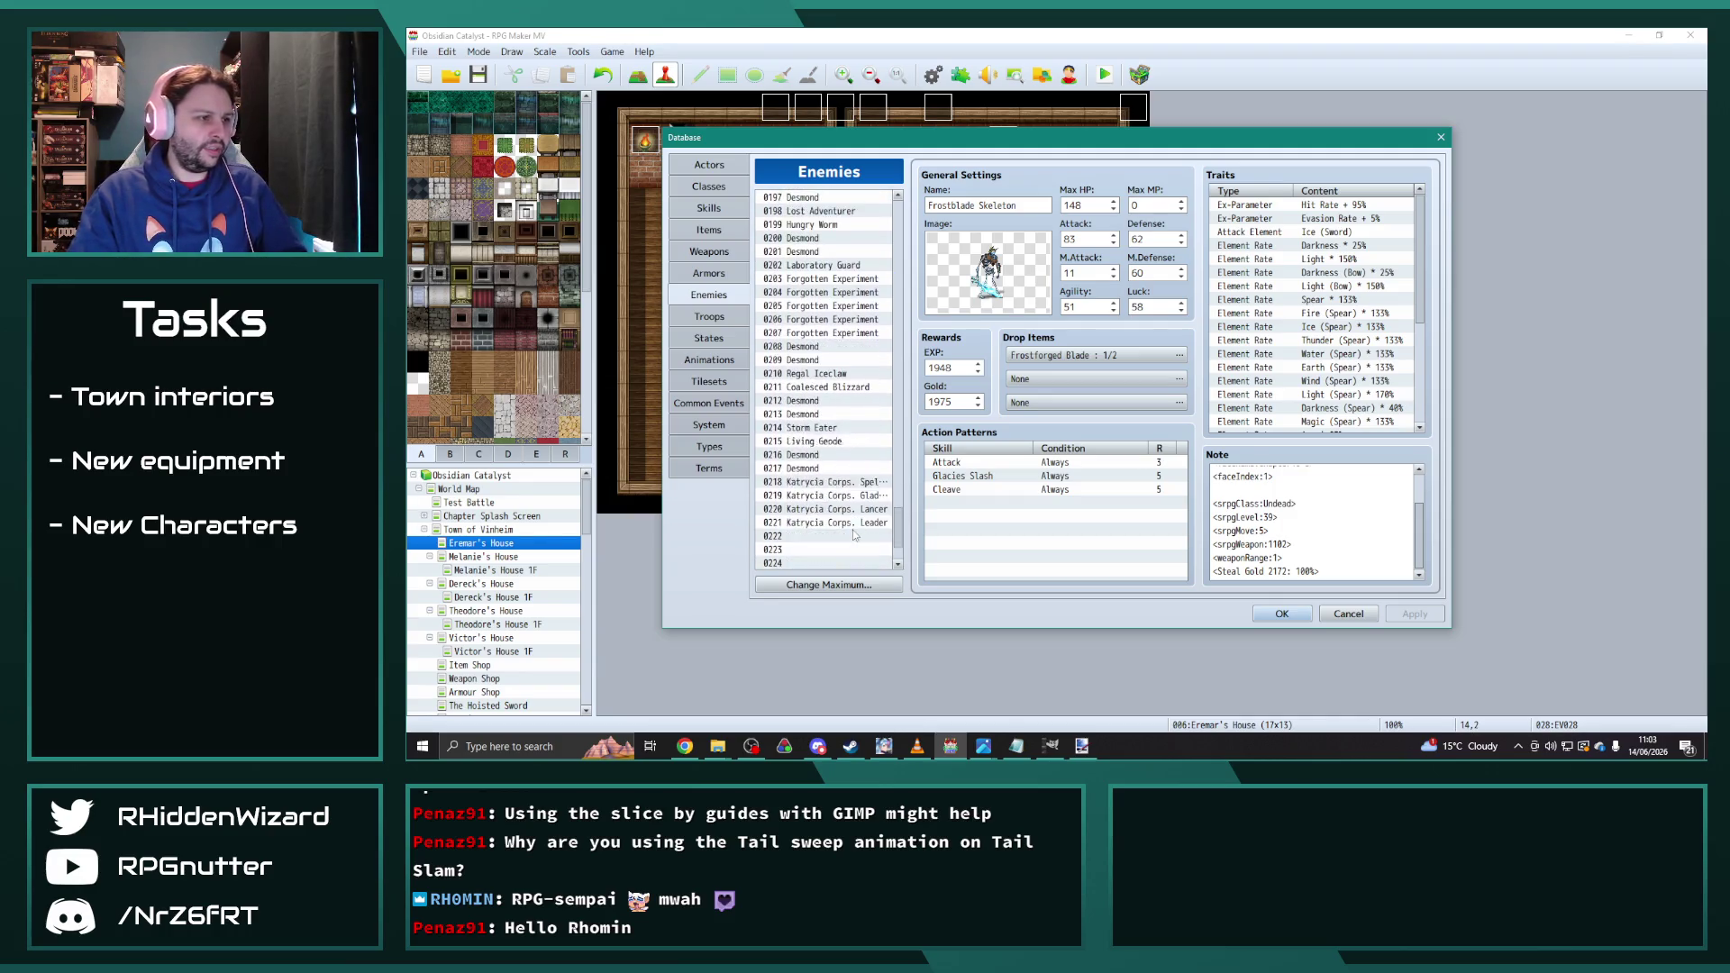
click(847, 415)
scroll(1288, 539, down, 1)
double_click(1287, 572)
text(2000)
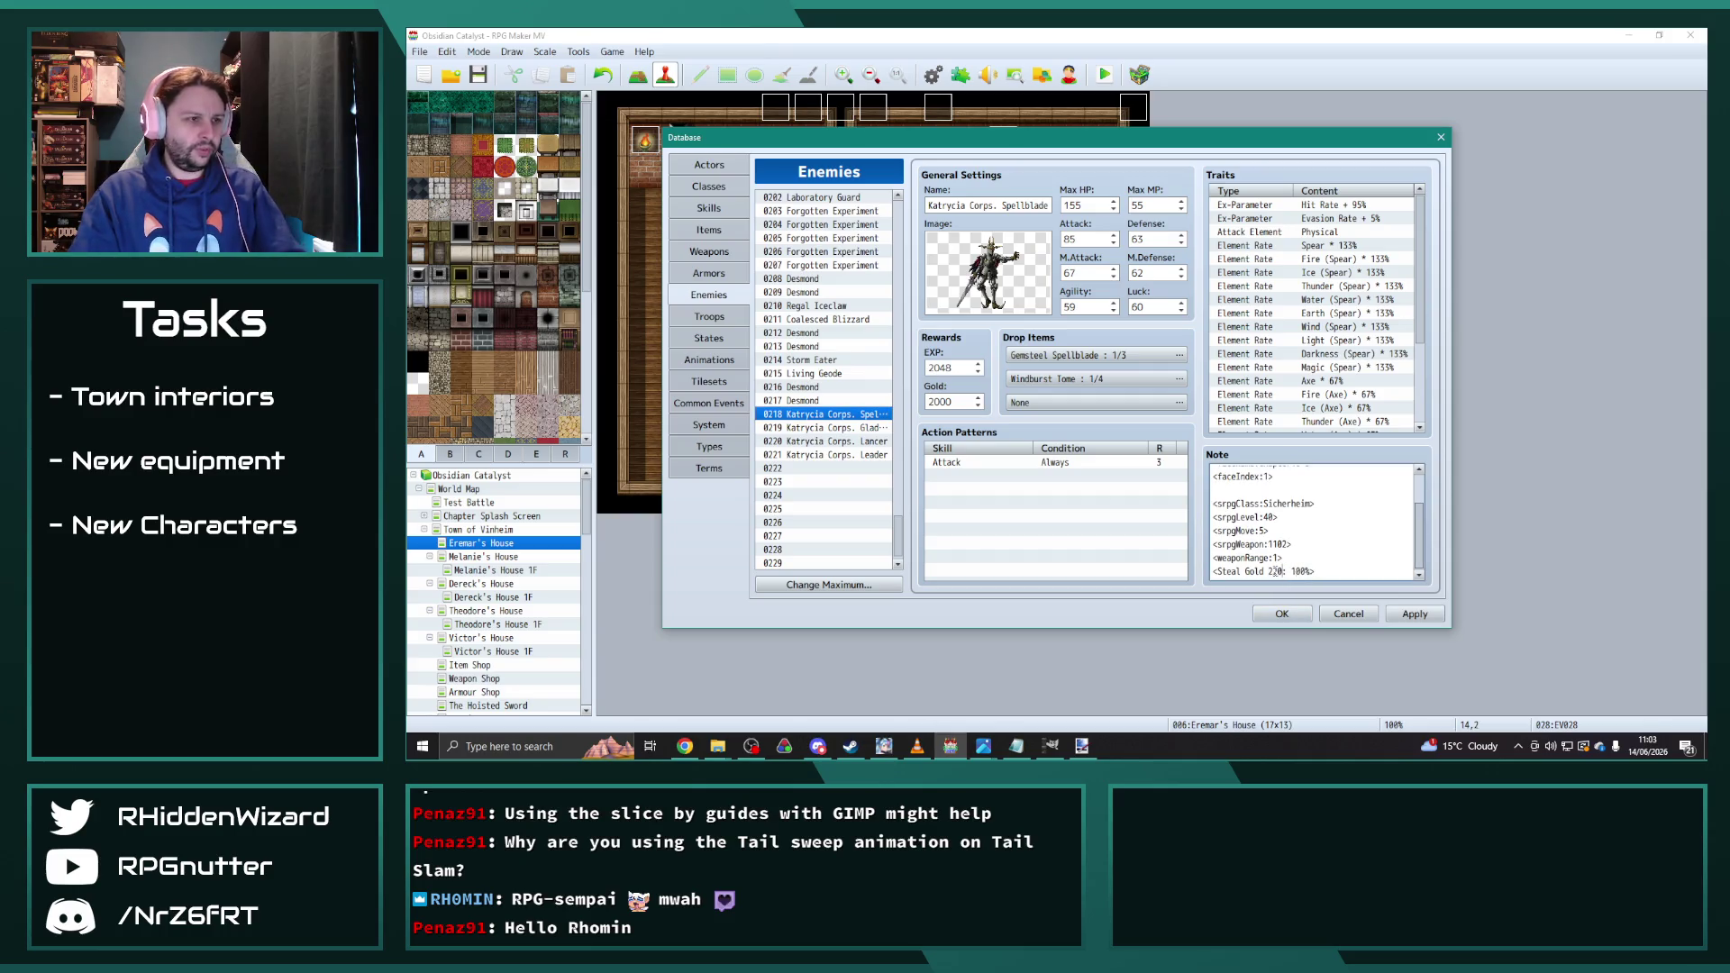
Step: Revise the Gladiator's, Lancer's and Leader's Steal Gold amounts, setting the Leader to 4950
click(853, 428)
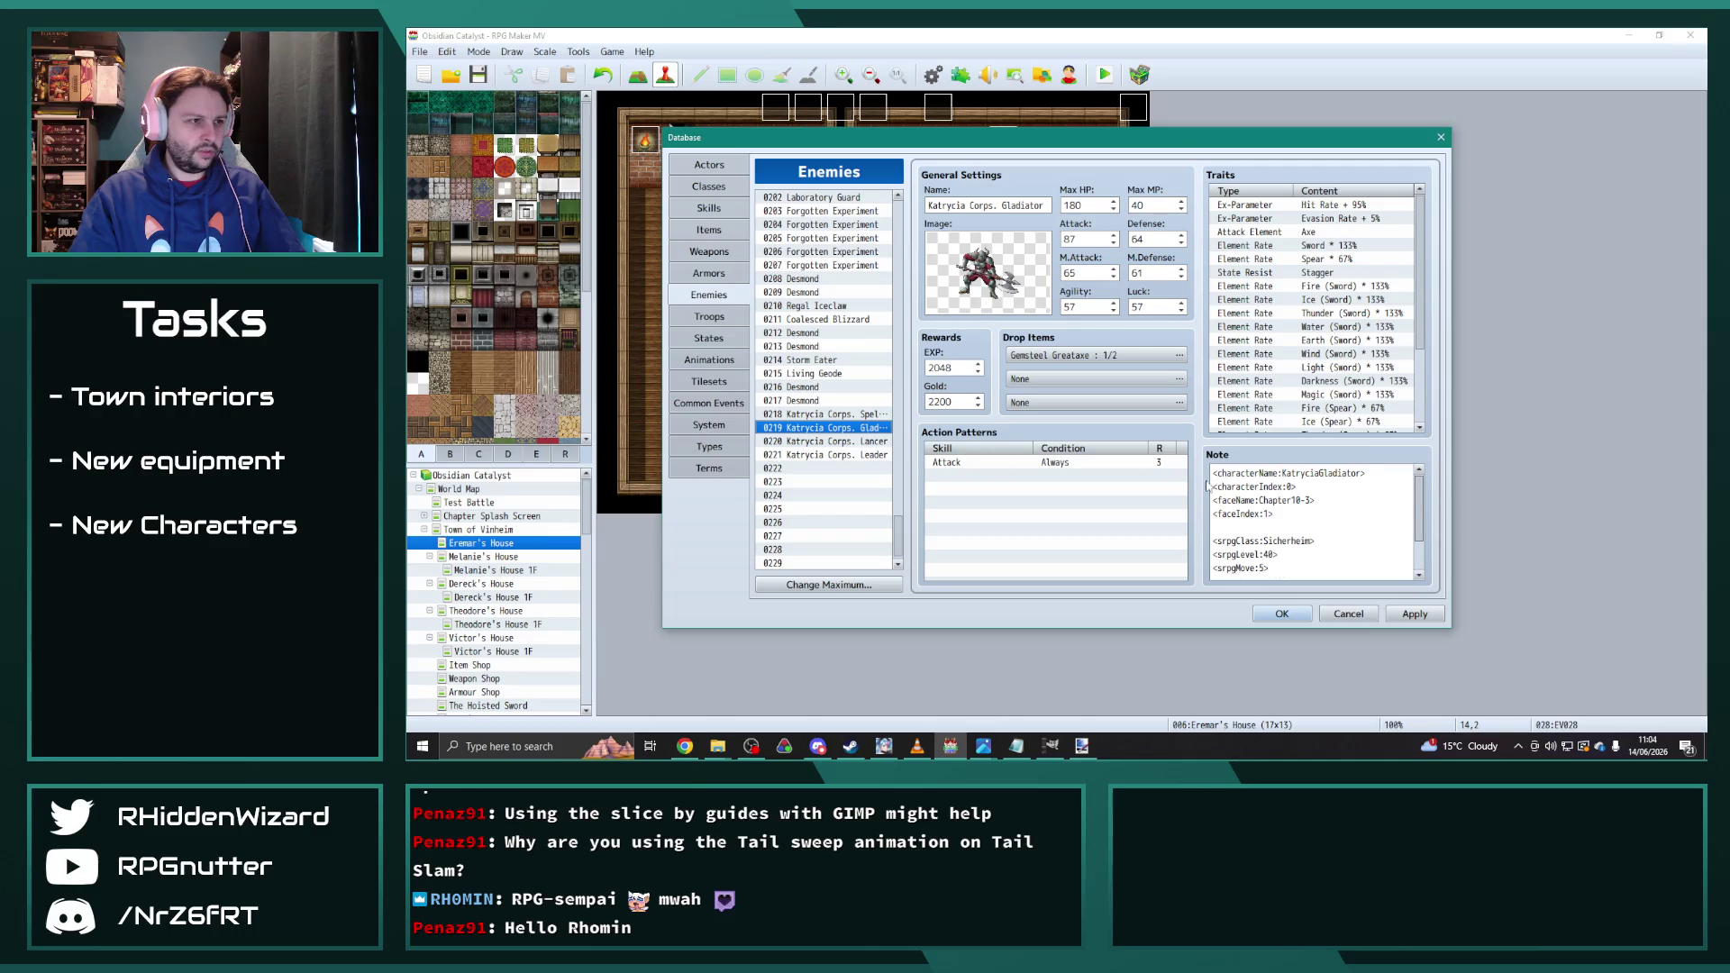
scroll(1304, 558, down, 1)
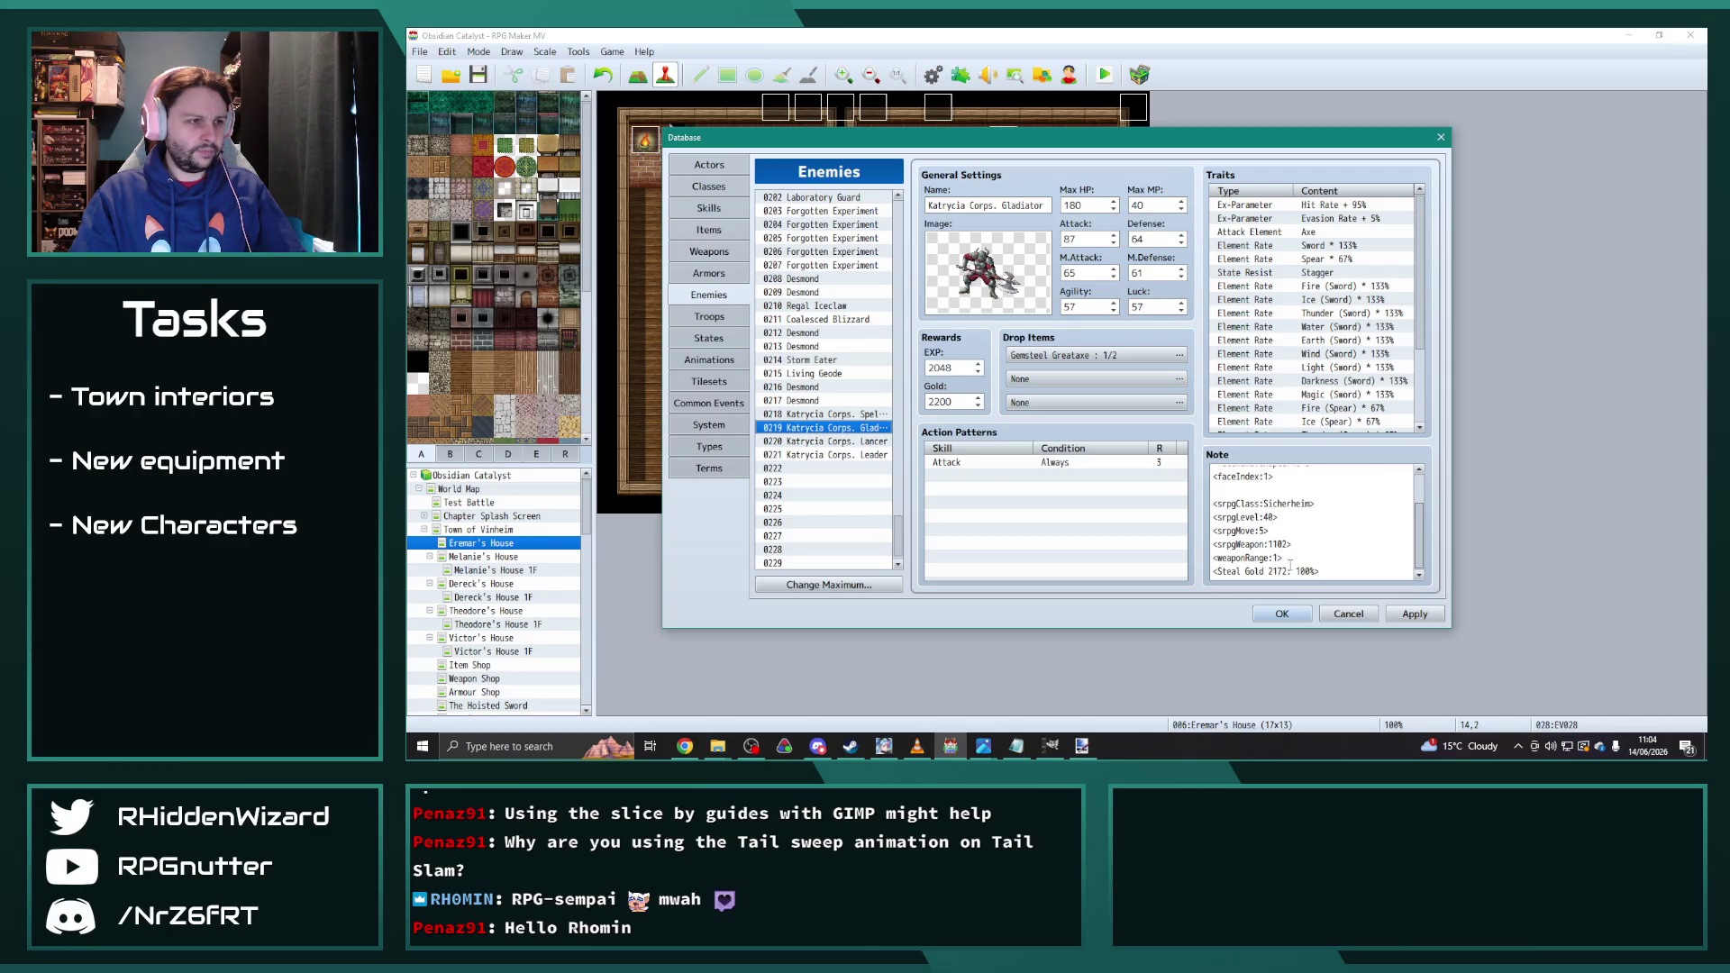
double_click(1278, 572)
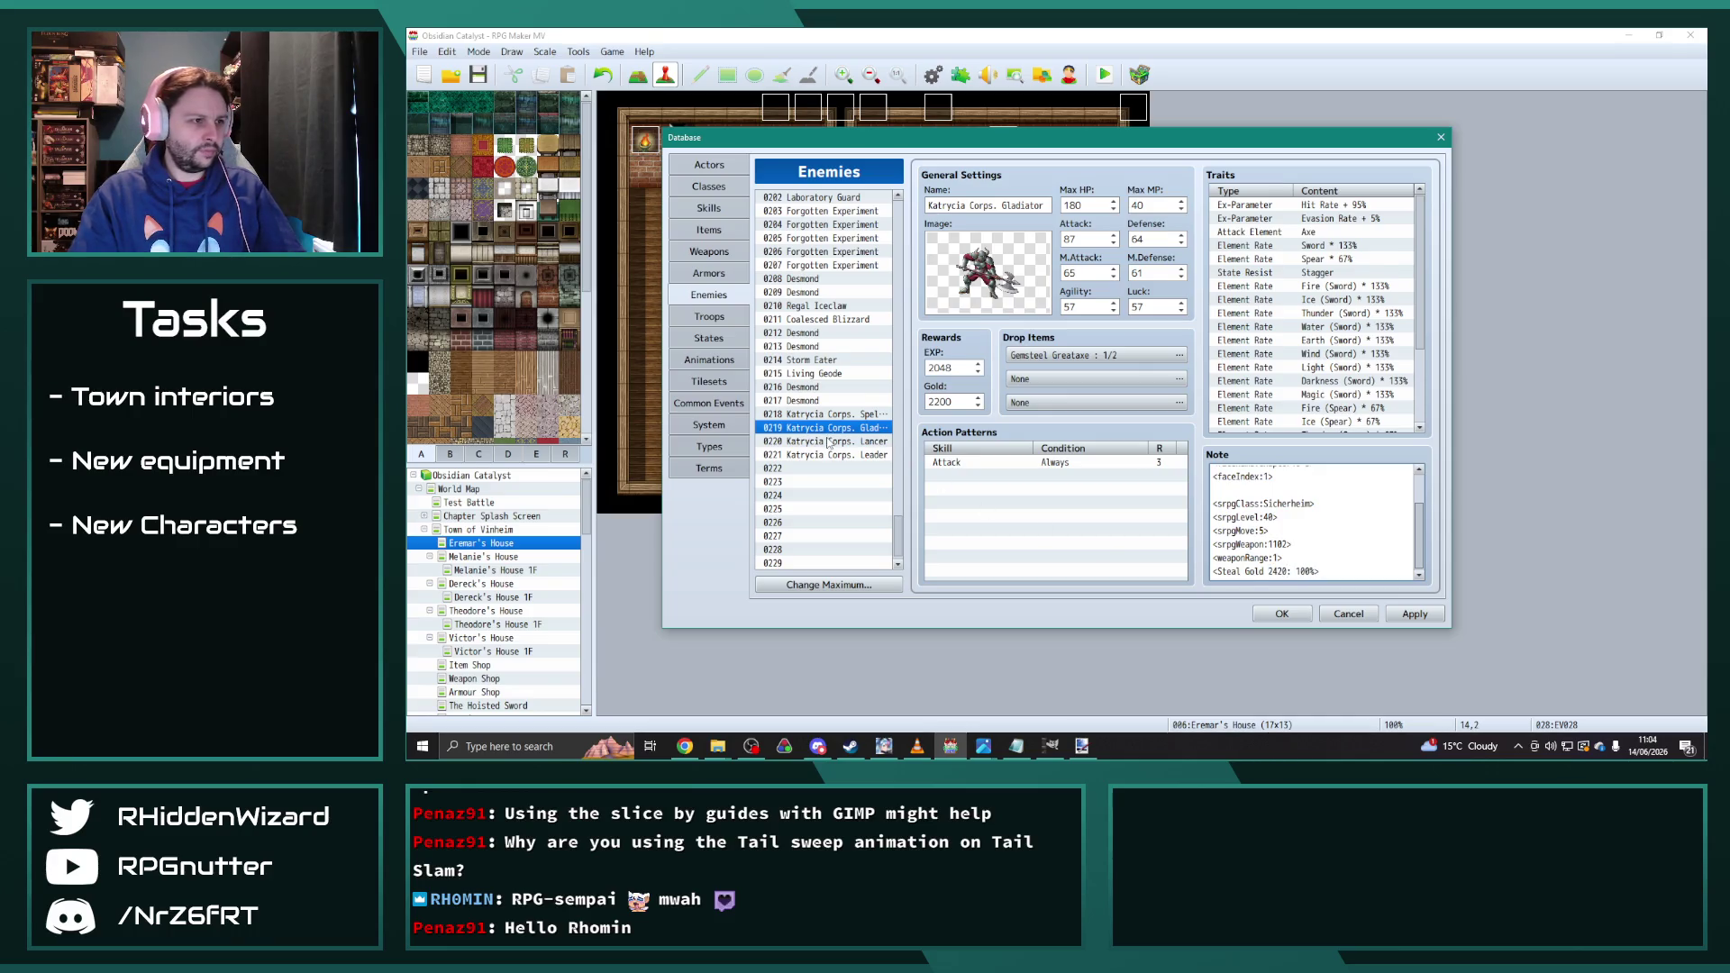
click(829, 442)
double_click(1280, 572)
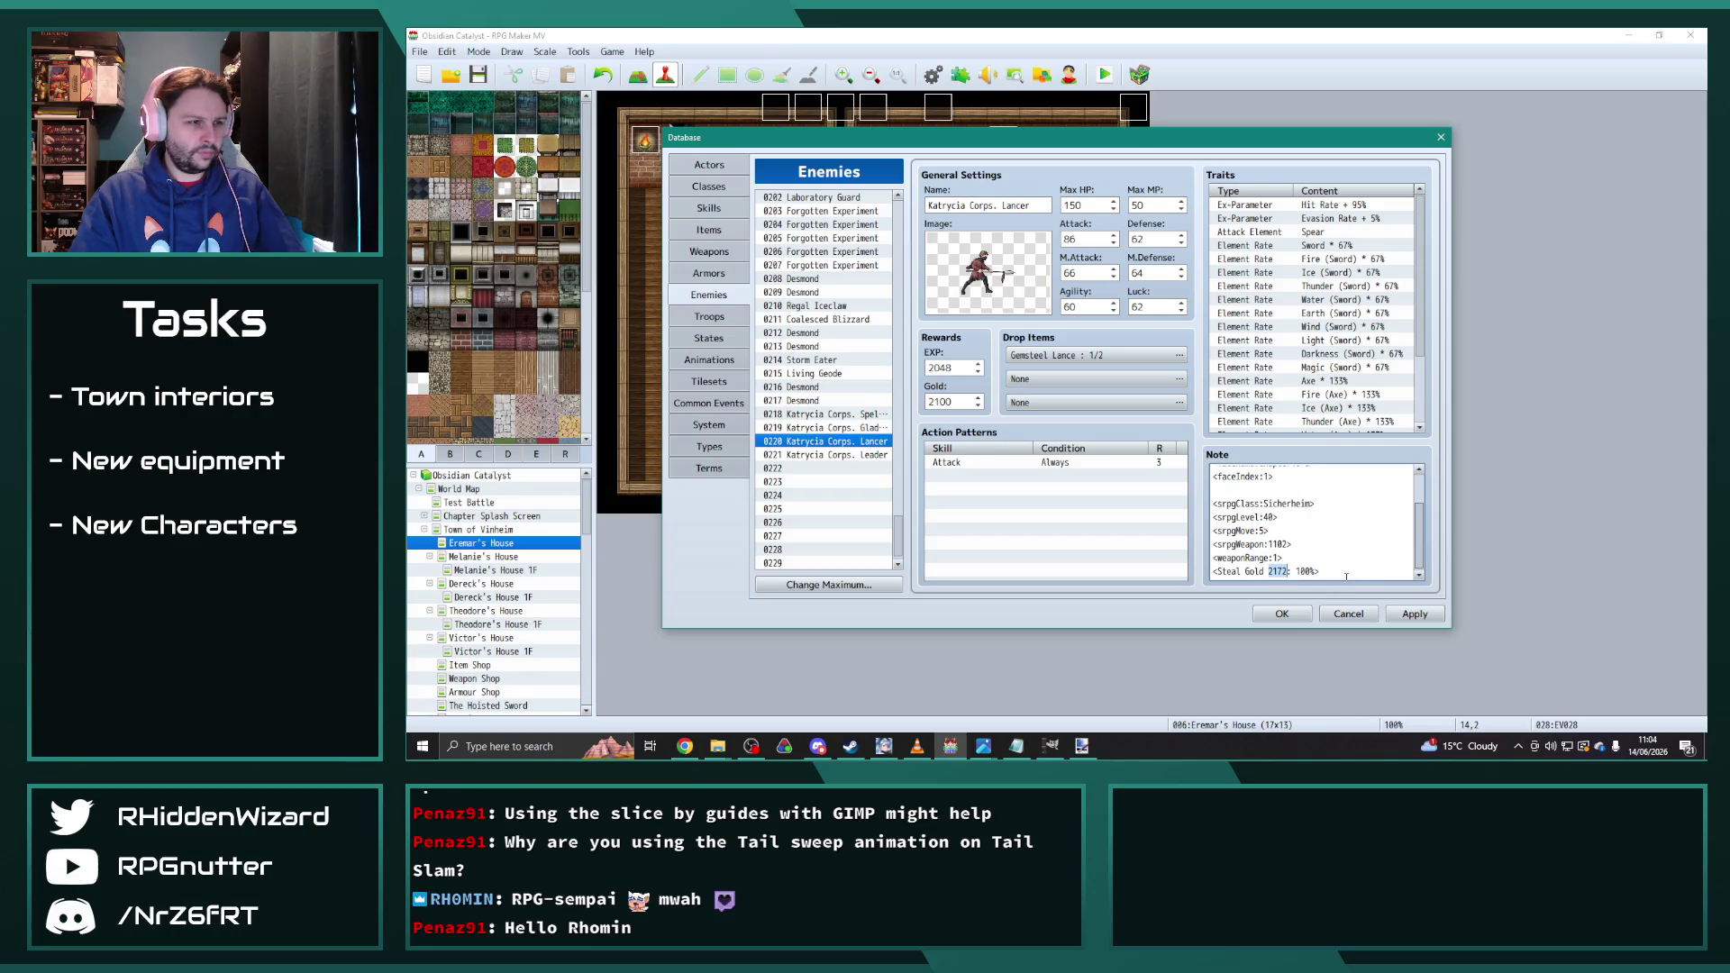
text(2310)
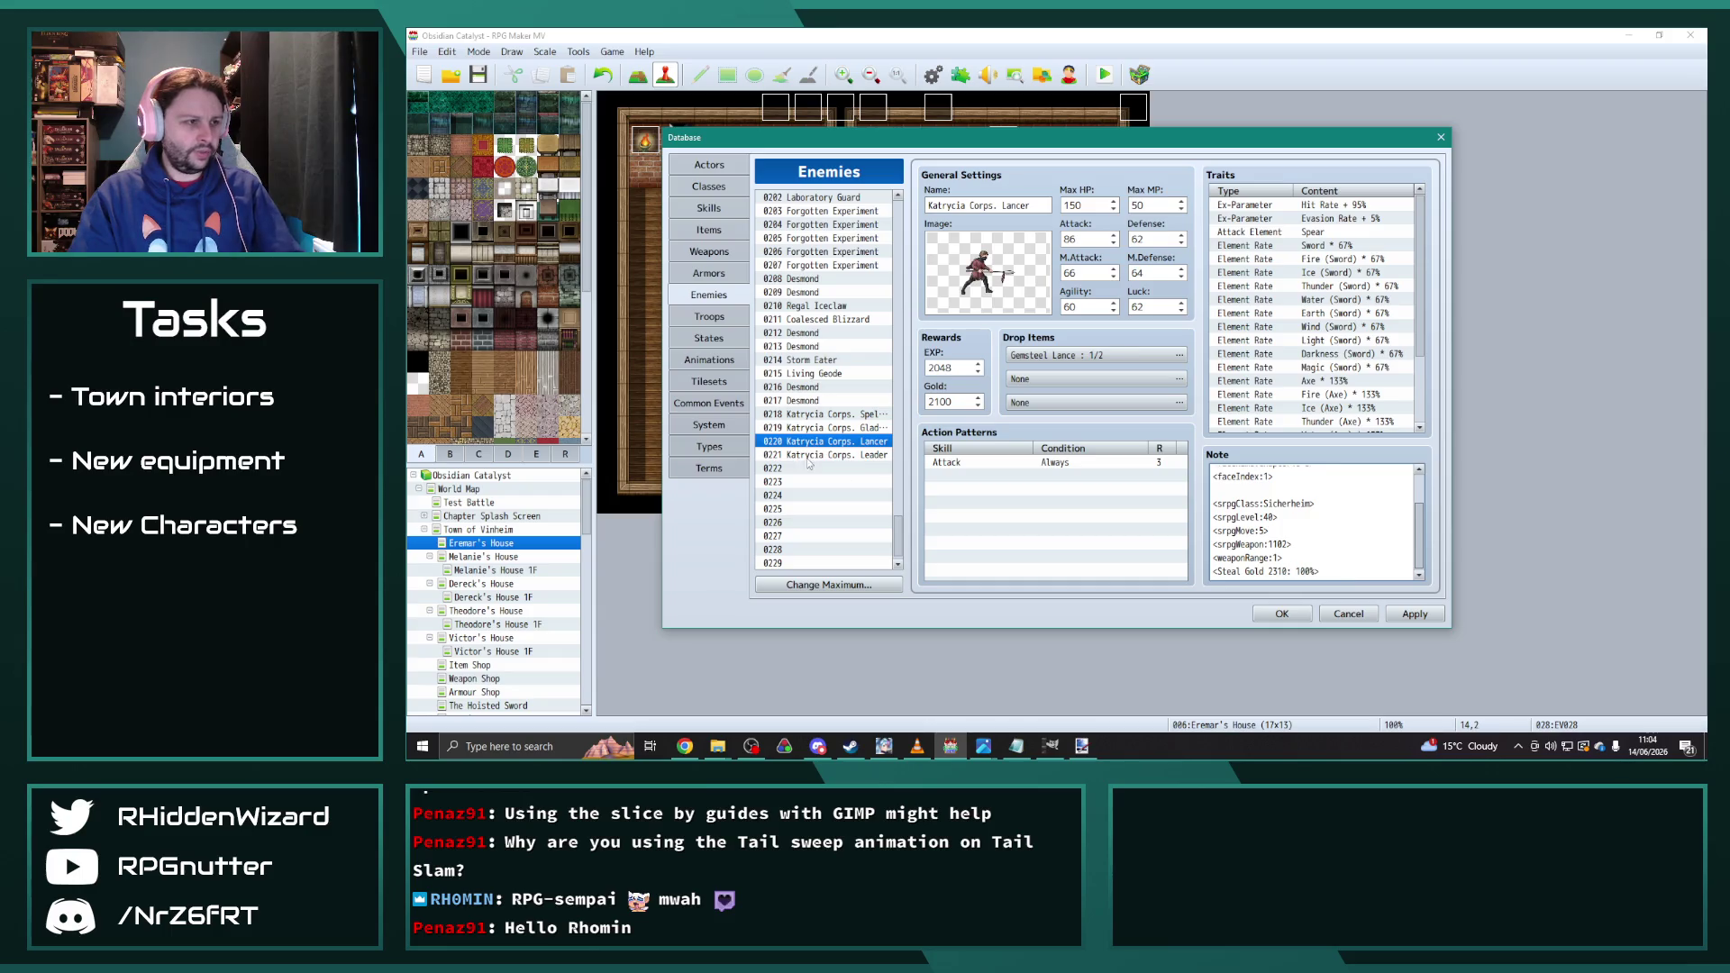
click(808, 456)
double_click(1278, 571)
text(4)
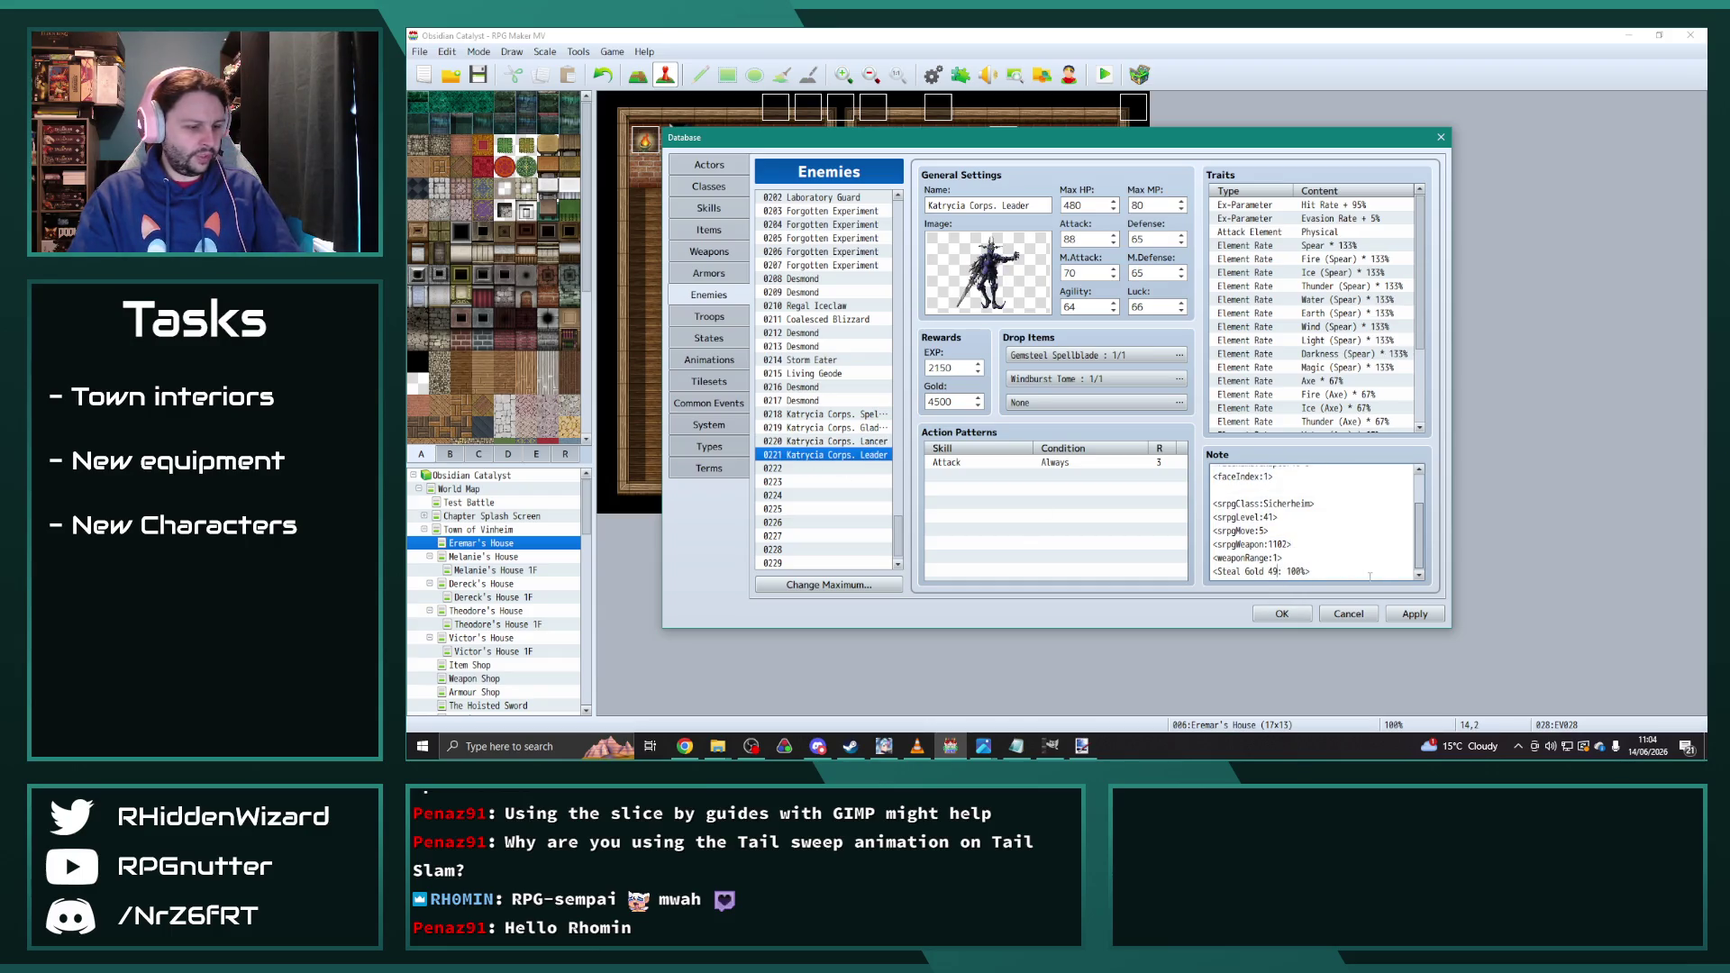
text(950)
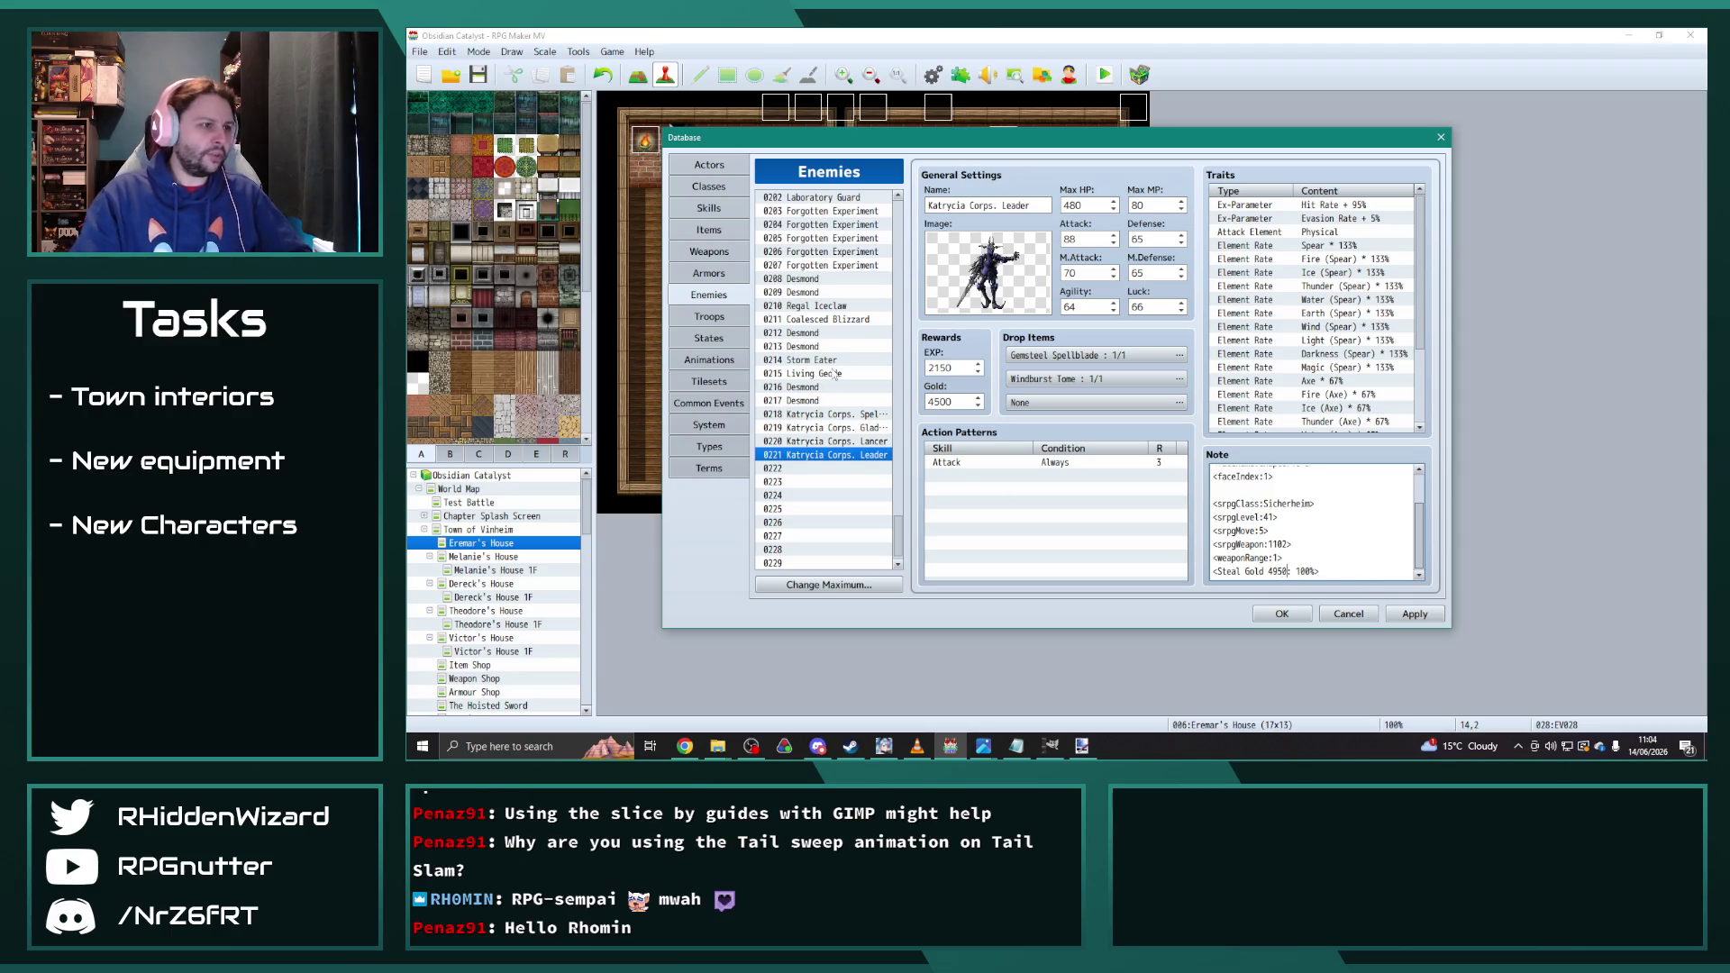
Step: Look over the Desmond and Chillcore Golem enemies, including Chillcore Golem's Divine Ice drop
click(816, 346)
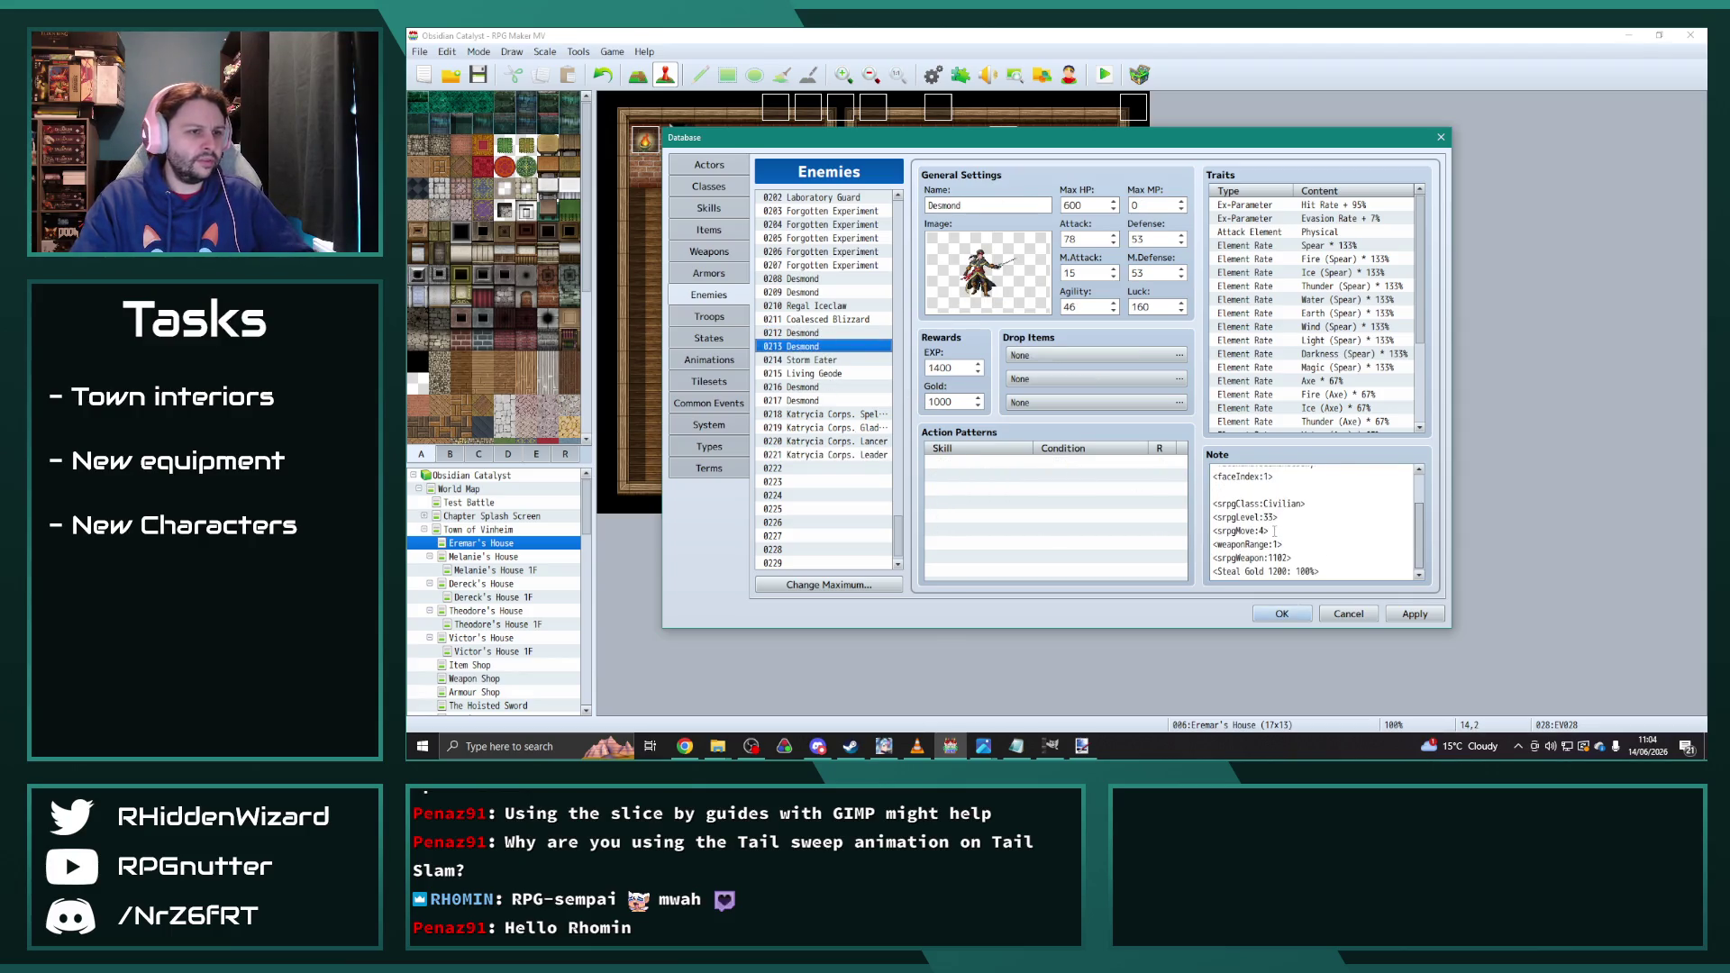
scroll(801, 400, up, 14)
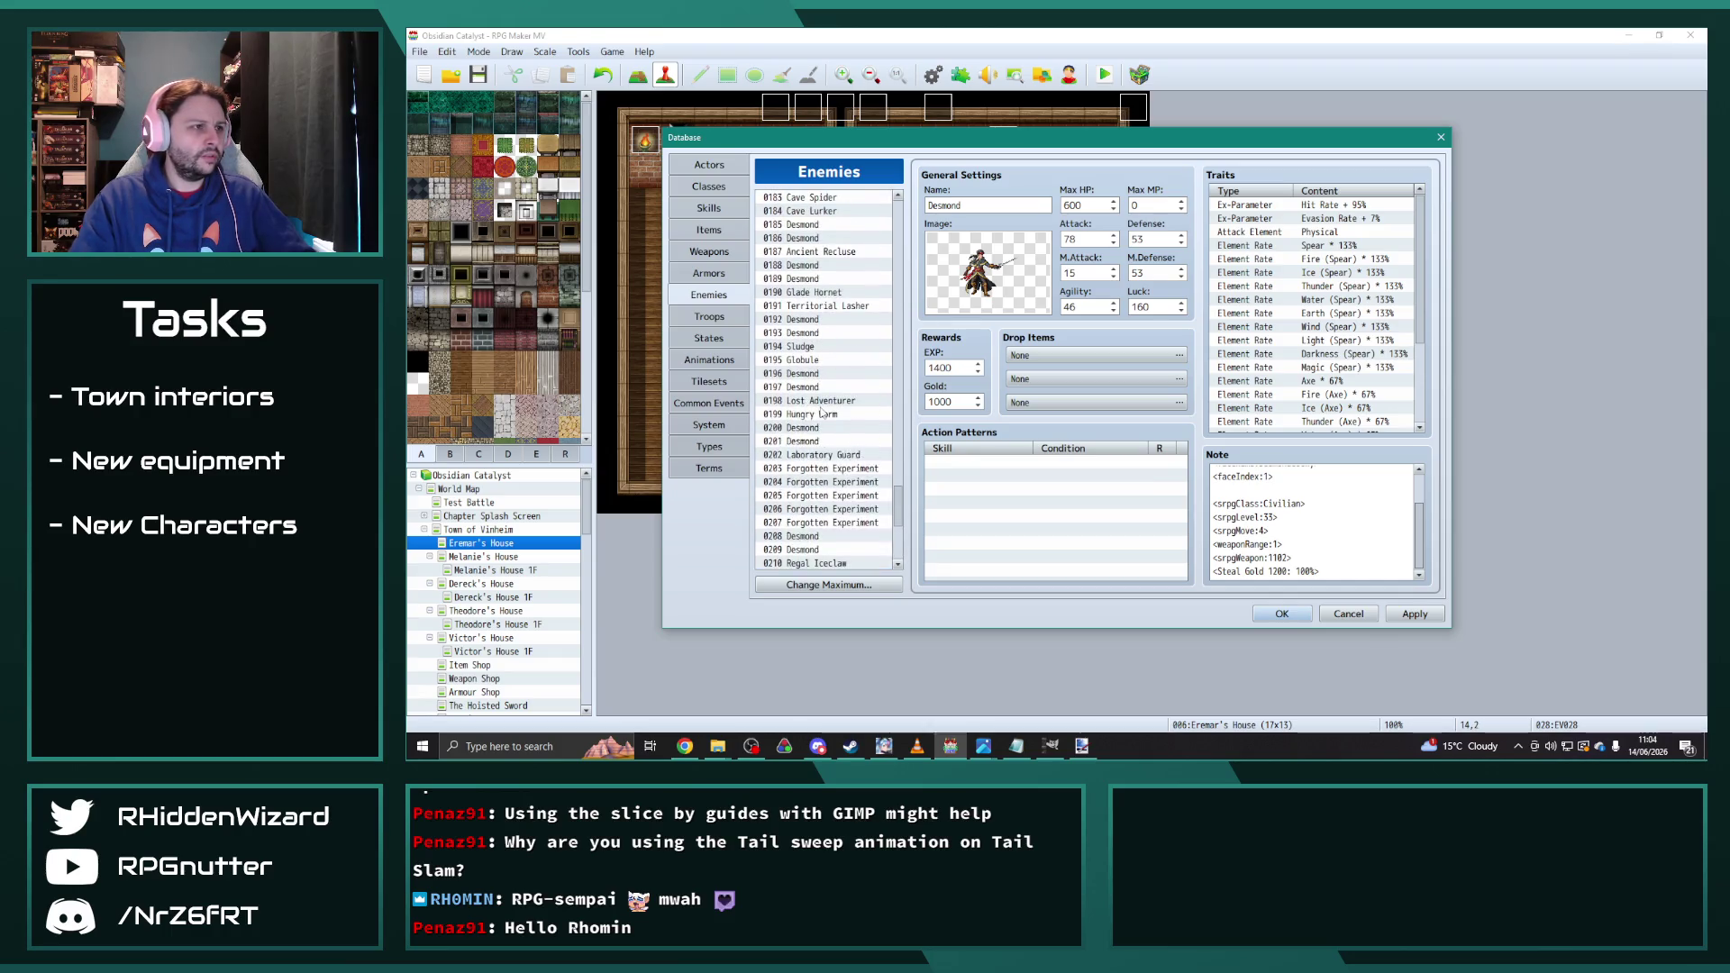
click(820, 400)
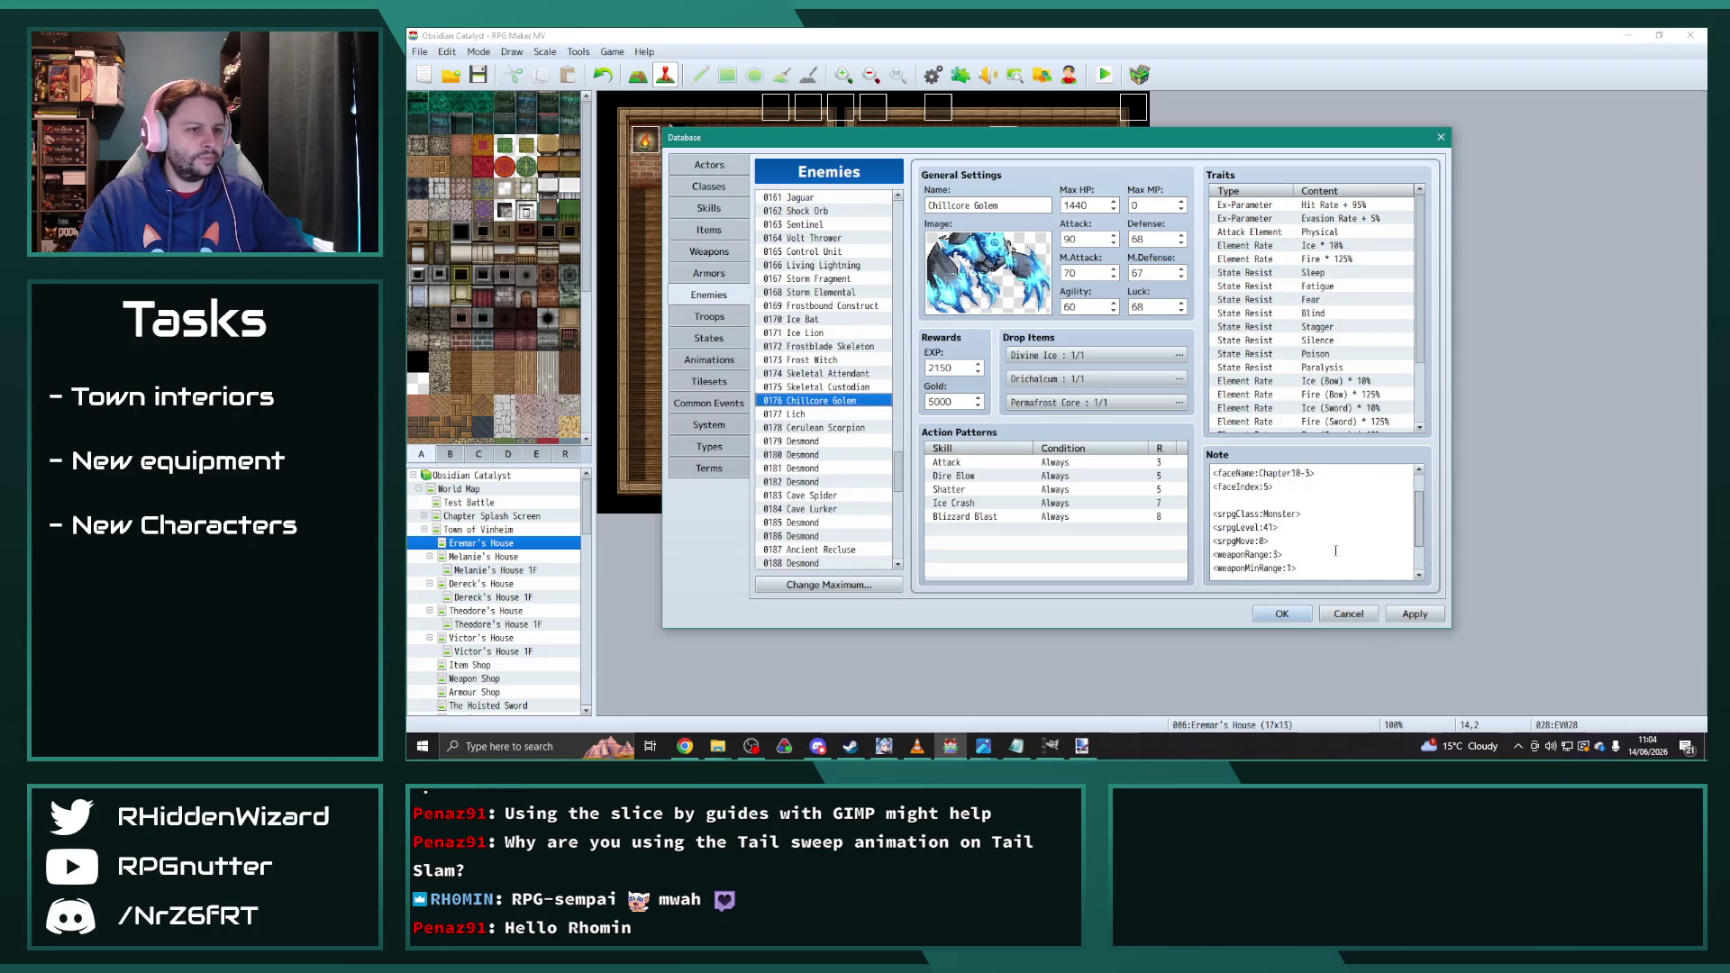
double_click(1098, 363)
click(1154, 284)
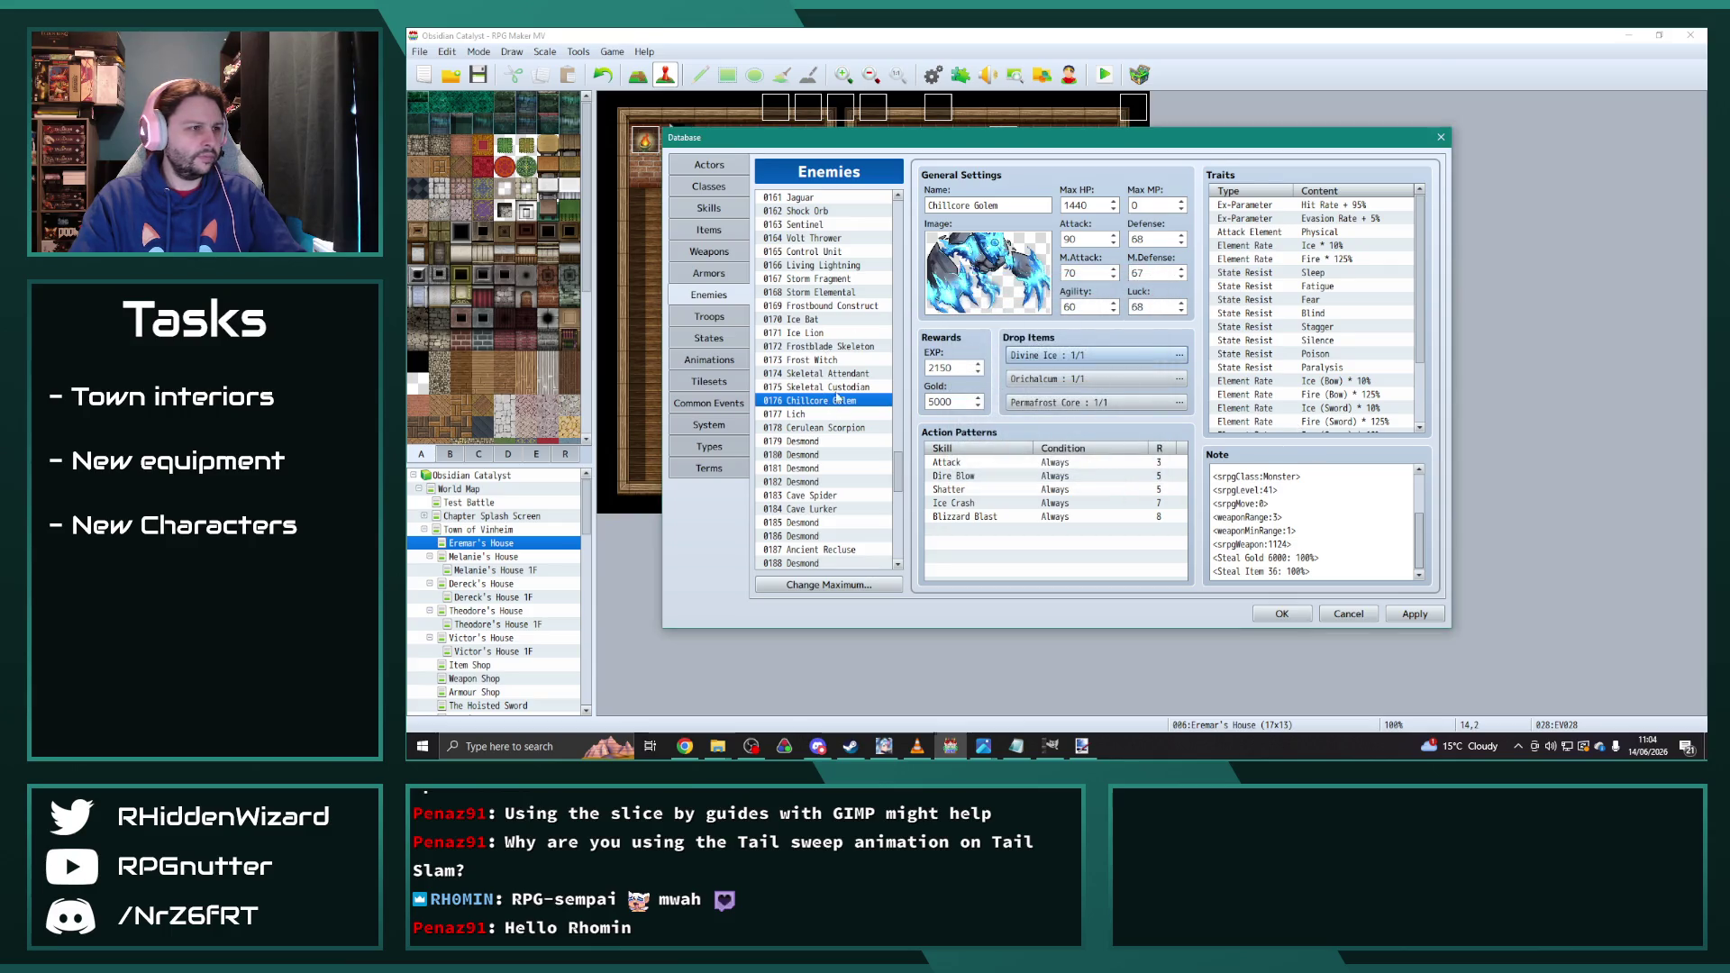
scroll(836, 396, up, 2)
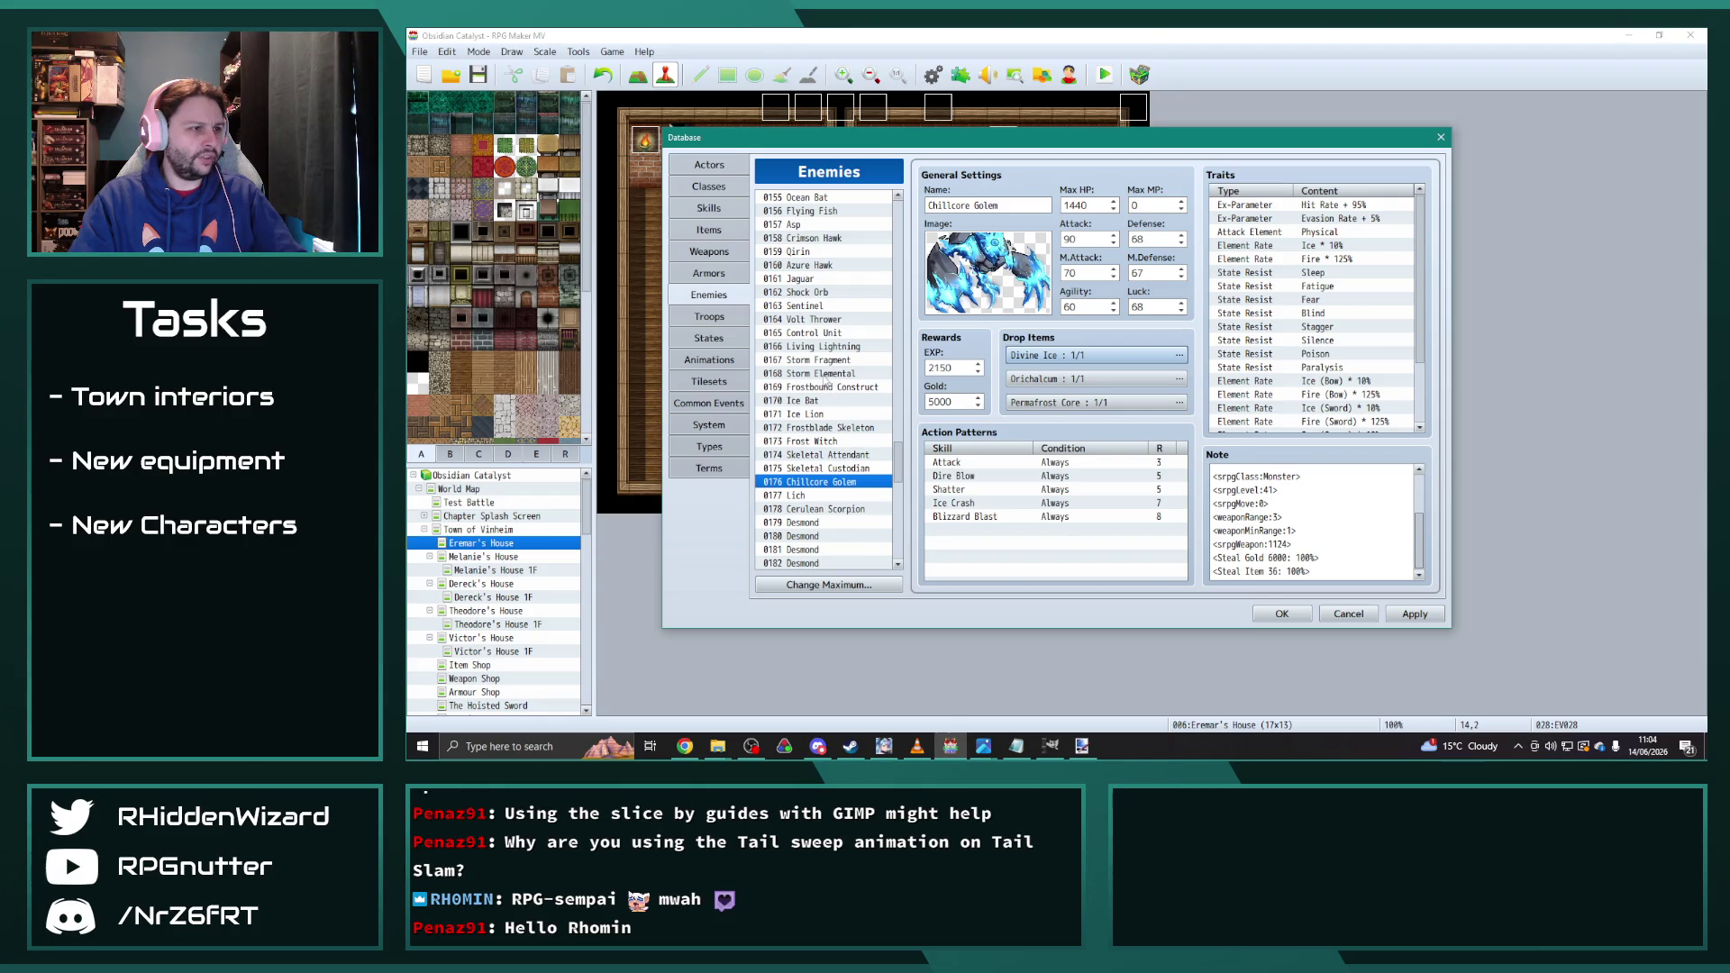
Step: Copy Storm Elemental's <Steal Item 34: 100%> note line and go to the Leader's note end
click(826, 375)
scroll(1342, 532, down, 4)
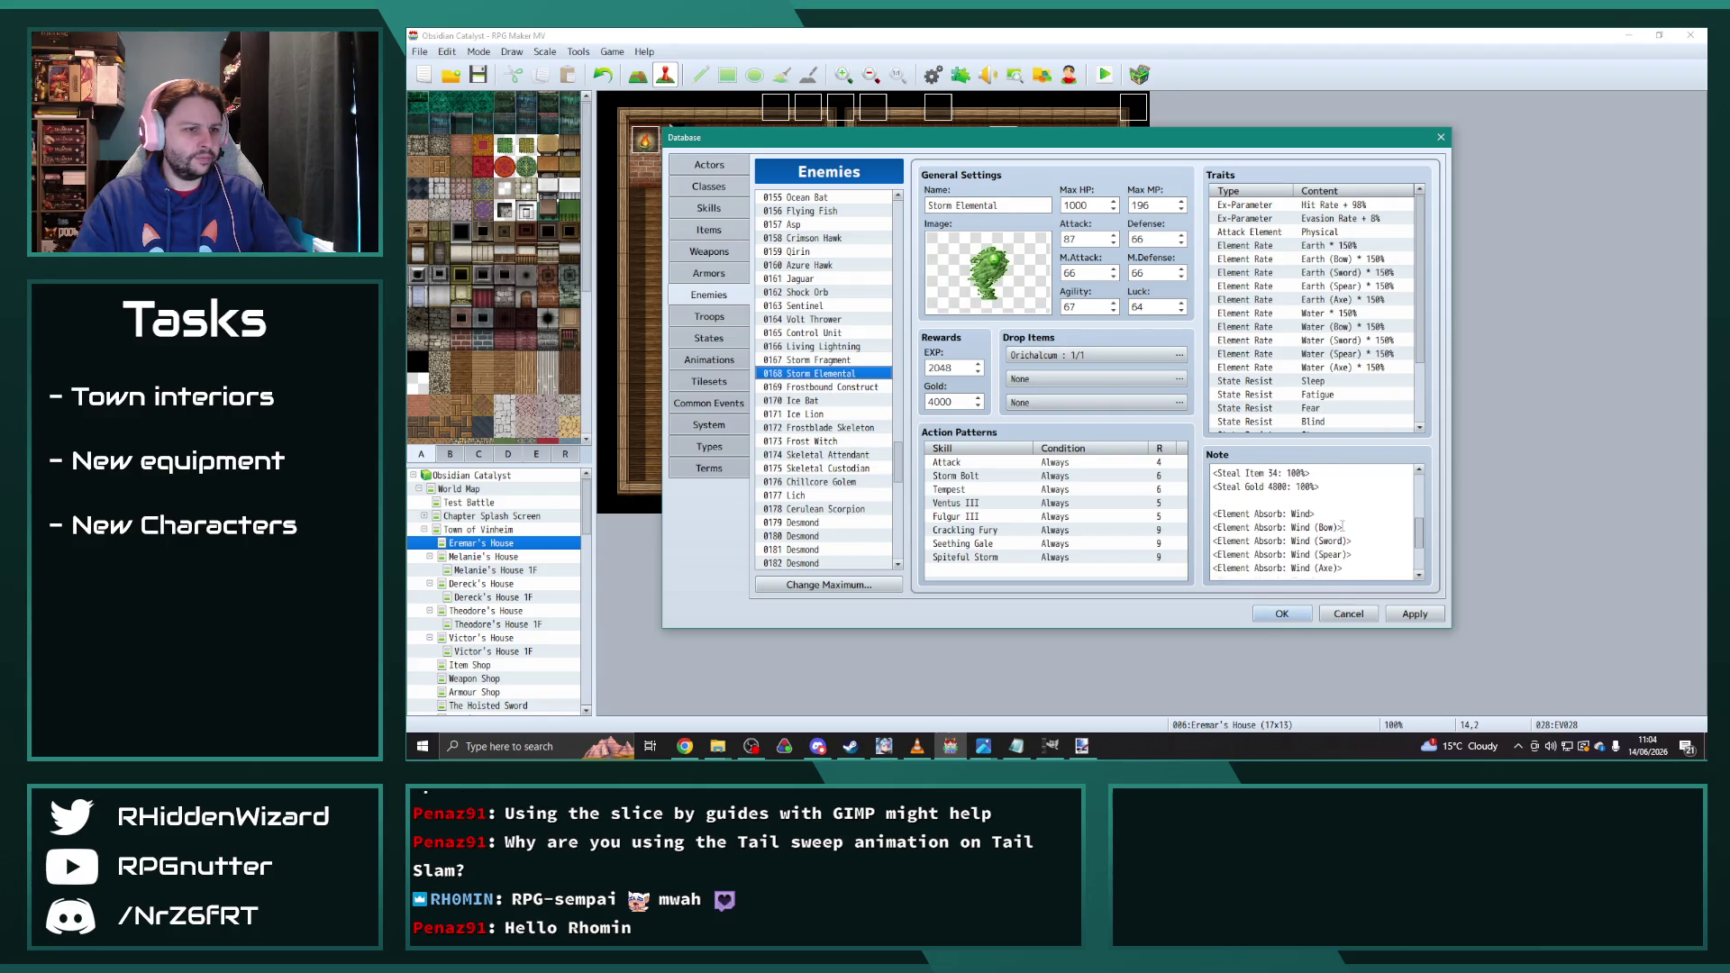
double_click(1079, 357)
key(Escape)
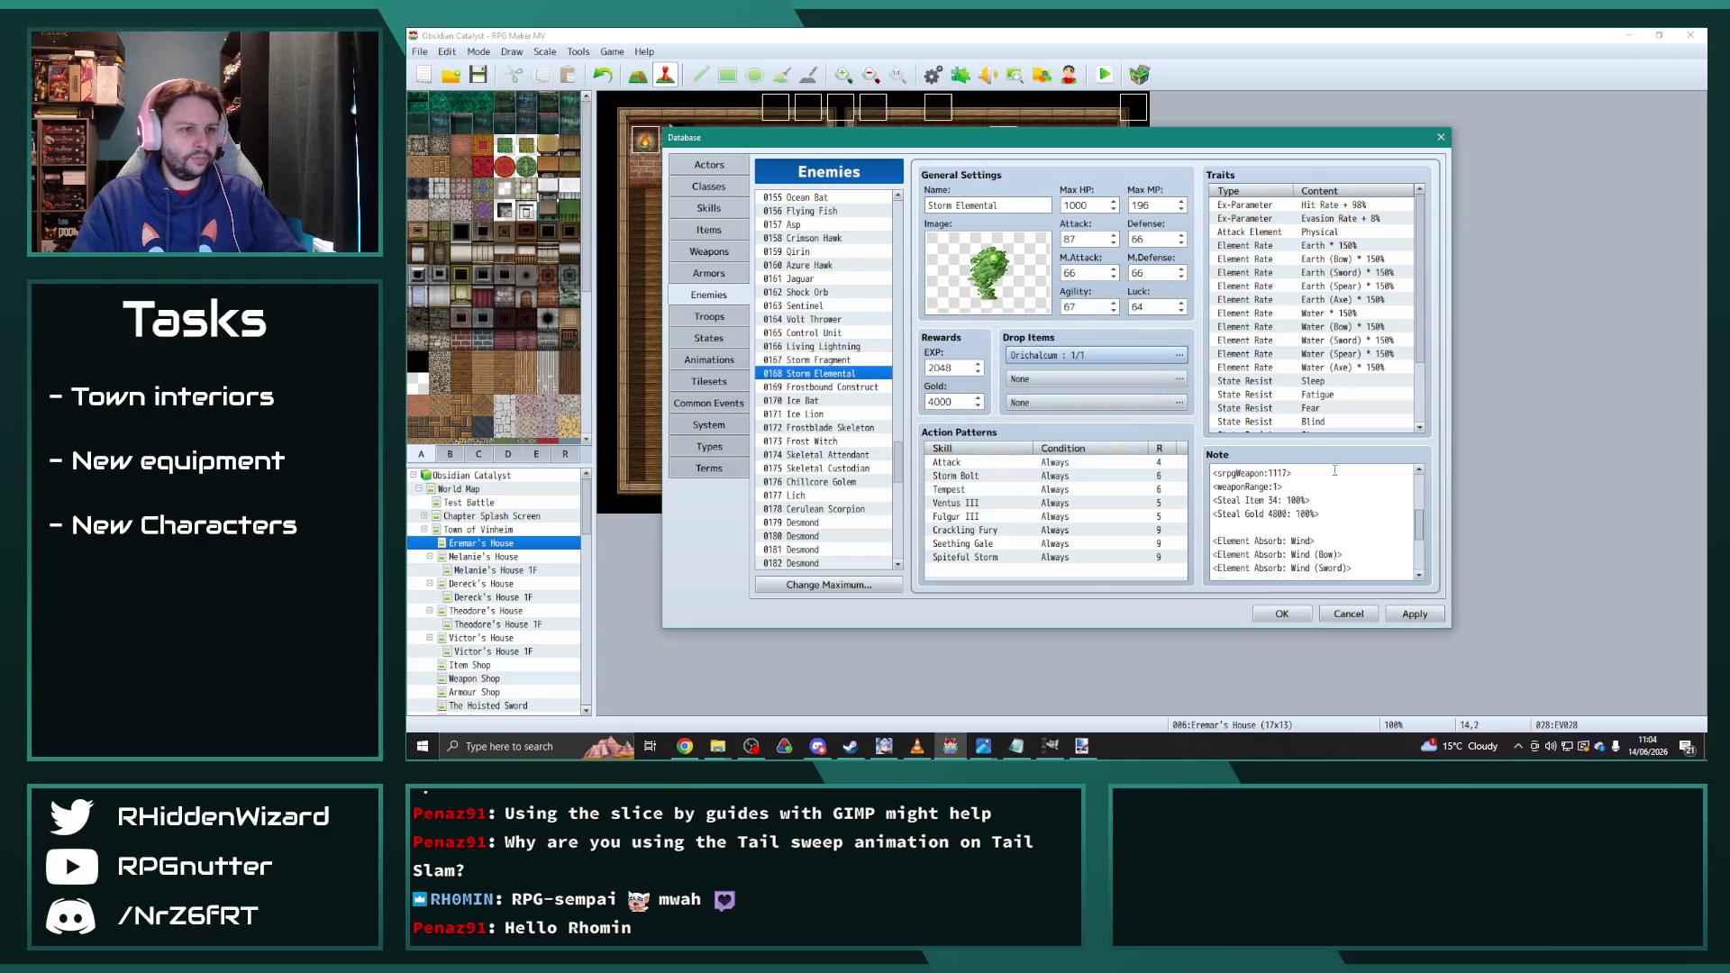
drag(1311, 500, 1195, 502)
key(ctrl+c)
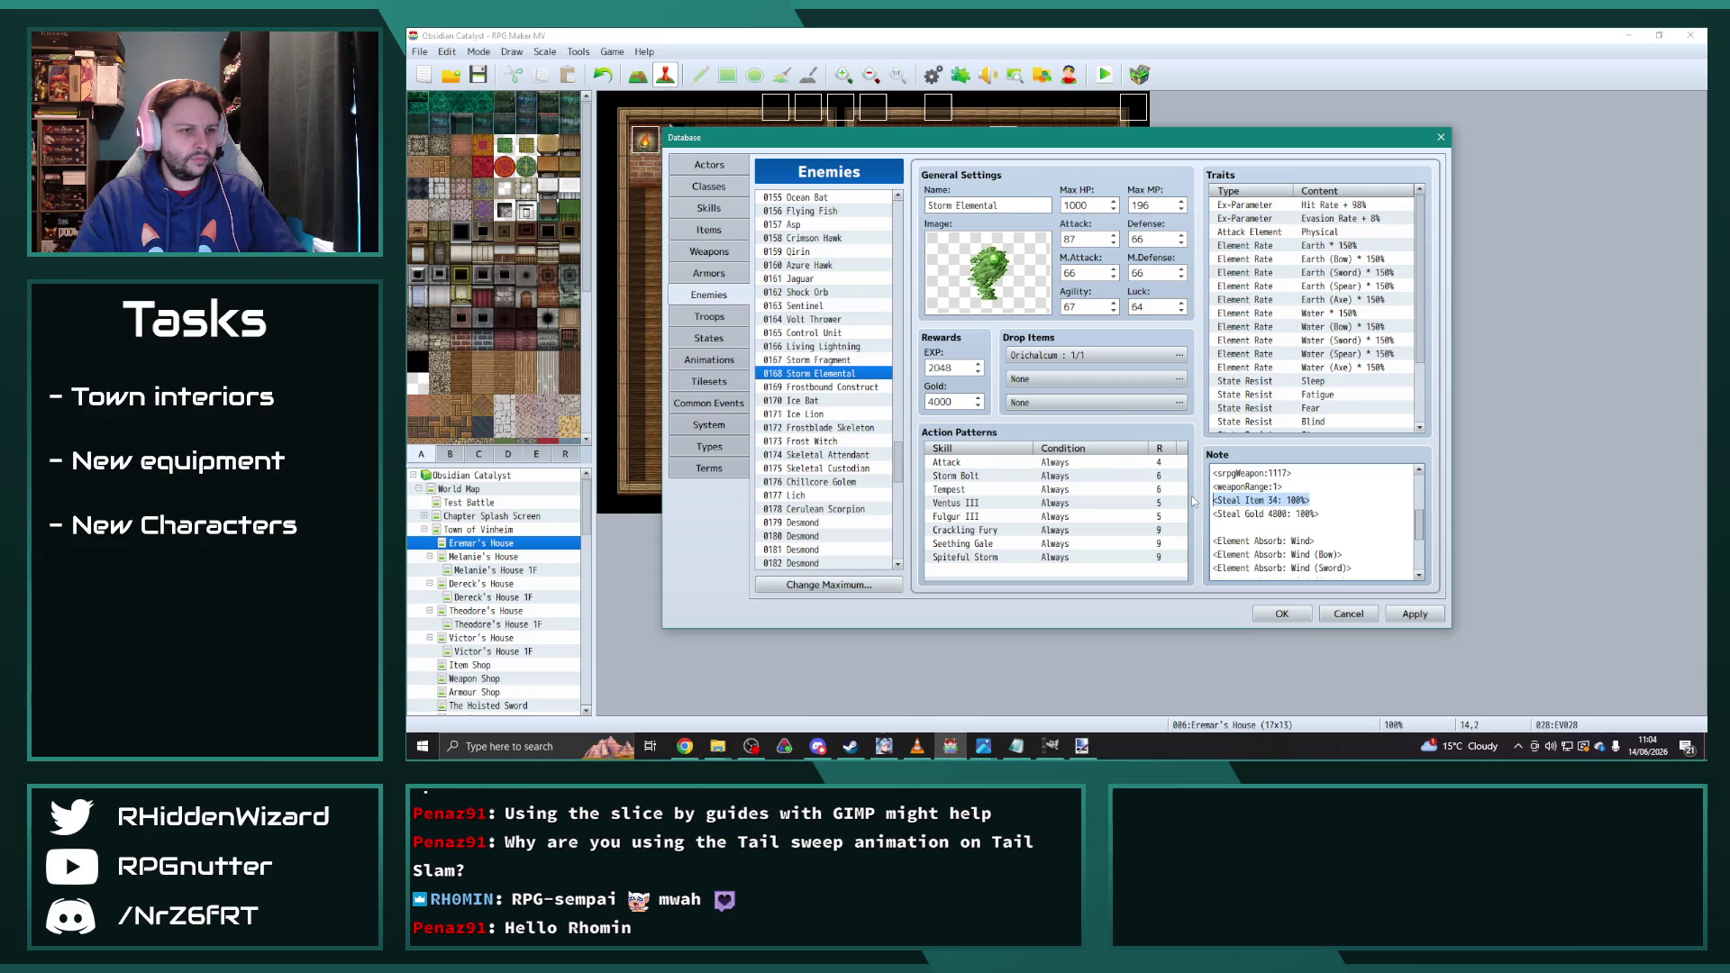
drag(899, 435, 894, 552)
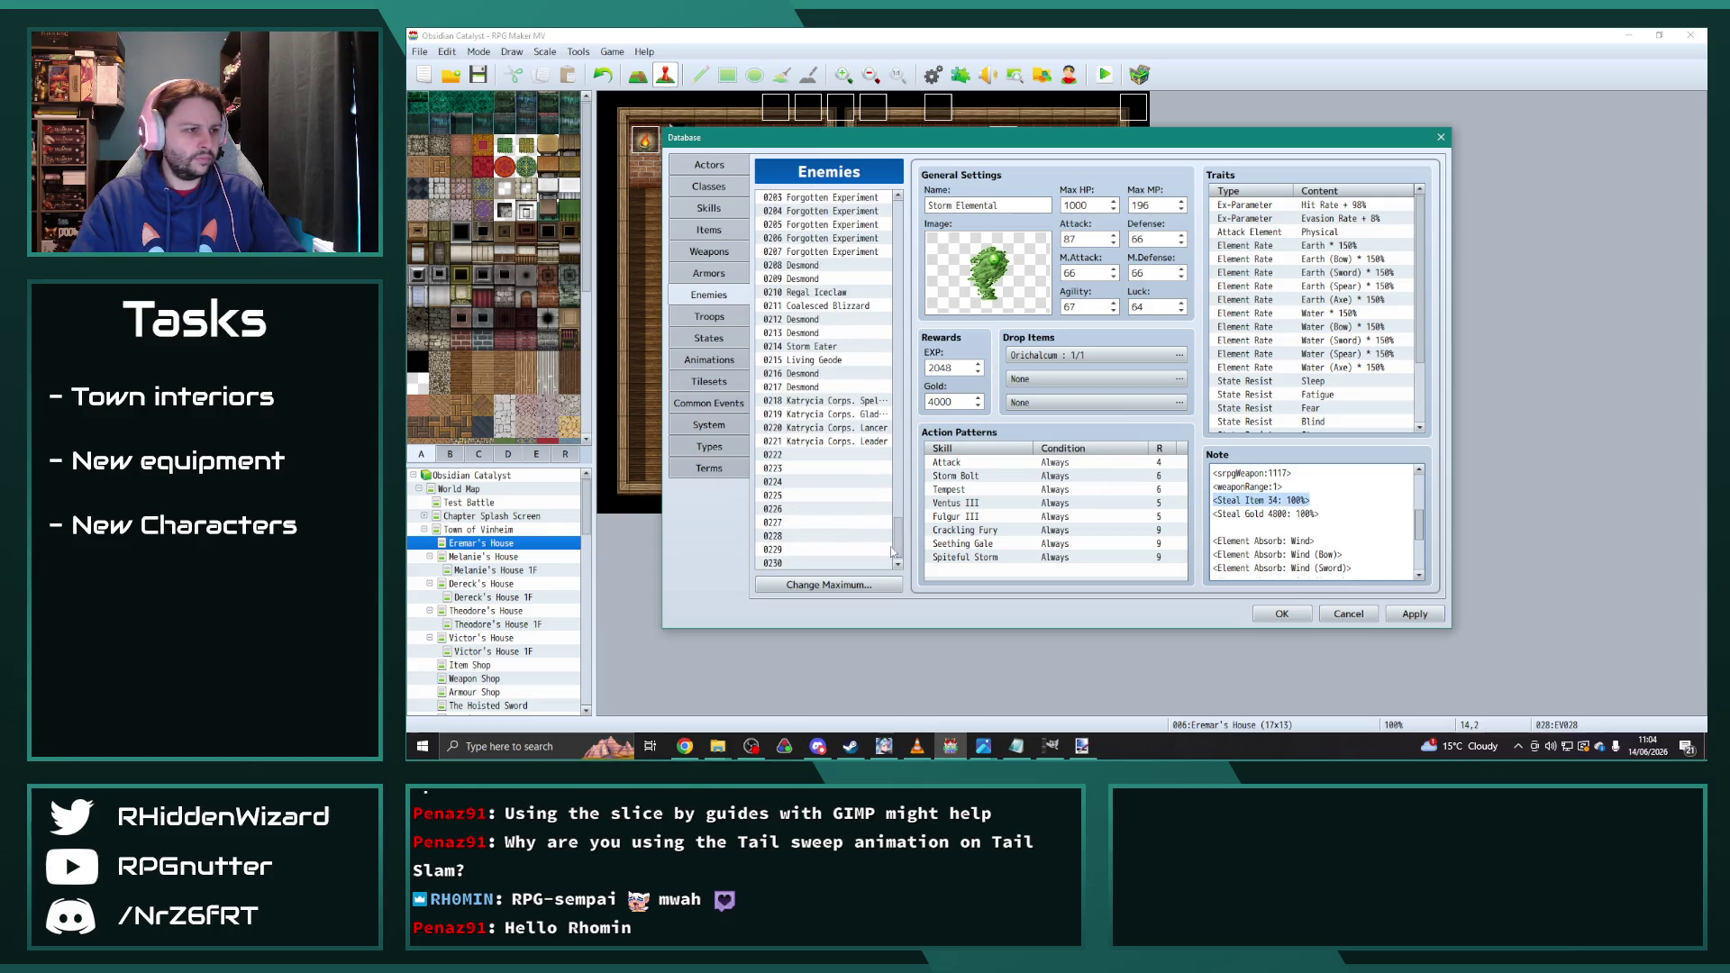
click(853, 442)
click(1335, 571)
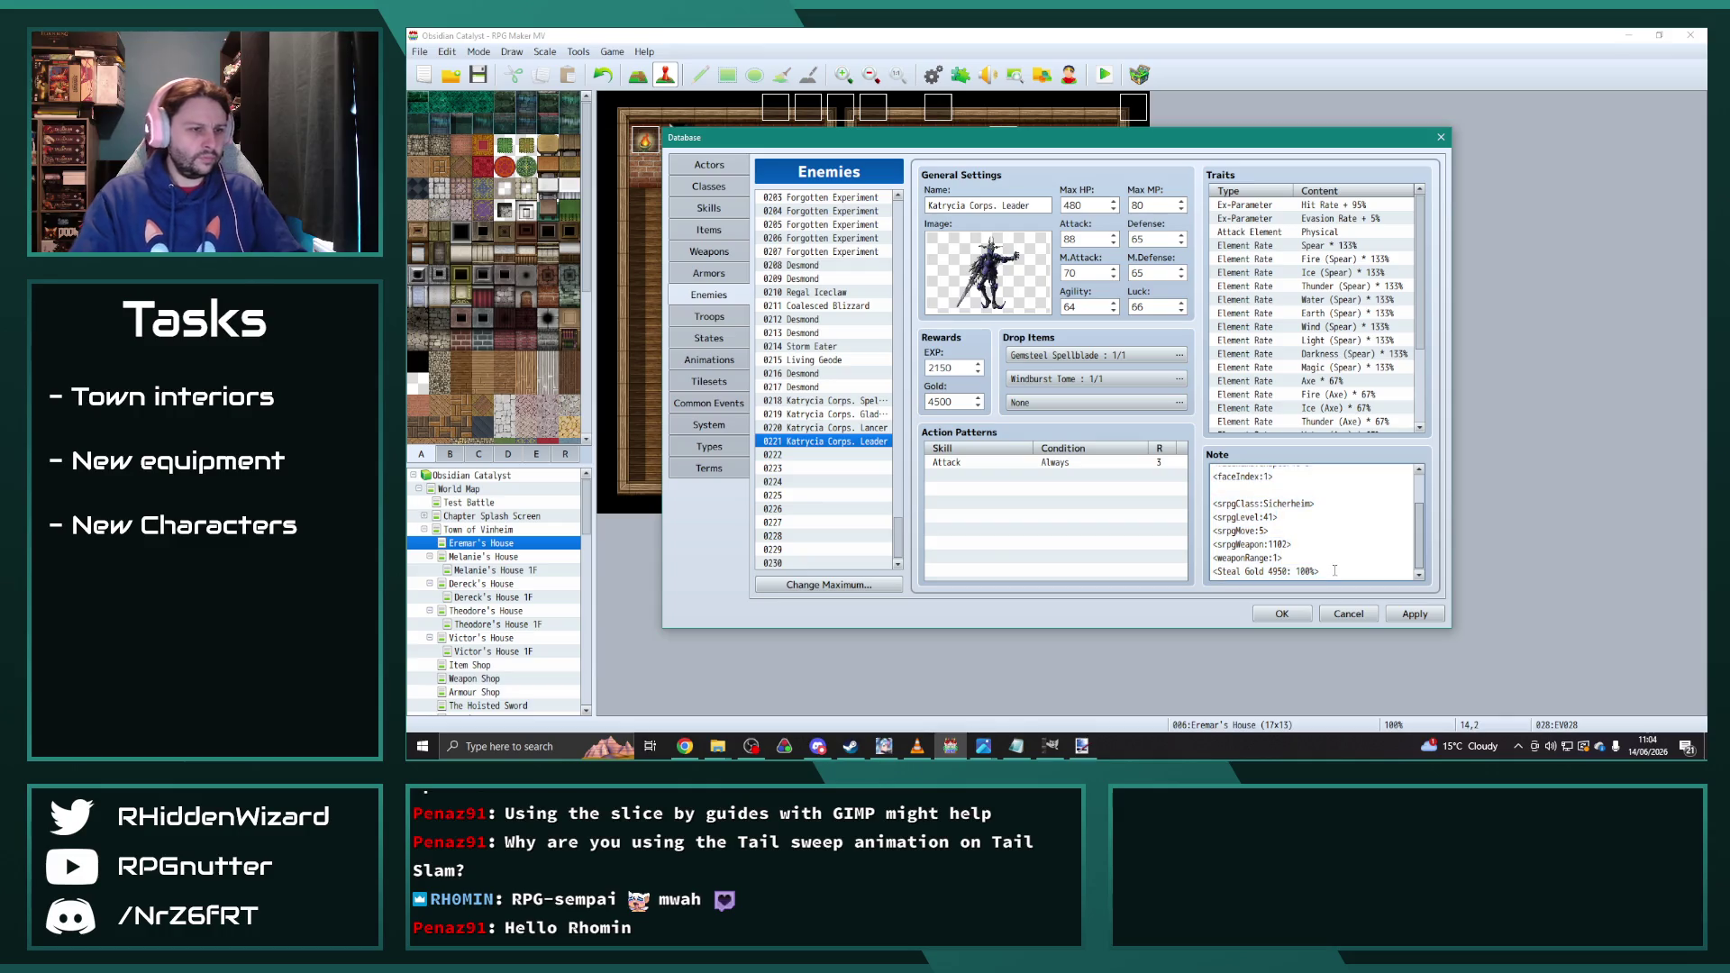
Step: Paste the <Steal Item 34: 100%> line as a new Leader note line, save, and open Katrycia Corps. Spellblade
key(Return)
key(ctrl+v)
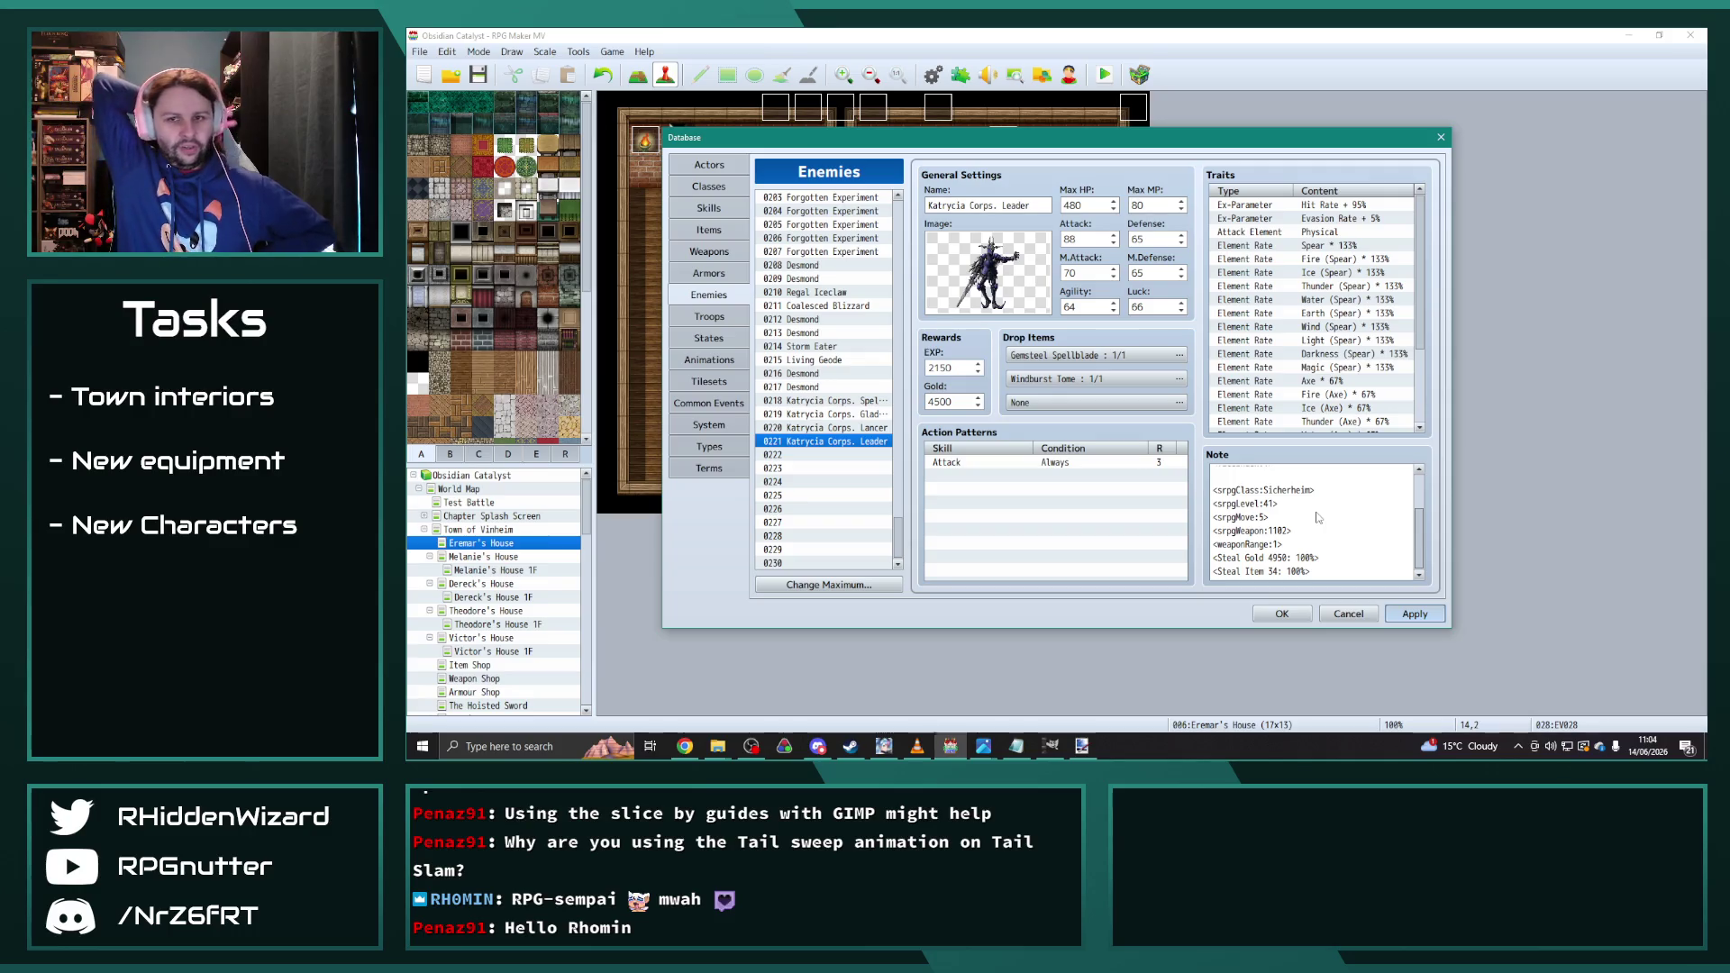
key(ctrl+s)
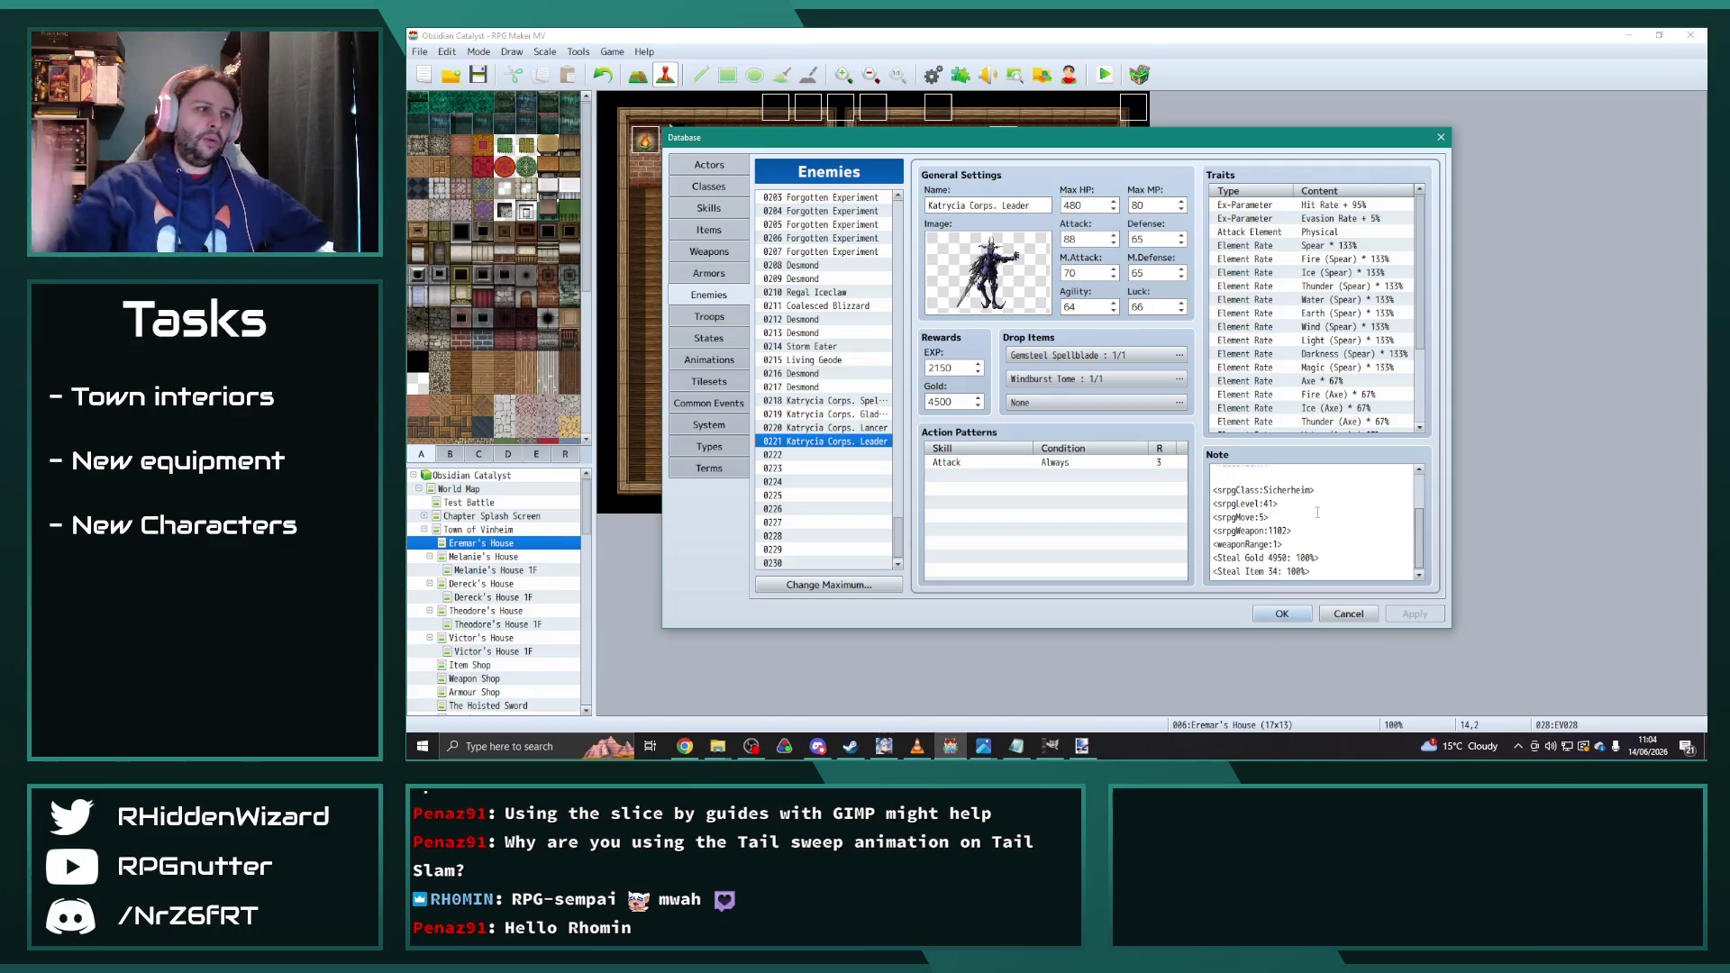
scroll(1325, 516, up, 2)
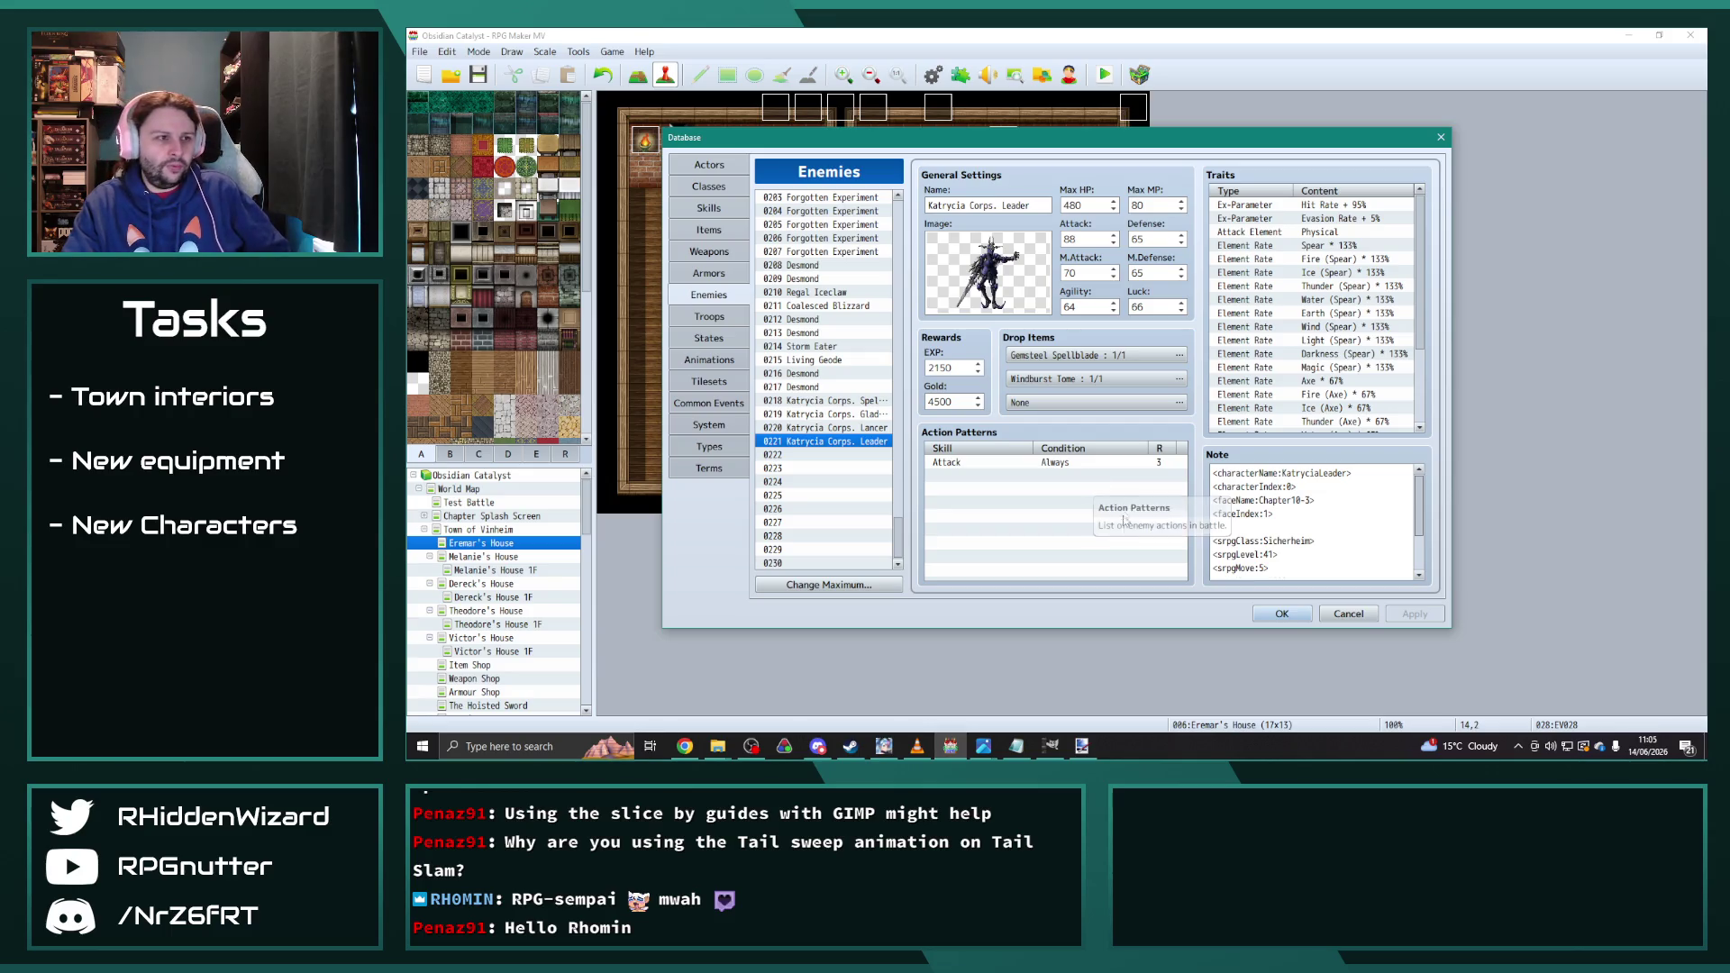
click(871, 402)
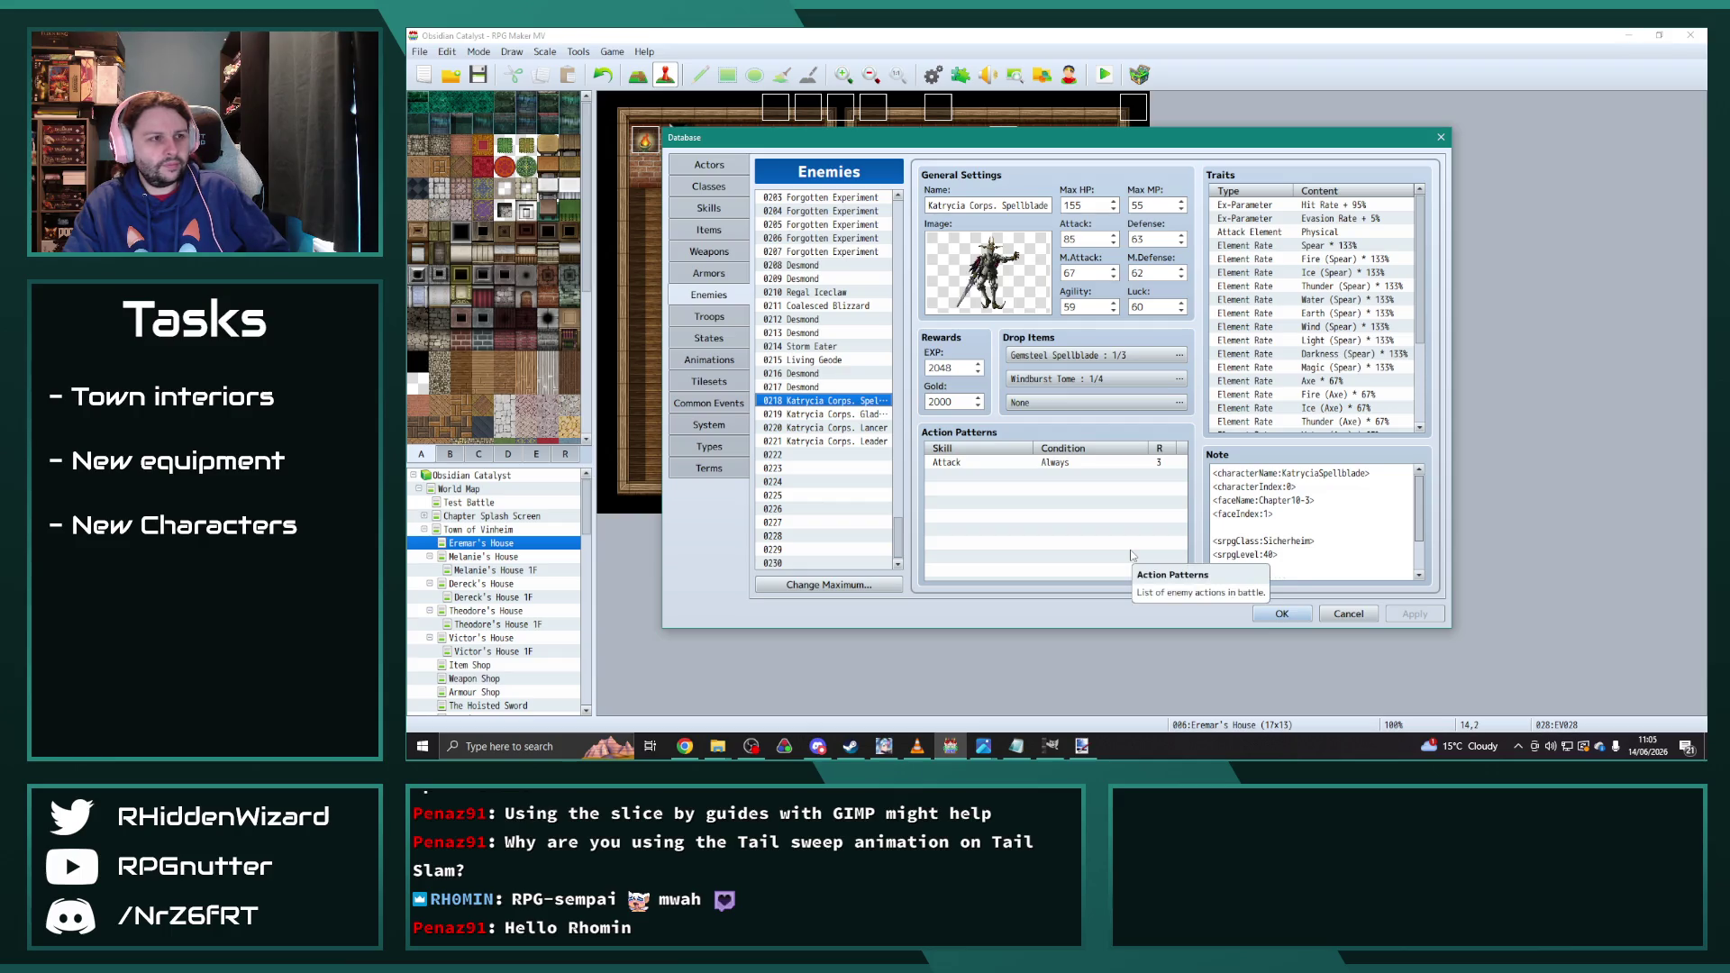
Step: Show the Skills list and scroll to skill 1149 Spellstrike
click(733, 212)
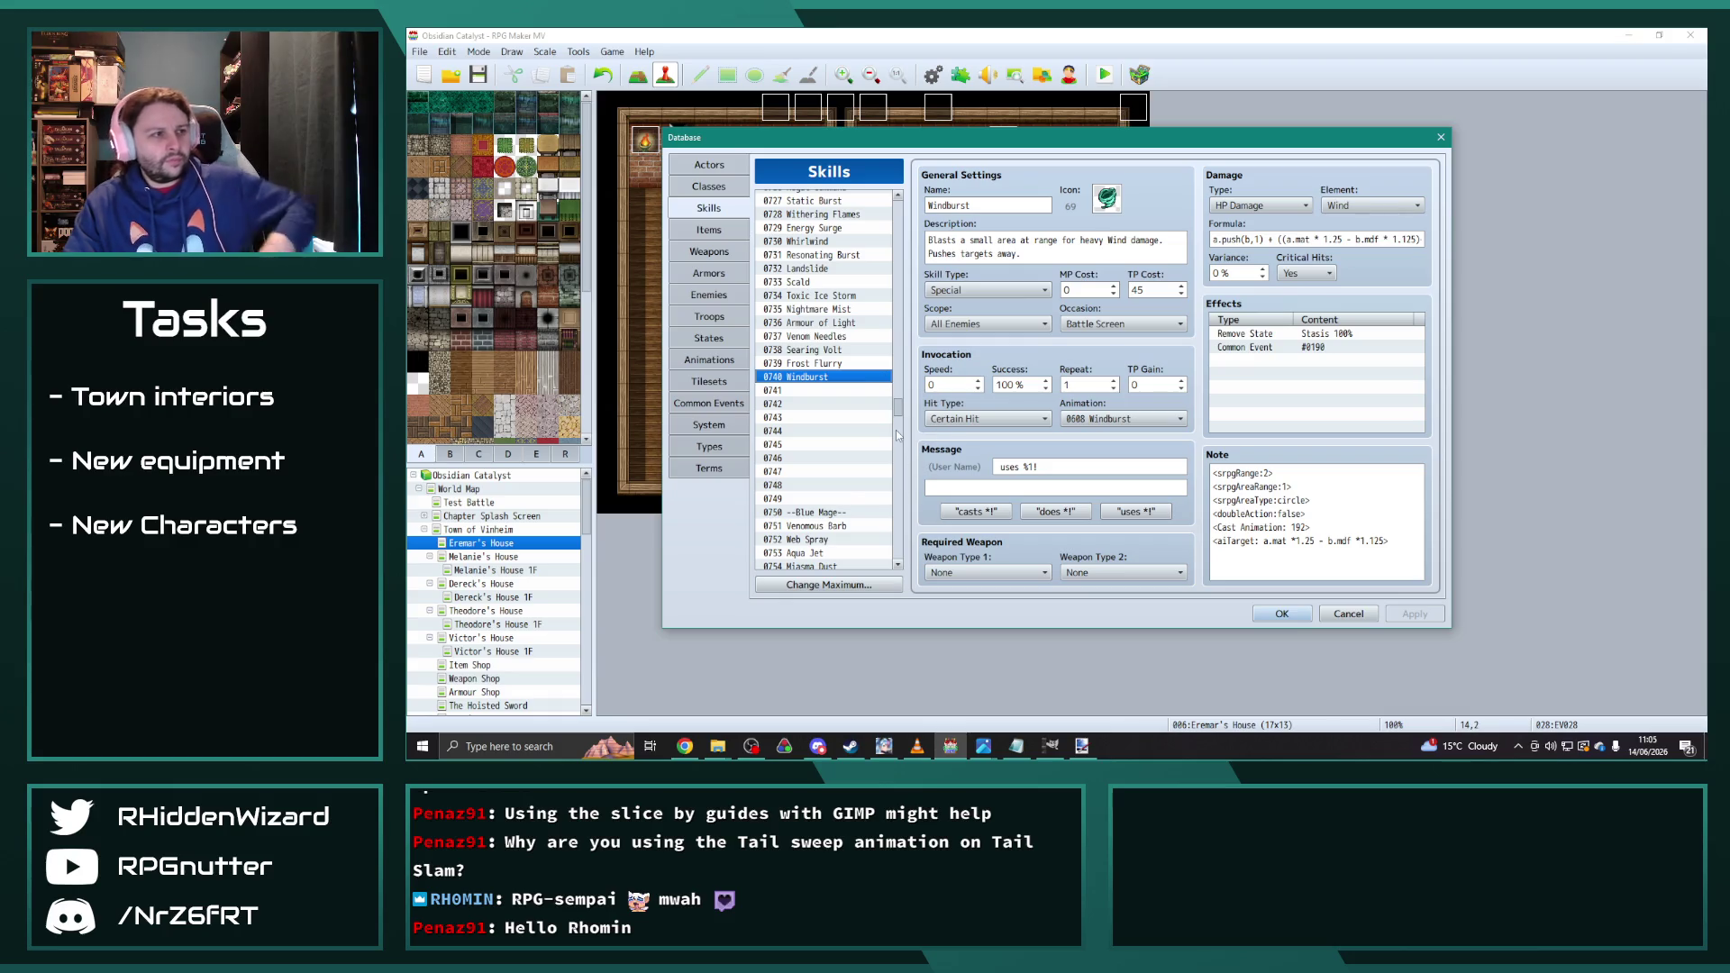
drag(898, 436, 909, 569)
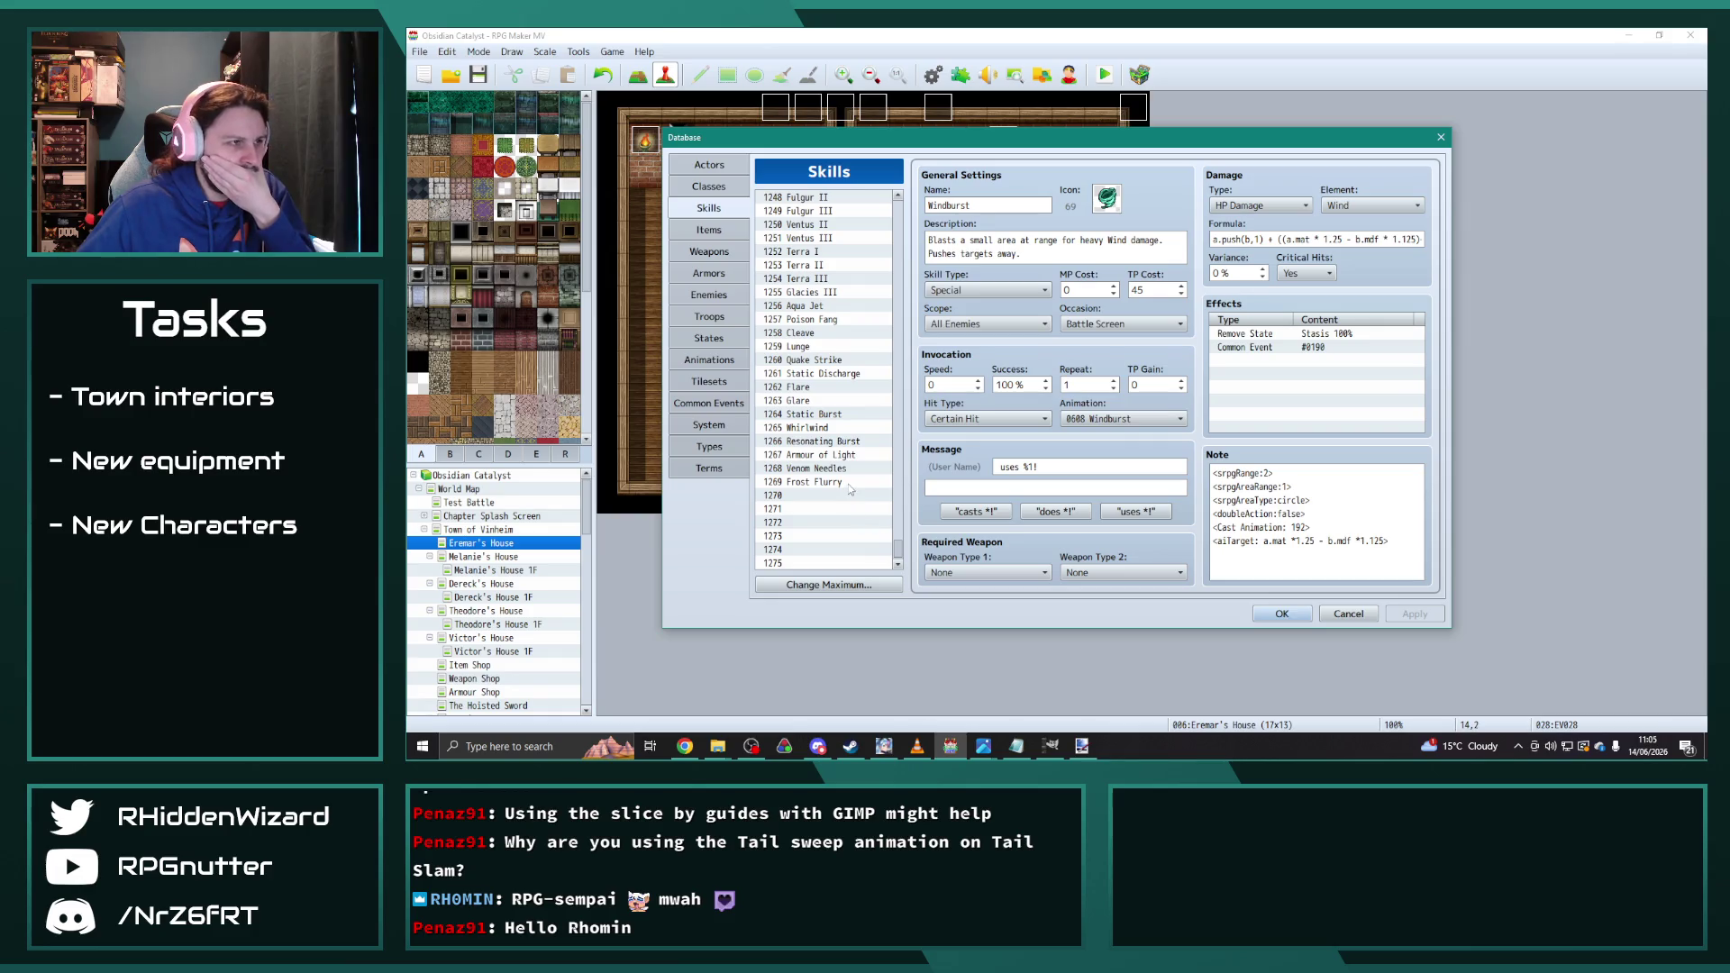
scroll(850, 489, up, 1)
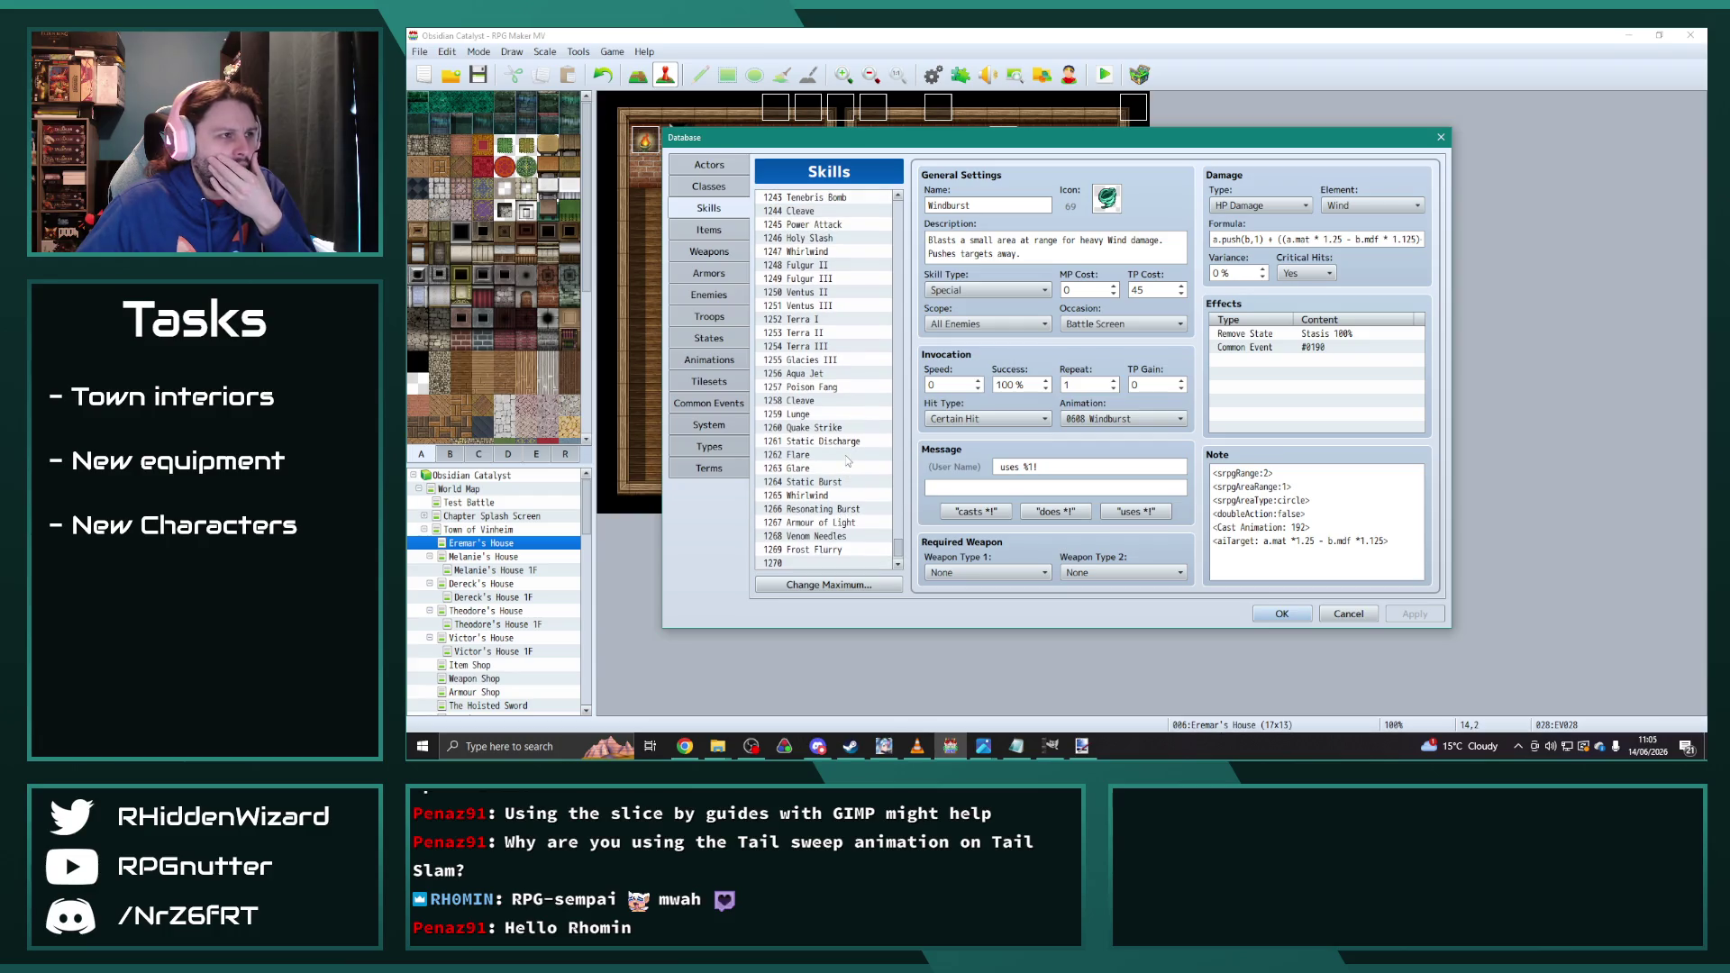
scroll(848, 460, up, 3)
scroll(848, 461, up, 5)
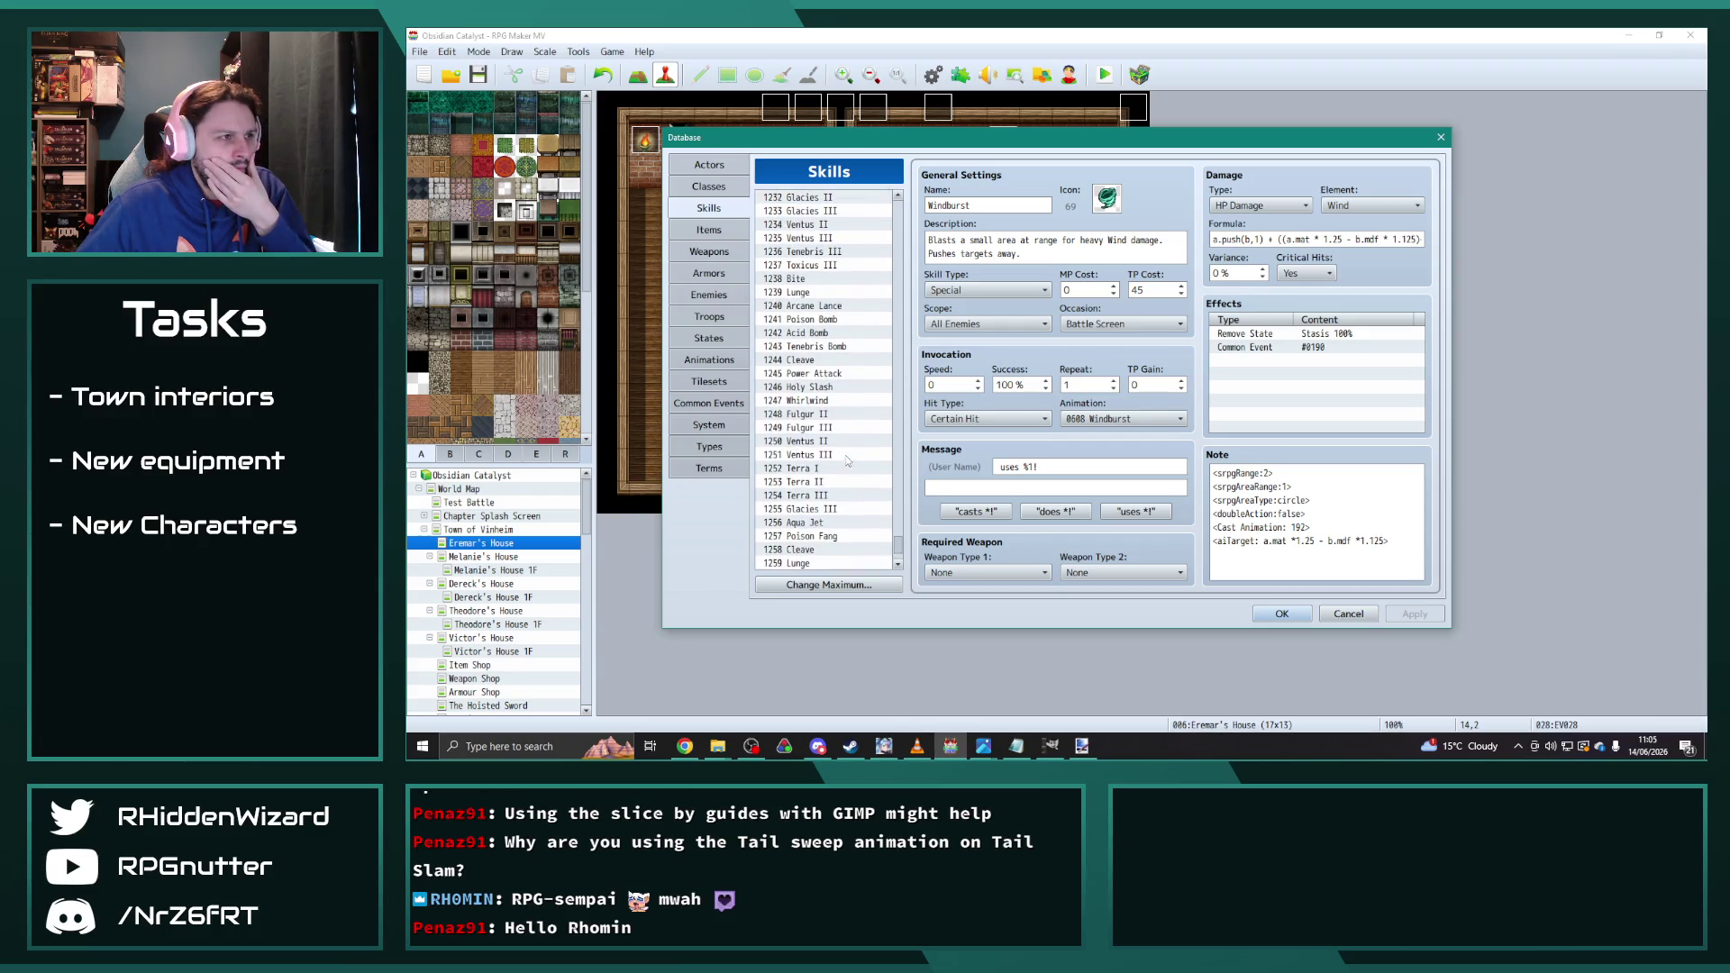
scroll(847, 462, up, 5)
scroll(847, 459, up, 4)
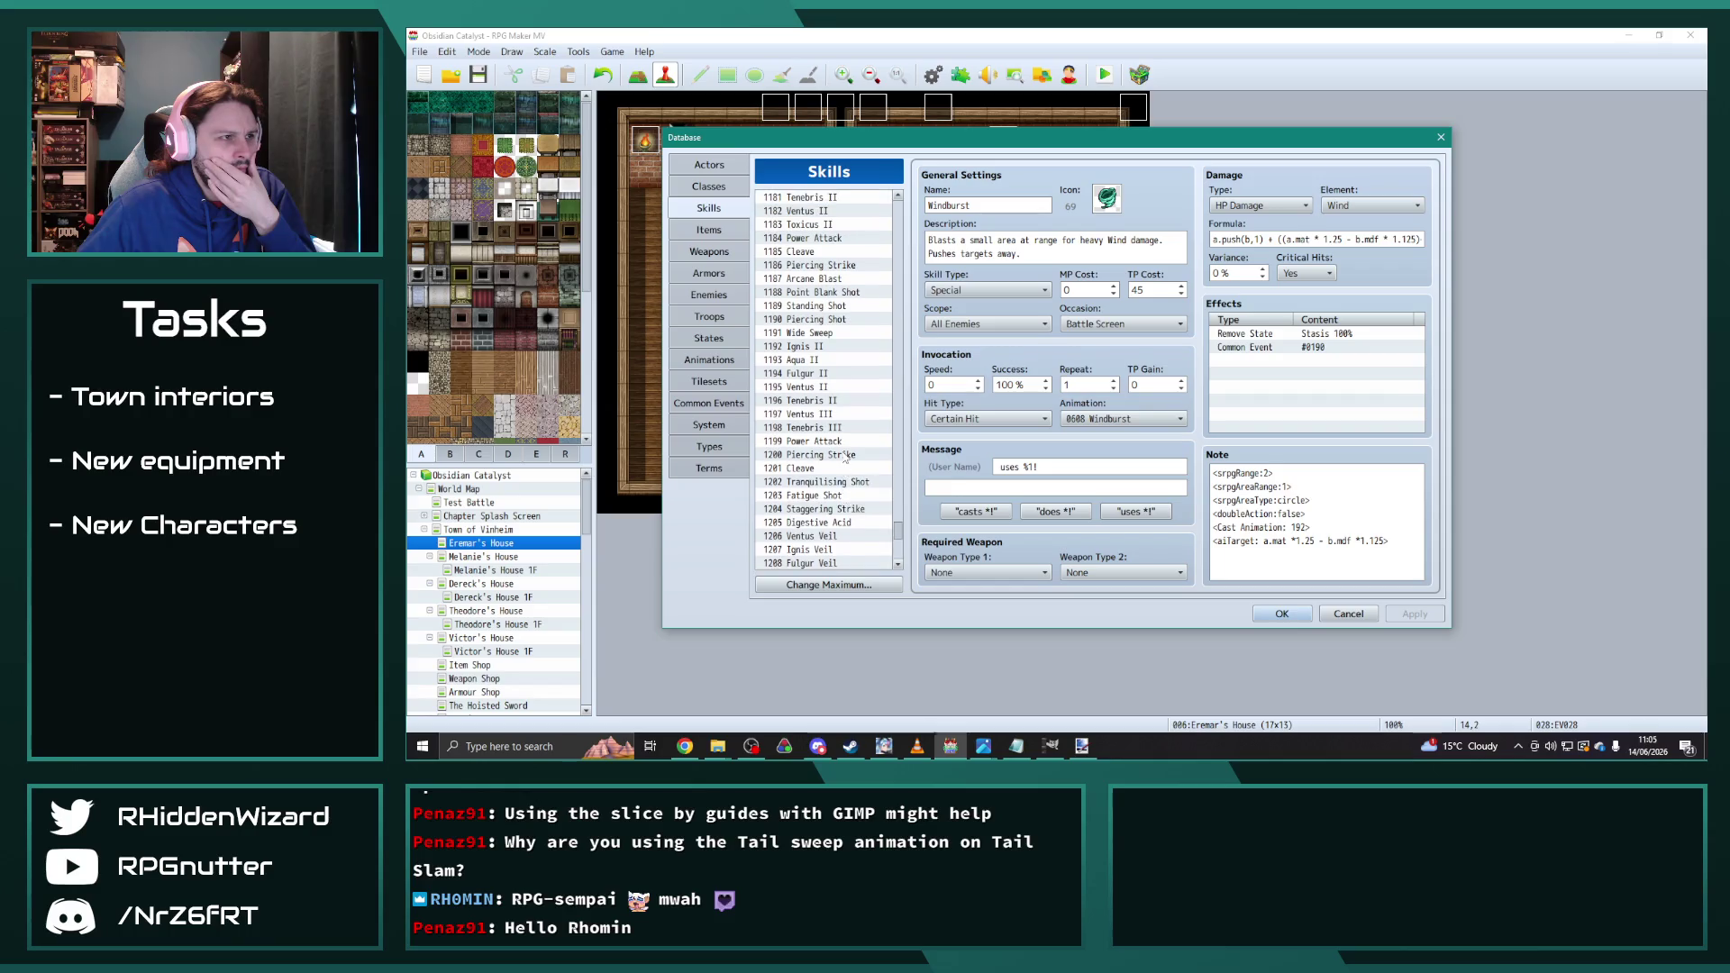
scroll(845, 457, up, 5)
scroll(842, 457, up, 5)
scroll(843, 457, up, 1)
Step: Paste a copy of the Spellstrike skill into empty skill slot 1270
click(834, 250)
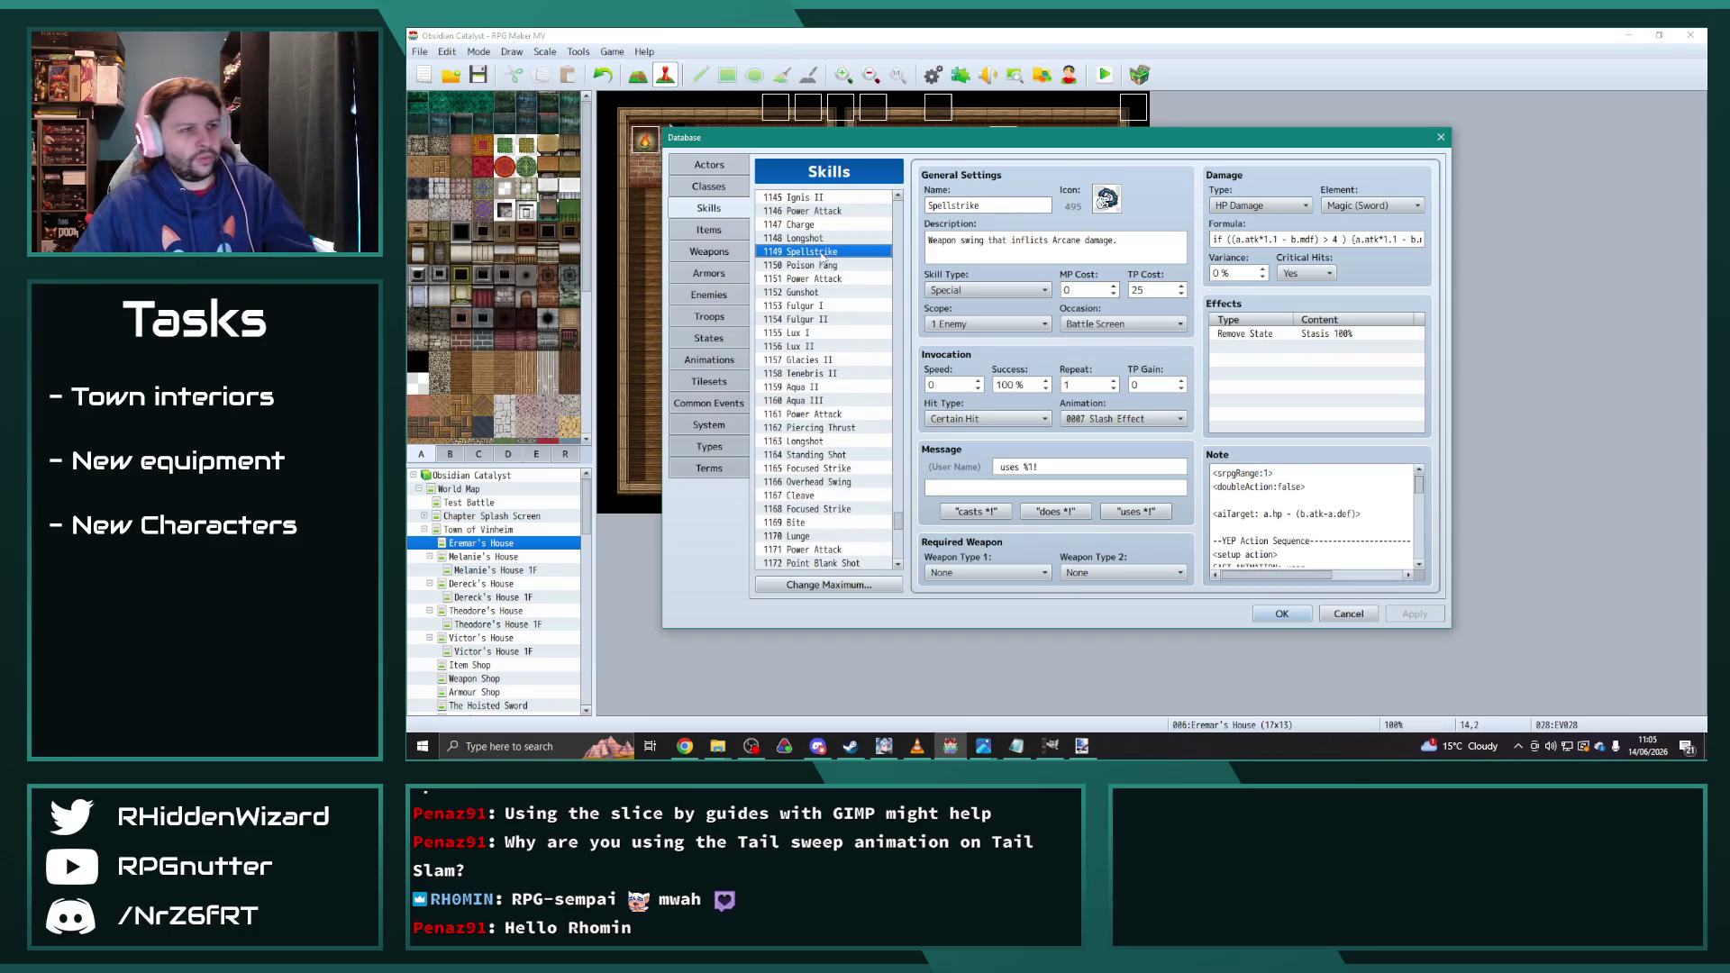
scroll(838, 494, down, 20)
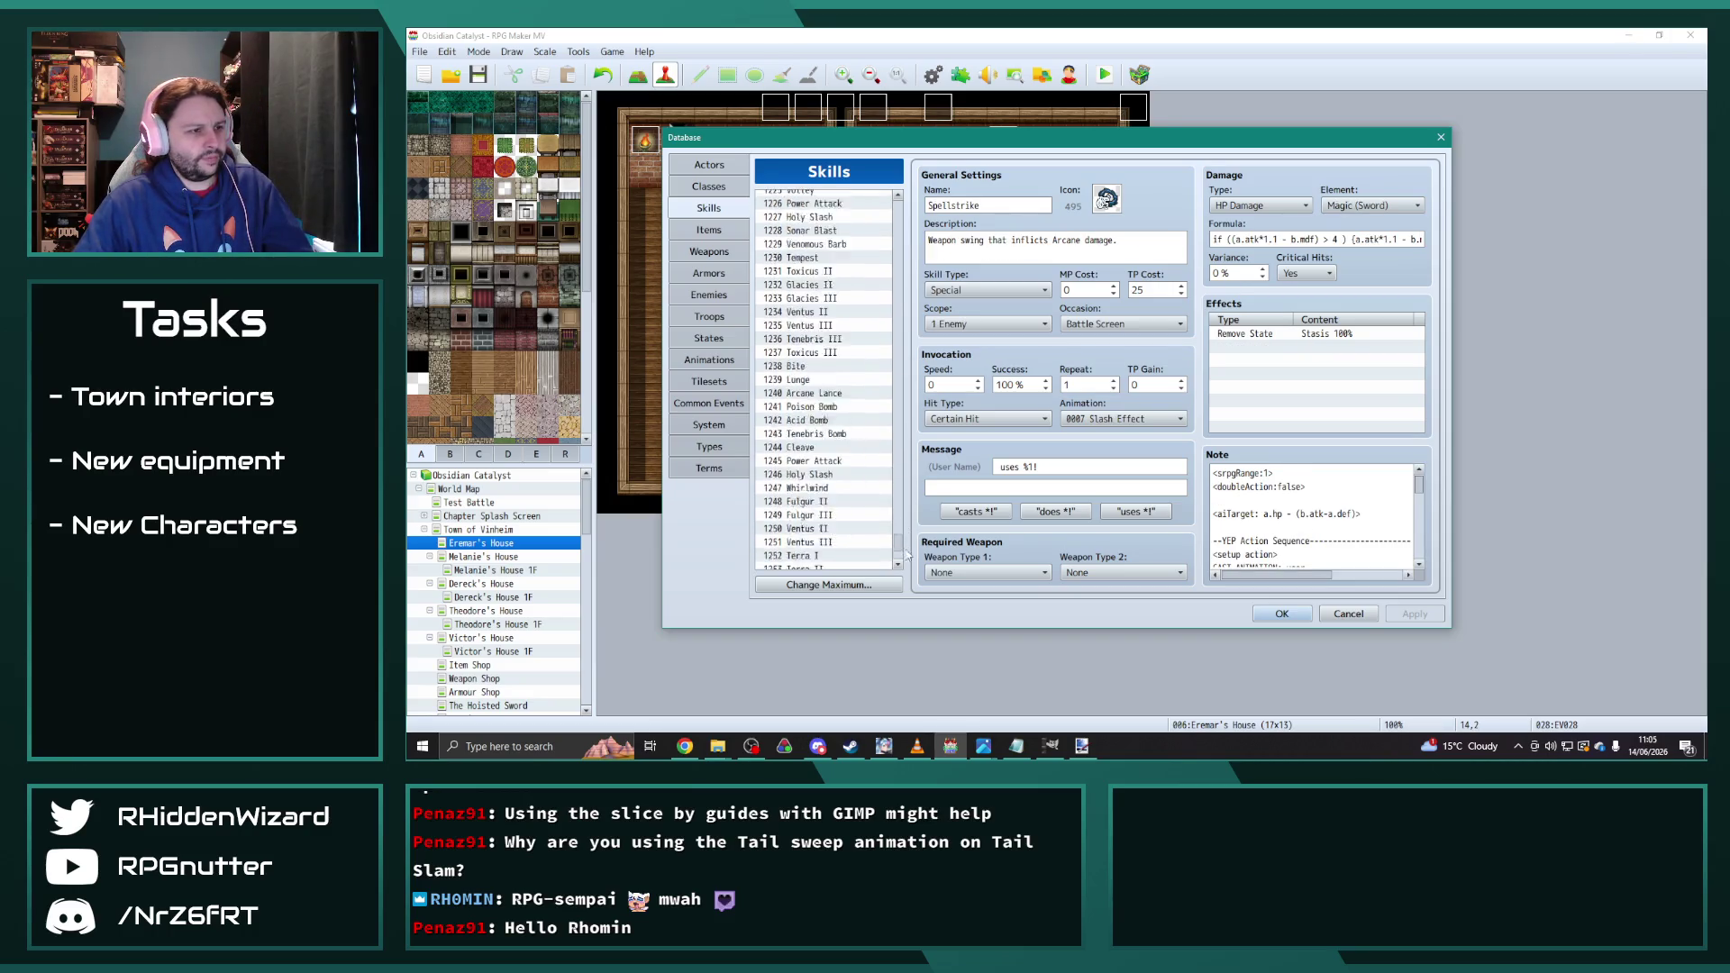
click(820, 496)
key(ctrl+v)
click(817, 483)
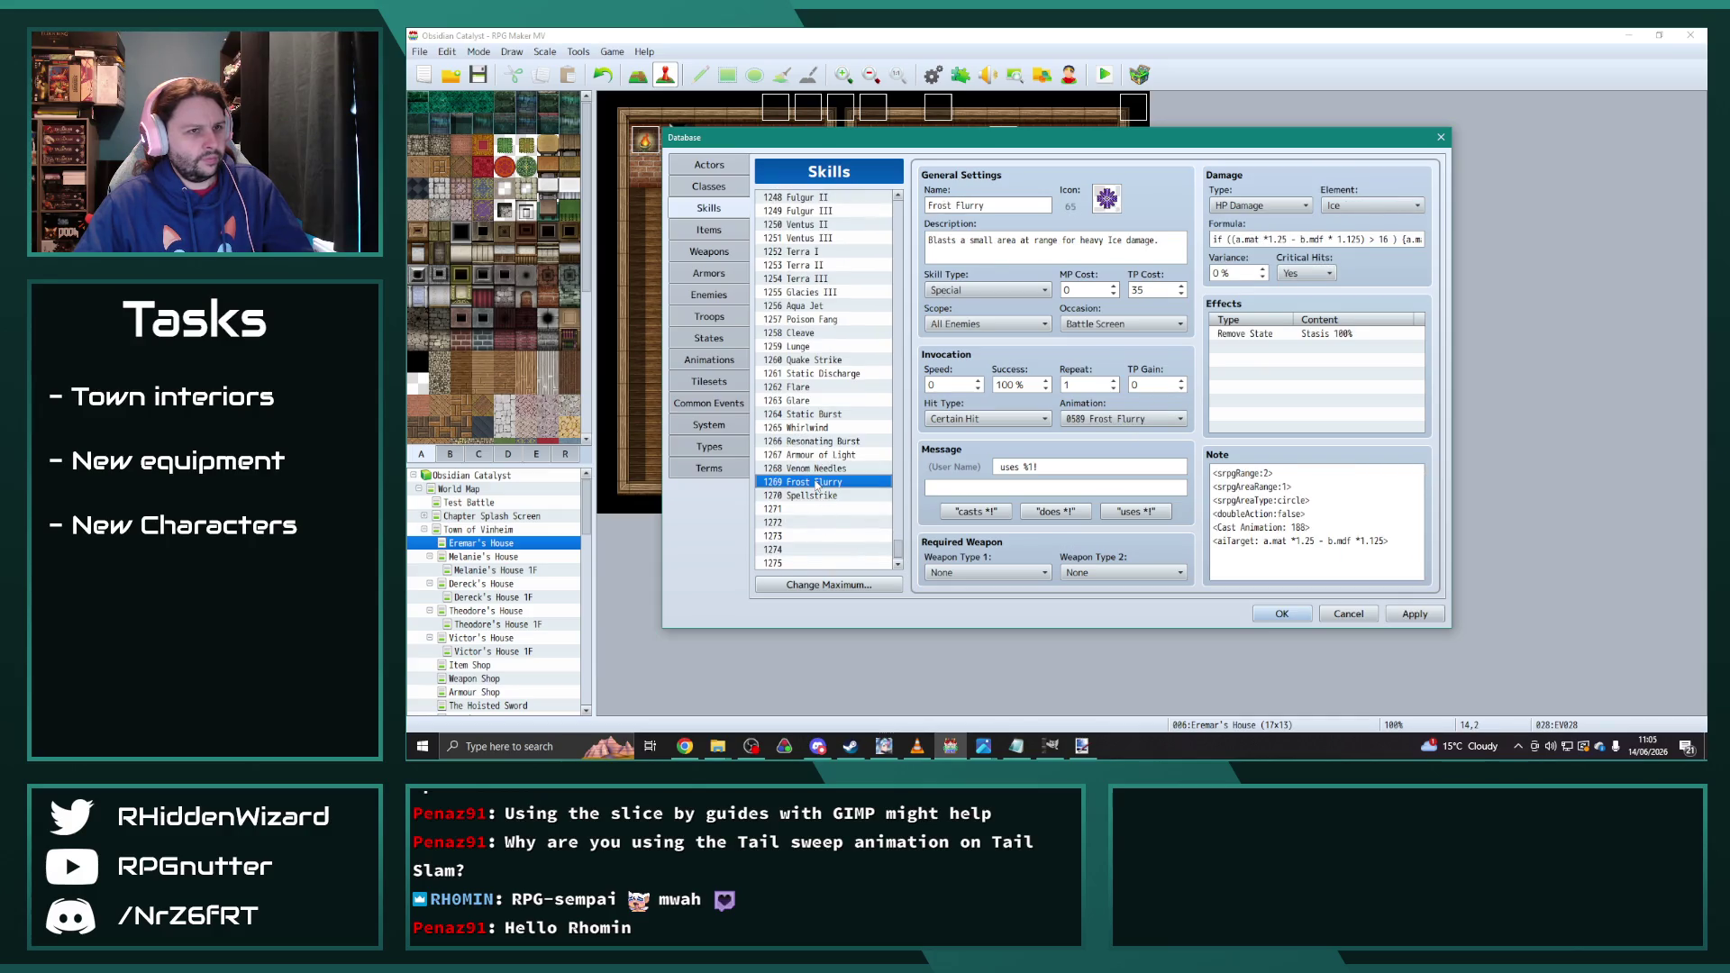
click(812, 495)
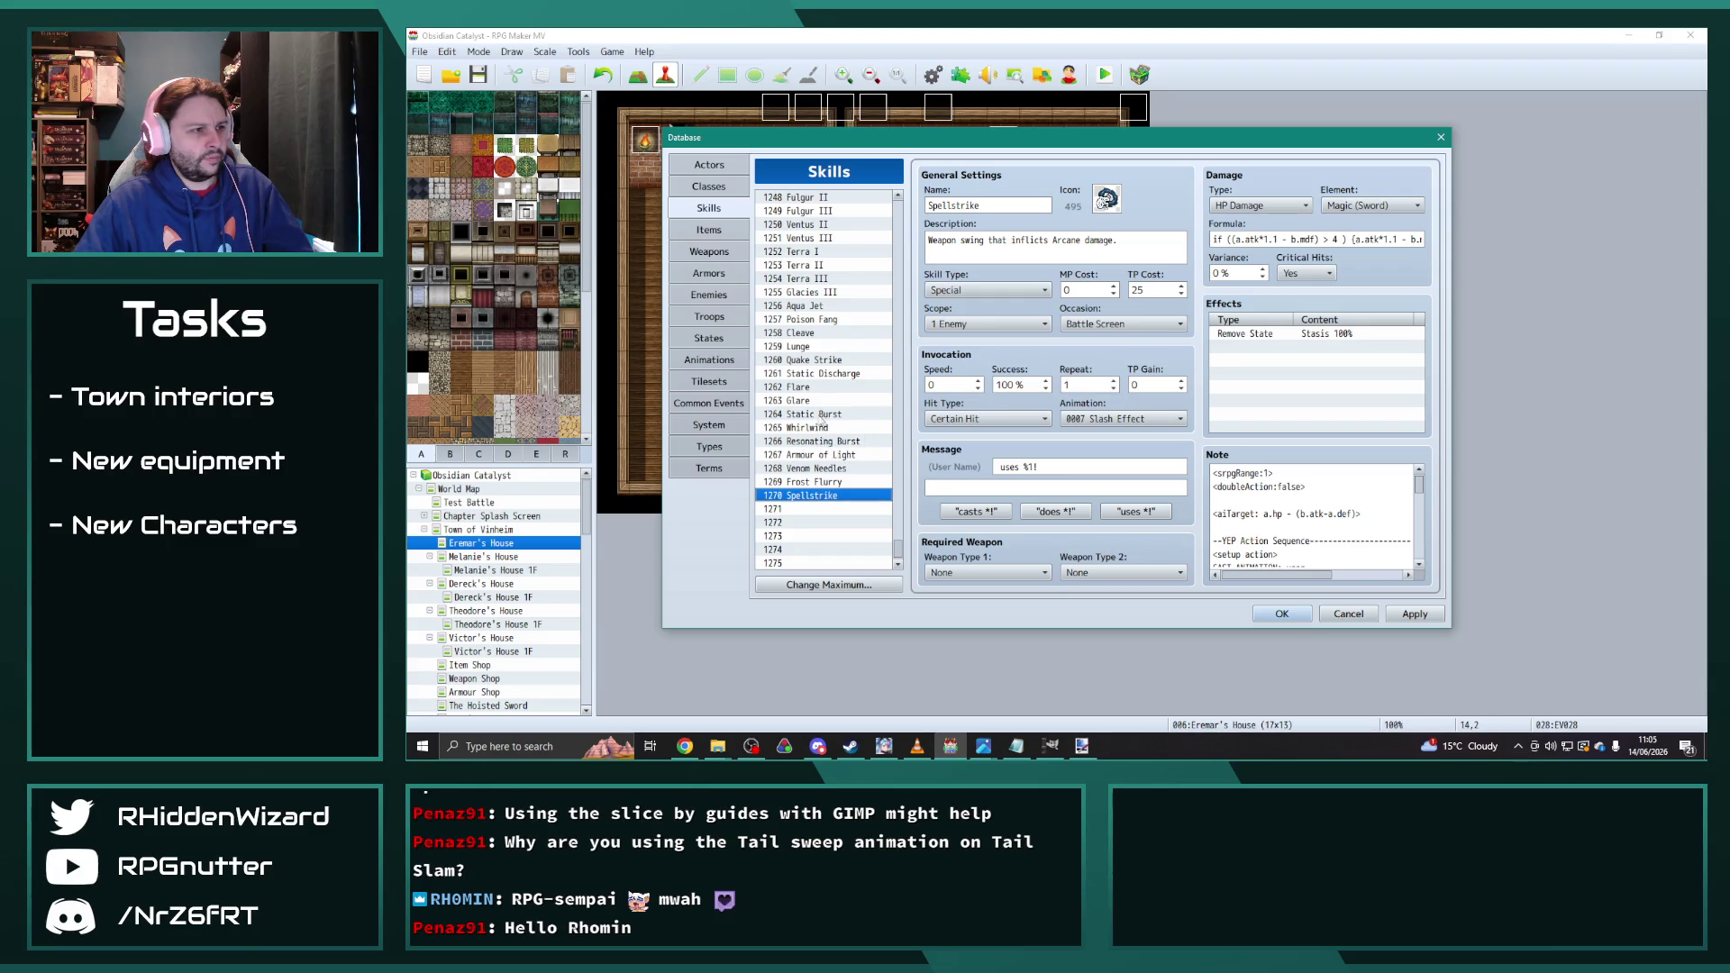
click(818, 428)
click(816, 417)
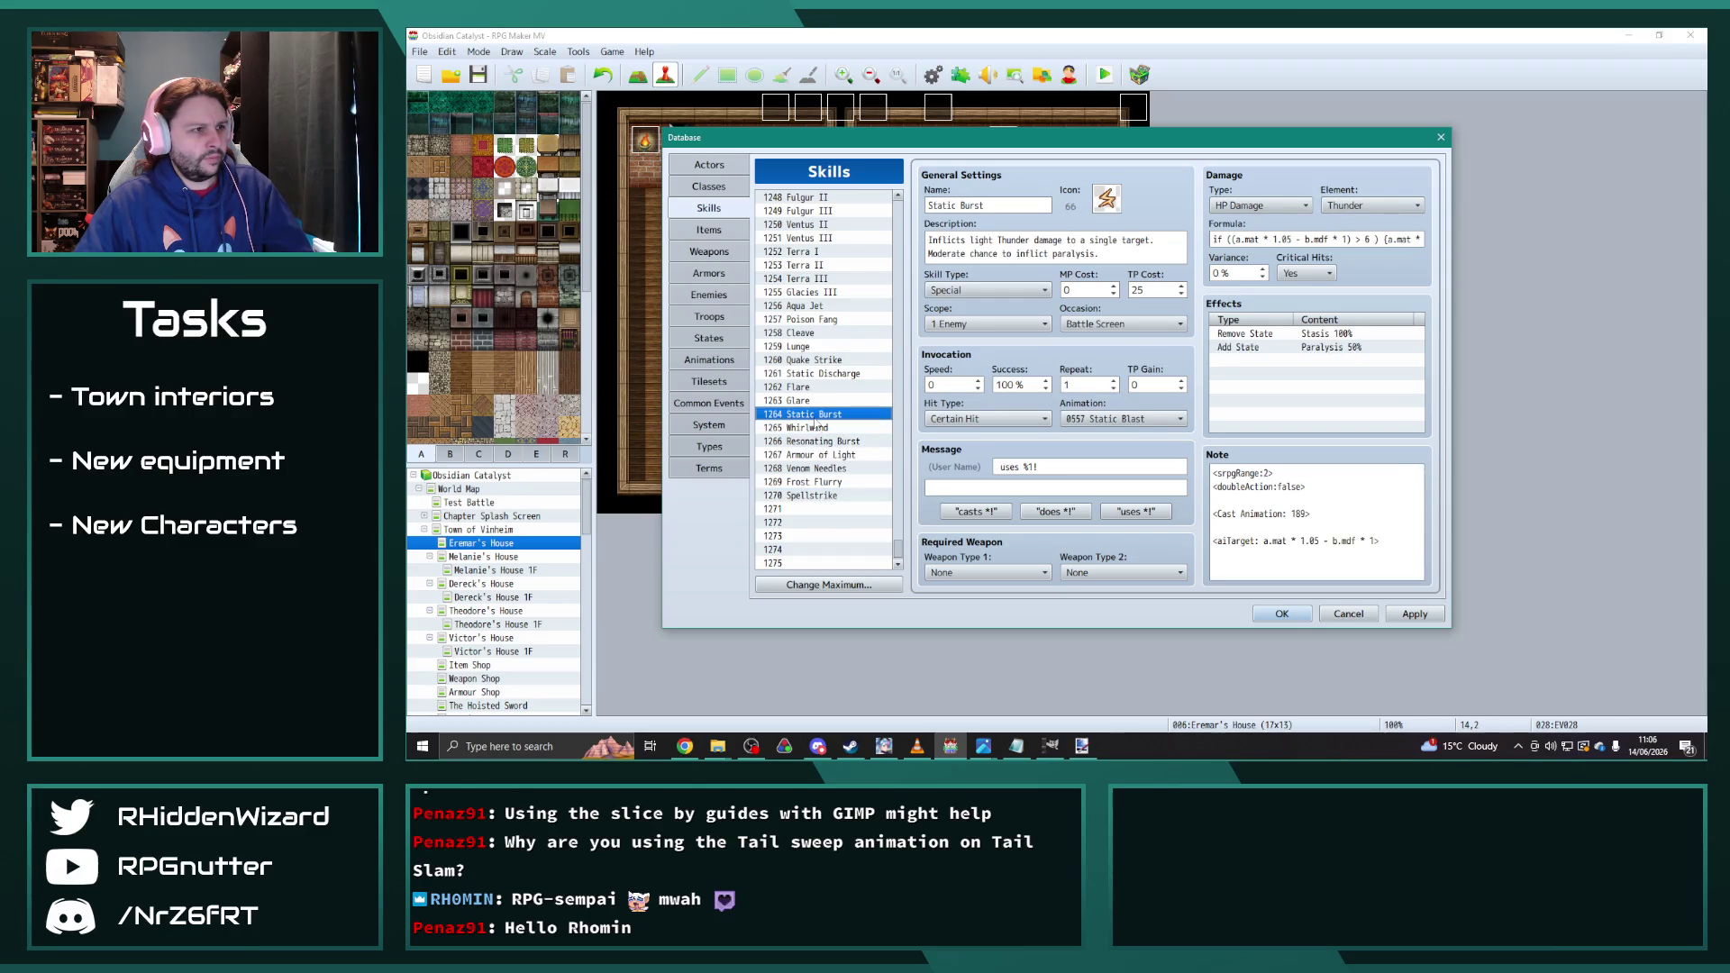
click(817, 351)
click(819, 374)
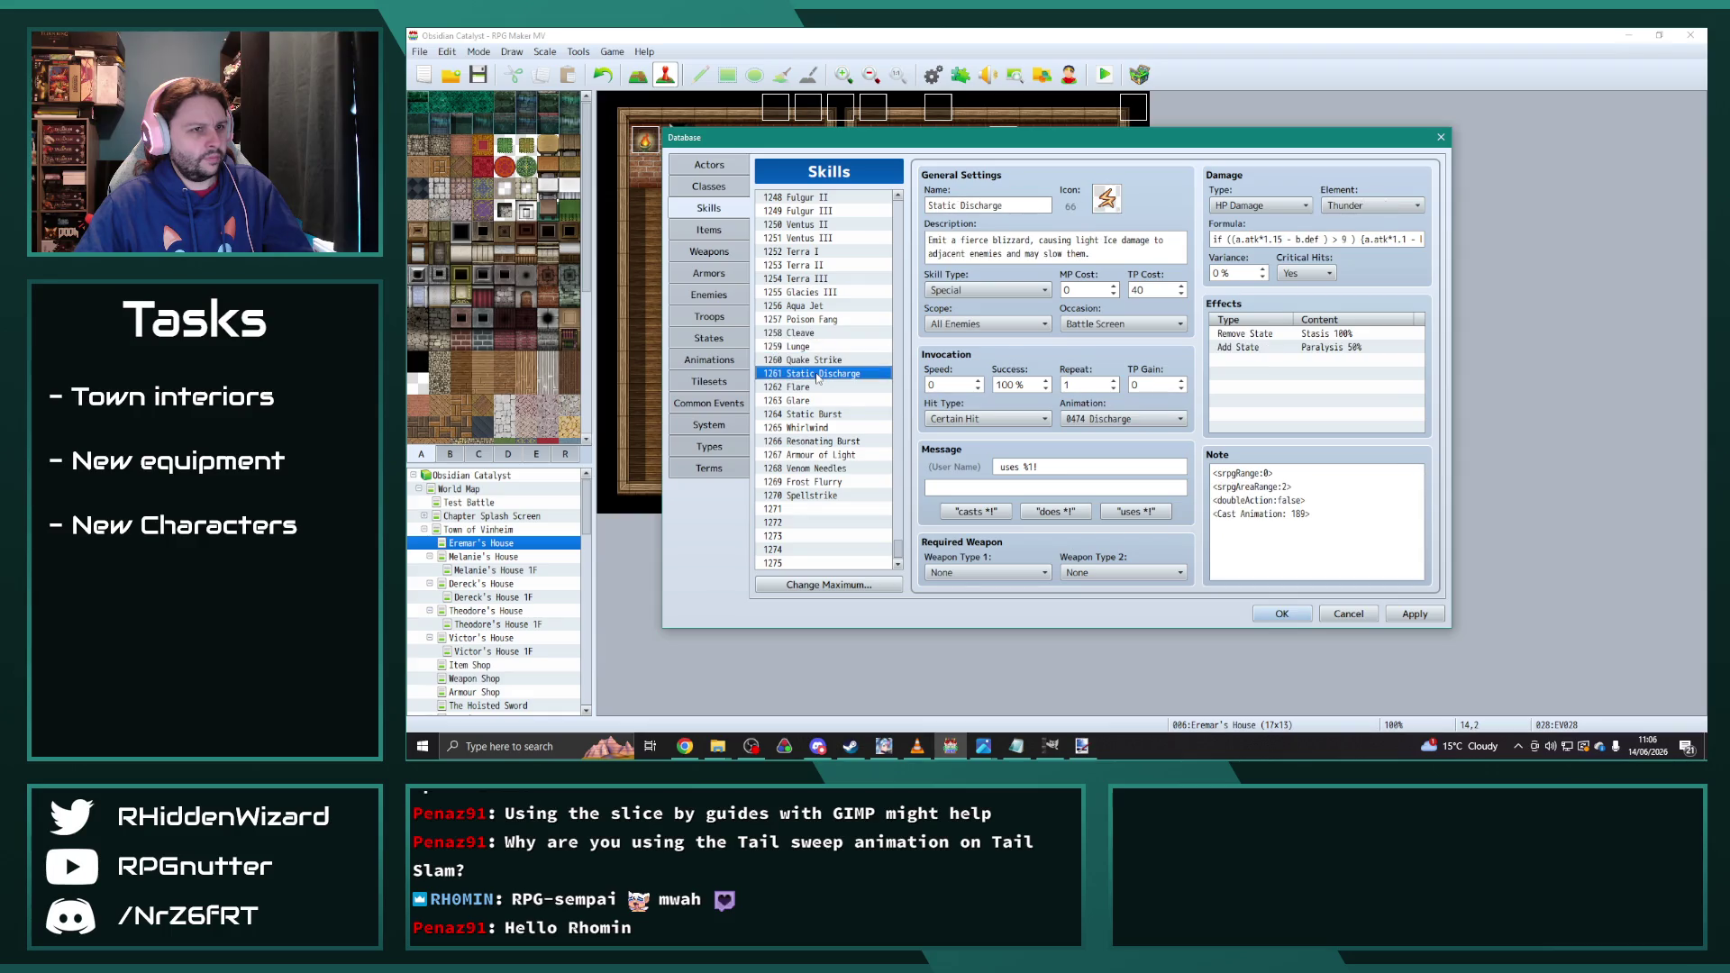
click(822, 495)
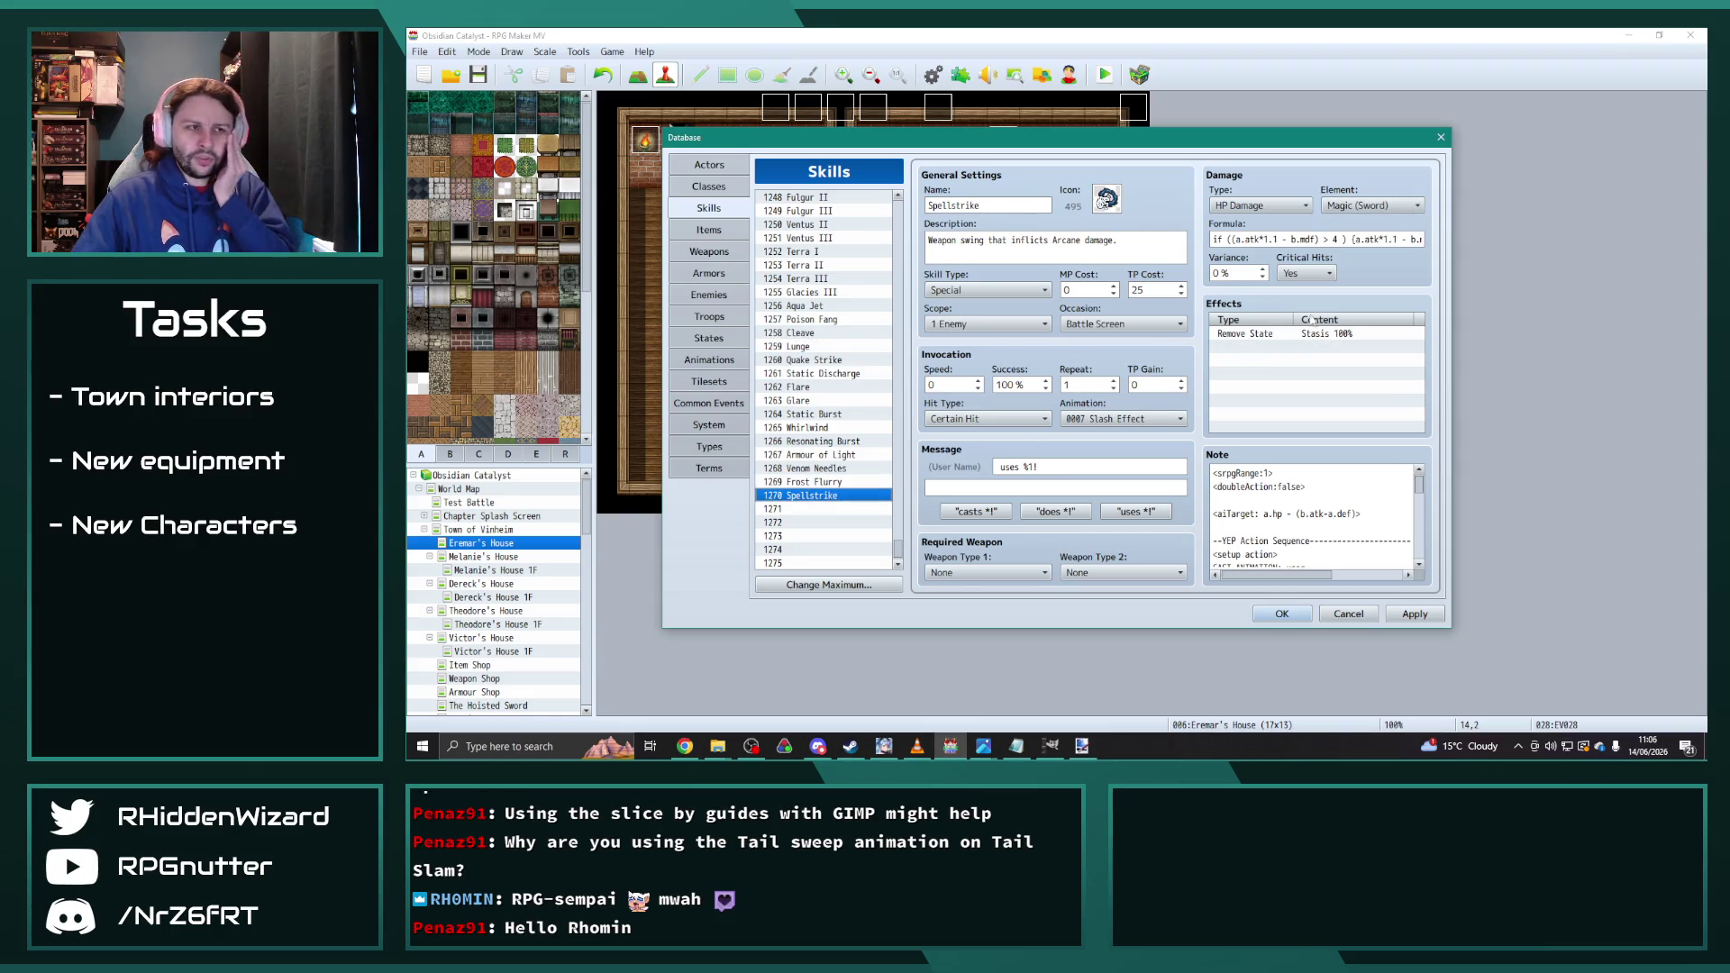
Step: Change the copy's formula threshold from 4 to 12 and fallback damage from 5 to 13
click(1335, 239)
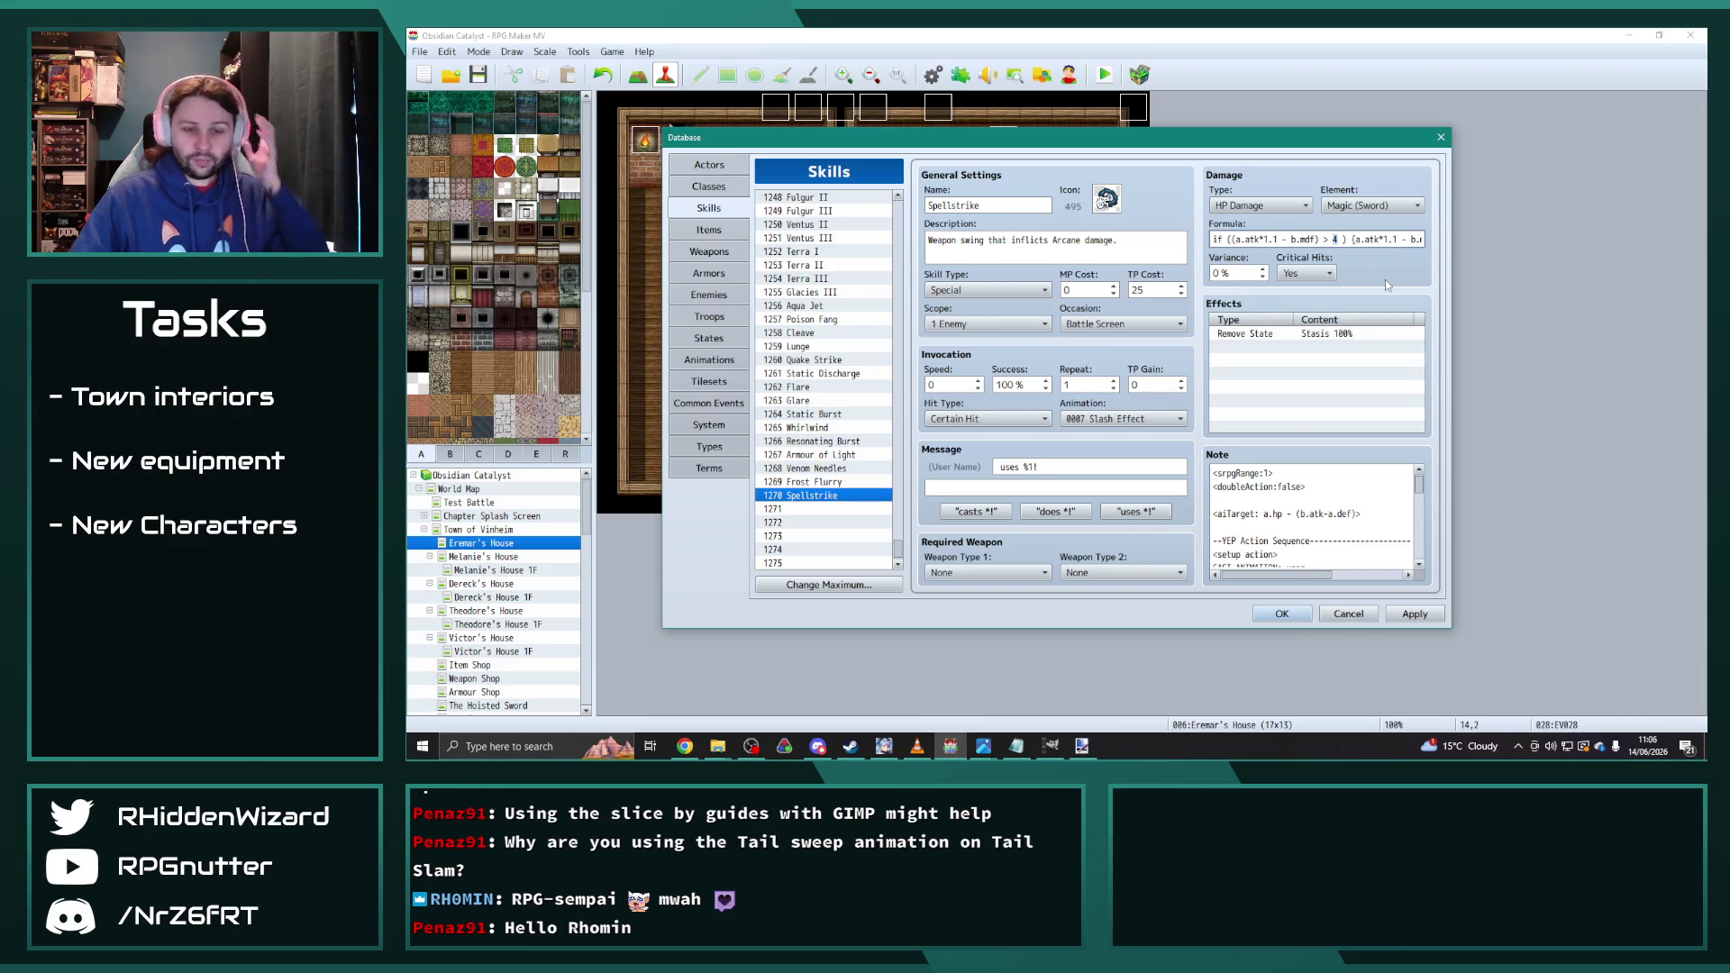
text(12)
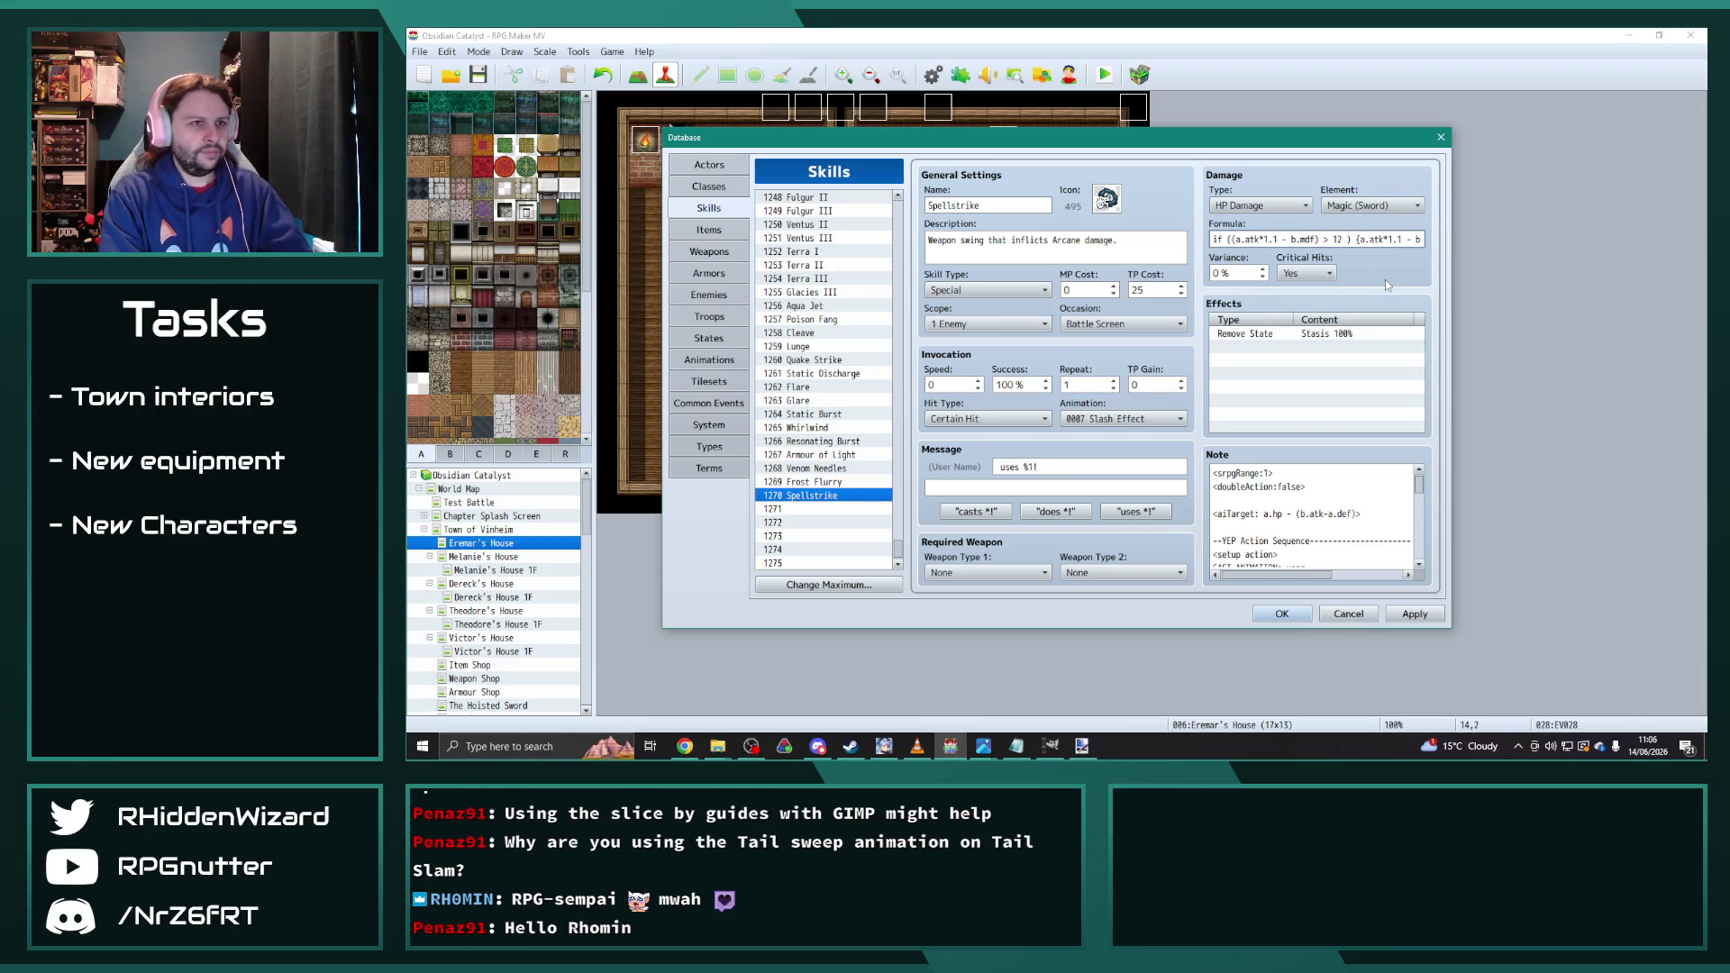
key(End)
key(Left)
key(Left)
key(BackSpace)
text(13)
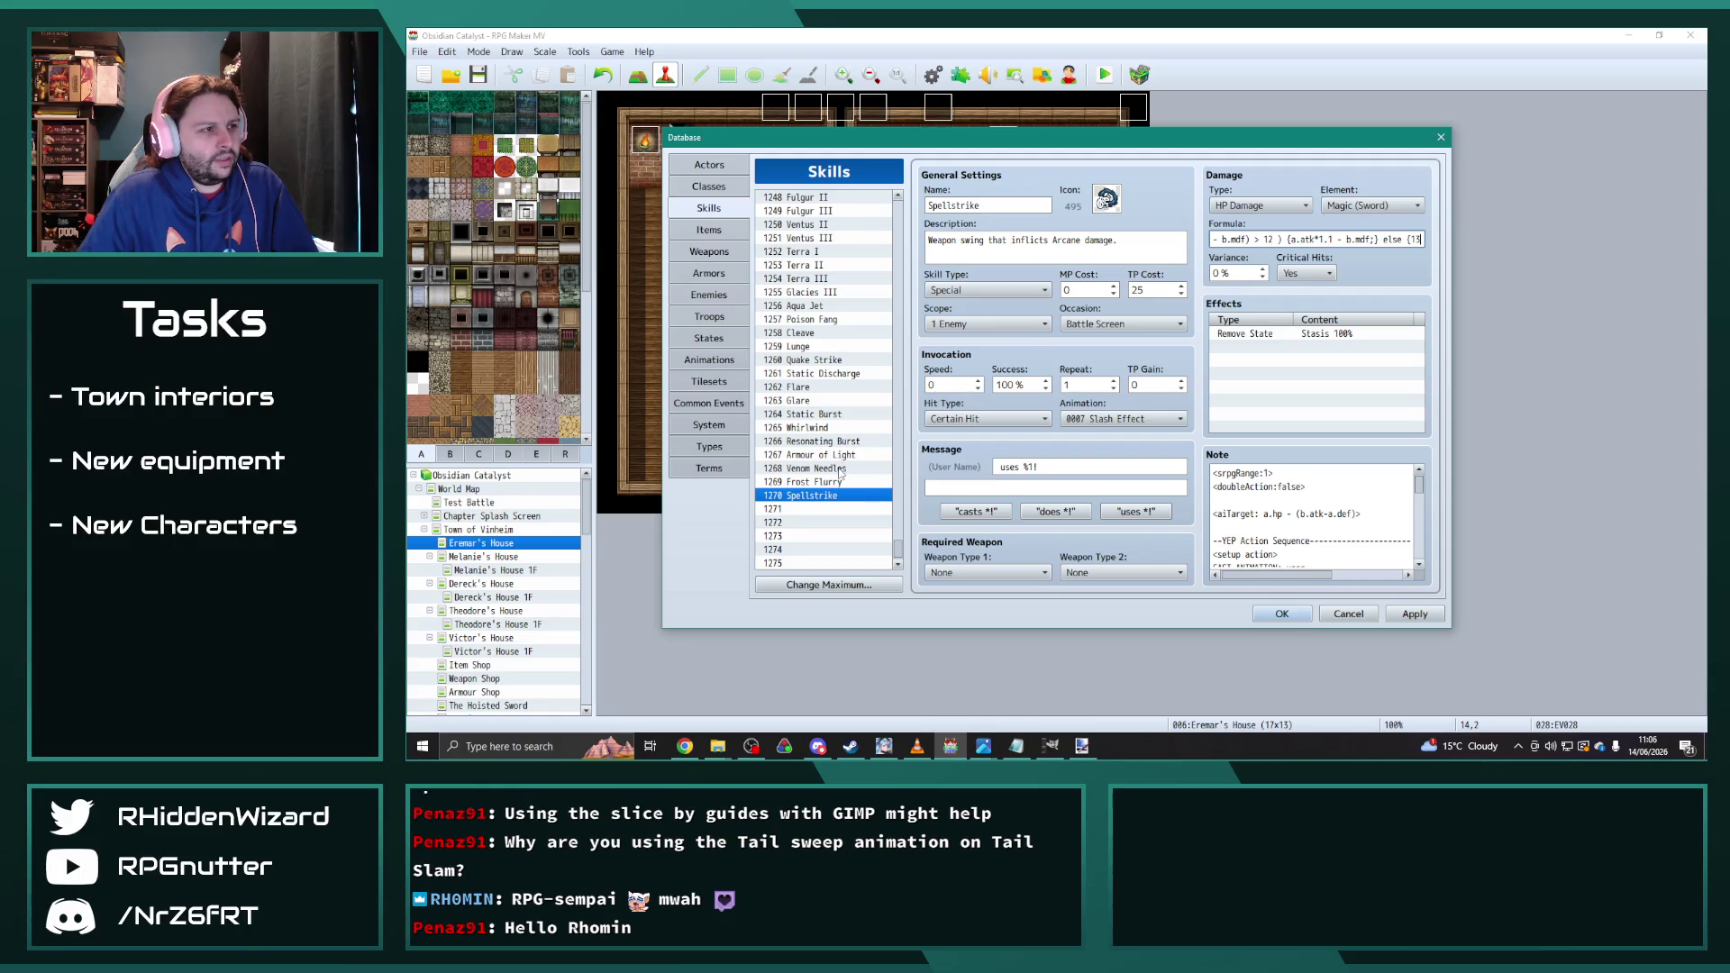
scroll(835, 418, up, 2)
scroll(838, 424, up, 7)
scroll(851, 442, up, 10)
scroll(853, 441, up, 1)
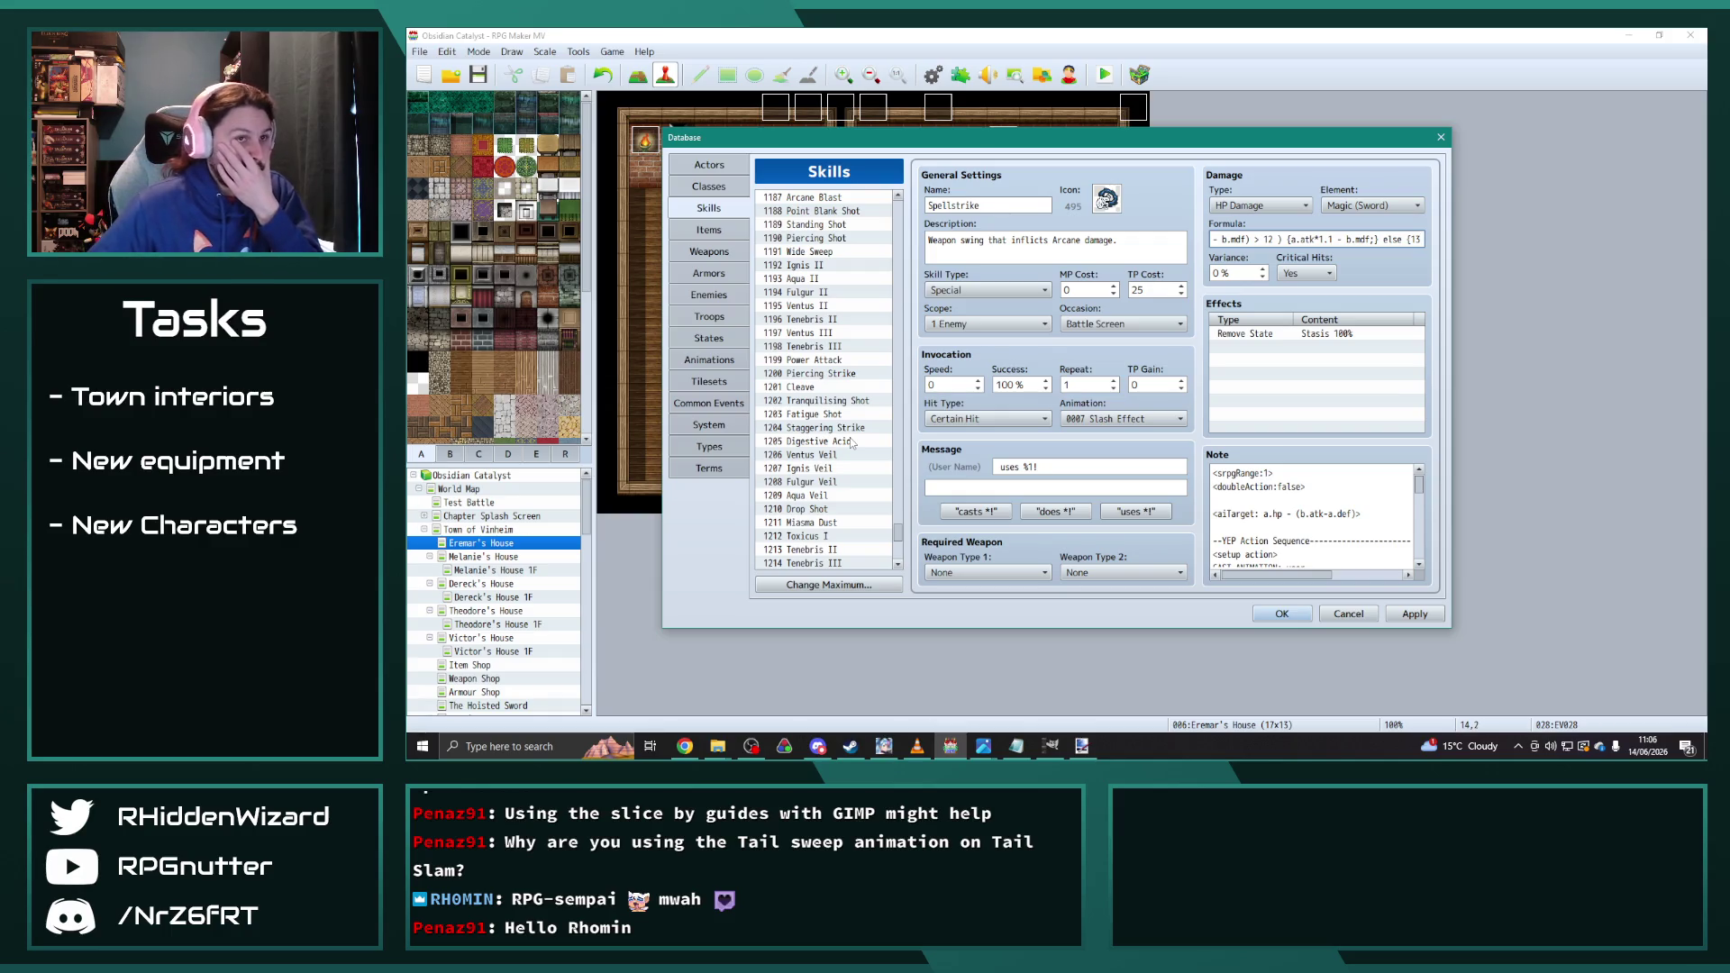
scroll(906, 522, up, 7)
drag(899, 524, 899, 209)
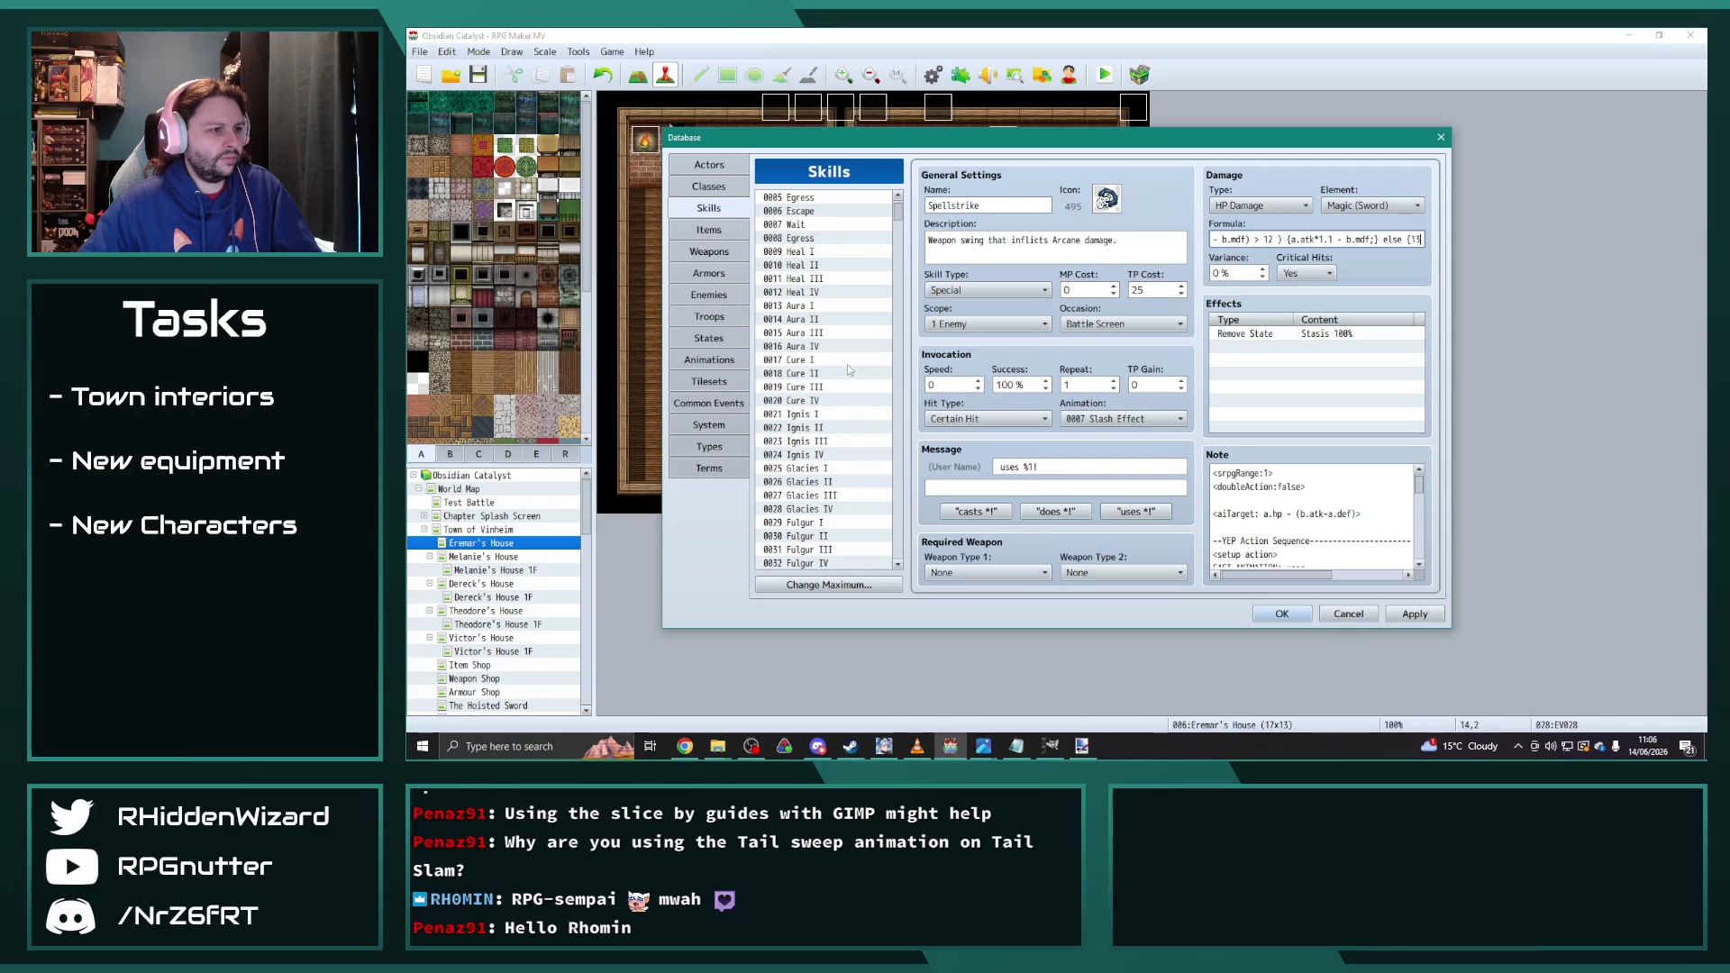
Step: Paste a copy of Ventus III into empty skill slot 1272
click(838, 442)
drag(898, 223, 899, 549)
click(811, 509)
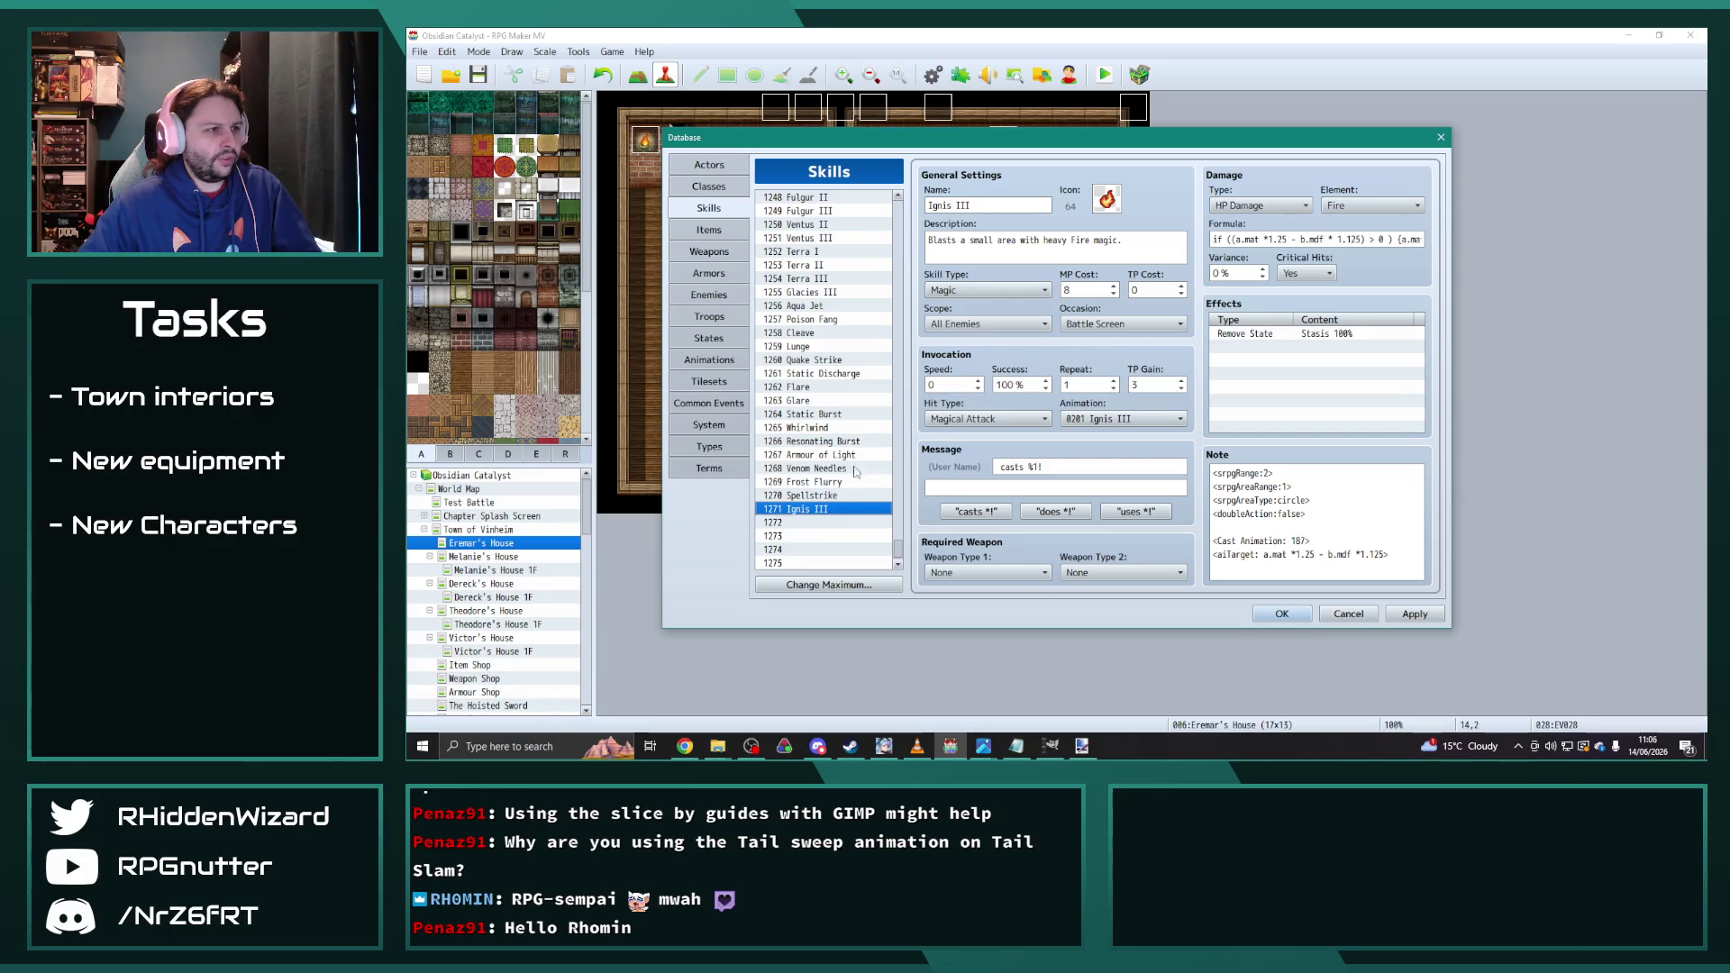
click(830, 238)
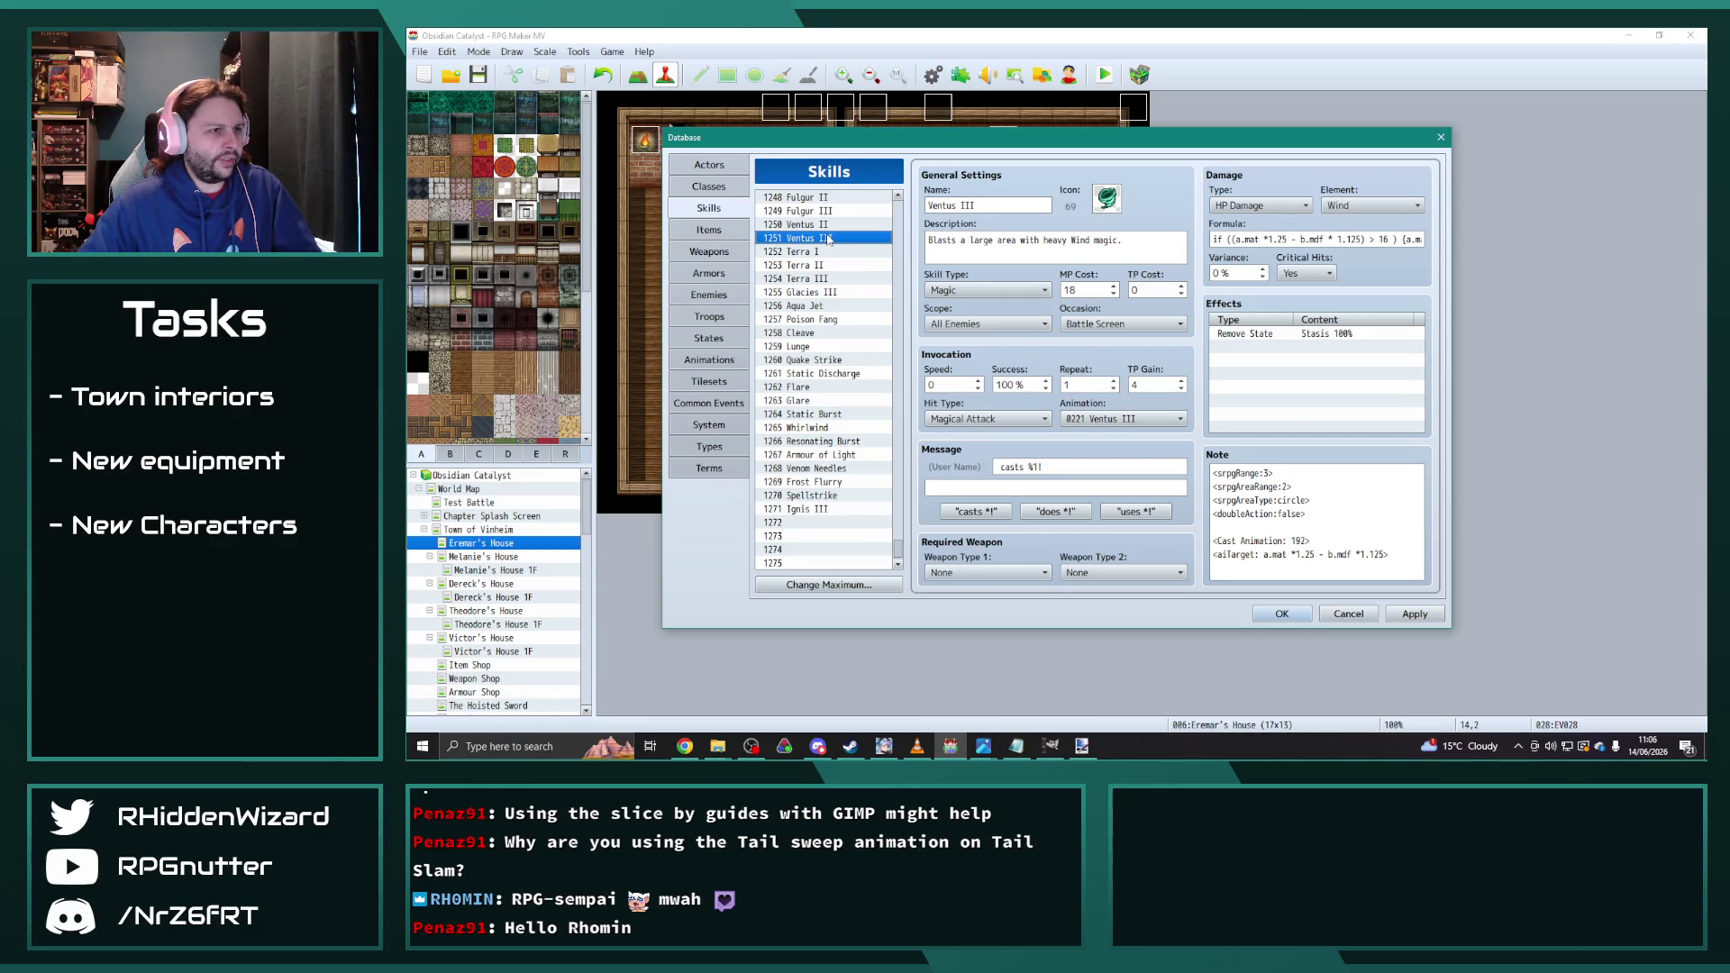
click(807, 523)
key(ctrl+v)
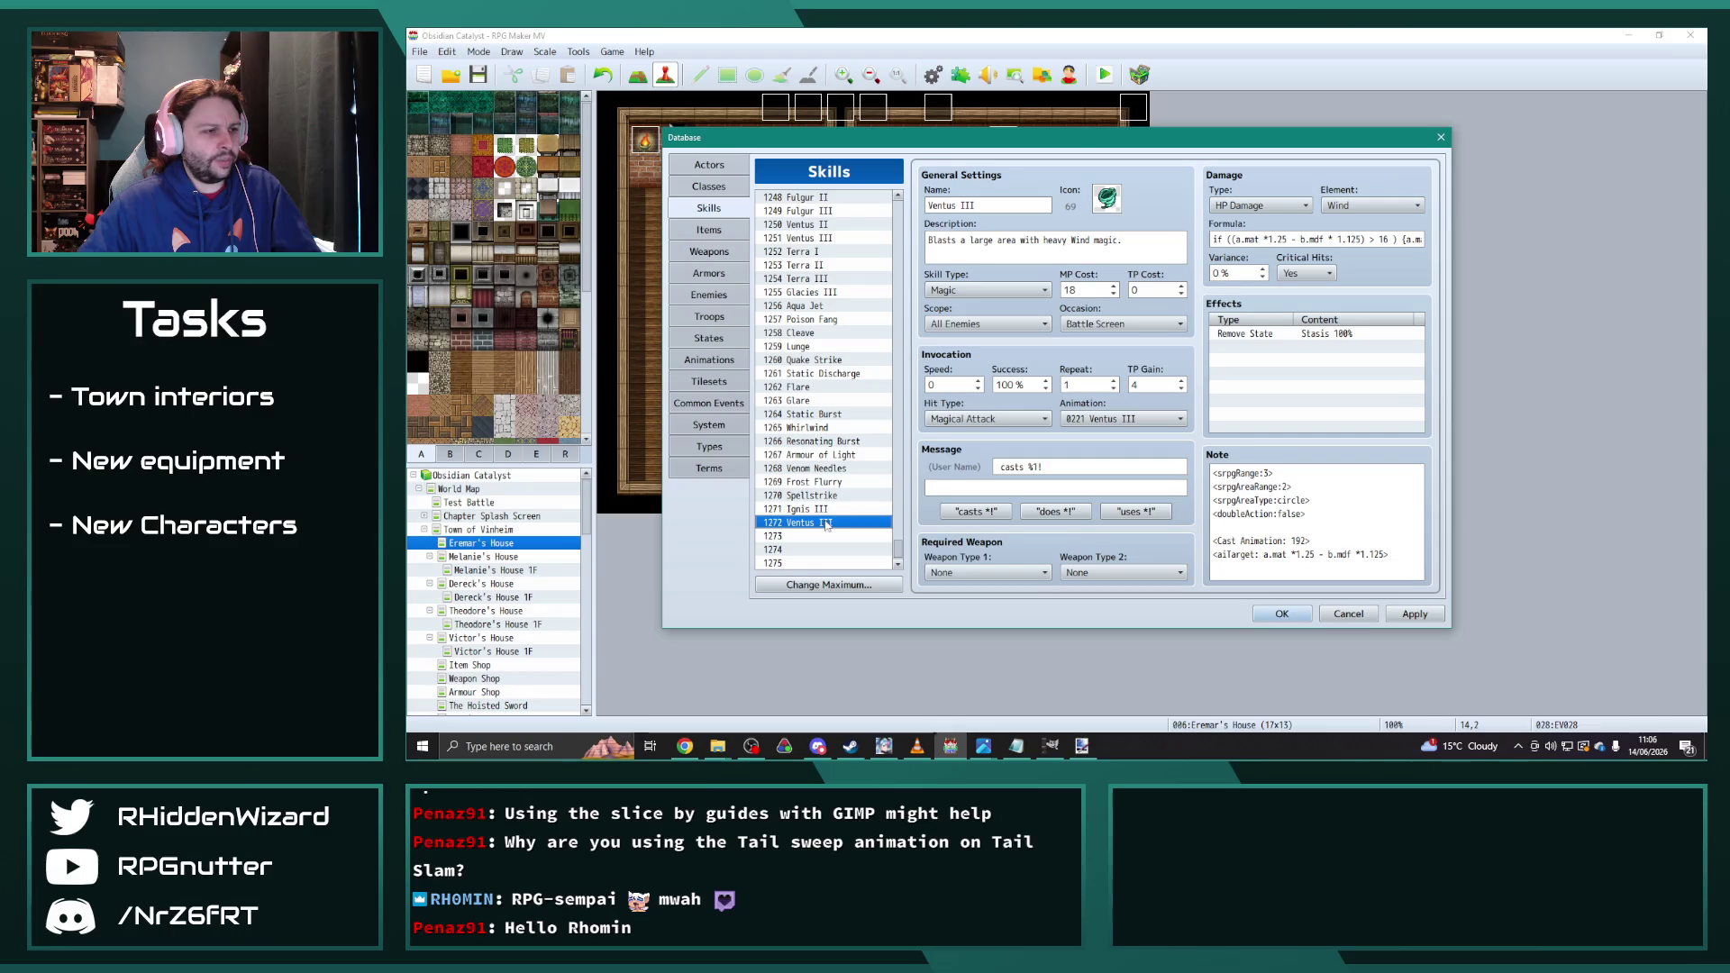
Step: Edit the Ignis III copy's damage formula, inserting the digits 1 and 7
key(Up)
click(1384, 240)
text(1)
key(Right)
key(Right)
key(Right)
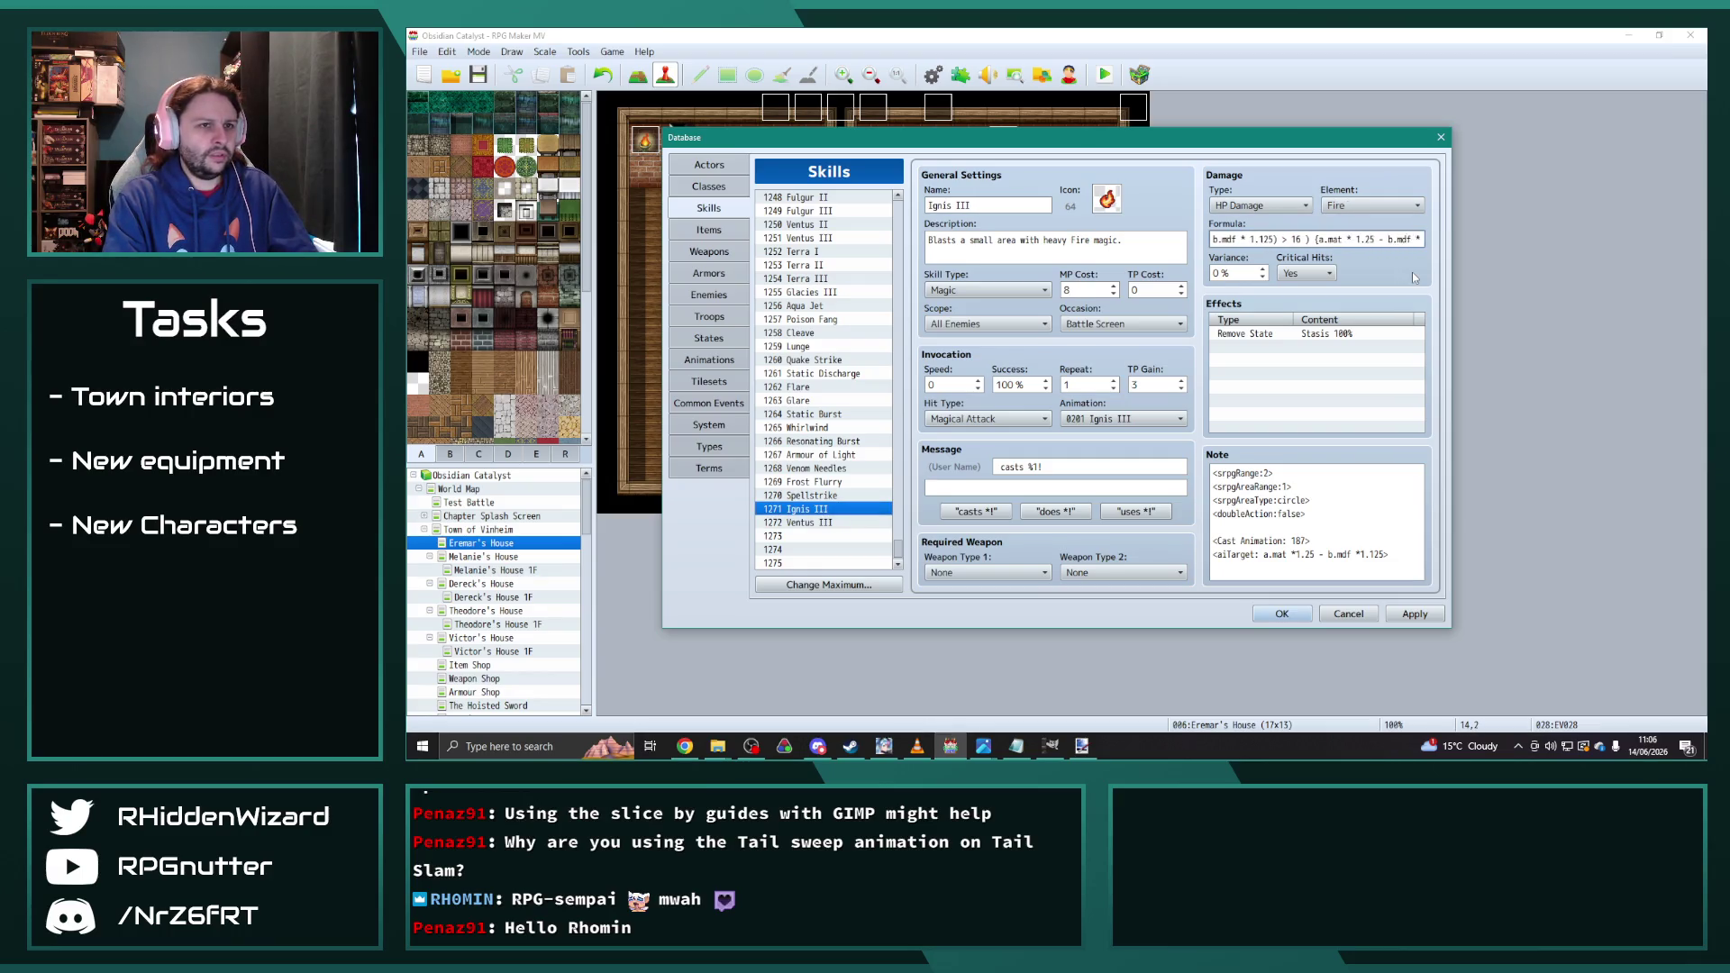
text(7;)
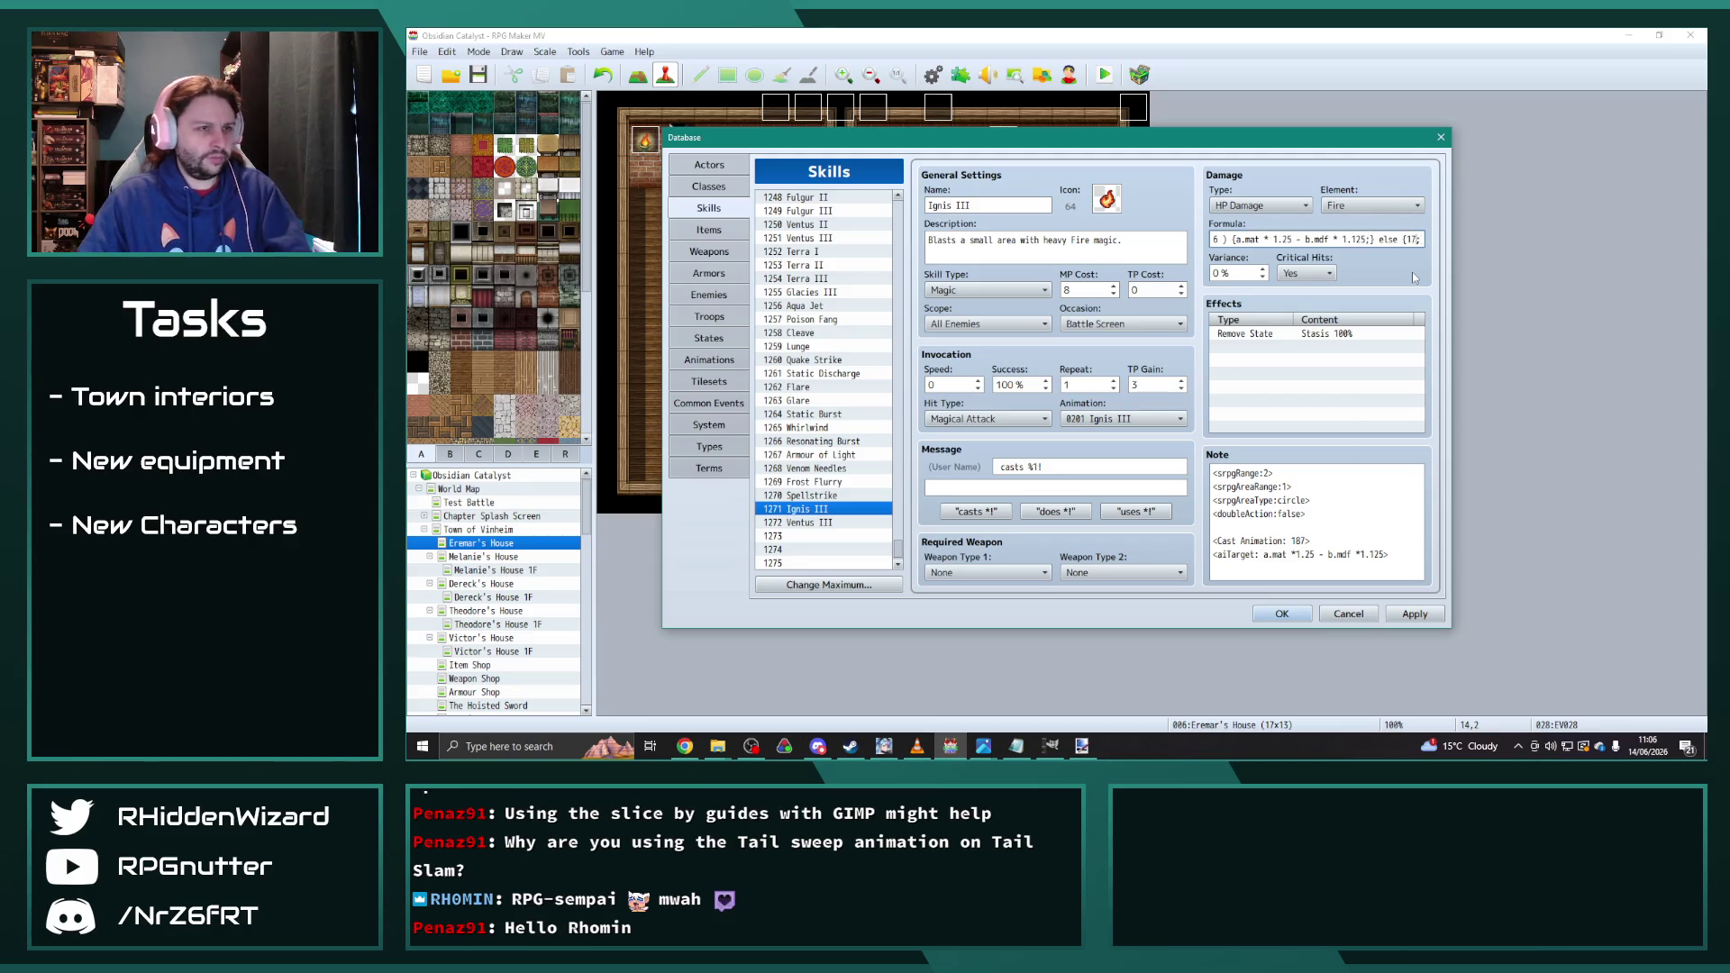
mouse_move(899, 548)
mouse_down()
mouse_move(904, 410)
mouse_move(901, 581)
mouse_up()
Step: Paste Windburst into skill slot 1273 and append '+1)' to its damage formula
click(807, 511)
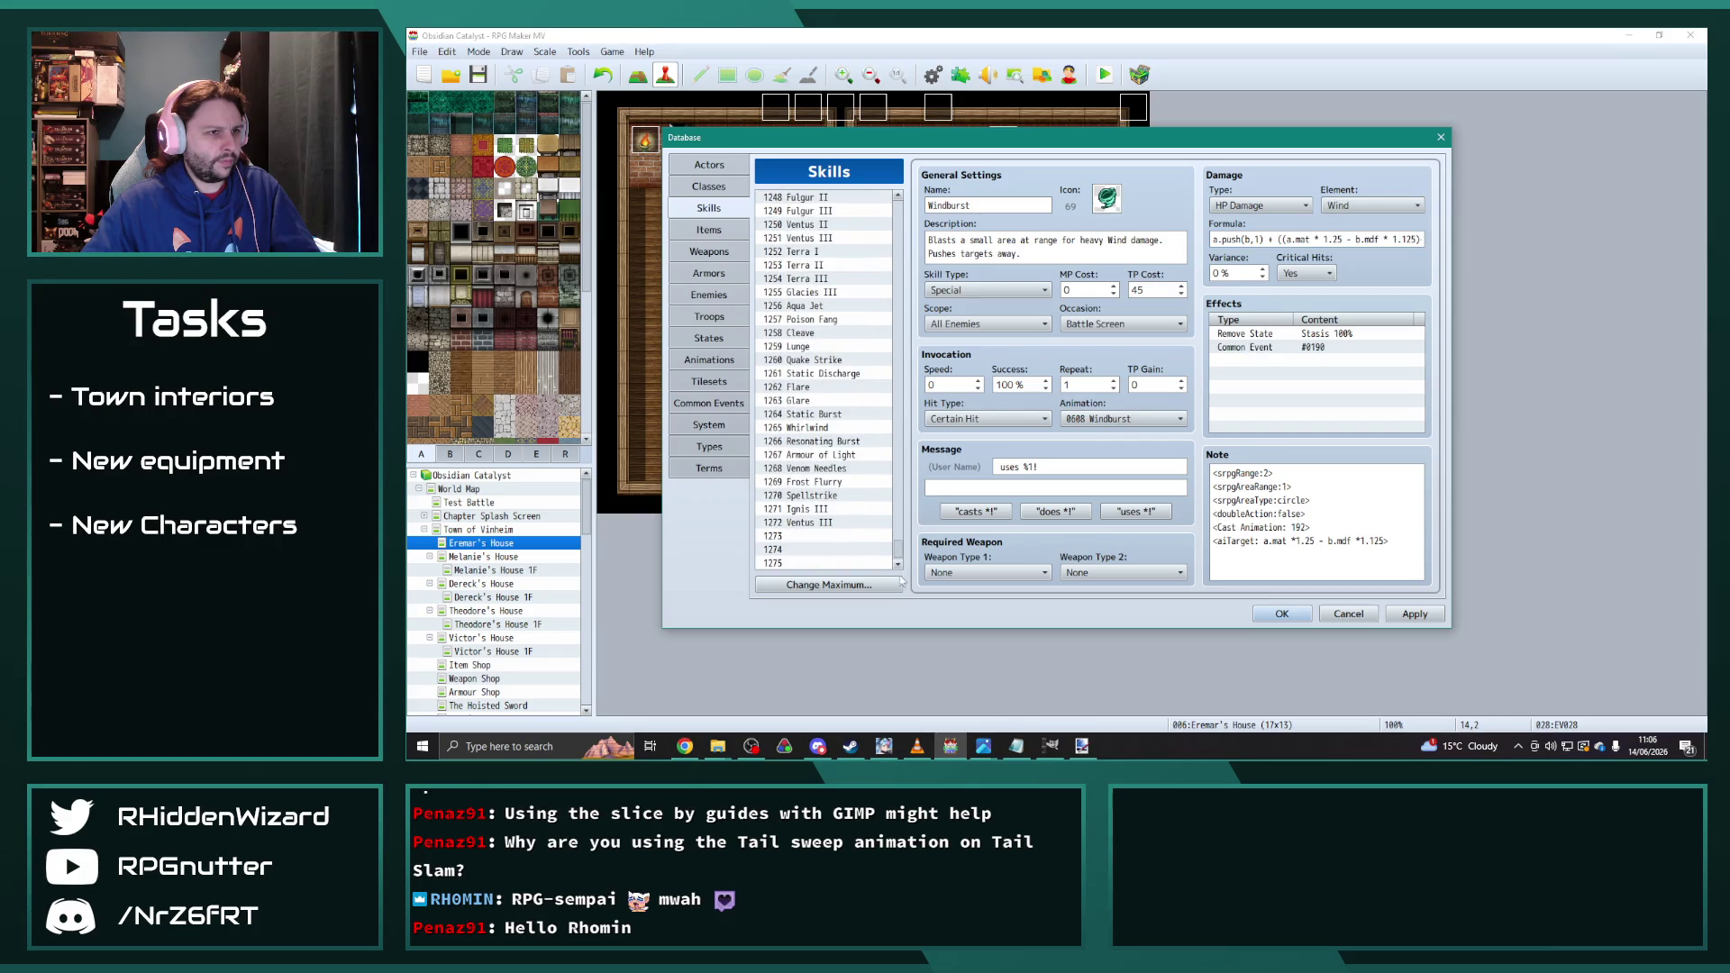
click(812, 536)
key(ctrl+v)
click(825, 495)
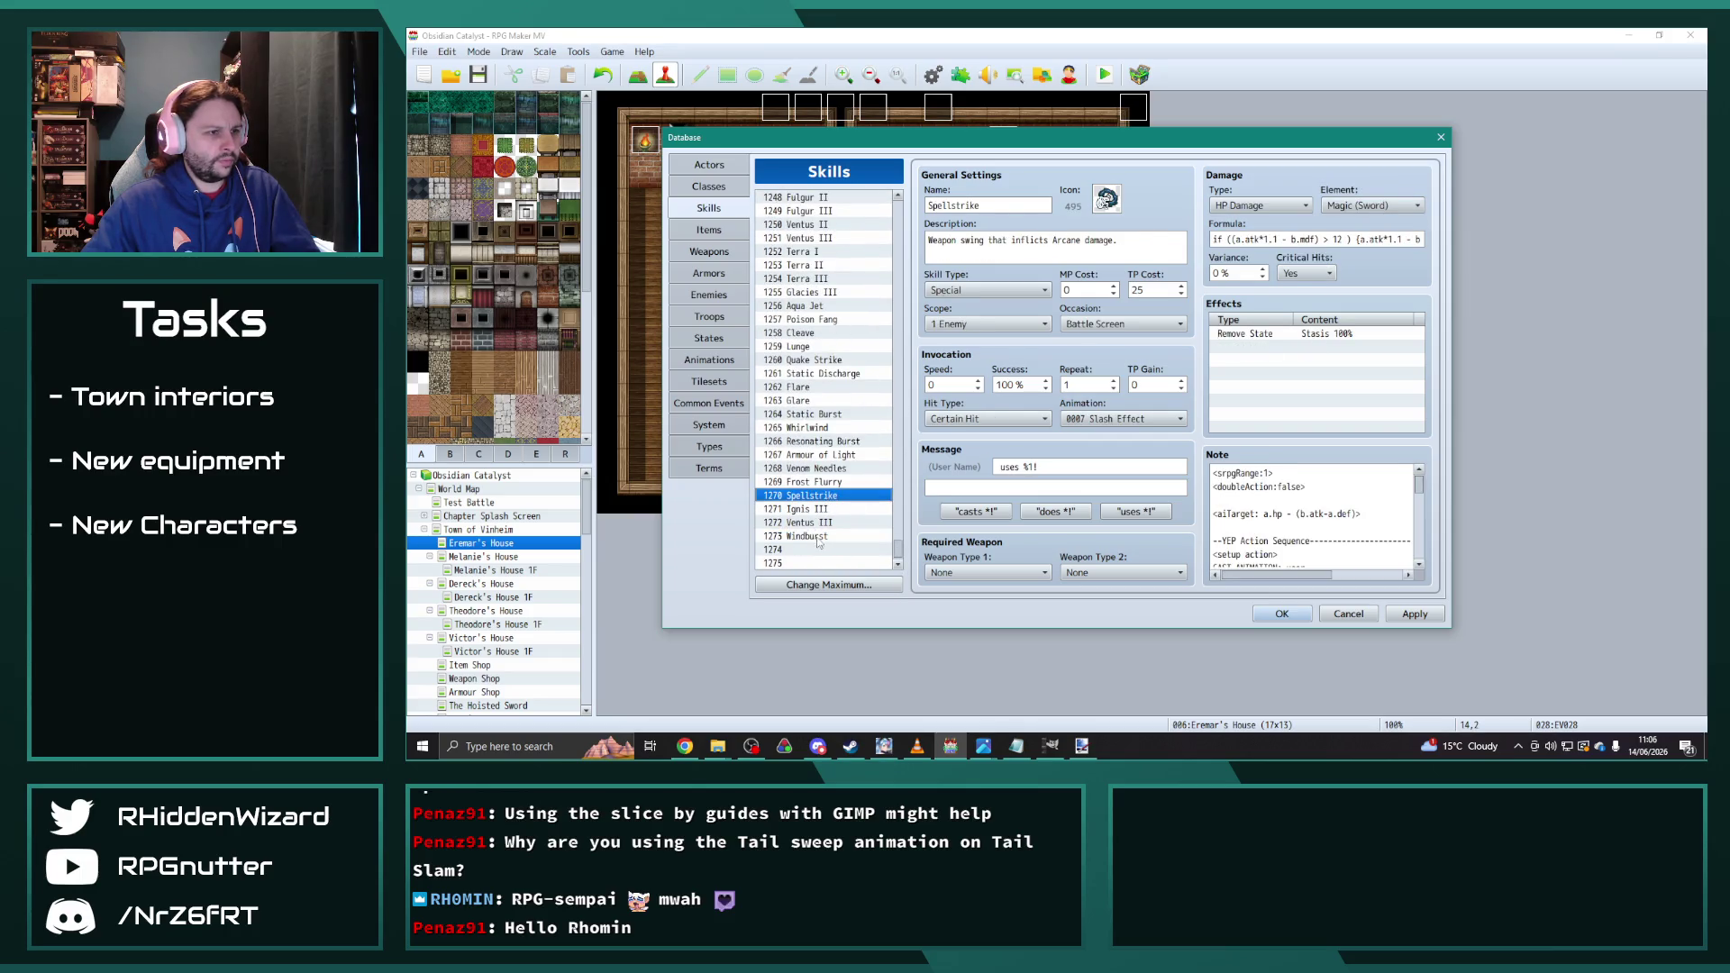
click(811, 536)
click(1403, 239)
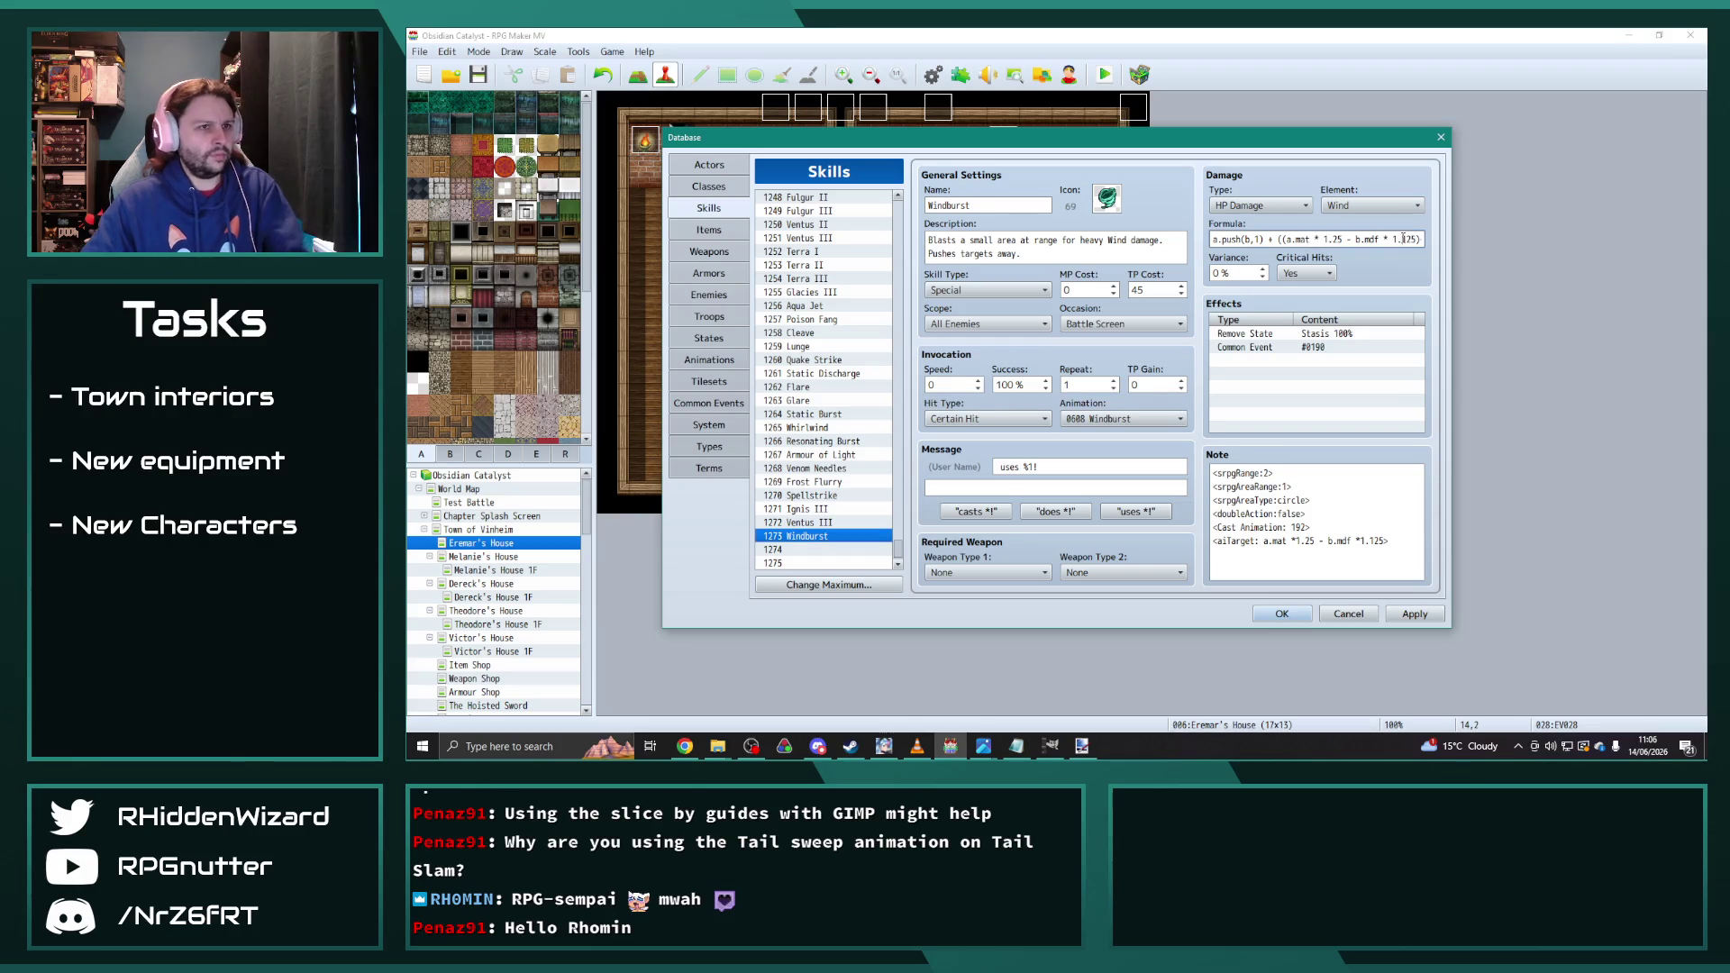
key(End)
text(+1))
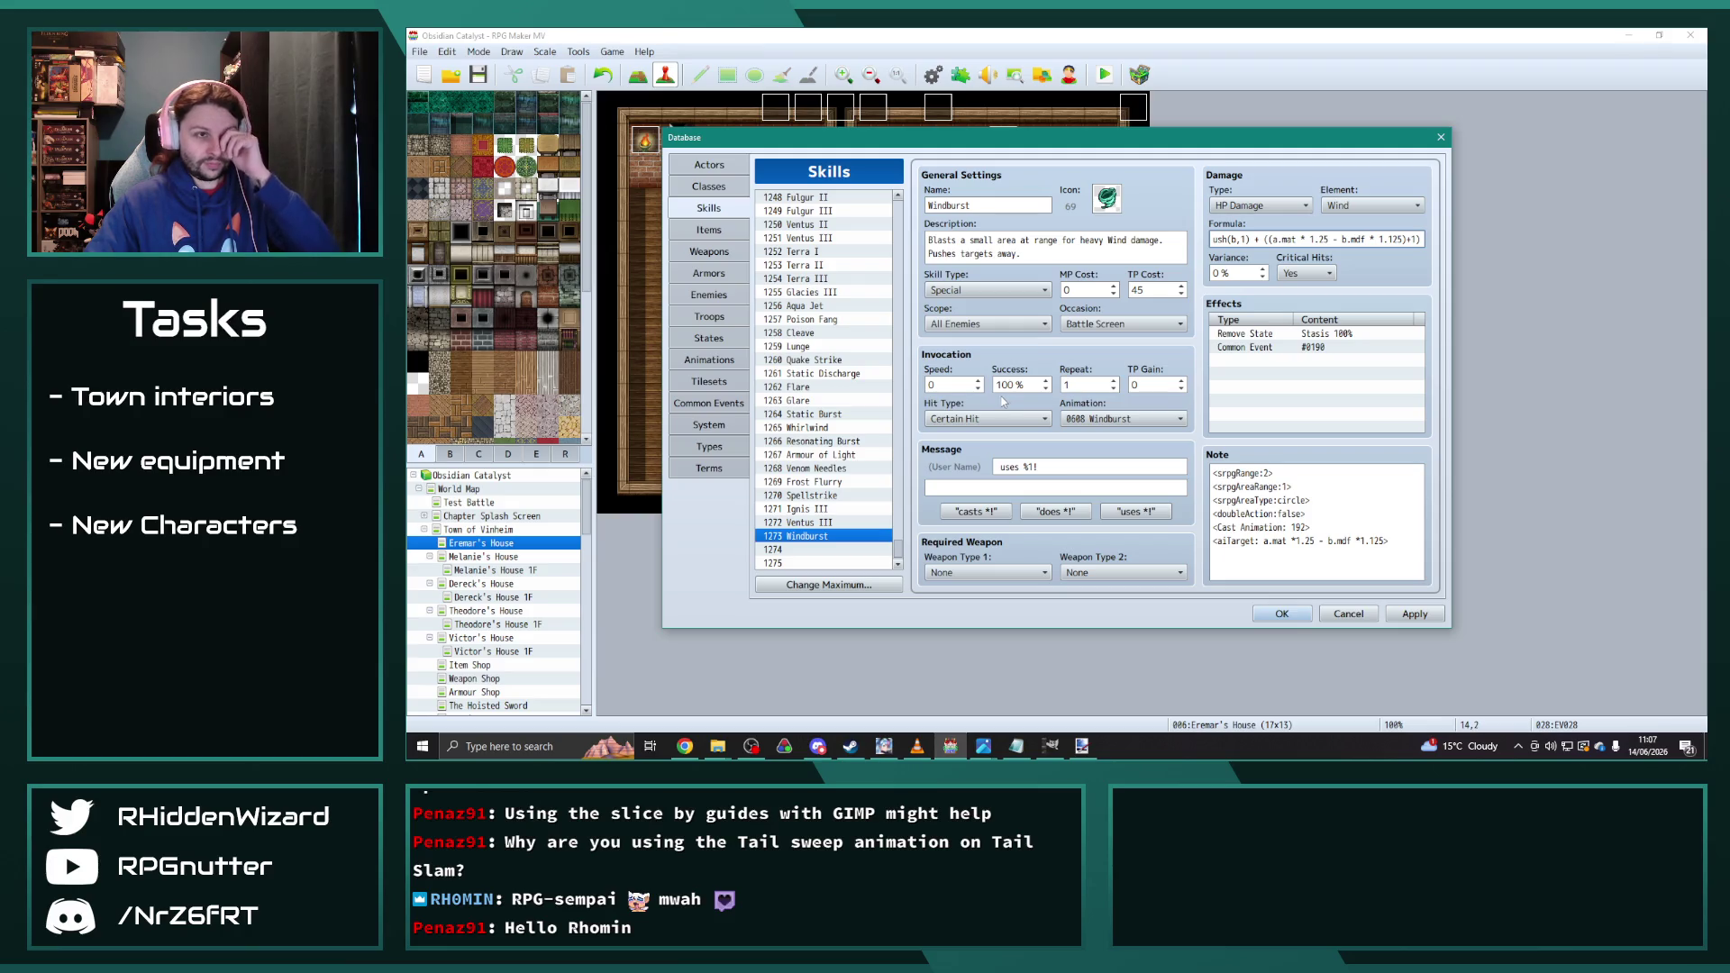
Step: Compare Spellstrike, Ventus III and Ignis III settings, then go to the enemy database
click(824, 497)
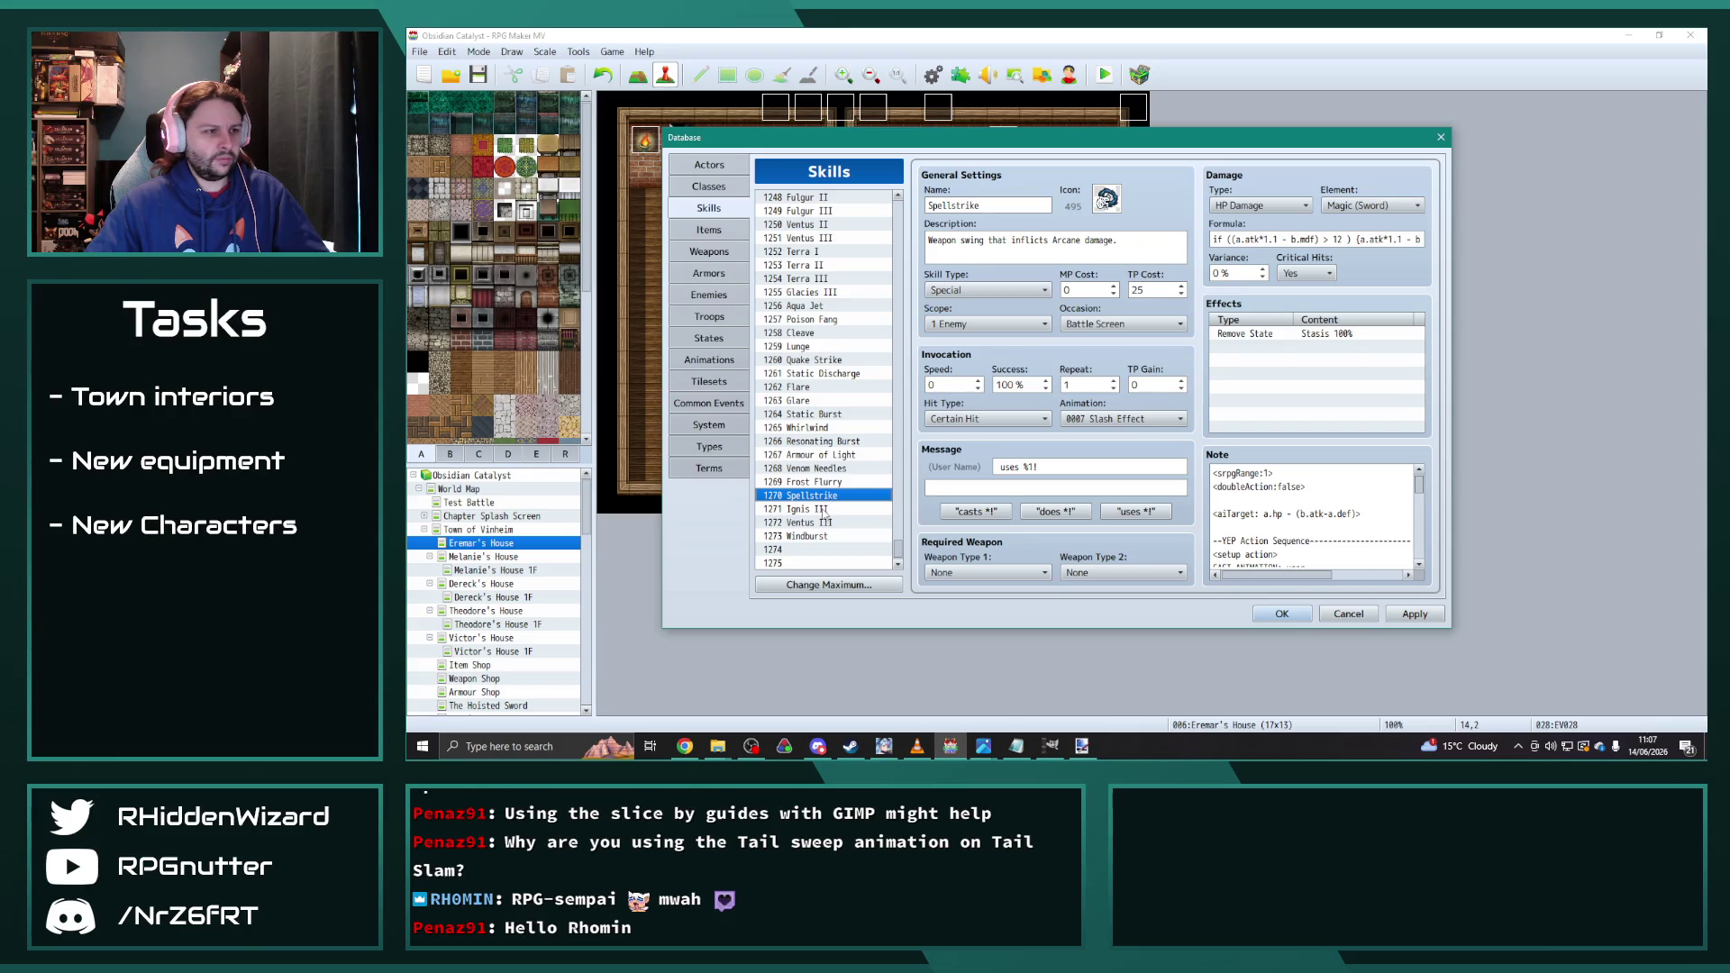
click(830, 522)
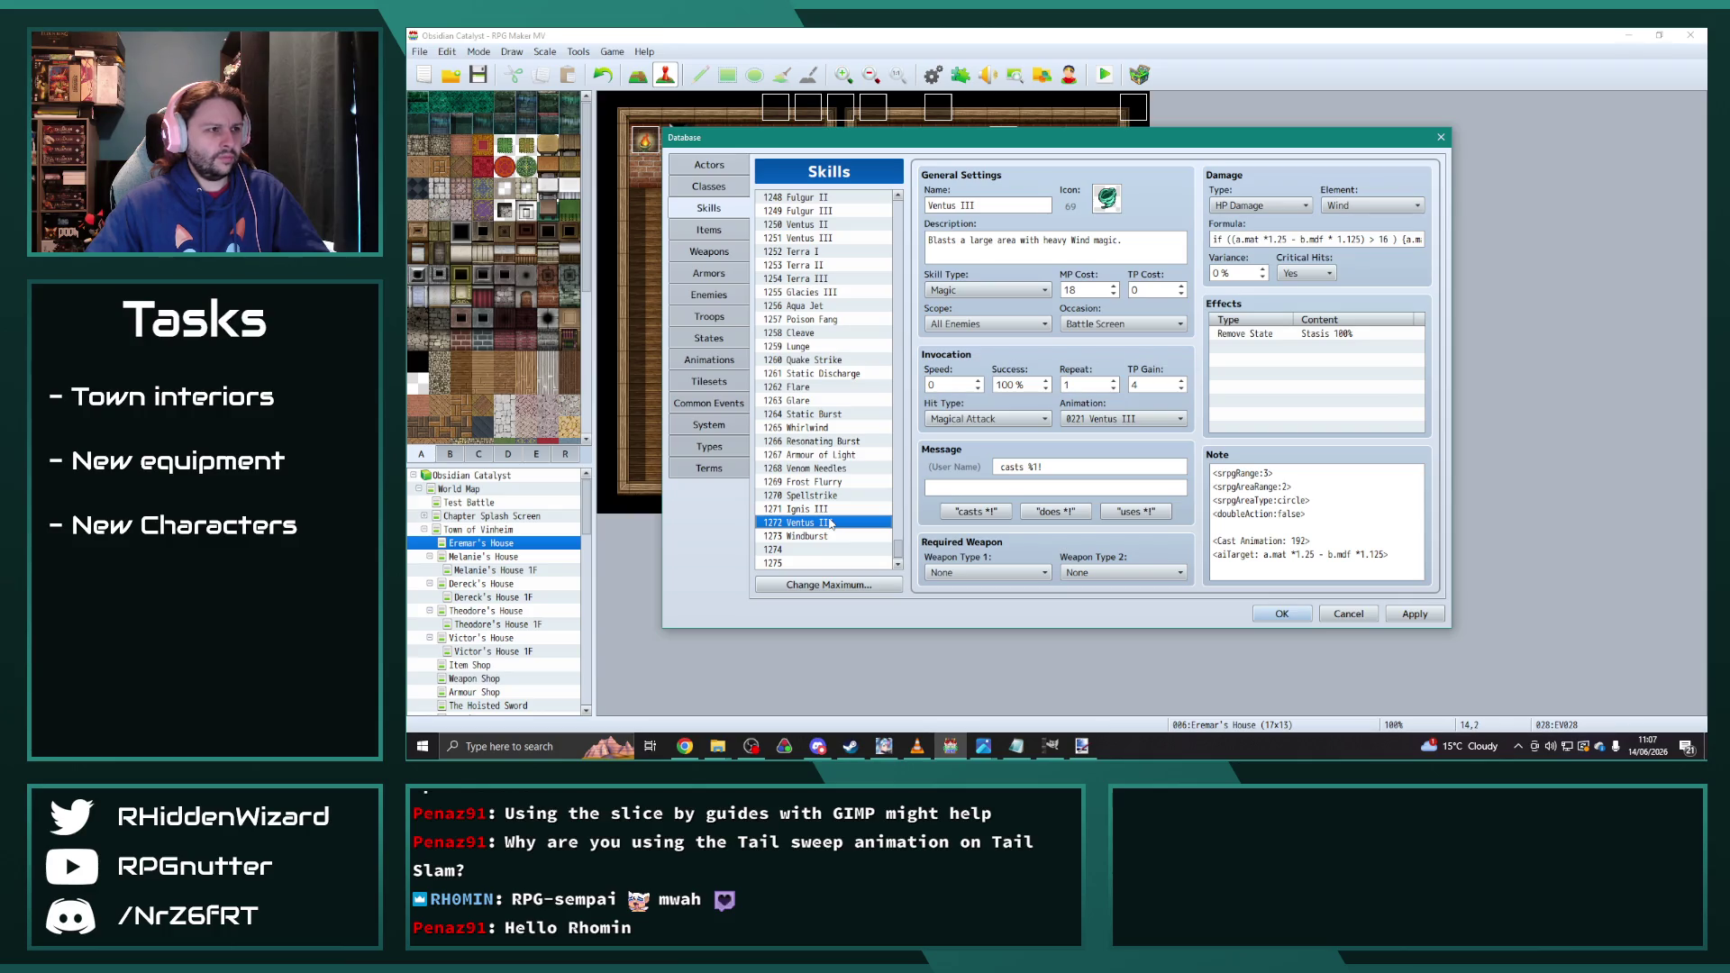
scroll(830, 523, up, 1)
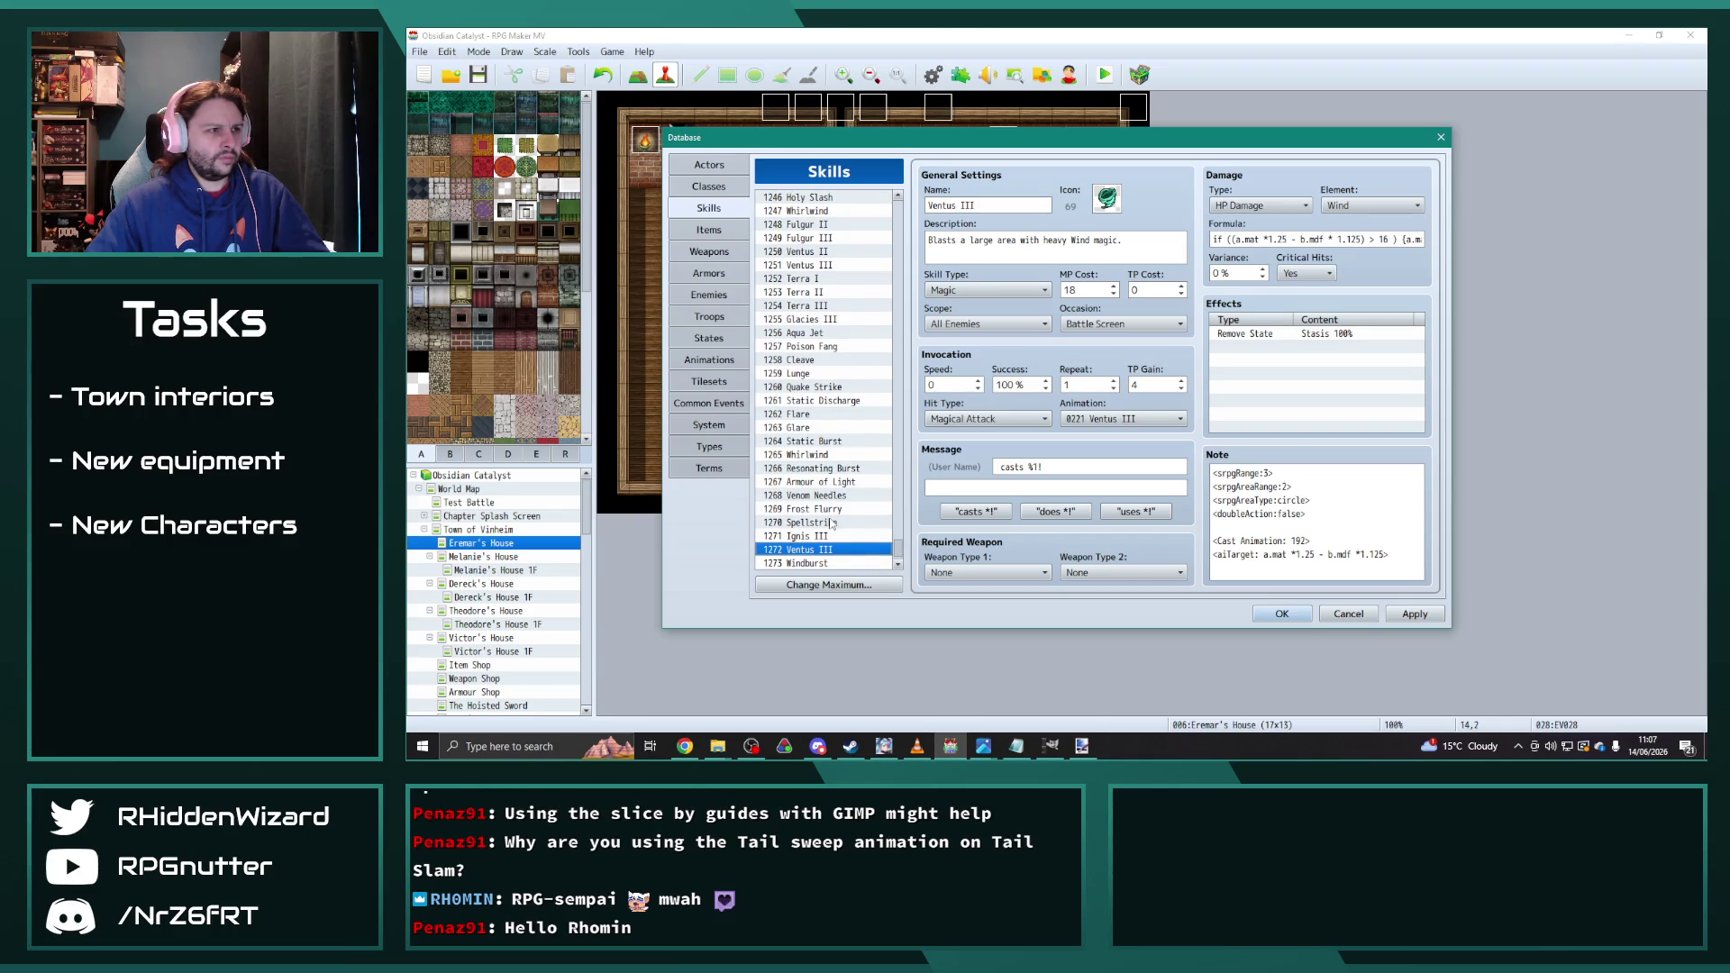
scroll(839, 455, down, 2)
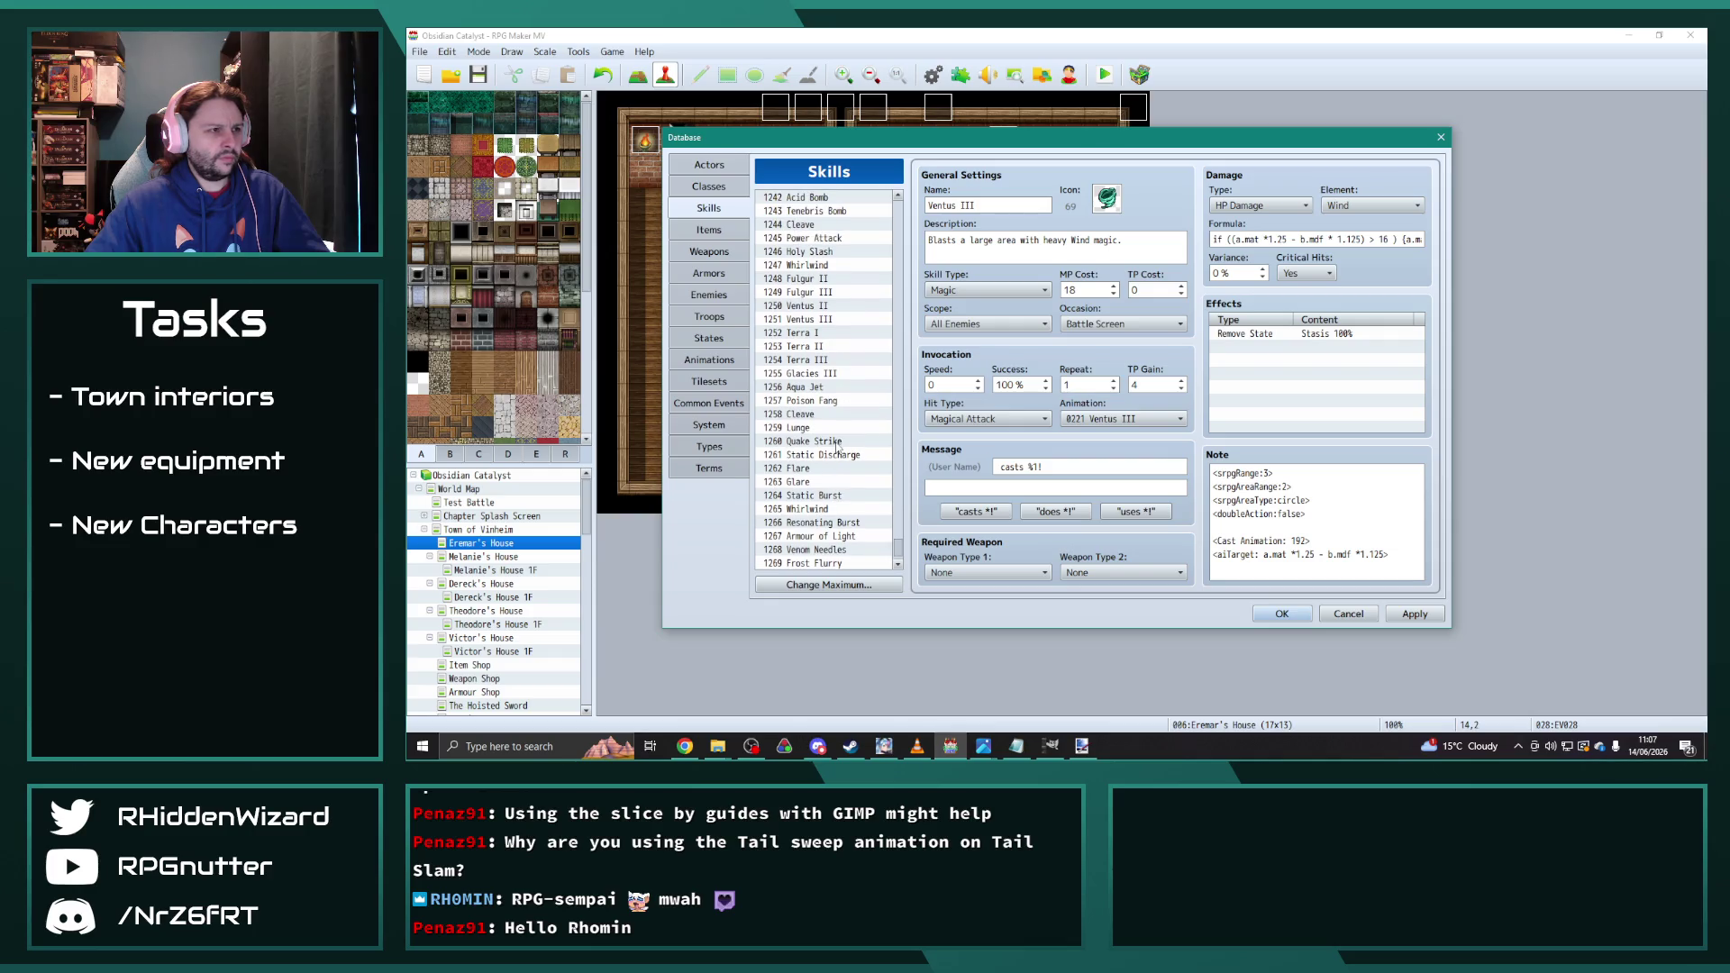
click(826, 511)
click(825, 524)
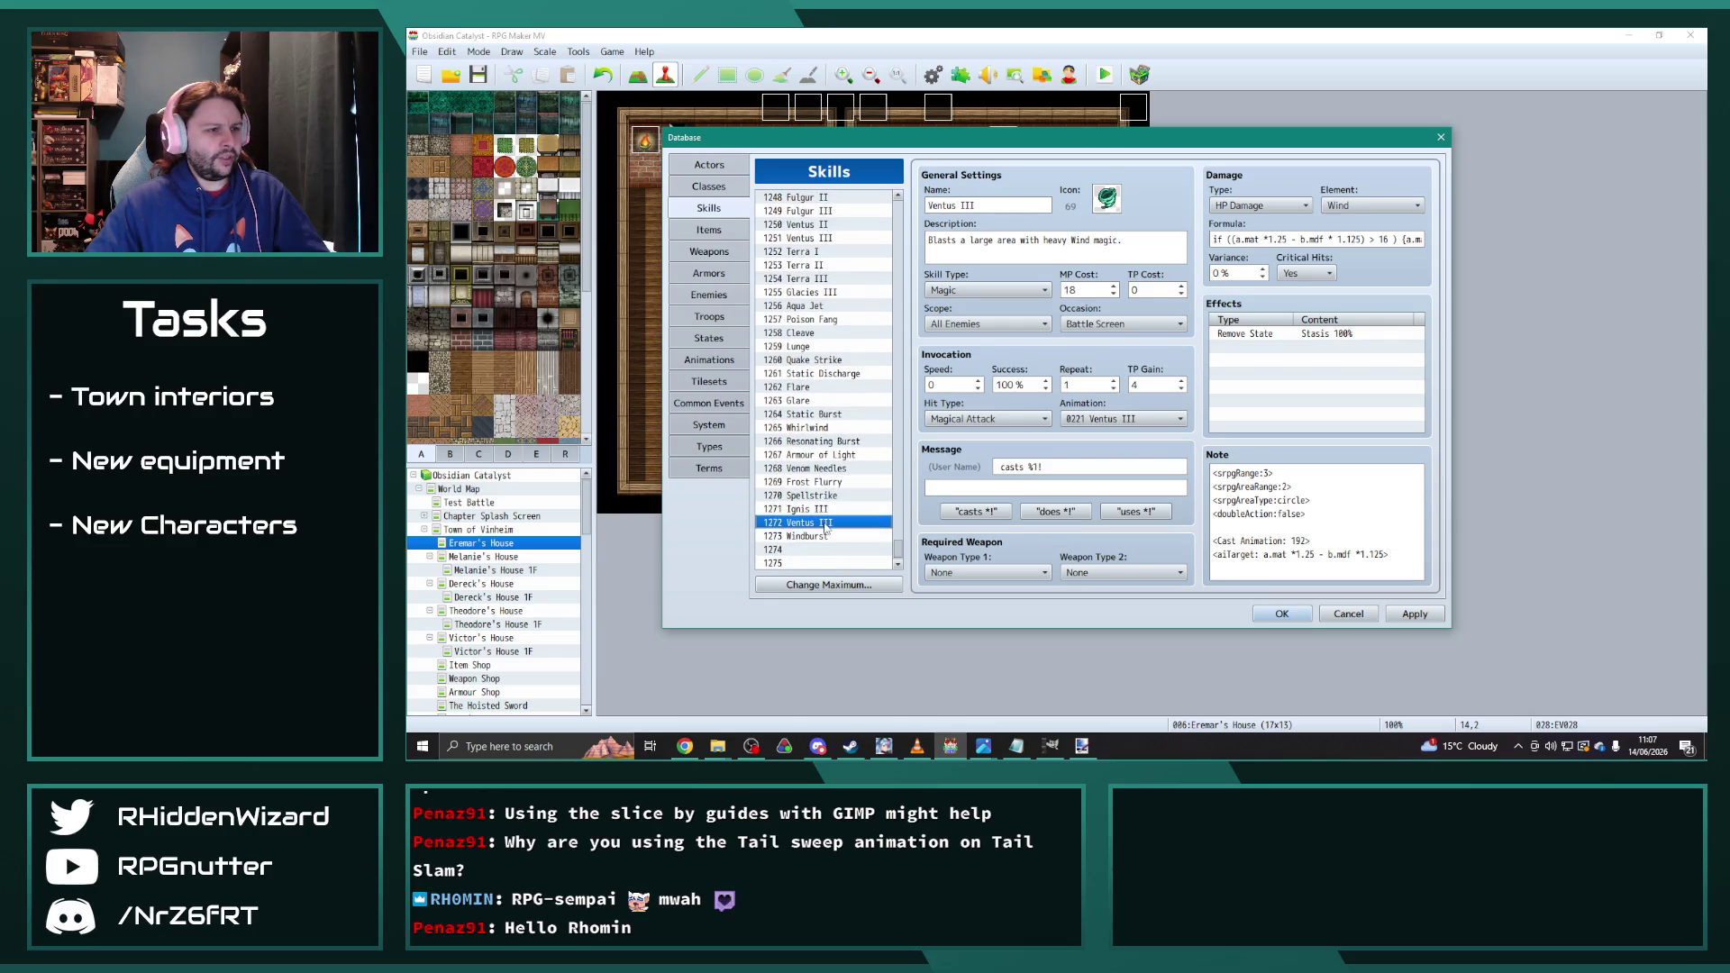
click(728, 290)
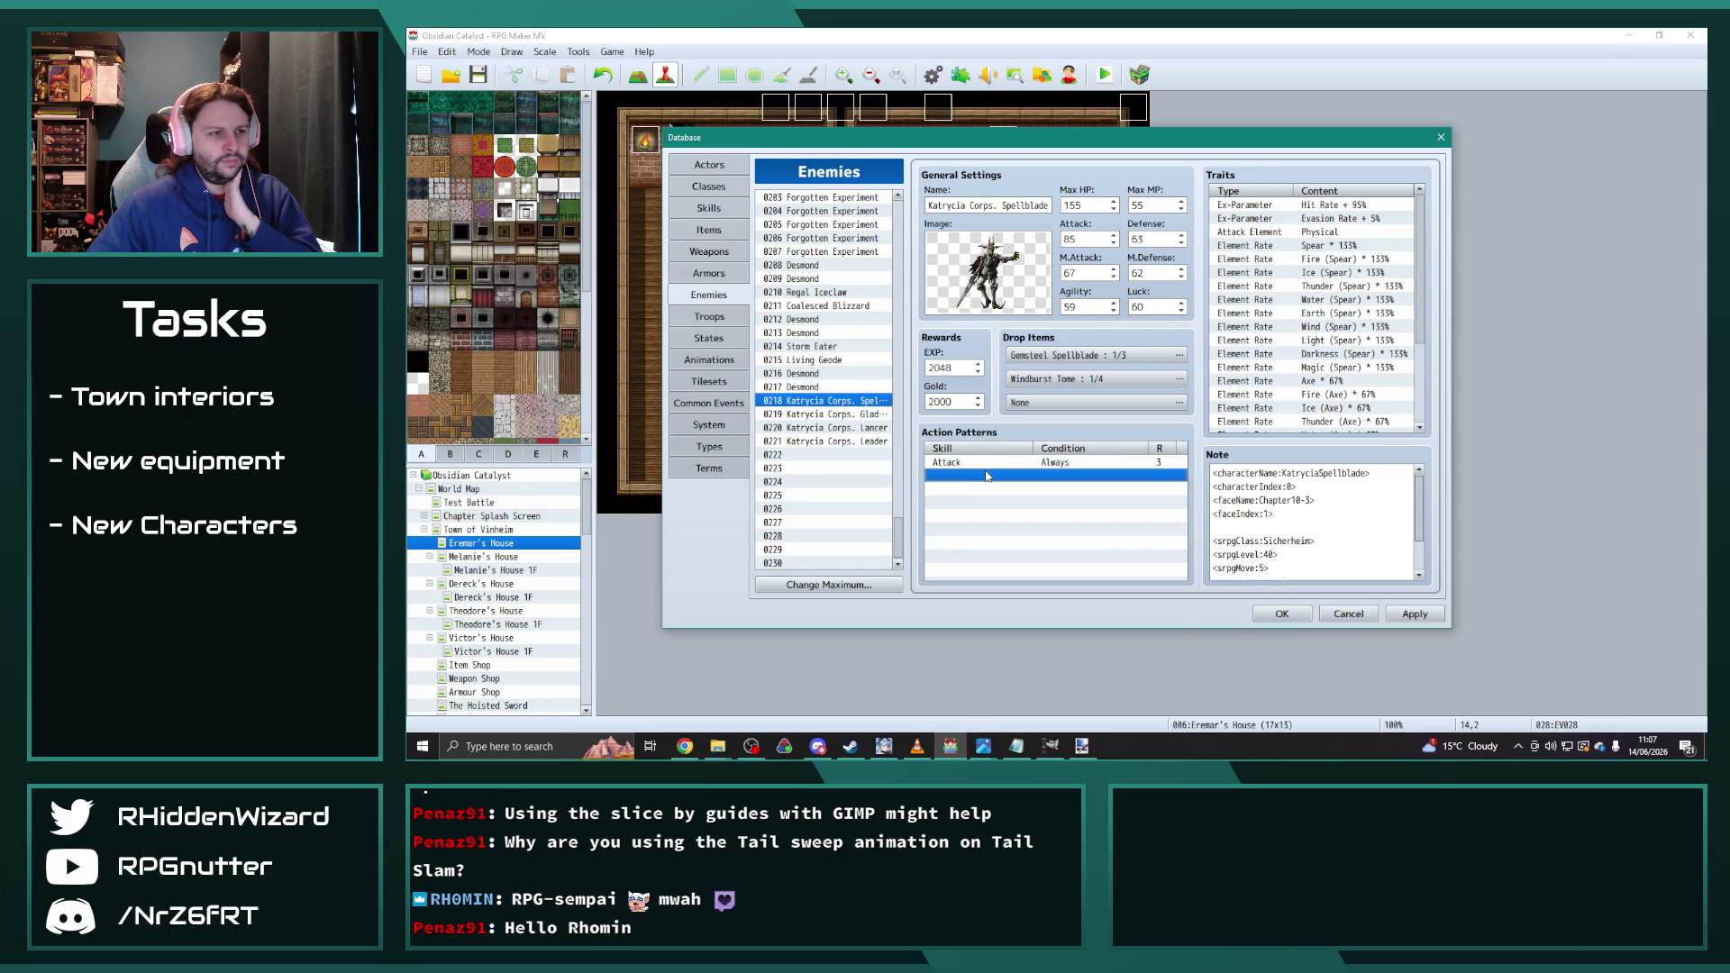
Step: Add an Ignis III action pattern to Katrycia Corps. Spellblade
double_click(982, 476)
click(1063, 405)
text(1273)
click(1046, 688)
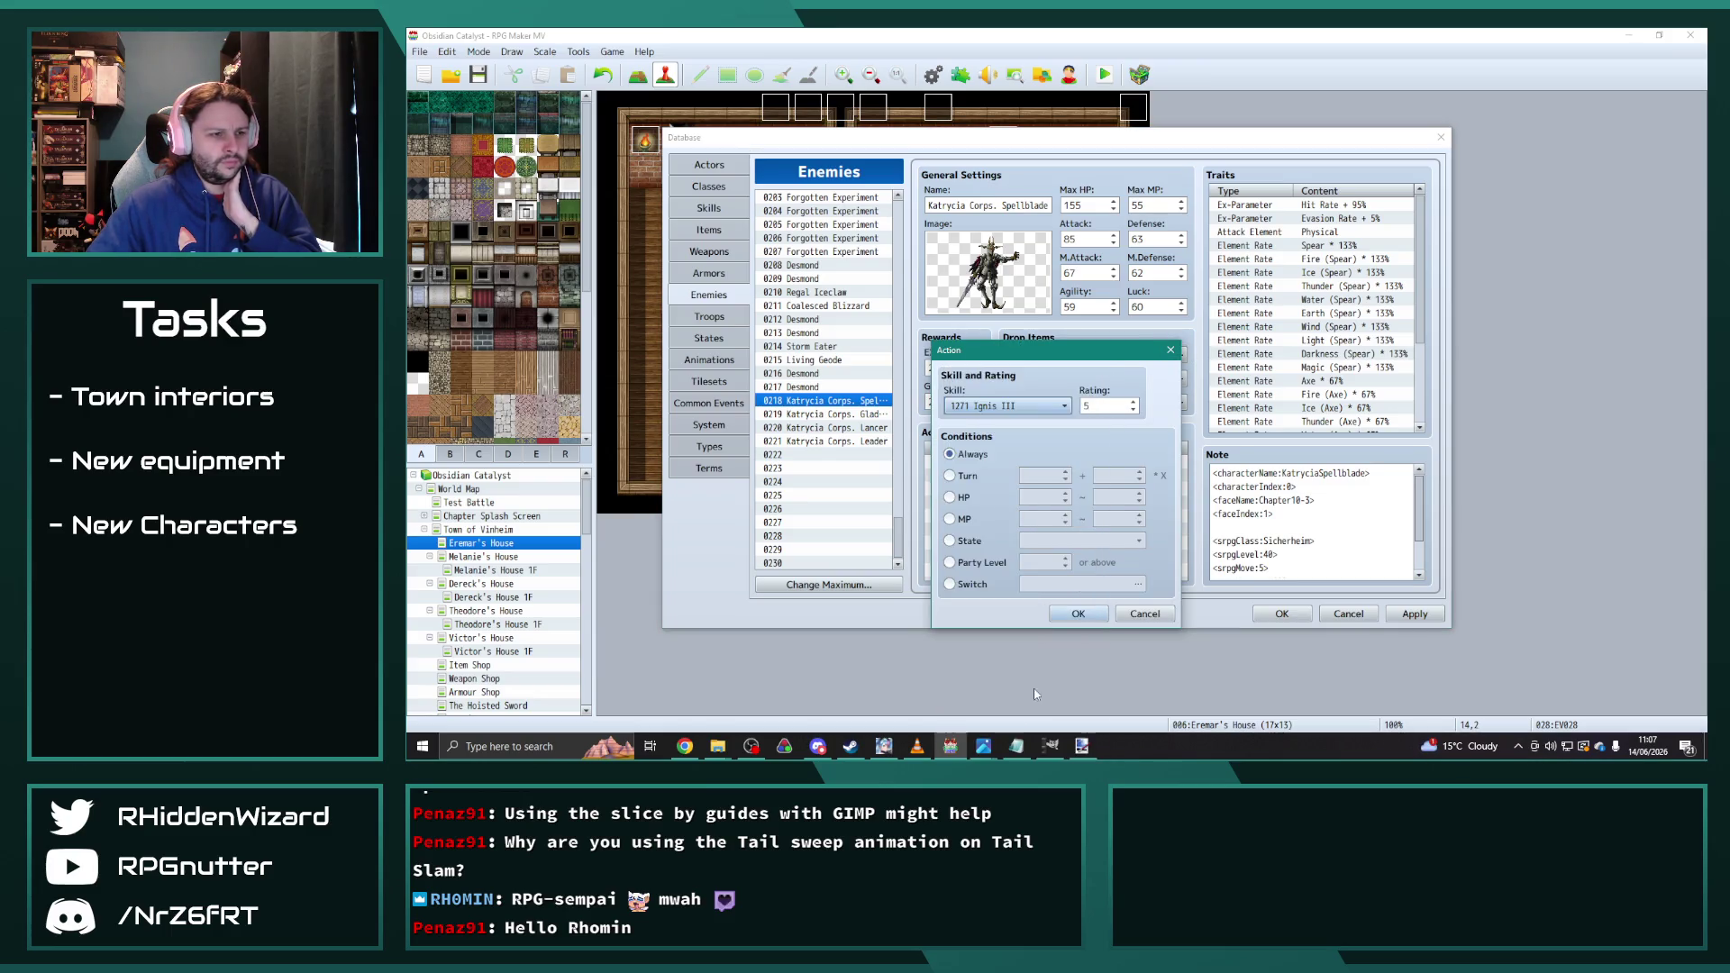
click(1081, 616)
Step: Duplicate the Ignis III pattern and turn the copy into Ventus III at rating 4
click(999, 475)
key(ctrl+c)
click(996, 489)
key(ctrl+v)
double_click(997, 490)
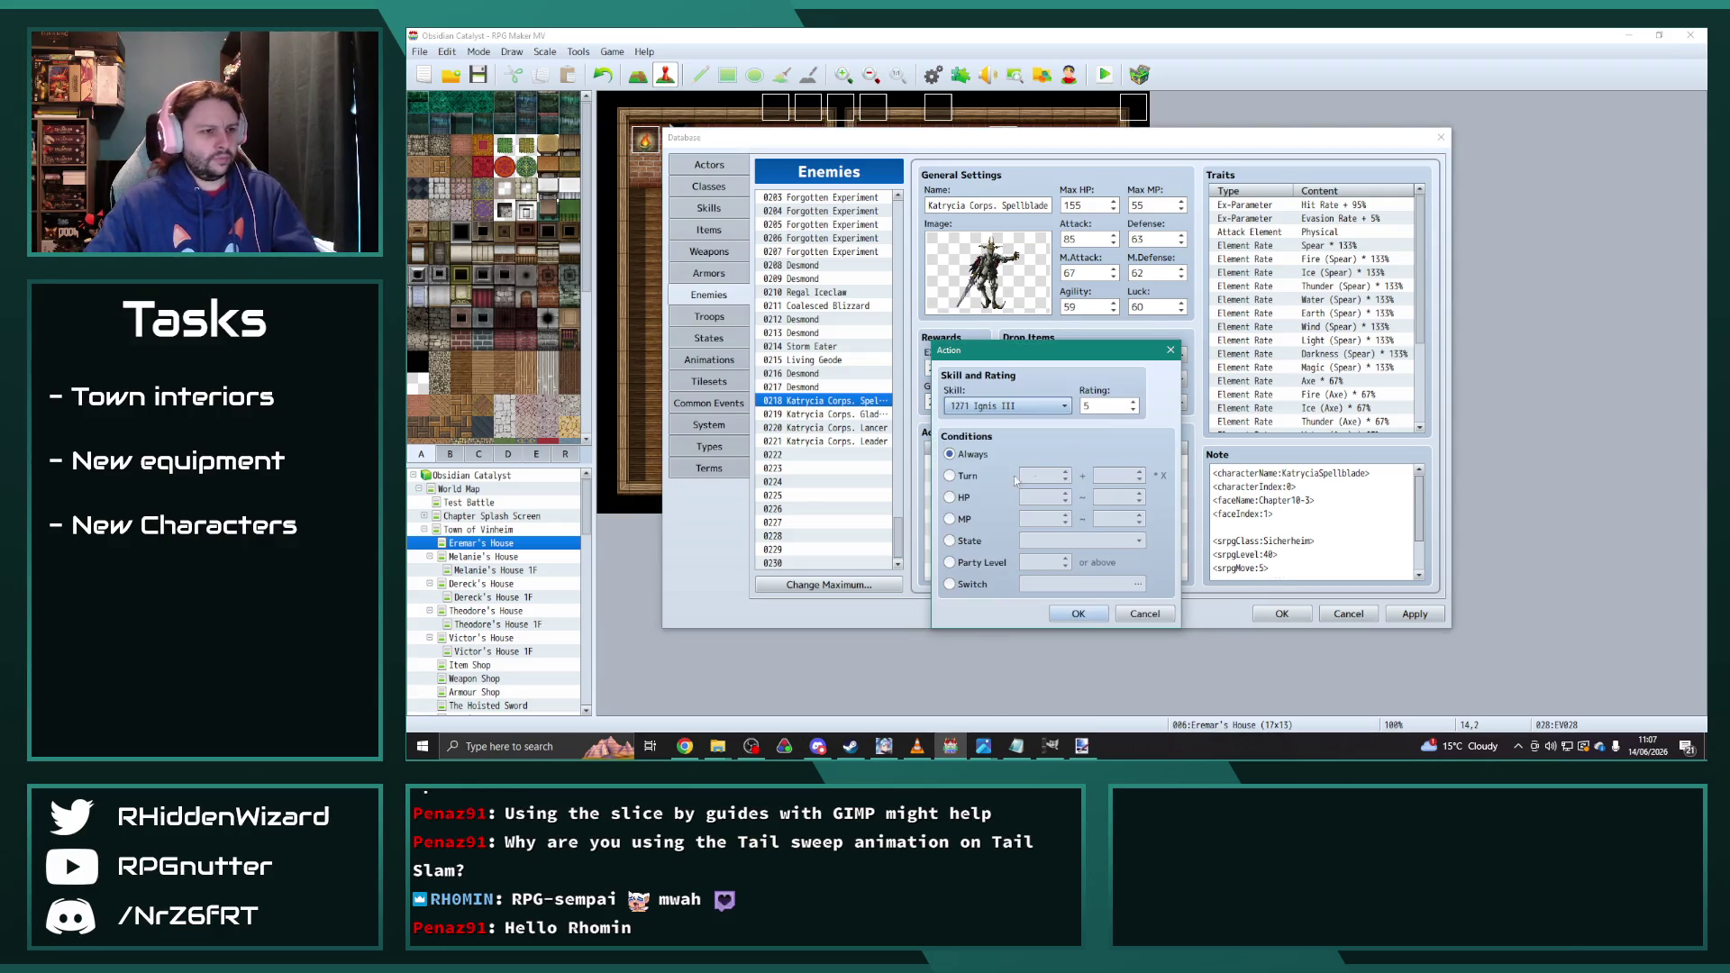
click(1045, 407)
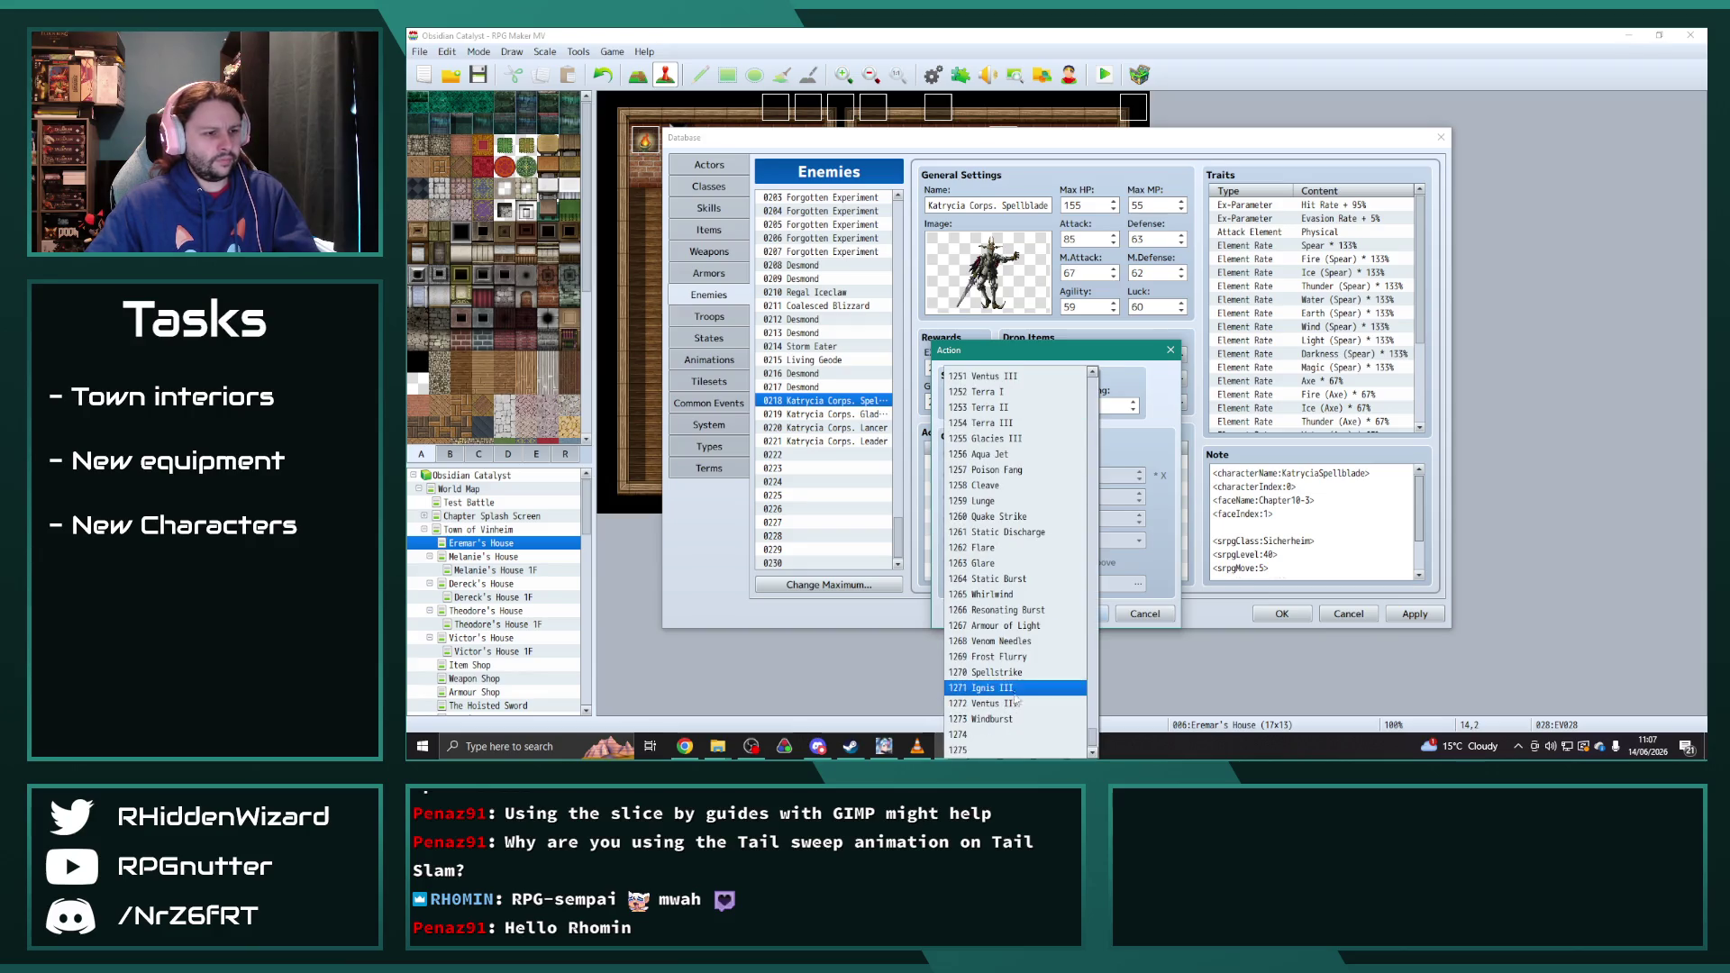
click(1046, 701)
click(1104, 408)
click(1090, 618)
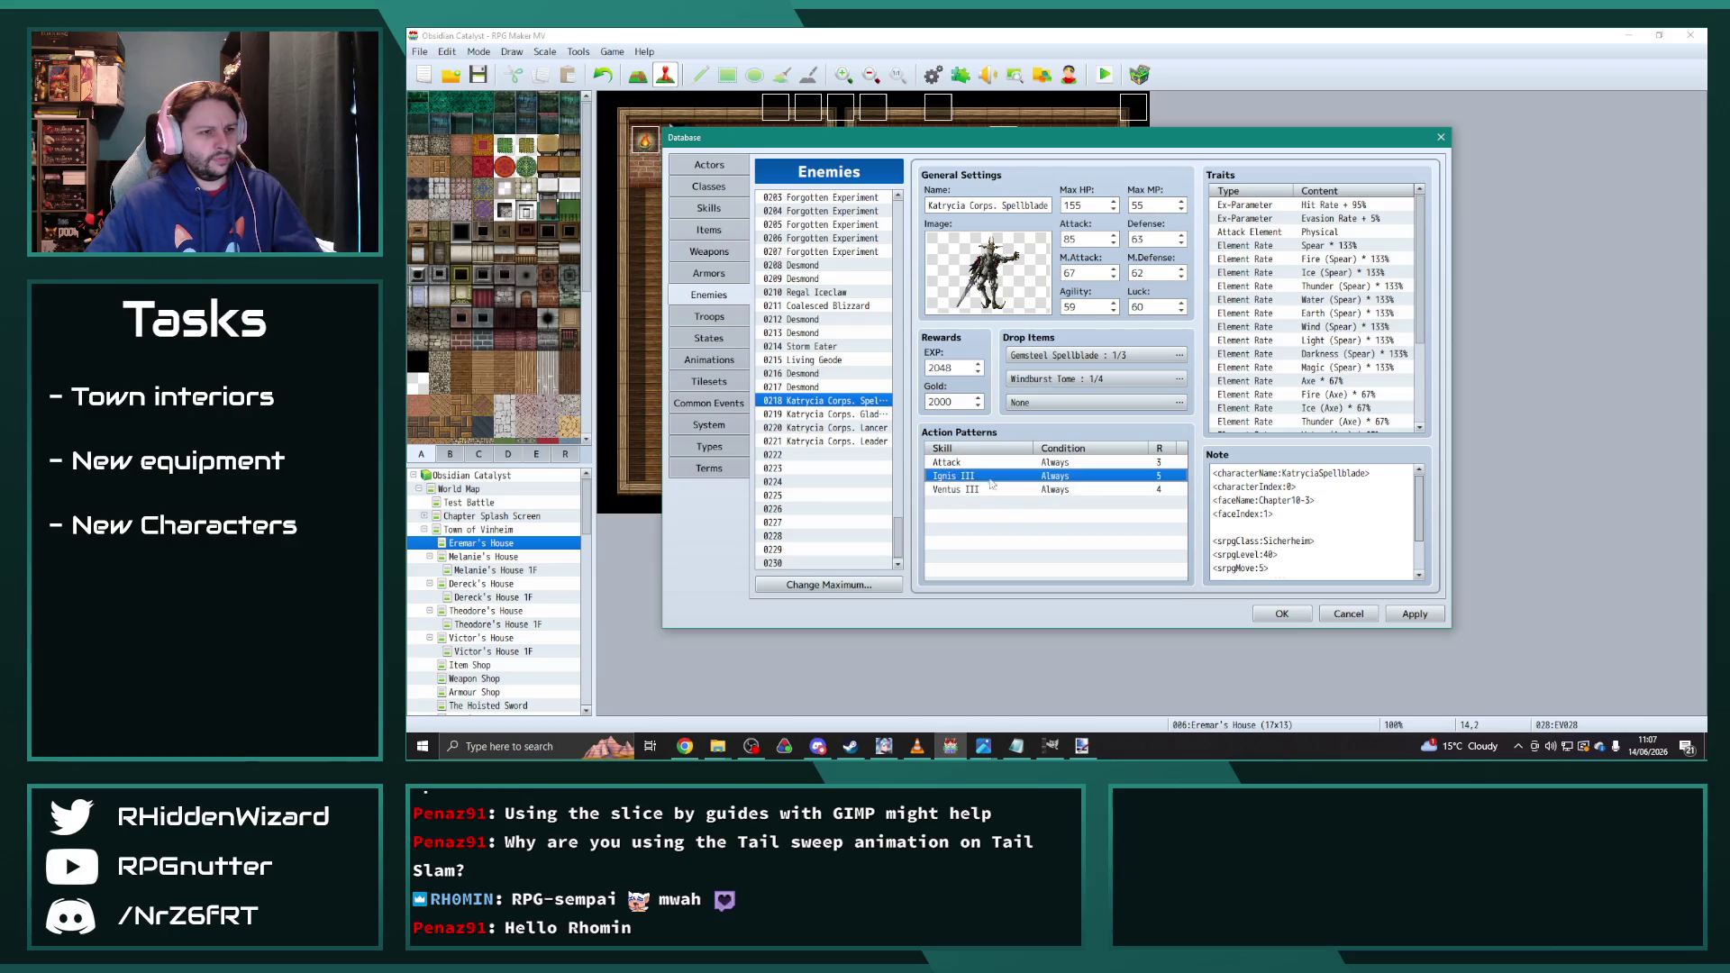
Step: Turn the remaining duplicated patterns into Spellstrike and Windburst
click(990, 506)
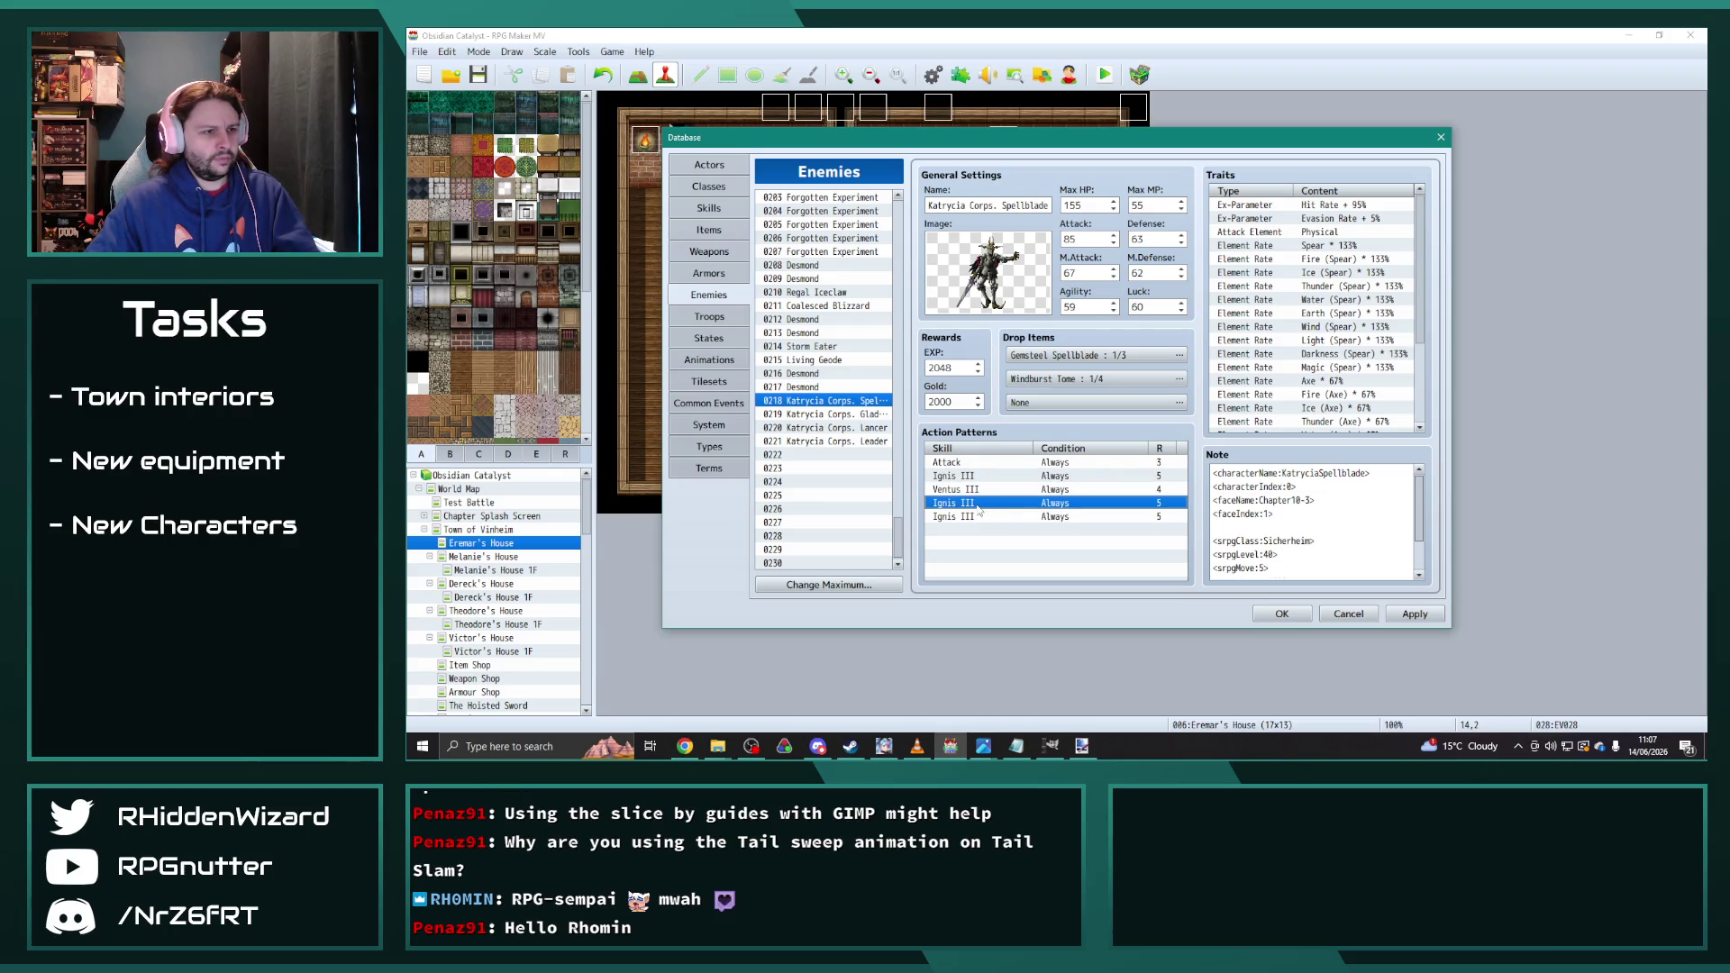
double_click(979, 509)
click(1032, 406)
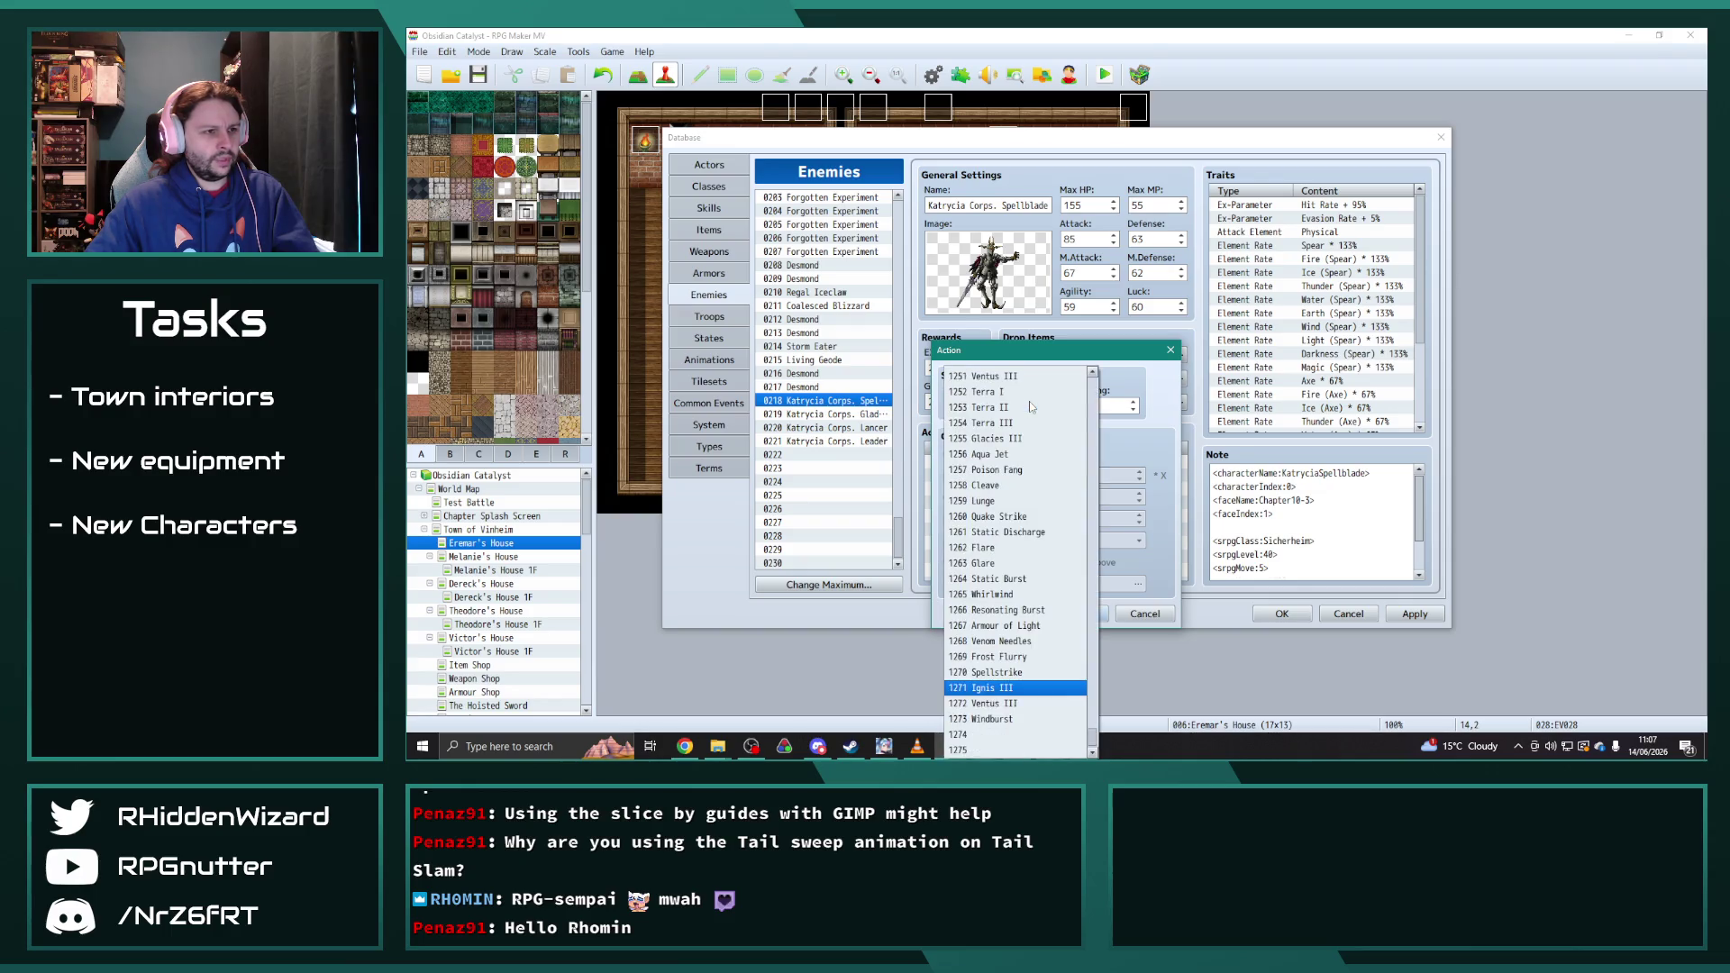
click(1017, 671)
click(1078, 613)
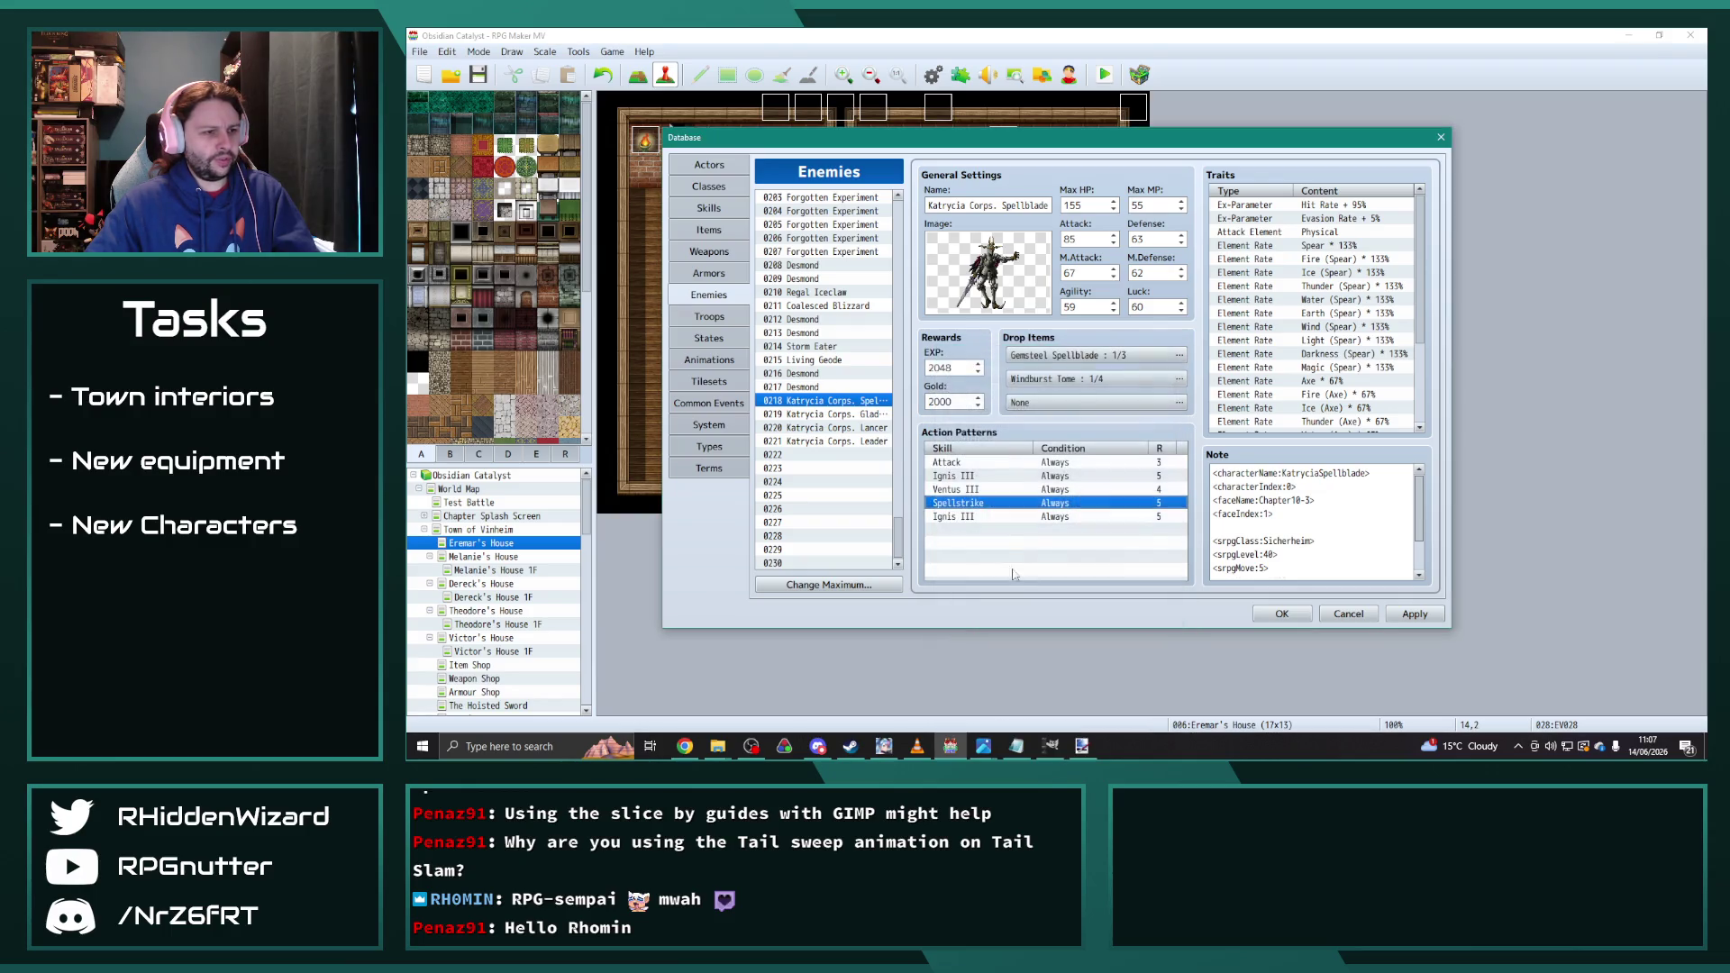
double_click(1036, 509)
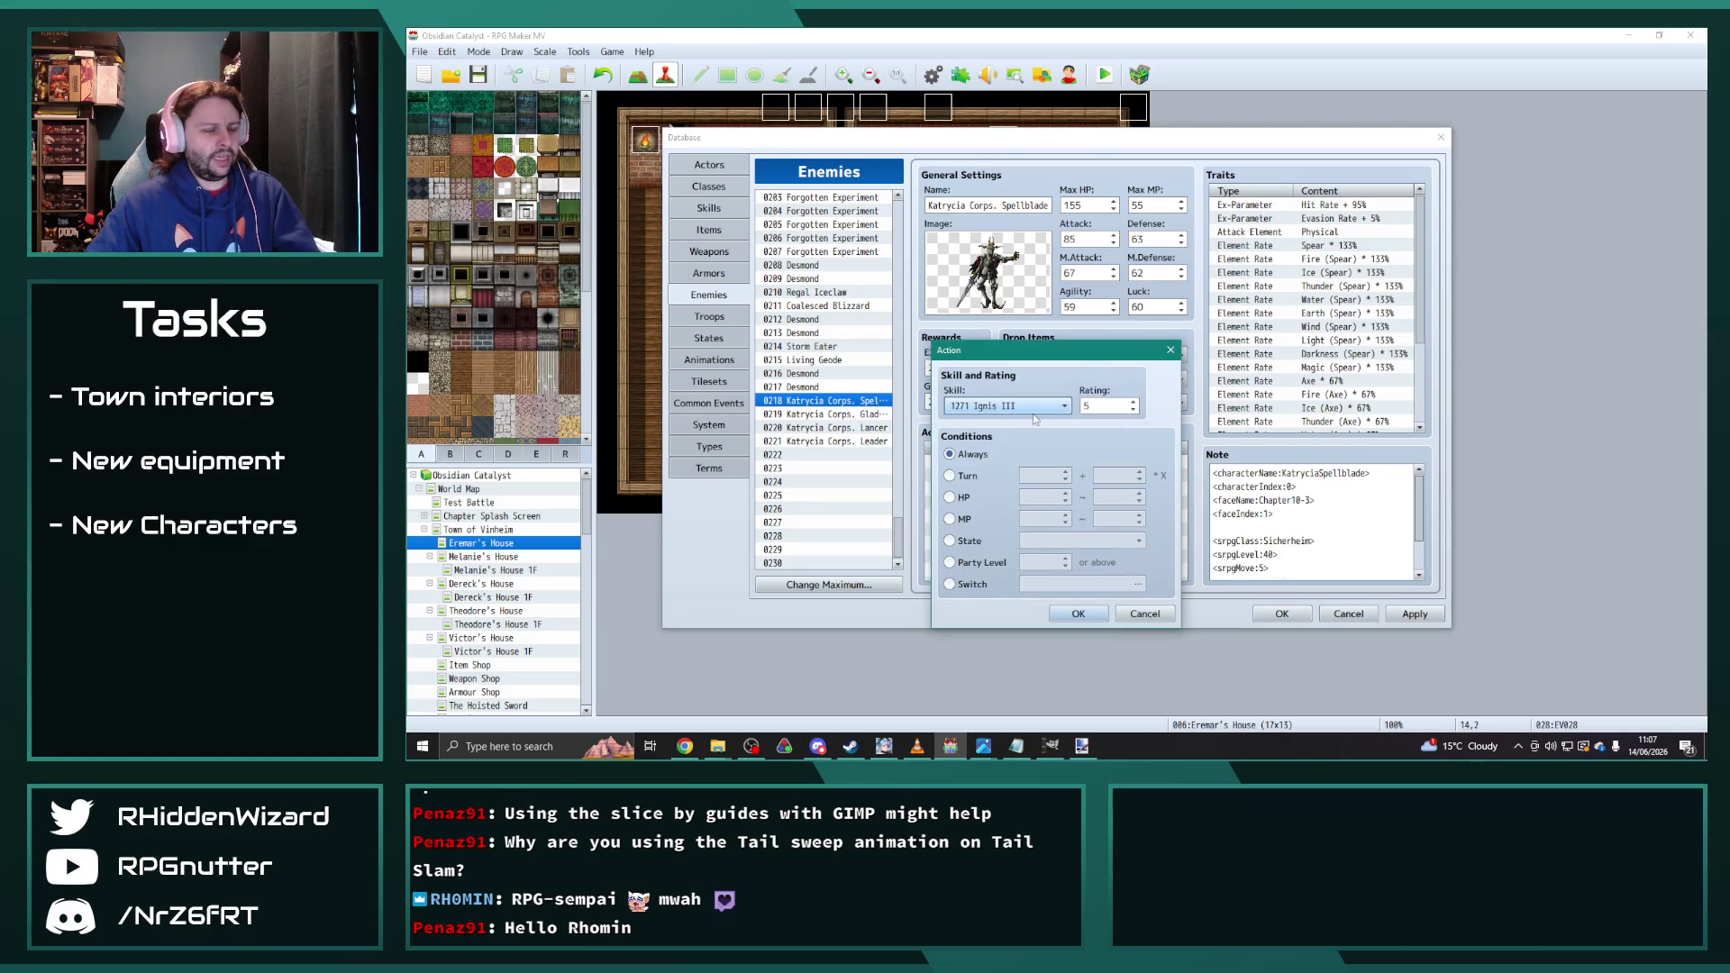
click(1031, 407)
click(1022, 720)
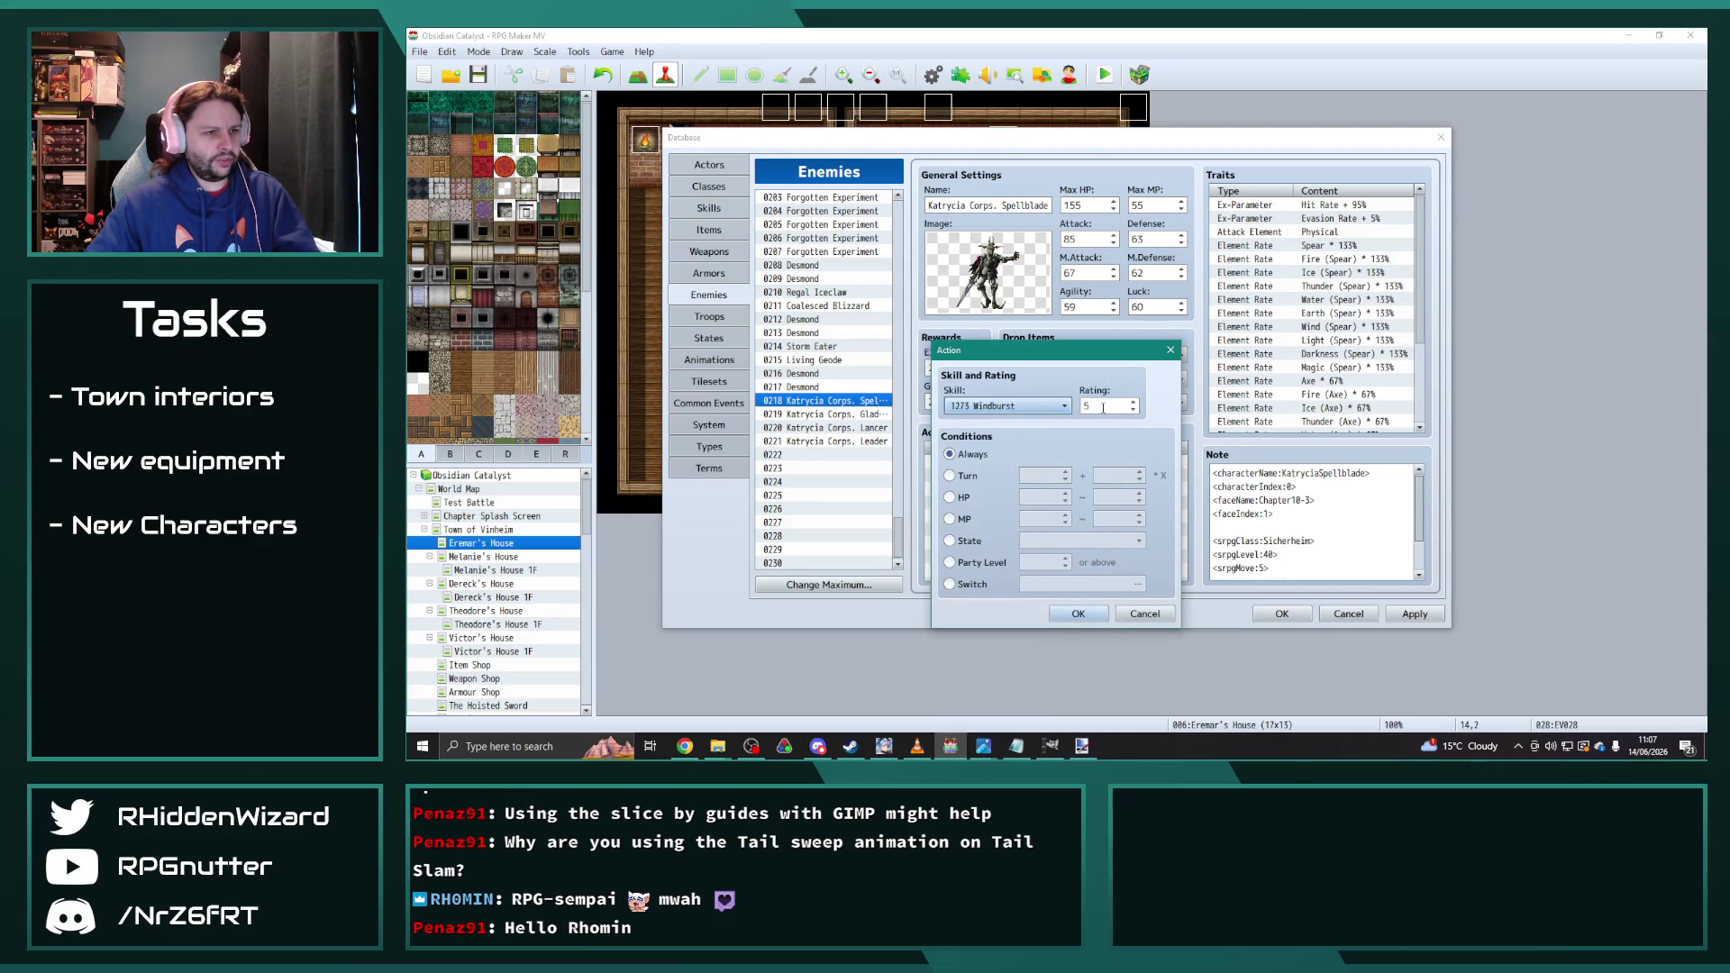
click(1079, 613)
Step: Select all five Spellblade action patterns and move to the Katrycia Corps. Leader's pattern list
click(1078, 549)
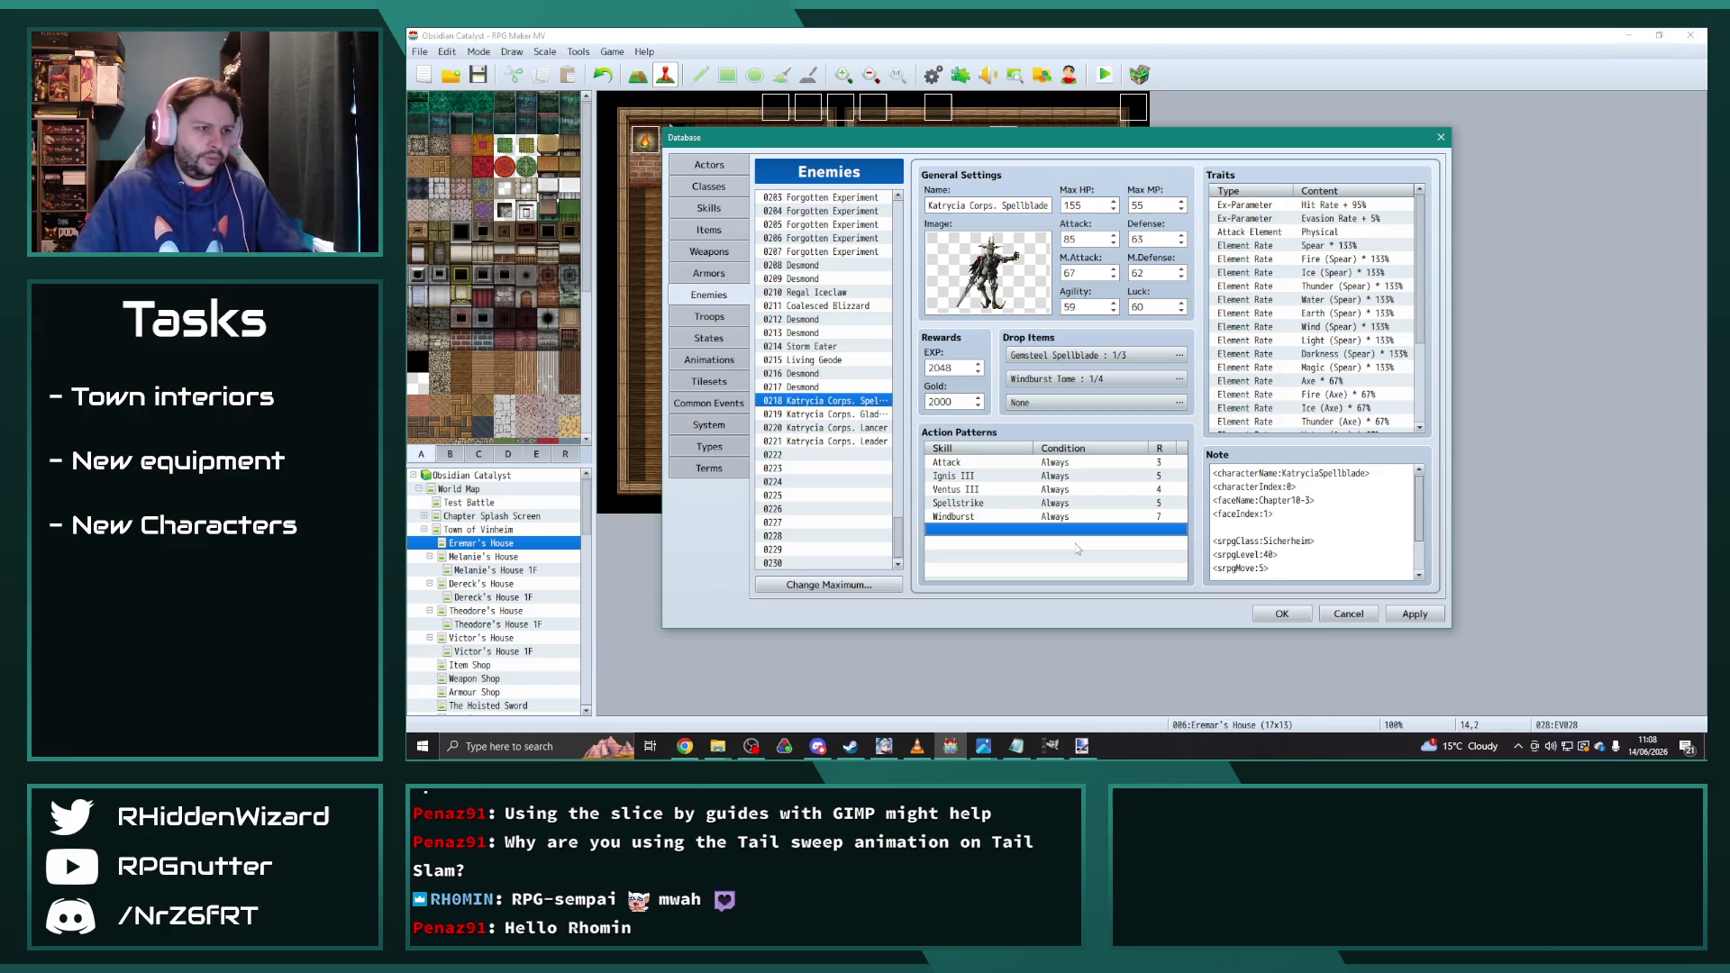
click(974, 463)
shift+click(973, 517)
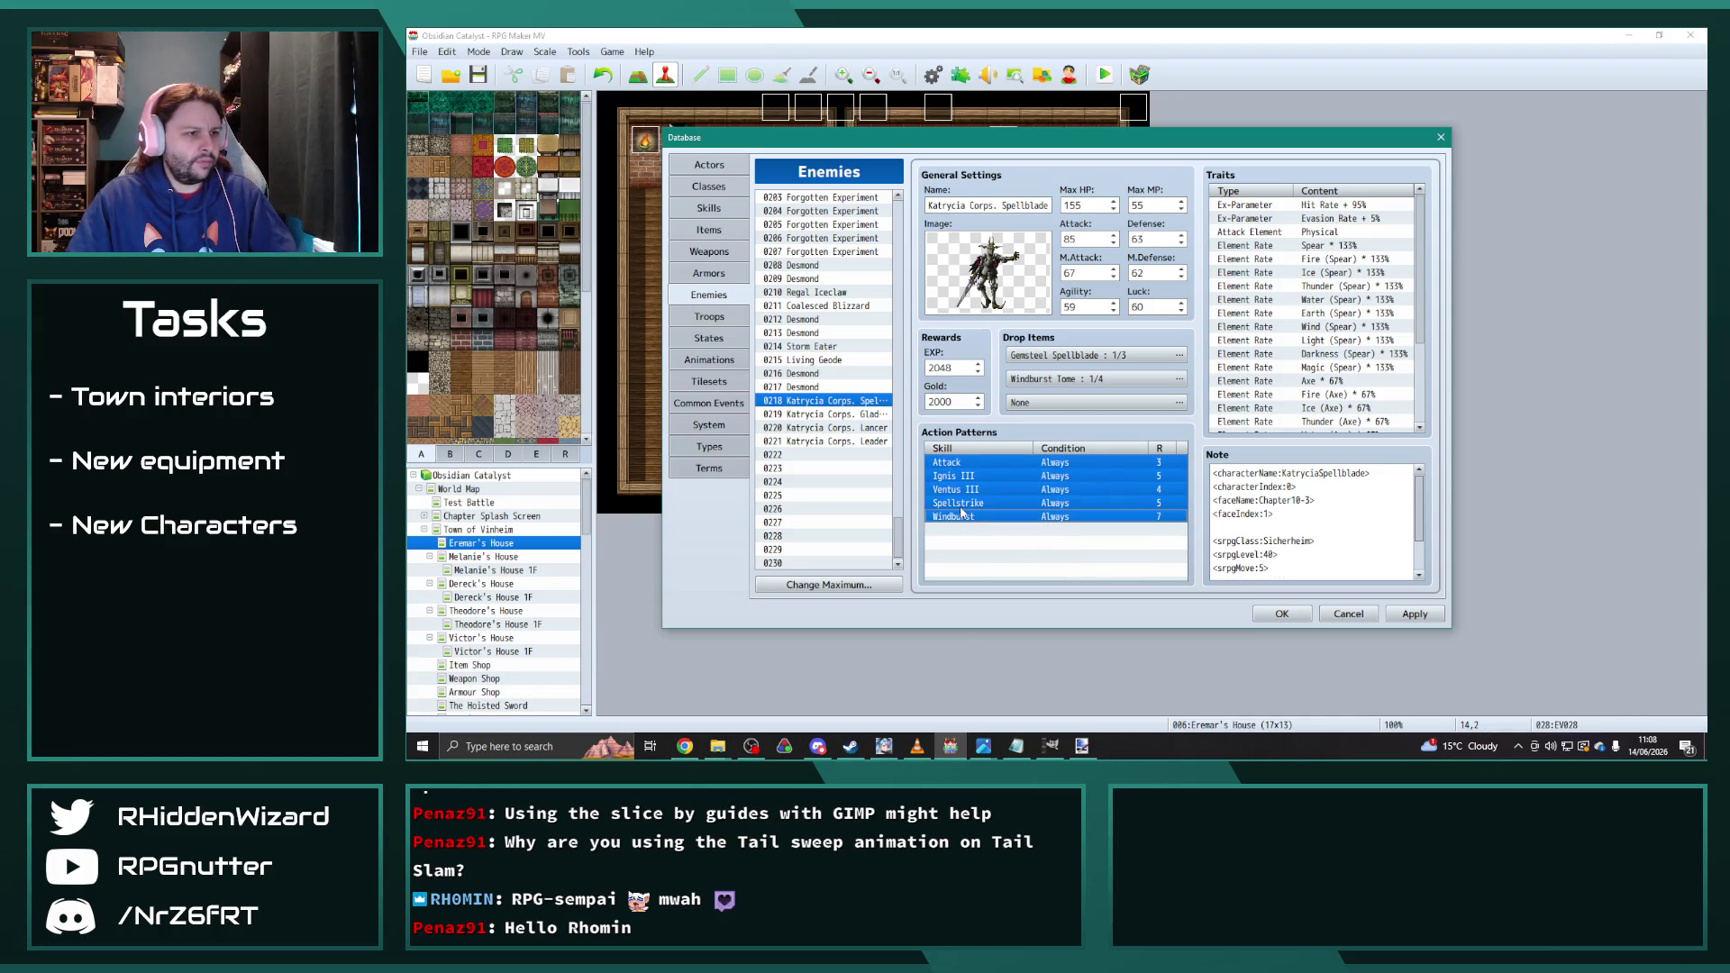
click(824, 441)
click(992, 476)
Step: Paste the Spellblade's five action patterns into the Leader and set Ventus III to rating 5
key(ctrl+v)
click(1027, 543)
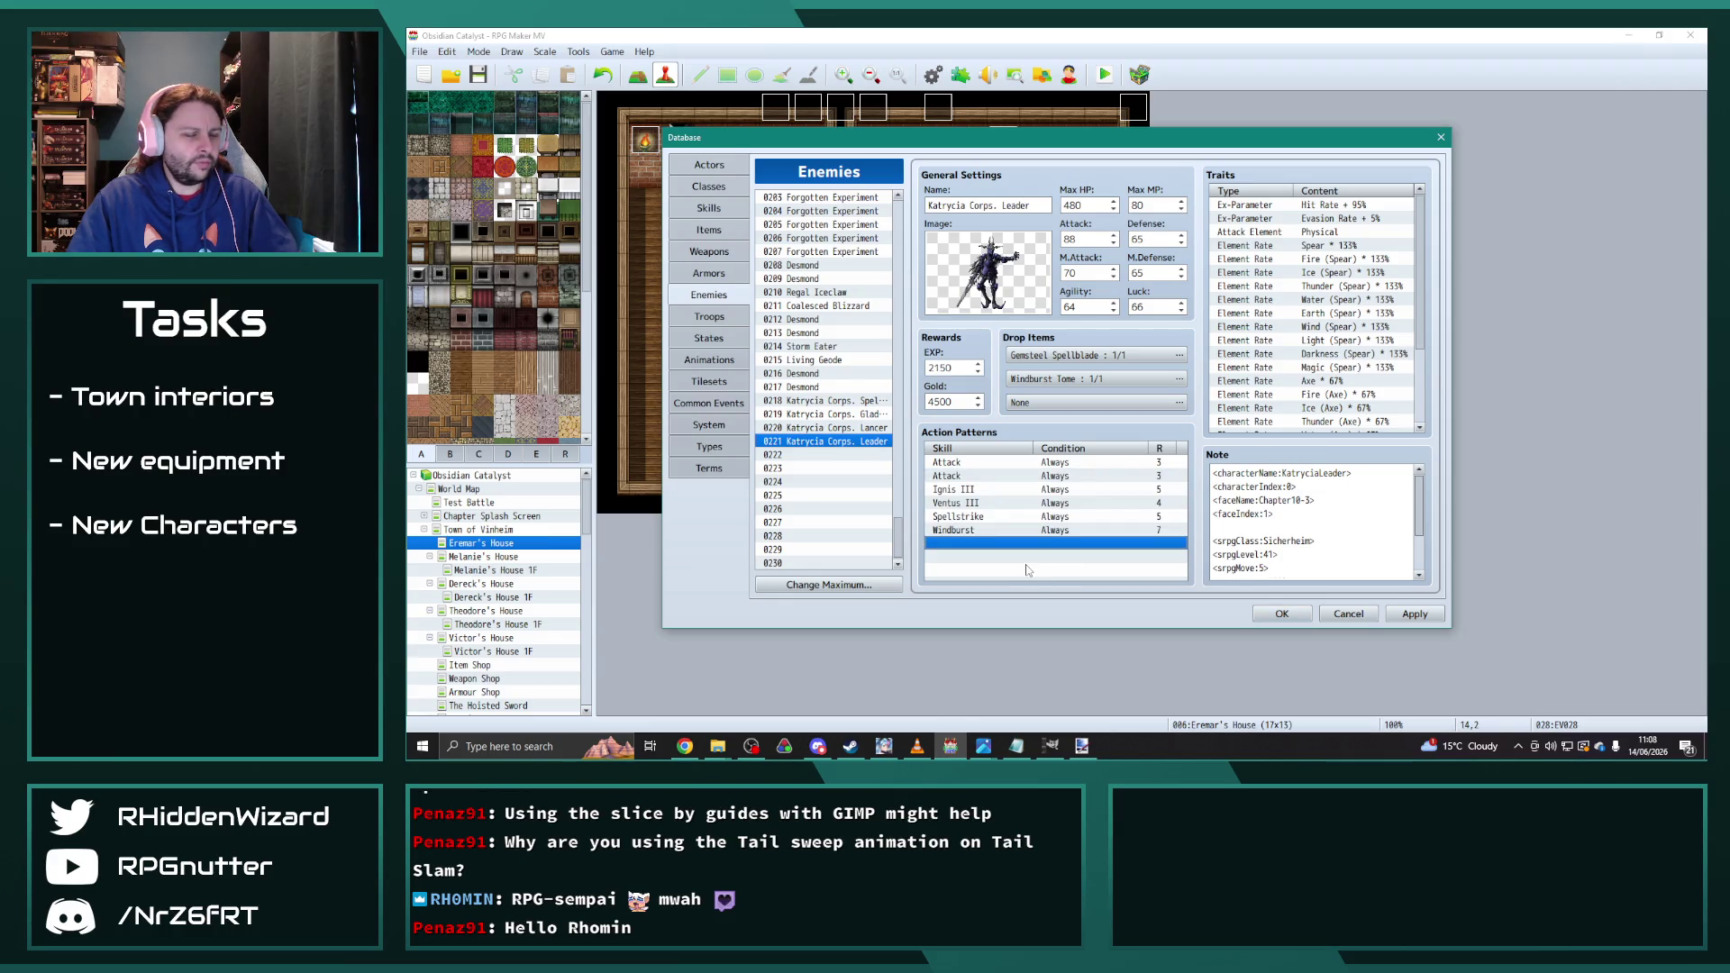
double_click(982, 503)
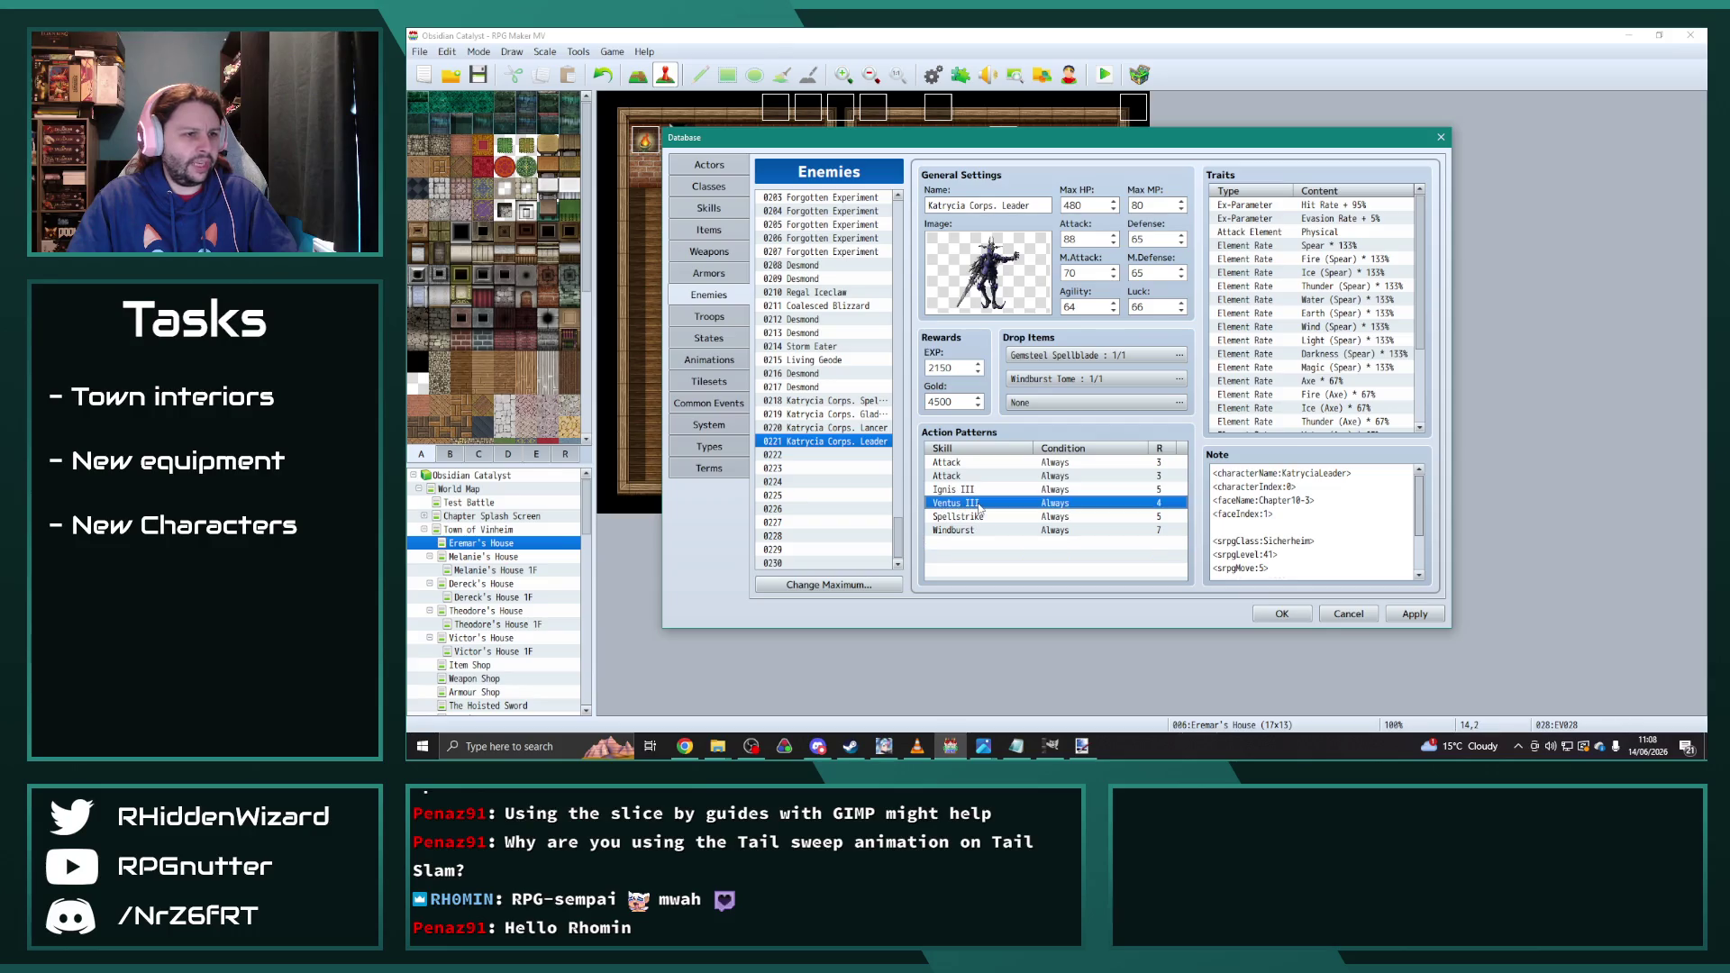
scroll(1100, 403, up, 1)
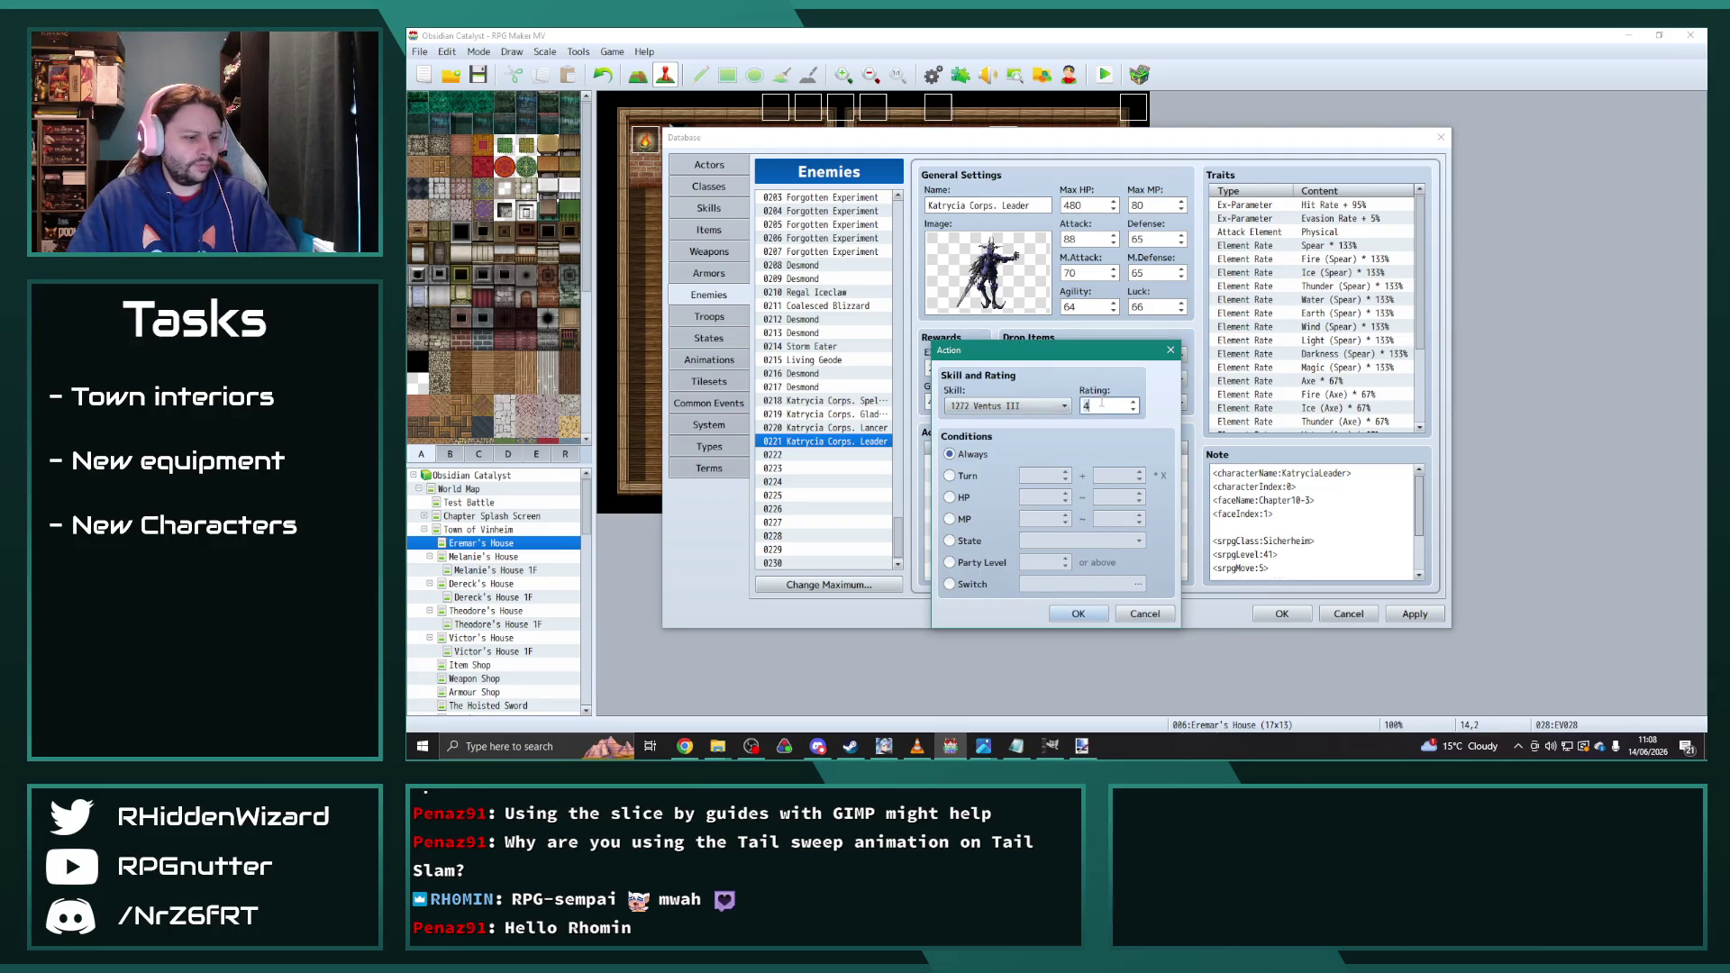
click(1079, 613)
Step: Lower the Leader's Ignis III and Spellstrike patterns to rating 4, then select Katrycia Corps. Gladiator
double_click(1120, 489)
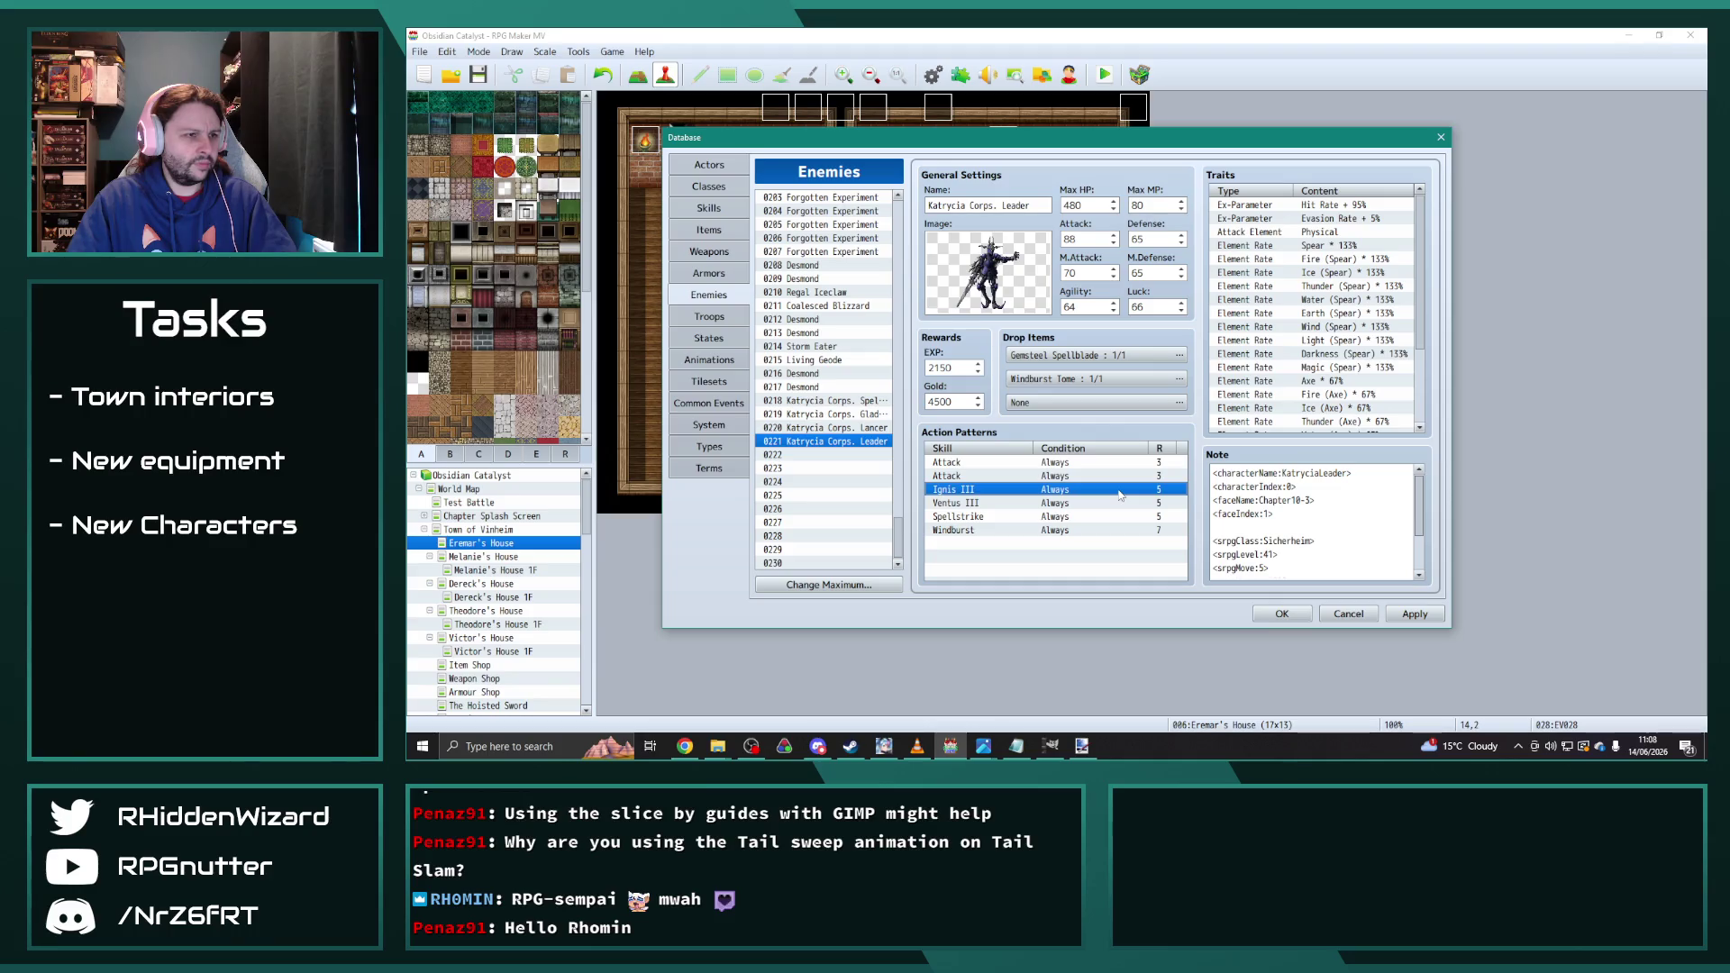
key(Down)
click(1089, 613)
click(1104, 520)
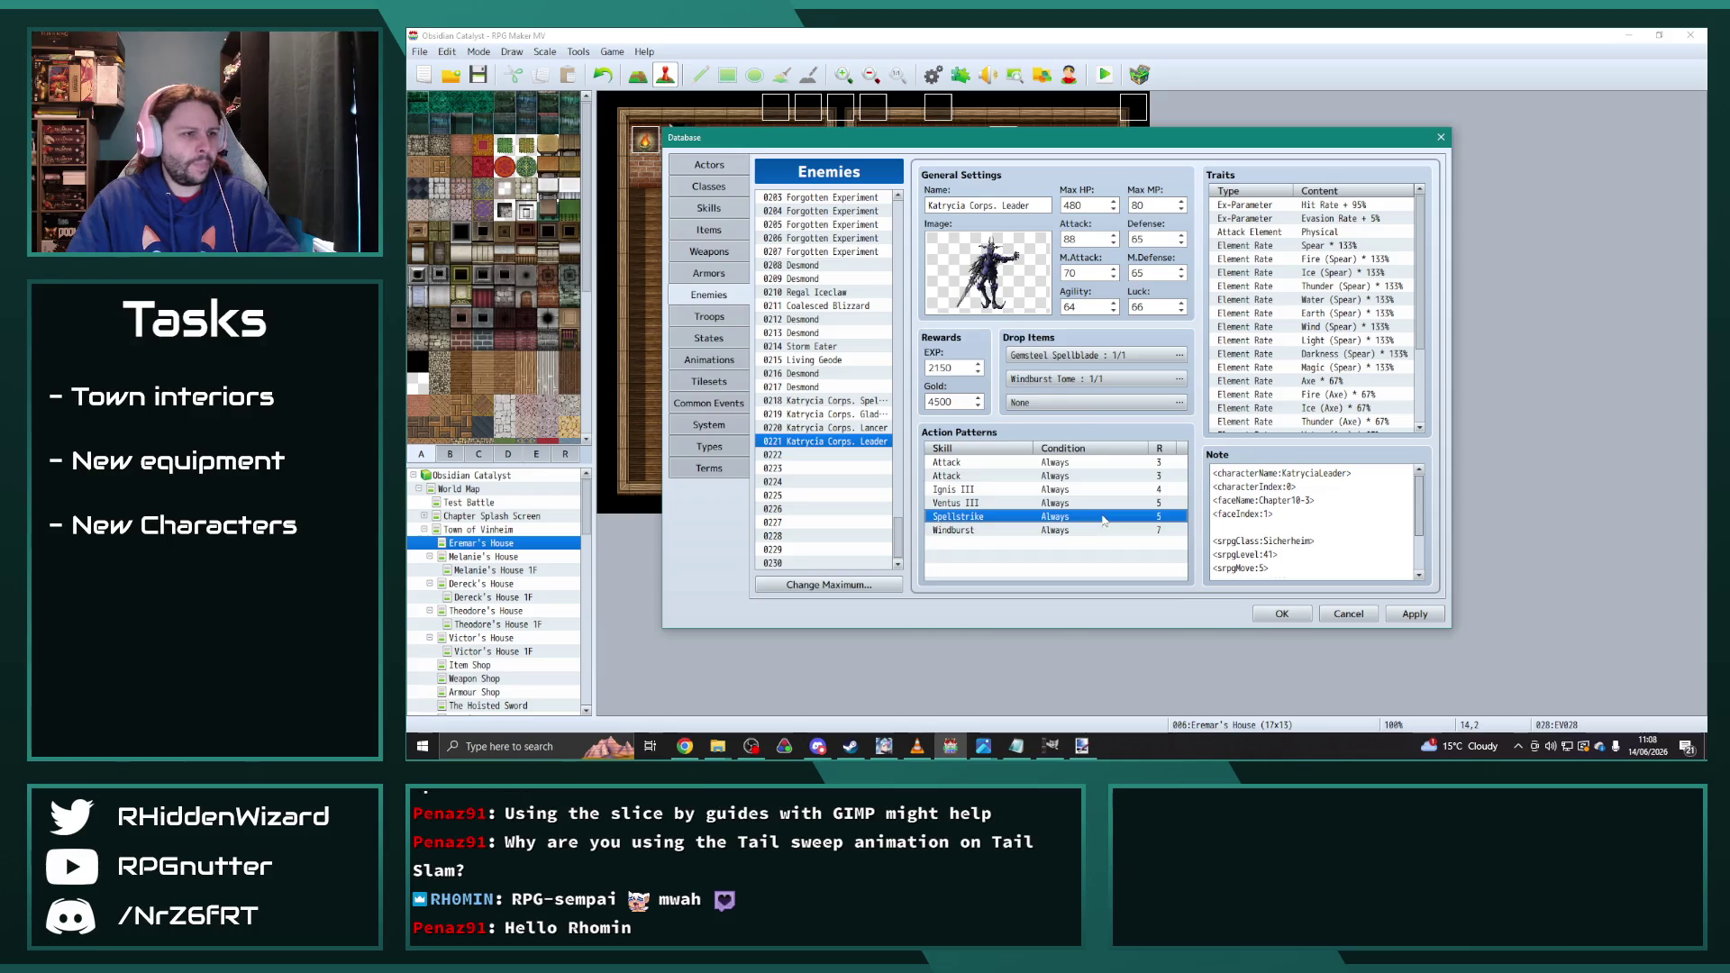
double_click(1104, 520)
key(Down)
click(1078, 613)
click(1055, 543)
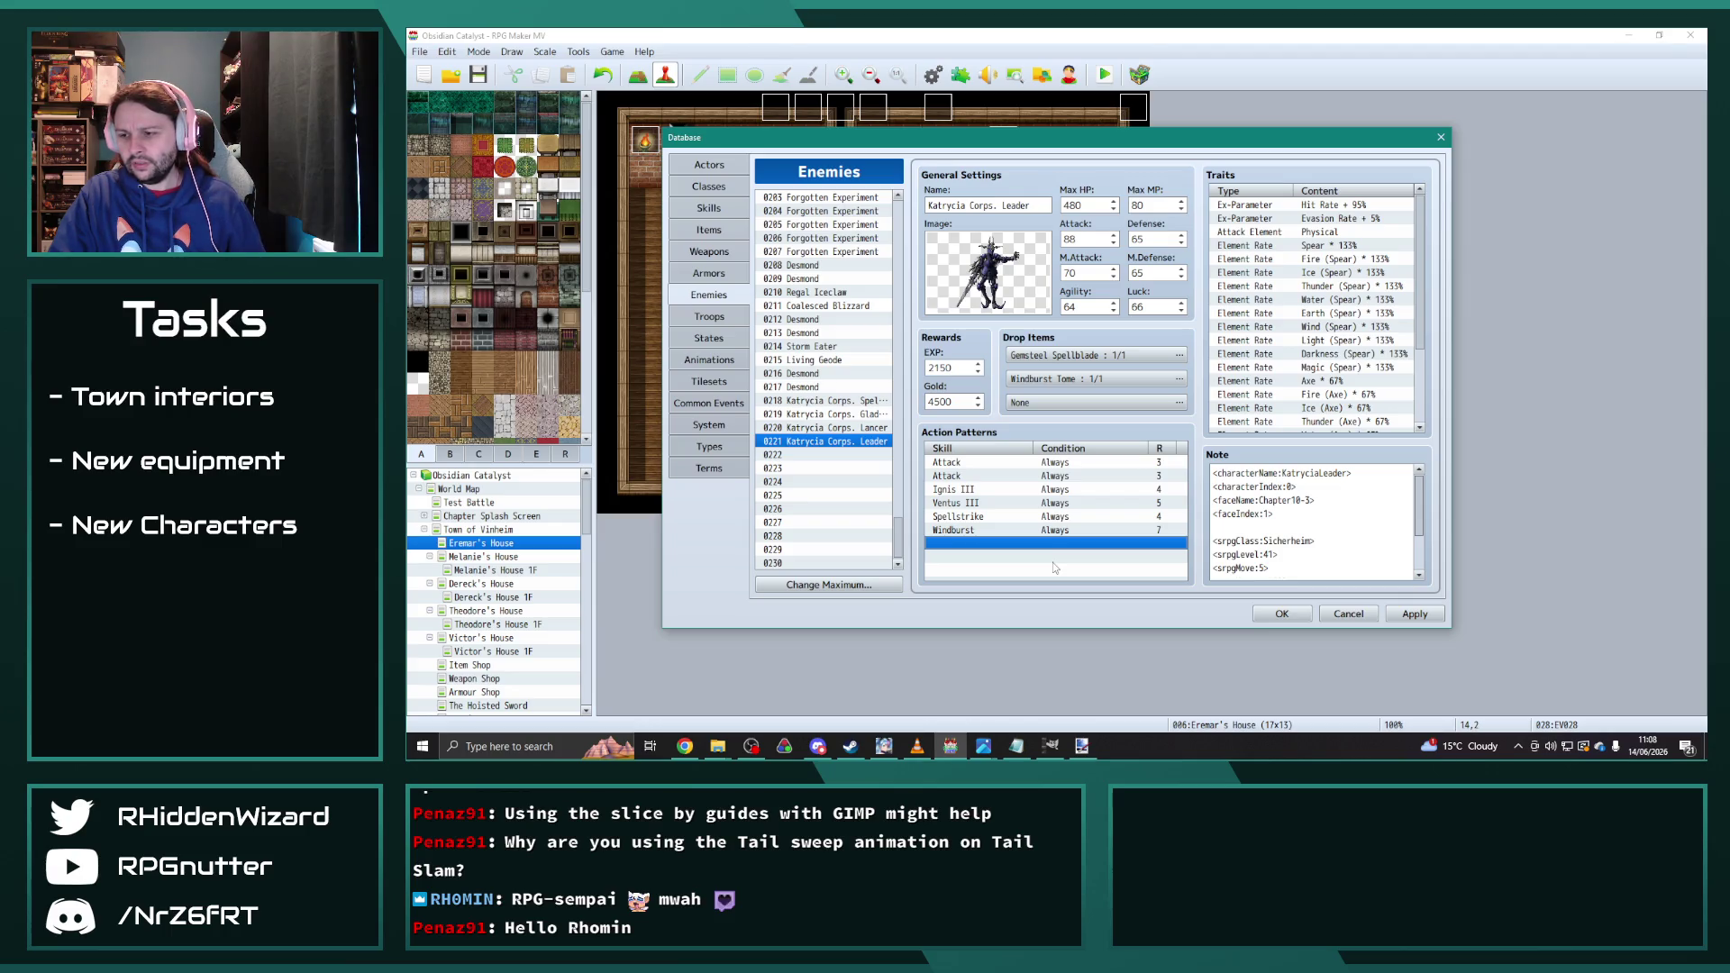
click(872, 416)
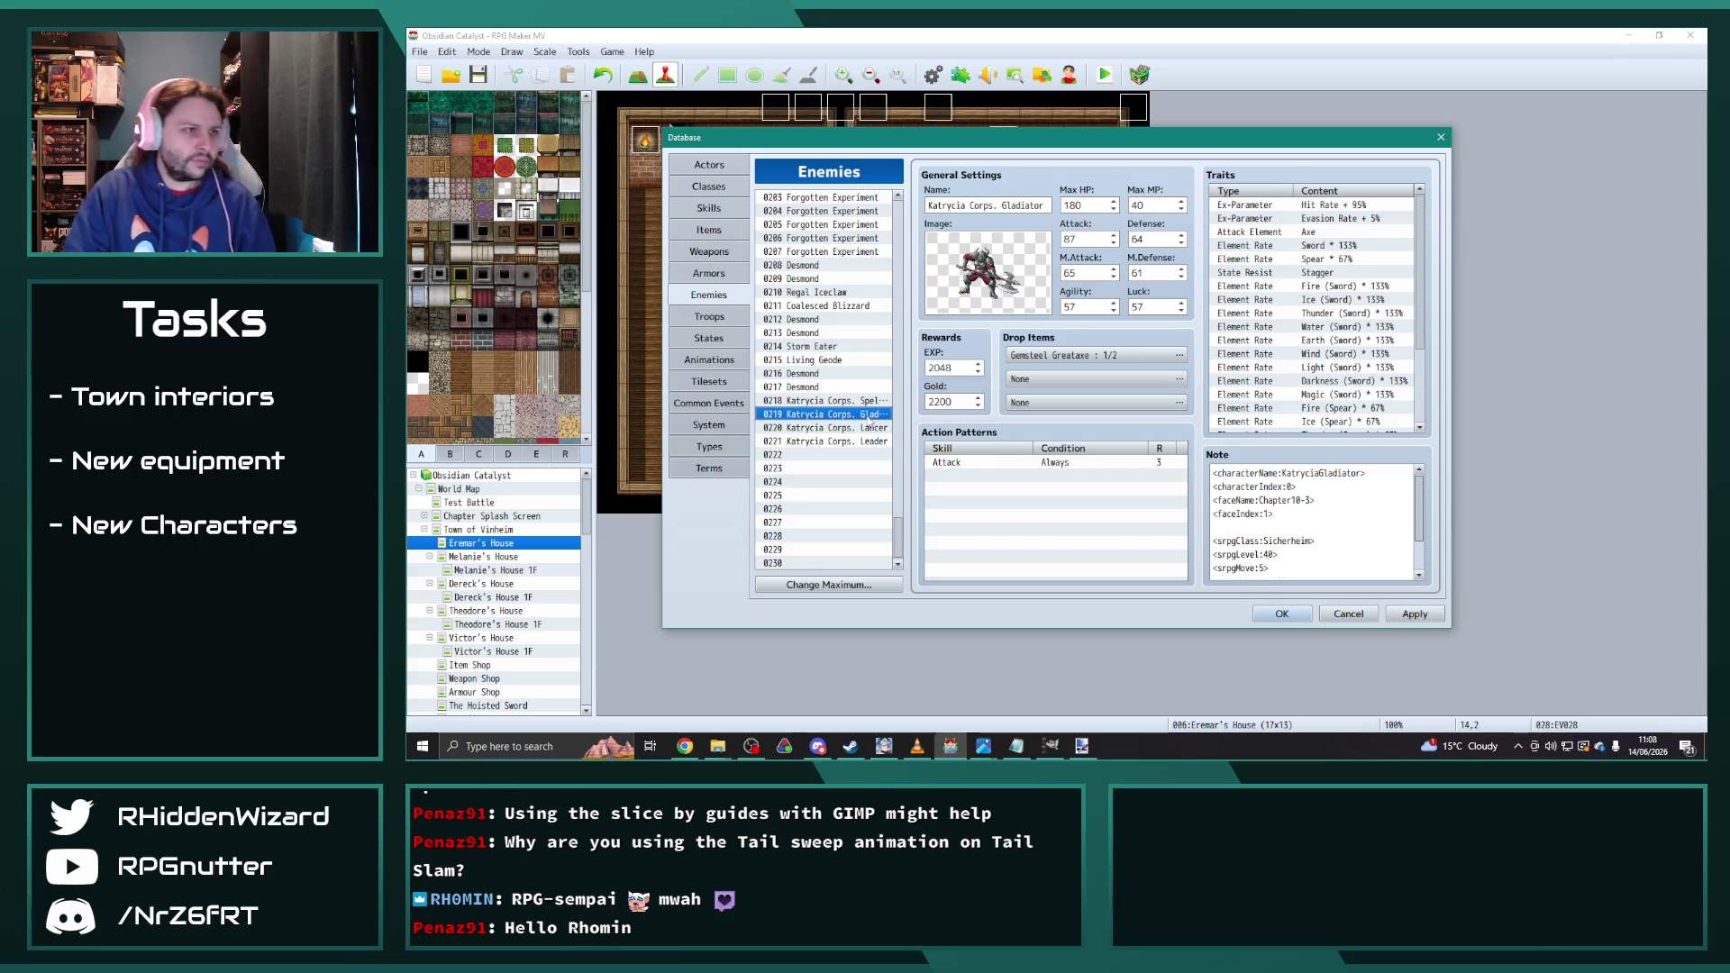
Step: Paste copies of Glacies III into skill slot 1274 and Terra III into slot 1275
click(710, 215)
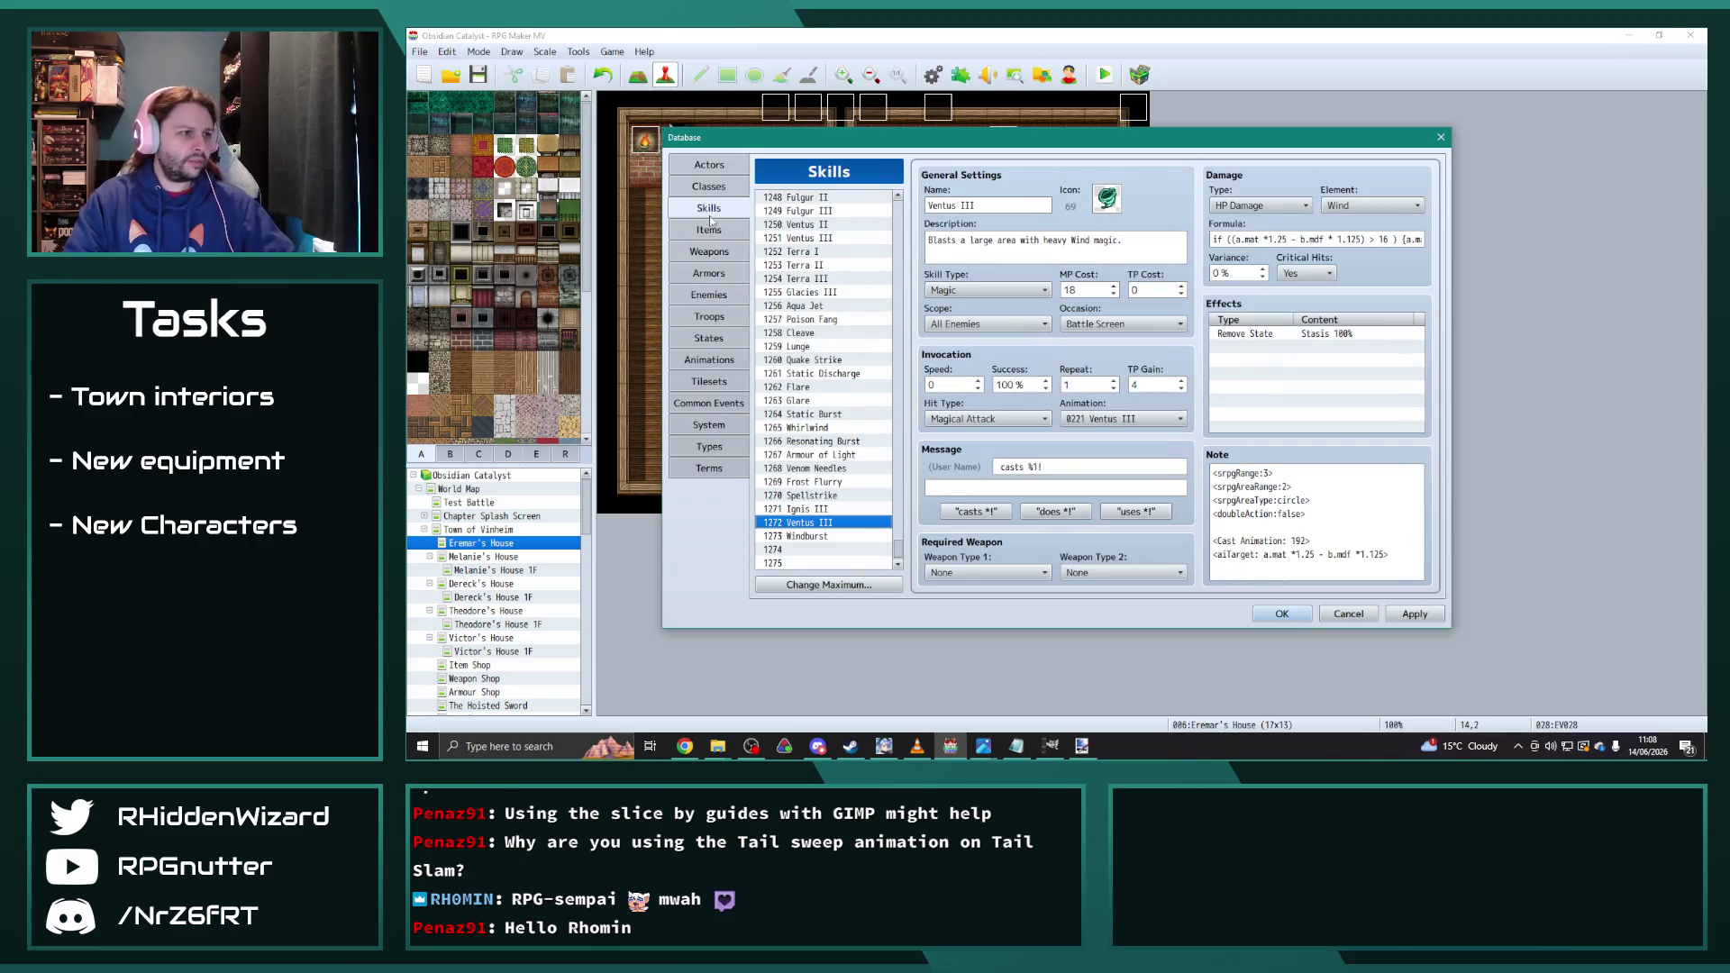
click(830, 293)
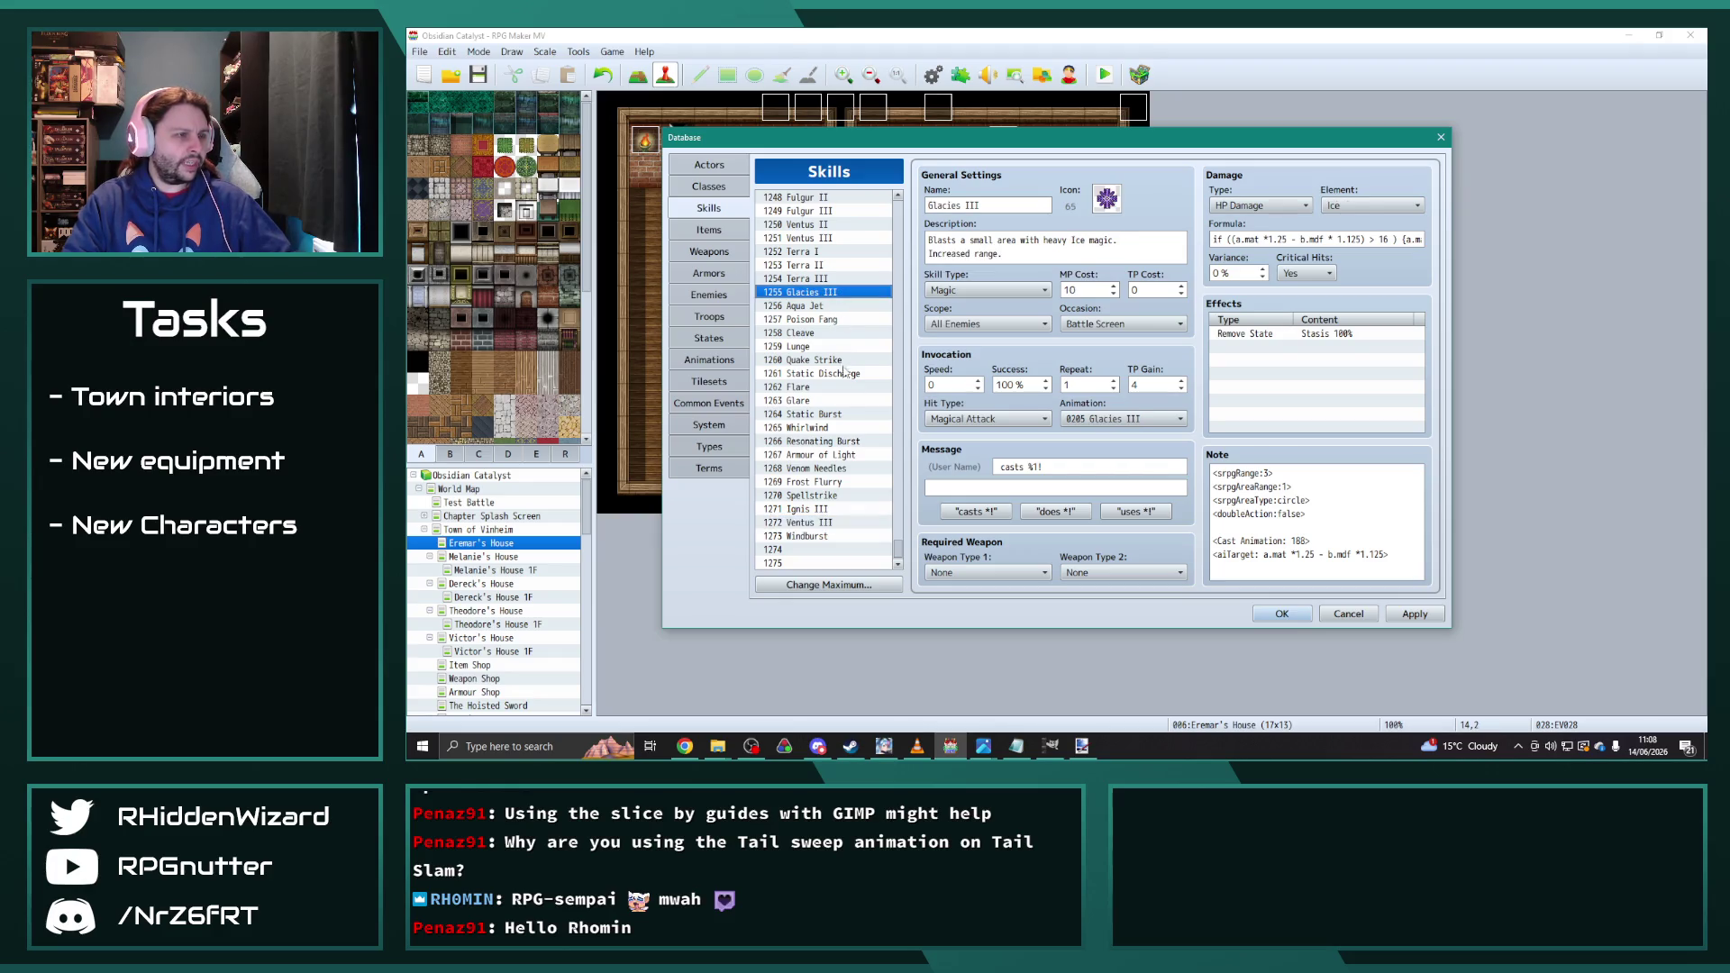
click(822, 550)
key(ctrl+v)
click(829, 279)
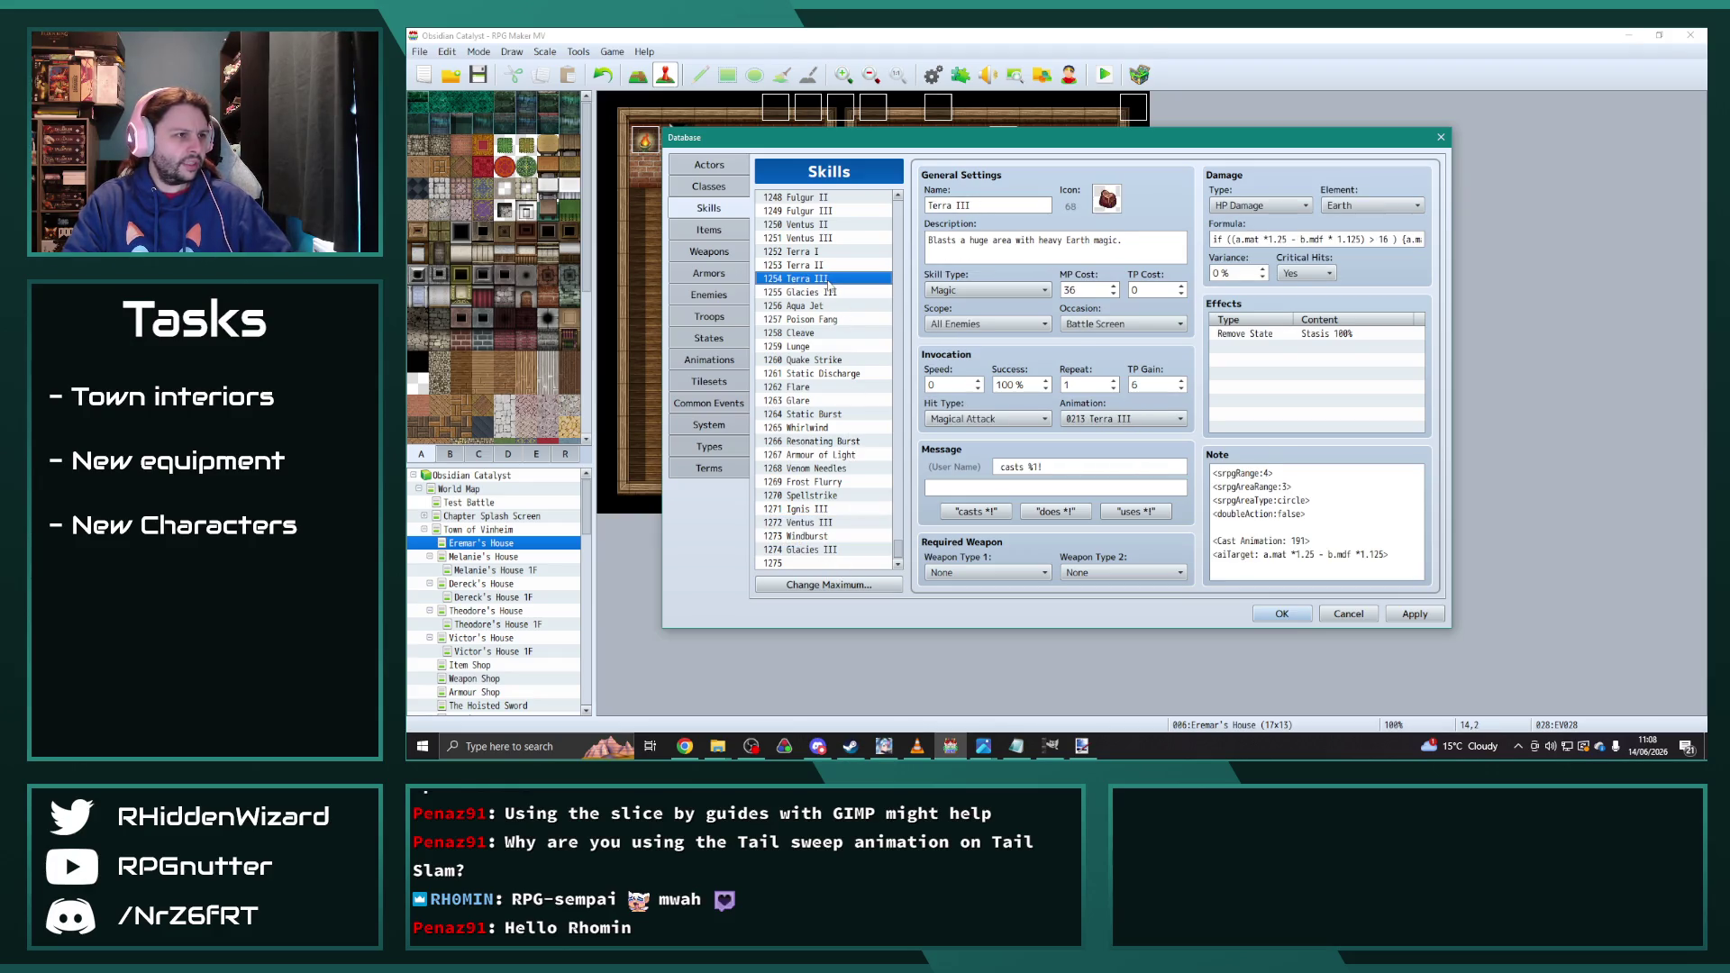
key(ctrl+c)
click(820, 563)
key(ctrl+v)
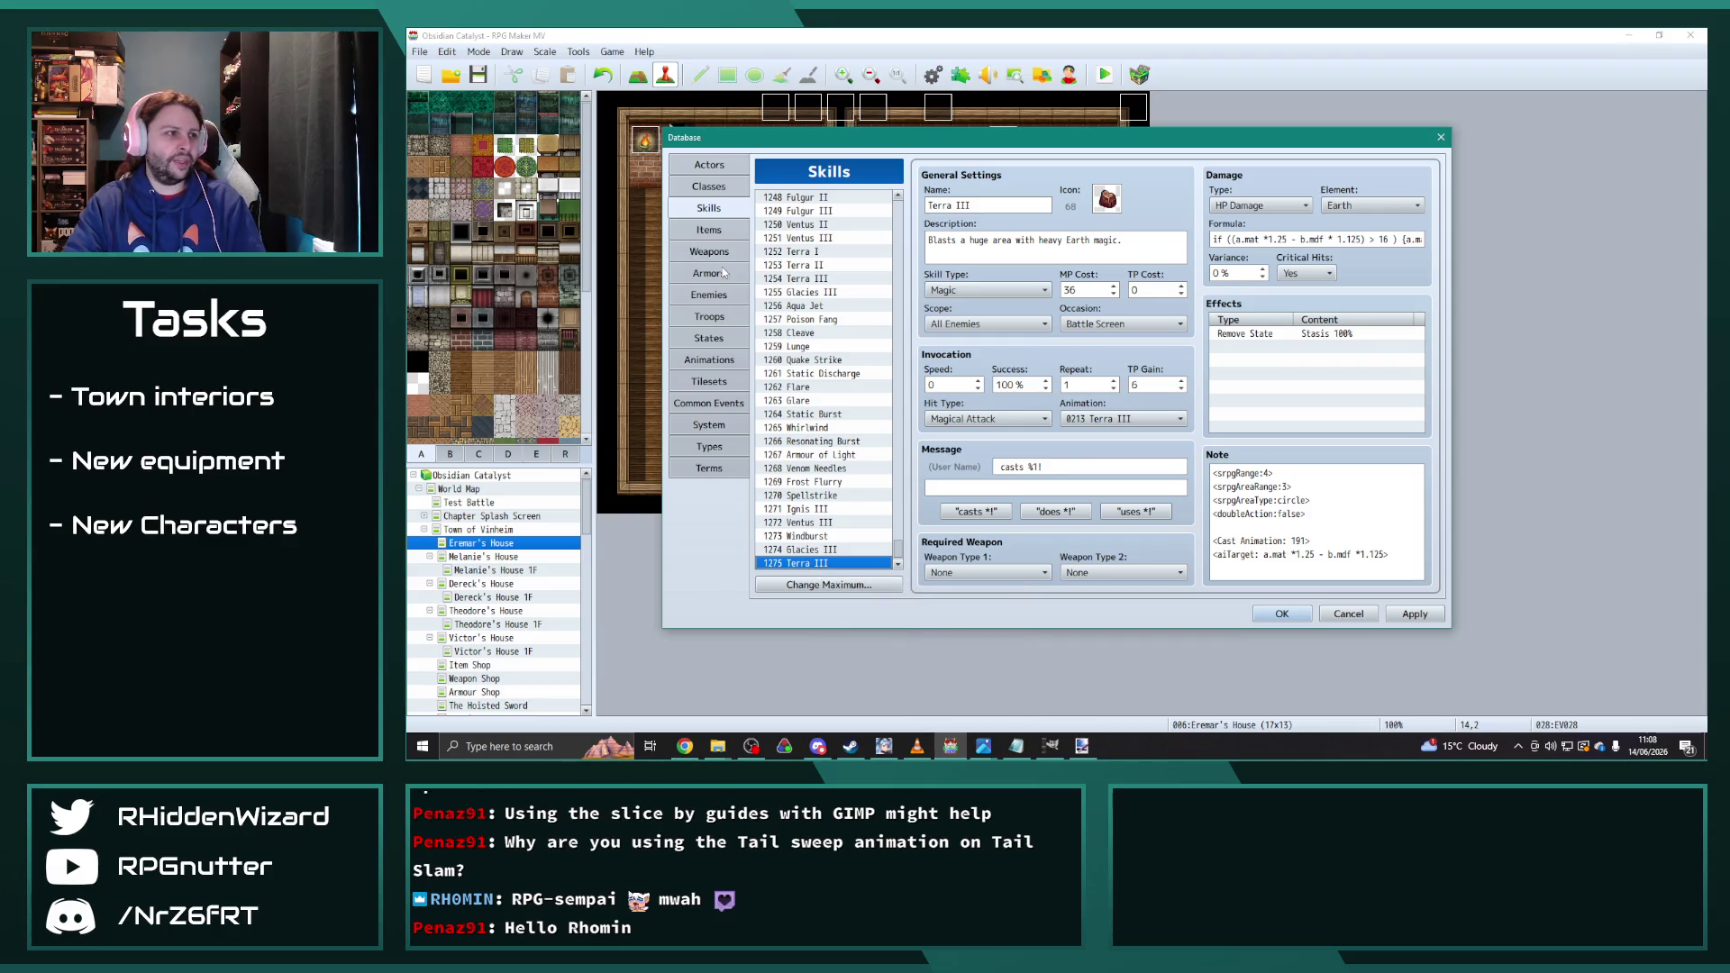
Step: Raise the skill list maximum to 1300 entries and open the Cleave skill
click(709, 295)
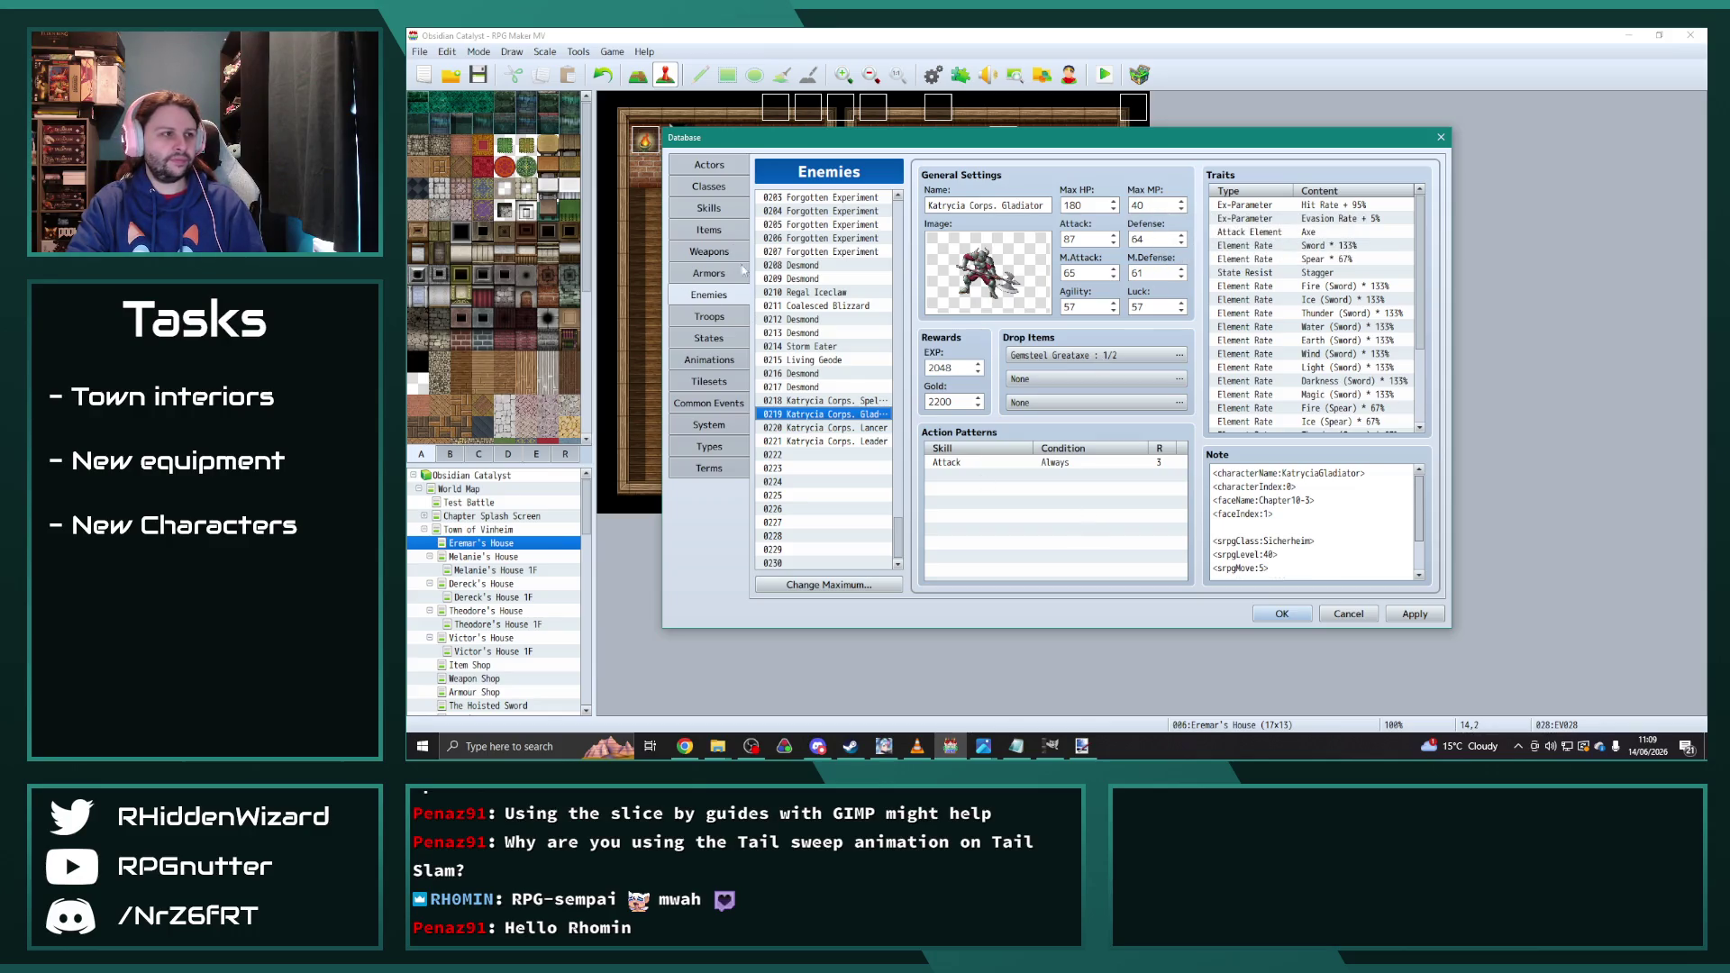
click(721, 212)
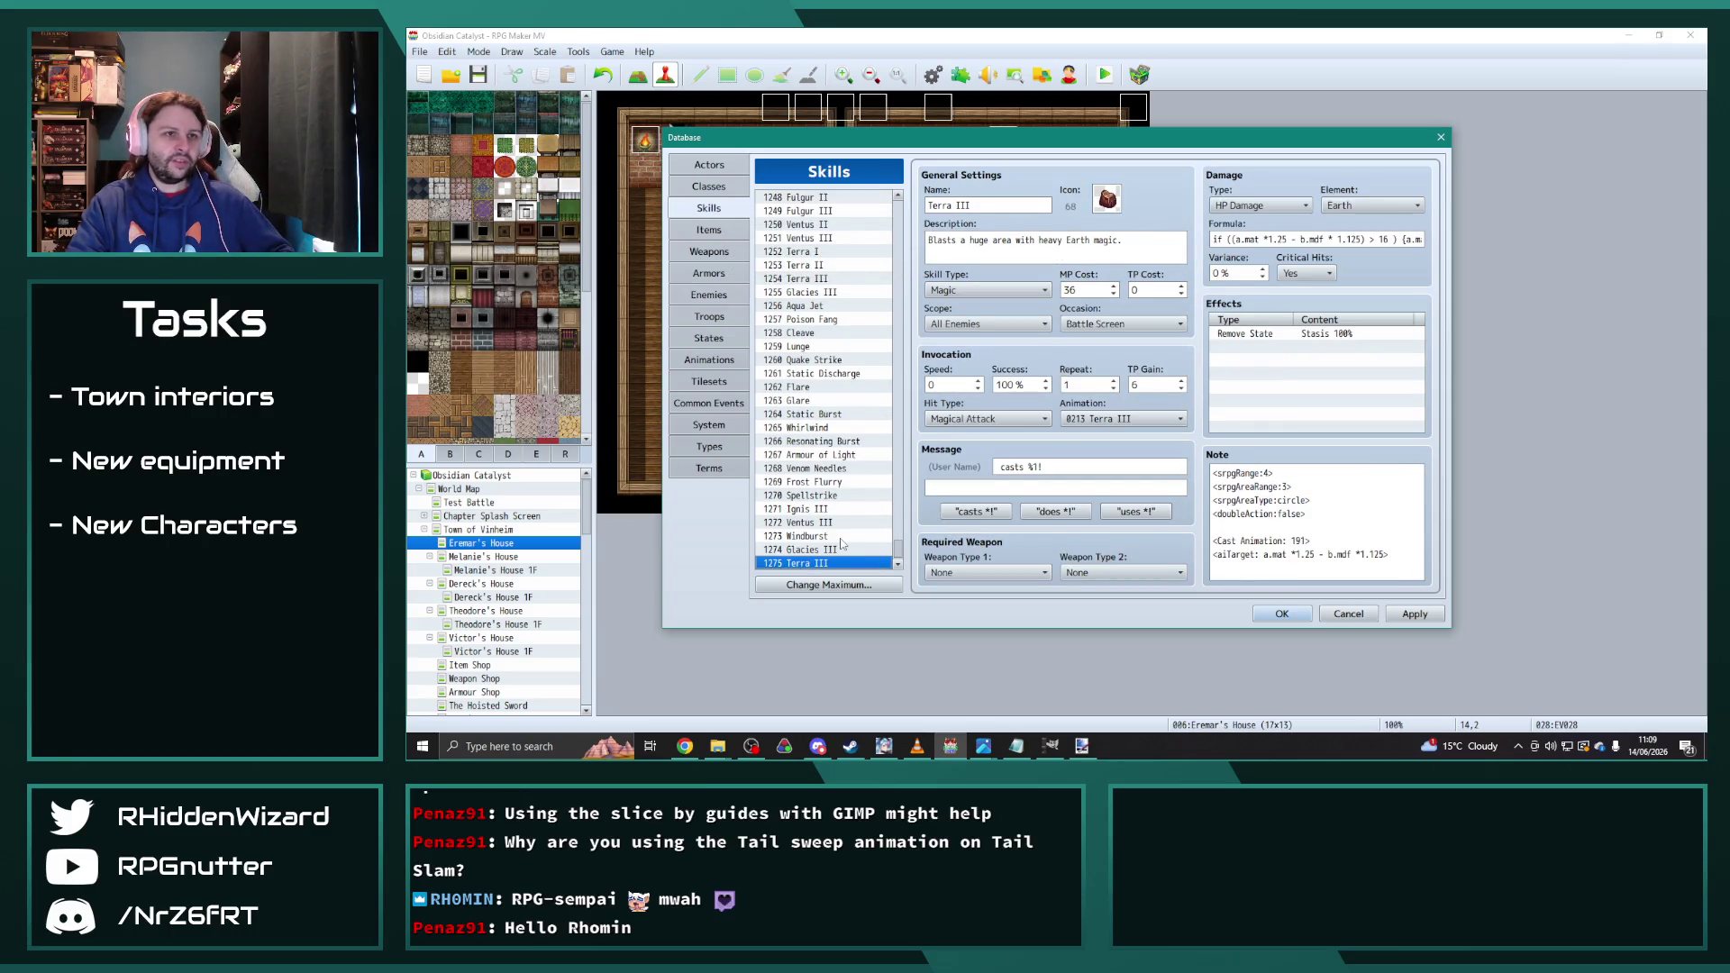
click(843, 585)
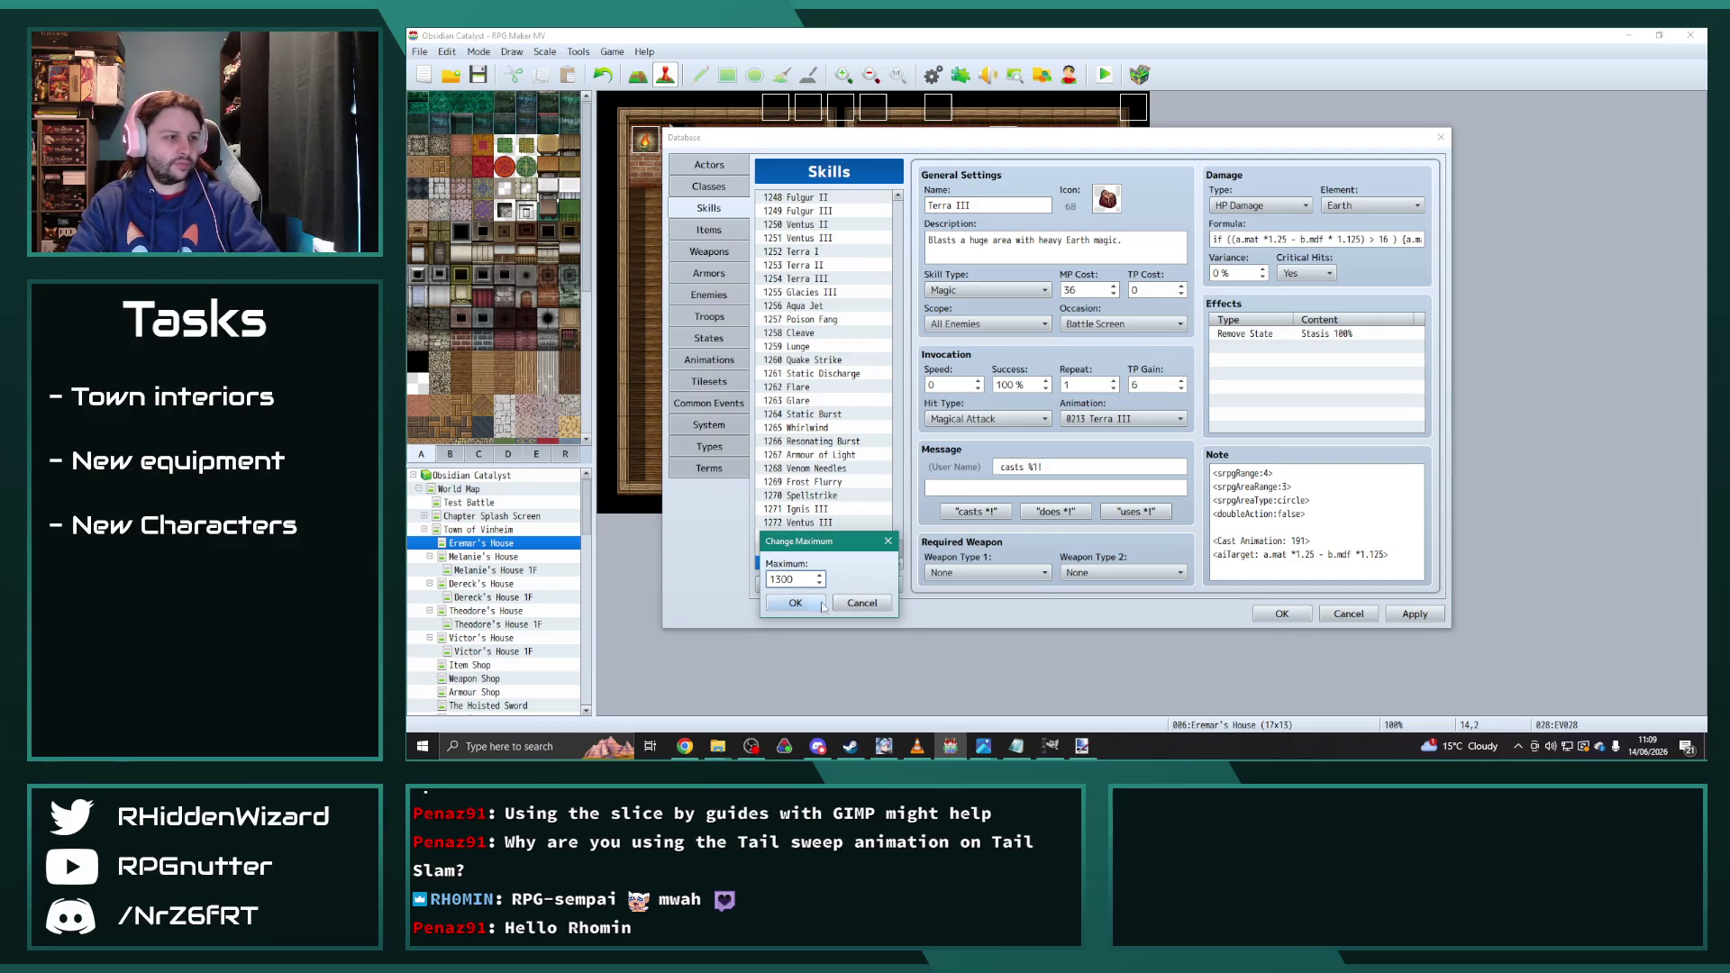
click(823, 605)
scroll(861, 495, down, 4)
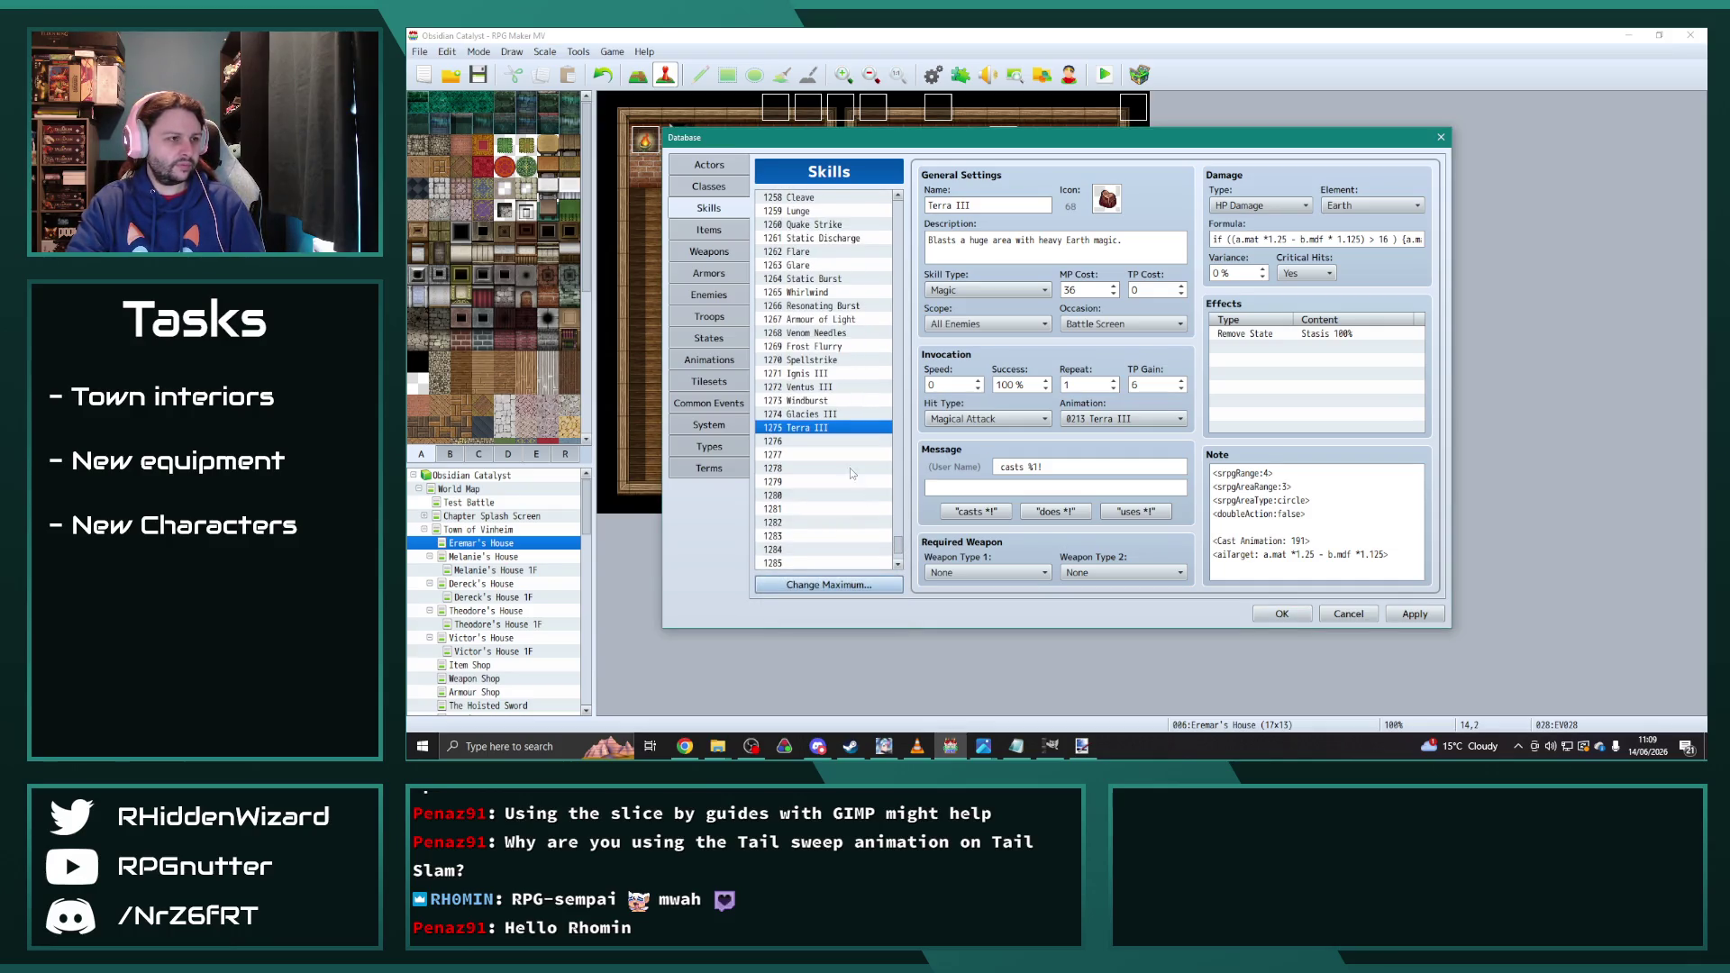
click(834, 429)
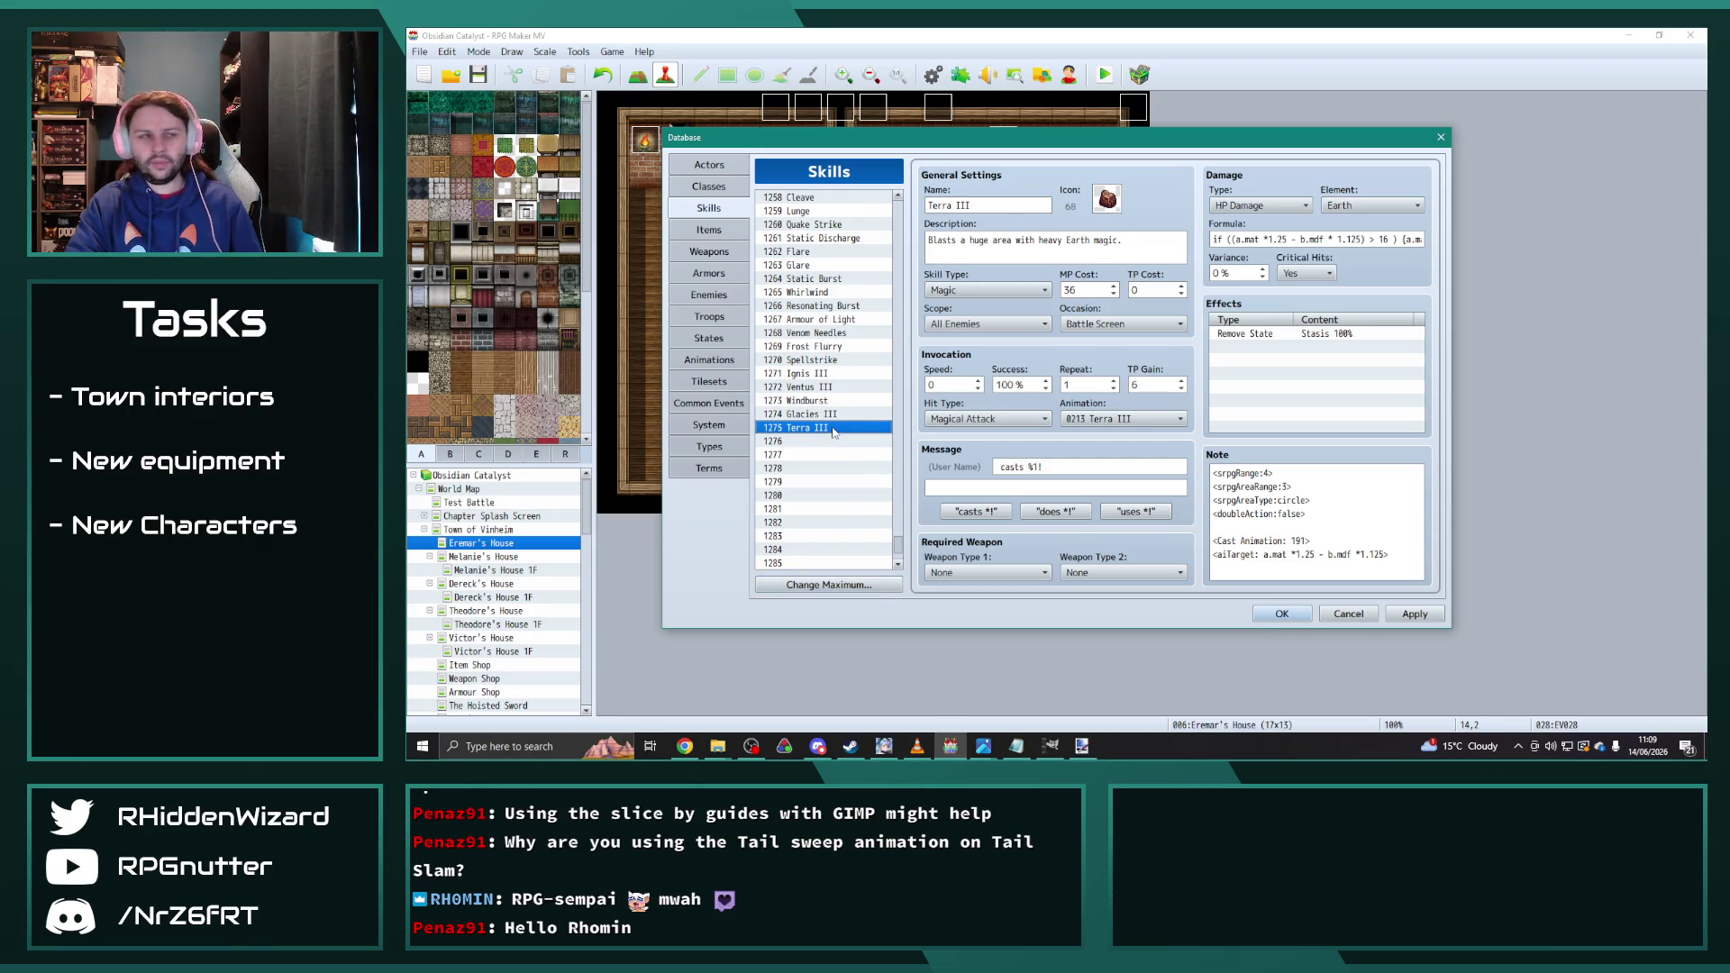
scroll(838, 424, up, 1)
click(814, 225)
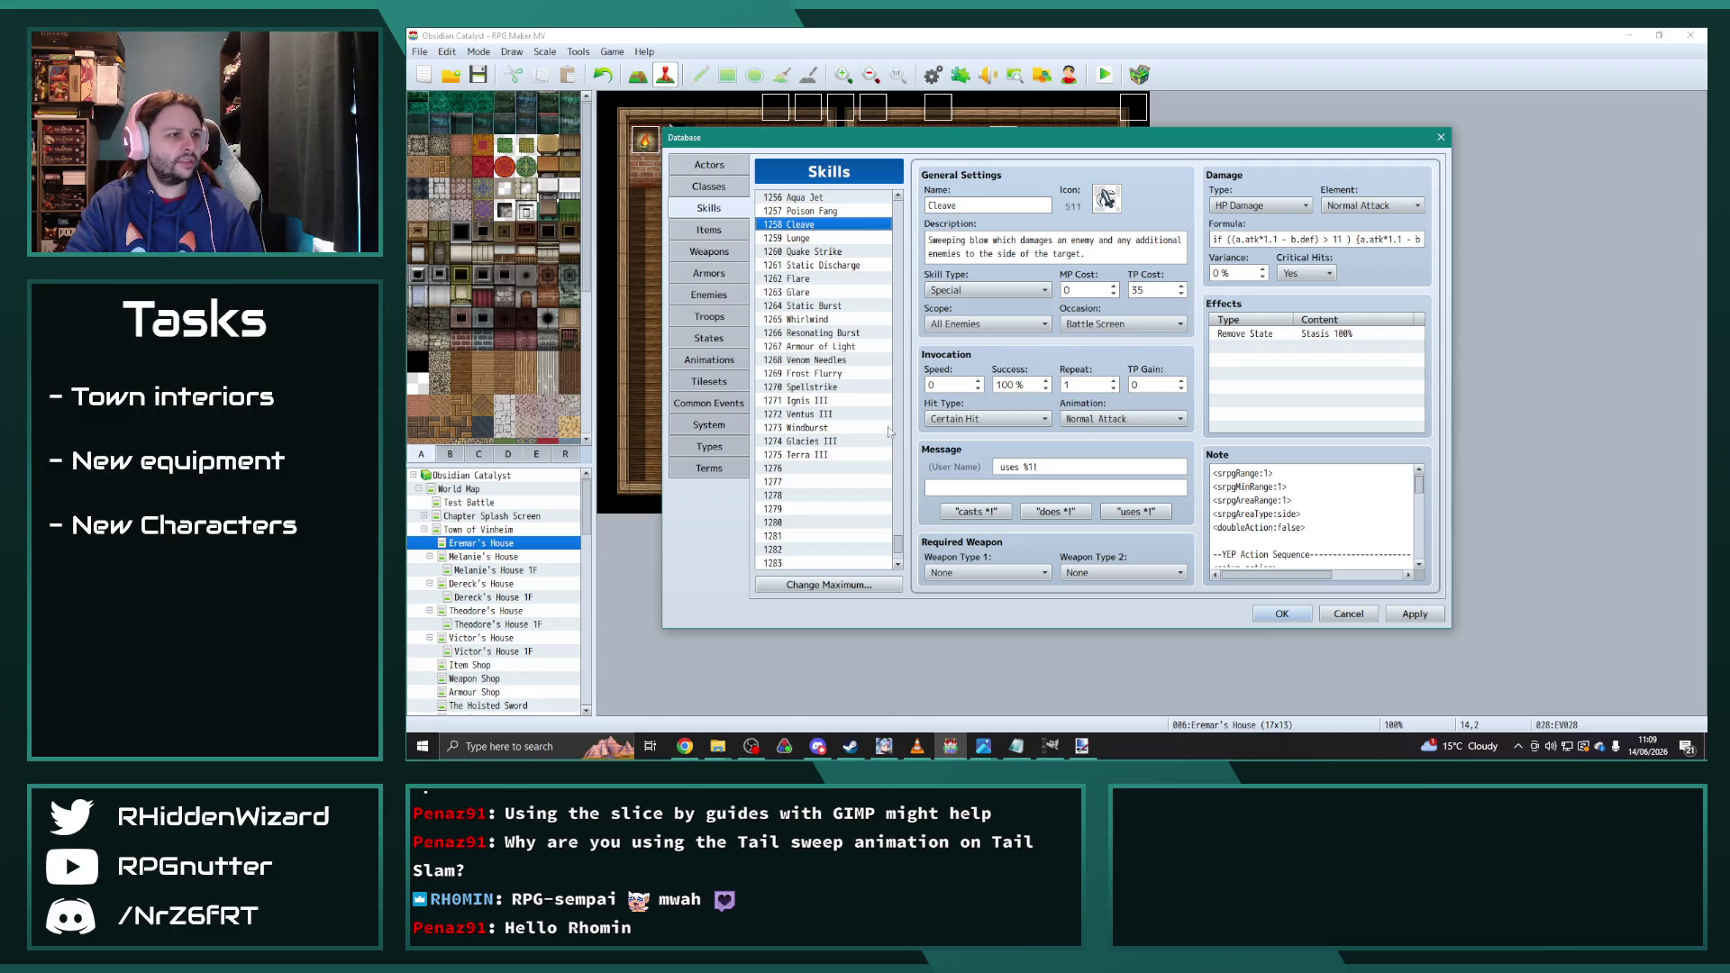
scroll(870, 482, up, 5)
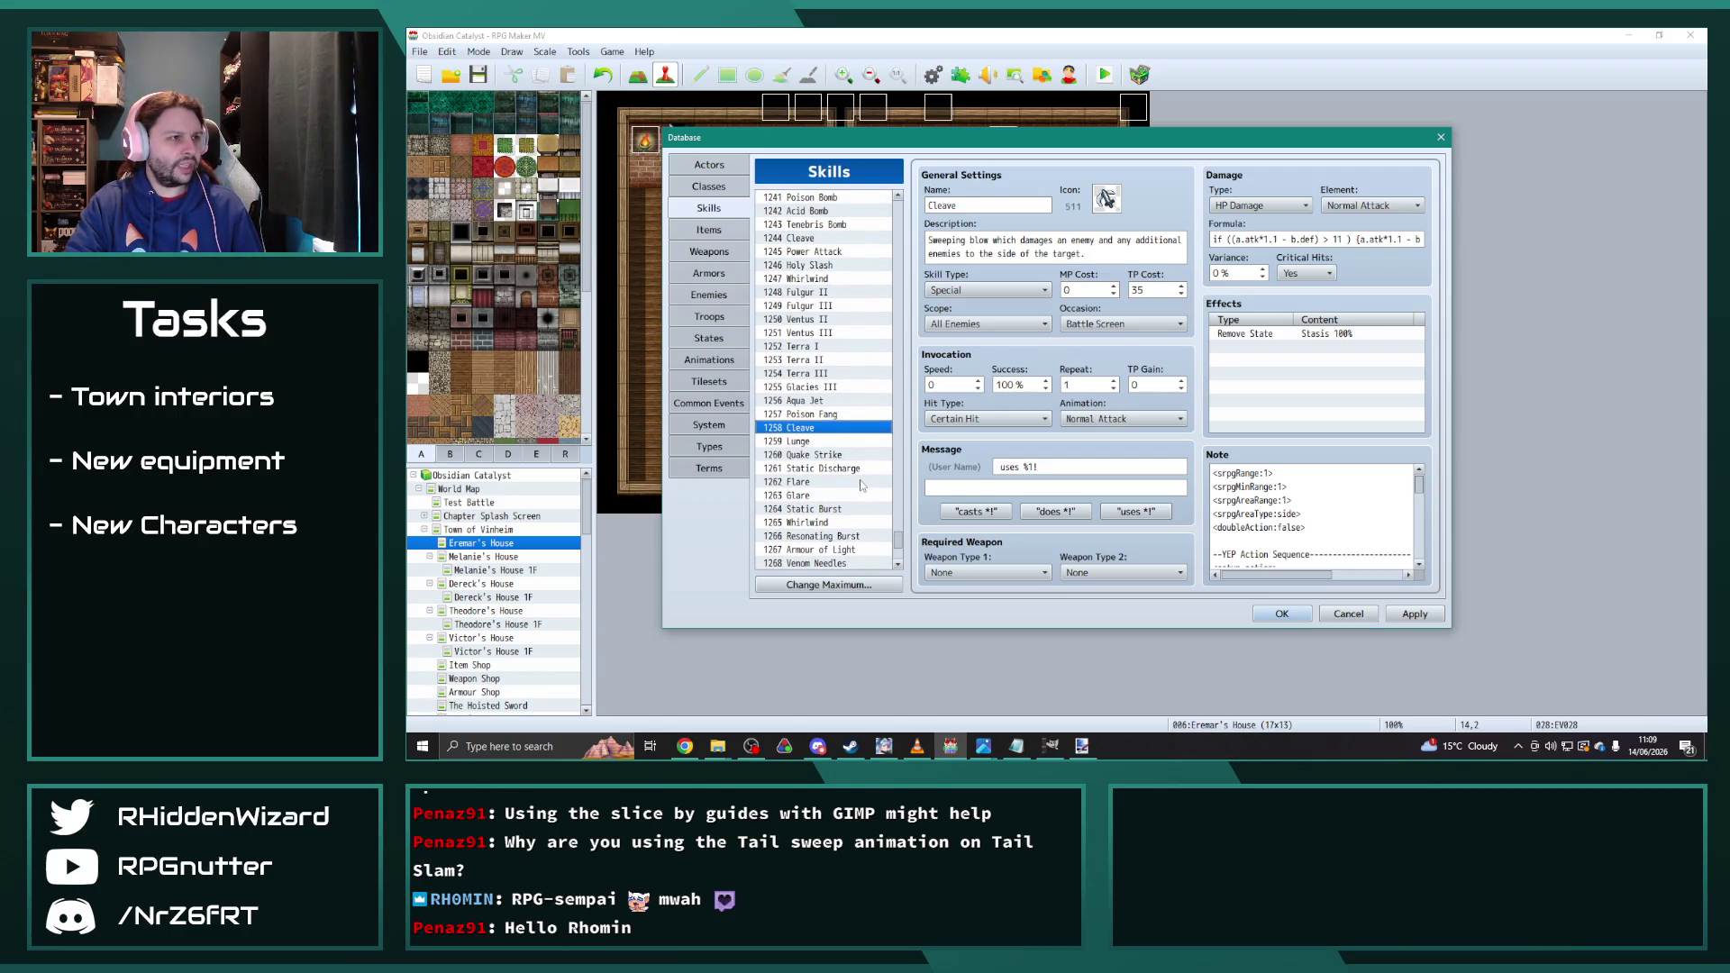
scroll(854, 476, up, 3)
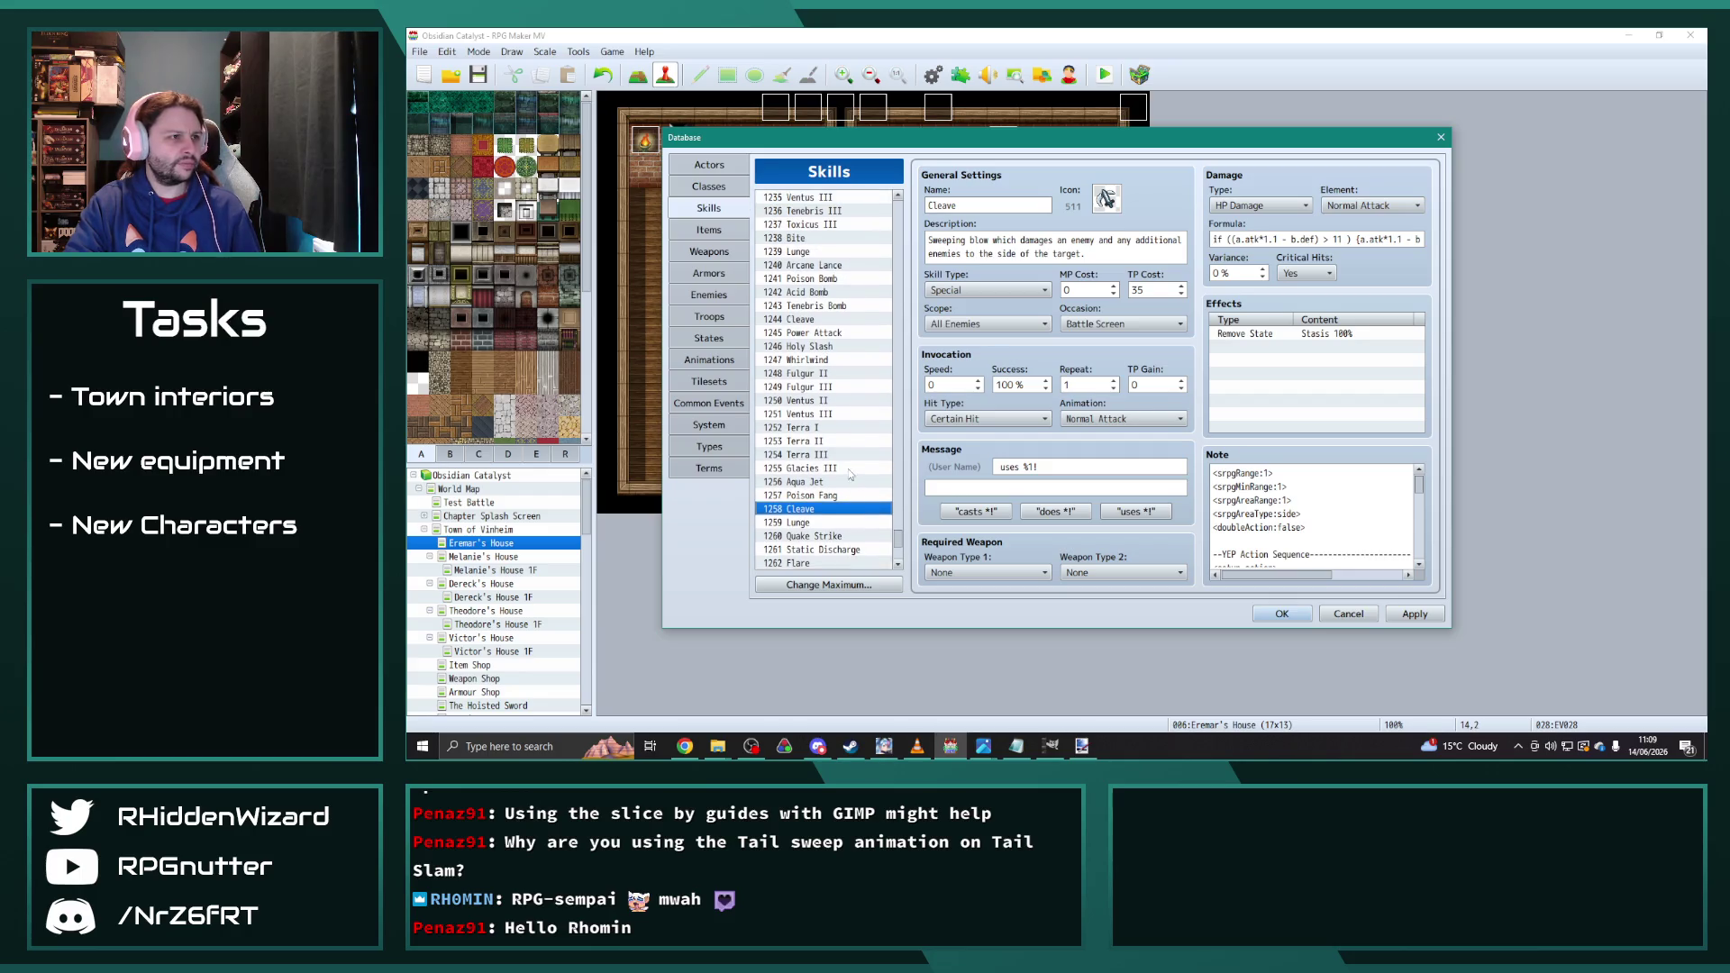
scroll(852, 475, up, 5)
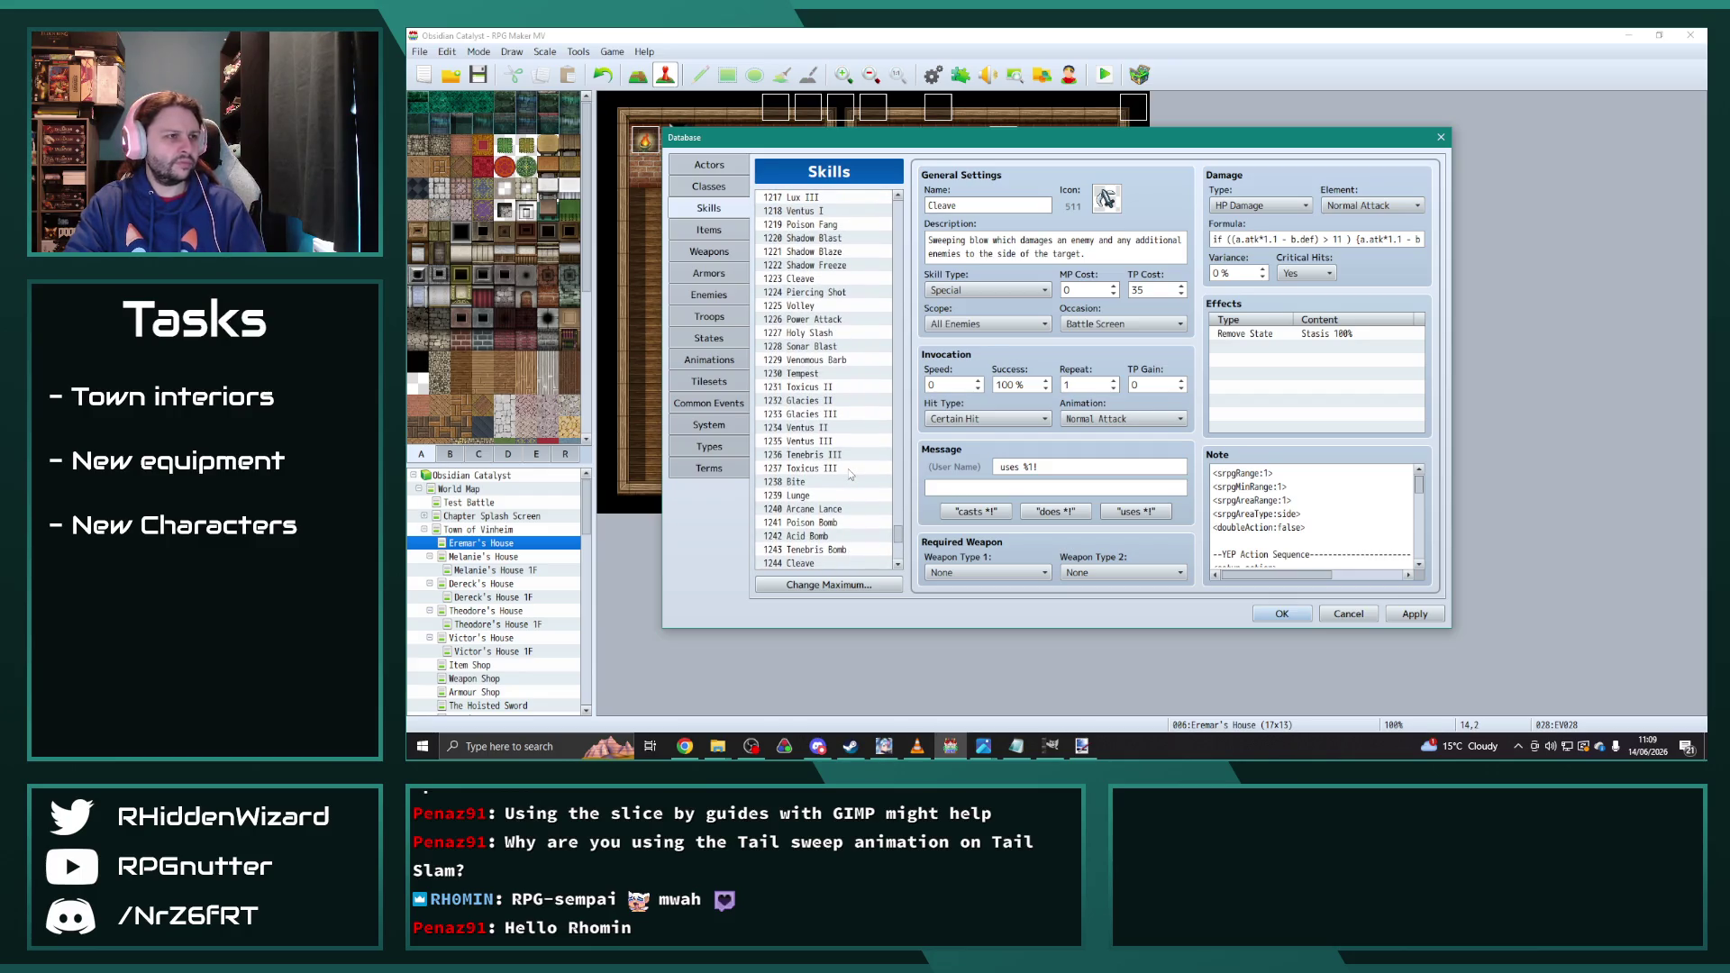
drag(901, 539, 904, 307)
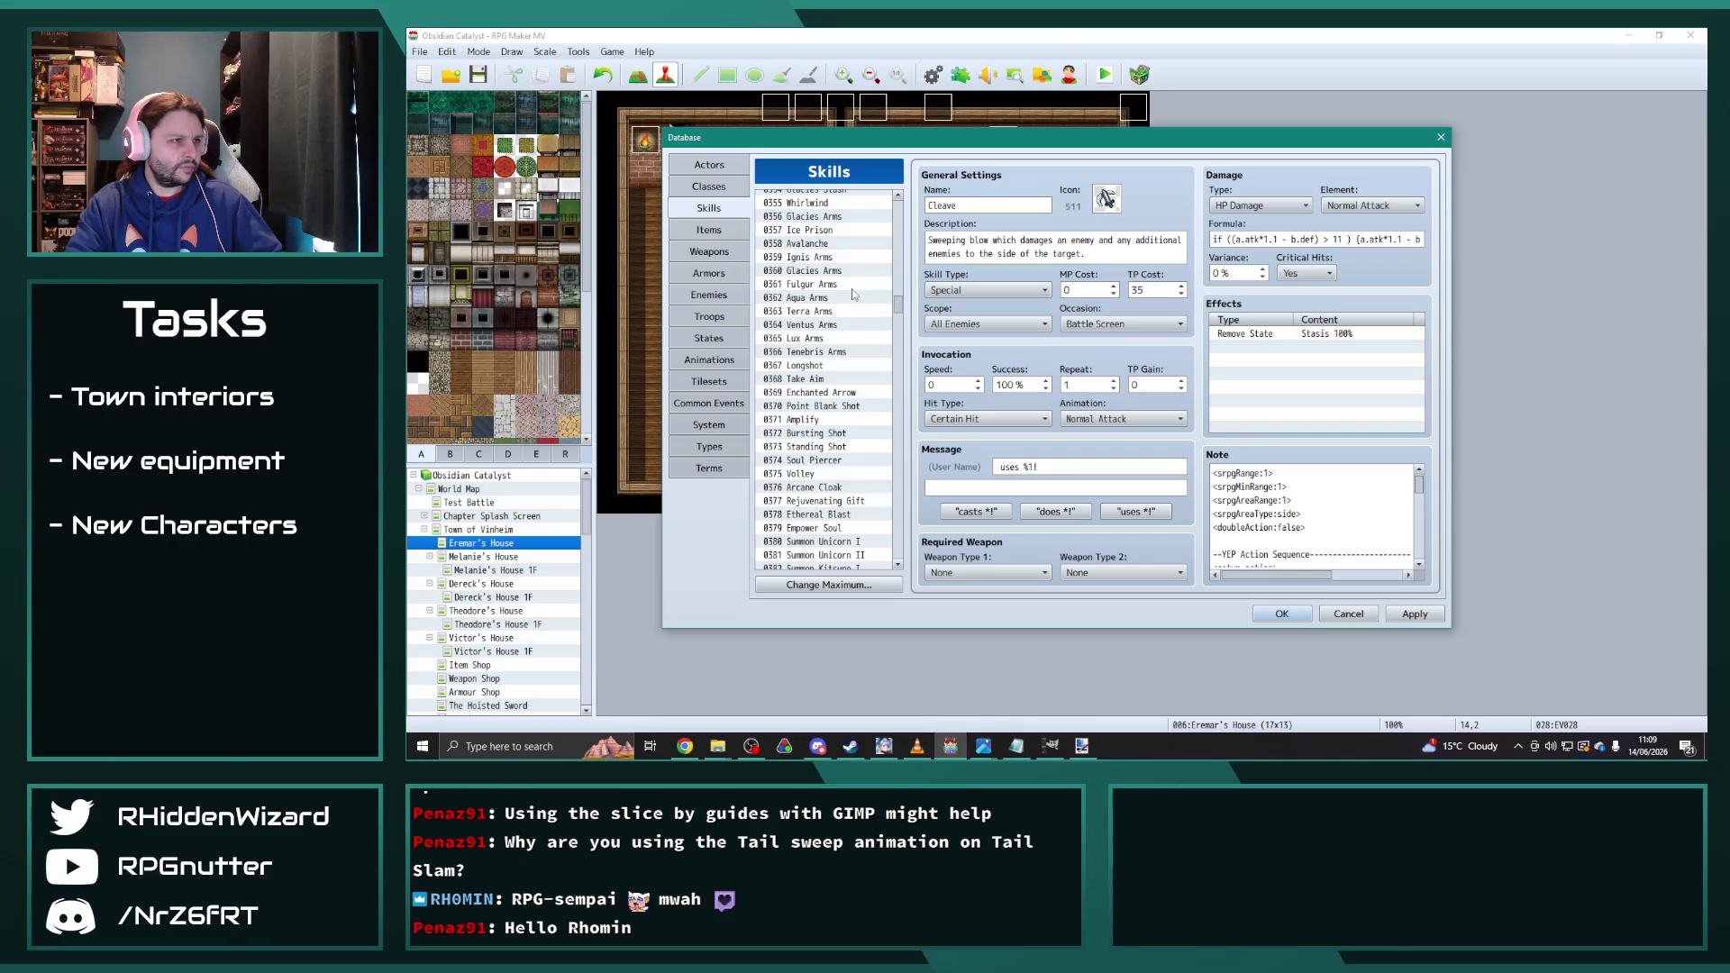
scroll(839, 365, up, 1)
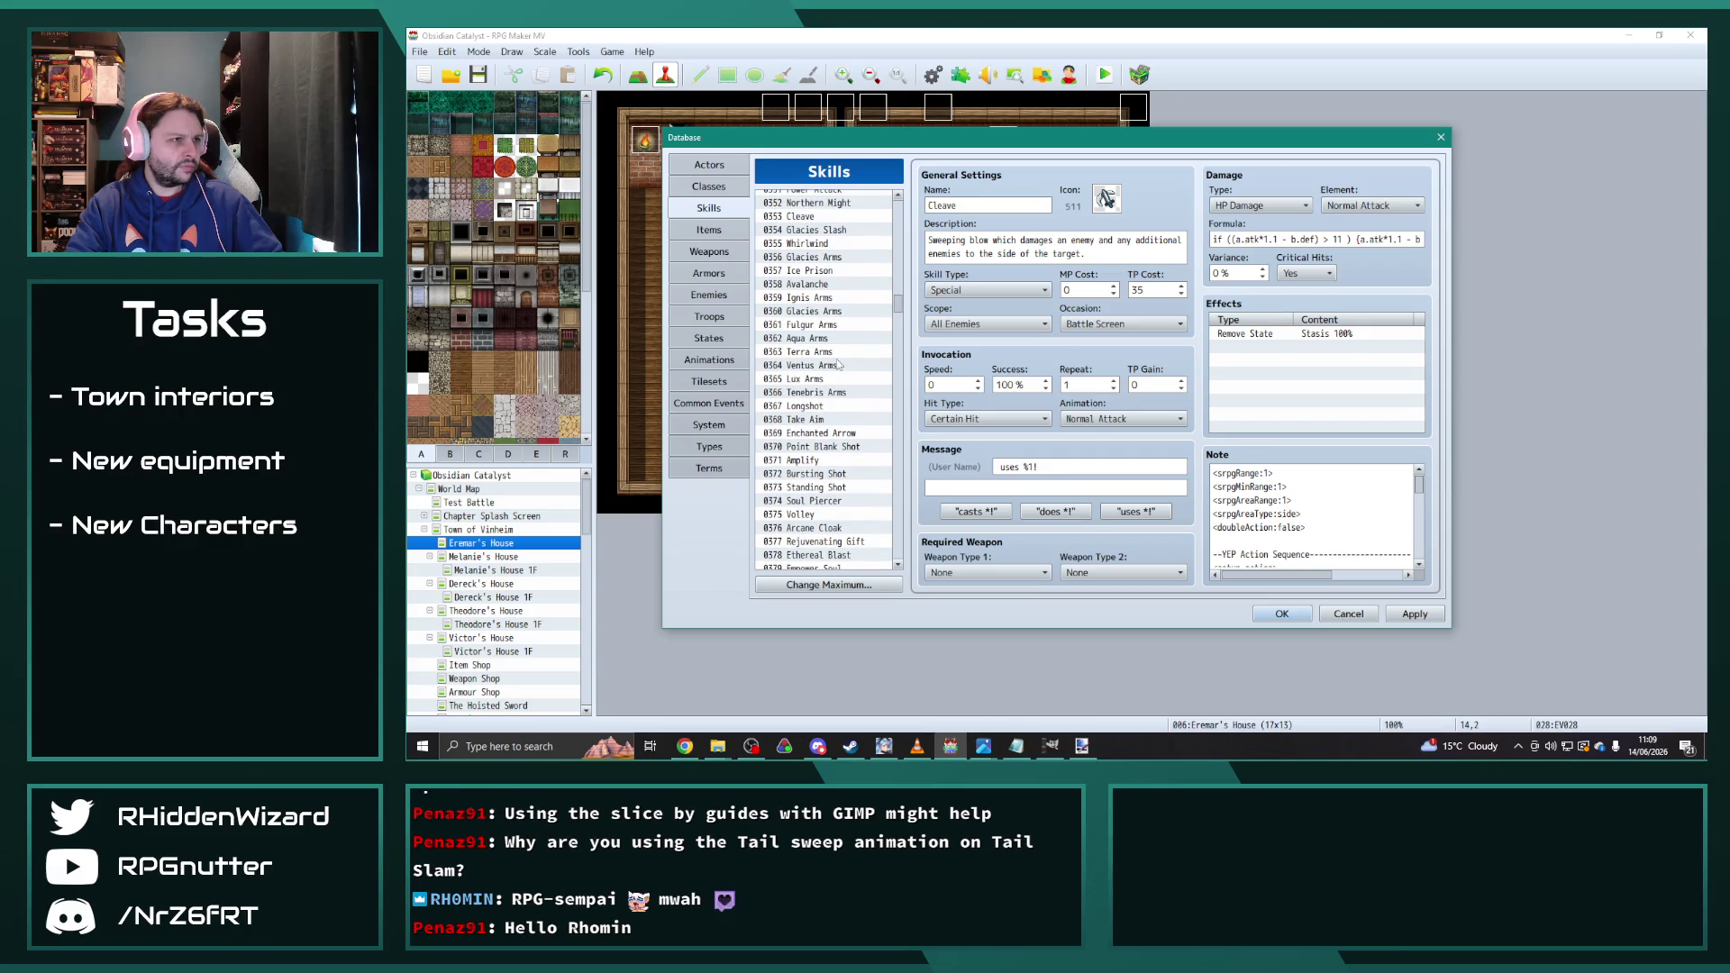
click(834, 232)
click(831, 271)
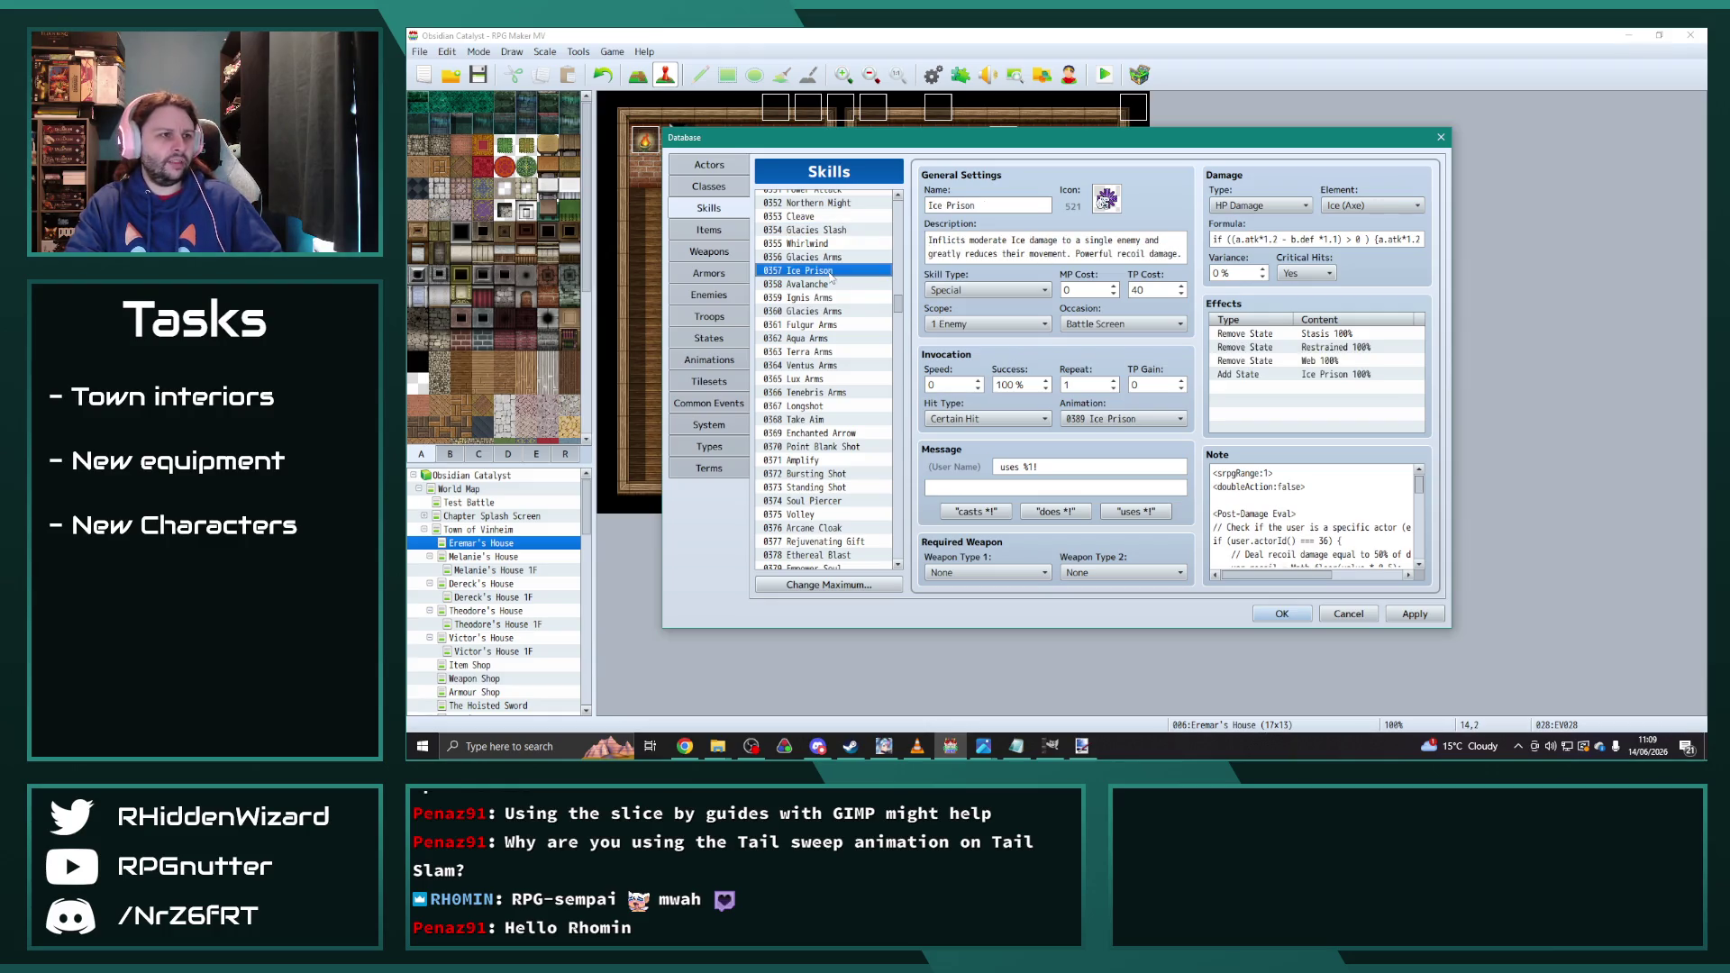
click(835, 232)
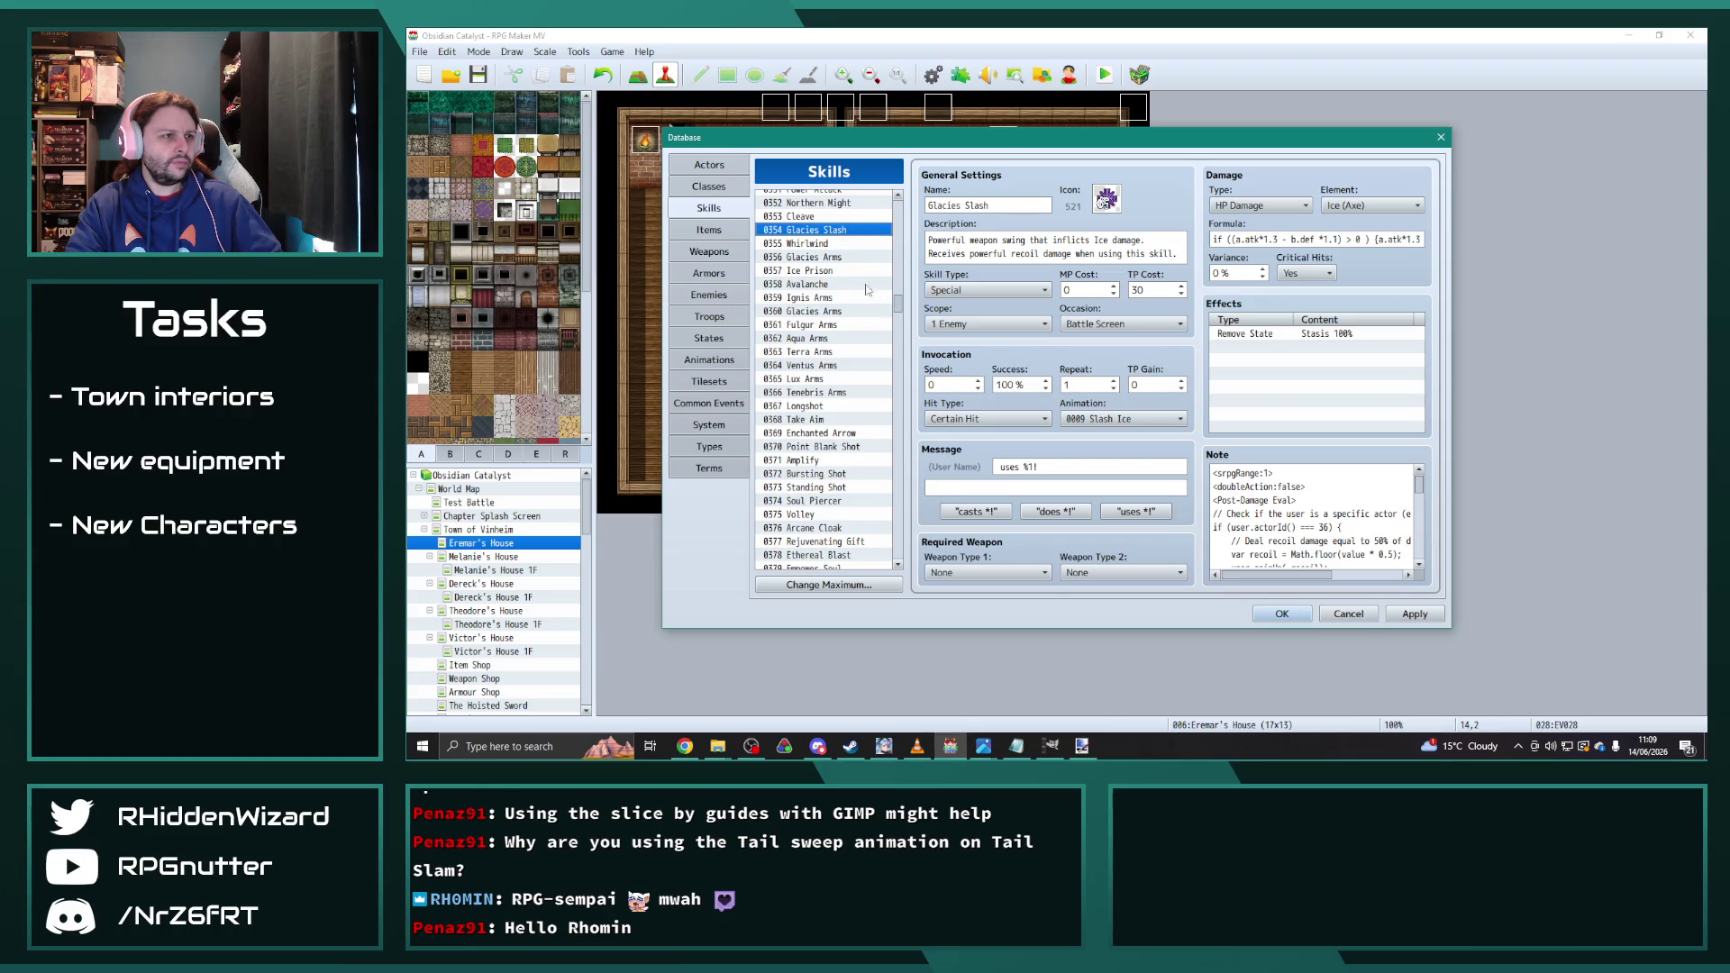
click(827, 272)
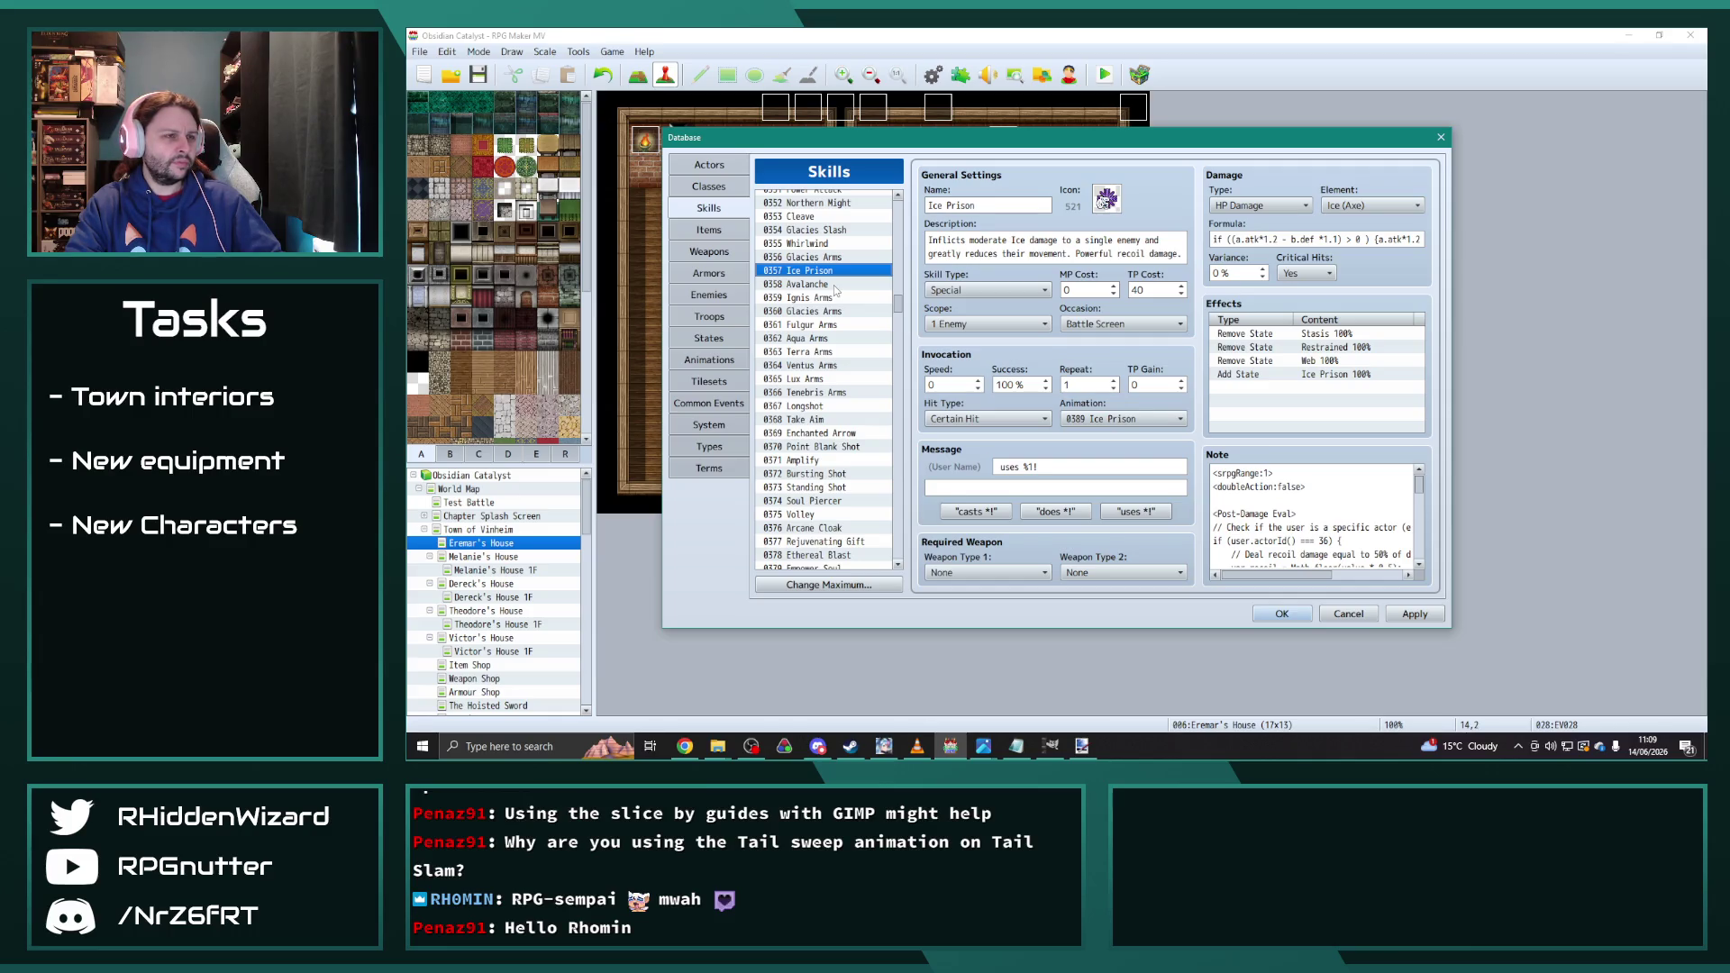
click(822, 257)
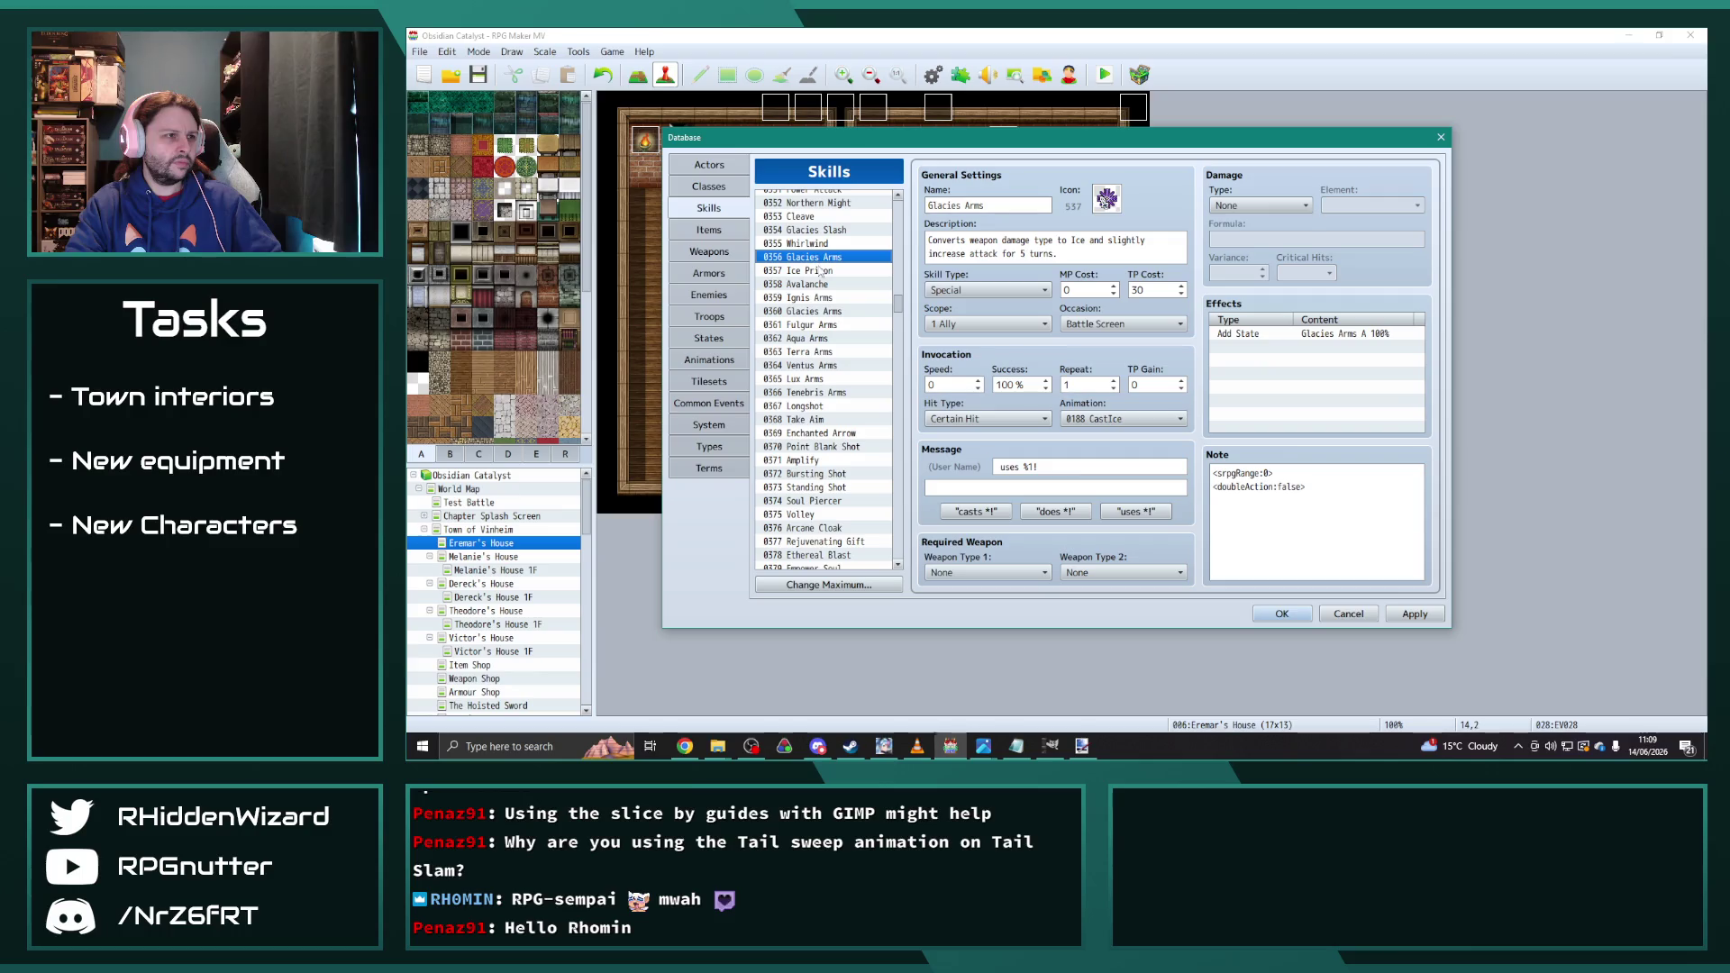
click(821, 271)
click(823, 231)
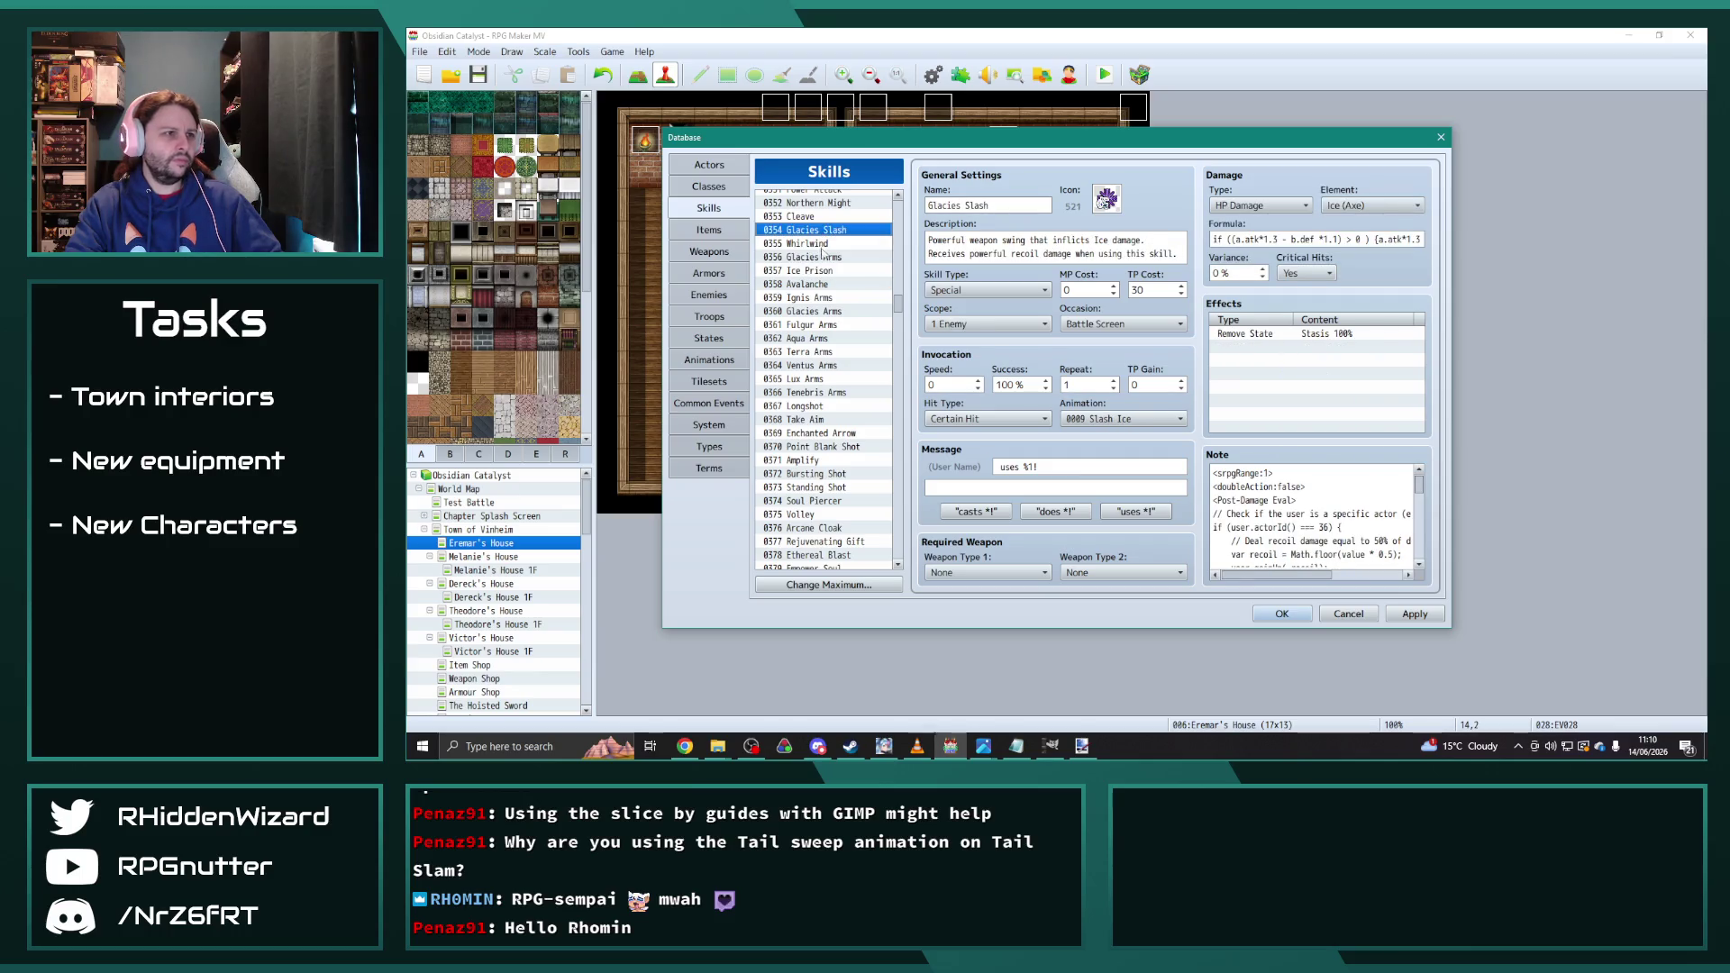
Step: Paste a copy of Ice Prison into skill slot 1276 and check its damage formula
click(826, 271)
drag(897, 303, 915, 575)
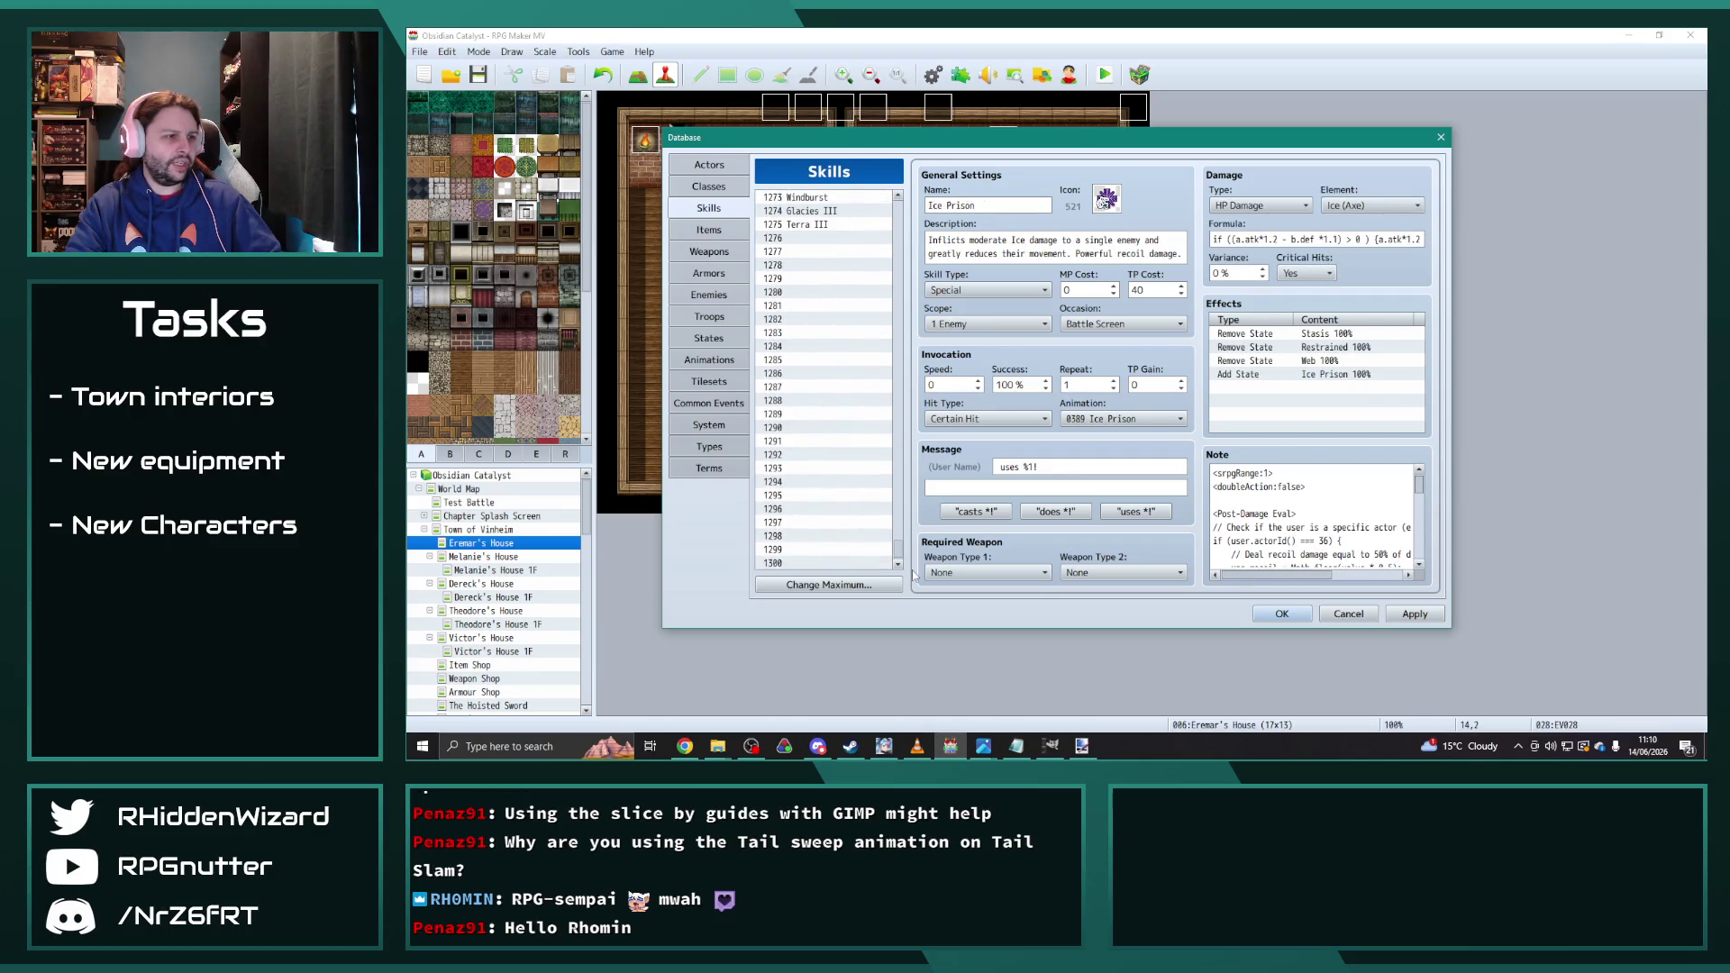
click(808, 238)
key(ctrl+v)
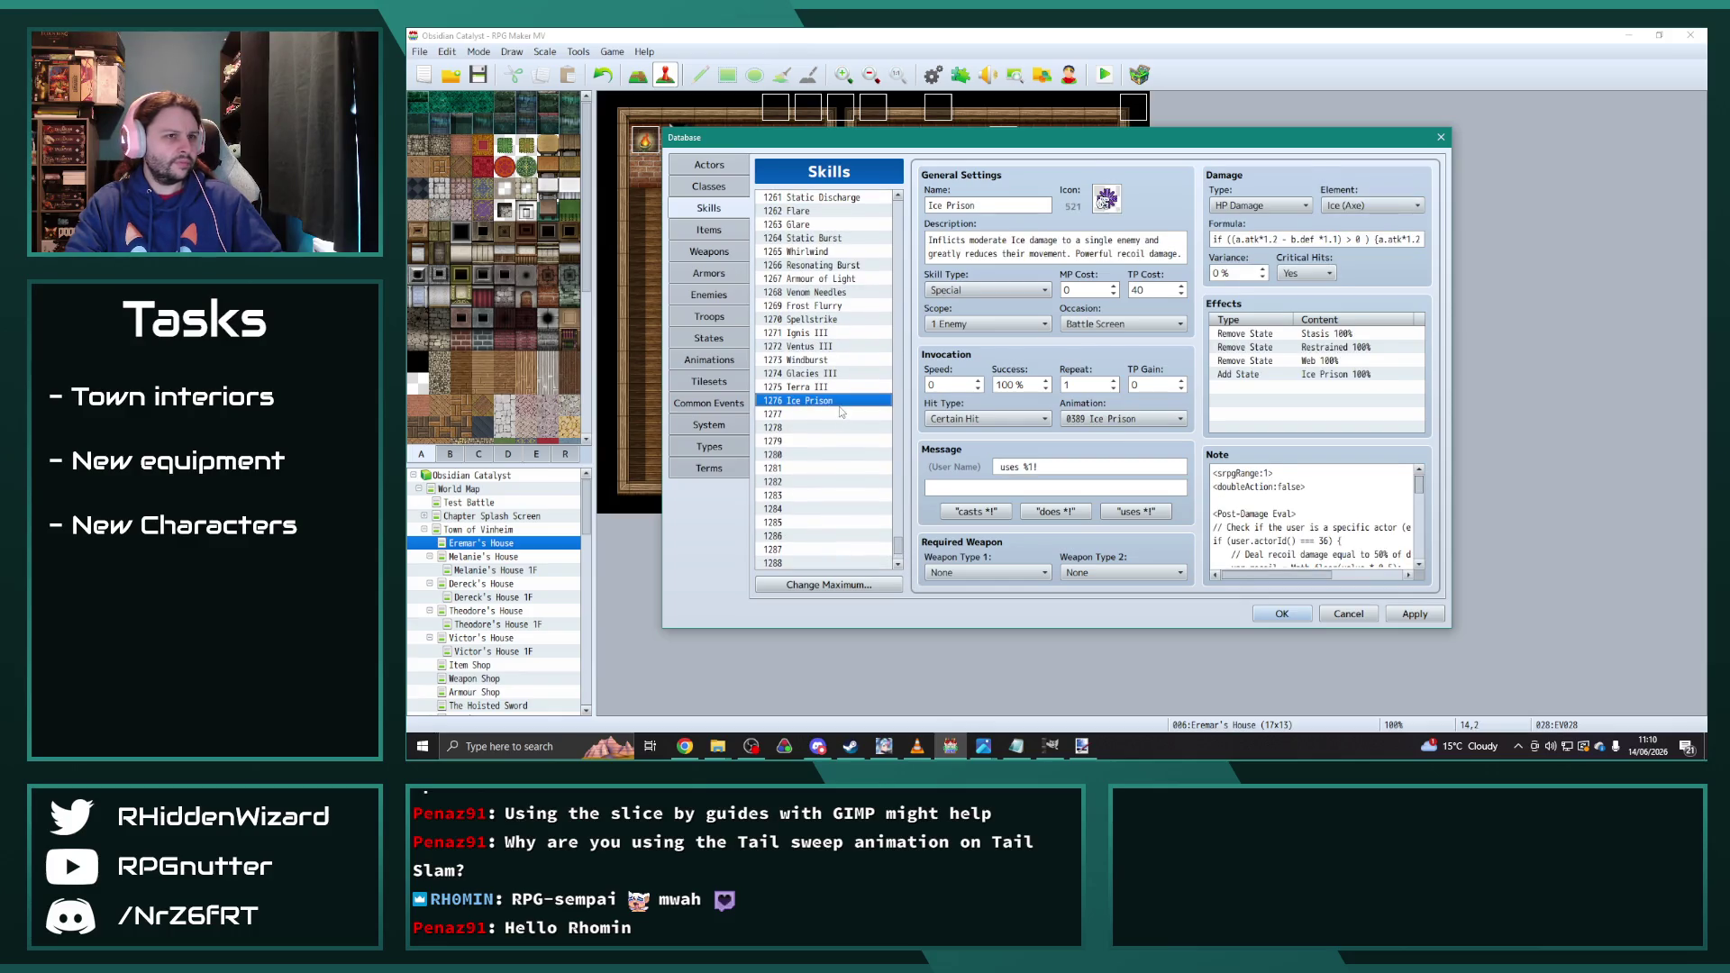
click(823, 321)
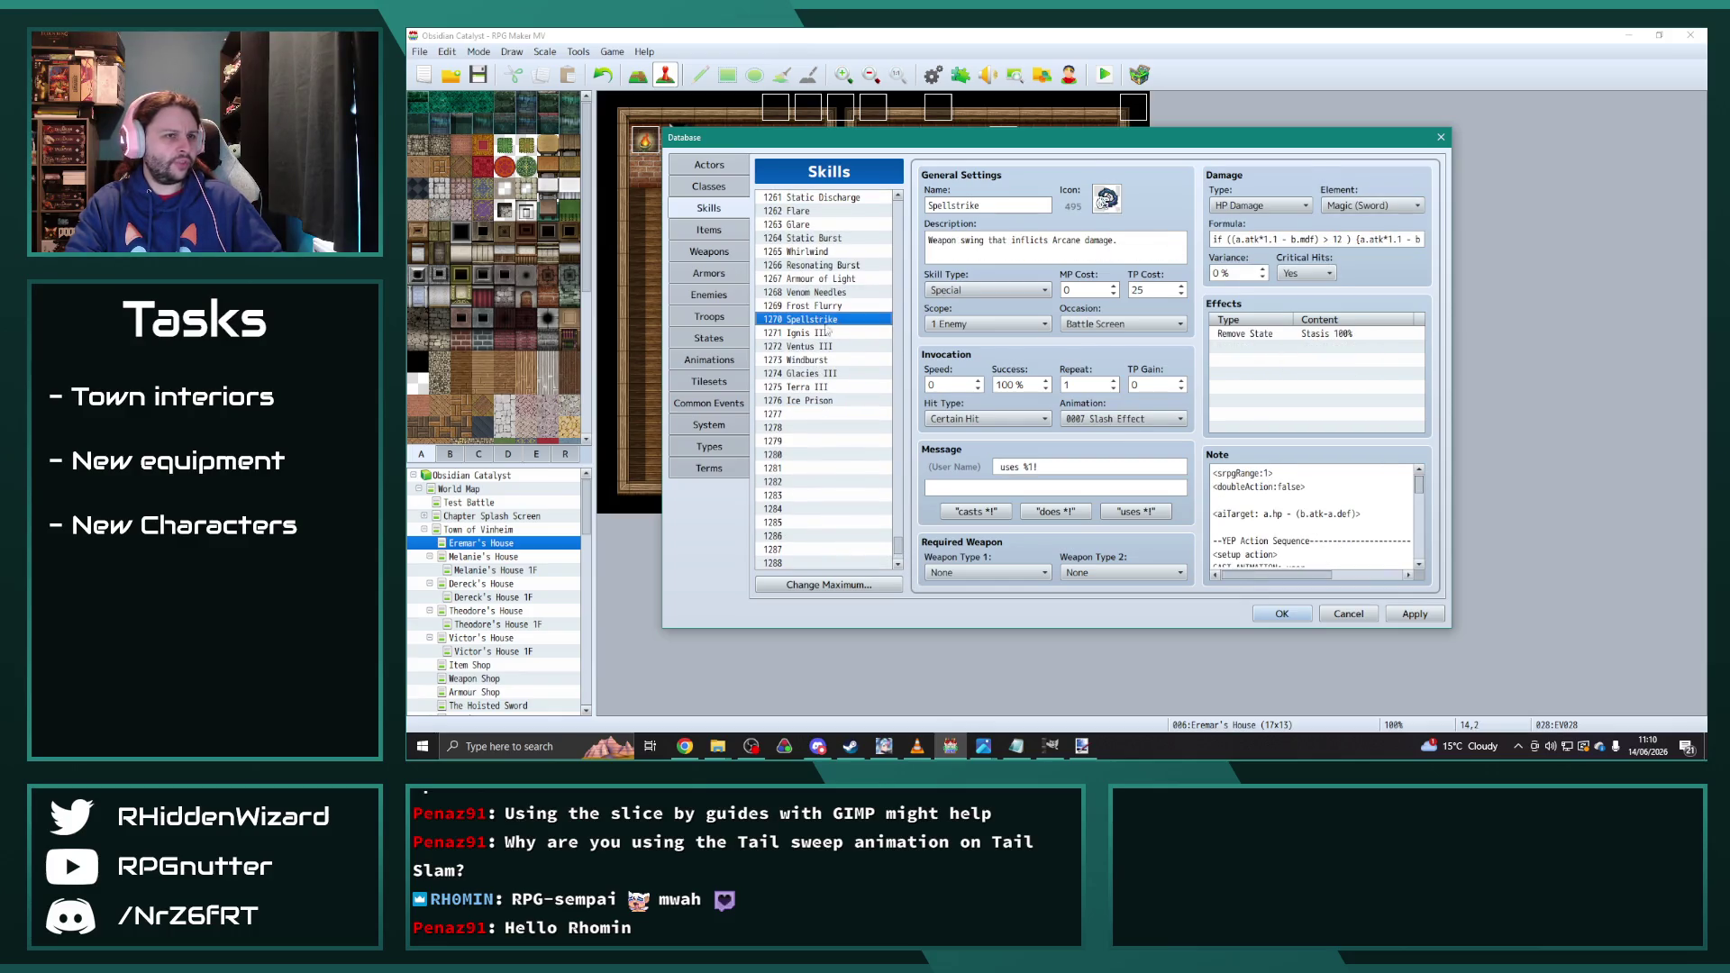
click(824, 402)
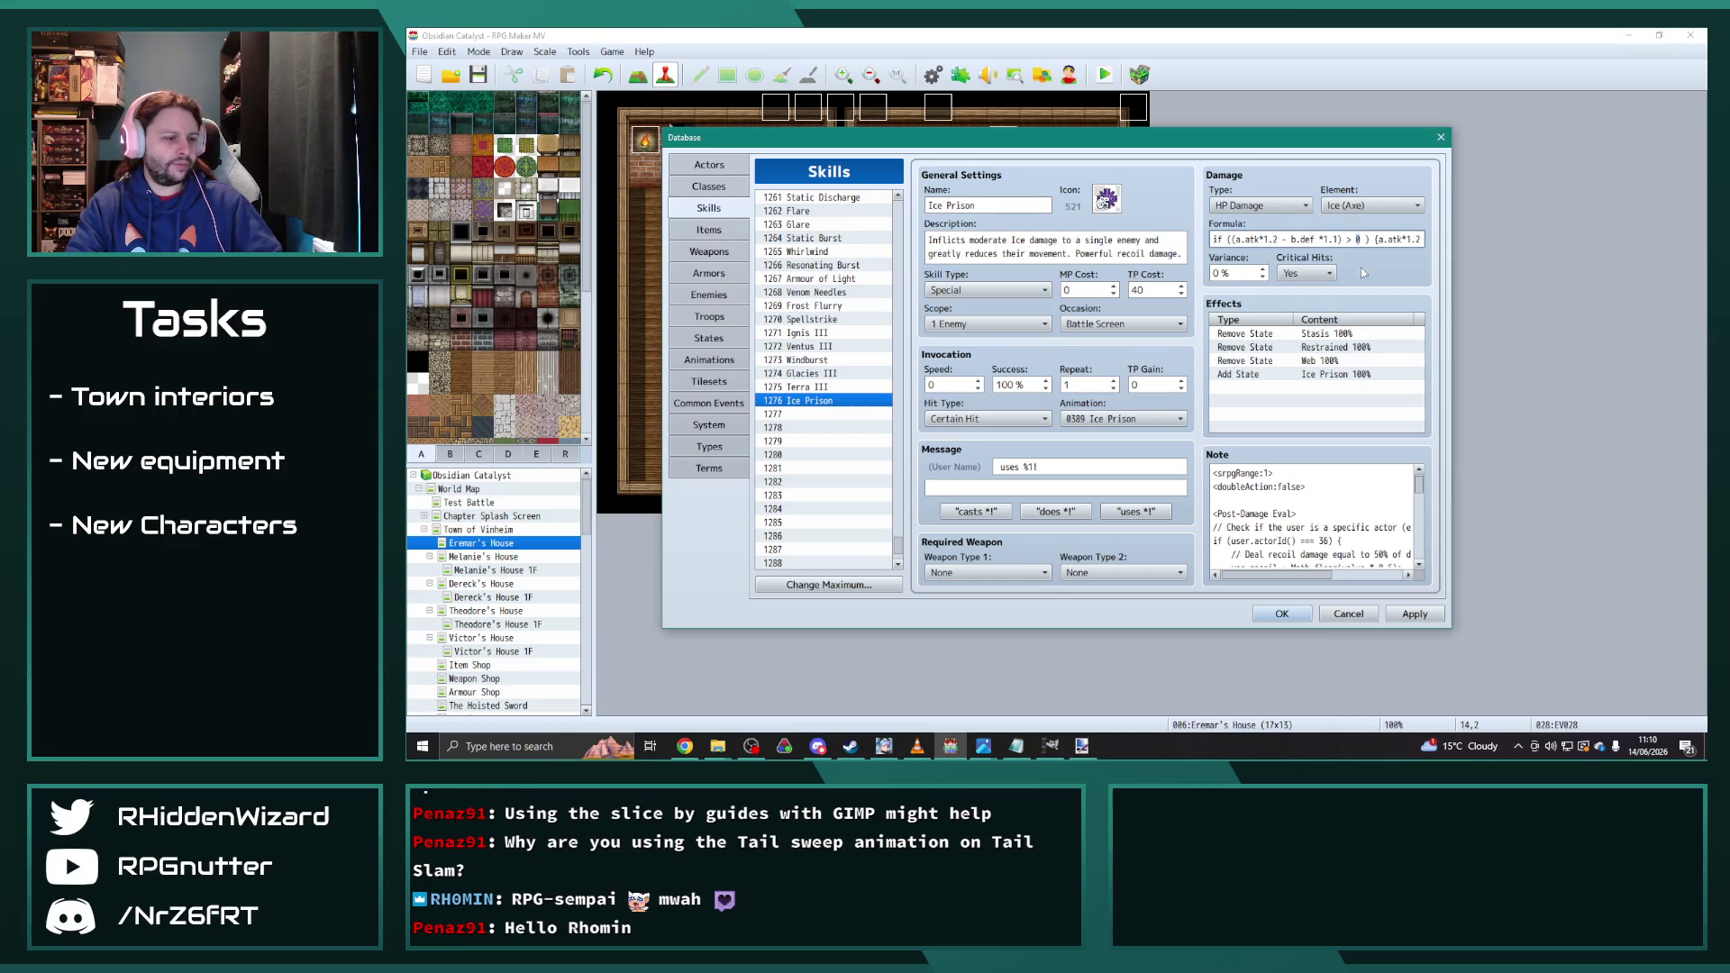
key(End)
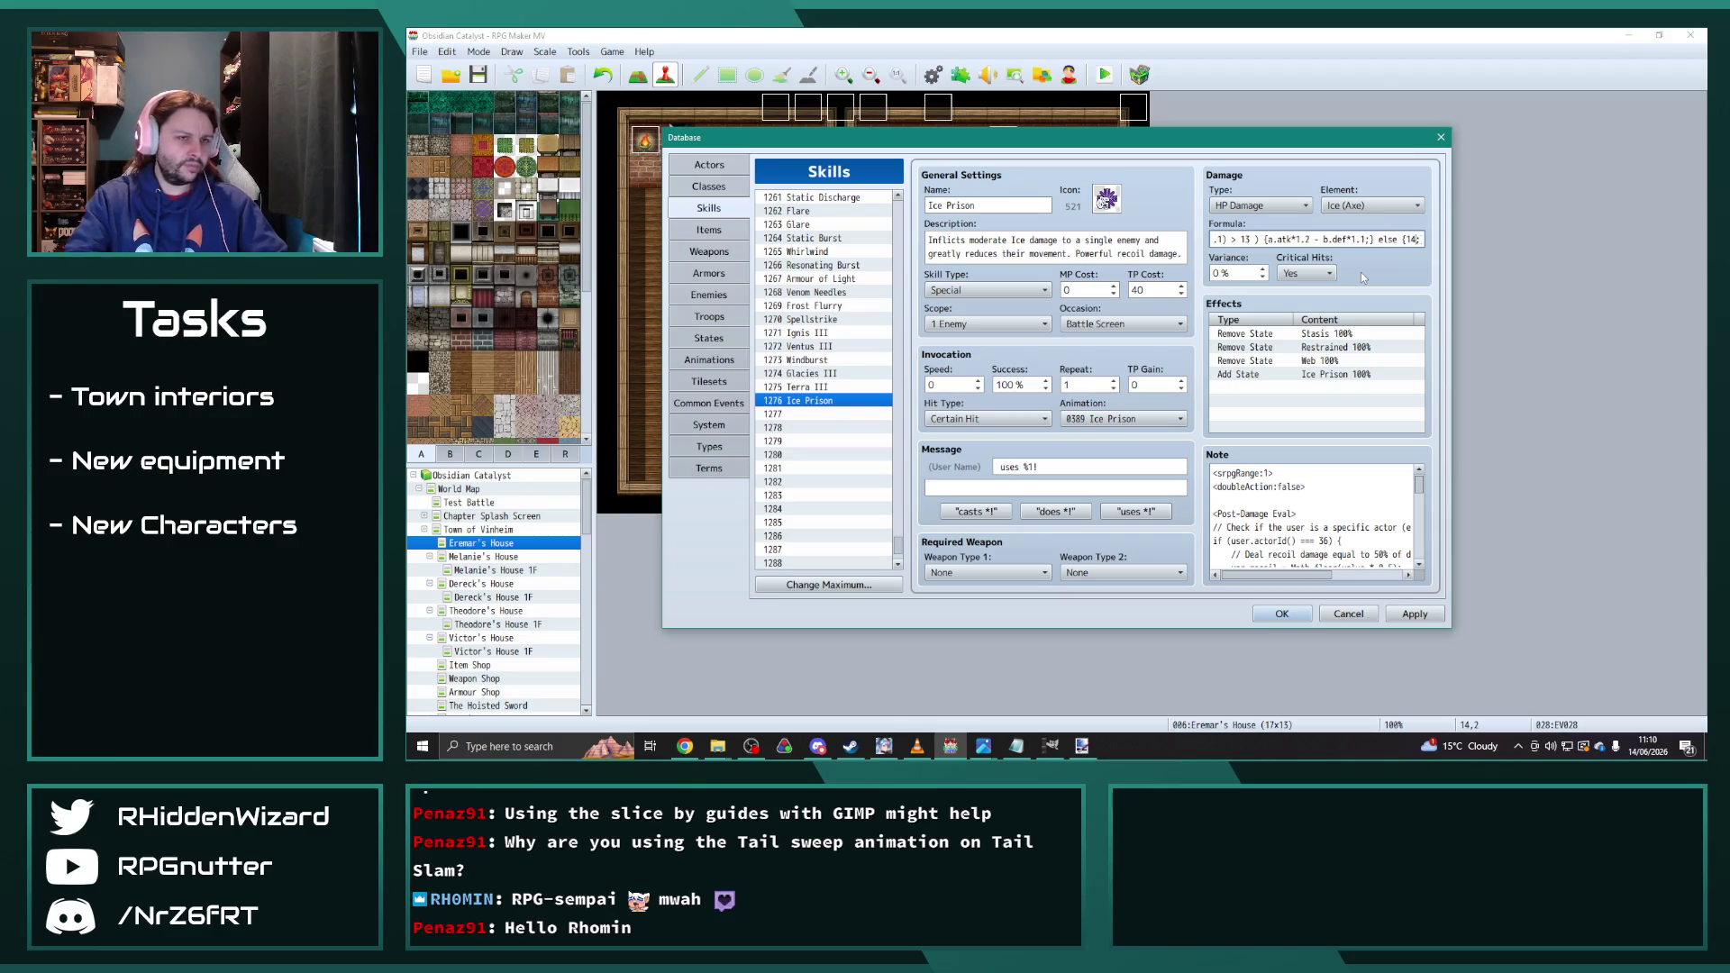
click(842, 416)
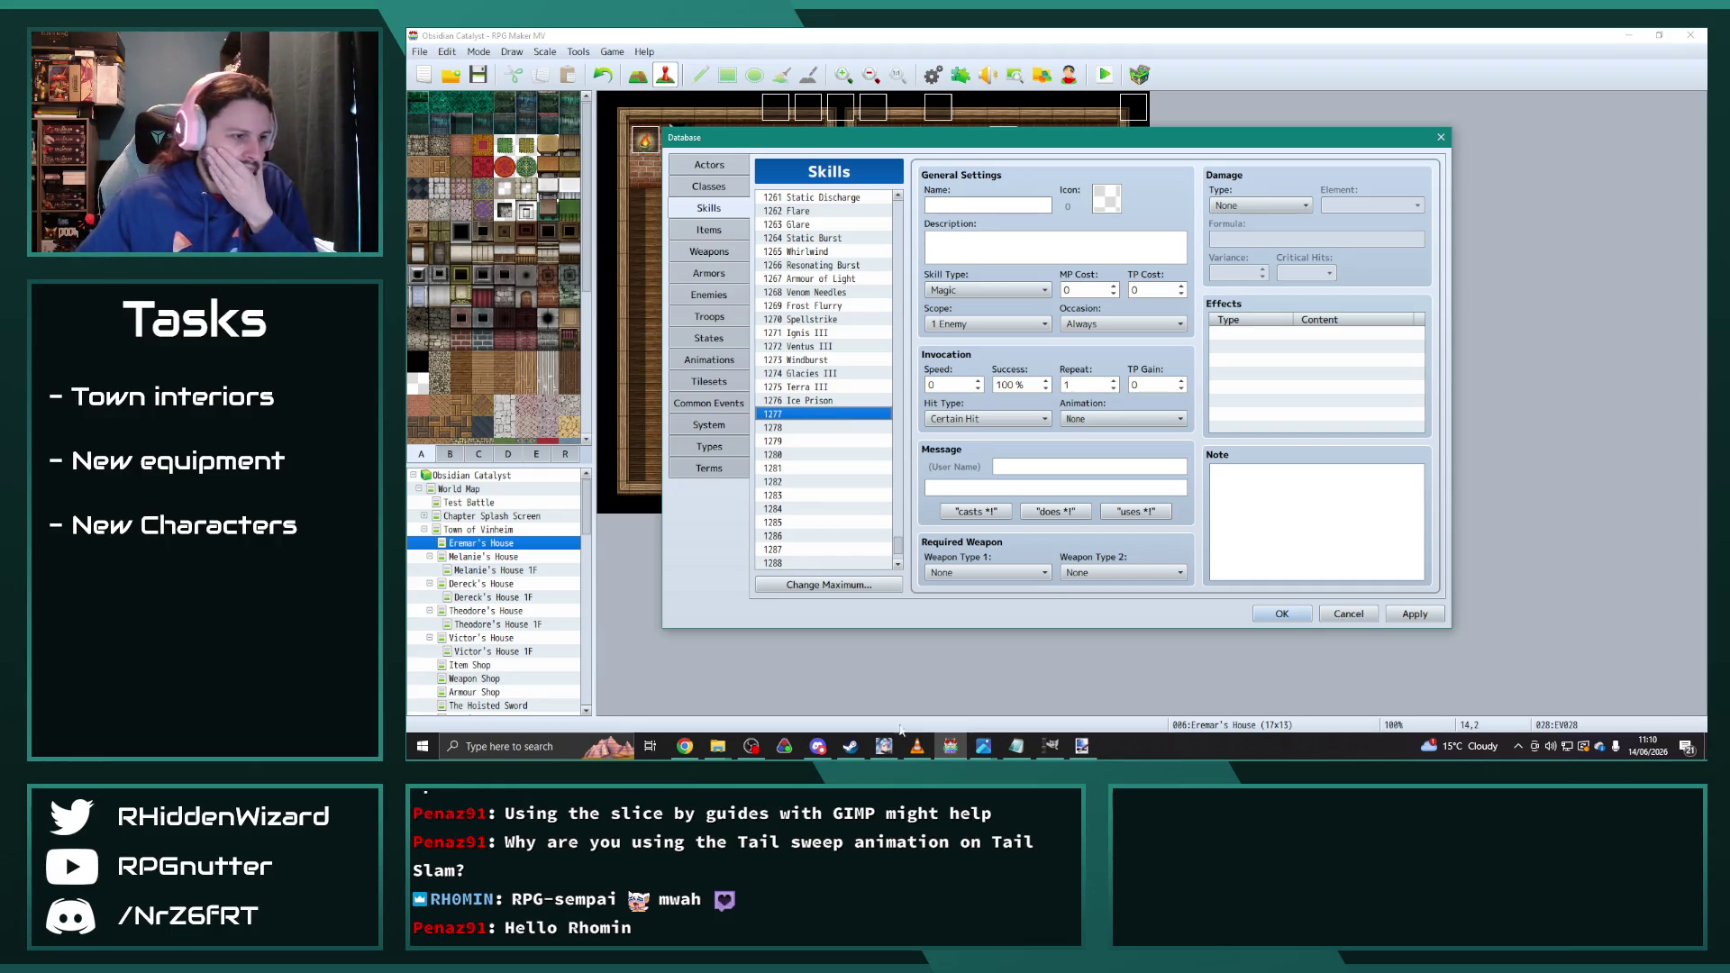
Step: Skip to another music track in the media player, then return to the database
click(918, 746)
click(848, 656)
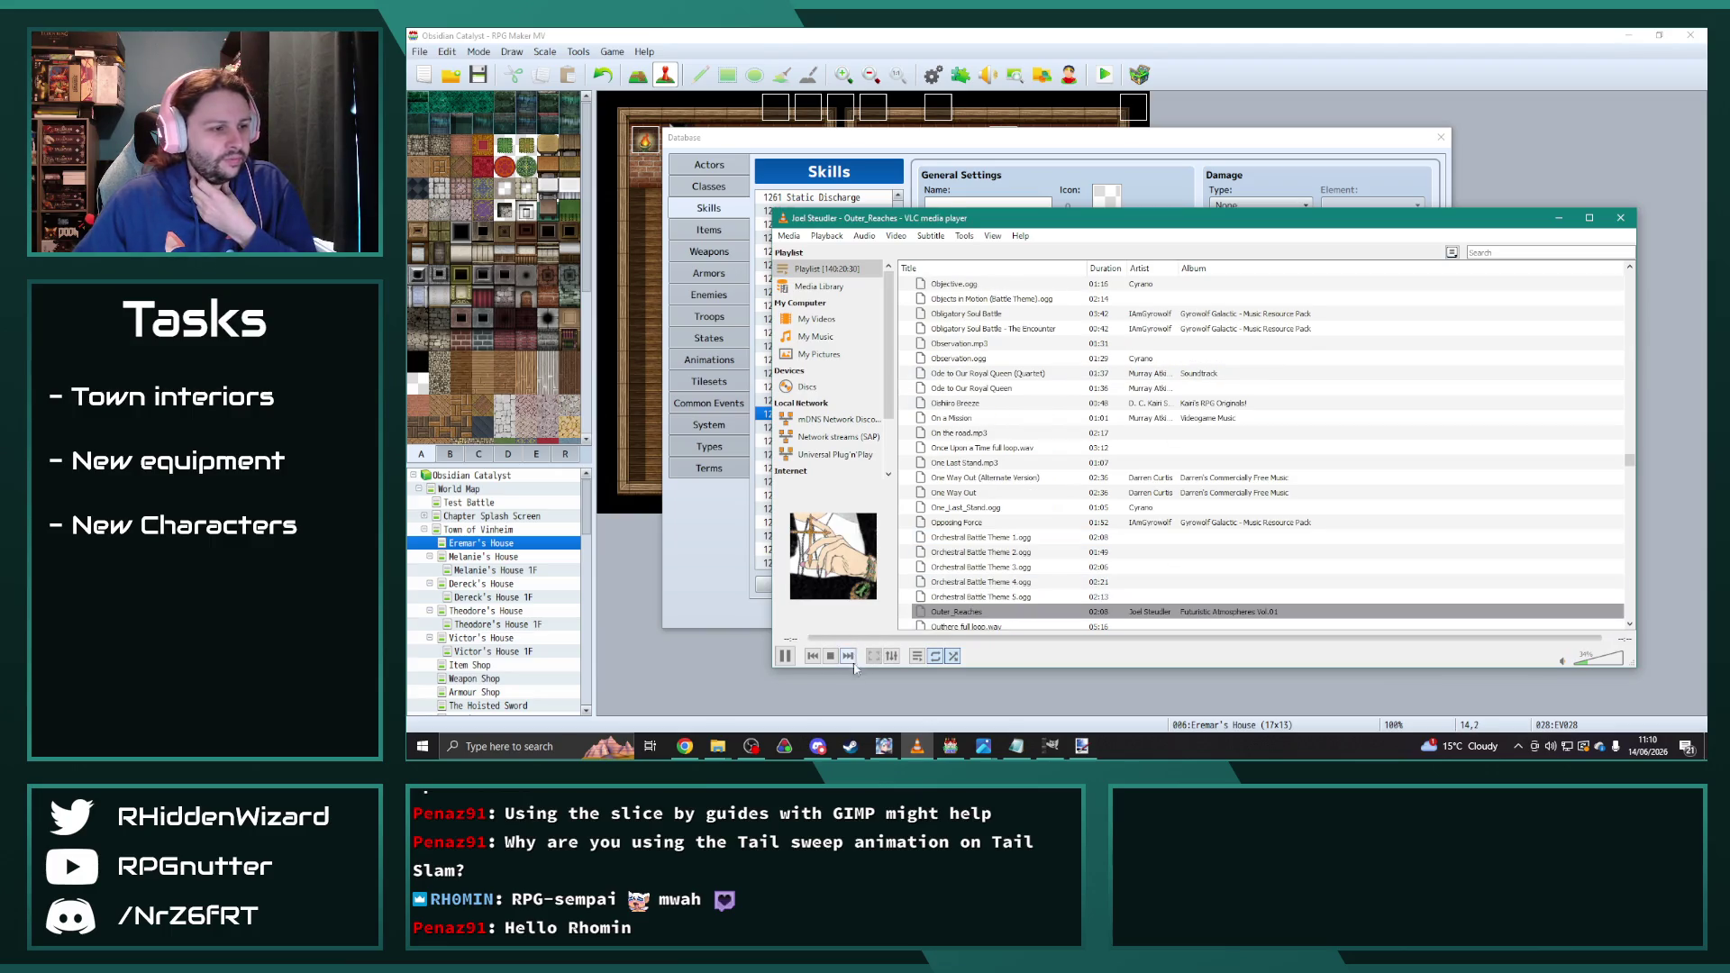
click(1022, 198)
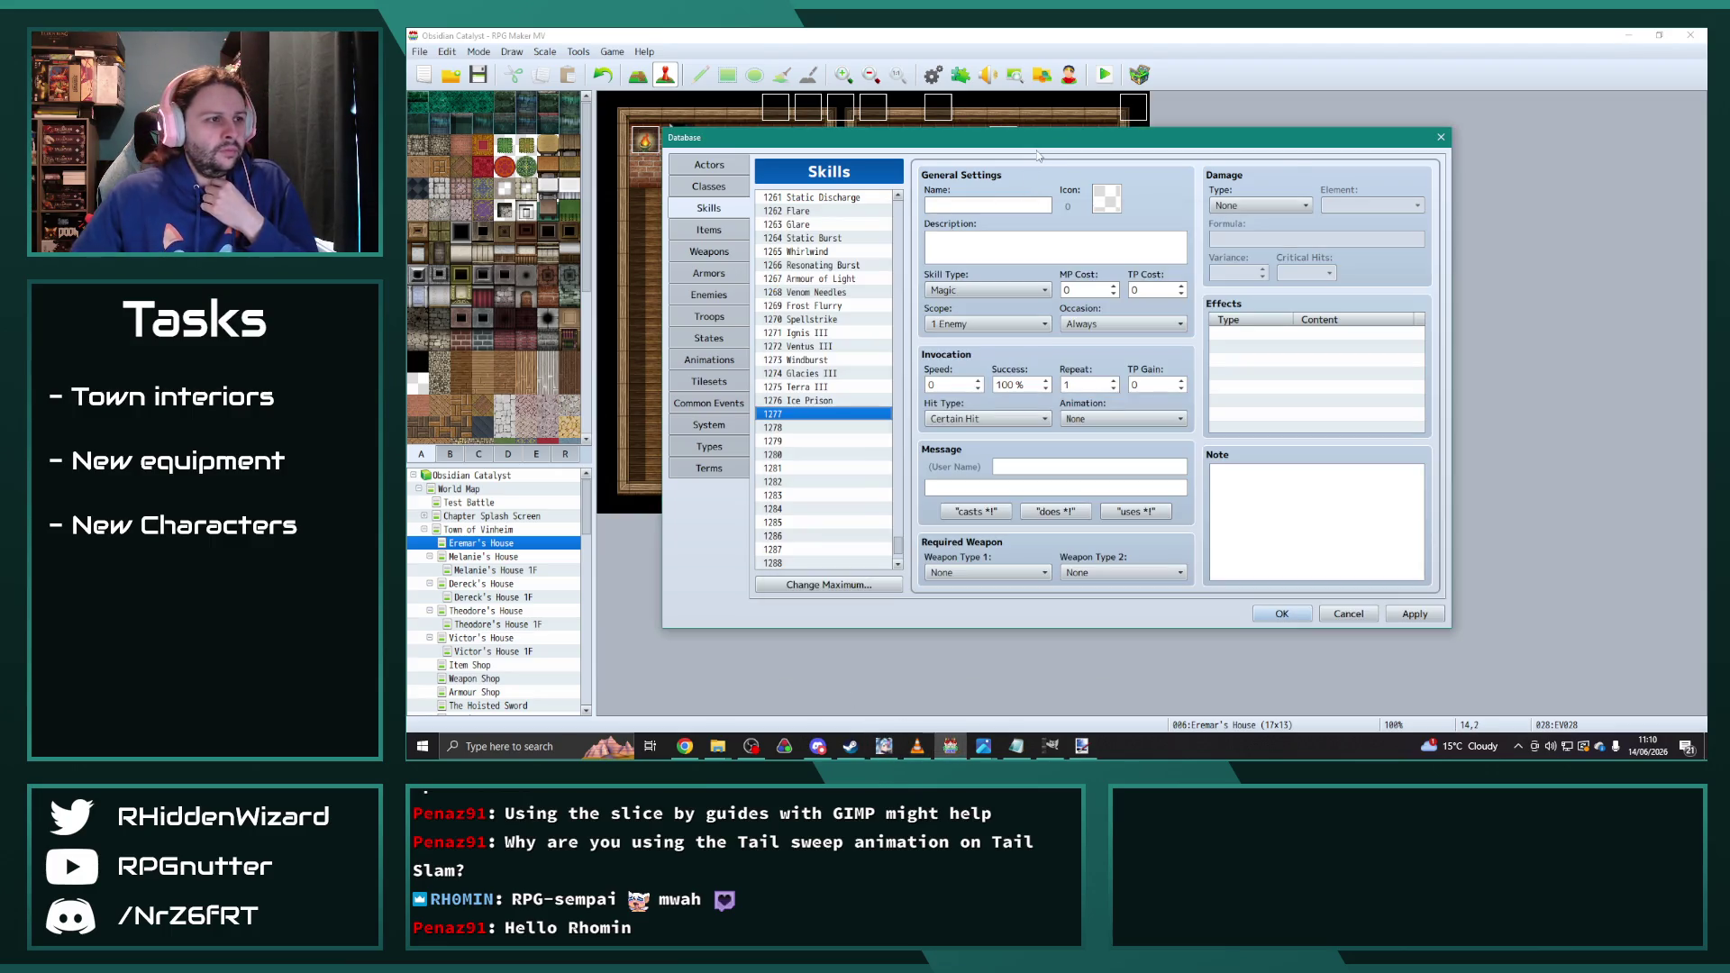
Step: Give Katrycia Corps. Gladiator the Spellblade's four skill action patterns, then return to the skills list
click(709, 295)
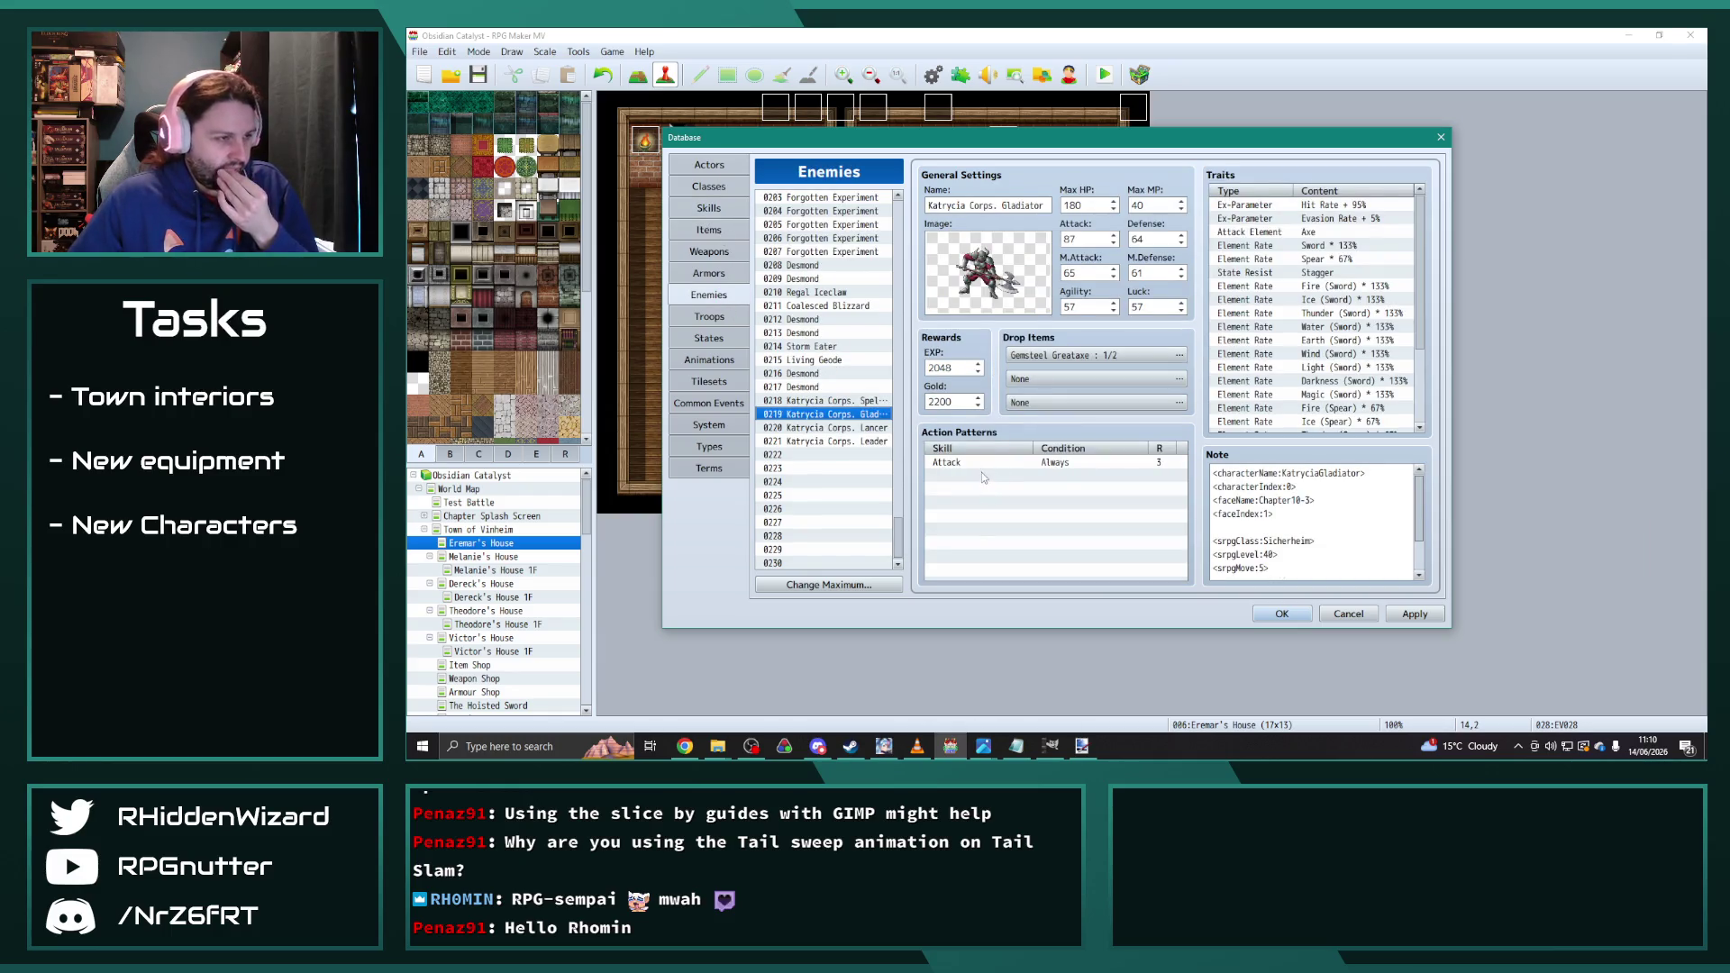
key(Up)
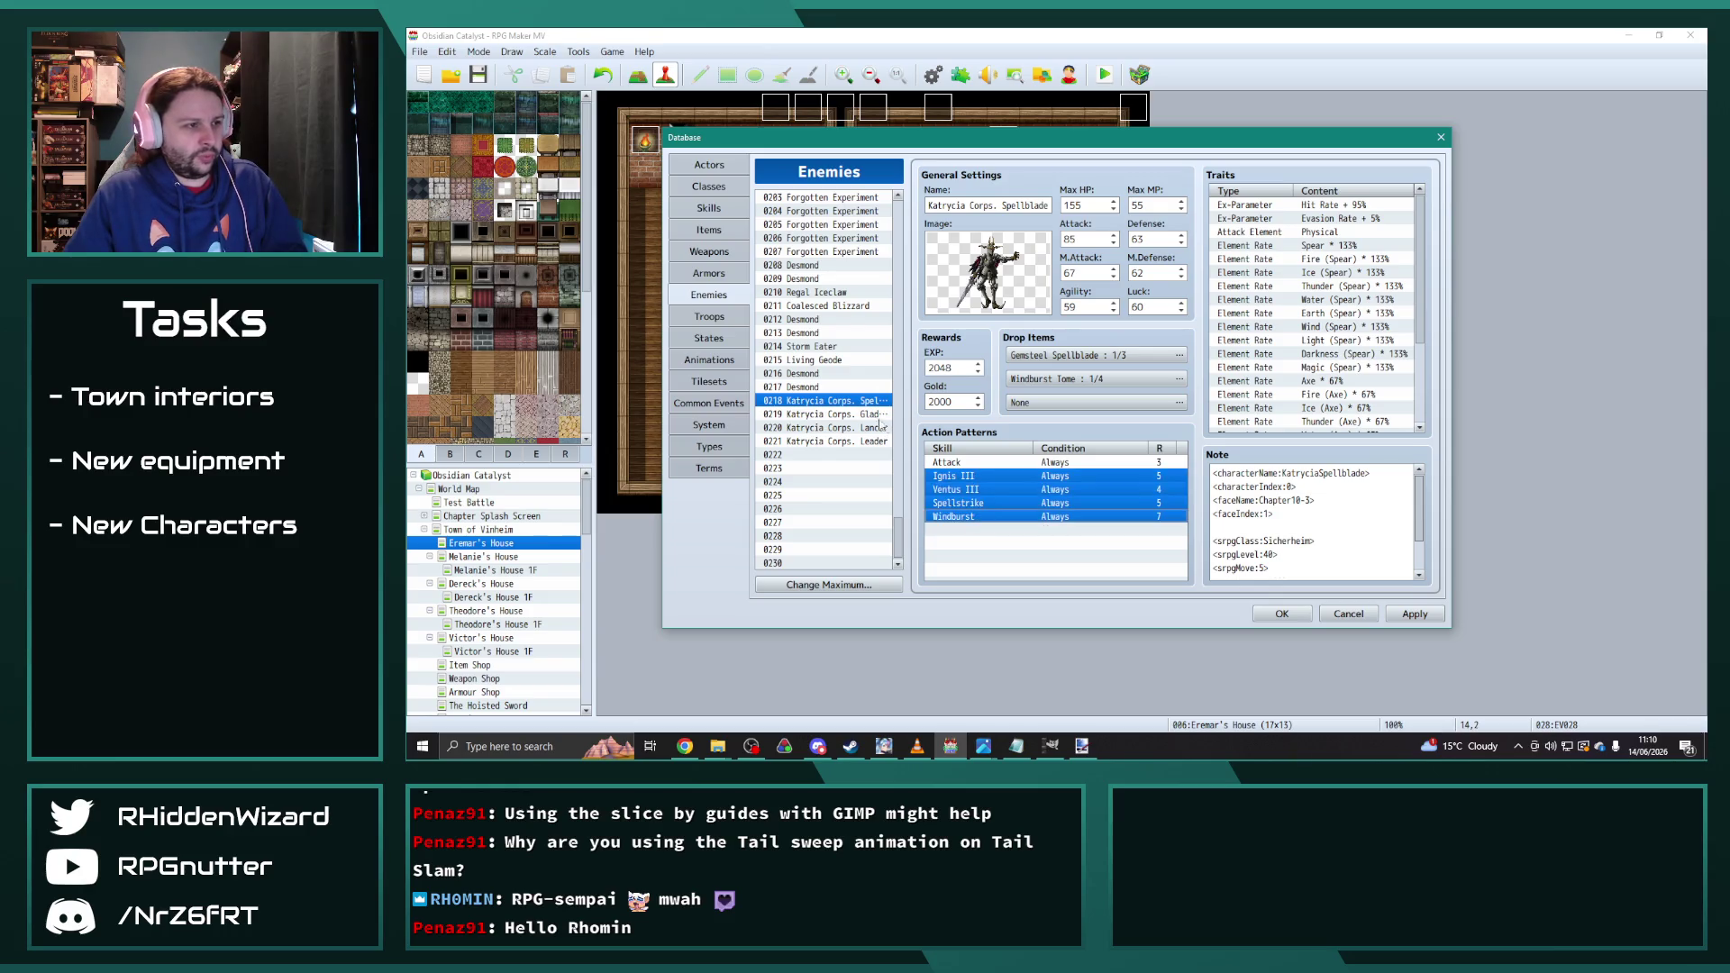
key(Down)
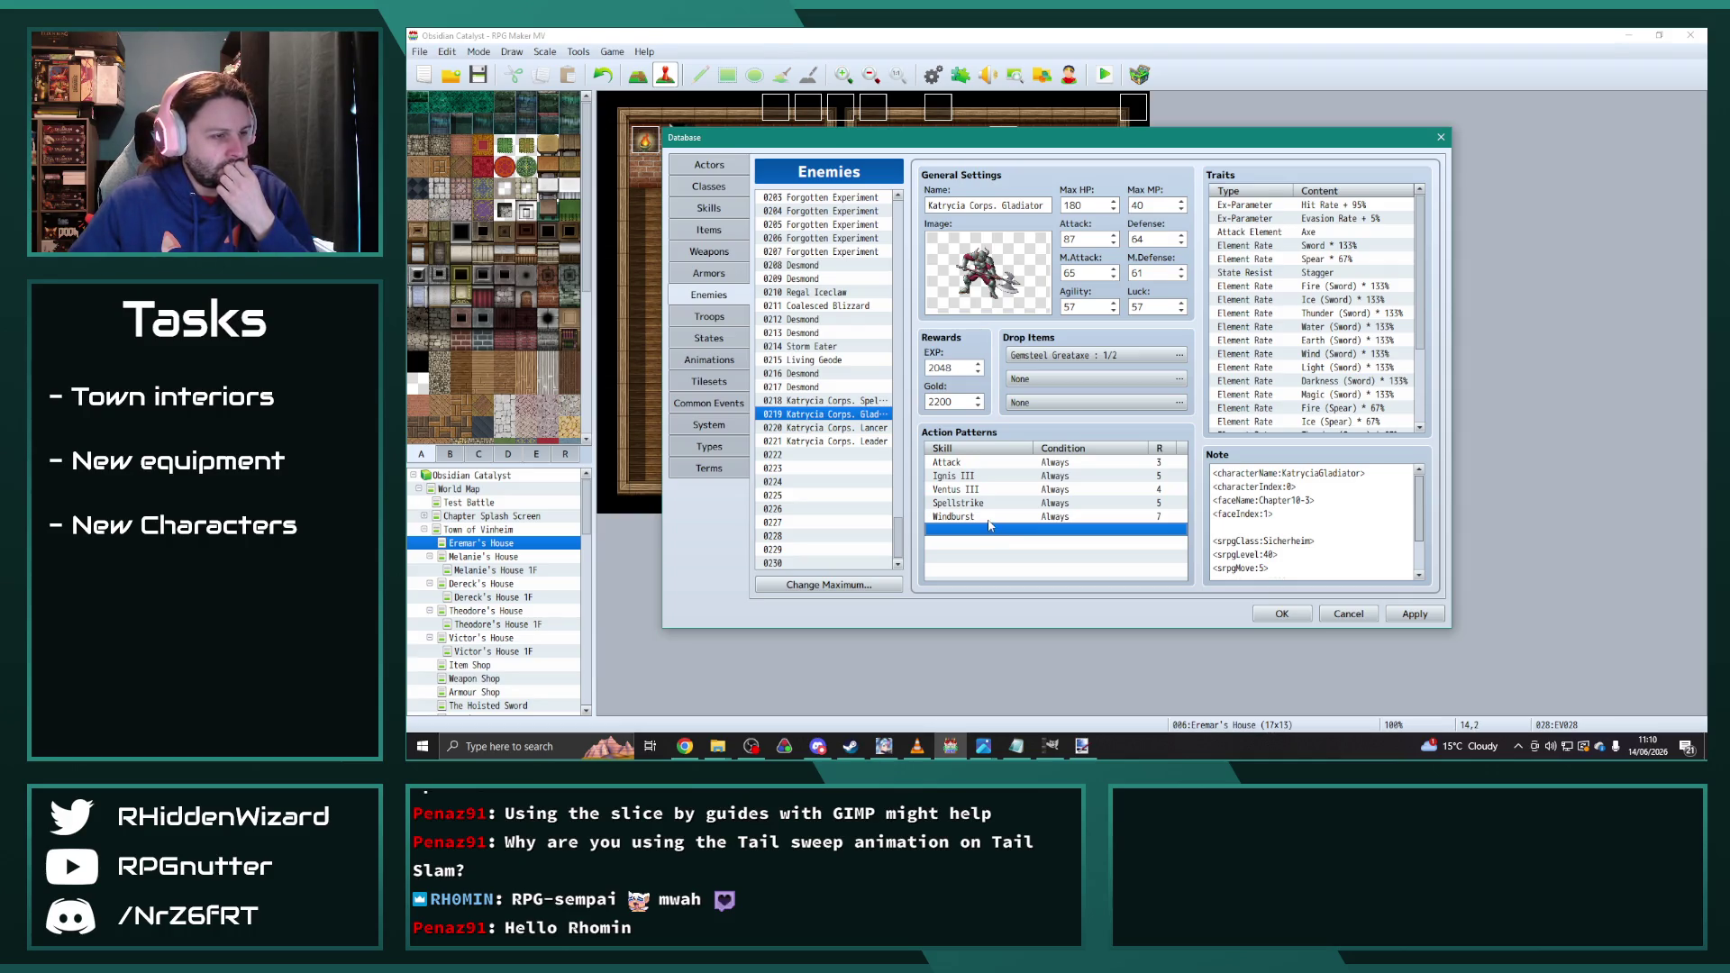
key(Up)
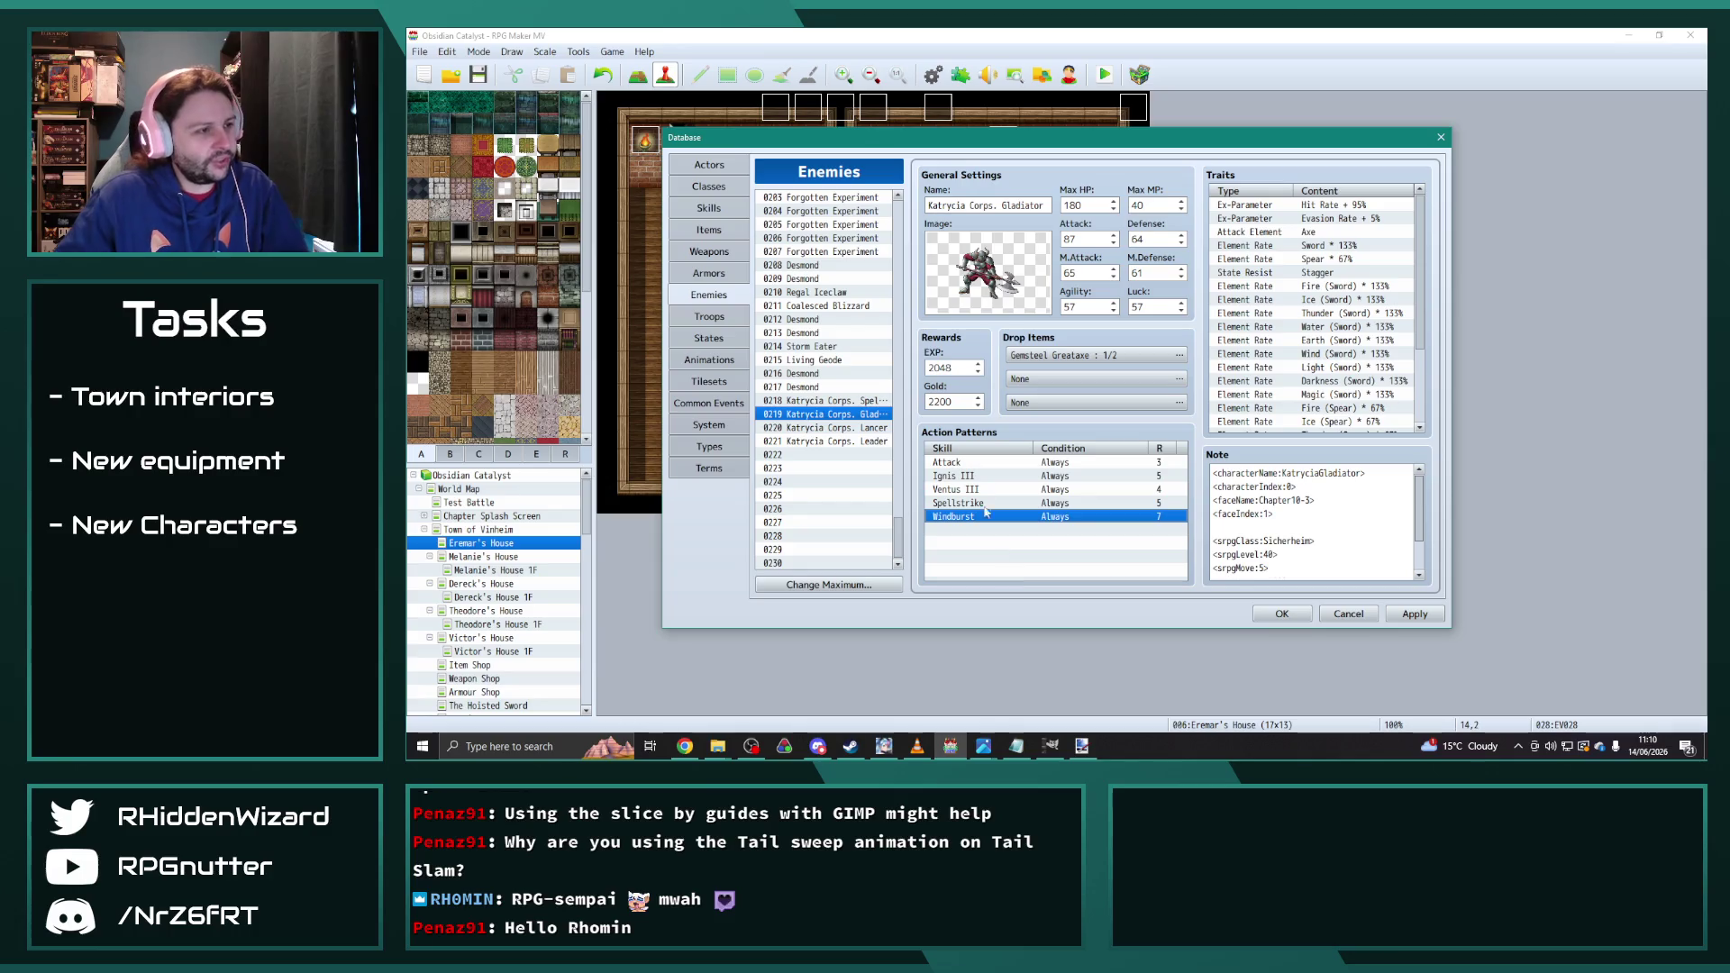
click(708, 217)
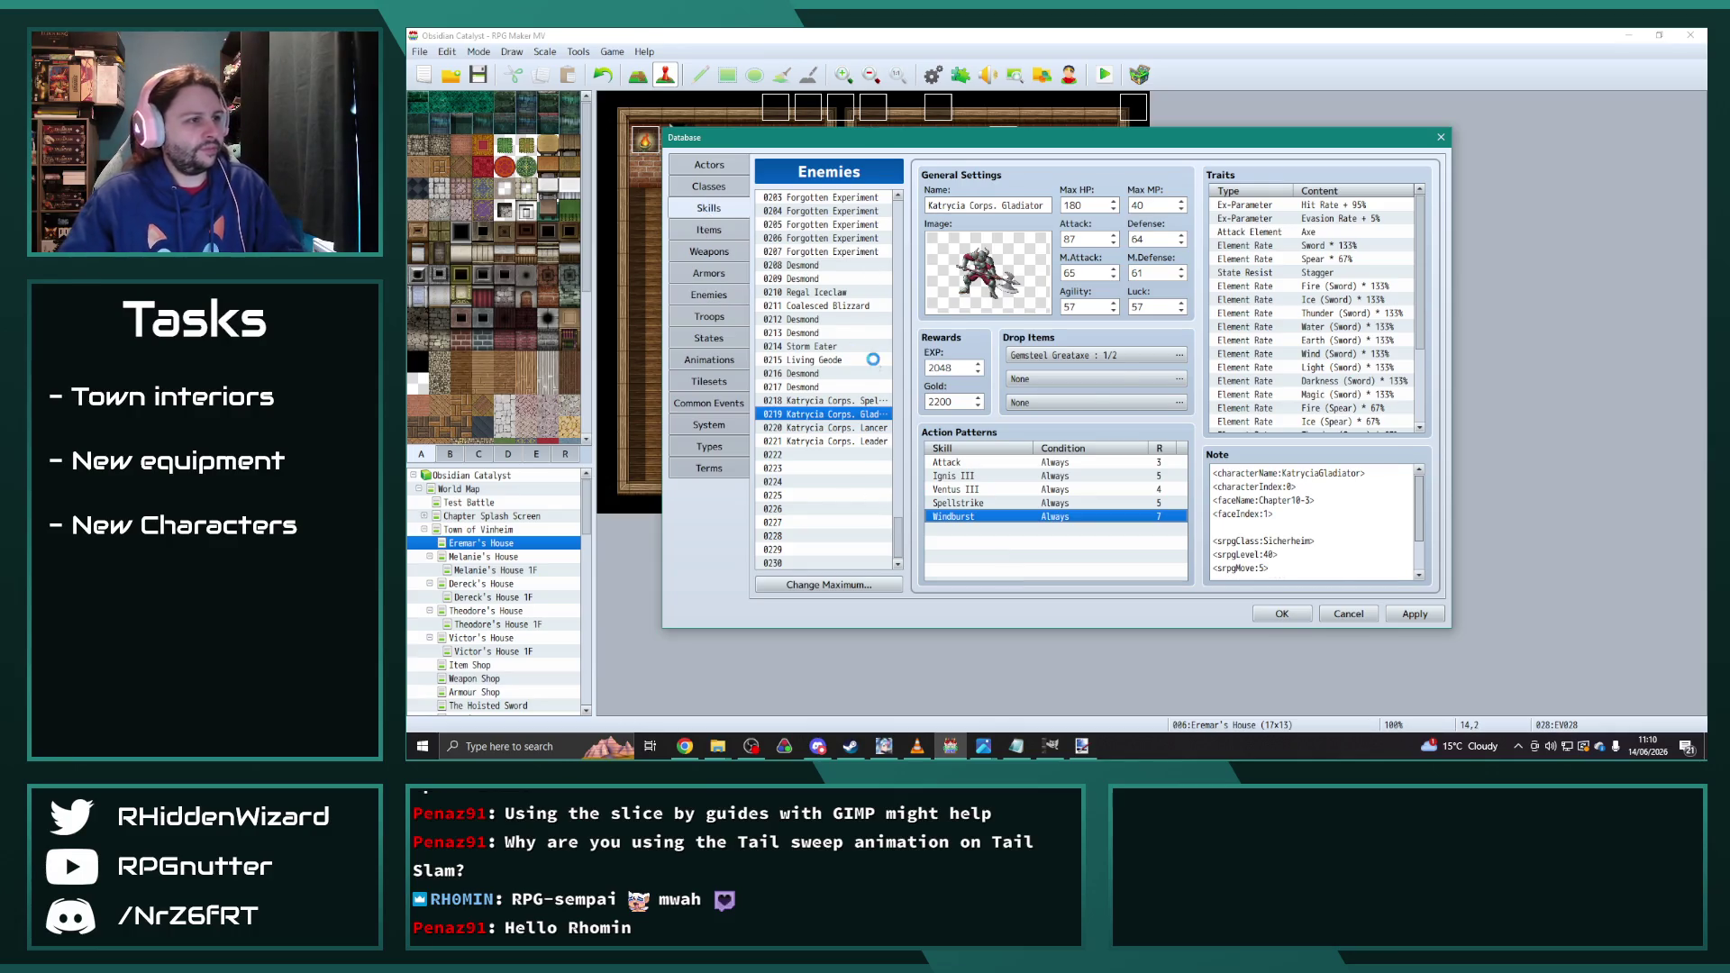
drag(897, 545, 904, 403)
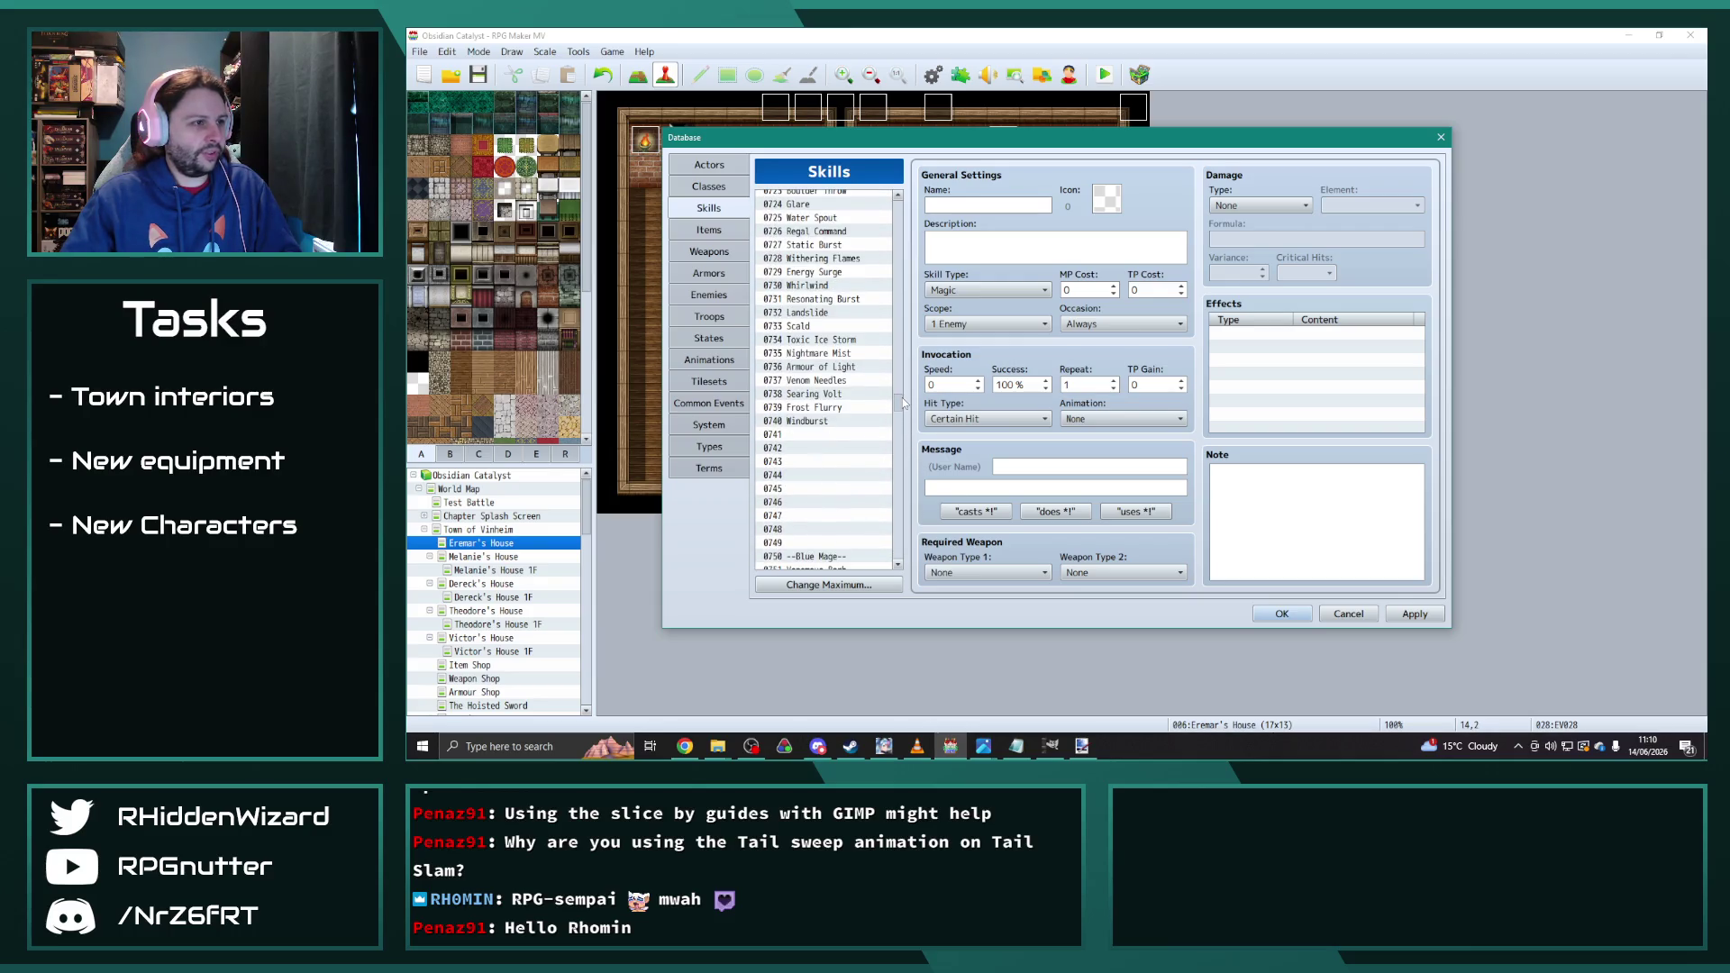
Step: Paste Landslide into skill slot 1277 and delete its LandslideLearn common event effect
click(879, 313)
drag(899, 410, 905, 561)
click(811, 252)
key(ctrl+v)
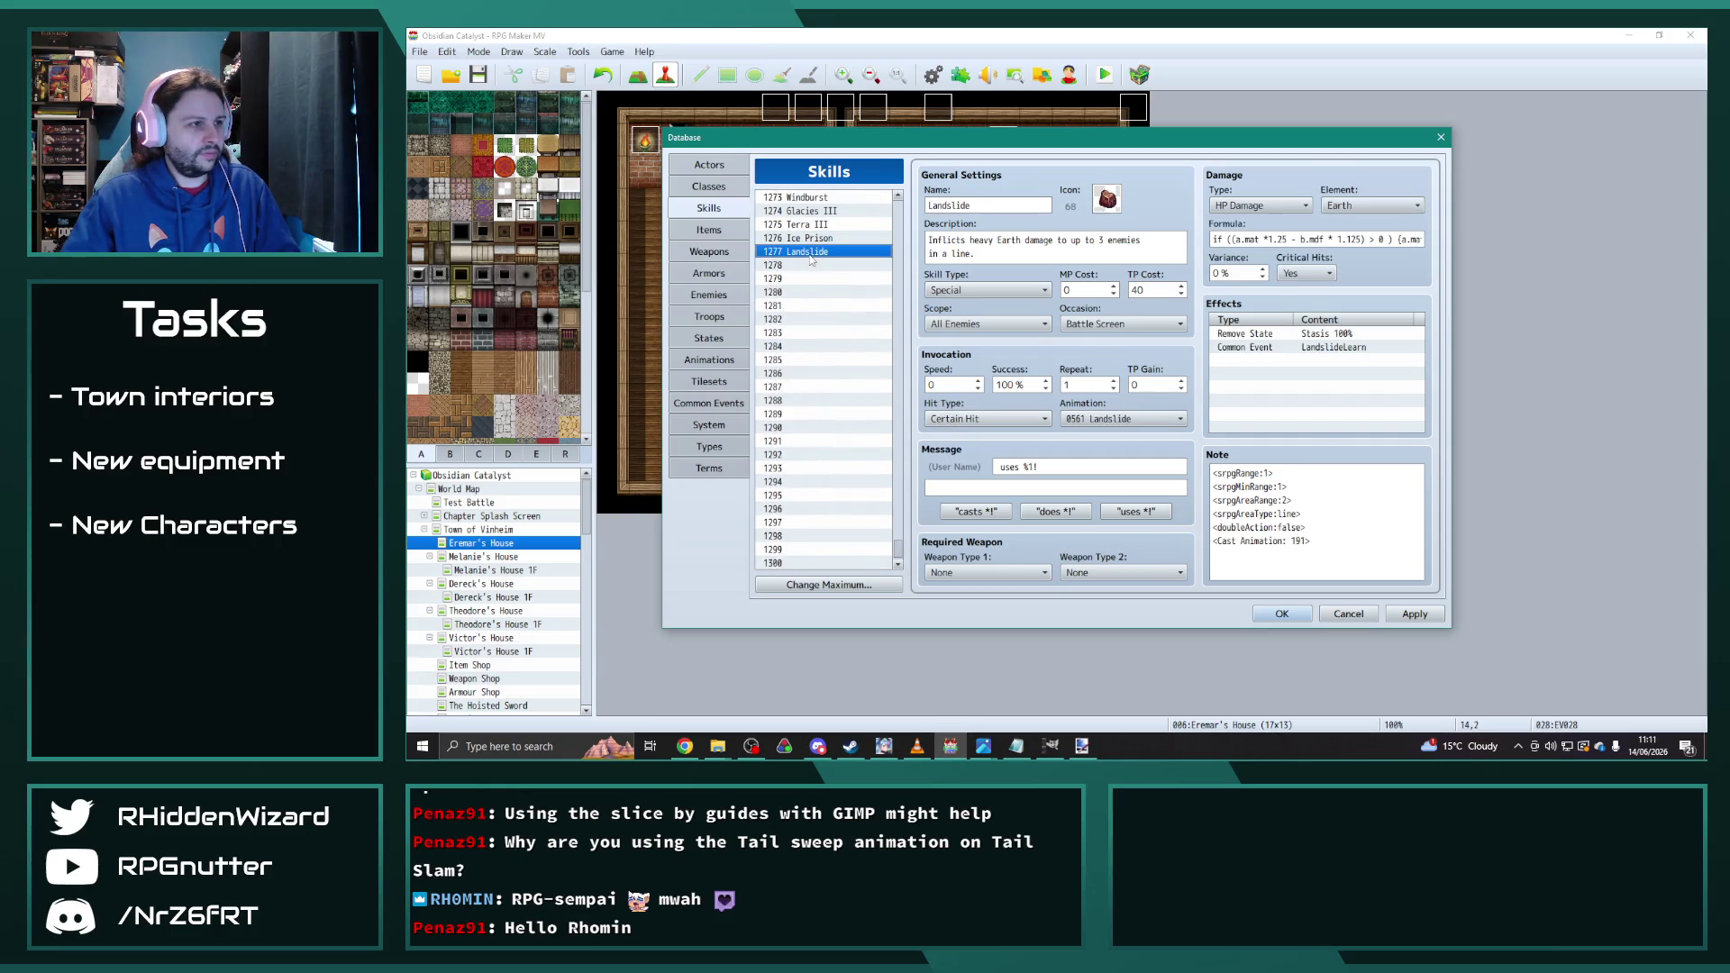
click(1323, 350)
key(Delete)
Step: Raise the copy's formula threshold to 14, then switch to the enemies list
click(1380, 239)
text(1)
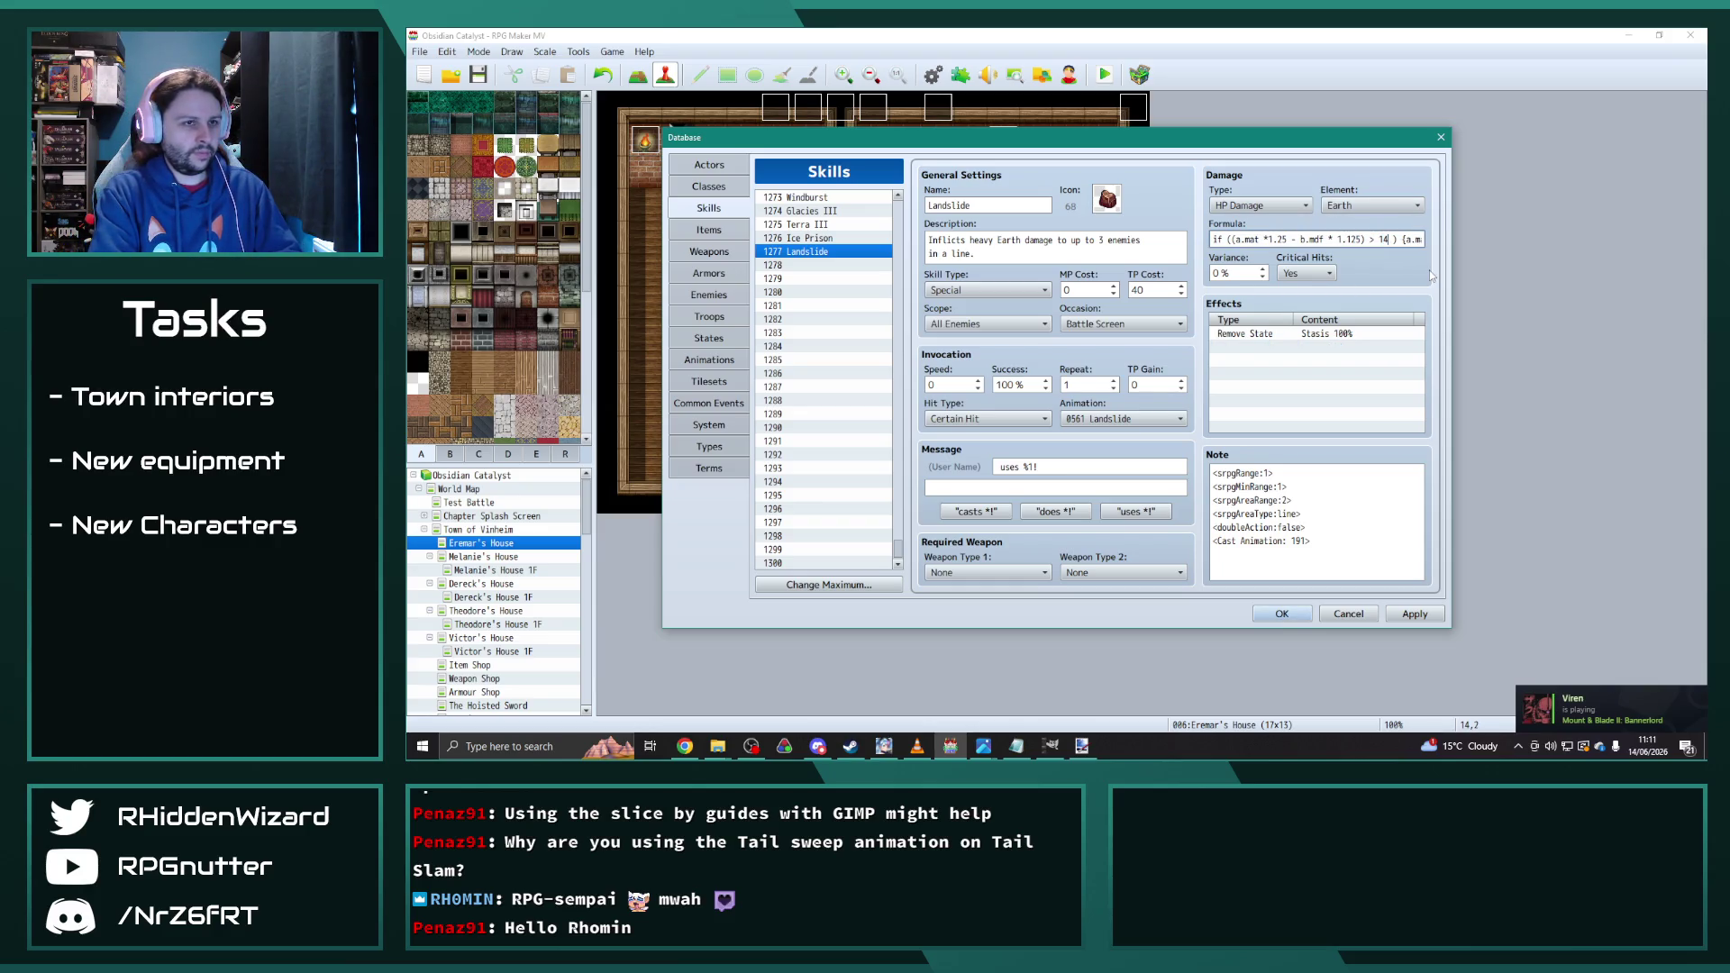
text(4)
key(Right)
key(Right)
key(Right)
key(Right)
key(Right)
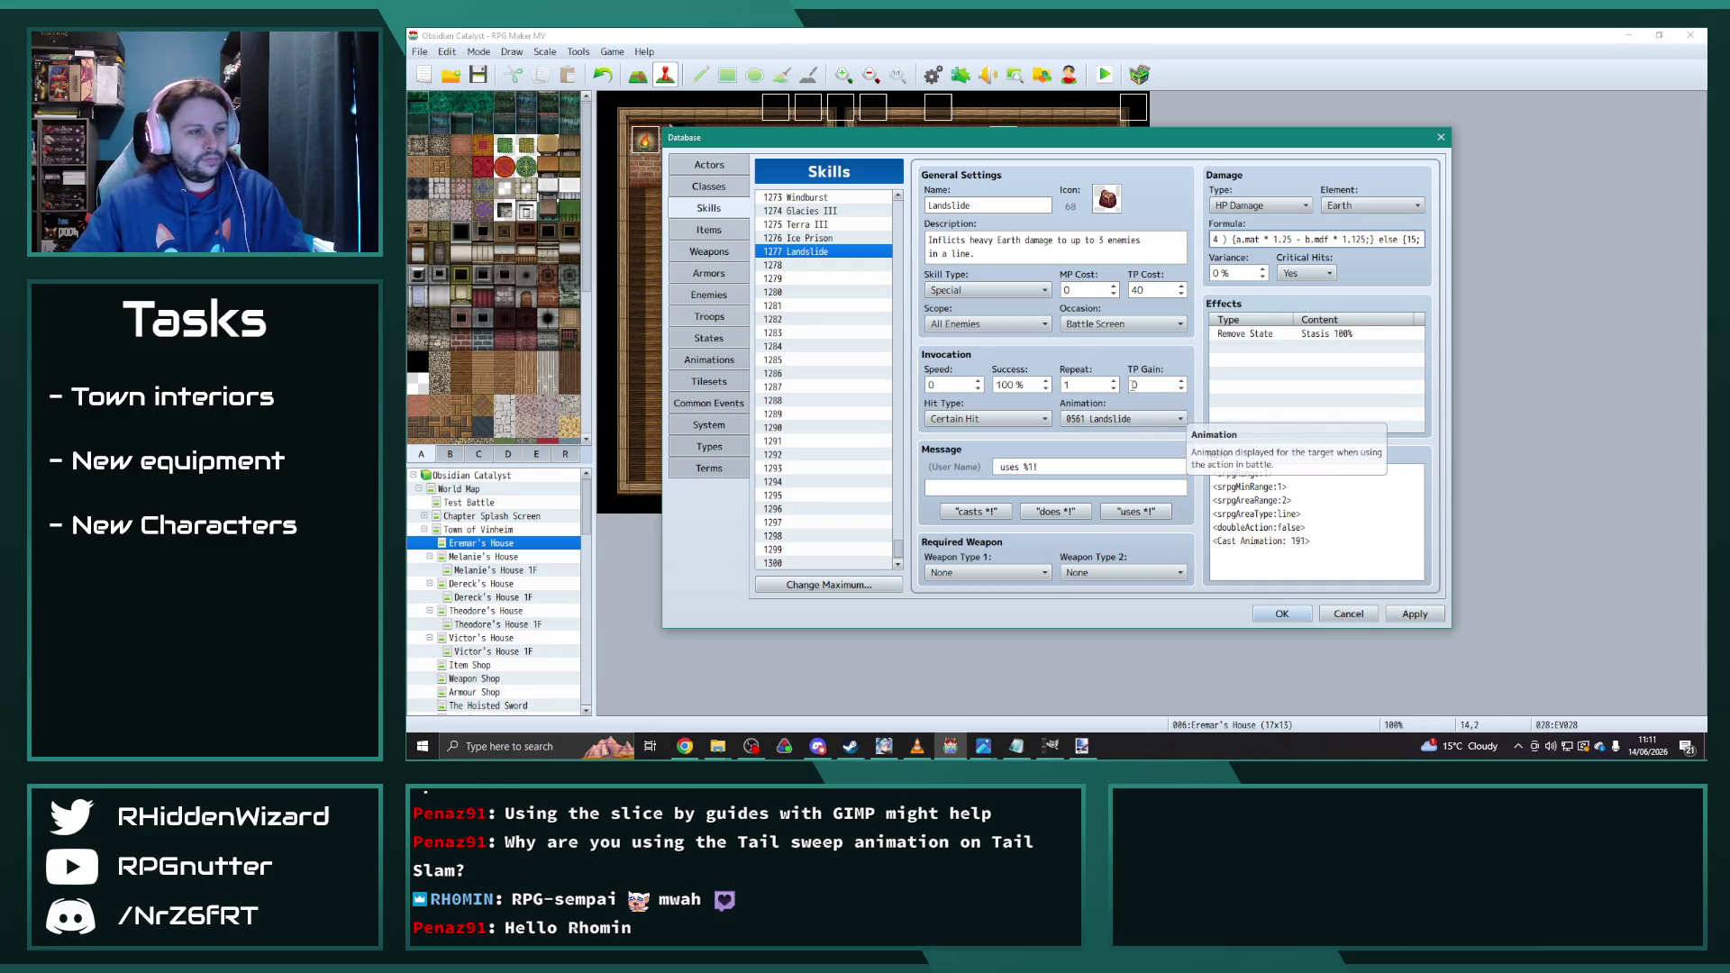
click(710, 295)
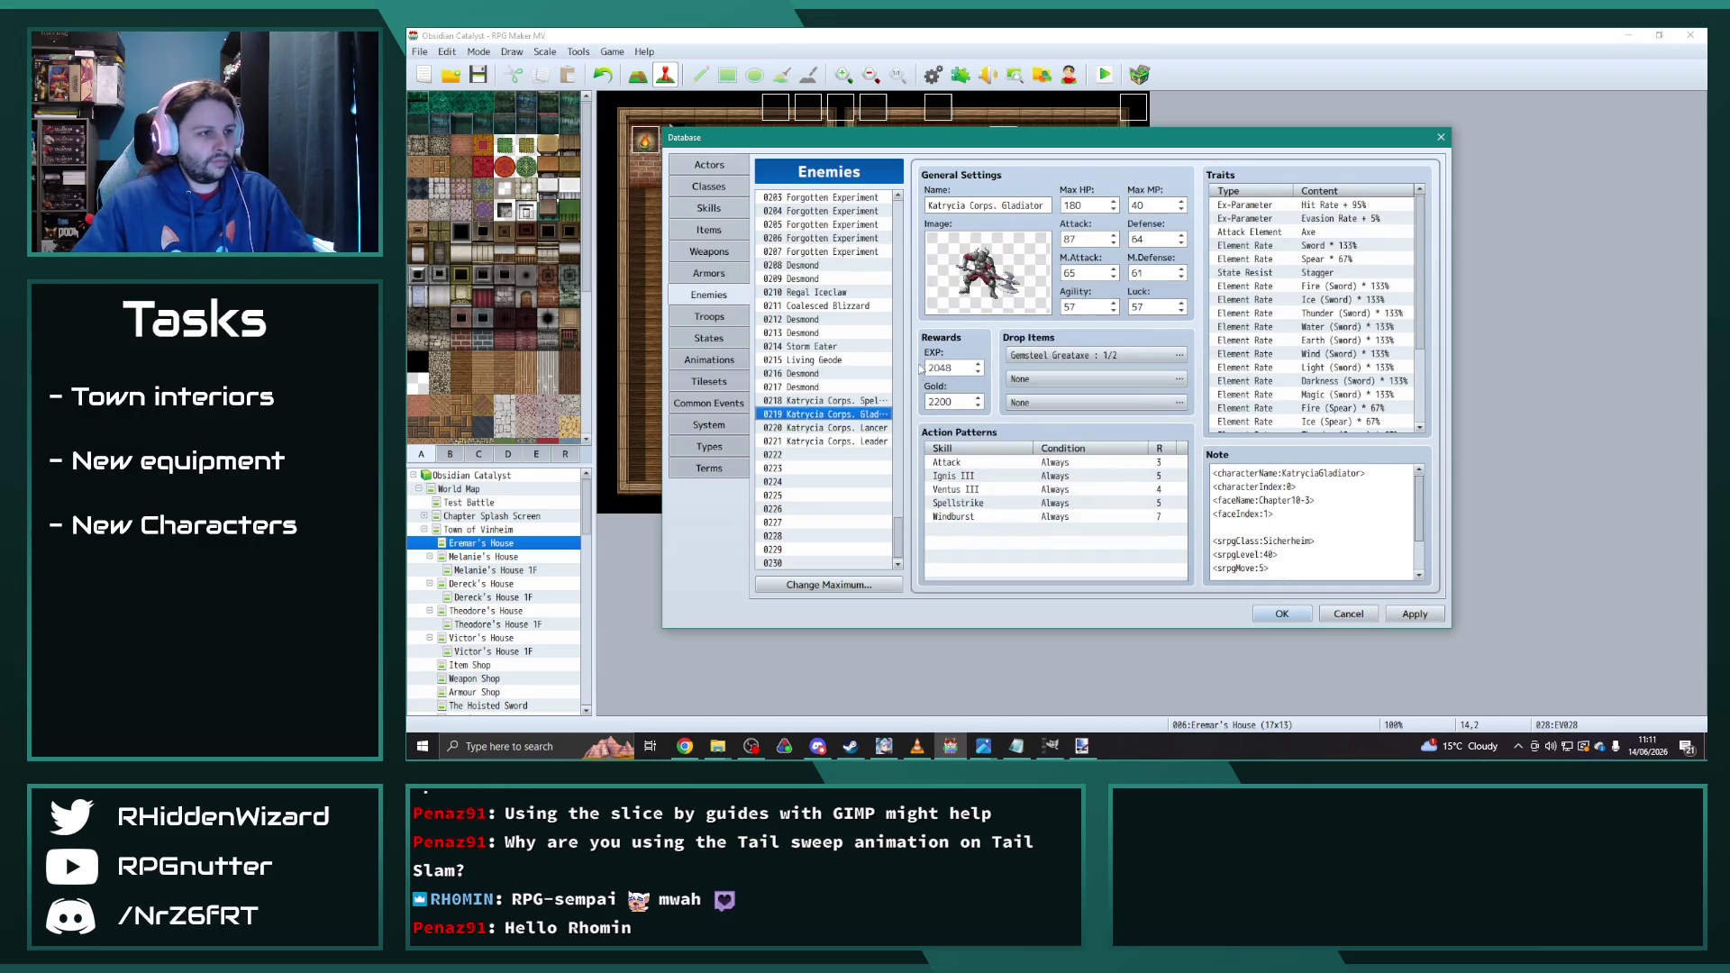
Step: Replace the Gladiator's Ignis III with Glacies III at rating 3, and Ventus III with Terra III
double_click(981, 476)
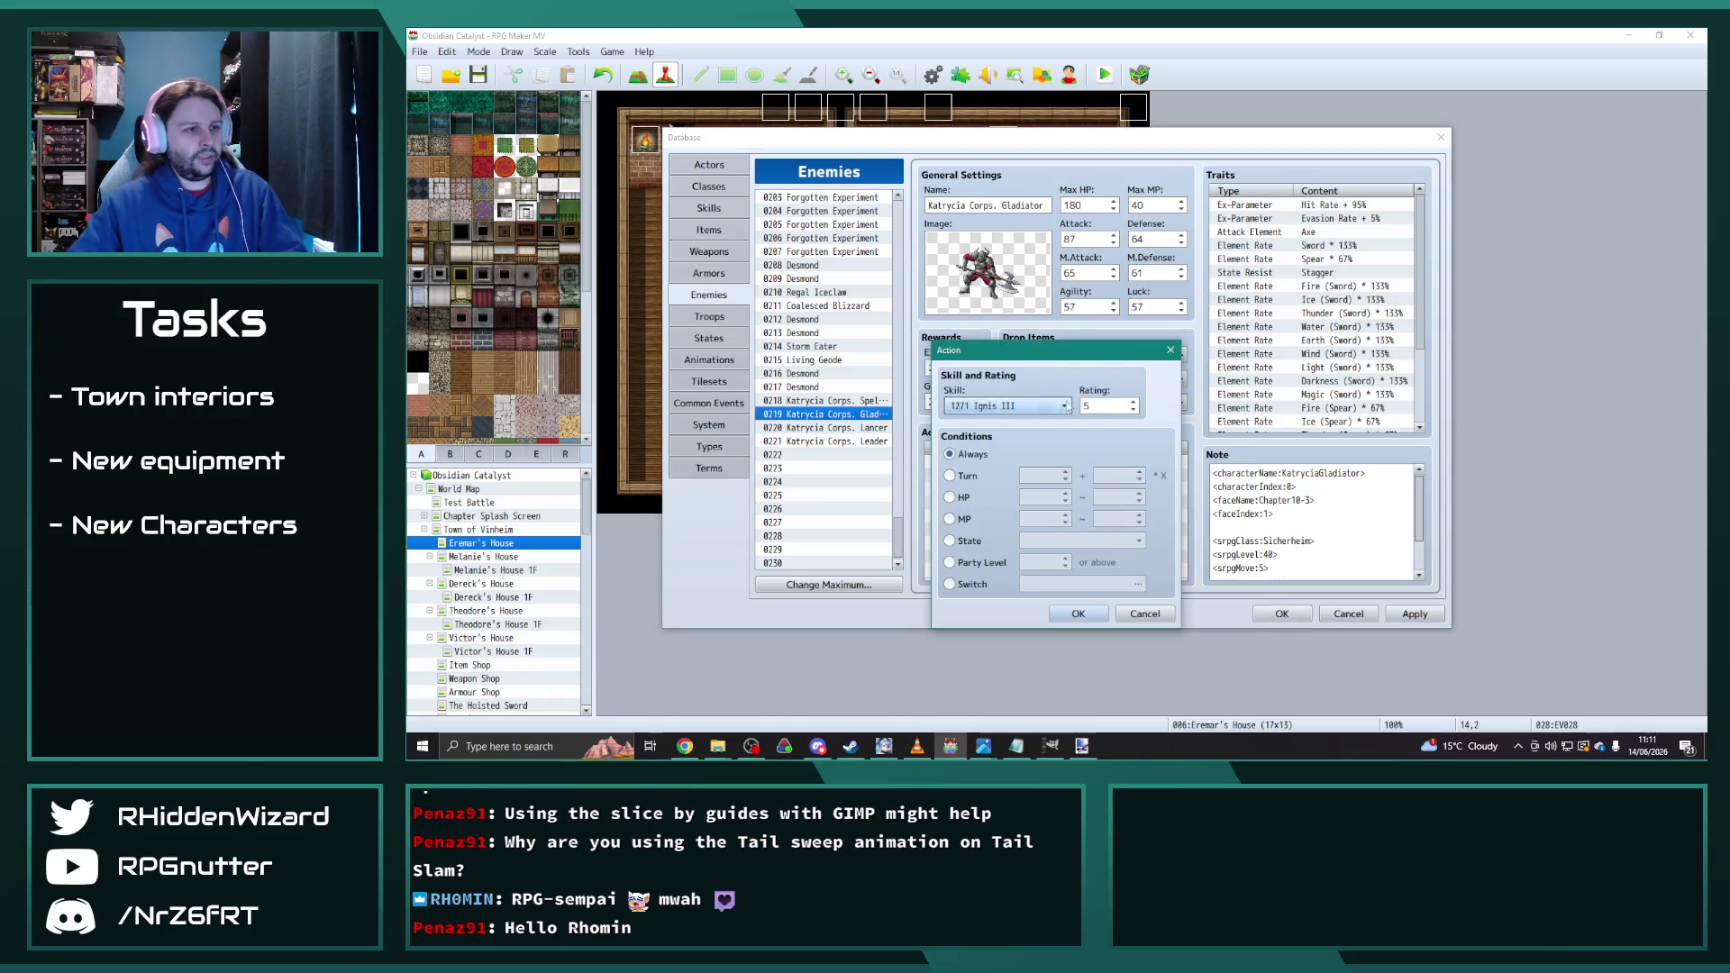
click(1049, 409)
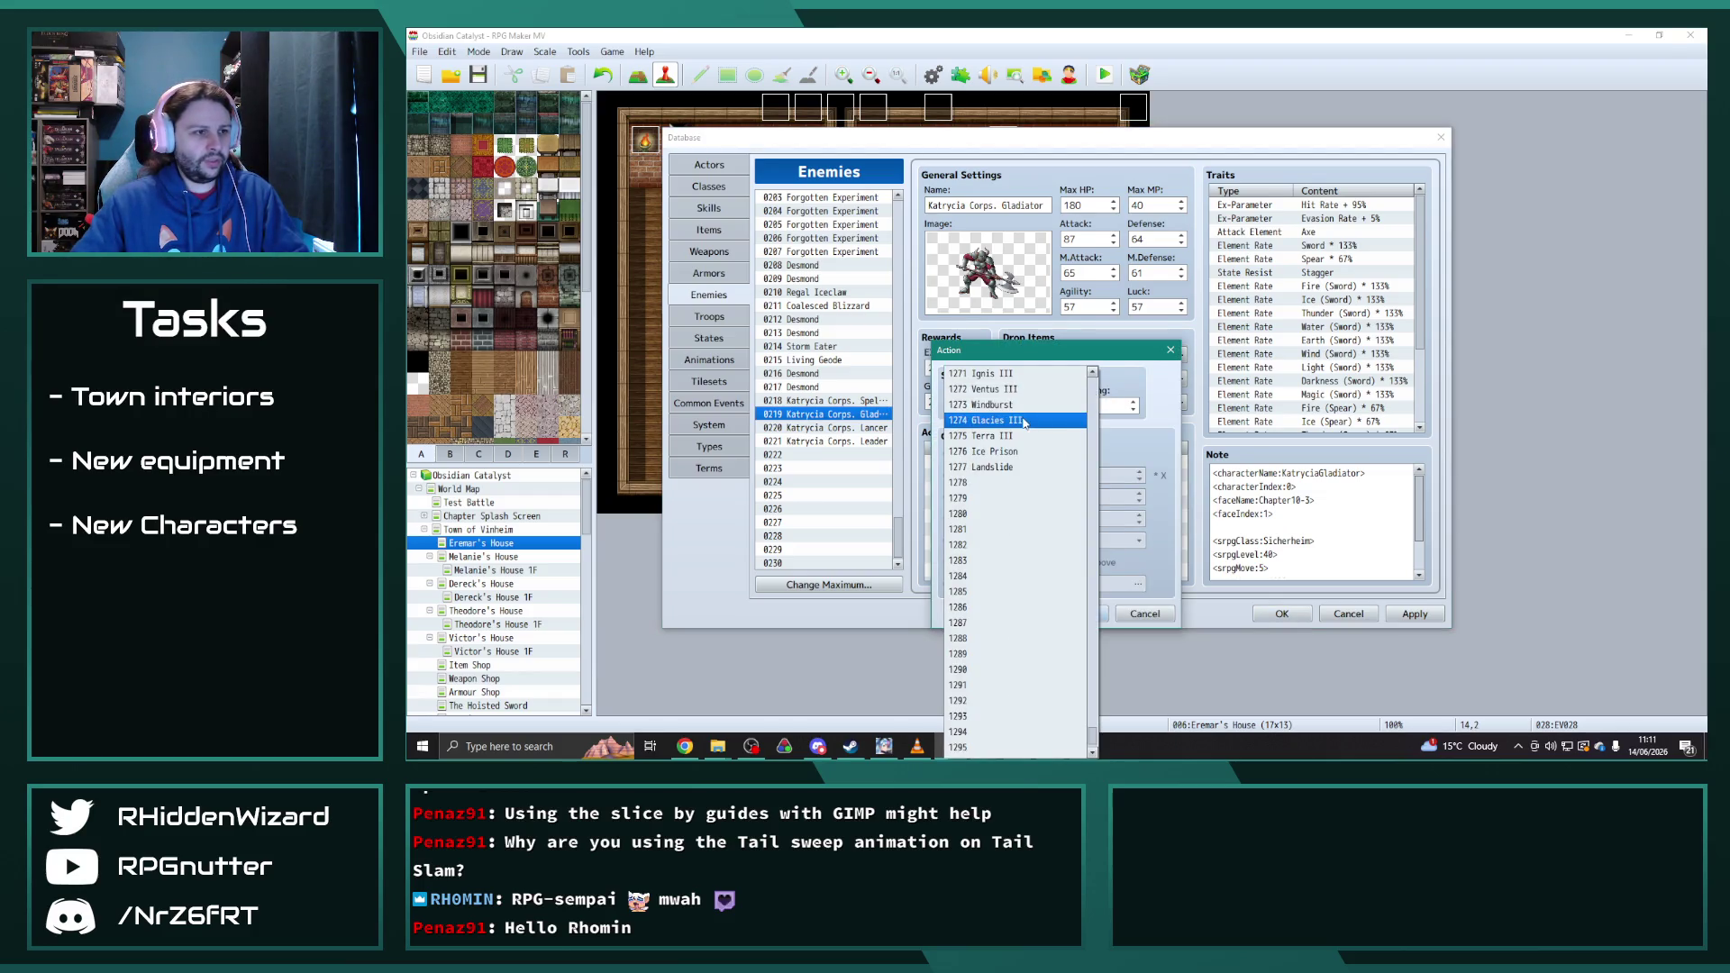
click(1095, 407)
double_click(1096, 407)
text(3)
click(1078, 614)
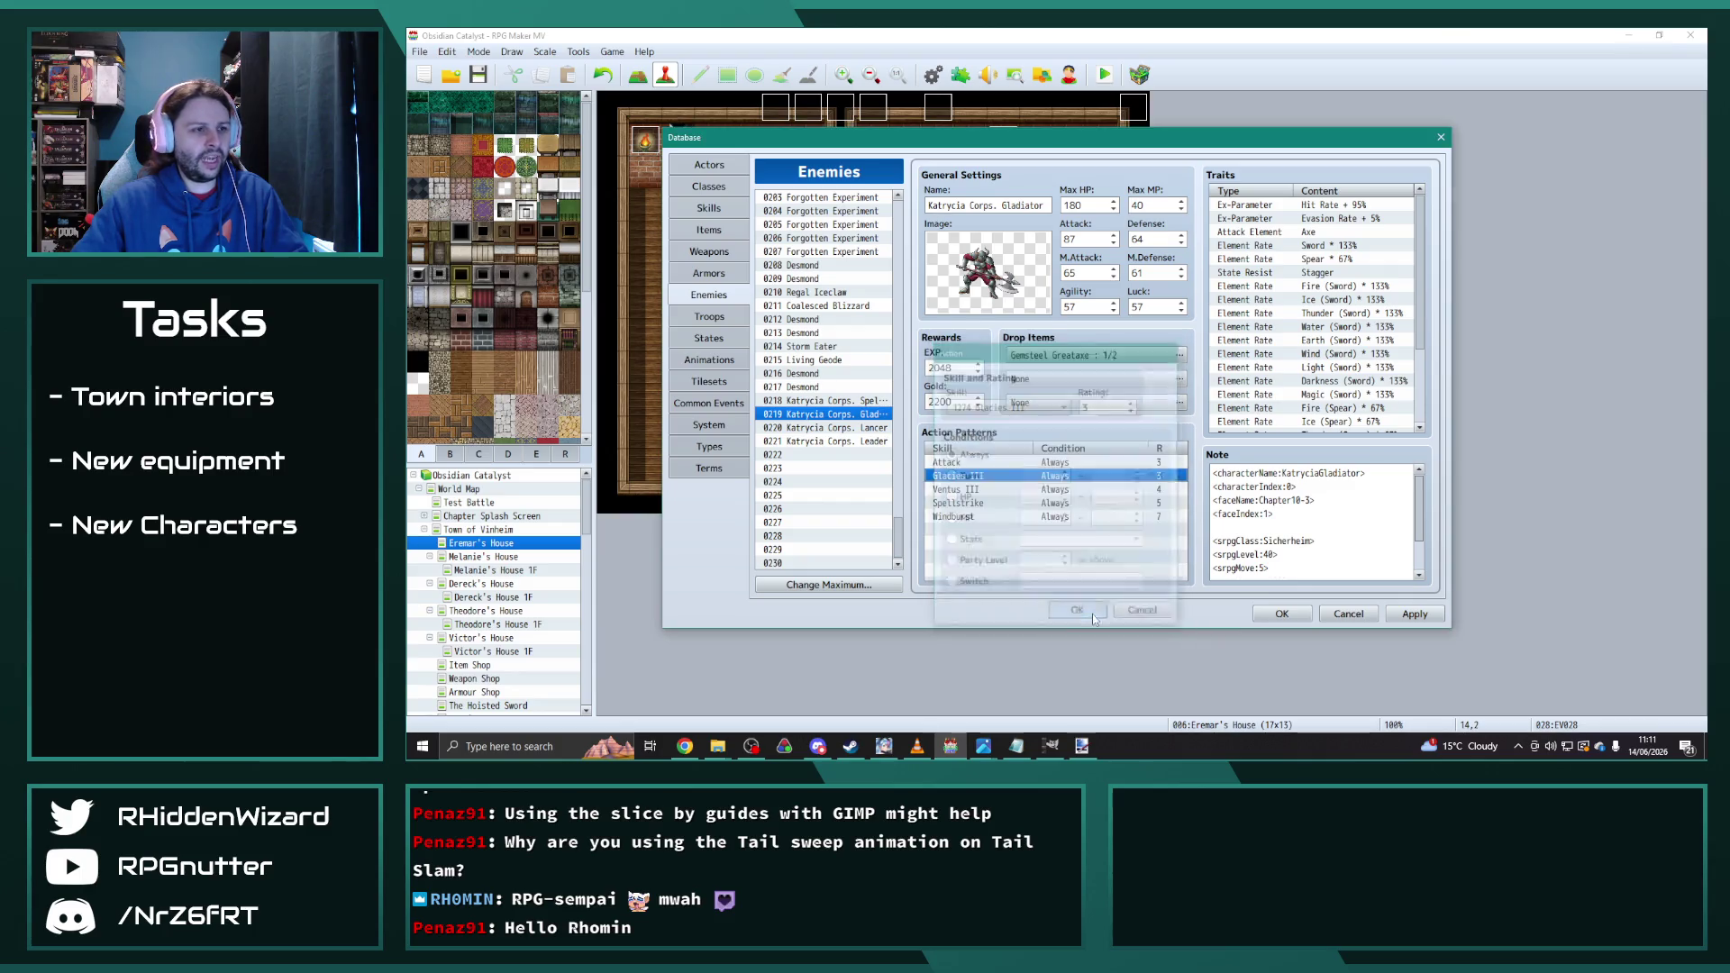
double_click(1051, 495)
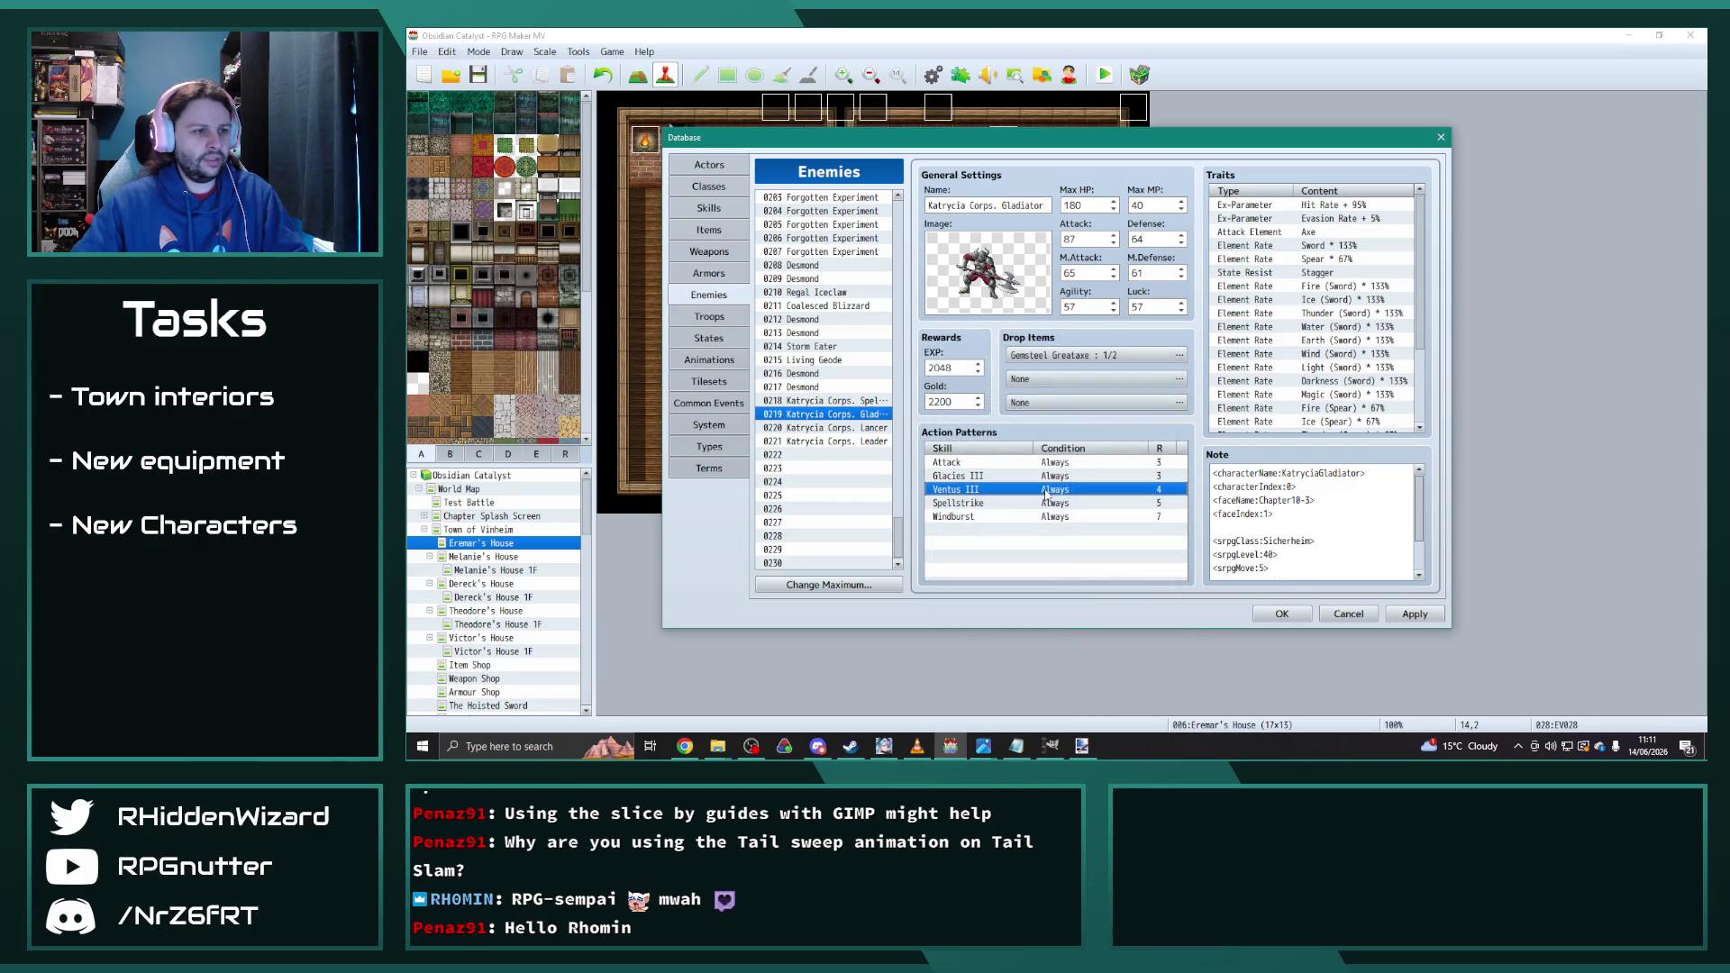
click(1051, 411)
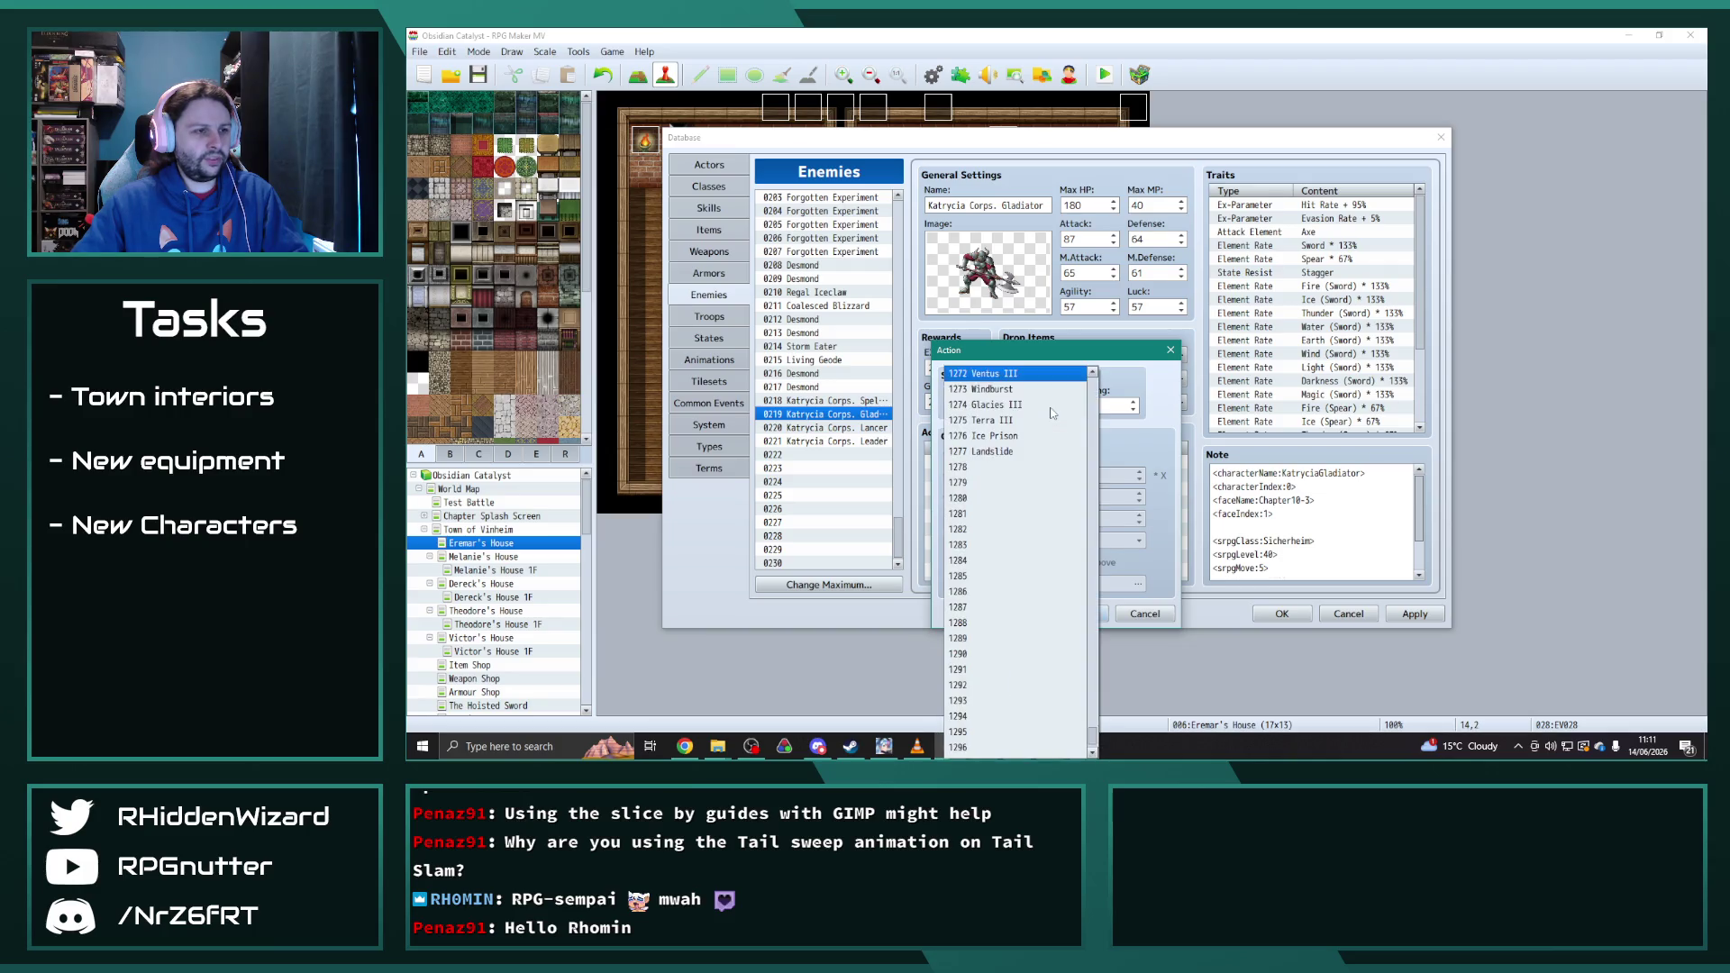
click(1060, 416)
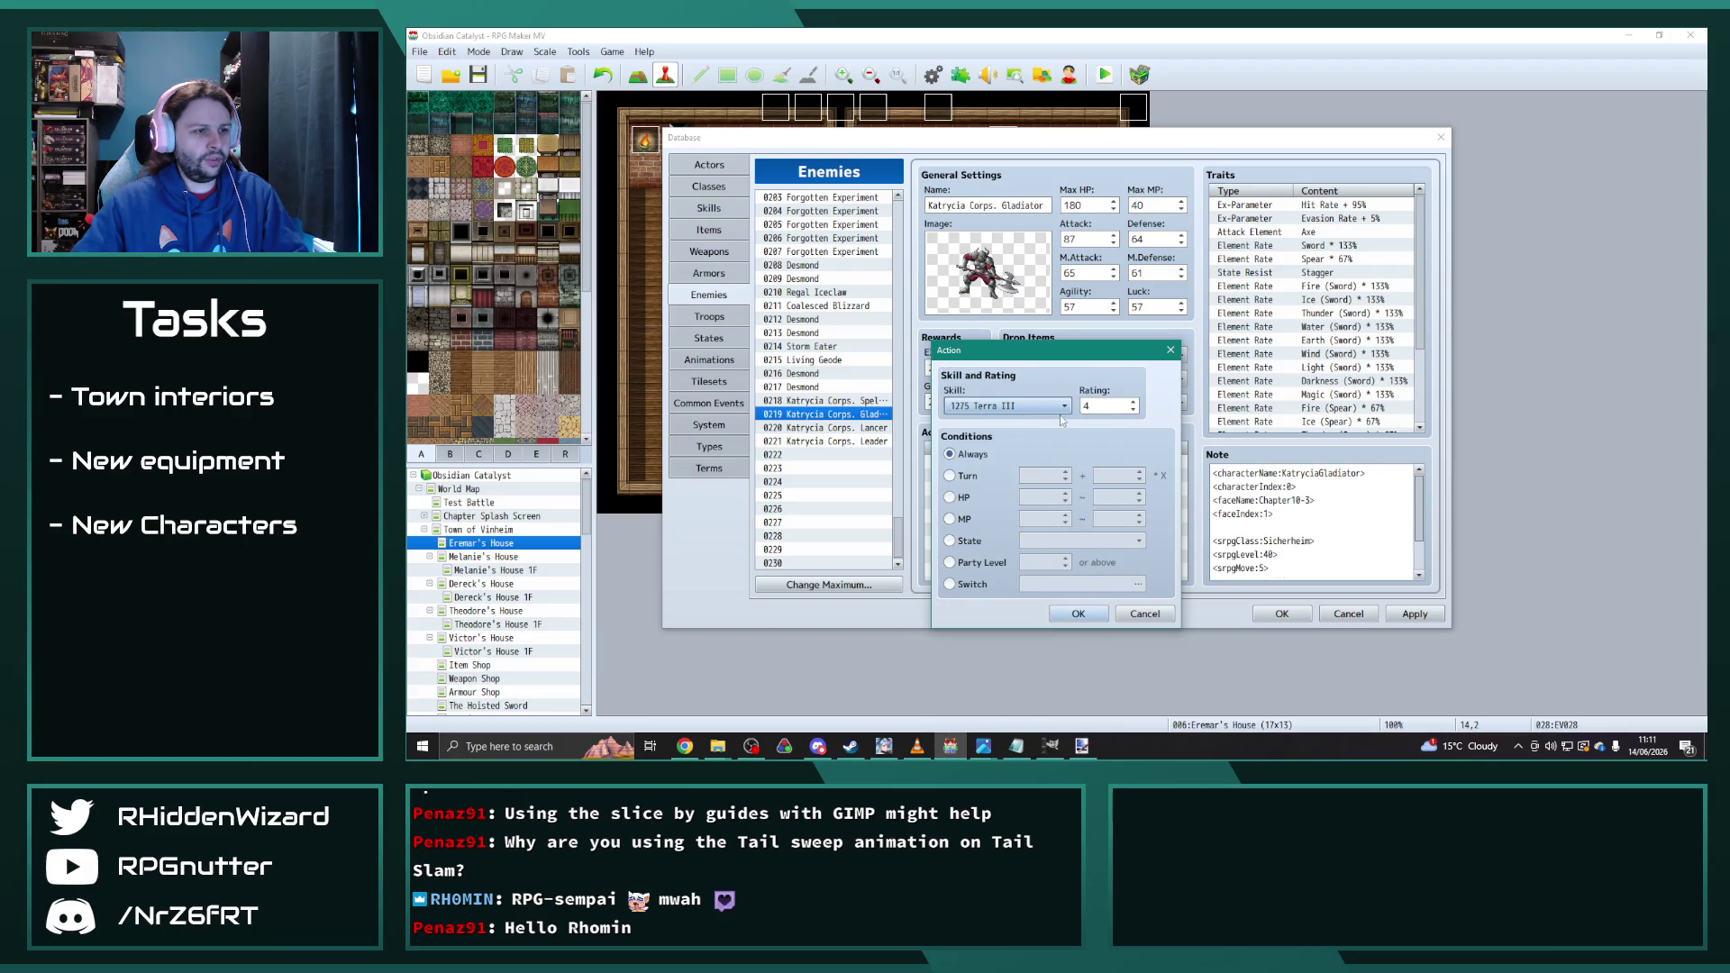
click(1079, 614)
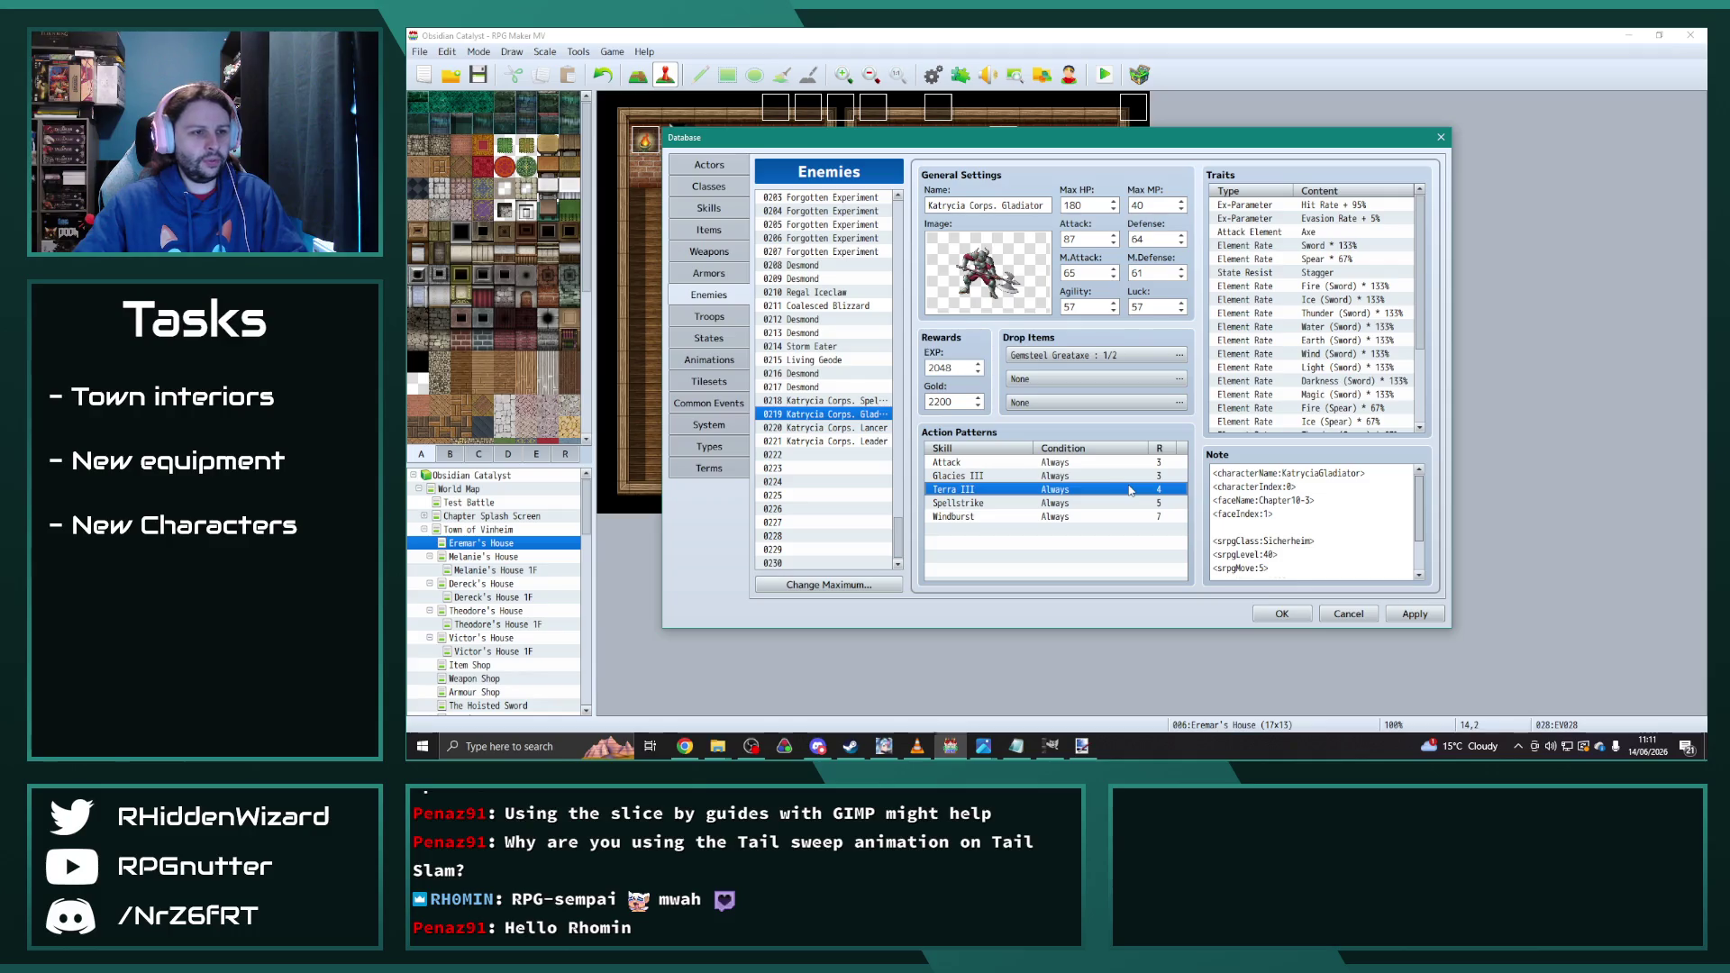
Step: Replace Spellstrike with Ice Prison and Windburst with Landslide at rating 5
click(1011, 505)
key(Return)
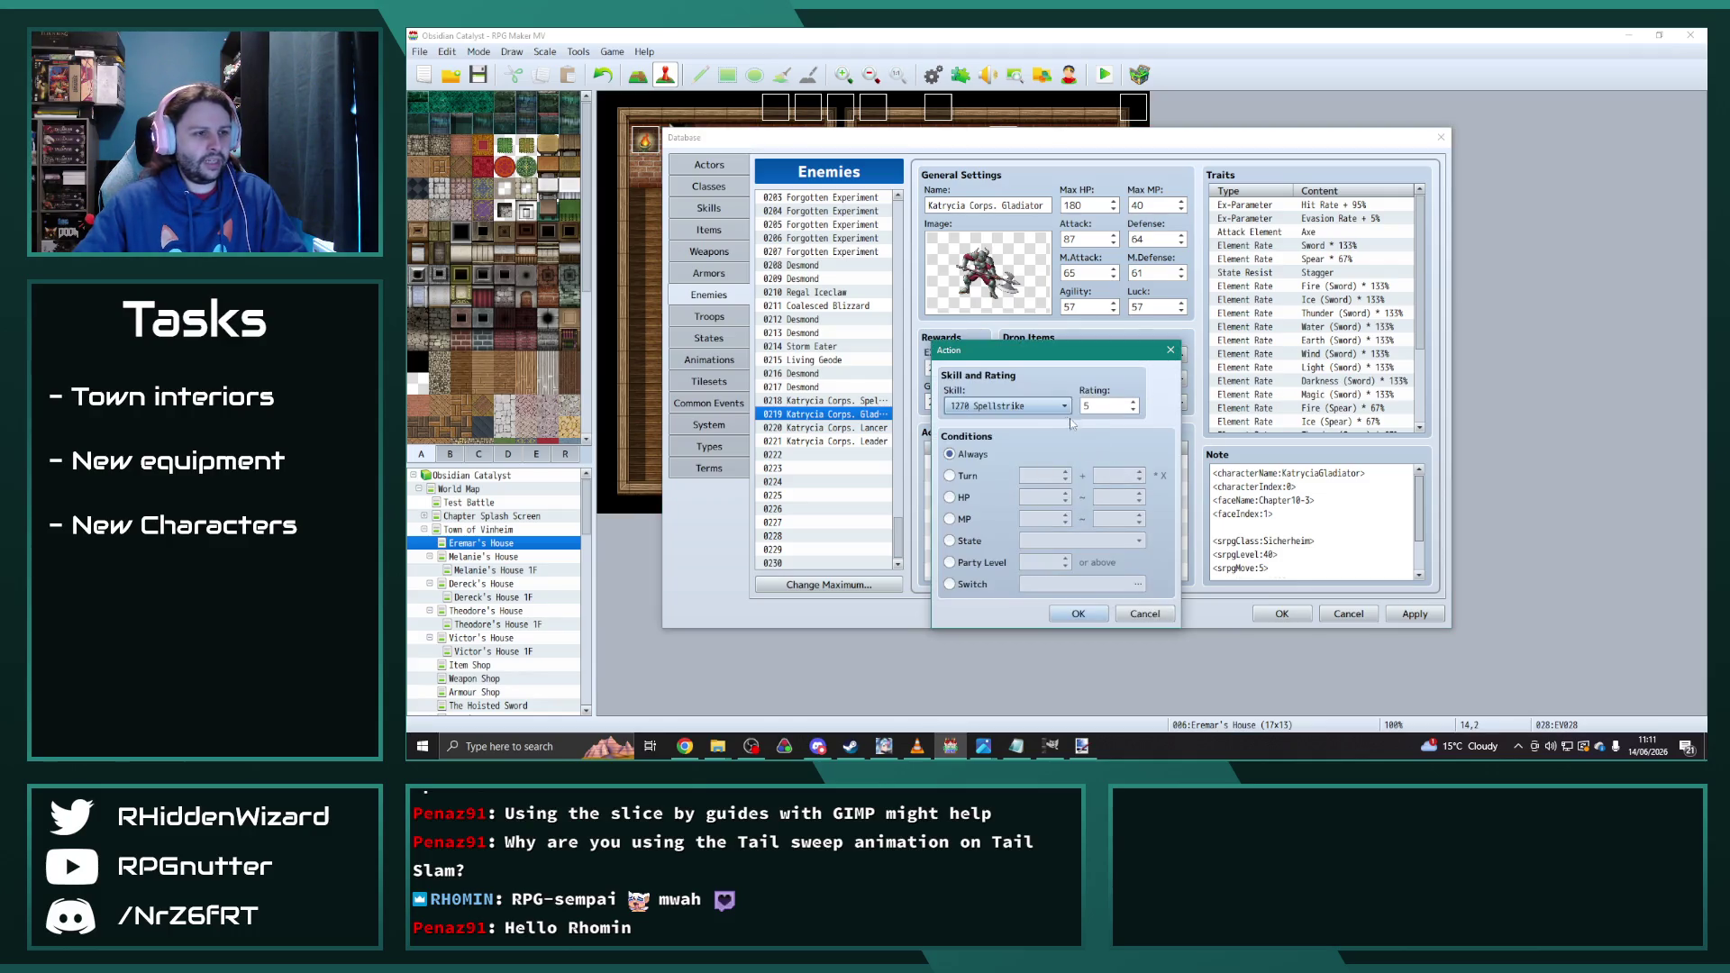
click(1047, 415)
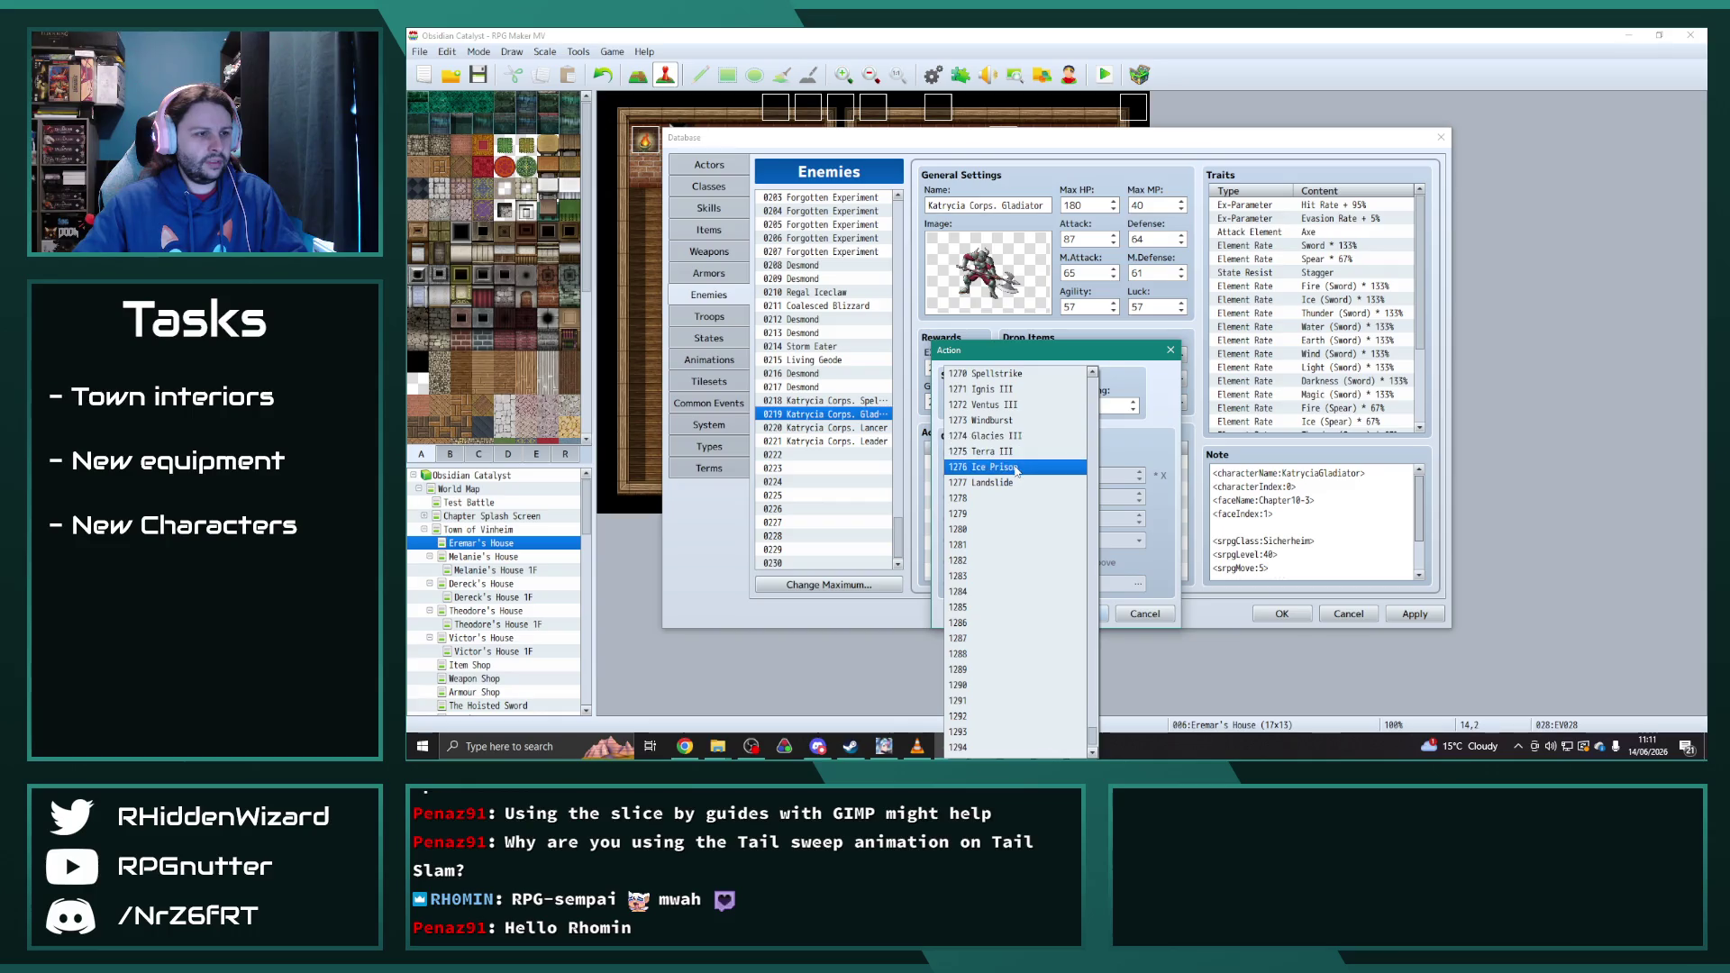
click(1046, 463)
click(1078, 615)
click(1010, 518)
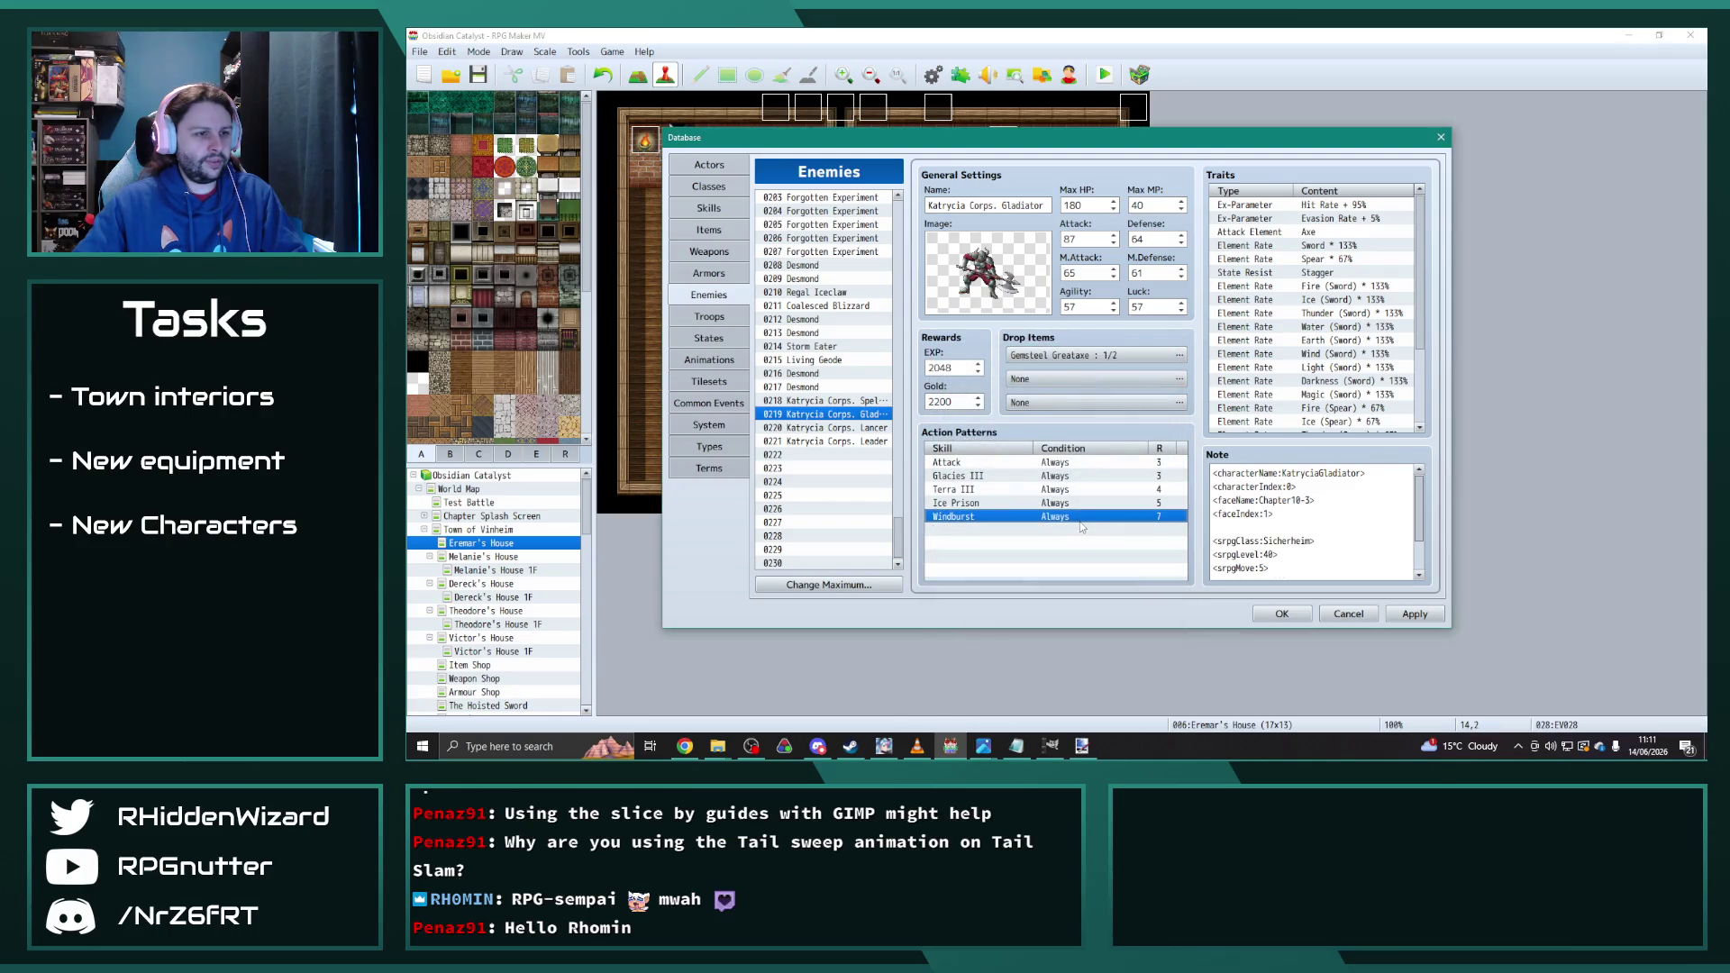
key(Return)
click(1029, 410)
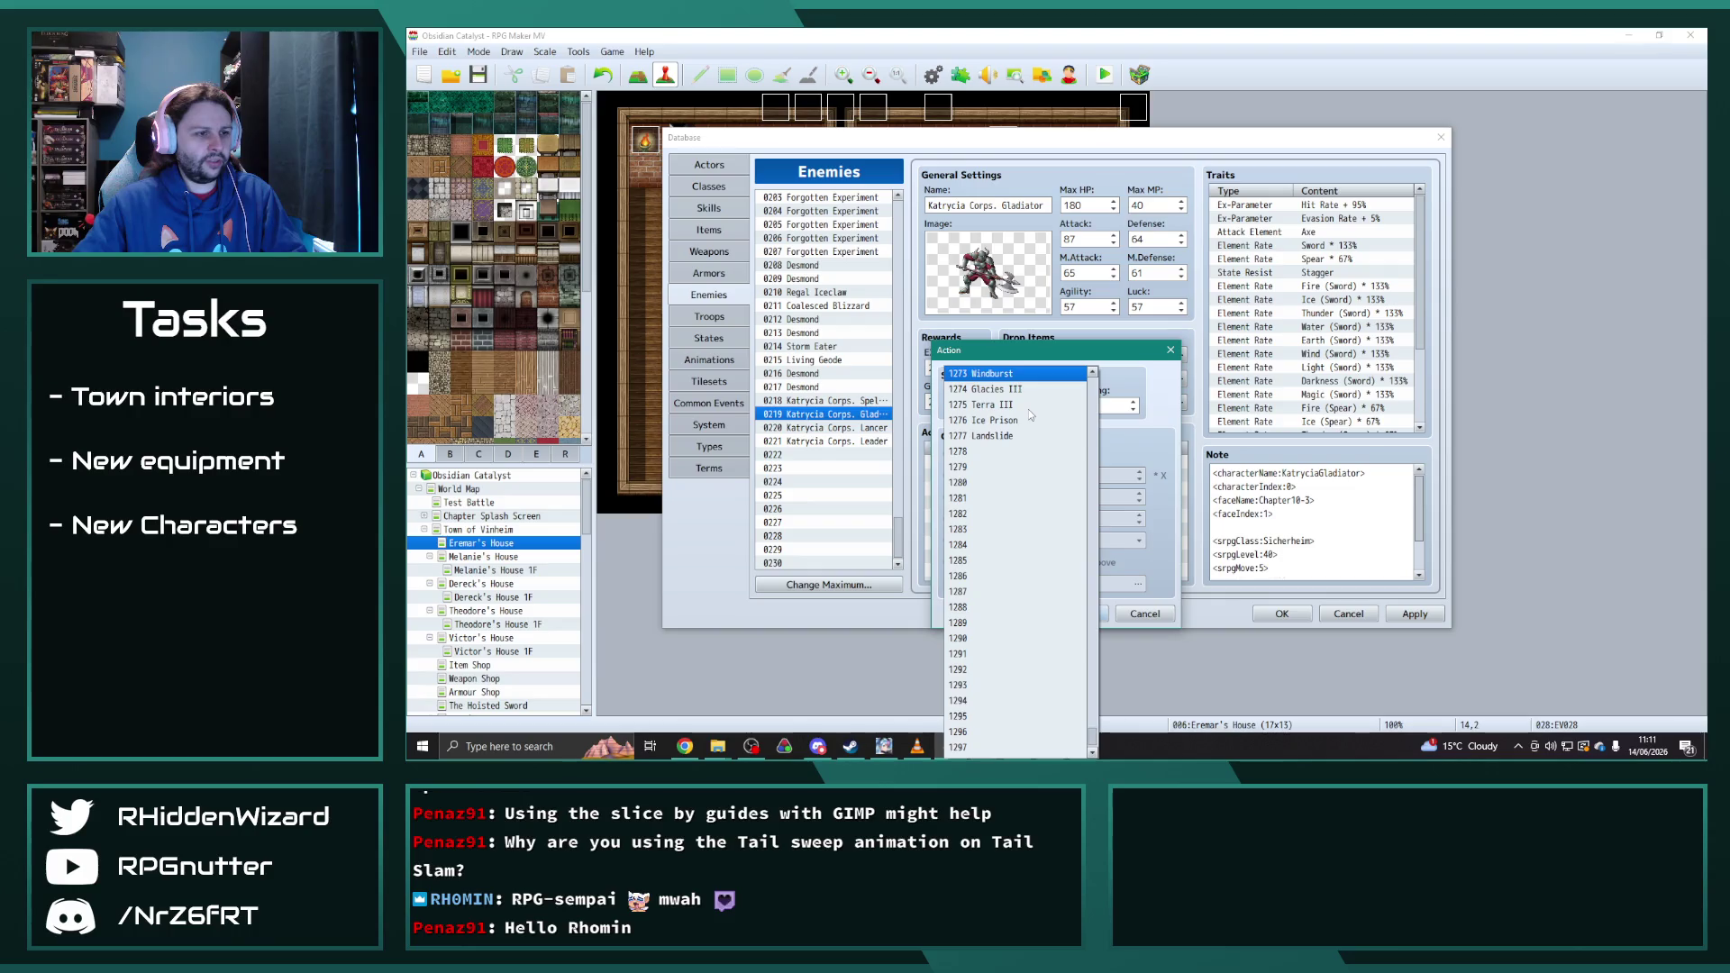
click(992, 437)
double_click(1086, 406)
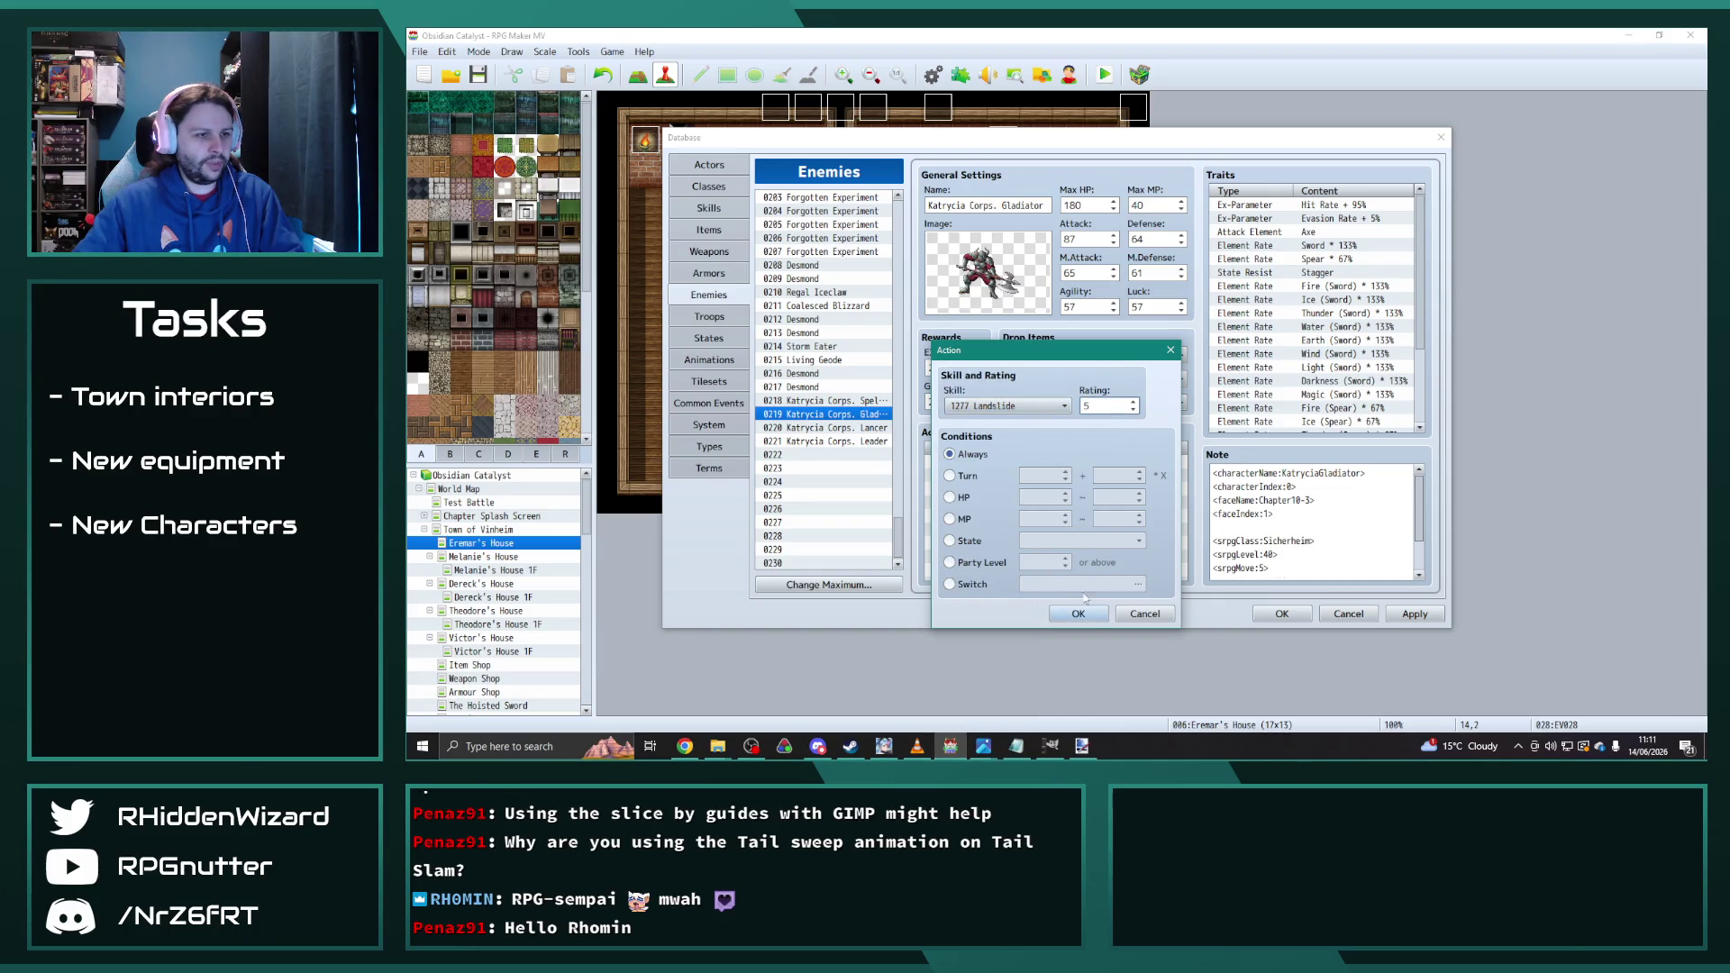
click(1079, 613)
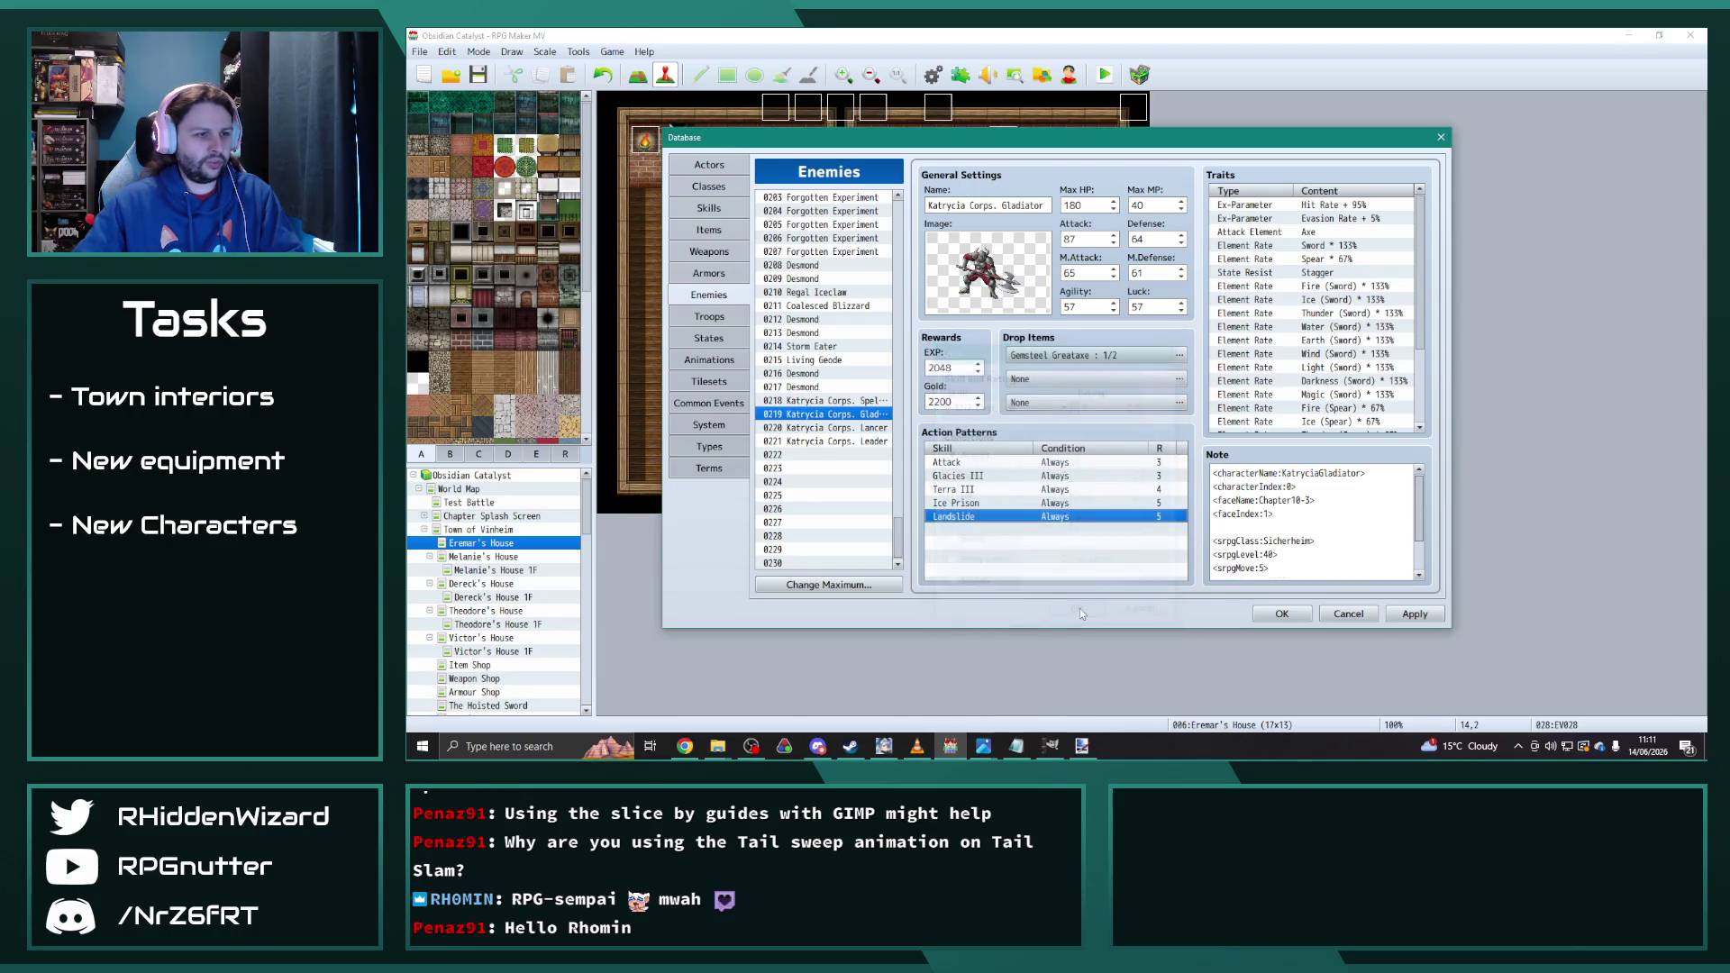
Step: Compare the Lancer with neighbouring Katrycia Corps. enemy entries before going back to skills
click(1074, 546)
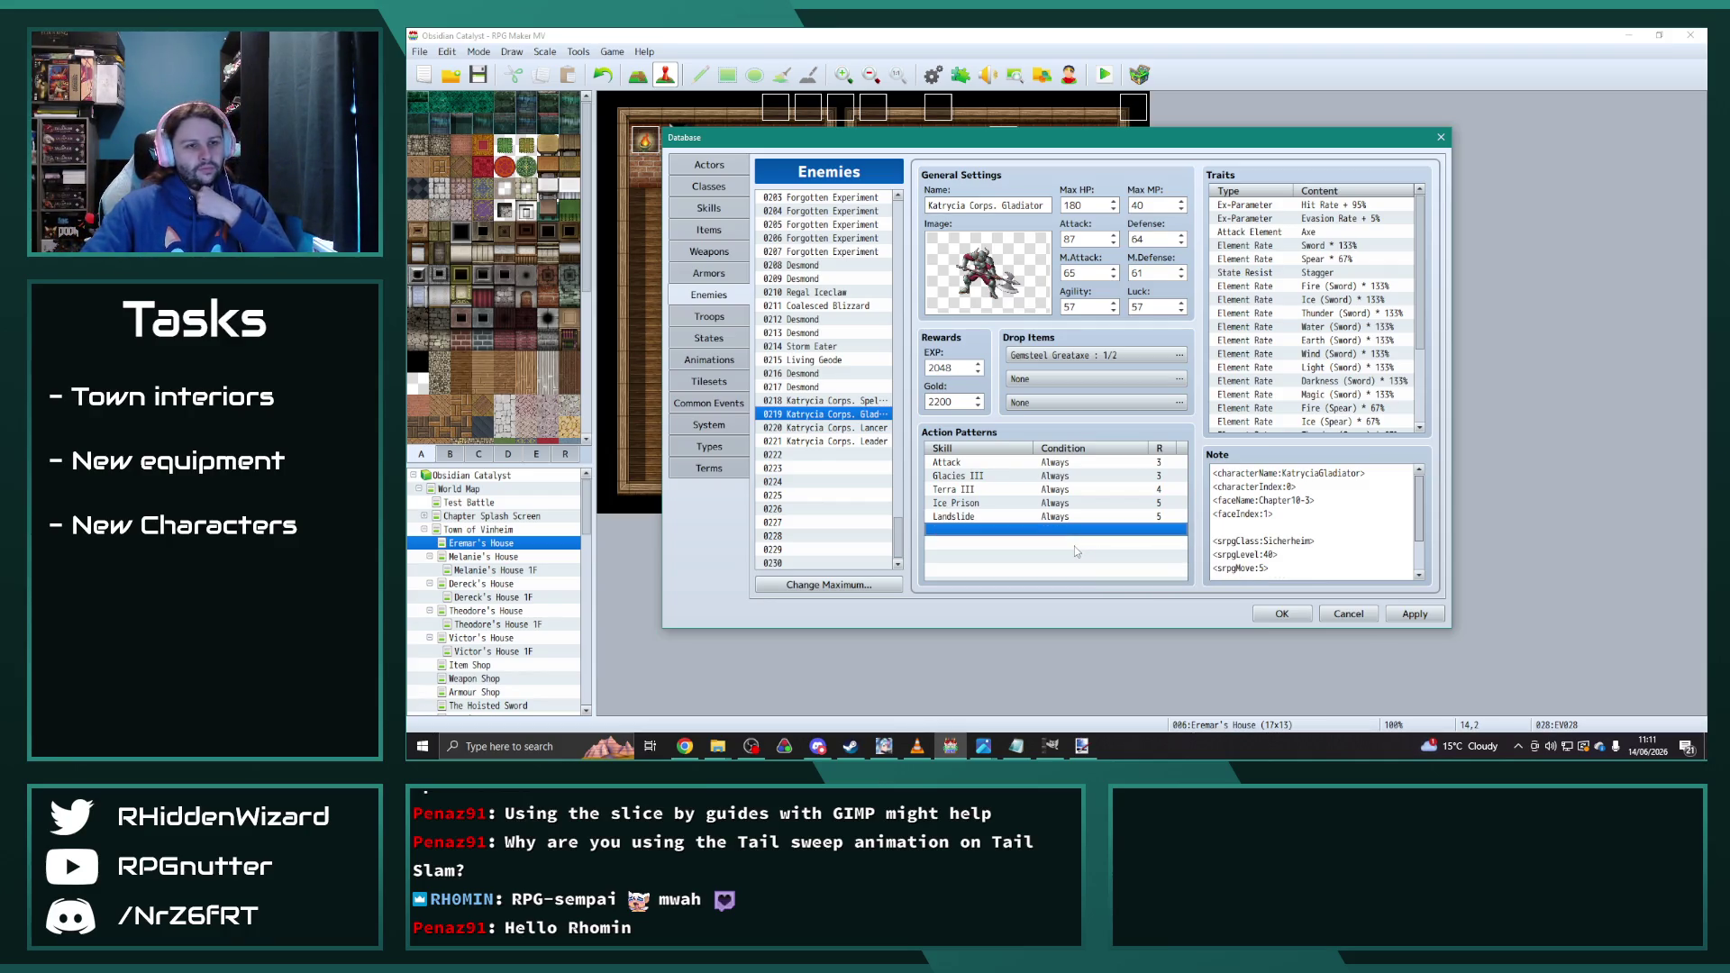
click(850, 429)
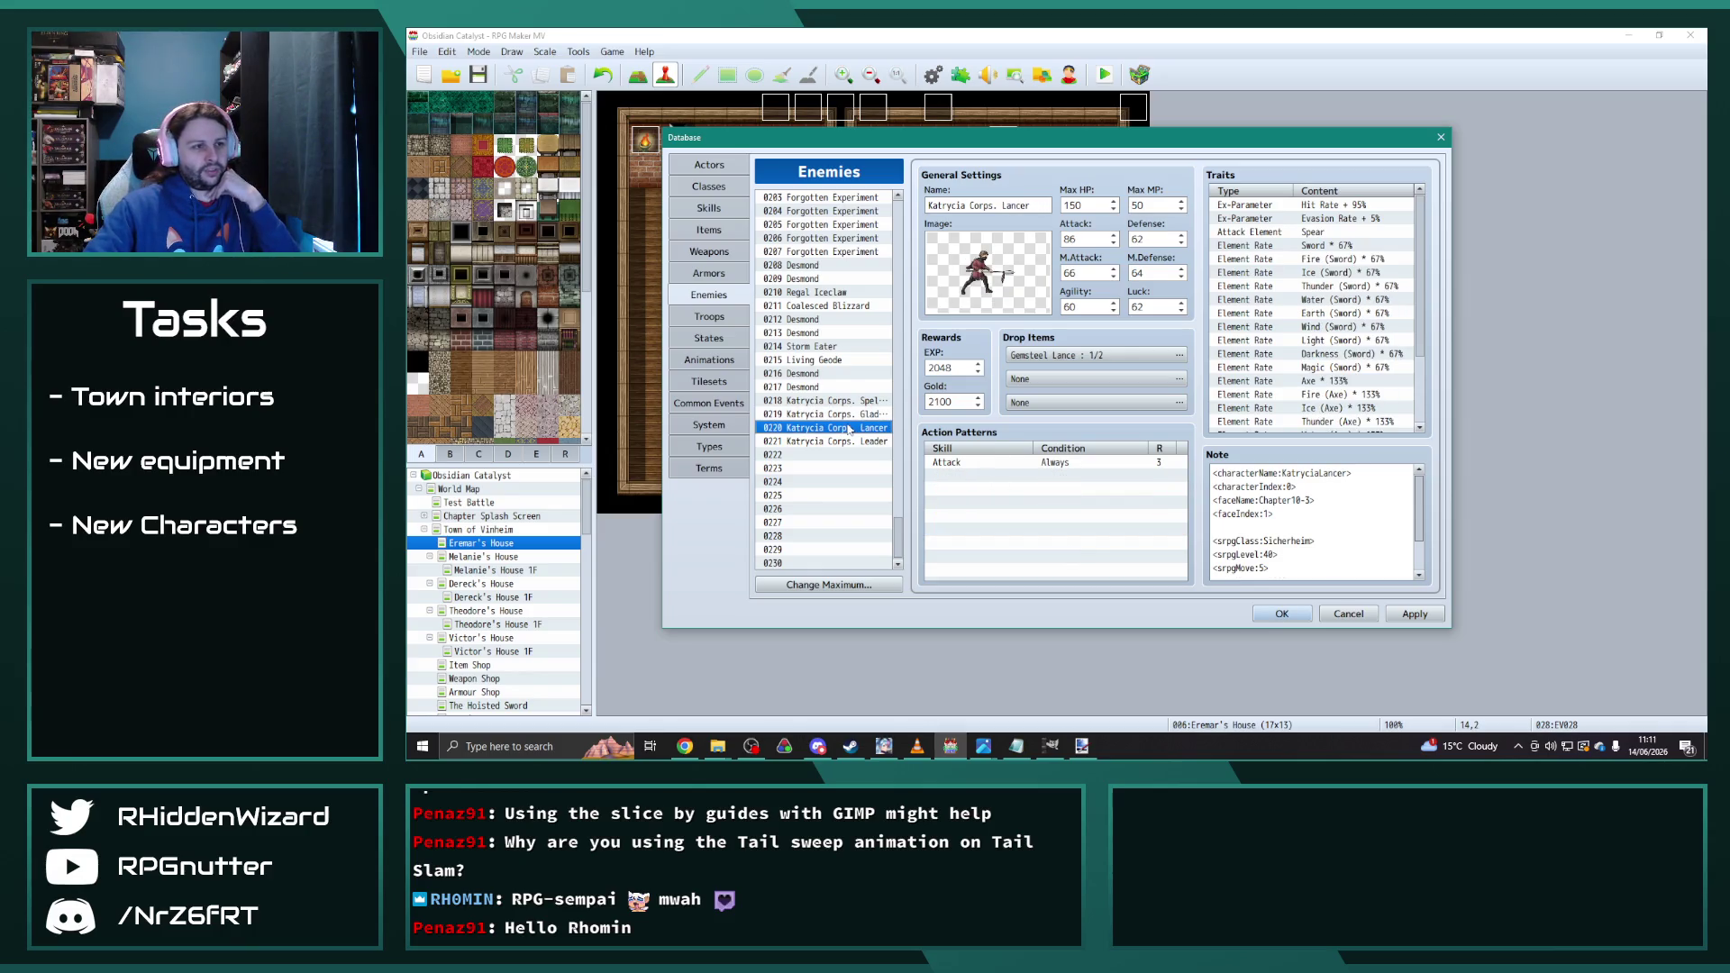
click(855, 414)
click(852, 428)
click(849, 415)
click(847, 402)
click(850, 429)
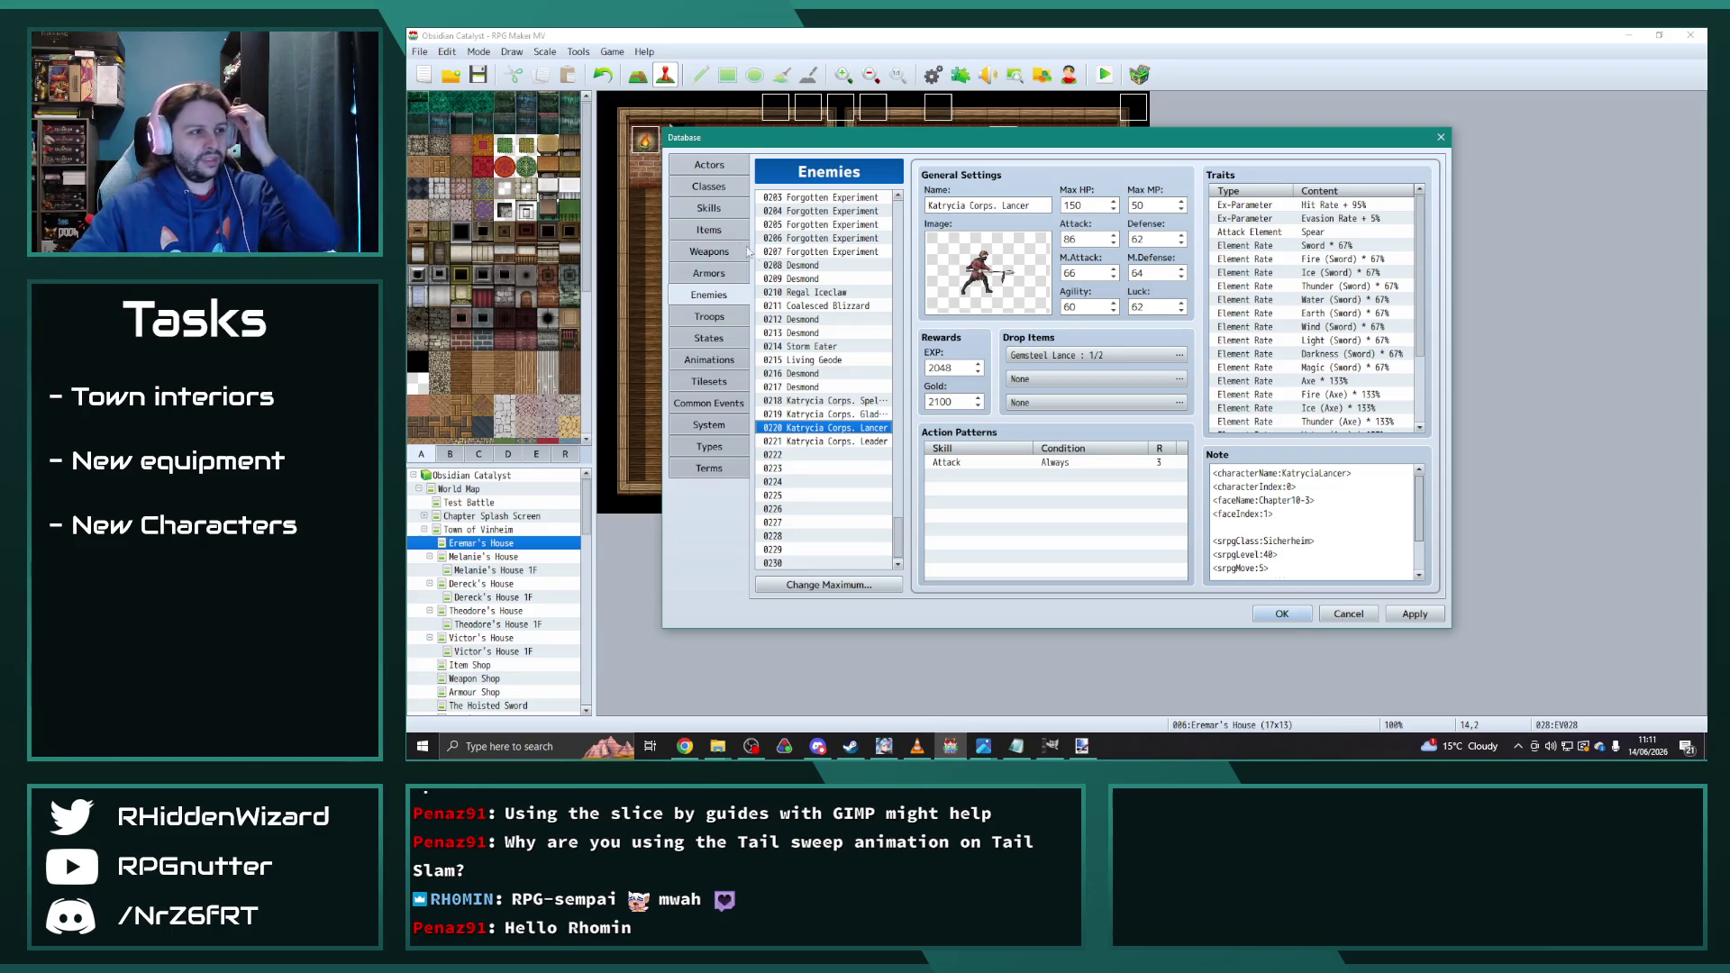
click(710, 213)
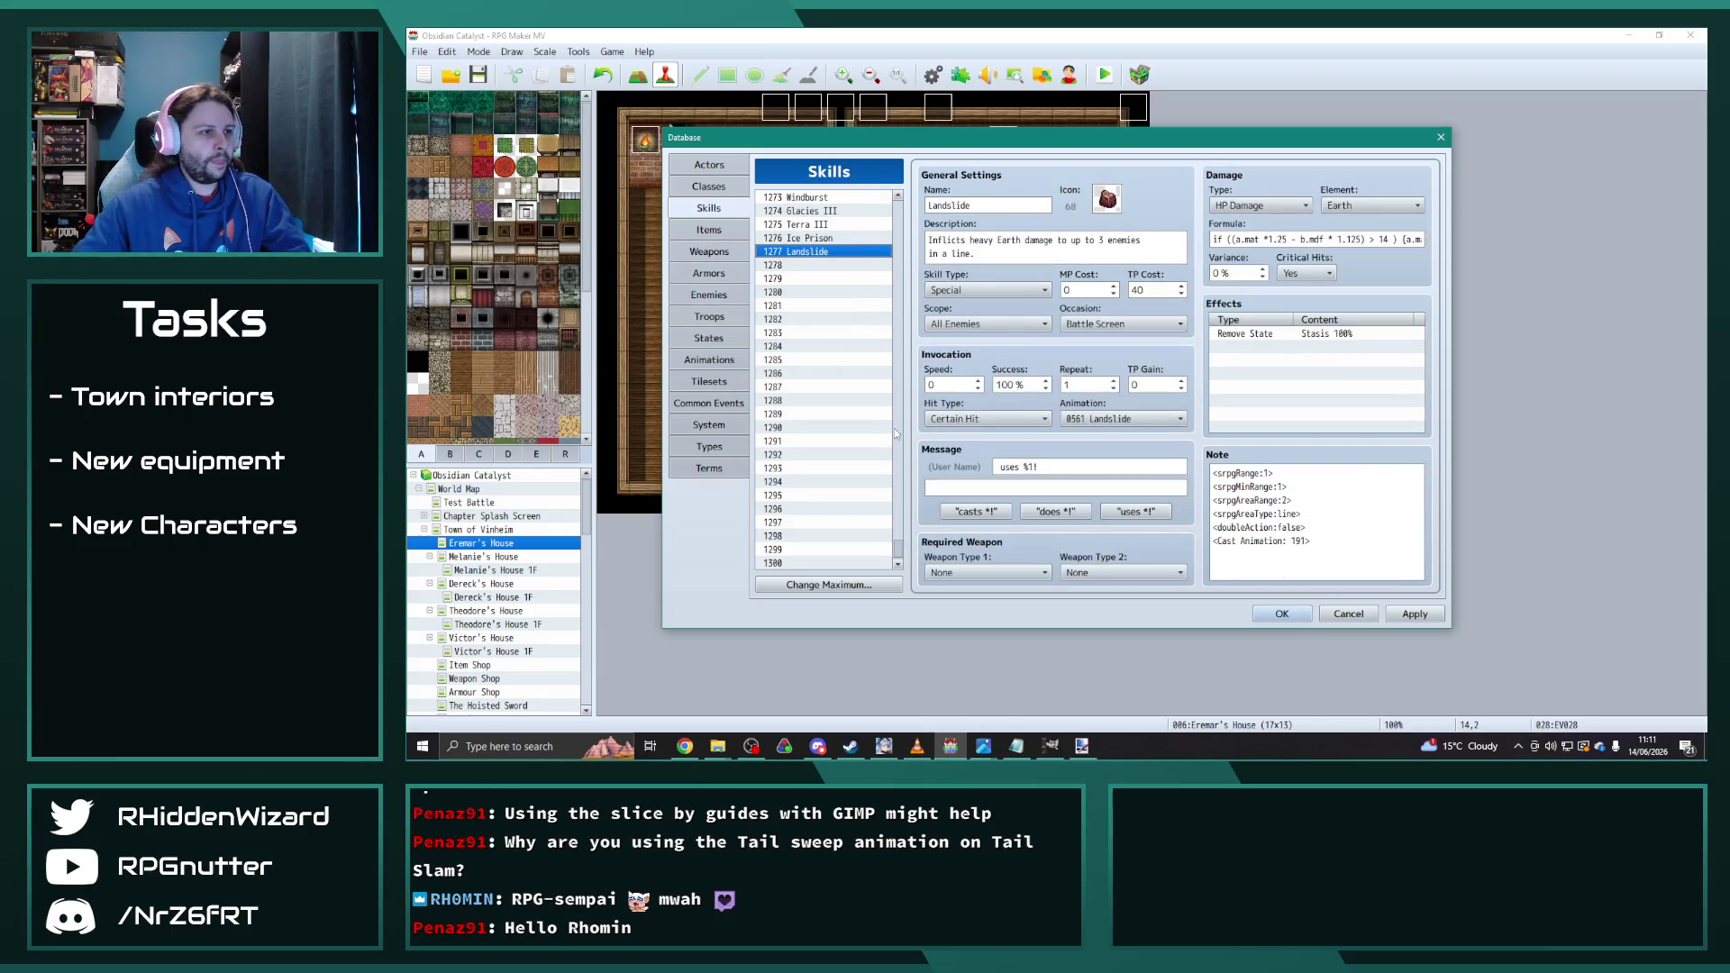
Step: Copy skill 1249 Fulgur III into the empty skill slot 1278
scroll(828, 335, up, 7)
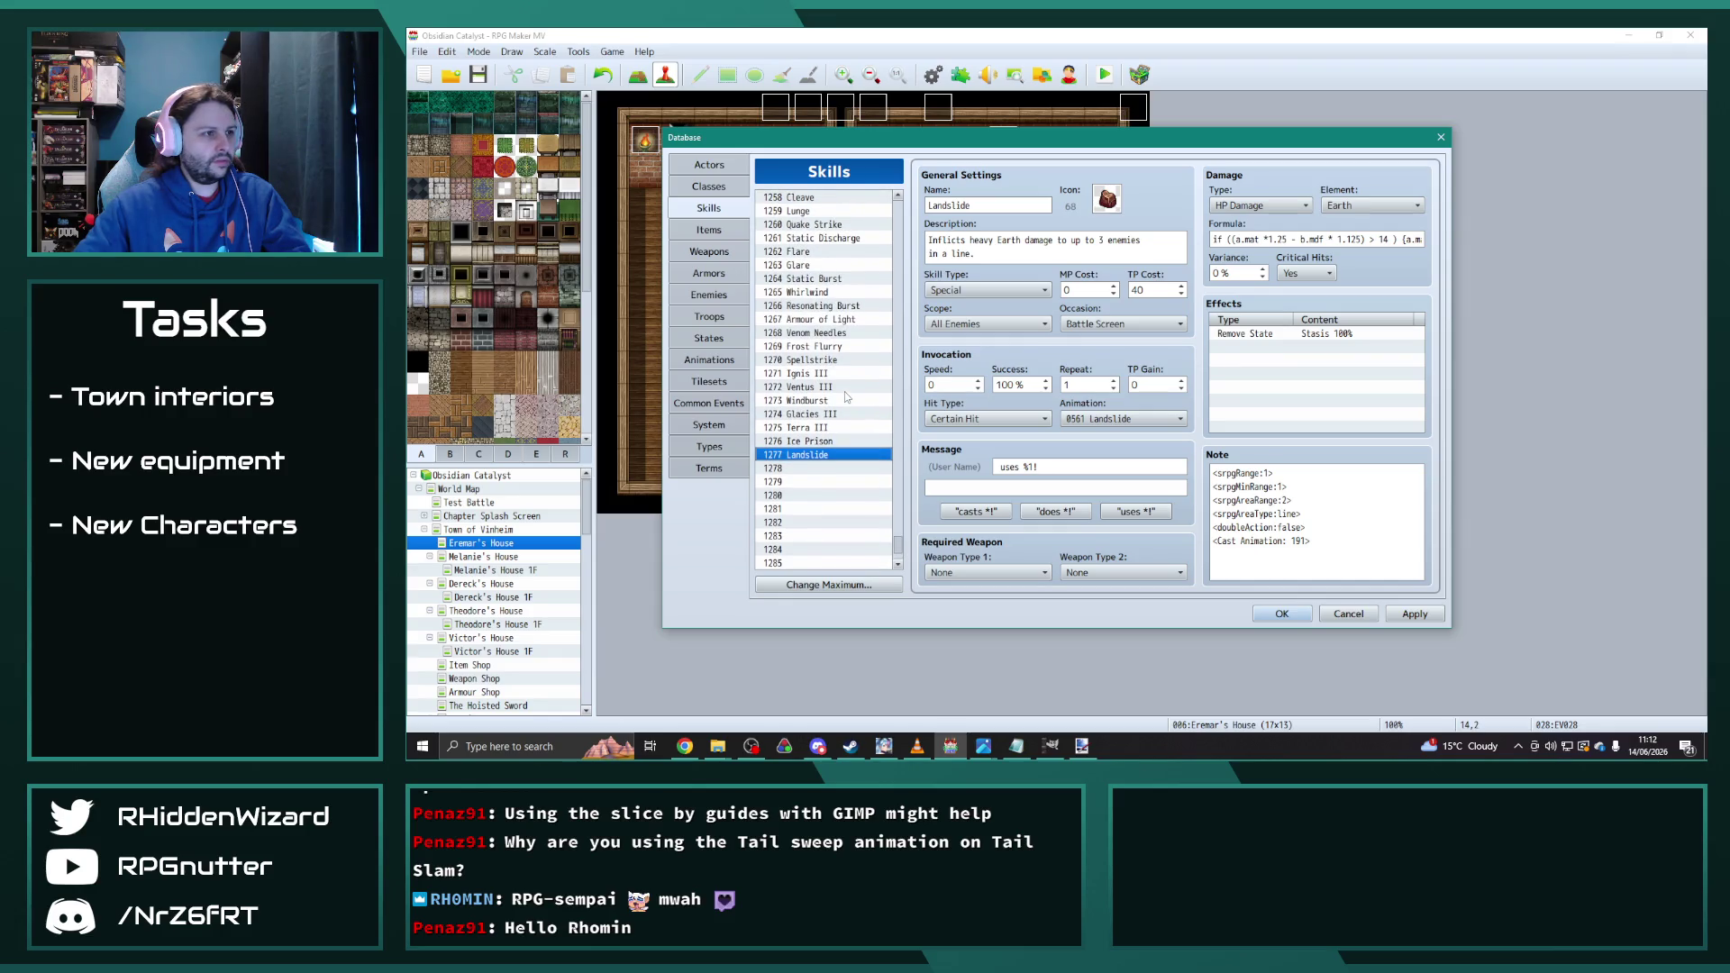
scroll(853, 408, up, 2)
click(831, 238)
key(ctrl+c)
scroll(829, 360, down, 4)
click(826, 462)
key(ctrl+v)
Step: Scroll back up the skills list and select 1160 Aqua III
scroll(827, 460, up, 10)
scroll(827, 460, up, 8)
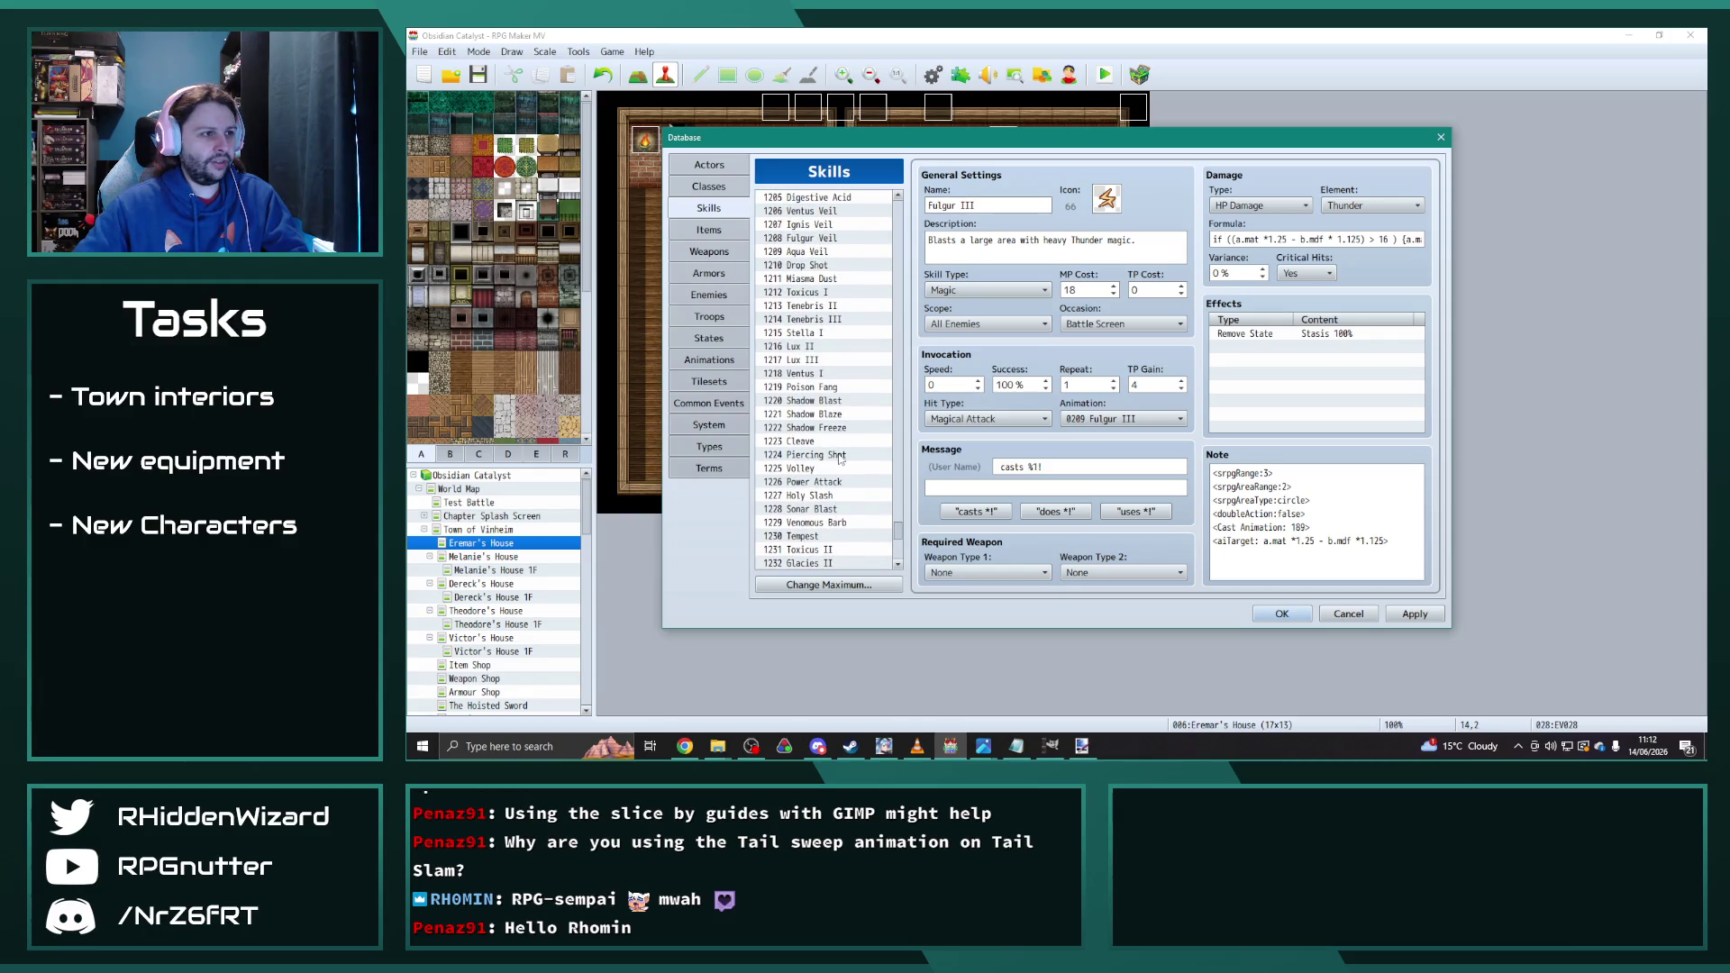
scroll(853, 391, up, 5)
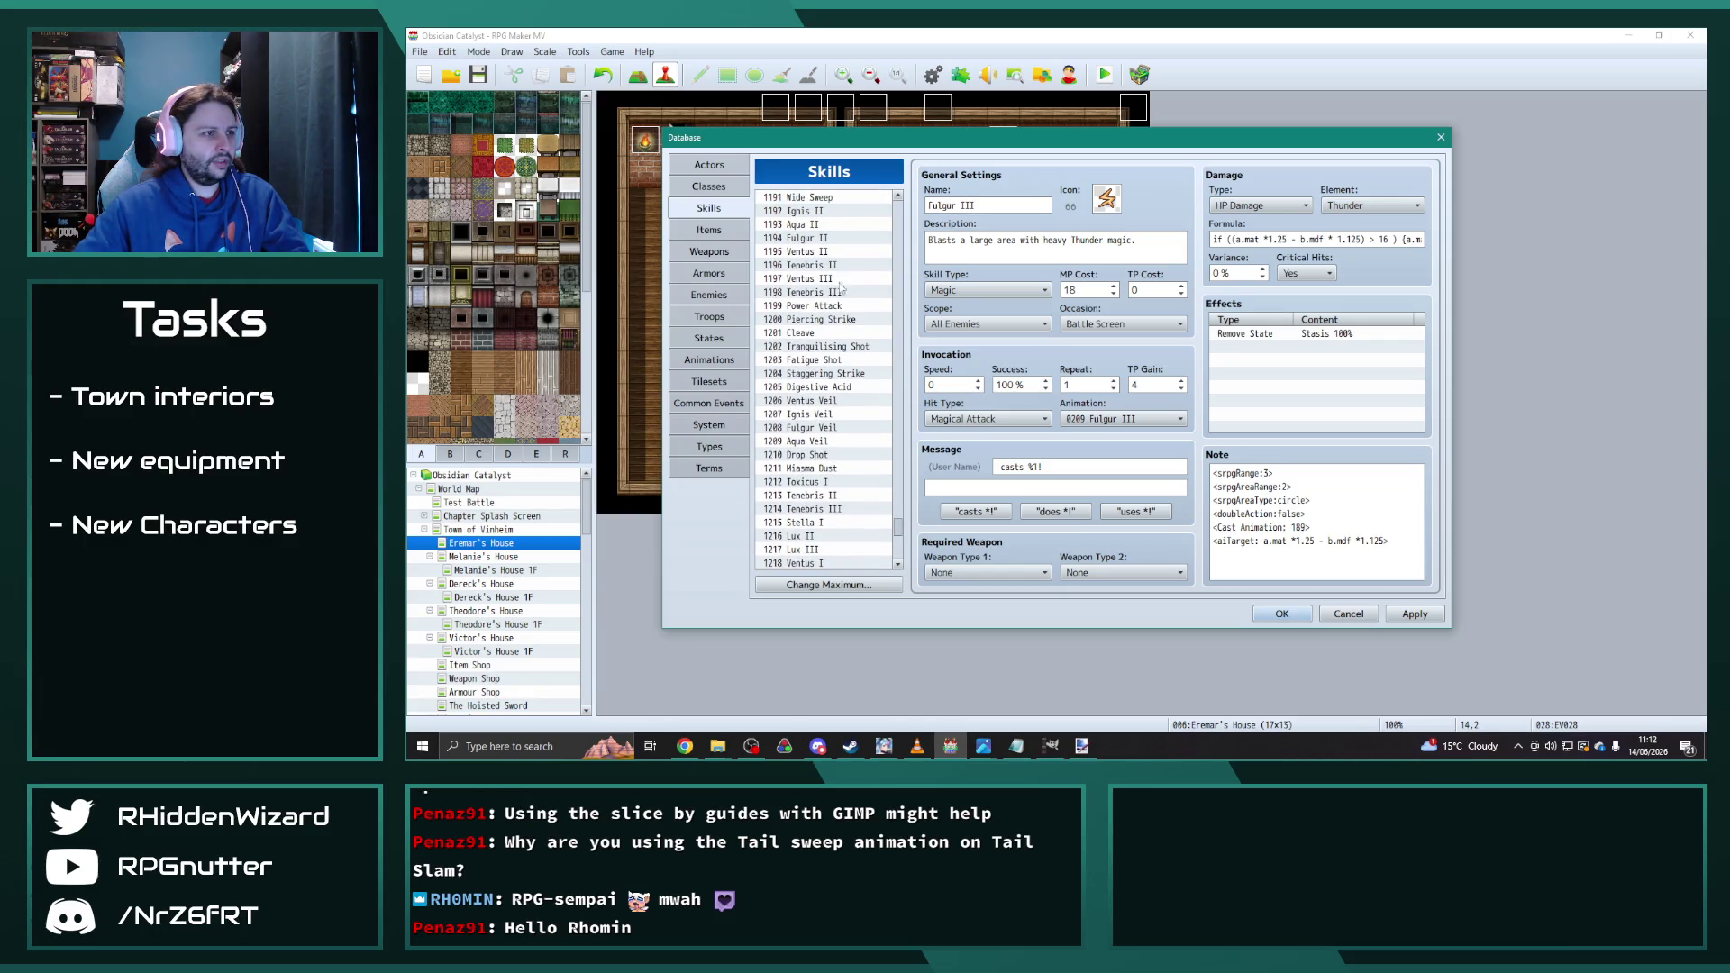
scroll(856, 439, up, 6)
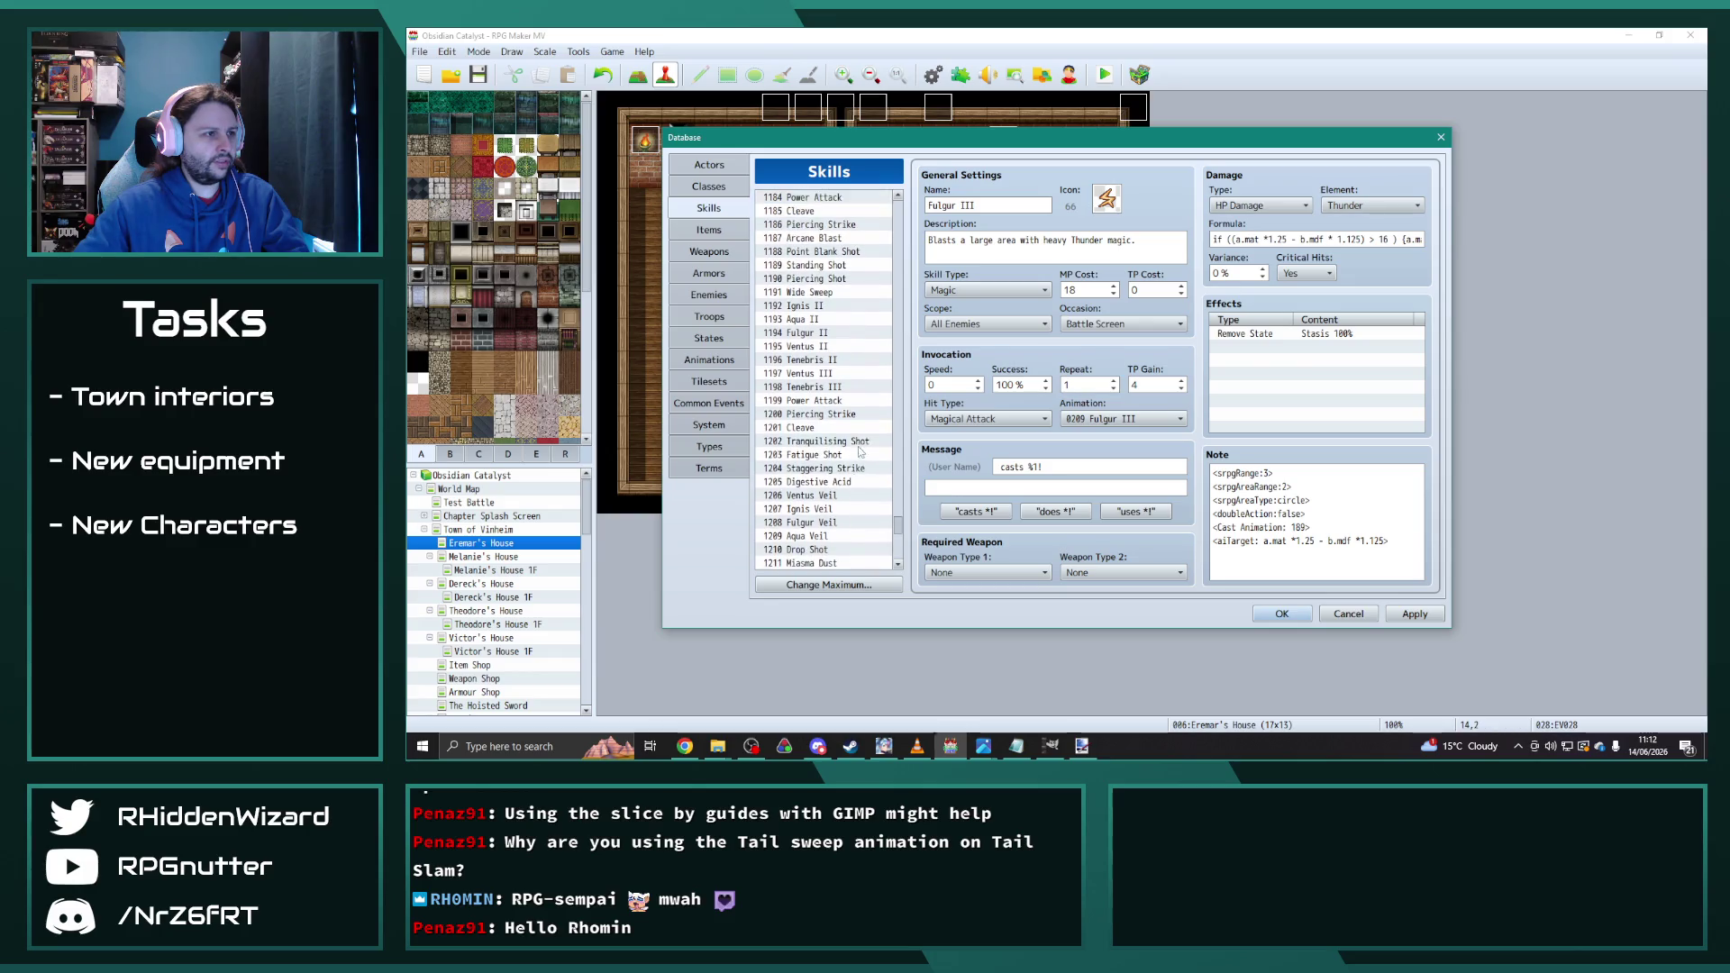
scroll(858, 451, up, 6)
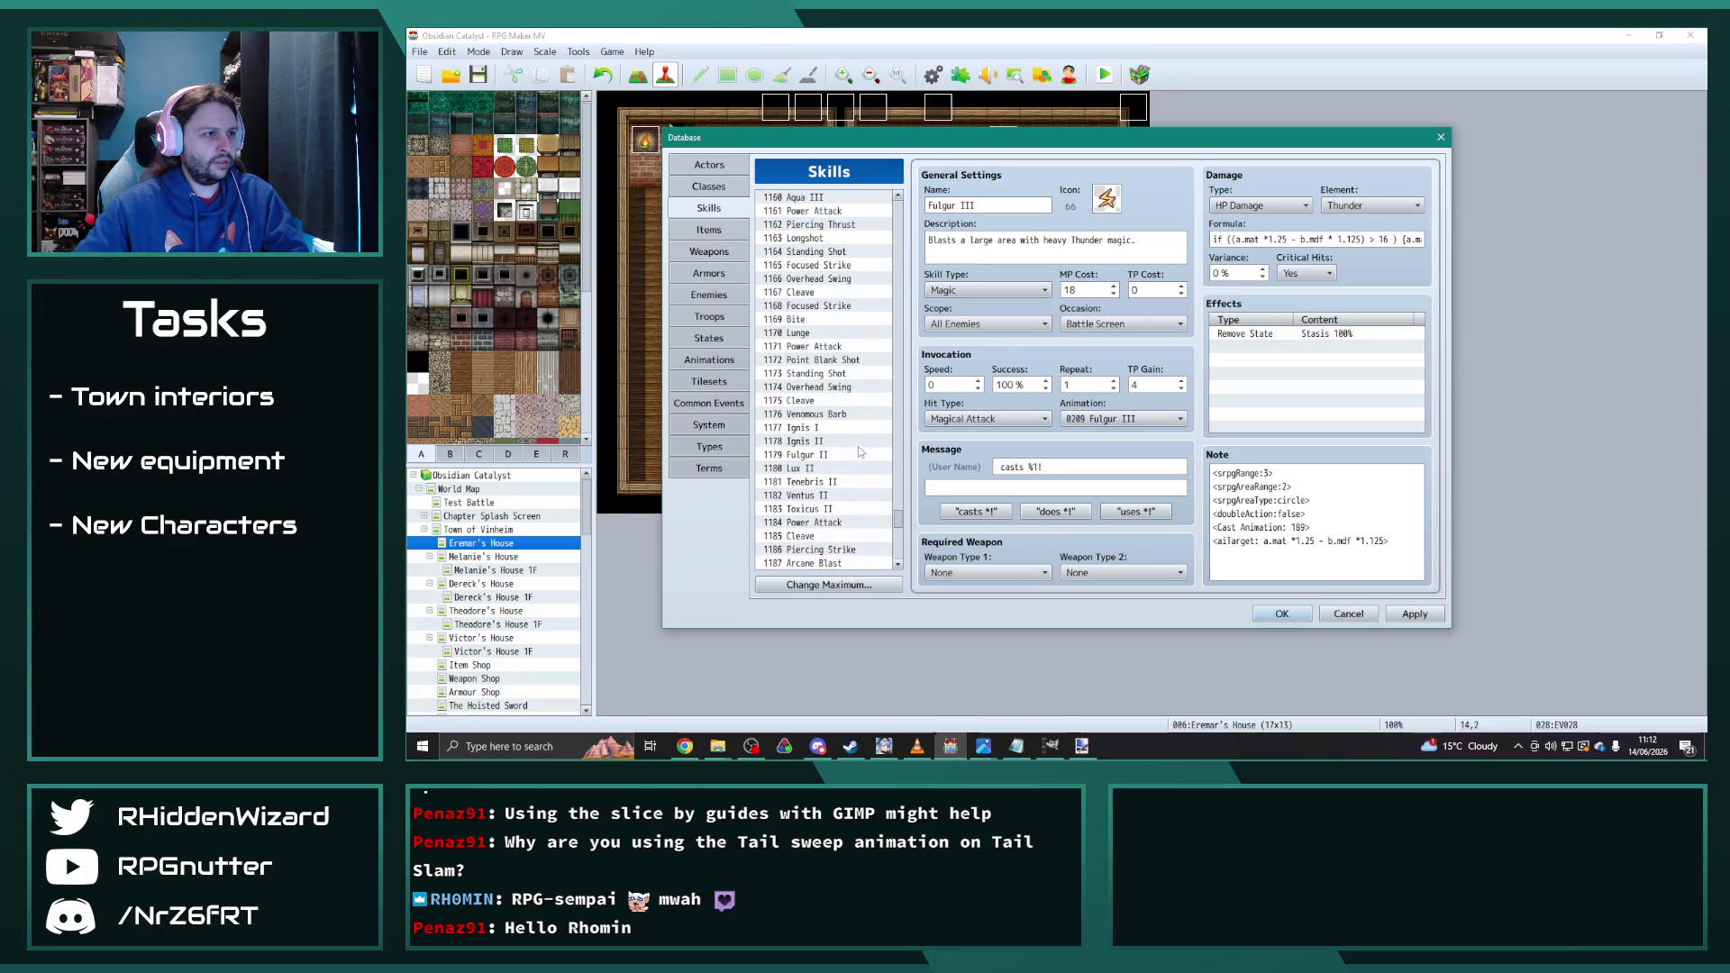
click(816, 251)
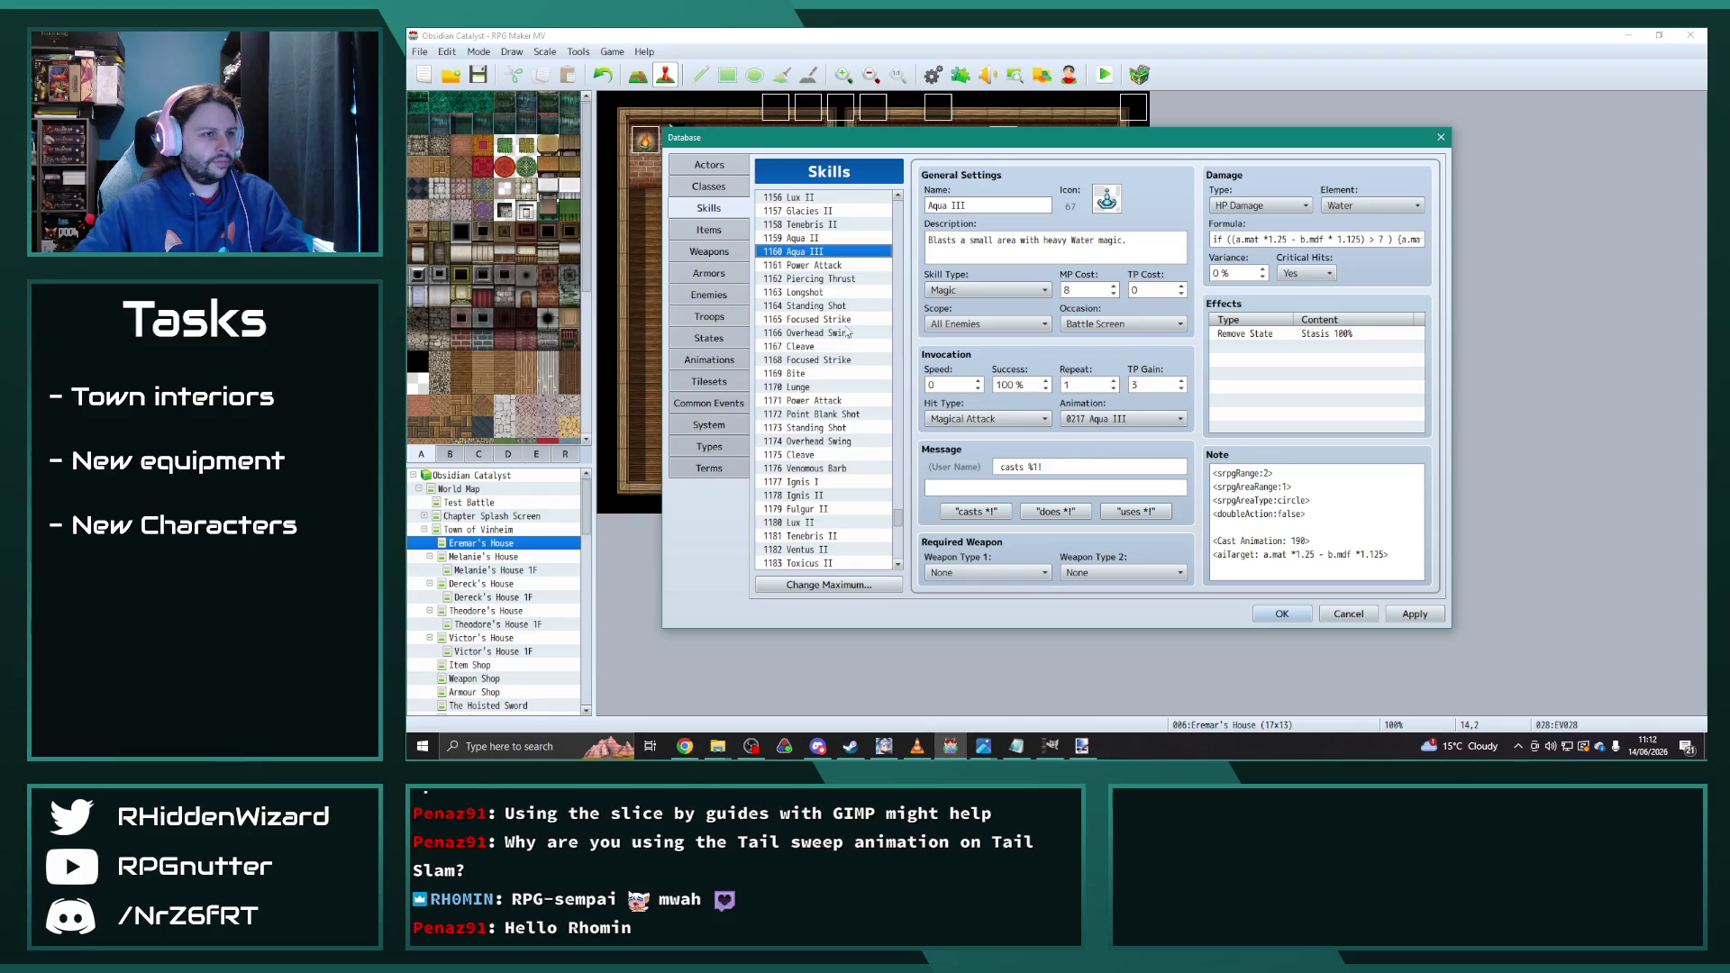
scroll(899, 518, down, 10)
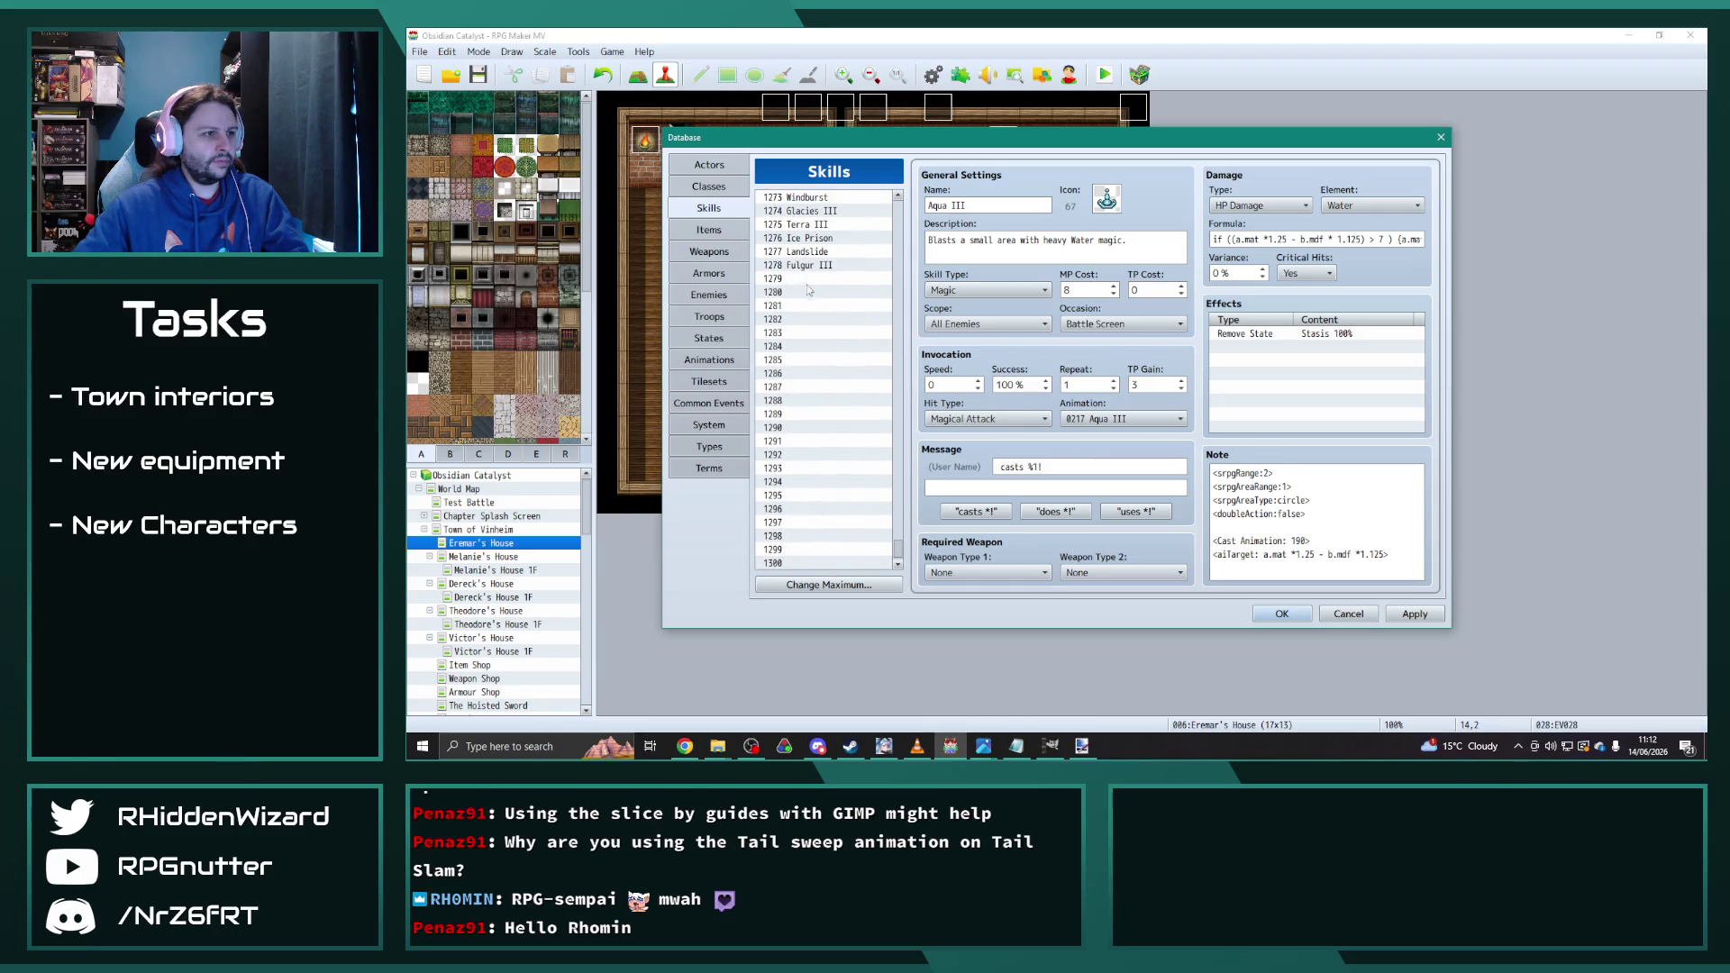
click(805, 279)
key(ctrl+v)
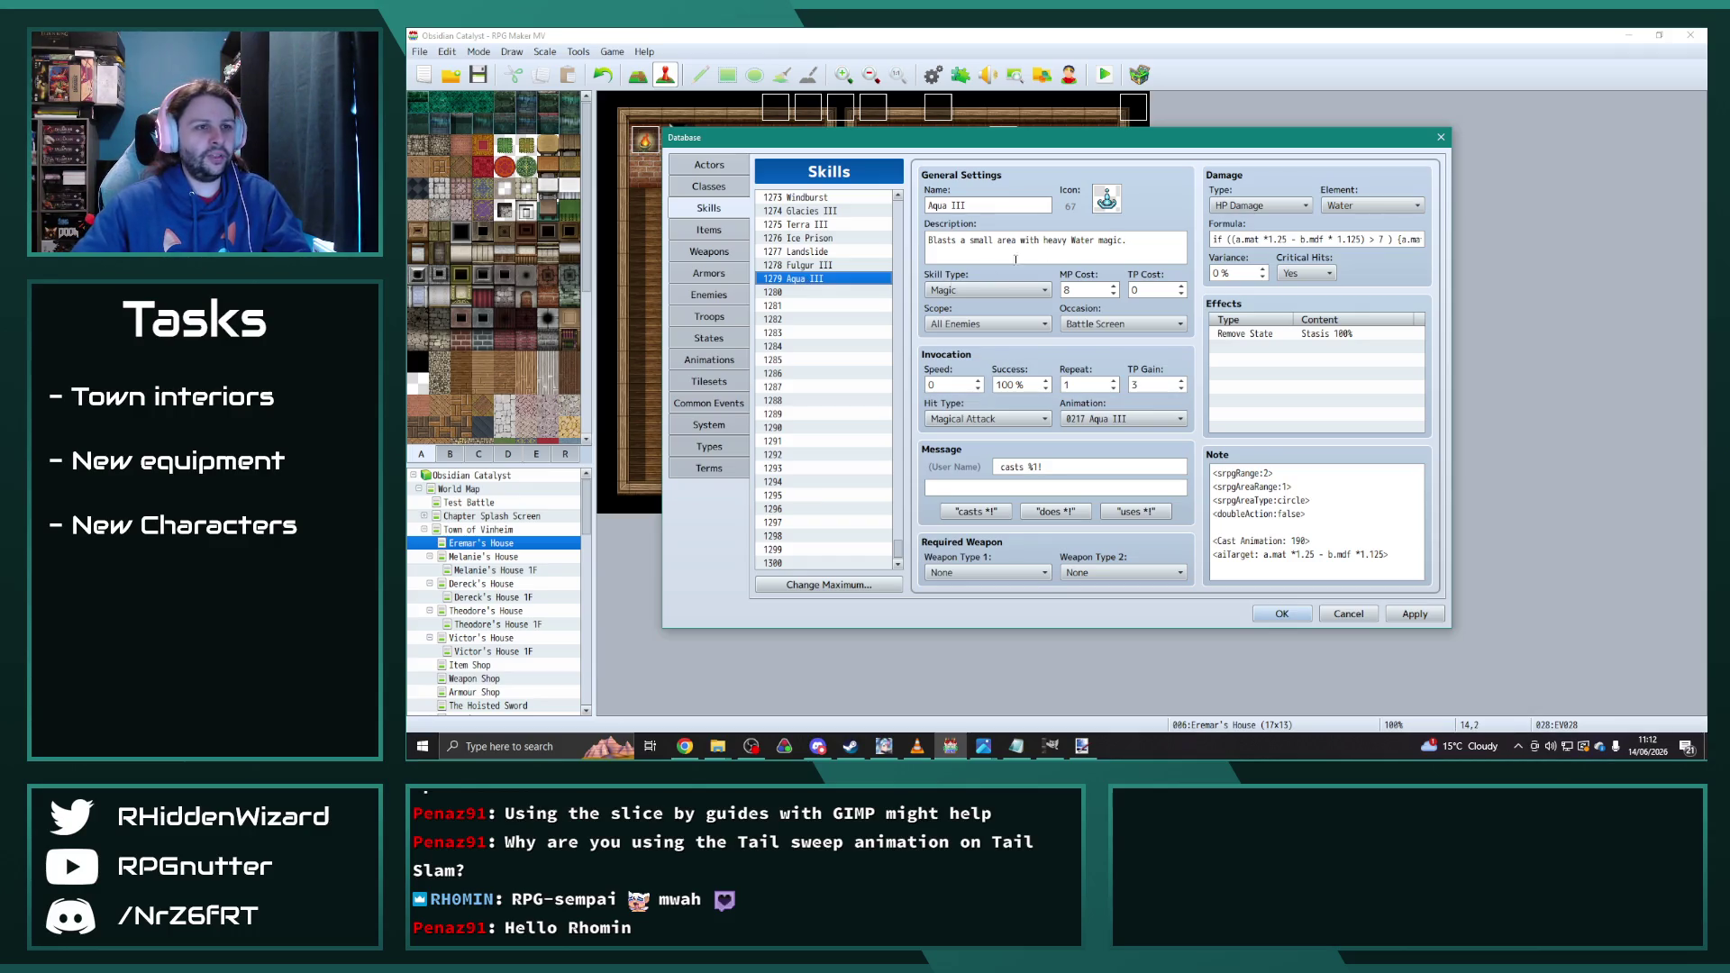
click(814, 266)
click(814, 279)
click(1387, 240)
text({)
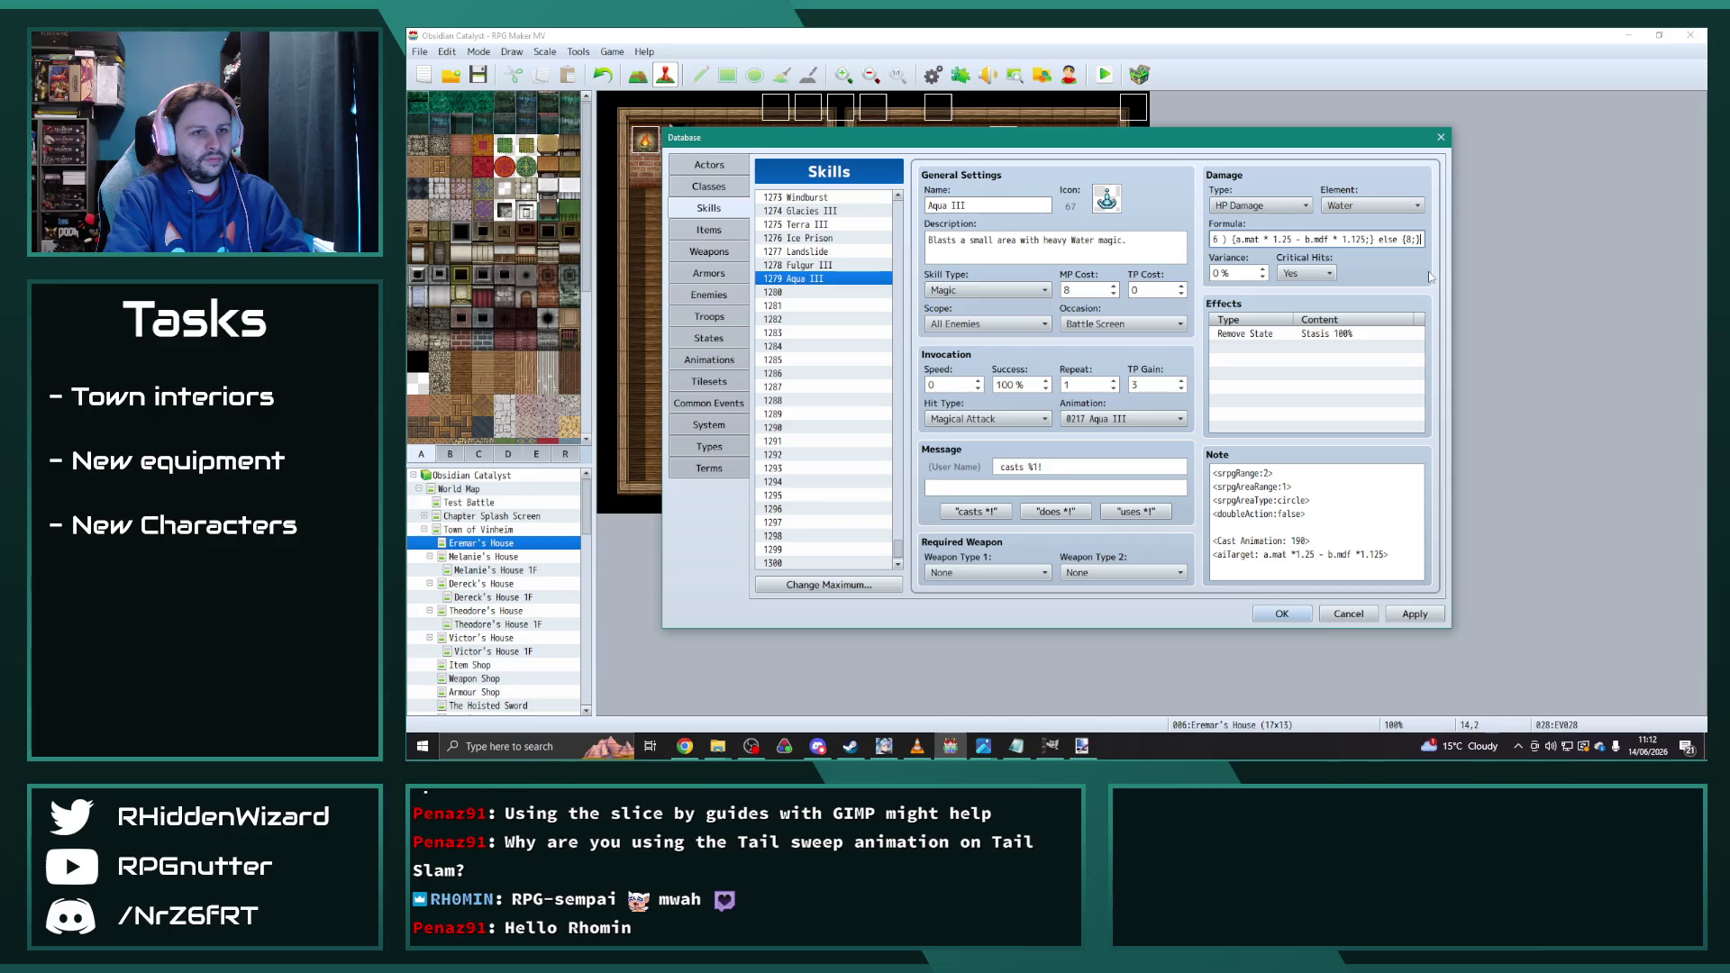
text(17)
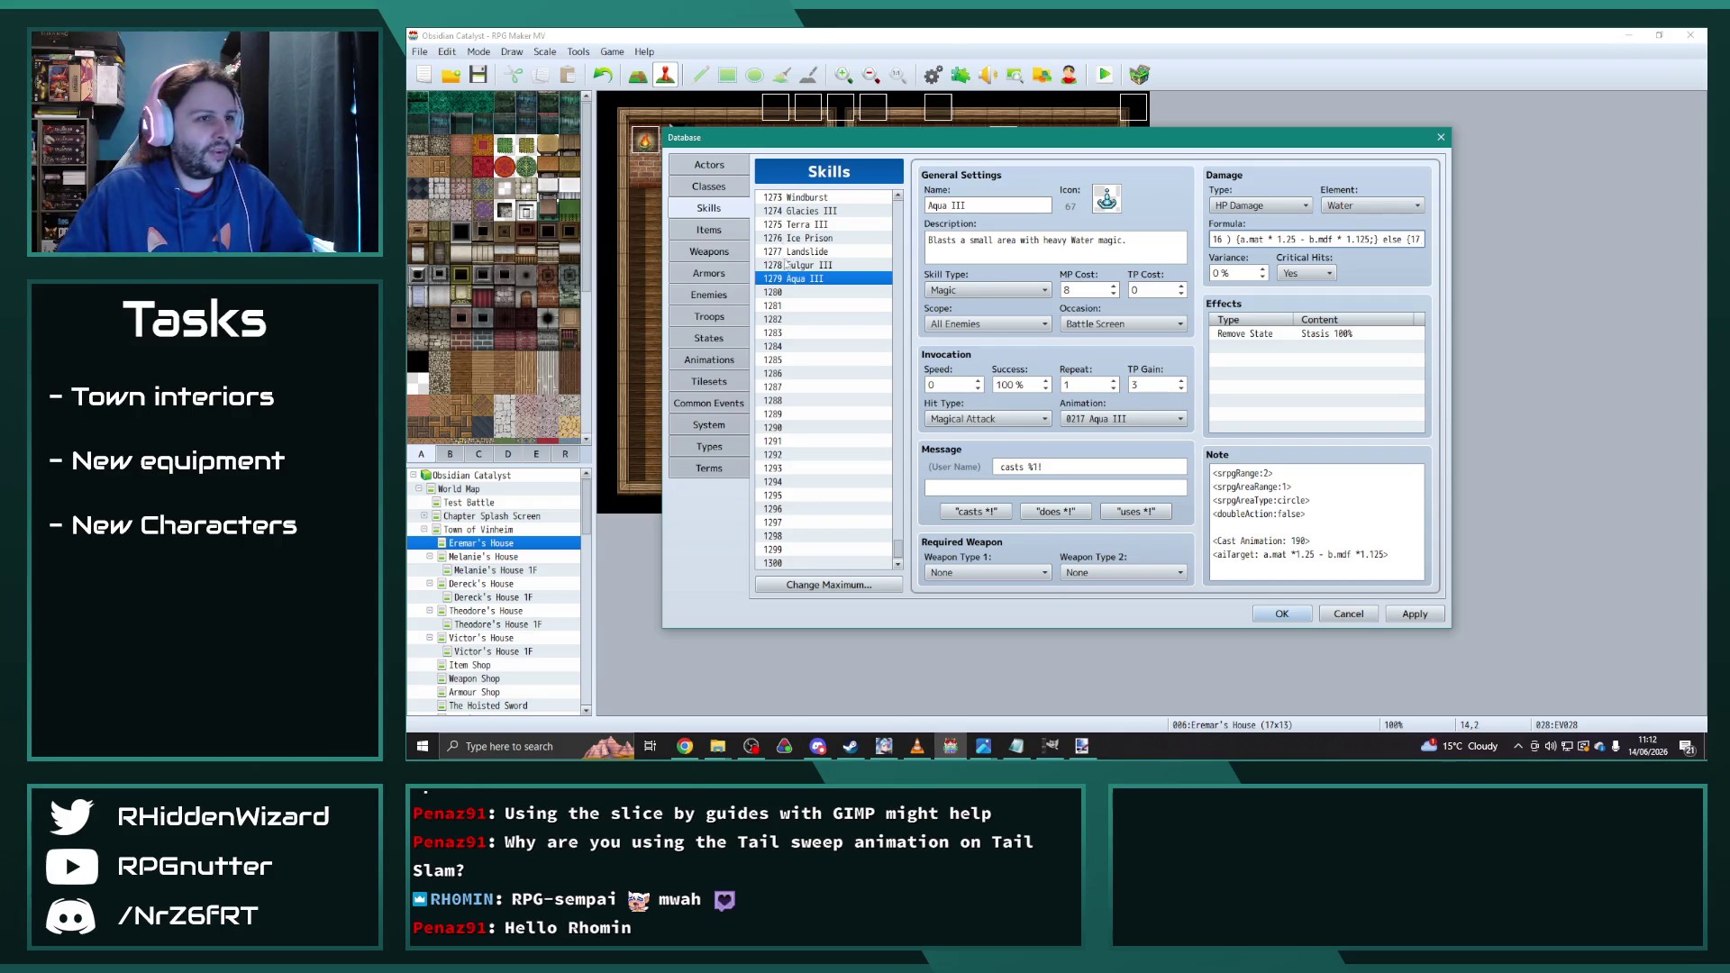
scroll(850, 326, up, 1)
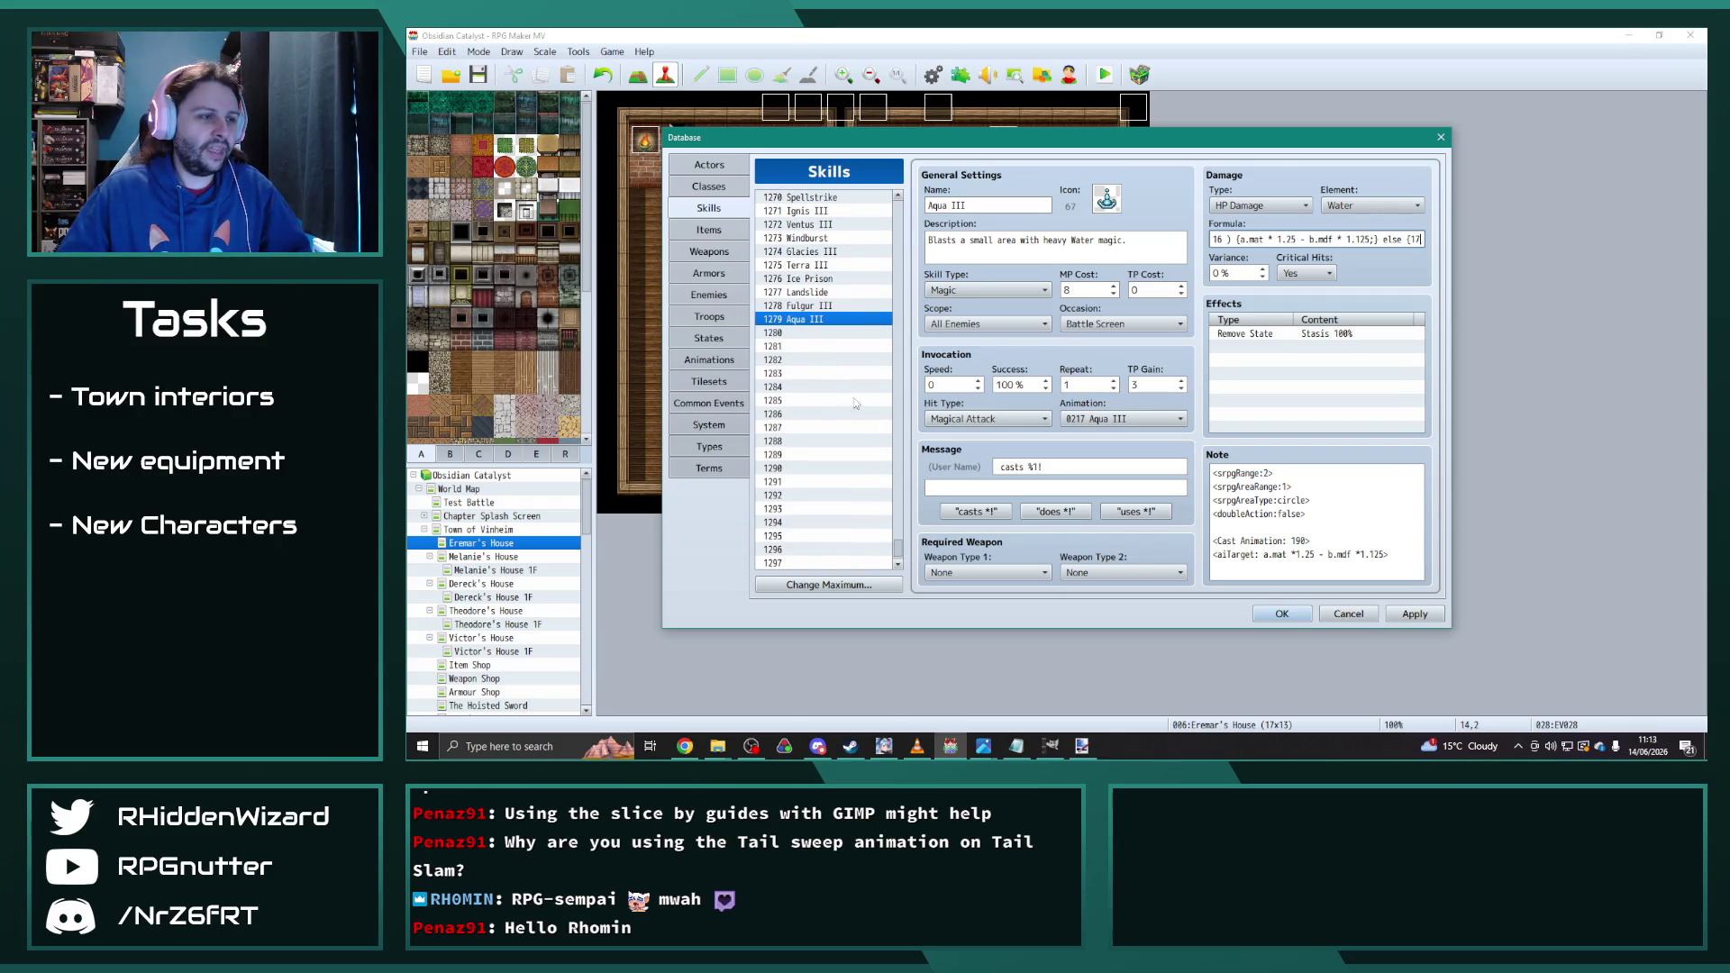
scroll(899, 544, up, 15)
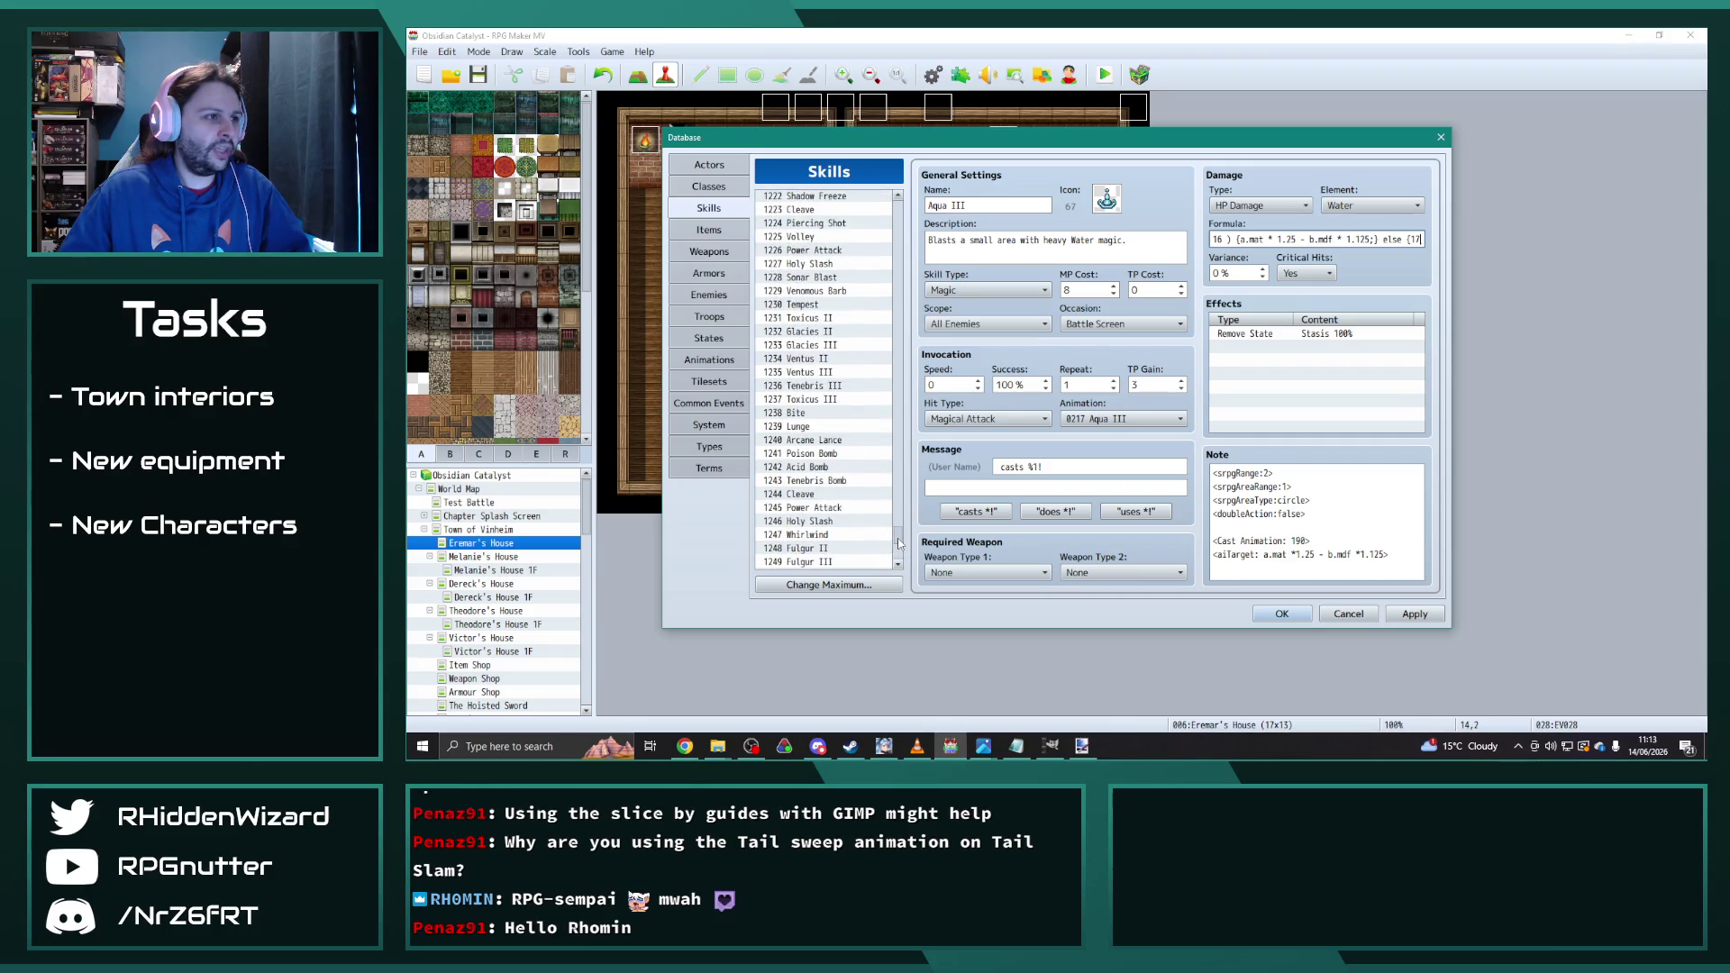
drag(899, 543, 895, 410)
click(823, 327)
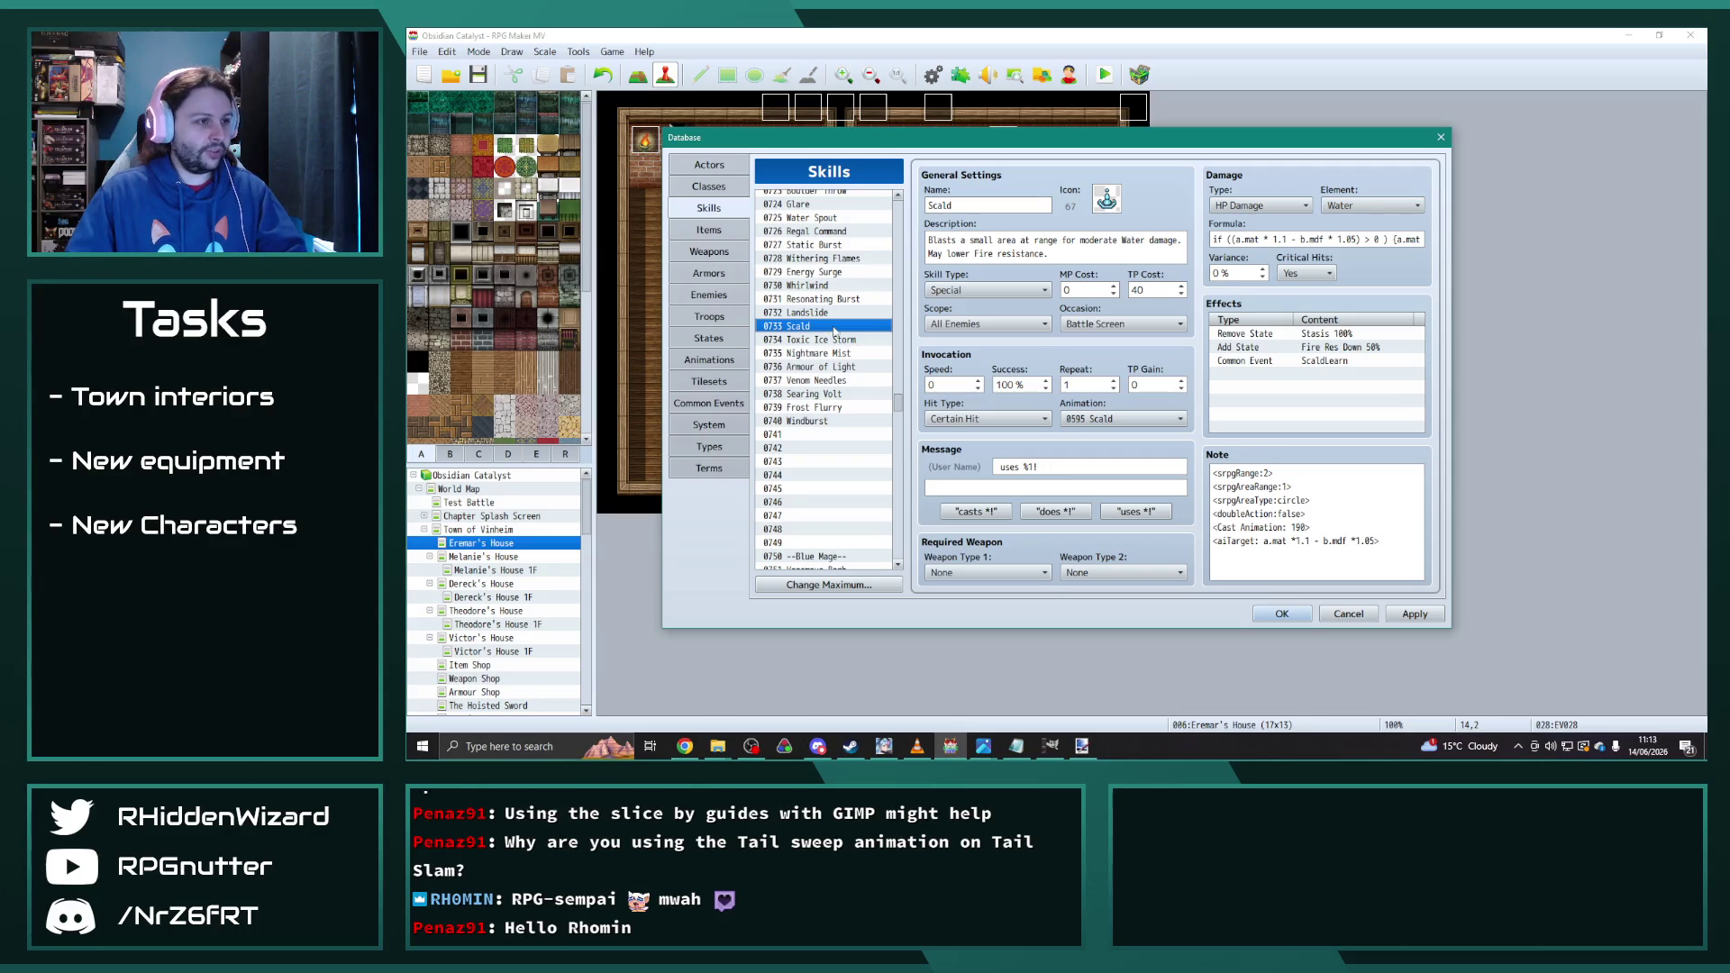
Step: Paste the copied Scald skill into empty skill entry 1280
drag(905, 442, 905, 569)
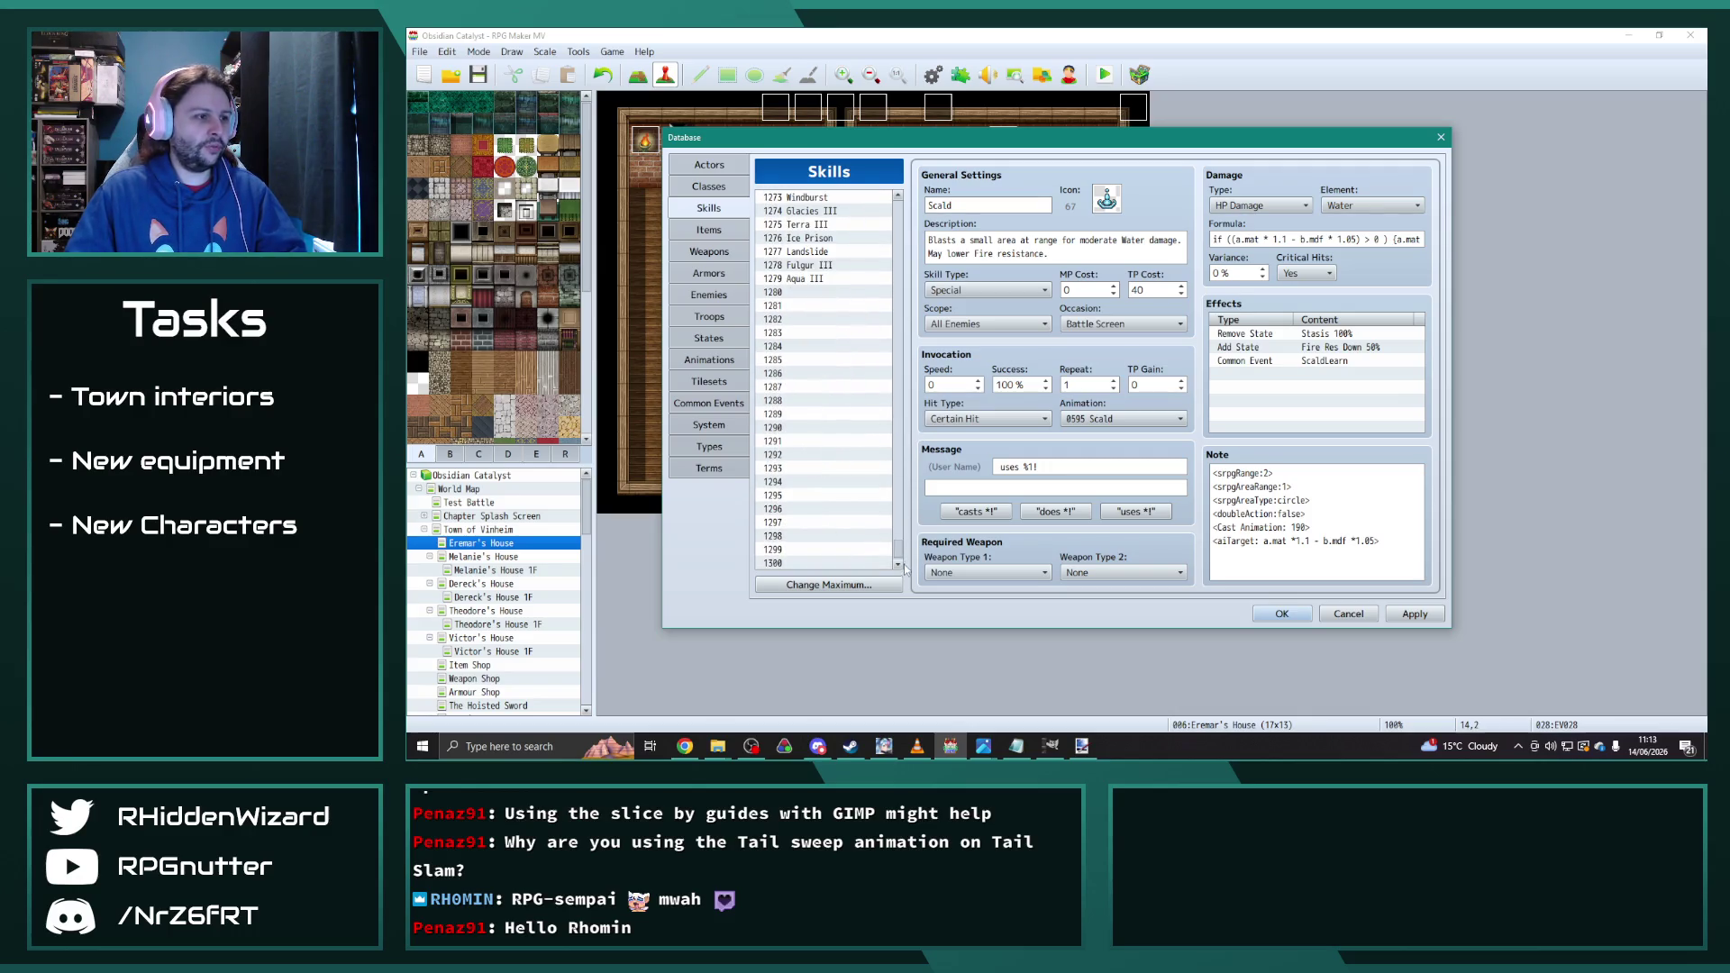
click(815, 292)
key(ctrl+v)
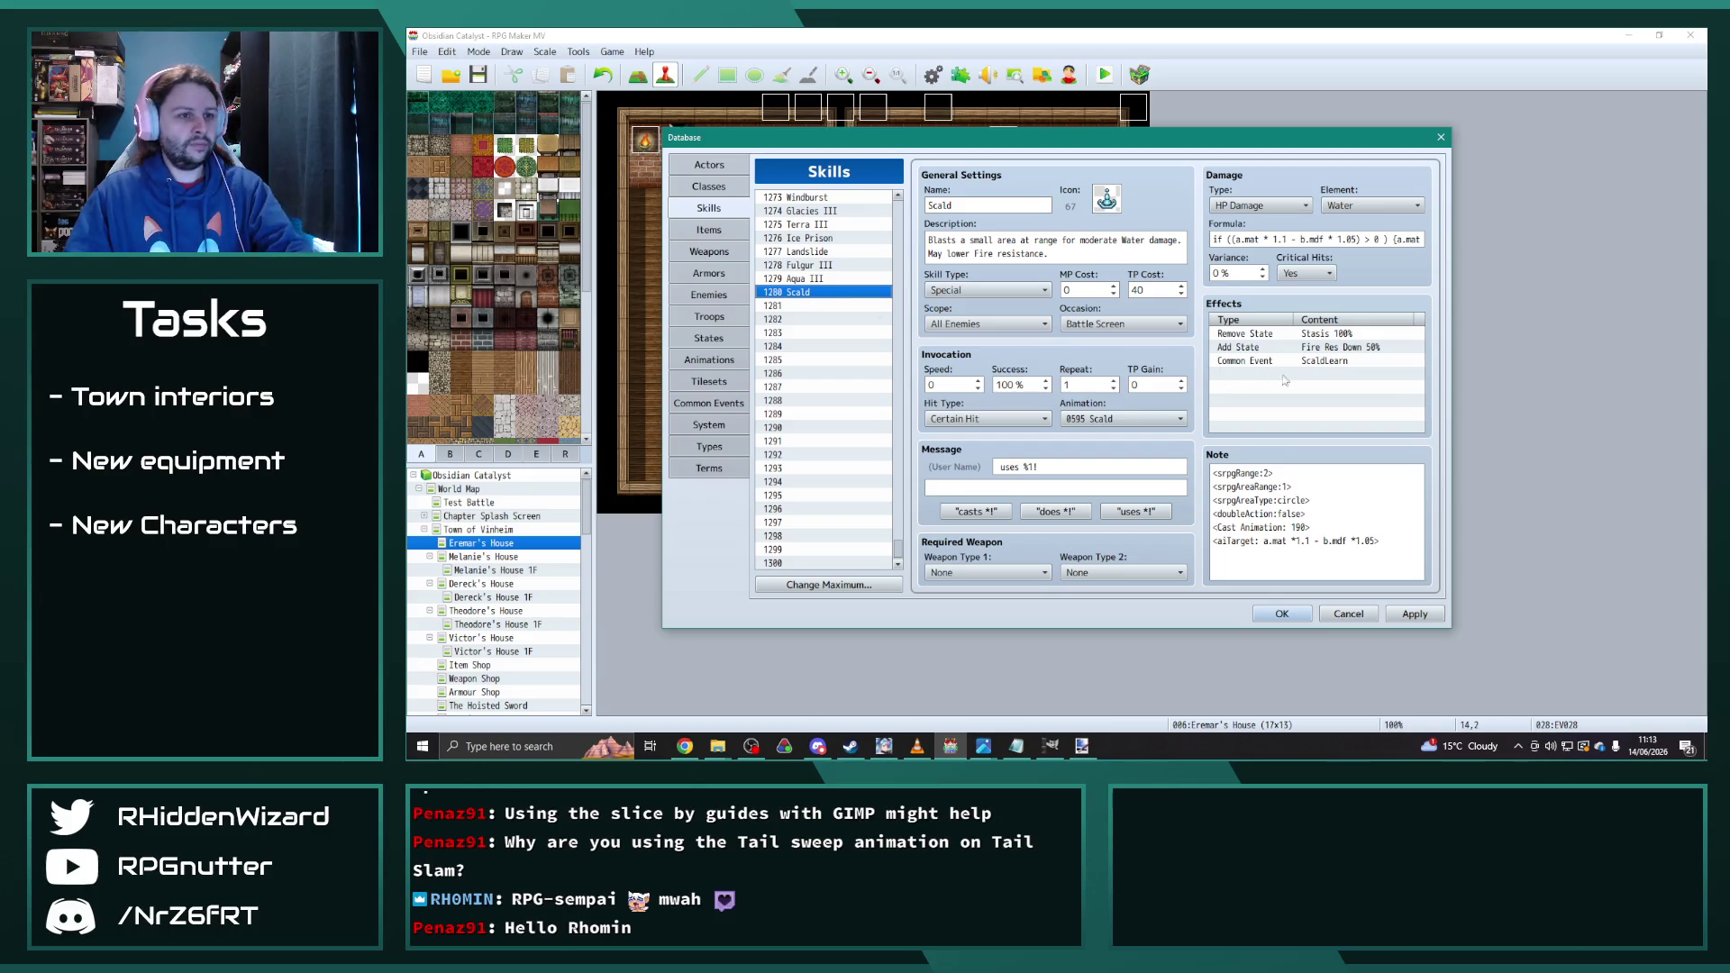
Step: Remove the ScaldLearn common-event effect and raise the formula threshold from 0 to 14
click(1323, 361)
click(1379, 239)
text(14)
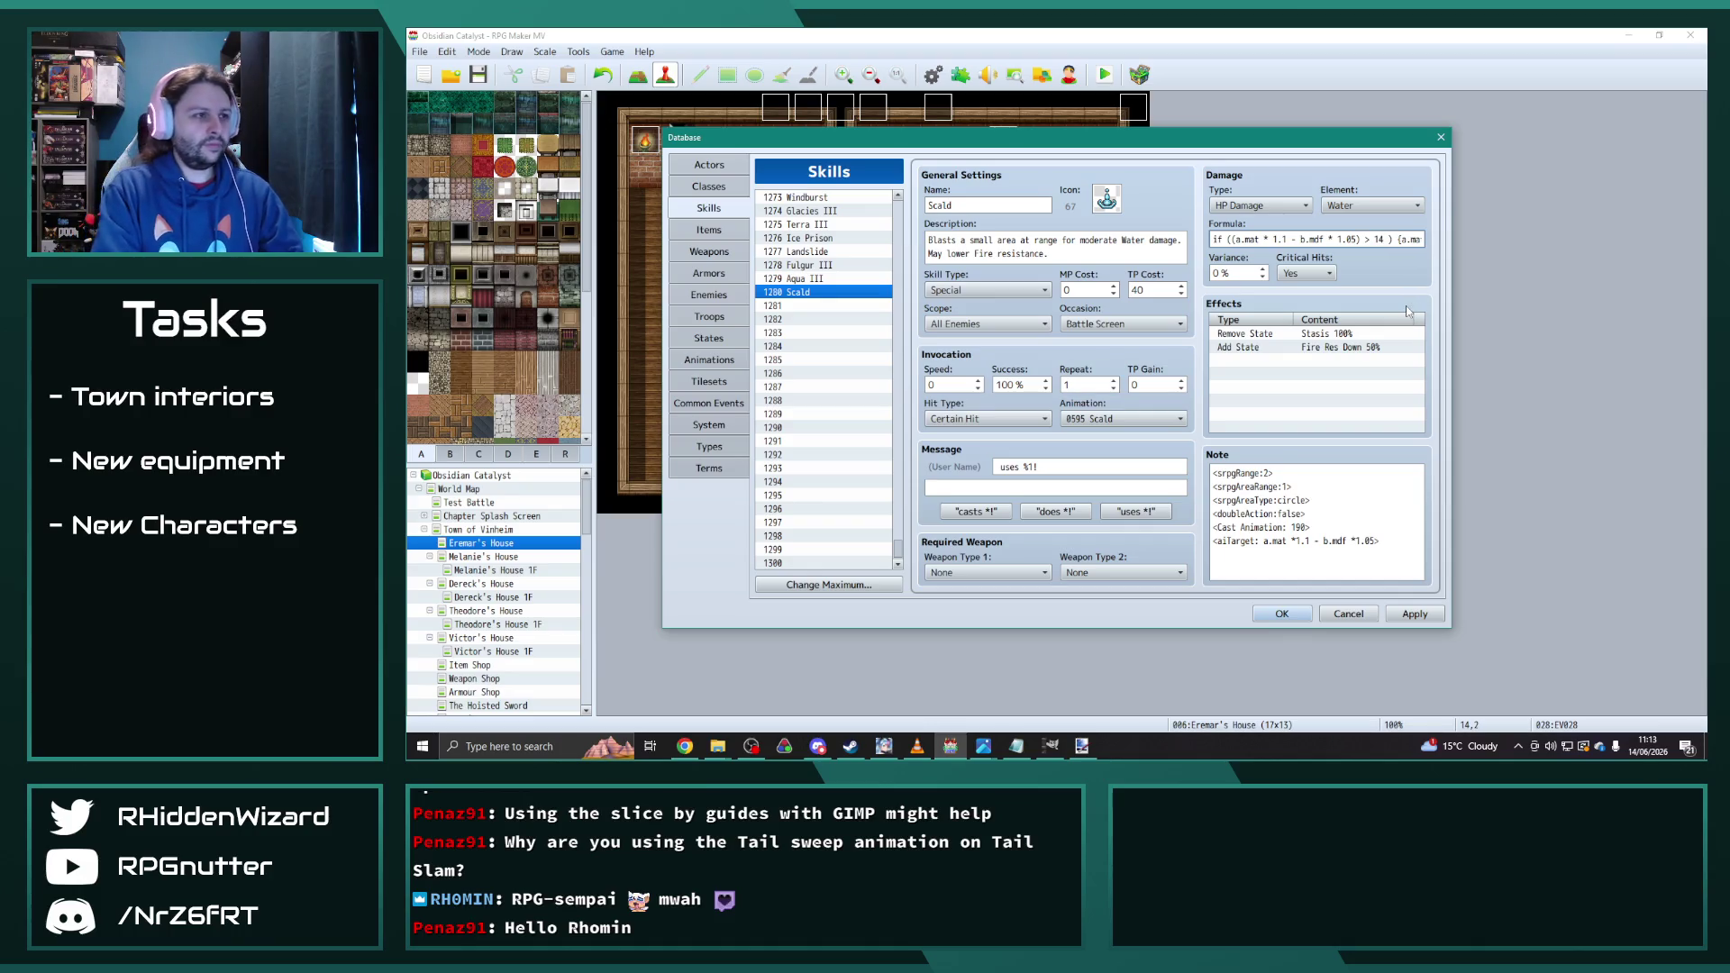
key(End)
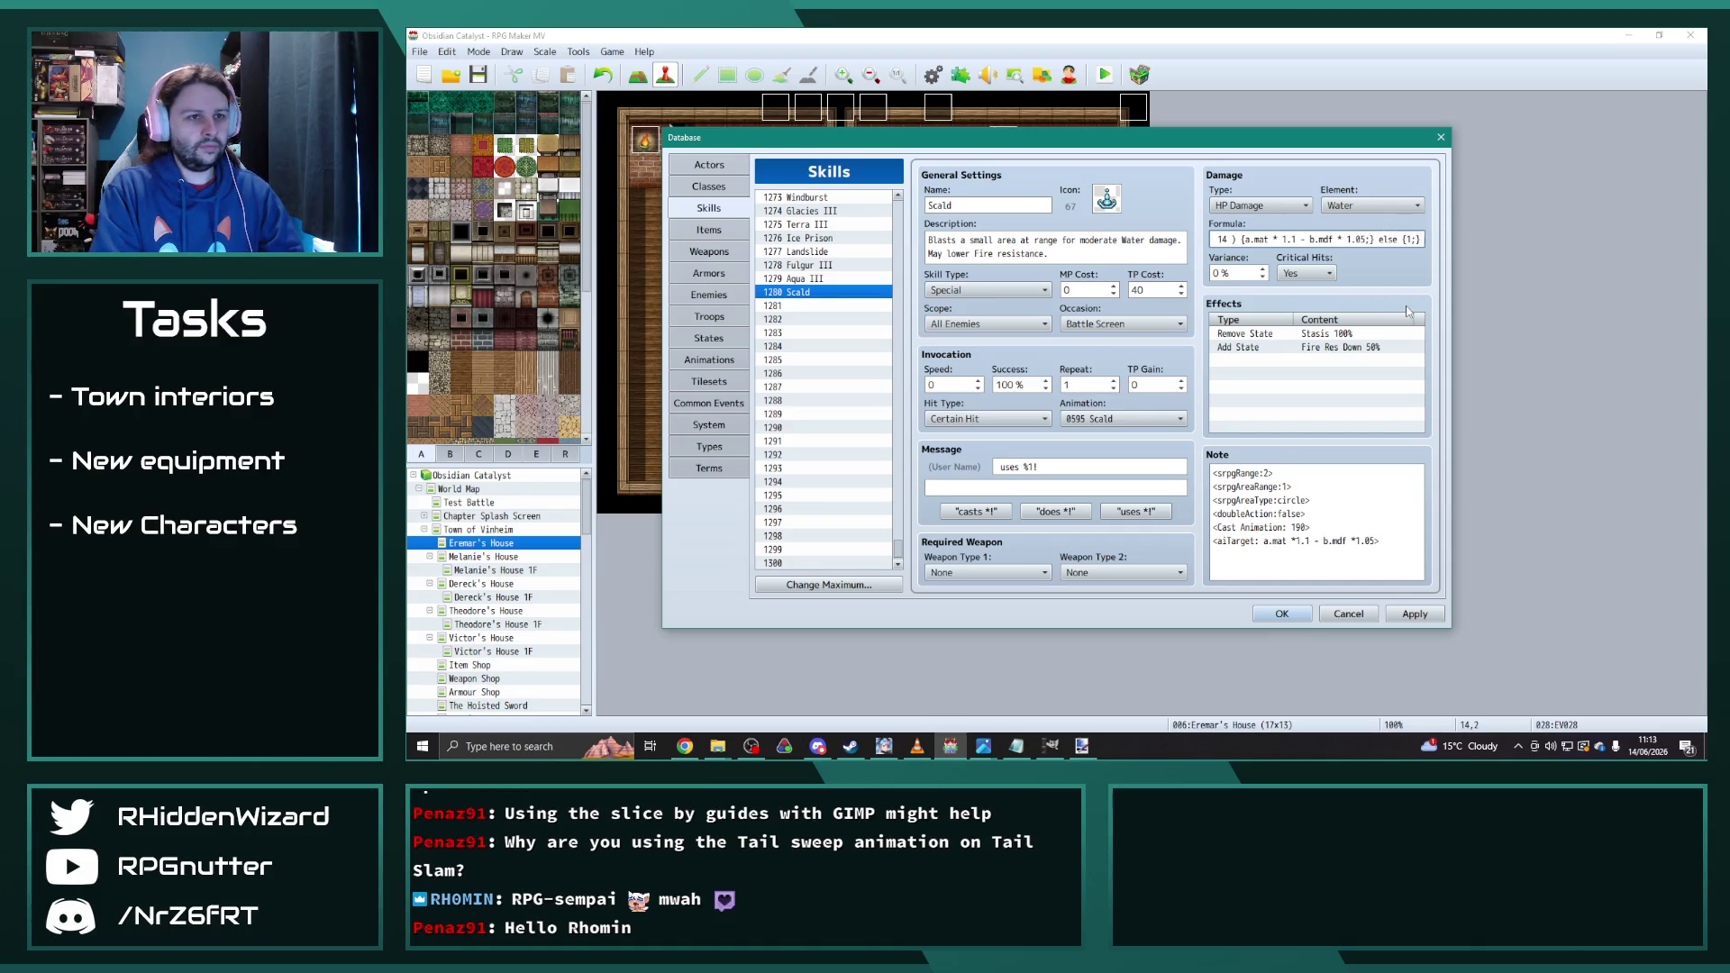
mouse_move(899, 548)
mouse_down()
mouse_move(895, 263)
mouse_move(896, 283)
mouse_up()
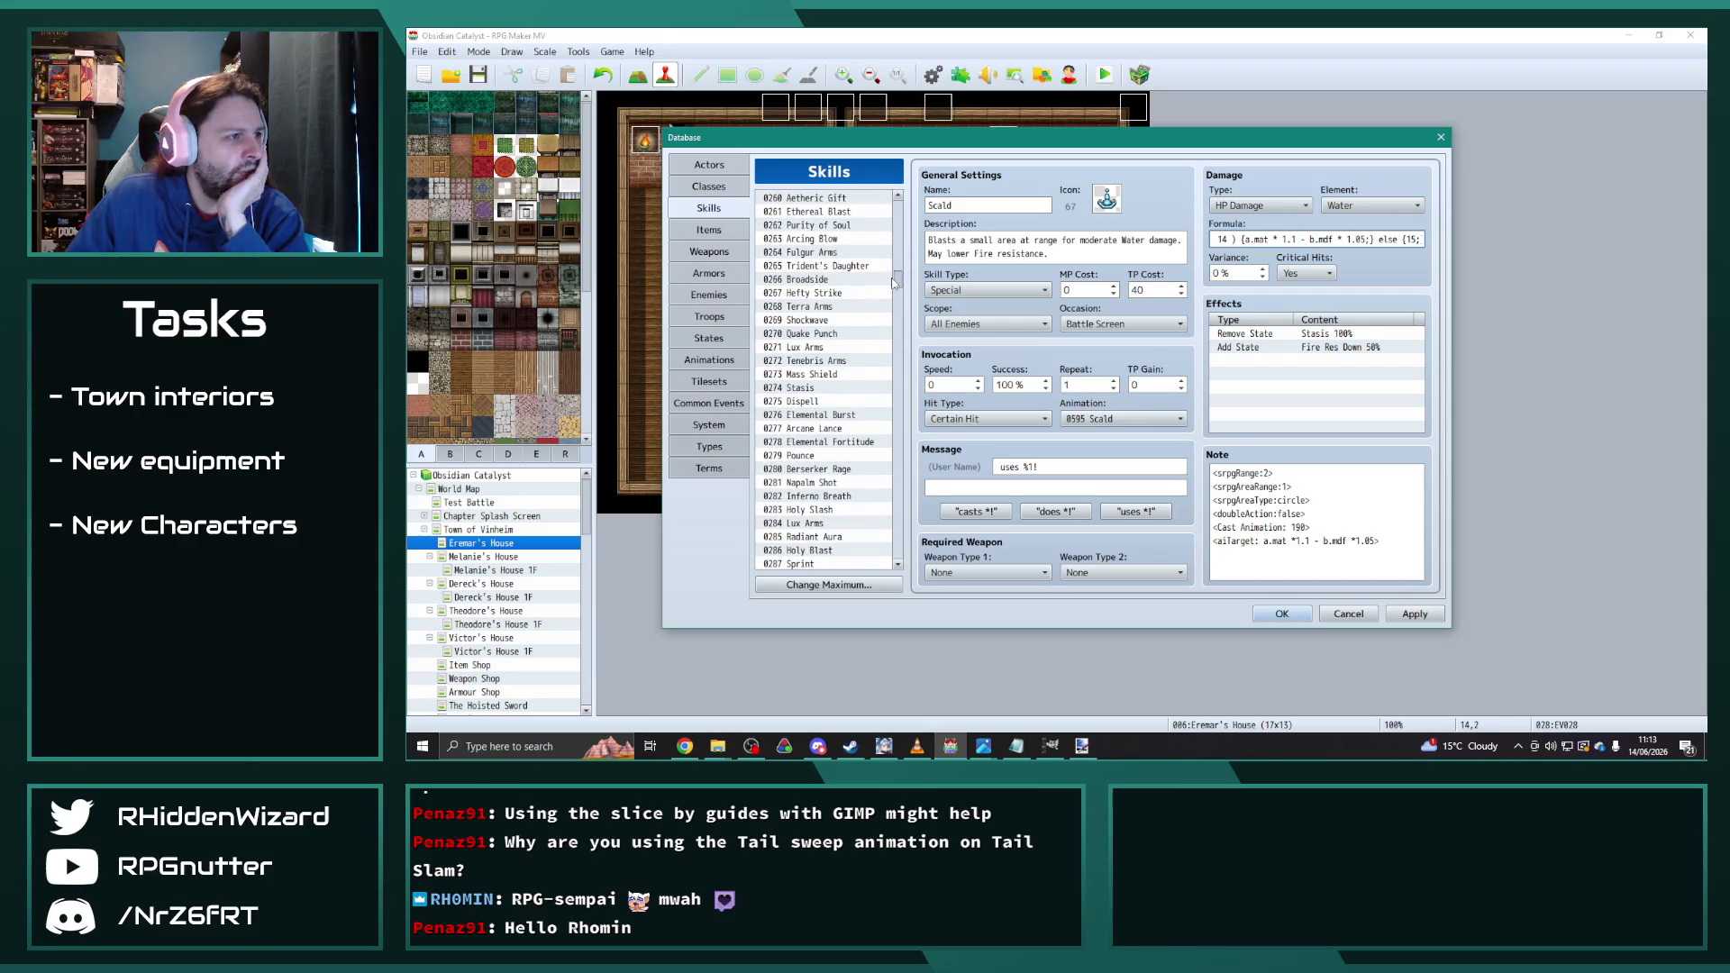
Step: Scroll down the skills list, check 0829 Blightning, then select 0854 Lightning Arc
drag(900, 287, 899, 417)
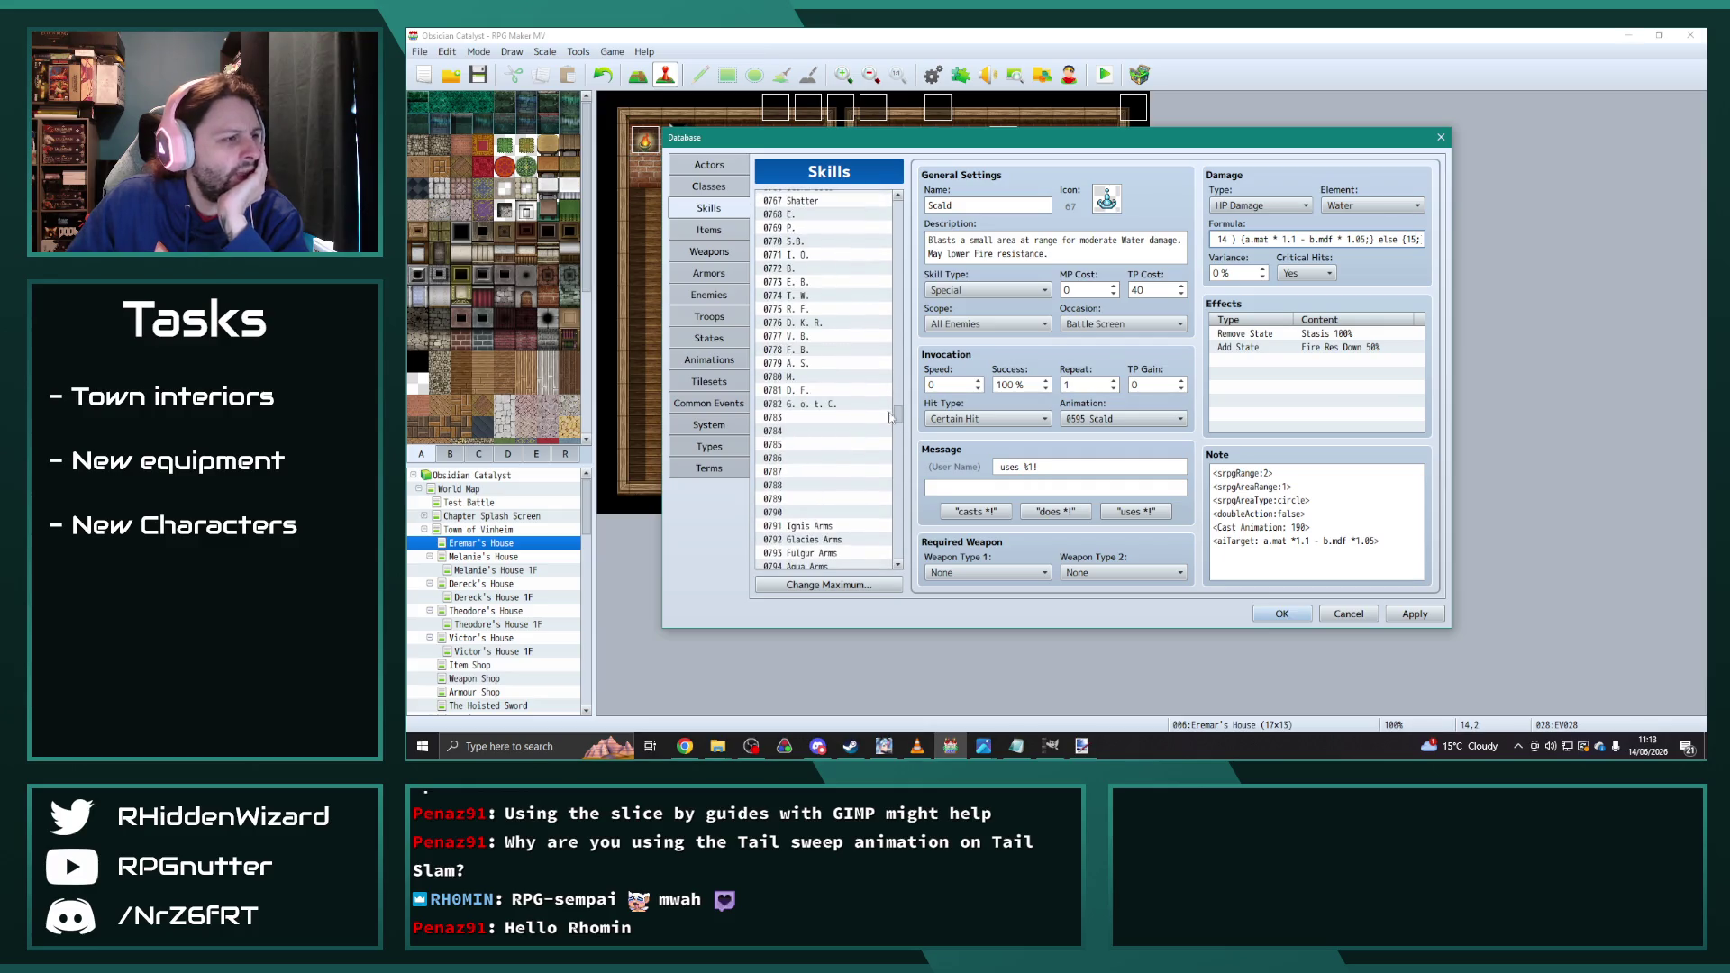
scroll(861, 468, down, 15)
scroll(861, 468, down, 2)
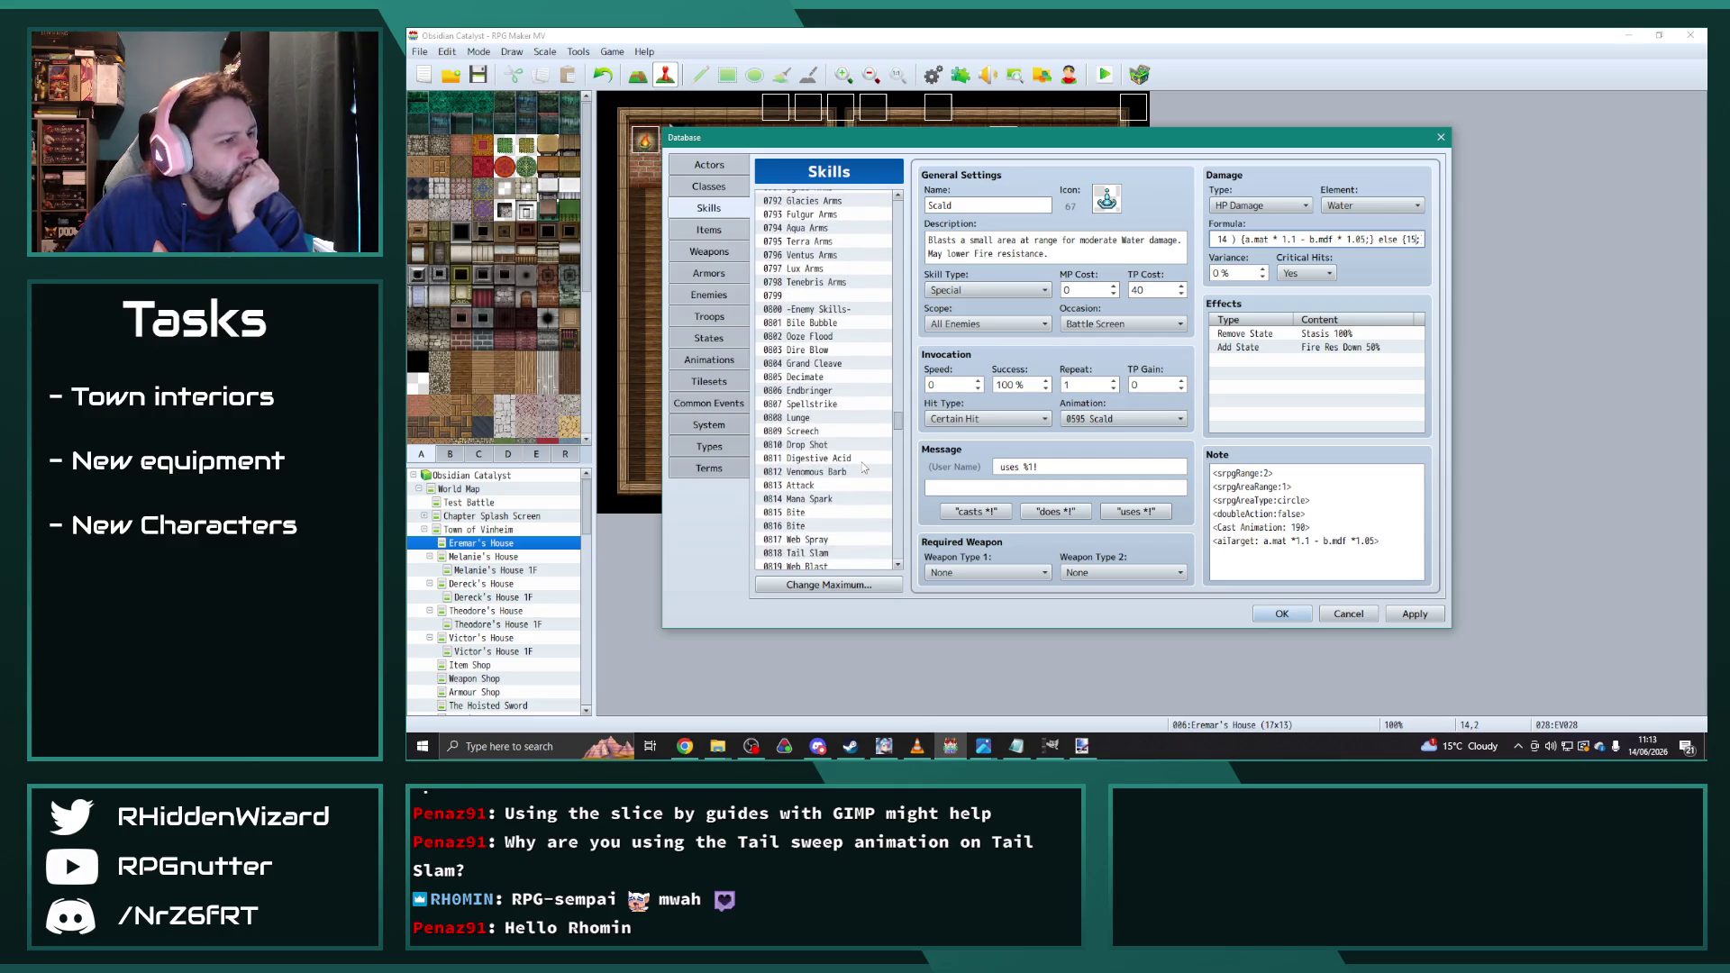
scroll(863, 466, down, 3)
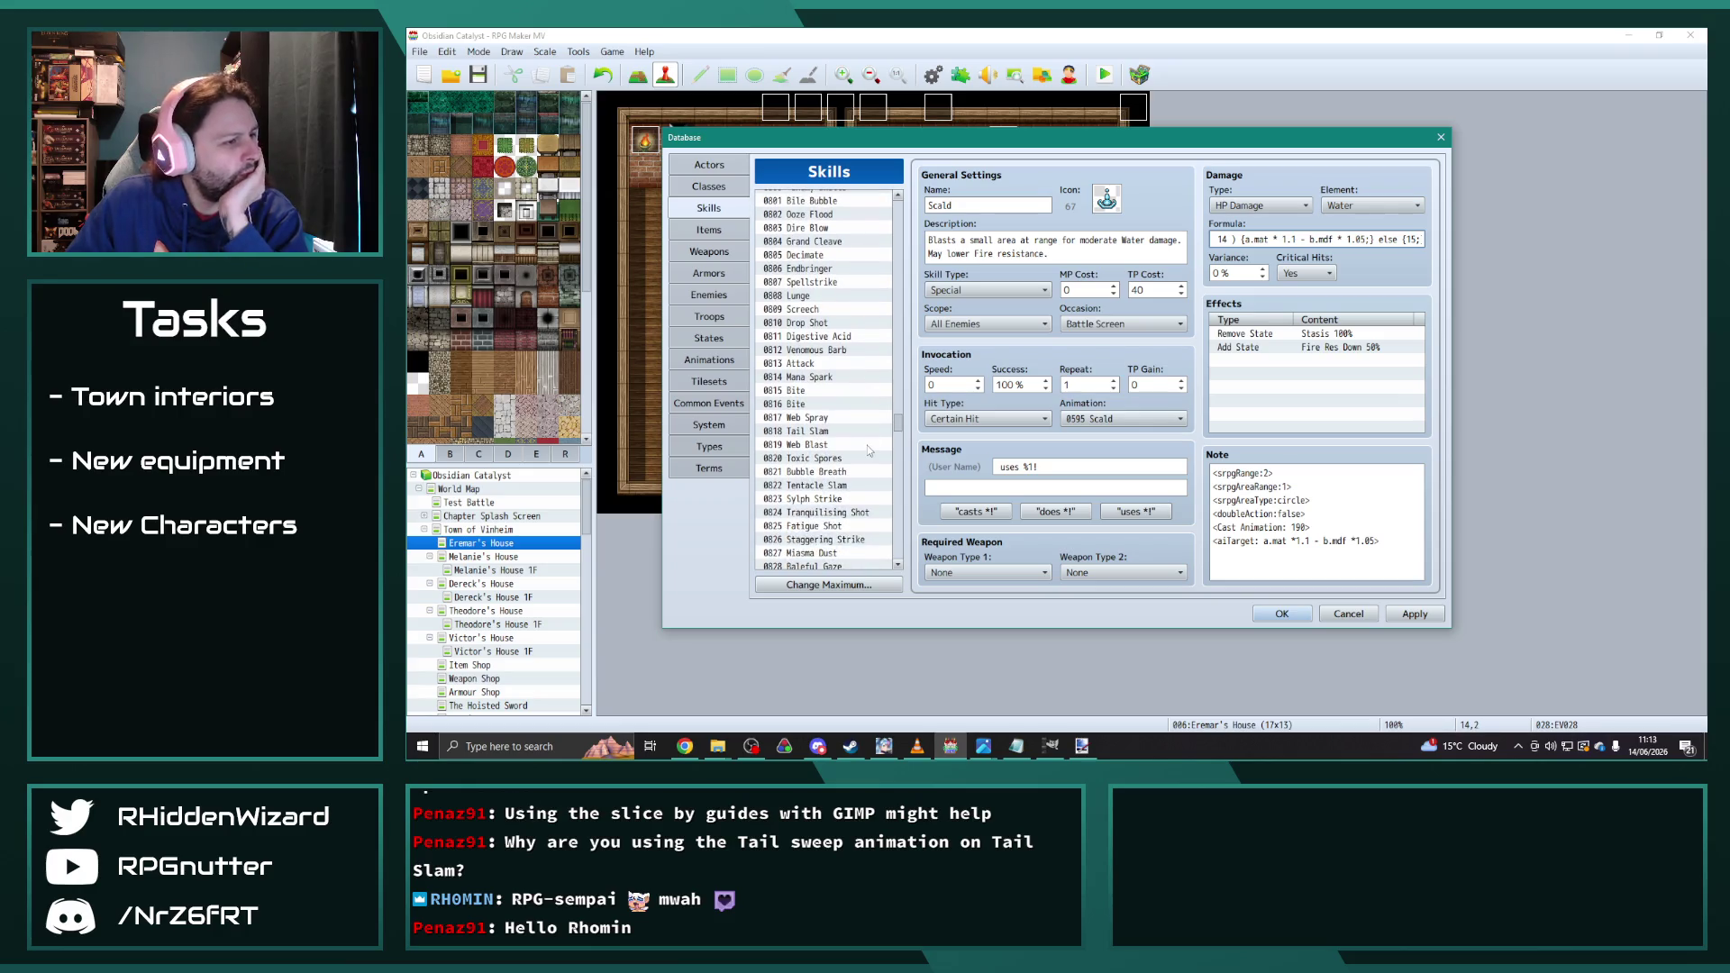
scroll(851, 415, down, 3)
click(841, 458)
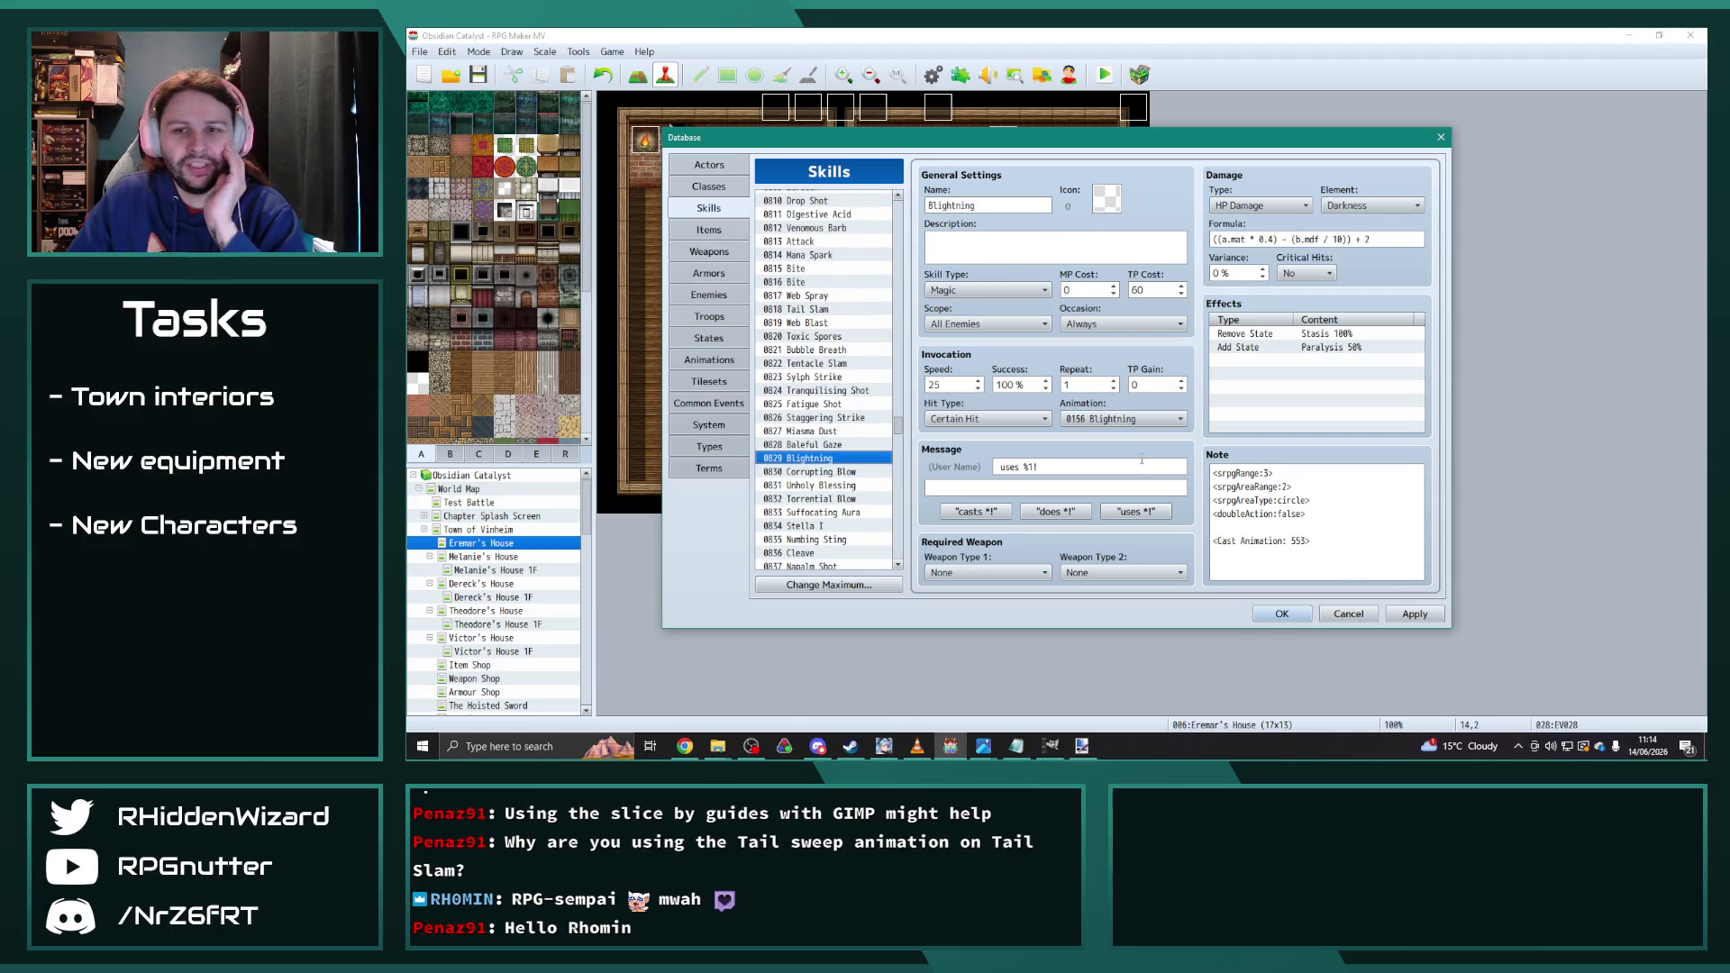
scroll(859, 508, down, 3)
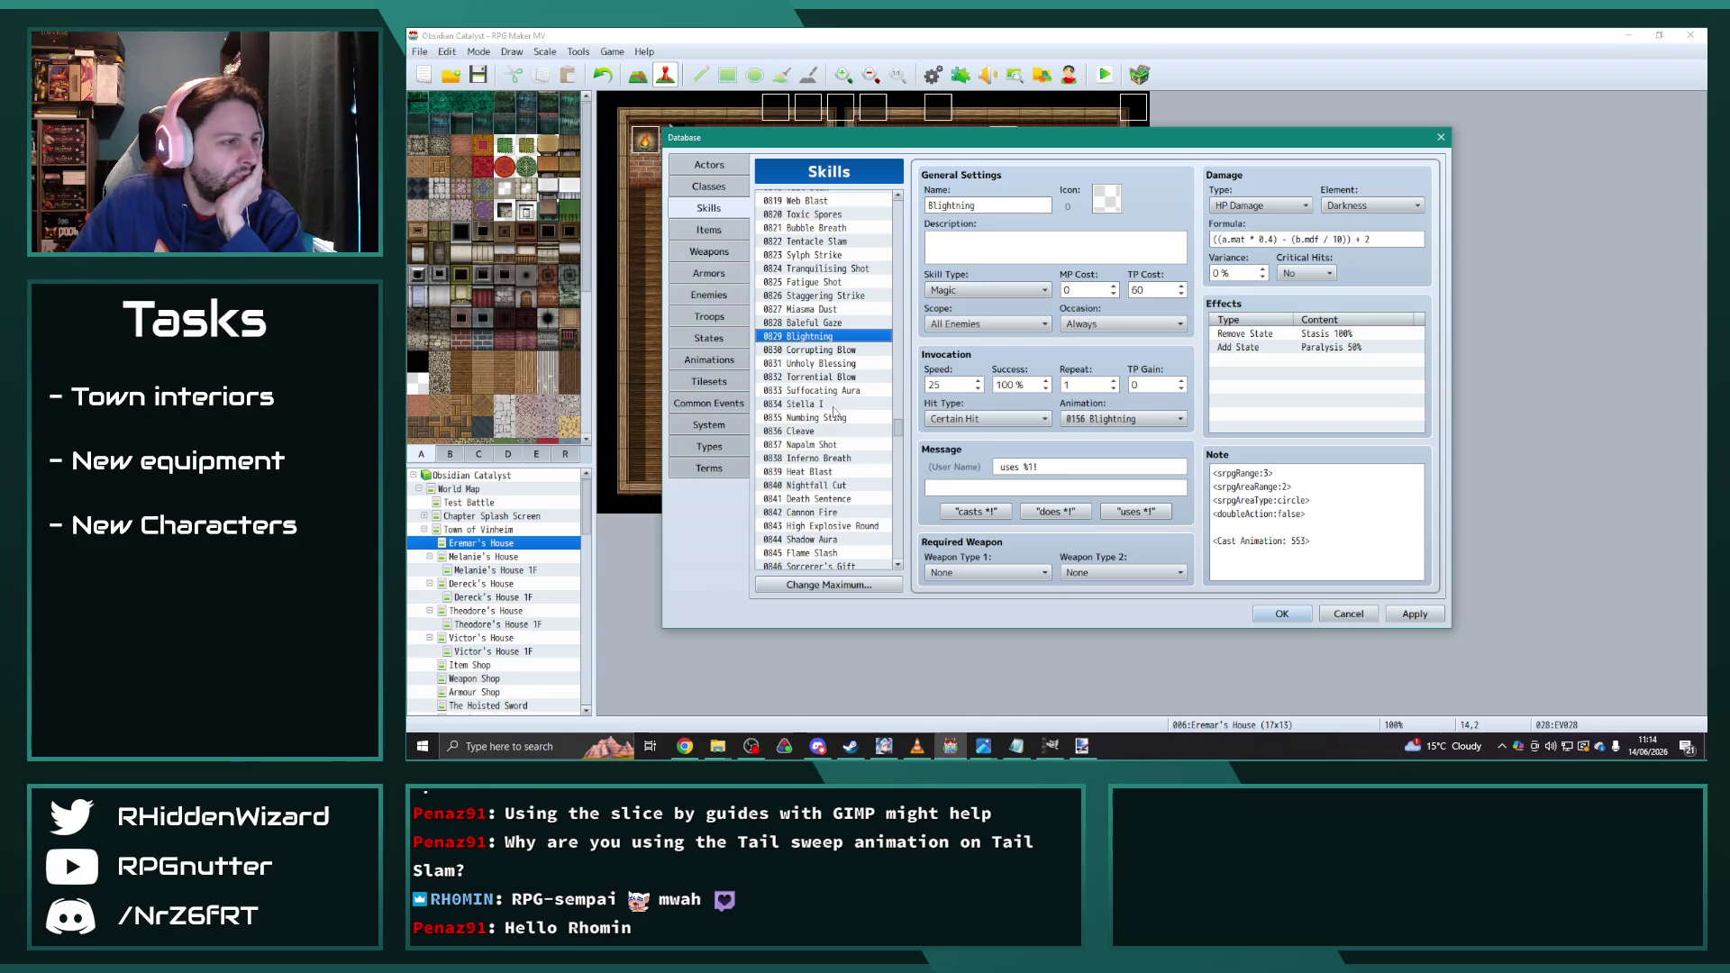
scroll(838, 389, down, 3)
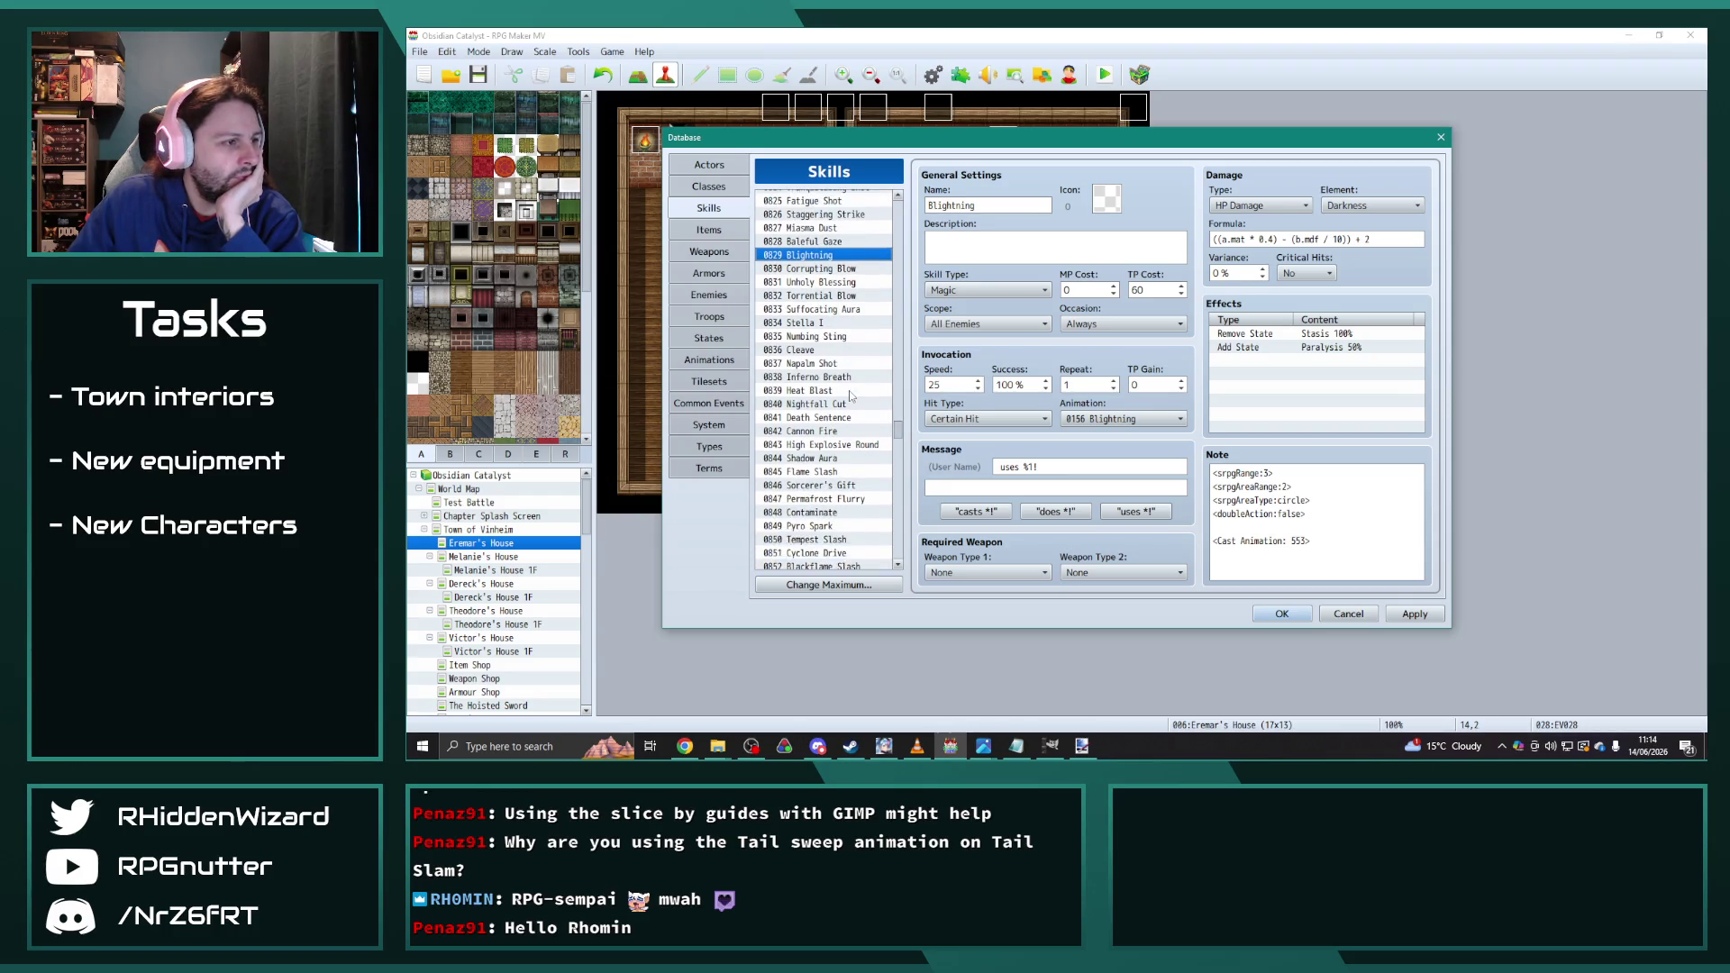
scroll(854, 394, down, 2)
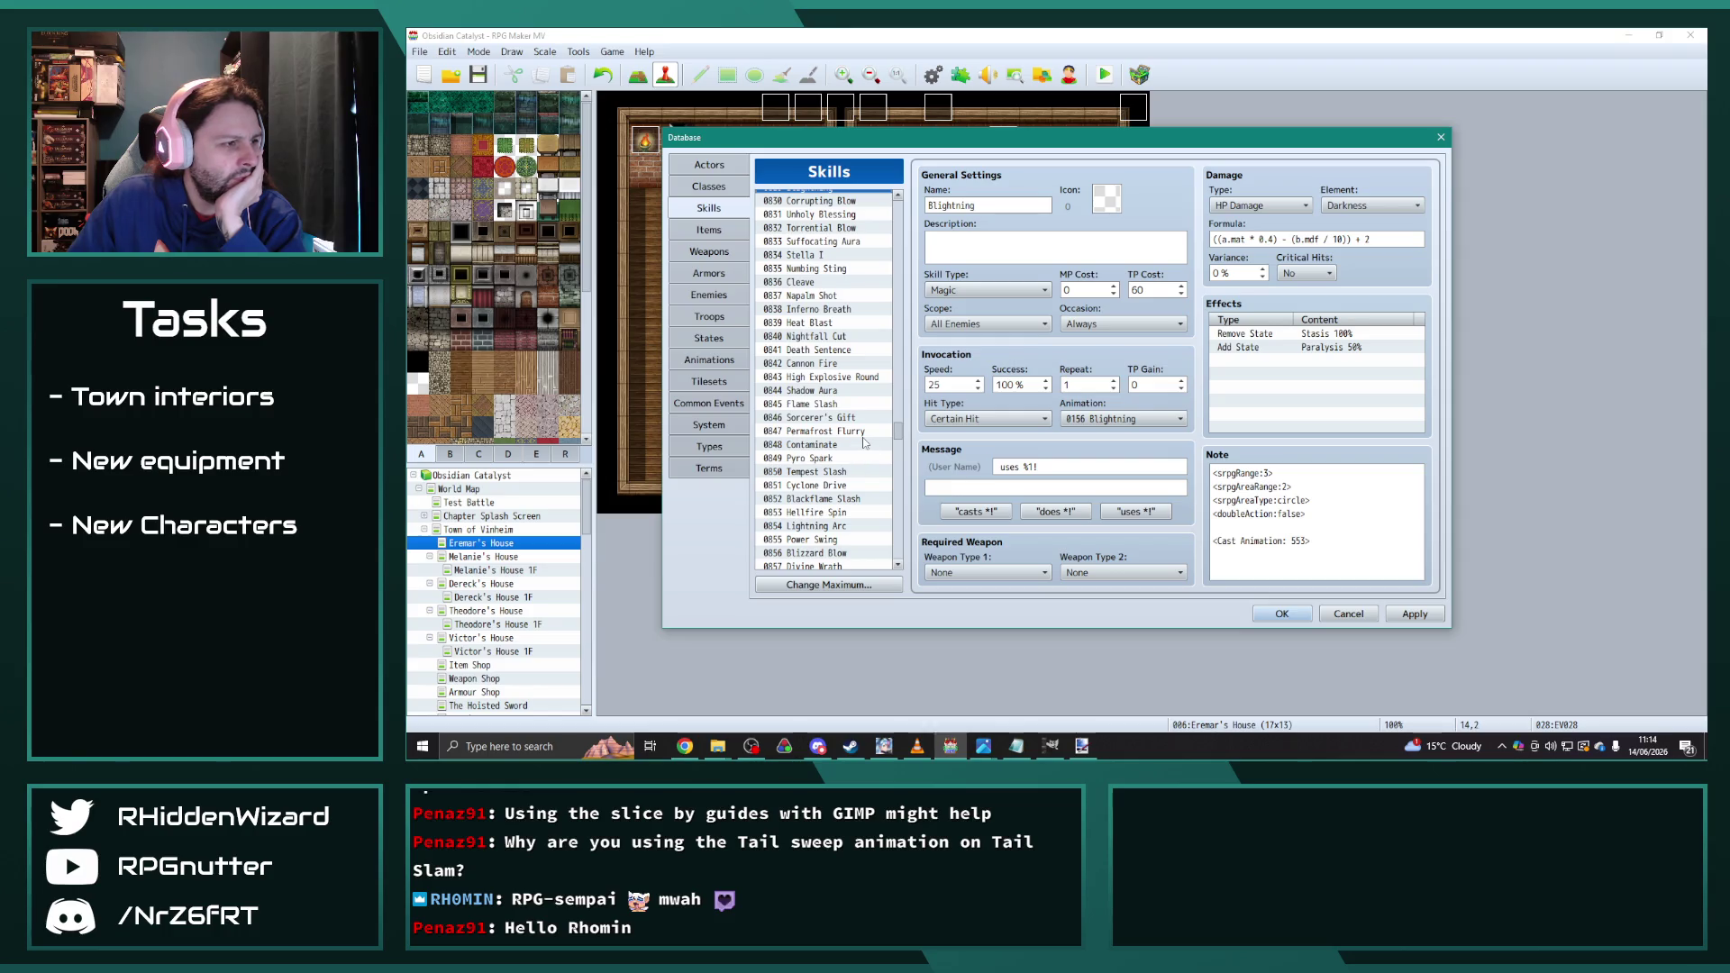
scroll(864, 440, down, 1)
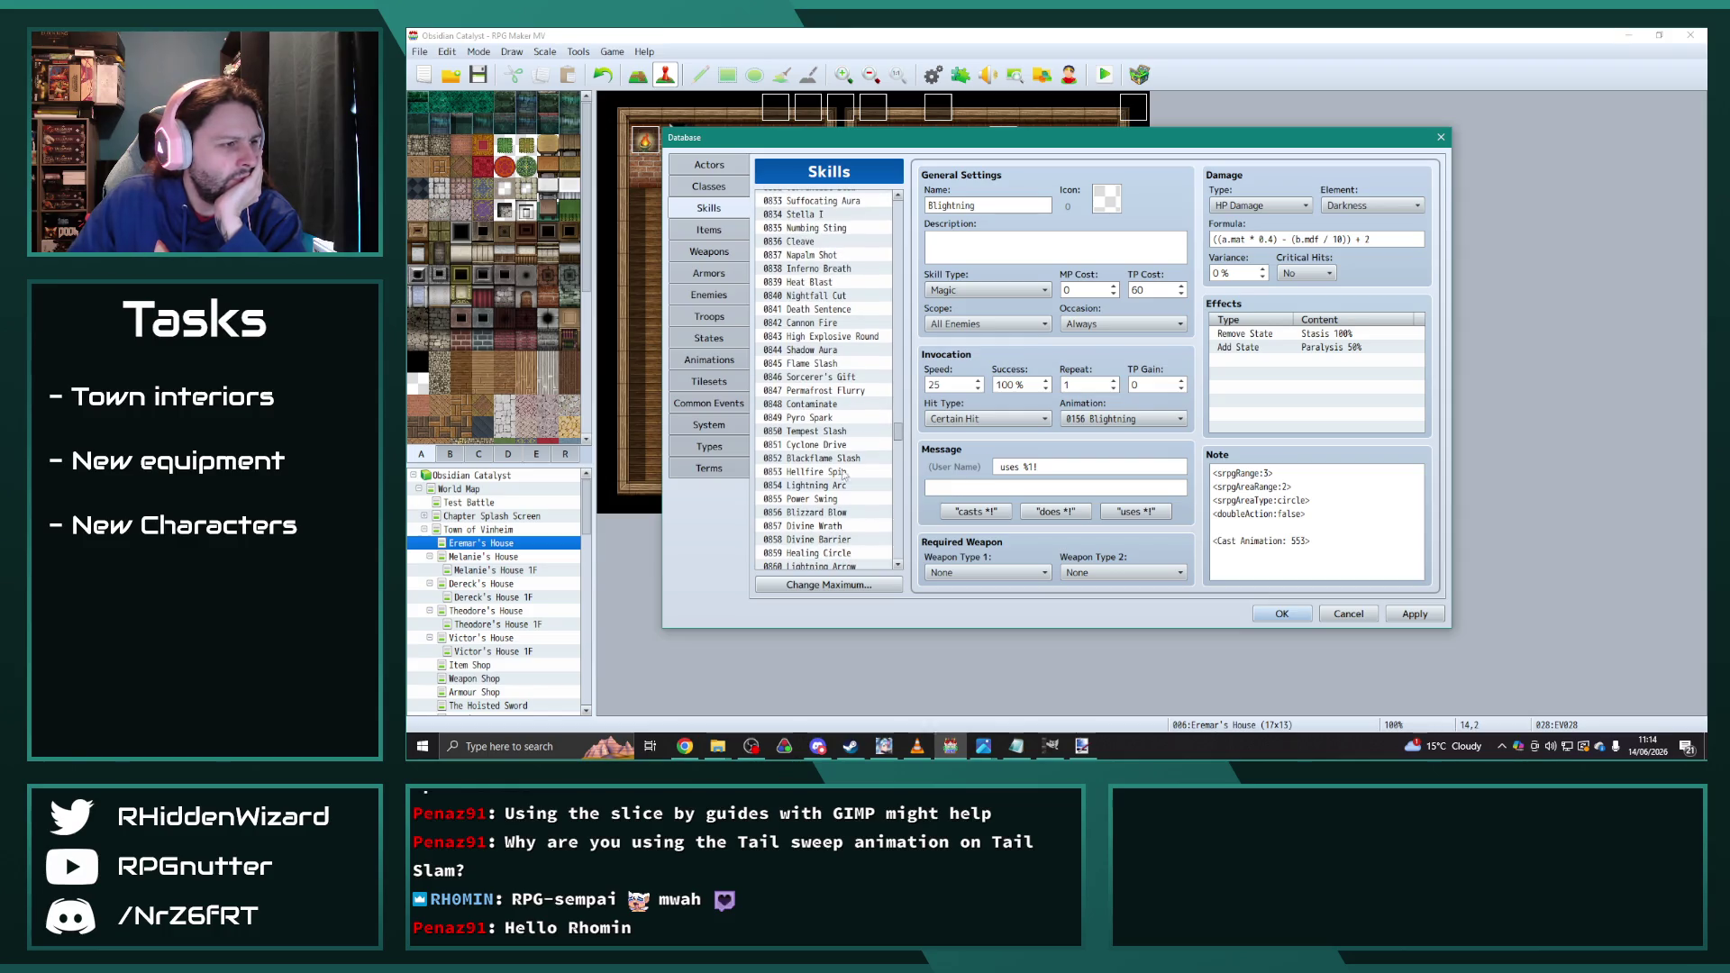
click(845, 487)
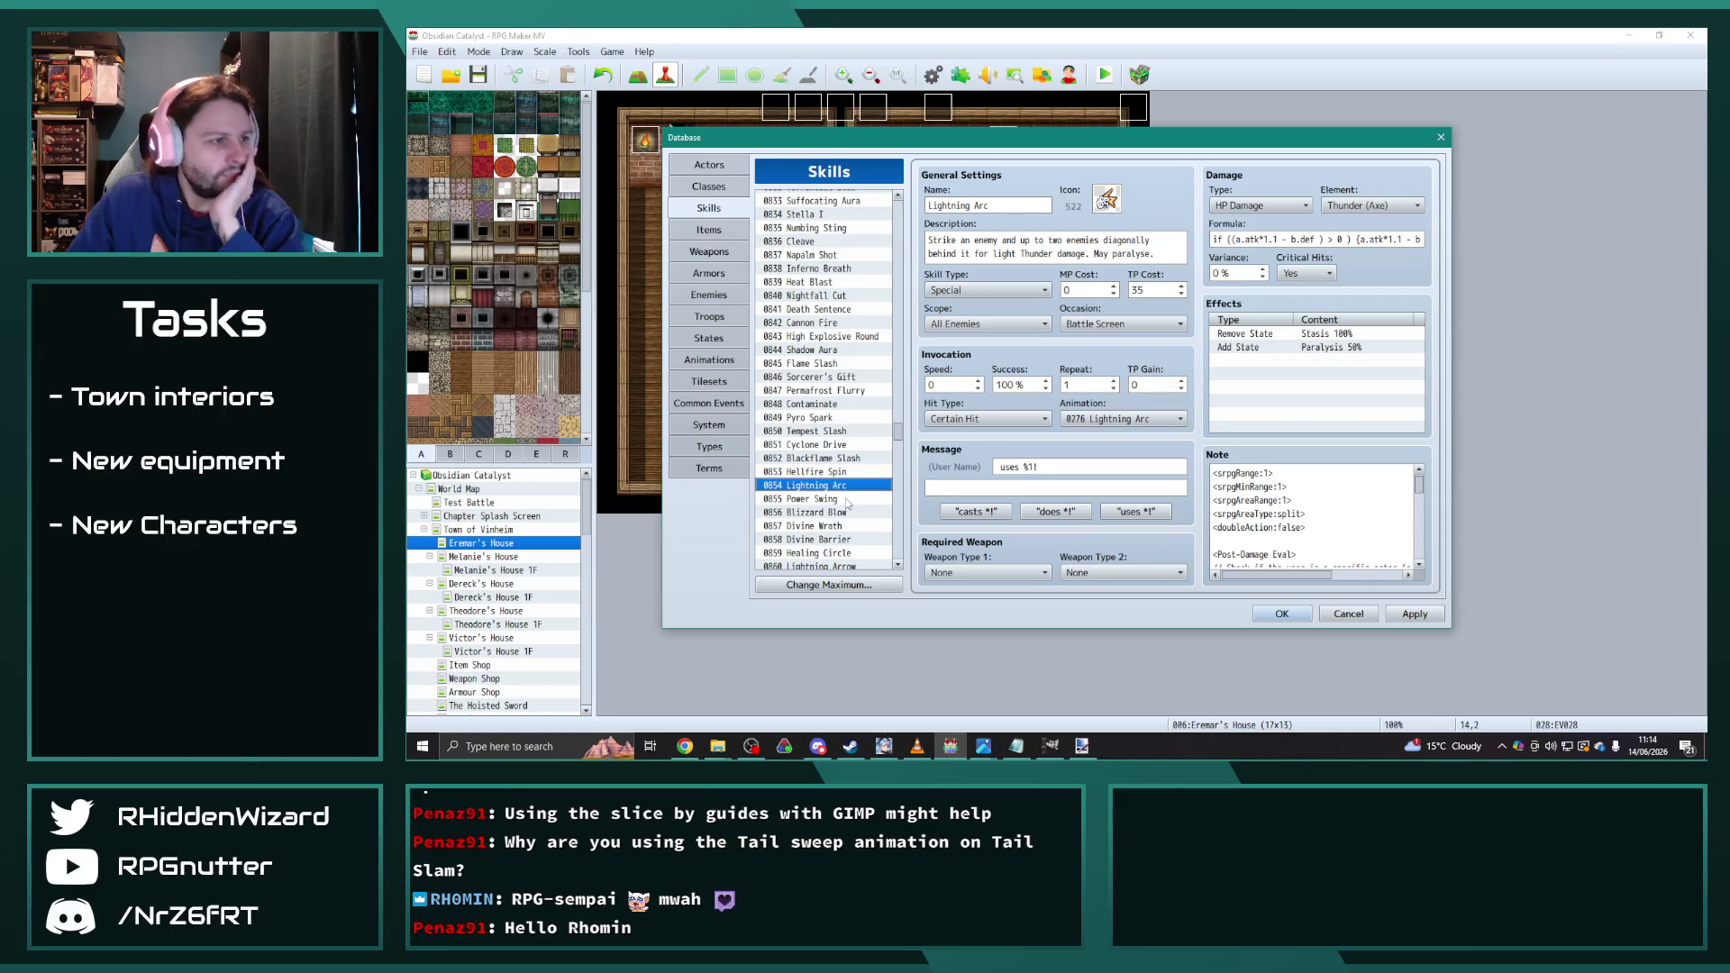
Step: Paste Lightning Arc into skill entry 1281 and set its element to Thunder (Spear)
click(847, 501)
click(844, 488)
drag(899, 433, 898, 566)
click(824, 308)
key(ctrl+v)
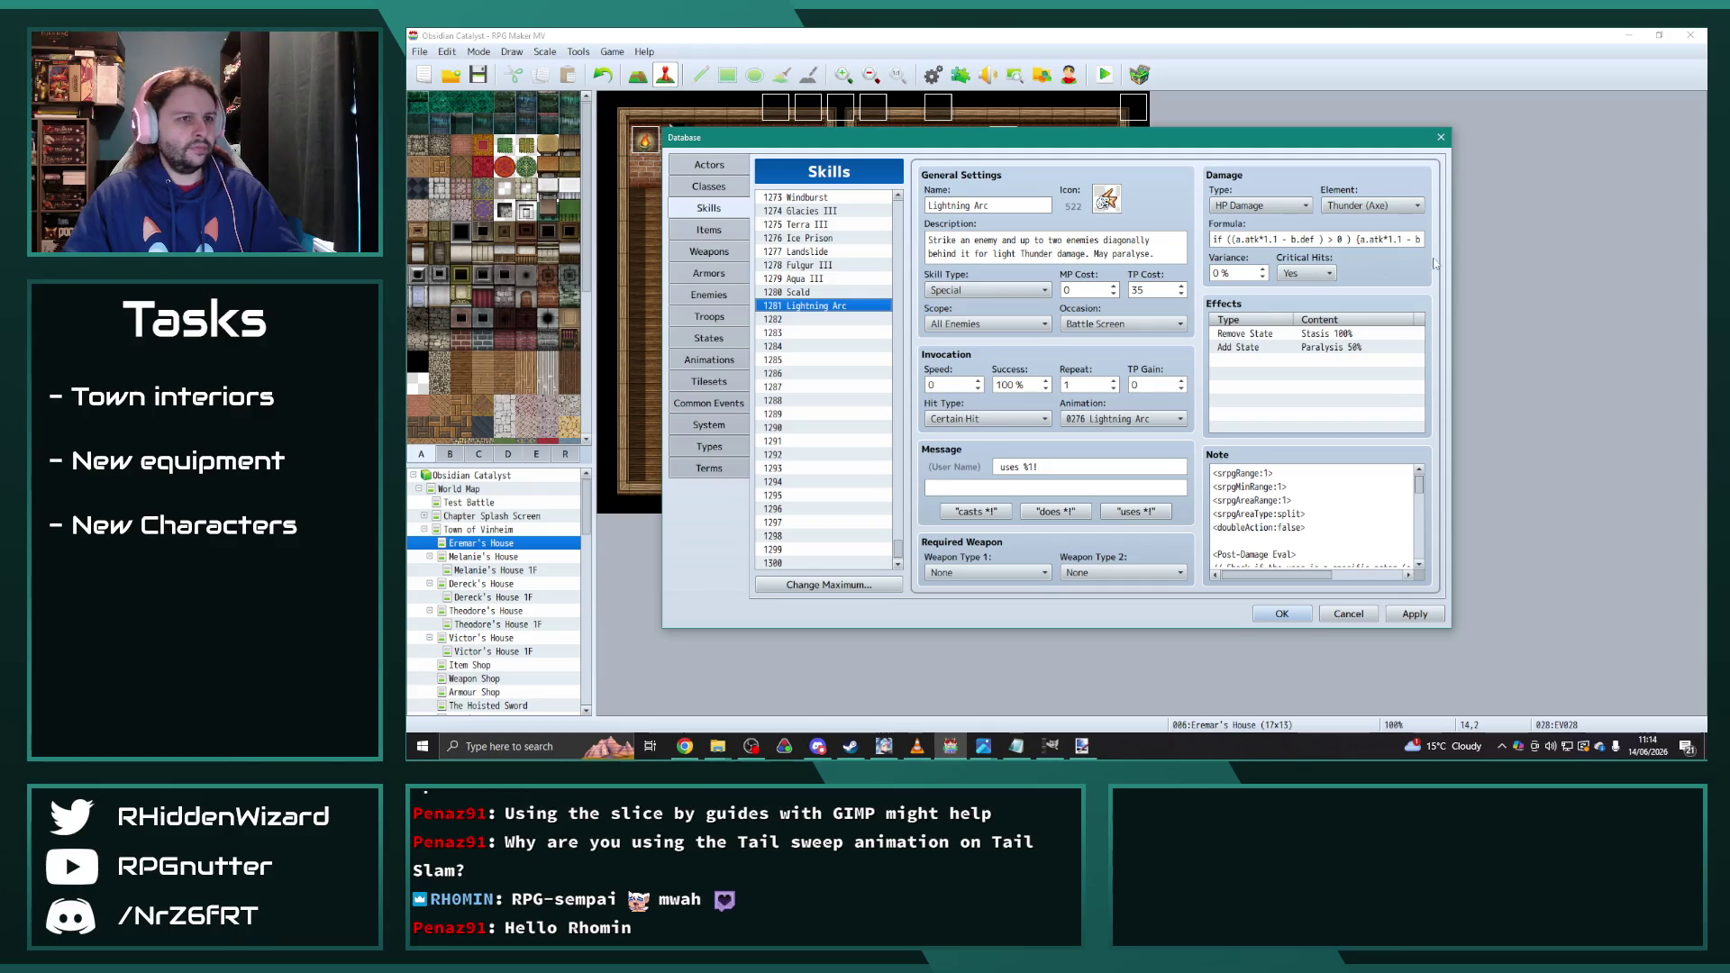
click(1397, 206)
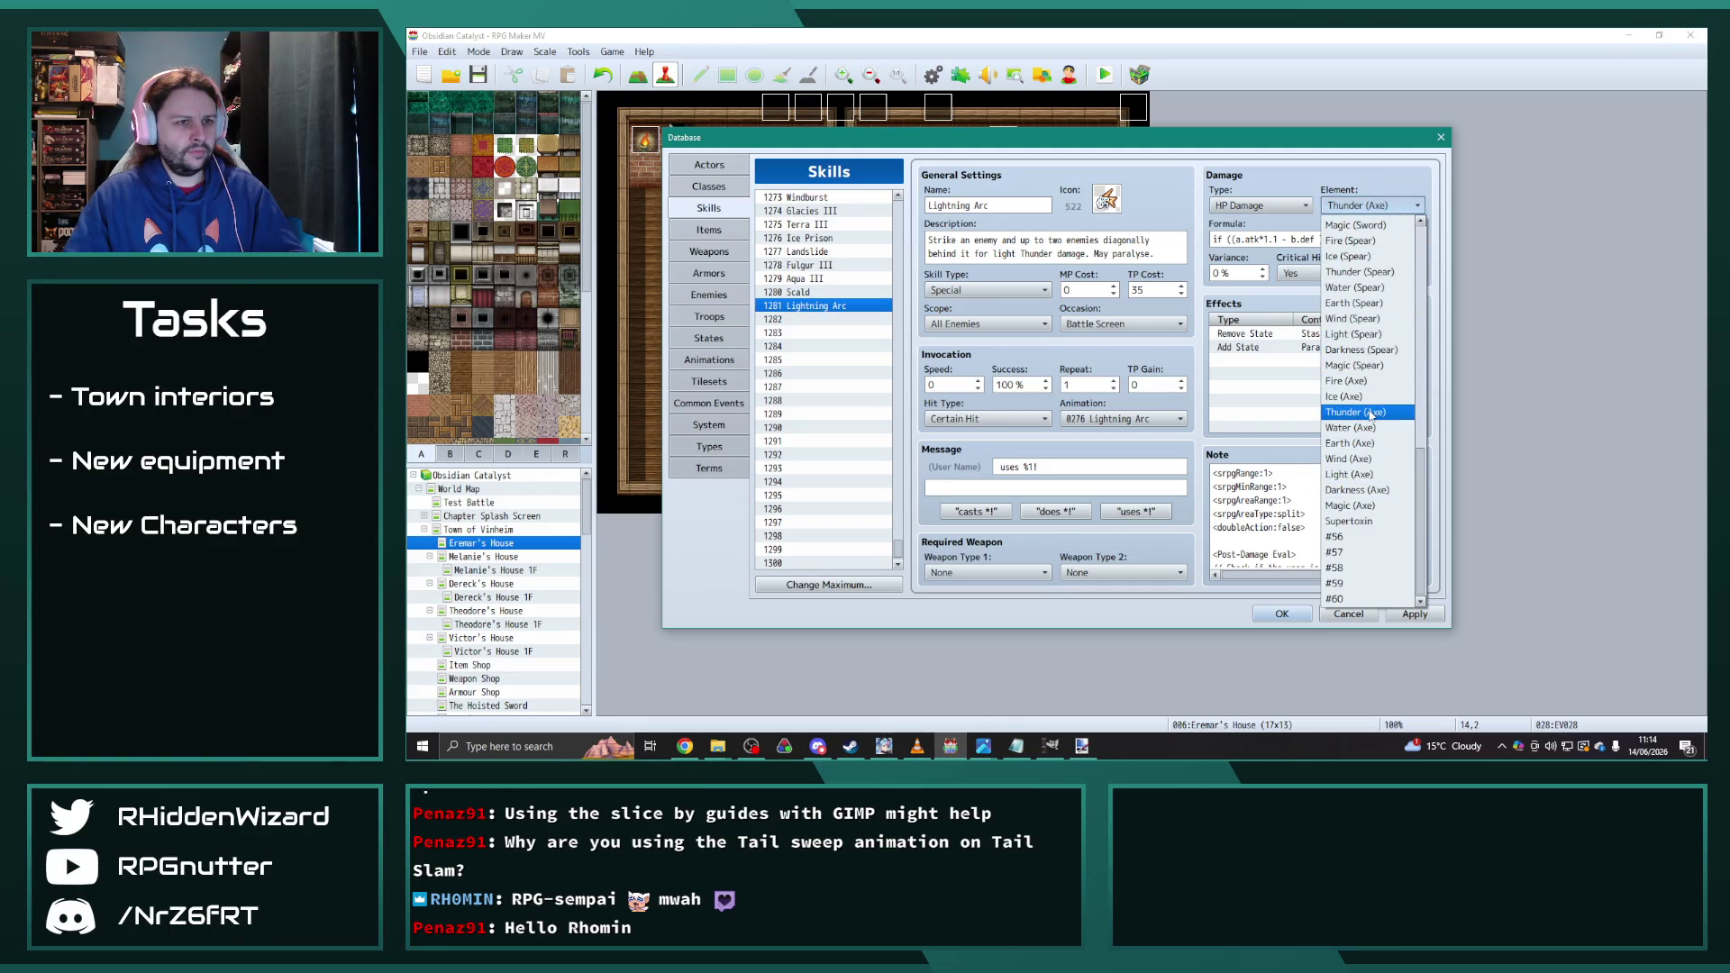
click(1359, 271)
Step: Compare the new copies against Scald, Ice Prison, Landslide, Spellstrike and Windburst skills
click(829, 293)
scroll(848, 381, up, 2)
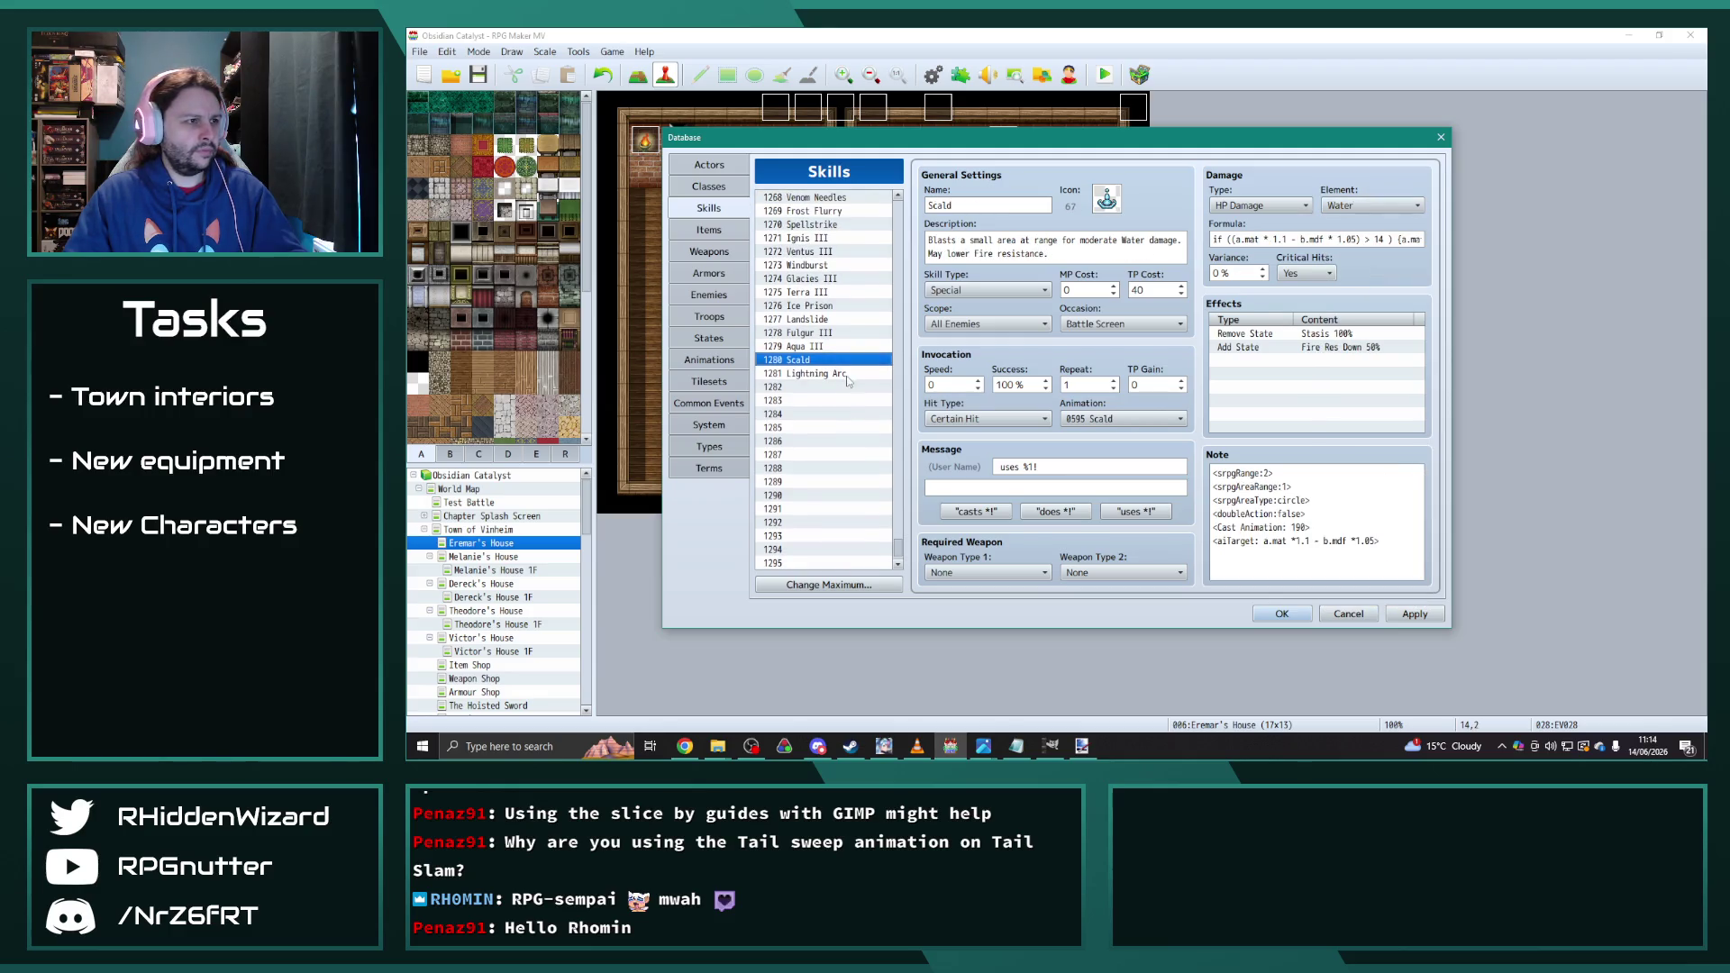
click(826, 307)
click(826, 320)
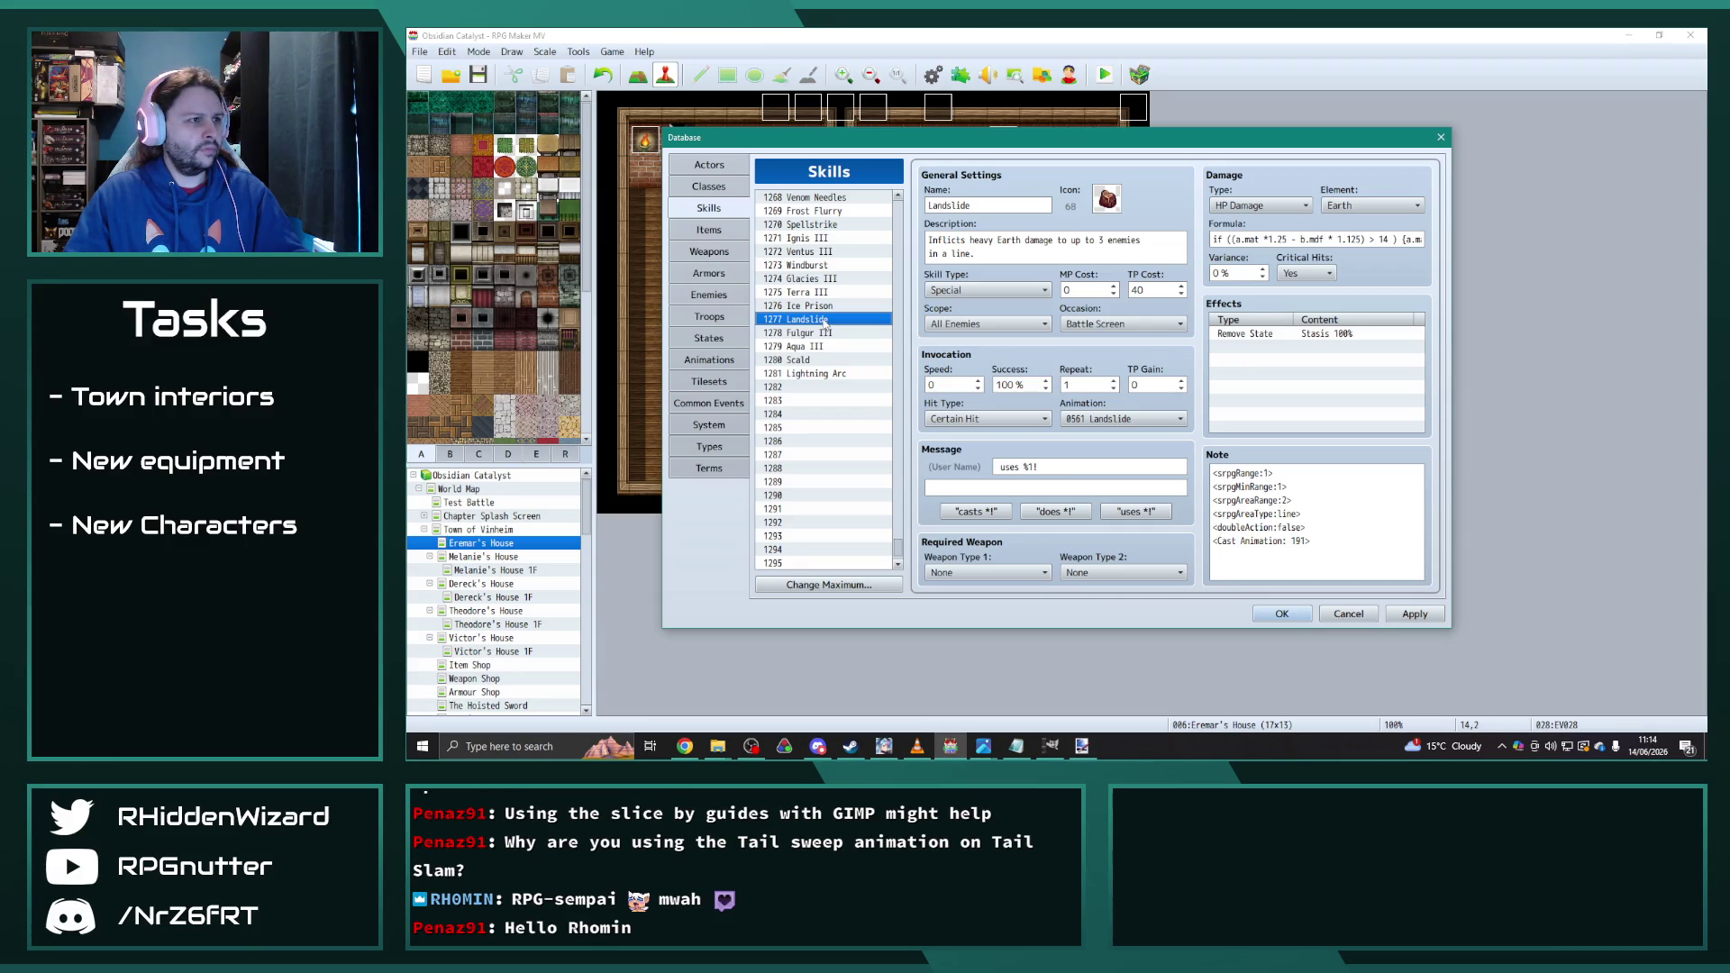
click(825, 225)
click(816, 267)
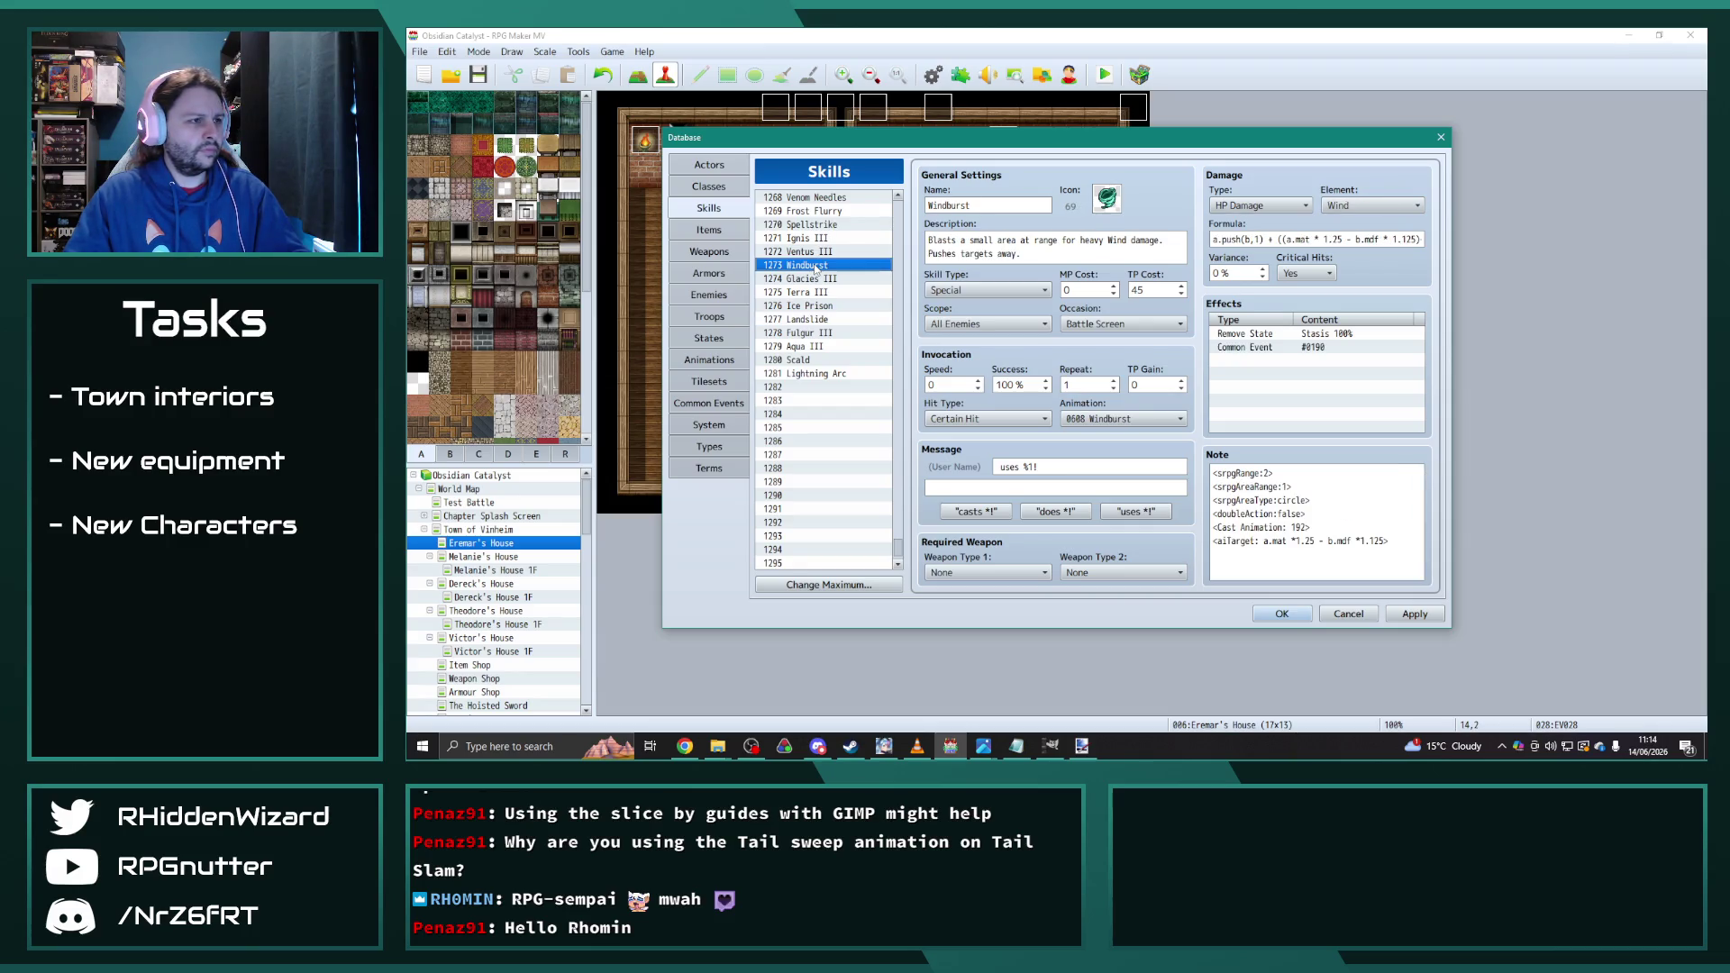
click(812, 361)
click(815, 374)
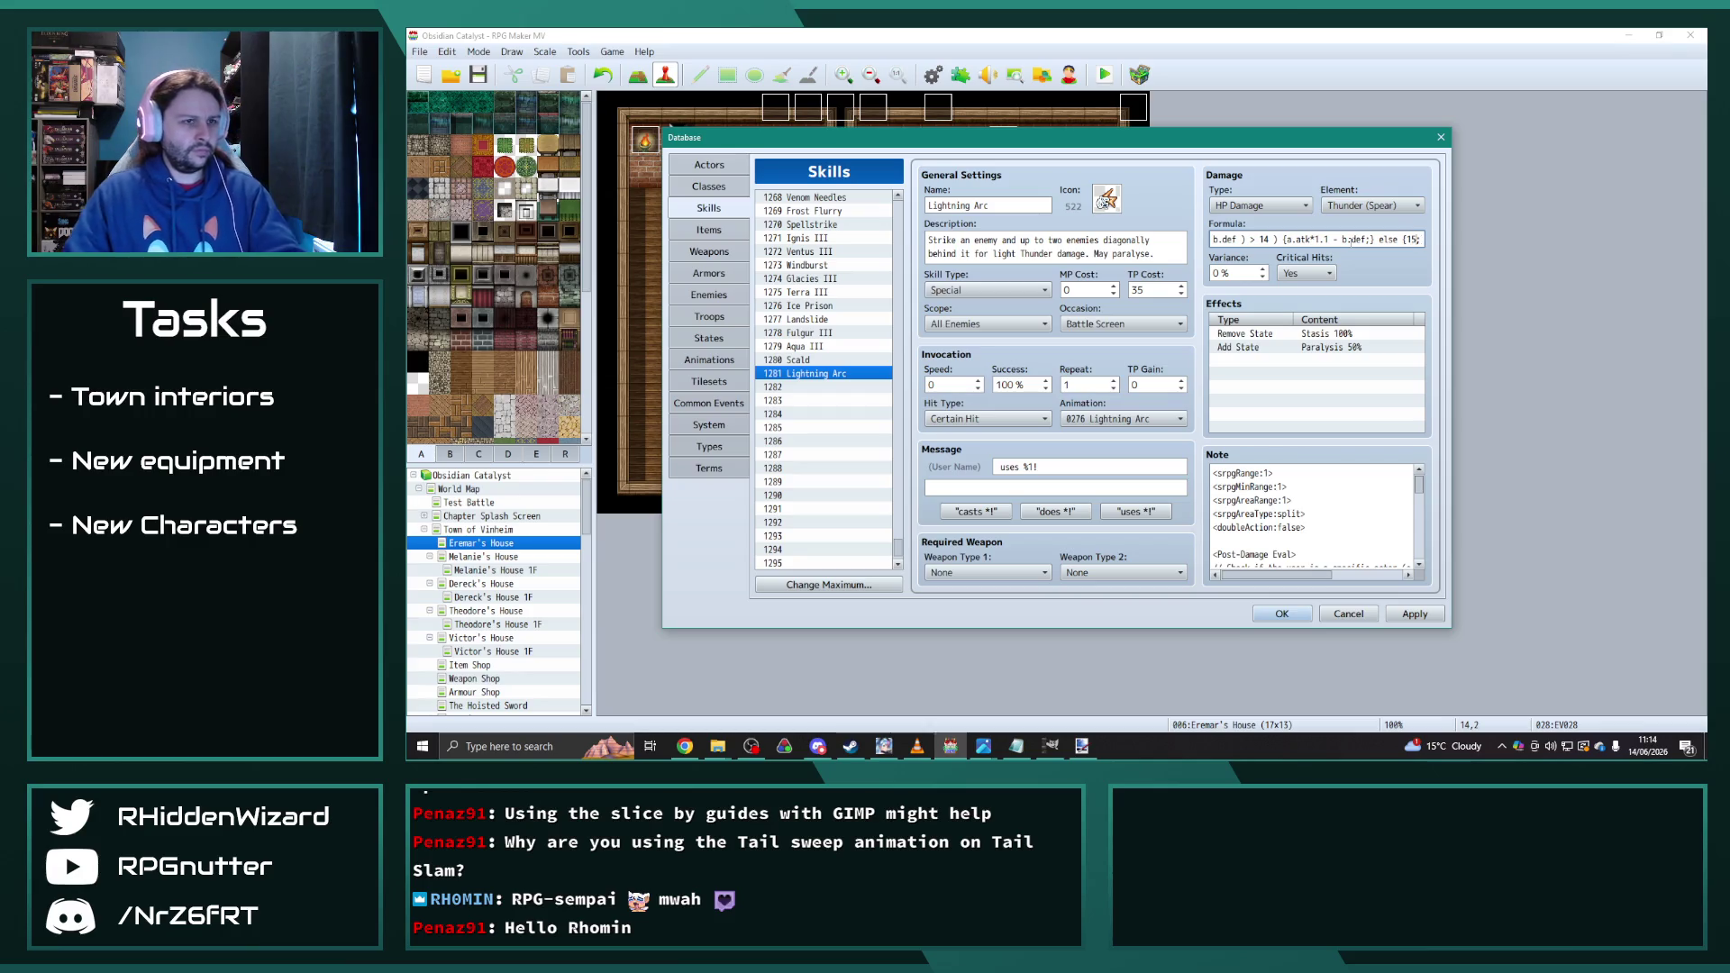
click(811, 362)
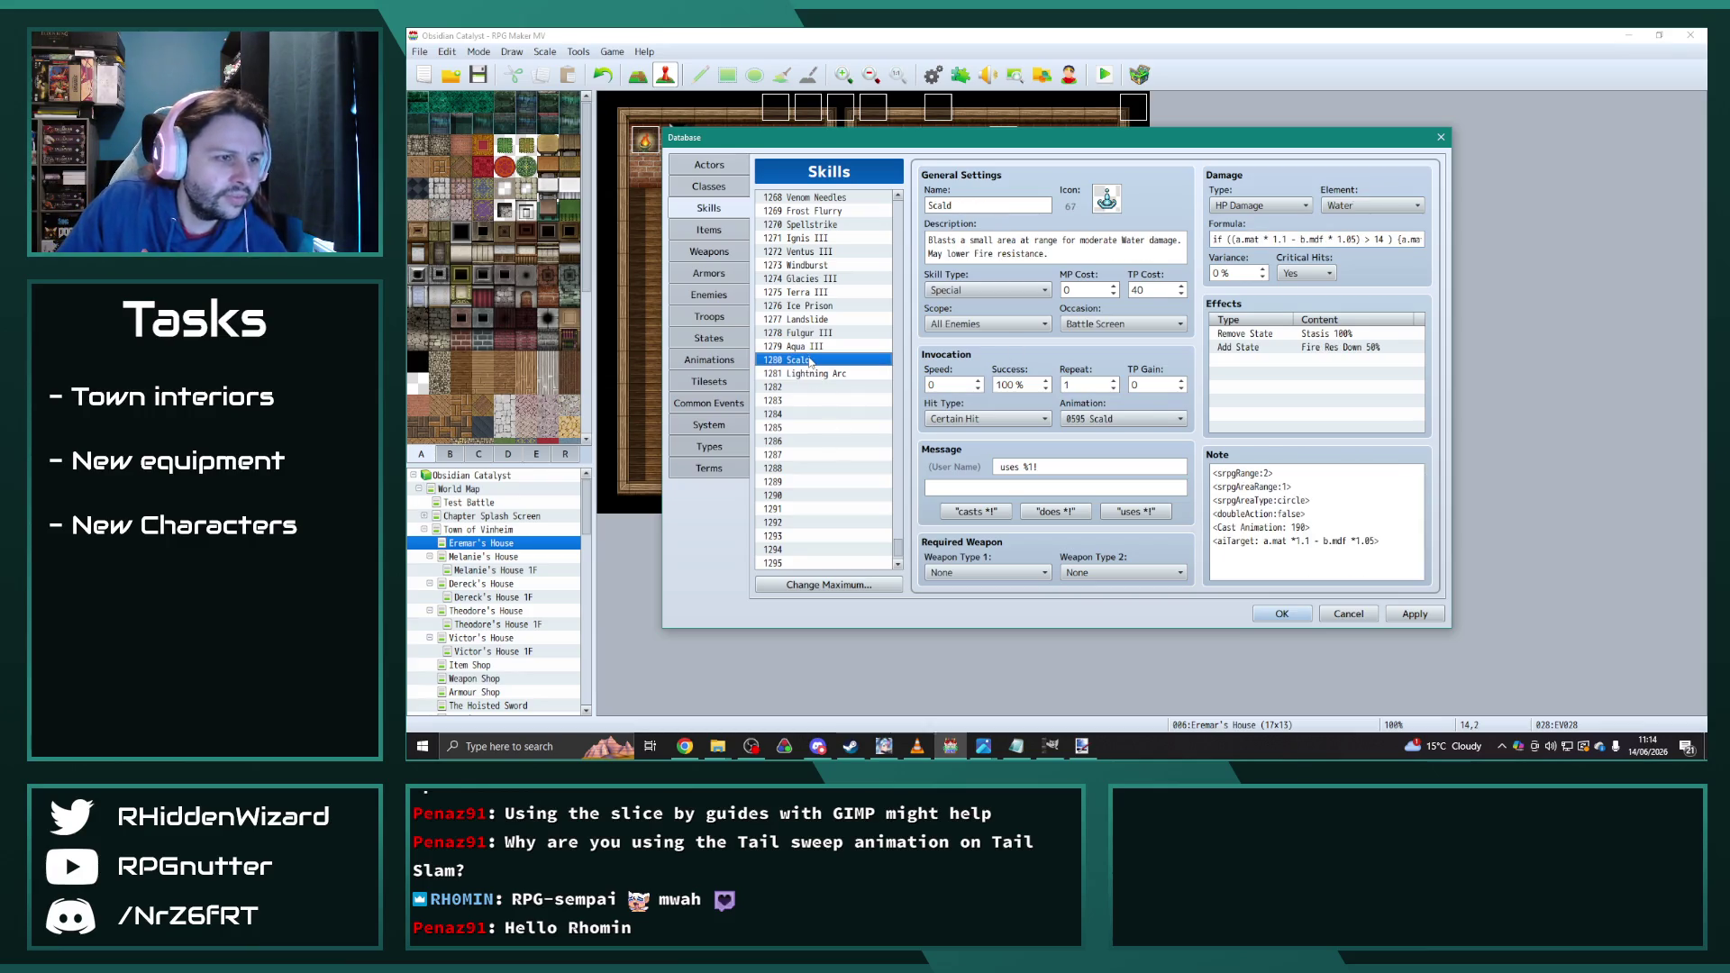
click(712, 297)
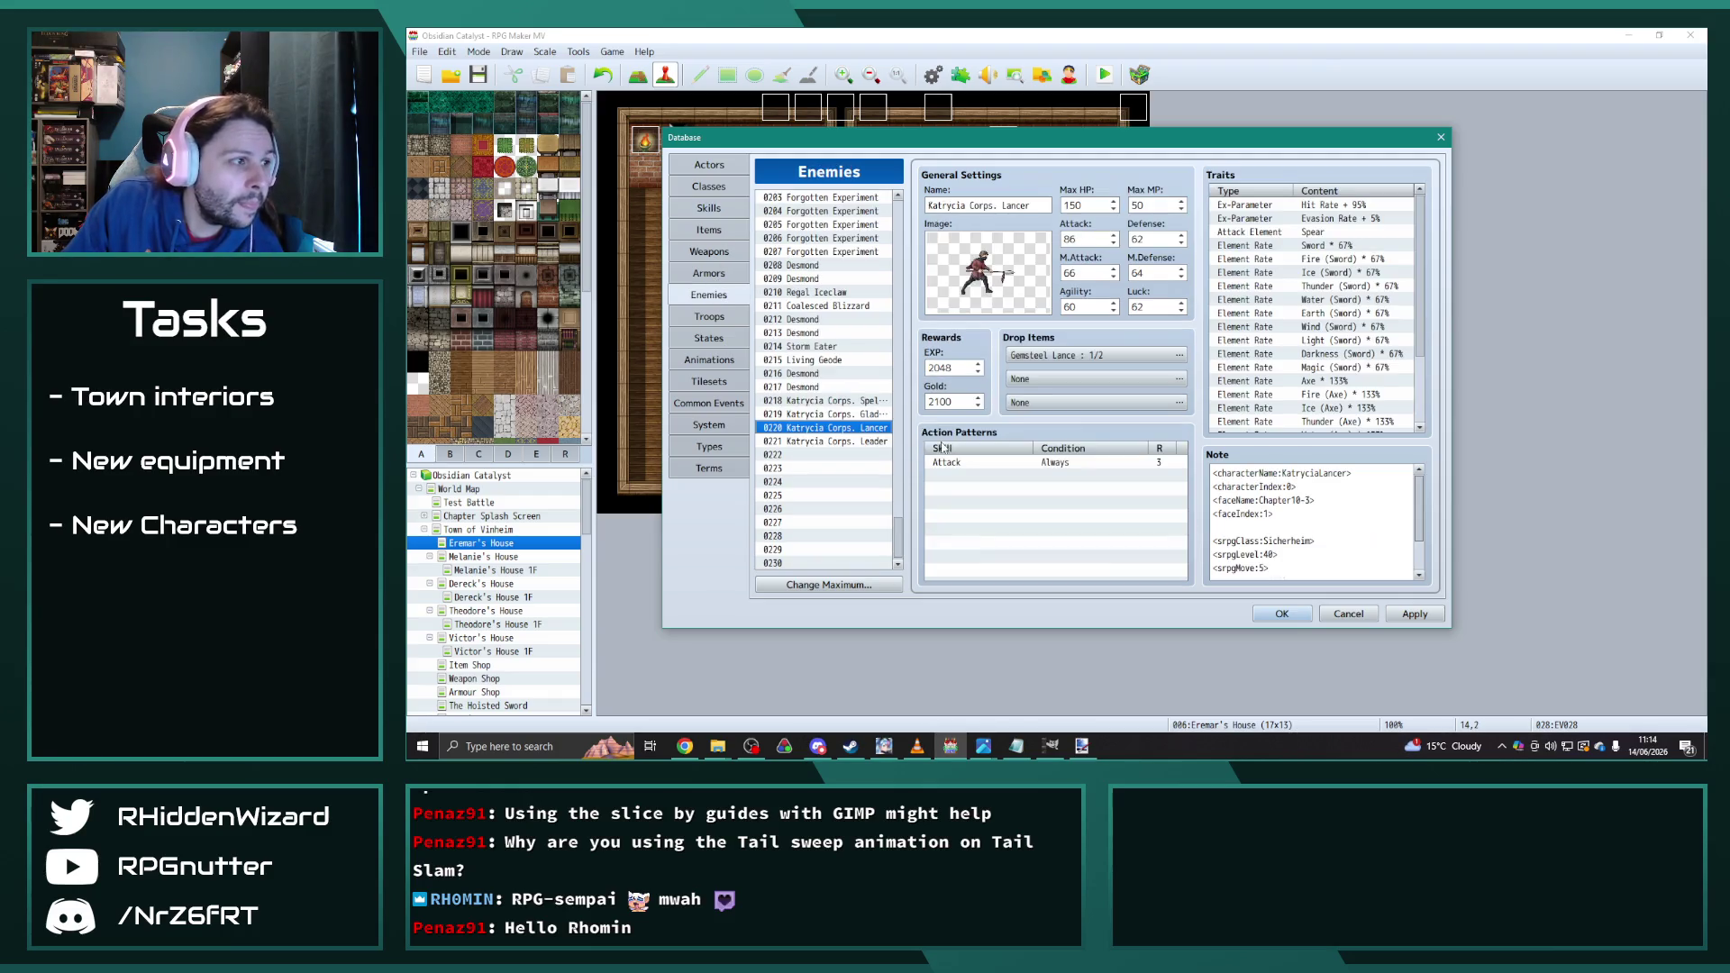
Step: Copy the Gladiator's Glacies III–Landslide action patterns into the Katrycia Corps. Lancer
click(862, 413)
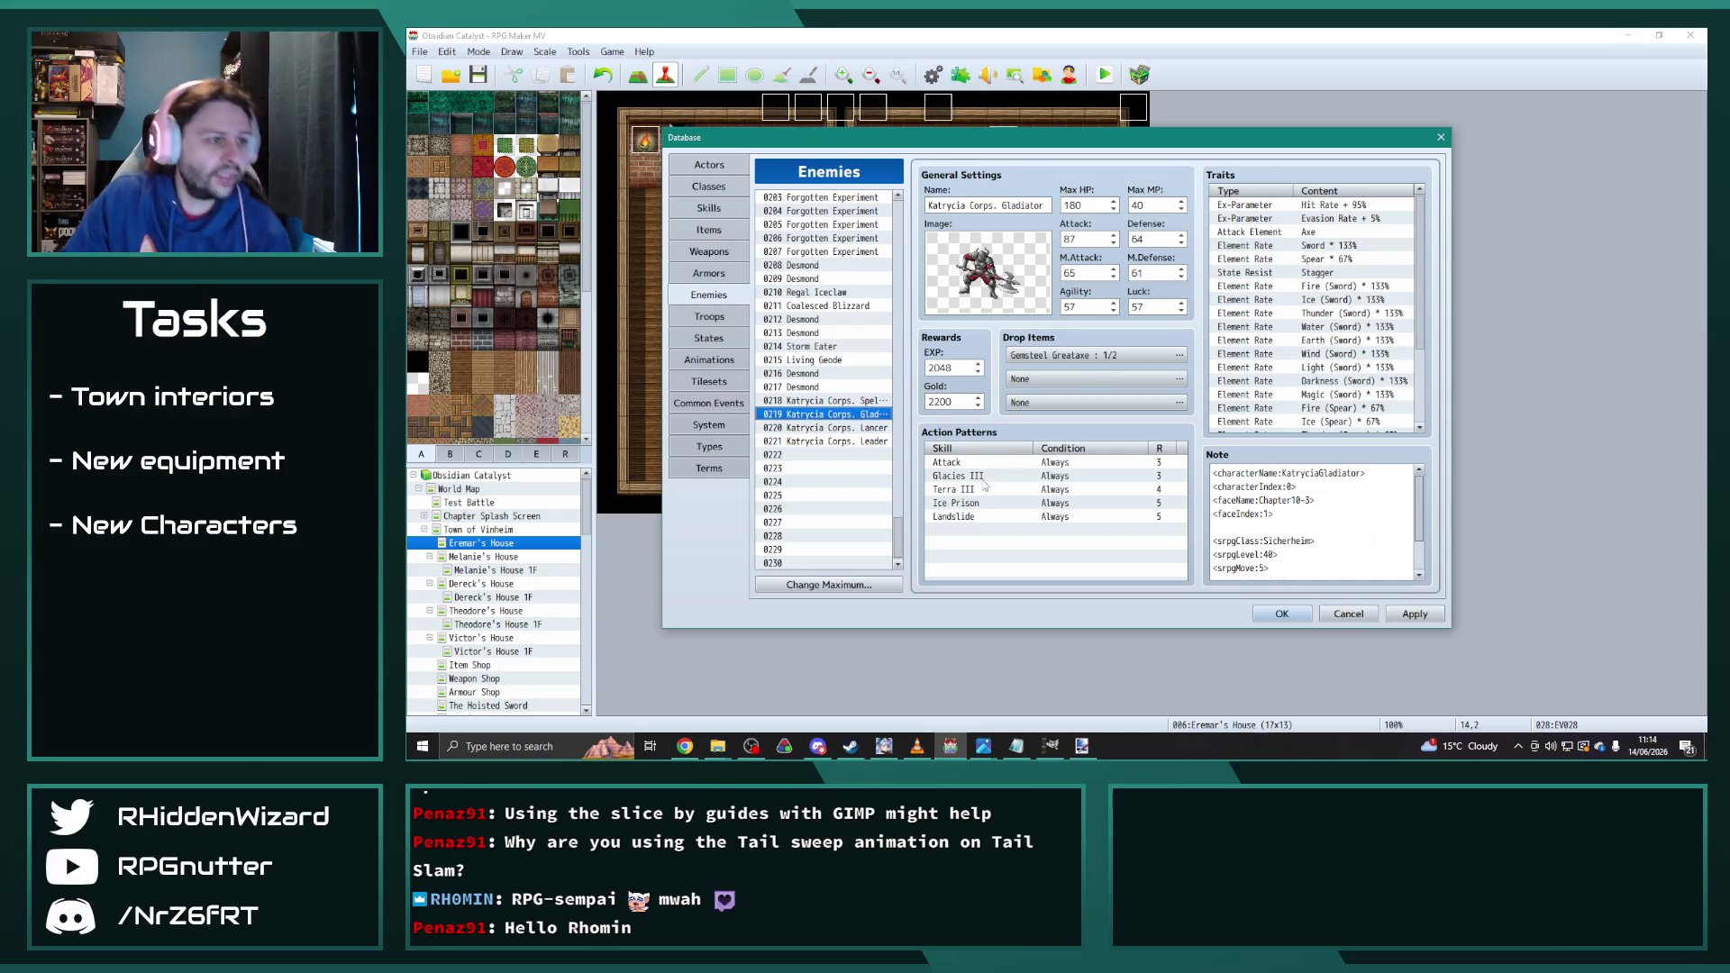
click(955, 476)
shift+click(989, 519)
key(ctrl+c)
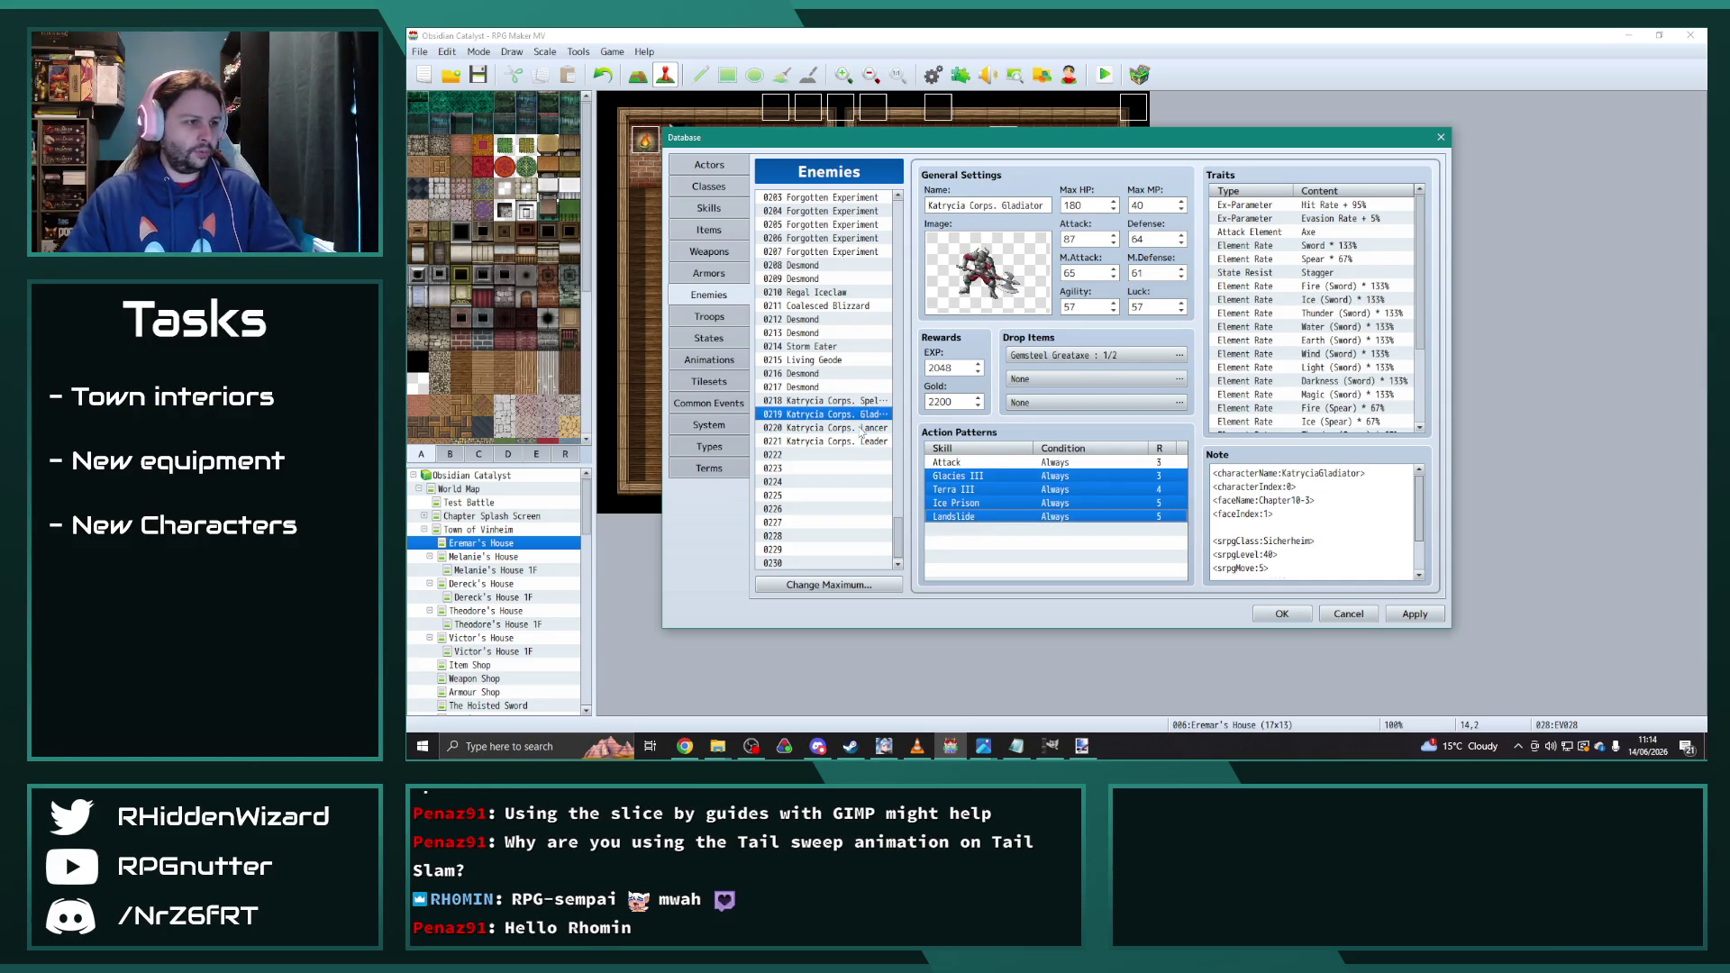
click(838, 427)
click(1000, 476)
key(ctrl+v)
click(1005, 530)
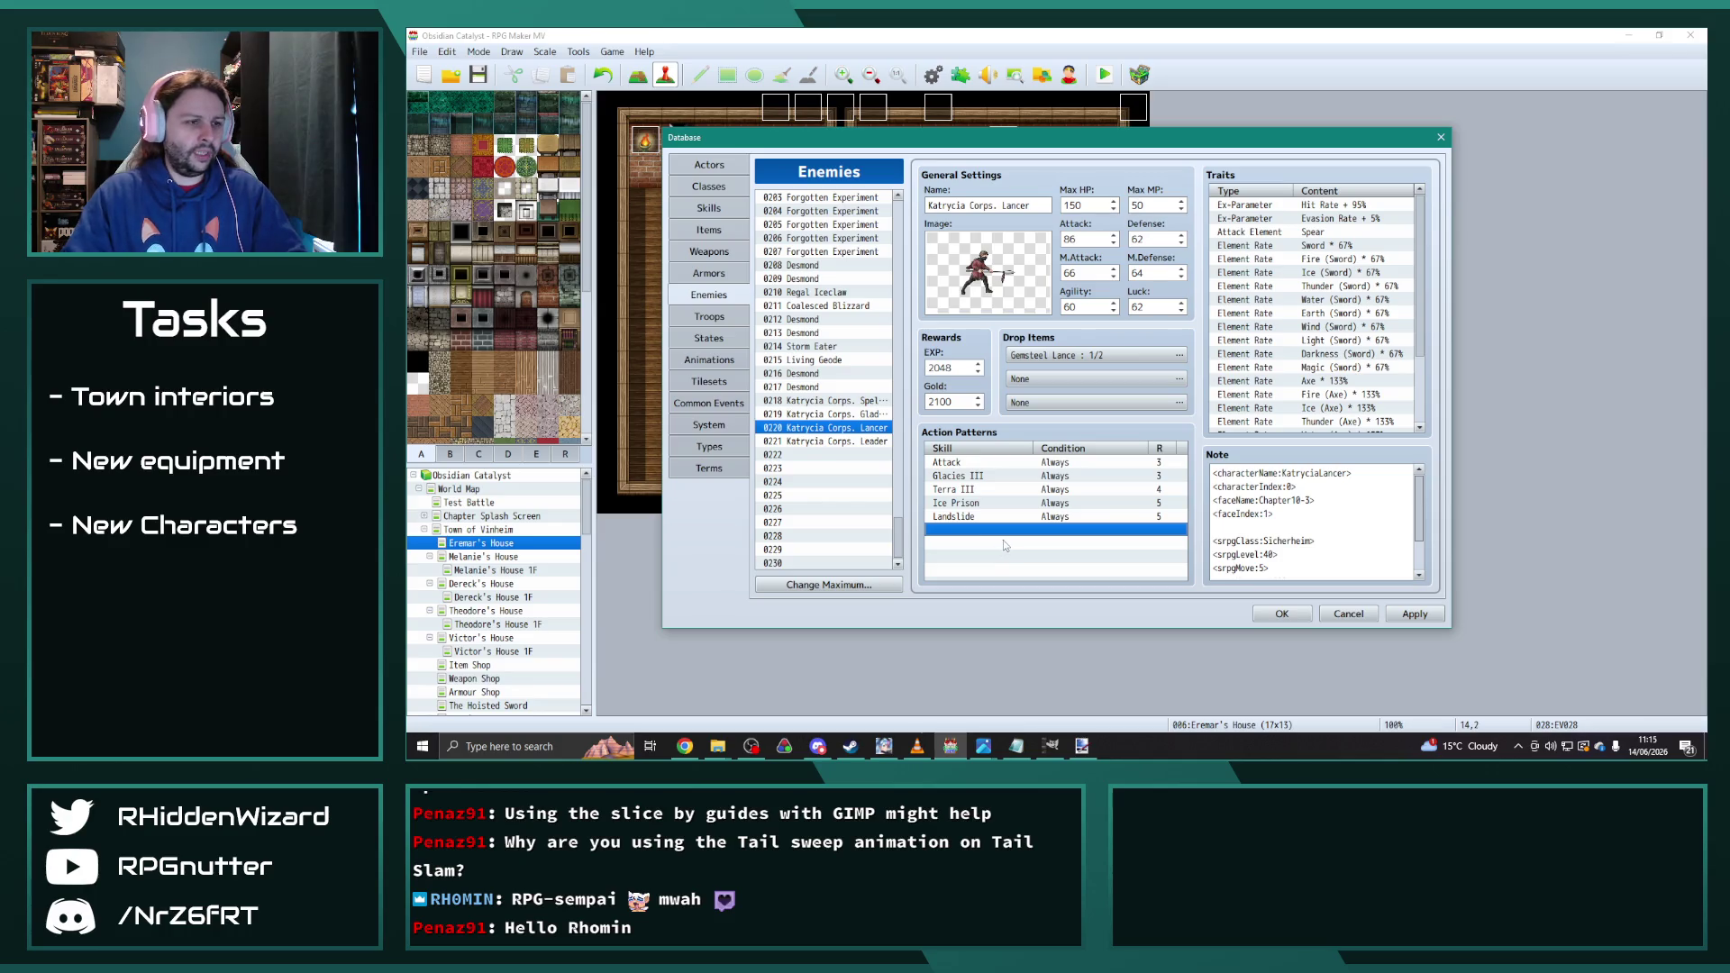
Step: Change the Lancer's Glacies III pattern to Fulgur III and Terra III to Aqua III
double_click(1037, 476)
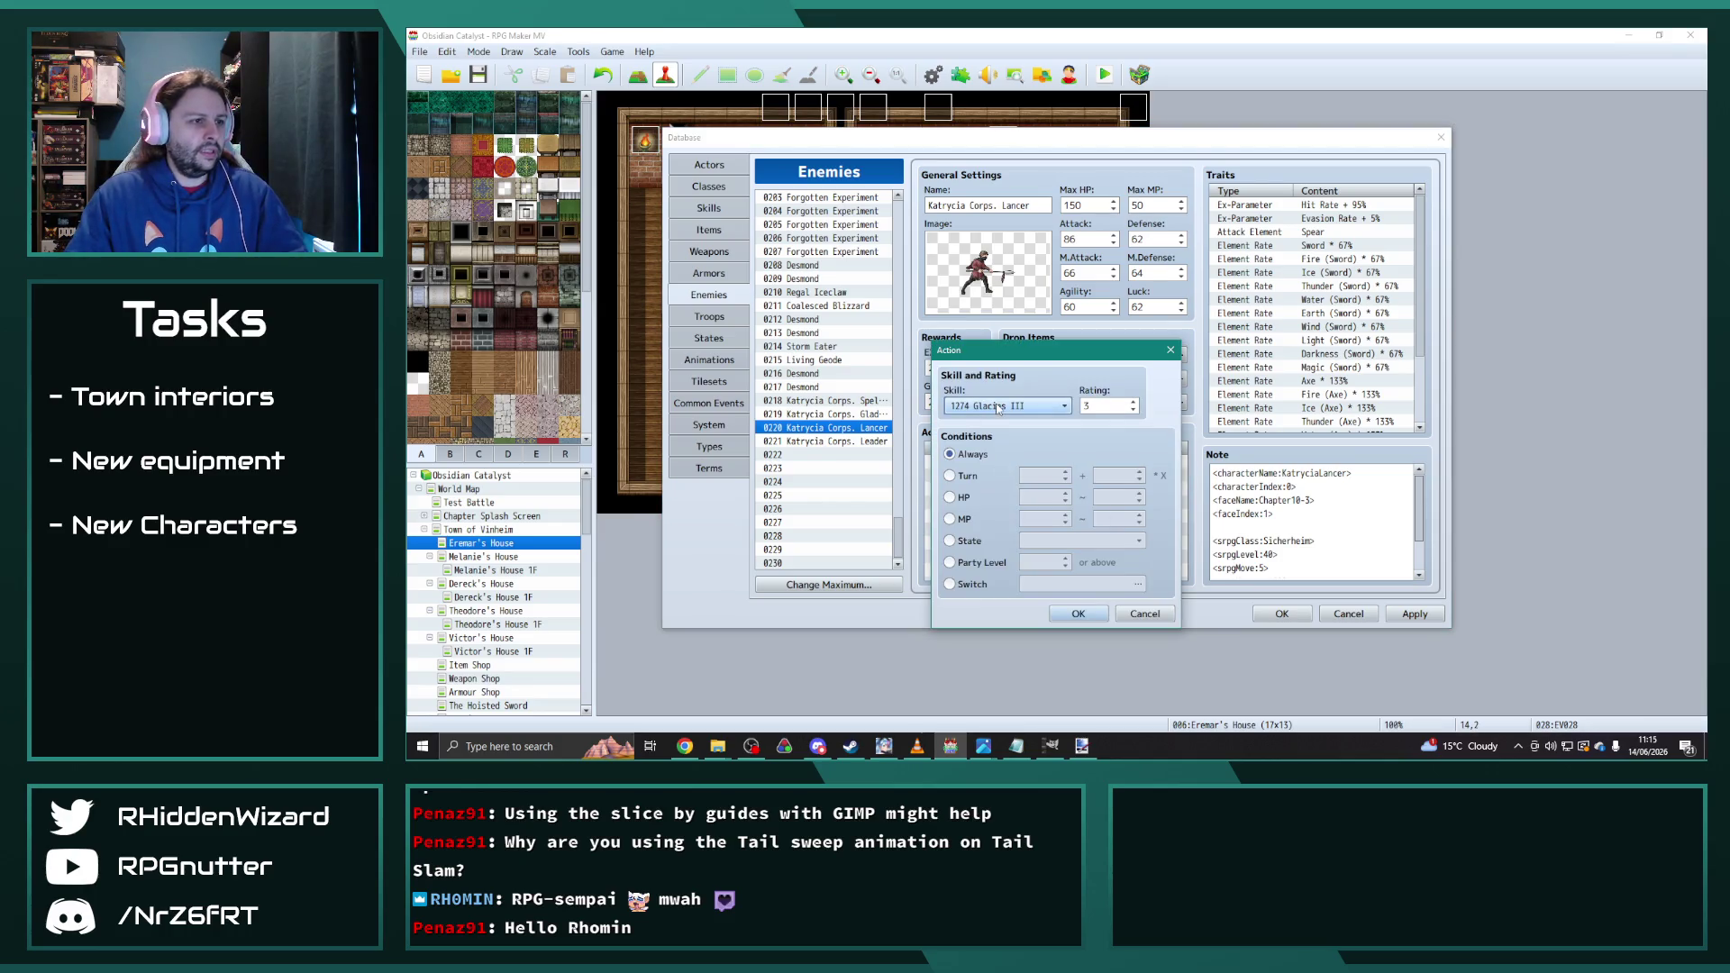
click(1008, 406)
click(987, 435)
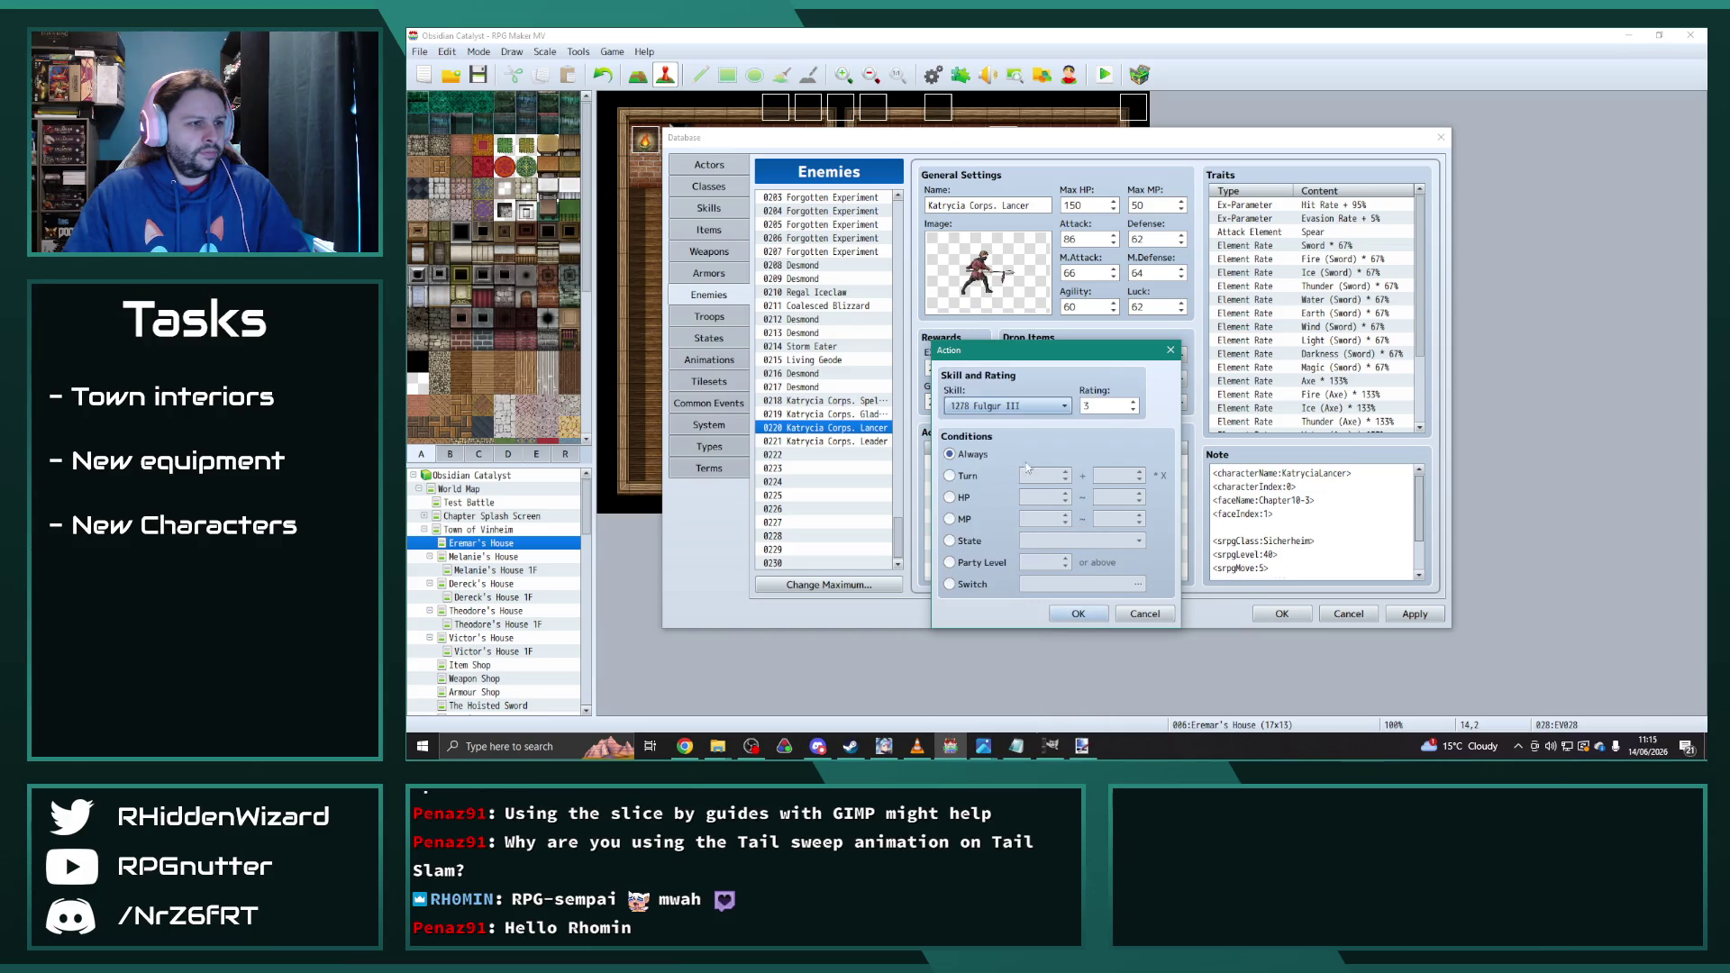
click(1079, 614)
click(996, 496)
double_click(997, 496)
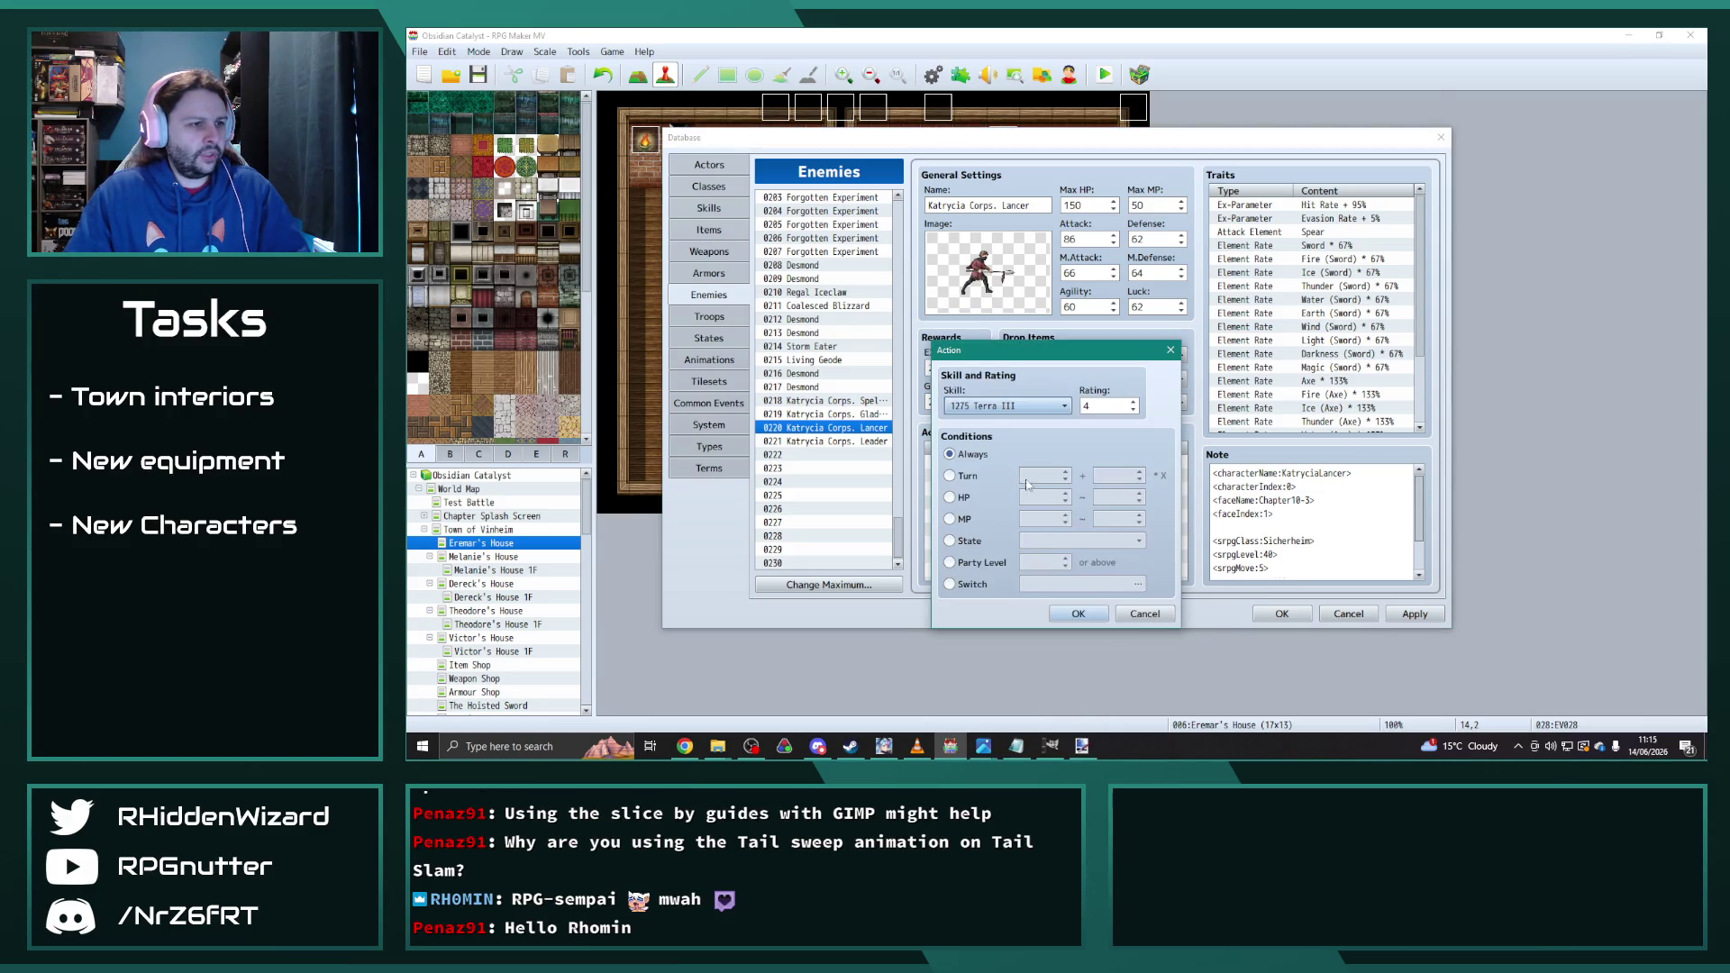
click(1039, 416)
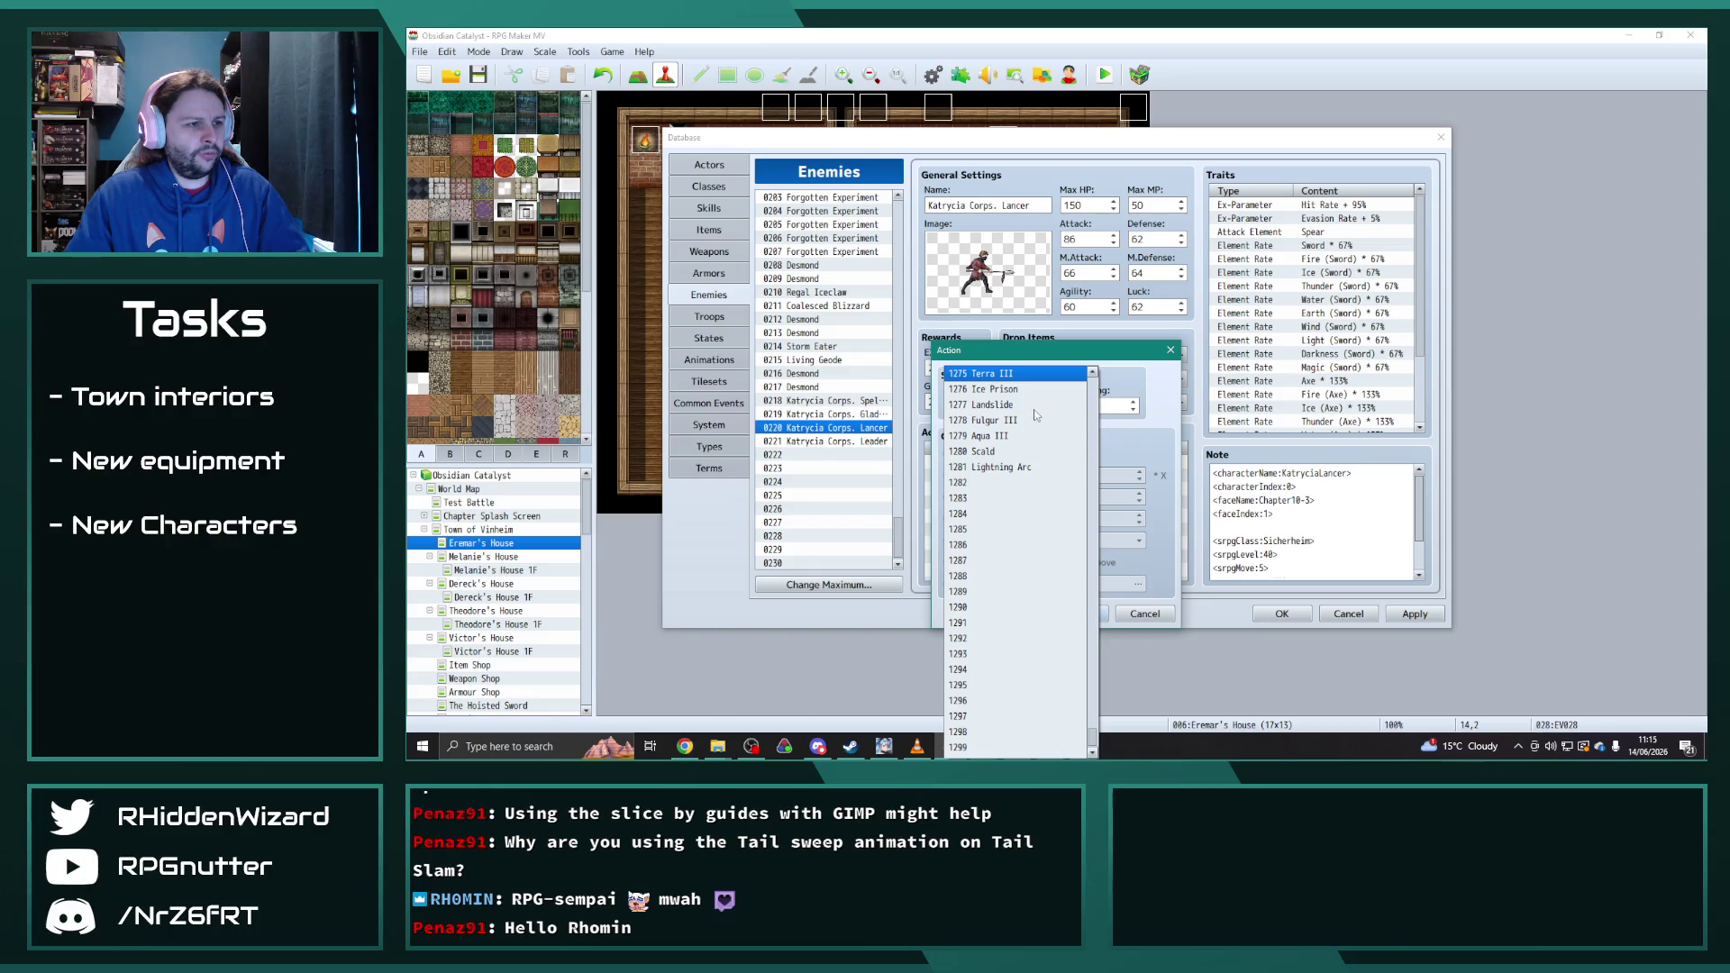
click(1036, 436)
click(1073, 614)
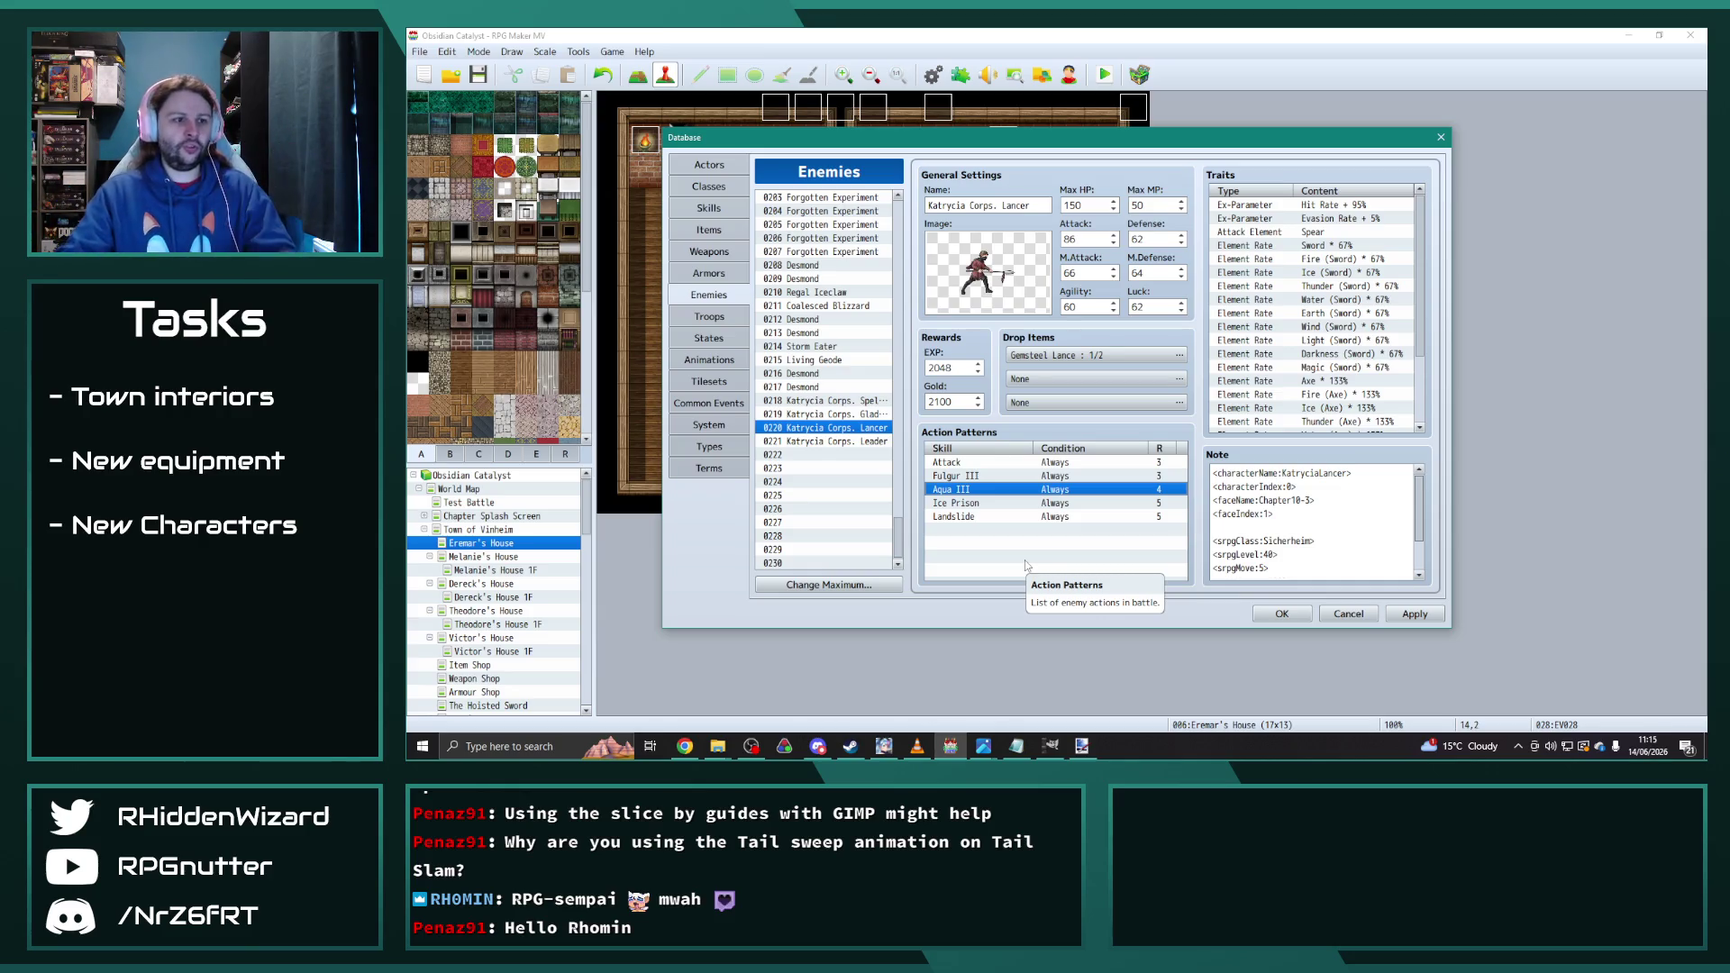
click(1024, 504)
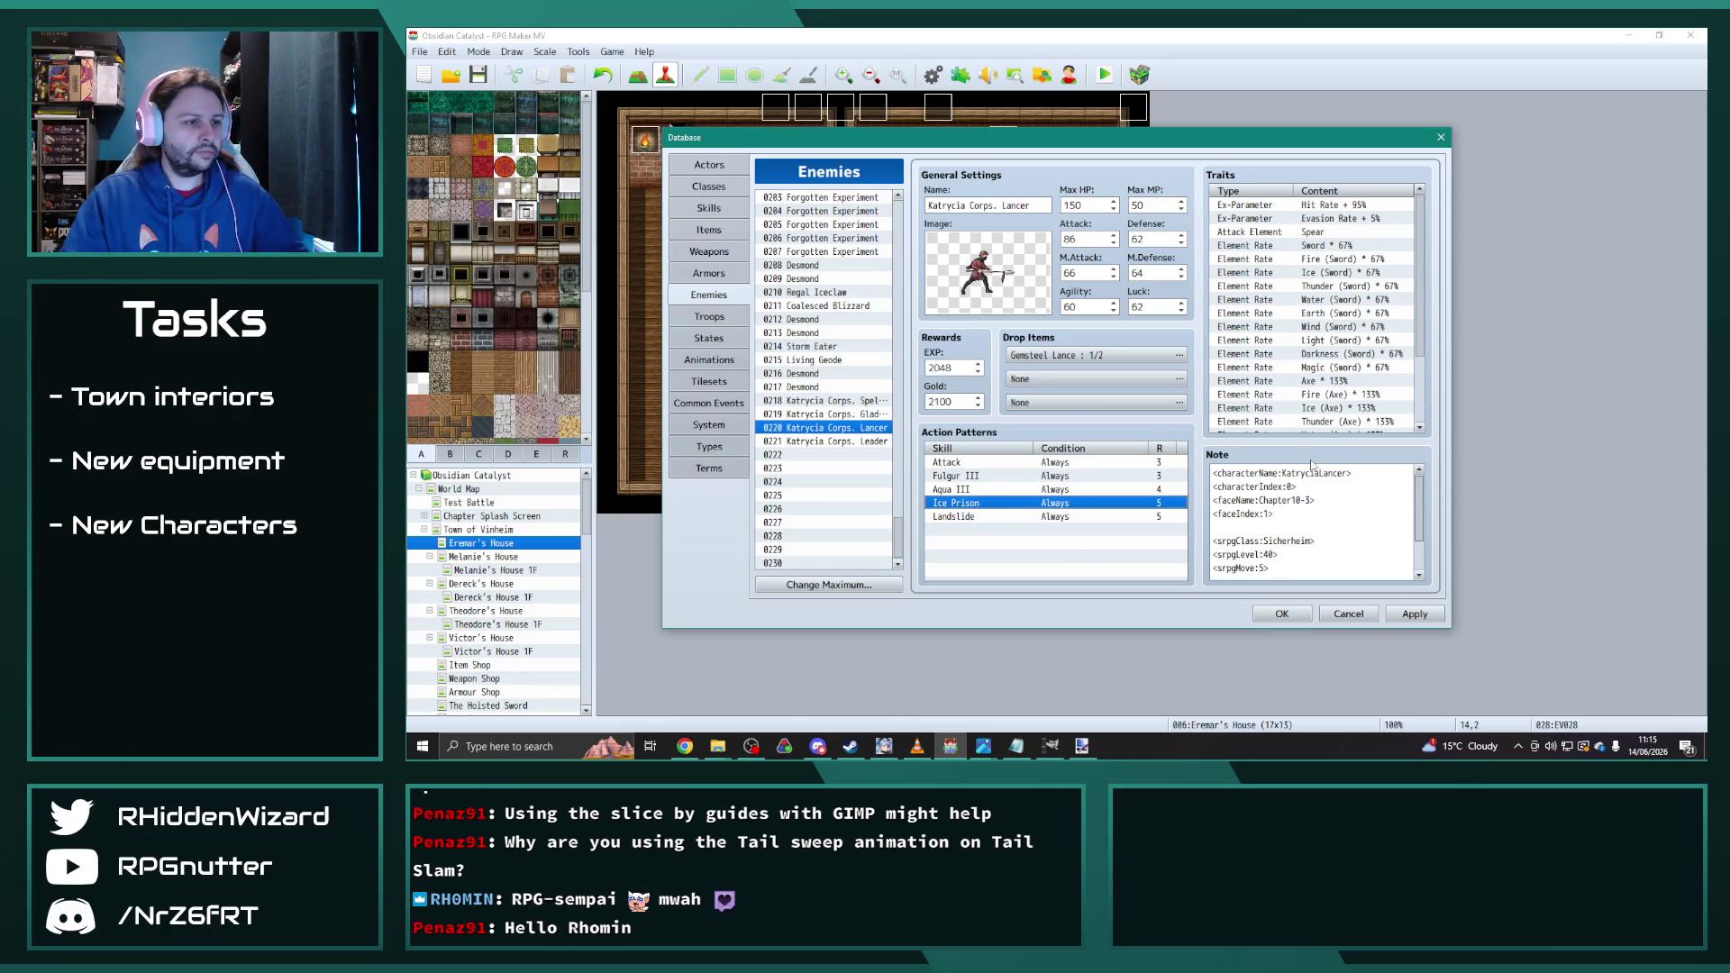
Step: Replace the Lancer's Ice Prison pattern with Scald and Landslide with Lightning Arc
double_click(983, 506)
click(1029, 407)
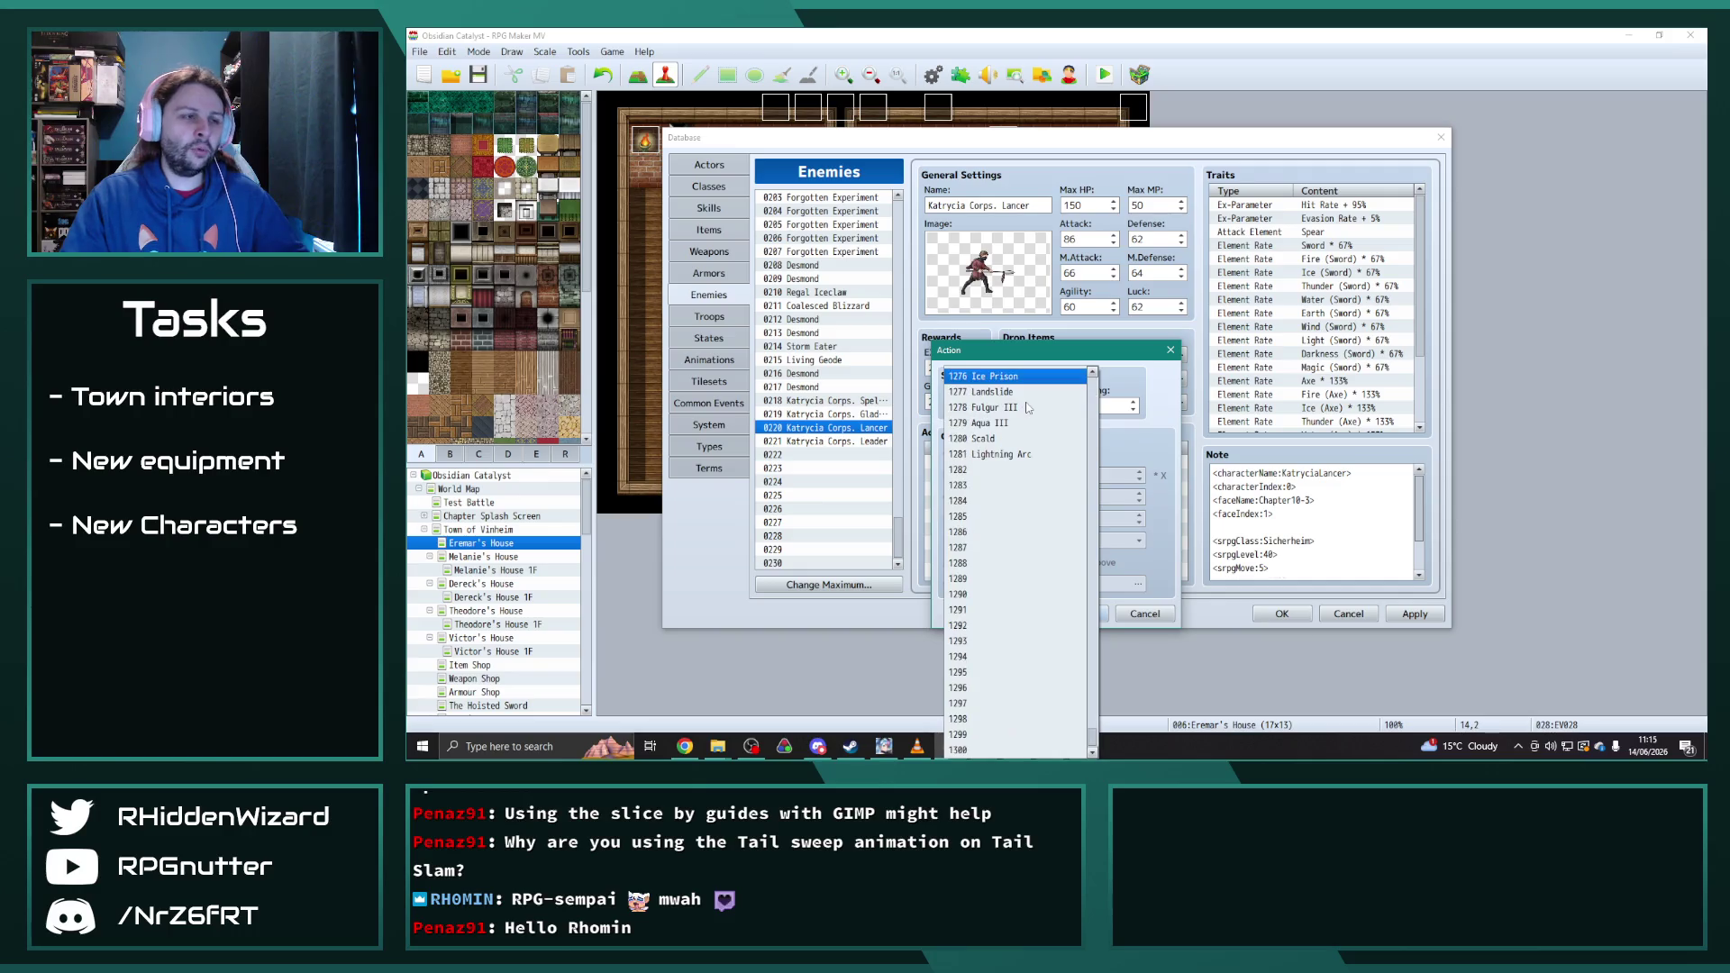
click(1036, 441)
click(1080, 614)
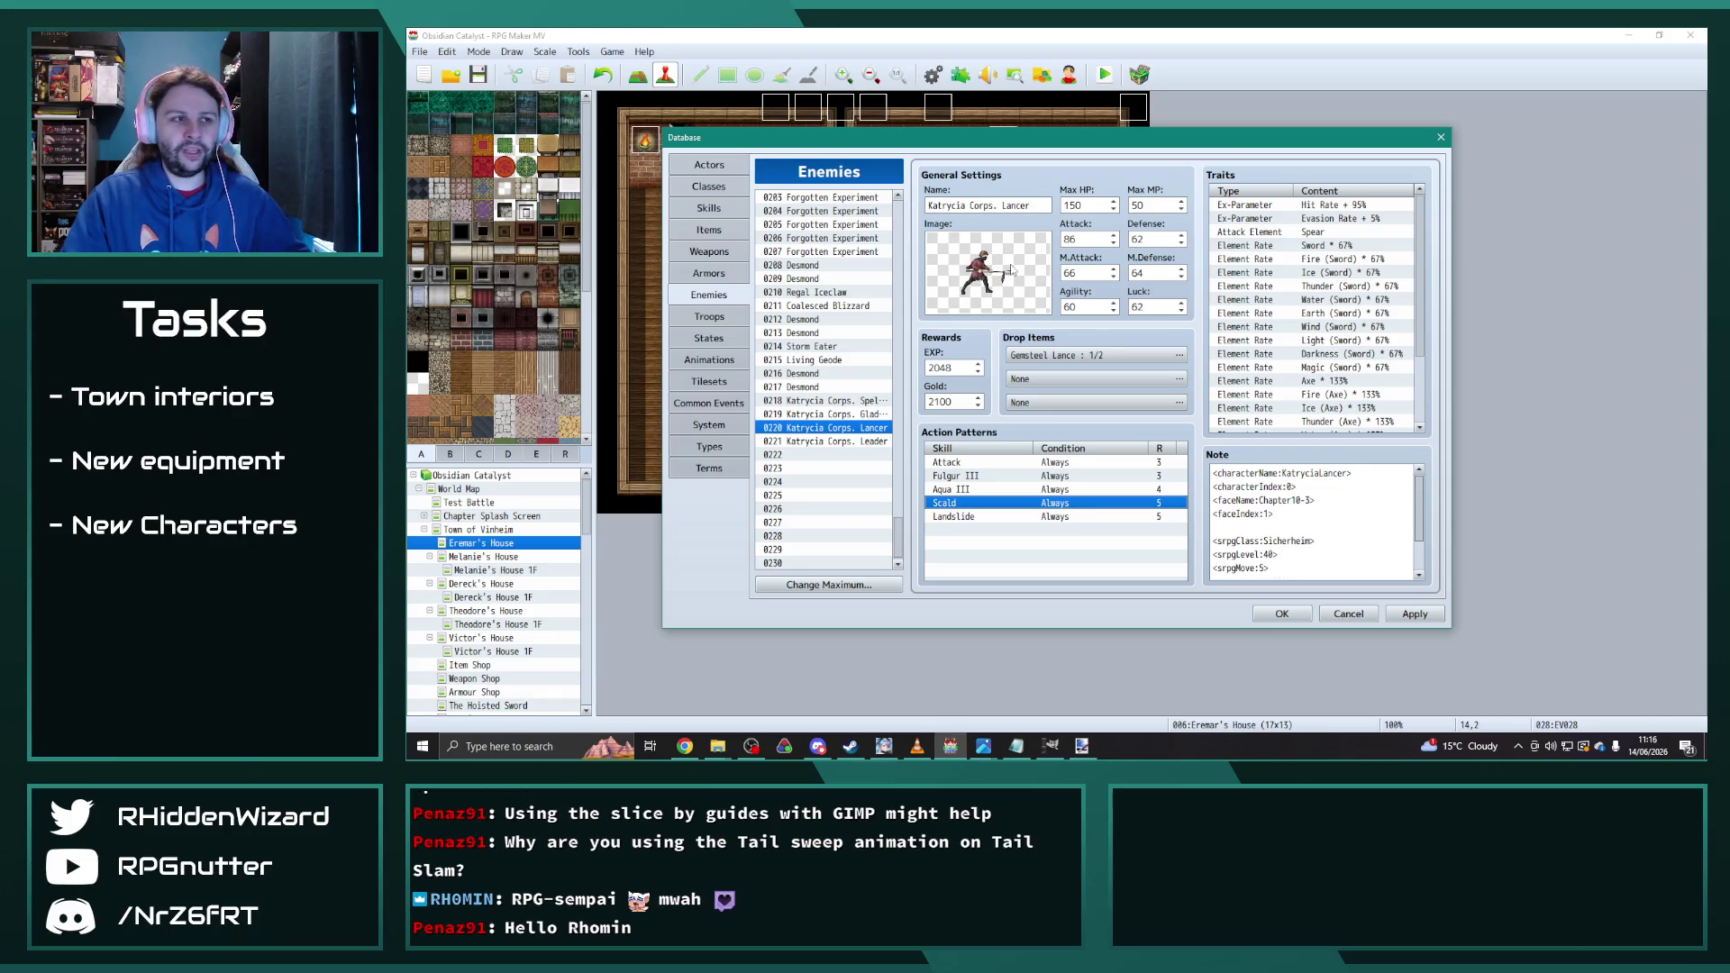
click(1017, 519)
double_click(1017, 523)
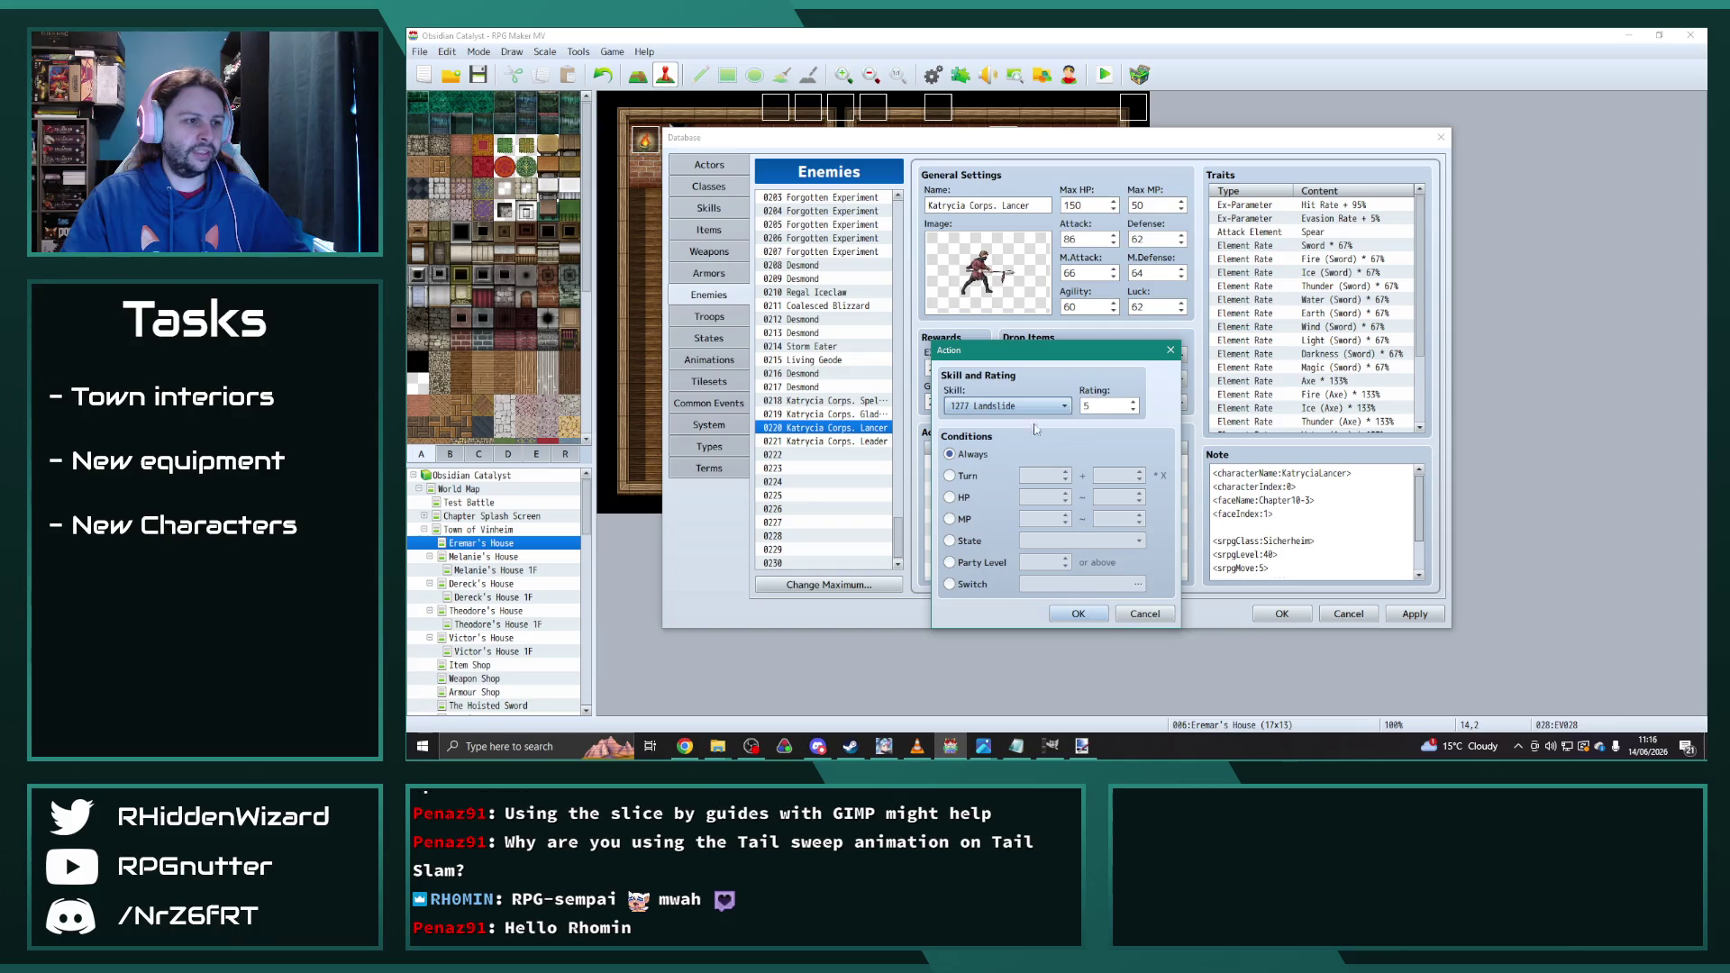
click(1014, 407)
click(1008, 455)
click(1078, 614)
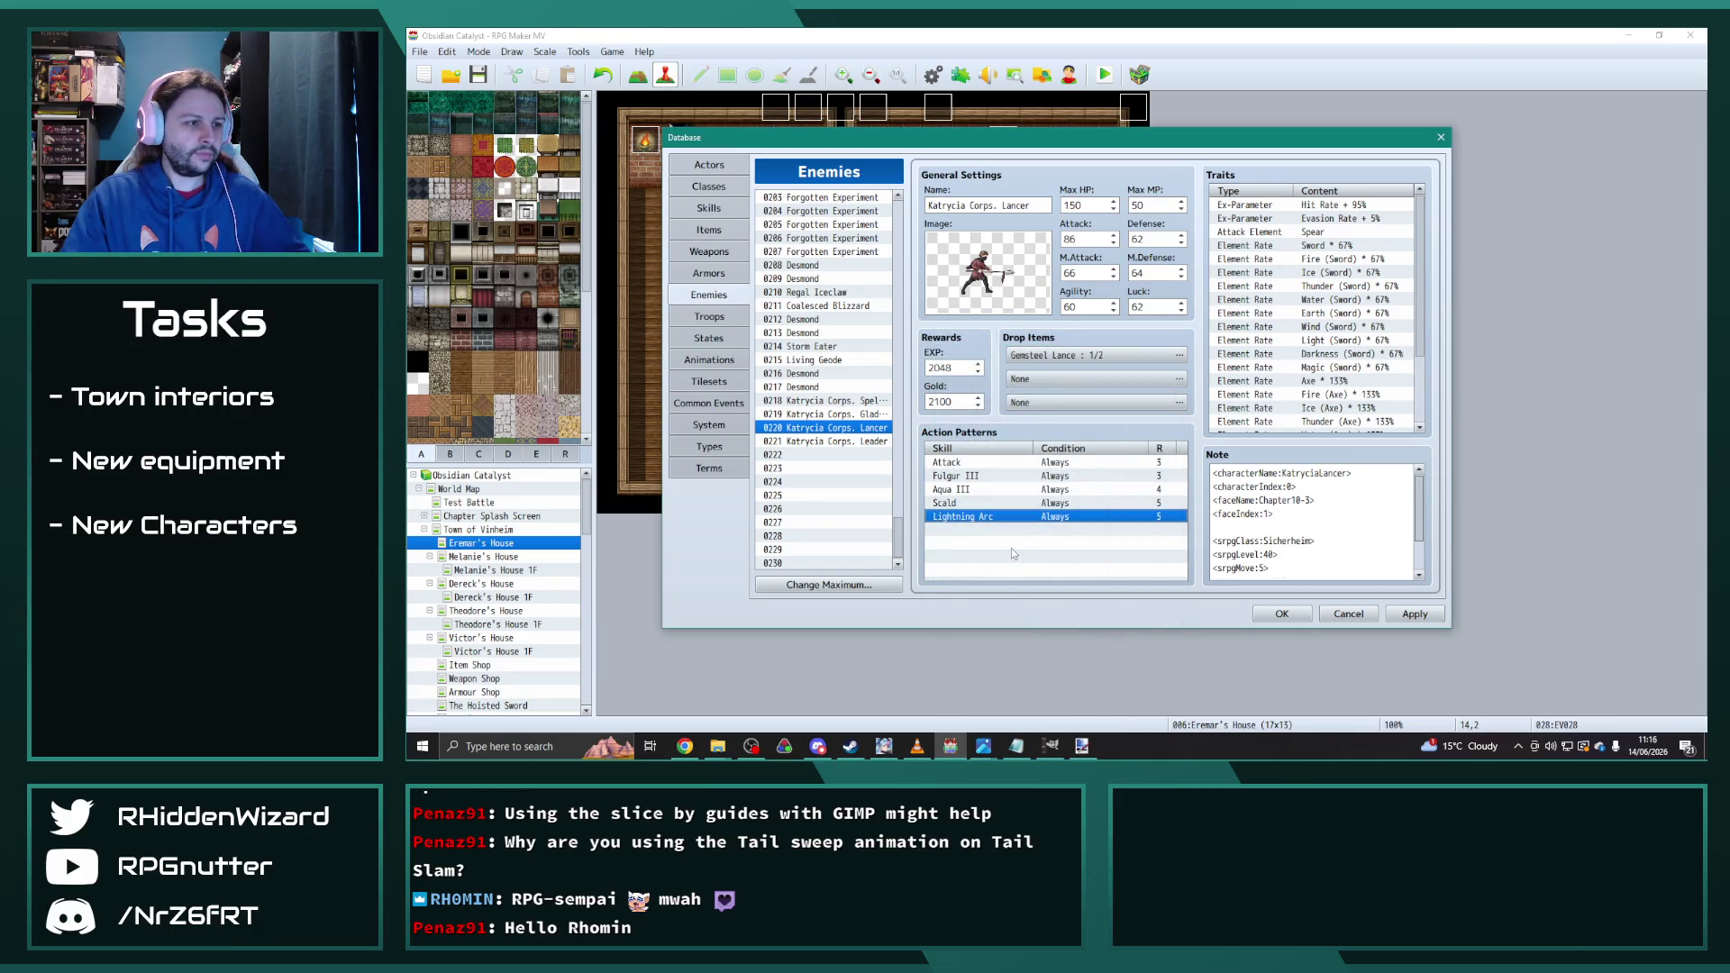
Step: Set the Scald pattern's rating to 6, then move to the Katrycia Corps. Leader
double_click(1020, 503)
scroll(1100, 402, up, 1)
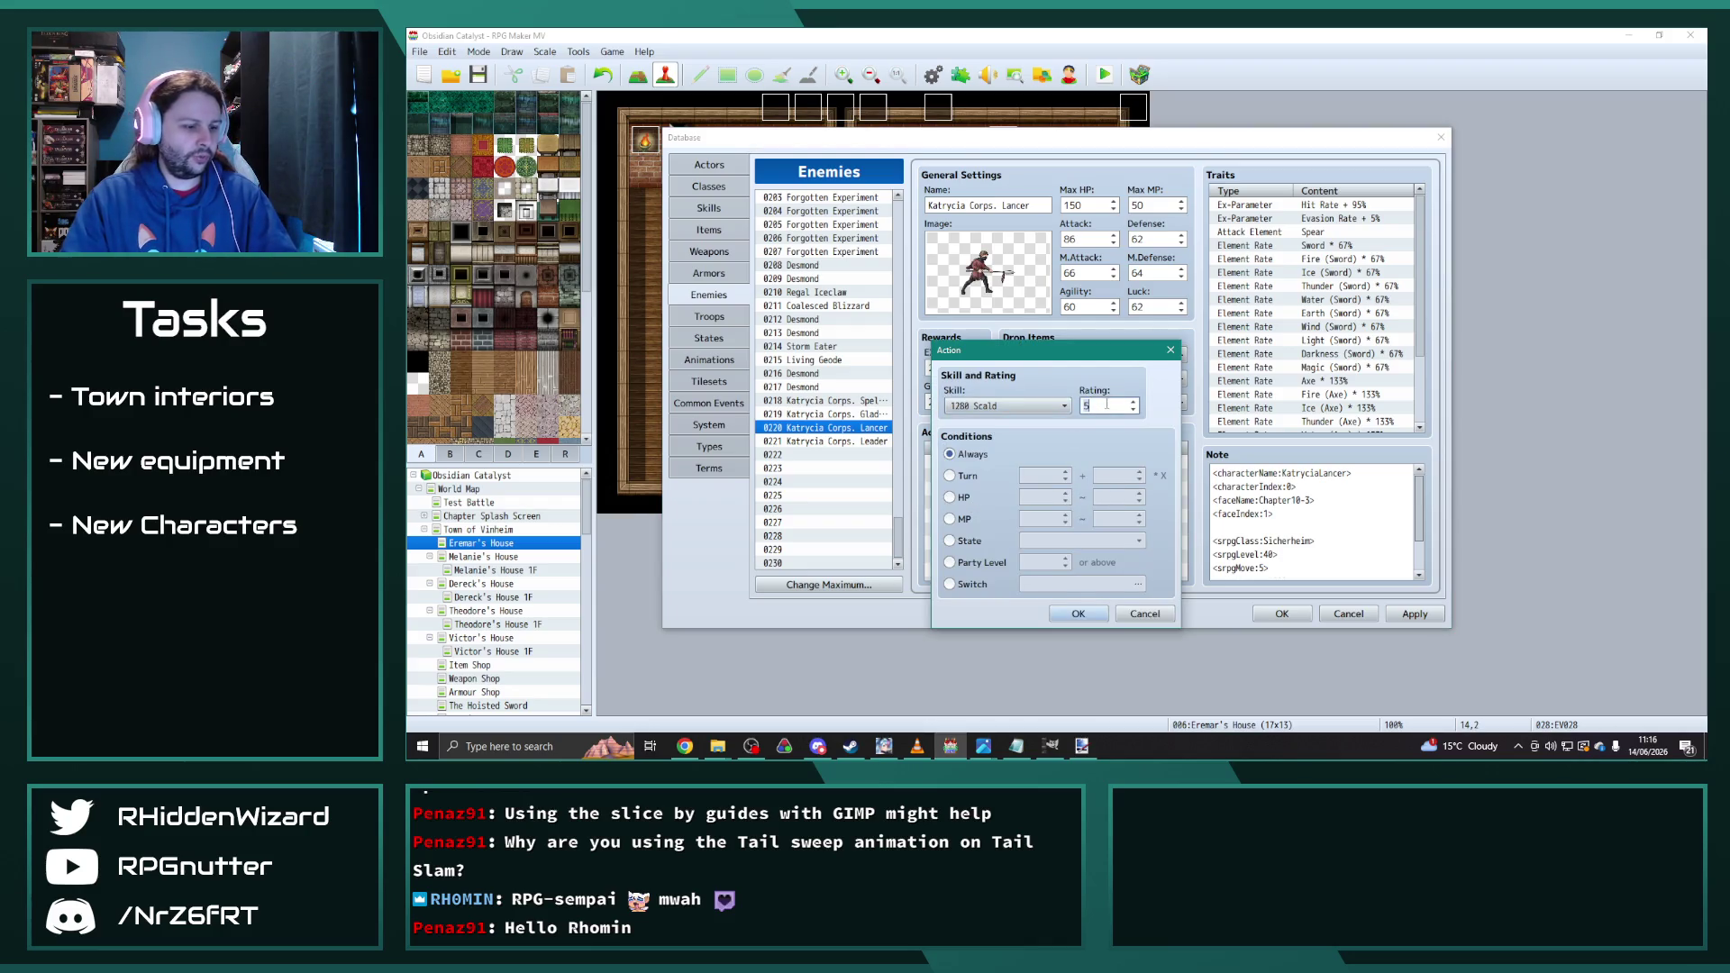
click(1079, 614)
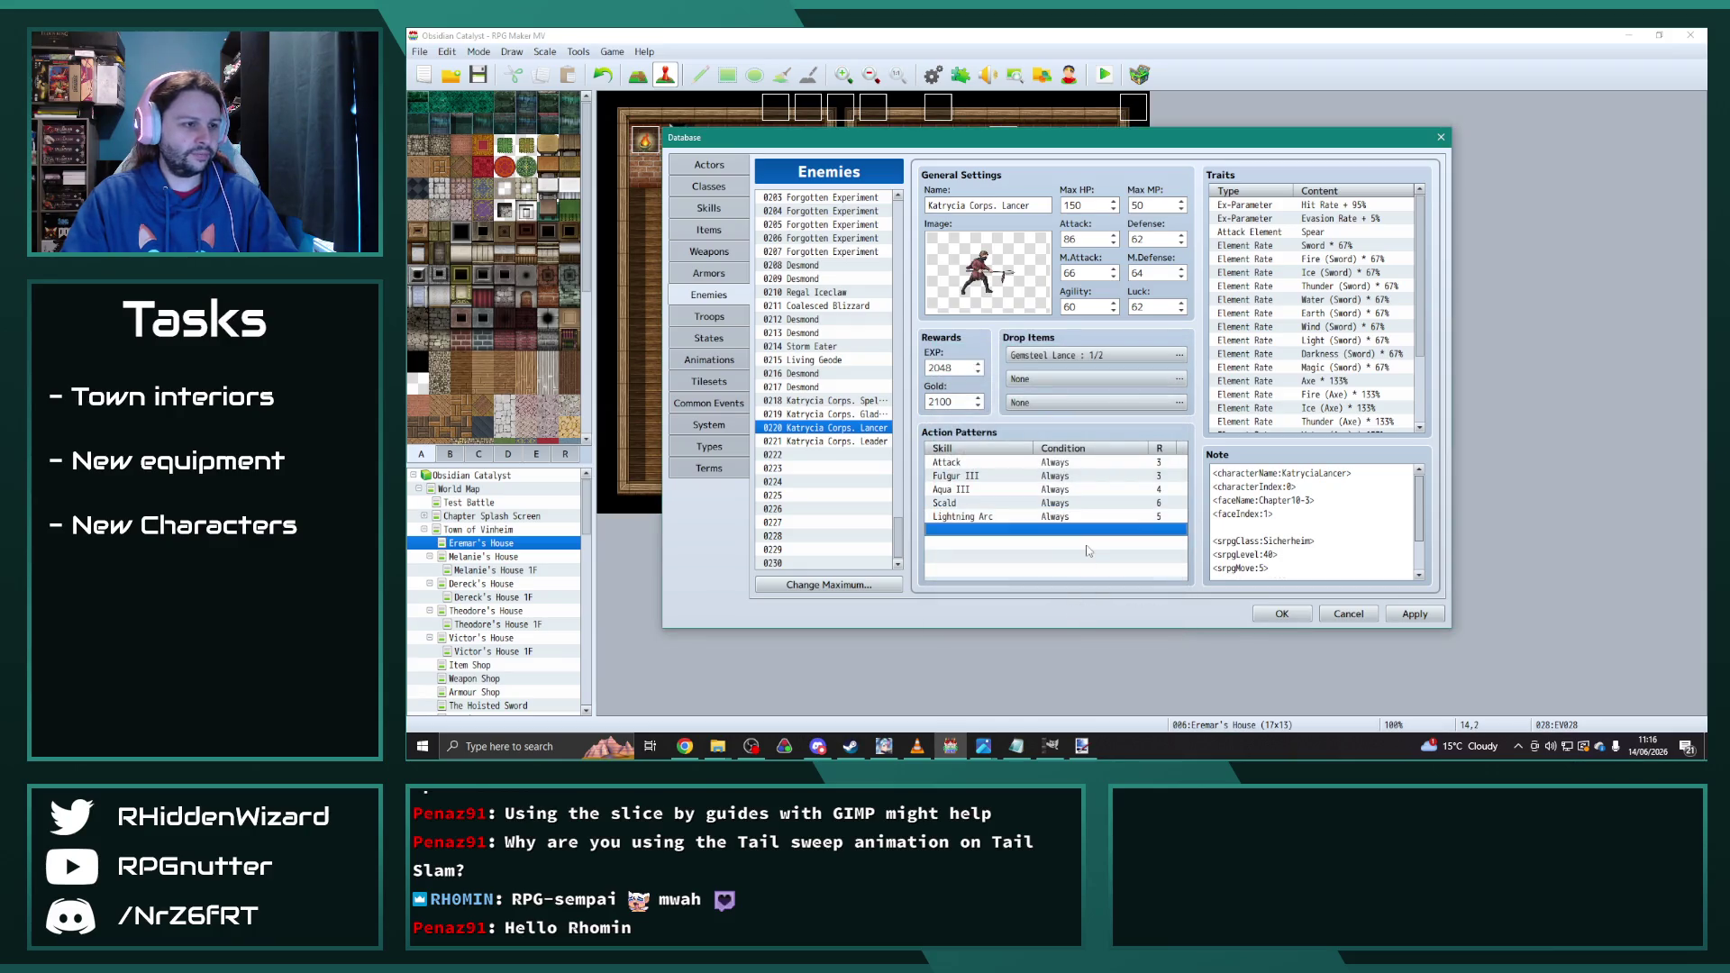
key(Down)
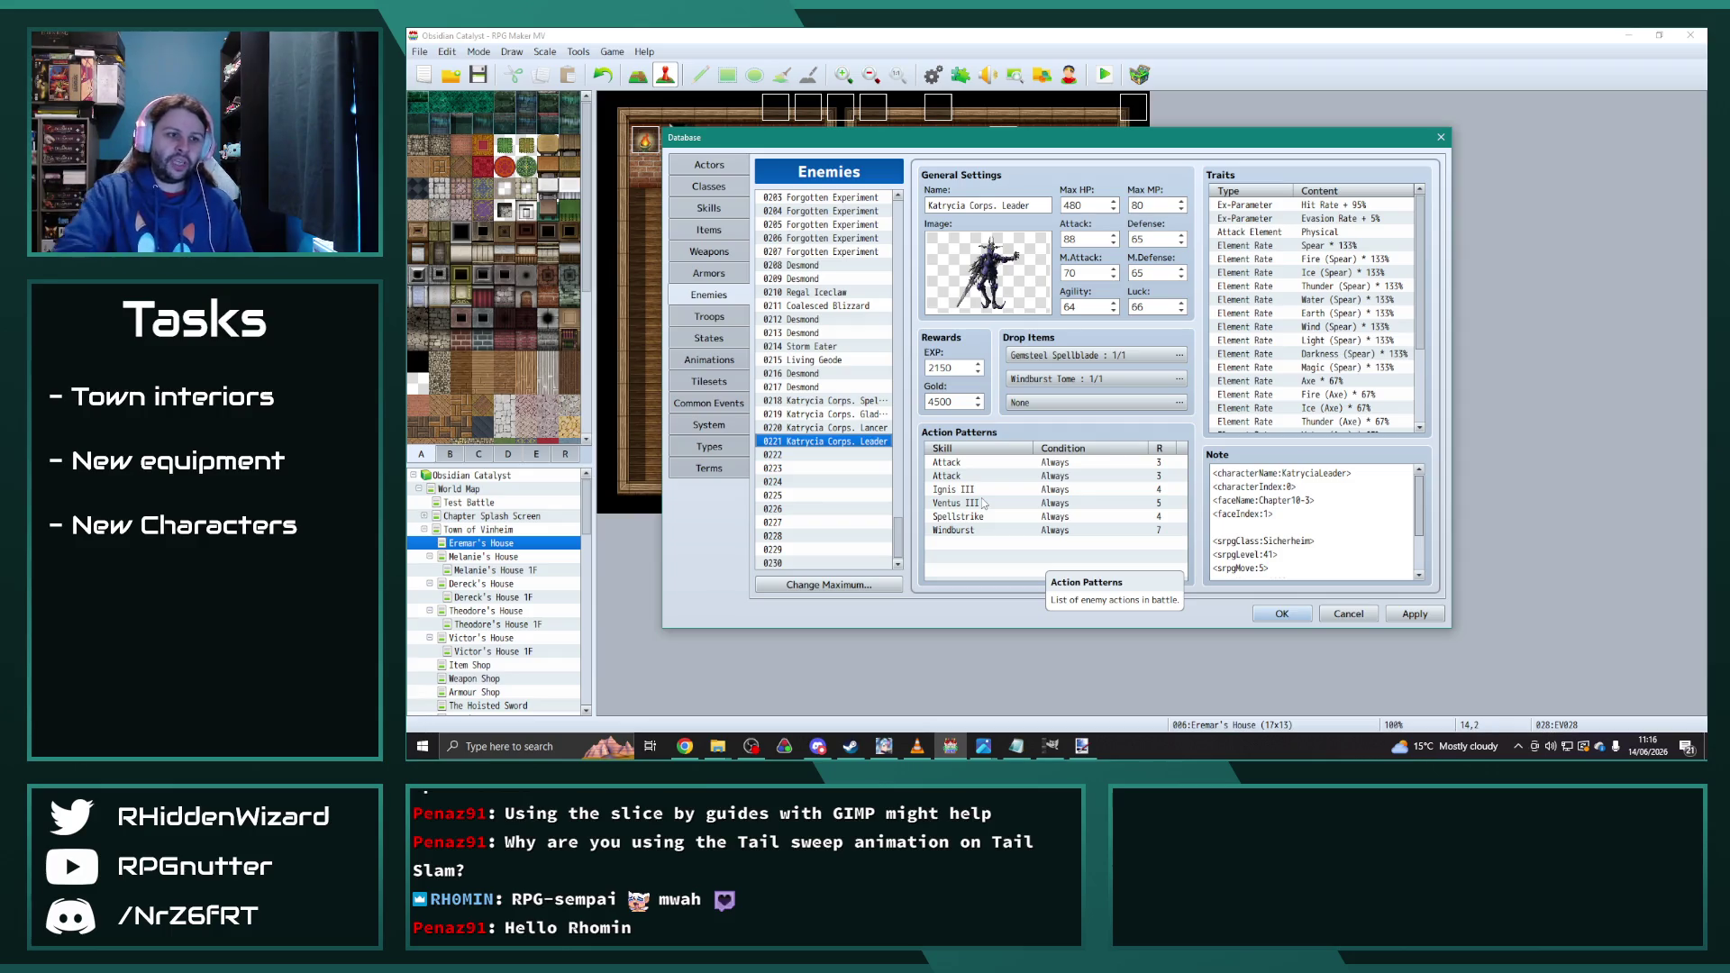
Step: Delete the Leader's duplicate Attack pattern and paste a copy of 0024 Ignis IV into skill 1282
click(962, 479)
key(Delete)
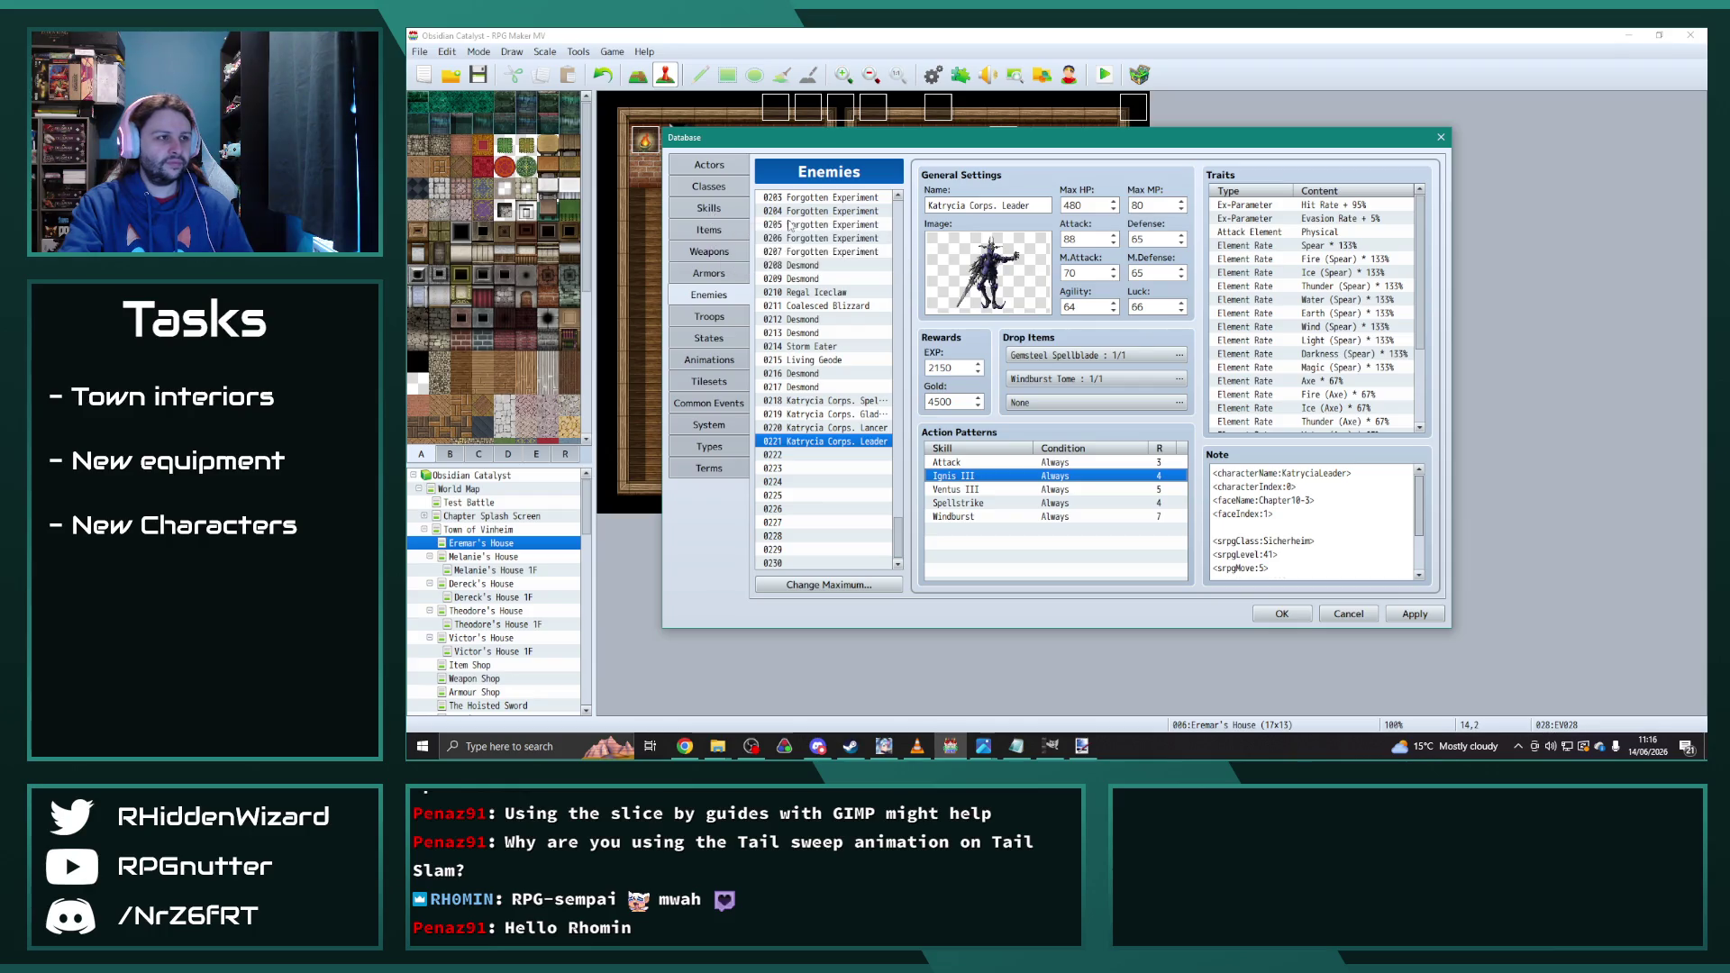
click(710, 206)
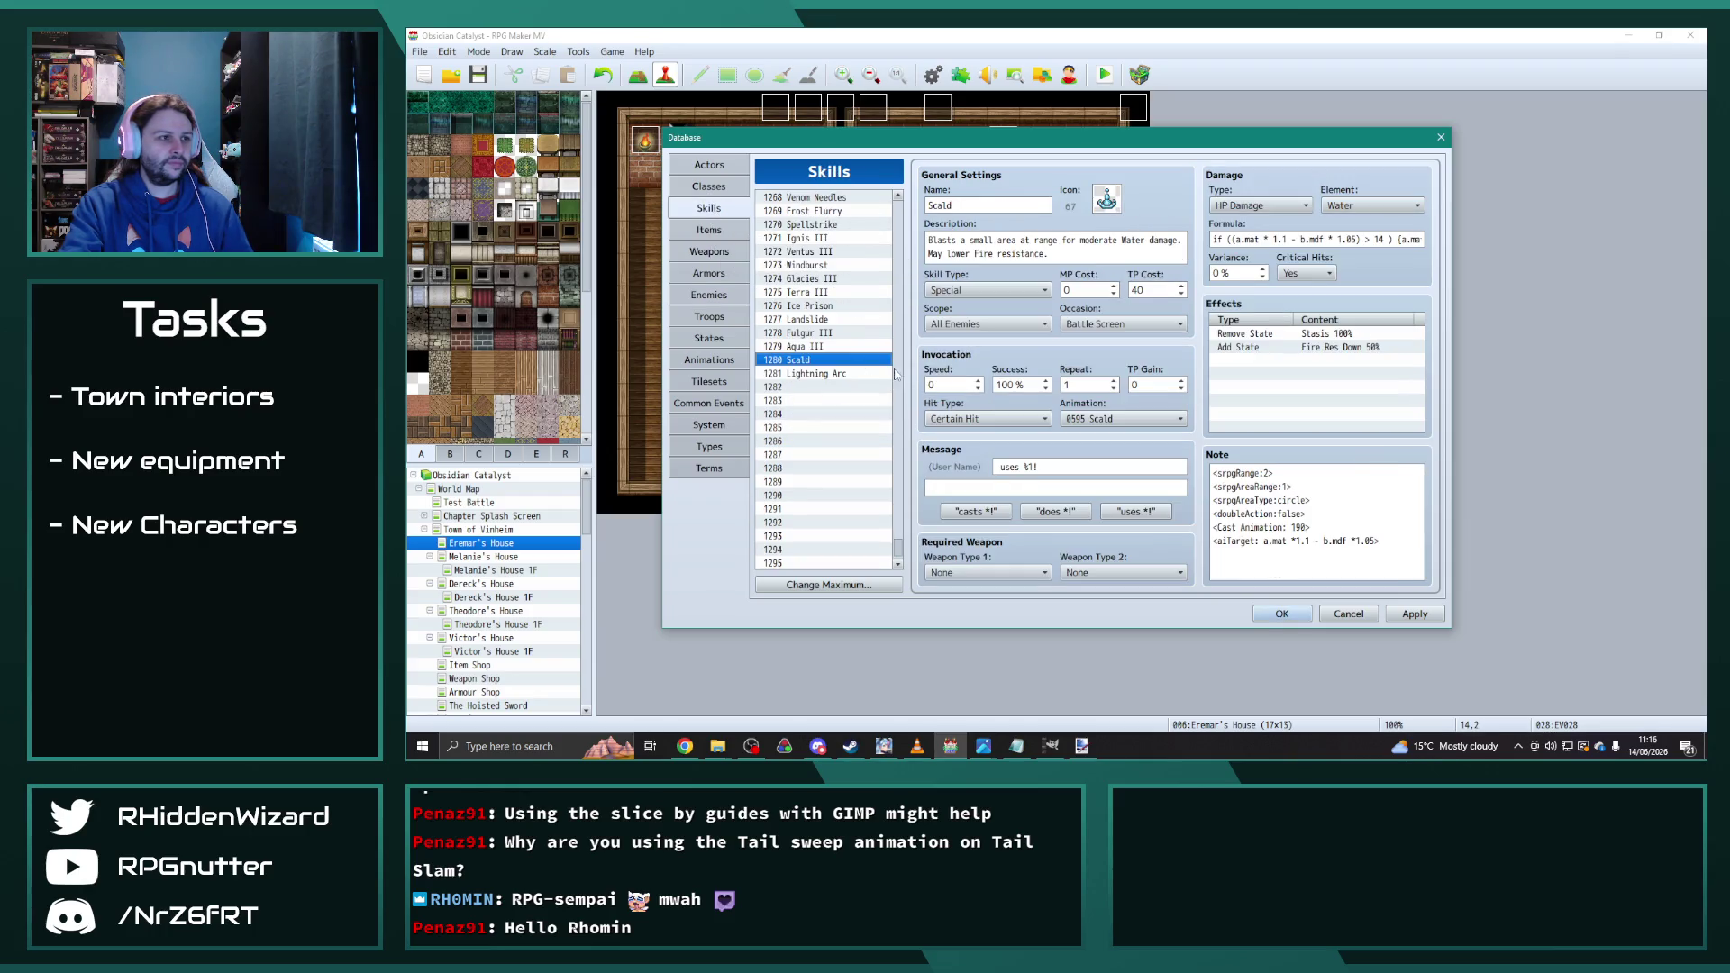
drag(898, 551, 899, 200)
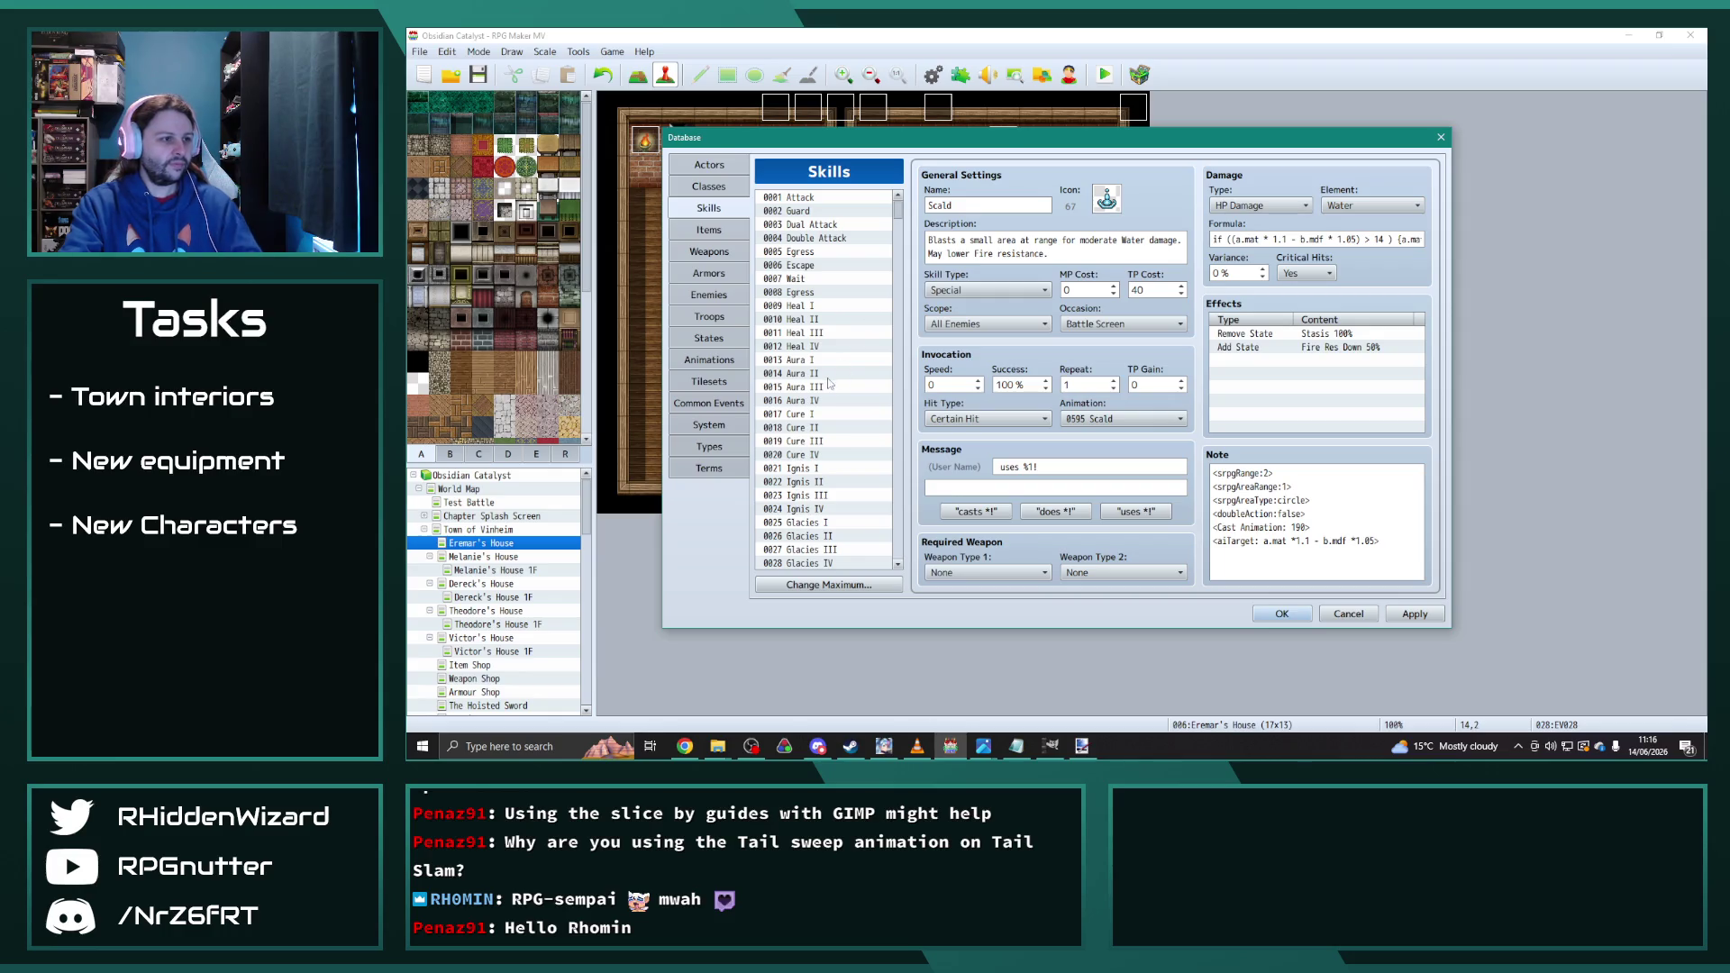
click(830, 510)
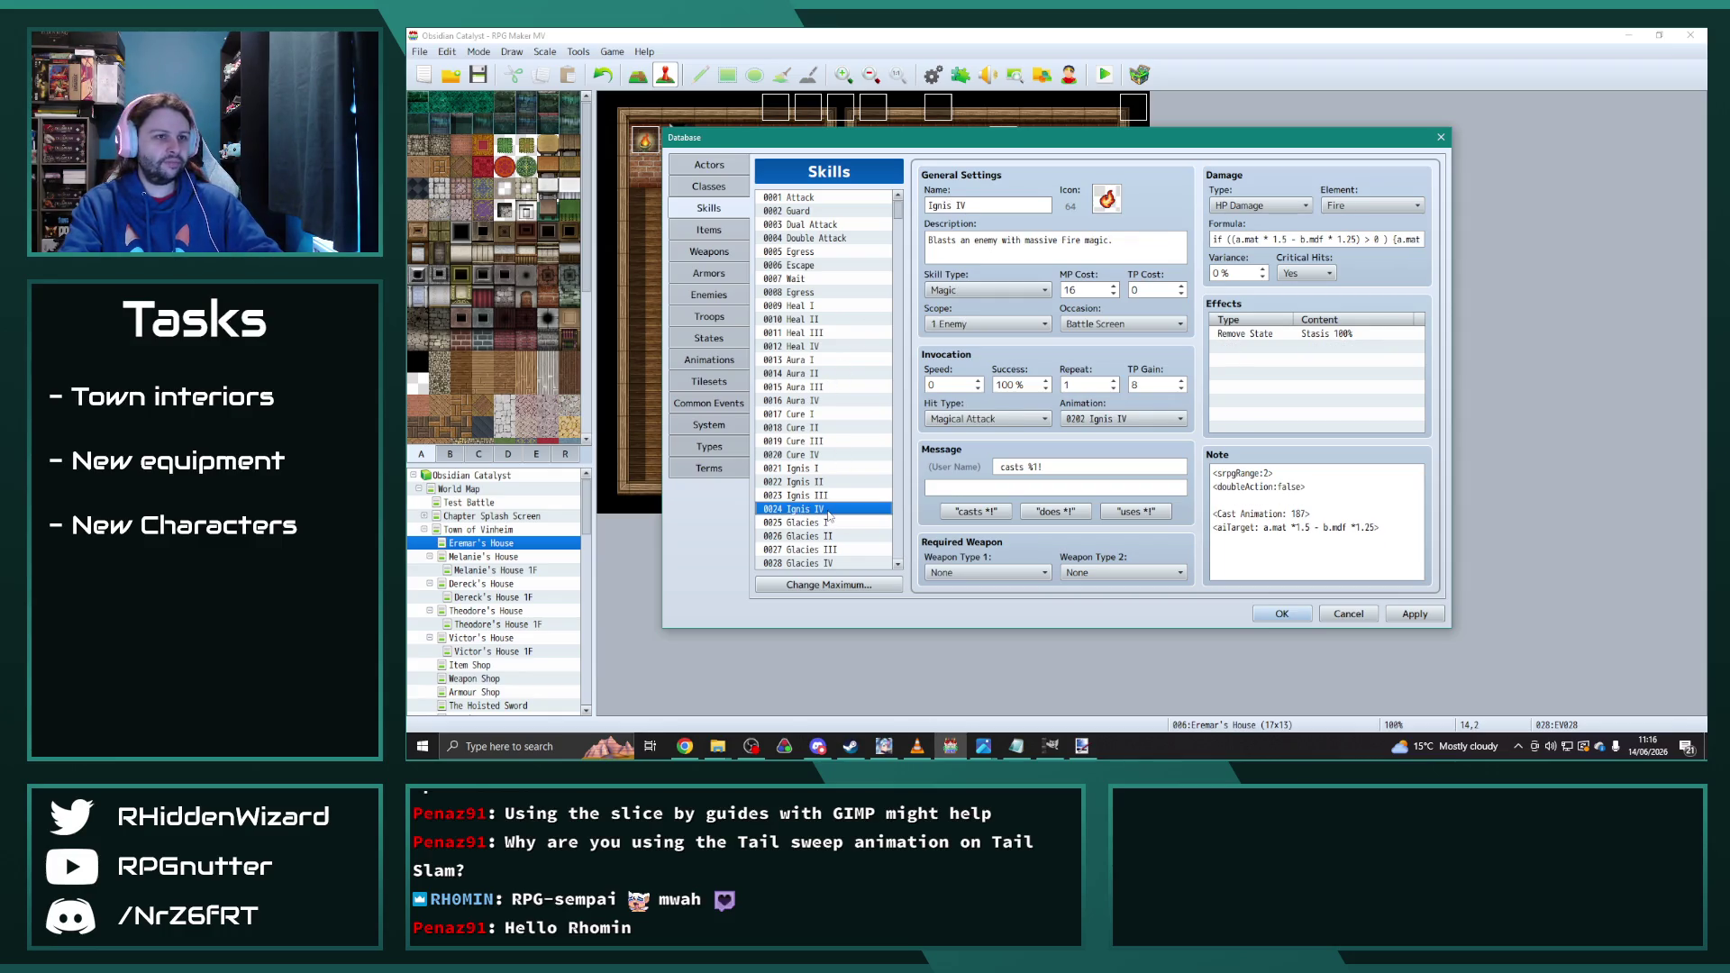
drag(897, 215, 887, 606)
click(807, 321)
key(ctrl+v)
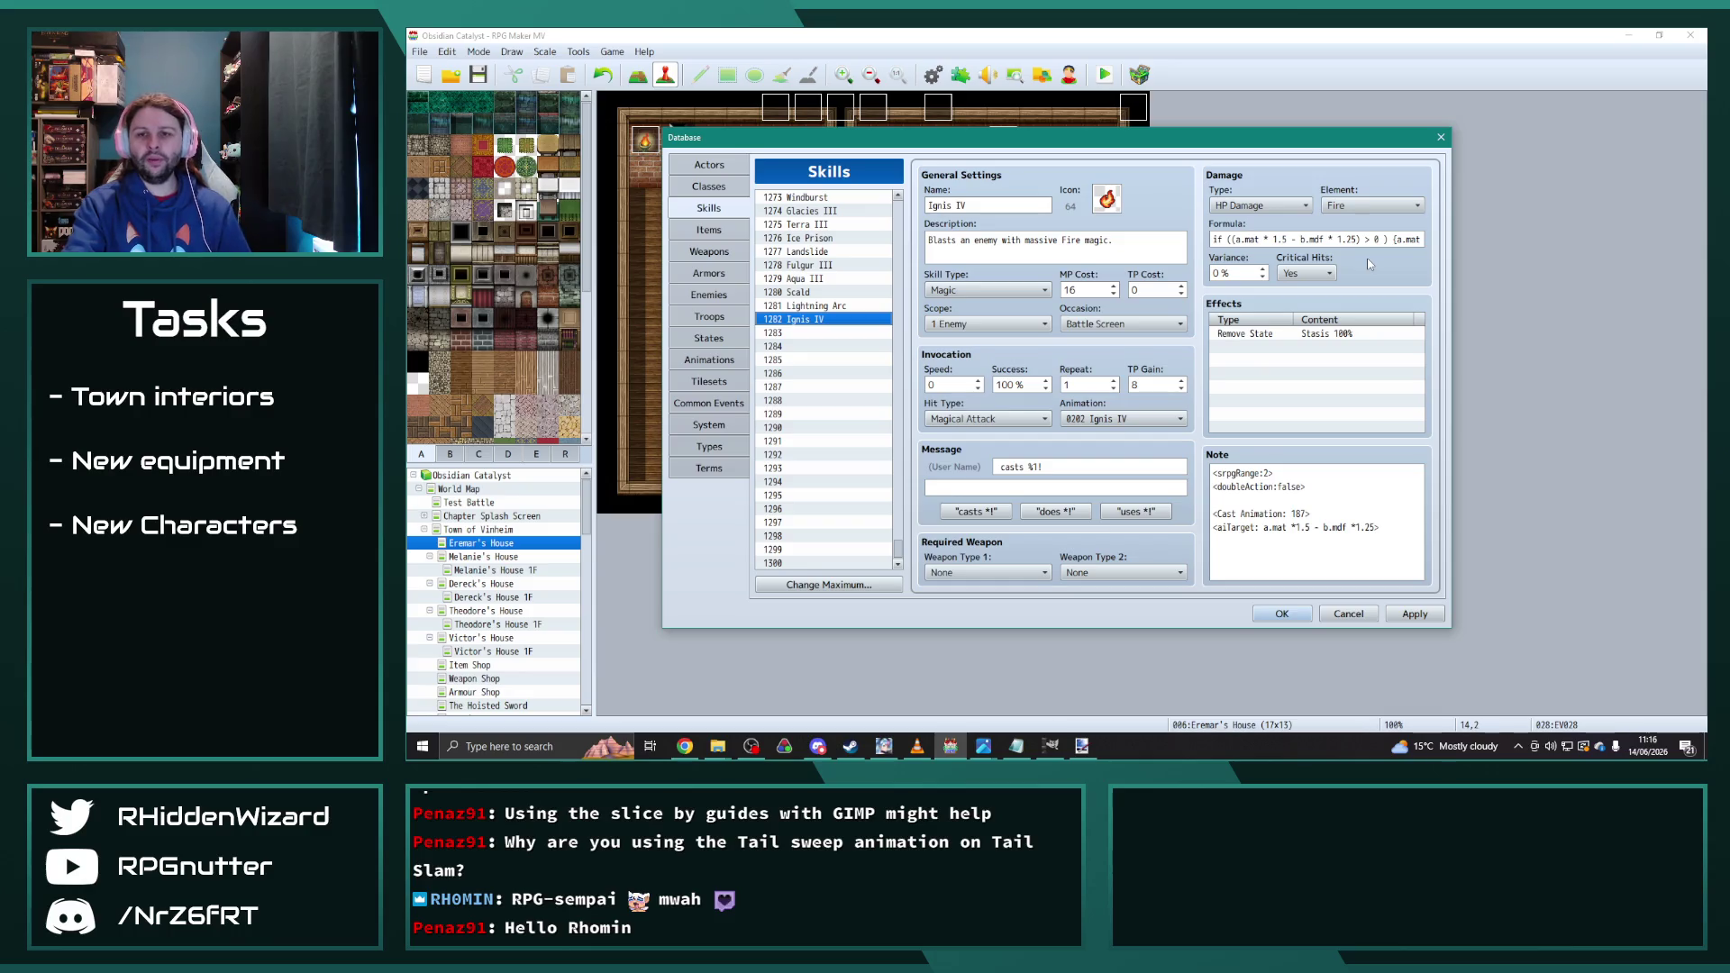
Step: Change the Ignis IV copy's formula values to 20 and 21 and apply
click(718, 294)
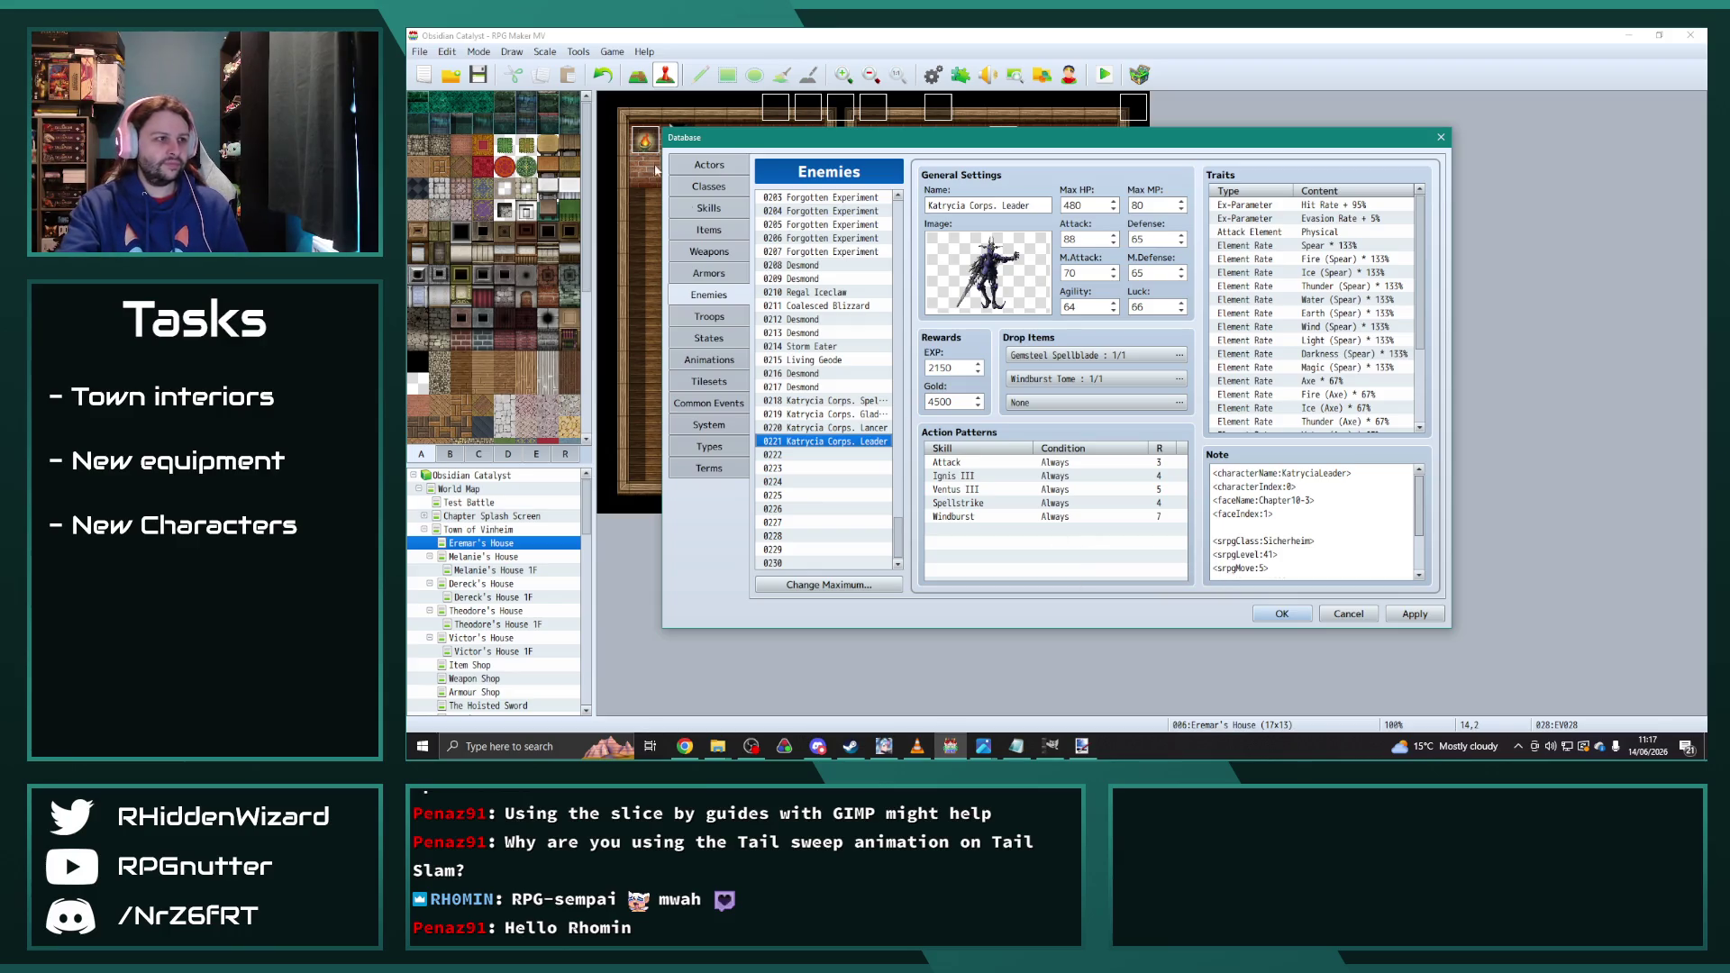
click(706, 210)
double_click(1378, 239)
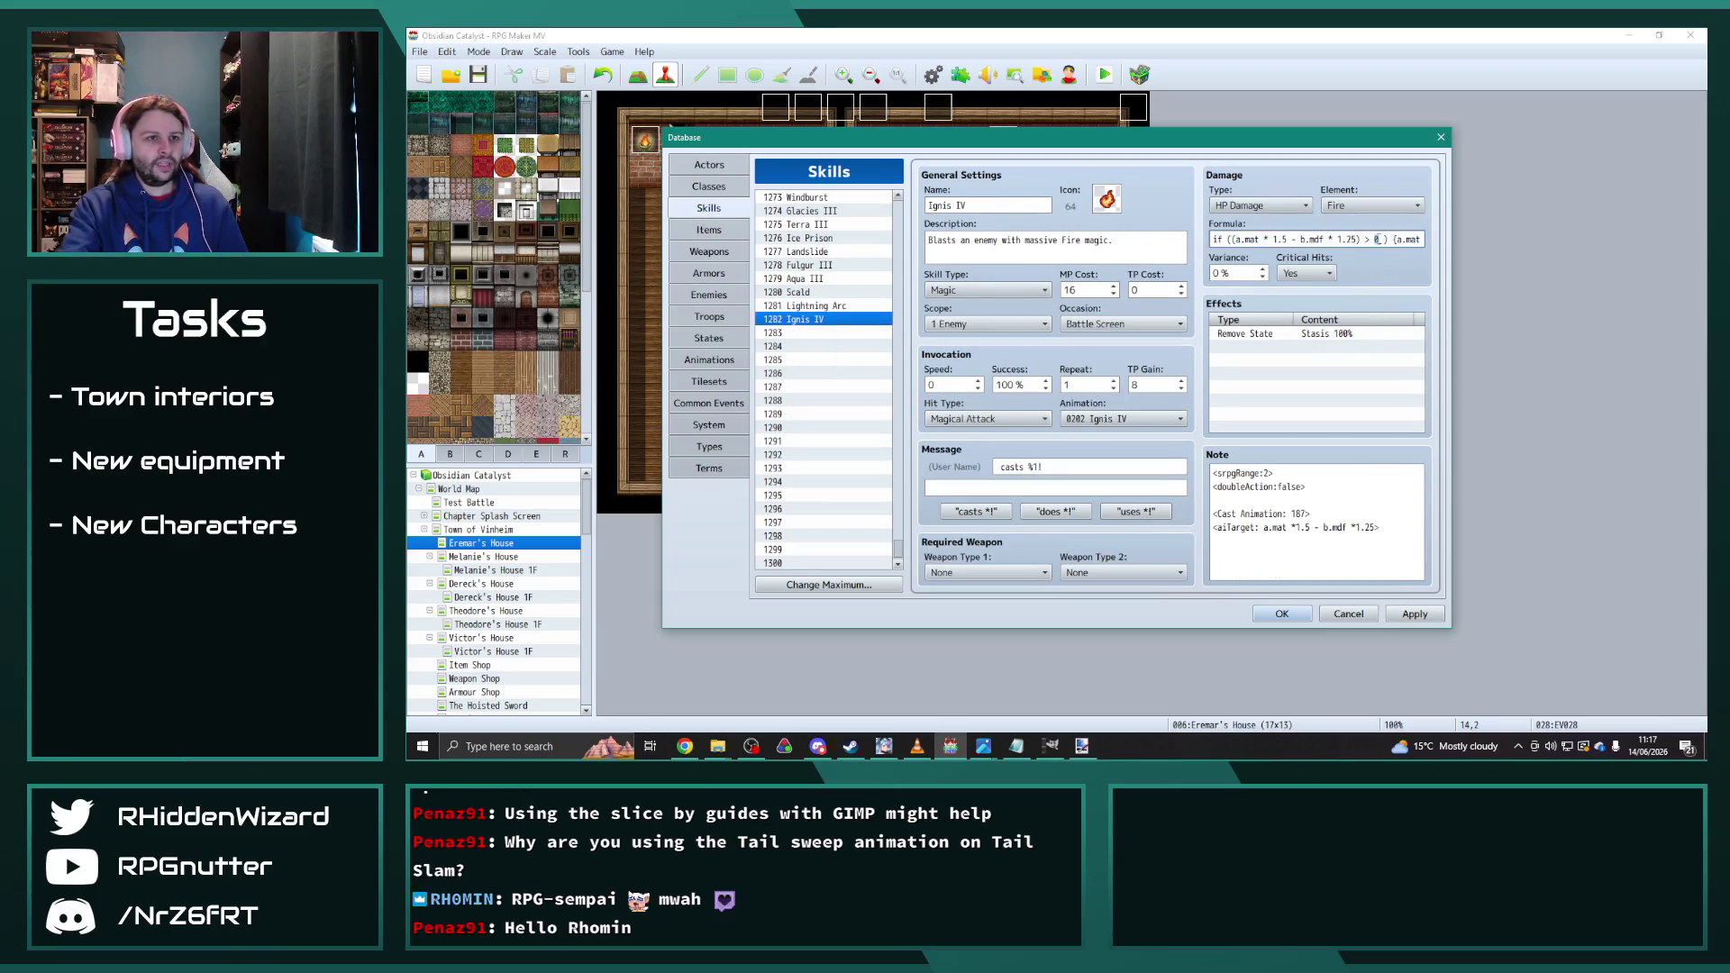
text(20)
key(Right)
key(Right)
key(Right)
key(Right)
key(Right)
key(Right)
text(2)
click(1415, 620)
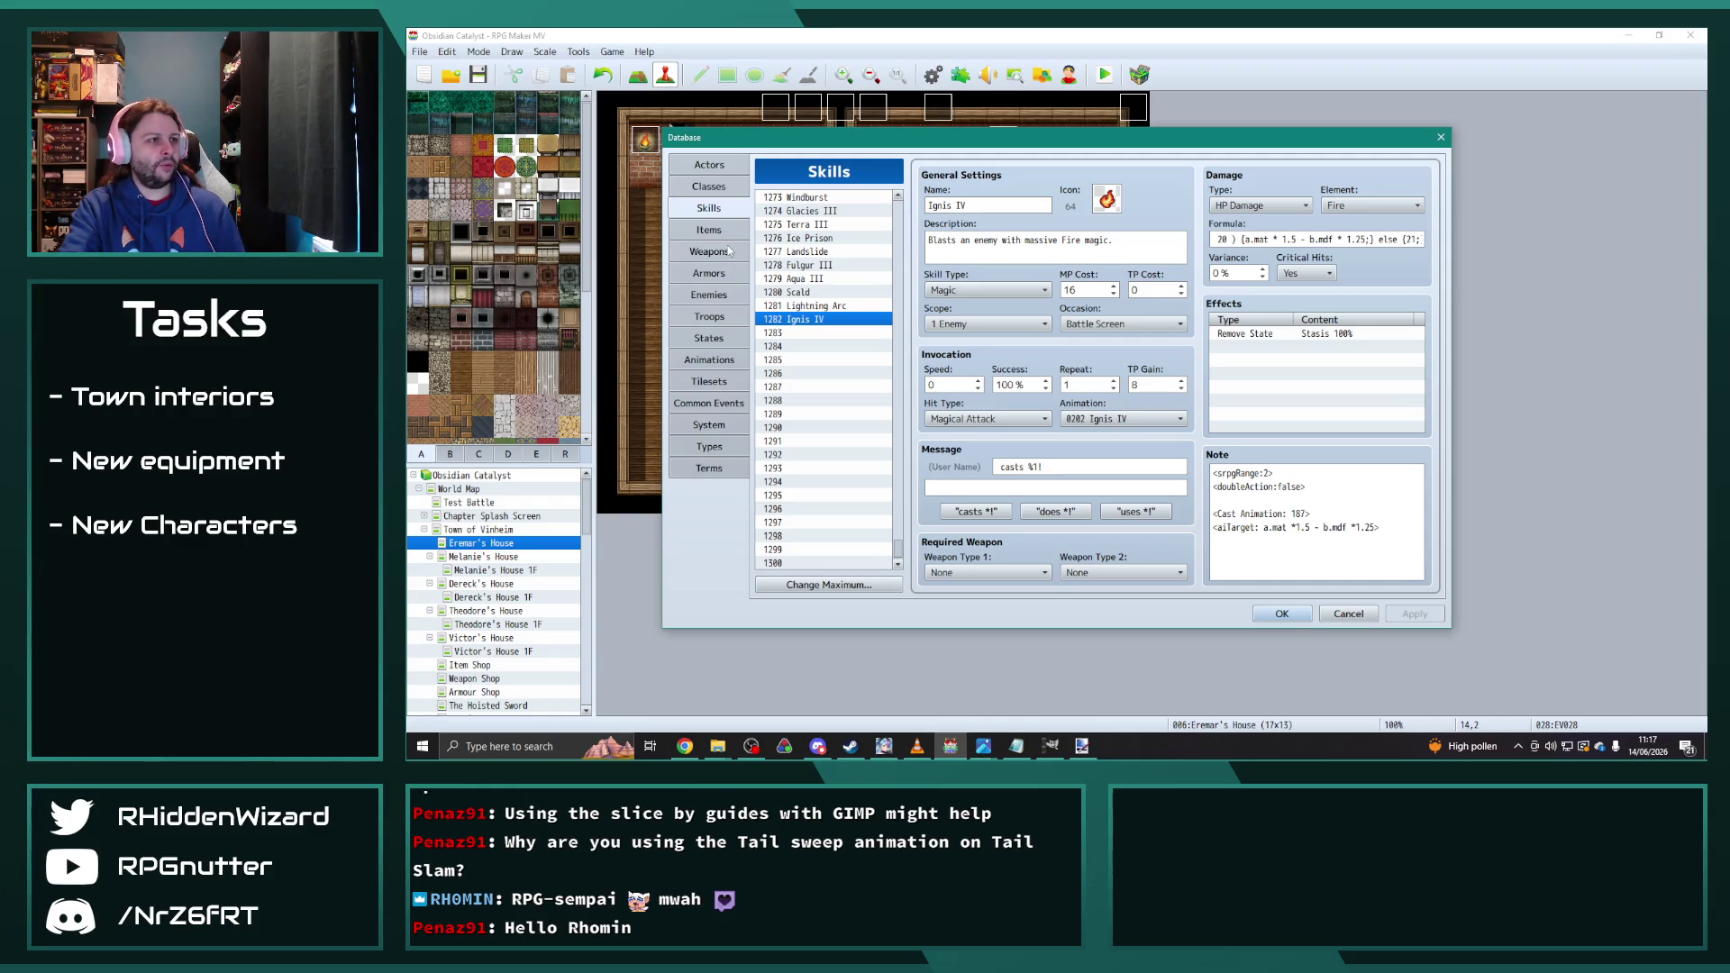
click(710, 295)
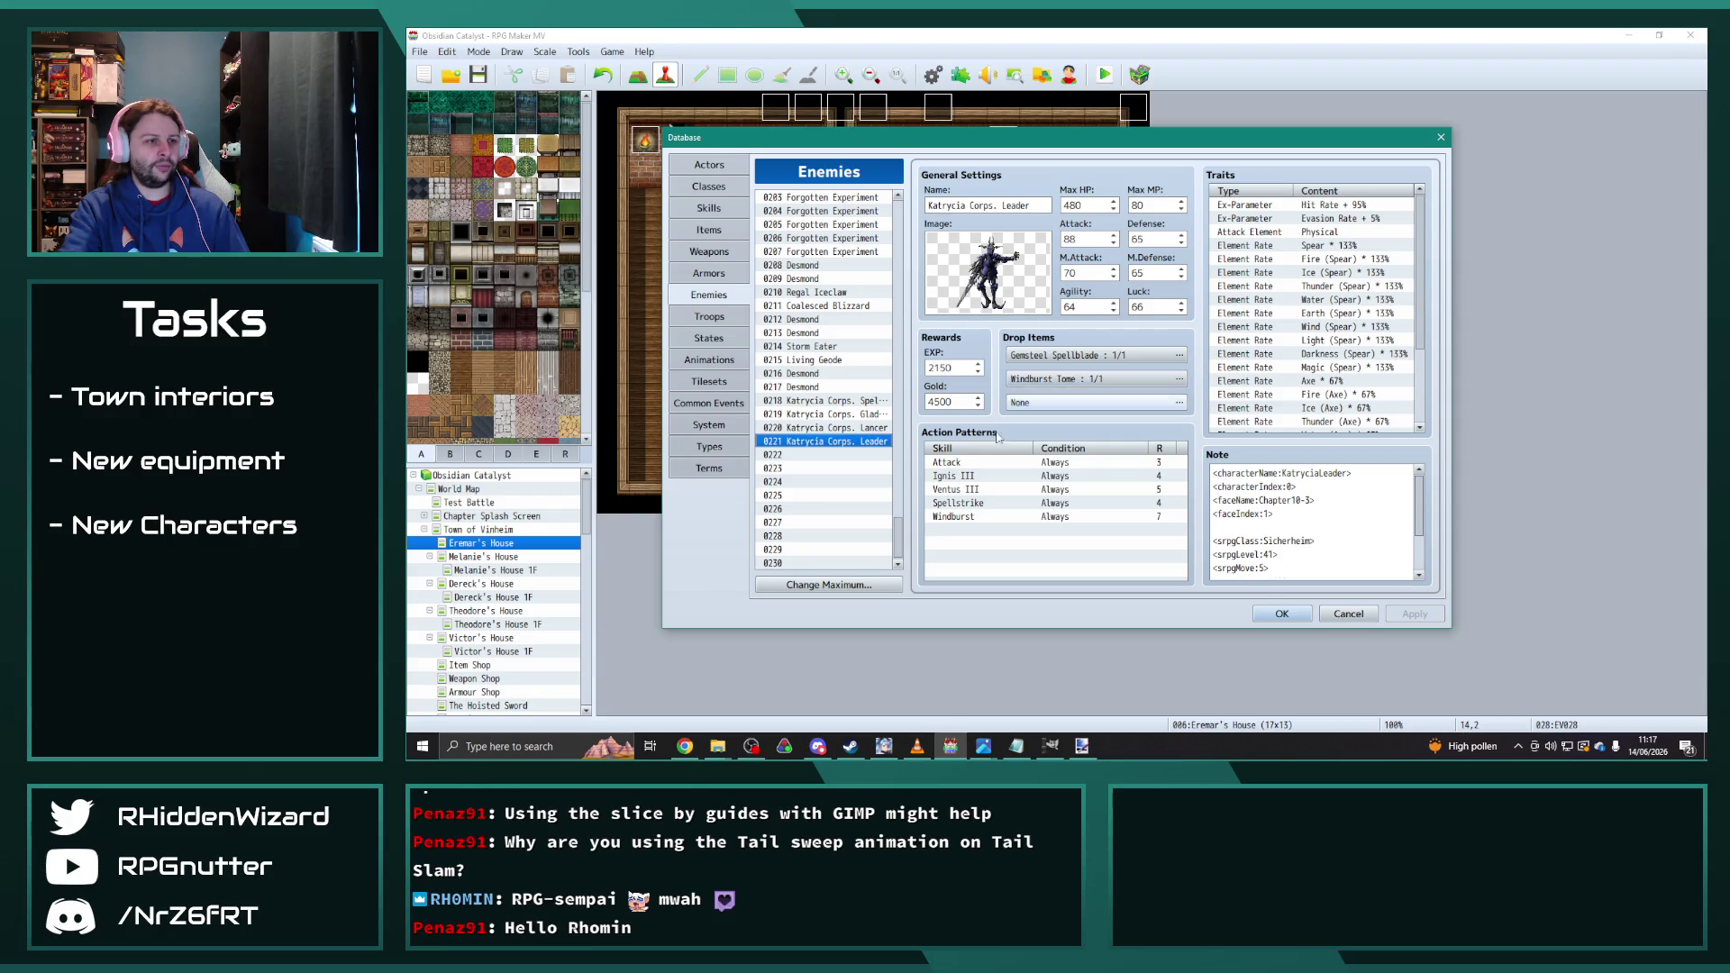
Step: Swap the Leader's Ignis III pattern for 1282 Ignis IV at rating 4, then select the Gladiator
double_click(983, 478)
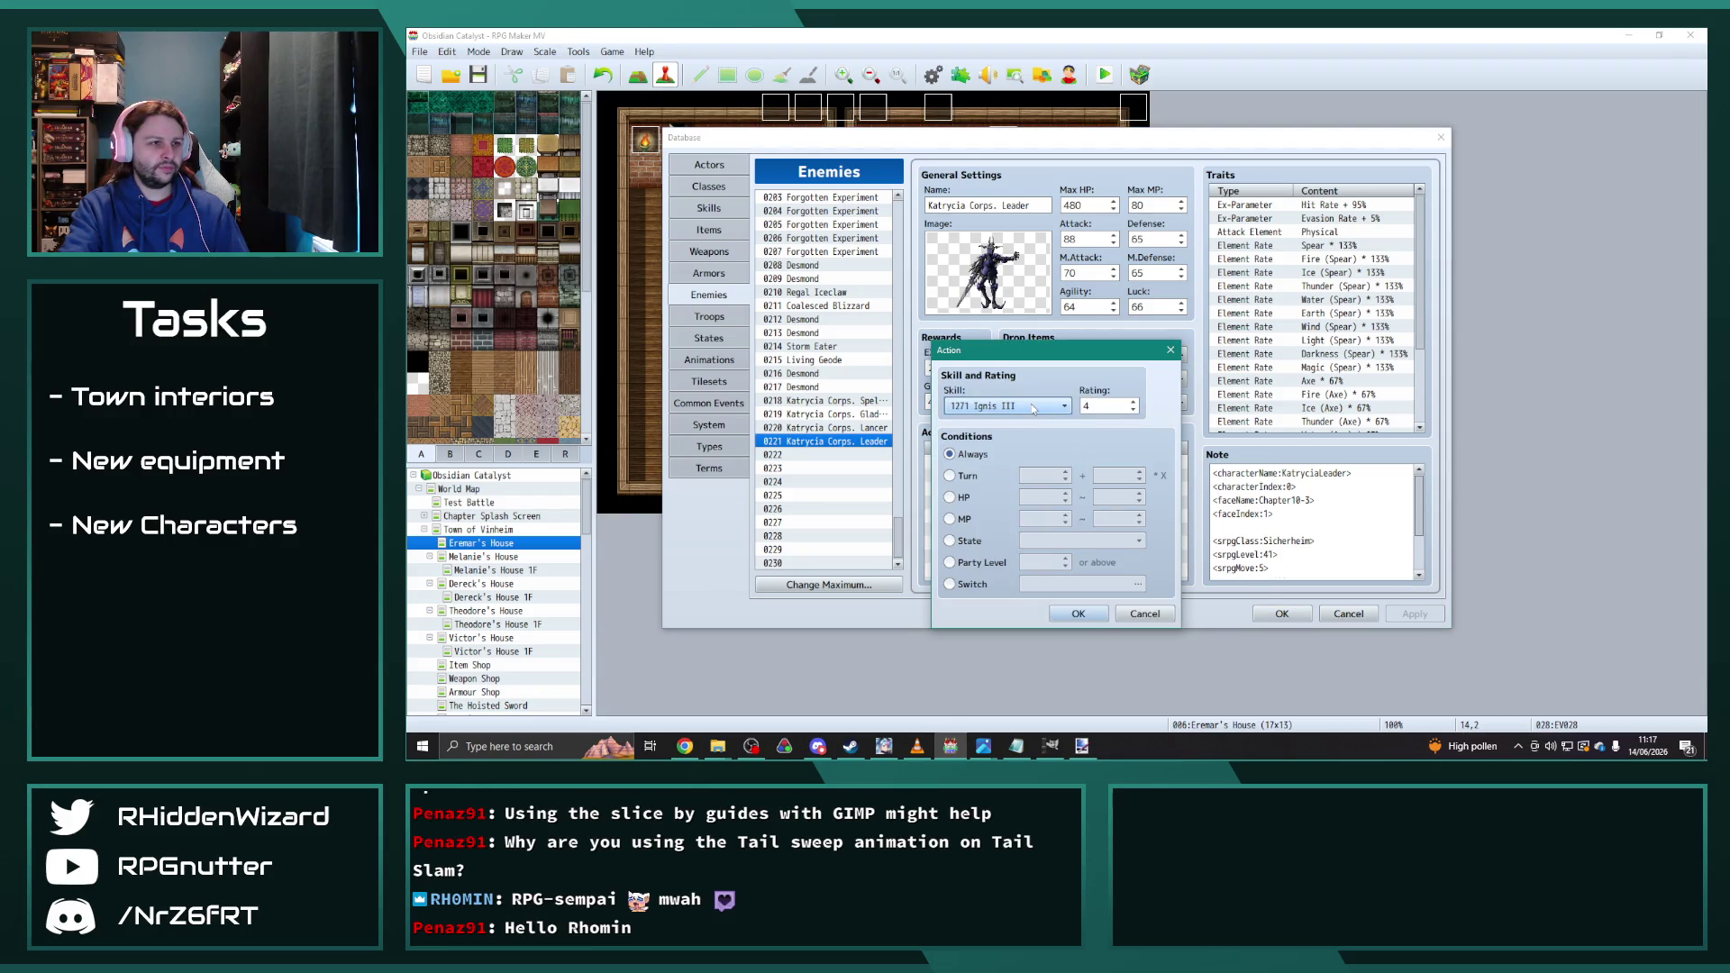
click(1032, 408)
click(1006, 550)
click(1077, 615)
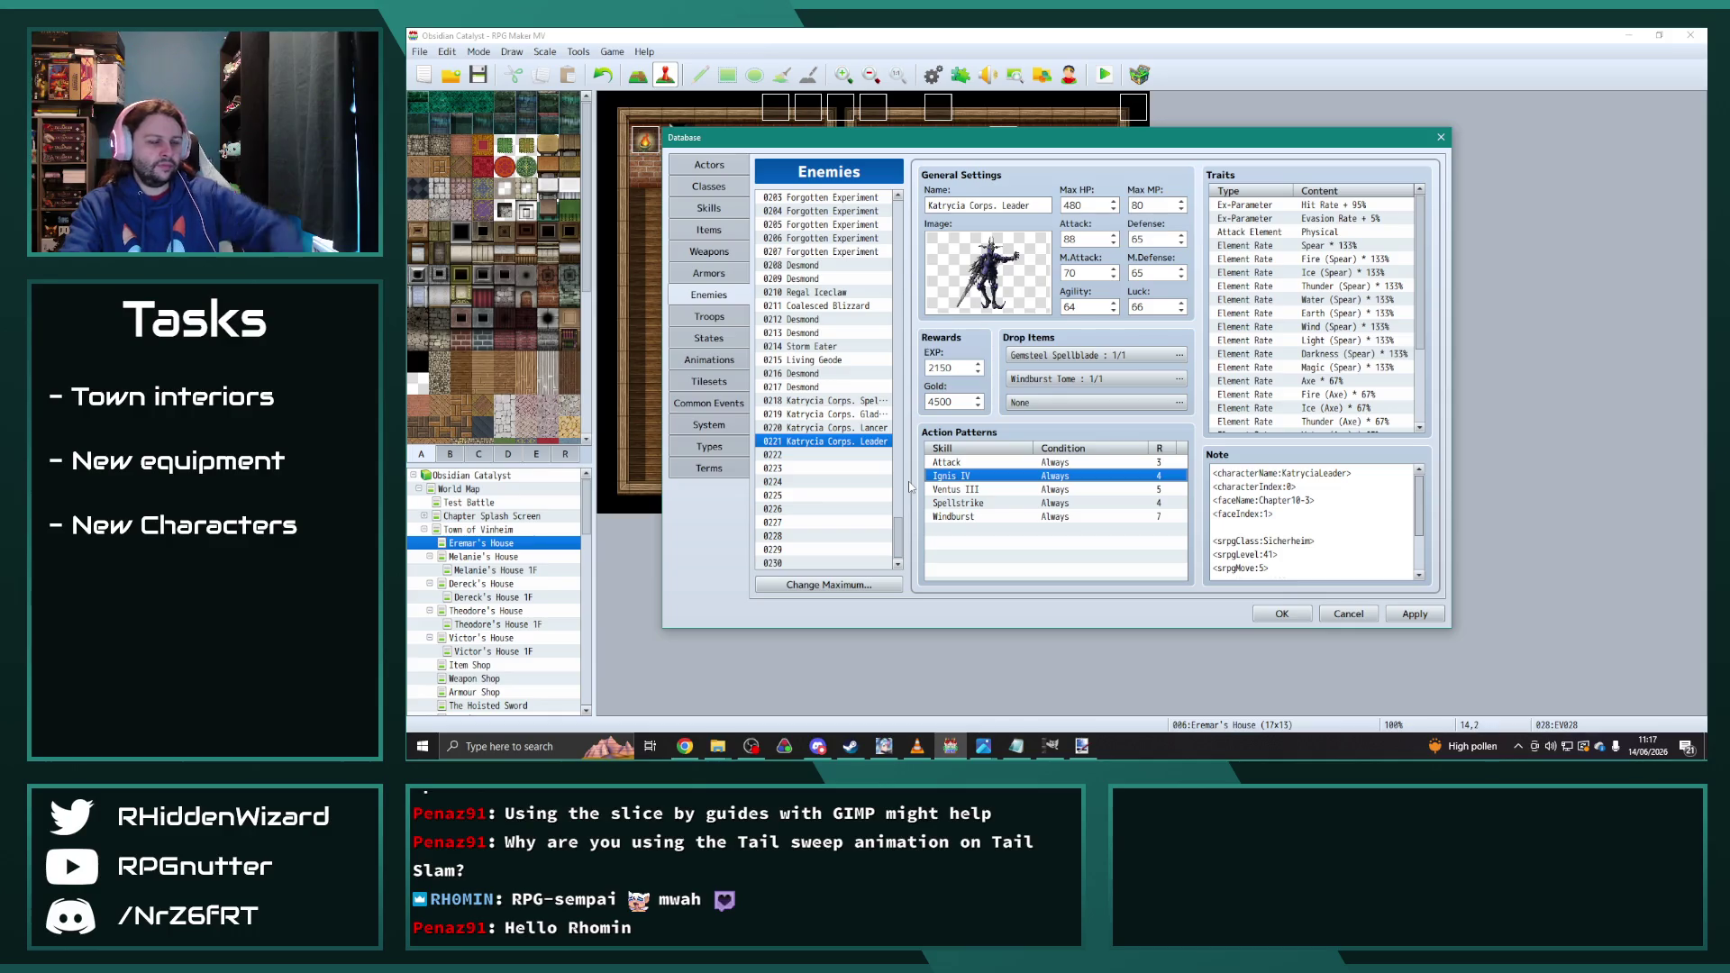
click(995, 530)
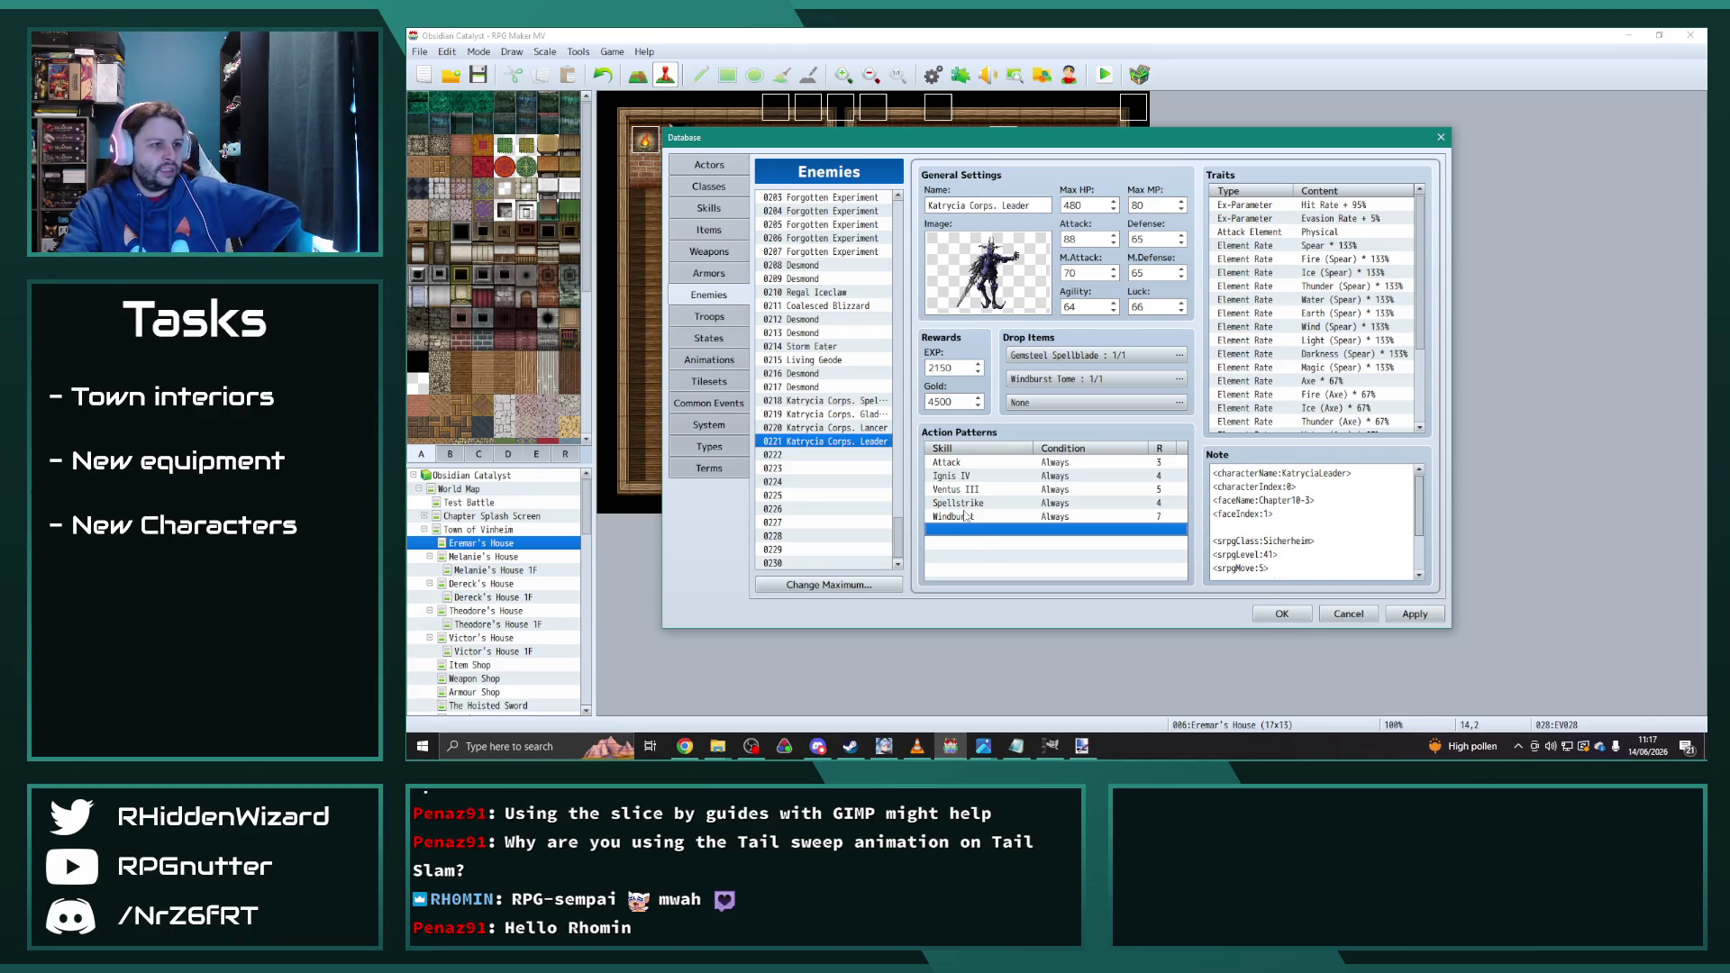
click(829, 400)
click(829, 414)
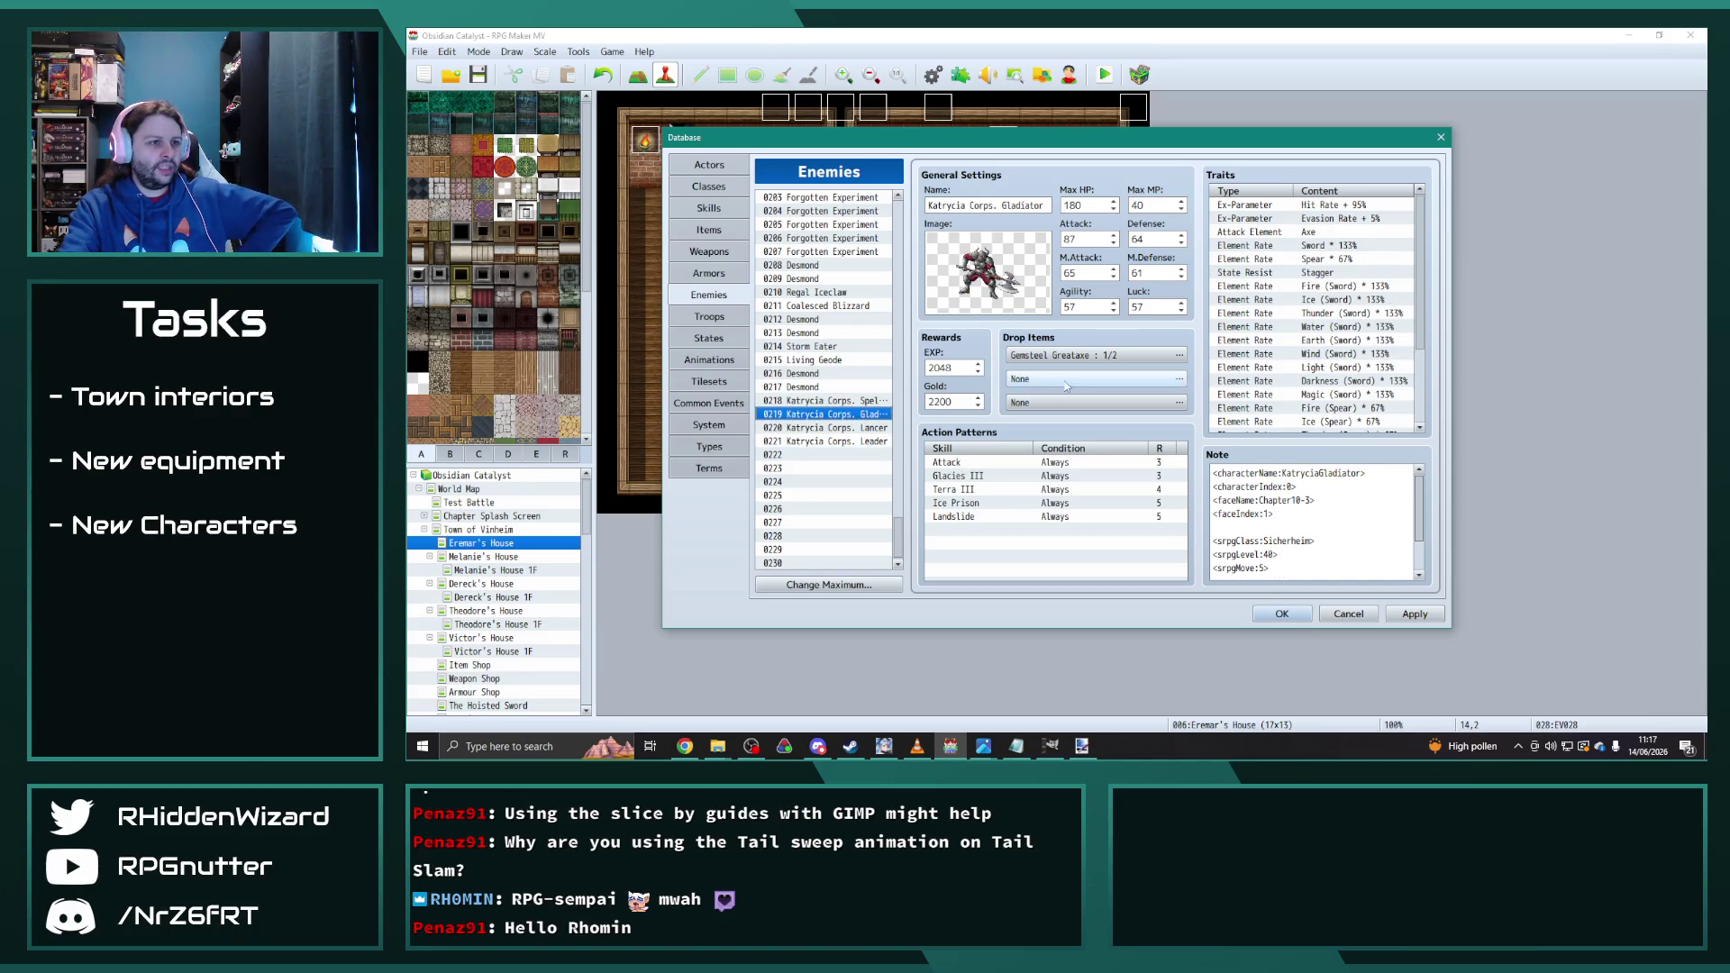
Step: Set the Gladiator's second drop to the armour Landslide Tome at 1/3
click(1179, 379)
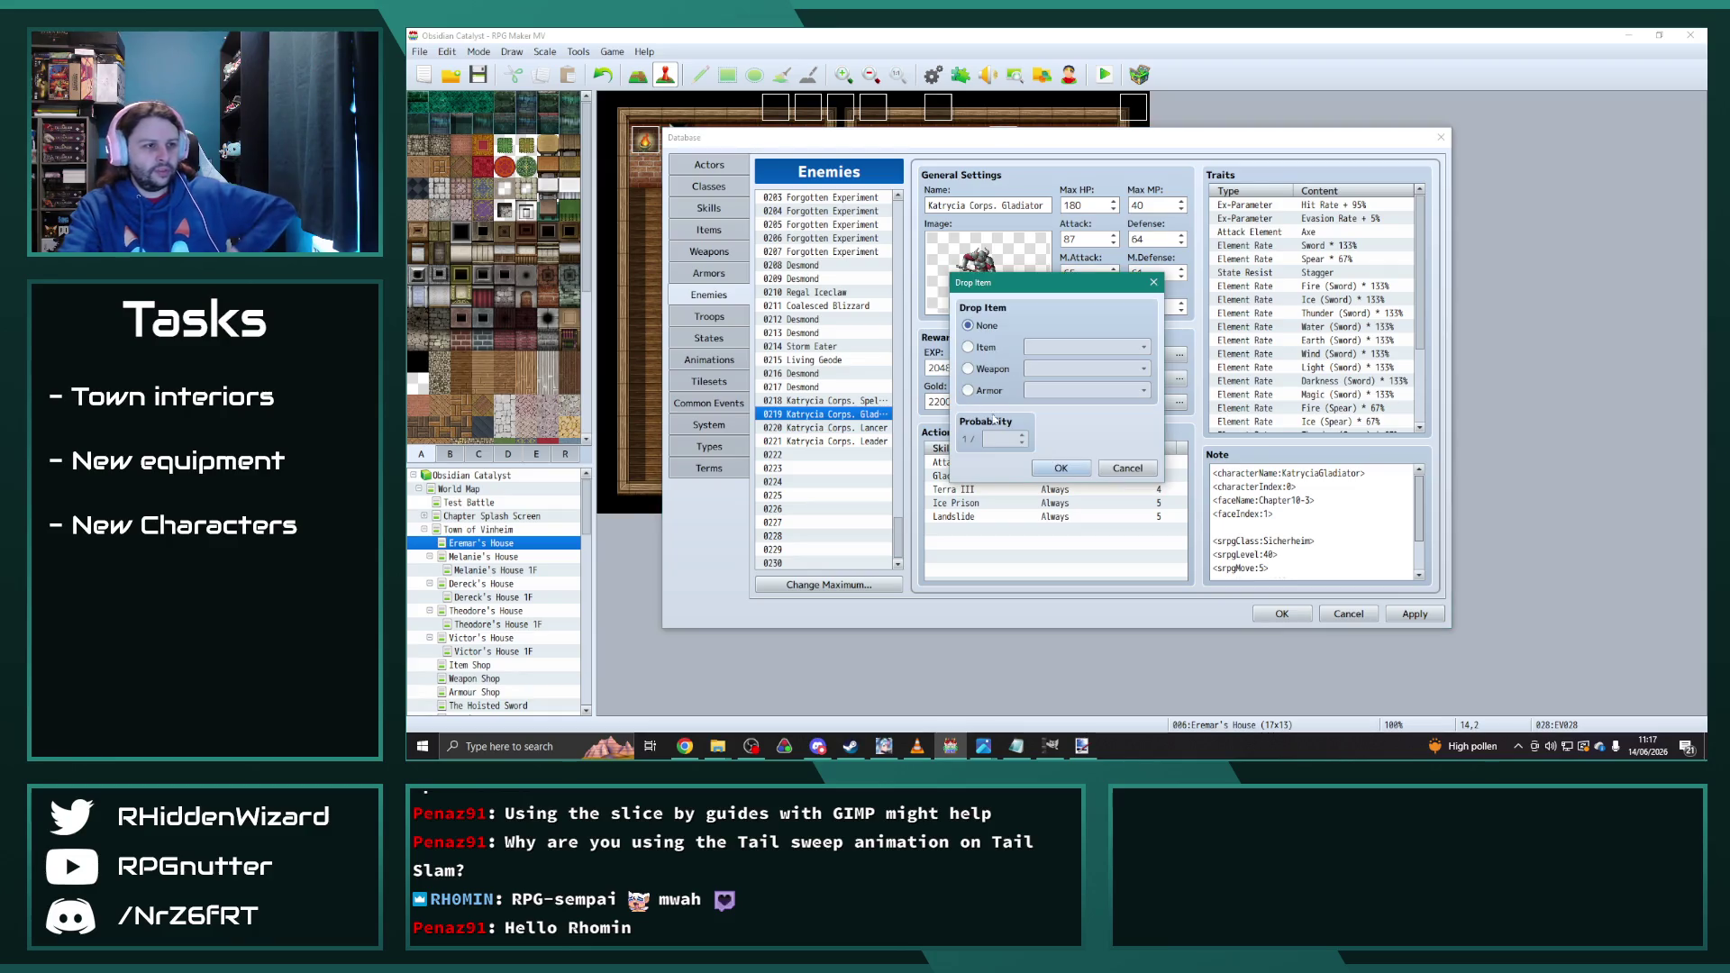
click(968, 390)
double_click(1002, 438)
text(3)
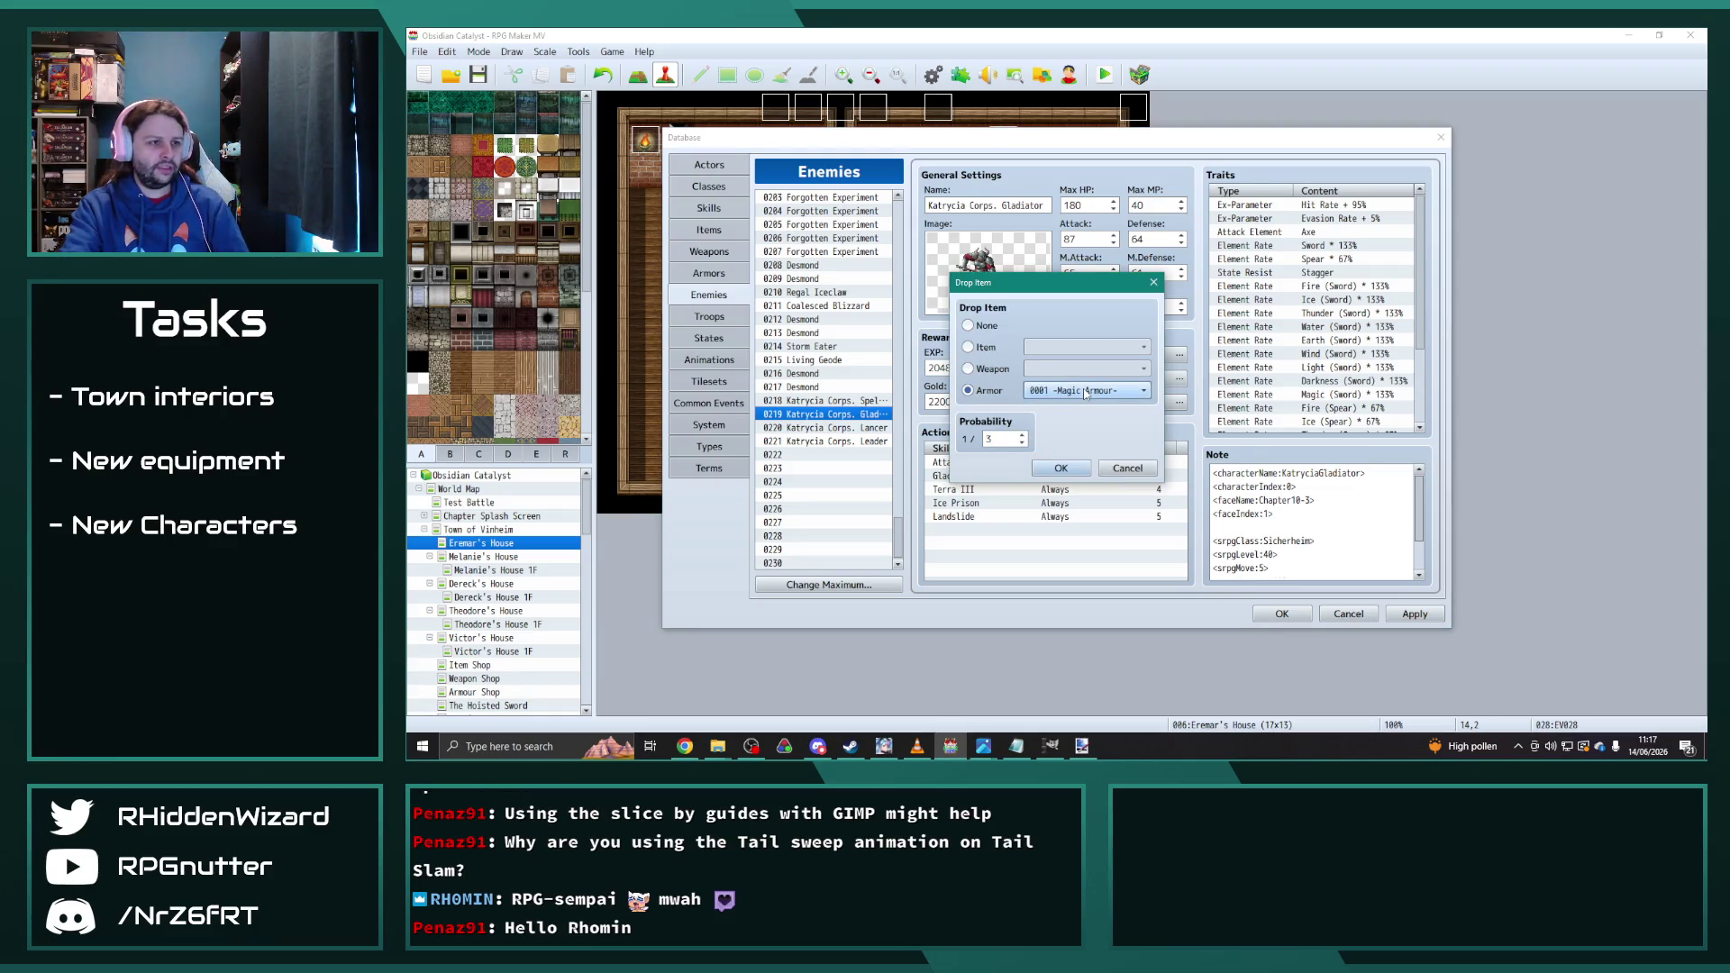
click(1118, 391)
drag(1195, 387, 1195, 569)
scroll(1126, 545, down, 20)
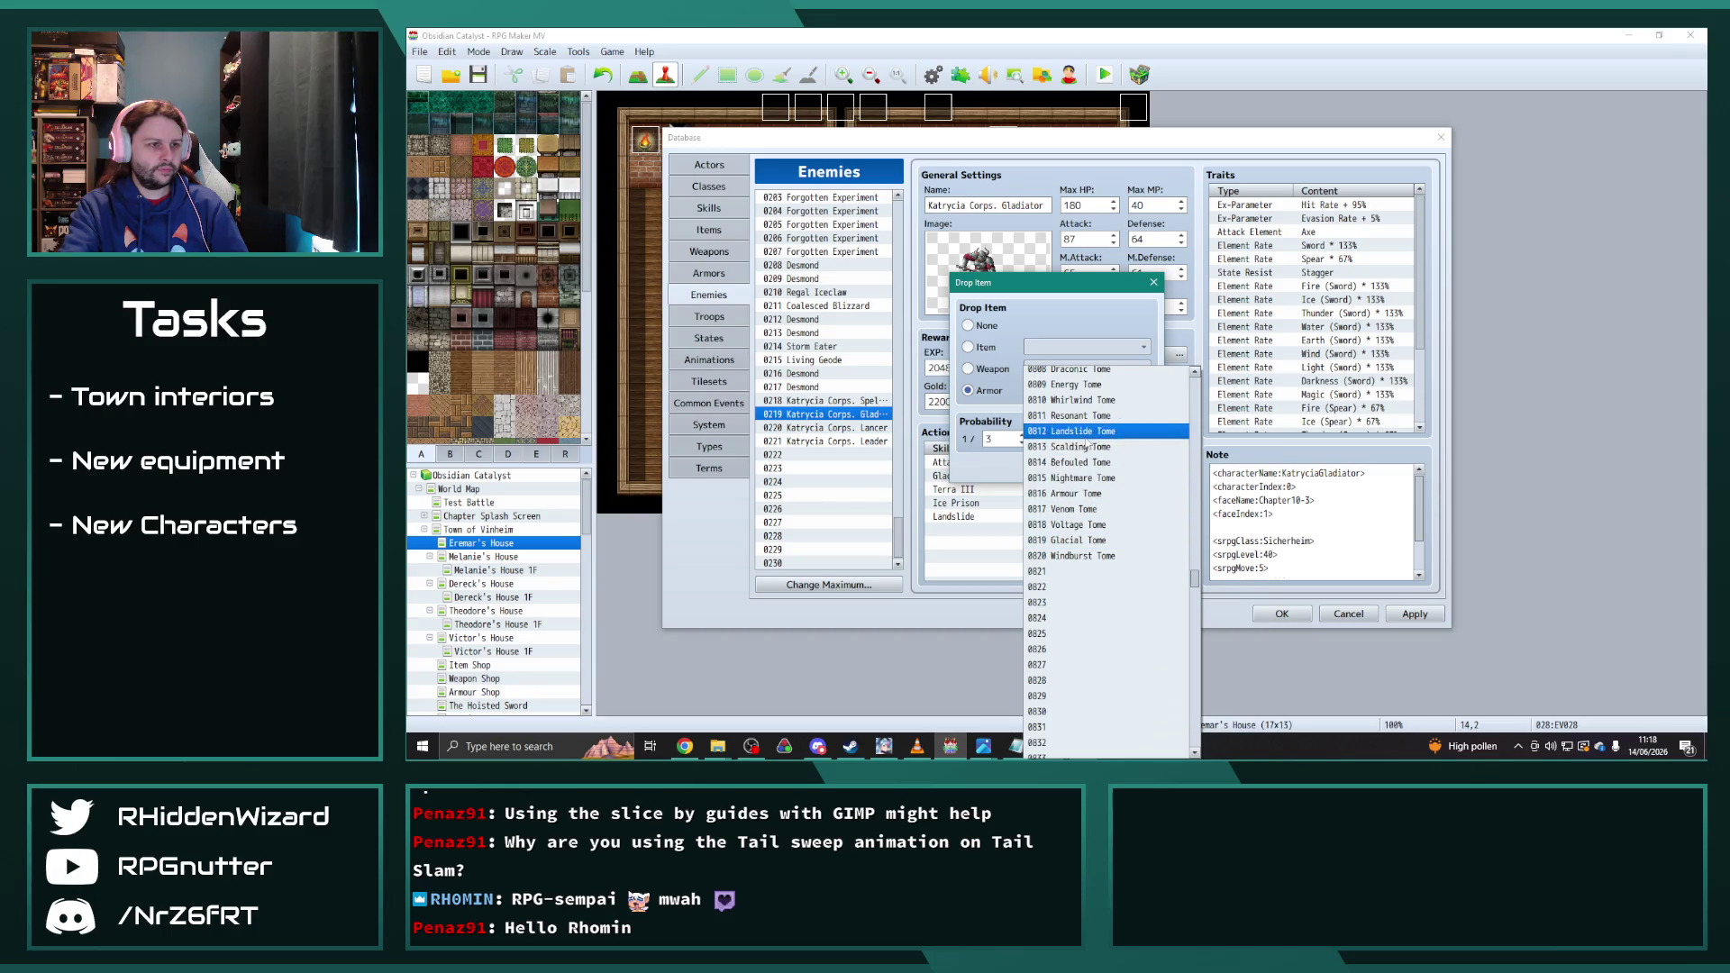
click(1073, 431)
key(Return)
Step: Give Katrycia Corps. Lancer a second drop, Scalding Tome at 1/3, and apply the edits
click(858, 429)
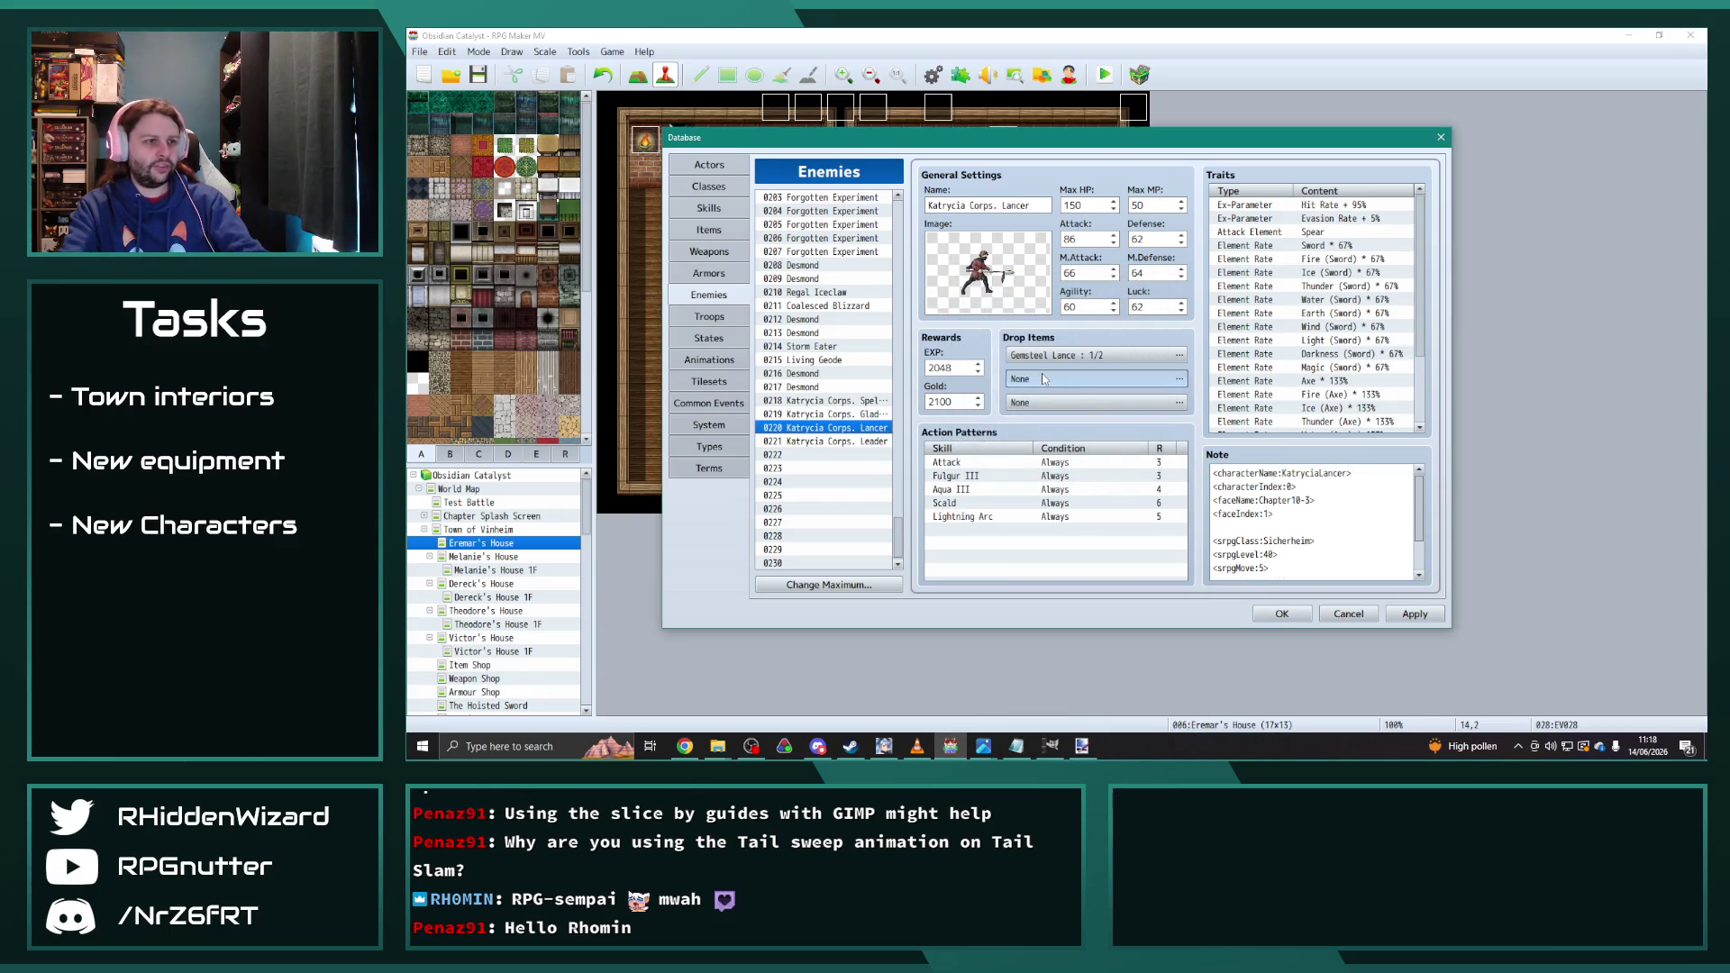
double_click(1046, 380)
click(968, 390)
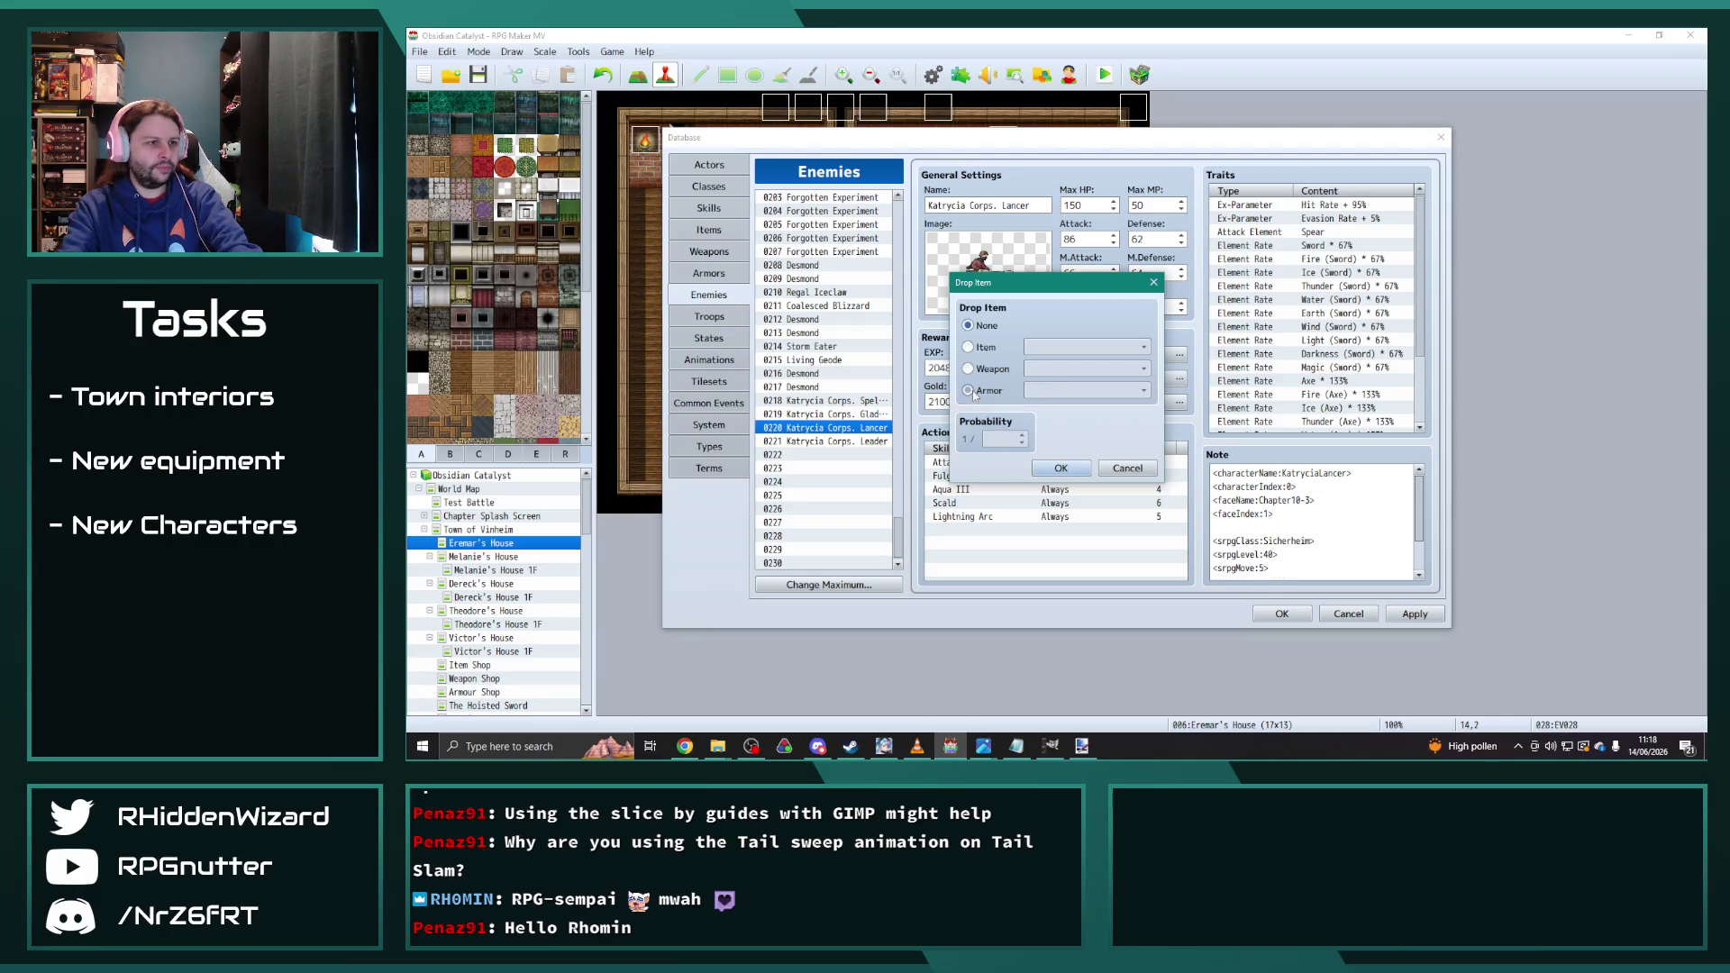
text(3)
click(1143, 390)
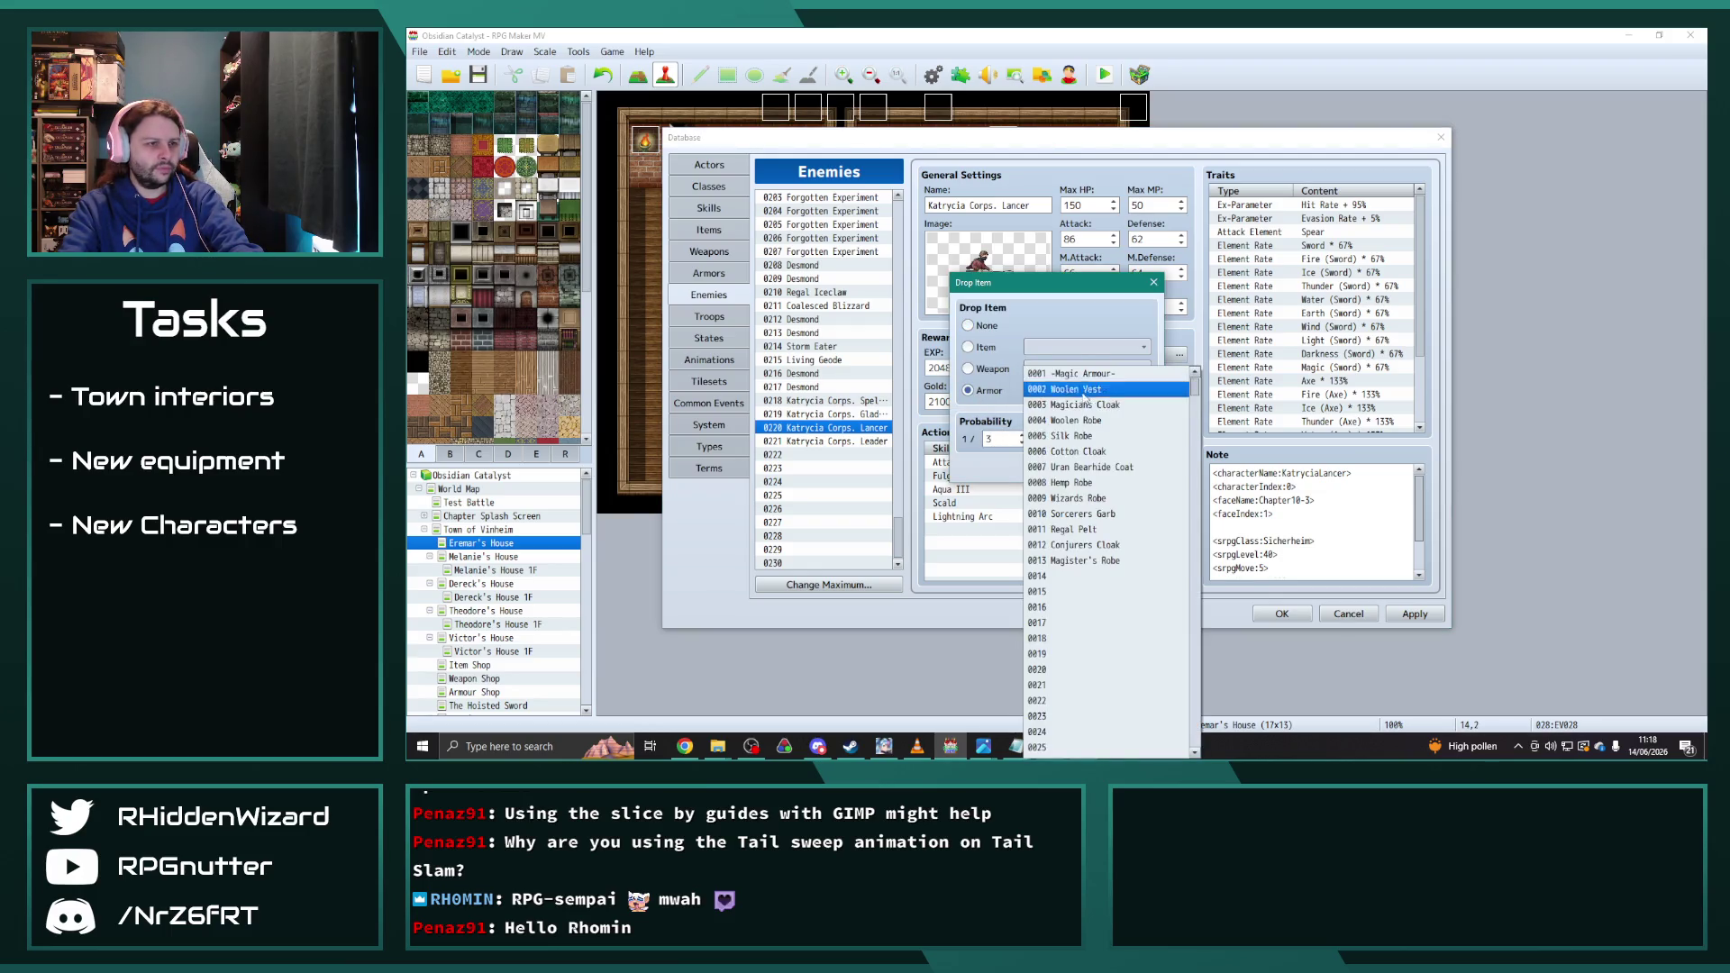
drag(1195, 397, 1199, 581)
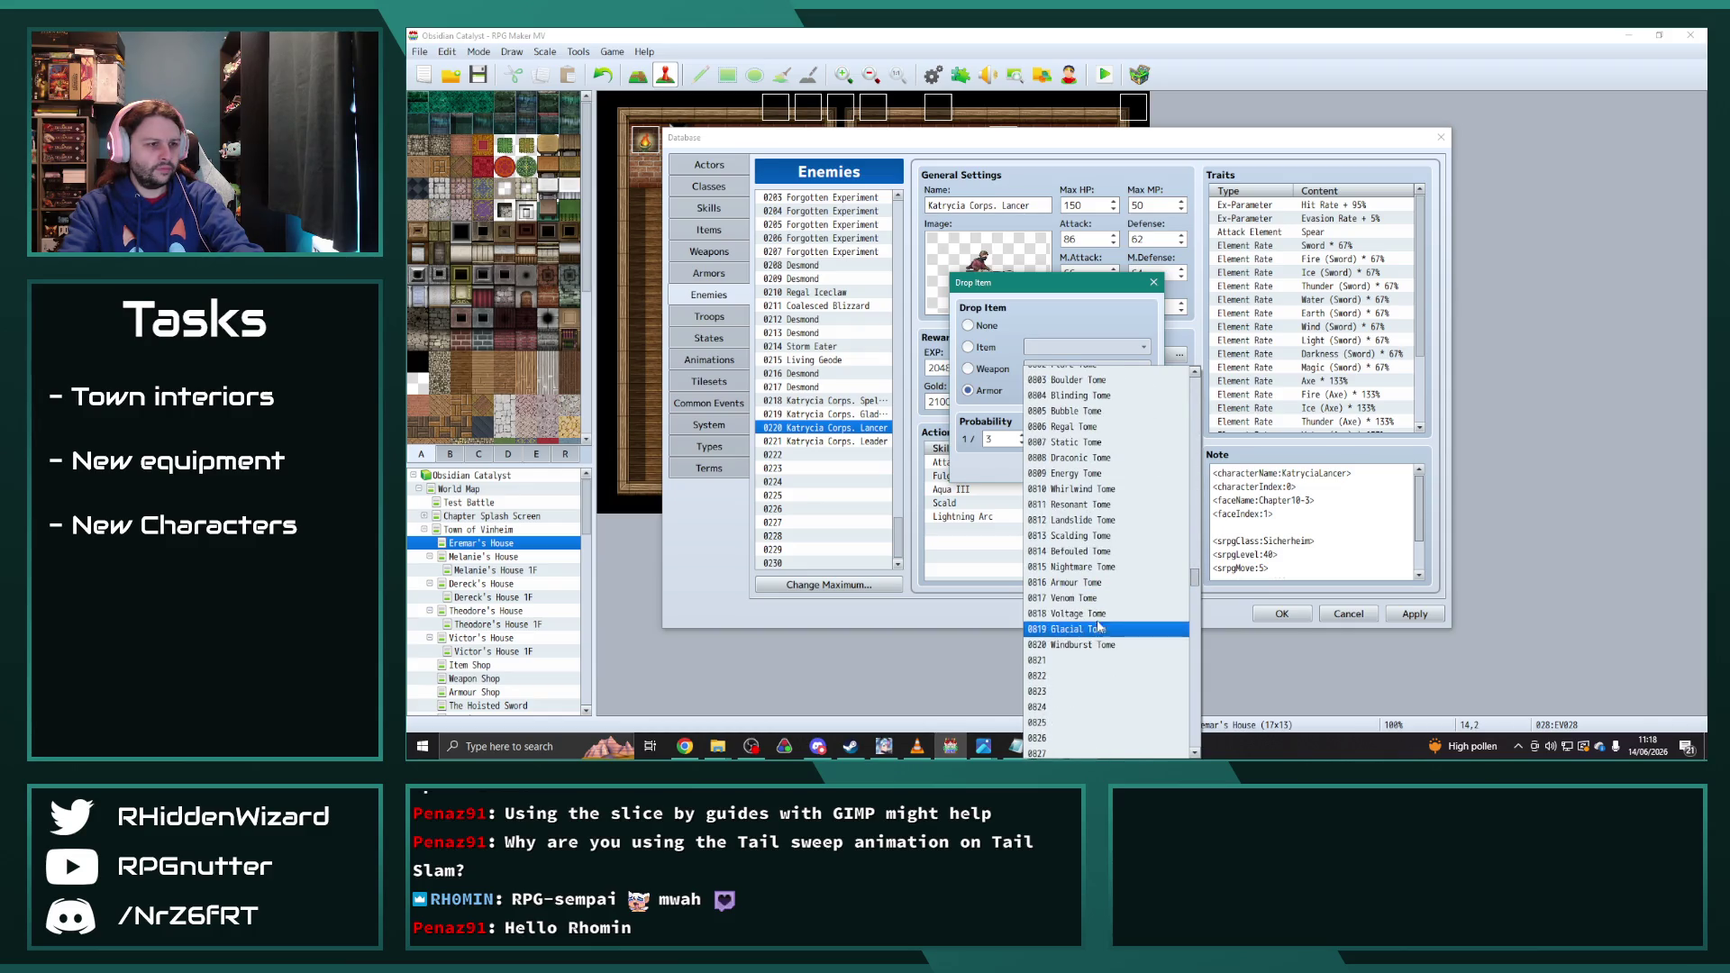
click(1096, 536)
click(1064, 469)
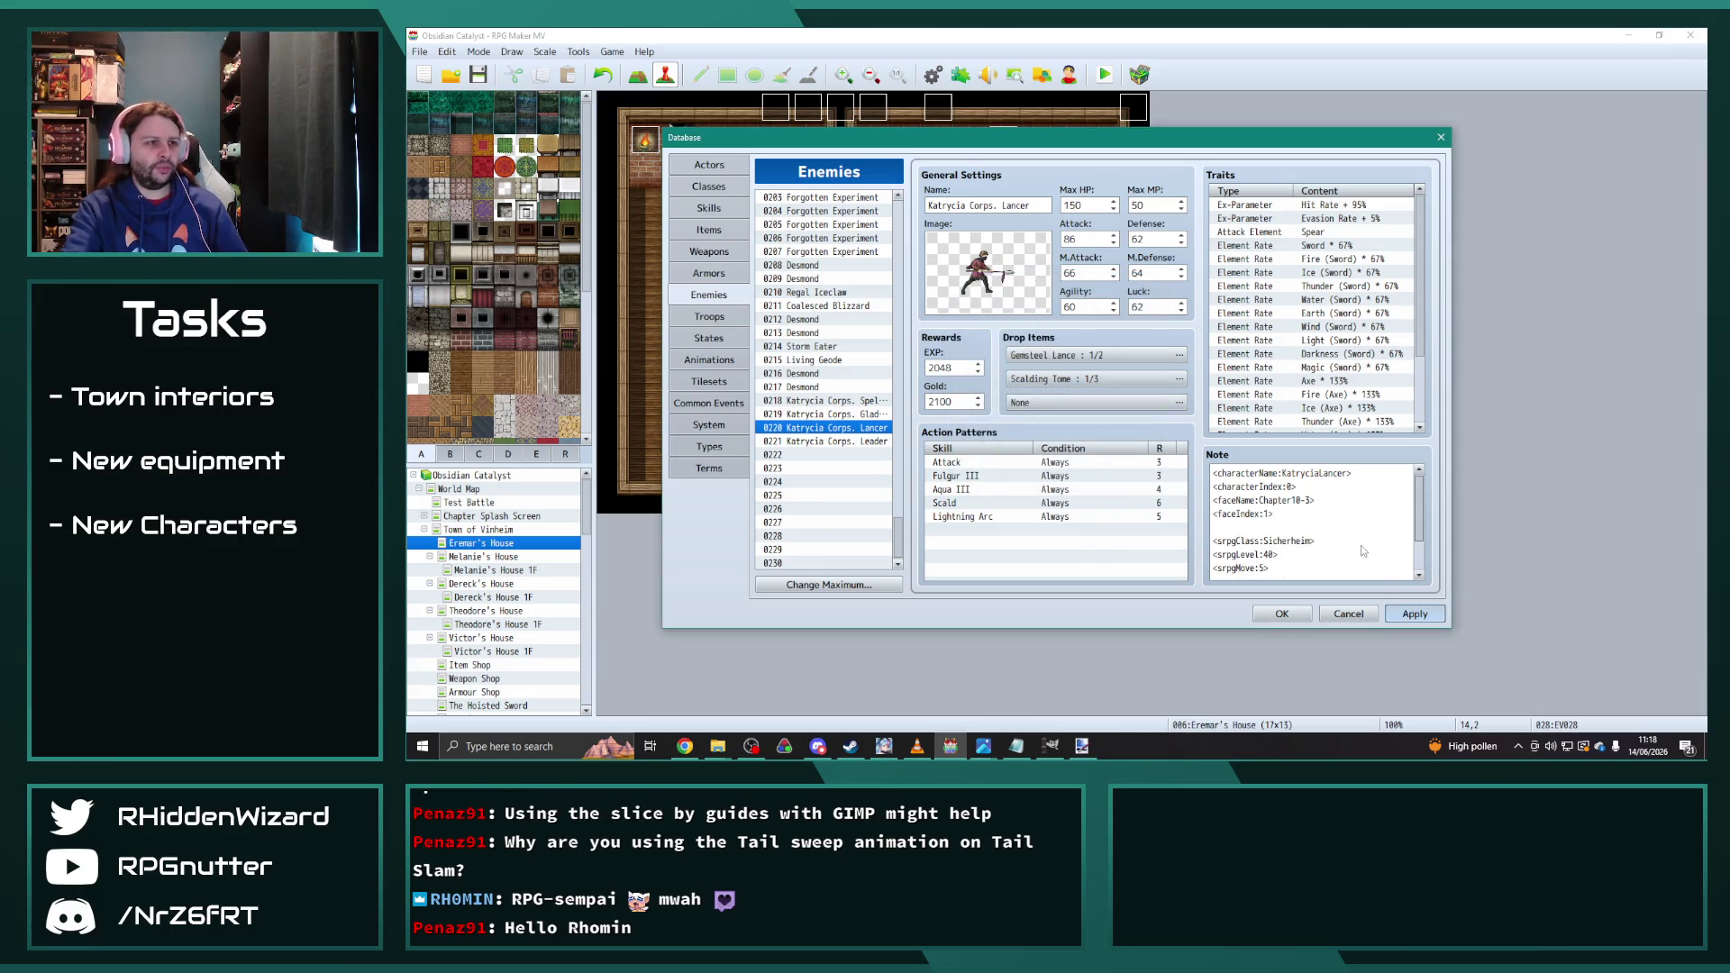
key(alt+a)
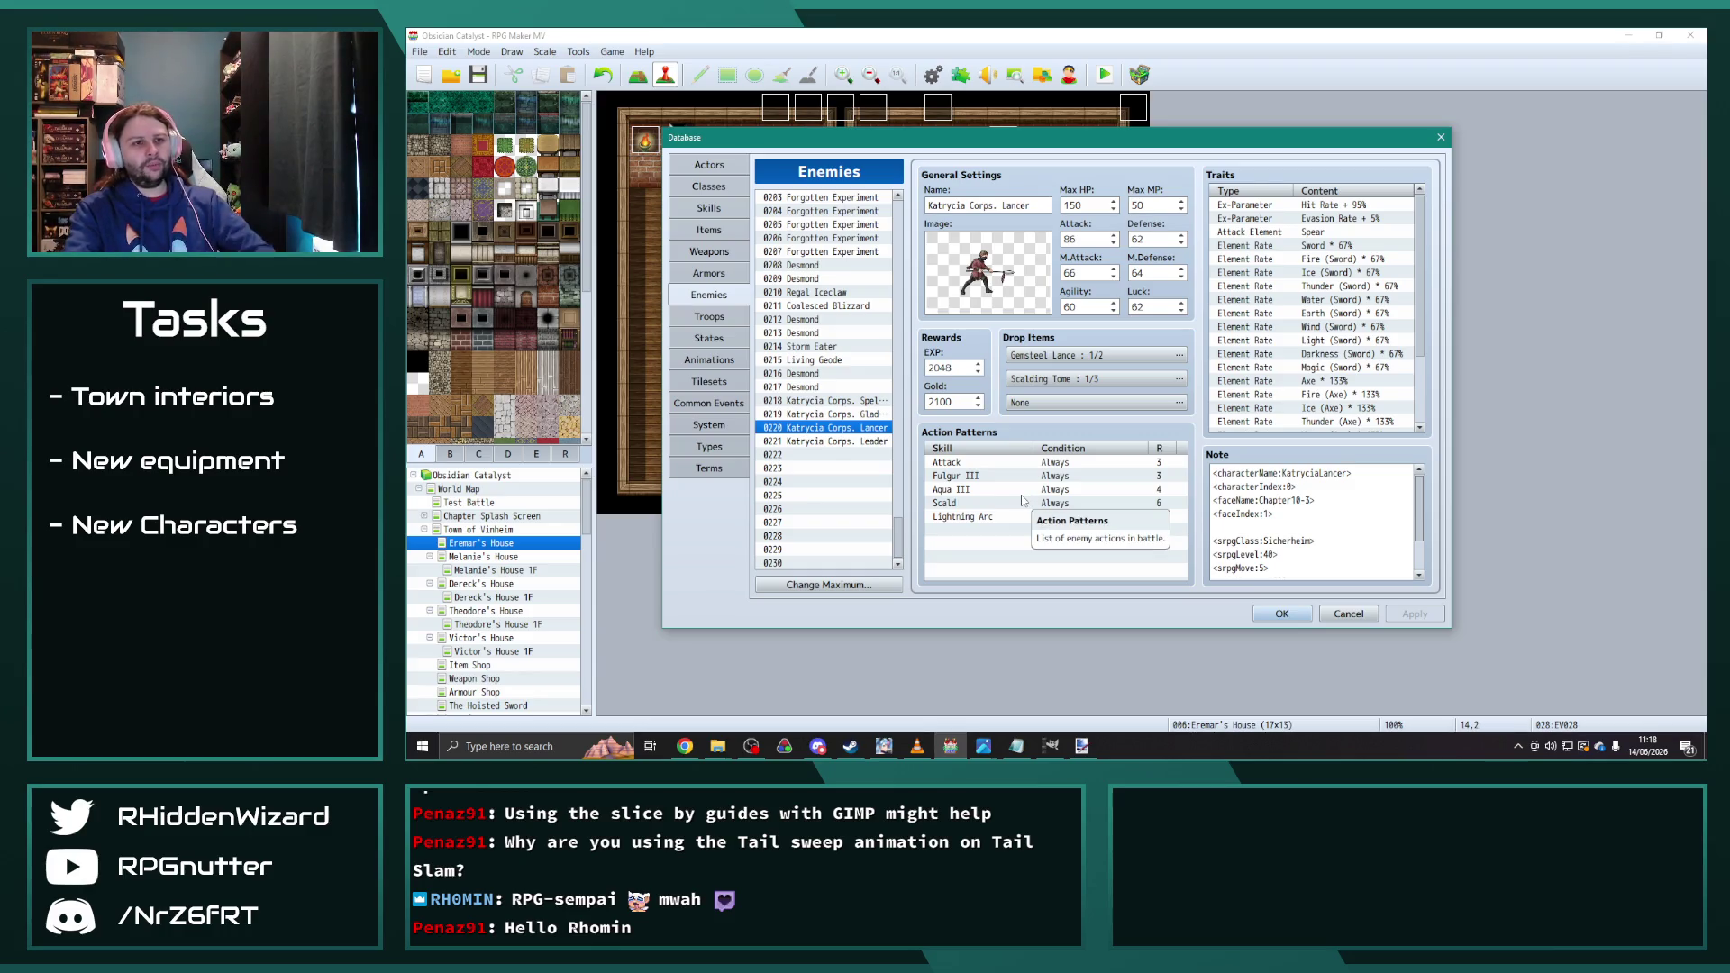
click(816, 456)
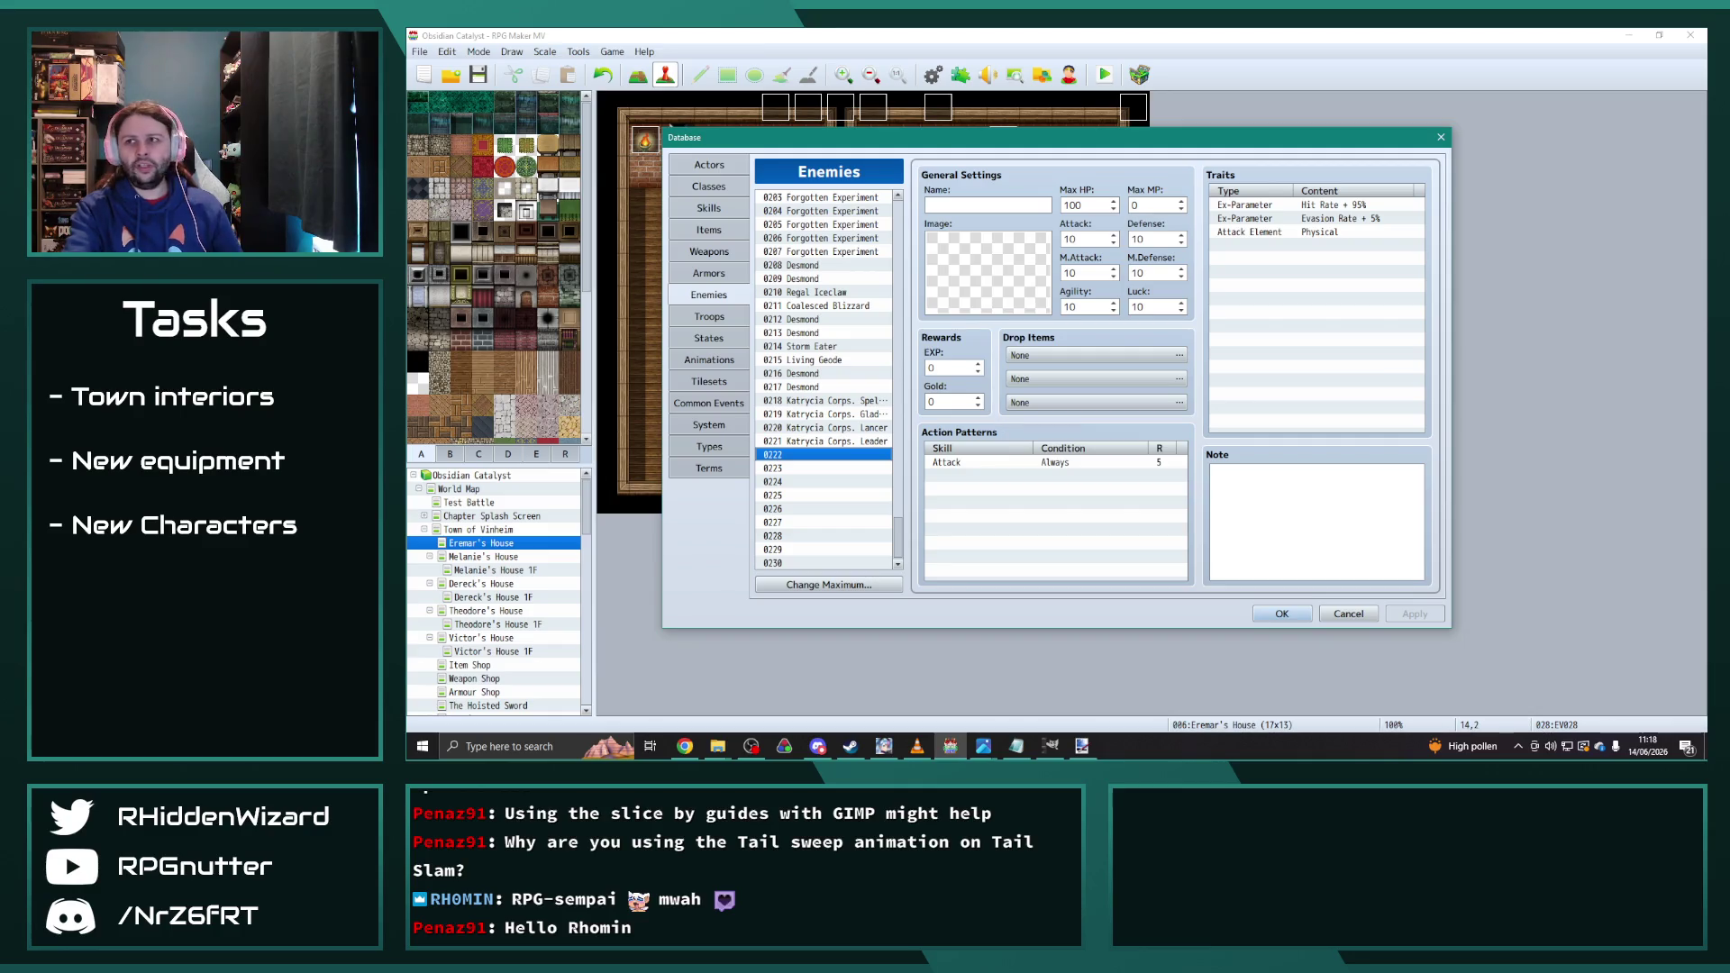
Step: Enter first-draft names Gewerschiff and Kriegschiff for enemy entries 0222 and 0223
key(alt+Tab)
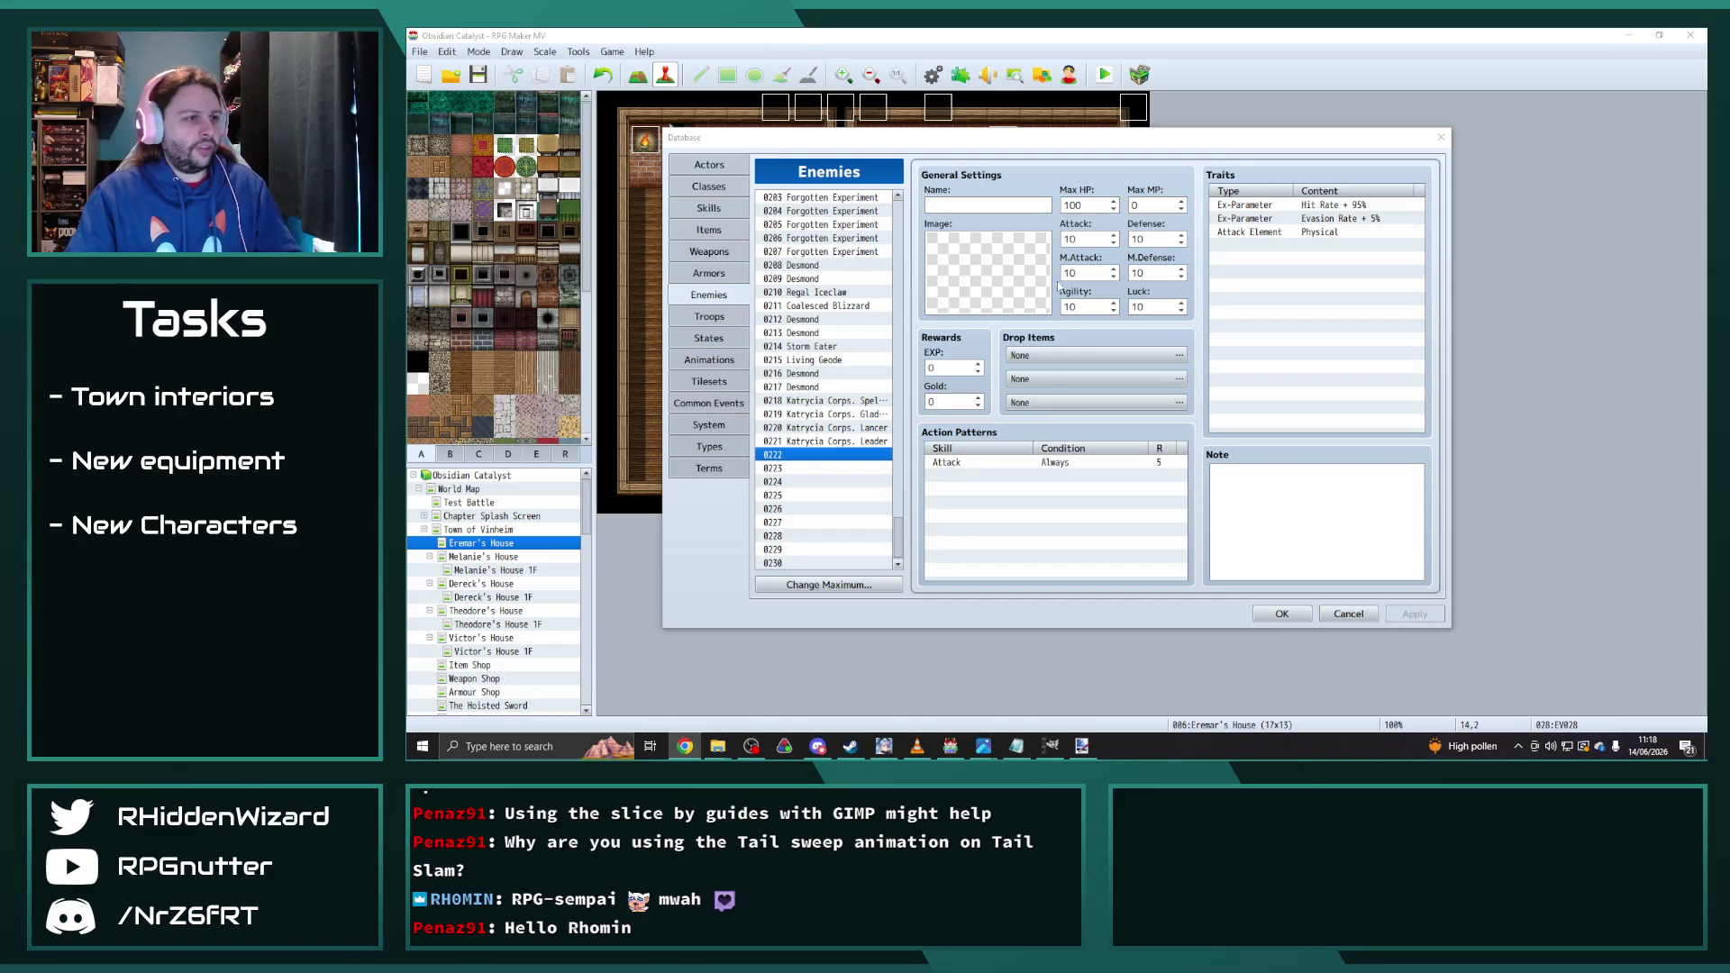
click(987, 208)
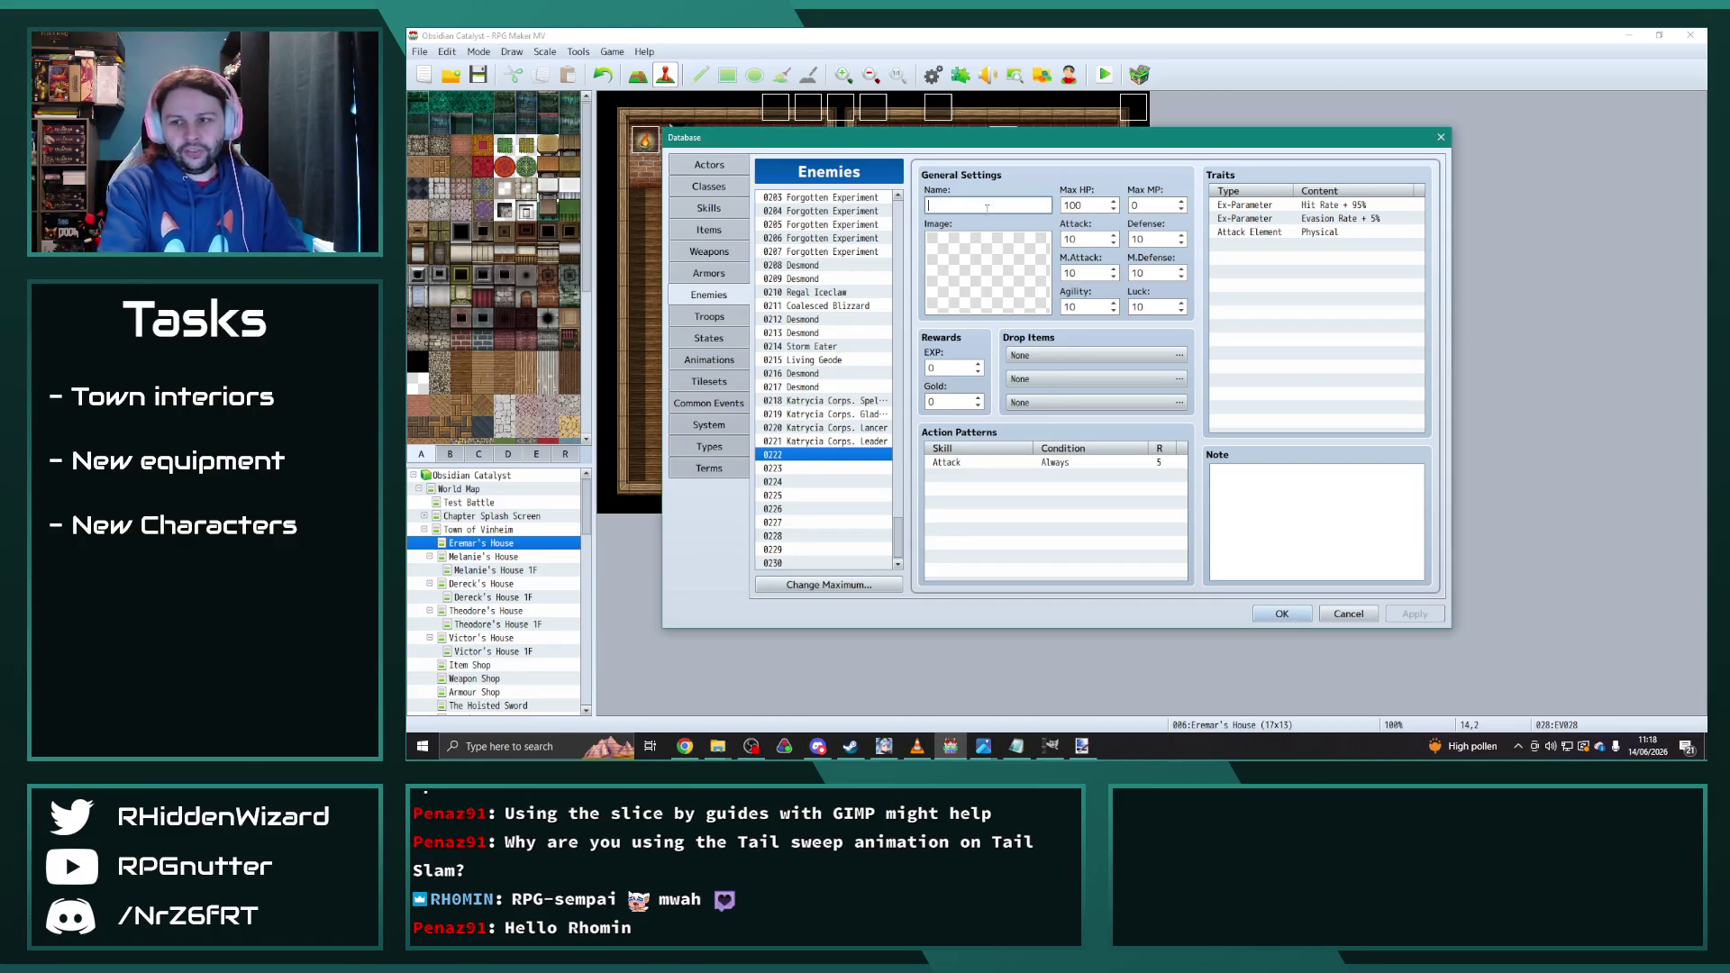
text(Gewer)
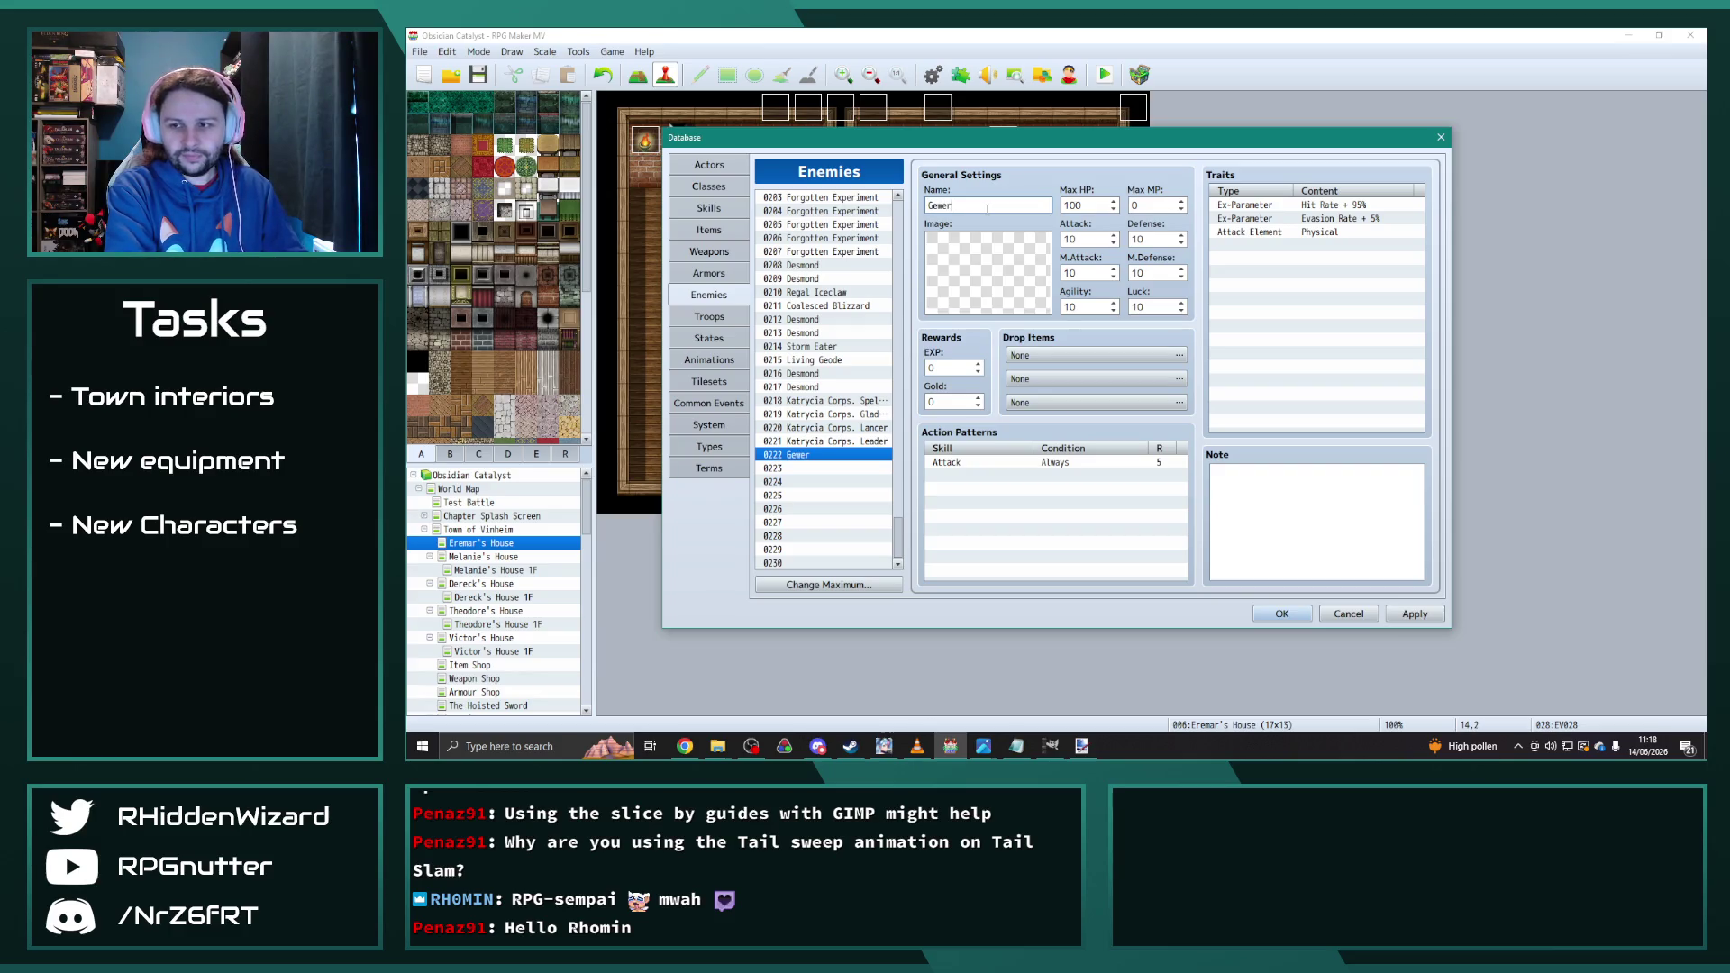
text(schiff)
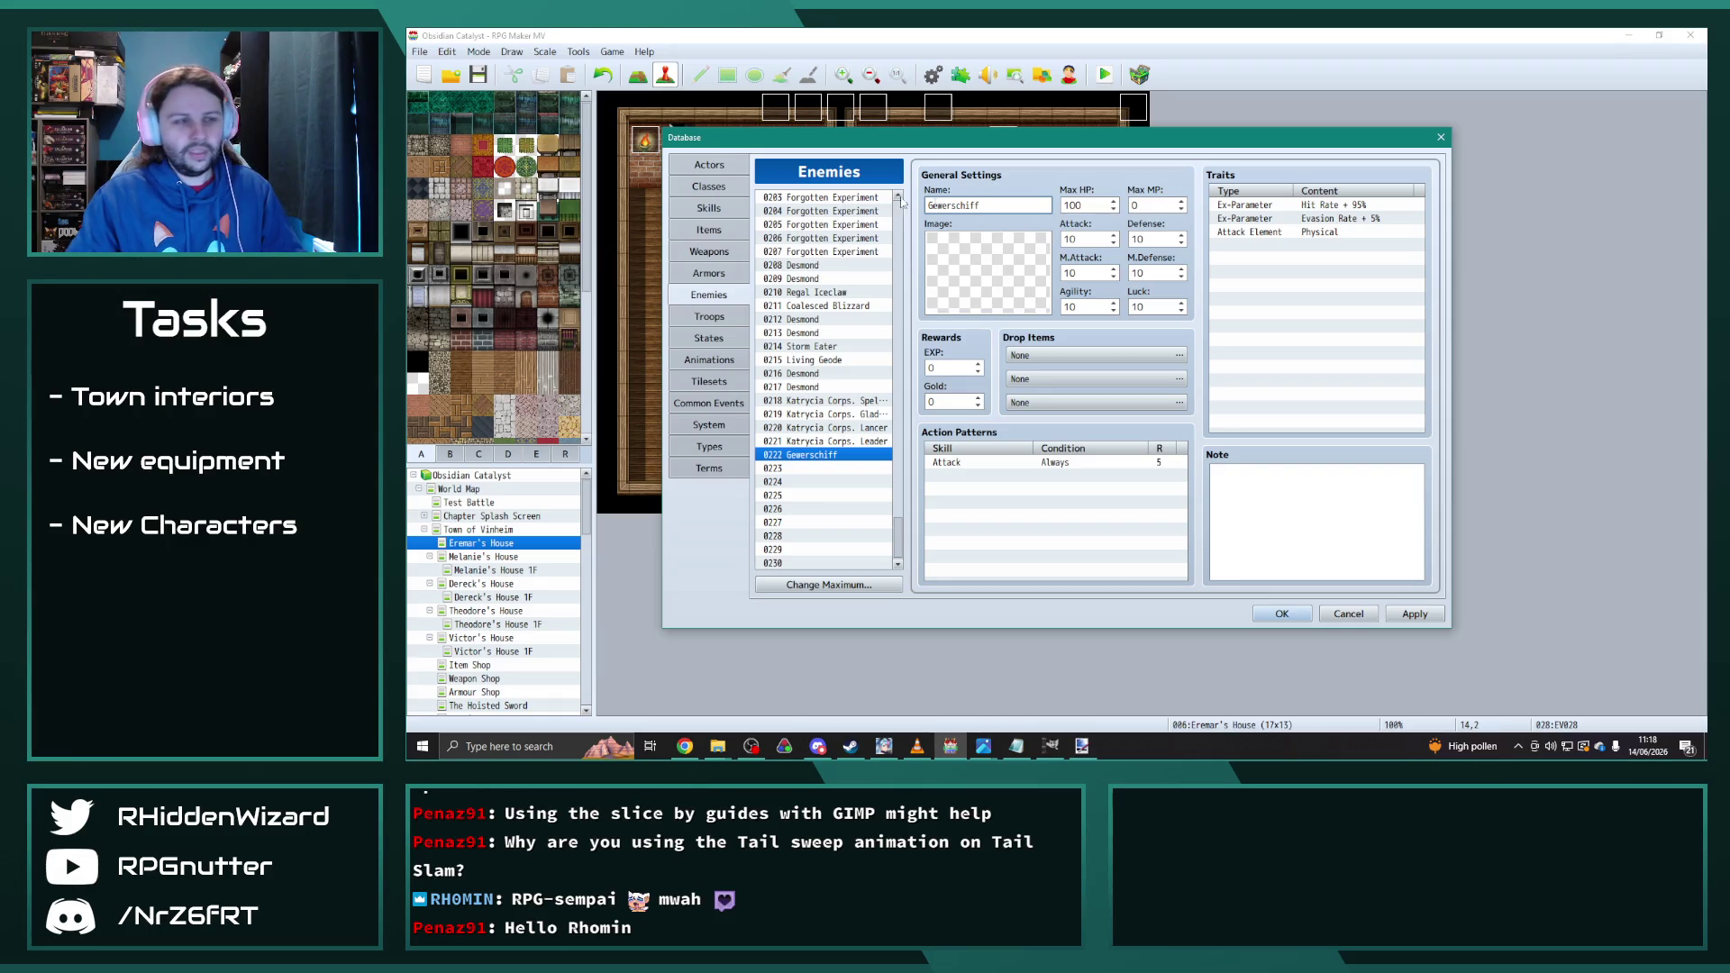
click(816, 472)
click(985, 207)
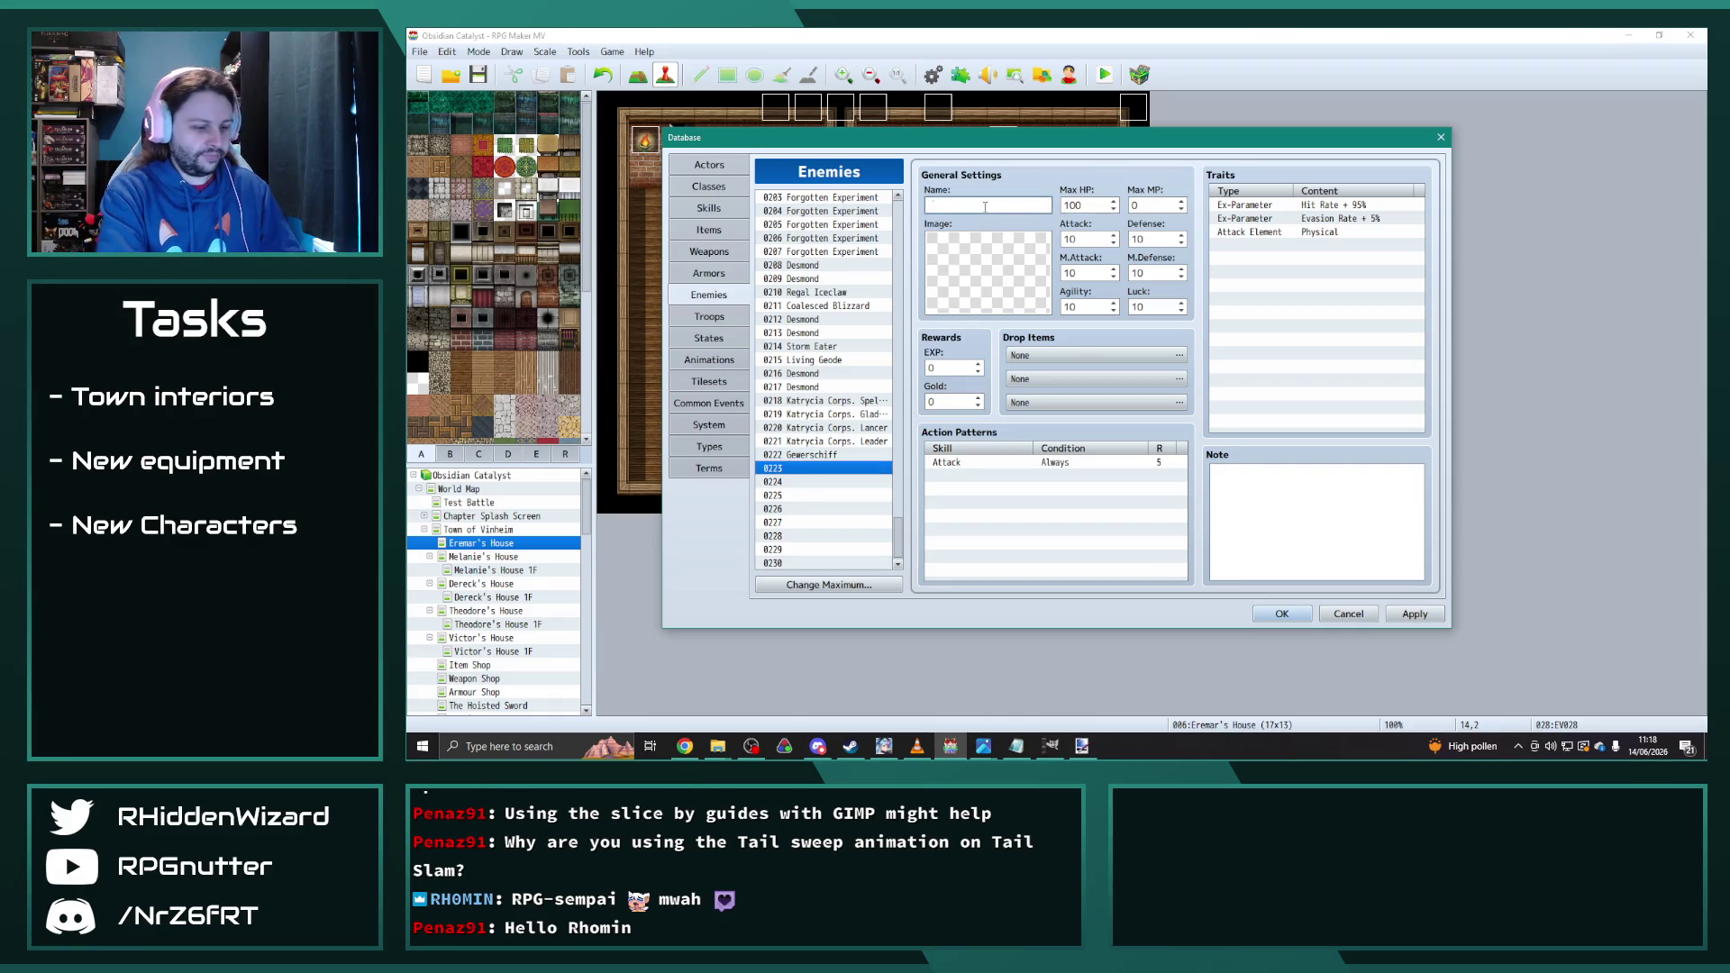
text(Kriegschiff)
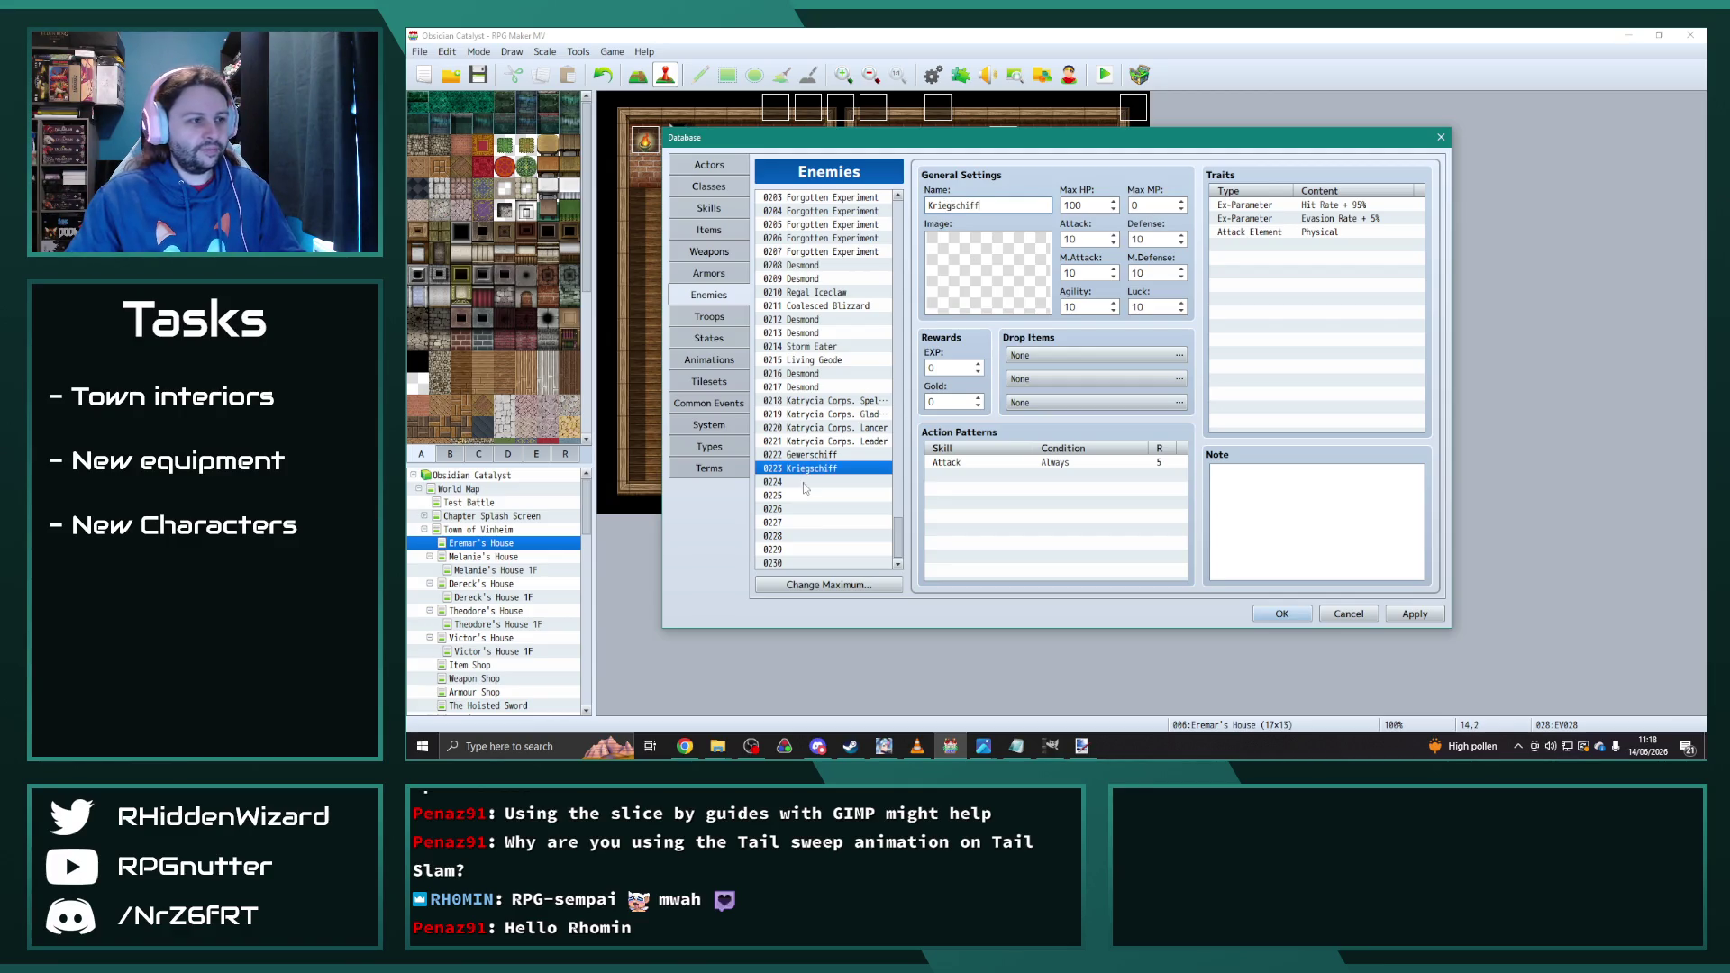
click(804, 485)
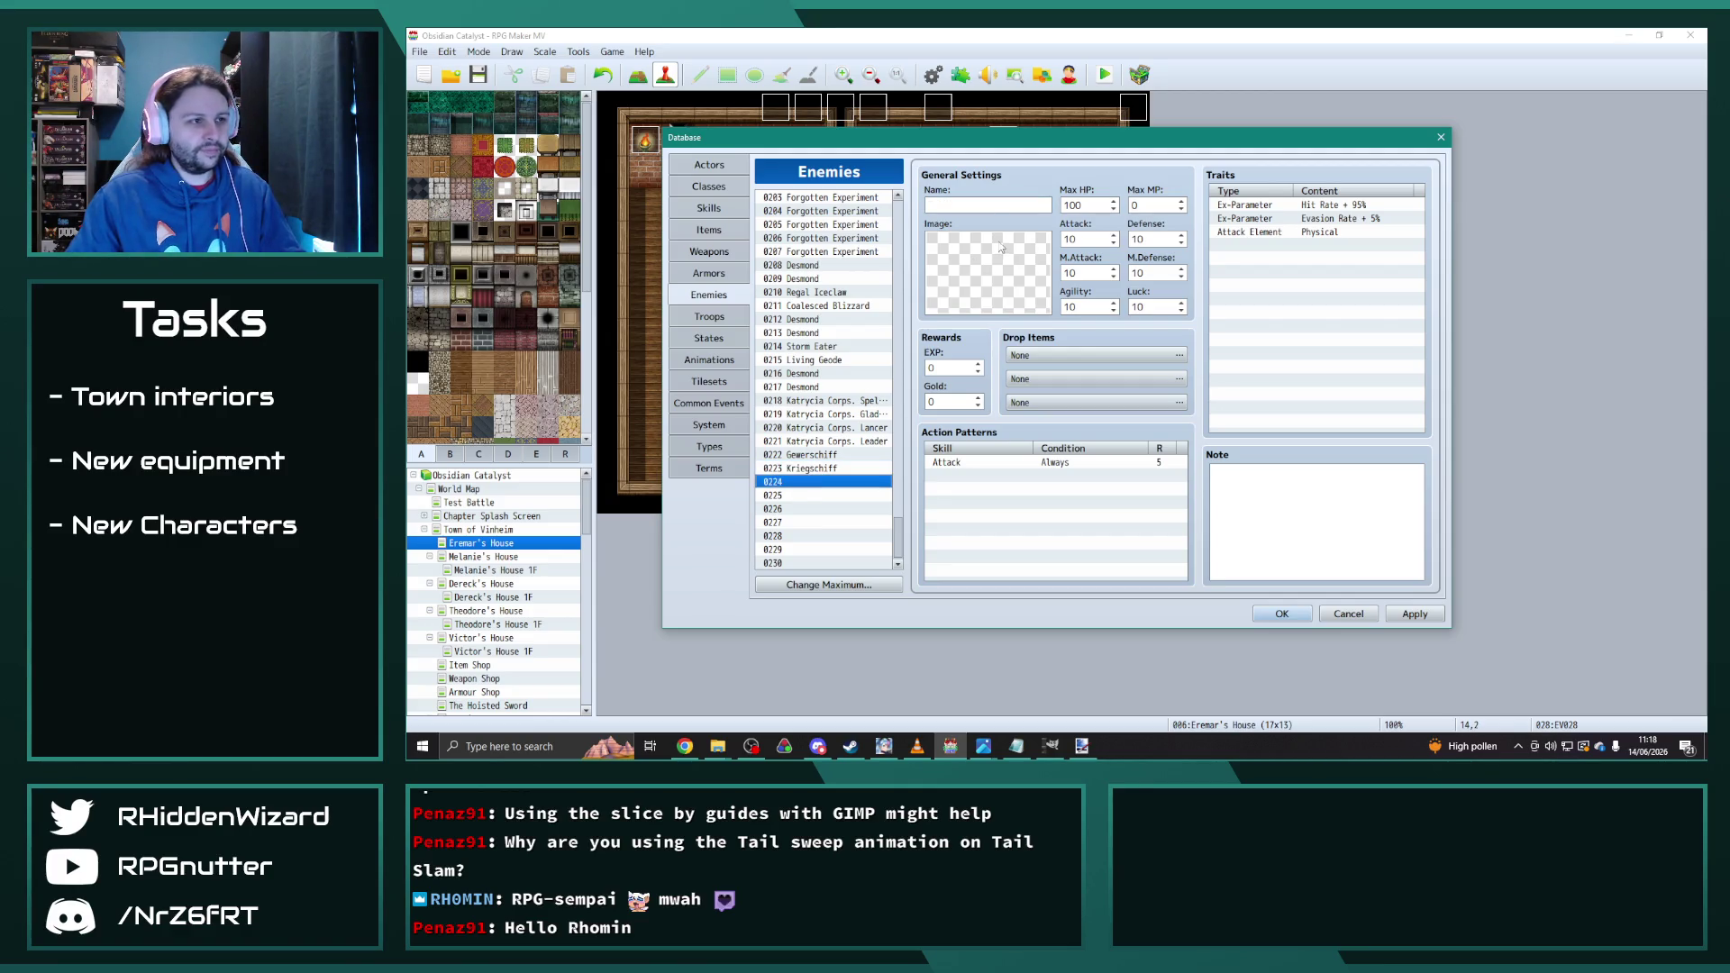
click(992, 209)
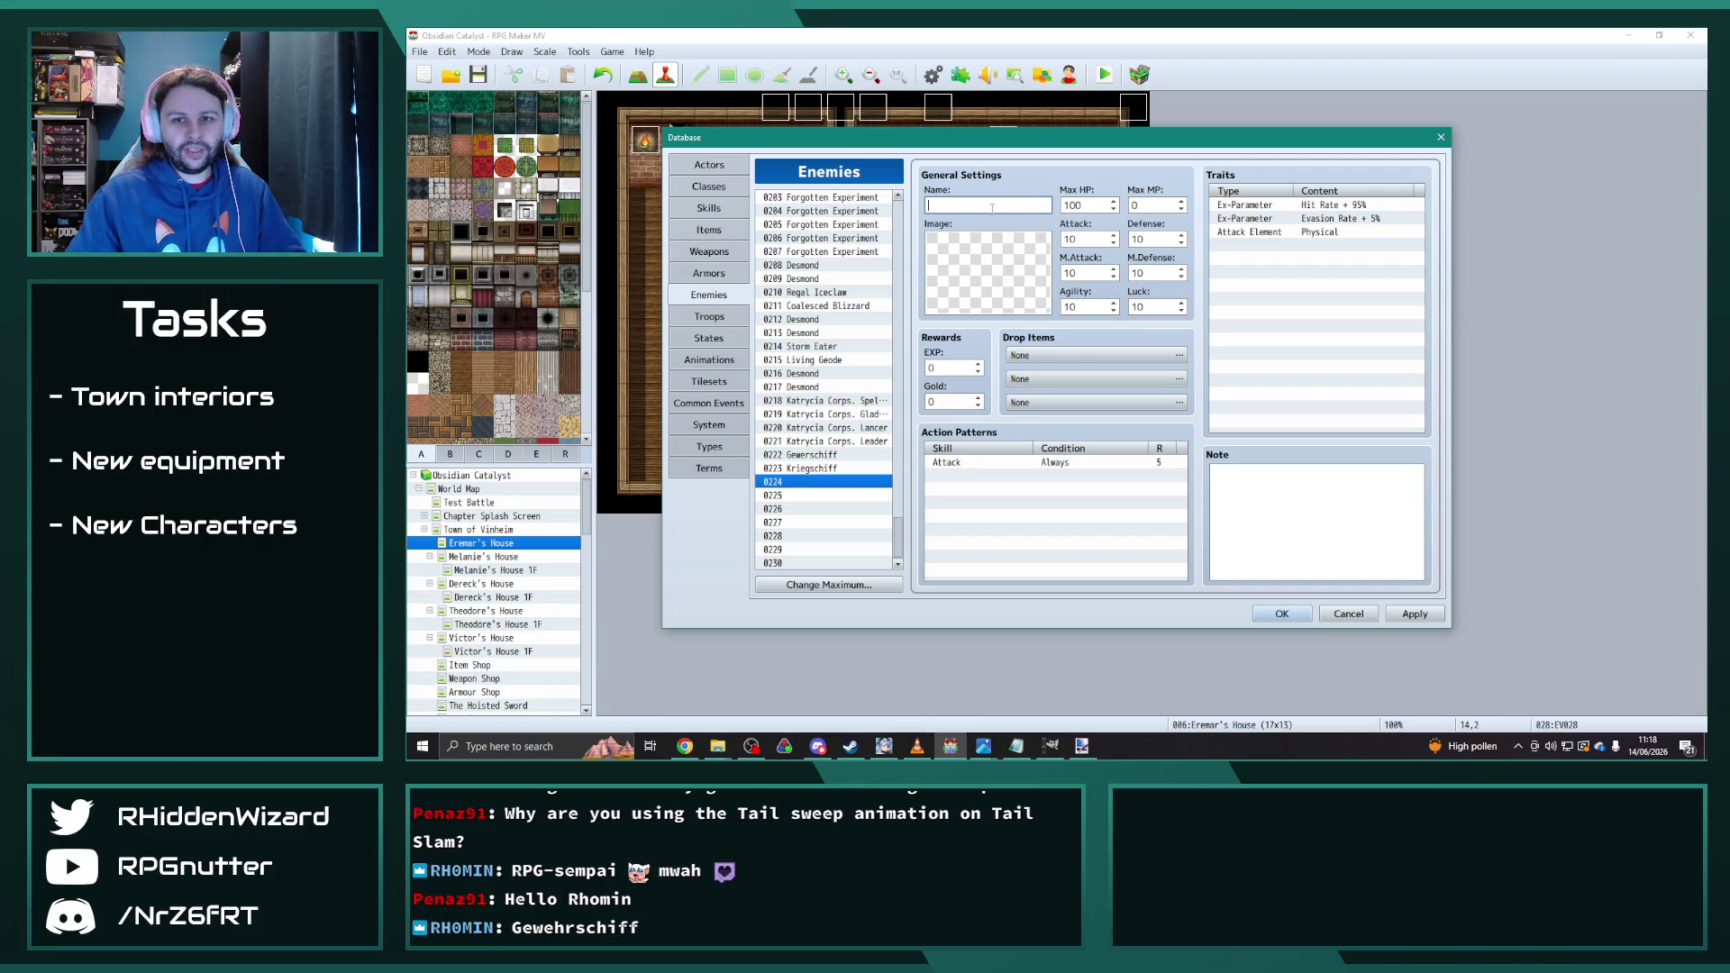
Step: Correct 0222 to Gewehrschiff, start naming 0224, and fix 0223 to Kriegsschiff
click(823, 454)
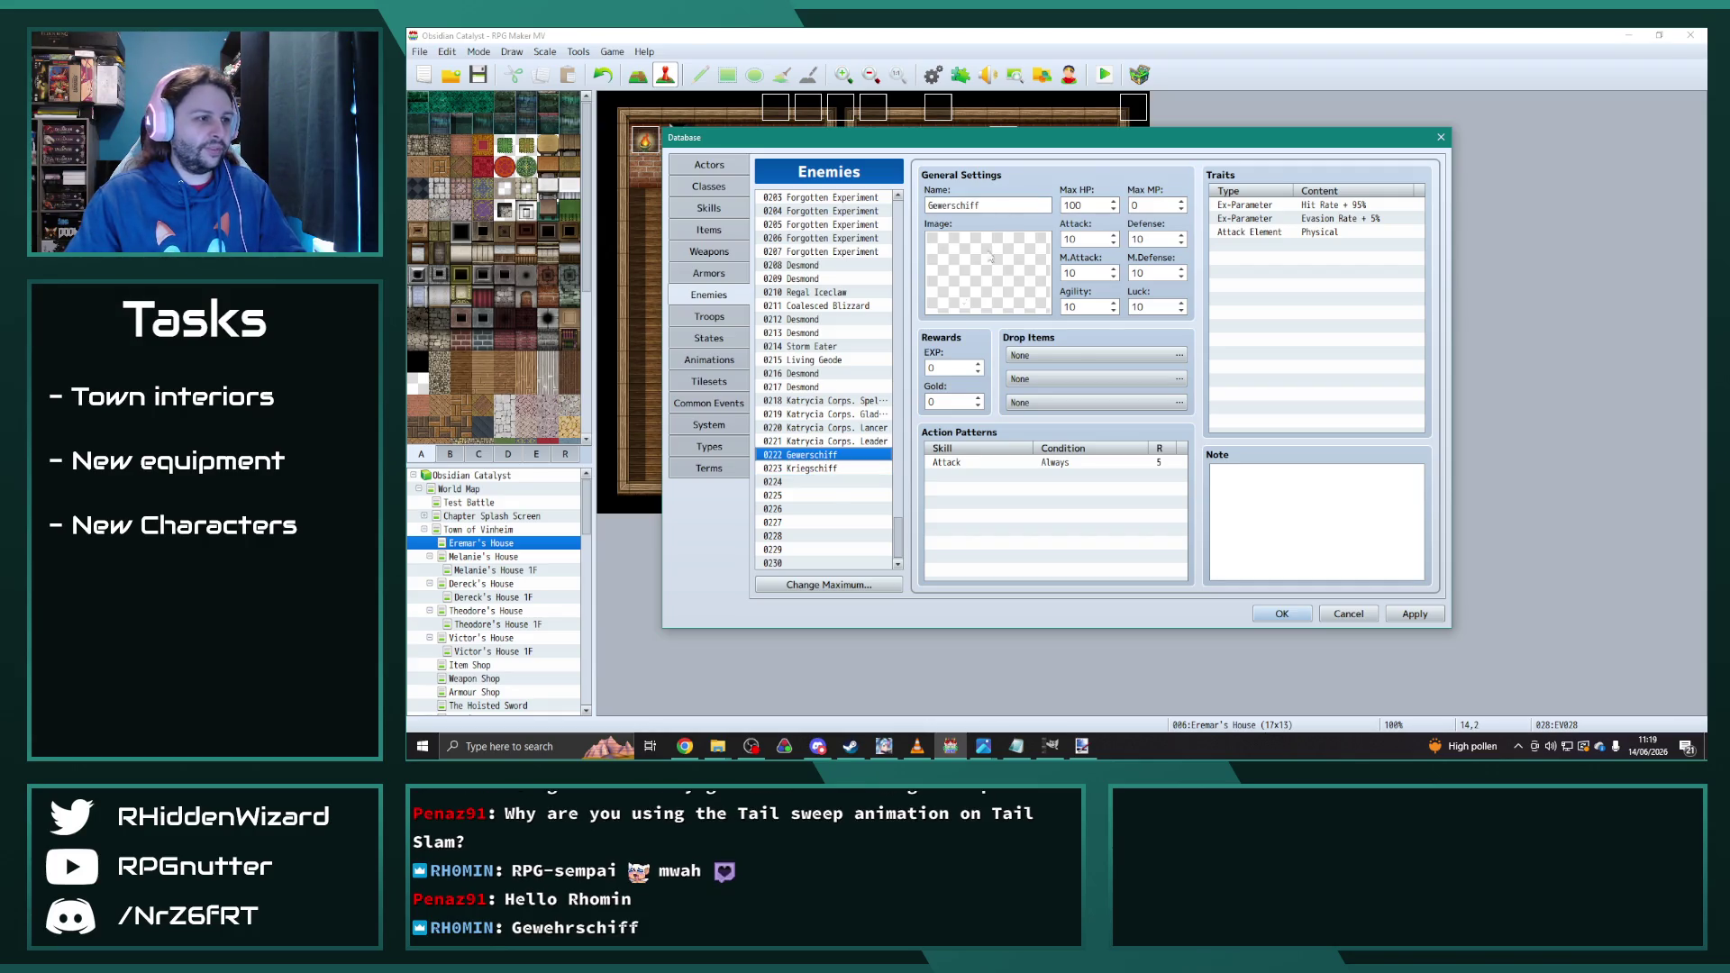
double_click(948, 205)
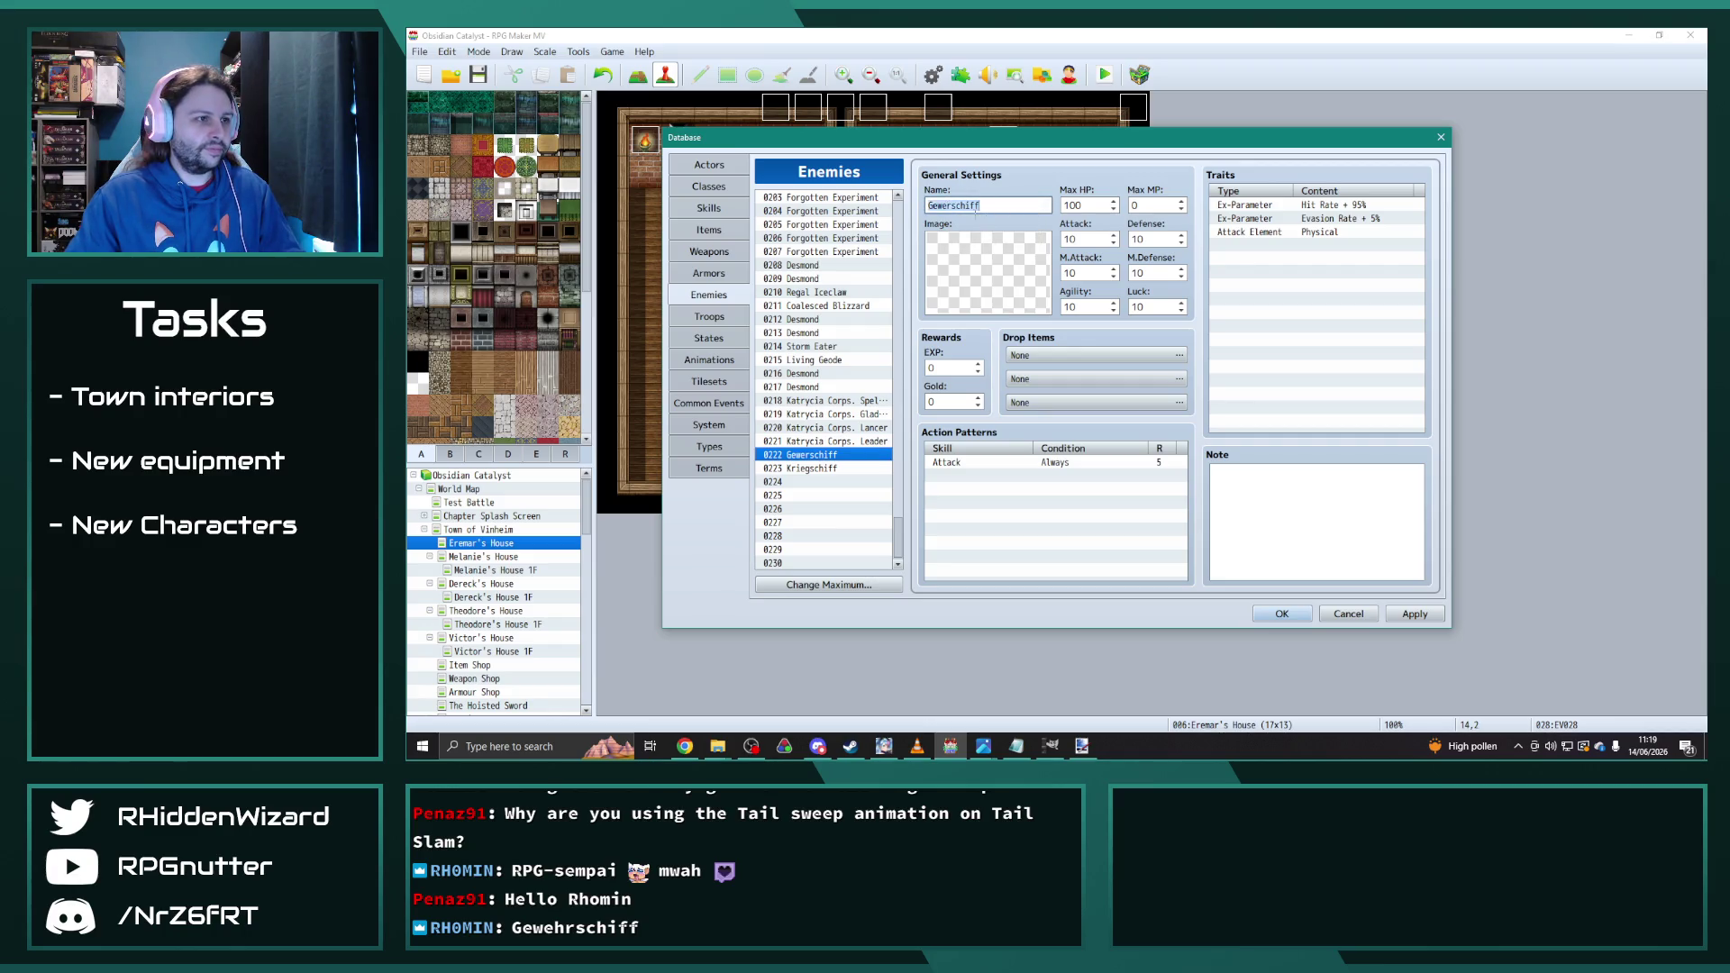
text(Gewehrschiff)
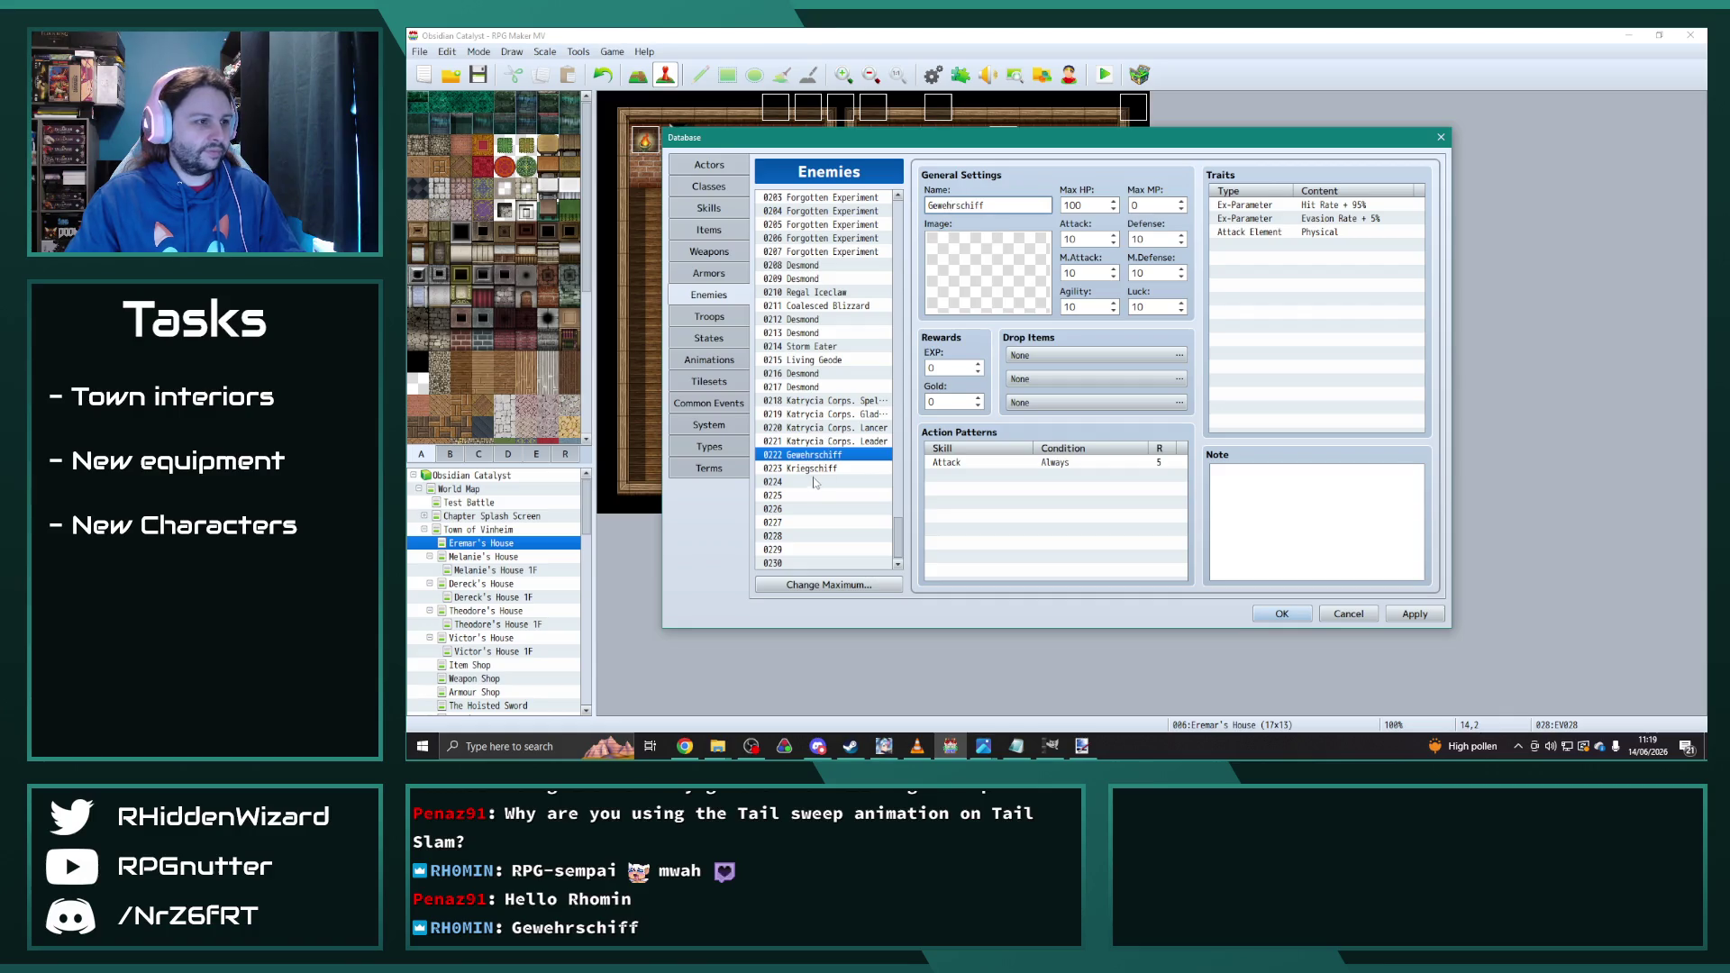
click(817, 482)
click(964, 209)
text(Zestorer)
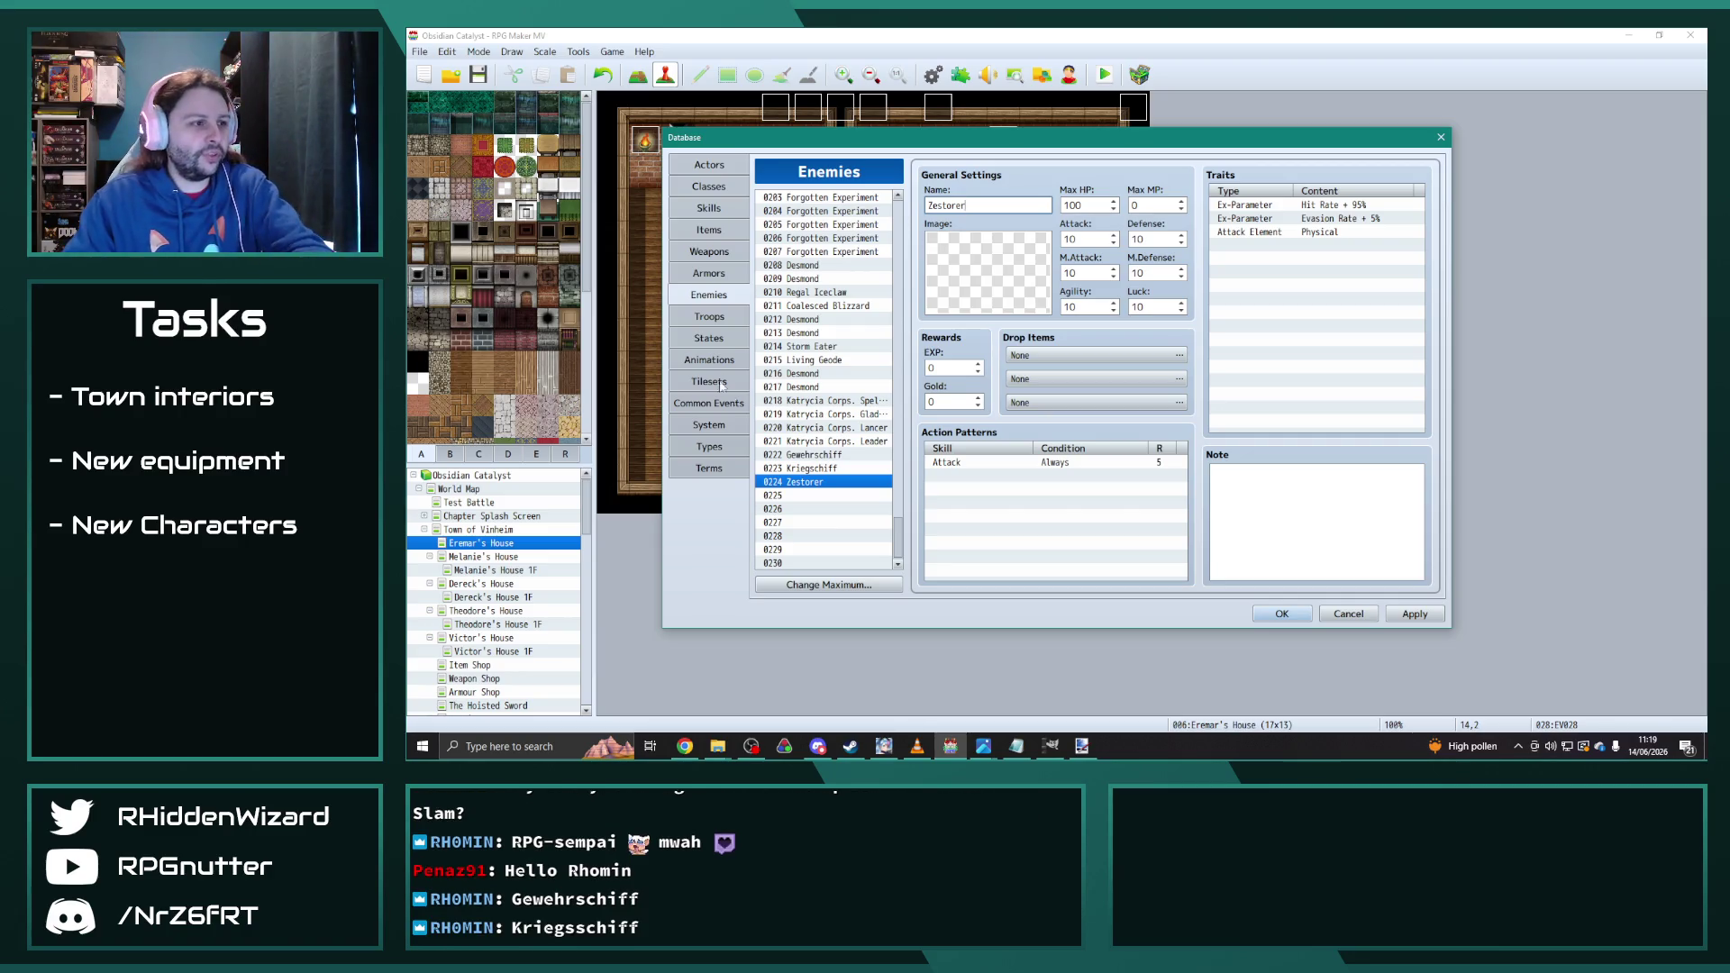
click(812, 467)
click(952, 205)
text(s)
click(807, 482)
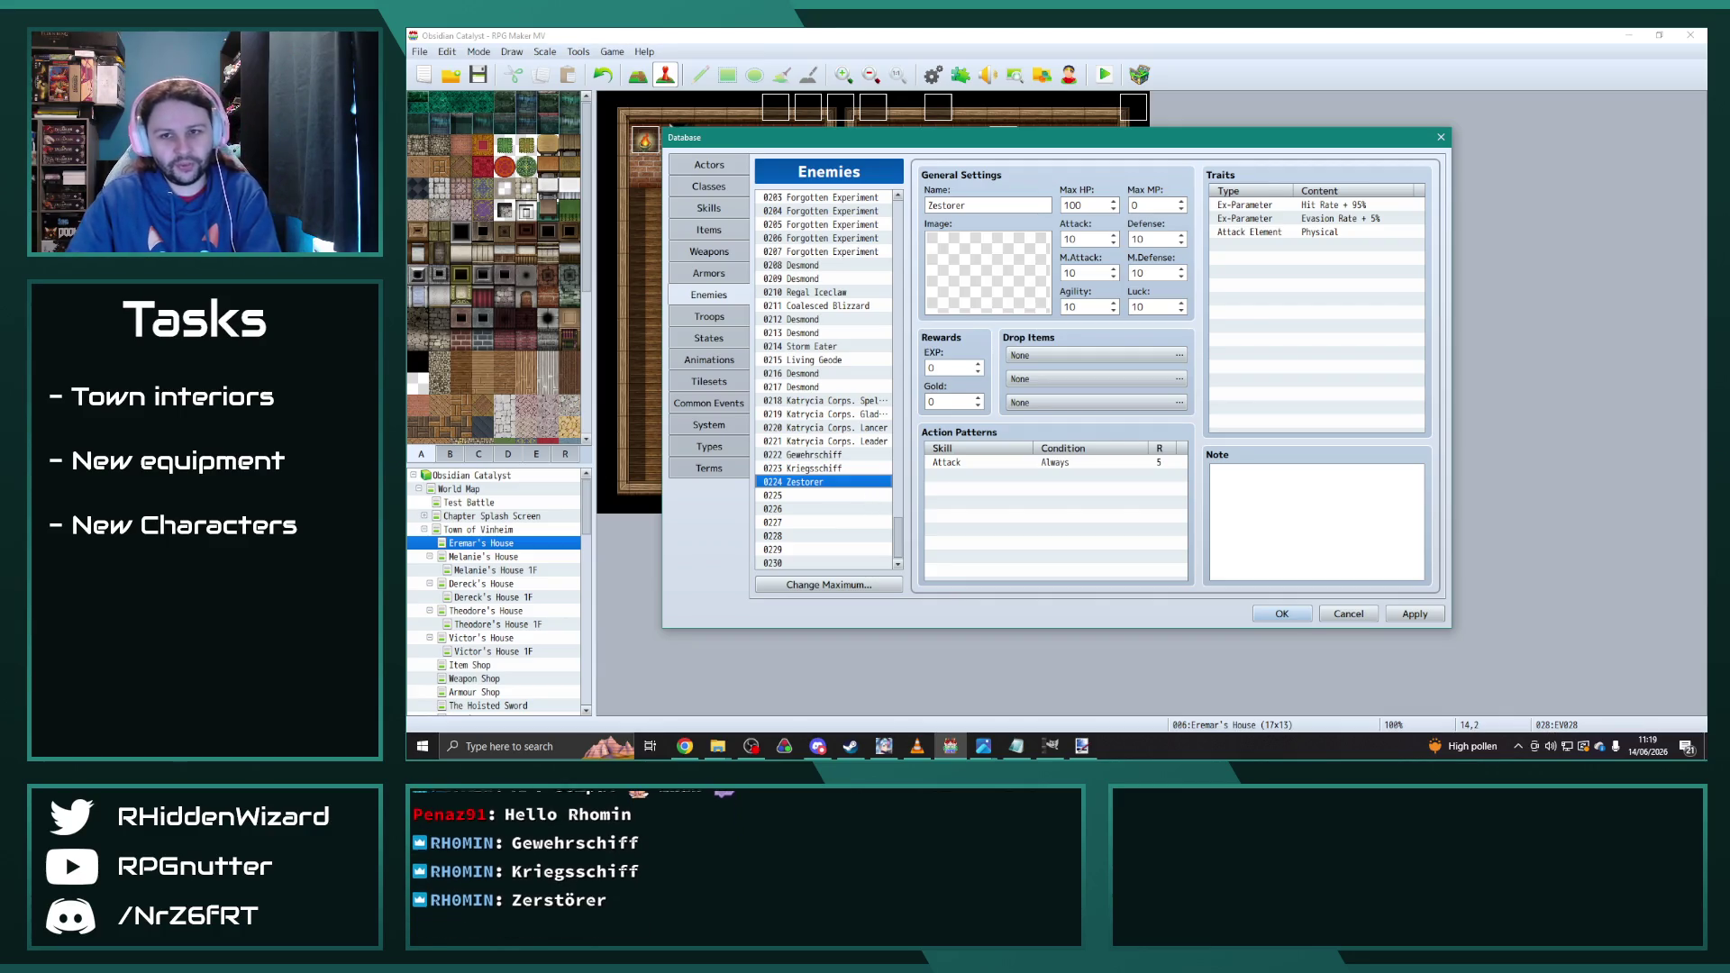
Step: Replace entry 0224's name with the correctly spelled Zerstörer pasted from elsewhere
key(alt+Tab)
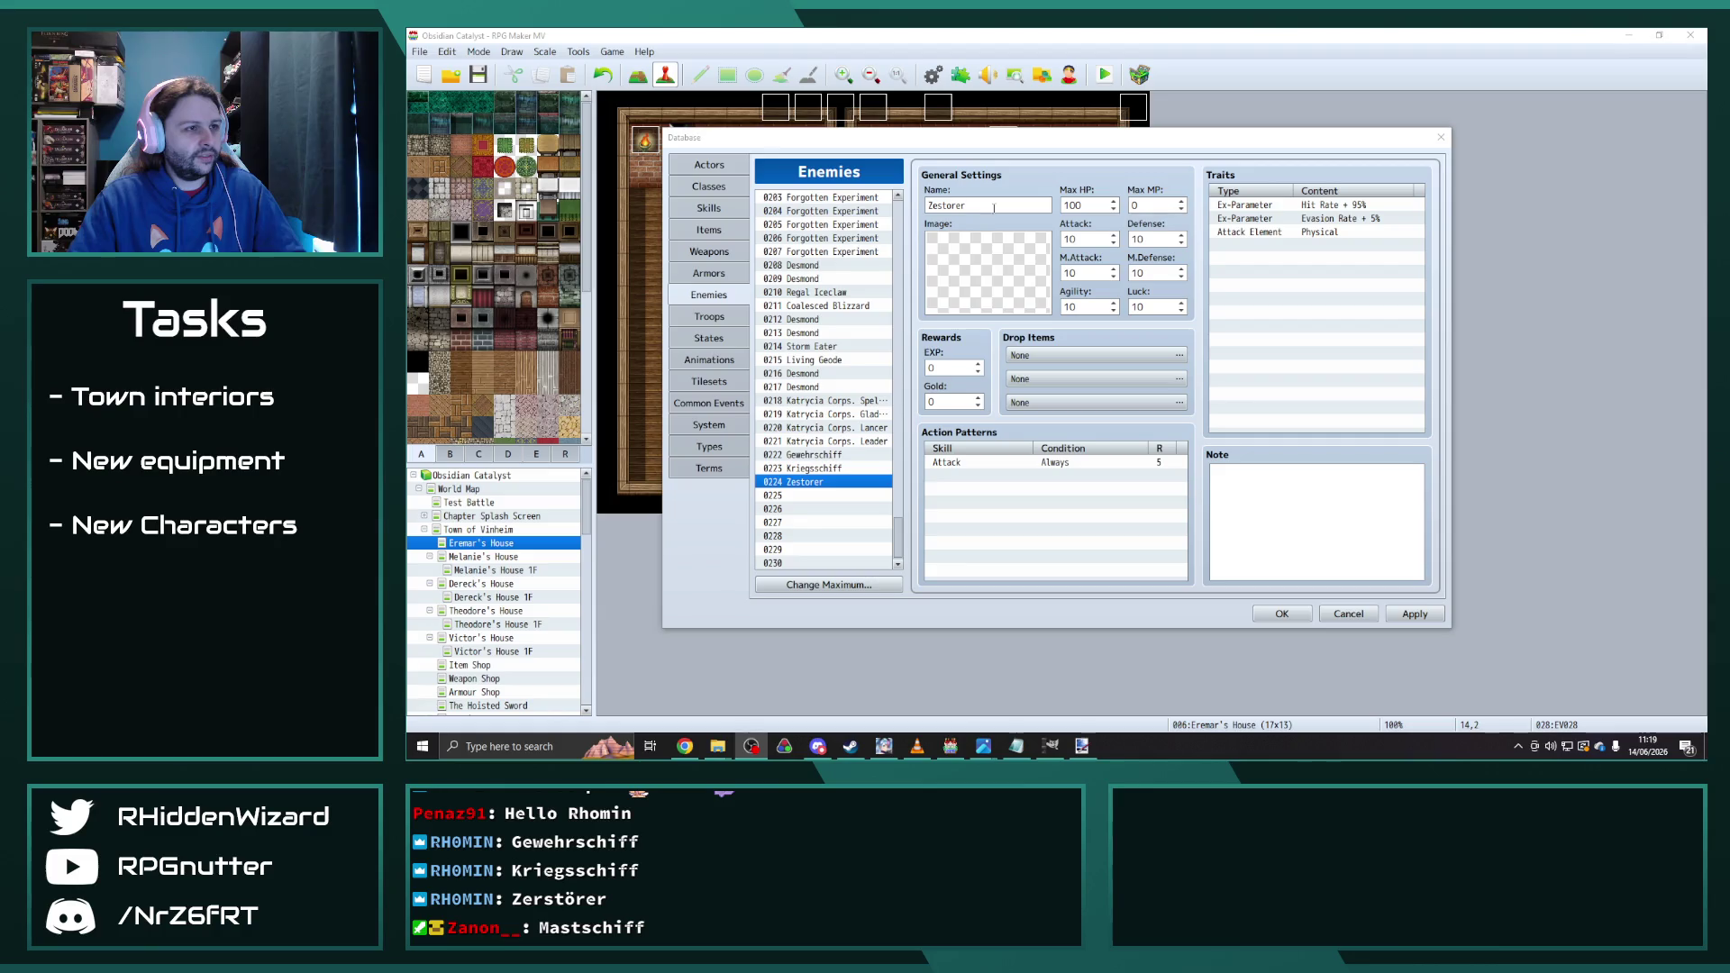
key(alt+Tab)
key(ctrl+a)
text(Zerstörer)
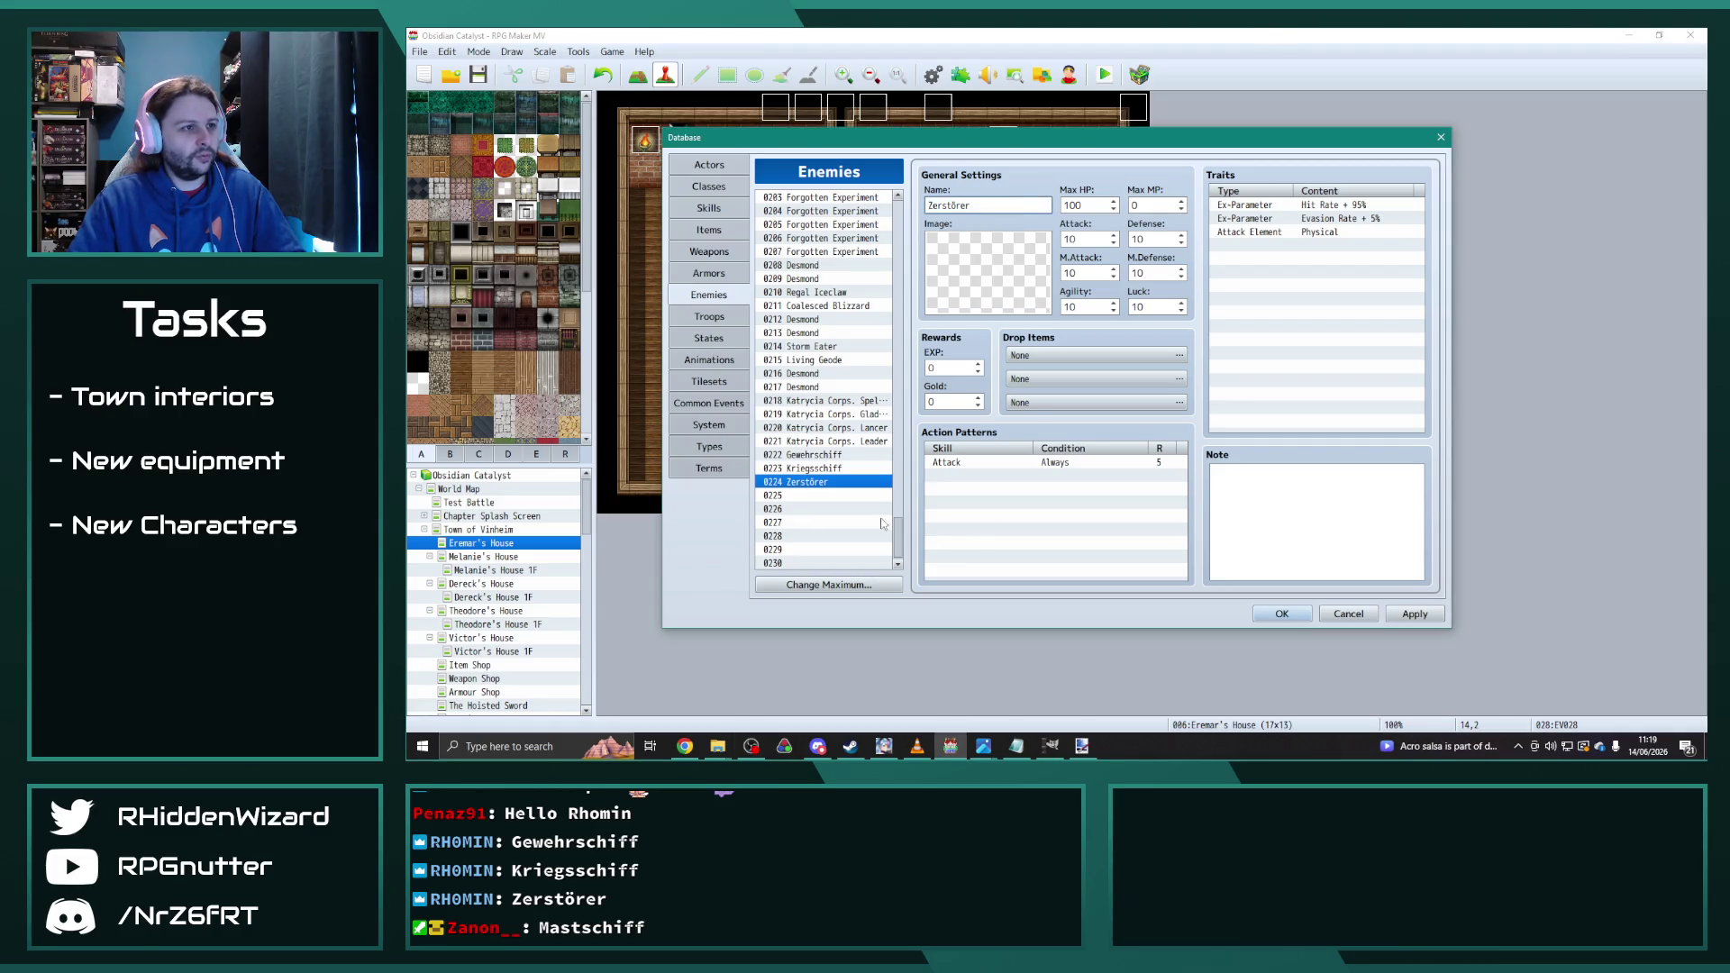
click(836, 497)
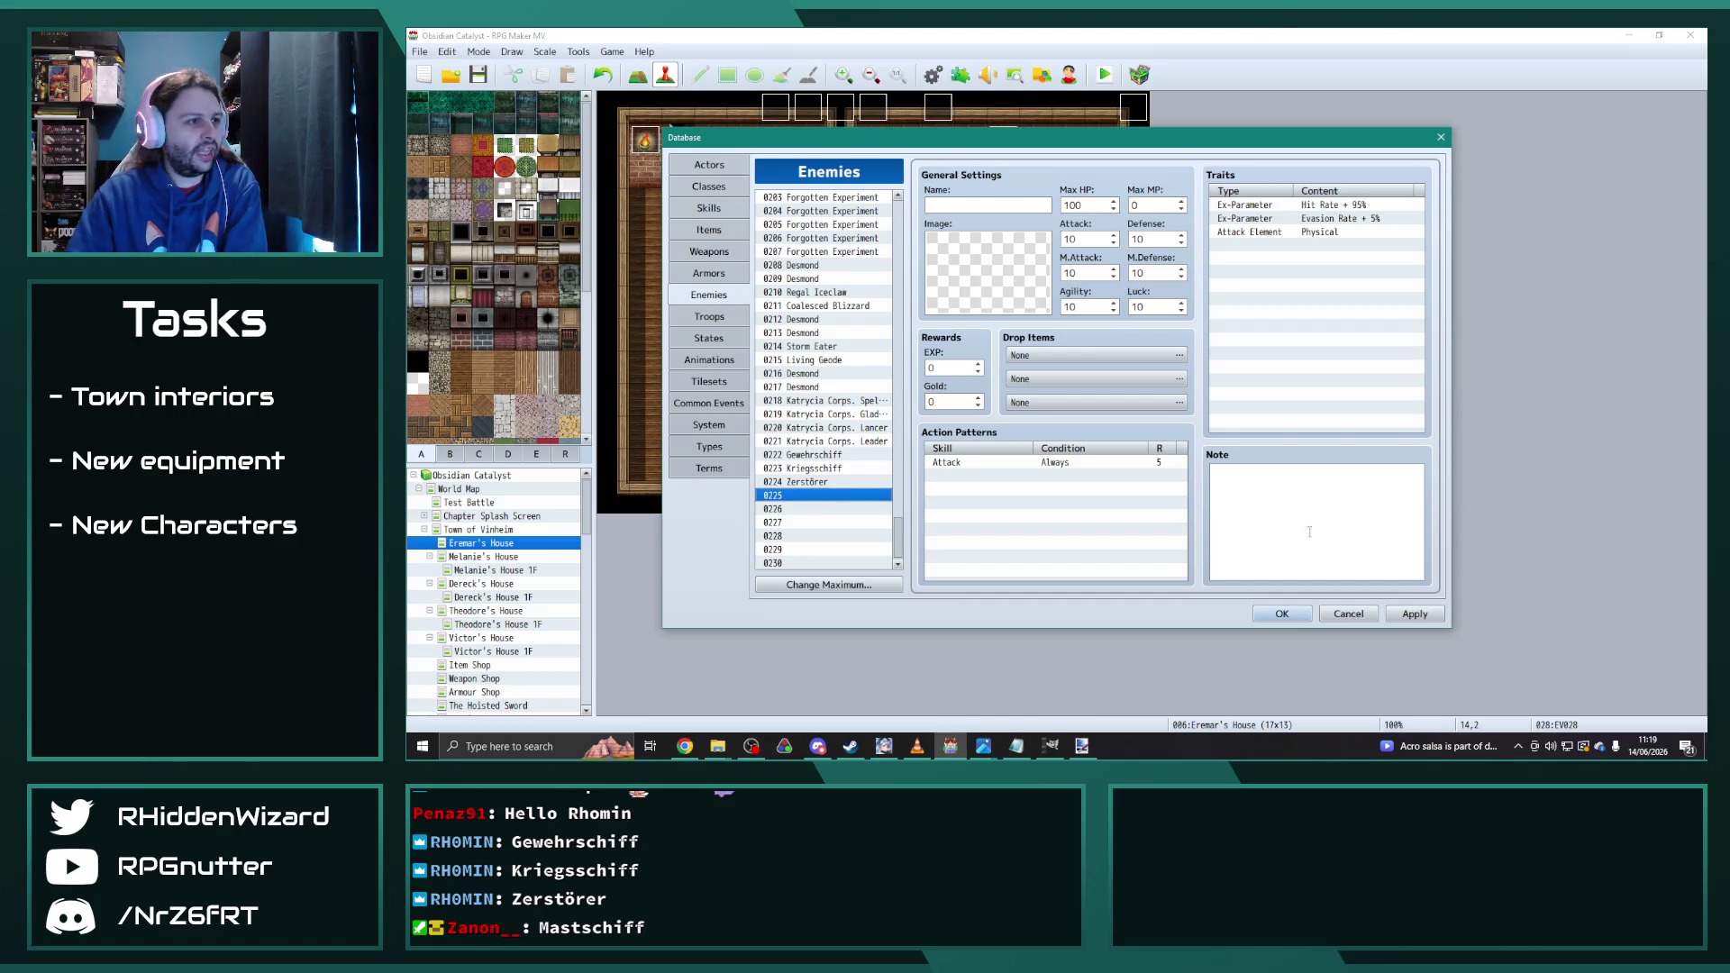
scroll(843, 405, up, 4)
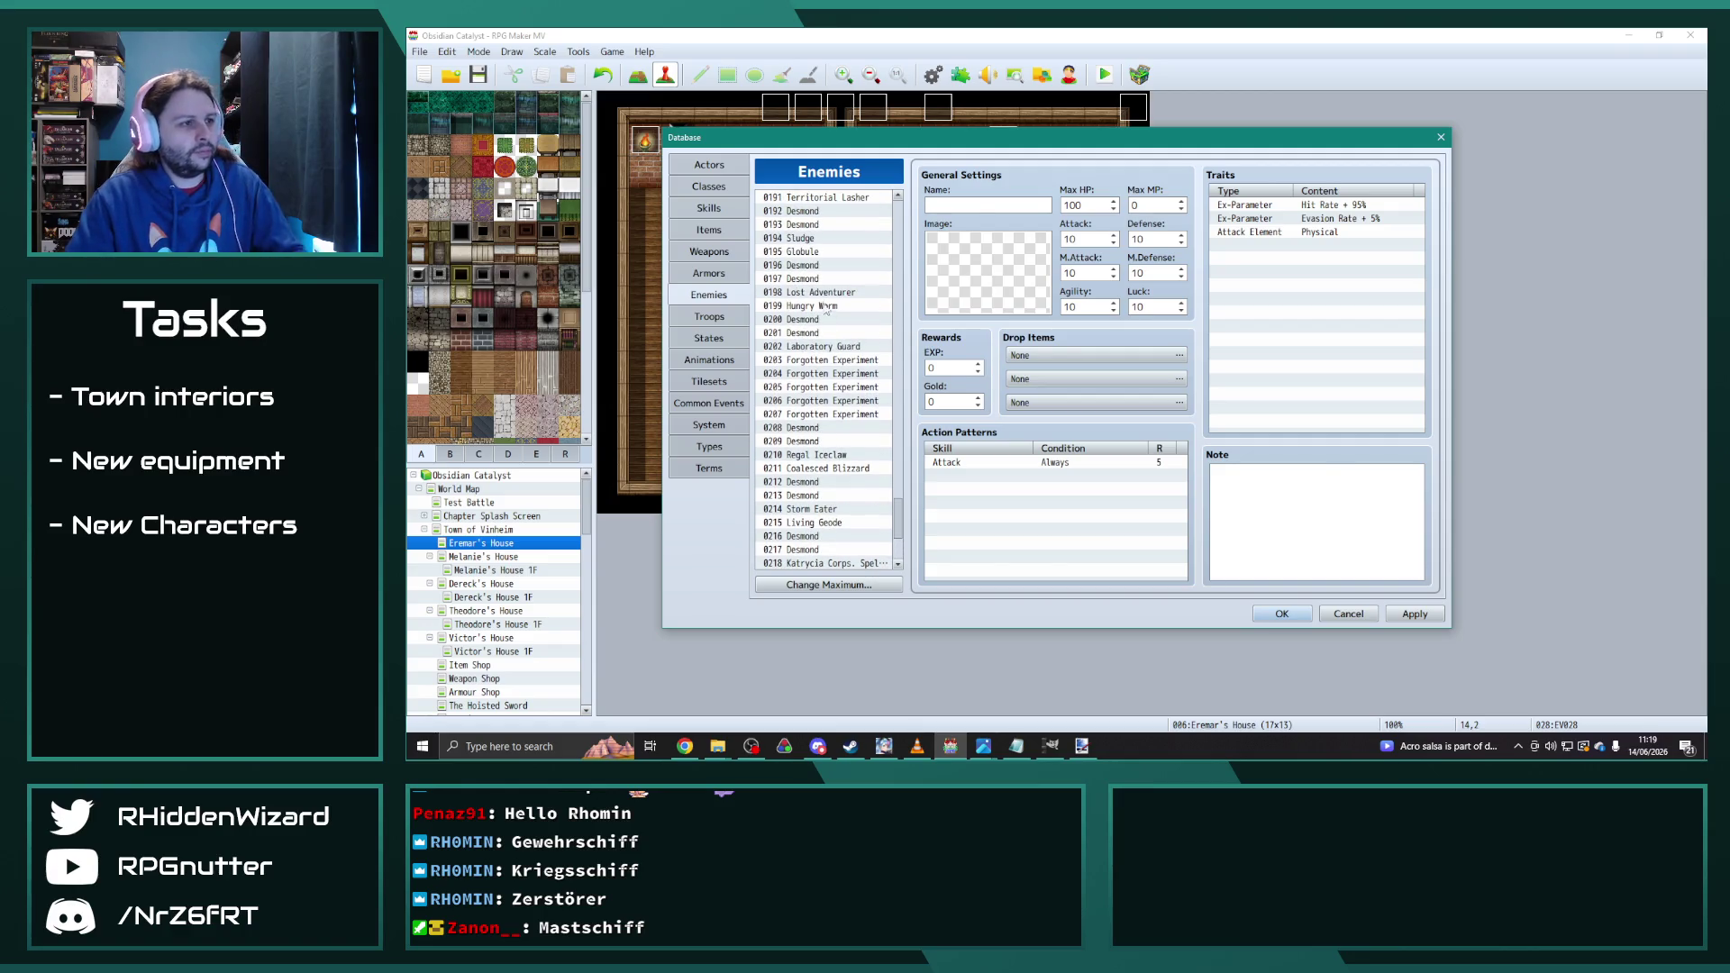
Step: Paste the Hungry Worm enemy 0199 into empty entry 0225
click(826, 307)
scroll(820, 432, down, 4)
click(818, 496)
key(ctrl+v)
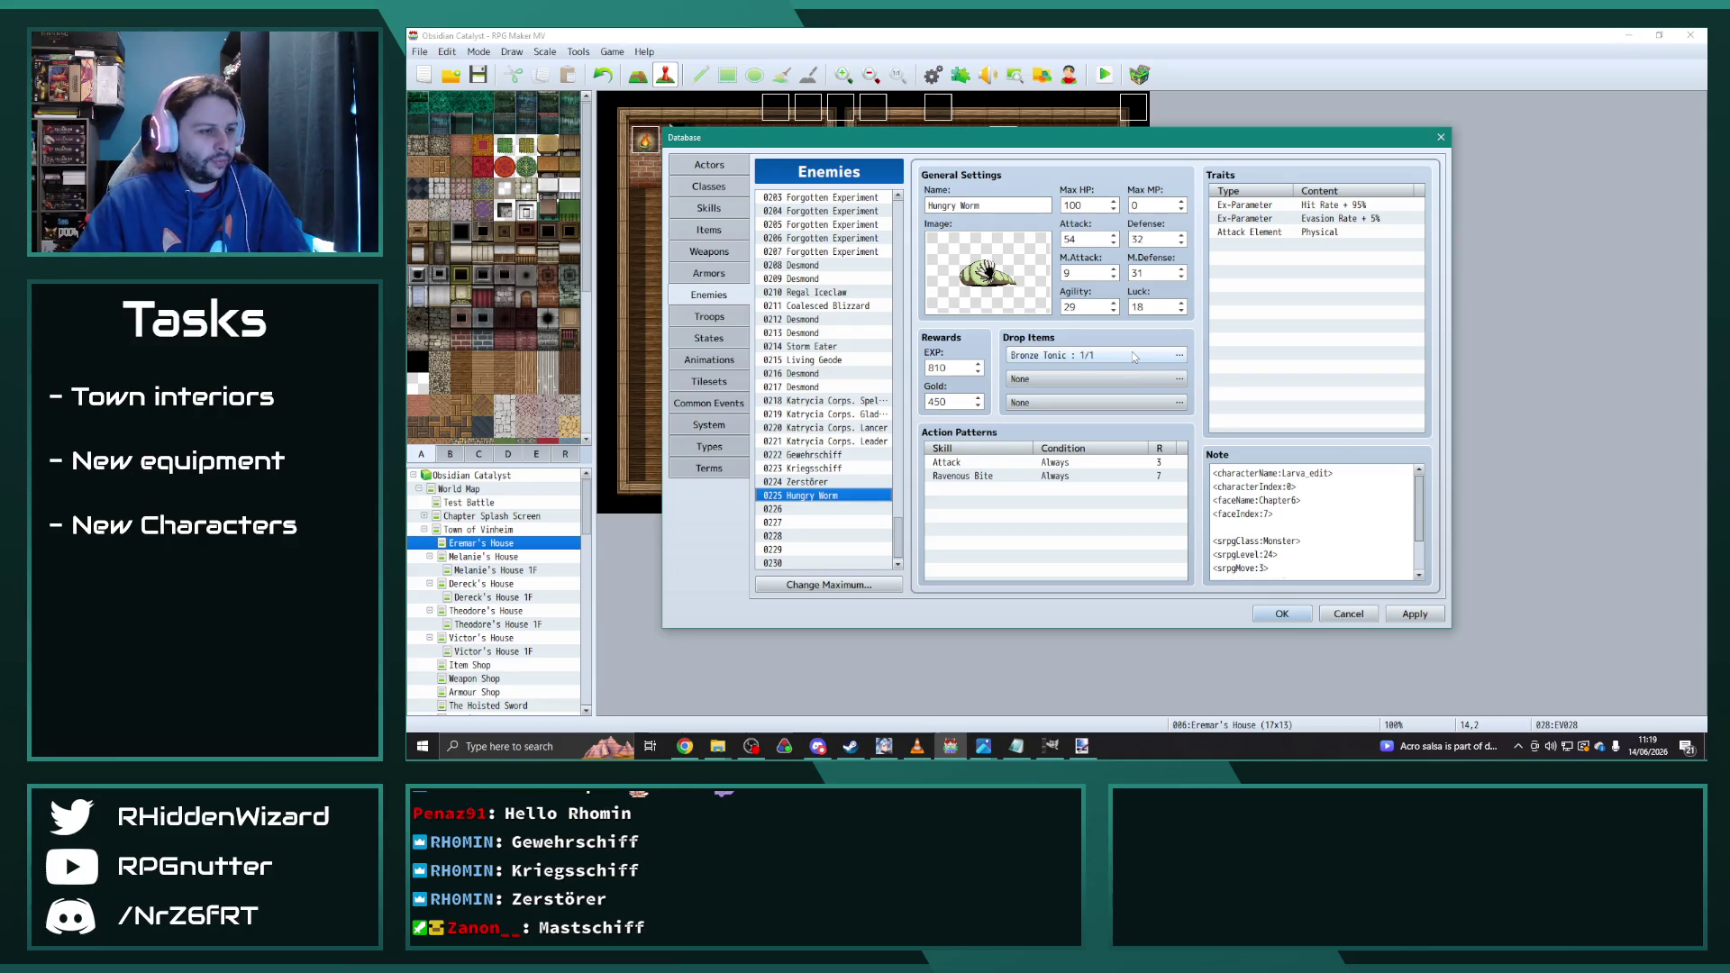
Step: Move up to Katrycia Corps. Leader and look through its data and note
click(842, 482)
click(838, 468)
click(834, 455)
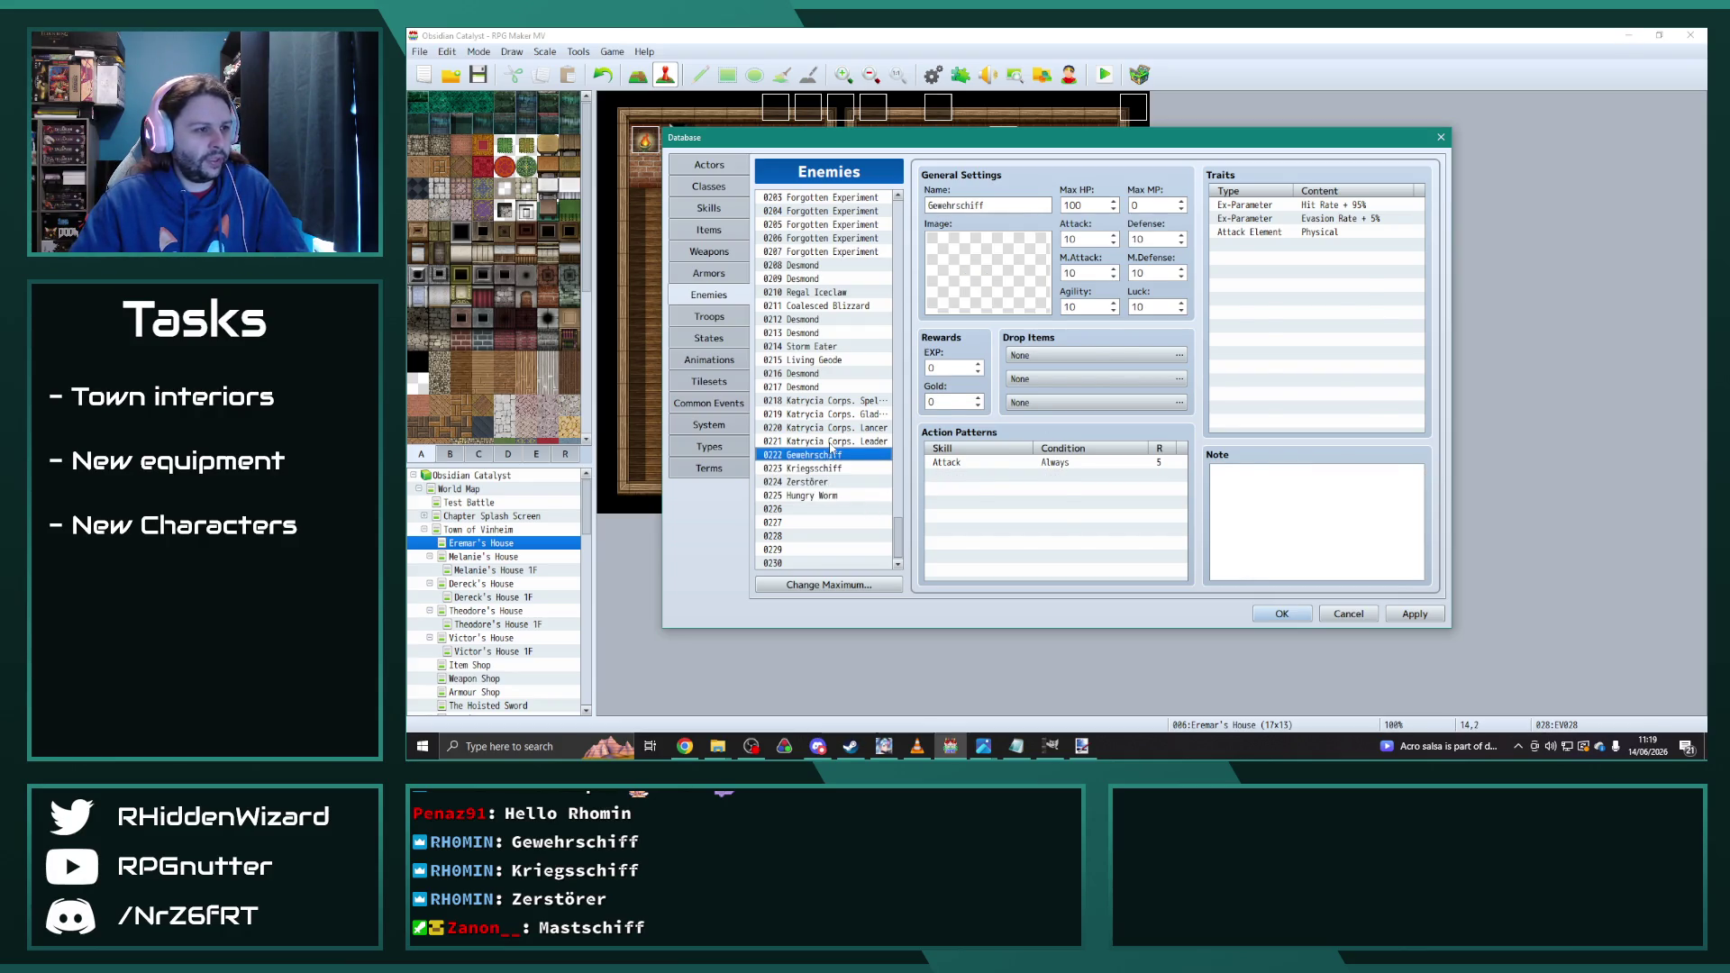
click(831, 442)
scroll(1337, 532, down, 2)
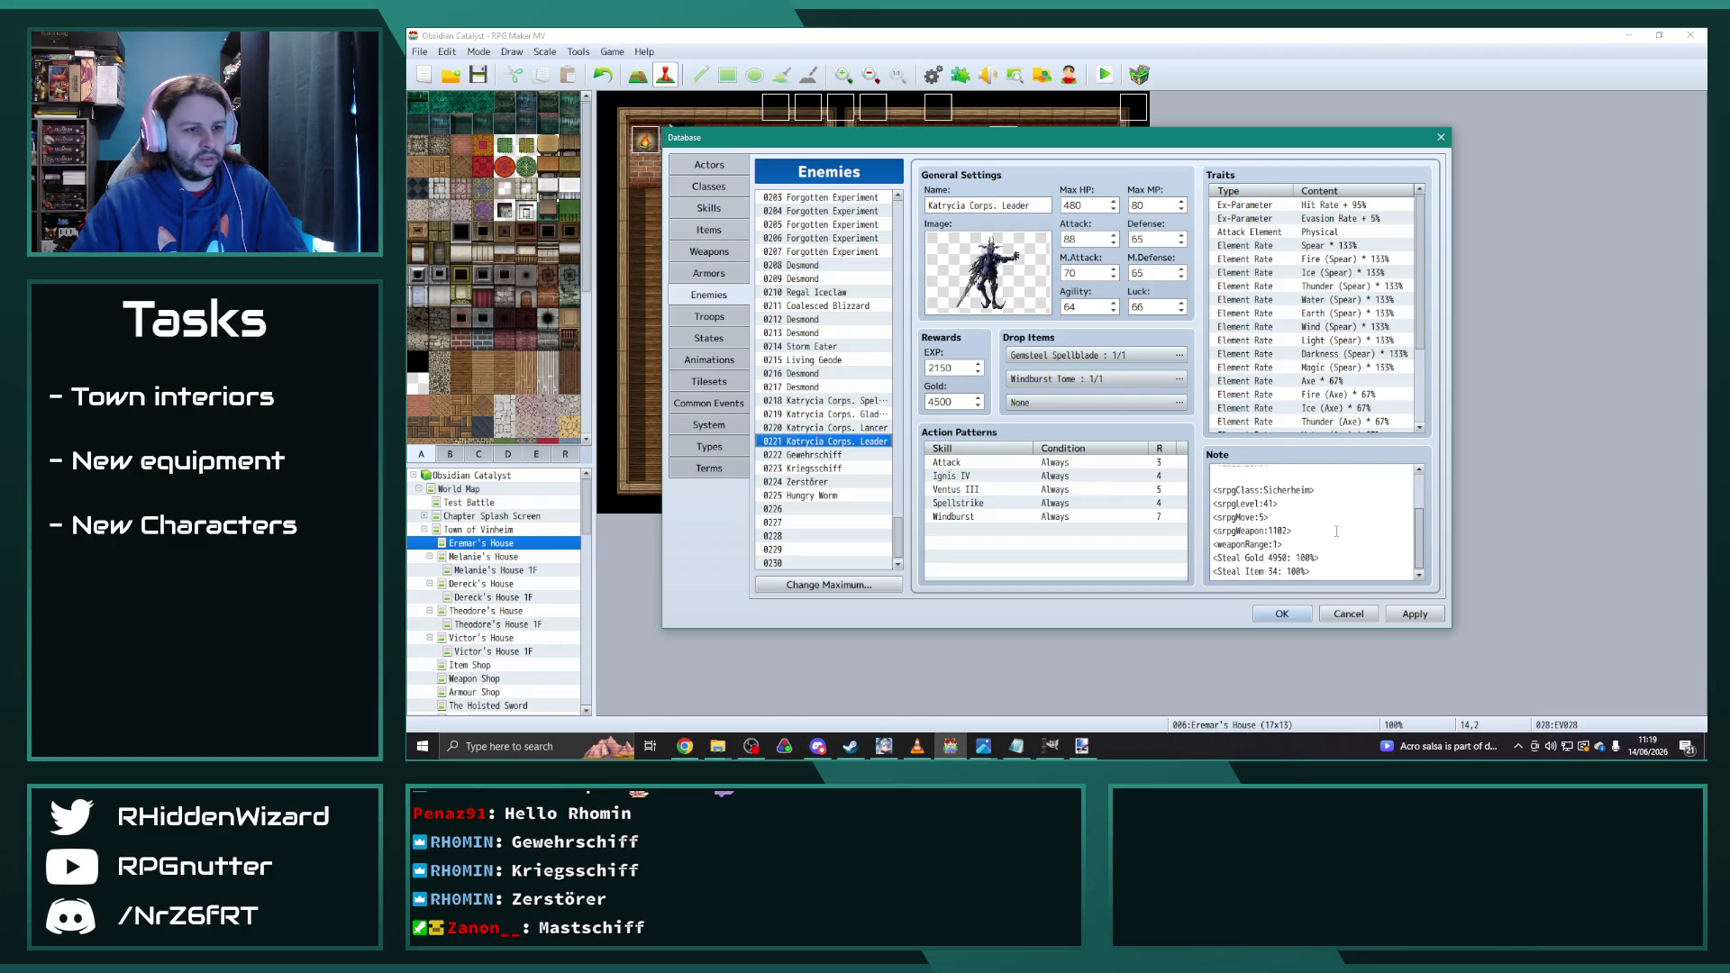
scroll(1336, 532, up, 2)
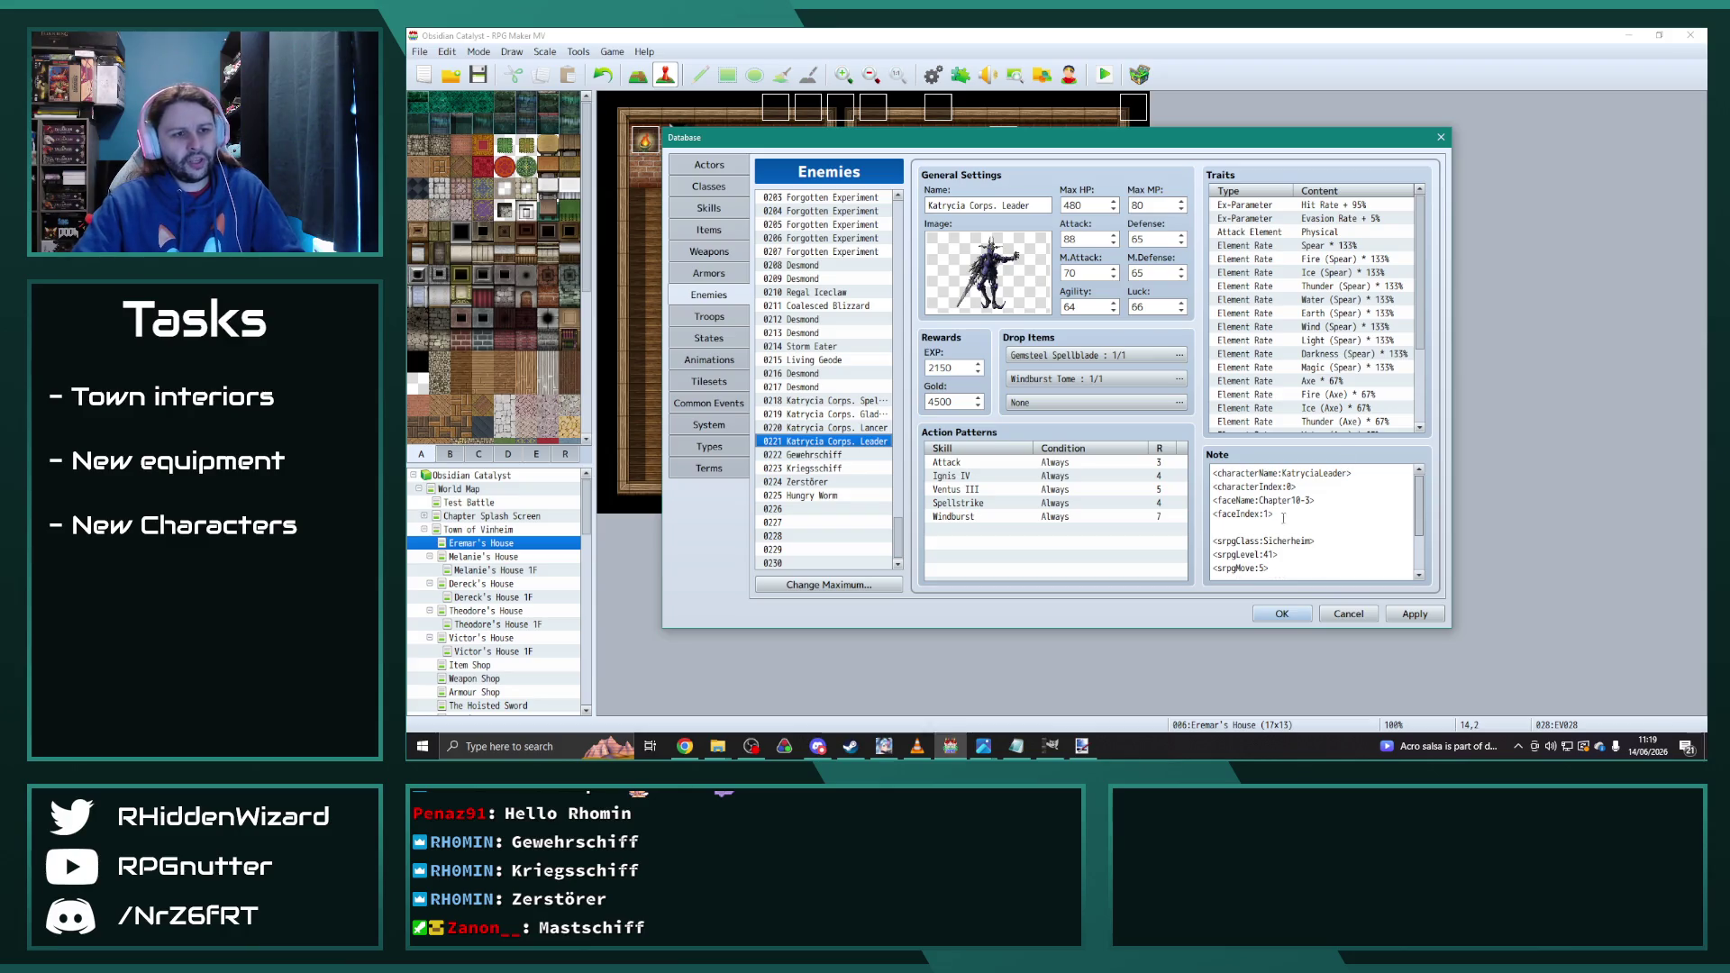
scroll(1334, 523, down, 2)
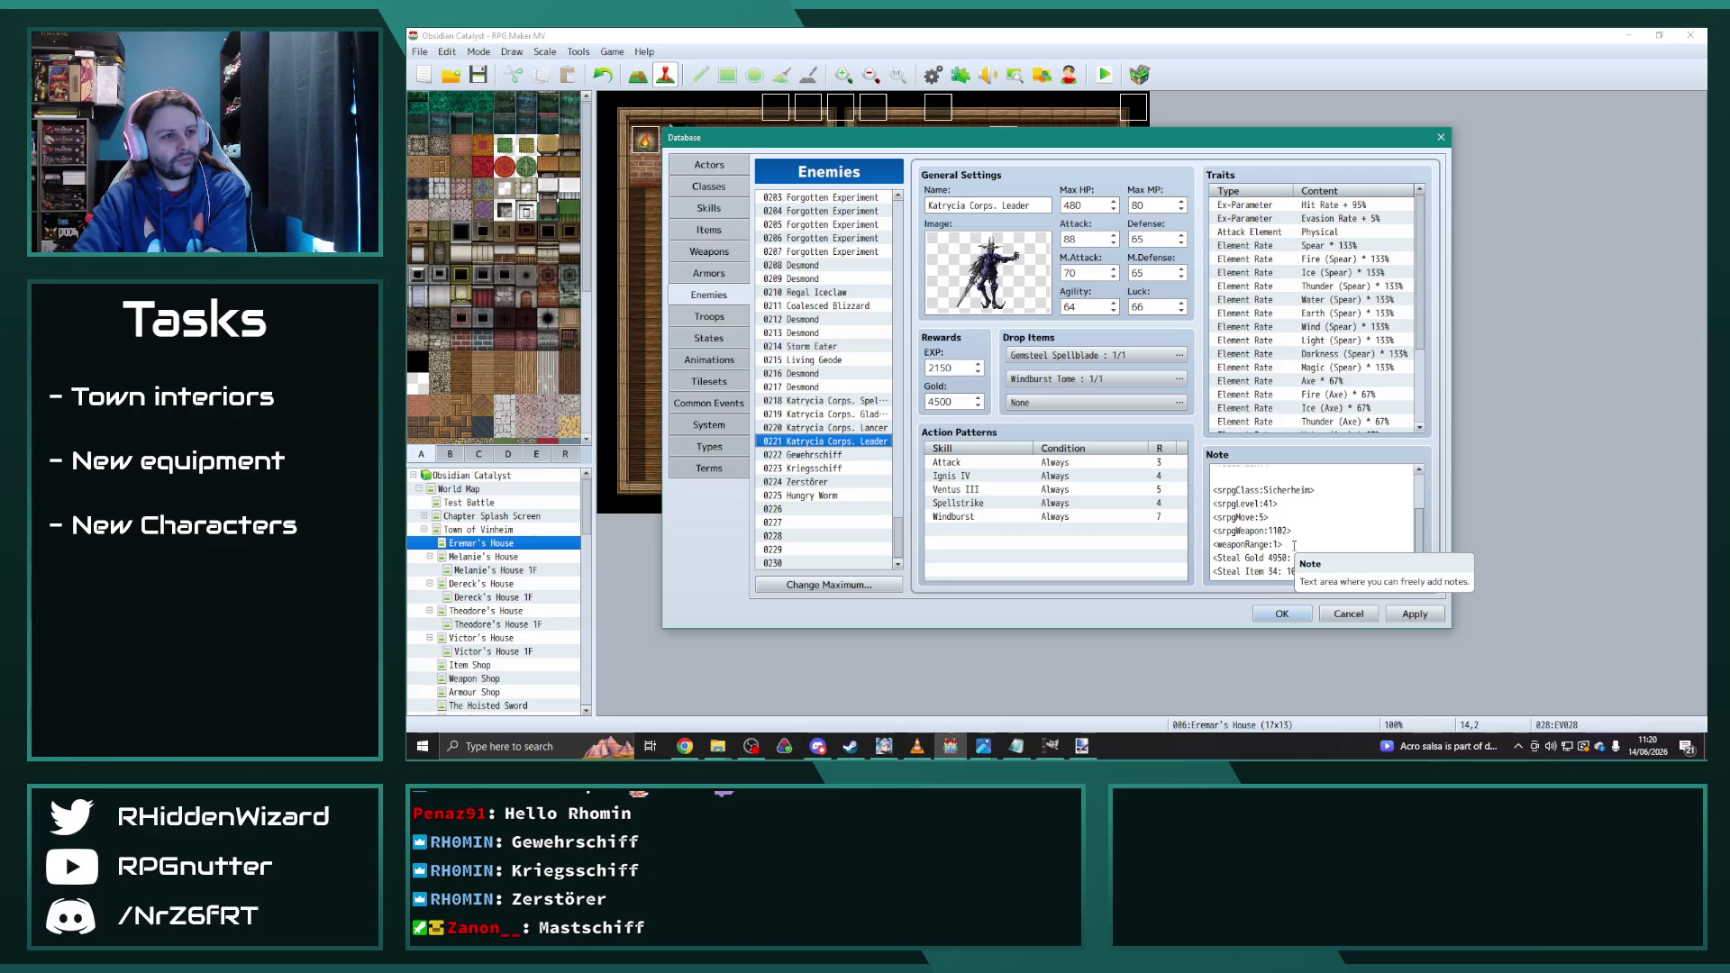
Step: Give 0225 Hungry Worm the green worm image Insects Giant Worm A_edit and check its Ravenous Bite pattern
click(805, 496)
double_click(1030, 265)
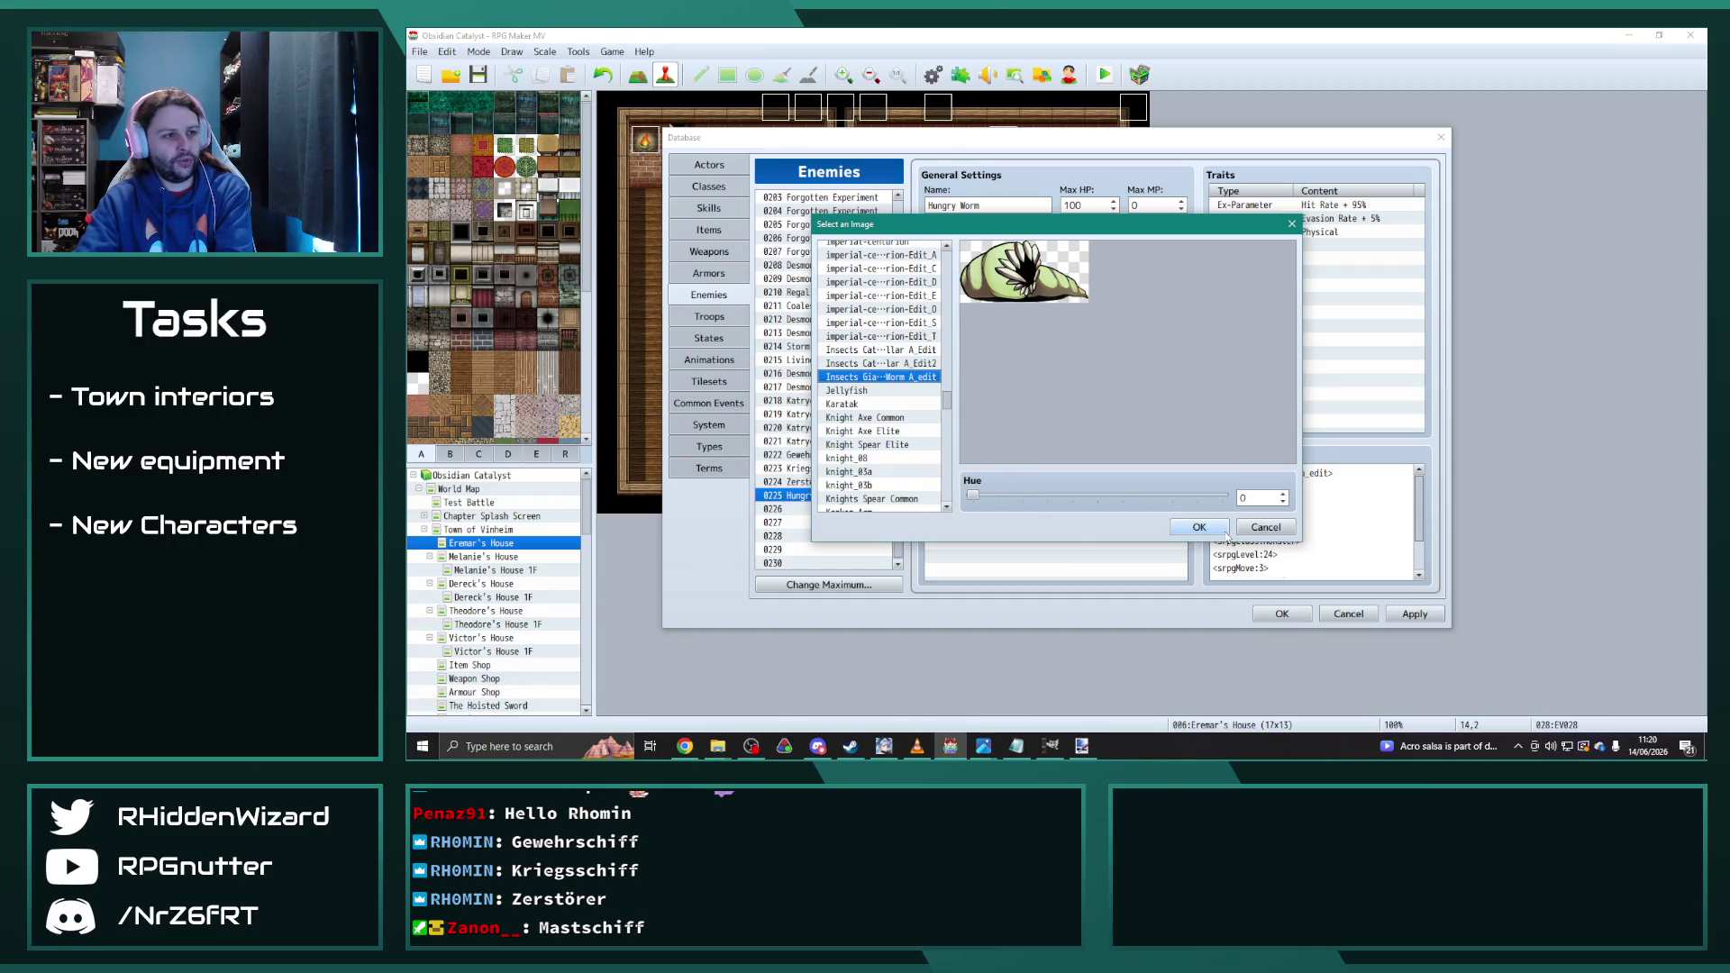
scroll(906, 424, up, 2)
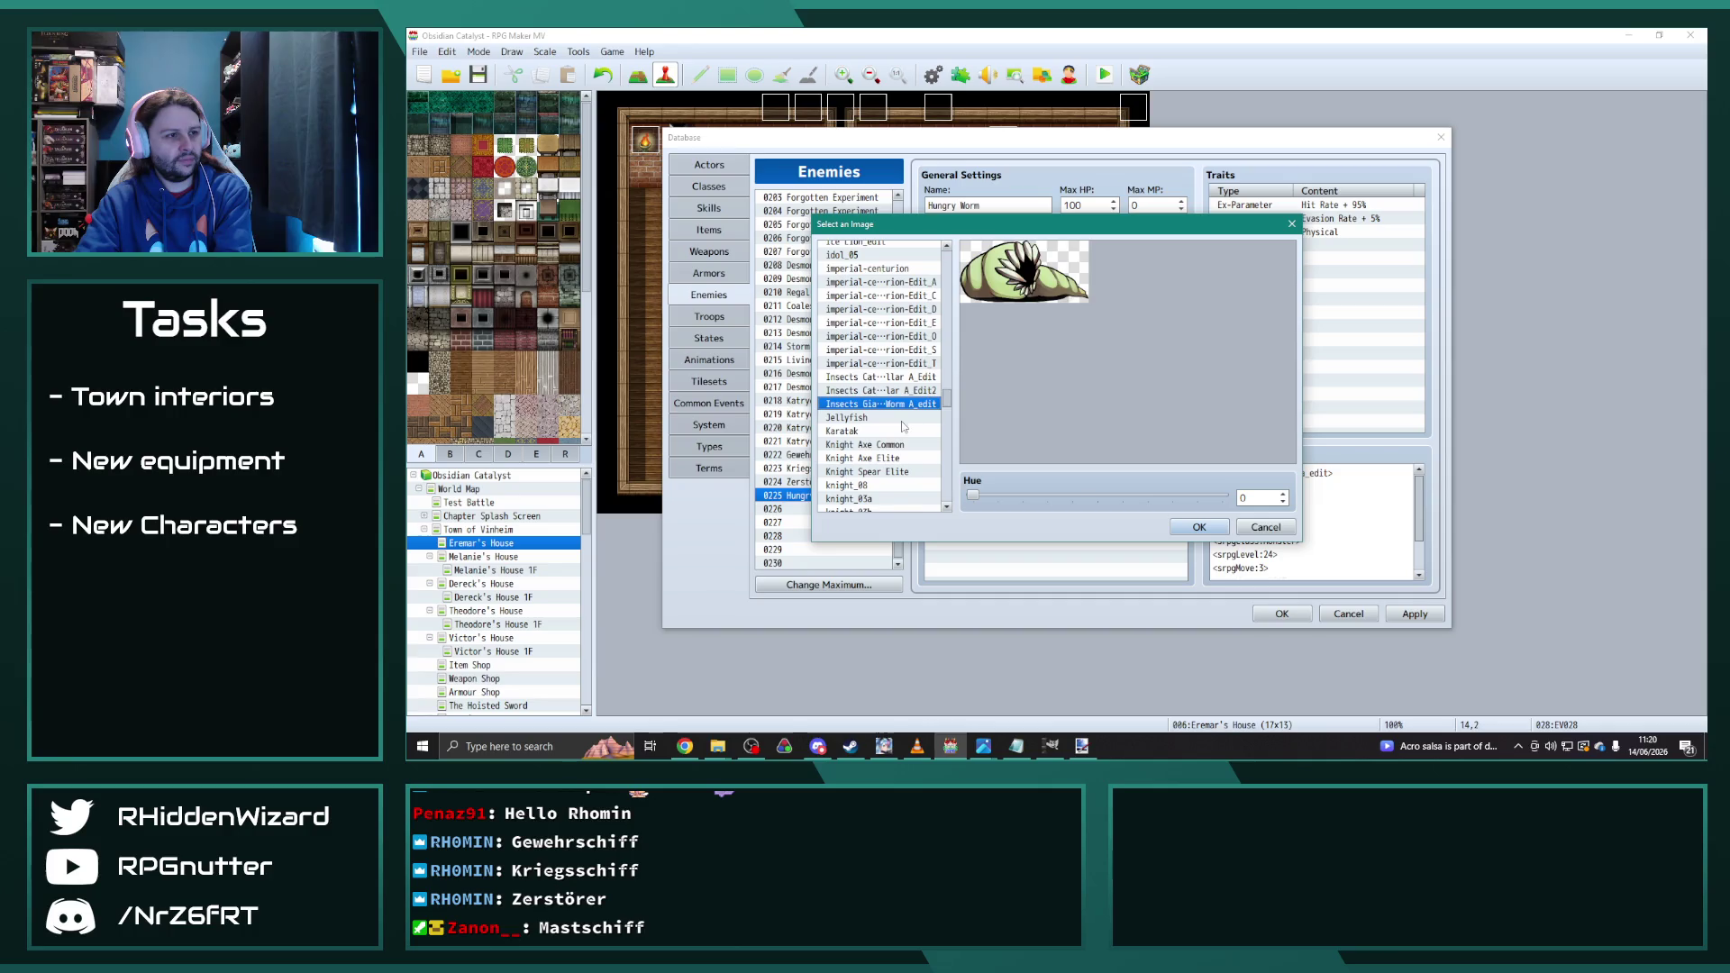
click(911, 389)
click(911, 404)
click(1206, 532)
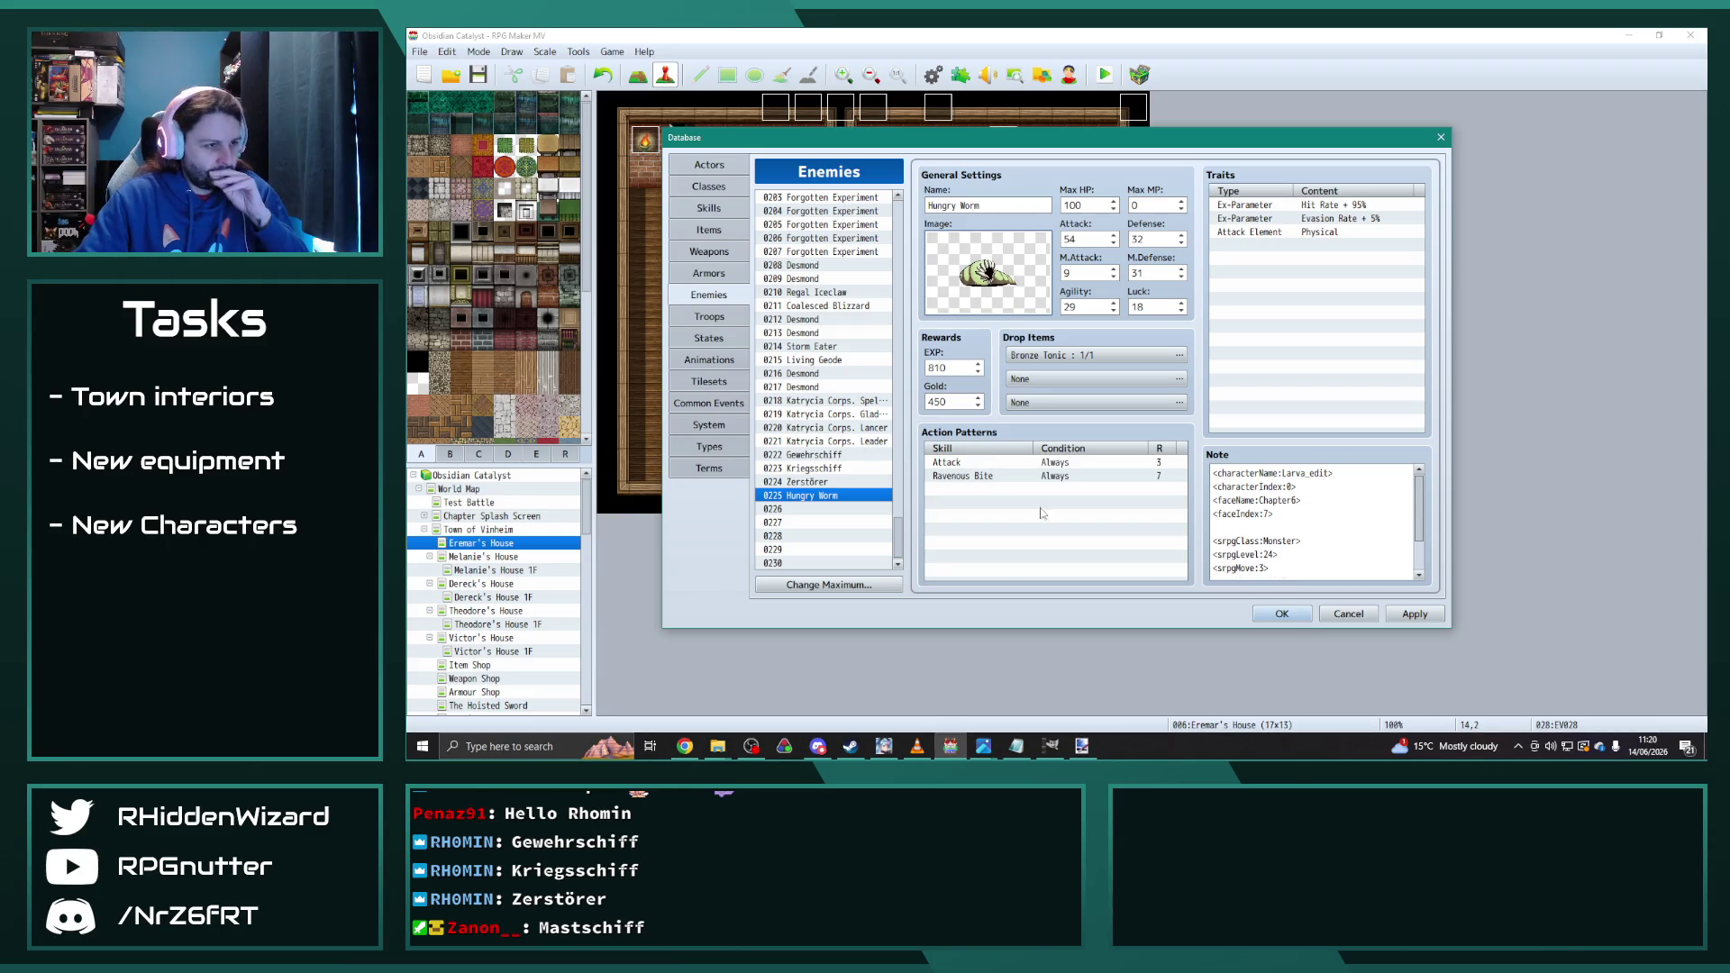
click(1012, 479)
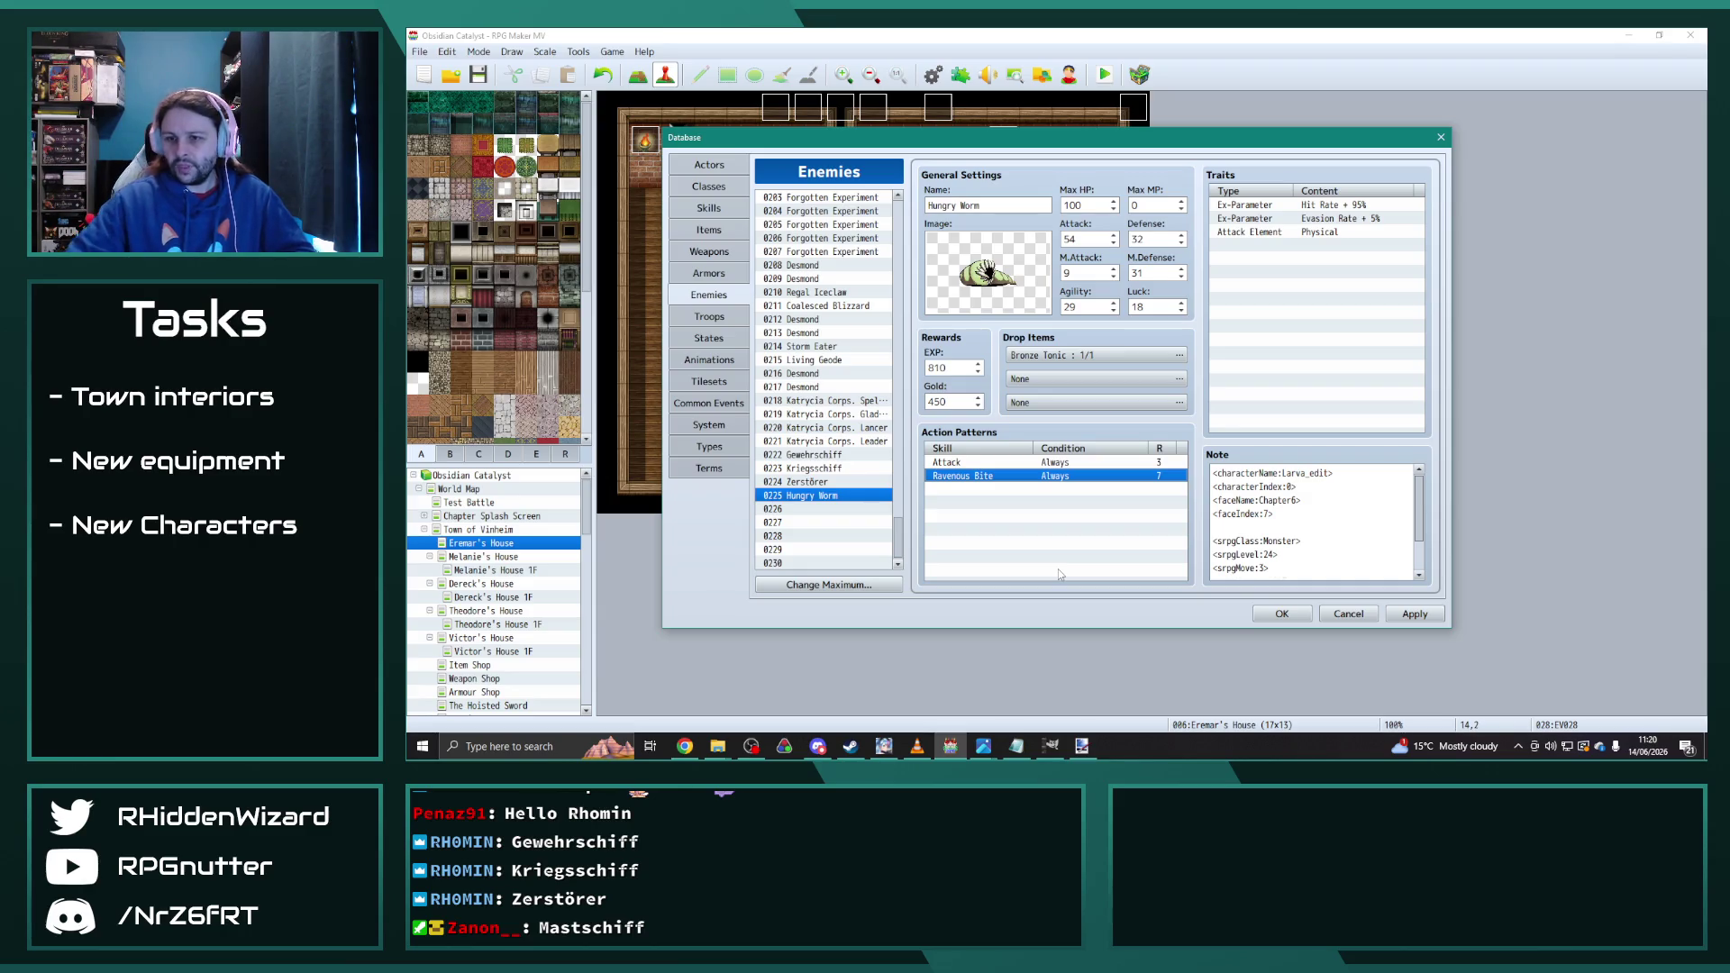
key(alt+Tab)
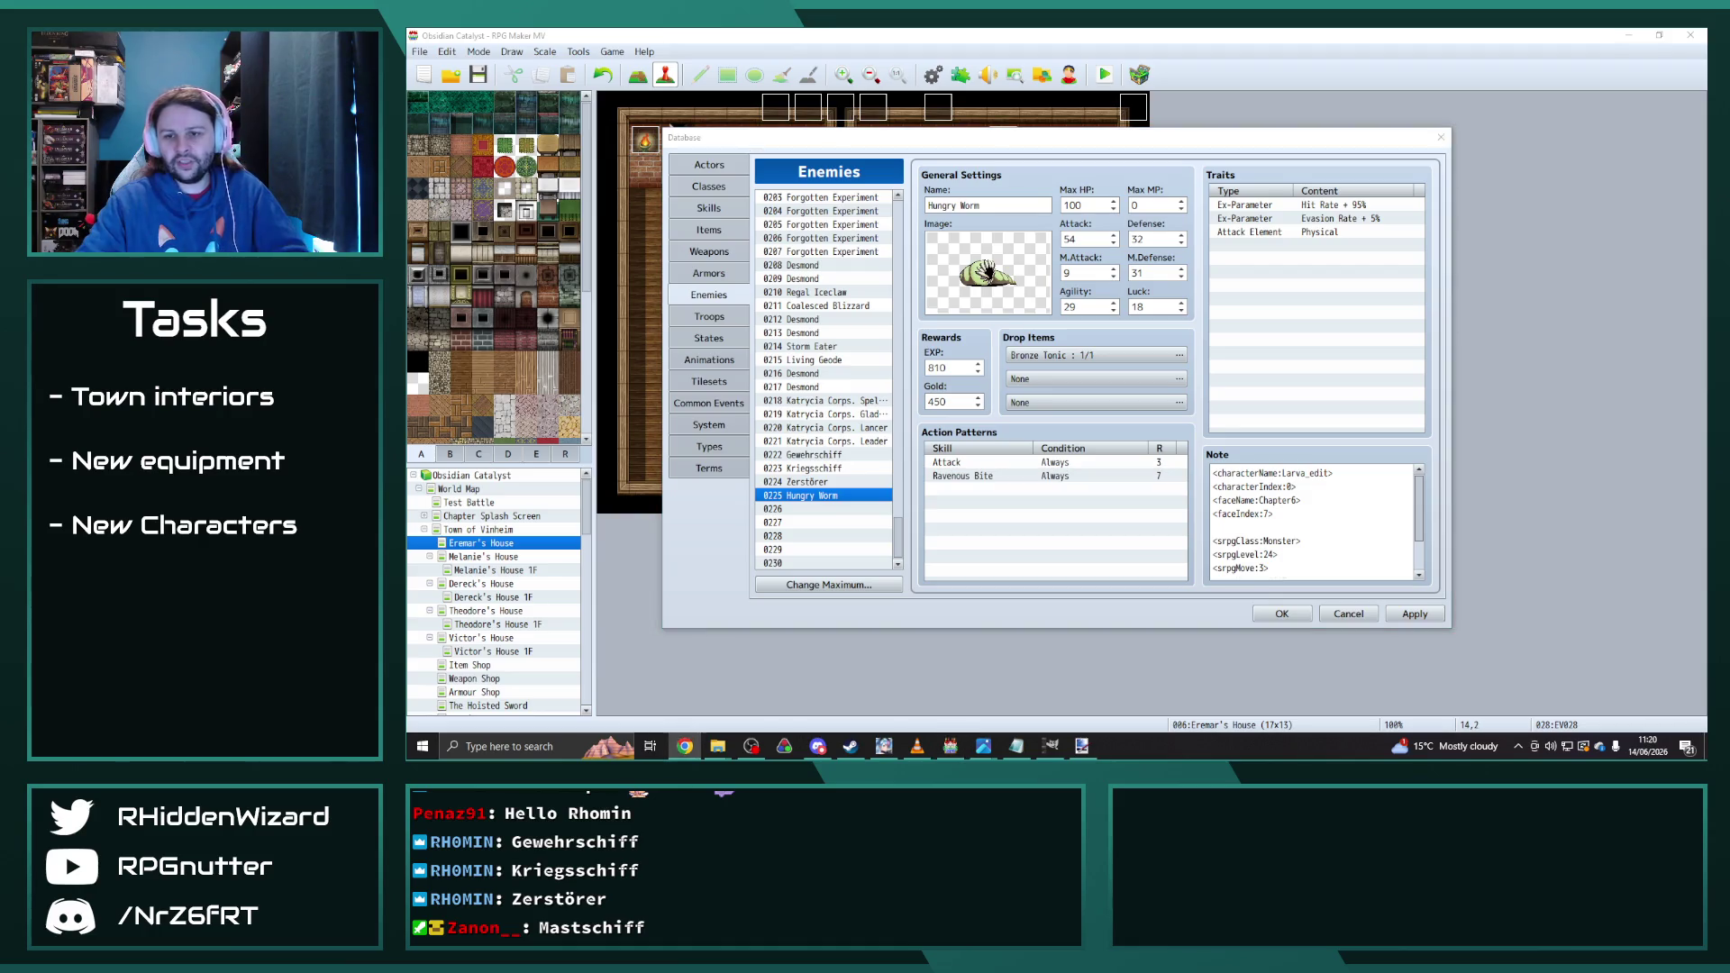
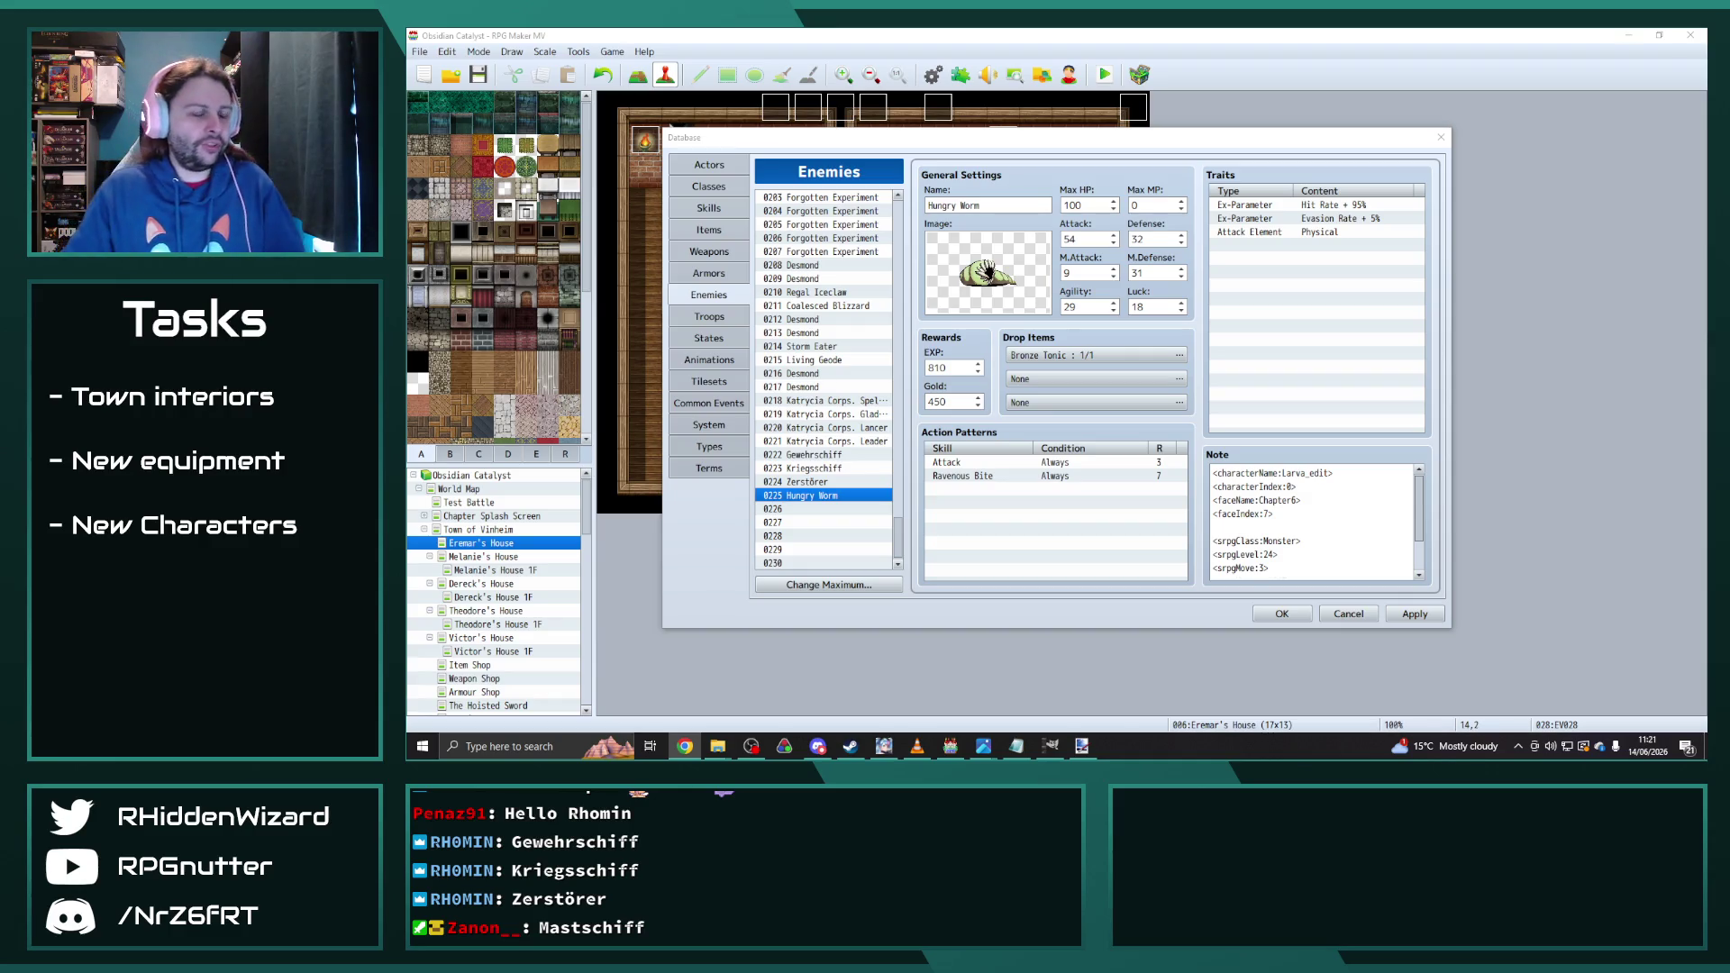
Step: Copy the Stoneclaw Eagle enemy (0020) into empty entry 0226
drag(898, 531, 913, 205)
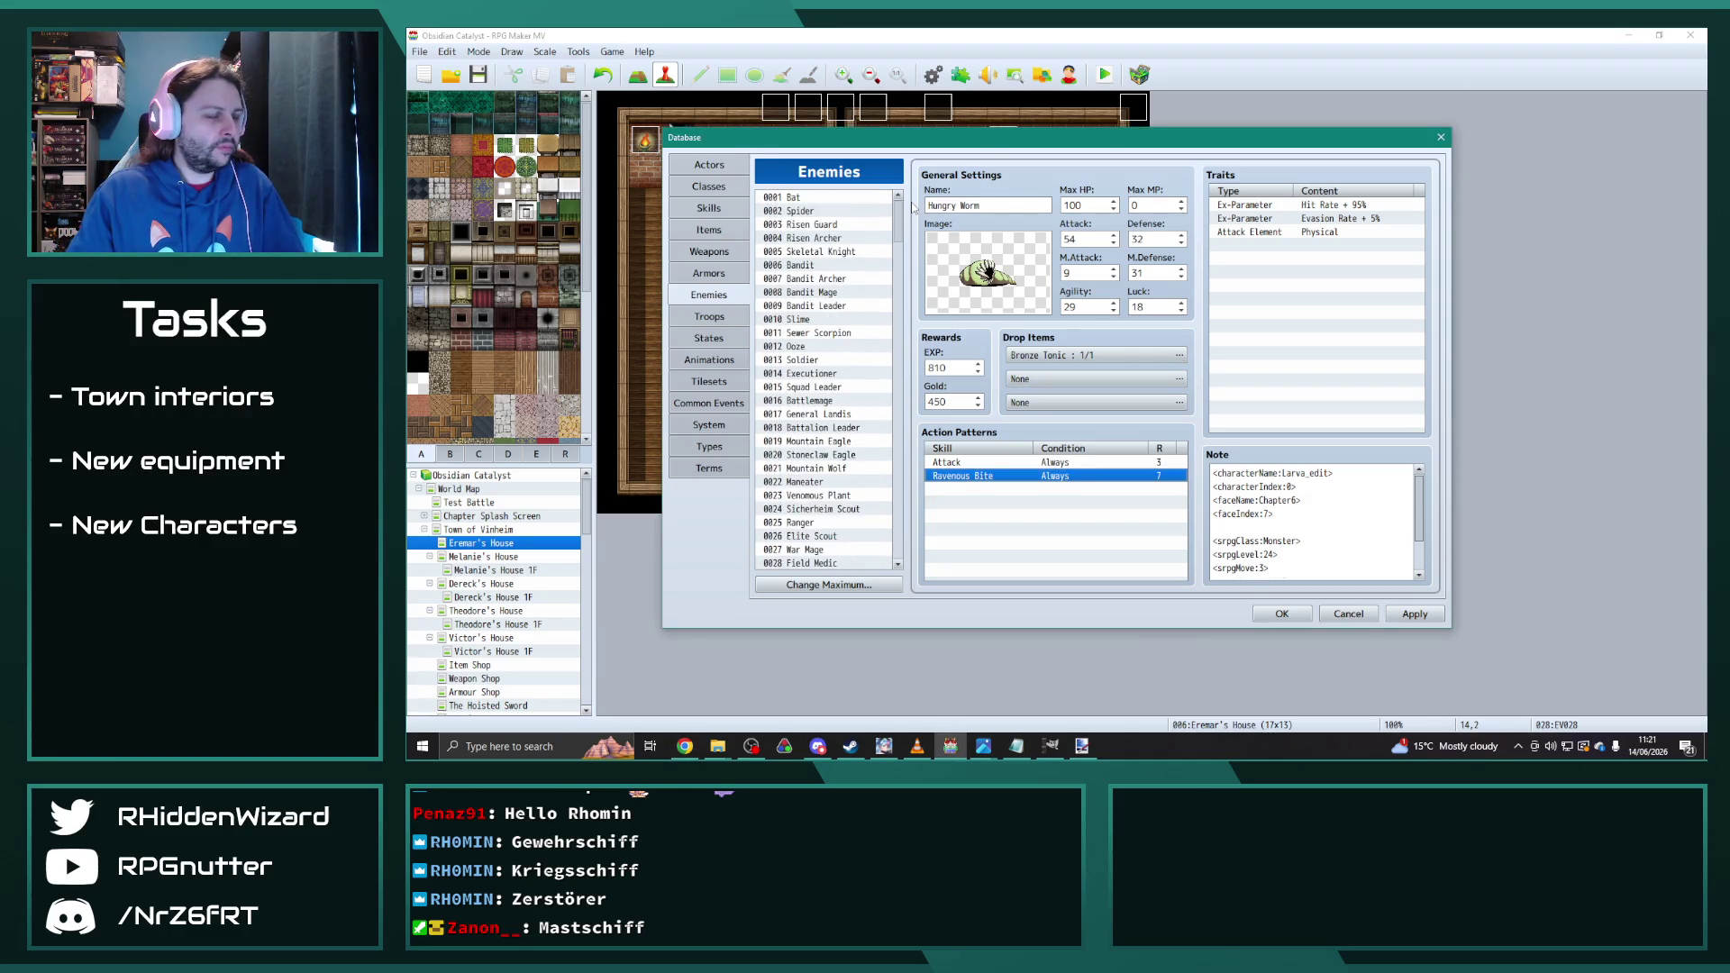
click(835, 457)
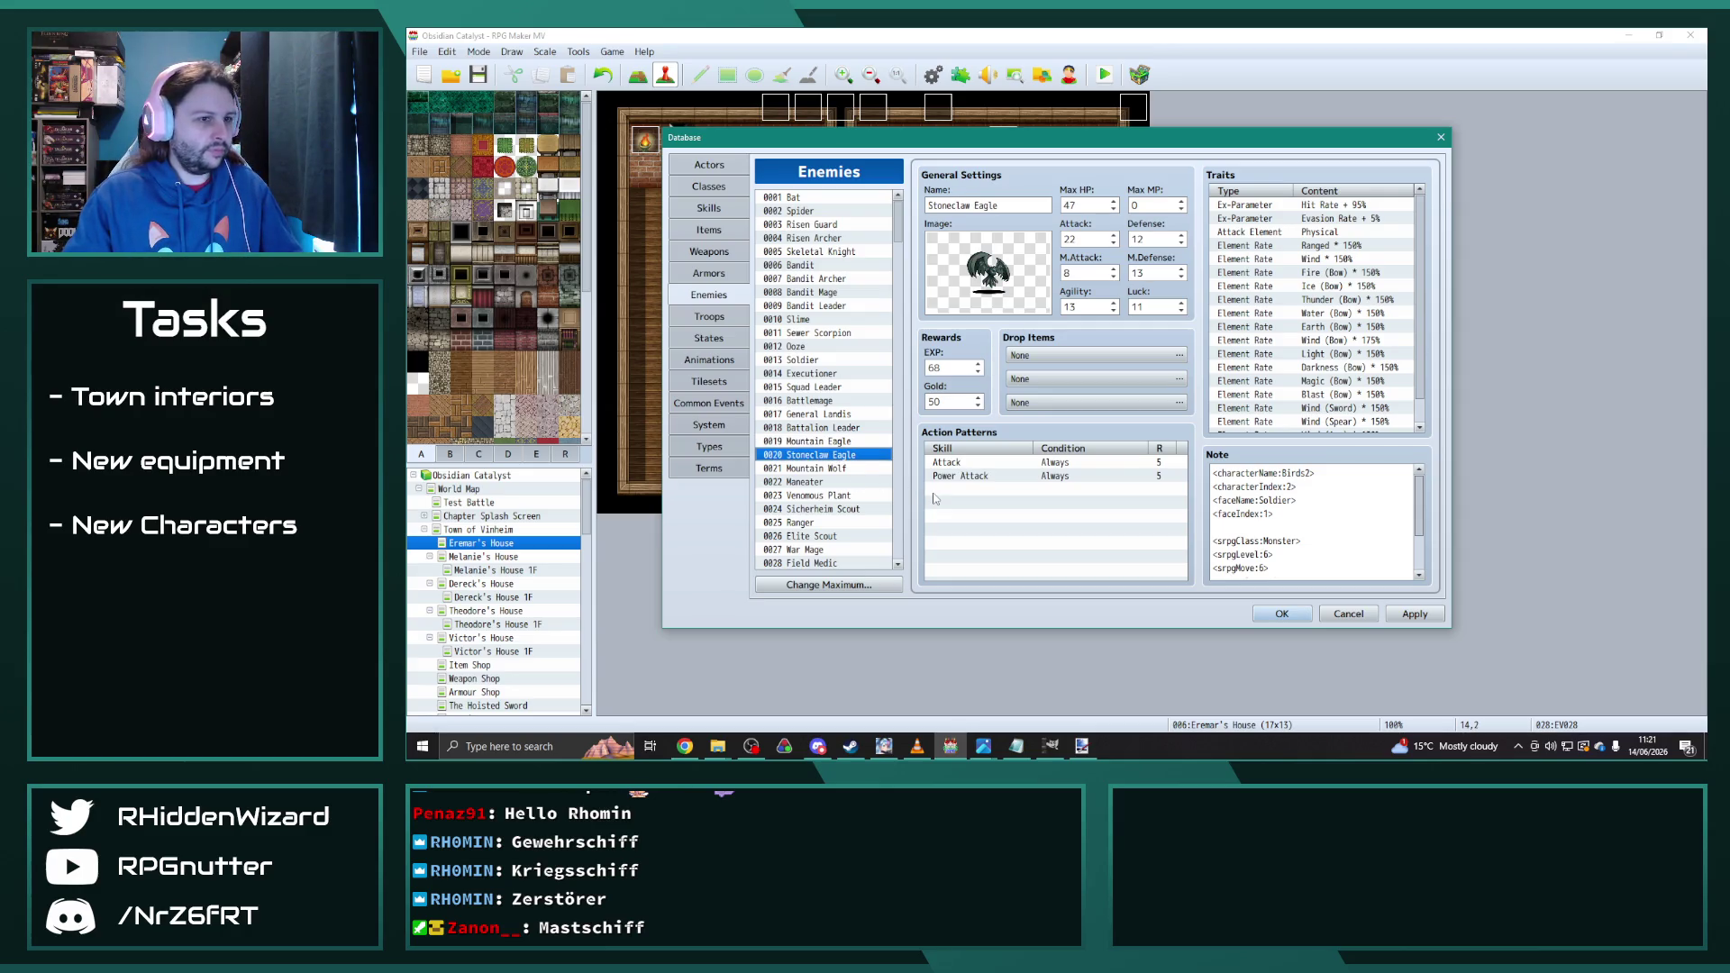
drag(898, 232, 898, 552)
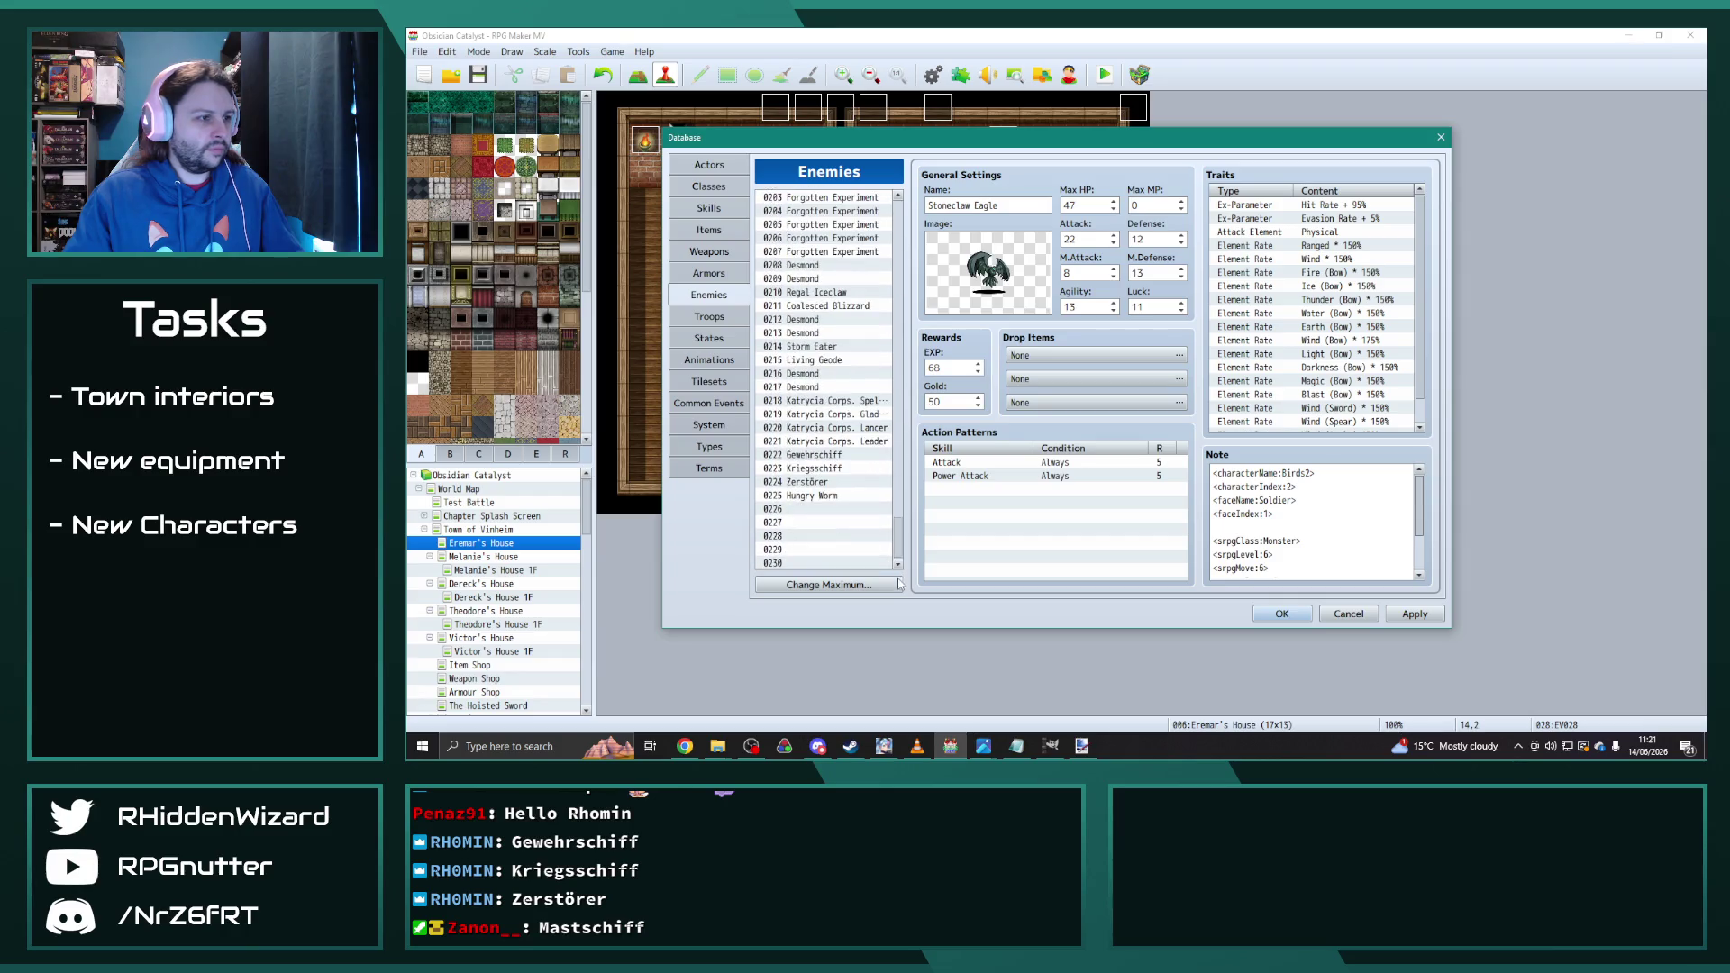
click(819, 511)
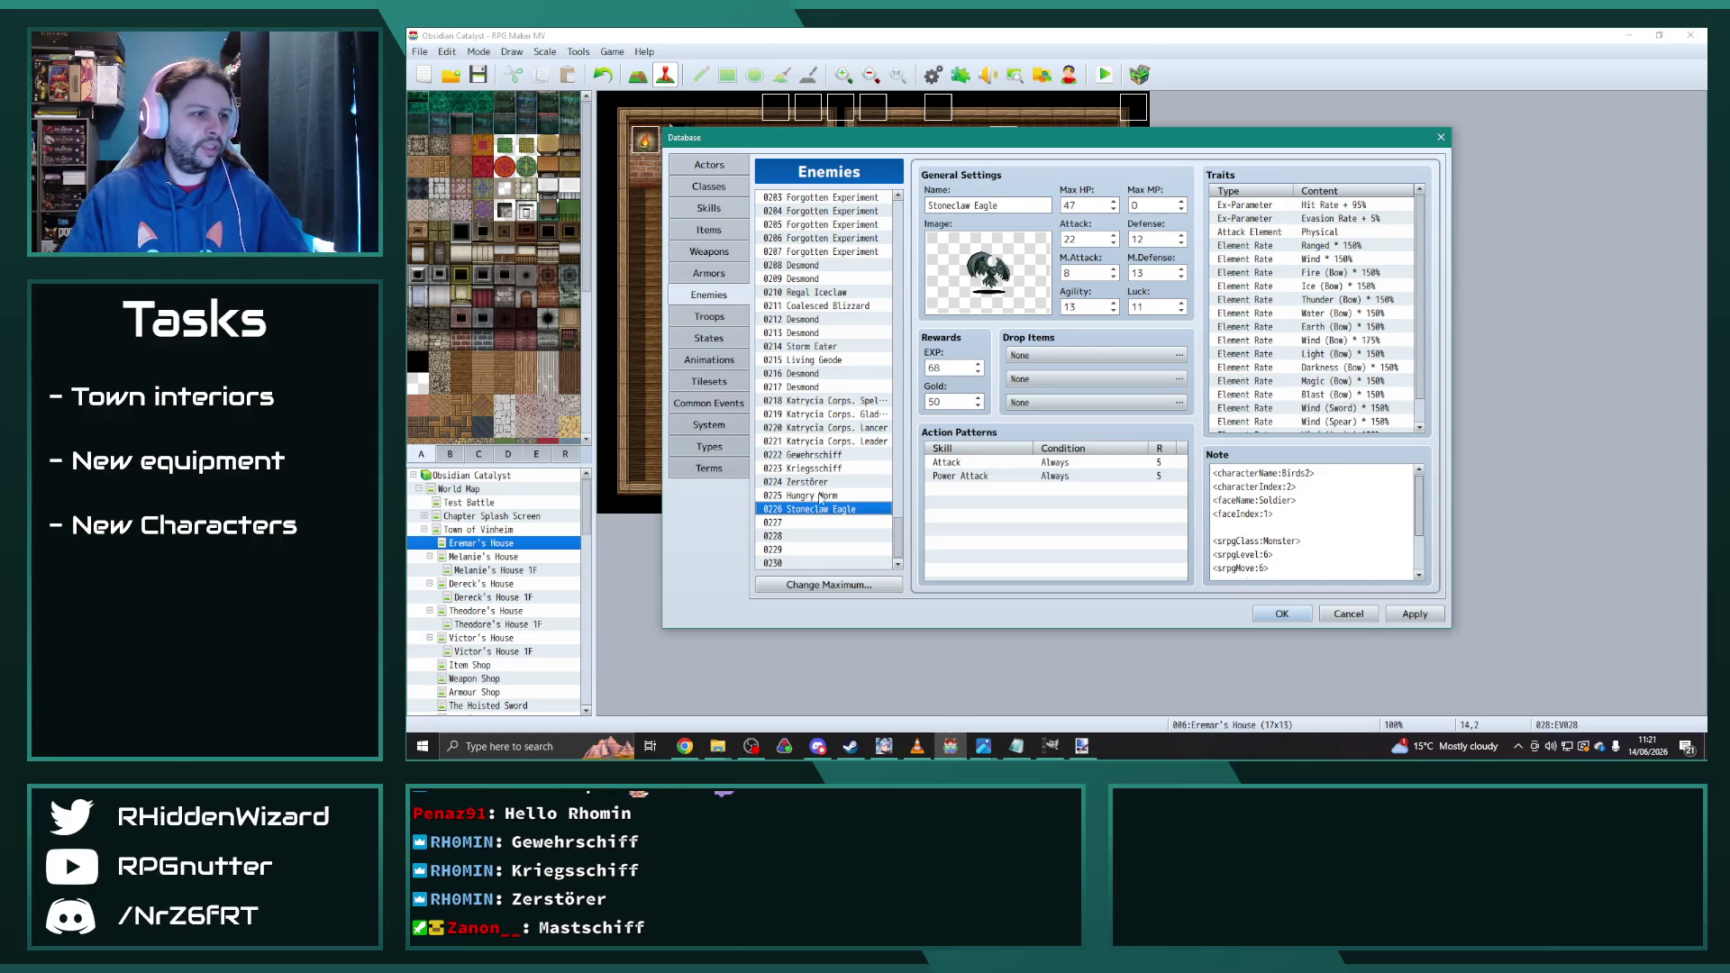
Step: Rename enemy 0225 from Hungry Worm to Landworm, then check the eagle copy in 0226
click(820, 496)
triple_click(1005, 205)
text(Landworm)
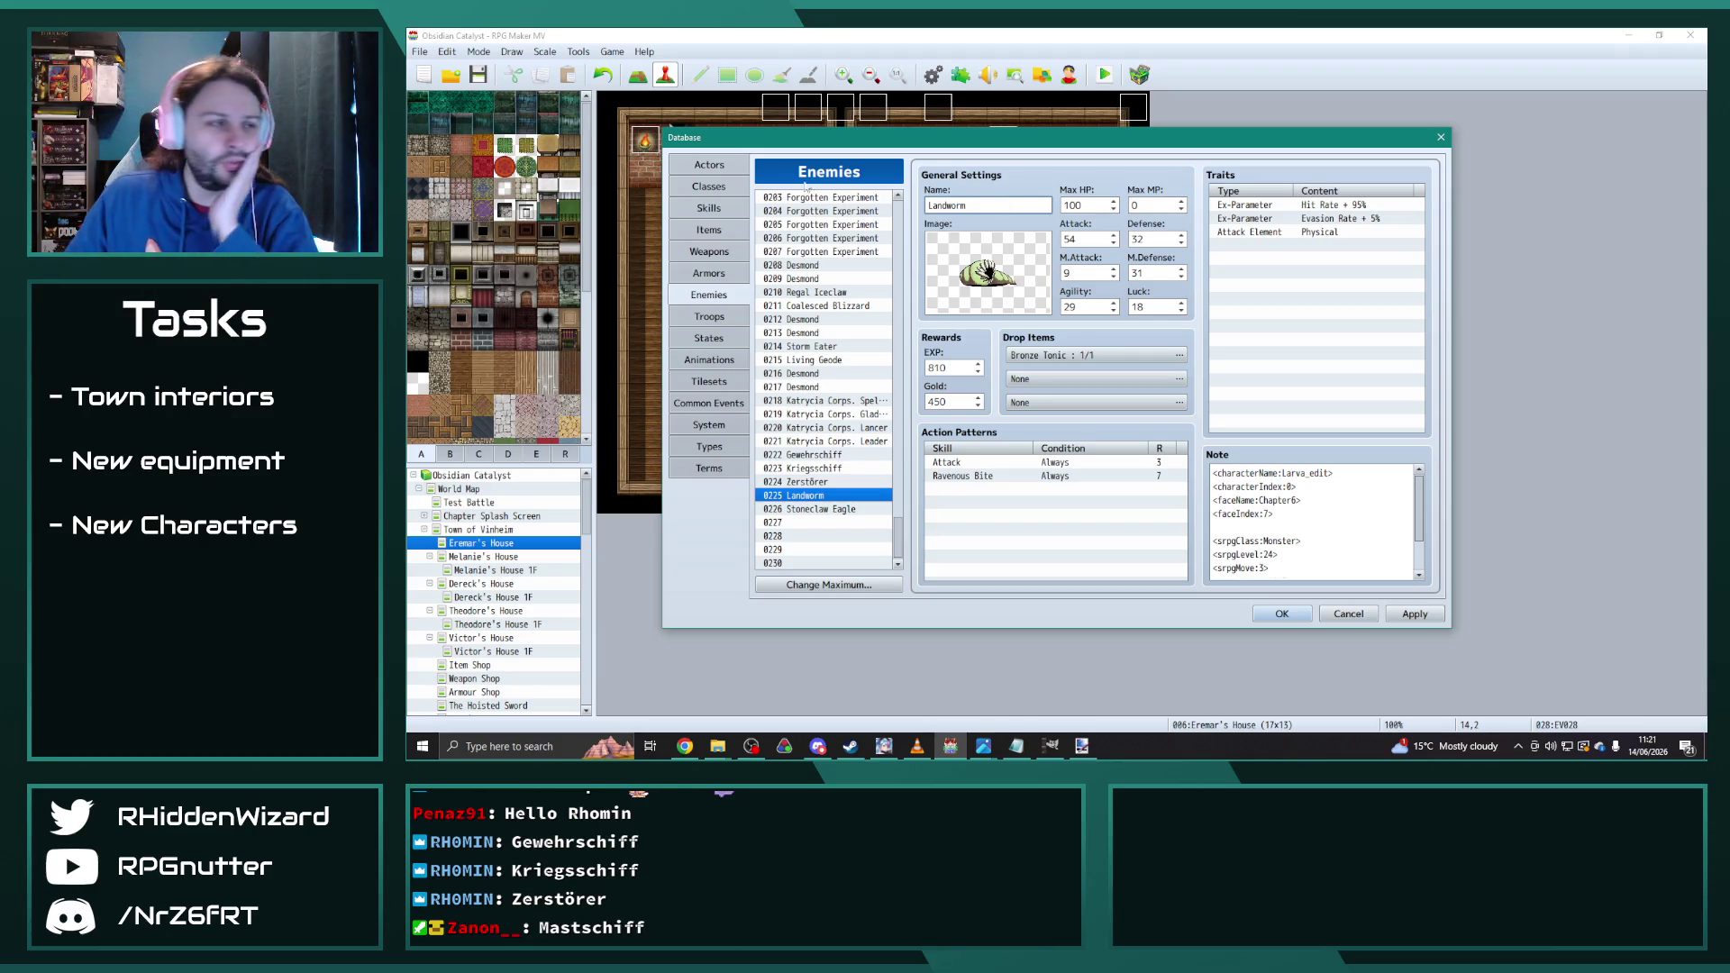
click(824, 510)
click(818, 498)
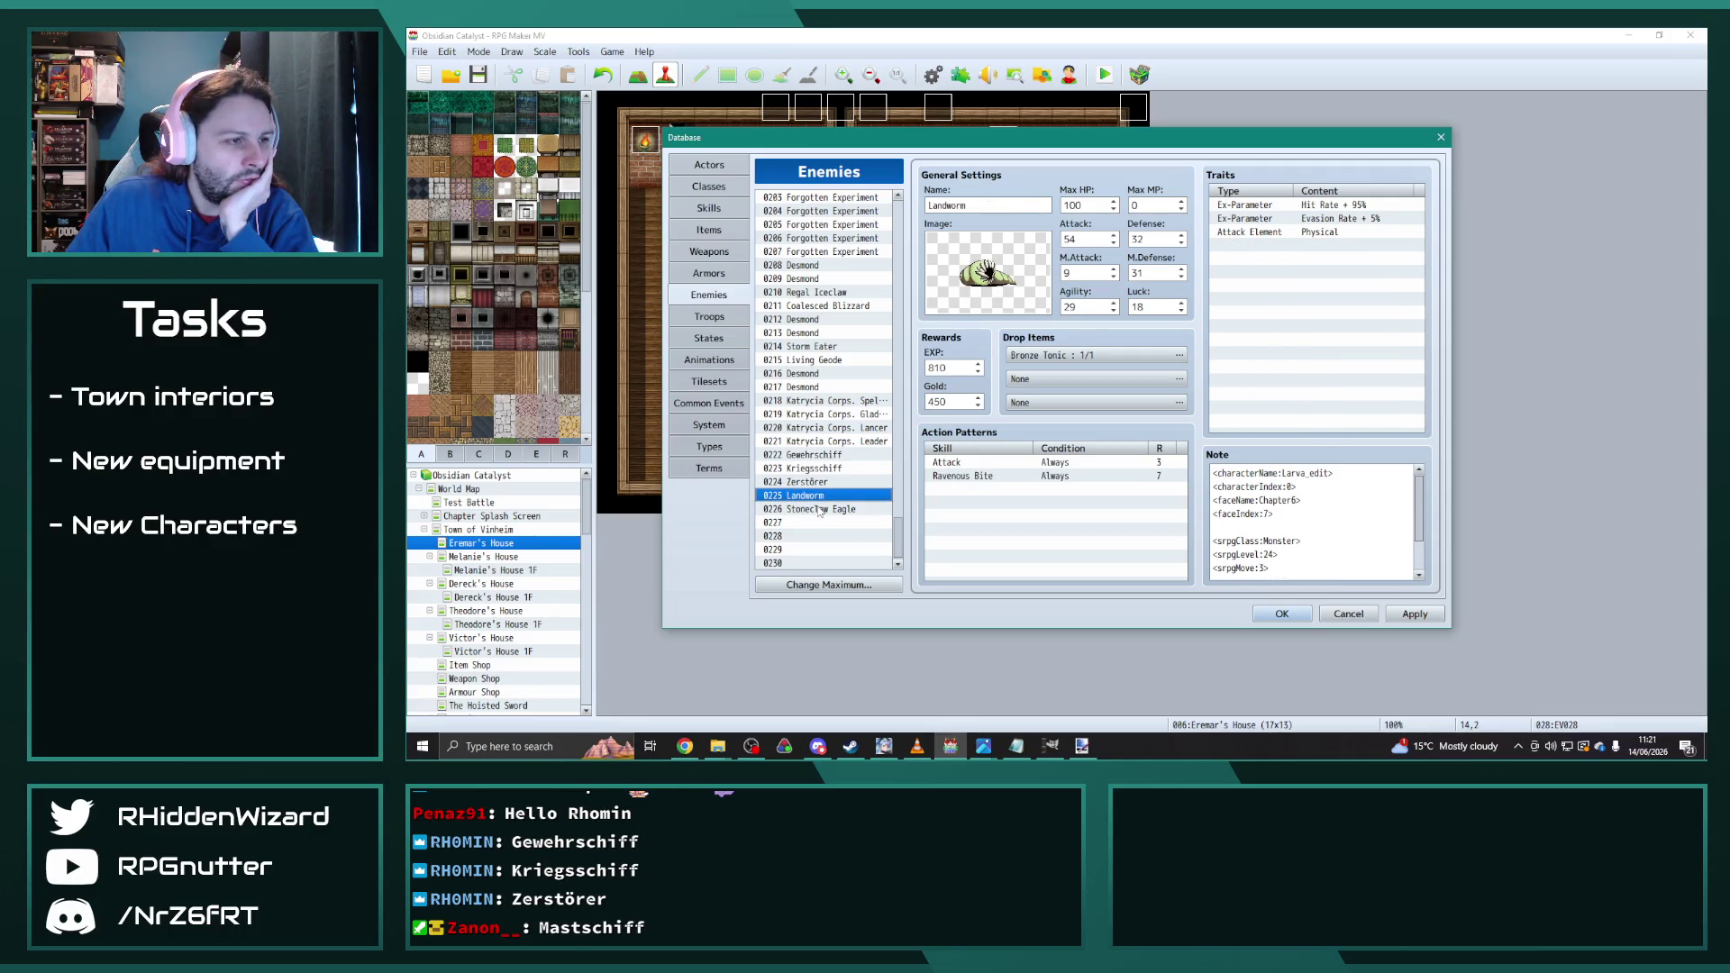
click(820, 510)
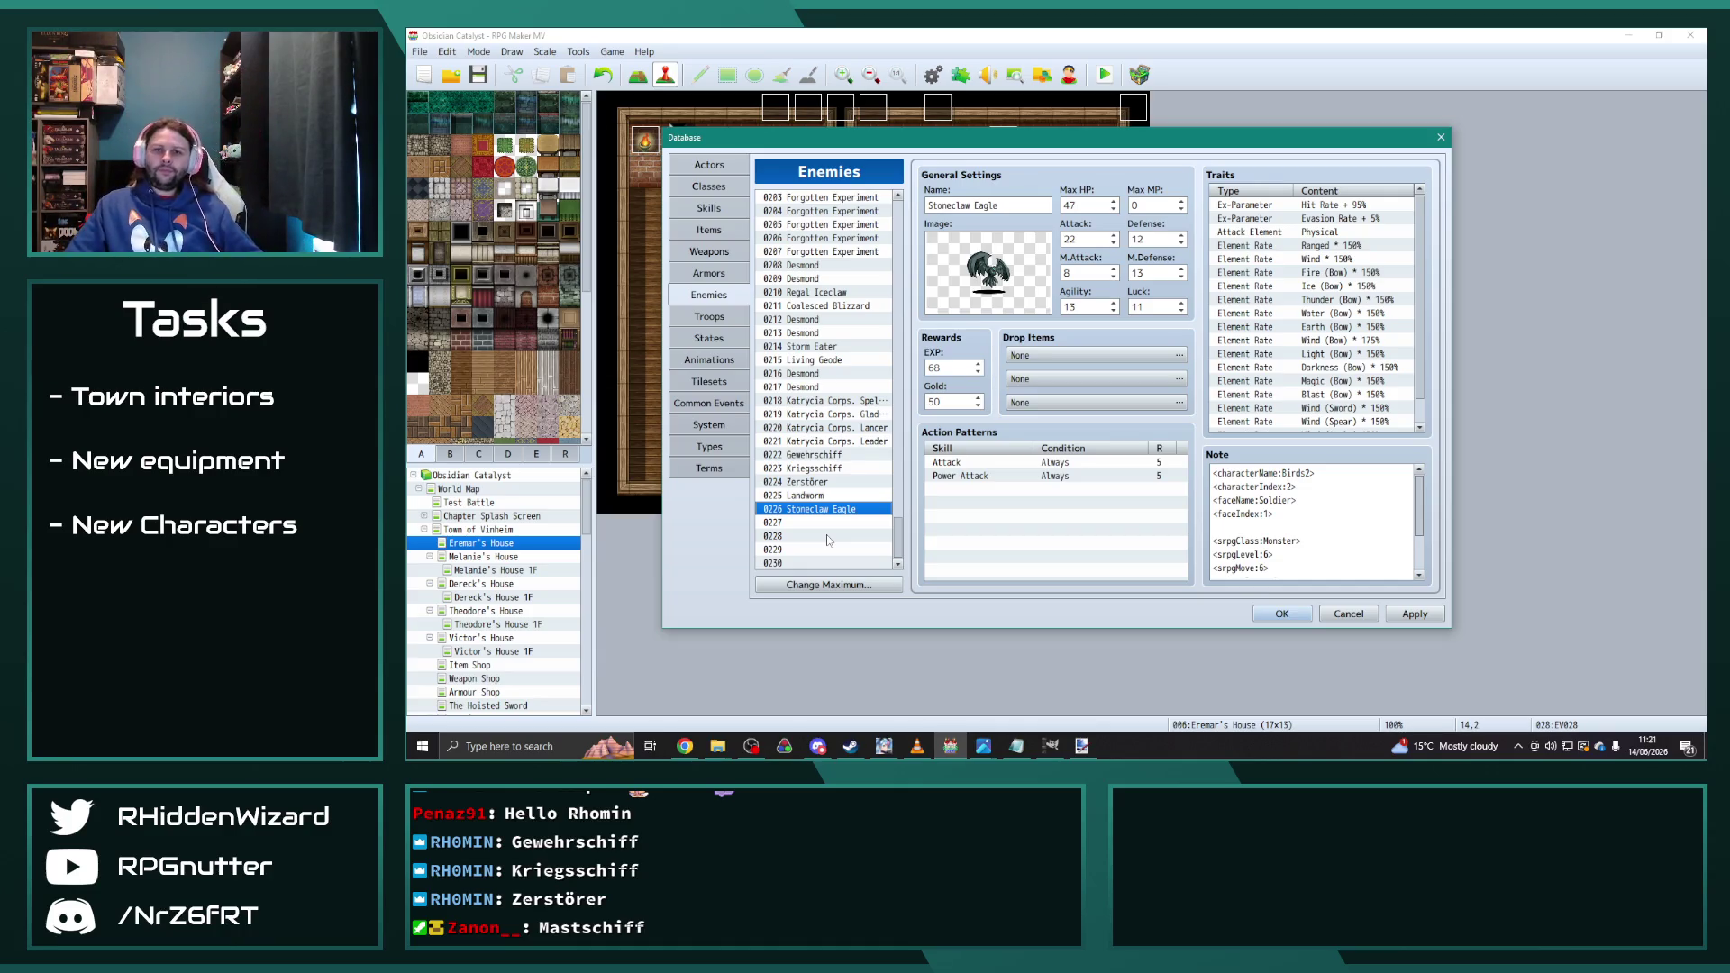
Step: Go to Graphics > 05 Characters > animals and open the sprite sheets, reaching Aligators.png
mouse_move(718, 746)
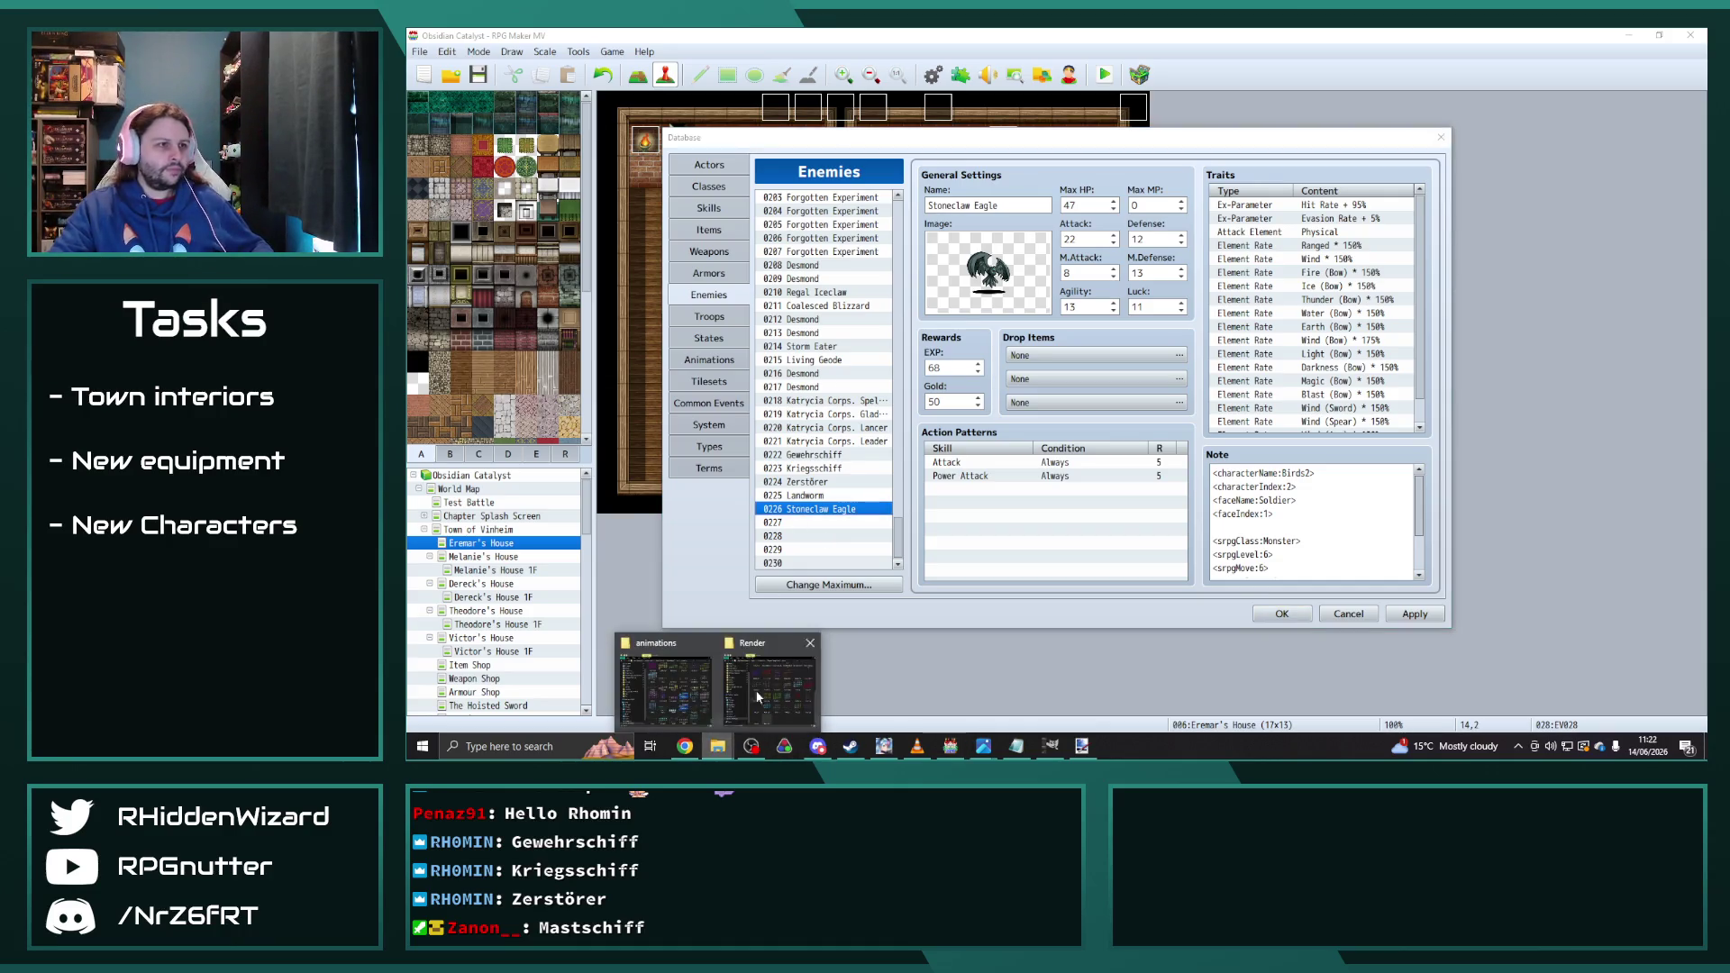
click(671, 694)
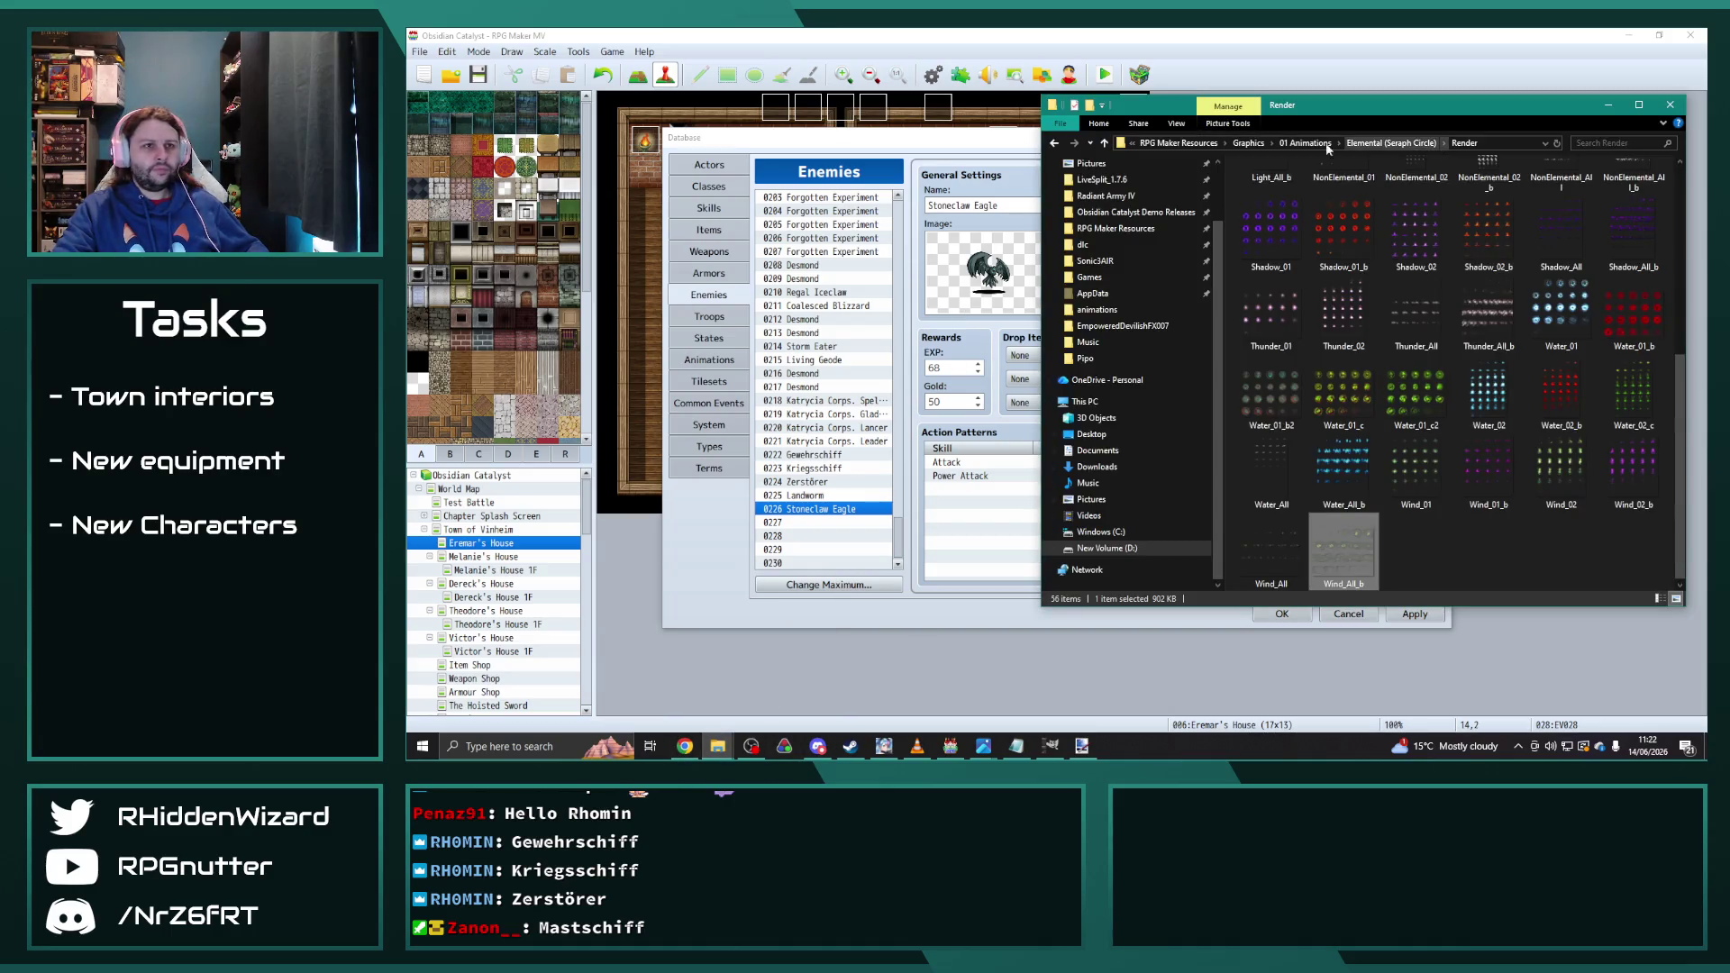
click(1249, 142)
double_click(1276, 240)
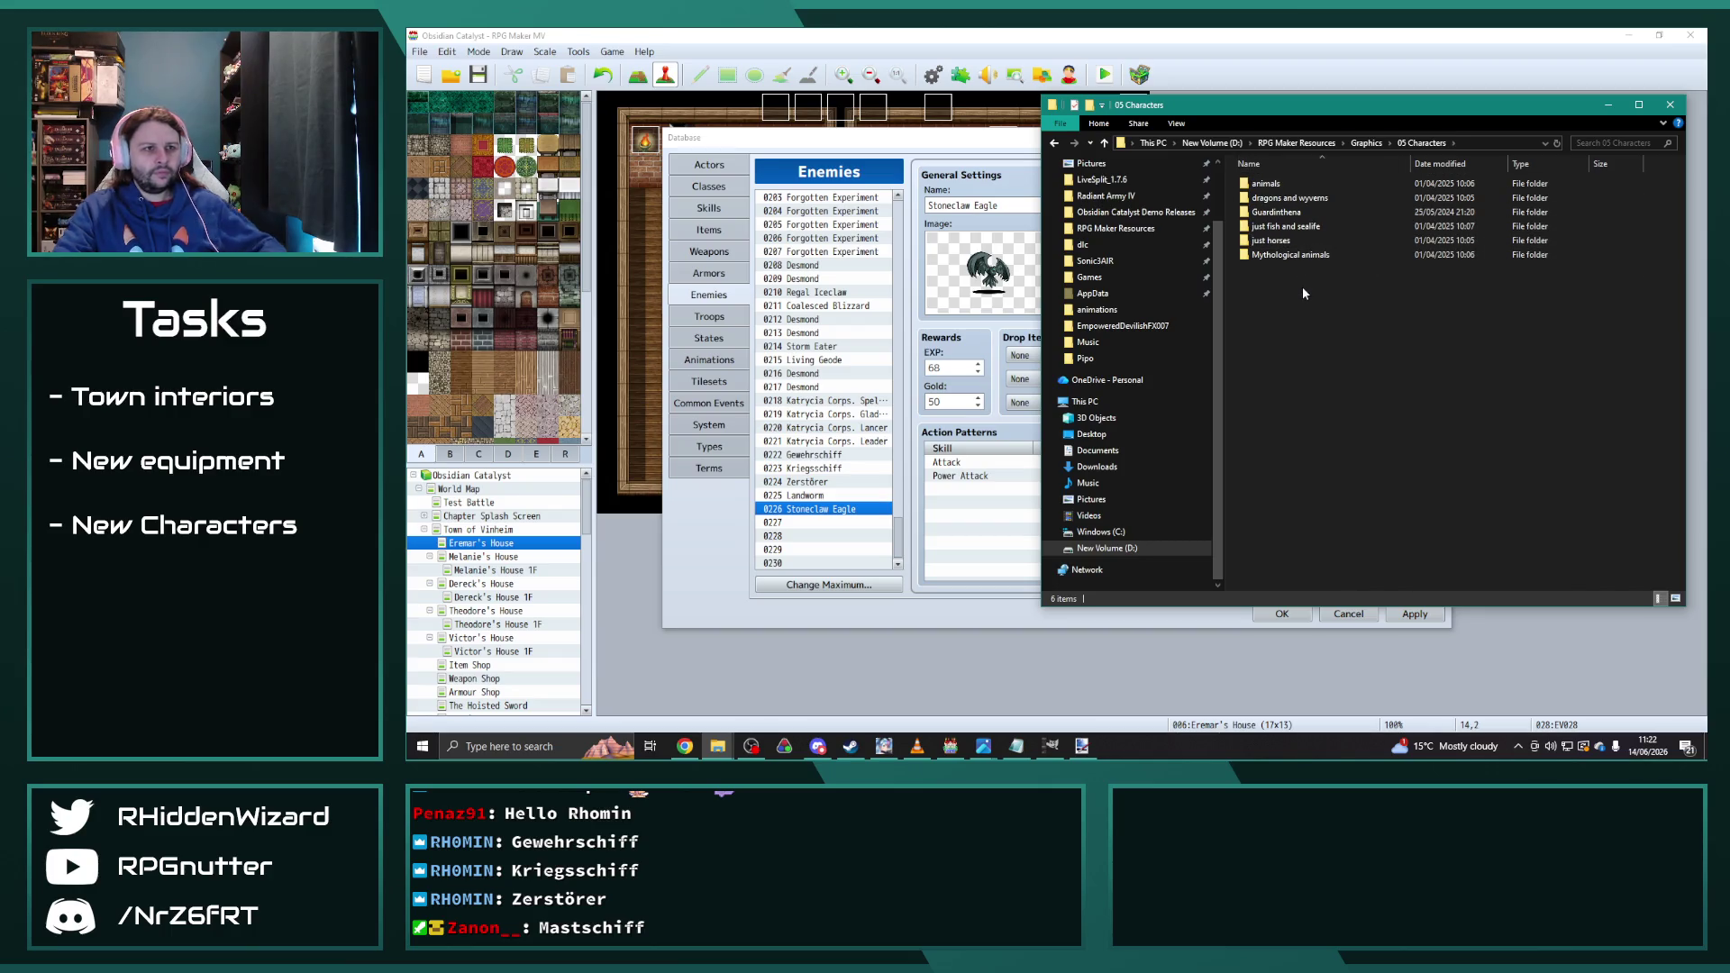
double_click(1271, 184)
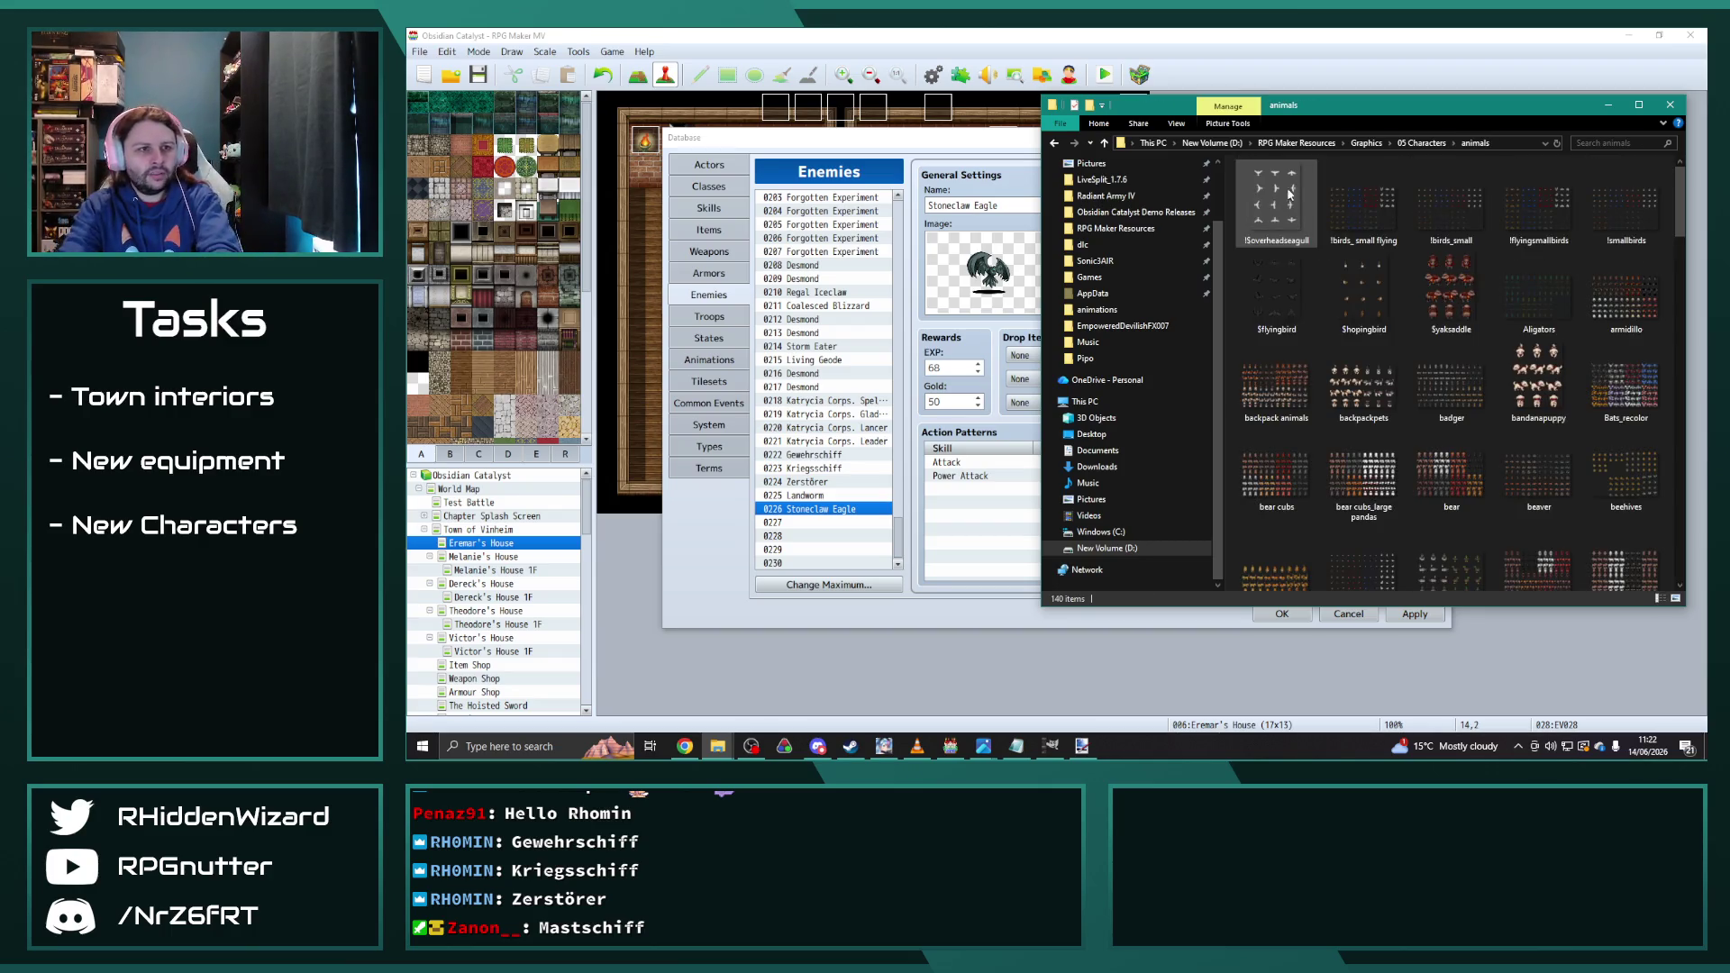
double_click(1273, 192)
key(Right)
key(Right)
key(Right)
key(Right)
key(Right)
key(Right)
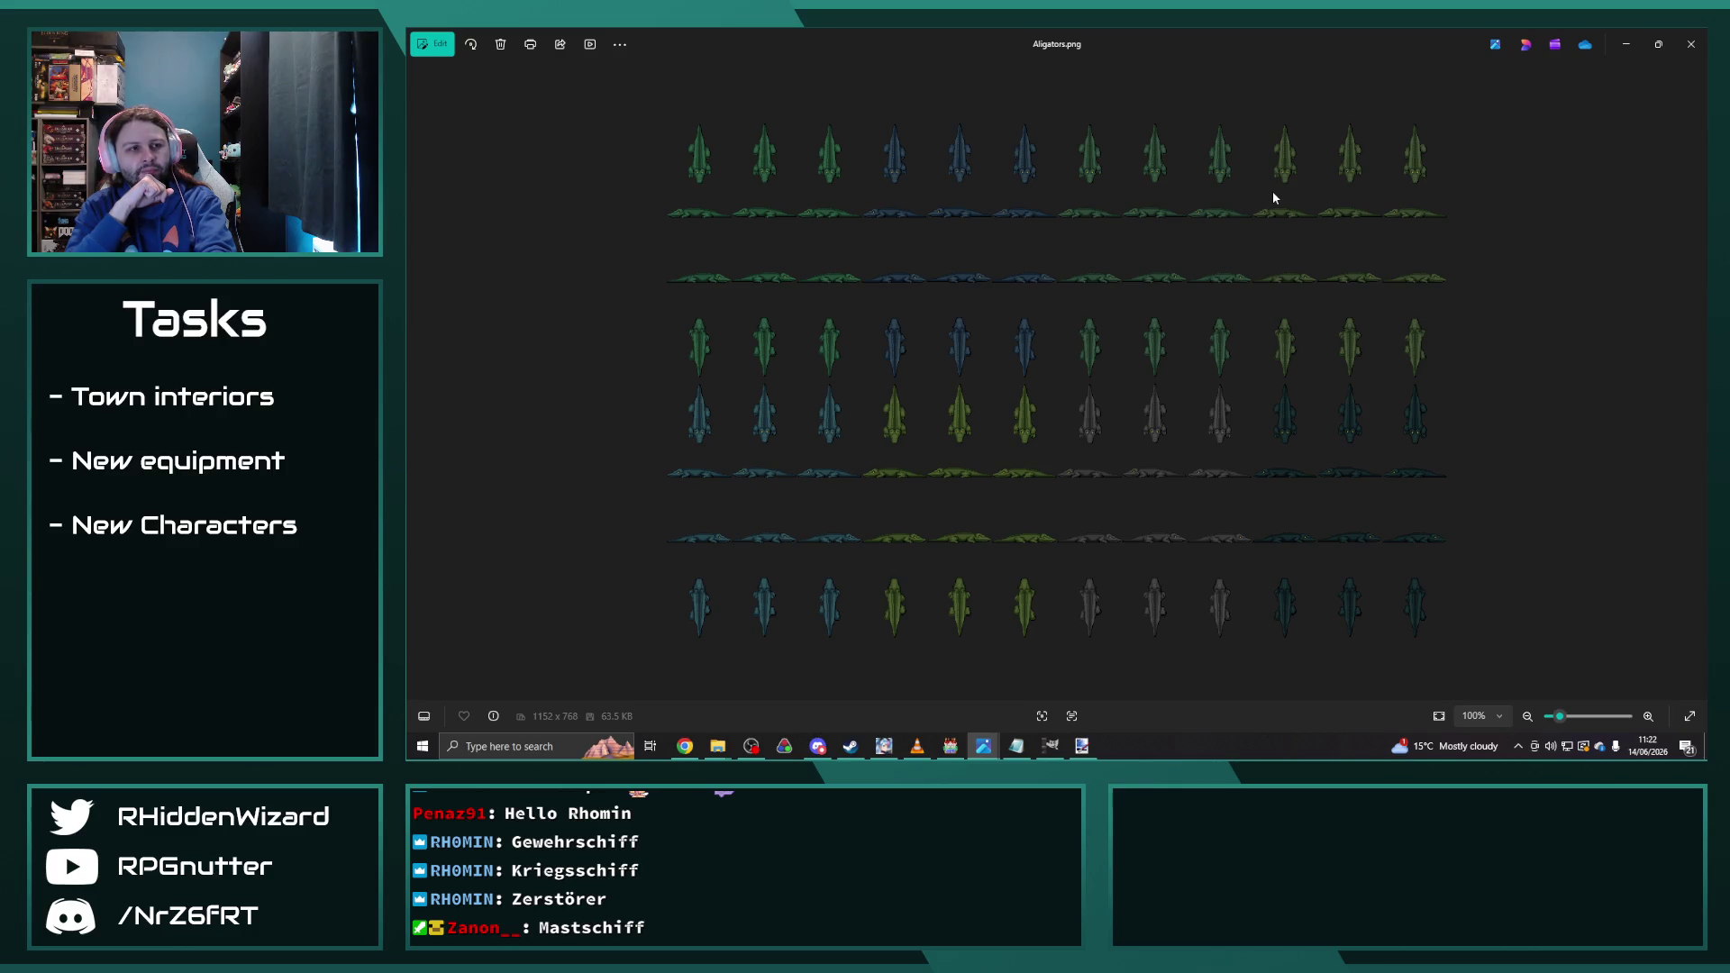
Step: Page through the sheets from armidillo.png to chicken_large.png, then back to the cat sheets
key(Right)
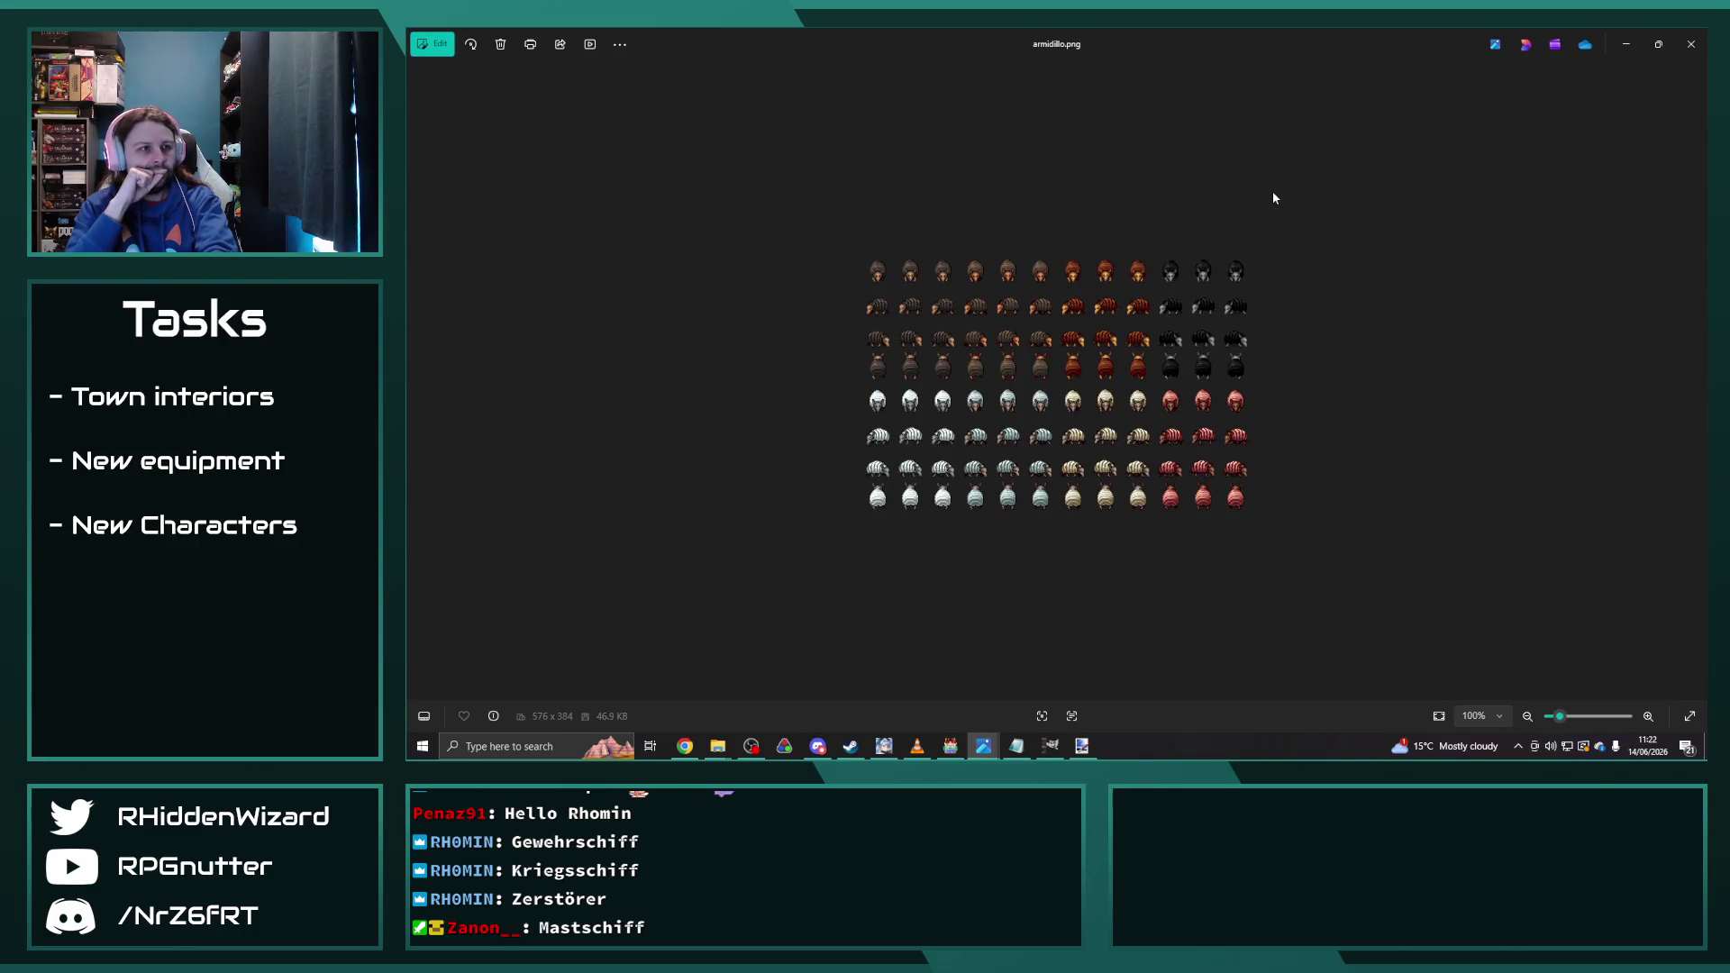
key(Right)
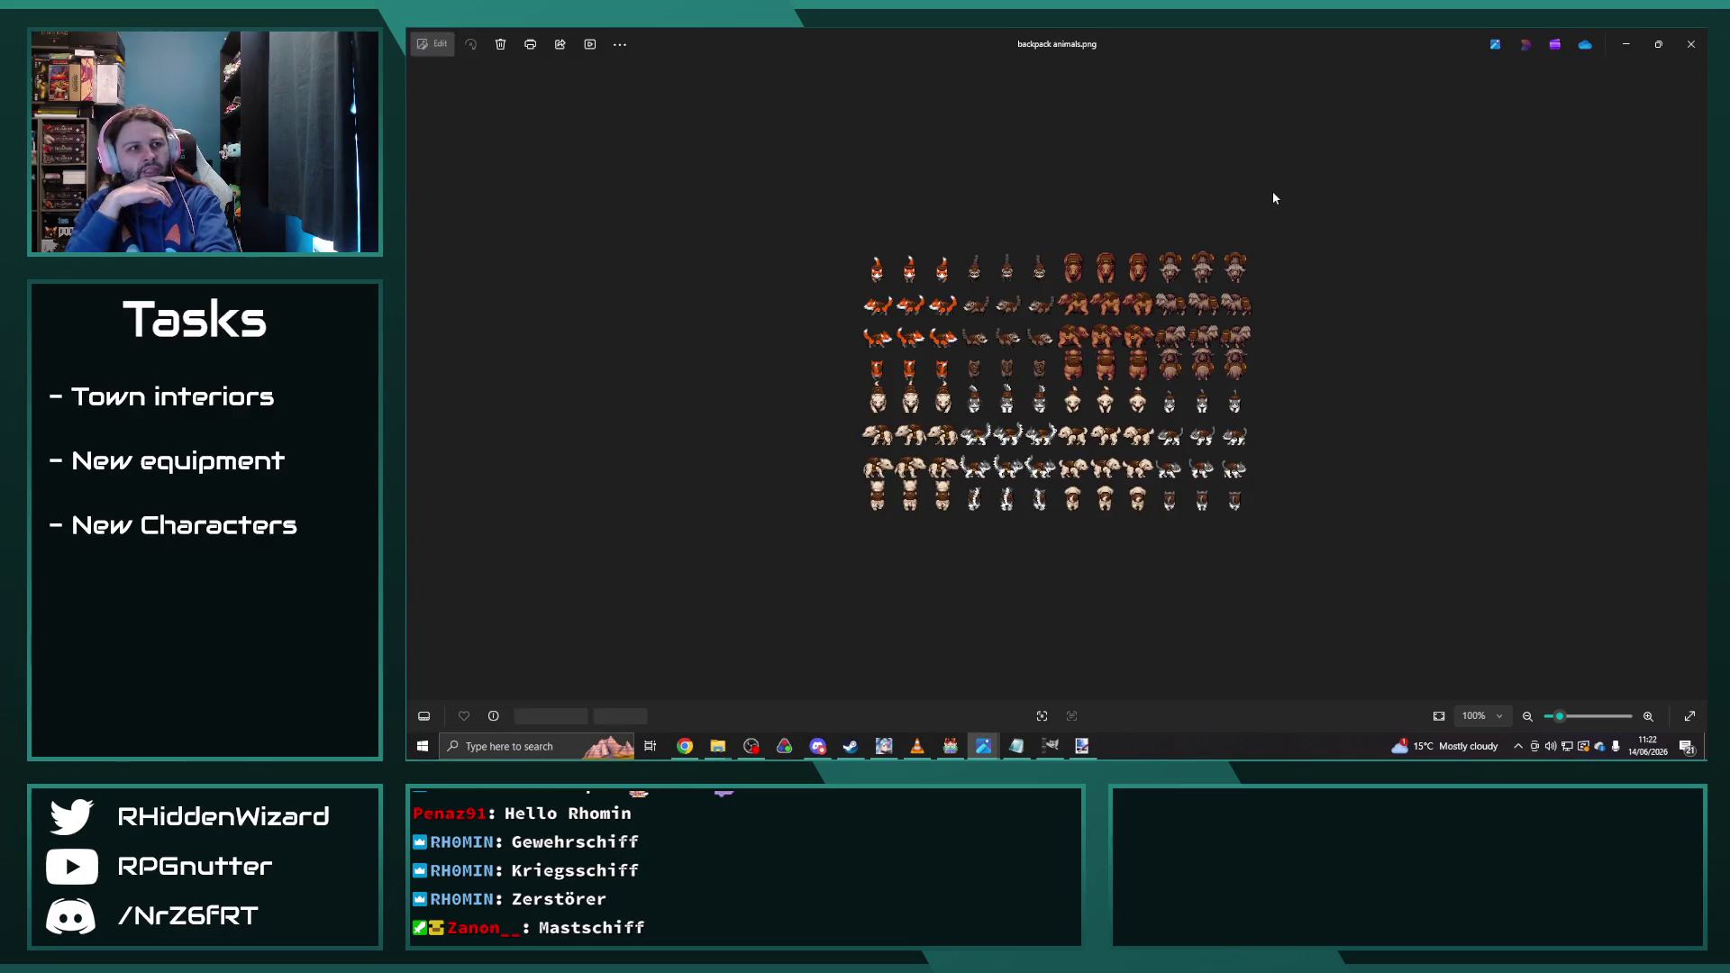
key(Right)
key(Right)
key(Right)
key(Right)
key(Right)
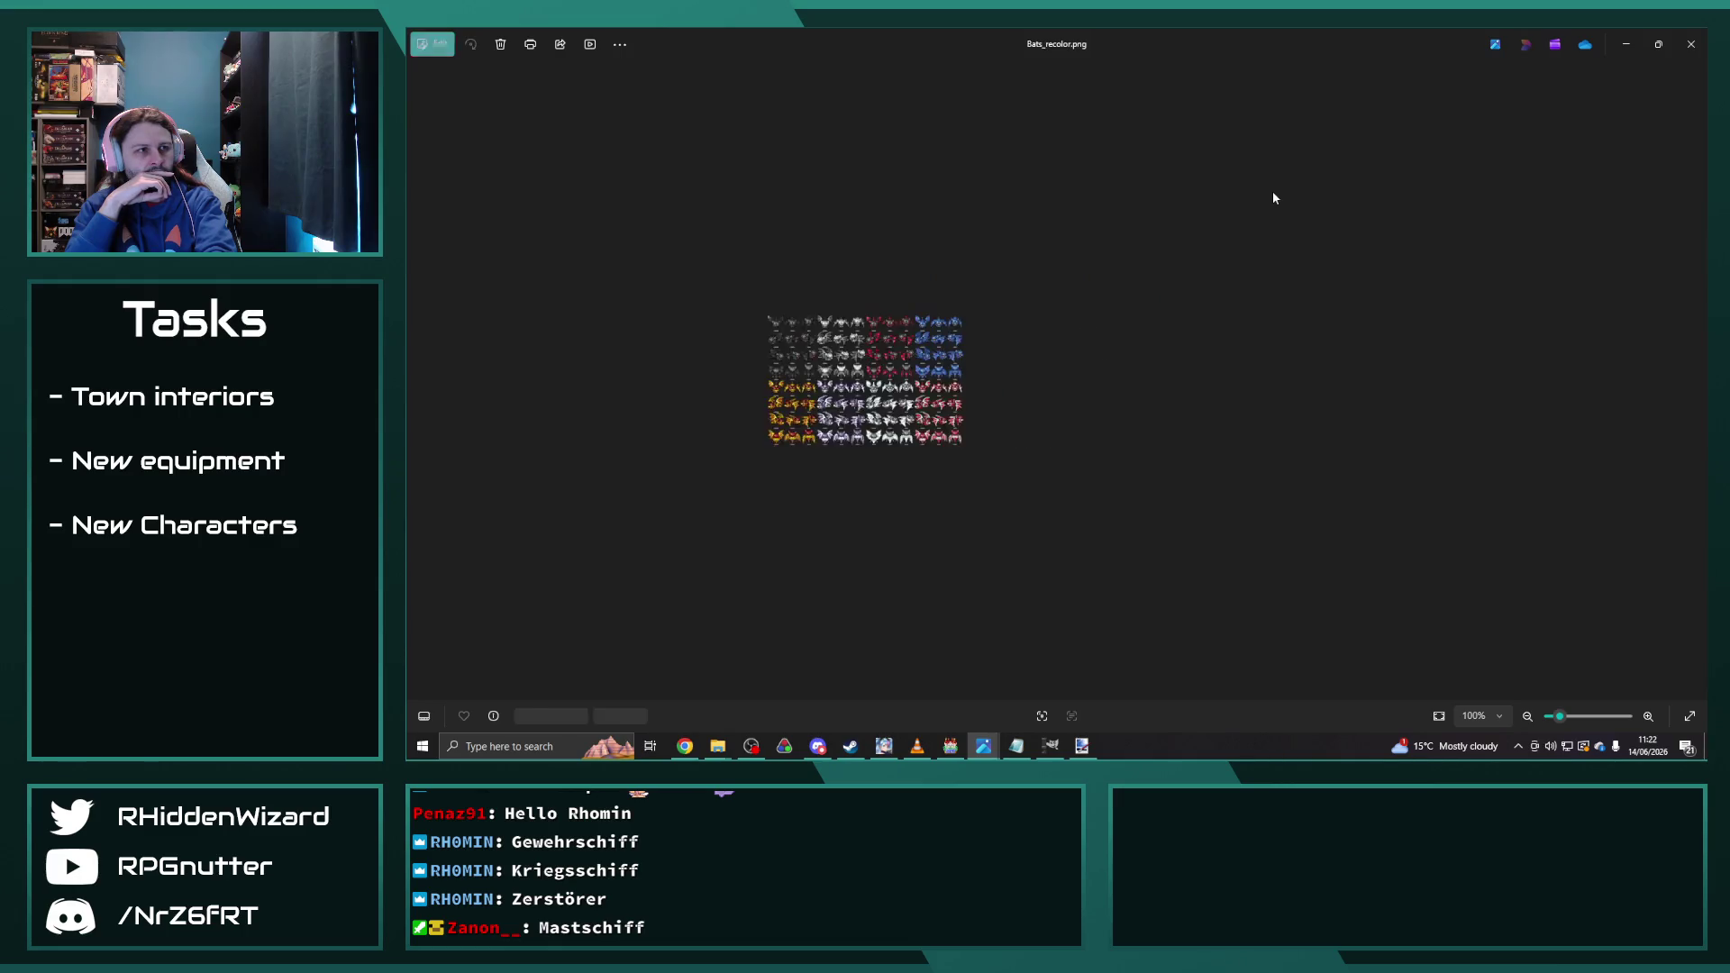
key(Right)
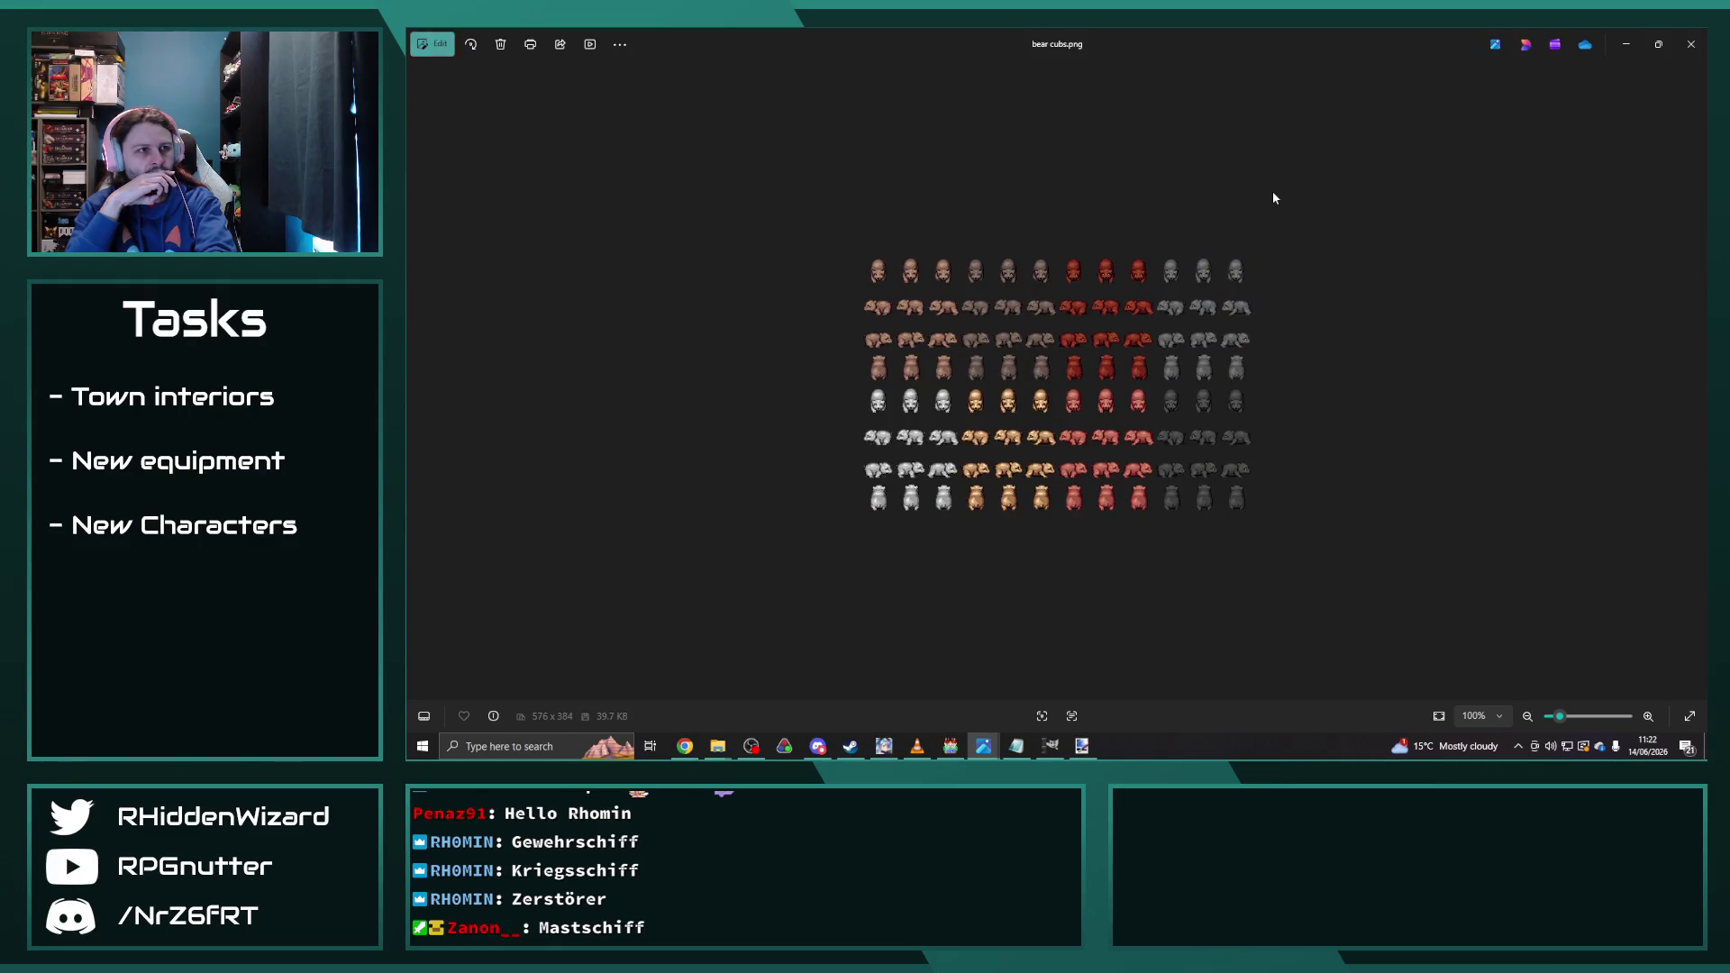
key(Right)
key(Right)
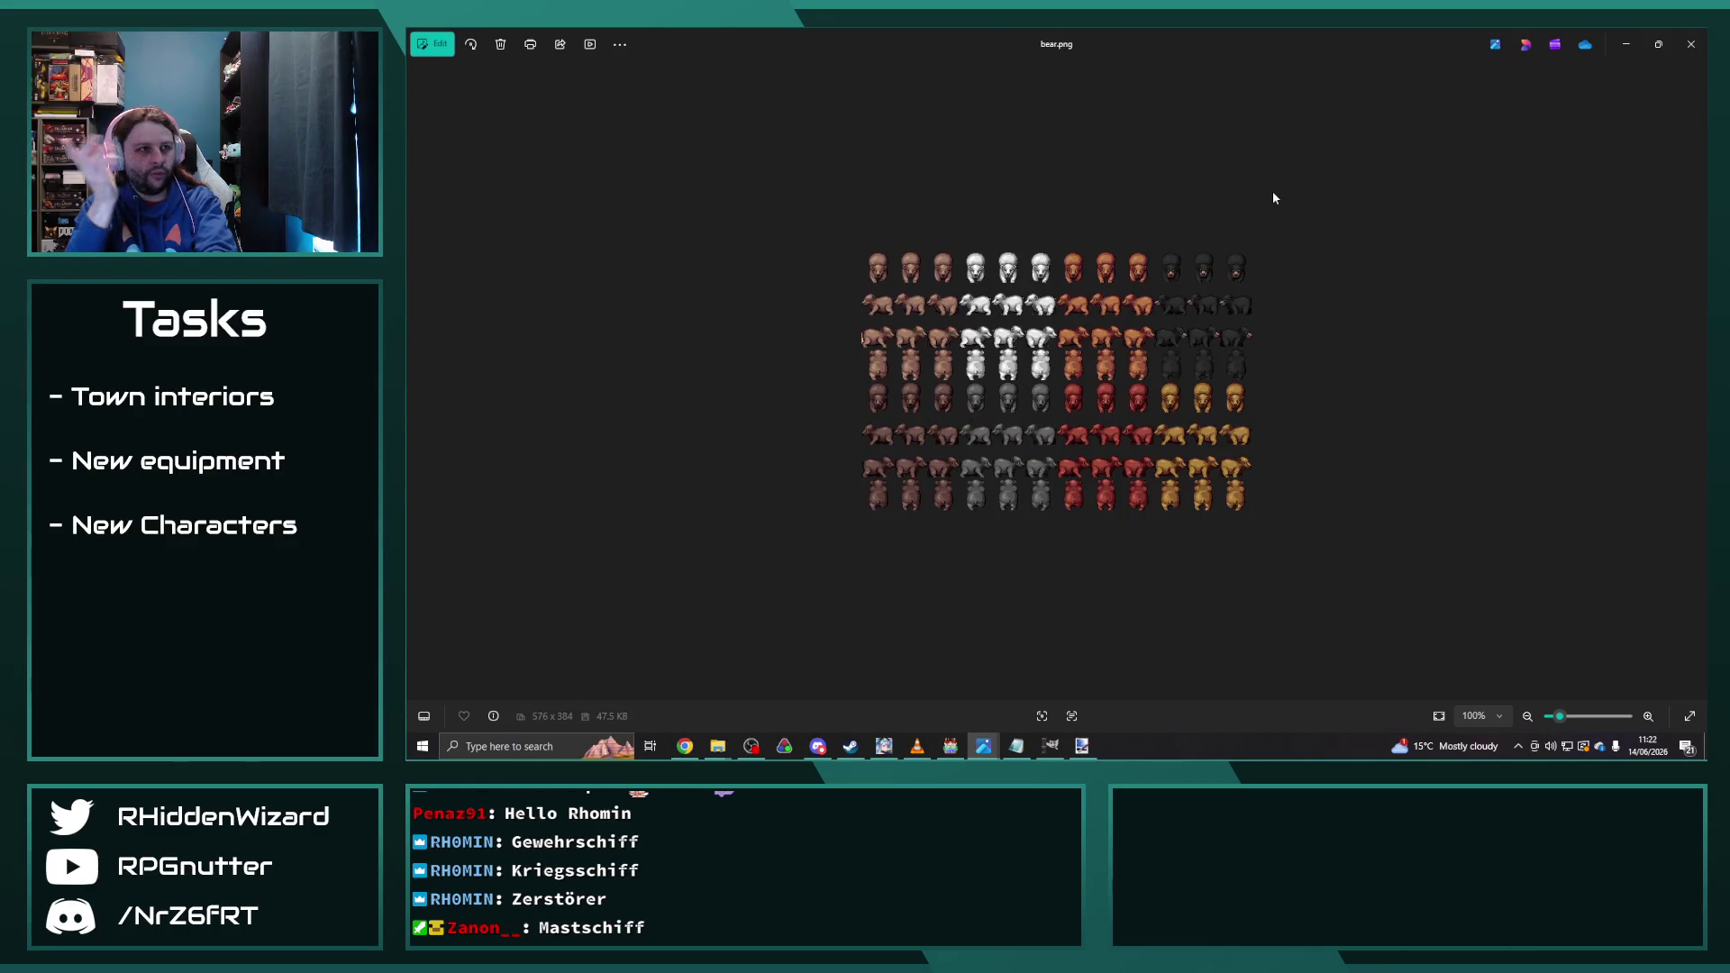
key(Right)
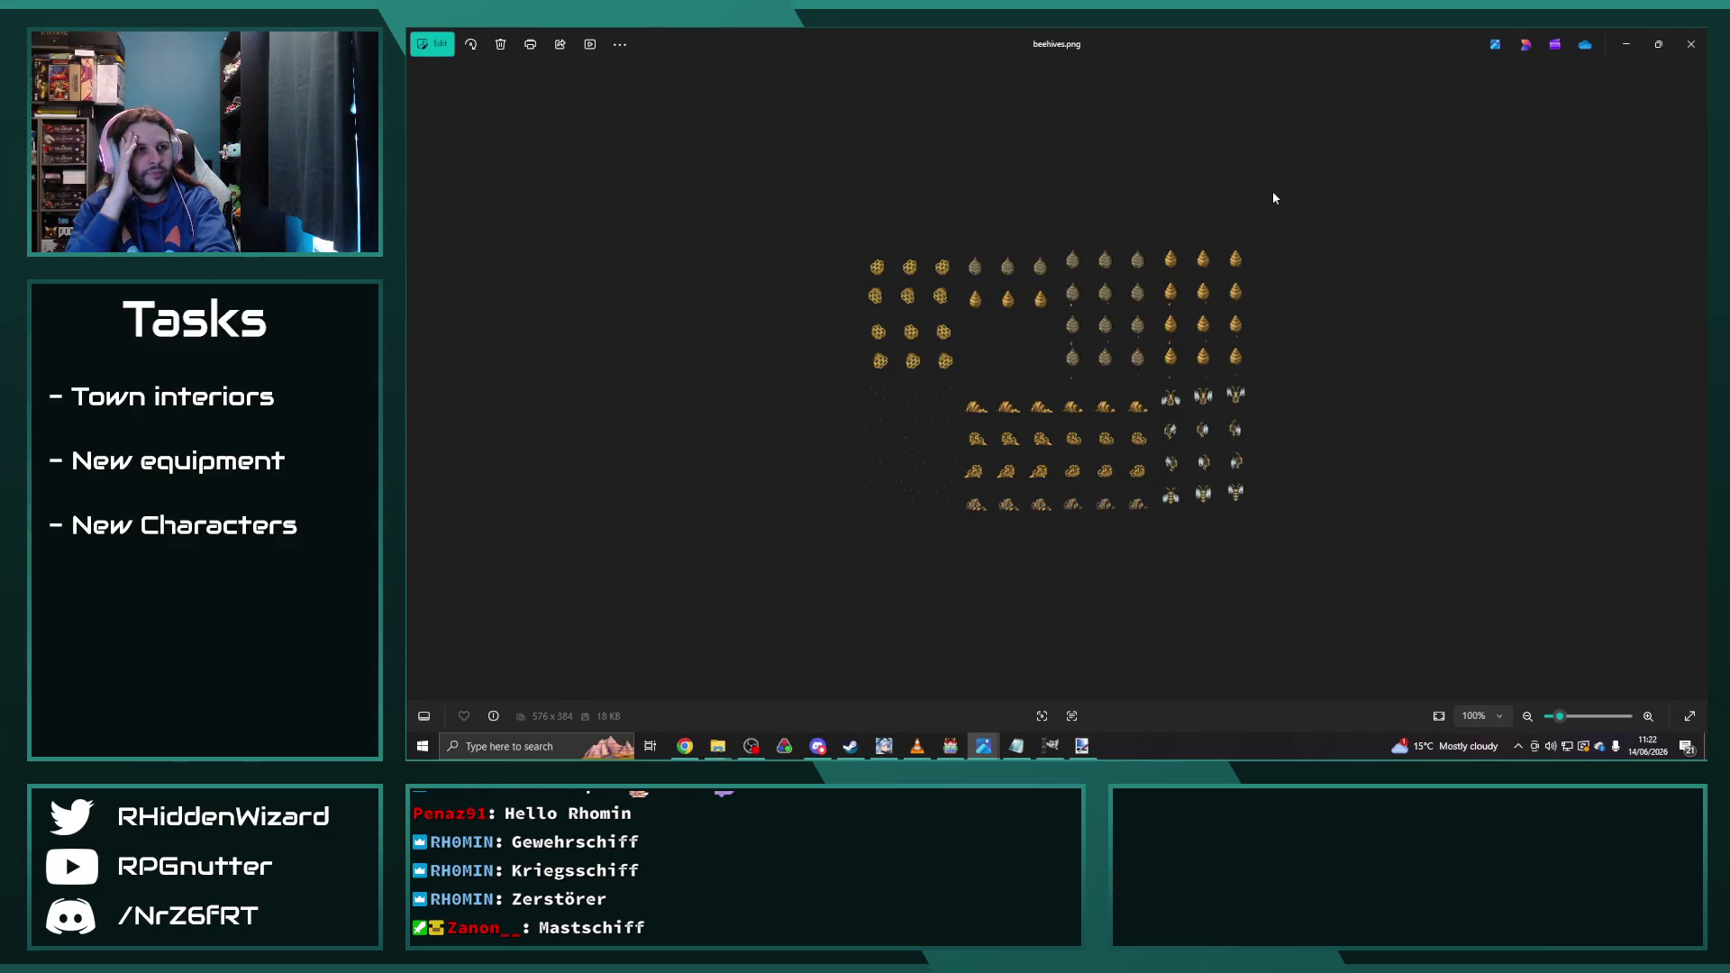
key(Right)
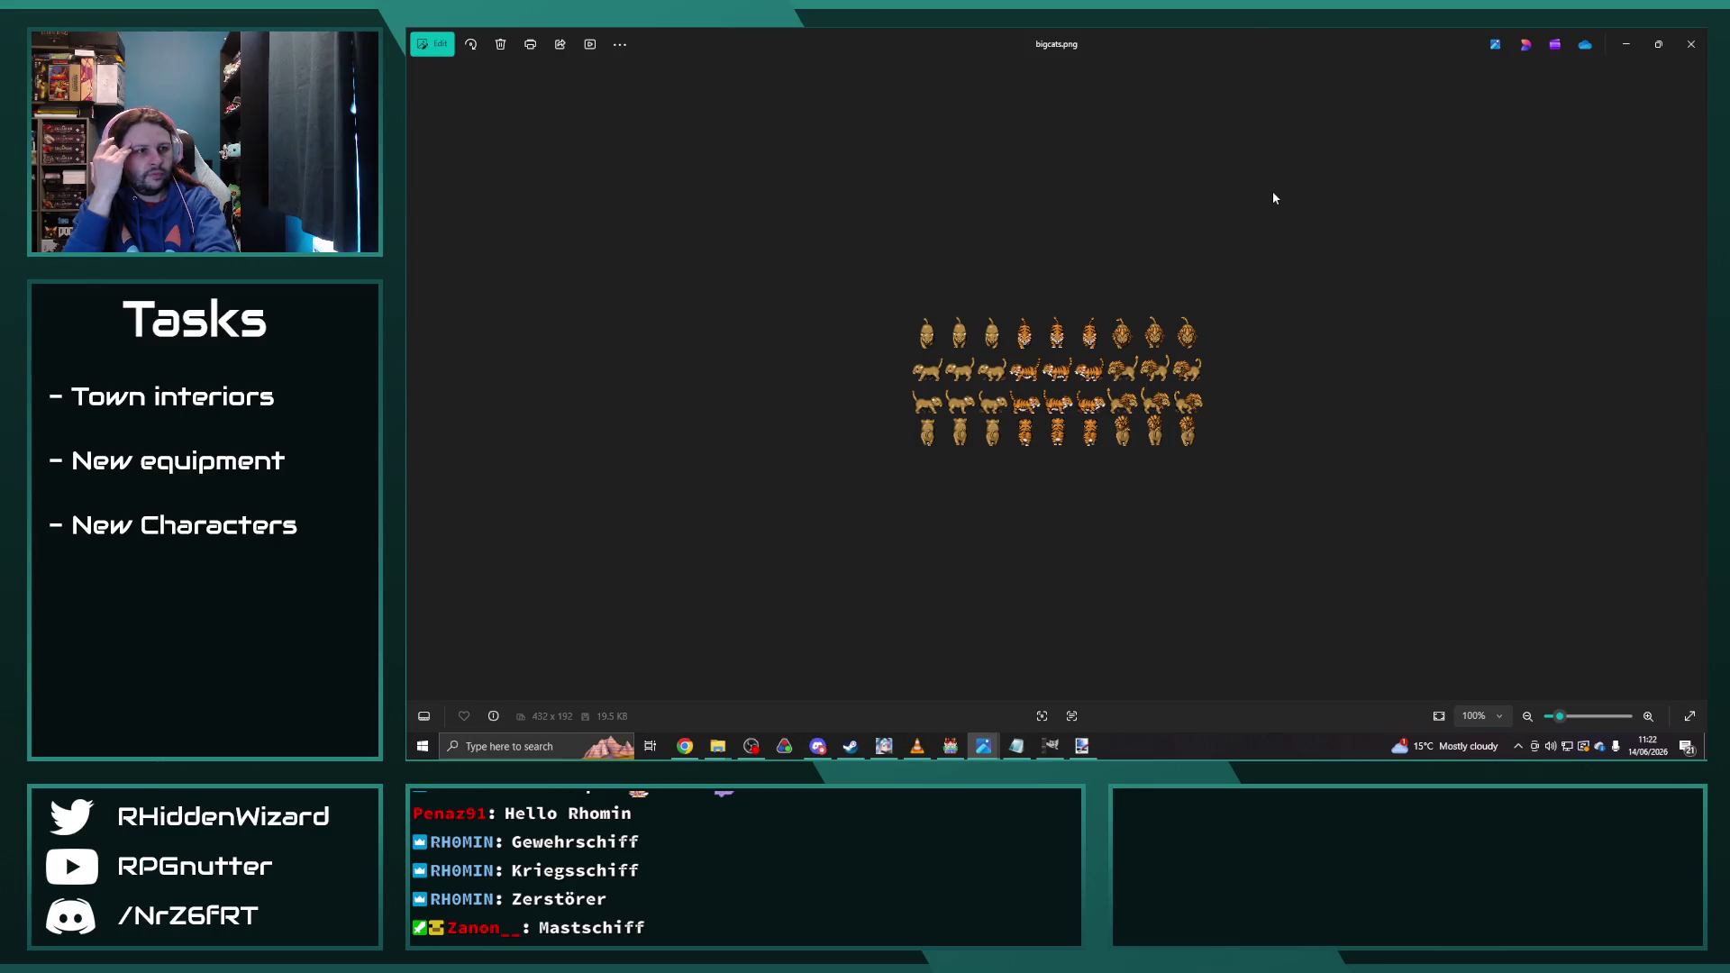
key(Right)
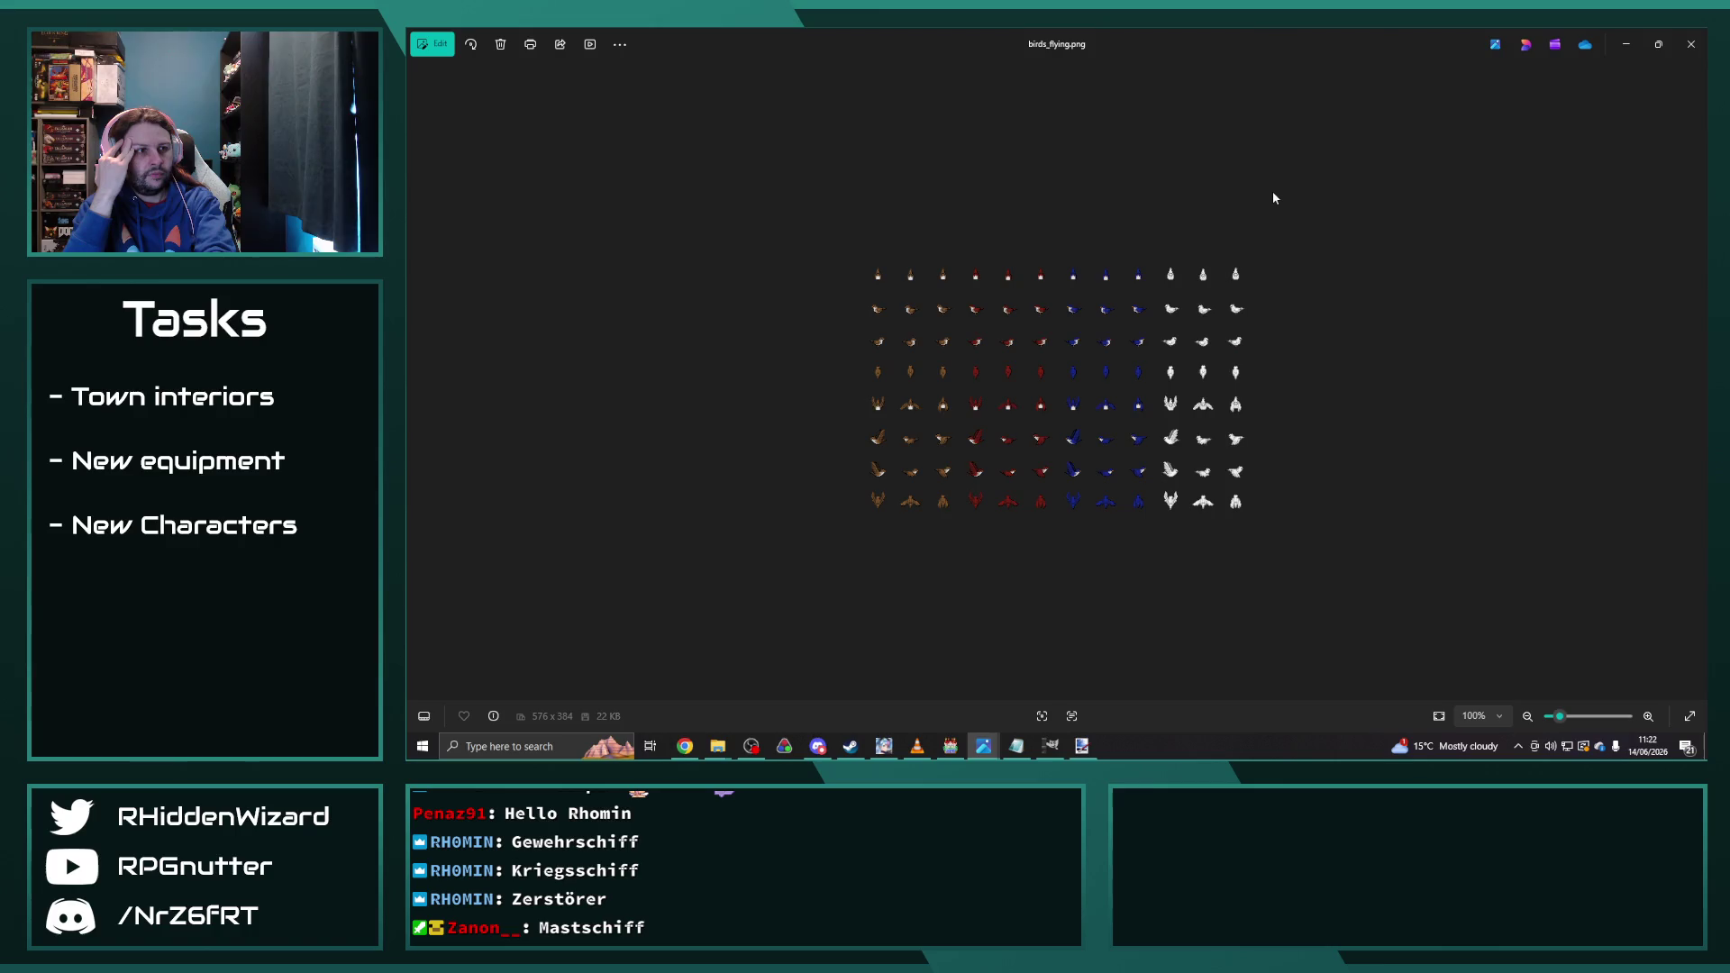
key(Right)
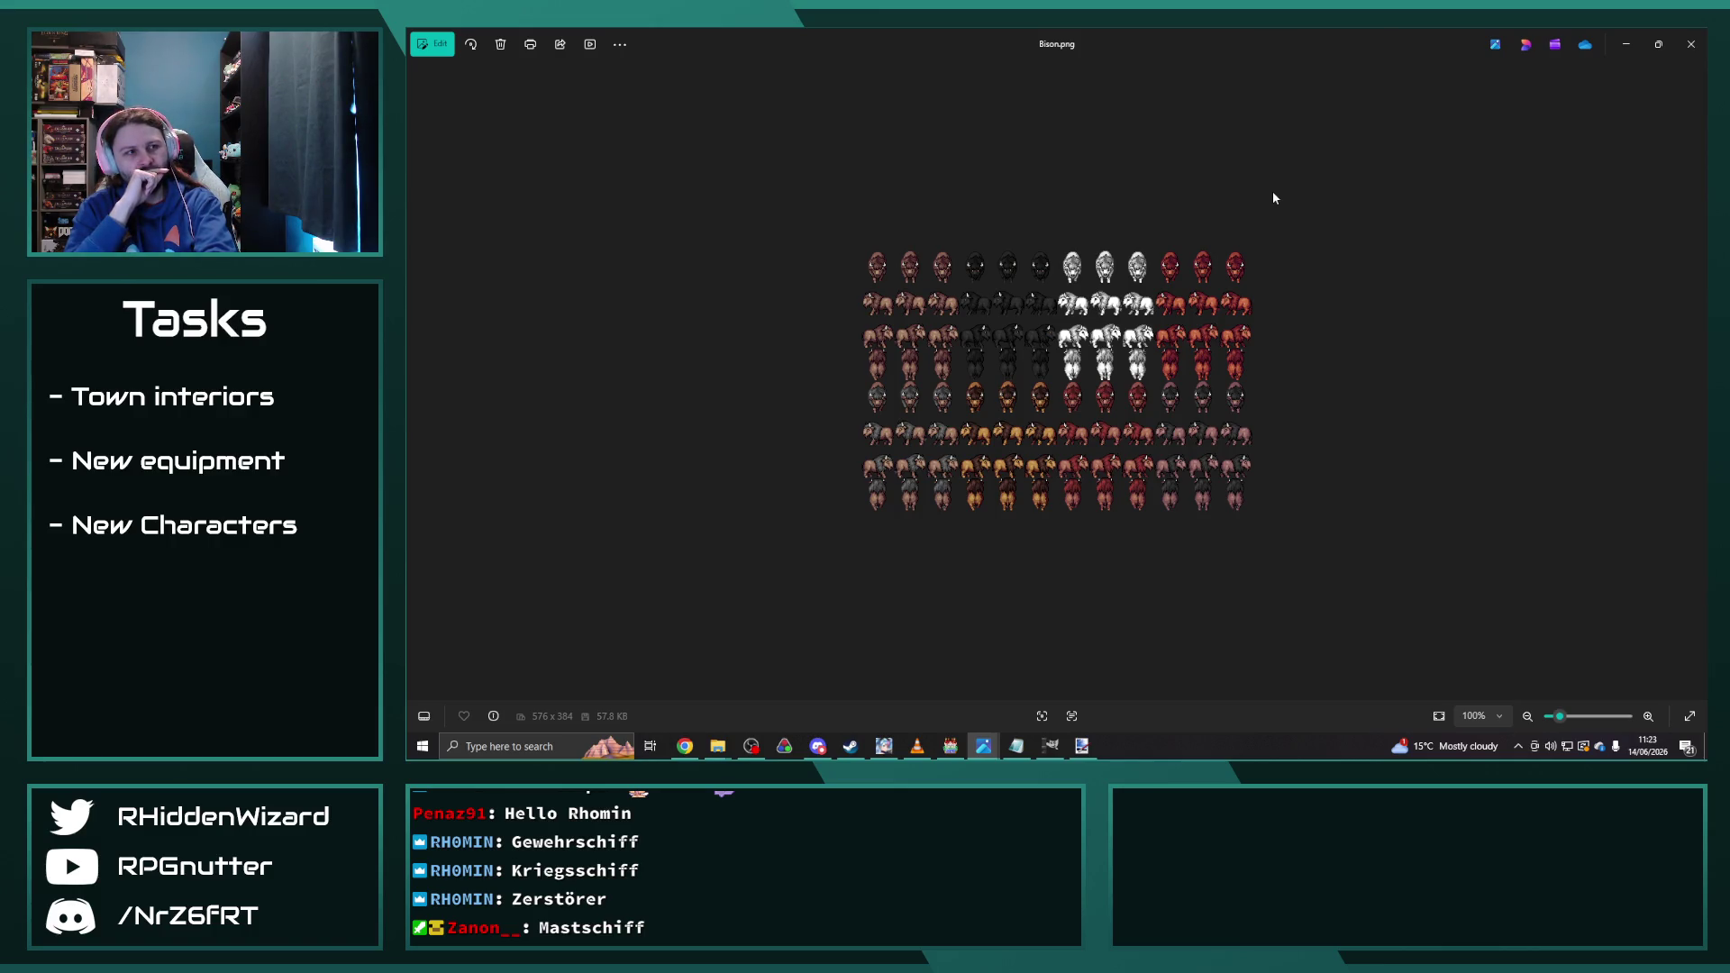
key(Right)
key(Right)
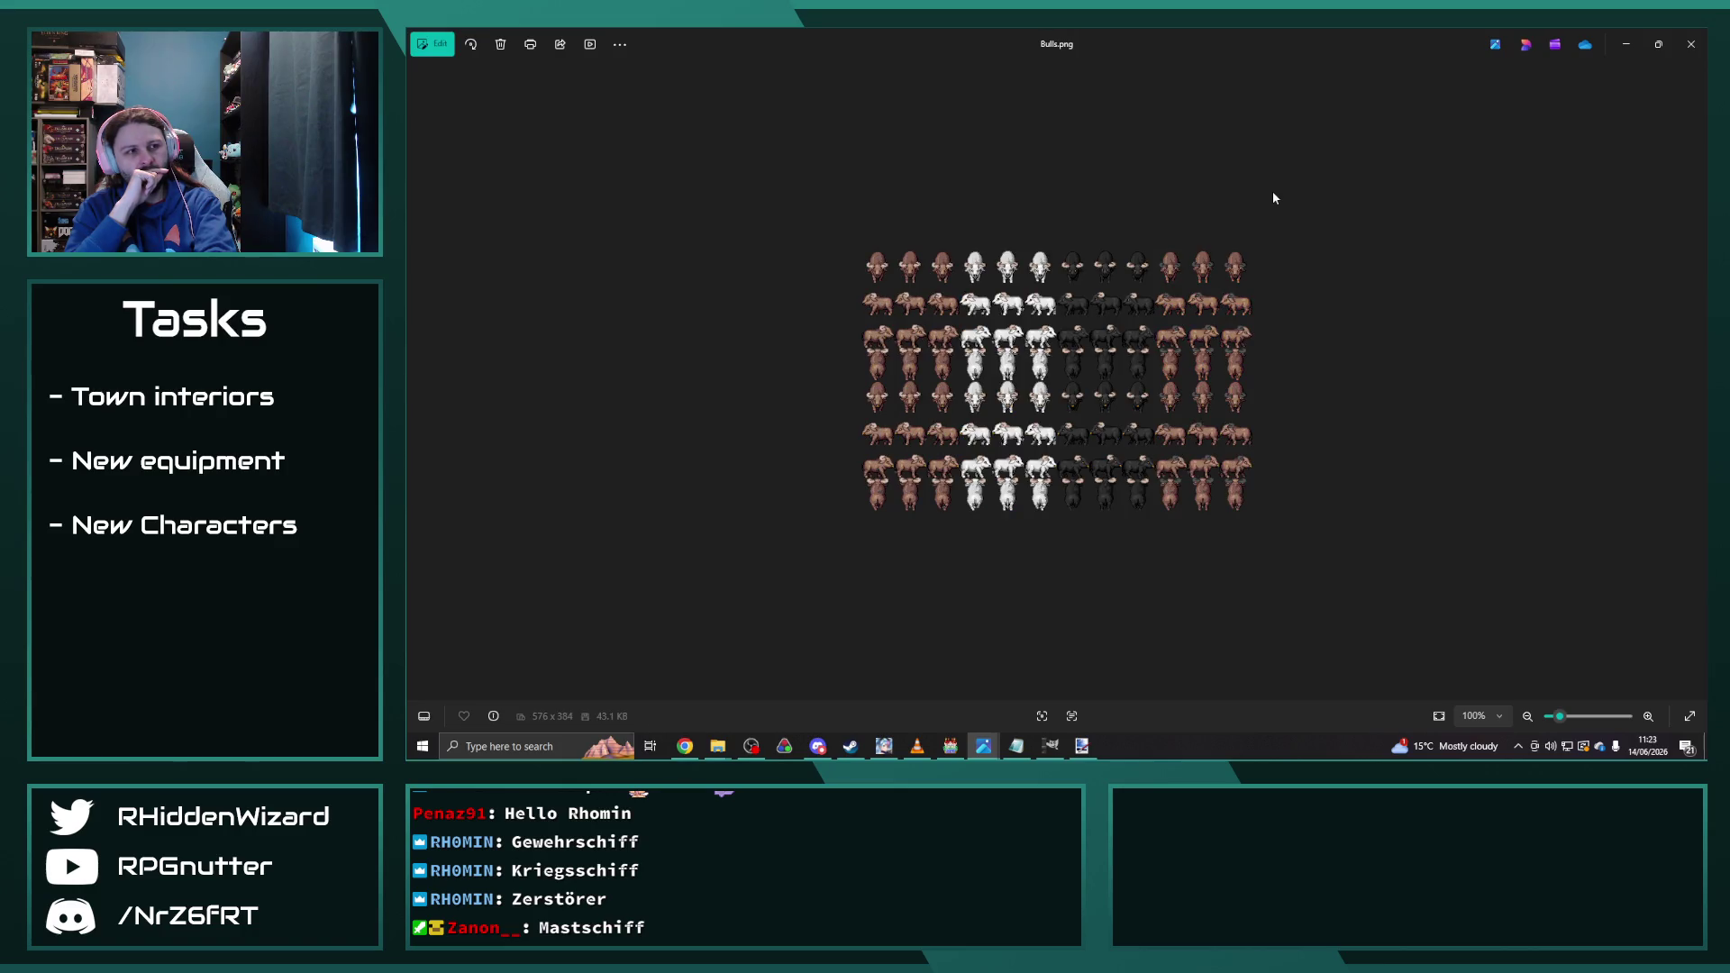
key(Right)
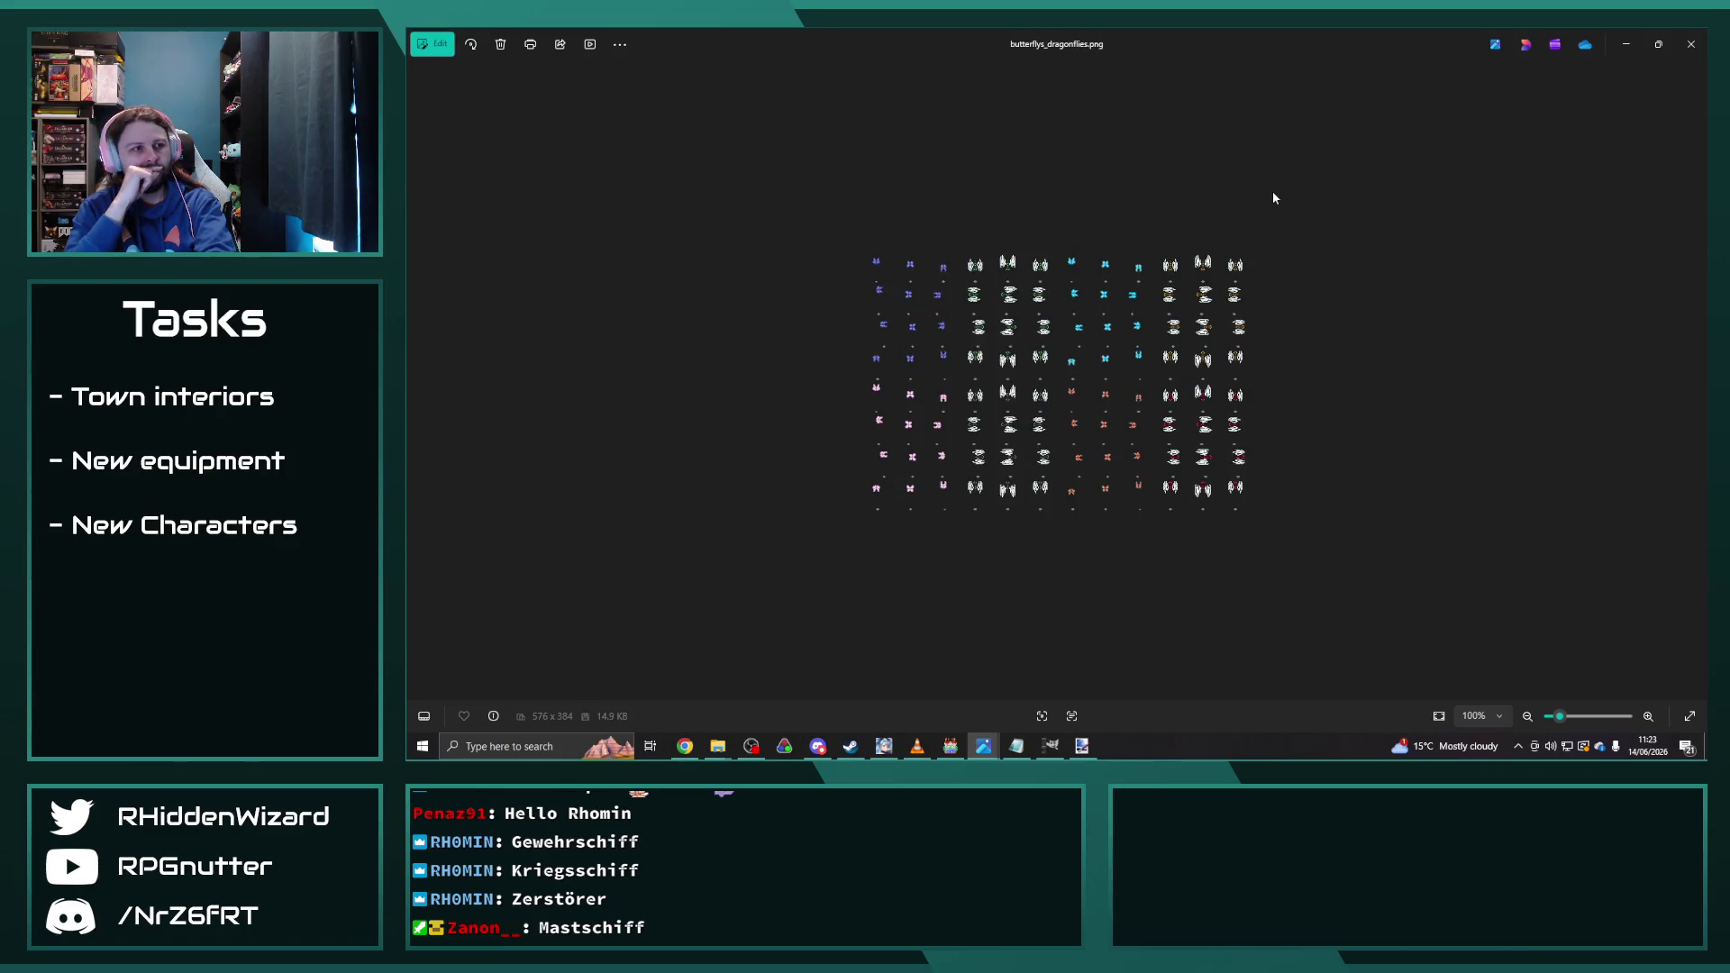
key(Right)
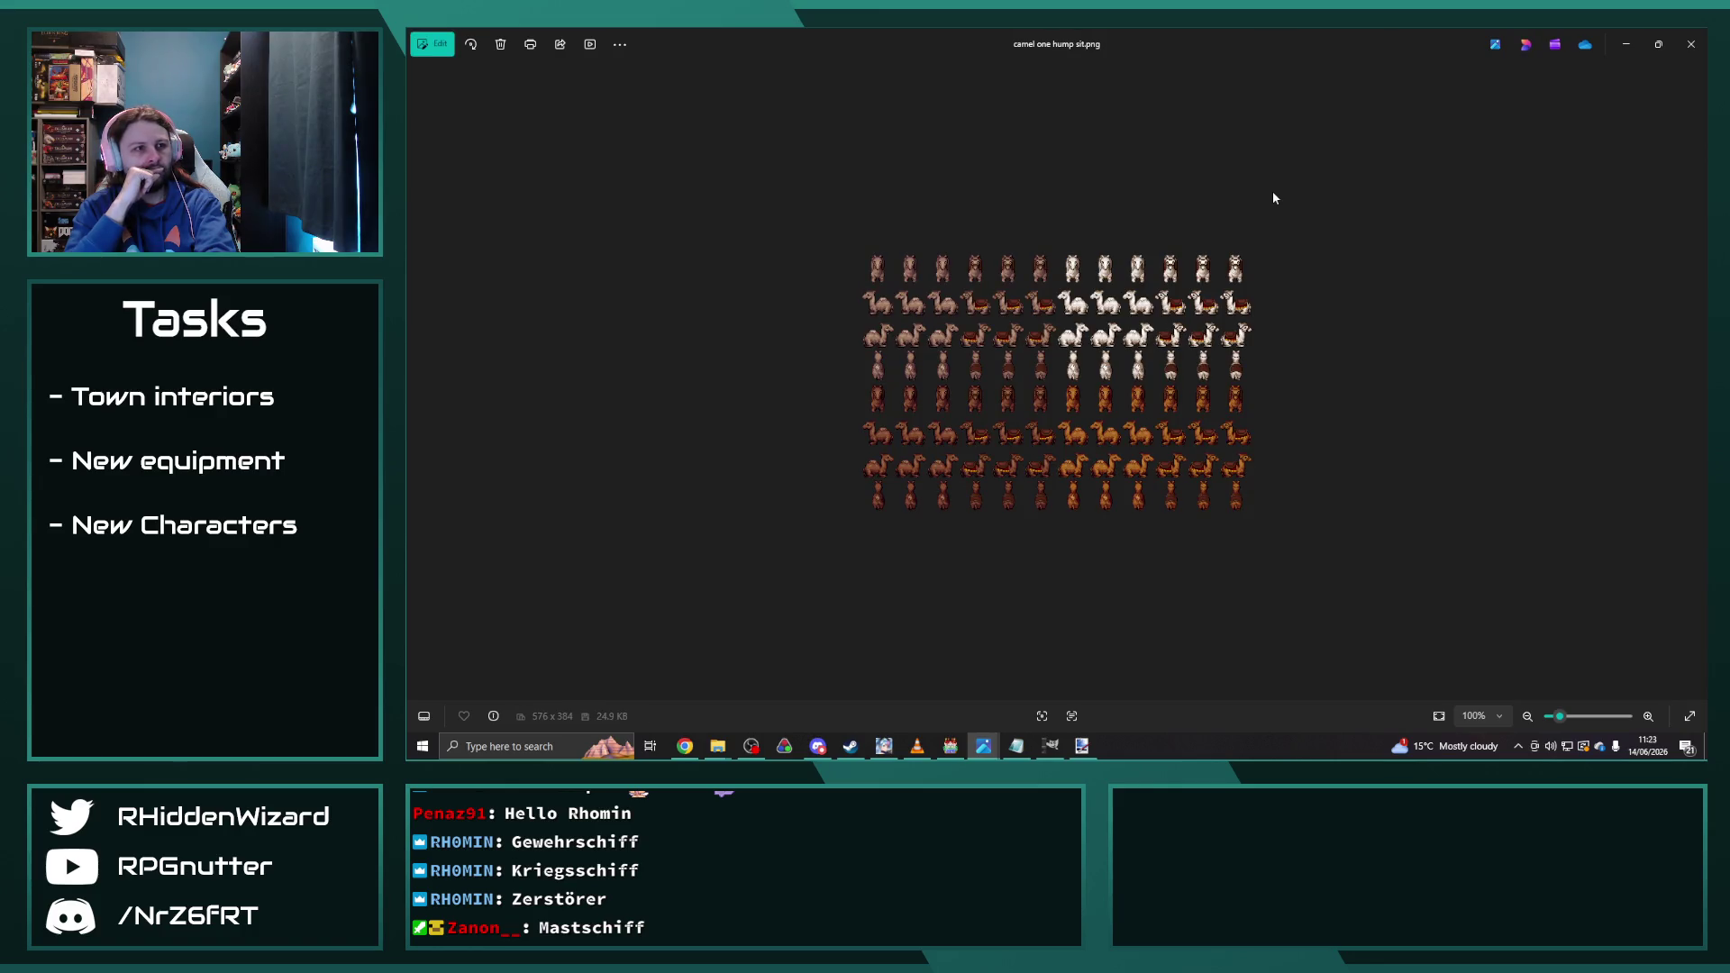
key(Right)
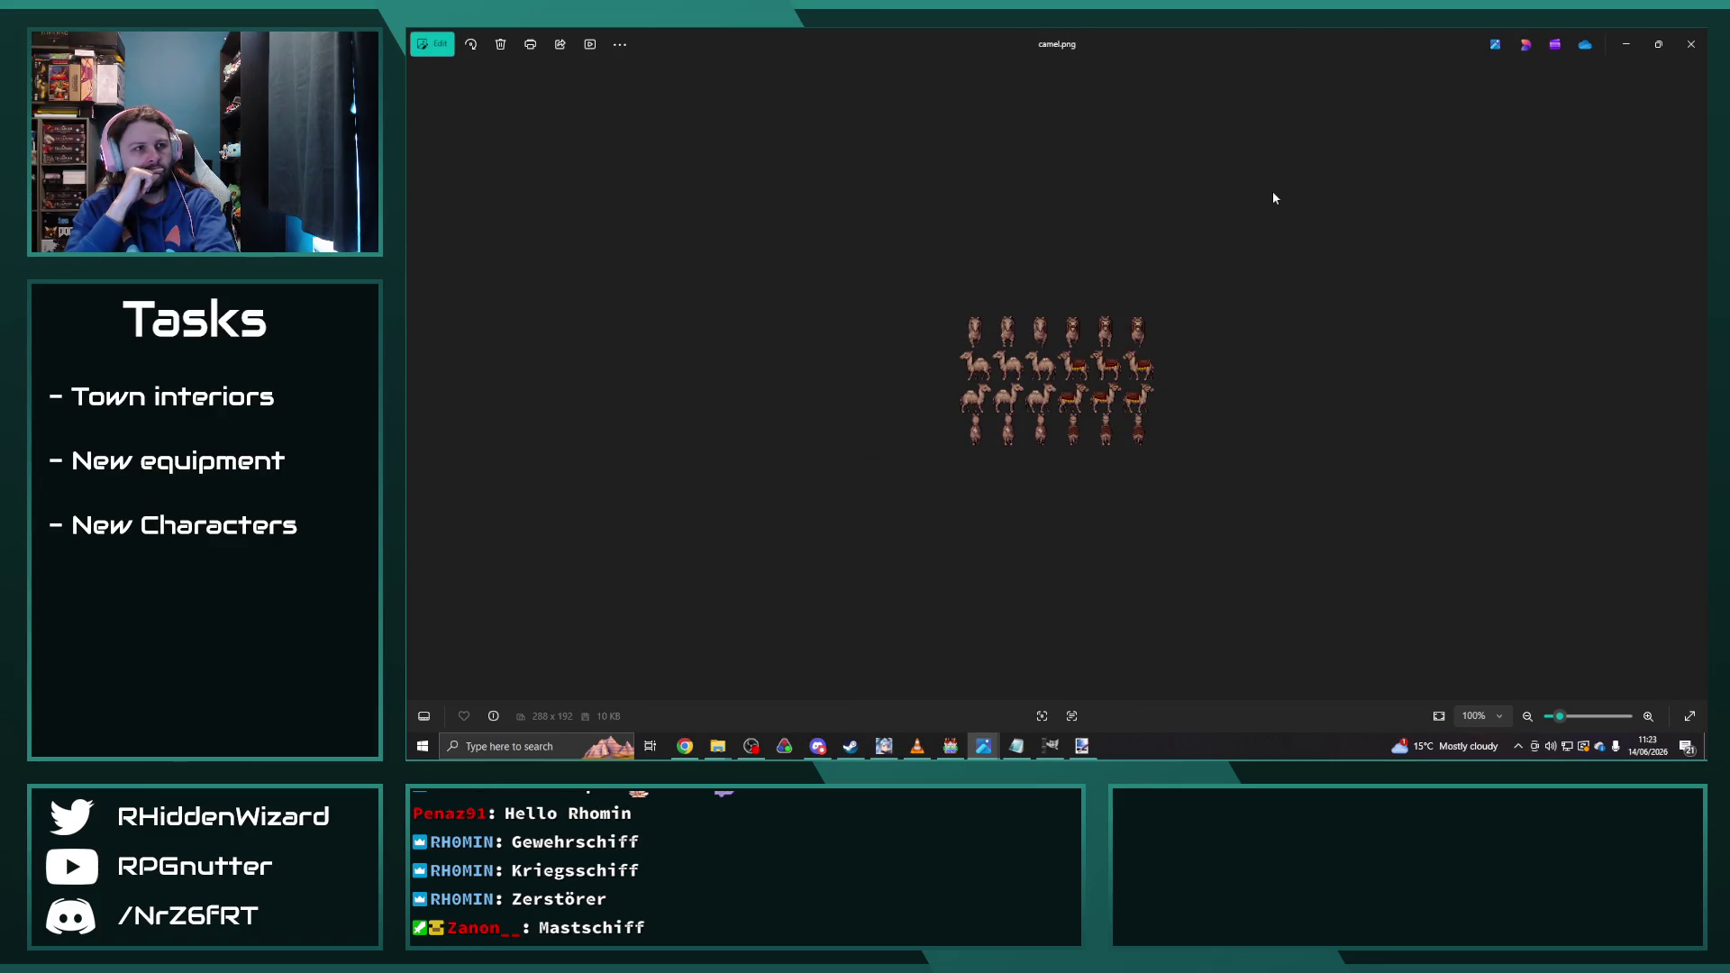
key(Right)
key(Right)
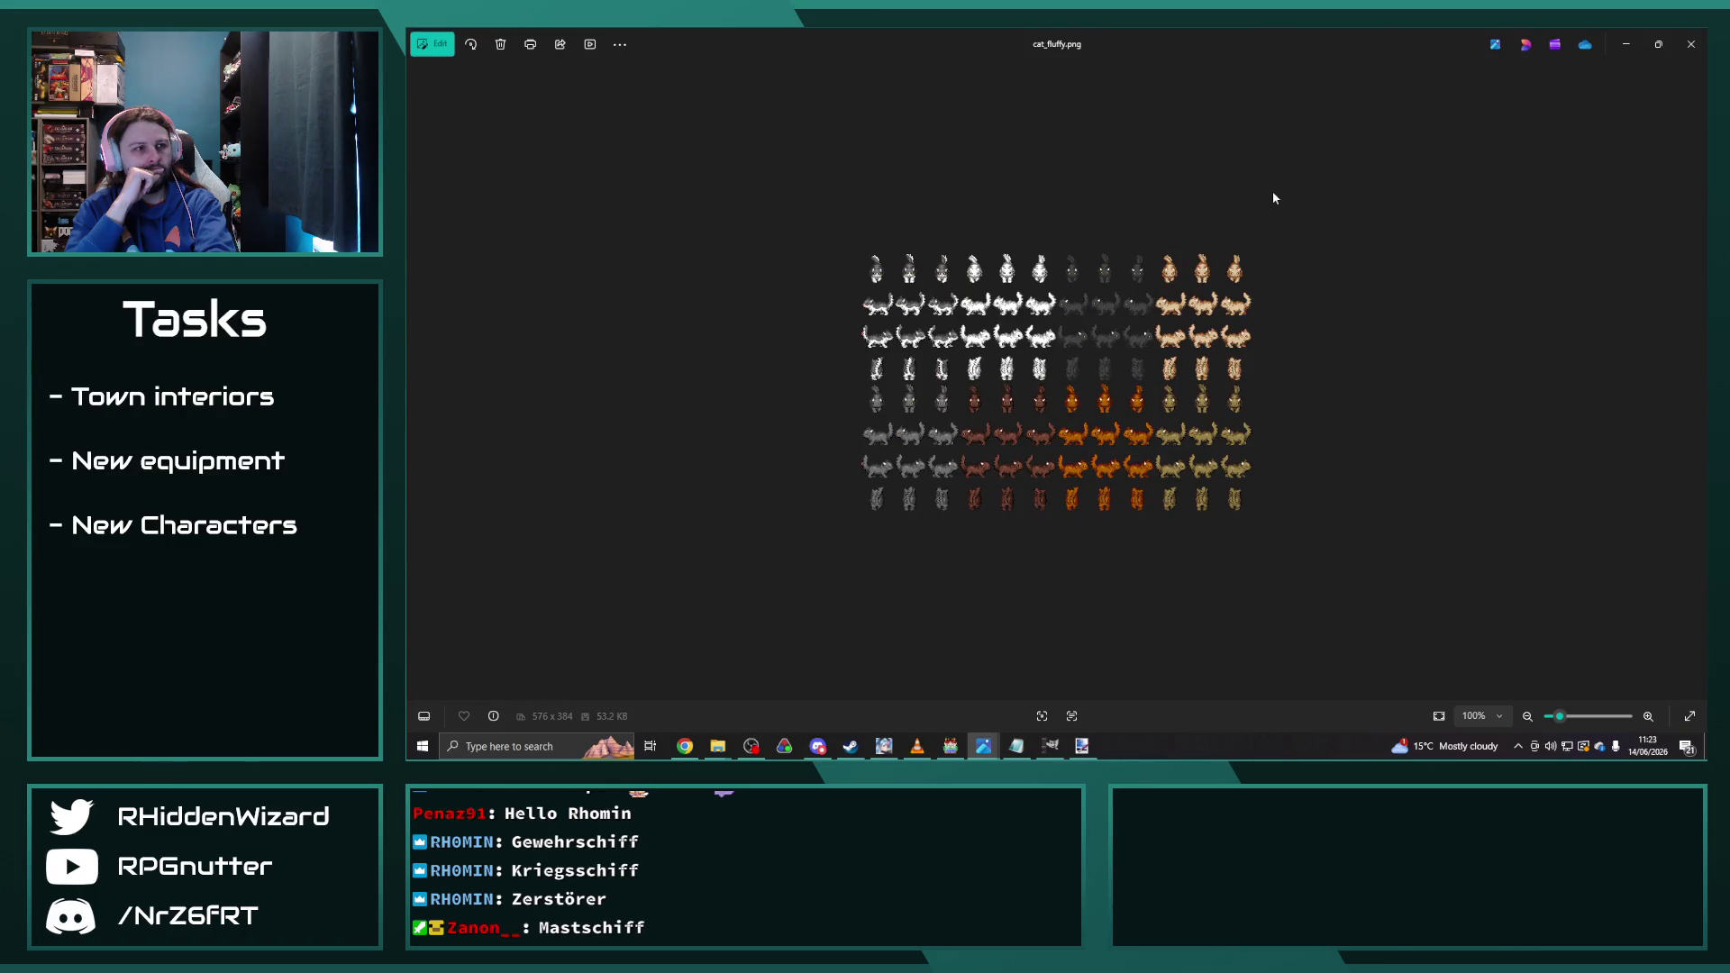
key(Right)
key(Right)
key(Right)
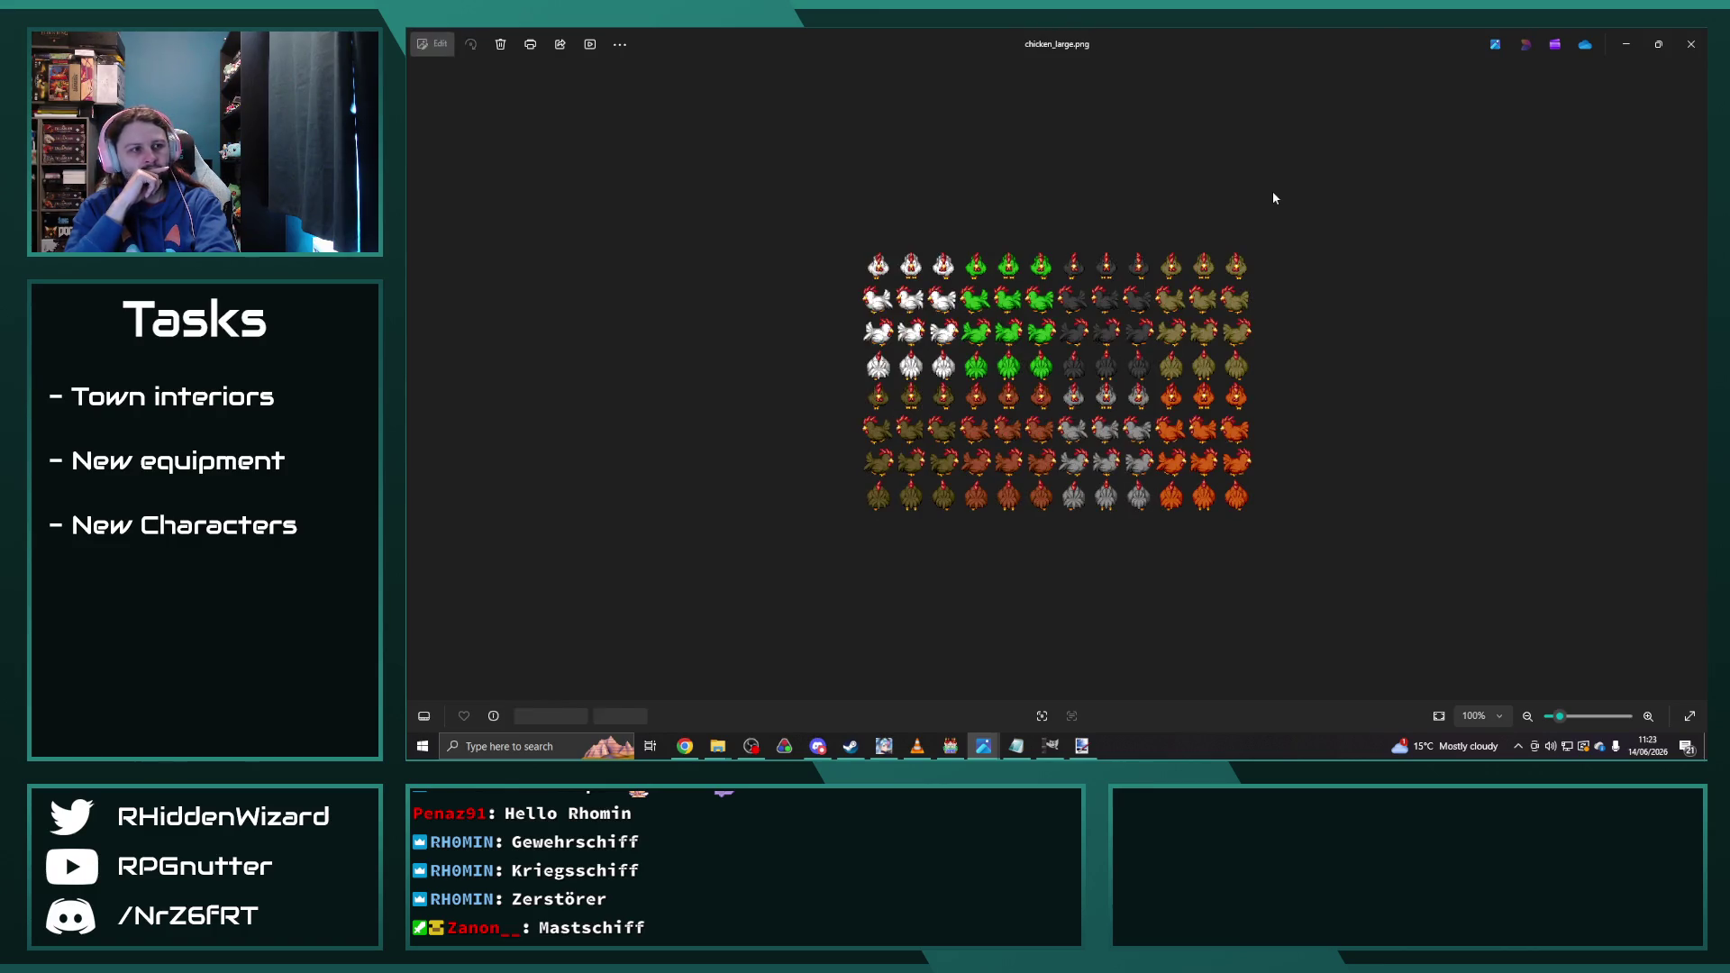
key(Left)
key(Left)
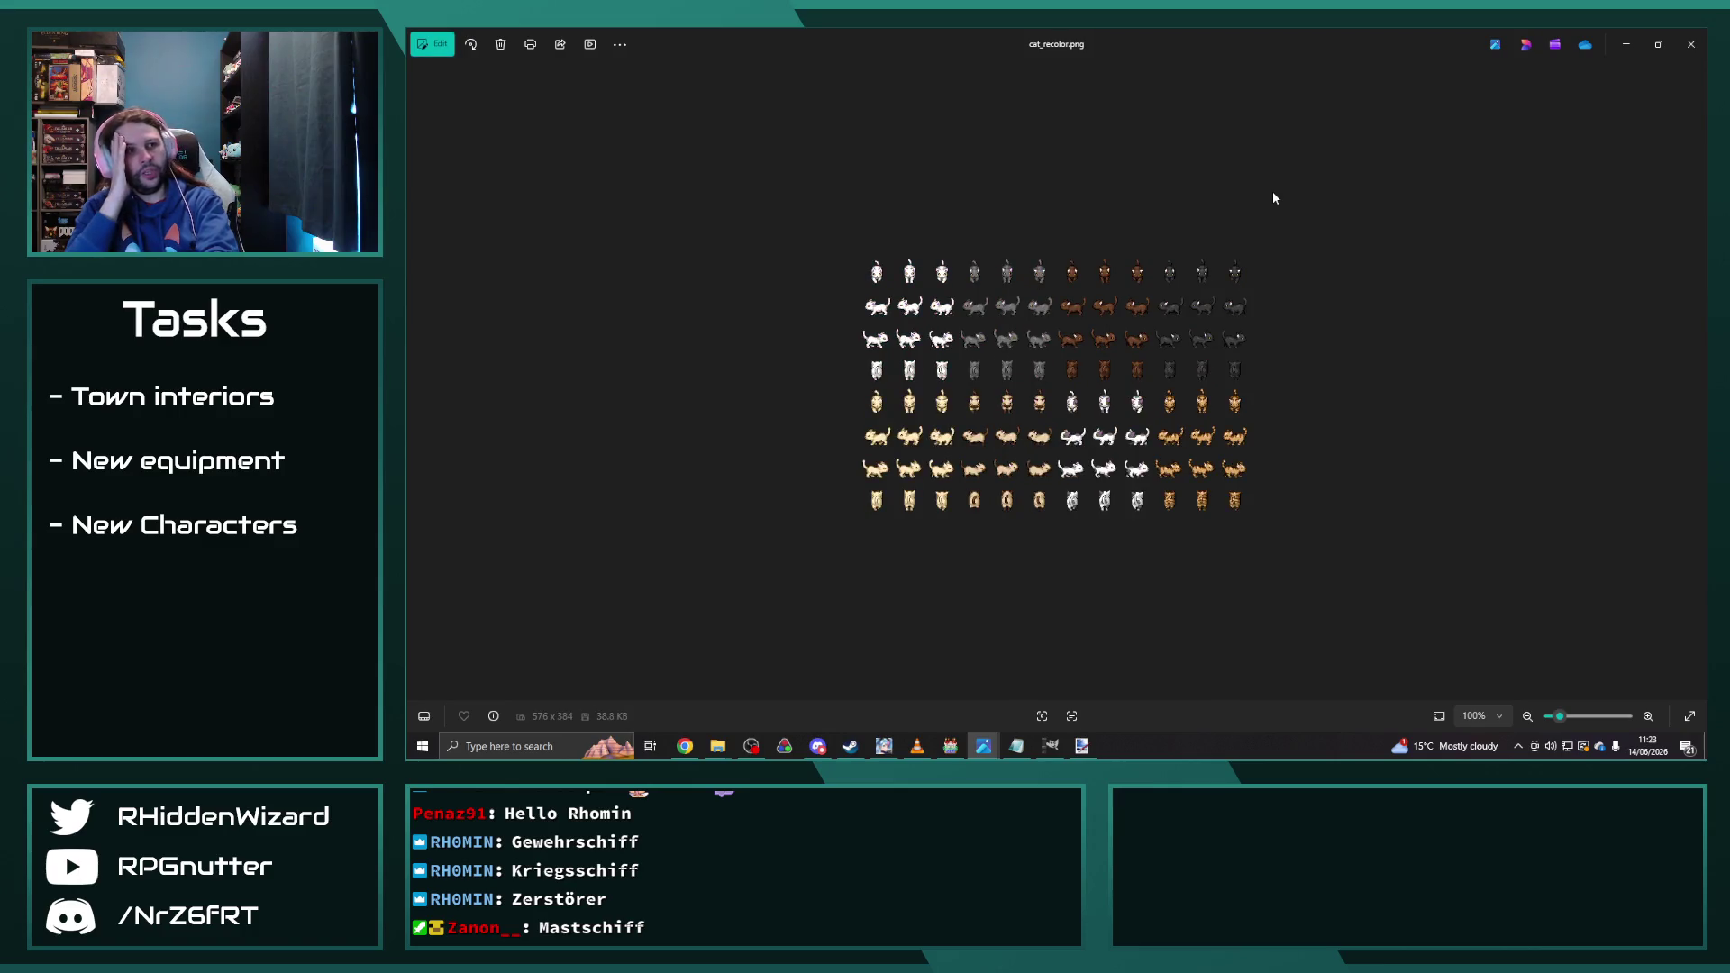
key(Left)
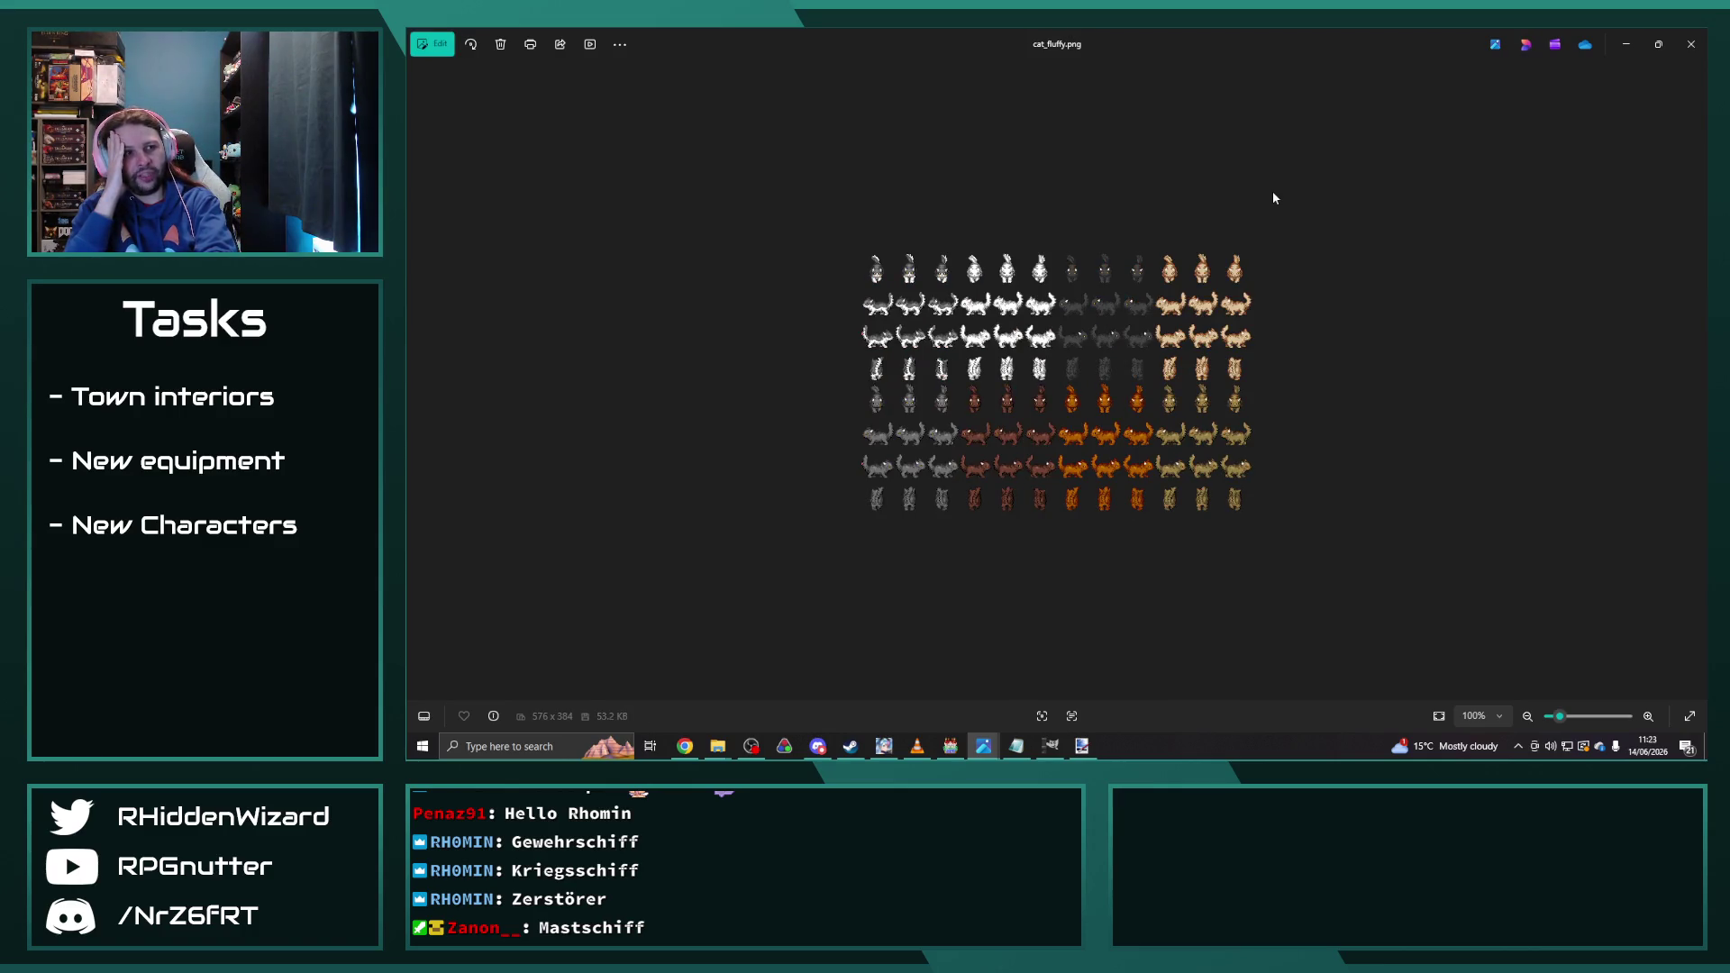
key(Left)
Step: Step from cat_recolor through cobras, crabs, giraffes and the mole sheets to monkey.png
key(Right)
key(Right)
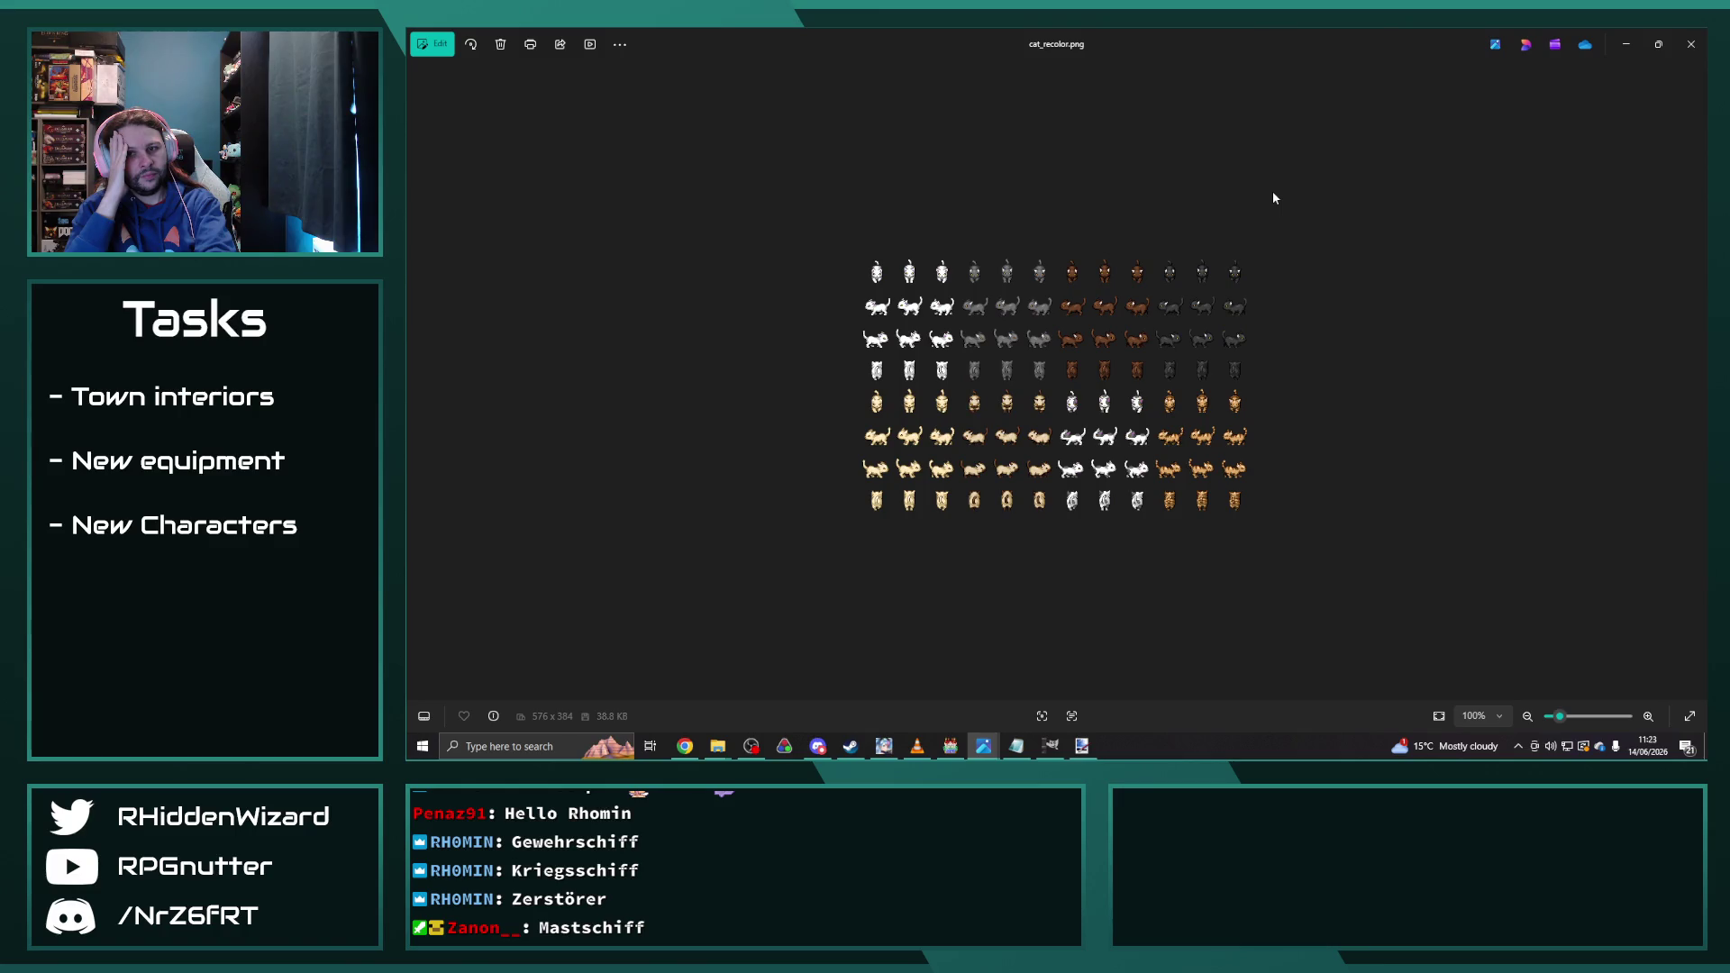
key(Right)
key(Right)
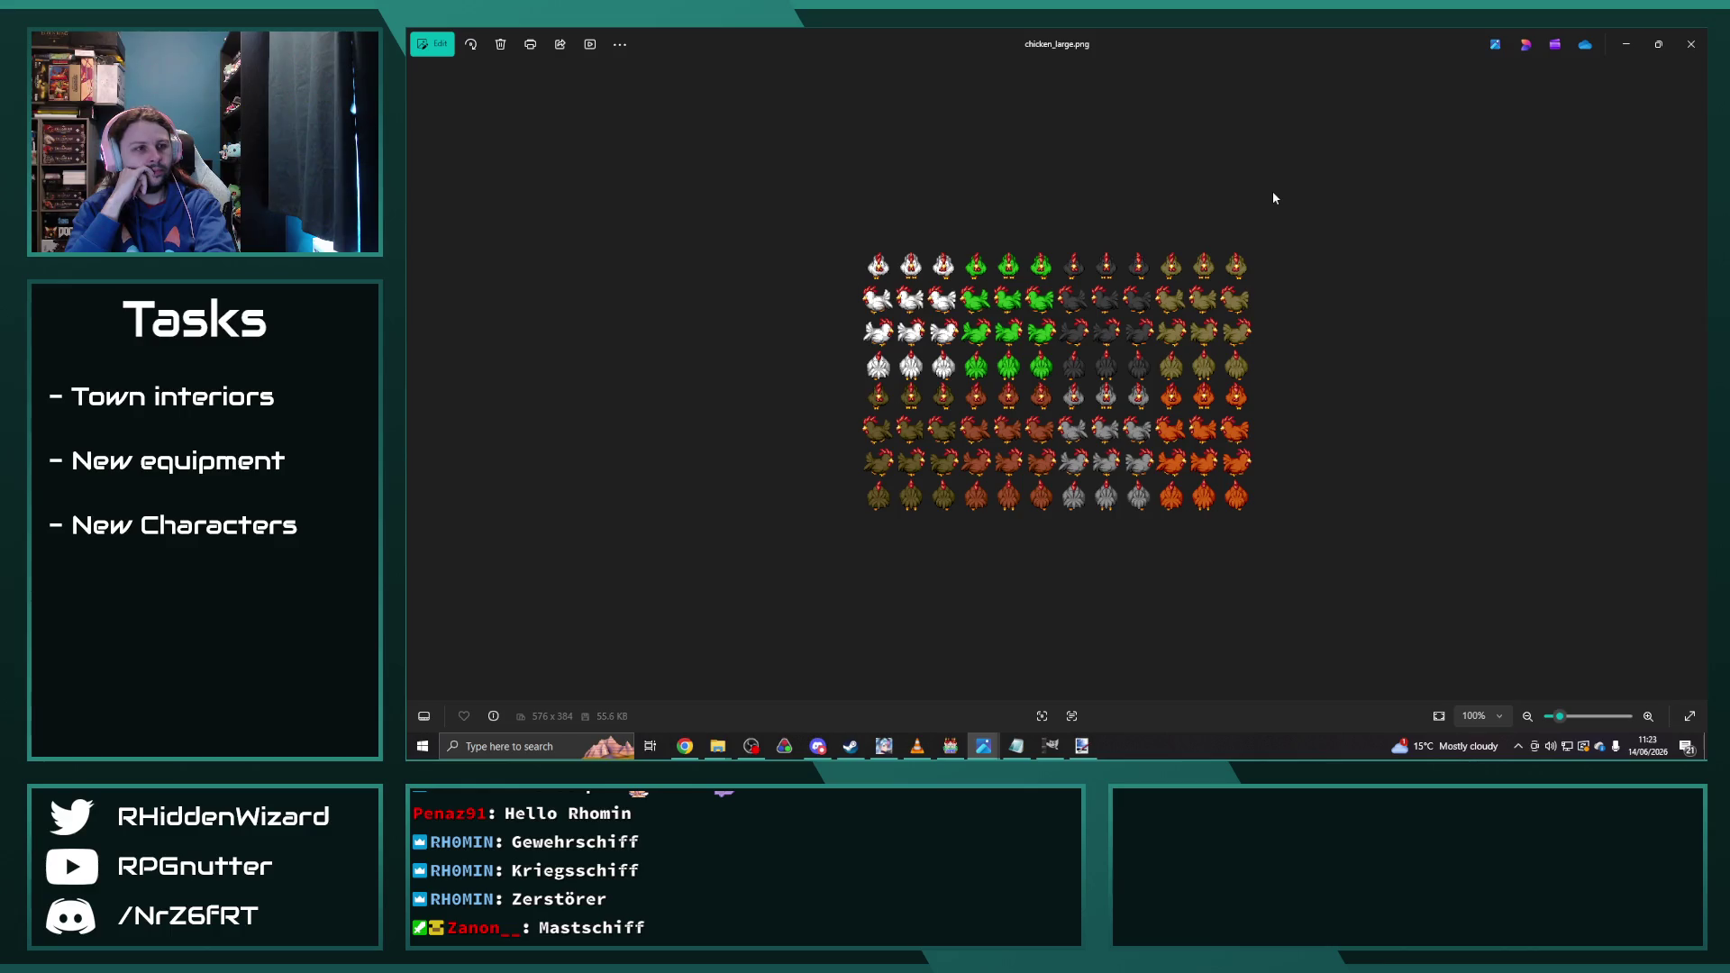
key(Right)
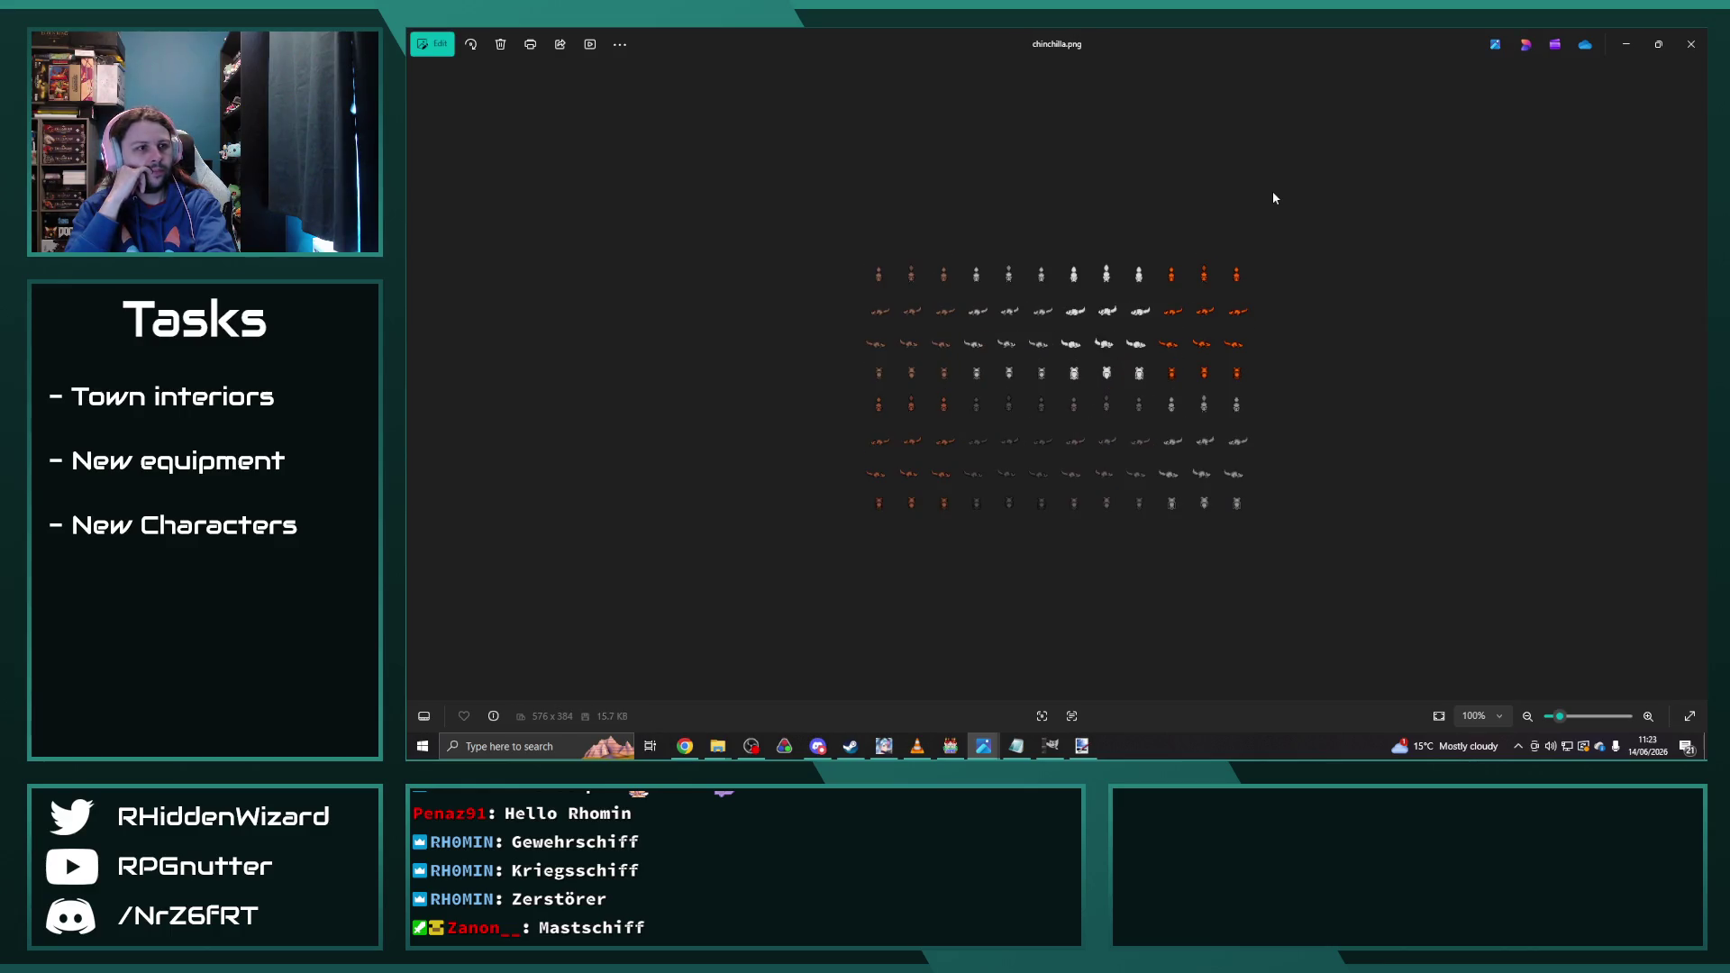
key(Right)
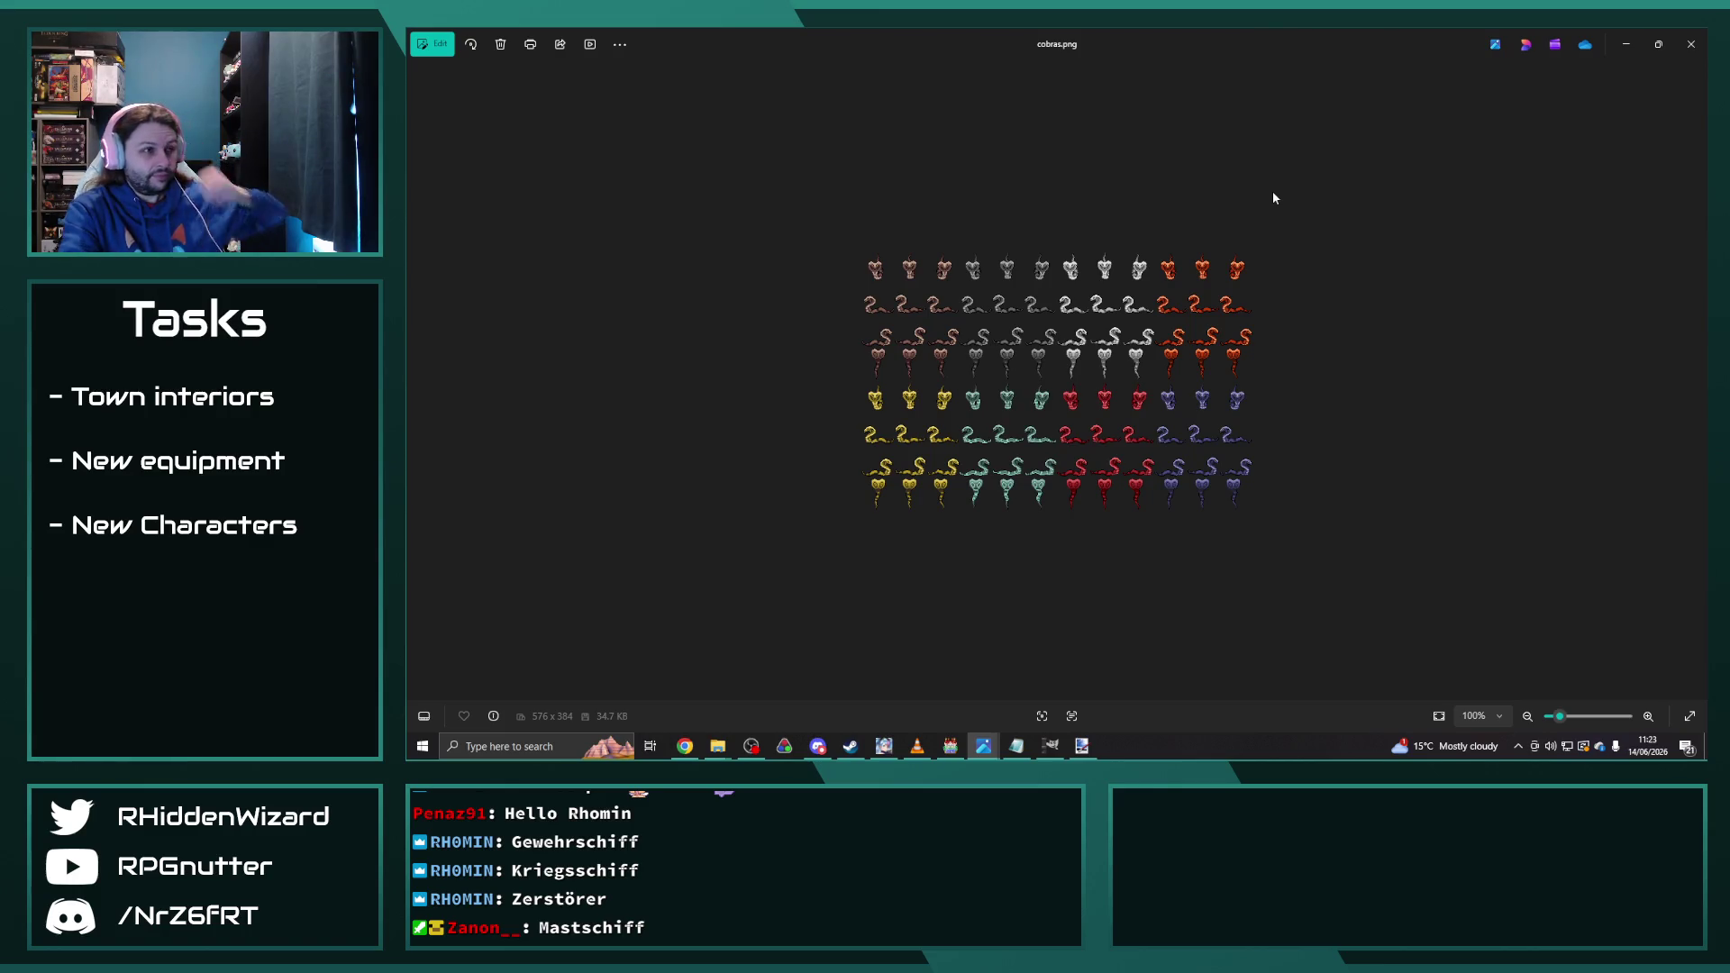
key(Right)
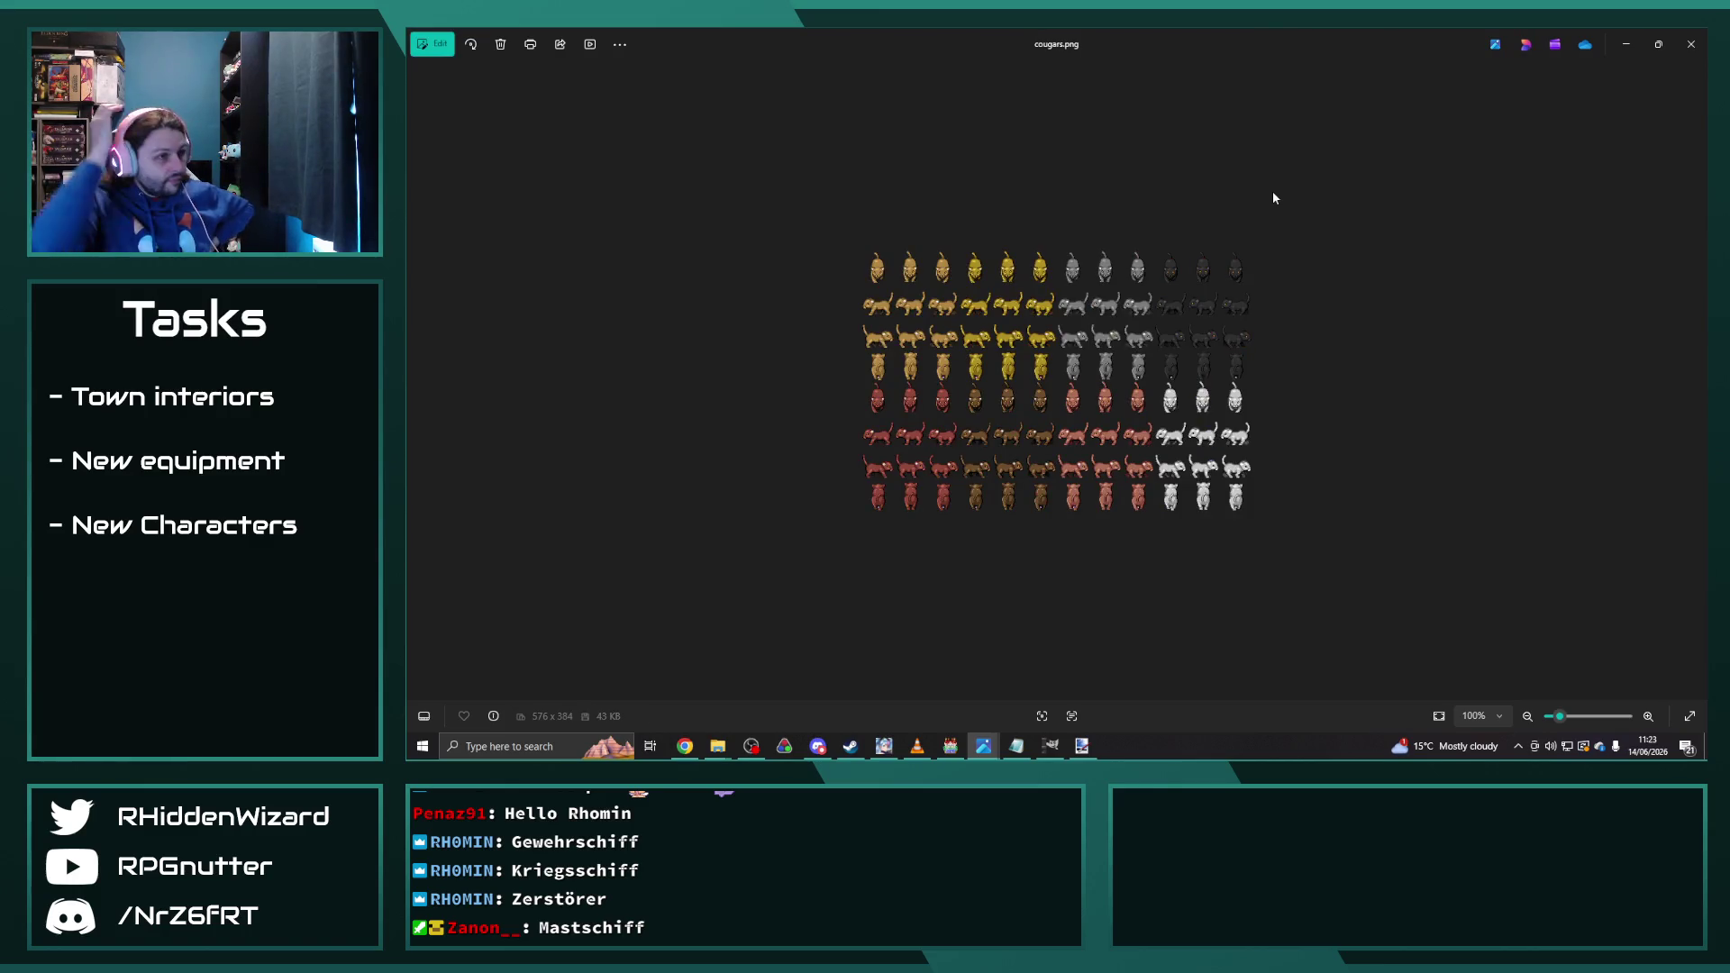
key(Right)
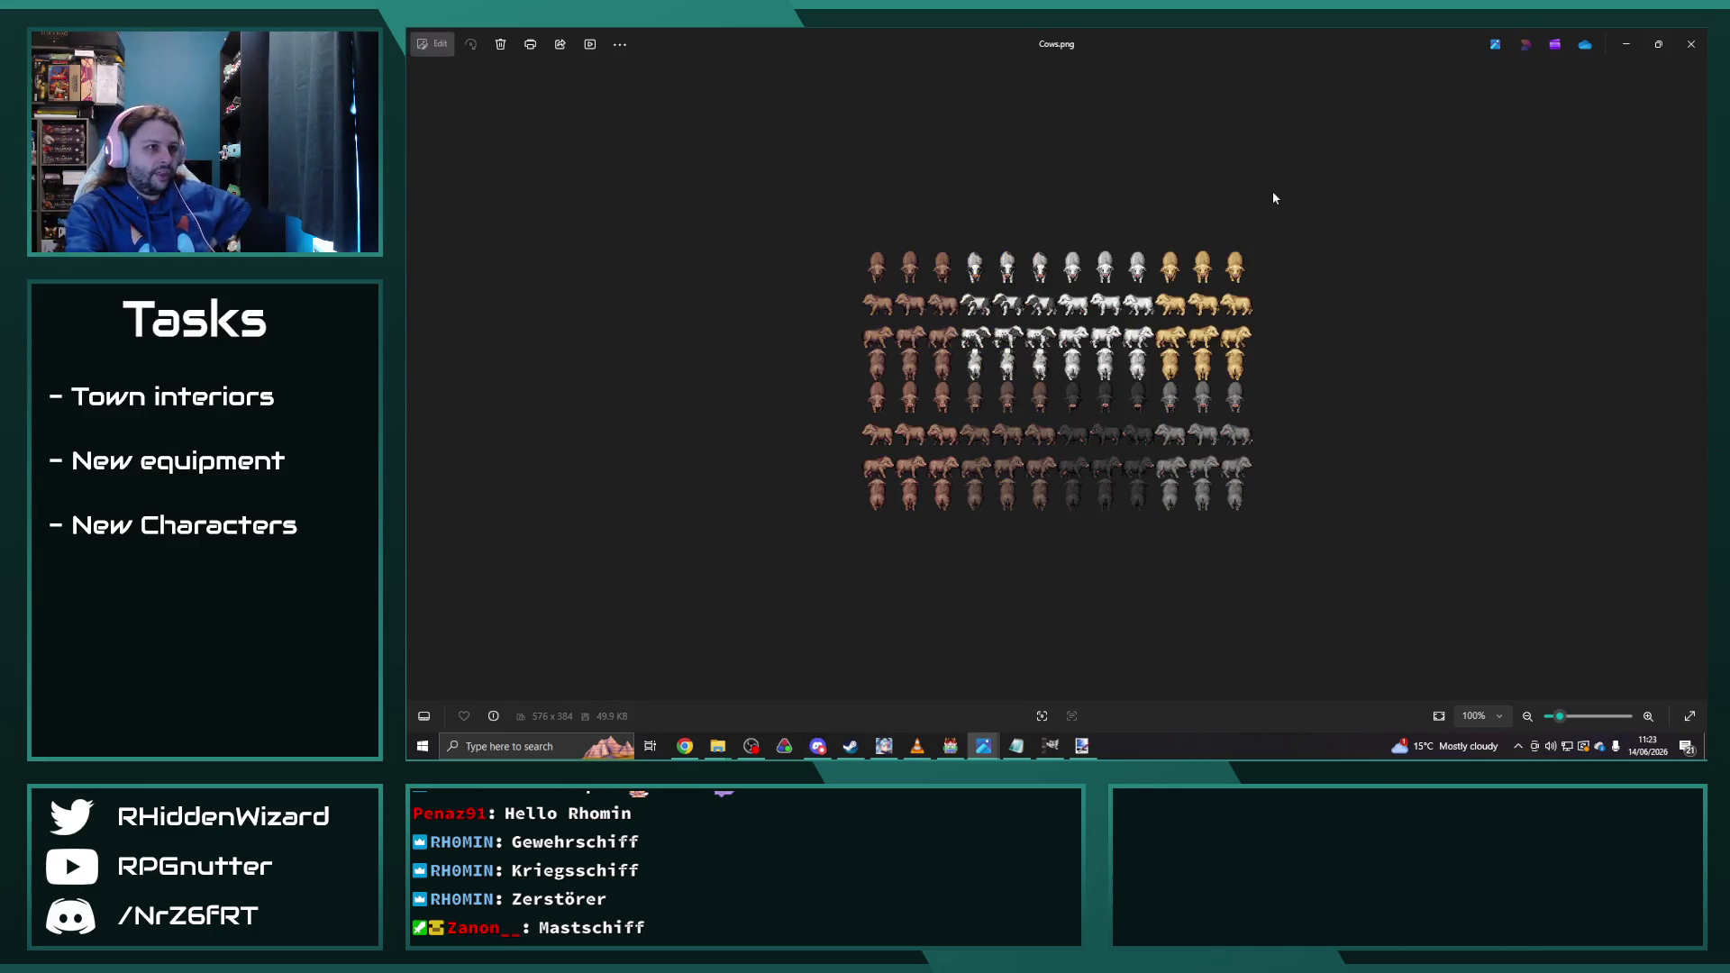
key(Right)
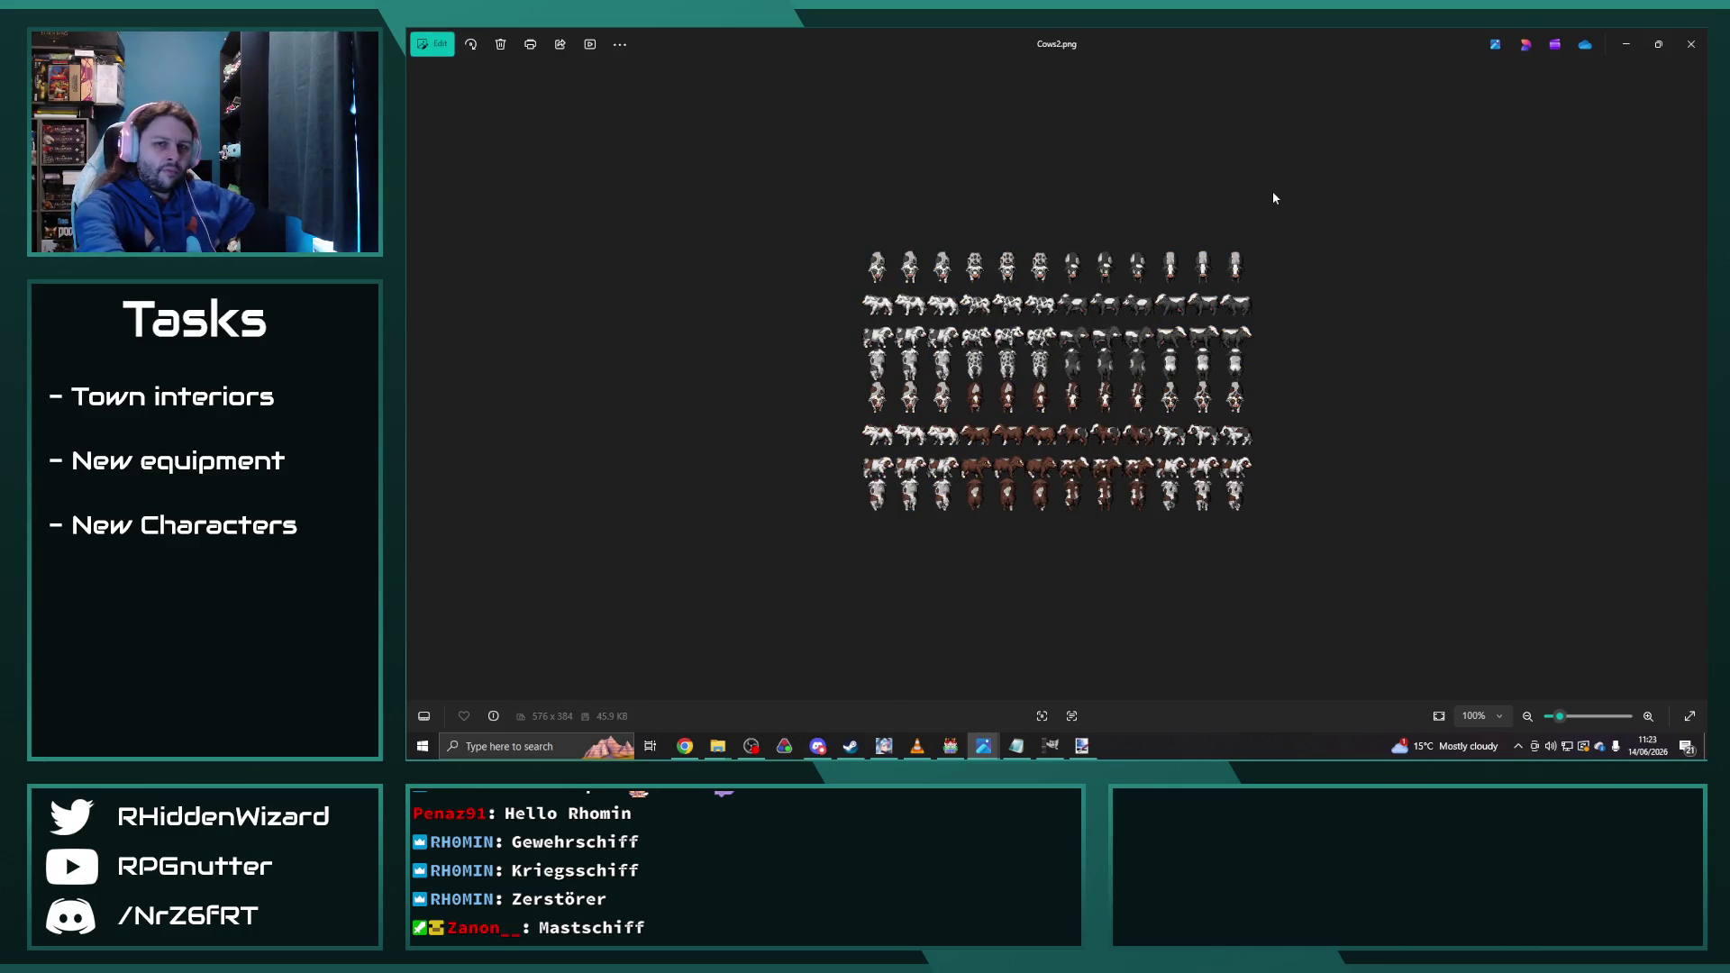
key(Right)
key(Right)
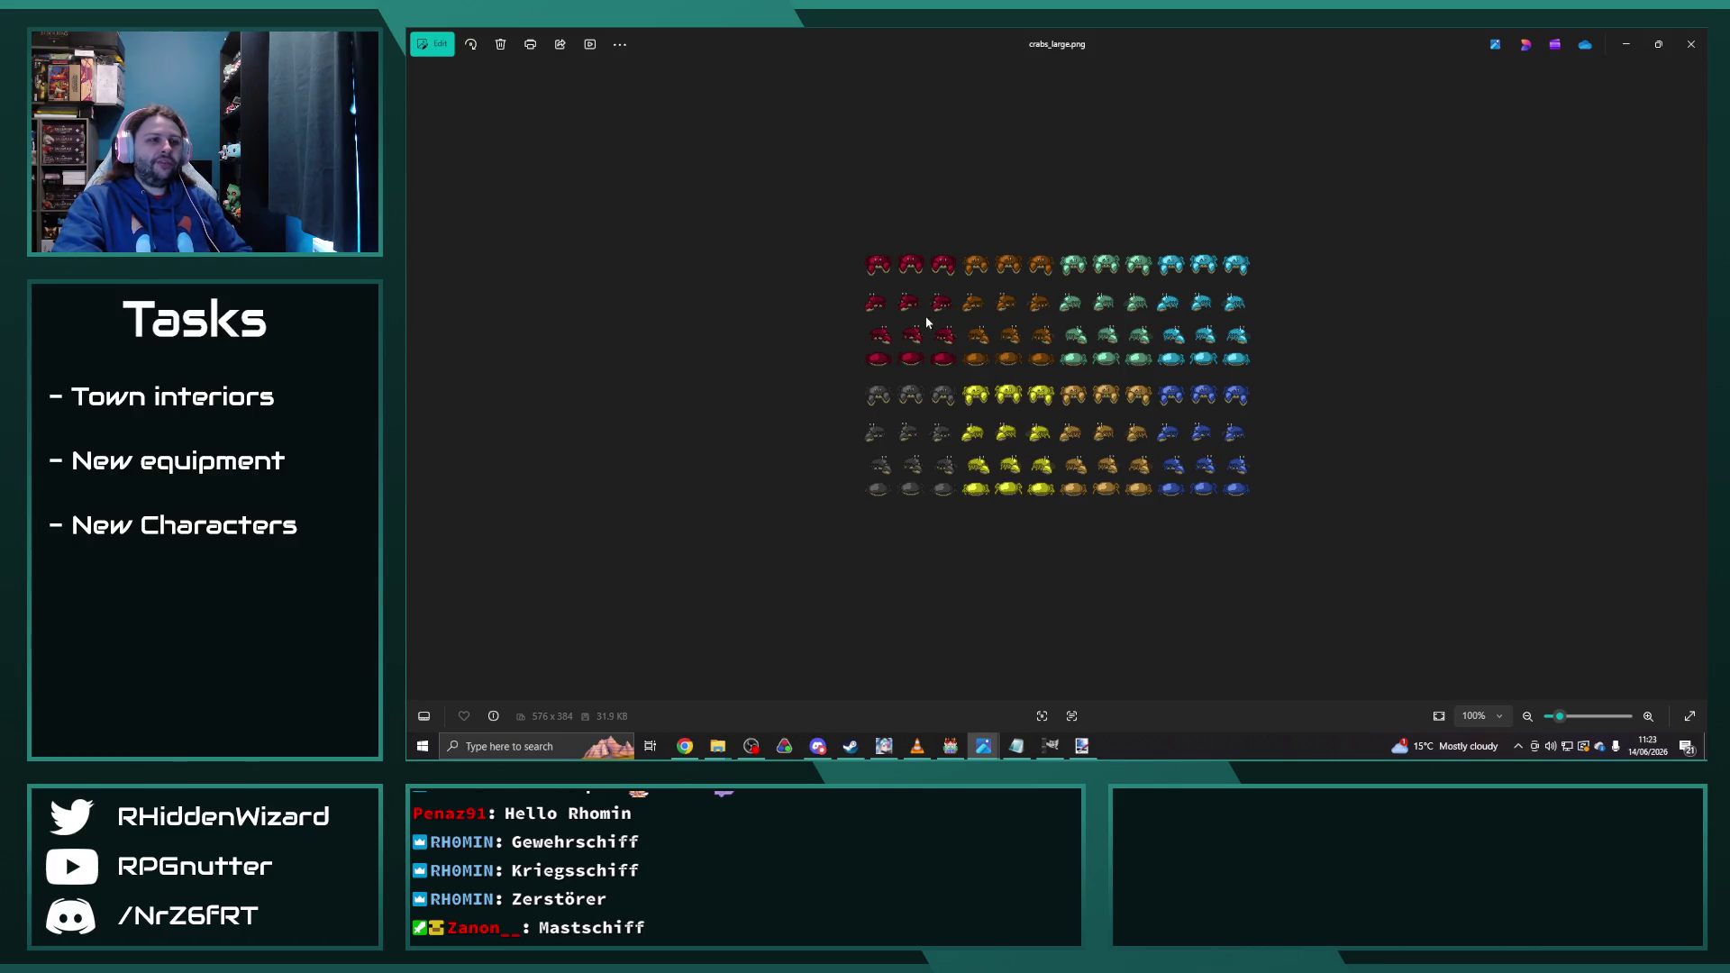
key(Right)
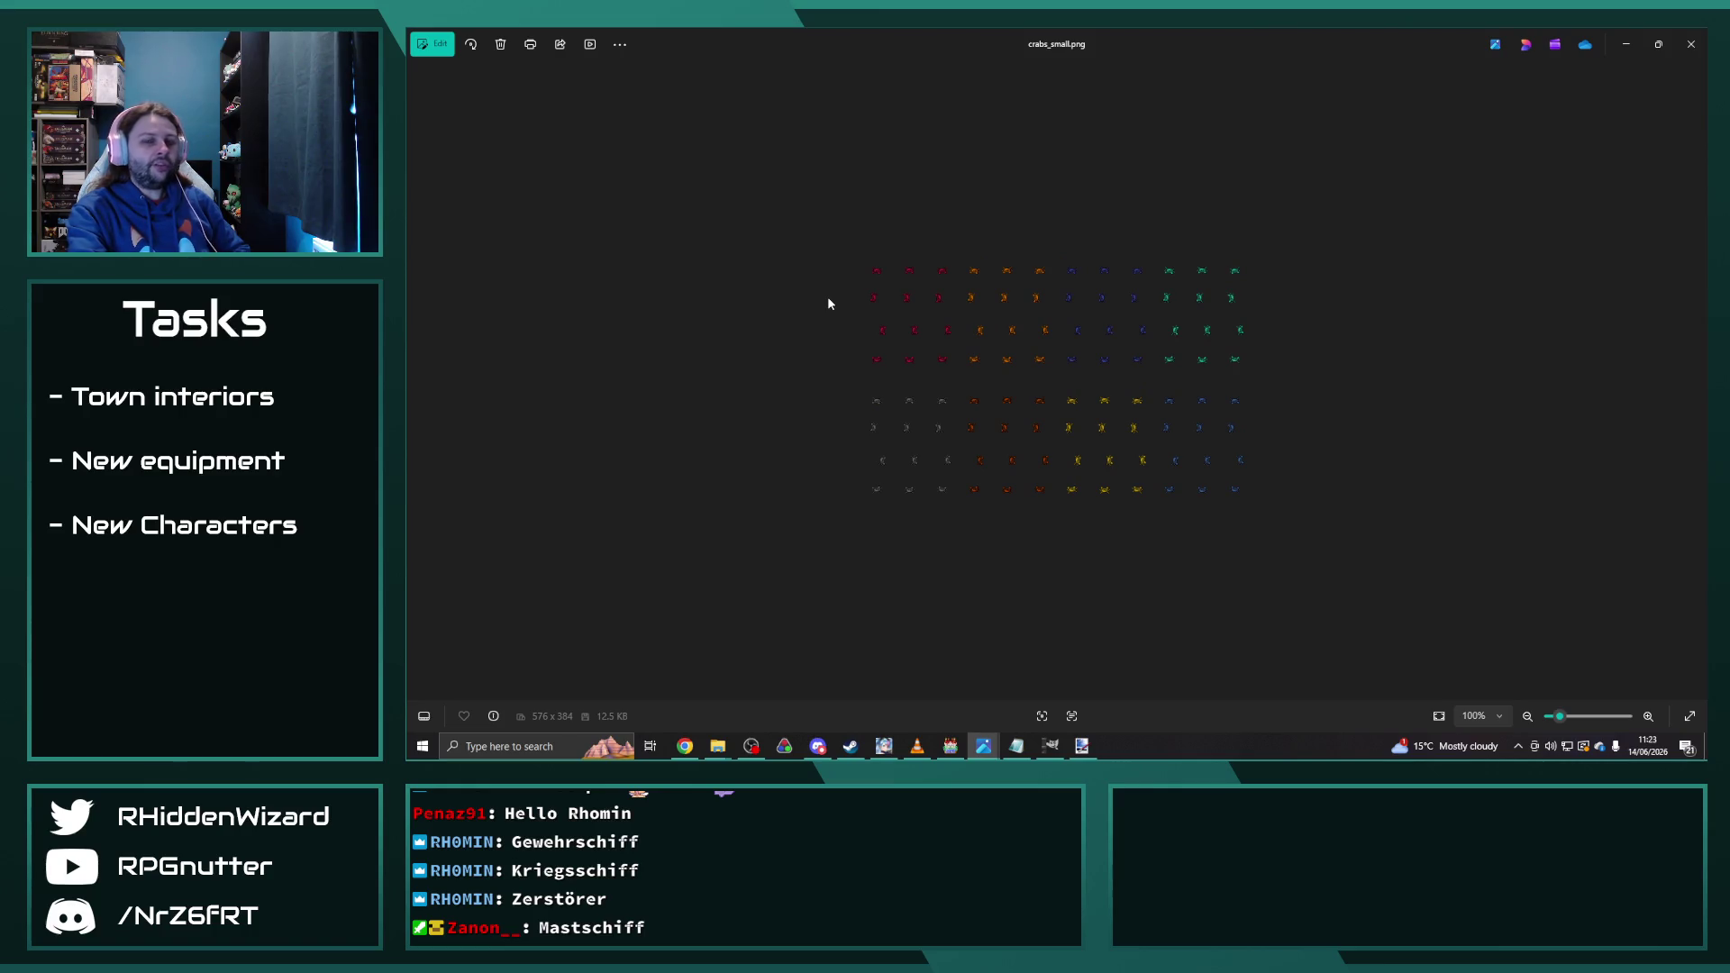
key(Right)
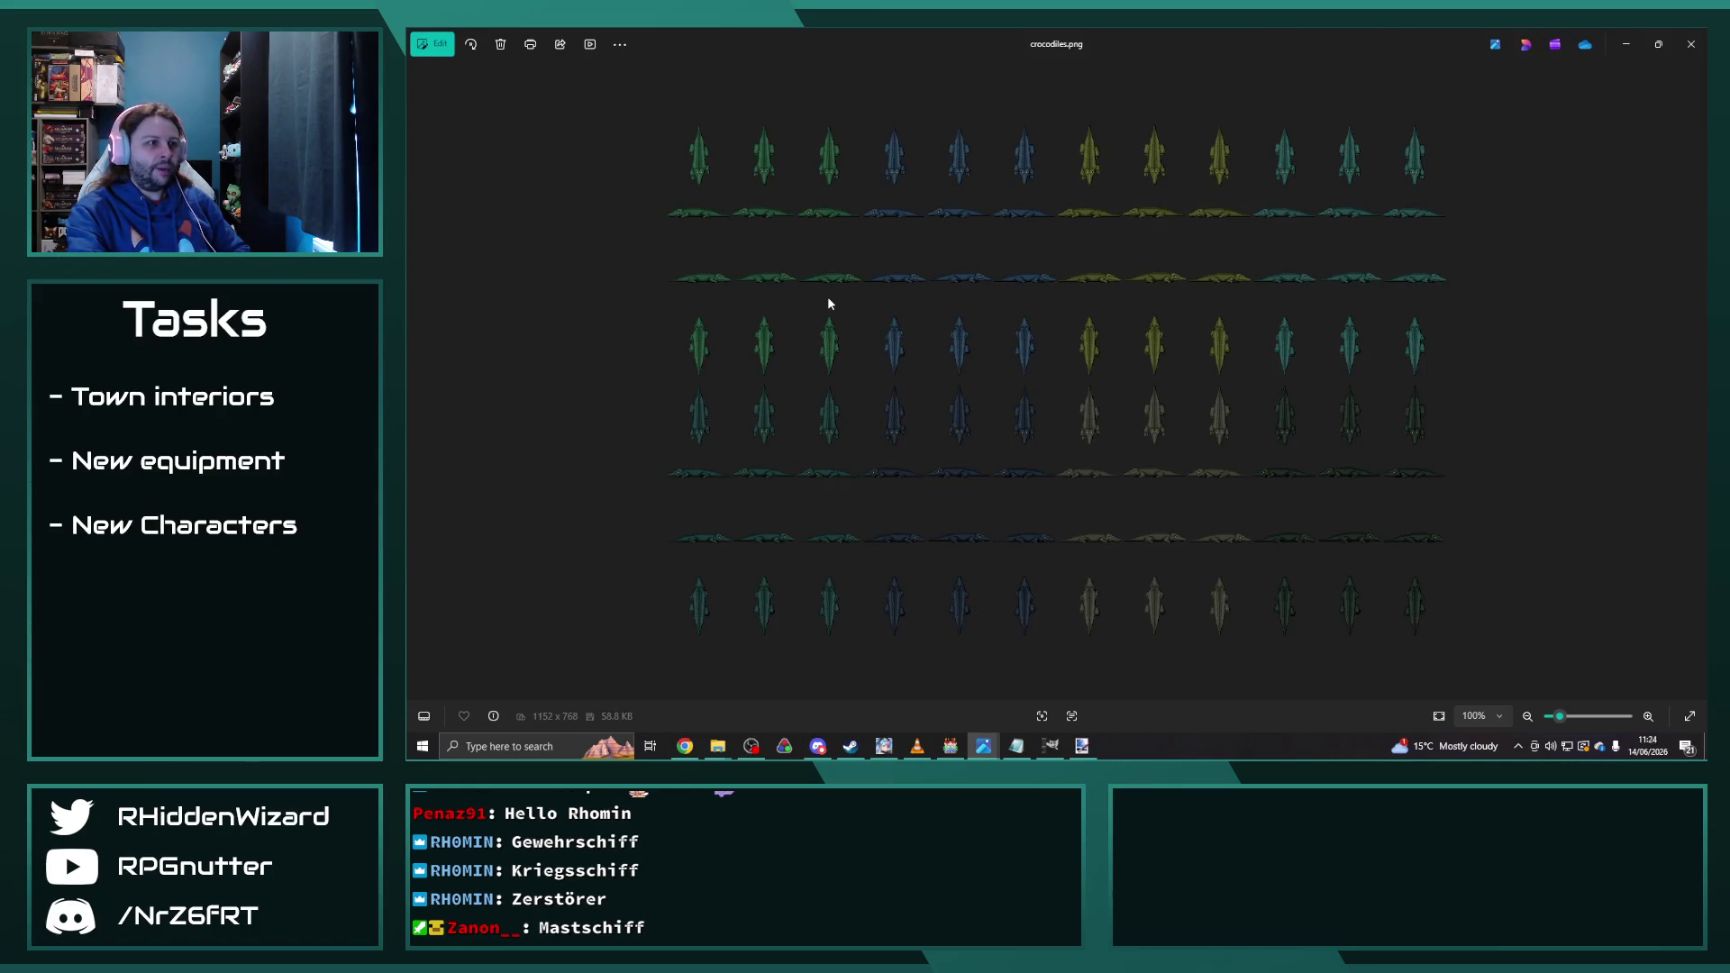
key(Right)
key(Right)
key(Right)
key(Right)
key(Right)
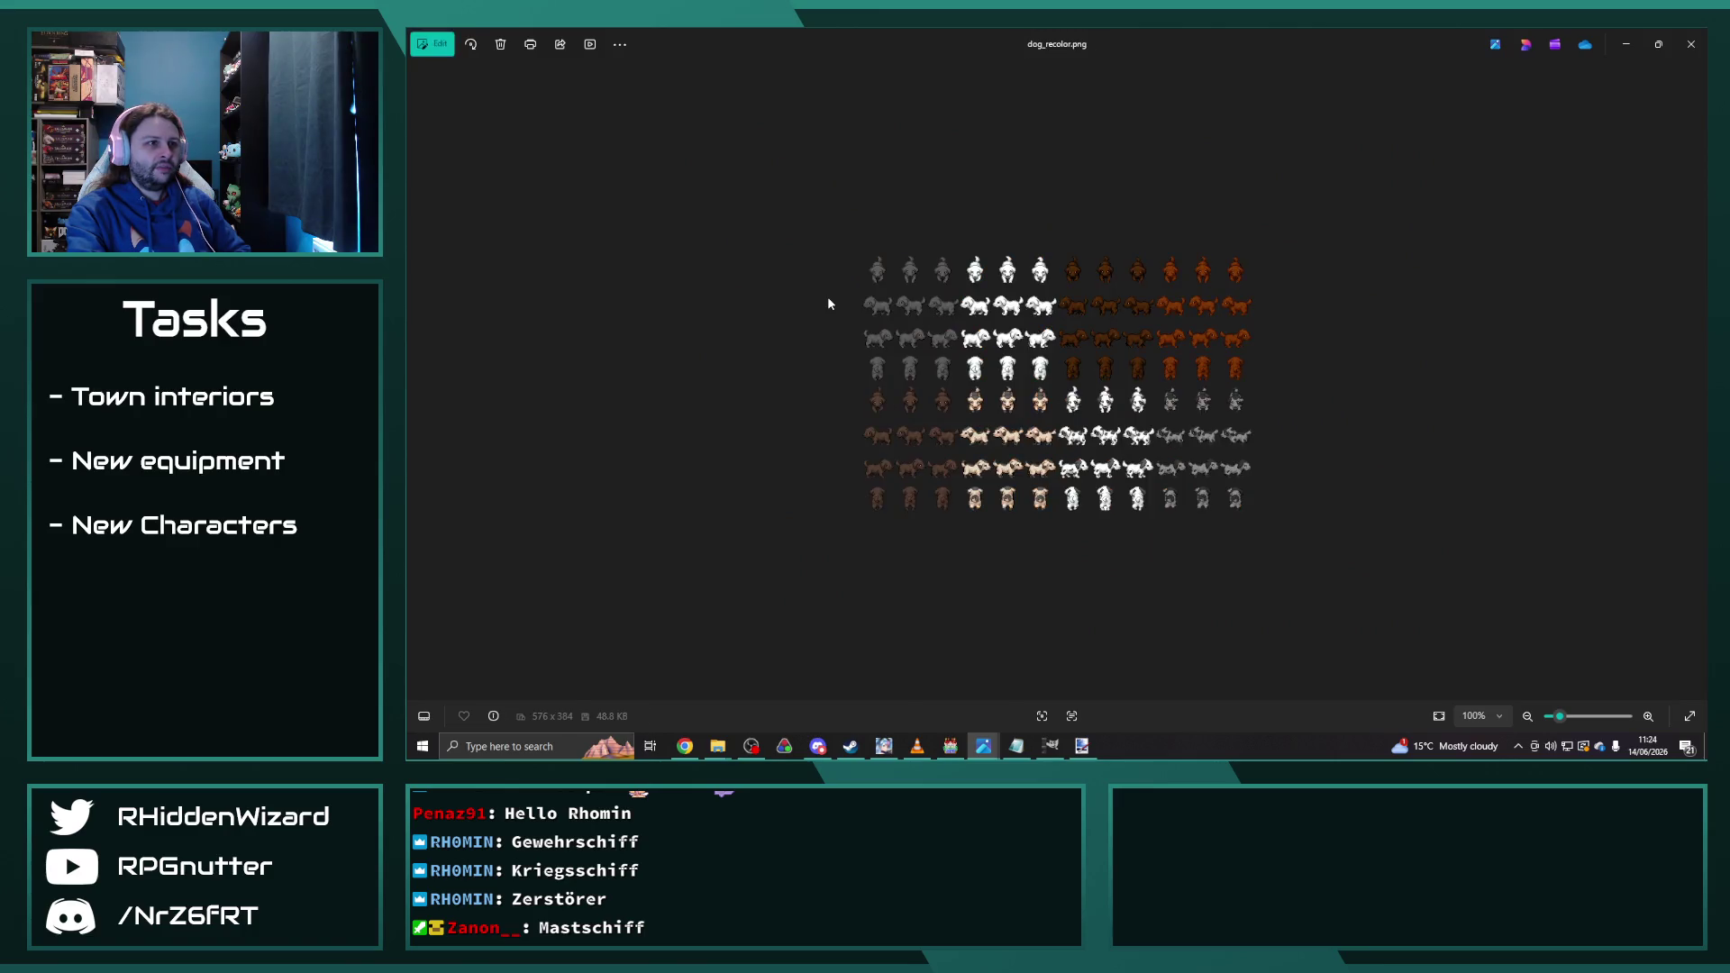
key(Right)
key(Right)
key(Right)
key(Right)
key(Right)
key(Right)
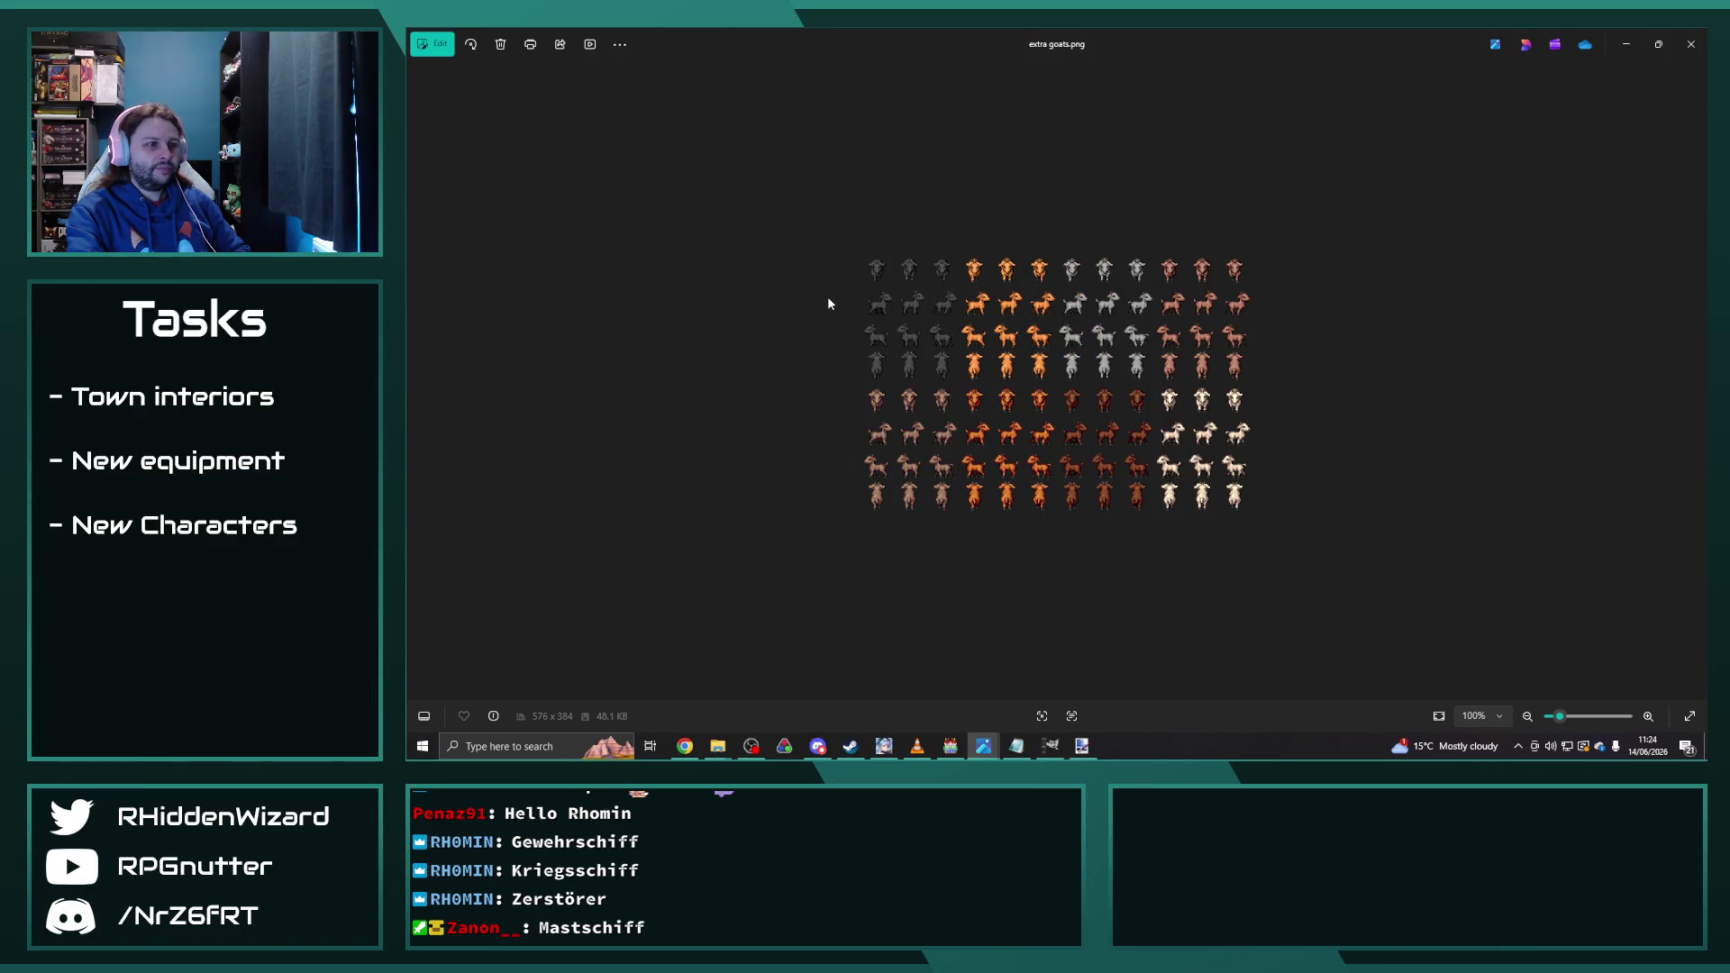
key(Right)
key(Right)
key(Right)
key(Right)
key(Right)
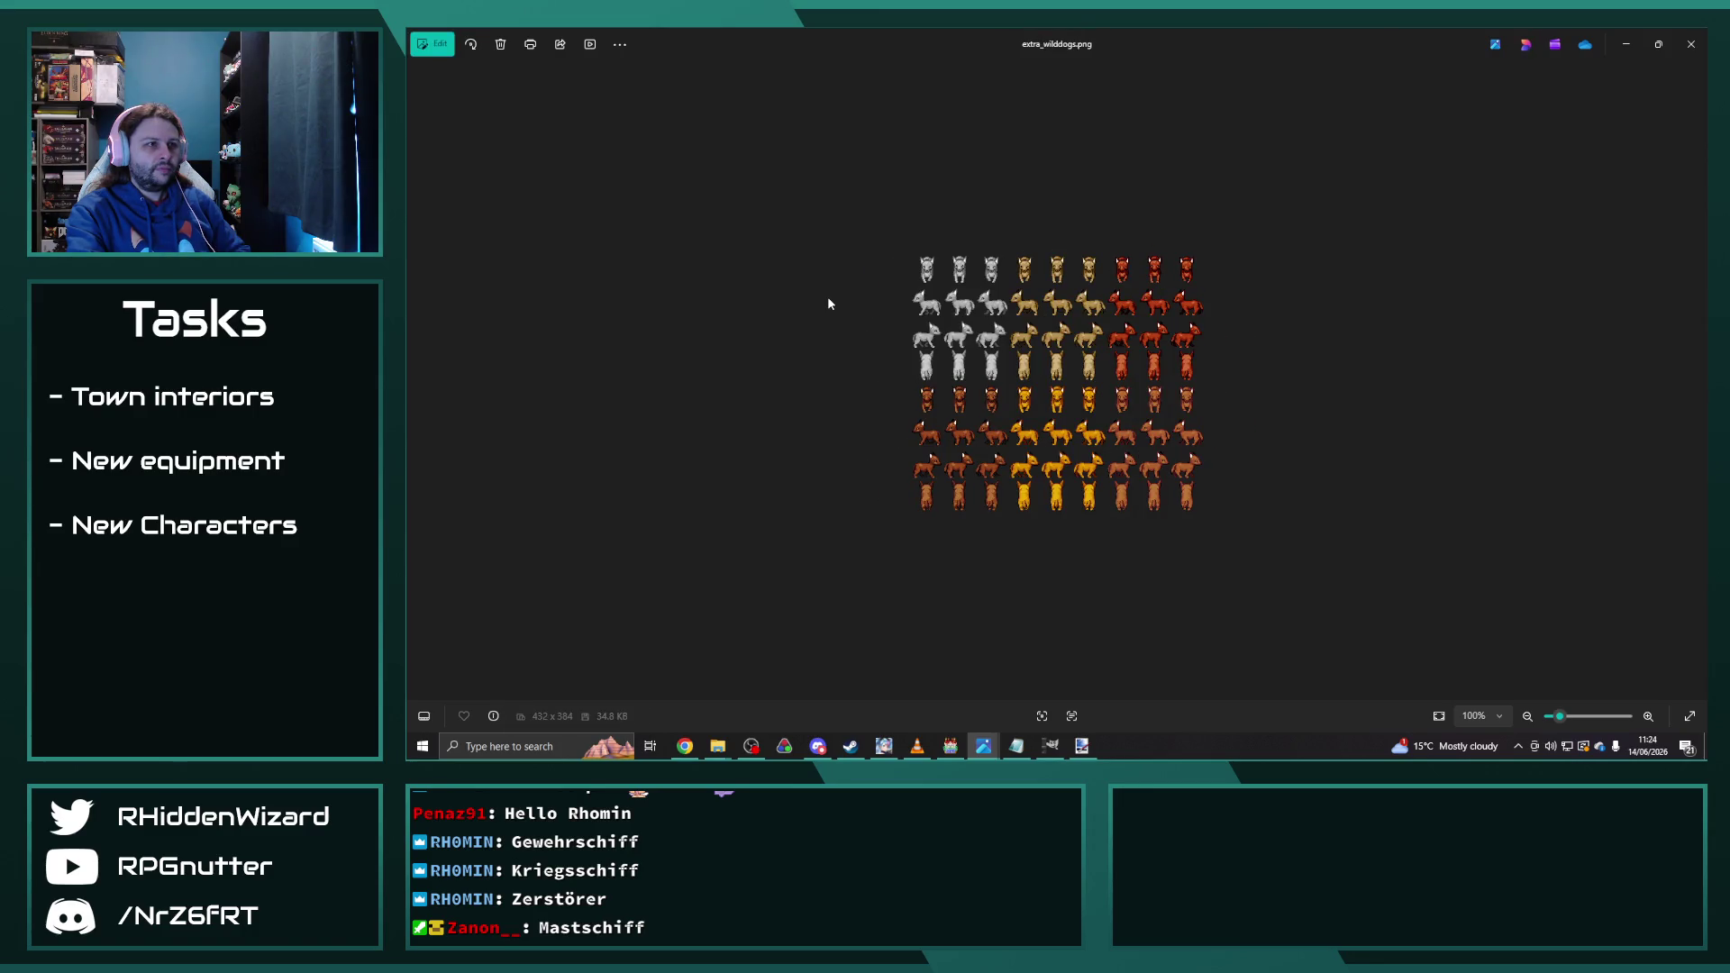
key(Right)
key(Right)
key(Right)
key(Right)
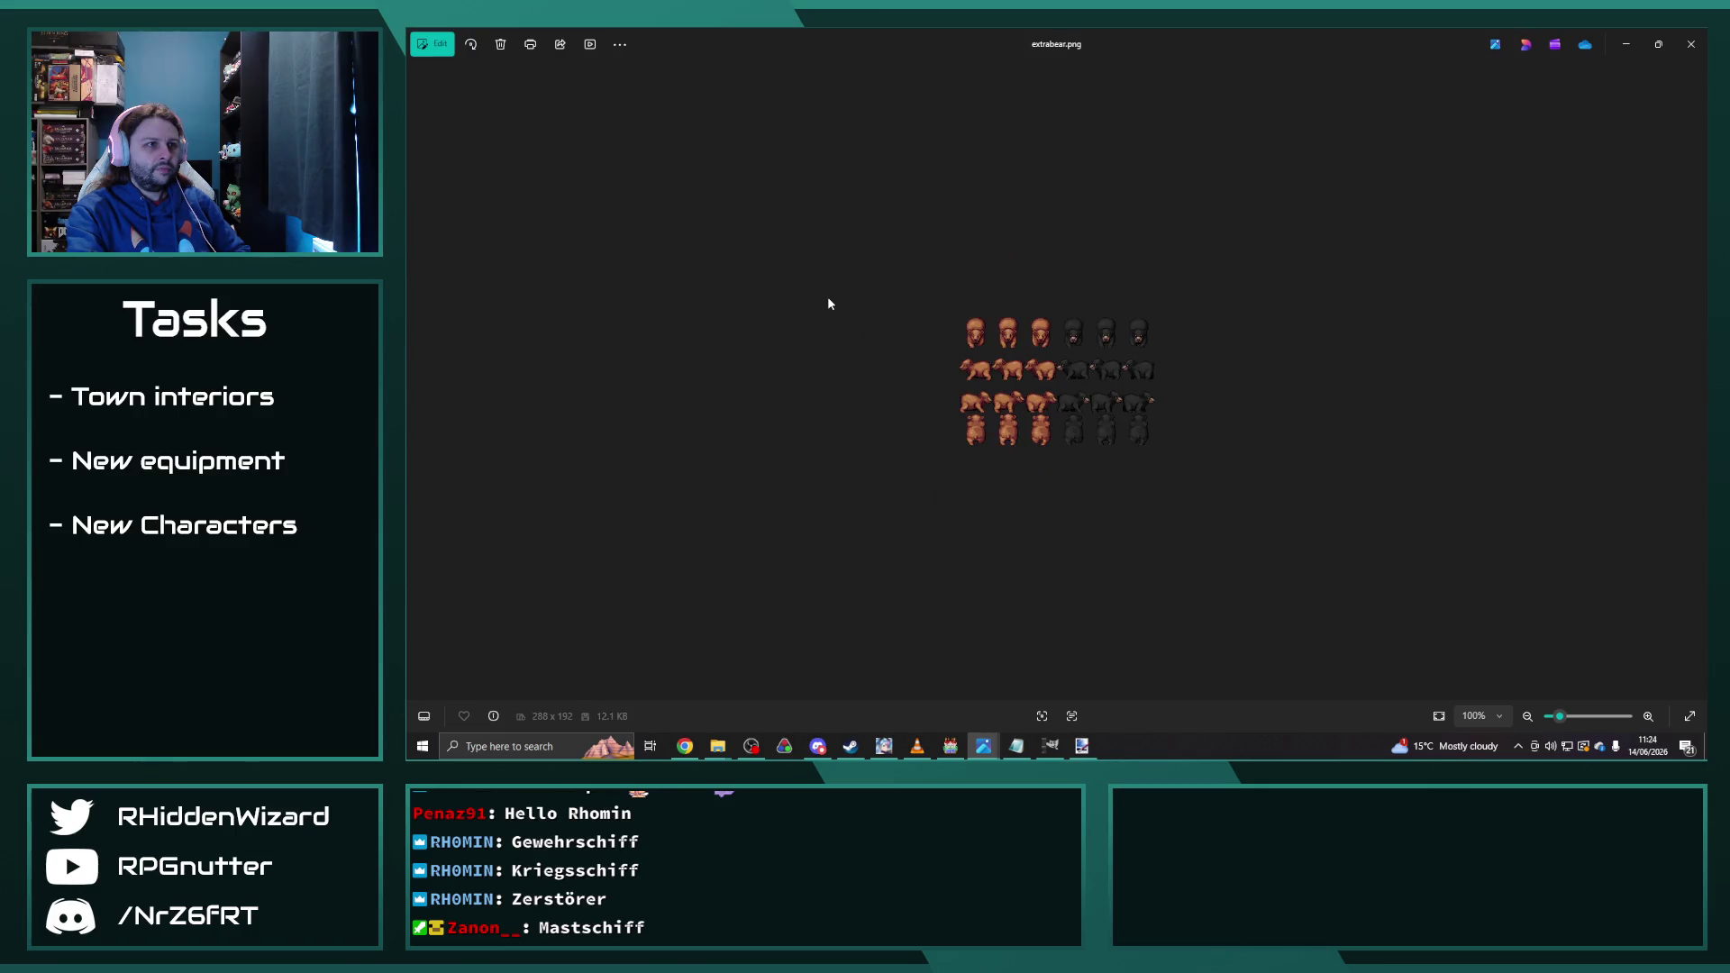
key(Right)
key(Right)
key(Right)
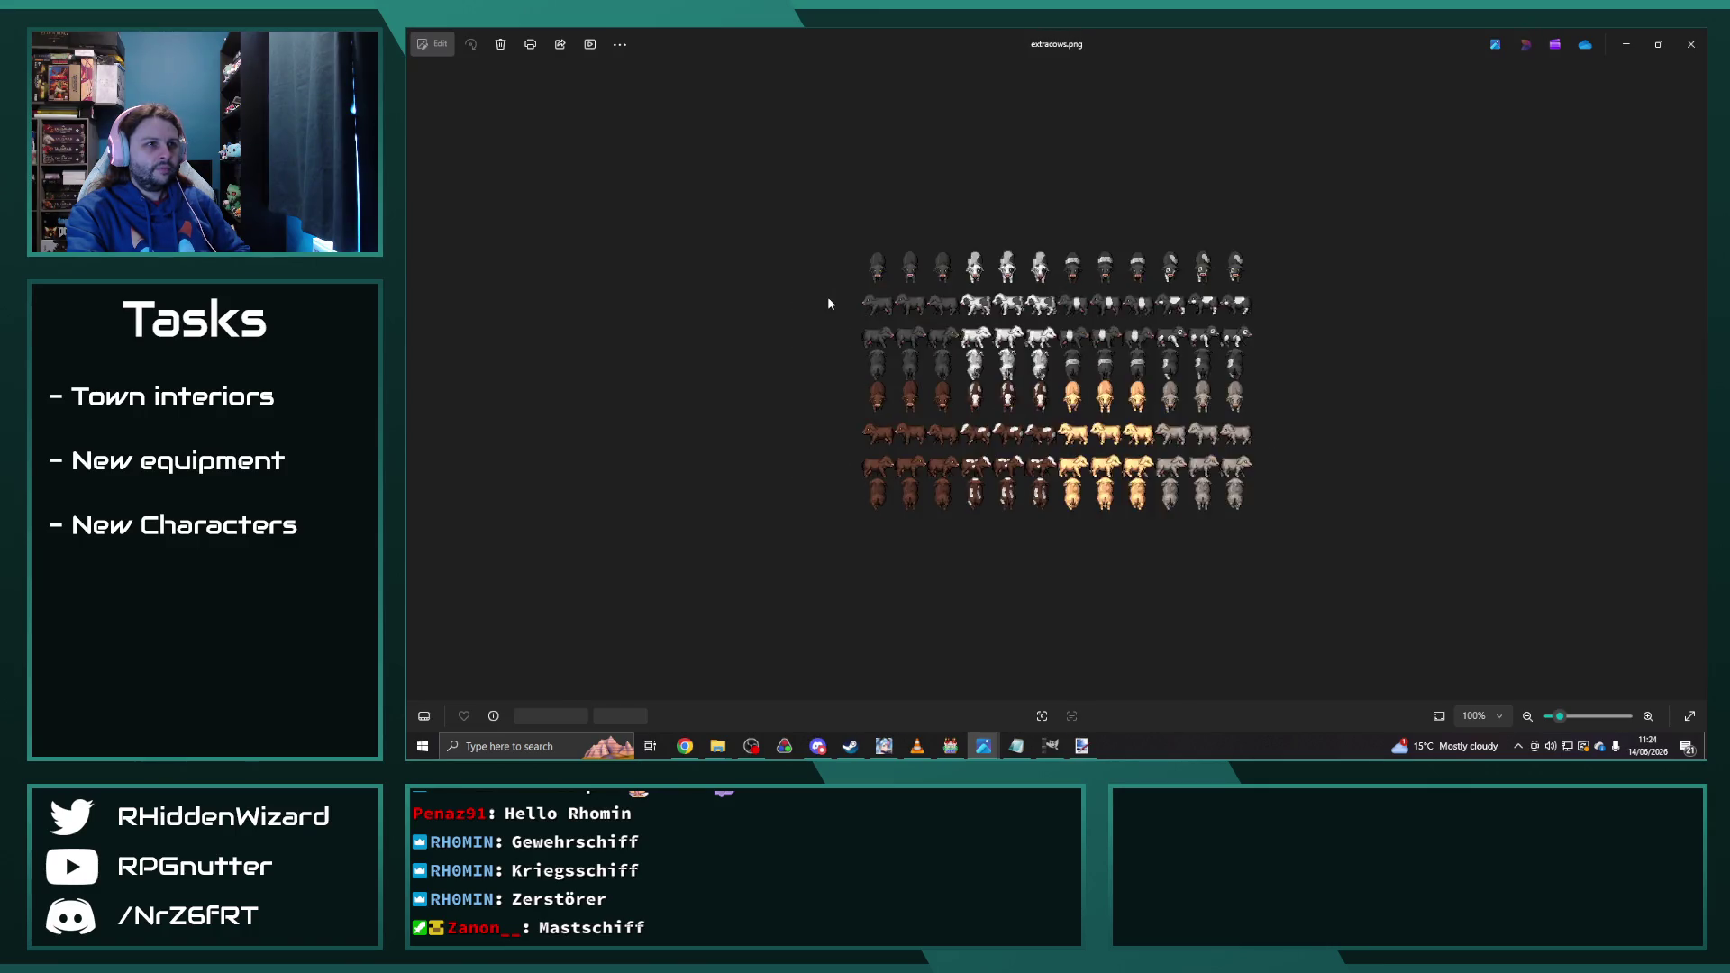
key(Right)
key(Right)
key(Right)
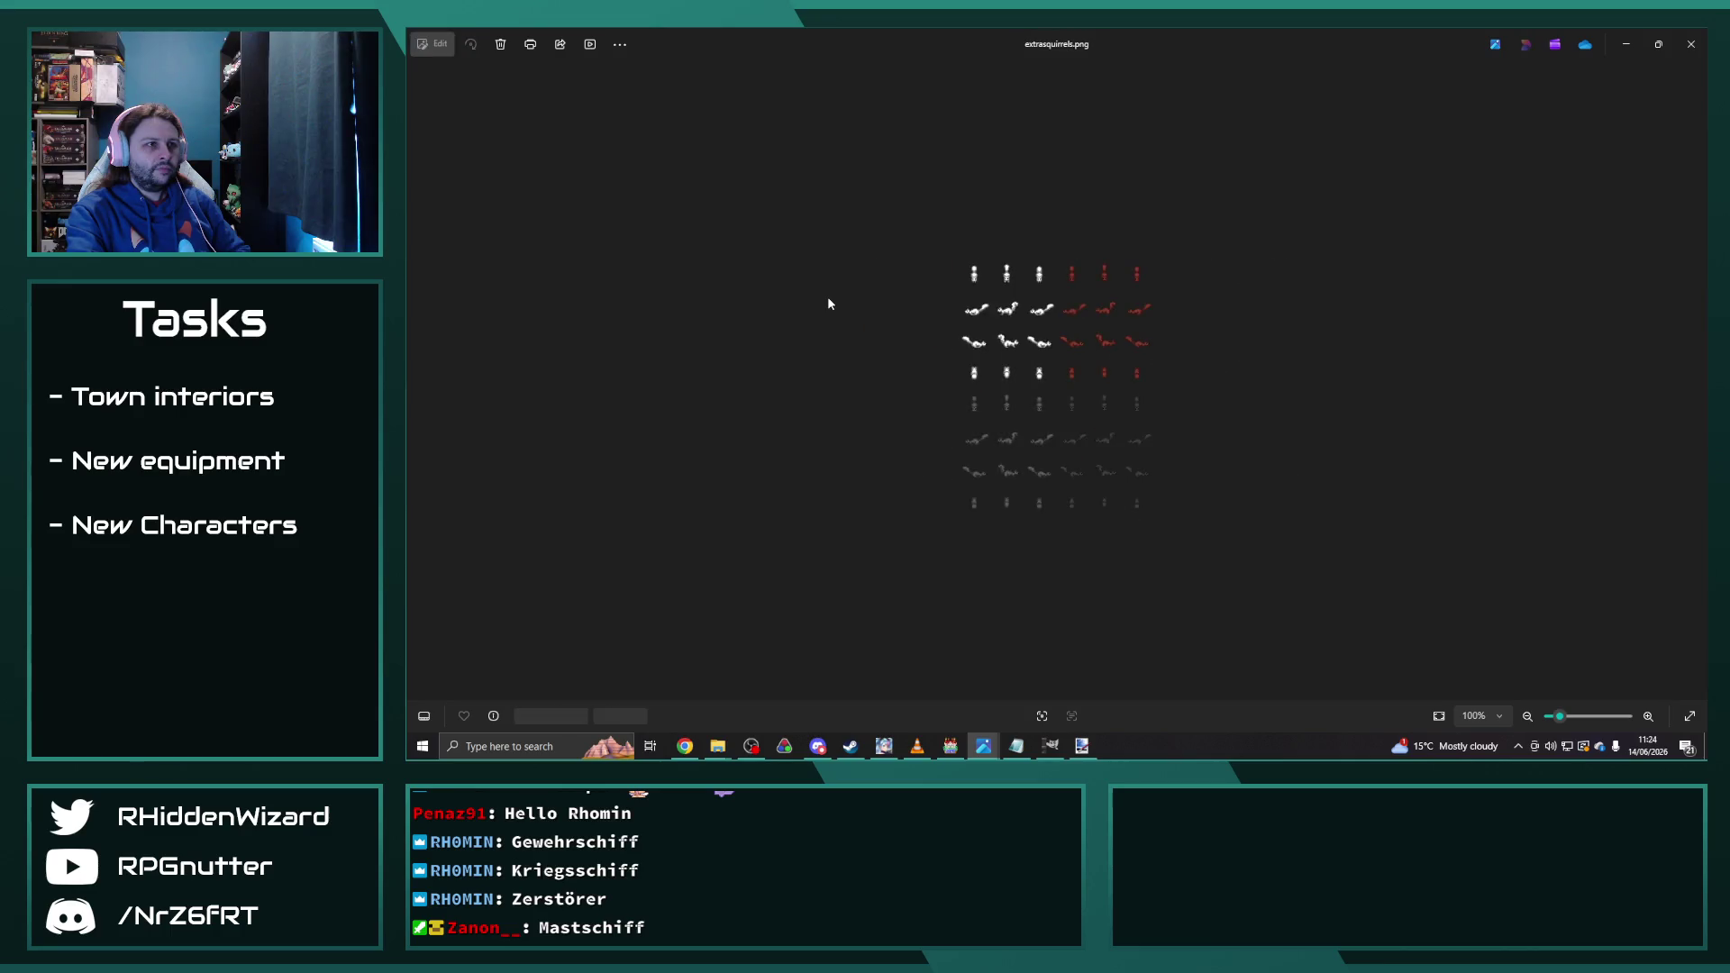
key(Right)
key(Right)
key(Right)
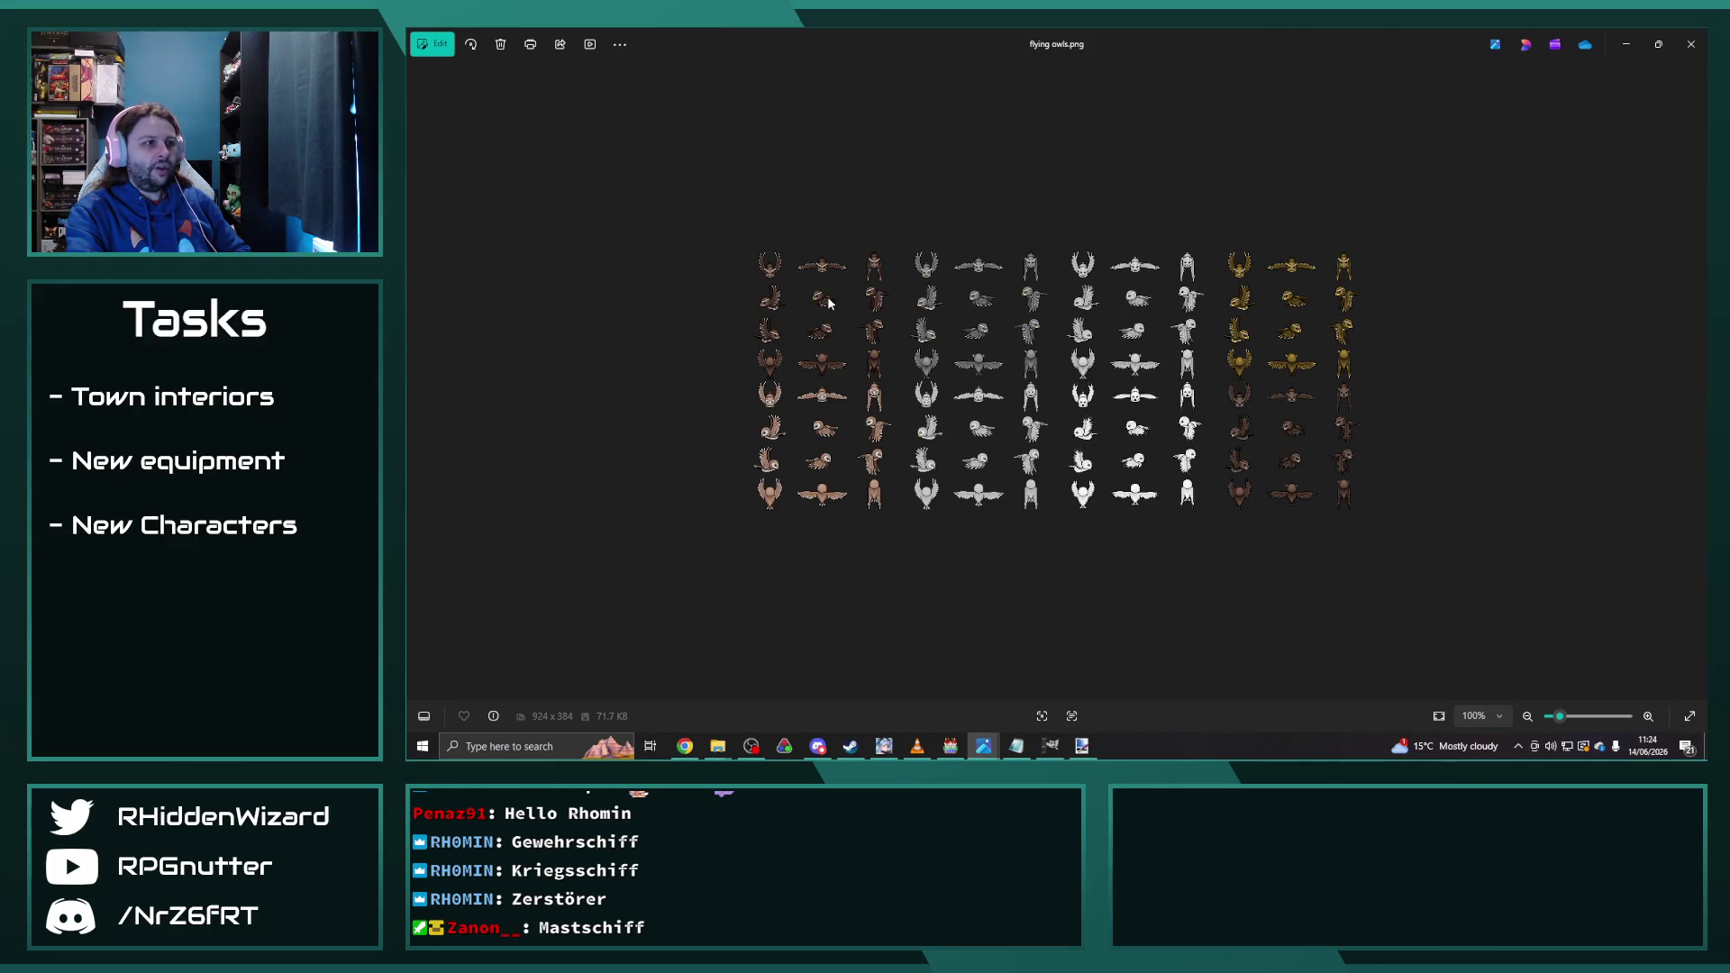
key(Right)
key(Right)
key(Right)
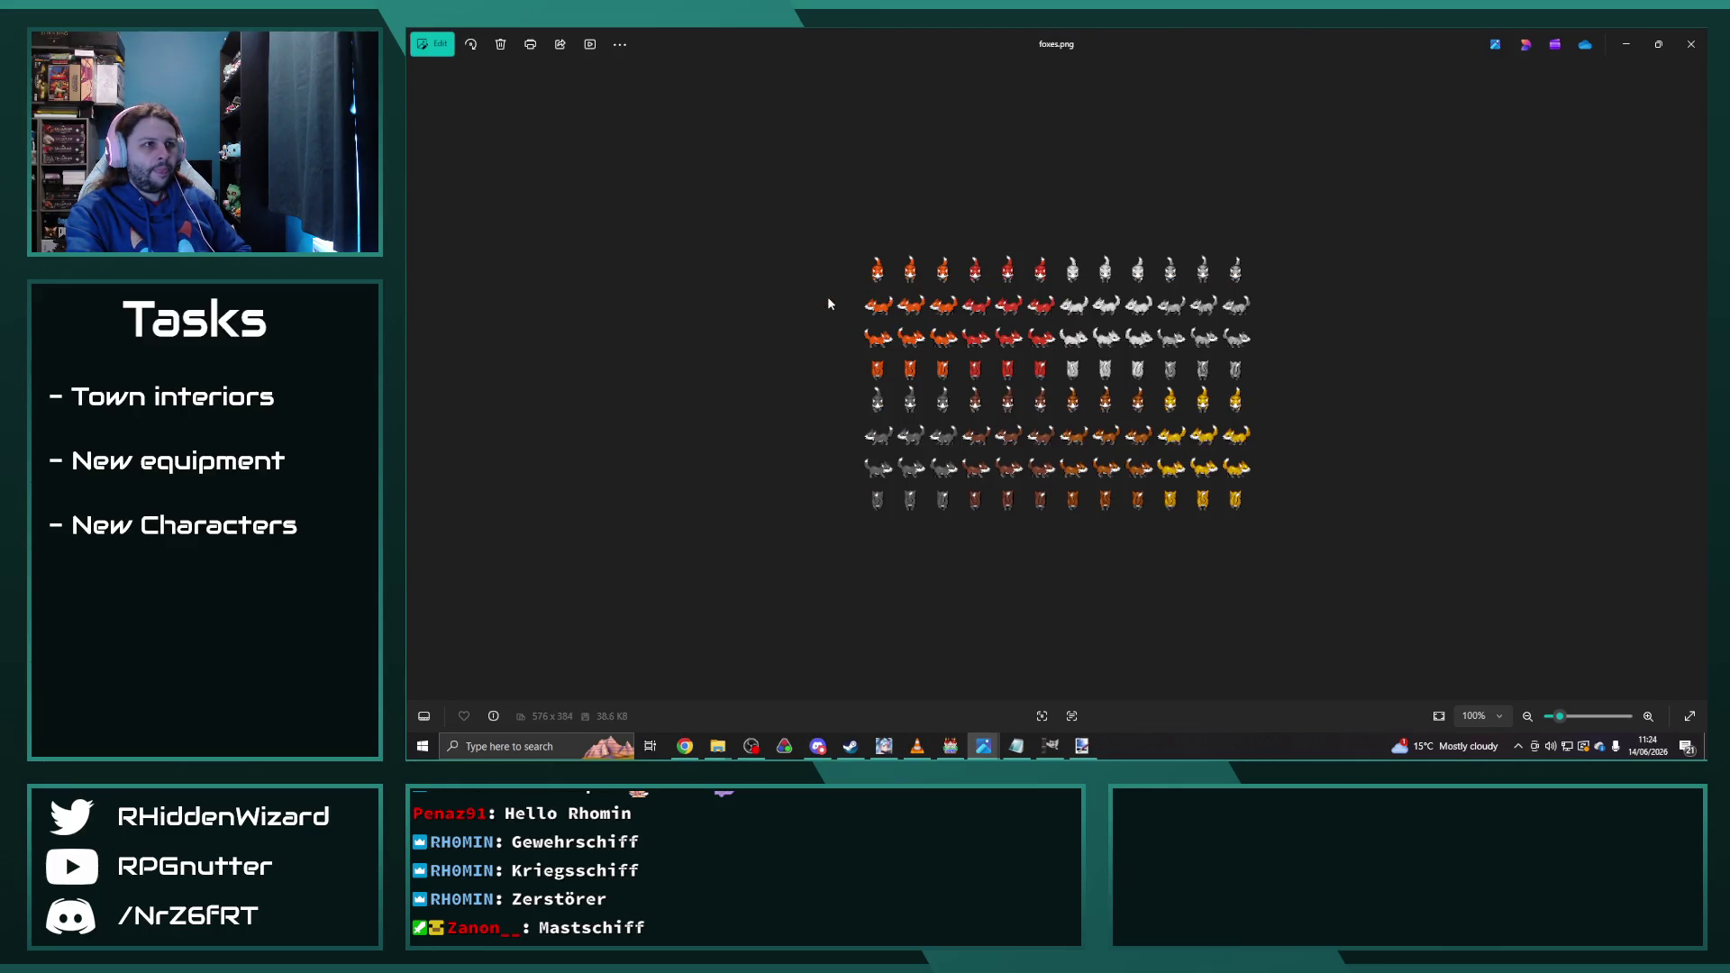
key(Right)
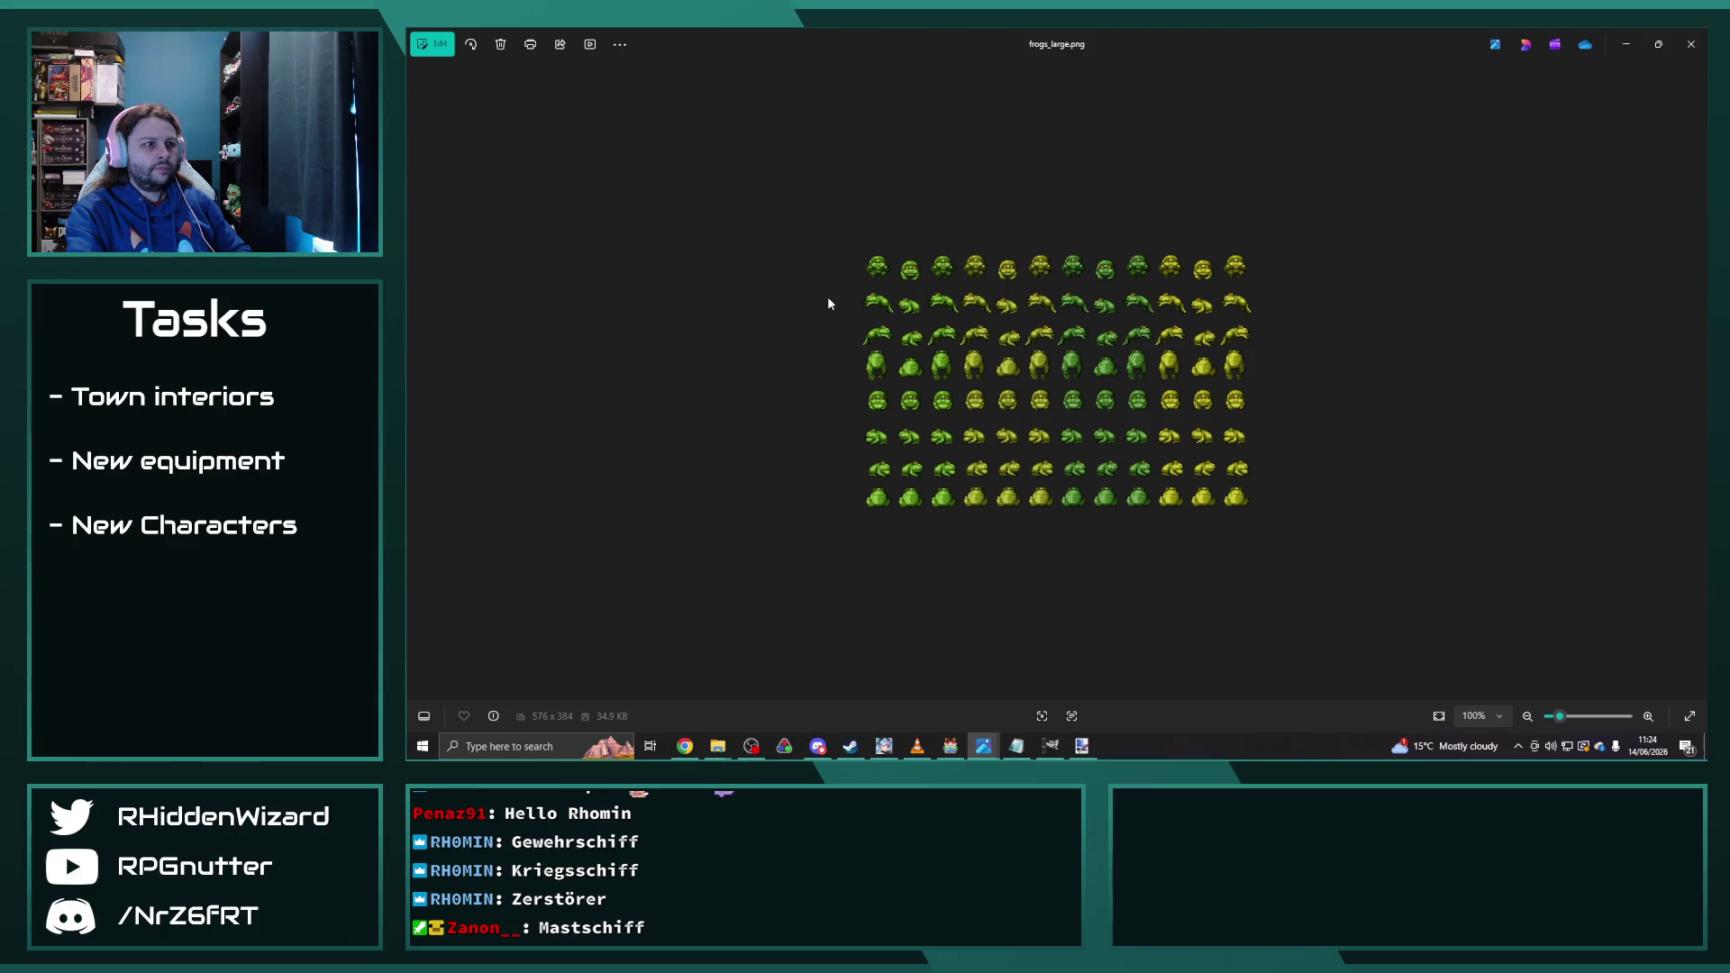
key(Right)
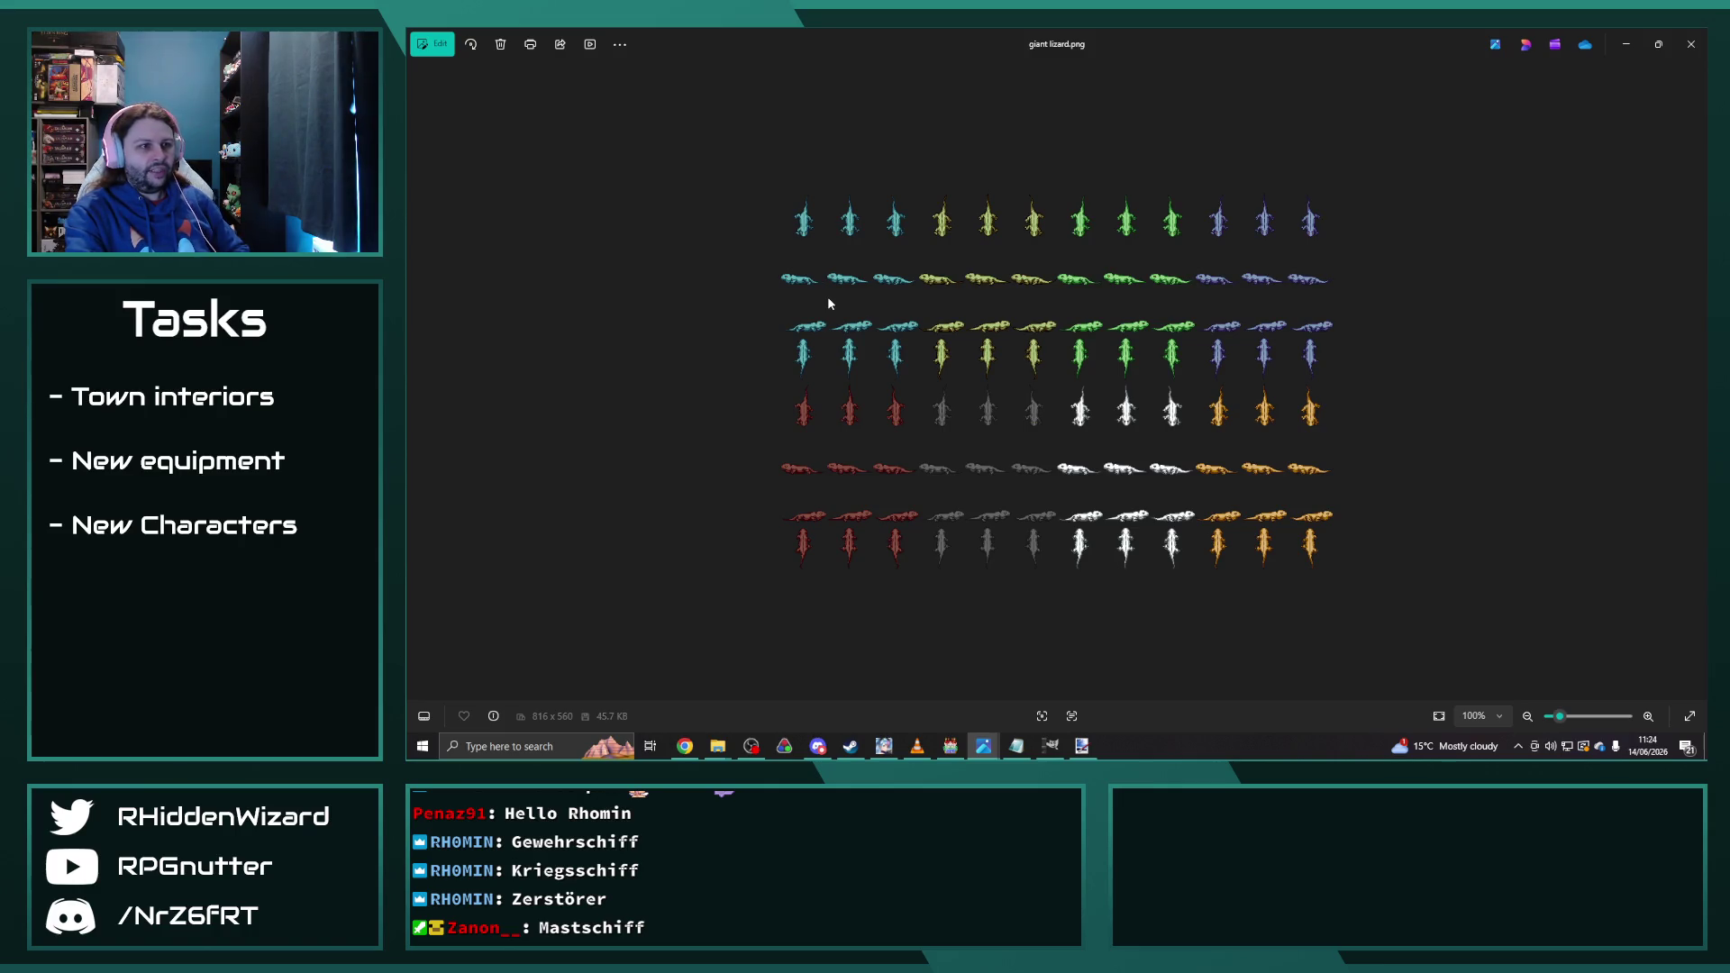
key(Right)
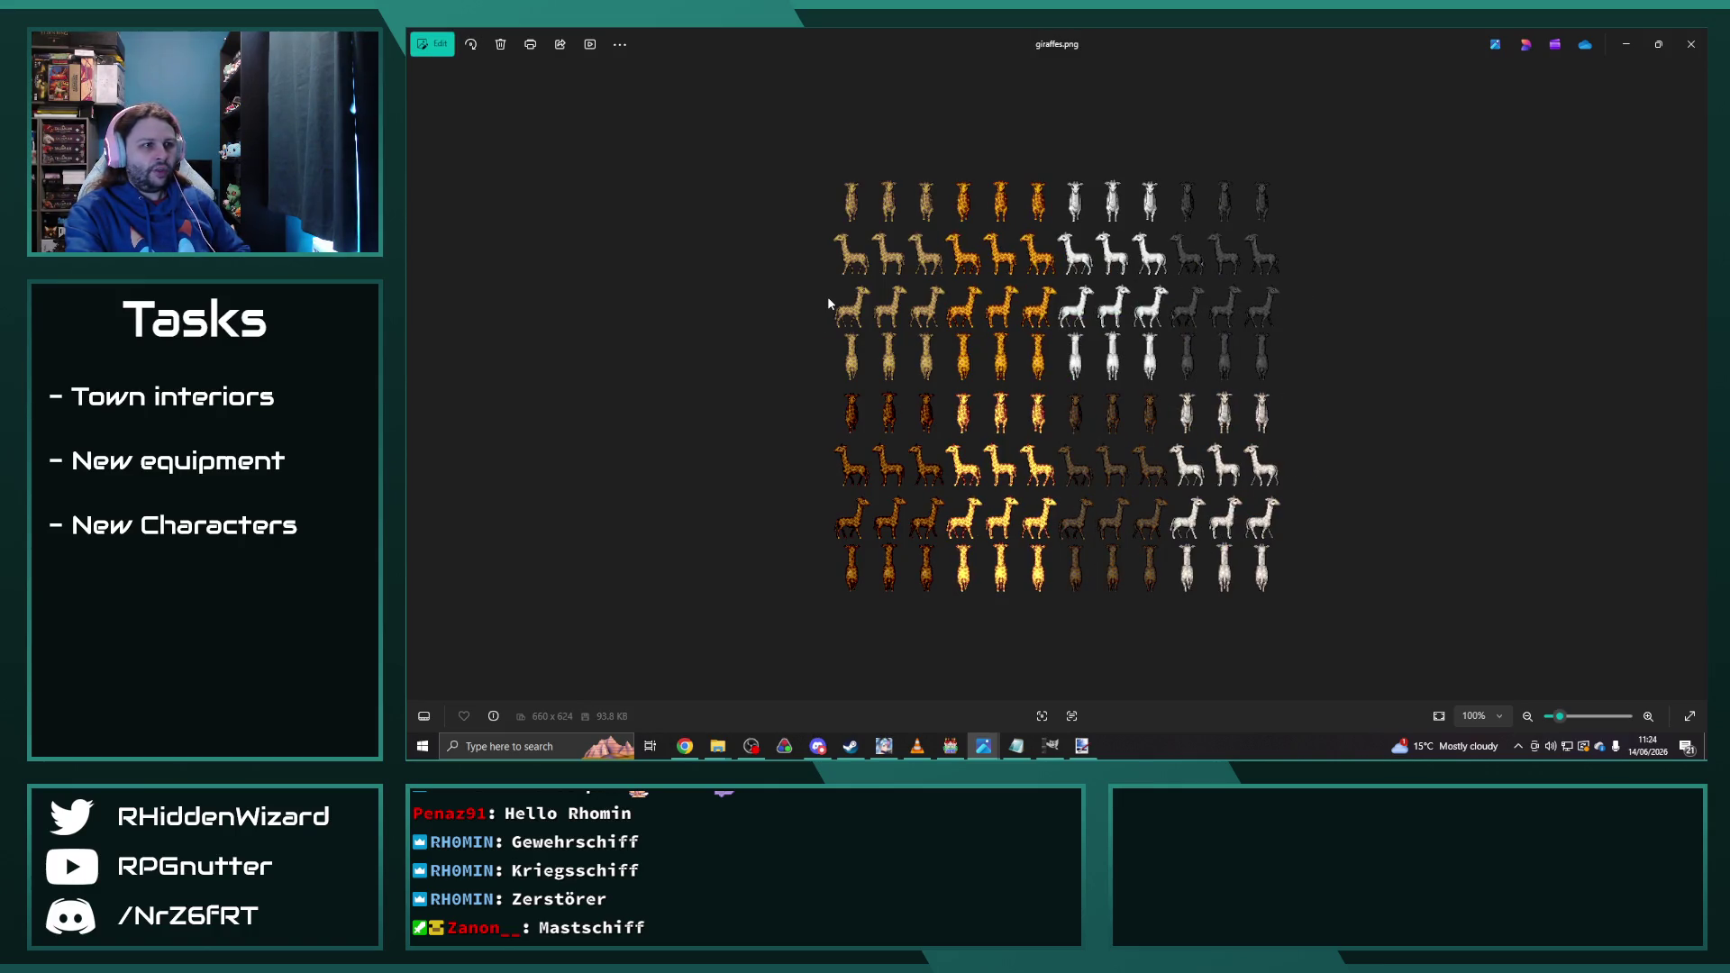
key(Right)
key(Right)
key(Right)
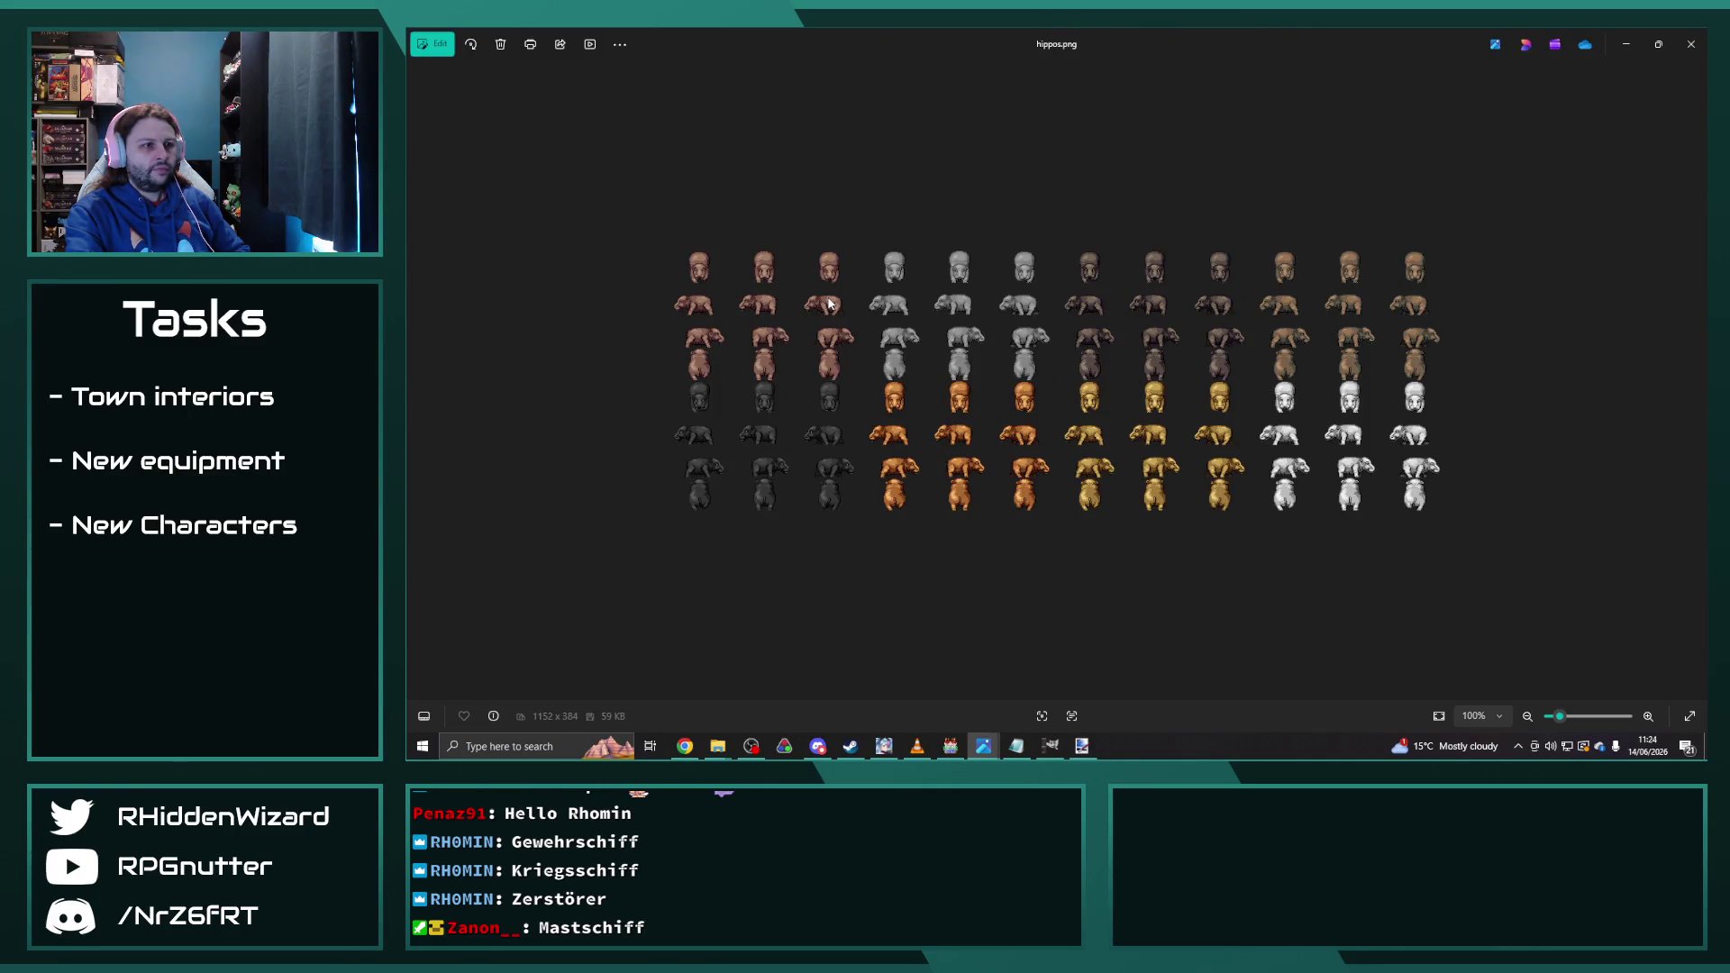
key(Right)
key(Right)
key(Right)
key(Right)
key(Right)
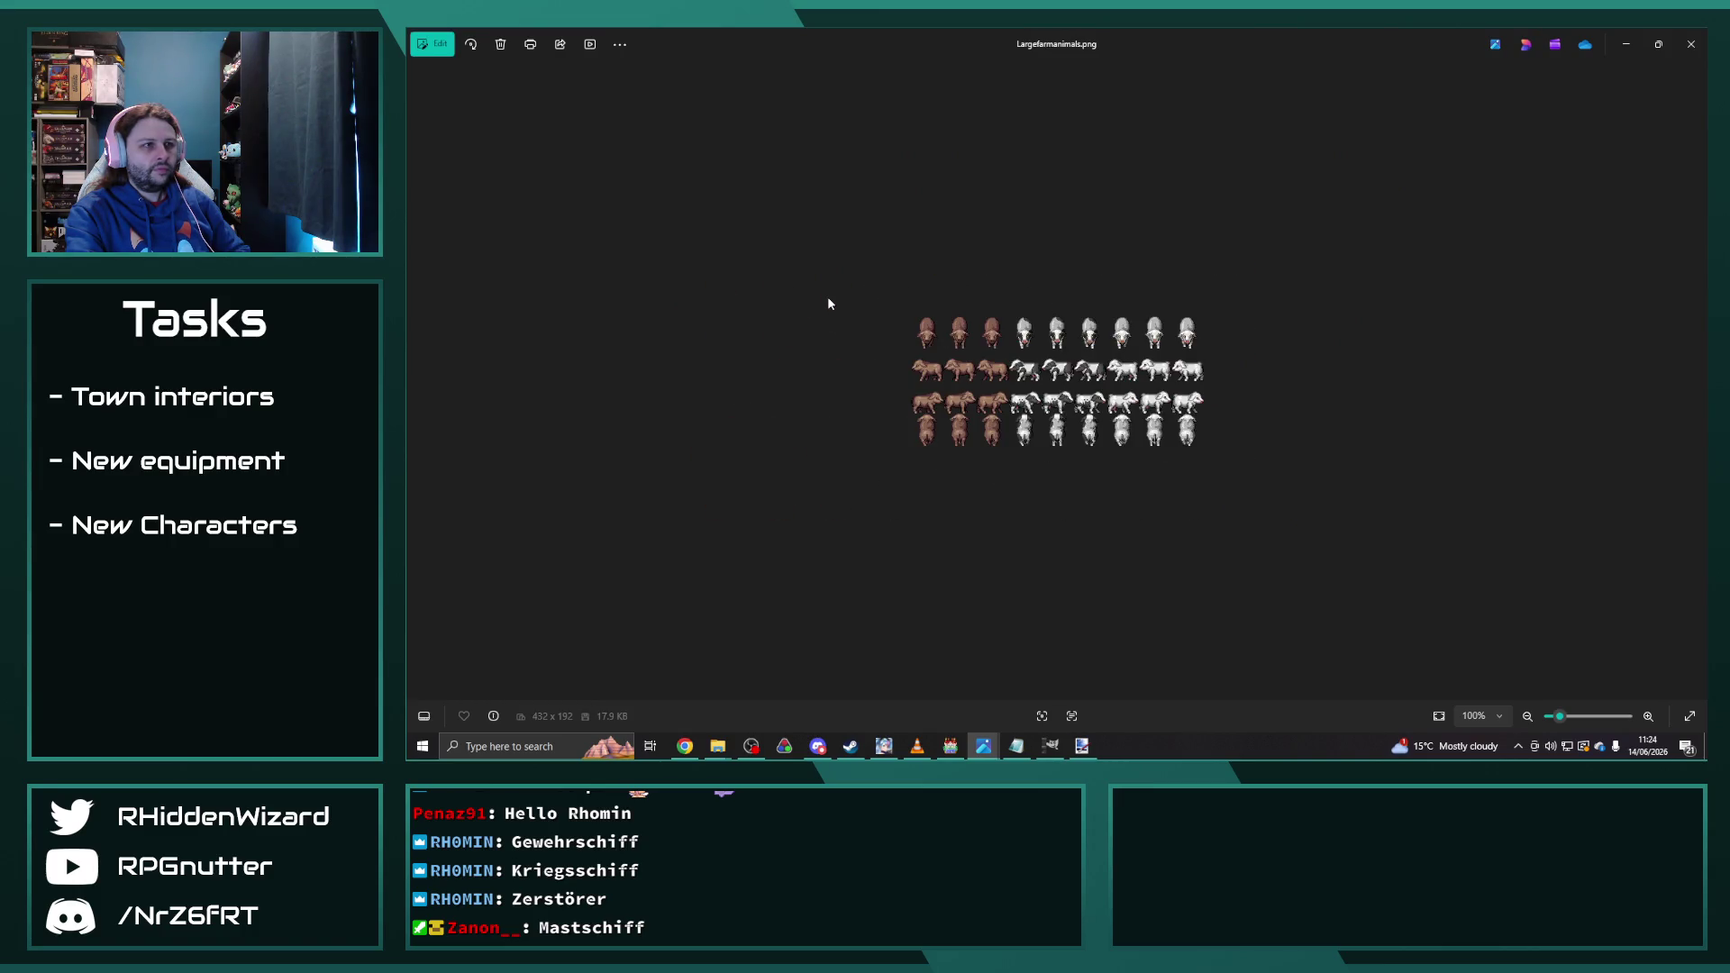
key(Right)
key(Right)
key(Right)
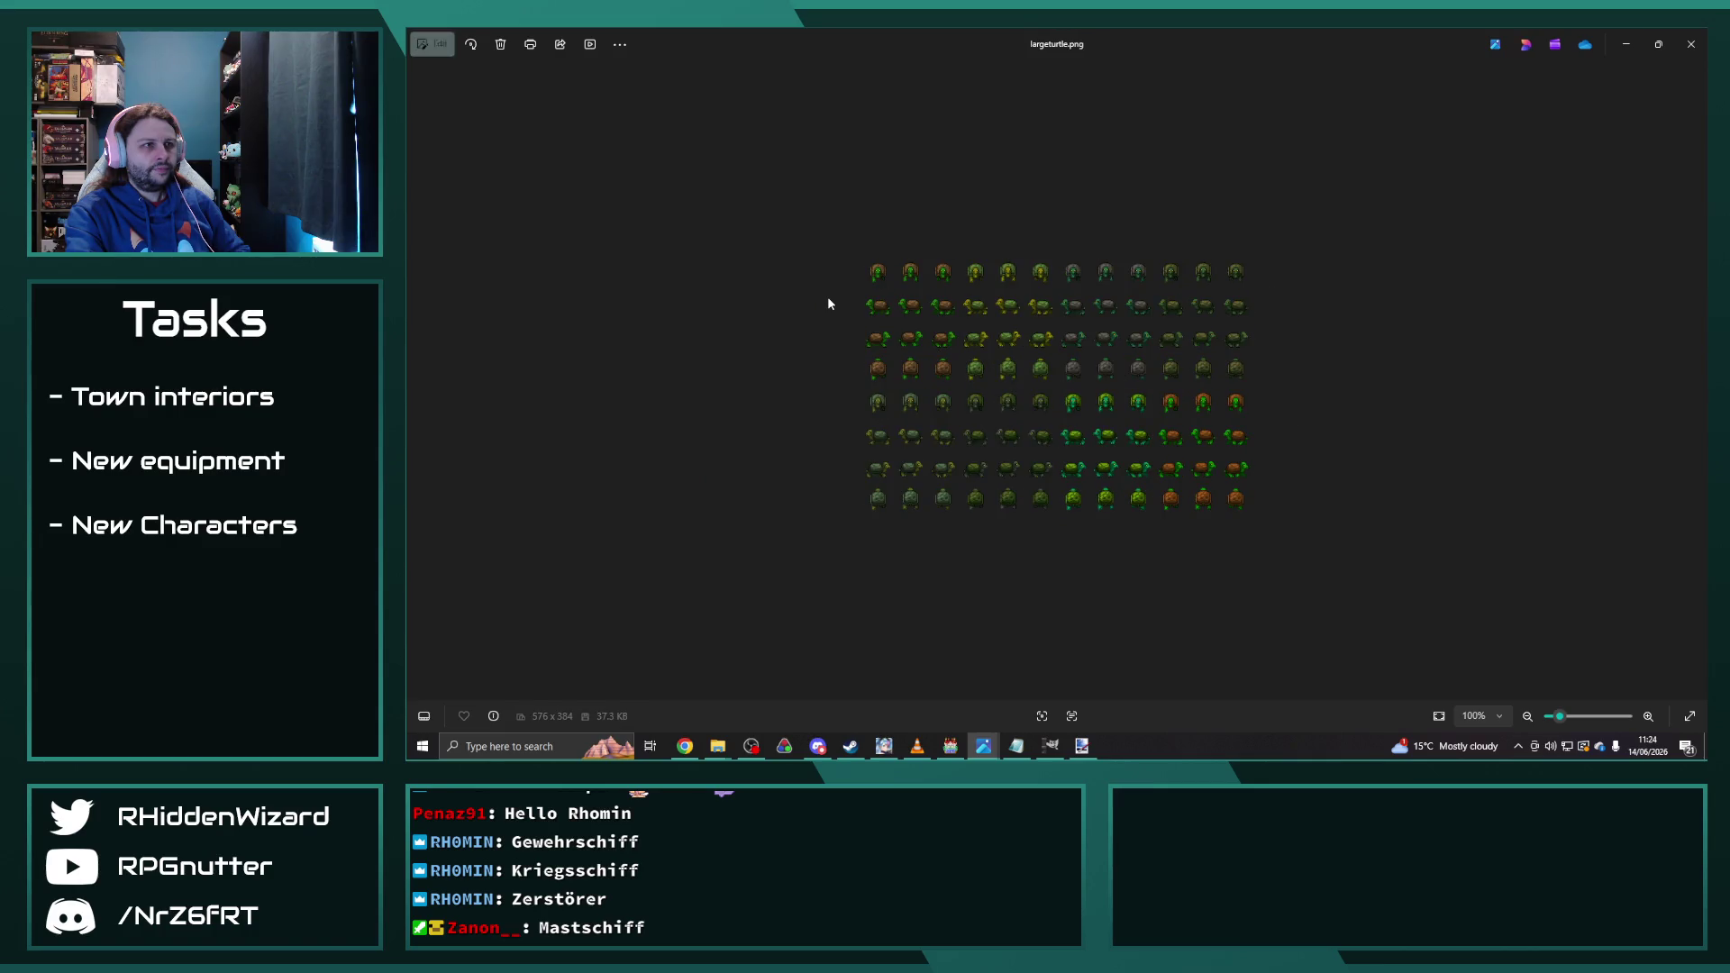
key(Right)
key(Right)
key(Right)
key(Right)
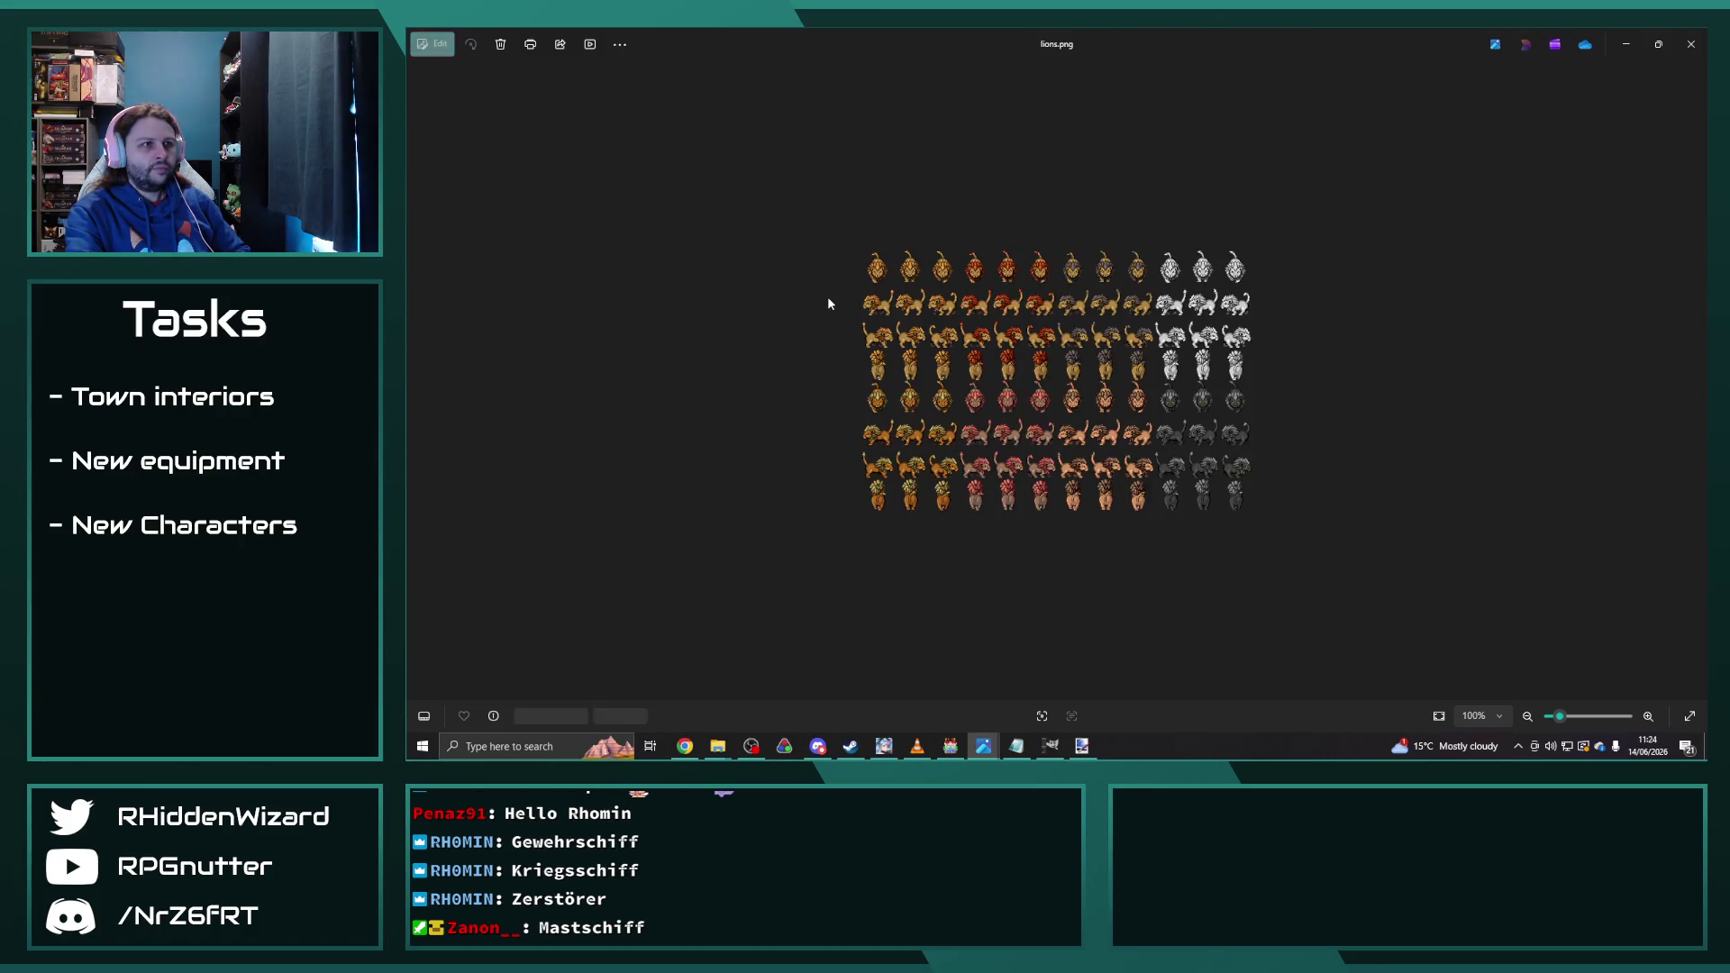
key(Right)
key(Right)
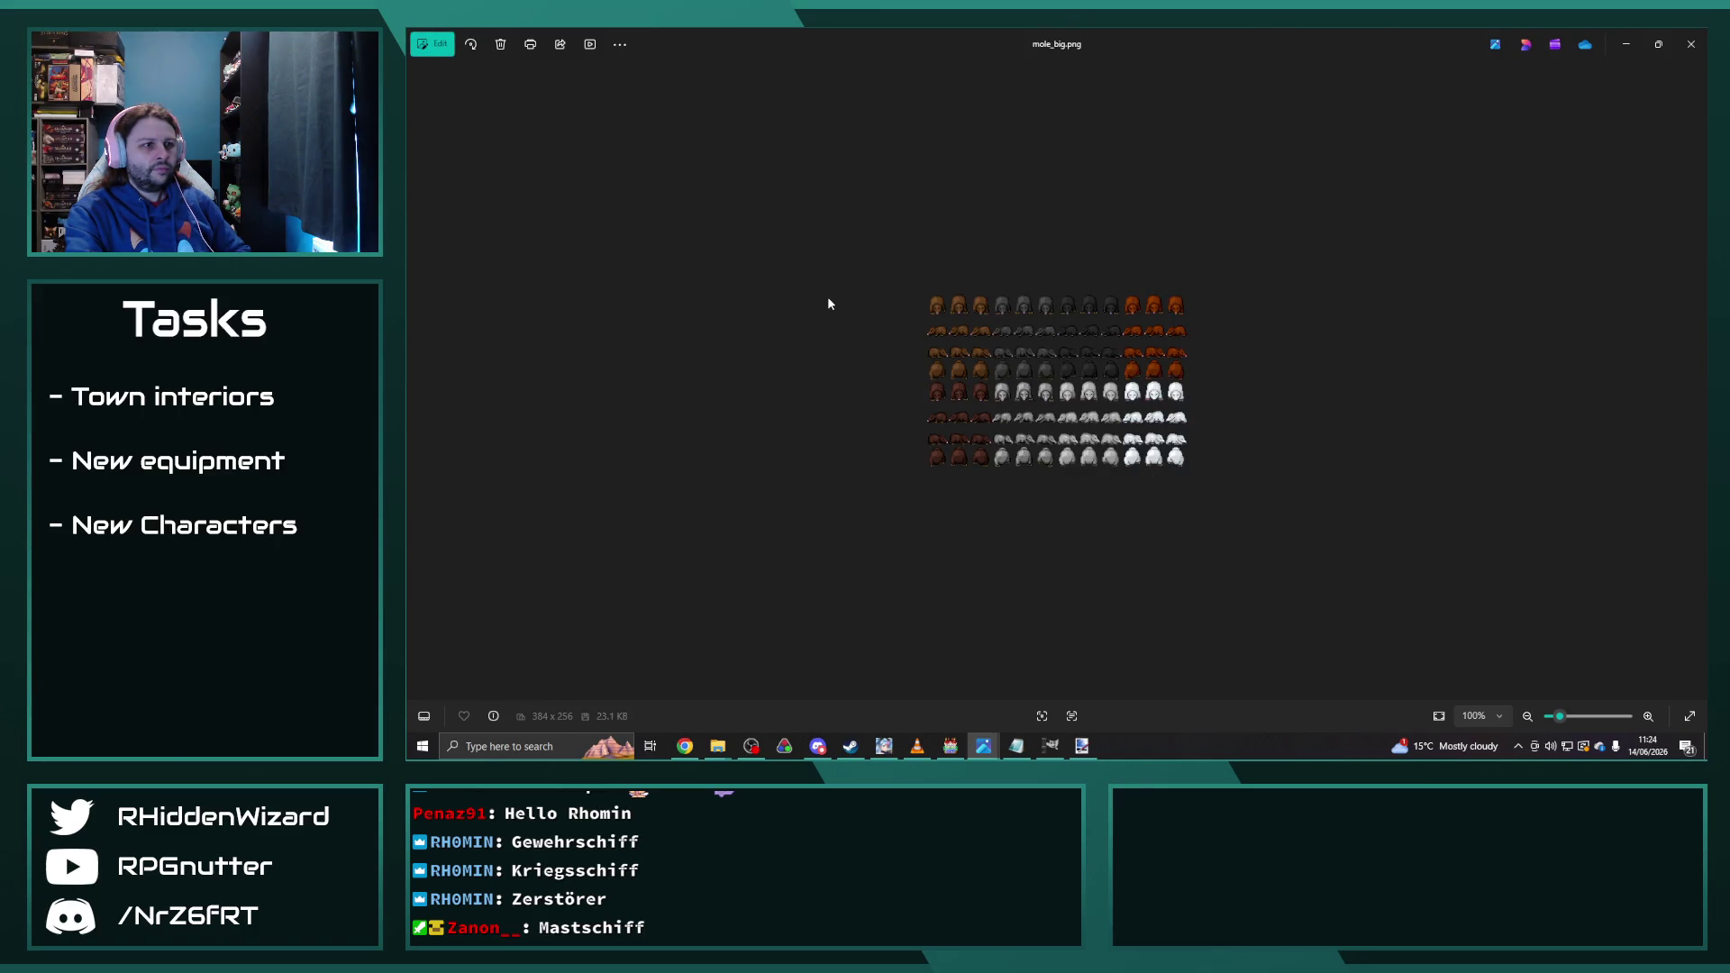
key(Right)
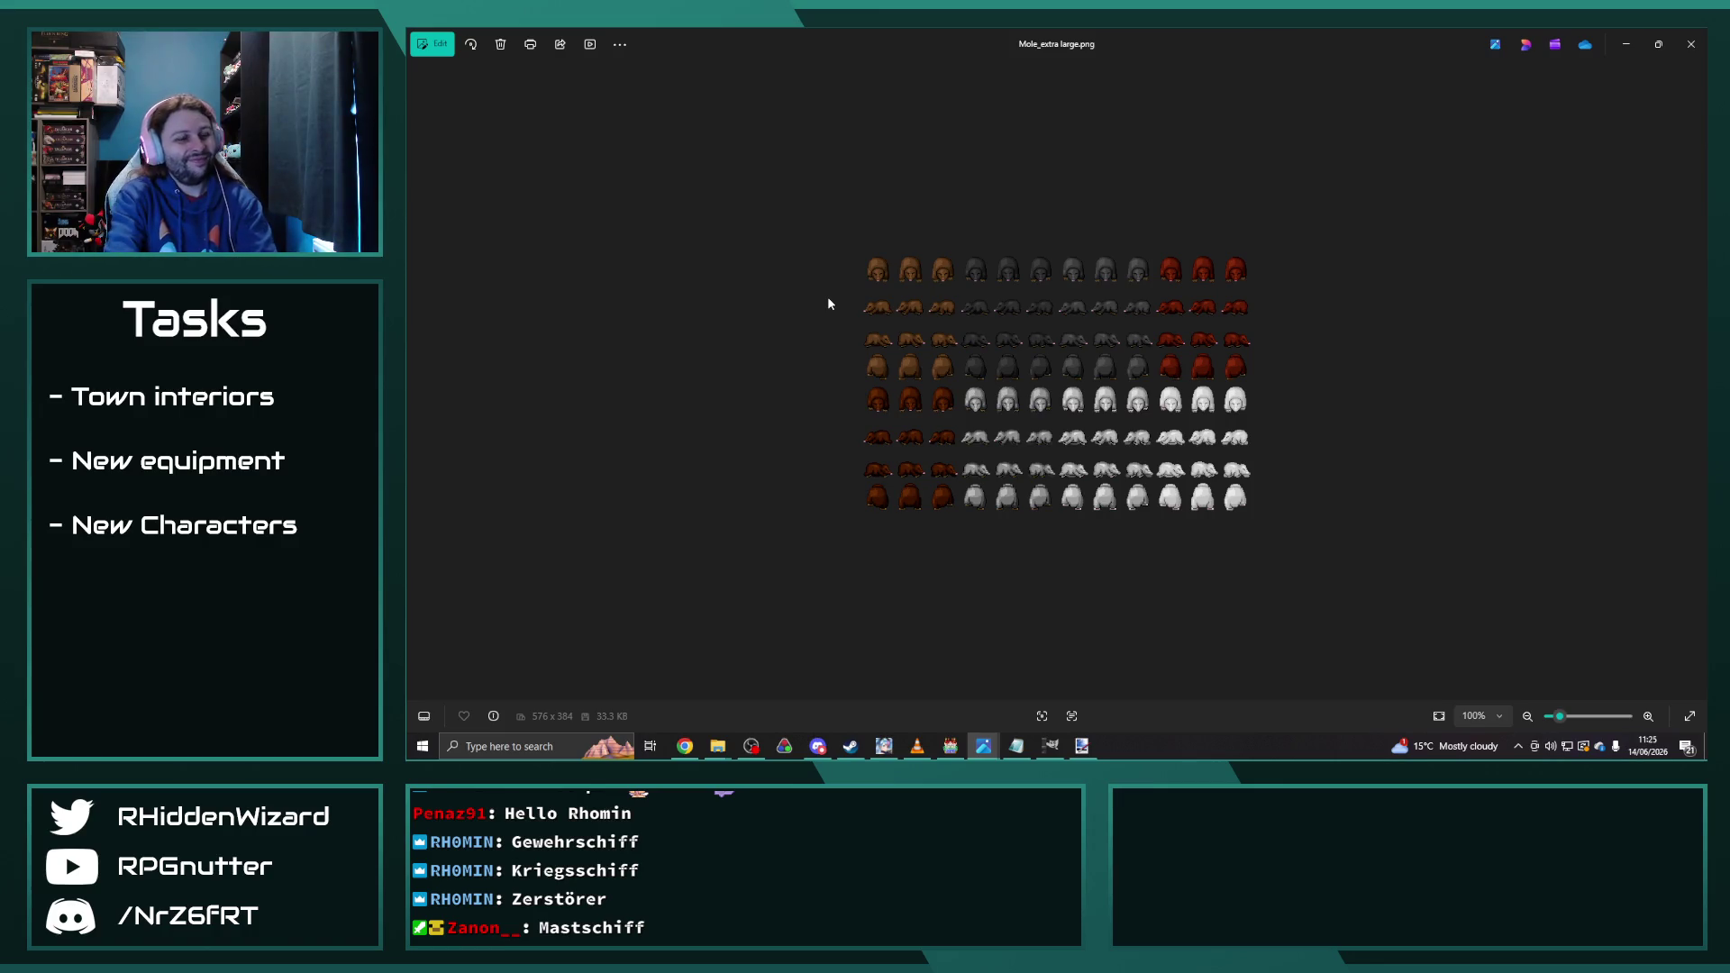
key(Right)
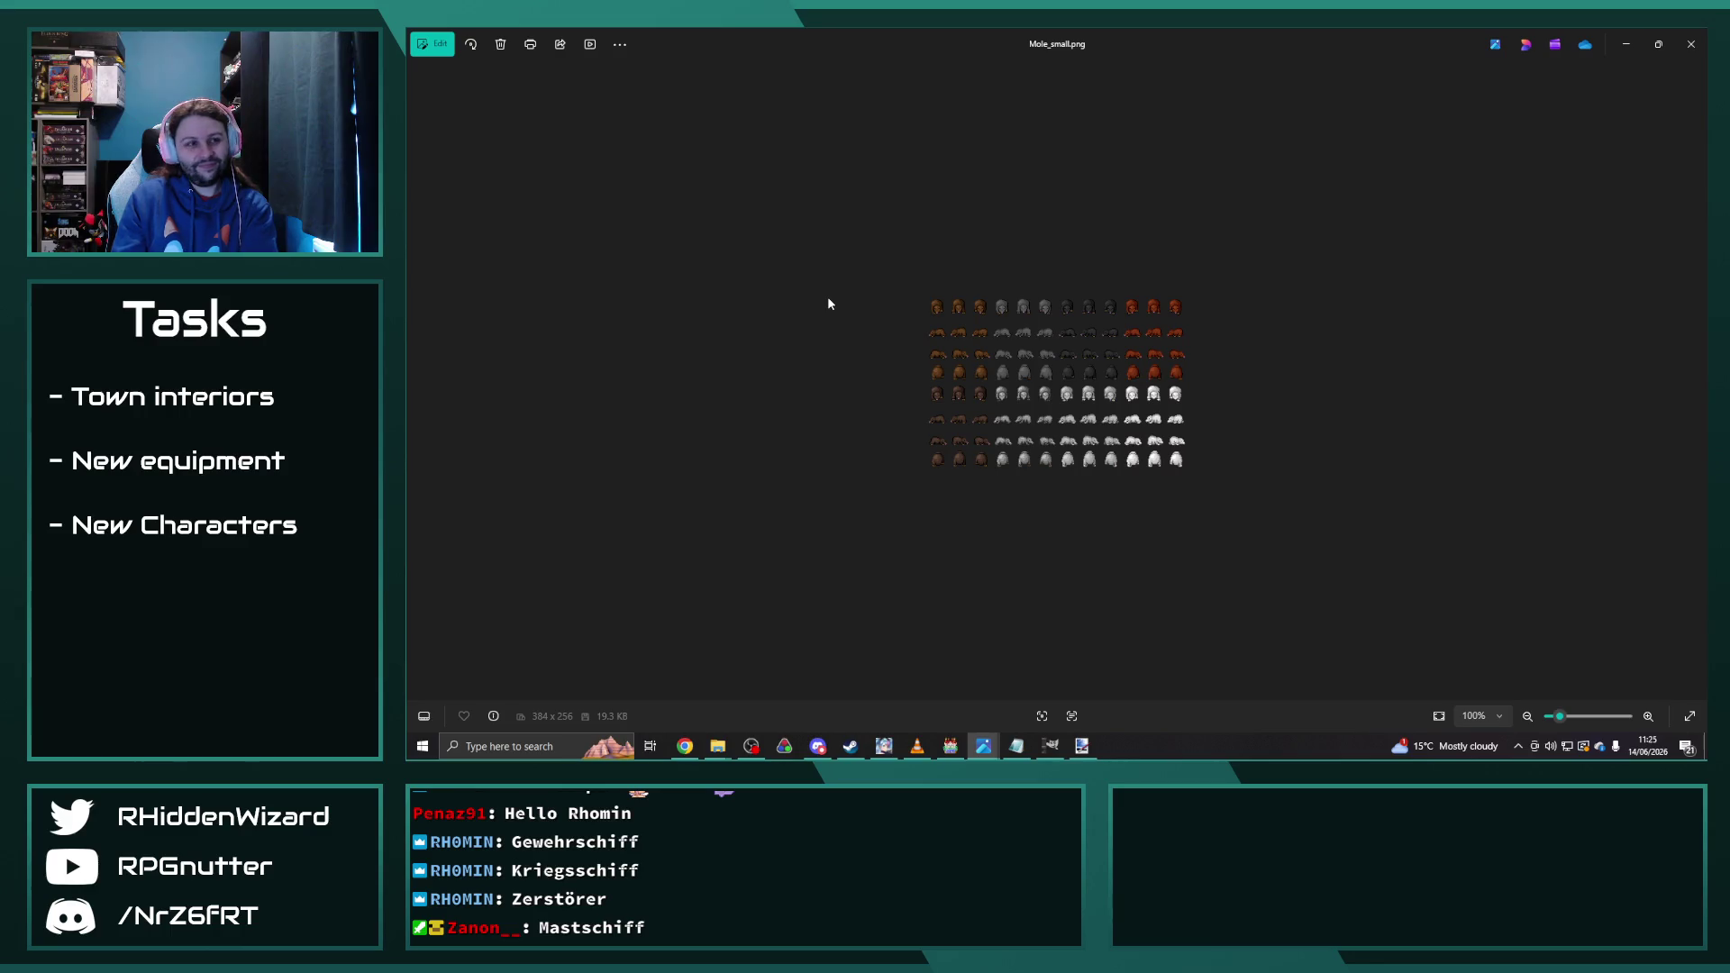
key(Right)
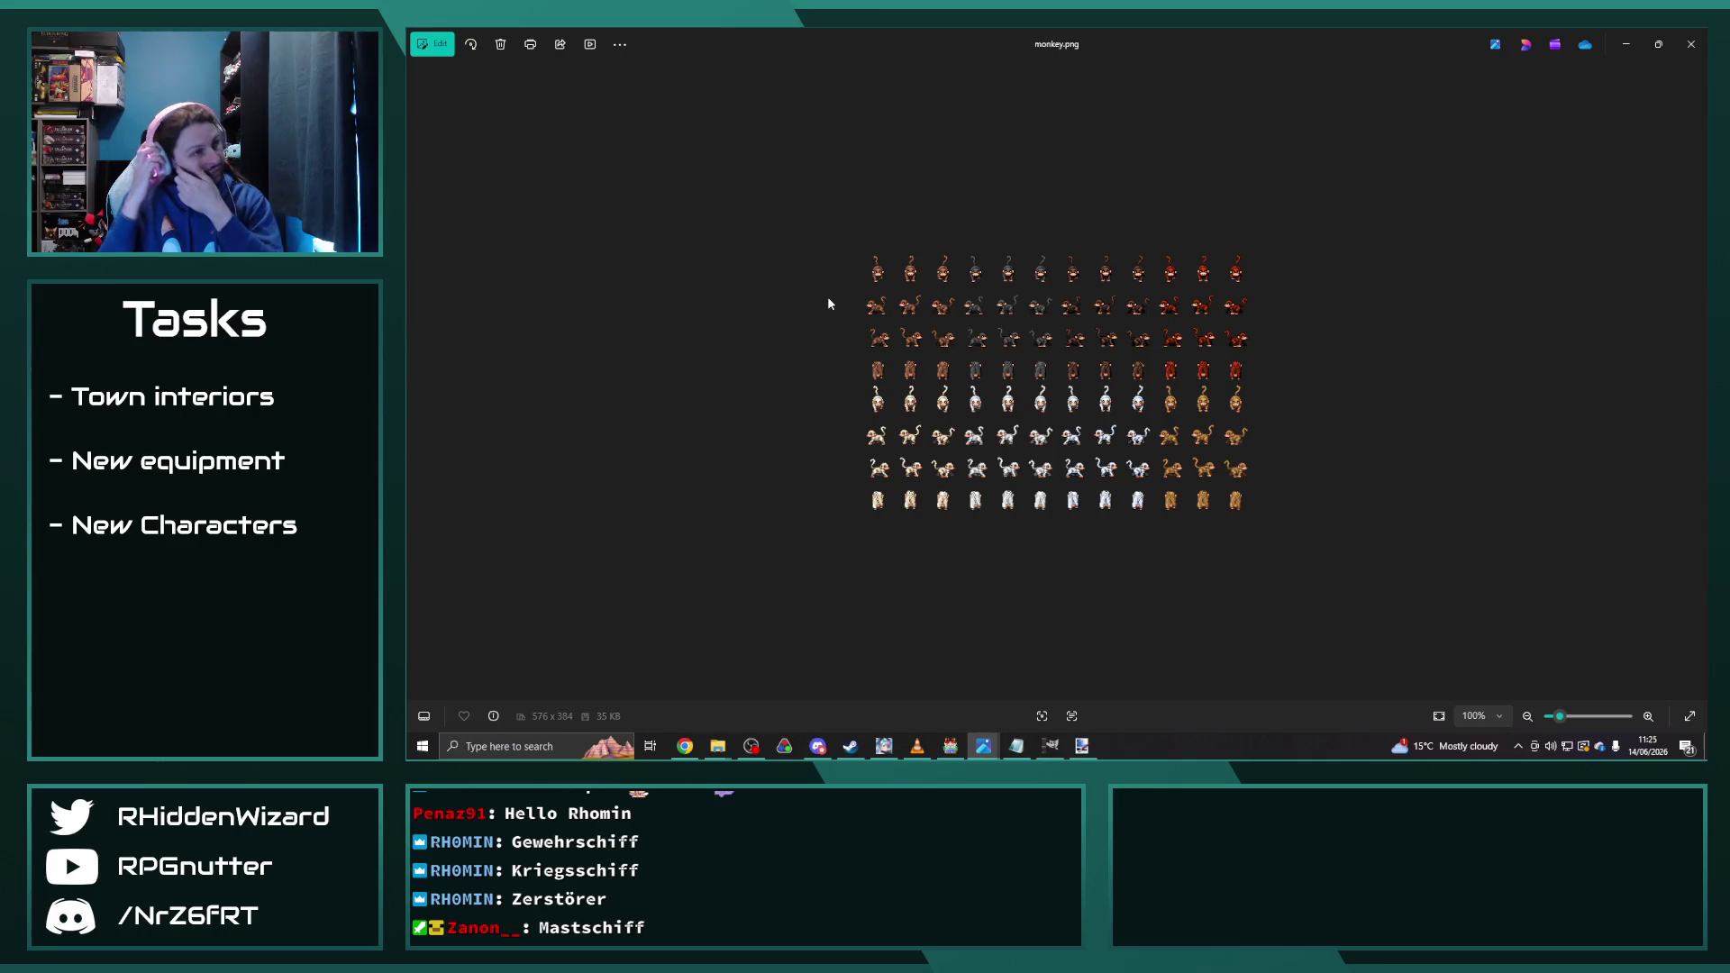
Step: Page from monkey.png past penguins, tigers and the wild dogs to Yak.png, then close Photos
key(Right)
key(Right)
key(Right)
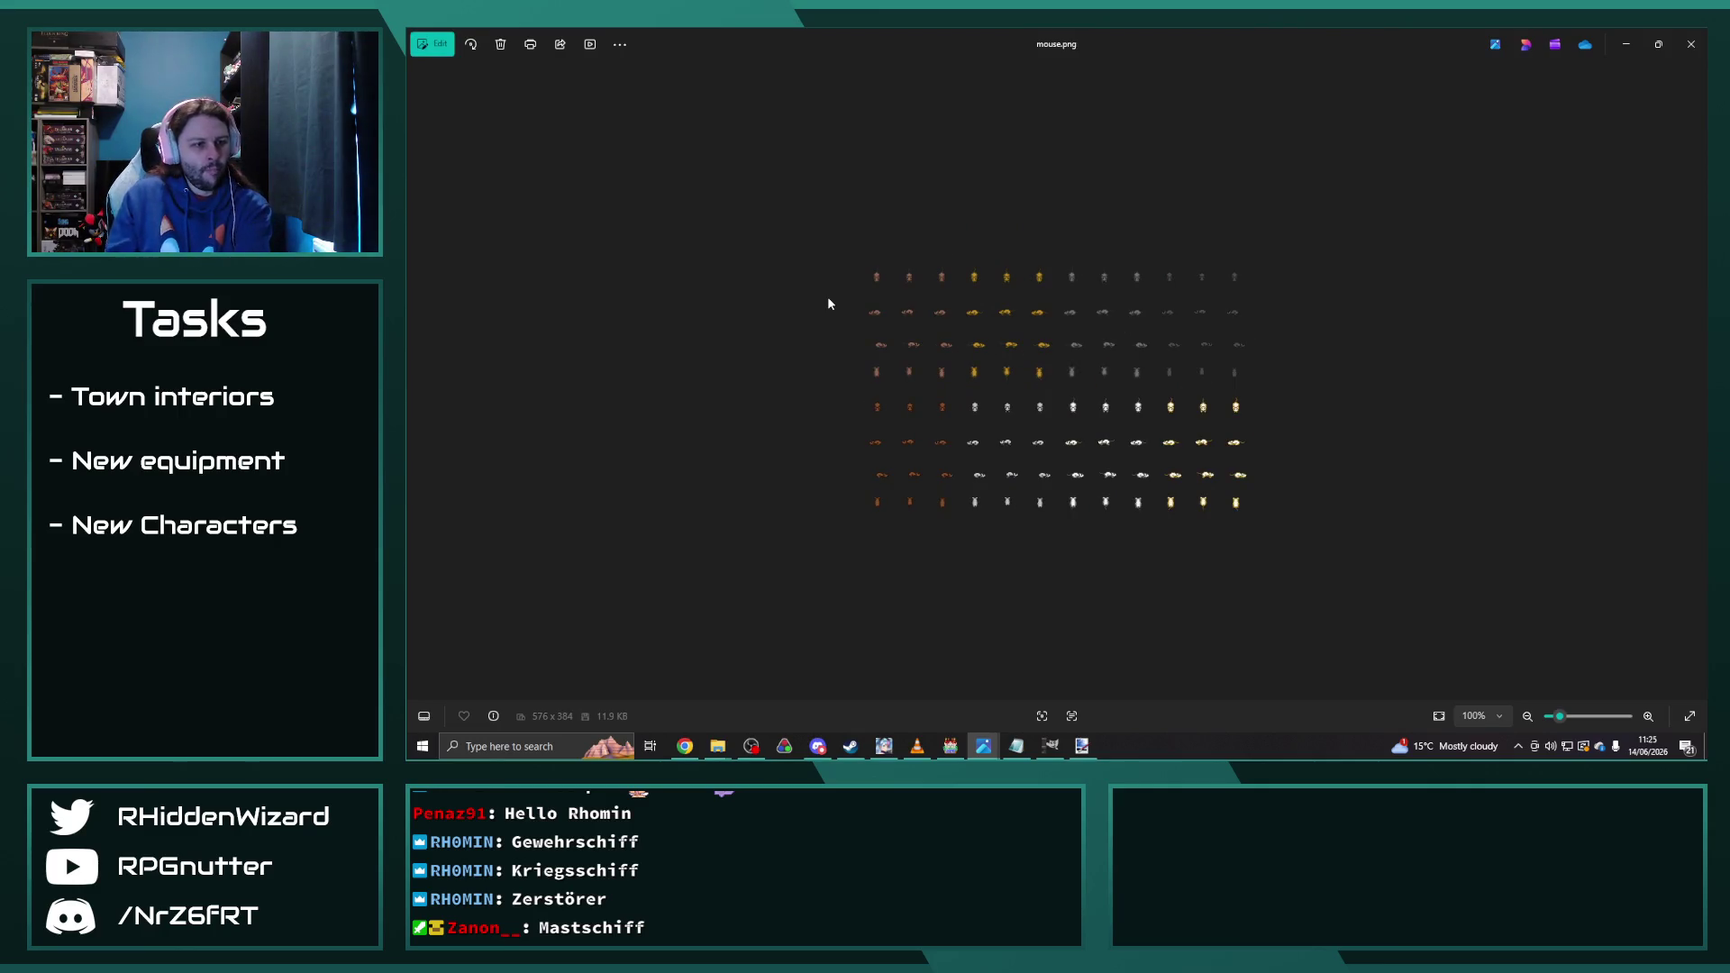
key(Right)
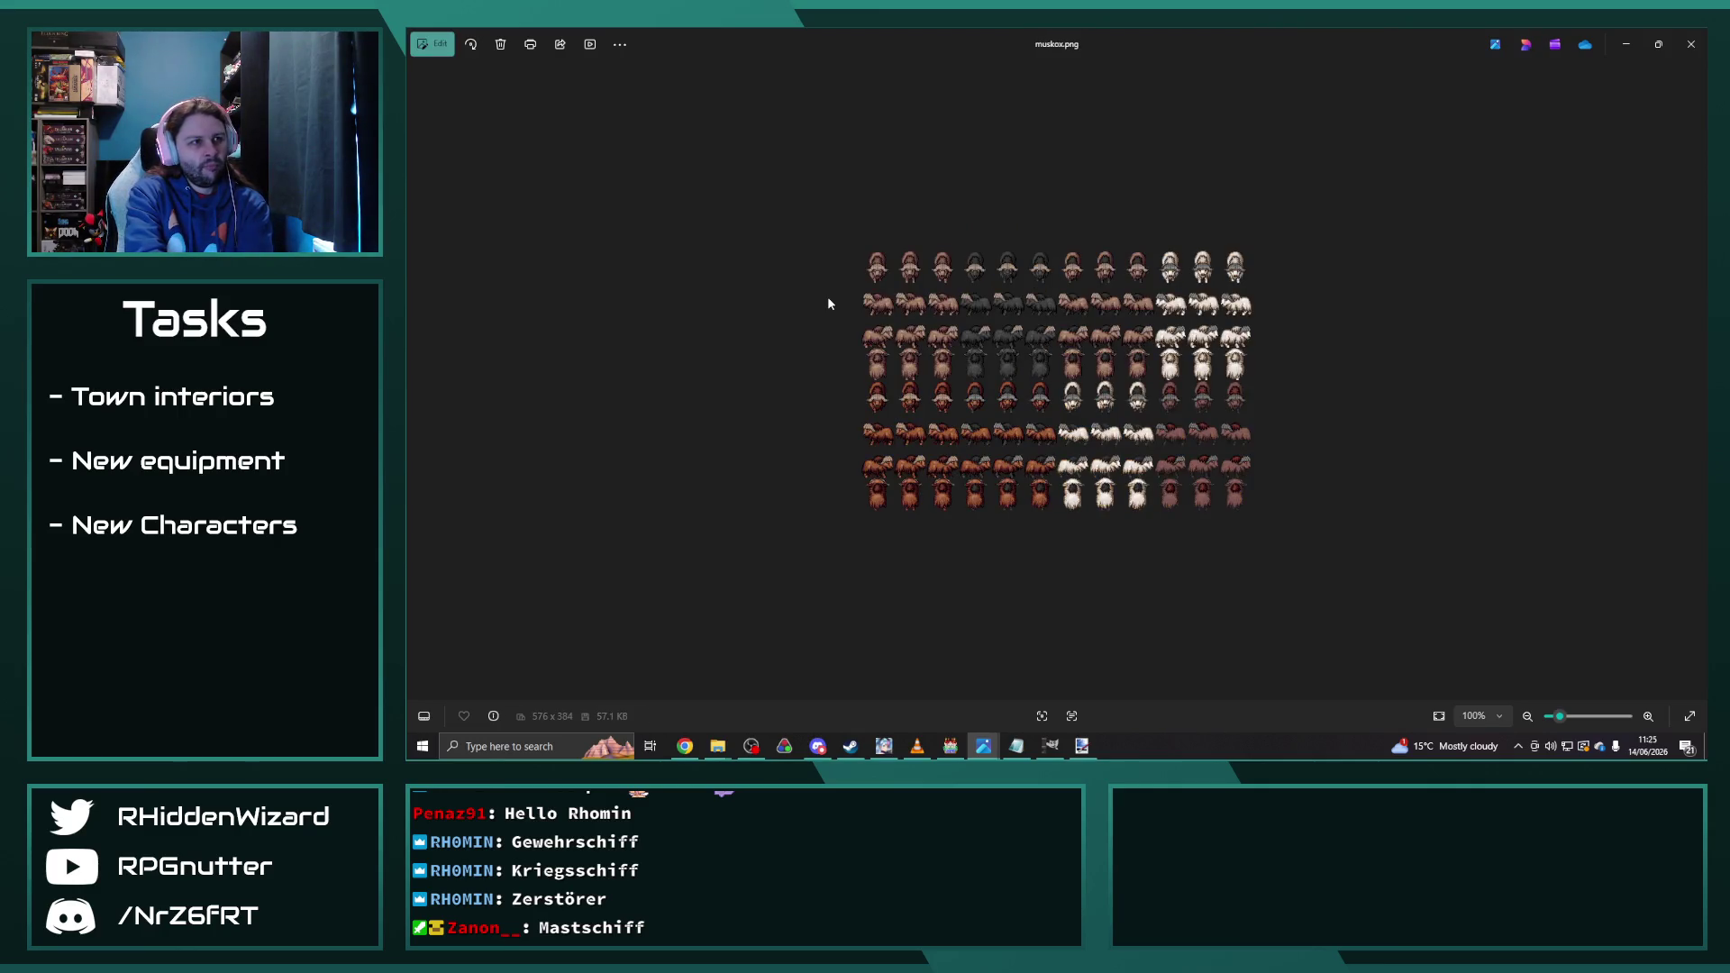
key(Right)
key(Right)
key(Right)
key(Right)
key(Right)
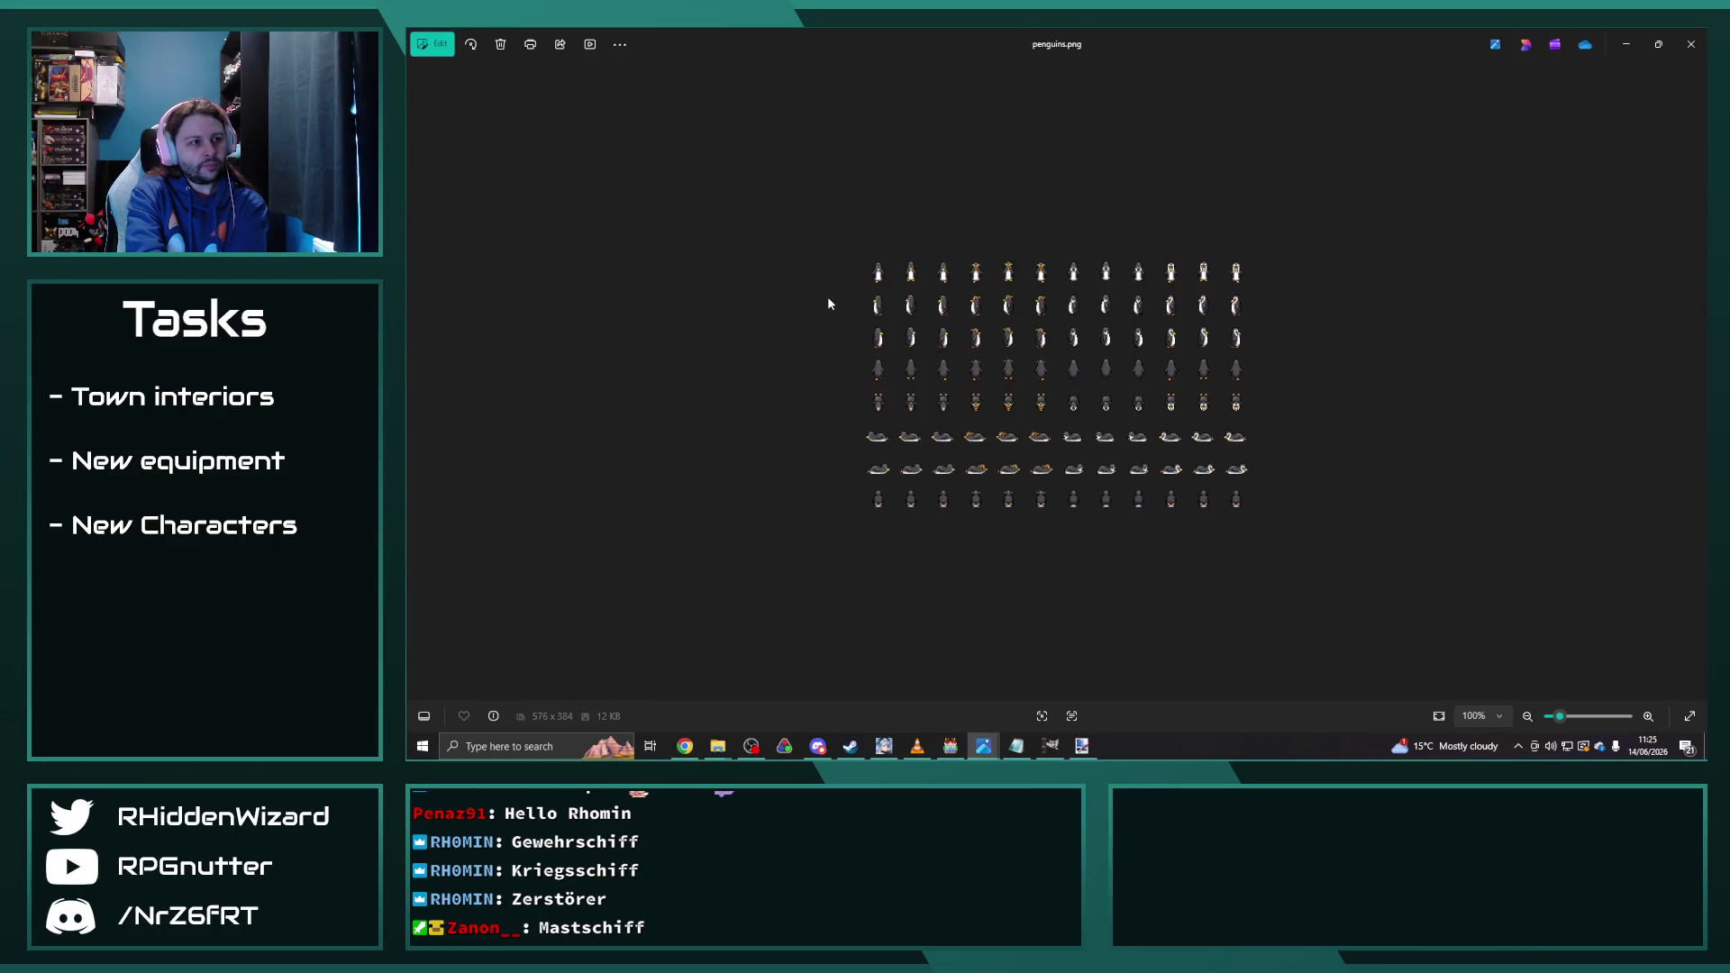
key(Right)
key(Right)
key(Right)
key(Right)
key(Right)
key(Right)
key(Right)
key(Right)
key(Right)
key(Right)
key(Right)
key(Right)
key(Right)
key(Right)
key(Right)
key(Right)
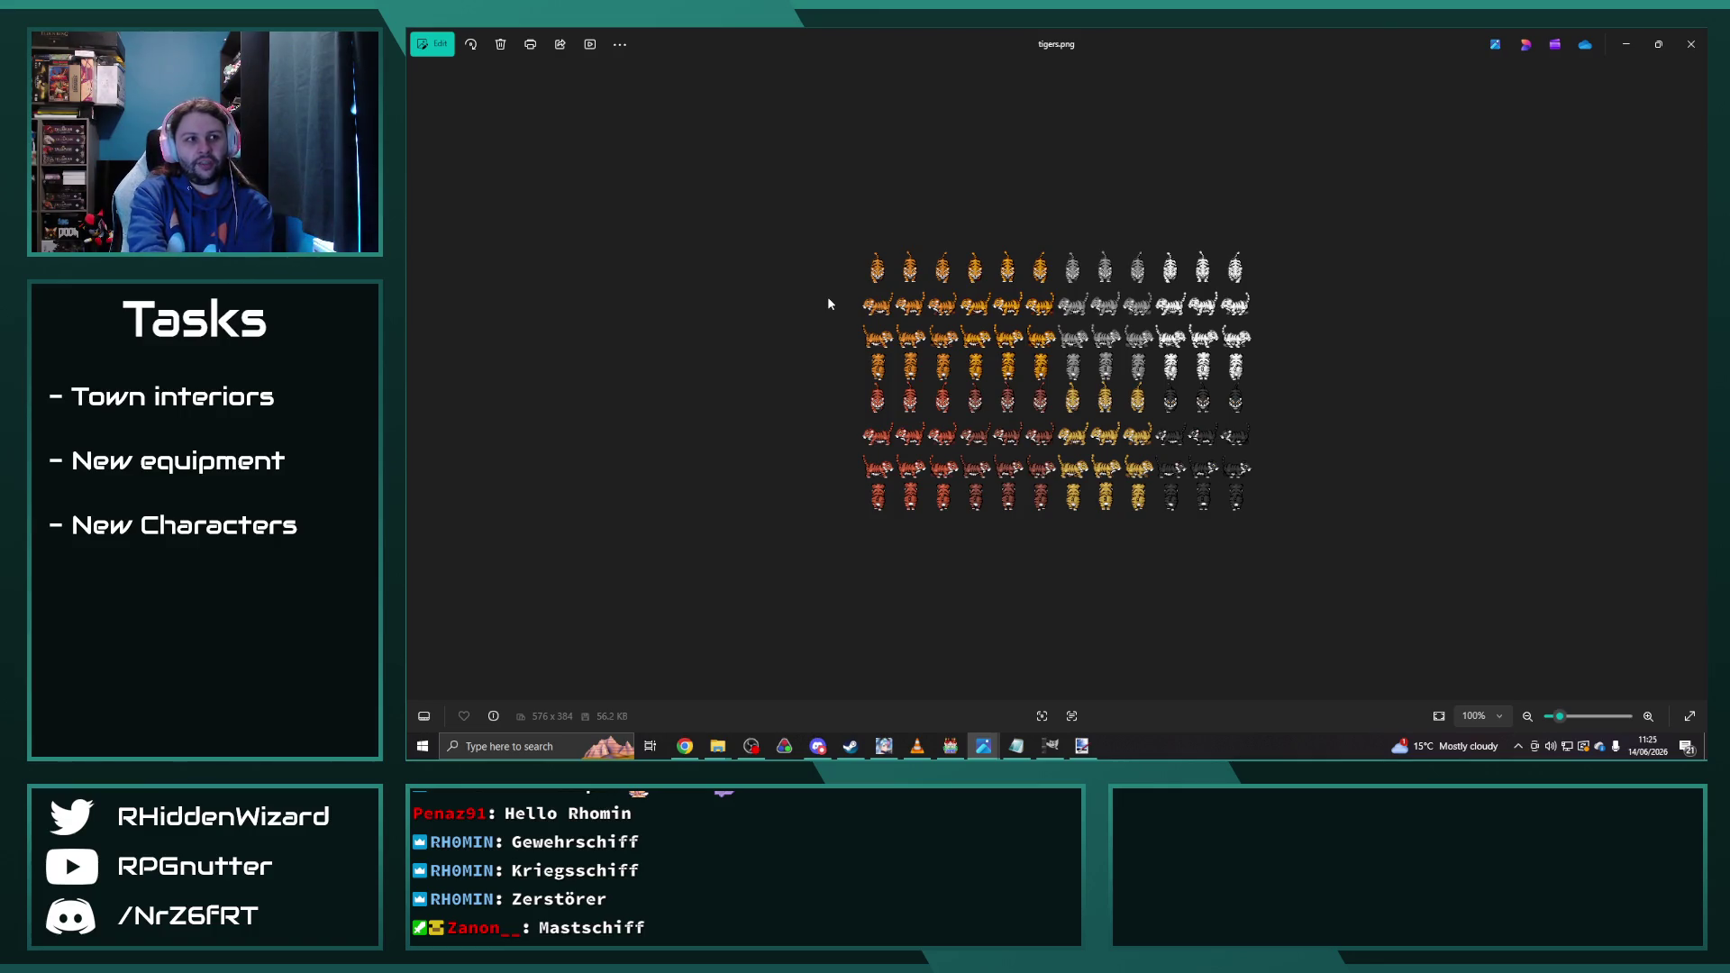
key(Right)
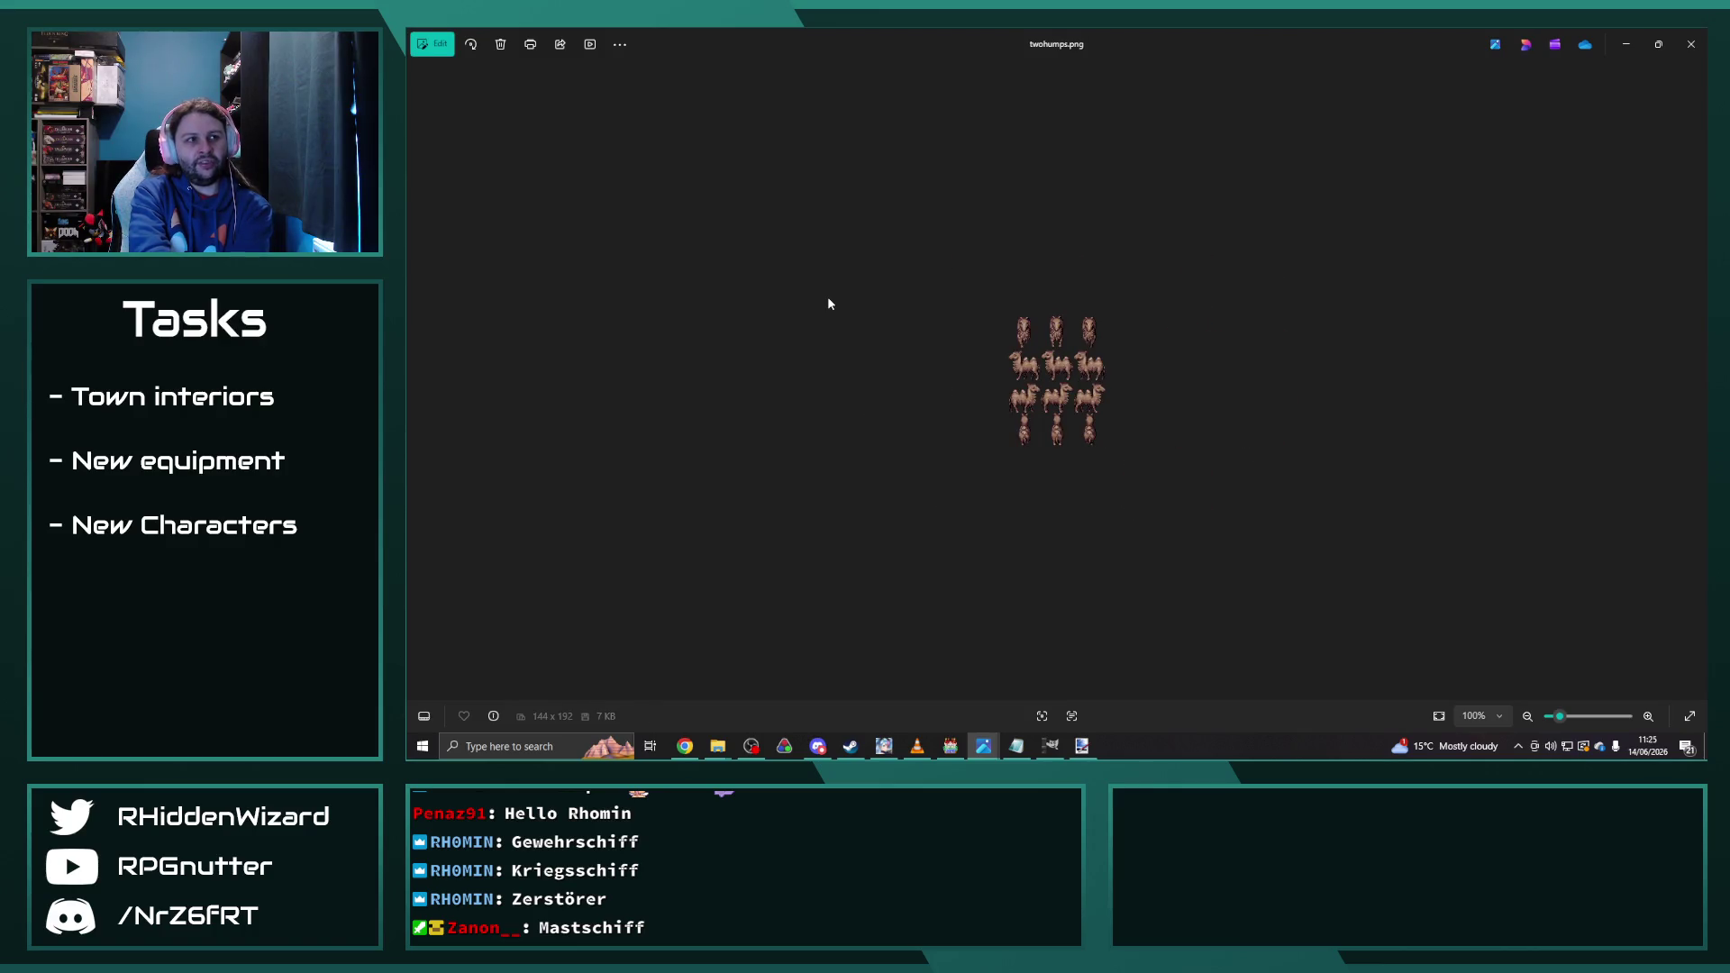
key(Right)
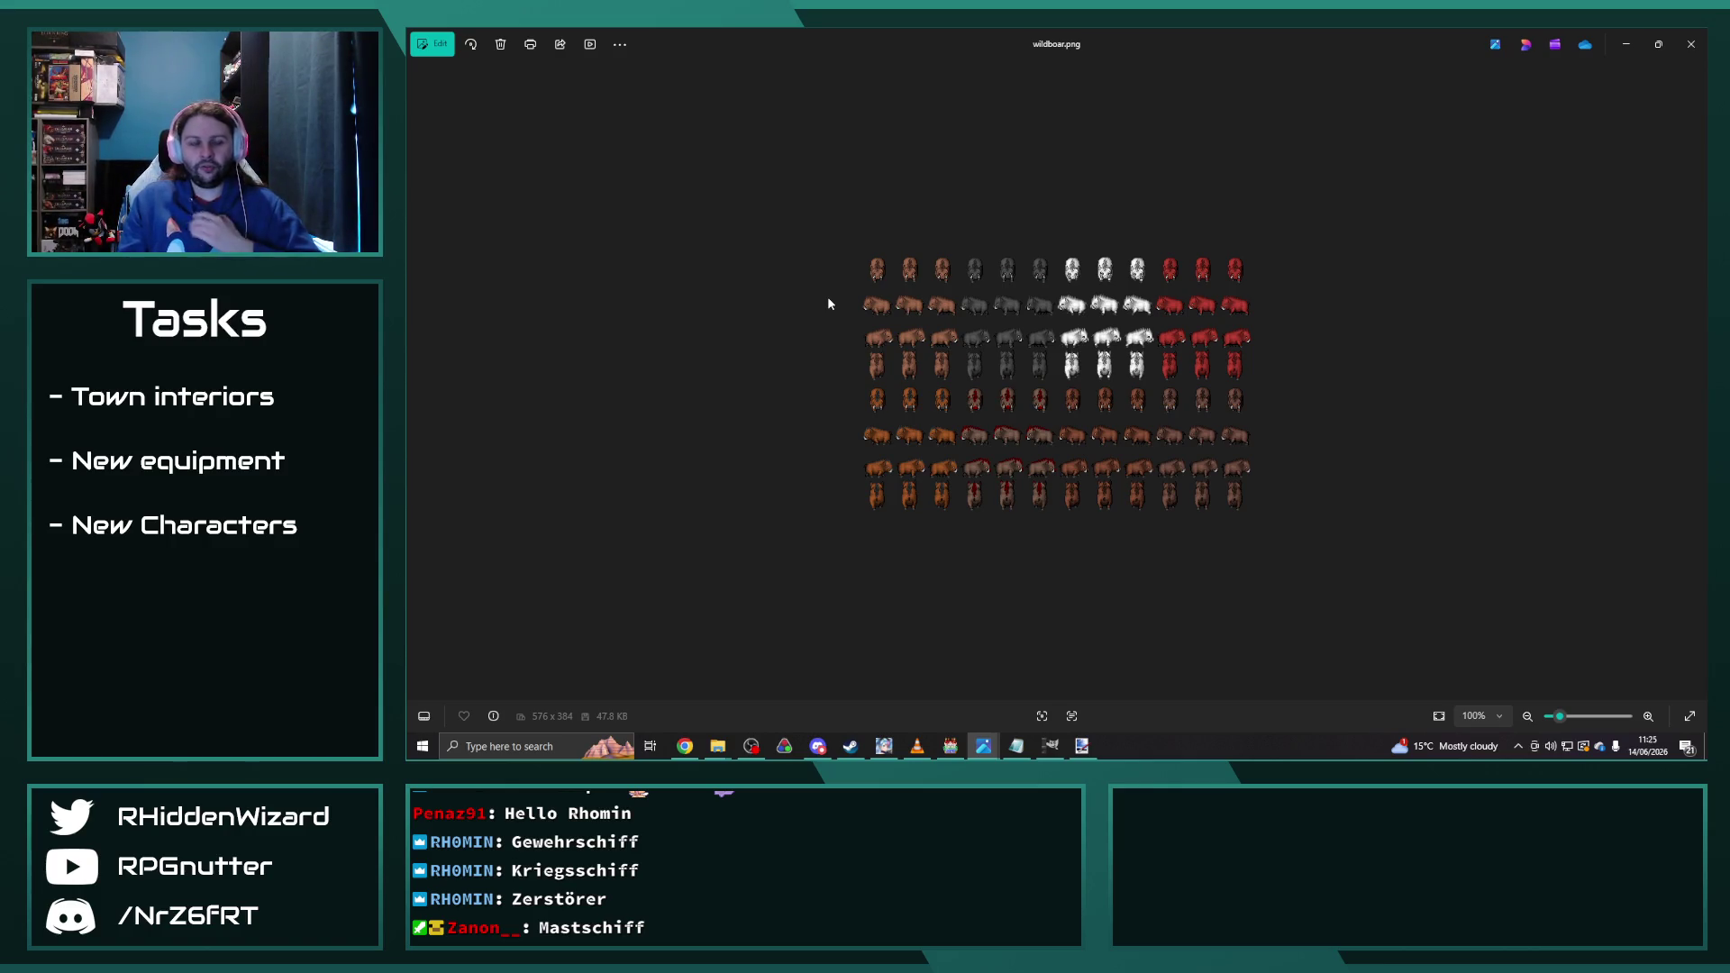
key(Right)
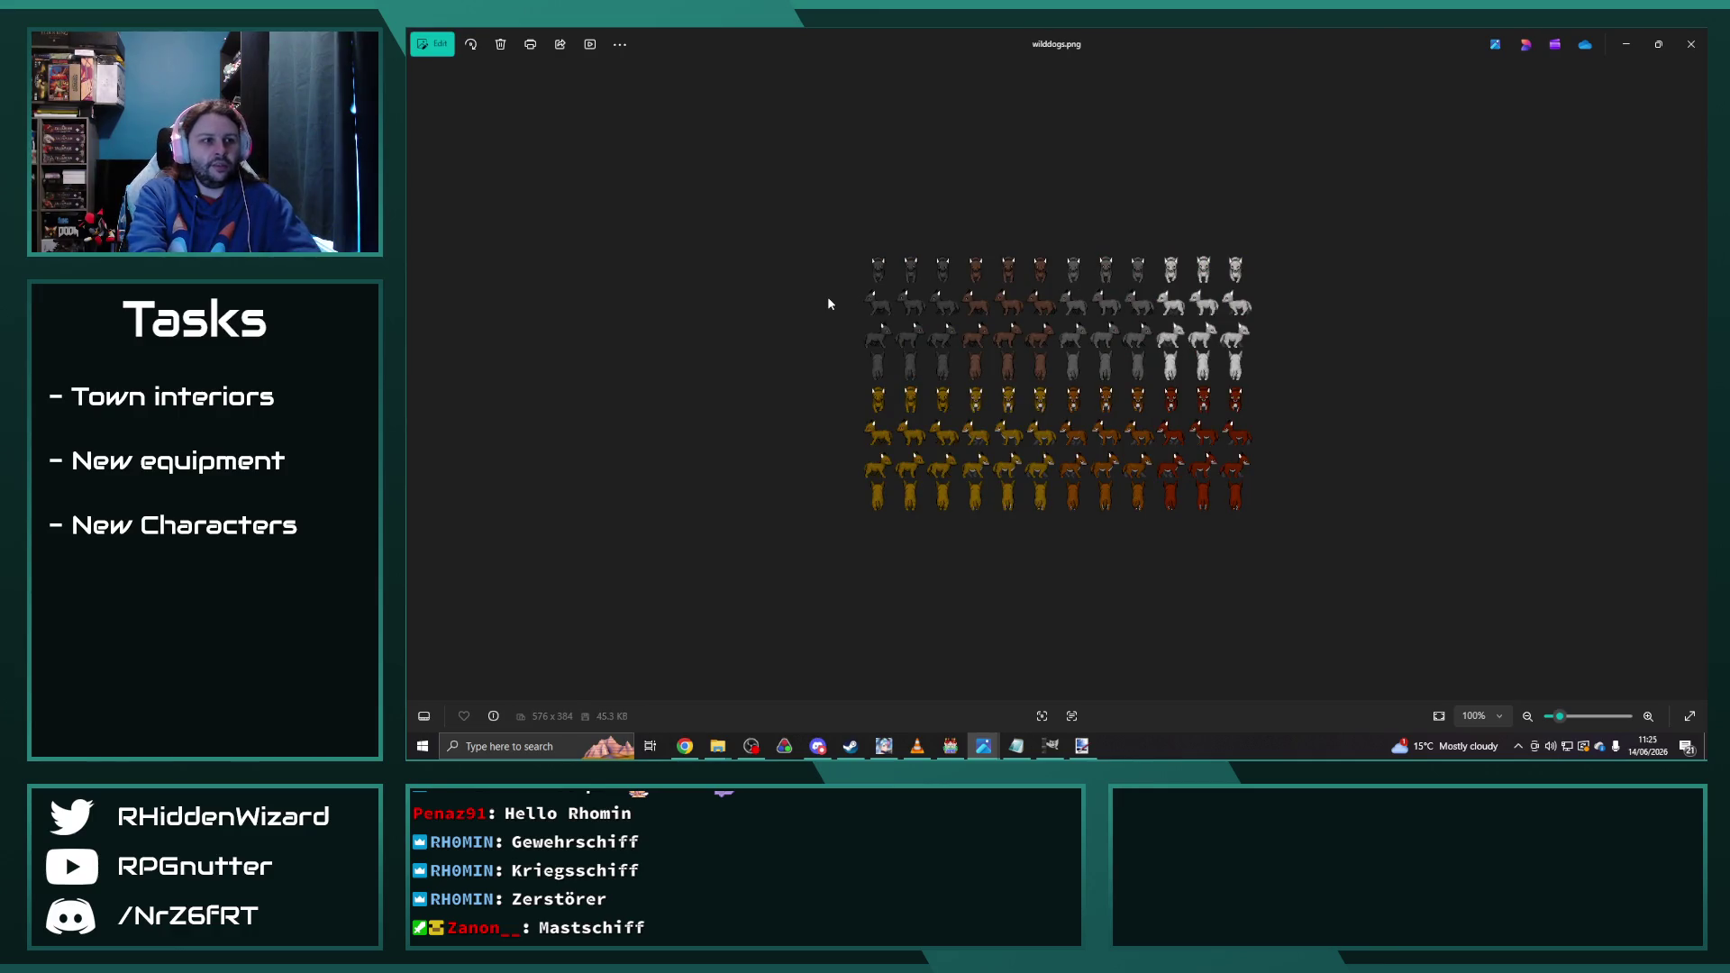
key(Right)
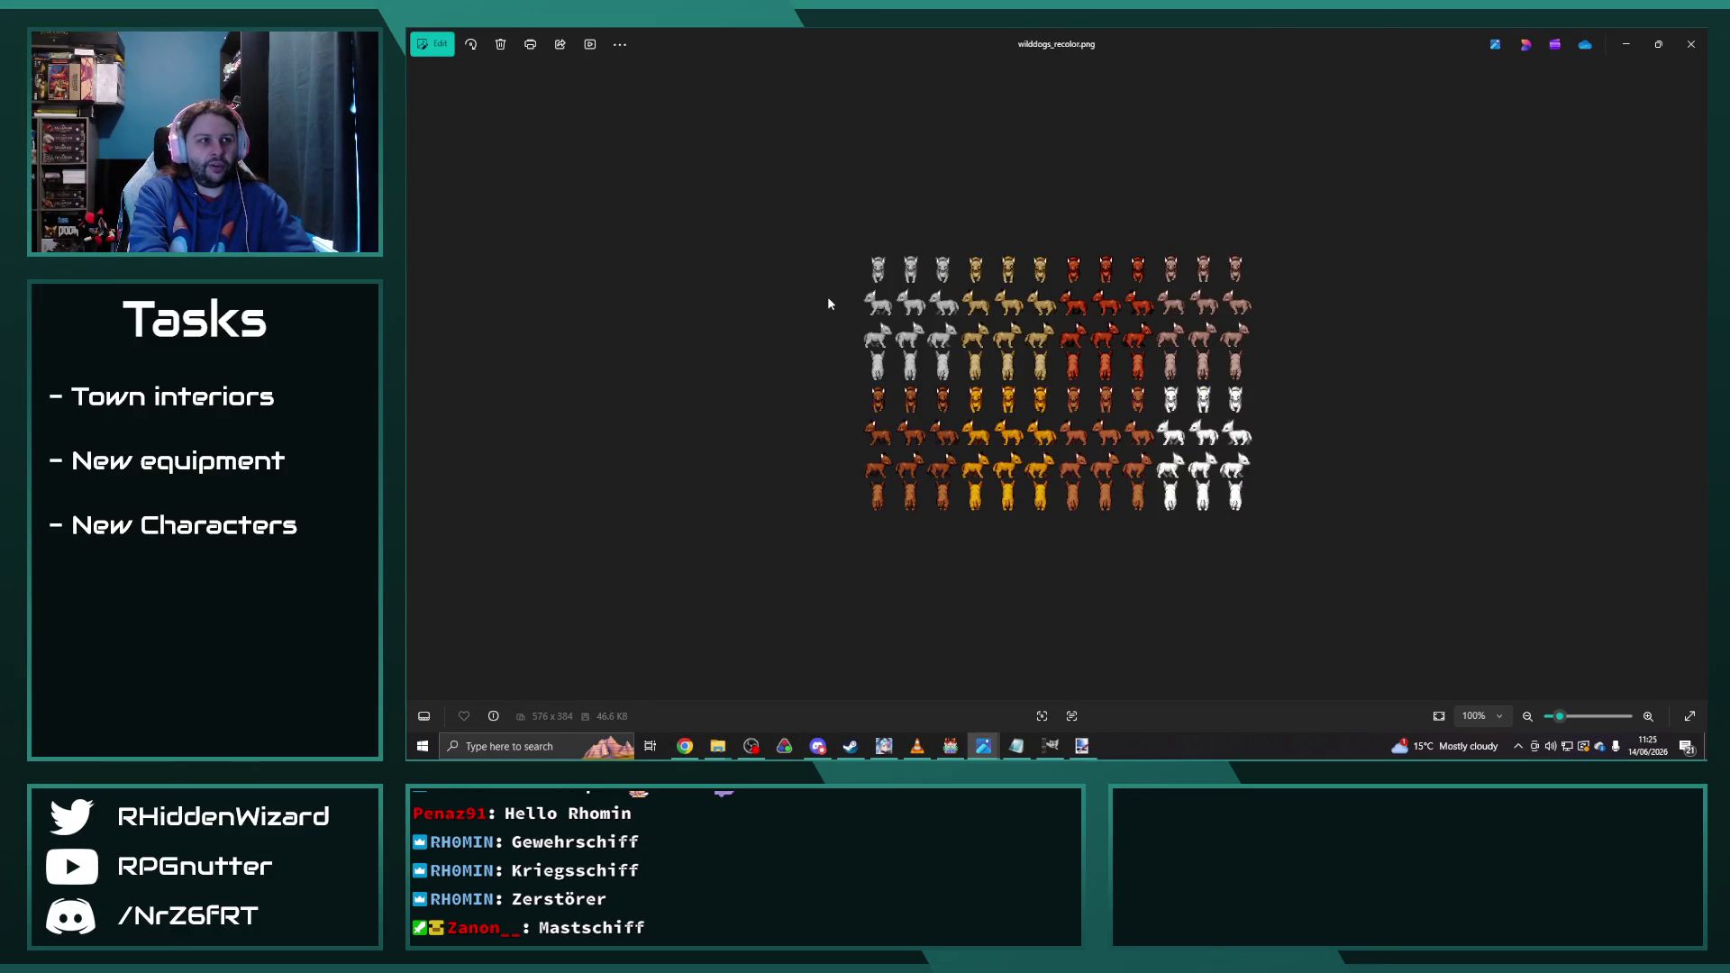
key(Right)
key(Right)
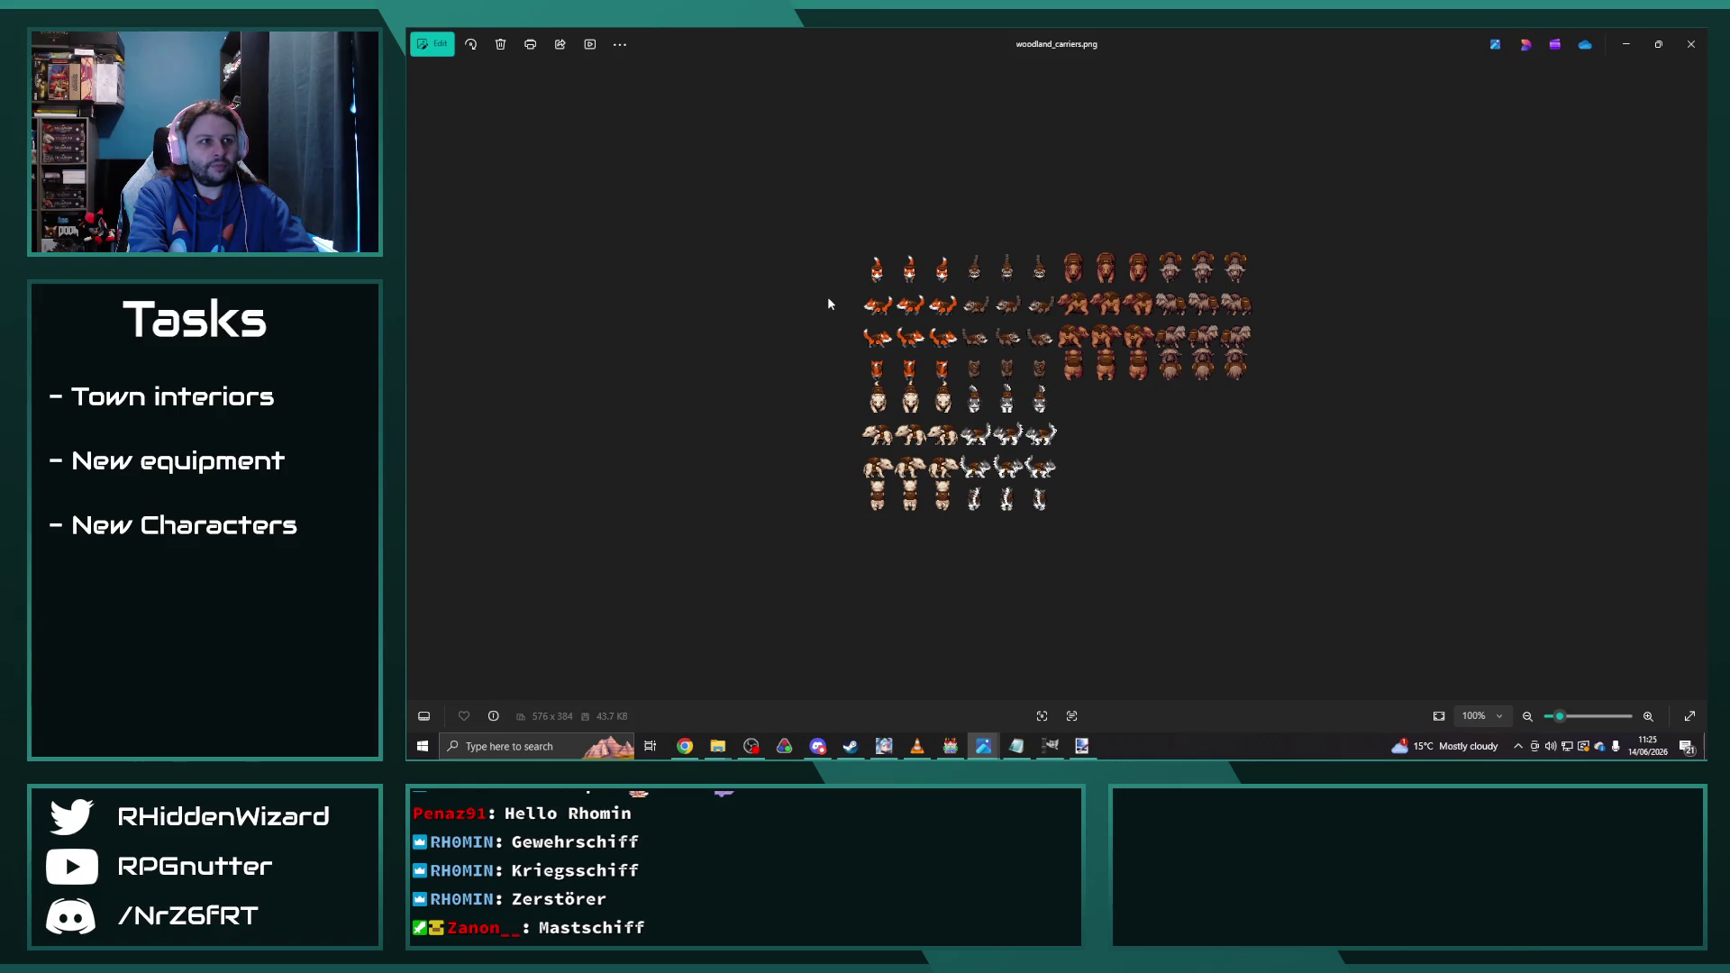
key(Right)
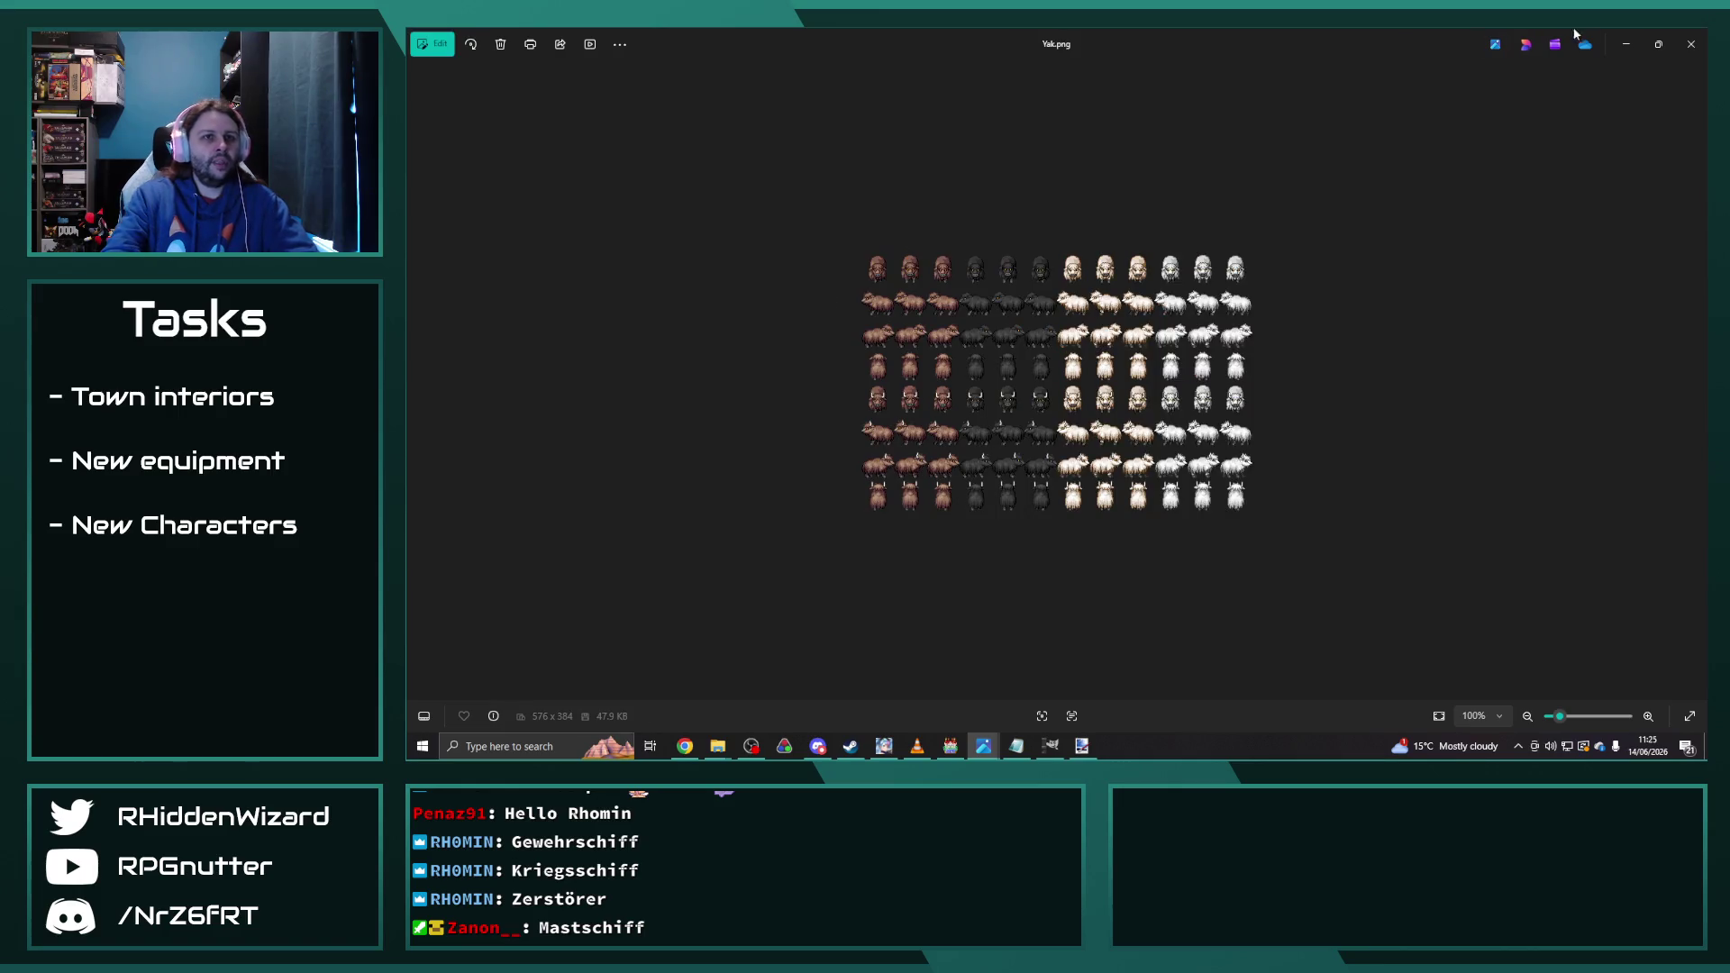
click(1691, 45)
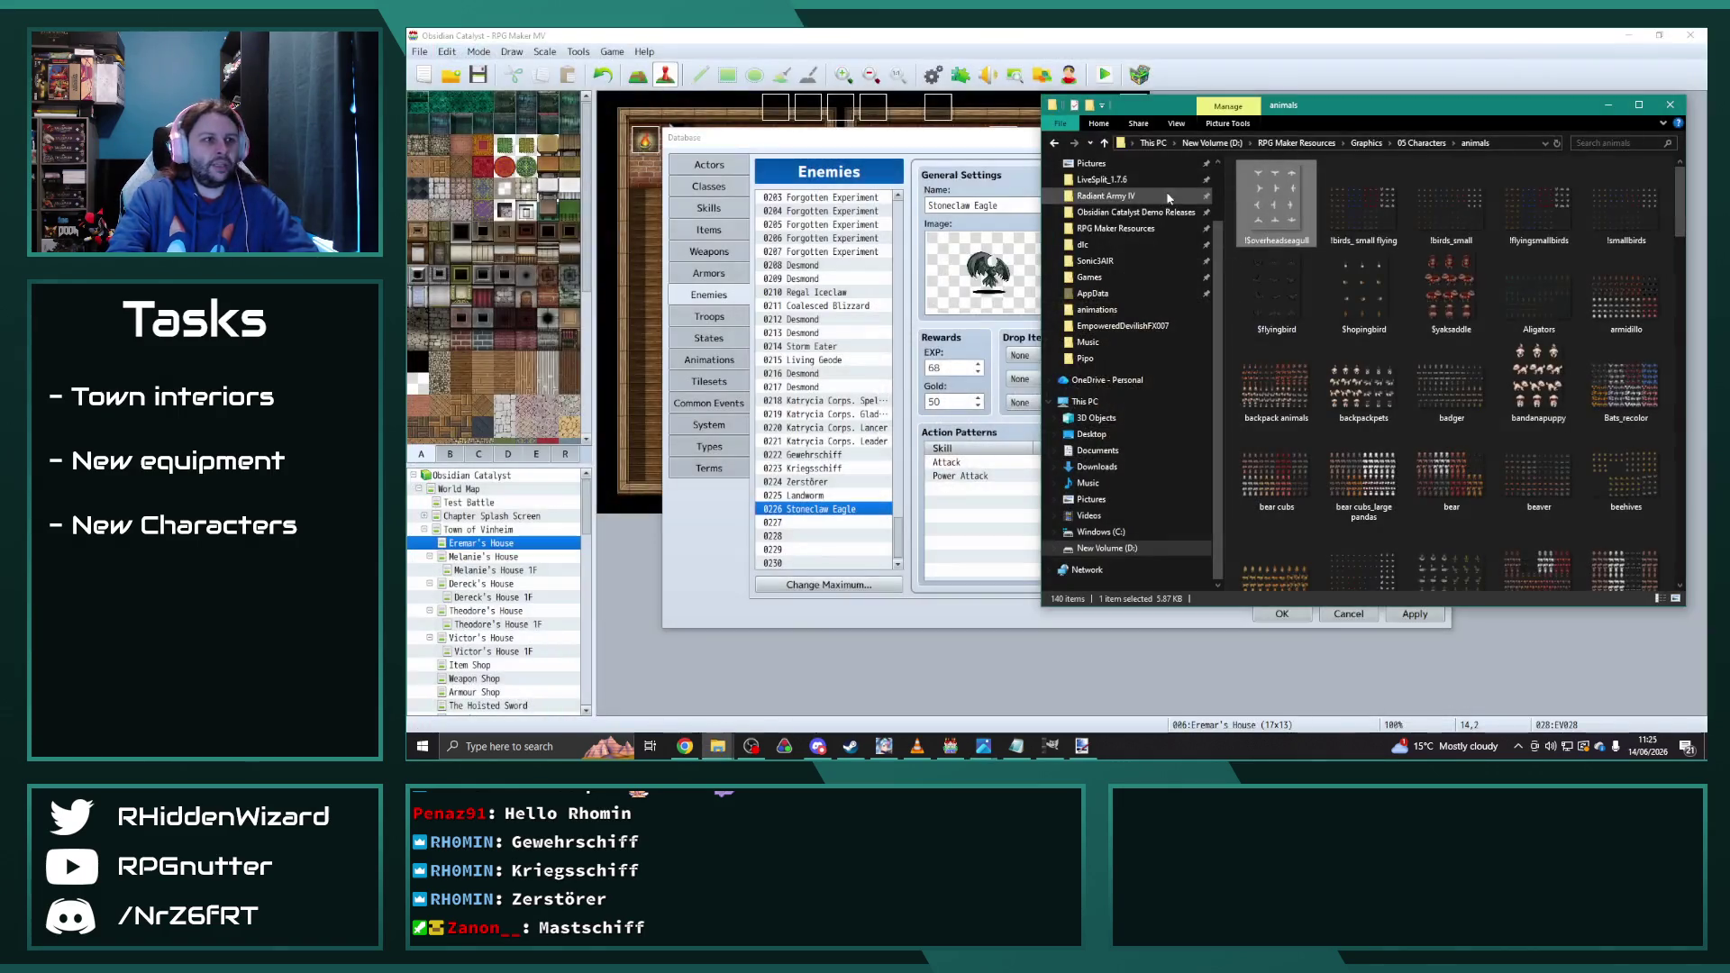
Step: View limbless.png in the dragons and wyverns folder, then close it
click(1422, 142)
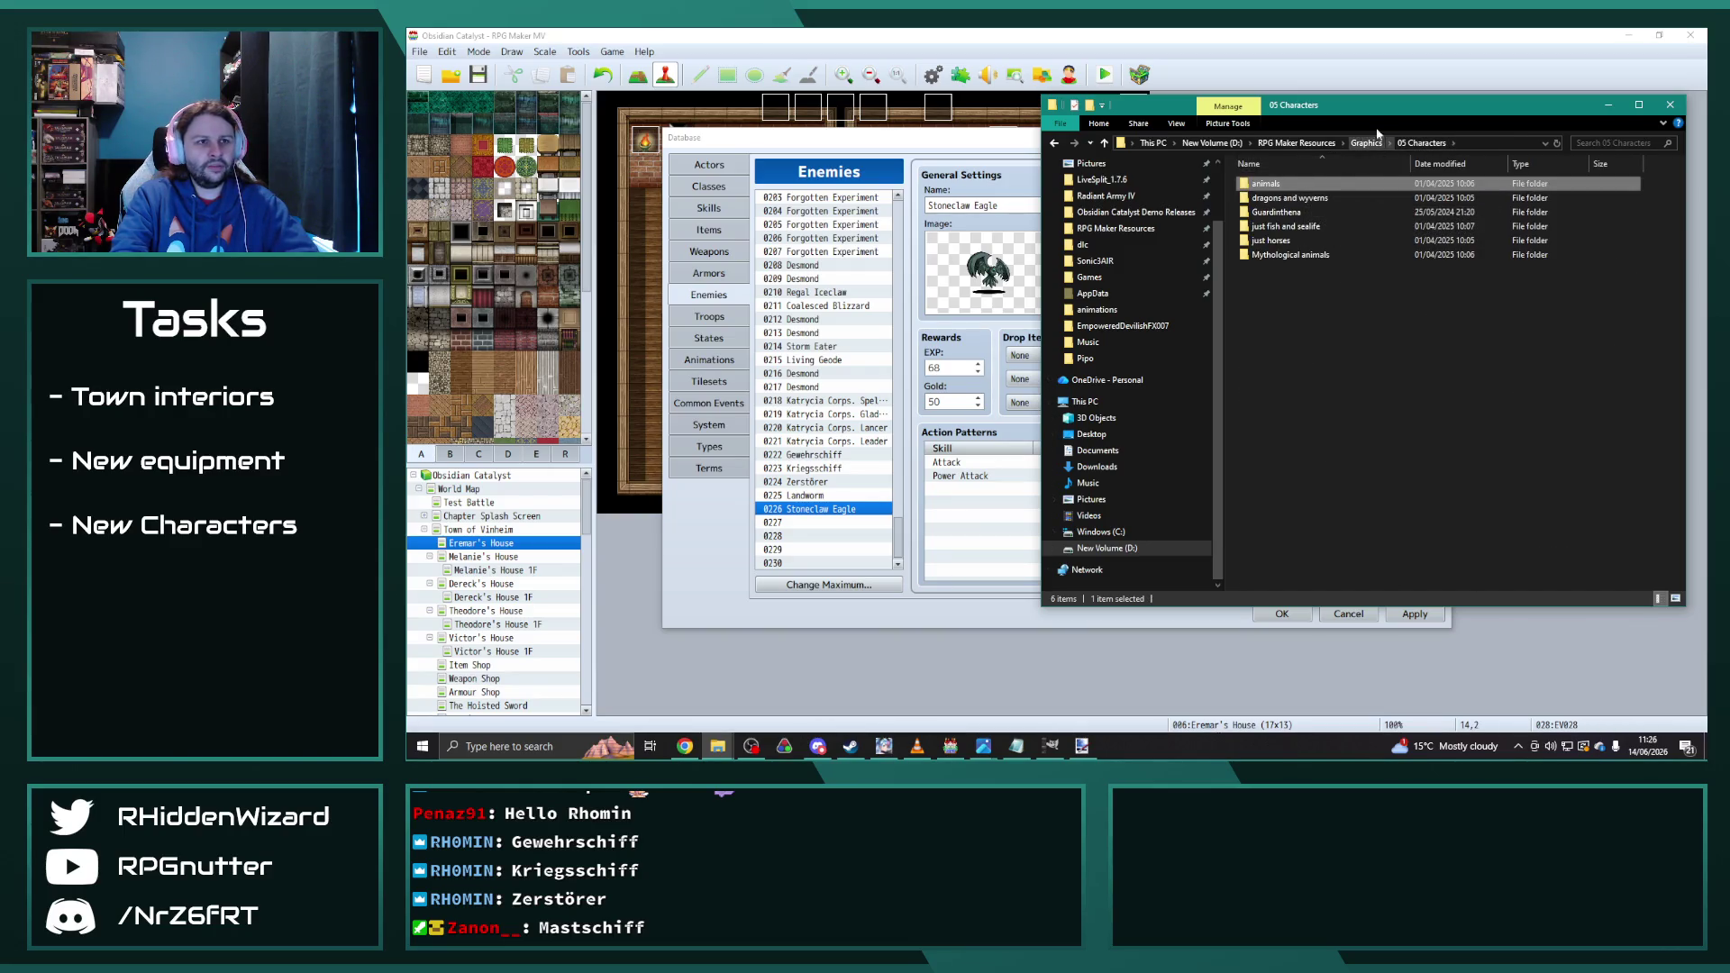
drag(1370, 116, 1307, 131)
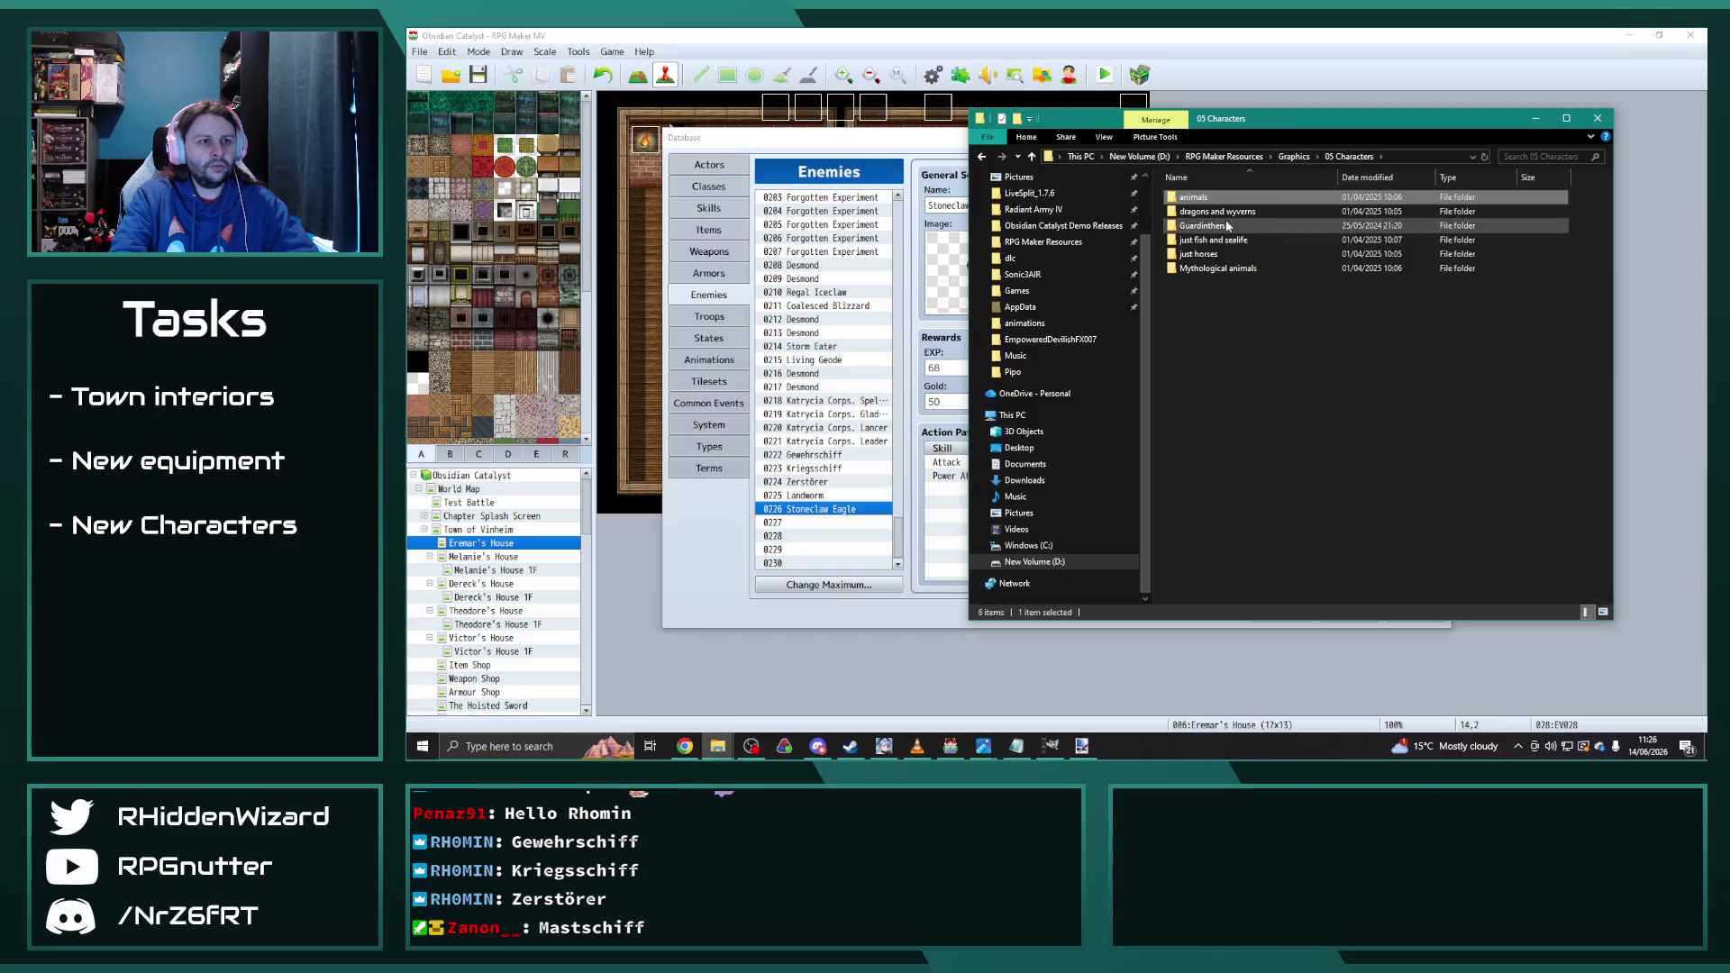
double_click(1213, 211)
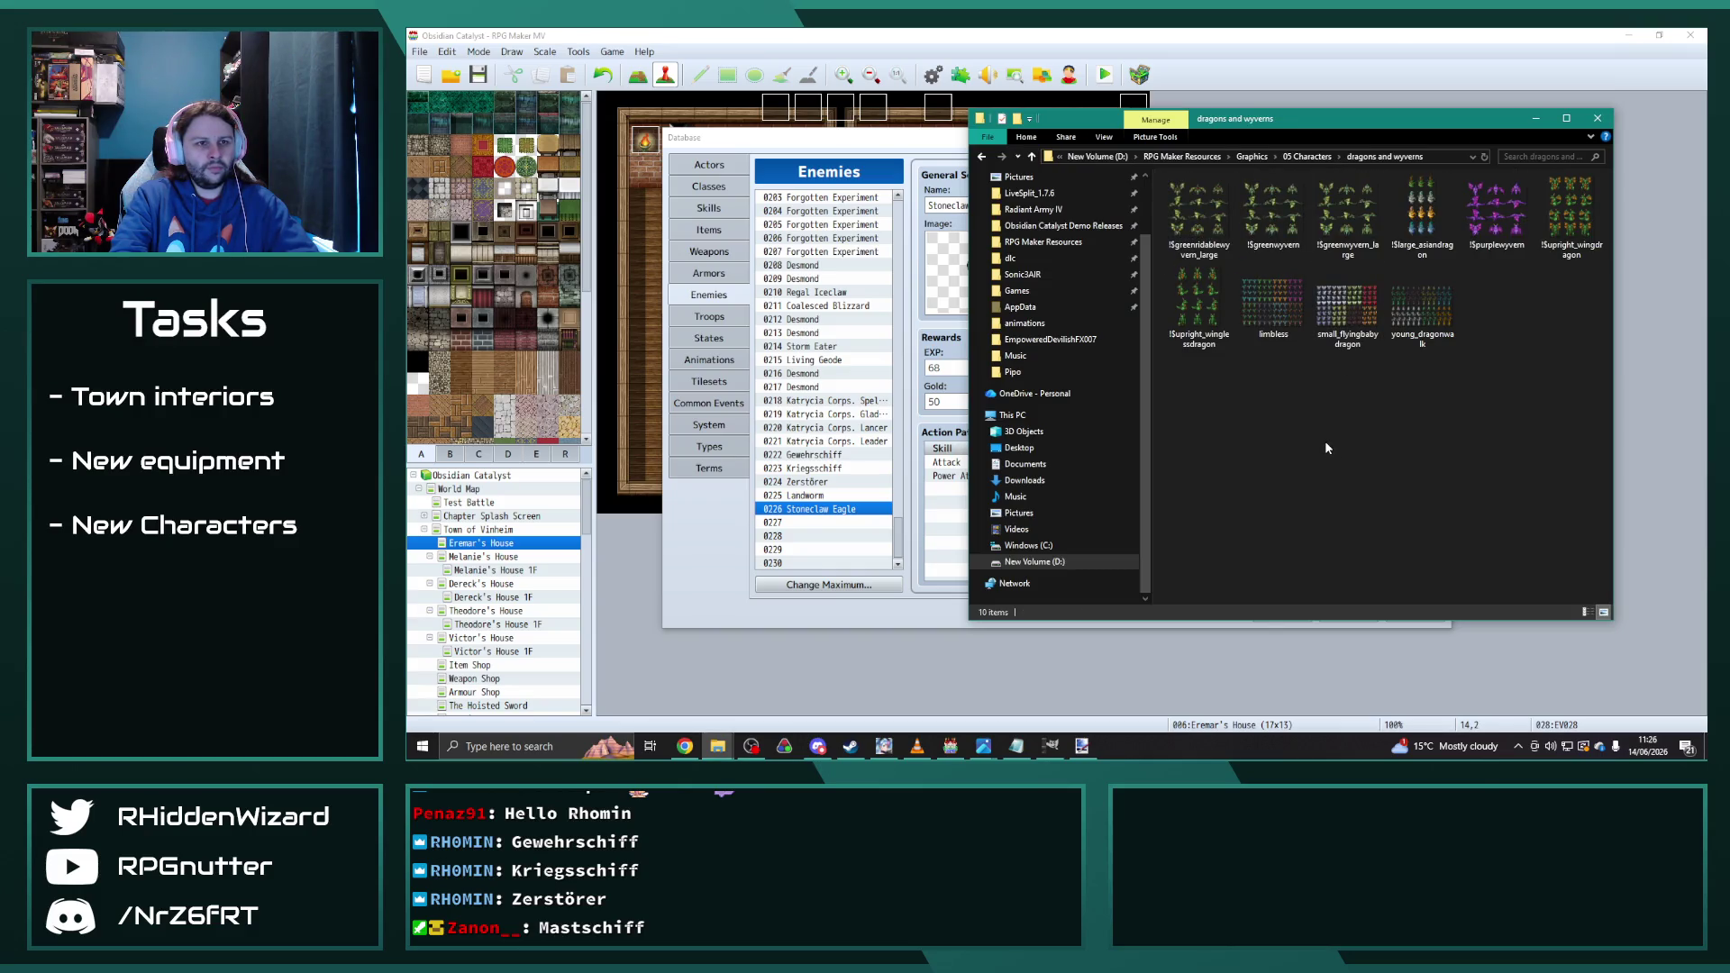
double_click(1289, 305)
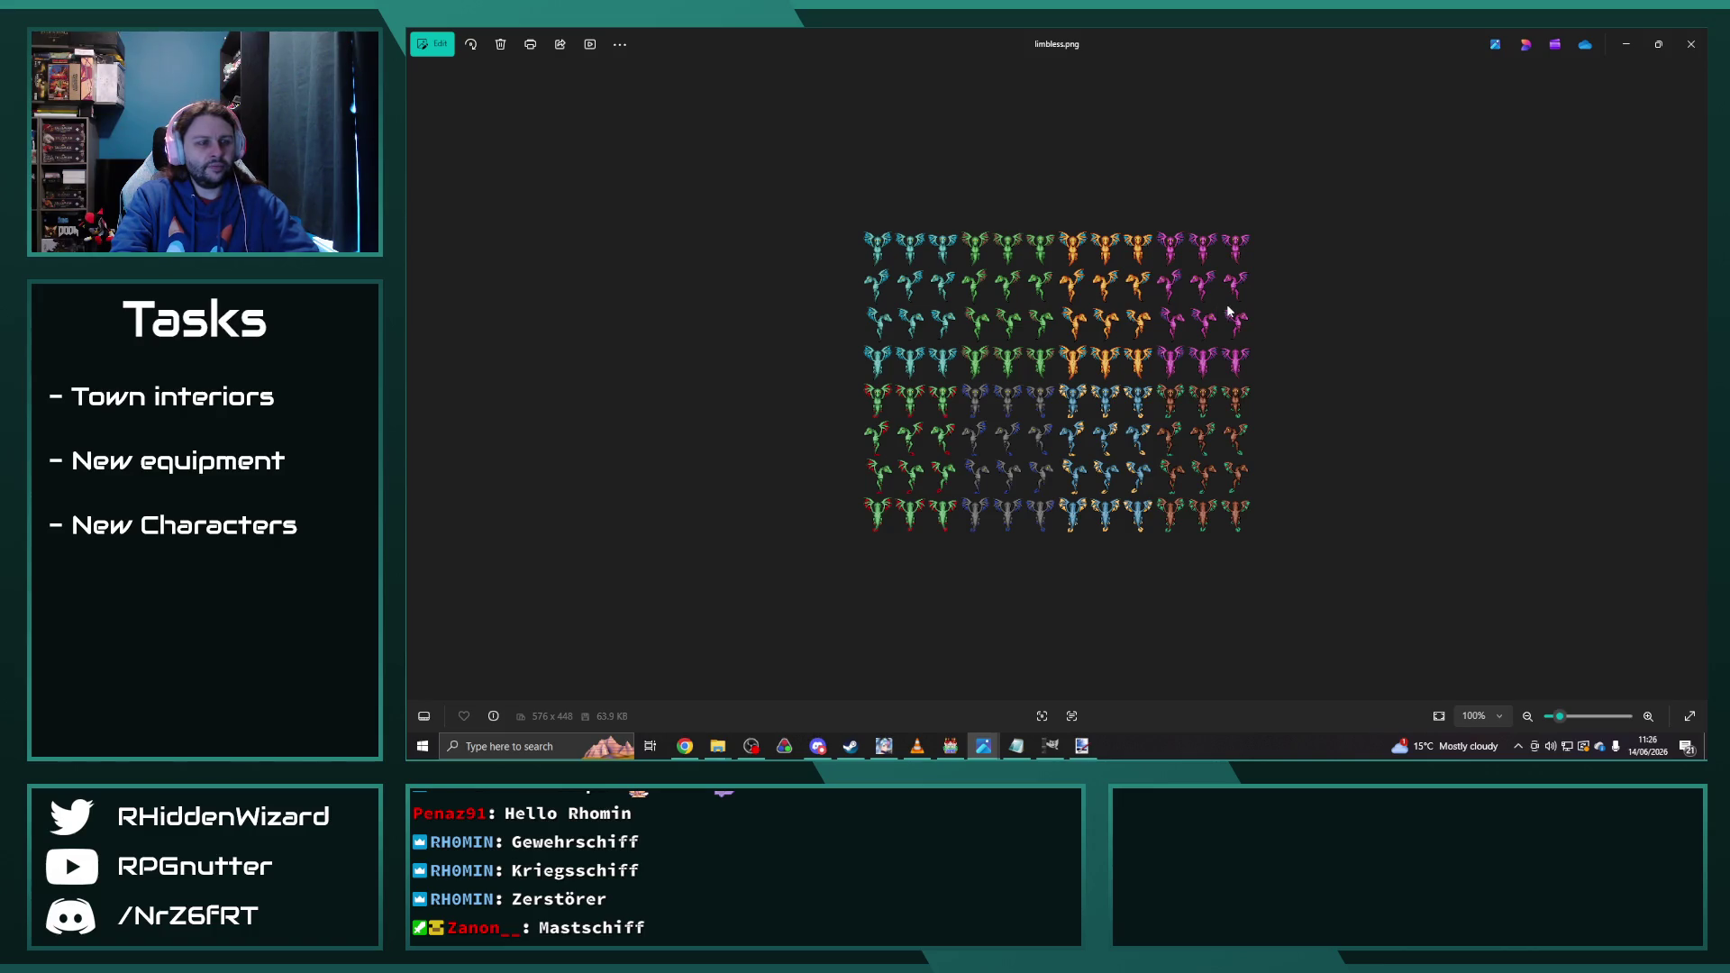
click(1692, 43)
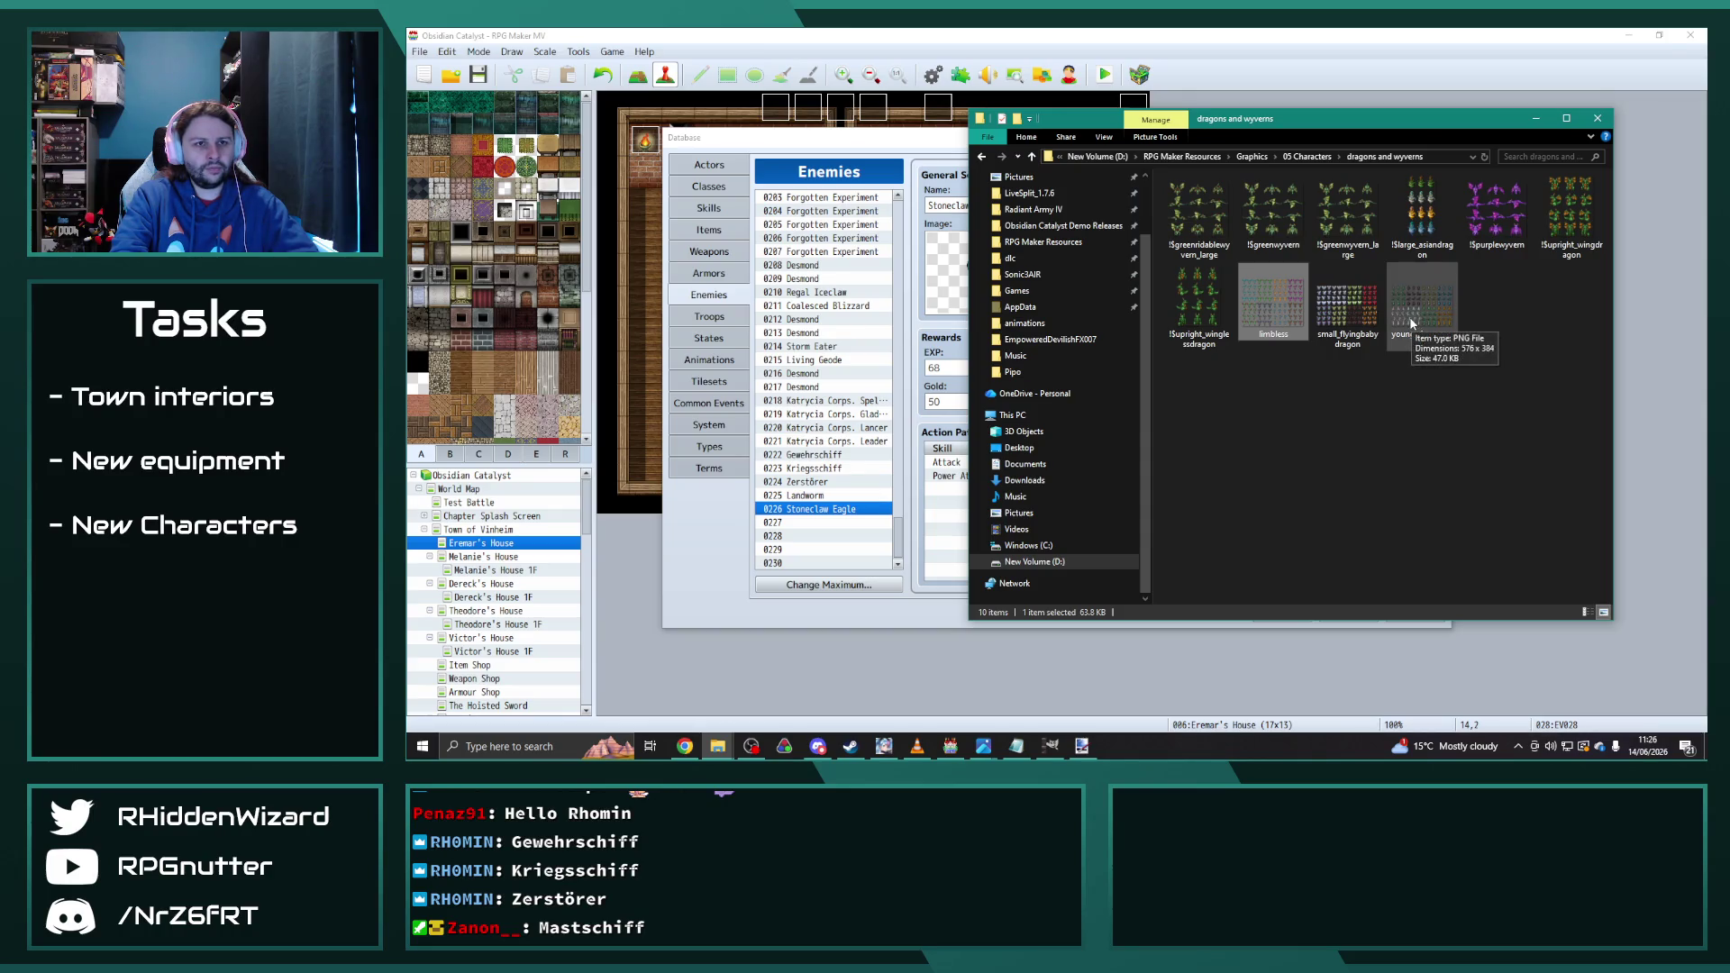
Step: Open Axolotl.jpg from the Guardinthena folder under 05 Characters
click(1307, 156)
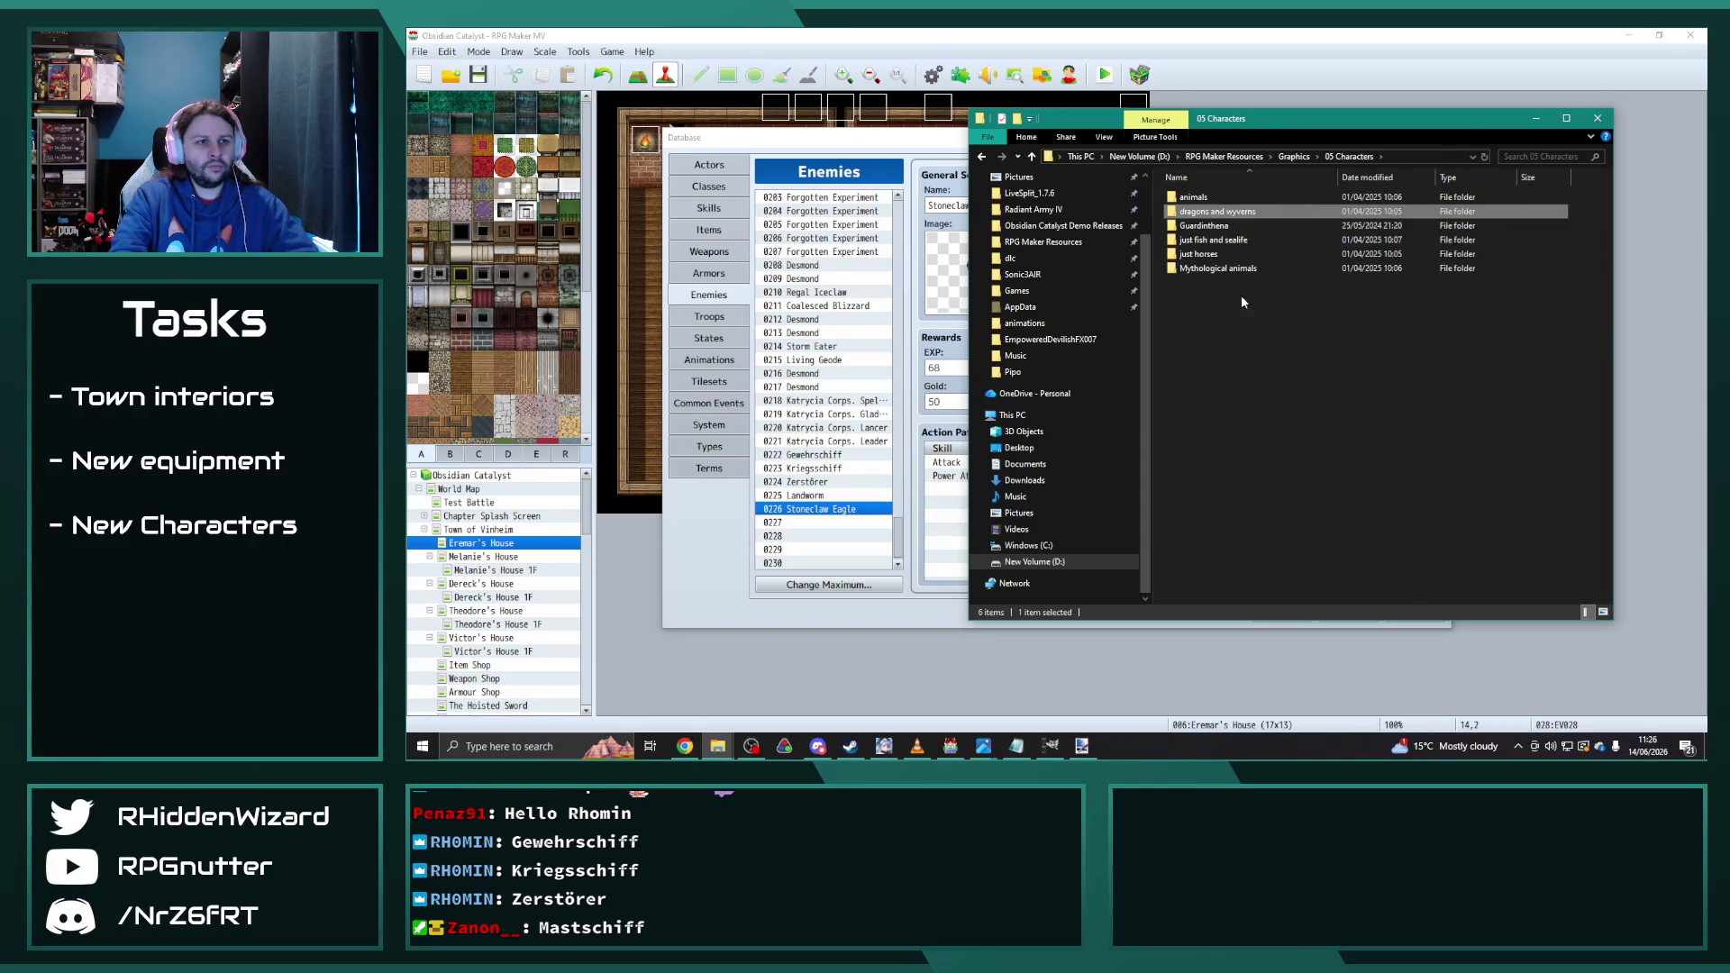
double_click(1218, 227)
double_click(1225, 196)
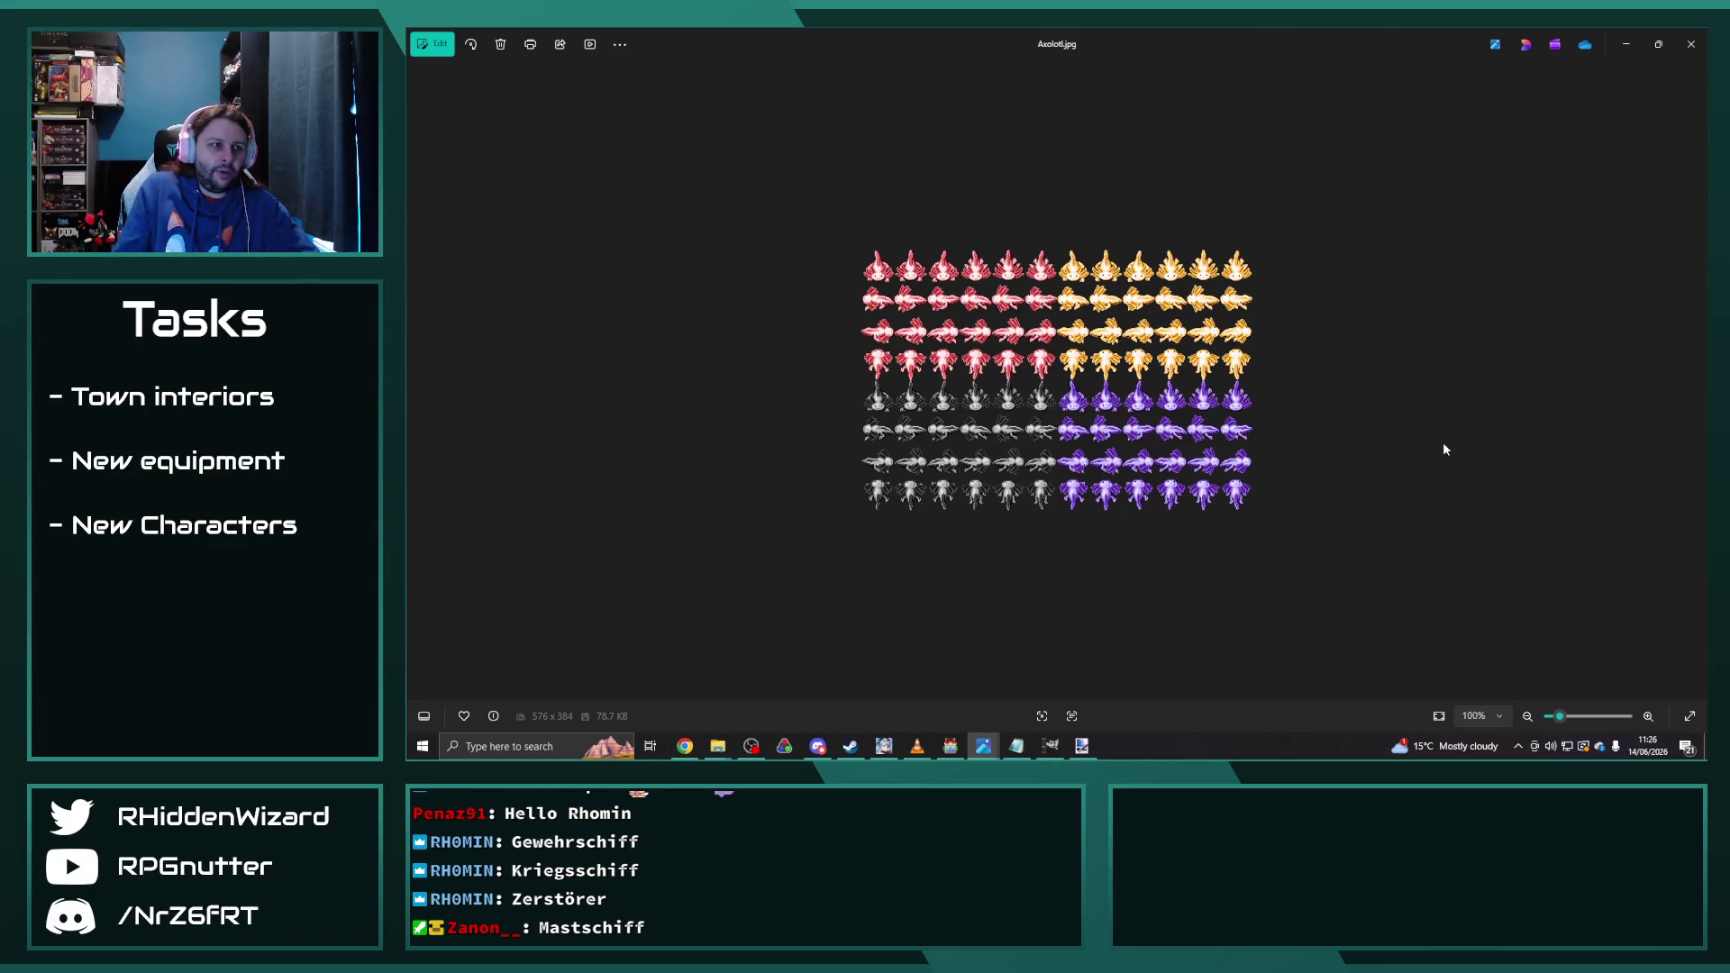
Step: Page from Bone Golem through Elder Brain and Owlbear to Water Weird.jpg, then close Photos
key(Right)
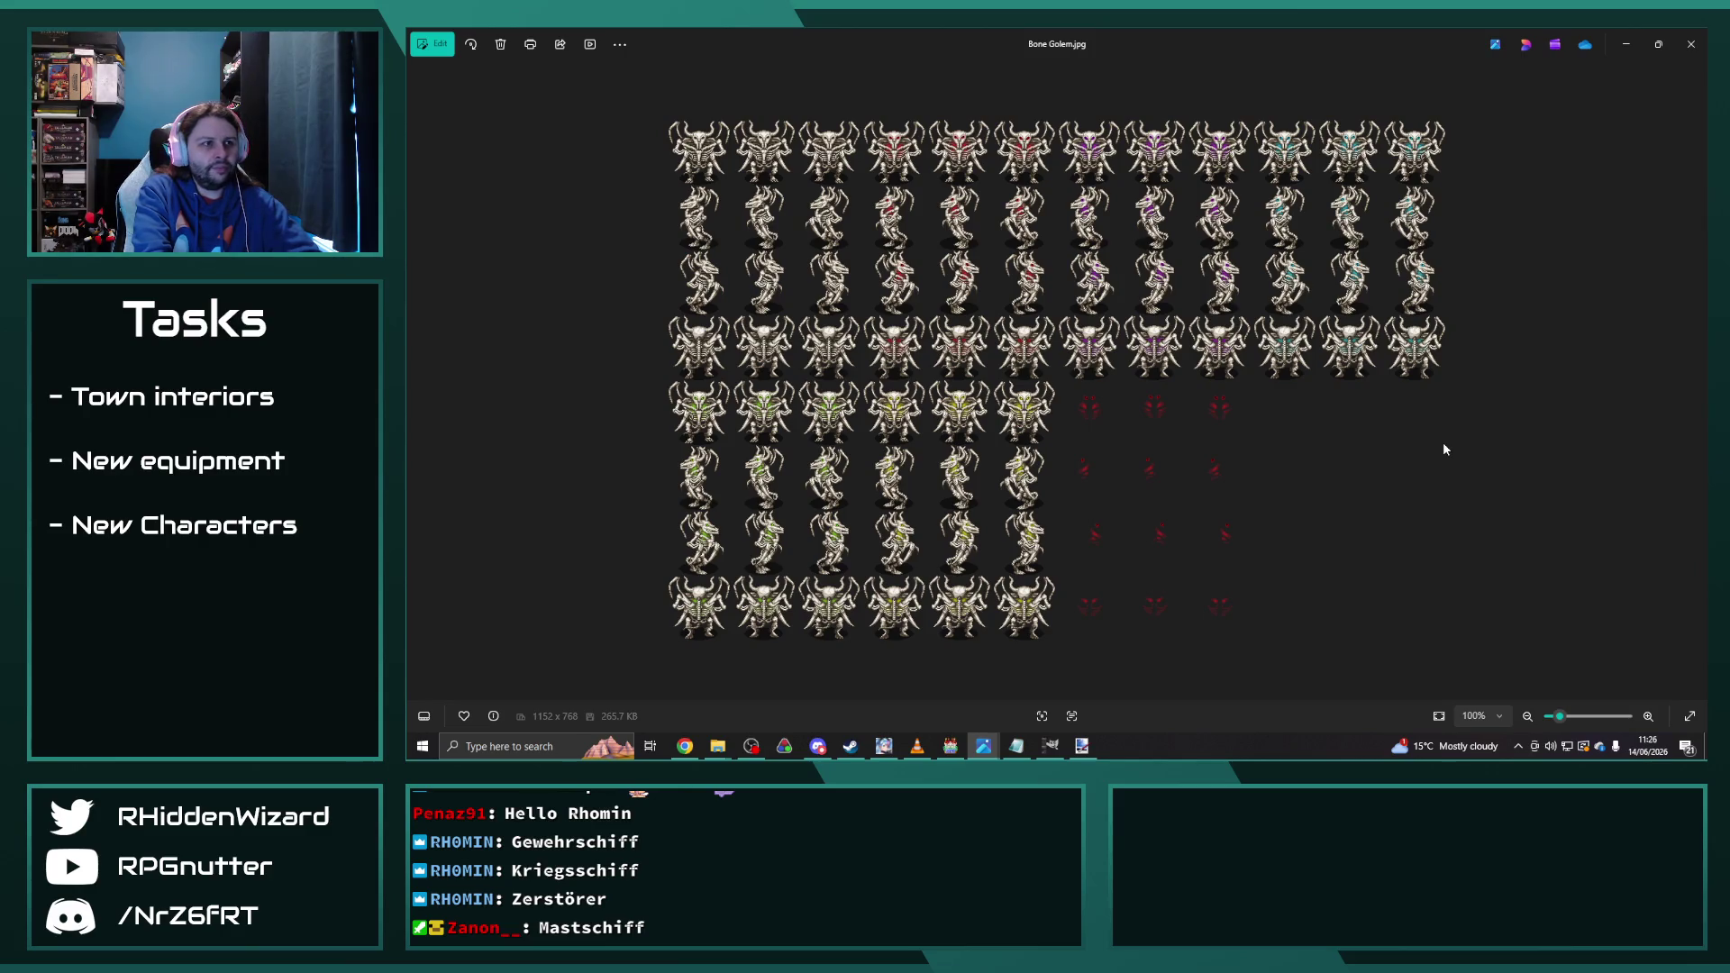
key(Right)
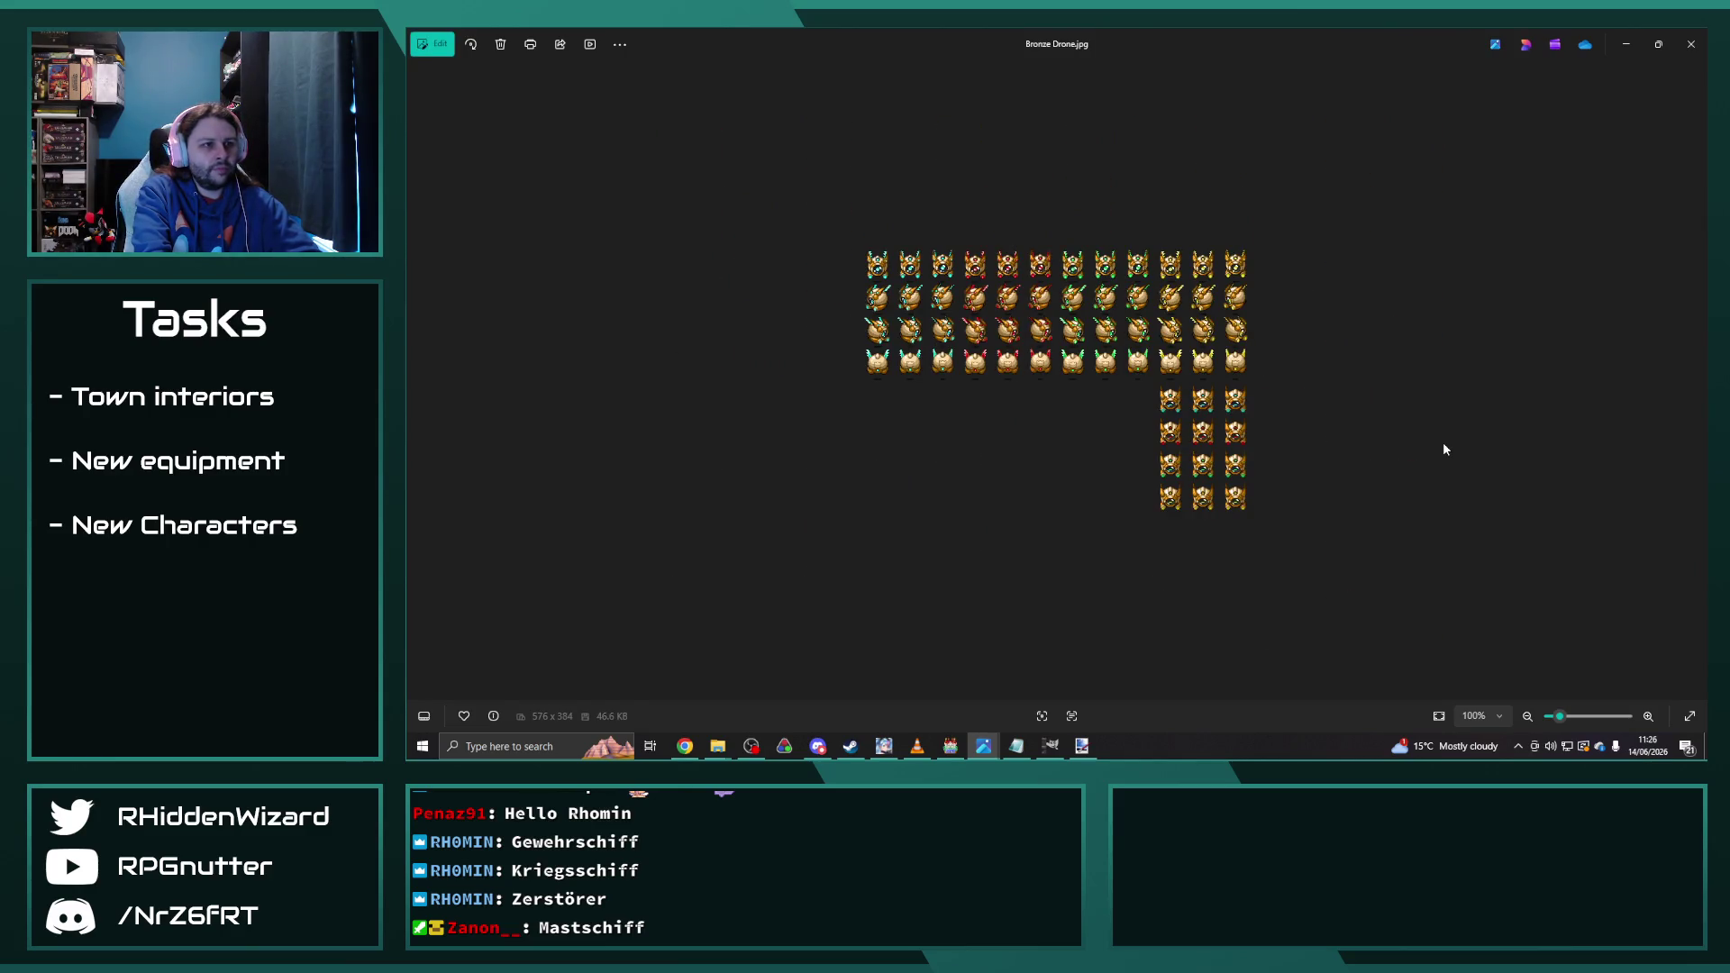
key(Right)
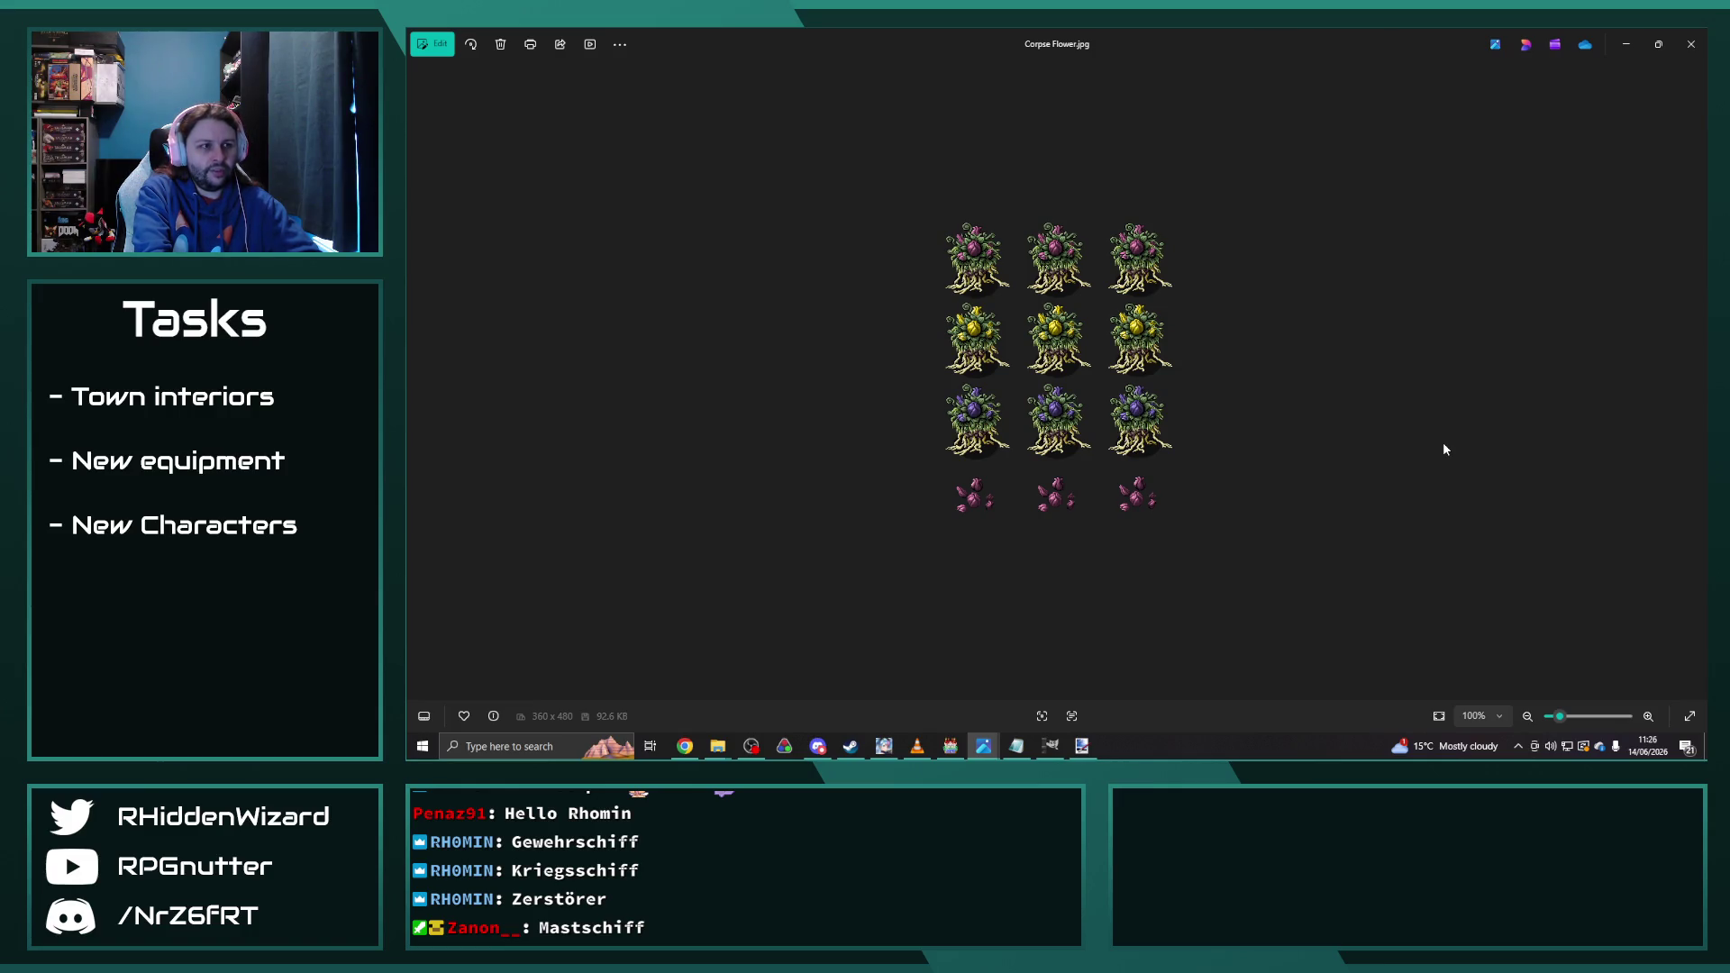
key(Right)
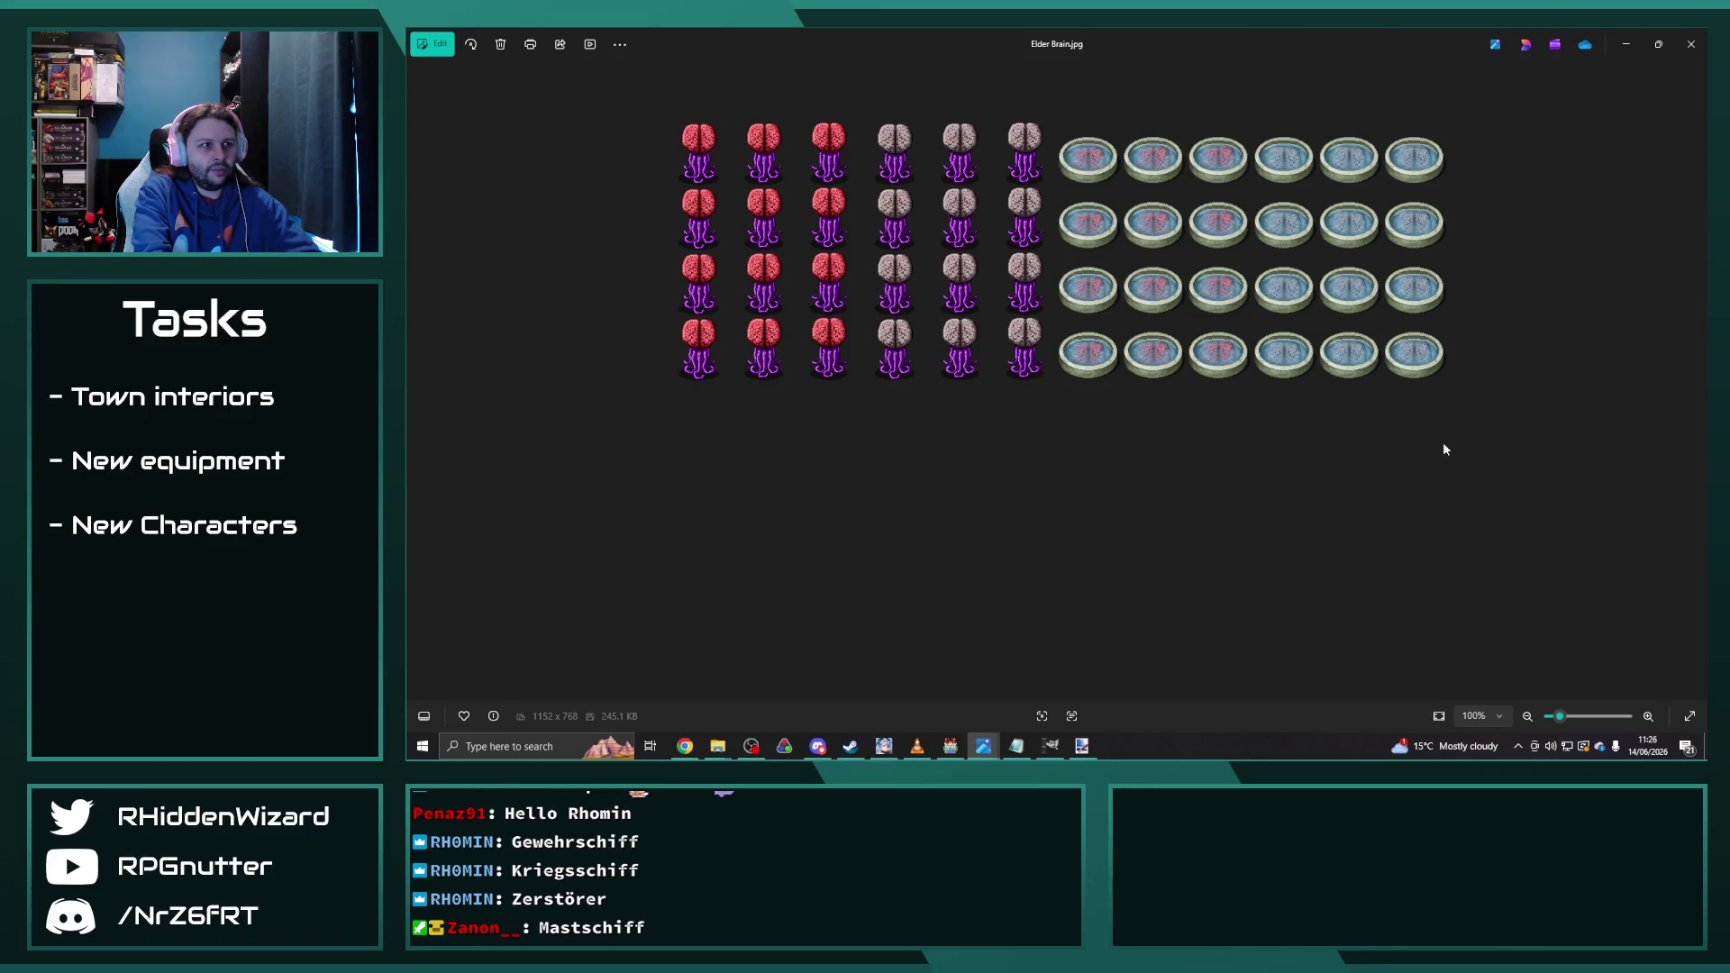
key(Right)
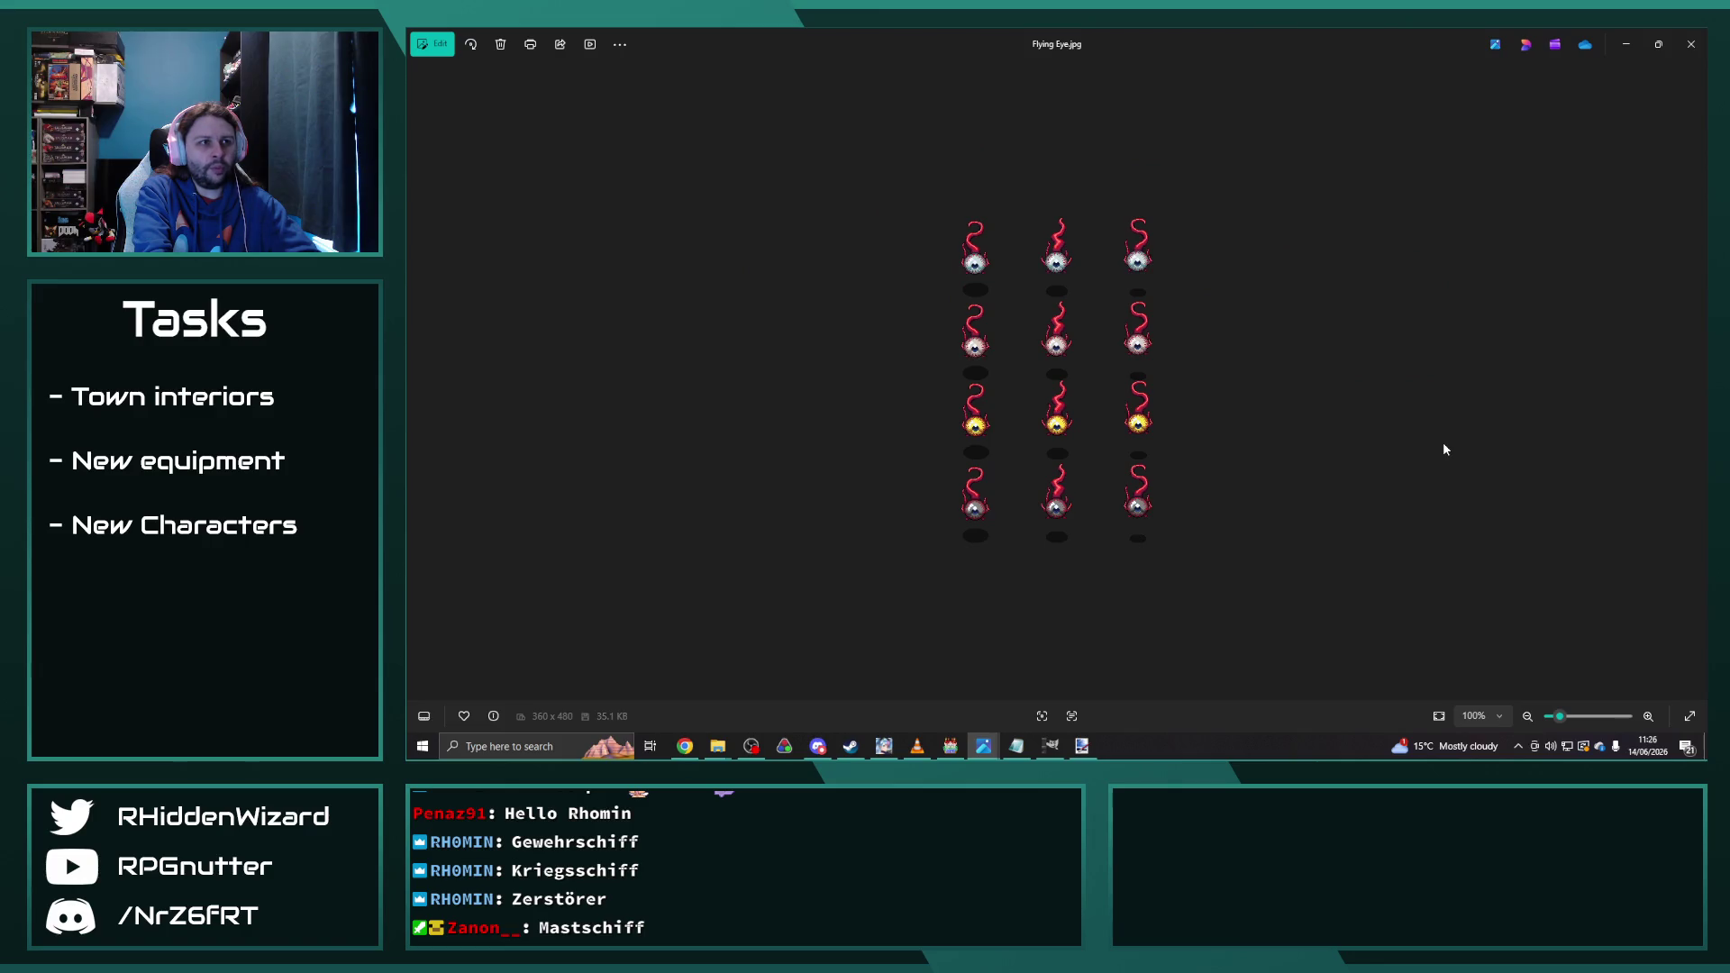
key(Right)
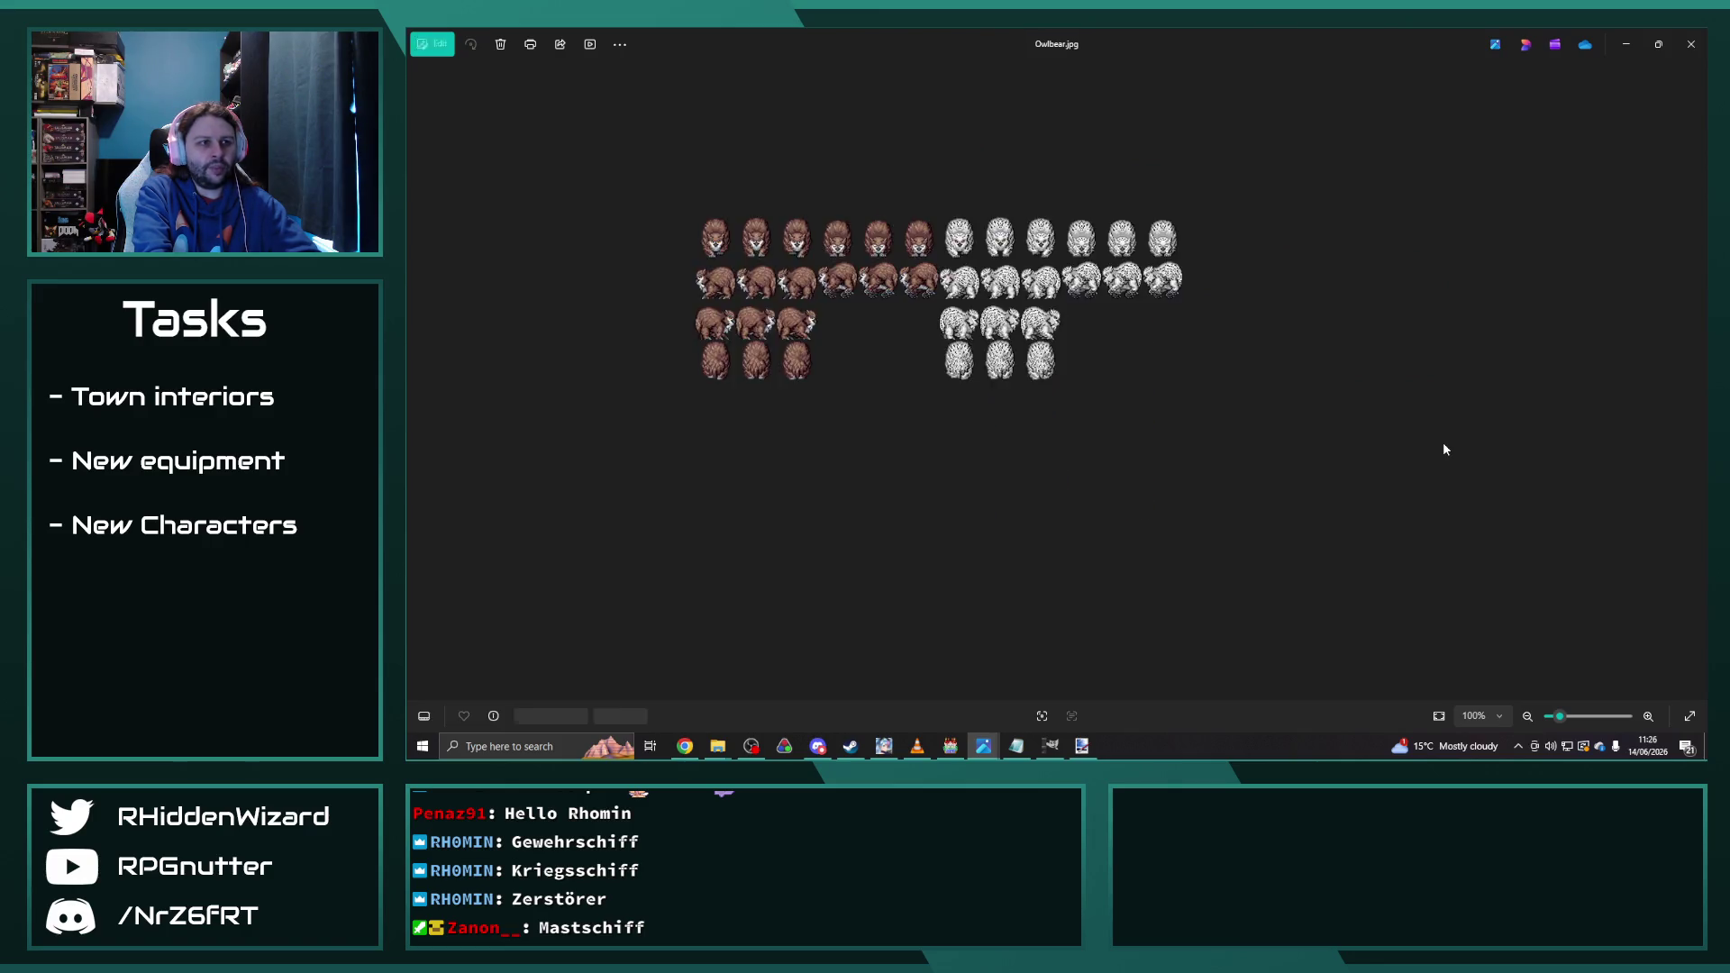
key(Right)
key(Right)
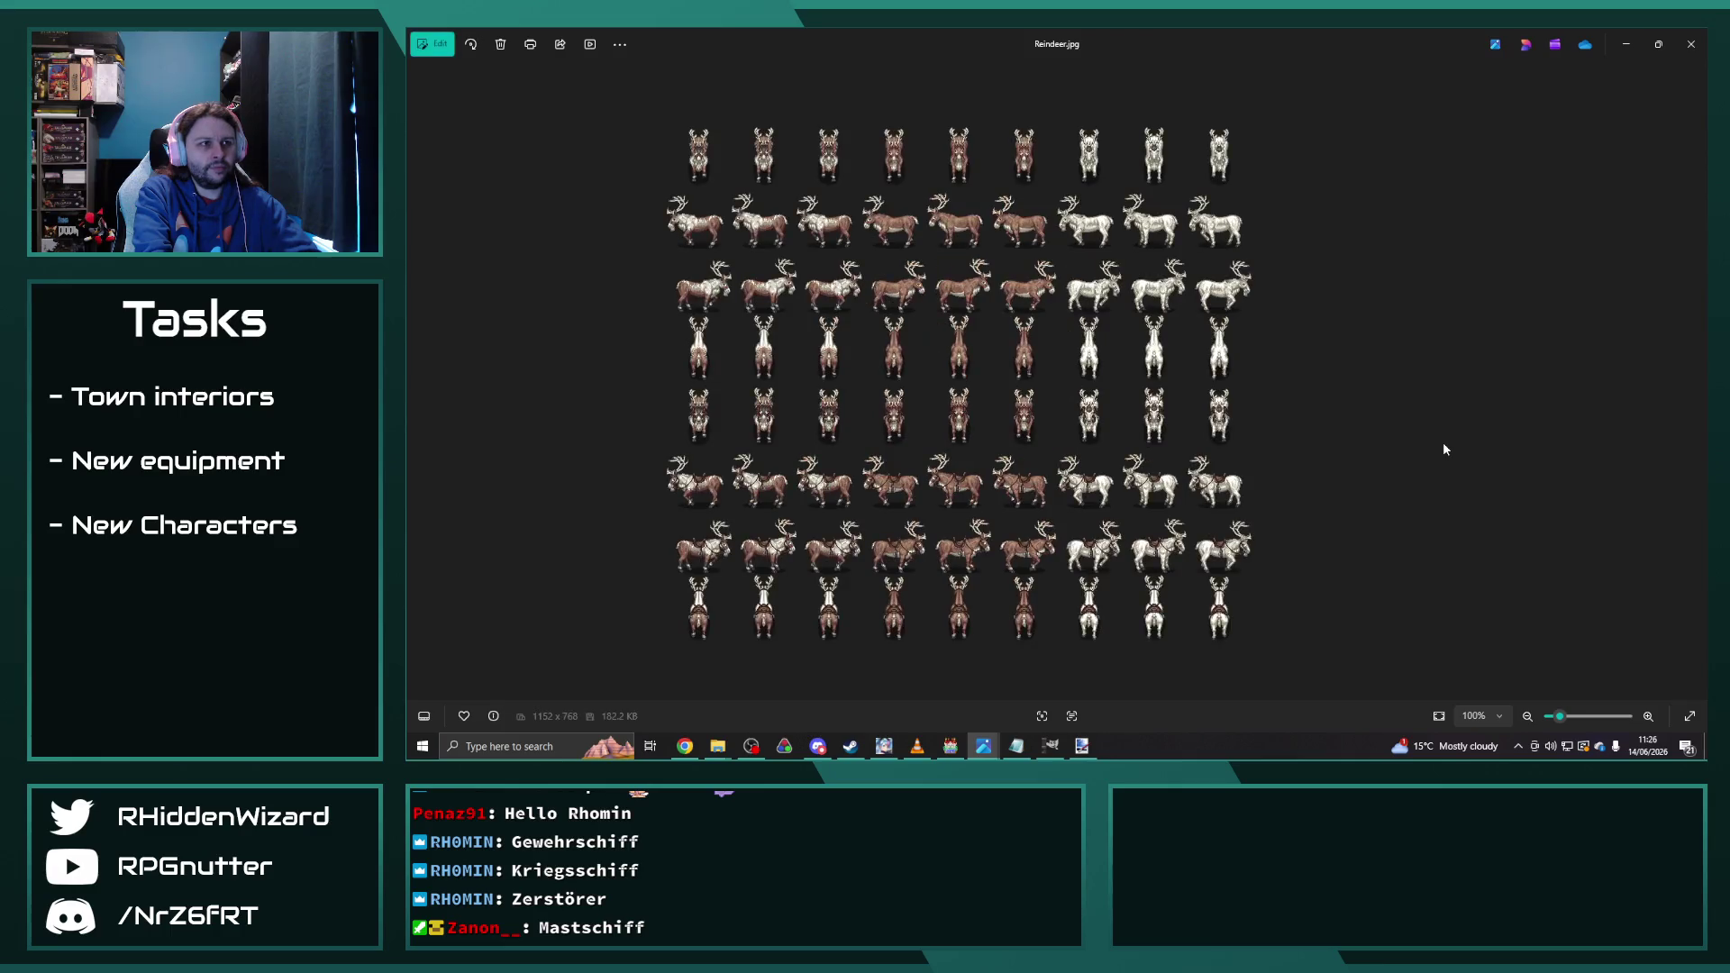
key(Right)
key(Right)
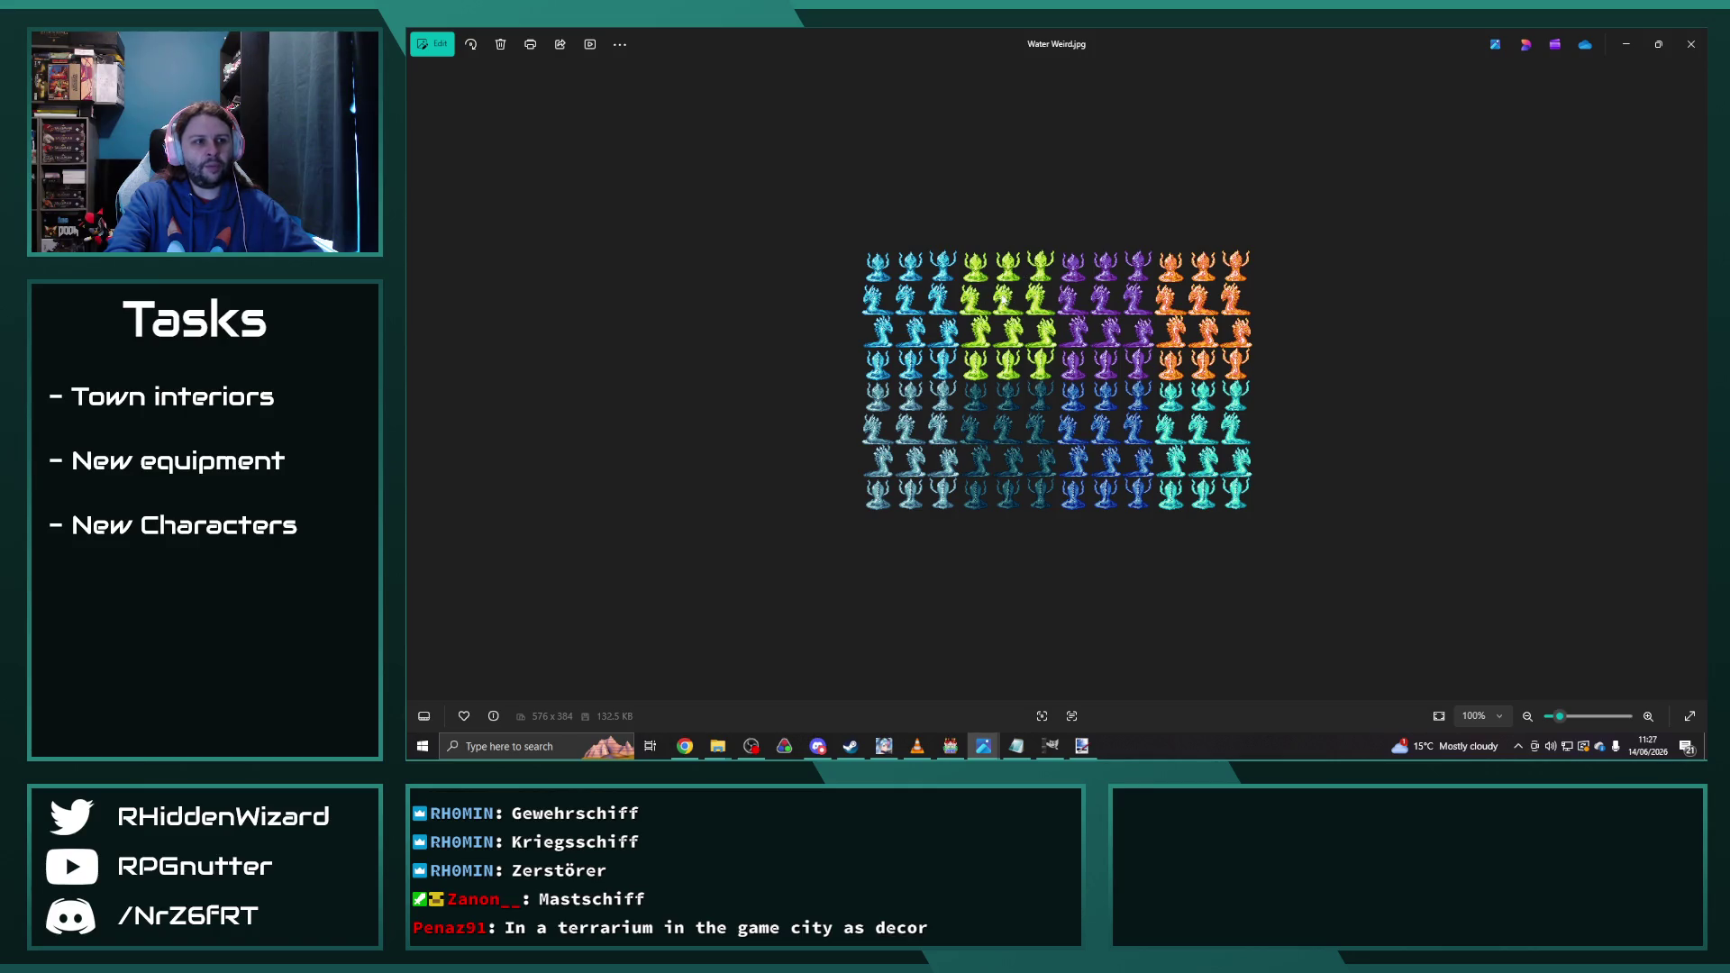
click(1690, 44)
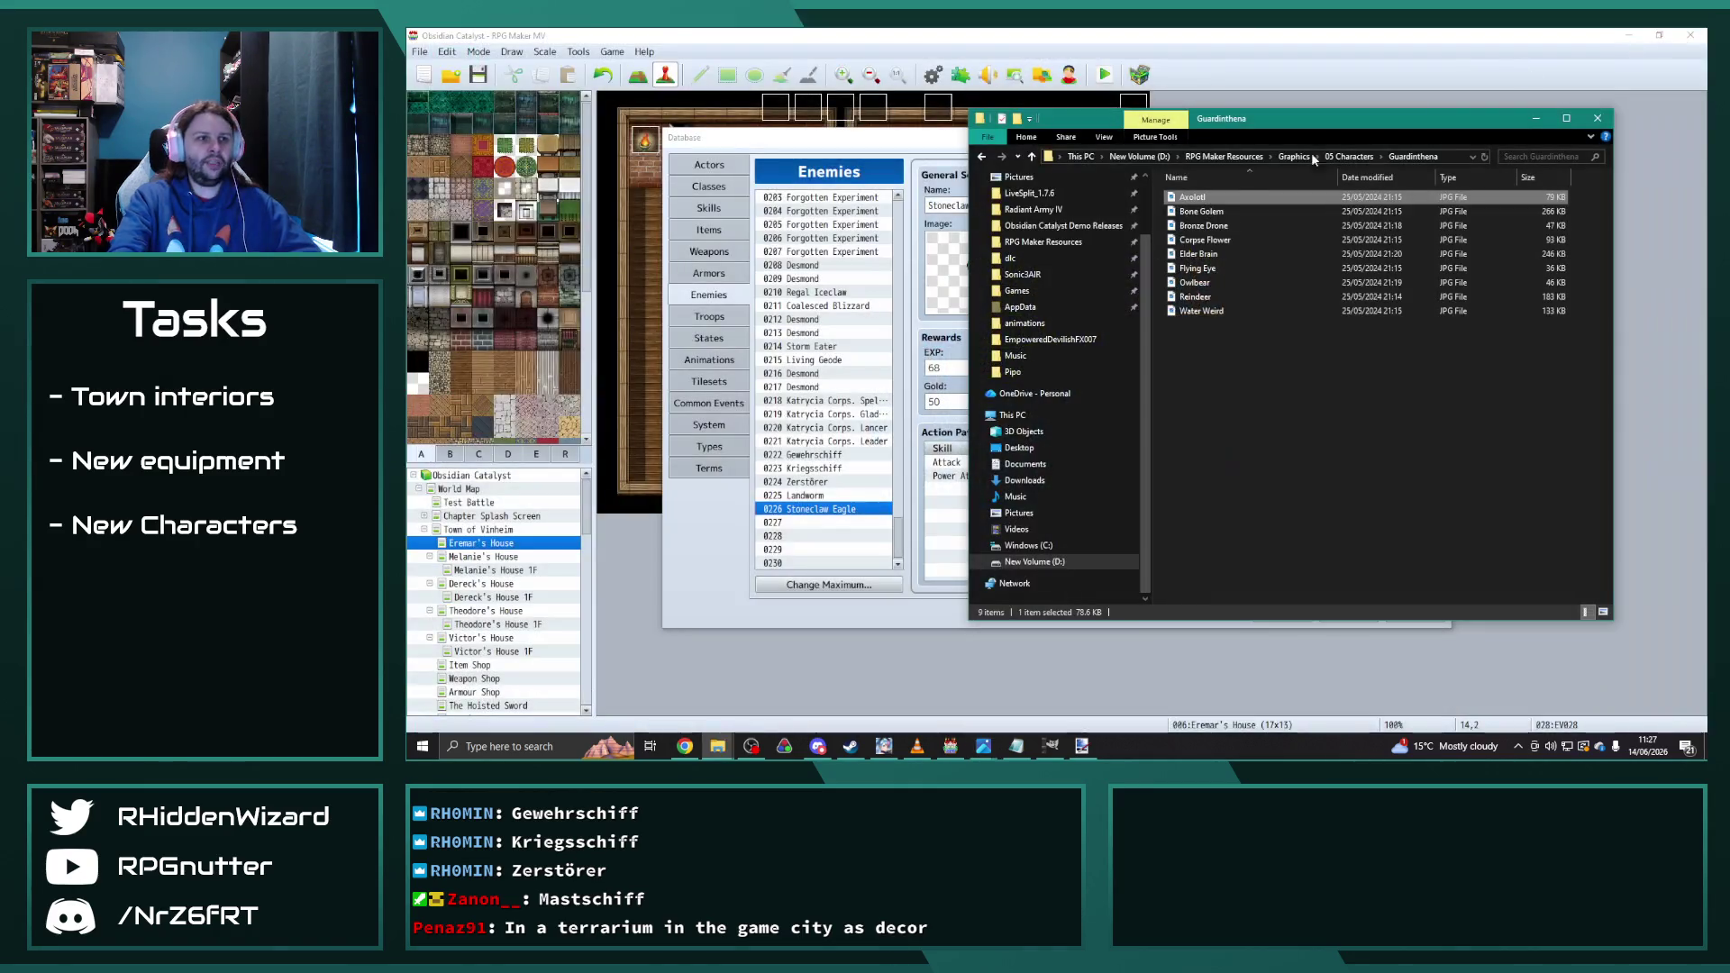
Step: Open large jelly in the just fish and sealife folder and browse the roundfish, seals, sealions and tinyfish sheets
click(1352, 159)
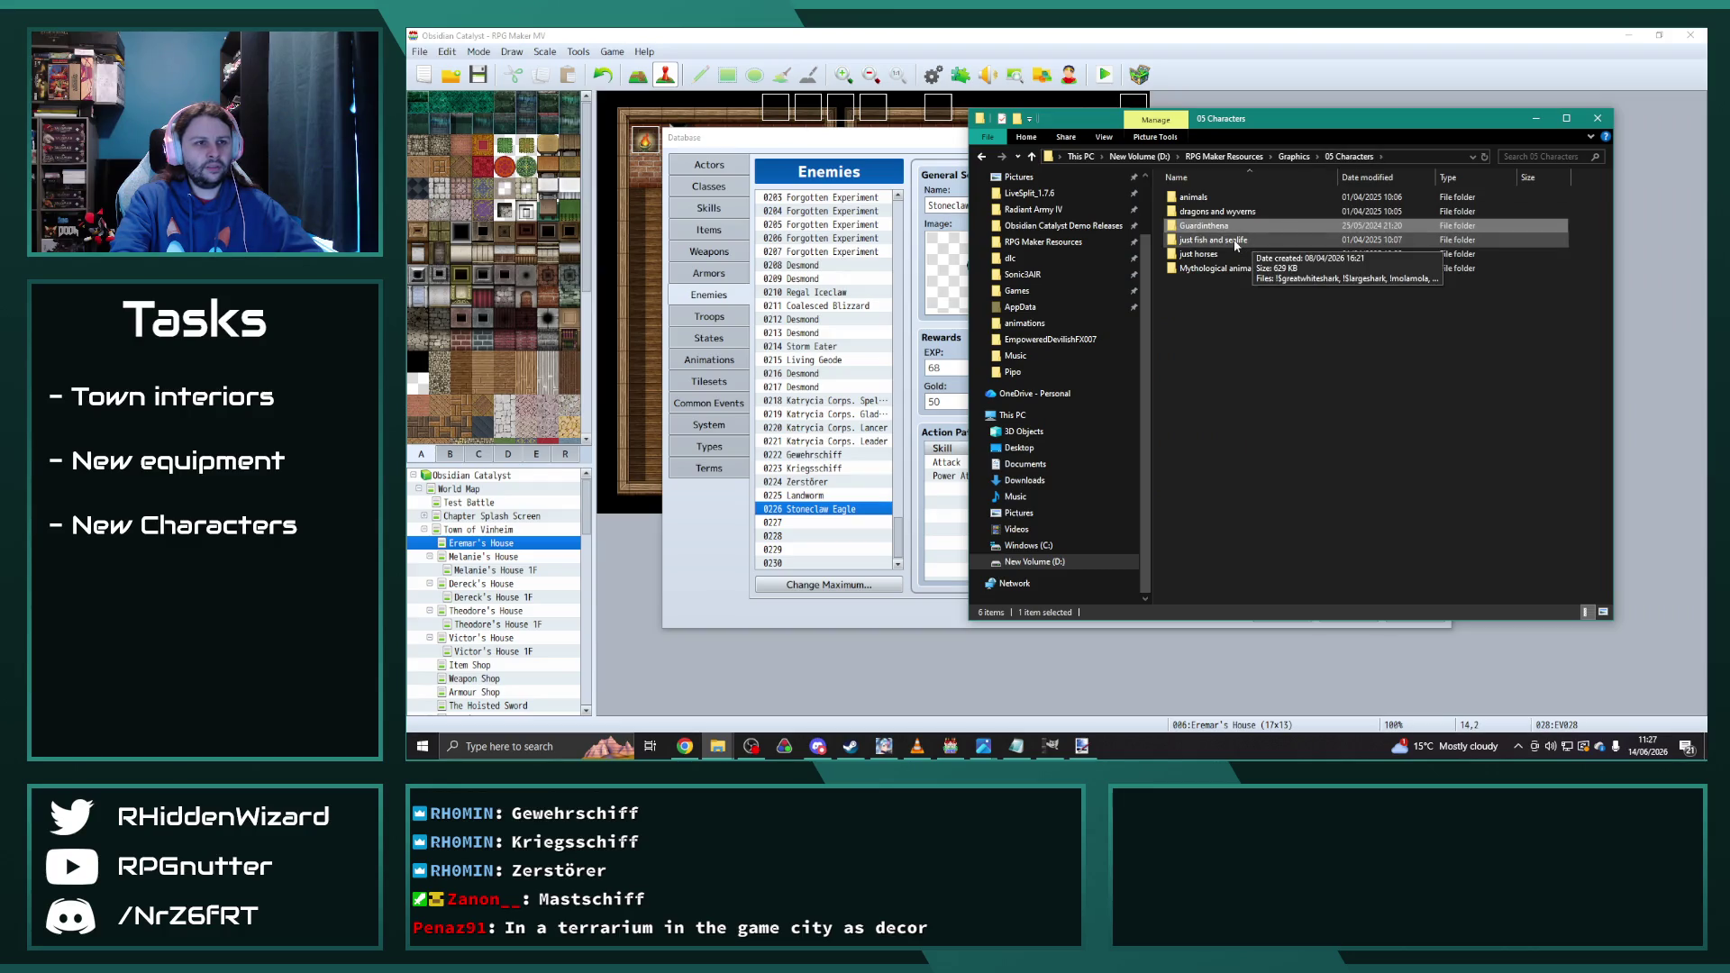
double_click(1235, 236)
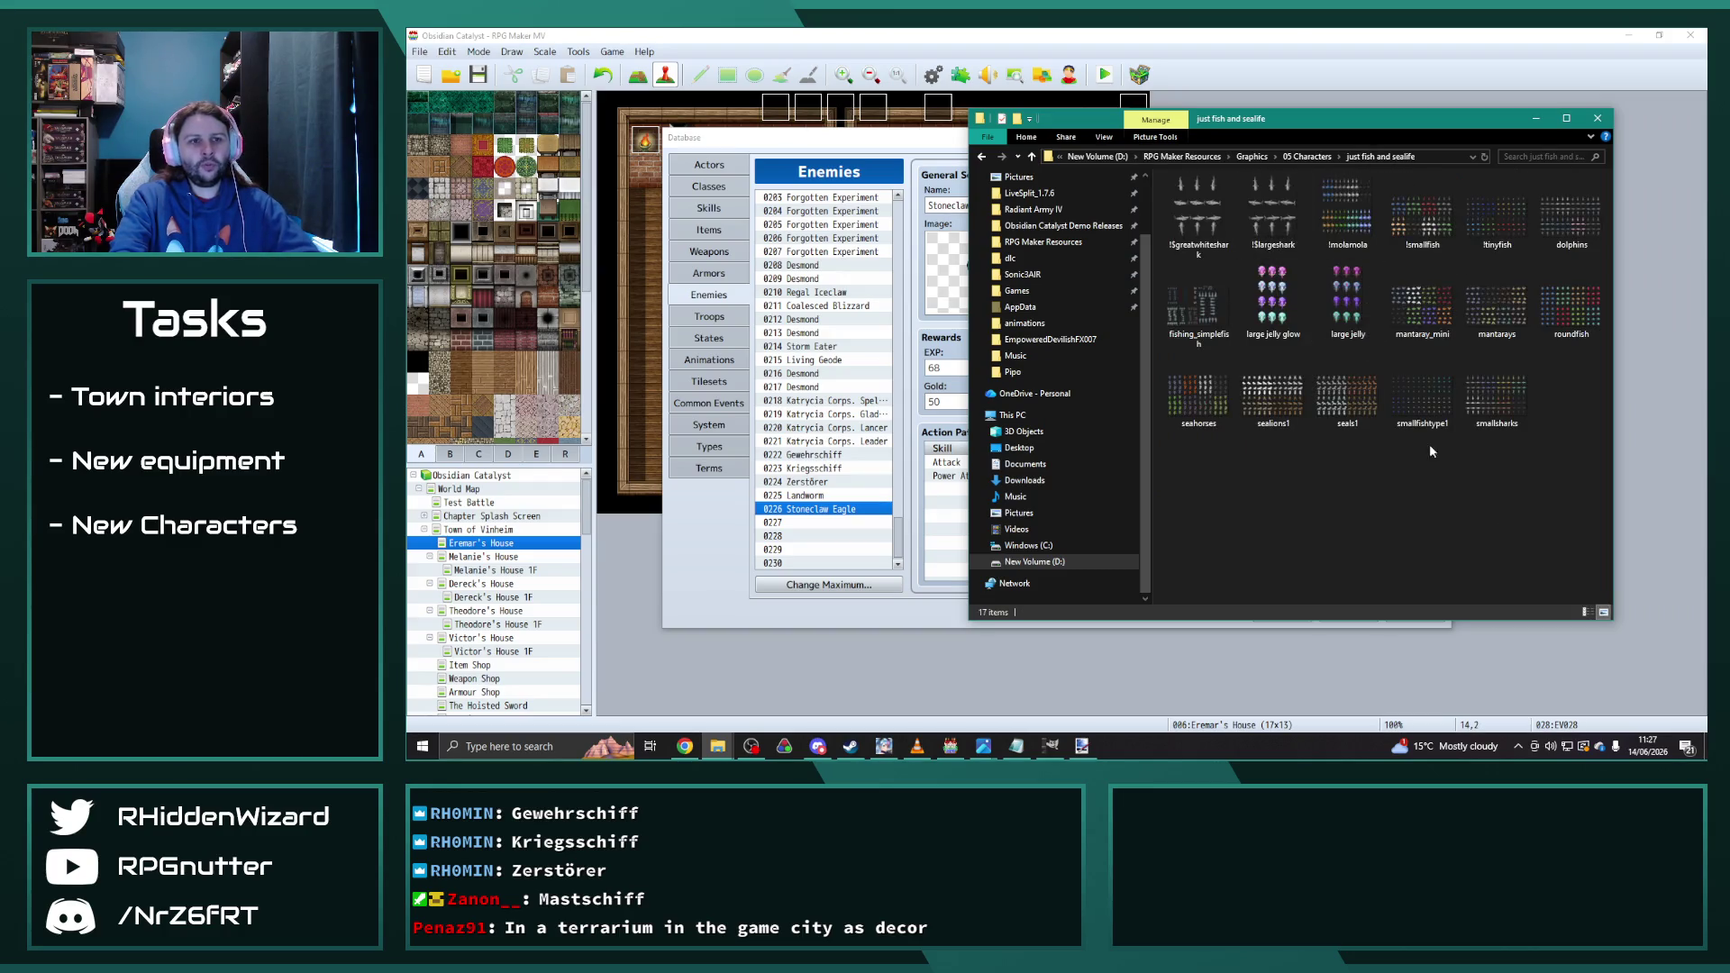
double_click(1347, 302)
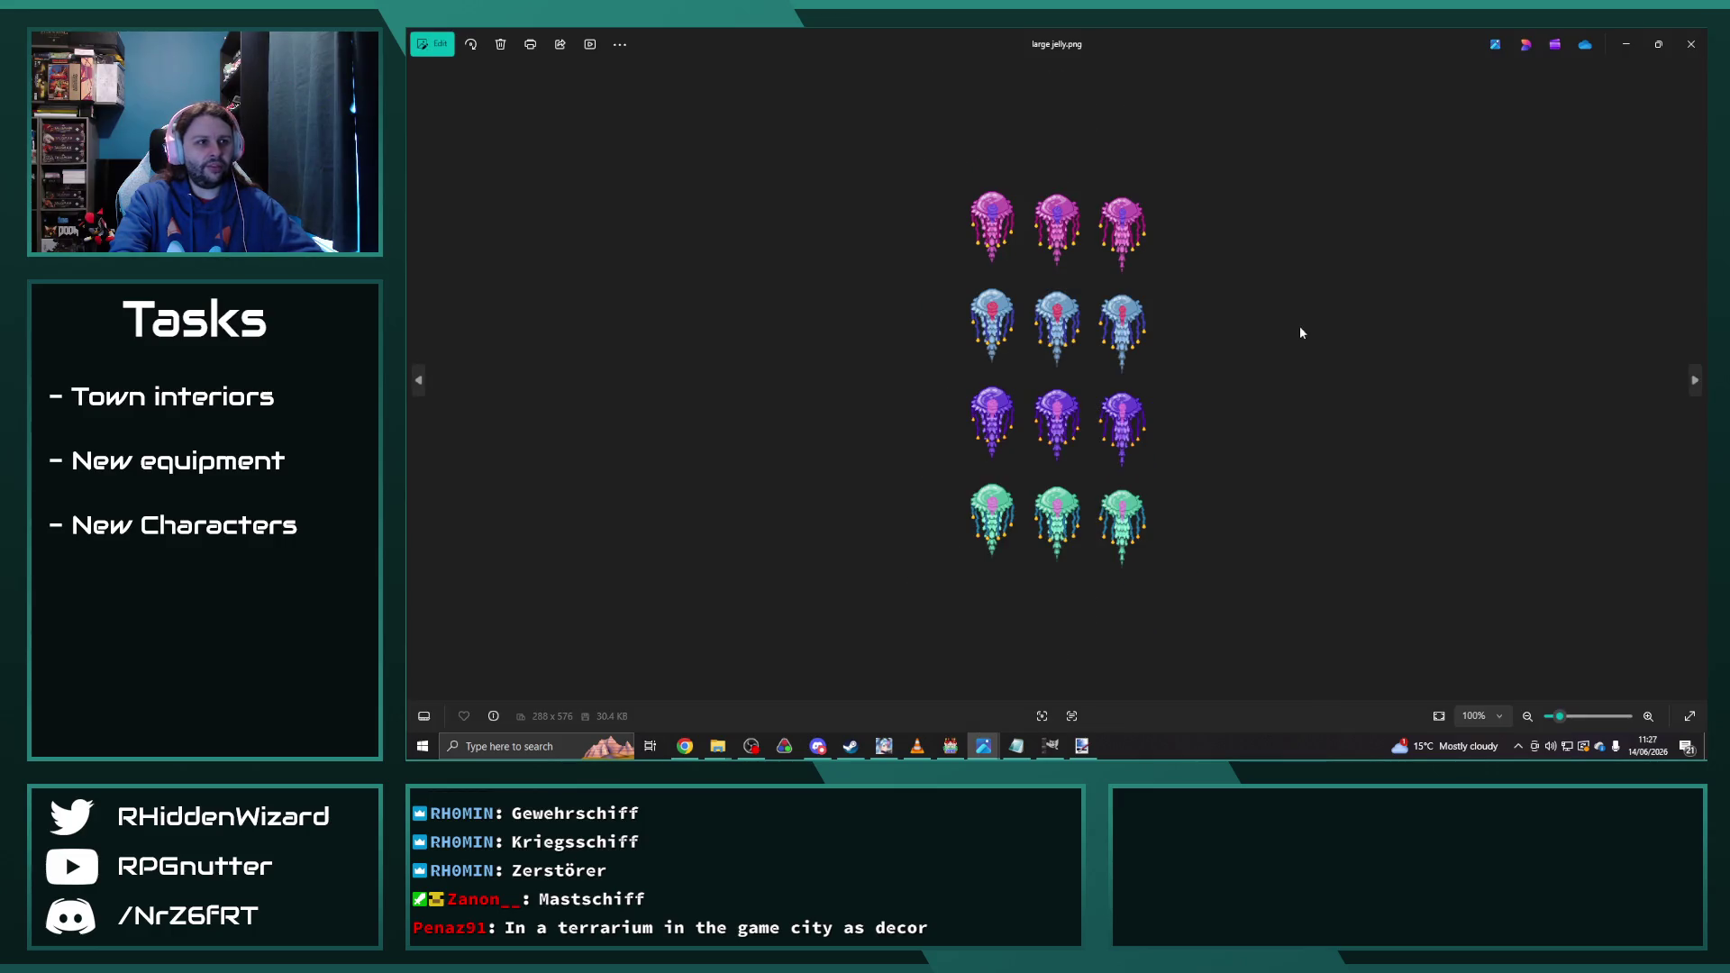
key(Right)
key(Right)
key(Right)
key(Right)
key(Right)
key(Right)
key(Left)
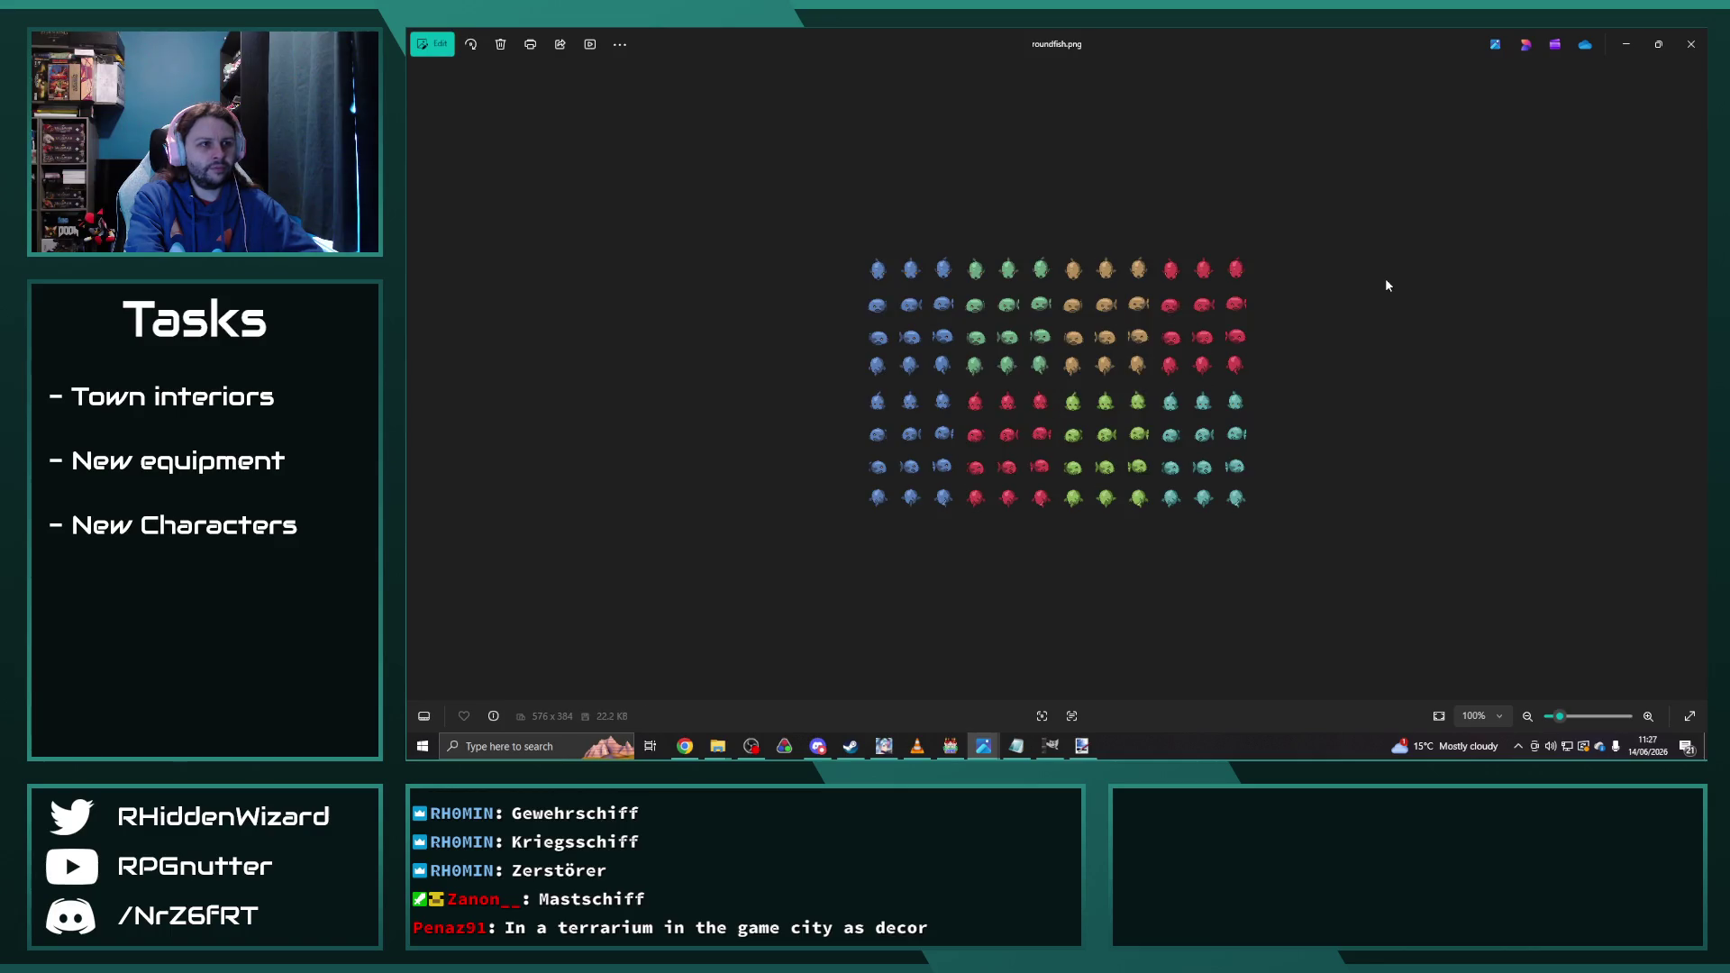
key(Right)
key(Right)
key(Right)
key(Right)
key(Left)
key(Left)
key(Left)
key(Right)
key(Right)
key(Right)
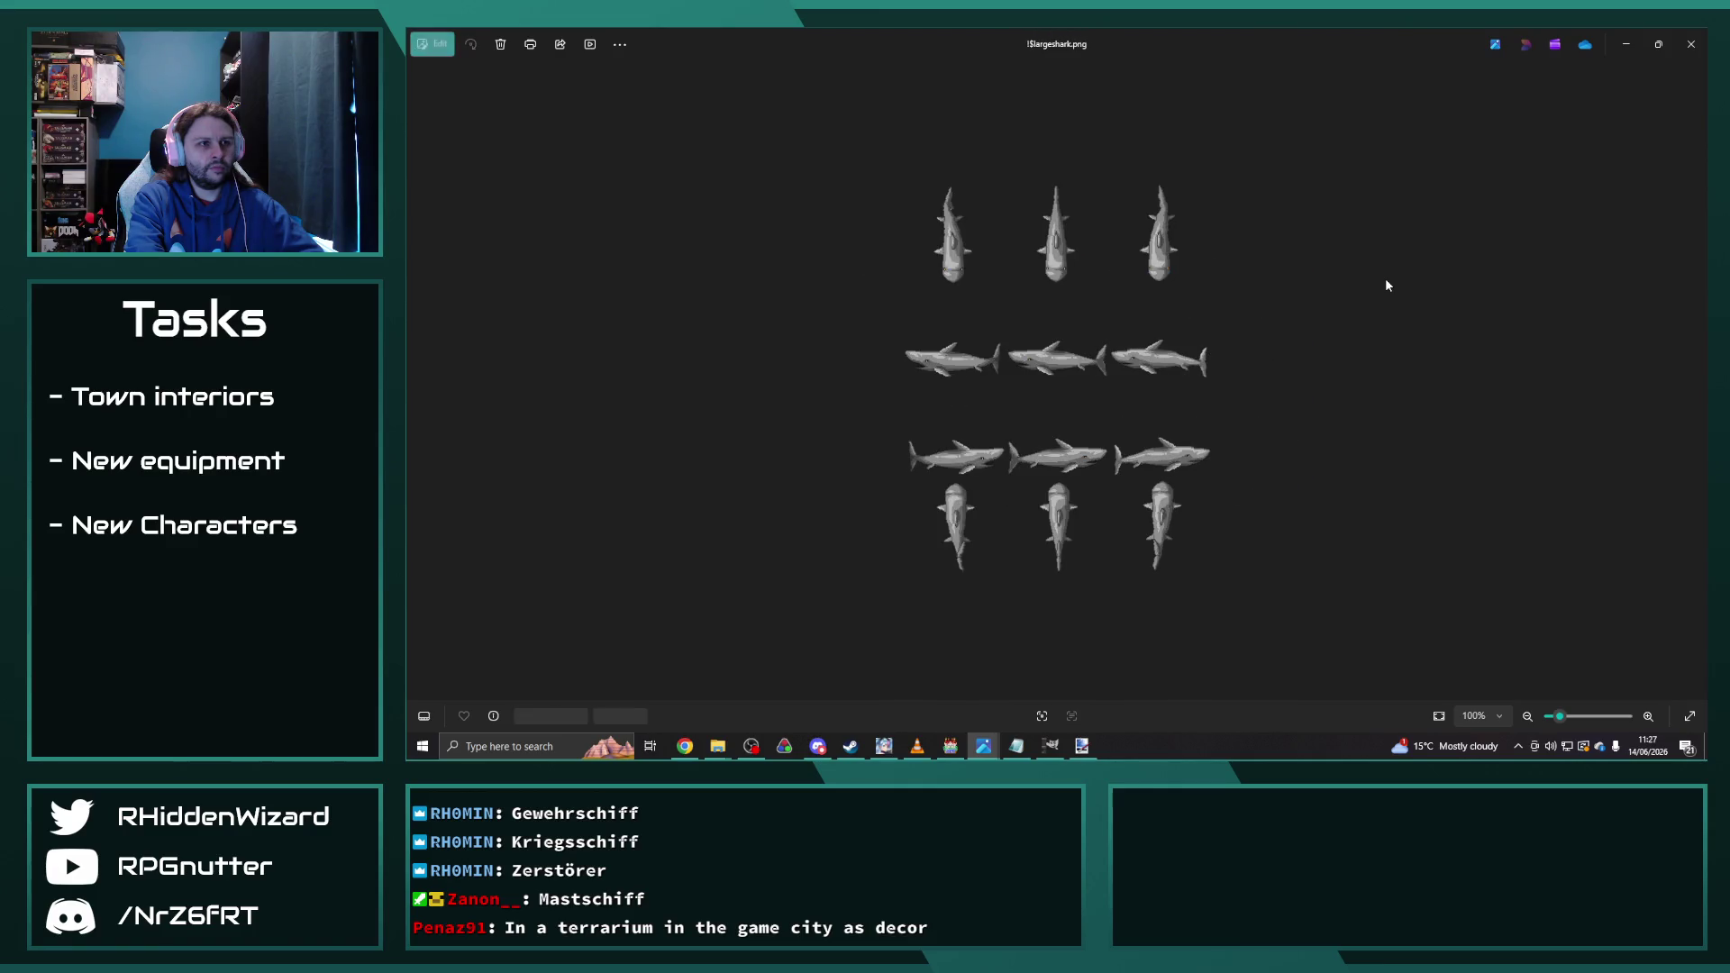
key(Right)
key(Right)
key(Right)
key(Right)
key(Right)
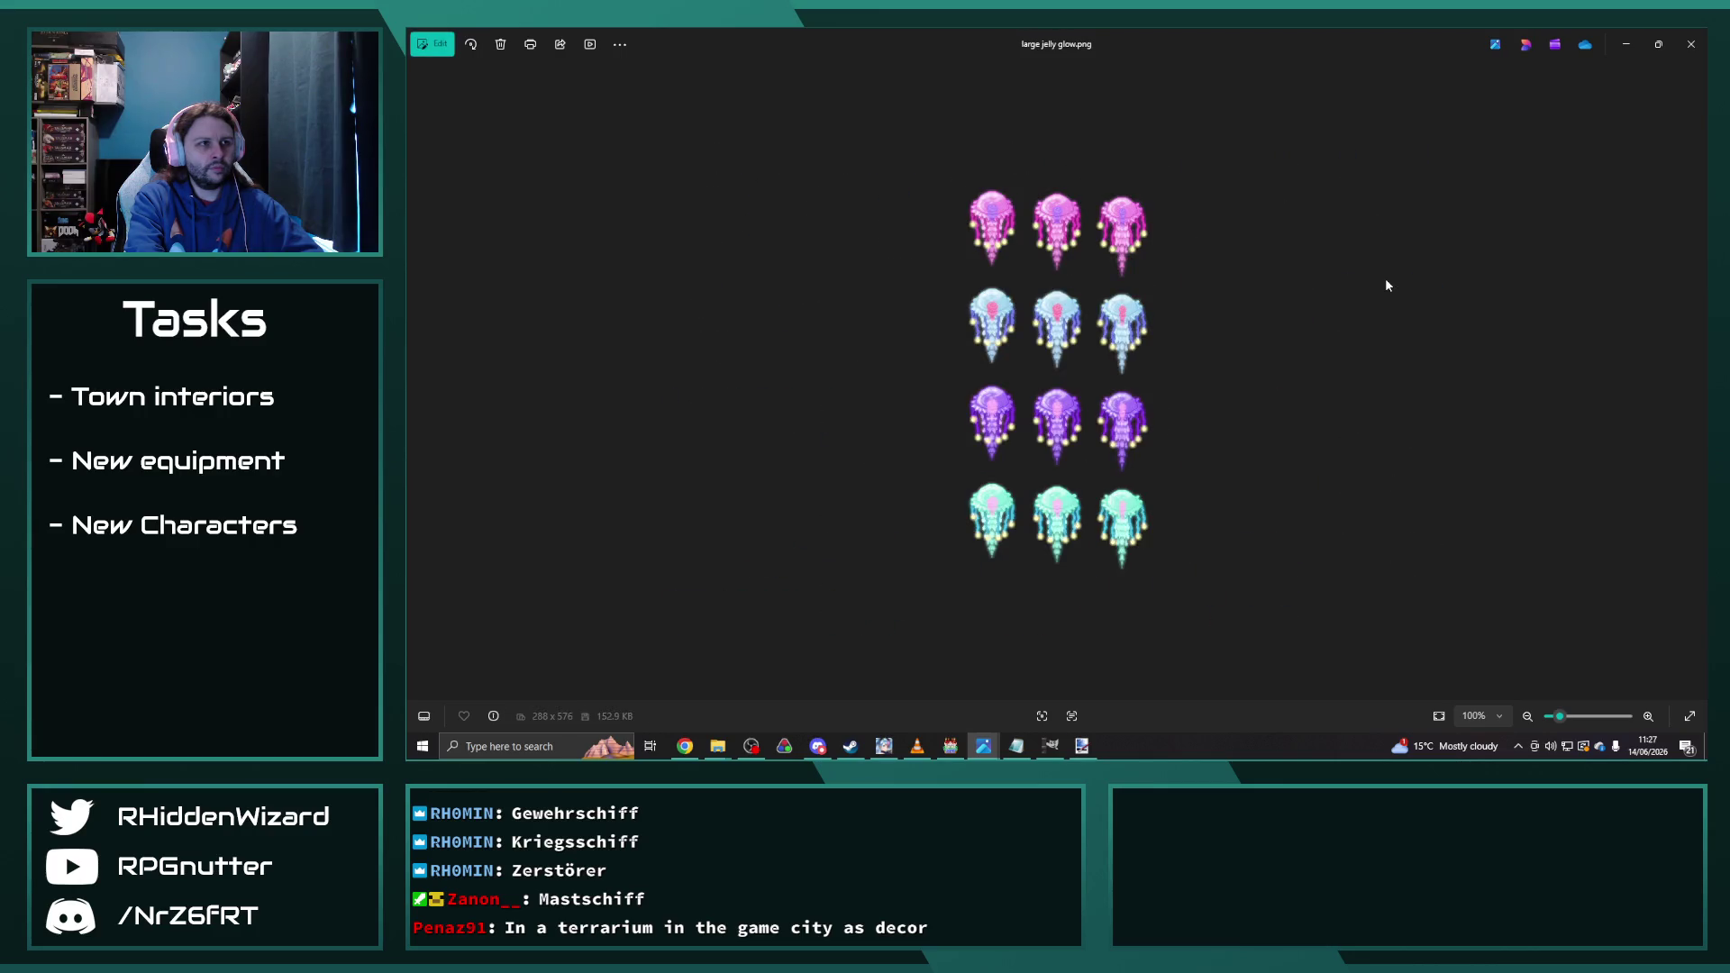
key(Right)
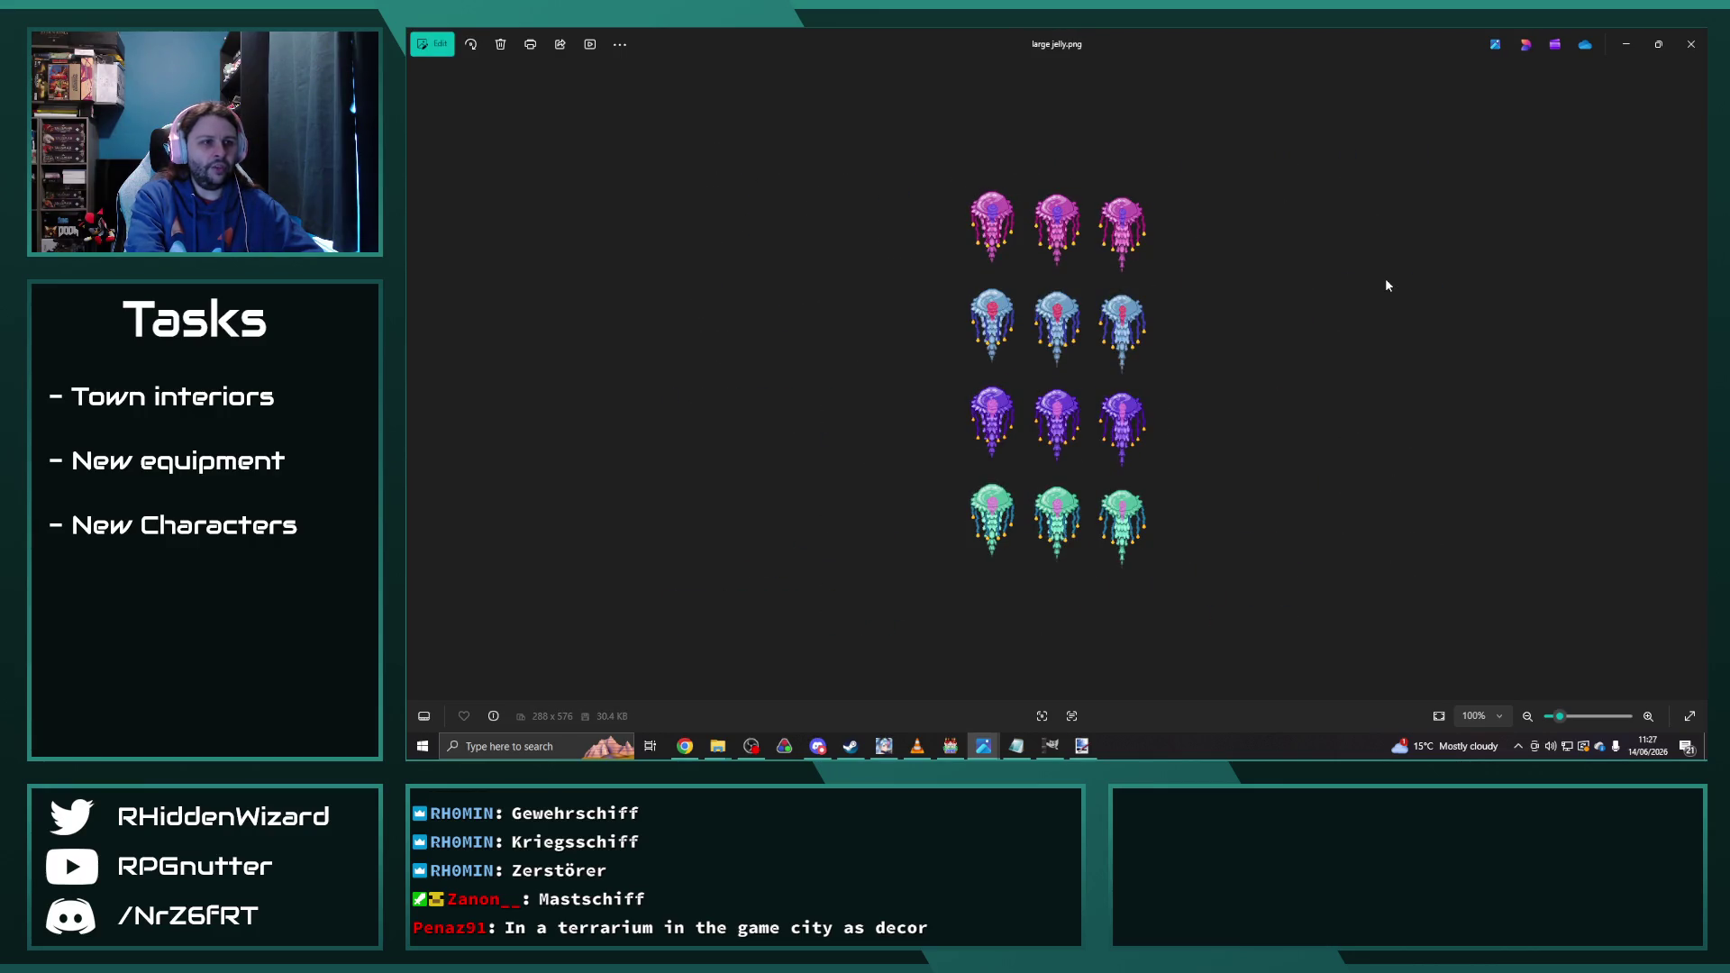
Step: Close Photos and open the Mythological animals folder in 05 Characters
click(1689, 45)
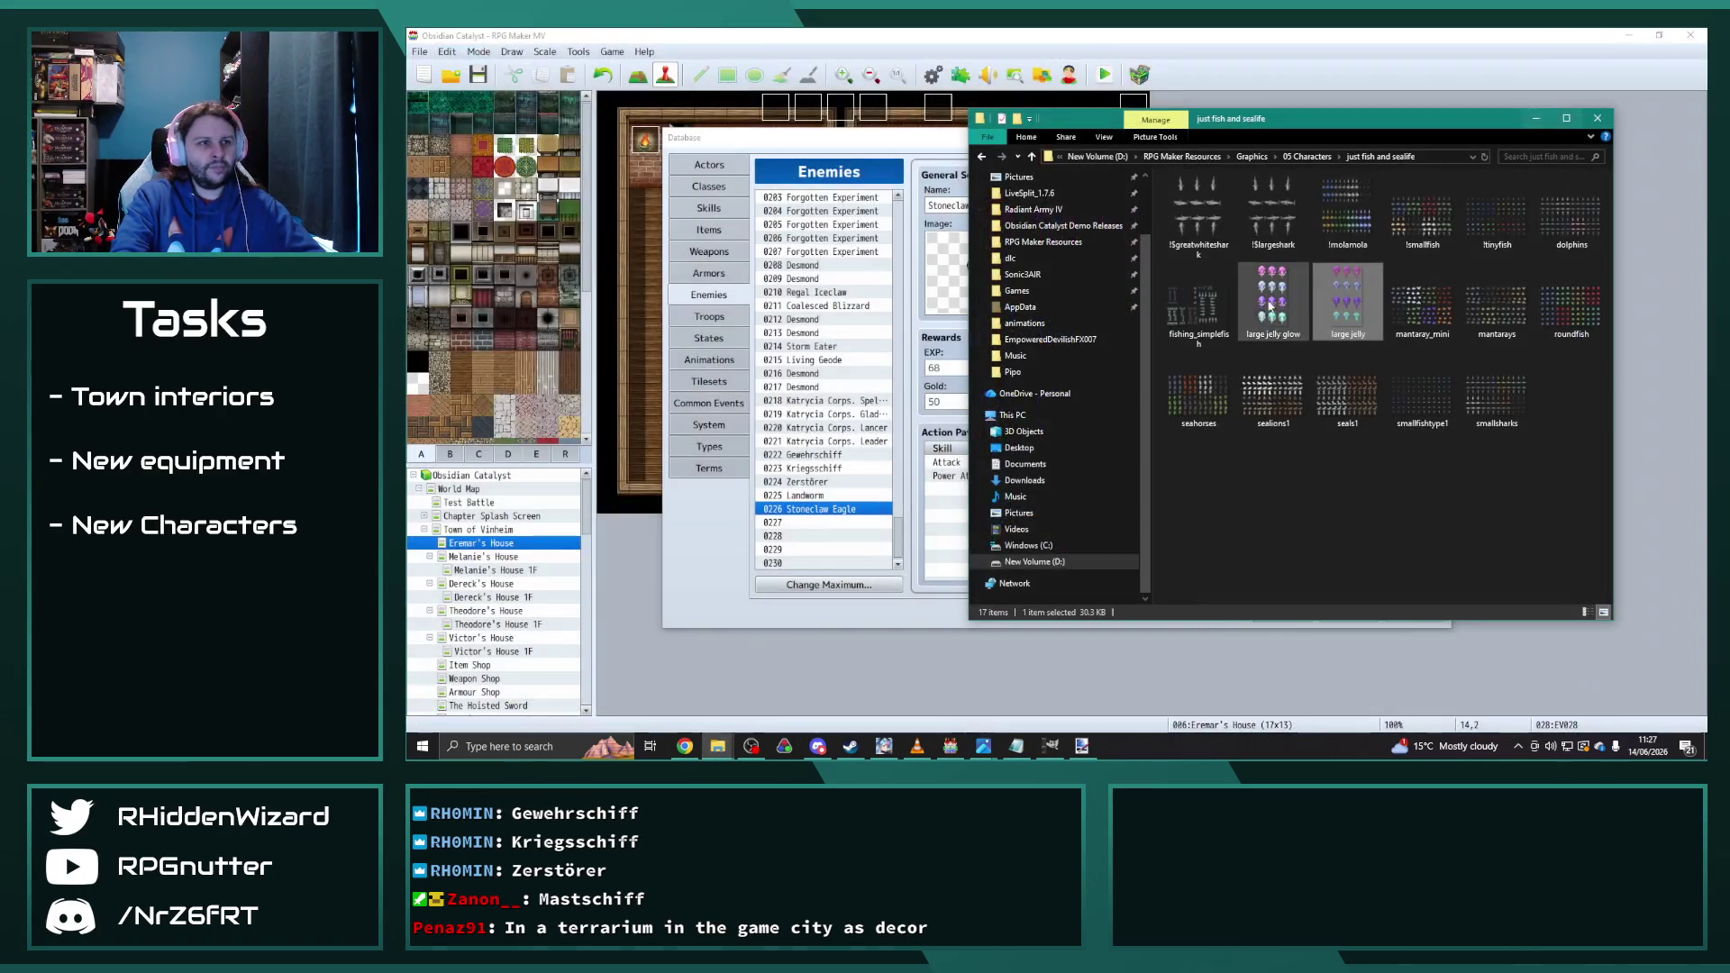
click(1309, 157)
double_click(1212, 269)
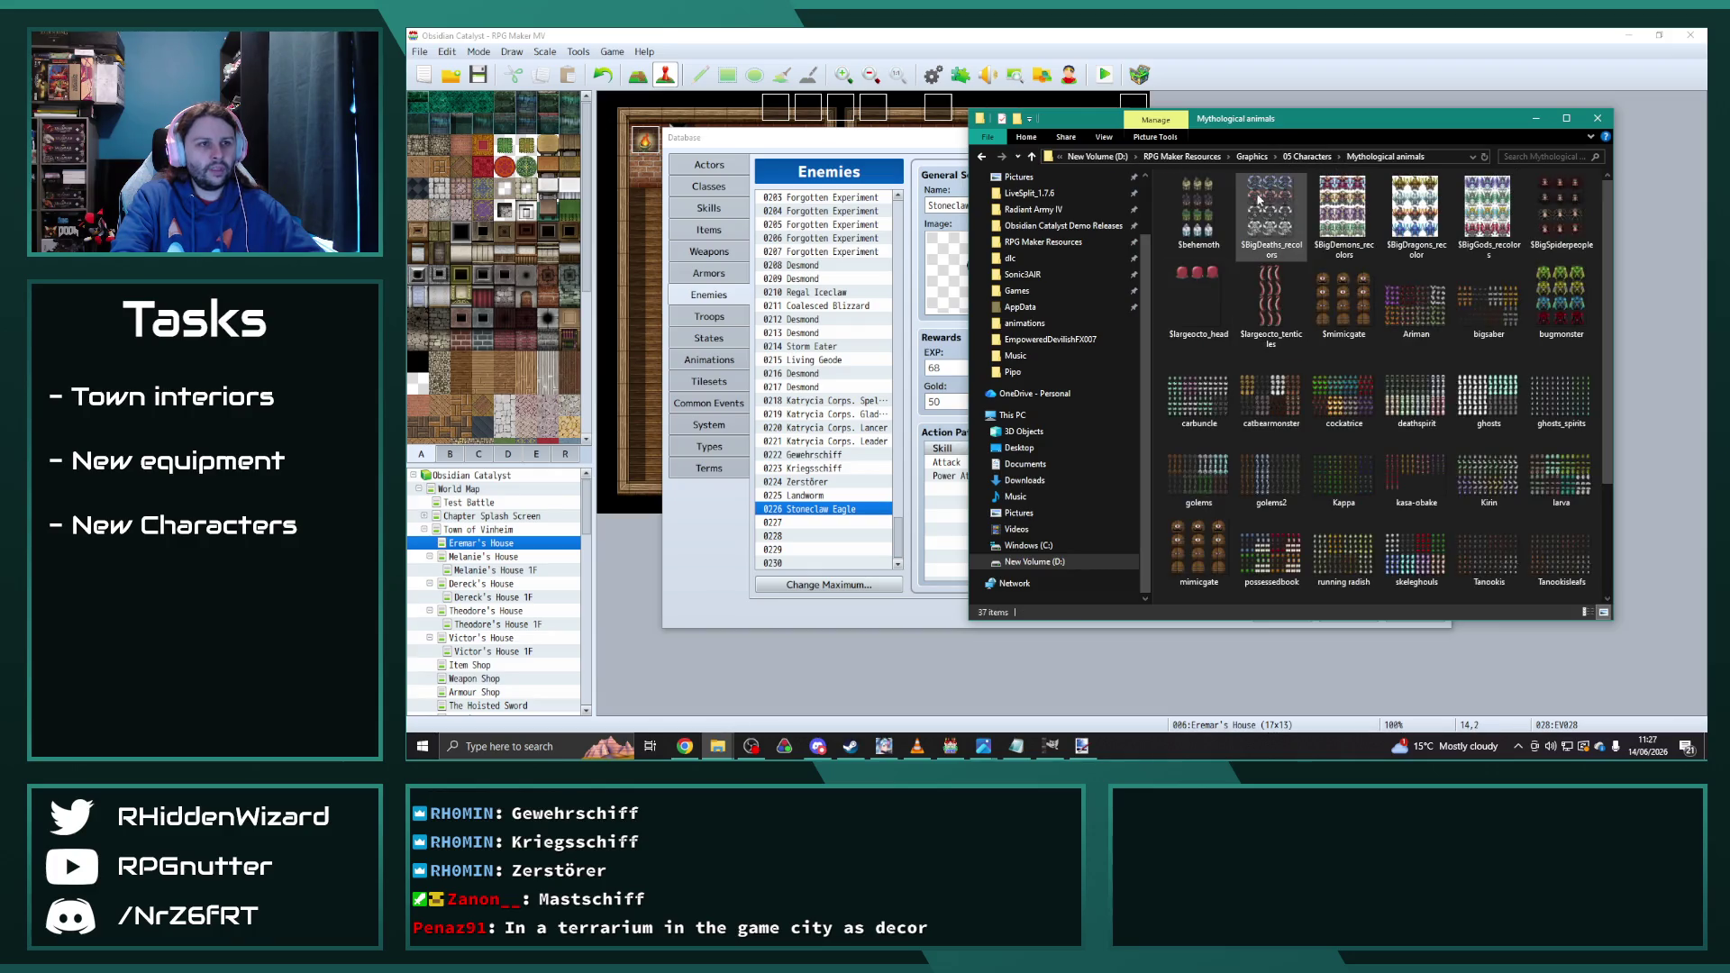
Step: Open $behemoth and page through $BigDeaths_recolors, $mimicgate, cockatrice and bigsaber to deathspirit
double_click(1213, 209)
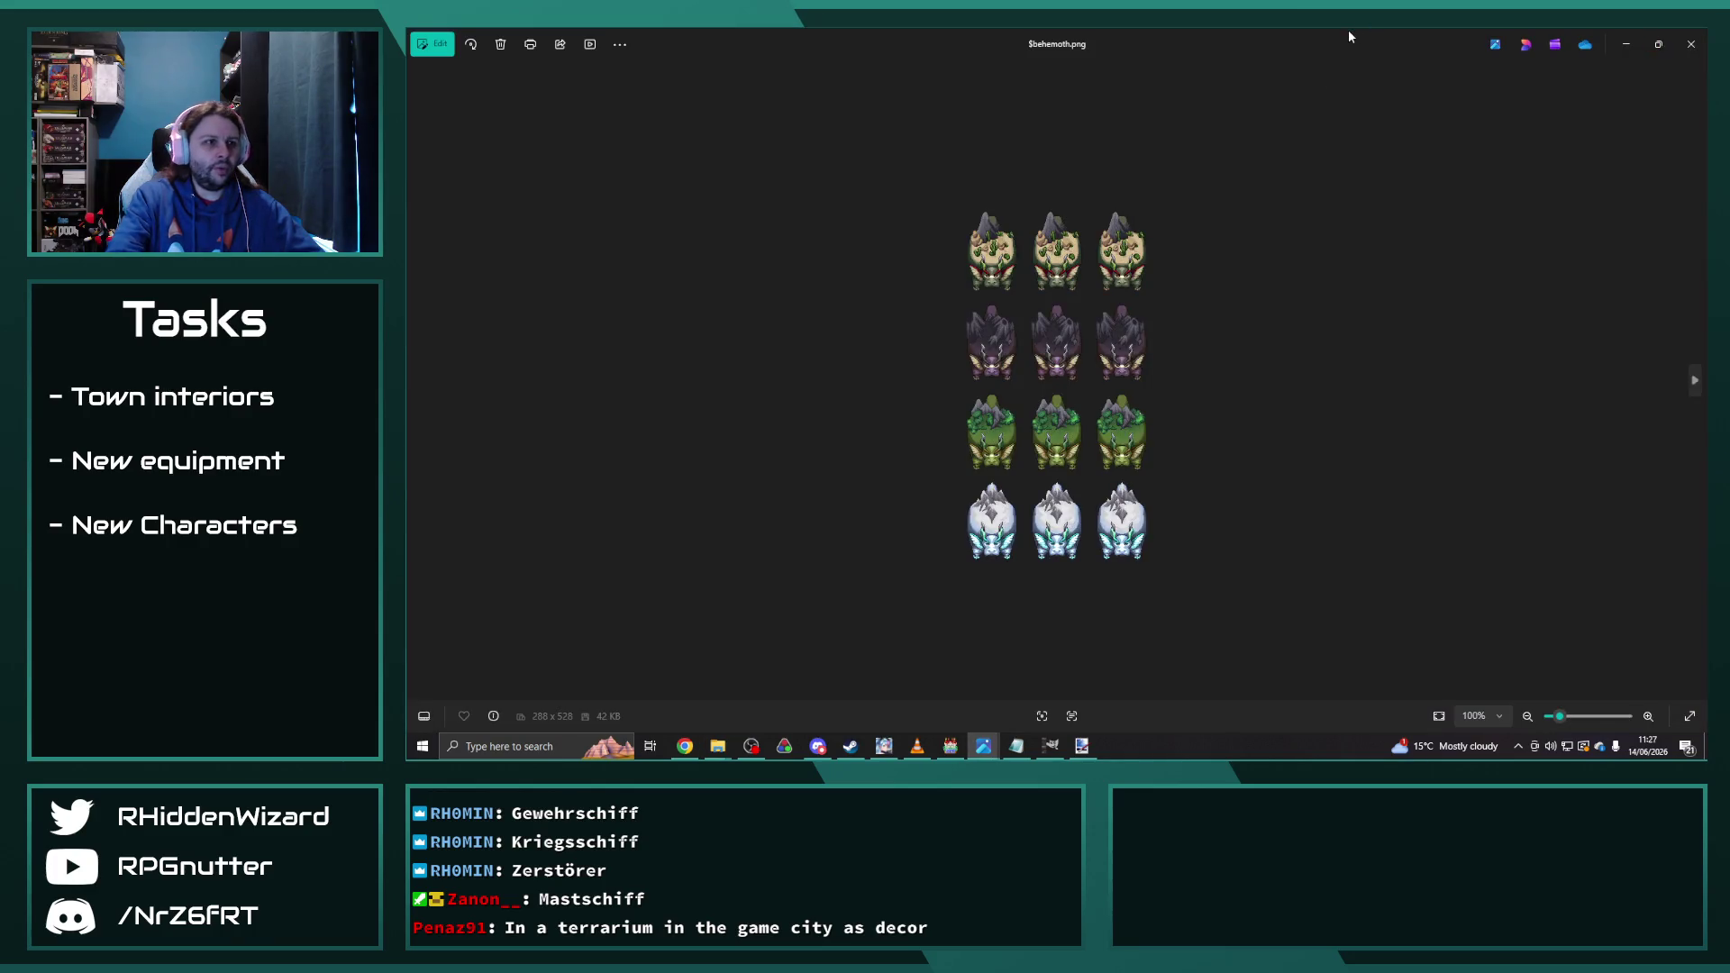
key(Right)
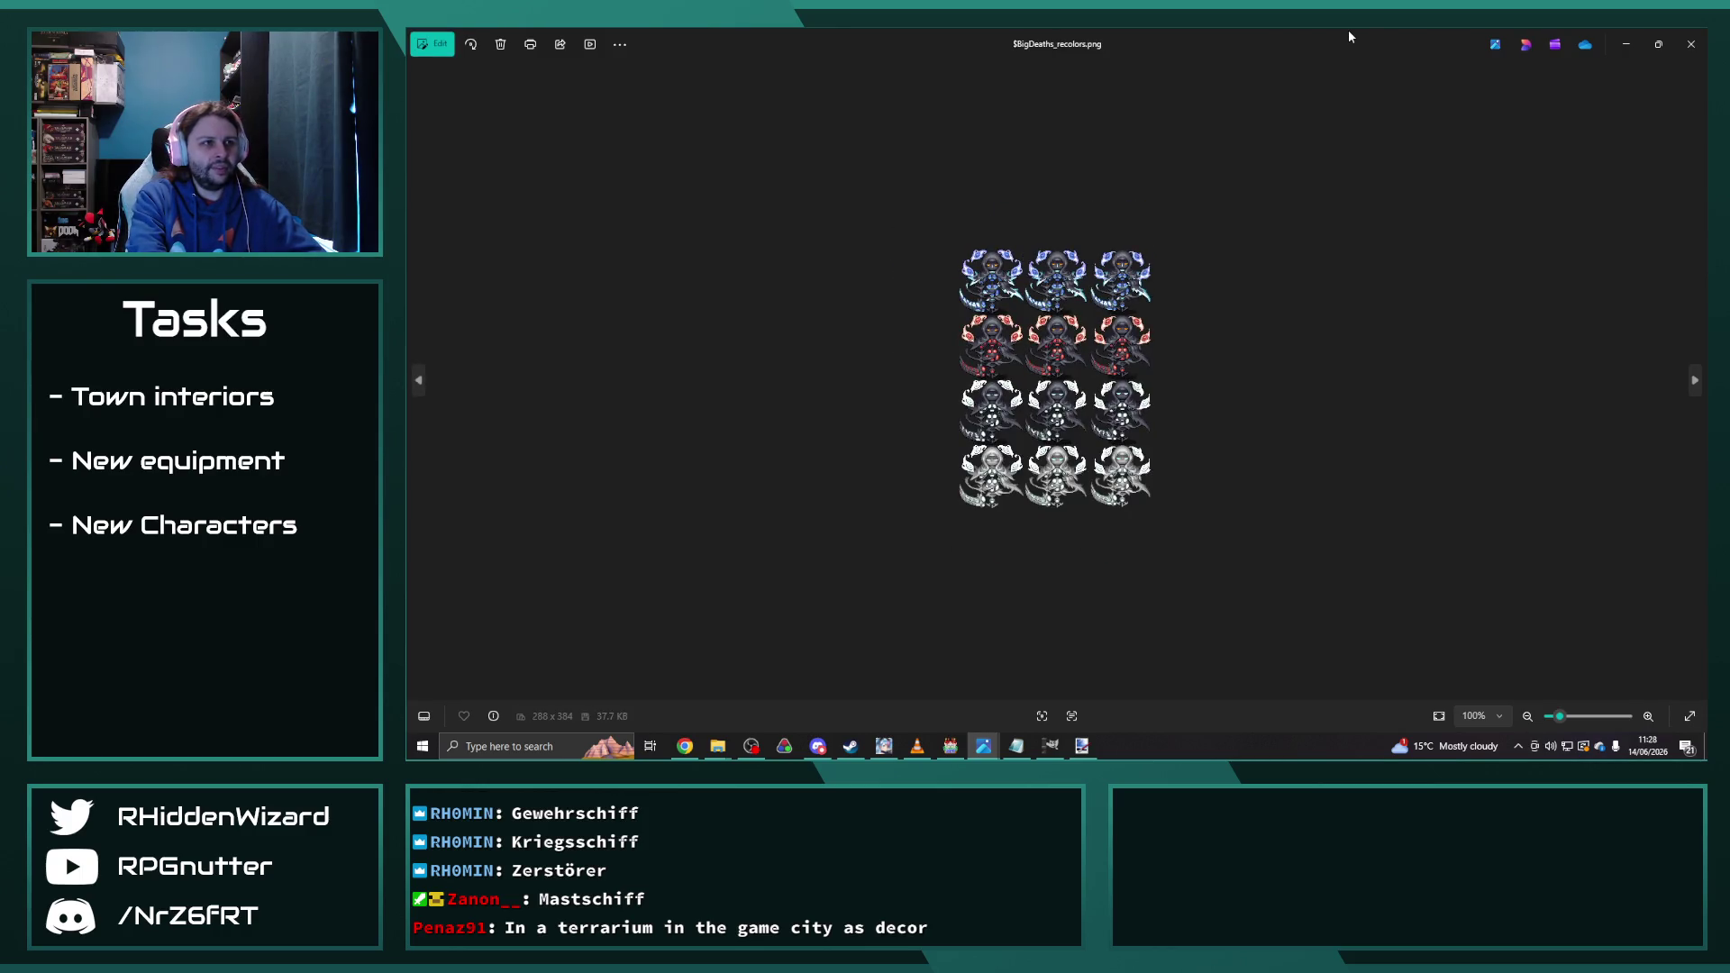
key(Right)
key(Right)
key(Right)
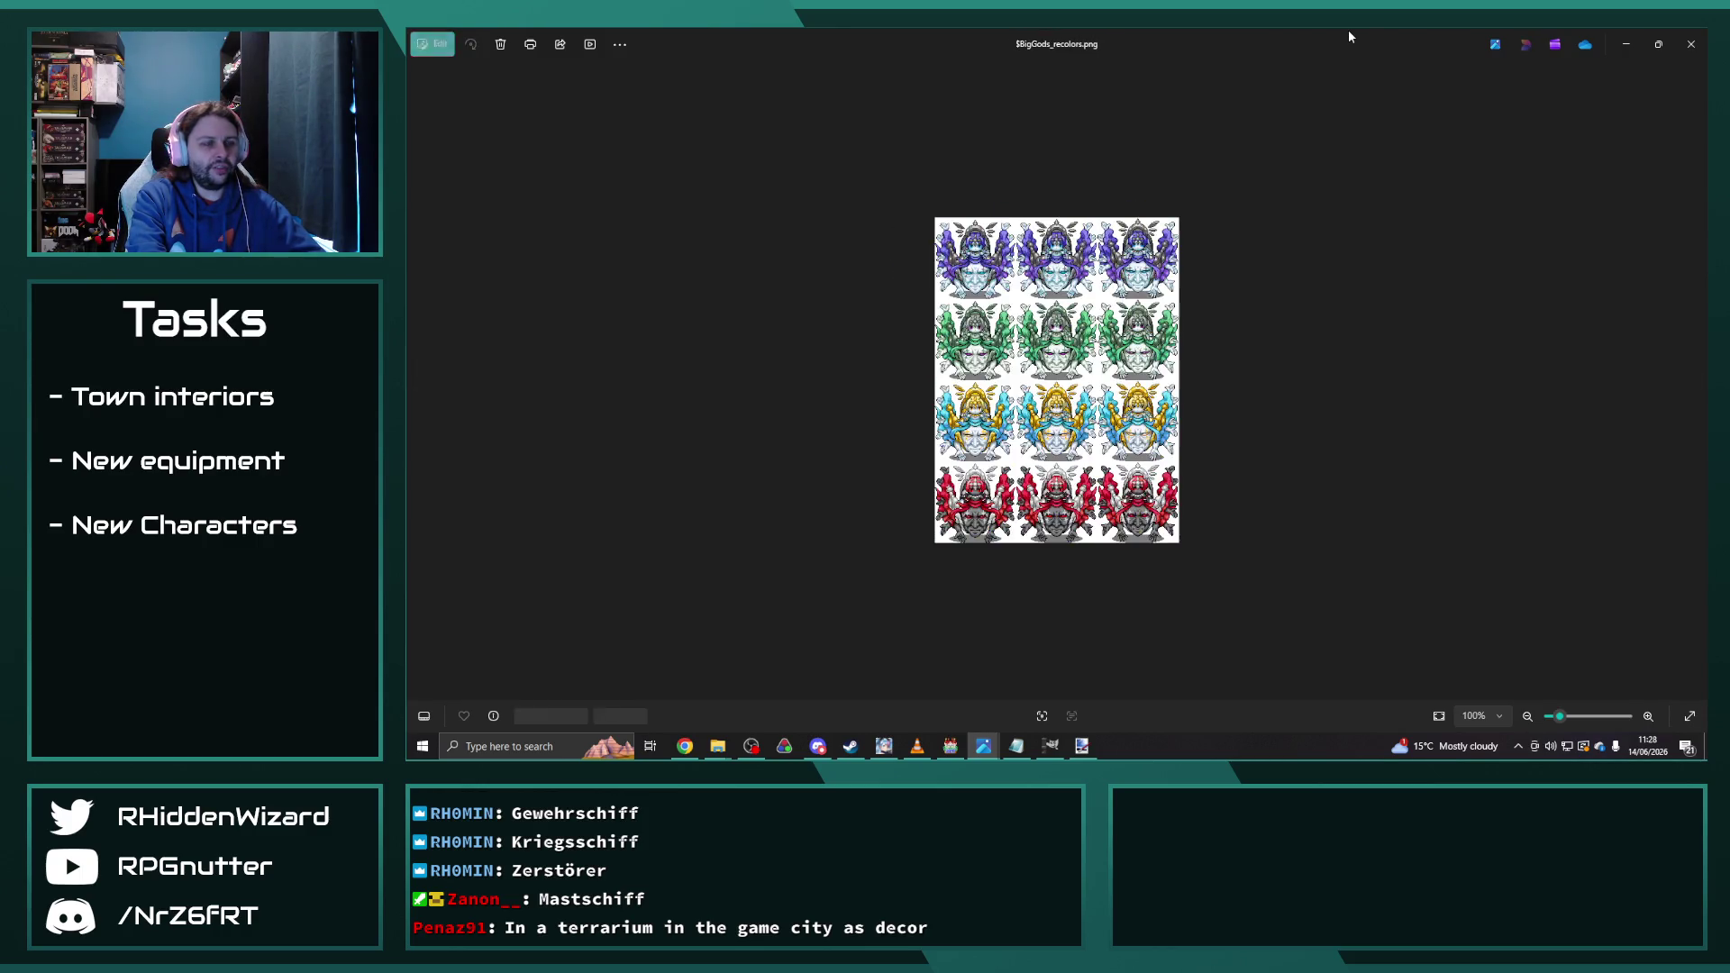
key(Right)
key(Right)
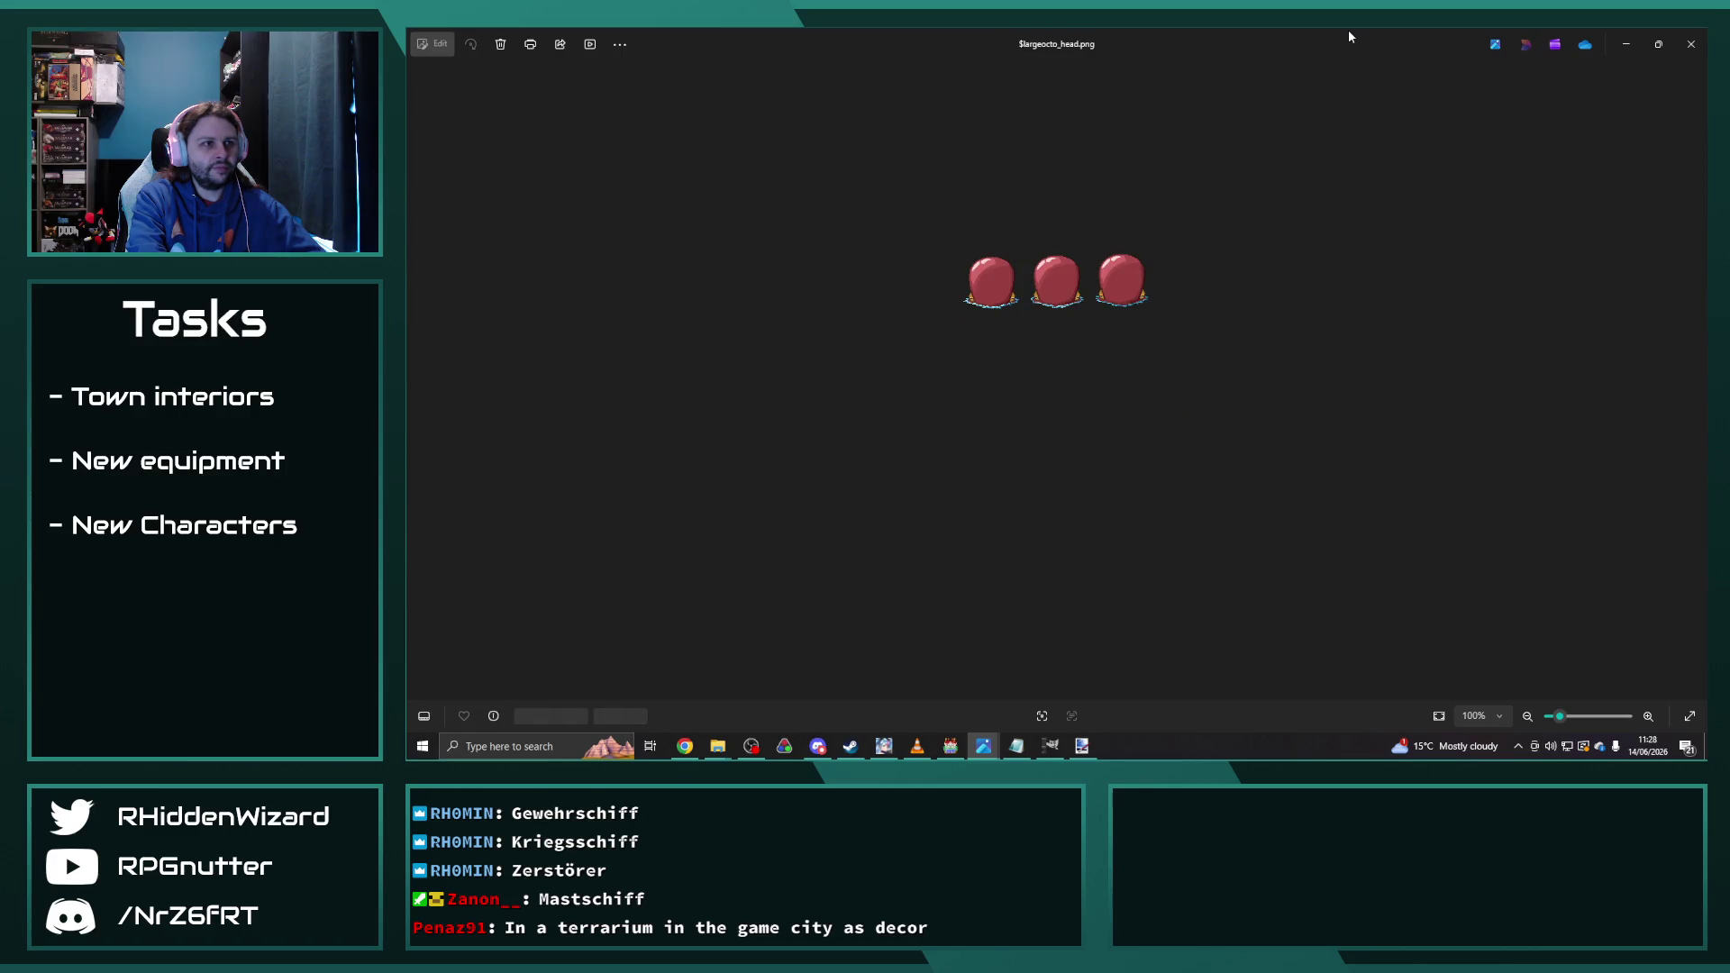
key(Right)
key(Right)
key(Right)
key(Right)
key(Right)
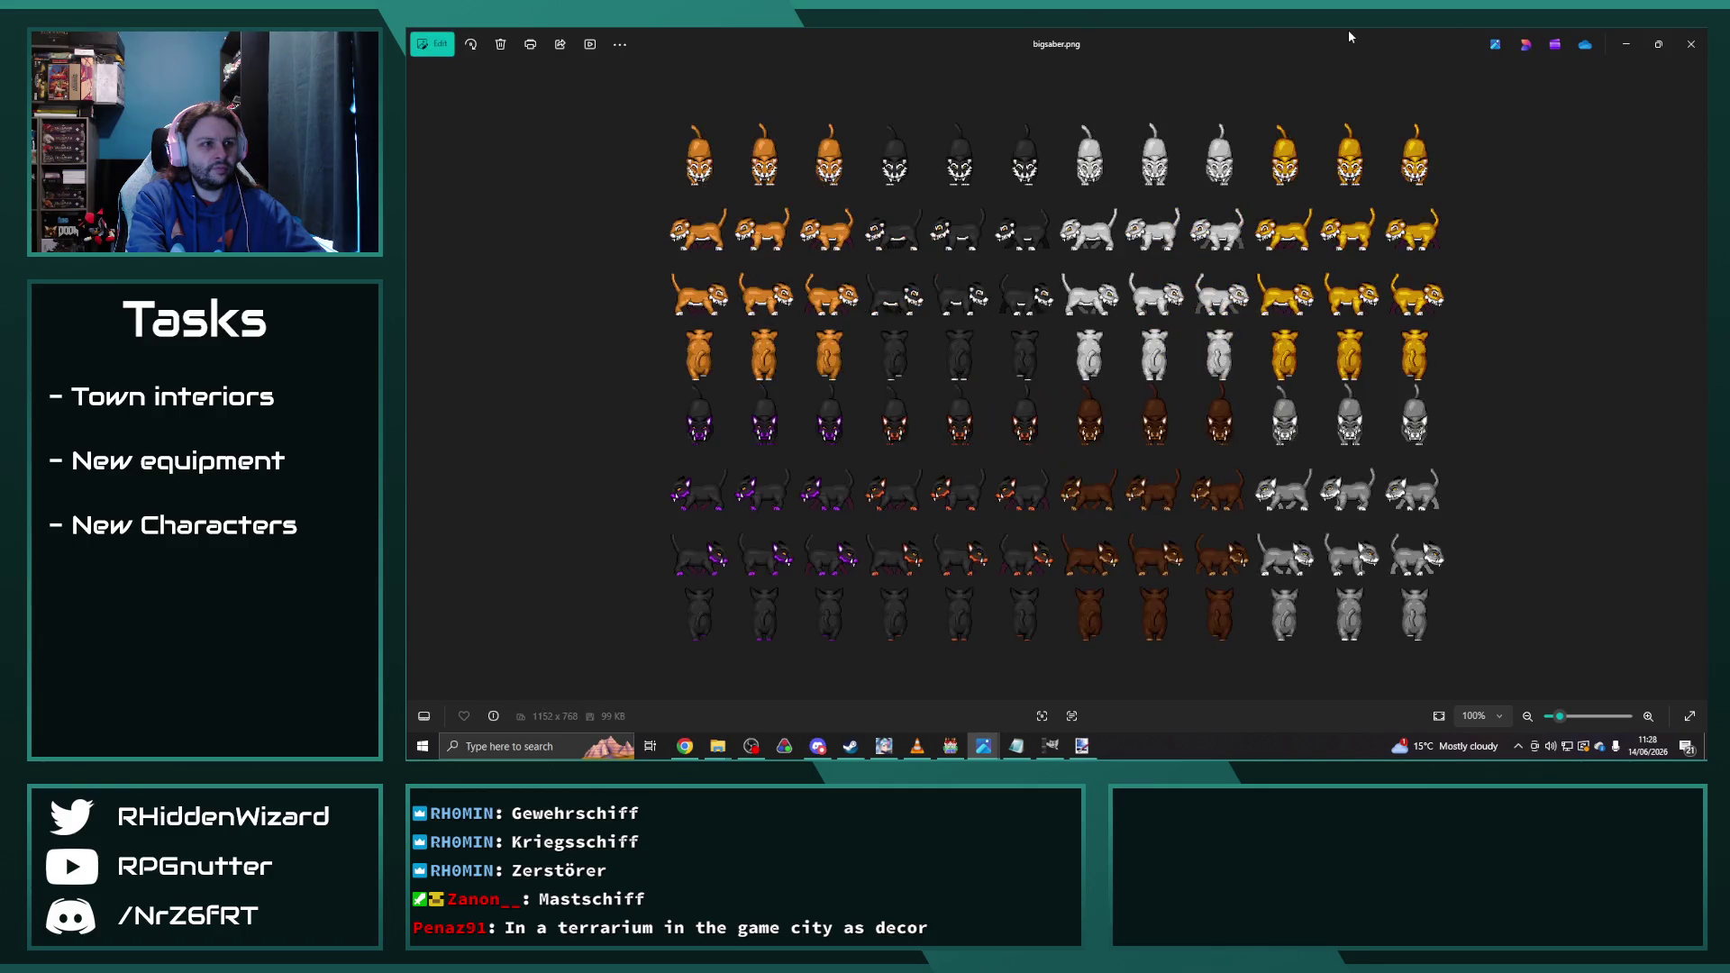
key(Right)
key(Right)
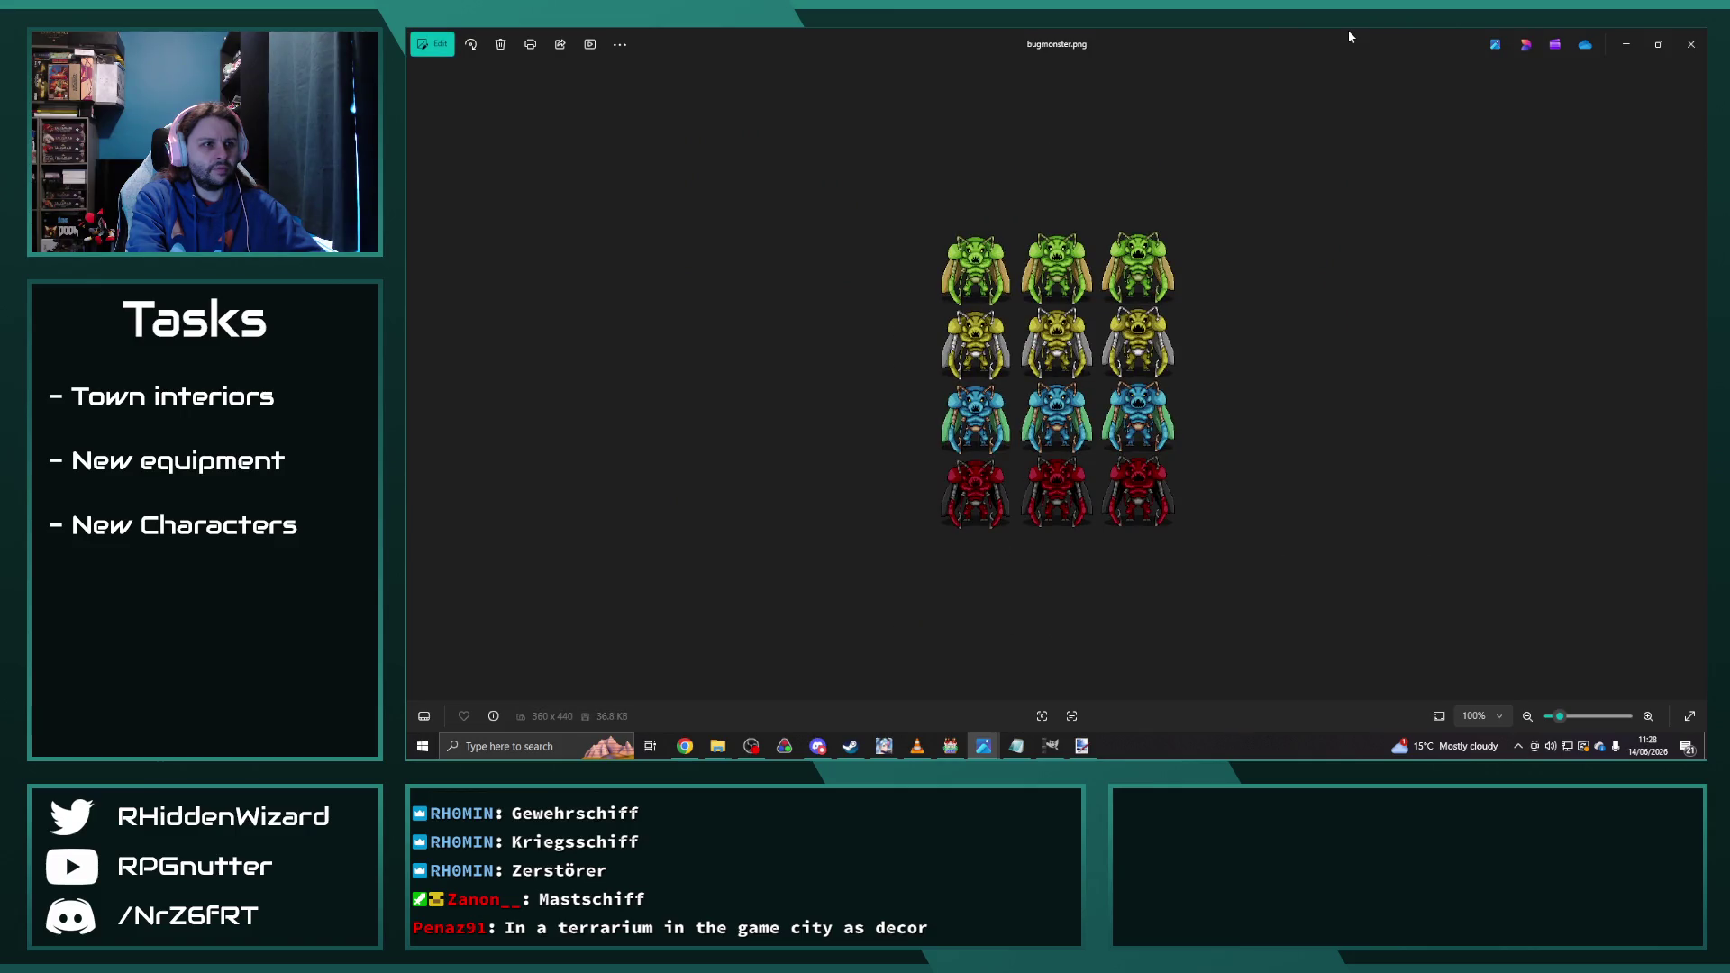
key(Right)
key(Right)
key(Right)
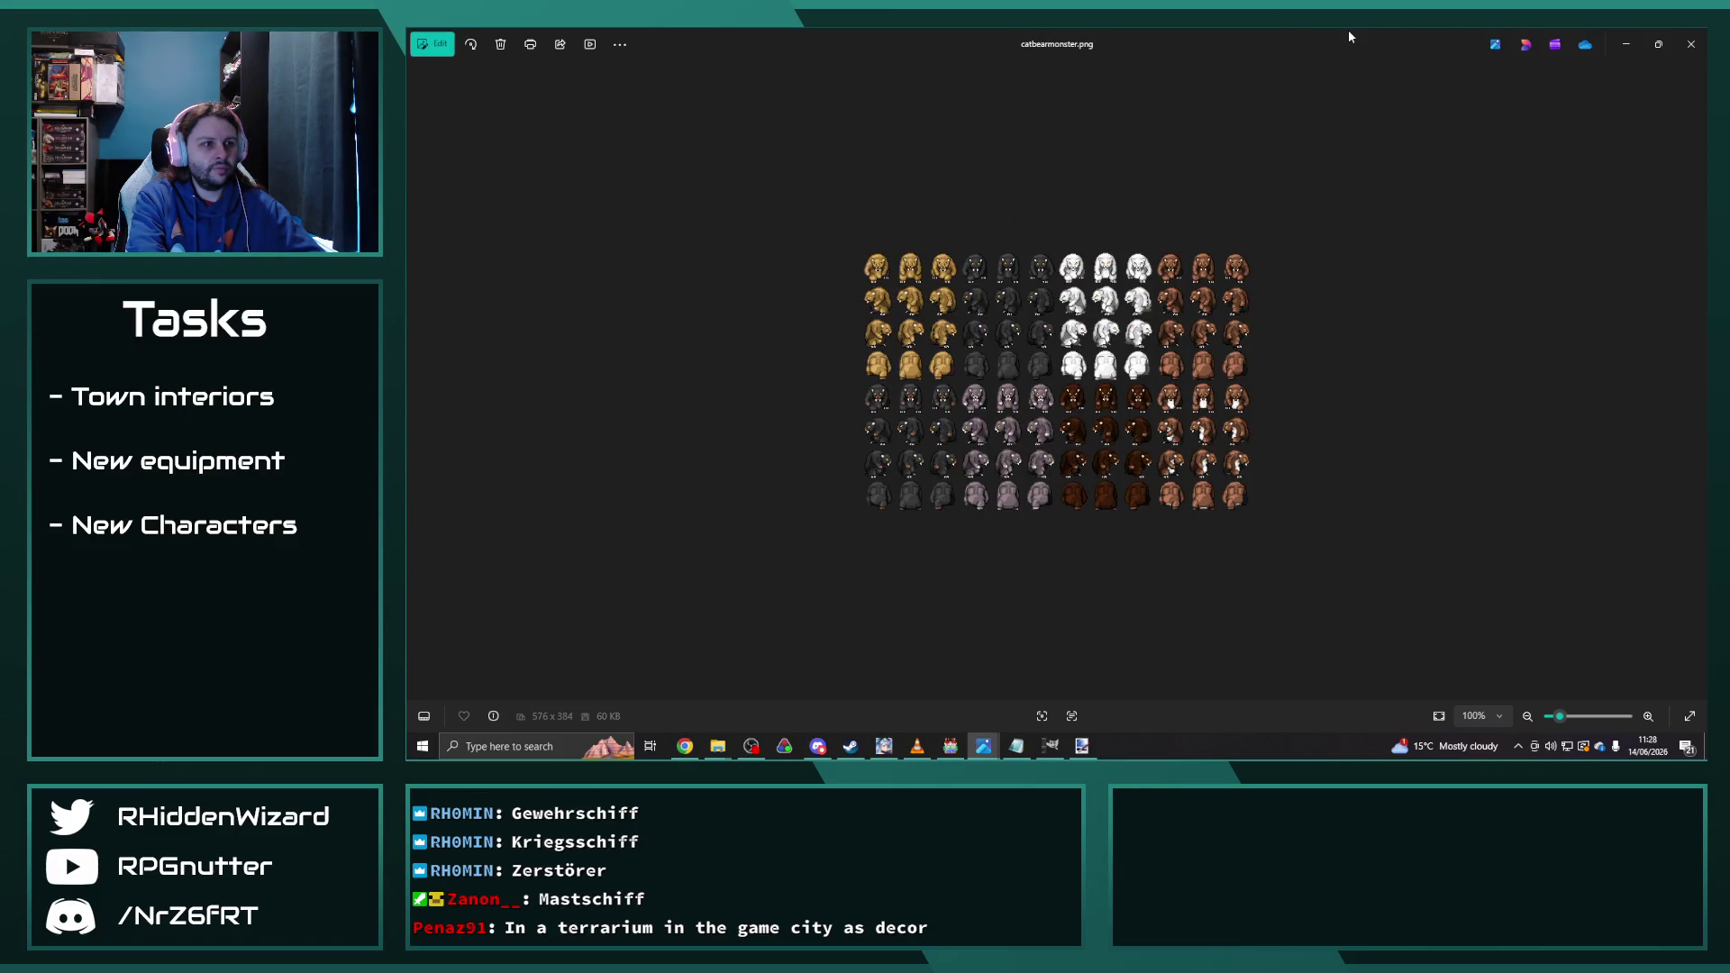
key(Right)
key(Left)
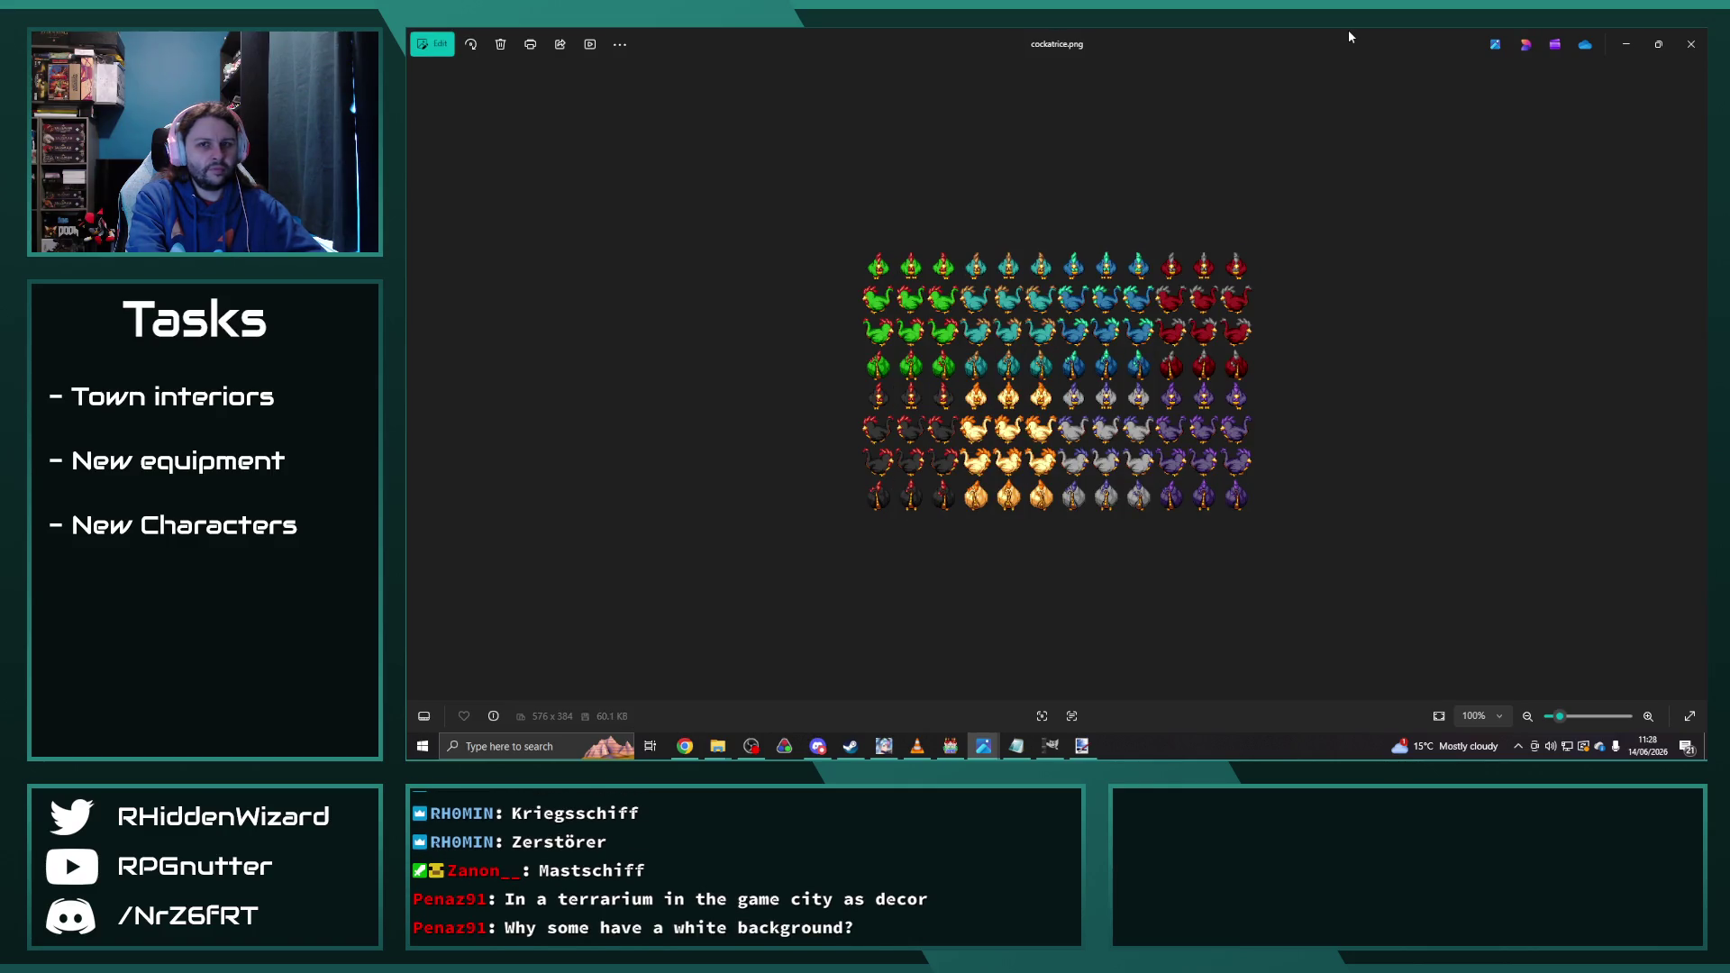
key(Right)
key(Right)
key(Right)
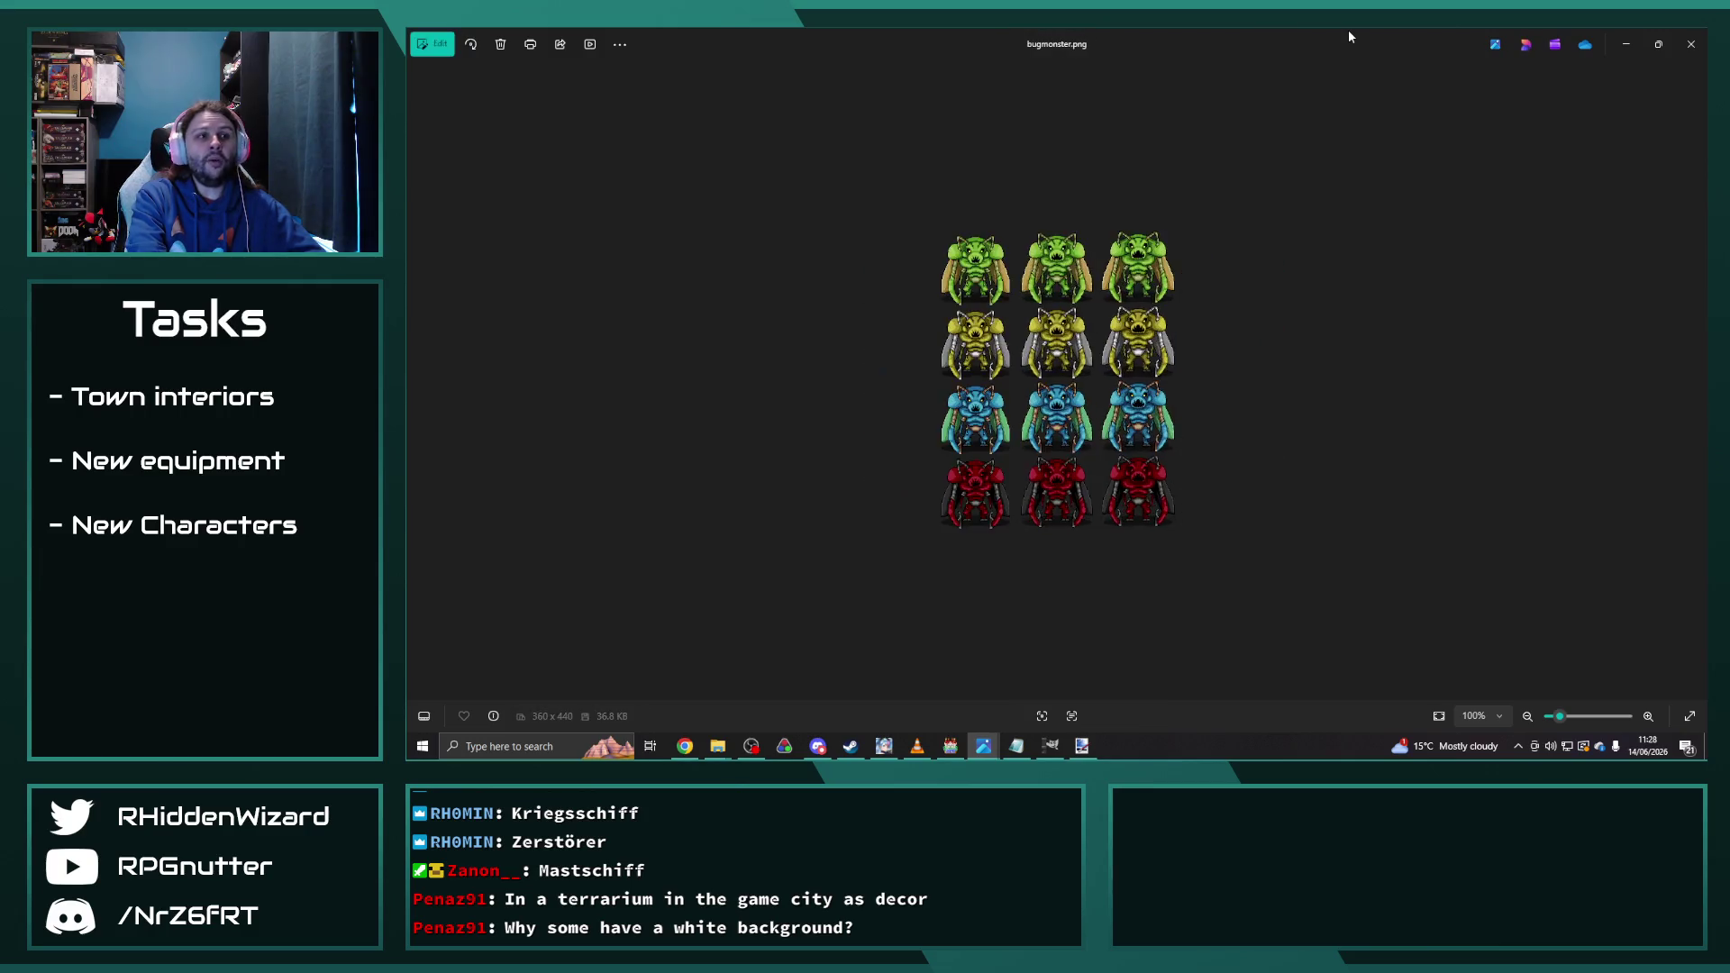
key(Right)
key(Right)
key(Right)
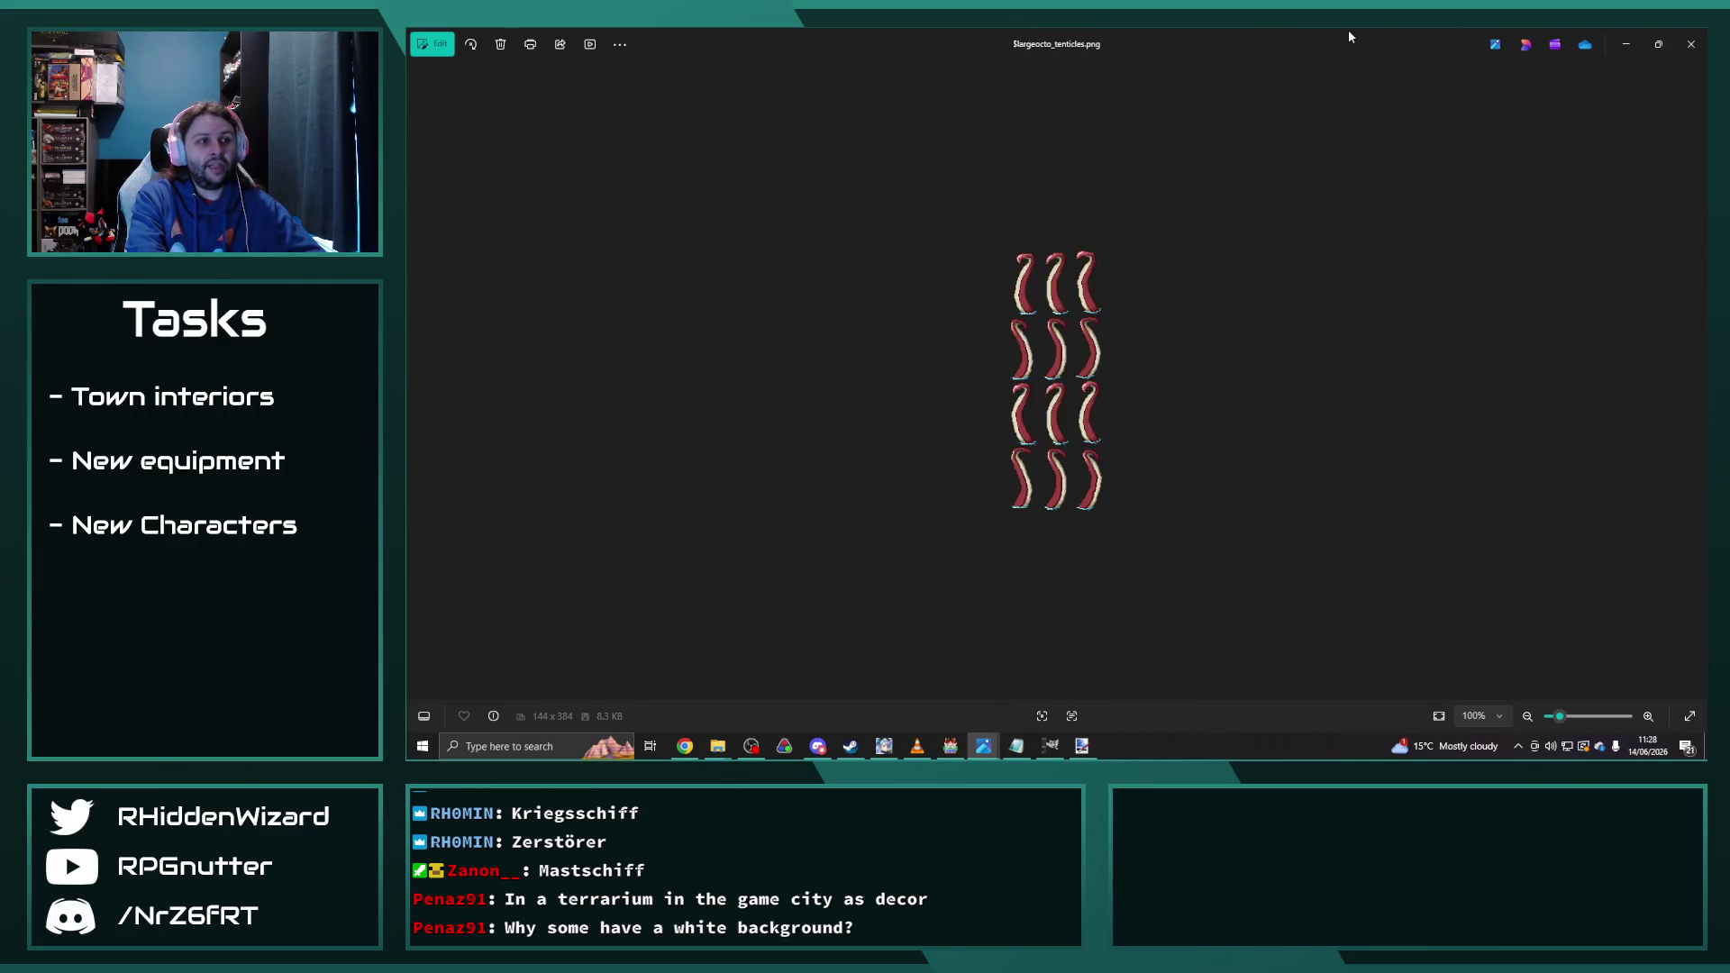
key(Left)
key(Left)
key(Left)
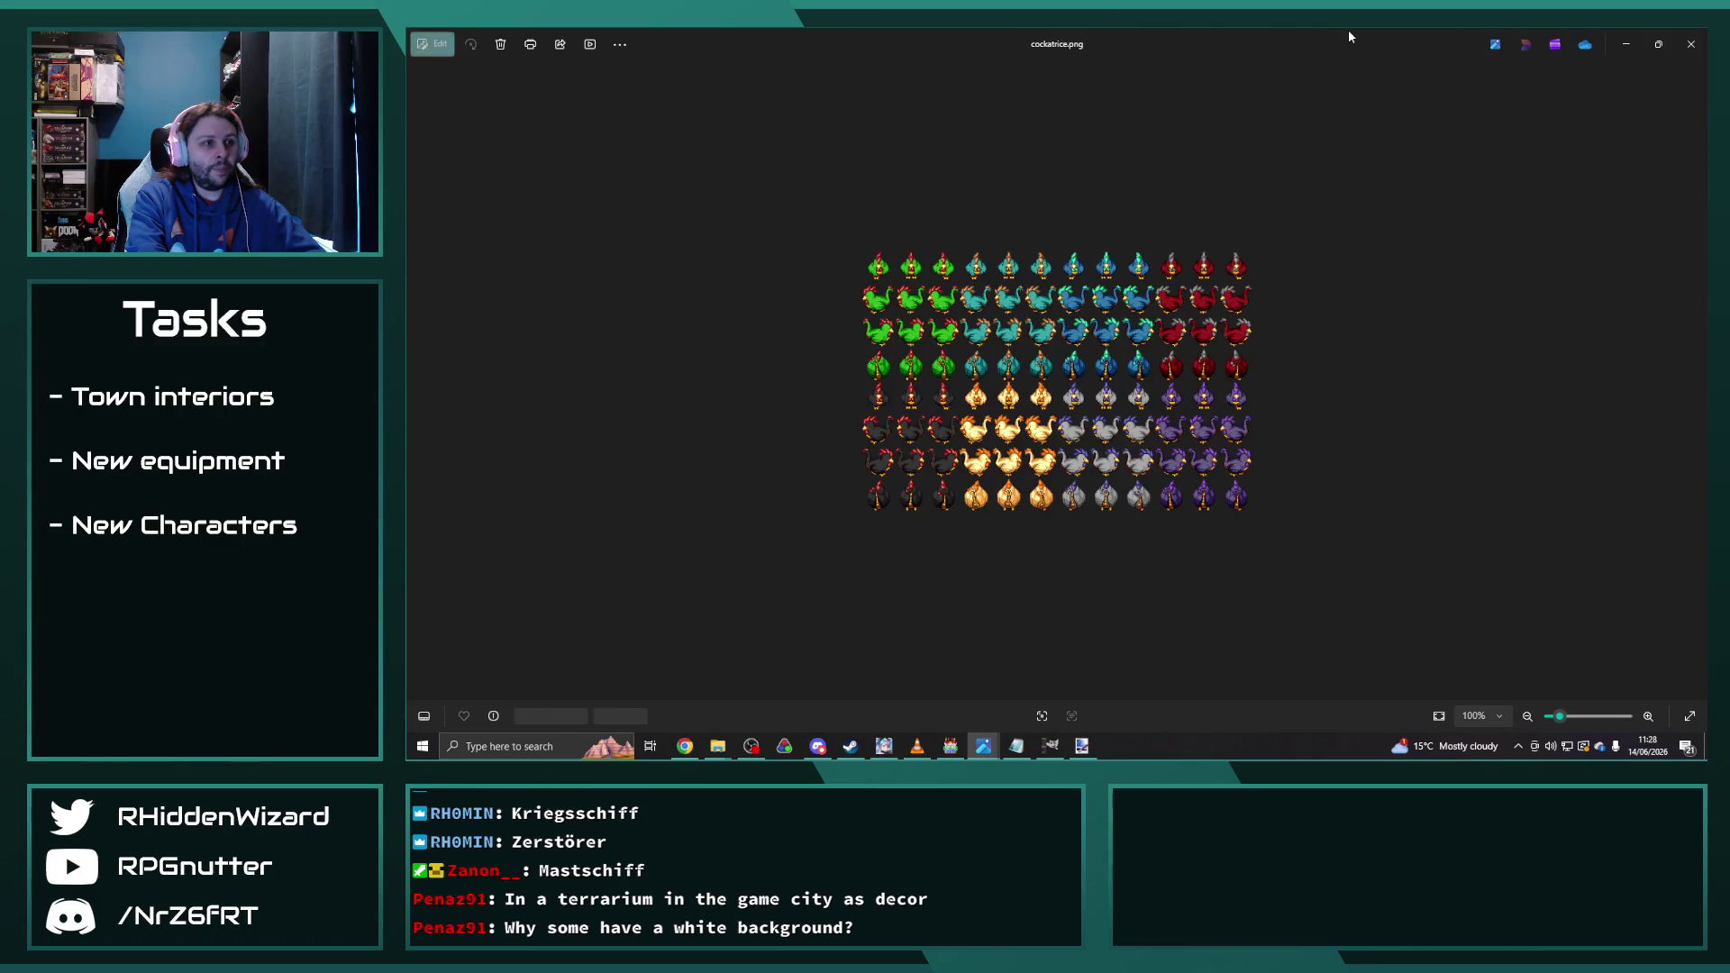
key(Left)
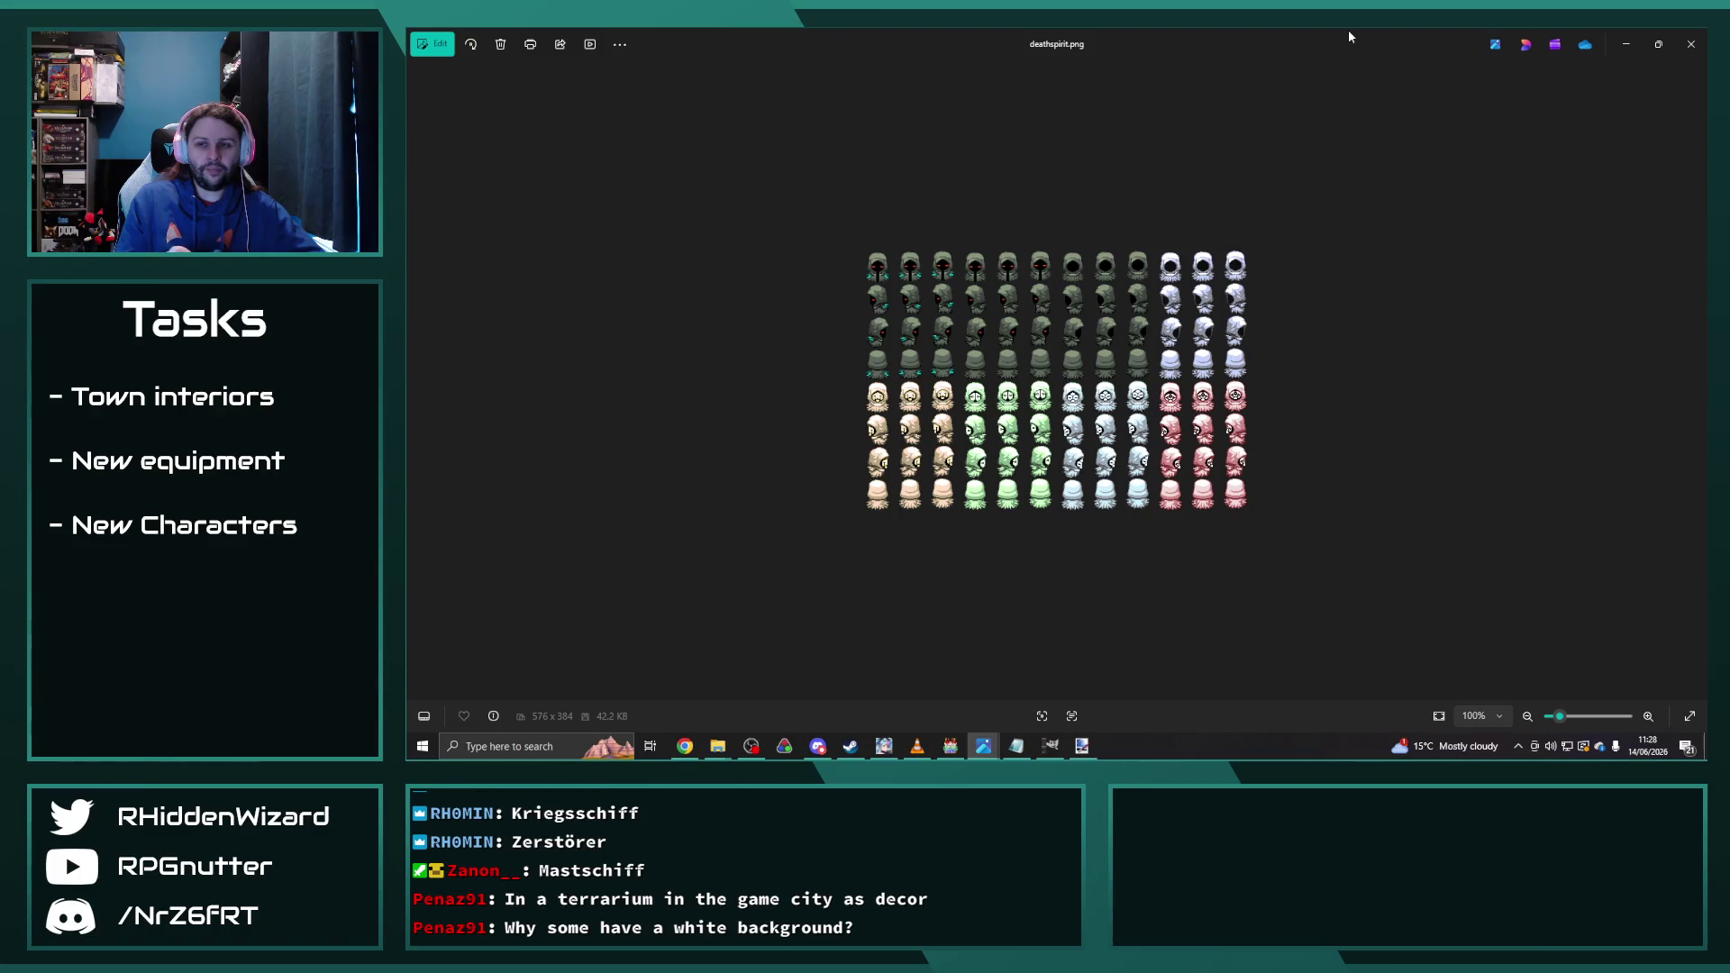
Step: Continue through ghosts_spirits, golems, kasa-obake and walkingmushroom to zombieanimals.png, then close Photos
key(Right)
key(Right)
key(Right)
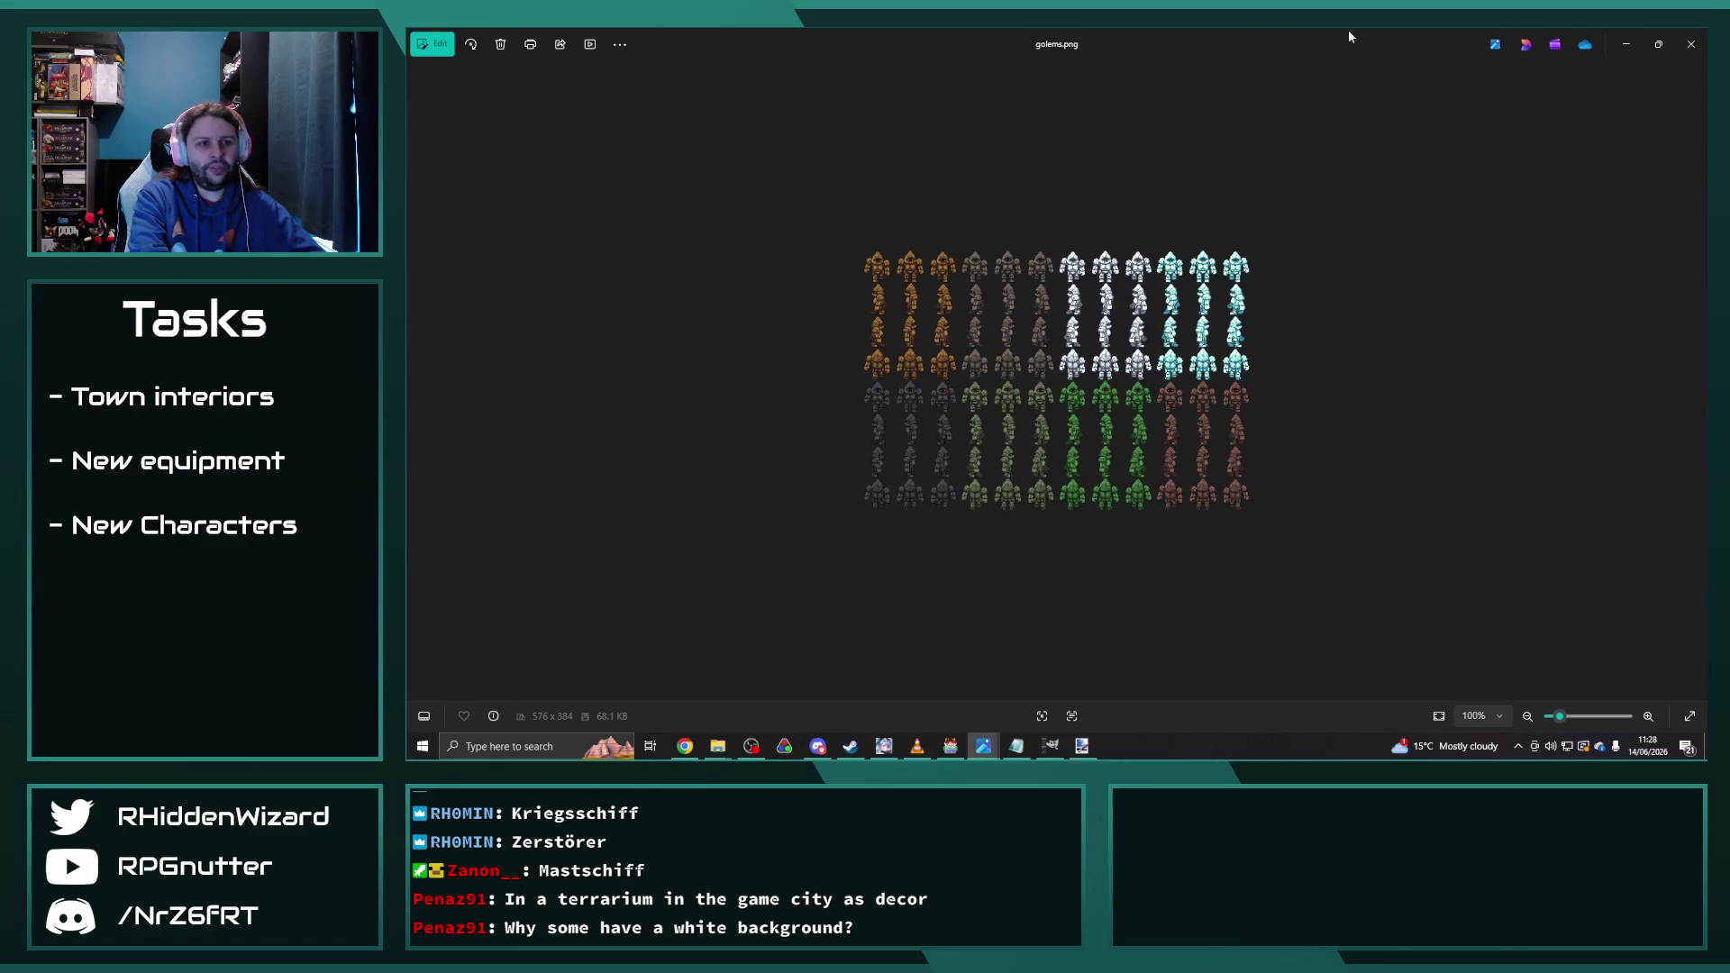
key(Right)
key(Left)
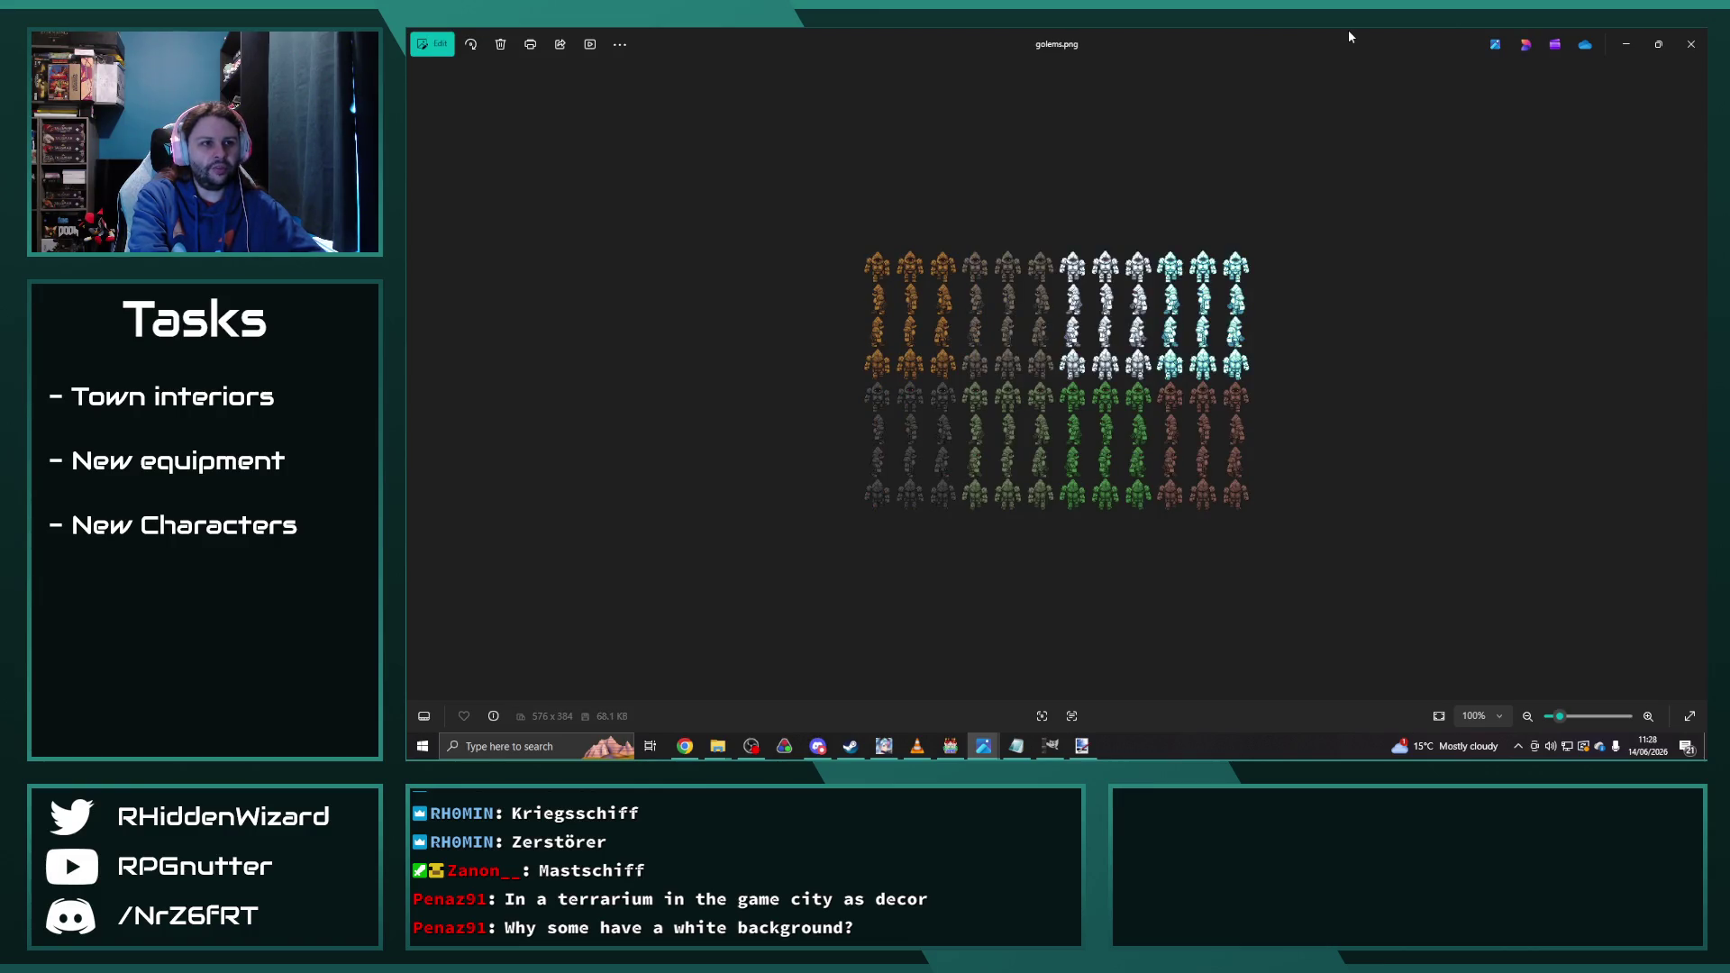
key(Right)
key(Right)
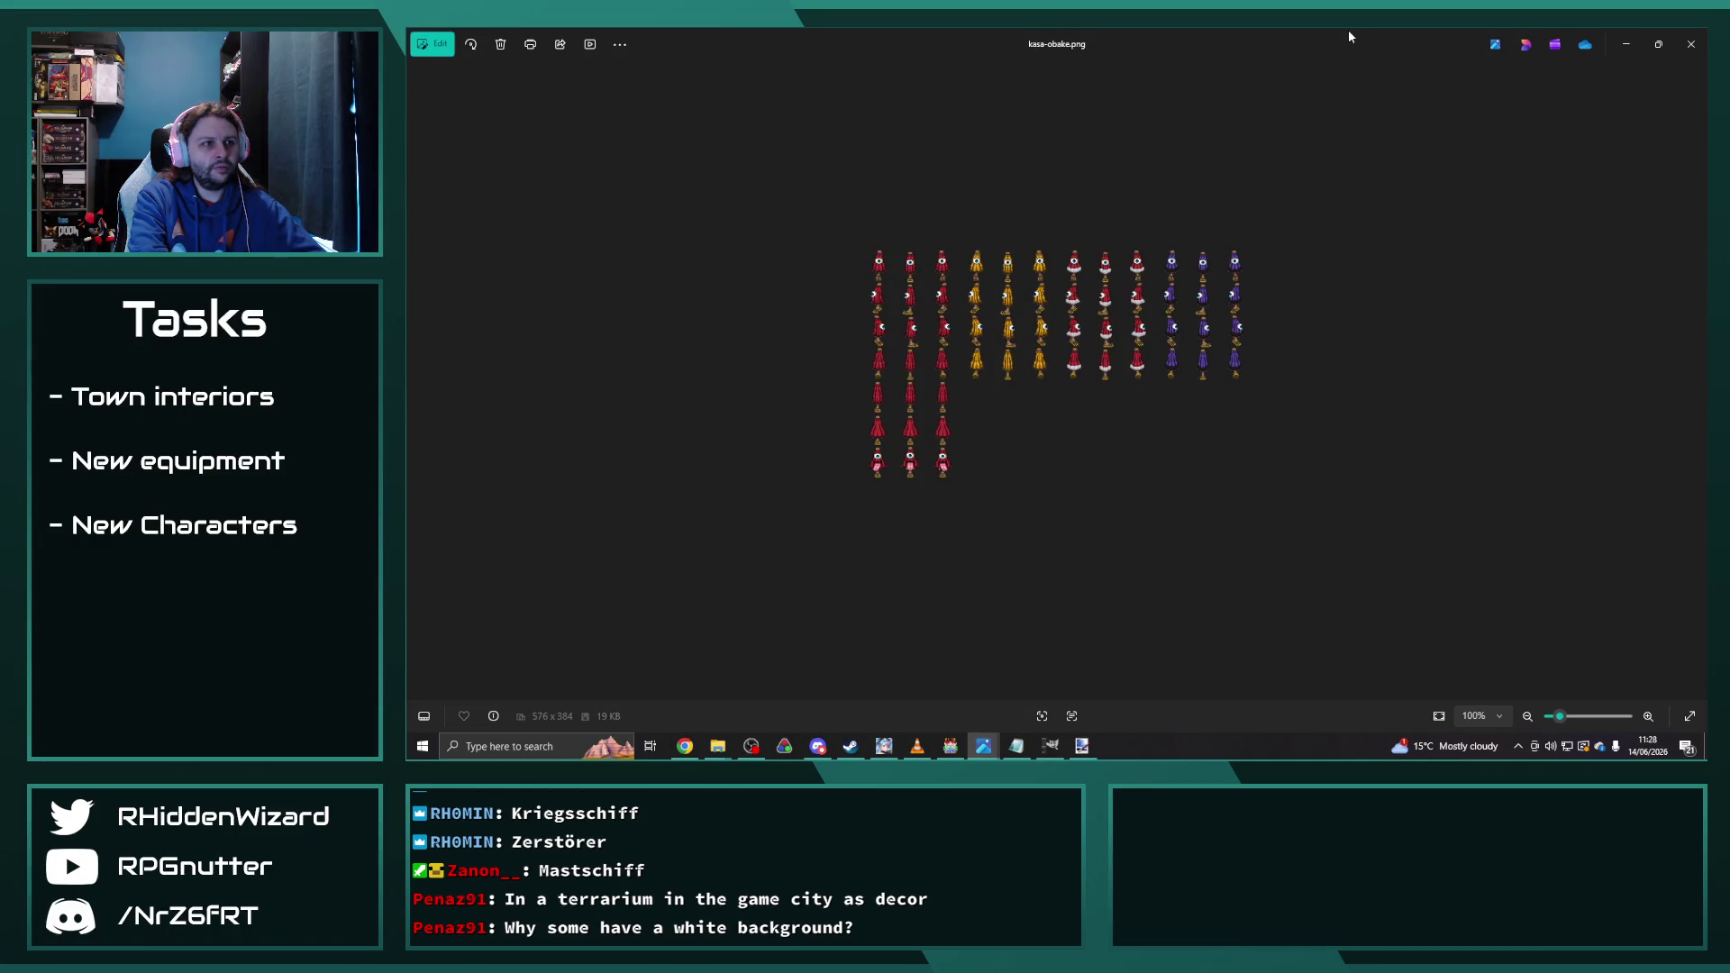
key(Right)
key(Right)
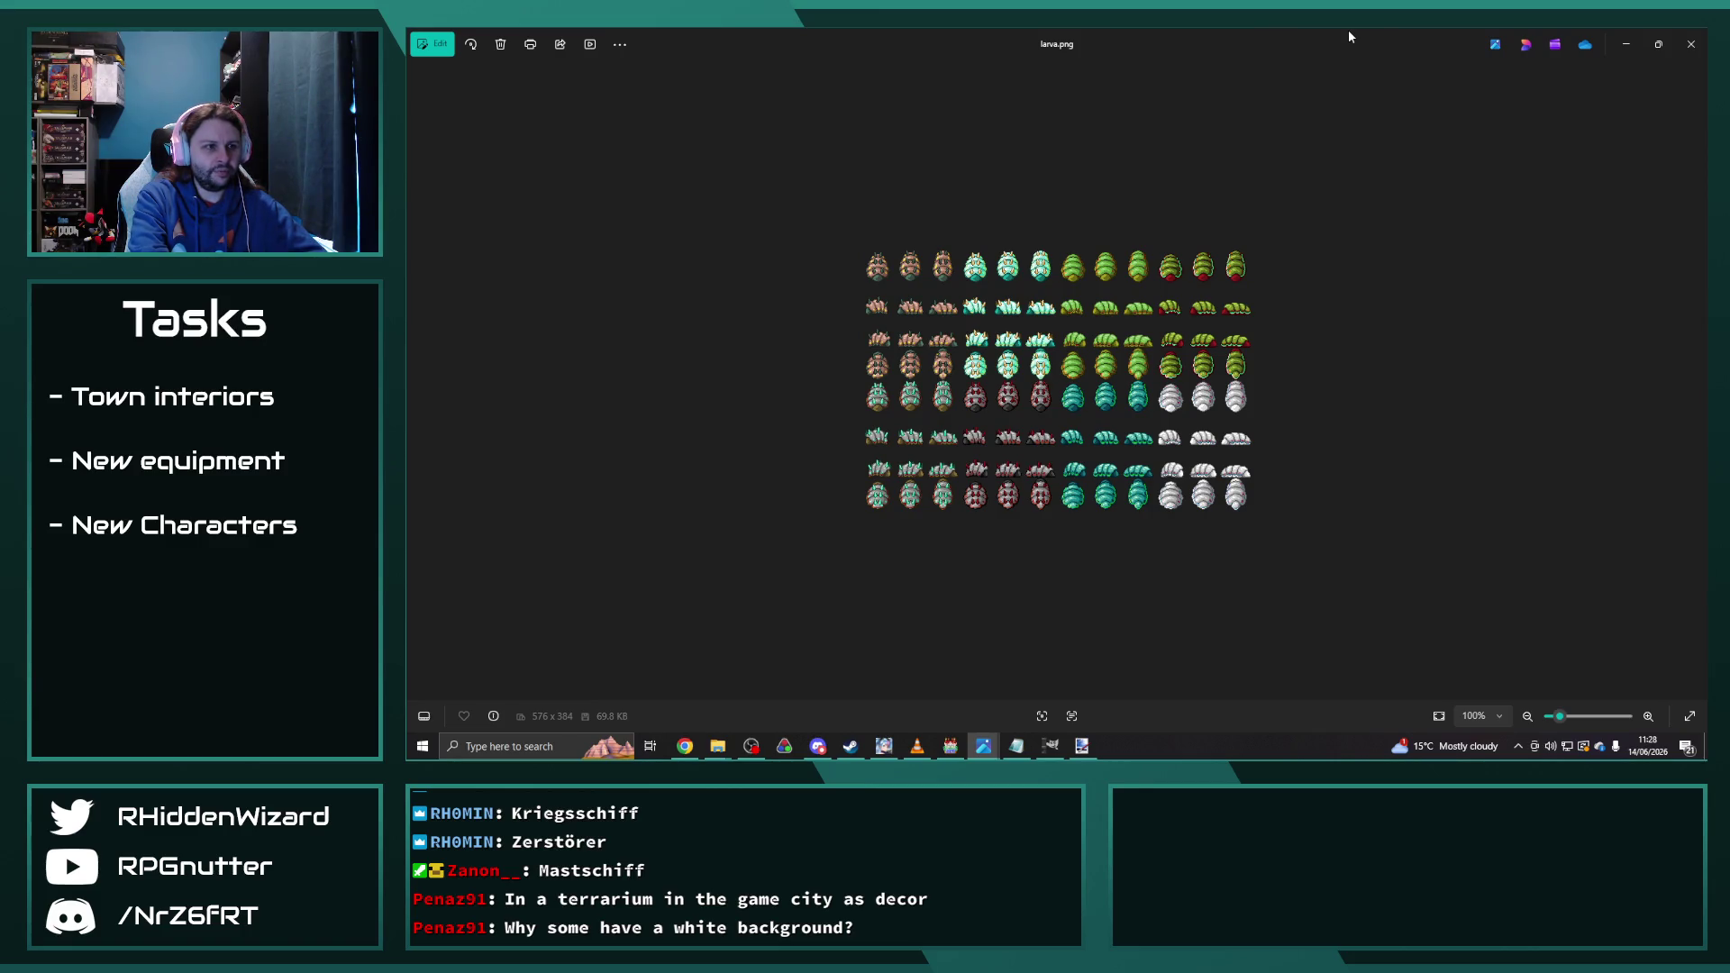
key(Right)
key(Right)
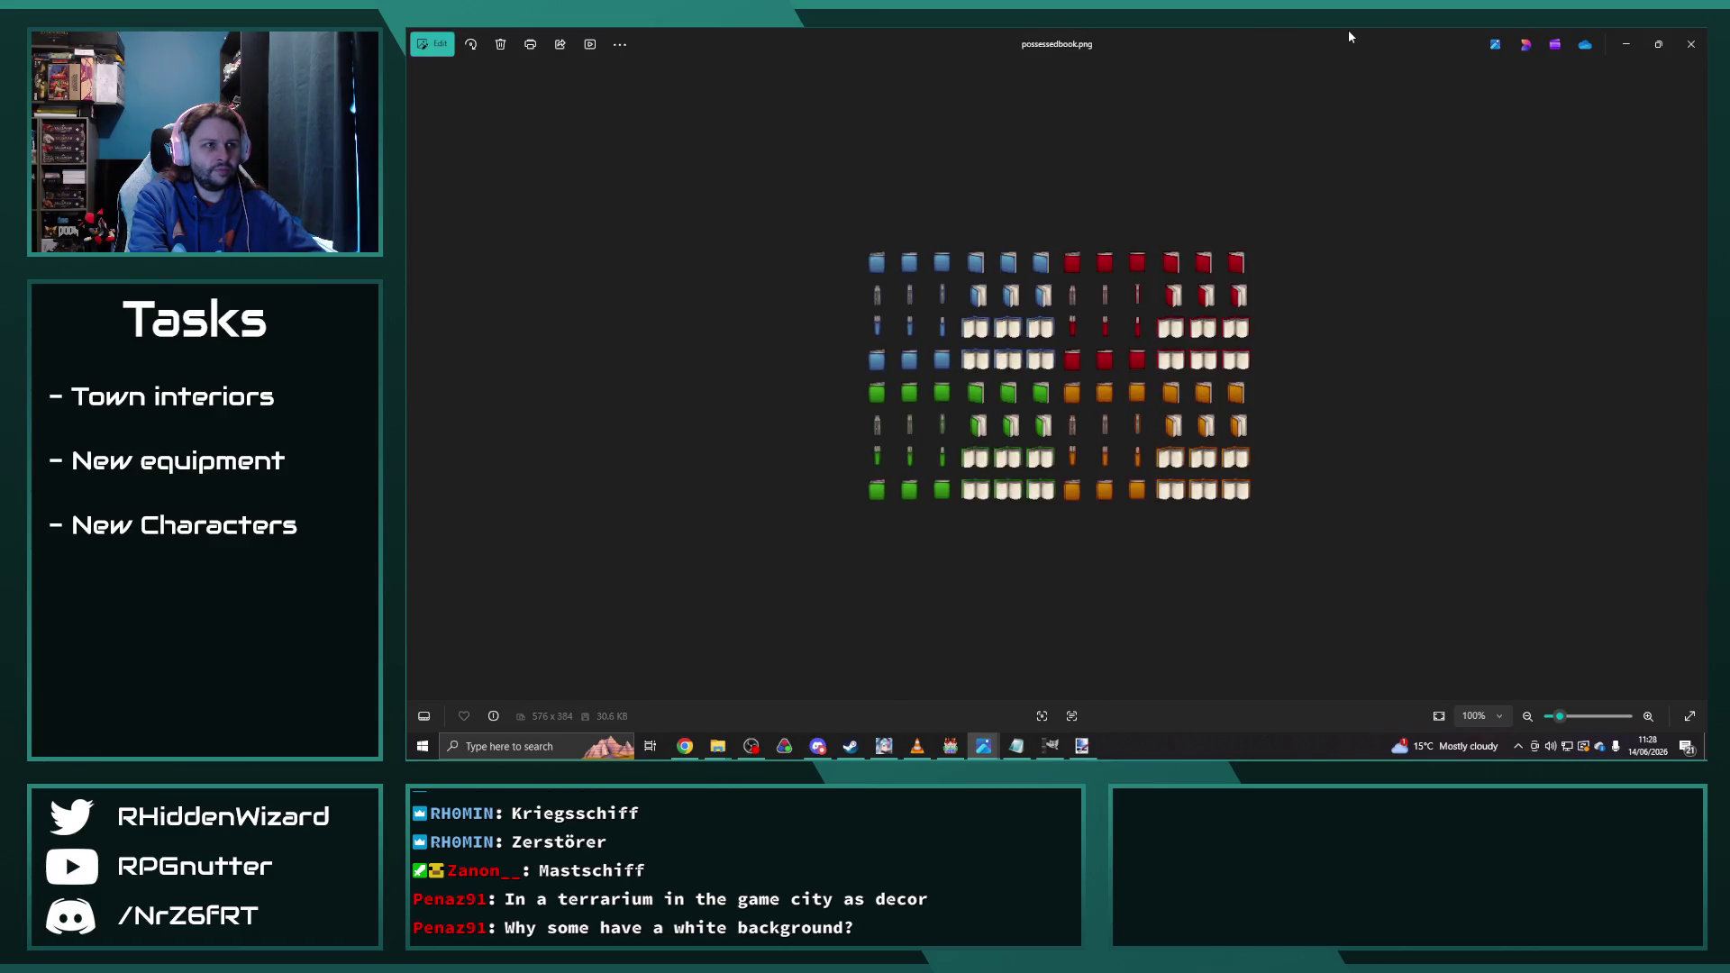
key(Right)
key(Right)
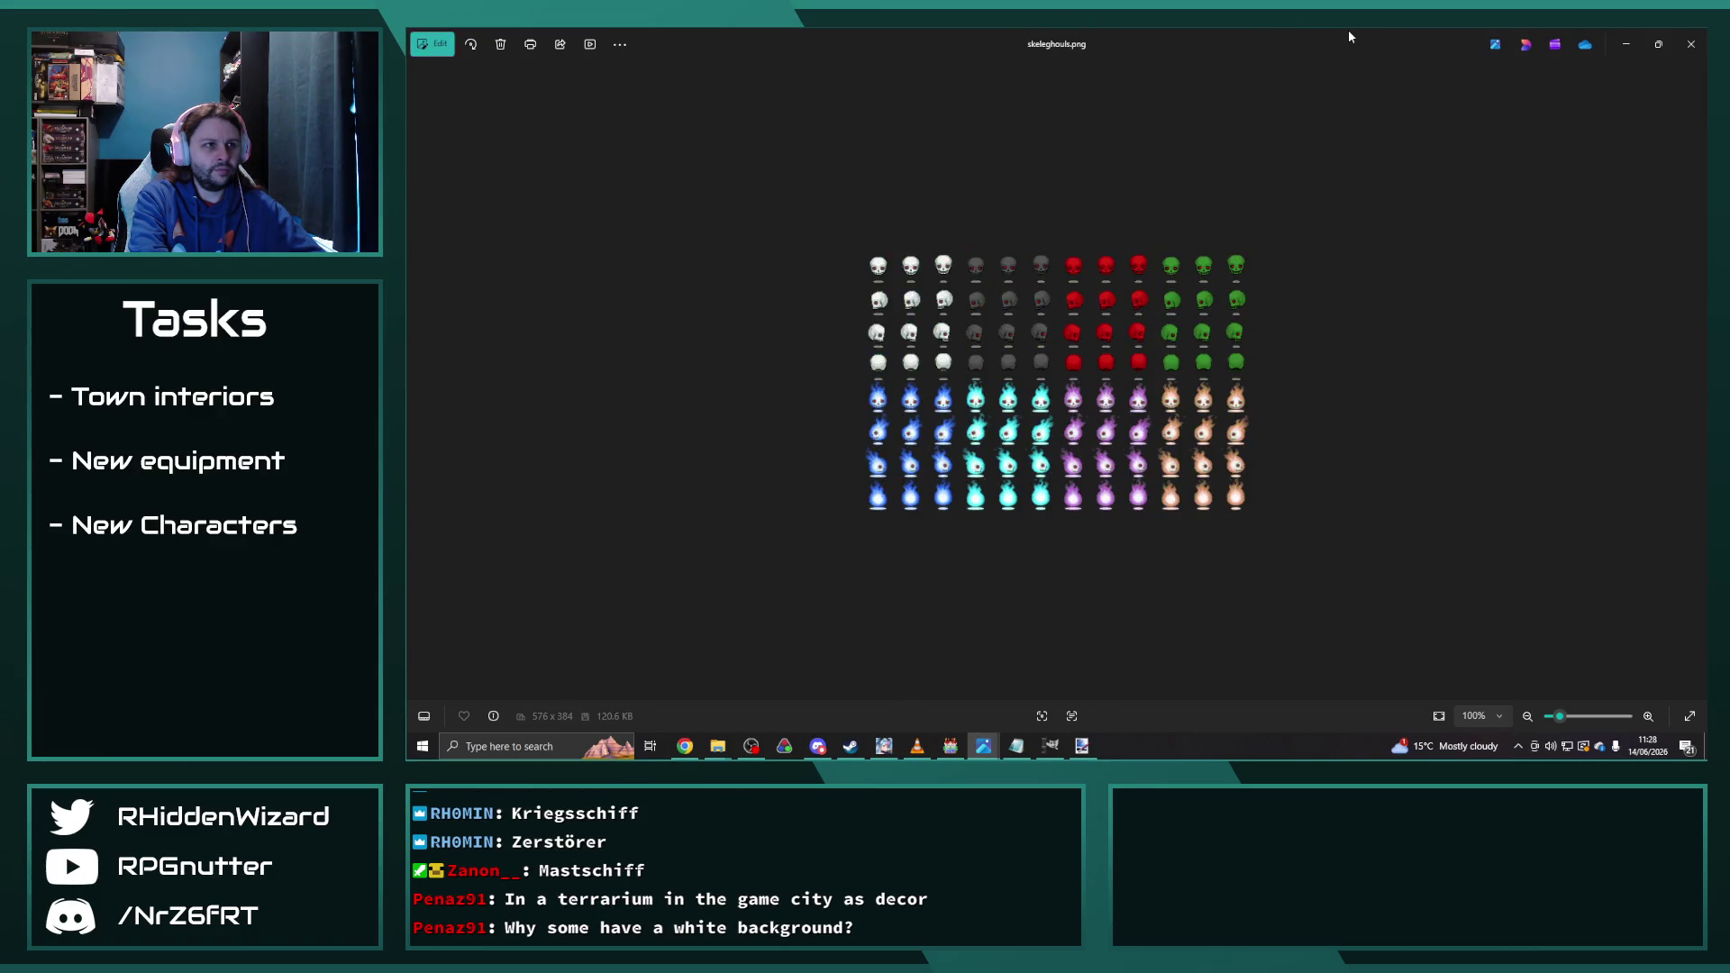
key(Right)
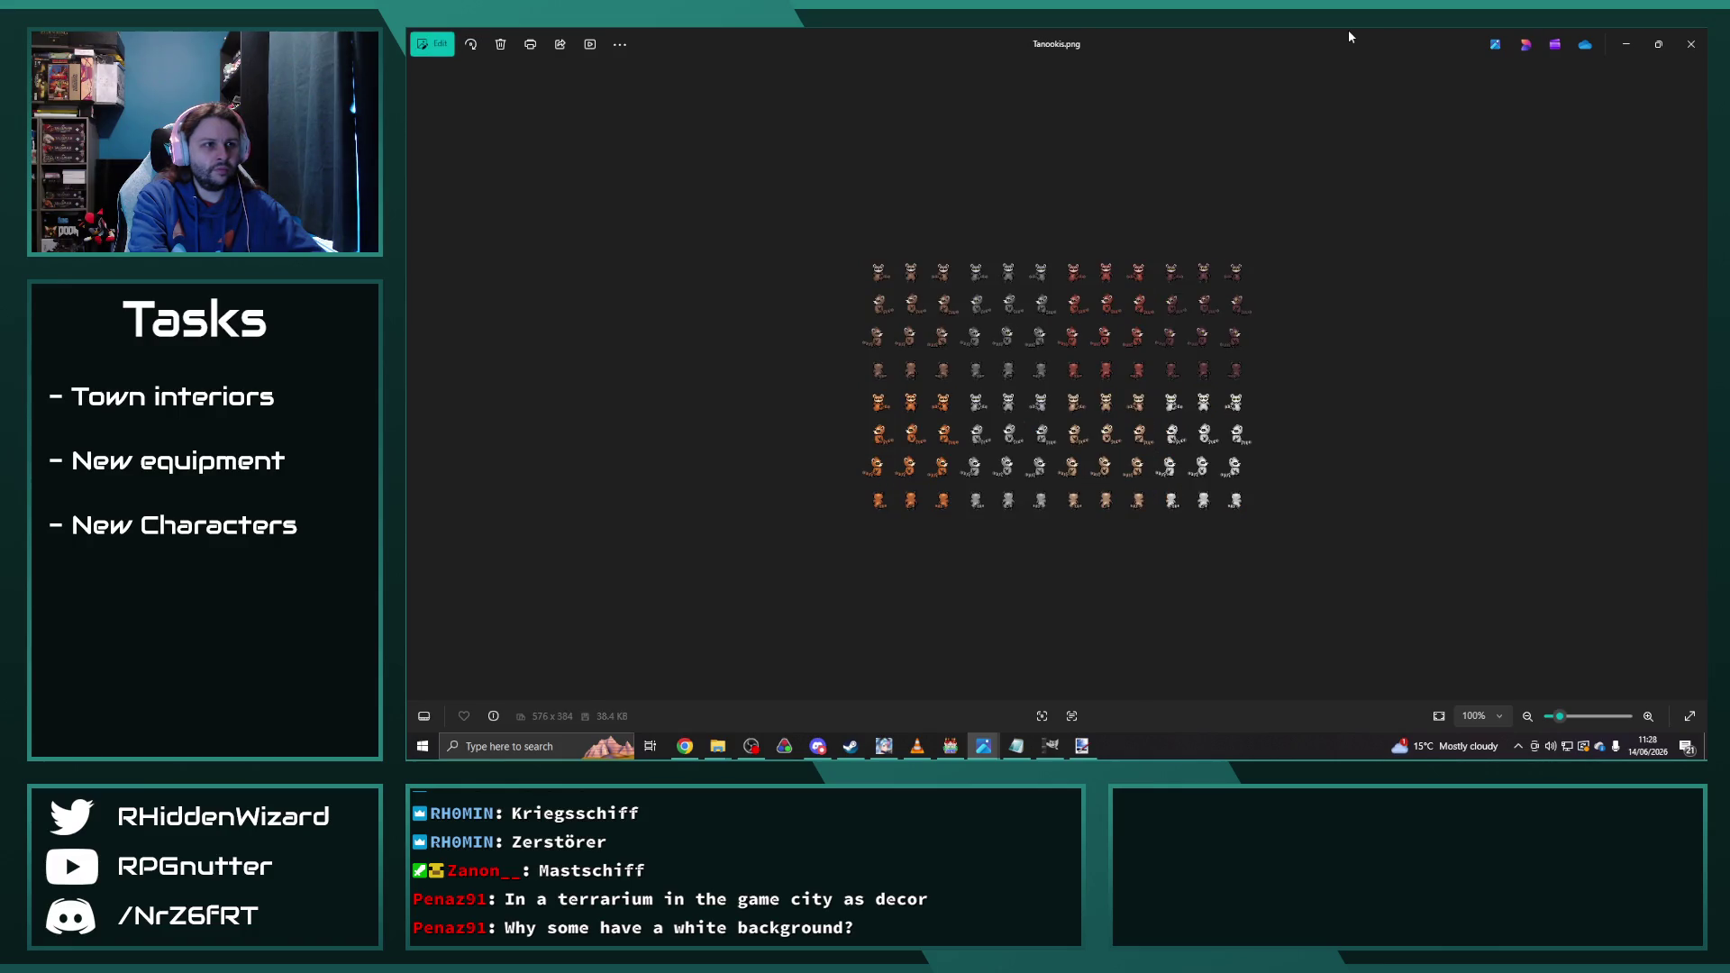
key(Right)
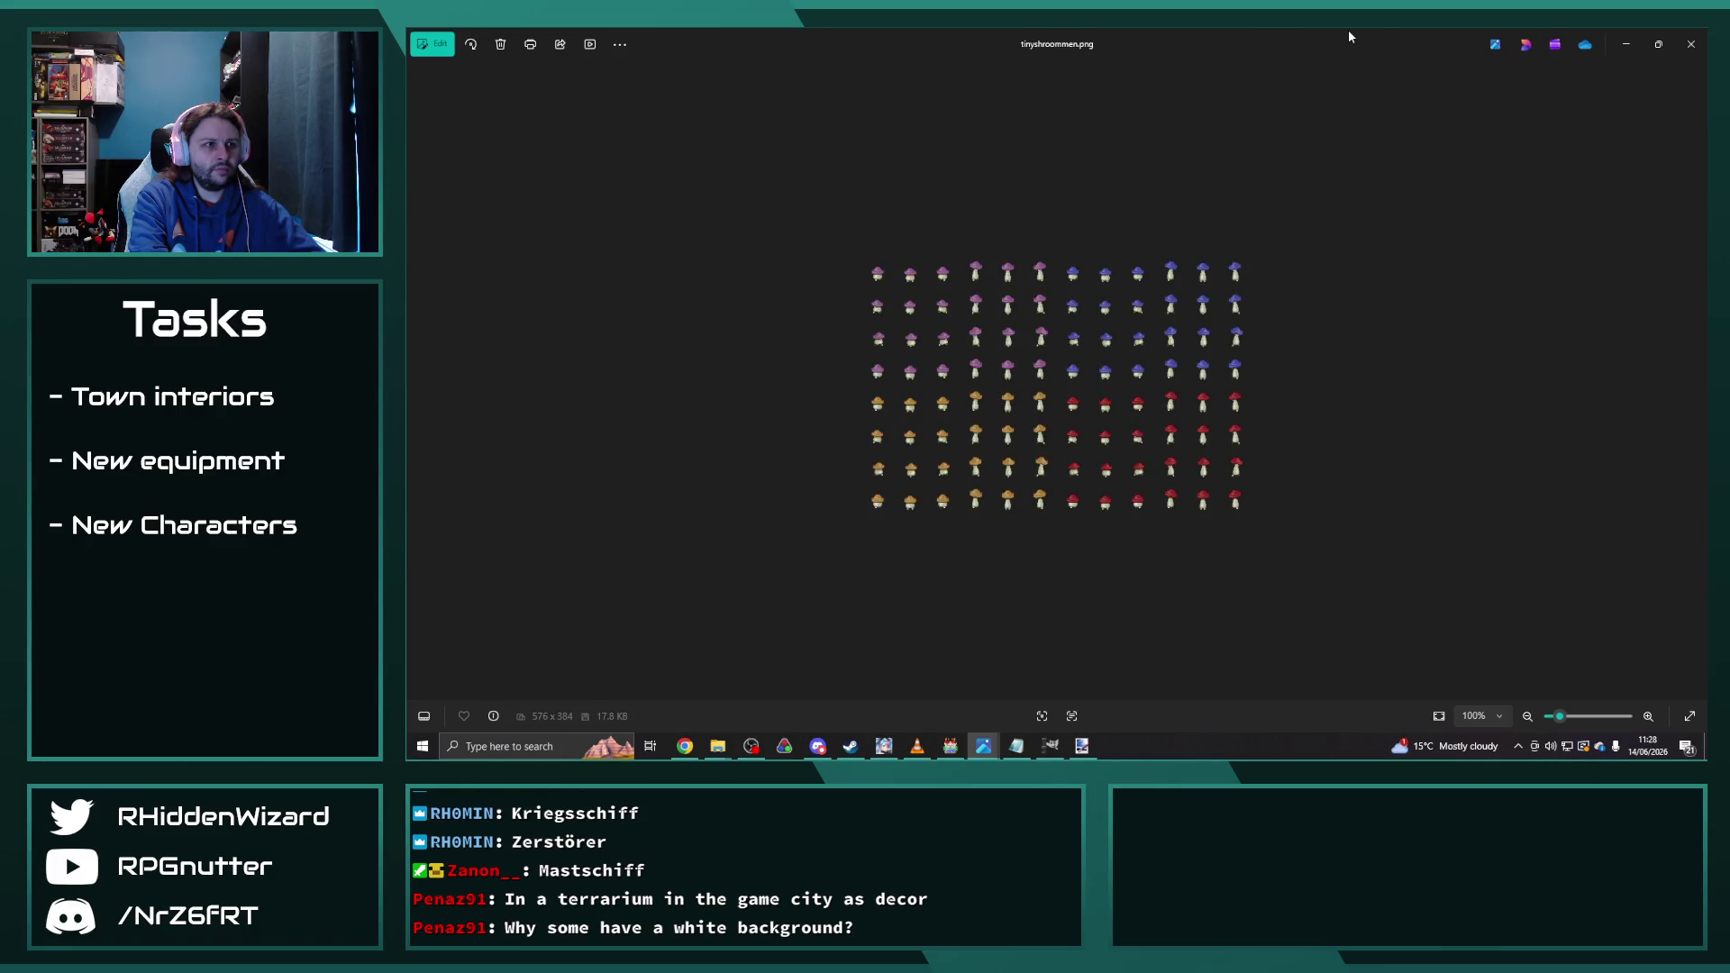
key(Right)
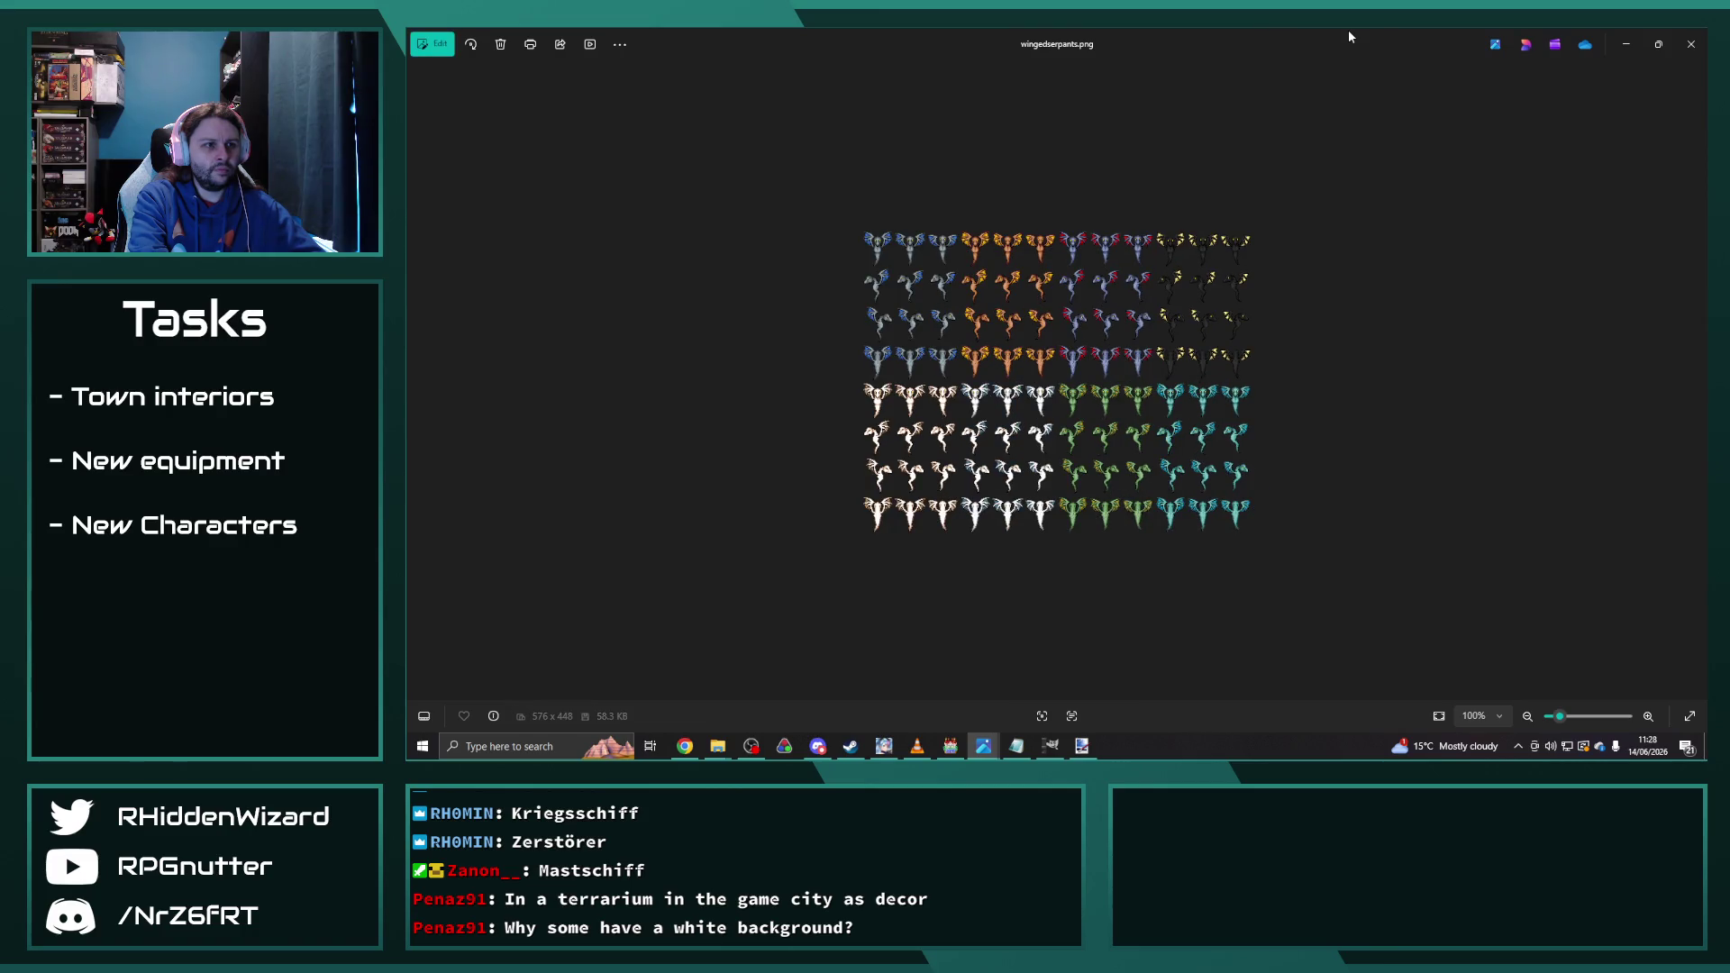
key(Right)
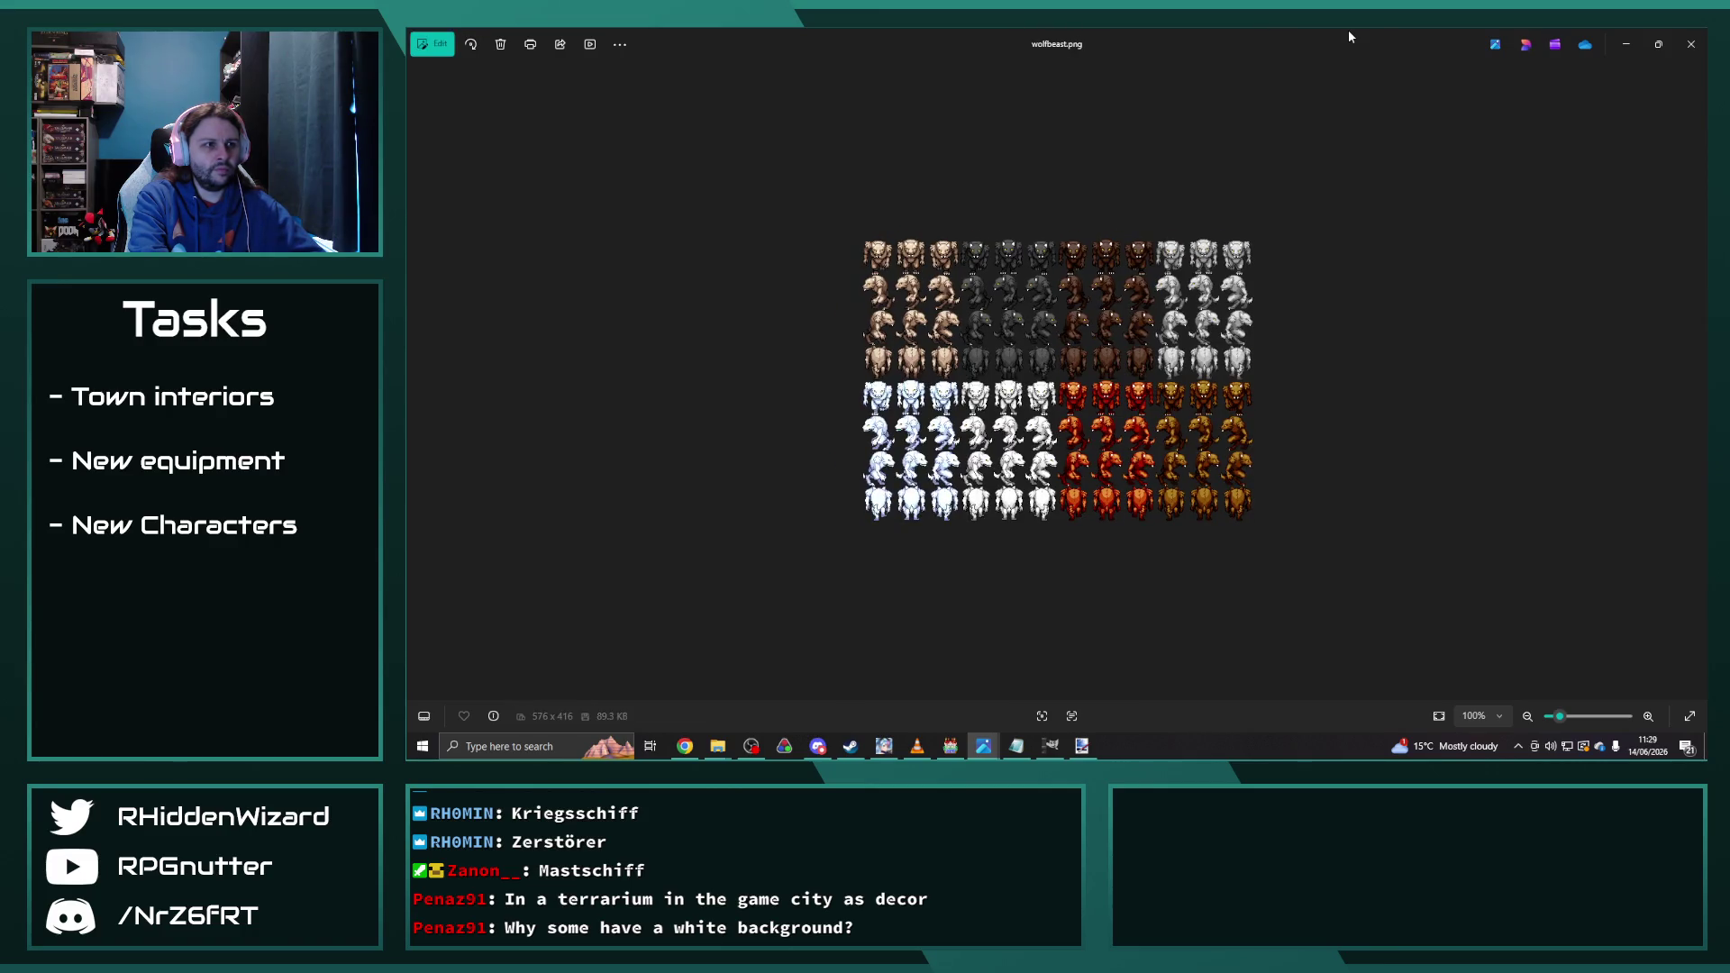
key(Right)
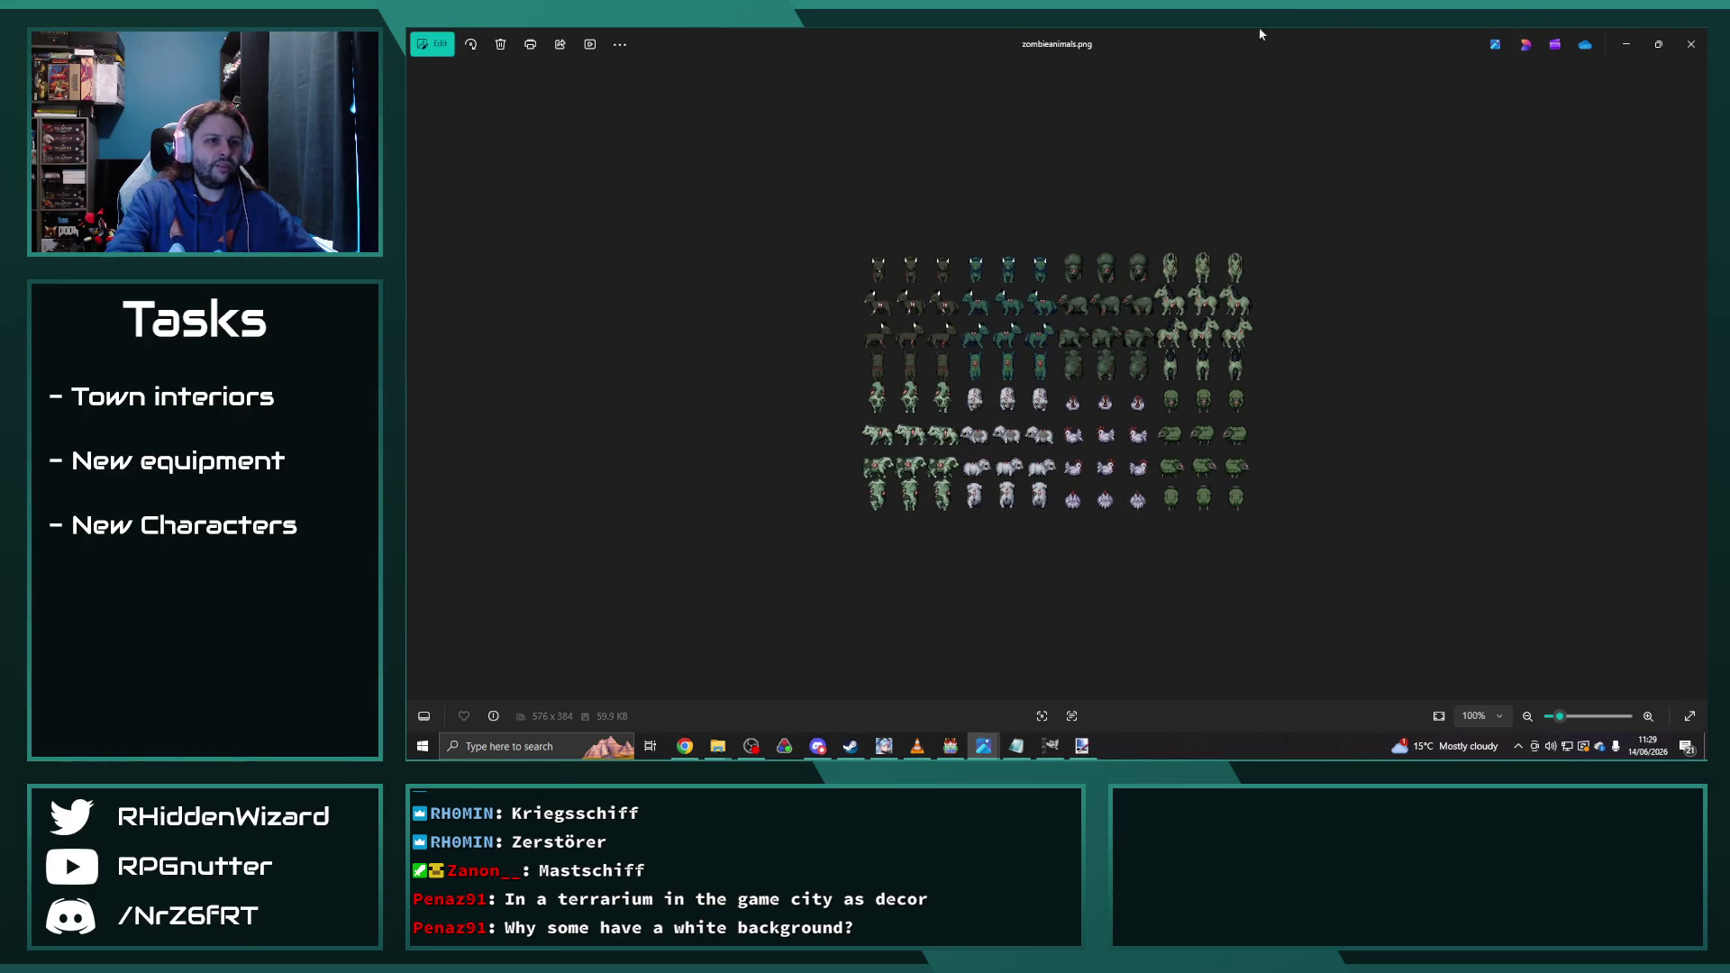
click(1691, 44)
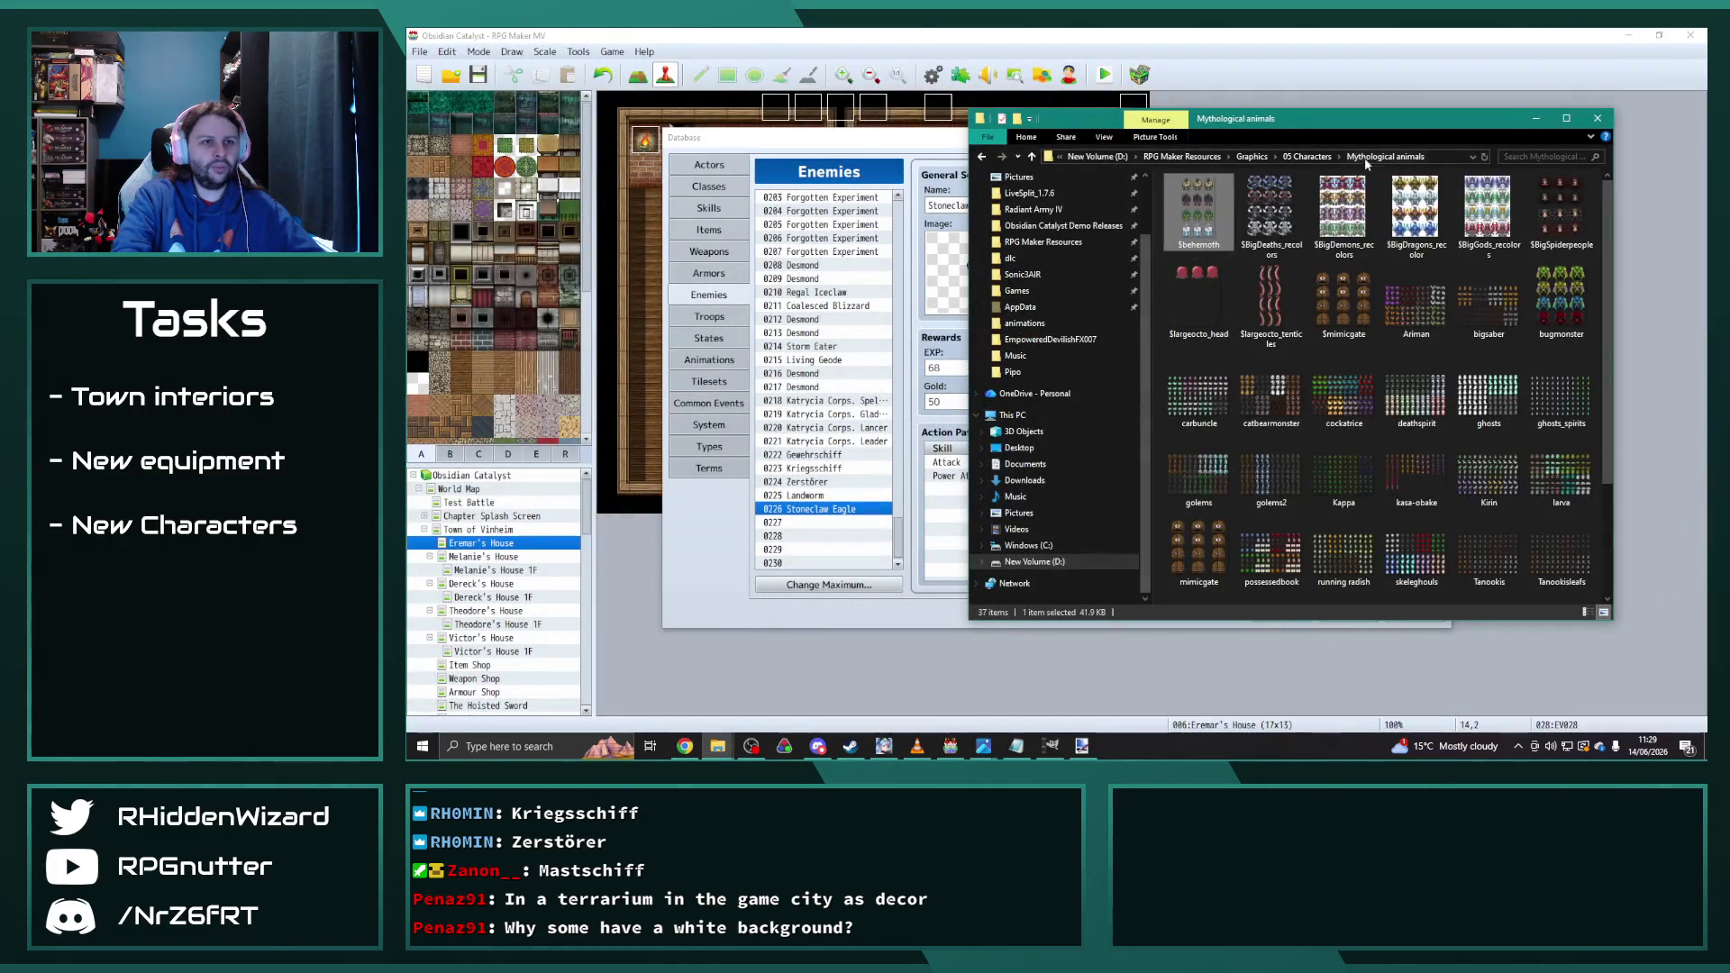
Step: Bring the enemy database forward and review the Forgotten Experiment enemies
click(1315, 159)
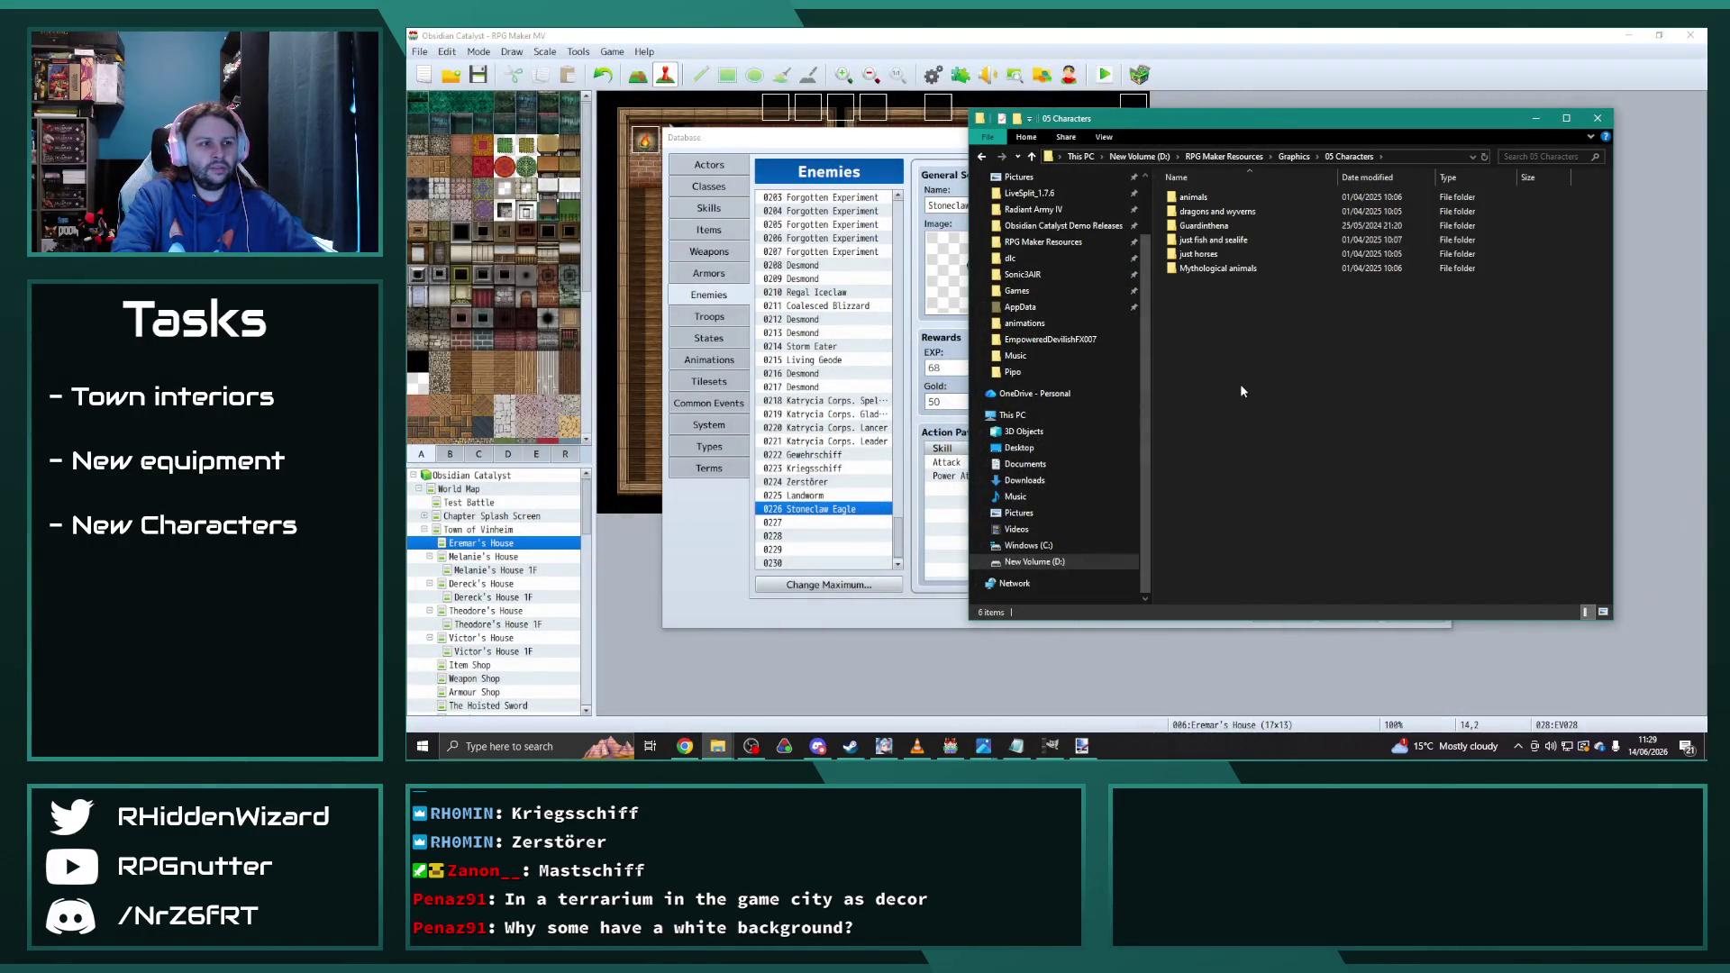
click(835, 510)
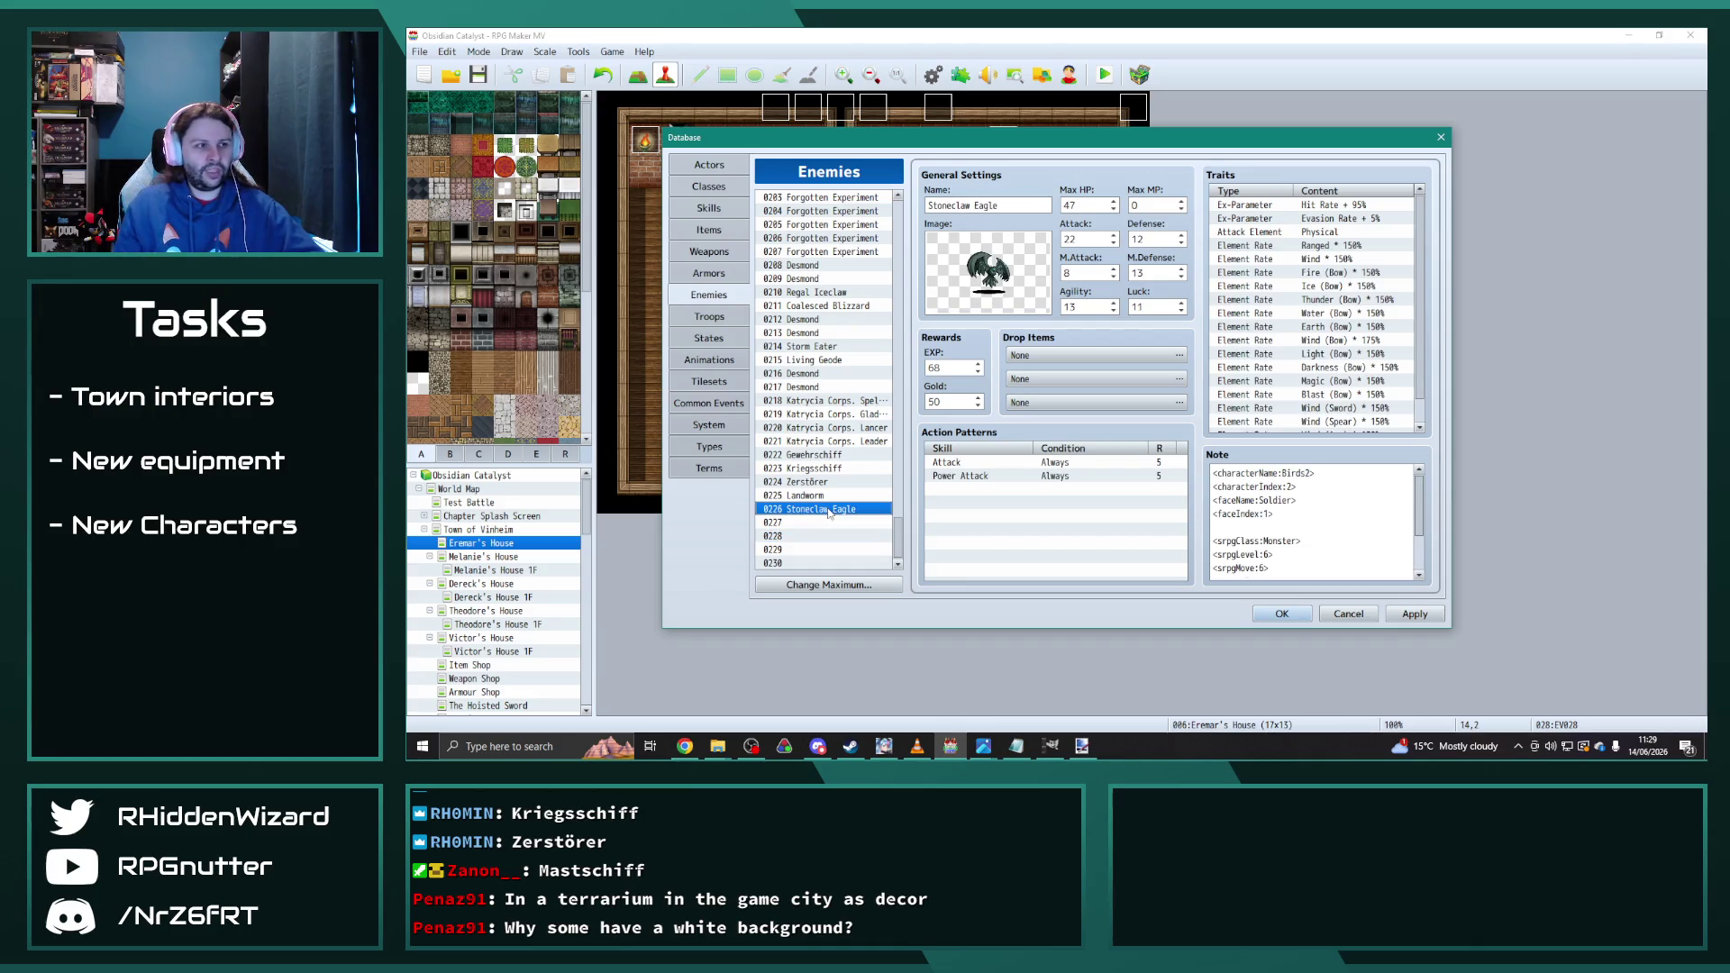
scroll(829, 513, up, 7)
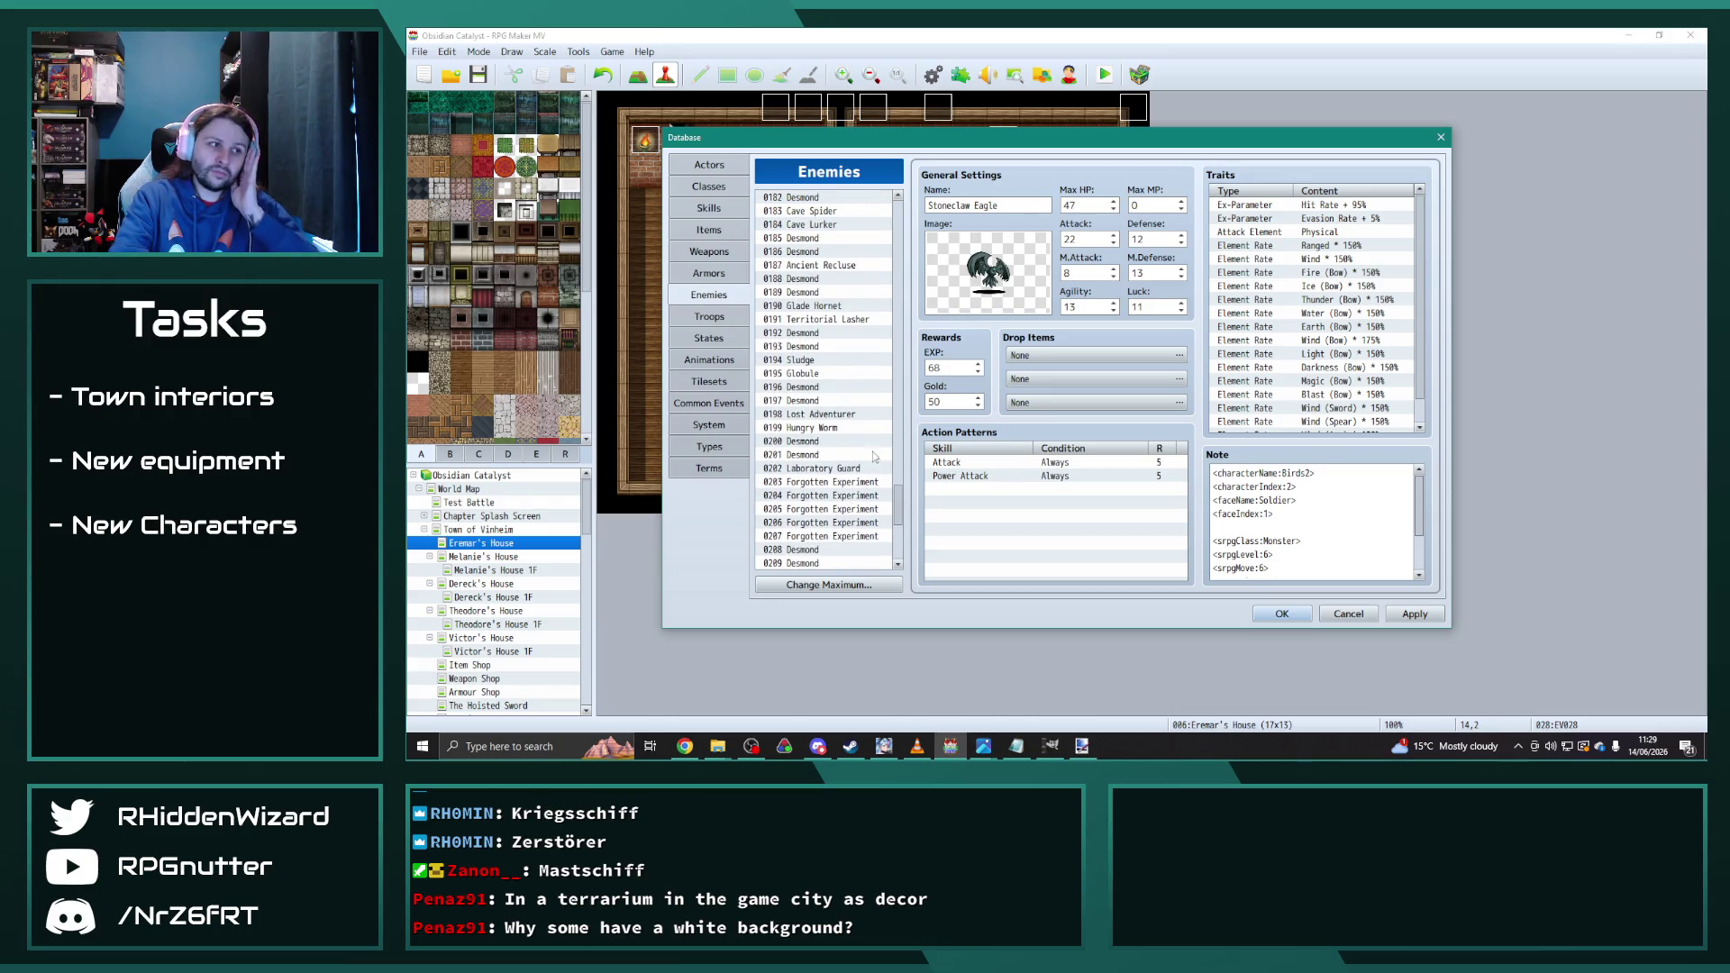
scroll(861, 455, down, 2)
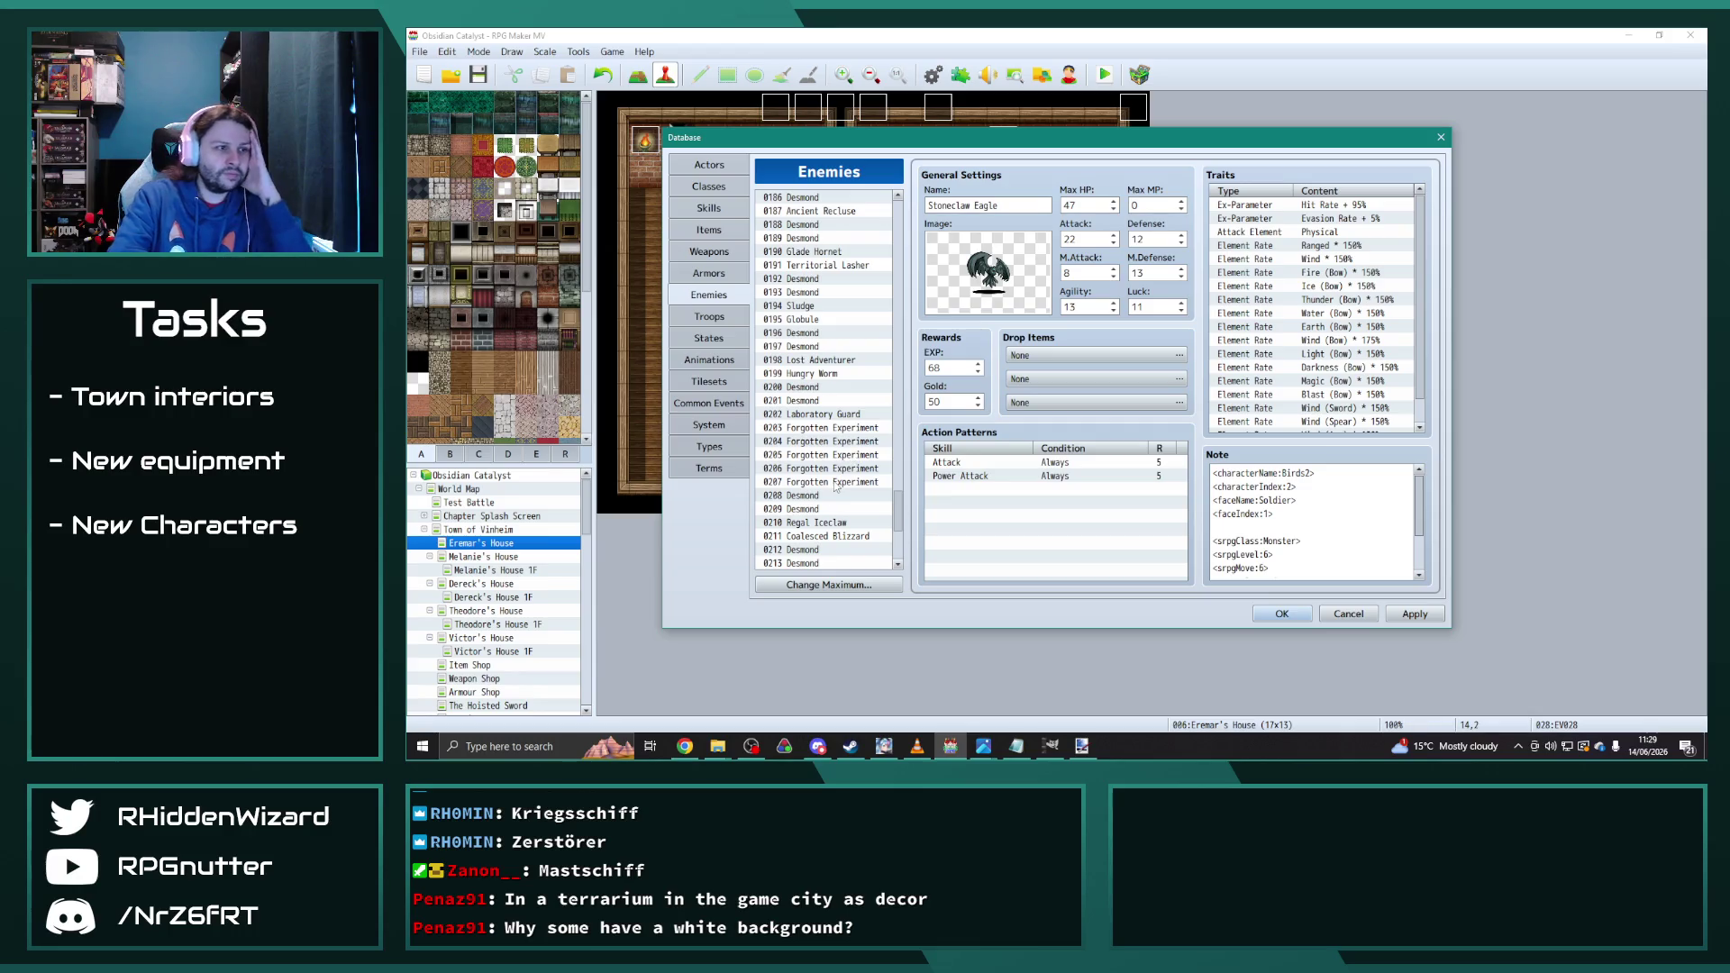
click(836, 483)
click(839, 457)
click(838, 470)
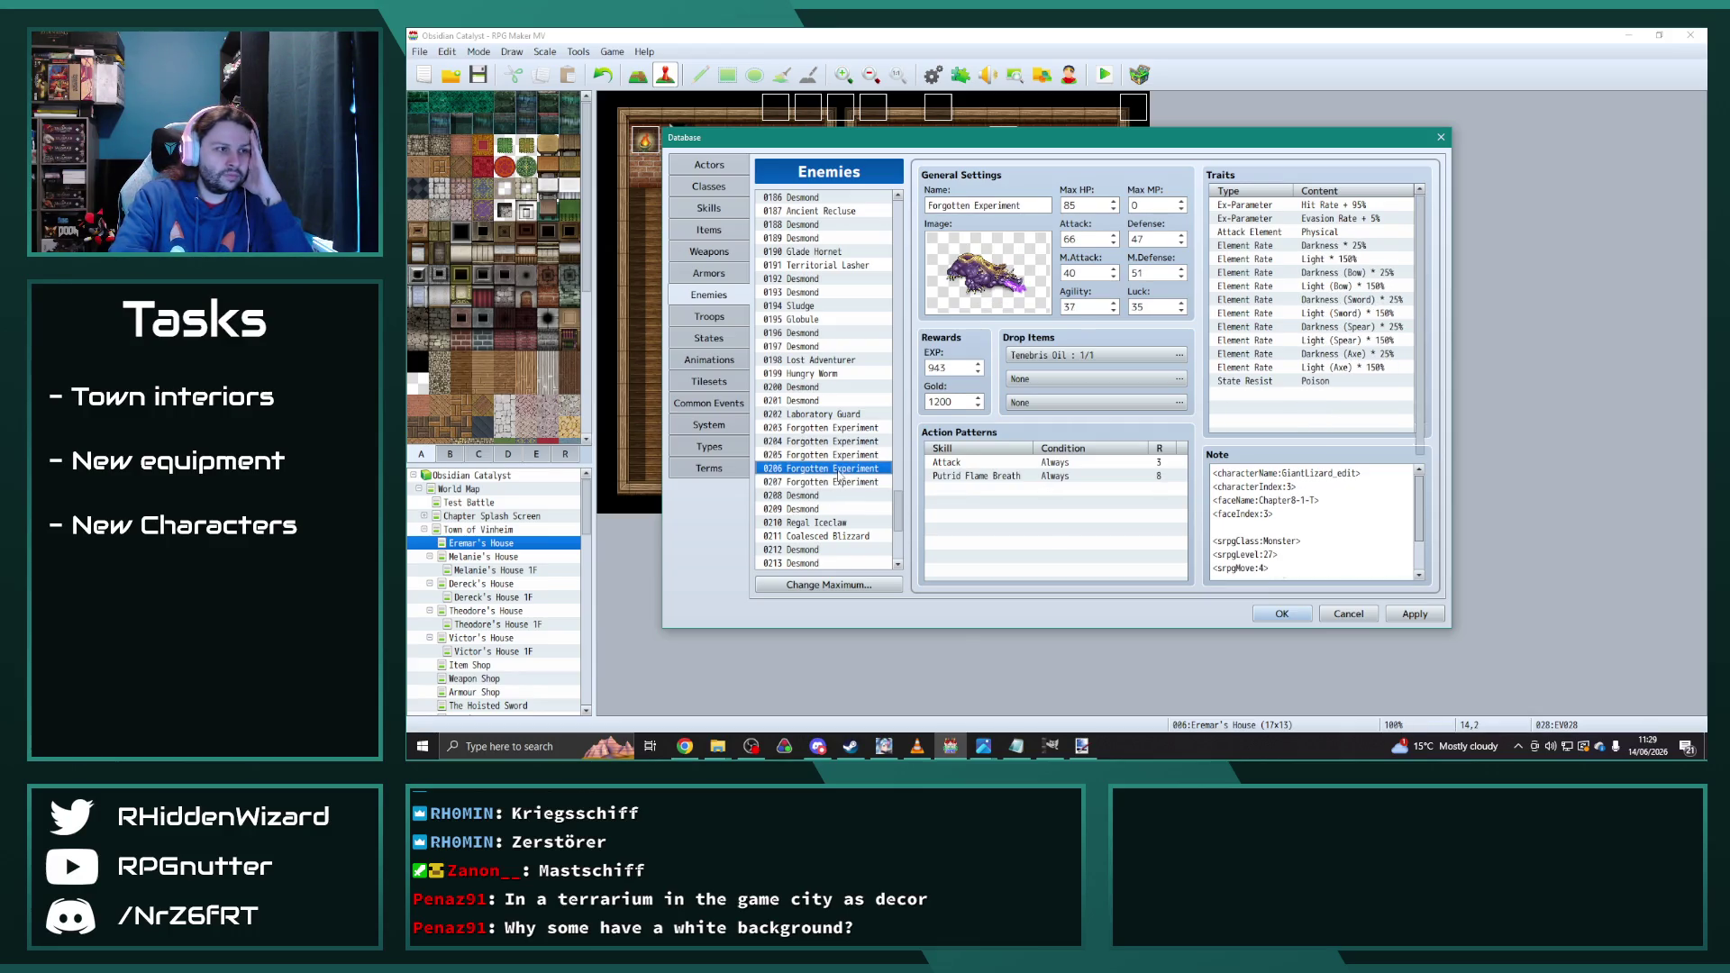
click(837, 455)
click(836, 442)
click(836, 429)
scroll(811, 457, up, 4)
scroll(820, 427, up, 7)
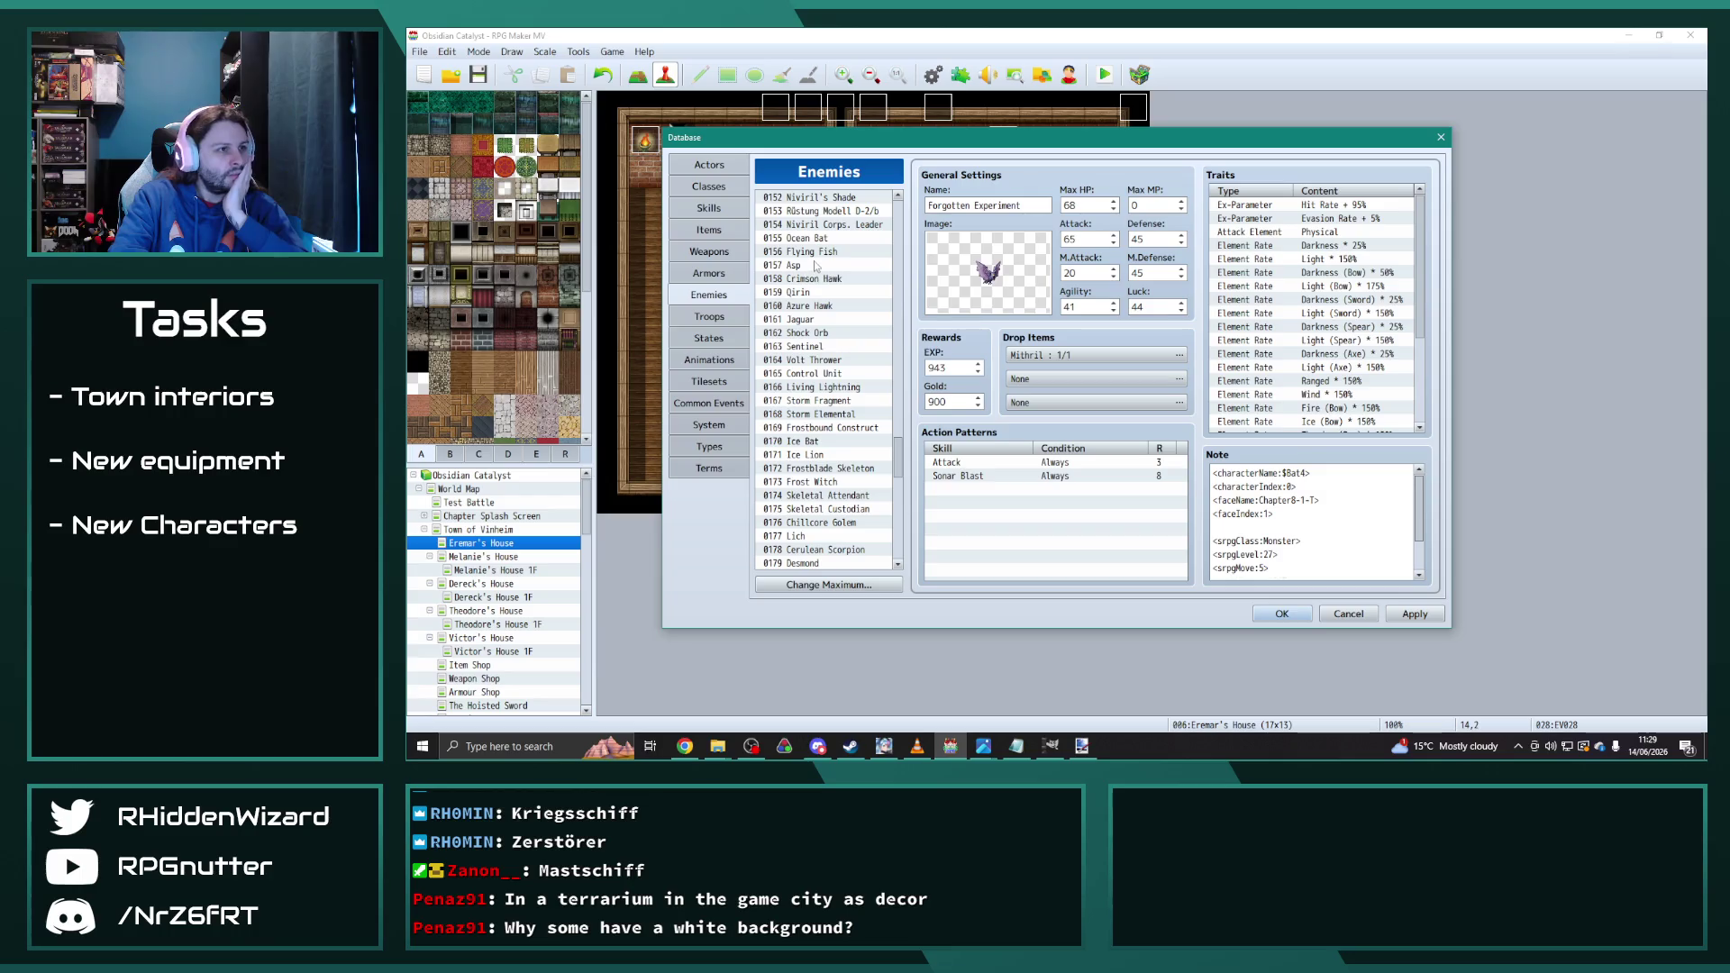
Step: Copy the Asp enemy into slot 0227 and name it Canyon Cobra
click(805, 267)
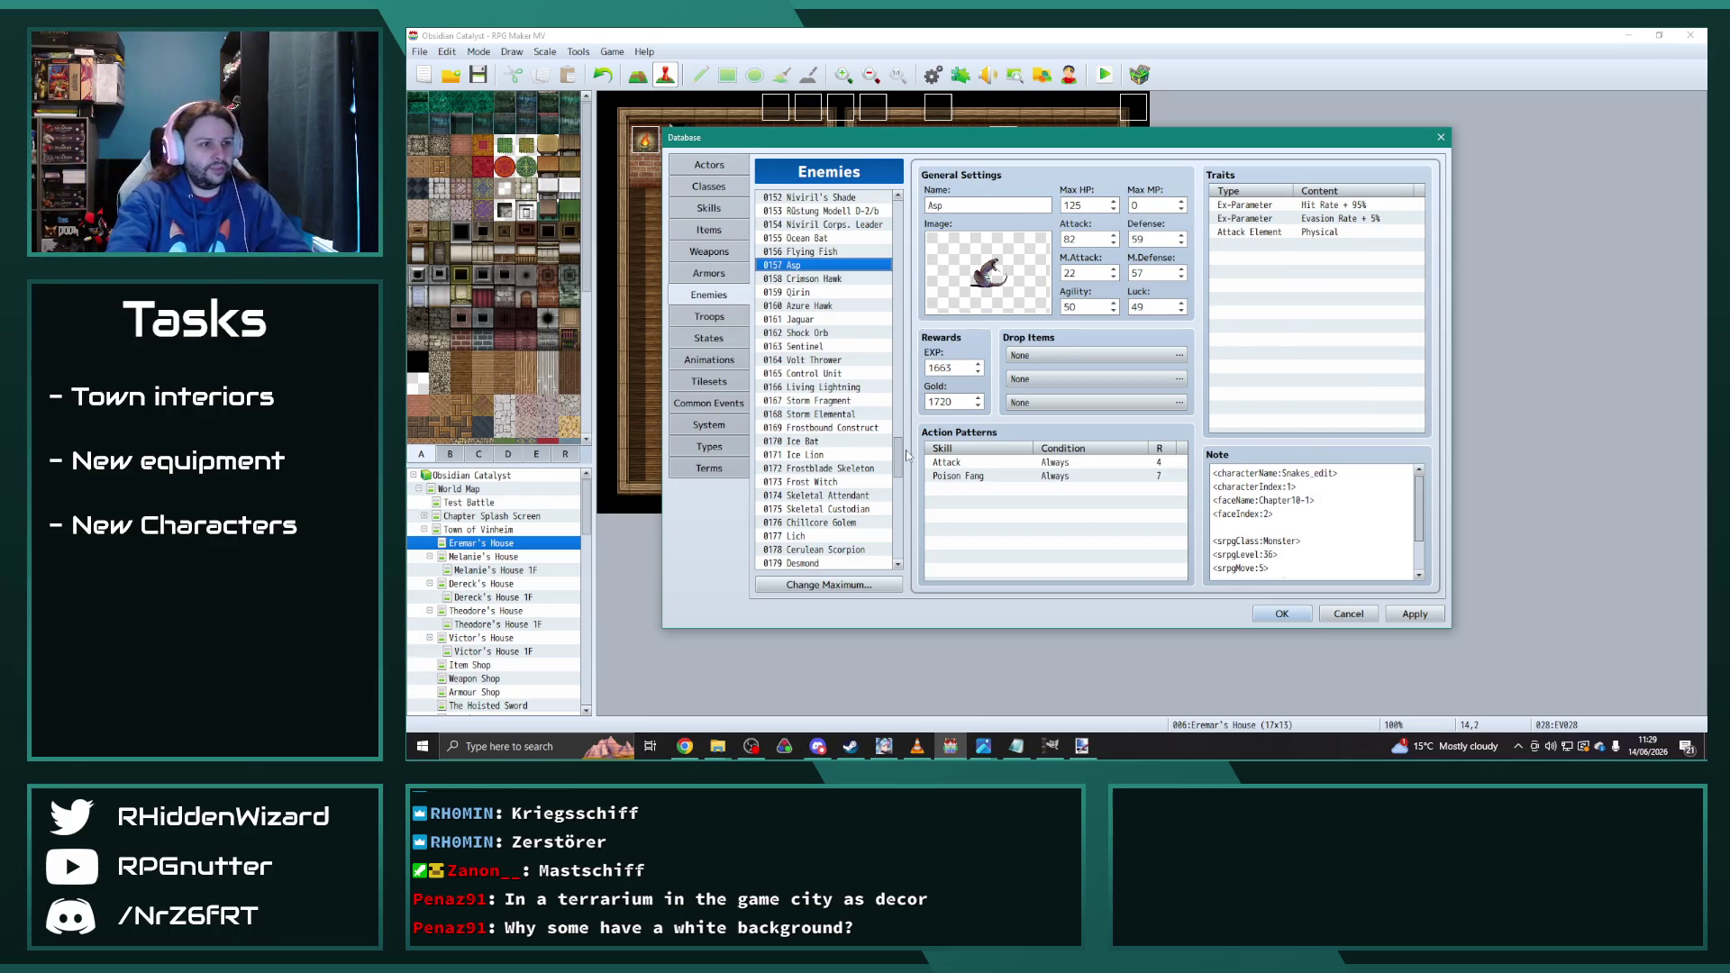
drag(897, 458, 897, 550)
click(811, 523)
key(ctrl+v)
double_click(987, 207)
text(Canyo)
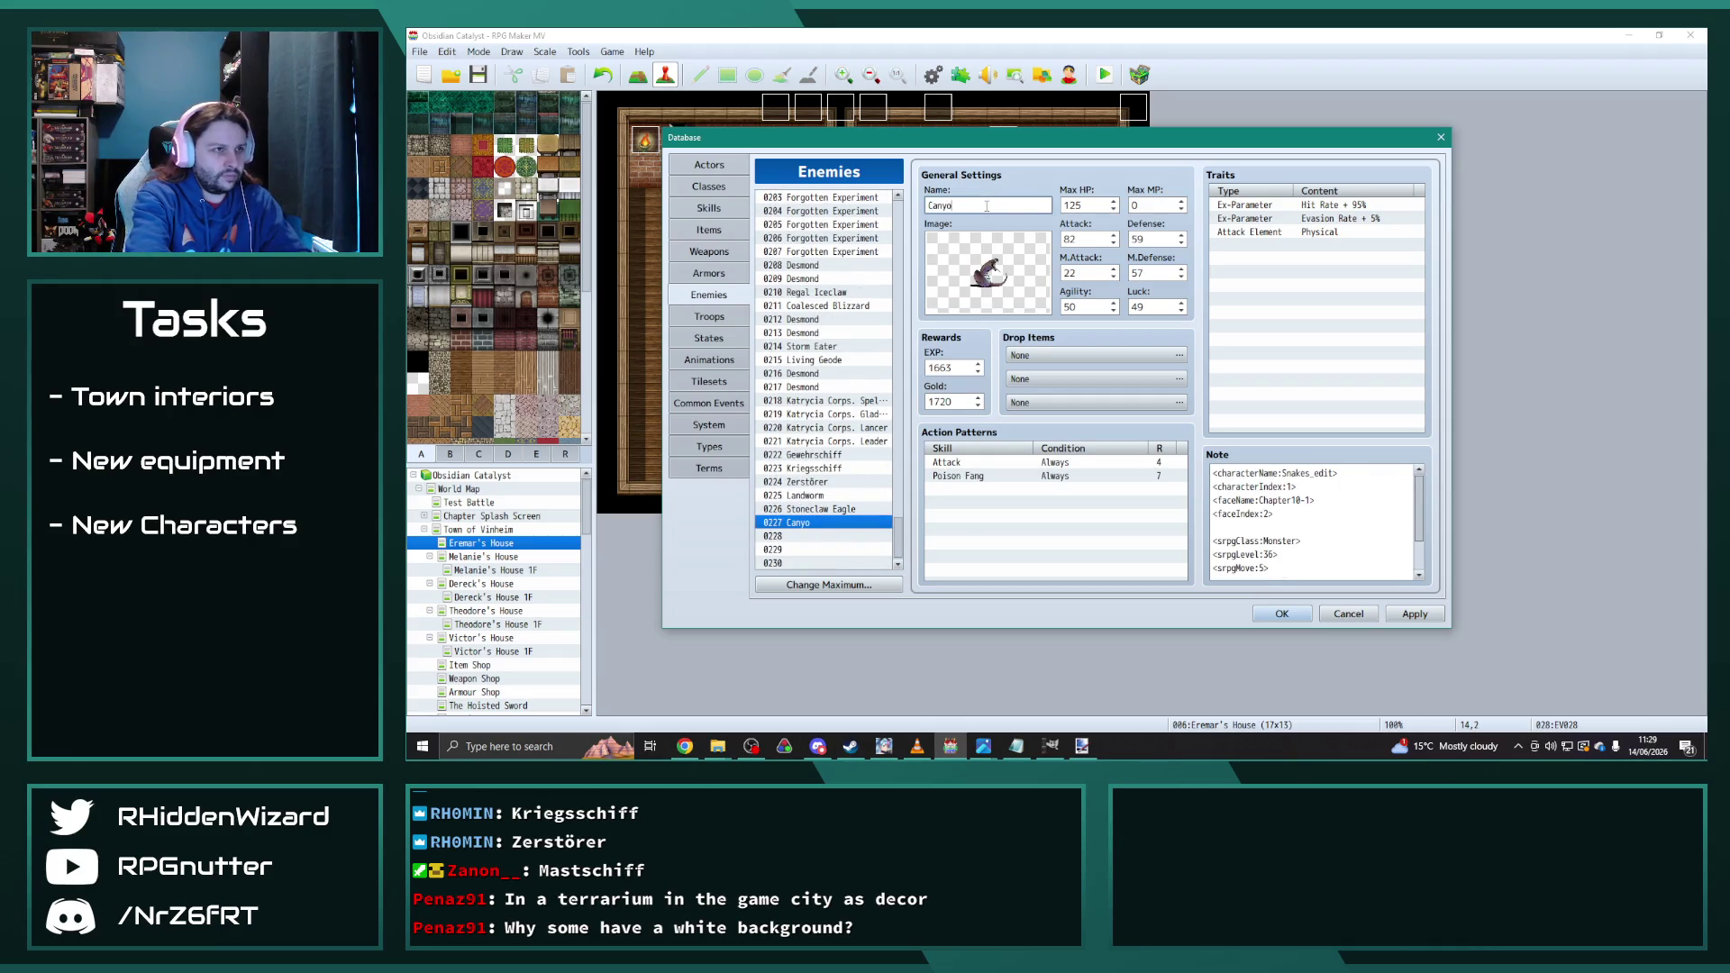
text(n Cobra)
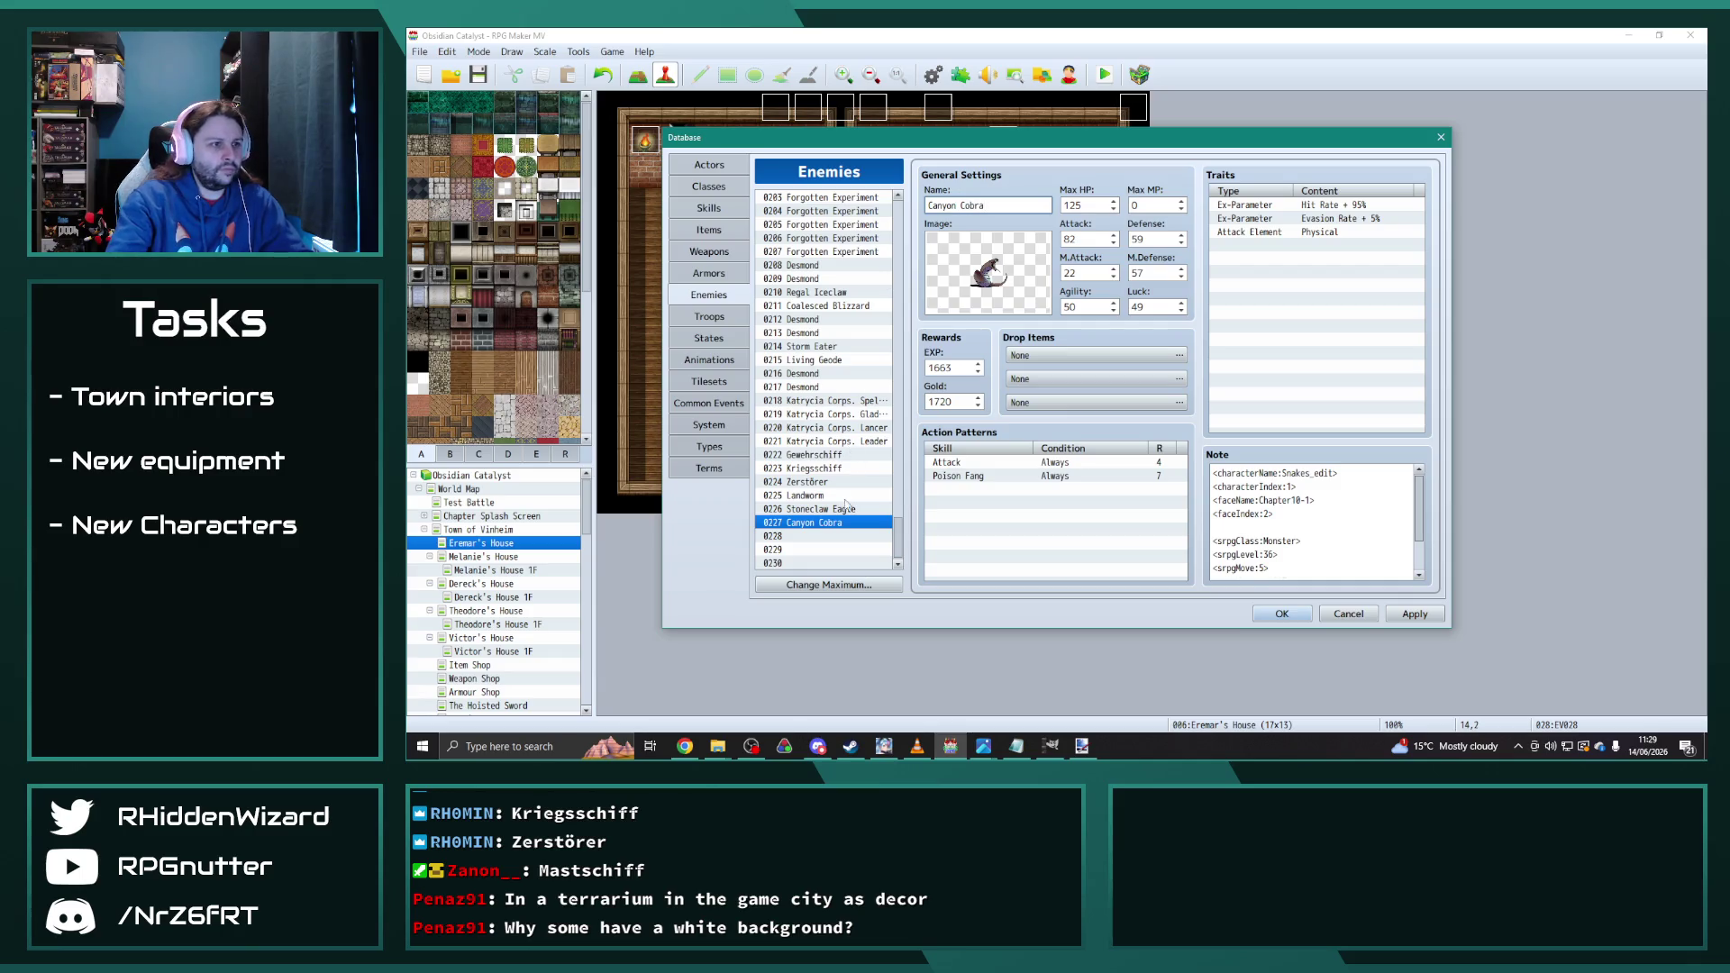
Step: Rename enemy 0226 from Stoneclaw Eagle to Roc, ending back on Canyon Cobra
click(835, 510)
triple_click(1015, 205)
text(Roc)
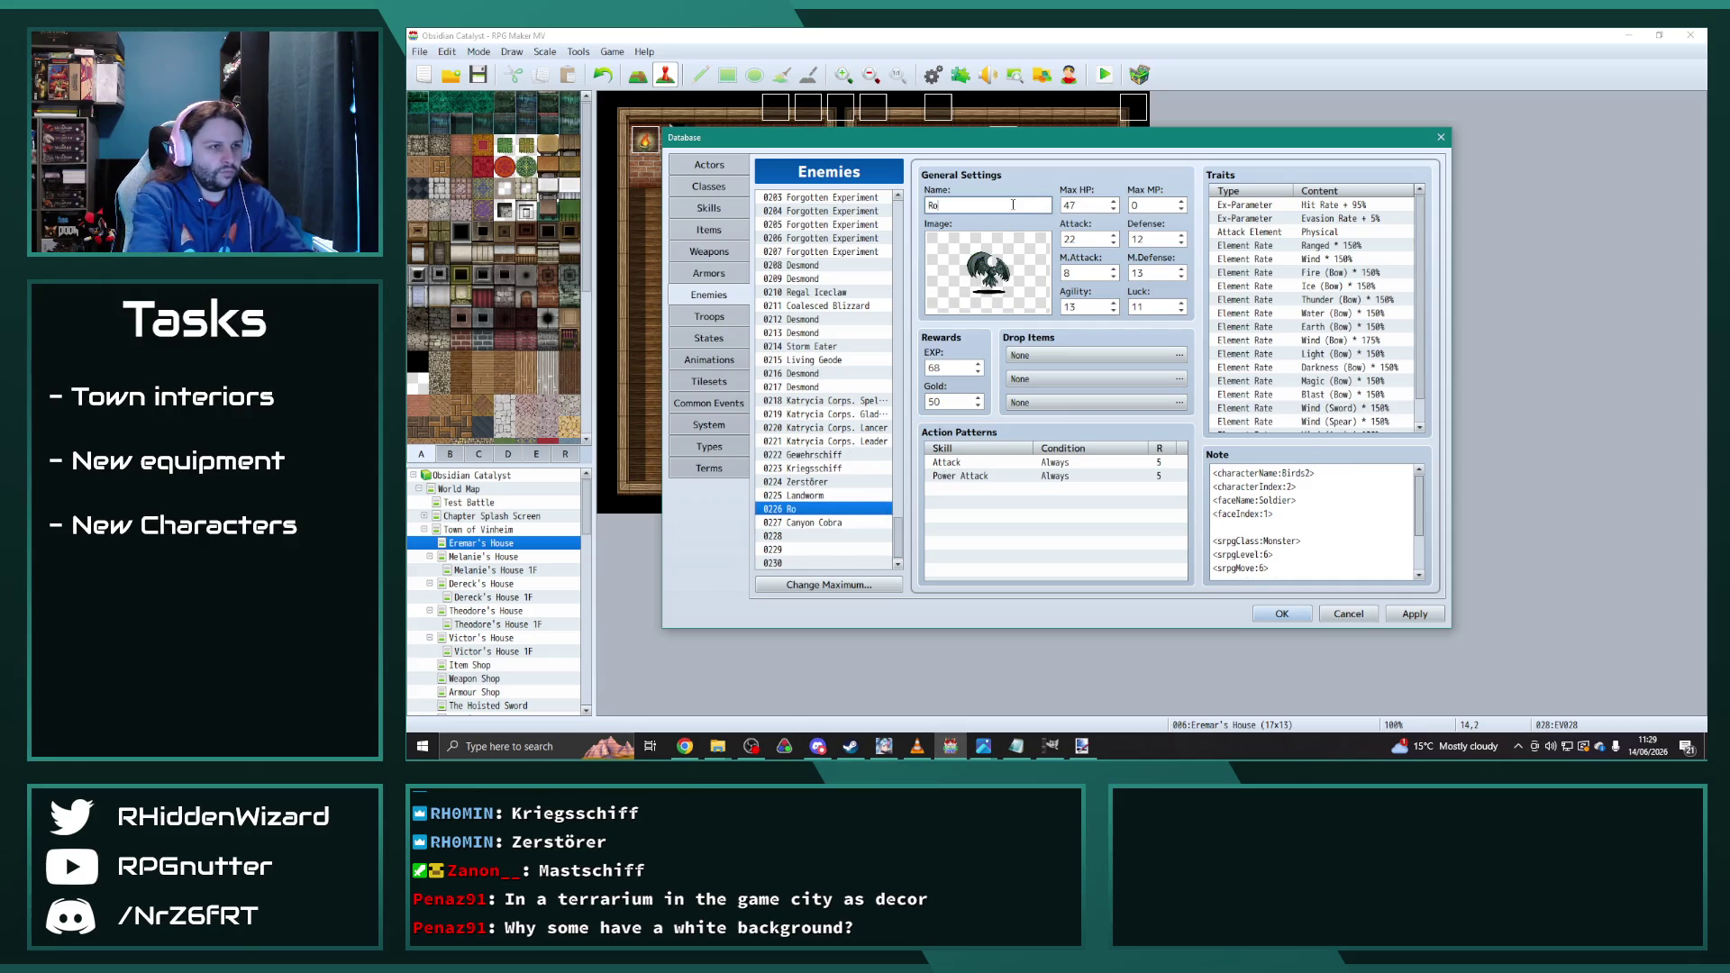
click(826, 518)
click(815, 497)
click(816, 509)
click(817, 523)
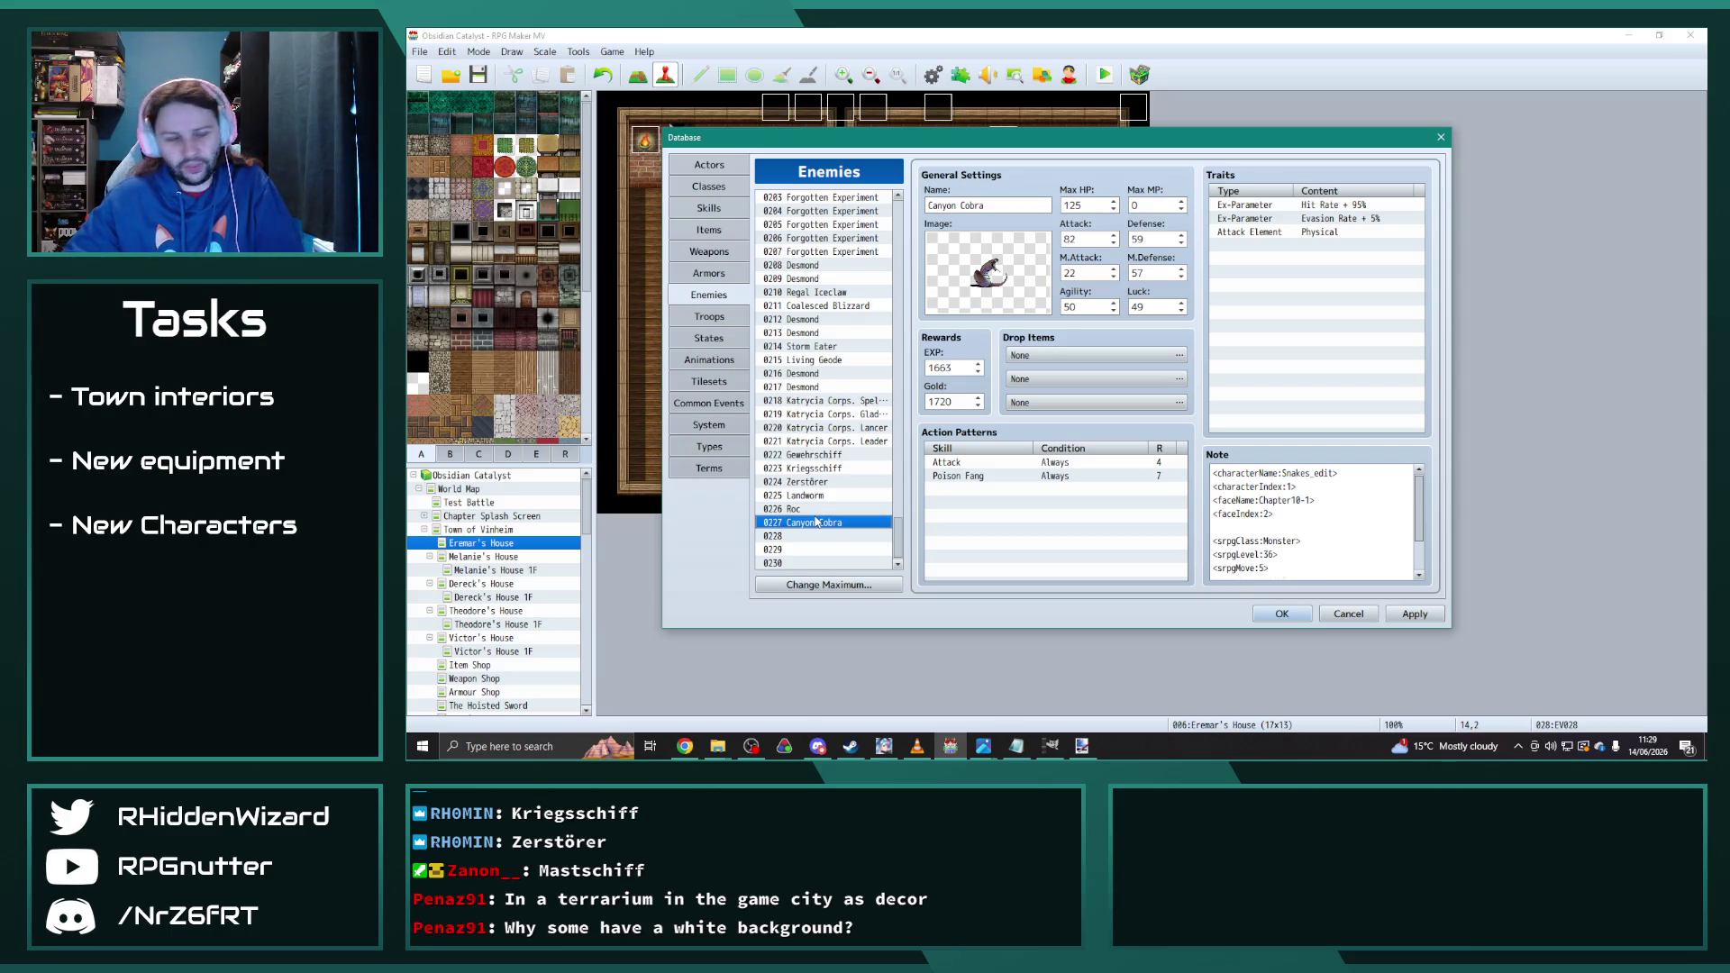
Step: Paste Flying Fish into slot 0228 as Deep Sea Lurker and raise the enemy maximum to 240
scroll(868, 491, up, 9)
scroll(866, 475, up, 6)
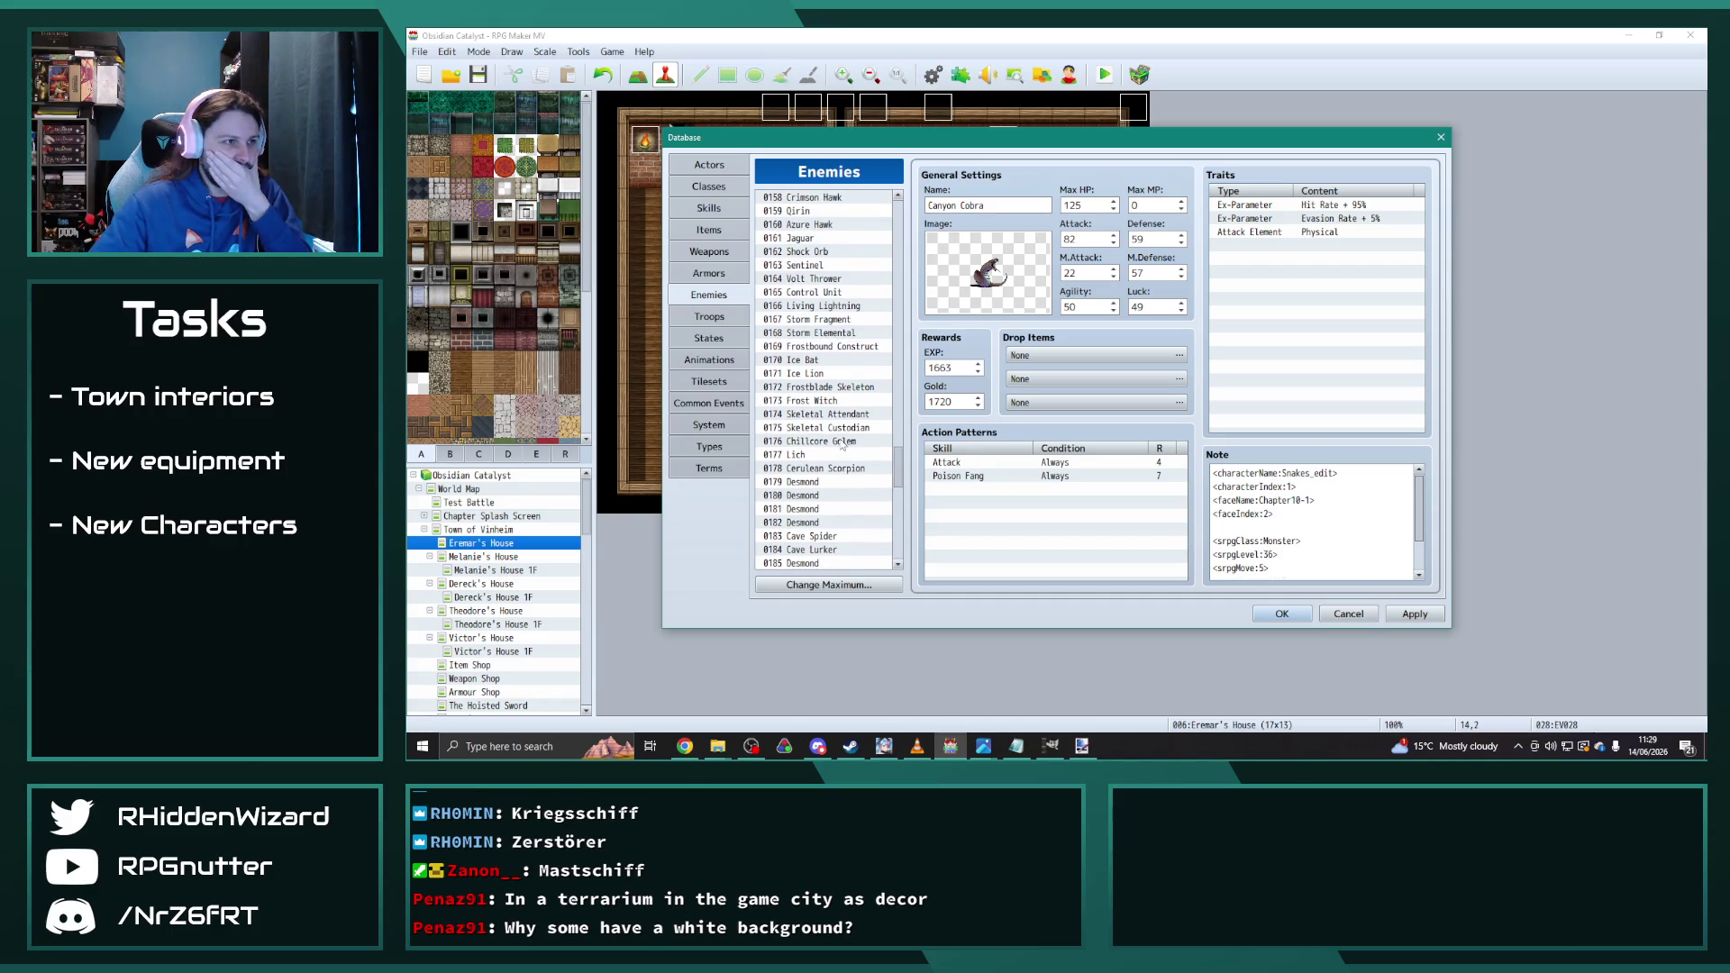
scroll(844, 444, up, 2)
click(814, 266)
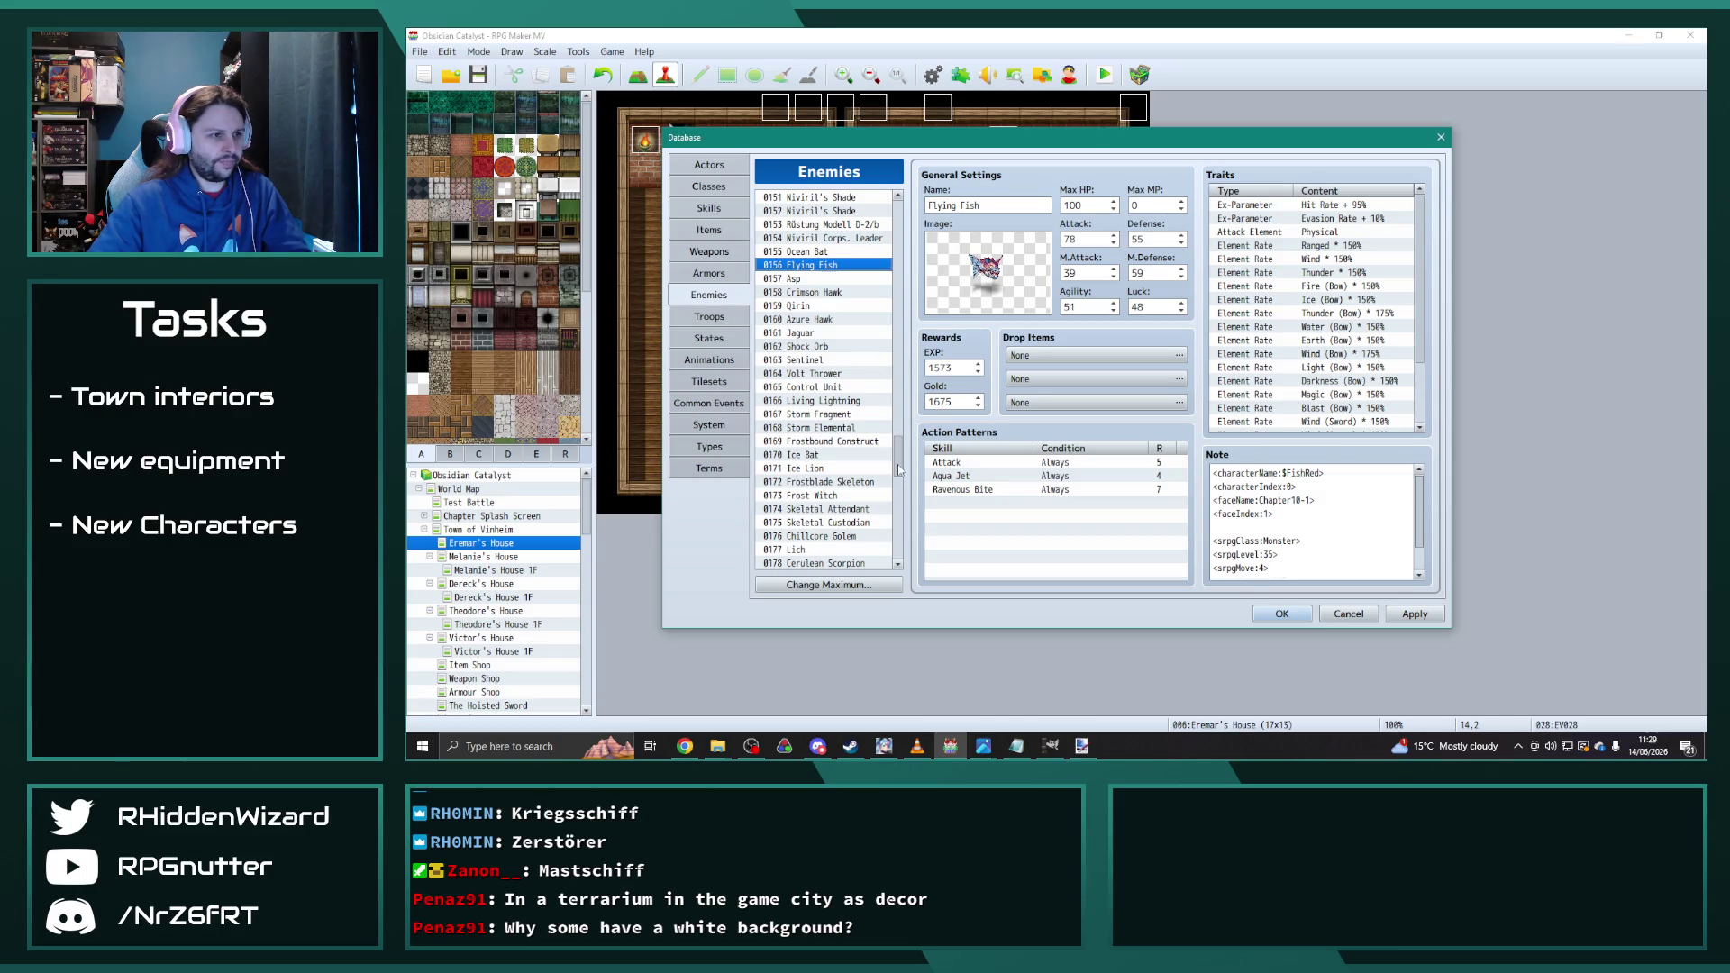
drag(898, 468, 898, 546)
click(811, 536)
key(ctrl+v)
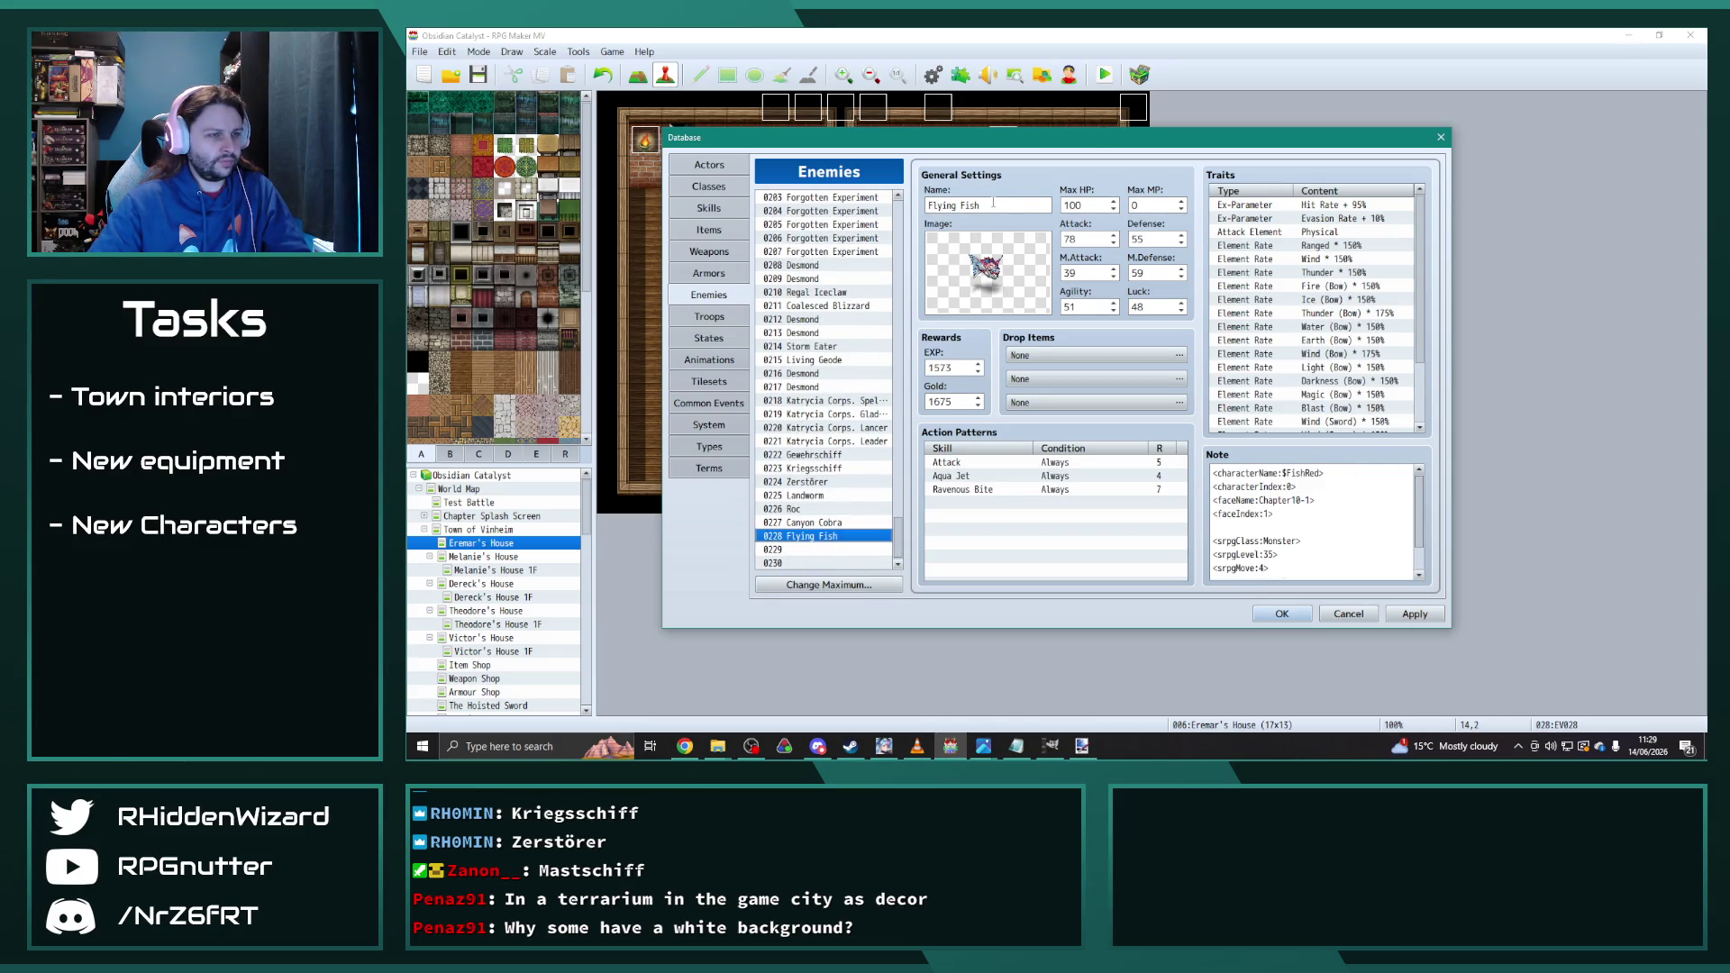
text(Deep Sea Lurker)
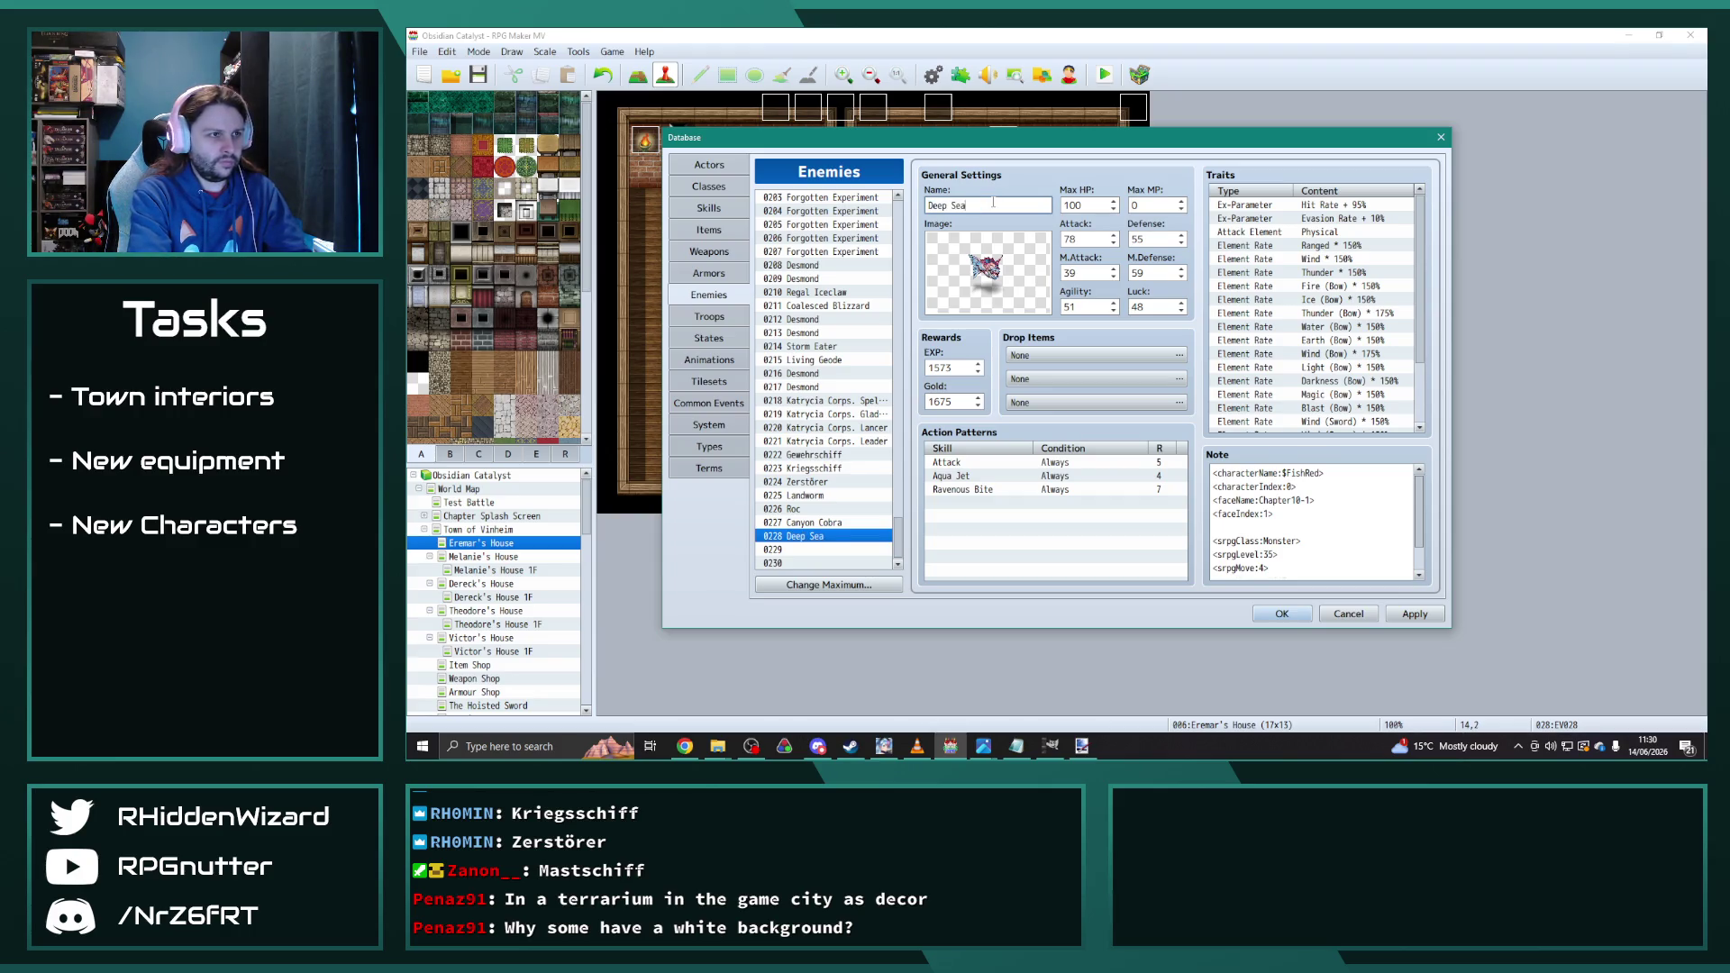
click(827, 584)
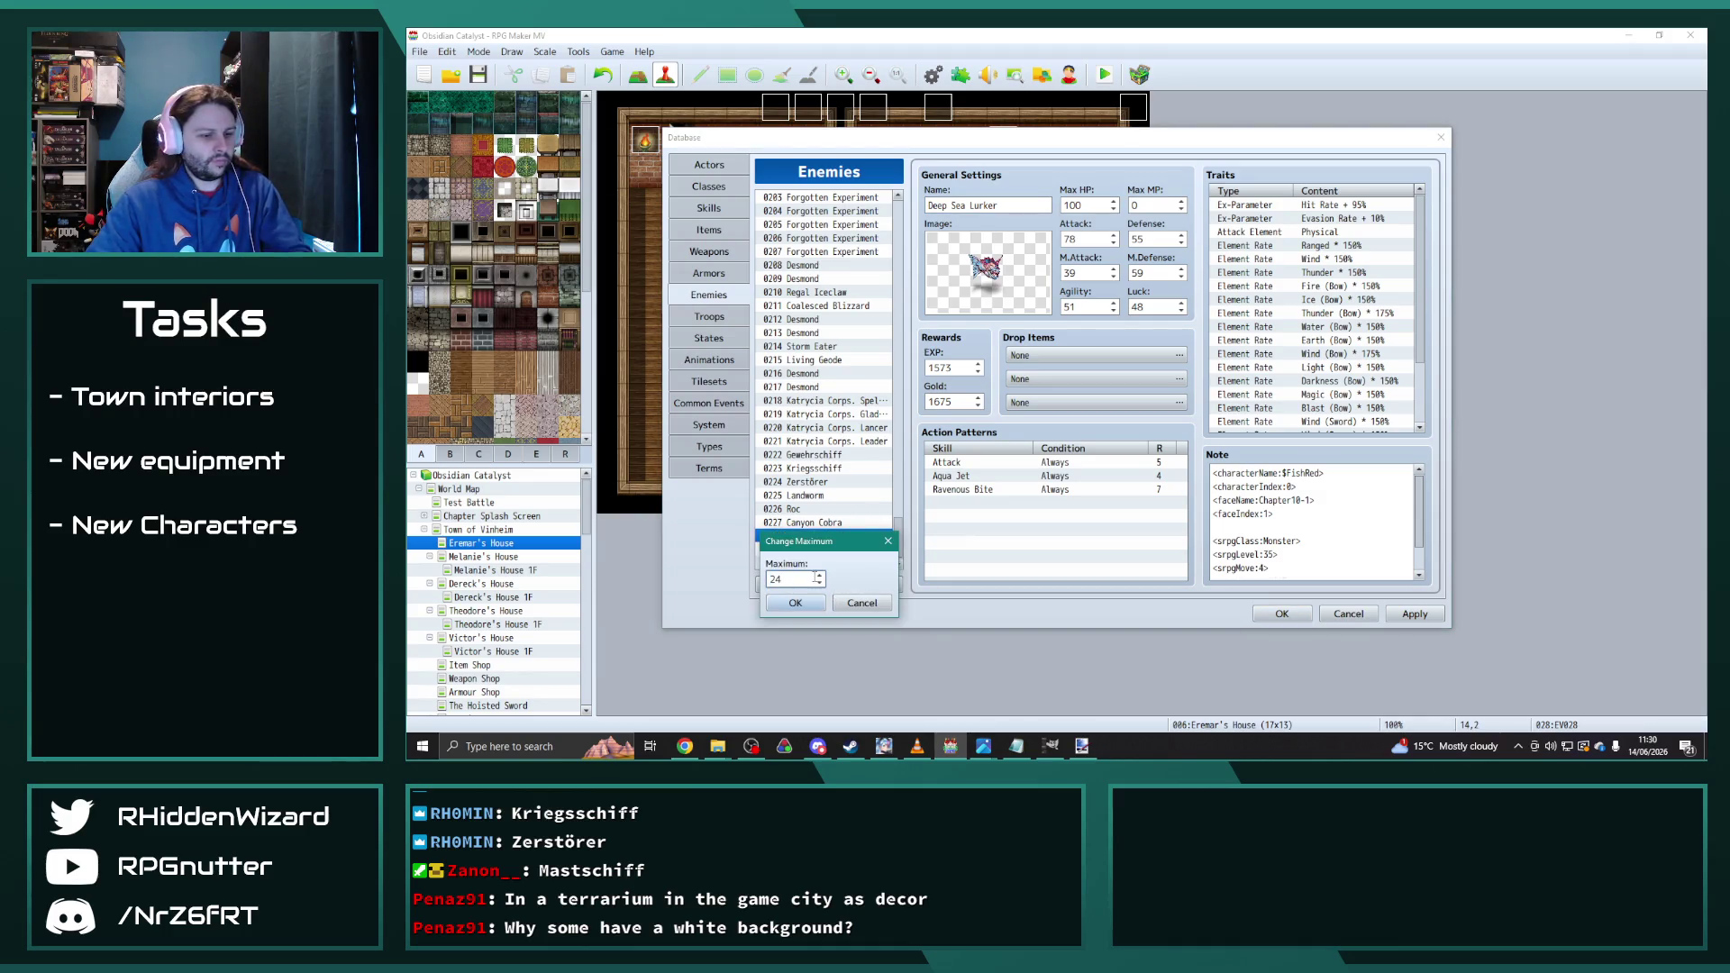
click(795, 604)
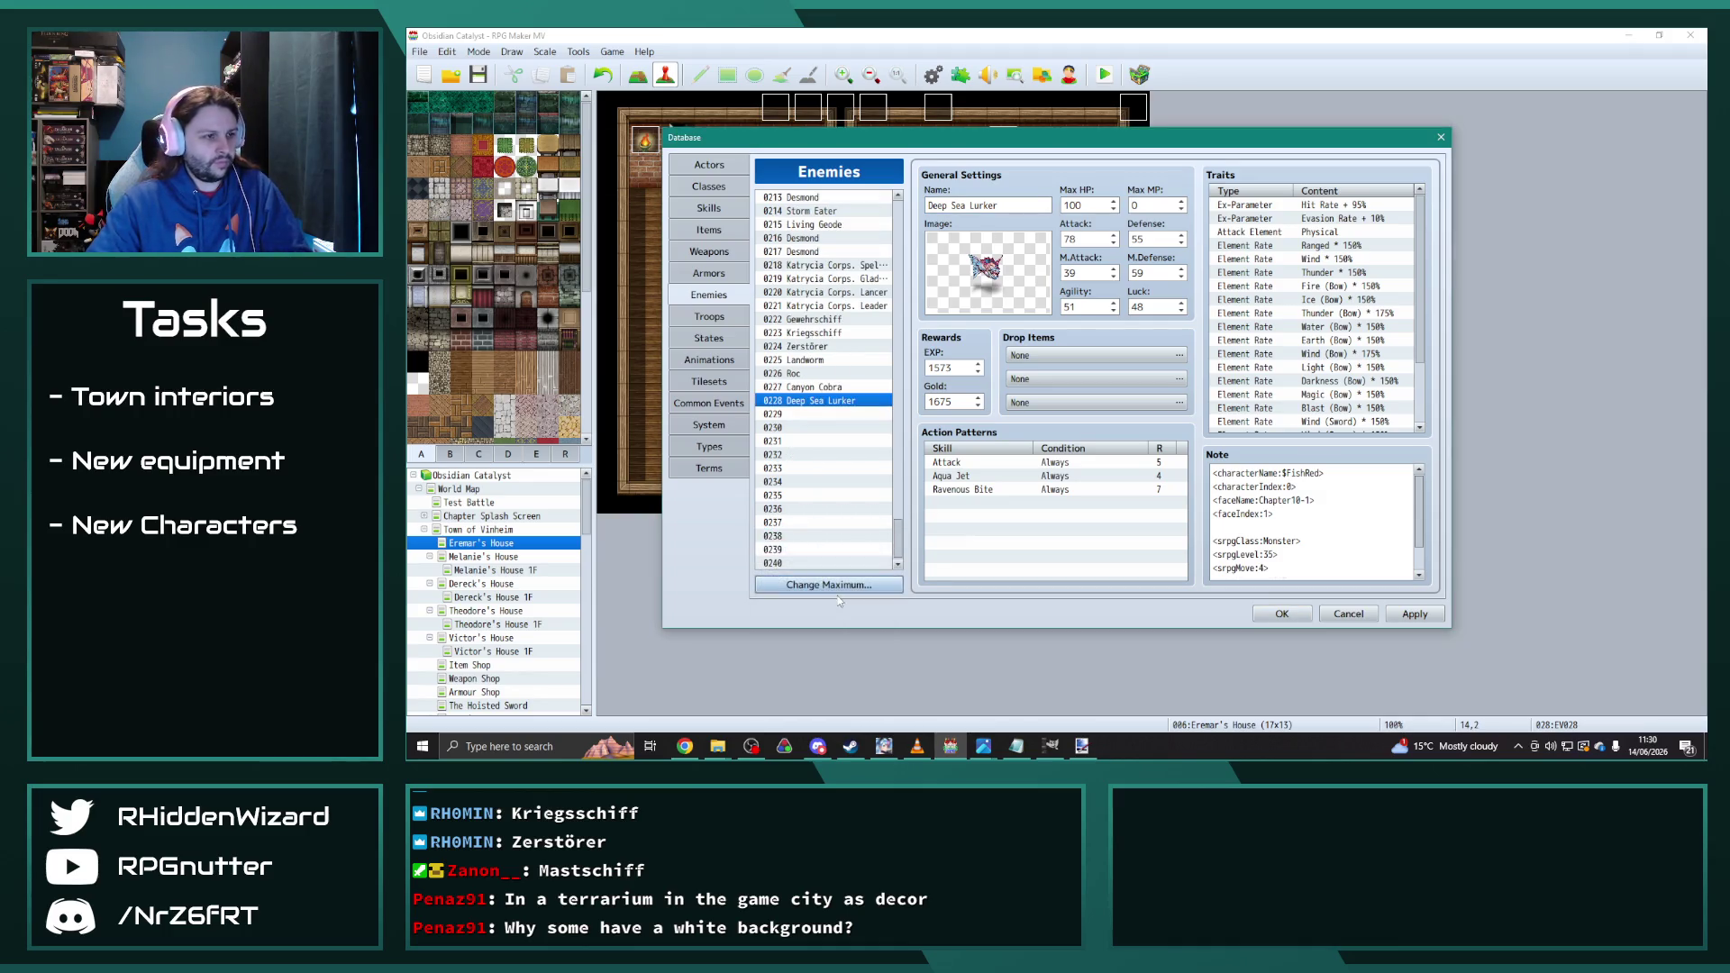
Step: Name the Flying Fish copies in 0229 and 0230 Prismshell Snail and Jellyfish
click(837, 414)
click(1016, 204)
text(Prismshe)
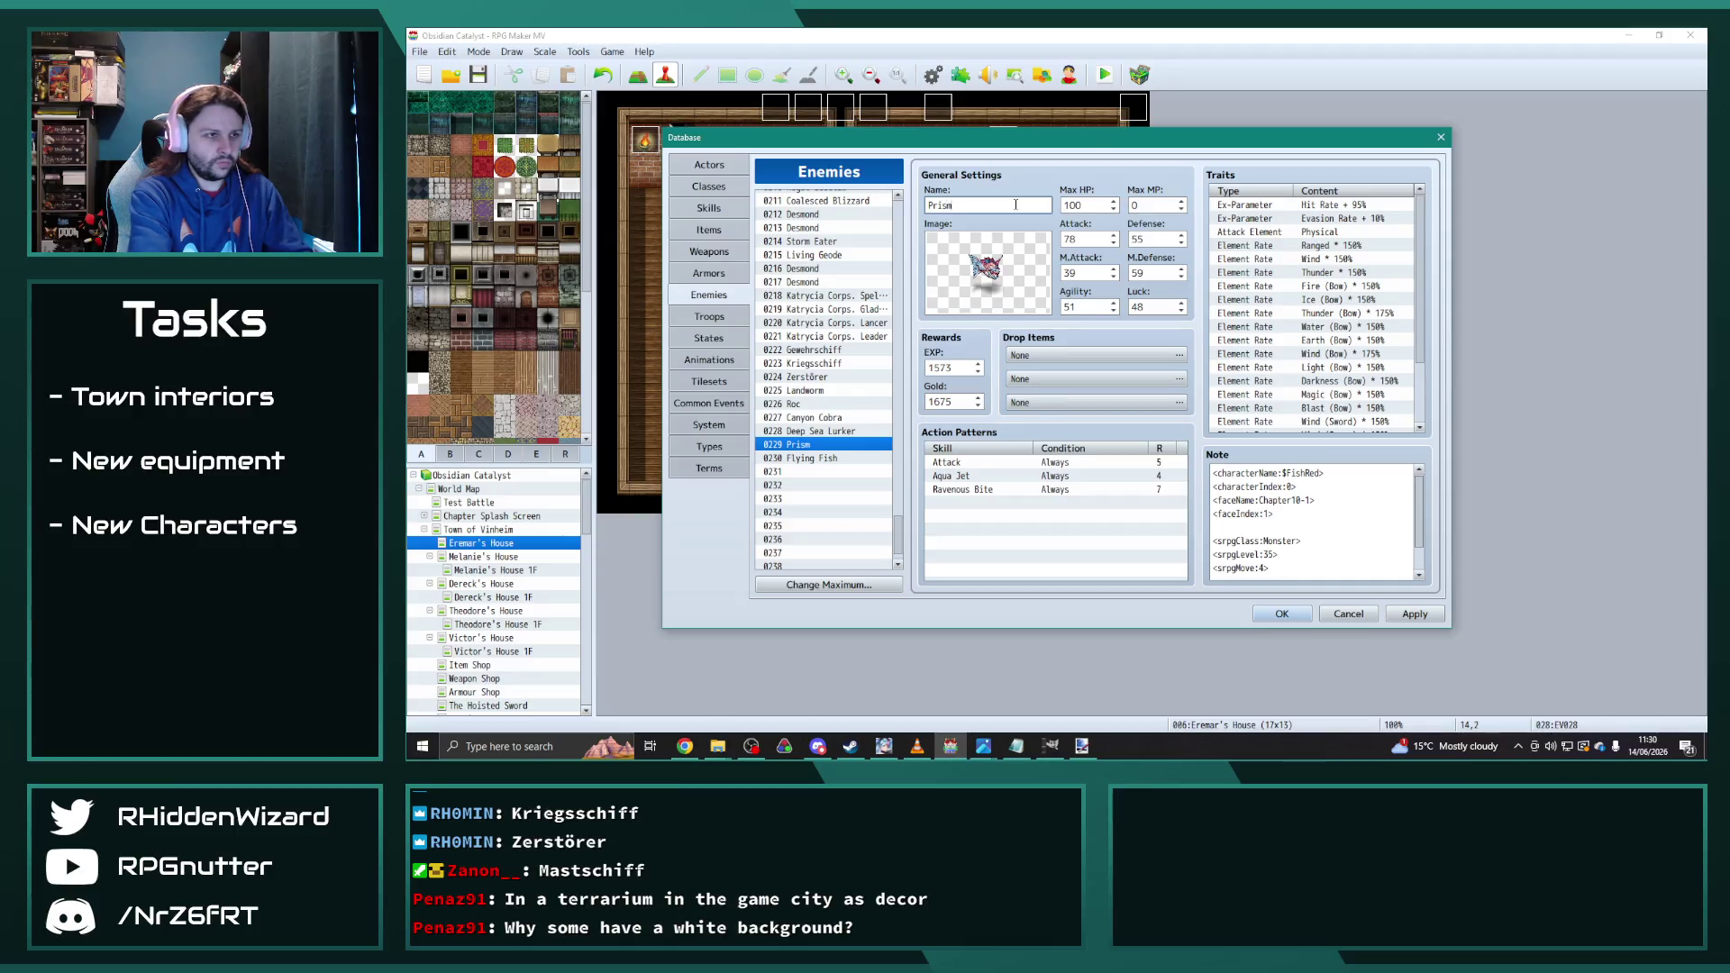
text(ll Snail)
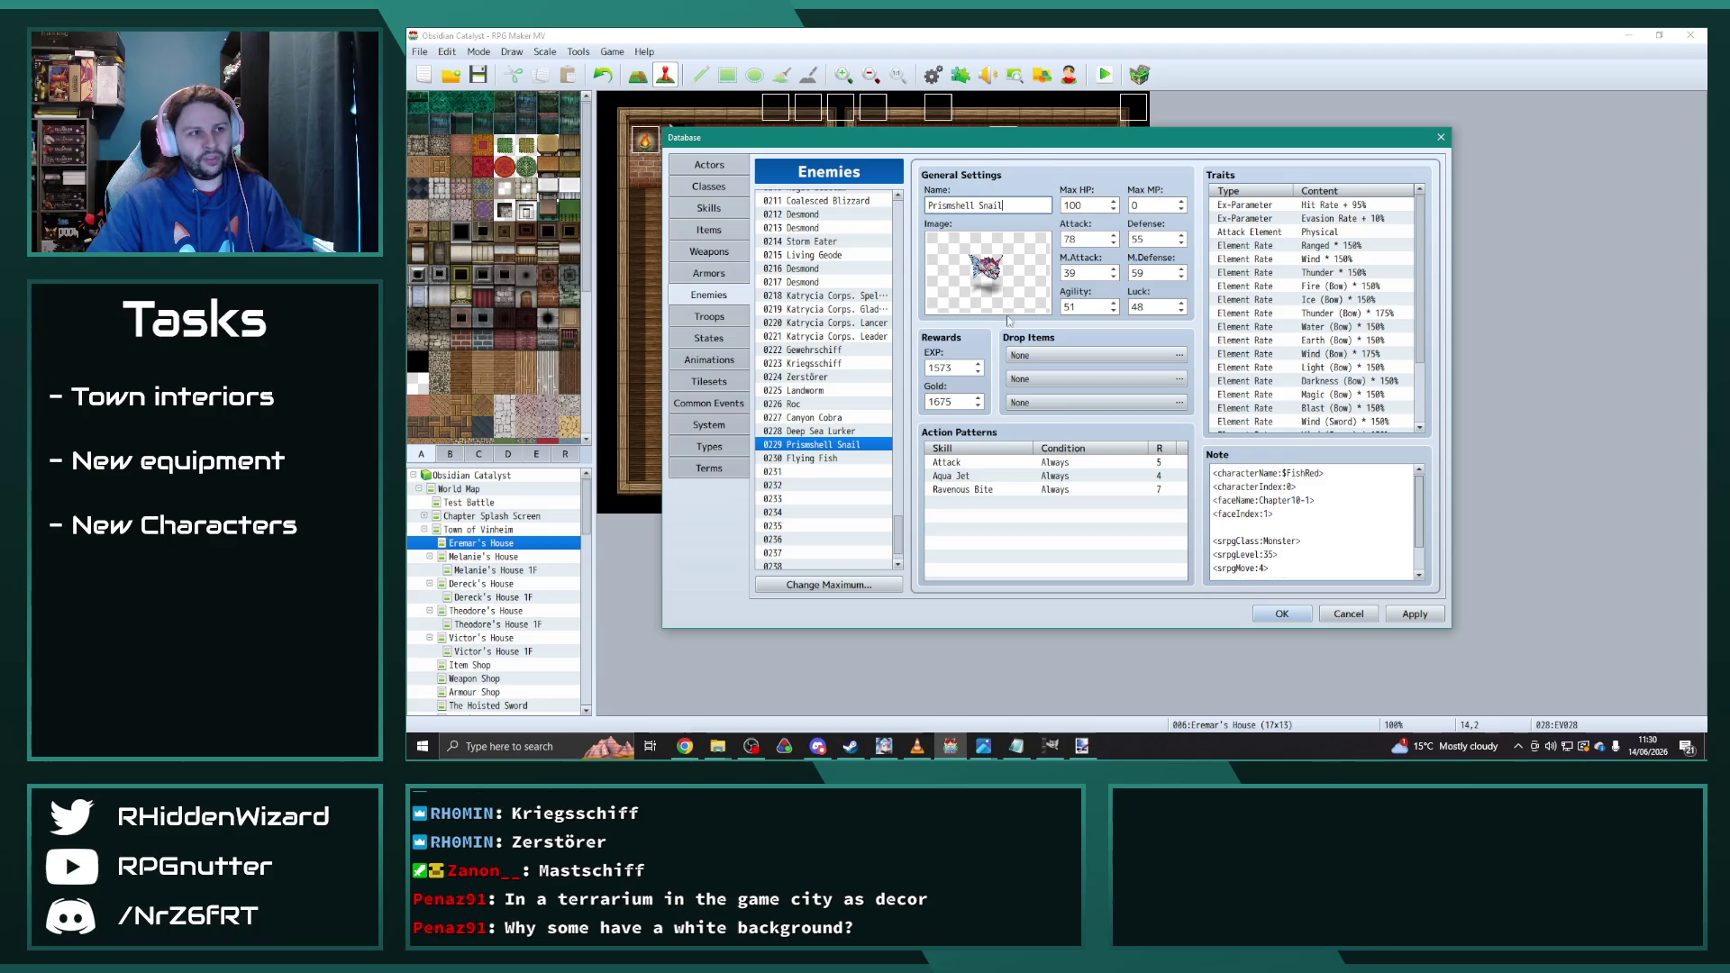
click(834, 458)
triple_click(1009, 207)
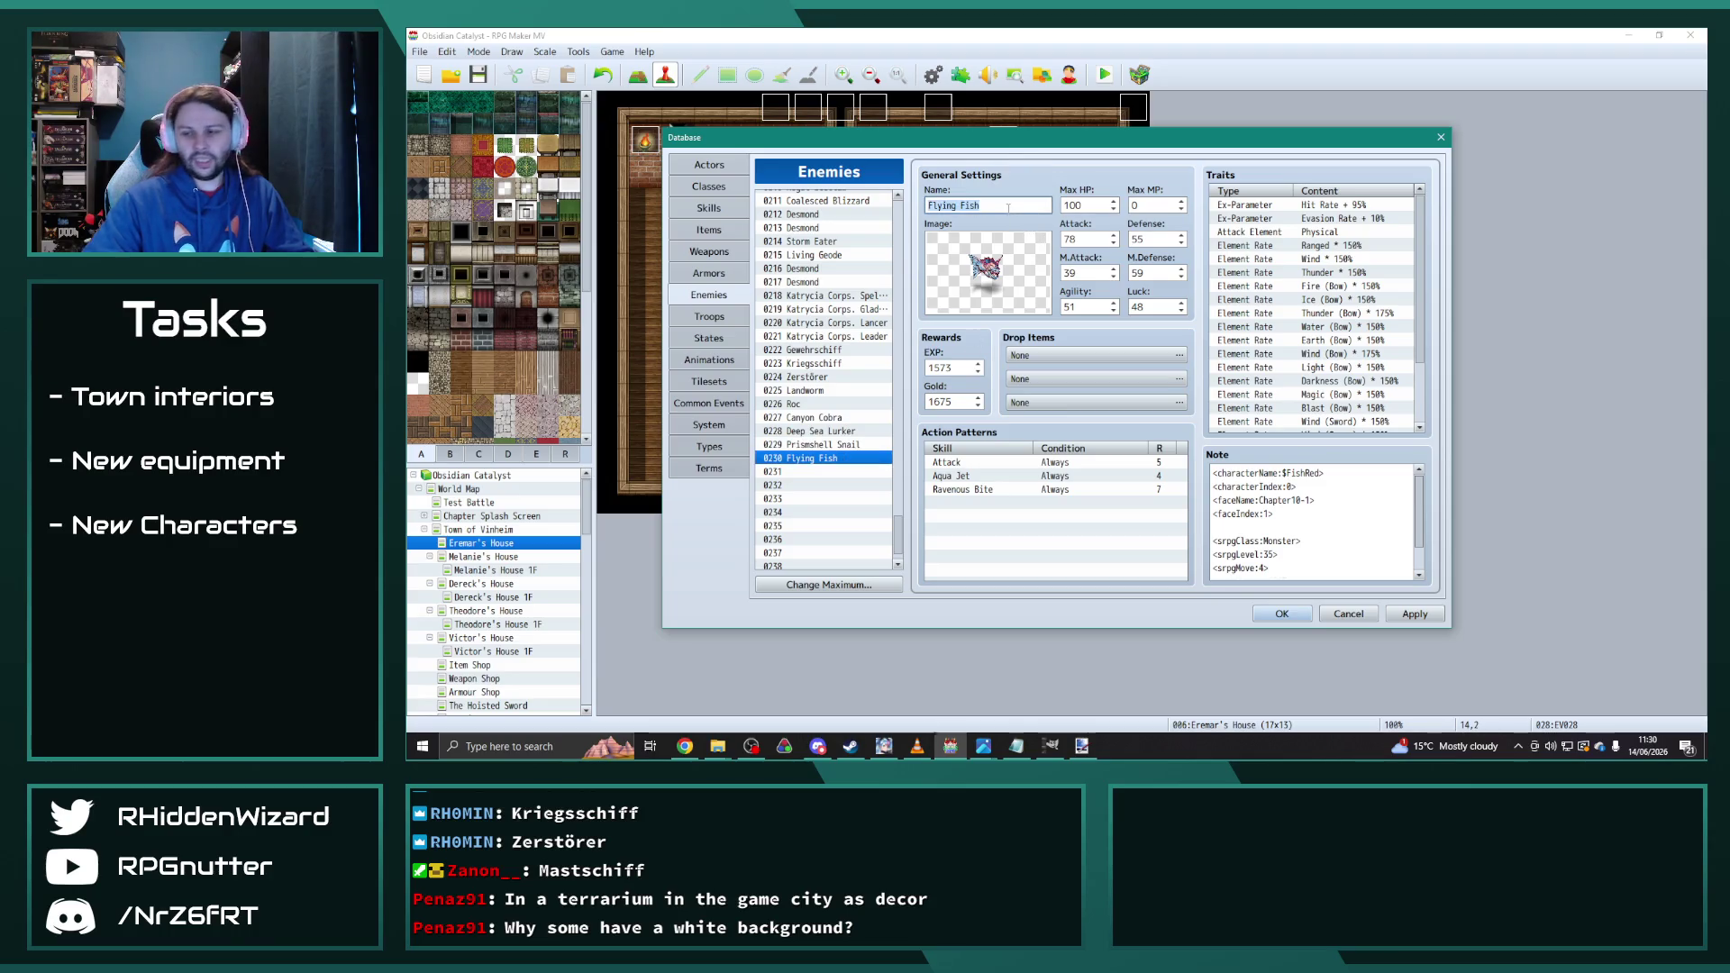
text(Jelly)
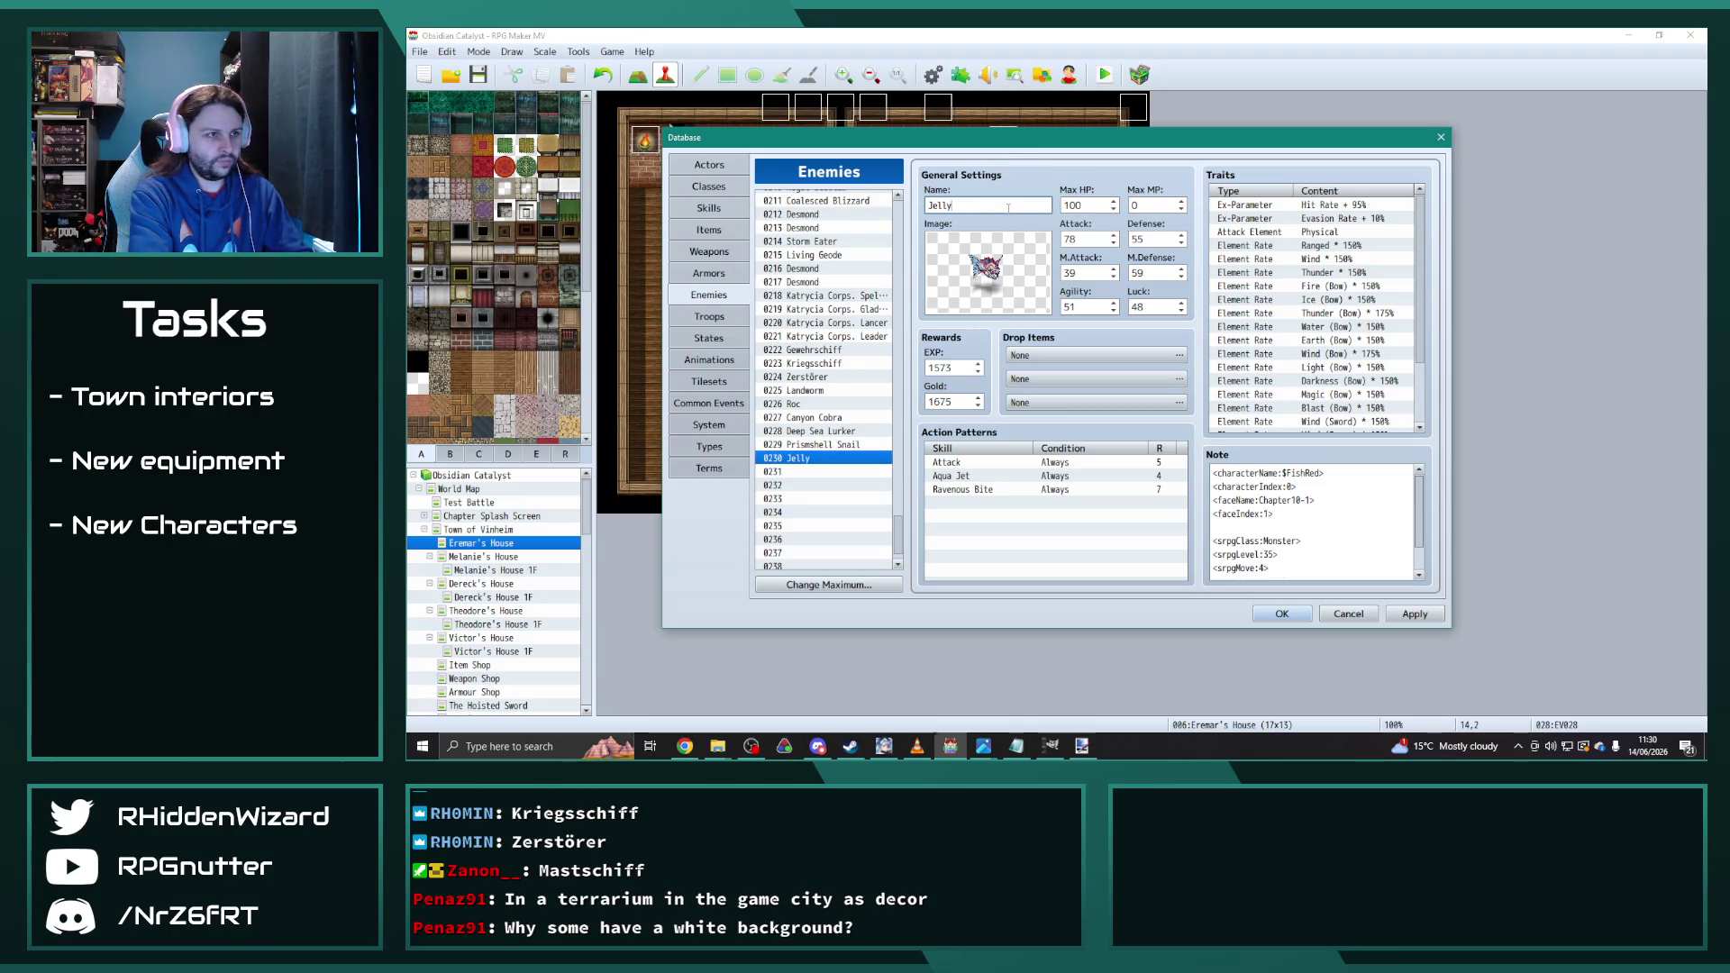
text(fish)
click(818, 500)
click(826, 460)
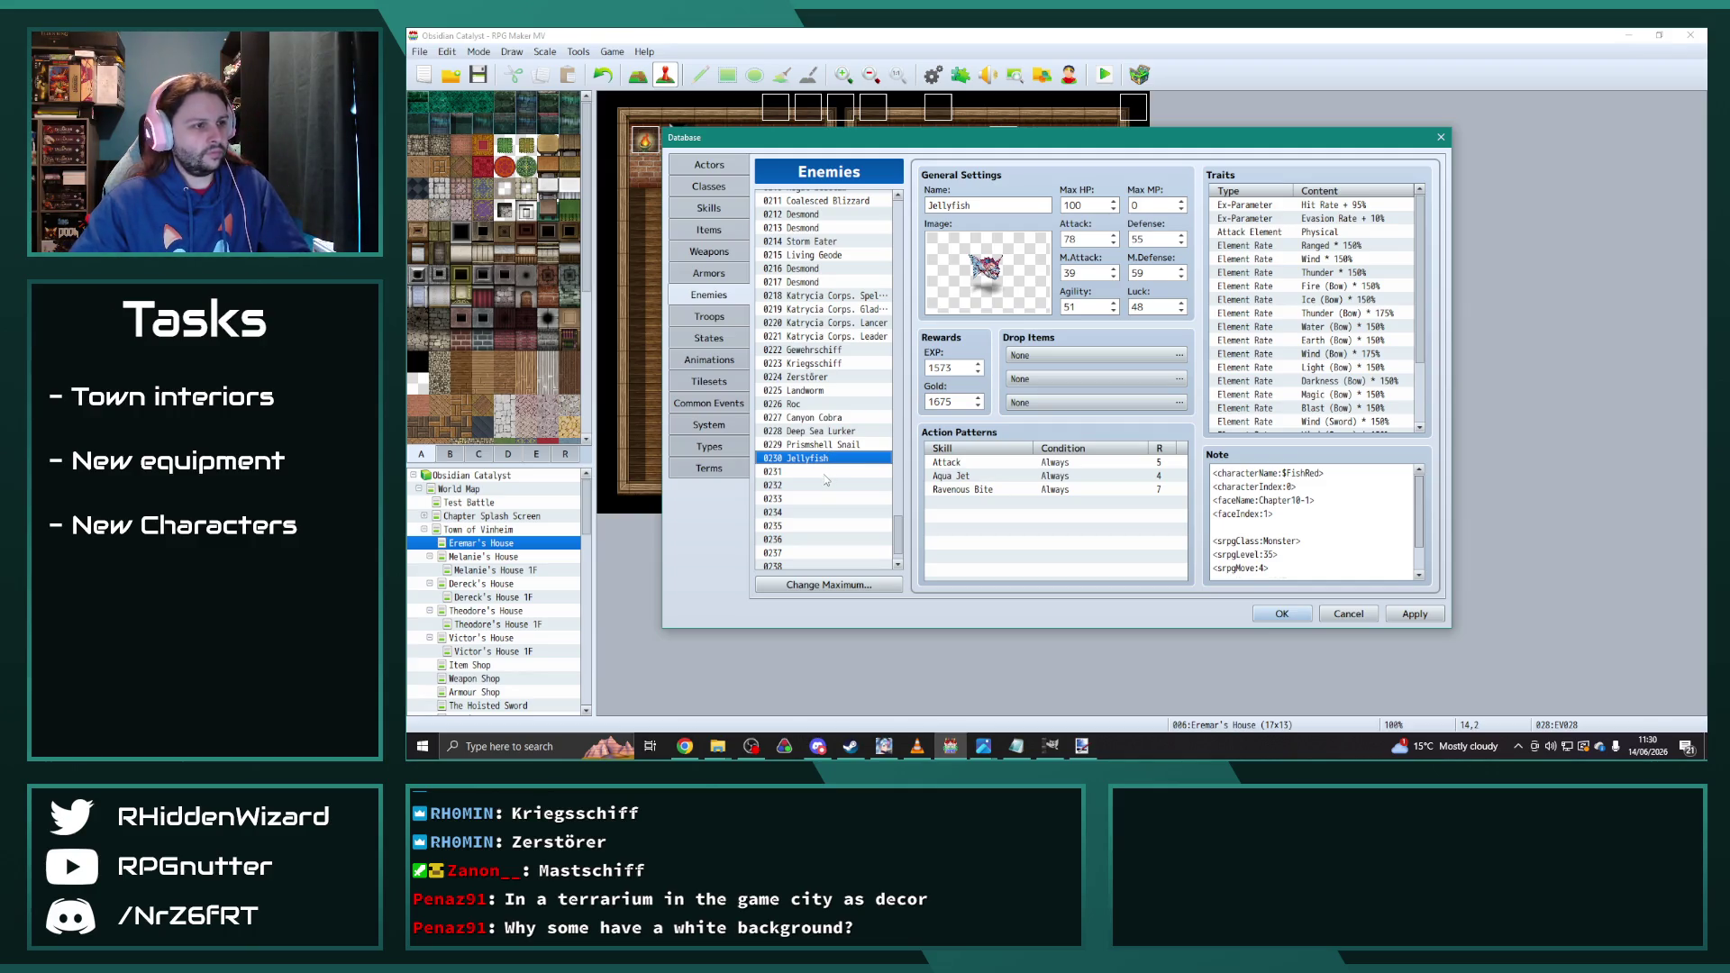
click(824, 472)
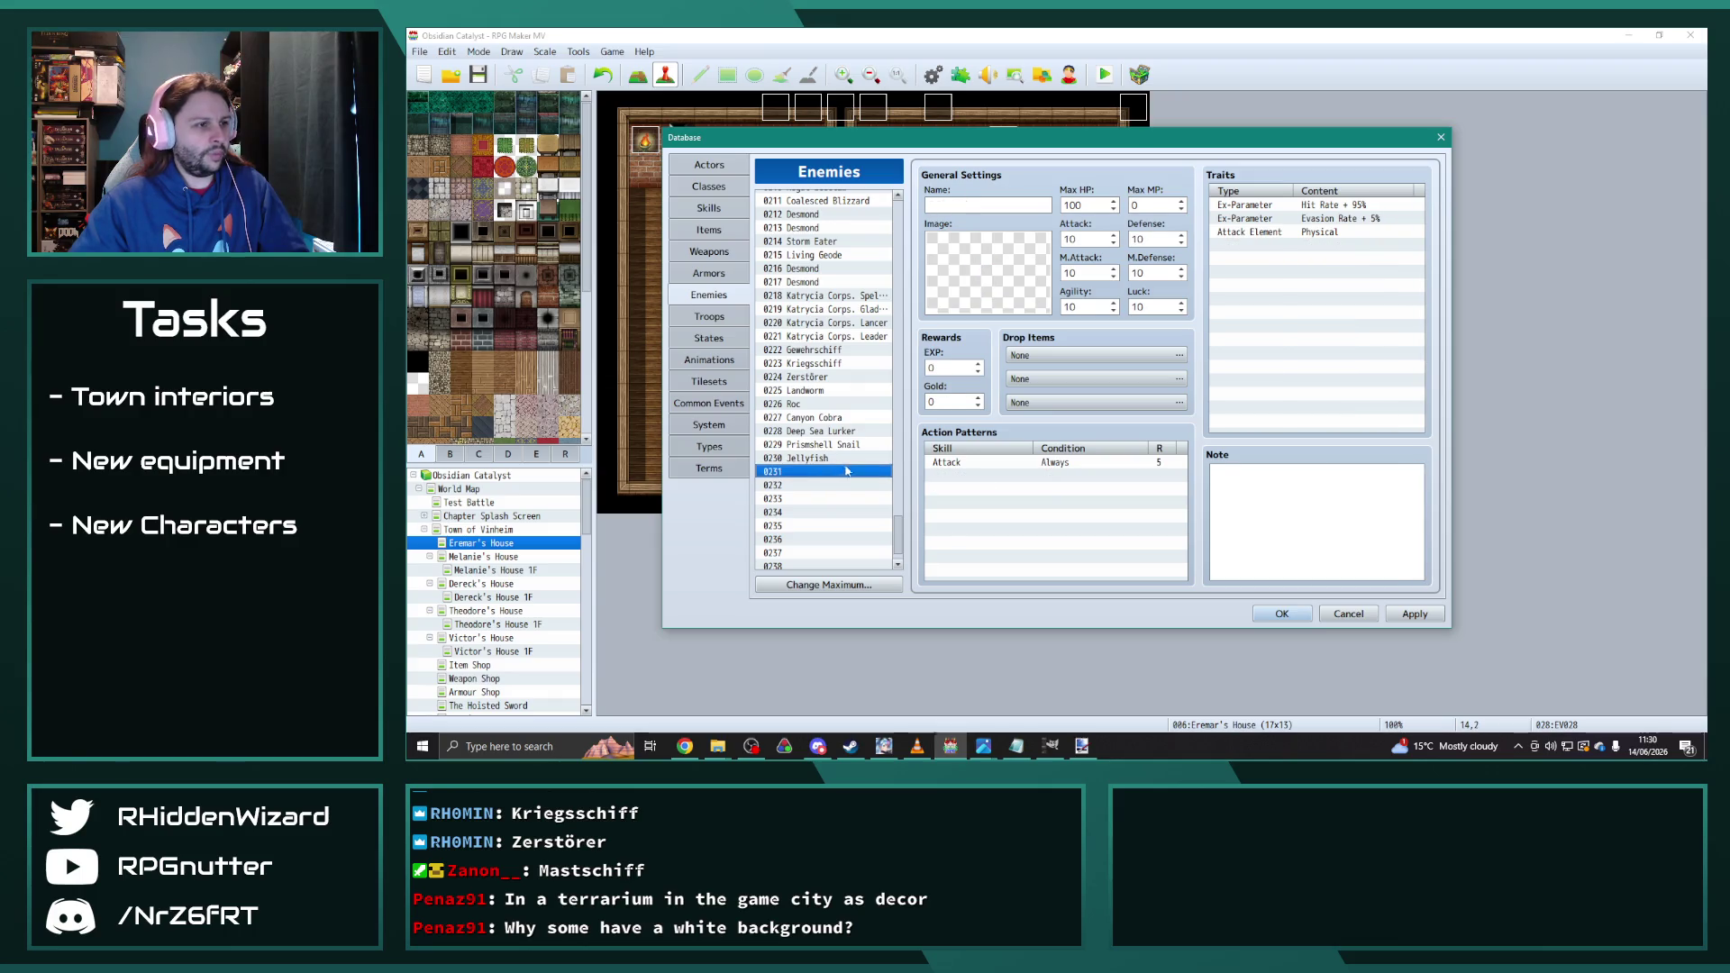
Step: Paste a Skeletal Knight copy into slot 0231 and rename it Undead Knight
mouse_move(894, 515)
mouse_down()
mouse_move(897, 200)
mouse_move(897, 539)
mouse_up()
click(835, 253)
click(824, 441)
key(ctrl+v)
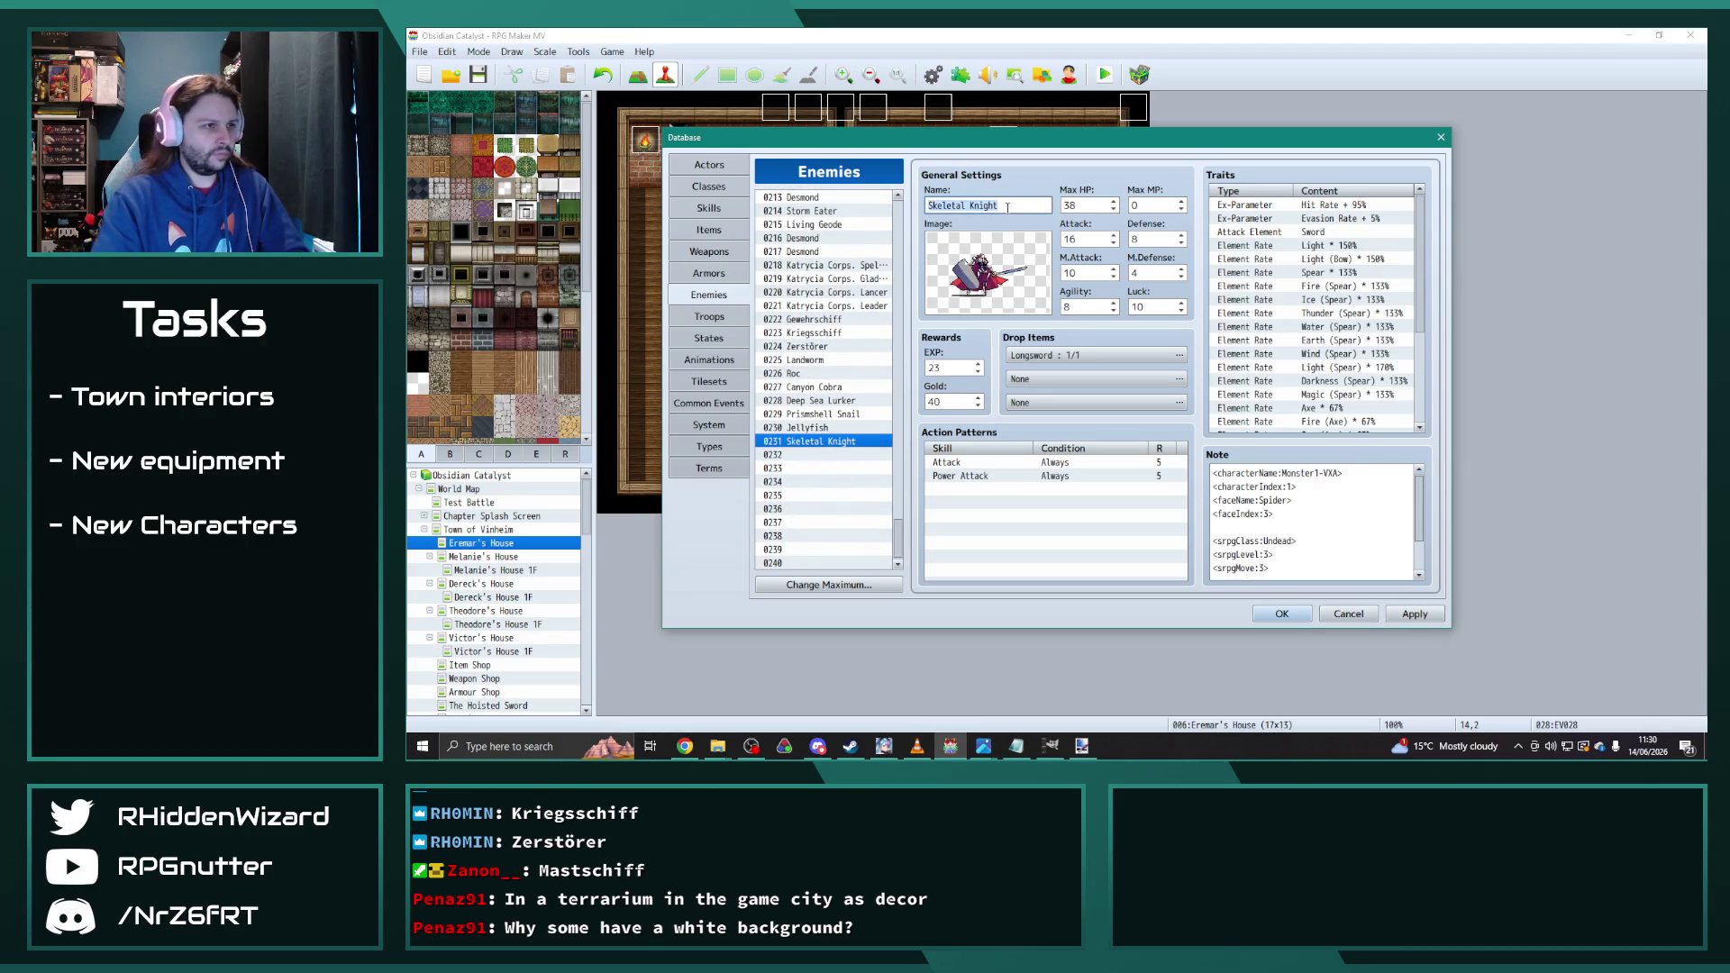
key(ctrl+a)
text(Undead Knight)
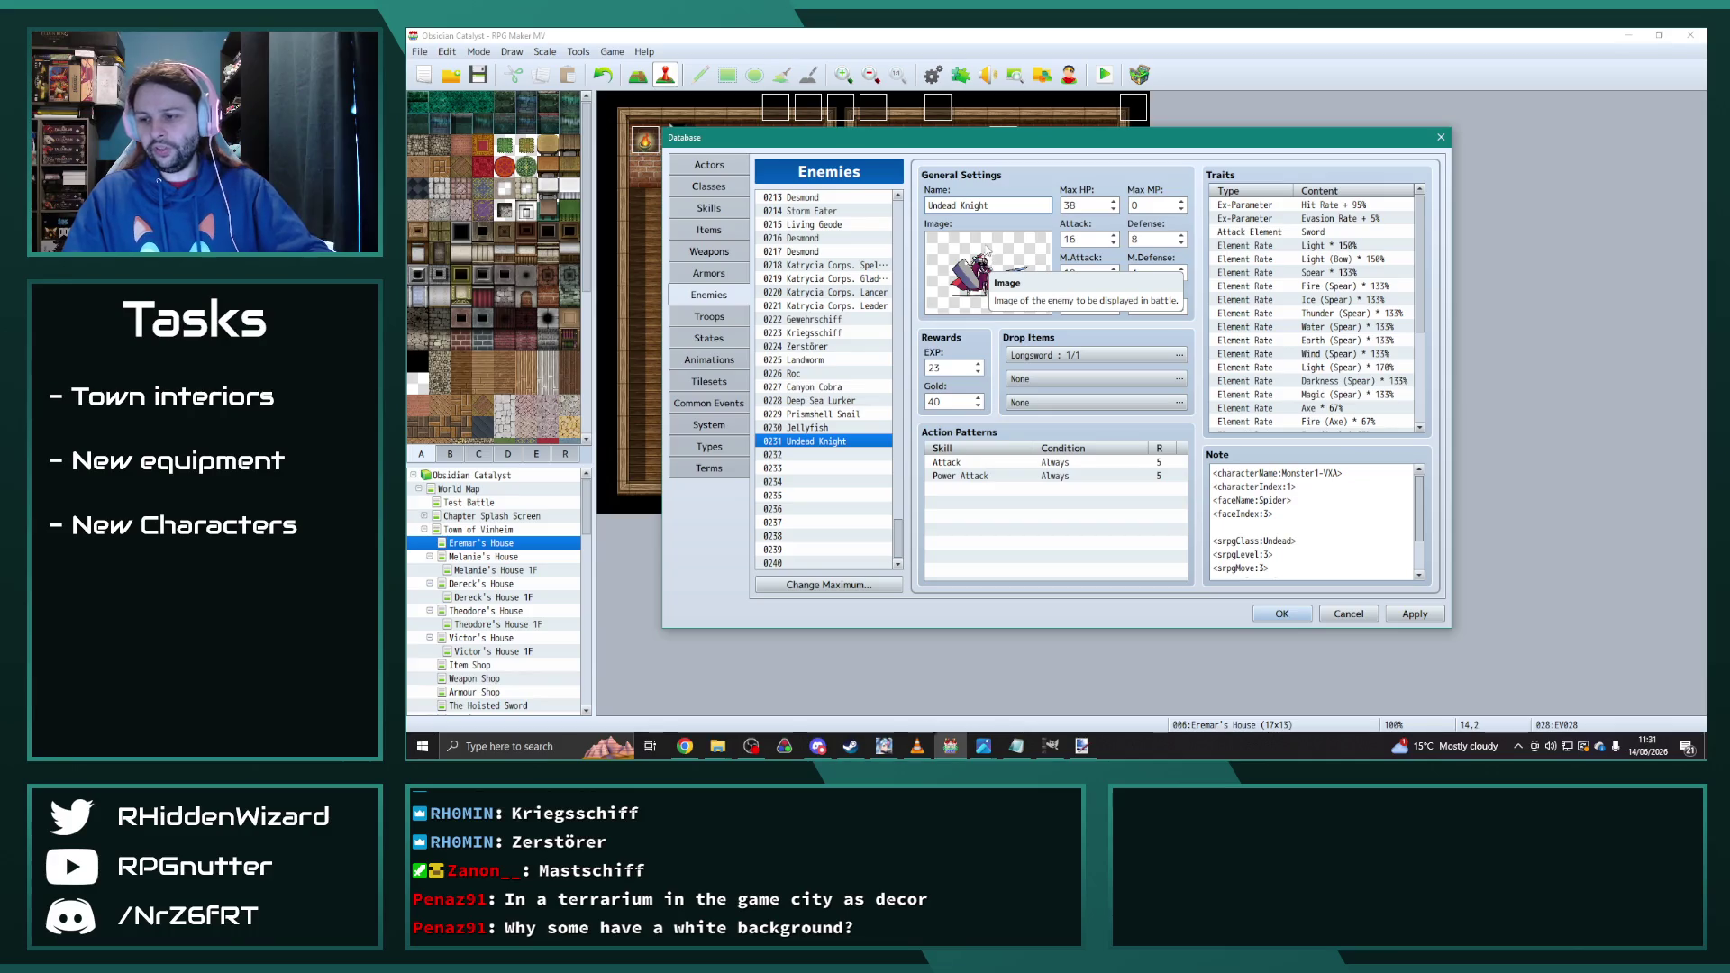
Step: Paste the Undead Knight copy into 0232 and name it Infernal Wraith
click(813, 456)
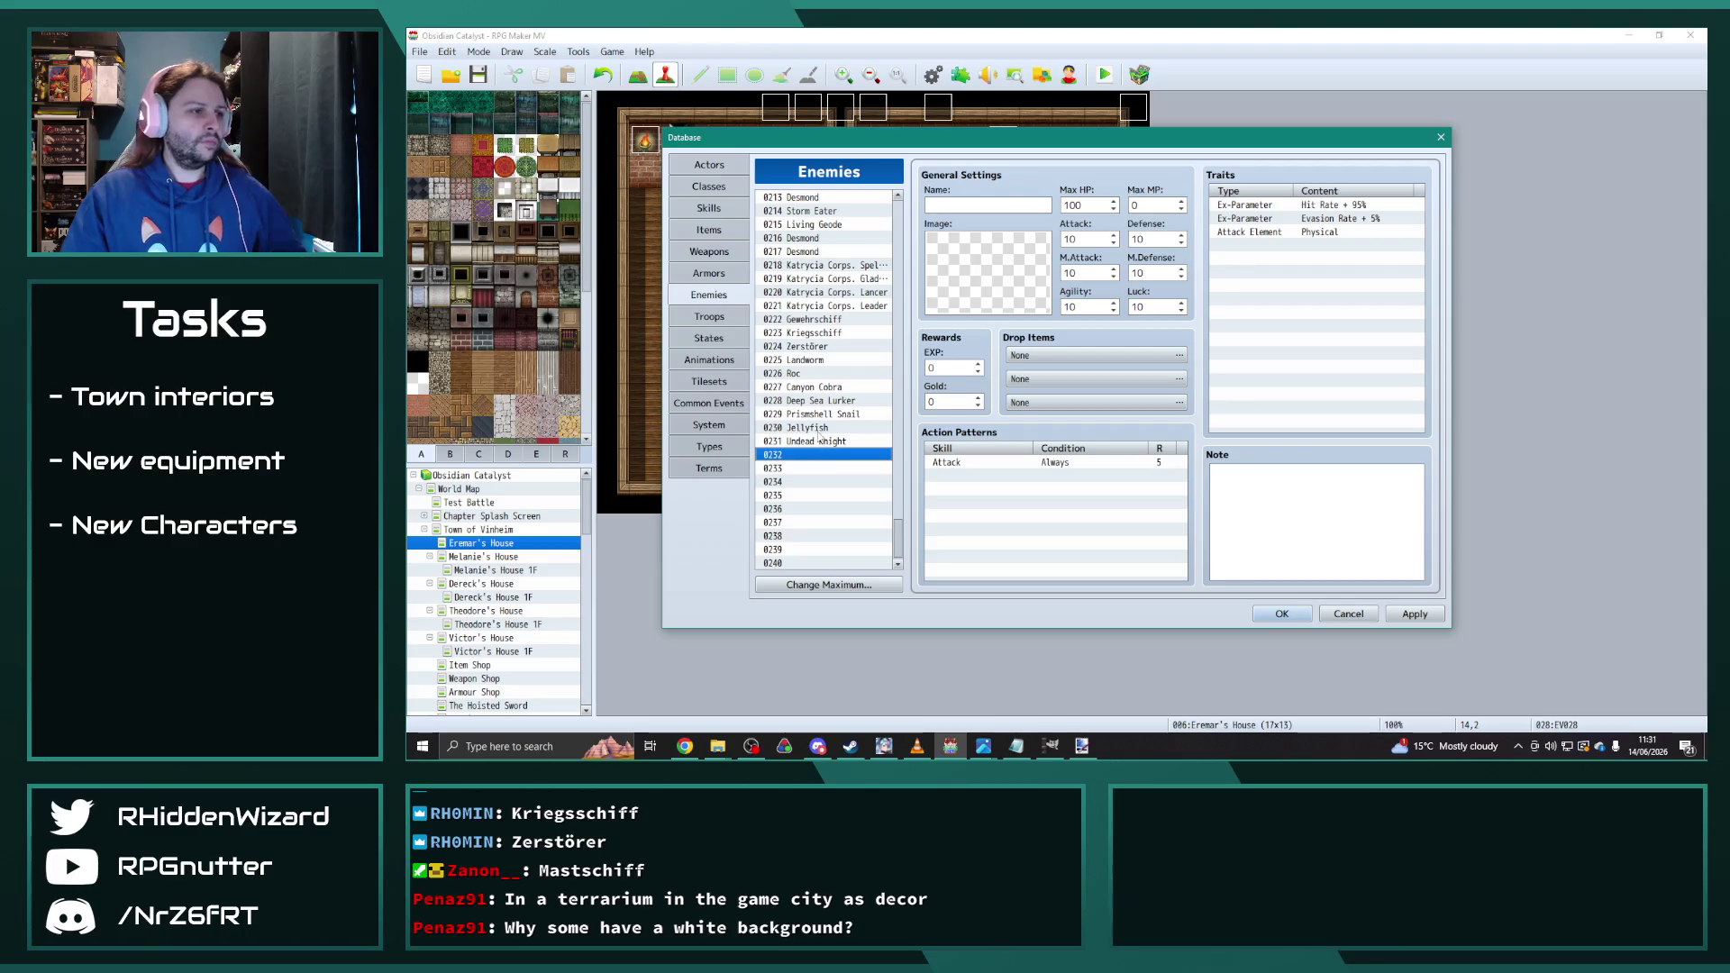
click(833, 443)
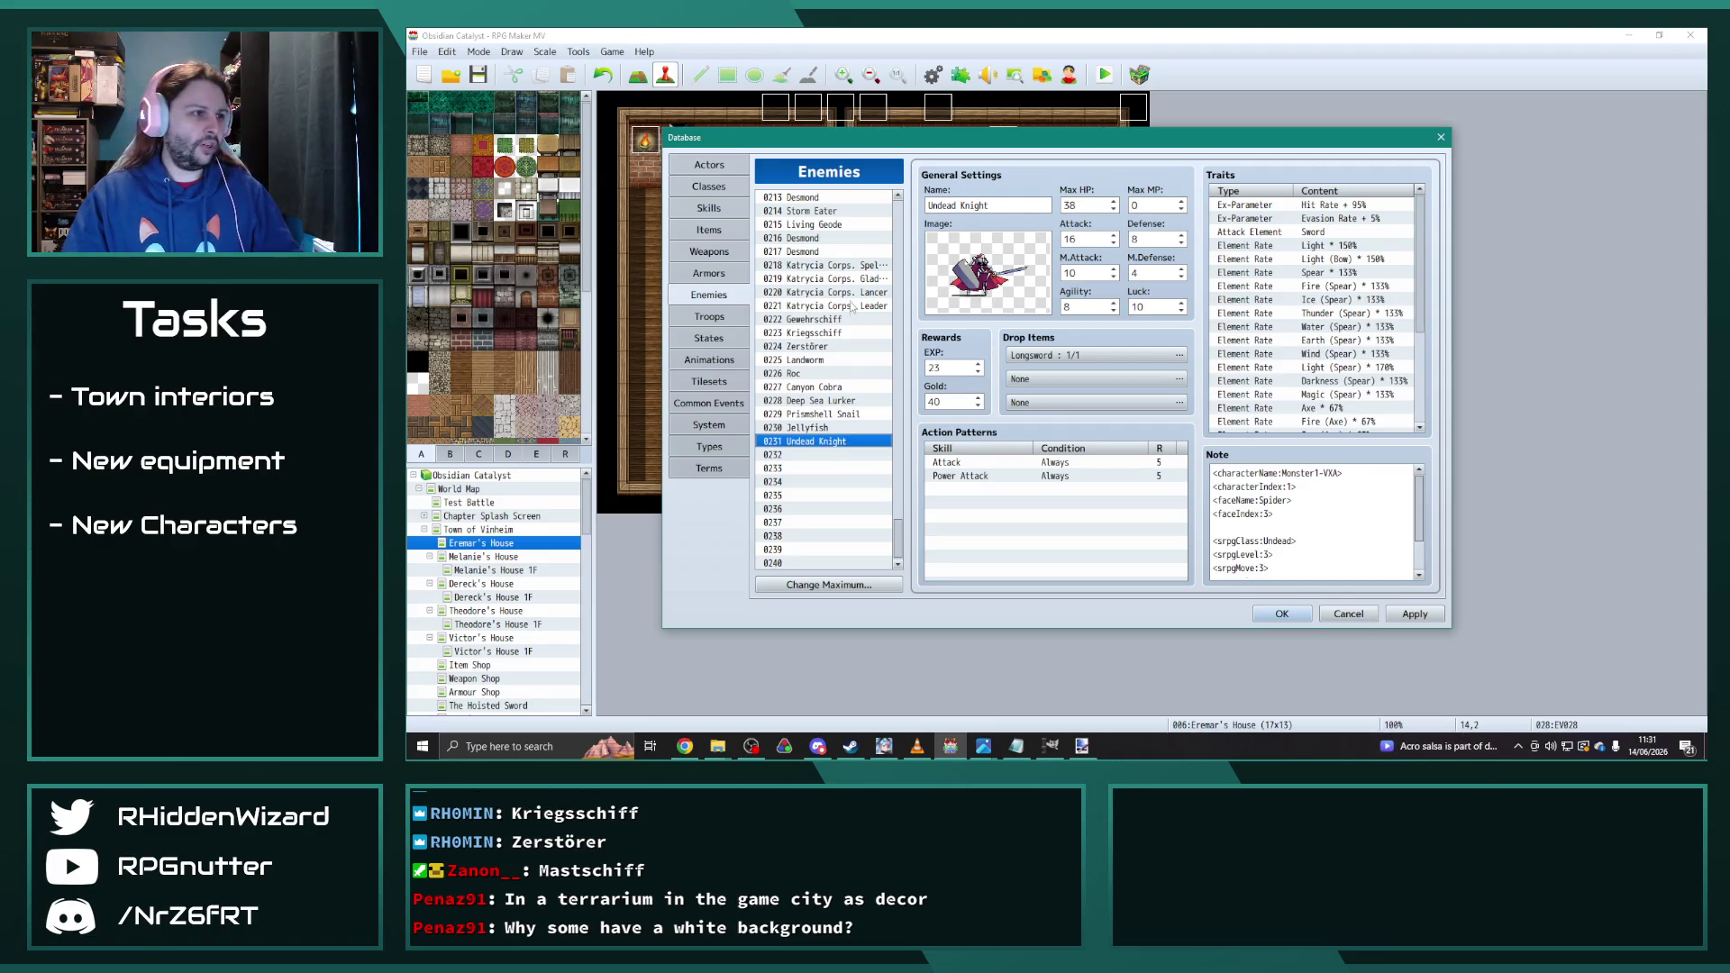
click(816, 455)
key(ctrl+v)
triple_click(1012, 207)
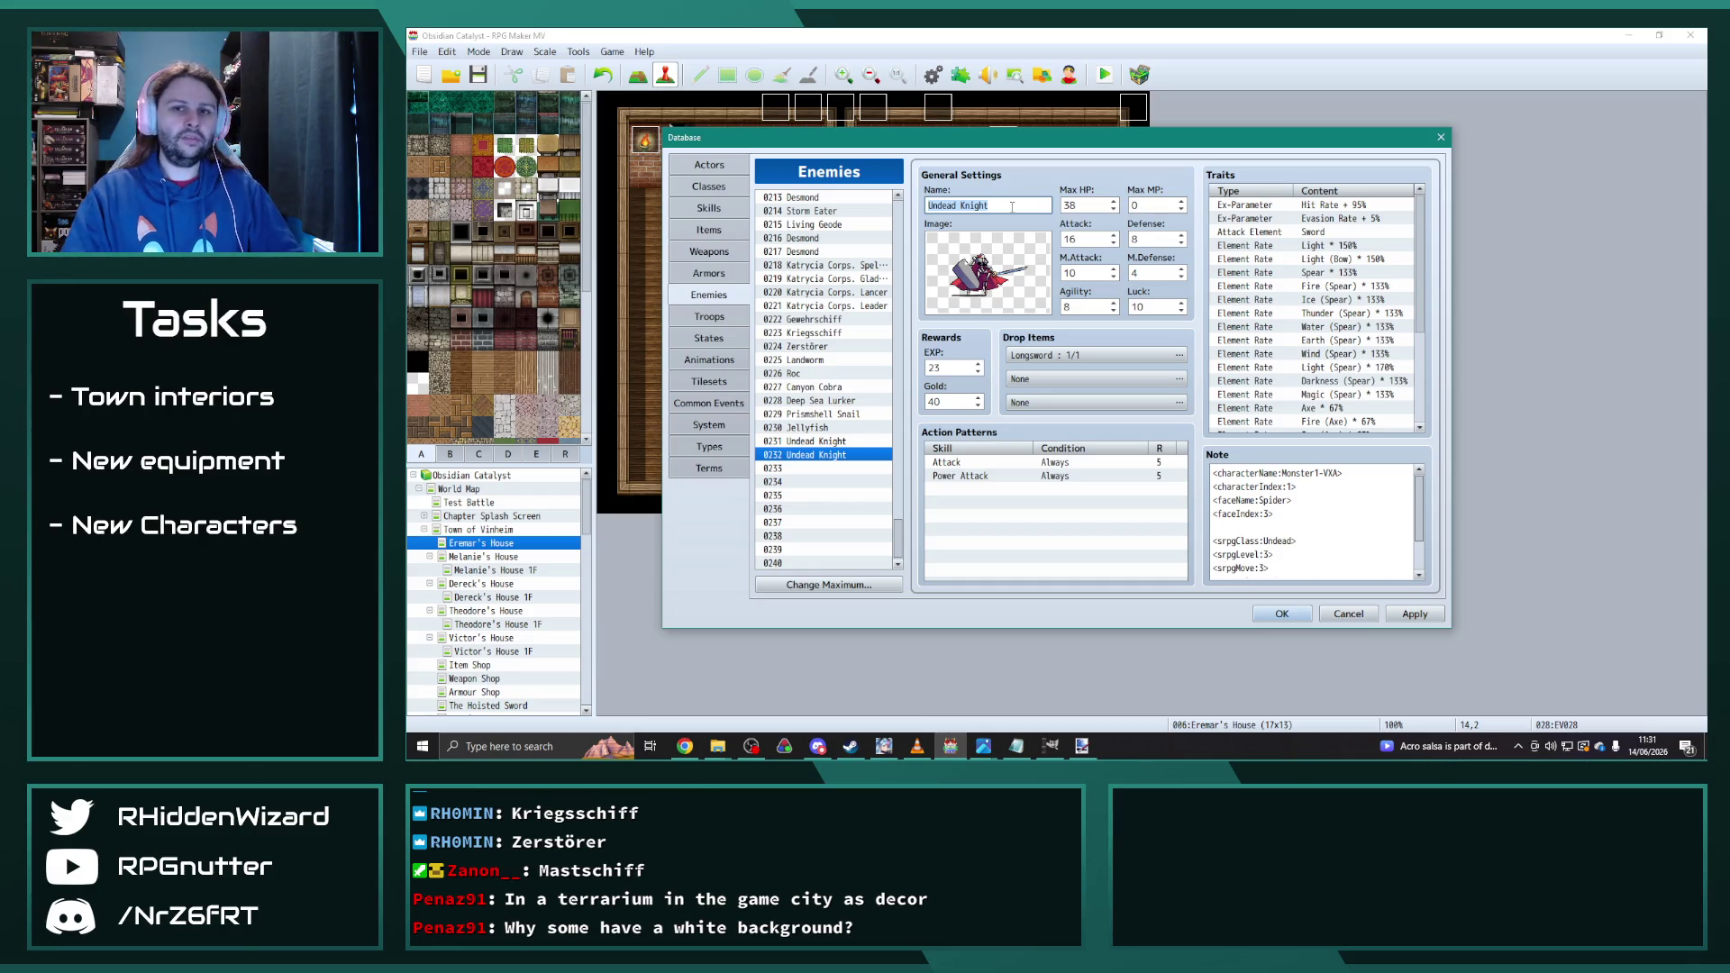
text(Infernal Wraith)
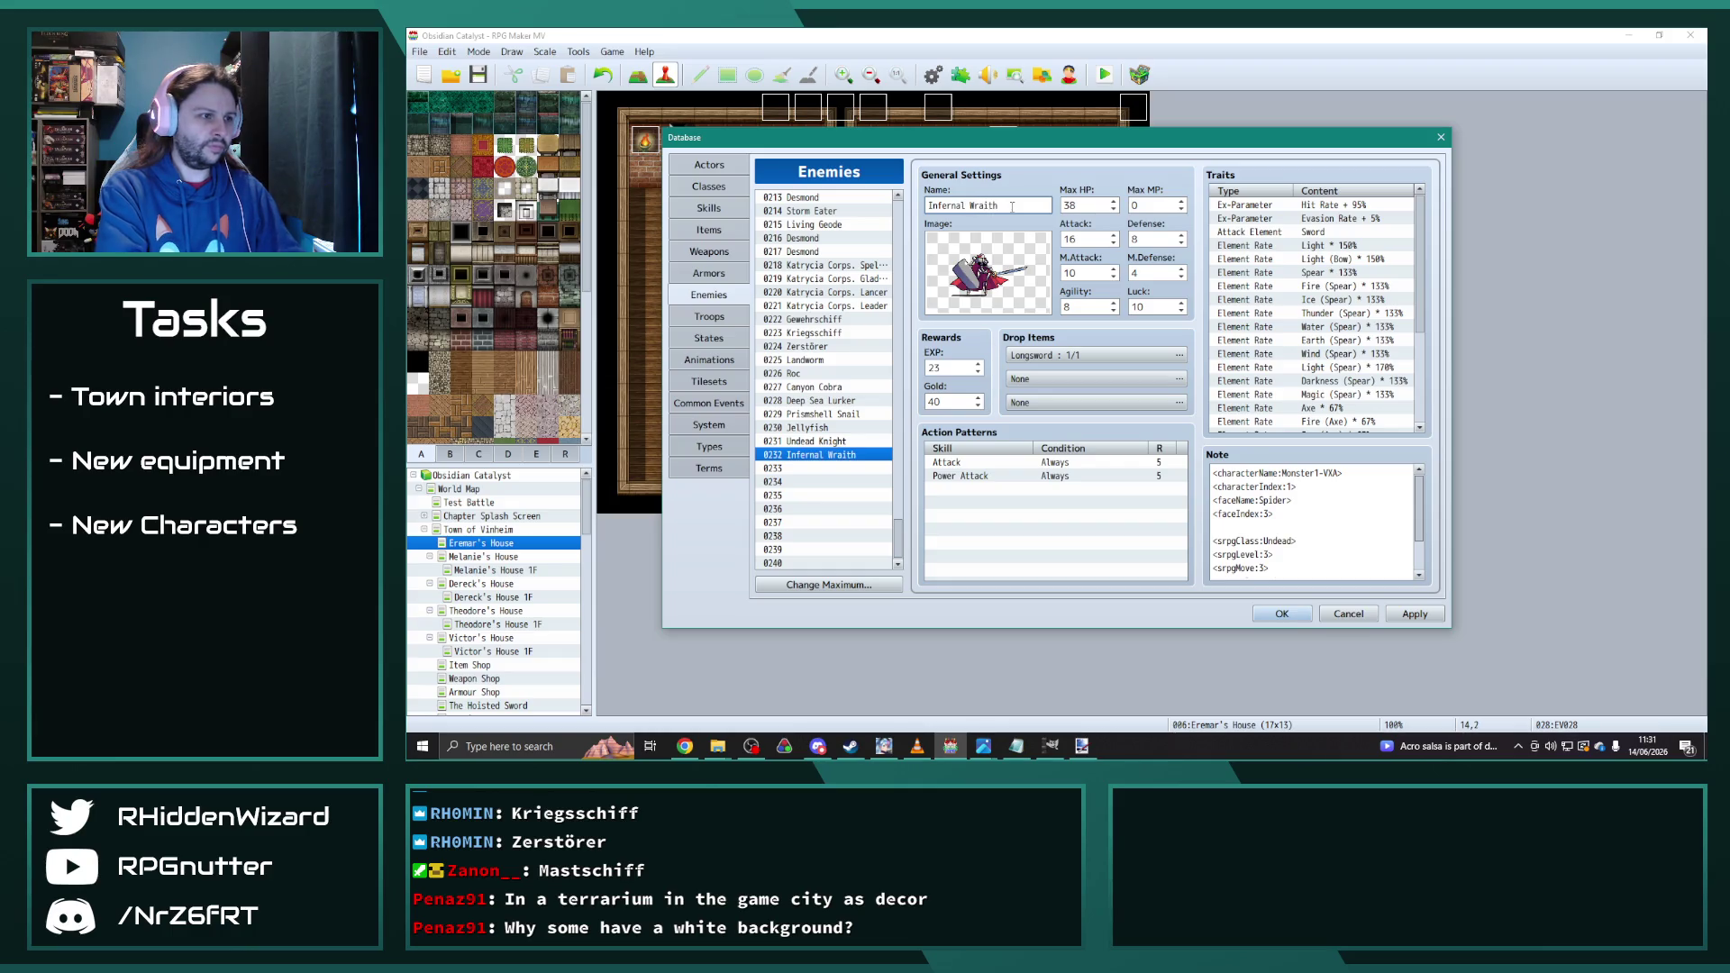
click(831, 443)
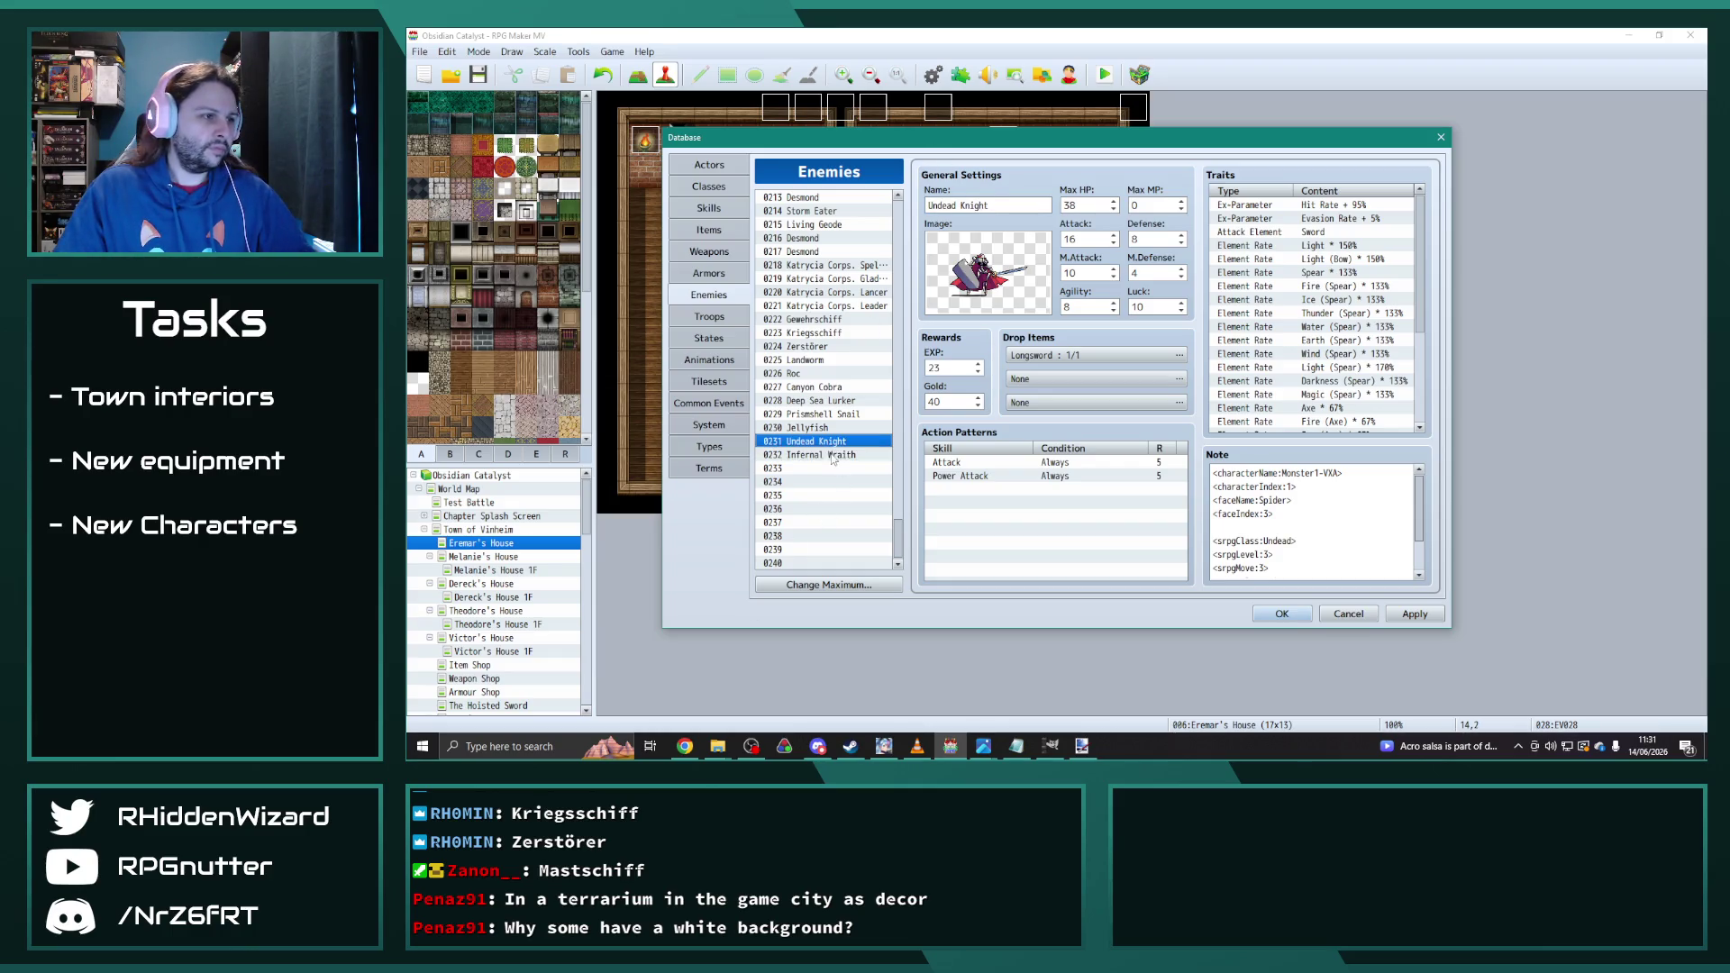
click(829, 469)
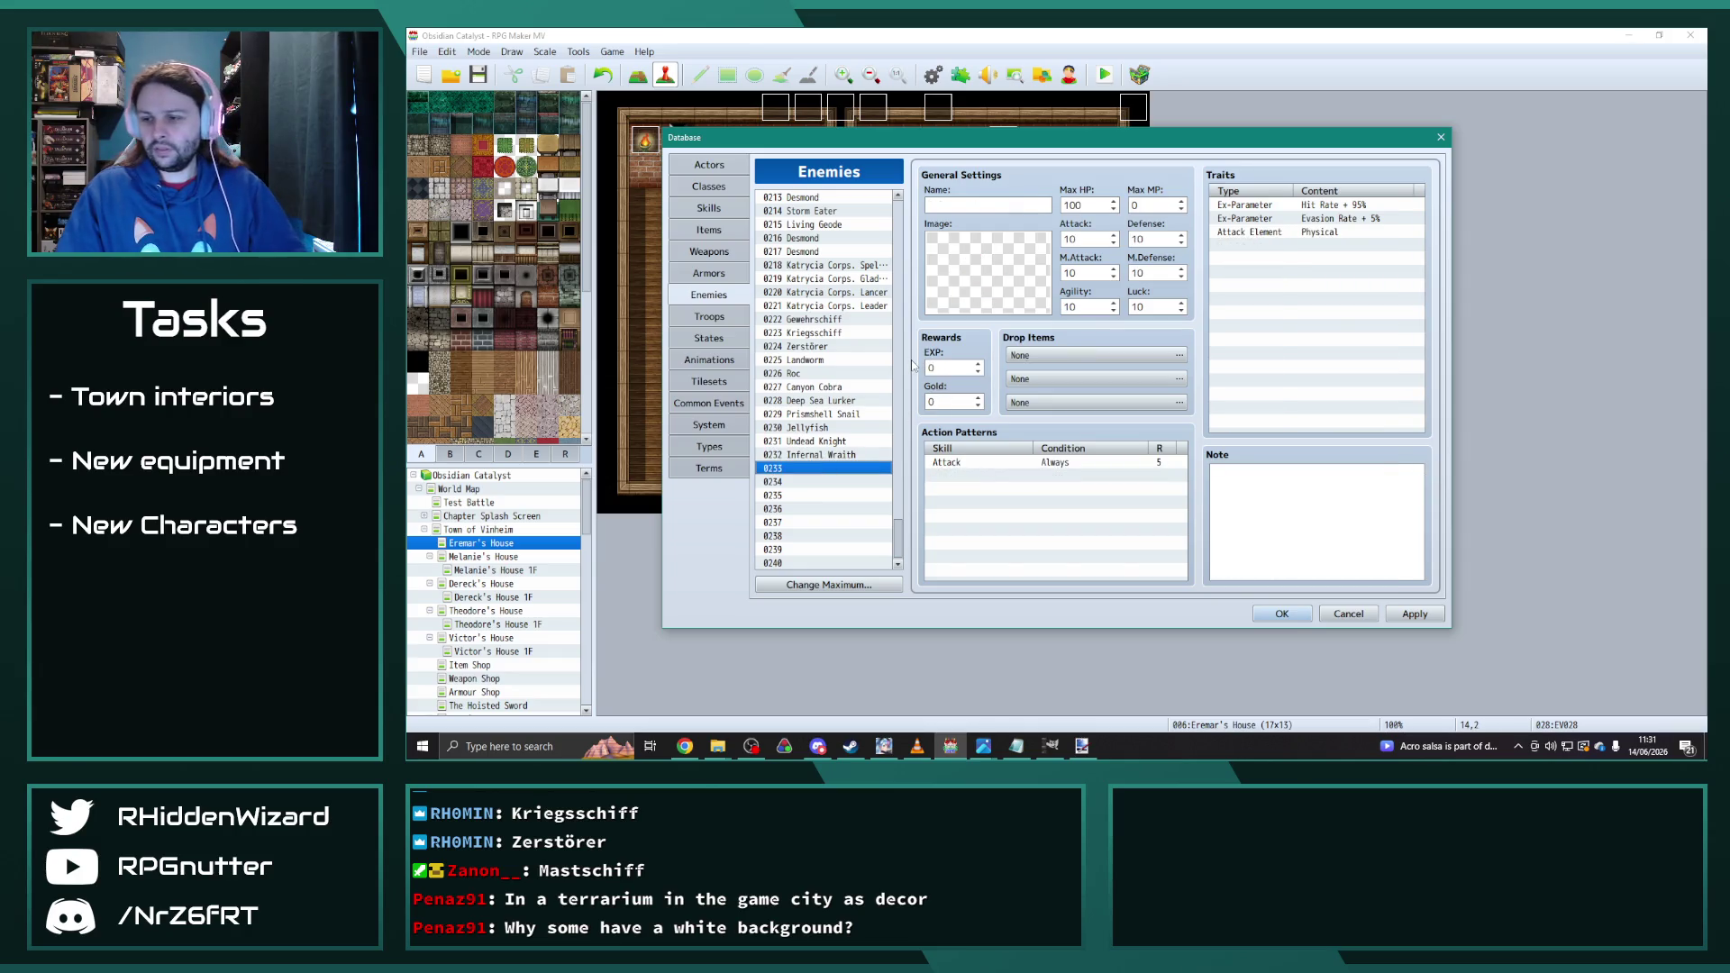
Step: Put a Storm Eater copy in slot 0233 and name it Magma Sentry
click(965, 207)
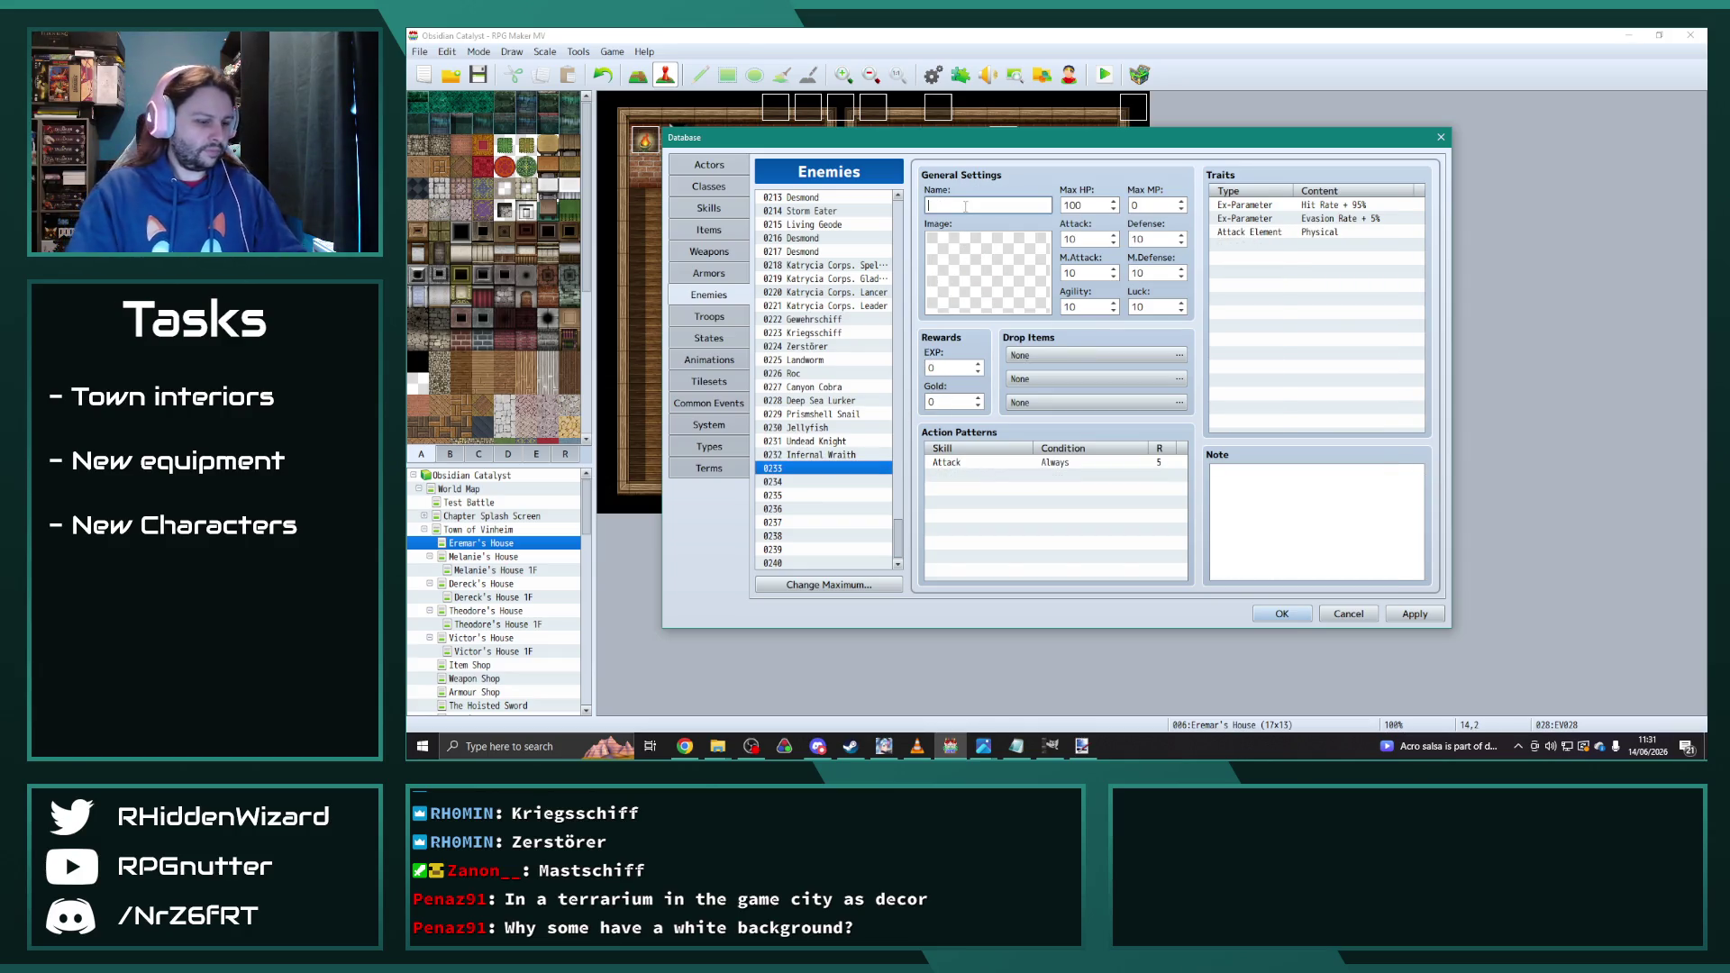
click(827, 457)
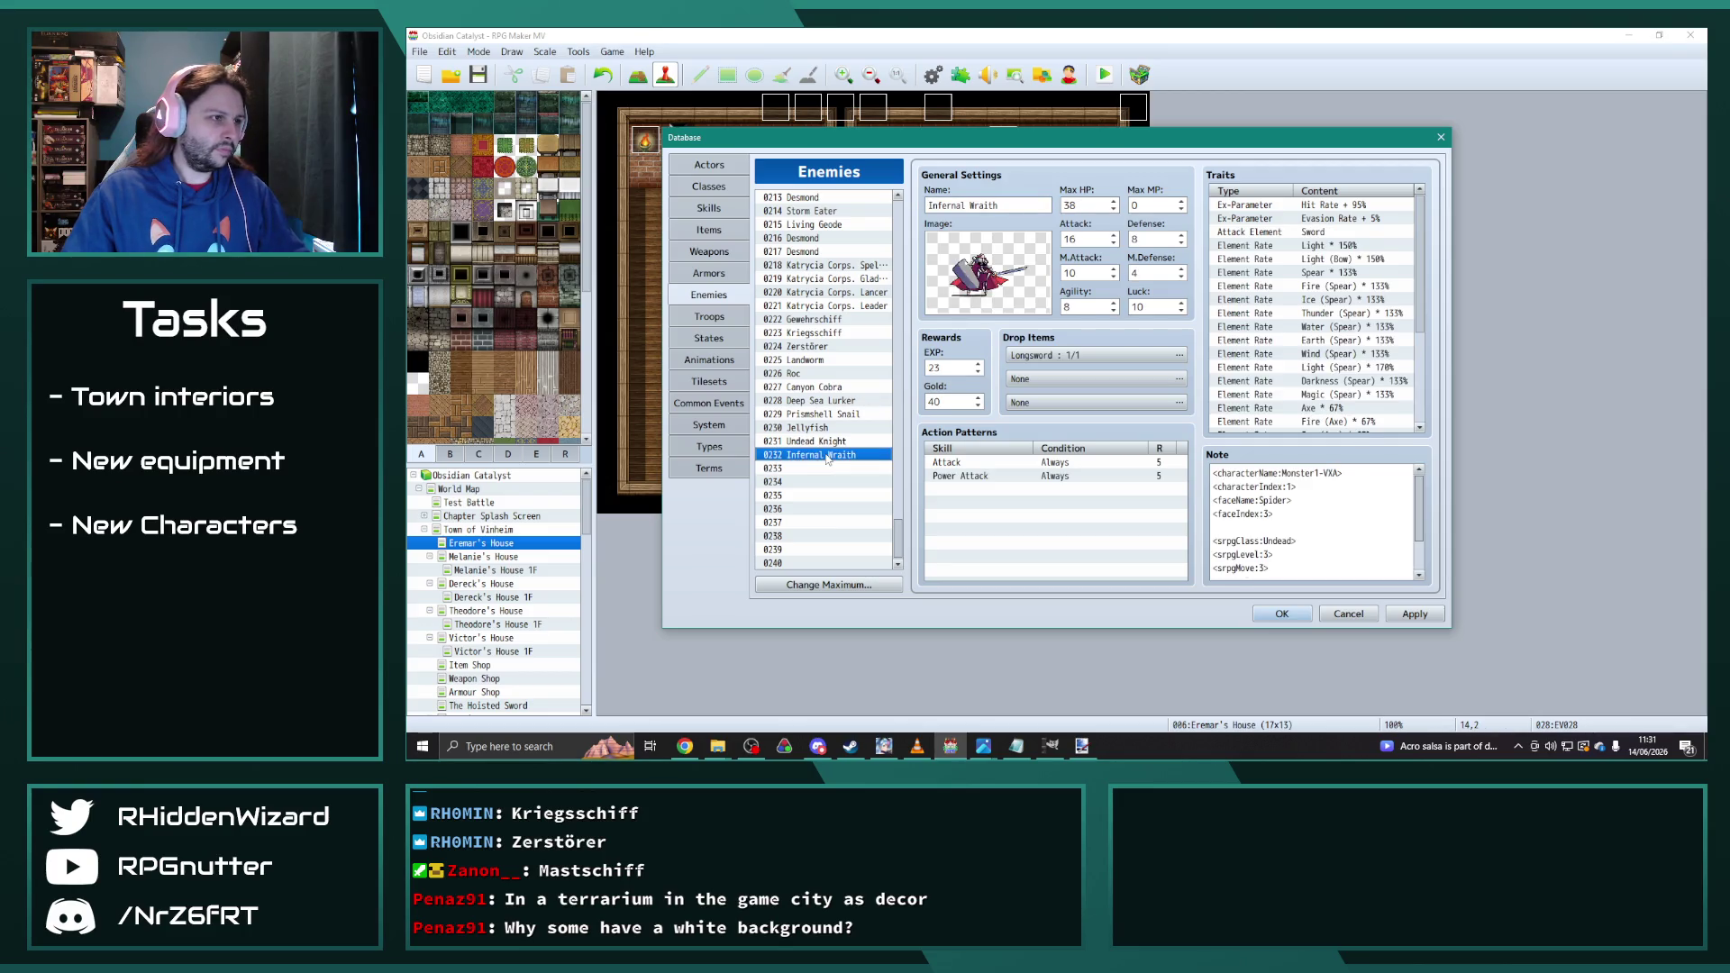
click(826, 211)
click(818, 464)
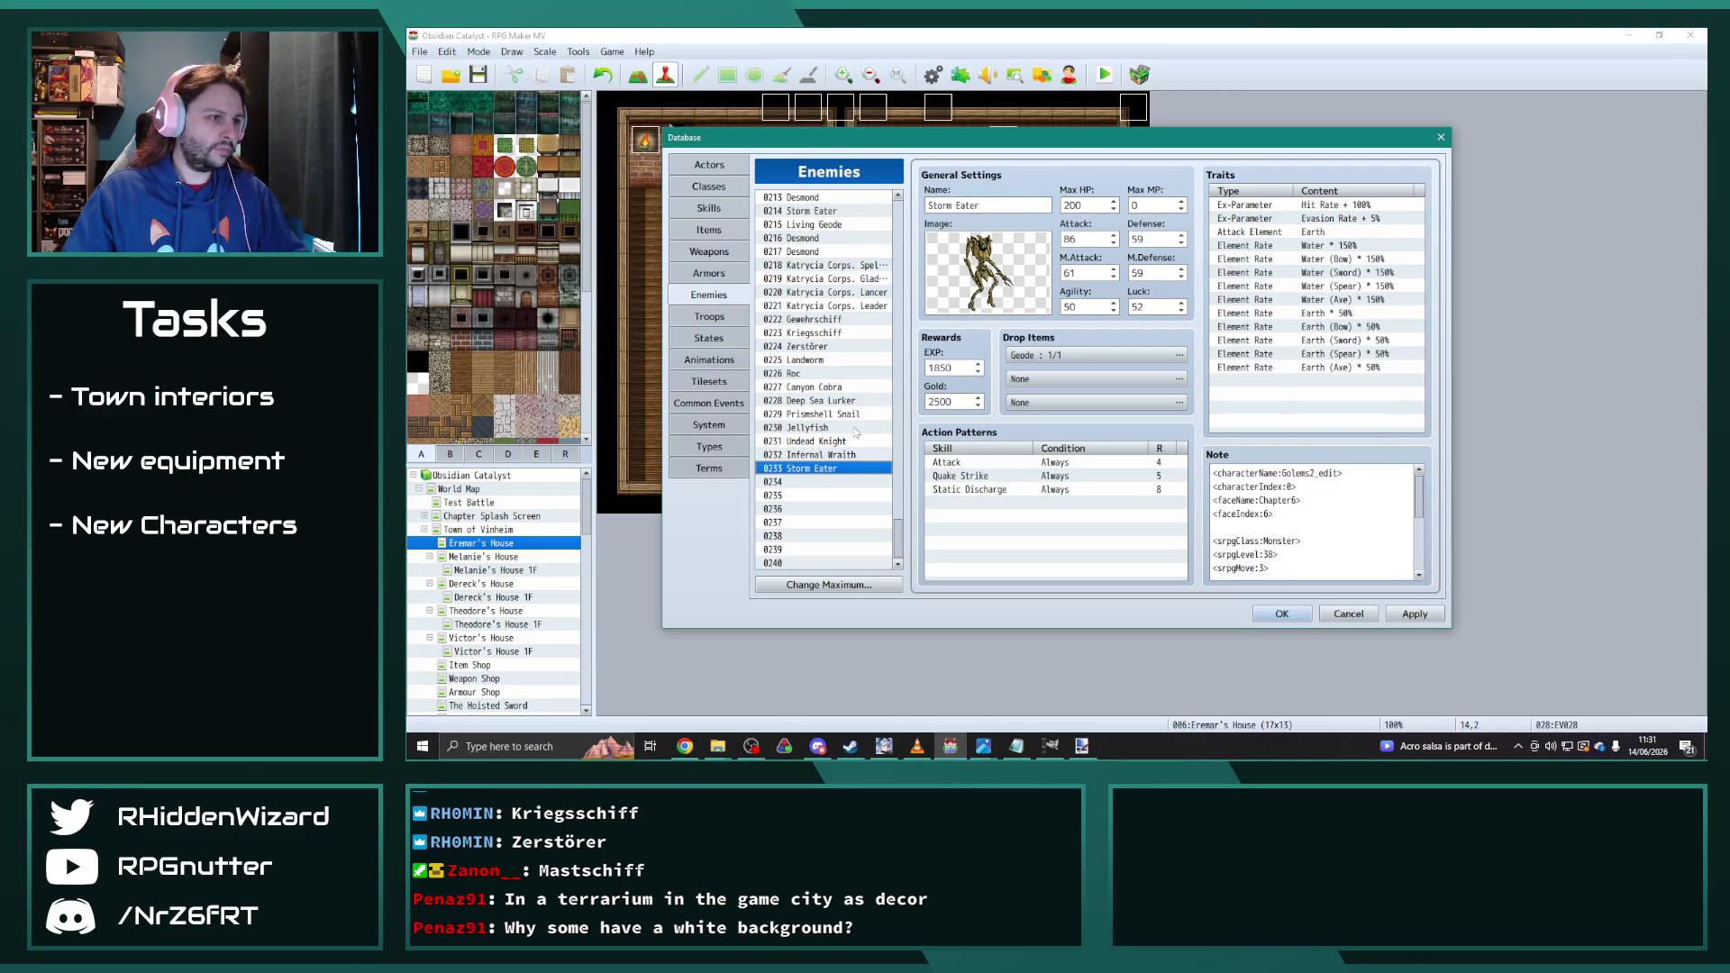
click(1001, 205)
text(magma)
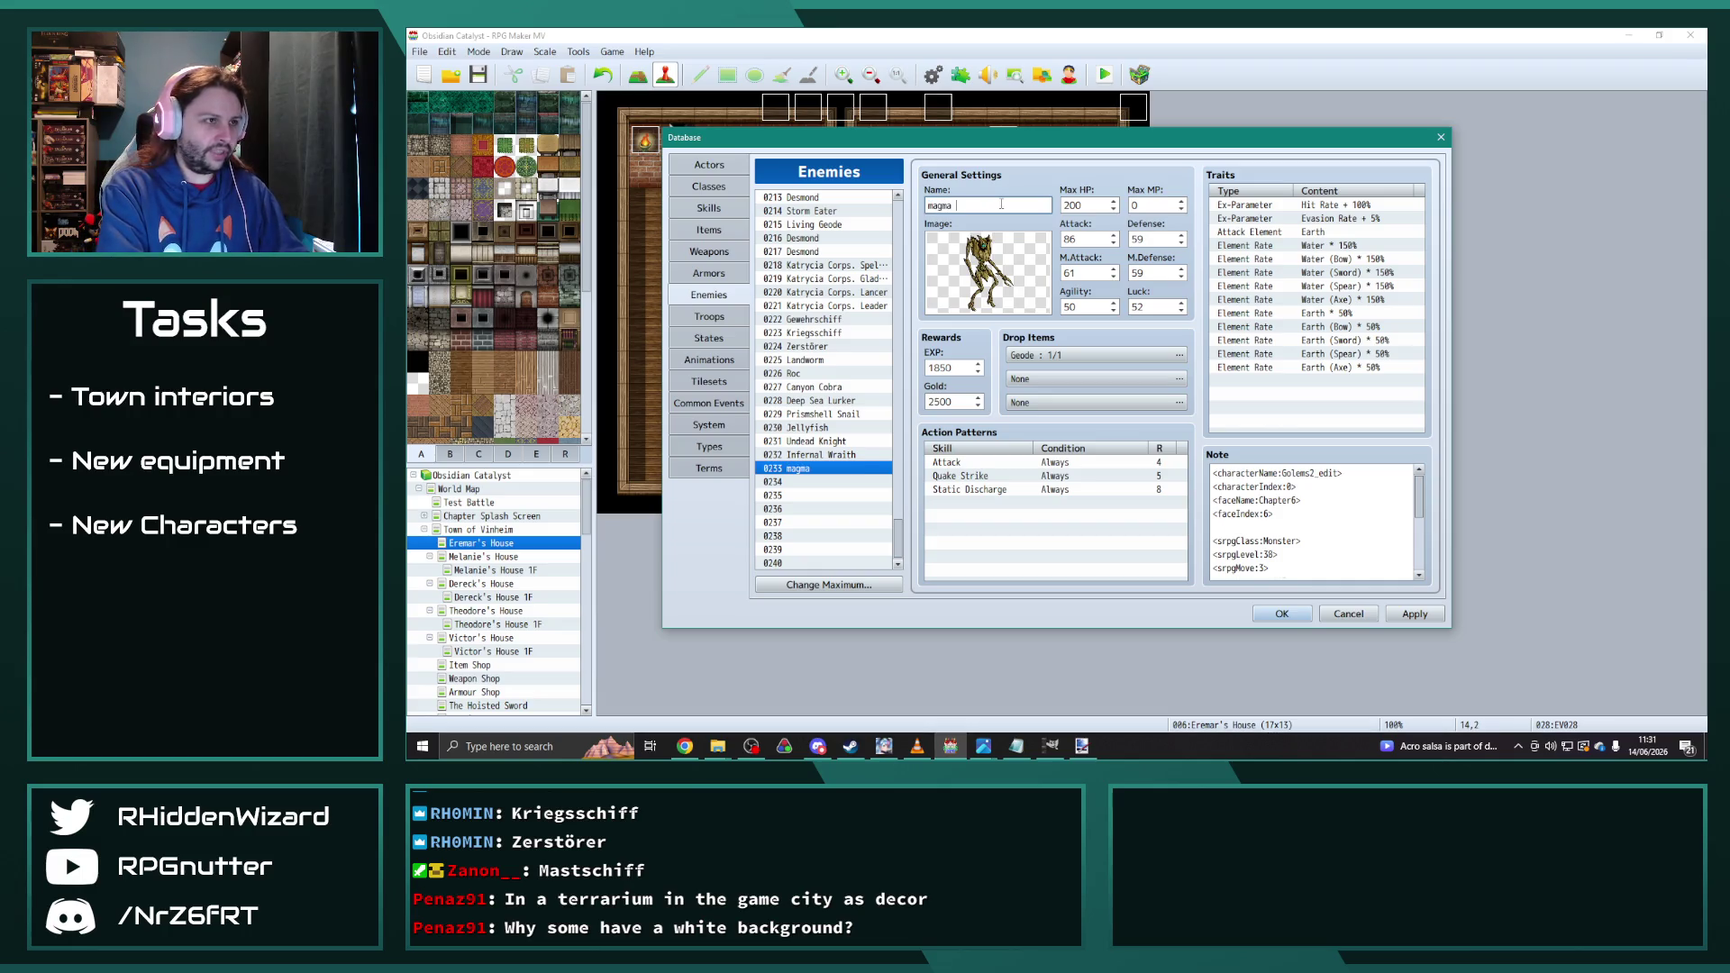
key(BackSpace)
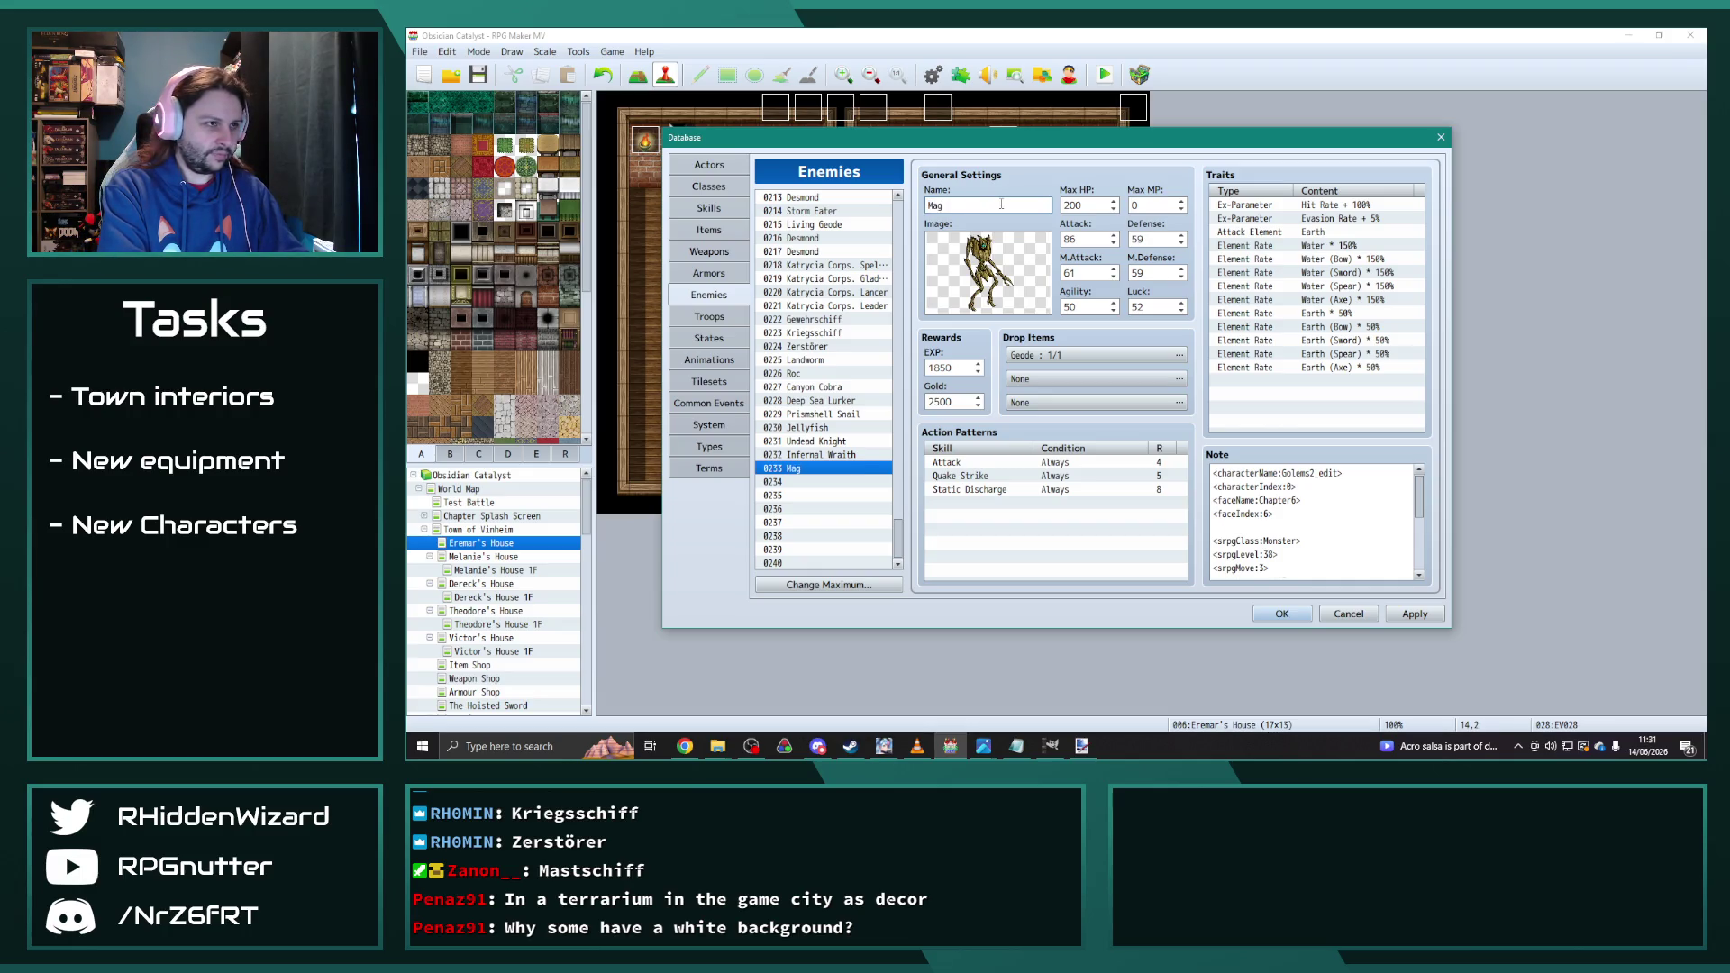
text(entry)
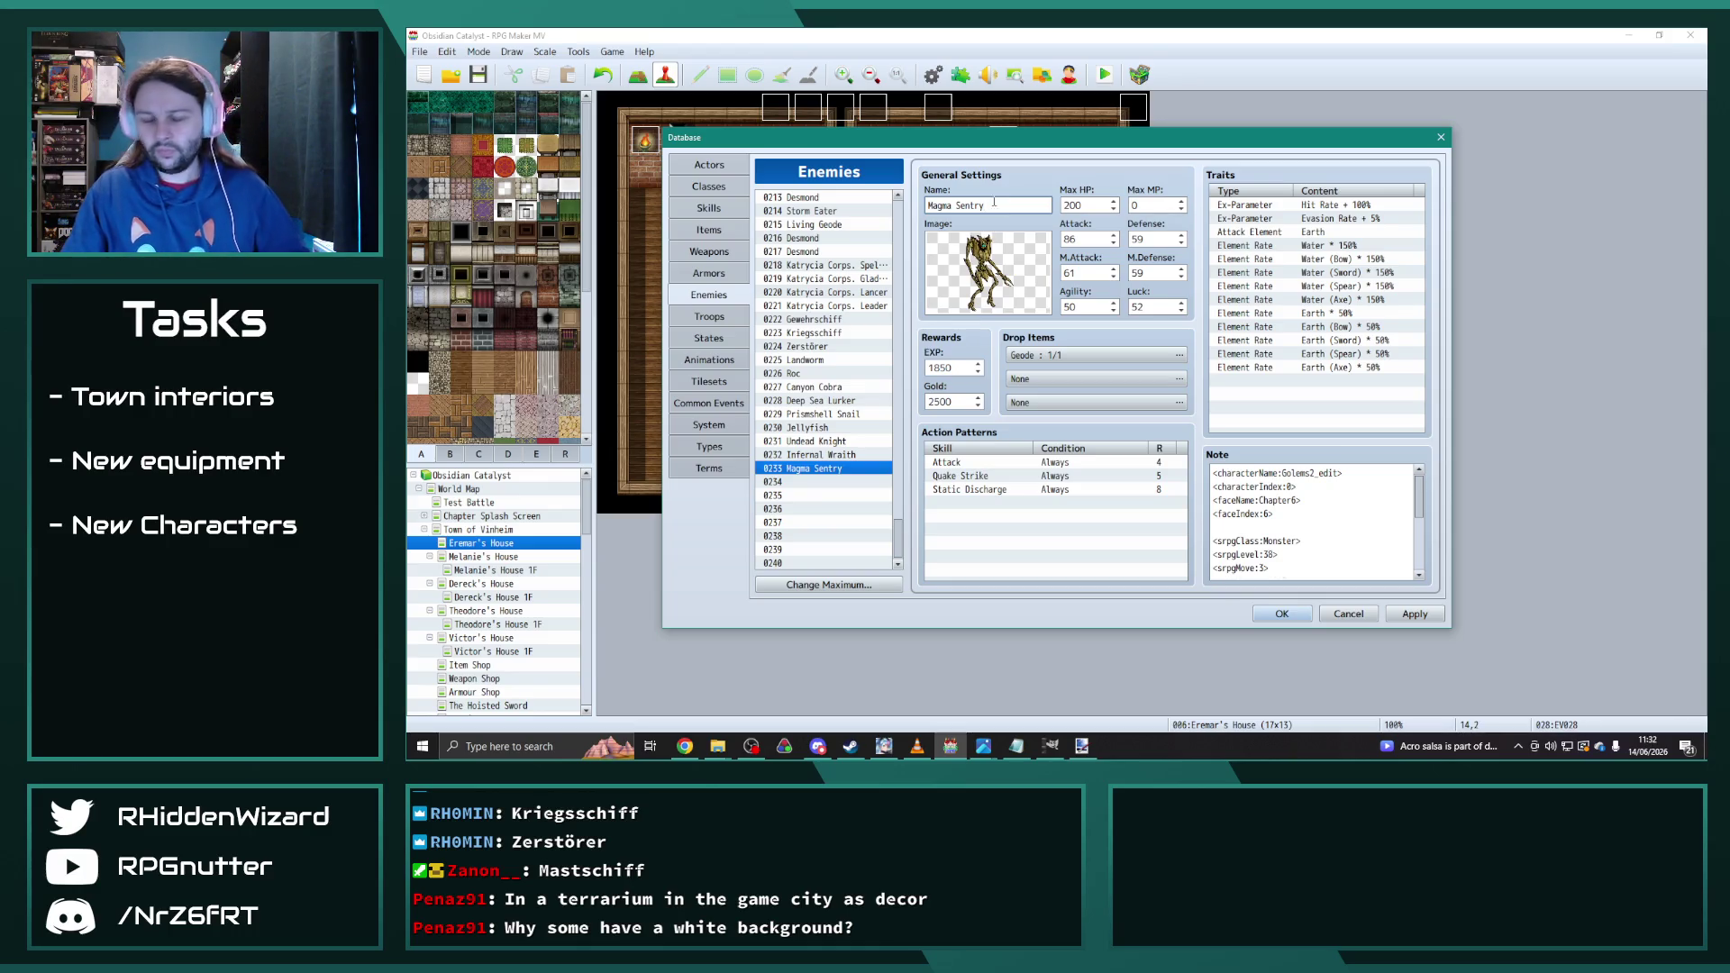
Step: Browse the Katrycia Corps. entries, ending on the Lancer
click(847, 265)
key(Down)
key(Down)
key(Down)
key(Up)
key(Up)
key(Up)
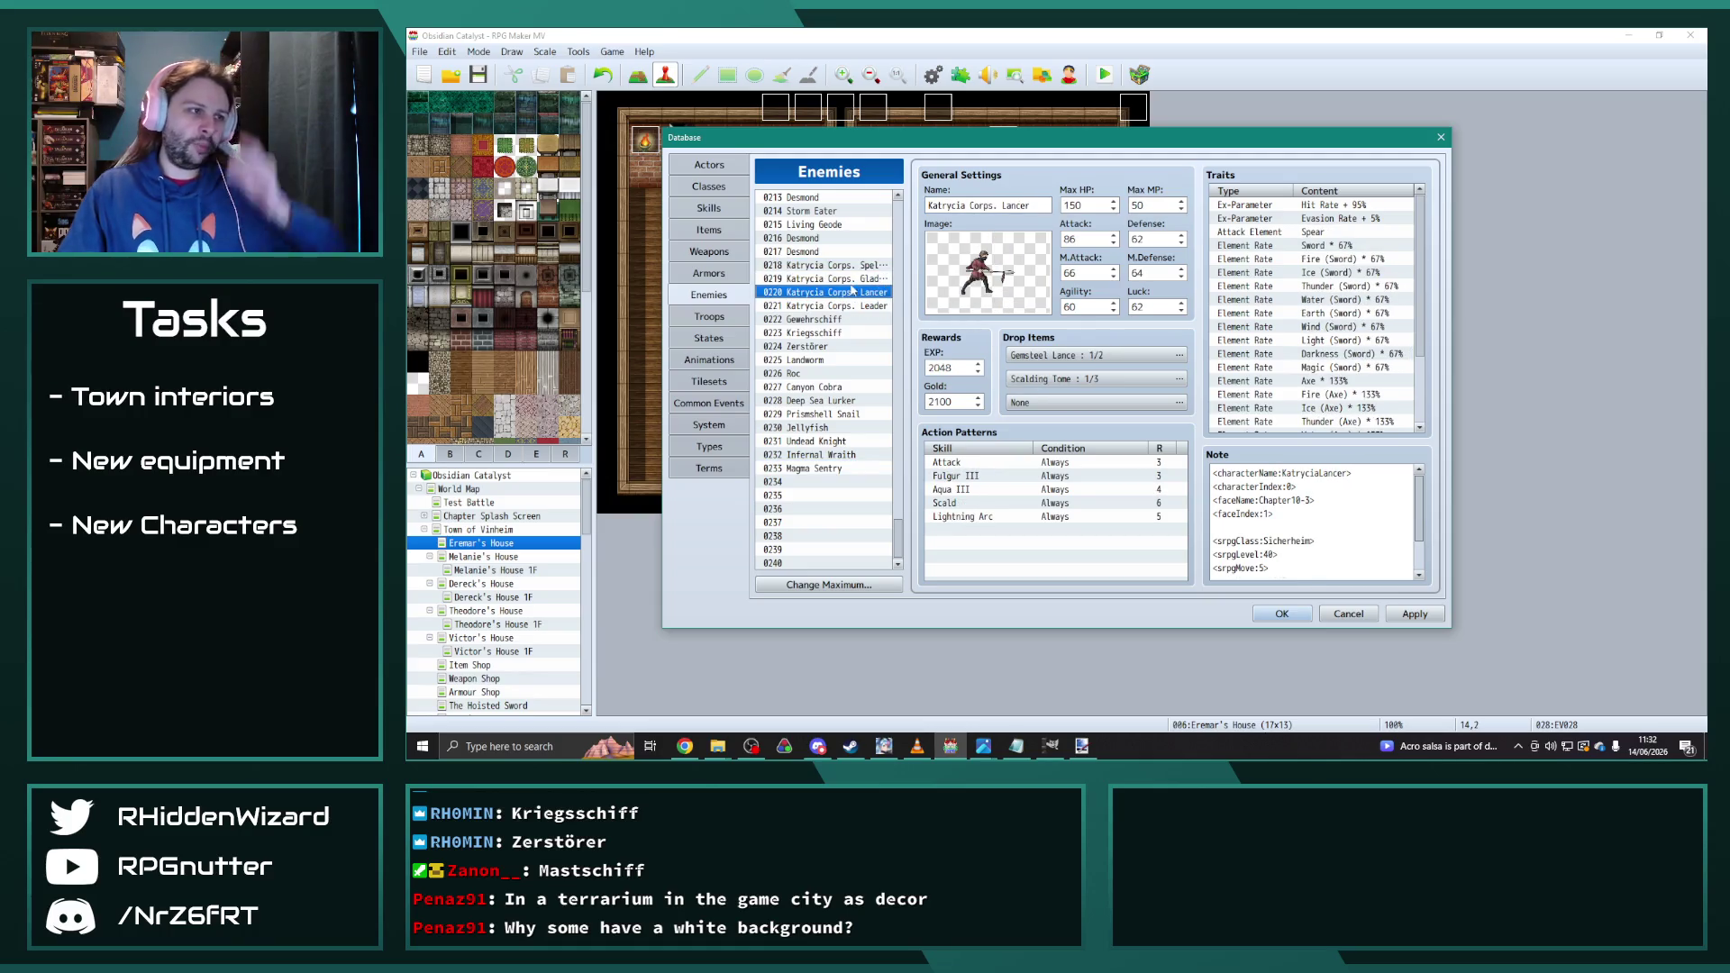
key(Down)
key(Down)
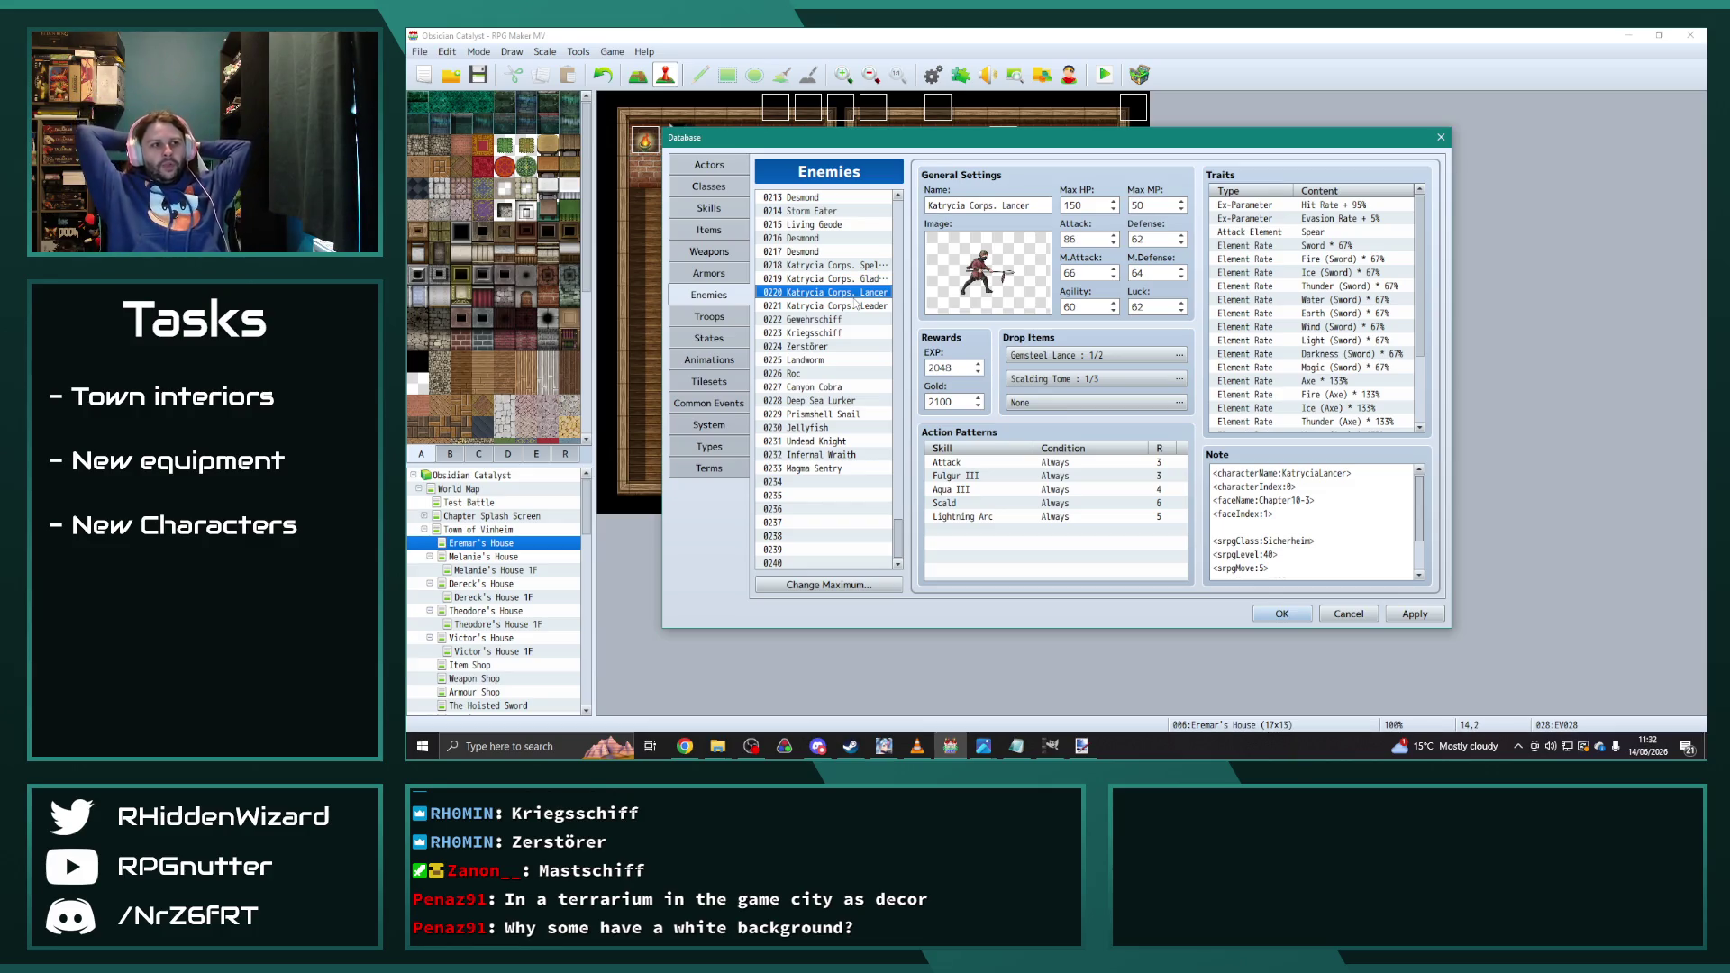
click(846, 361)
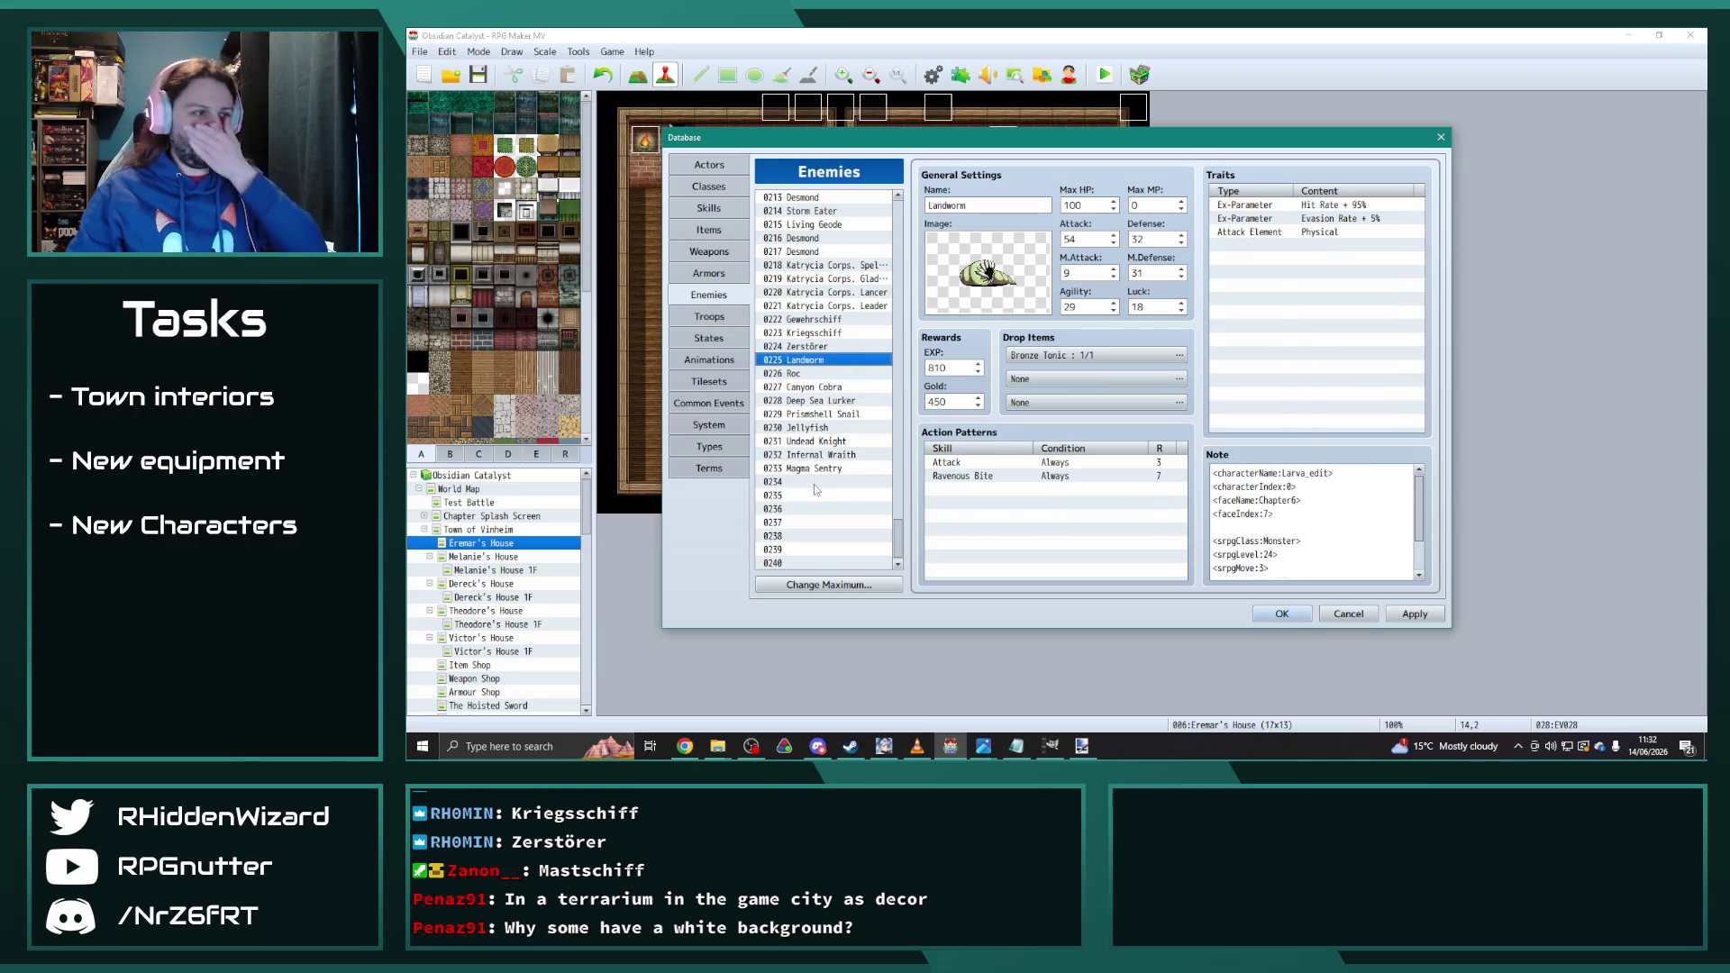
click(853, 279)
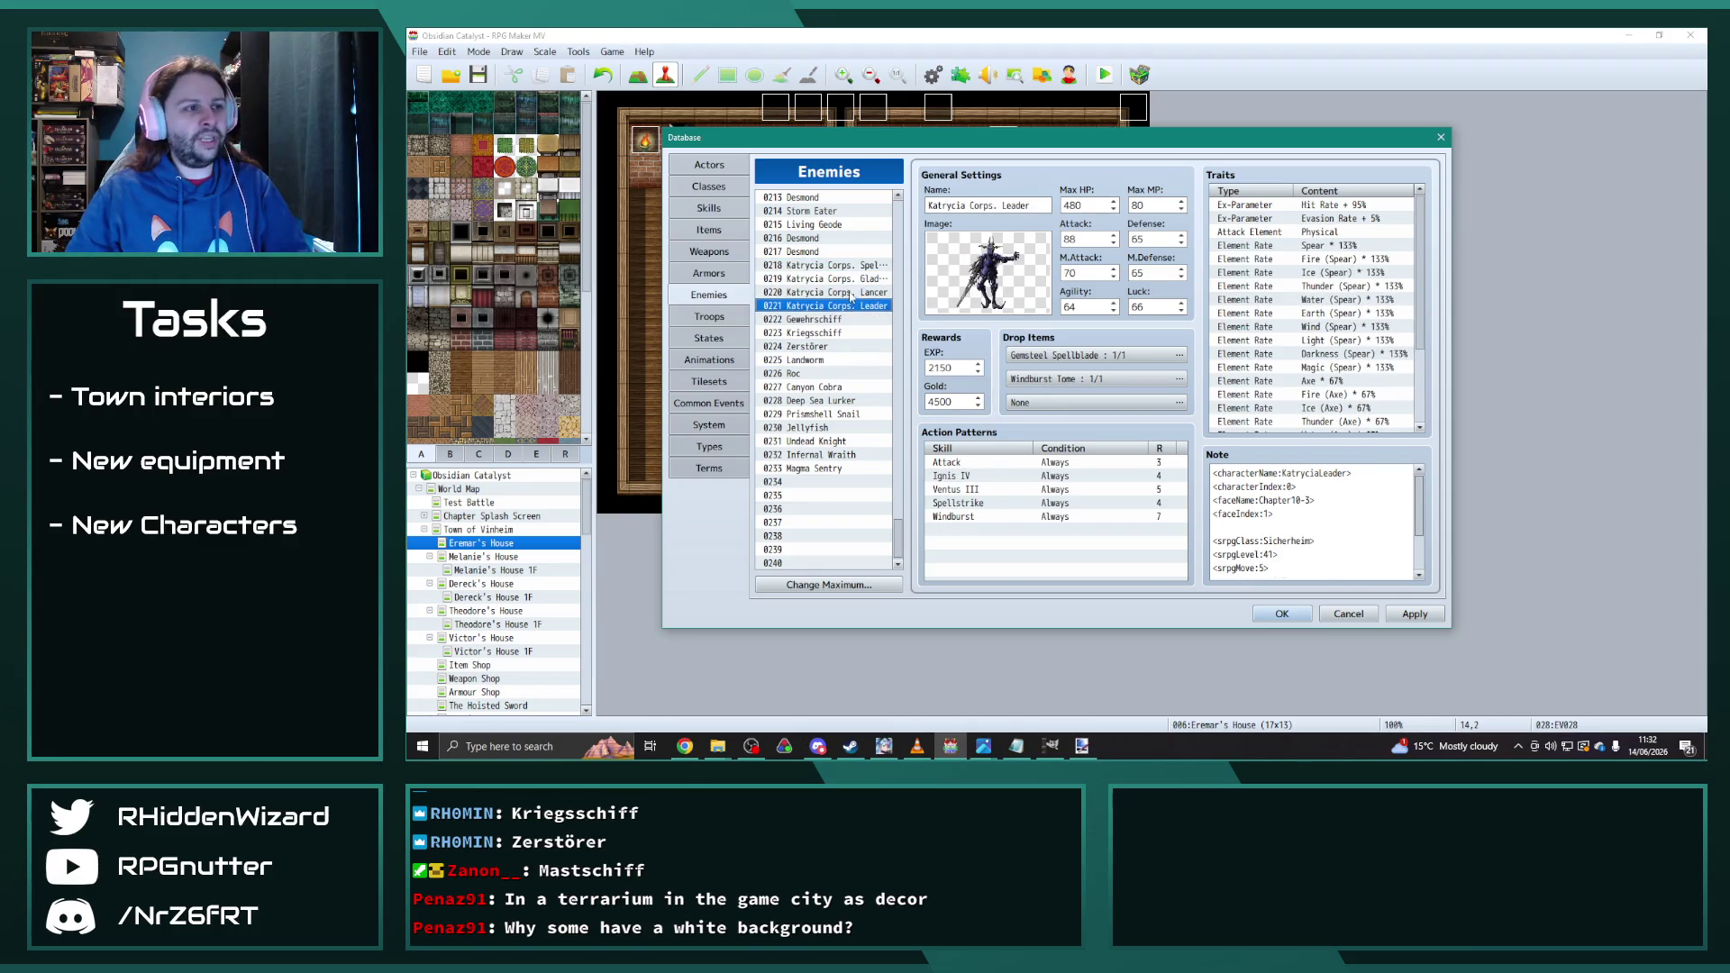
click(851, 265)
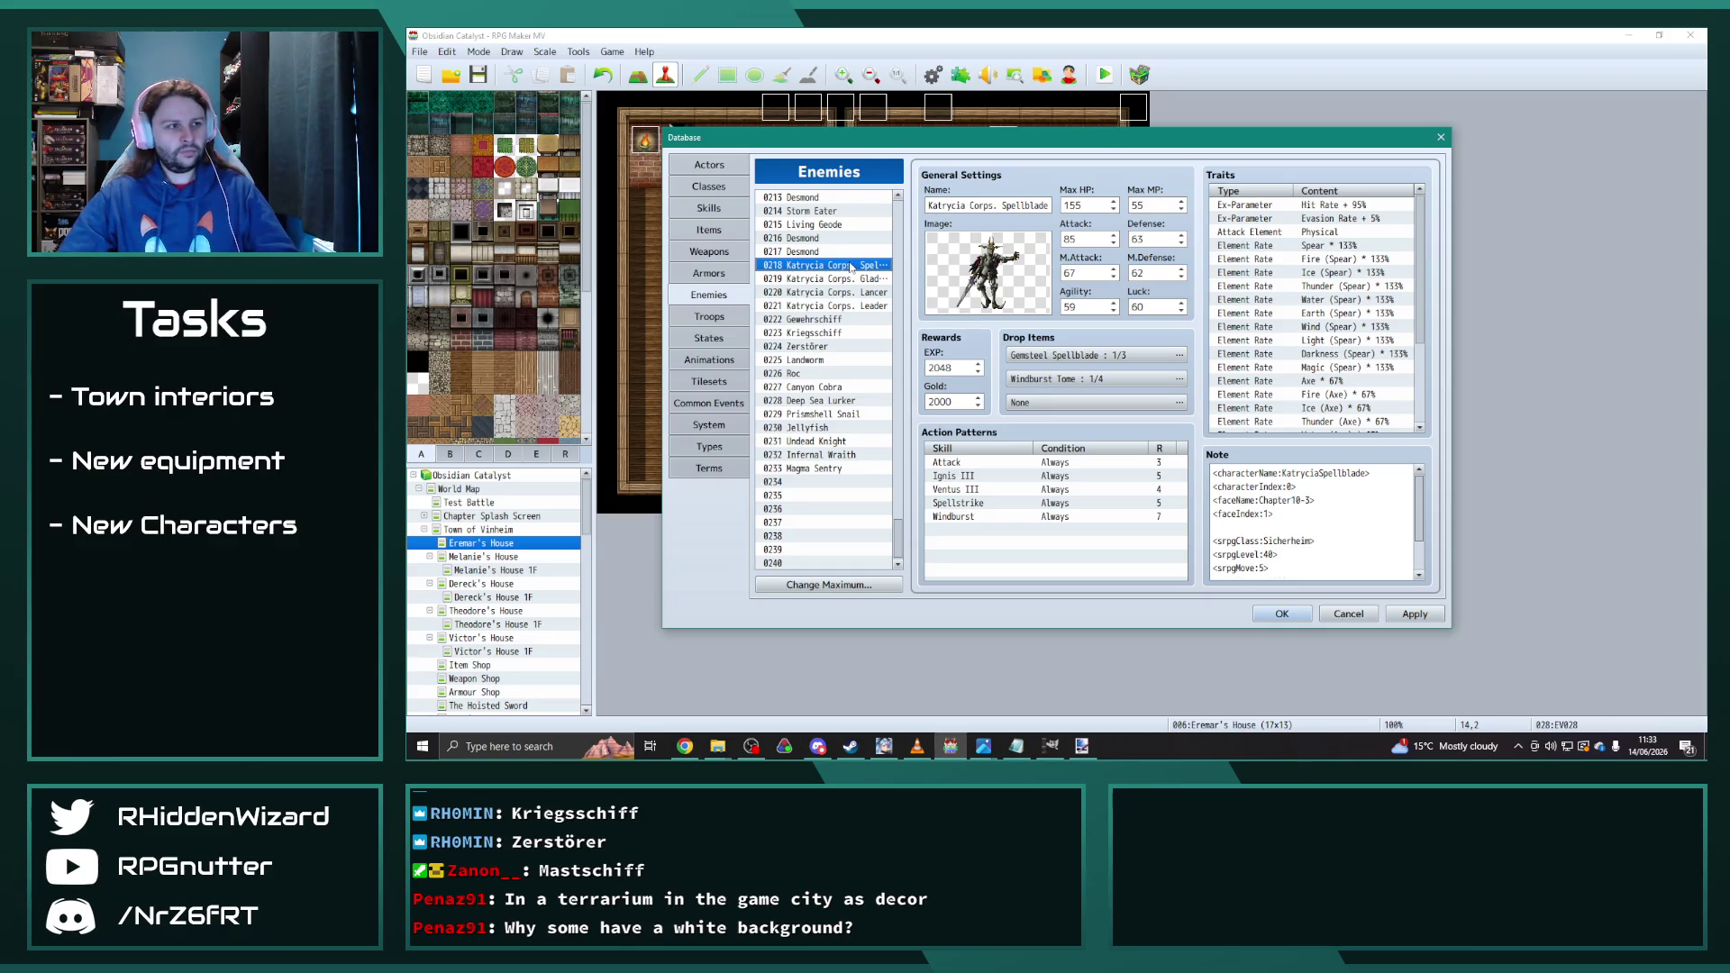
click(853, 308)
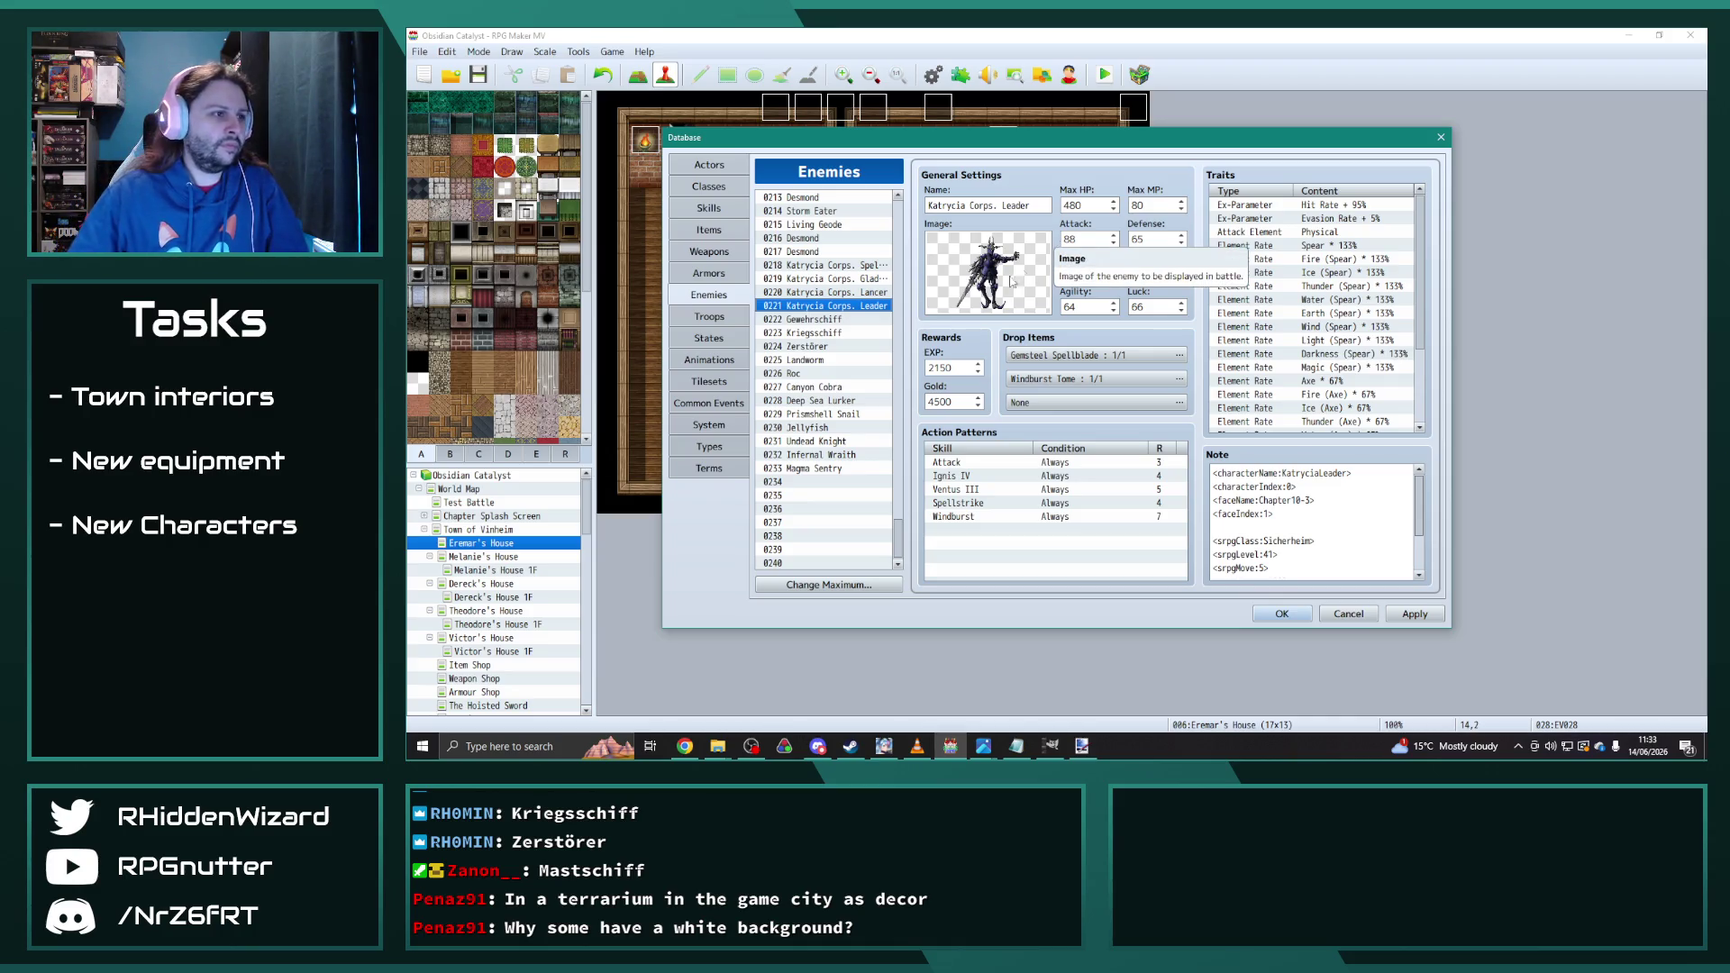
click(838, 332)
Step: Copy Katrycia Corps. Leader into slot 0234 and rename it Katrycia Corps. Hexblade
click(829, 306)
key(ctrl+c)
click(839, 481)
key(ctrl+v)
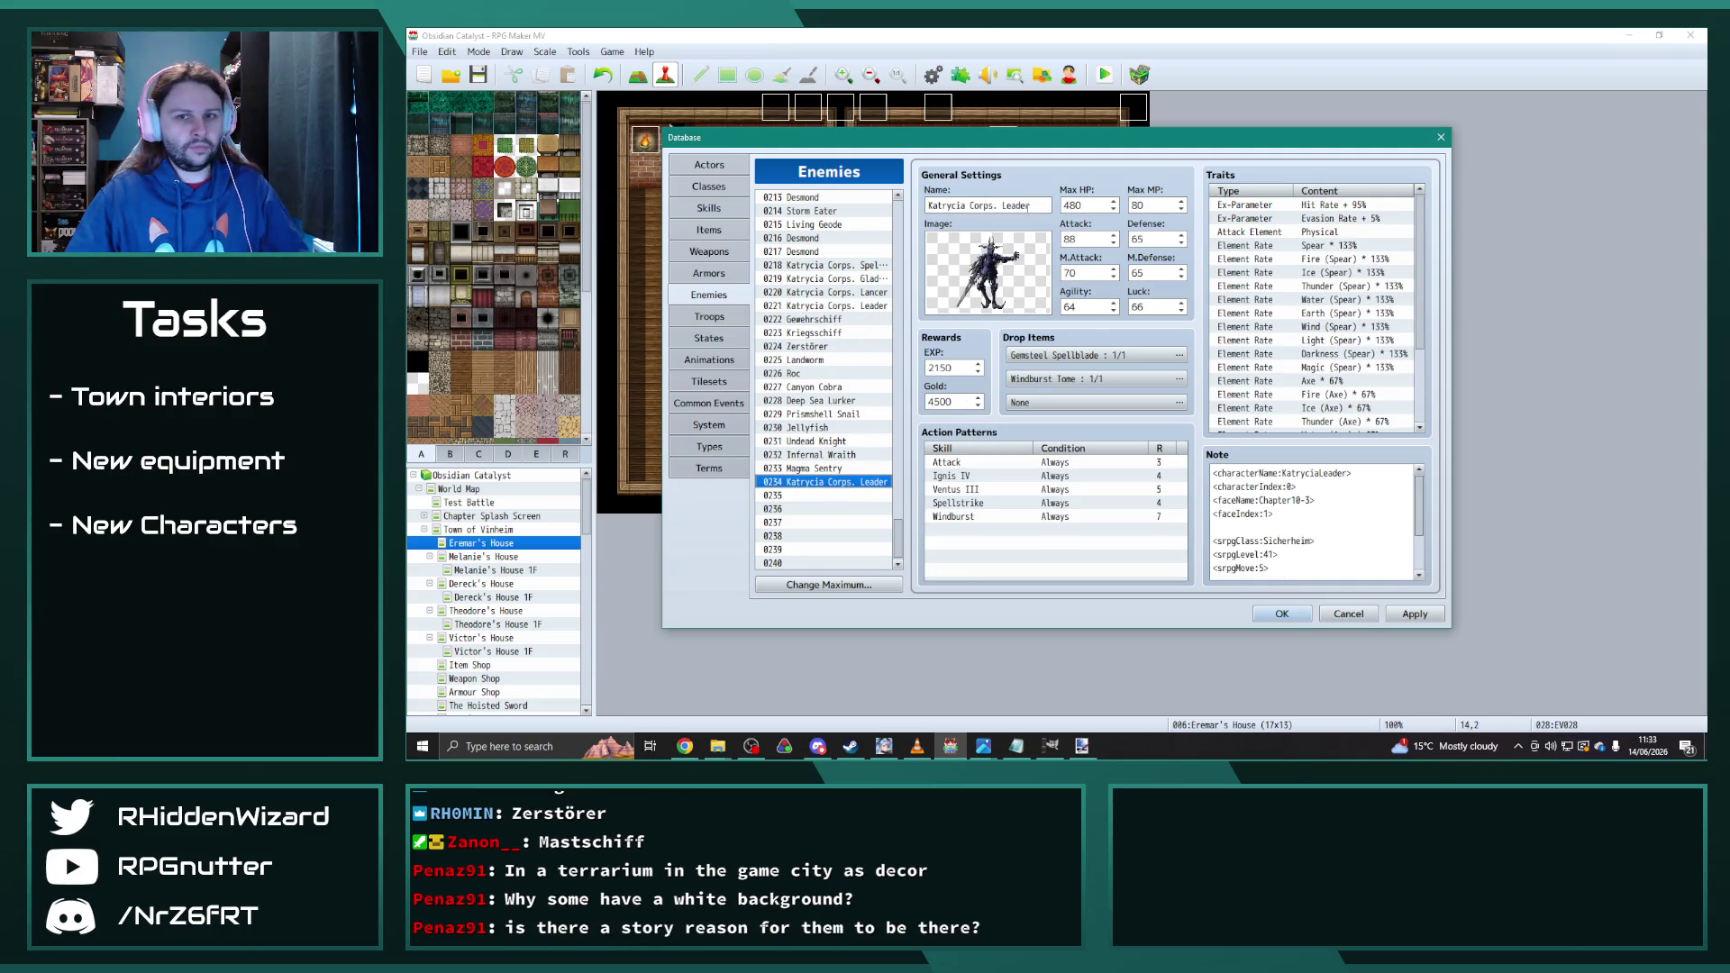
double_click(1016, 205)
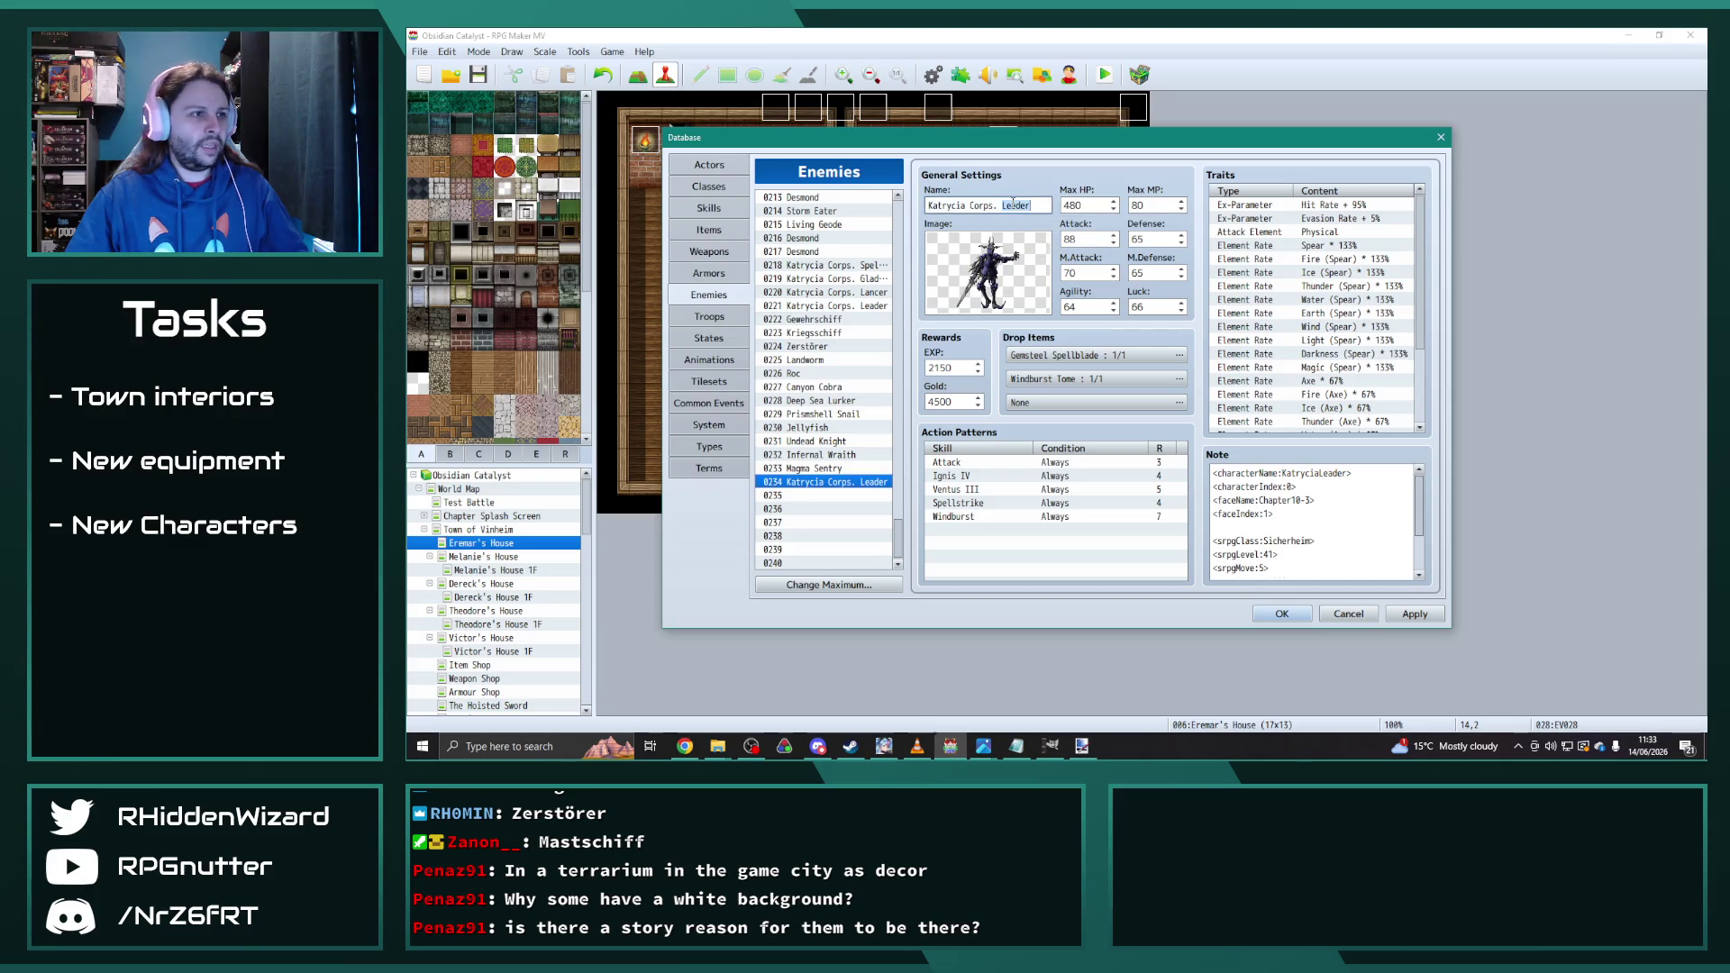
text(Hexbl)
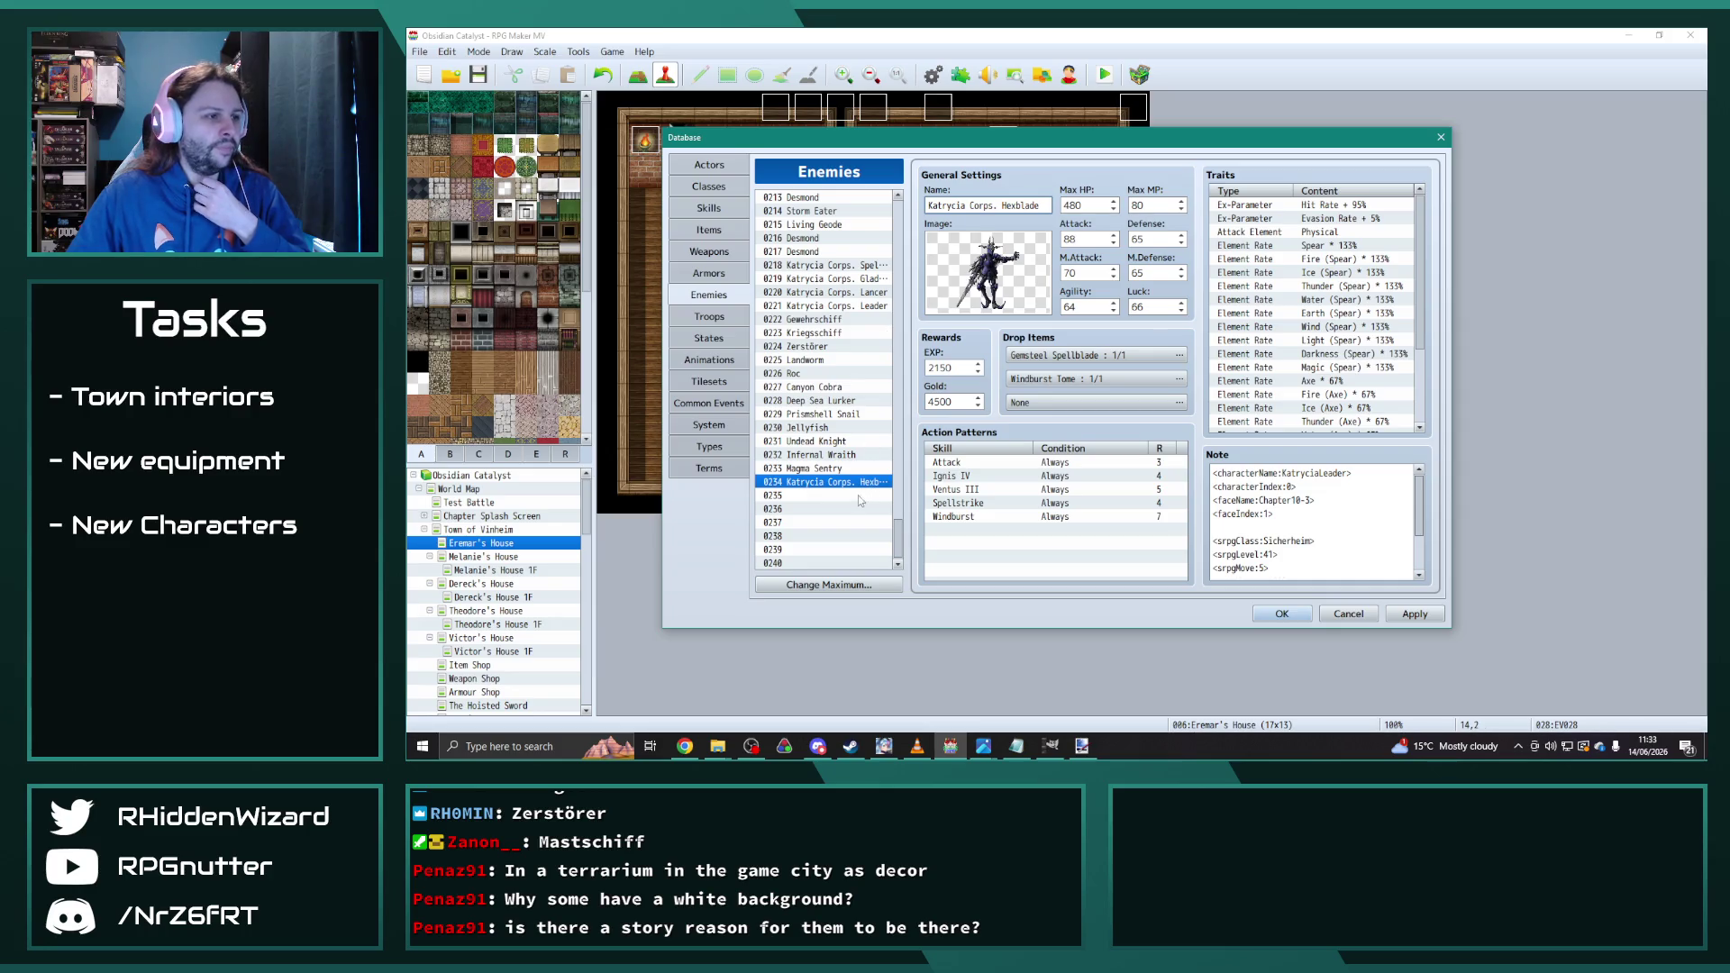
drag(902, 539, 911, 429)
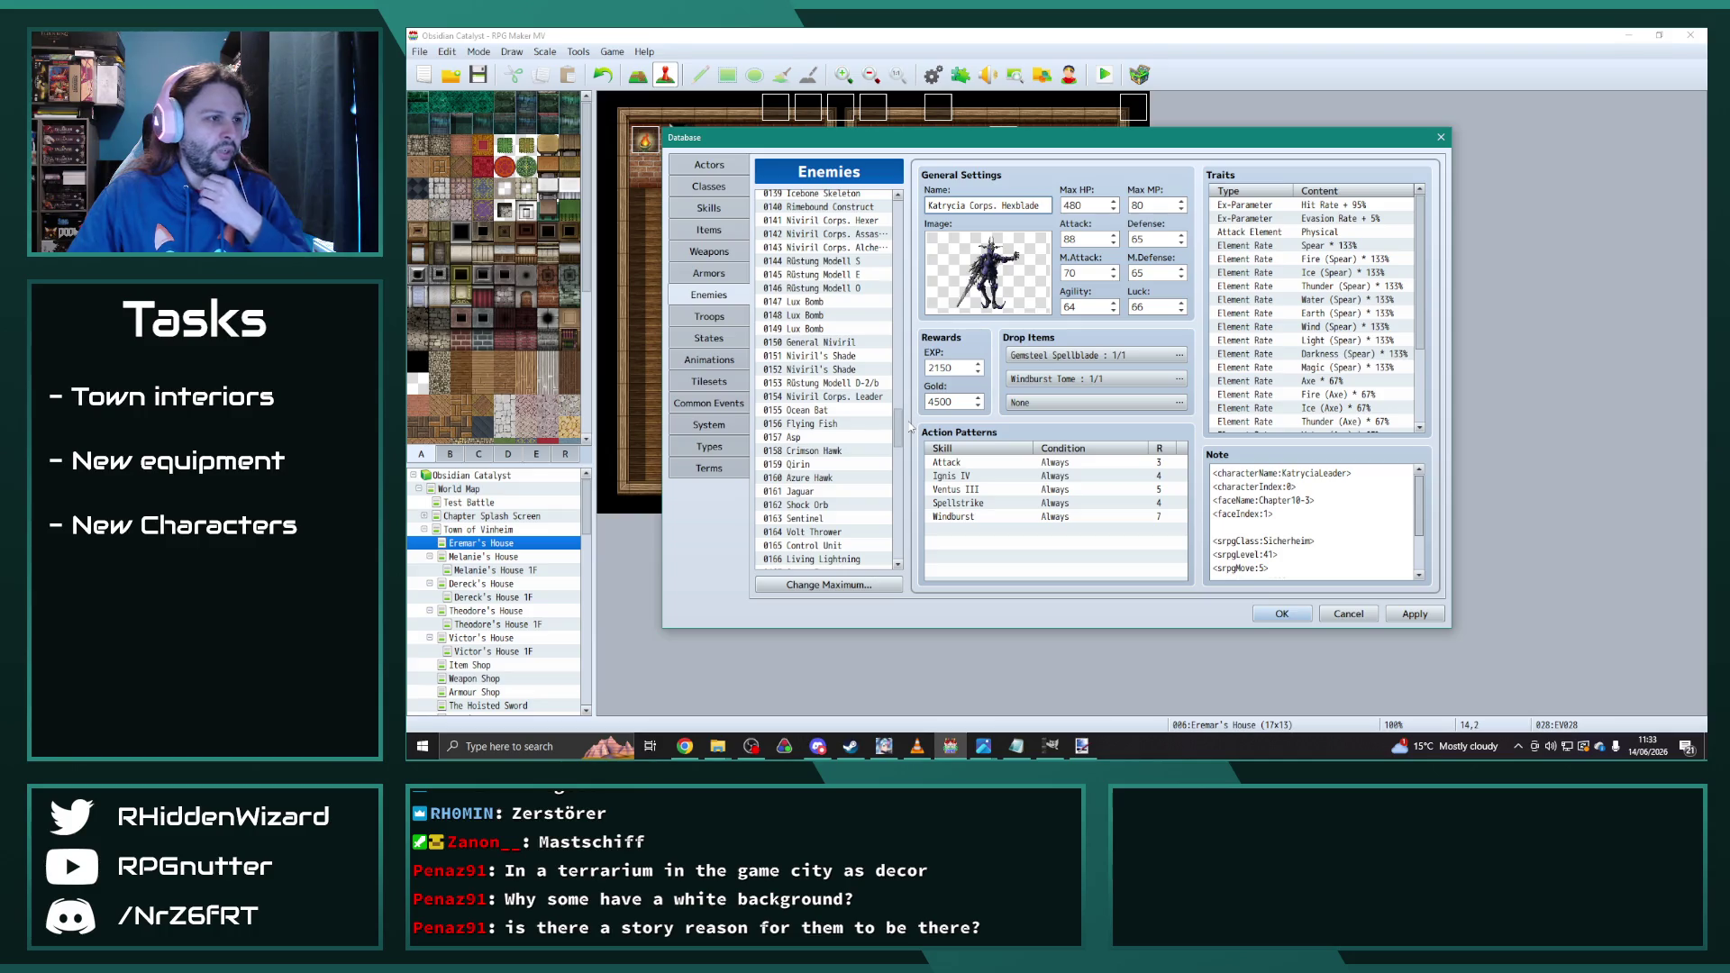
Step: Copy Rüstung Modell S, E and O together into slots 0235–0237
drag(854, 260, 851, 289)
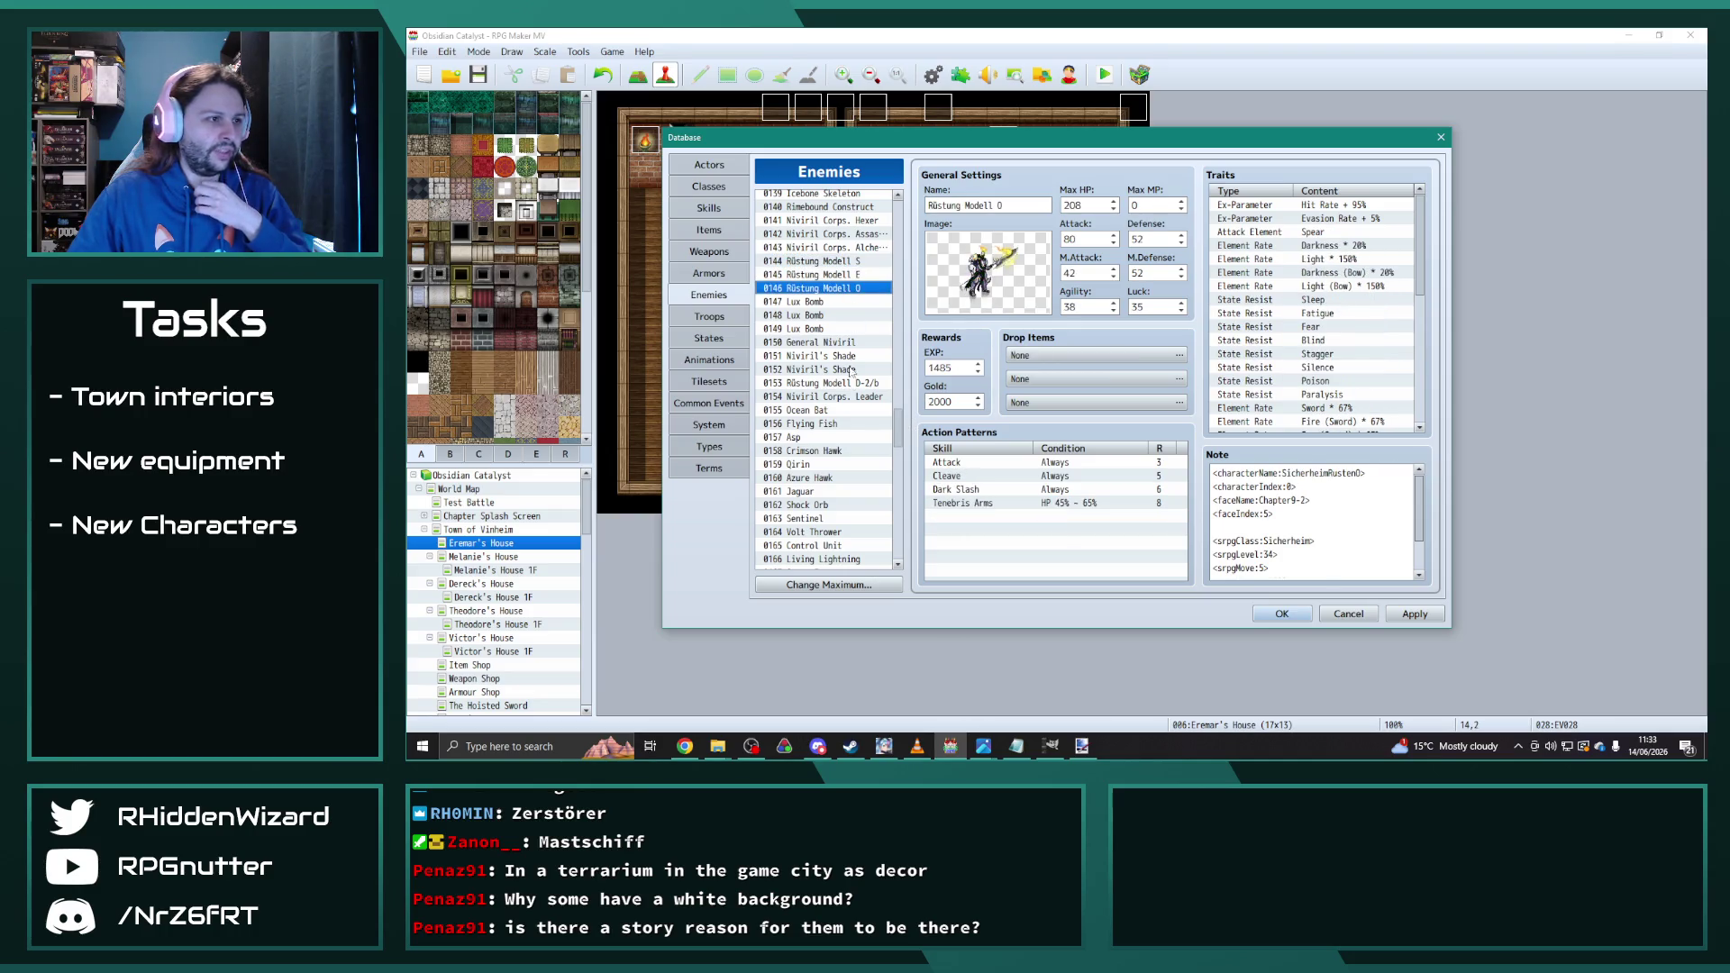
click(852, 383)
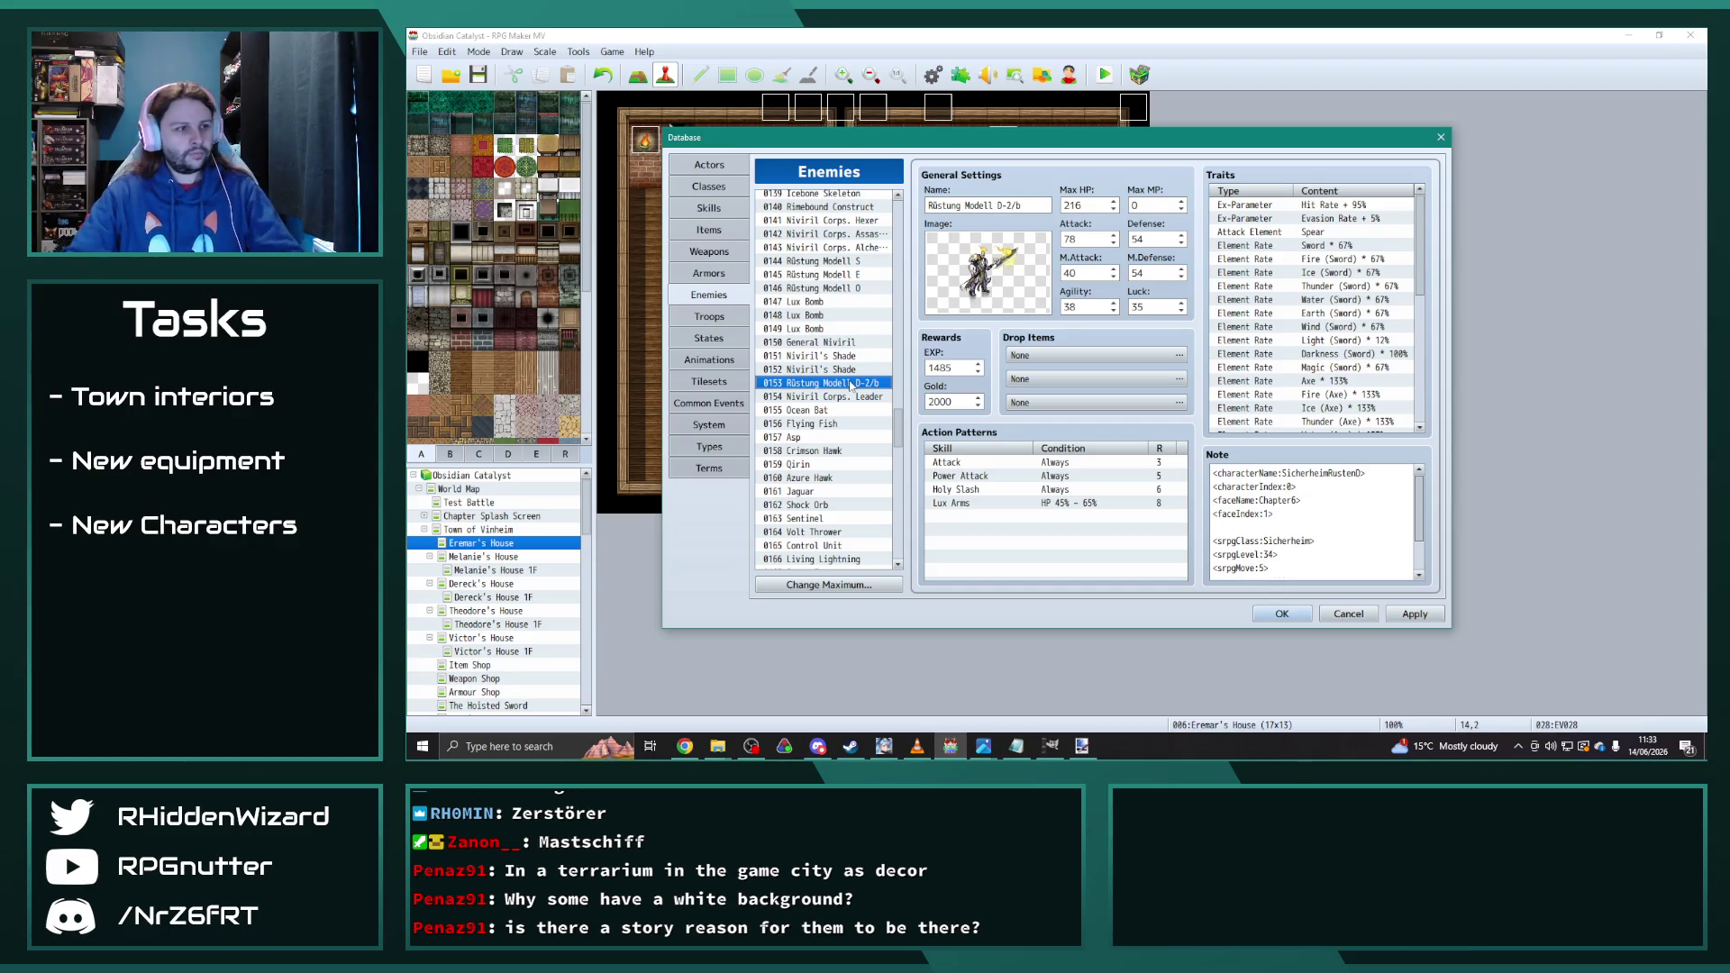
click(871, 263)
drag(872, 267, 863, 289)
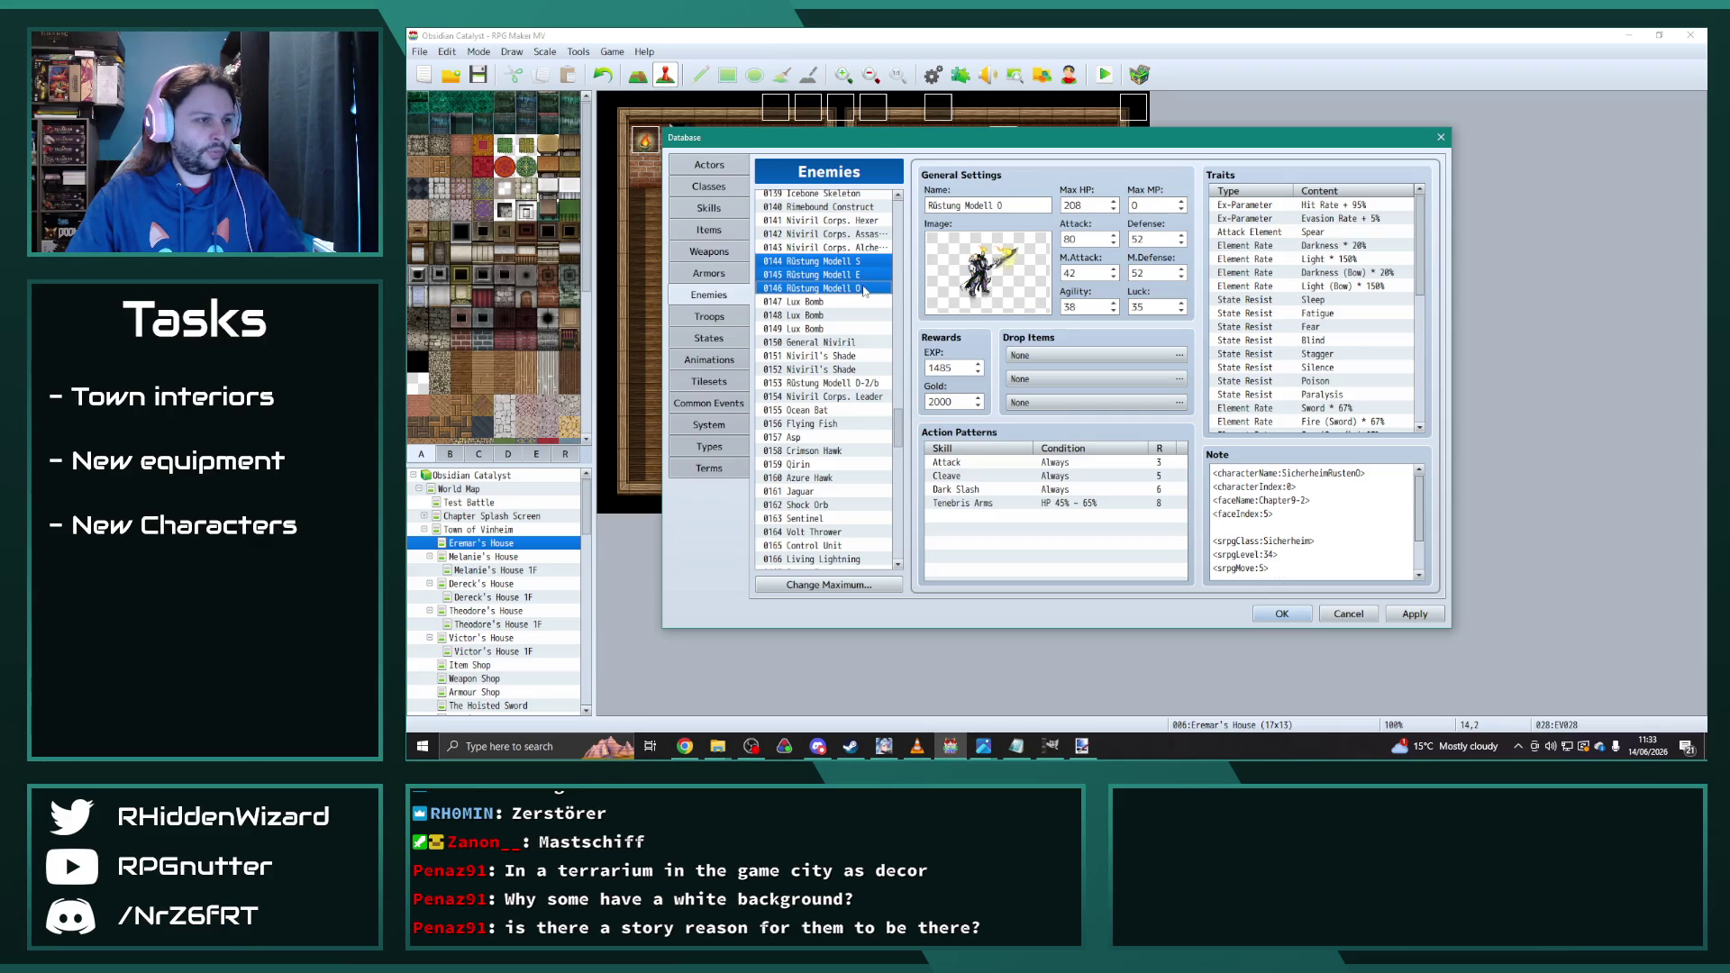
mouse_move(898, 431)
mouse_down()
mouse_move(905, 559)
mouse_move(906, 511)
mouse_up()
click(830, 495)
key(ctrl+v)
Step: Copy Rüstung Modell D-2/b into slot 0238
scroll(866, 406, up, 15)
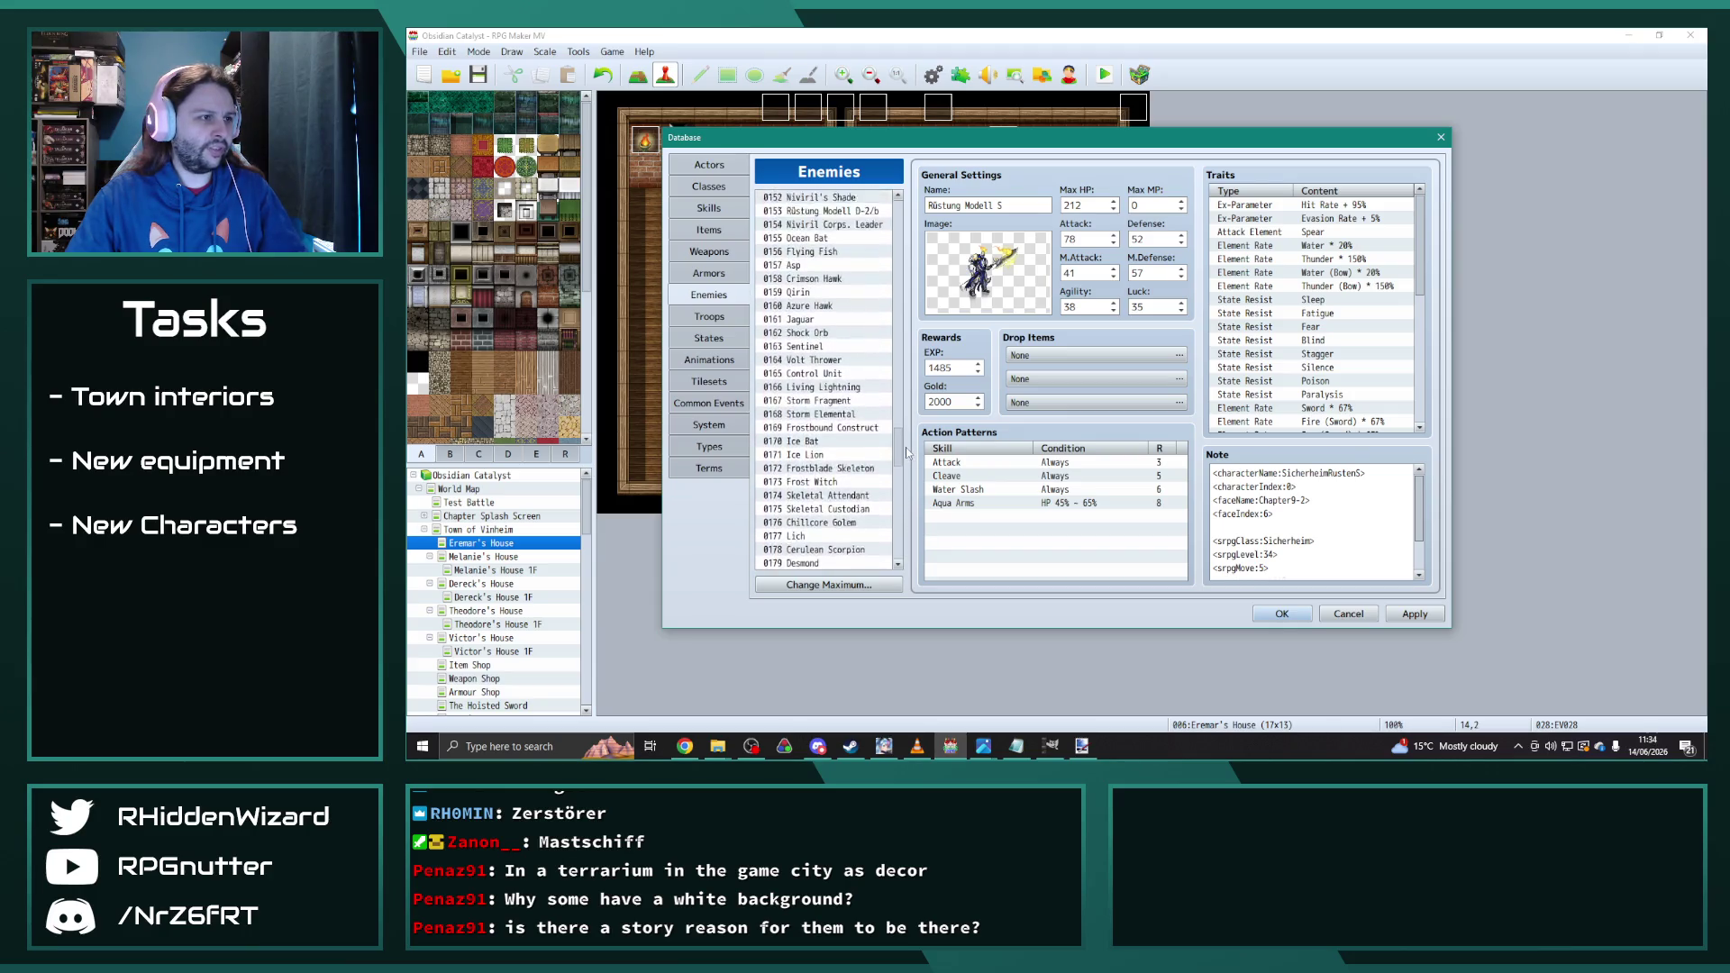
click(872, 353)
drag(898, 431, 900, 541)
click(875, 537)
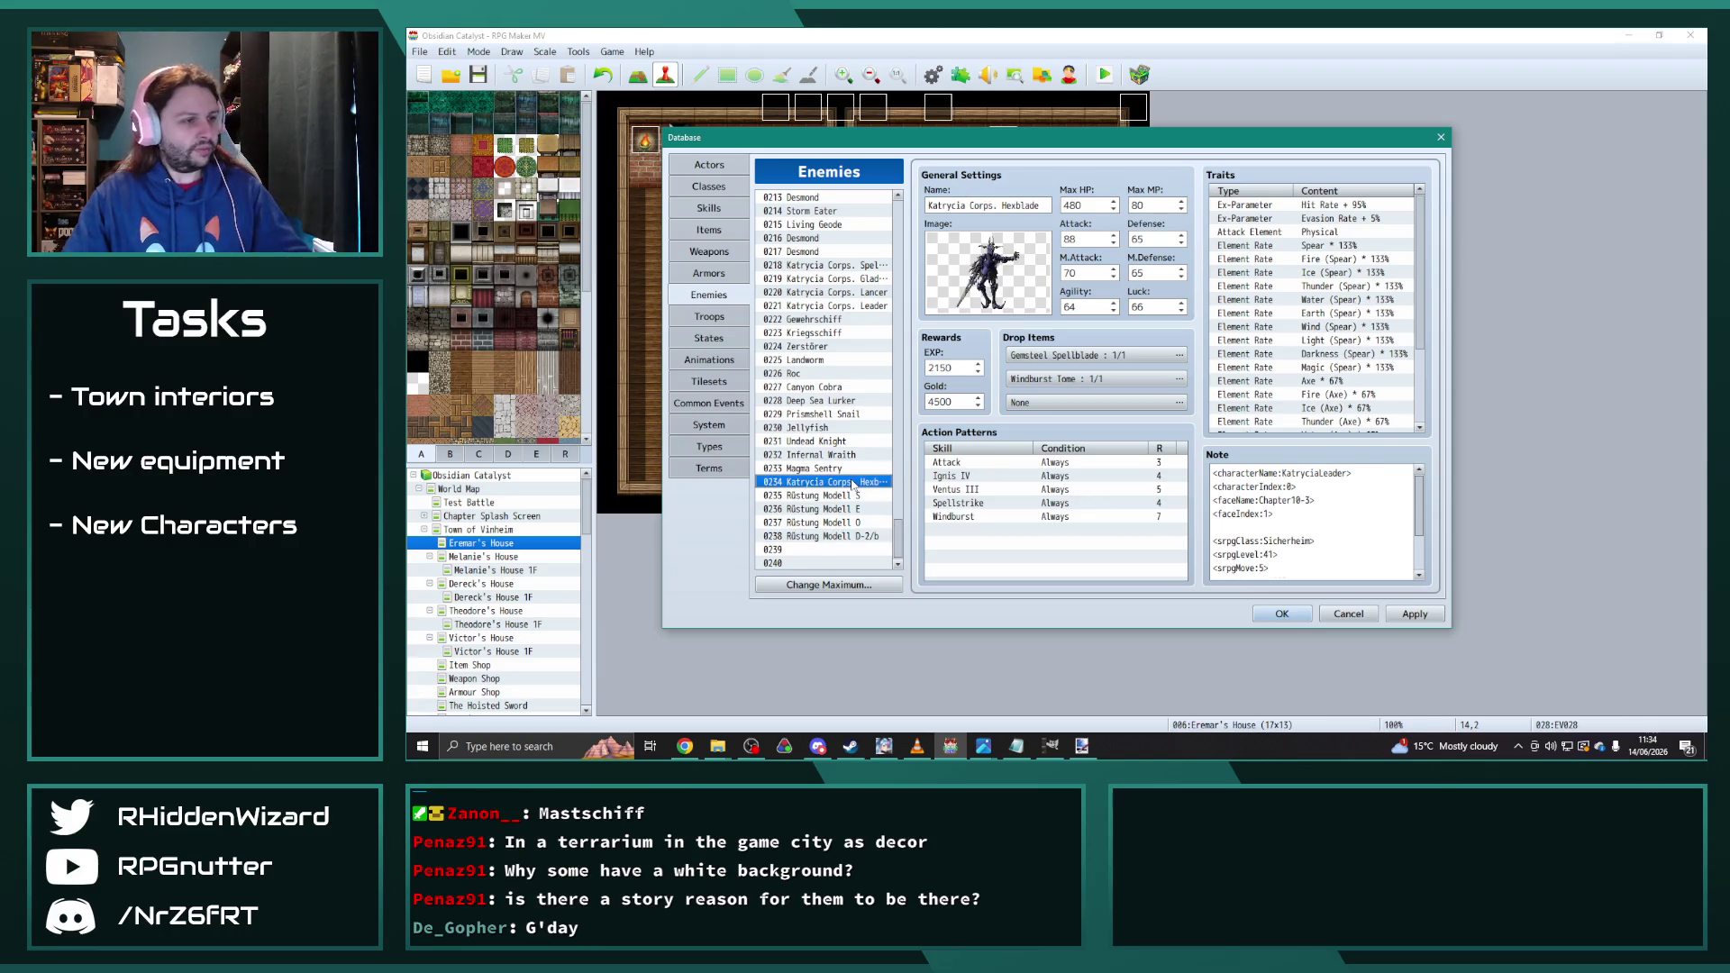
Step: Paste the Katrycia Corps. copy into slot 0239 and name it General Katrycia
click(841, 546)
key(ctrl+v)
click(970, 205)
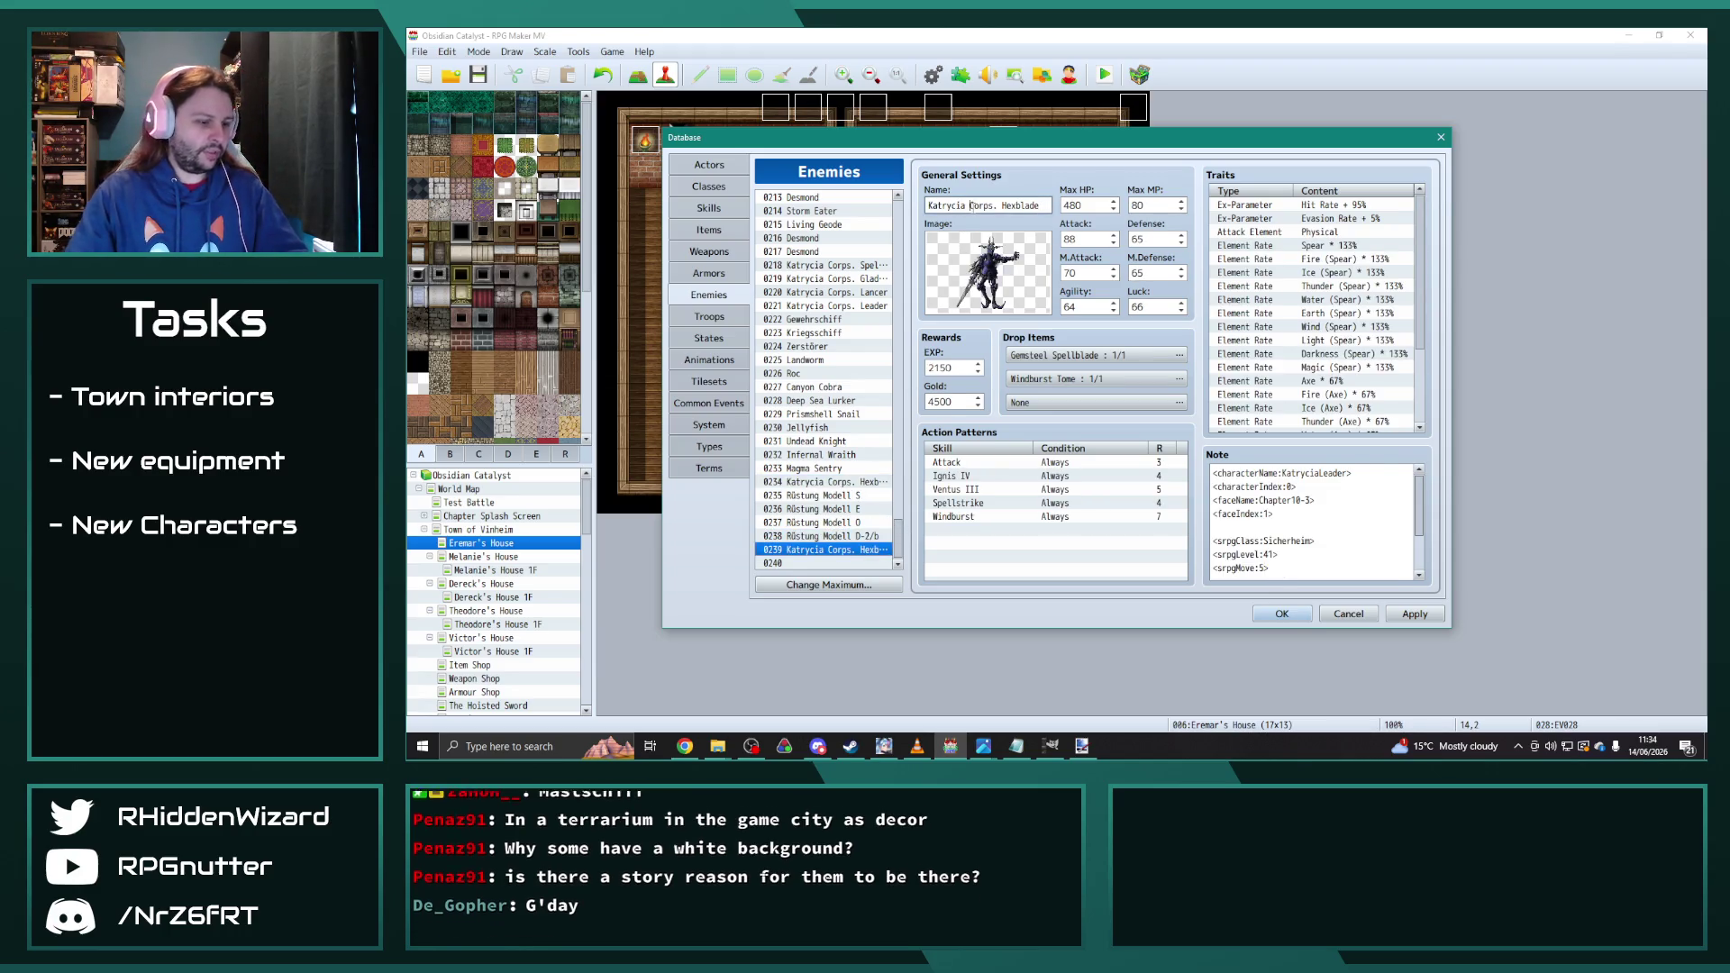
text(Genera)
key(ctrl+a)
text(G)
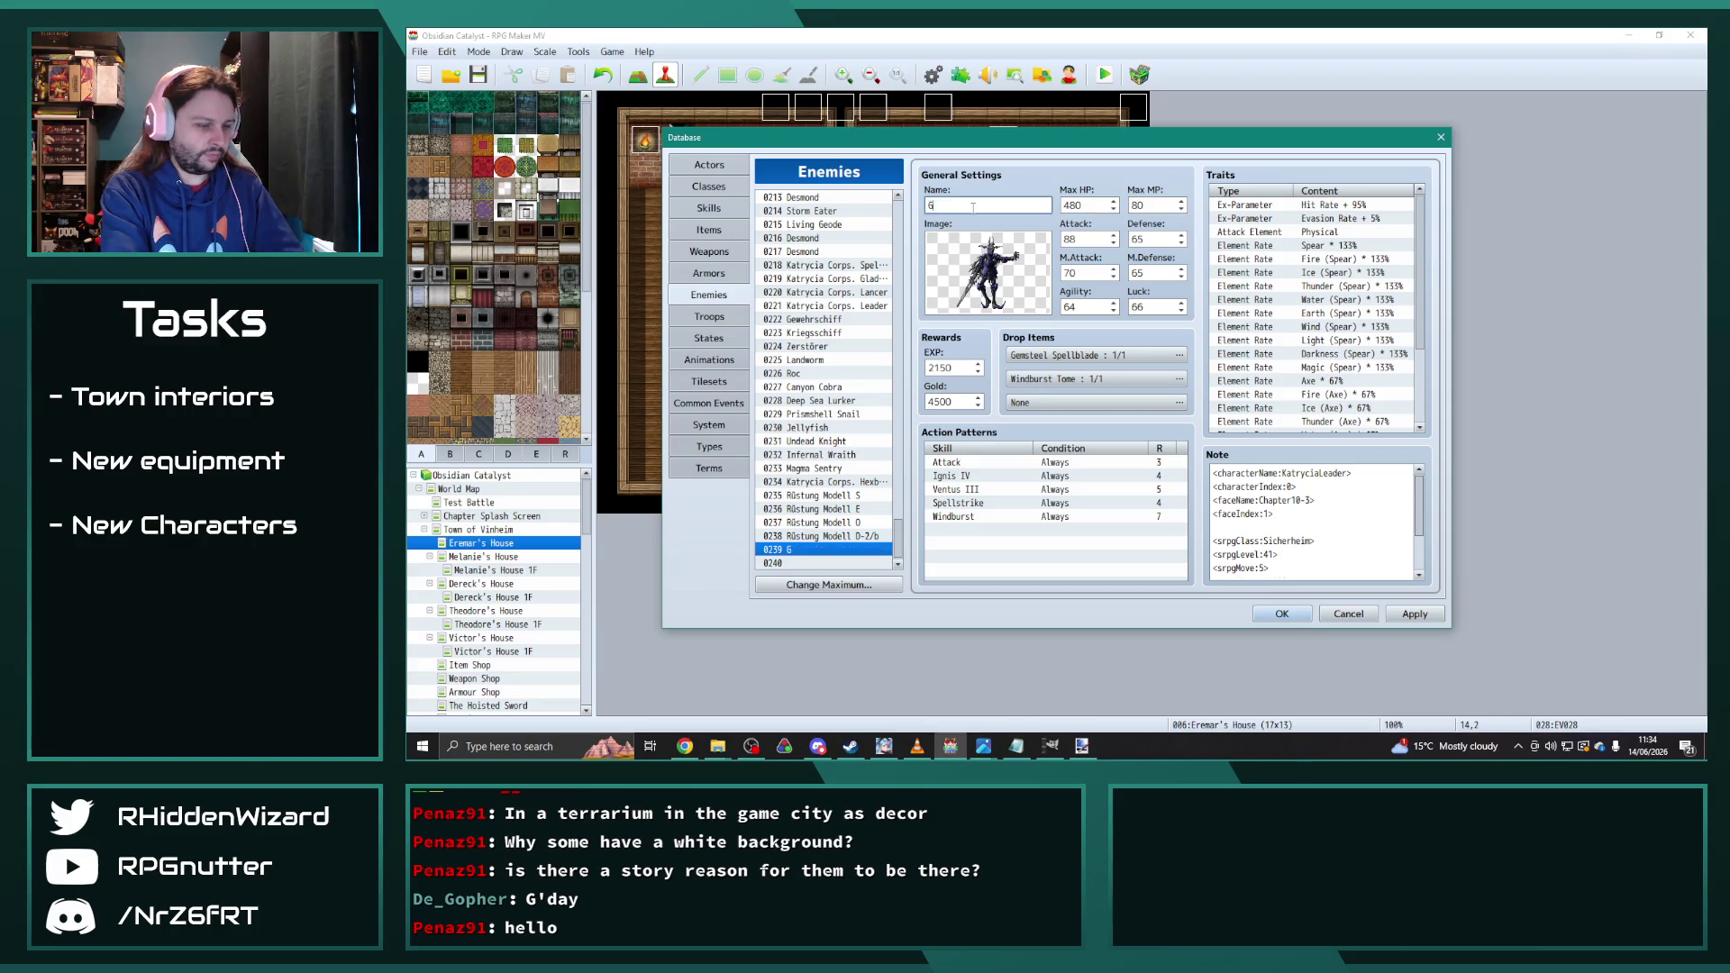
text(eneral Katrycia)
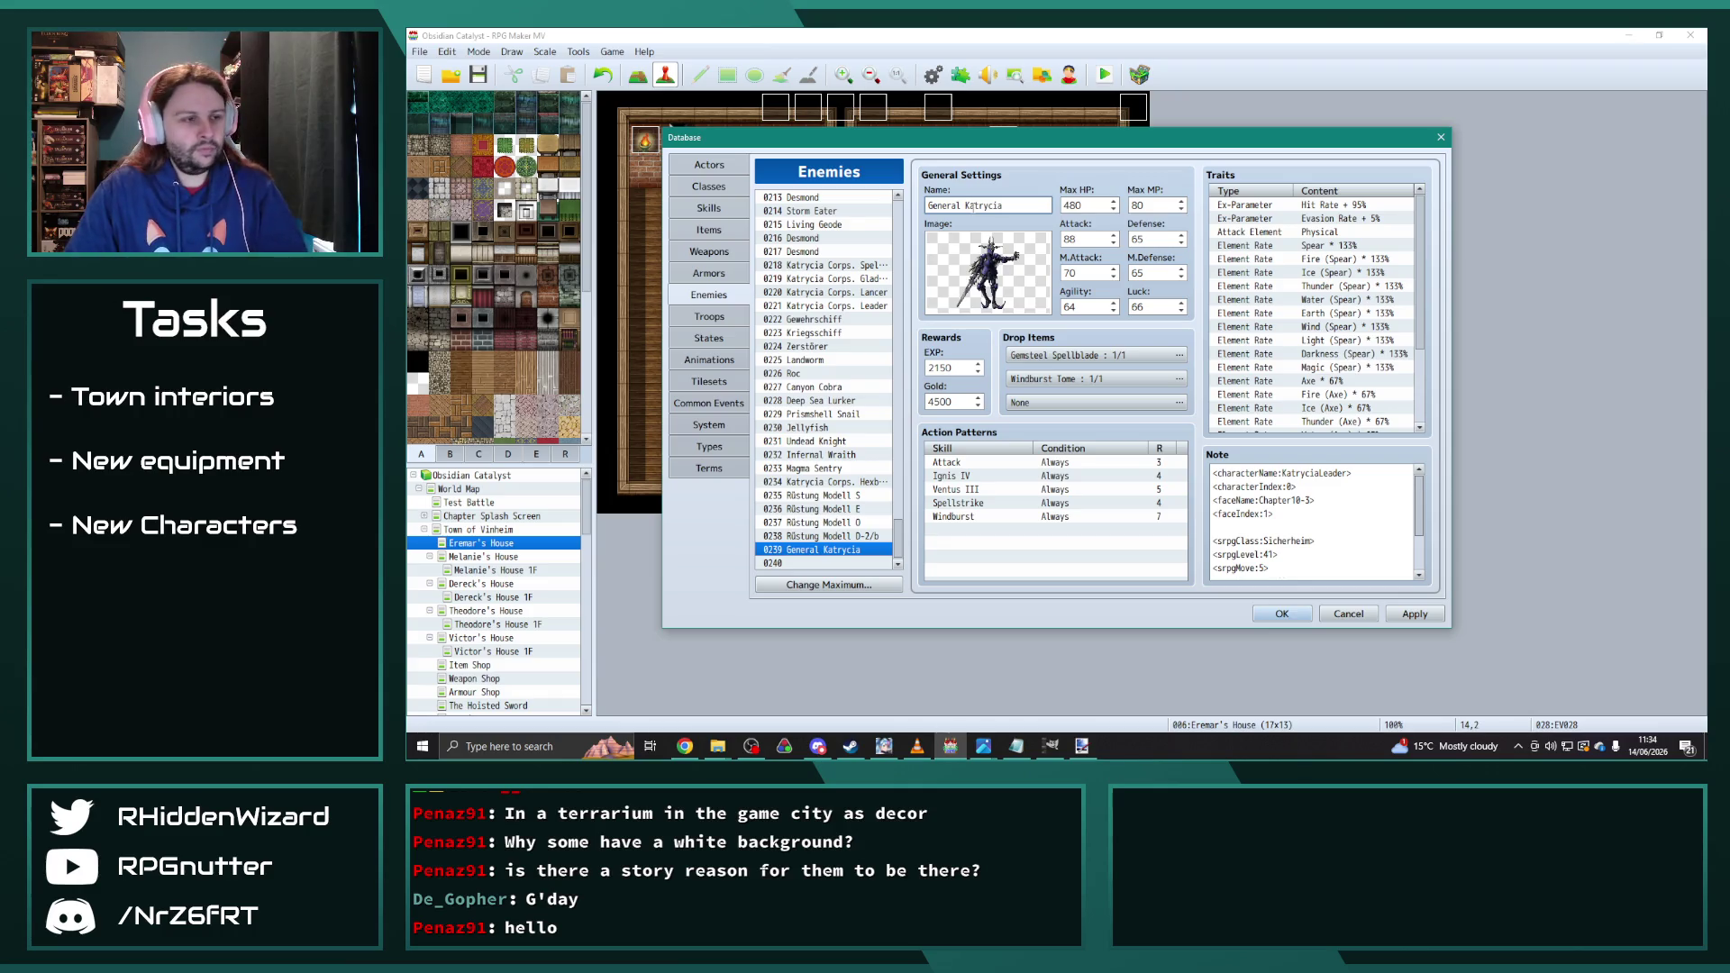
Step: Set the maximum number of enemies to 250
click(829, 584)
drag(828, 545, 1064, 419)
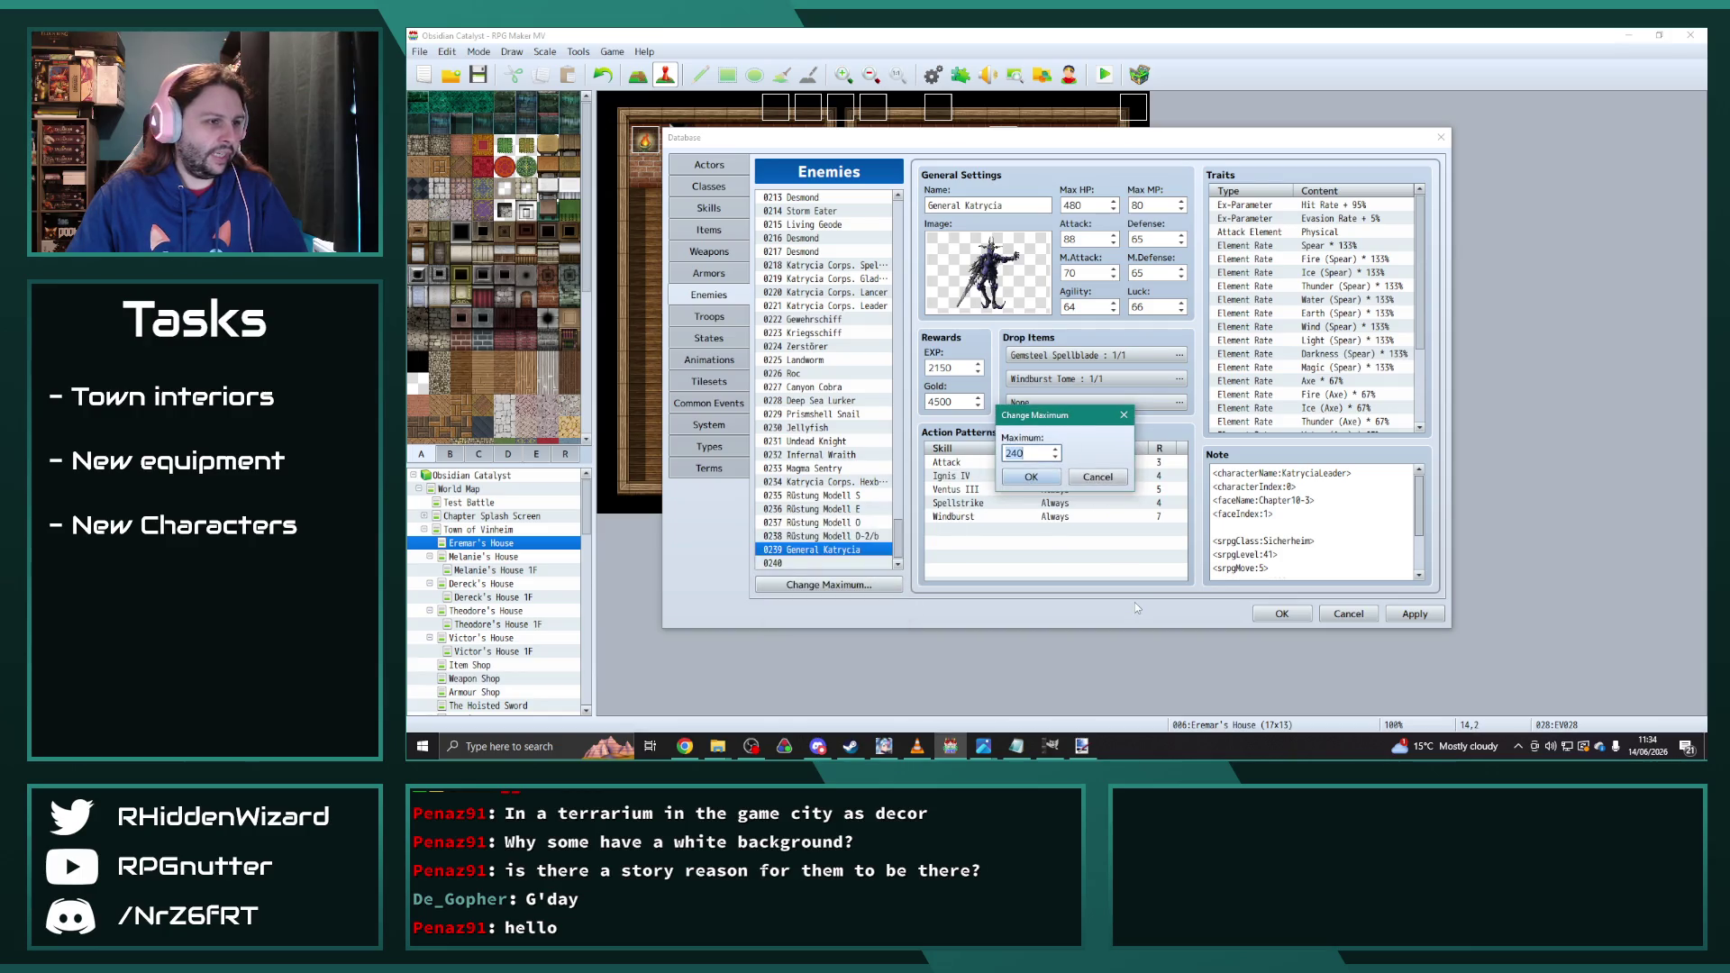
text(250)
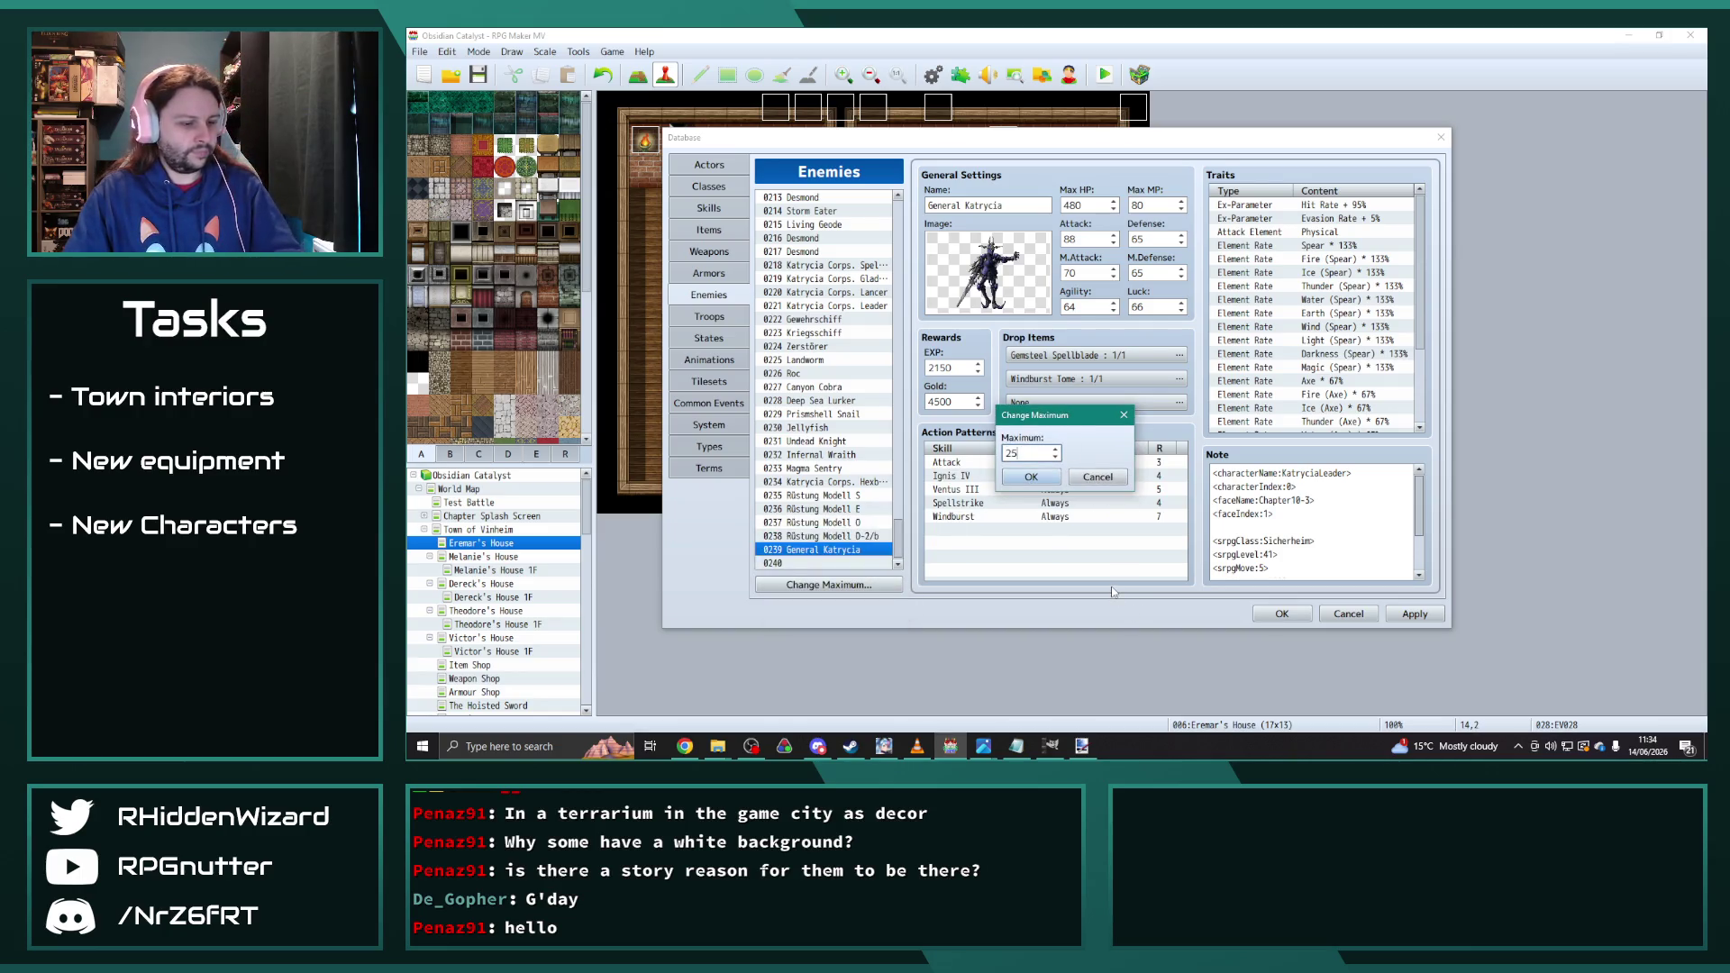
click(1031, 477)
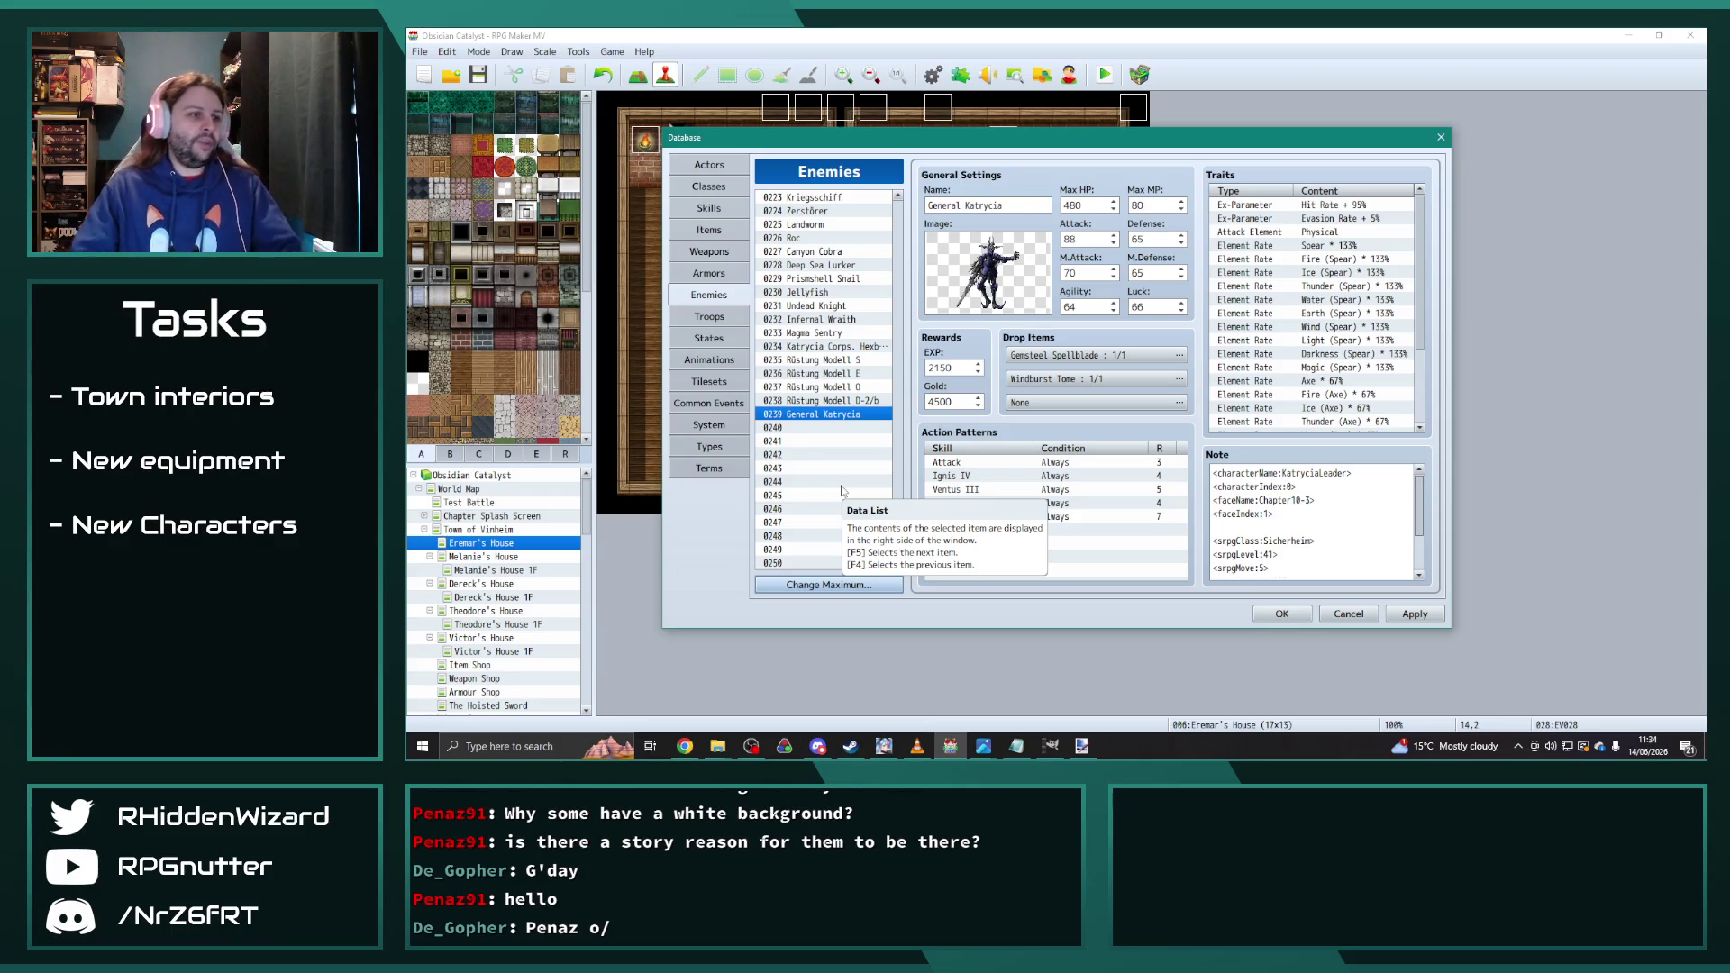
Step: Paste the Mithril enemies into 0240–0243 and rename the Scuttler to Orichalcum Scuttler
click(874, 454)
mouse_move(899, 545)
mouse_down()
mouse_move(908, 329)
mouse_move(837, 347)
mouse_move(839, 373)
mouse_up()
scroll(898, 329, down, 20)
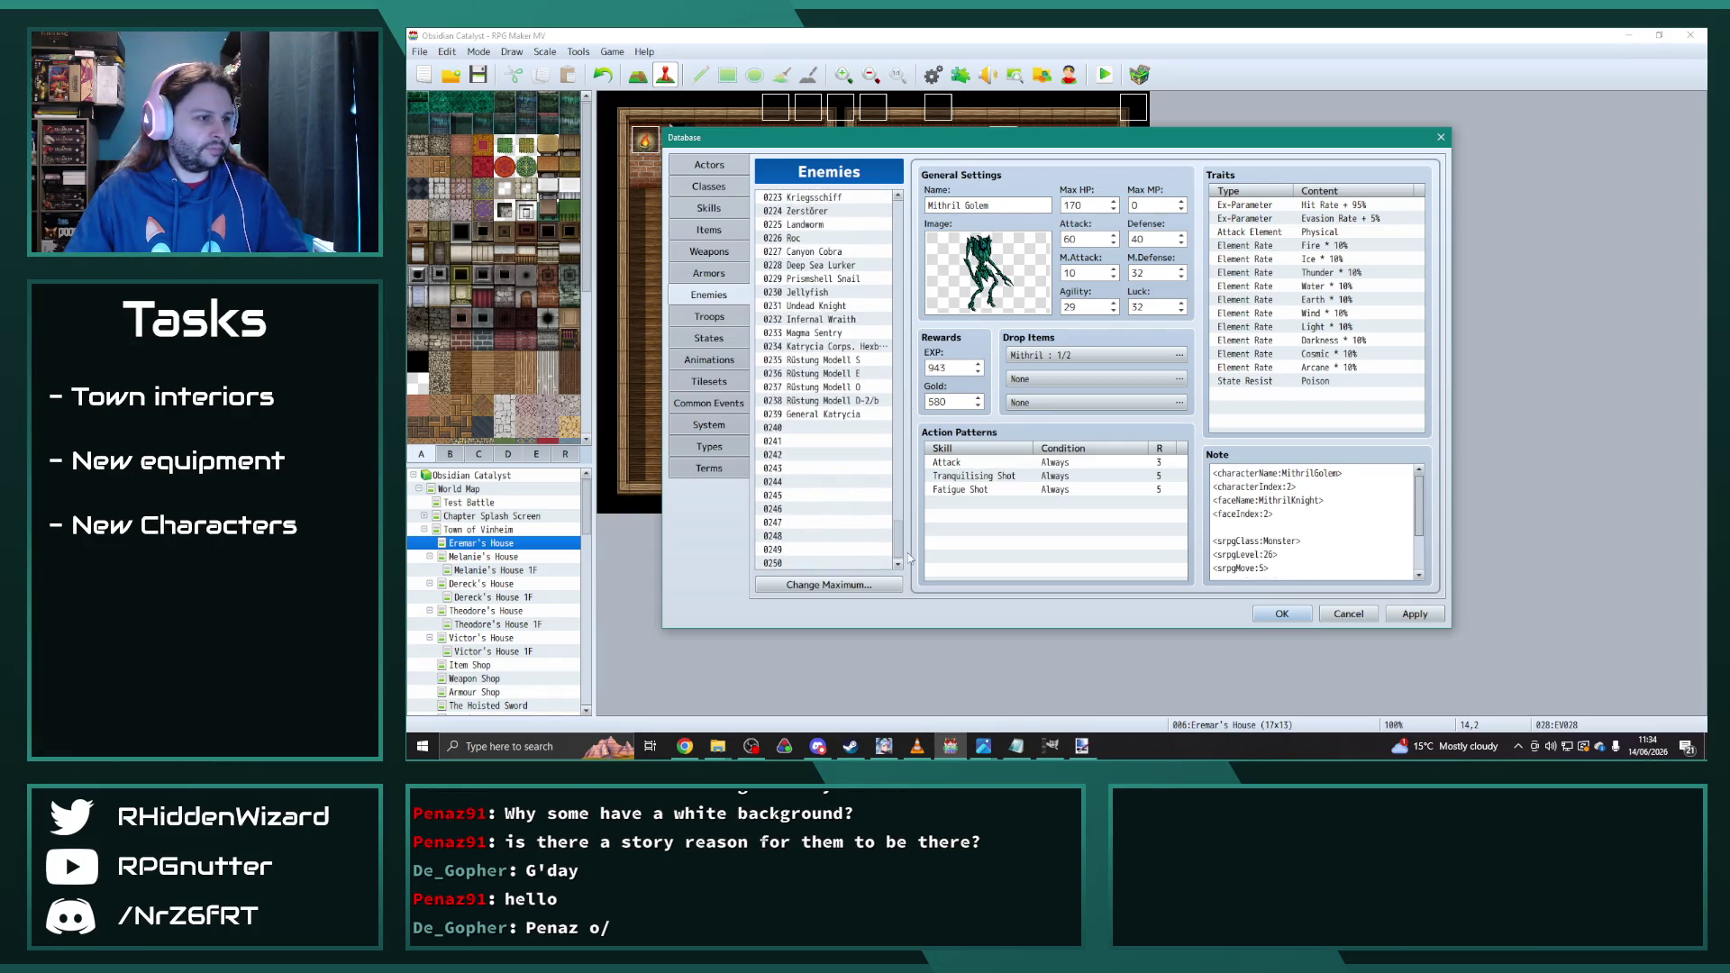
key(ctrl+v)
click(812, 482)
click(811, 428)
double_click(944, 205)
text(Orichalcum)
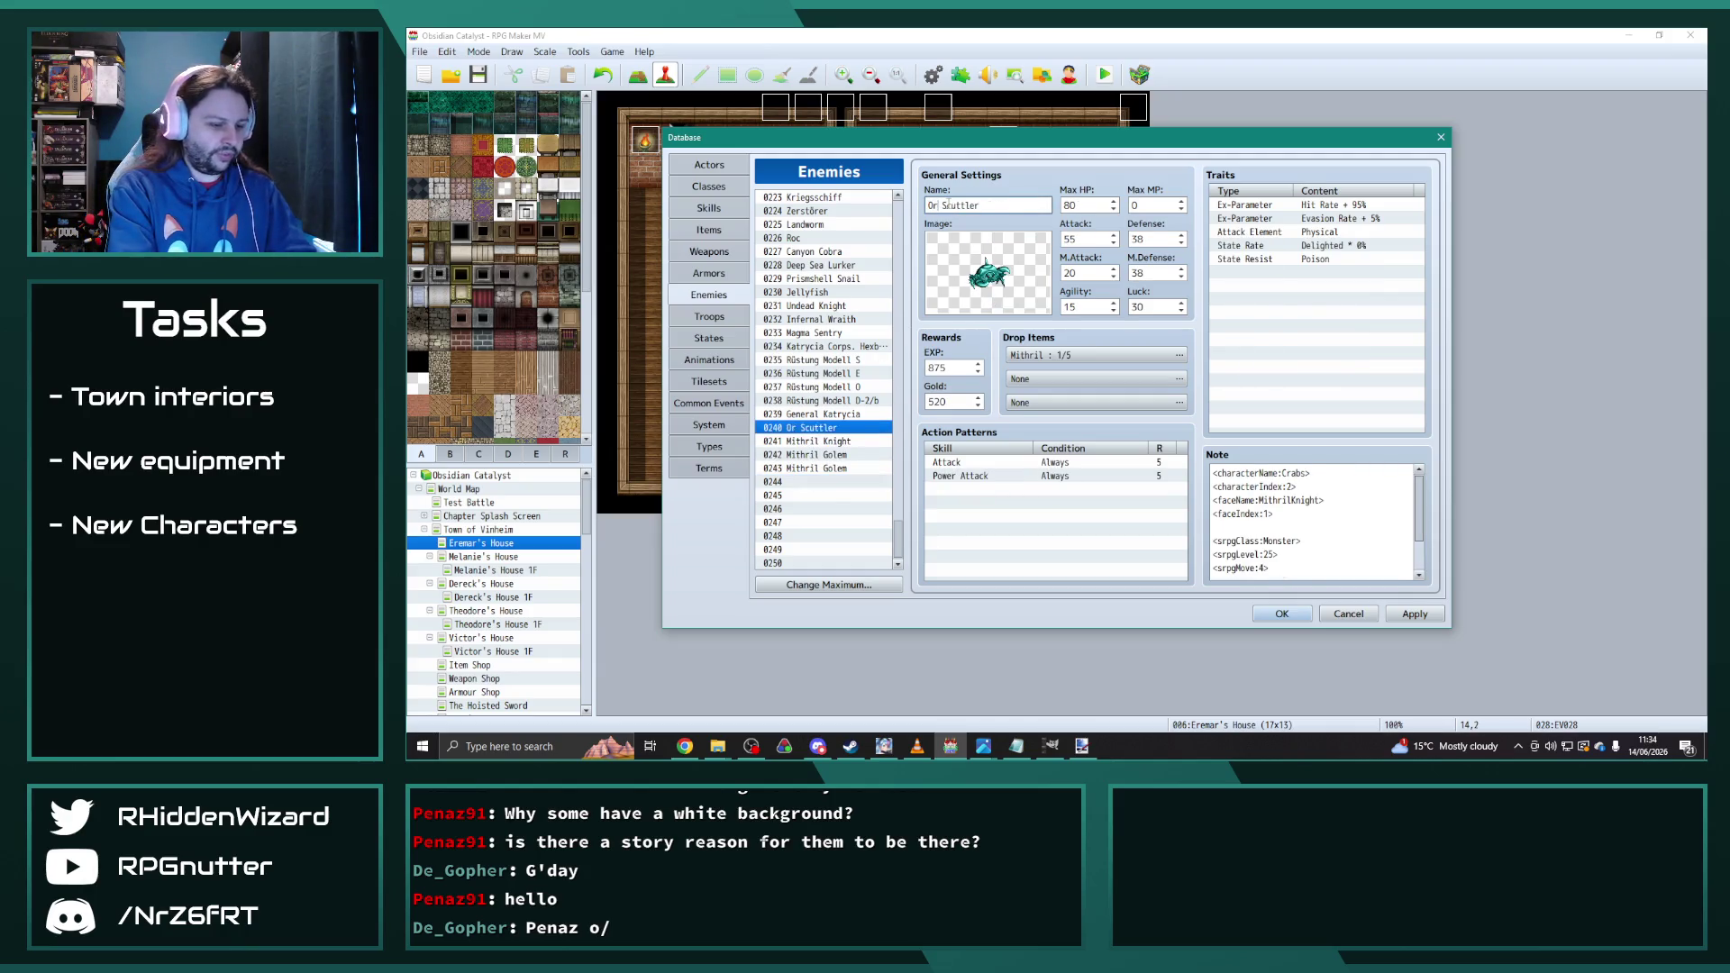
Step: Replace Mithril with Orichalcum in the Knight and both Golem names (0241–0243)
click(833, 441)
double_click(944, 205)
text(Orichalcum)
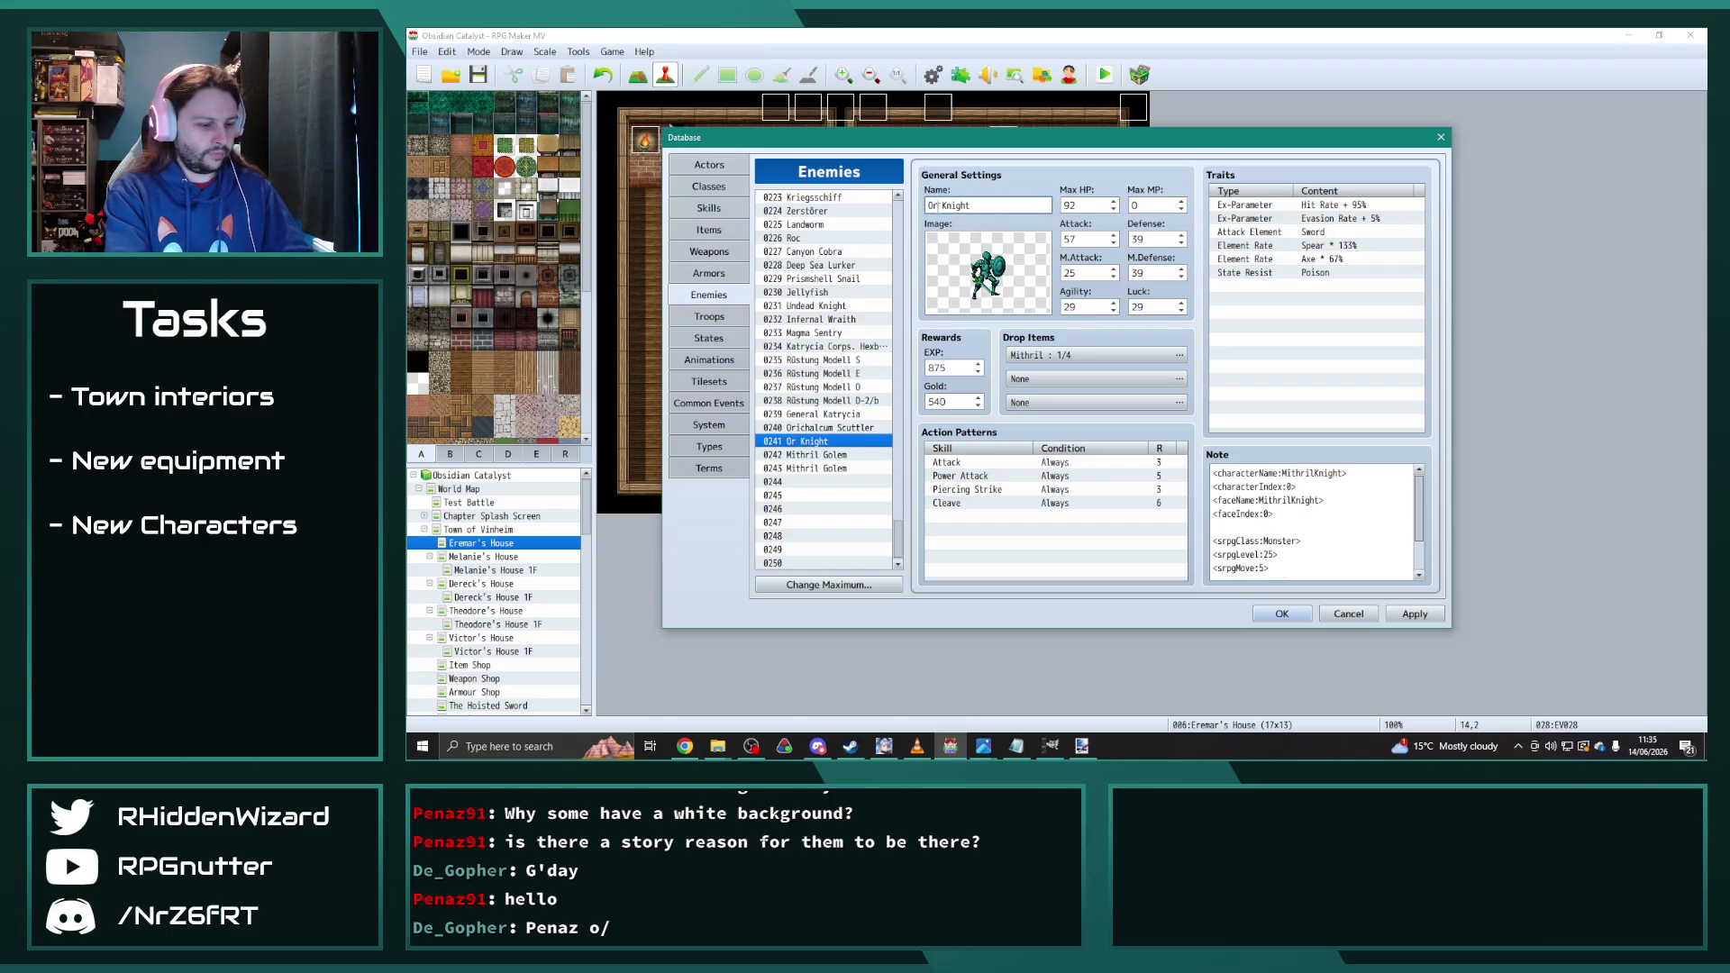
click(816, 455)
double_click(945, 205)
text(Orichalcum)
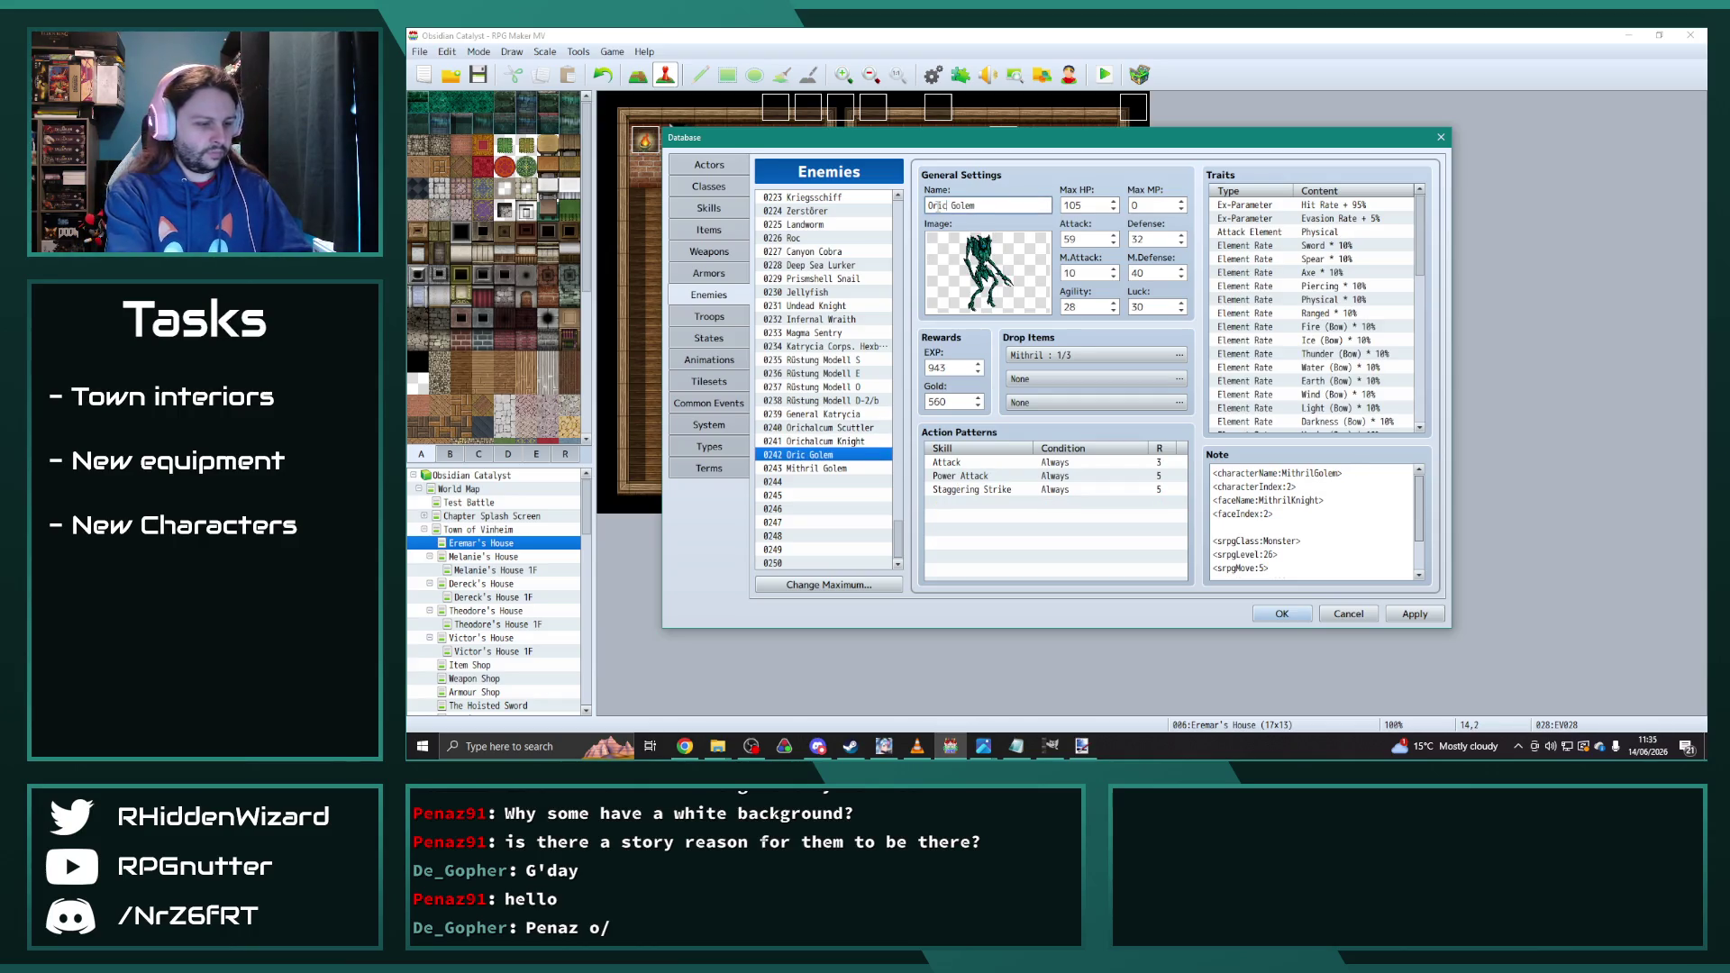
click(815, 469)
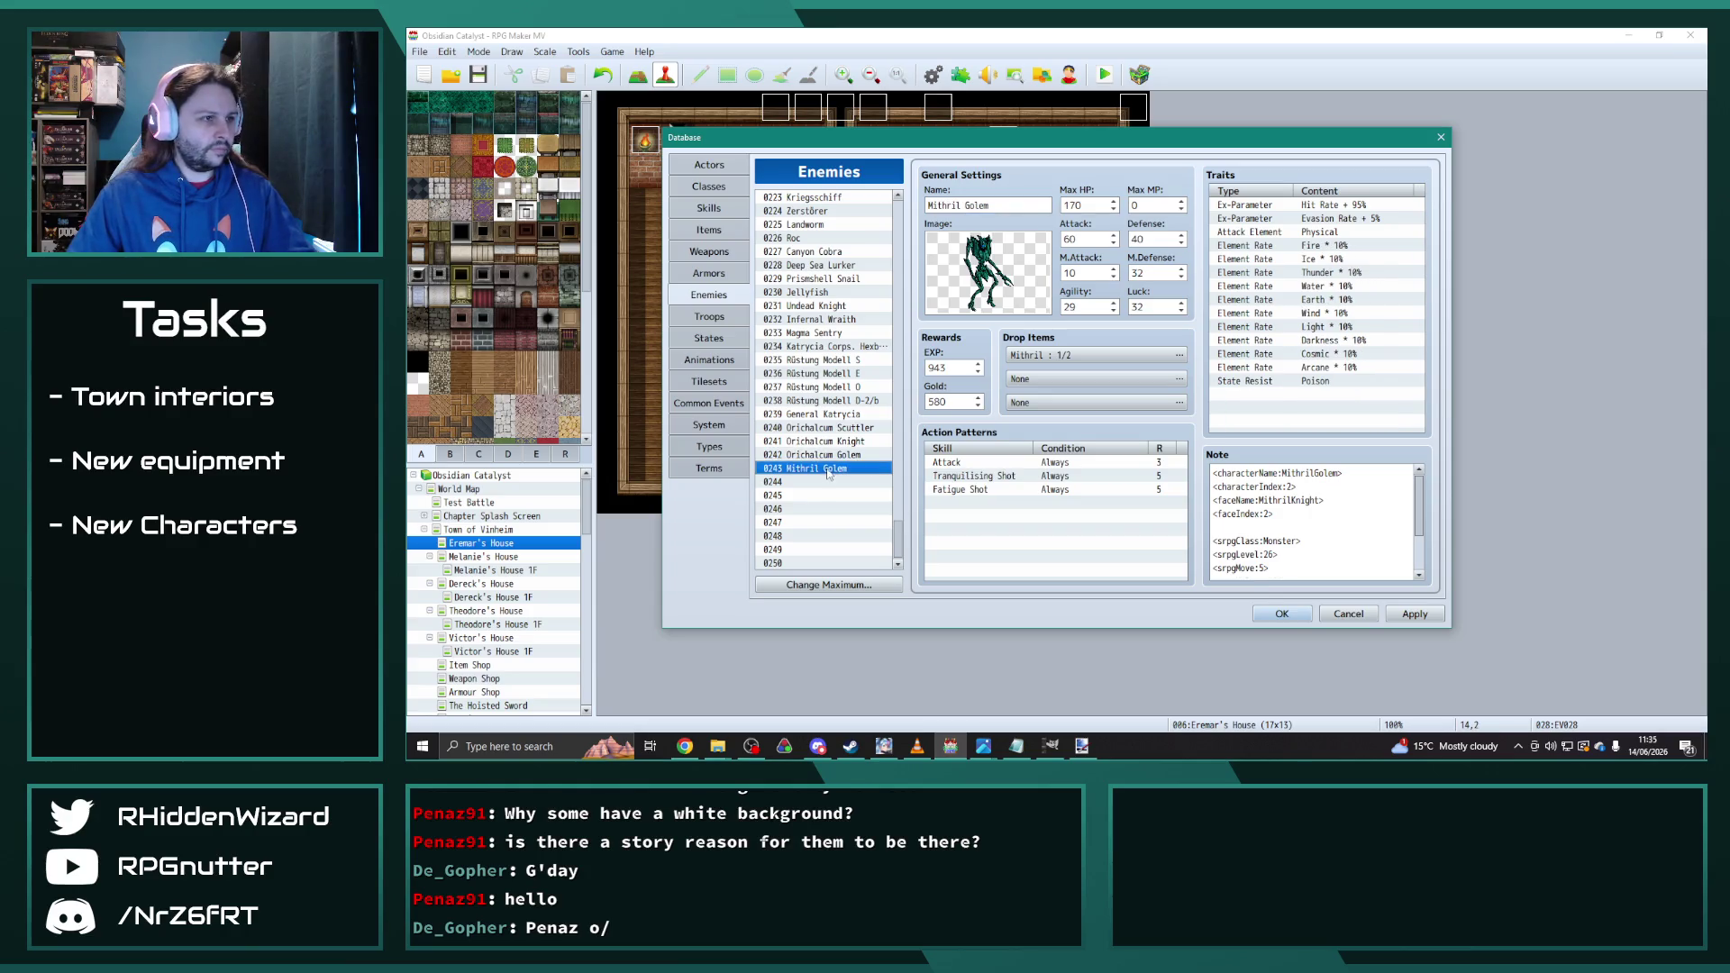
double_click(944, 205)
text(Orichalcum)
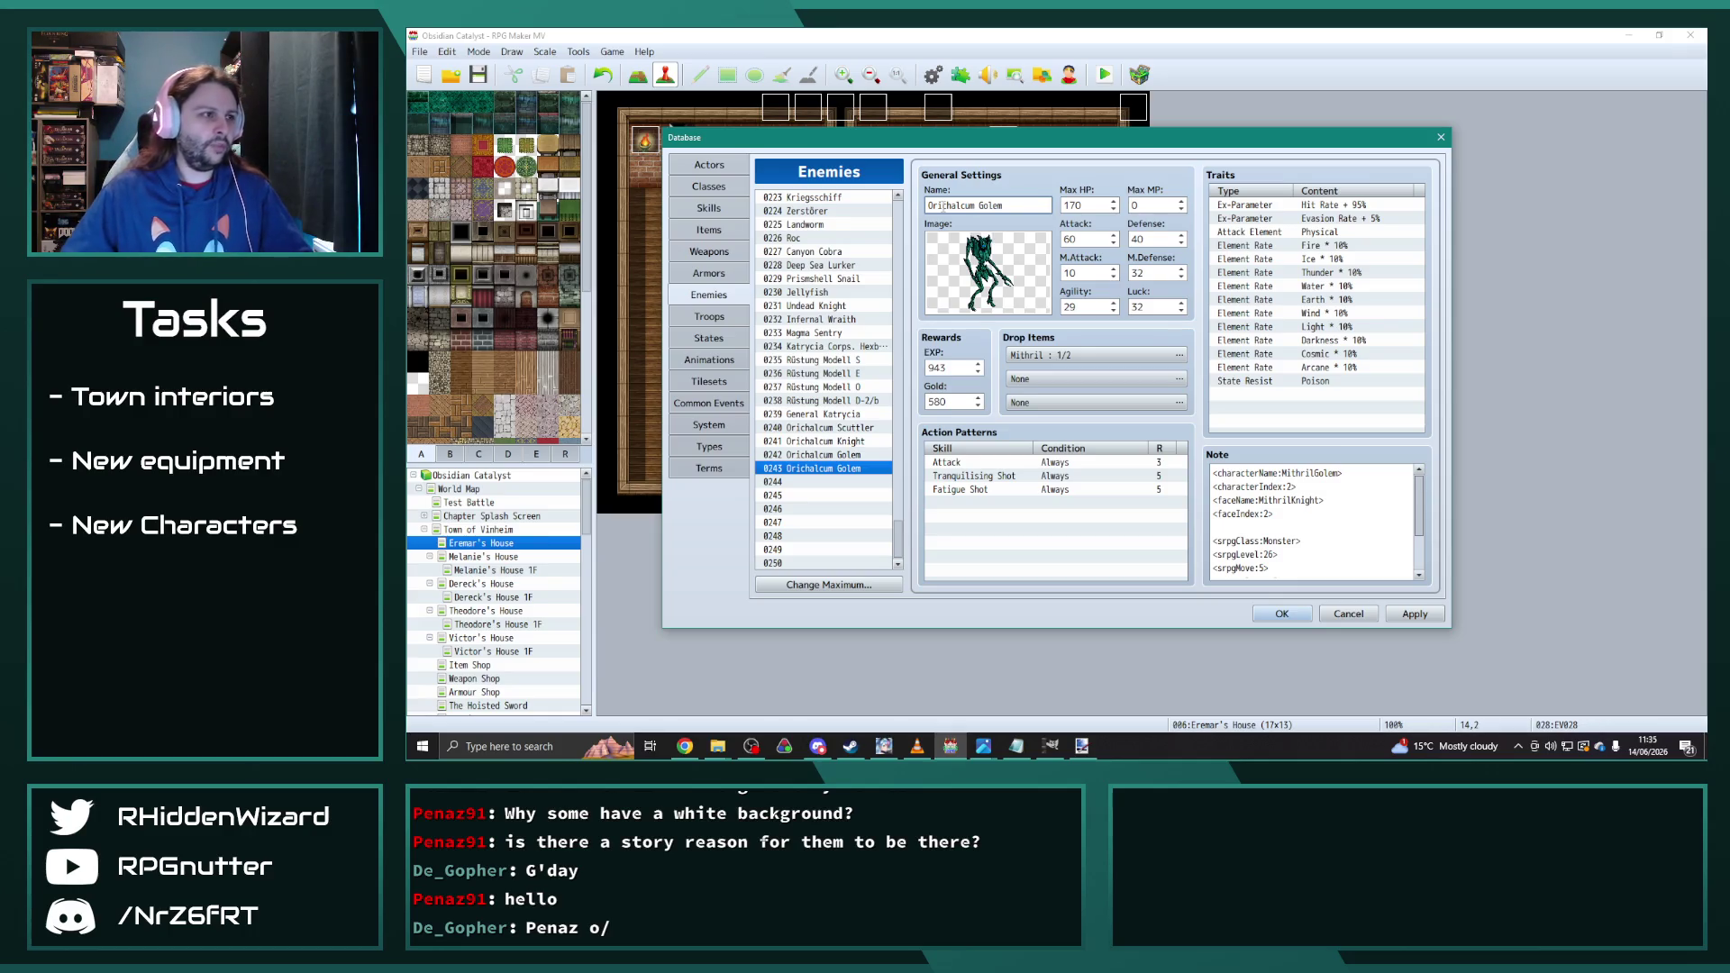
mouse_move(898, 538)
mouse_down()
mouse_move(913, 416)
mouse_move(910, 501)
mouse_up()
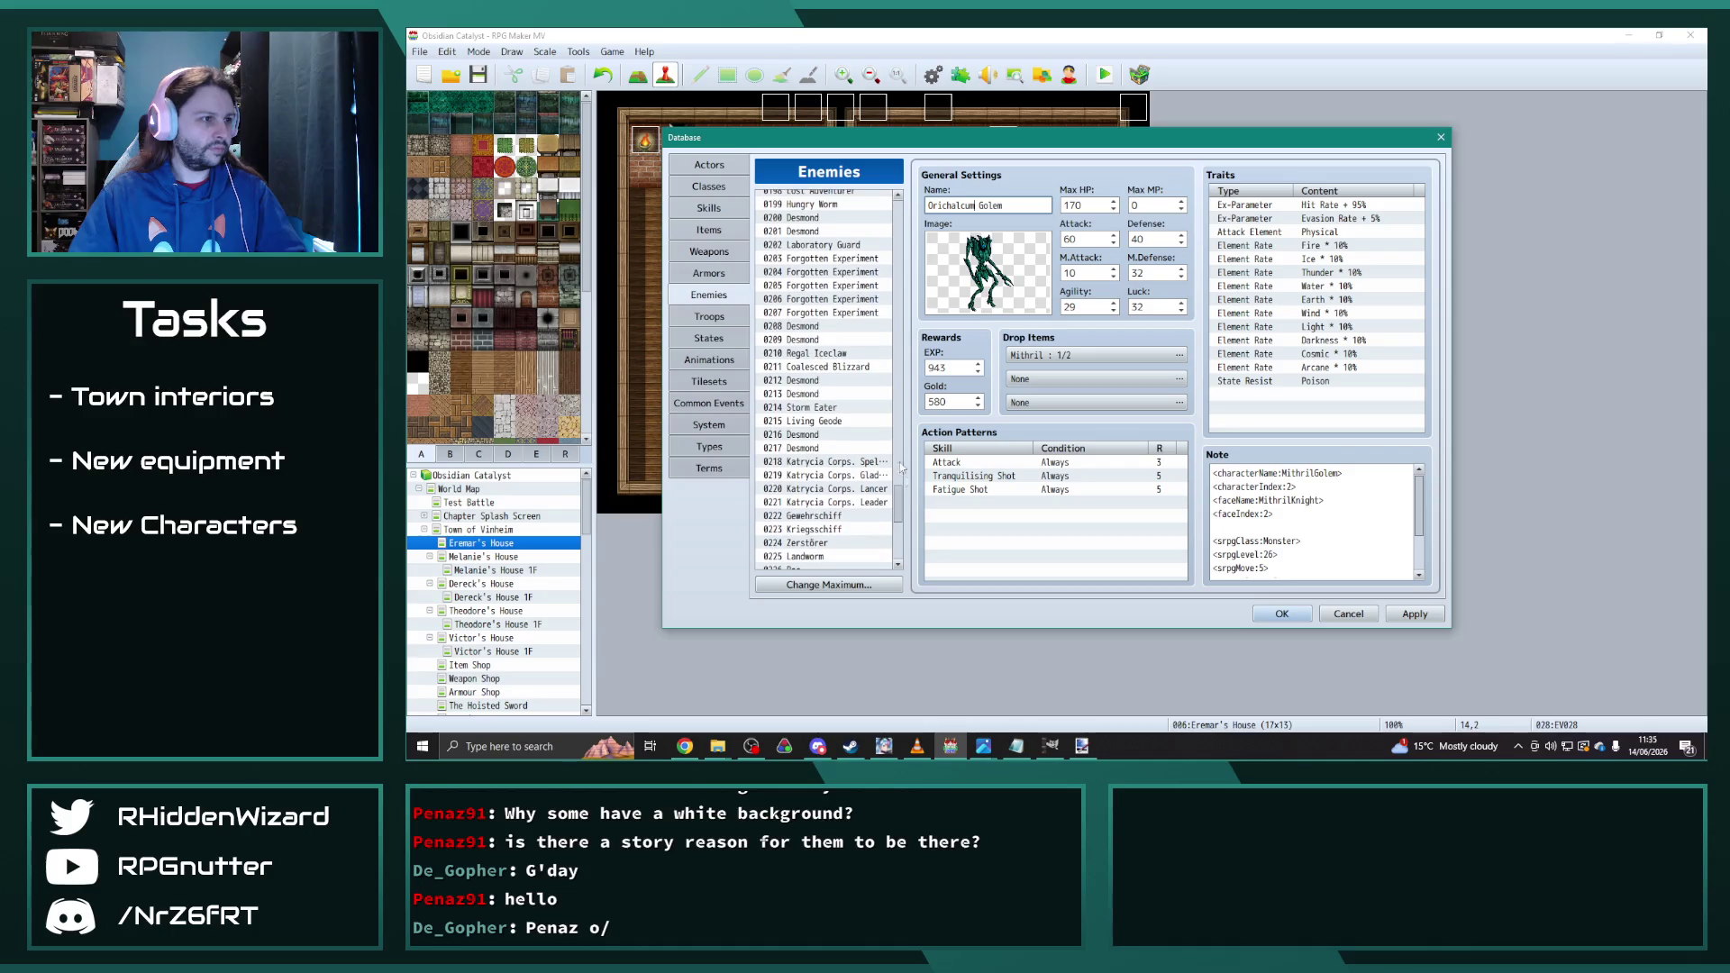
scroll(838, 360, up, 3)
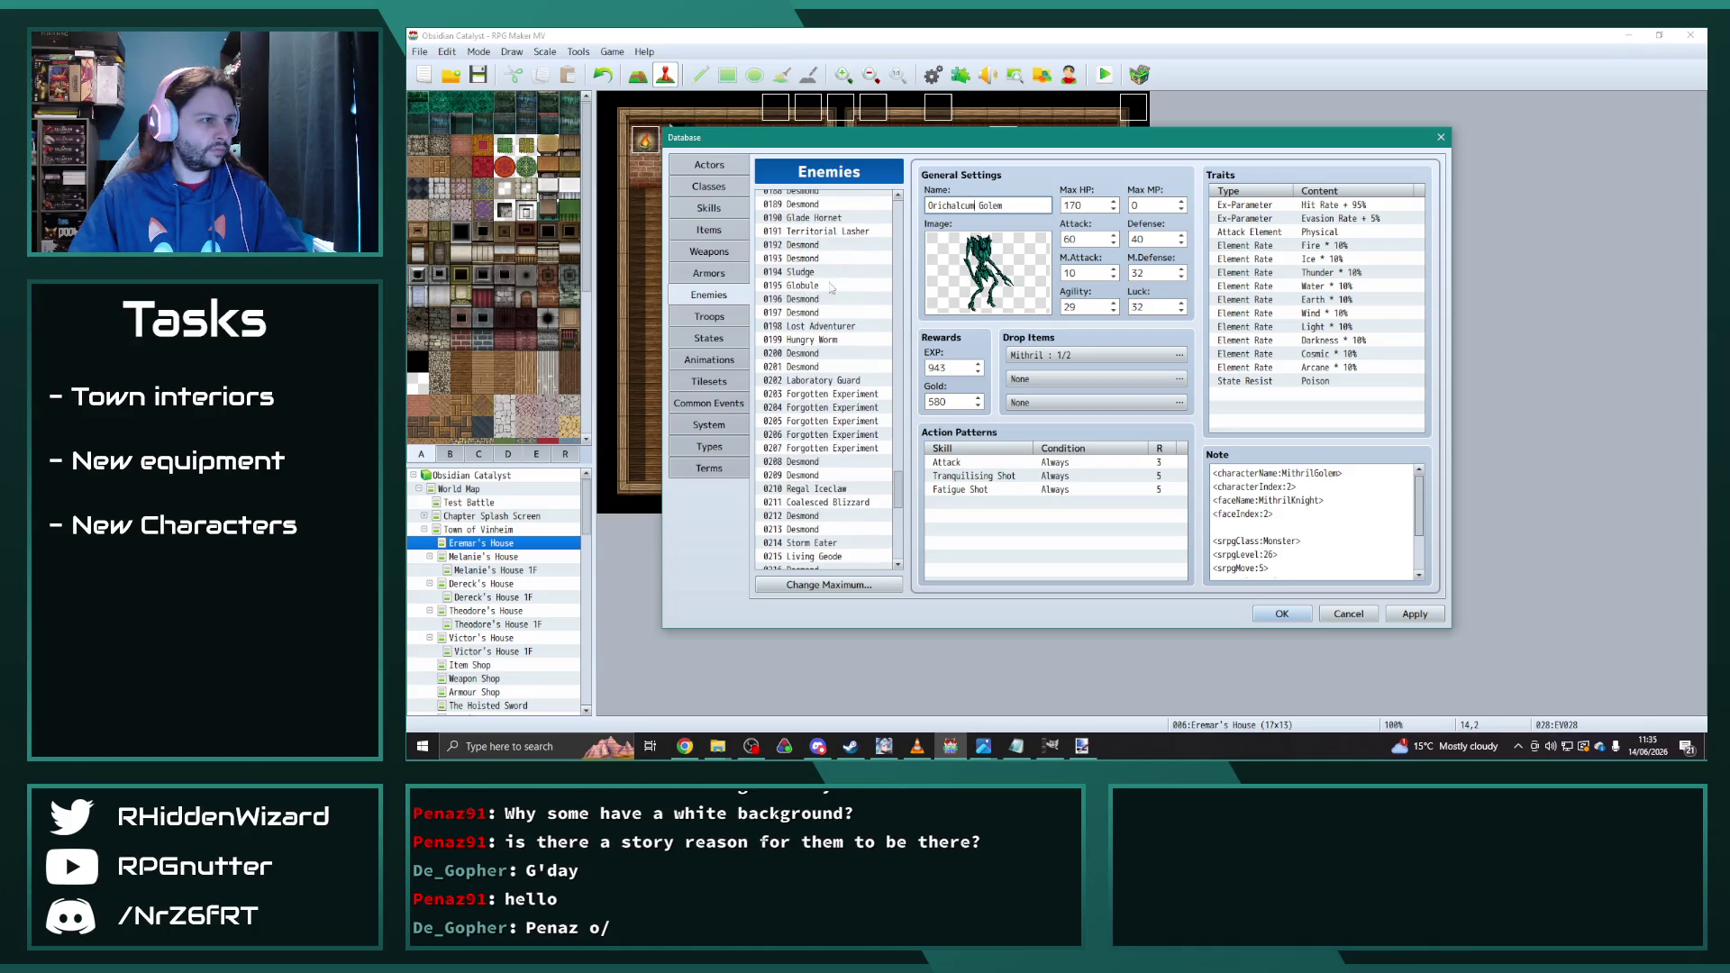
Step: Copy the Globule slime into entry 0244 and name it Vile Ooze
click(822, 285)
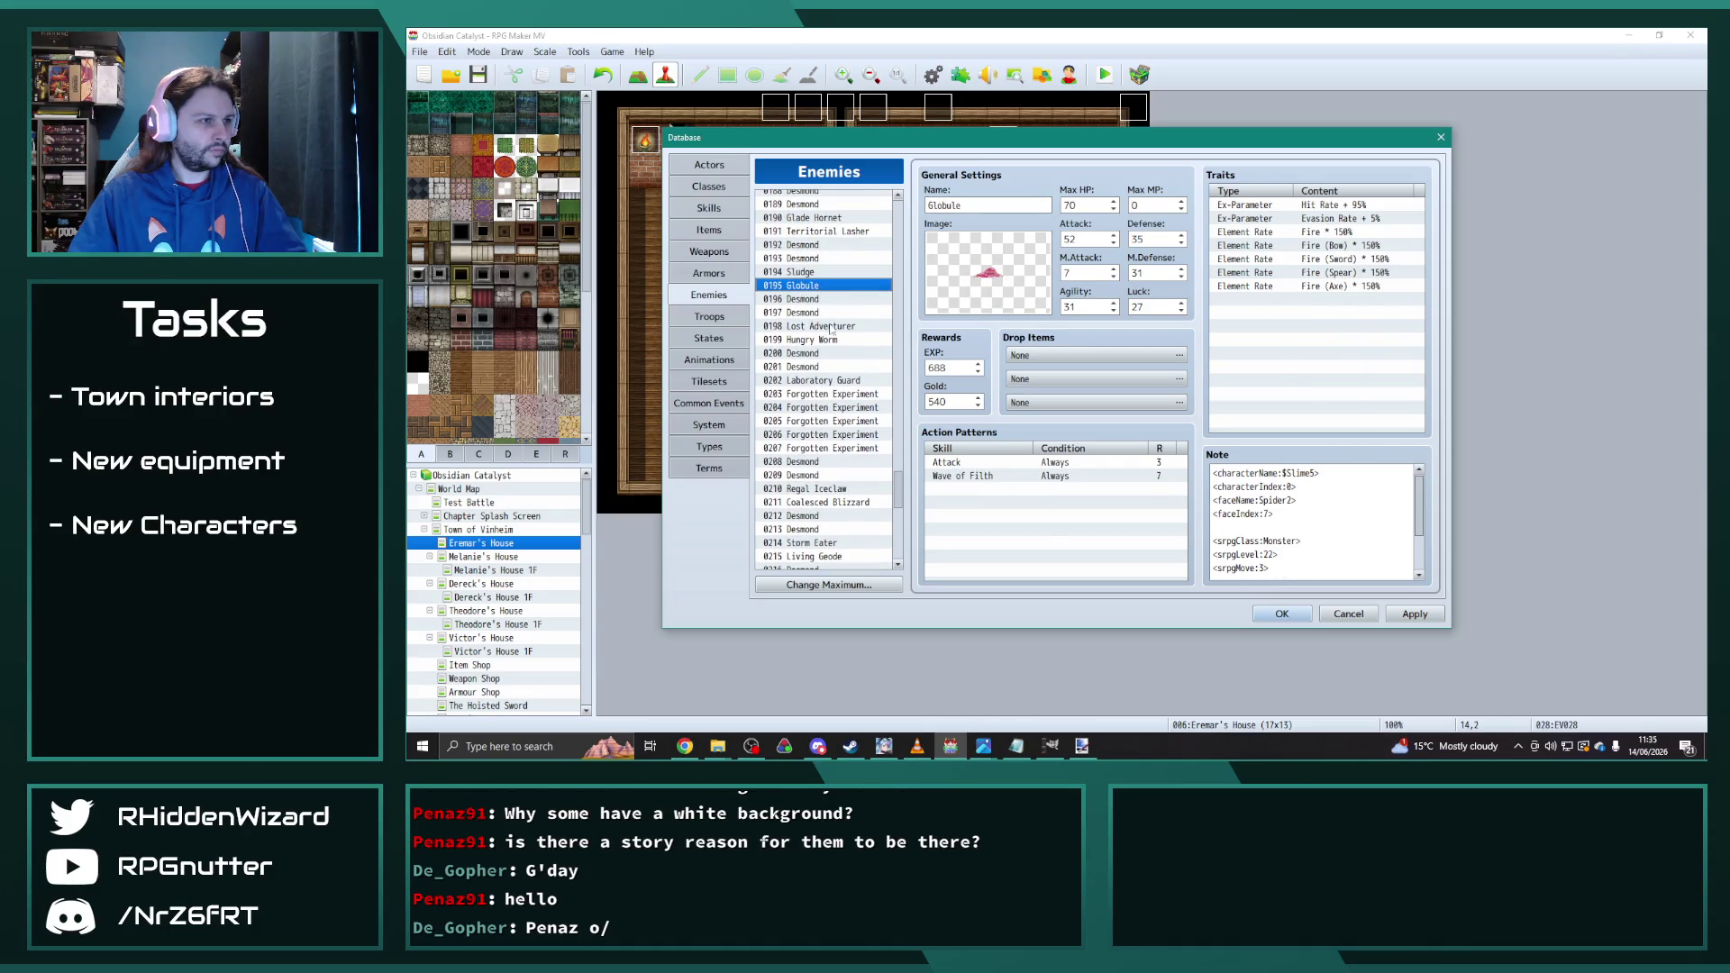
drag(896, 500, 897, 552)
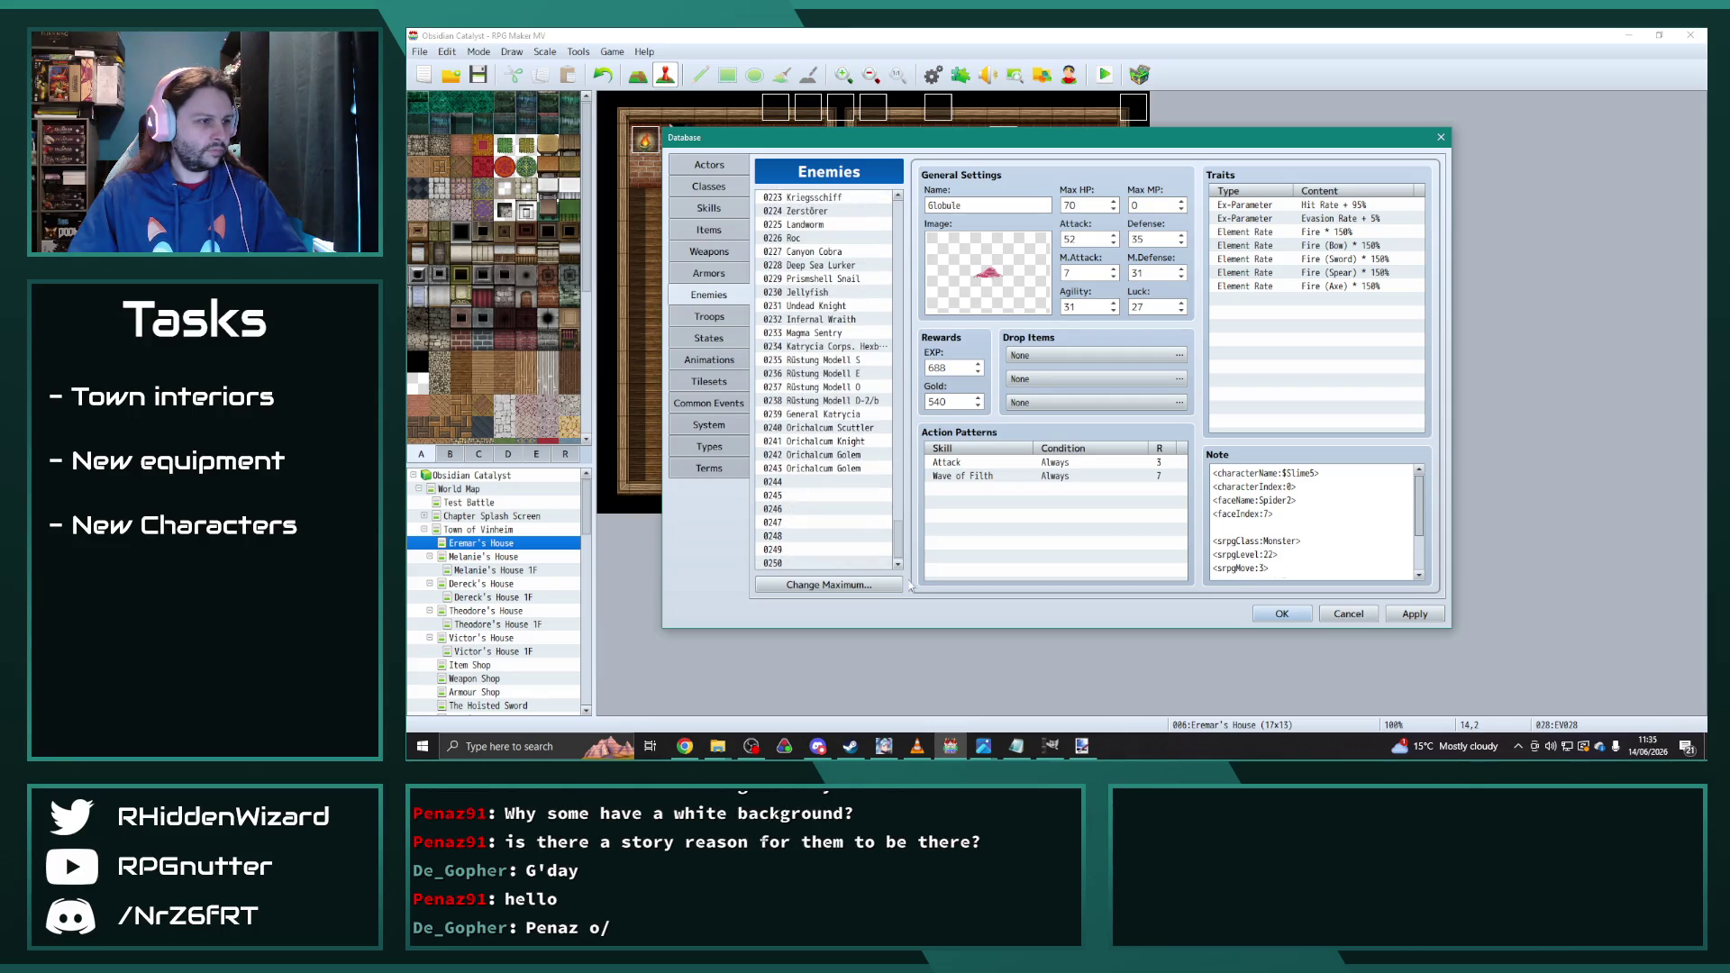
click(811, 482)
click(988, 206)
key(ctrl+a)
text(Vile)
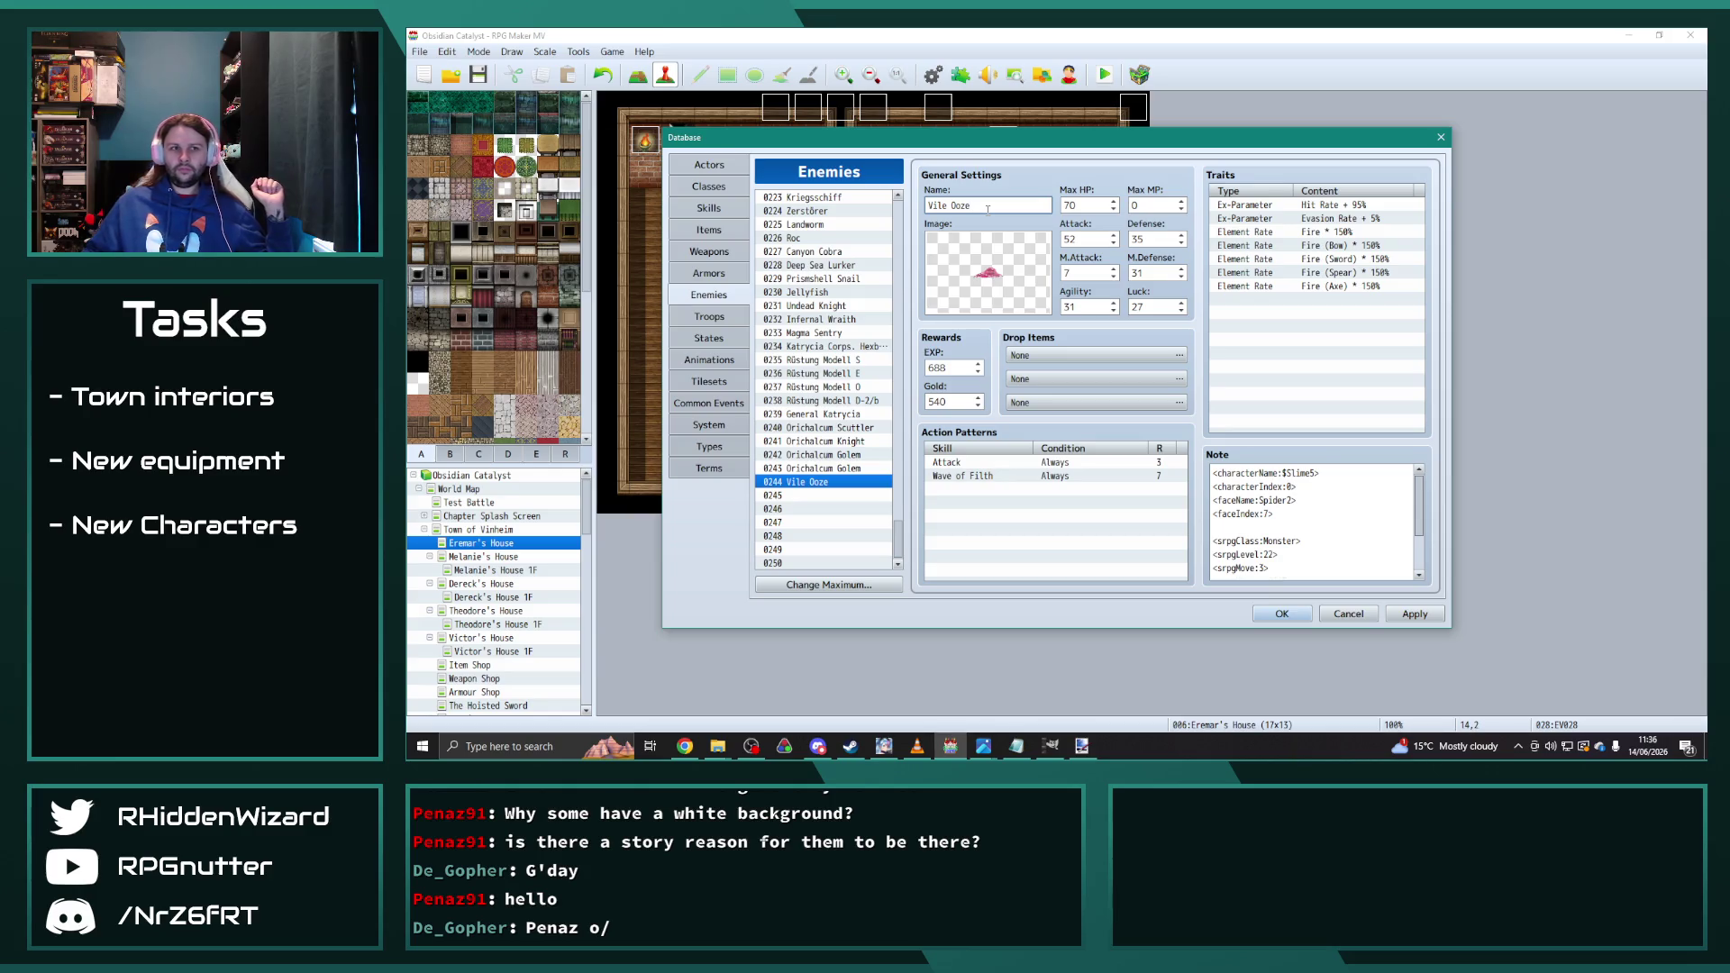
Step: Paste a Vile Ooze copy into 0245 and name it Agitated Malevolence
key(Up)
key(Down)
key(Down)
key(ctrl+v)
click(1004, 202)
text(C)
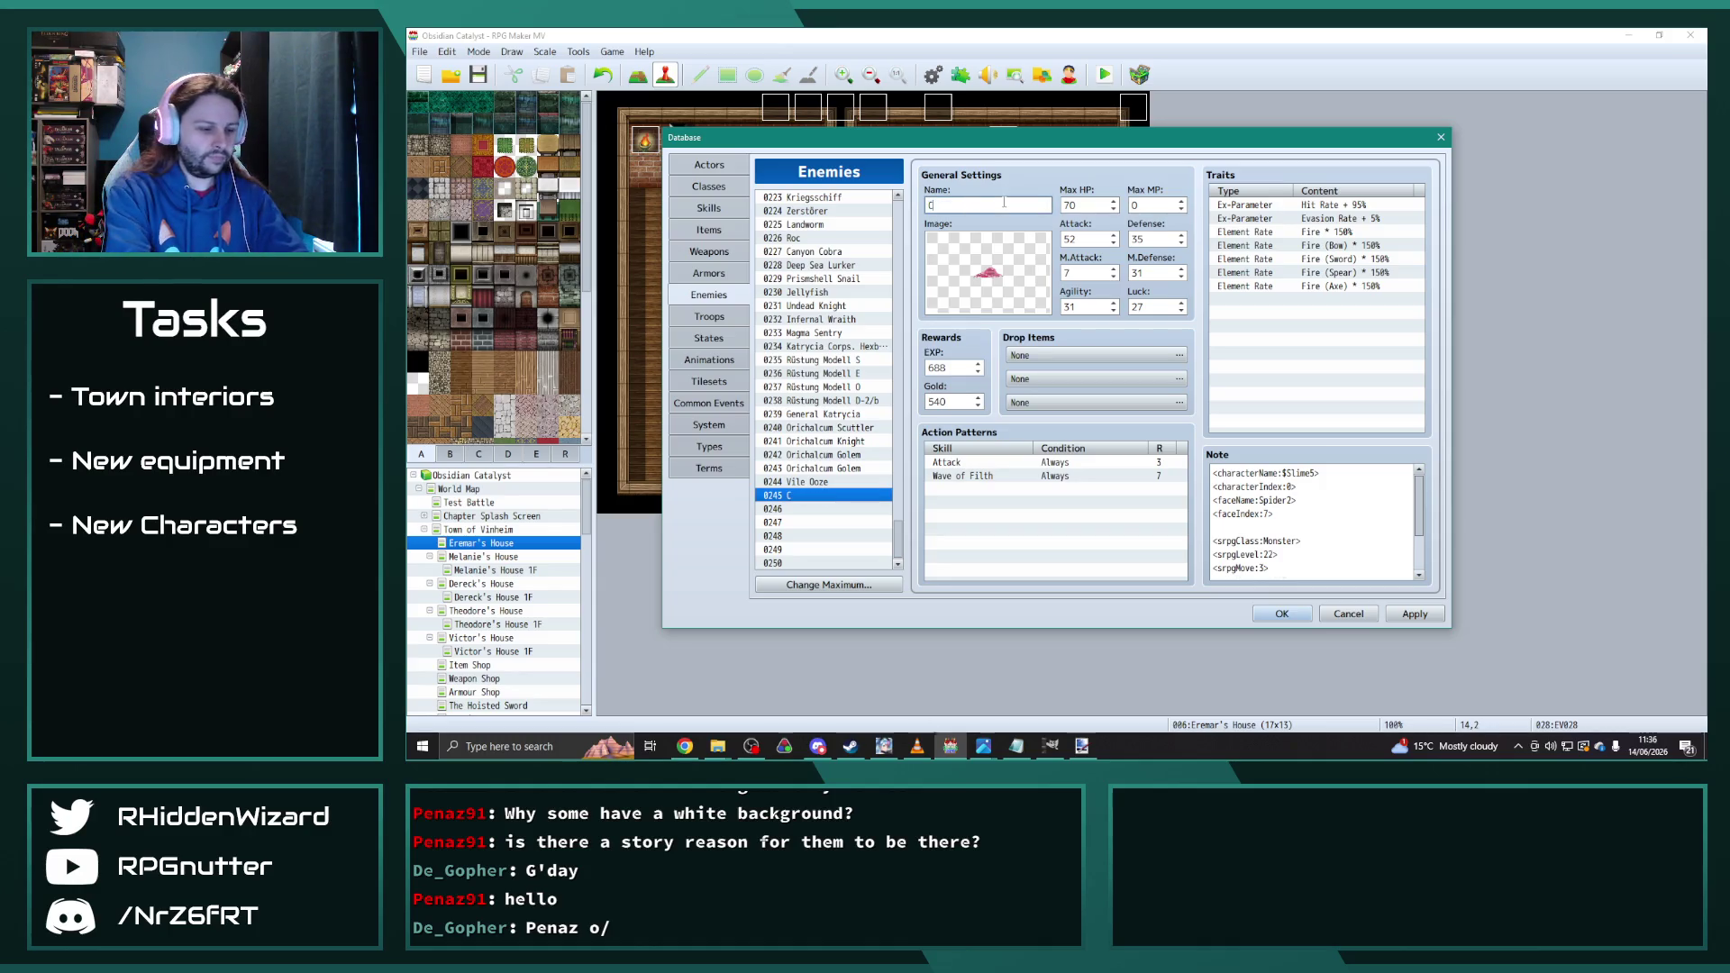
text(ondensced Darkness)
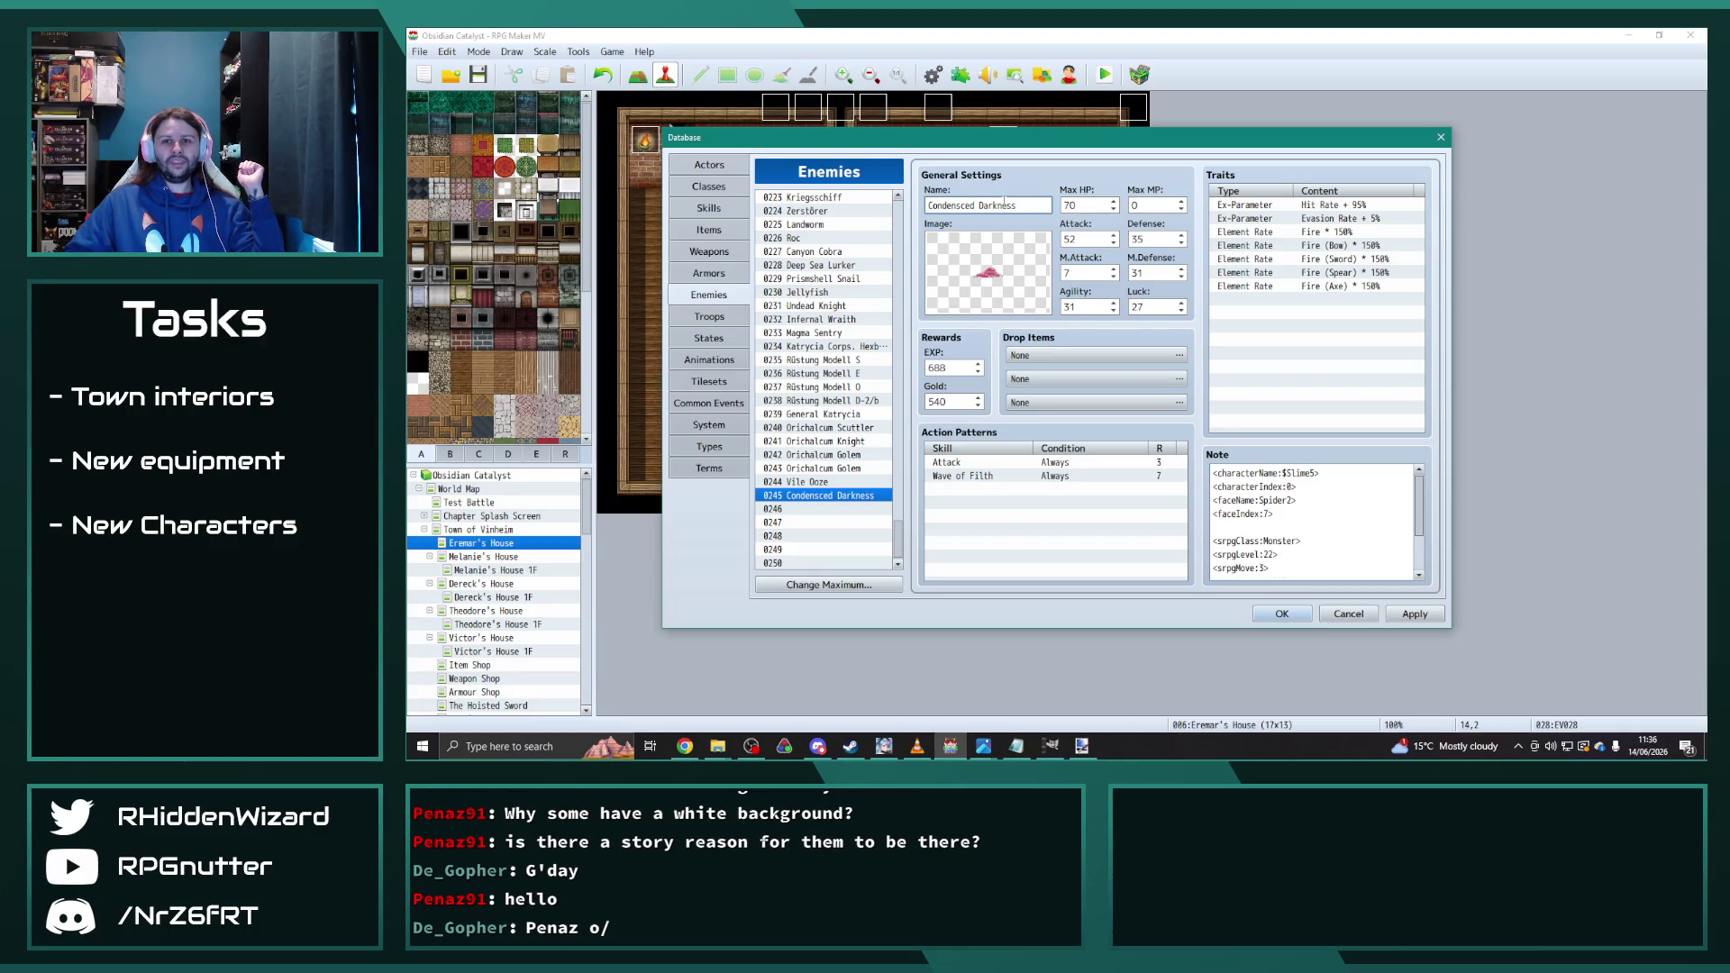
key(ctrl+a)
key(BackSpace)
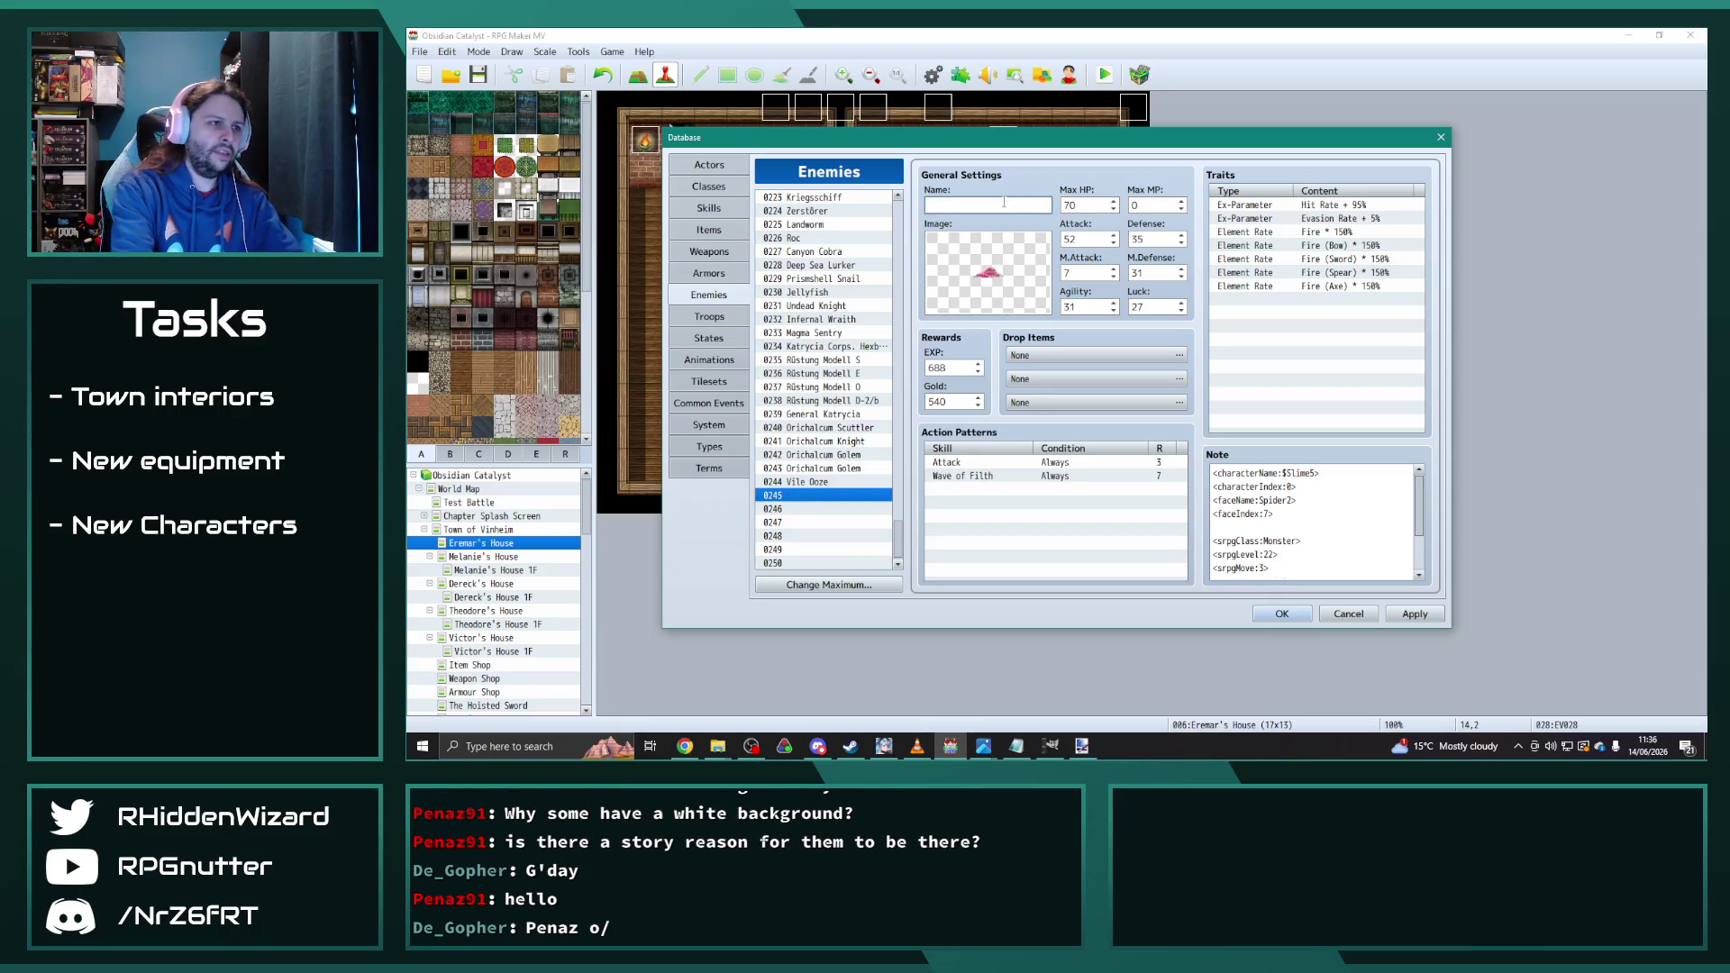
text(Malevolence)
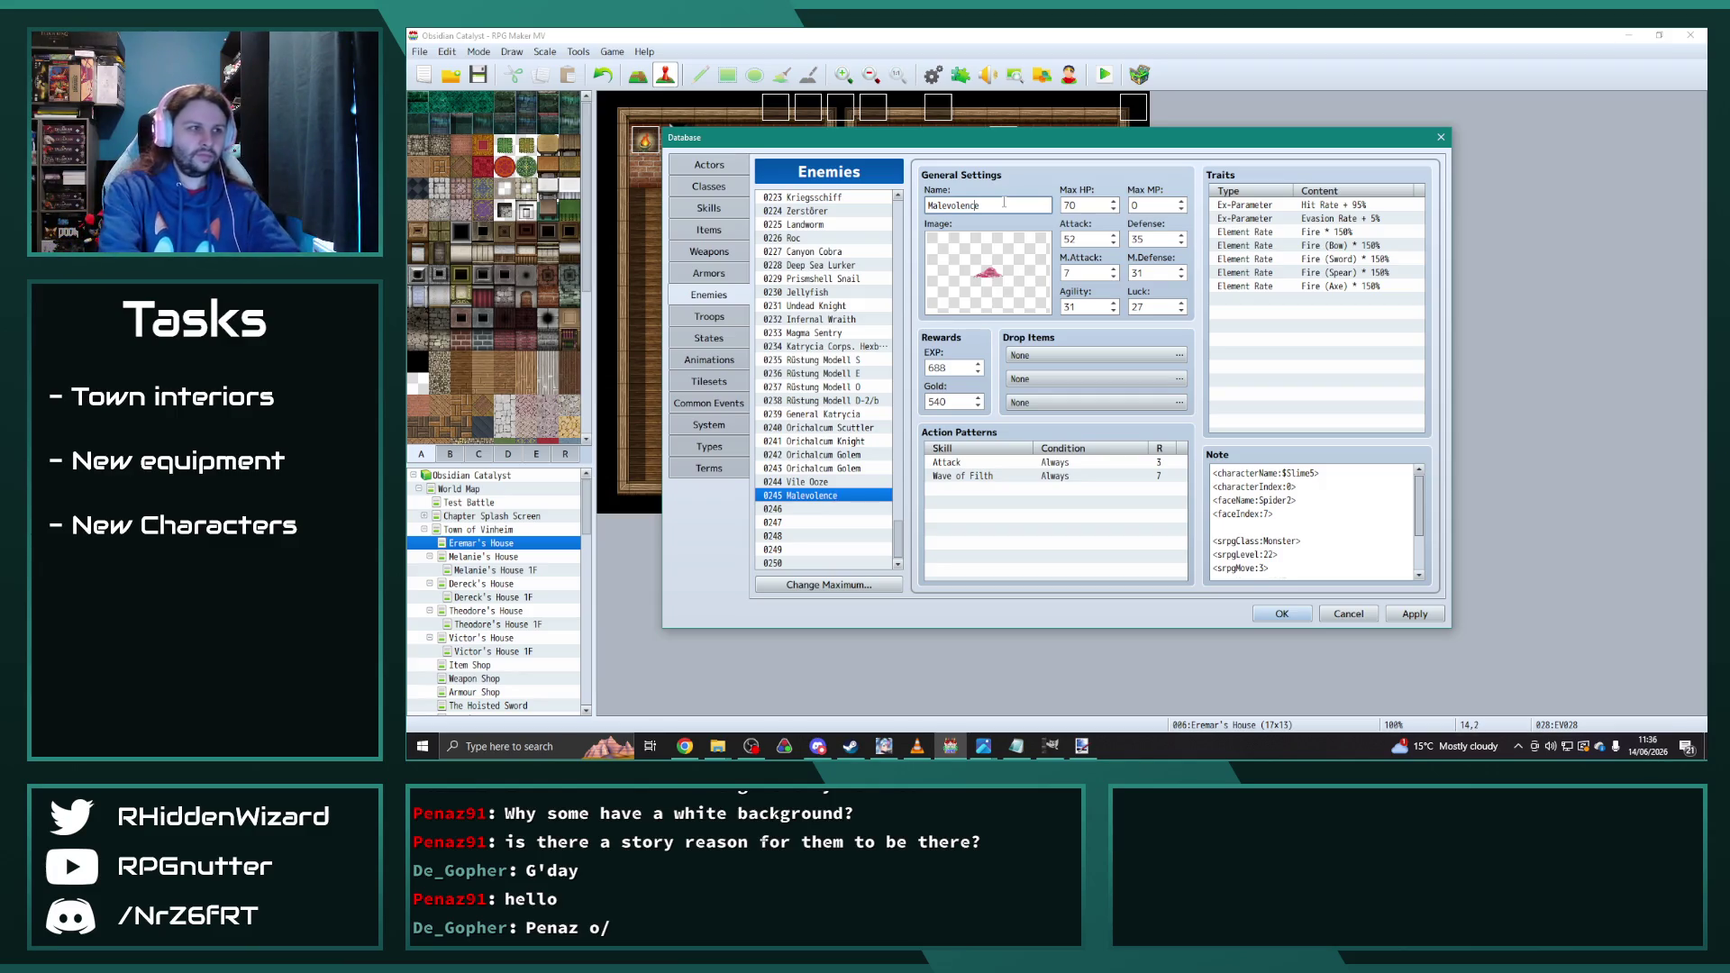
key(Home)
text(Agitated)
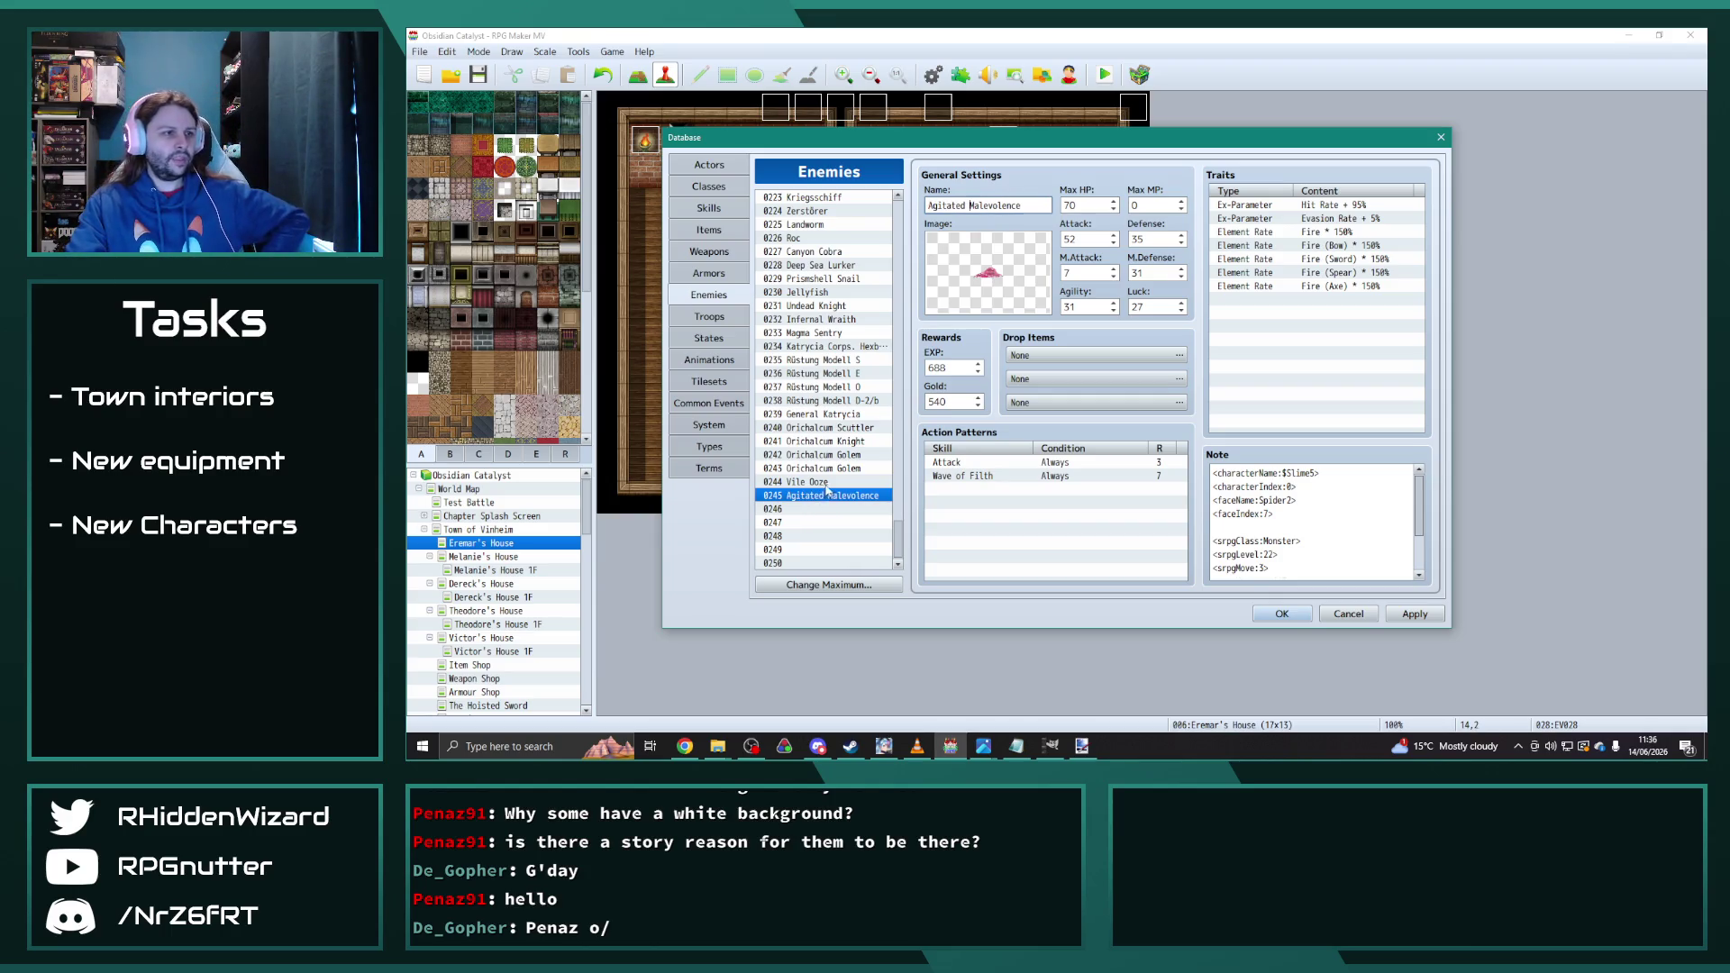
Step: Open enemy 0225 Landworm in the database
scroll(833, 511, up, 1)
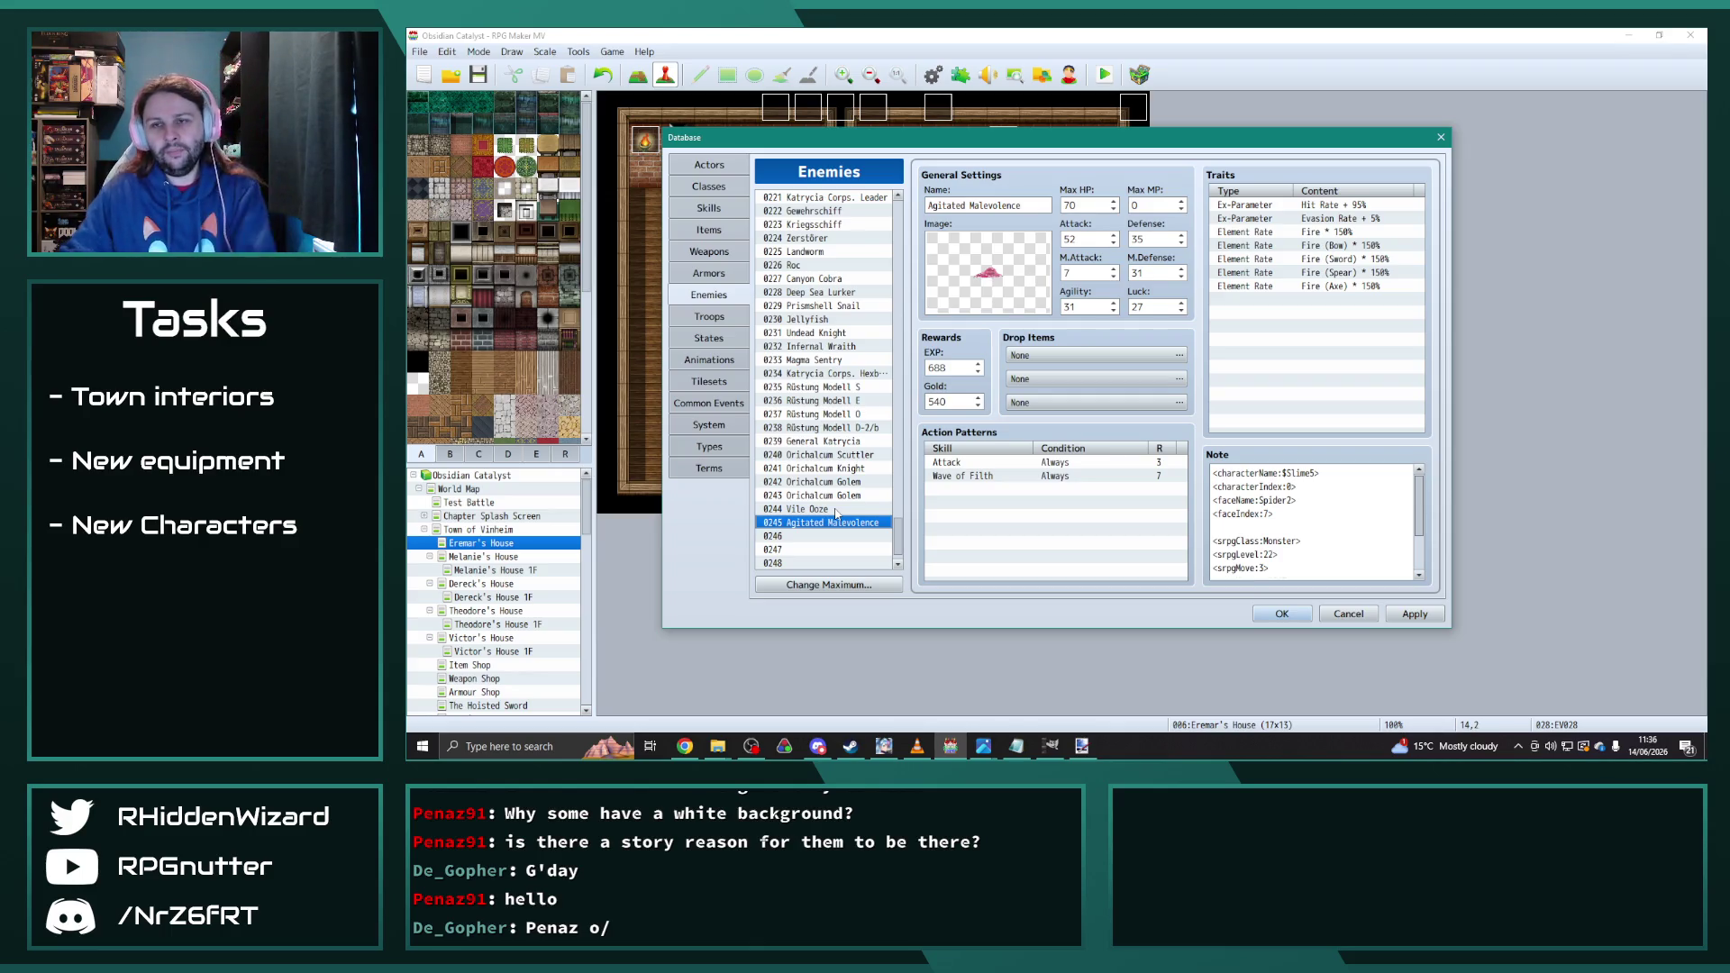
key(alt+Tab)
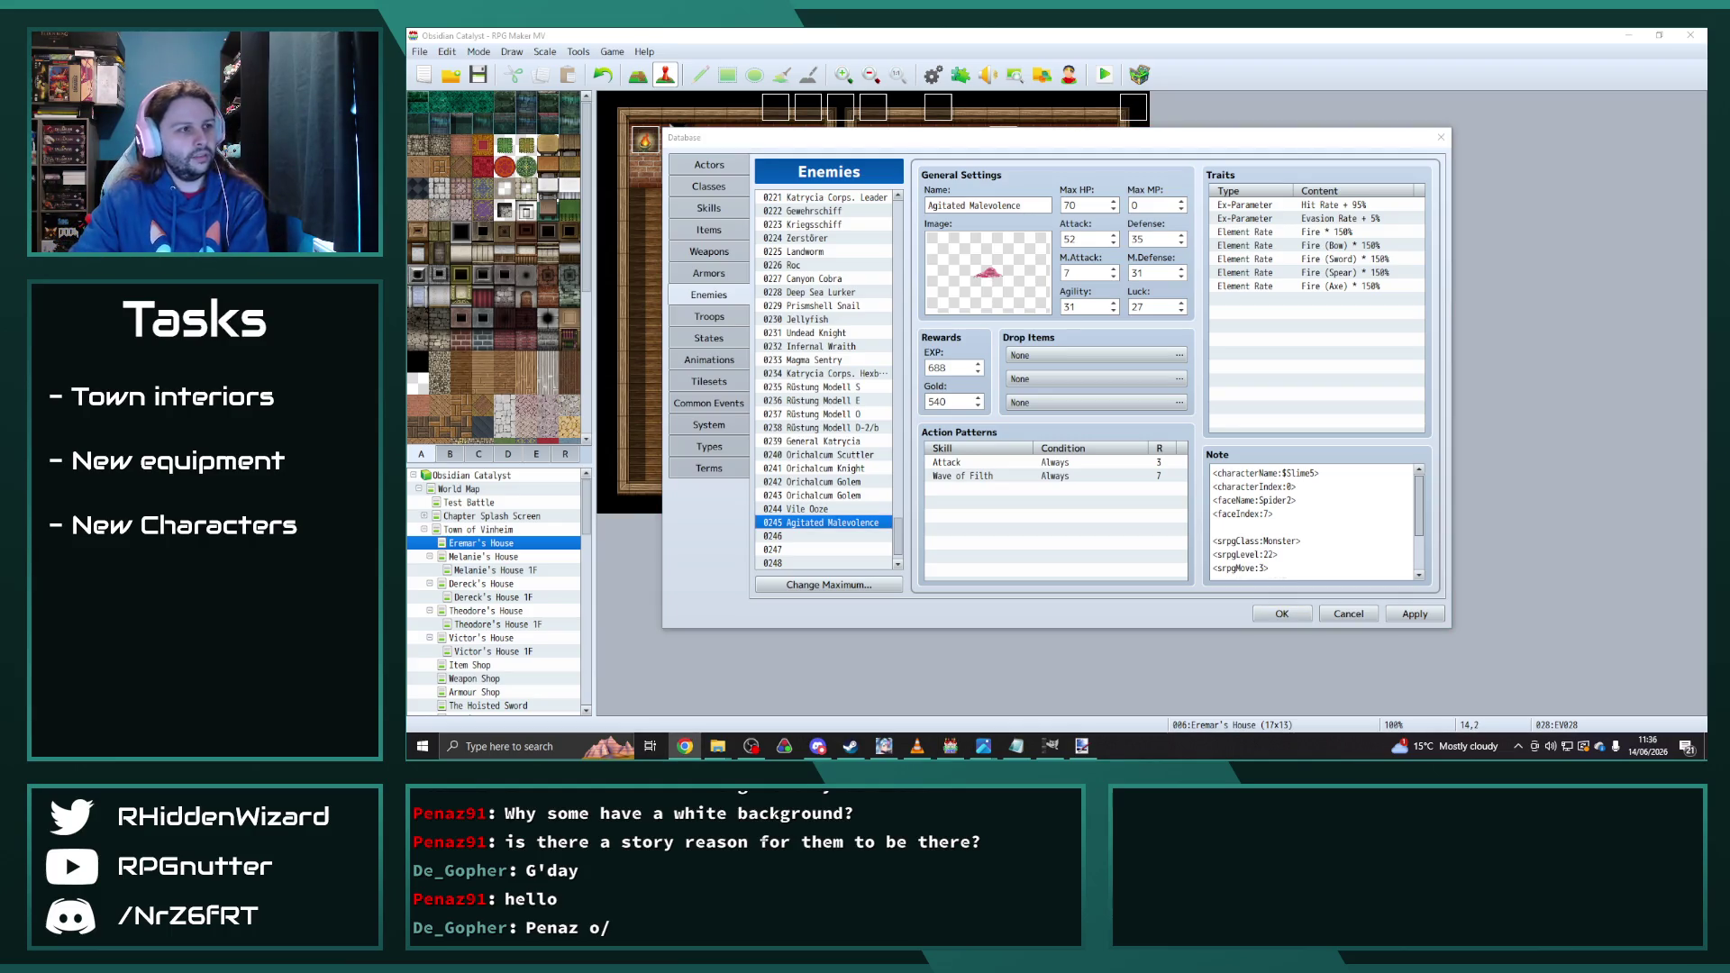
click(812, 251)
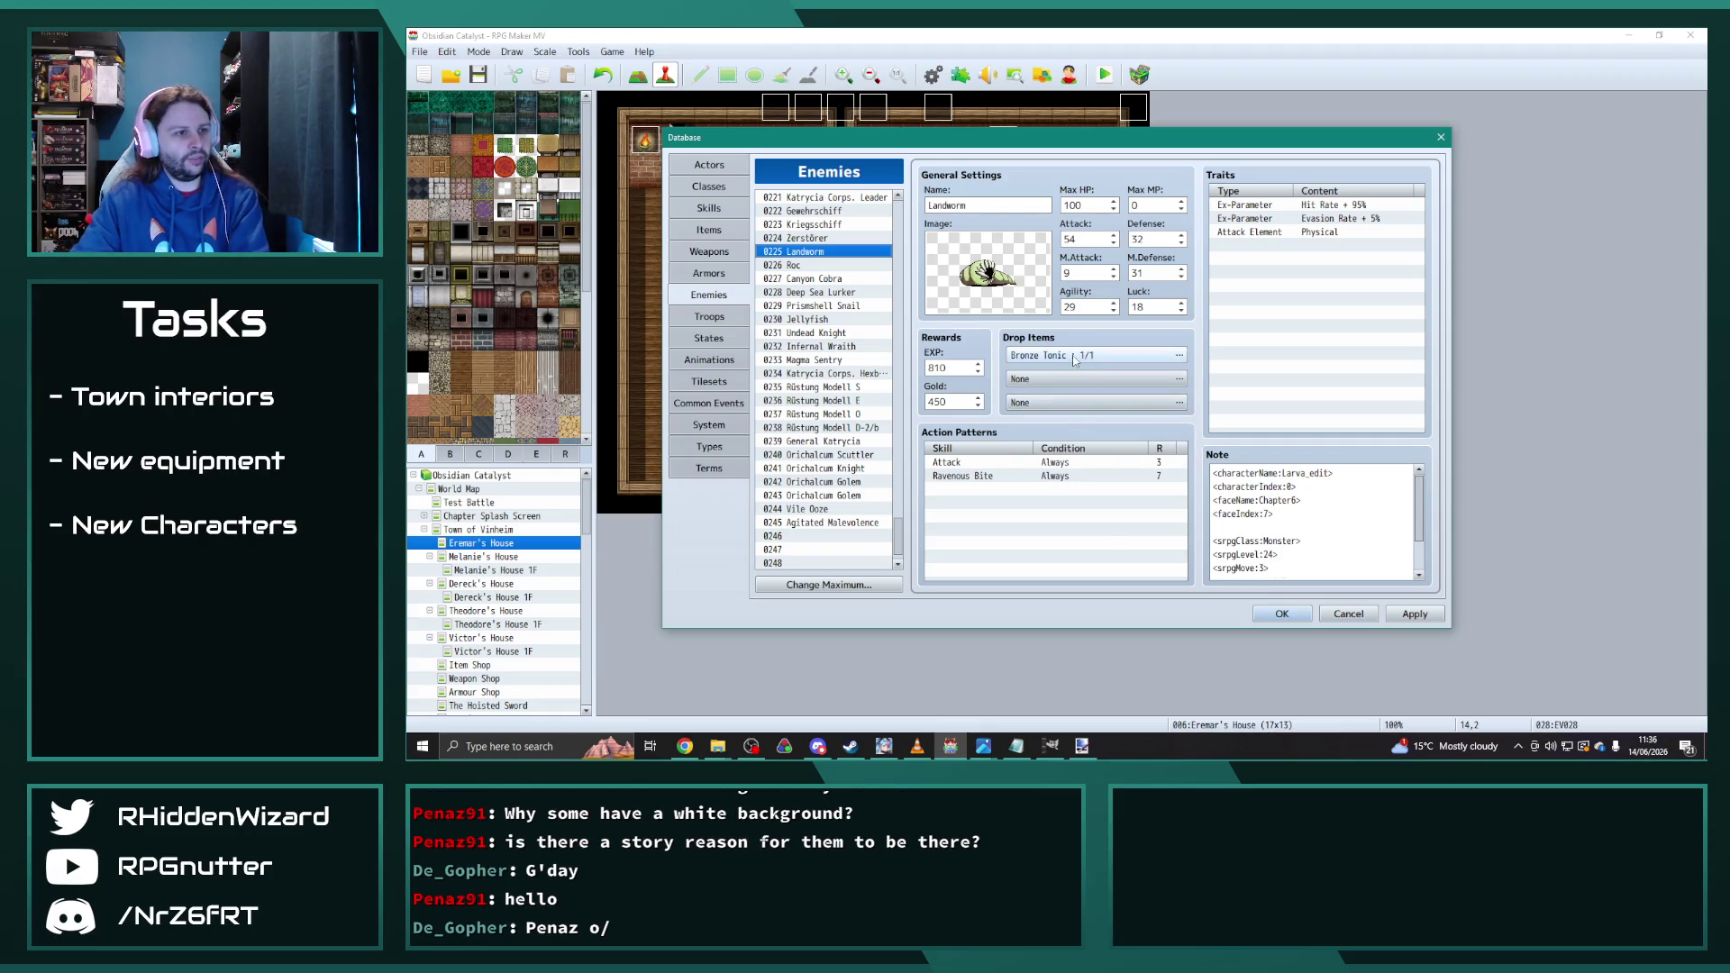
Step: Clear the Landworm's Bronze Tonic drop and check the Undead Knight's Longsword drop, leaving it unchanged
double_click(1036, 355)
click(975, 328)
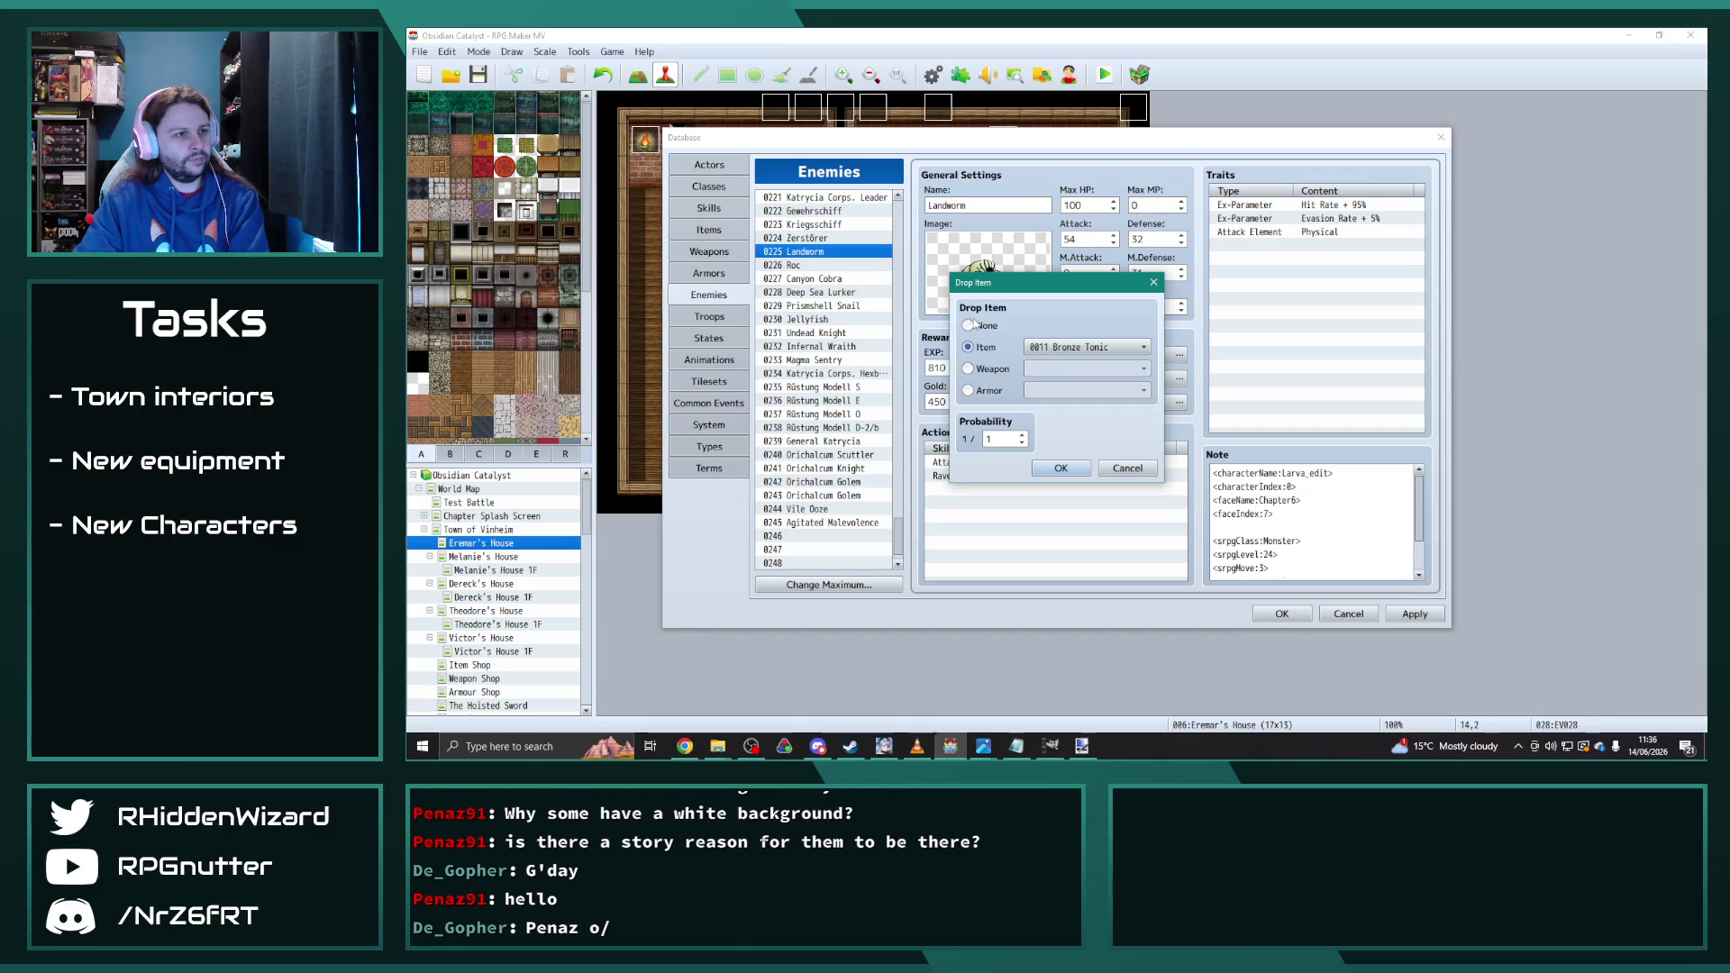
click(1063, 476)
click(809, 264)
drag(810, 283, 822, 345)
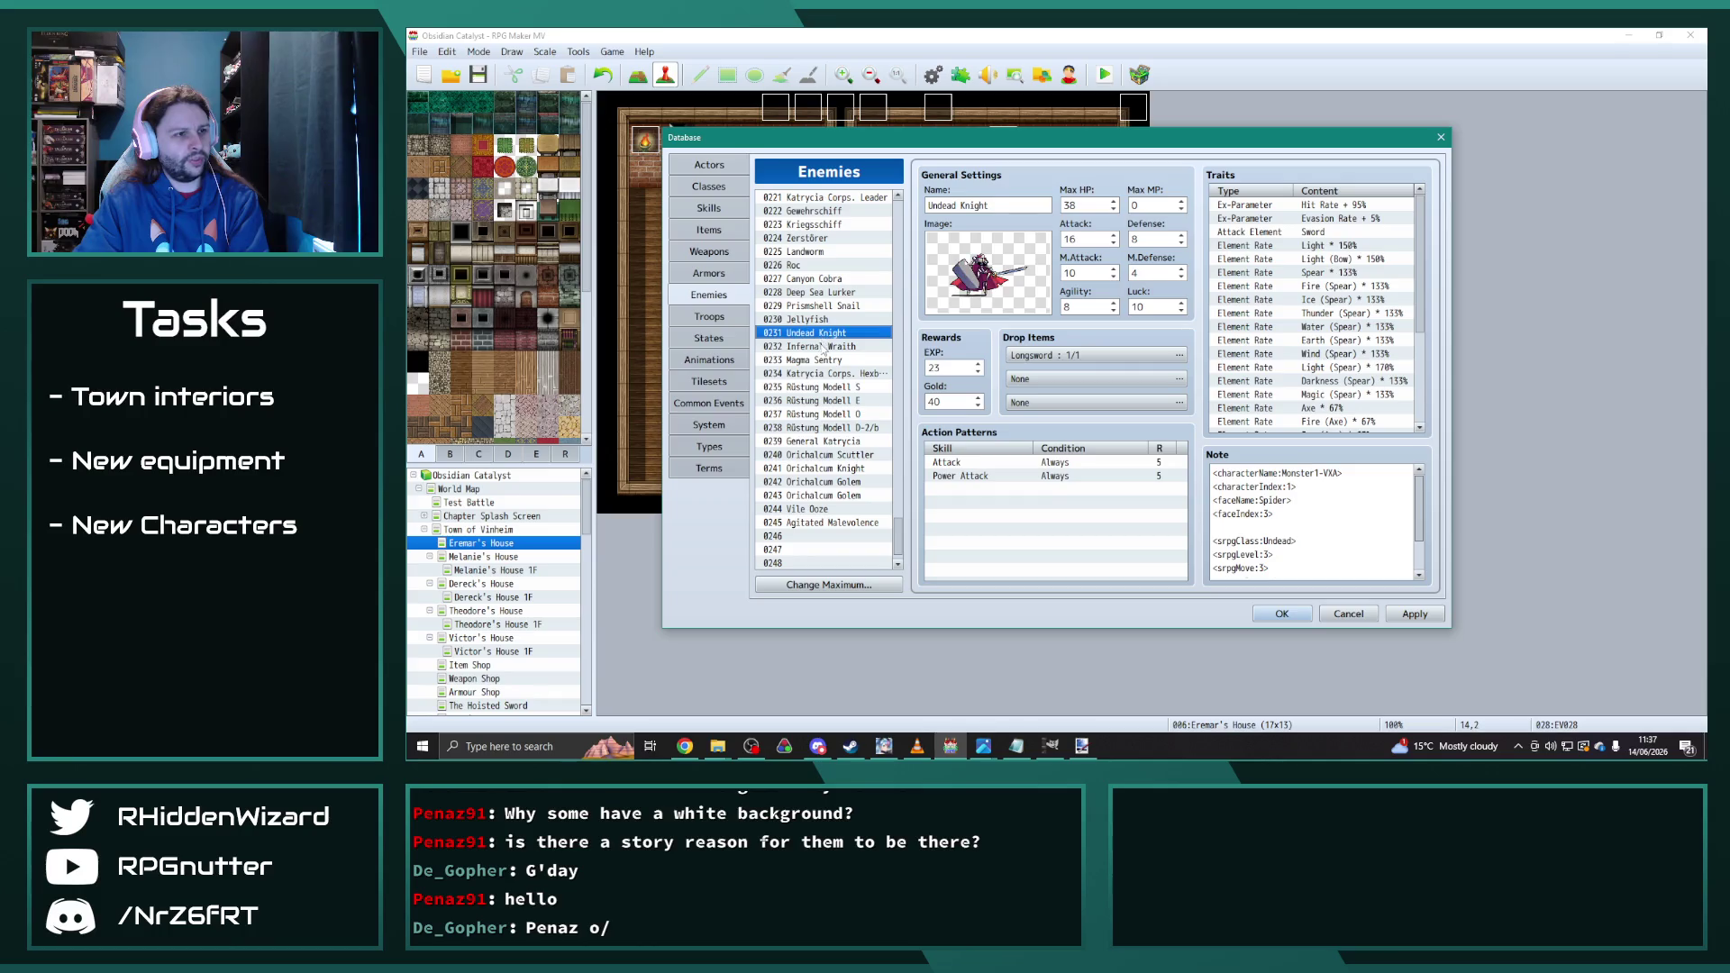
click(1054, 358)
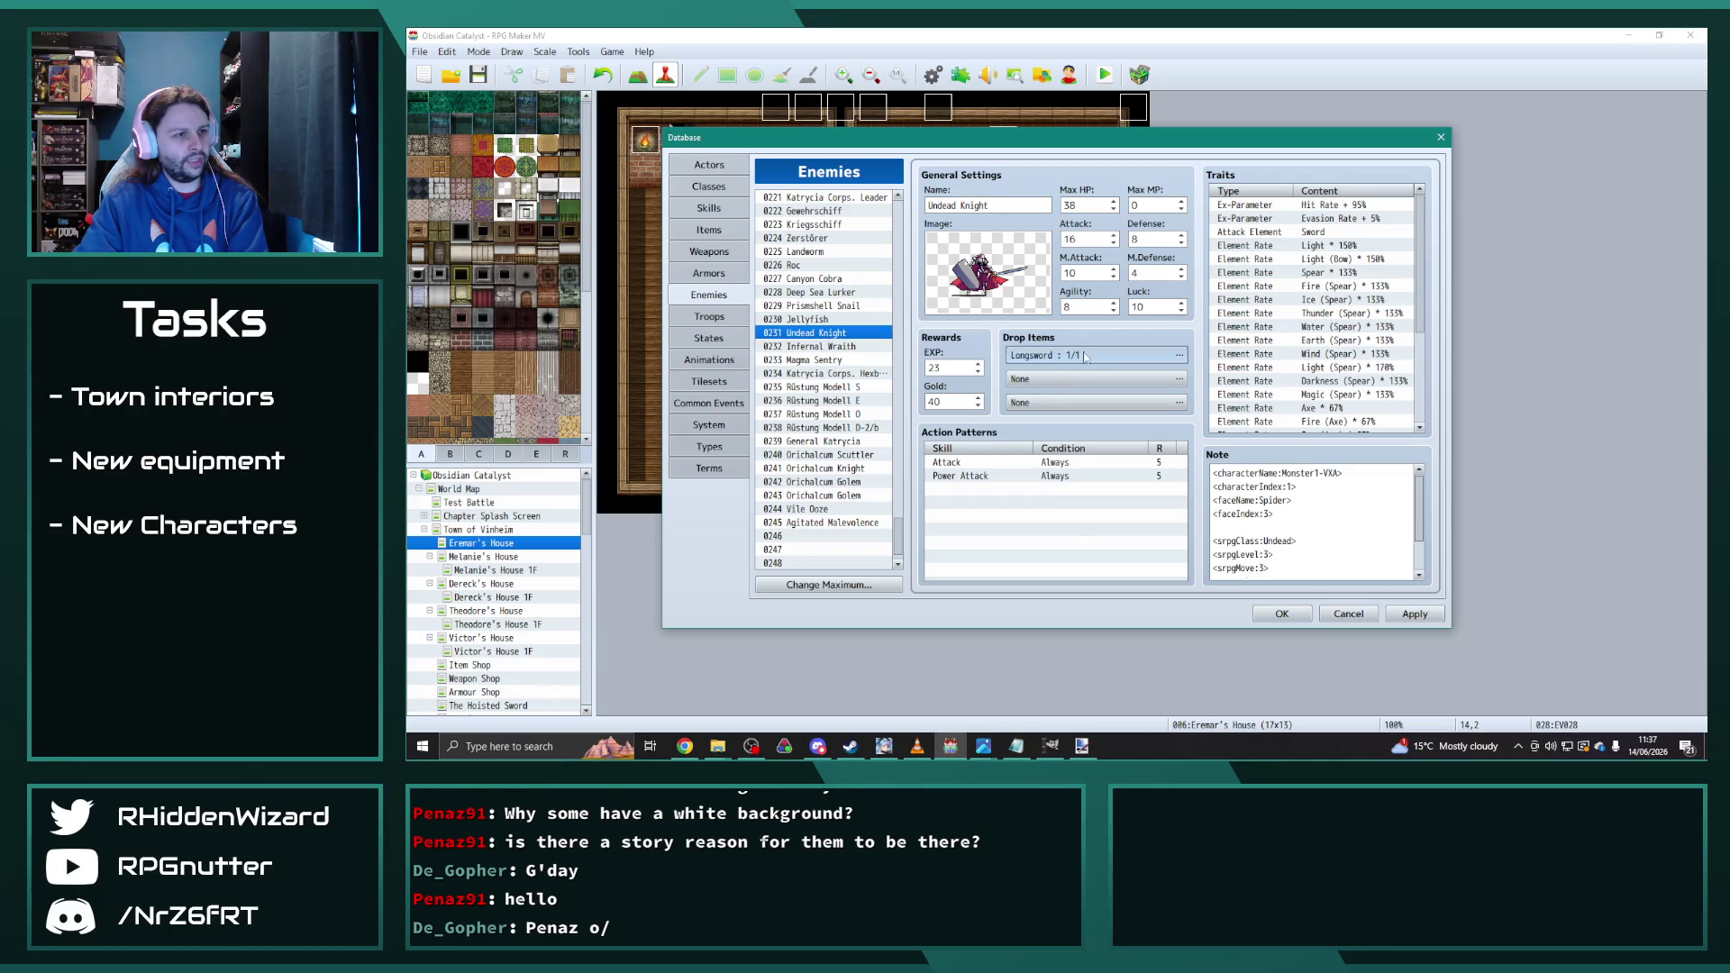
double_click(1088, 358)
click(1063, 467)
Step: Clear the Infernal Wraith's first drop and leave the Magma Sentry's Geode drop unchanged
click(816, 347)
click(1045, 358)
double_click(1014, 357)
click(978, 327)
click(1060, 468)
click(816, 359)
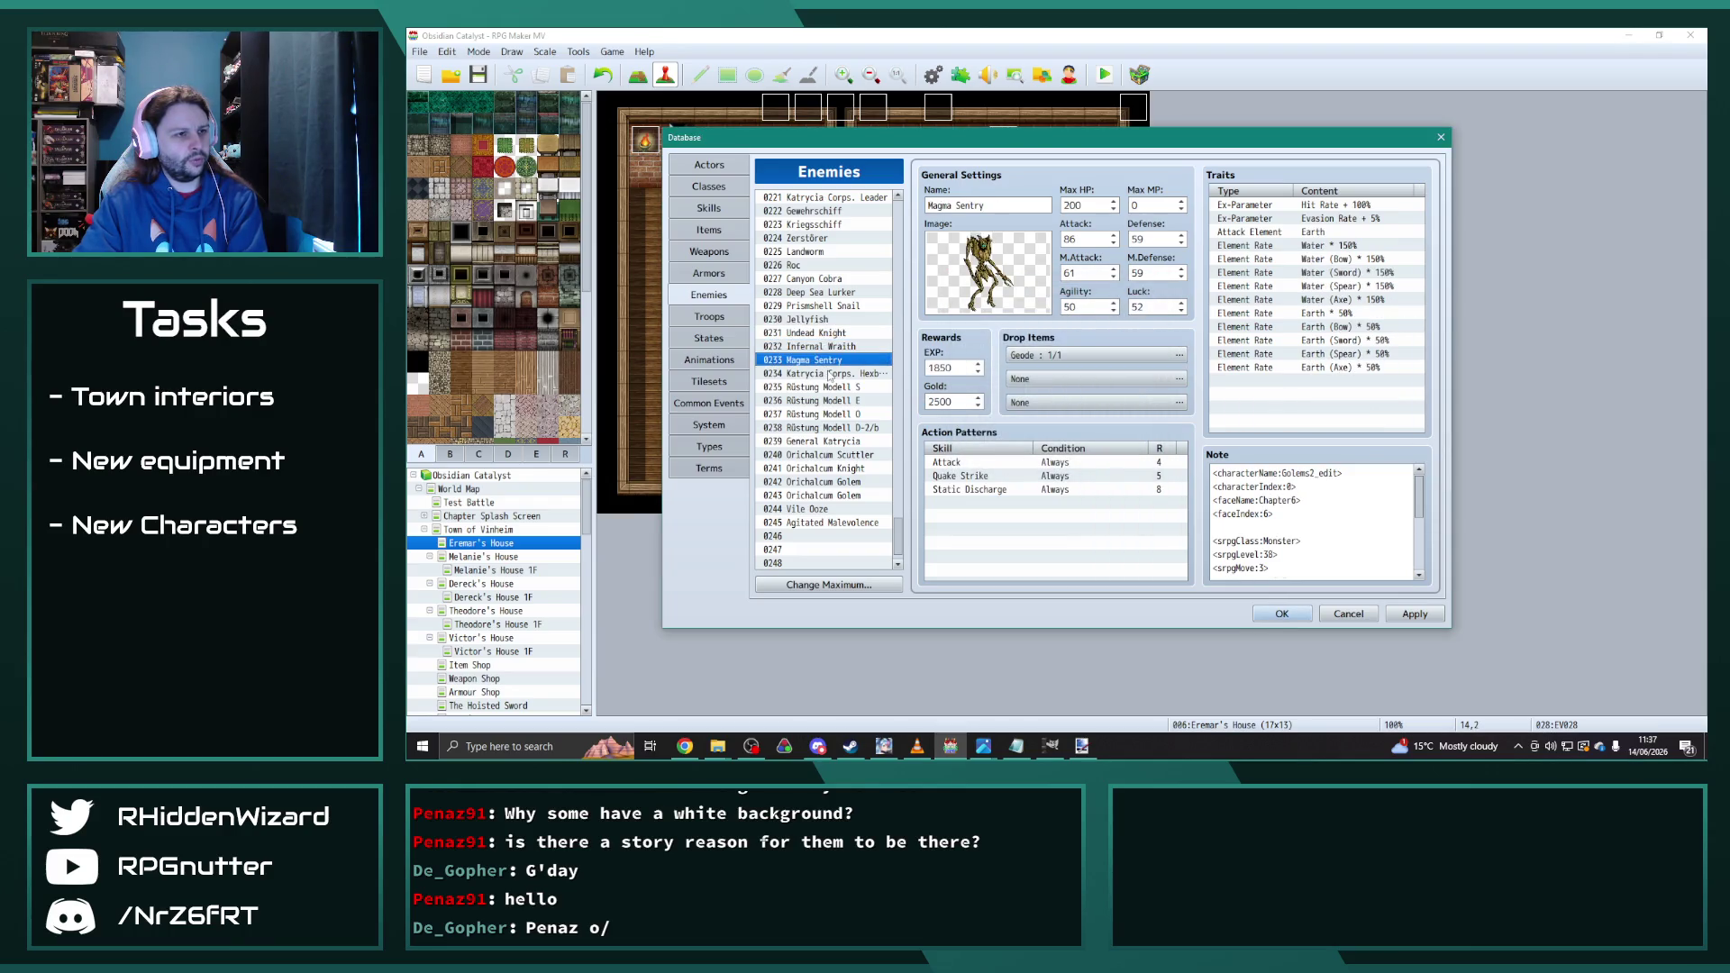
click(1066, 358)
key(Return)
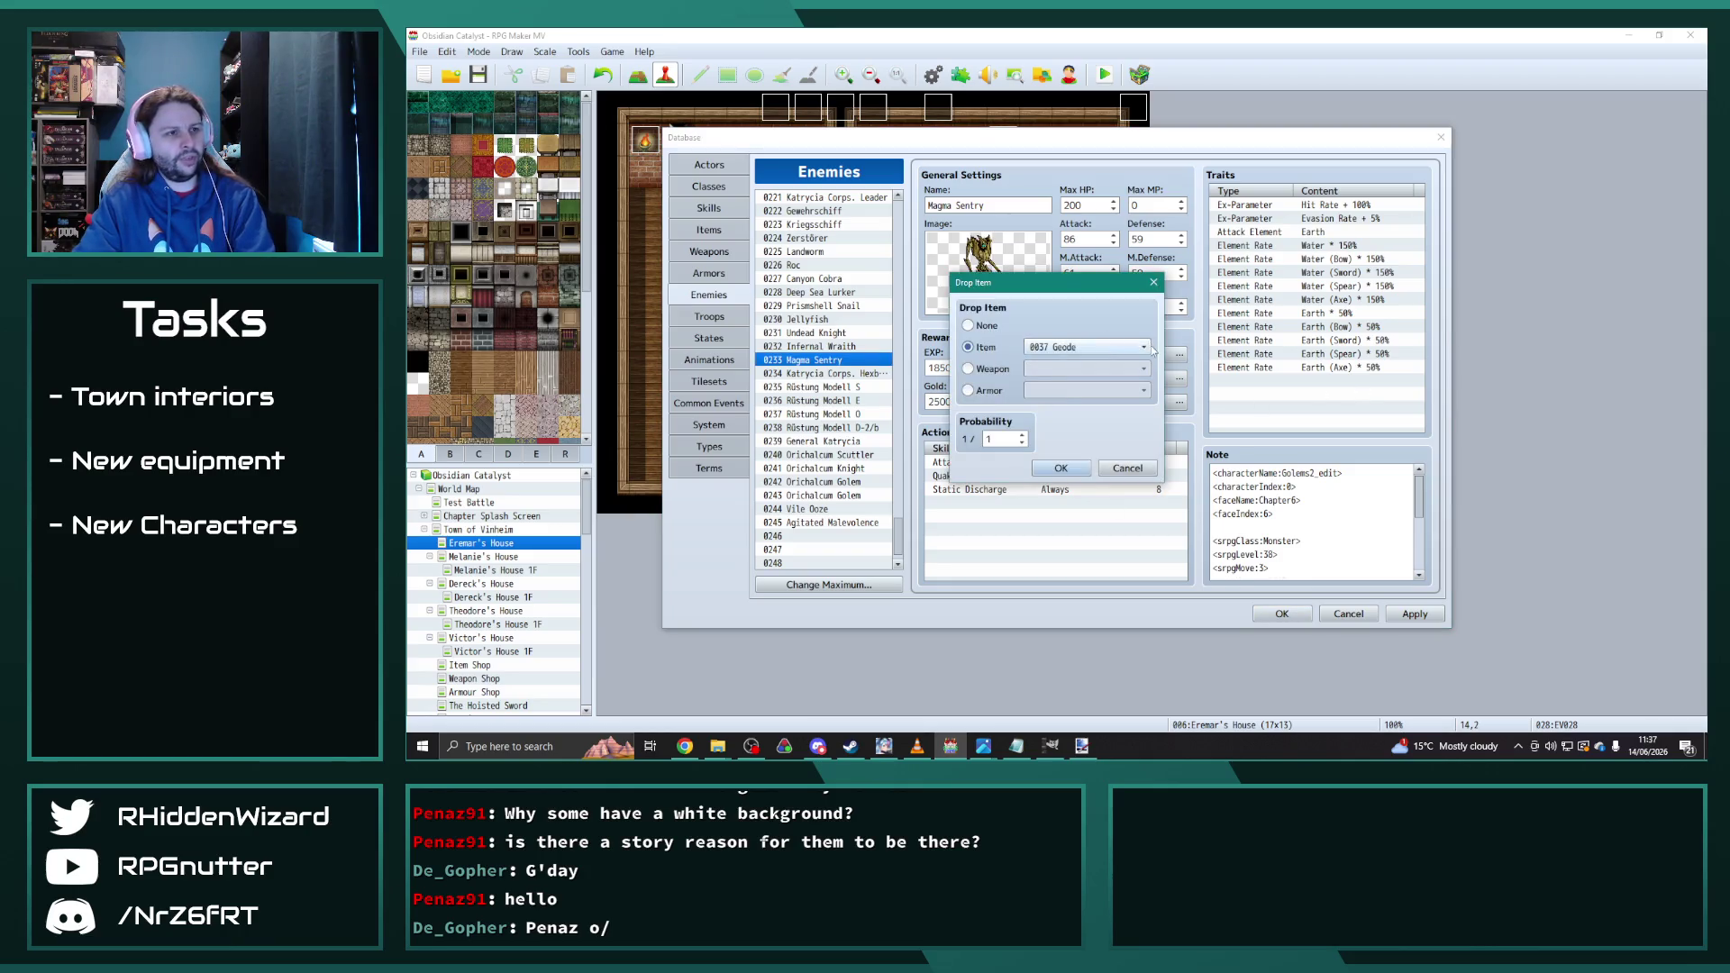
click(1160, 279)
Step: Remove the Katrycia Corps. Hexblade's Windburst Tome drop, keeping its Gemsteel Spellblade drop
click(829, 373)
click(1070, 381)
key(Return)
key(Up)
key(Return)
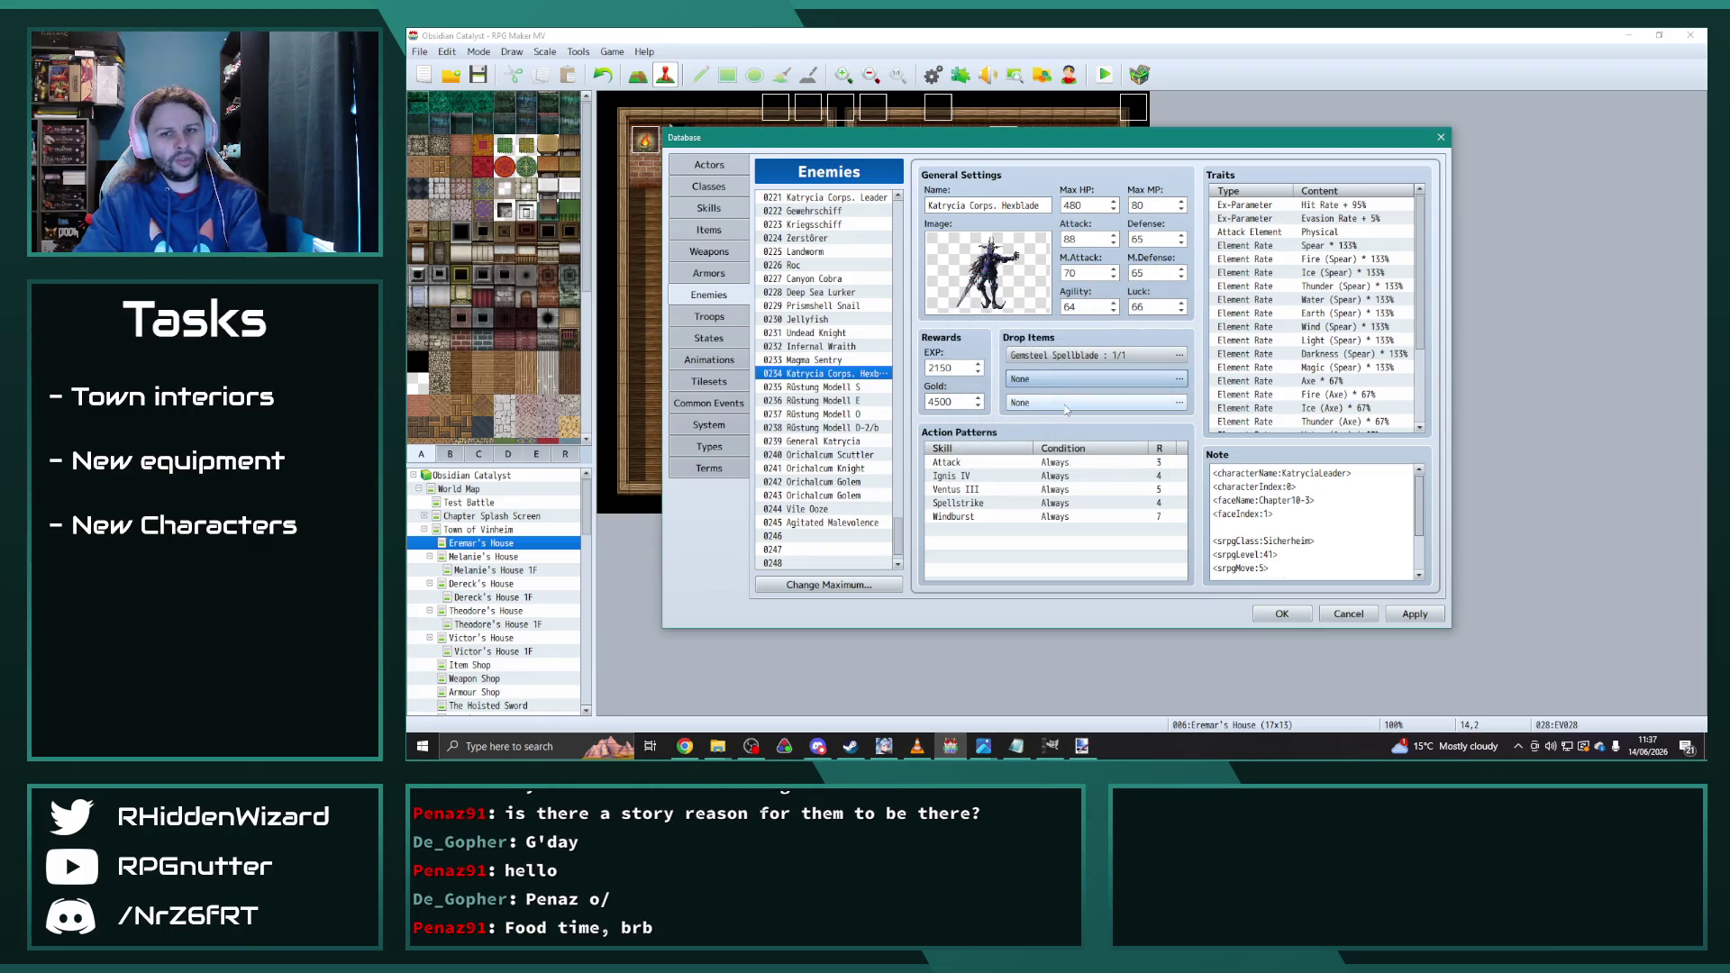
click(1077, 357)
key(Return)
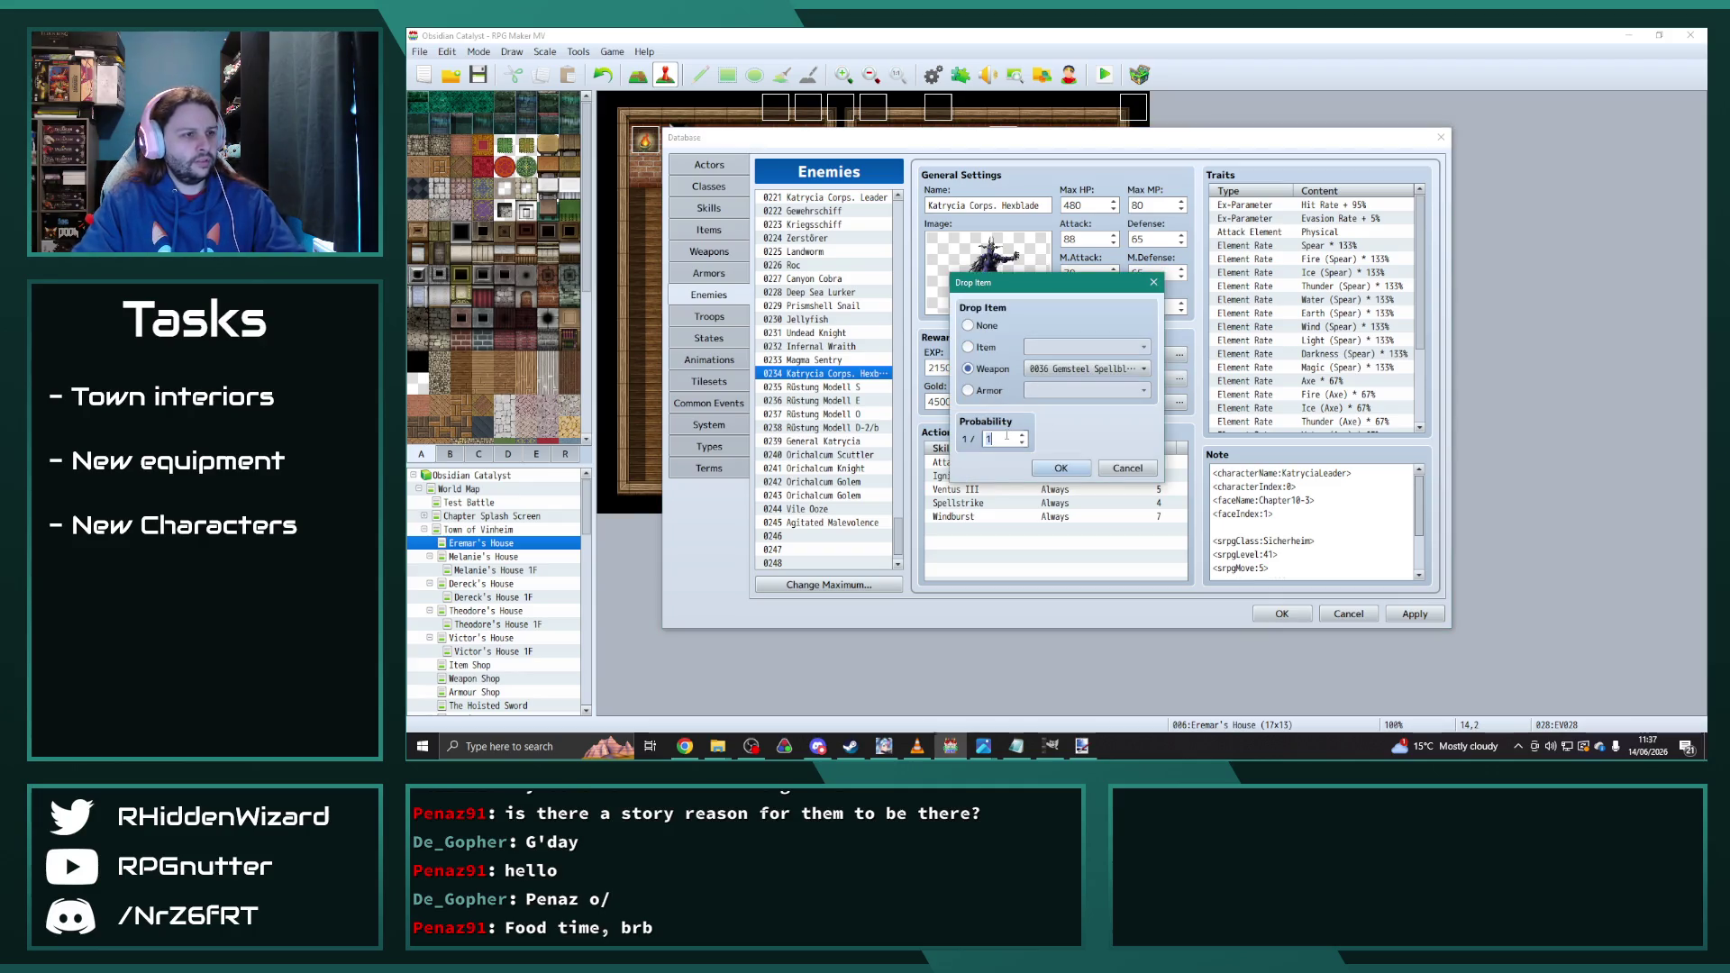
click(1060, 468)
Step: Set General Katrycia's Gemsteel Spellblade and Windburst Tome drop slots to None
drag(847, 387, 846, 441)
click(1041, 357)
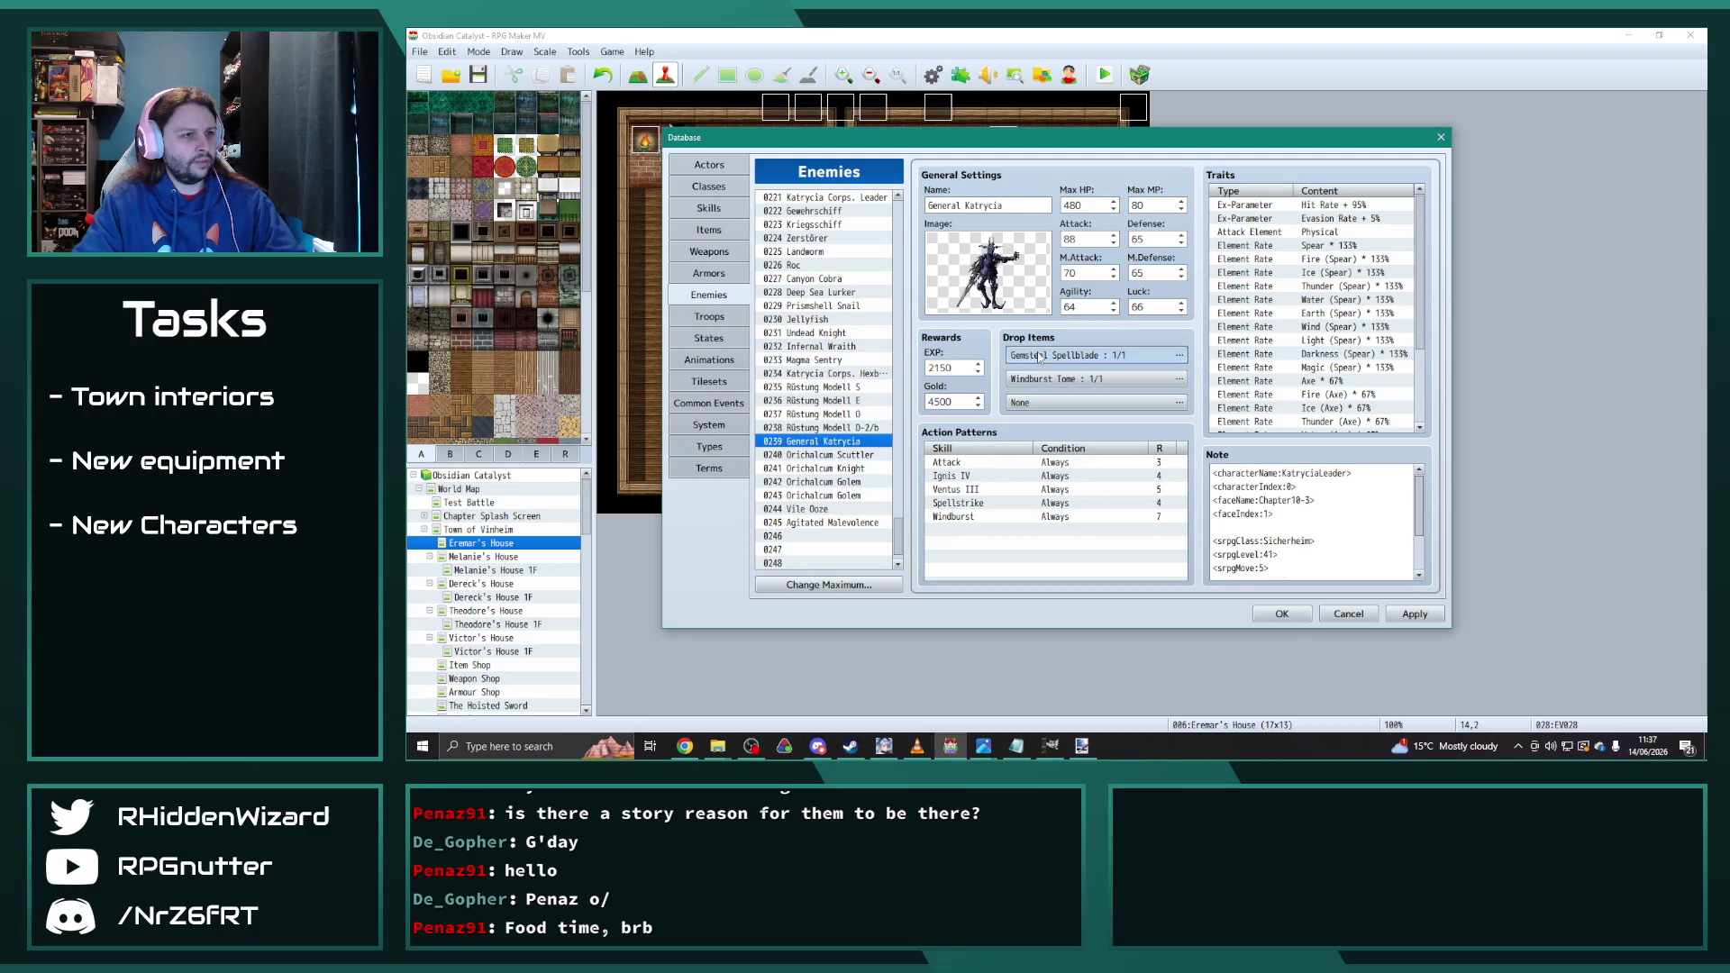
double_click(1121, 364)
click(995, 328)
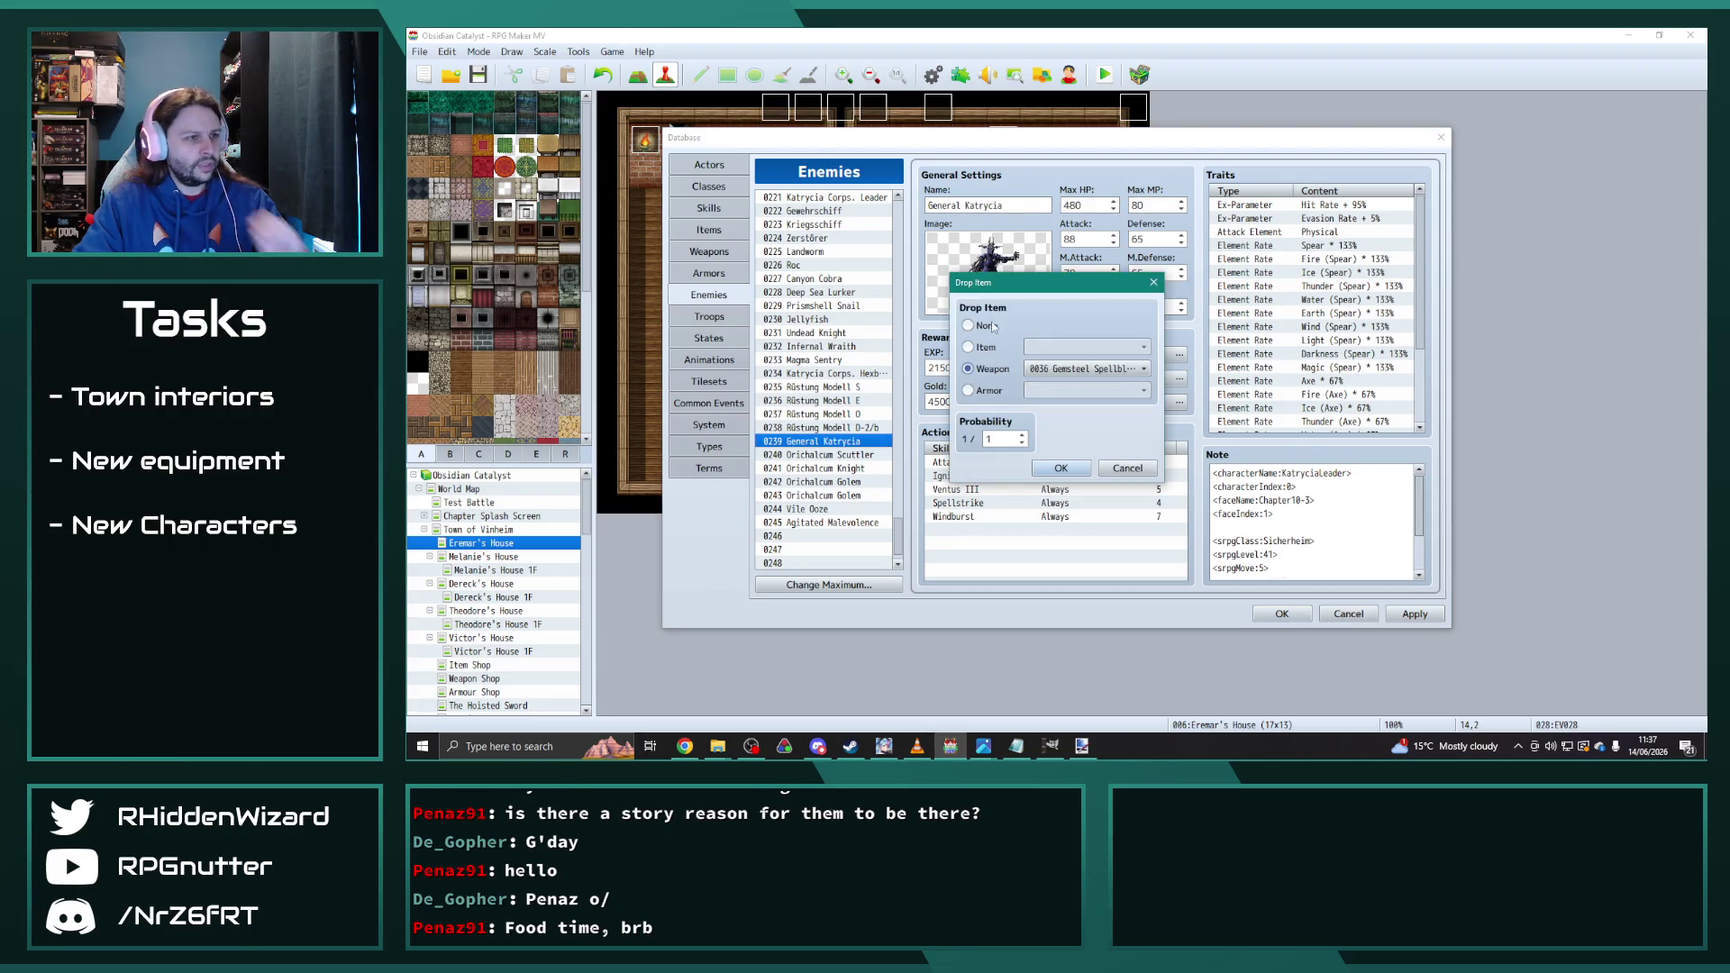
click(1061, 468)
click(1046, 383)
double_click(1046, 379)
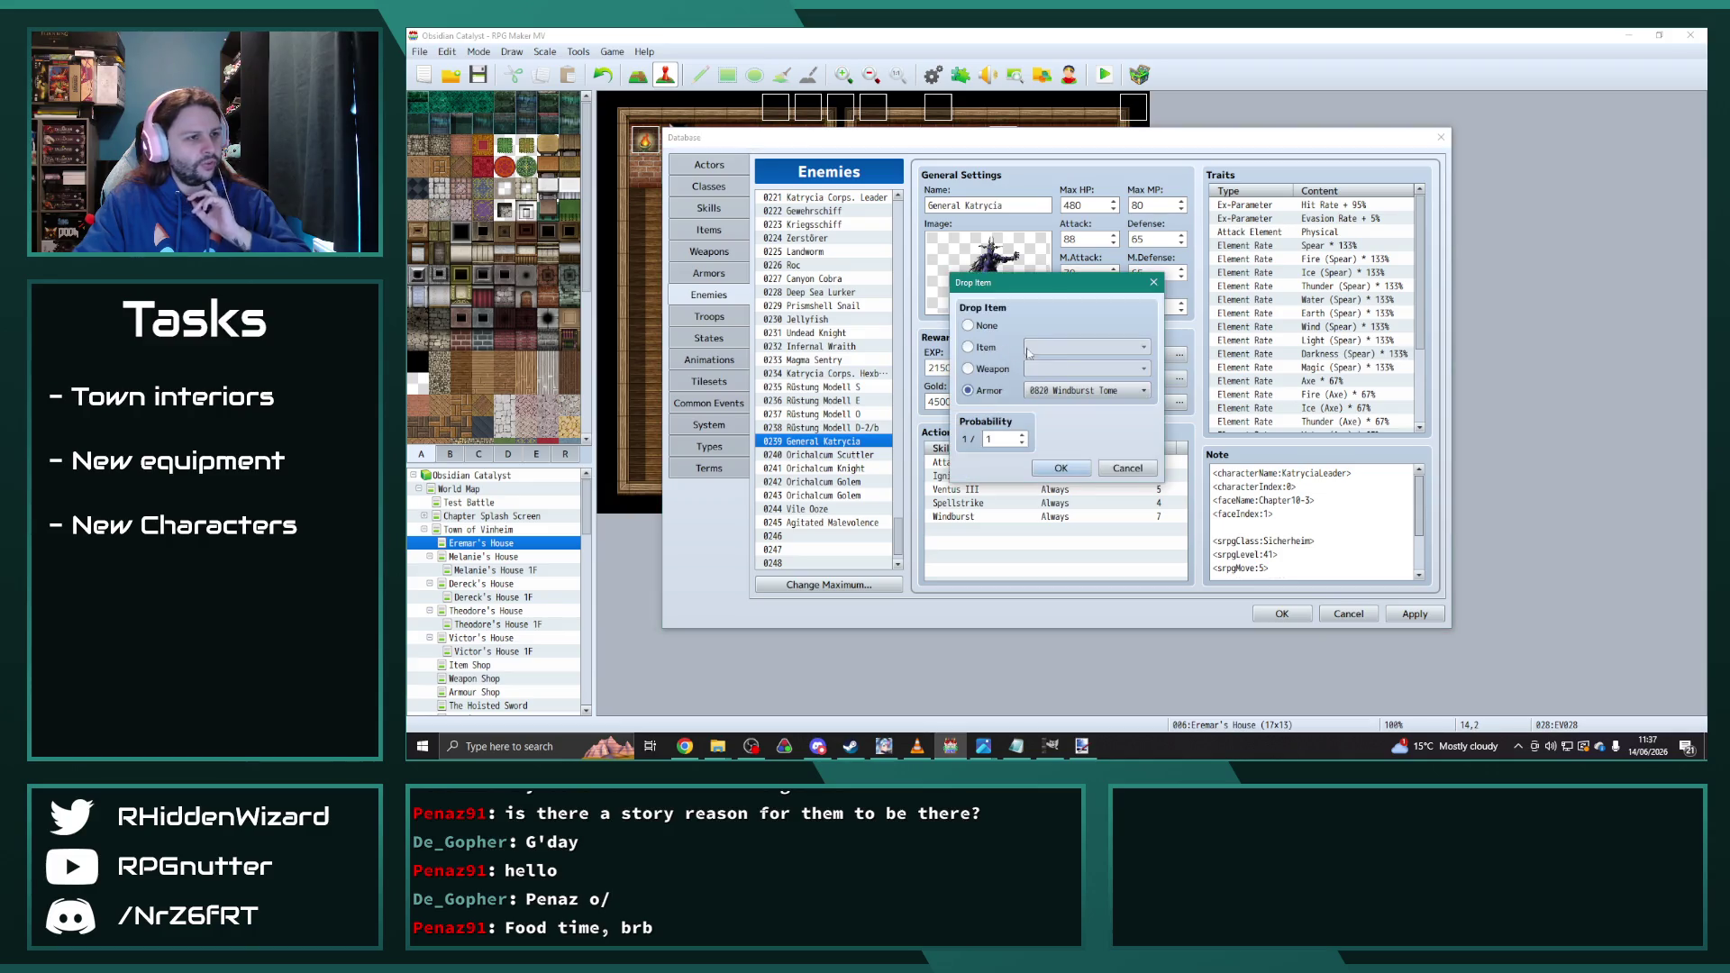
click(995, 328)
click(1061, 466)
click(831, 466)
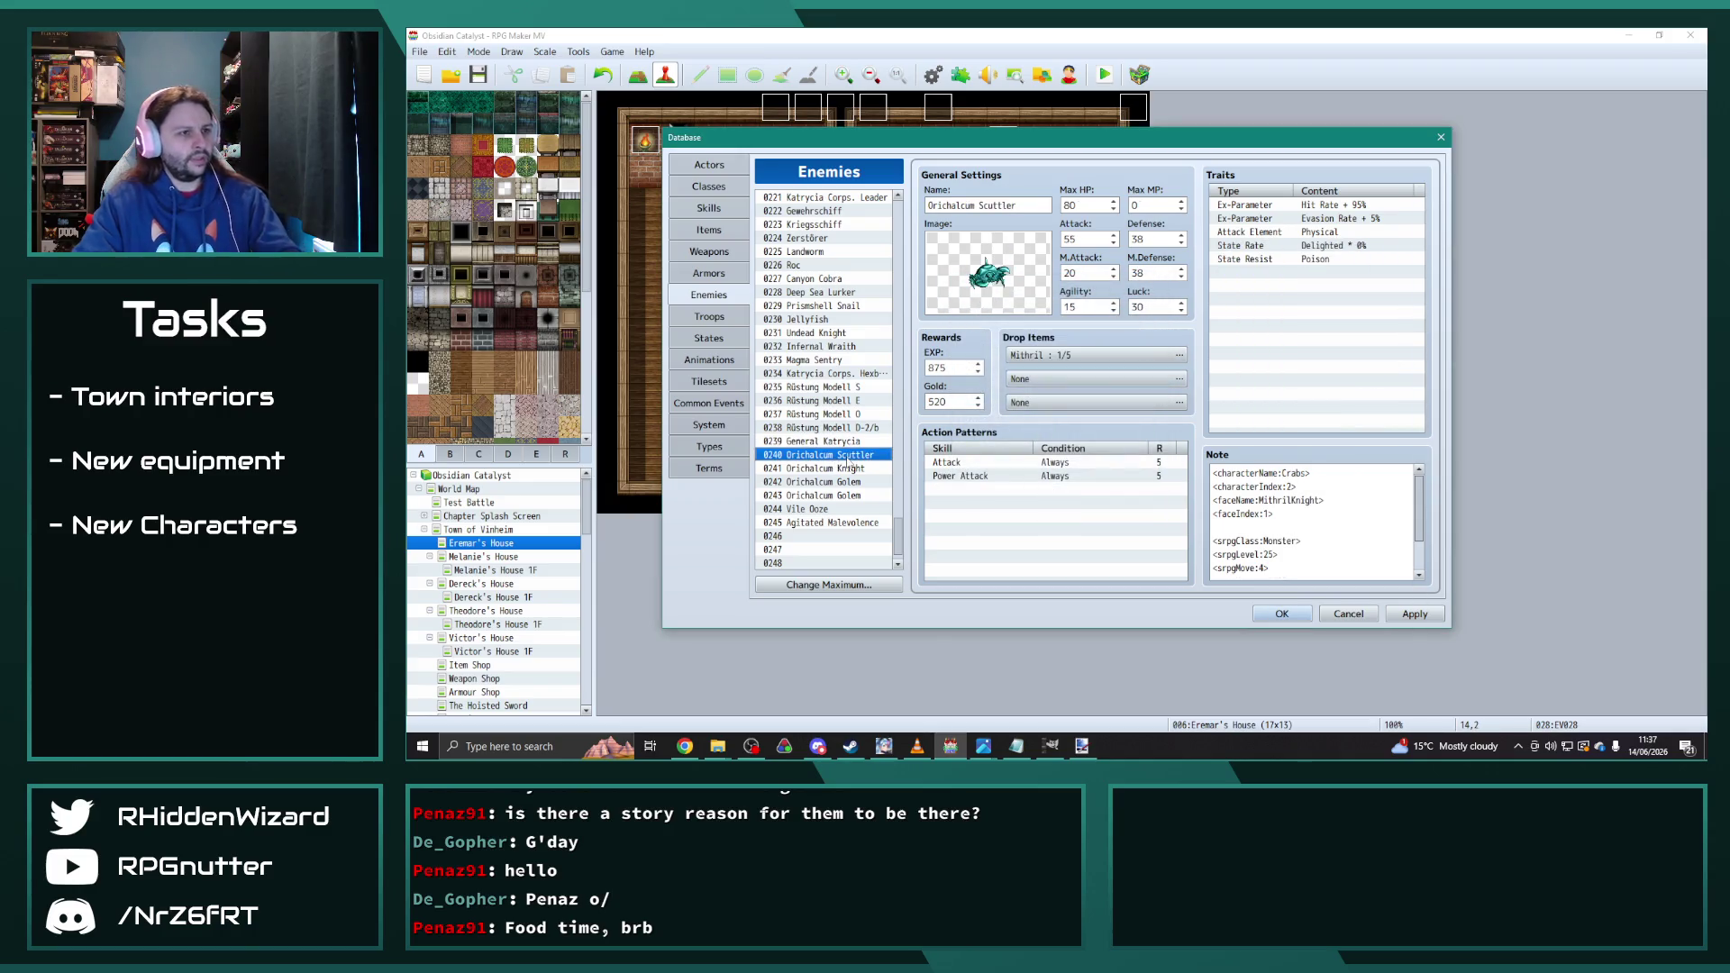
Step: Change the Orichalcum Scuttler's Mithril drop to 0034 Orichalcum
click(859, 493)
click(833, 523)
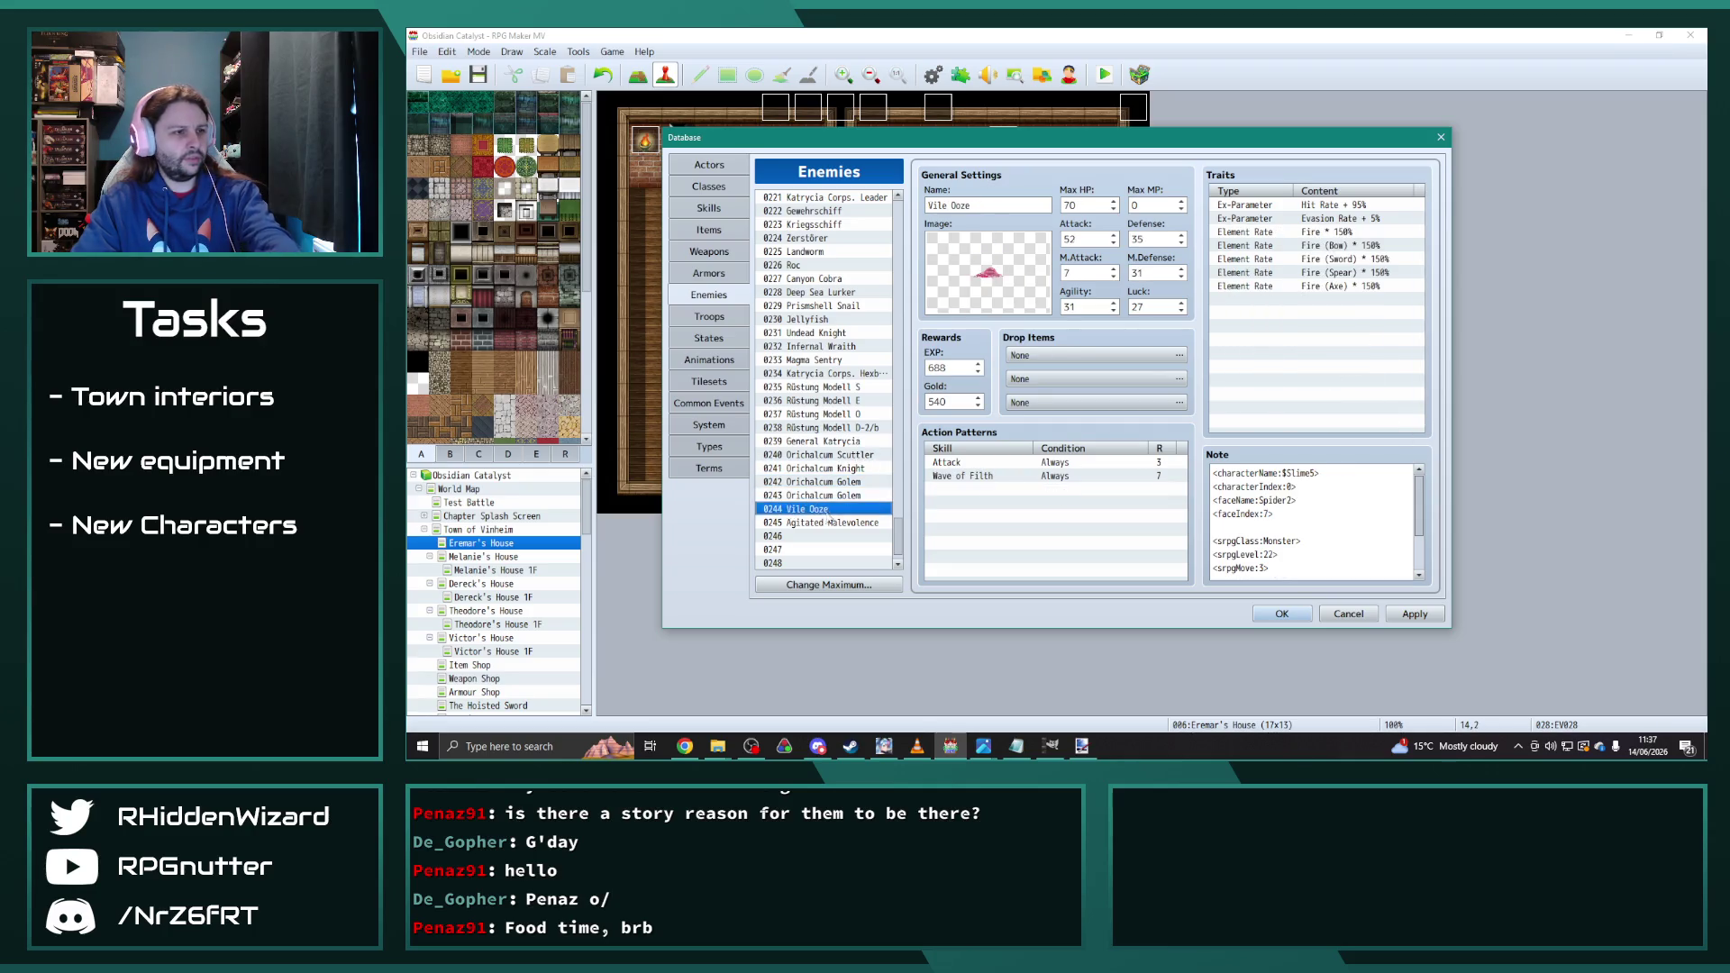
click(841, 455)
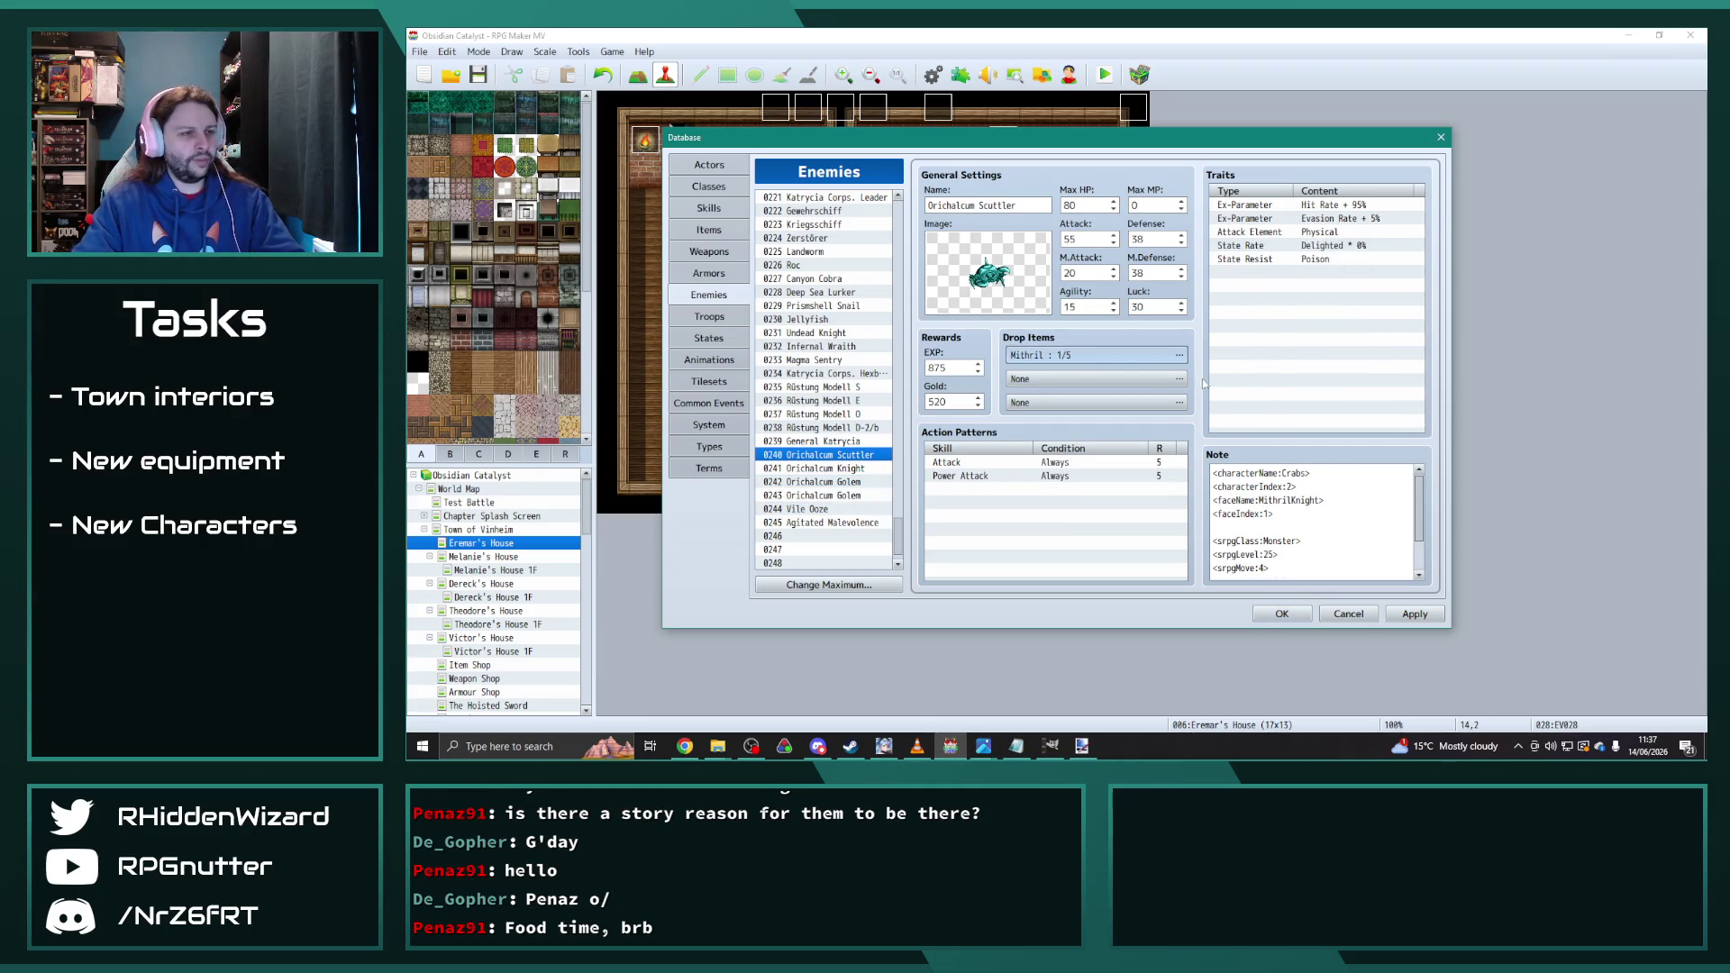
double_click(1066, 354)
click(1078, 349)
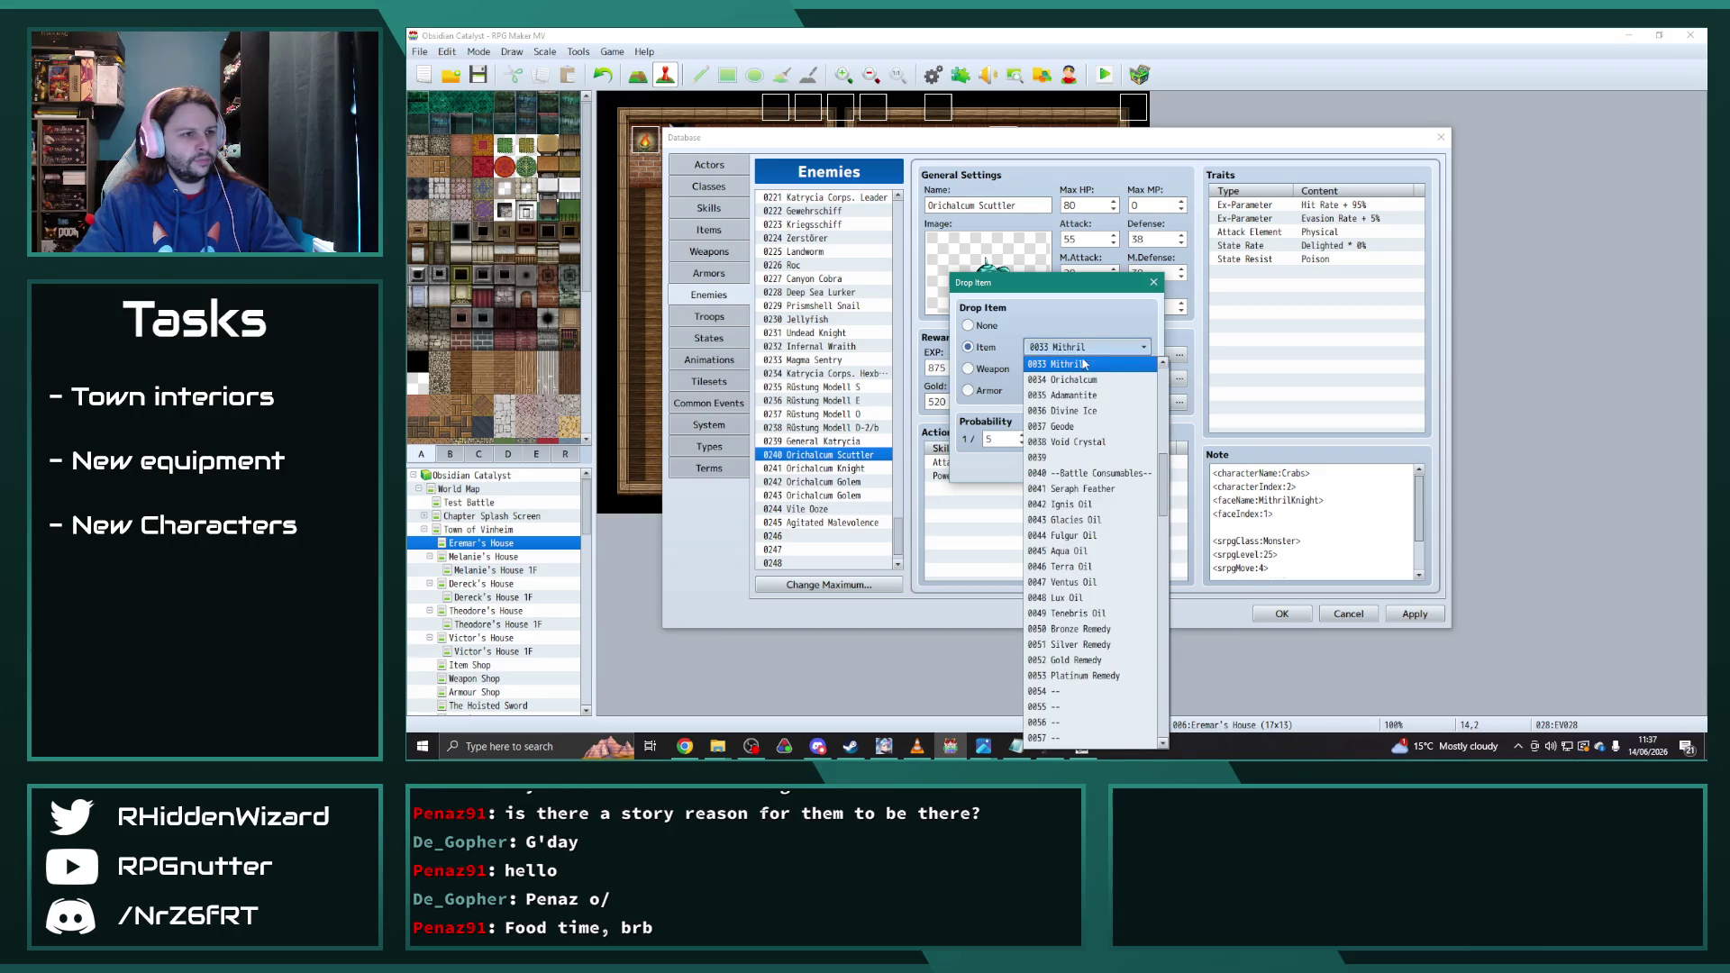
click(1084, 383)
click(1050, 468)
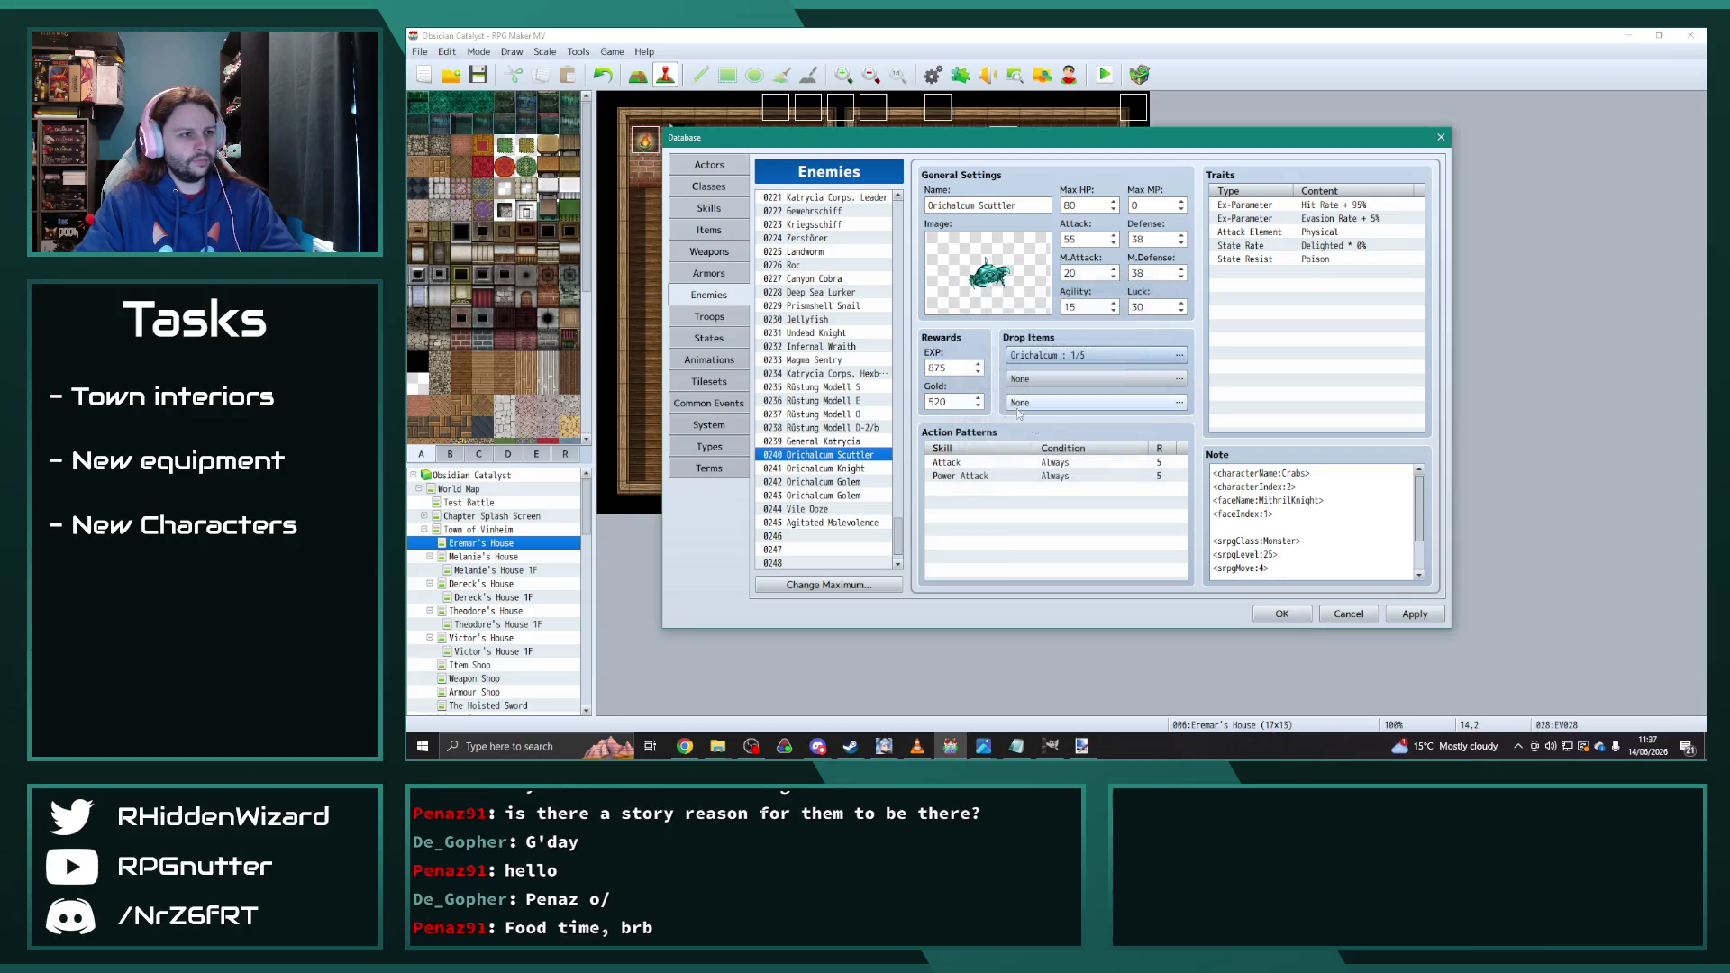
Step: Change the Orichalcum Knight's Mithril drop to 0034 Orichalcum
click(853, 469)
click(1073, 354)
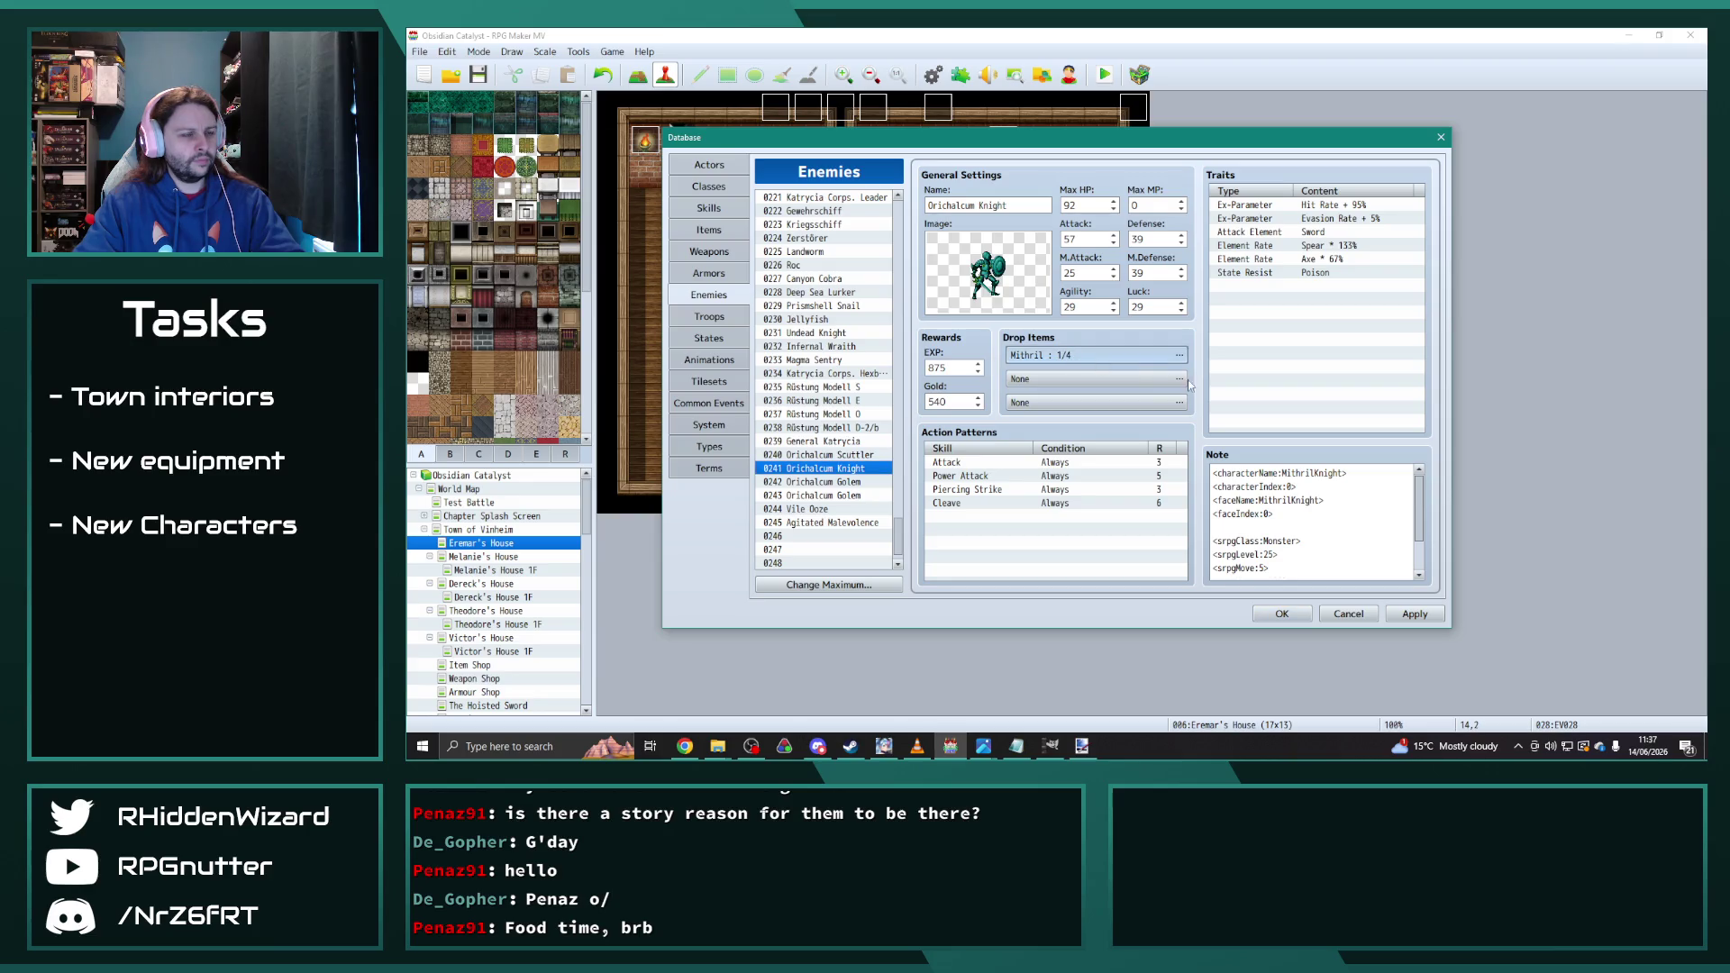
double_click(1074, 354)
click(1078, 350)
click(1084, 383)
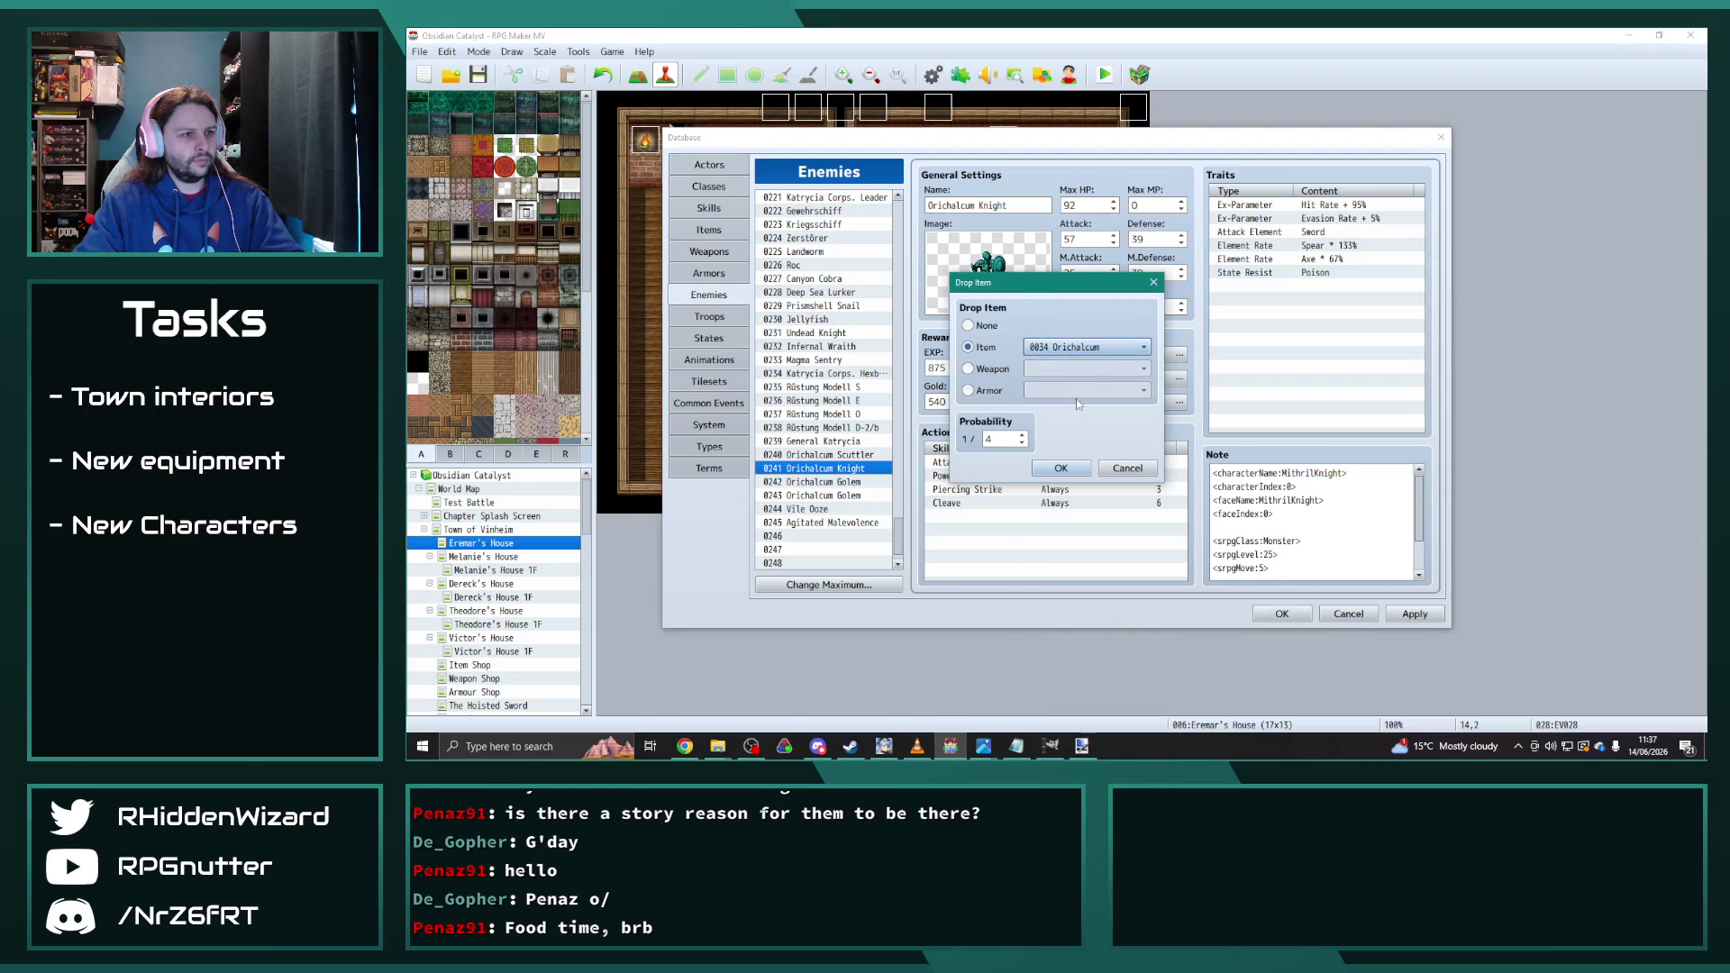
click(1048, 468)
Step: Replace both Orichalcum Golems' Mithril drops with Orichalcum, keeping the 1/2 odds
click(823, 482)
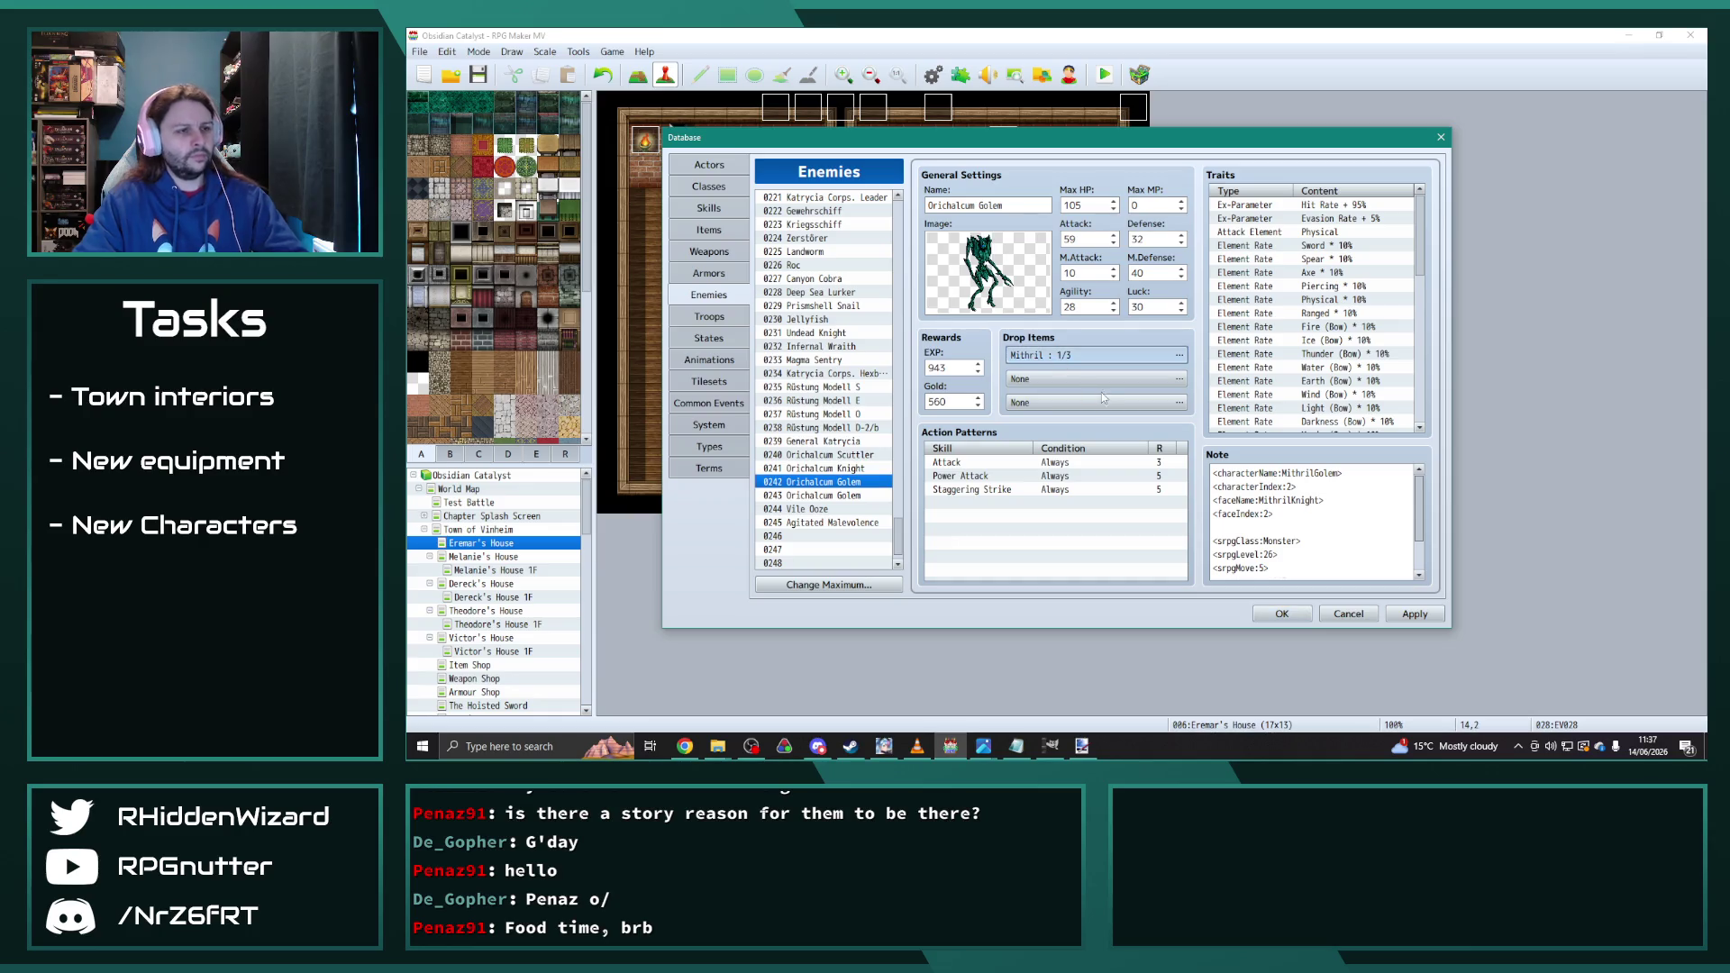
double_click(1081, 356)
click(1086, 347)
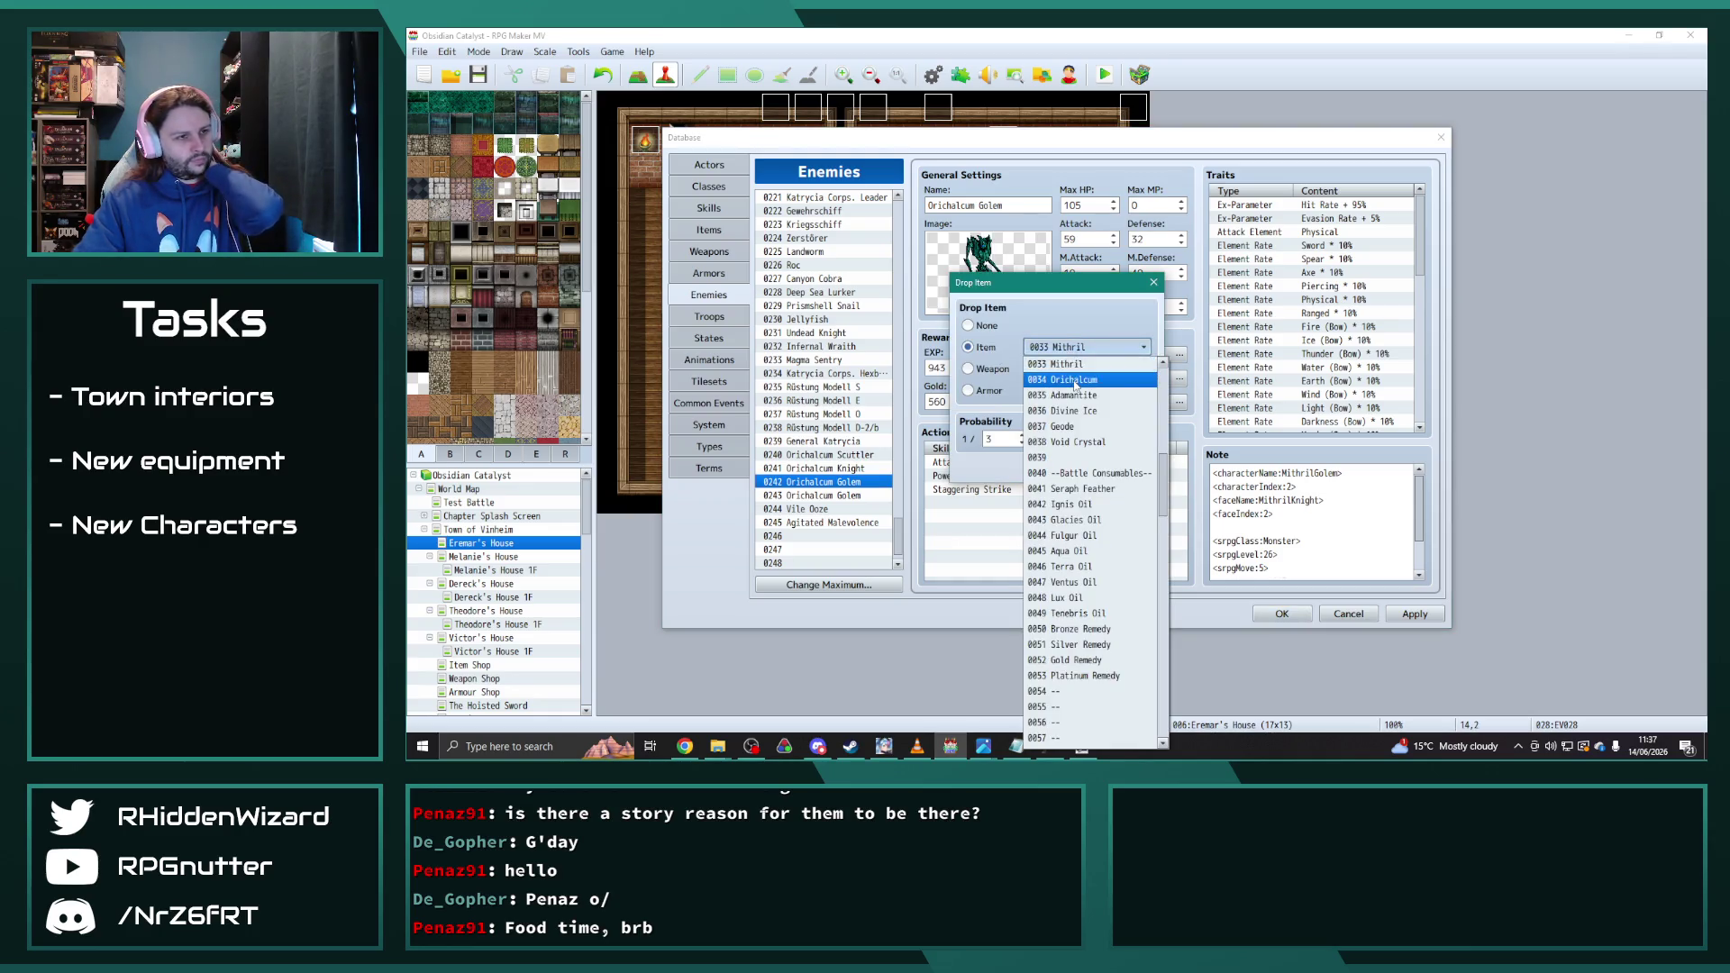
click(1081, 383)
click(1061, 465)
click(823, 495)
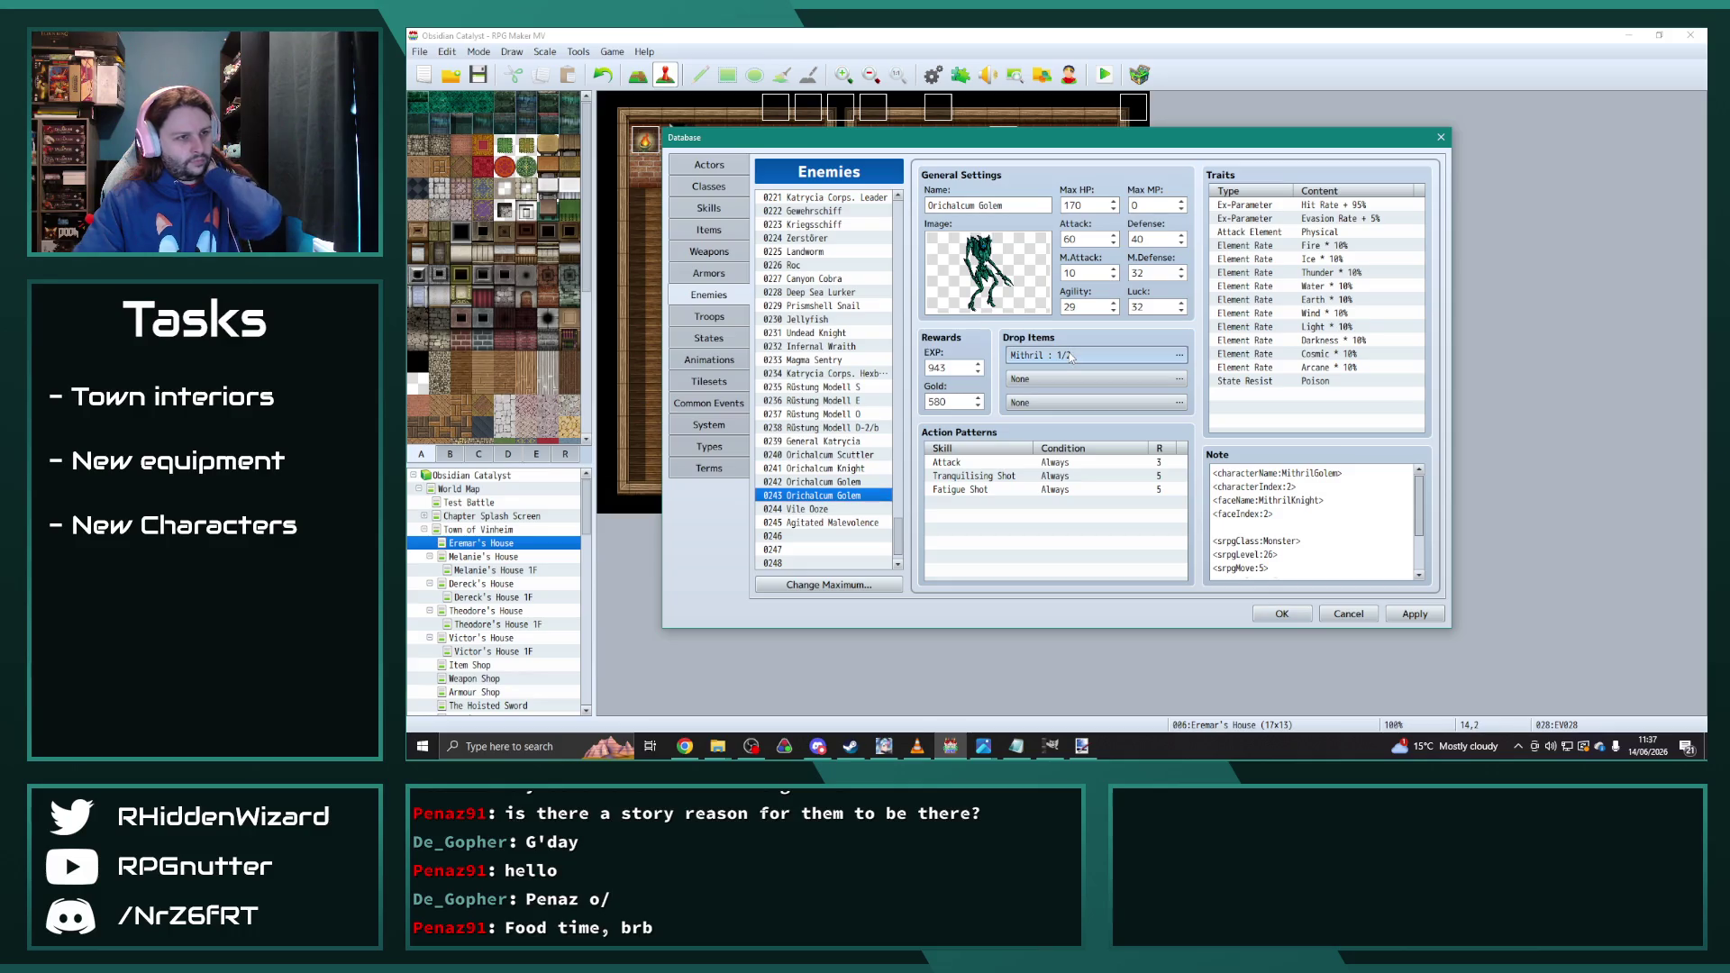
double_click(1094, 355)
click(1086, 347)
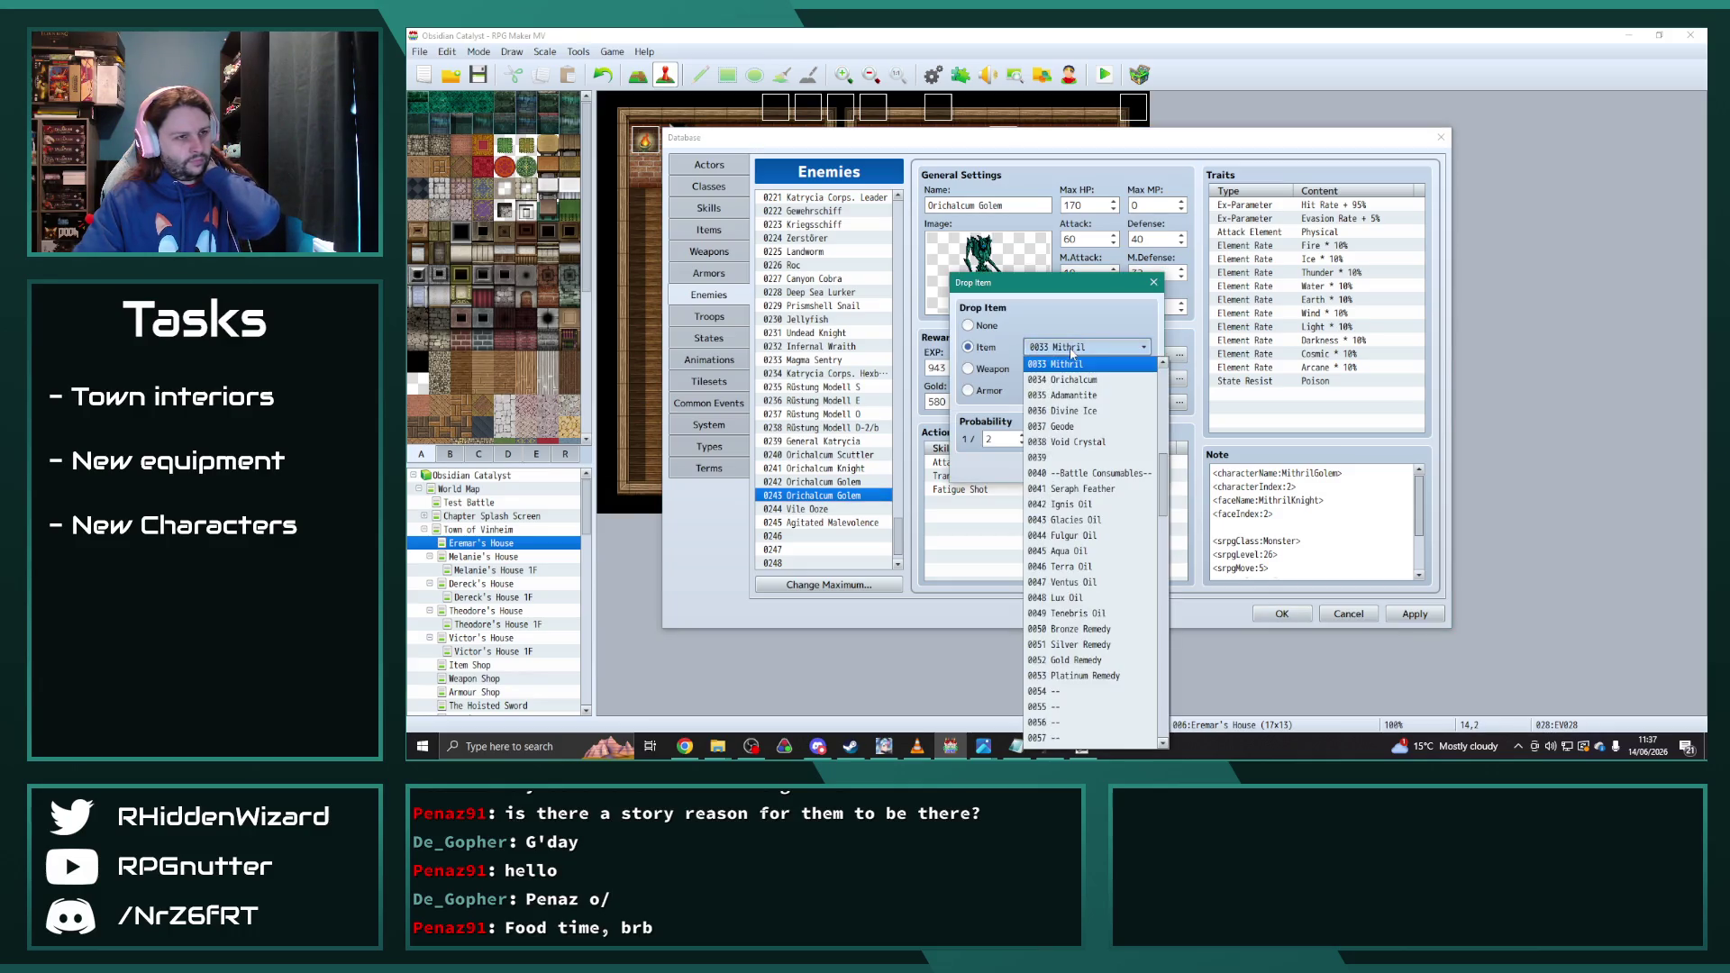
click(1082, 383)
click(1079, 469)
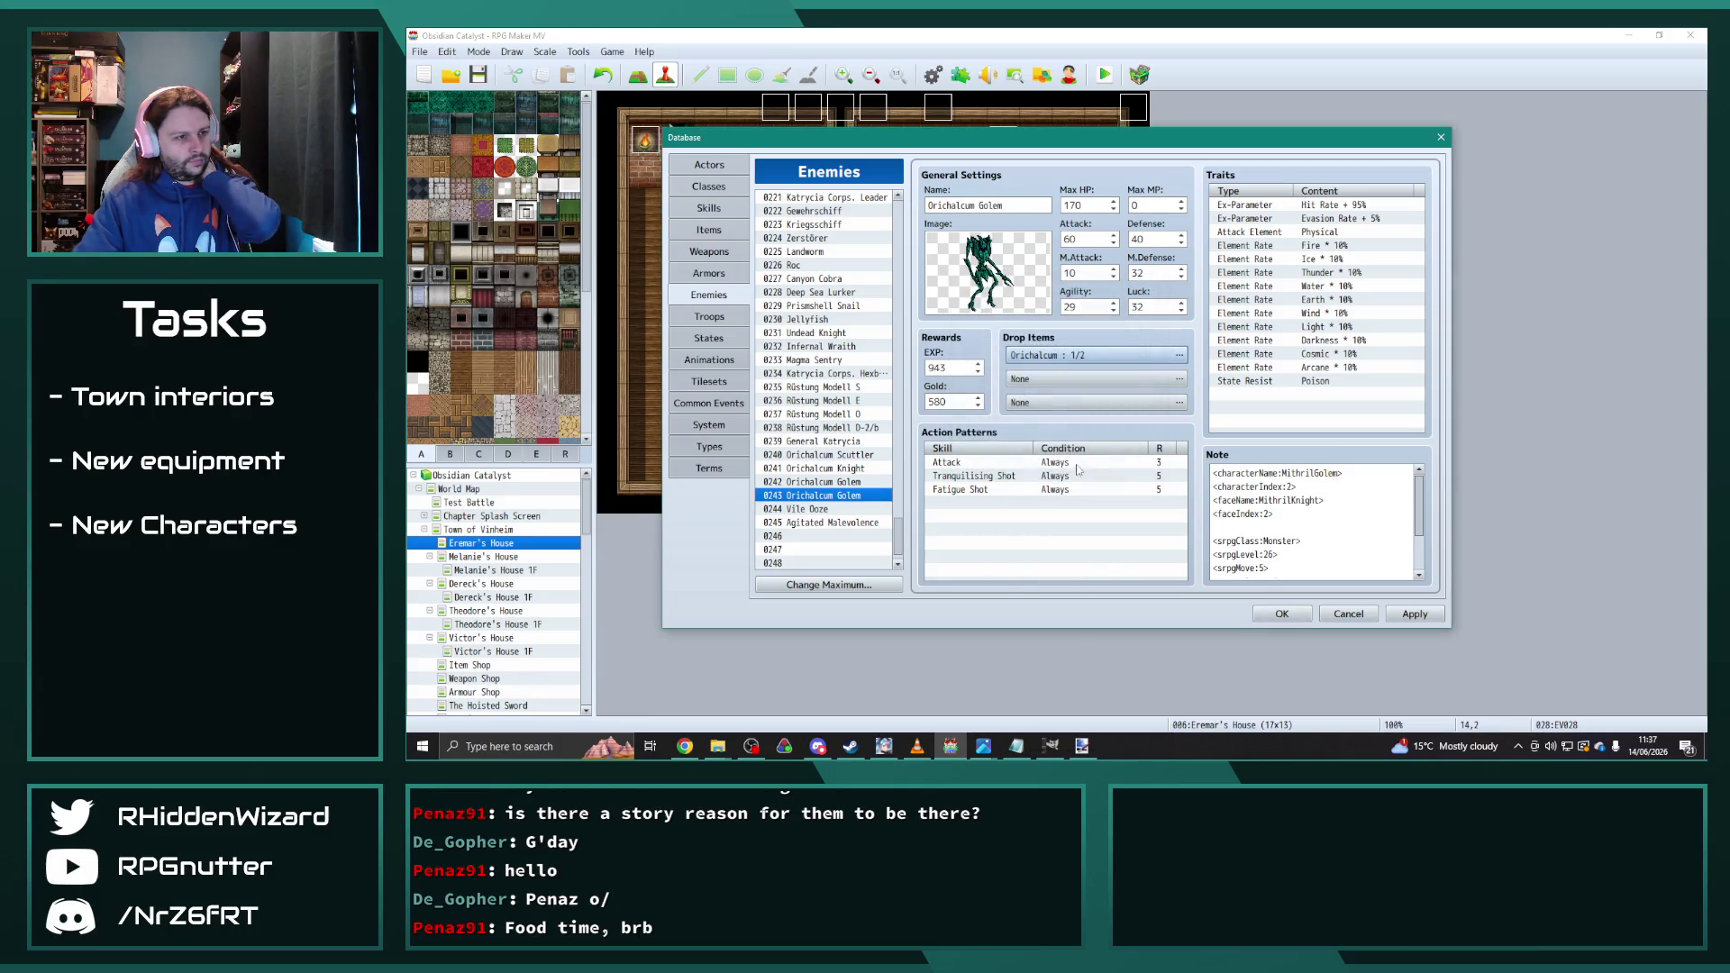
Step: Look over the Vile Ooze, Agitated Malevolence and Landworm entries, then bring up the animations folder window
click(822, 509)
click(822, 522)
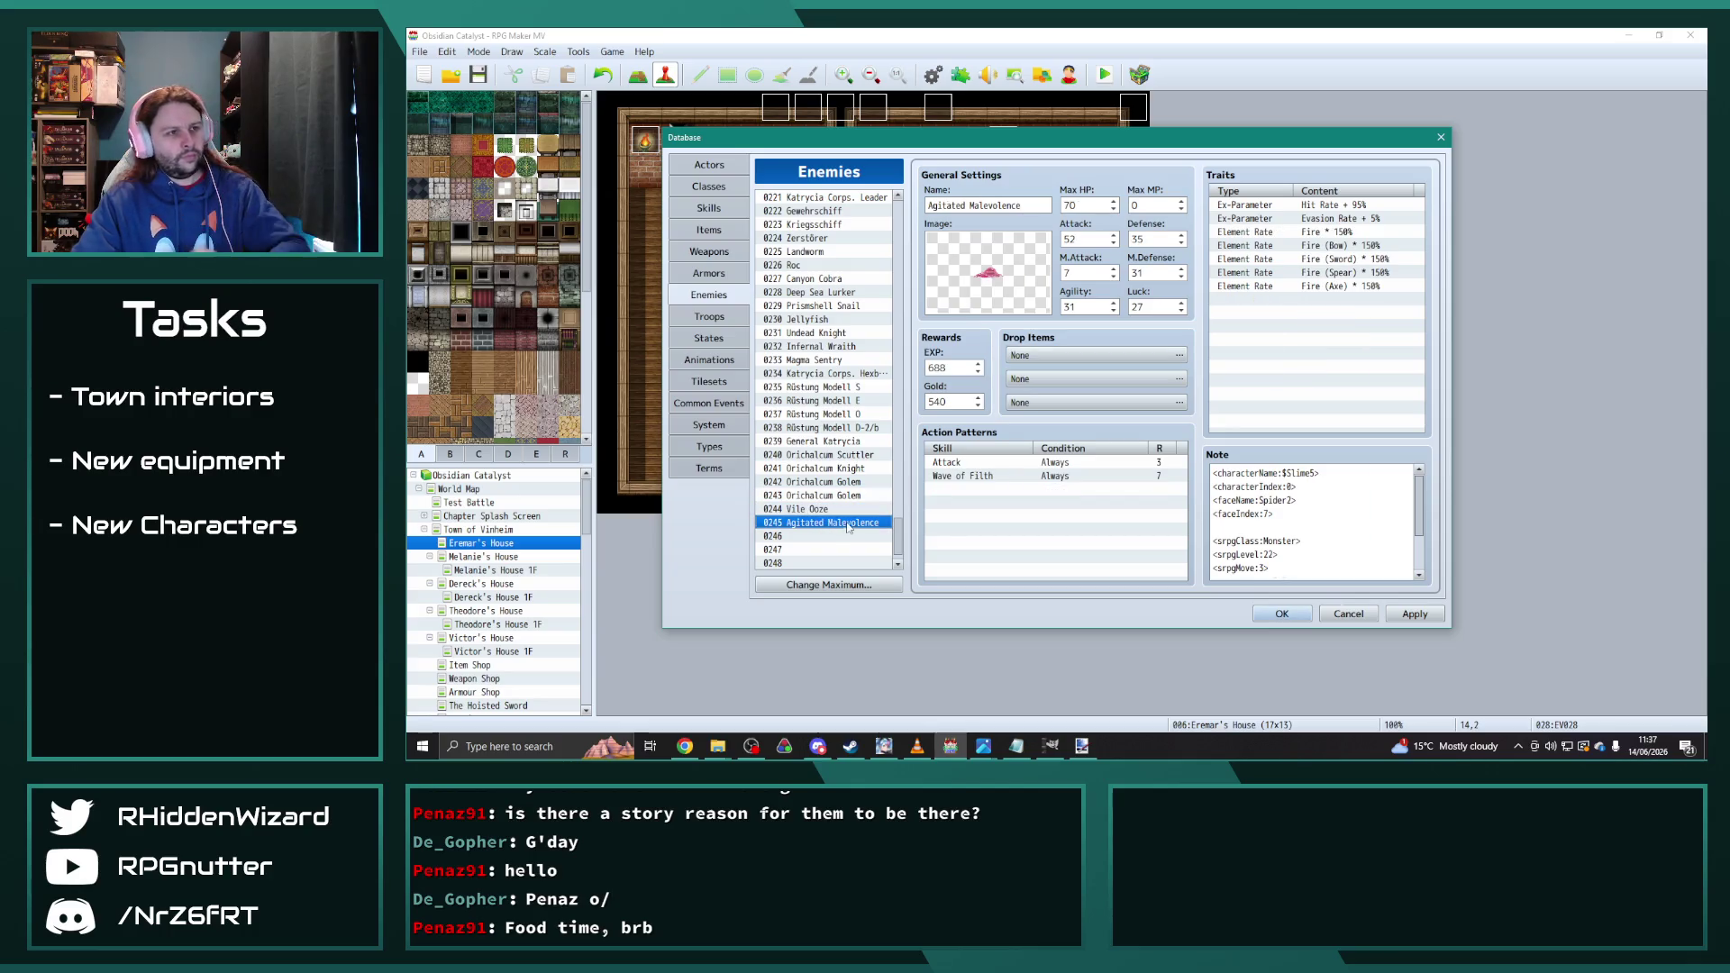
click(814, 251)
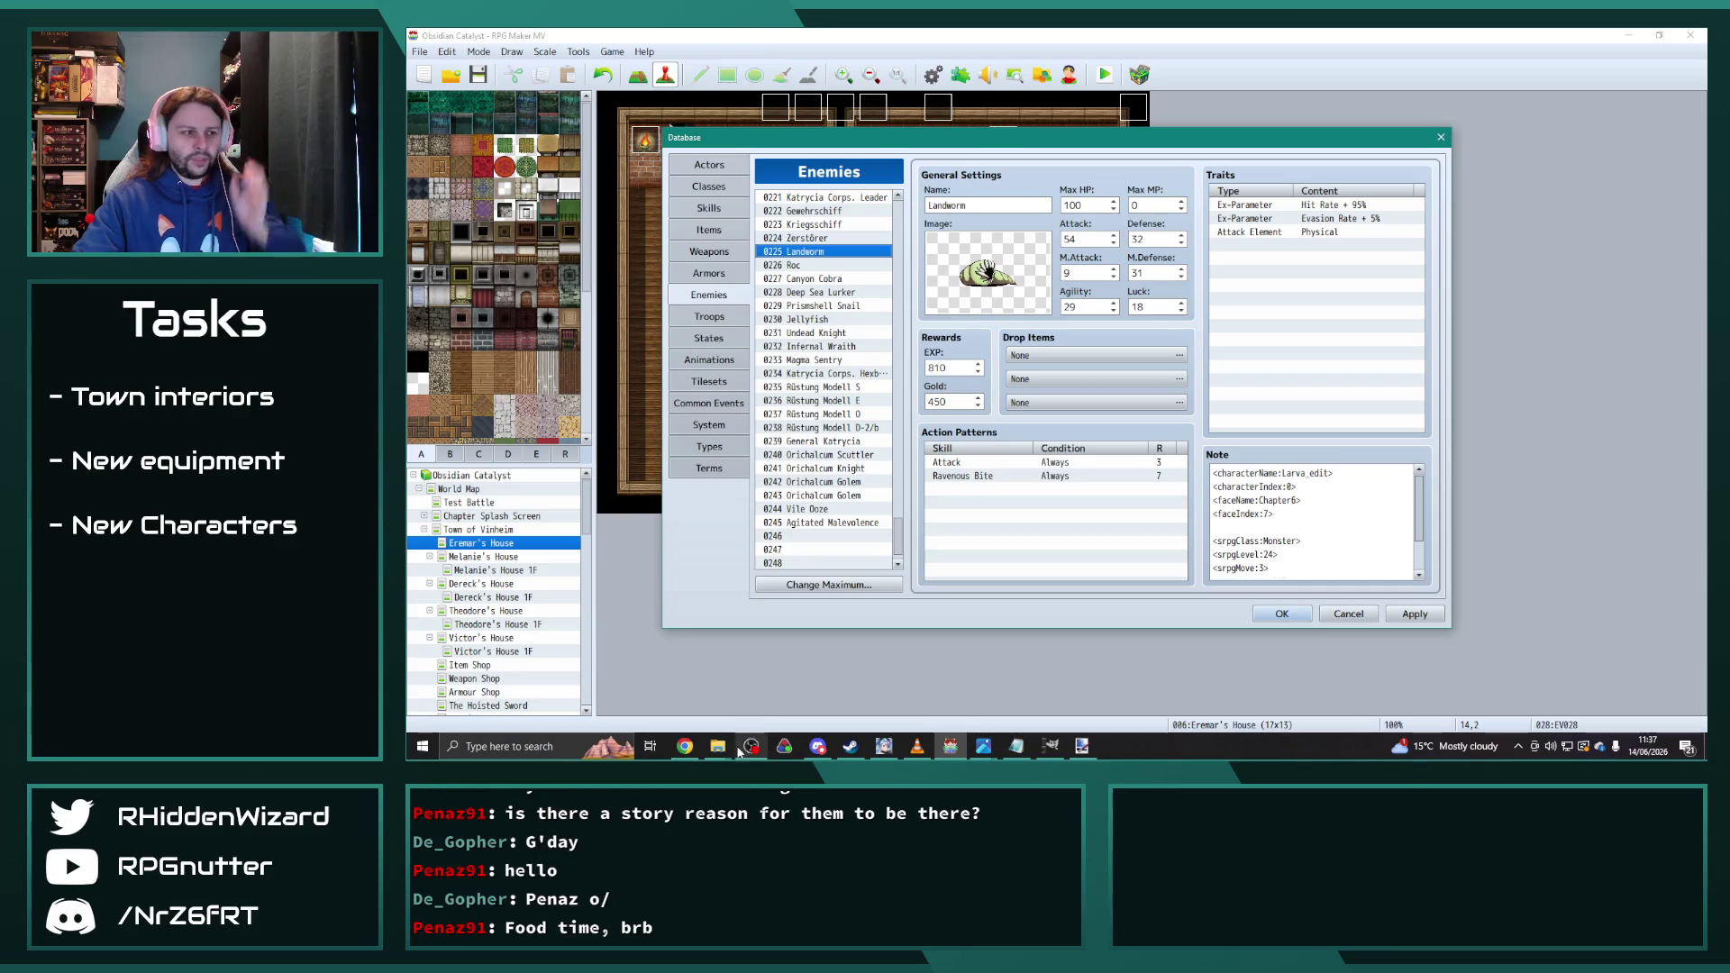
mouse_move(719, 748)
click(662, 690)
Step: Navigate Explorer from img/animations up to img and into the sv_enemies folder
mouse_move(842, 97)
mouse_down()
mouse_move(1516, 89)
mouse_move(875, 99)
mouse_up()
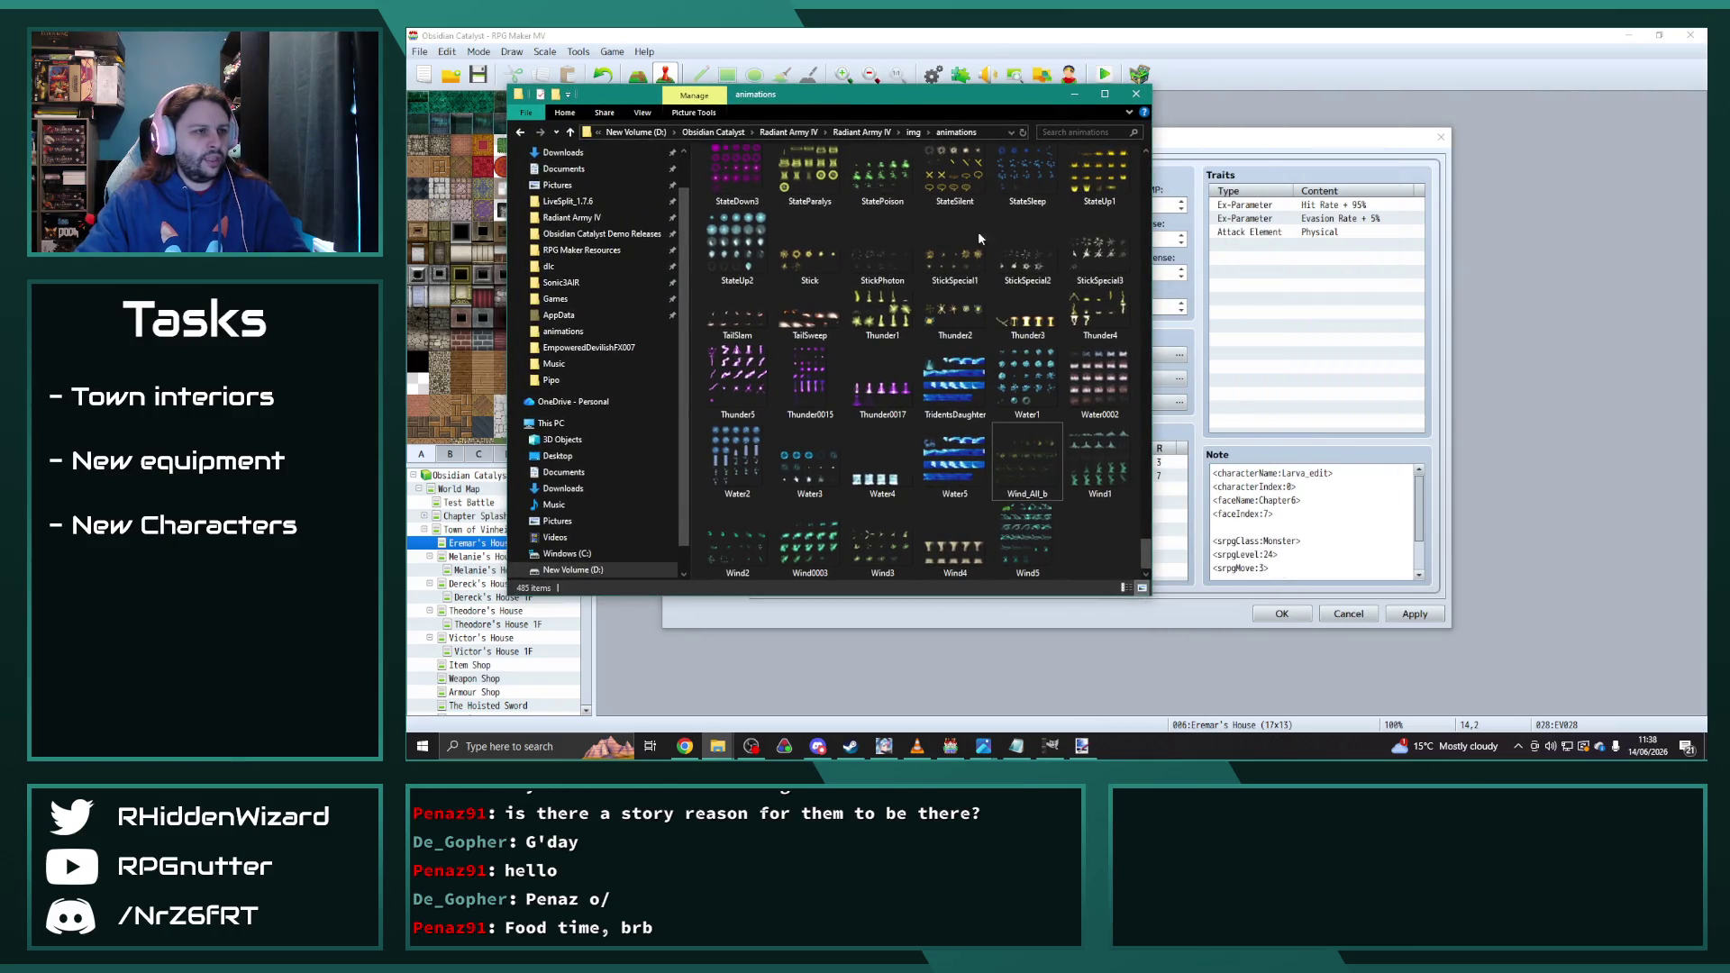
click(913, 132)
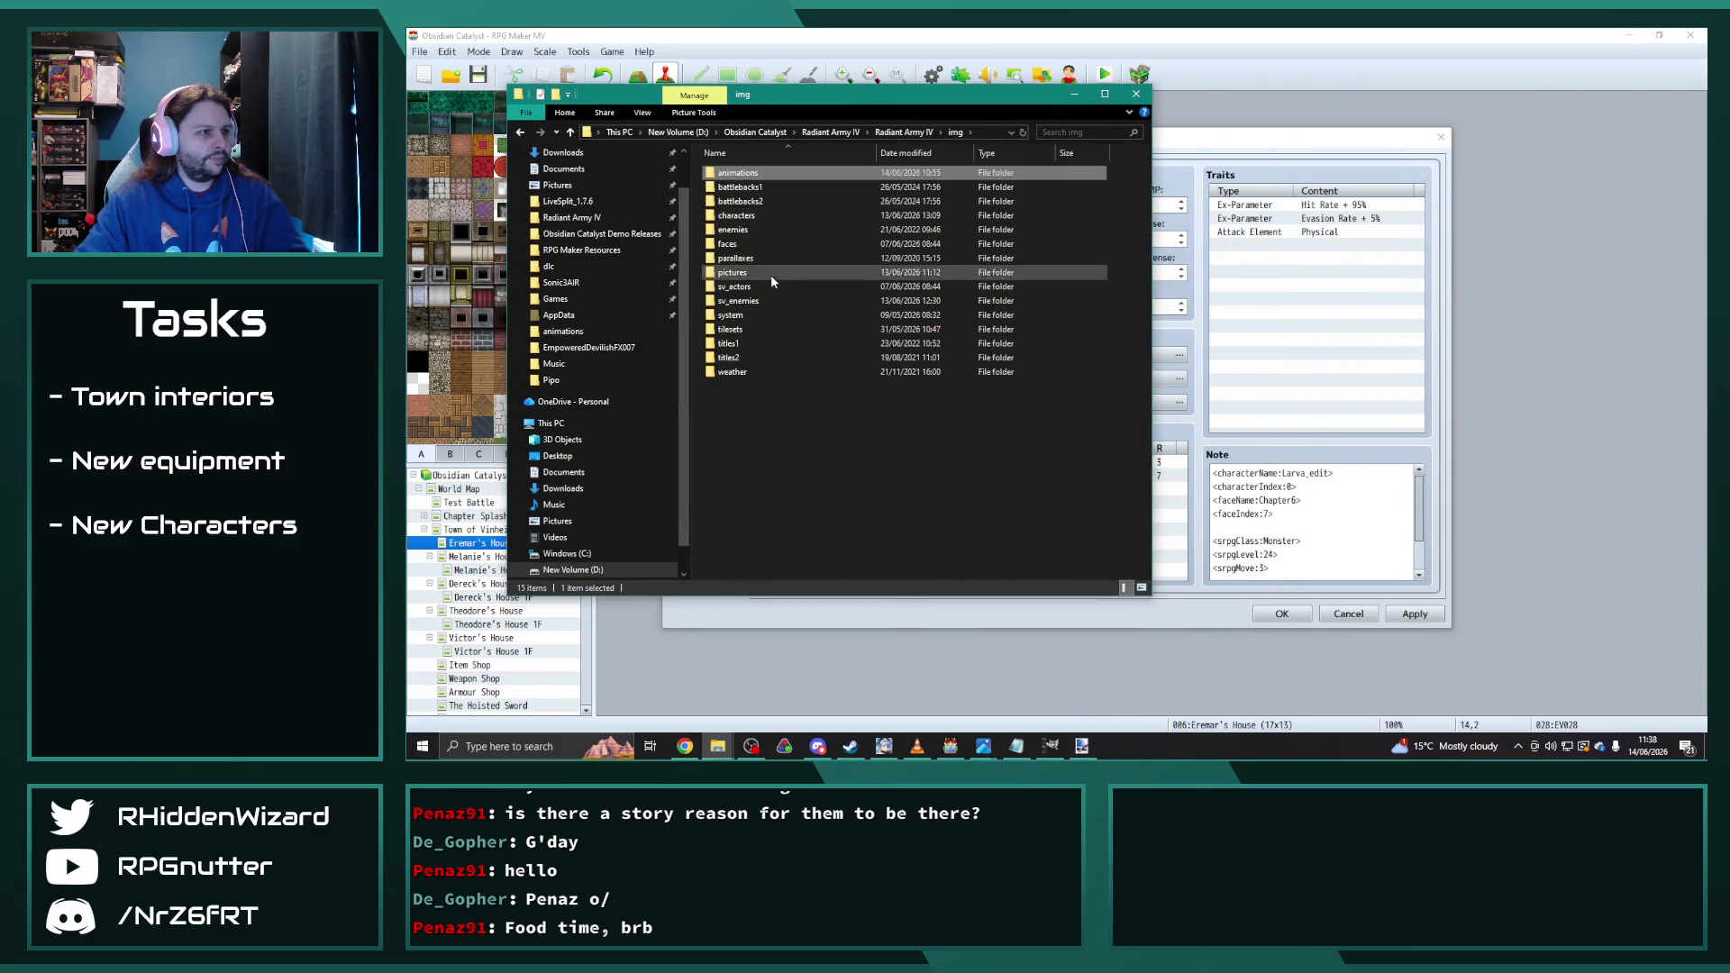
double_click(757, 301)
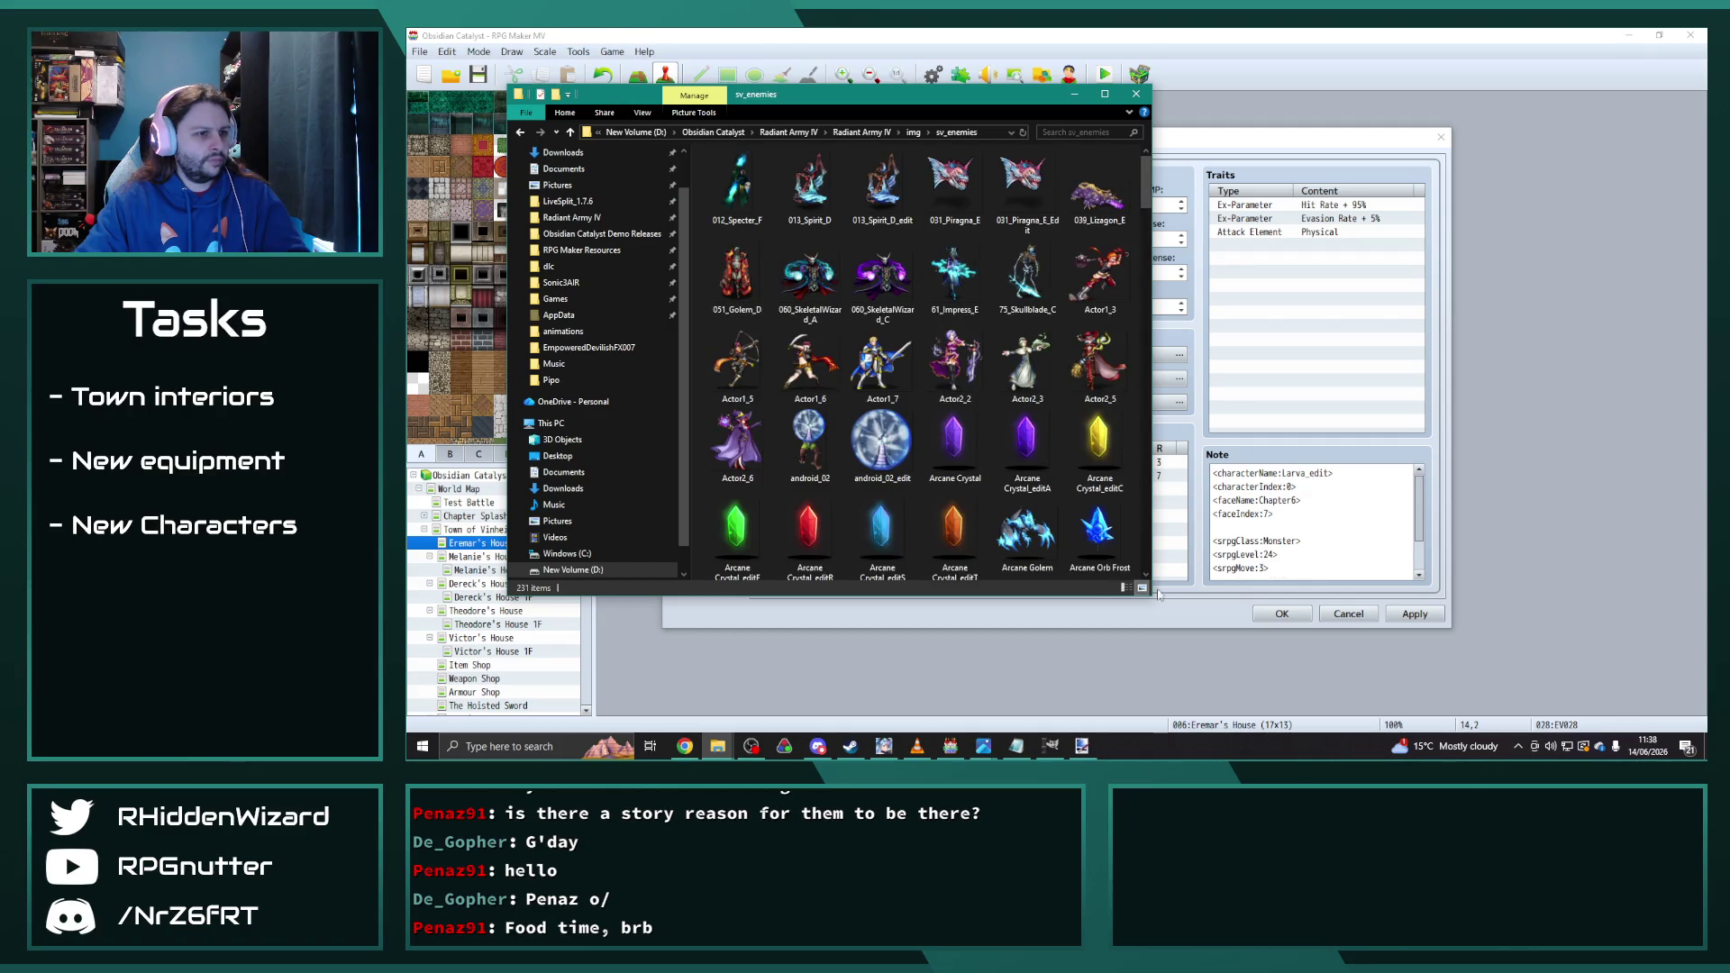
Step: Browse the sv_enemies thumbnails and open Boss Legendary Knight Remment.png in Photos
drag(1151, 595, 1326, 602)
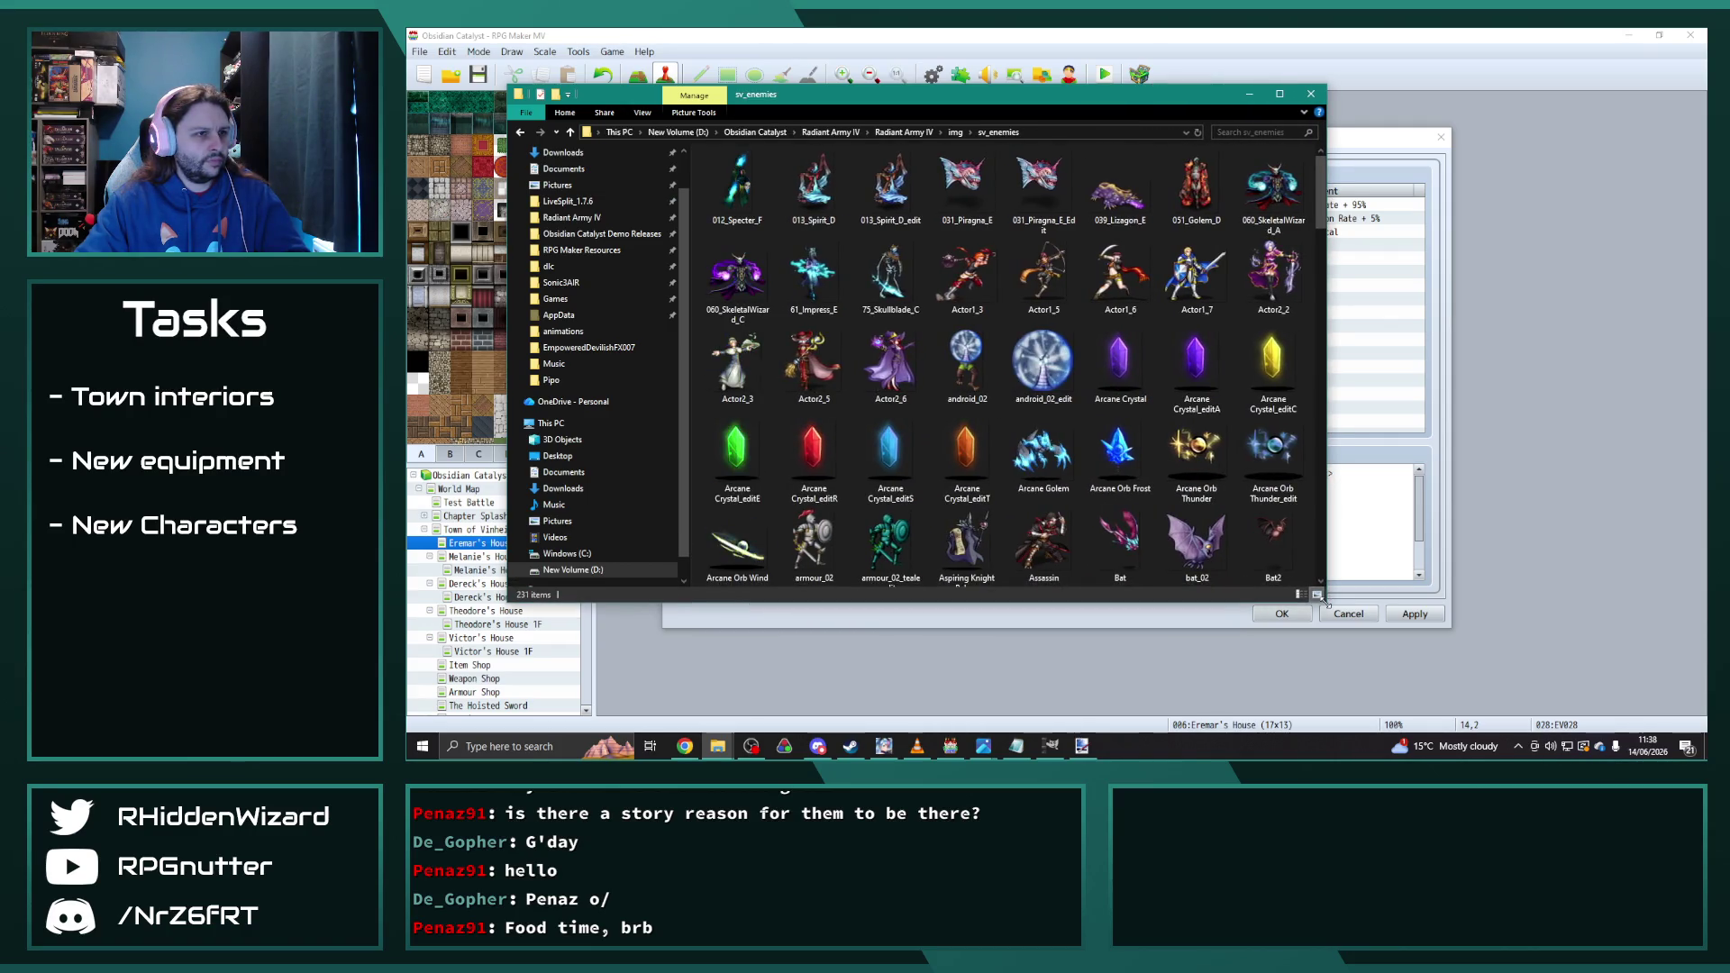
scroll(1183, 442, down, 5)
scroll(1184, 442, down, 10)
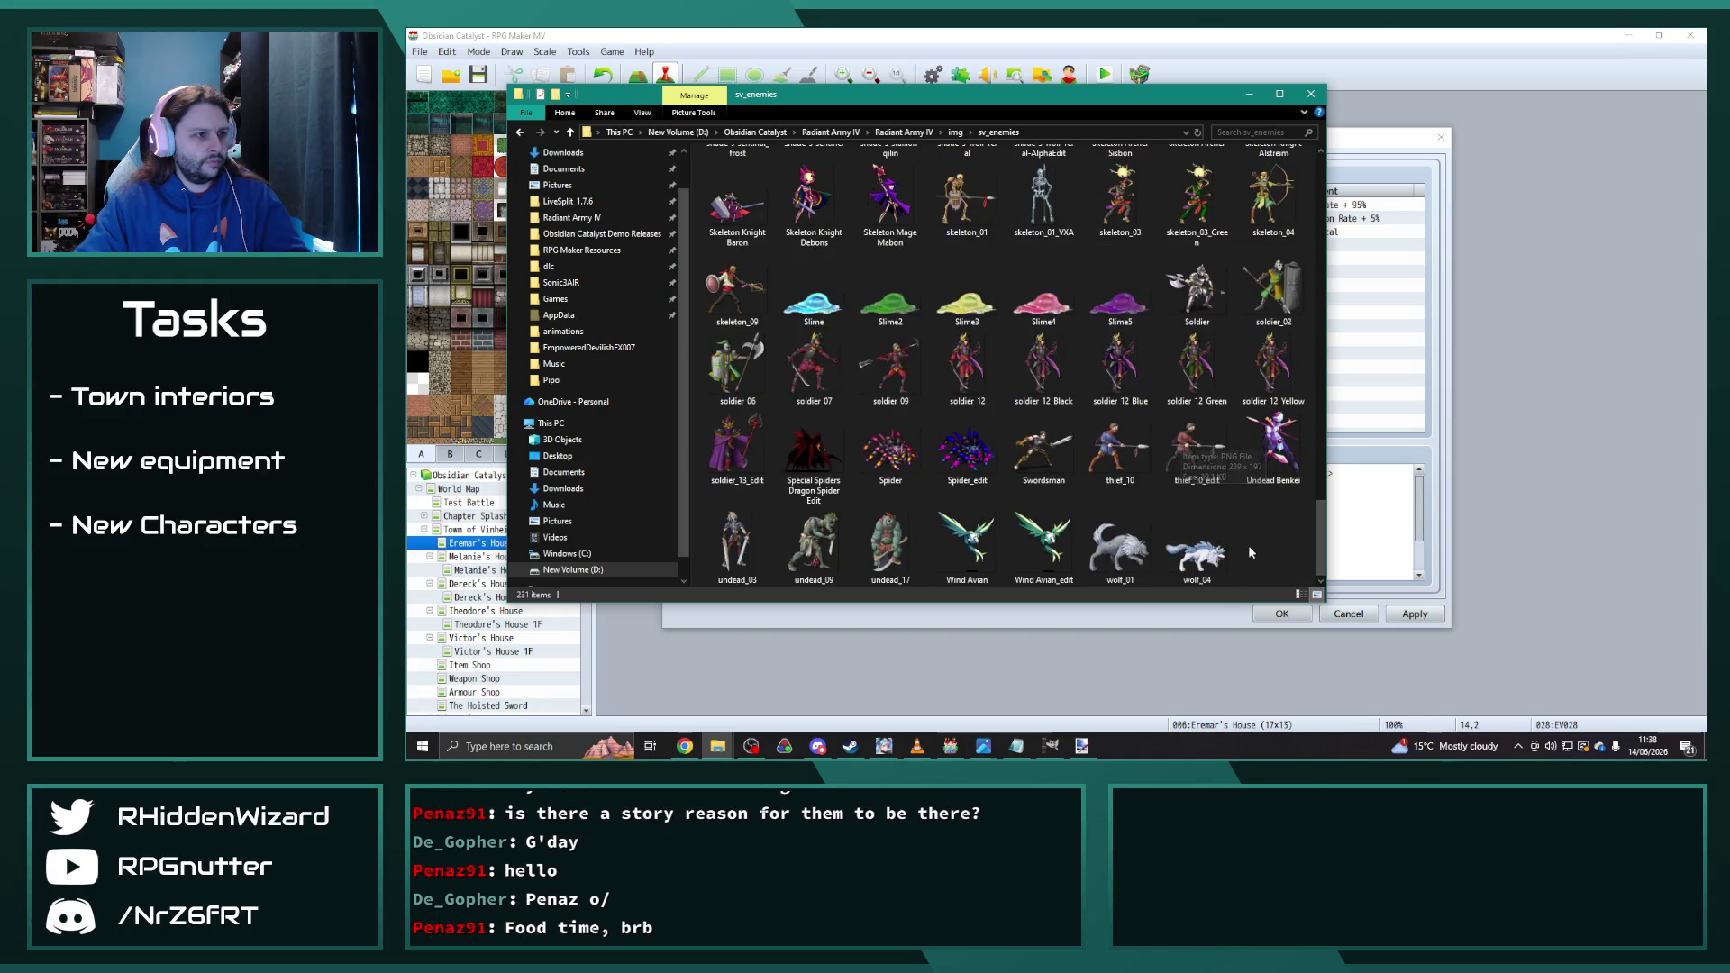
scroll(1029, 416, up, 8)
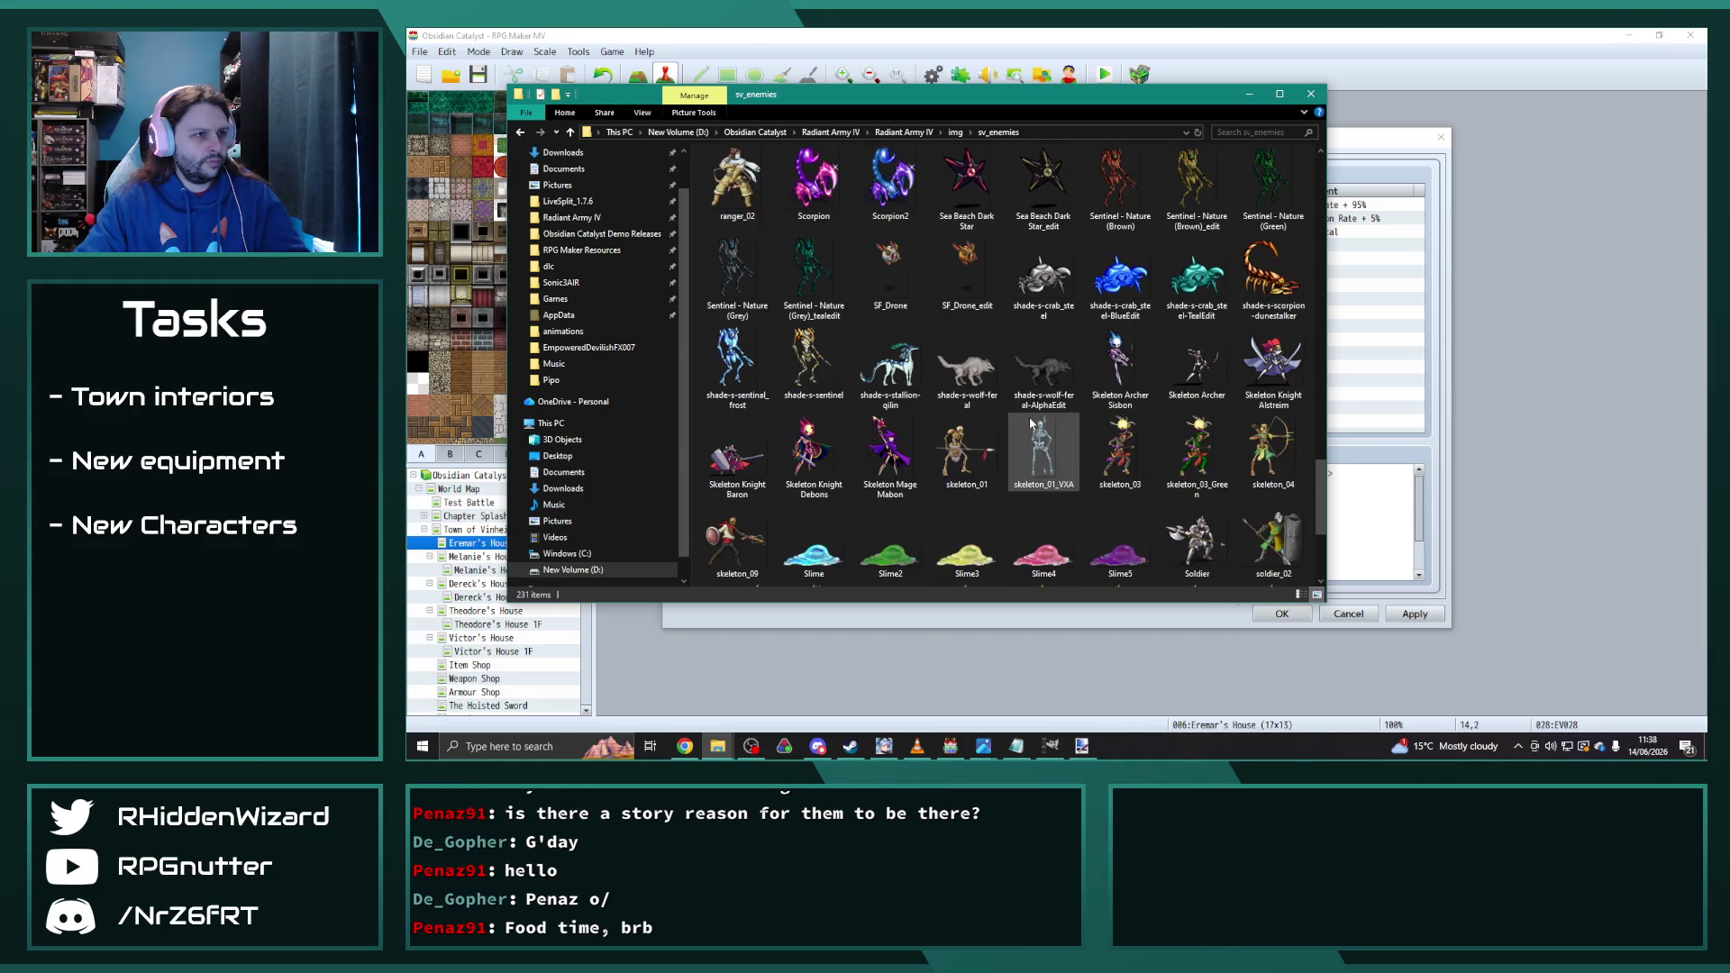
scroll(971, 427, up, 3)
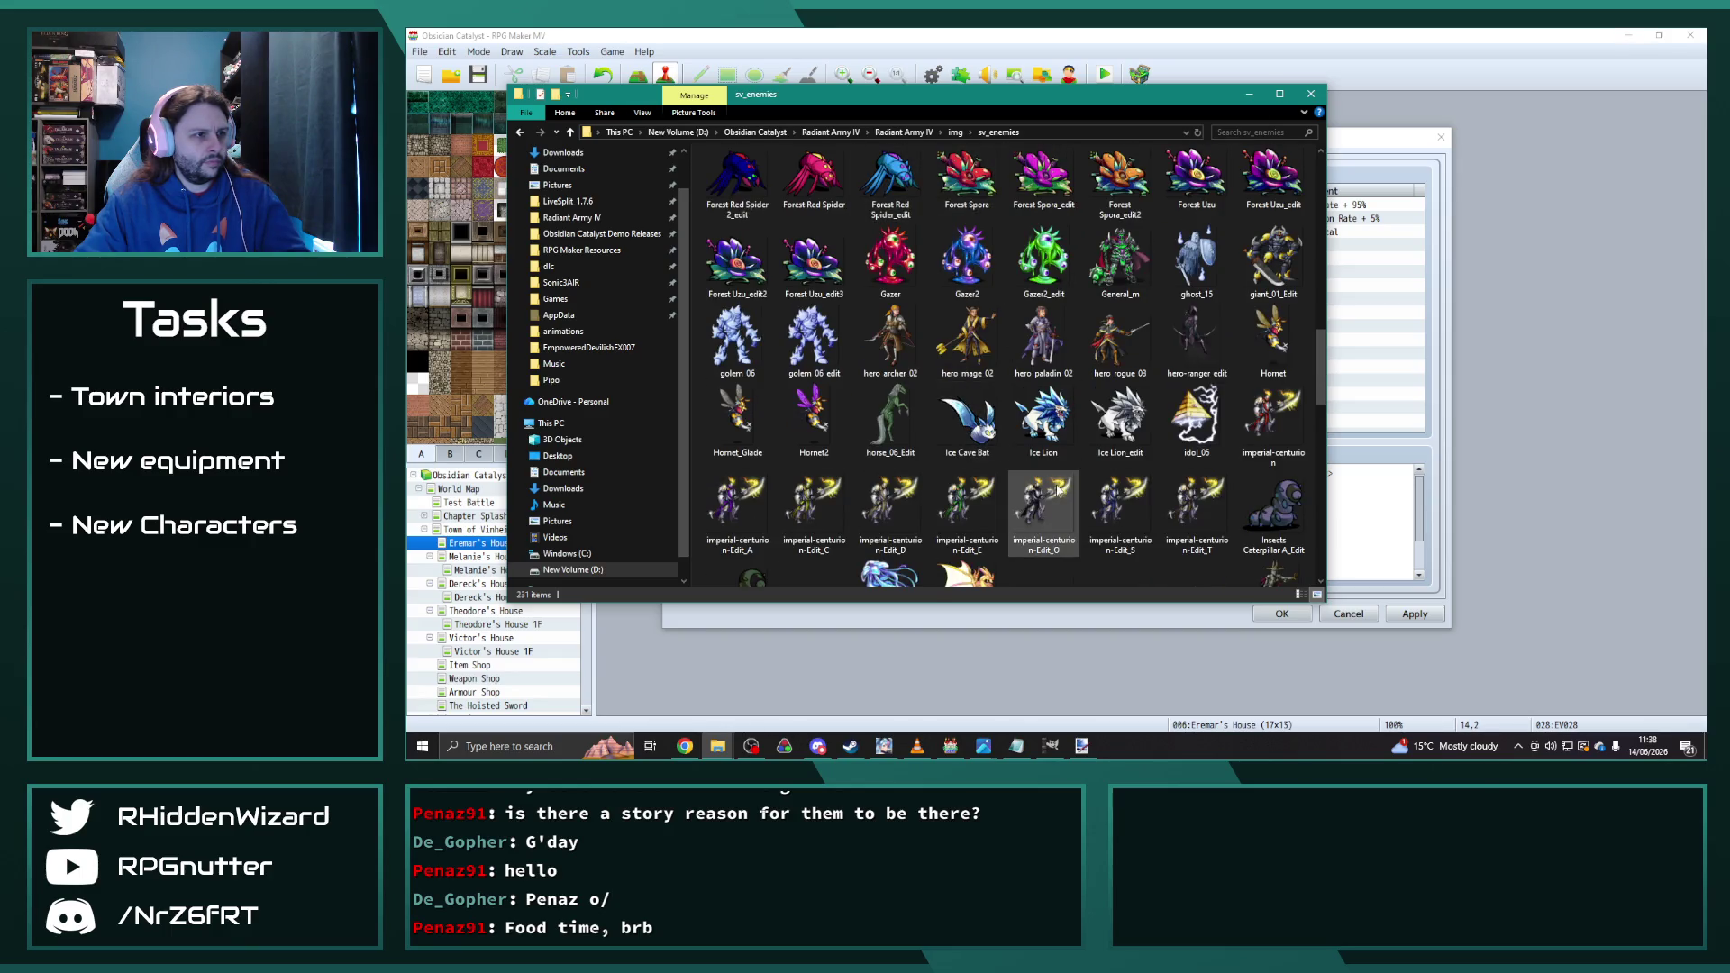
scroll(1059, 488, up, 3)
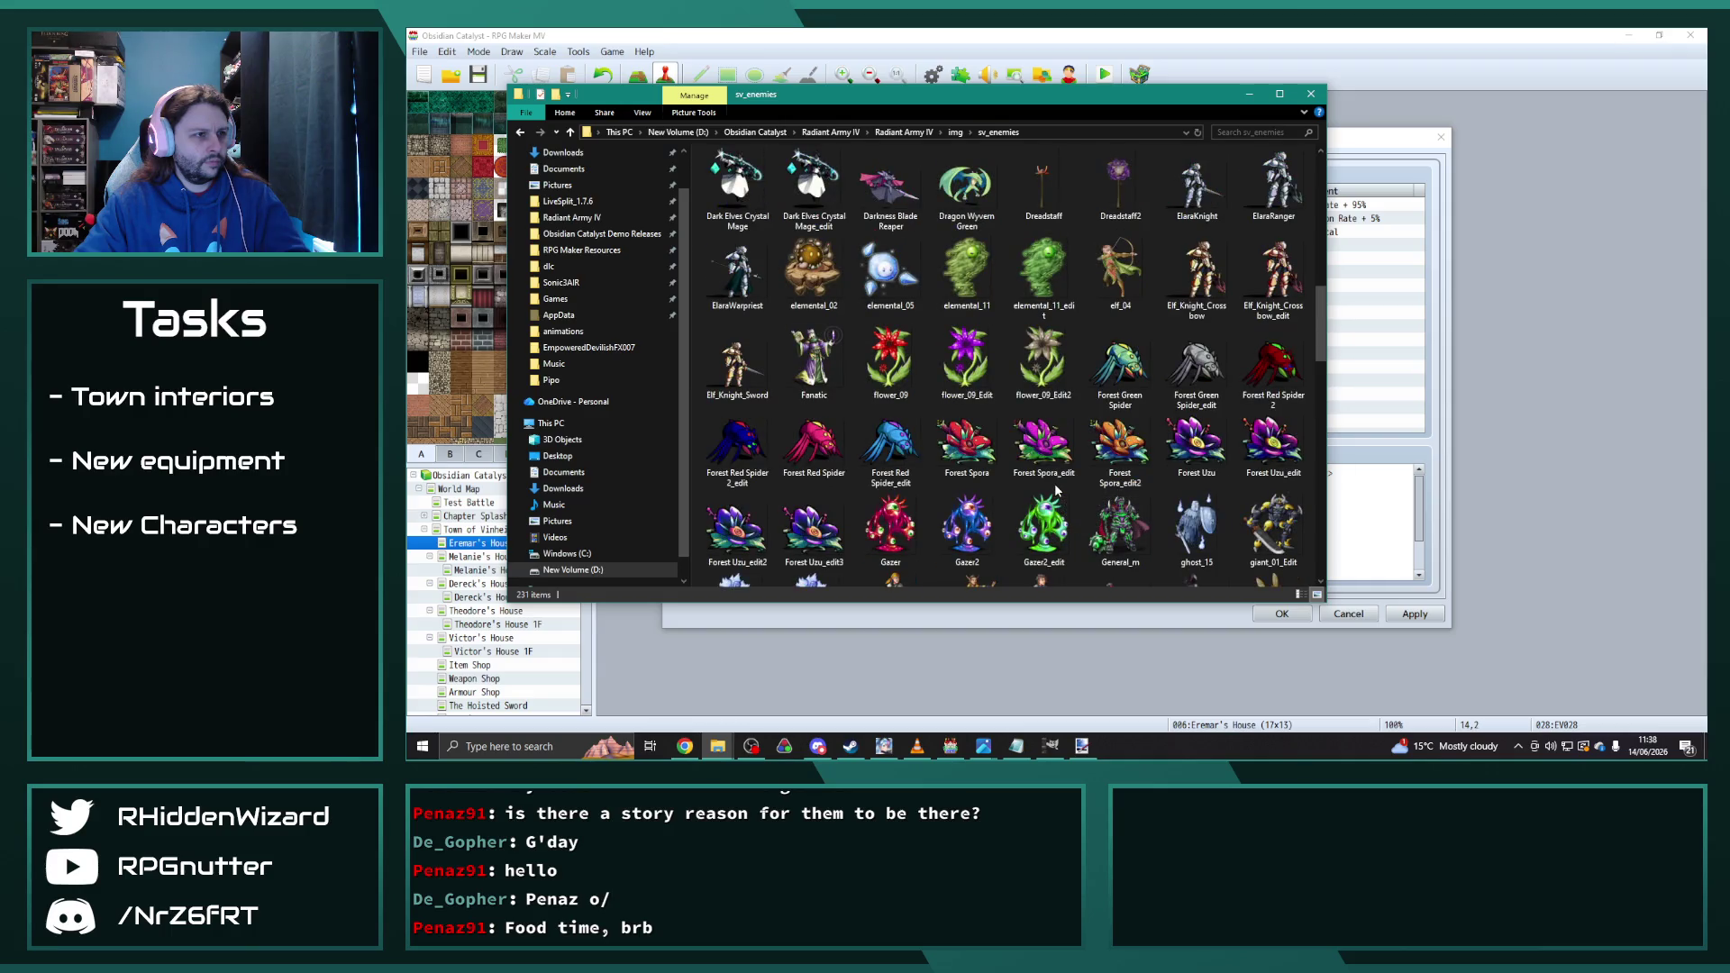
scroll(1054, 483, up, 3)
scroll(1054, 483, up, 3)
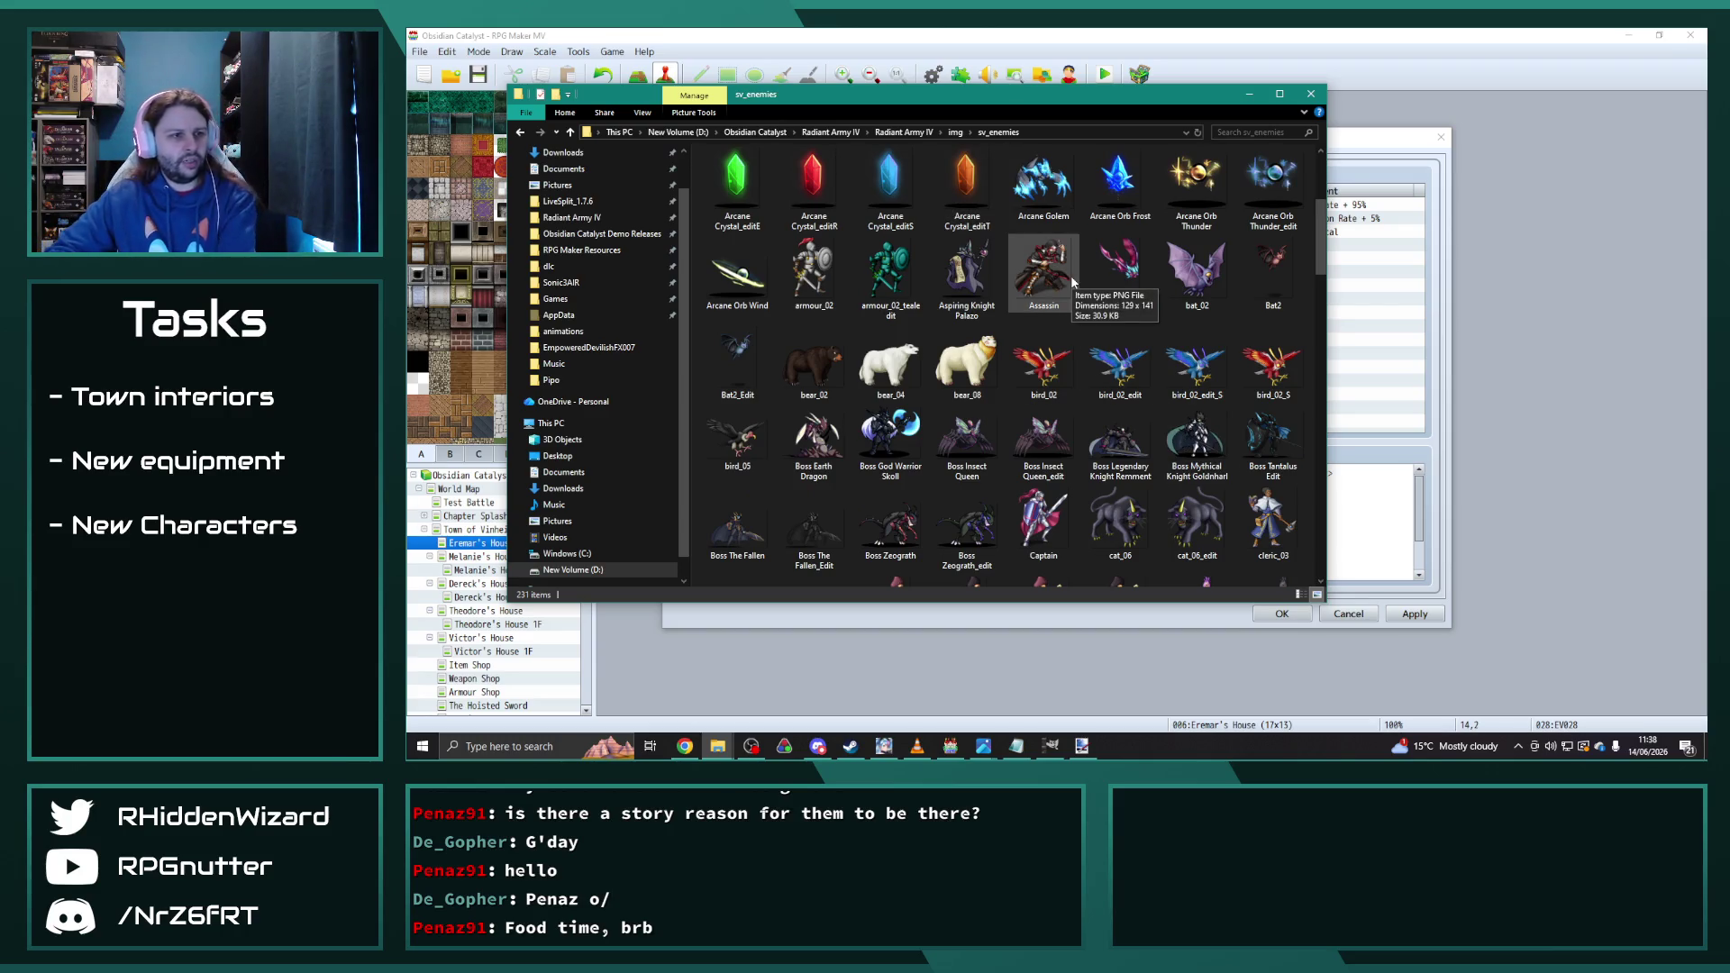
double_click(1120, 443)
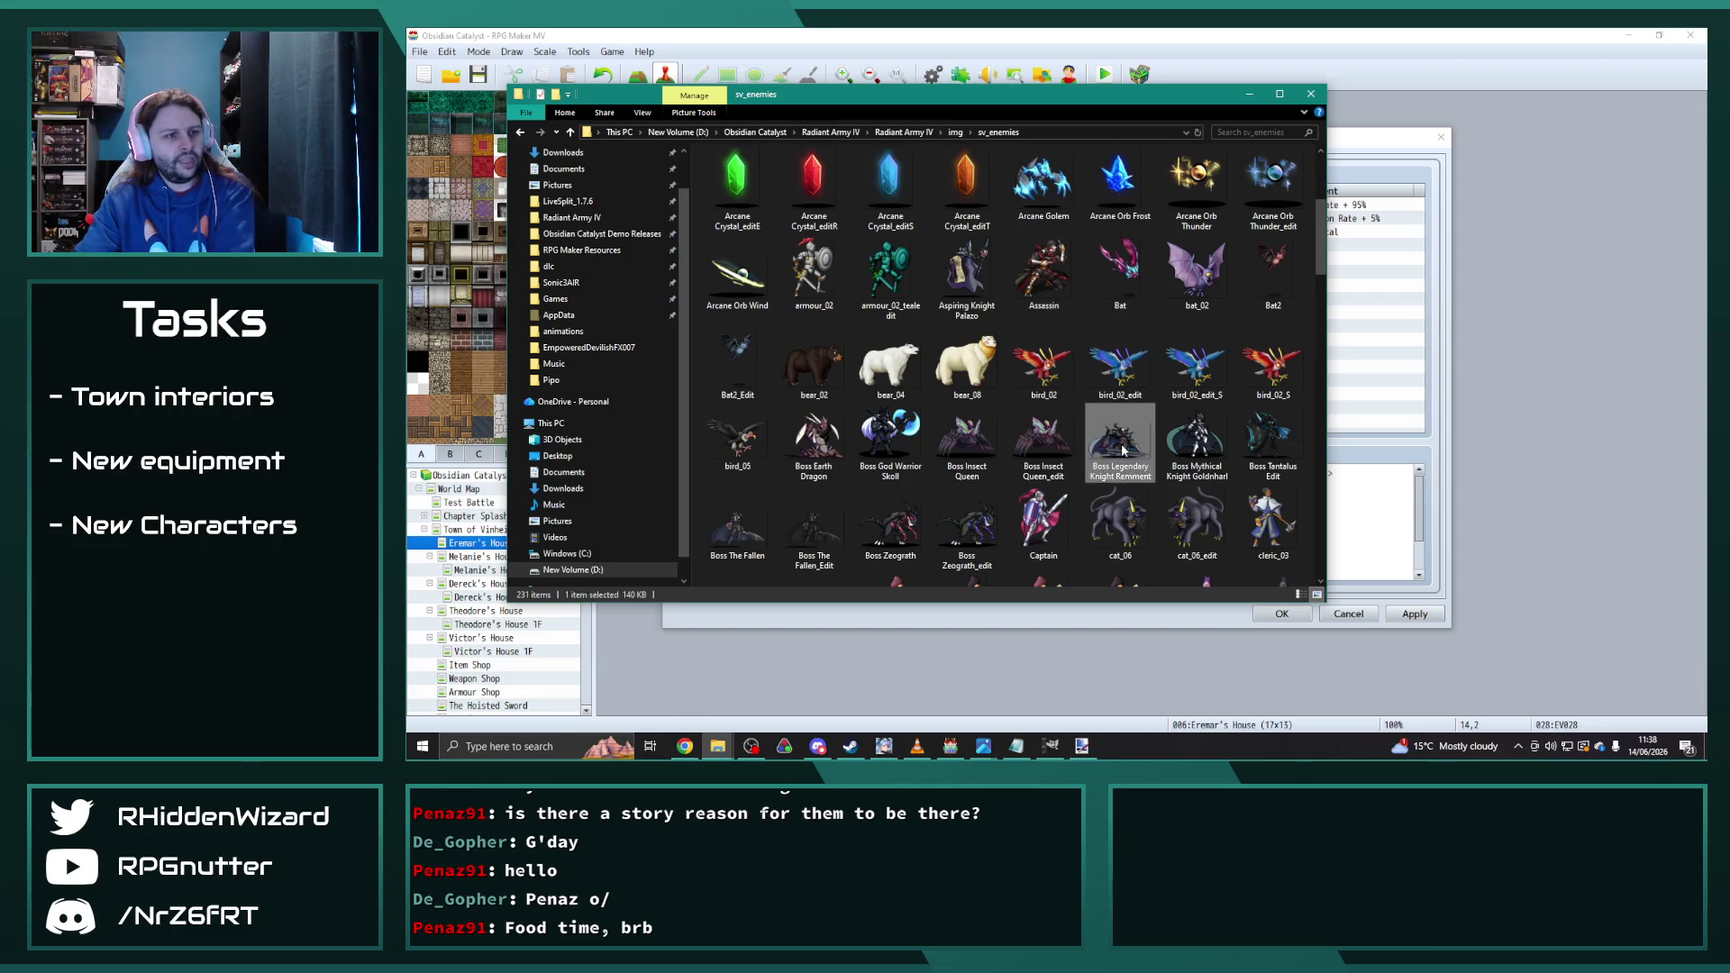
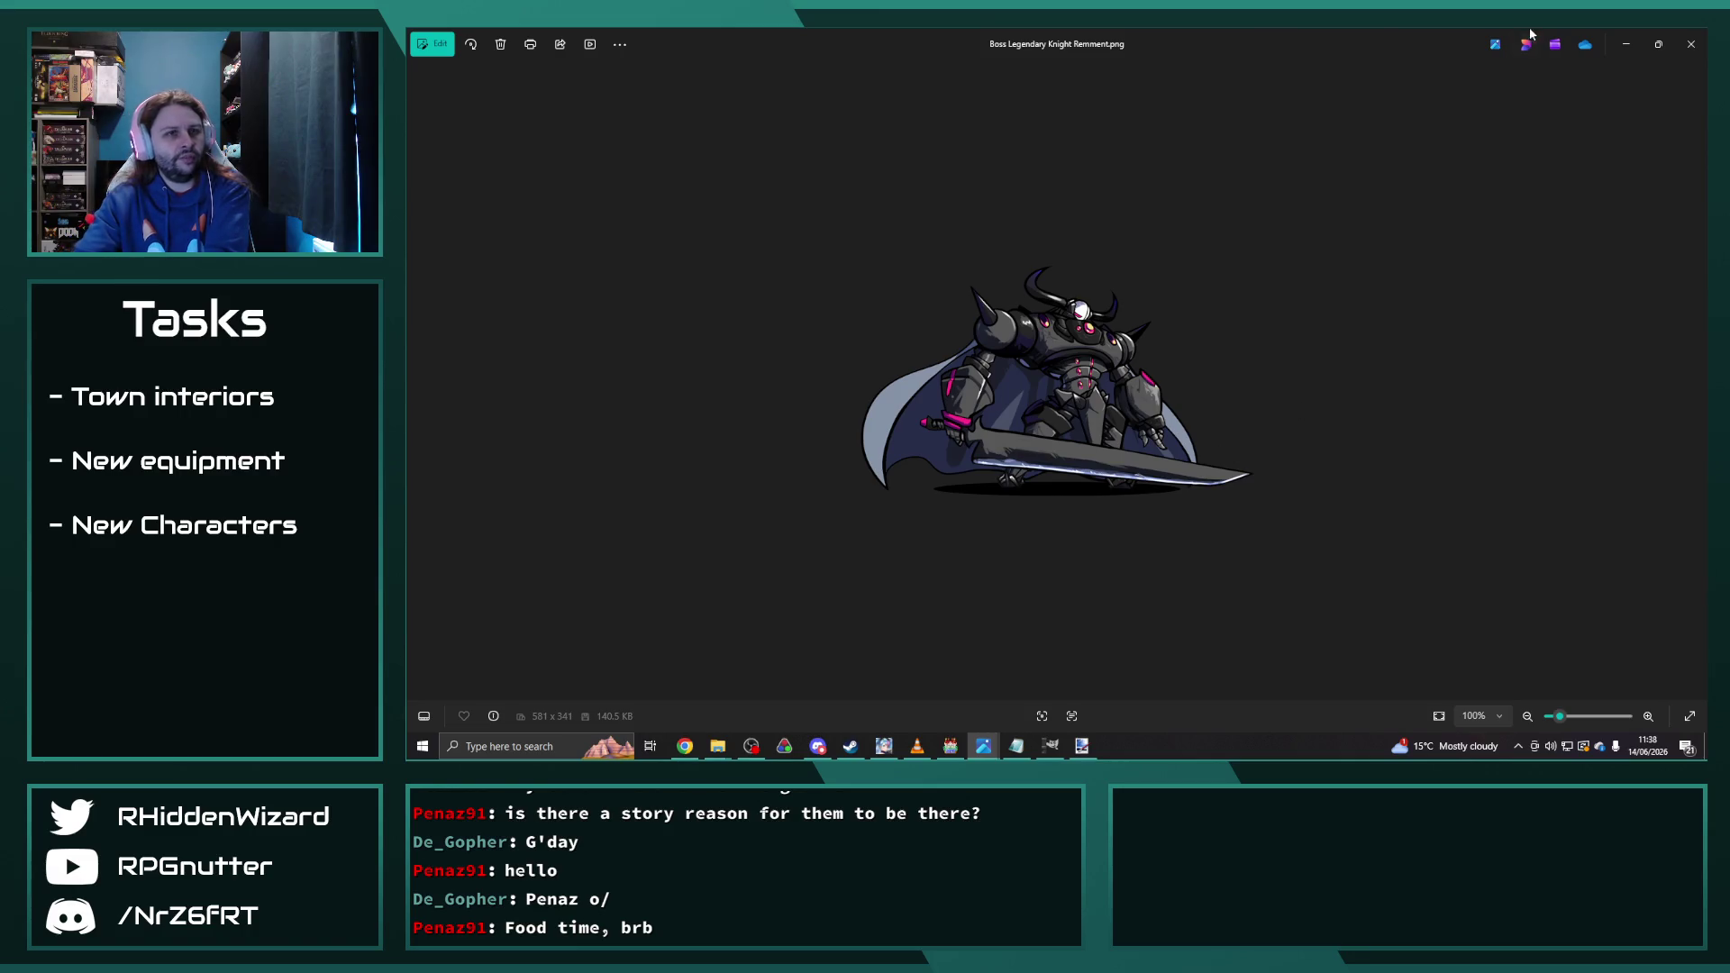
Step: Close the knight preview and preview the Boss Tantalus Edit and Boss The Fallen sprites
click(1691, 43)
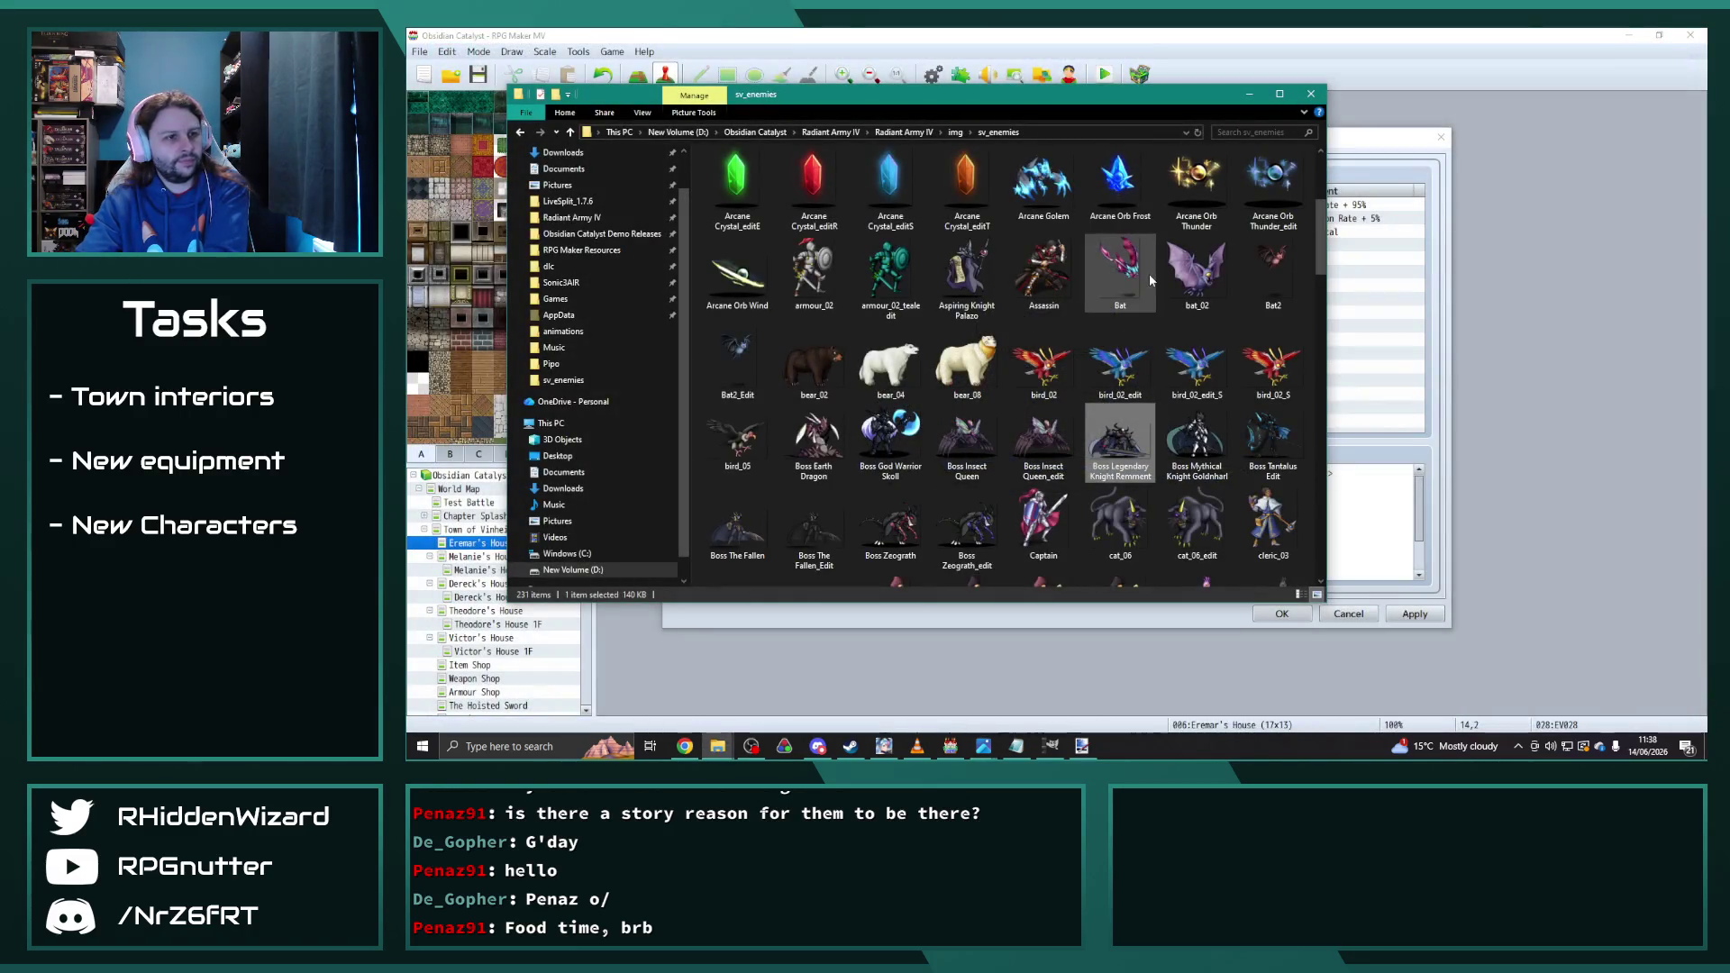
double_click(1273, 442)
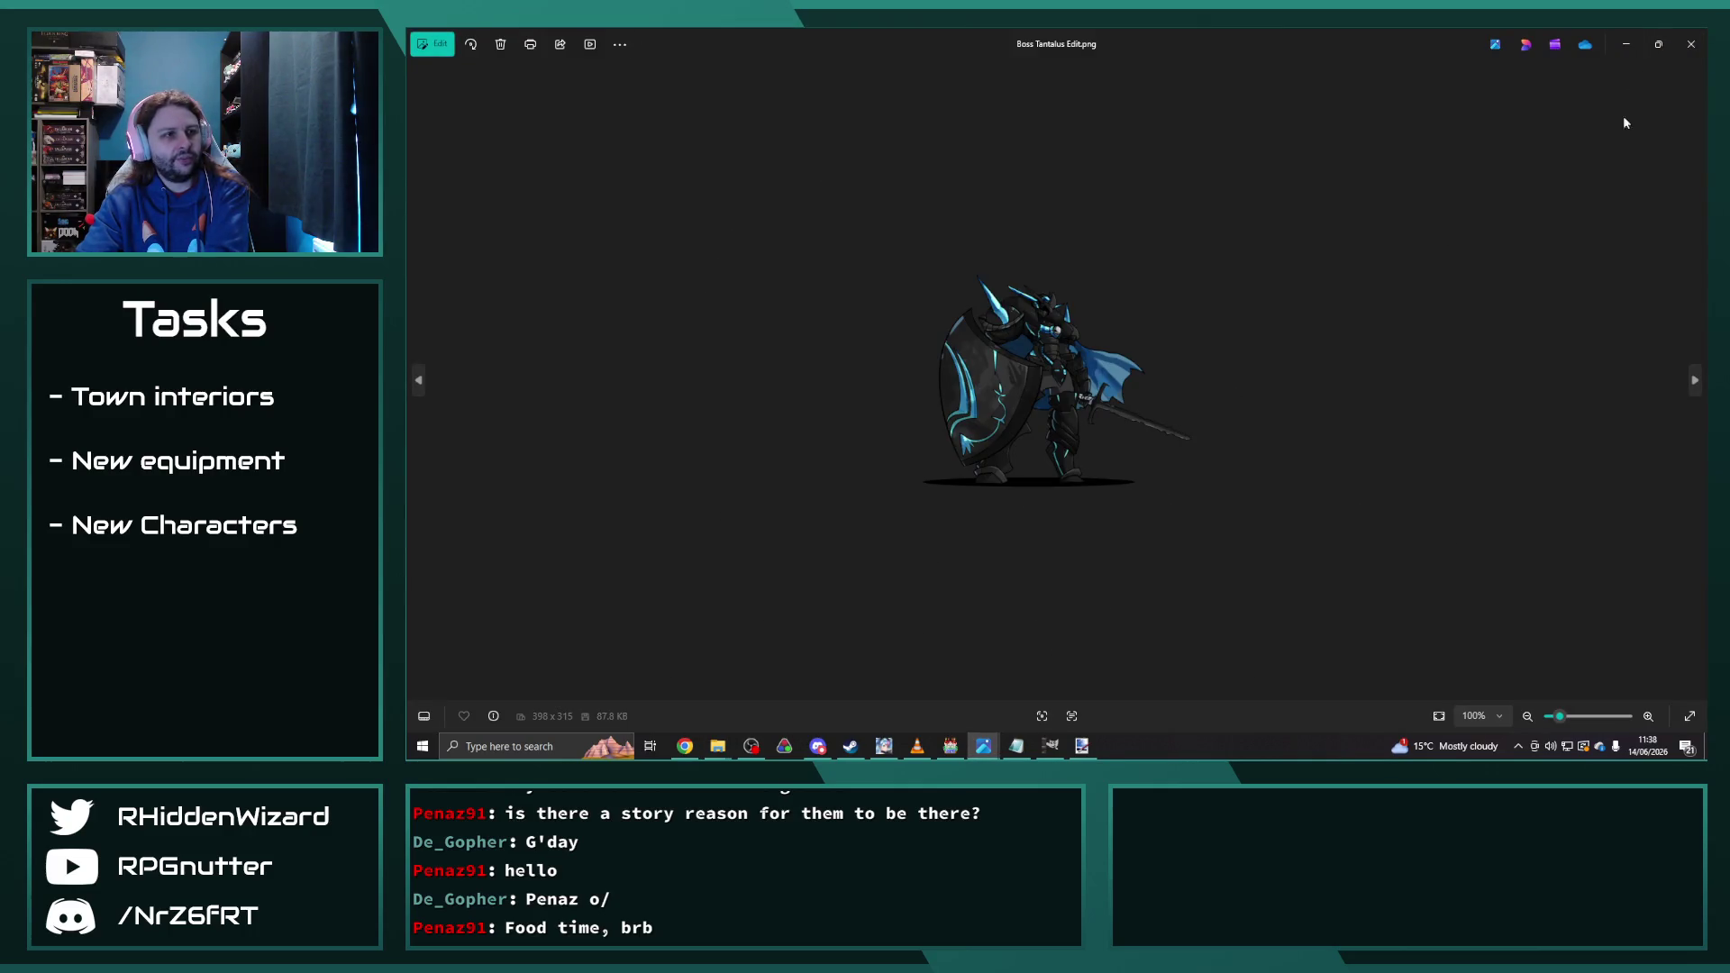
click(1691, 43)
double_click(737, 509)
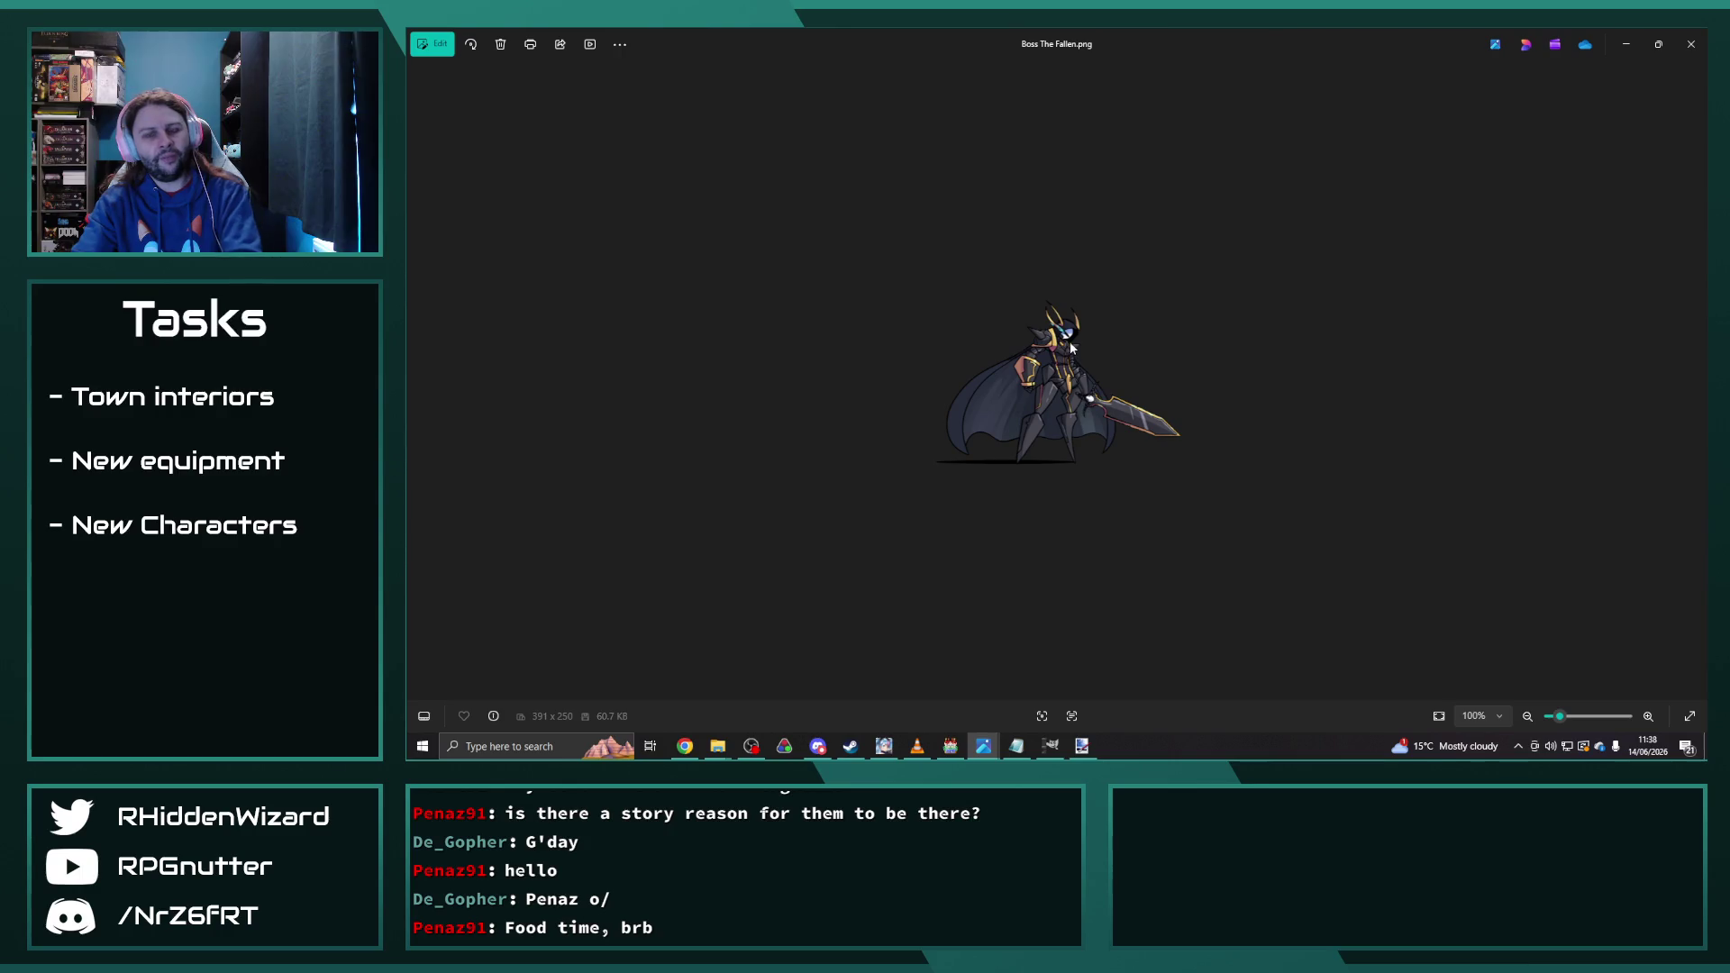
click(1691, 43)
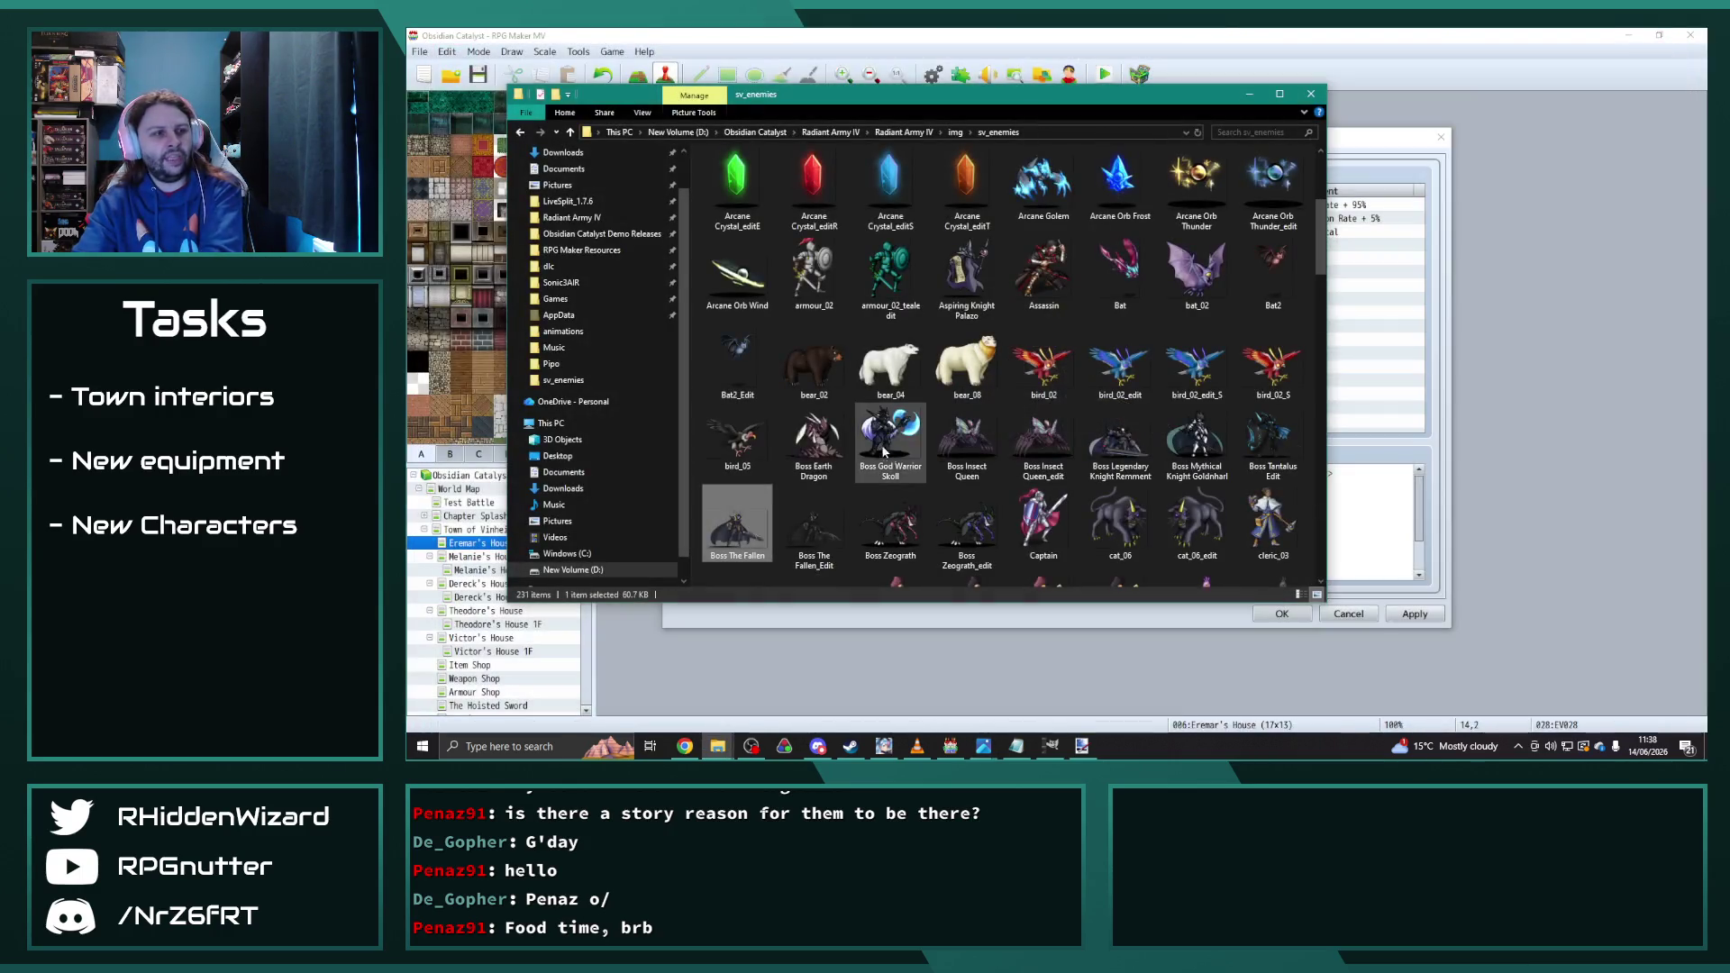
Step: Scroll down and select the Insects Giant Bug Death Worm A_edit sprite, bringing up its file actions
scroll(1009, 392, down, 3)
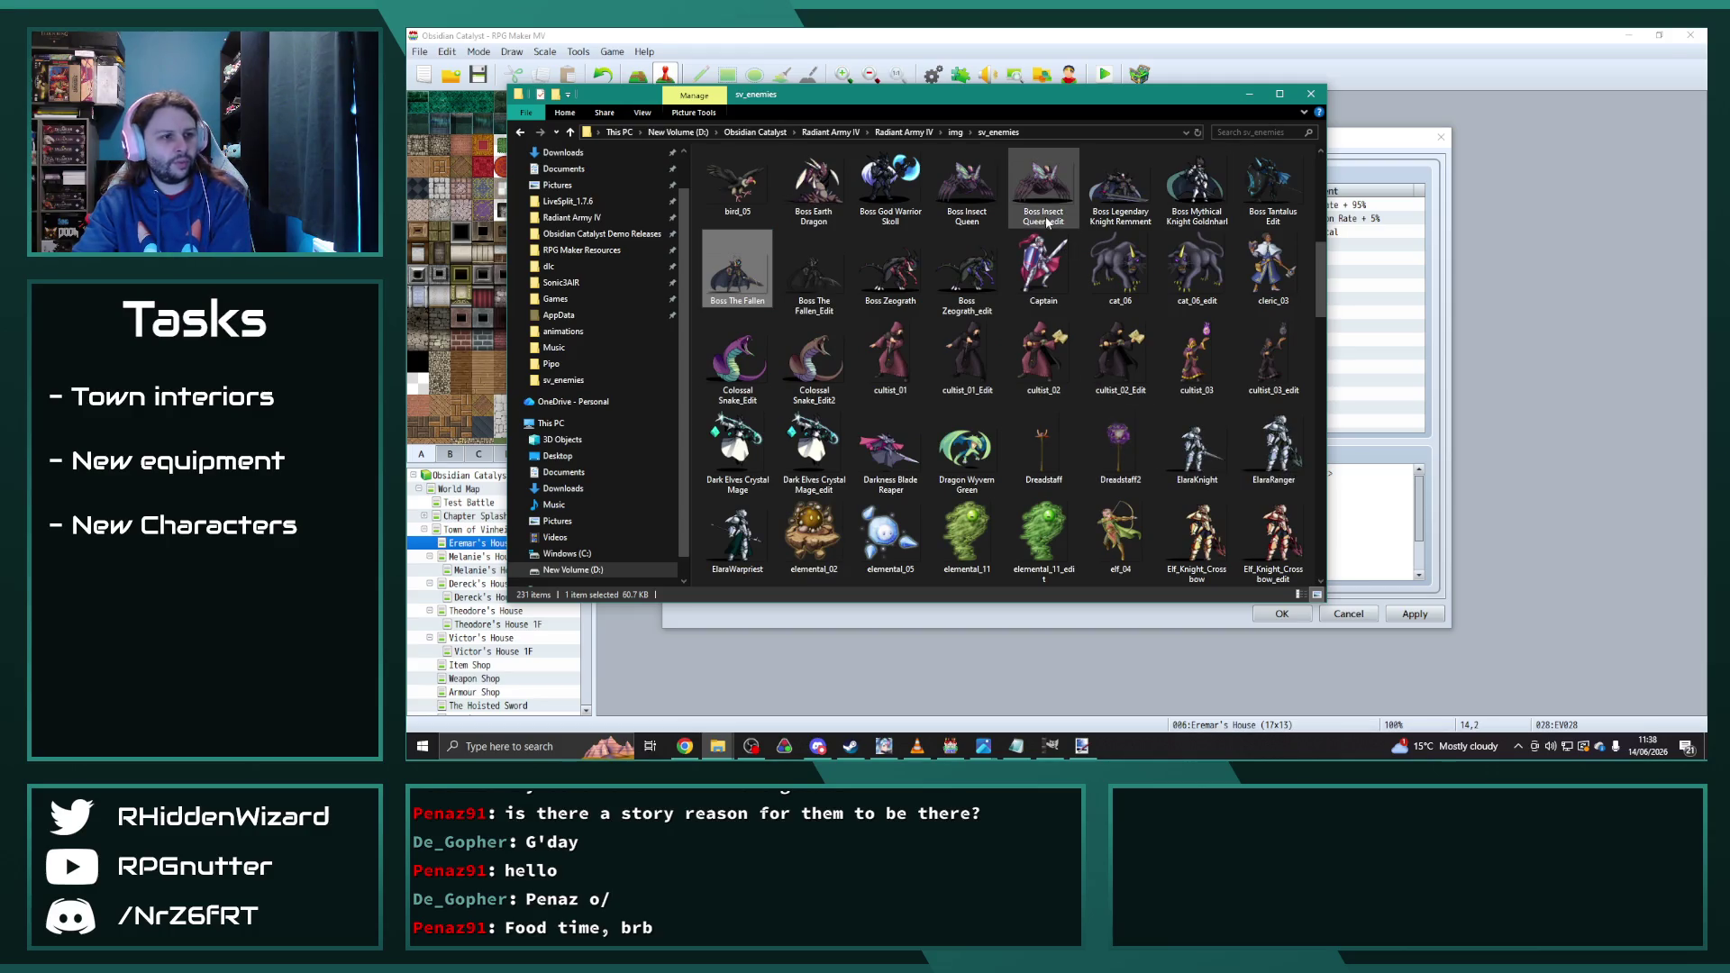
scroll(1003, 354, down, 3)
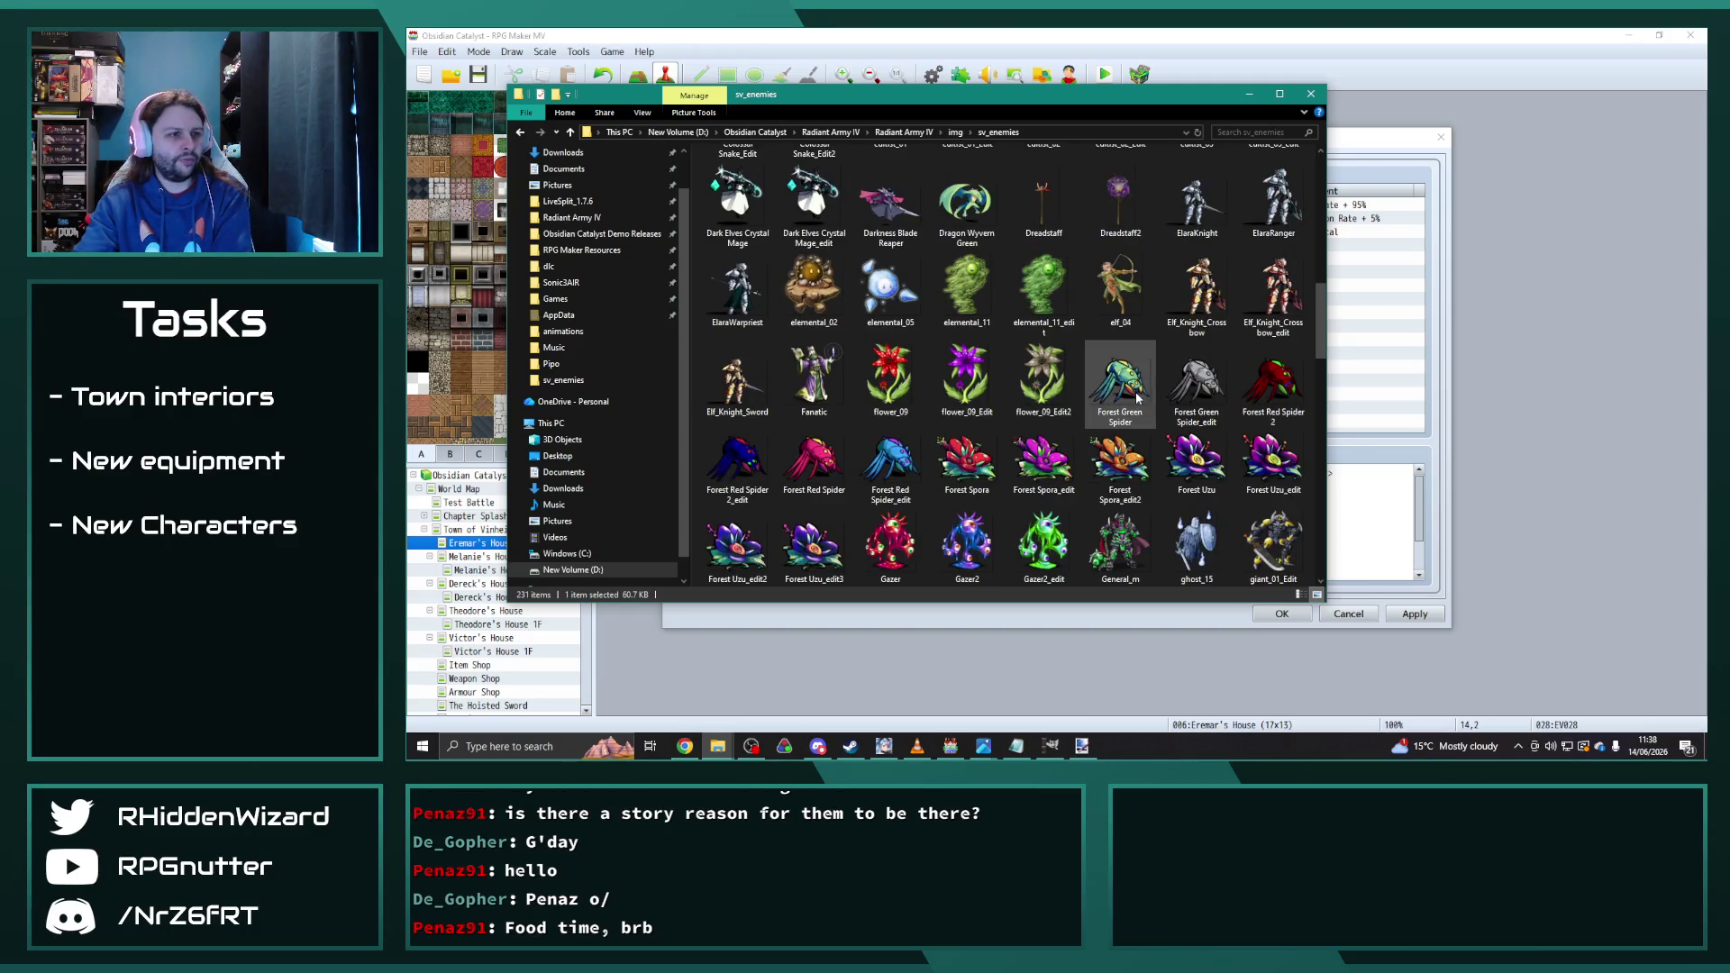
scroll(1032, 361, down, 3)
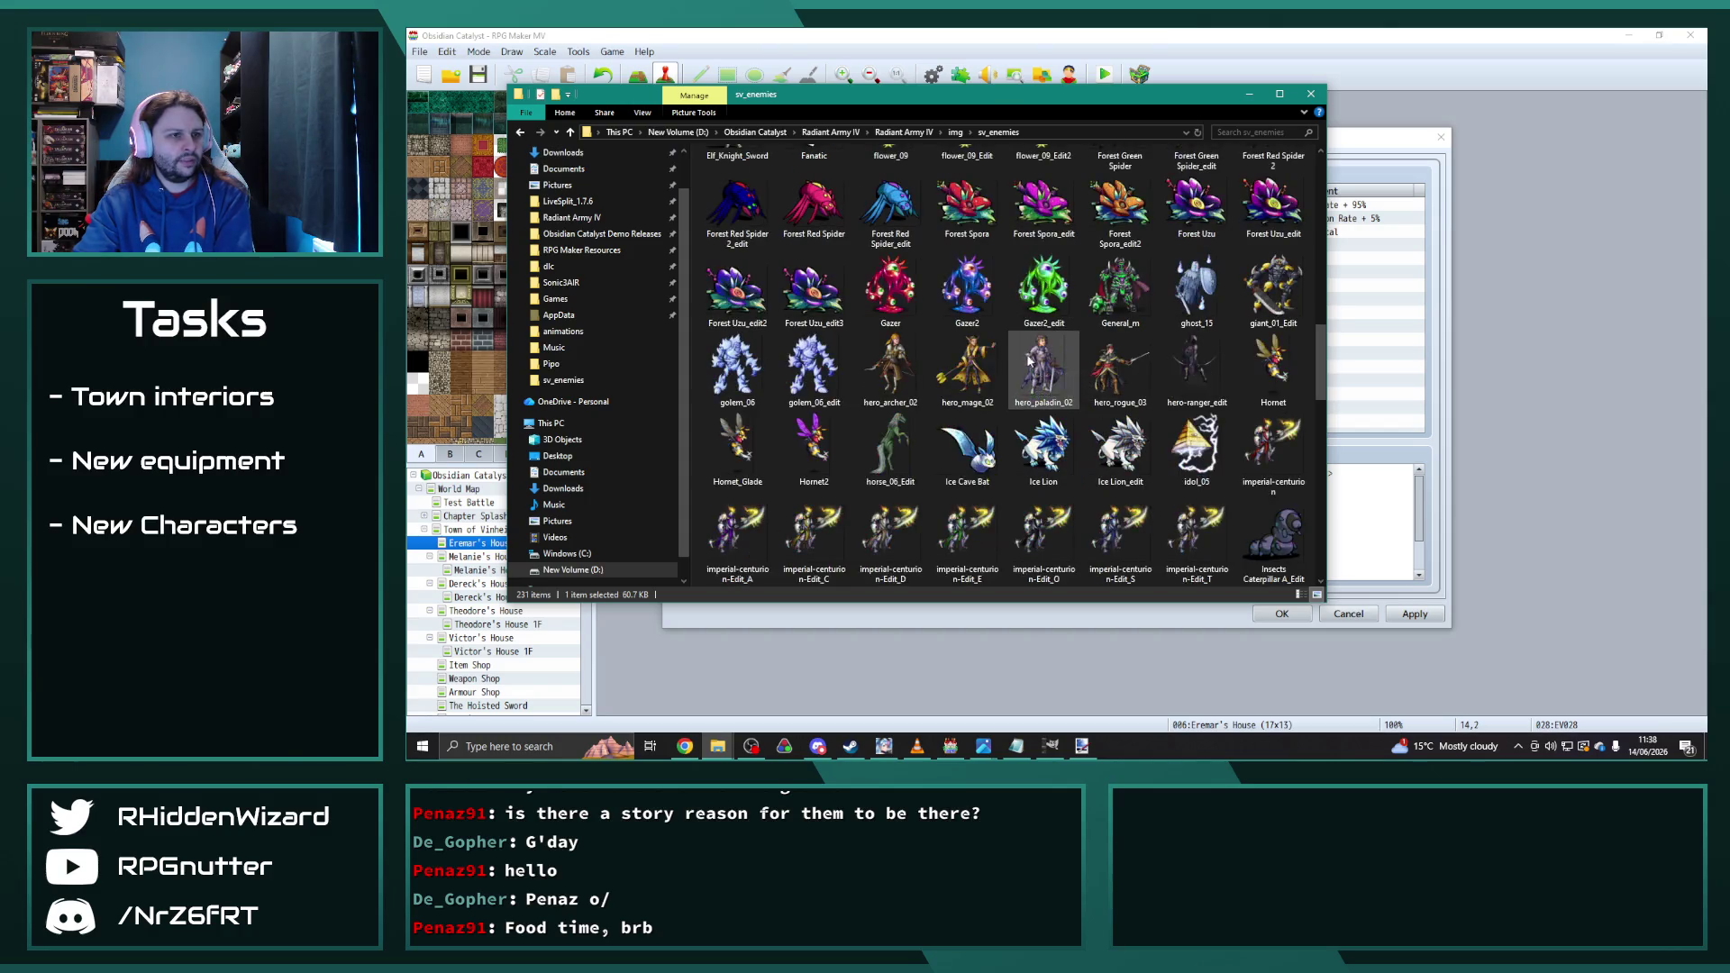
scroll(962, 290, down, 3)
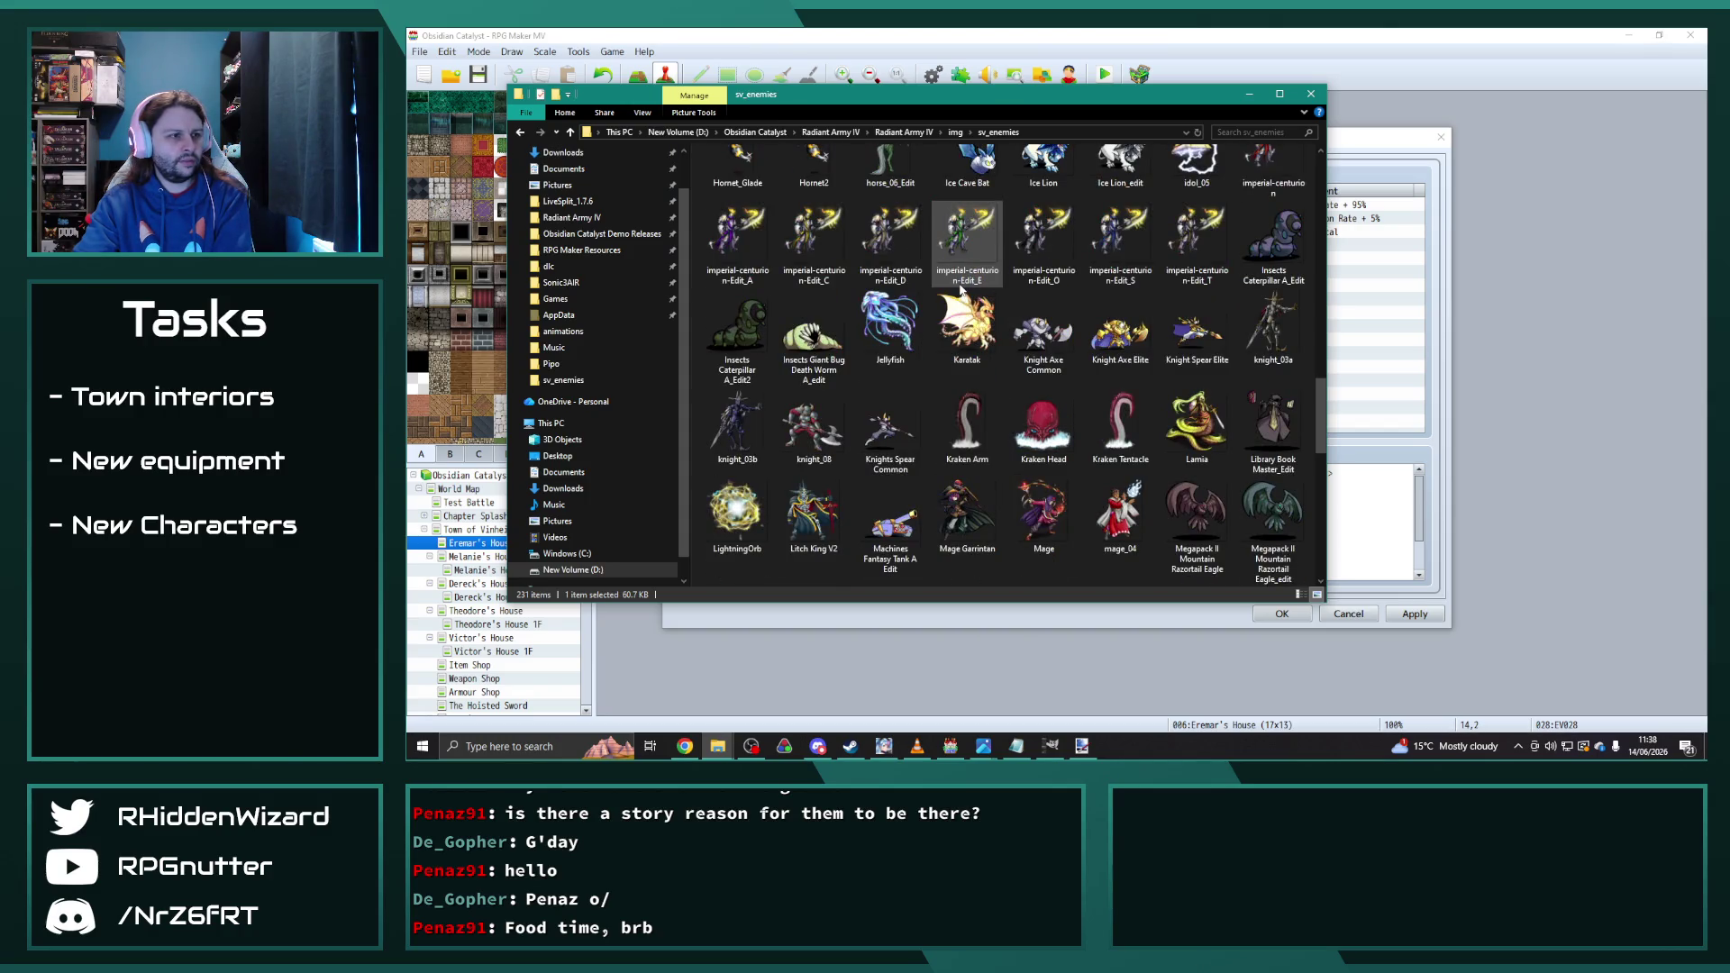
click(813, 339)
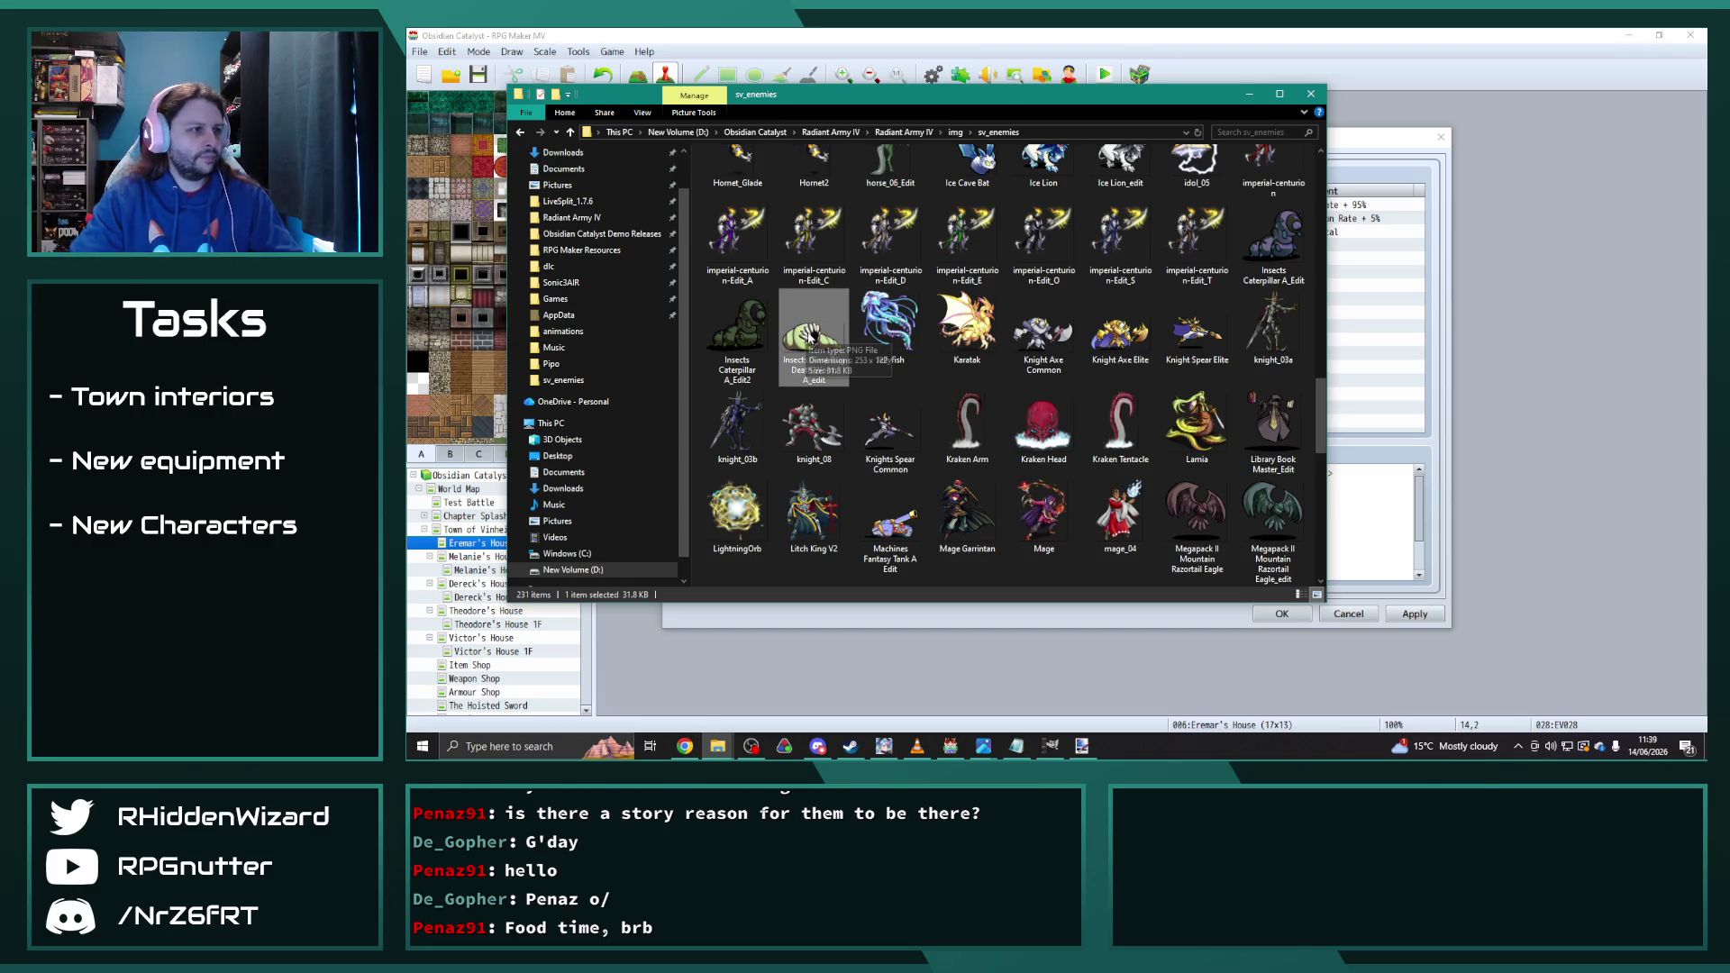
right_click(816, 338)
Step: Open the worm sprite in Paint.NET and select the whole image
mouse_move(986, 584)
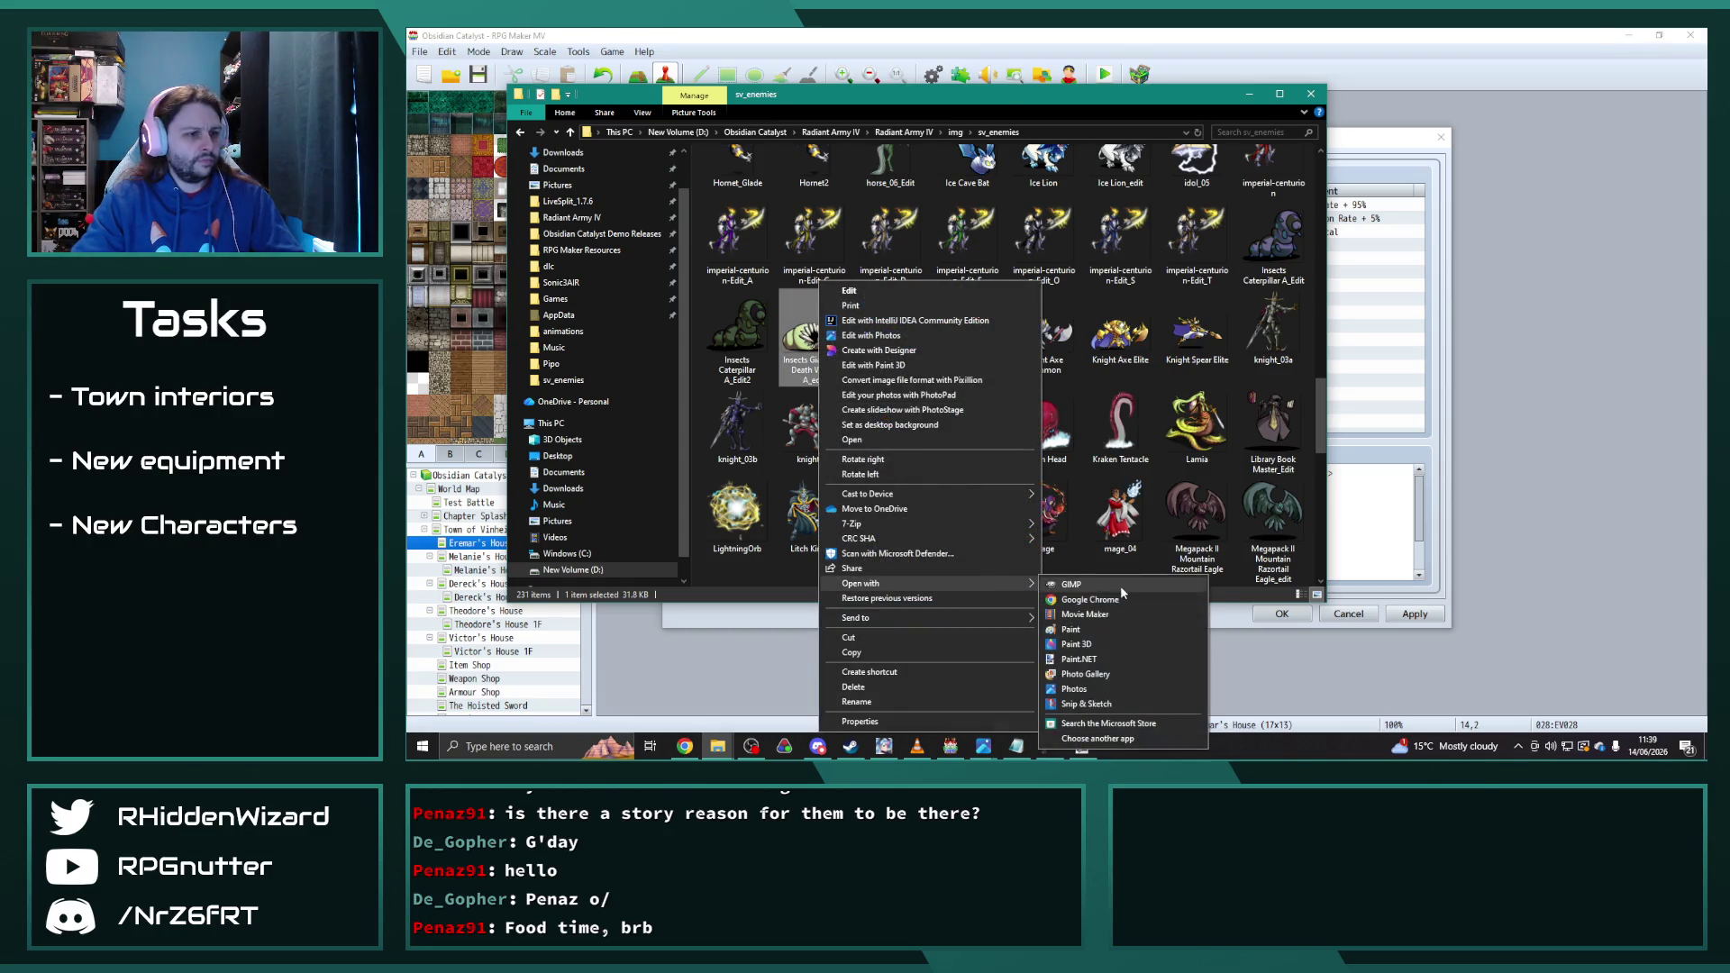
click(1098, 659)
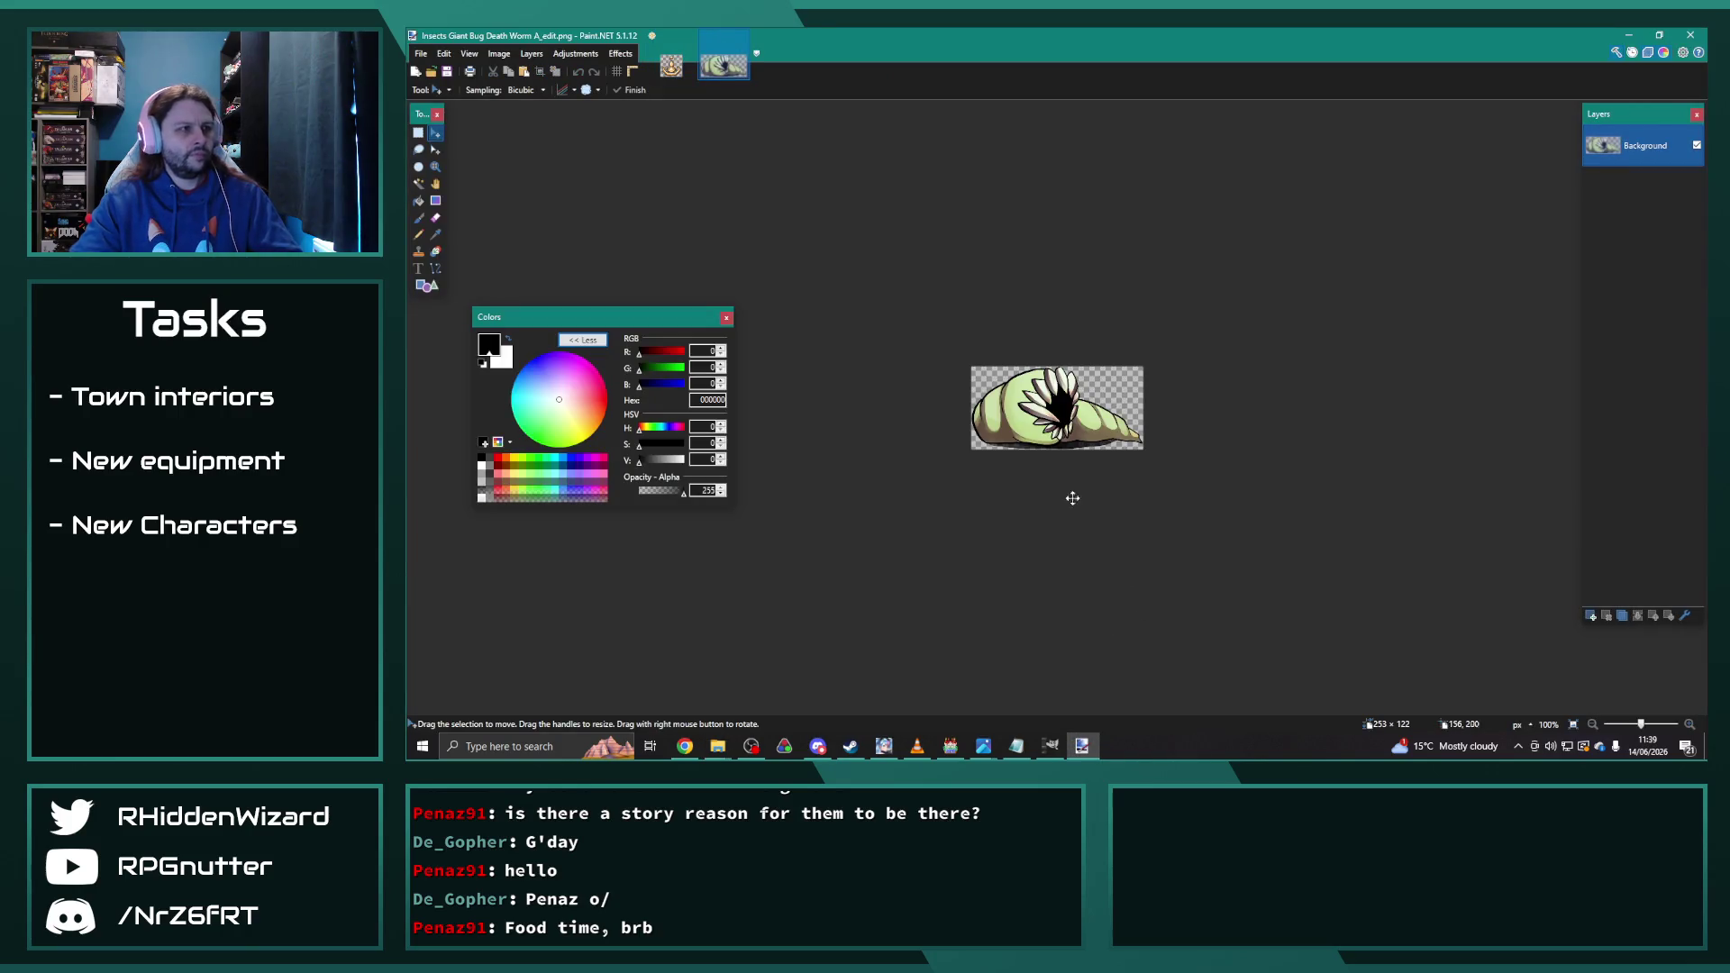
ctrl+scroll(996, 483, up, 3)
key(ctrl+a)
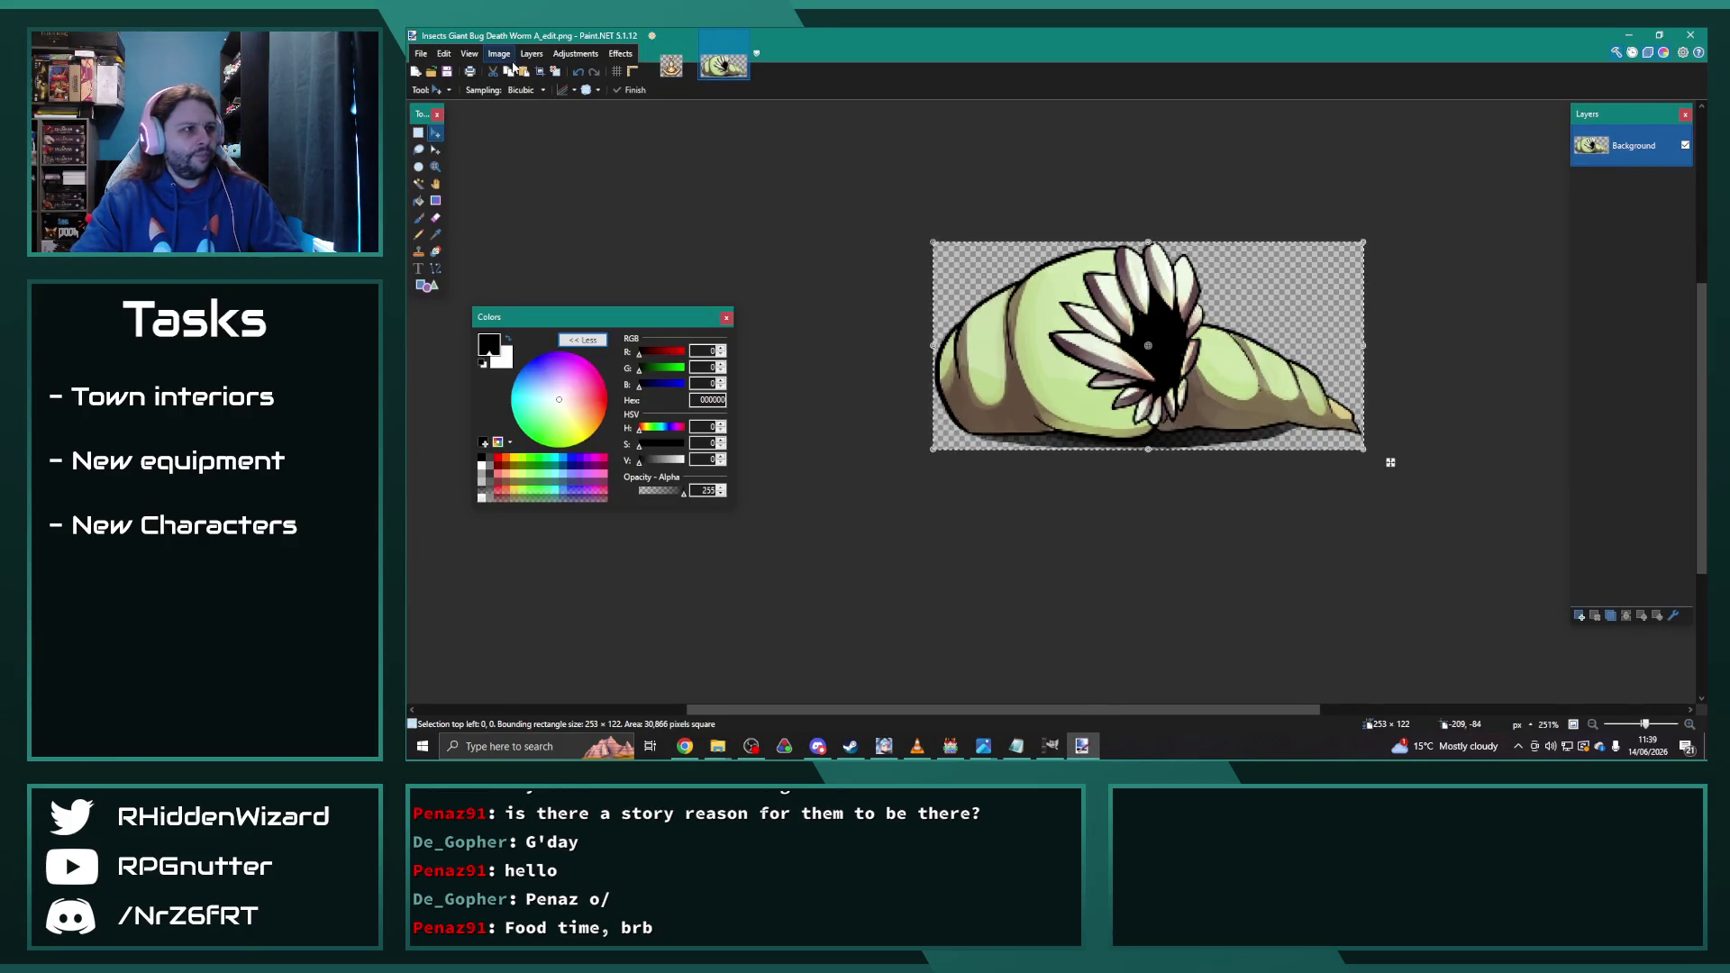
Step: Apply a Hue/Saturation adjustment with hue -35 and saturation 50
click(575, 53)
click(618, 53)
click(575, 53)
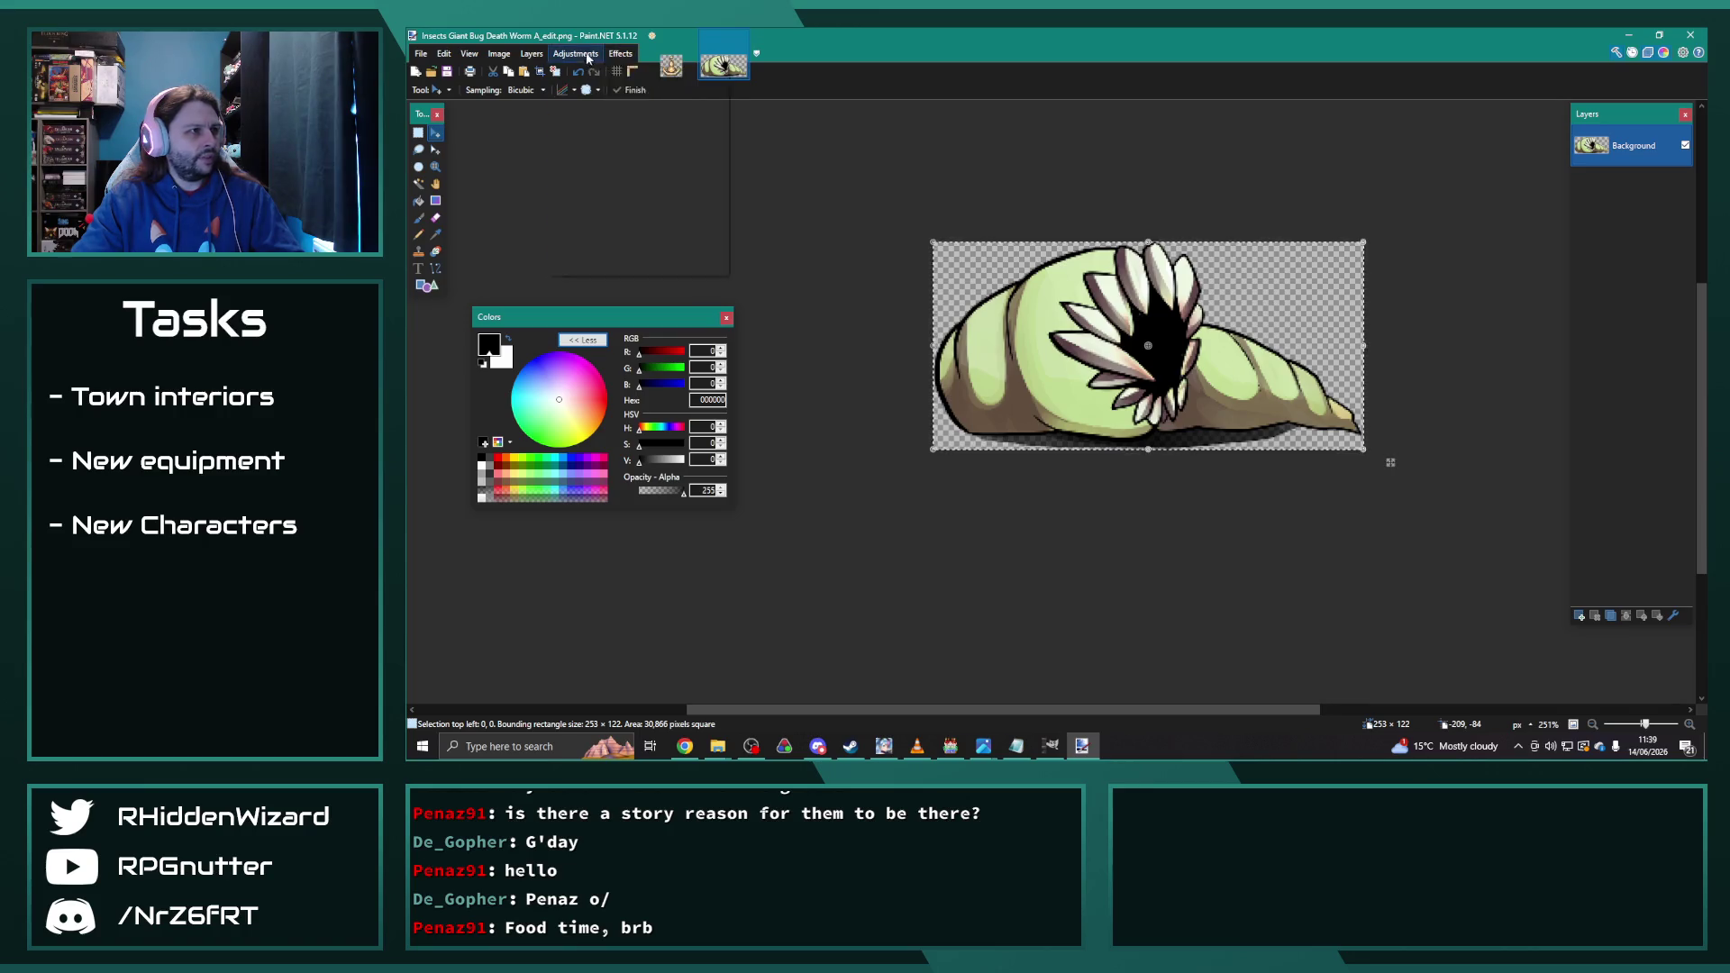
click(605, 175)
mouse_move(987, 296)
mouse_down()
mouse_move(757, 110)
mouse_move(813, 150)
mouse_move(781, 153)
mouse_move(767, 179)
mouse_move(785, 221)
mouse_move(764, 182)
mouse_up()
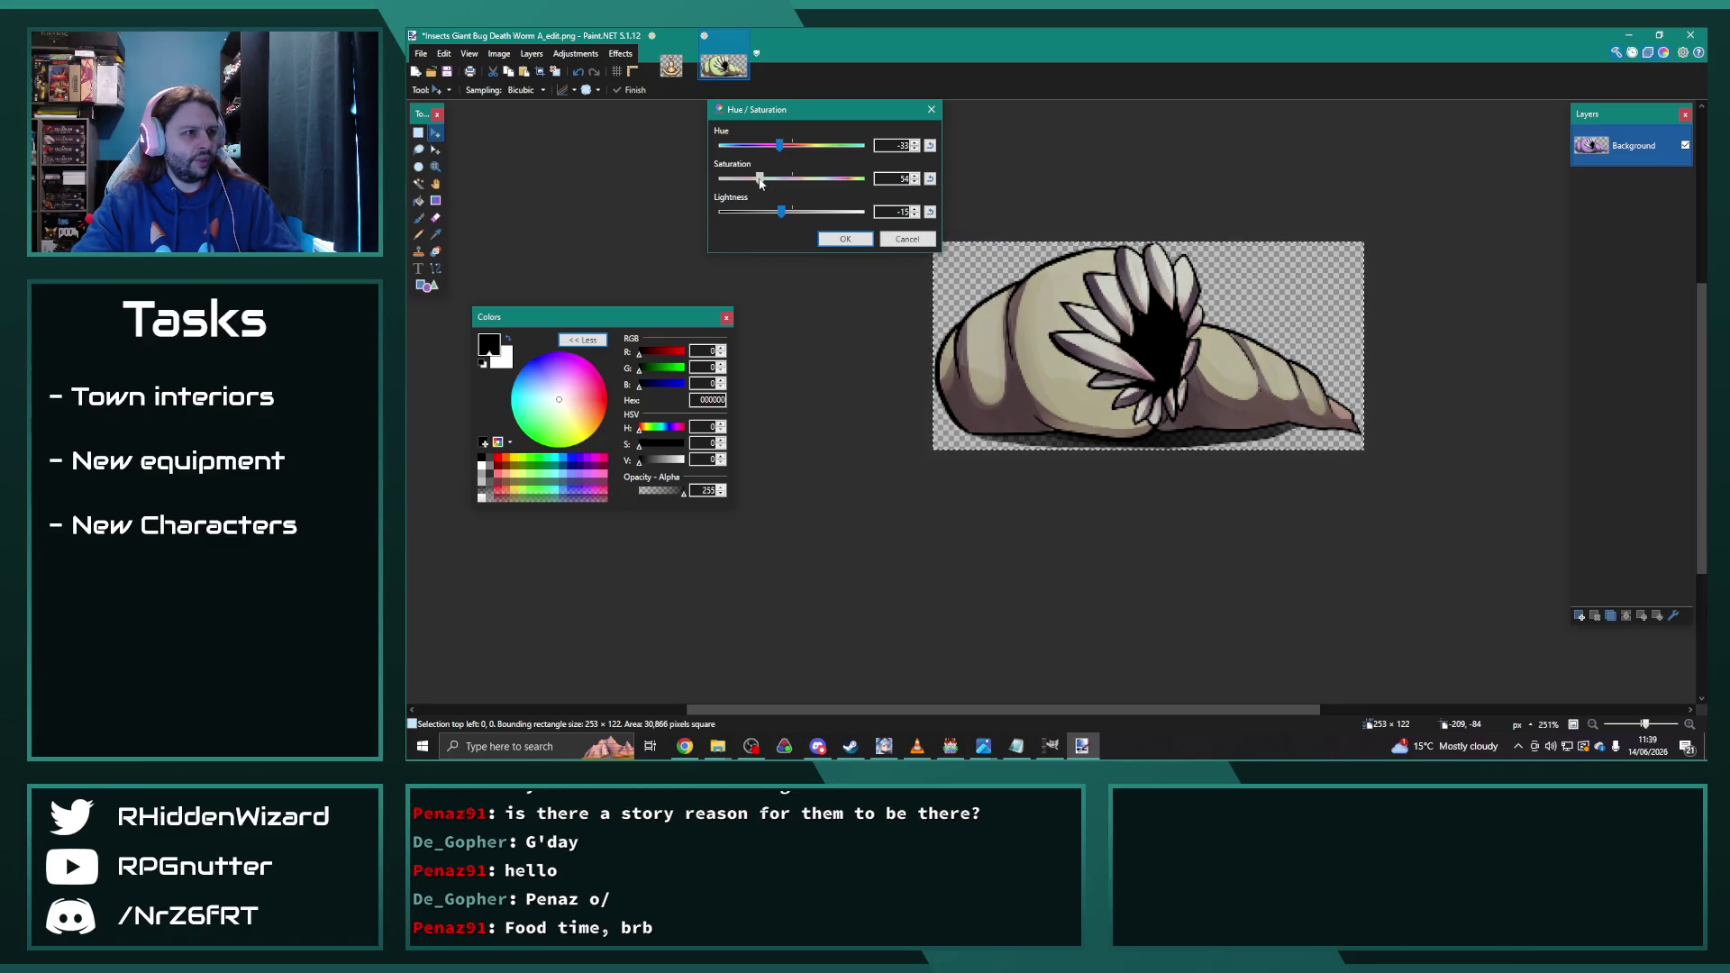
drag(762, 182, 757, 184)
click(914, 149)
click(914, 150)
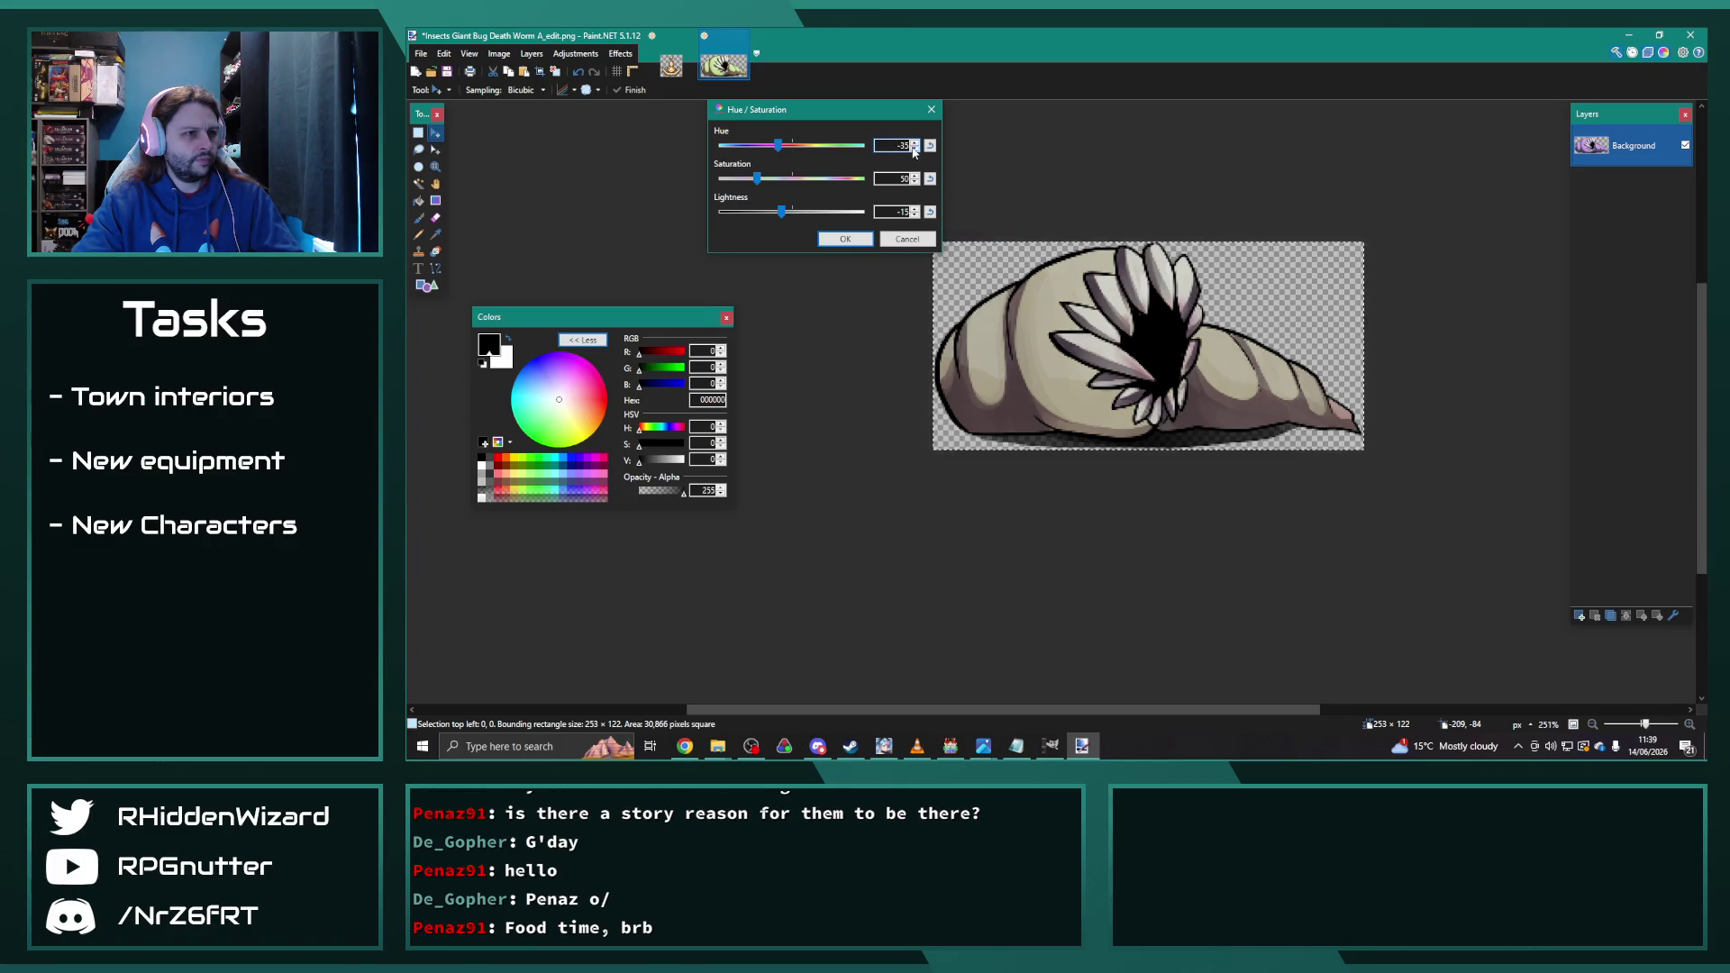
click(845, 238)
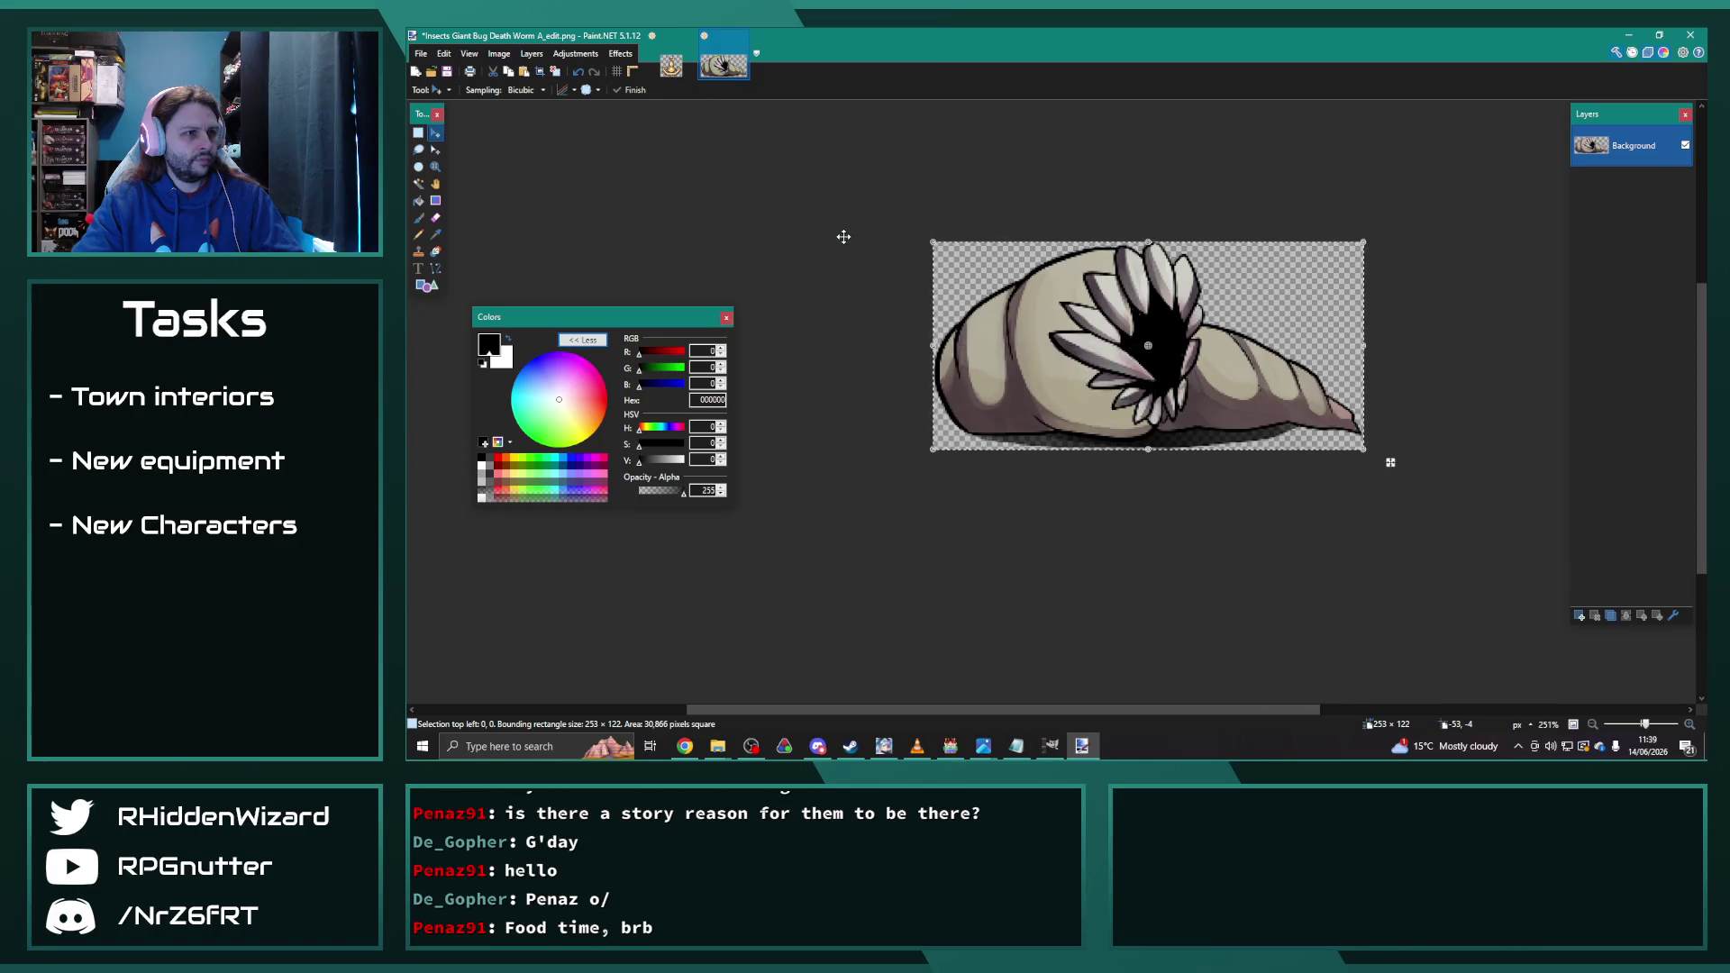
Step: Save the recoloured sprite as Insects Giant Bug Death Worm A_edit2.png
click(422, 54)
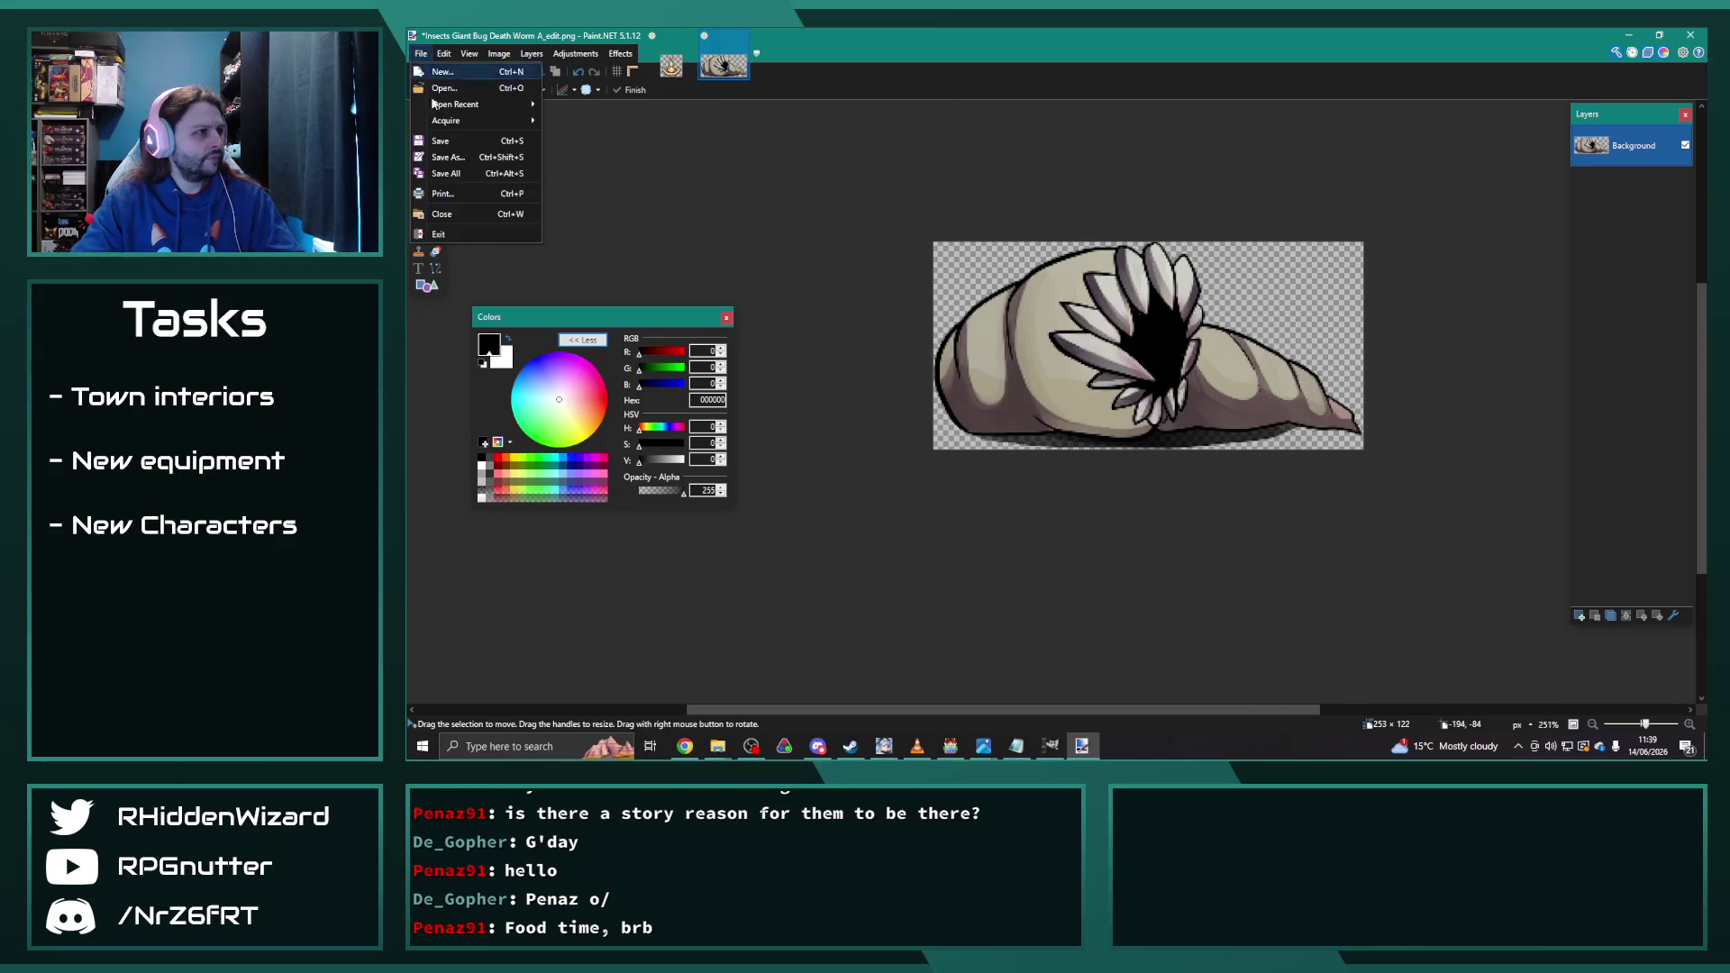
click(462, 155)
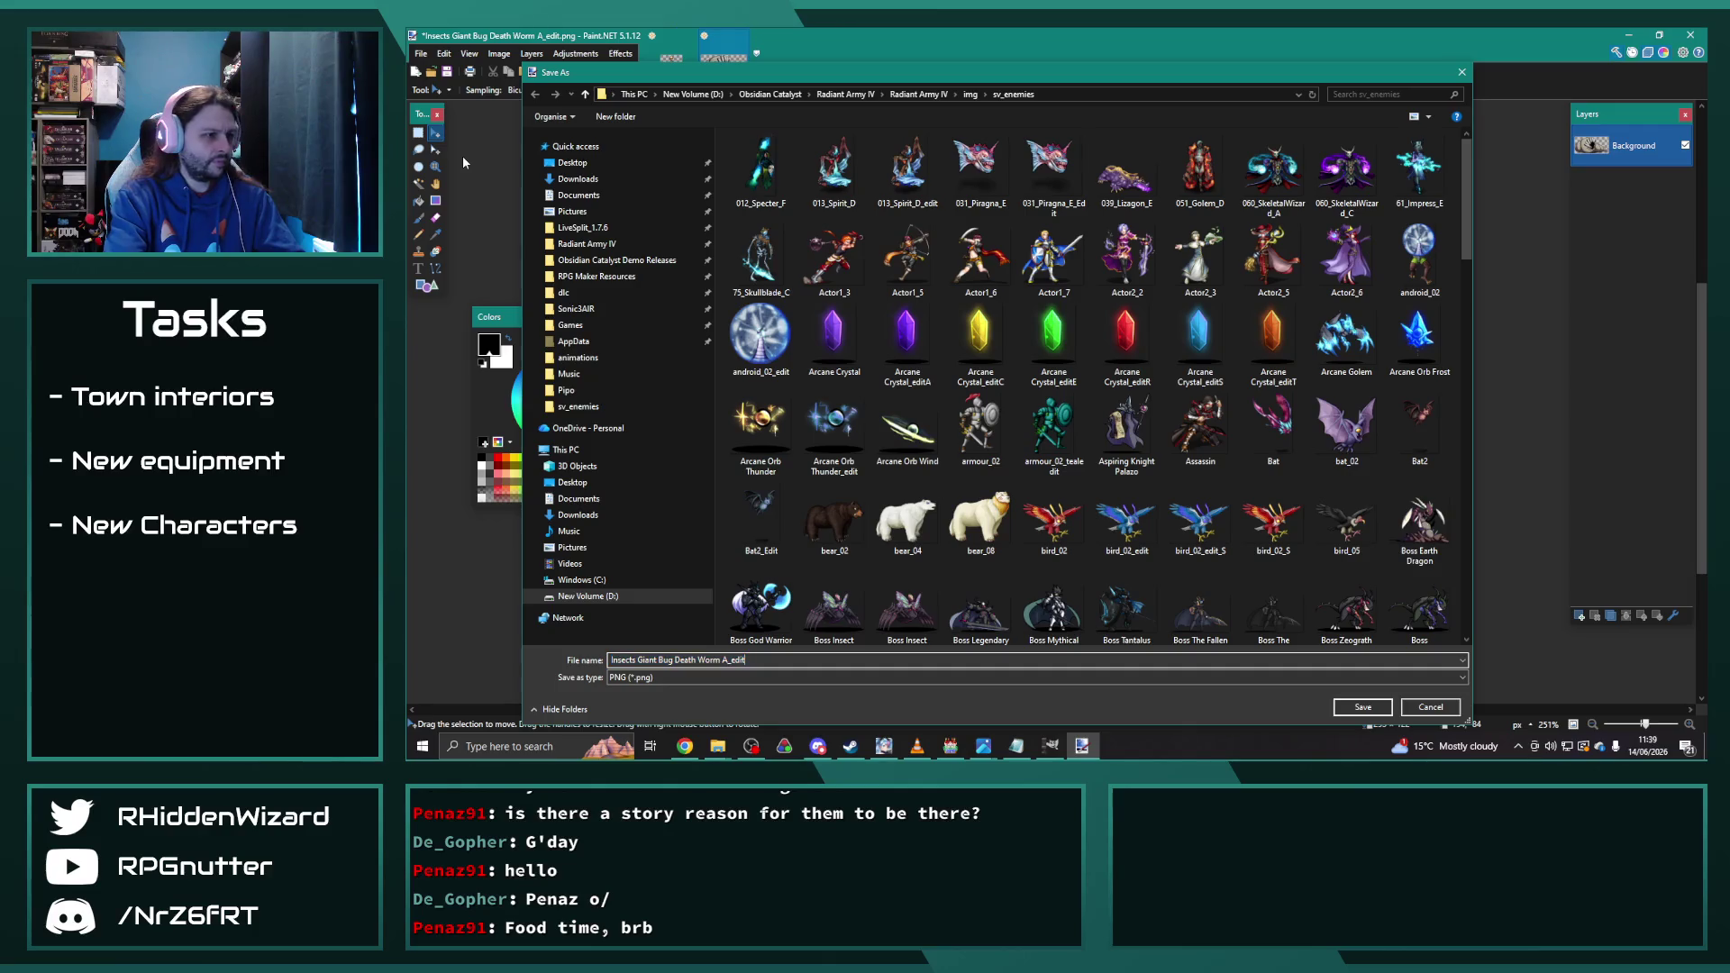
key(Return)
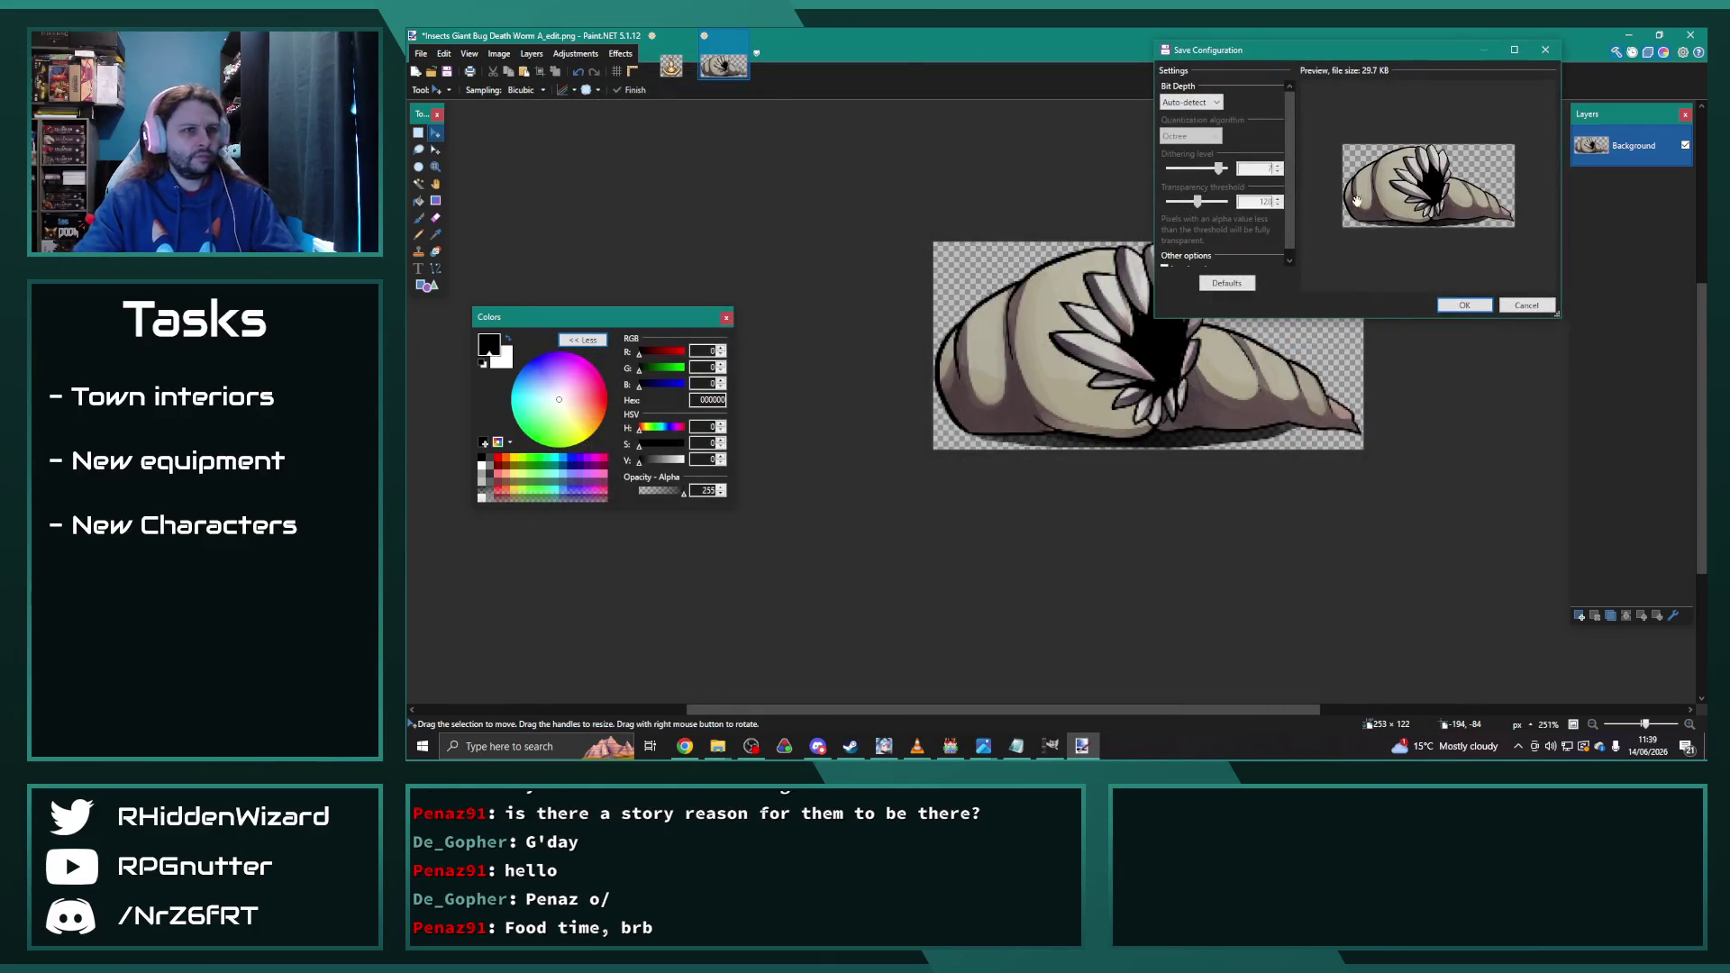
click(1465, 305)
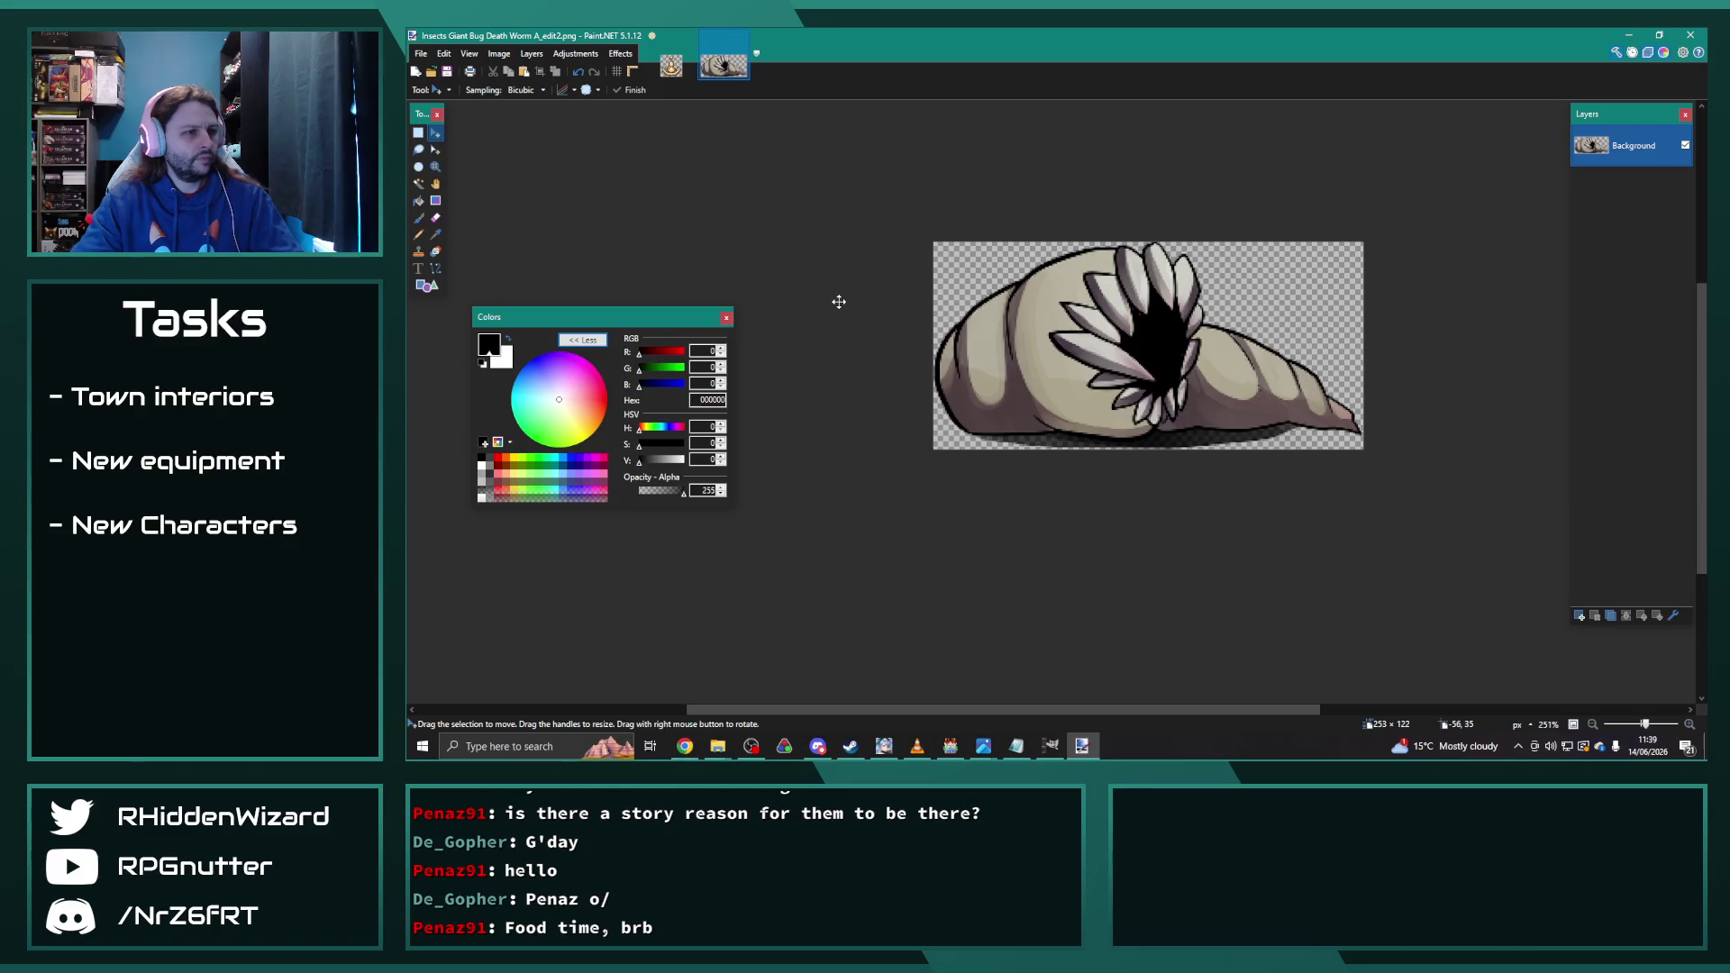
Step: Navigate to the Radiant Army IV img/characters folder
key(ctrl+a)
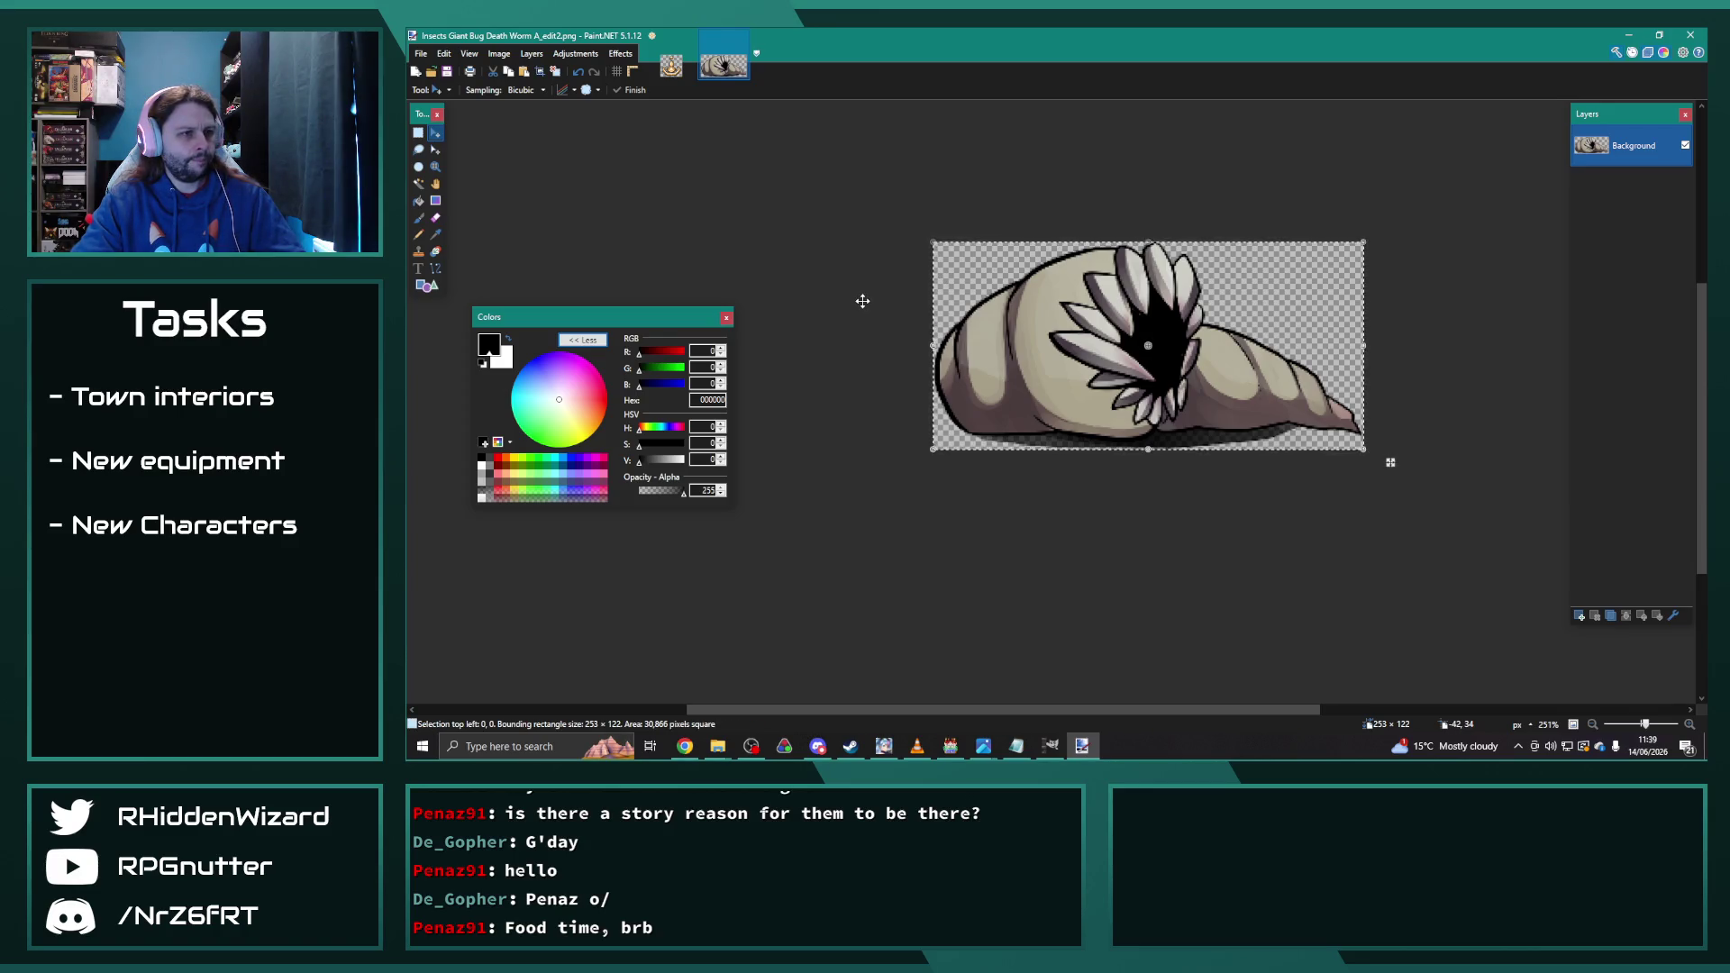
mouse_move(718, 755)
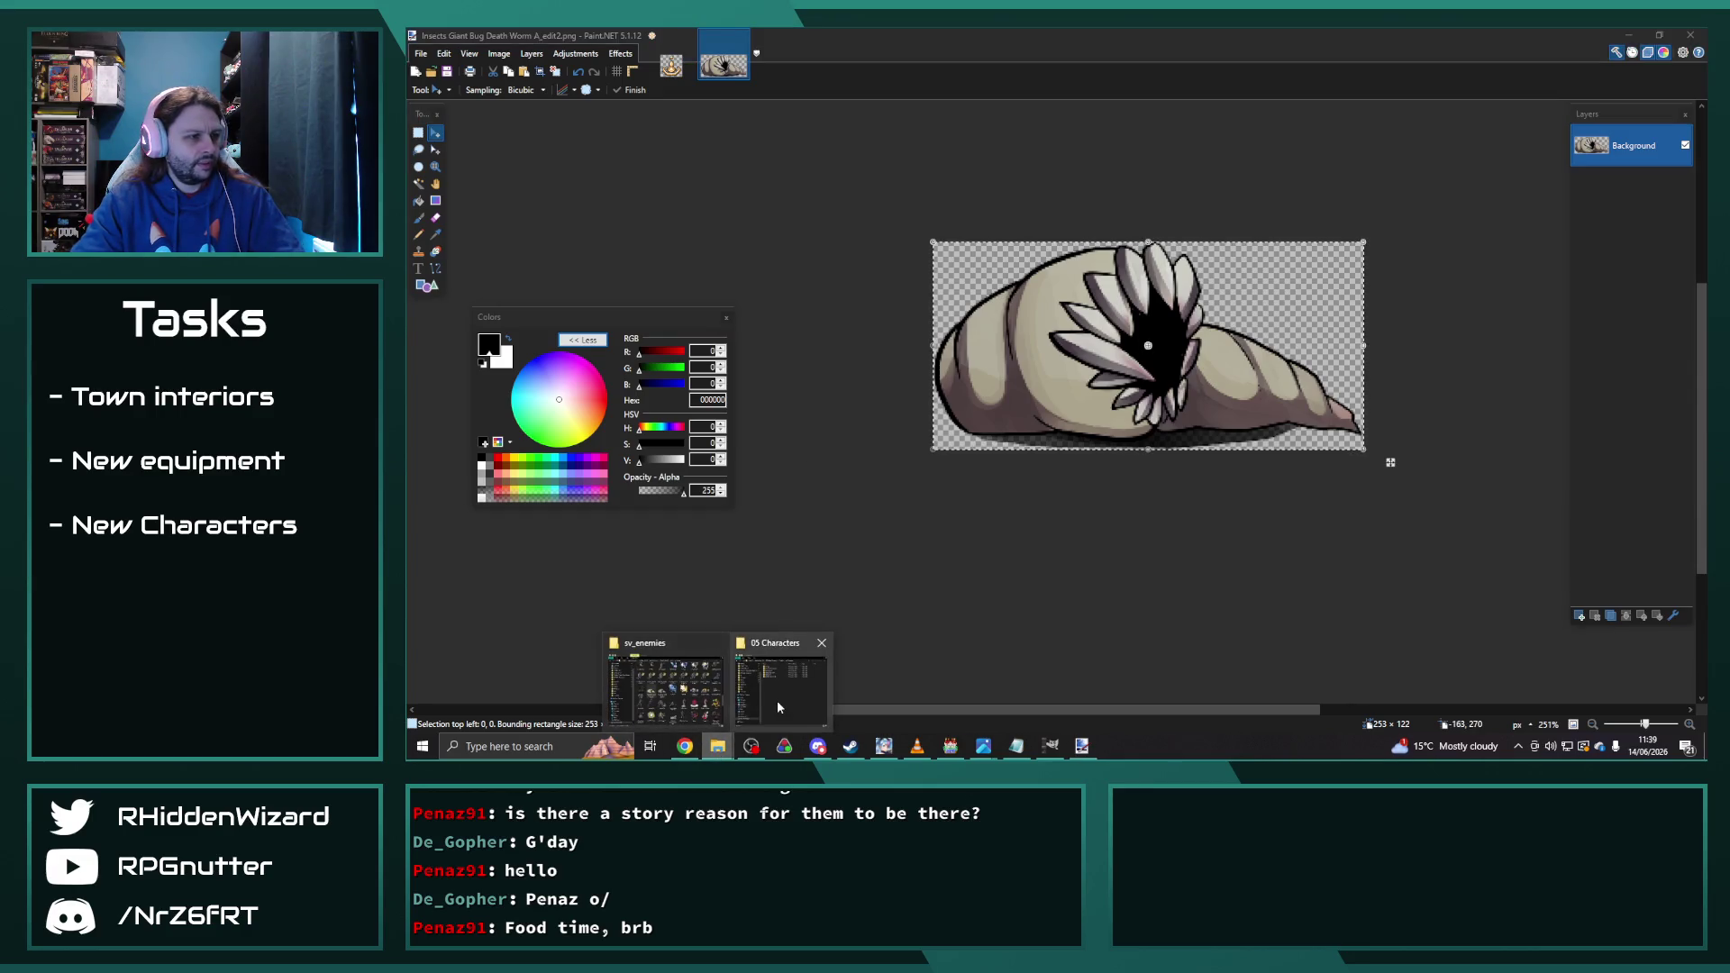
mouse_move(776, 700)
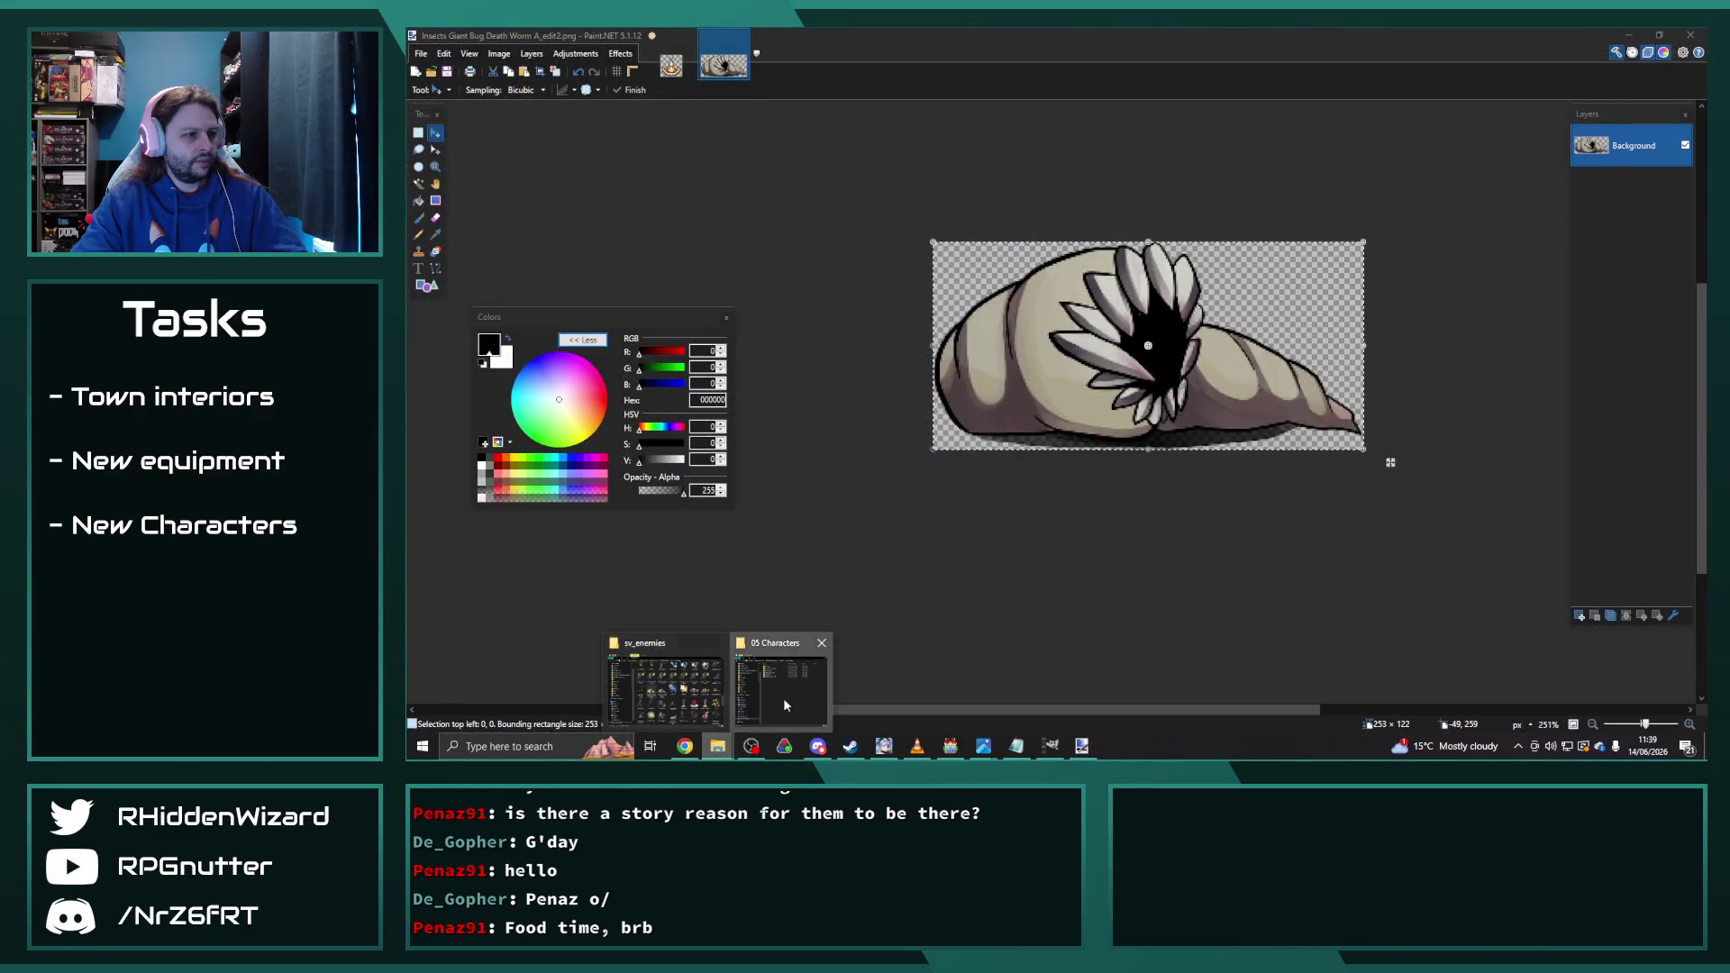
click(779, 690)
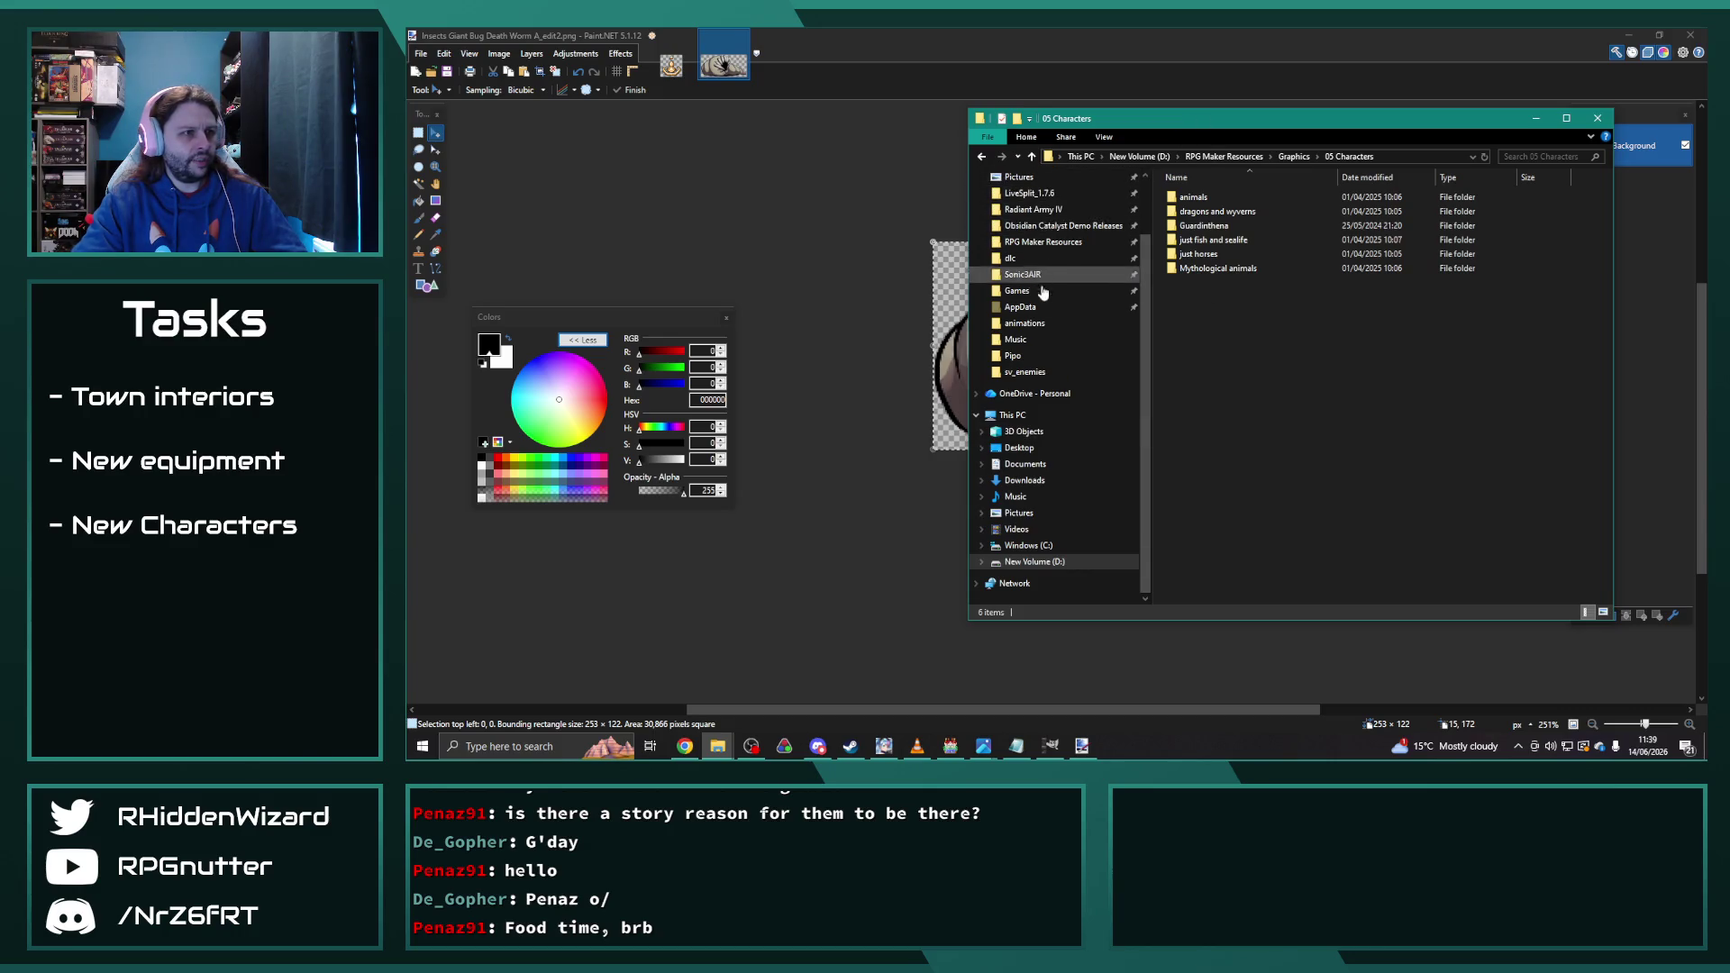
click(1043, 211)
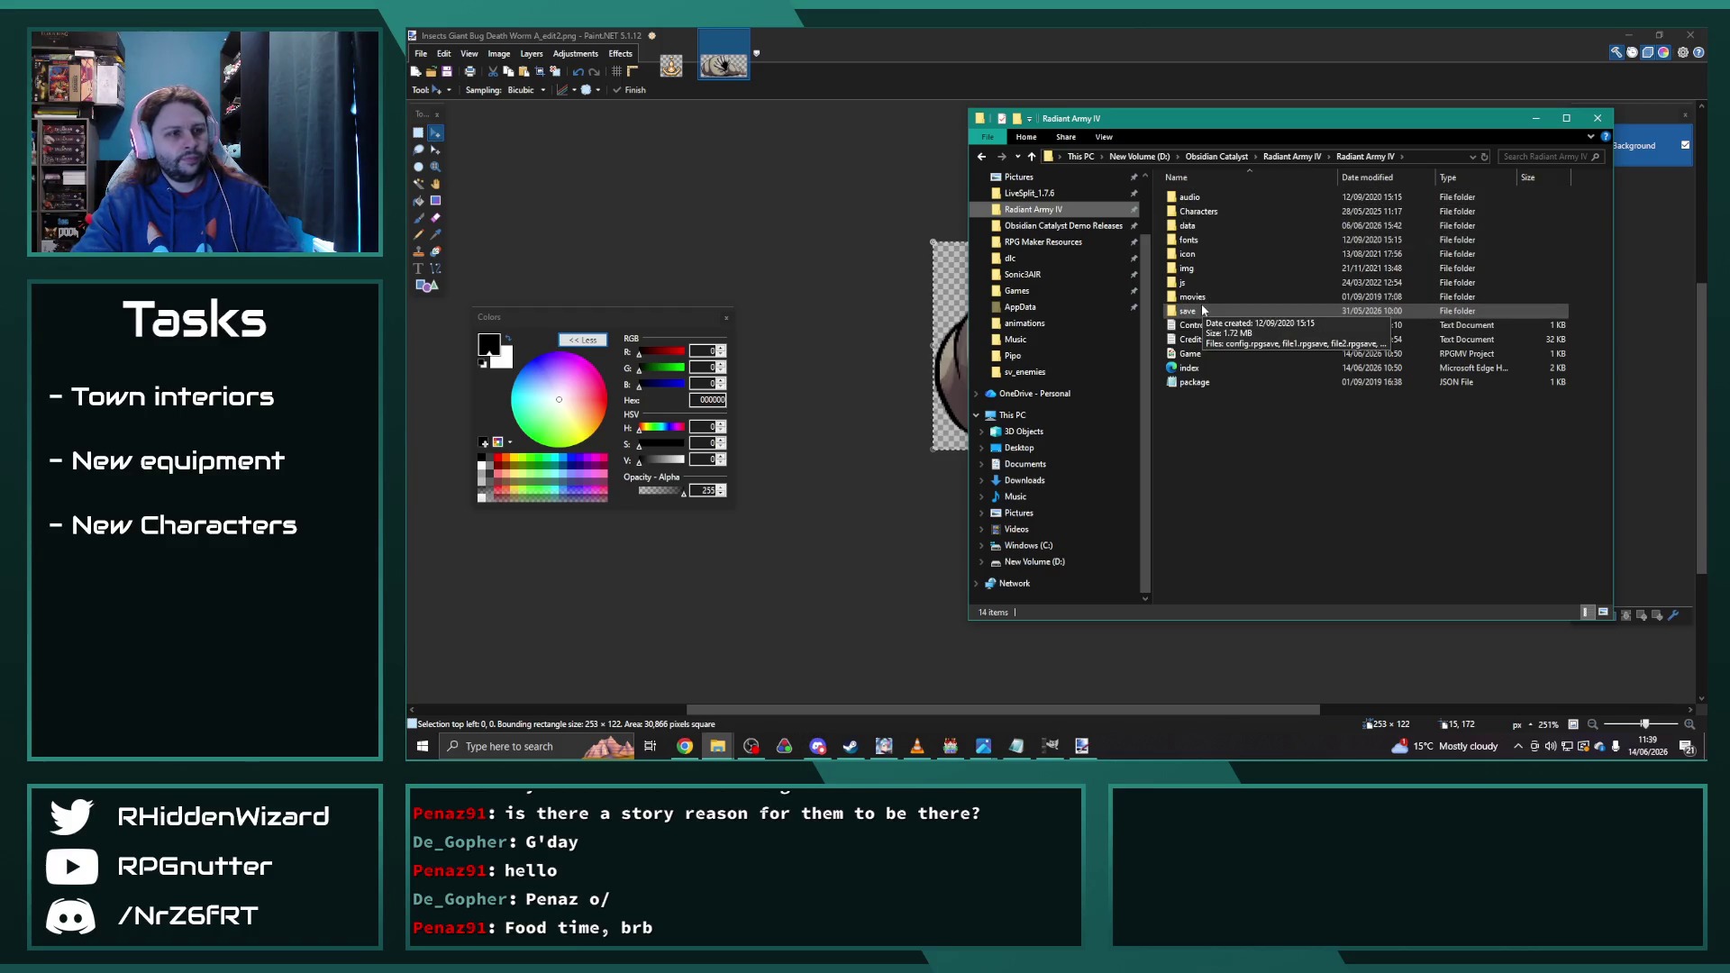
click(884, 746)
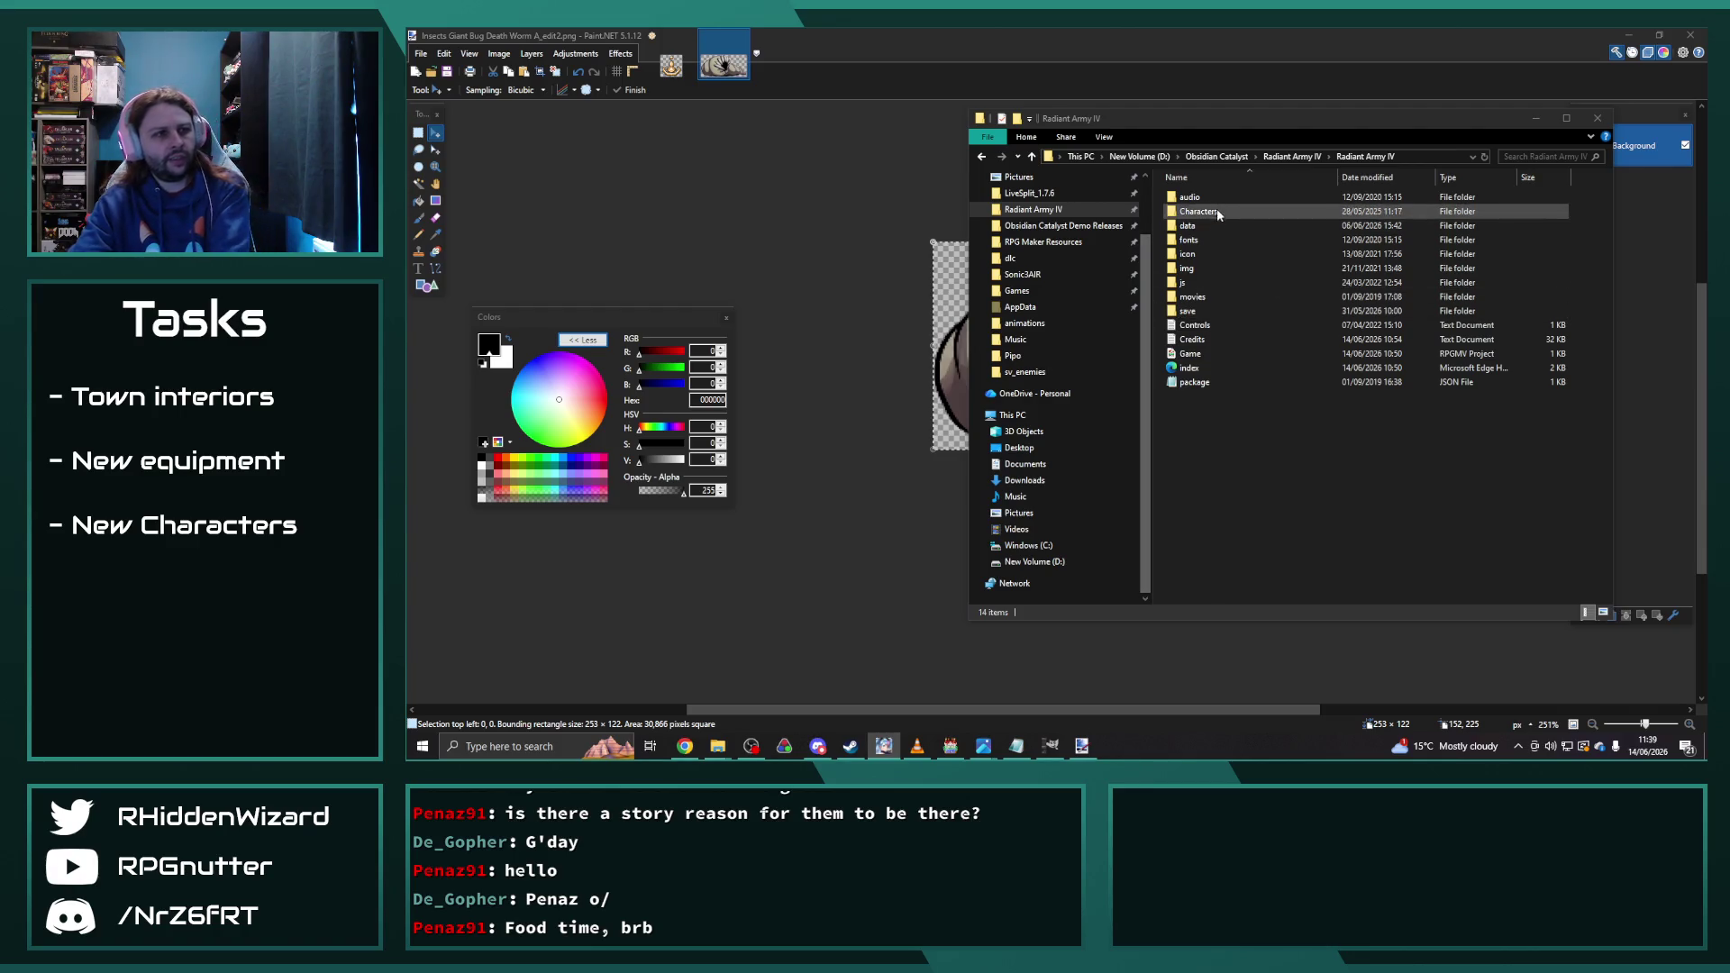
double_click(1188, 269)
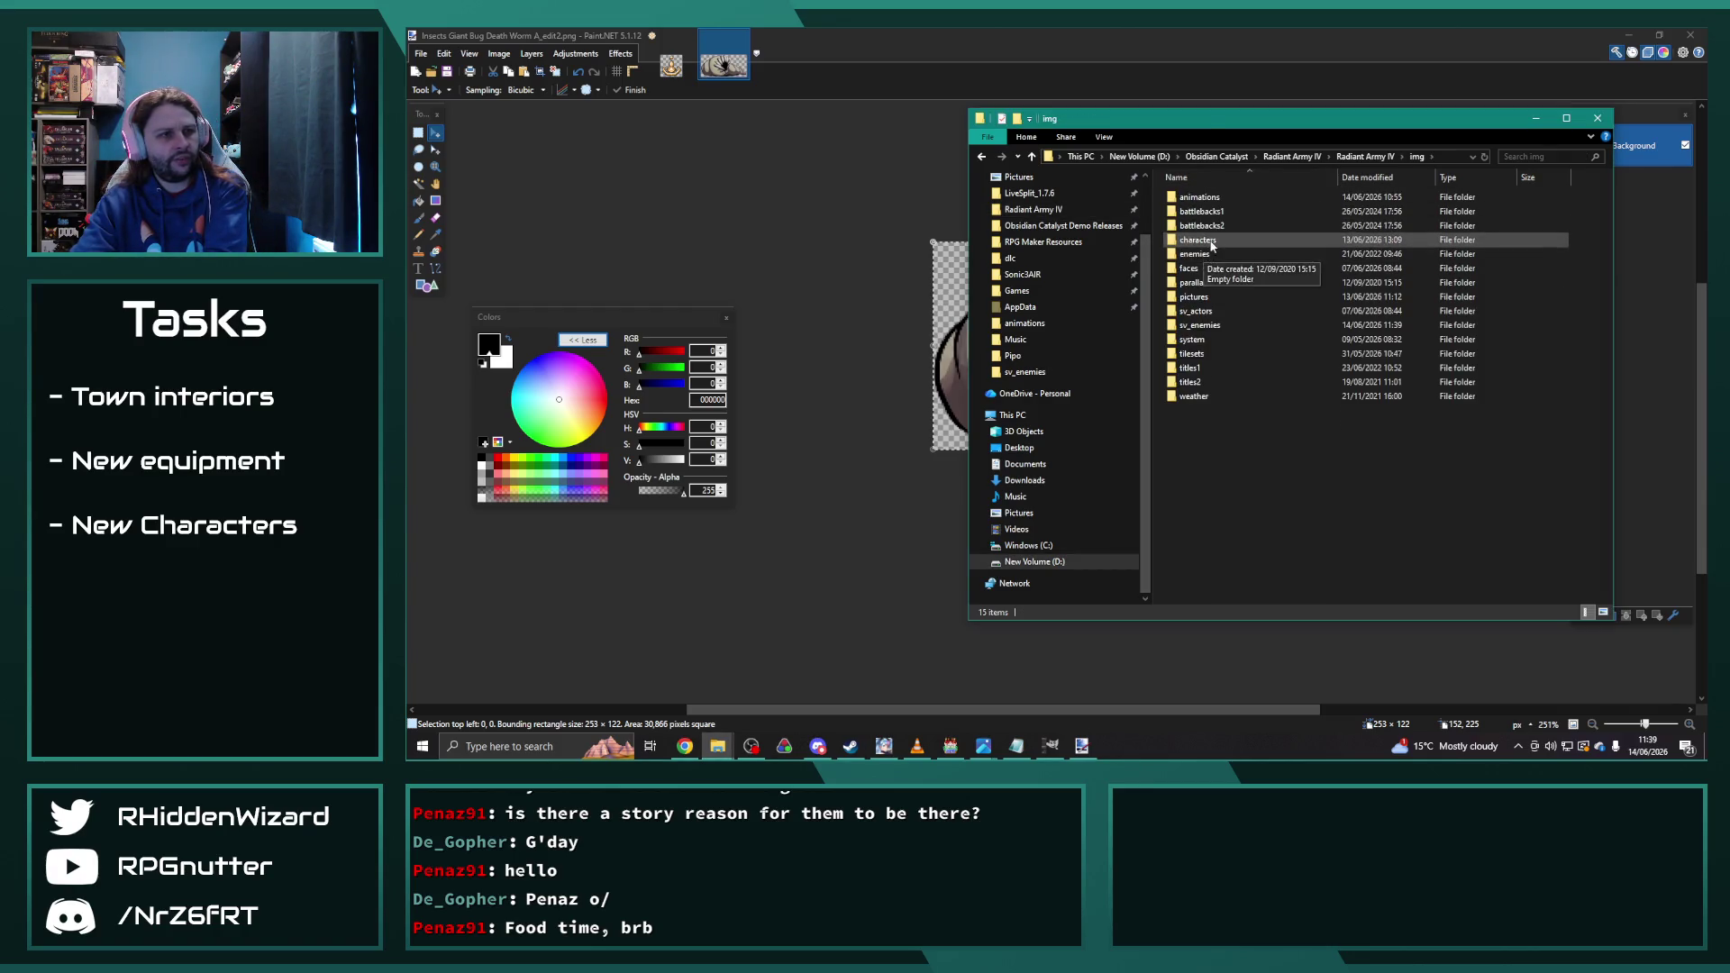
double_click(1197, 240)
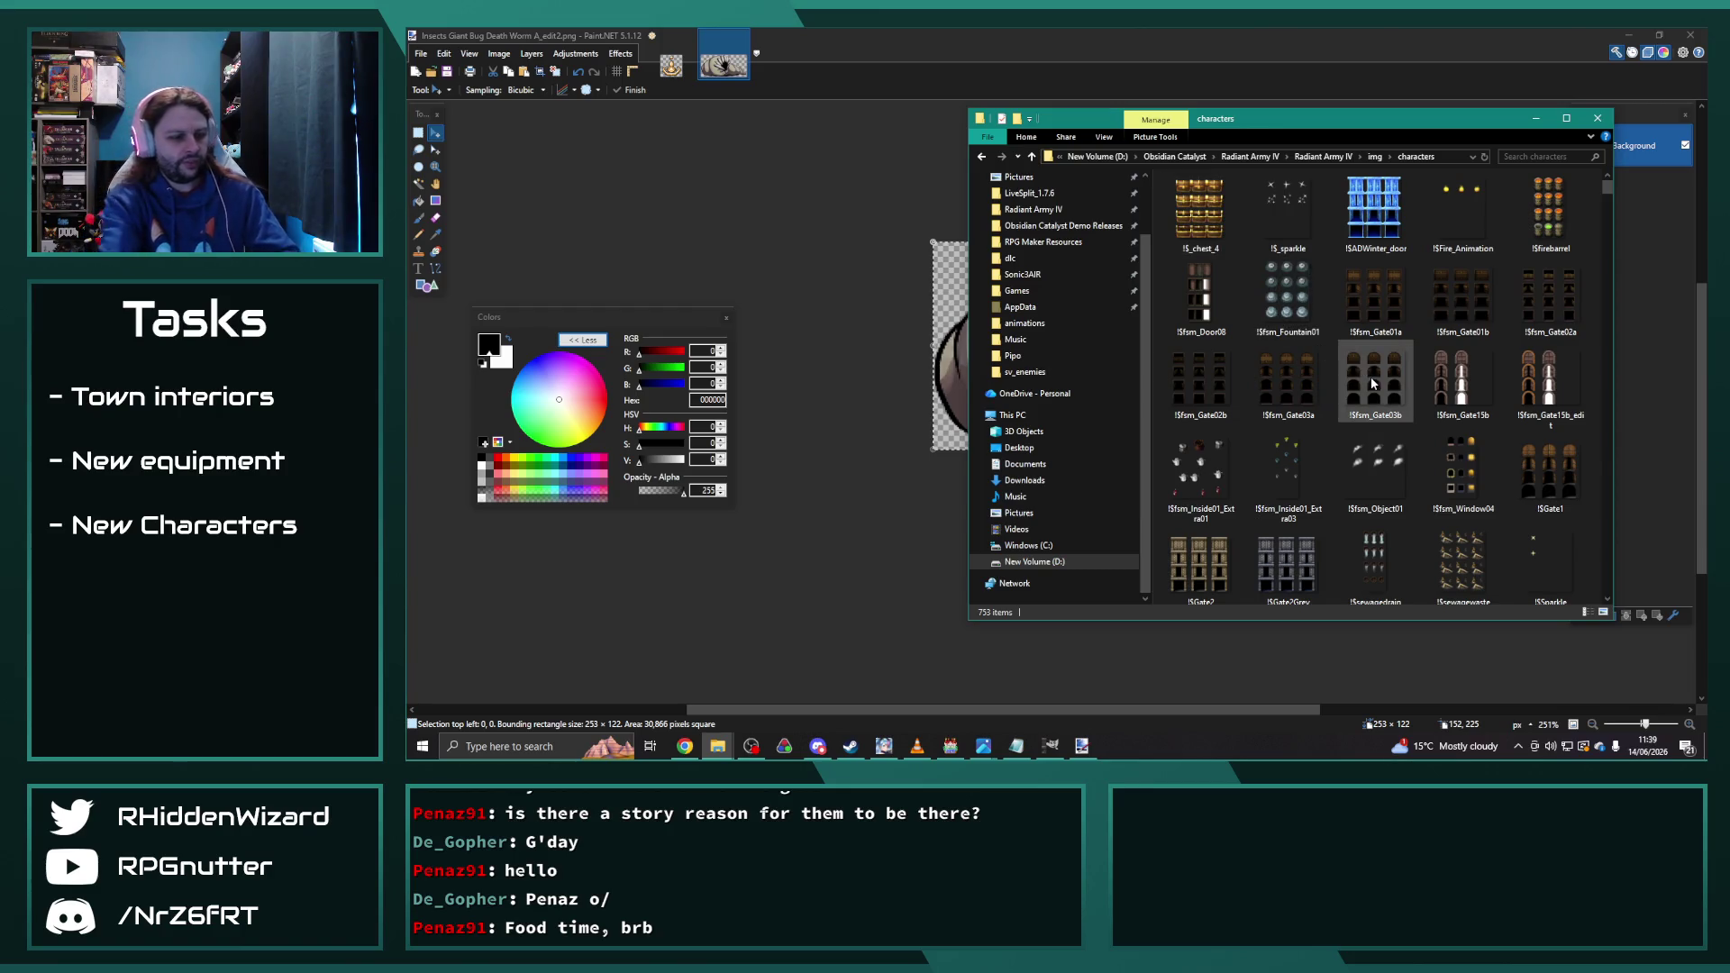
Step: Jump to the larva_edit sprite sheet, select it and preview it
key(l)
click(1443, 210)
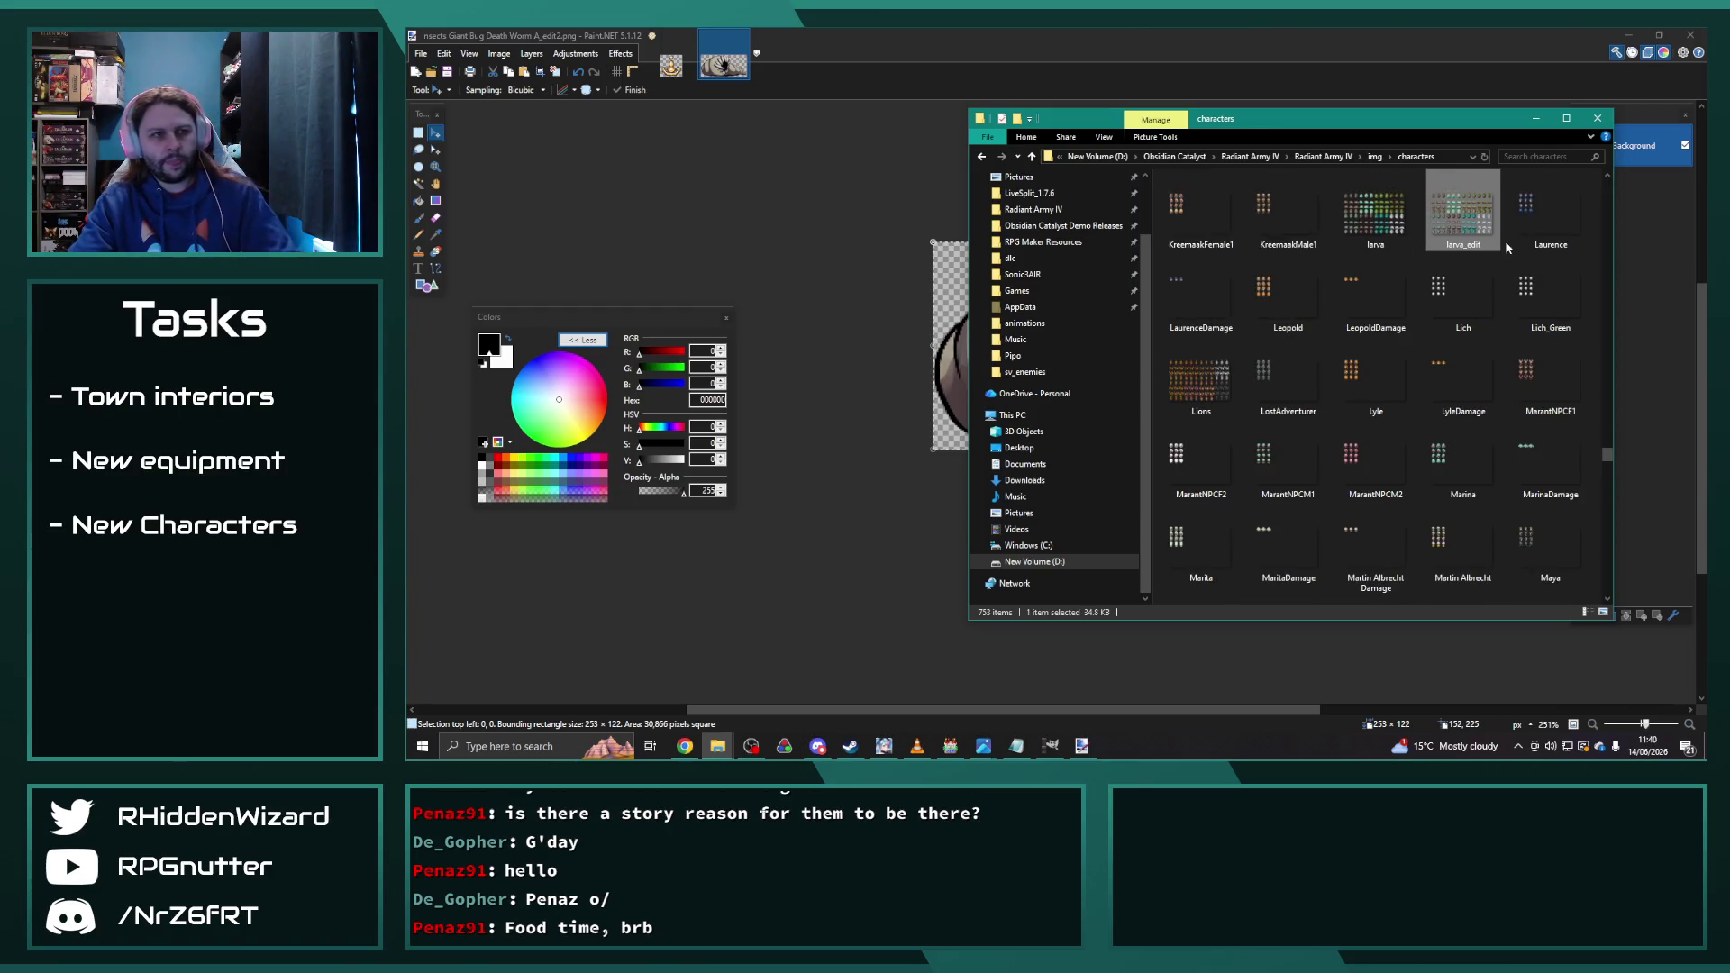
key(alt+Tab)
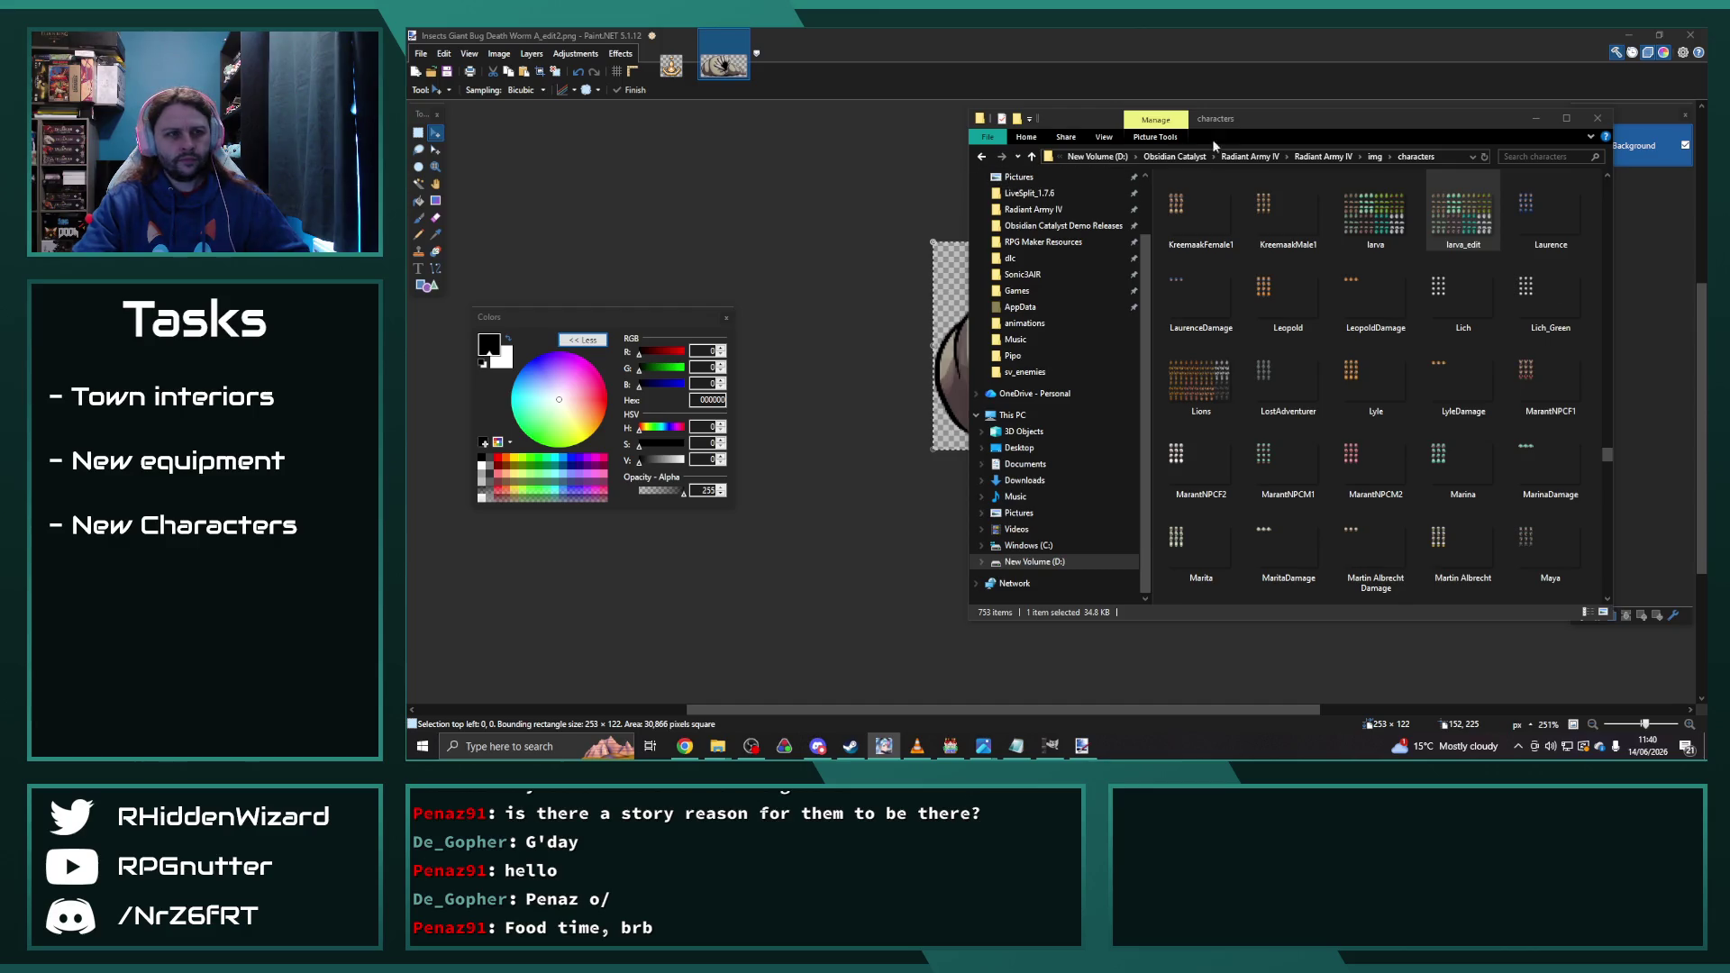
click(1376, 123)
double_click(1464, 223)
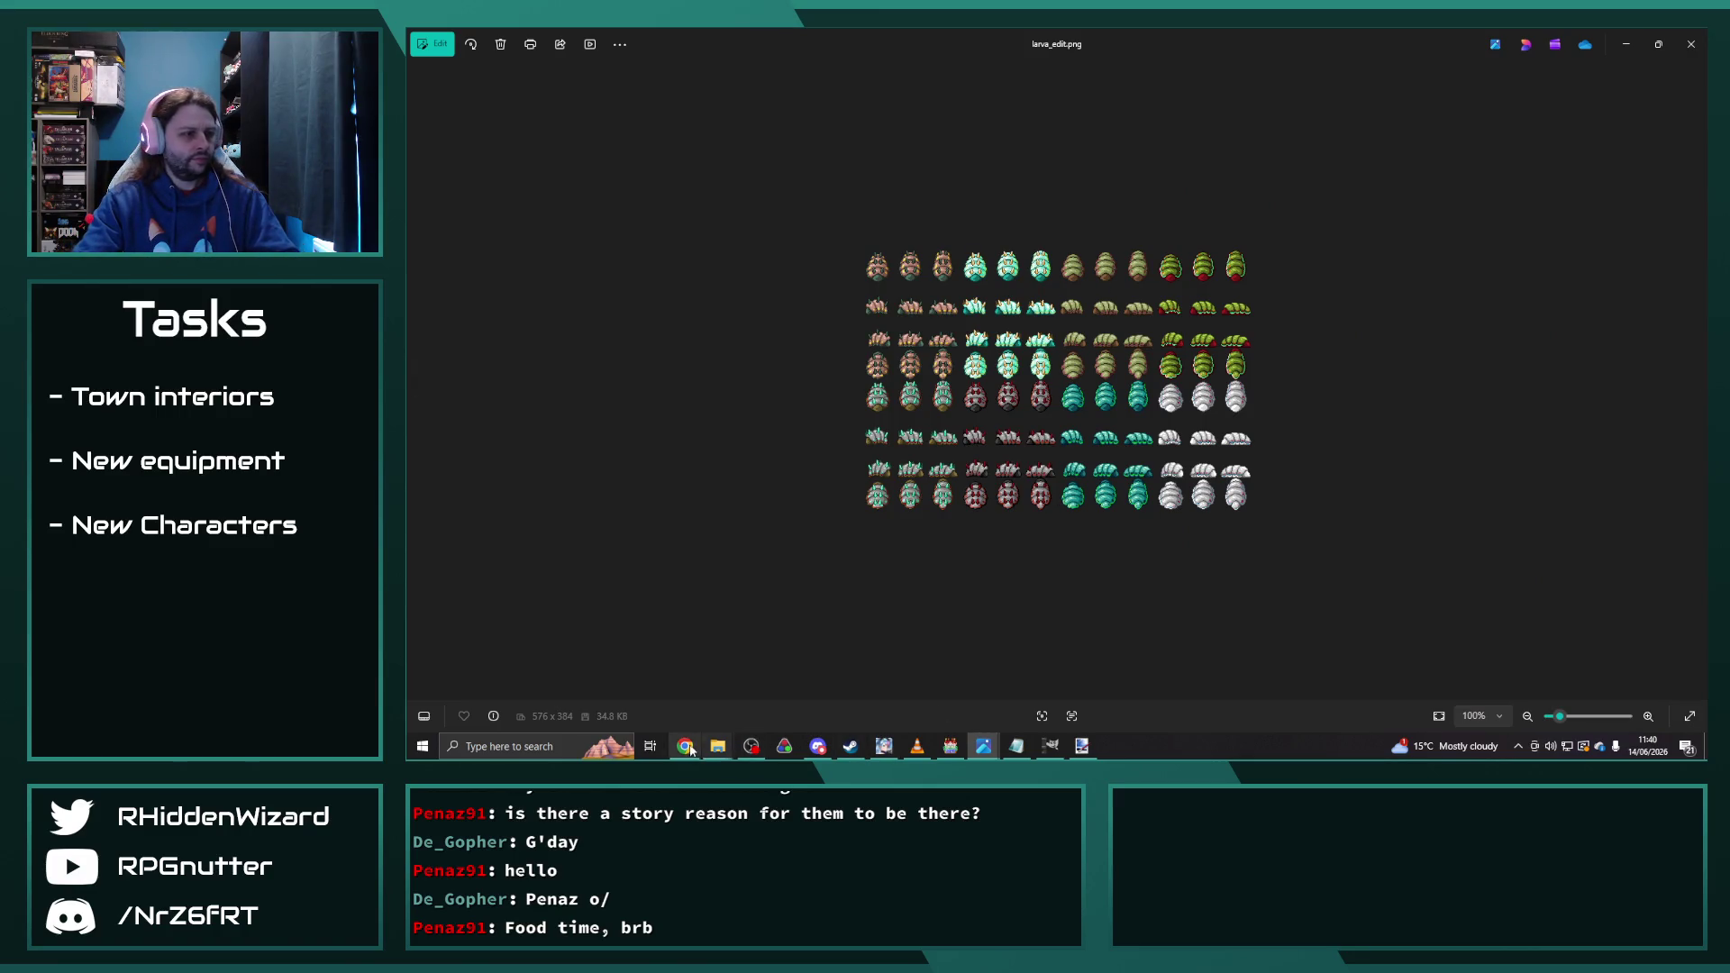
Step: Switch between the open windows and return to the characters folder window
click(949, 748)
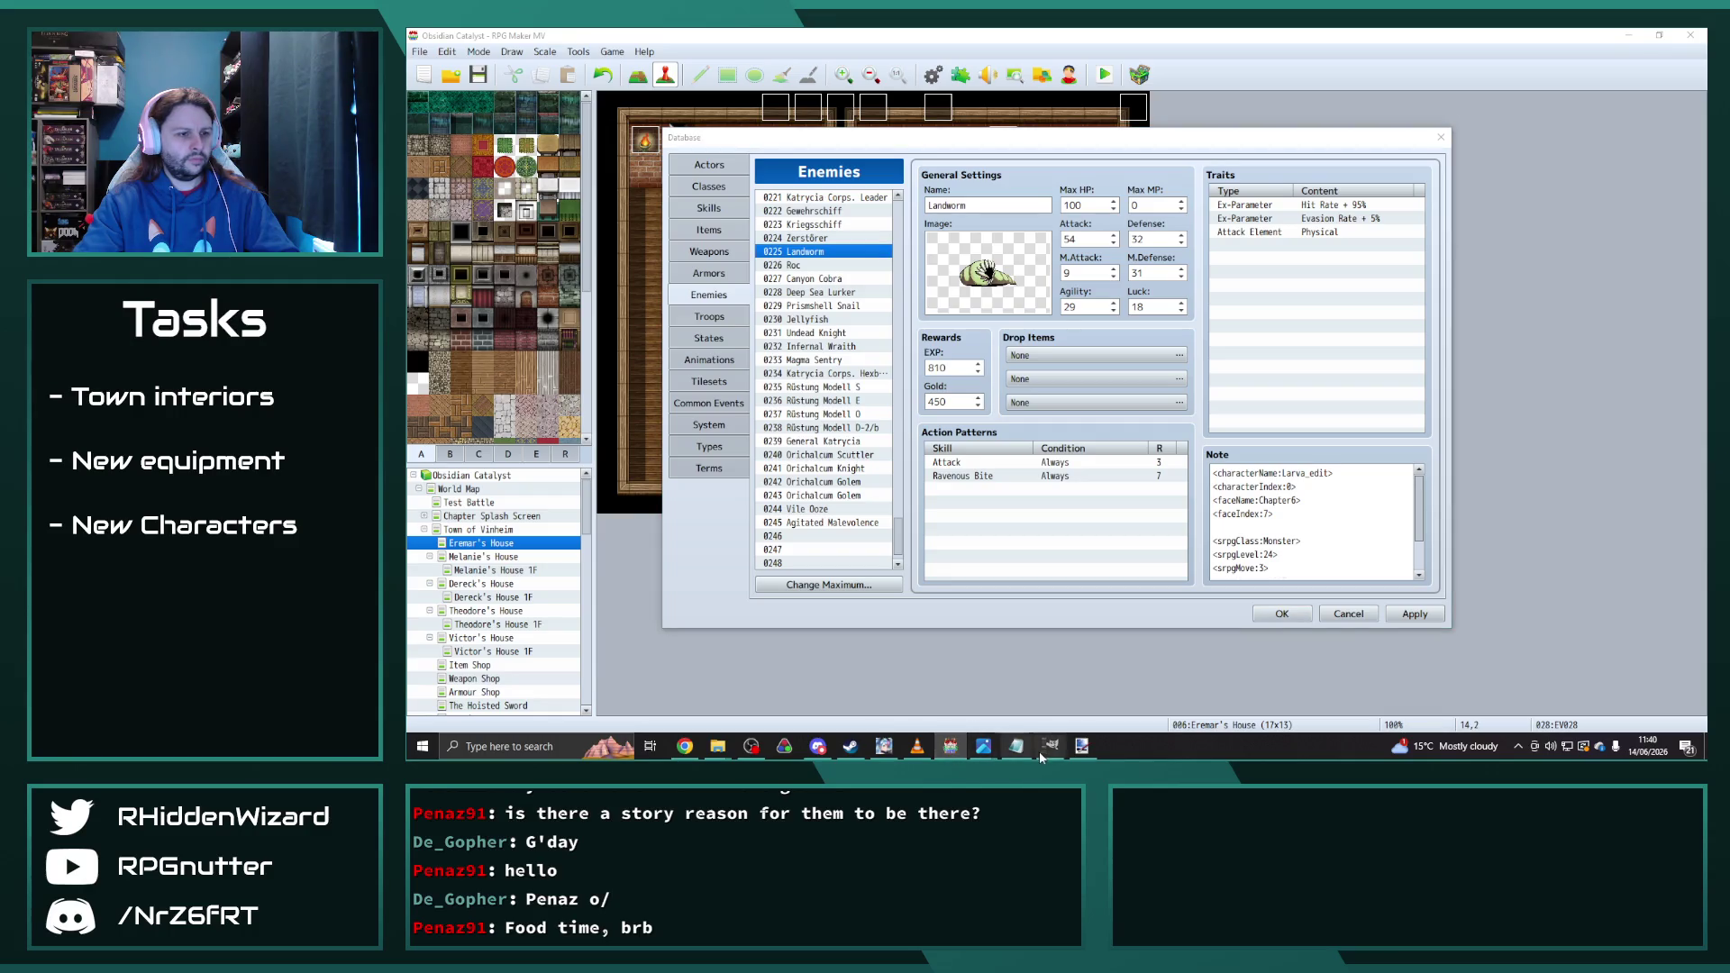
click(984, 748)
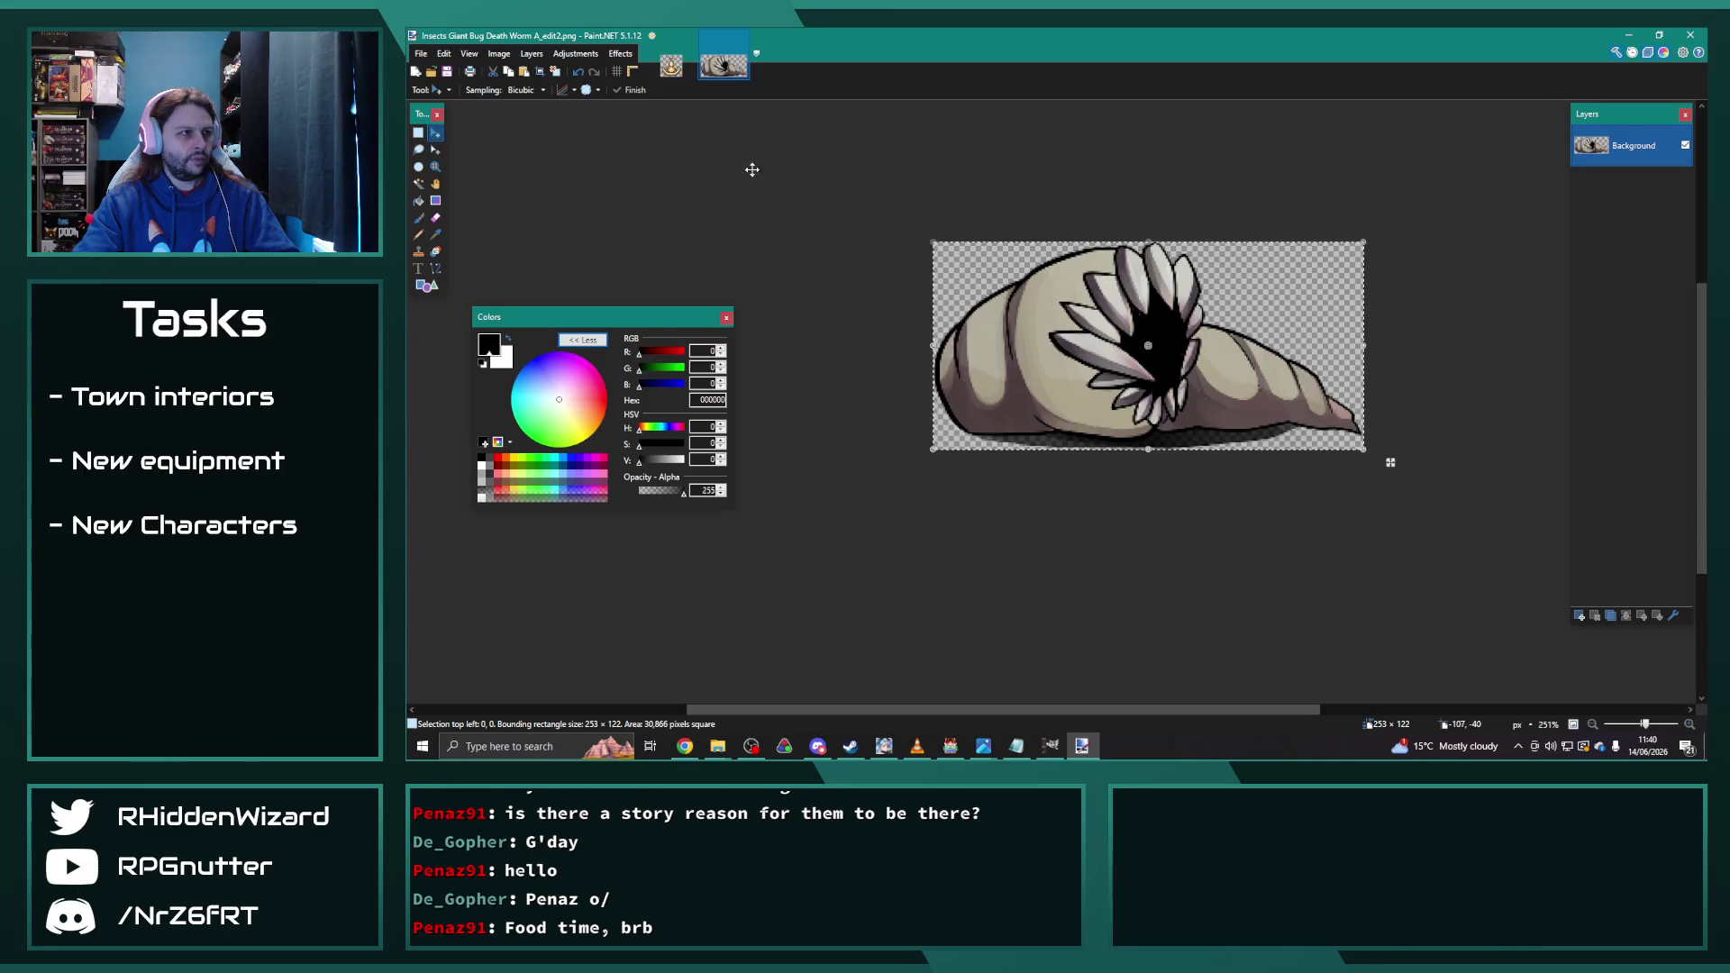
click(718, 747)
click(815, 691)
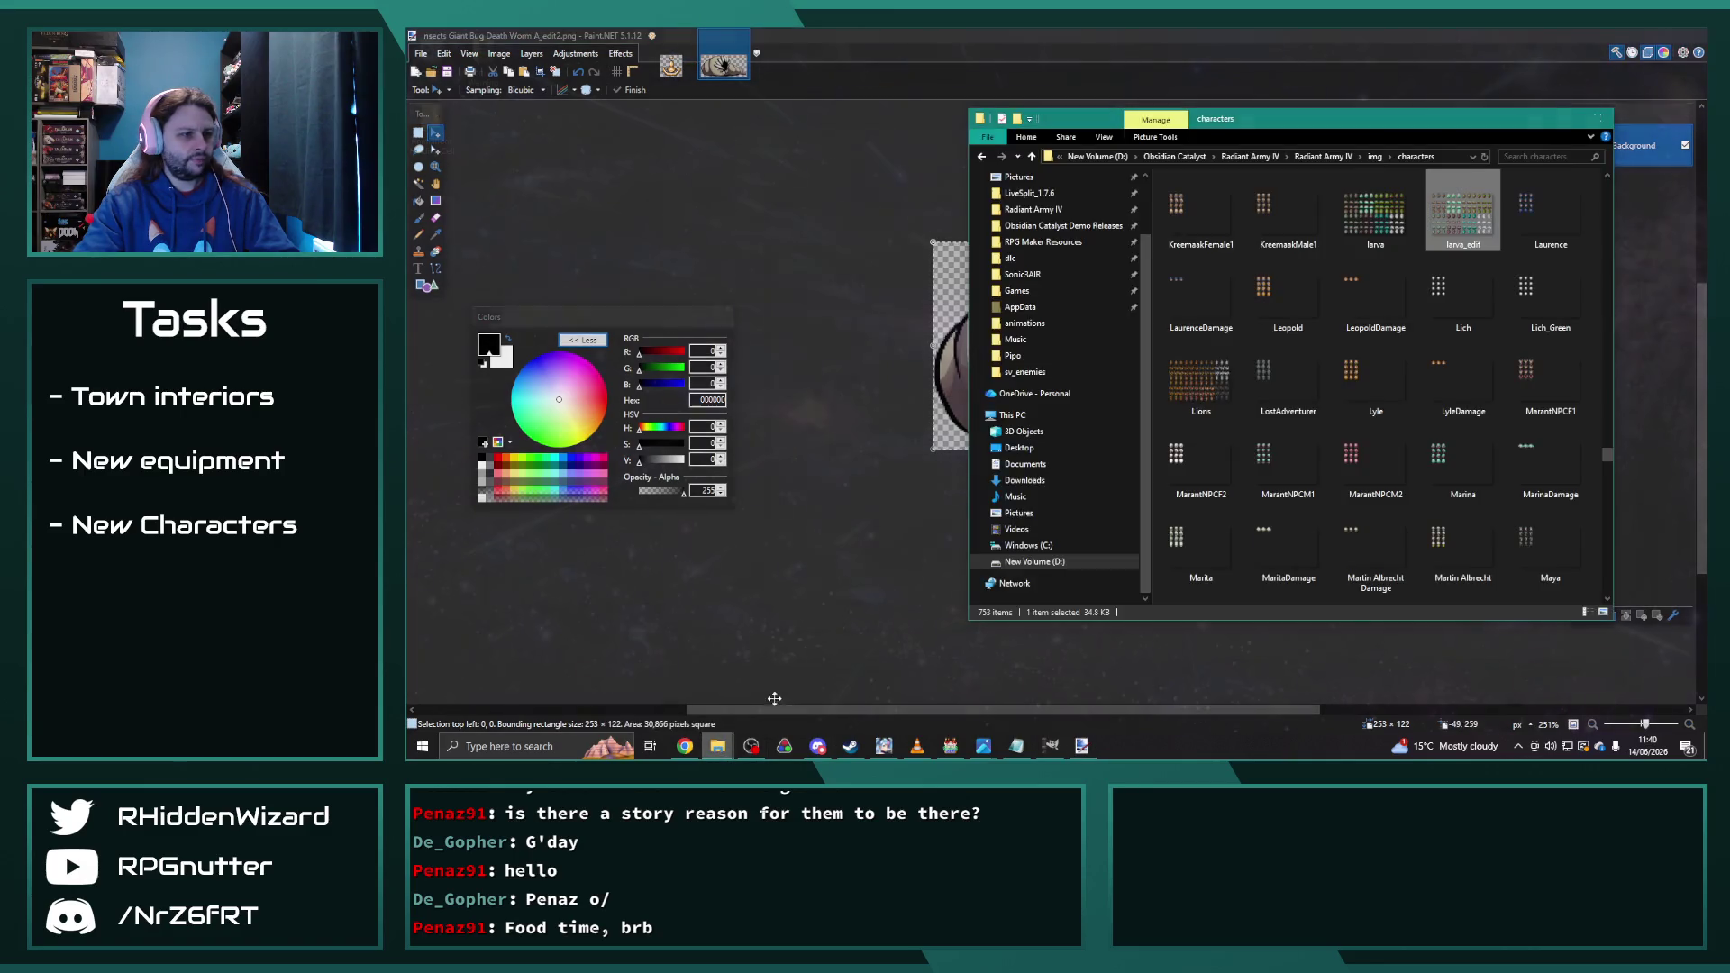
Step: Open larva_edit.png in Paint.NET as its own image
drag(1272, 178, 753, 203)
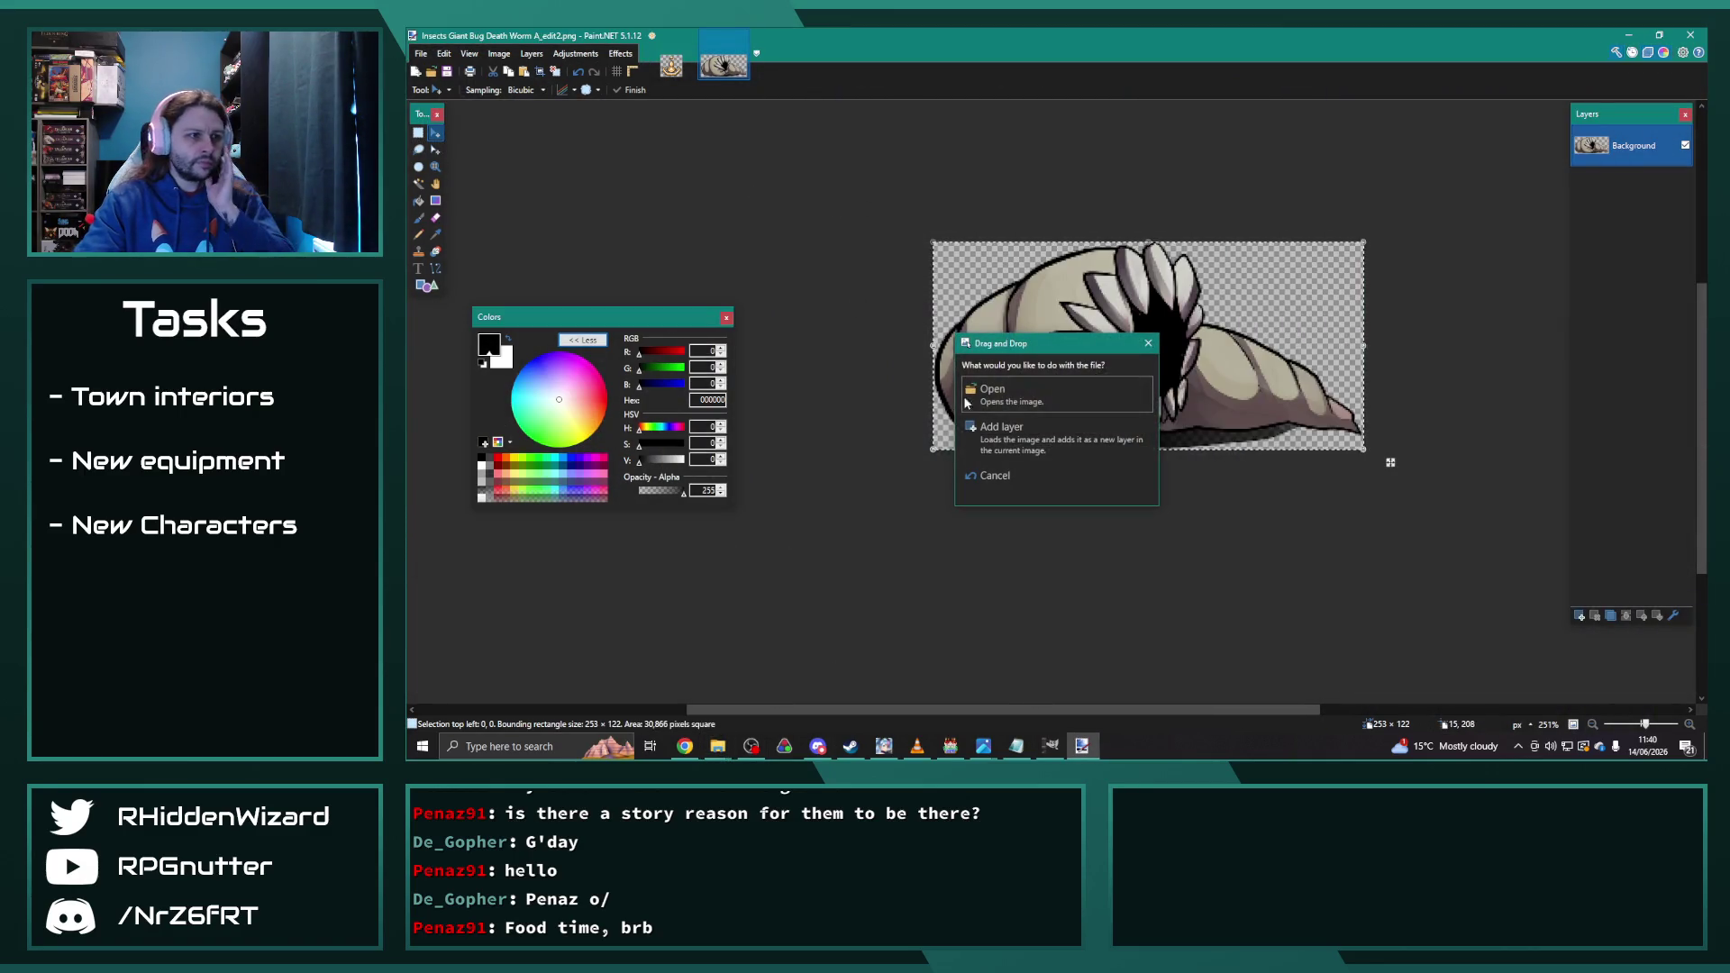
click(1001, 392)
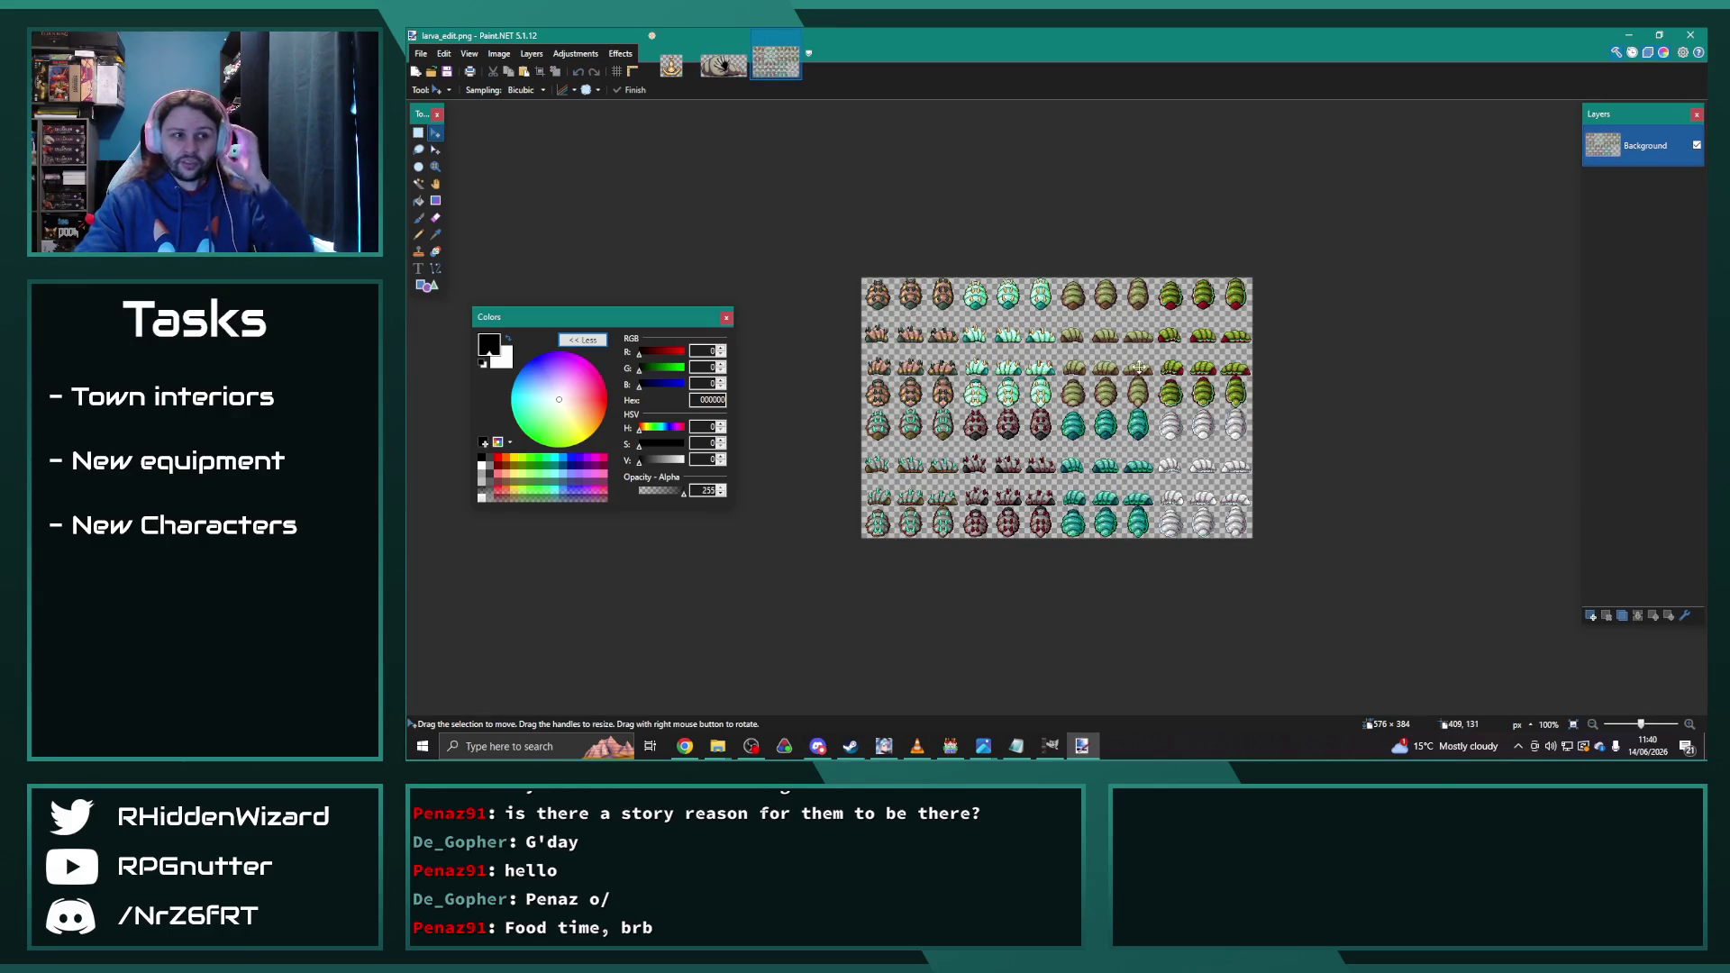
scroll(1126, 333, up, 4)
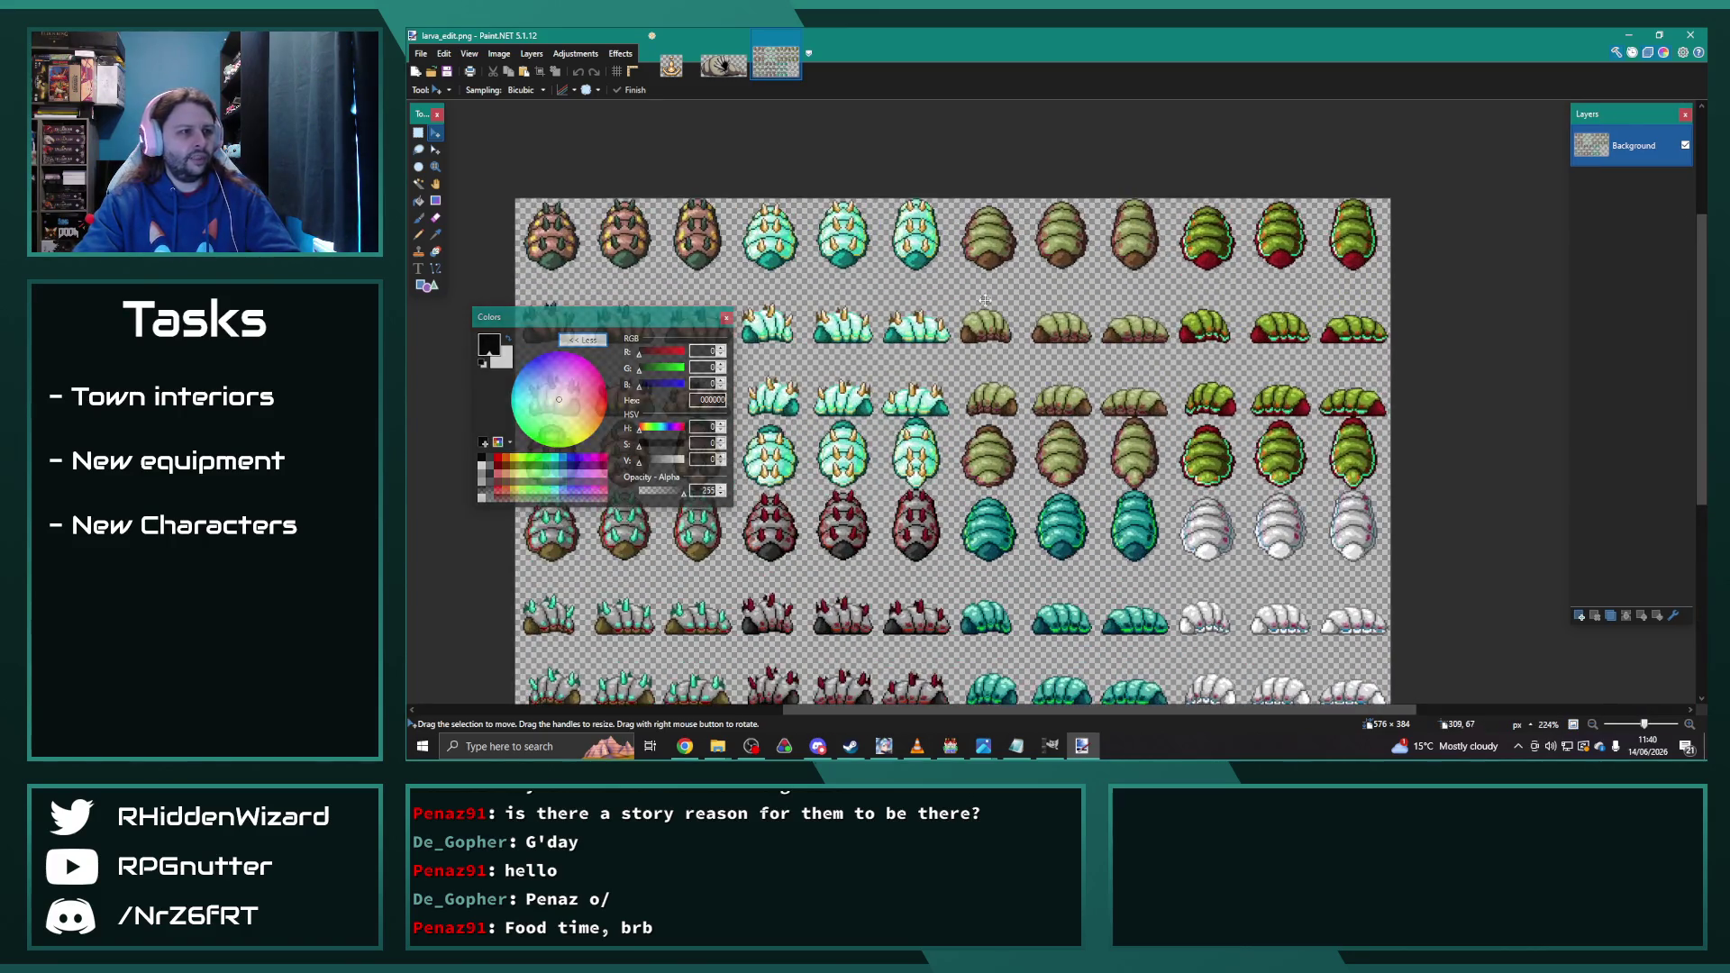
scroll(1066, 404, up, 1)
Step: Rectangle-select the three-column block of larvae
click(418, 133)
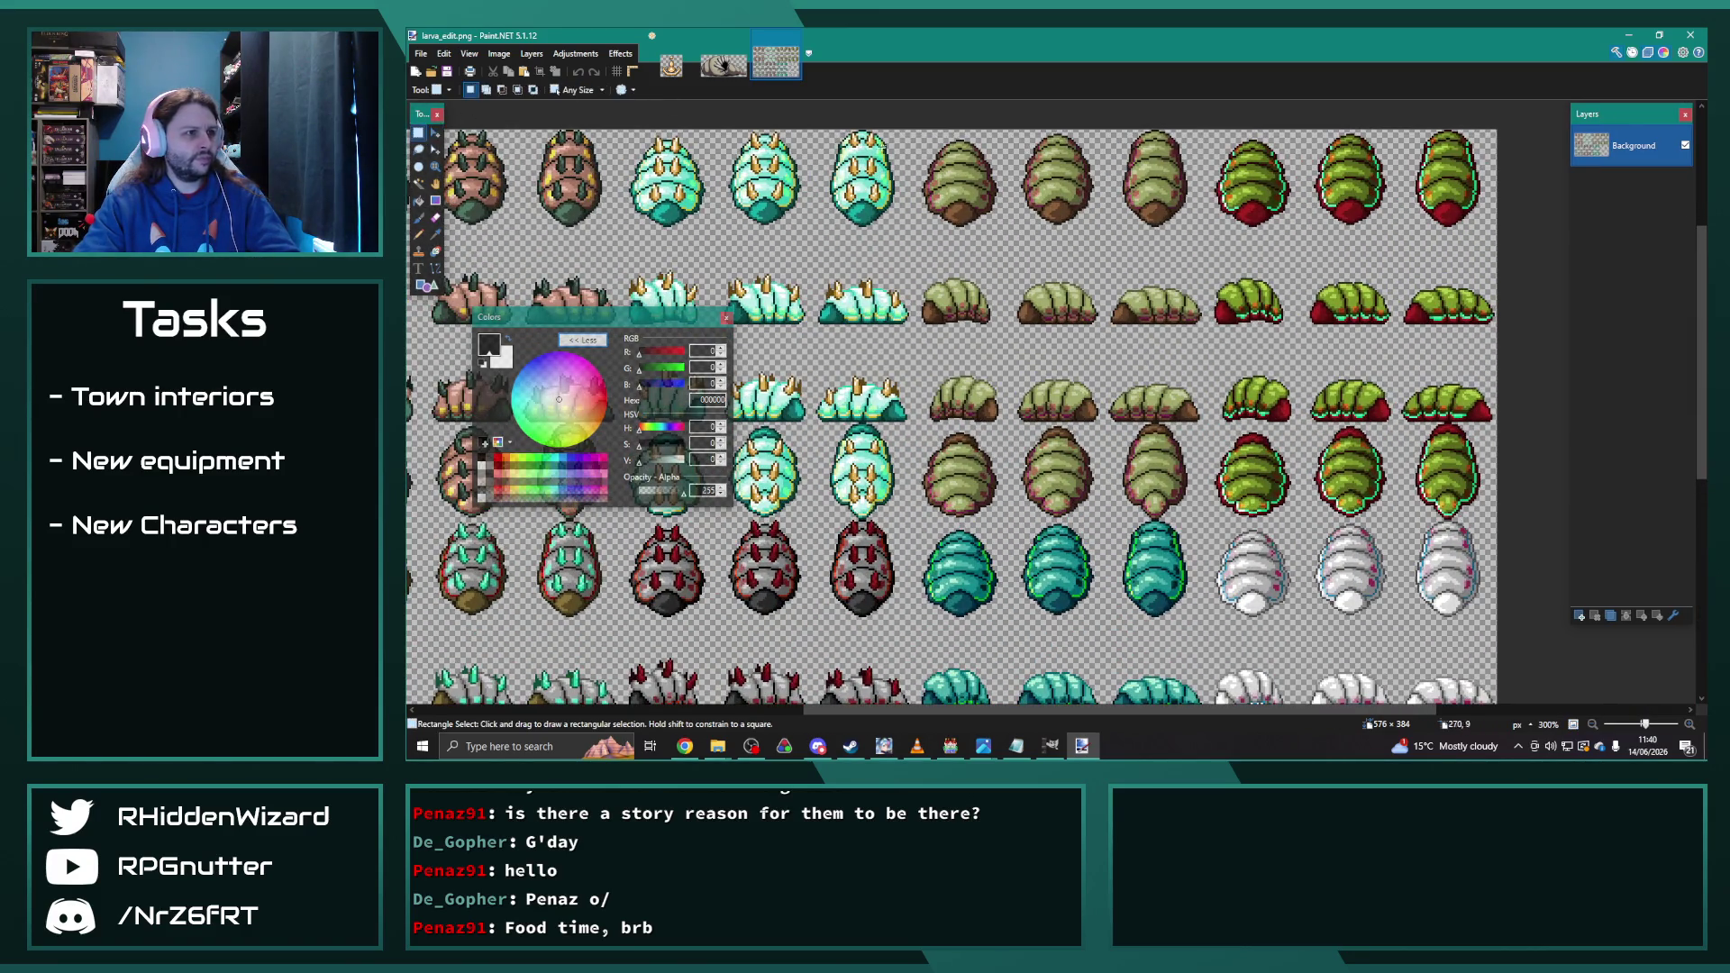
drag(910, 130, 978, 357)
click(917, 109)
mouse_move(918, 129)
mouse_down()
mouse_move(1005, 252)
mouse_move(1049, 403)
mouse_move(1214, 524)
mouse_move(1178, 462)
mouse_move(1195, 511)
mouse_move(1381, 508)
mouse_up()
scroll(1210, 520, up, 6)
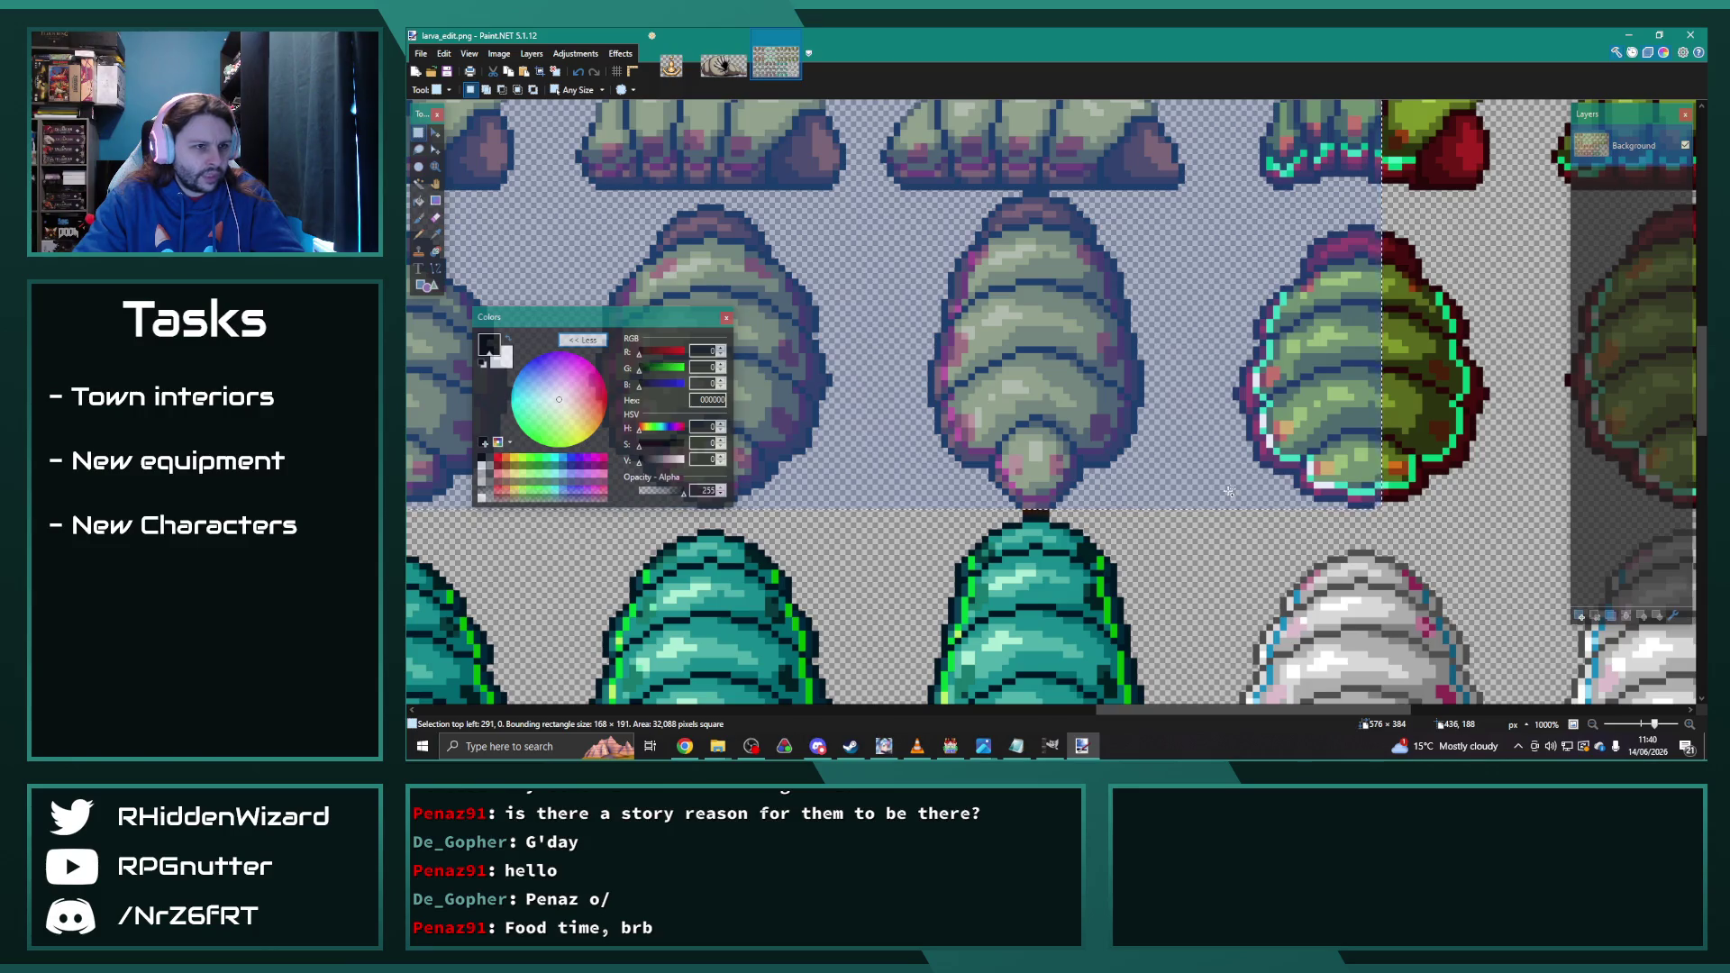
scroll(1229, 491, down, 6)
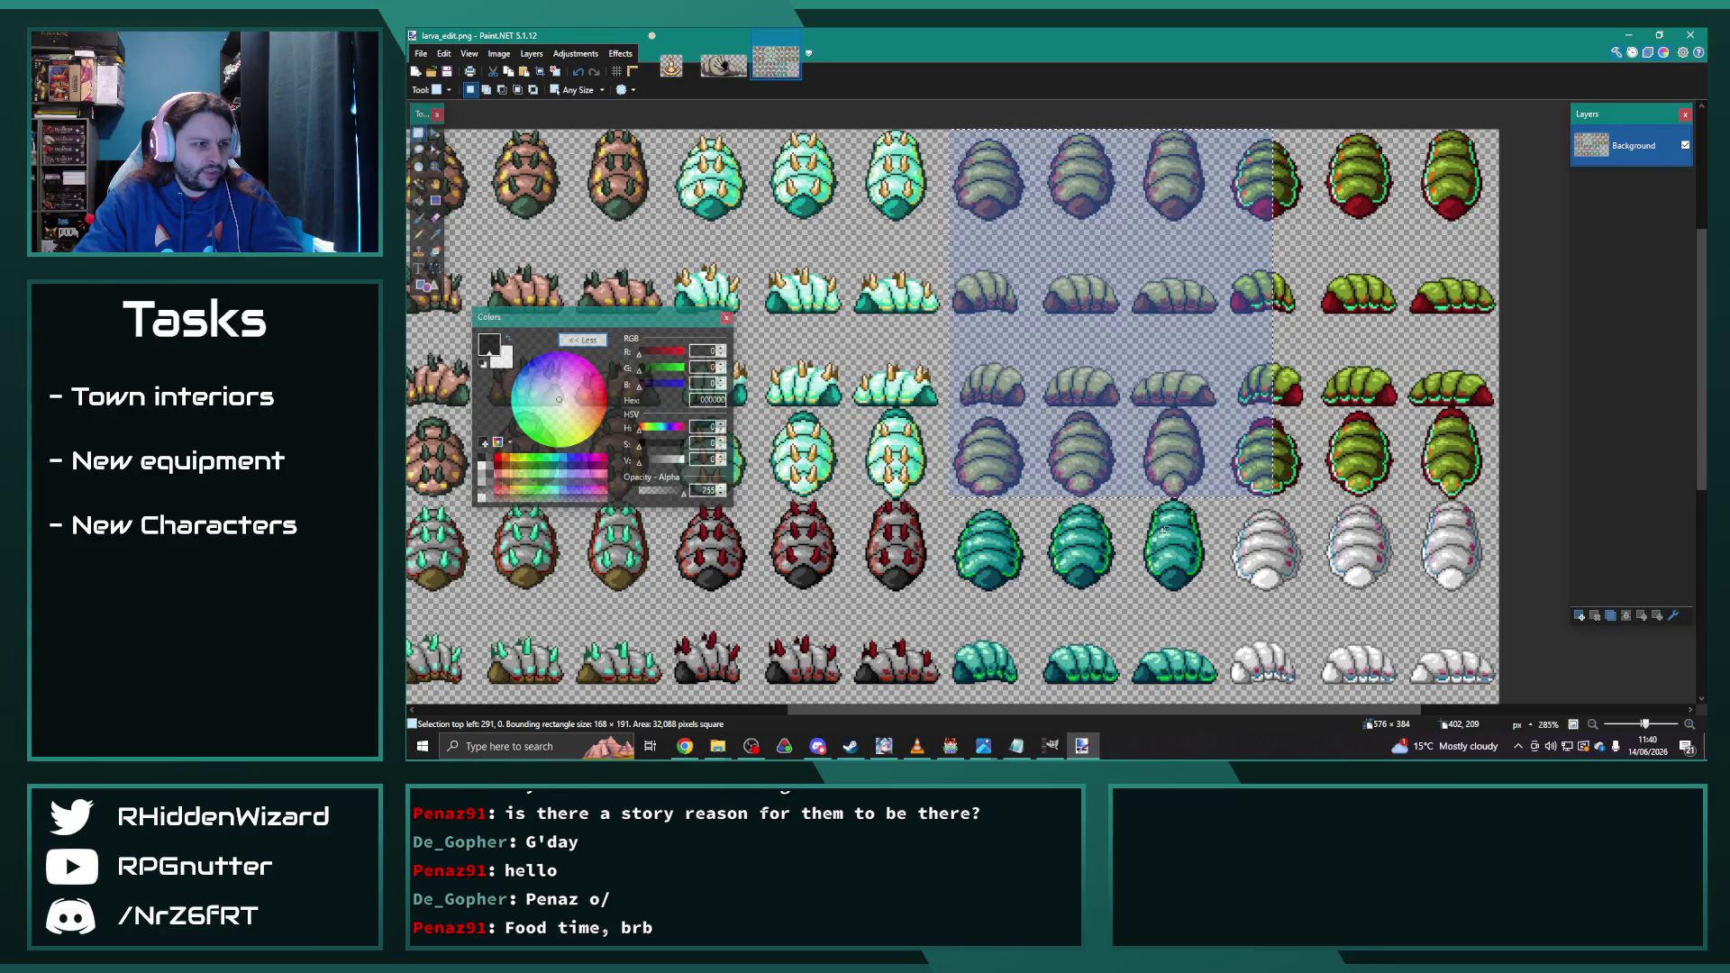
scroll(1063, 534, up, 3)
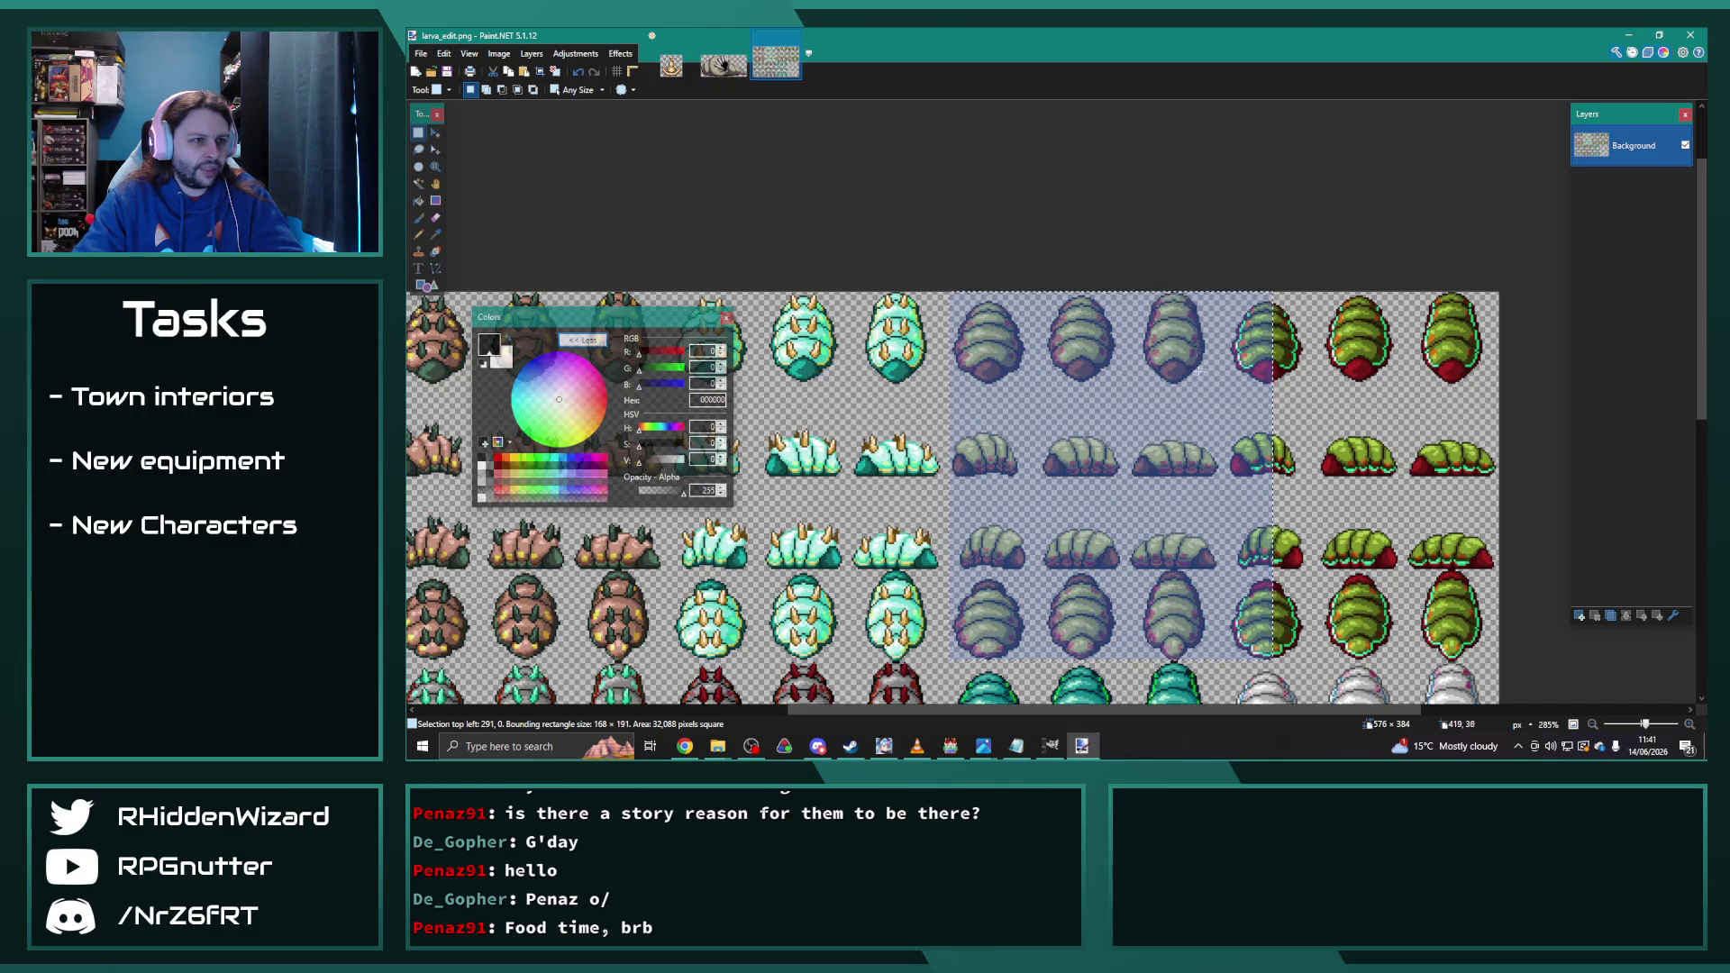
scroll(1181, 360, down, 2)
scroll(1208, 406, up, 1)
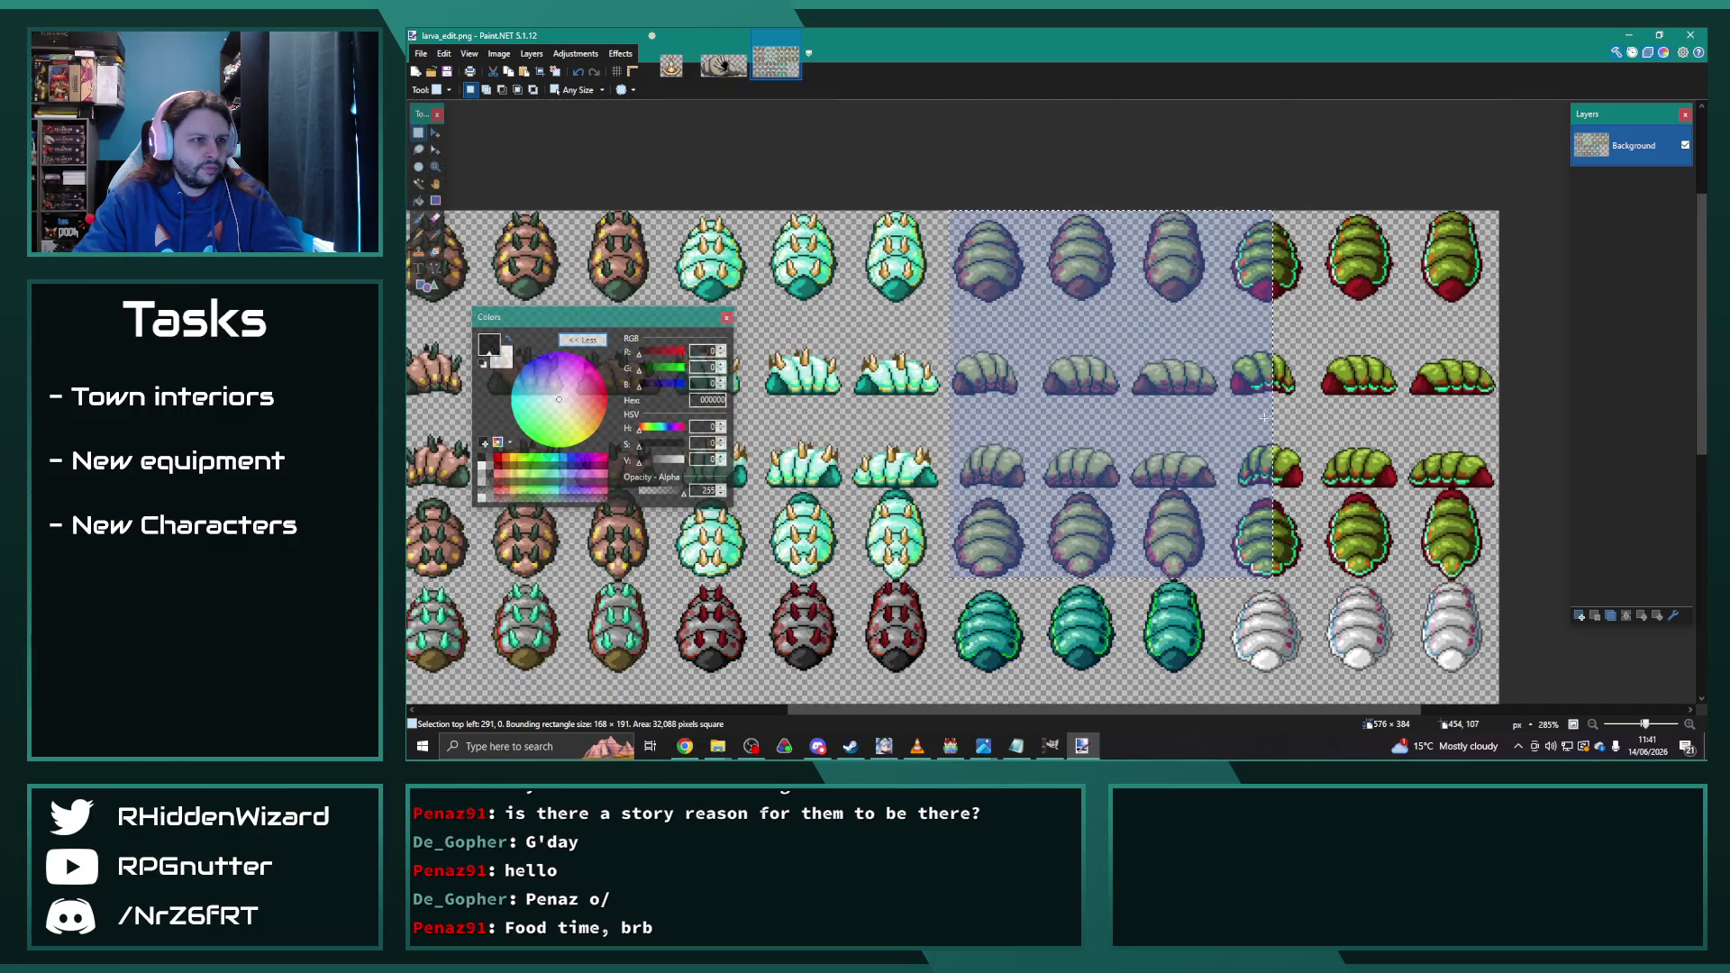
Step: Clear the selection and redraw it around the grey larva columns from the top edge
key(ctrl+d)
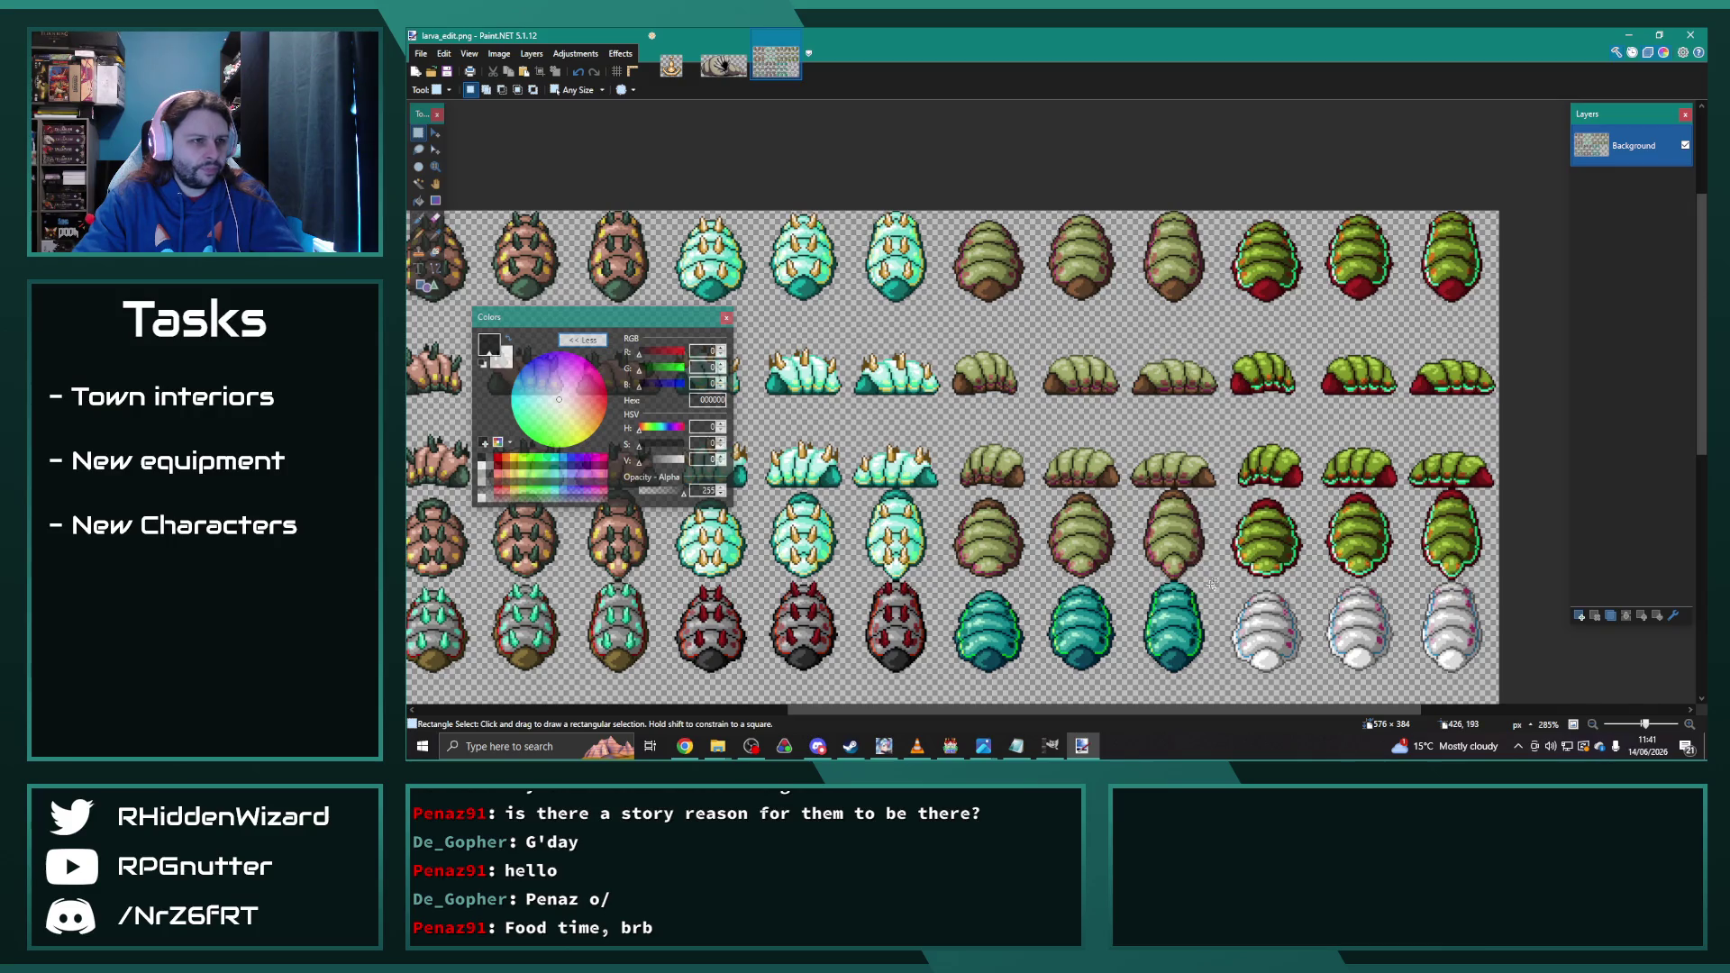
scroll(1212, 586, up, 5)
mouse_move(1221, 582)
mouse_down()
mouse_move(1043, 535)
mouse_move(741, 180)
mouse_move(742, 83)
mouse_up()
scroll(1043, 534, down, 5)
scroll(779, 232, down, 1)
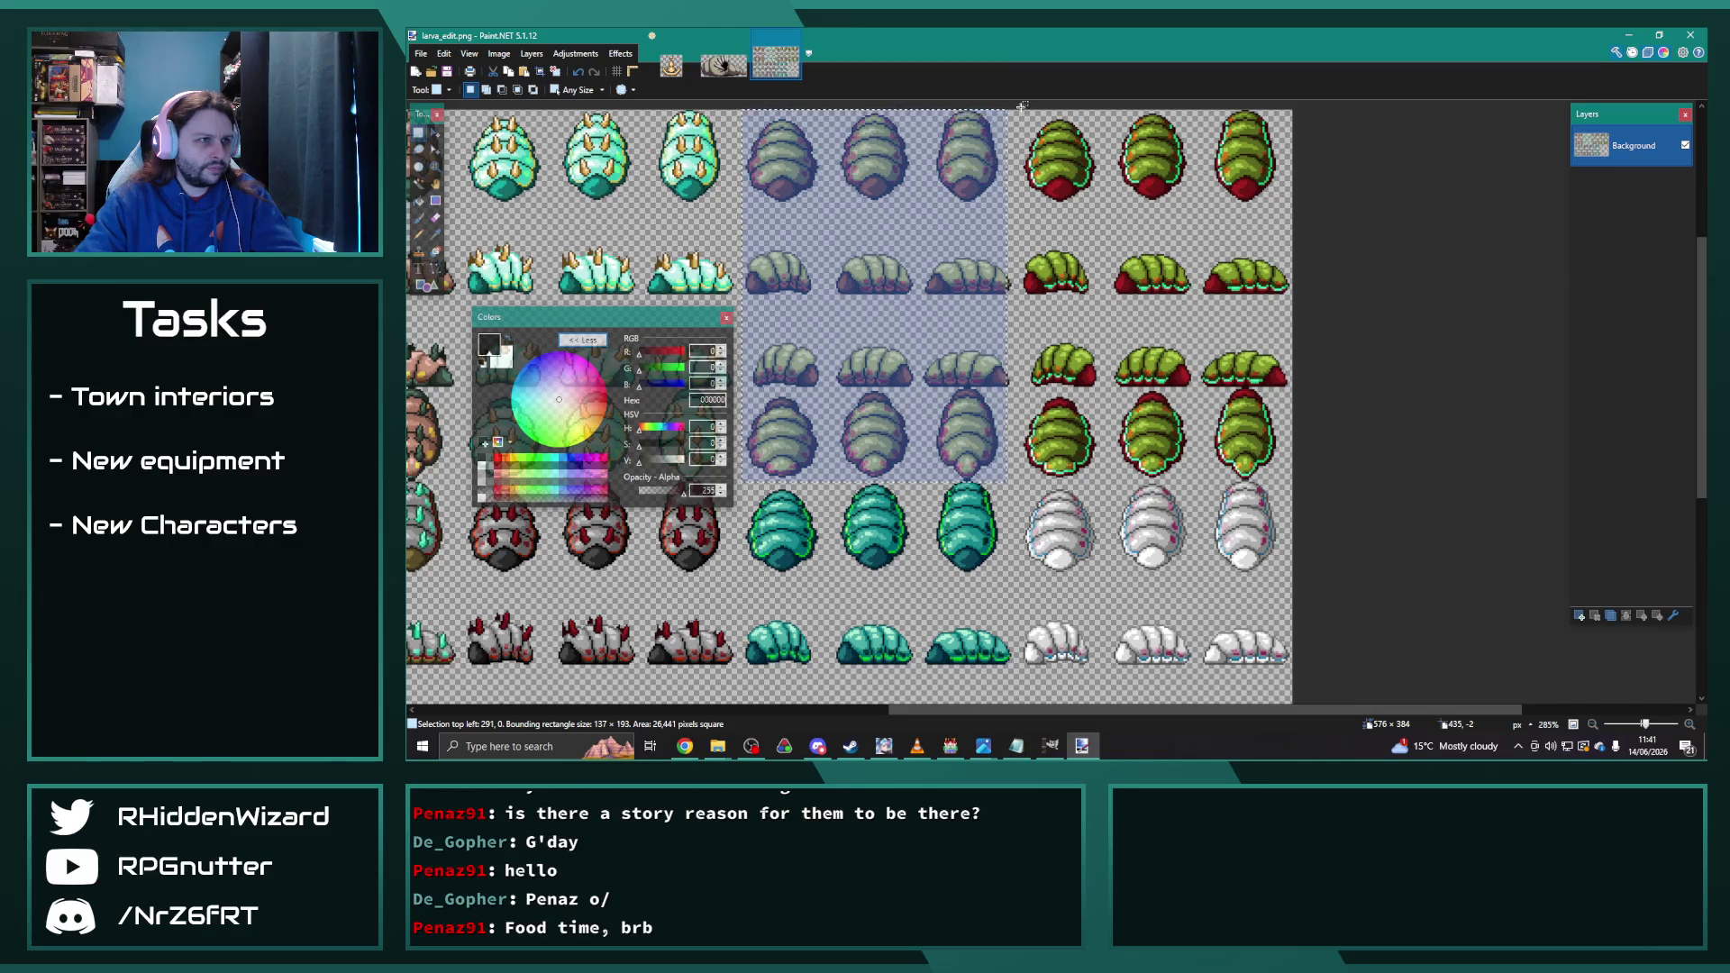
mouse_move(1020, 109)
mouse_down()
mouse_move(944, 244)
mouse_move(871, 453)
mouse_move(744, 483)
mouse_move(779, 491)
mouse_move(760, 491)
mouse_up()
ctrl+scroll(743, 483, up, 4)
ctrl+scroll(1203, 394, down, 3)
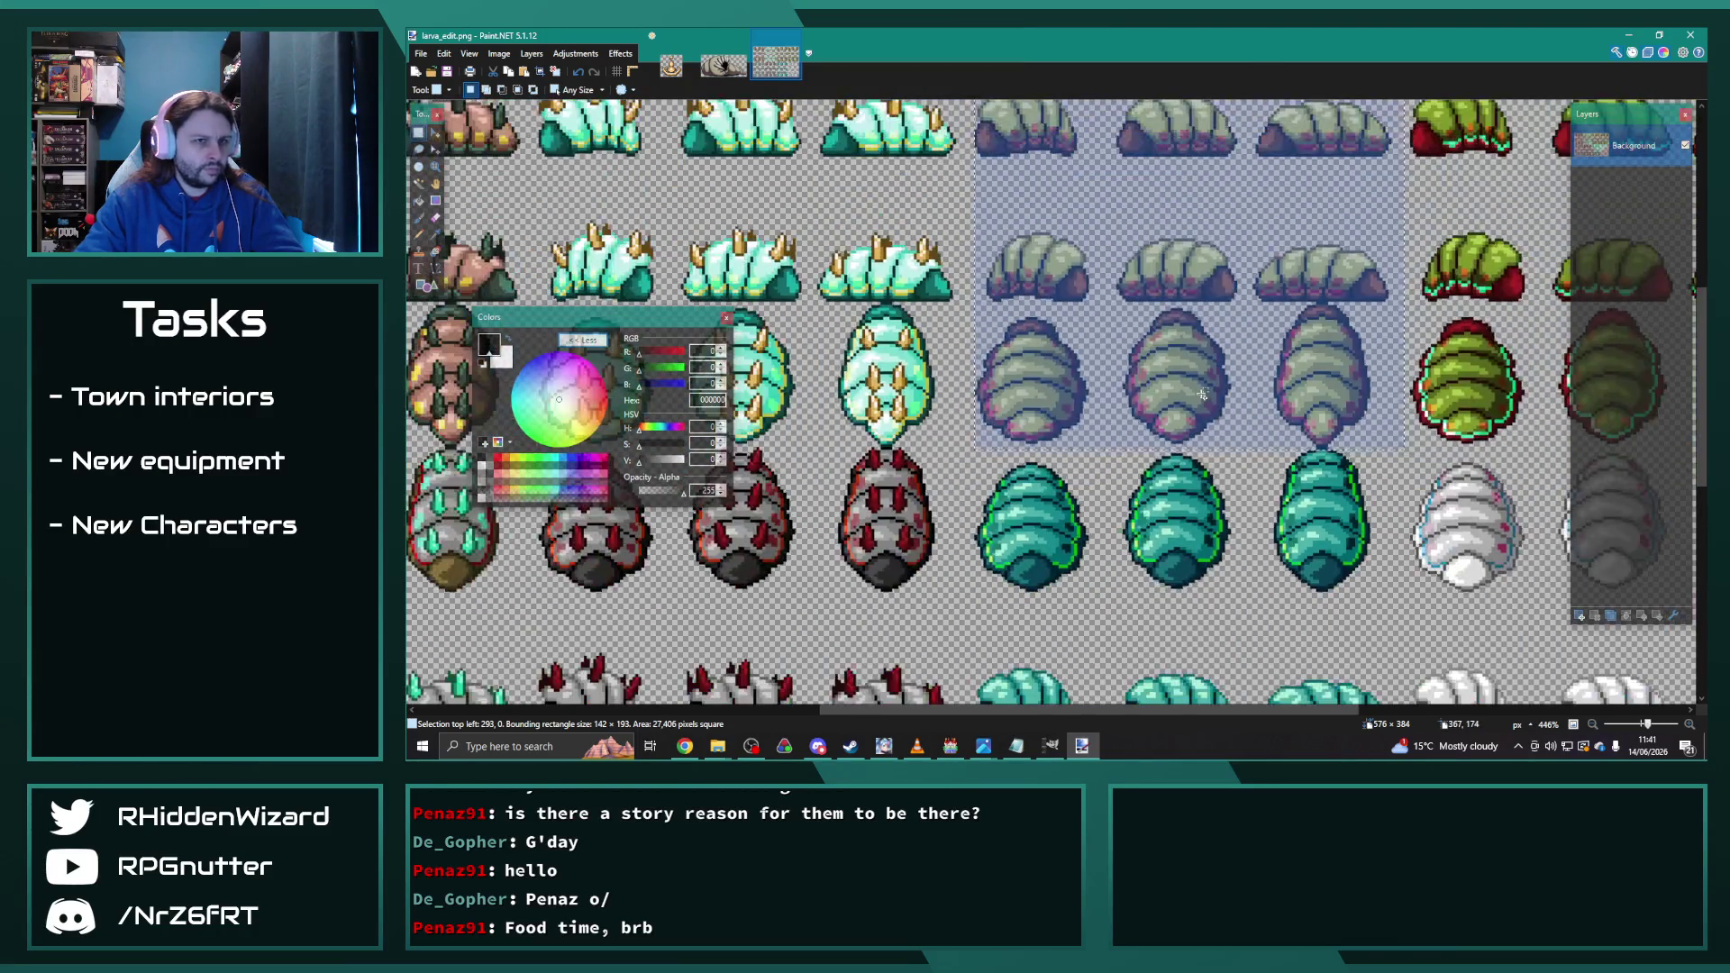
ctrl+scroll(1202, 394, down, 1)
click(575, 53)
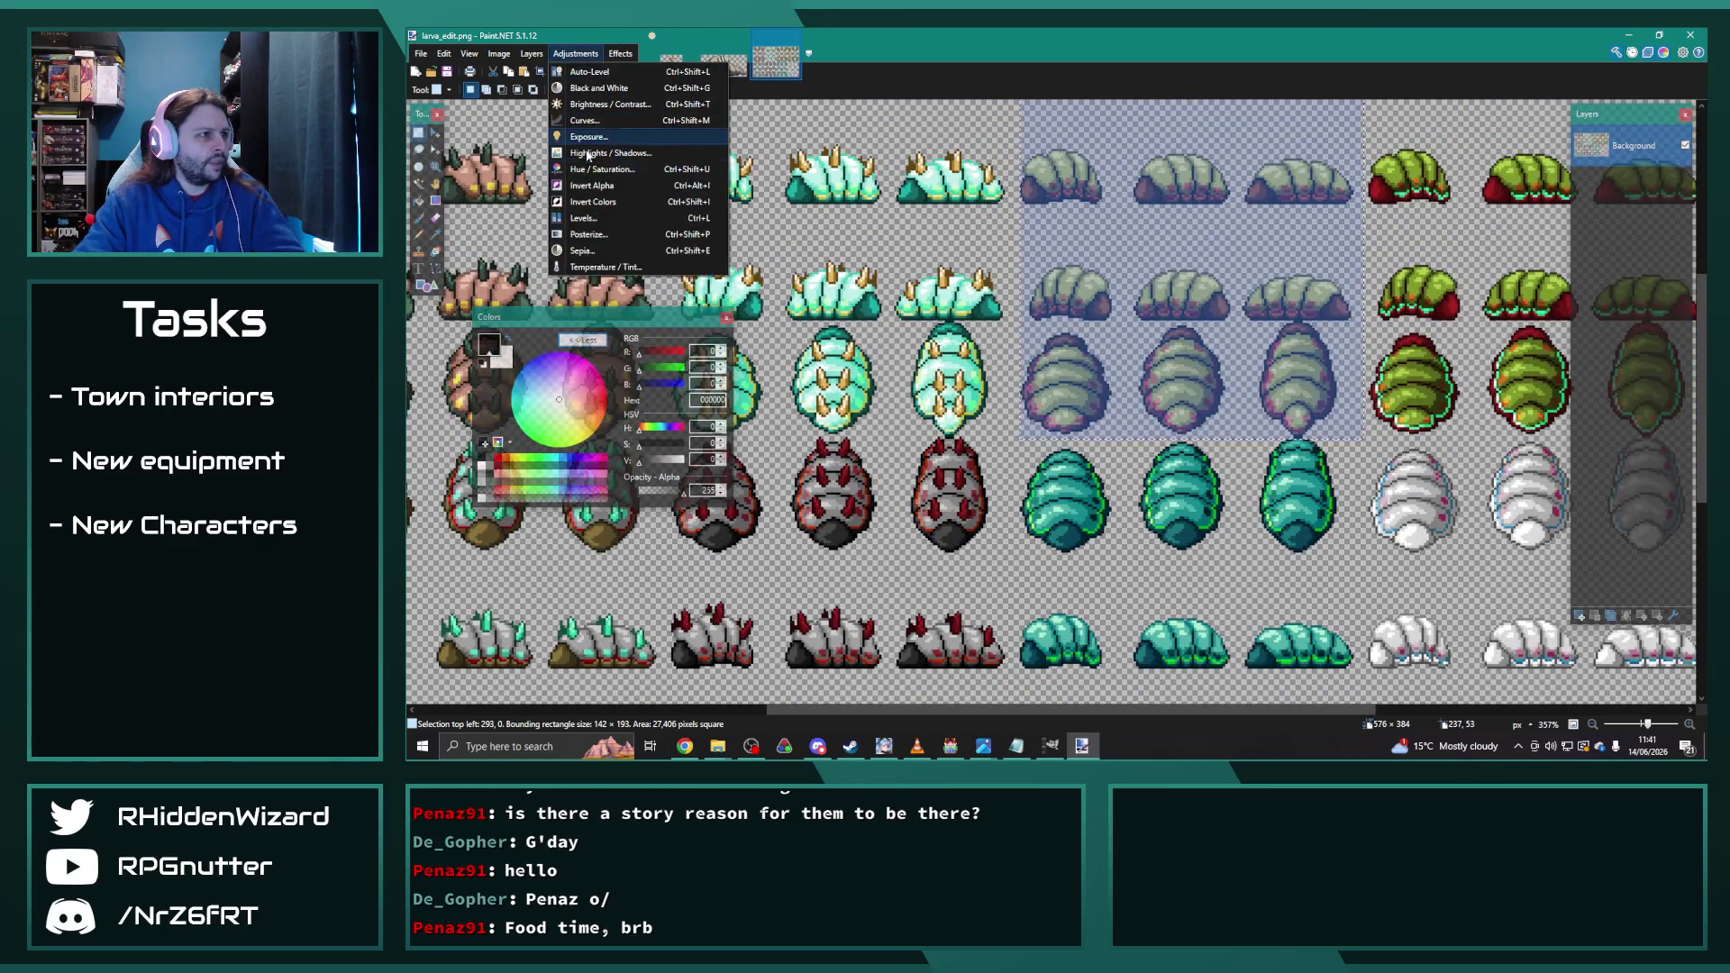
Step: Shift the selected larvae's hue to brown, then deselect
click(599, 185)
drag(1050, 311, 818, 192)
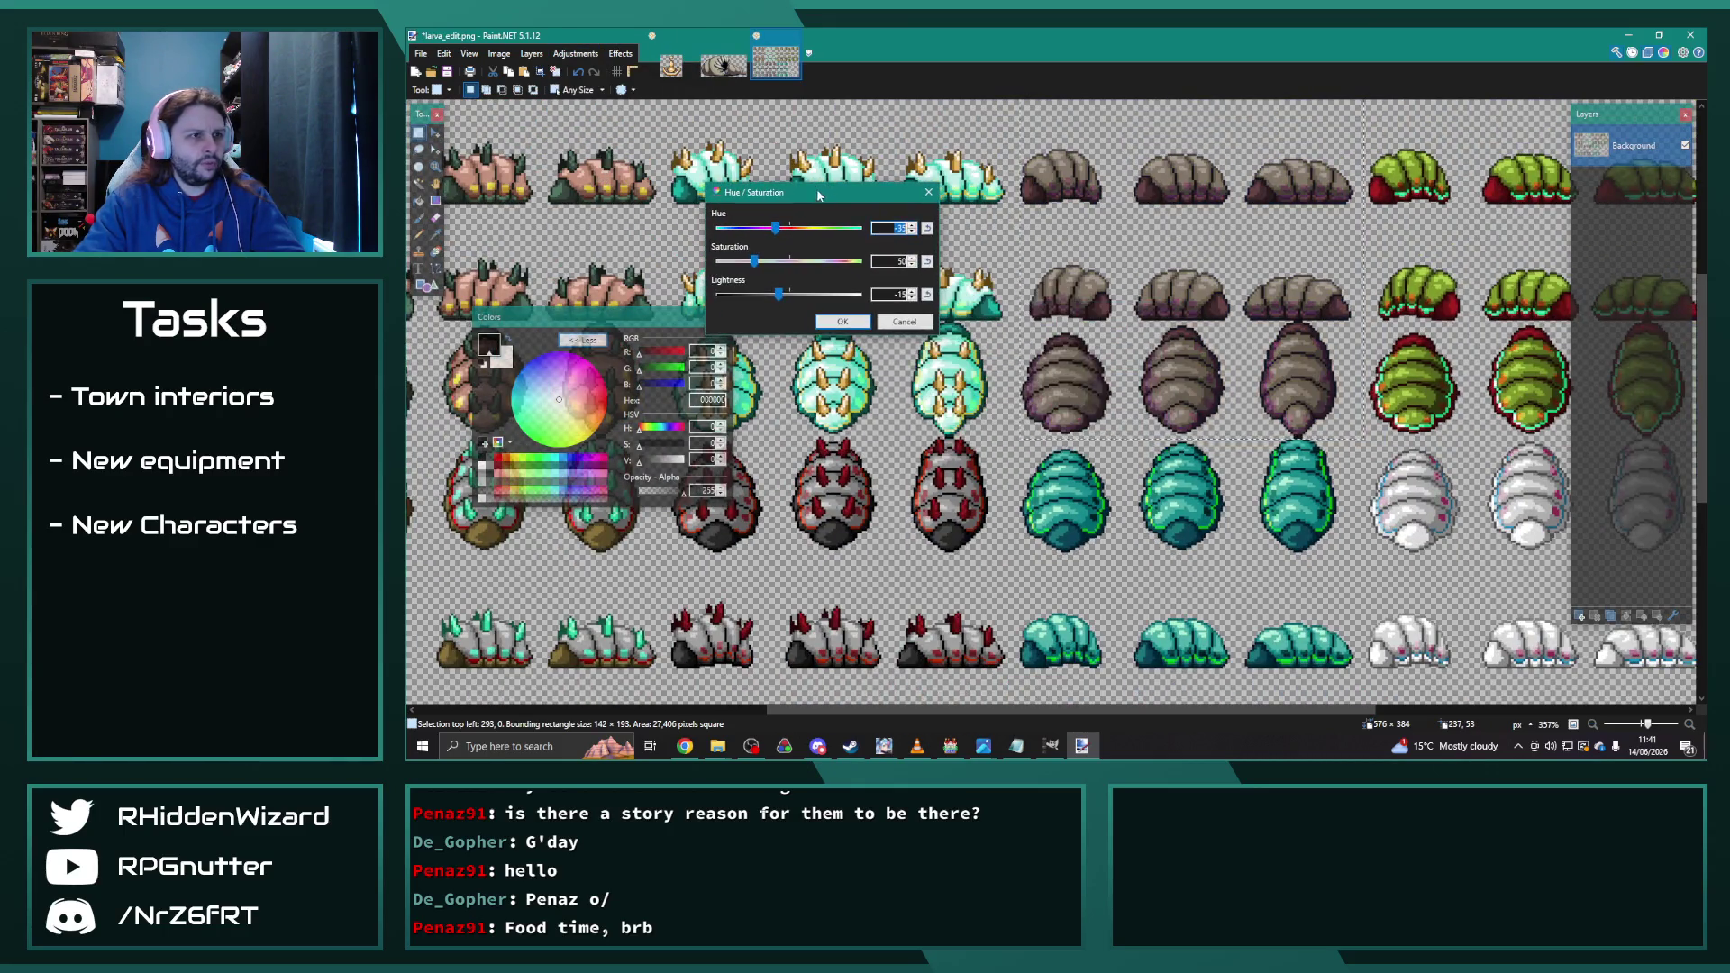
click(844, 326)
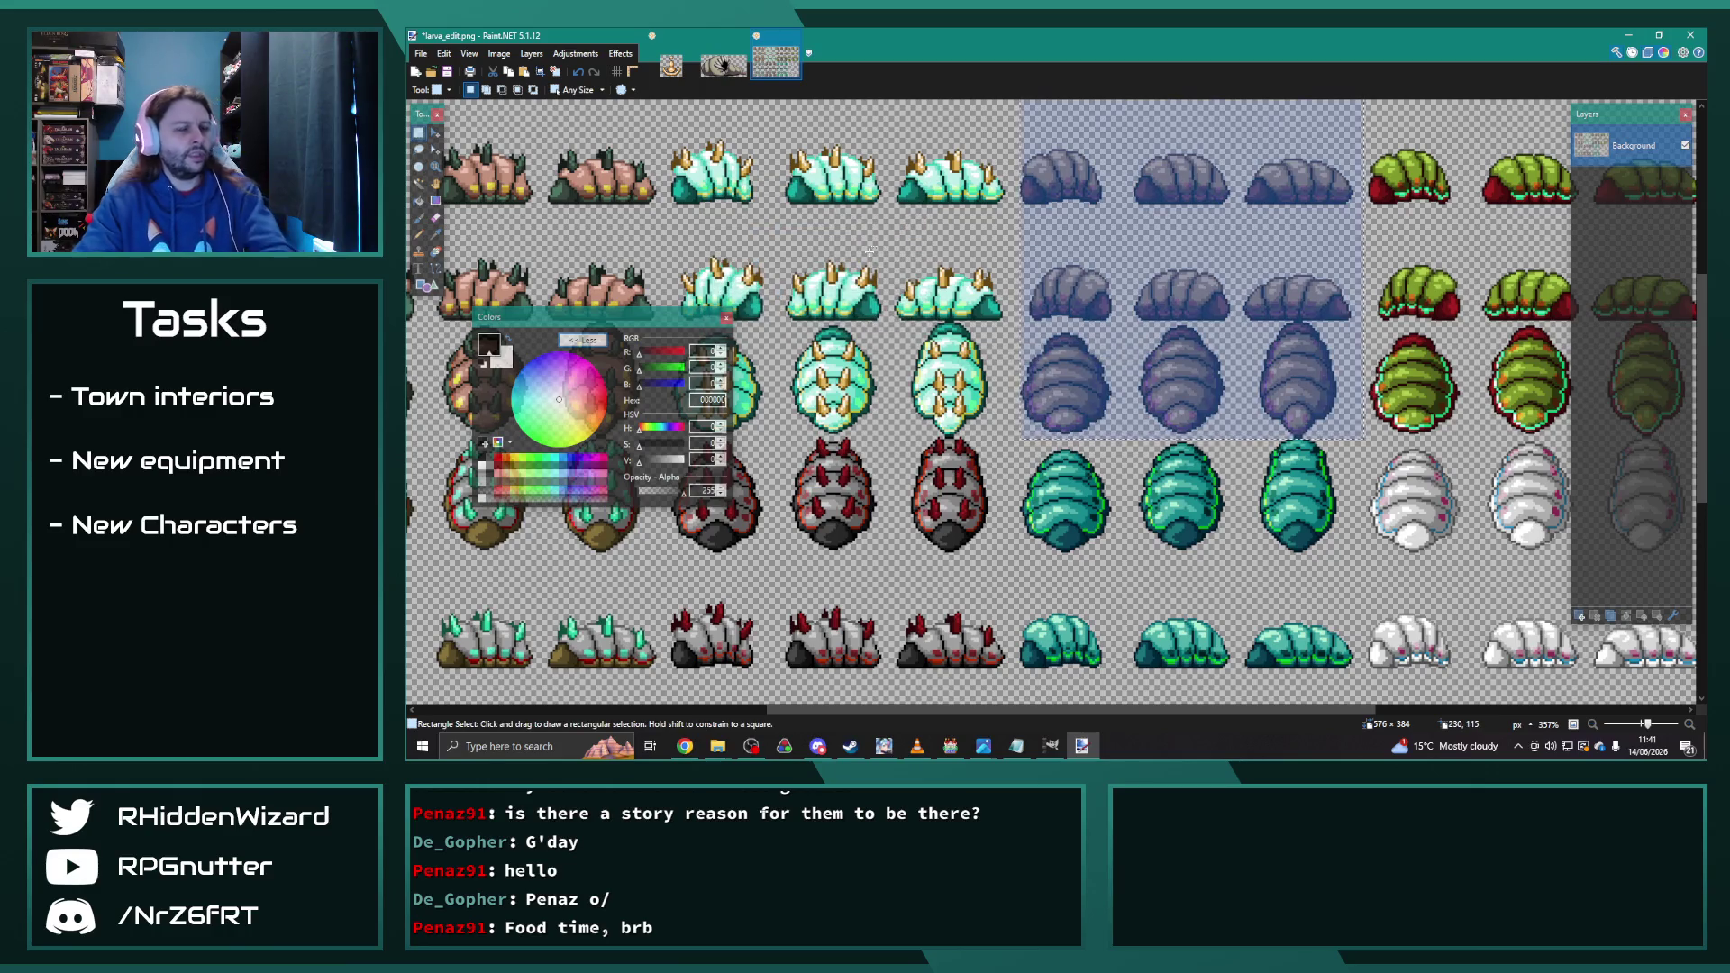
click(928, 268)
scroll(897, 296, down, 3)
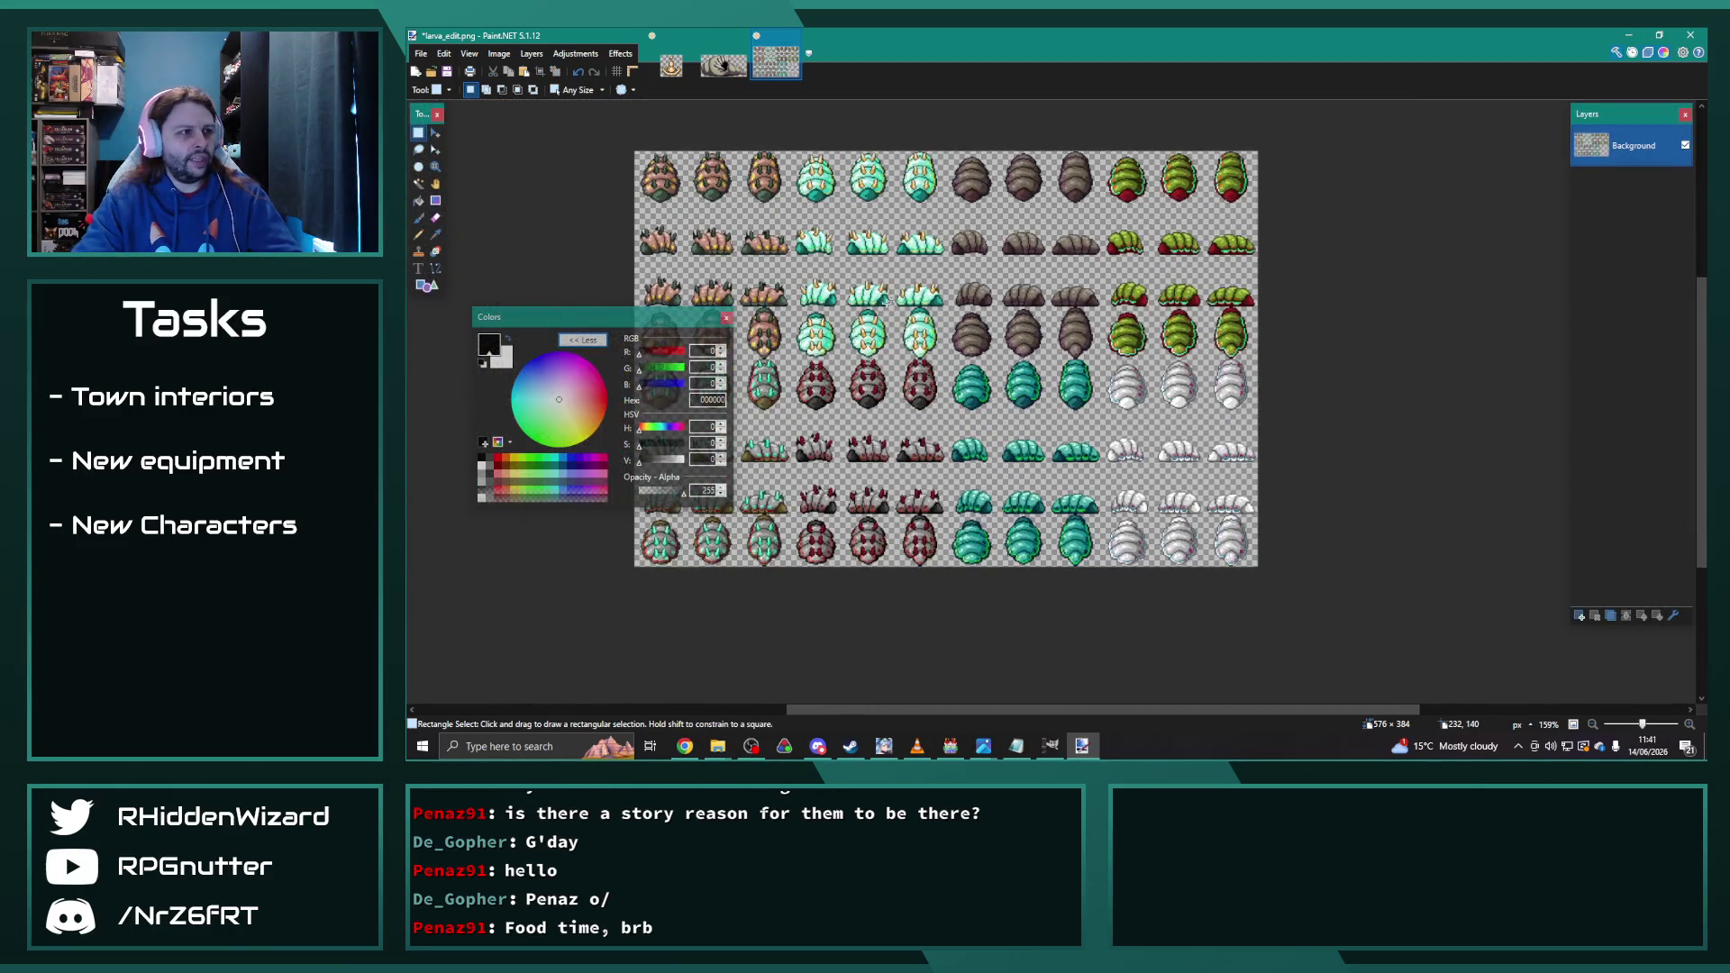
Step: Save larva_edit.png, confirming the save settings
click(420, 54)
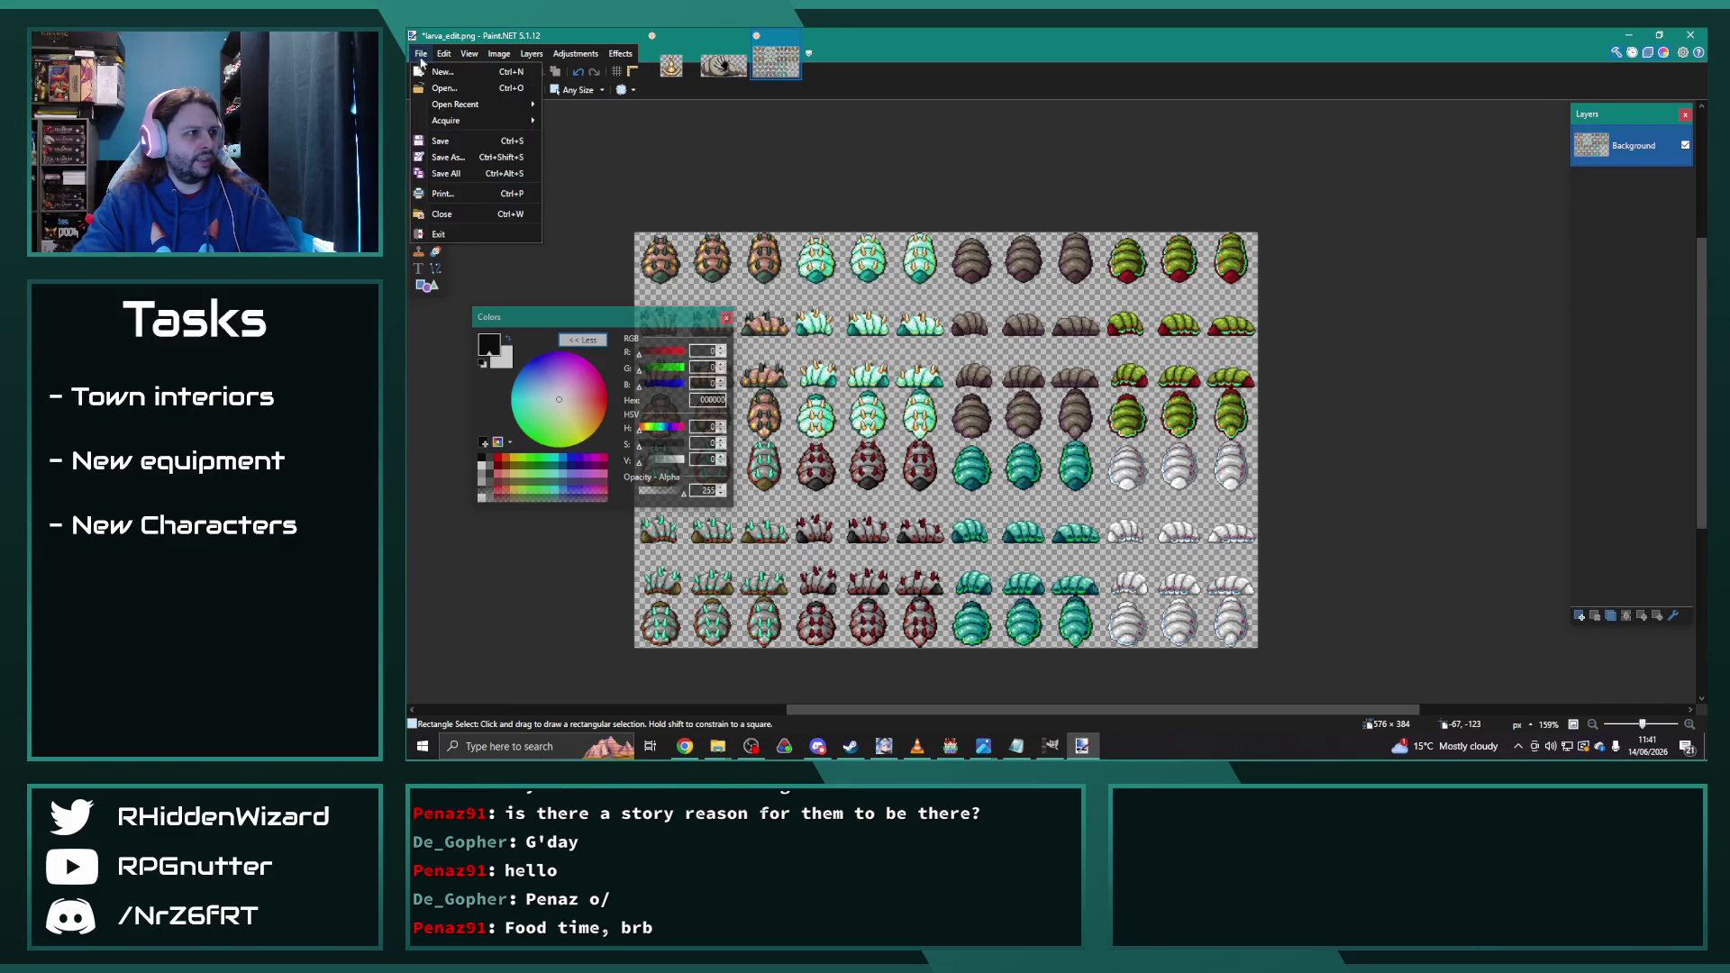
click(466, 146)
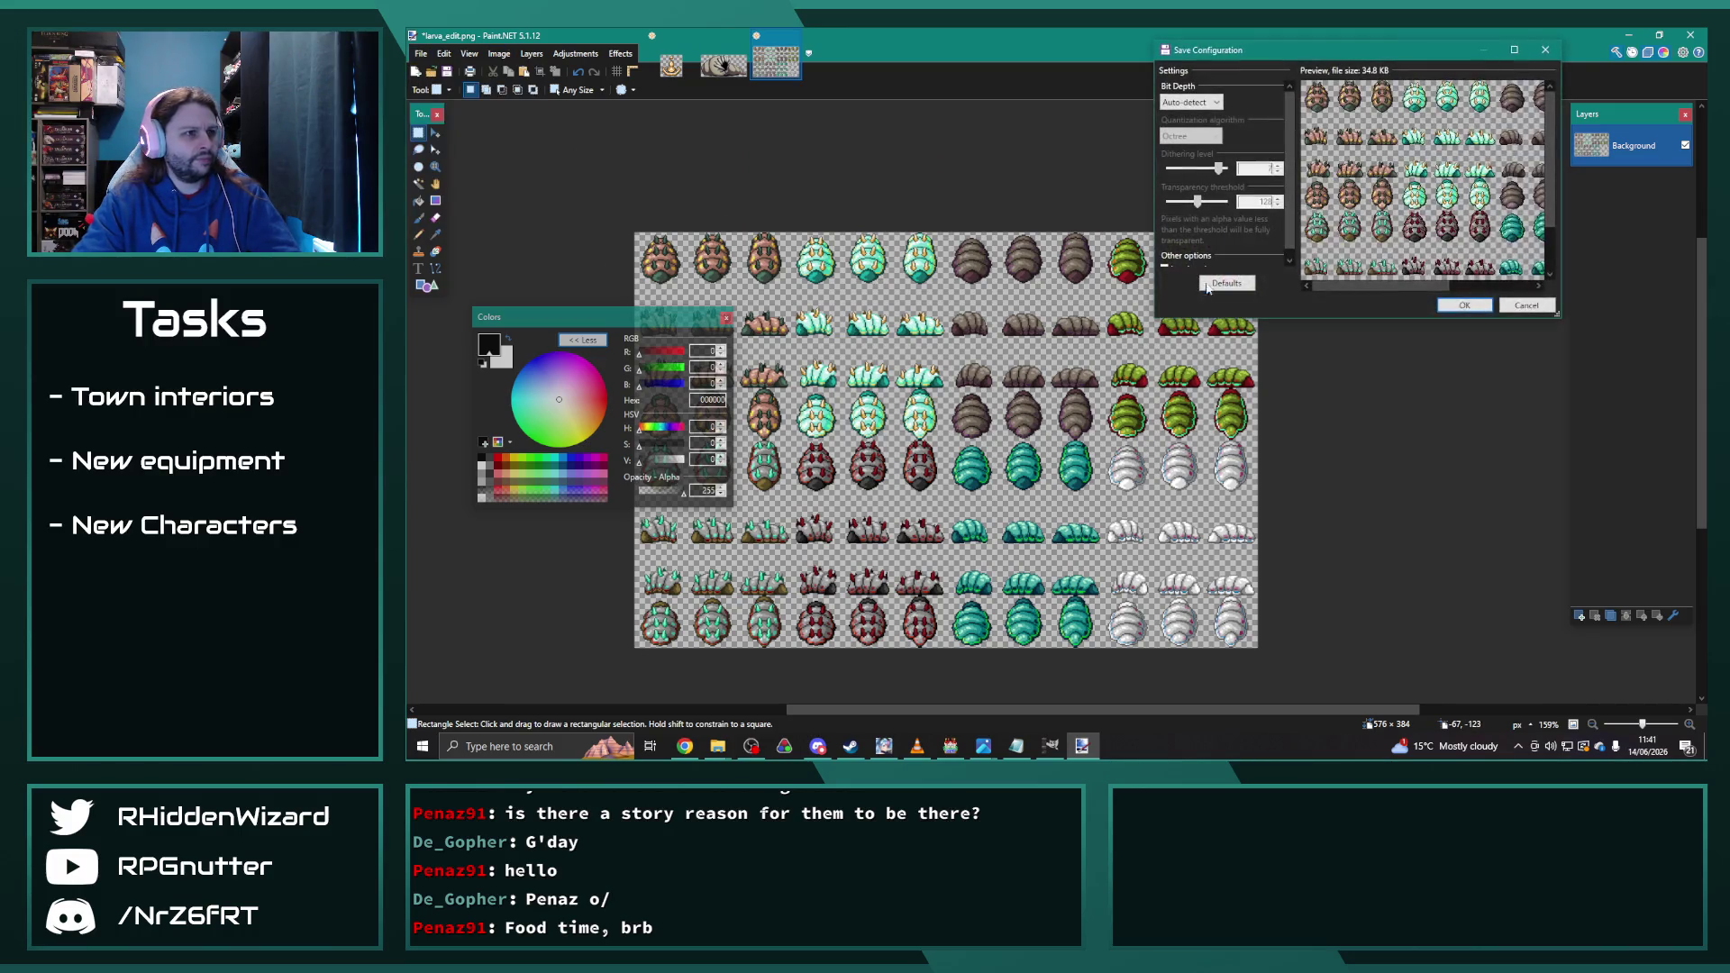
click(1467, 307)
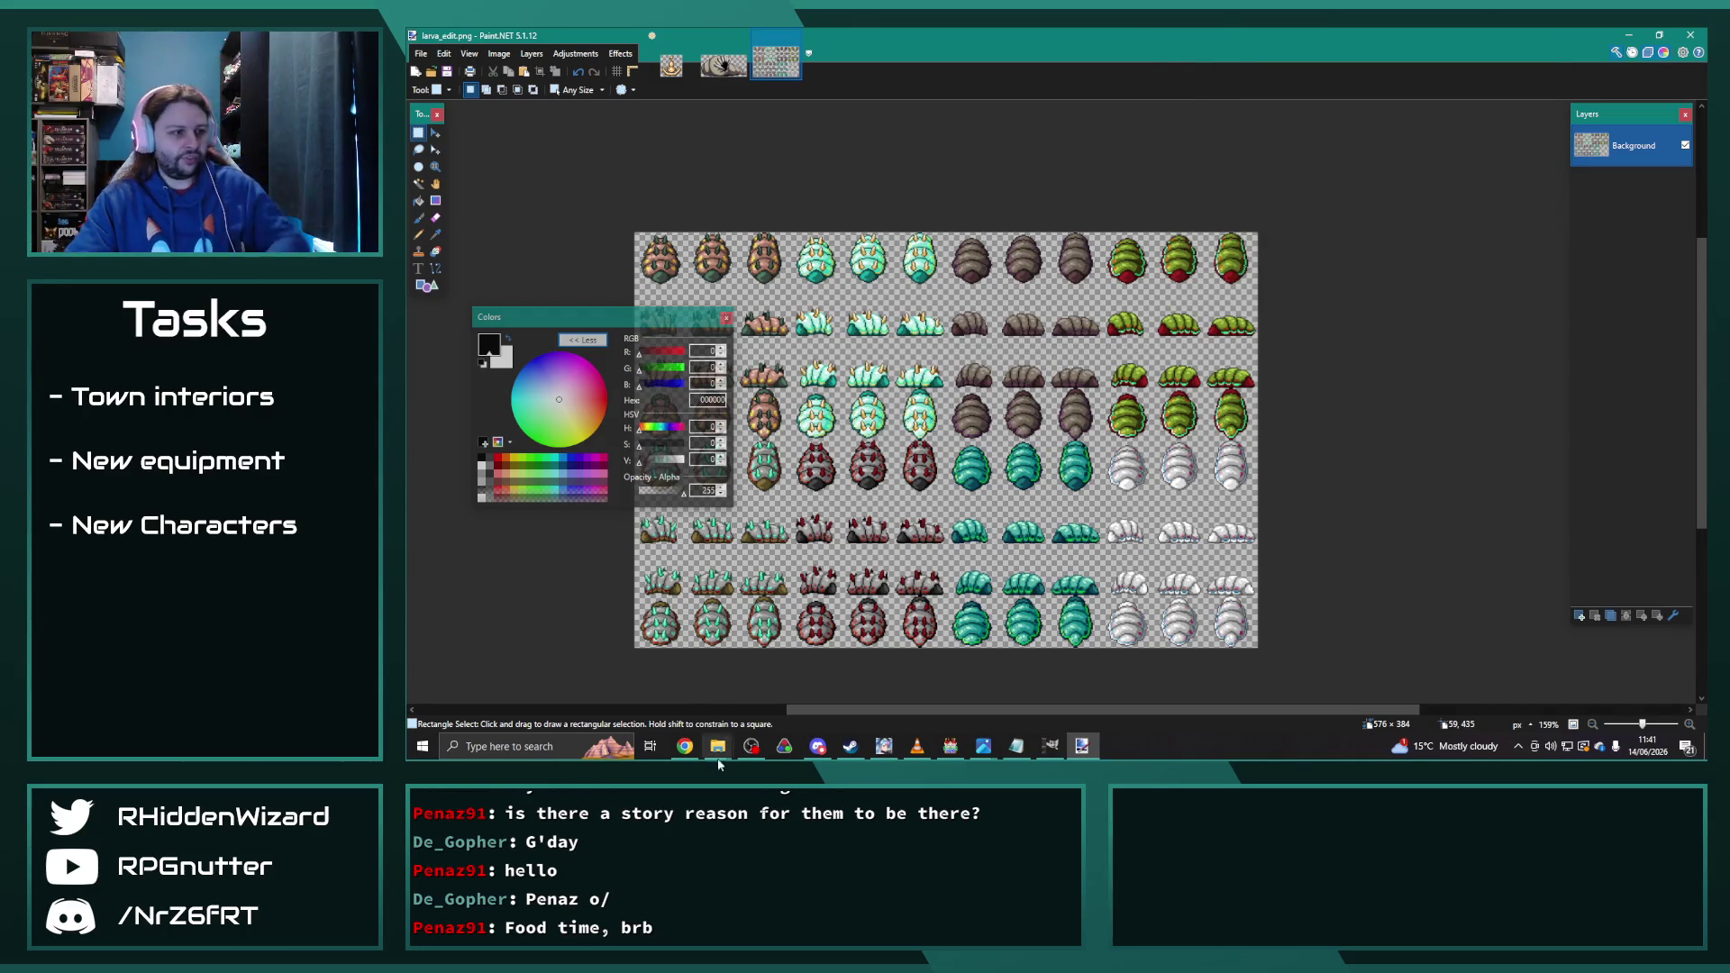
click(718, 746)
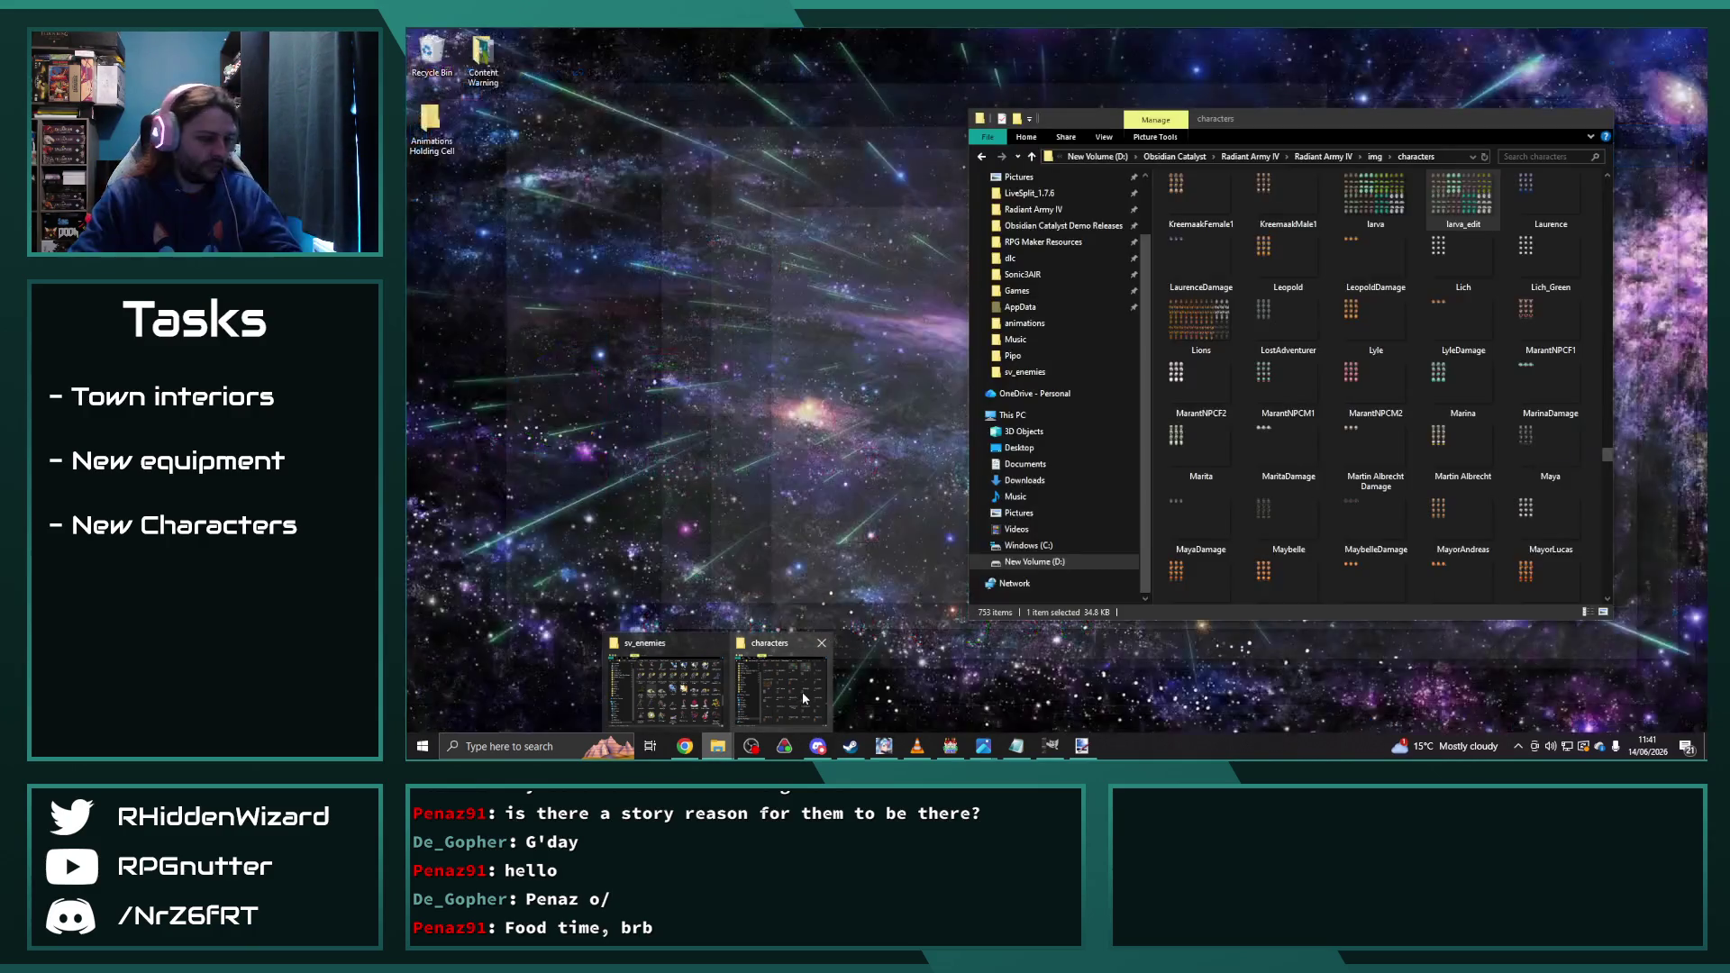
Step: In a new File Explorer window, go to Radiant Army IV > img > faces
key(super+e)
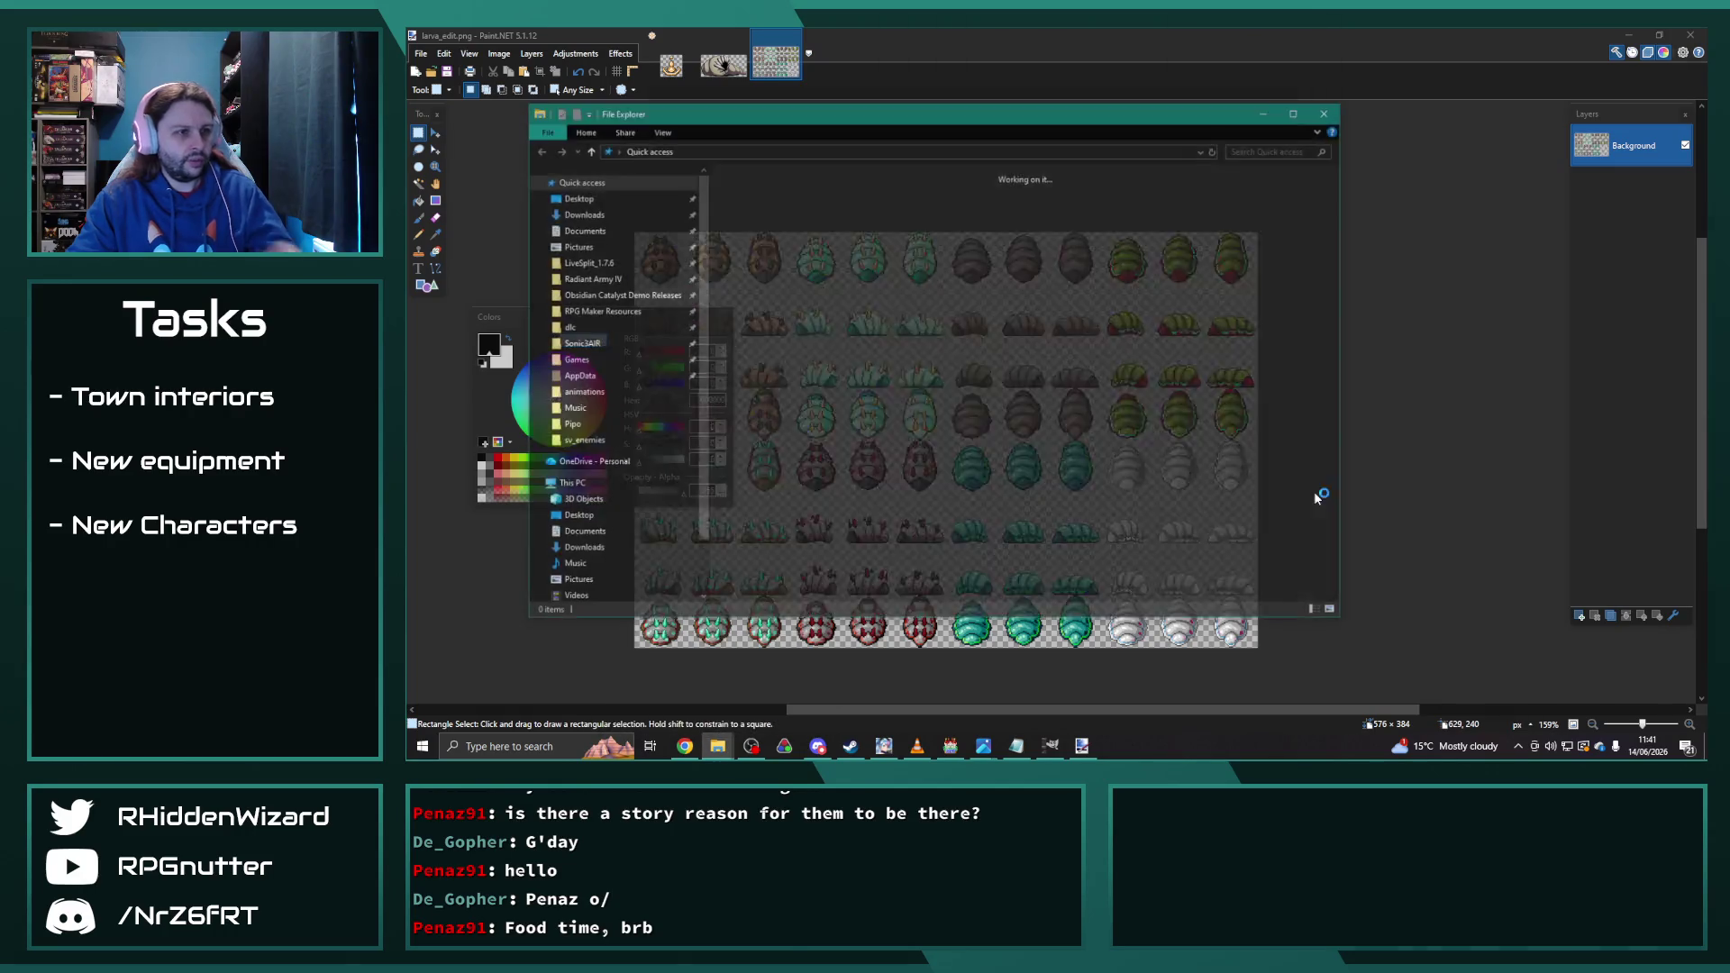
mouse_move(857, 128)
mouse_down()
mouse_move(984, 126)
mouse_move(1075, 99)
mouse_up()
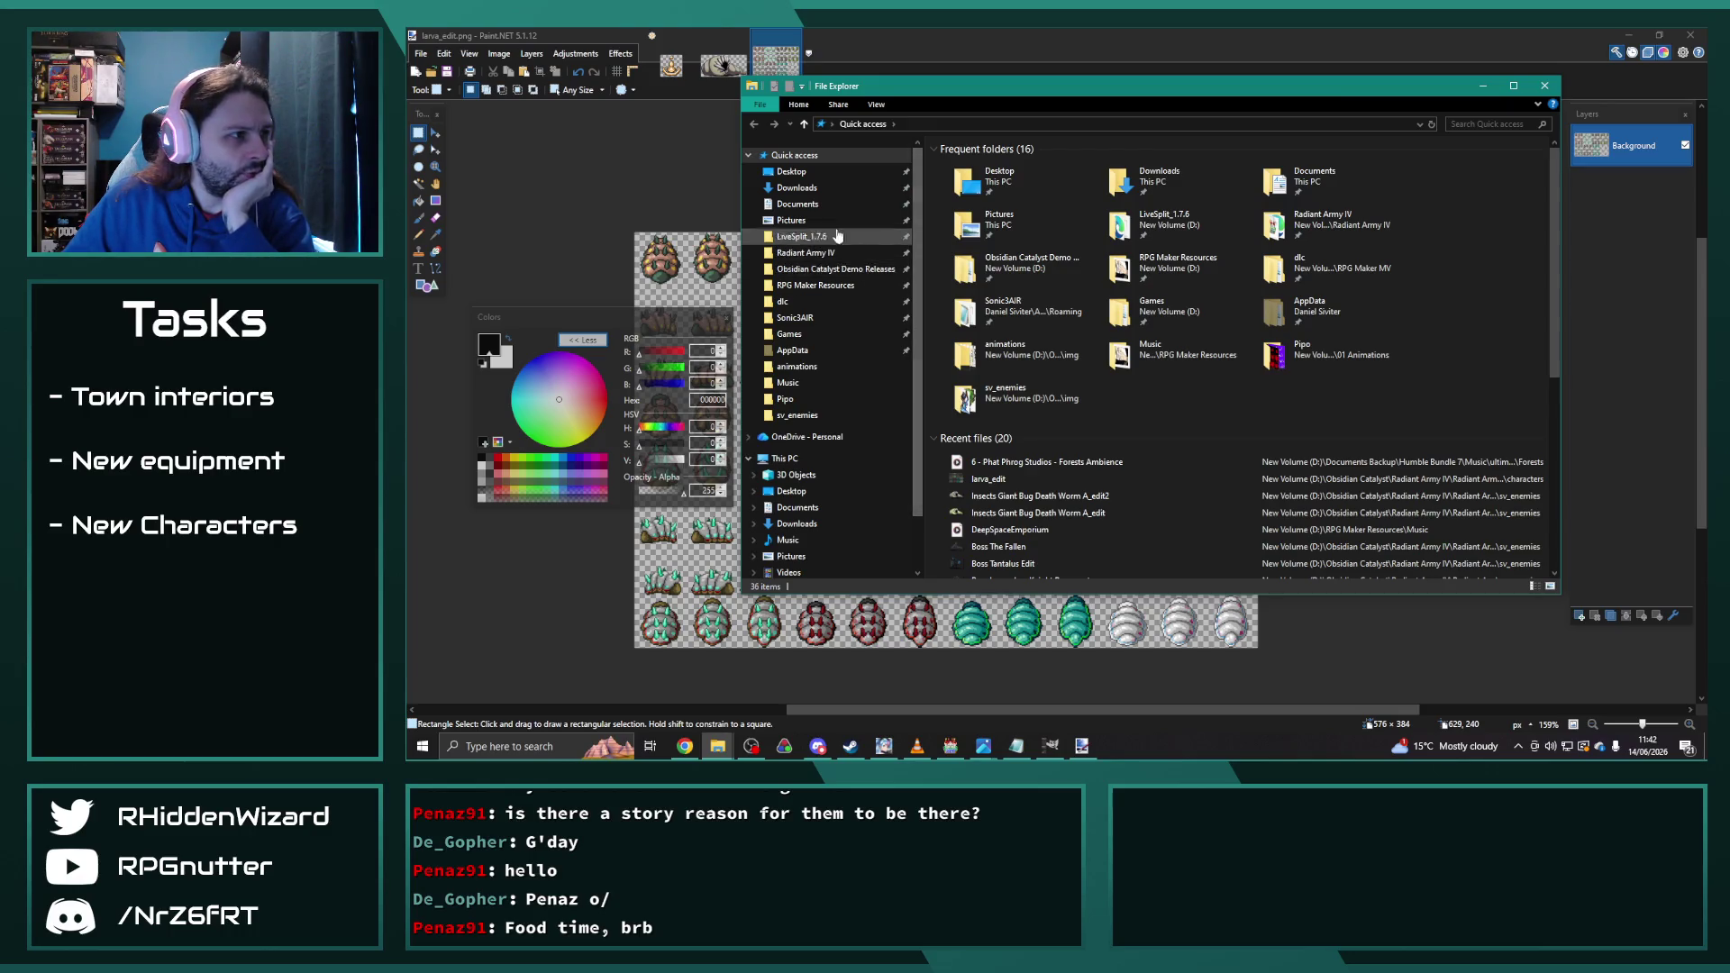
click(805, 252)
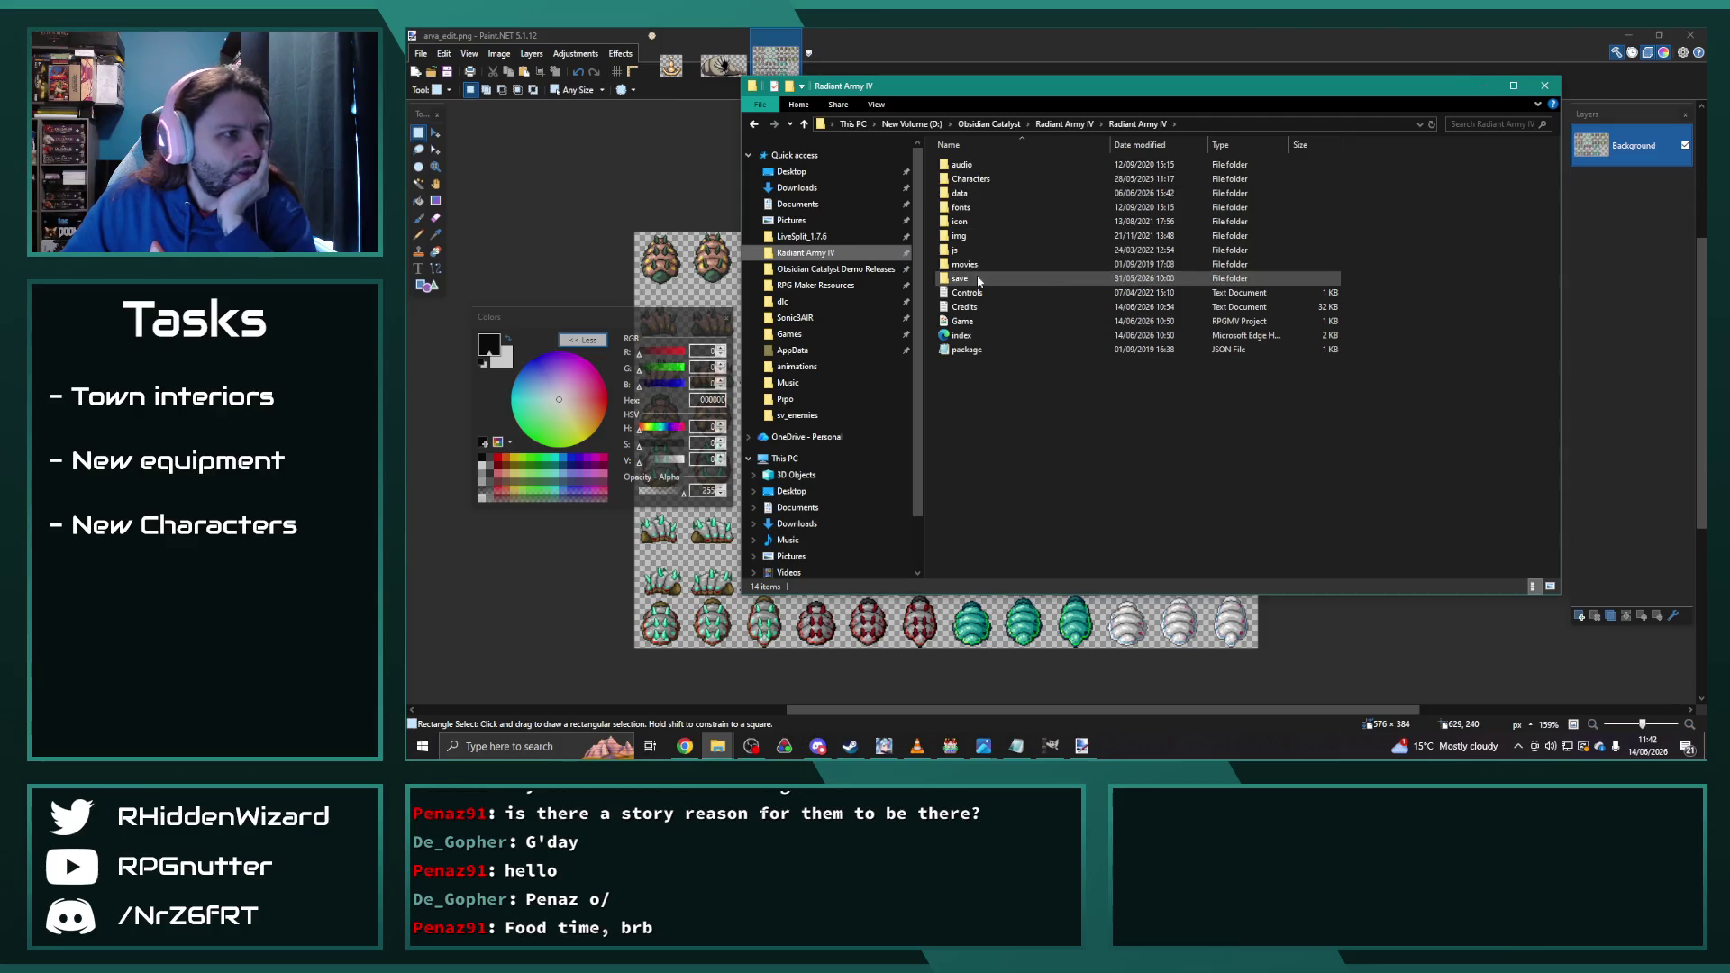
double_click(973, 236)
click(984, 237)
double_click(985, 239)
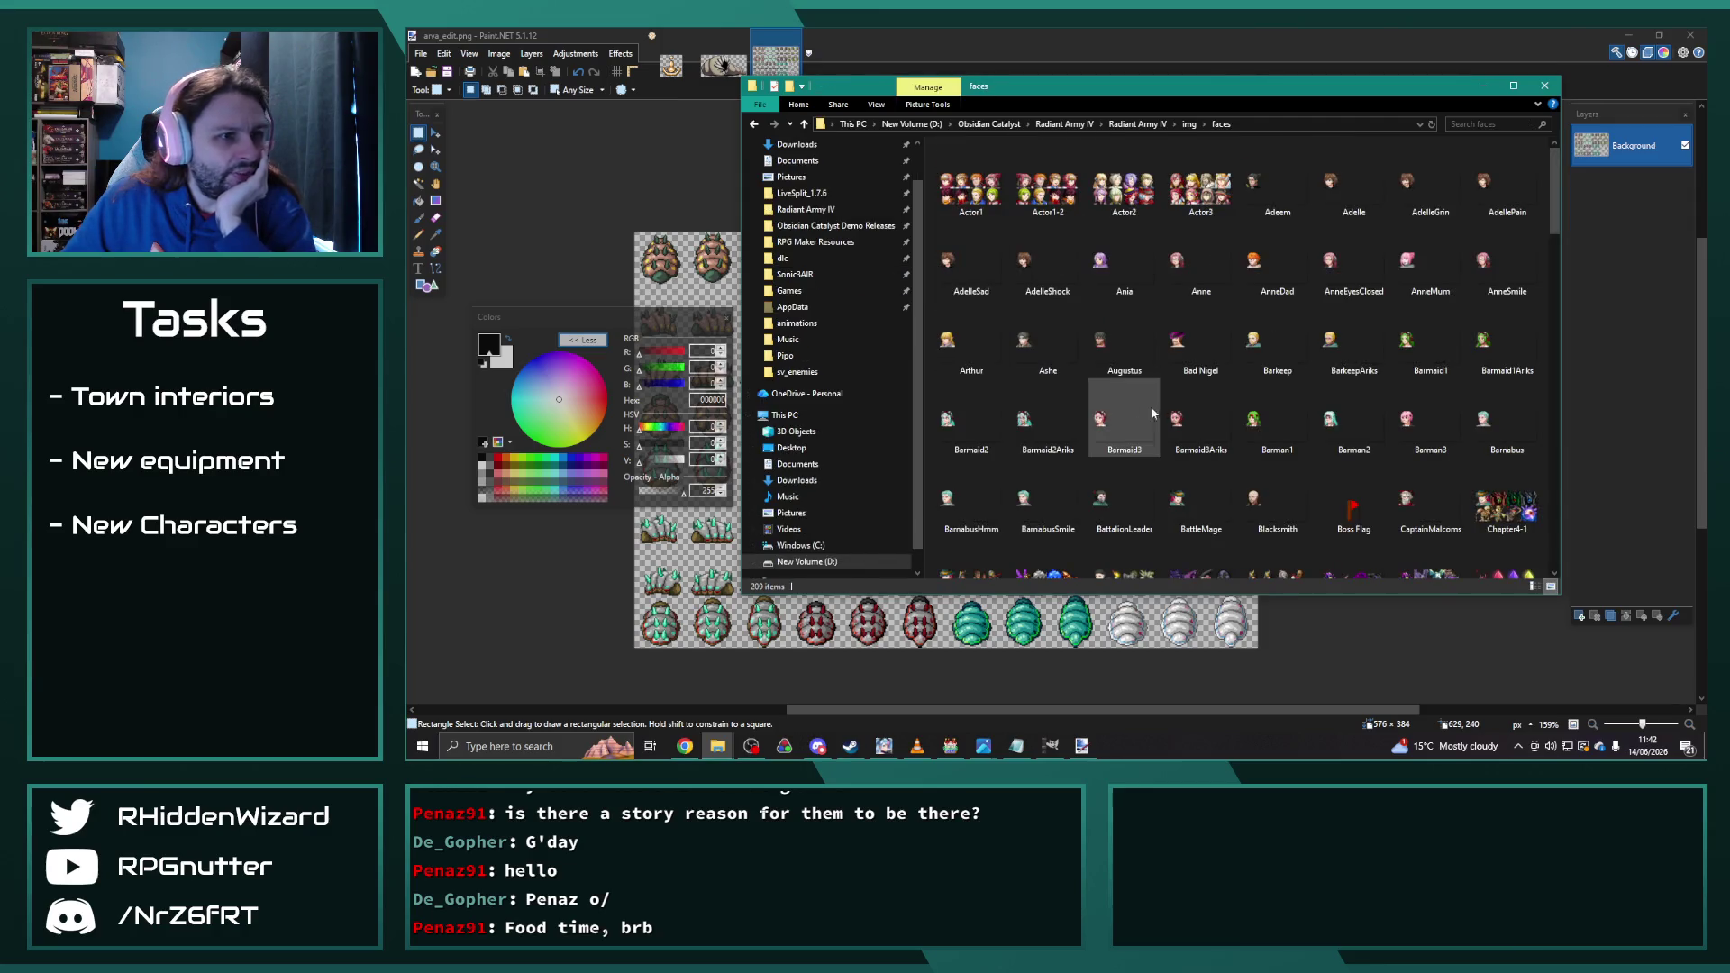
Step: Drag Chapter6.png onto Paint.NET and open it as a new image
scroll(1141, 404, down, 3)
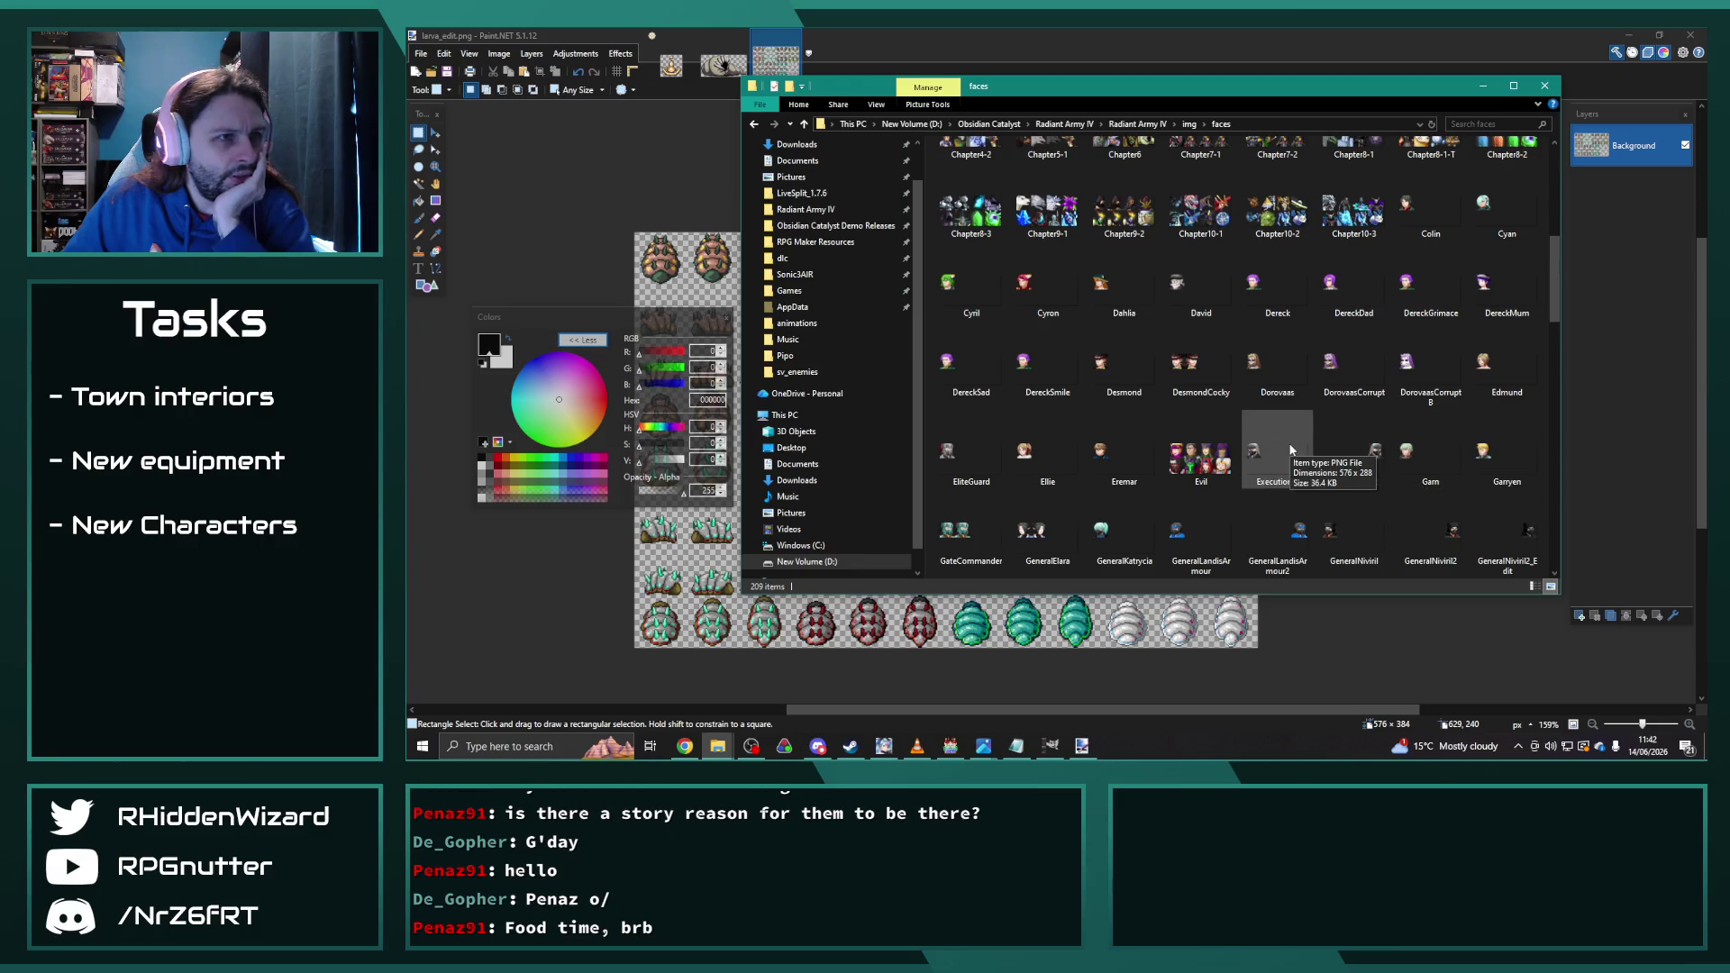
scroll(1307, 464, up, 2)
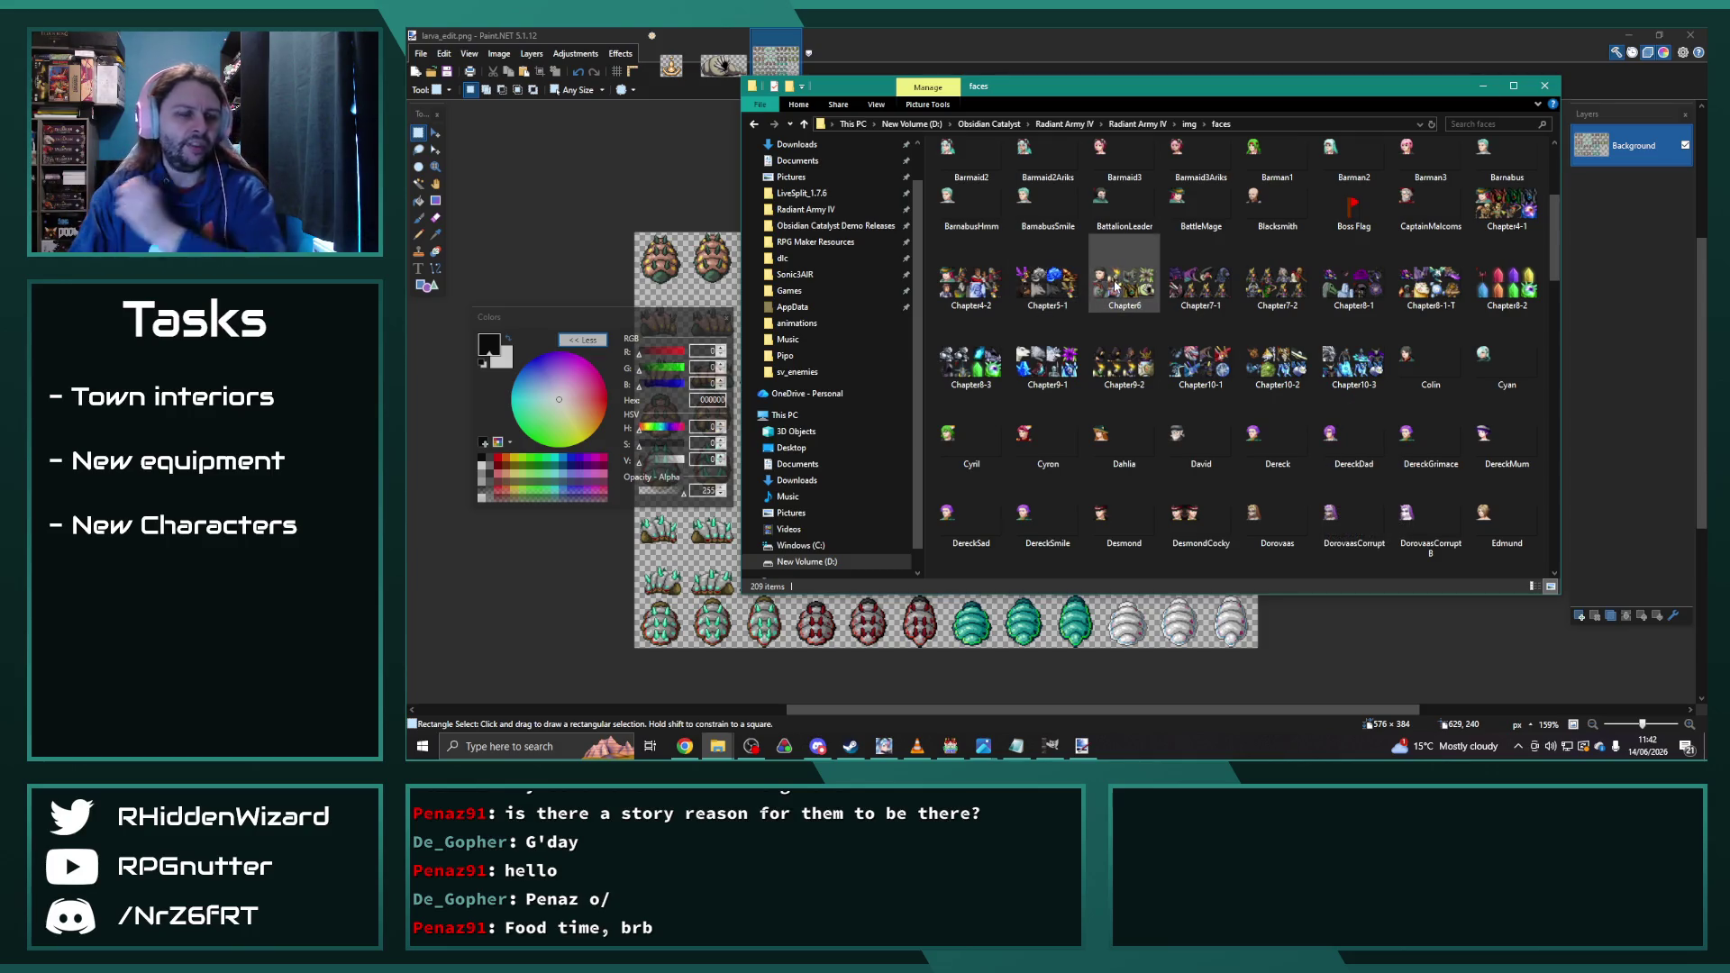
mouse_move(1136, 292)
mouse_down()
mouse_move(937, 207)
mouse_move(901, 56)
mouse_up()
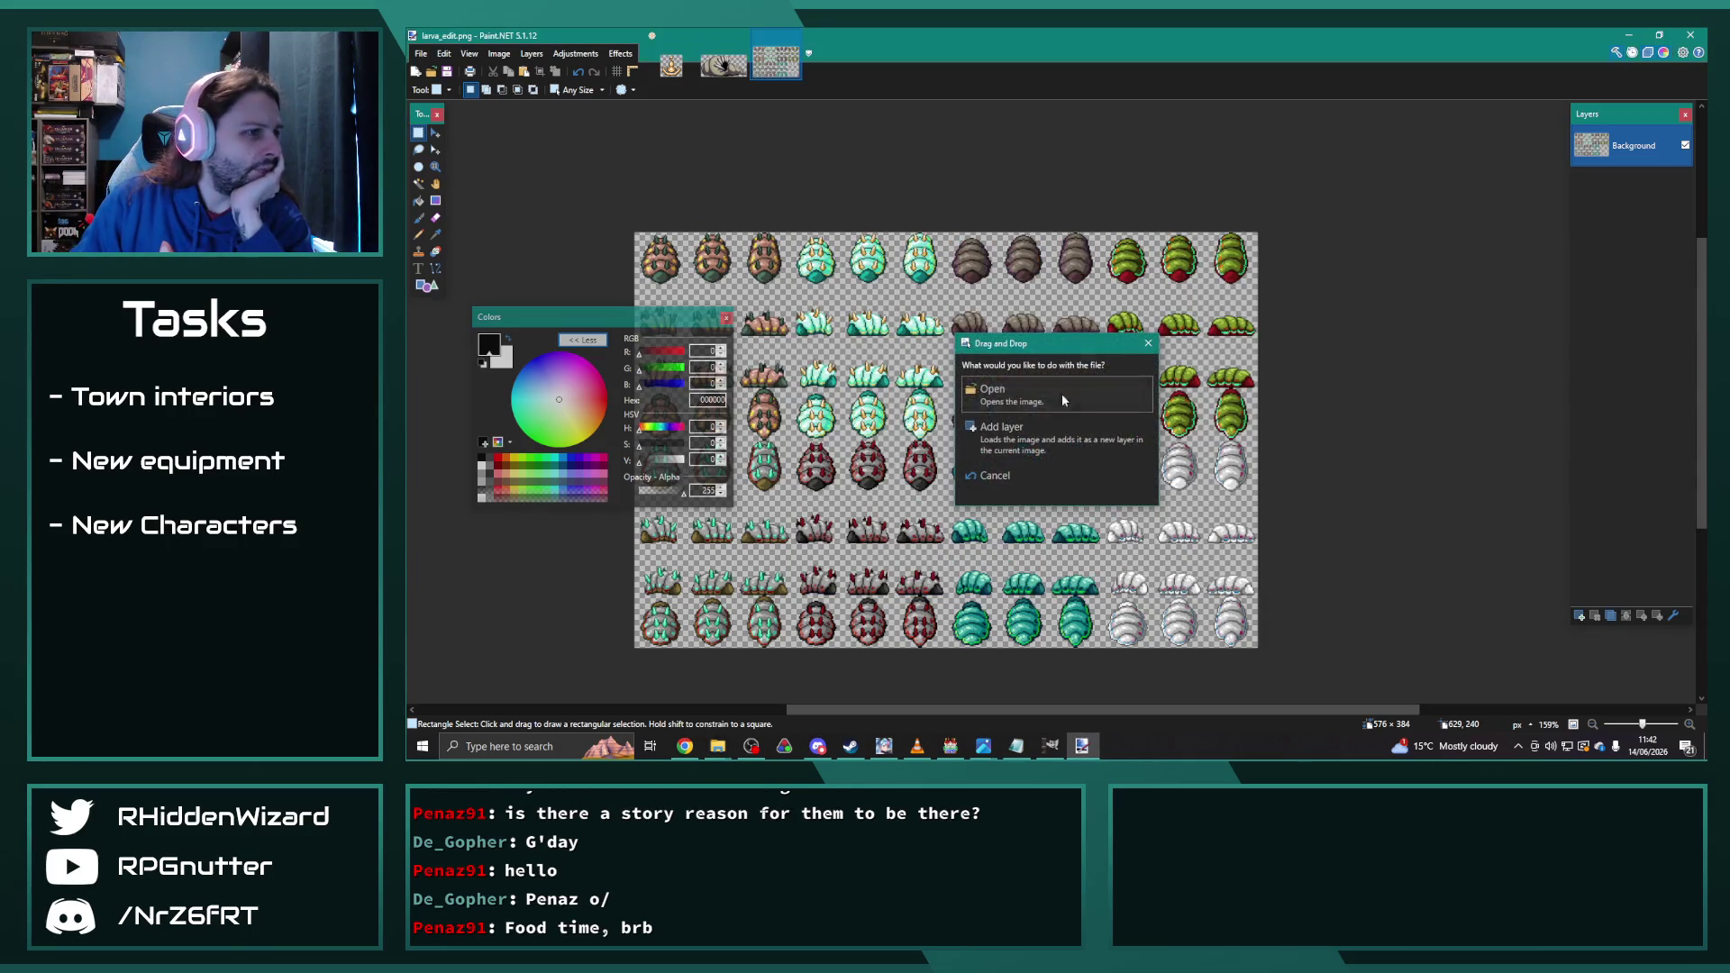
click(1056, 396)
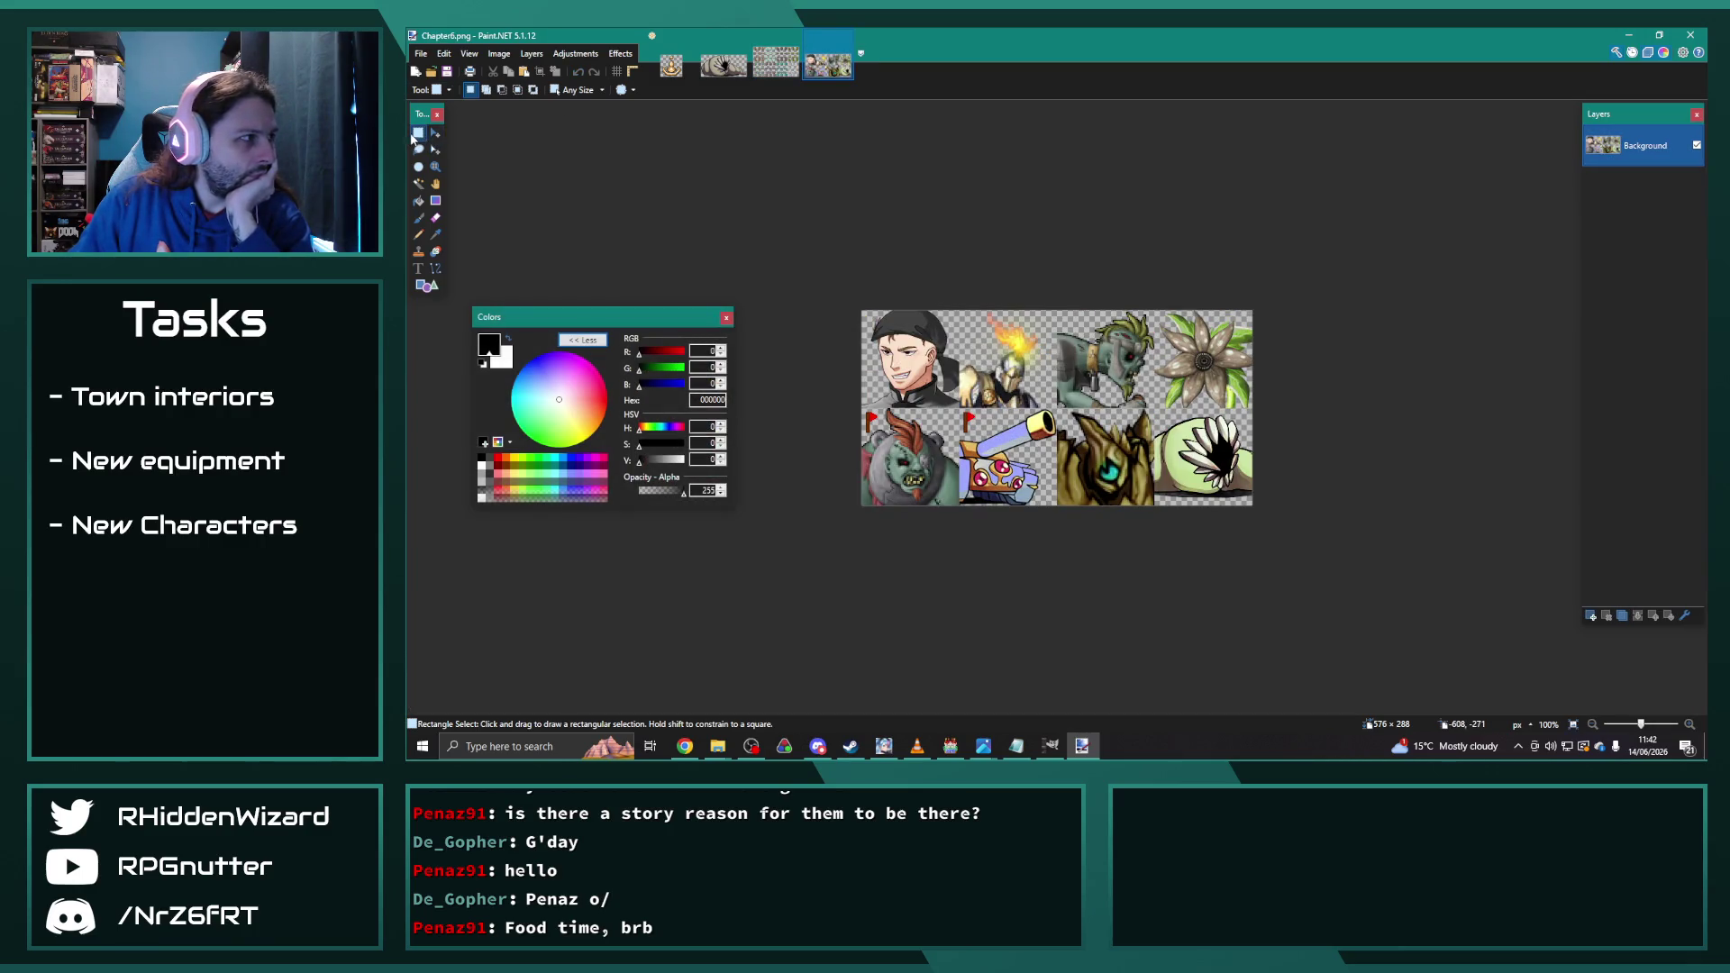
Step: Select the bottom-right portrait with a fixed 144×144 selection and desaturate it via Hue/Saturation
click(577, 91)
click(581, 101)
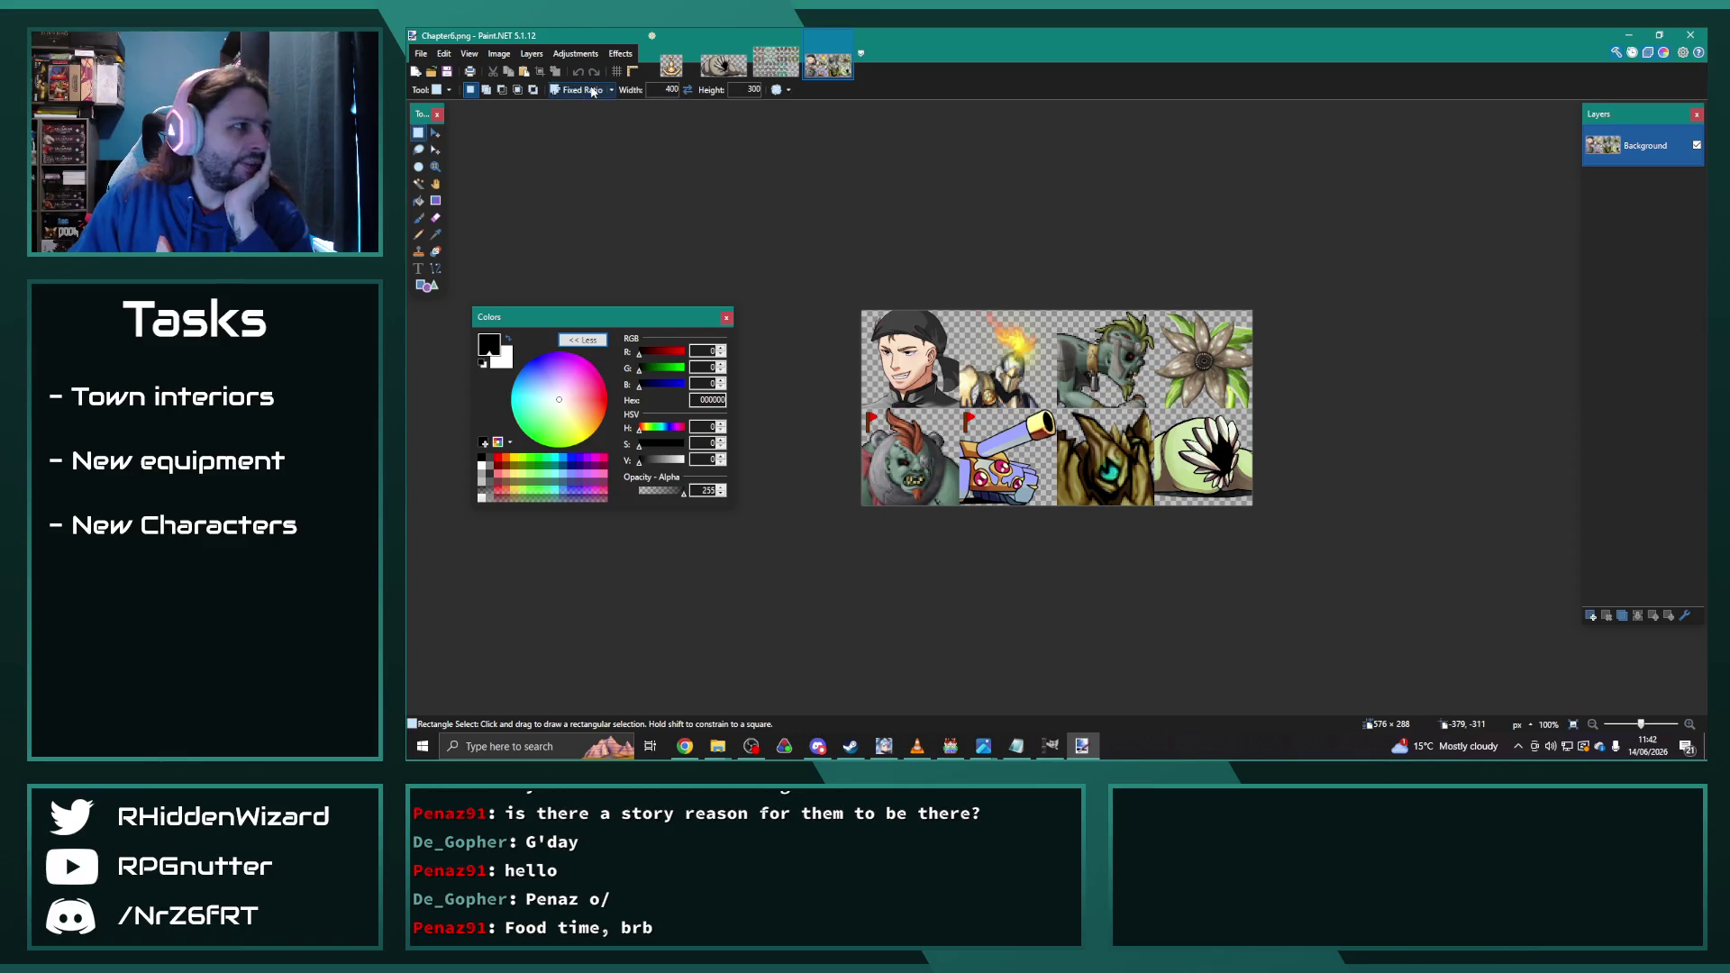
click(592, 94)
click(584, 113)
text(144)
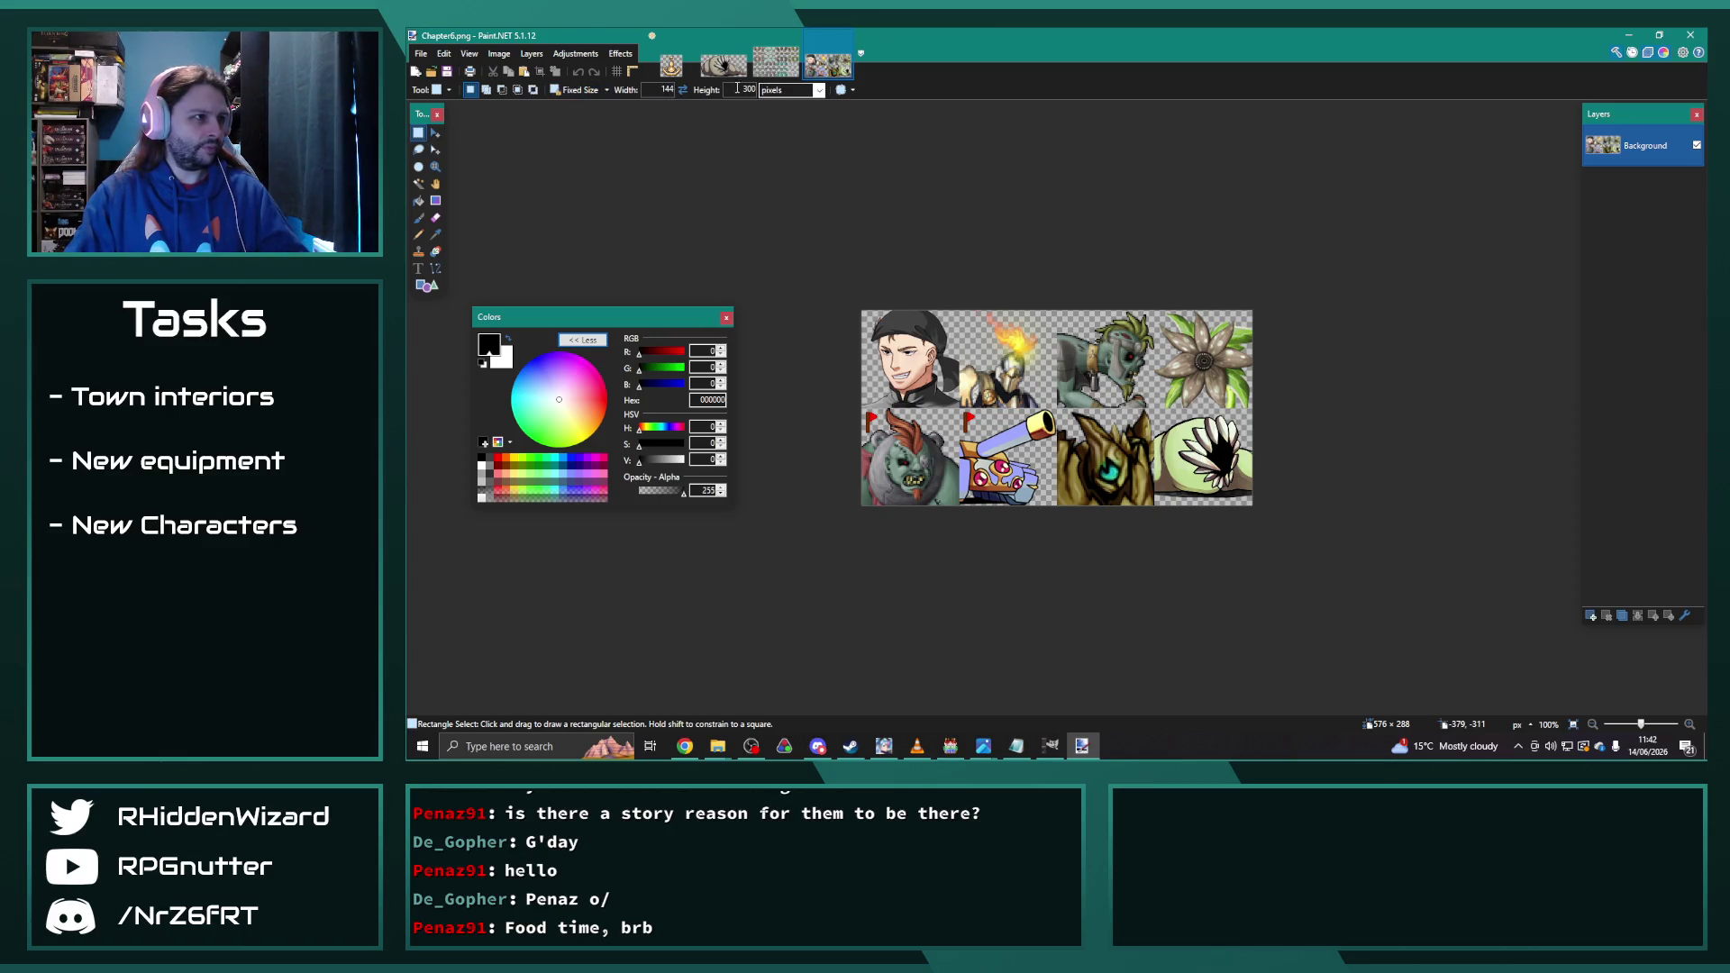
double_click(748, 89)
text(144)
click(1225, 480)
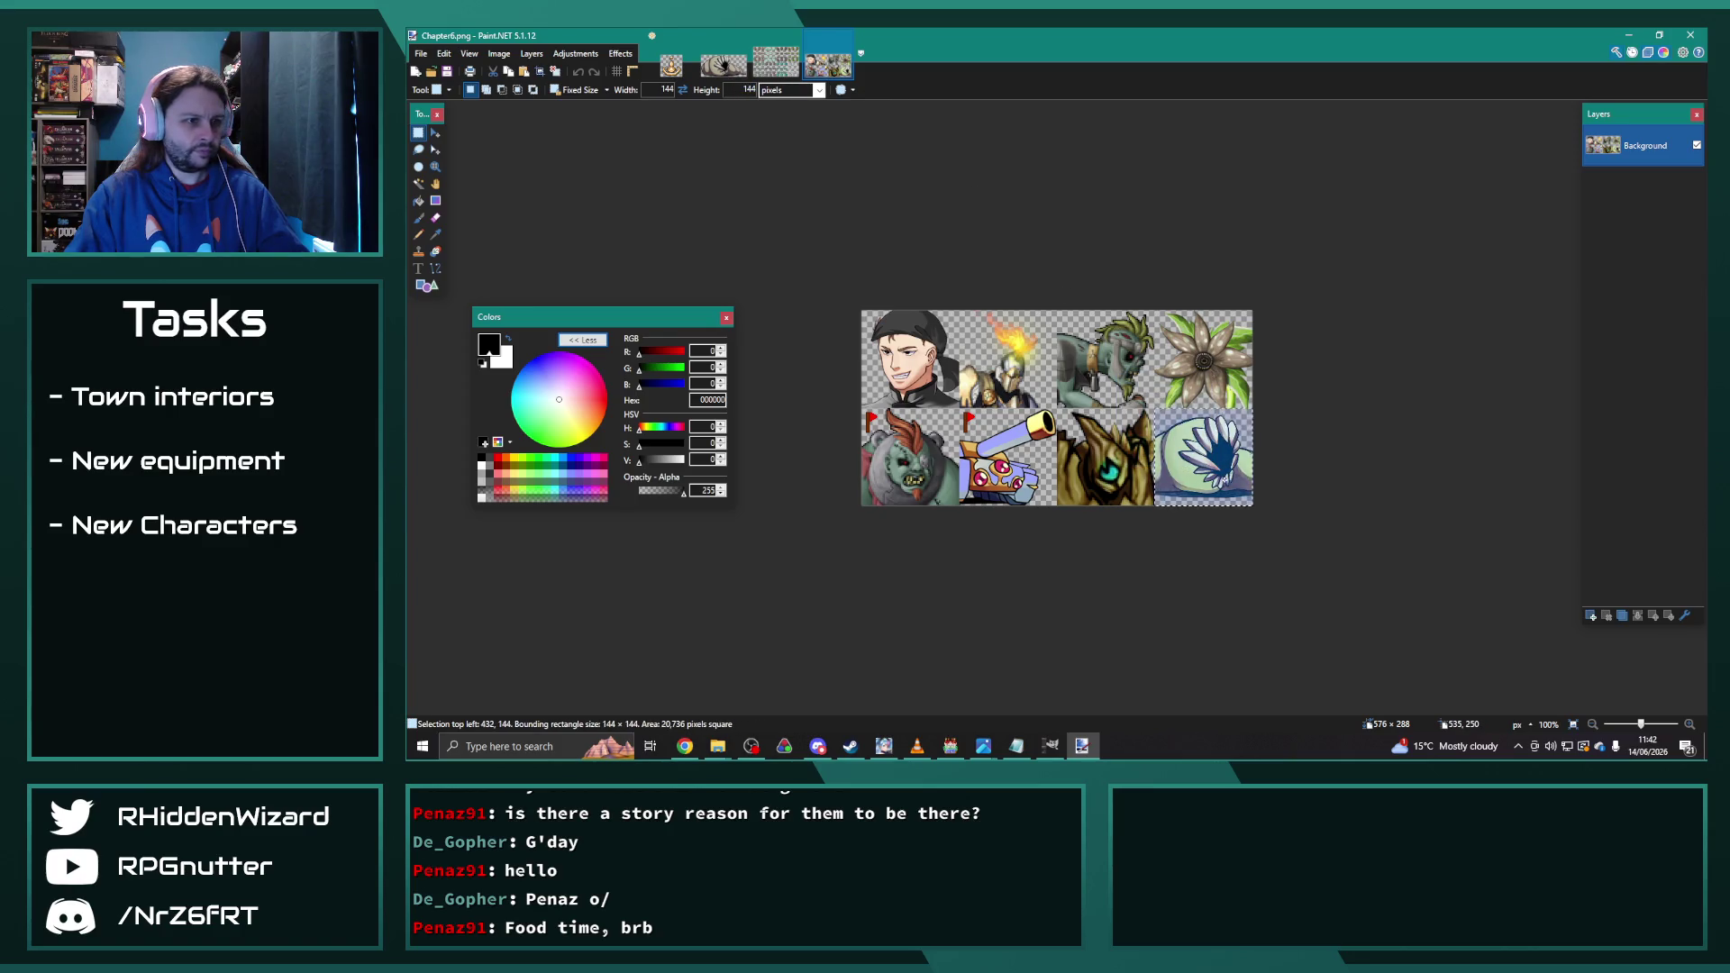
click(575, 53)
click(598, 174)
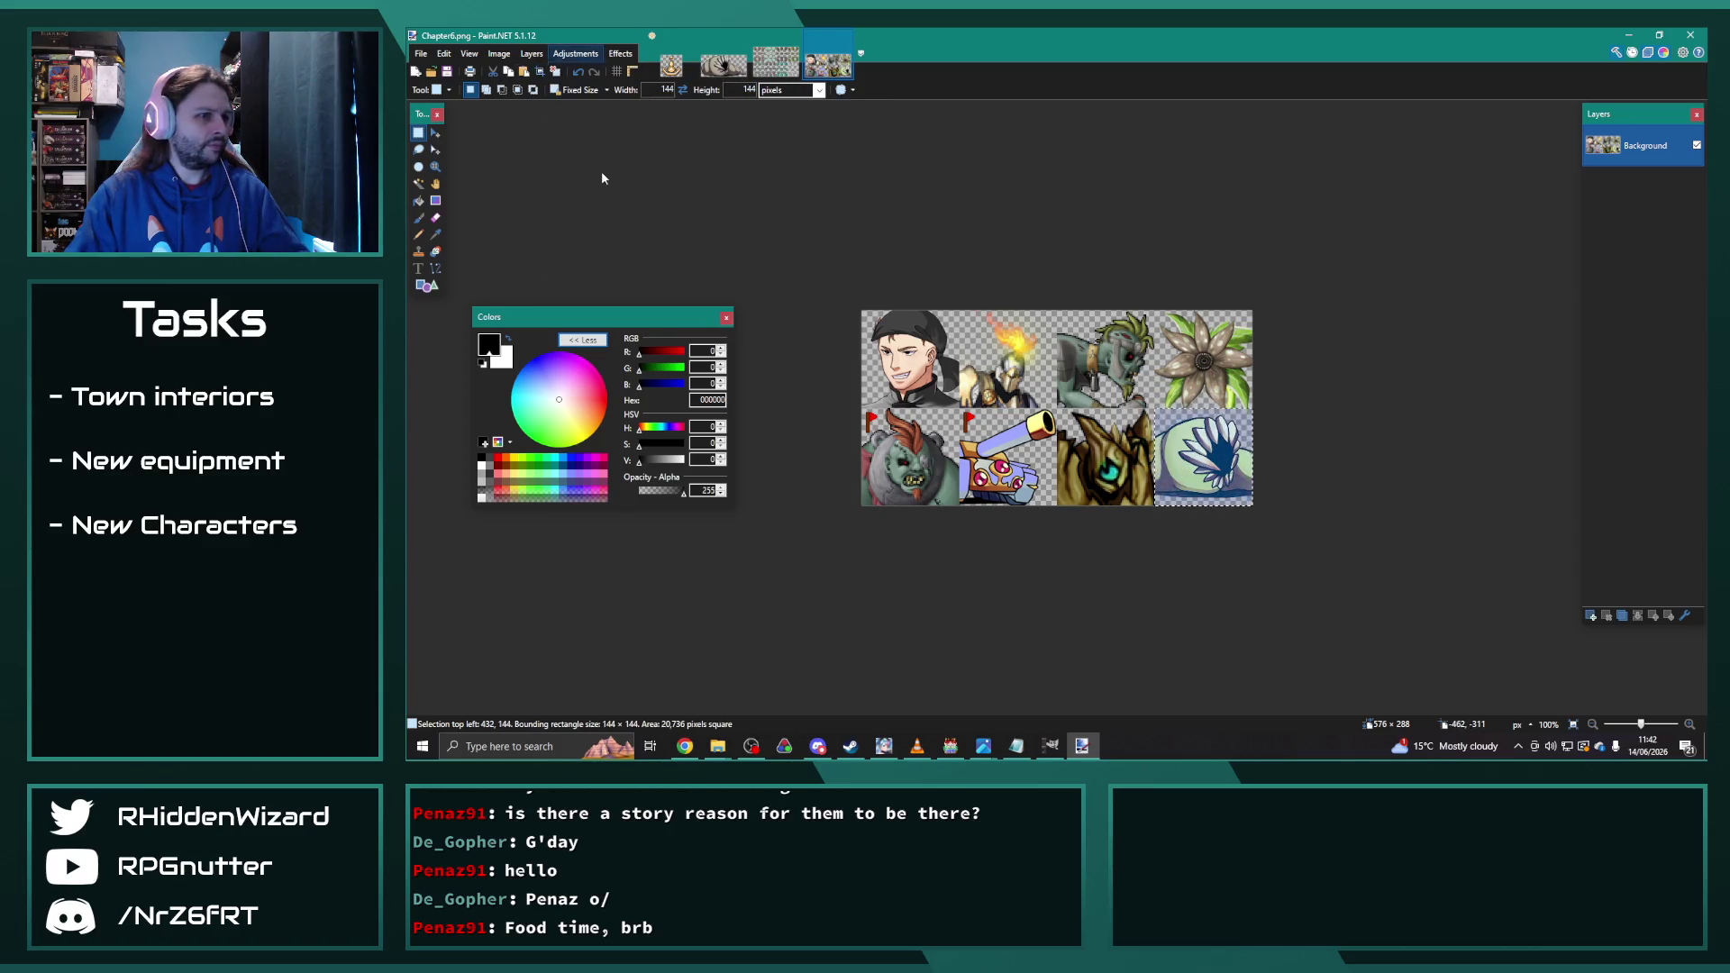
click(1077, 440)
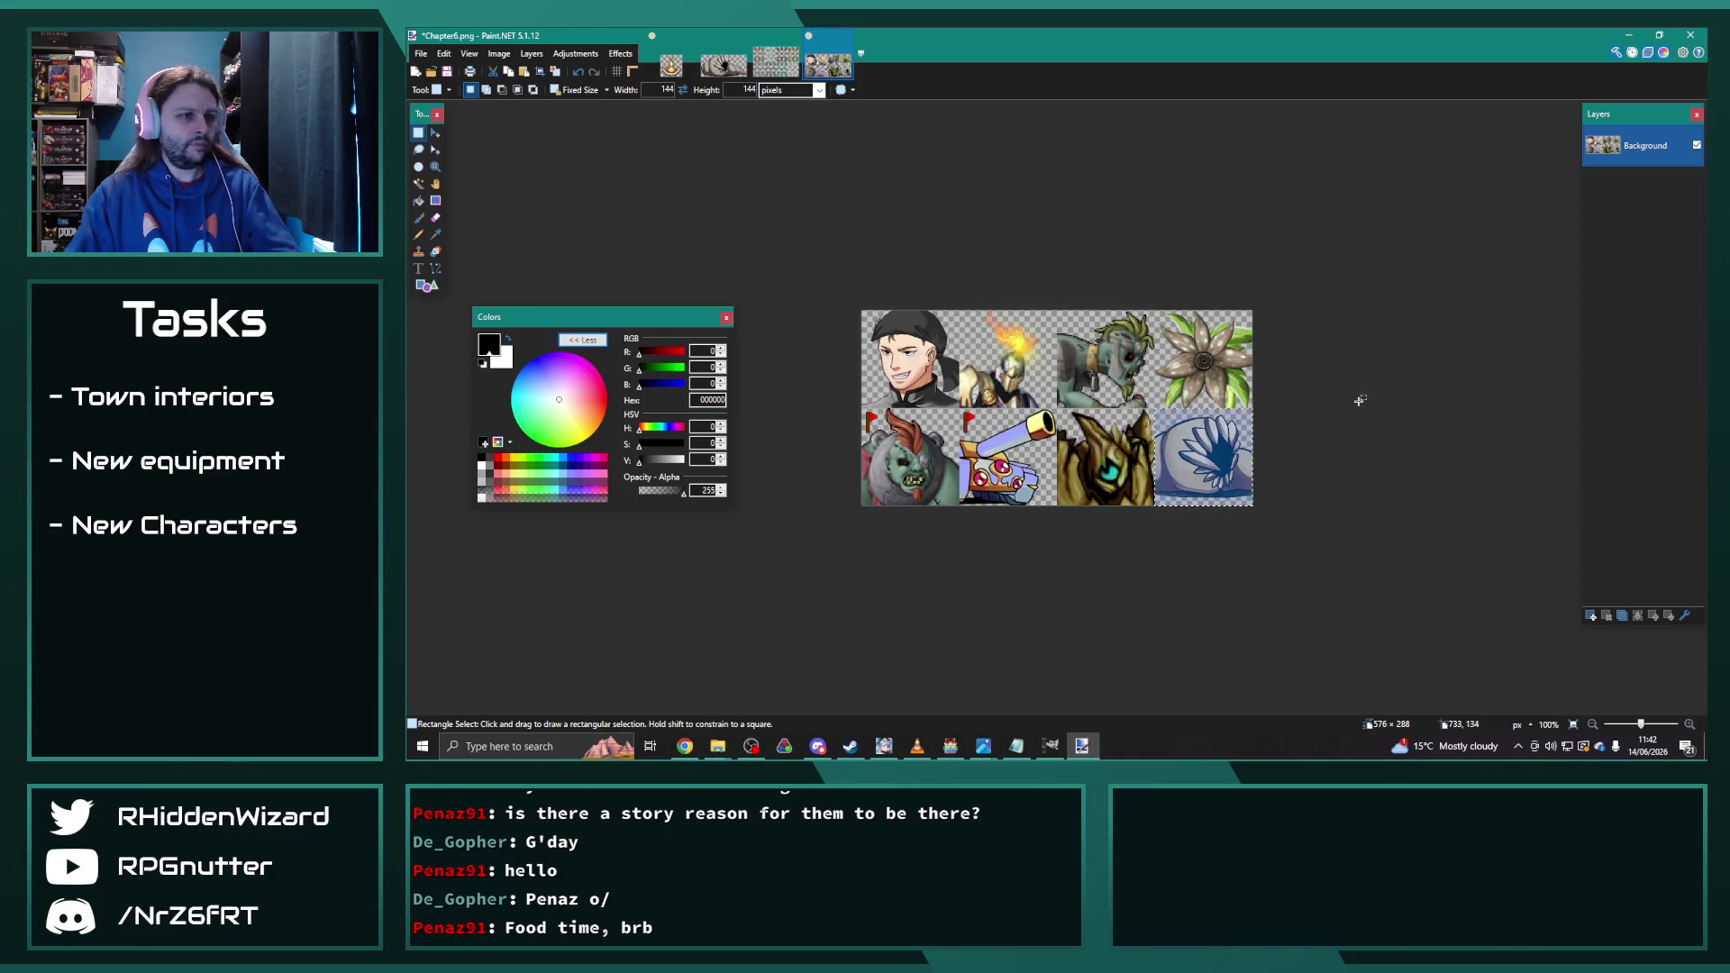
Step: Save the face sheet as Chapter11-1.png, accepting the PNG settings
click(420, 53)
click(448, 160)
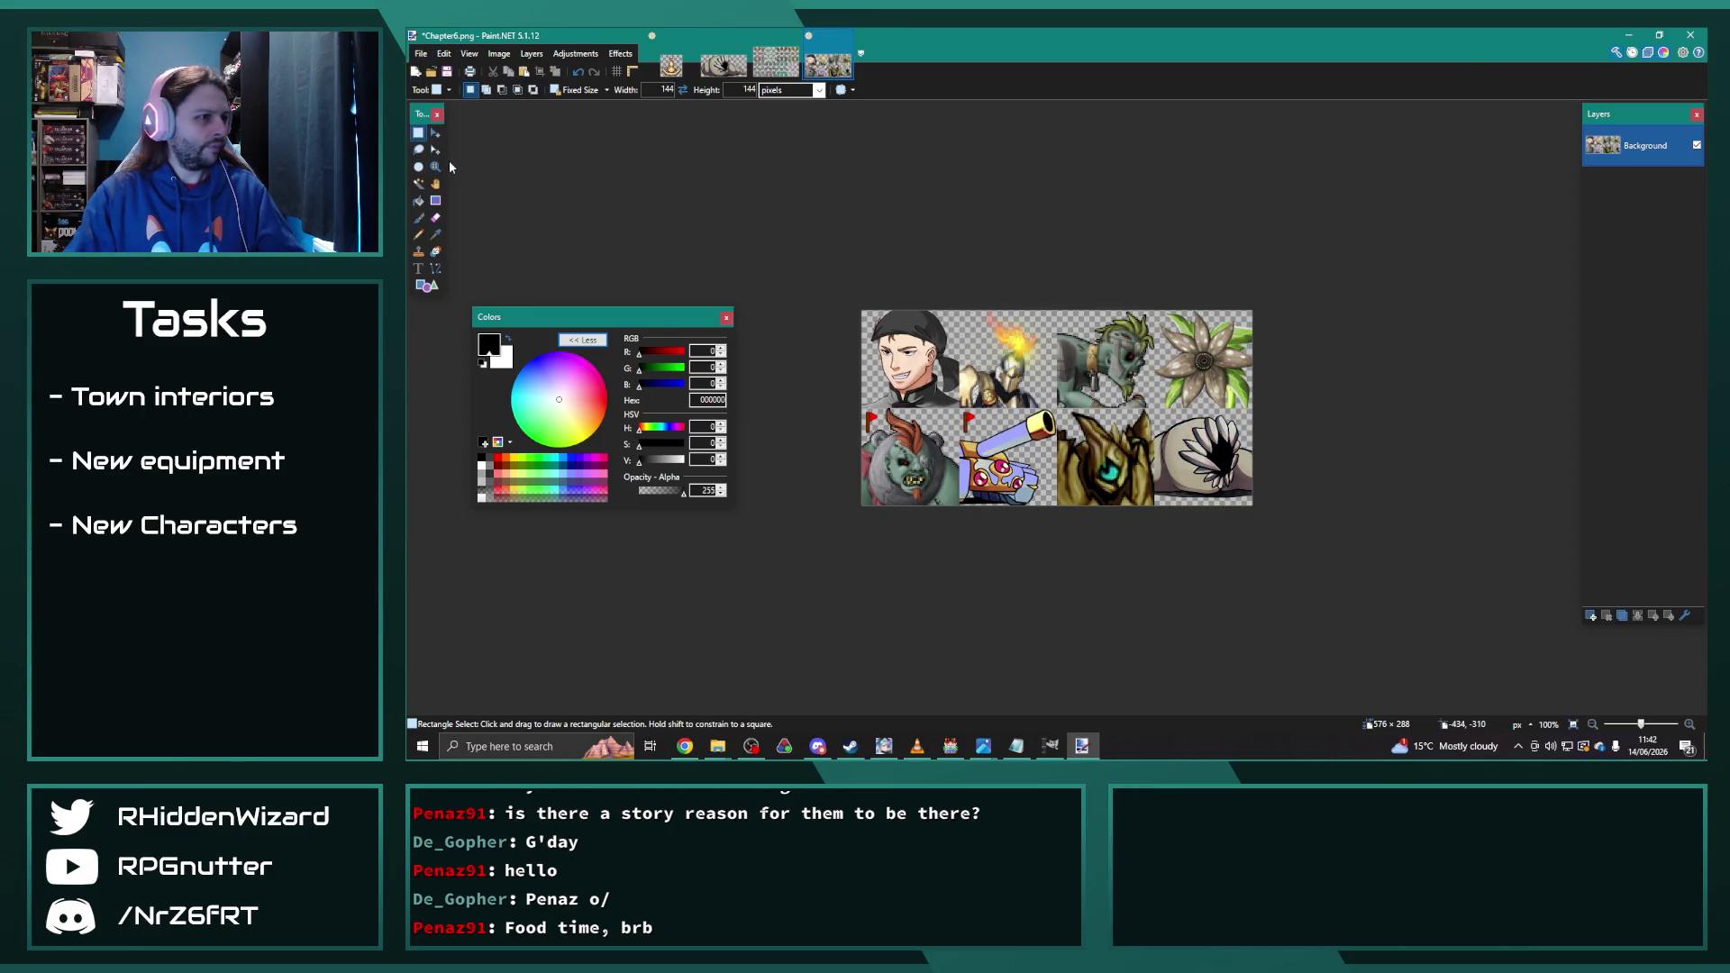
key(BackSpace)
text(1)
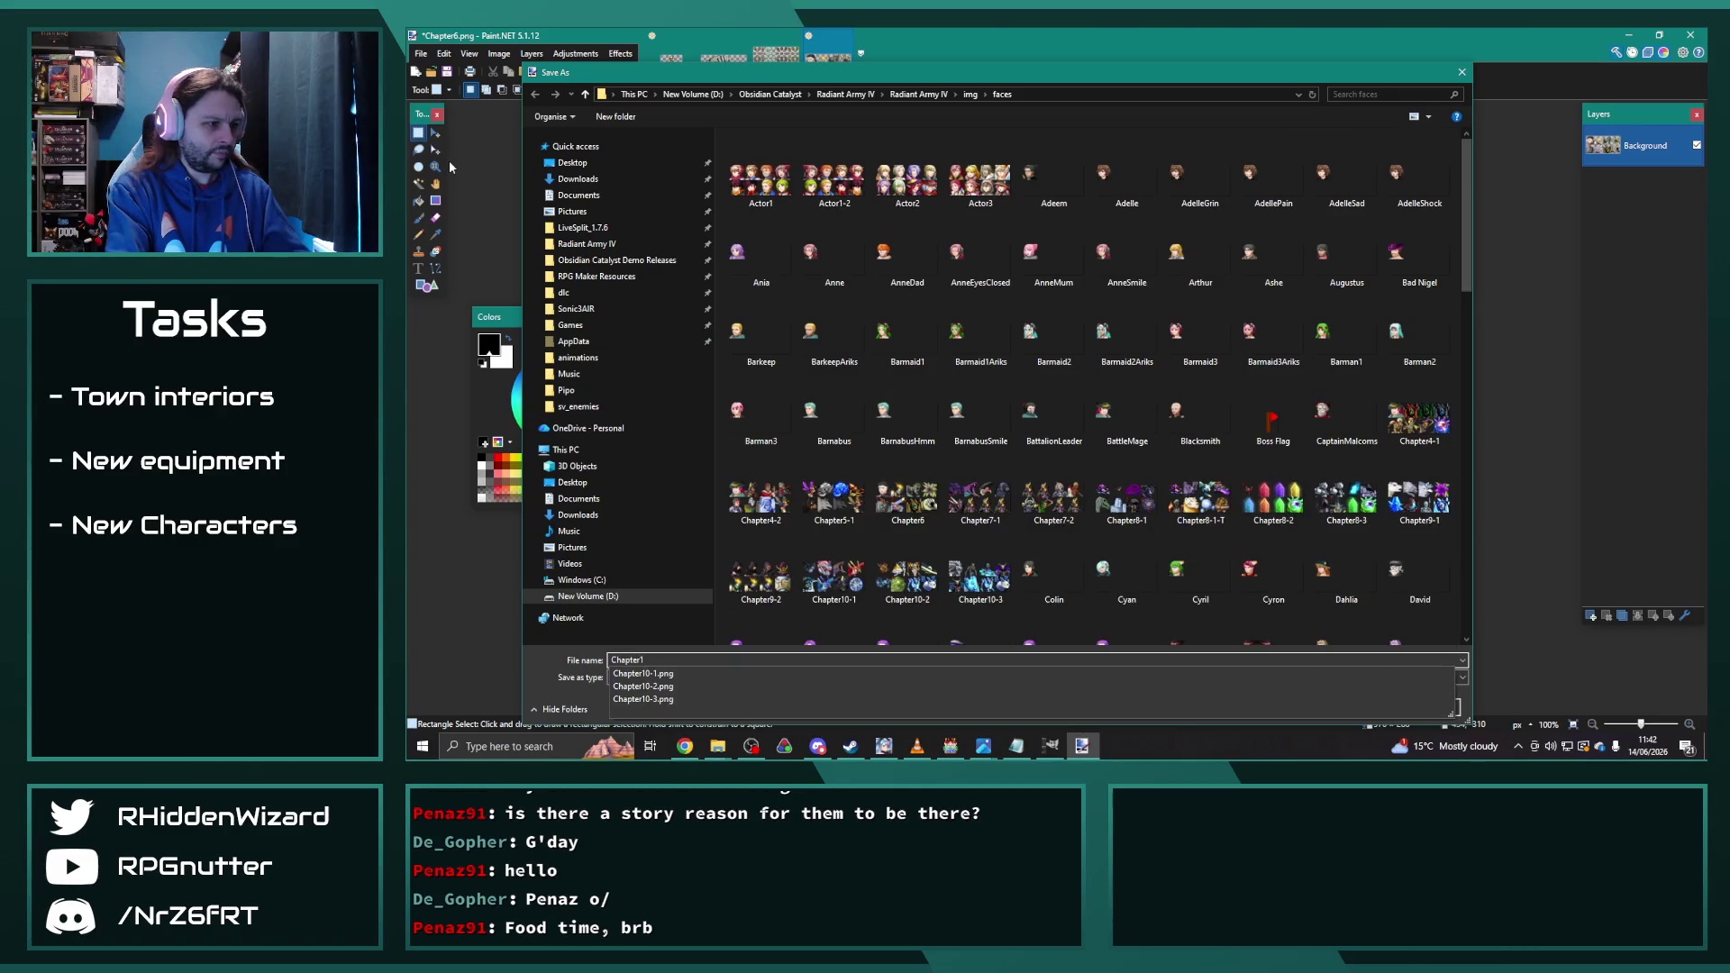
text(1-1)
key(Return)
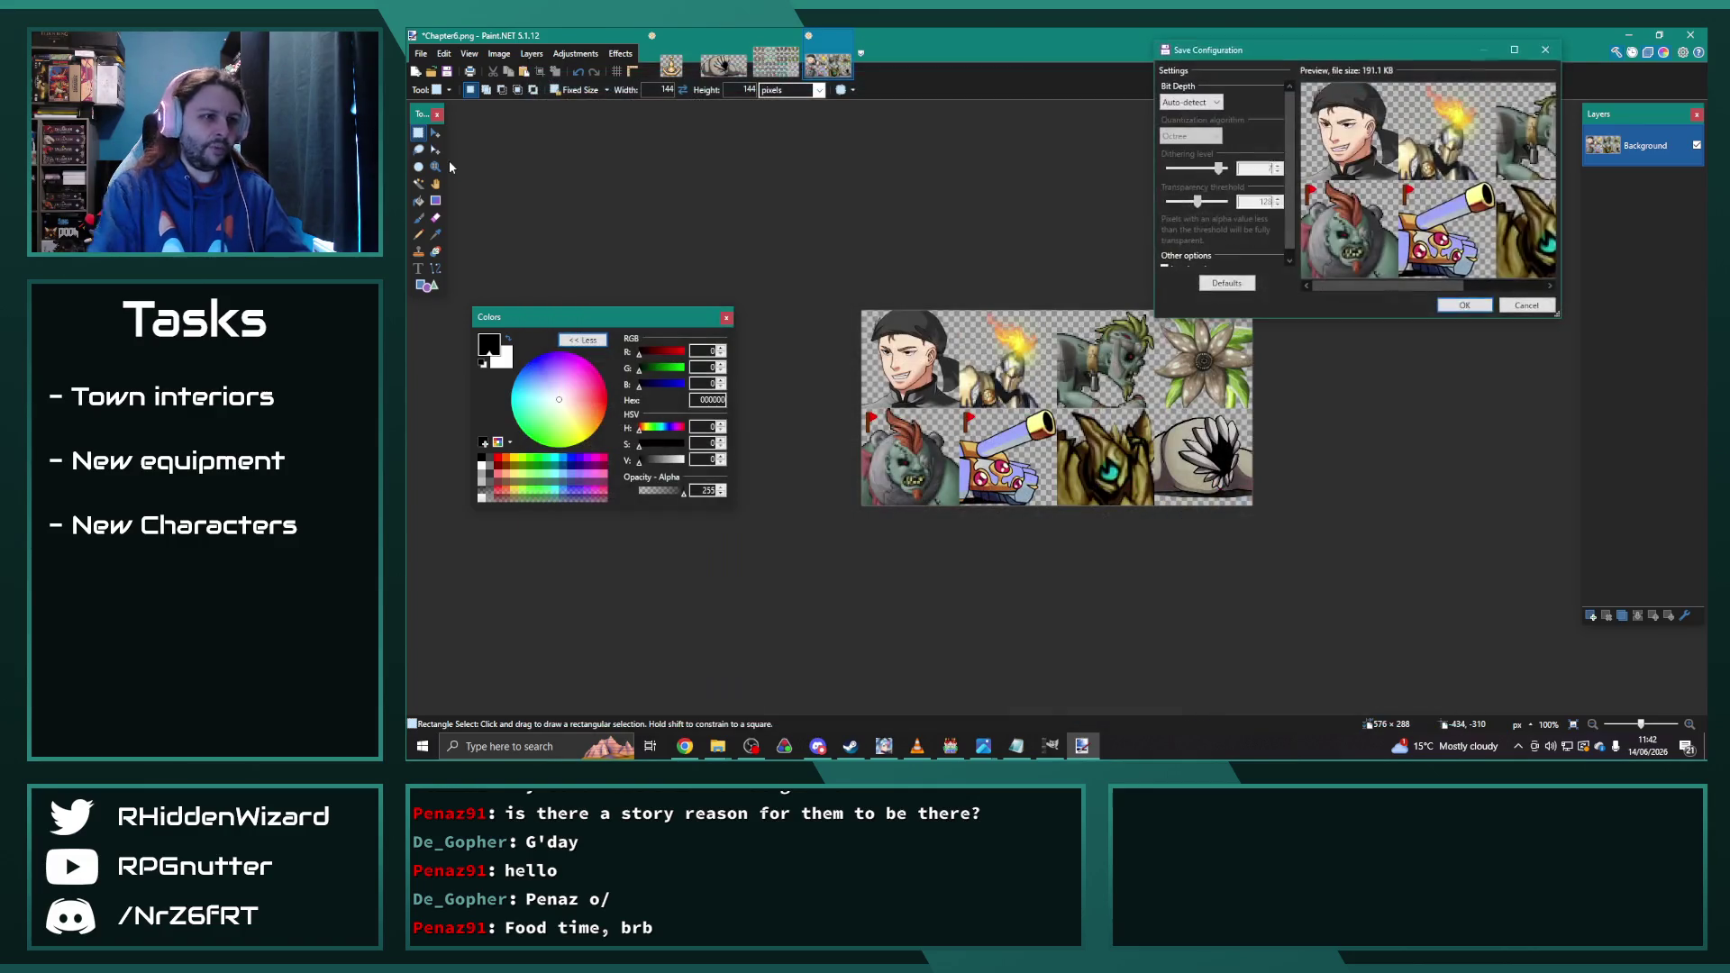
click(1465, 305)
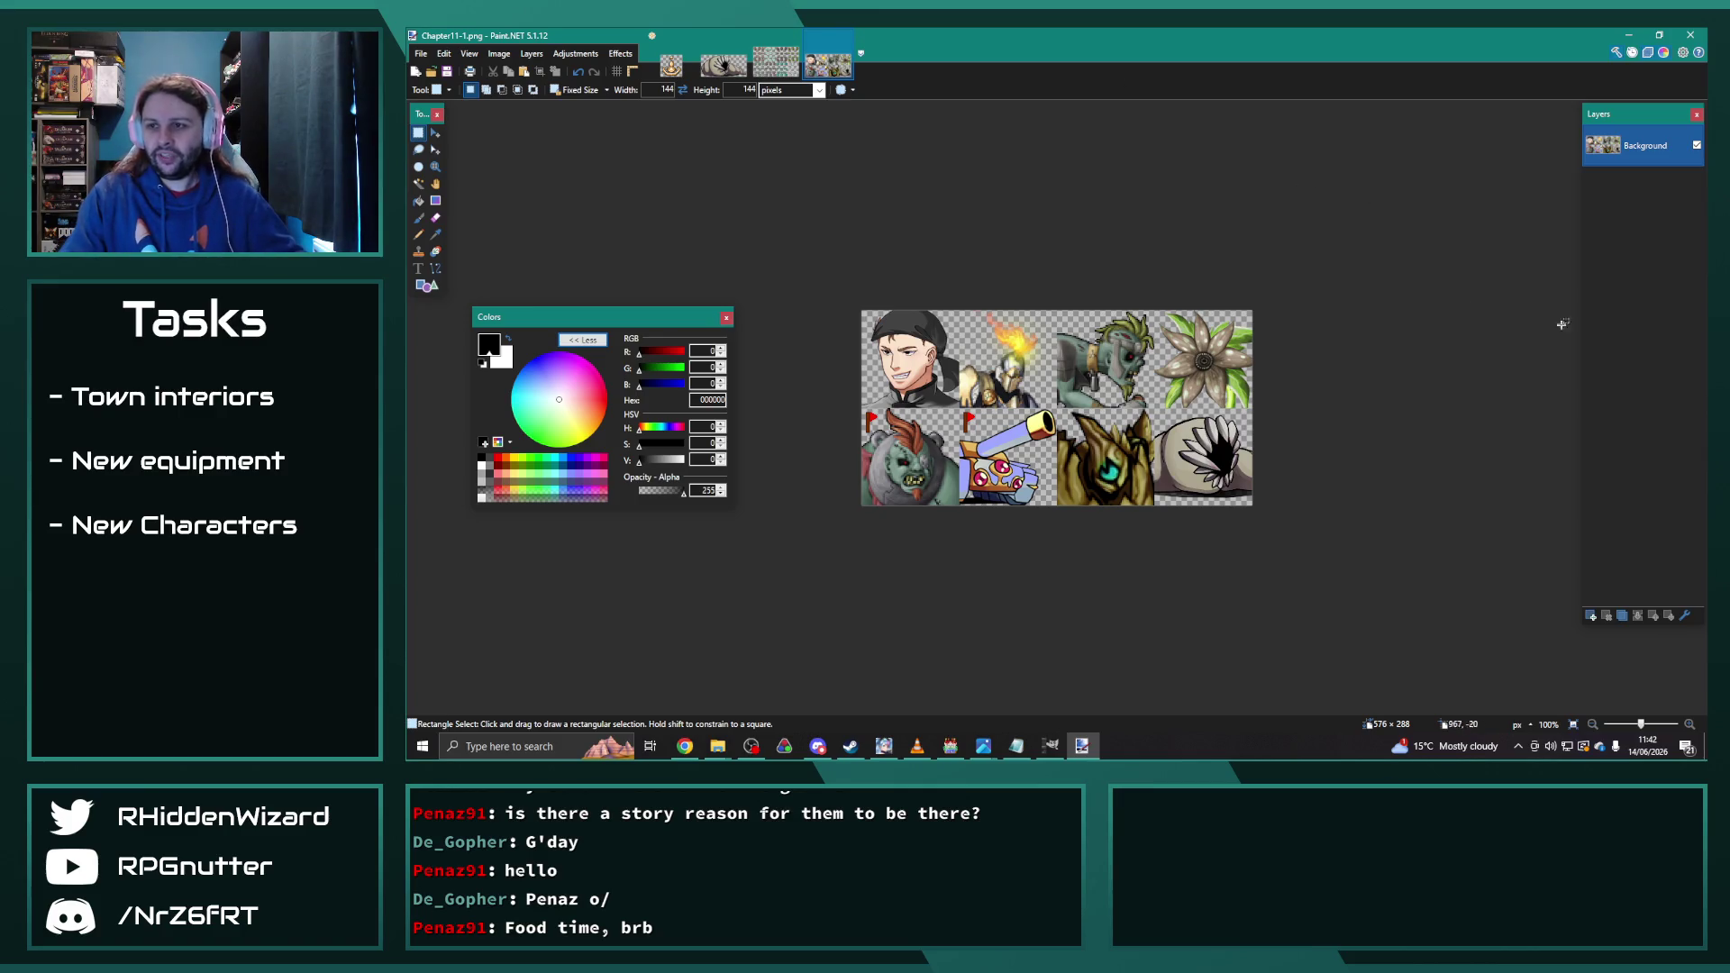
key(alt+Tab)
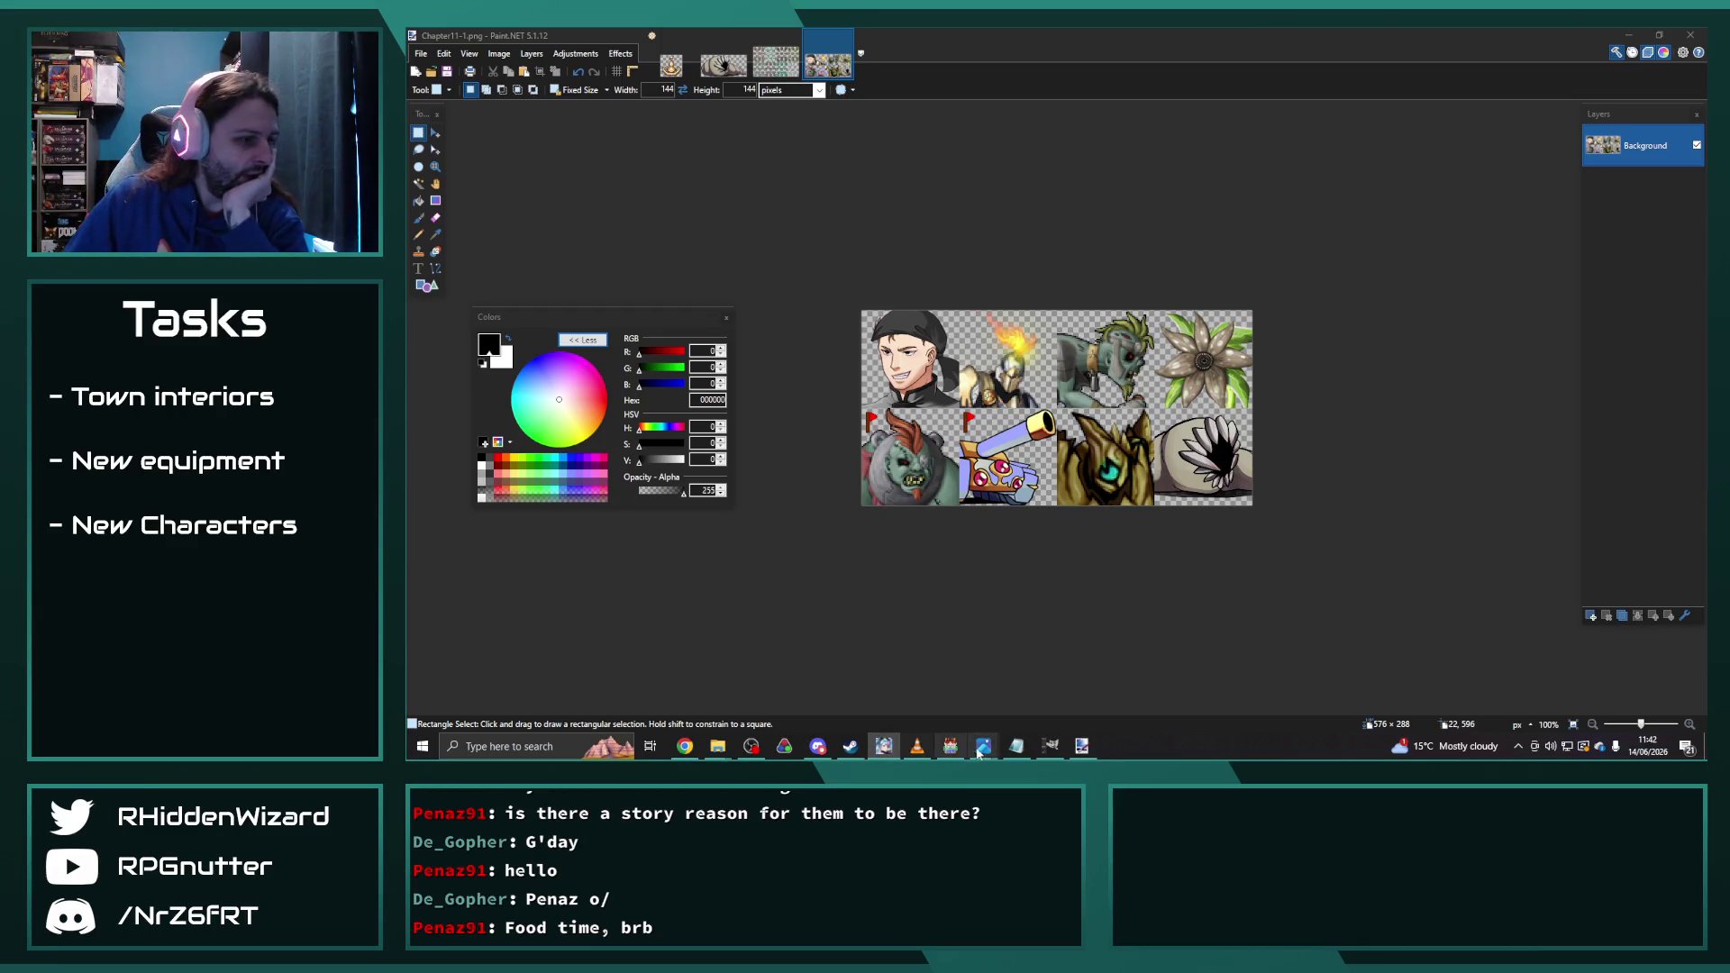
Step: Bring up the sv_enemies folder and drag knight_03a.png onto Paint.NET
mouse_move(717, 746)
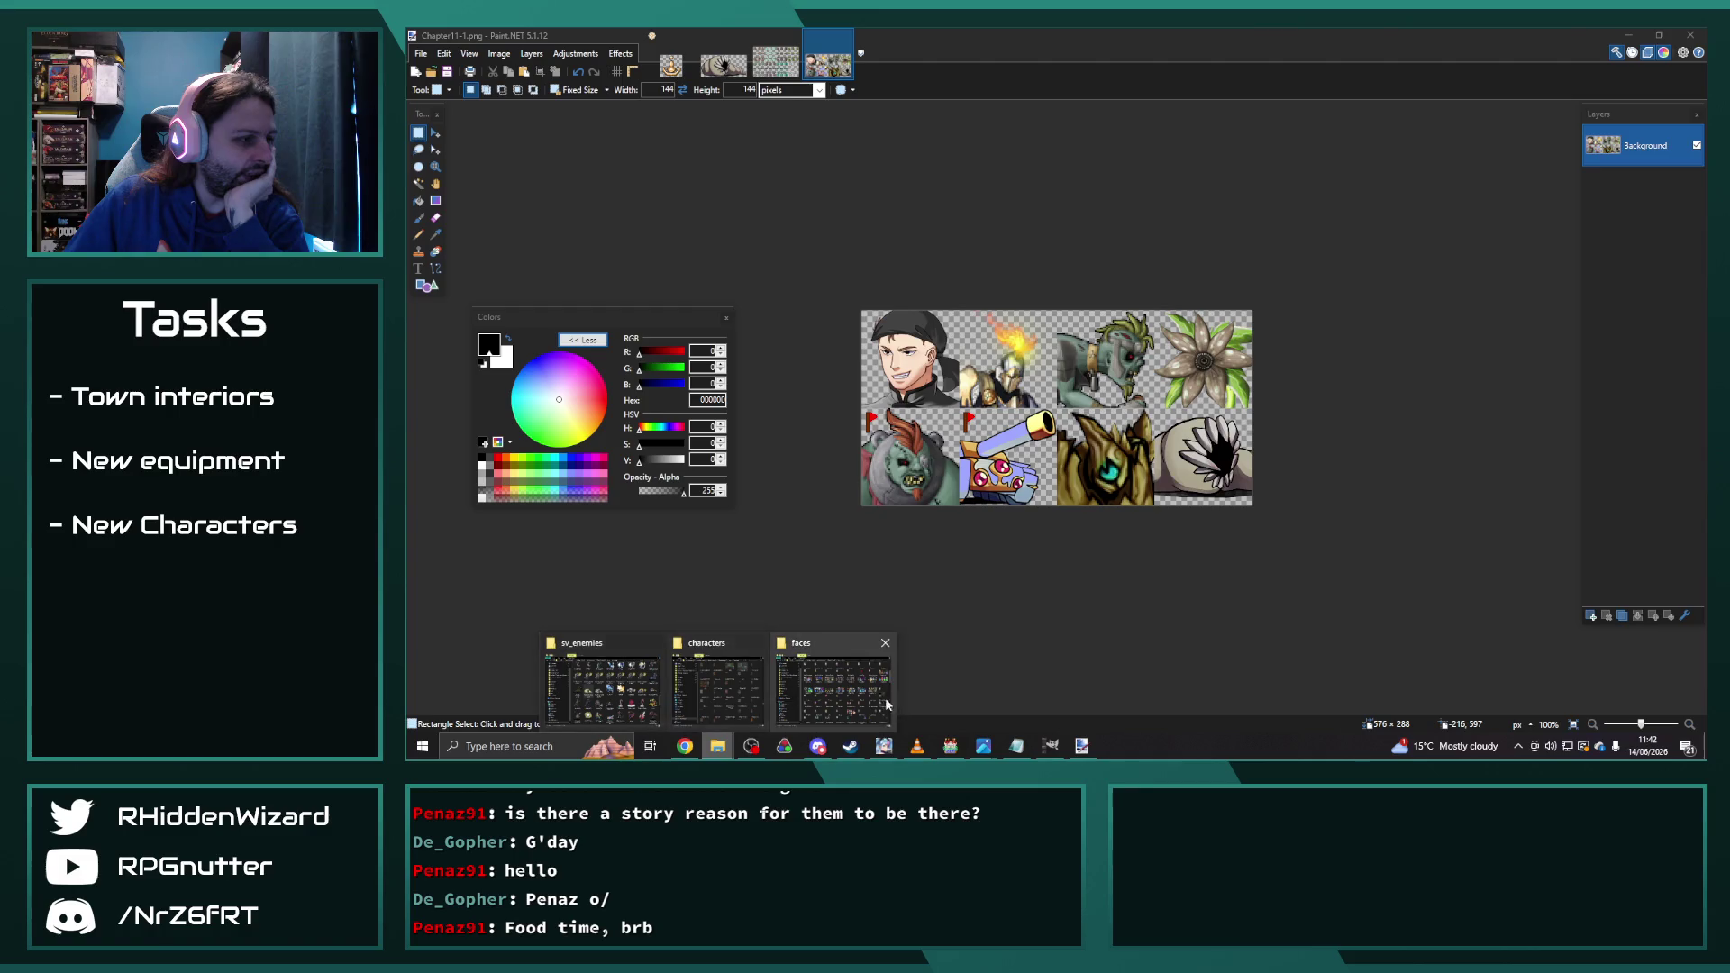
click(634, 702)
drag(1072, 100, 1213, 110)
click(1127, 353)
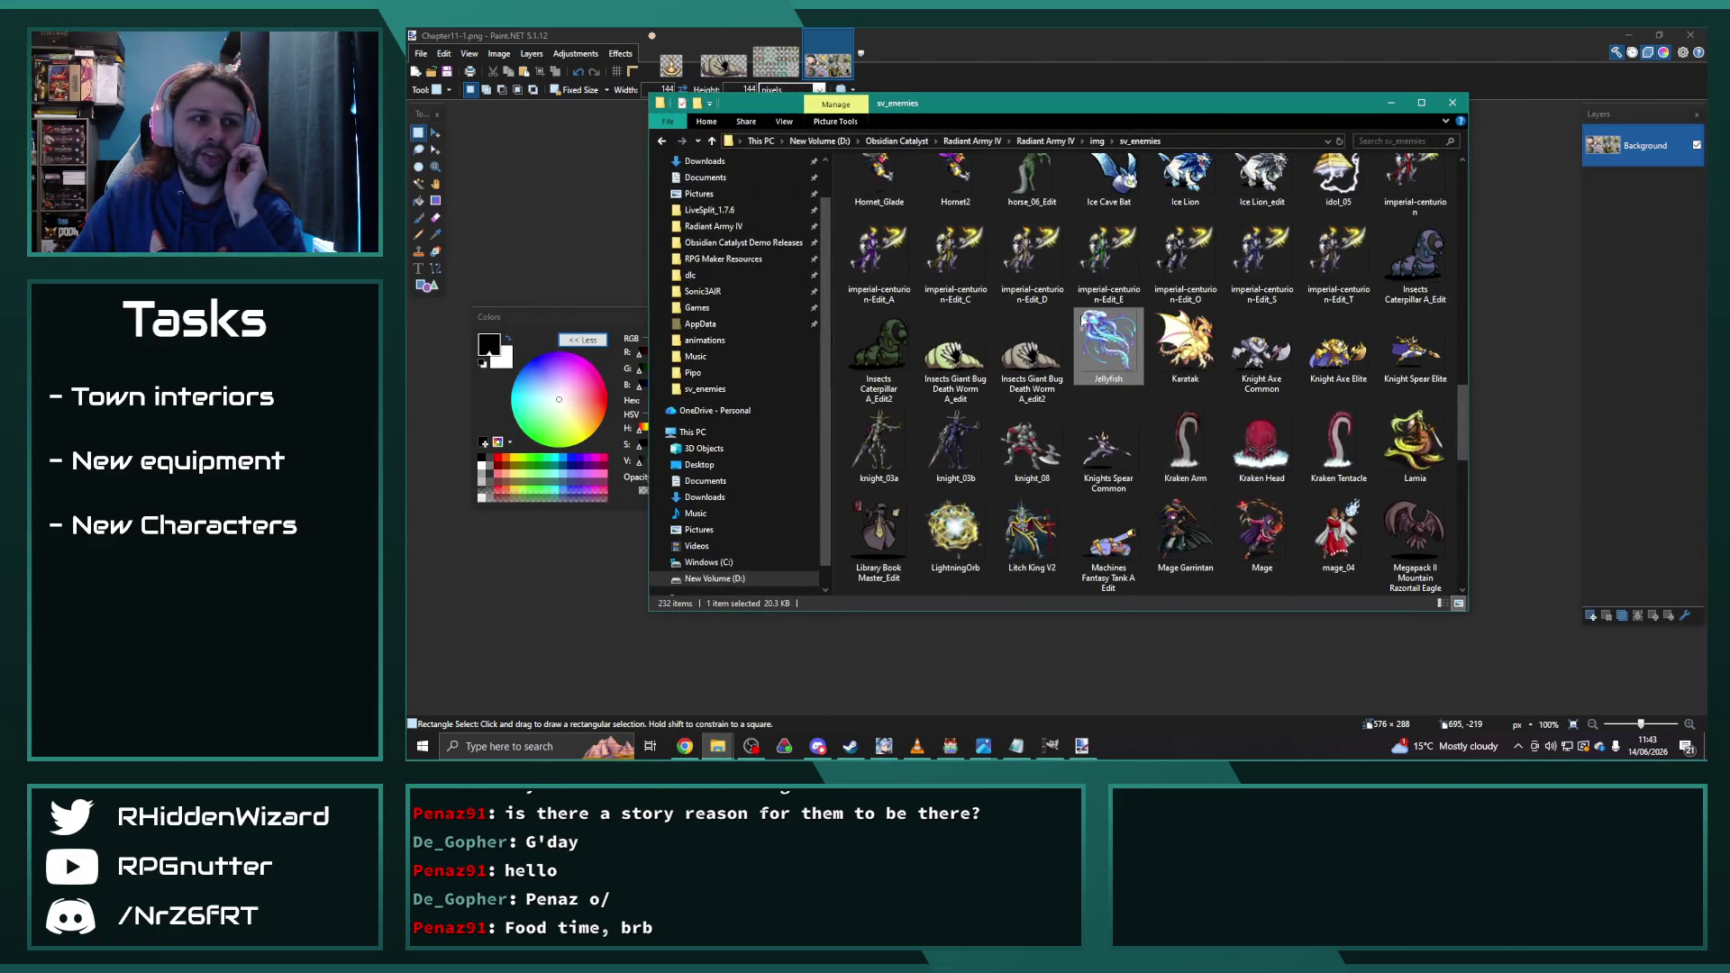
click(1452, 103)
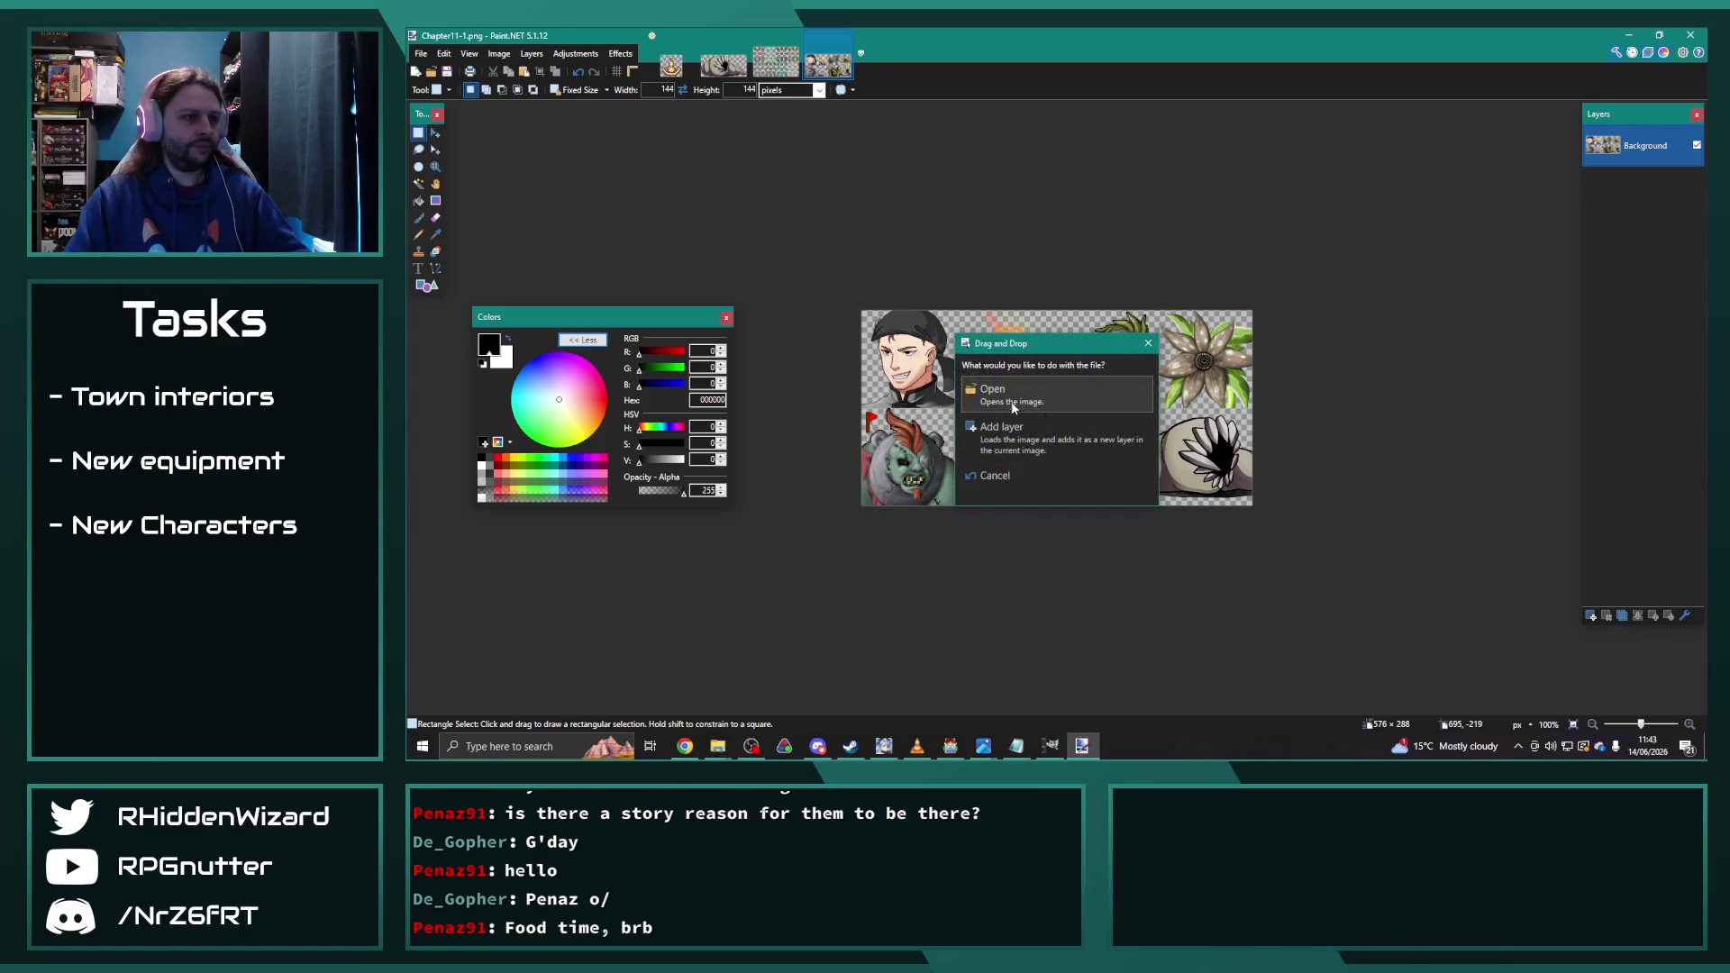
Step: Open knight_03a.png as a new image and place the 144×144 square over the knight's upper body
click(1066, 389)
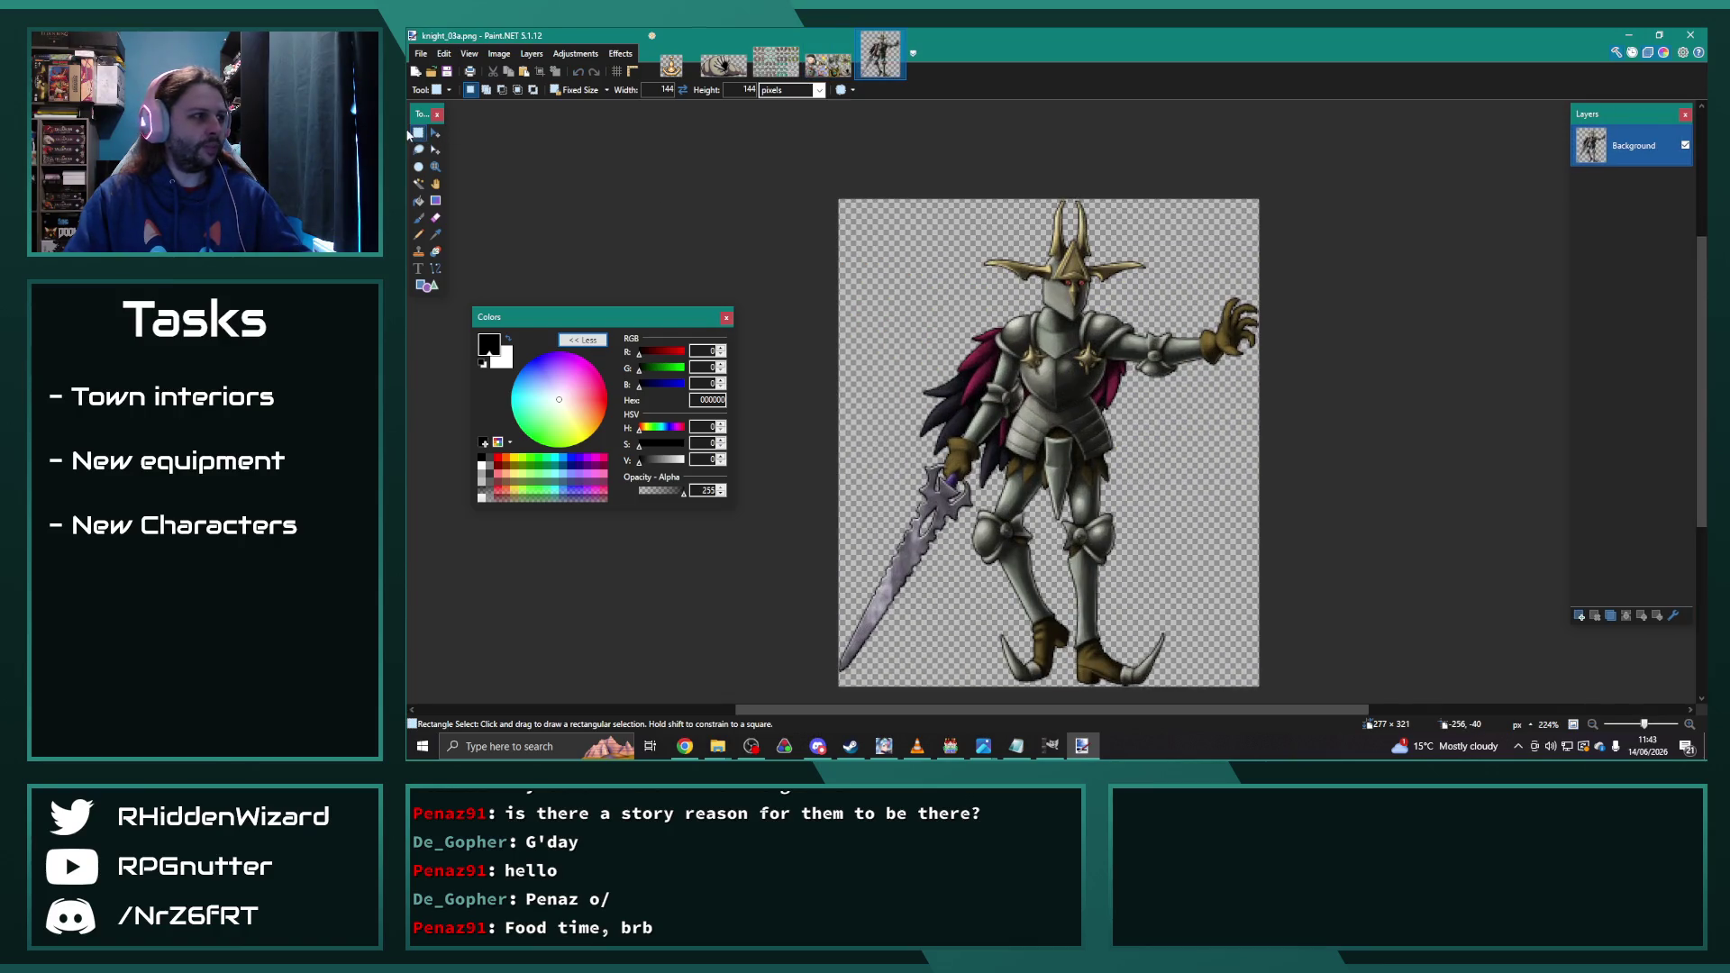
mouse_move(1012, 268)
mouse_down()
mouse_move(967, 194)
mouse_move(964, 132)
mouse_up()
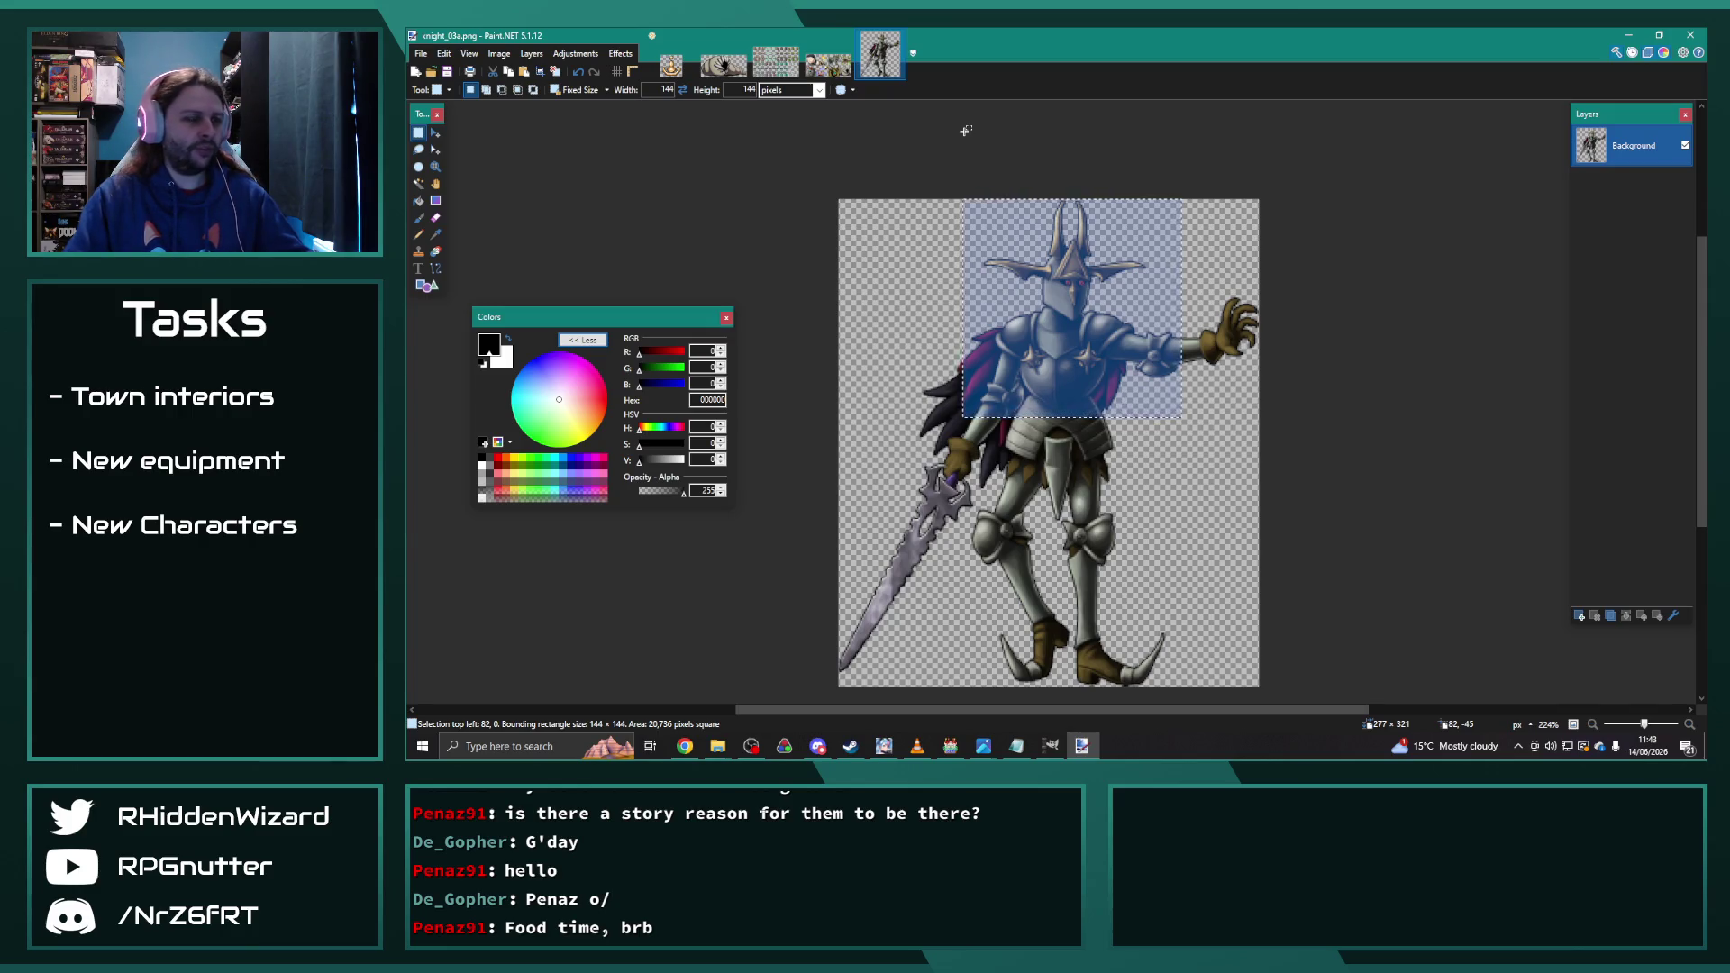
Step: Change the fixed selection size to 72×72 and position it over the knight's helmet
key(shift+Tab)
text(72)
key(Tab)
text(2)
click(1133, 268)
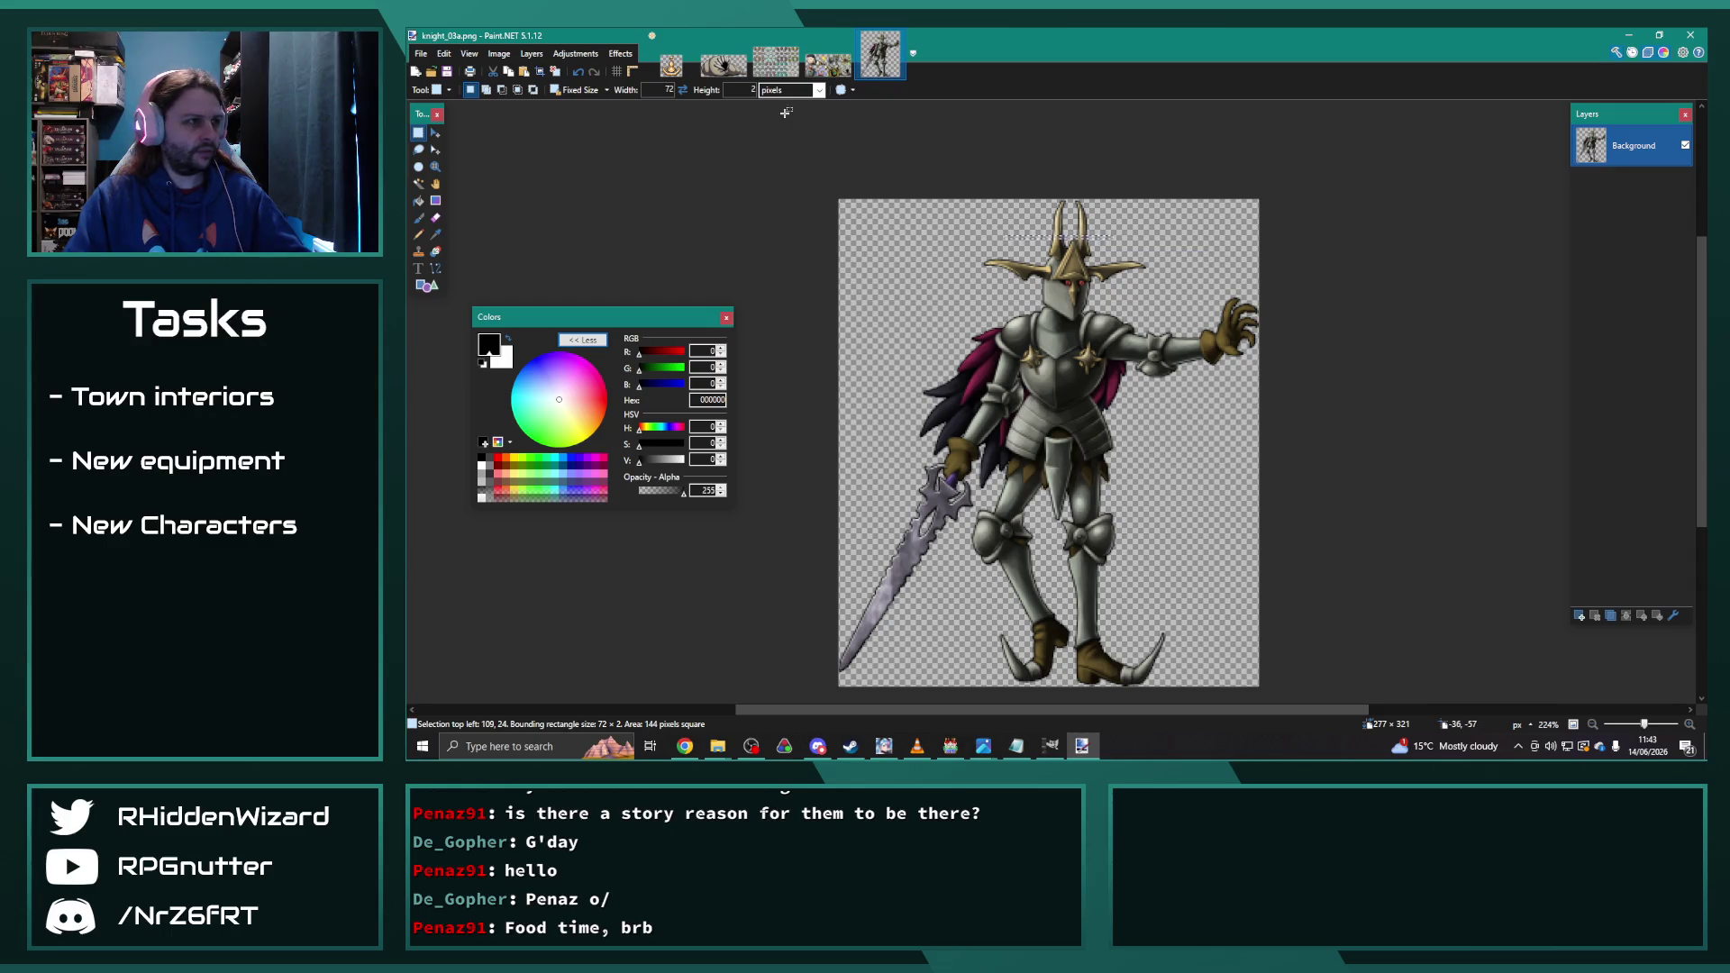
text(72)
drag(1062, 273, 1019, 216)
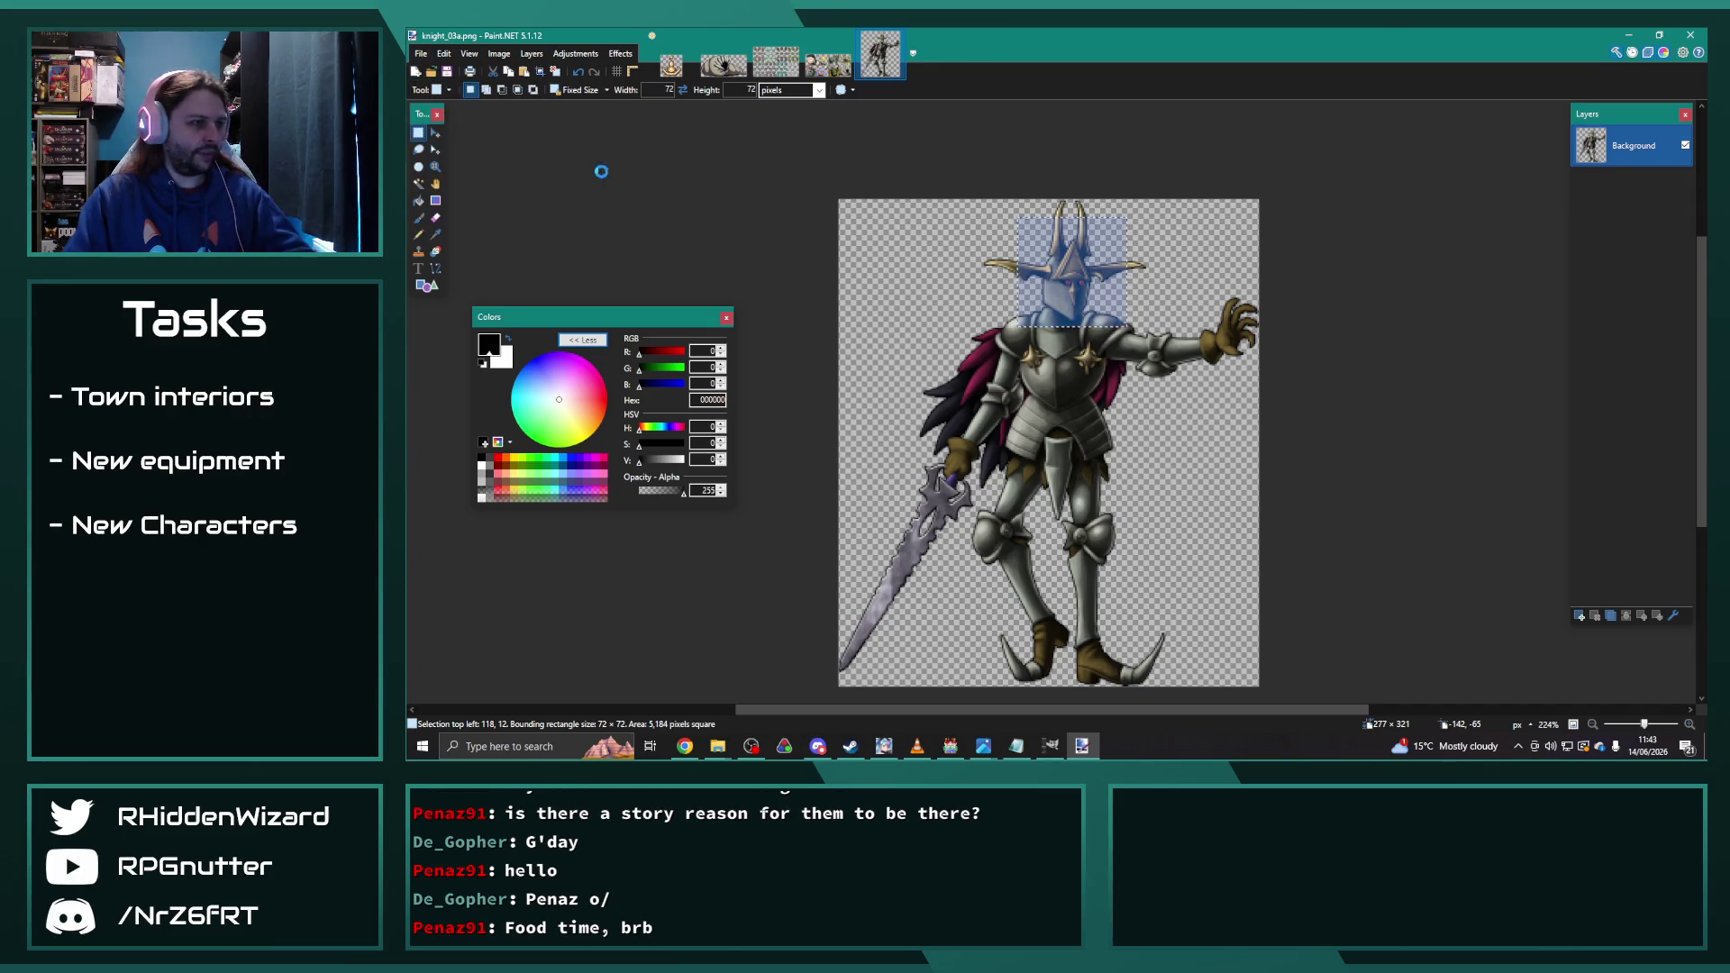
Step: Create a new 72×72 image and paste the helmet into it
key(ctrl+n)
key(Return)
key(ctrl+v)
scroll(950, 385, up, 3)
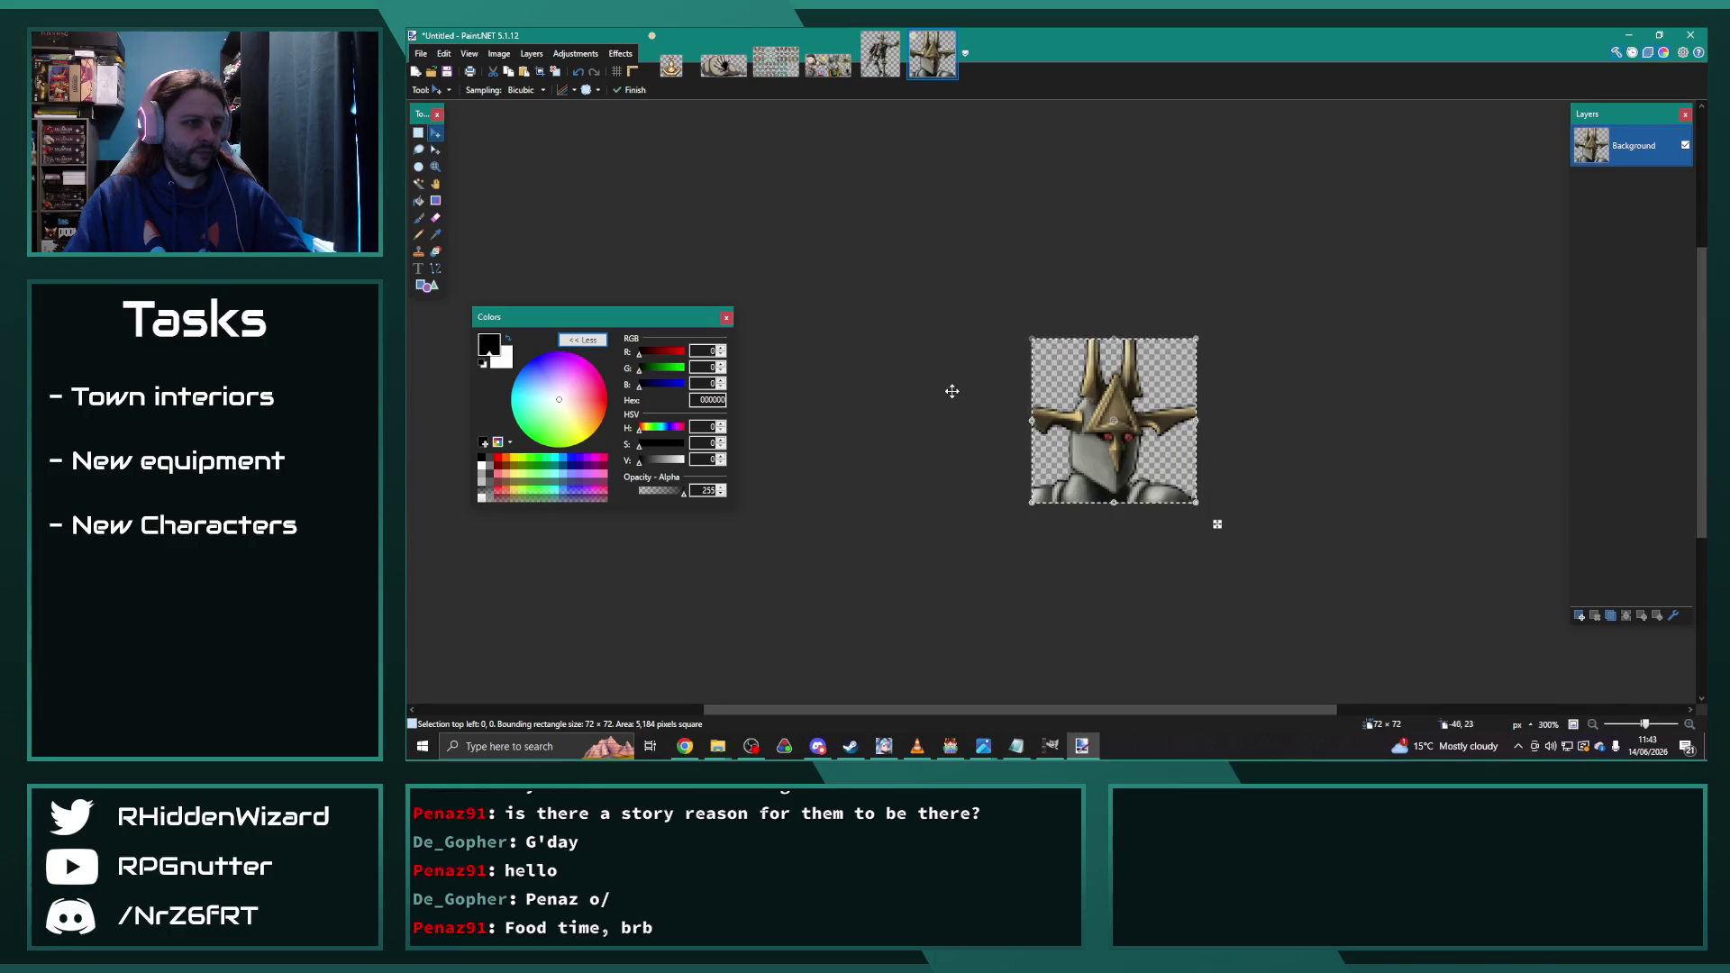
Step: Check the Canvas Size settings and cancel, leaving the canvas unchanged
click(575, 53)
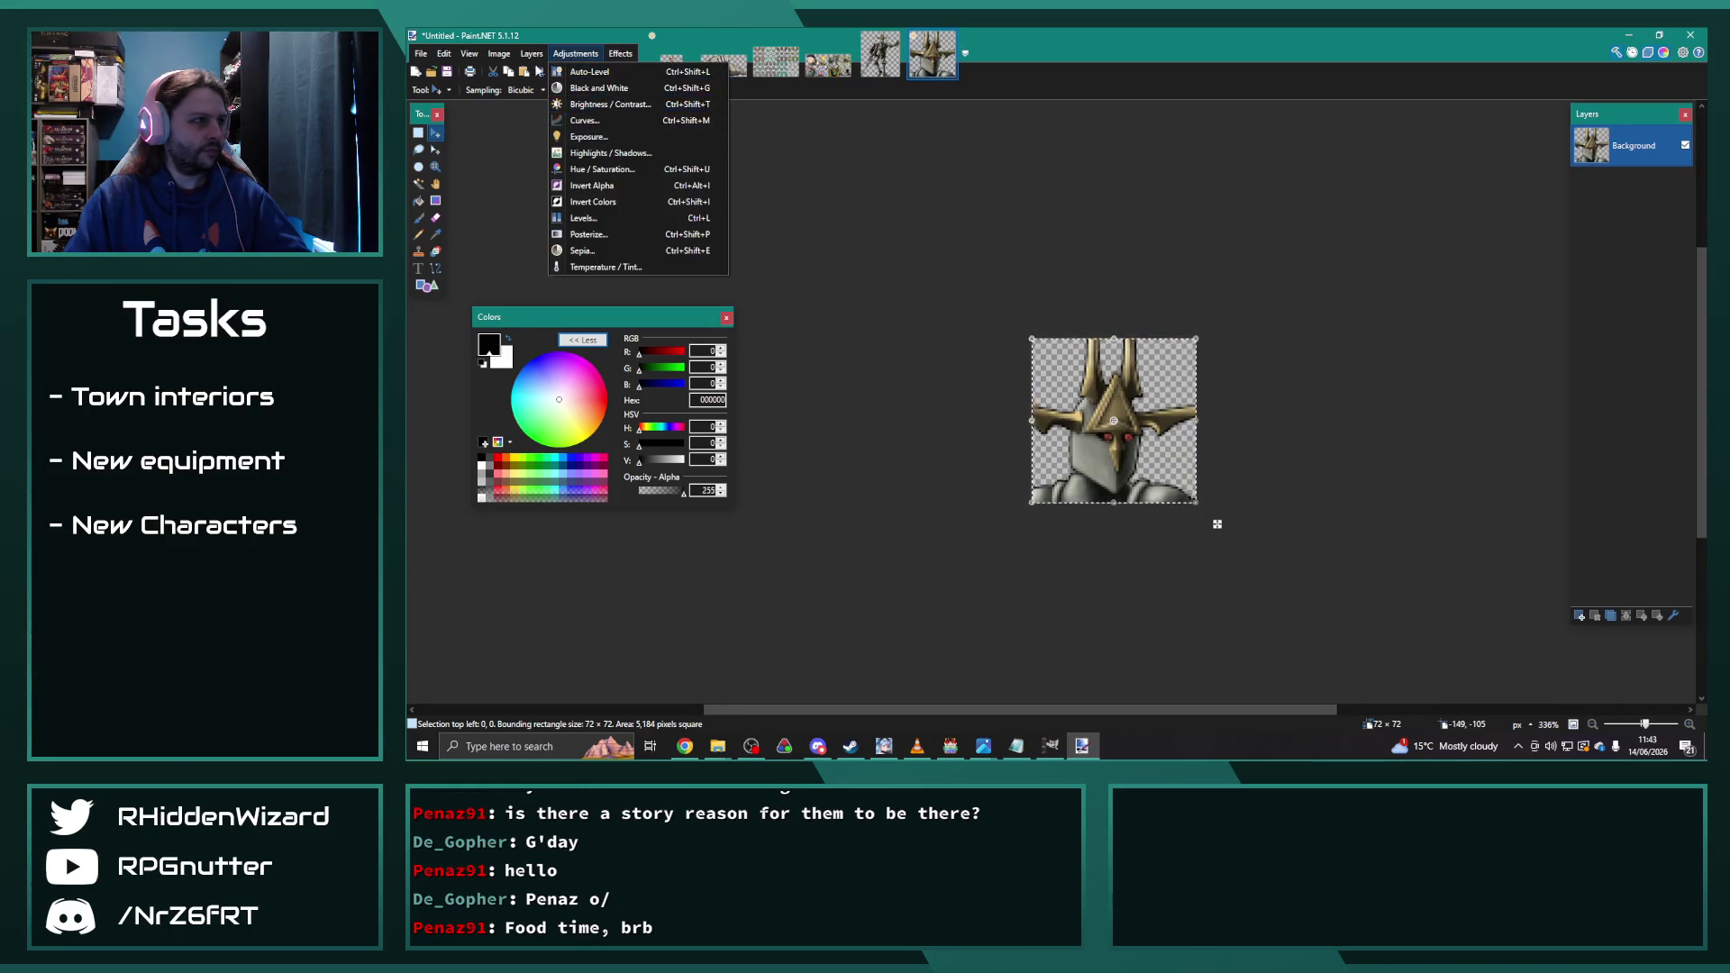
mouse_move(501, 56)
click(528, 104)
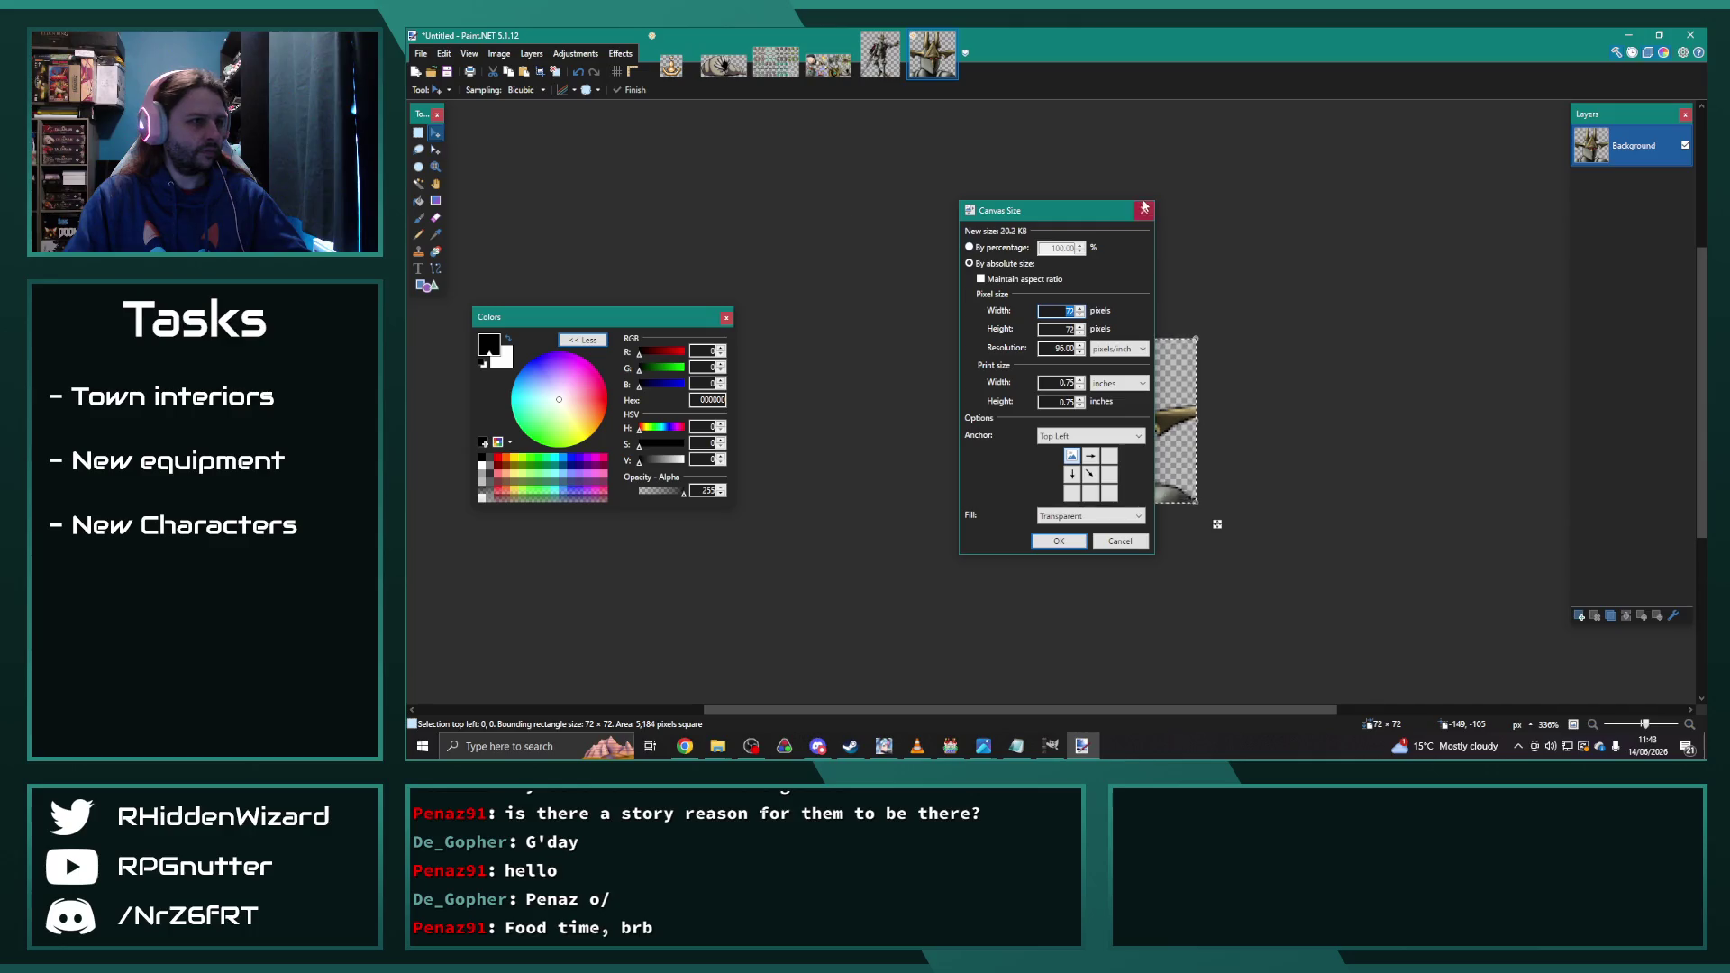
click(1060, 539)
Step: Resize the cropped knight head by 200% to 144×144
click(498, 53)
click(528, 87)
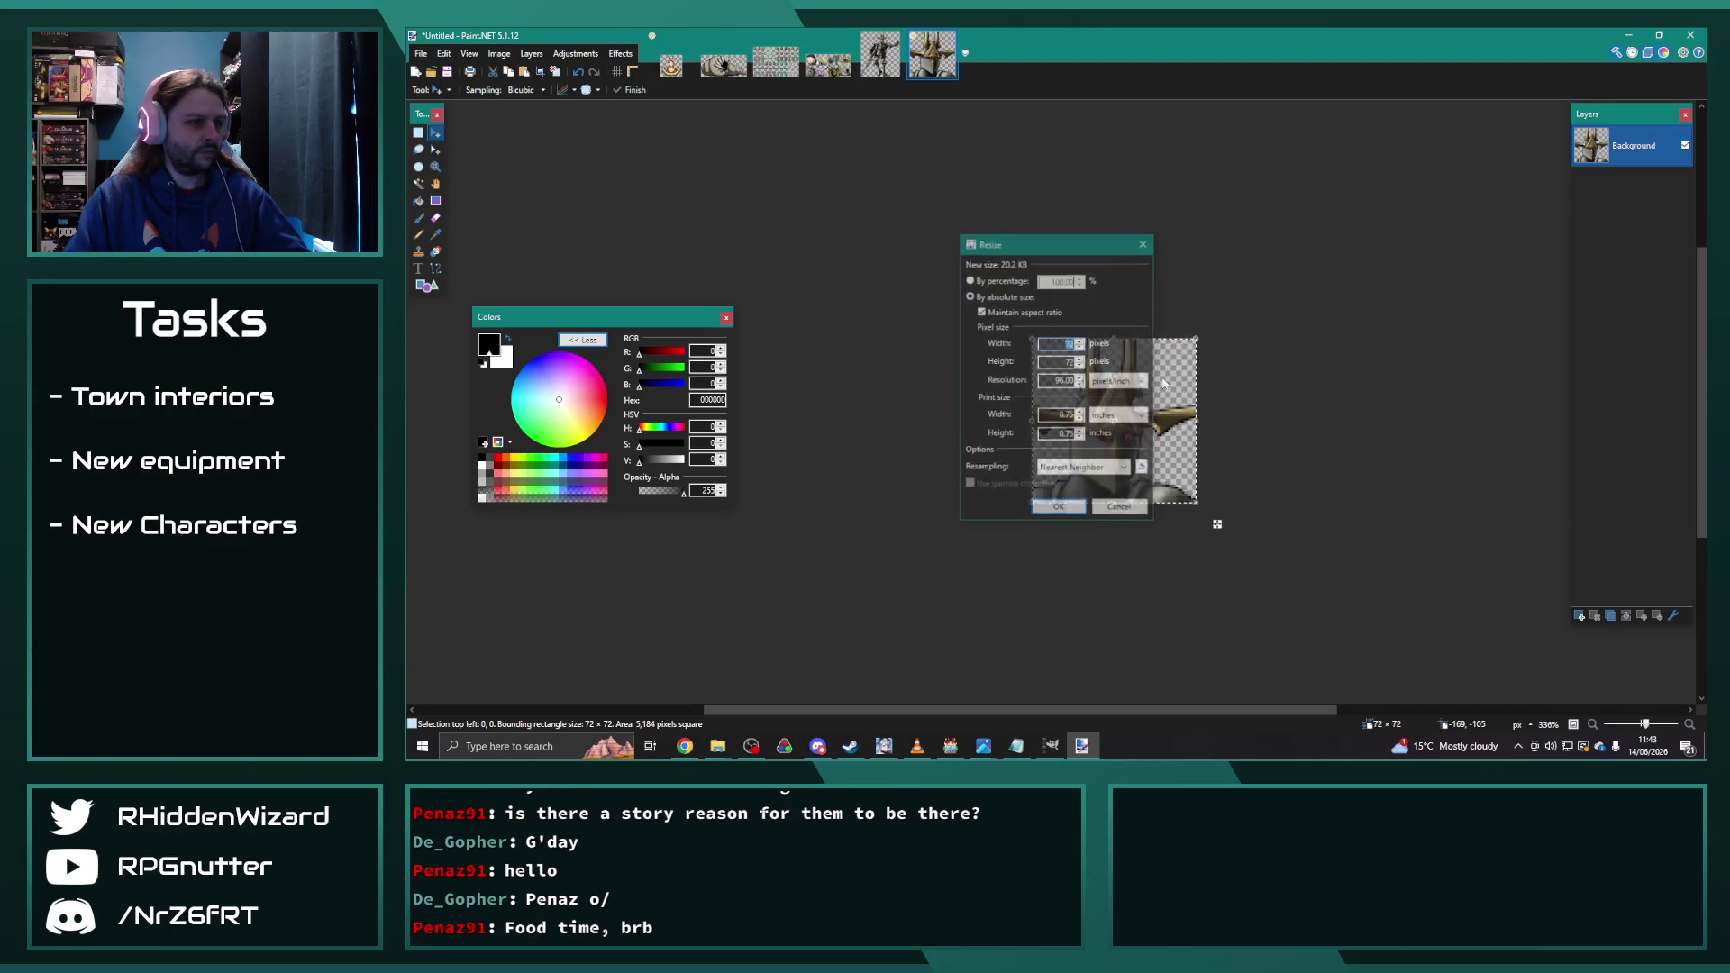
click(969, 280)
text(200)
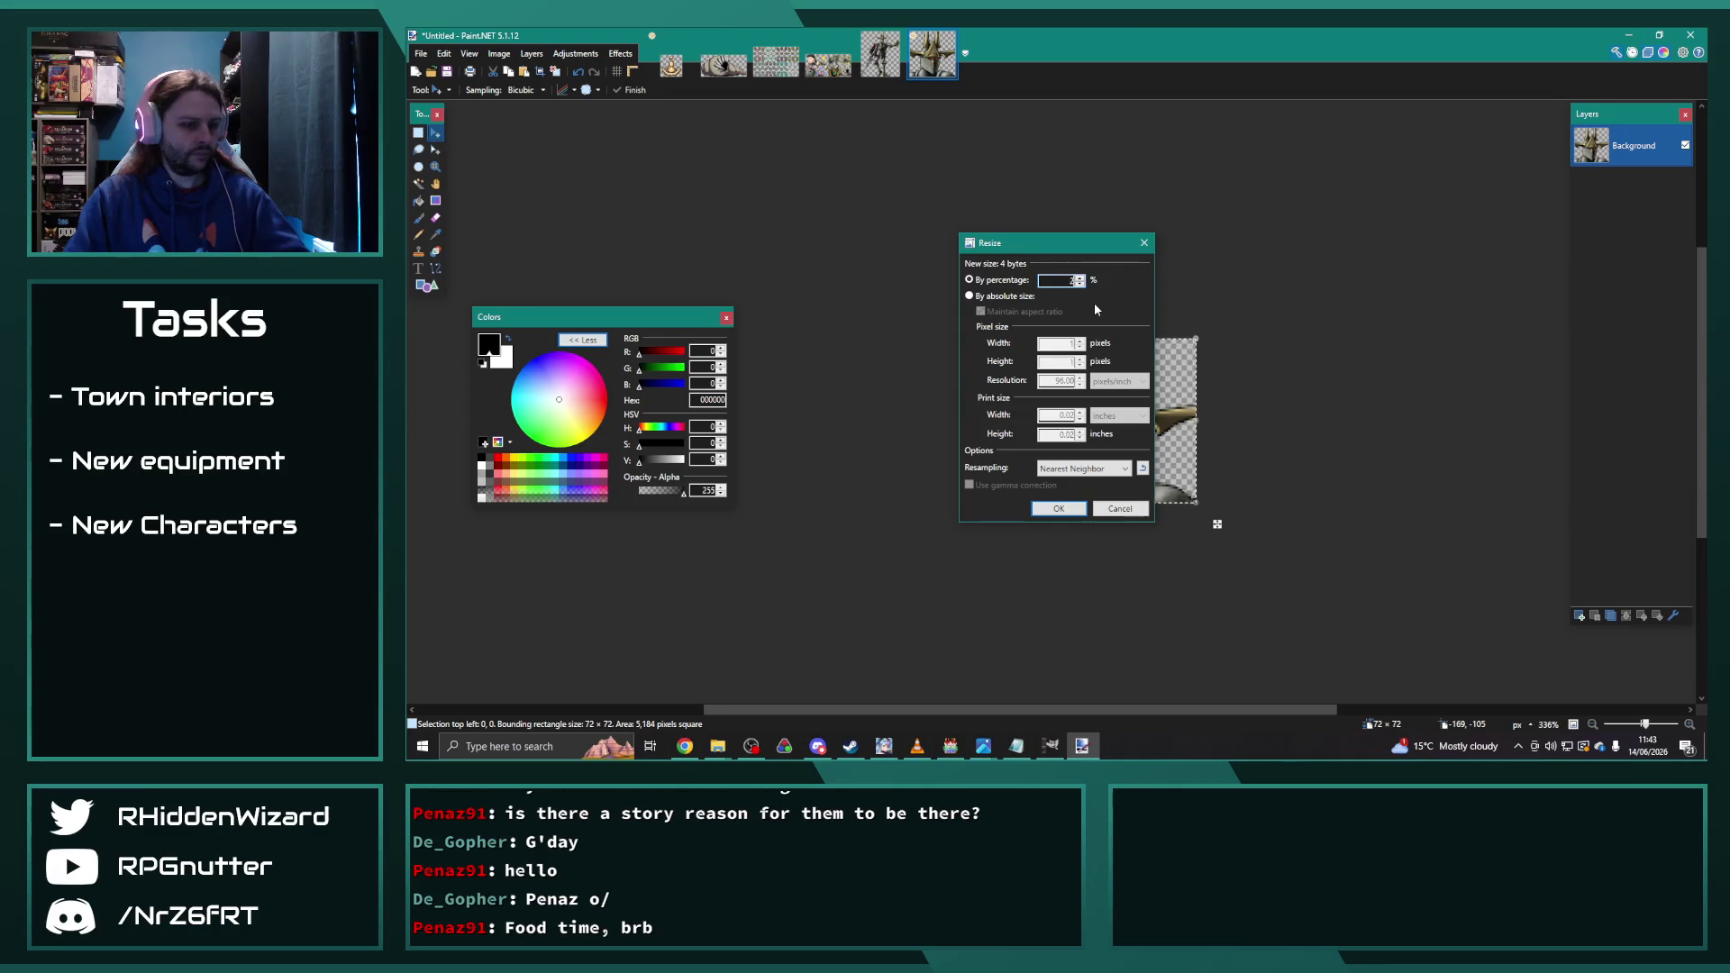
click(1069, 506)
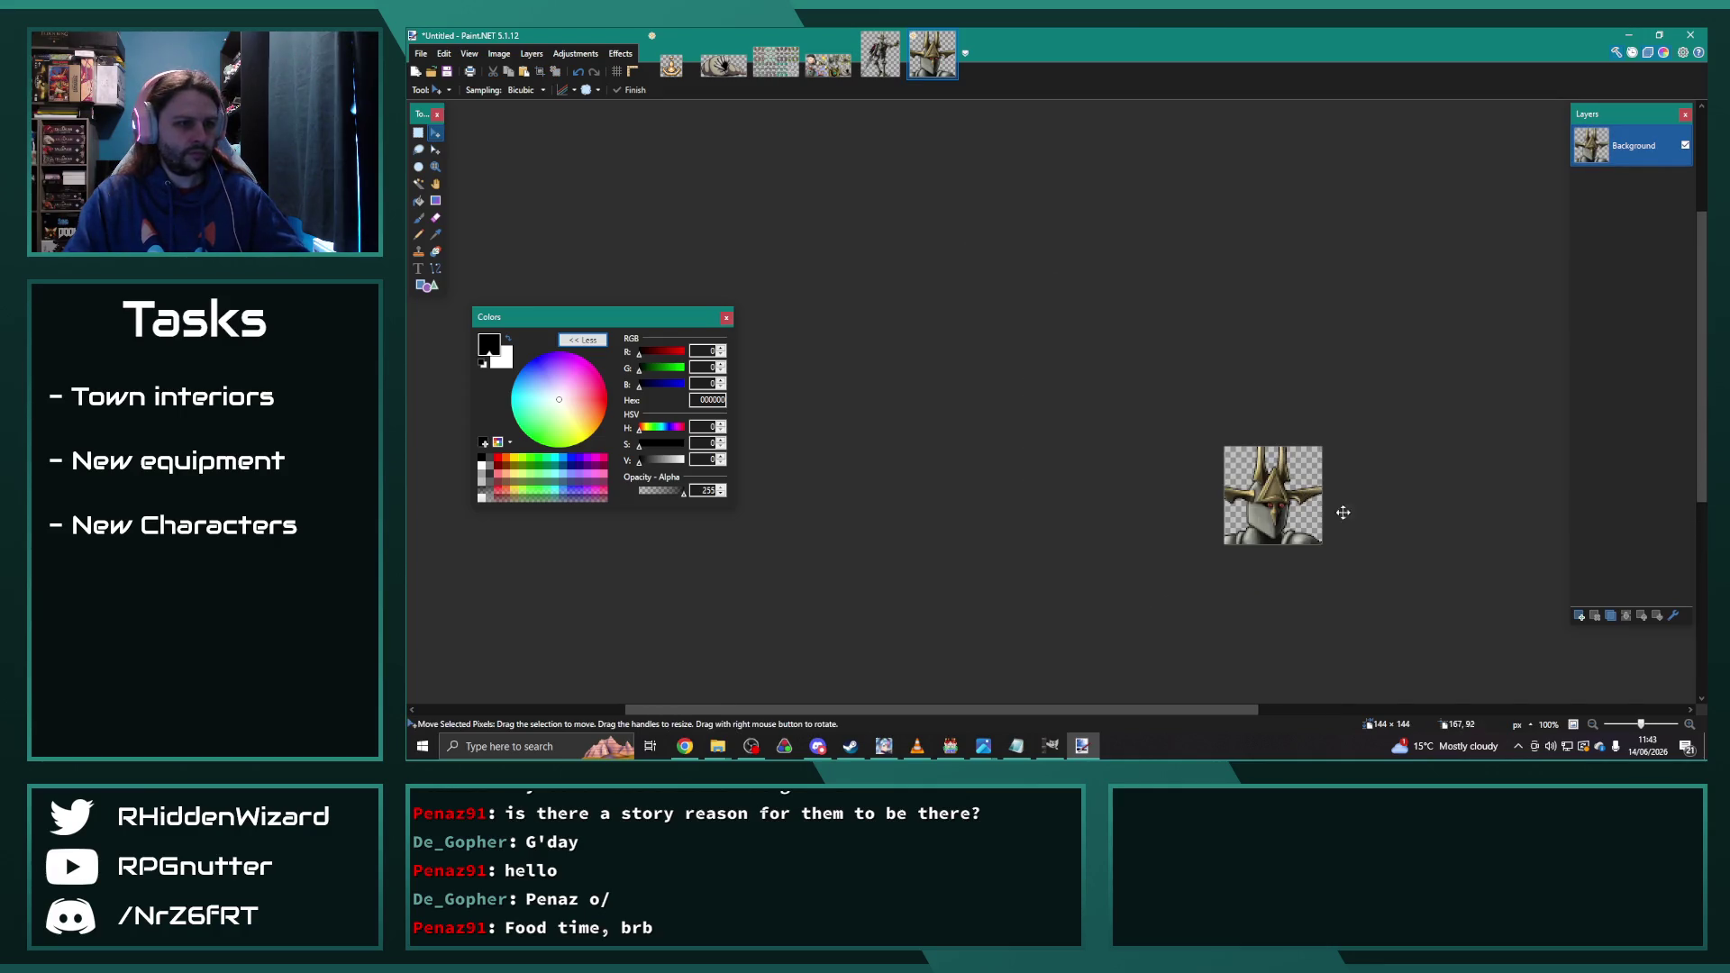
scroll(1388, 533, up, 2)
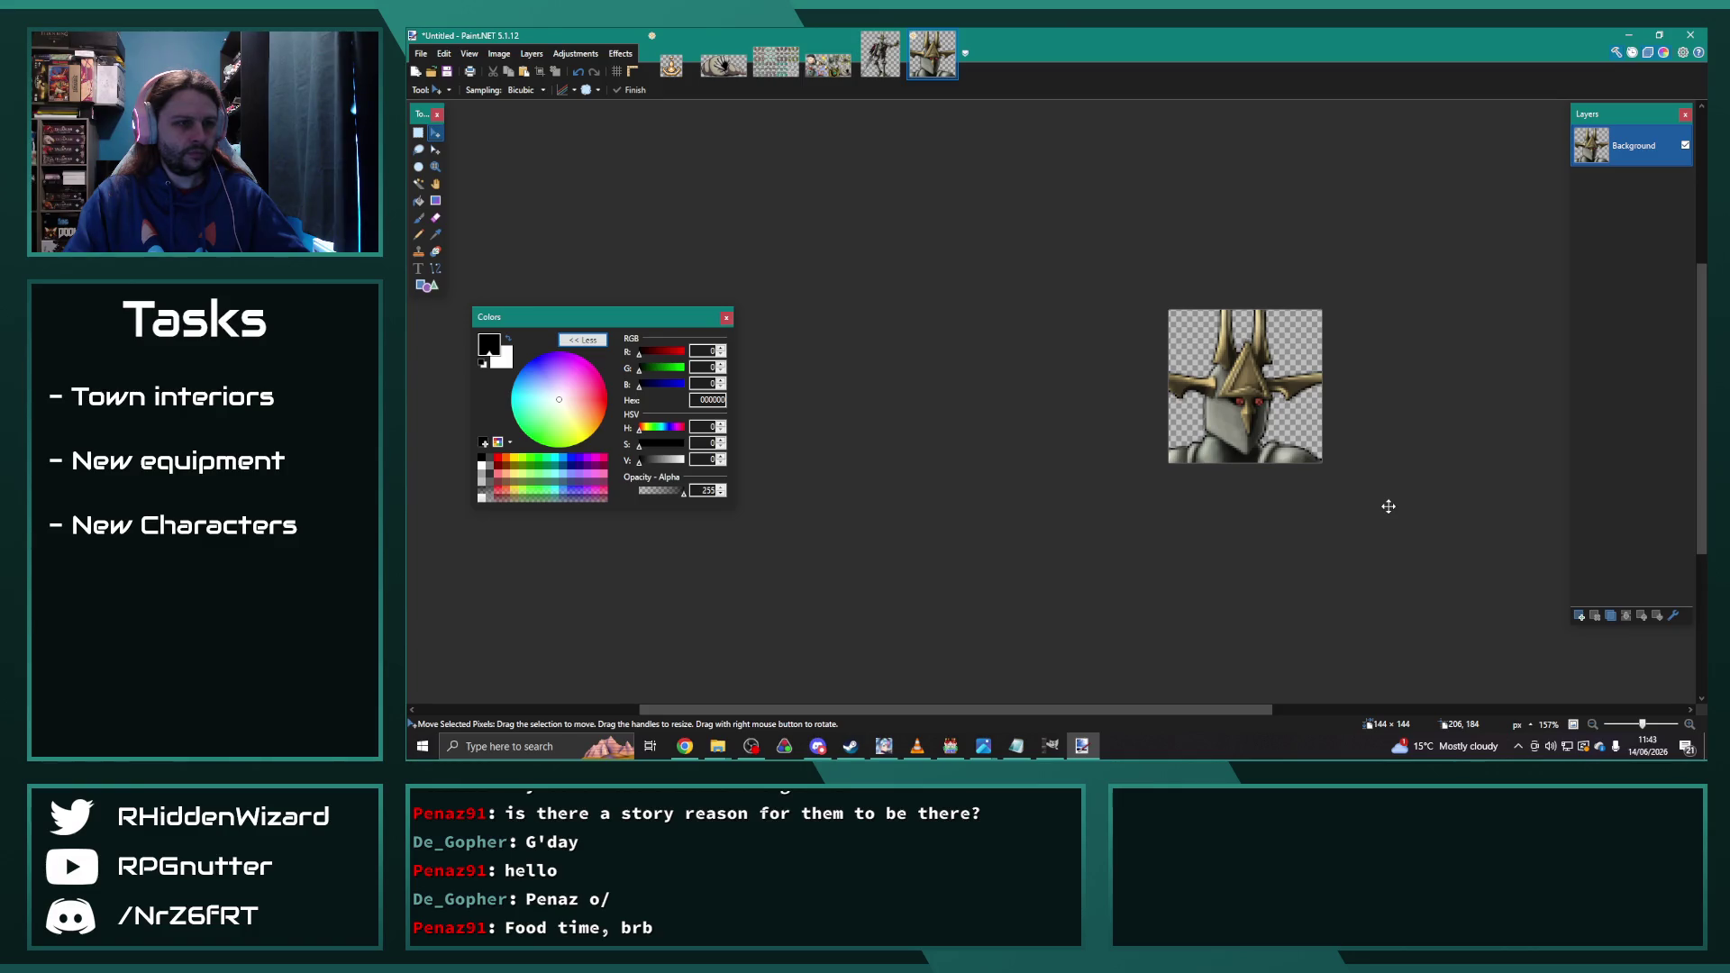
scroll(1352, 483, up, 5)
scroll(1191, 457, down, 3)
Step: Compare the head with and without the enlargement, keep it at 72×72, and return to knight_03a.png
key(ctrl+z)
scroll(1106, 448, up, 4)
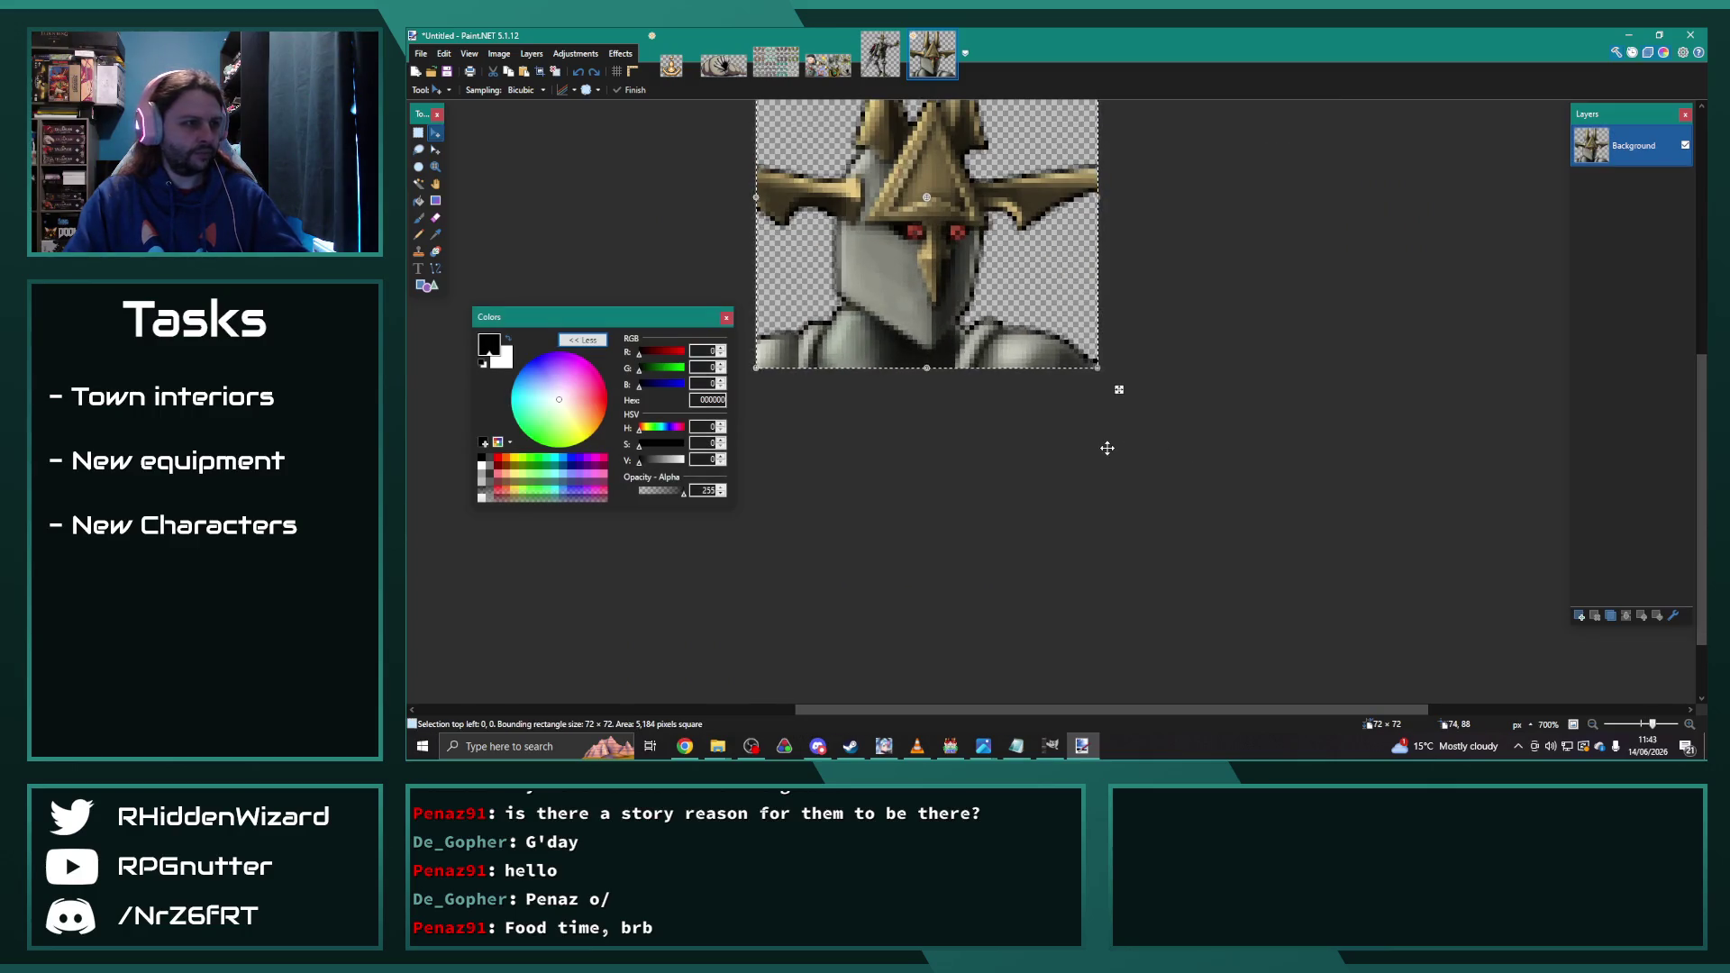
key(ctrl+y)
scroll(1190, 483, down, 3)
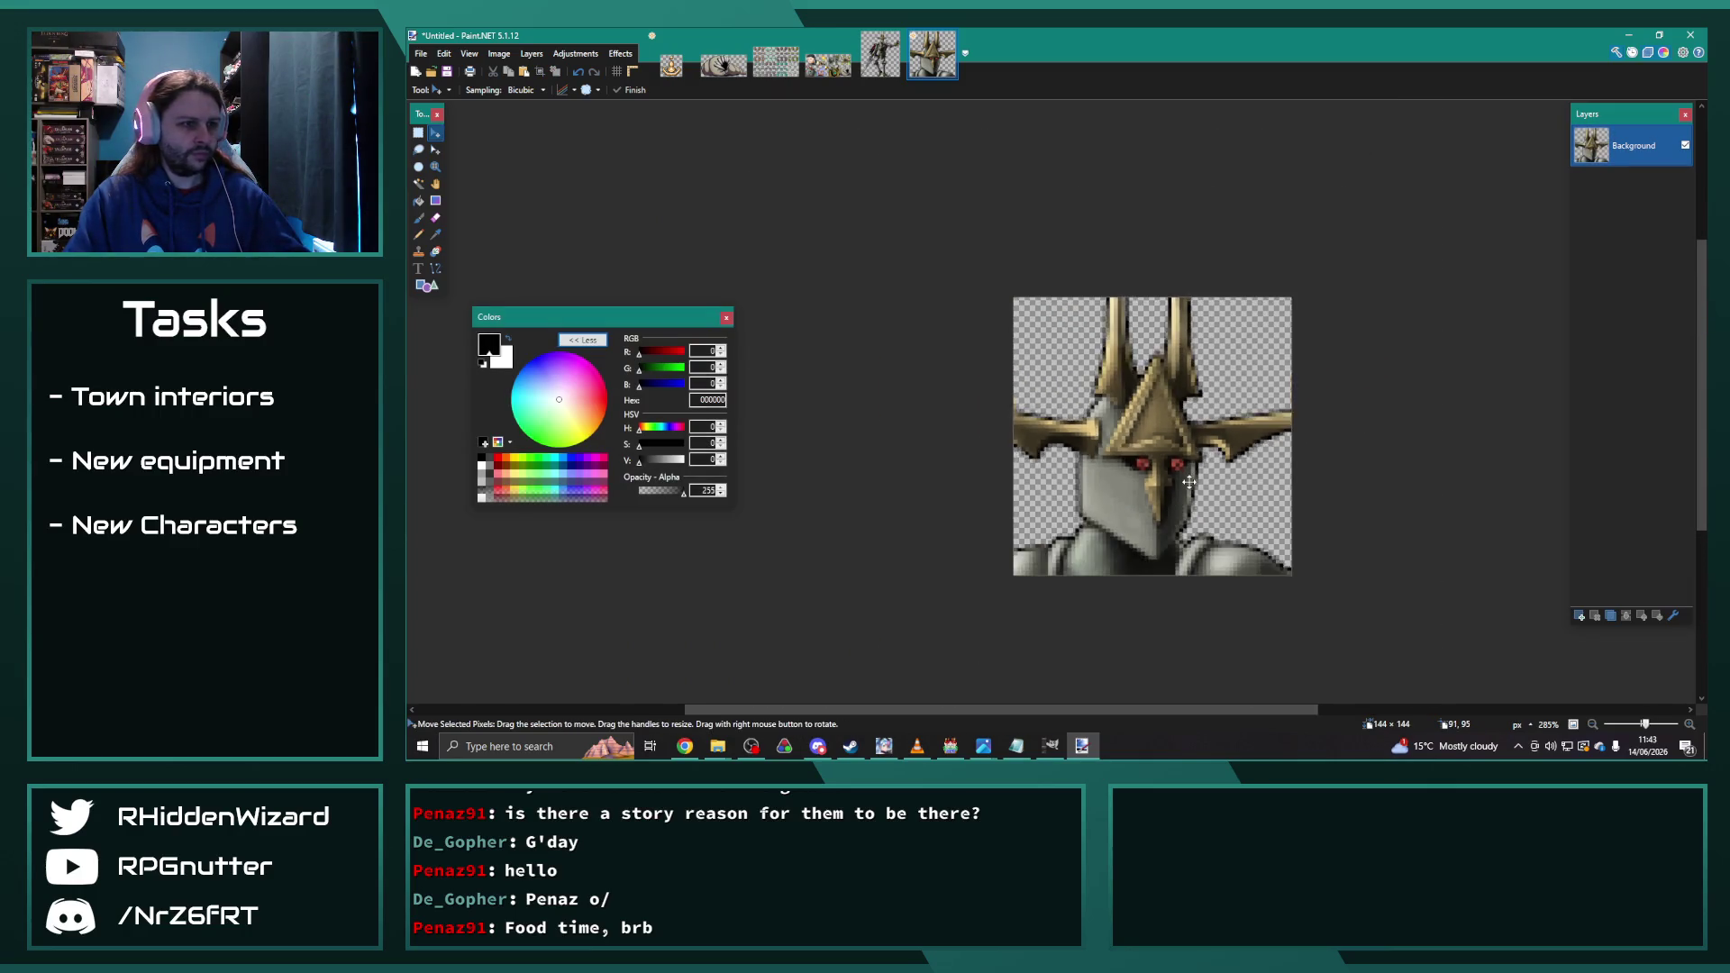
scroll(1208, 486, down, 2)
key(ctrl+z)
scroll(1334, 491, down, 2)
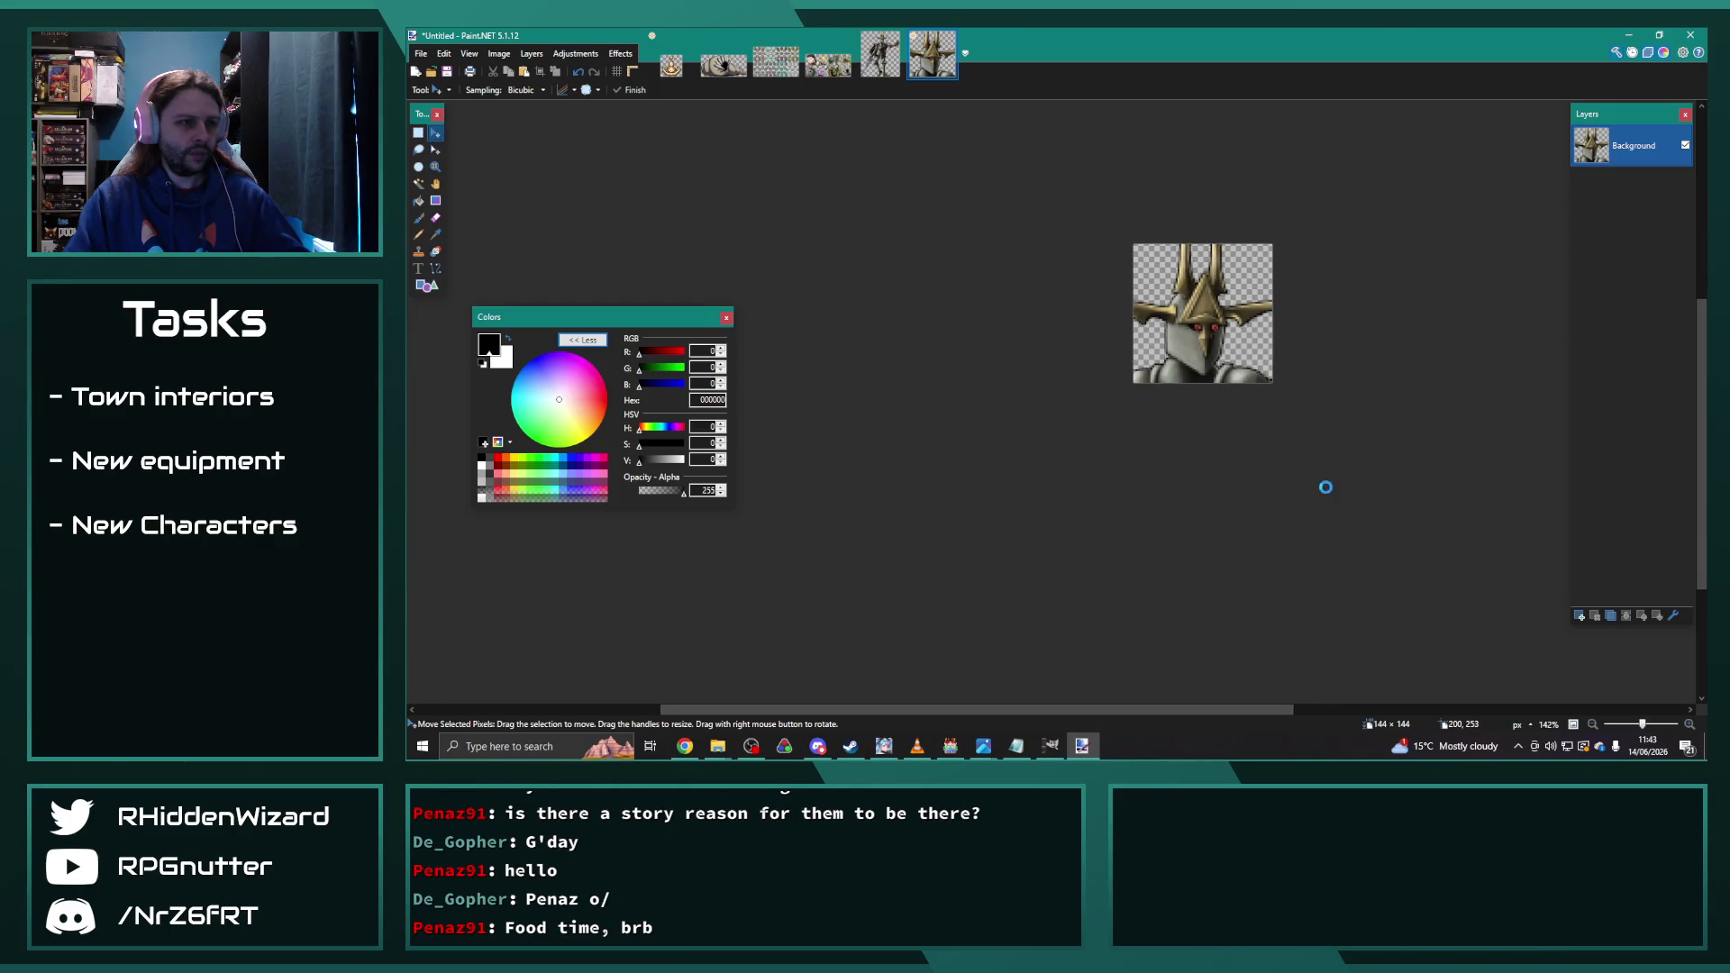
scroll(1280, 487, up, 5)
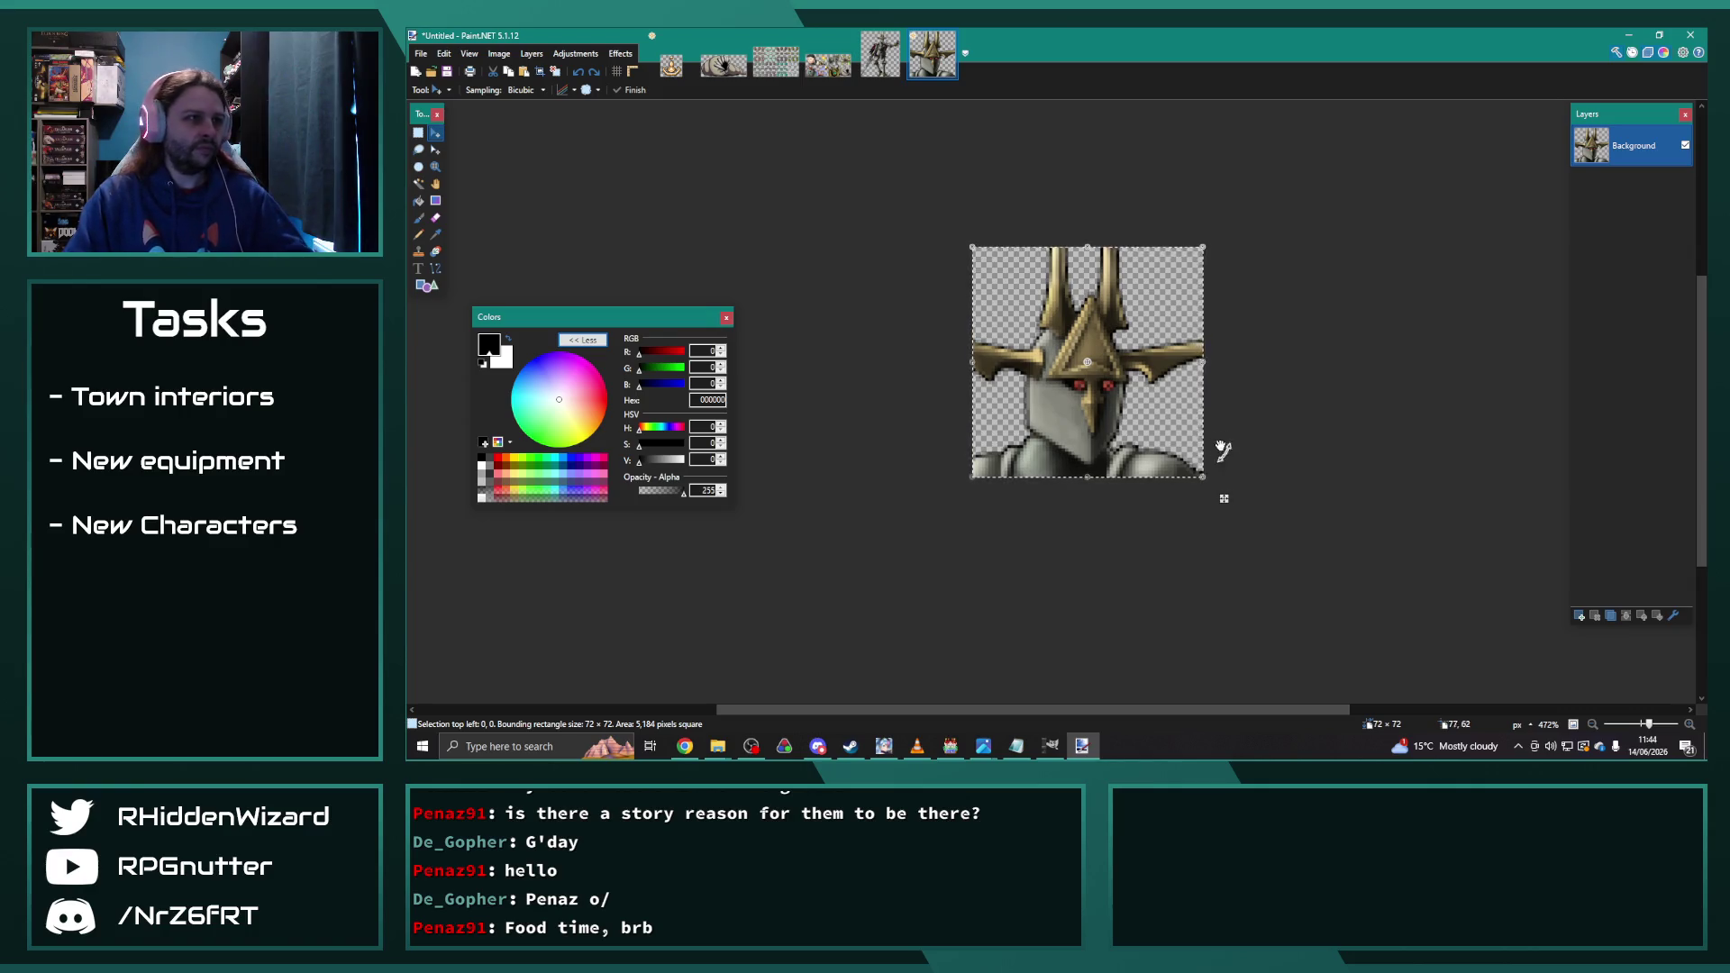
click(880, 56)
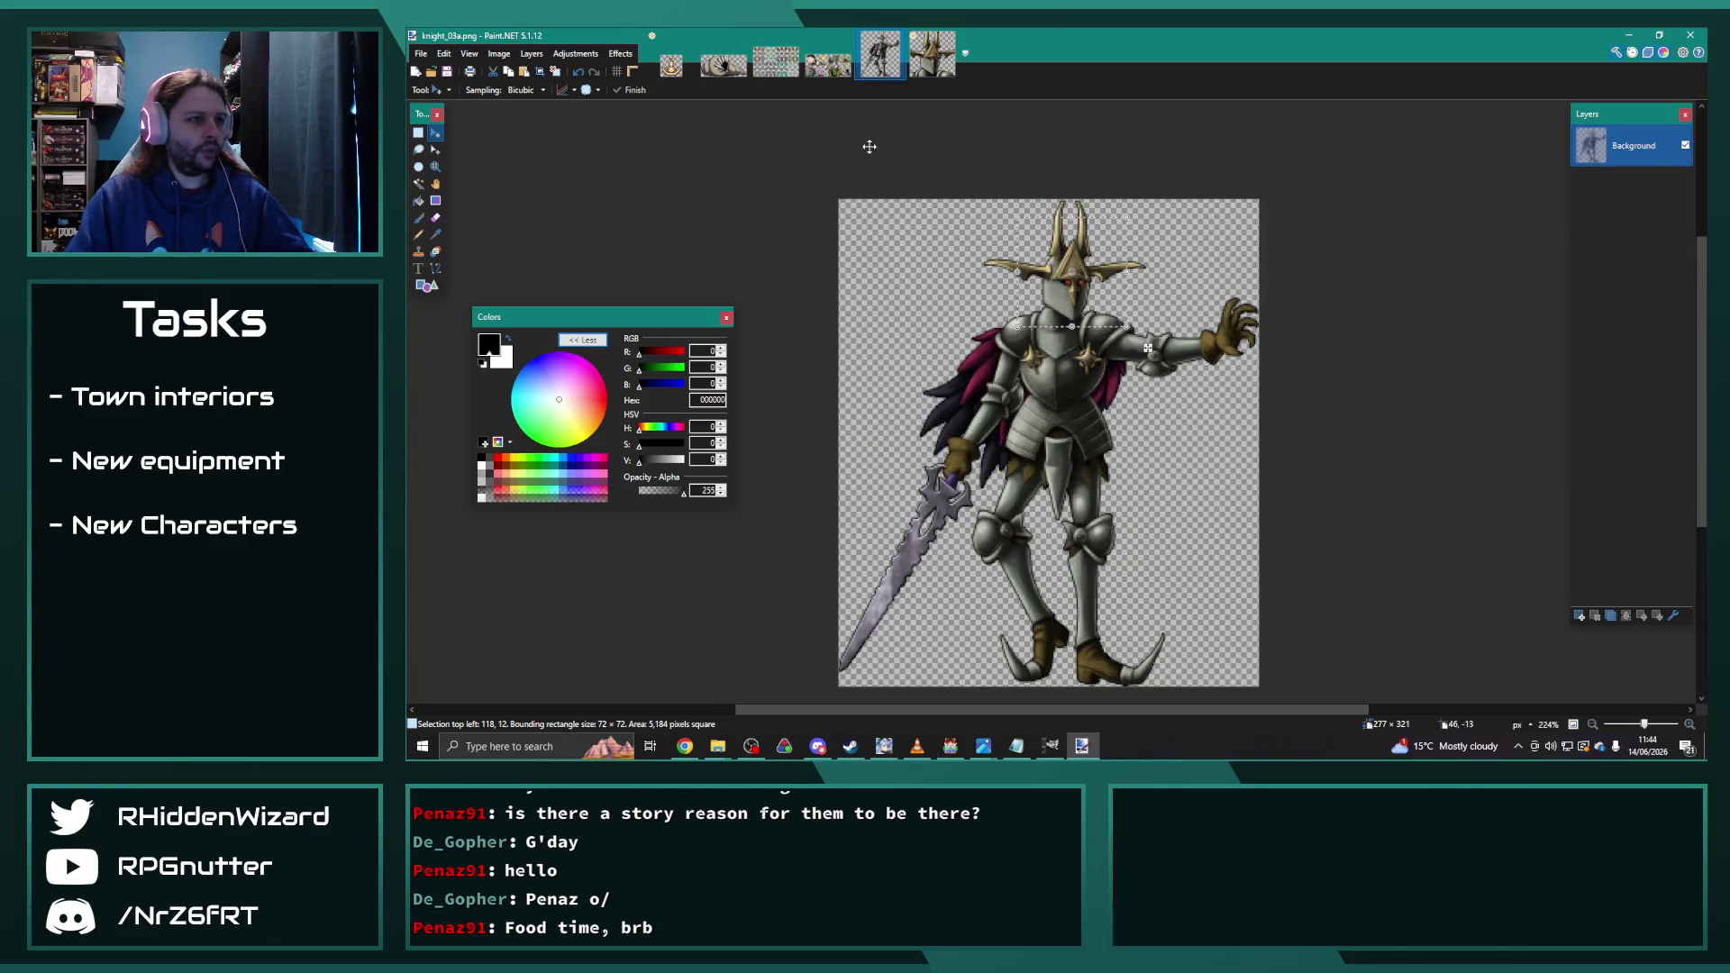
Step: Select a fixed 144×144 area over the knight's head and torso and paste it into Chapter11-1
click(417, 134)
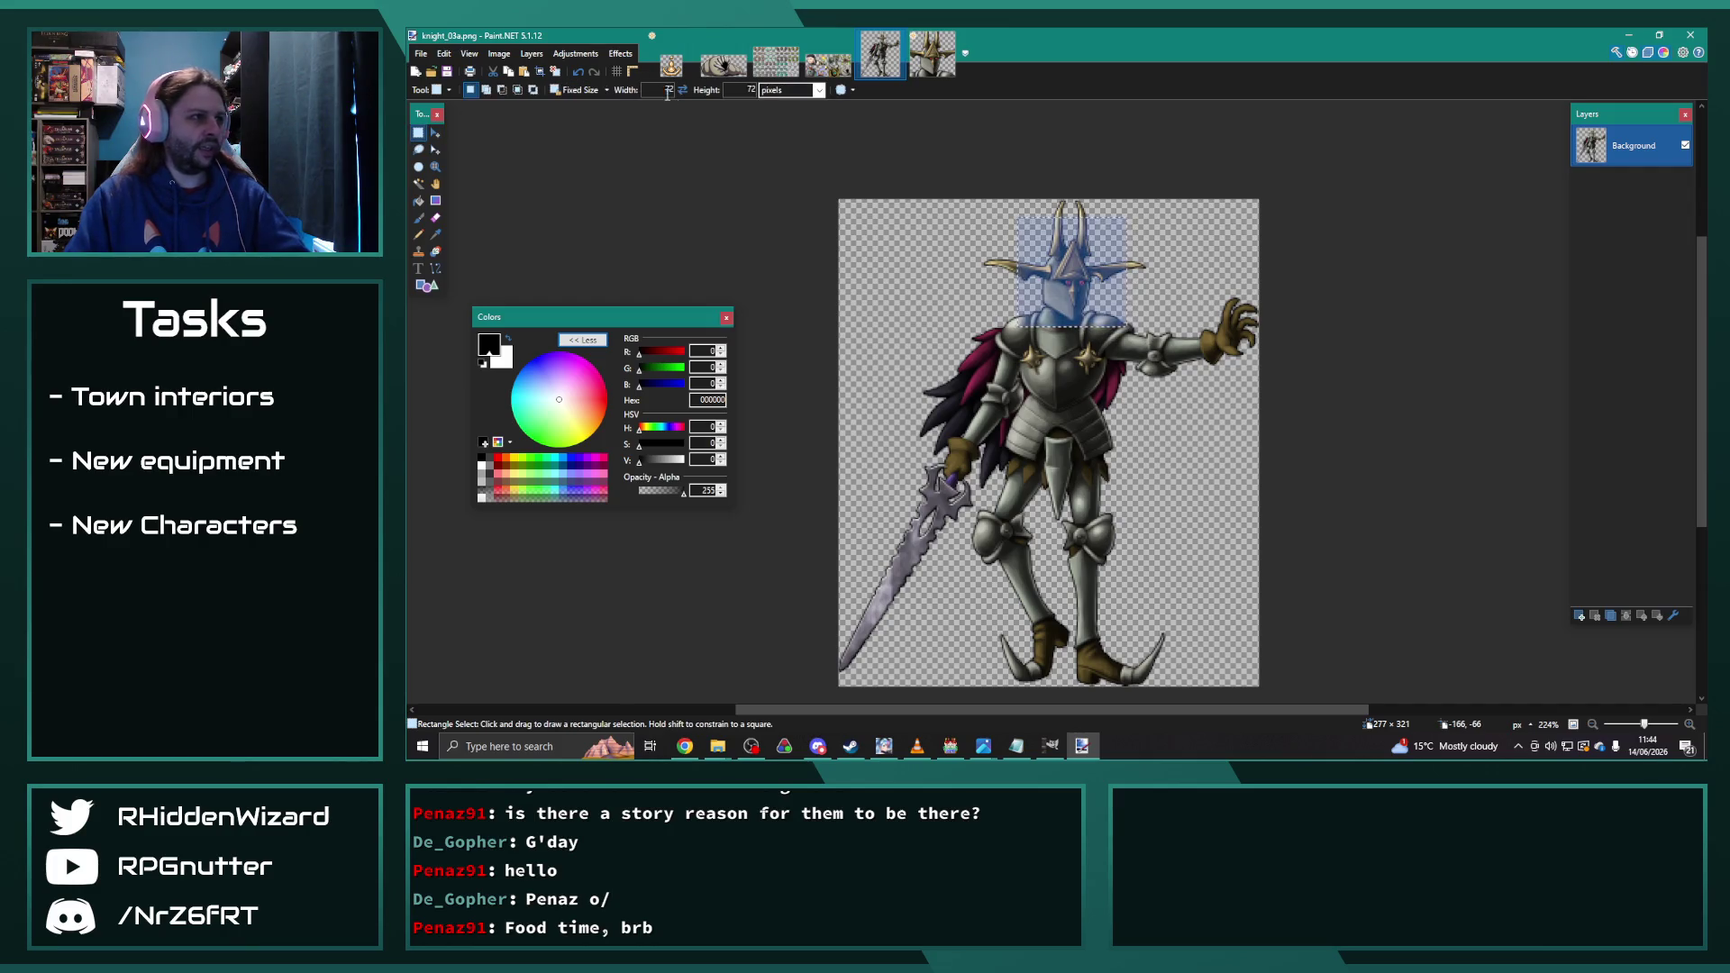
drag(1161, 393, 968, 155)
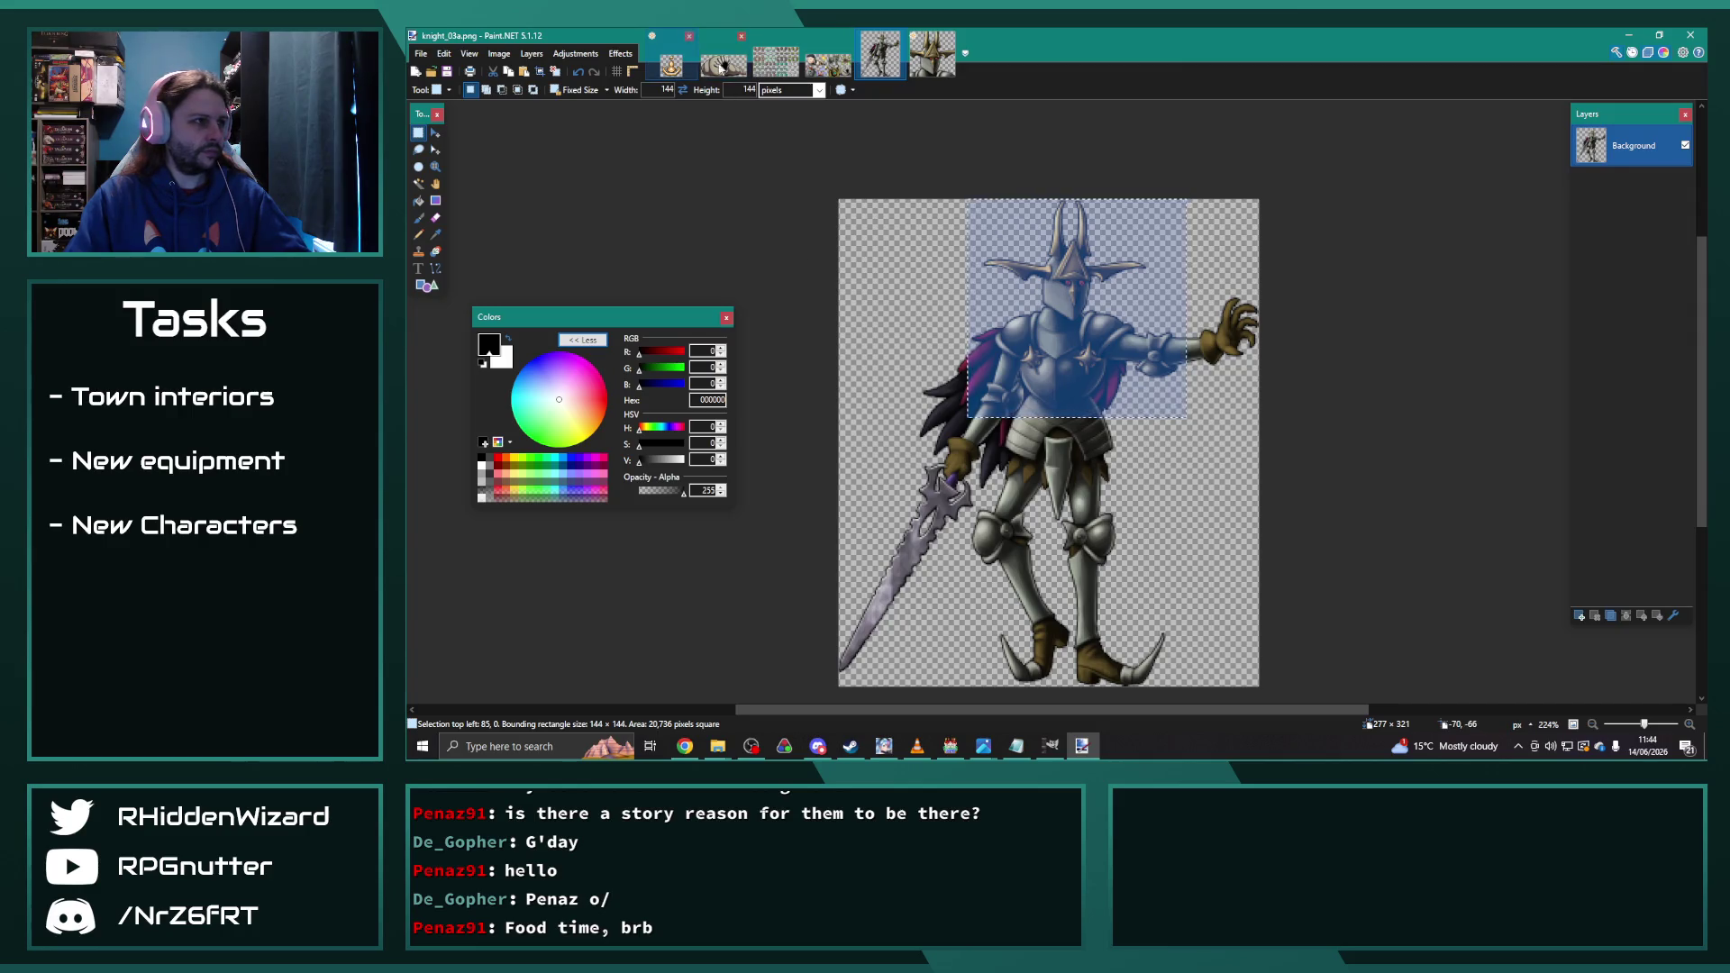
click(844, 68)
key(ctrl+v)
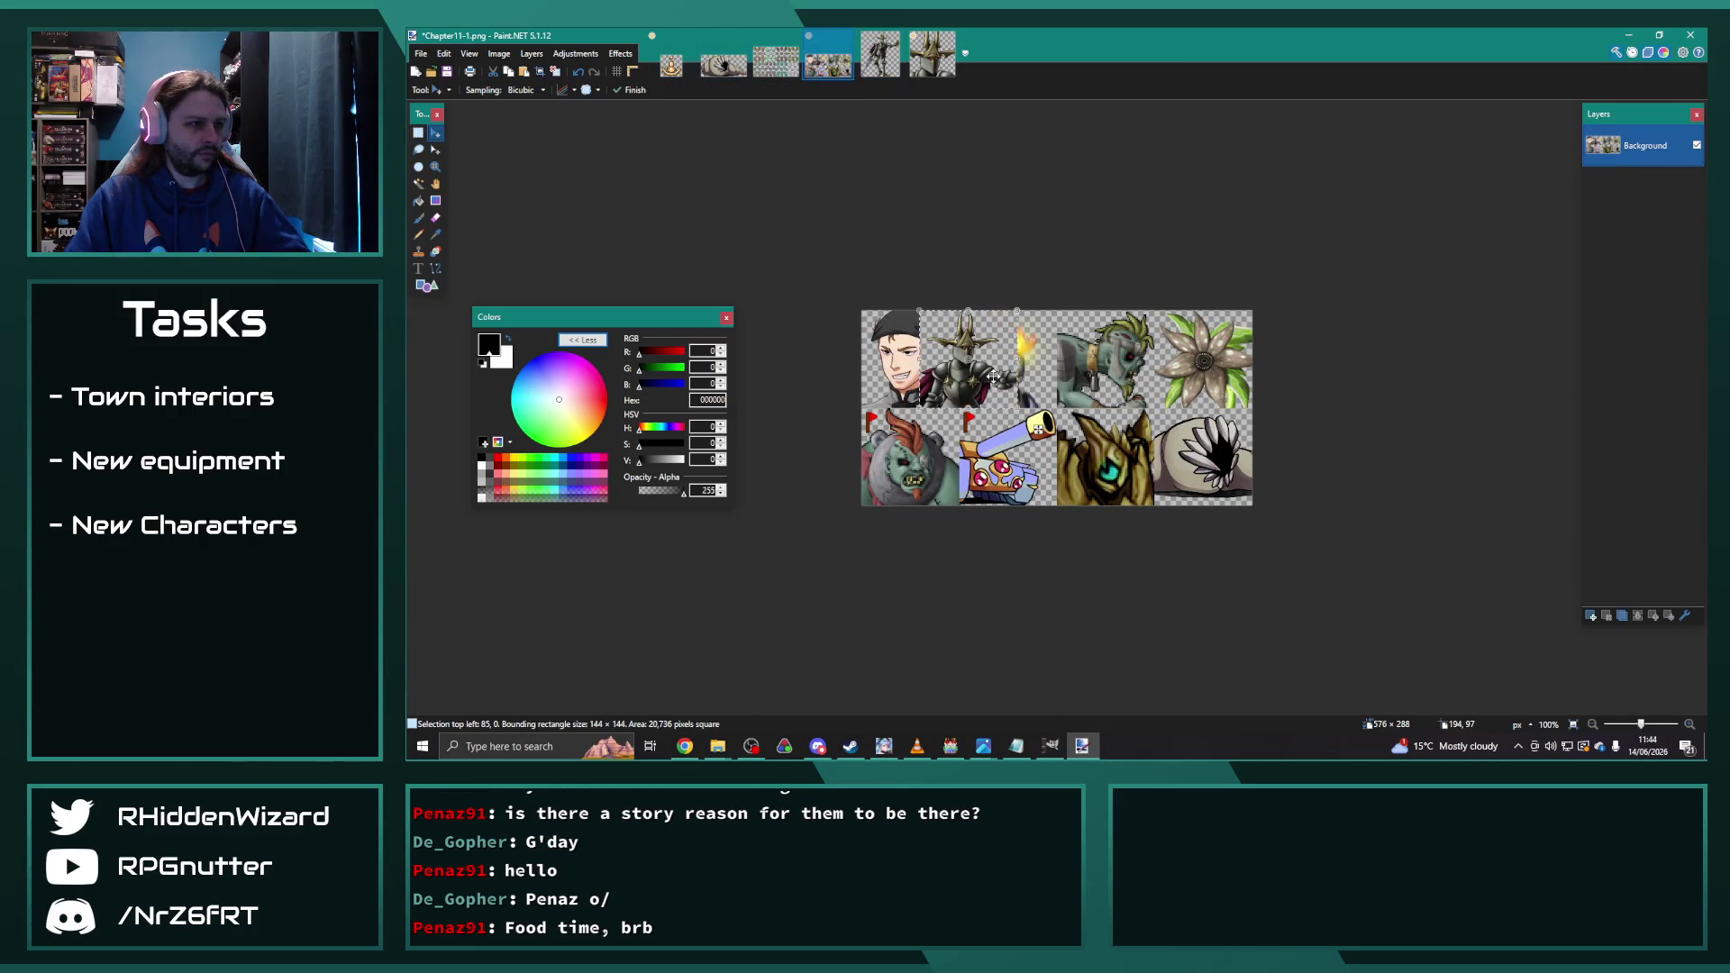
Step: Place the pasted knight at the sheet's top-left corner (0,0), then return to the Untitled head image
drag(1038, 429, 983, 429)
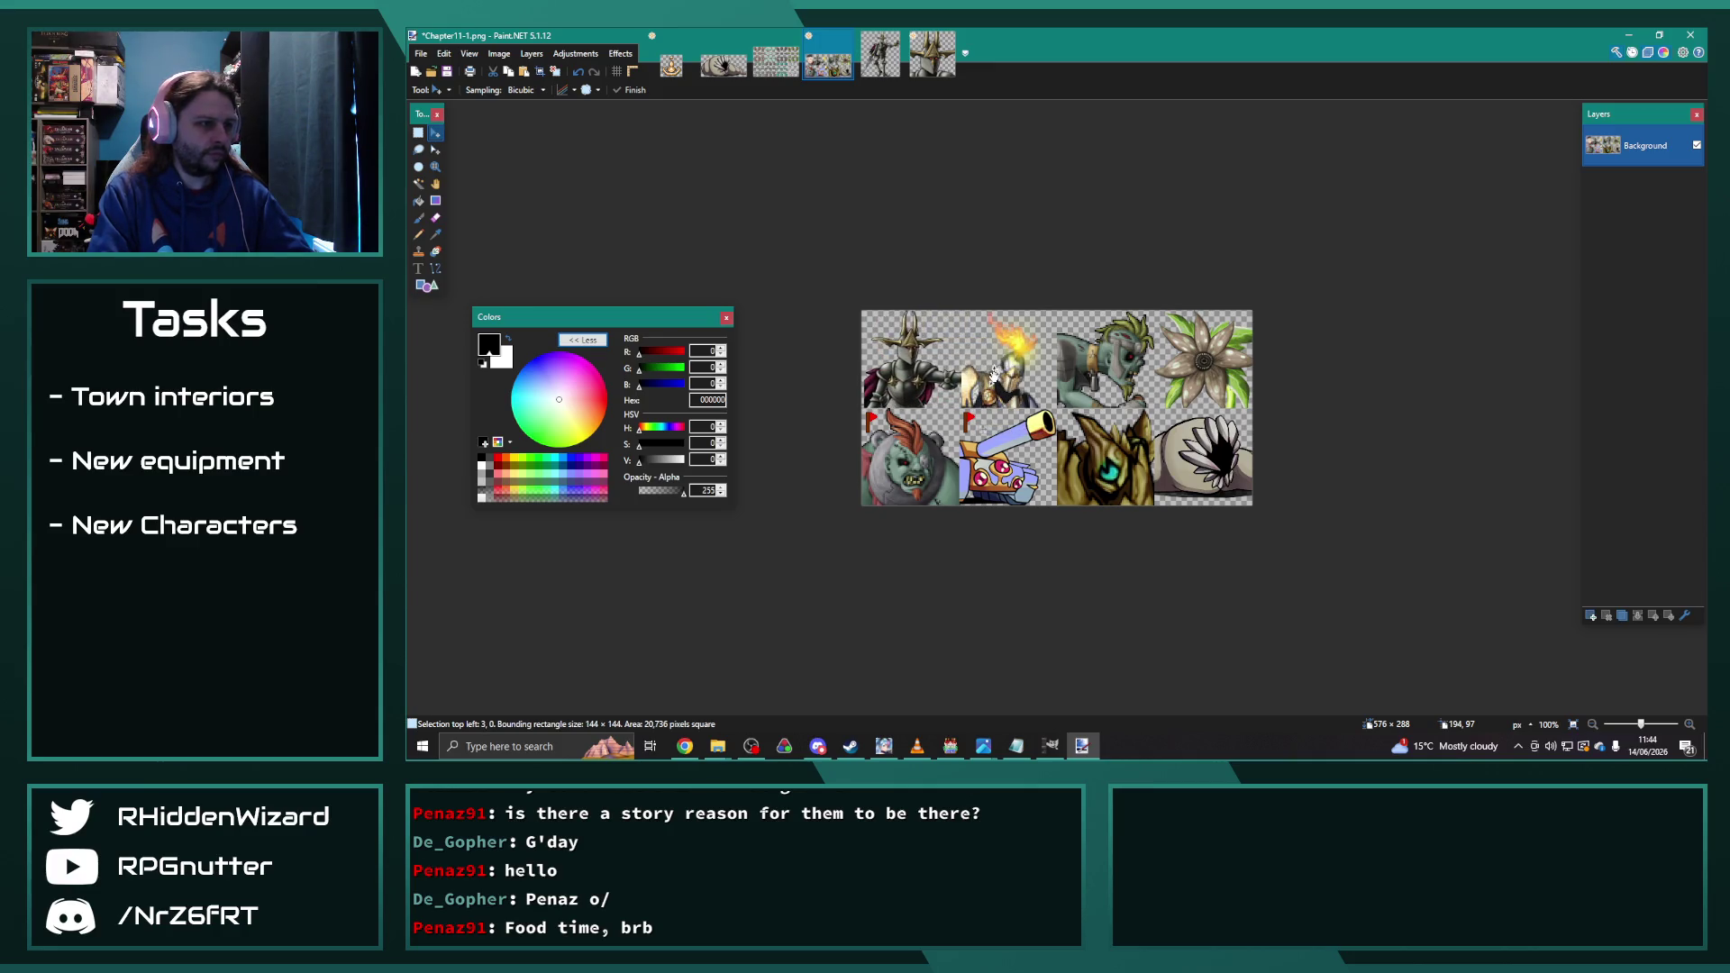
scroll(982, 429, up, 5)
drag(1075, 710, 956, 709)
key(Left)
key(Left)
key(Left)
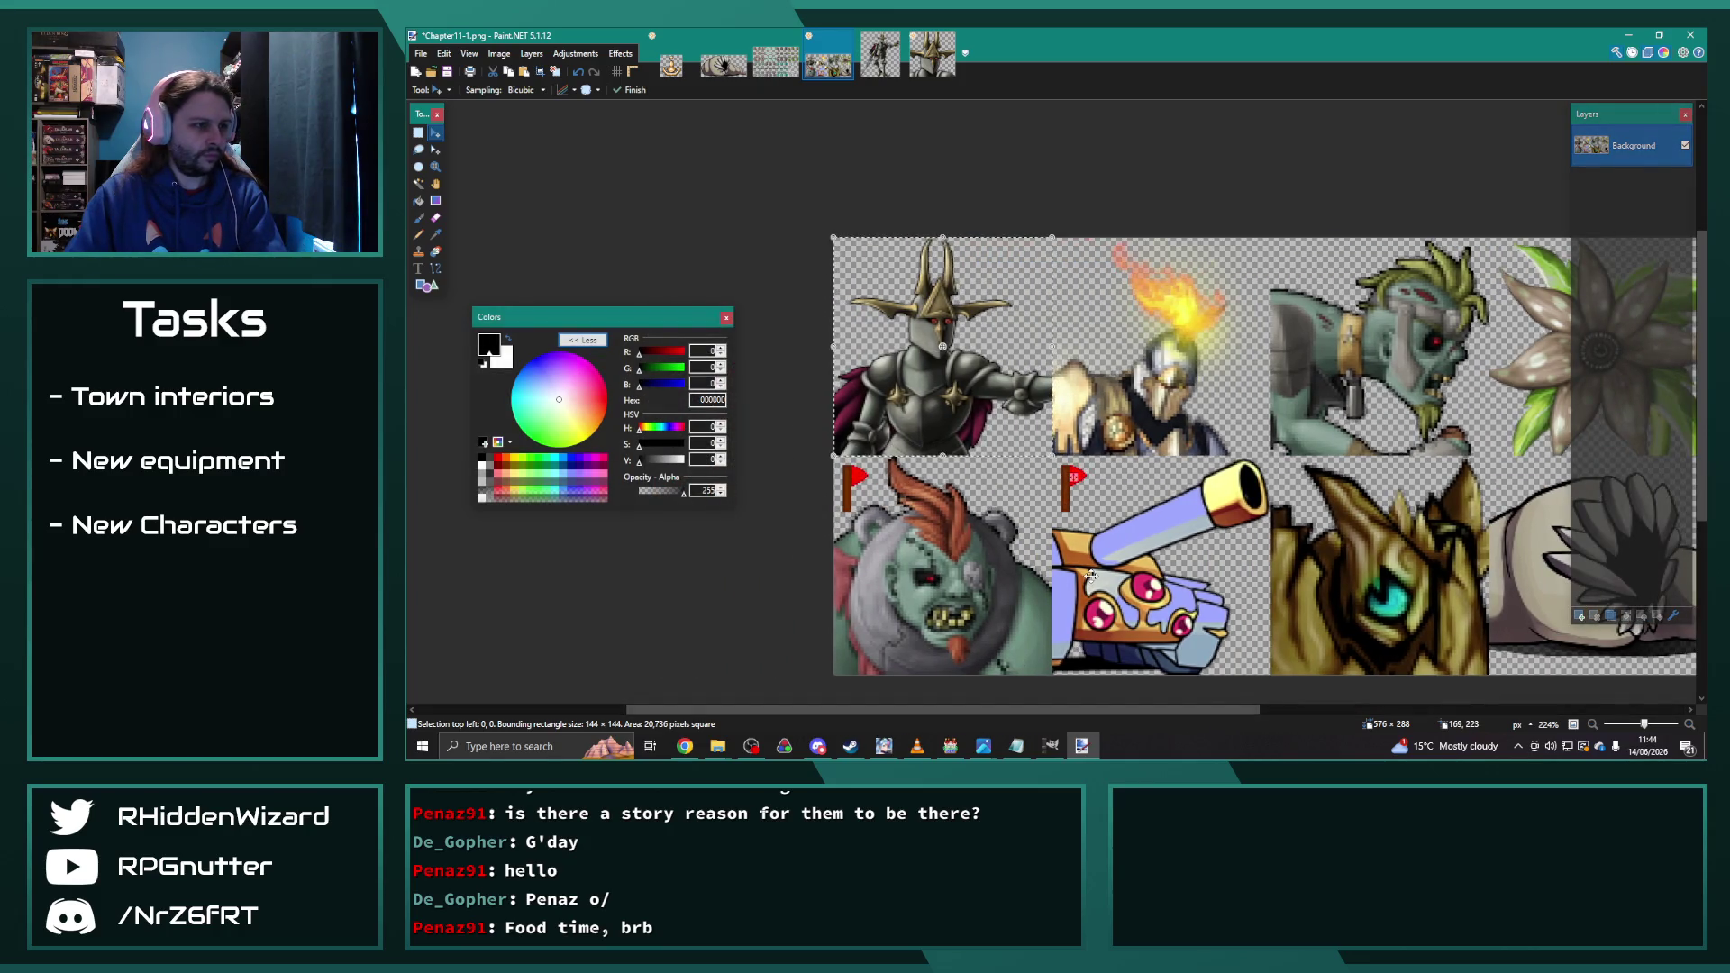
key(Left)
key(Right)
key(ctrl+d)
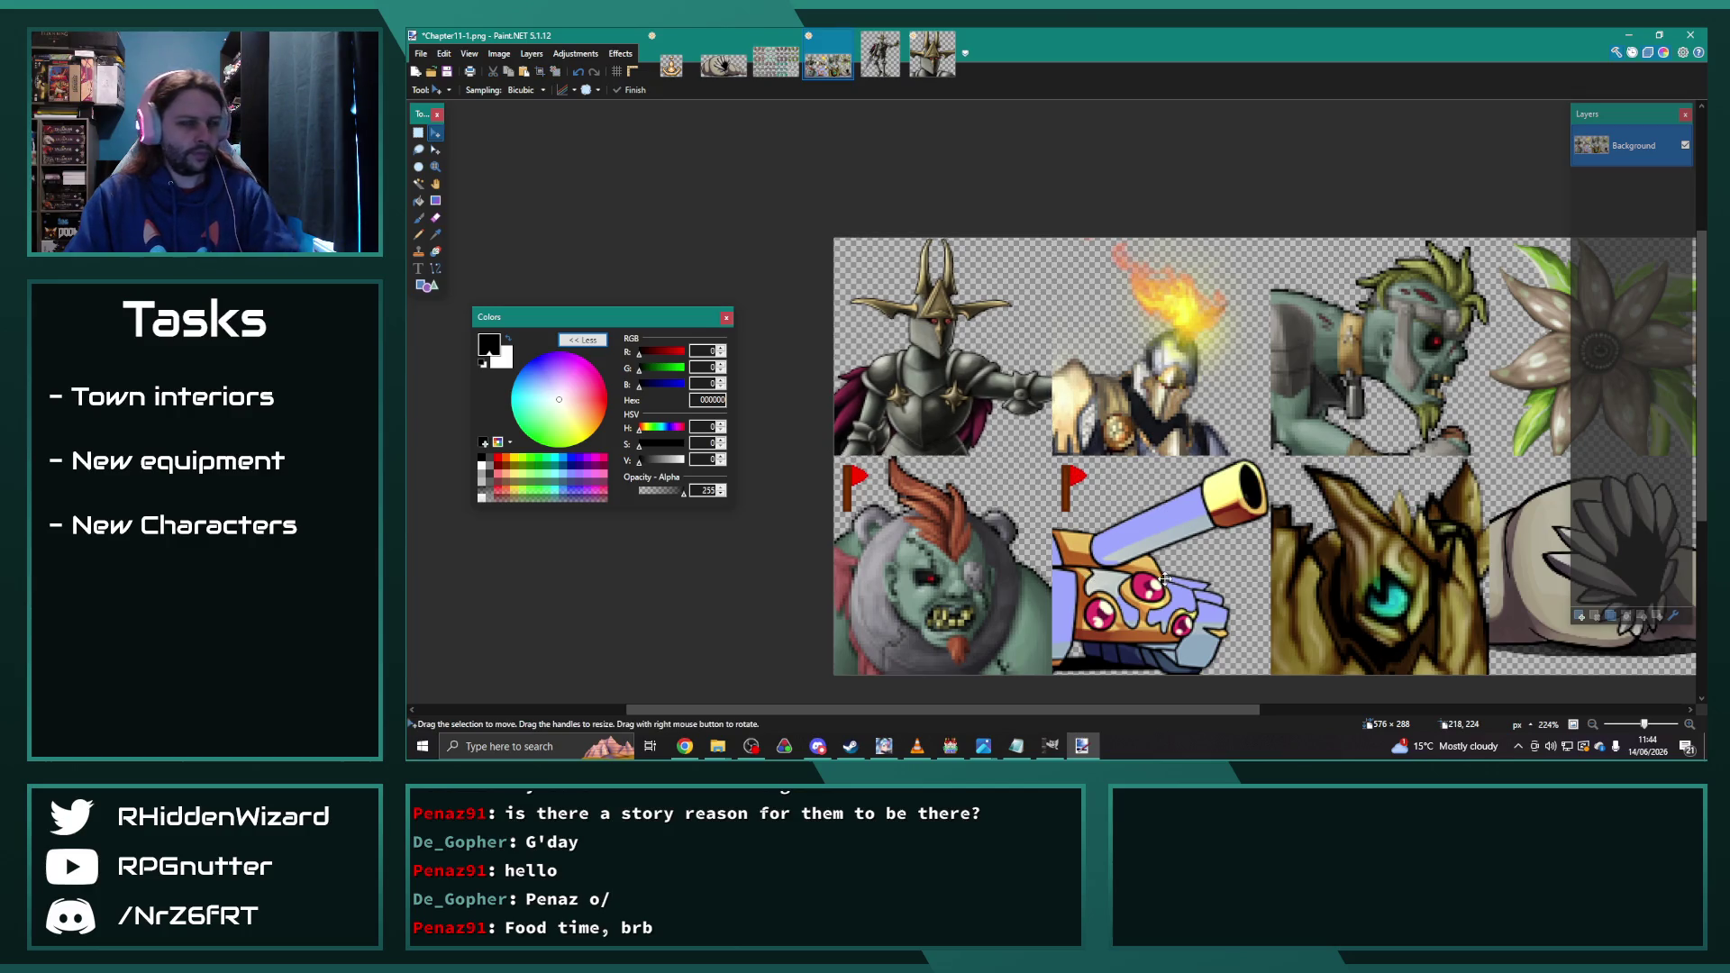
click(897, 36)
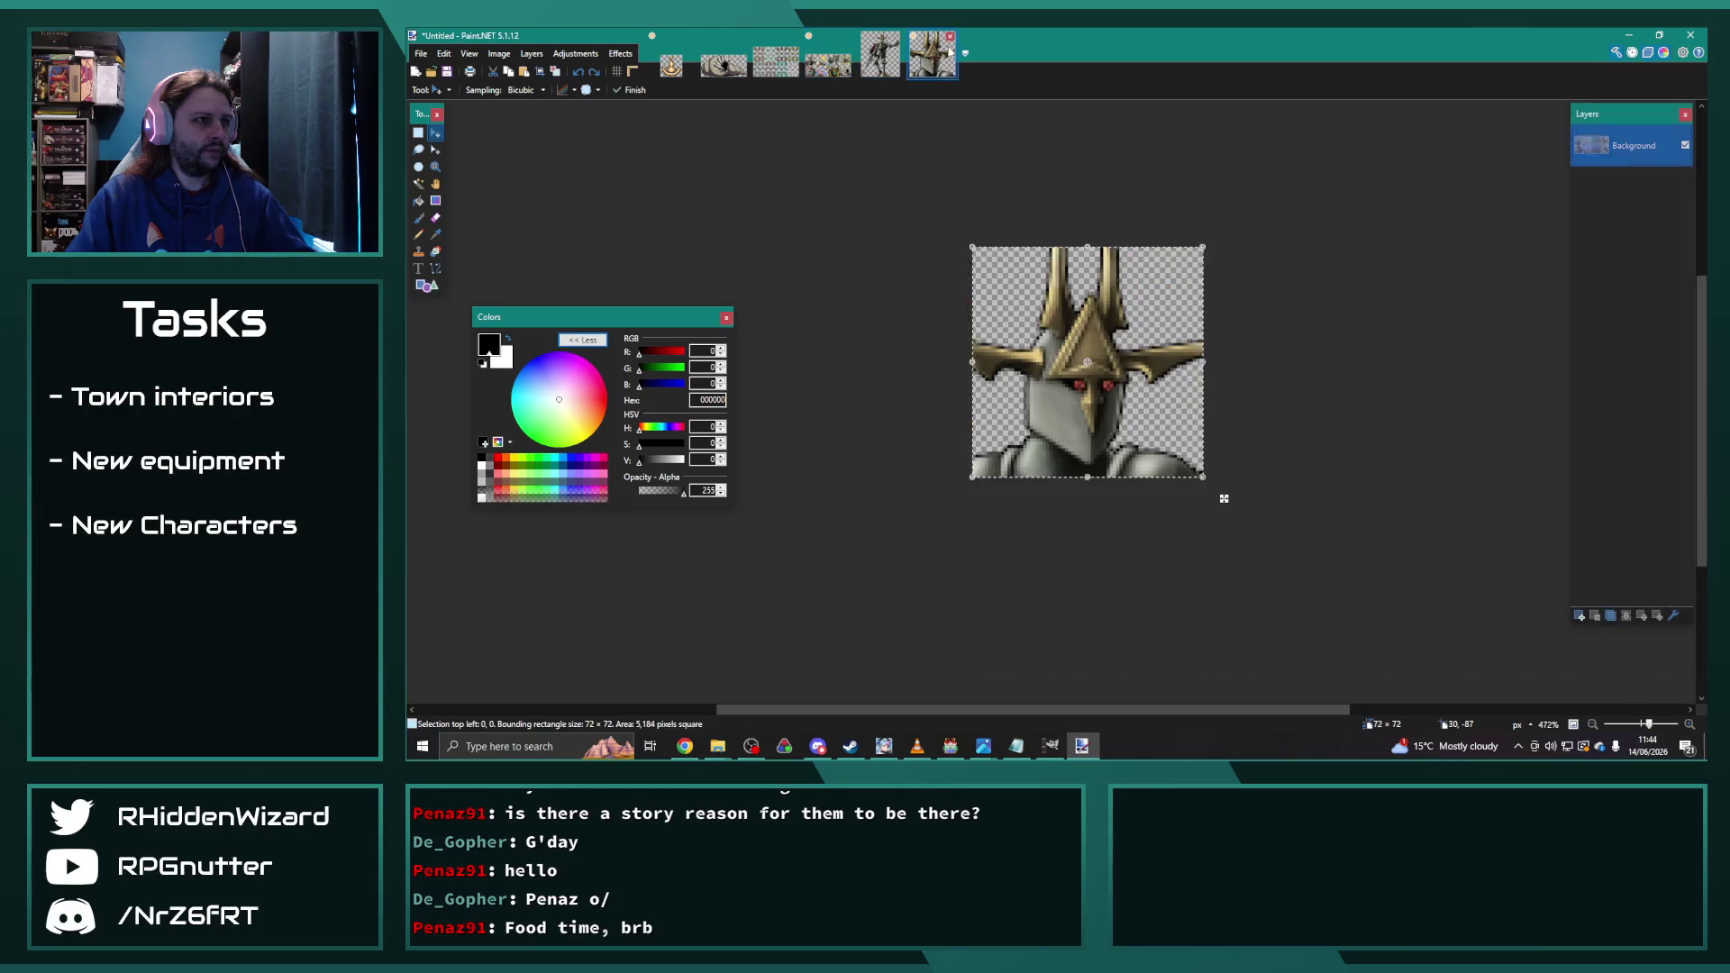
Step: Discard the untitled head image, clear the selection, and open knight_03b.png from File Explorer
key(n)
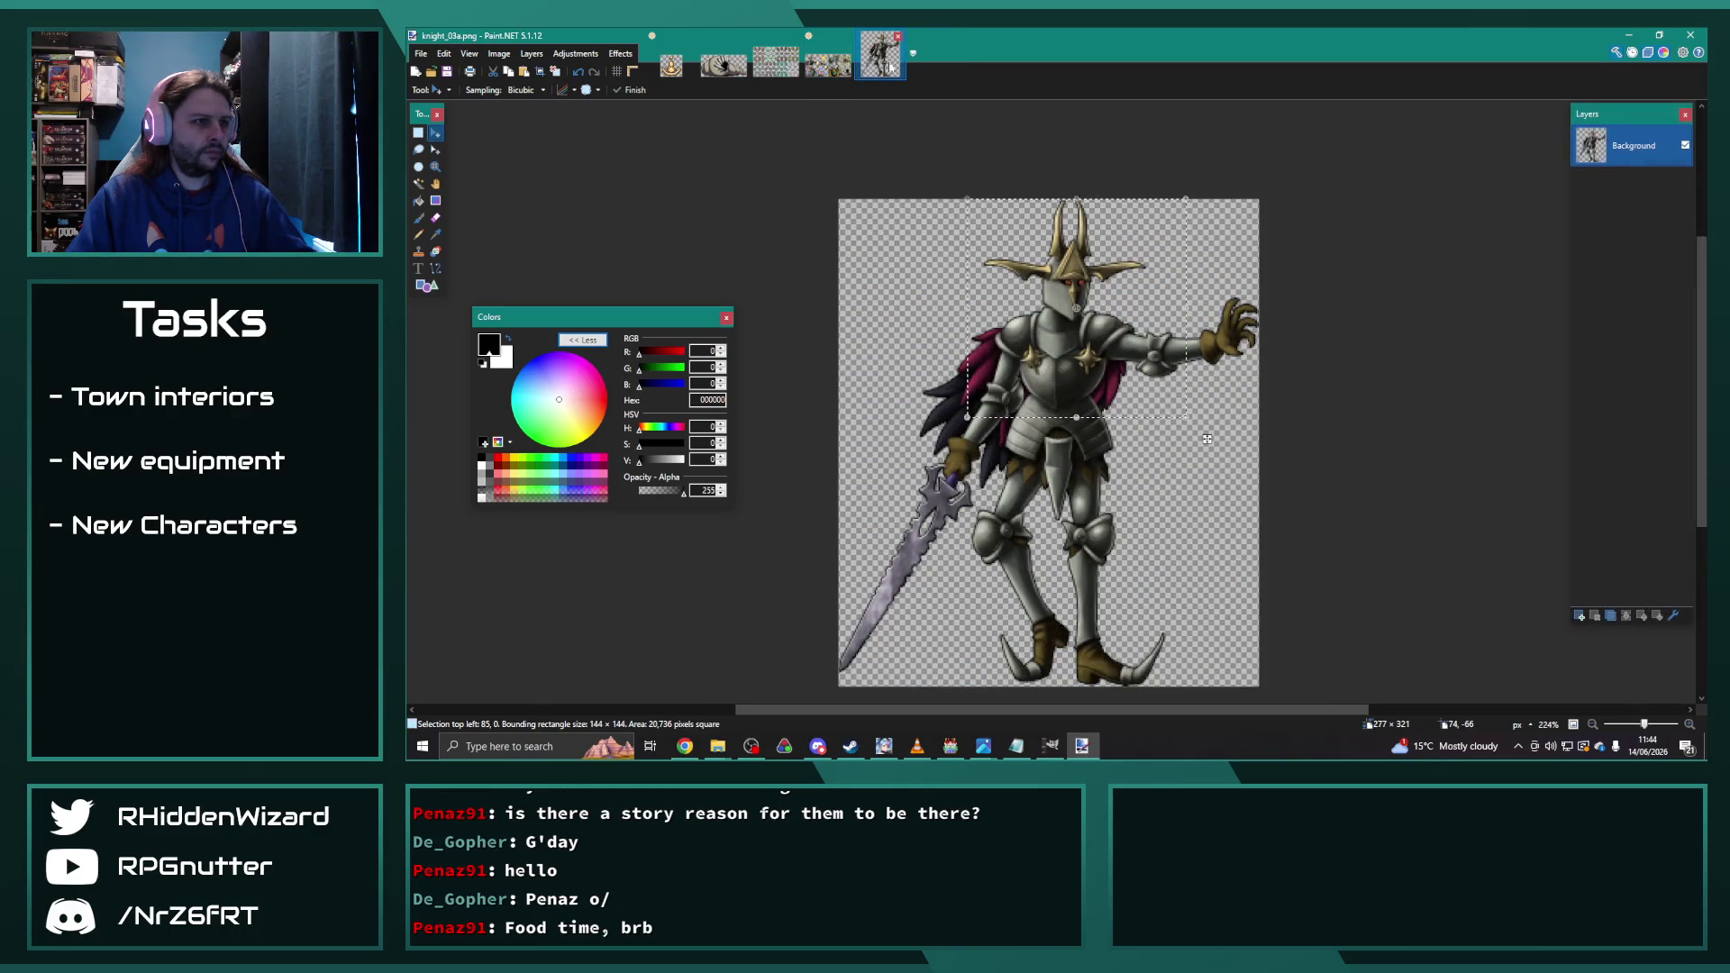
key(ctrl+d)
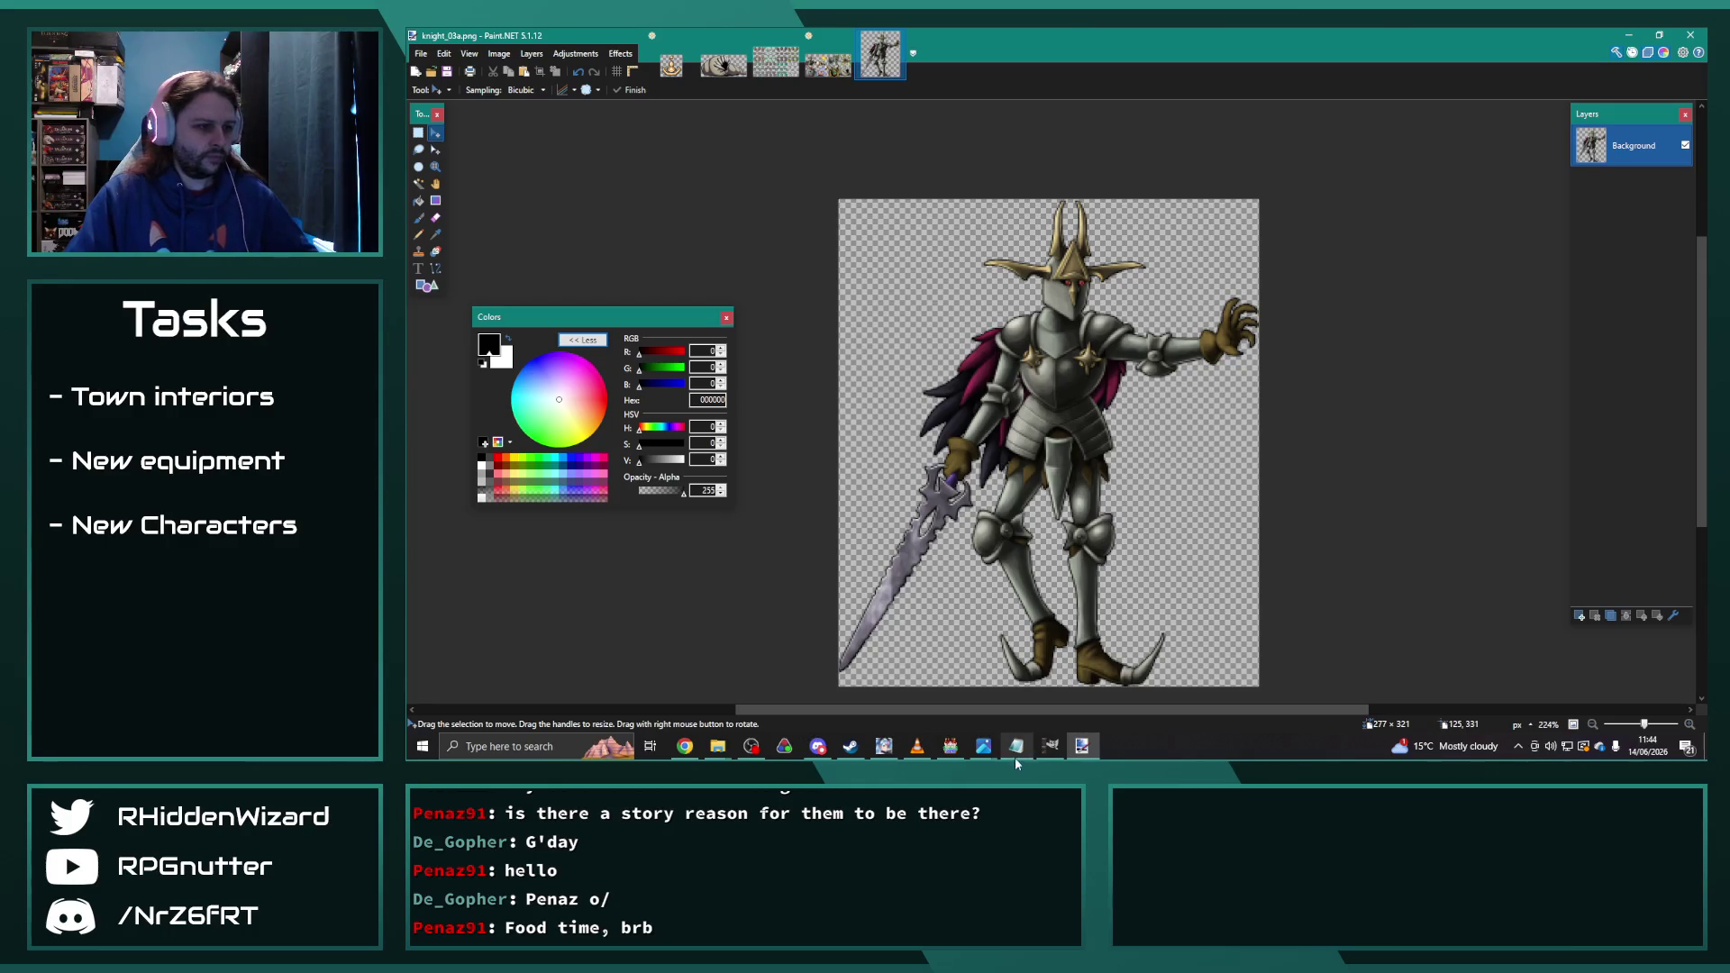
mouse_move(917, 745)
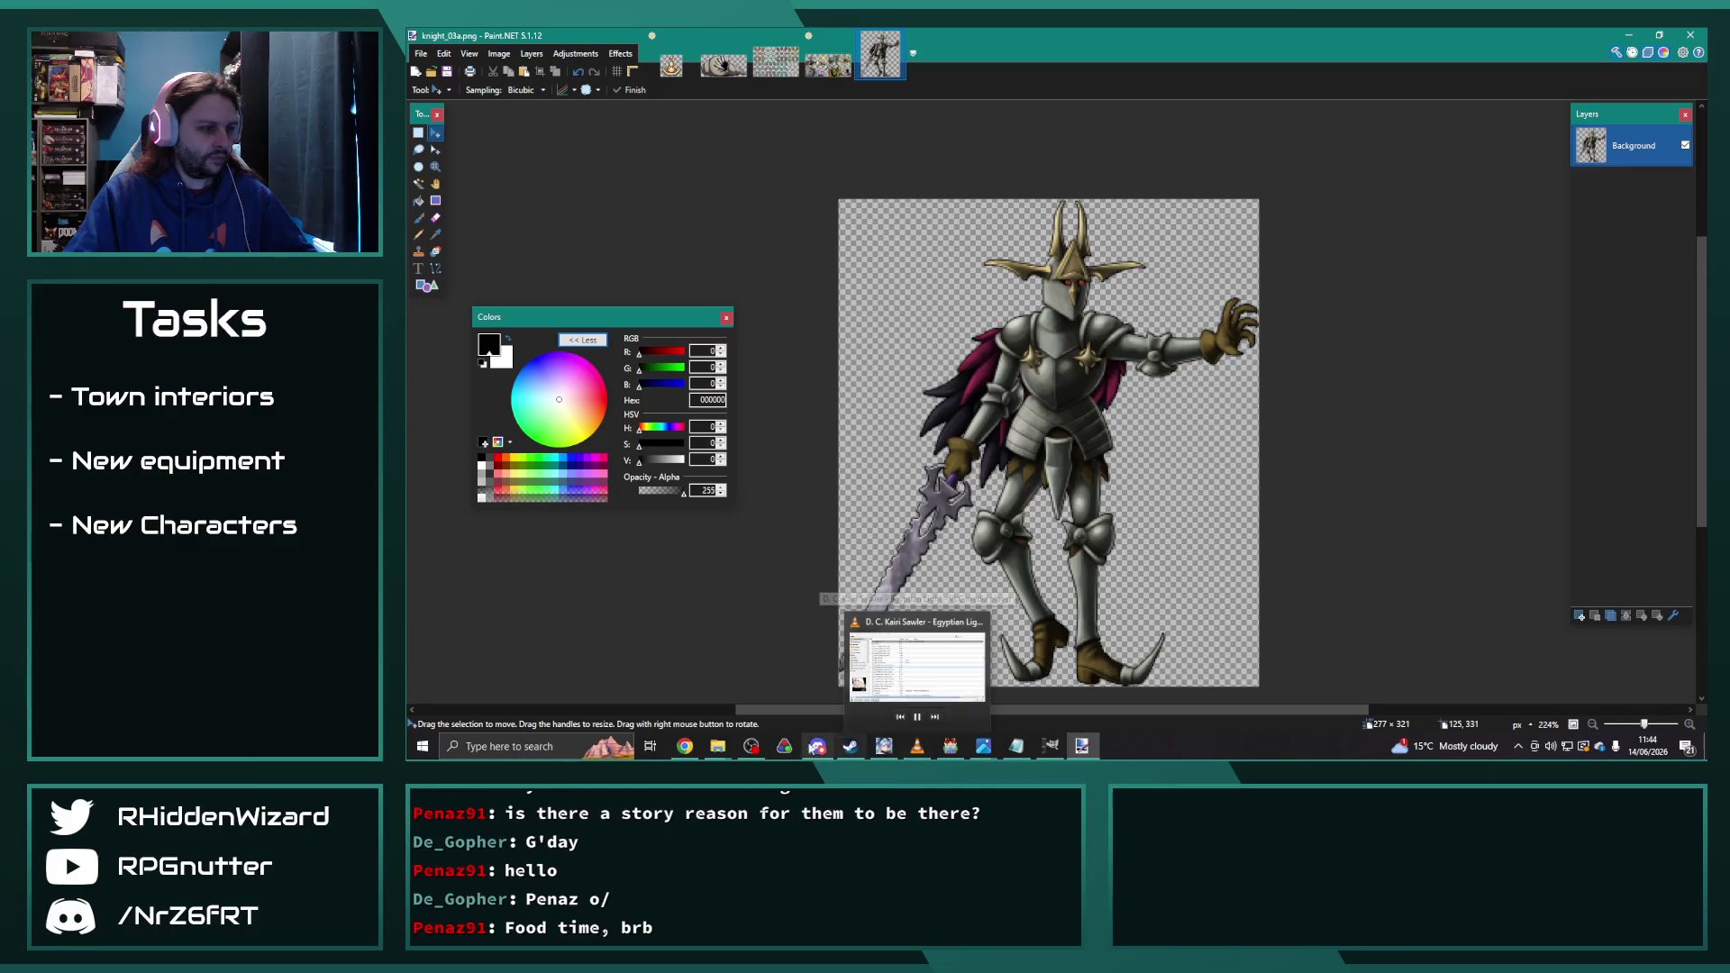
click(717, 746)
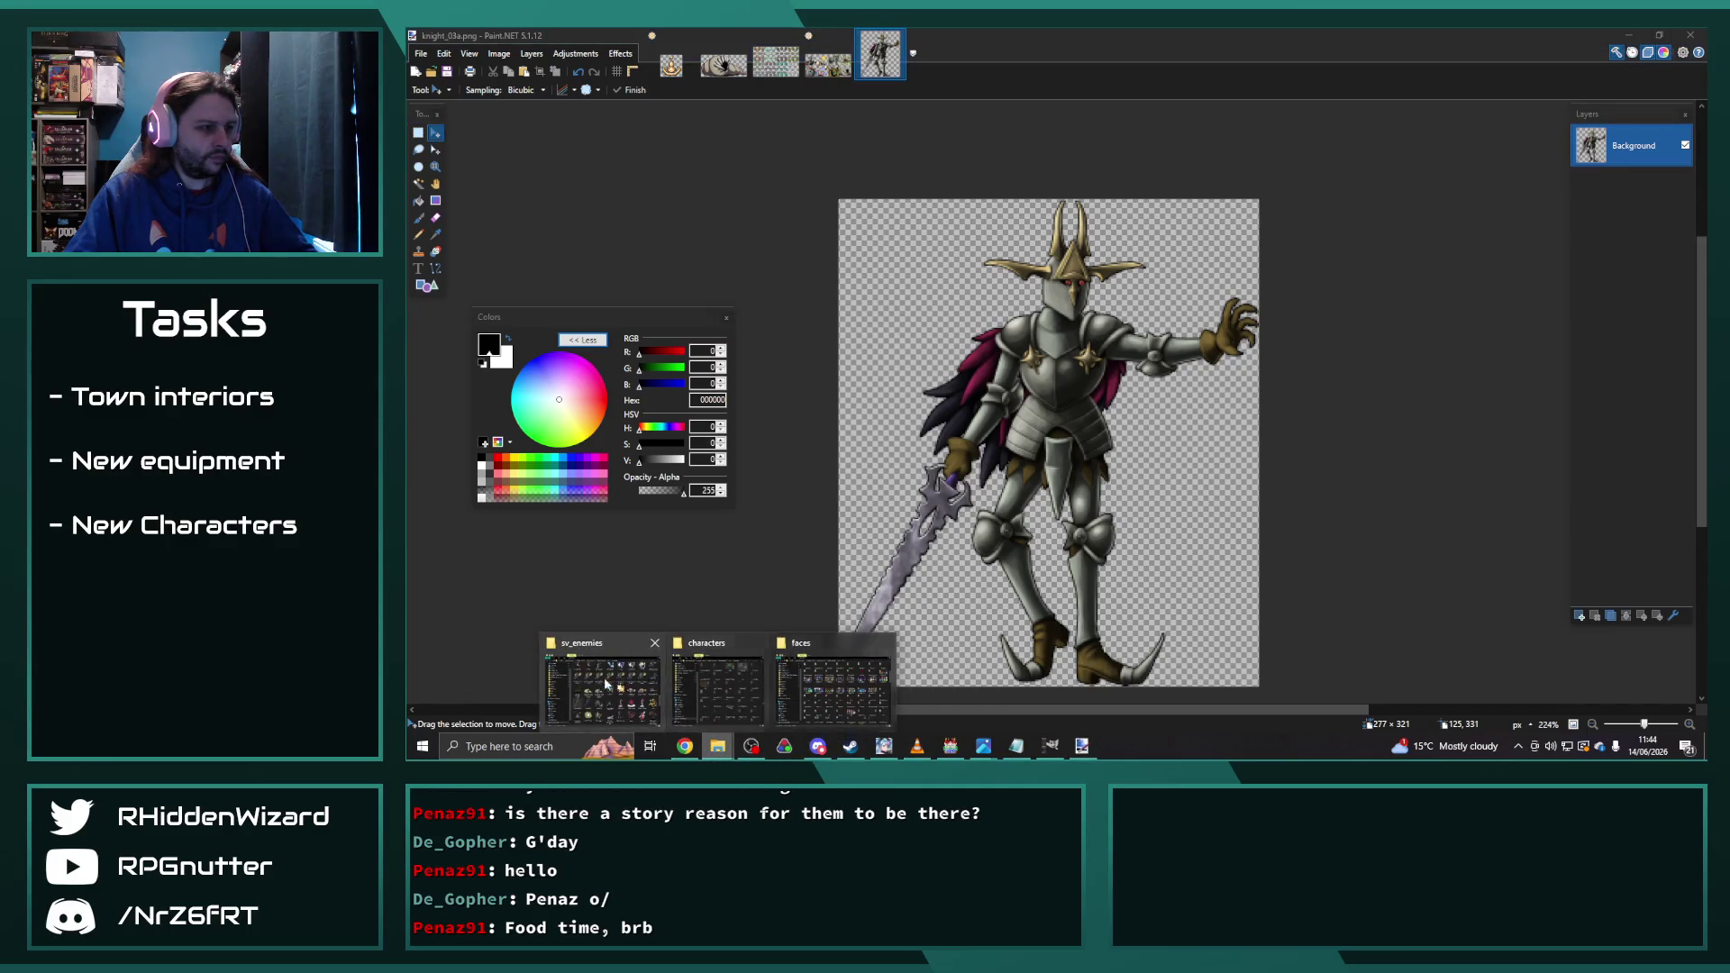
click(711, 683)
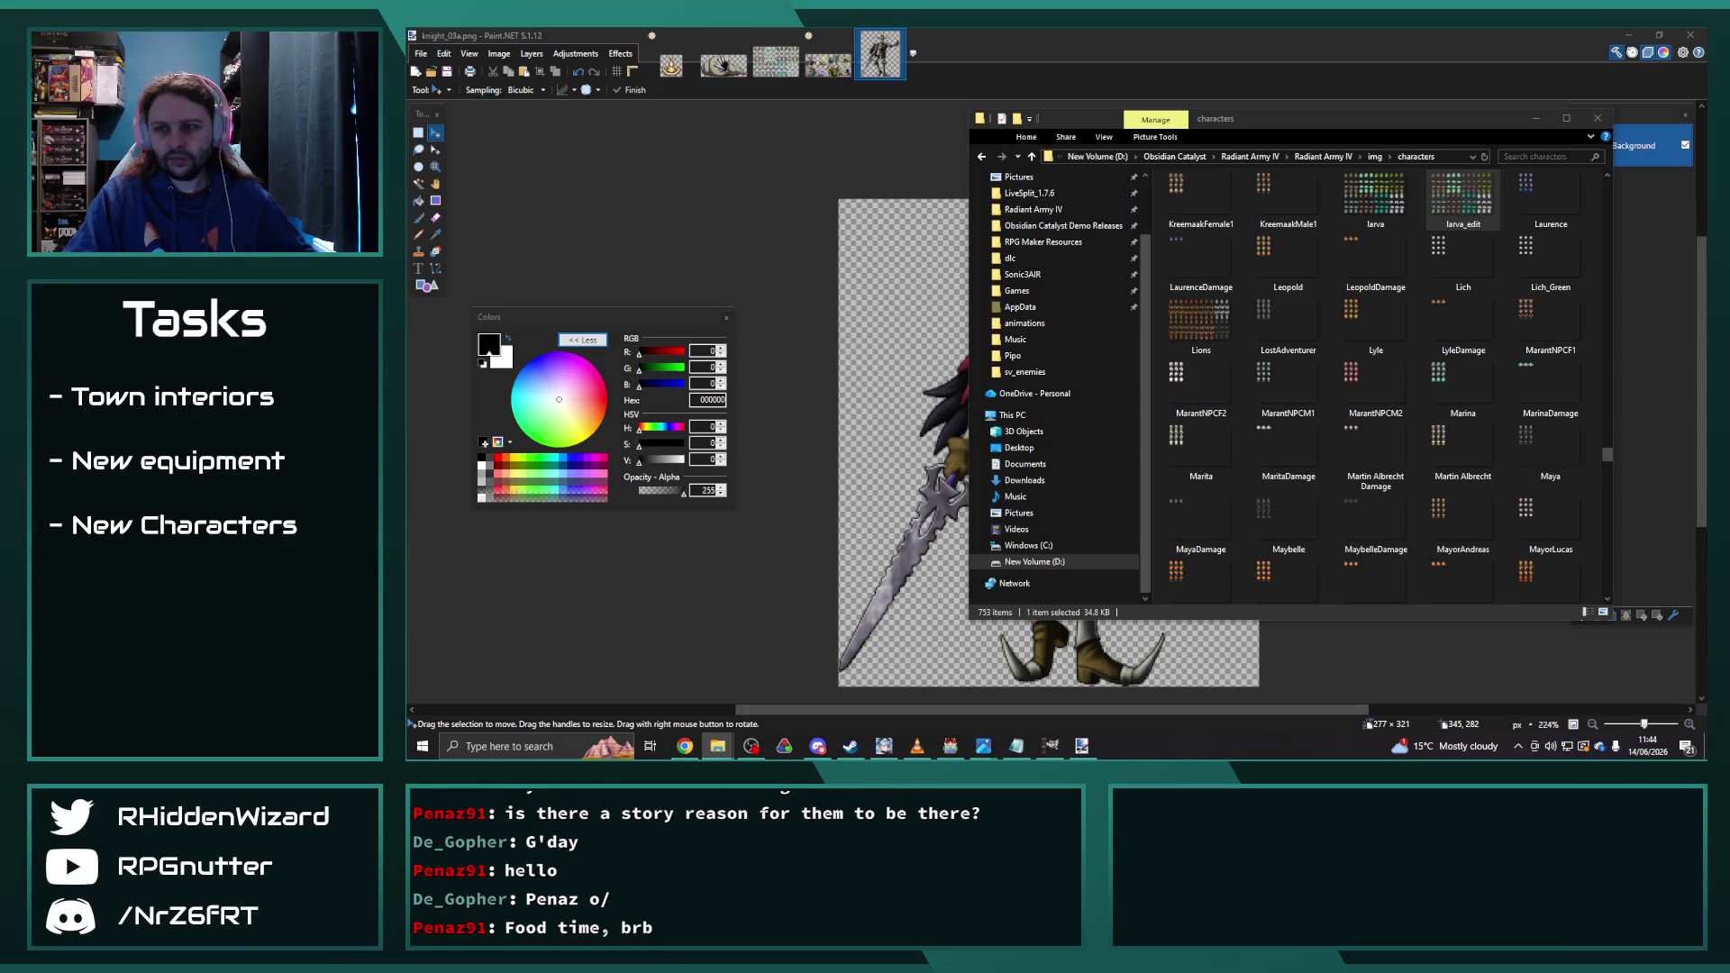
drag(730, 213, 1021, 399)
click(1021, 399)
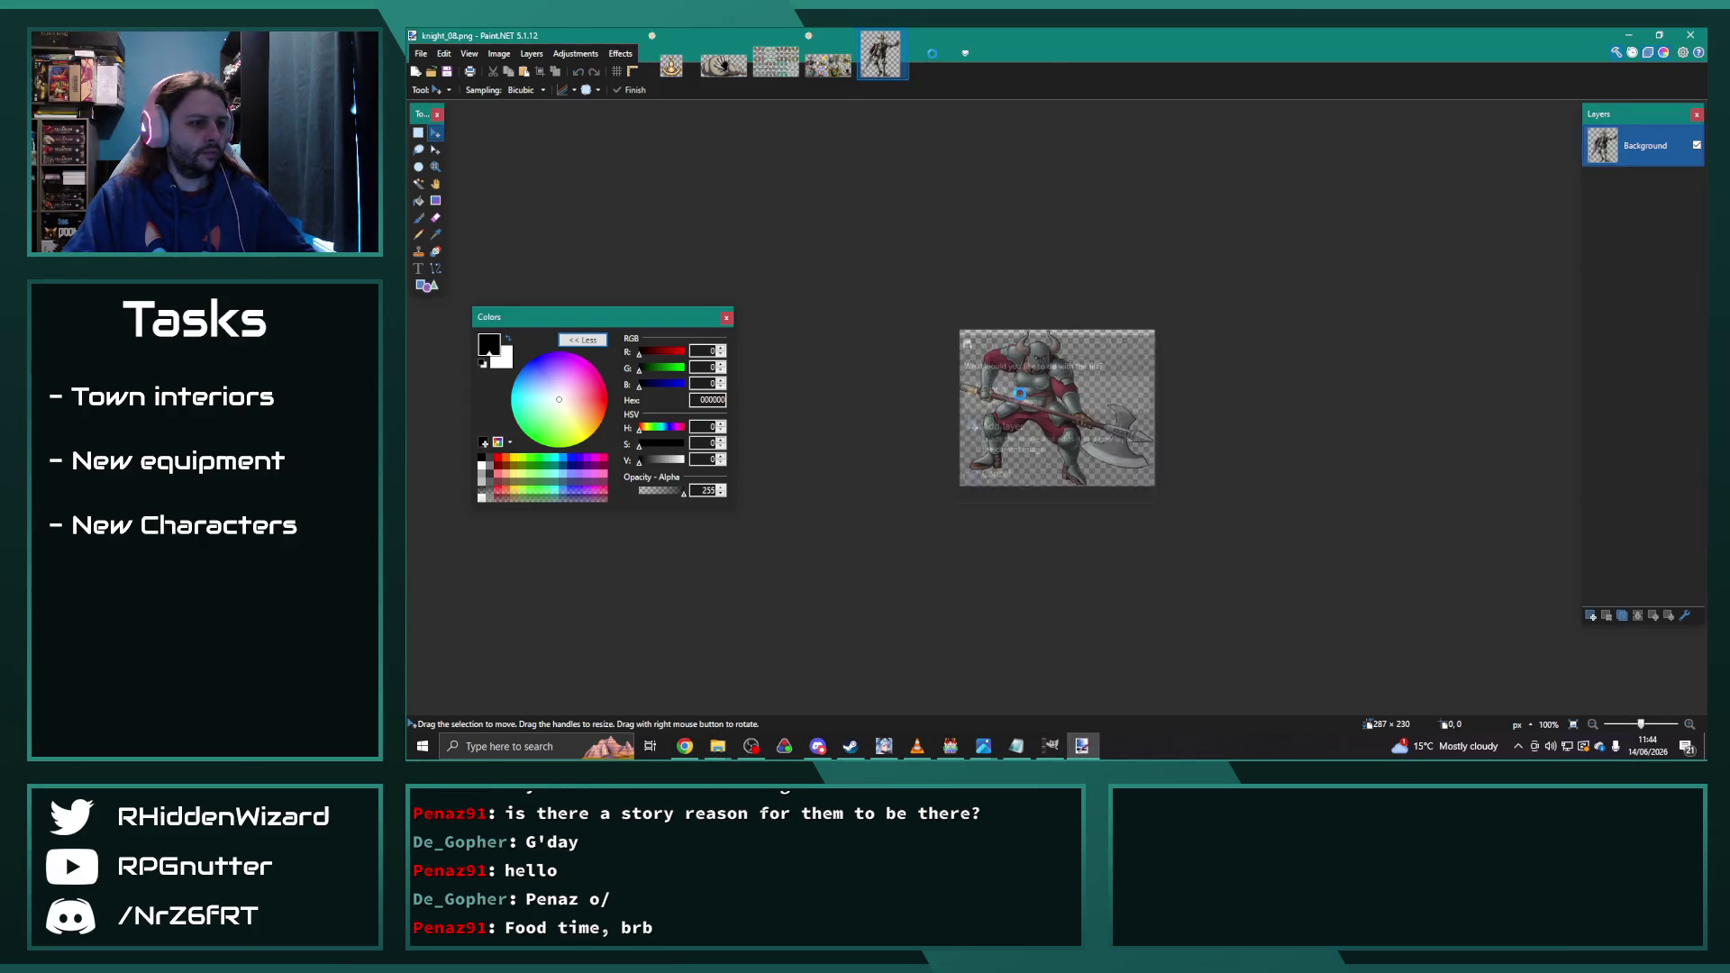
Step: Place a fixed 72×72 rectangular selection over the axe knight's helmet
click(920, 747)
click(926, 749)
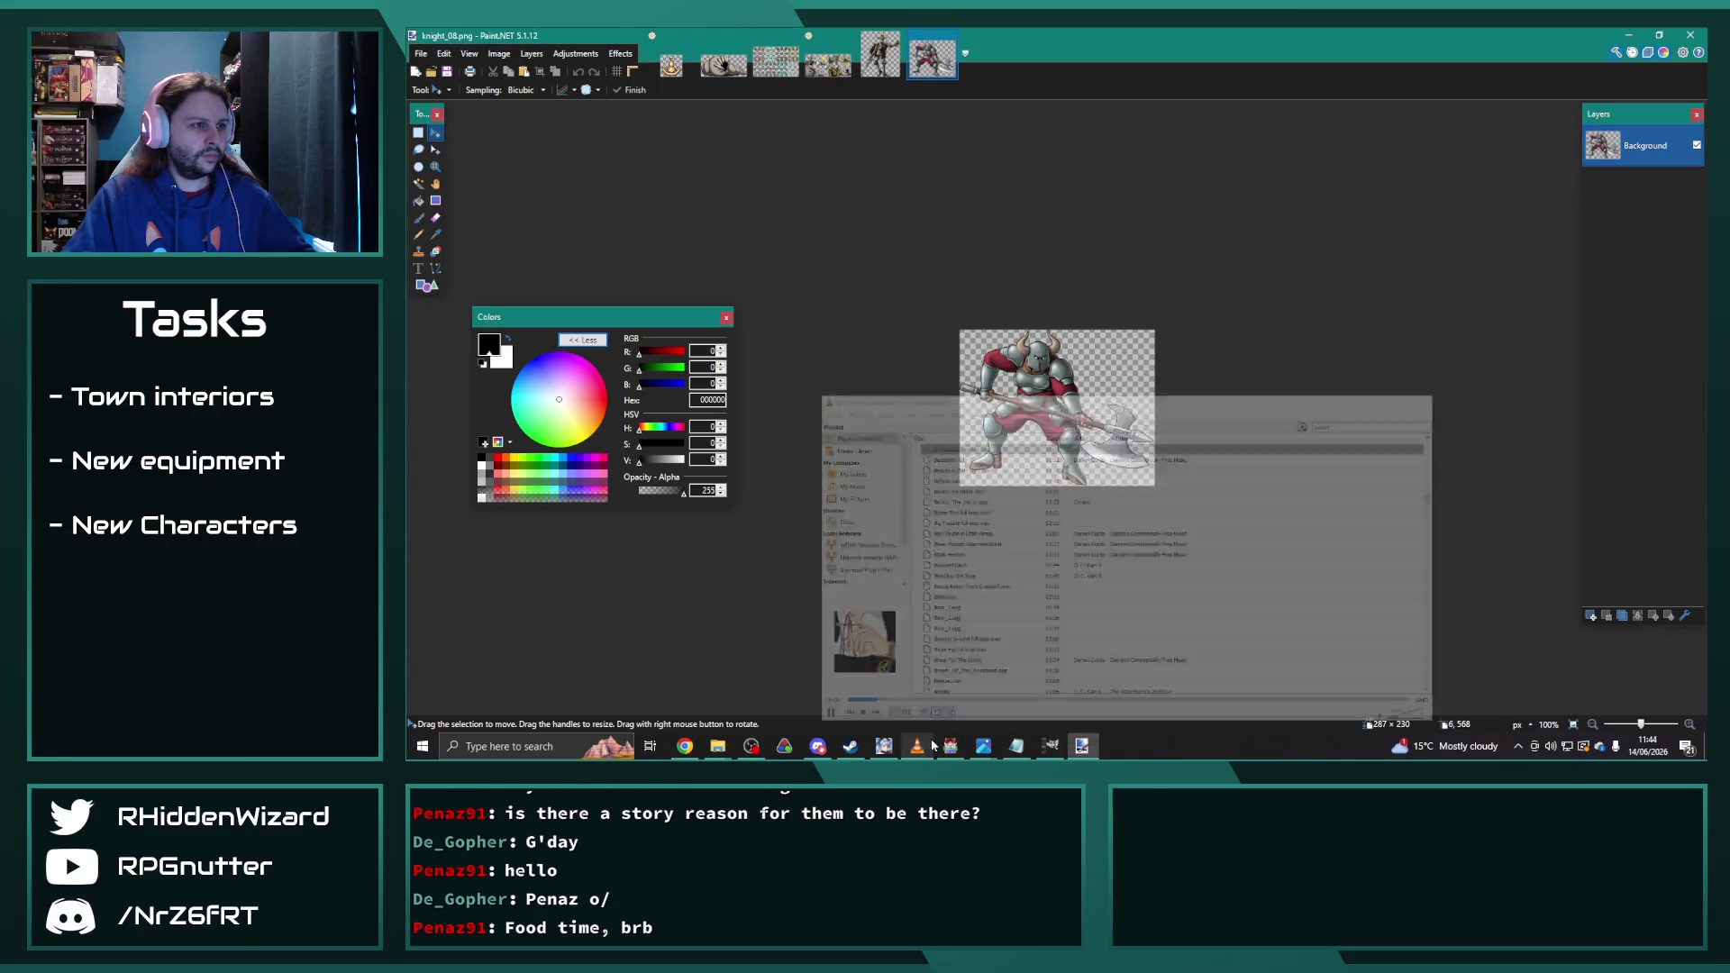
scroll(977, 361, up, 3)
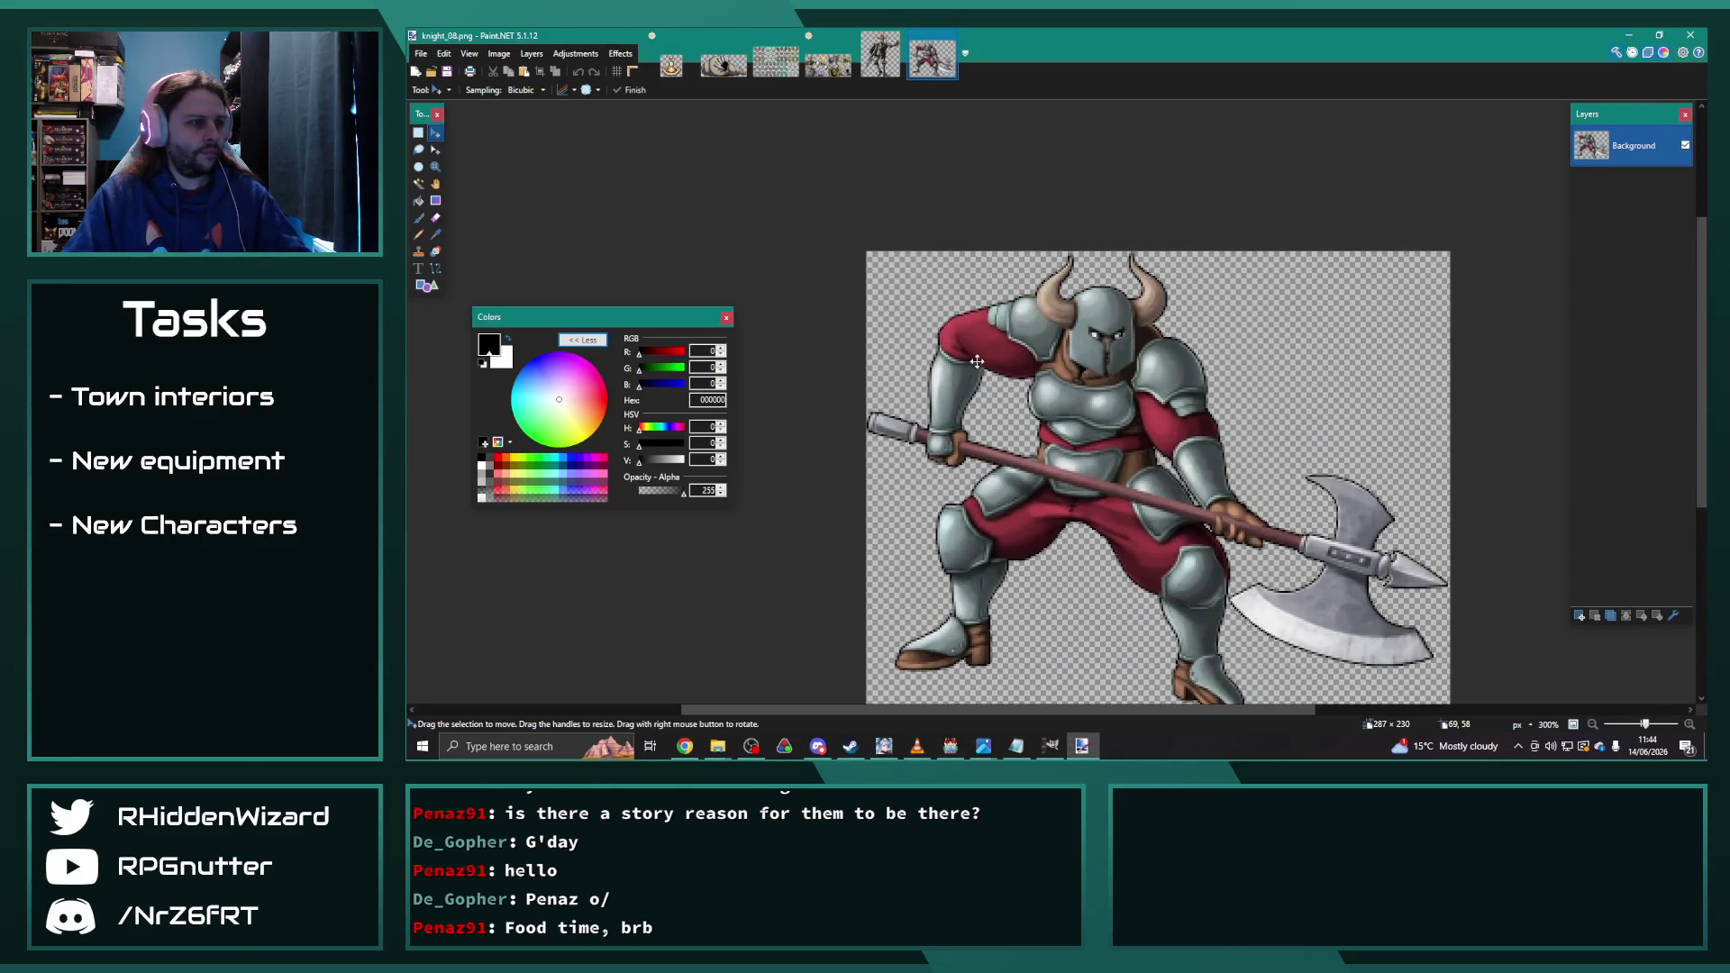
click(418, 132)
drag(1044, 295, 964, 171)
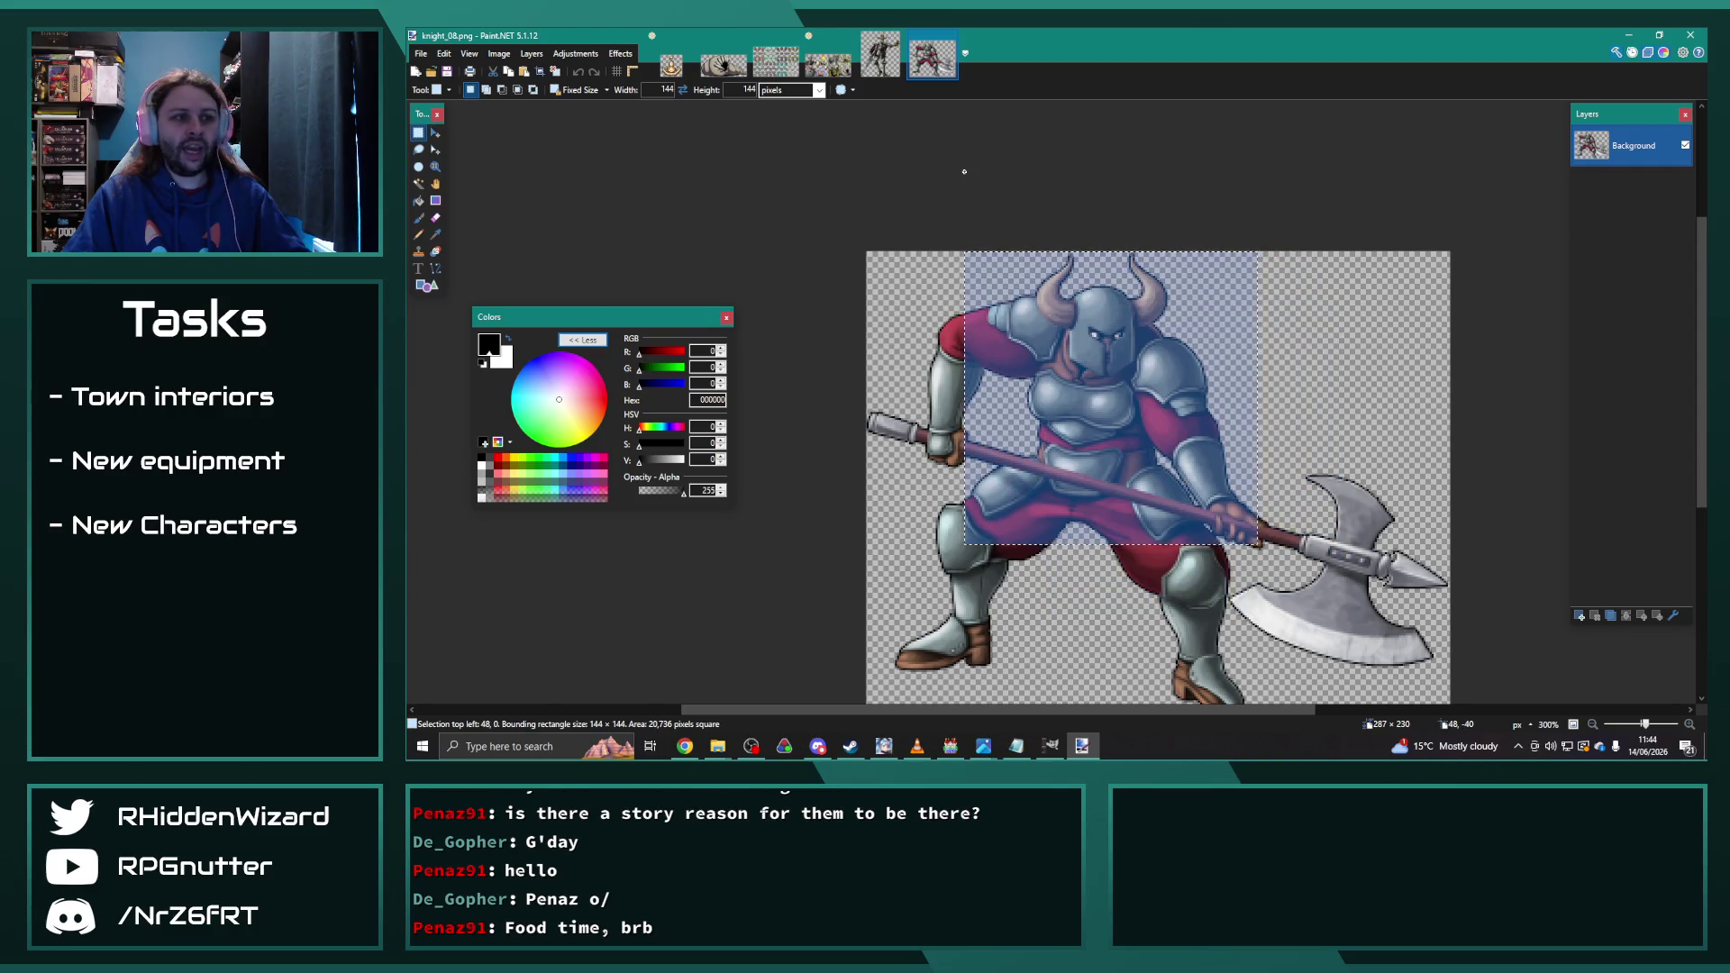
double_click(667, 89)
text(72)
key(Tab)
text(72)
drag(1198, 270, 1032, 245)
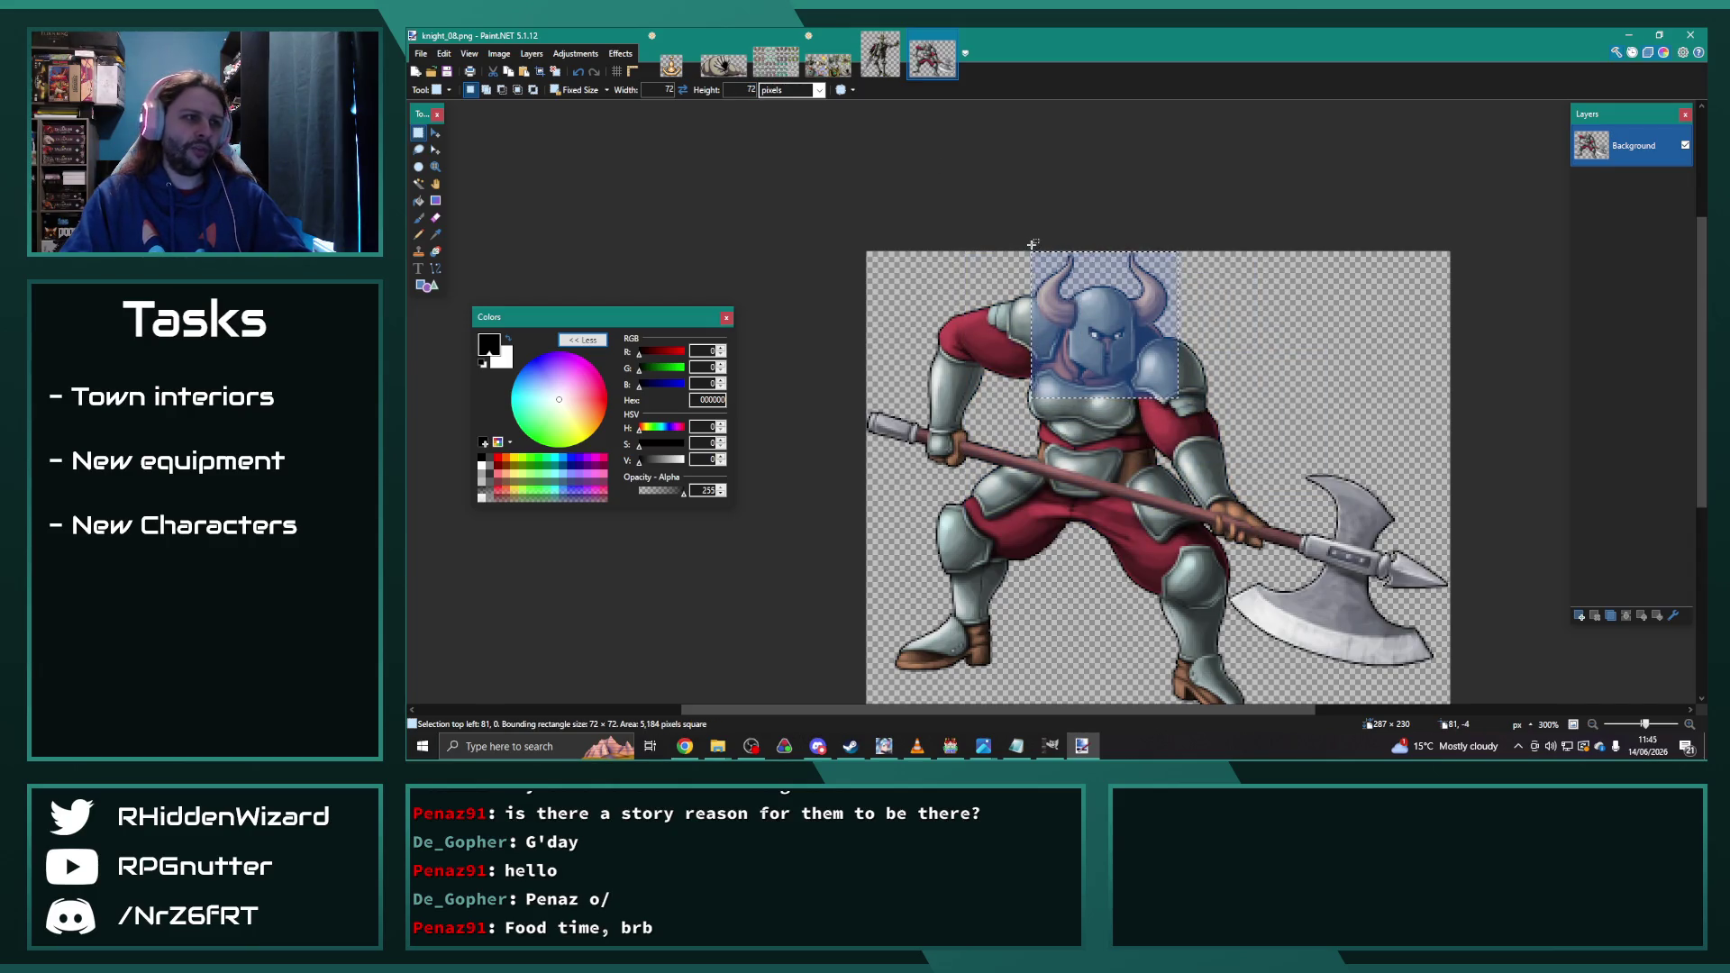
Step: Paste the helmet into a new 72×72 image and set Resize to 200%
click(421, 53)
click(441, 70)
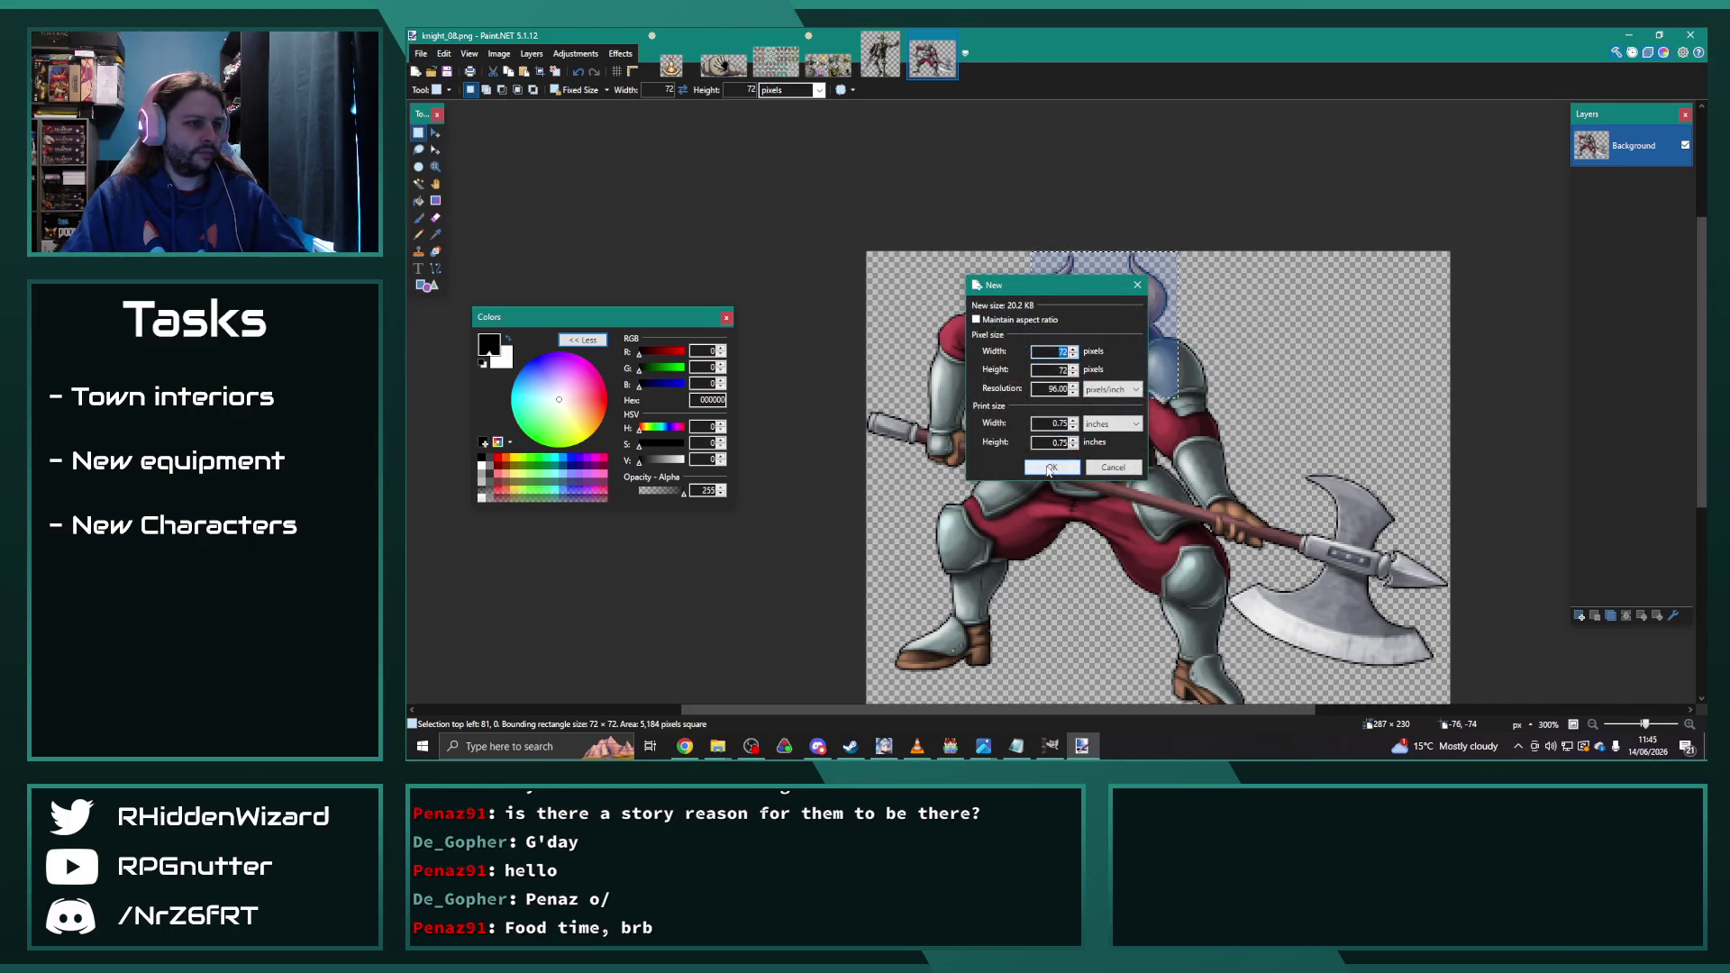
click(1051, 468)
key(ctrl+v)
click(499, 54)
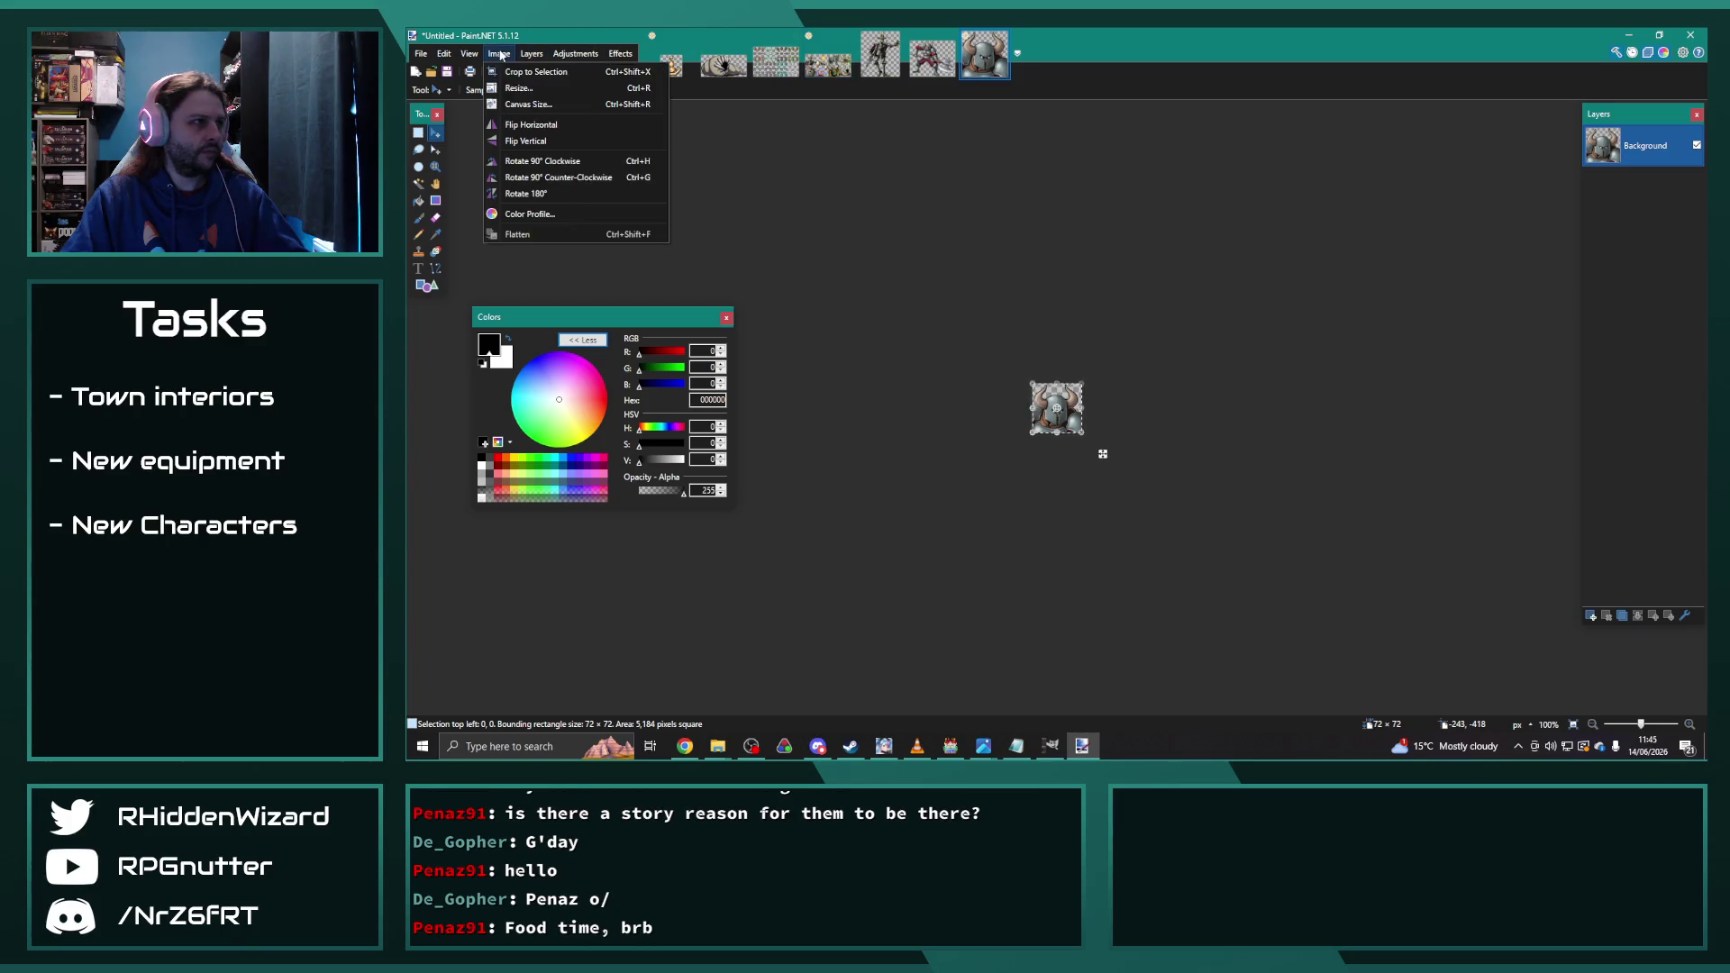
click(528, 88)
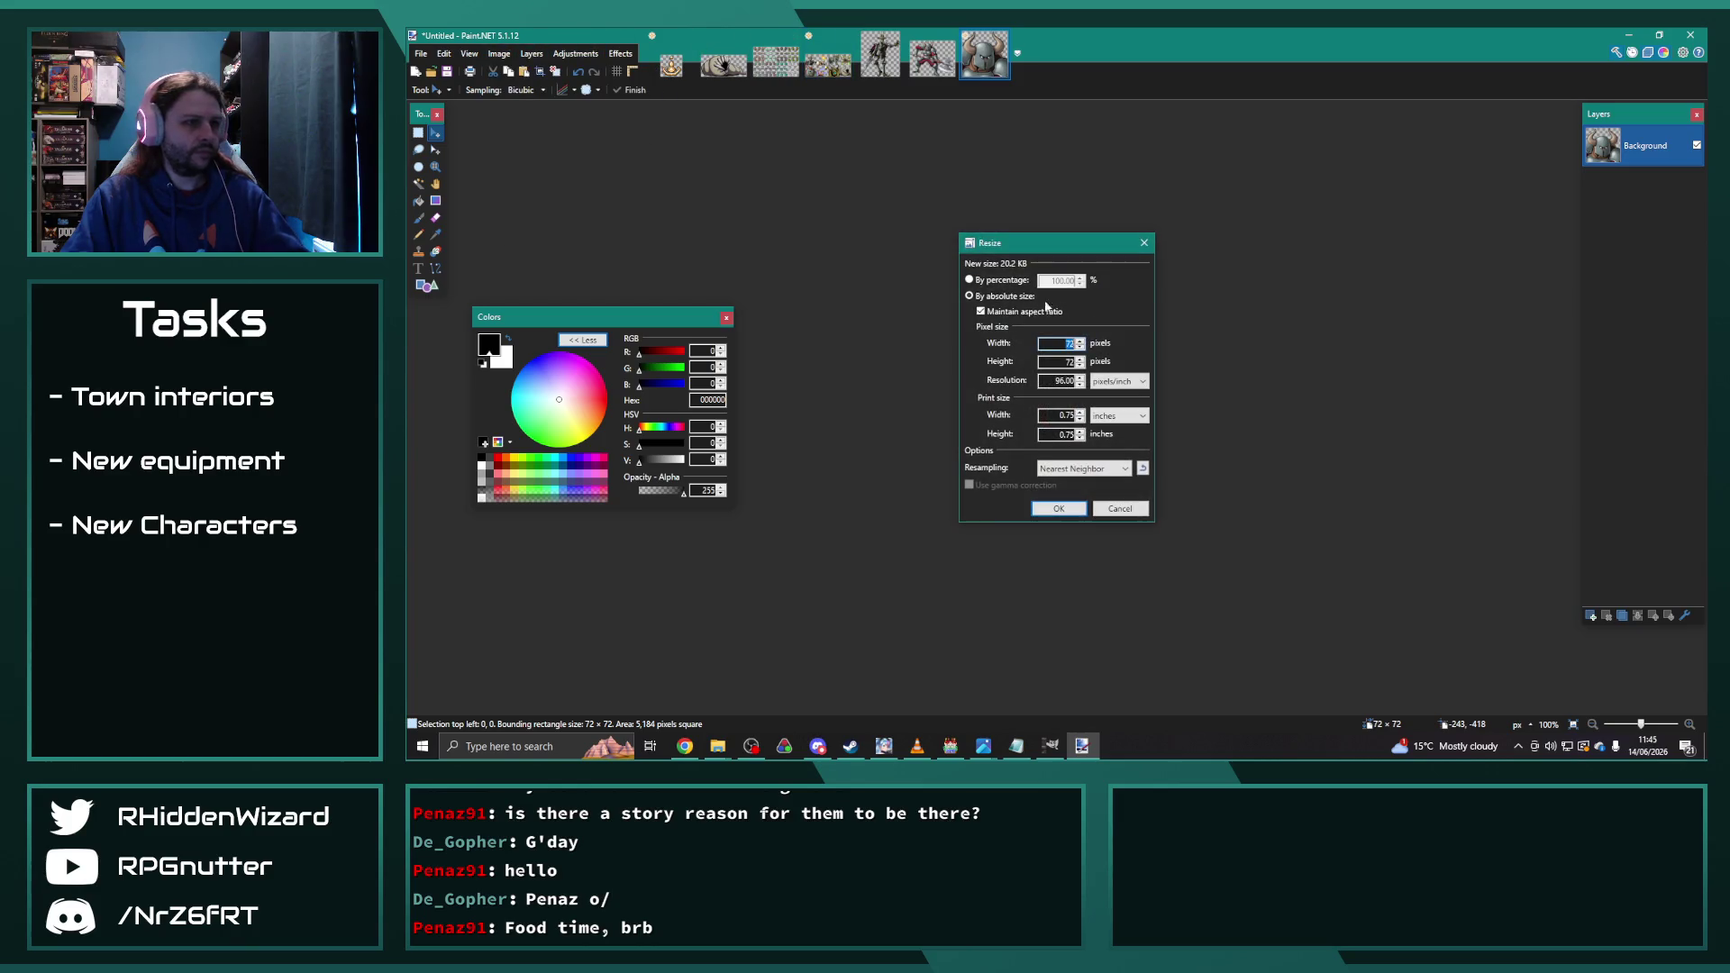
click(998, 281)
text(00)
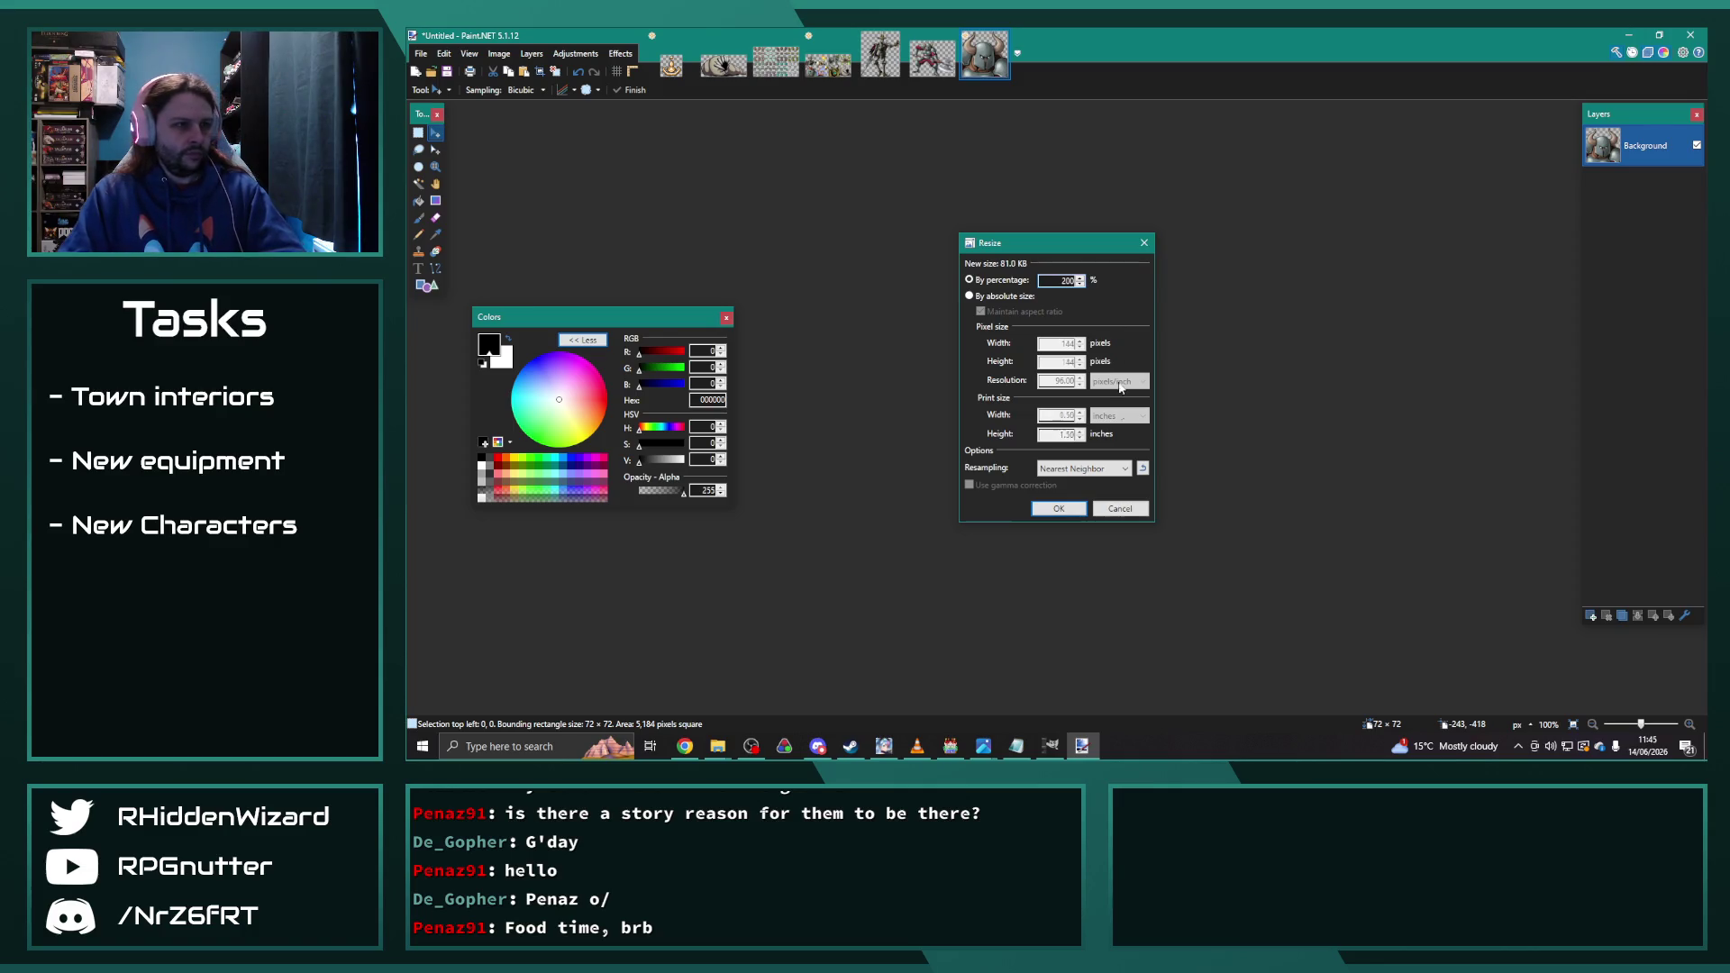